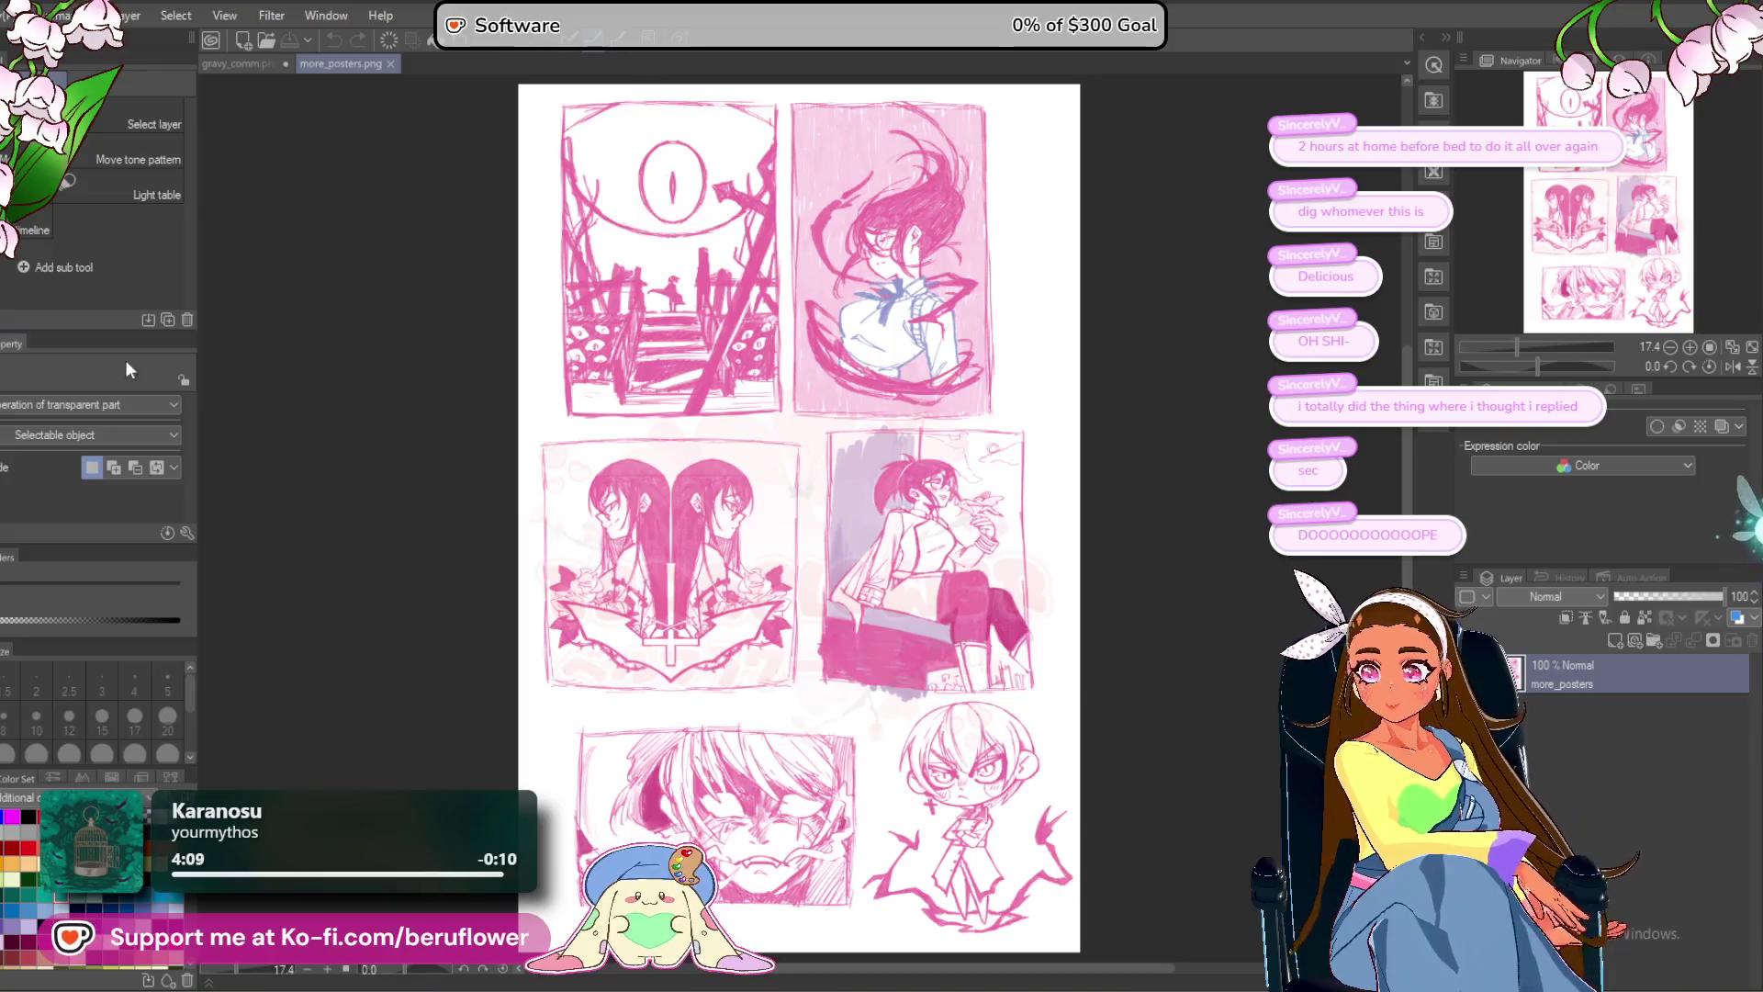
# Browse the poster reference sheet: the staircase, windswept-girl and bird-holding posters.
pyautogui.scroll(-2, 726, 459)
pyautogui.scroll(5, 721, 602)
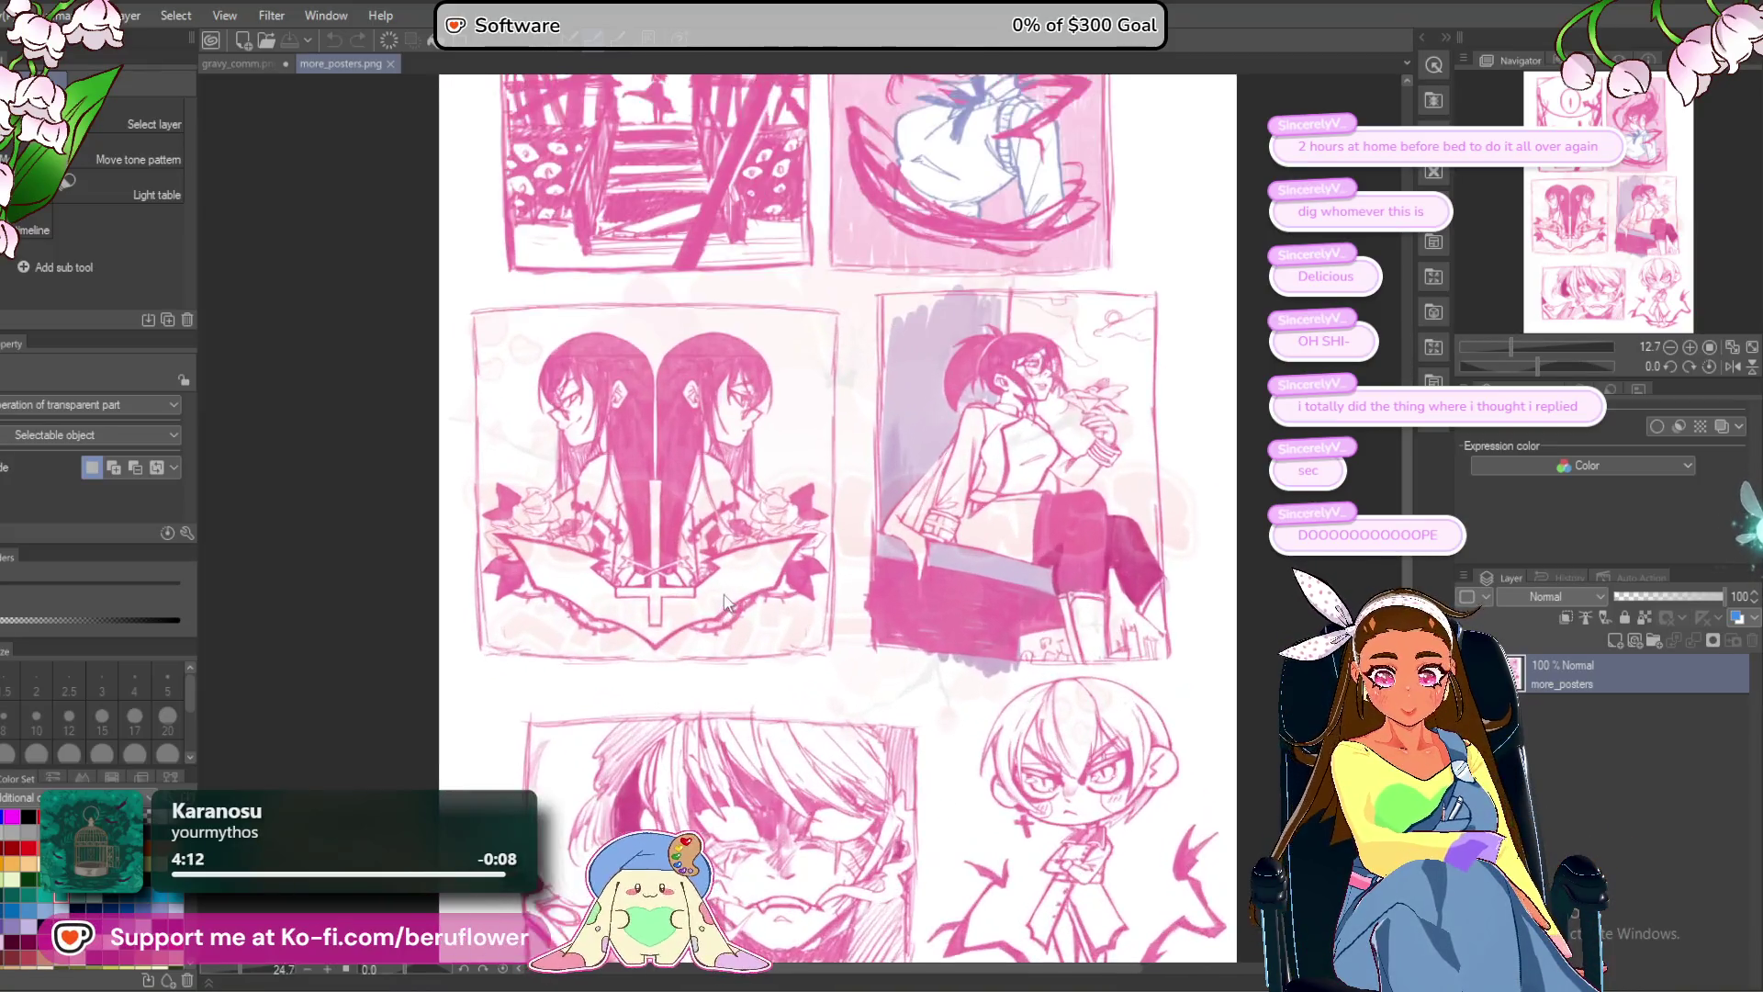
pyautogui.scroll(2, 562, 322)
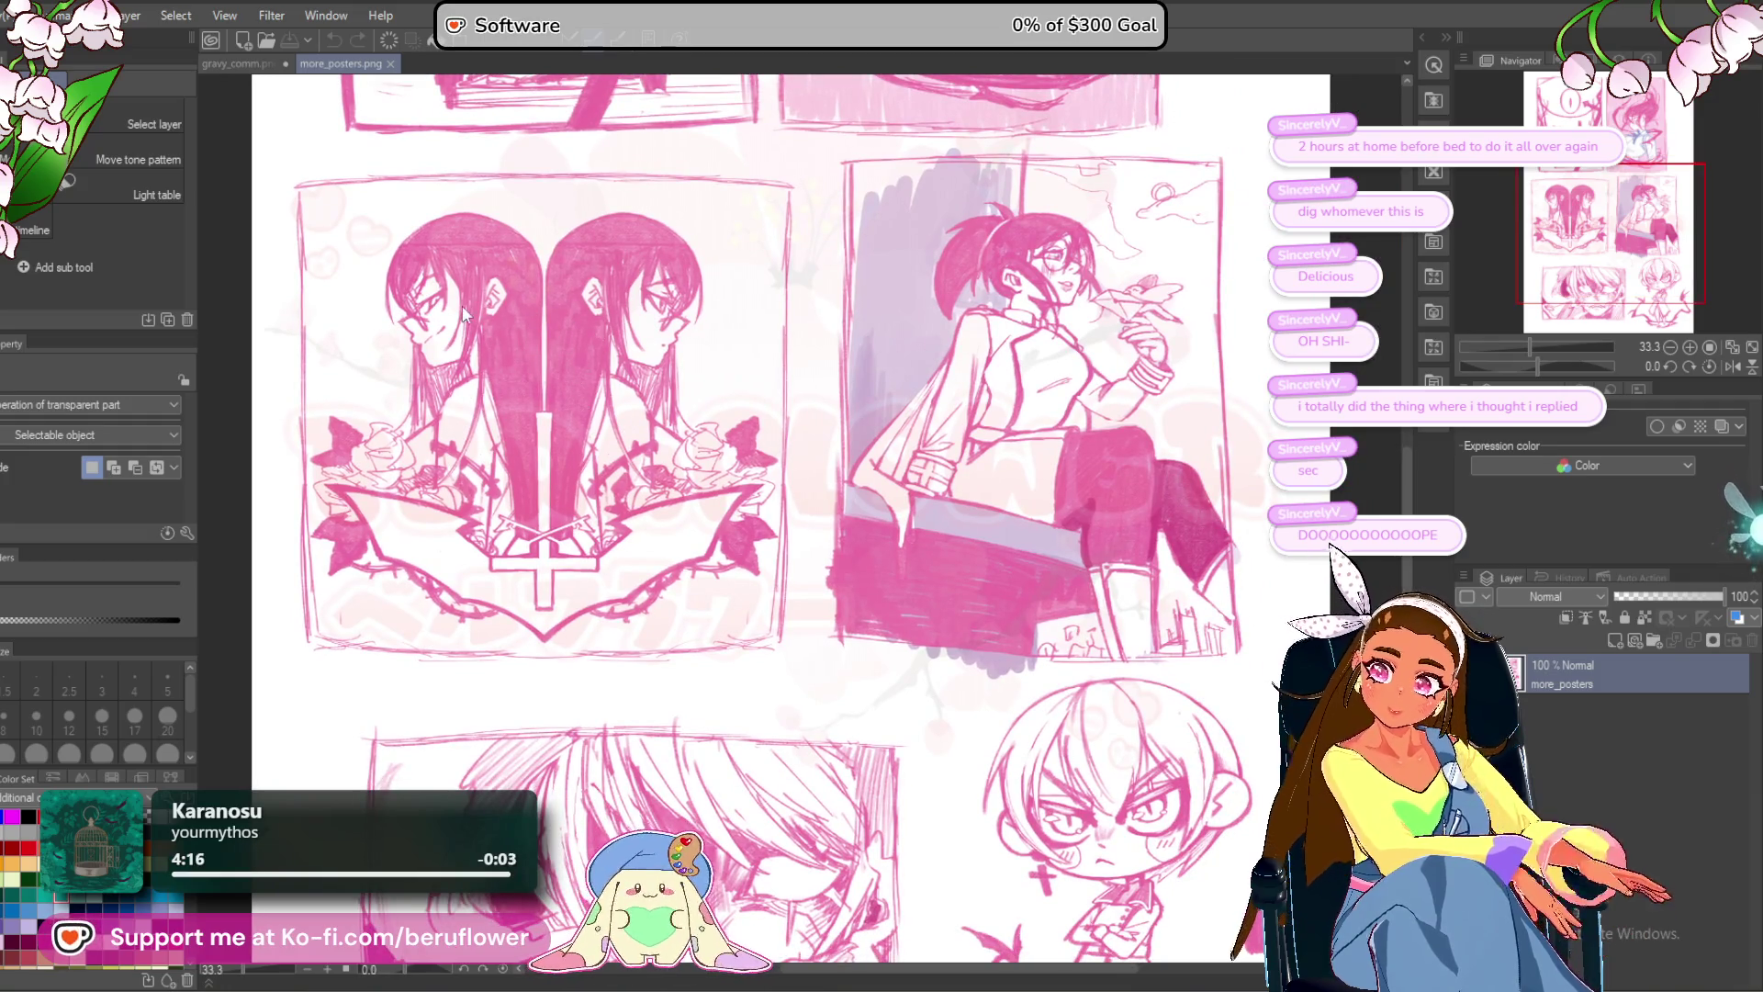
pyautogui.scroll(2, 560, 366)
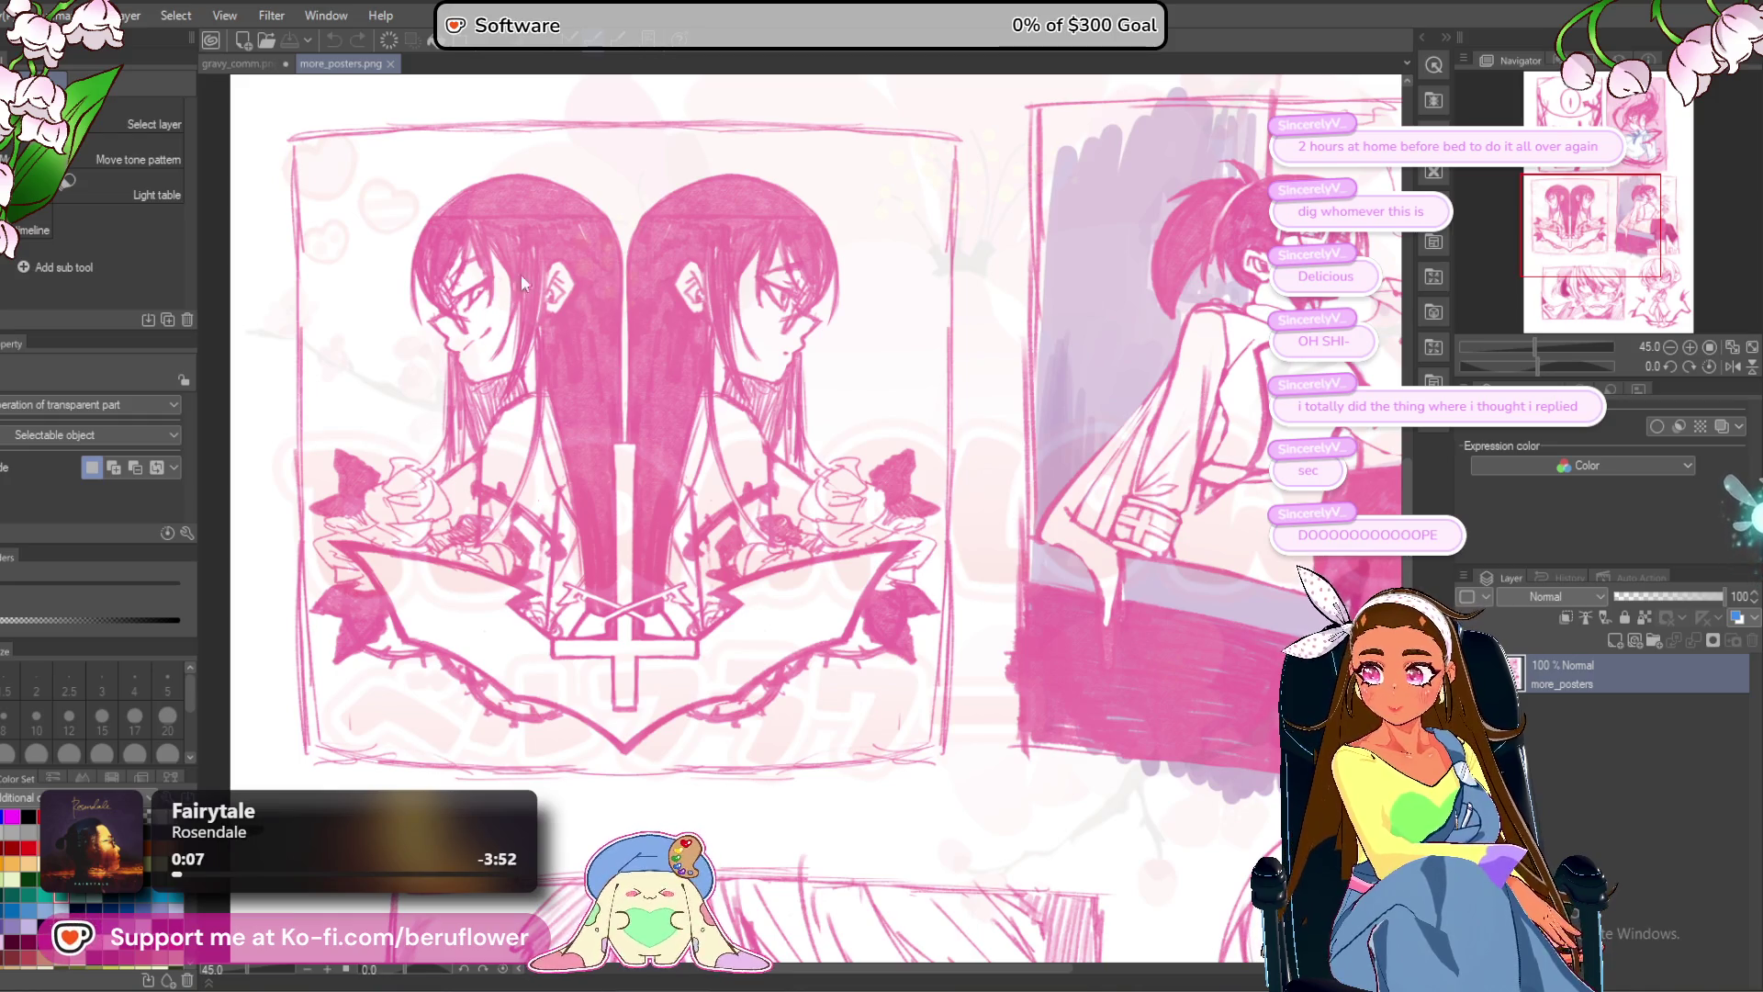
pyautogui.scroll(-3, 536, 356)
pyautogui.scroll(4, 537, 356)
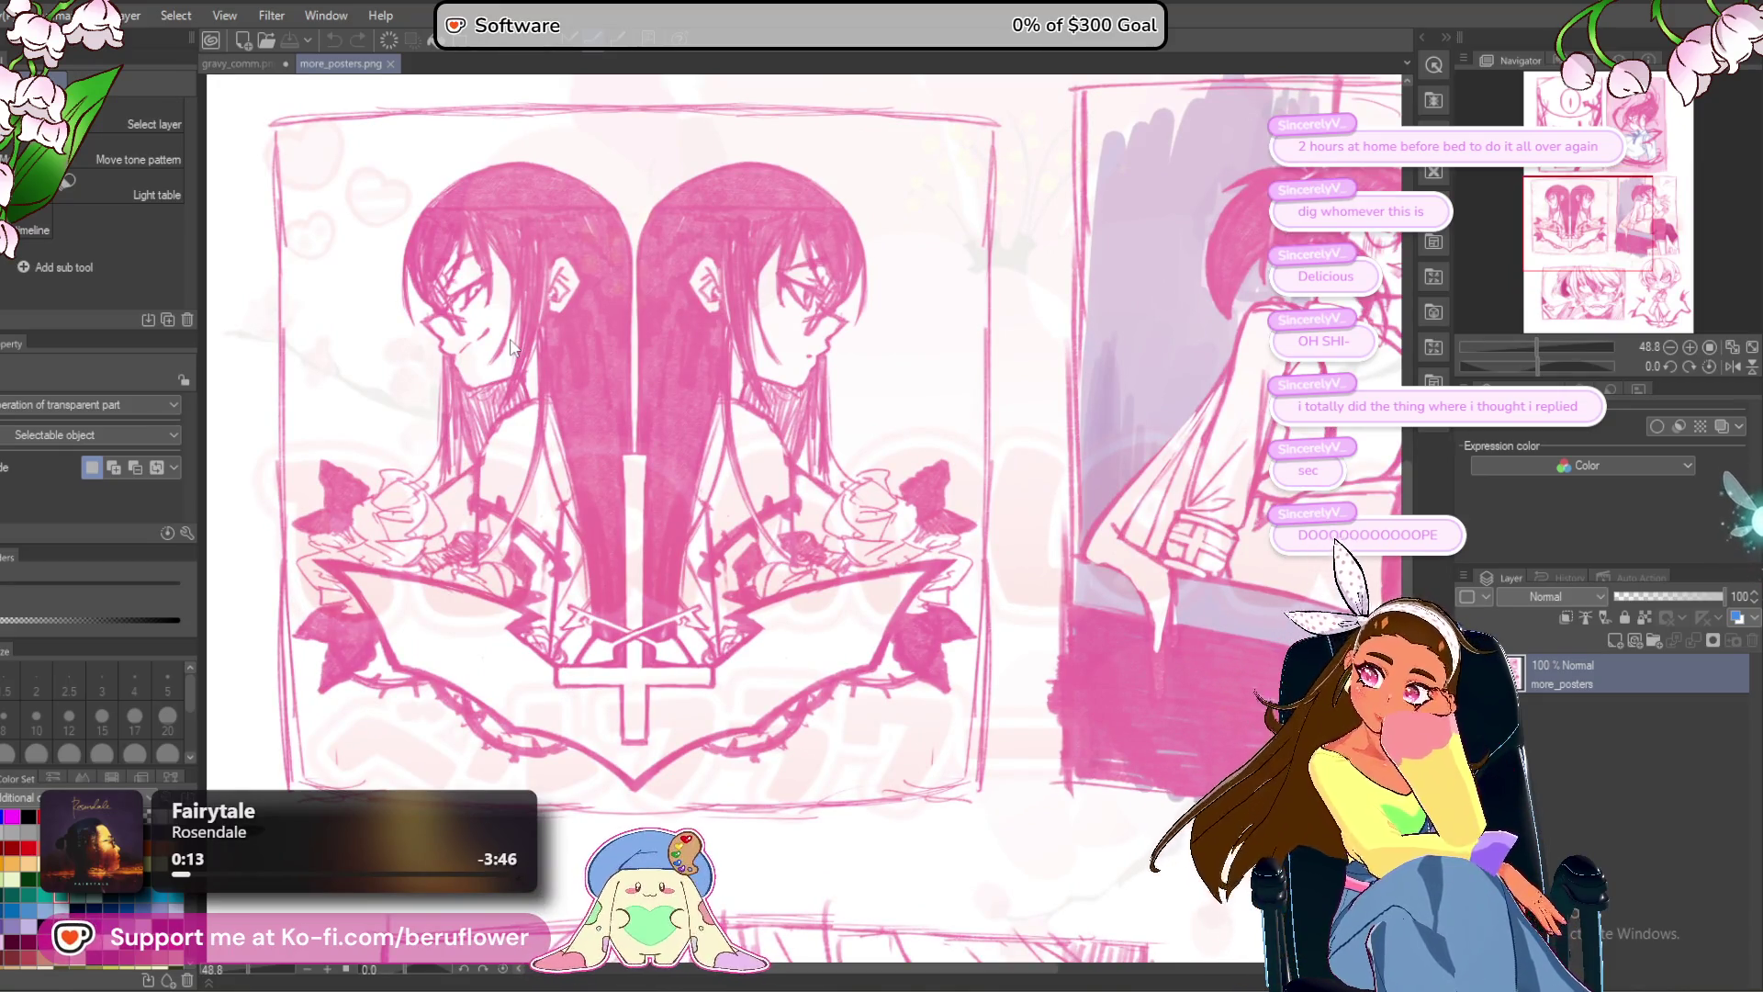
pyautogui.scroll(-2, 511, 346)
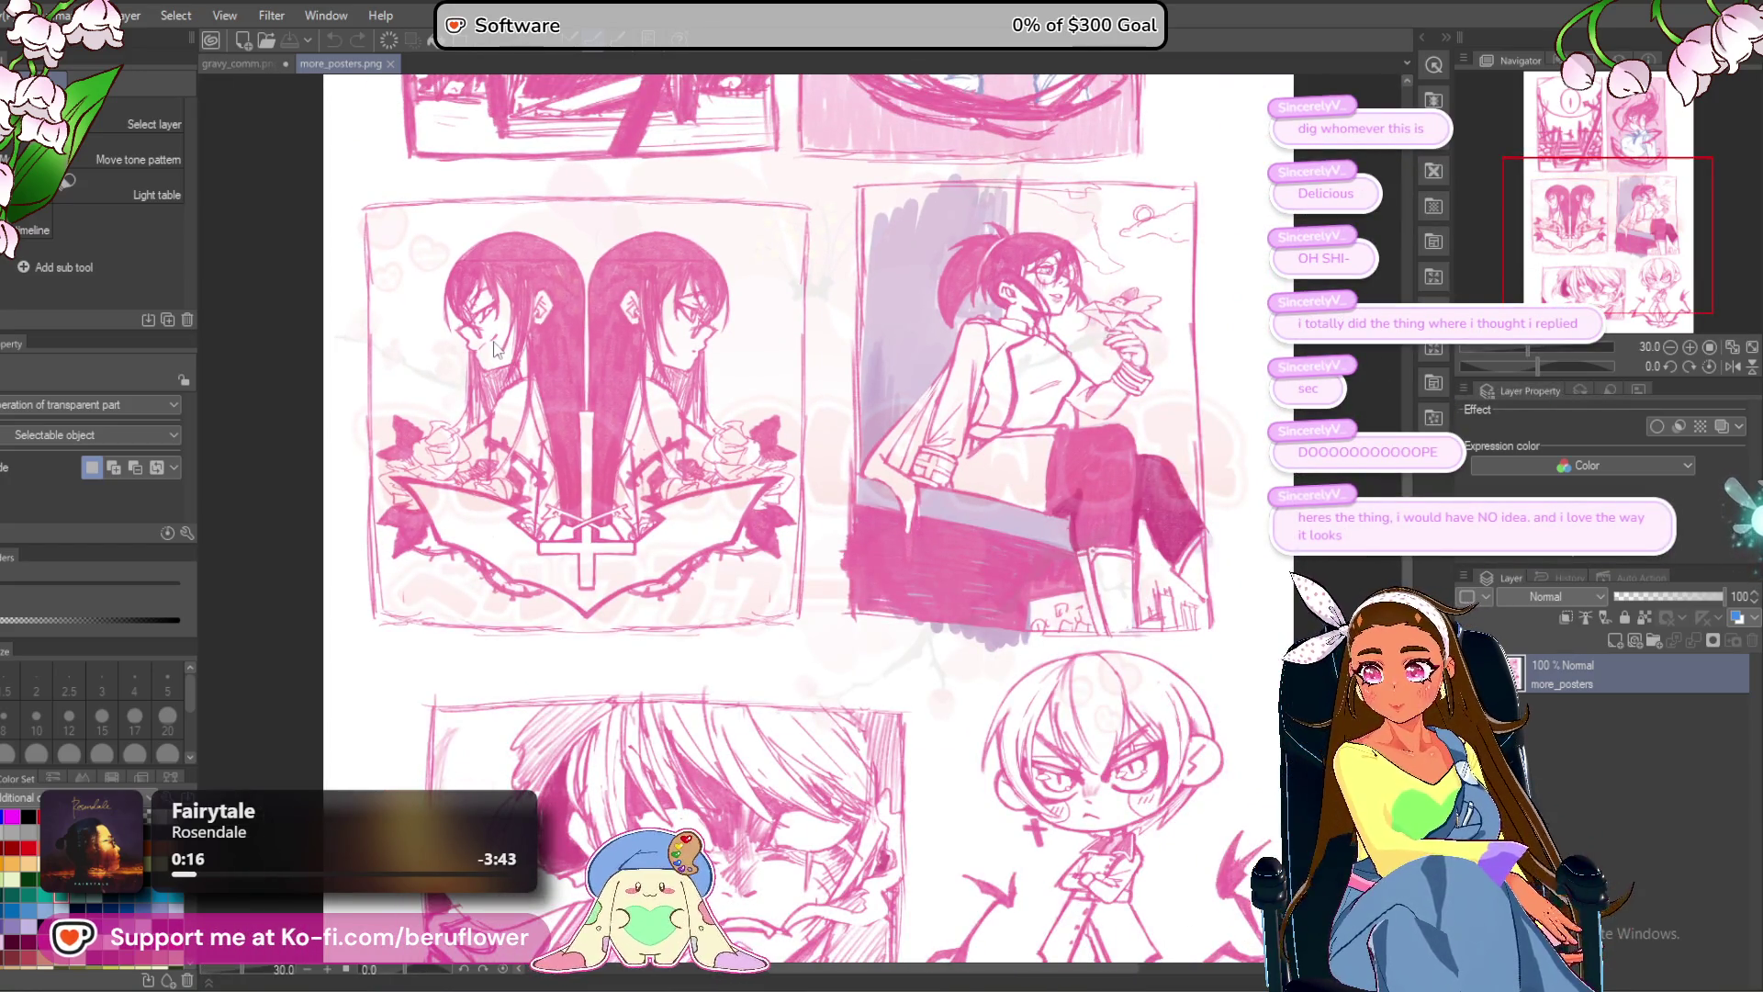
pyautogui.scroll(-2, 491, 354)
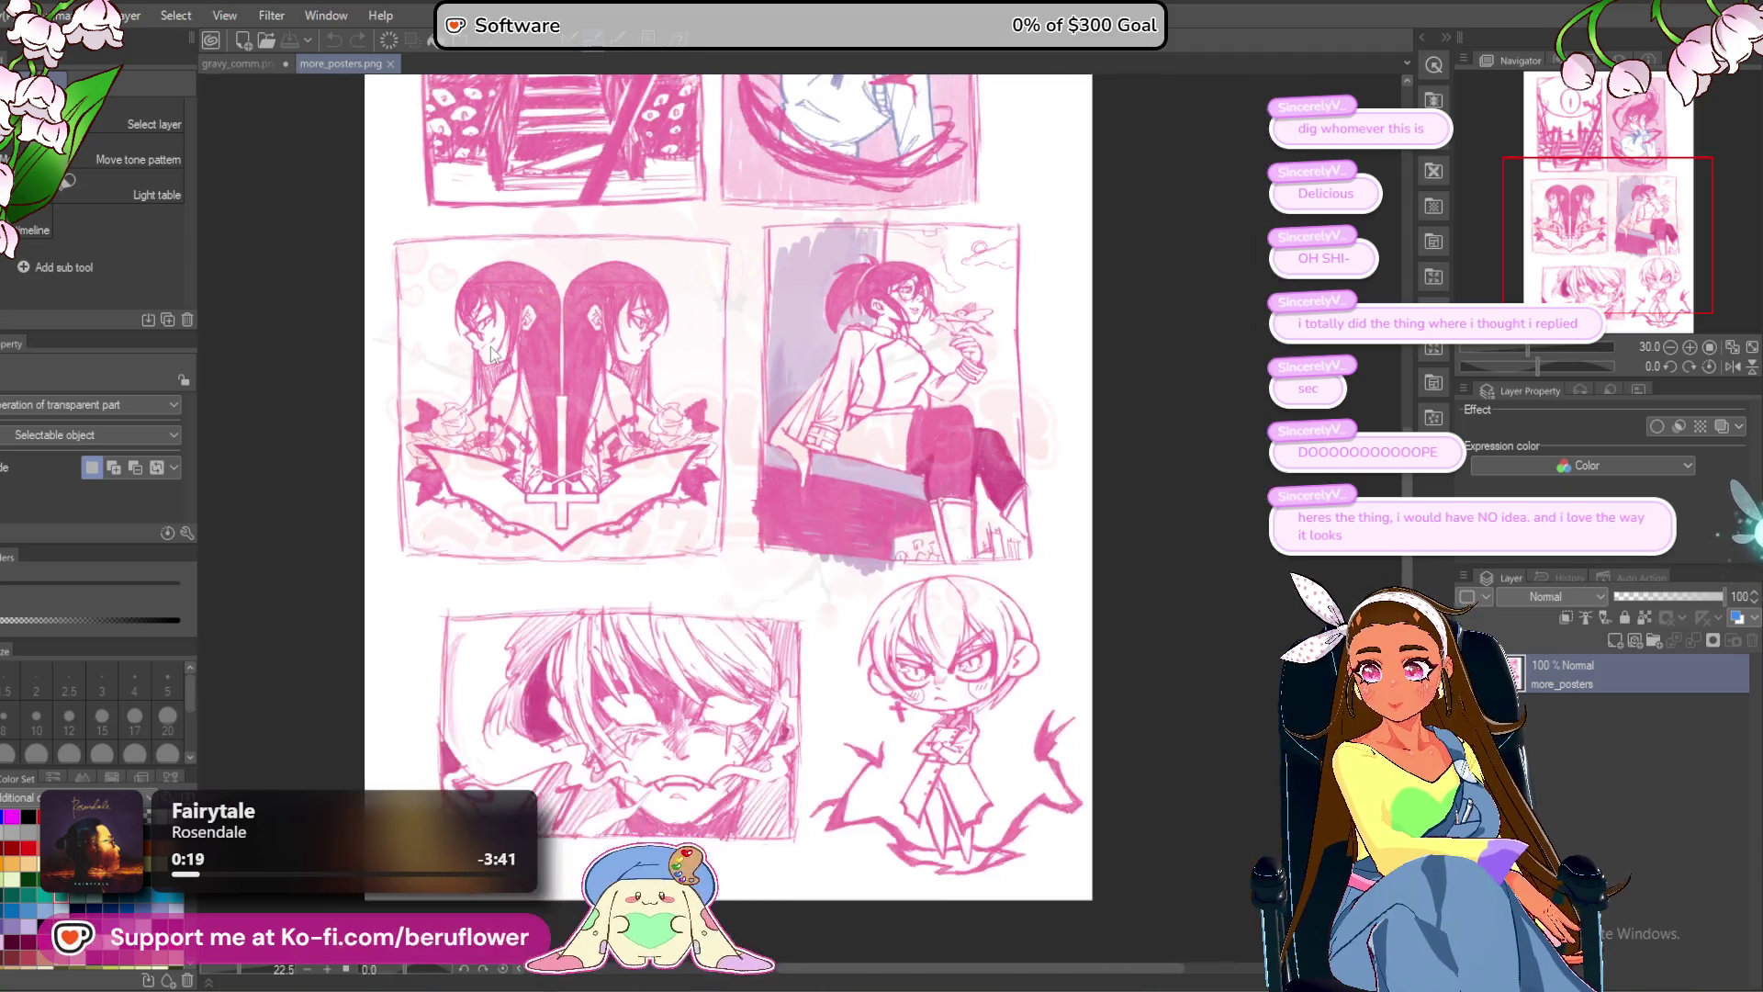
pyautogui.scroll(4, 492, 354)
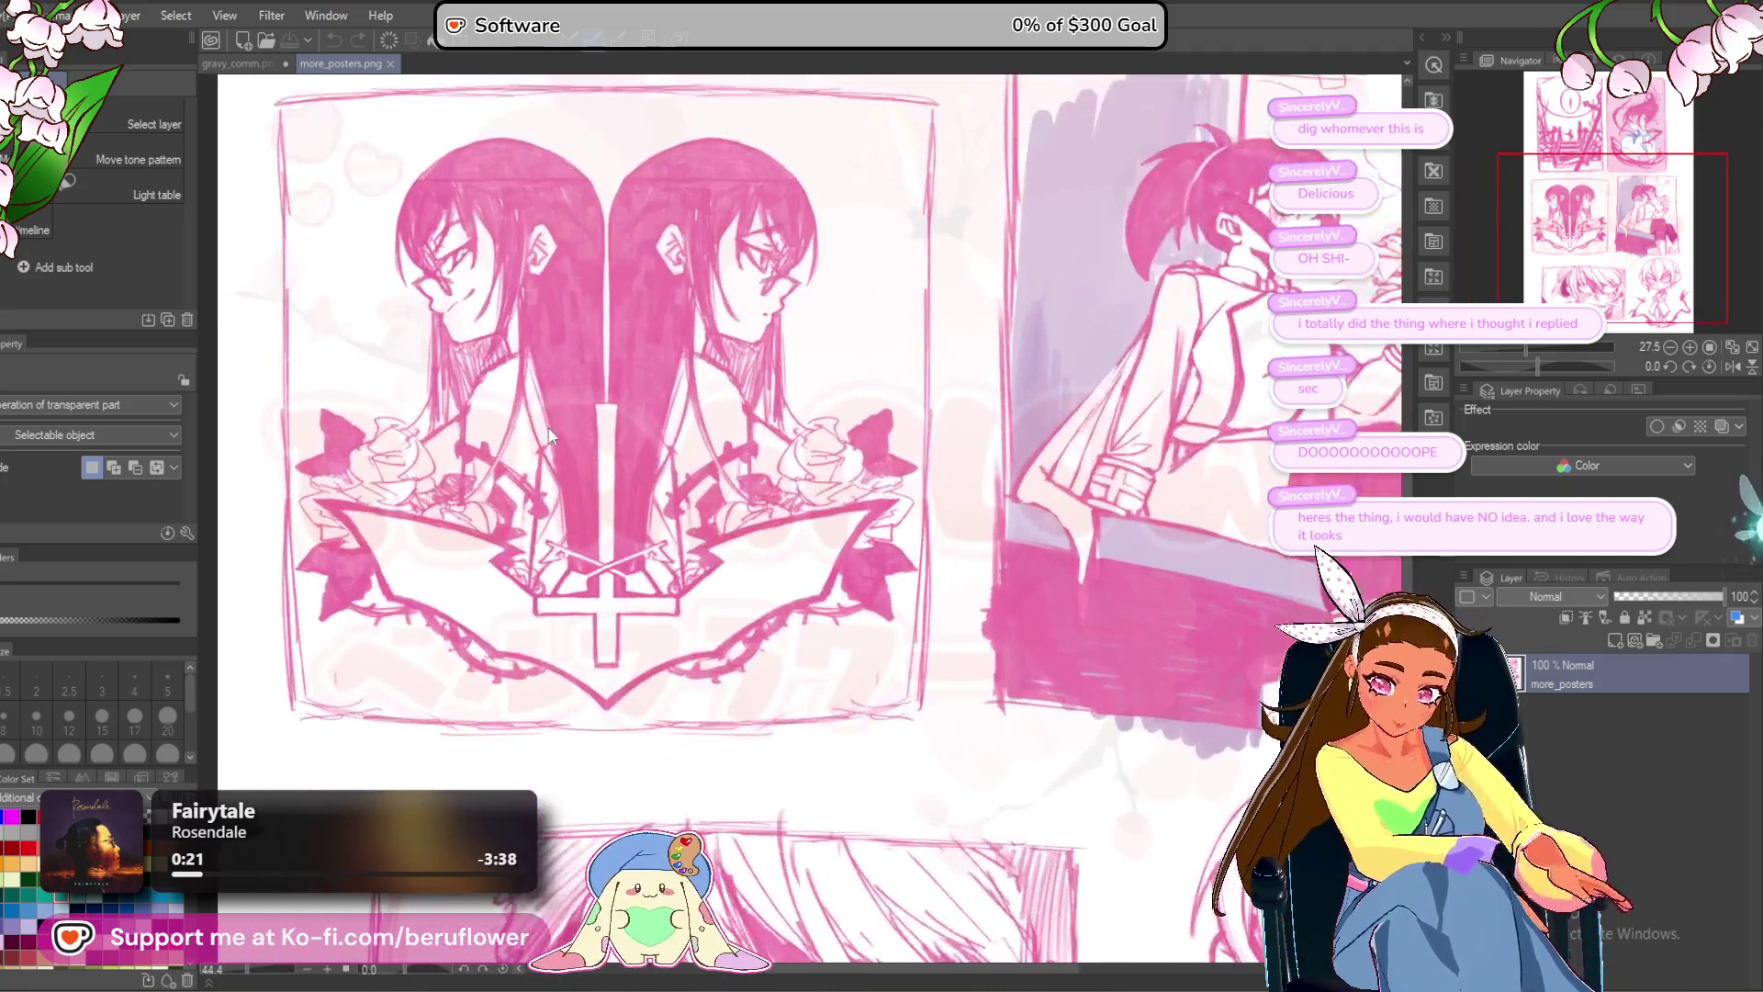
pyautogui.scroll(-3, 510, 310)
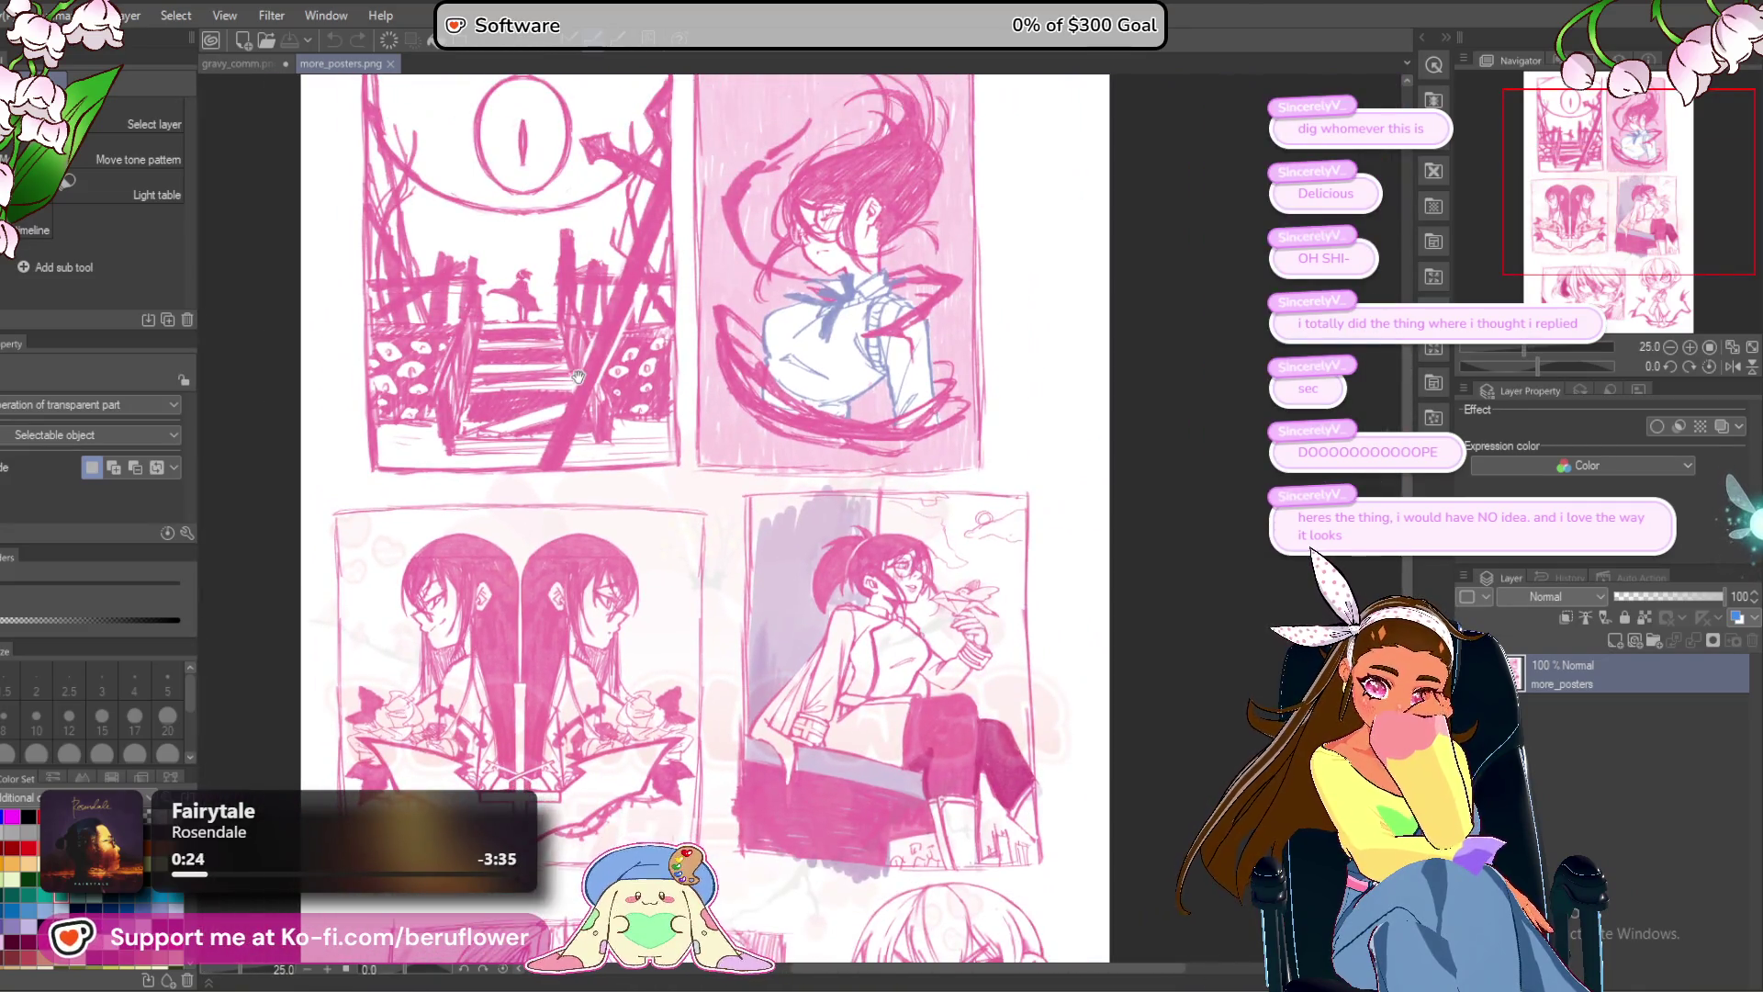
pyautogui.moveTo(578, 377); pyautogui.dragTo(569, 551)
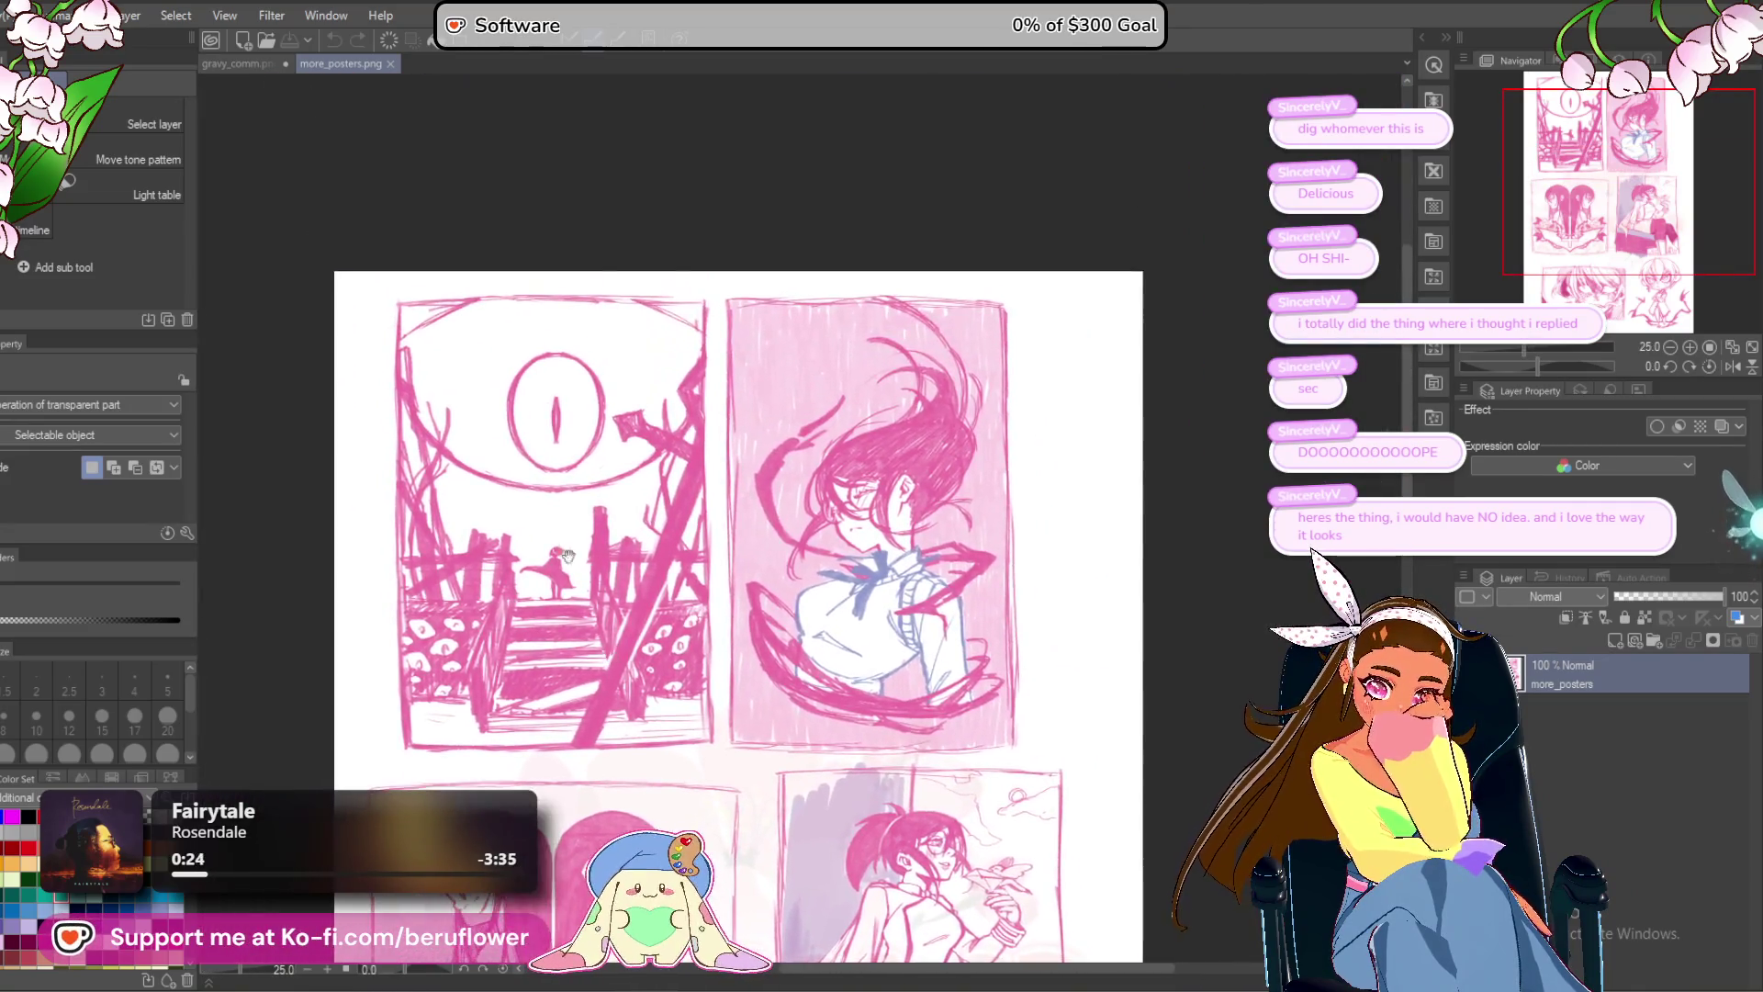
pyautogui.scroll(3, 569, 551)
pyautogui.scroll(-2, 680, 536)
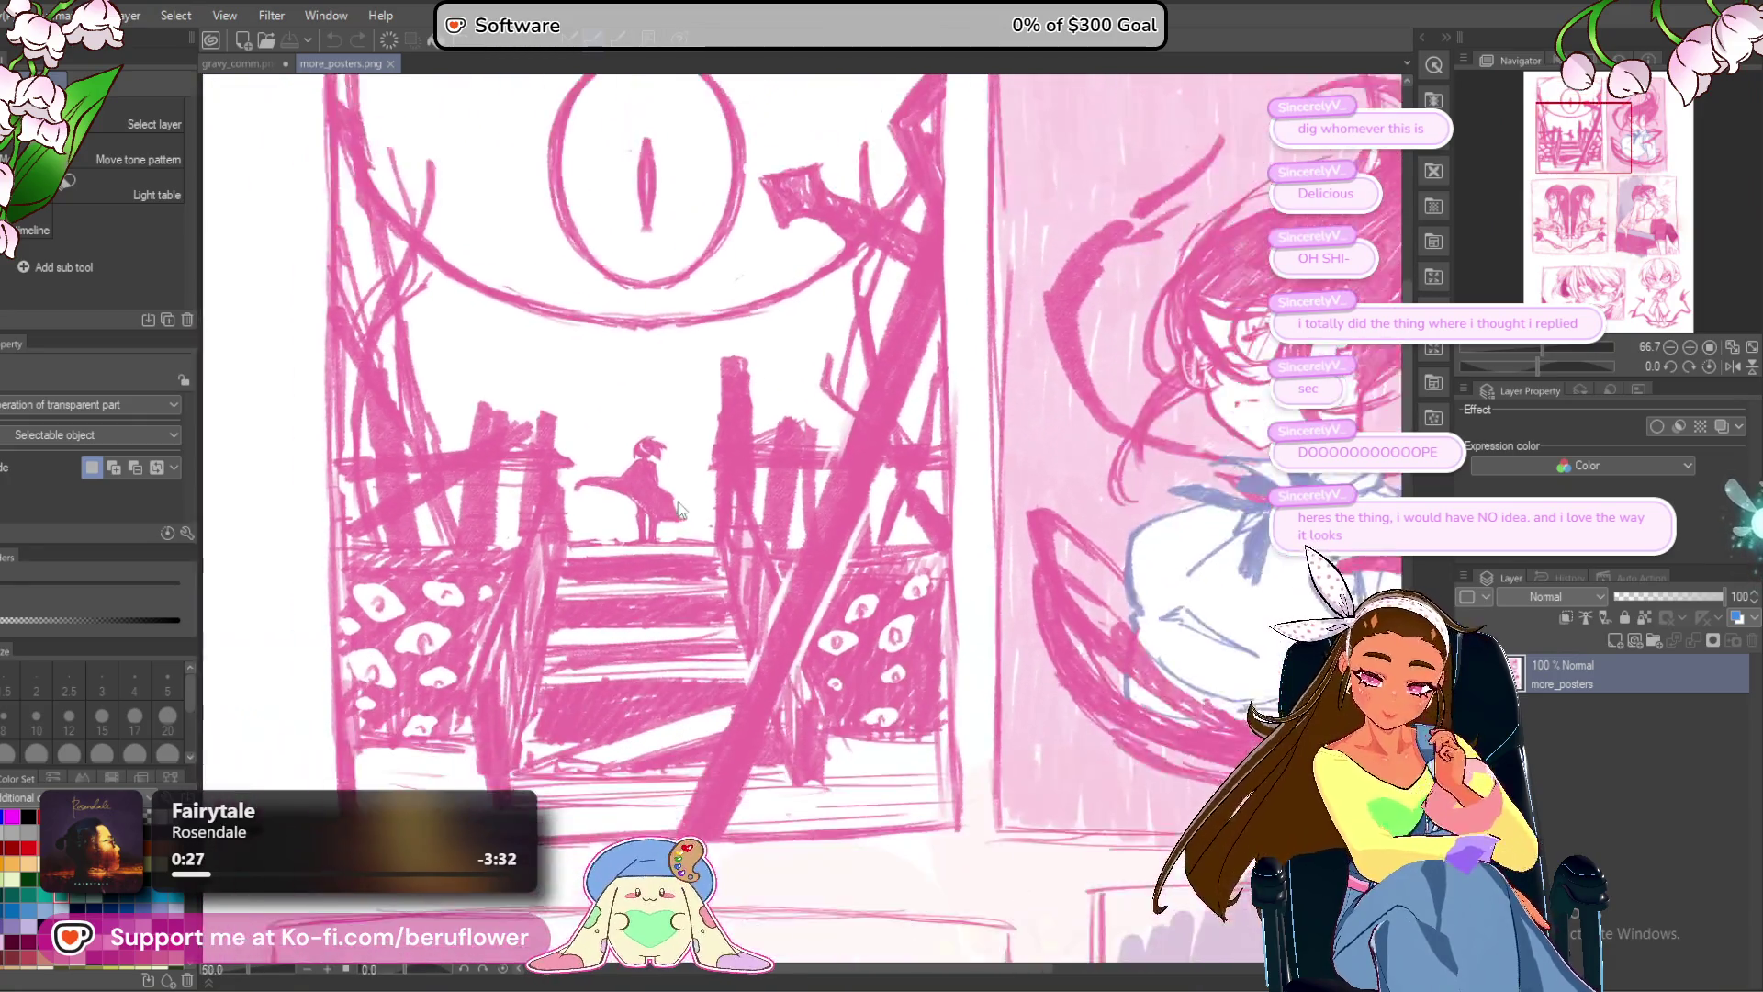
pyautogui.moveTo(835, 499)
pyautogui.mouseDown()
pyautogui.moveTo(768, 604)
pyautogui.moveTo(776, 471)
pyautogui.moveTo(757, 479)
pyautogui.moveTo(748, 549)
pyautogui.moveTo(748, 485)
pyautogui.moveTo(632, 540)
pyautogui.moveTo(799, 595)
pyautogui.mouseUp()
pyautogui.scroll(-1, 748, 549)
pyautogui.moveTo(829, 533); pyautogui.dragTo(720, 519)
pyautogui.scroll(-1, 986, 573)
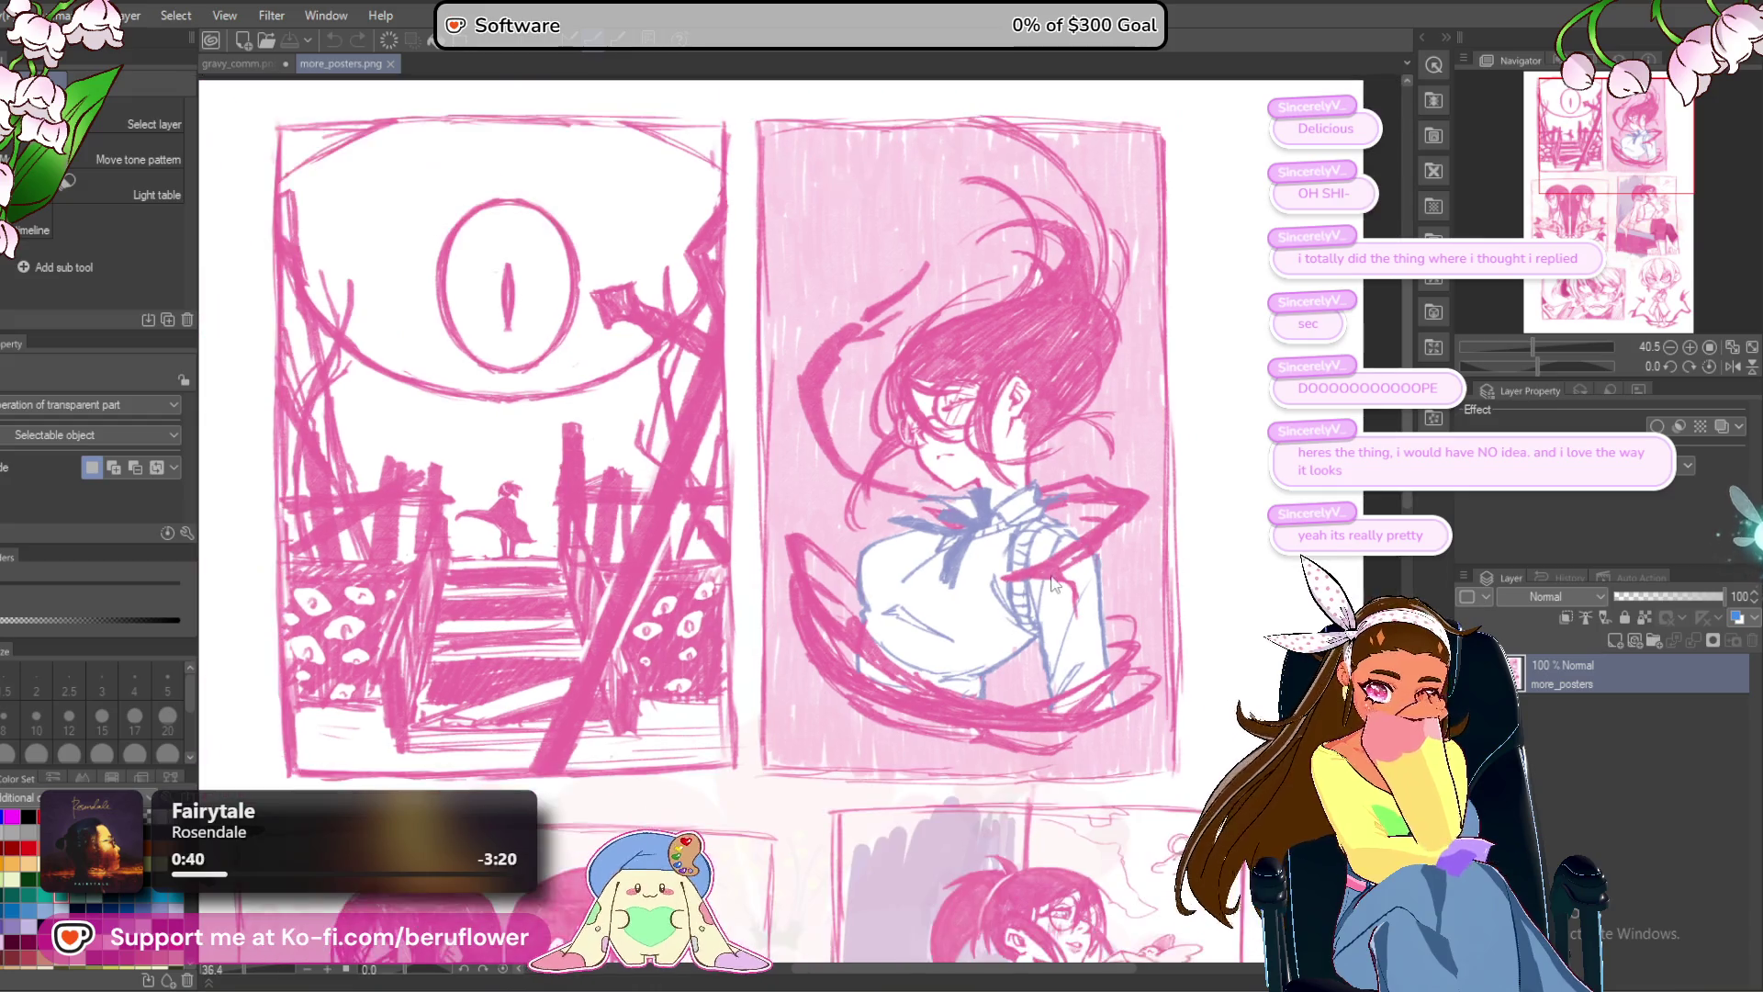
pyautogui.moveTo(1080, 598)
pyautogui.mouseDown()
pyautogui.moveTo(923, 516)
pyautogui.moveTo(937, 524)
pyautogui.mouseUp()
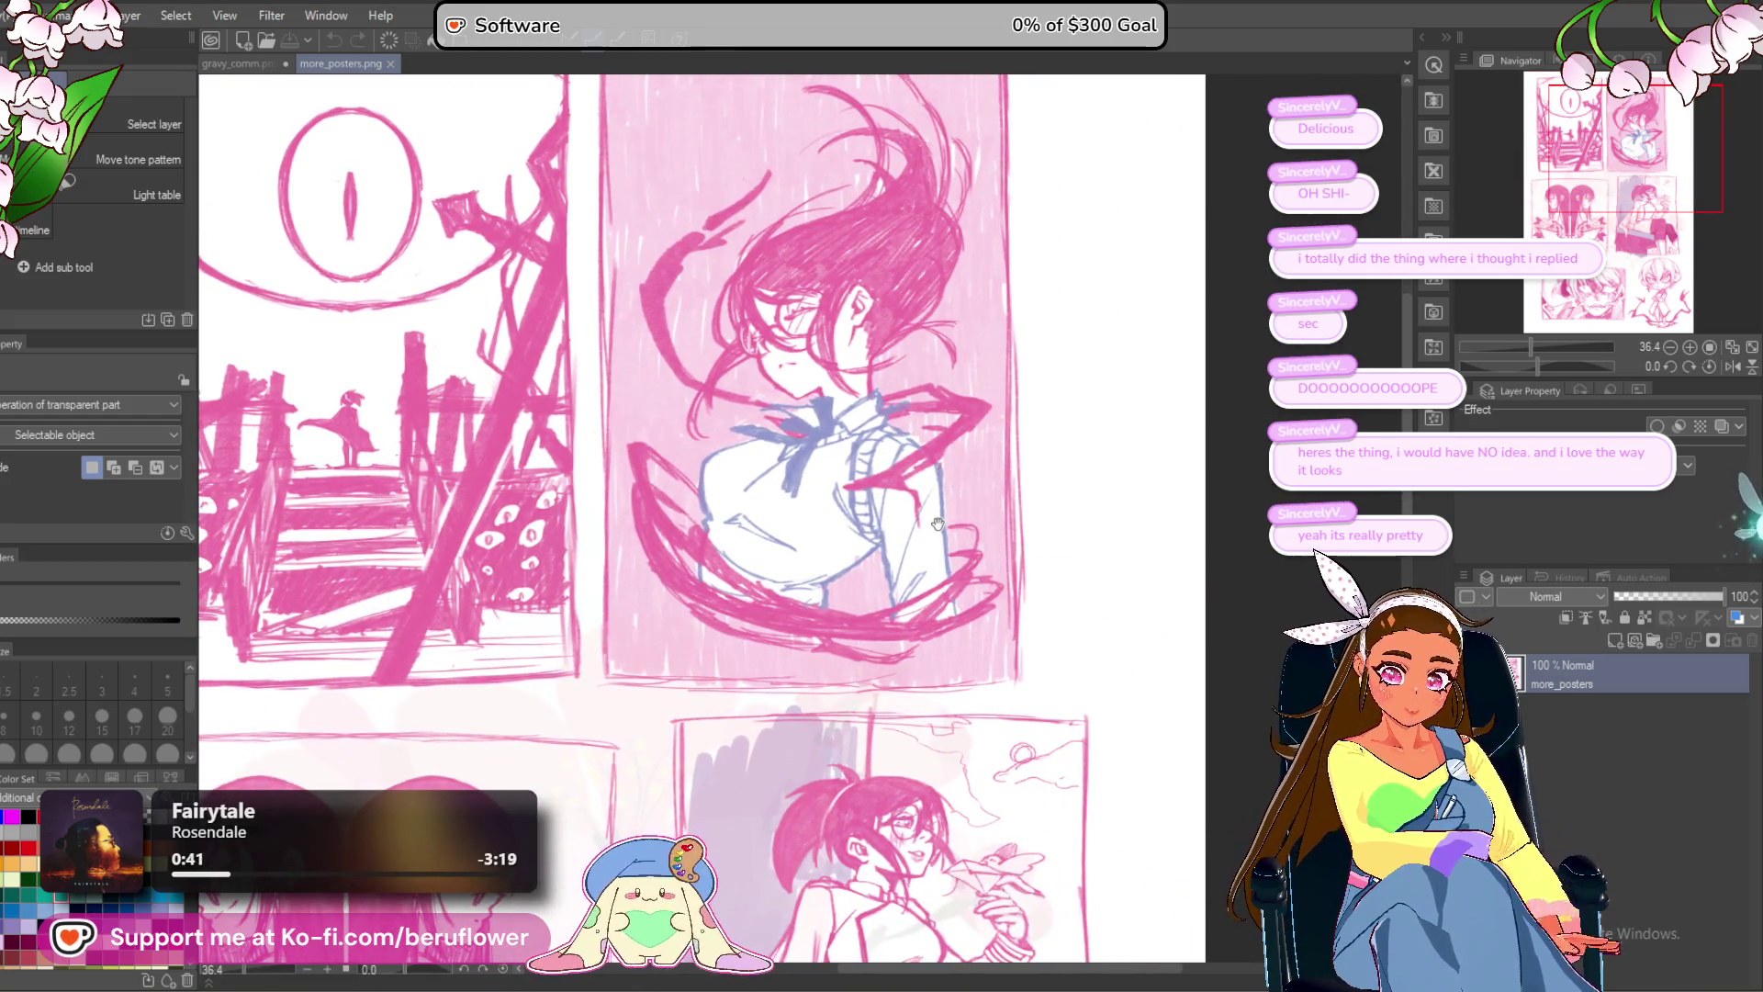
pyautogui.scroll(-1, 617, 556)
pyautogui.scroll(-3, 618, 556)
pyautogui.scroll(3, 617, 557)
pyautogui.moveTo(617, 556); pyautogui.dragTo(728, 472)
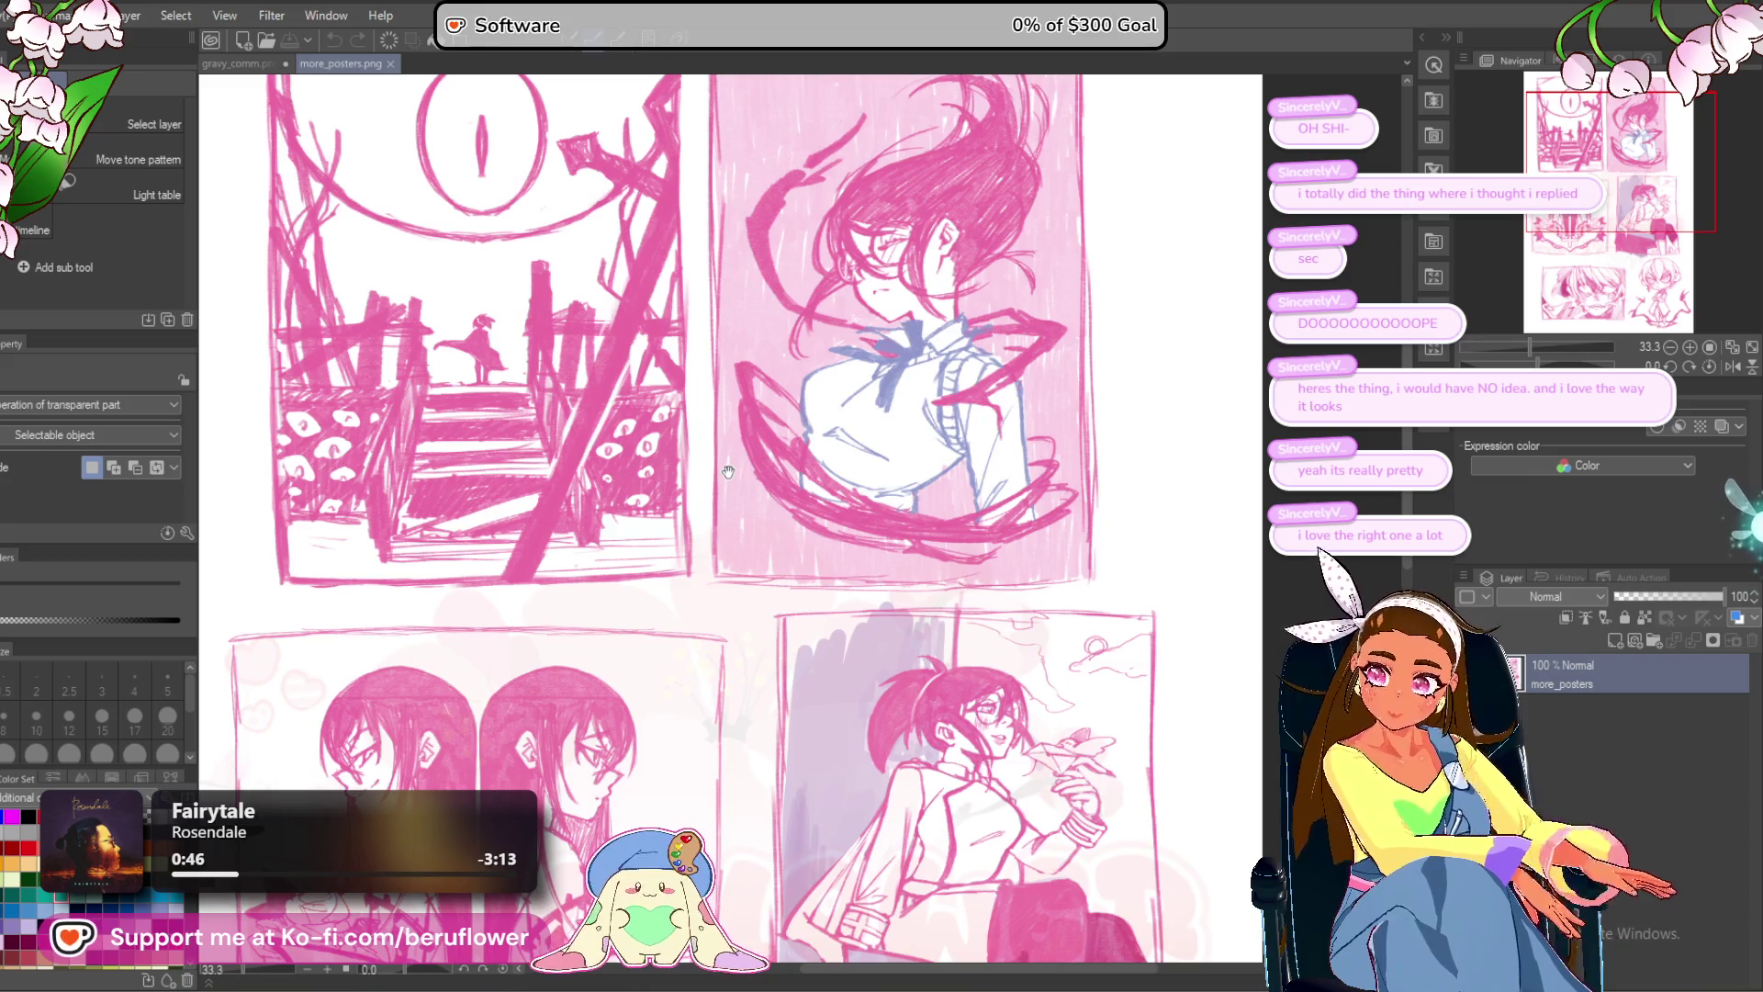
pyautogui.moveTo(687, 447); pyautogui.dragTo(728, 478)
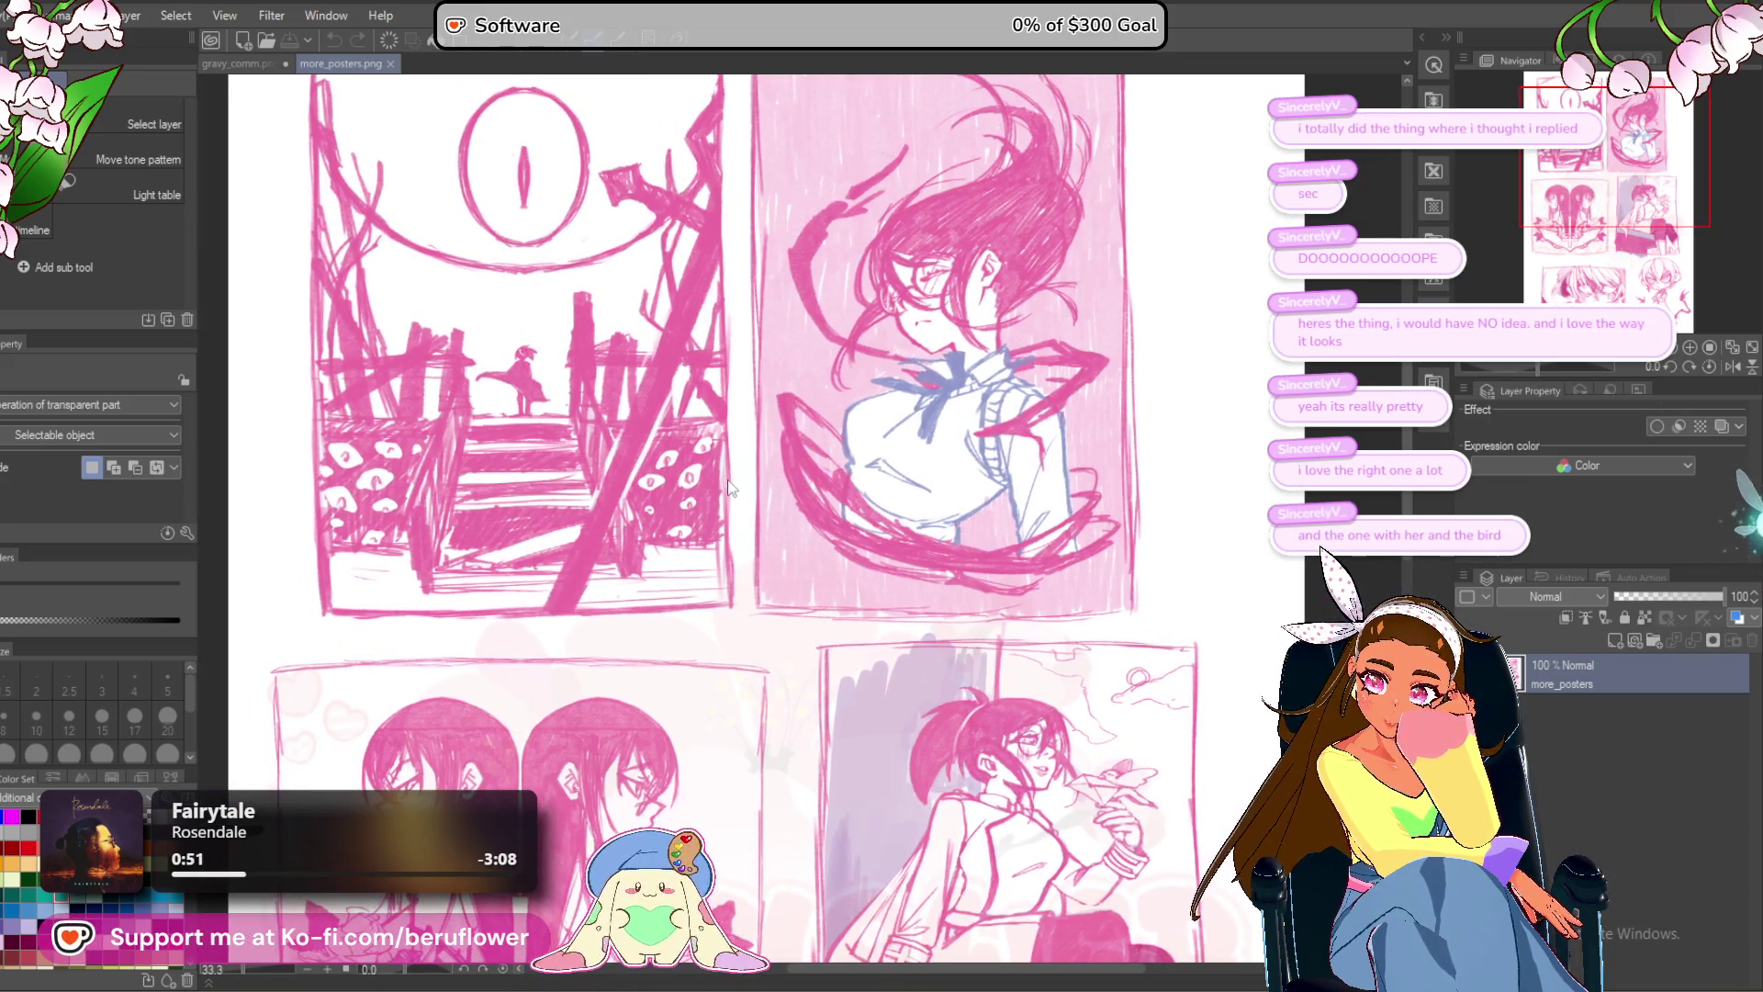
pyautogui.scroll(-1, 730, 488)
pyautogui.moveTo(748, 595); pyautogui.dragTo(647, 395)
pyautogui.moveTo(685, 589); pyautogui.dragTo(674, 477)
pyautogui.scroll(3, 781, 514)
pyautogui.moveTo(808, 312); pyautogui.dragTo(841, 372)
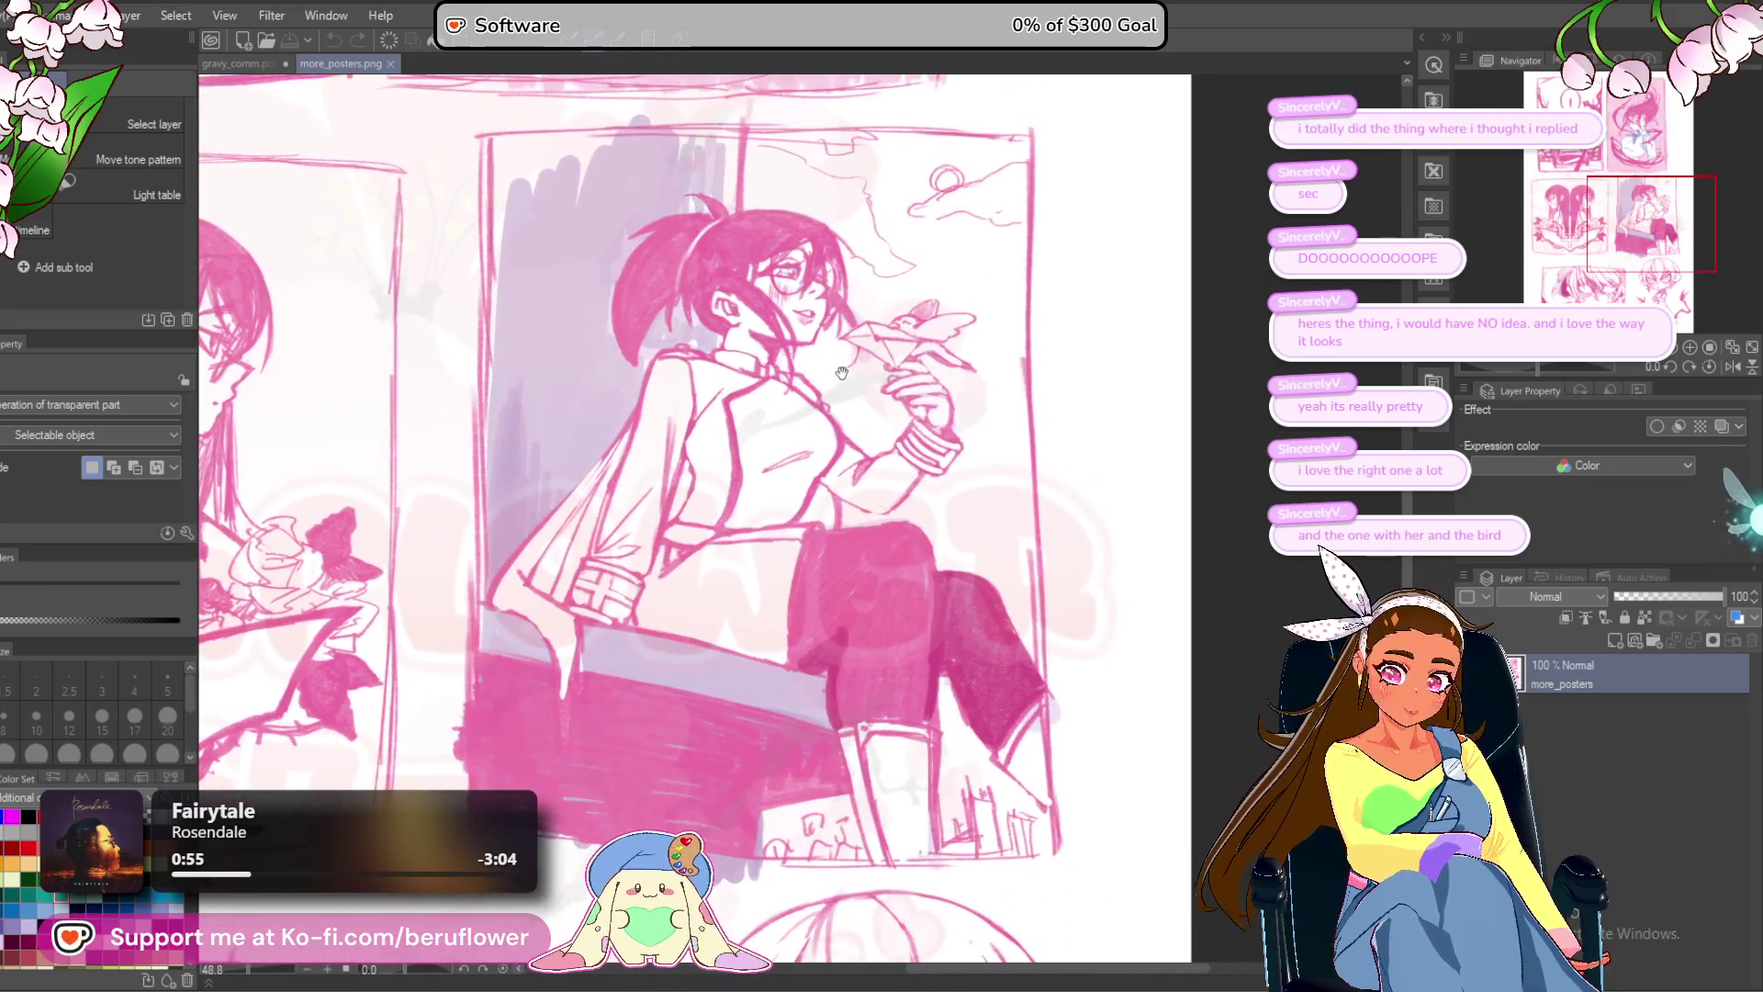
pyautogui.scroll(-1, 842, 373)
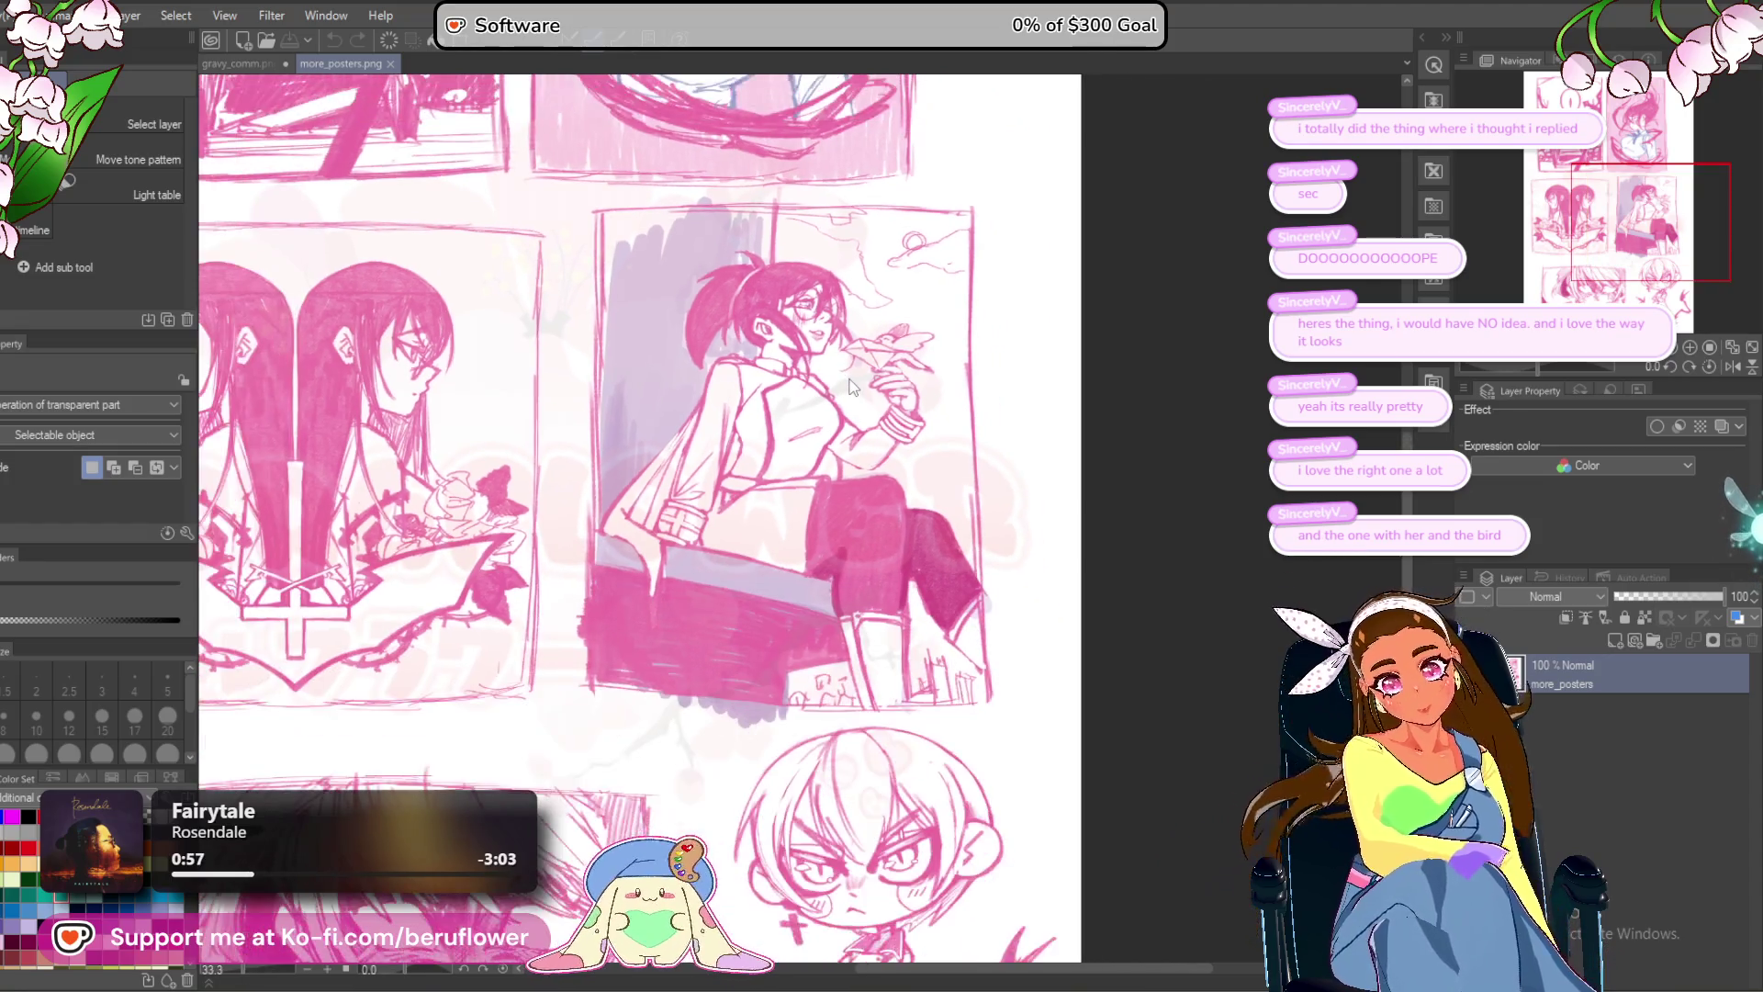
pyautogui.scroll(-1, 843, 377)
pyautogui.scroll(1, 735, 358)
pyautogui.moveTo(628, 334)
pyautogui.mouseDown()
pyautogui.moveTo(813, 344)
pyautogui.moveTo(684, 280)
pyautogui.mouseUp()
# Pan and zoom around the chibi and face sketches on the reference sheet.
pyautogui.moveTo(653, 438)
pyautogui.mouseDown()
pyautogui.moveTo(698, 386)
pyautogui.moveTo(790, 900)
pyautogui.moveTo(817, 478)
pyautogui.moveTo(831, 514)
pyautogui.moveTo(1122, 433)
pyautogui.mouseUp()
pyautogui.scroll(2, 822, 496)
pyautogui.scroll(1, 831, 515)
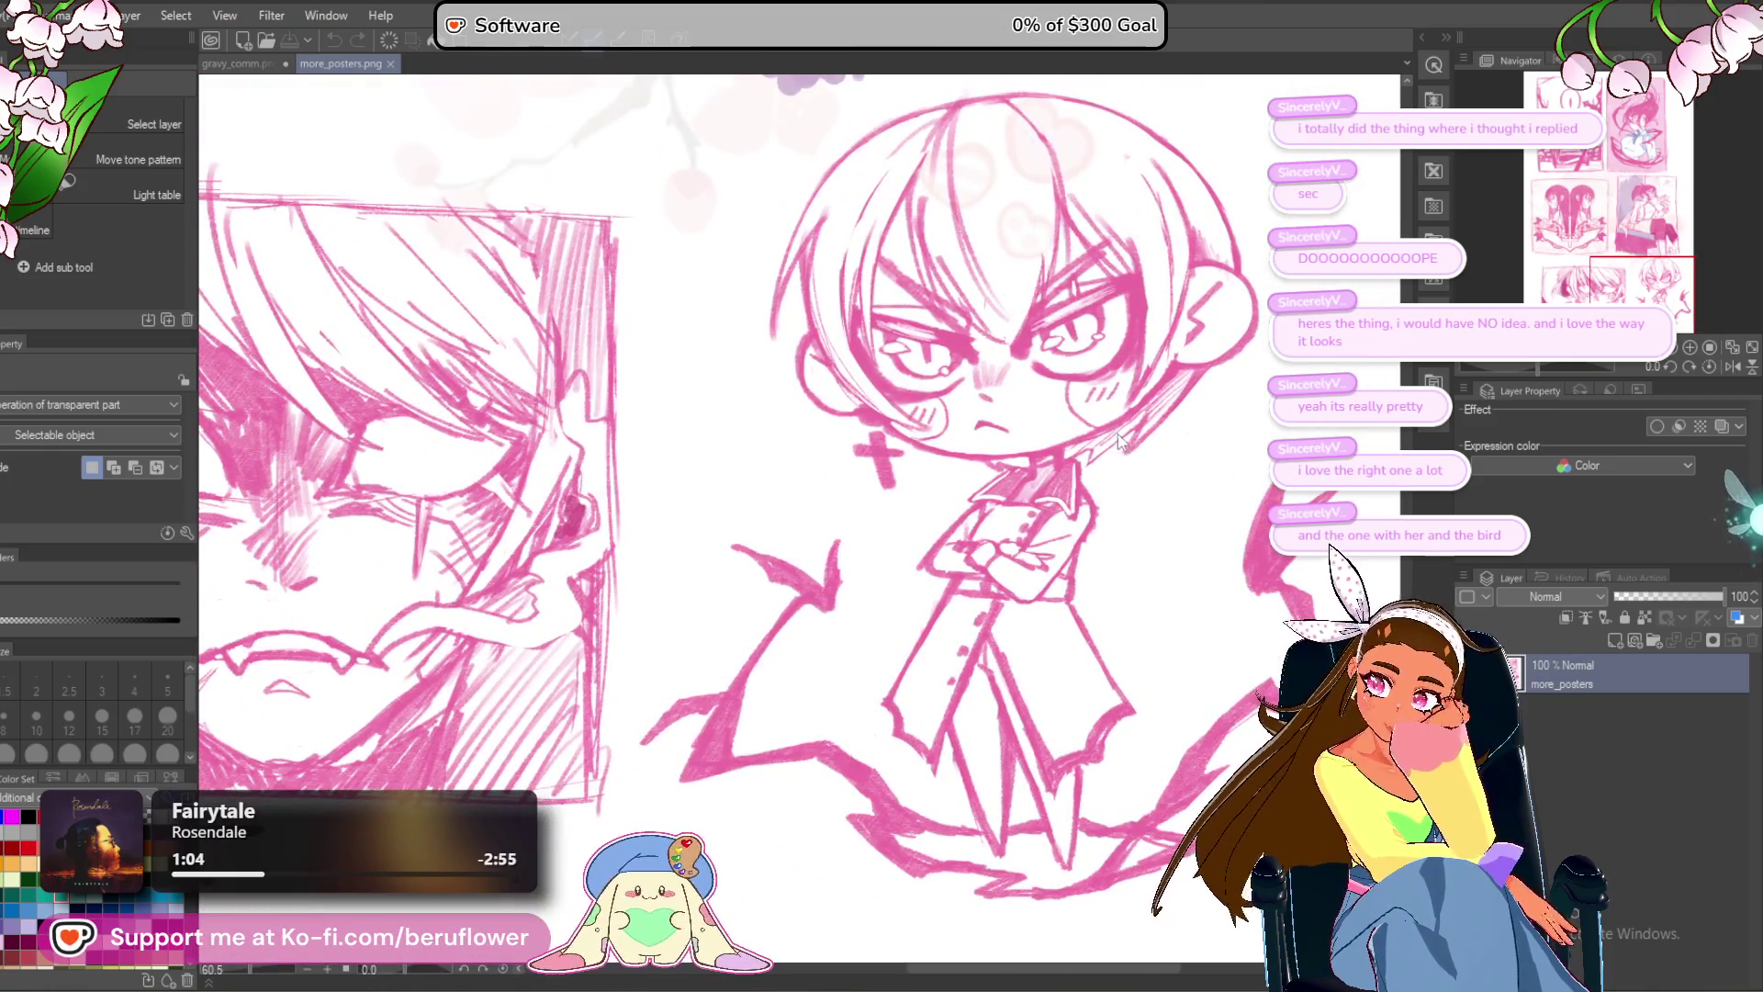
pyautogui.scroll(-3, 1119, 437)
pyautogui.scroll(1, 1114, 439)
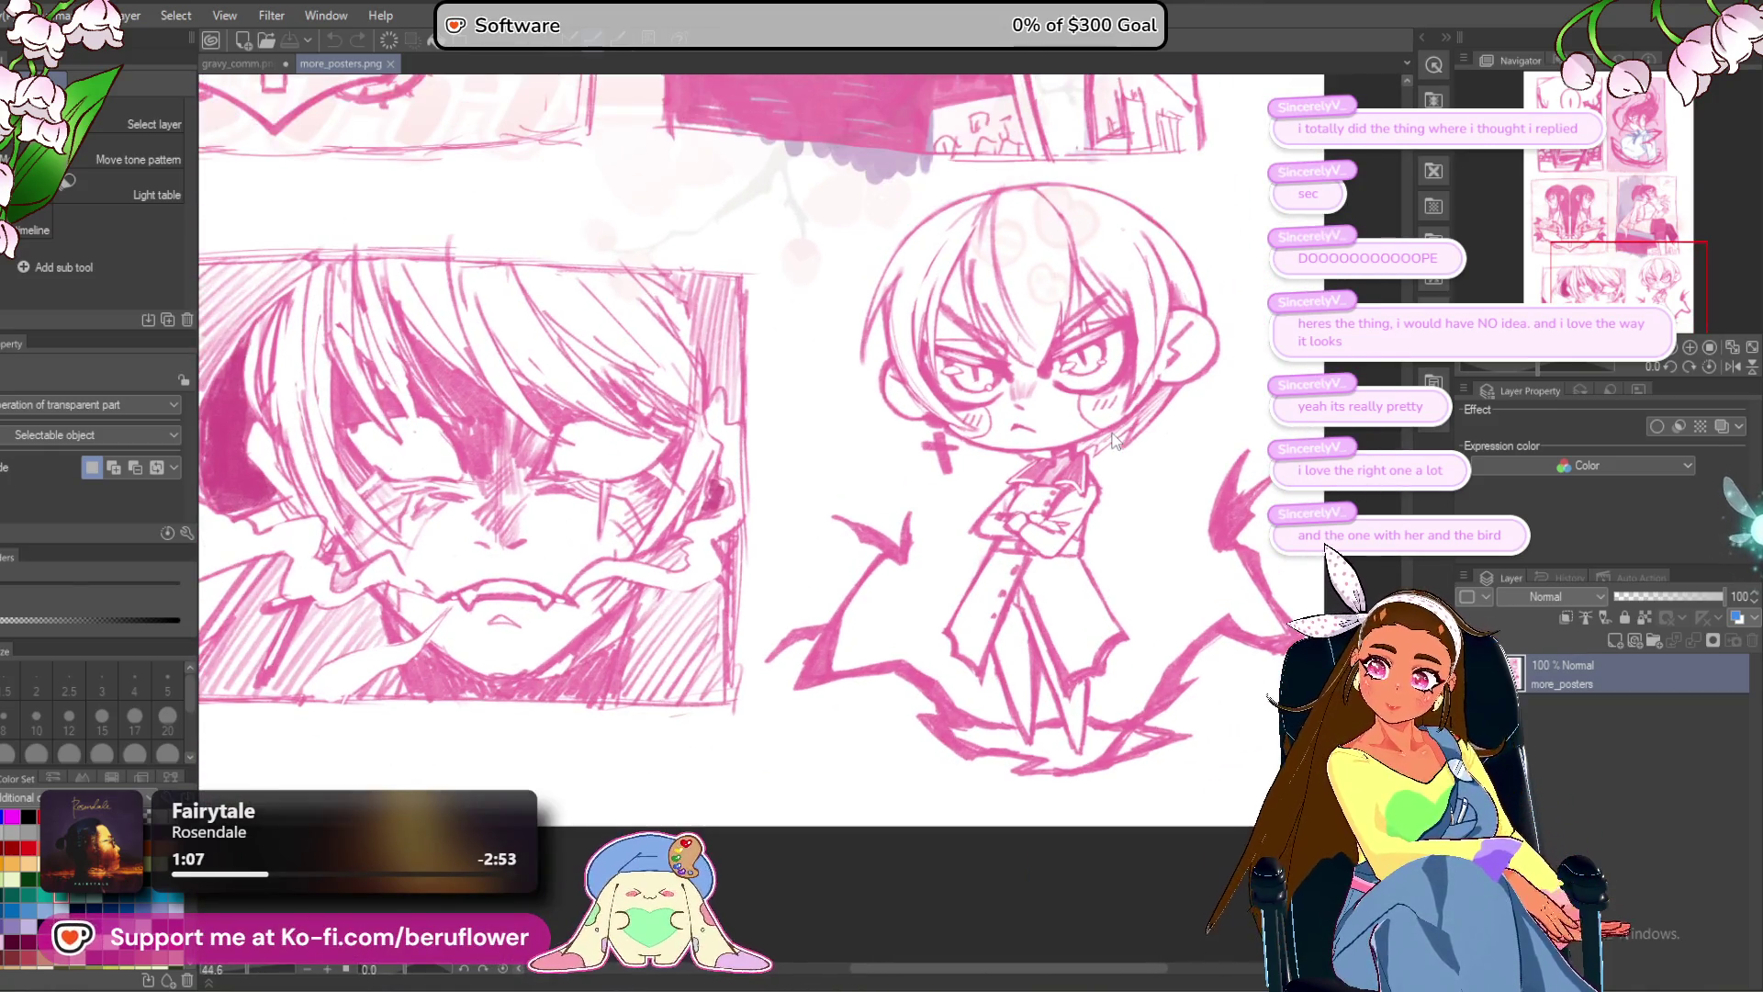
pyautogui.scroll(-1, 1114, 439)
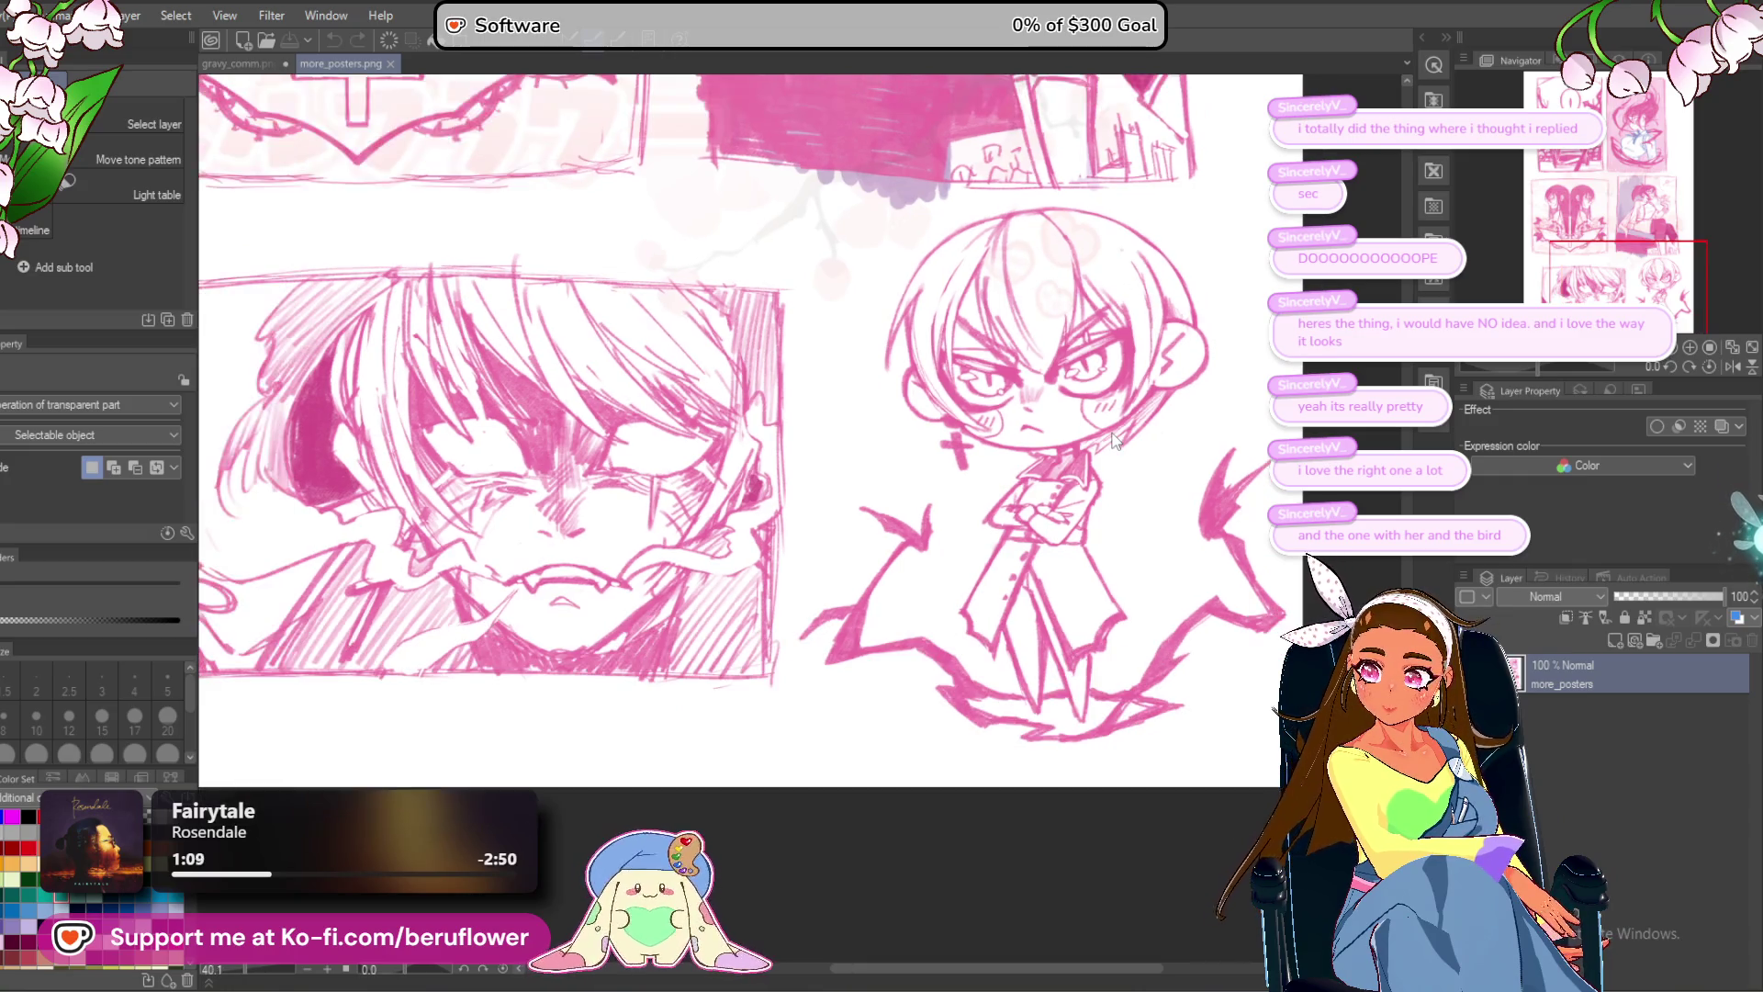
pyautogui.scroll(-1, 1114, 439)
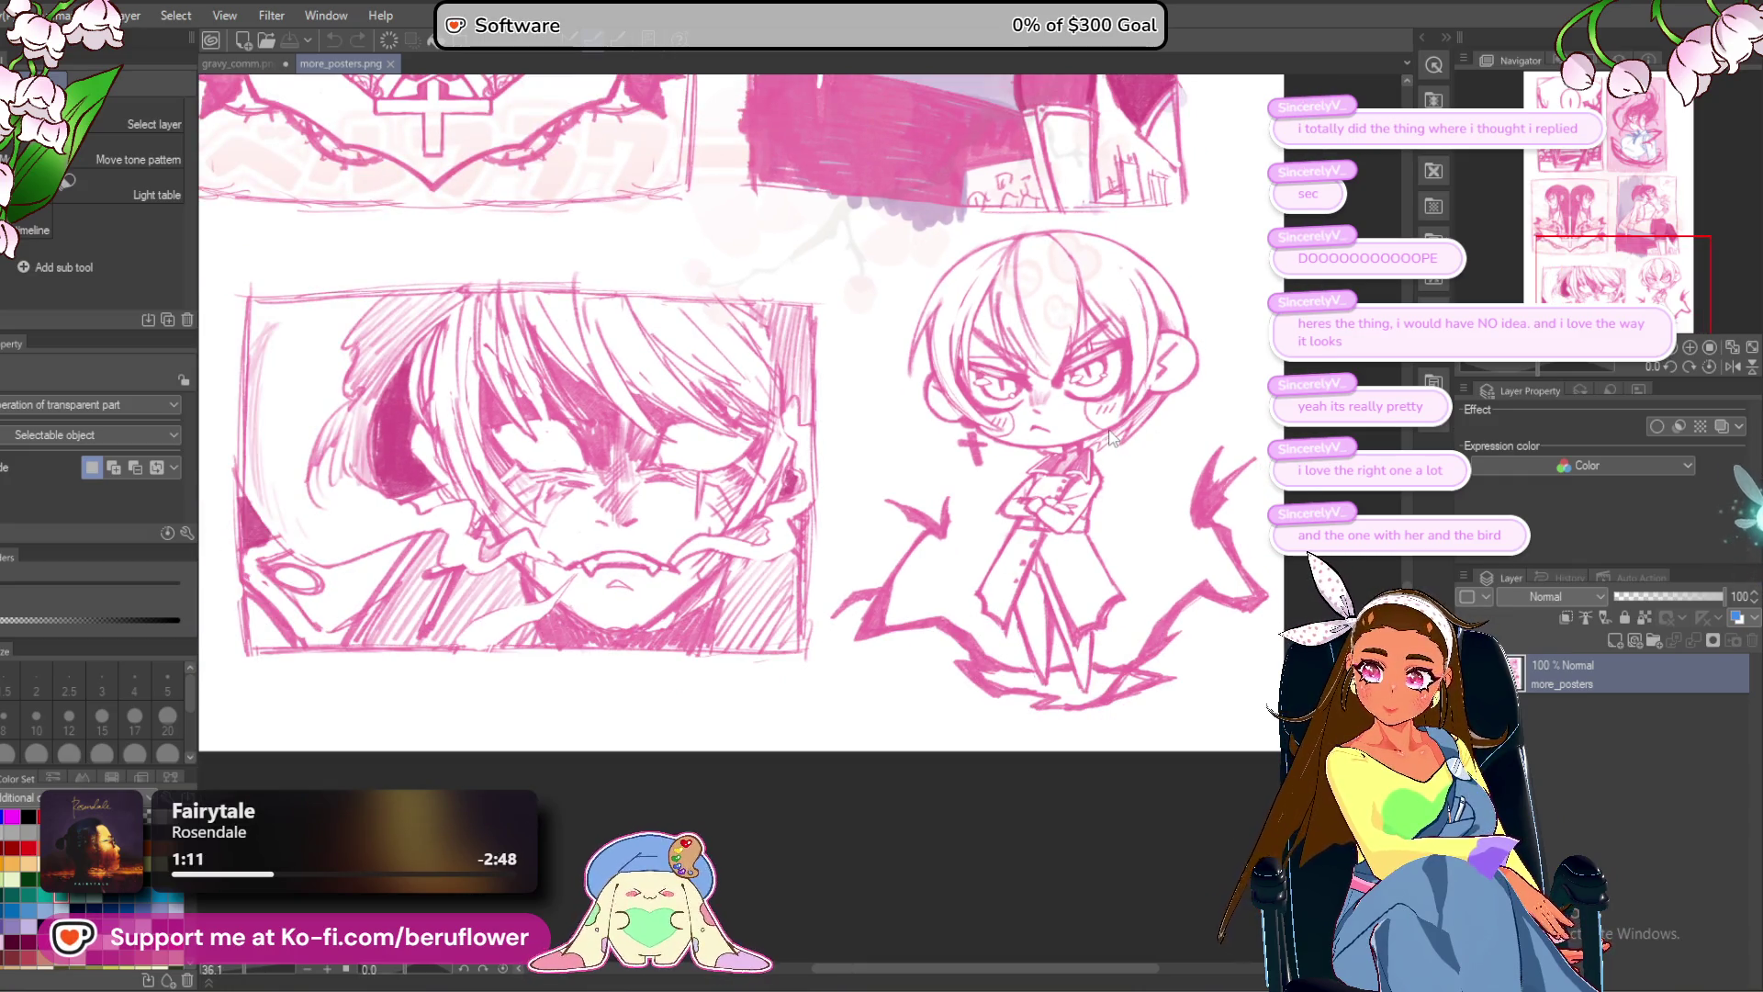
pyautogui.scroll(-1, 1113, 439)
pyautogui.scroll(1, 1113, 439)
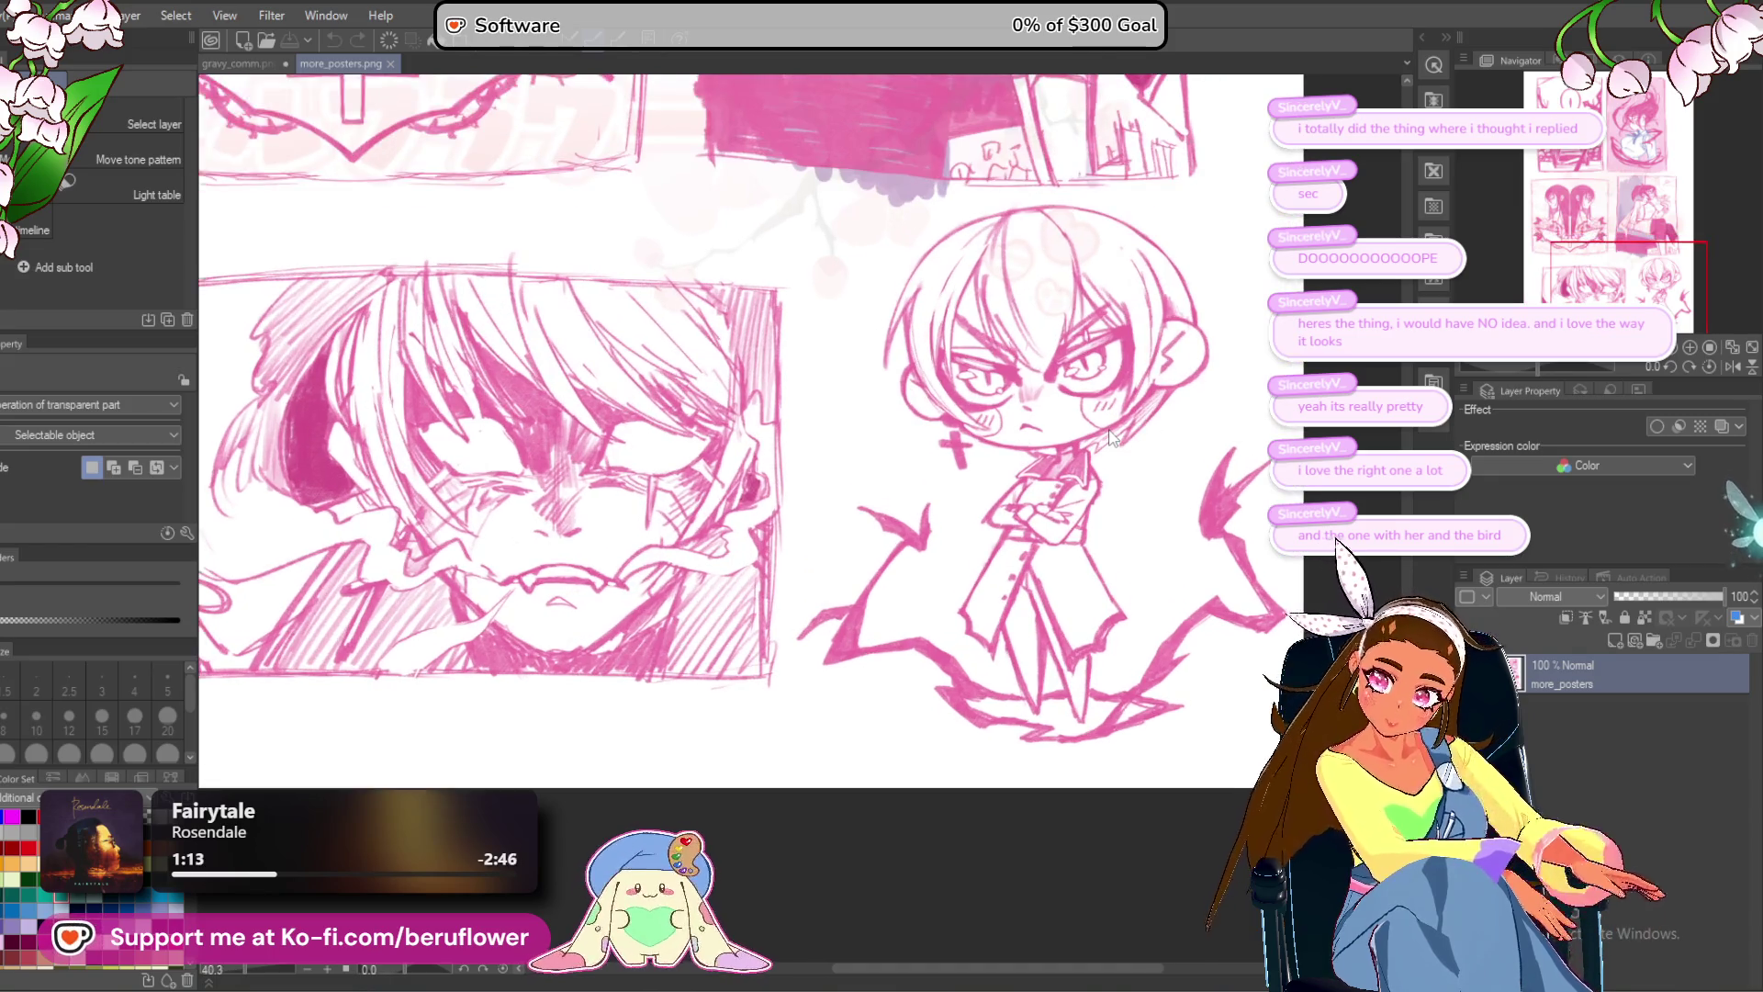
pyautogui.moveTo(937, 393); pyautogui.dragTo(964, 392)
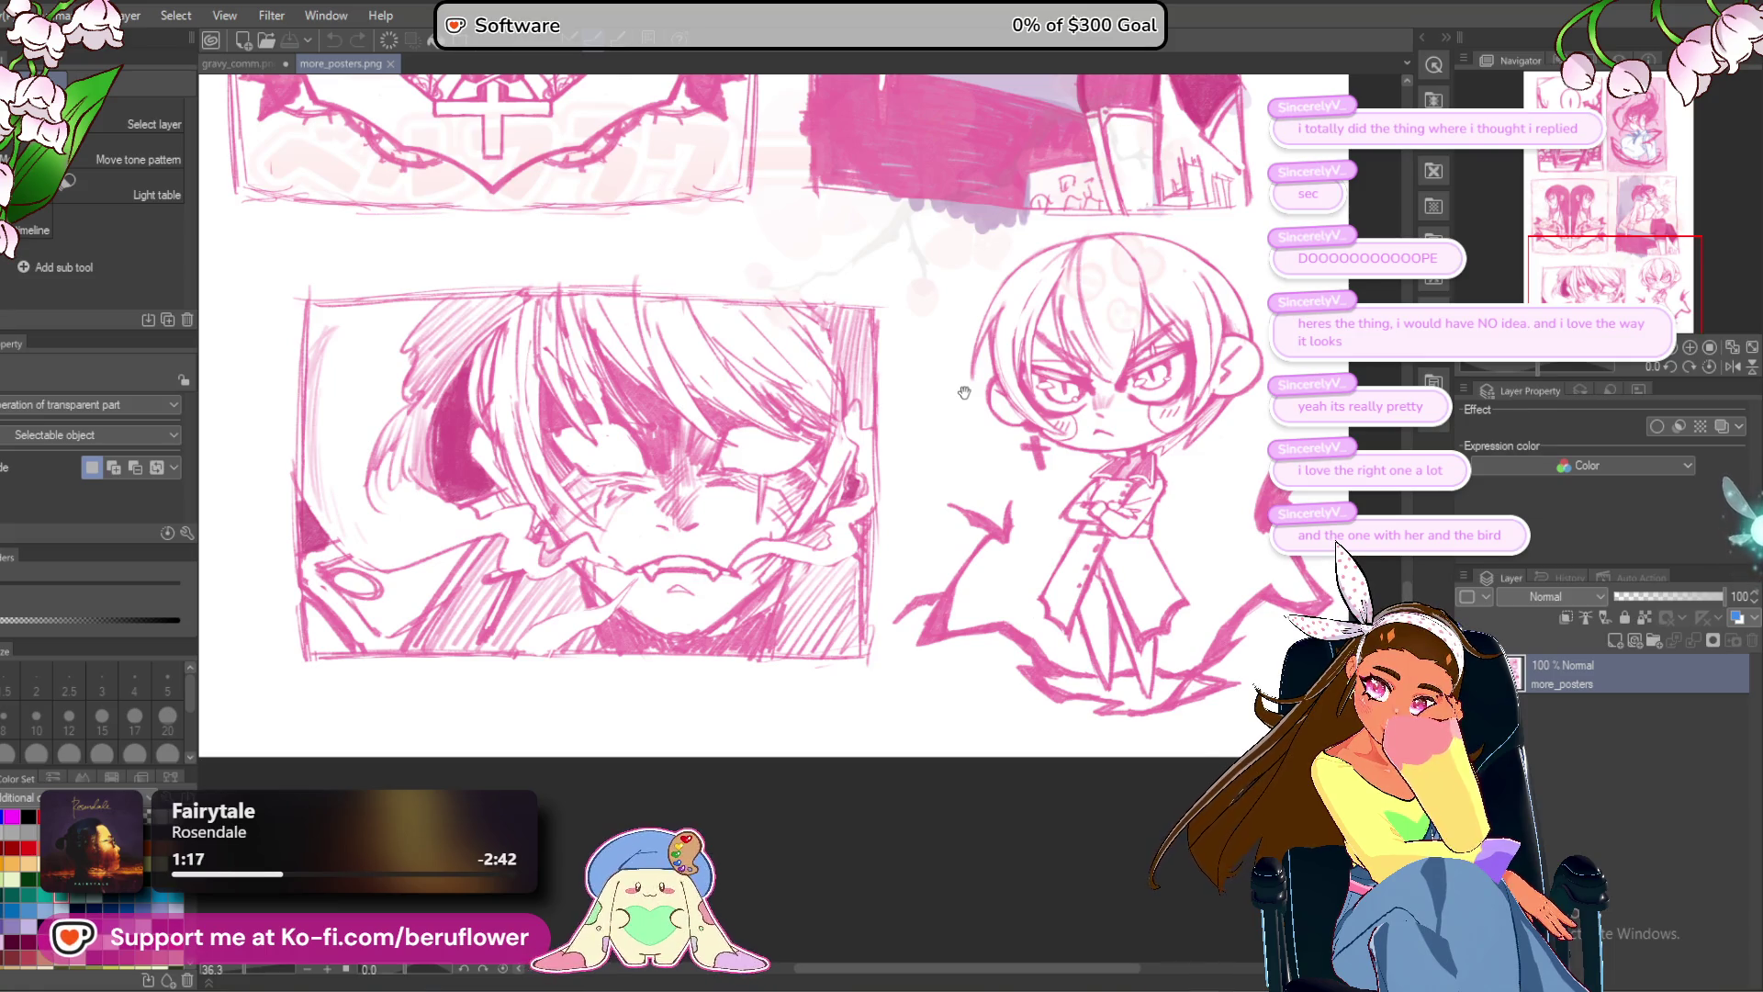
pyautogui.moveTo(965, 392)
pyautogui.mouseDown()
pyautogui.moveTo(893, 417)
pyautogui.moveTo(861, 388)
pyautogui.moveTo(963, 432)
pyautogui.moveTo(843, 426)
pyautogui.moveTo(895, 464)
pyautogui.moveTo(876, 405)
pyautogui.moveTo(876, 422)
pyautogui.mouseUp()
pyautogui.scroll(3, 876, 421)
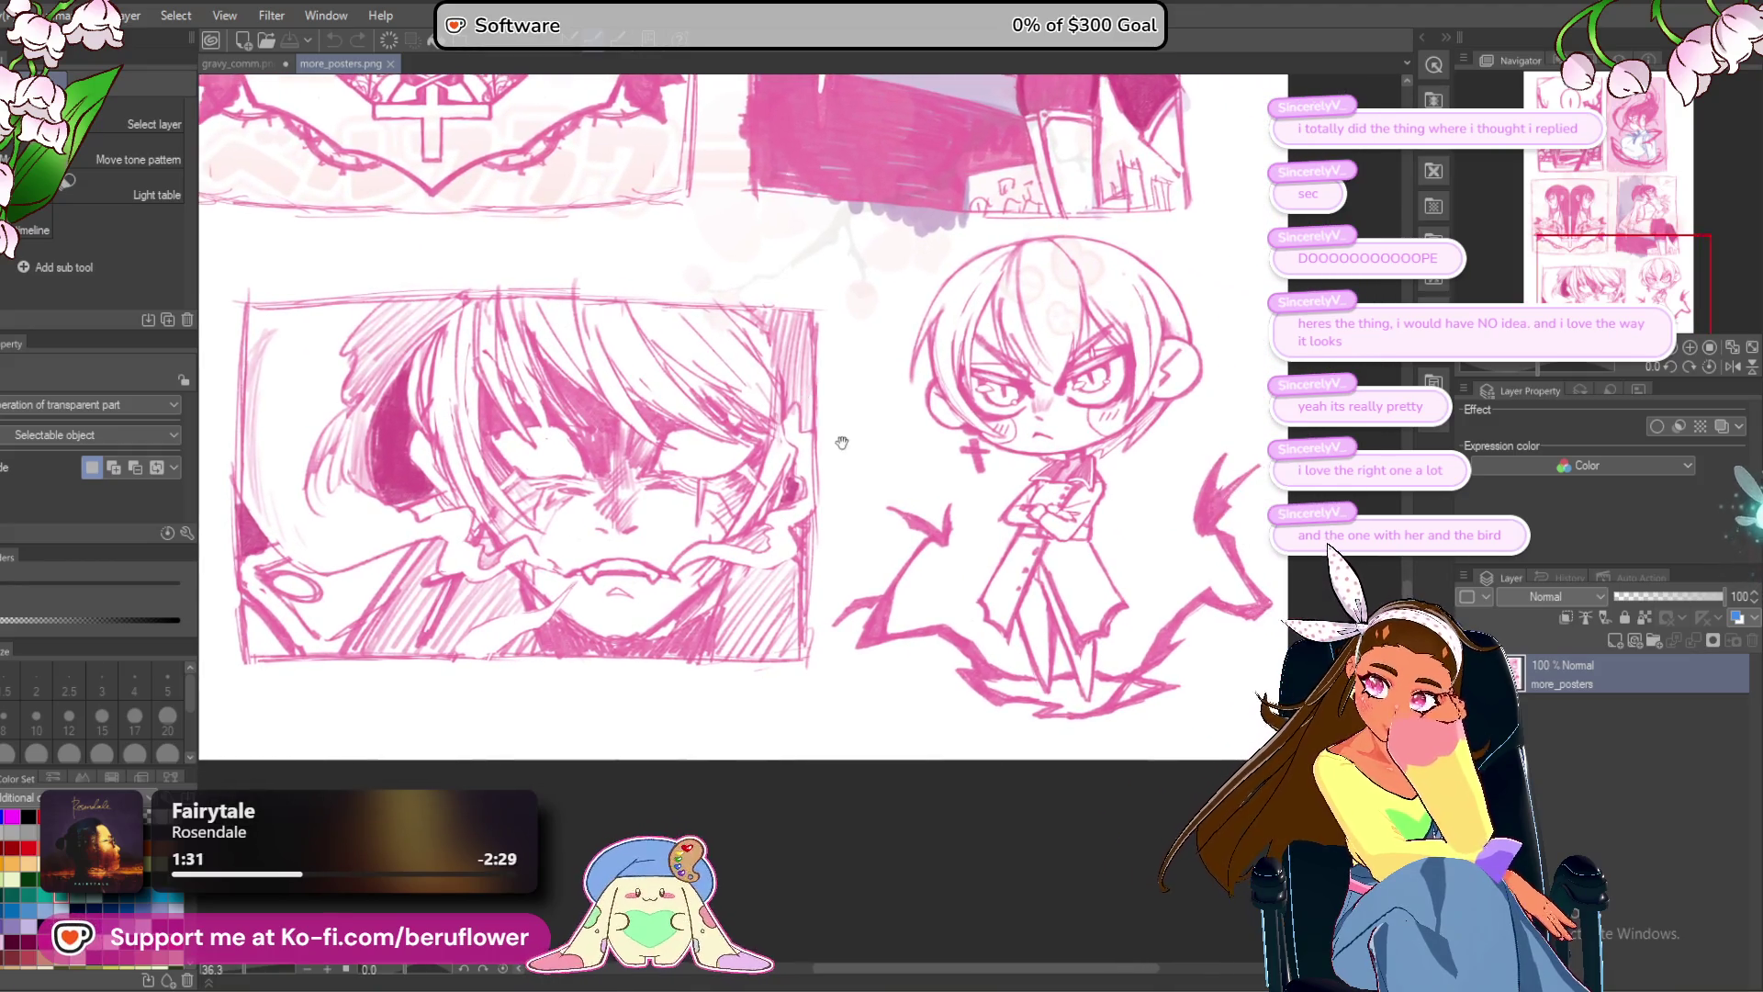
pyautogui.moveTo(1052, 447)
pyautogui.mouseDown()
pyautogui.moveTo(1148, 514)
pyautogui.moveTo(978, 473)
pyautogui.moveTo(873, 474)
pyautogui.mouseUp()
pyautogui.scroll(5, 873, 474)
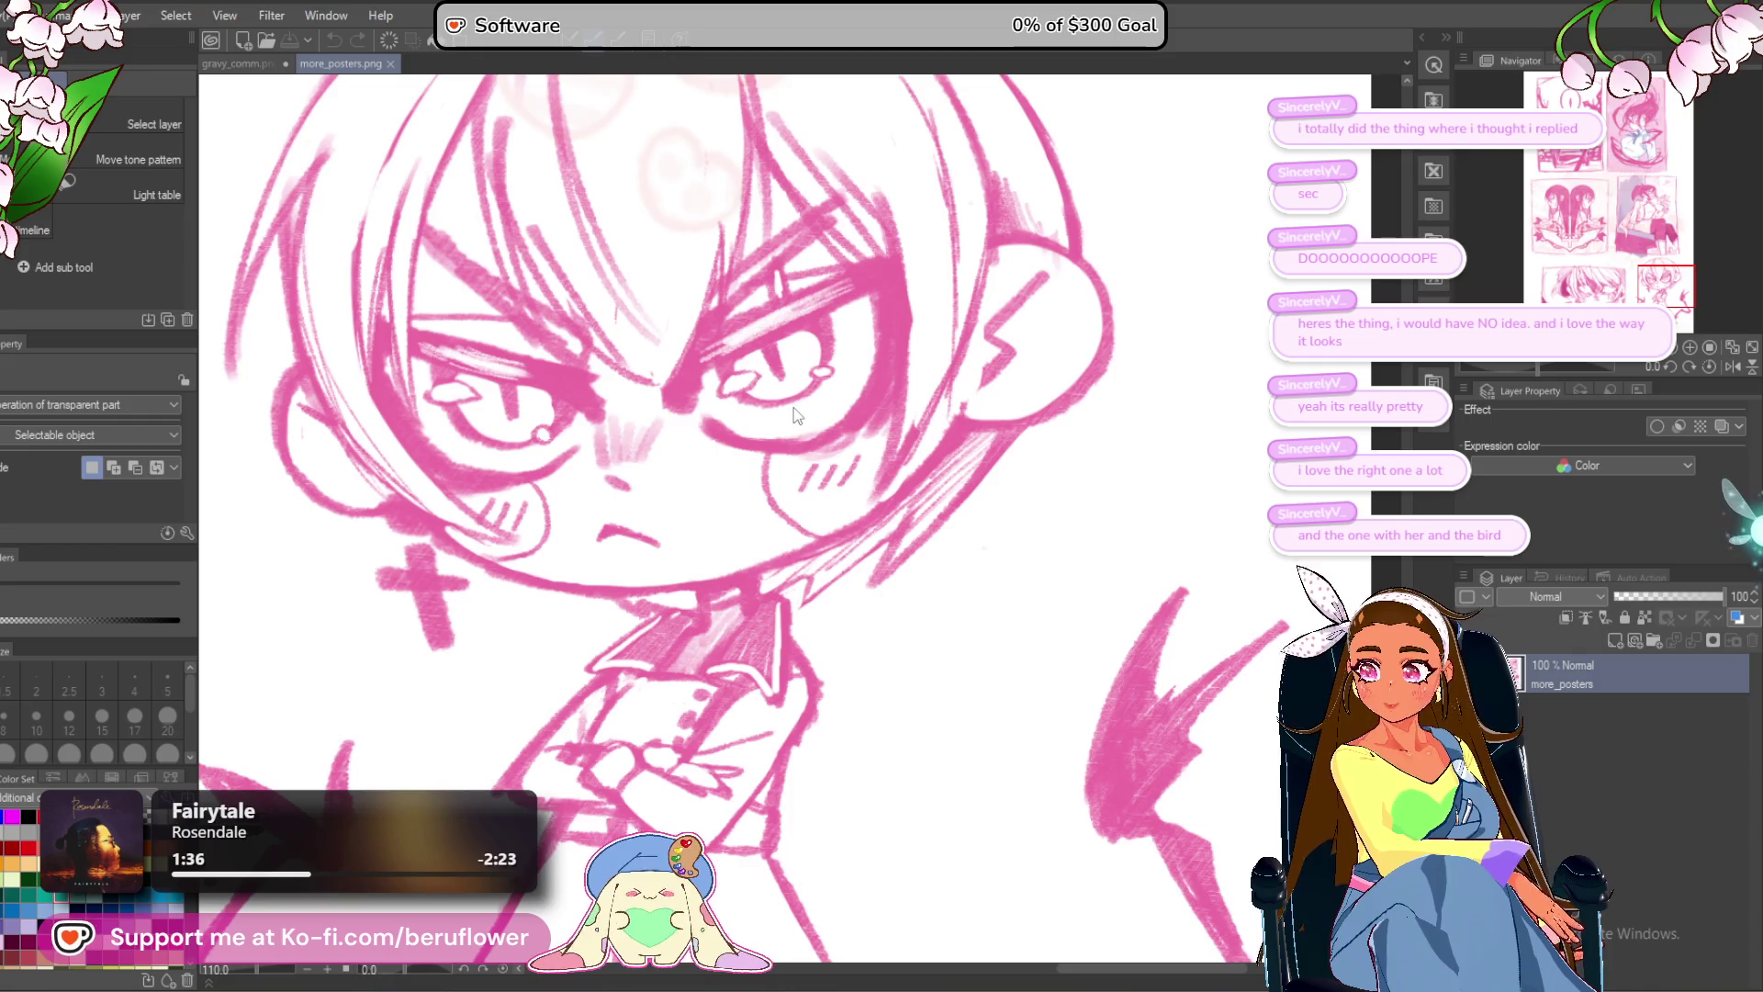
pyautogui.scroll(-4, 798, 418)
pyautogui.scroll(-3, 797, 418)
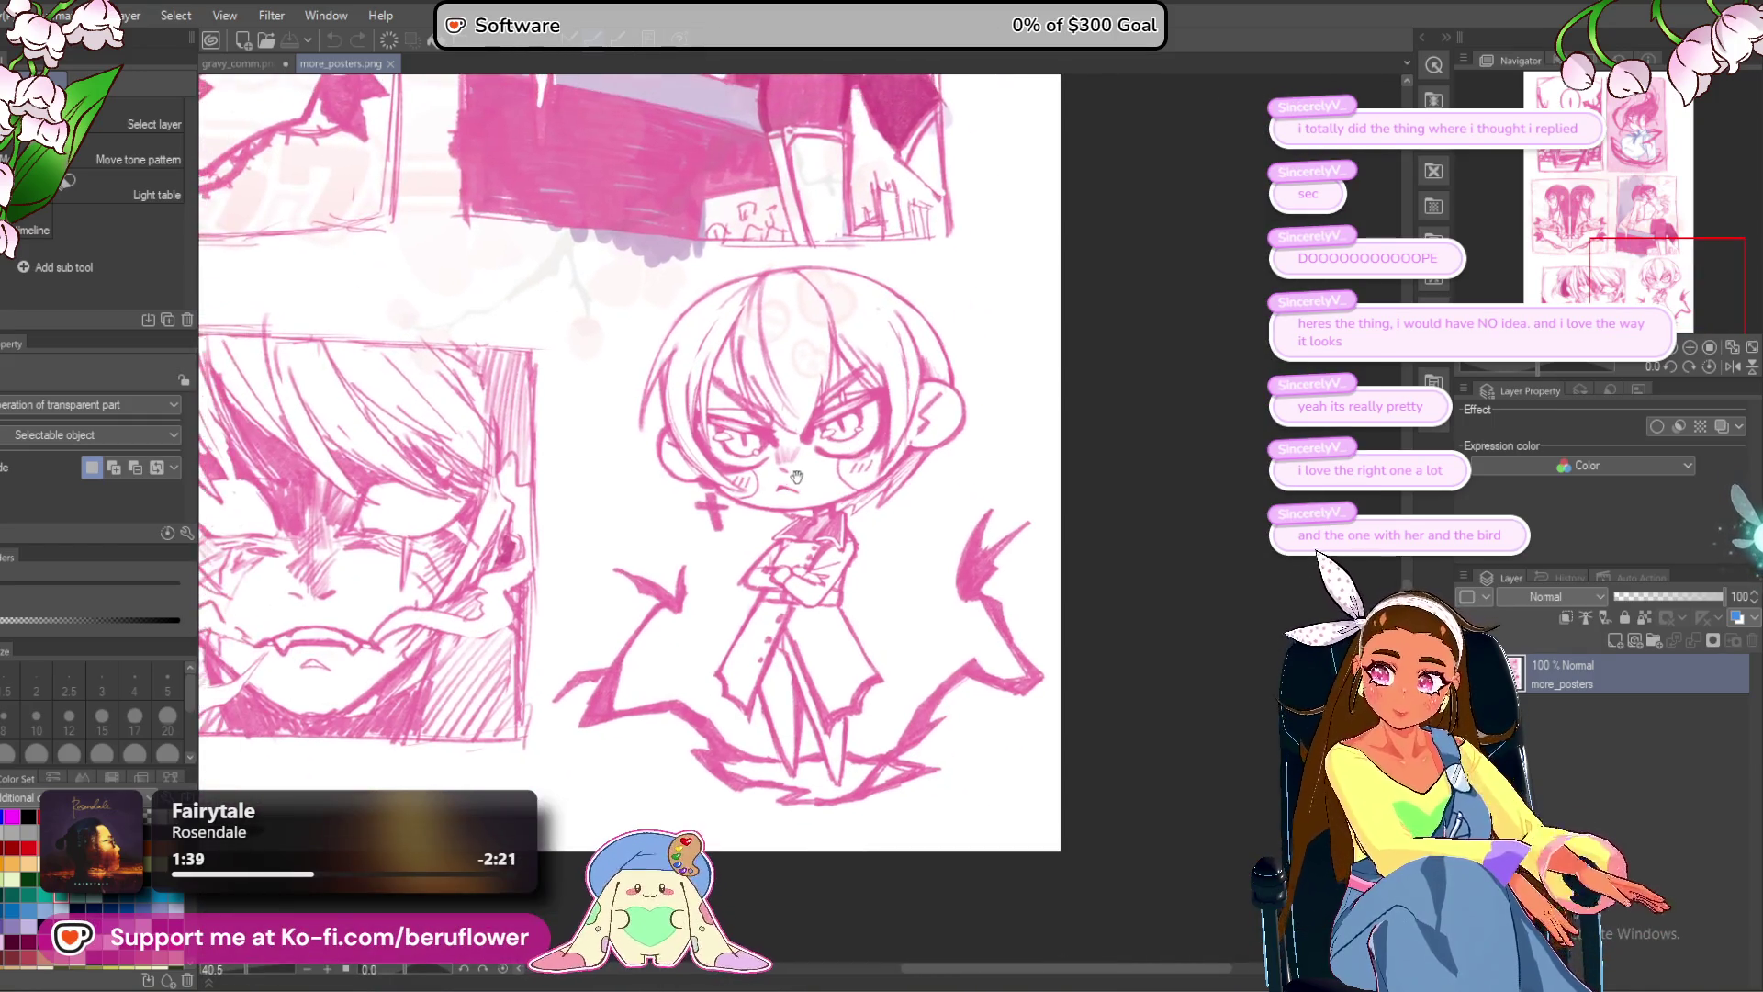
# Return to the commission and fade the sketches layer to about a third.
pyautogui.click(391, 63)
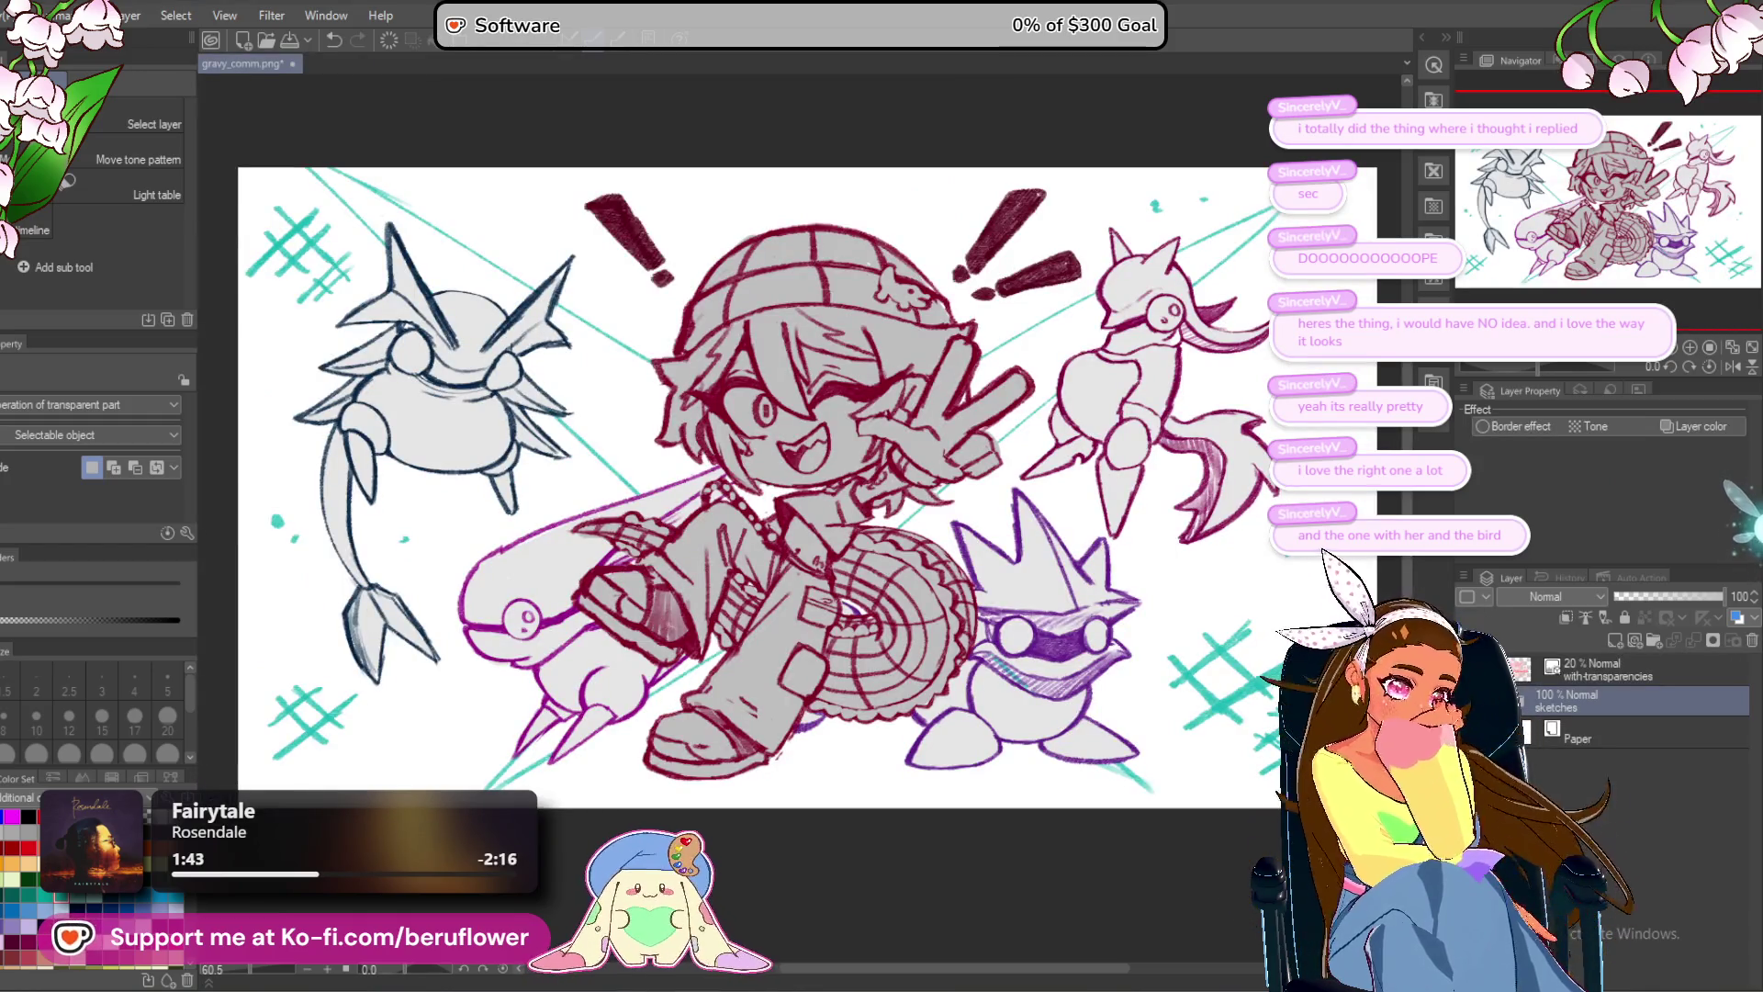
pyautogui.scroll(3, 984, 452)
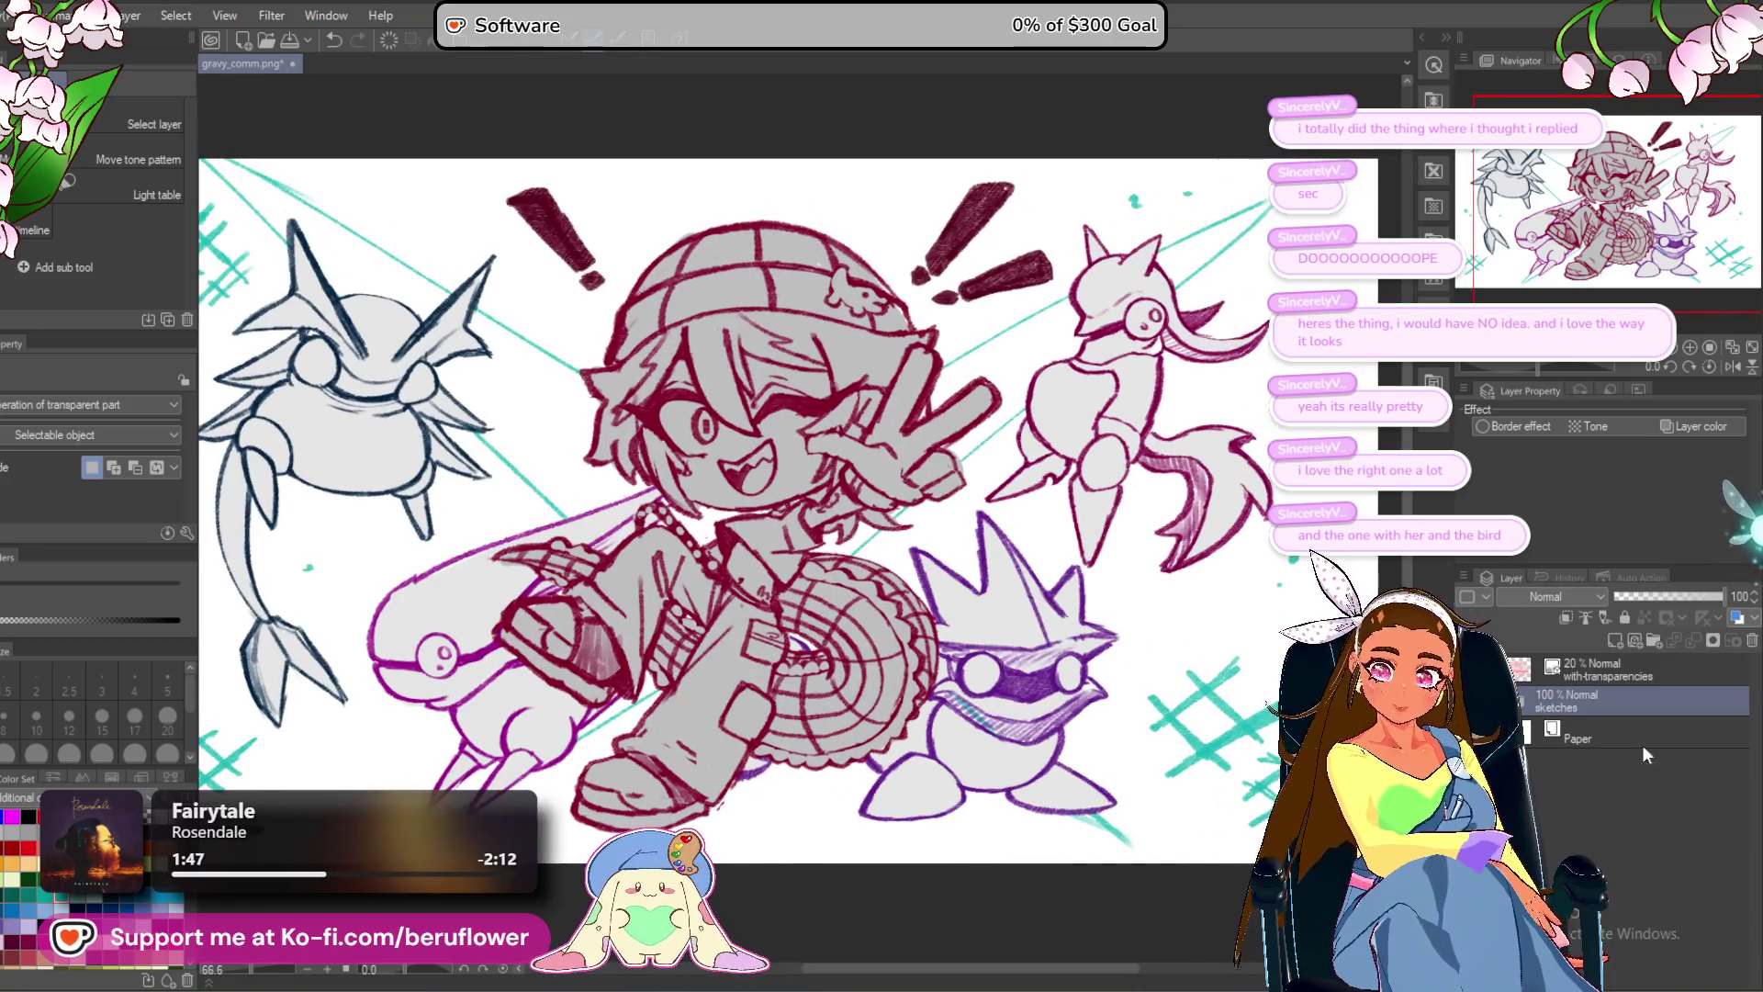
pyautogui.moveTo(1667, 596); pyautogui.dragTo(1655, 599)
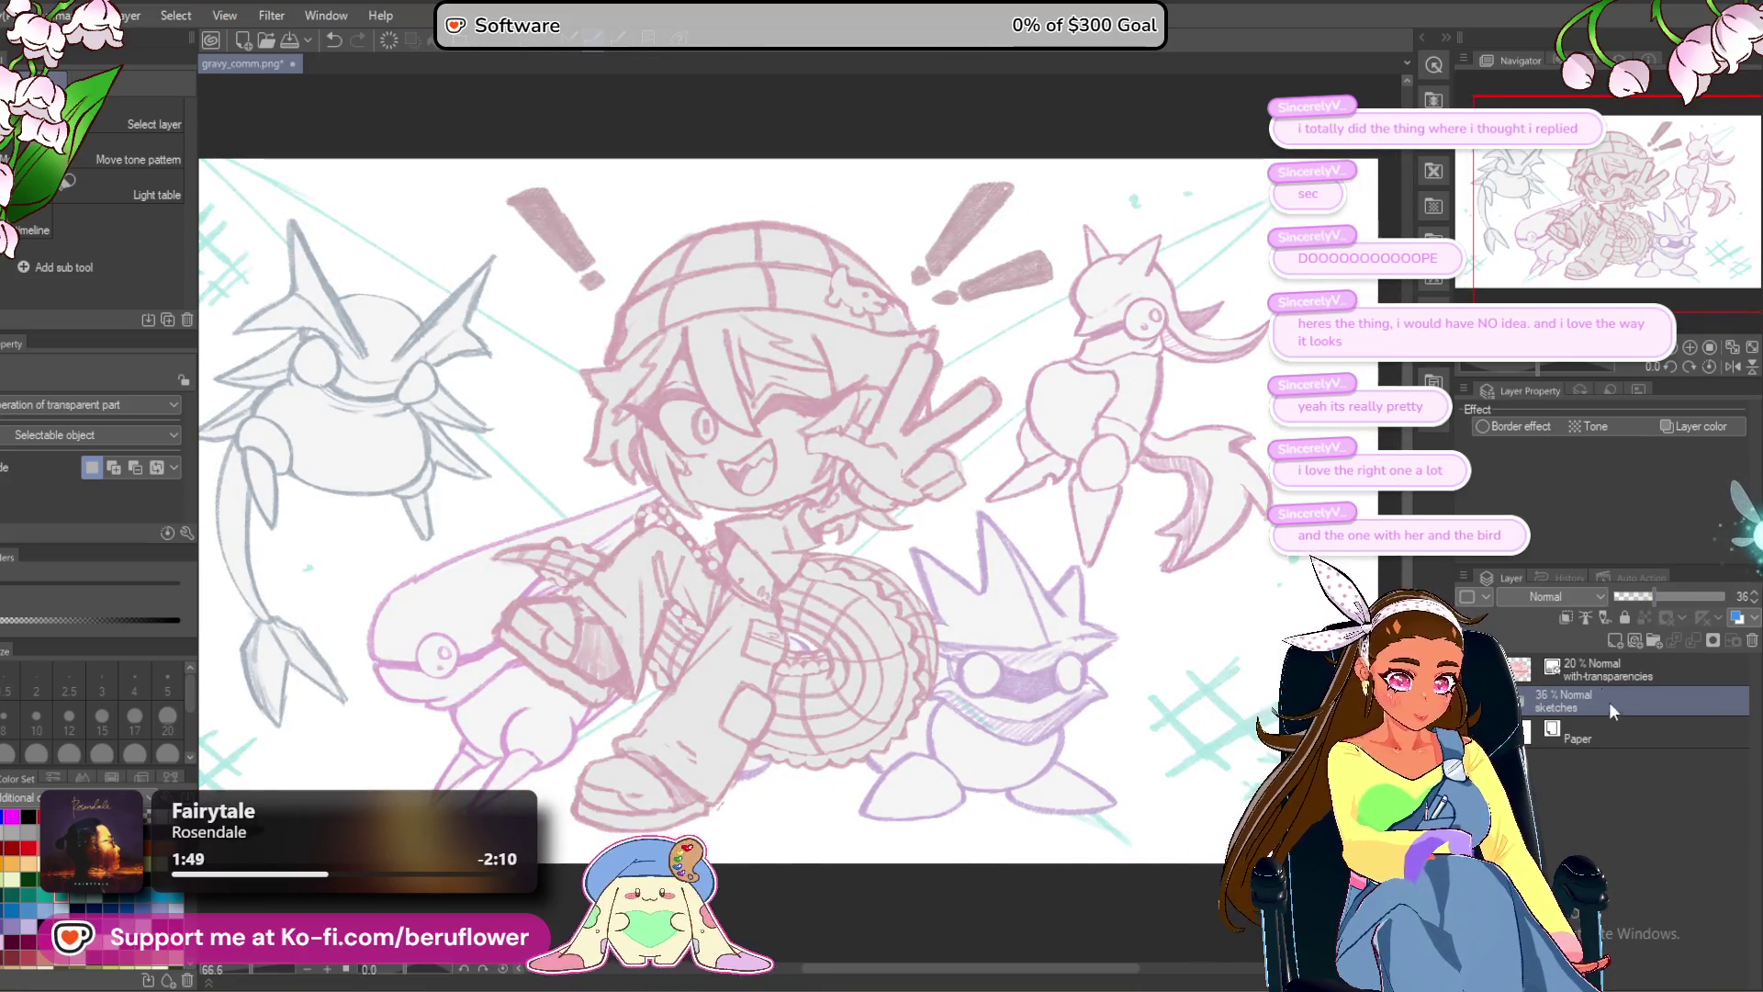
# Add a new layer above the sketches named 'ink'.
pyautogui.click(1609, 643)
pyautogui.doubleClick(1585, 702)
pyautogui.write('ink')
pyautogui.press('Return')
# Lower the sketches layer opacity to 30% and make the ink layer active.
pyautogui.click(1622, 730)
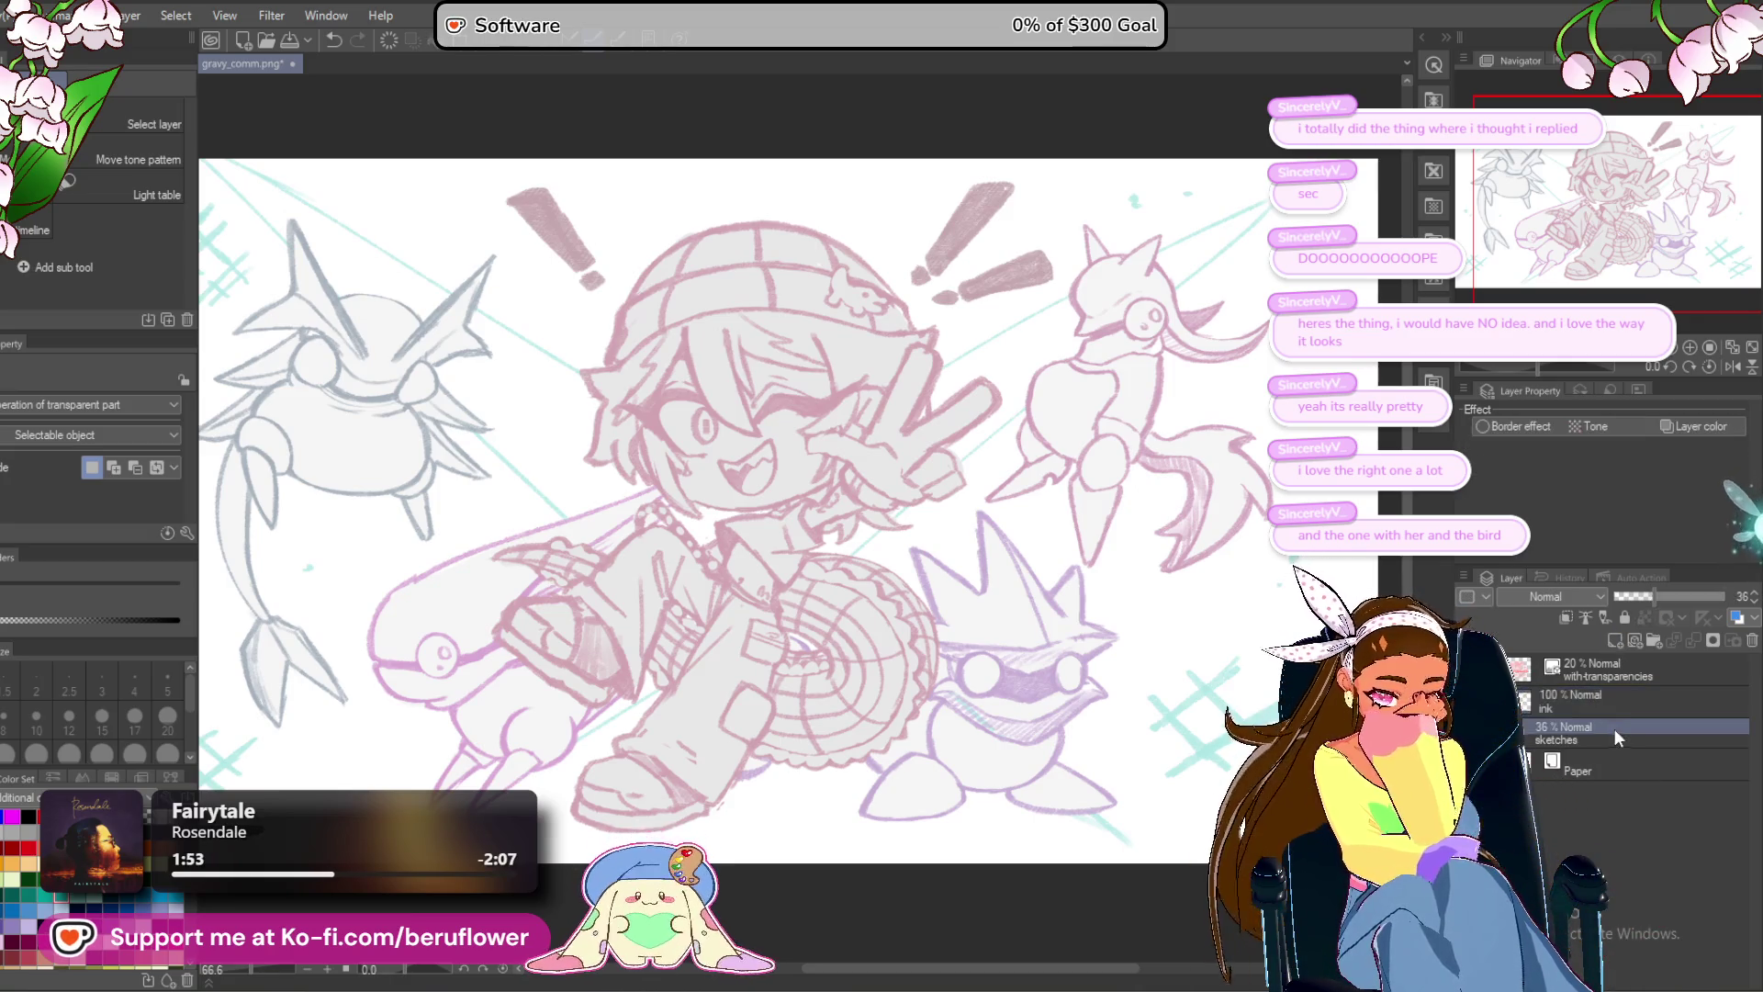
pyautogui.moveTo(1649, 598); pyautogui.dragTo(1648, 593)
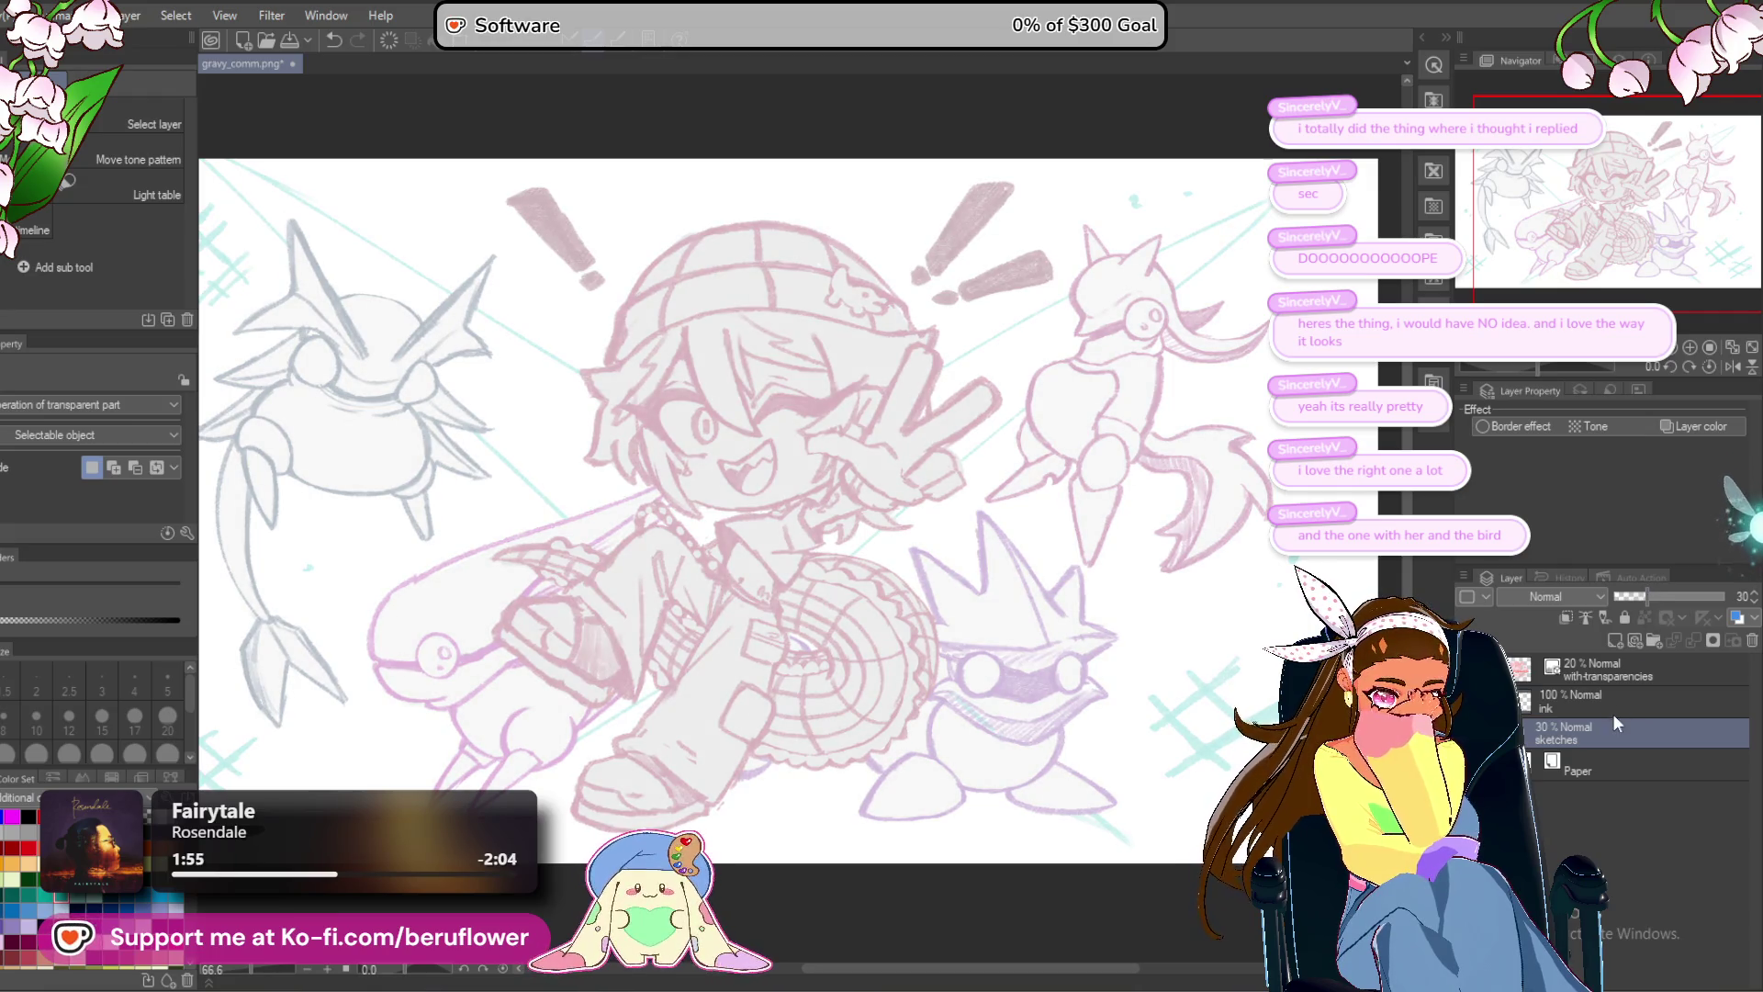
pyautogui.click(1595, 698)
# Switch to the pen at brush size 7 with black as the drawing colour.
pyautogui.press('p')
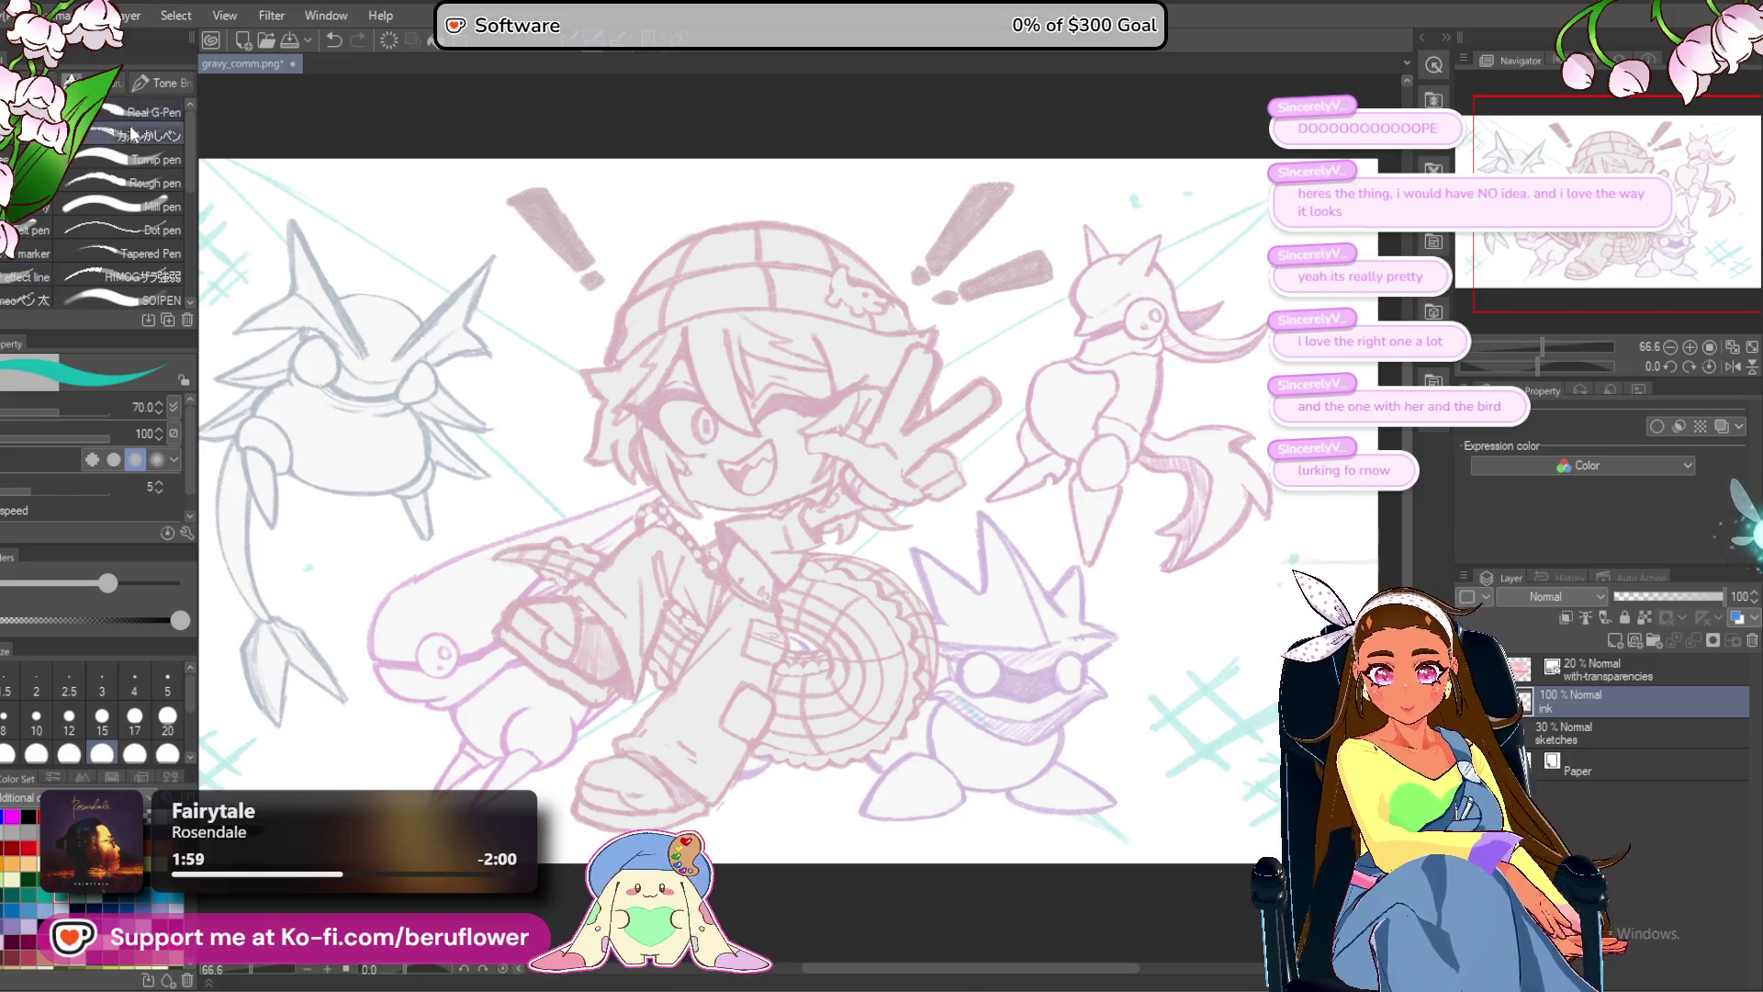
pyautogui.press('p')
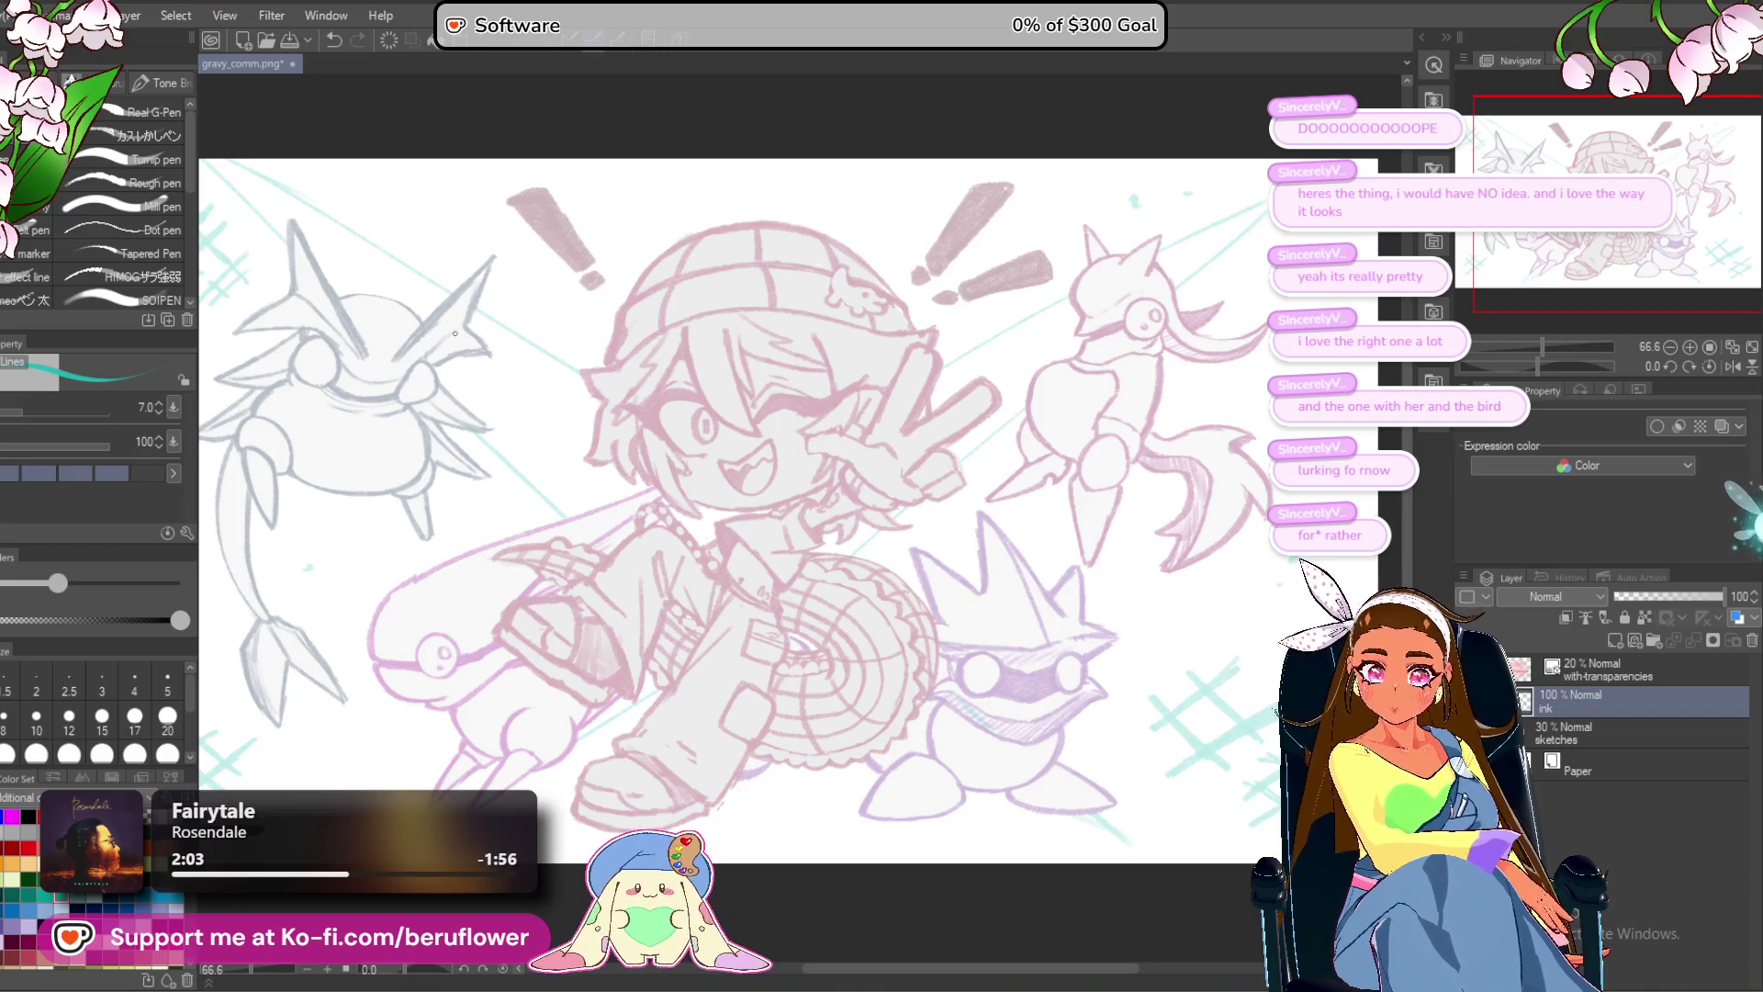
pyautogui.click(29, 817)
pyautogui.scroll(5, 732, 492)
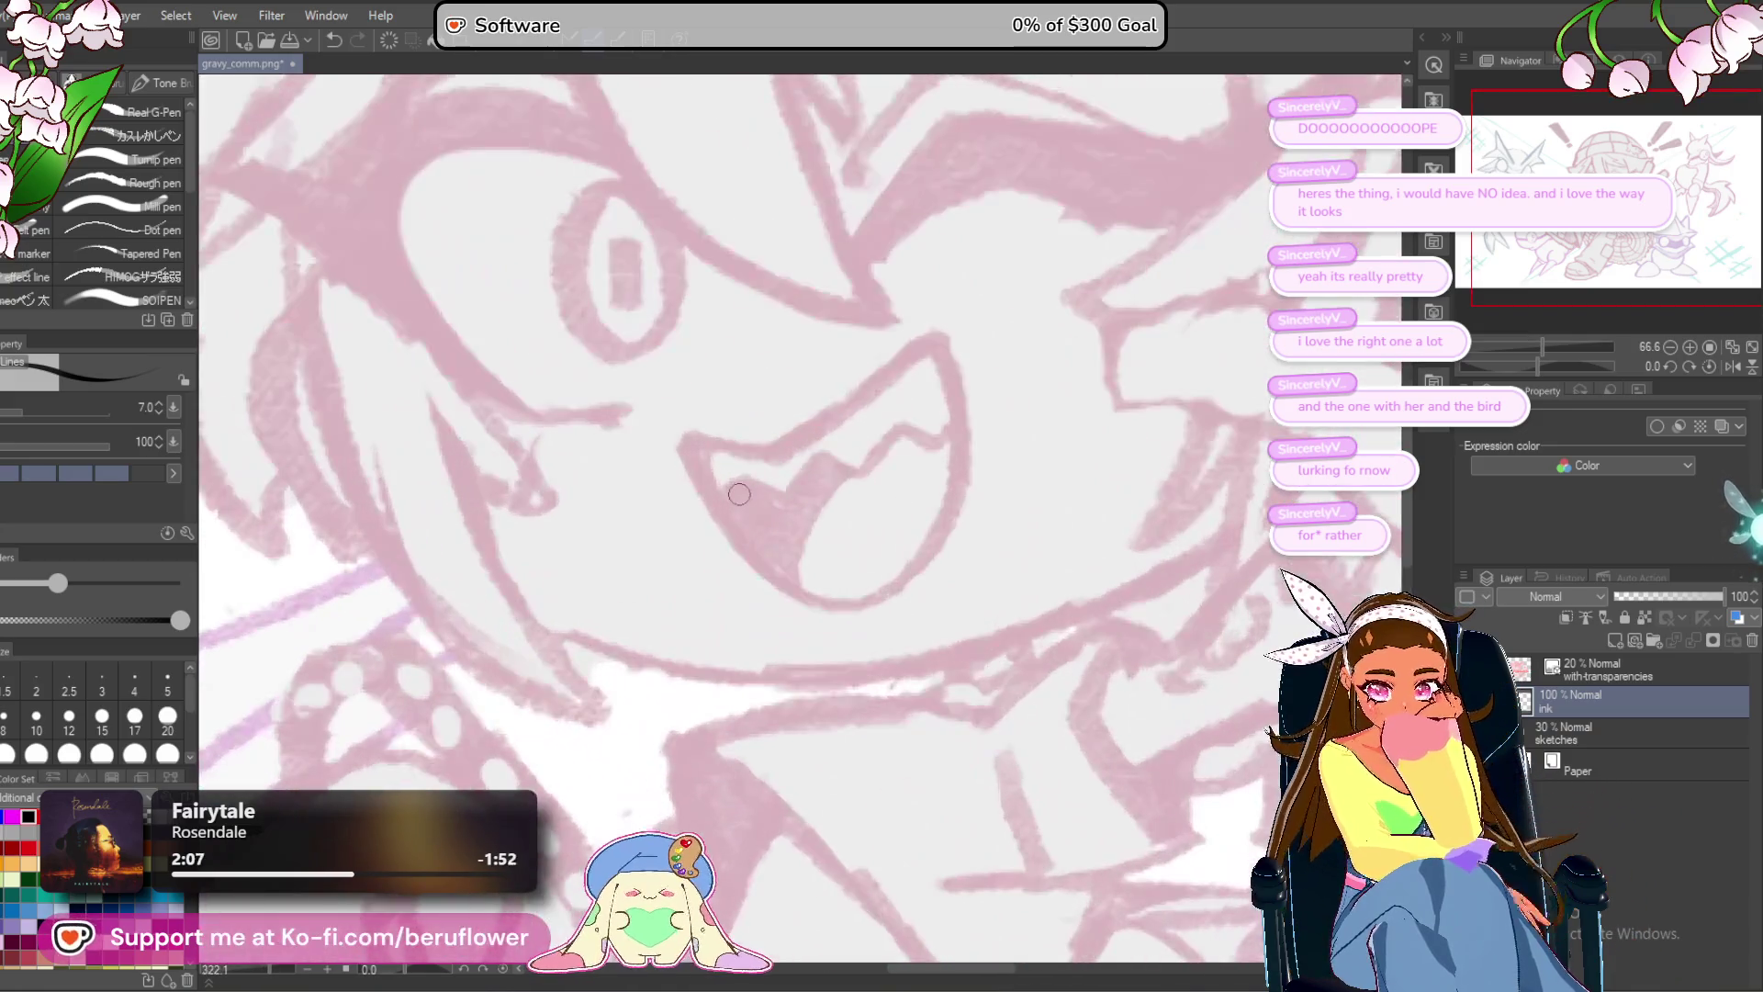
# Ink the mouth's lower-left curve and upper outline, undoing a stray stroke.
pyautogui.moveTo(845, 506); pyautogui.dragTo(842, 489)
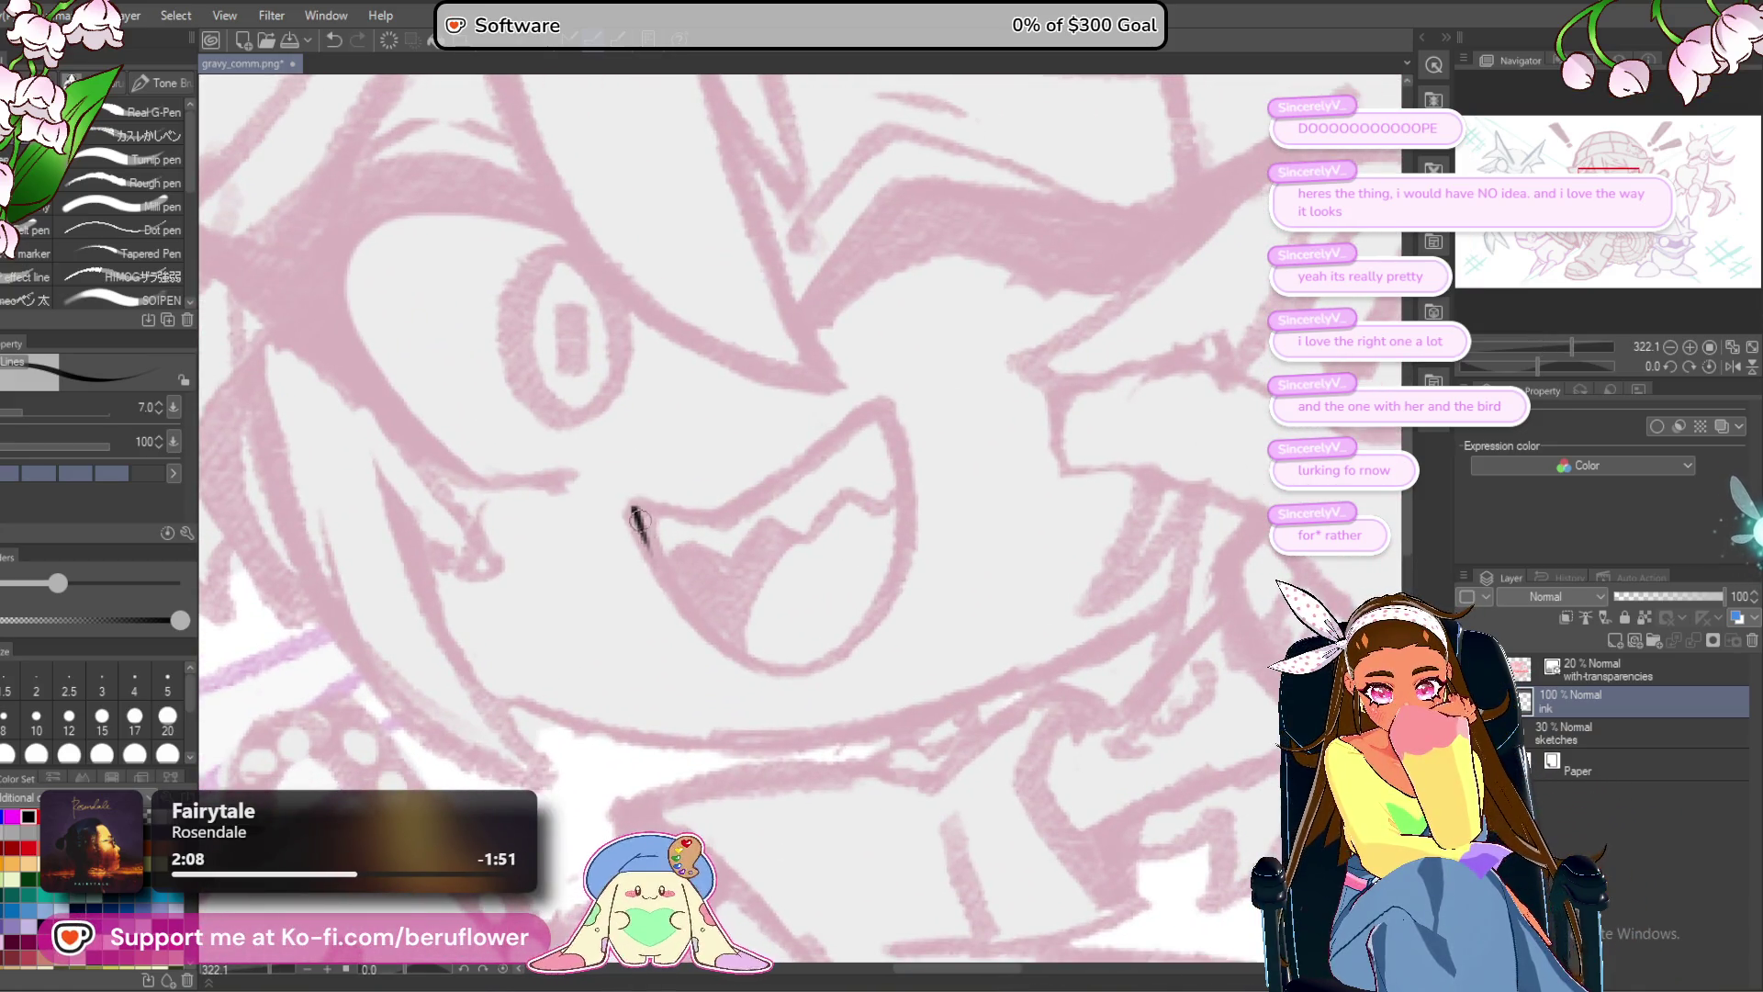
pyautogui.moveTo(723, 645); pyautogui.dragTo(772, 672)
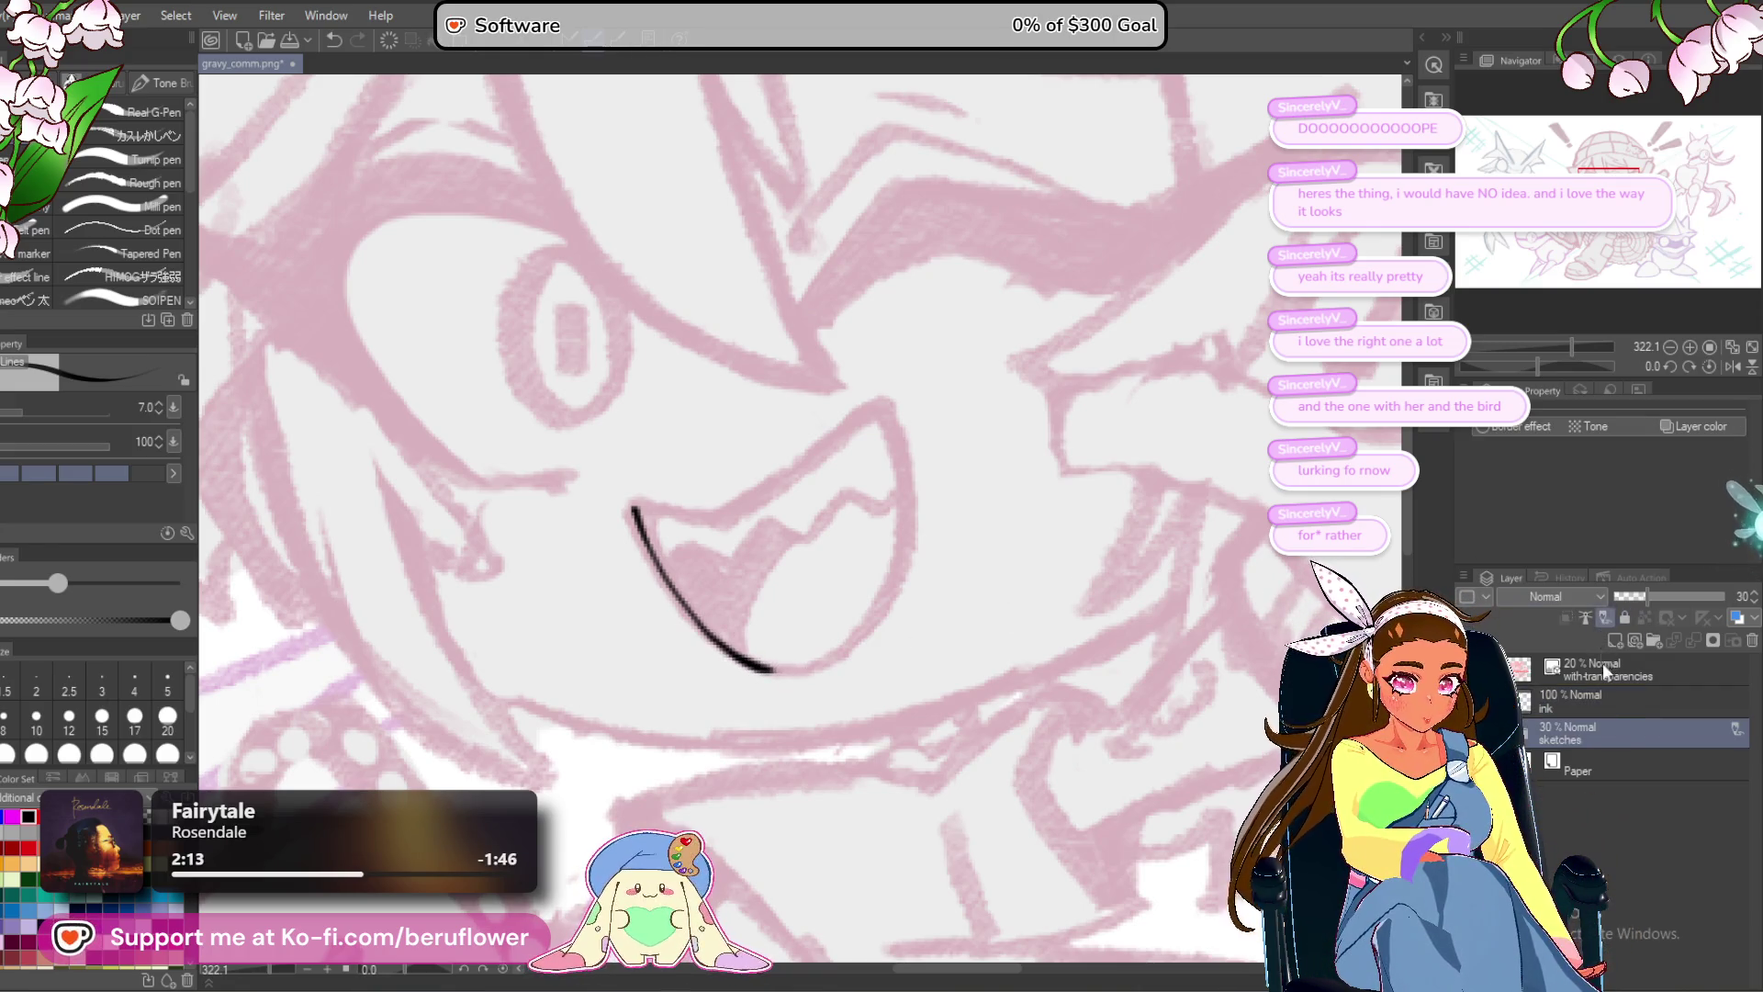
pyautogui.moveTo(1030, 535); pyautogui.dragTo(1007, 551)
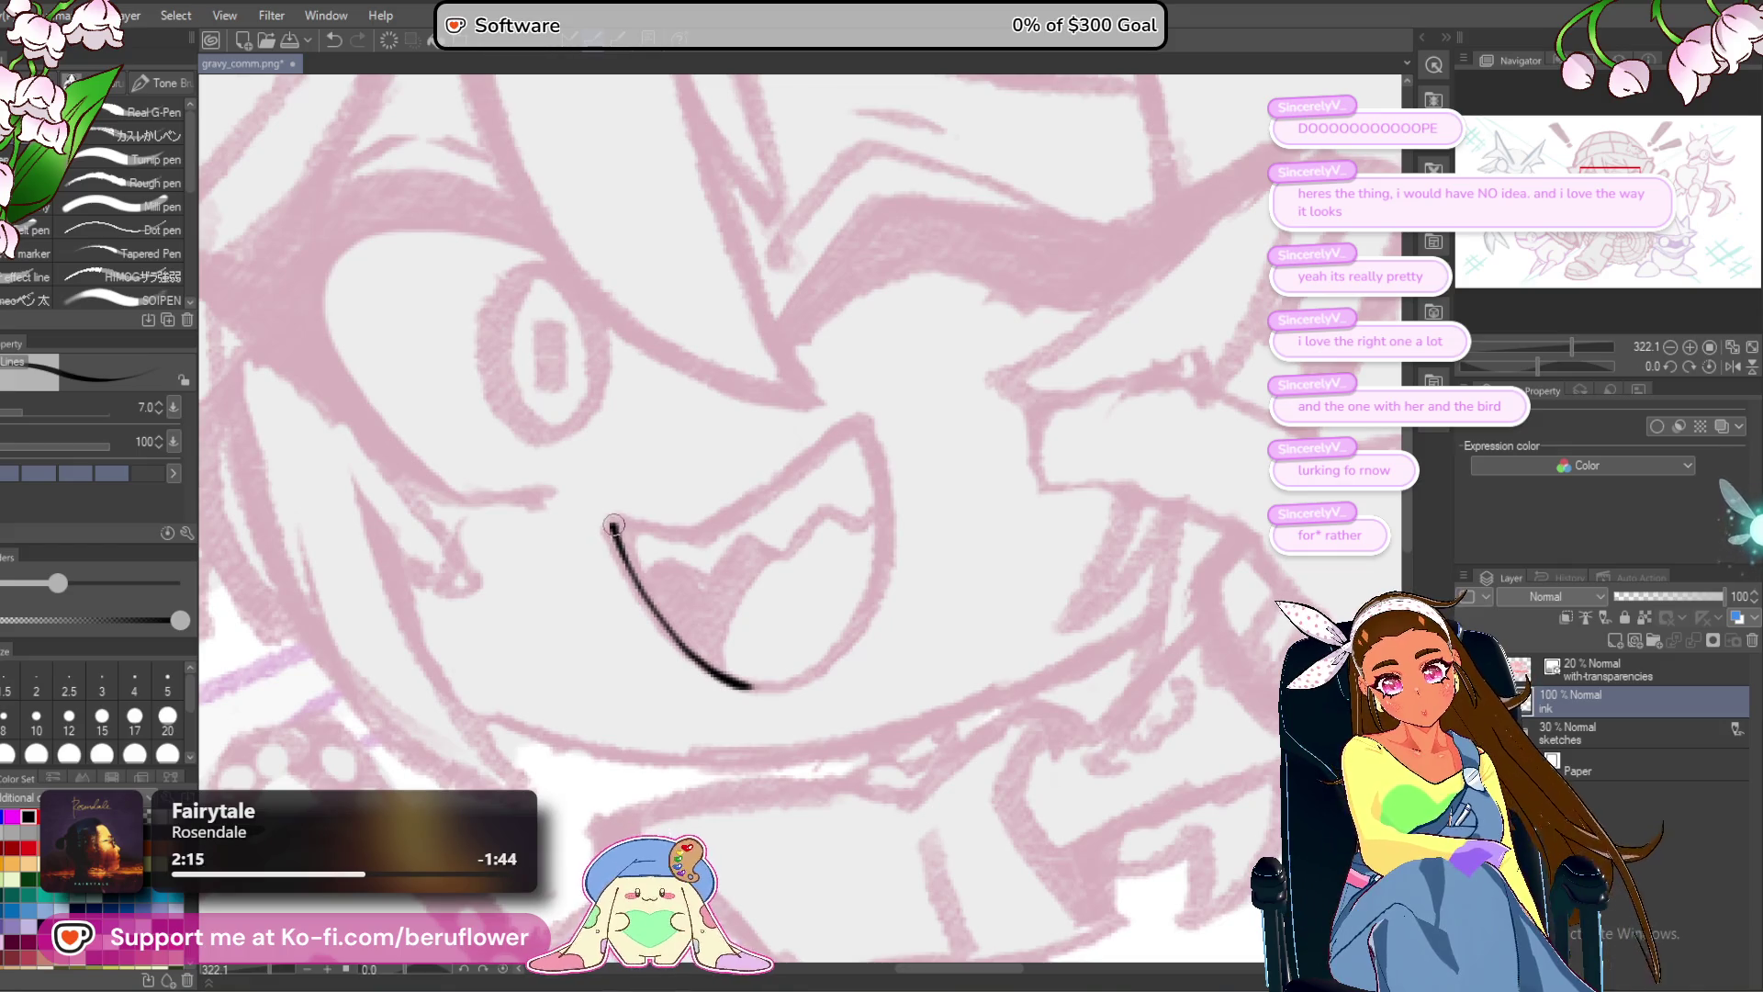
pyautogui.moveTo(614, 523); pyautogui.dragTo(679, 542)
pyautogui.moveTo(899, 426); pyautogui.dragTo(767, 527)
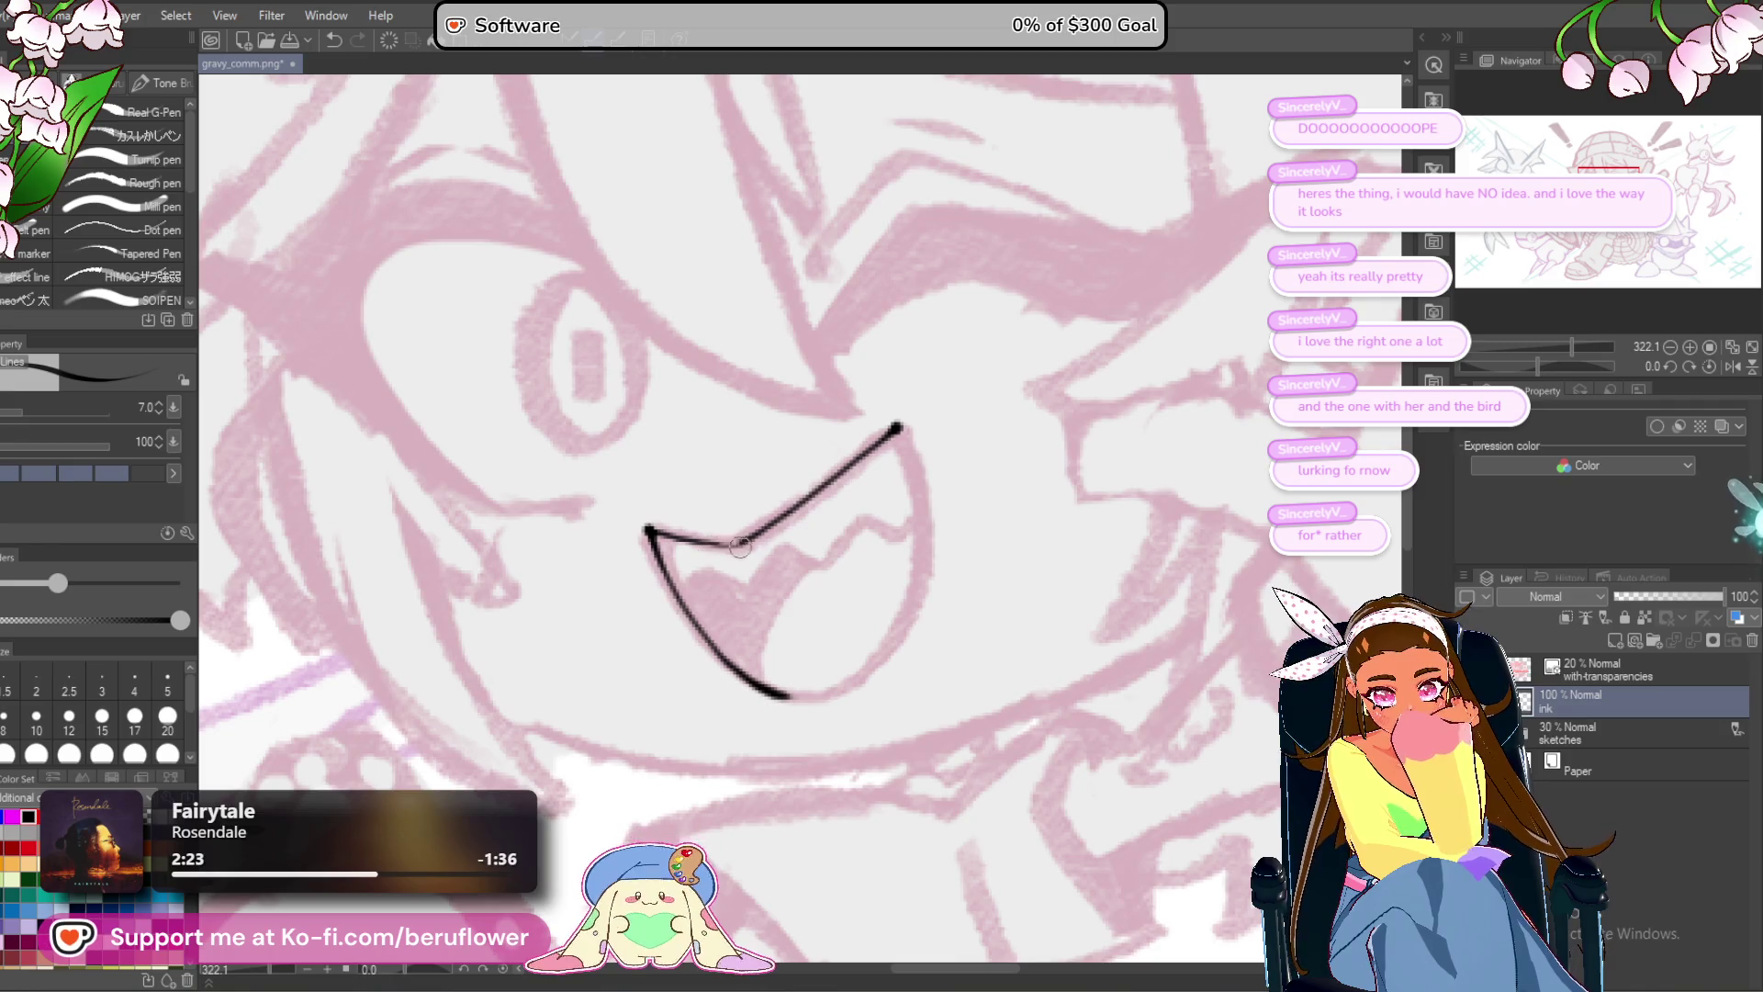
pyautogui.moveTo(976, 457)
pyautogui.mouseDown()
pyautogui.moveTo(951, 449)
pyautogui.moveTo(895, 496)
pyautogui.mouseUp()
pyautogui.hotkey('ctrl', 'z')
# With the canvas flipped upside down, redraw and thicken the mouth's left curve, then restore it upright.
pyautogui.moveTo(1567, 365)
pyautogui.mouseDown()
pyautogui.moveTo(1518, 366)
pyautogui.moveTo(1614, 365)
pyautogui.mouseUp()
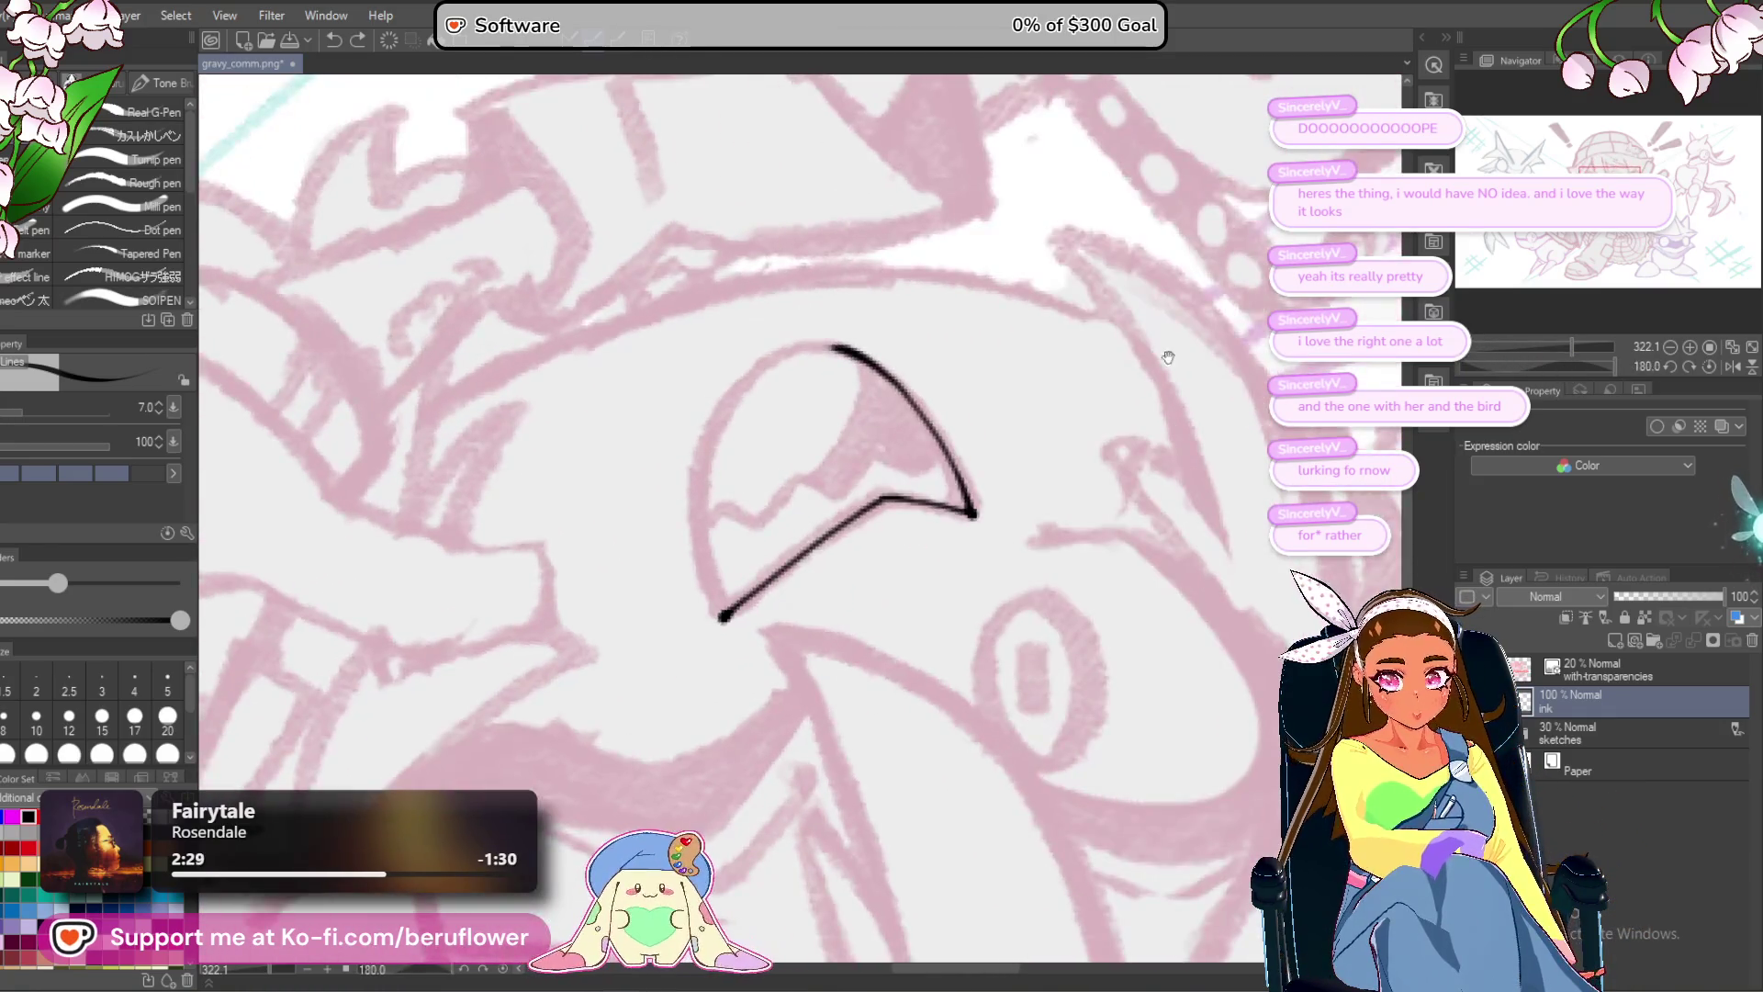
pyautogui.moveTo(1168, 357); pyautogui.dragTo(1292, 427)
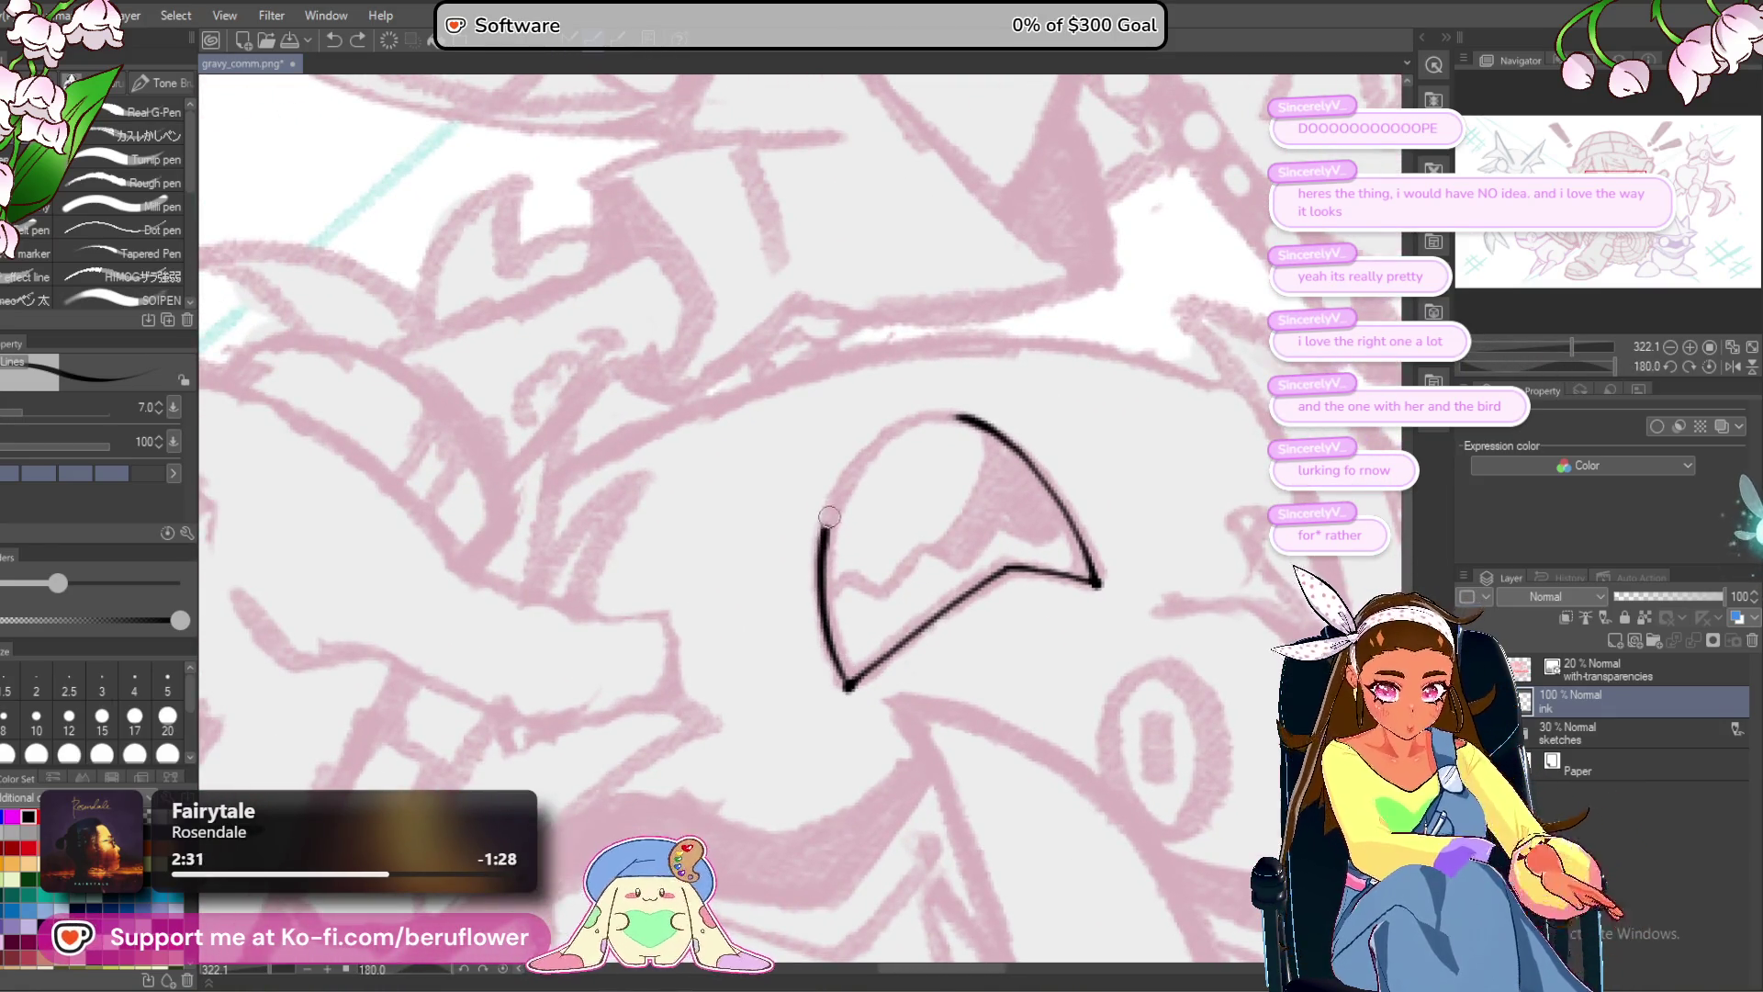
pyautogui.hotkey('ctrl', 'z')
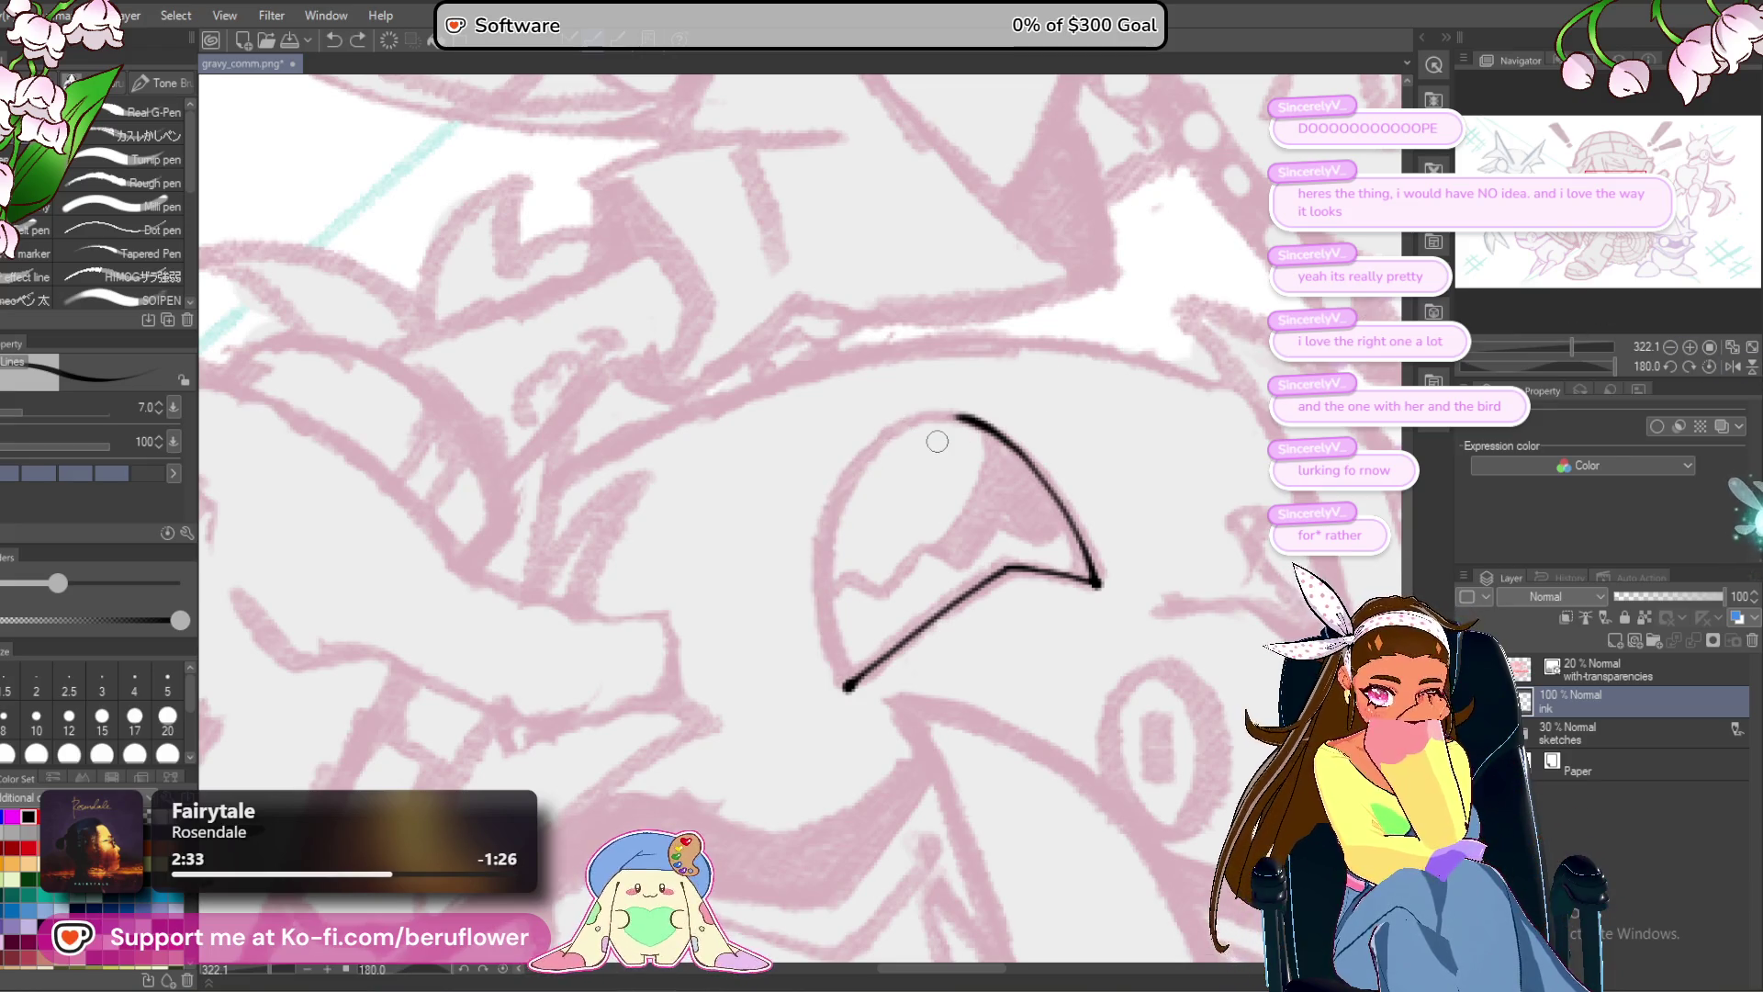
pyautogui.scroll(5, 933, 439)
pyautogui.moveTo(1024, 393)
pyautogui.mouseDown()
pyautogui.moveTo(901, 382)
pyautogui.moveTo(749, 543)
pyautogui.moveTo(1007, 334)
pyautogui.moveTo(1019, 301)
pyautogui.moveTo(808, 395)
pyautogui.mouseUp()
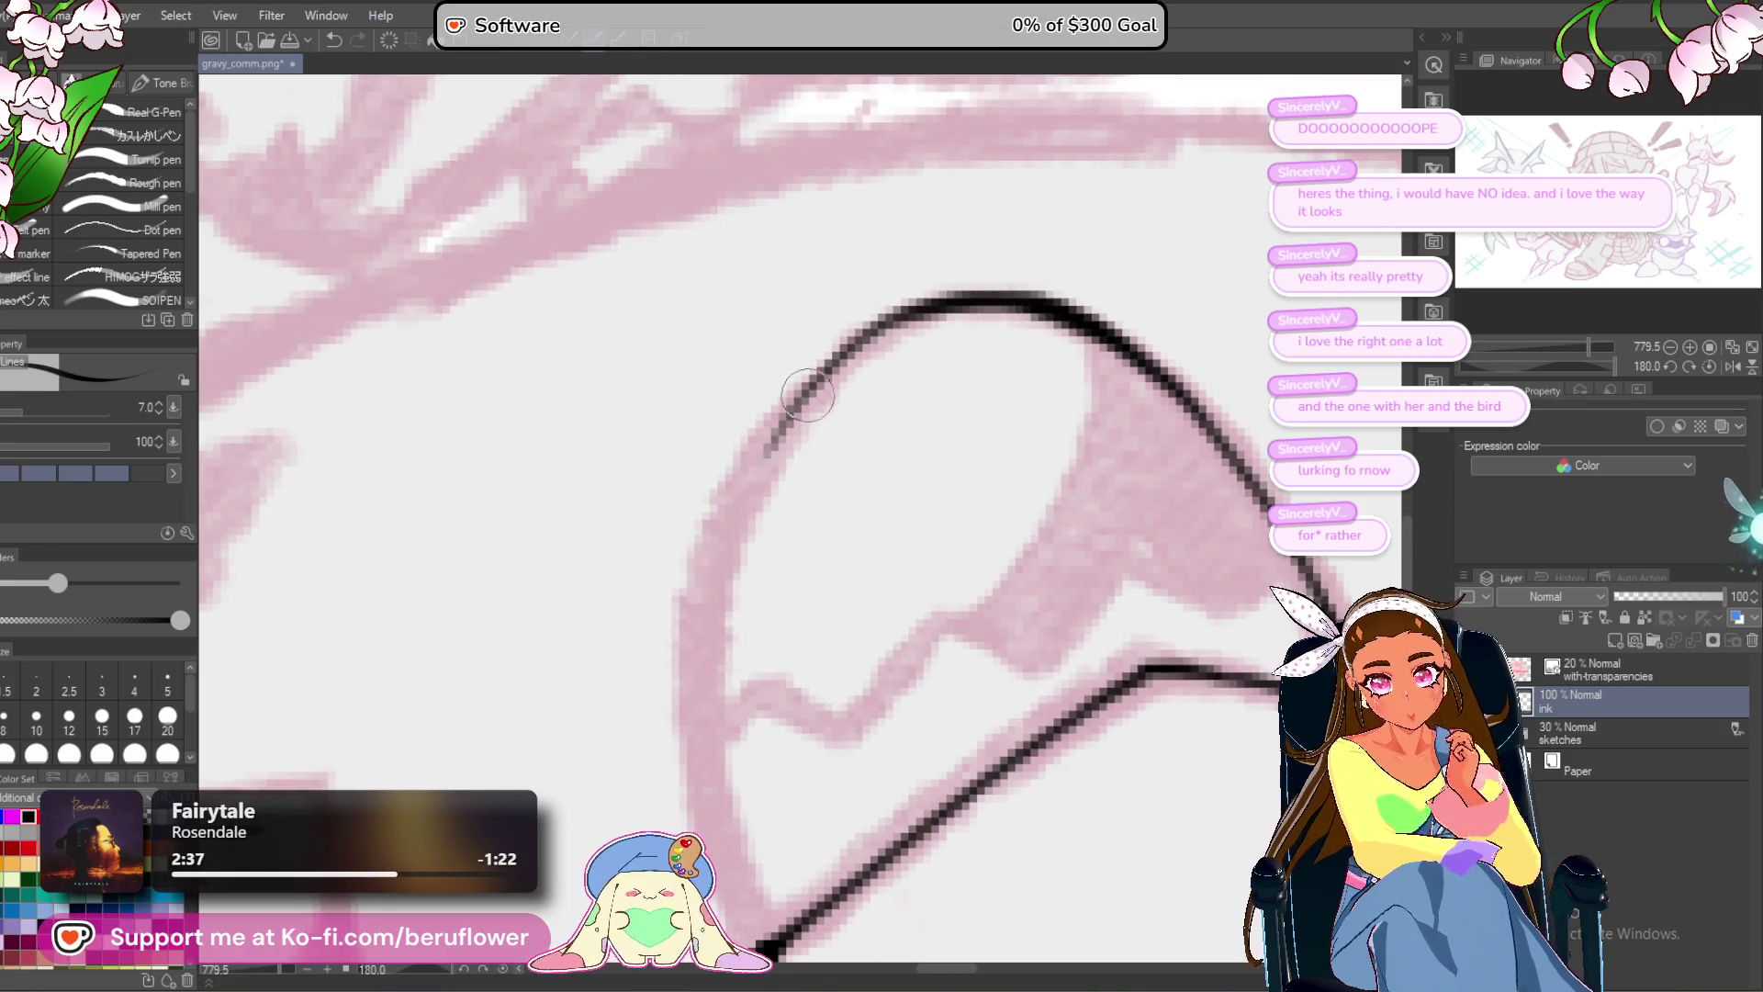
pyautogui.moveTo(980, 293)
pyautogui.mouseDown()
pyautogui.moveTo(790, 418)
pyautogui.moveTo(703, 602)
pyautogui.mouseUp()
pyautogui.moveTo(850, 251)
pyautogui.mouseDown()
pyautogui.moveTo(721, 484)
pyautogui.moveTo(708, 643)
pyautogui.moveTo(749, 763)
pyautogui.moveTo(727, 682)
pyautogui.mouseUp()
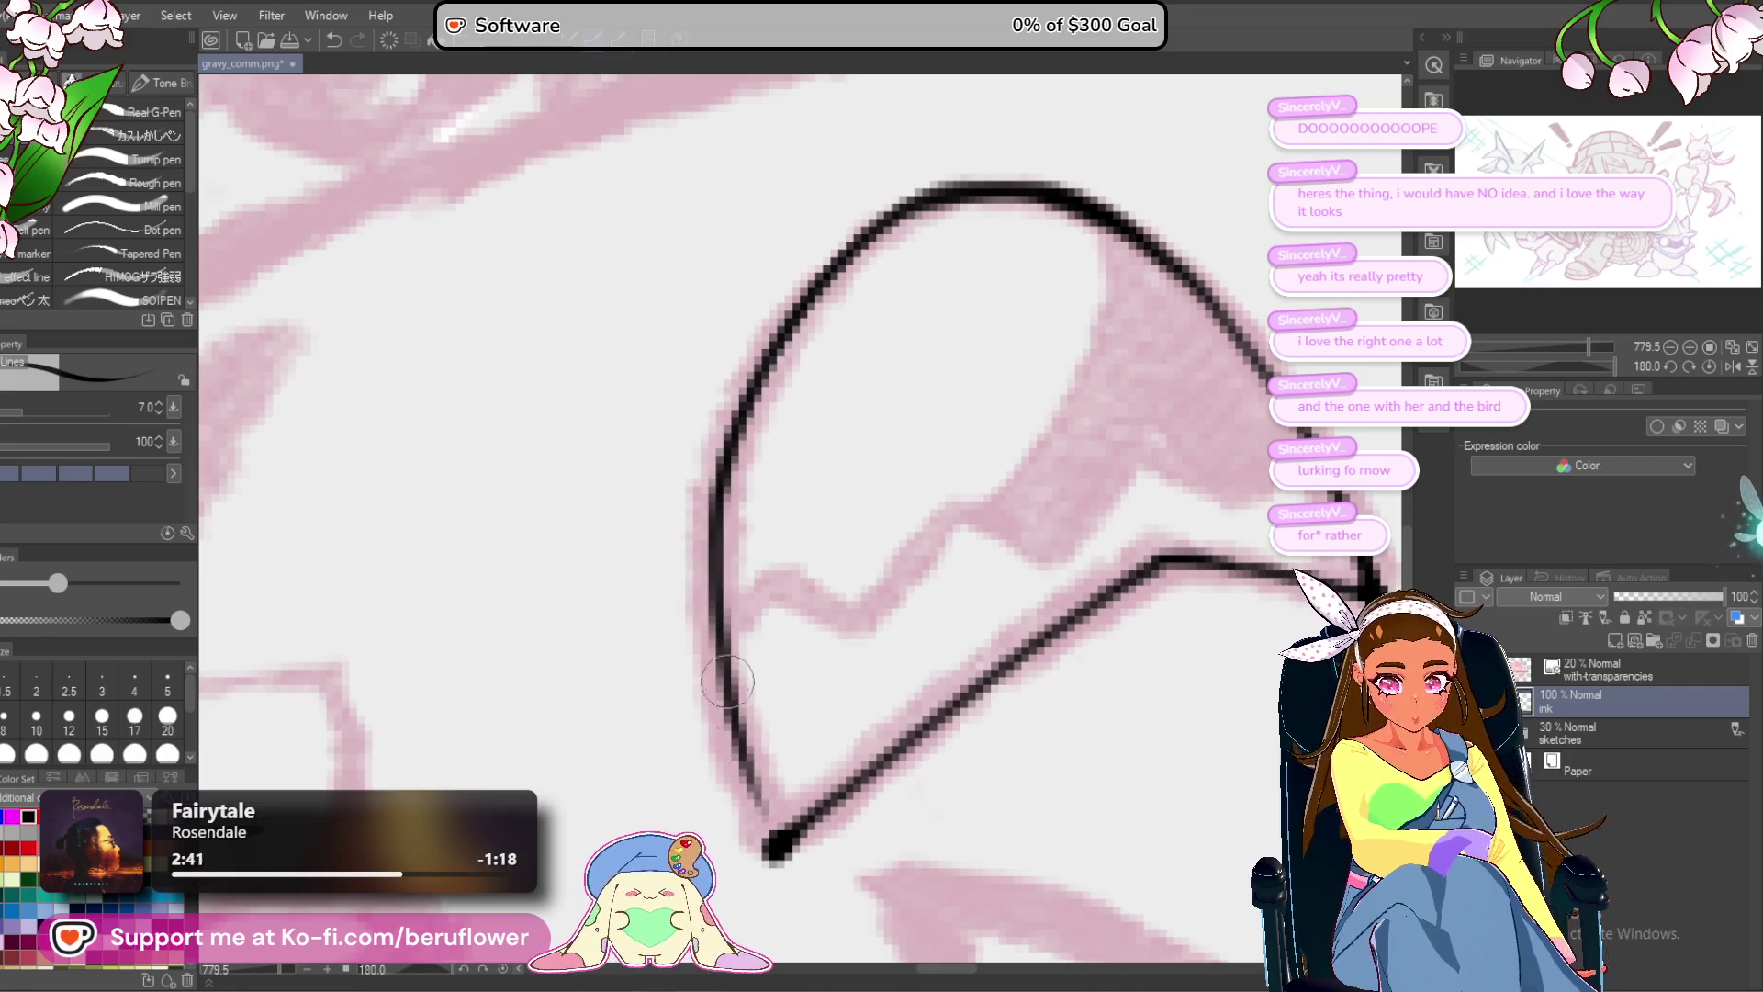
pyautogui.click(1707, 368)
# Draw the zigzag teeth line inside the mouth, discarding a tongue stroke.
pyautogui.scroll(-10, 807, 541)
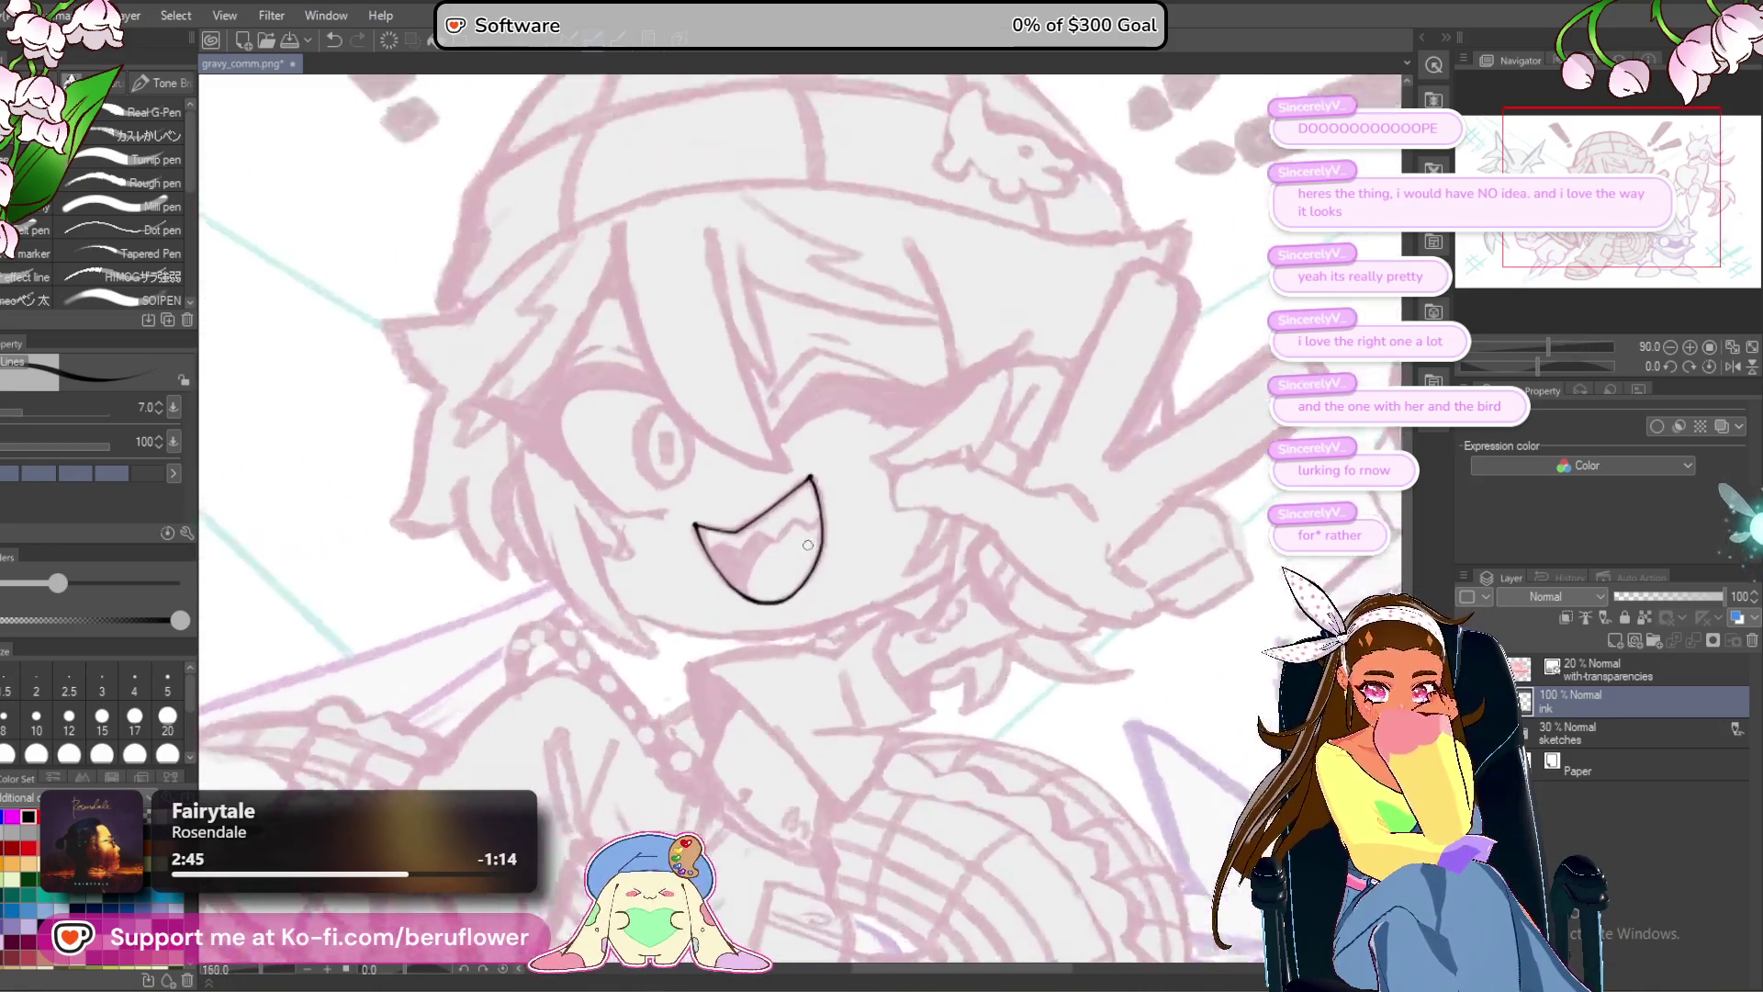
pyautogui.scroll(8, 807, 545)
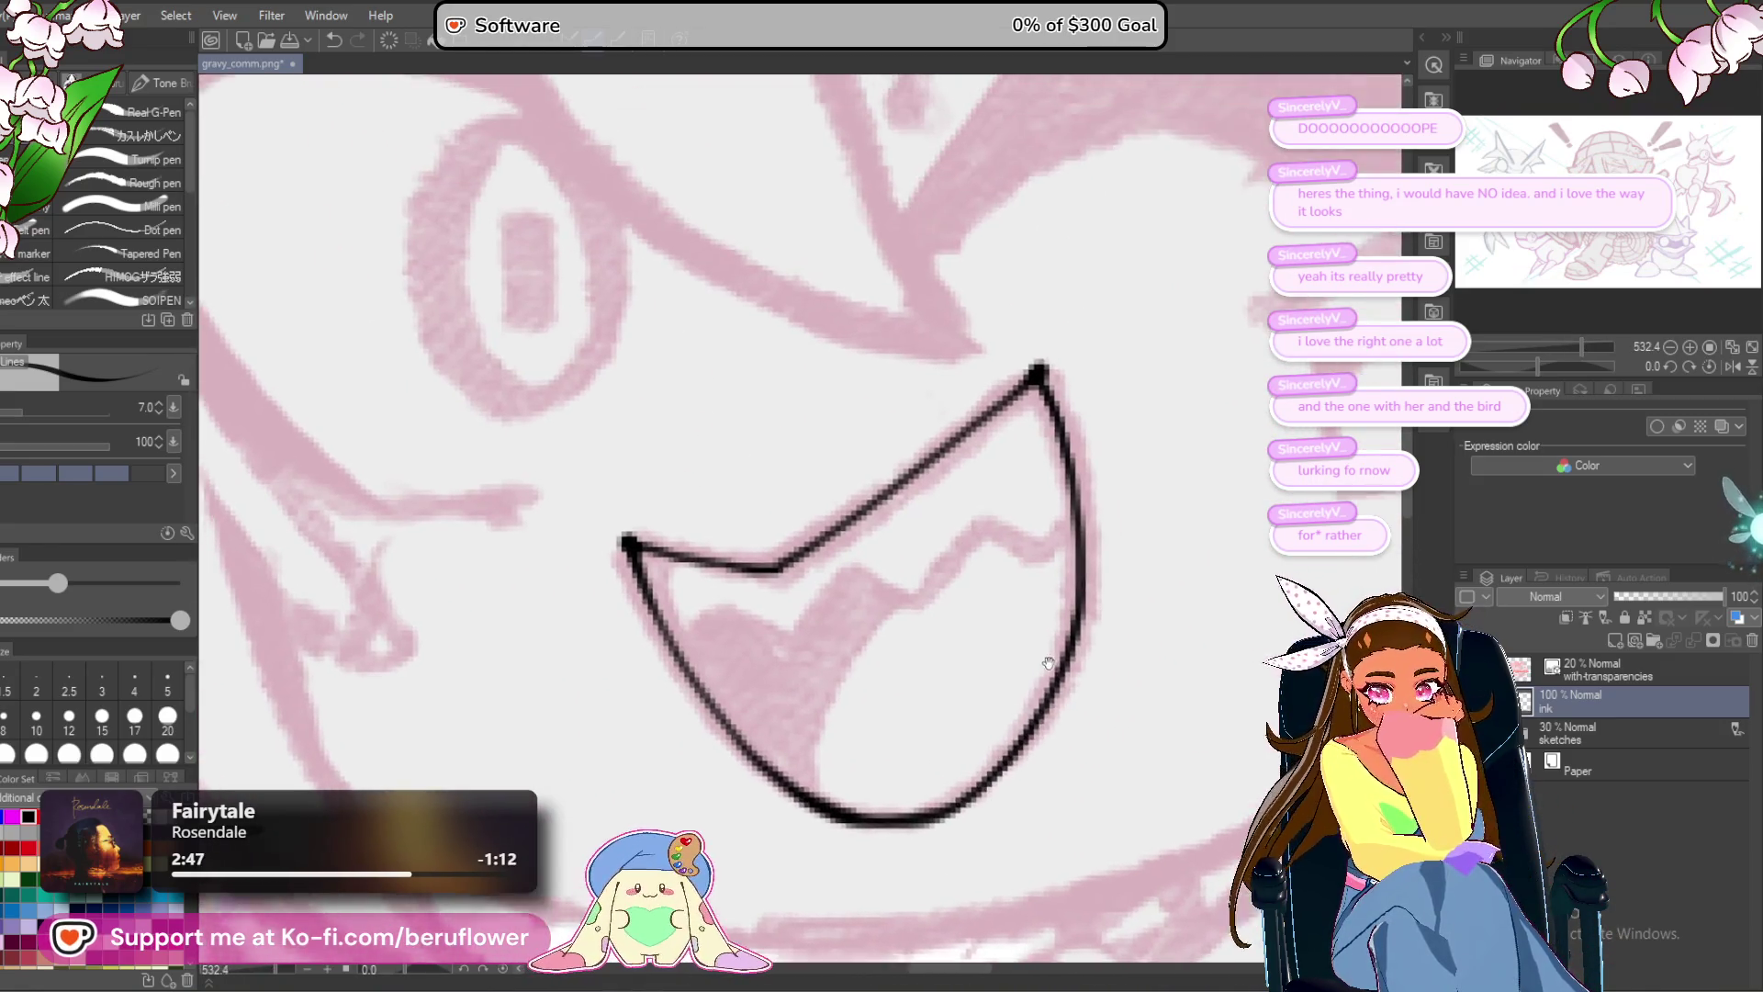
pyautogui.moveTo(1011, 511)
pyautogui.mouseDown()
pyautogui.moveTo(961, 483)
pyautogui.moveTo(989, 522)
pyautogui.mouseUp()
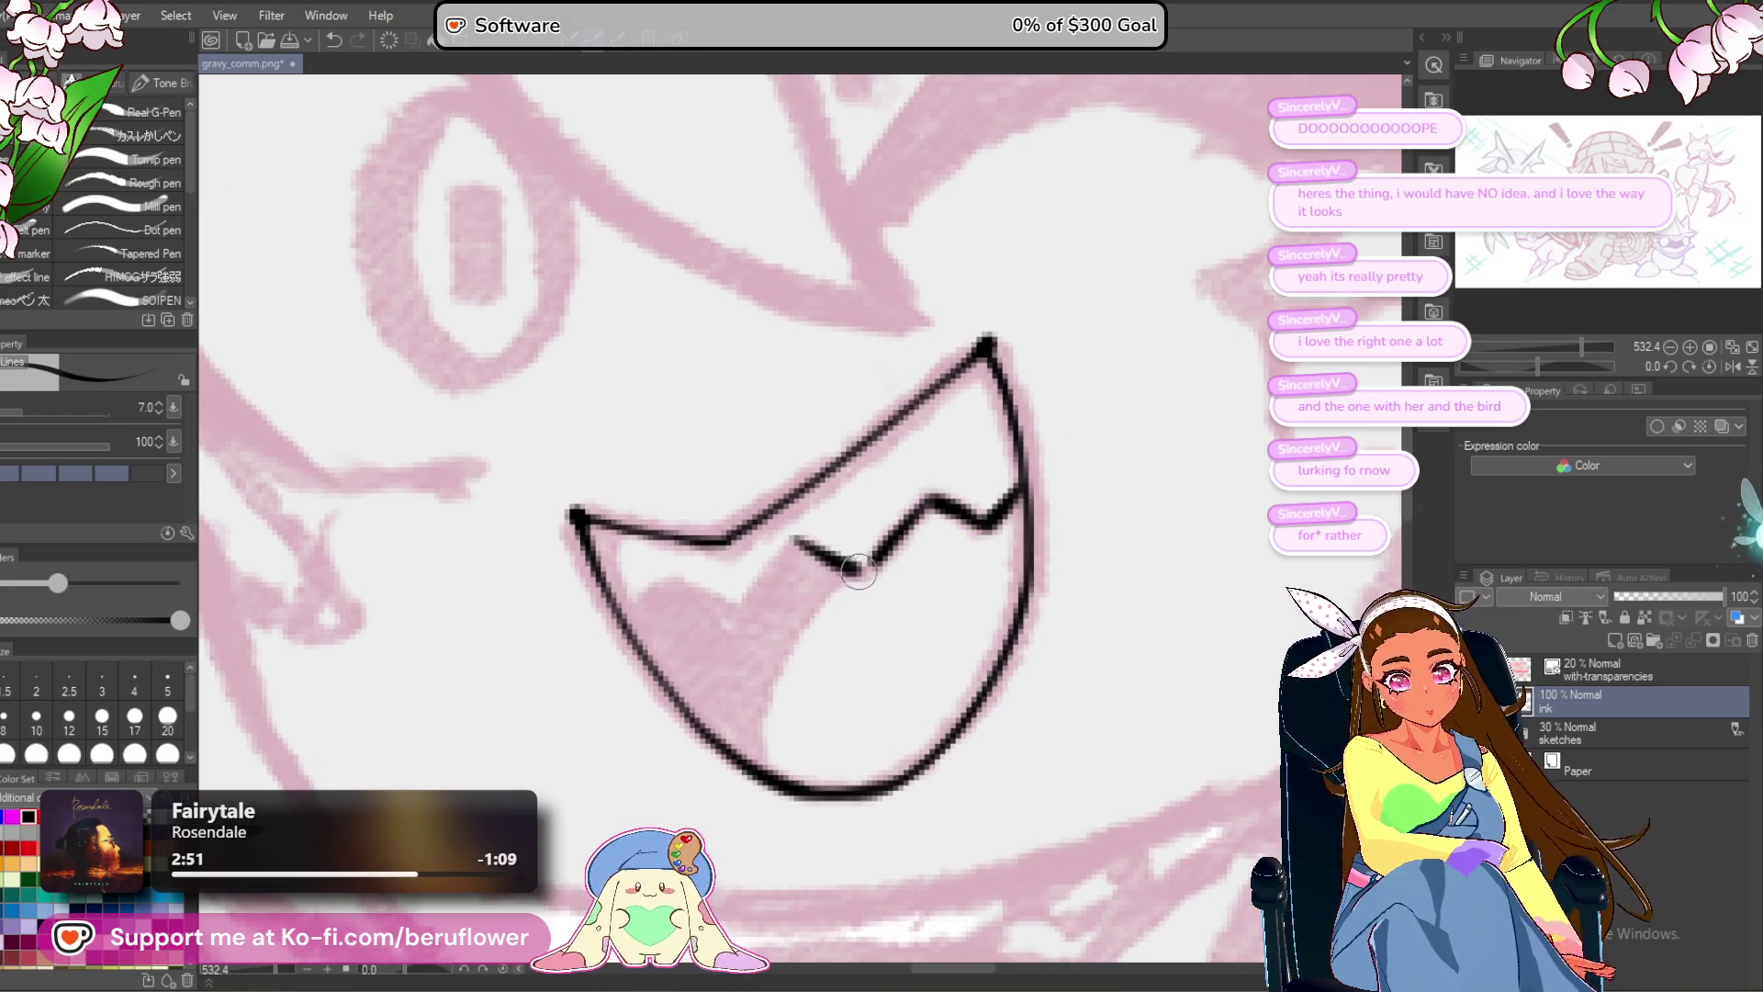
pyautogui.moveTo(796, 539); pyautogui.dragTo(851, 520)
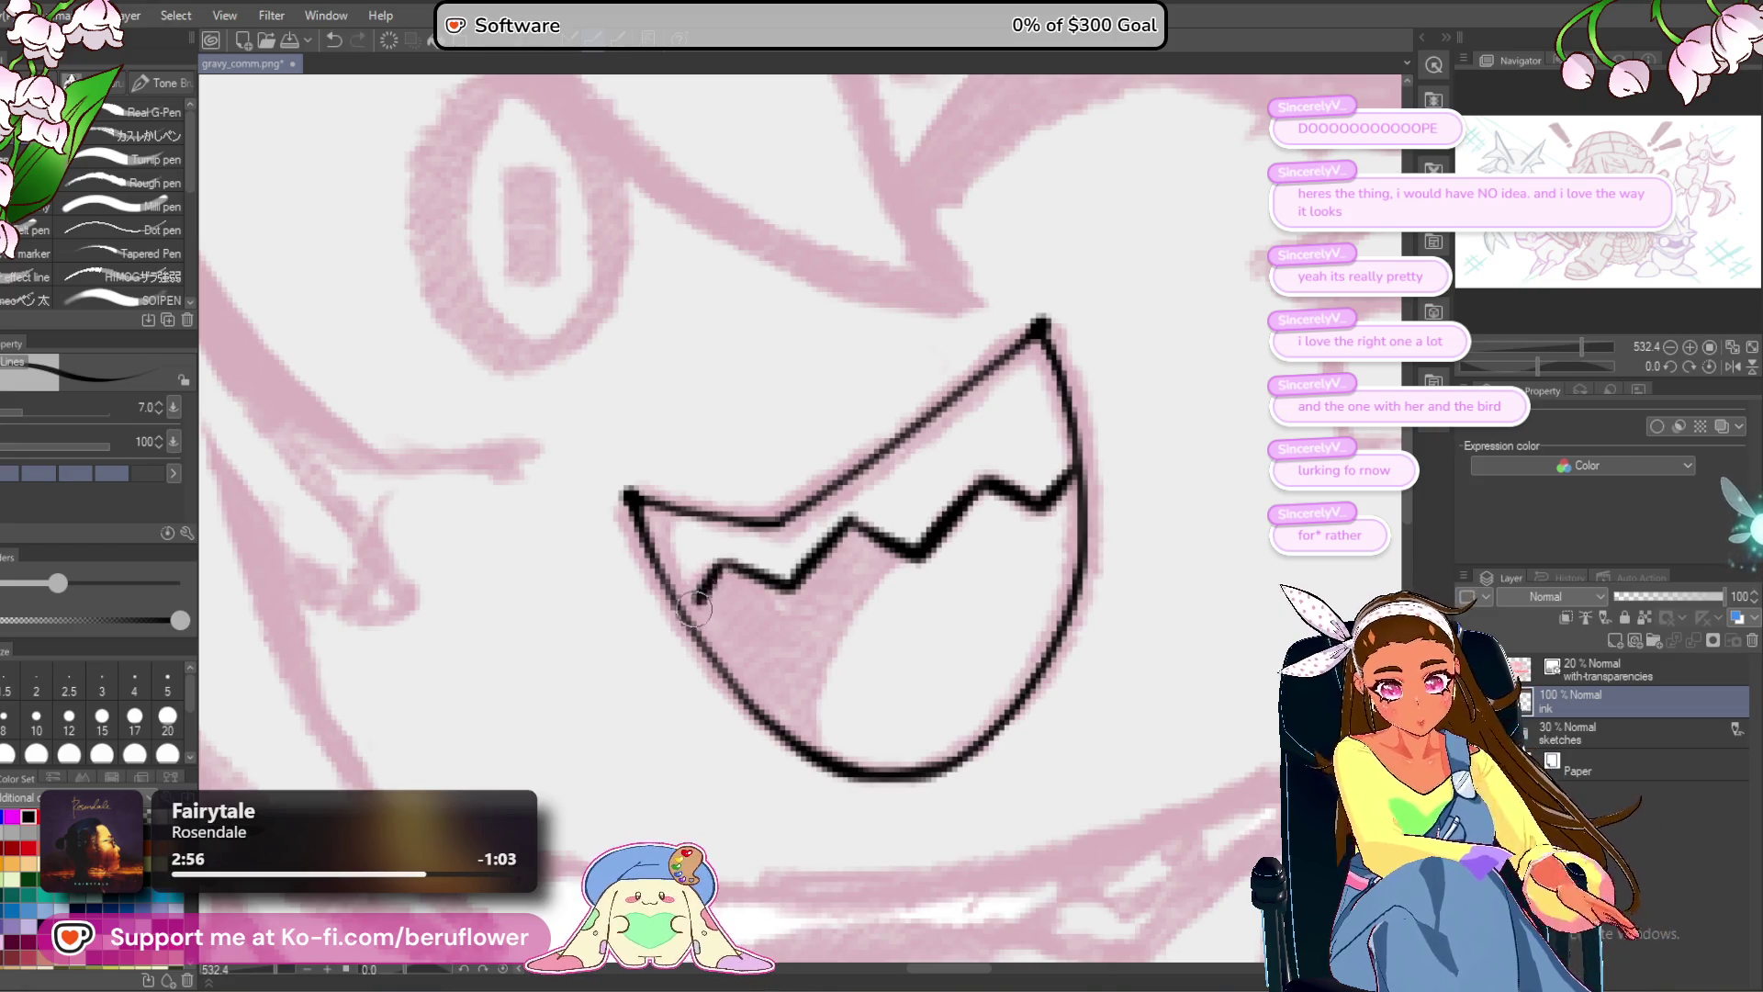
pyautogui.scroll(-5, 729, 522)
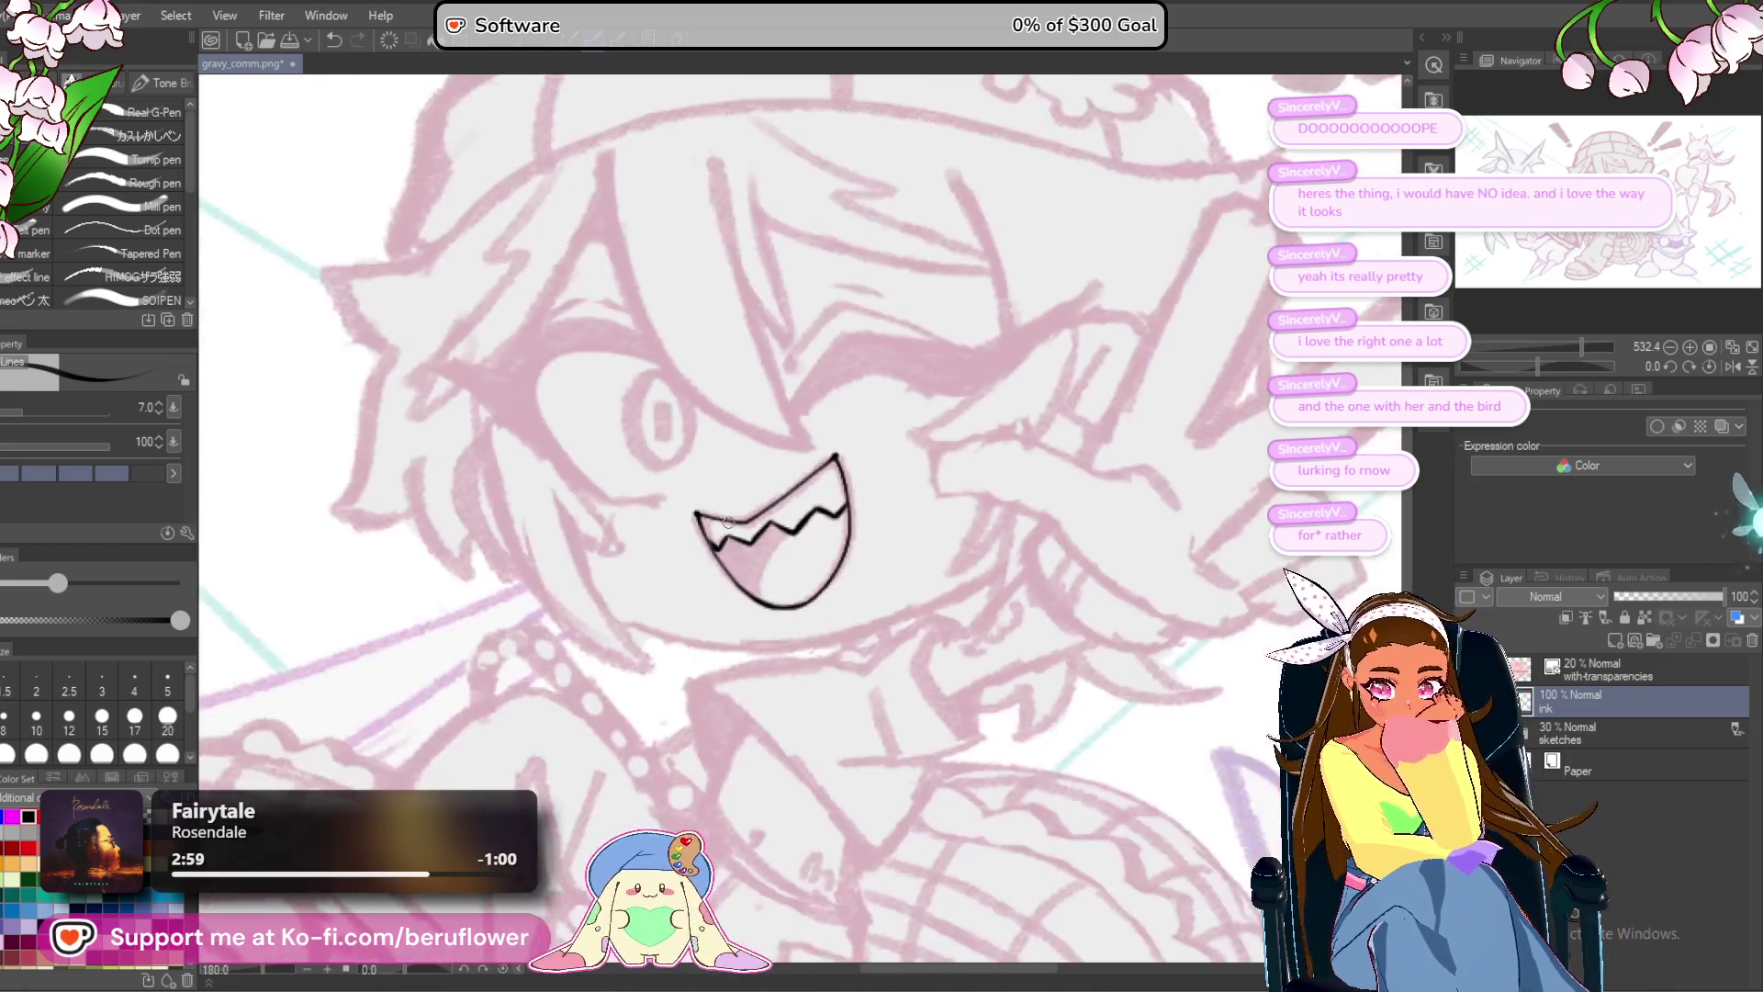
pyautogui.scroll(5, 728, 523)
pyautogui.moveTo(843, 540); pyautogui.dragTo(796, 695)
pyautogui.hotkey('ctrl', 'z')
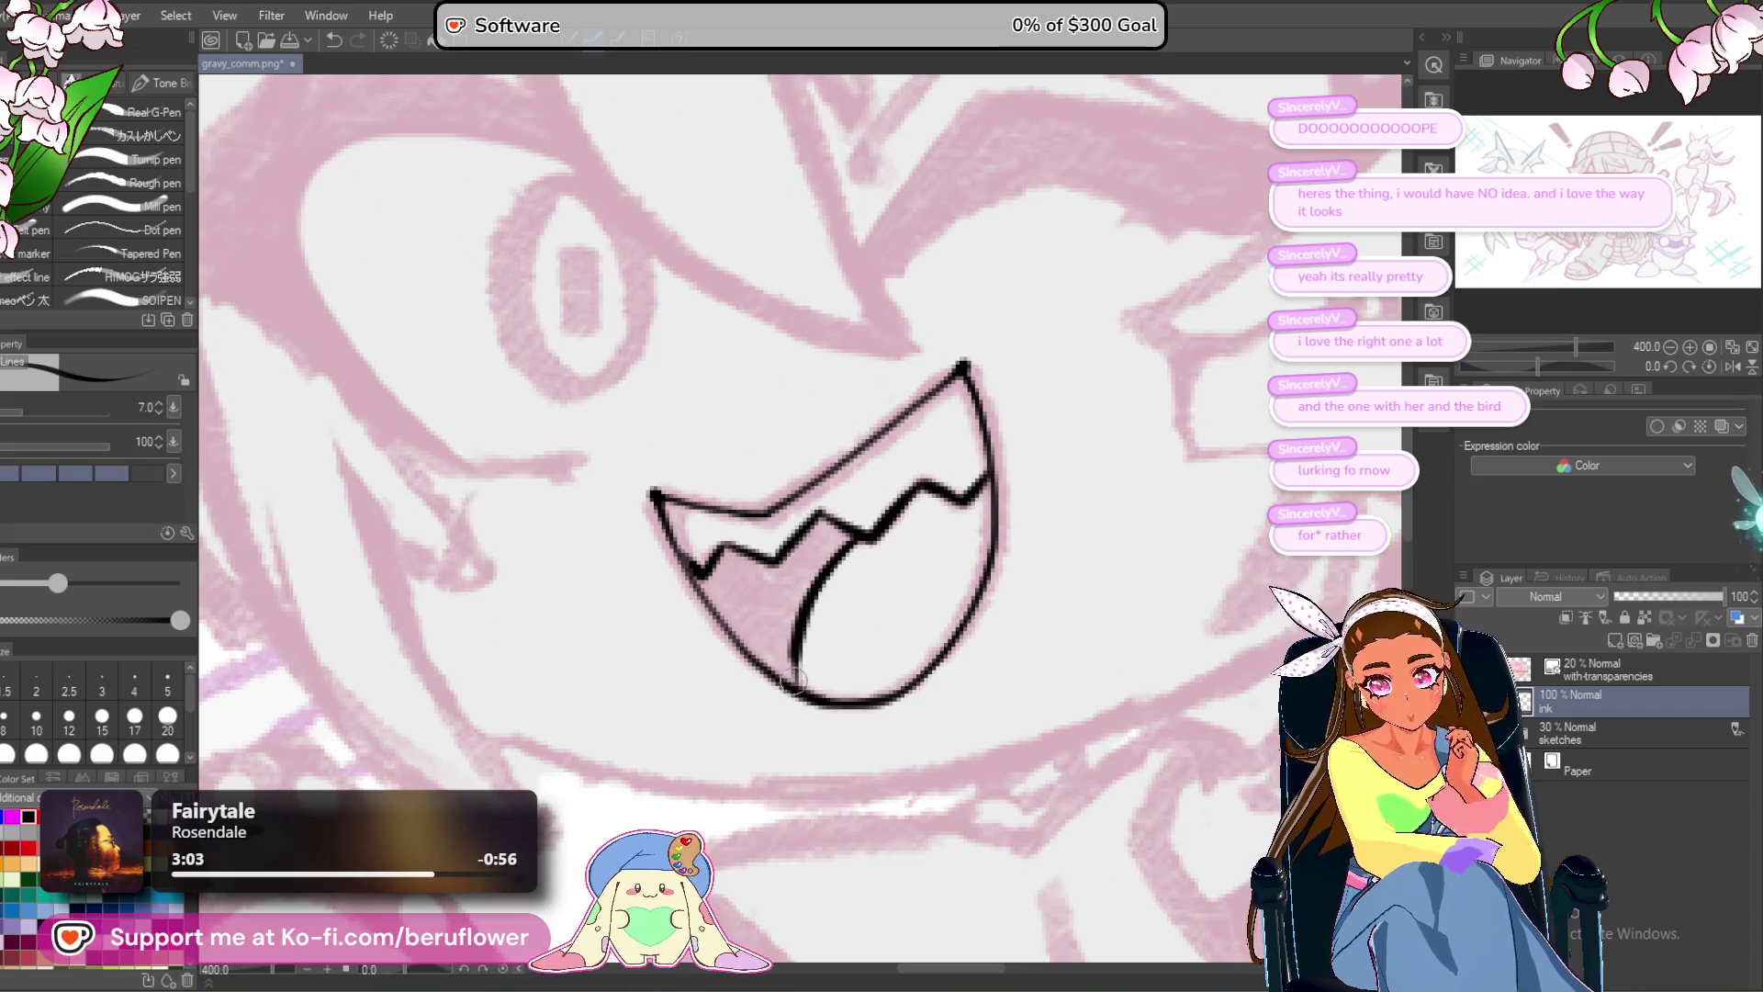
# Fill the back of the mouth solid black, then return to the pen.
pyautogui.press('g')
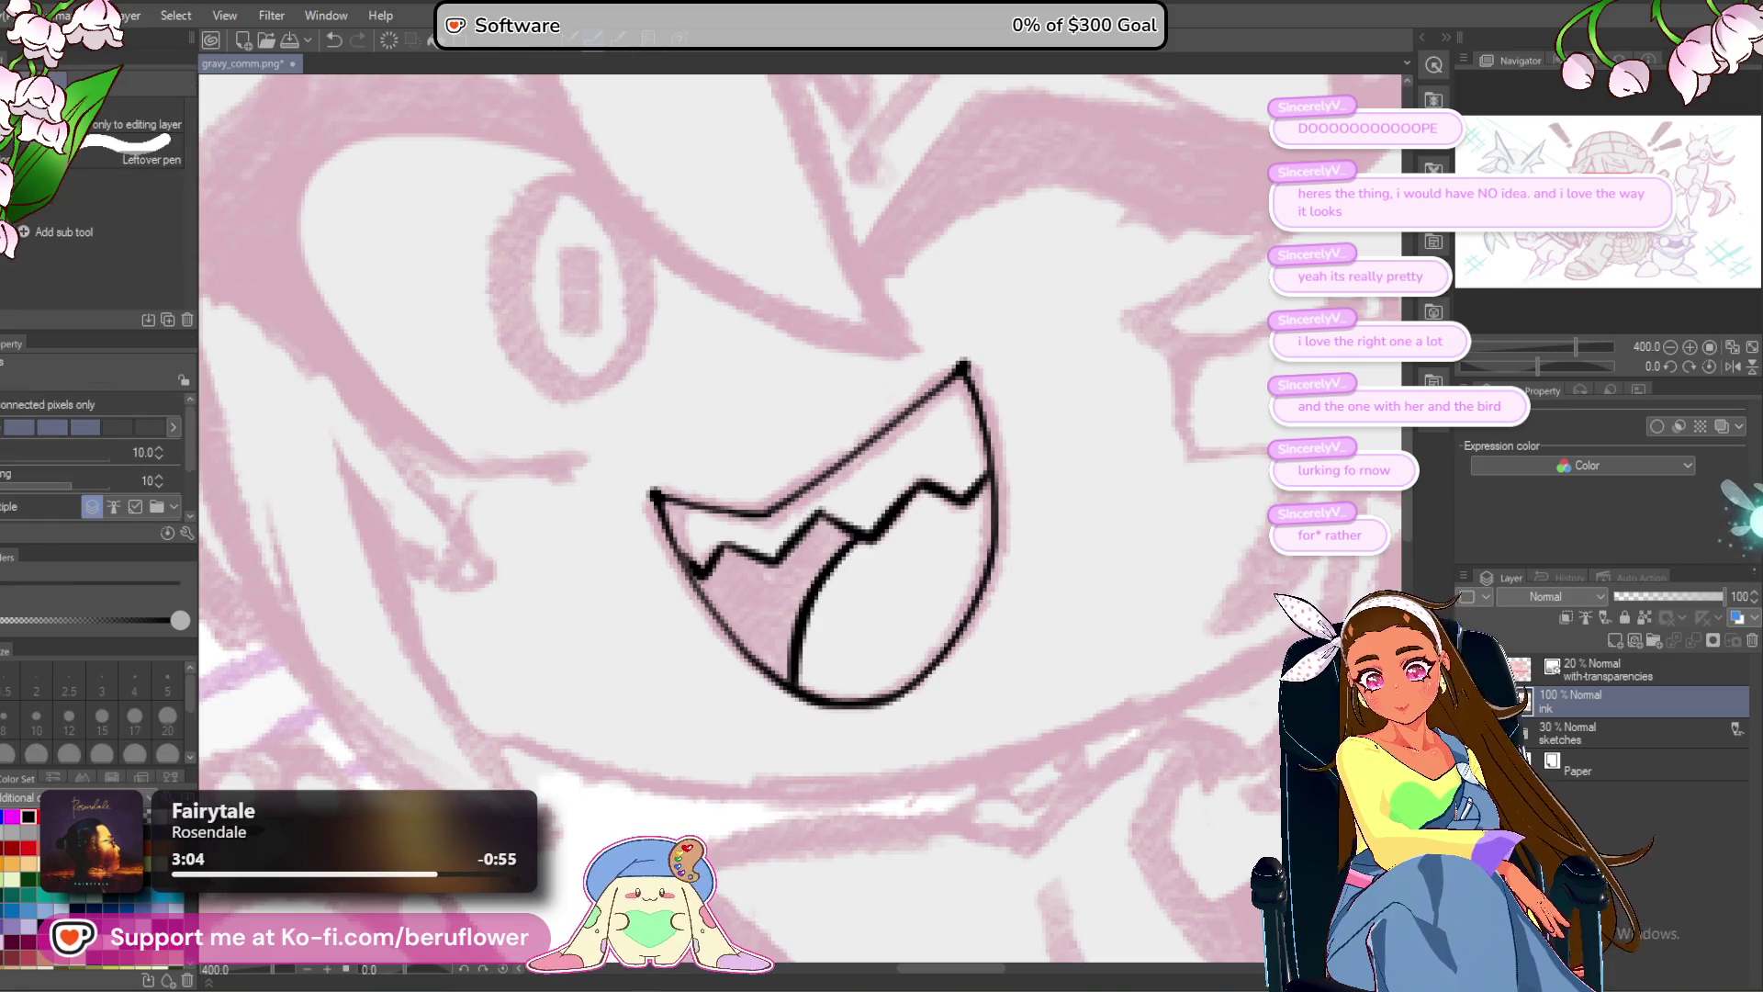
pyautogui.moveTo(748, 574); pyautogui.dragTo(785, 684)
pyautogui.press('p')
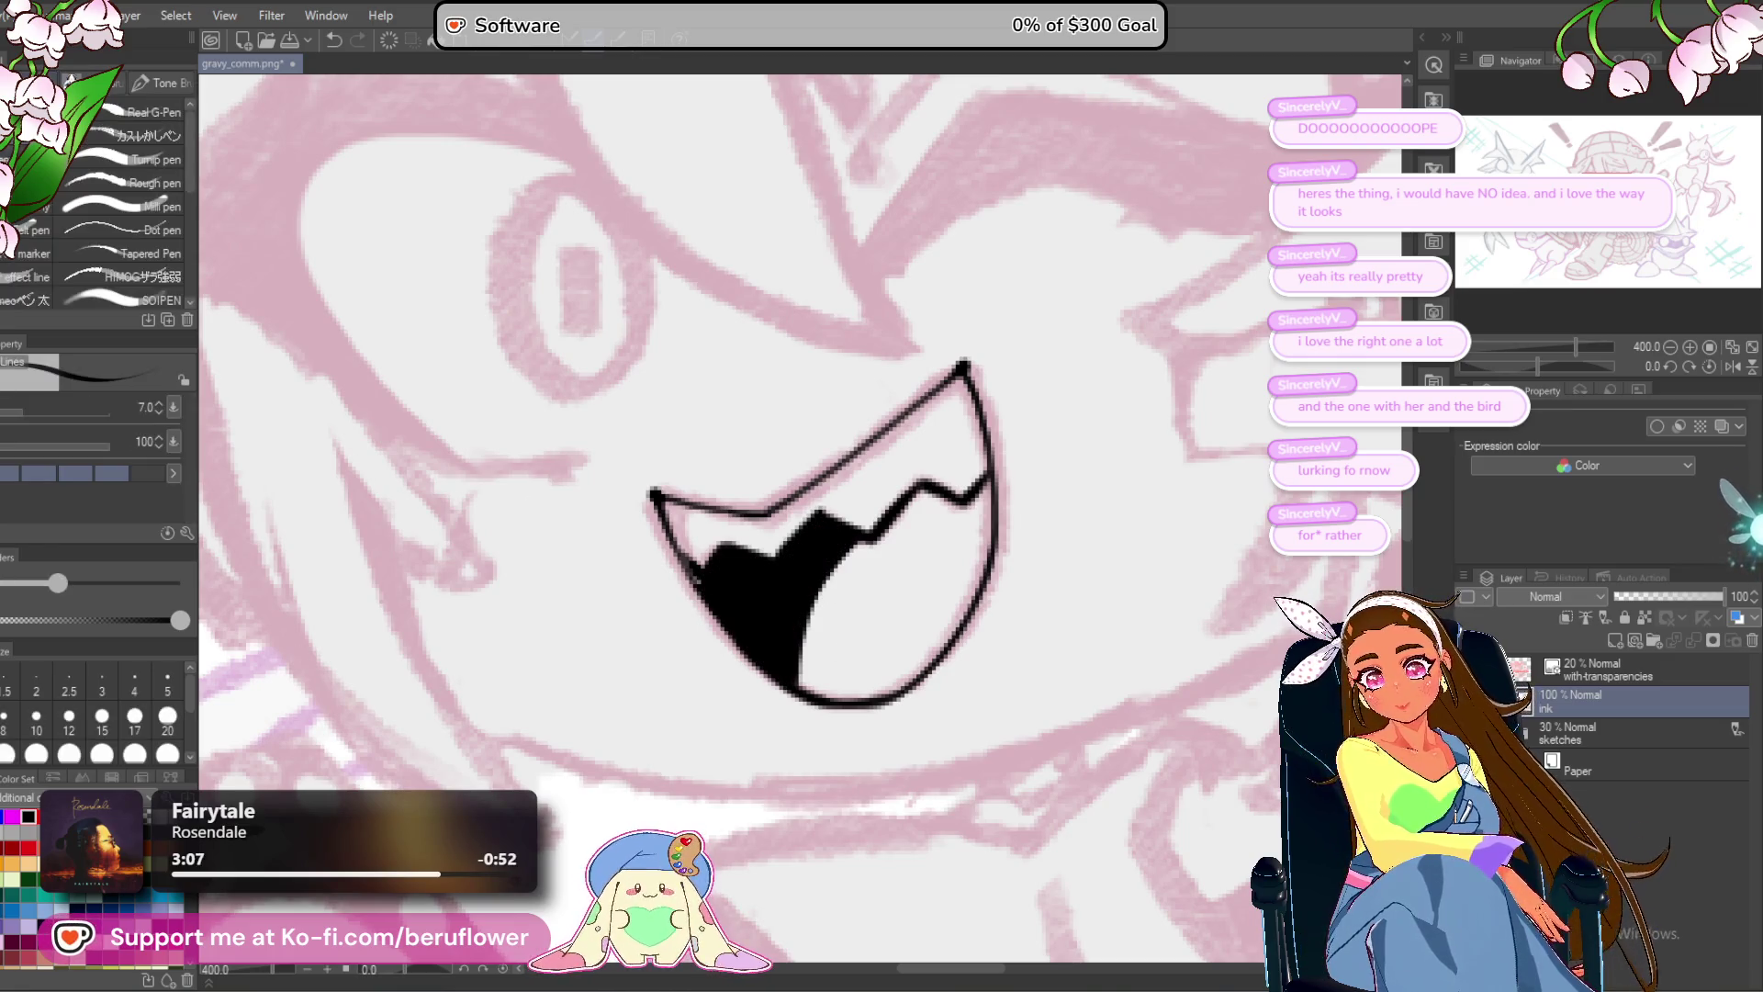
pyautogui.moveTo(828, 498); pyautogui.dragTo(735, 520)
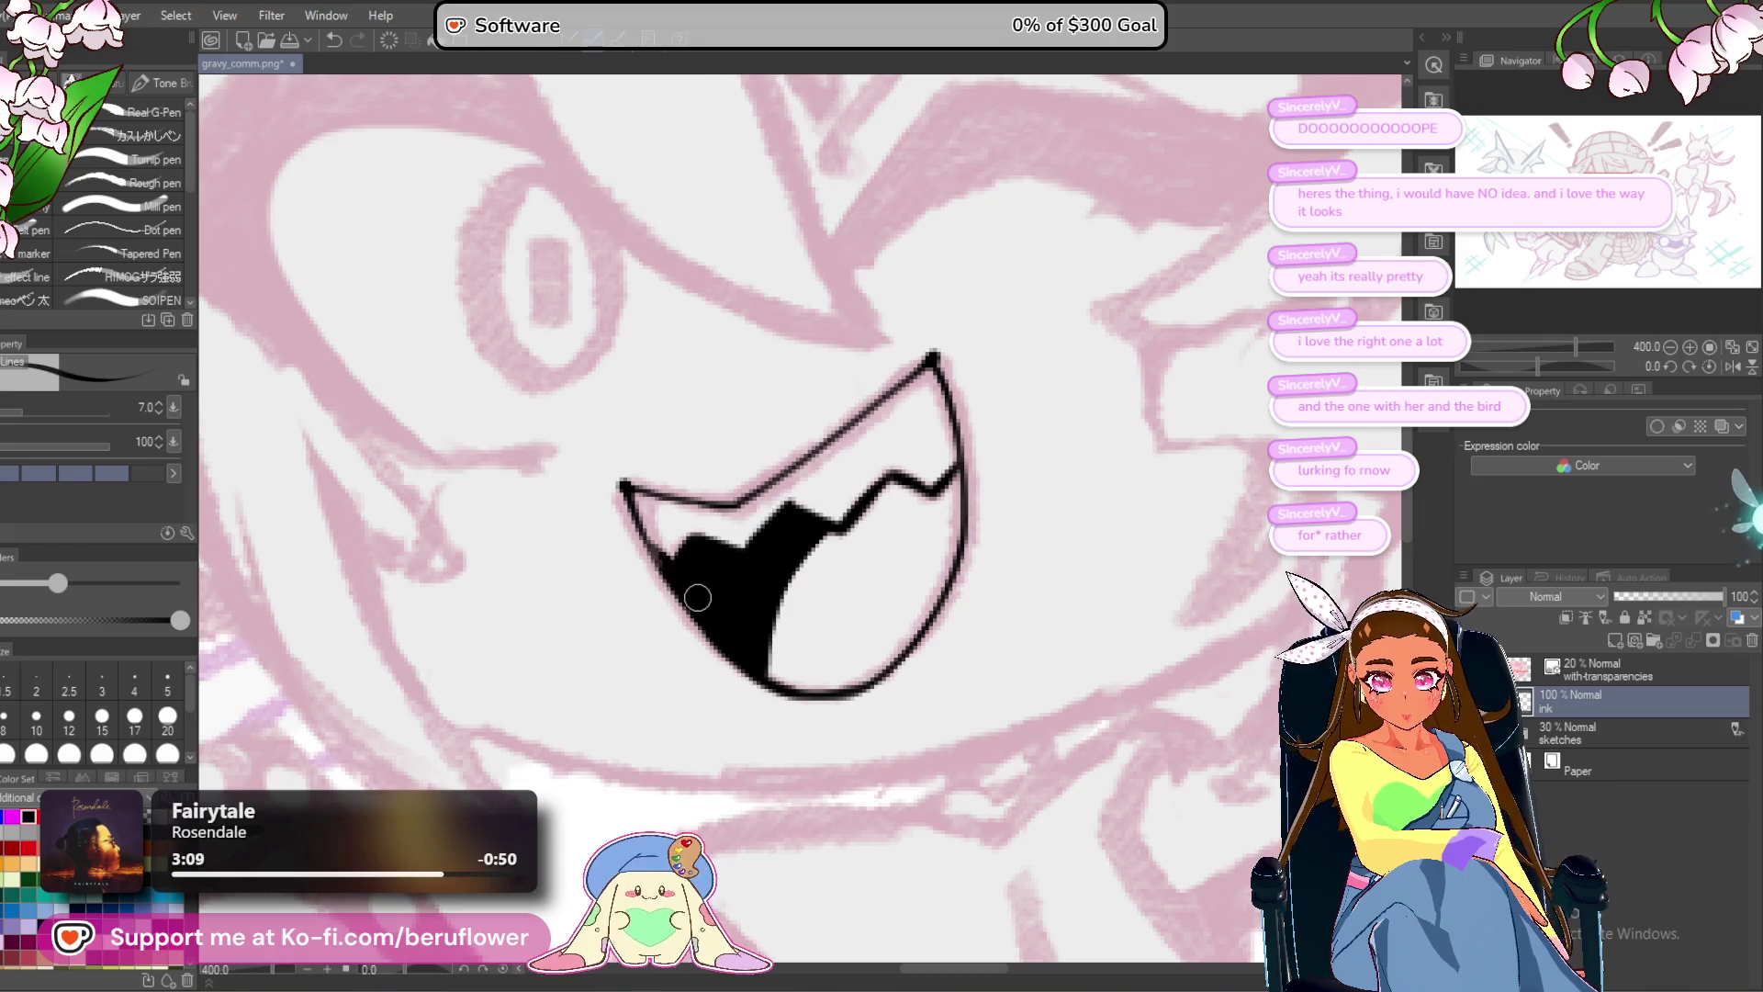
pyautogui.scroll(-10, 697, 598)
pyautogui.scroll(6, 979, 517)
pyautogui.moveTo(933, 617); pyautogui.dragTo(897, 631)
pyautogui.scroll(-10, 712, 568)
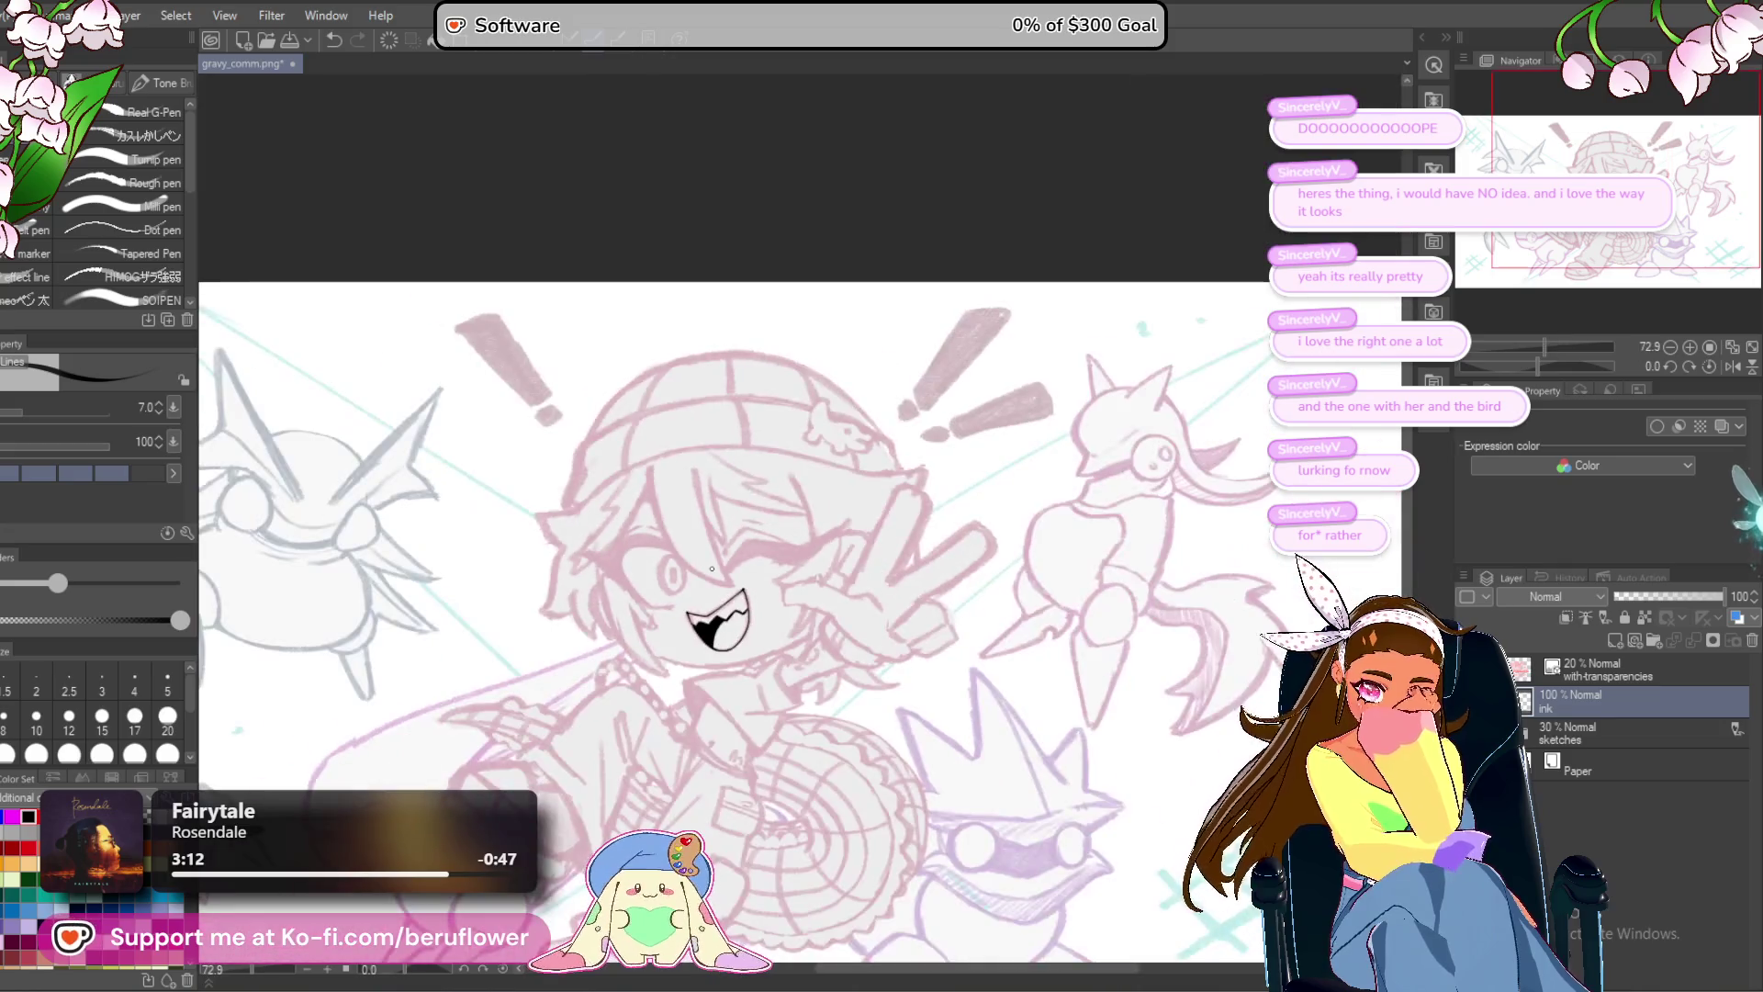
# On the rotated canvas, draw the long jawline curving down-left under the mouth, redrawing its lower part.
pyautogui.scroll(8, 888, 588)
pyautogui.moveTo(902, 569); pyautogui.dragTo(888, 589)
pyautogui.moveTo(1540, 366); pyautogui.dragTo(1593, 384)
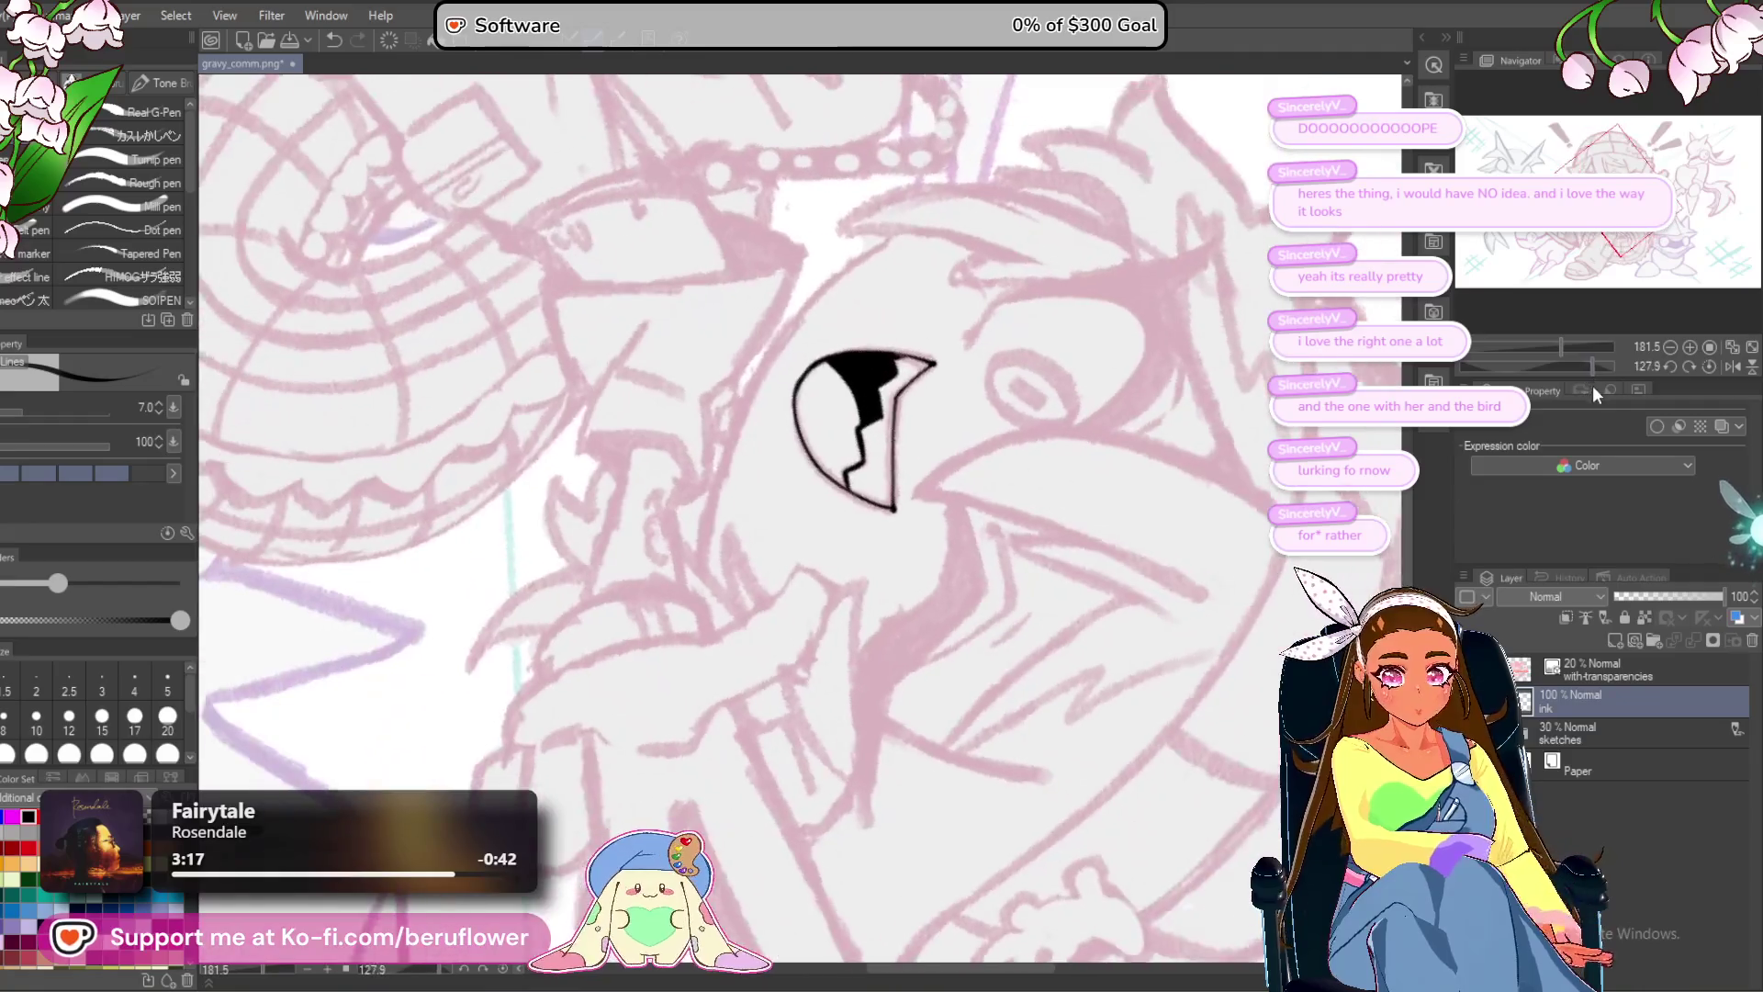
pyautogui.scroll(5, 806, 250)
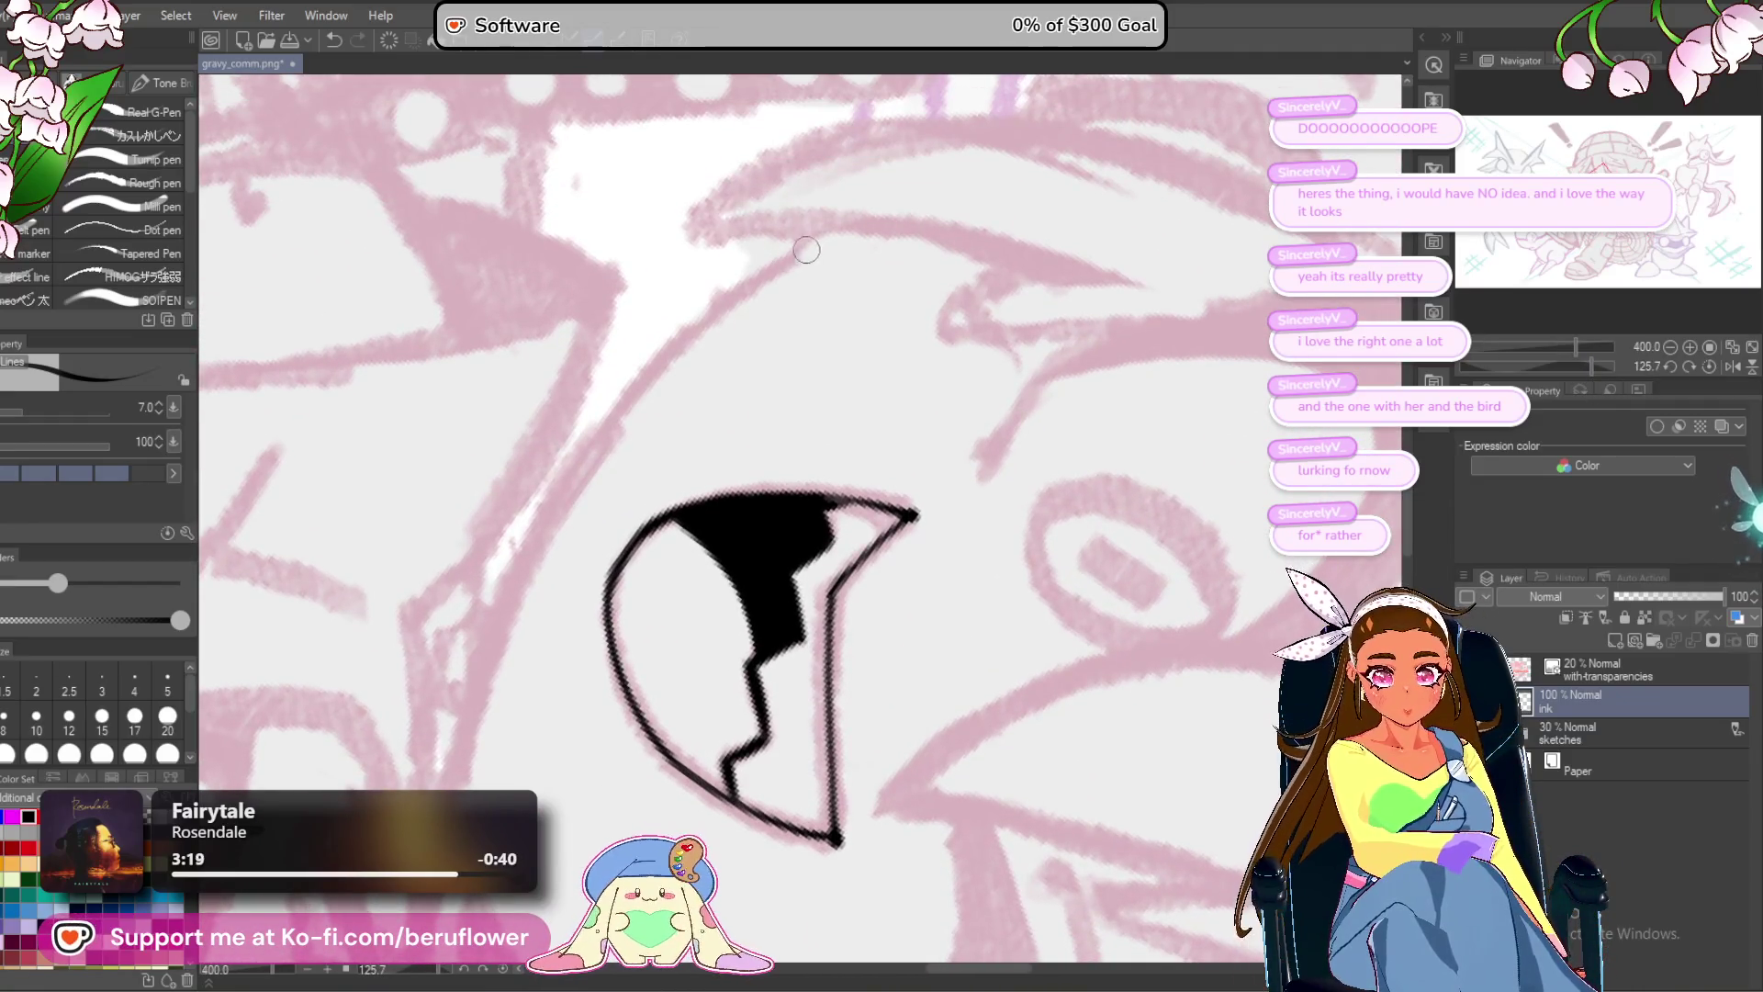
pyautogui.hotkey('ctrl', 'z')
pyautogui.moveTo(617, 404); pyautogui.dragTo(836, 234)
pyautogui.moveTo(597, 445); pyautogui.dragTo(520, 571)
pyautogui.moveTo(535, 560)
pyautogui.mouseDown()
pyautogui.moveTo(607, 389)
pyautogui.moveTo(520, 565)
pyautogui.moveTo(494, 739)
pyautogui.mouseUp()
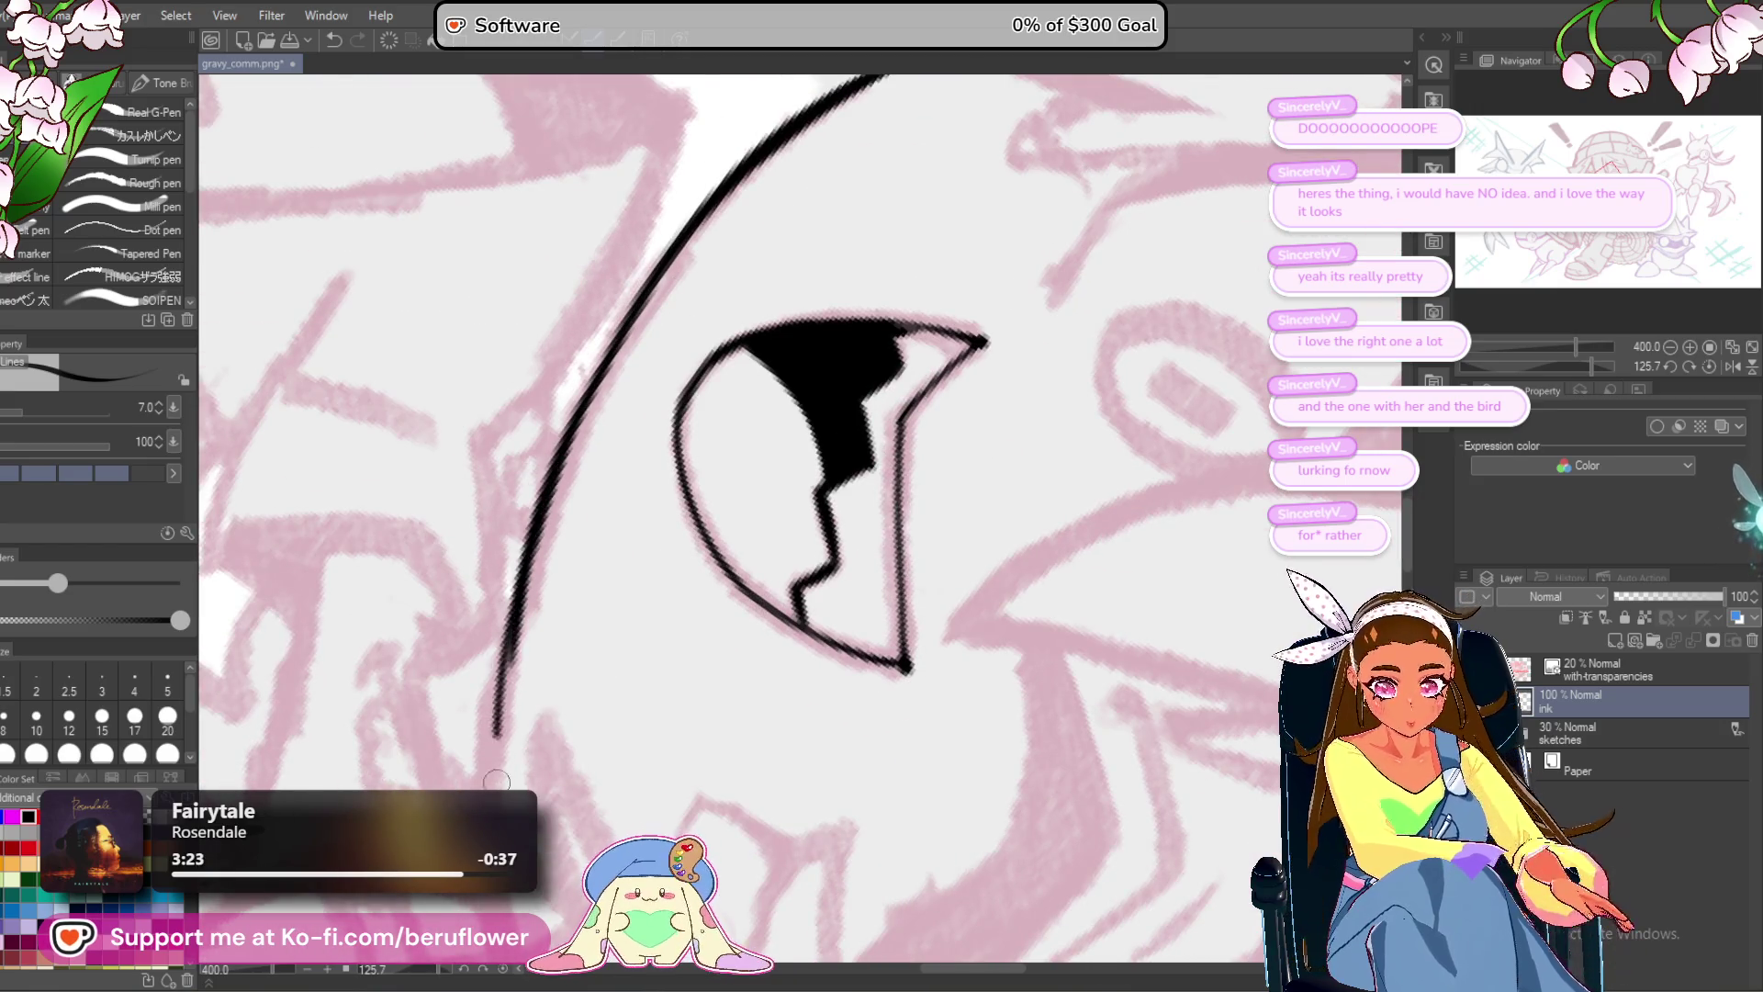
pyautogui.hotkey('ctrl', 'z')
pyautogui.hotkey('ctrl', 'z')
pyautogui.hotkey('ctrl', 'z')
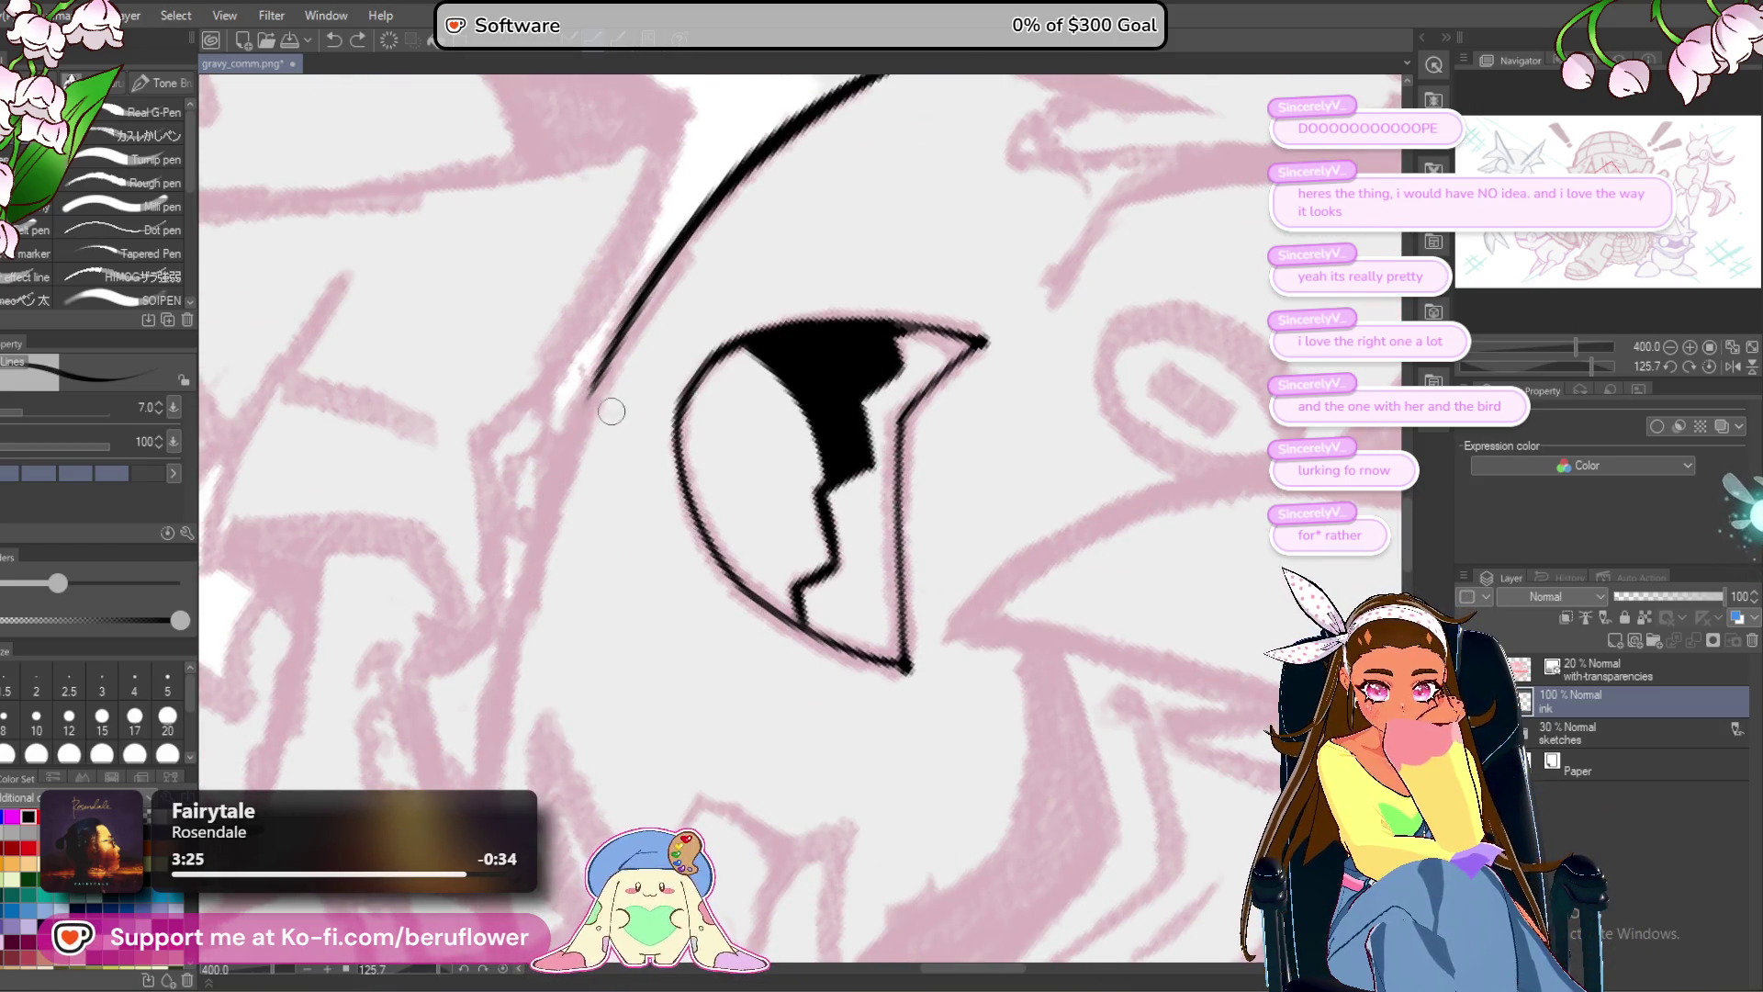
pyautogui.moveTo(716, 253); pyautogui.dragTo(683, 339)
pyautogui.moveTo(718, 254)
pyautogui.mouseDown()
pyautogui.moveTo(485, 648)
pyautogui.moveTo(461, 790)
pyautogui.mouseUp()
pyautogui.scroll(-5, 459, 799)
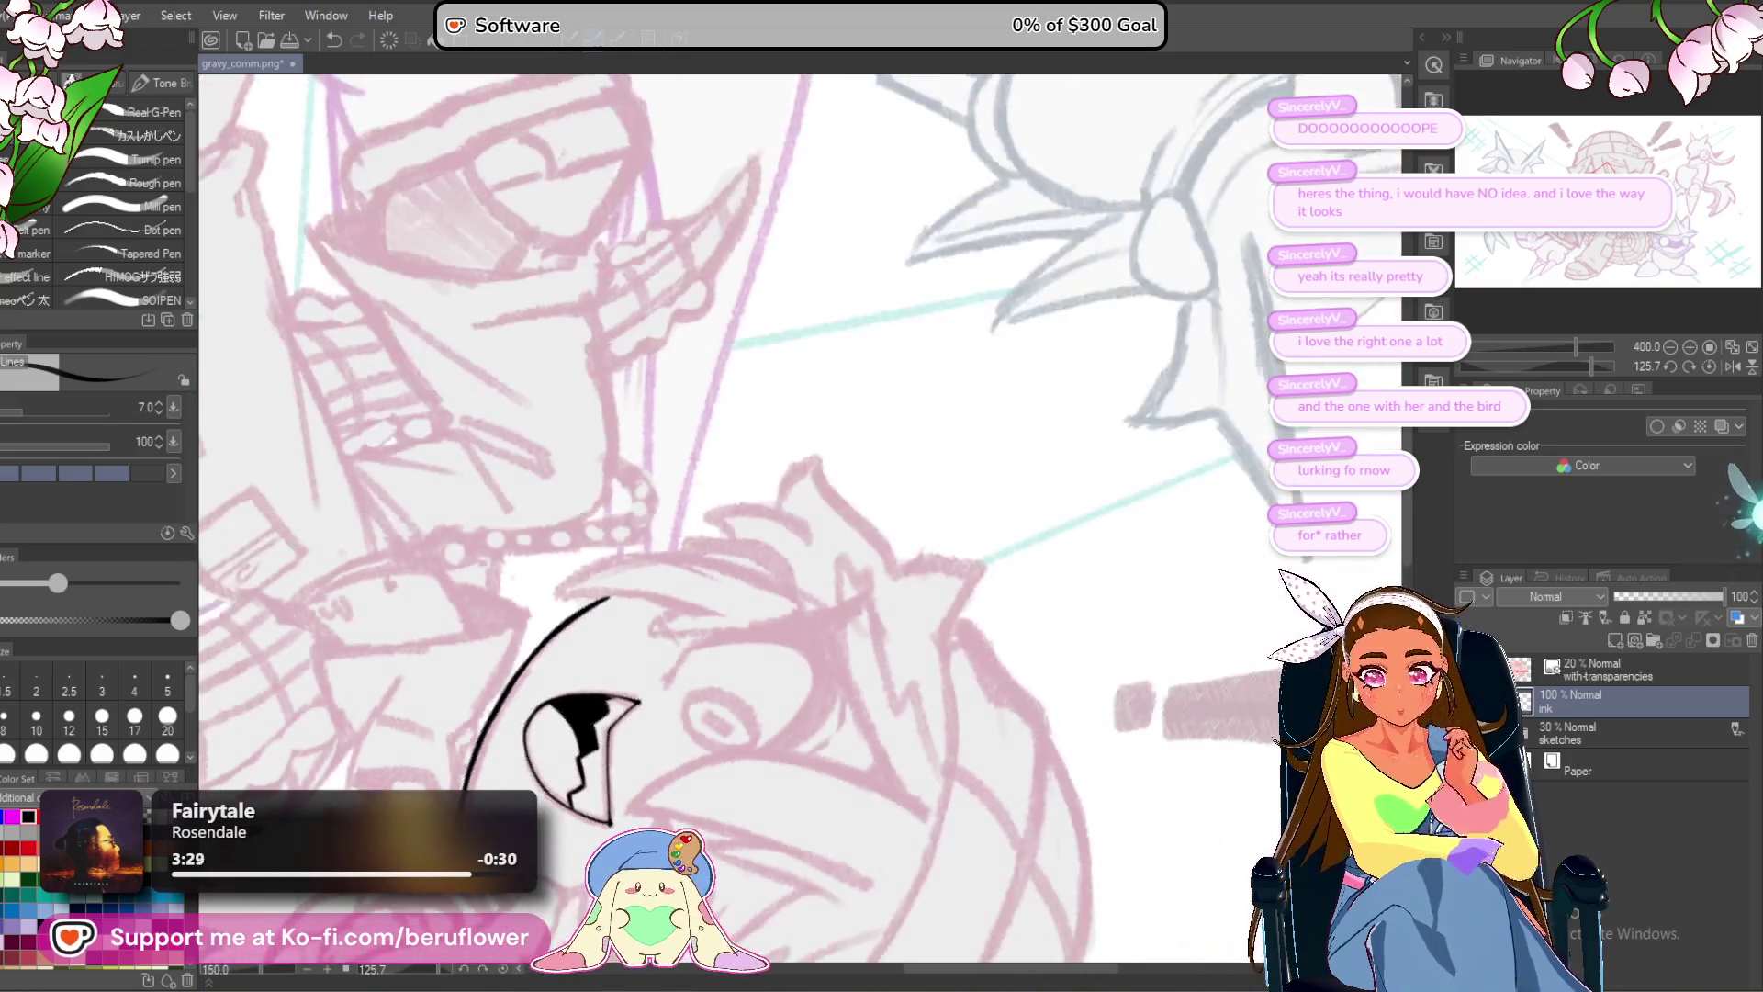
pyautogui.click(1710, 366)
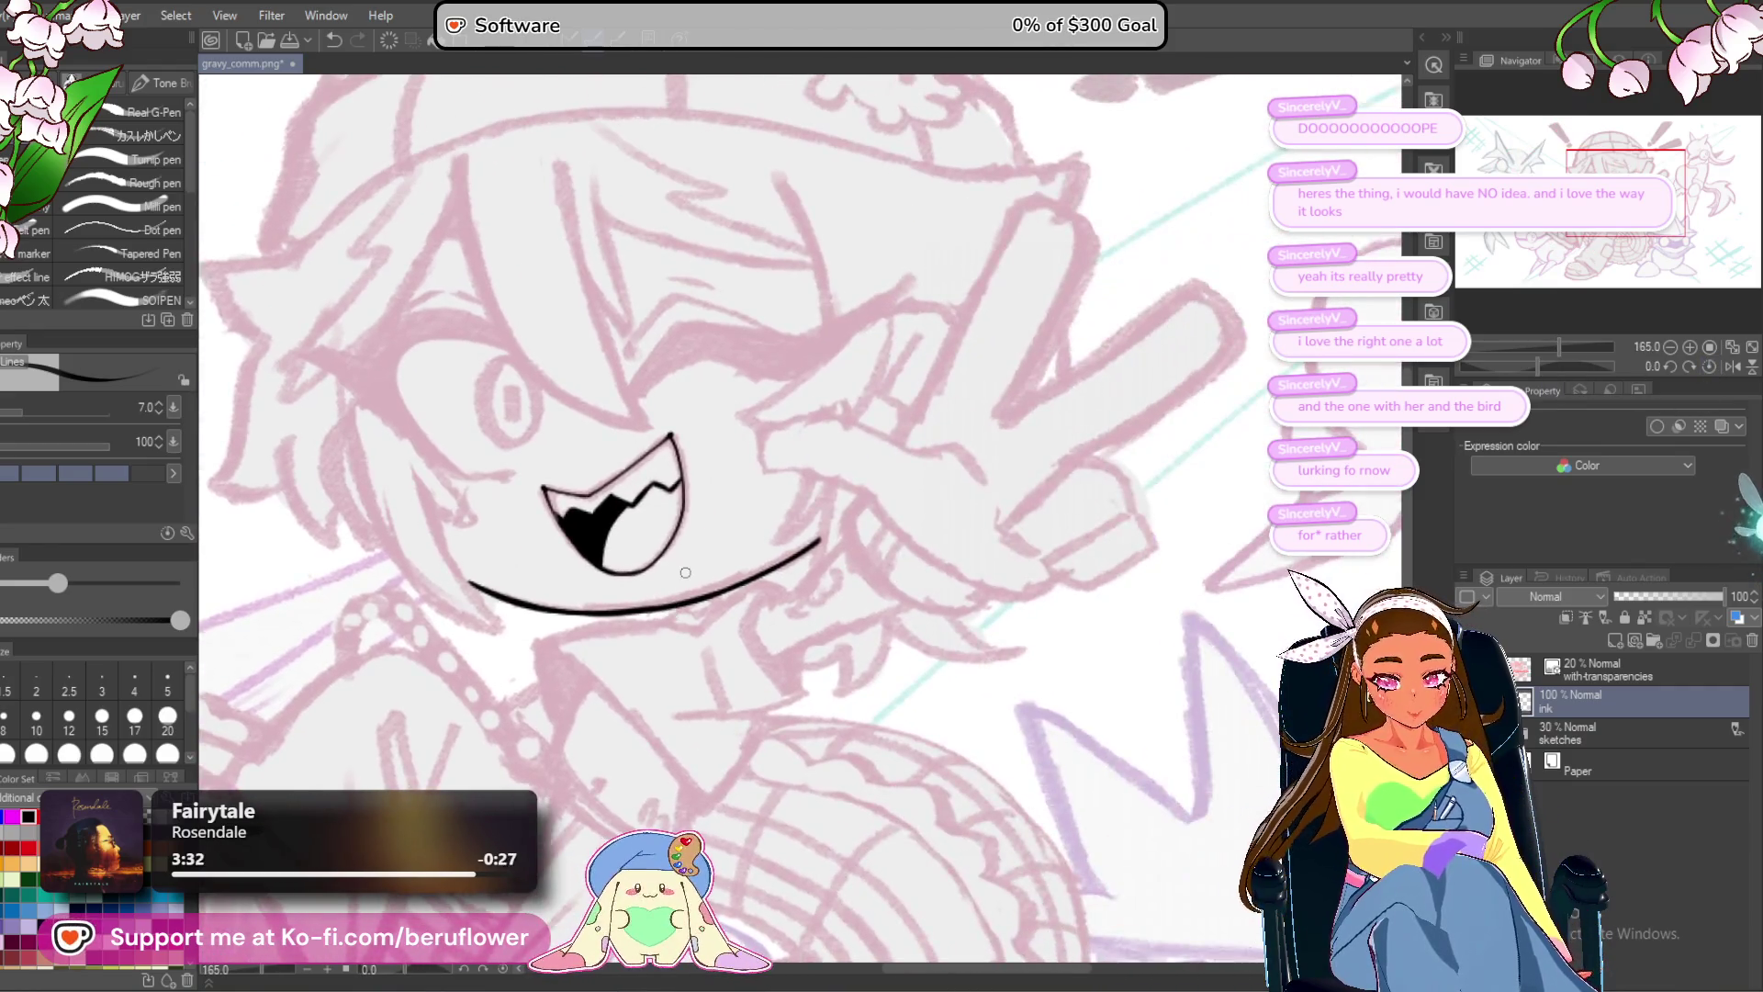
# Ink the V-shaped collar with diagonal and vertical strokes below the chin.
pyautogui.scroll(3, 718, 652)
pyautogui.moveTo(718, 652); pyautogui.dragTo(723, 648)
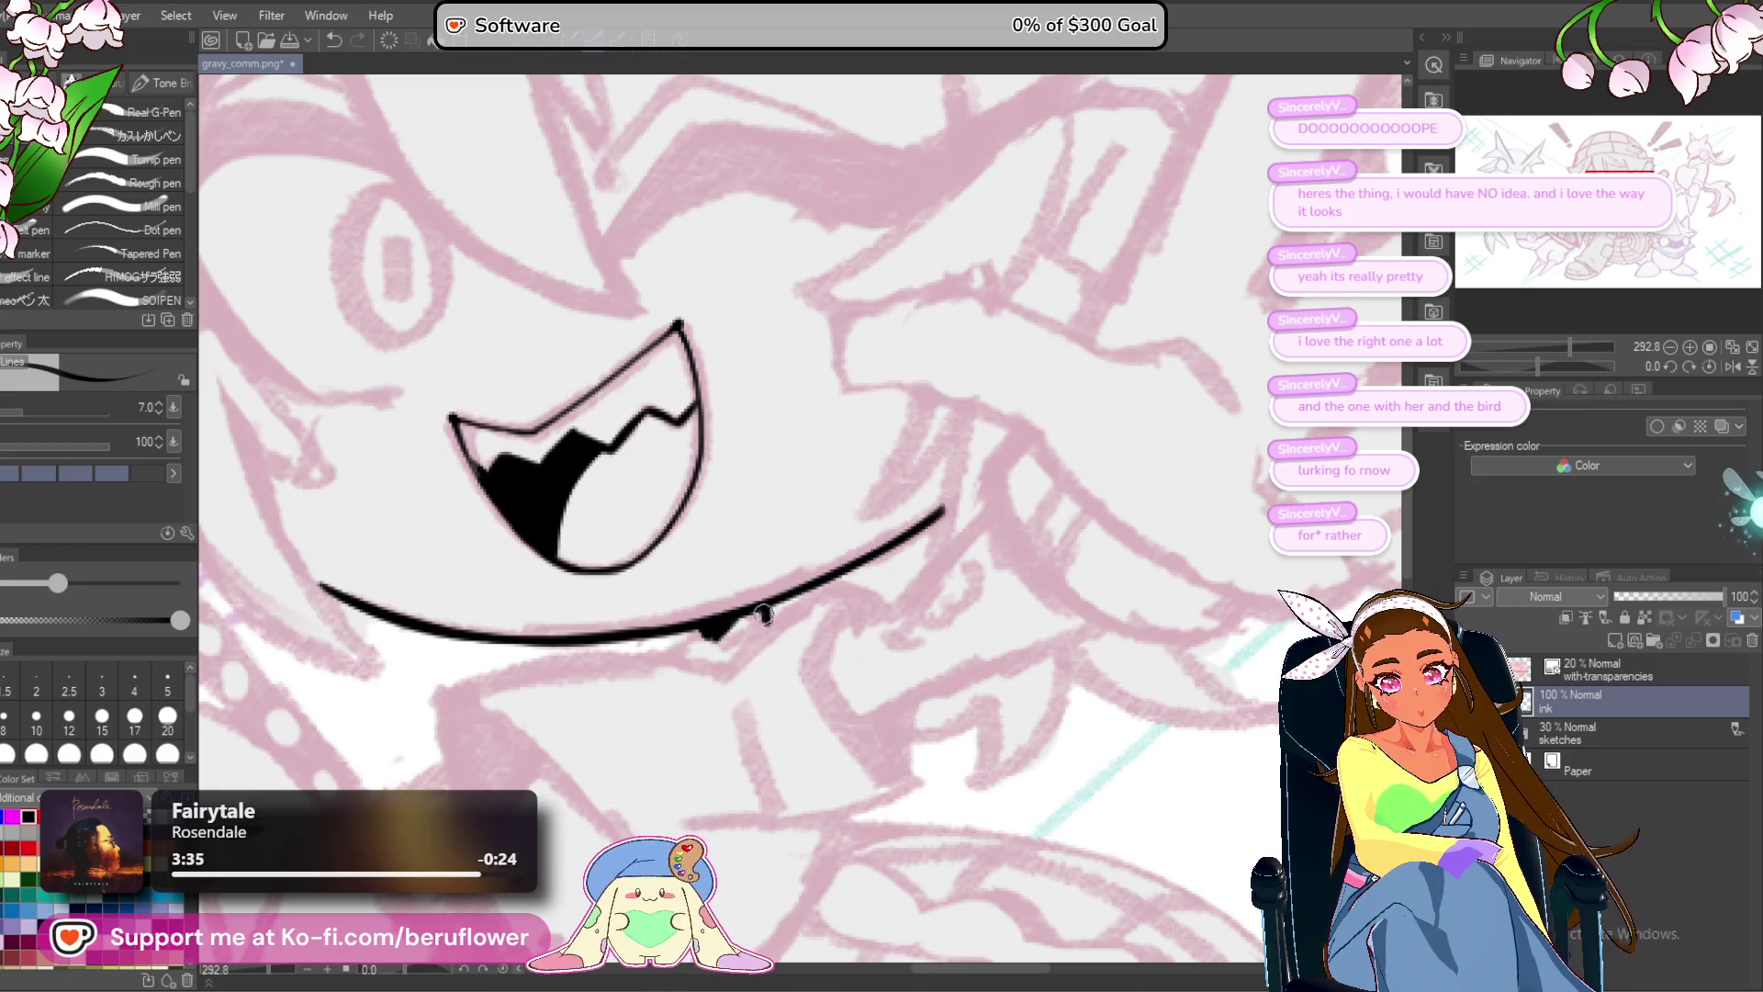
pyautogui.scroll(-3, 735, 808)
pyautogui.scroll(5, 734, 808)
pyautogui.moveTo(725, 601)
pyautogui.mouseDown()
pyautogui.moveTo(918, 464)
pyautogui.moveTo(859, 597)
pyautogui.mouseUp()
pyautogui.moveTo(859, 597); pyautogui.dragTo(811, 544)
pyautogui.moveTo(867, 410)
pyautogui.mouseDown()
pyautogui.moveTo(831, 477)
pyautogui.moveTo(840, 633)
pyautogui.moveTo(918, 691)
pyautogui.mouseUp()
pyautogui.moveTo(824, 592); pyautogui.dragTo(791, 544)
pyautogui.moveTo(927, 505); pyautogui.dragTo(915, 660)
pyautogui.moveTo(916, 659)
pyautogui.mouseDown()
pyautogui.moveTo(1017, 461)
pyautogui.moveTo(829, 518)
pyautogui.mouseUp()
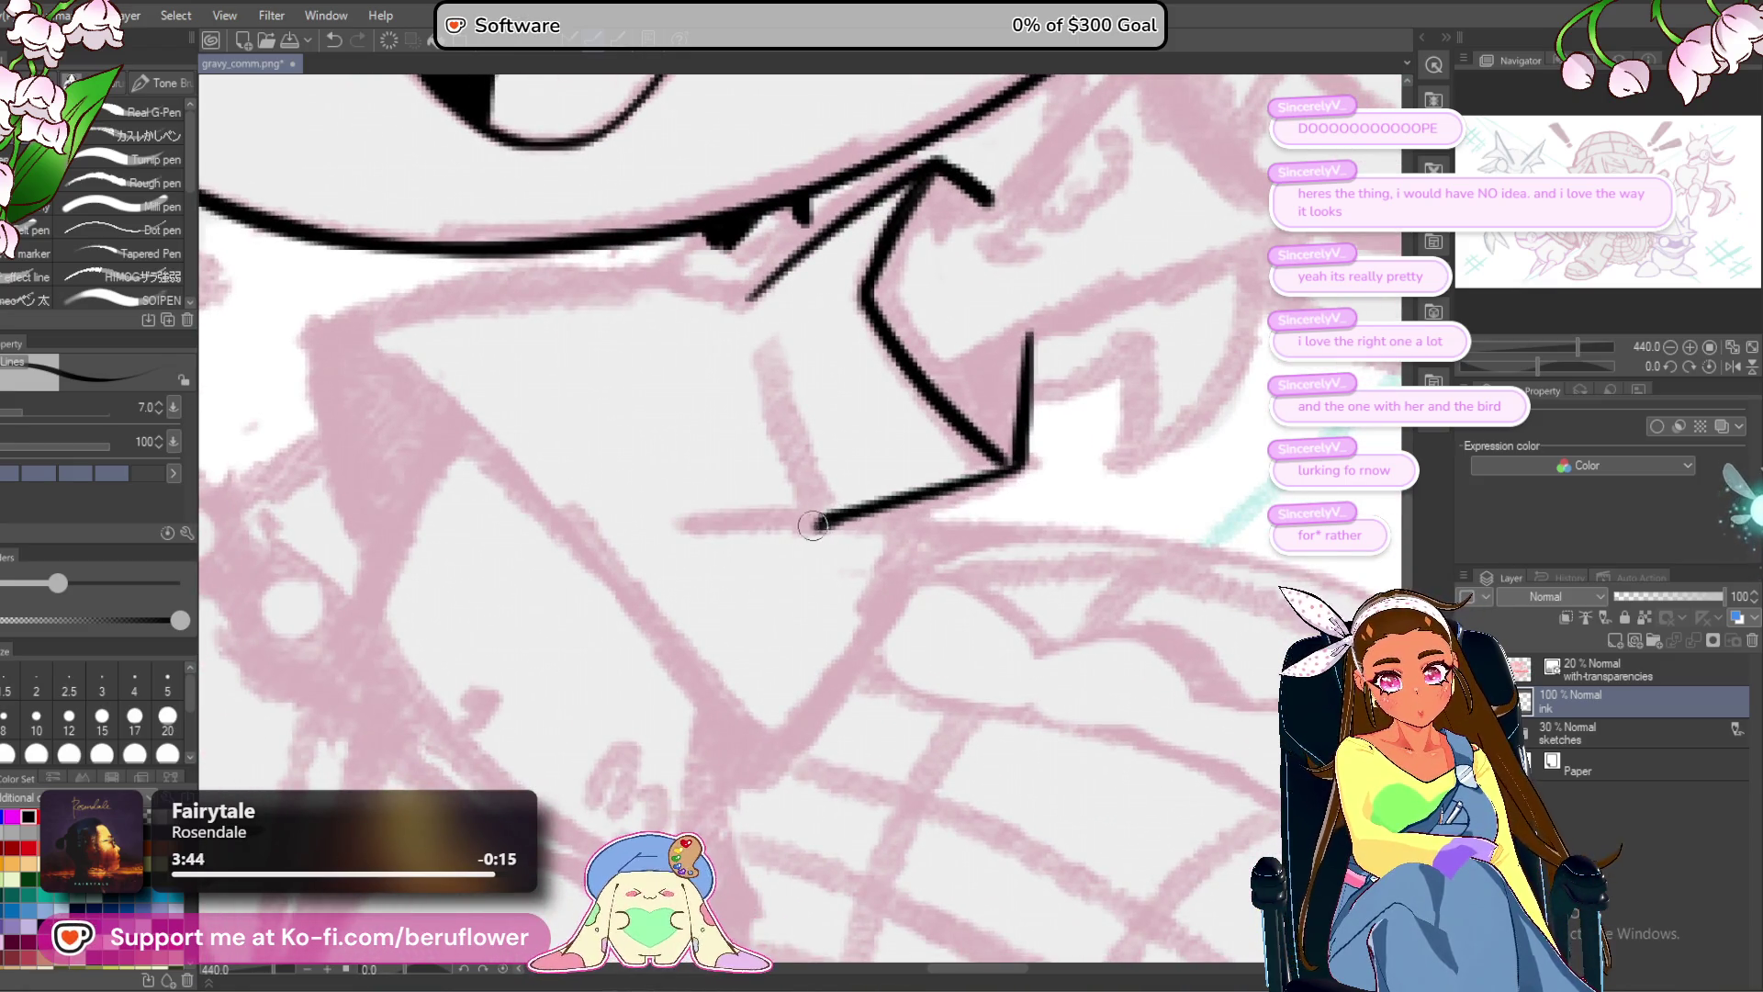
pyautogui.moveTo(704, 523); pyautogui.dragTo(788, 521)
pyautogui.moveTo(933, 465)
pyautogui.mouseDown()
pyautogui.moveTo(906, 410)
pyautogui.moveTo(831, 588)
pyautogui.moveTo(730, 718)
pyautogui.mouseUp()
pyautogui.scroll(-3, 730, 718)
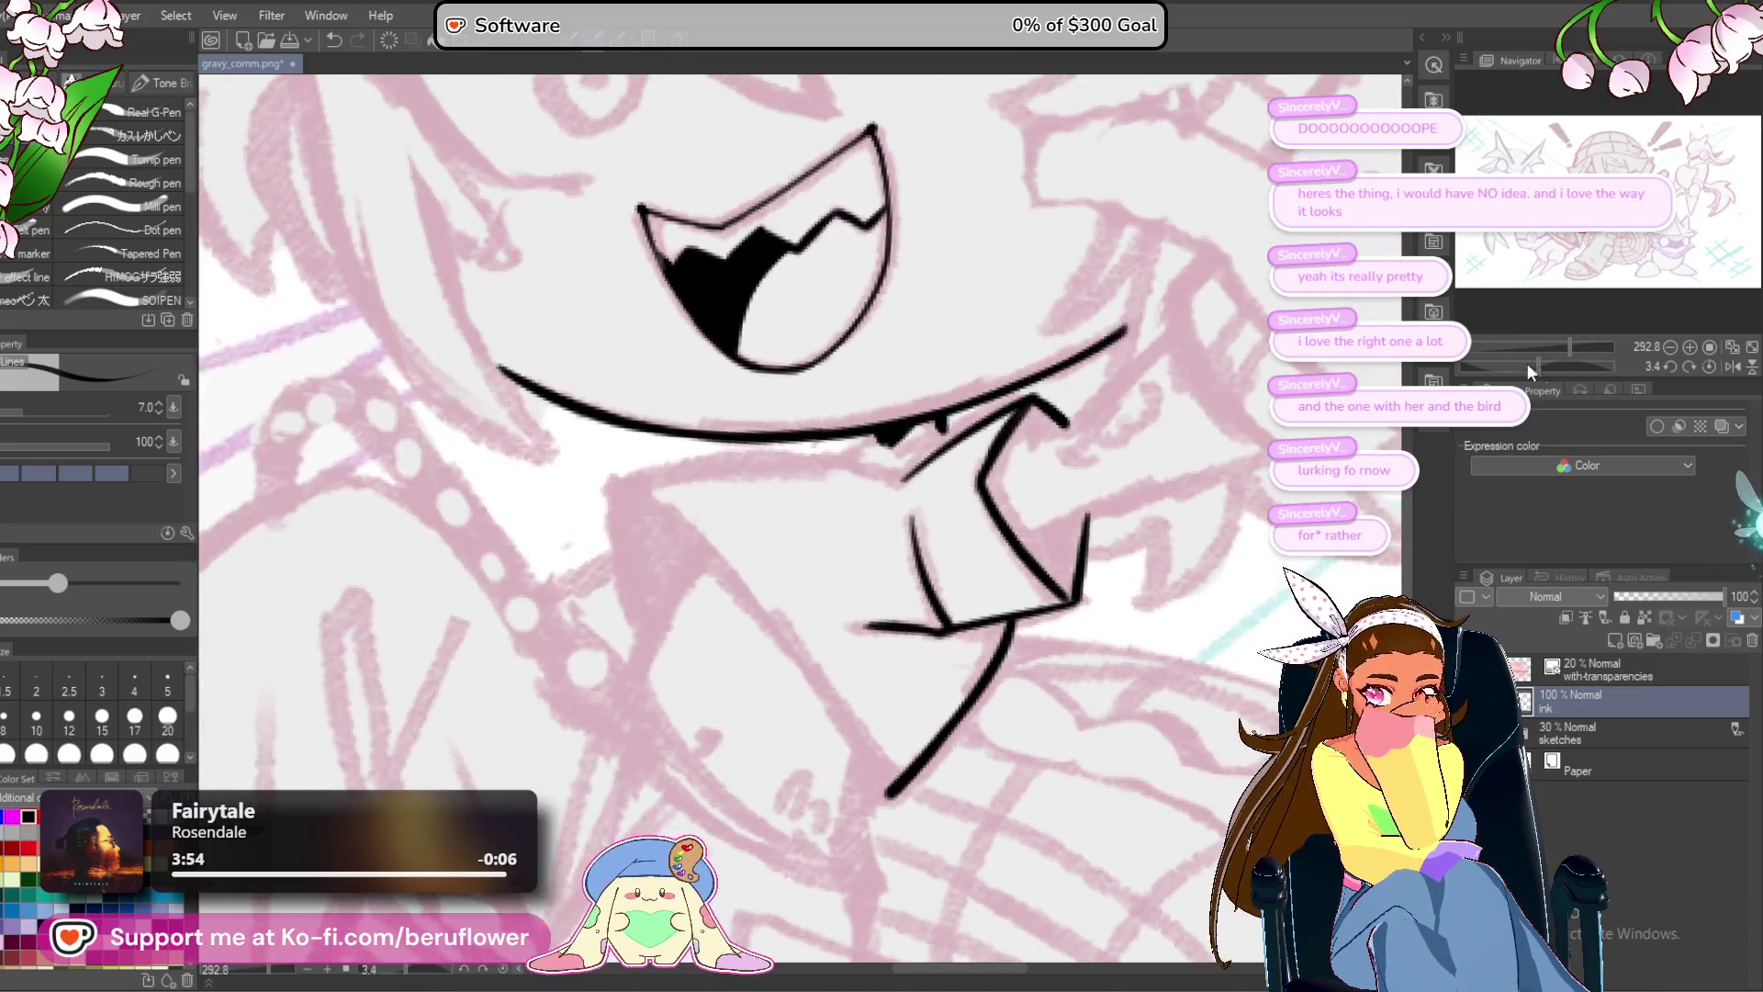
# Trace the pointed collar's lower edge, sides and bottom tip in thick black ink.
pyautogui.moveTo(919, 386)
pyautogui.mouseDown()
pyautogui.moveTo(901, 292)
pyautogui.moveTo(813, 512)
pyautogui.mouseUp()
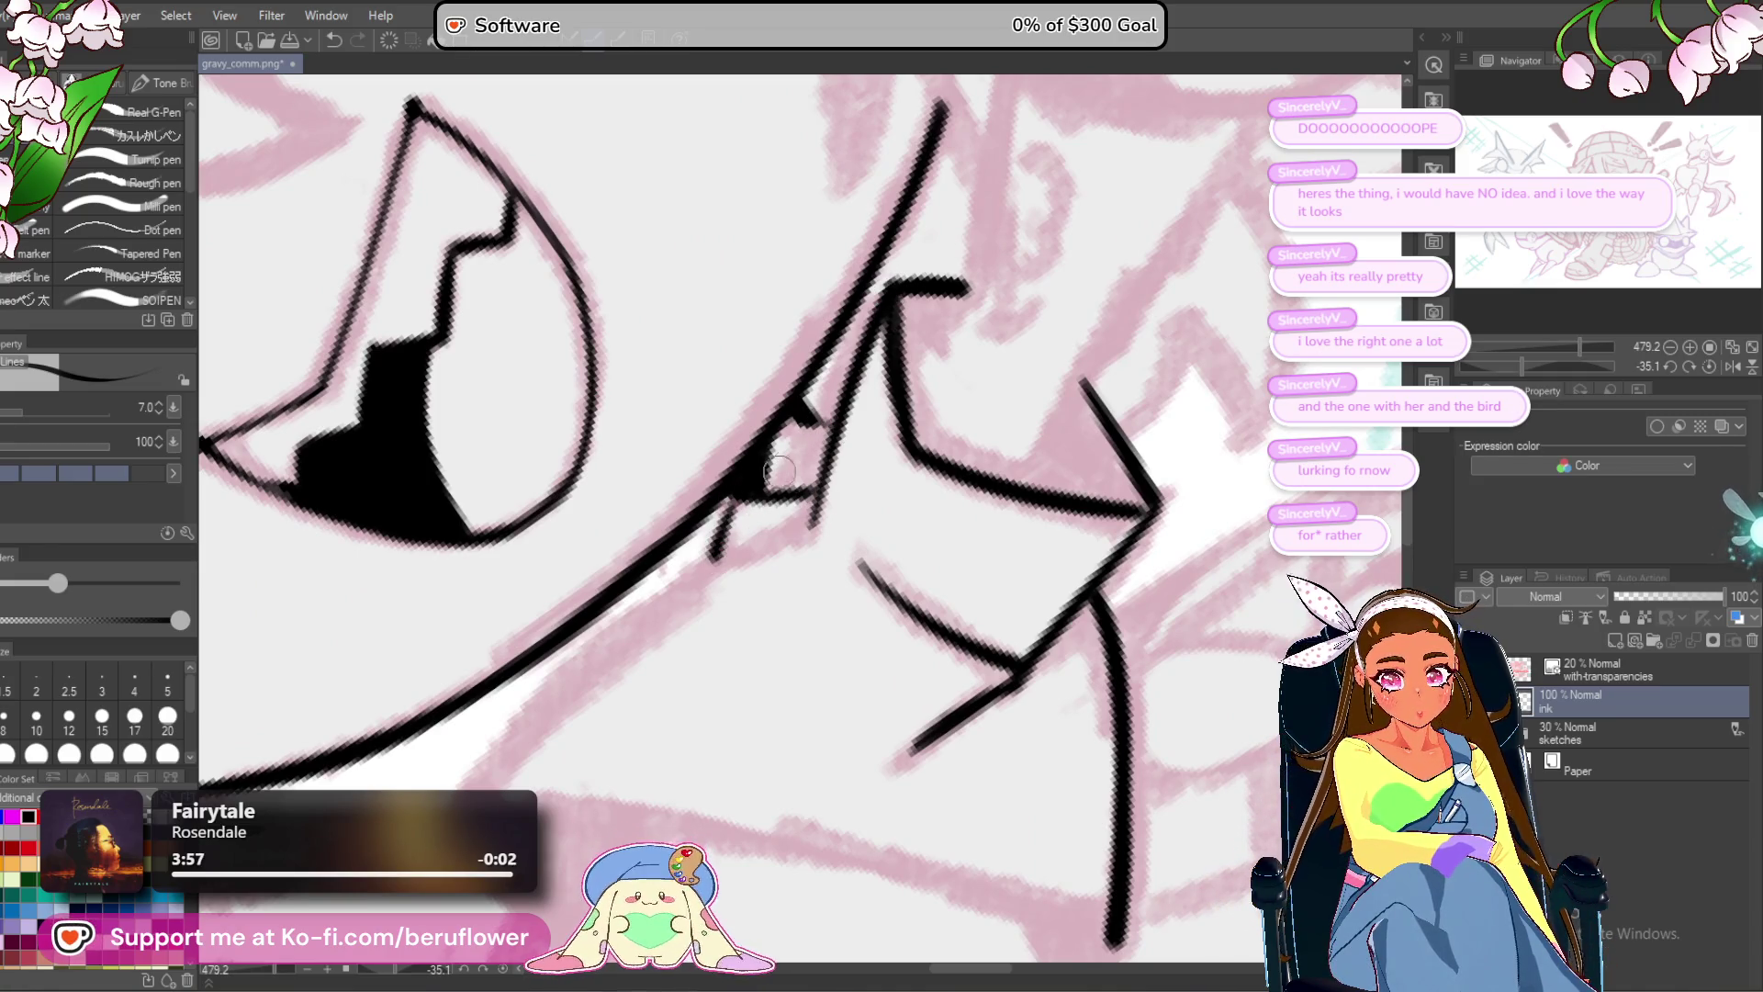
pyautogui.moveTo(813, 426)
pyautogui.mouseDown()
pyautogui.moveTo(961, 287)
pyautogui.moveTo(952, 363)
pyautogui.moveTo(762, 477)
pyautogui.moveTo(630, 621)
pyautogui.mouseUp()
pyautogui.hotkey('ctrl', 'z')
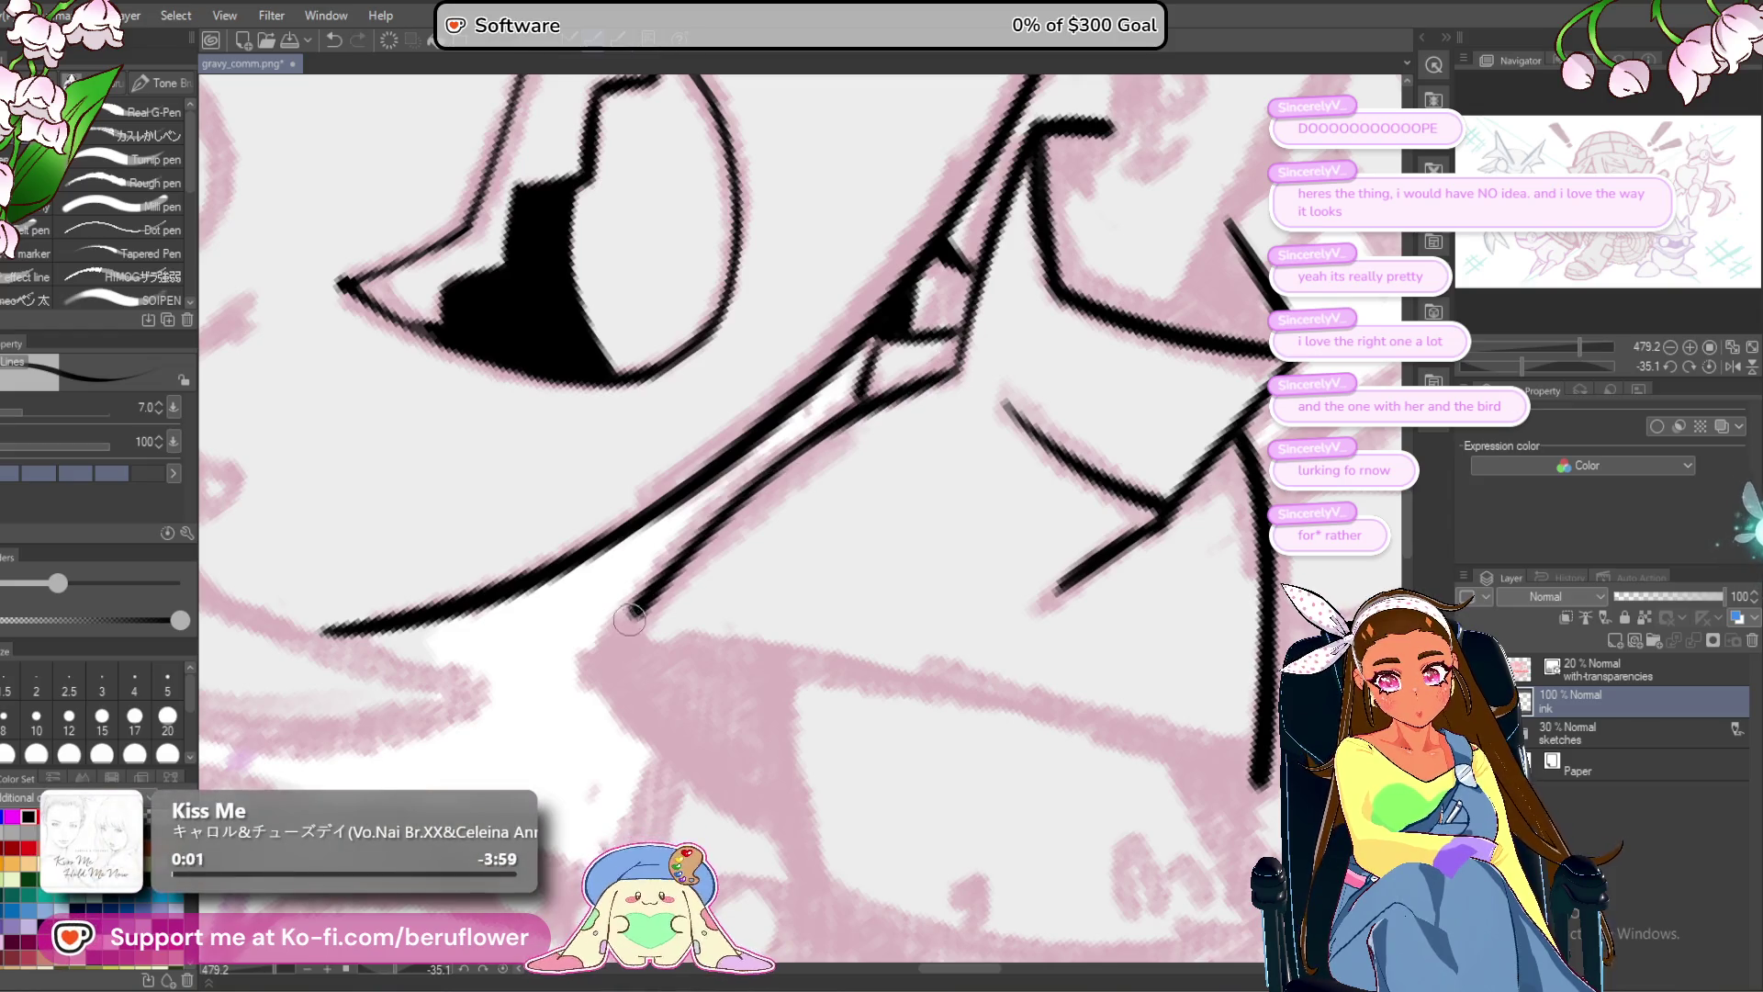
pyautogui.moveTo(869, 573); pyautogui.dragTo(786, 552)
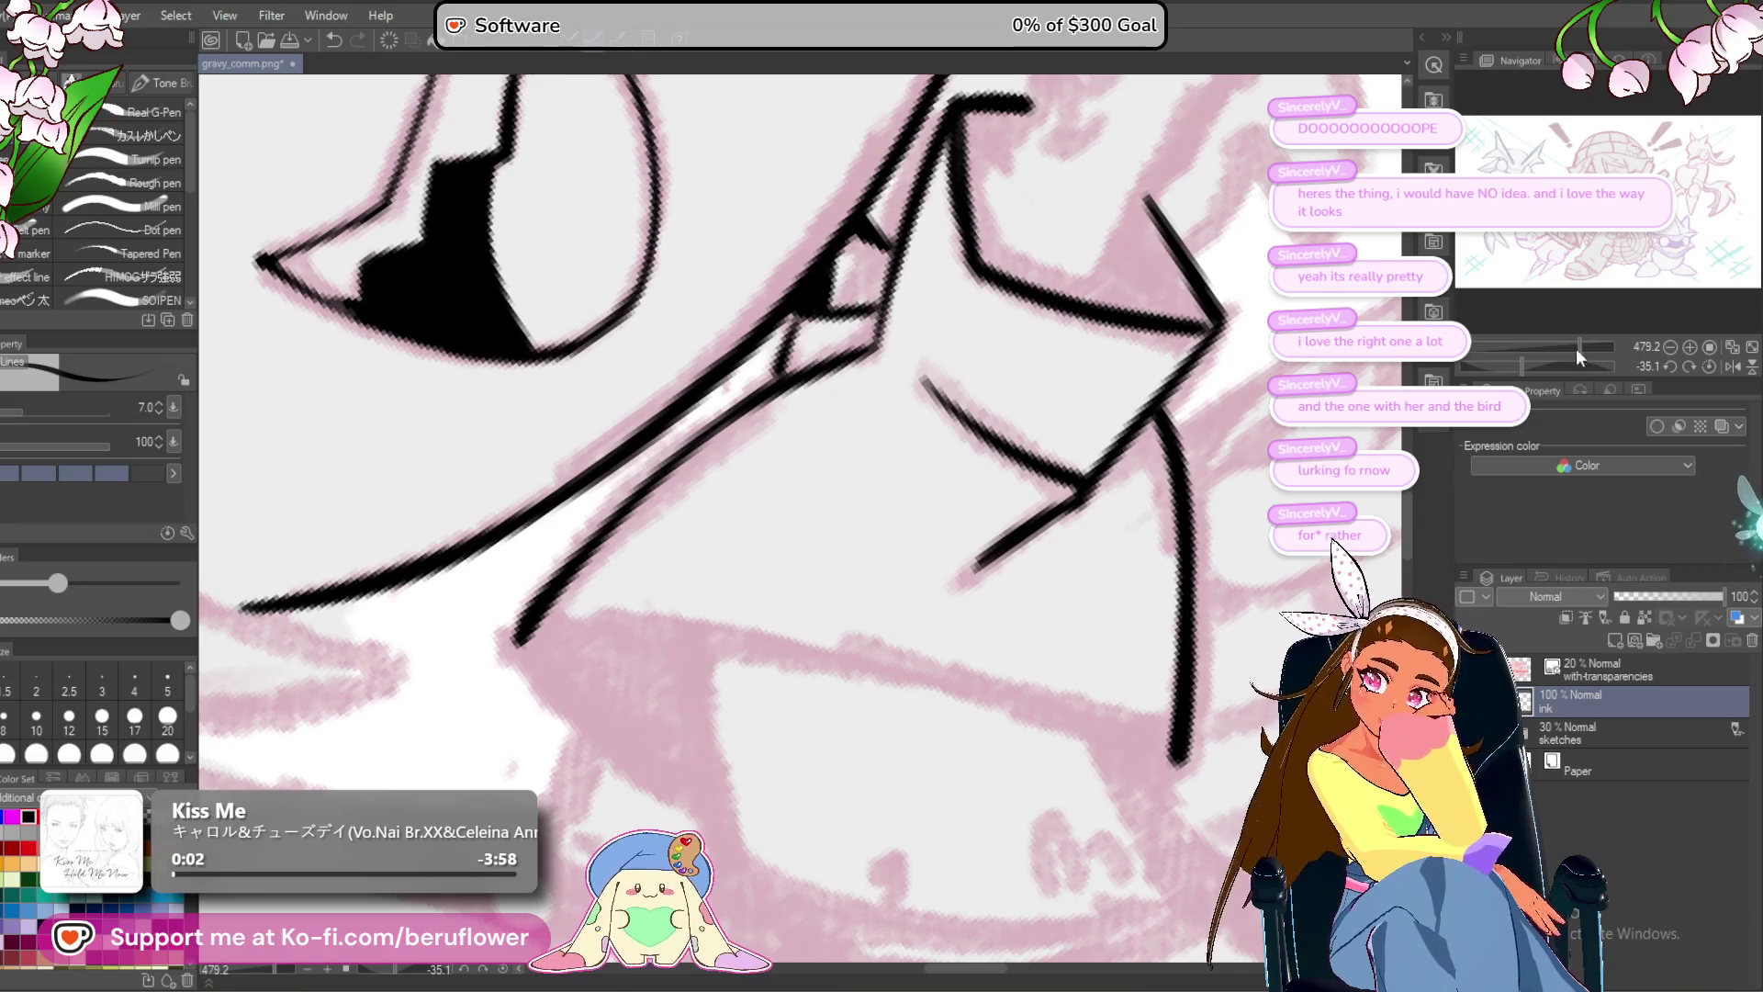
pyautogui.click(1711, 366)
pyautogui.moveTo(512, 448); pyautogui.dragTo(577, 691)
pyautogui.moveTo(841, 573); pyautogui.dragTo(763, 518)
pyautogui.moveTo(446, 390)
pyautogui.mouseDown()
pyautogui.moveTo(716, 615)
pyautogui.moveTo(864, 804)
pyautogui.moveTo(768, 594)
pyautogui.moveTo(797, 645)
pyautogui.mouseUp()
pyautogui.moveTo(745, 562)
pyautogui.mouseDown()
pyautogui.moveTo(816, 661)
pyautogui.moveTo(748, 648)
pyautogui.moveTo(784, 589)
pyautogui.moveTo(753, 643)
pyautogui.moveTo(751, 700)
pyautogui.moveTo(783, 604)
pyautogui.moveTo(918, 734)
pyautogui.mouseUp()
pyautogui.scroll(-5, 742, 611)
pyautogui.scroll(5, 779, 613)
pyautogui.moveTo(684, 441); pyautogui.dragTo(607, 588)
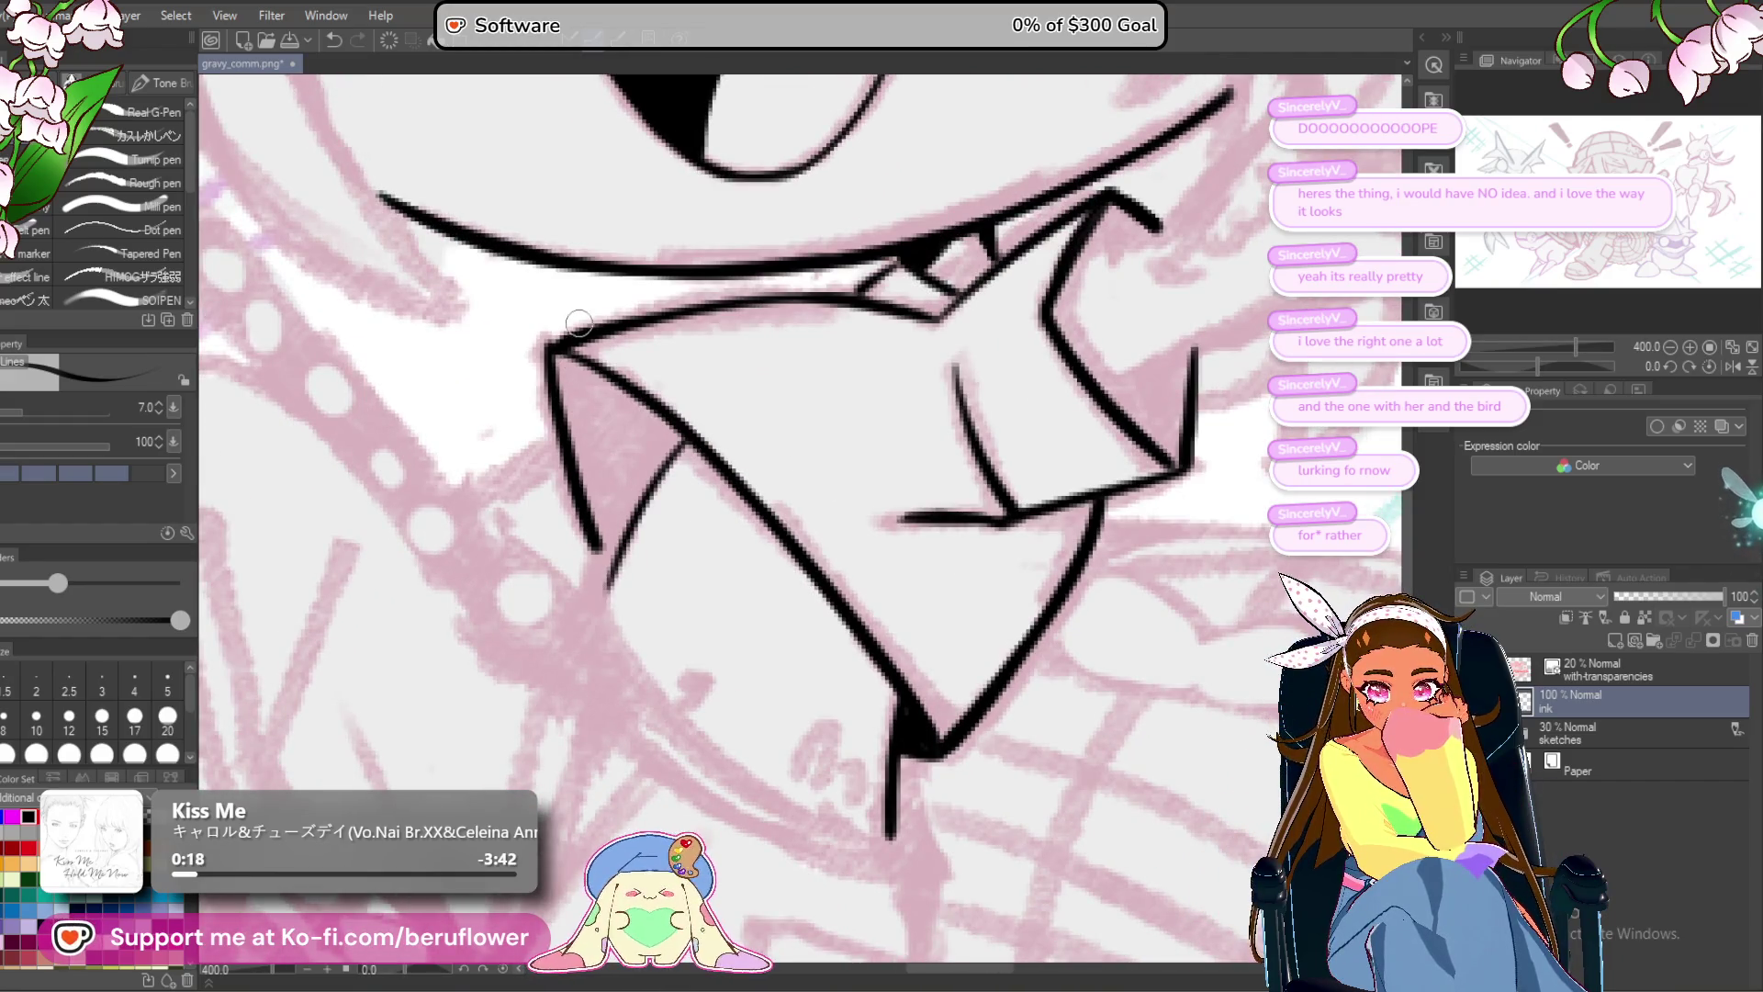
pyautogui.moveTo(544, 346)
pyautogui.mouseDown()
pyautogui.moveTo(552, 411)
pyautogui.moveTo(597, 477)
pyautogui.mouseUp()
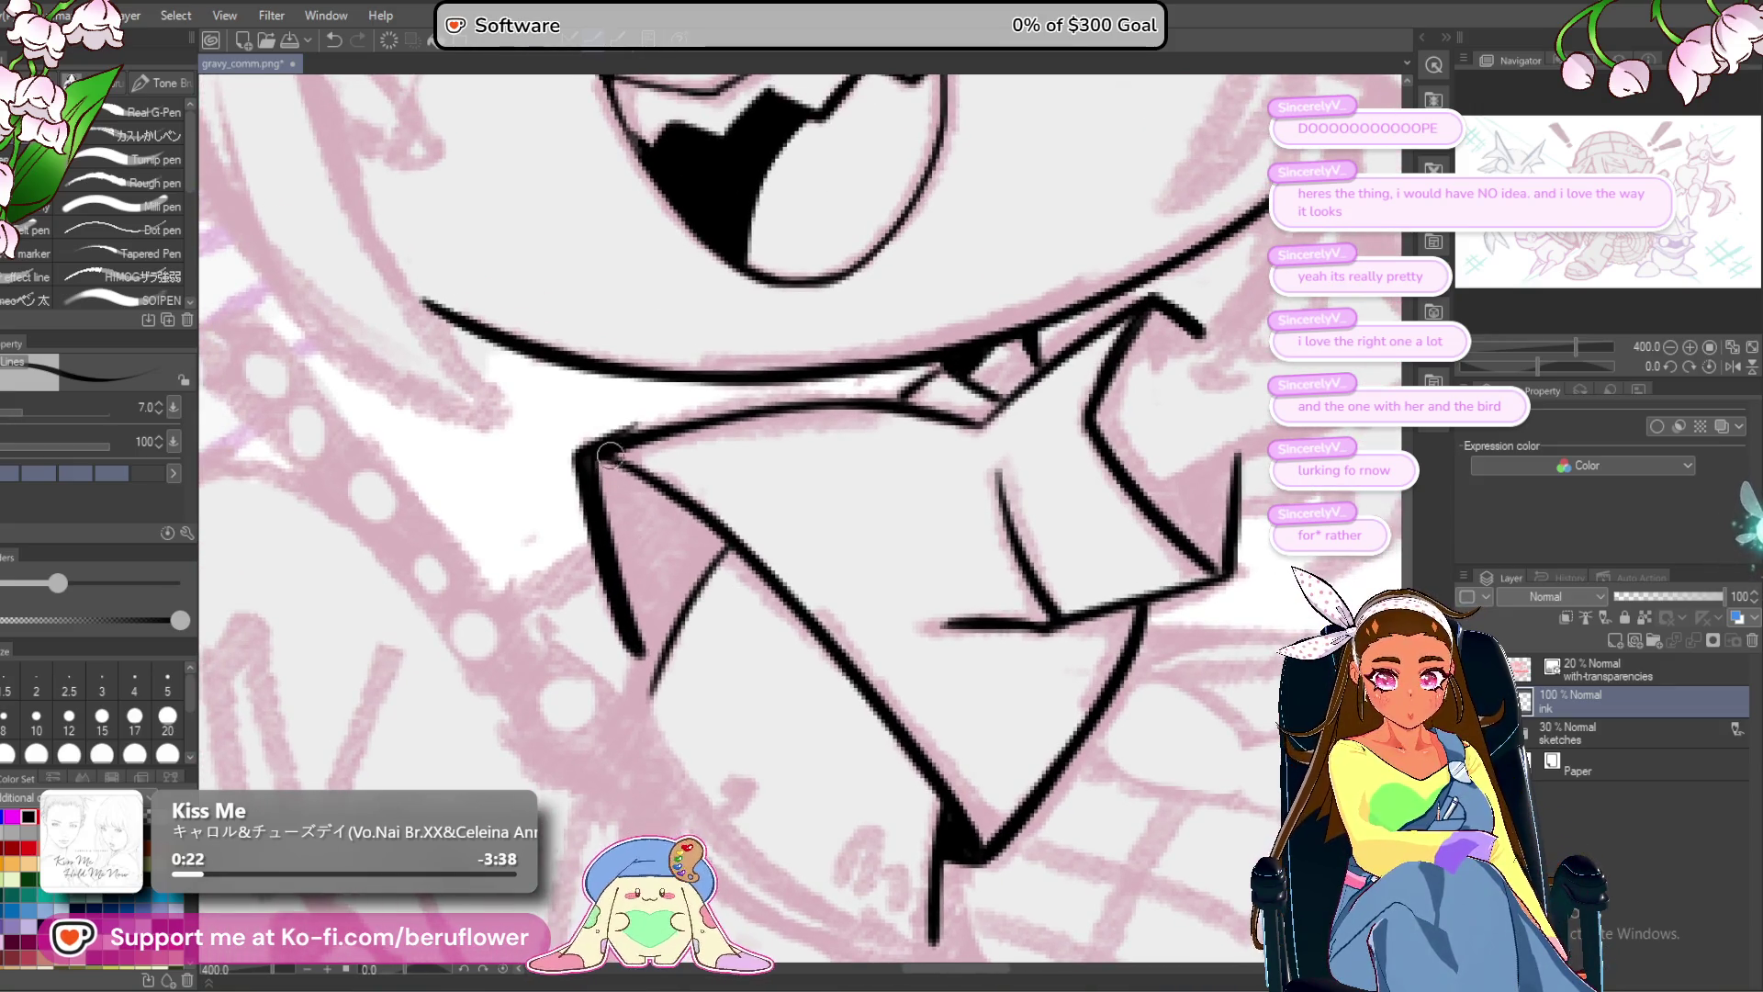
# Thicken the upper and lower diagonal jaw lines beside the collar and ink strokes below them.
pyautogui.moveTo(1550, 364); pyautogui.dragTo(1517, 365)
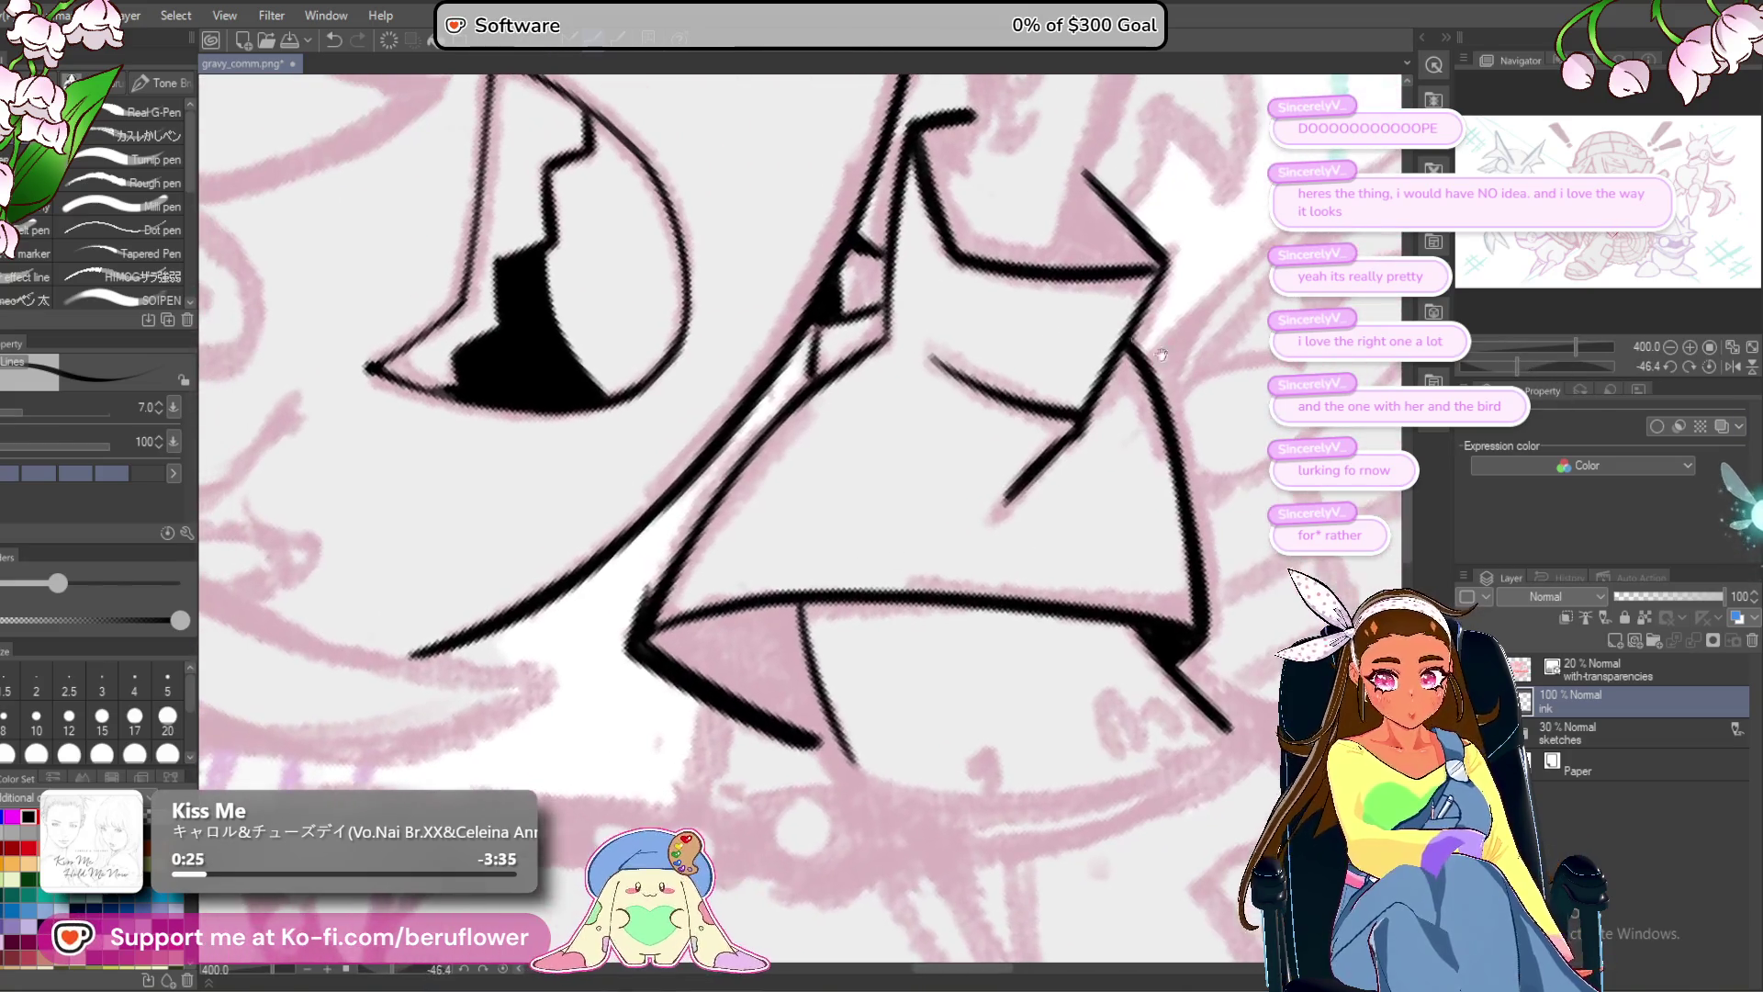
pyautogui.moveTo(749, 441); pyautogui.dragTo(721, 533)
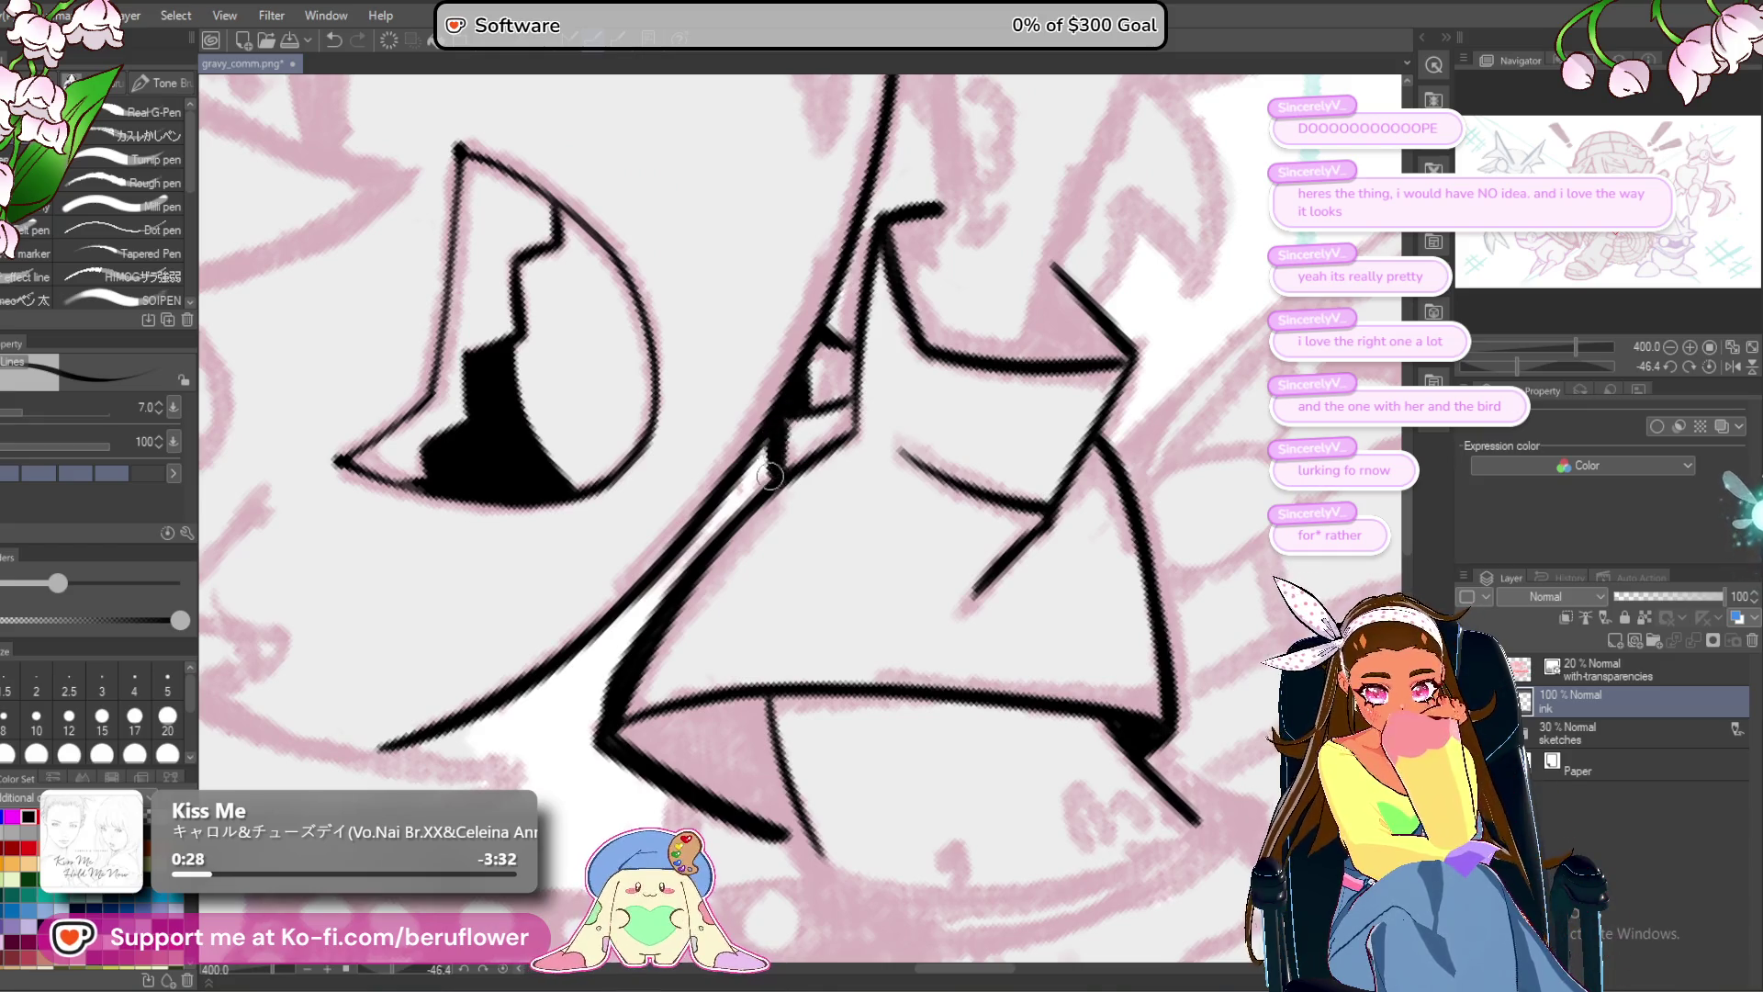
pyautogui.moveTo(765, 445); pyautogui.dragTo(725, 499)
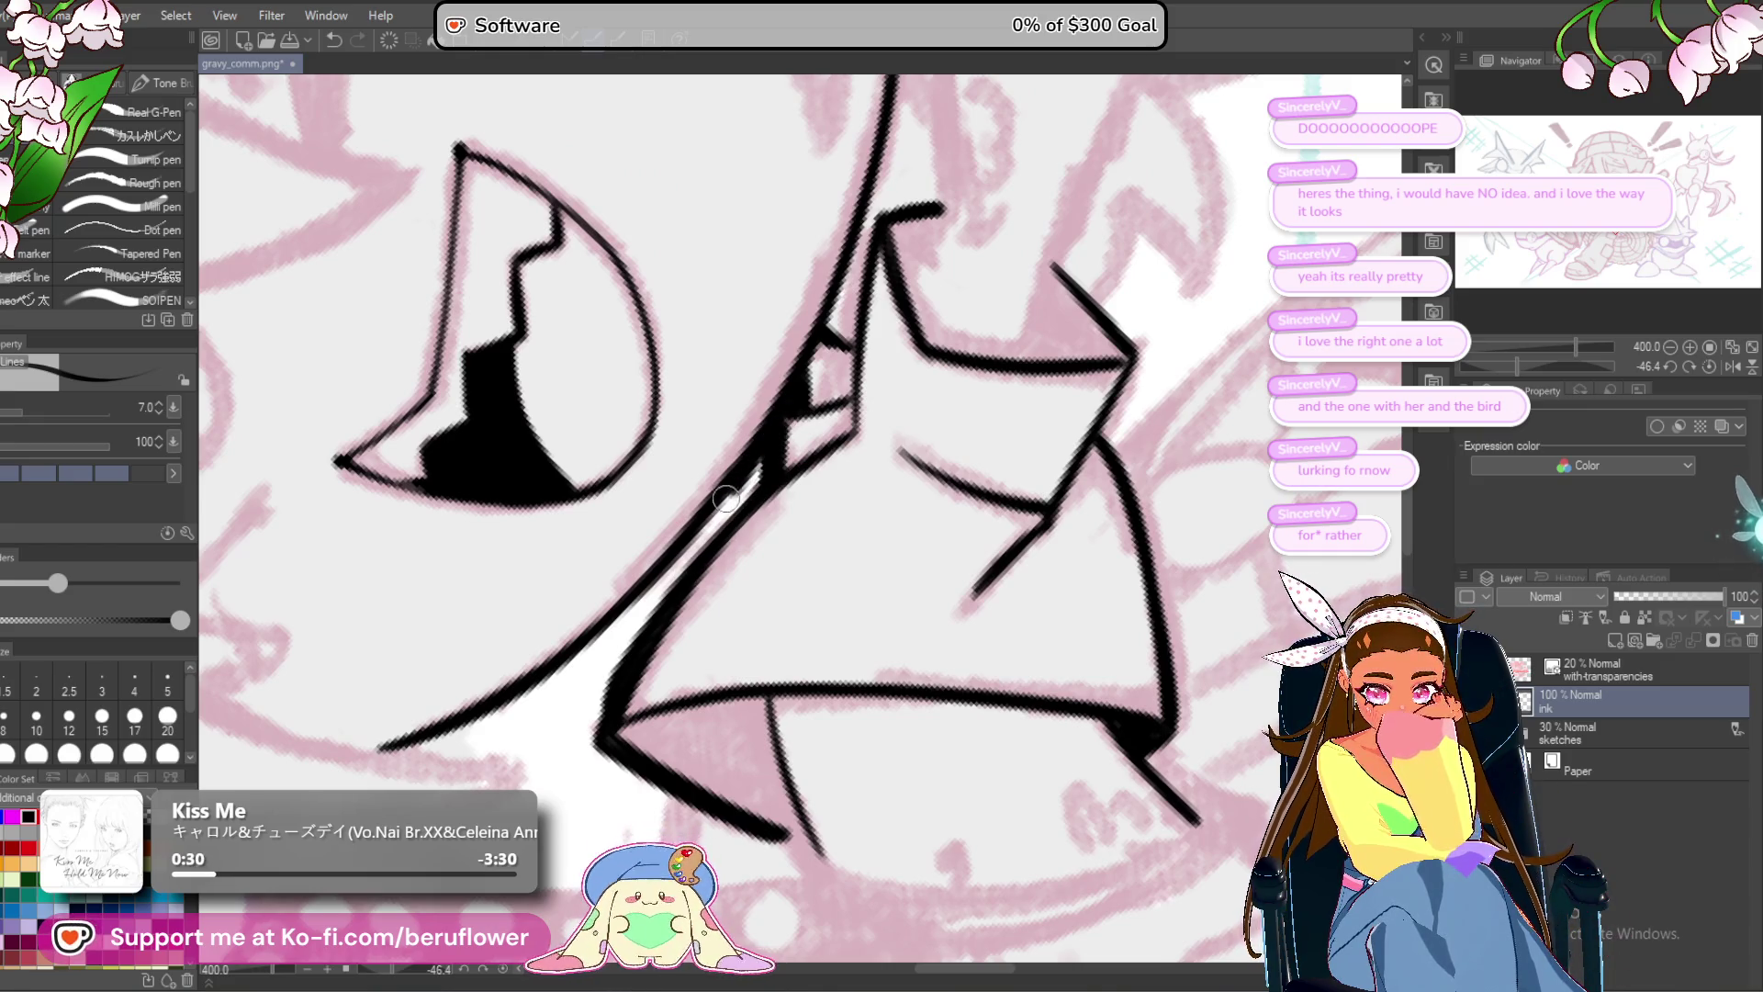
pyautogui.scroll(-2, 763, 445)
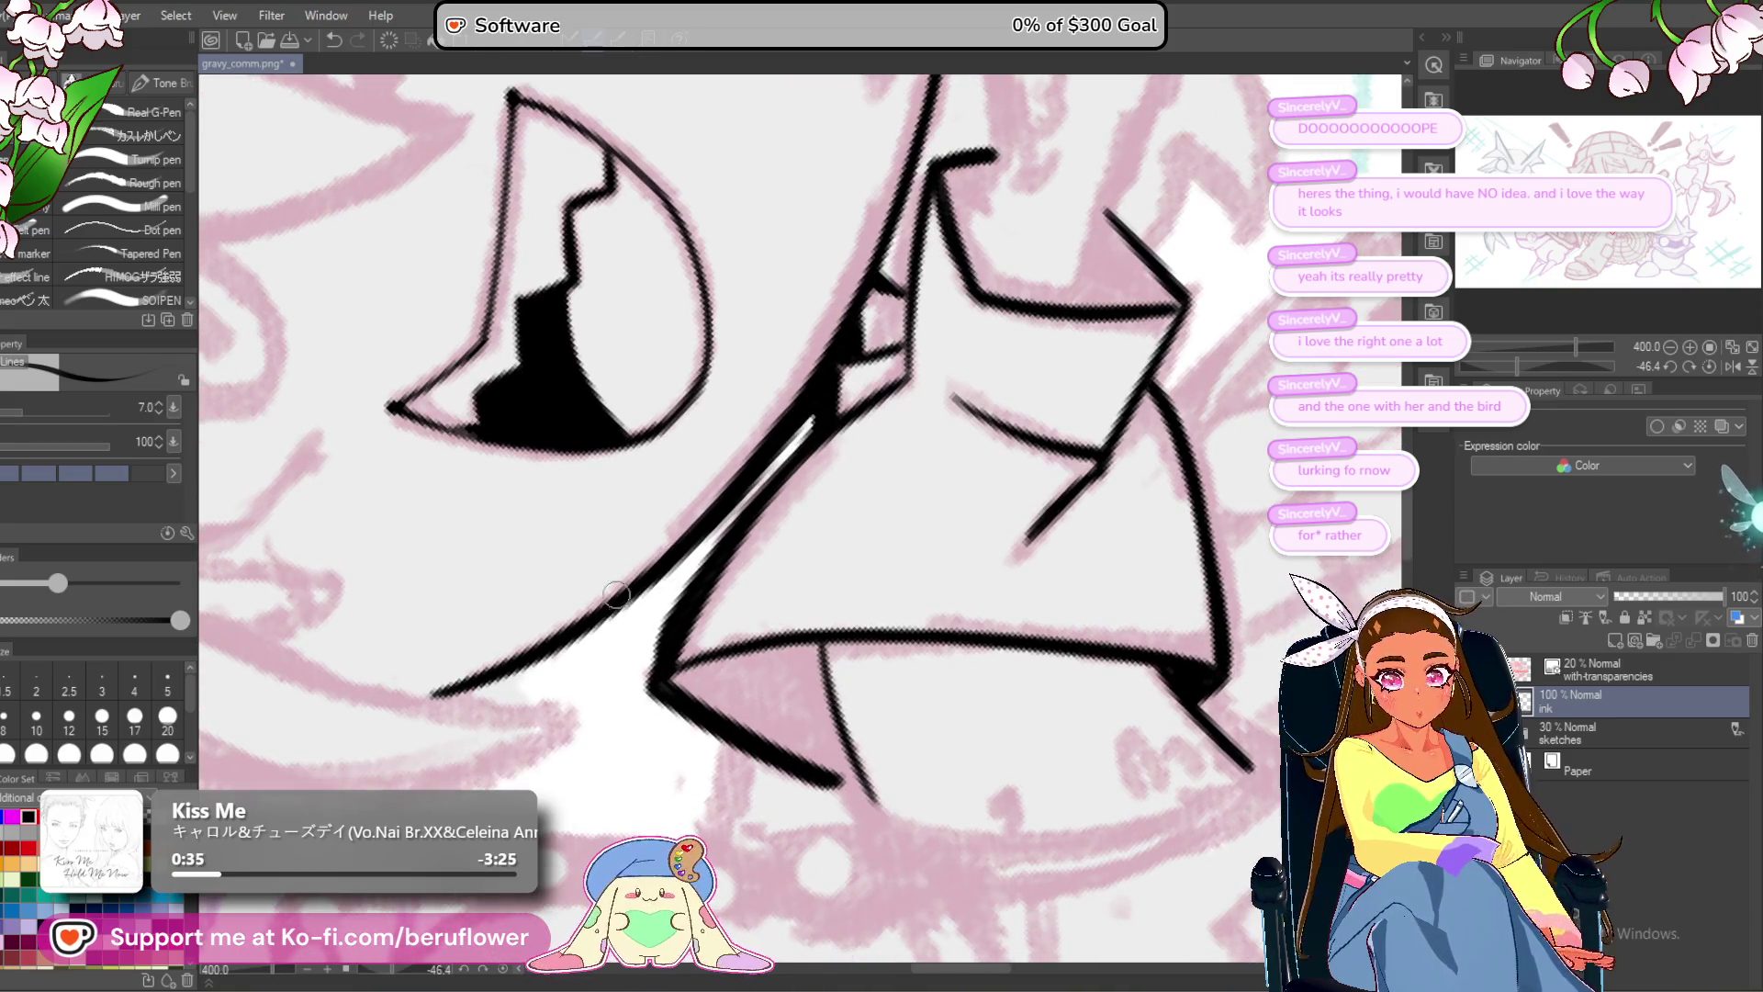
pyautogui.moveTo(604, 627); pyautogui.dragTo(443, 700)
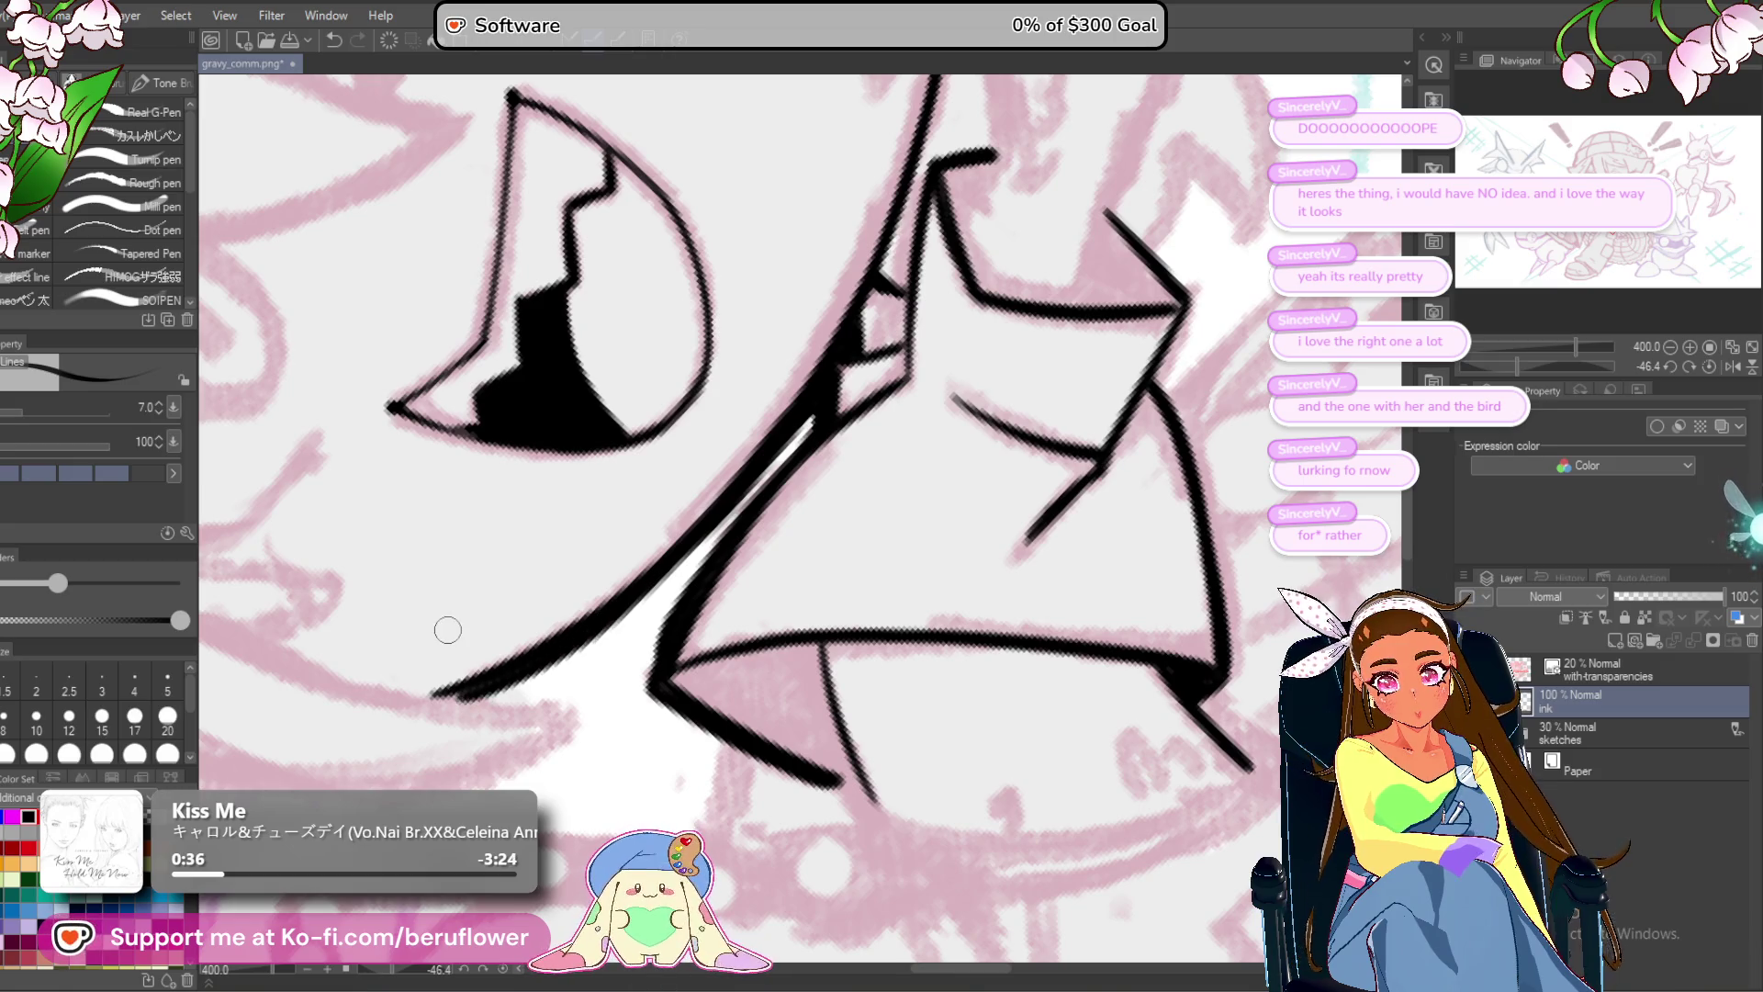
pyautogui.scroll(-5, 444, 625)
pyautogui.moveTo(1558, 347)
pyautogui.mouseDown()
pyautogui.moveTo(1519, 355)
pyautogui.moveTo(1604, 367)
pyautogui.mouseUp()
pyautogui.scroll(3, 1022, 294)
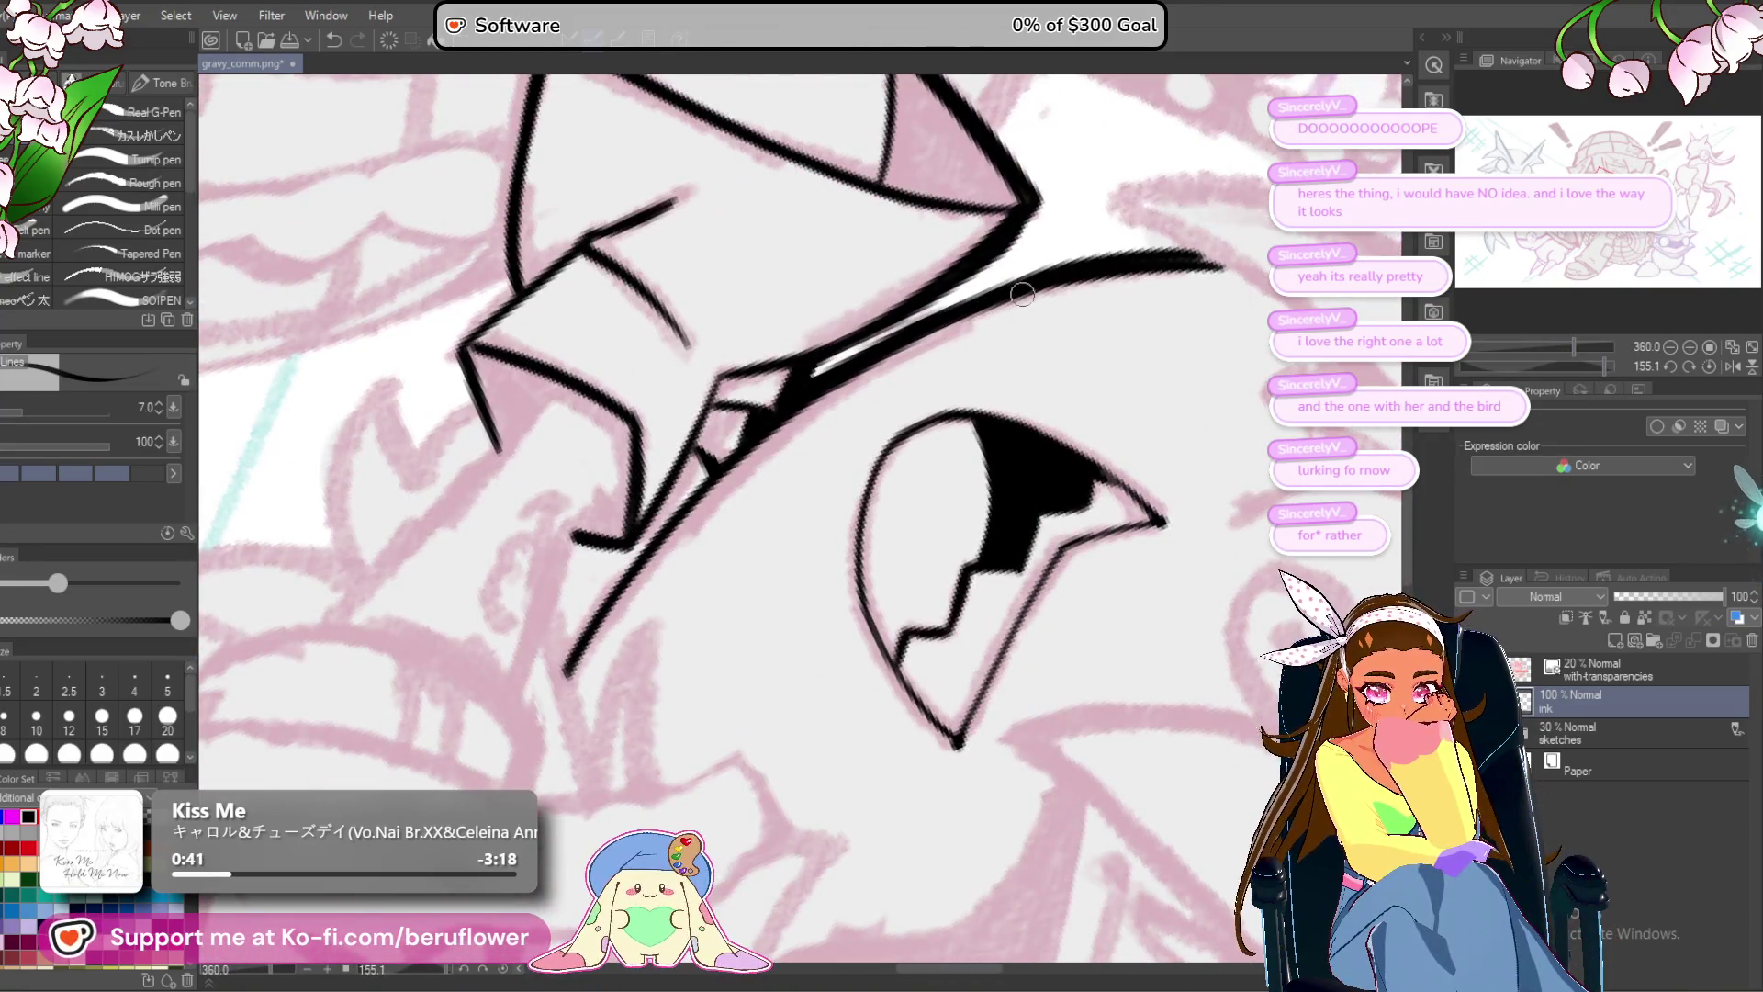
pyautogui.moveTo(1022, 293); pyautogui.dragTo(867, 365)
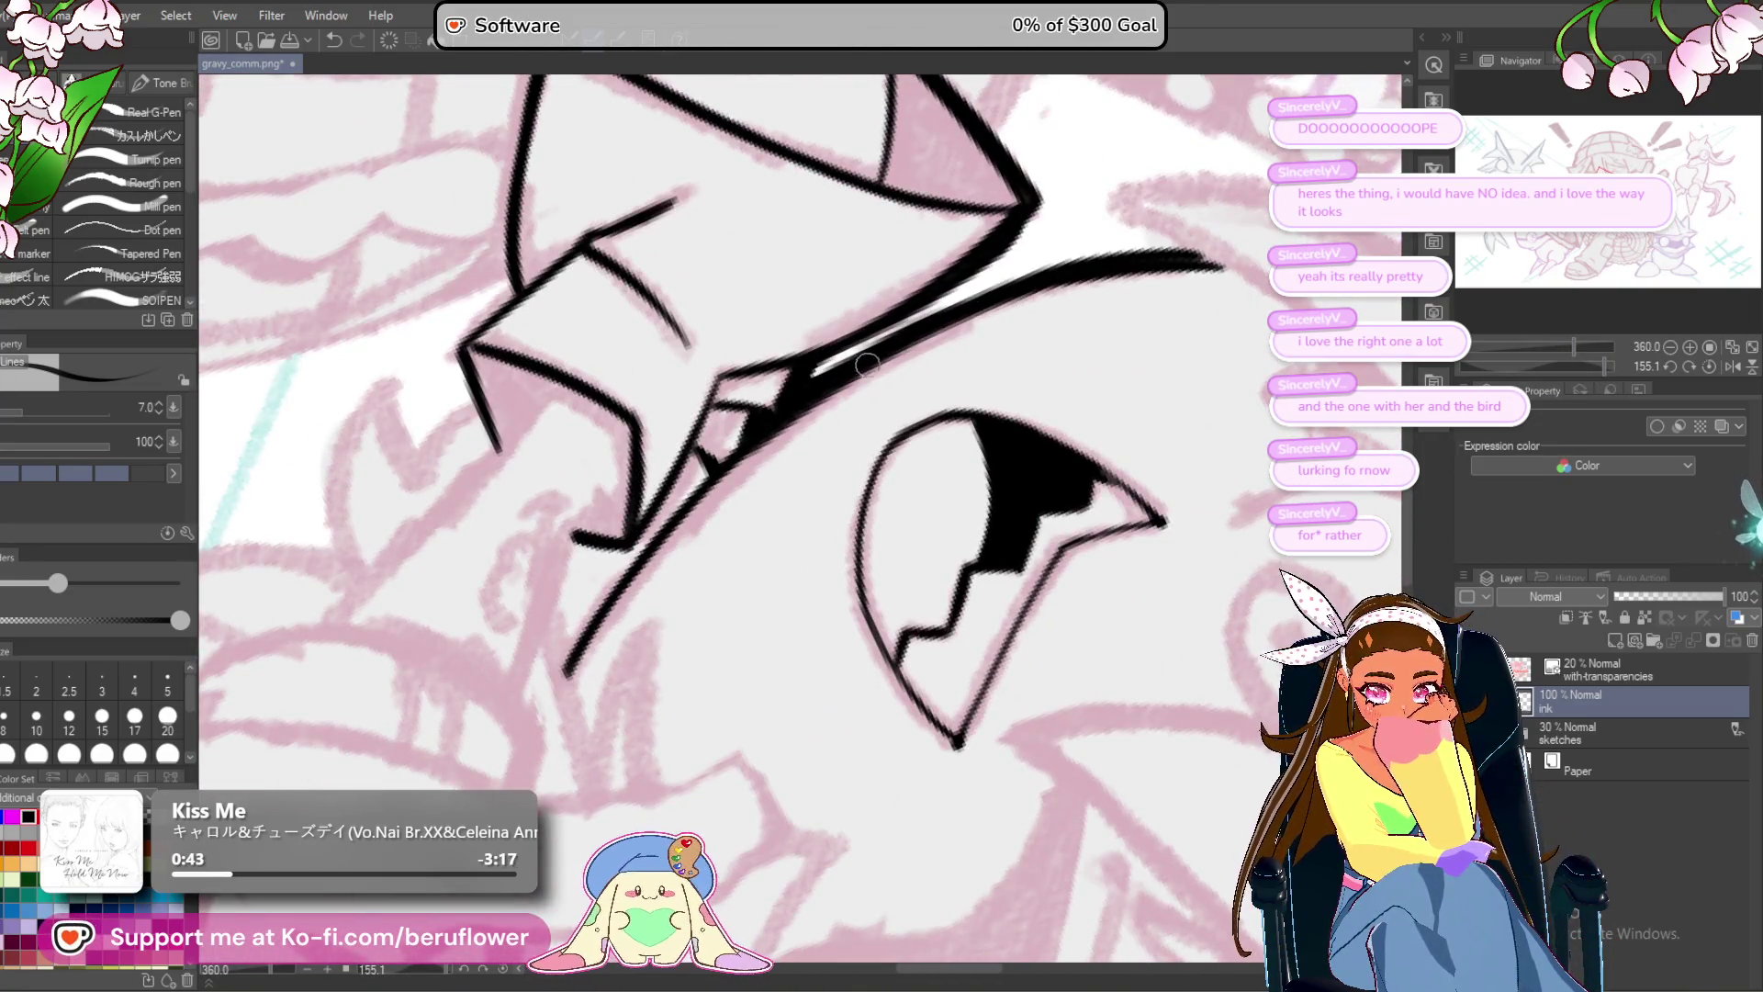
pyautogui.moveTo(760, 442); pyautogui.dragTo(589, 659)
pyautogui.moveTo(648, 562)
pyautogui.mouseDown()
pyautogui.moveTo(570, 675)
pyautogui.moveTo(597, 559)
pyautogui.mouseUp()
pyautogui.moveTo(549, 707)
pyautogui.mouseDown()
pyautogui.moveTo(623, 535)
pyautogui.moveTo(613, 731)
pyautogui.moveTo(624, 528)
pyautogui.mouseUp()
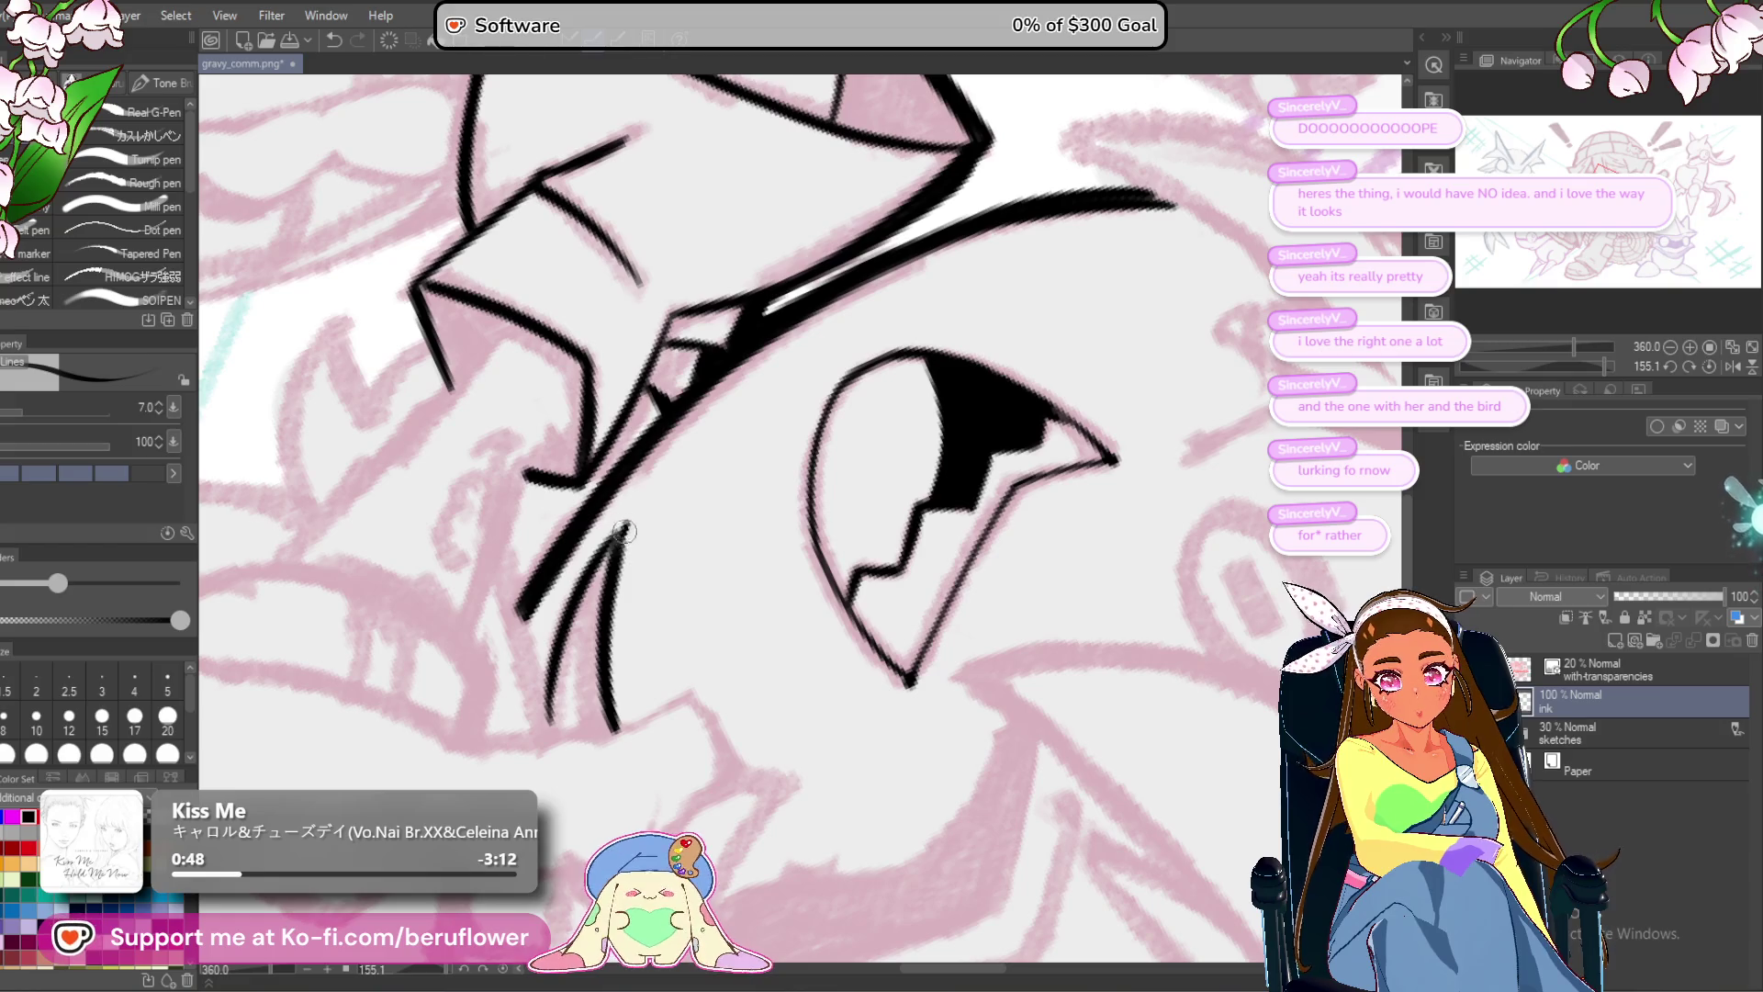
pyautogui.scroll(-5, 608, 597)
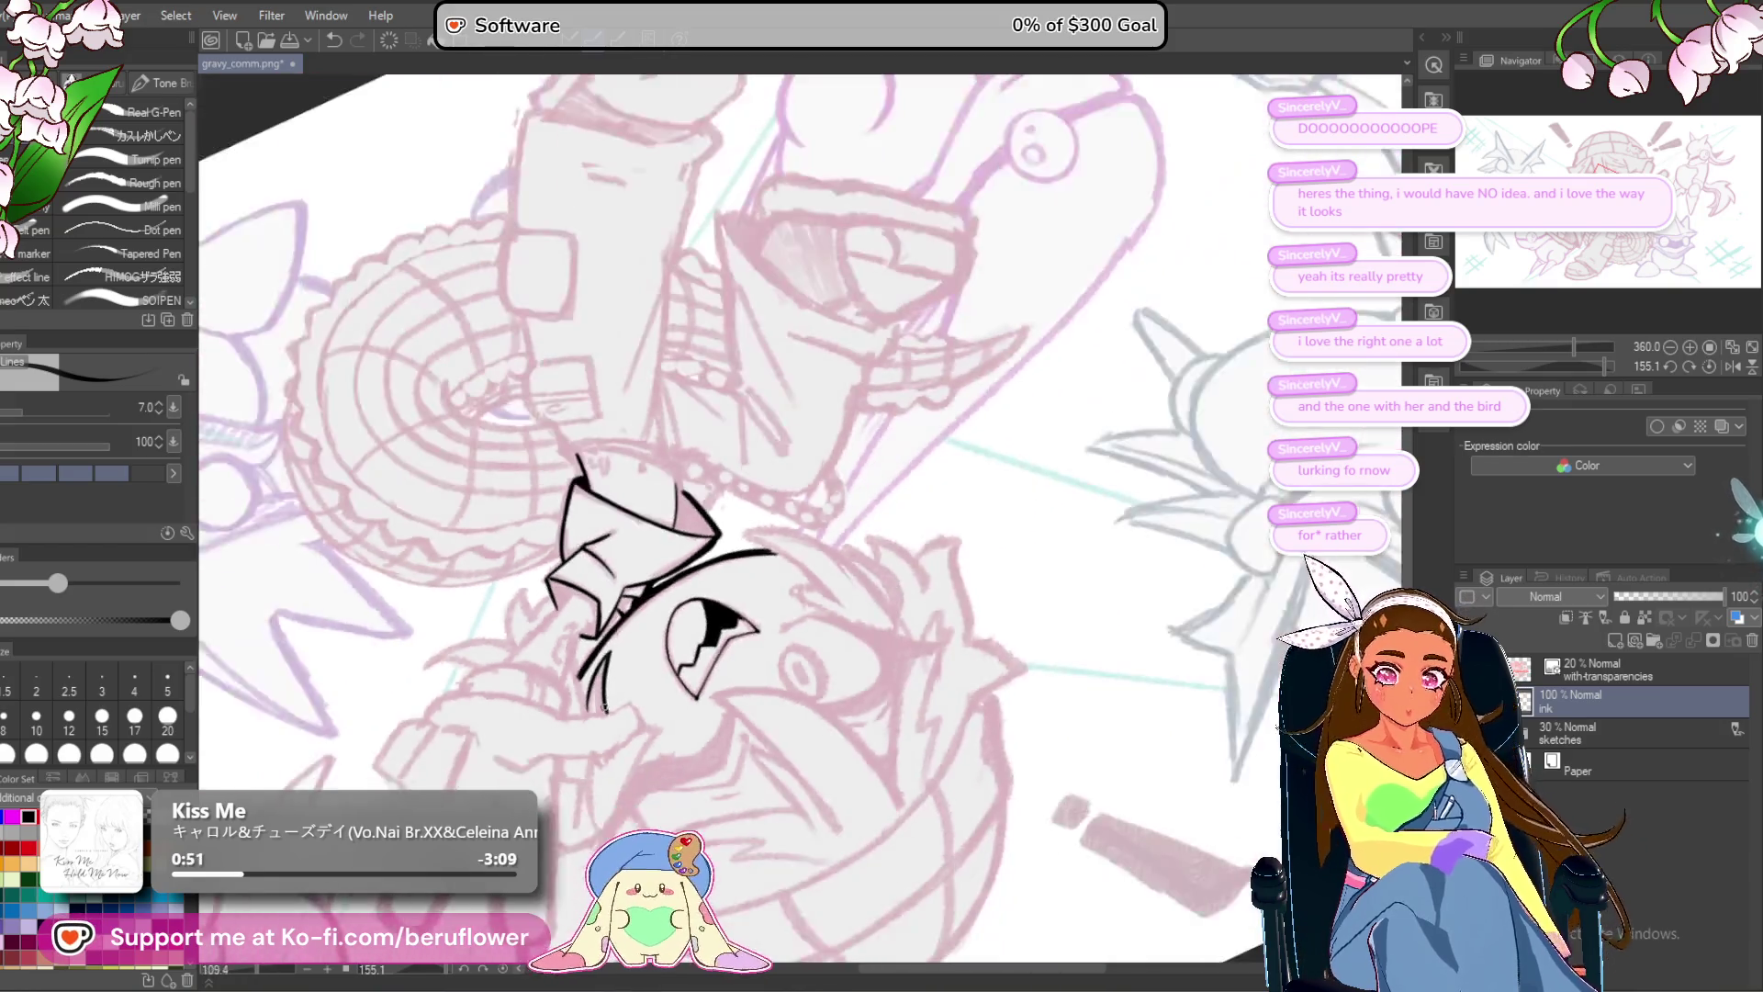
pyautogui.click(1707, 366)
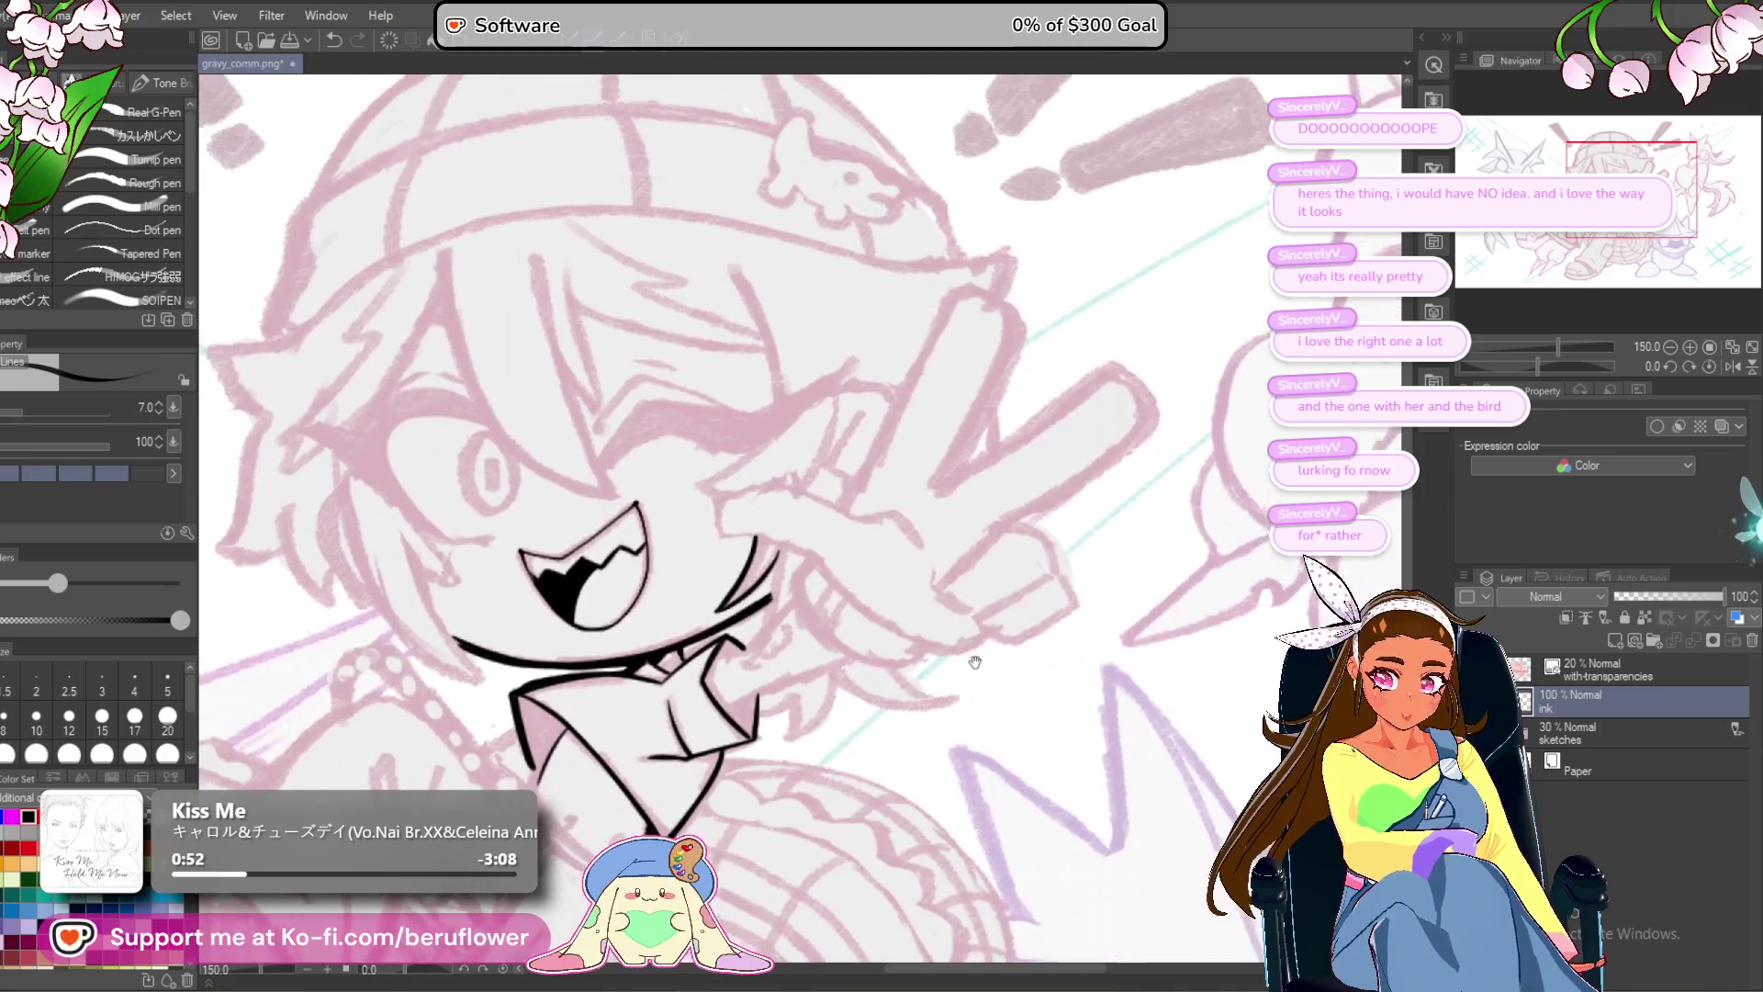
# Set the pen size to 12 and outline the first raised finger with a short fingertip hook.
pyautogui.scroll(4, 908, 510)
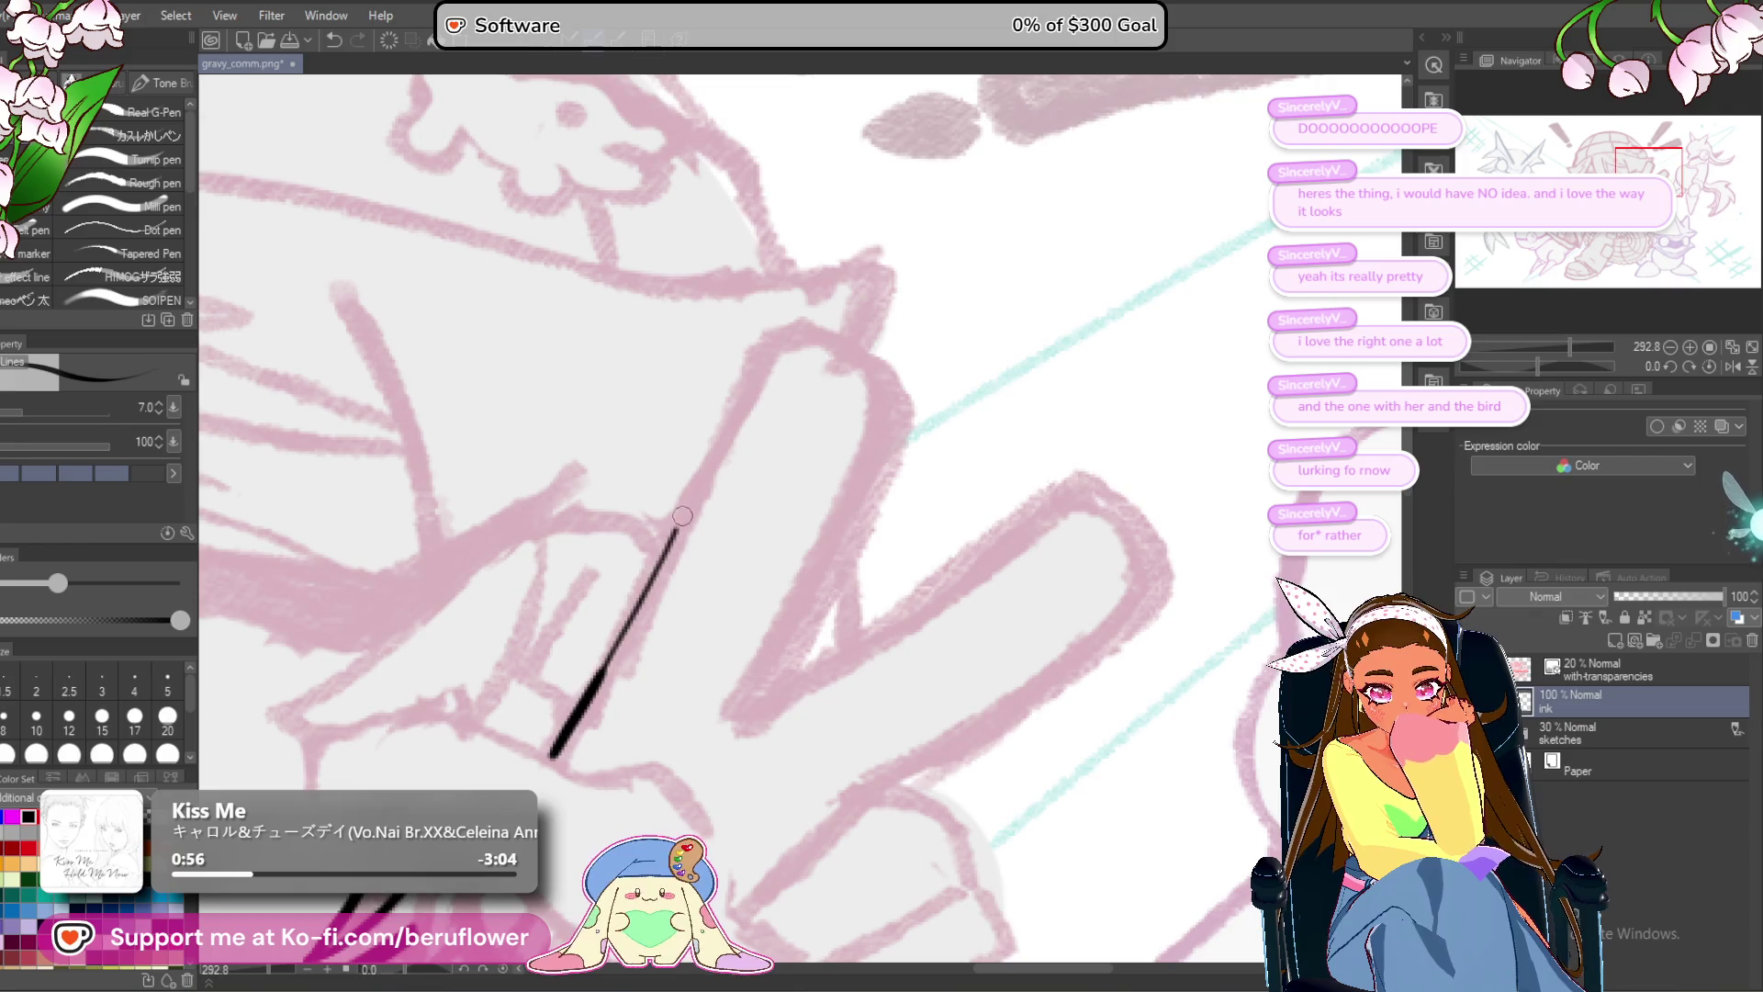
pyautogui.press(']')
pyautogui.press(']')
pyautogui.press(']')
pyautogui.hotkey('ctrl', 'z')
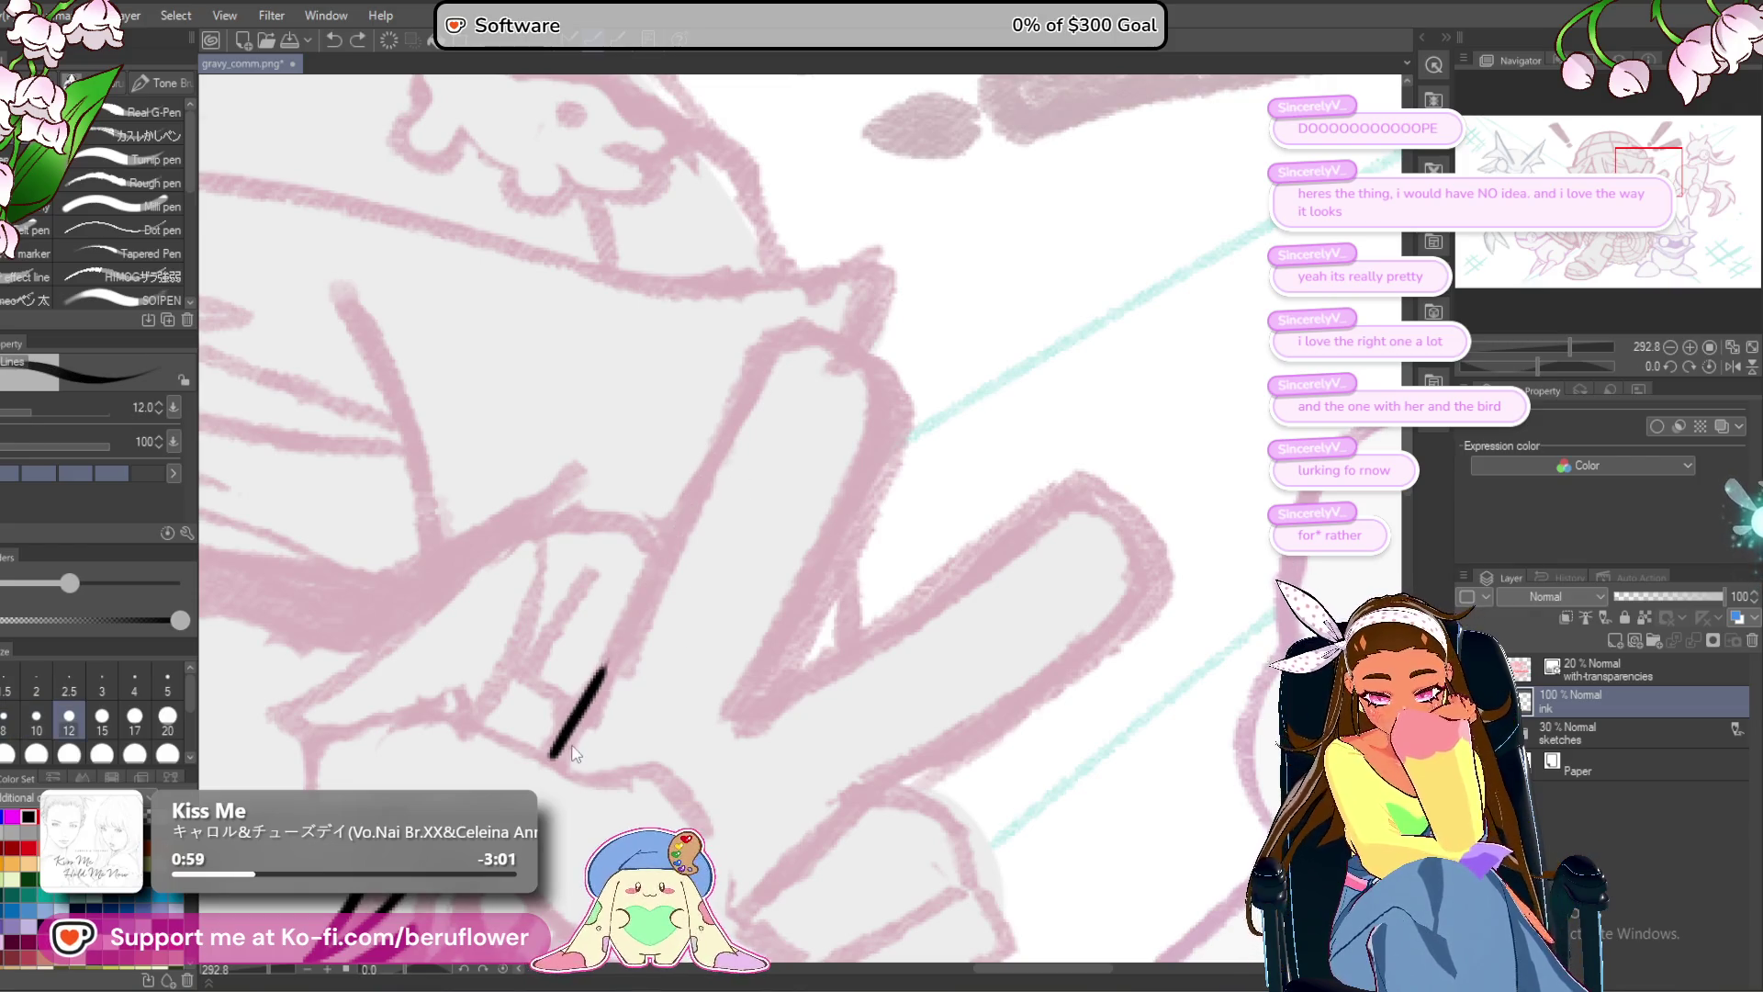
pyautogui.moveTo(554, 753)
pyautogui.mouseDown()
pyautogui.moveTo(752, 363)
pyautogui.moveTo(797, 318)
pyautogui.moveTo(755, 327)
pyautogui.moveTo(859, 385)
pyautogui.mouseUp()
pyautogui.hotkey('ctrl', 'z')
pyautogui.moveTo(714, 363)
pyautogui.mouseDown()
pyautogui.moveTo(753, 329)
pyautogui.moveTo(735, 320)
pyautogui.moveTo(802, 358)
pyautogui.mouseUp()
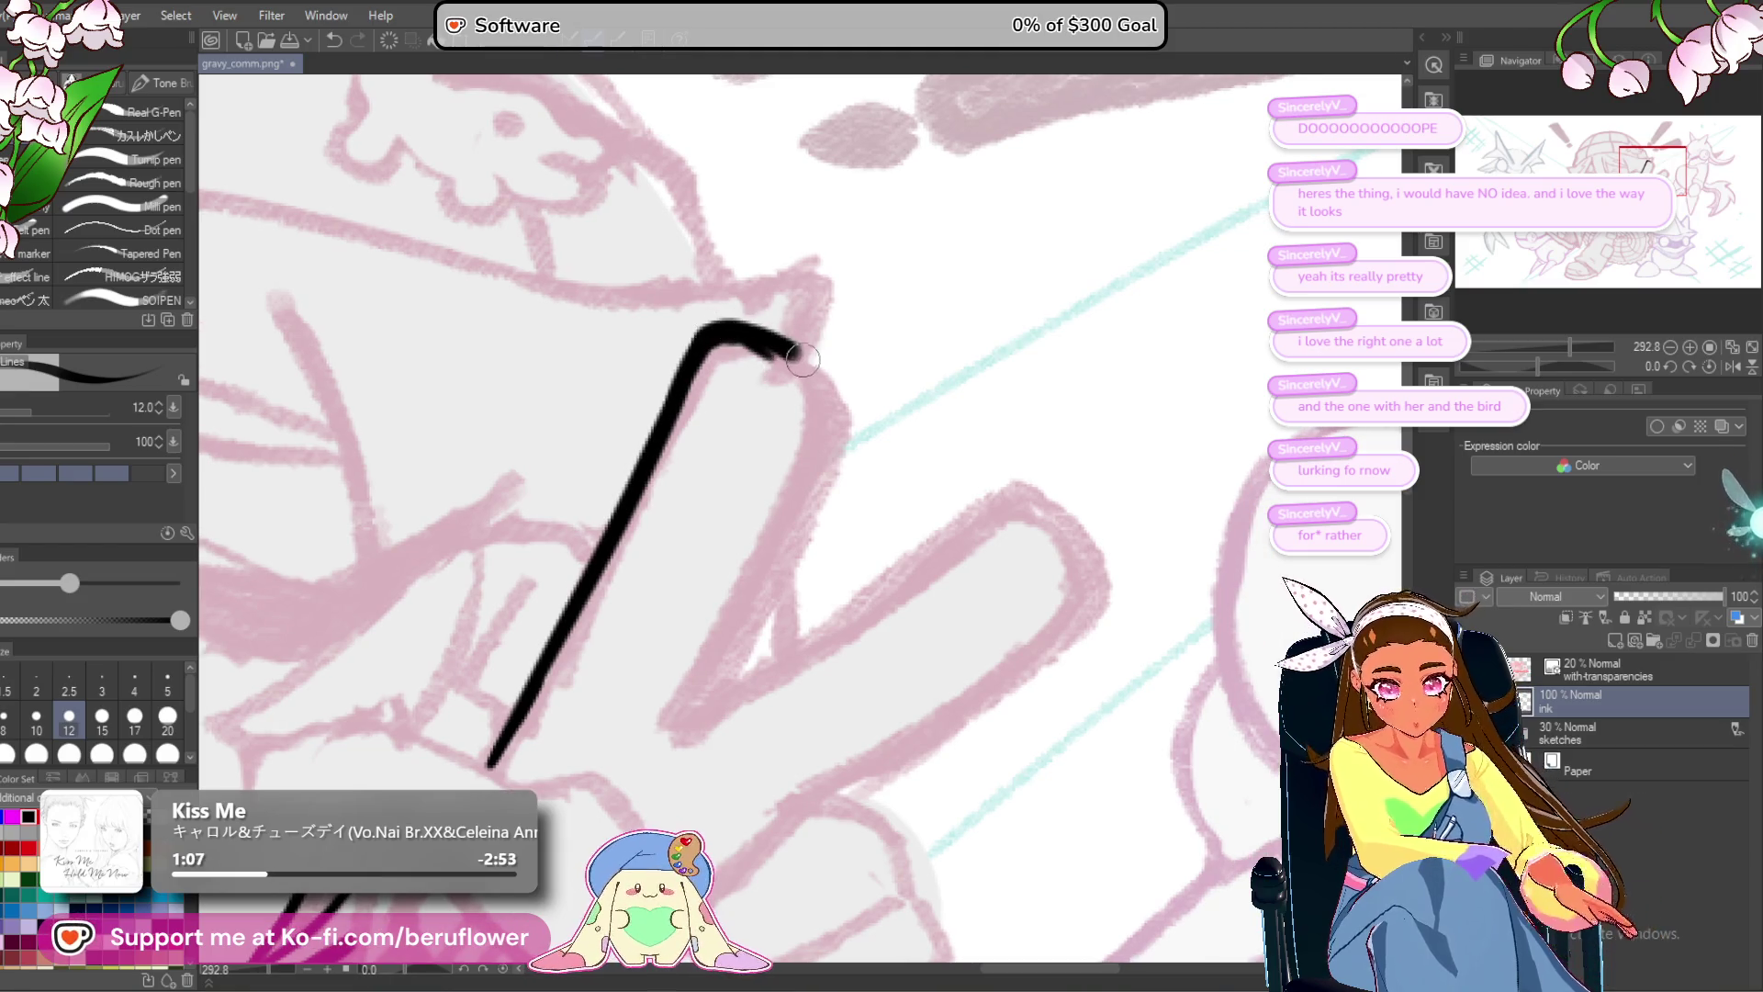
pyautogui.moveTo(861, 458); pyautogui.dragTo(861, 410)
pyautogui.moveTo(840, 351); pyautogui.dragTo(806, 472)
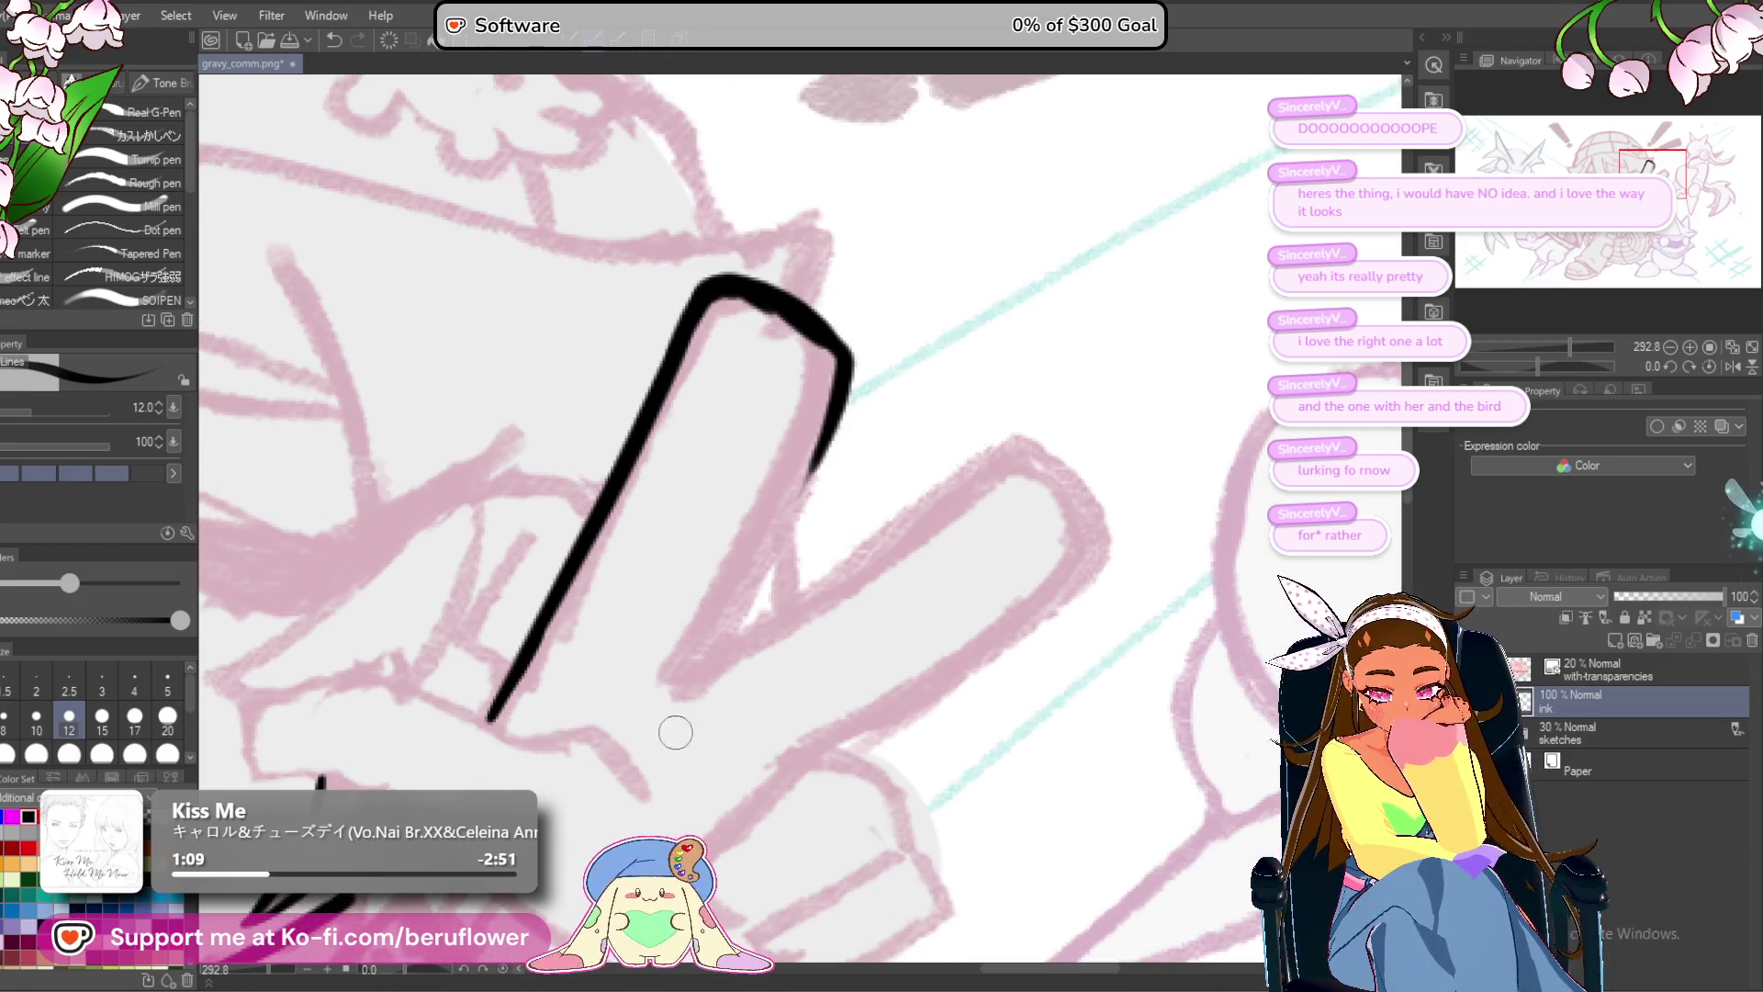
pyautogui.moveTo(673, 728); pyautogui.dragTo(673, 691)
pyautogui.moveTo(856, 361); pyautogui.dragTo(722, 608)
pyautogui.moveTo(781, 494)
pyautogui.mouseDown()
pyautogui.moveTo(684, 668)
pyautogui.moveTo(742, 677)
pyautogui.mouseUp()
pyautogui.moveTo(872, 315); pyautogui.dragTo(894, 390)
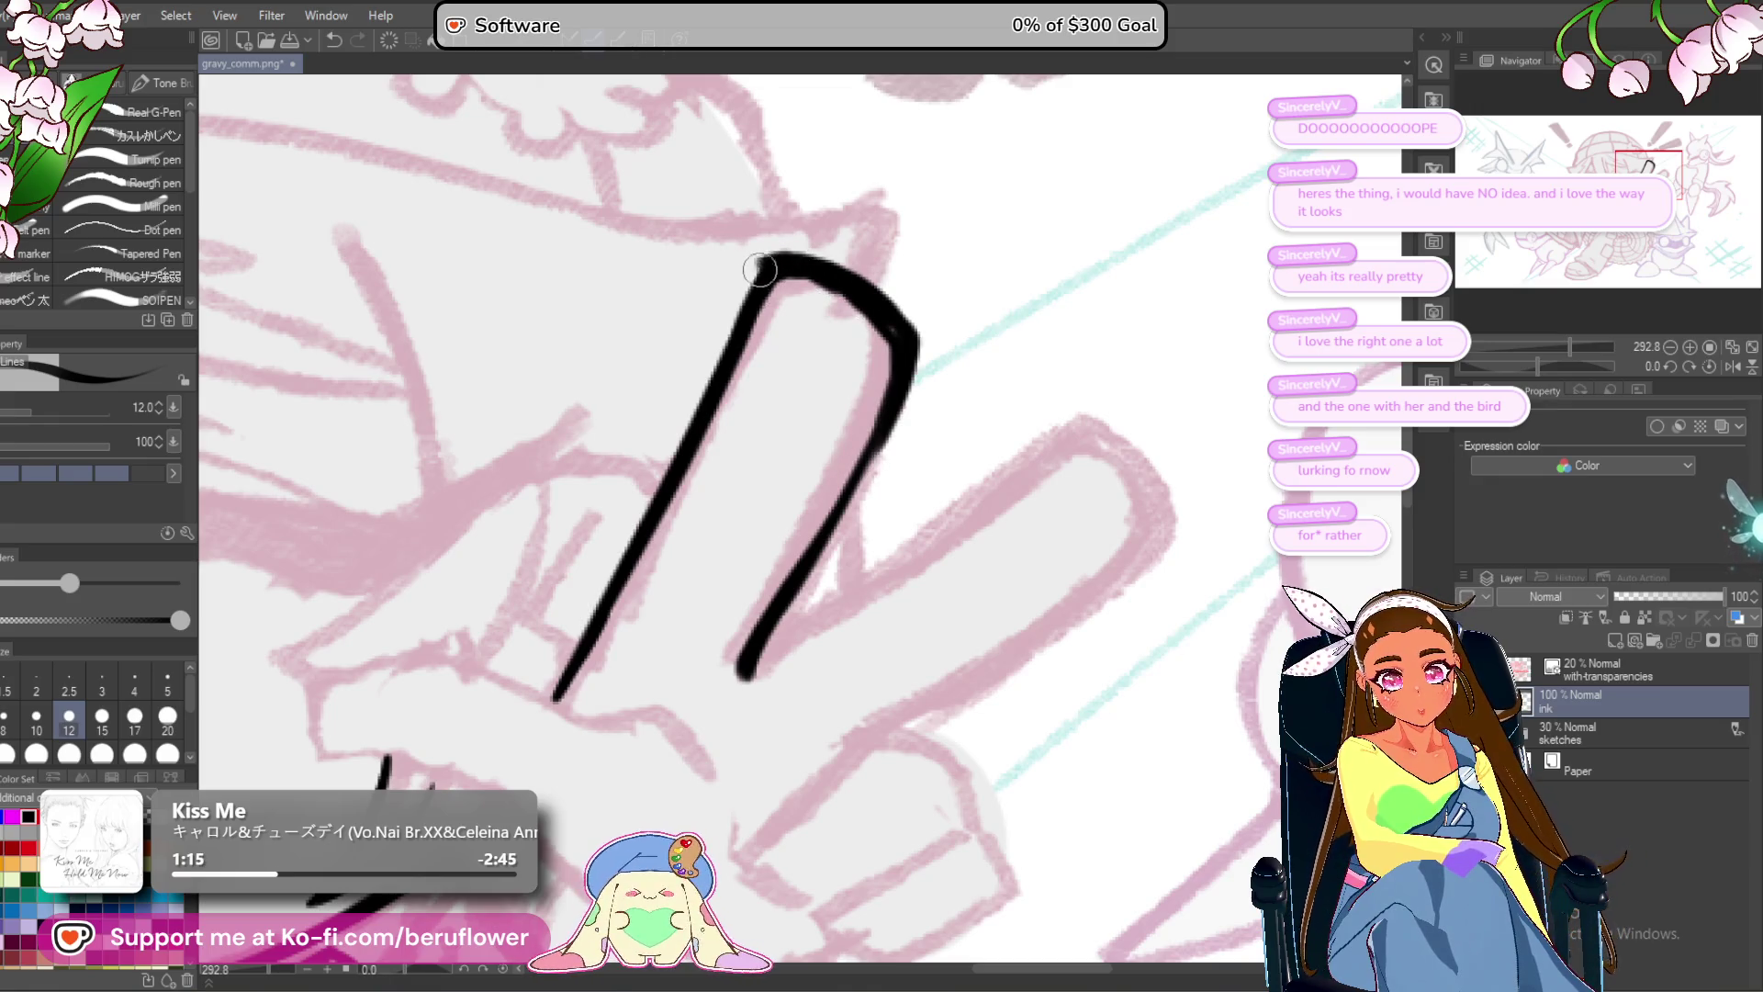
pyautogui.moveTo(677, 450); pyautogui.dragTo(547, 690)
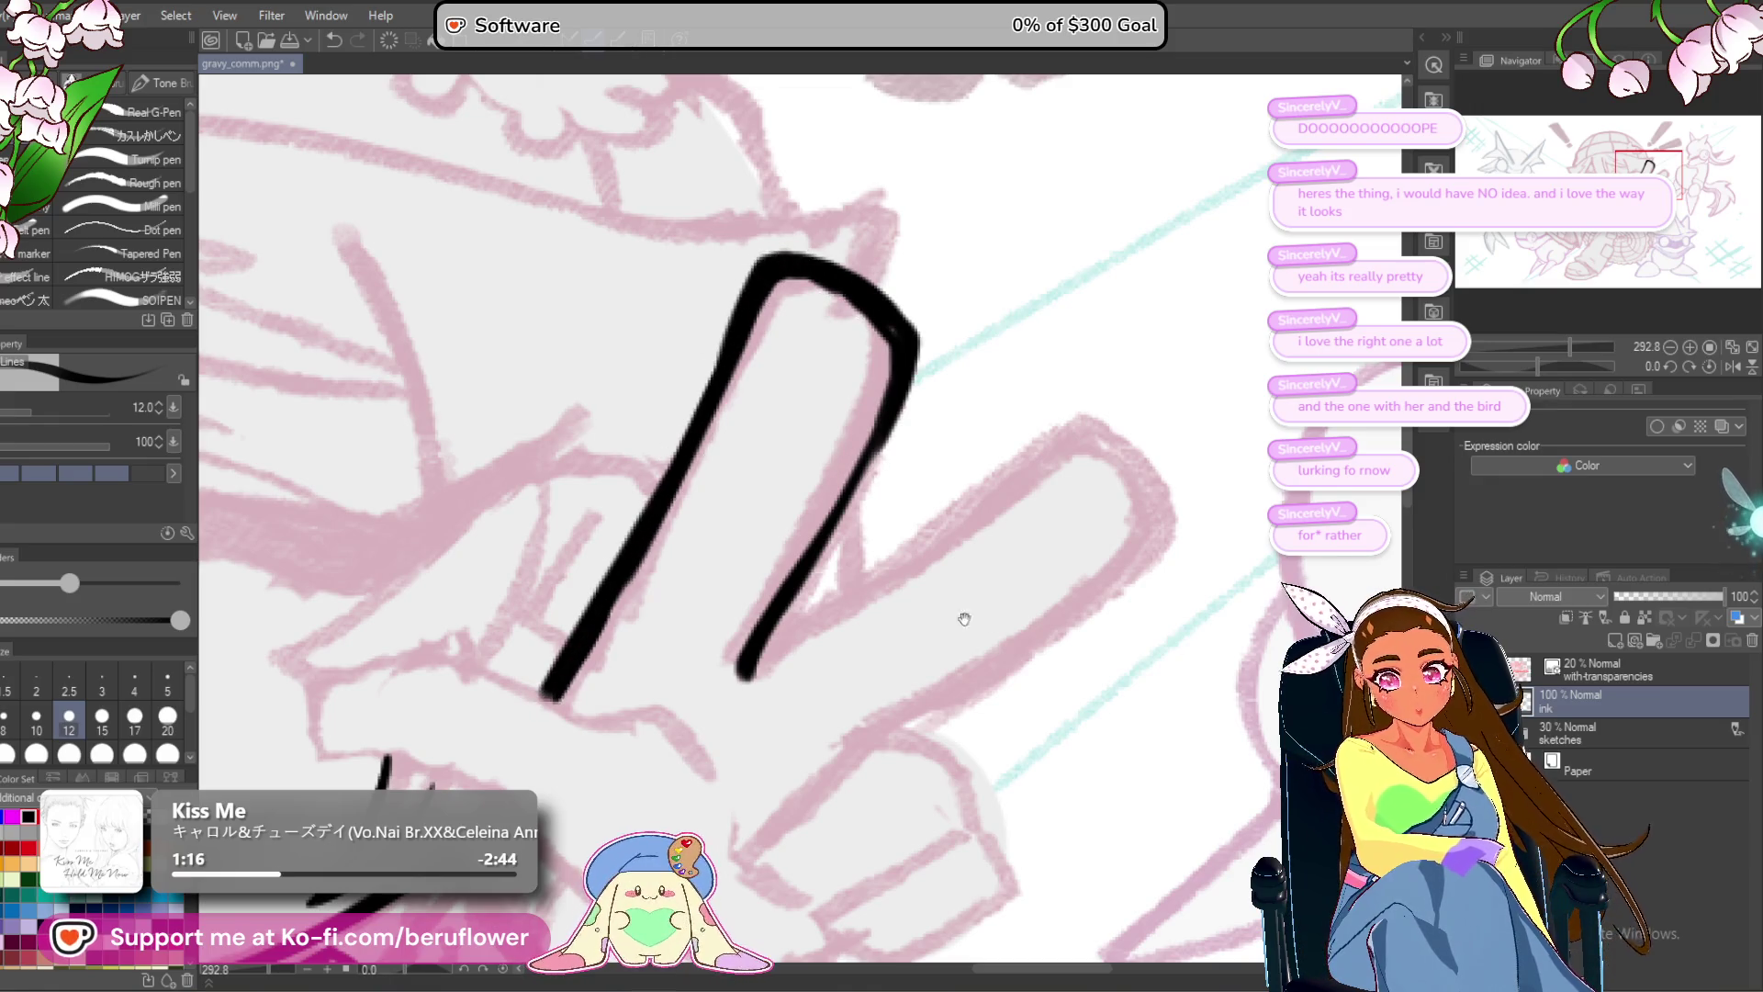
# Ink the curve at the base of the peace-sign hand.
pyautogui.moveTo(964, 619); pyautogui.dragTo(995, 527)
pyautogui.moveTo(1563, 362); pyautogui.dragTo(1506, 364)
pyautogui.moveTo(852, 538); pyautogui.dragTo(846, 588)
pyautogui.moveTo(847, 597)
pyautogui.mouseDown()
pyautogui.moveTo(847, 520)
pyautogui.moveTo(766, 645)
pyautogui.moveTo(771, 776)
pyautogui.moveTo(832, 783)
pyautogui.moveTo(752, 764)
pyautogui.mouseUp()
pyautogui.moveTo(690, 606); pyautogui.dragTo(687, 714)
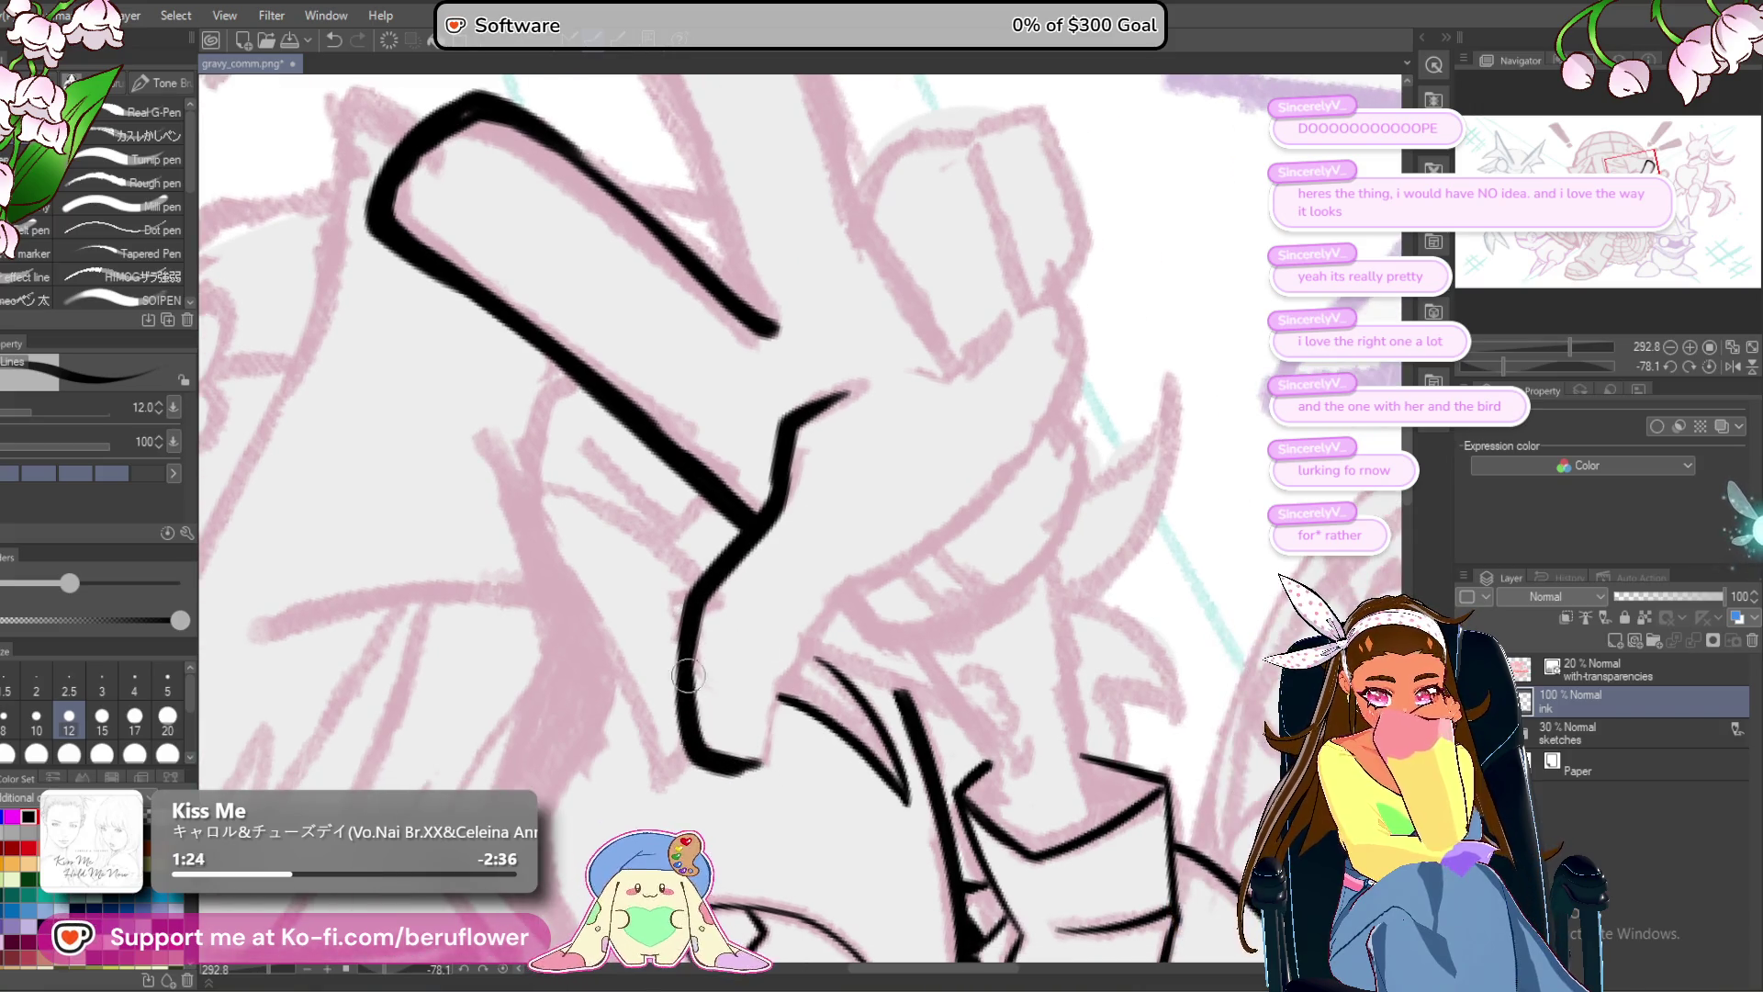
pyautogui.moveTo(773, 769); pyautogui.dragTo(723, 762)
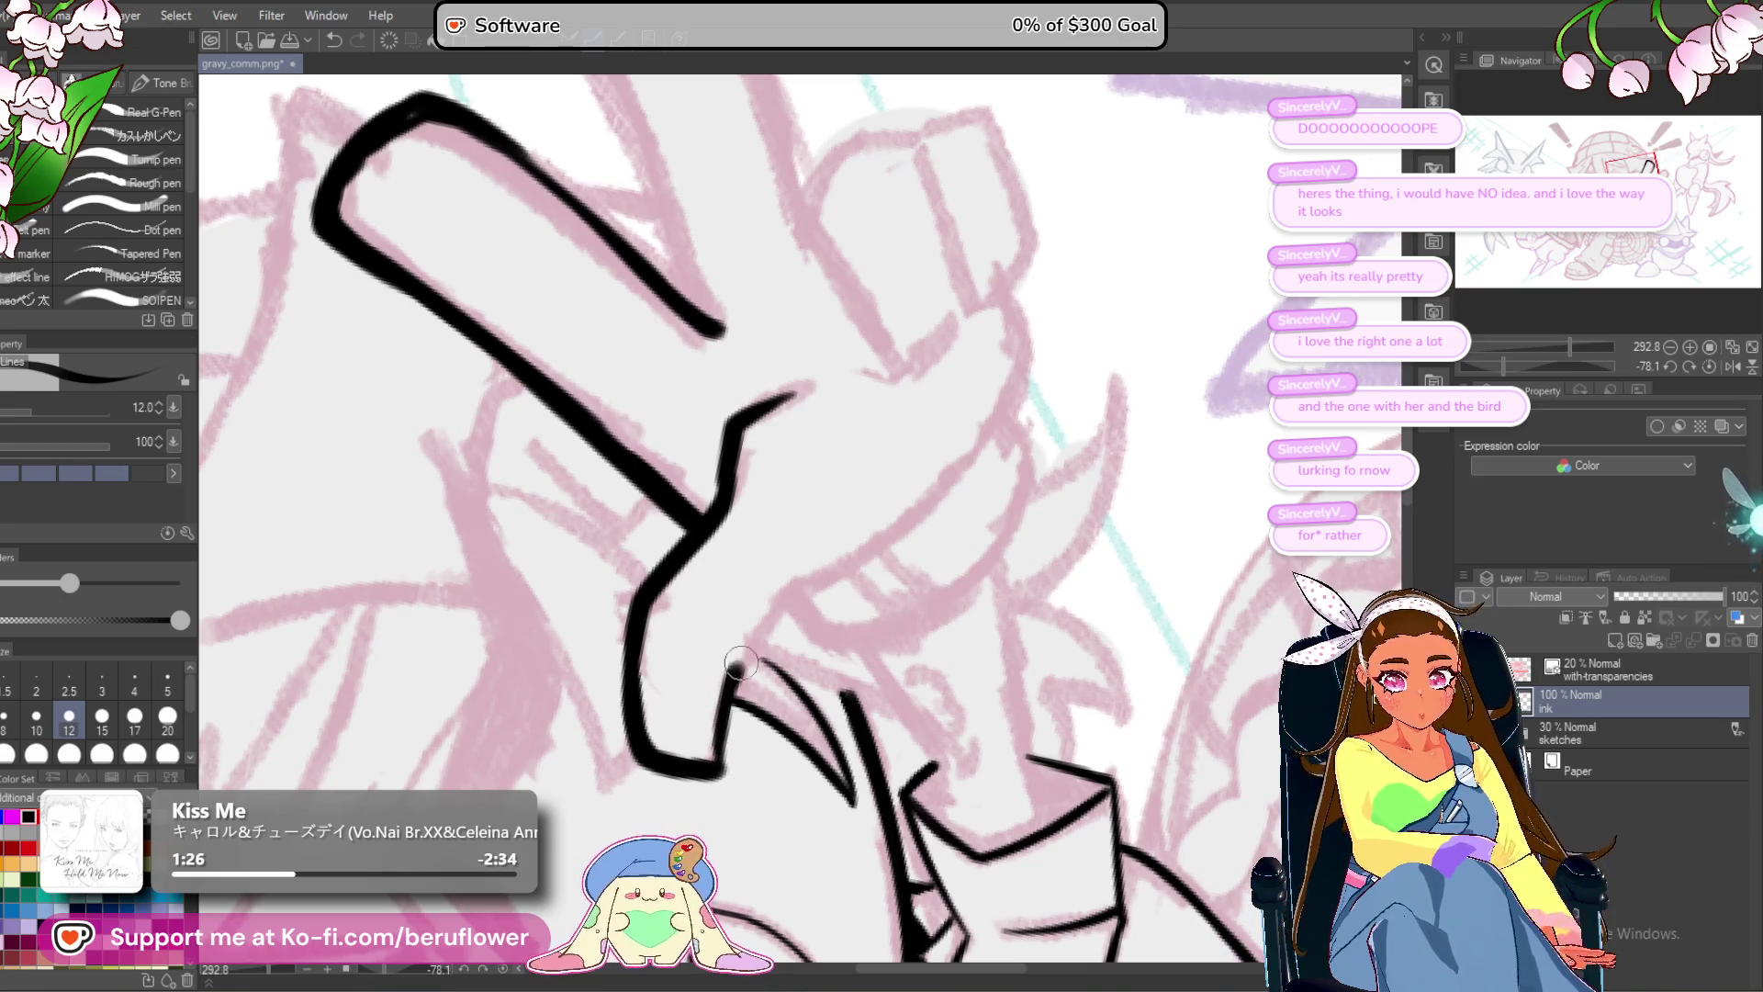
pyautogui.moveTo(824, 577); pyautogui.dragTo(801, 895)
pyautogui.moveTo(1502, 365); pyautogui.dragTo(1530, 366)
pyautogui.moveTo(1045, 284); pyautogui.dragTo(1050, 337)
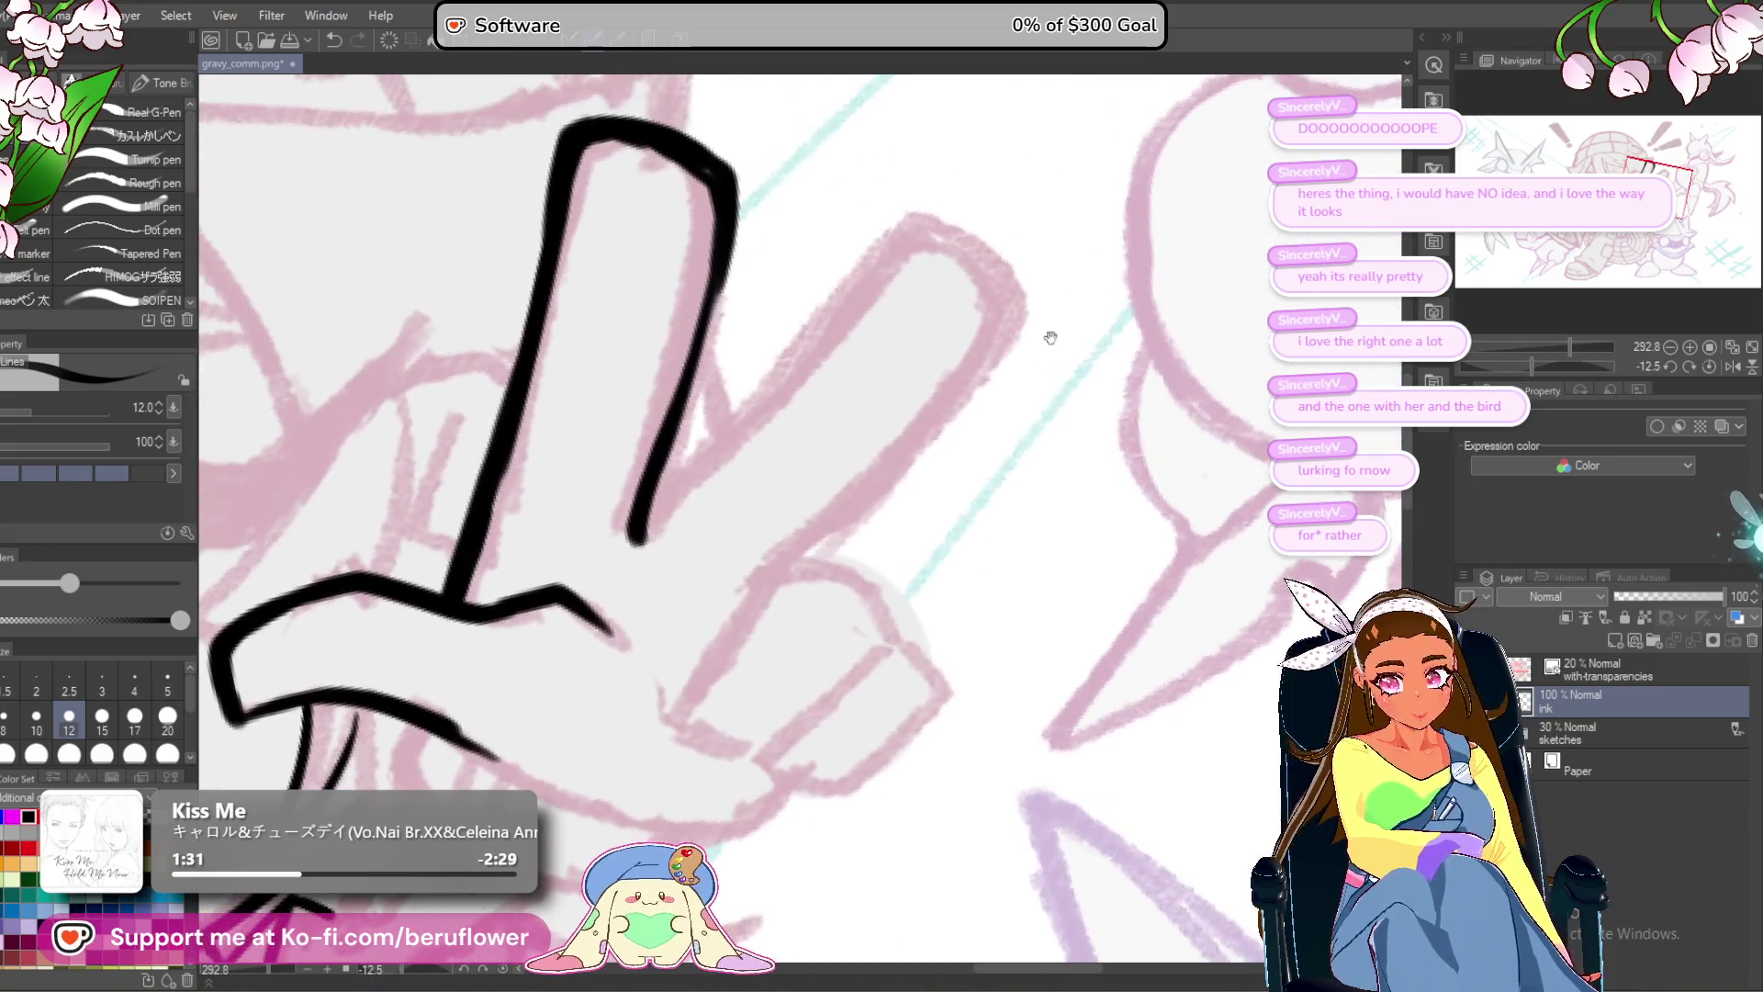
# Outline the second raised finger with a thinner line around its fingertip.
pyautogui.moveTo(646, 523)
pyautogui.mouseDown()
pyautogui.moveTo(898, 234)
pyautogui.moveTo(652, 506)
pyautogui.mouseUp()
pyautogui.moveTo(969, 317); pyautogui.dragTo(910, 395)
pyautogui.hotkey('ctrl', 'z')
pyautogui.moveTo(843, 312); pyautogui.dragTo(624, 551)
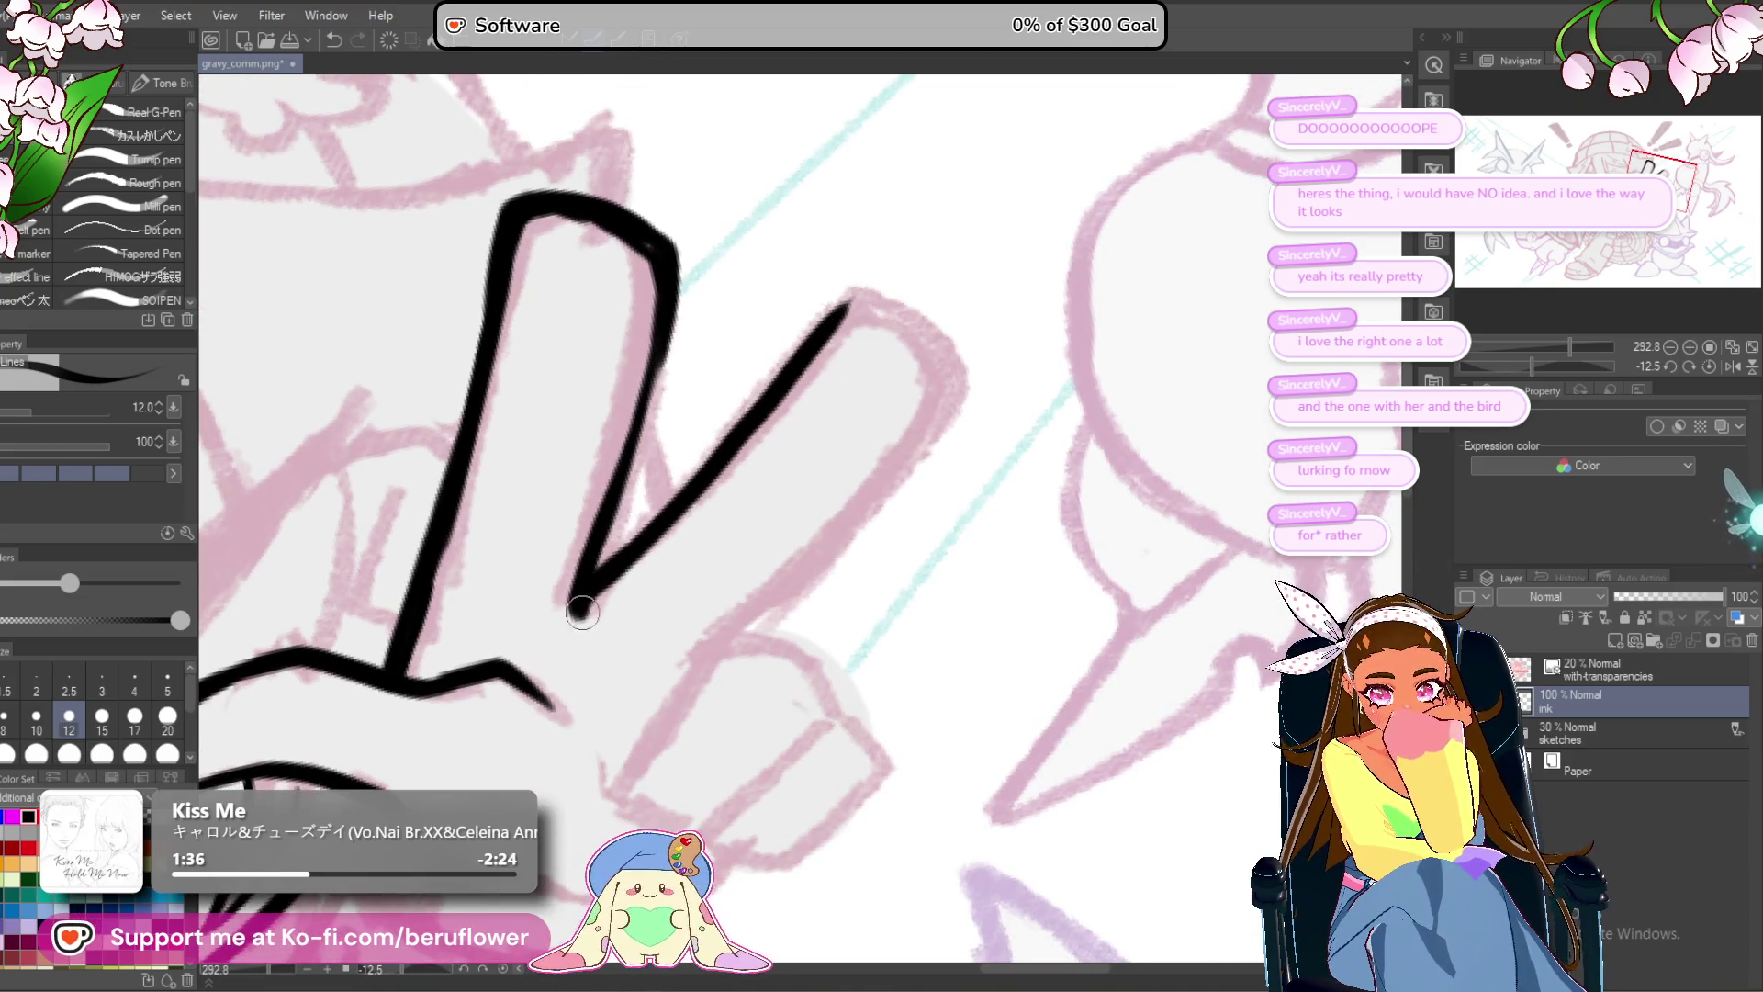
pyautogui.moveTo(930, 333); pyautogui.dragTo(932, 342)
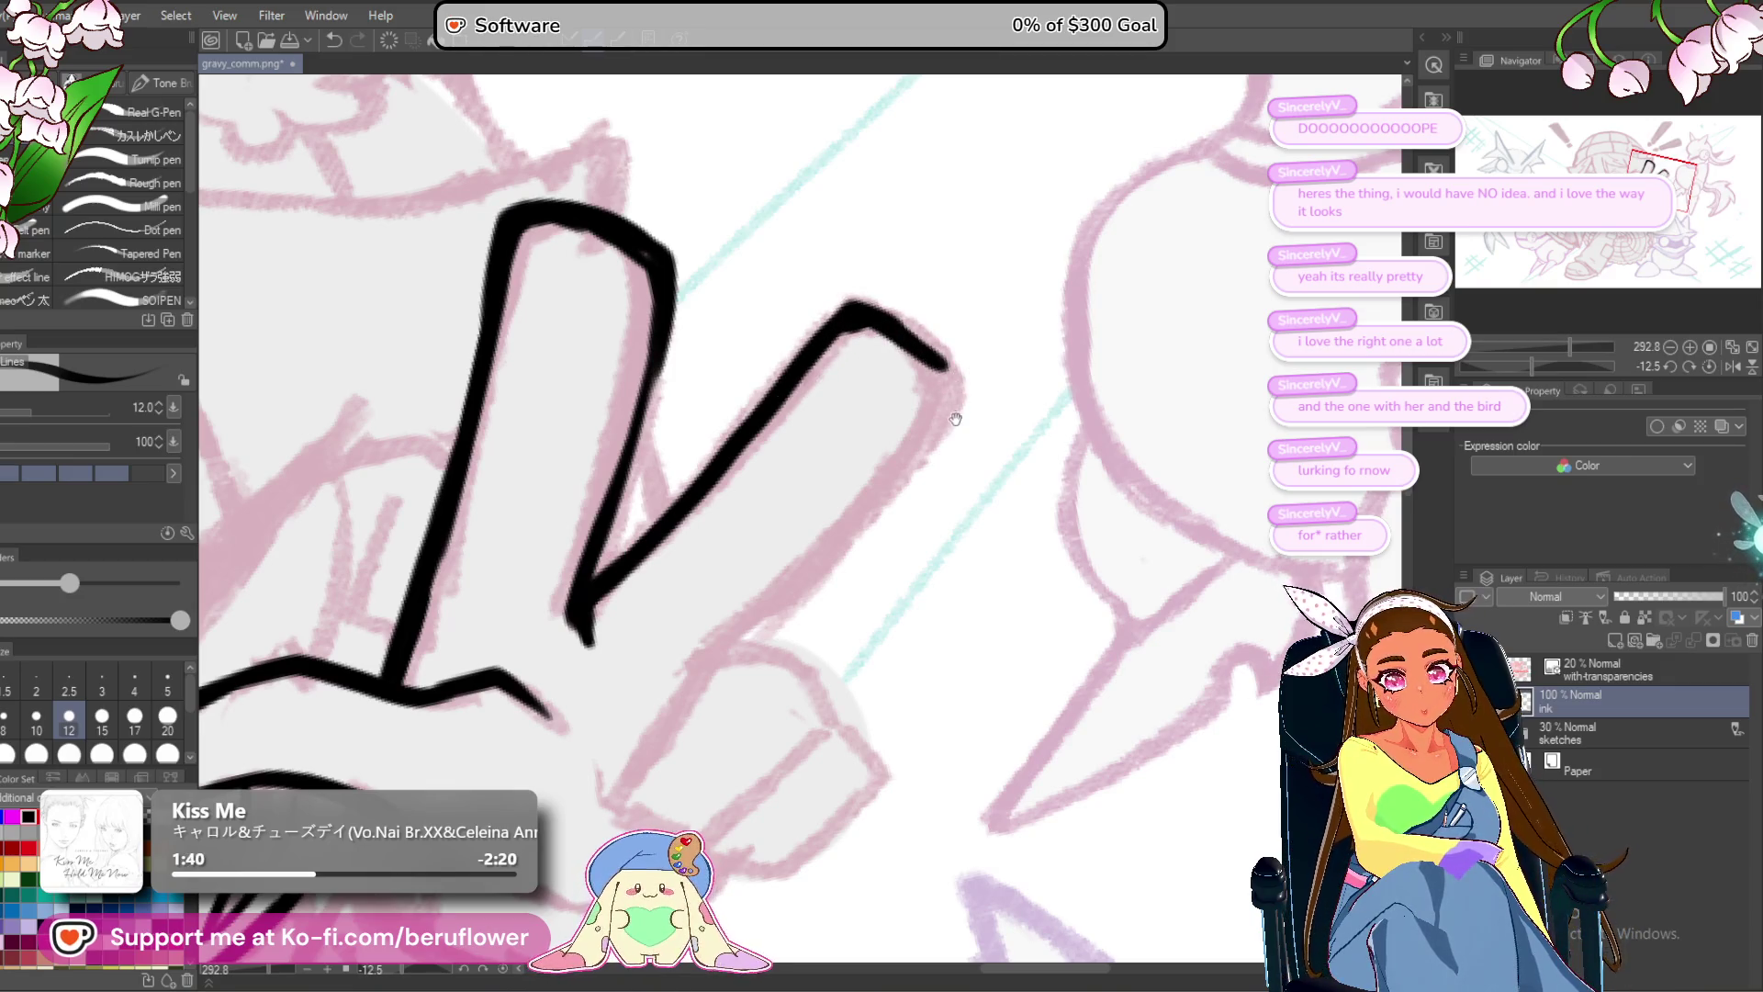
pyautogui.moveTo(918, 367); pyautogui.dragTo(910, 354)
pyautogui.moveTo(859, 289)
pyautogui.mouseDown()
pyautogui.moveTo(950, 377)
pyautogui.moveTo(730, 638)
pyautogui.mouseUp()
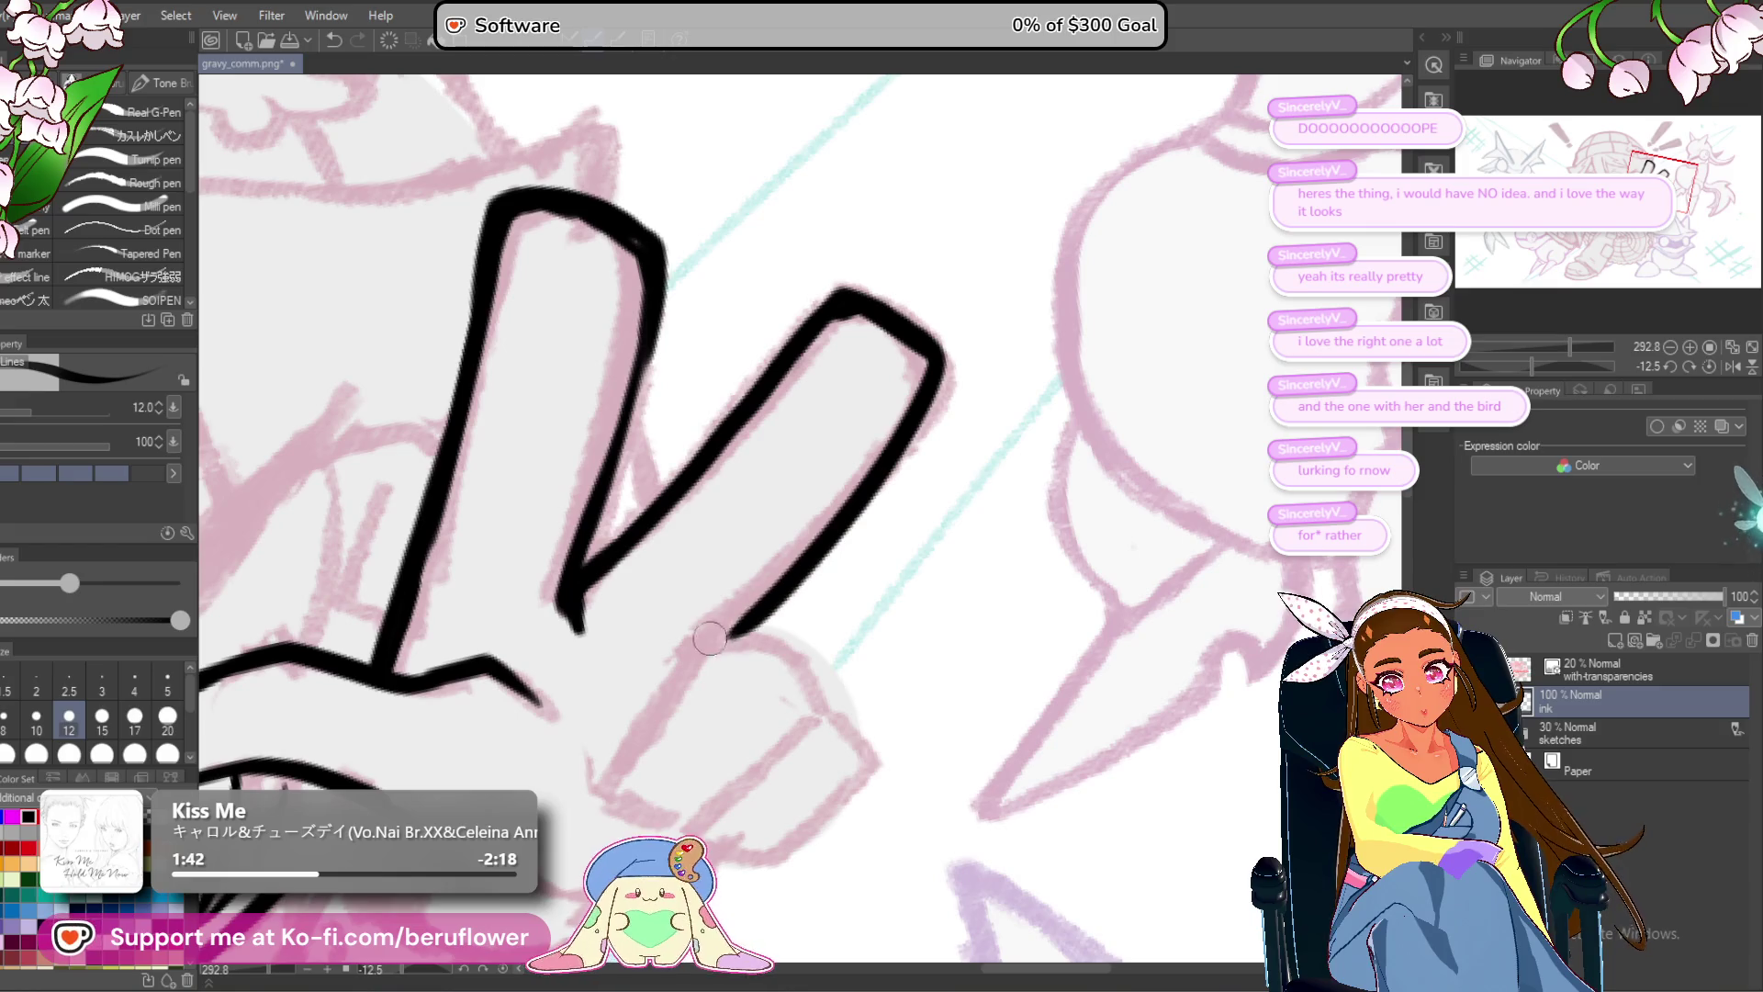
pyautogui.moveTo(897, 437); pyautogui.dragTo(913, 388)
pyautogui.scroll(-5, 762, 562)
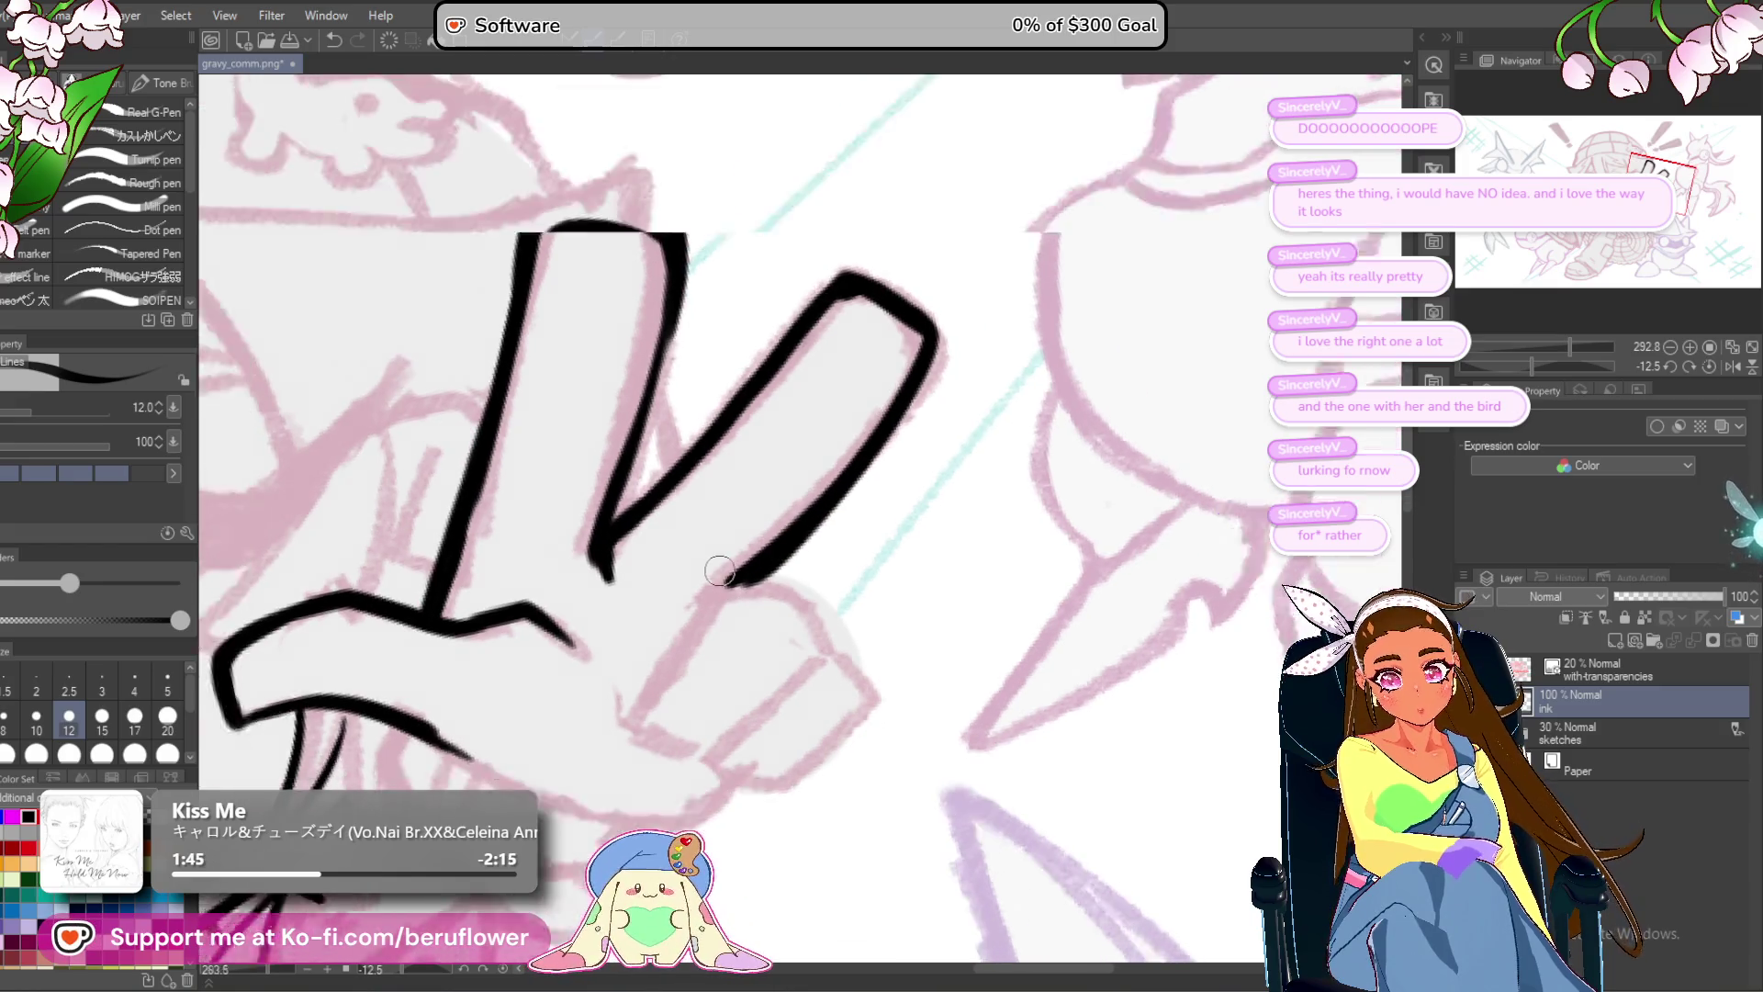
pyautogui.scroll(3, 719, 571)
pyautogui.moveTo(719, 571)
pyautogui.mouseDown()
pyautogui.moveTo(918, 441)
pyautogui.moveTo(969, 484)
pyautogui.mouseUp()
pyautogui.scroll(4, 969, 484)
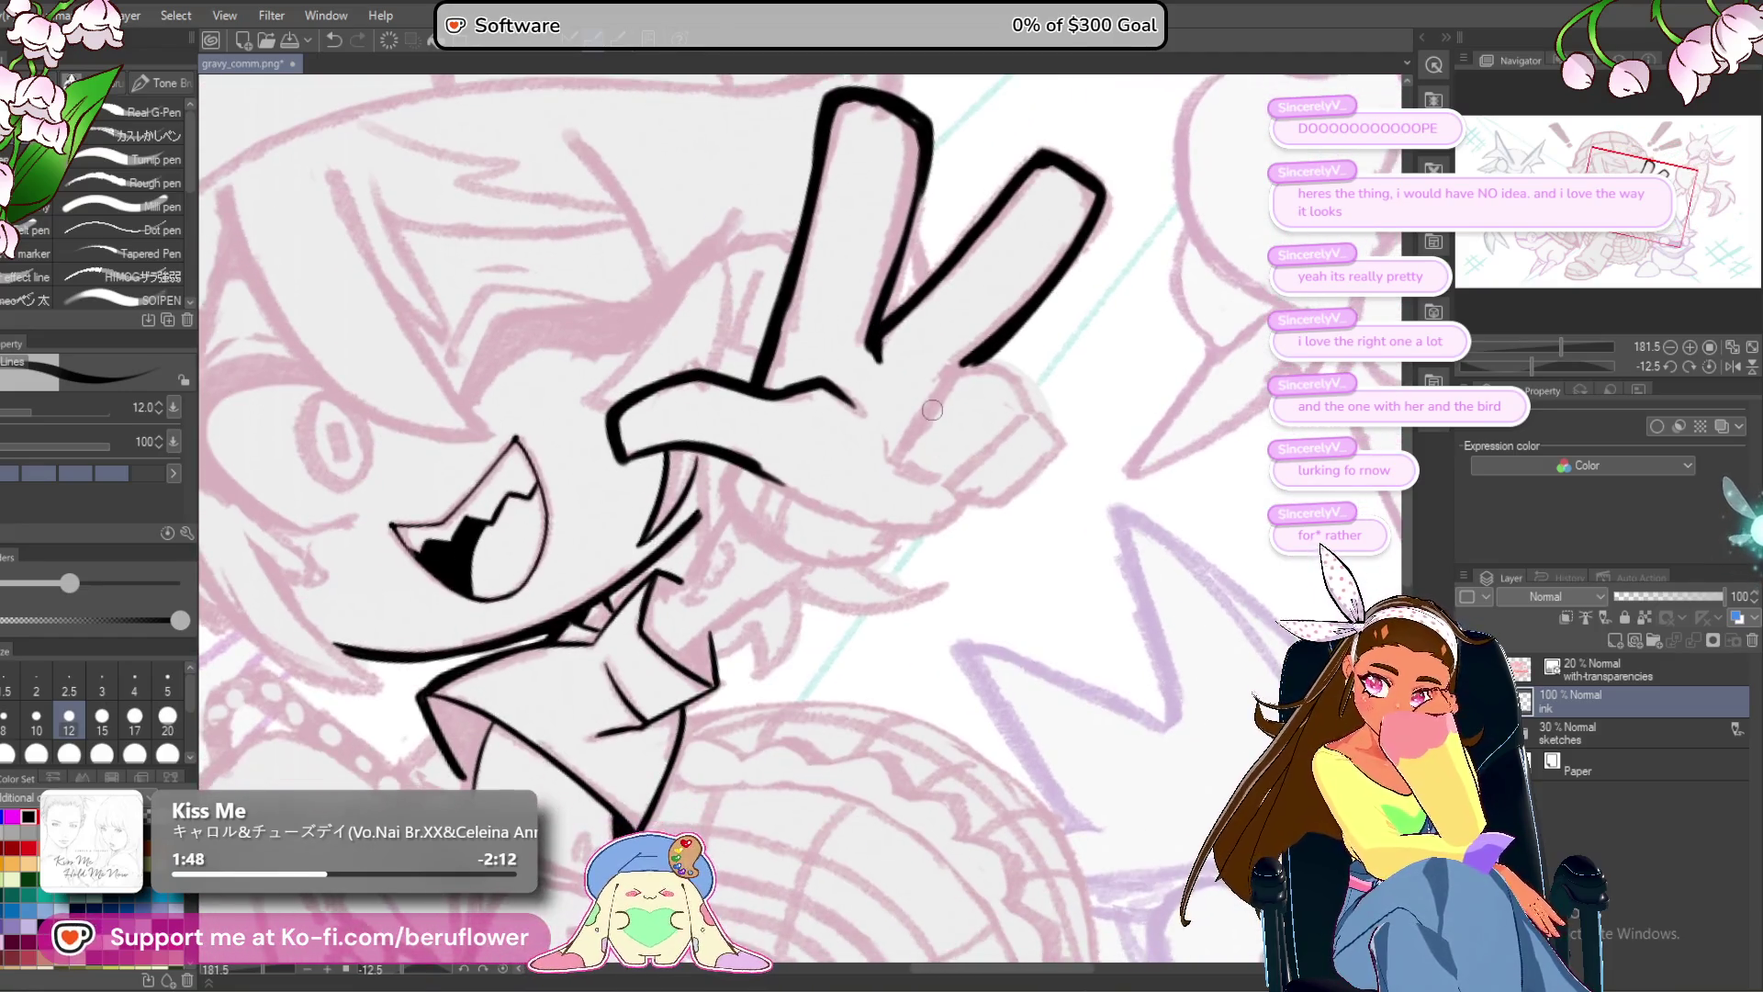
# Outline the folded fingers and knuckle, and thicken the lower hand line.
pyautogui.moveTo(916, 352)
pyautogui.mouseDown()
pyautogui.moveTo(999, 363)
pyautogui.moveTo(1042, 416)
pyautogui.moveTo(877, 590)
pyautogui.mouseUp()
pyautogui.moveTo(919, 357)
pyautogui.mouseDown()
pyautogui.moveTo(786, 551)
pyautogui.moveTo(883, 586)
pyautogui.mouseUp()
pyautogui.moveTo(1019, 423)
pyautogui.mouseDown()
pyautogui.moveTo(1073, 506)
pyautogui.moveTo(937, 613)
pyautogui.moveTo(916, 603)
pyautogui.moveTo(1161, 427)
pyautogui.moveTo(1014, 514)
pyautogui.mouseUp()
pyautogui.moveTo(1116, 433); pyautogui.dragTo(938, 571)
pyautogui.moveTo(1531, 362); pyautogui.dragTo(1580, 365)
pyautogui.moveTo(951, 298)
pyautogui.mouseDown()
pyautogui.moveTo(878, 343)
pyautogui.moveTo(700, 583)
pyautogui.mouseUp()
pyautogui.moveTo(781, 437); pyautogui.dragTo(707, 574)
pyautogui.moveTo(746, 487); pyautogui.dragTo(717, 537)
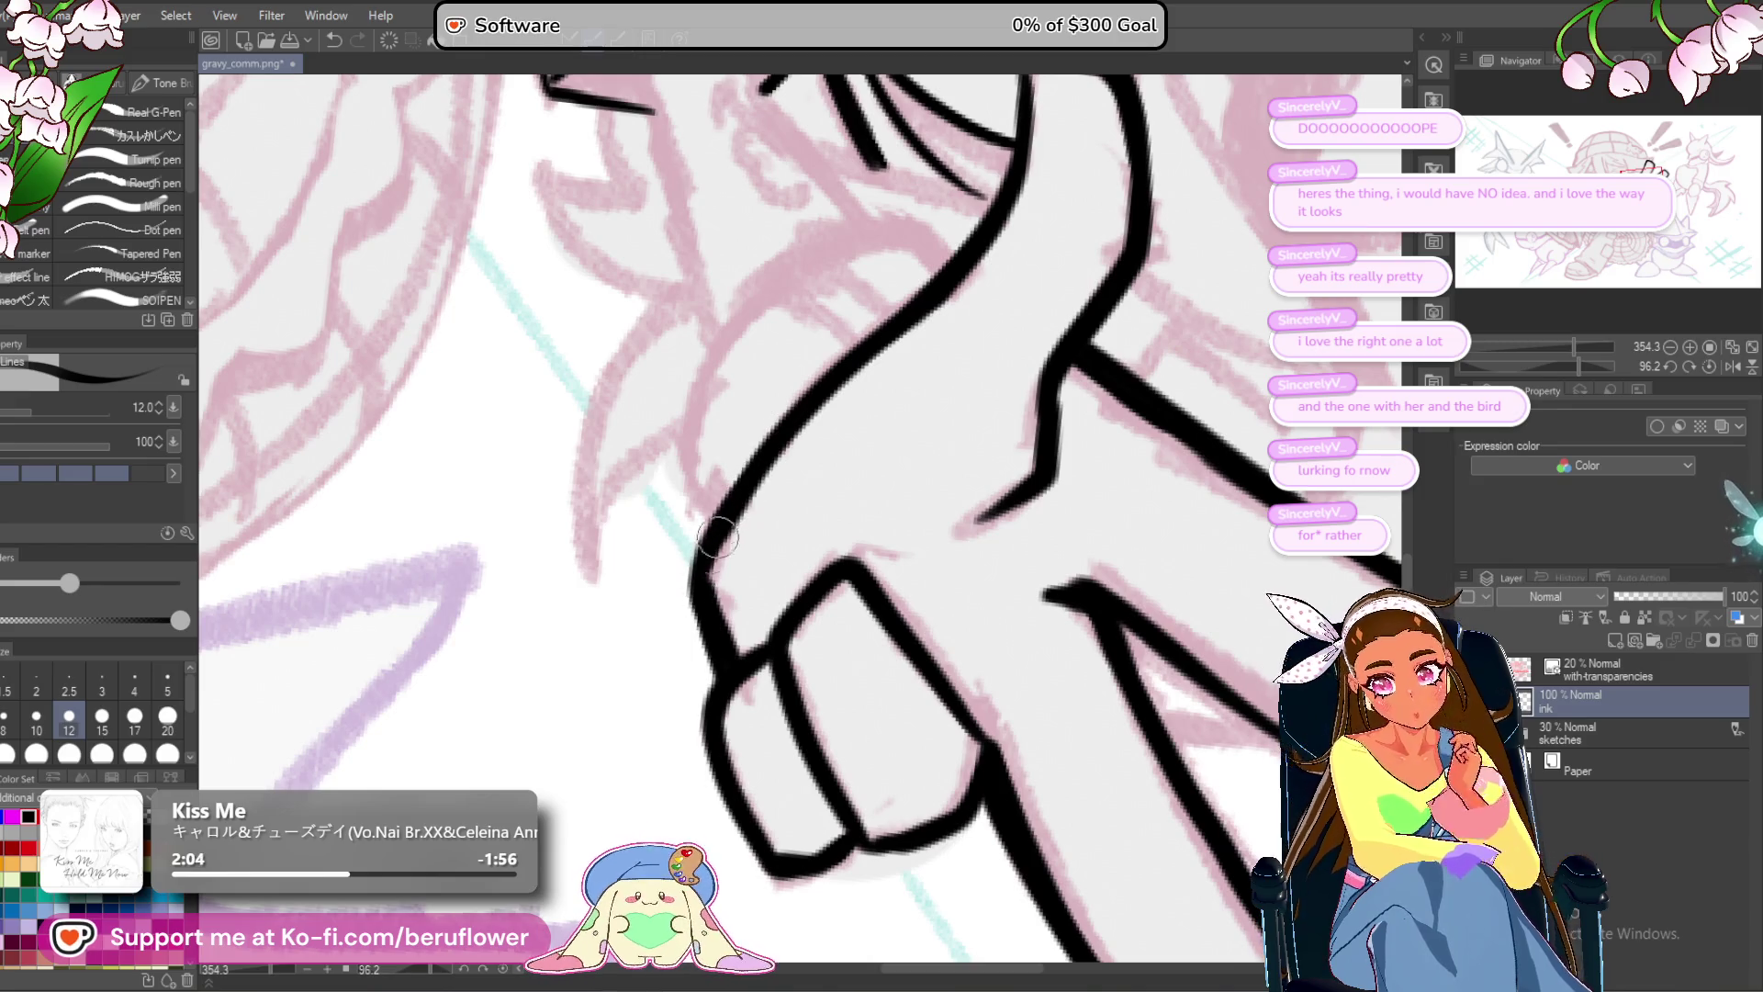
pyautogui.scroll(-3, 758, 515)
pyautogui.moveTo(1148, 542); pyautogui.dragTo(1078, 632)
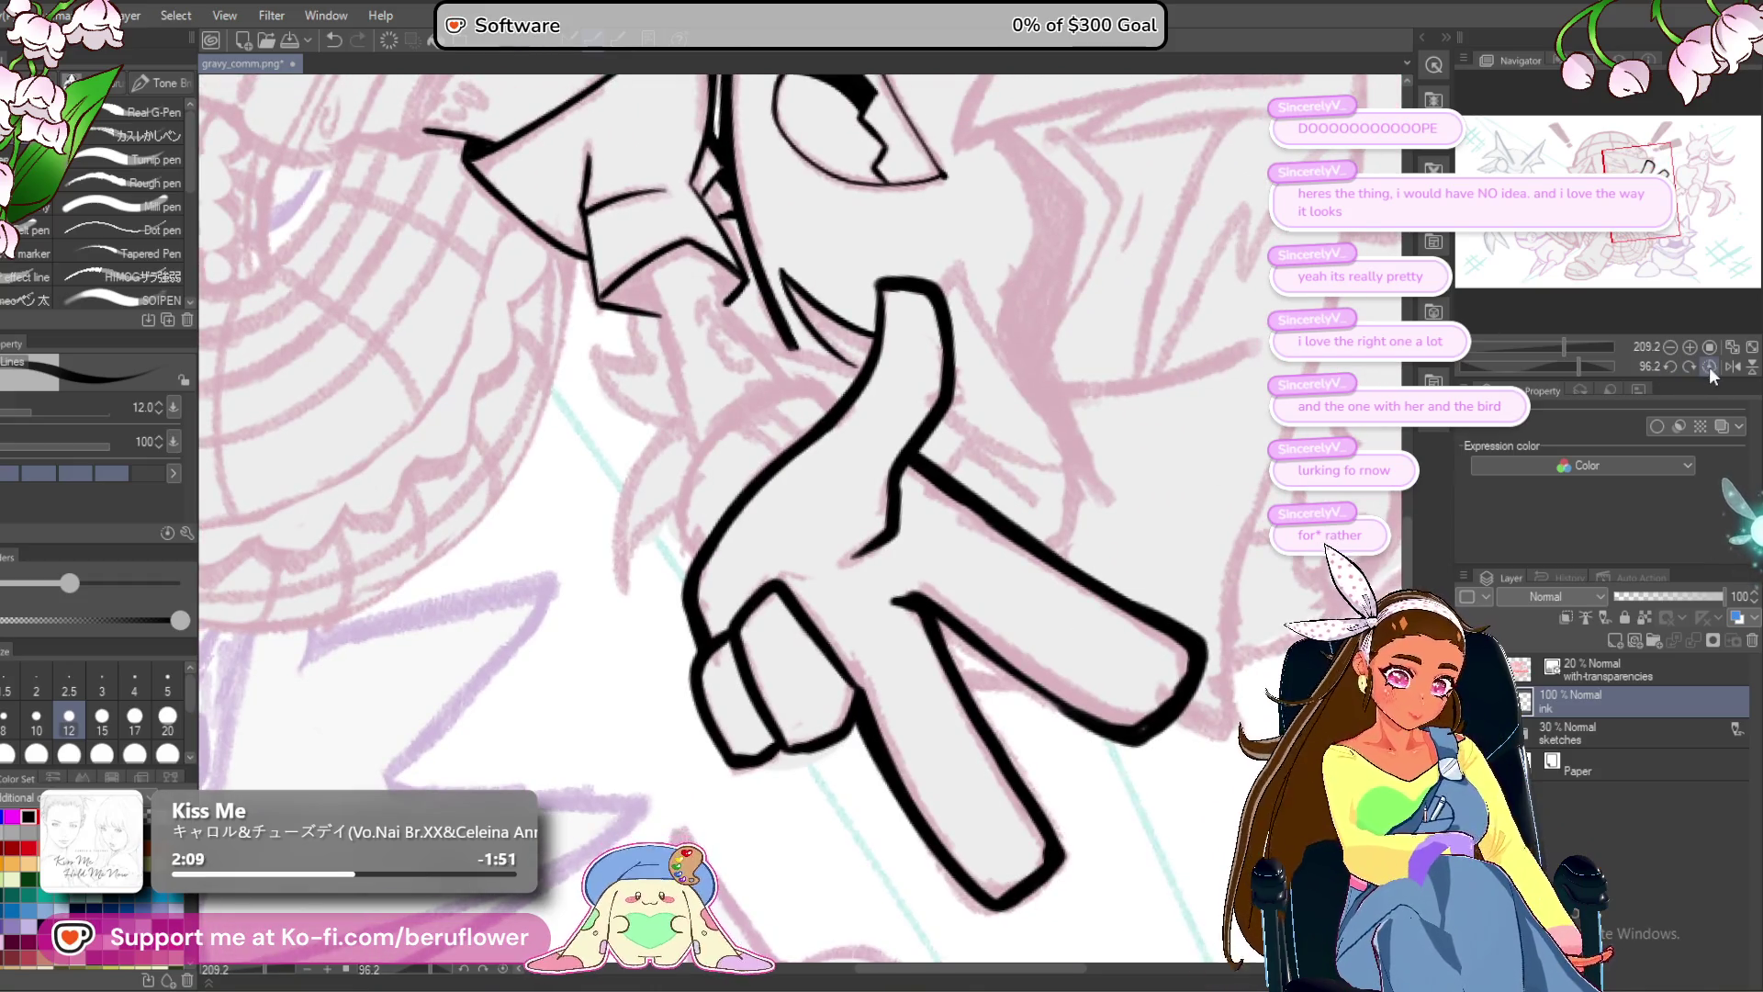
pyautogui.click(1710, 366)
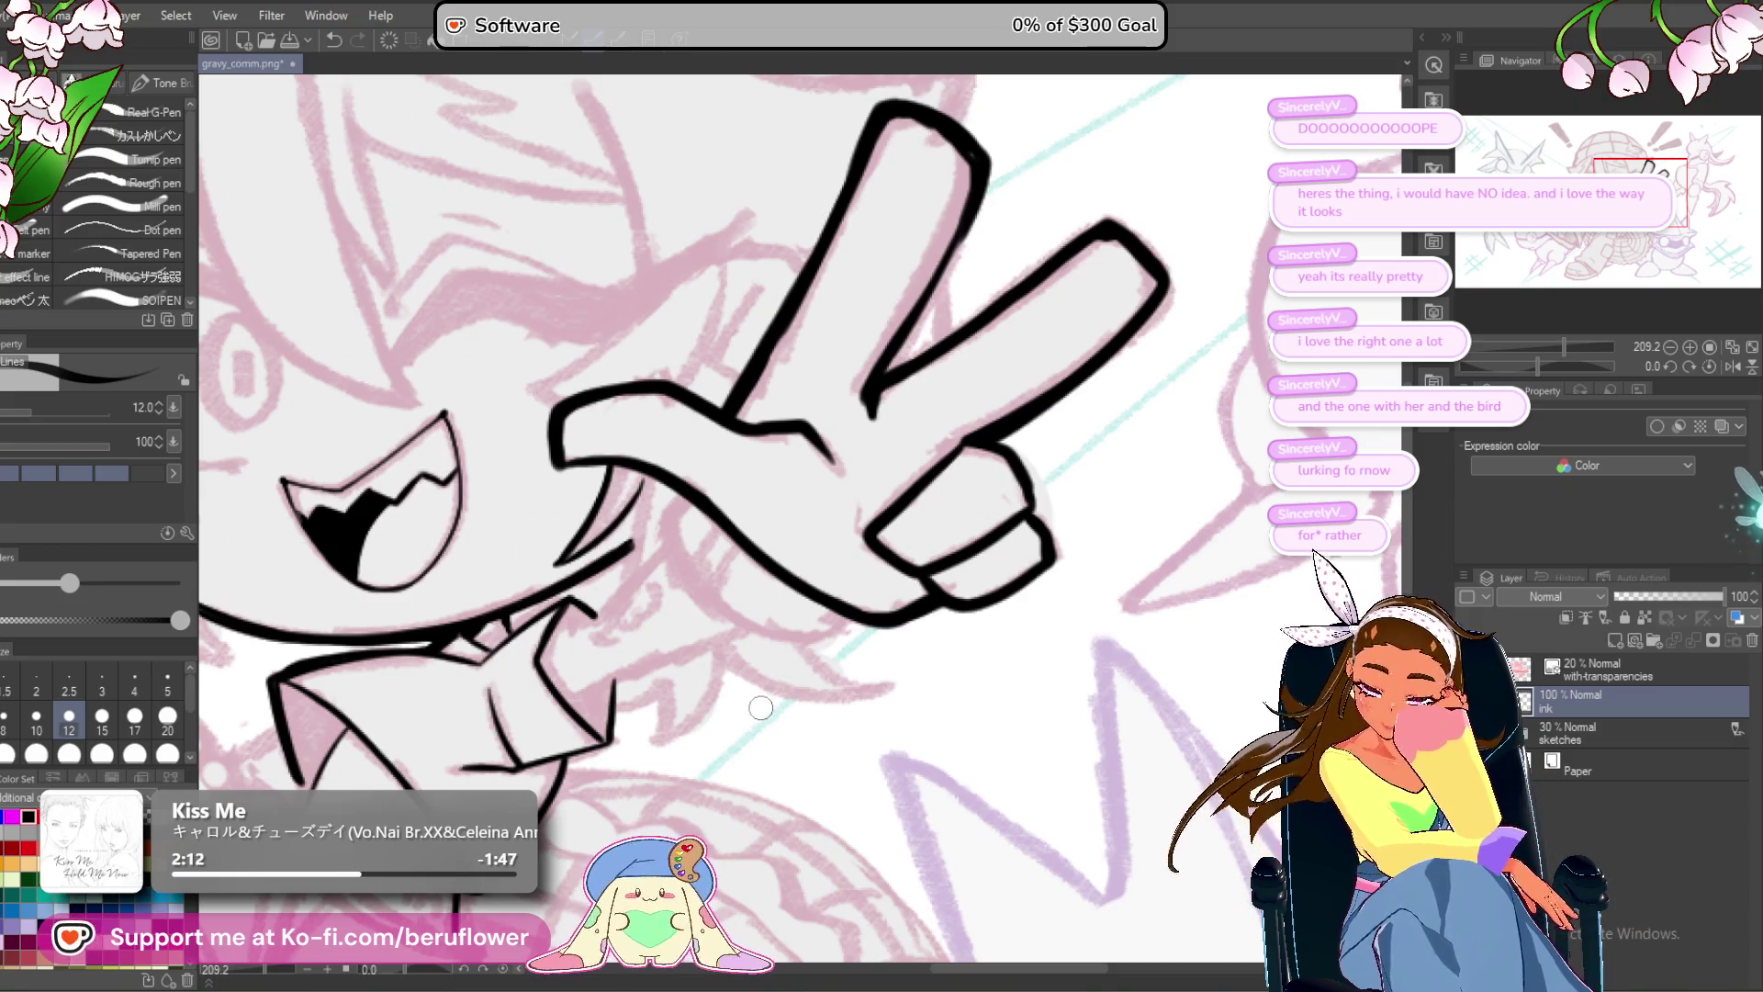
pyautogui.scroll(5, 795, 443)
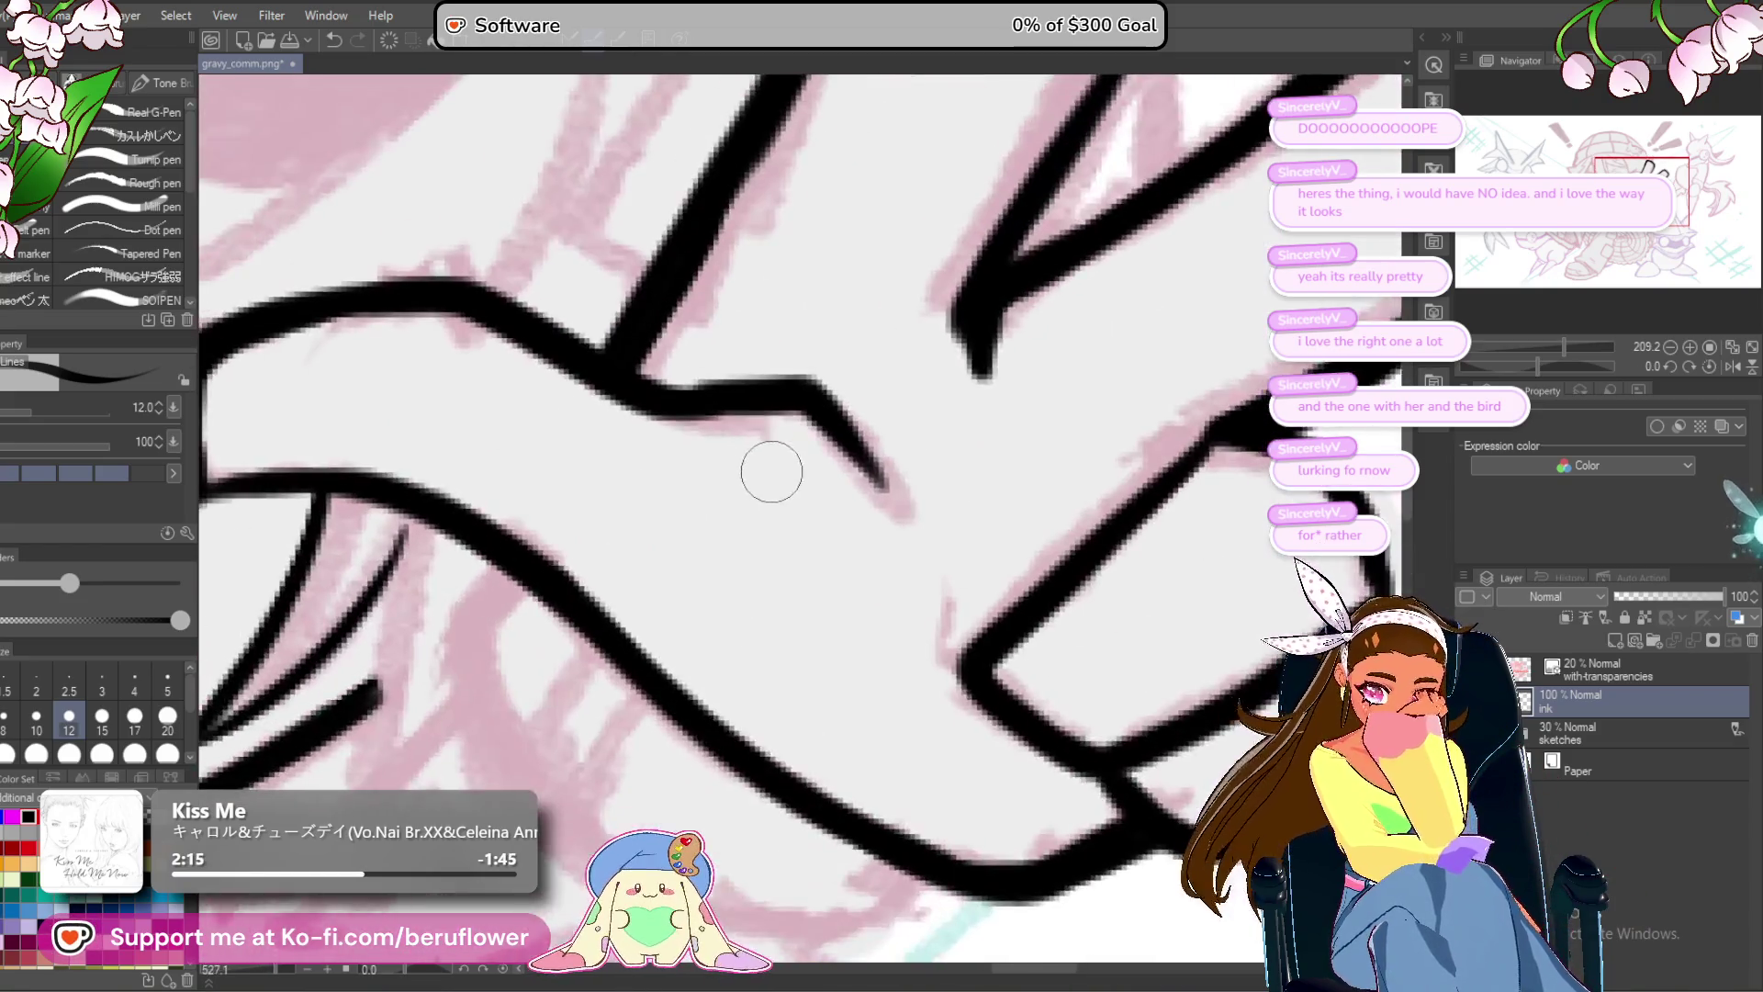
# Add curving lines and a long diagonal stroke above the collar.
pyautogui.moveTo(808, 220)
pyautogui.mouseDown()
pyautogui.moveTo(680, 322)
pyautogui.moveTo(663, 393)
pyautogui.mouseUp()
pyautogui.moveTo(678, 322)
pyautogui.mouseDown()
pyautogui.moveTo(673, 418)
pyautogui.moveTo(698, 496)
pyautogui.moveTo(799, 578)
pyautogui.mouseUp()
pyautogui.moveTo(684, 444)
pyautogui.mouseDown()
pyautogui.moveTo(964, 349)
pyautogui.moveTo(1153, 333)
pyautogui.mouseUp()
pyautogui.moveTo(799, 317)
pyautogui.mouseDown()
pyautogui.moveTo(711, 509)
pyautogui.moveTo(712, 628)
pyautogui.moveTo(767, 712)
pyautogui.moveTo(707, 633)
pyautogui.moveTo(704, 507)
pyautogui.mouseUp()
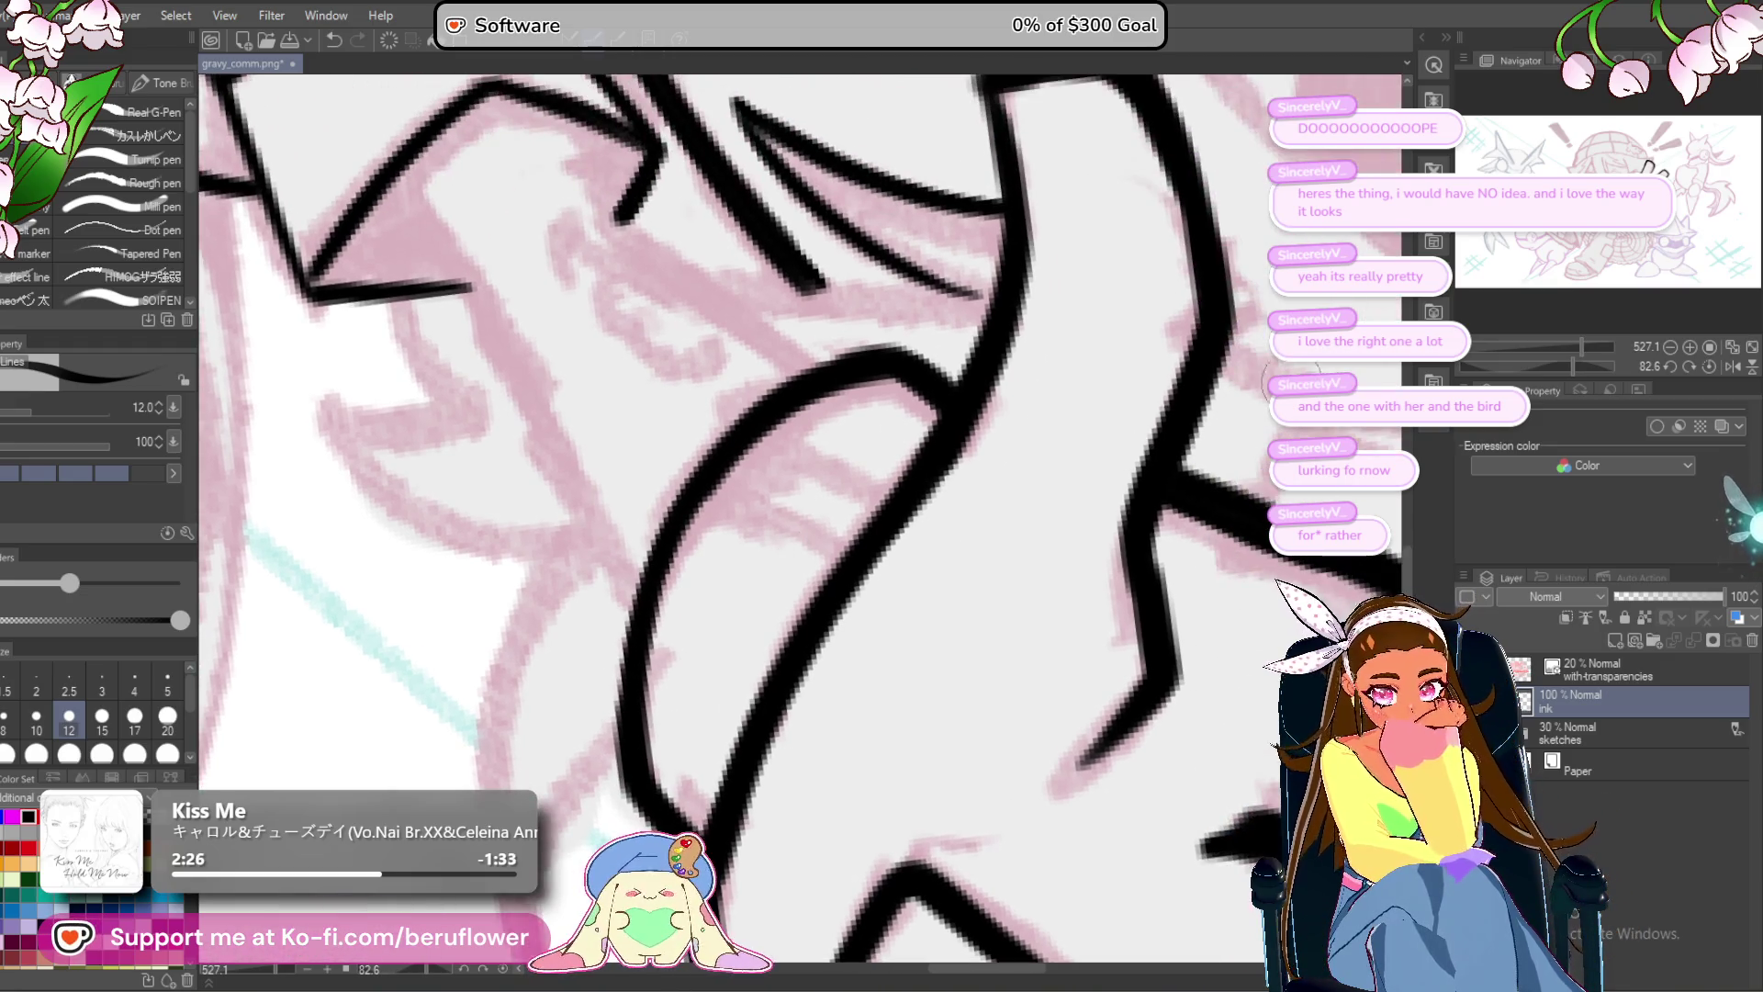
pyautogui.click(1709, 366)
pyautogui.moveTo(1114, 399); pyautogui.dragTo(1399, 381)
pyautogui.moveTo(975, 292)
pyautogui.mouseDown()
pyautogui.moveTo(807, 472)
pyautogui.moveTo(654, 588)
pyautogui.moveTo(670, 560)
pyautogui.moveTo(688, 657)
pyautogui.moveTo(758, 721)
pyautogui.mouseUp()
pyautogui.moveTo(1046, 580); pyautogui.dragTo(1184, 391)
pyautogui.moveTo(1290, 335); pyautogui.dragTo(865, 477)
pyautogui.scroll(-5, 865, 478)
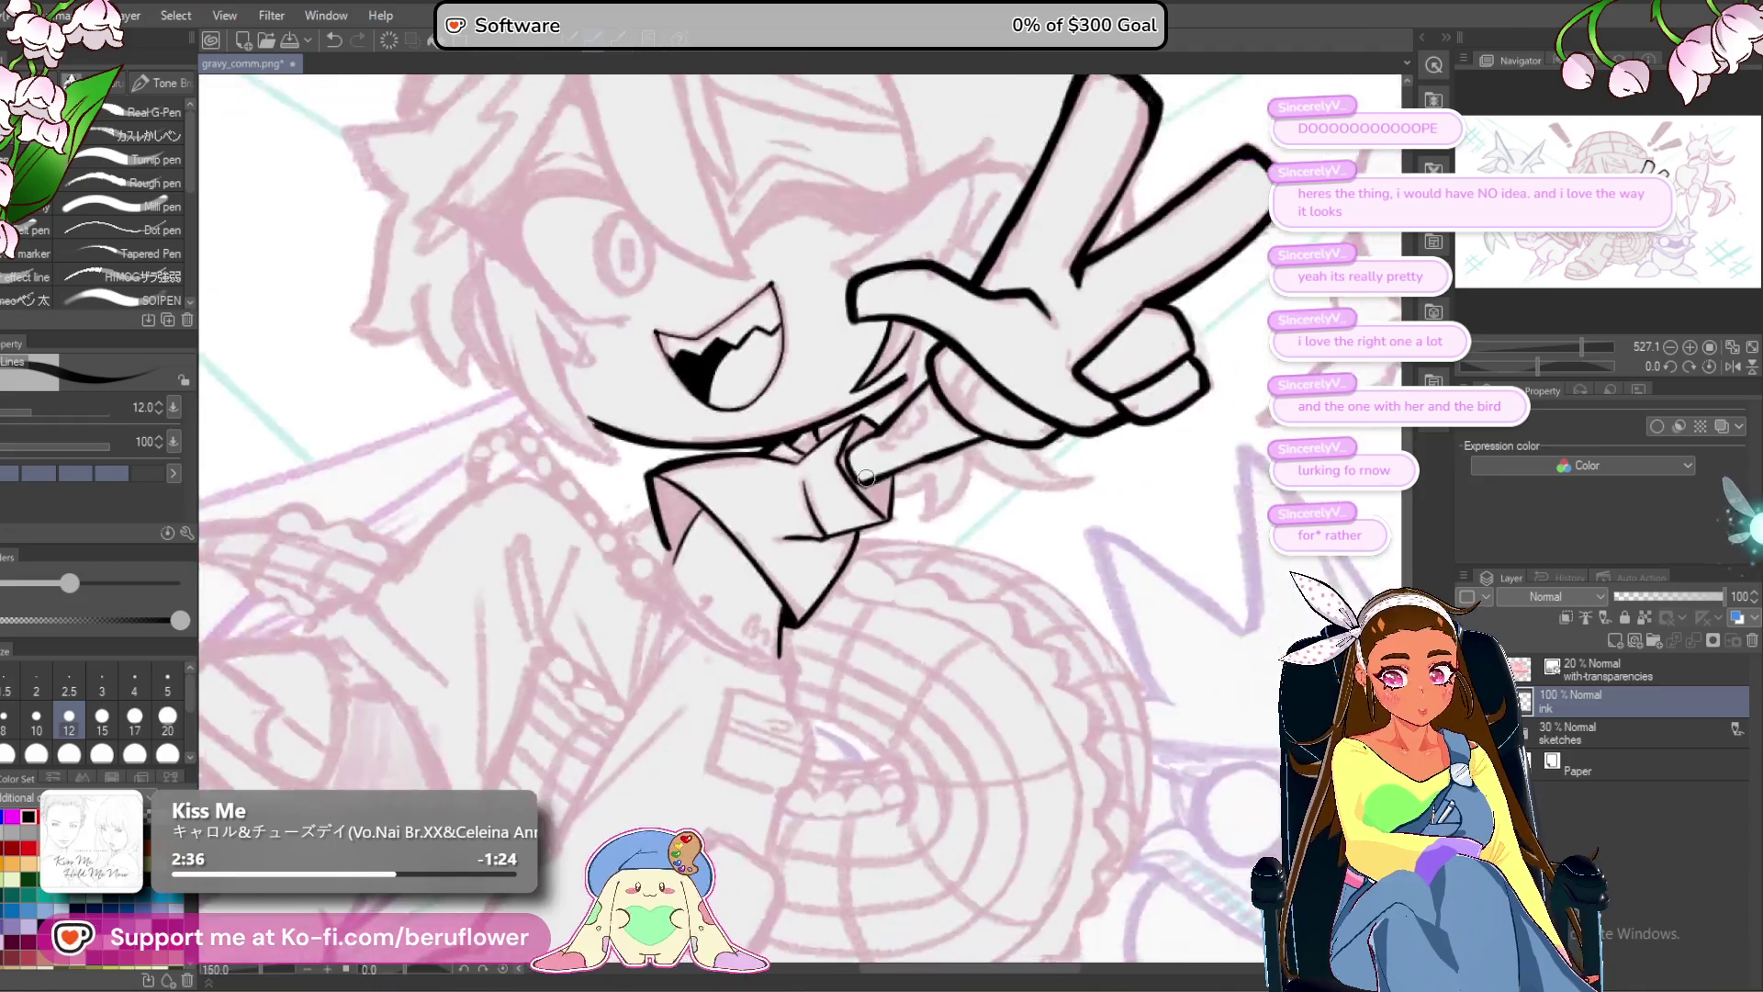
# Thicken the line below the mouth and fill its corner solid black.
pyautogui.scroll(4, 956, 497)
pyautogui.moveTo(787, 525)
pyautogui.mouseDown()
pyautogui.moveTo(776, 665)
pyautogui.moveTo(831, 735)
pyautogui.mouseUp()
pyautogui.scroll(-2, 827, 725)
pyautogui.moveTo(796, 589)
pyautogui.mouseDown()
pyautogui.moveTo(822, 583)
pyautogui.moveTo(799, 591)
pyautogui.moveTo(813, 610)
pyautogui.mouseUp()
pyautogui.scroll(-2, 830, 622)
pyautogui.scroll(-5, 830, 621)
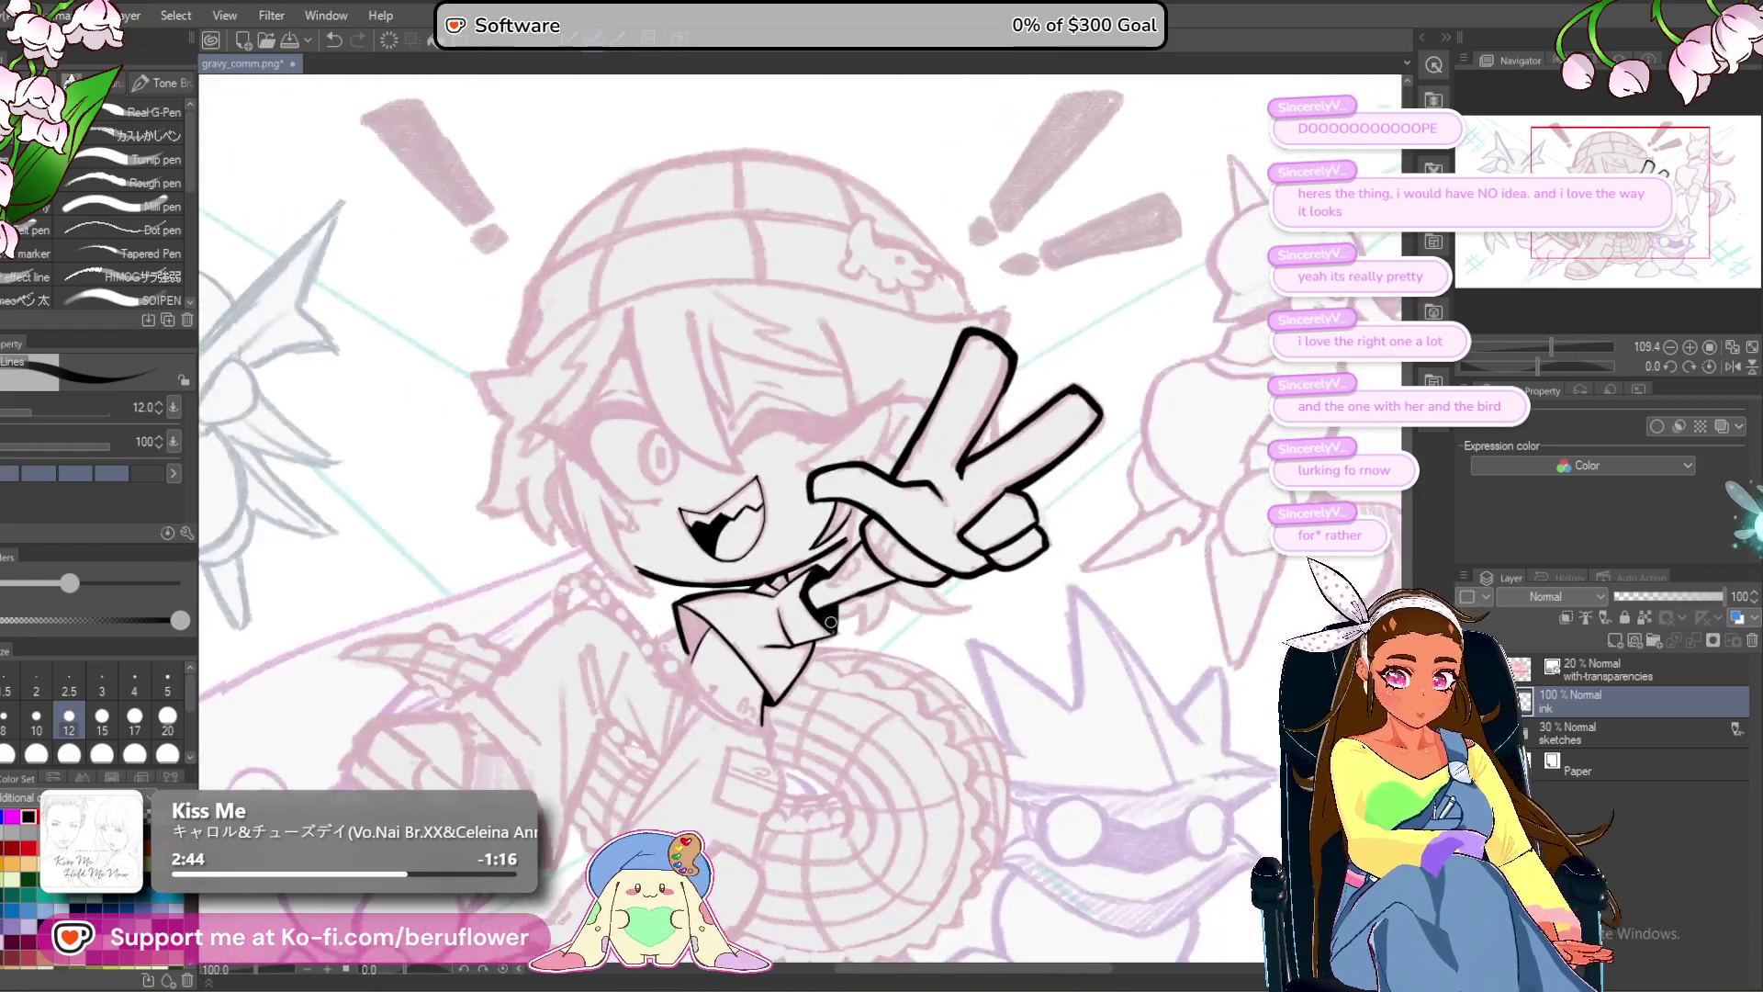
pyautogui.scroll(5, 830, 622)
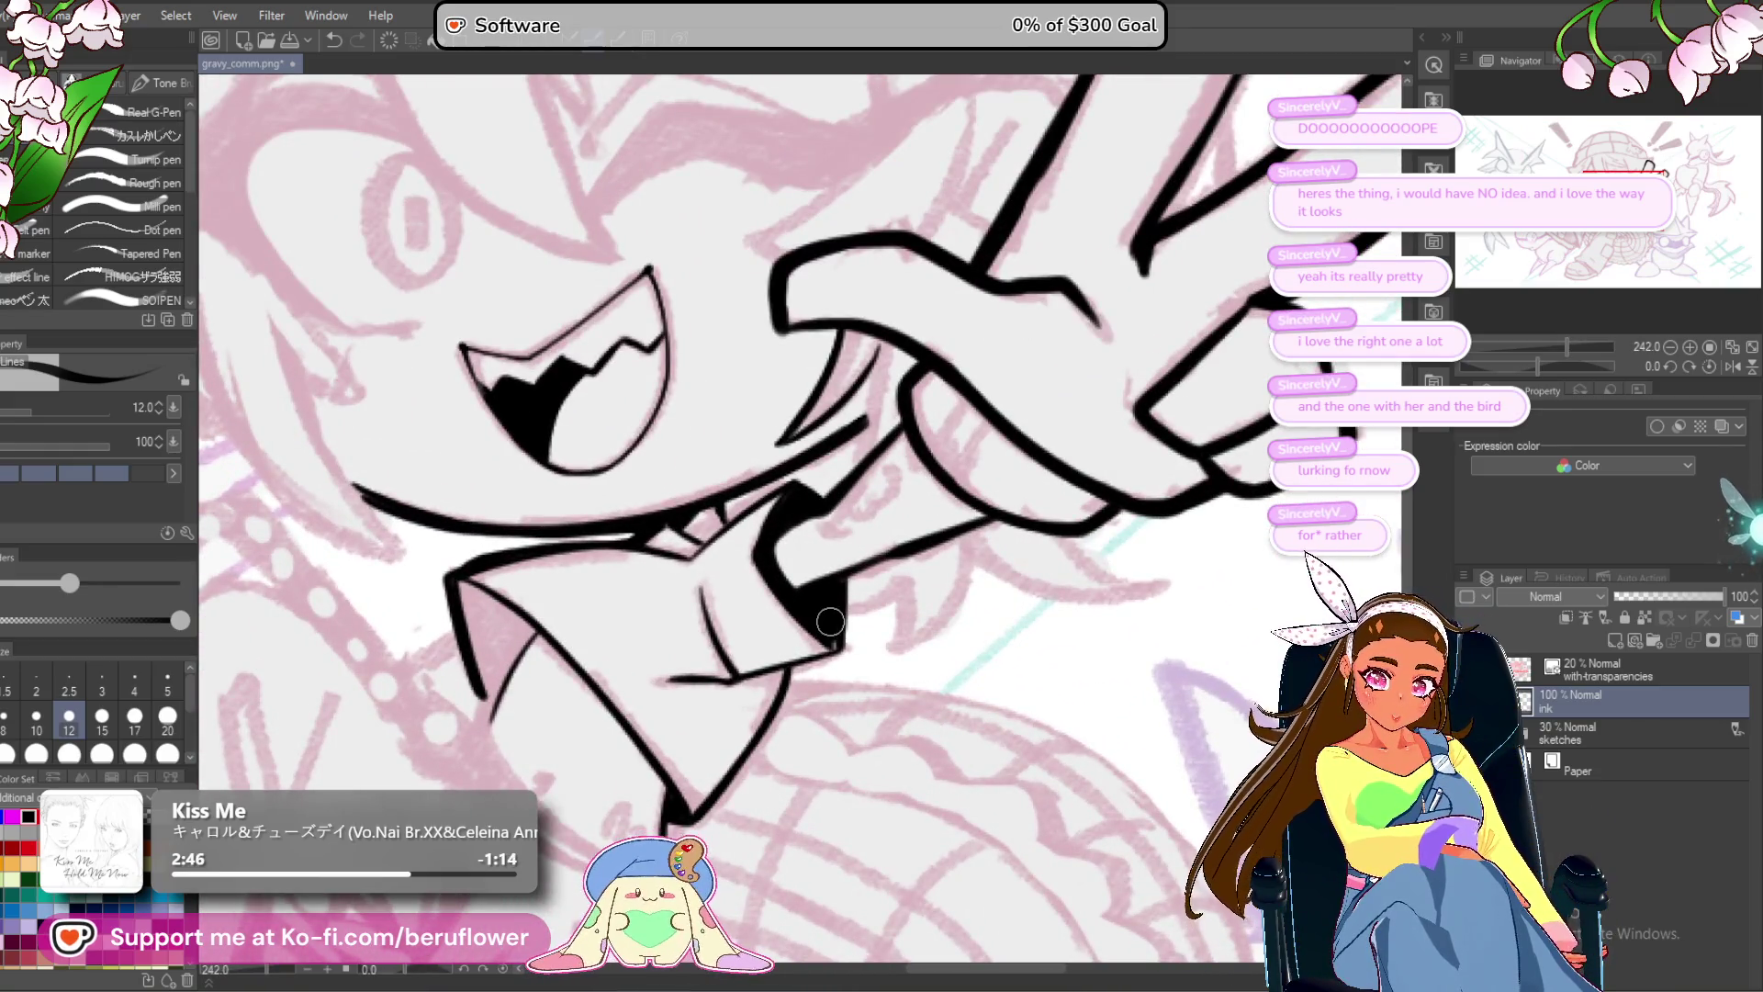
pyautogui.scroll(3, 830, 622)
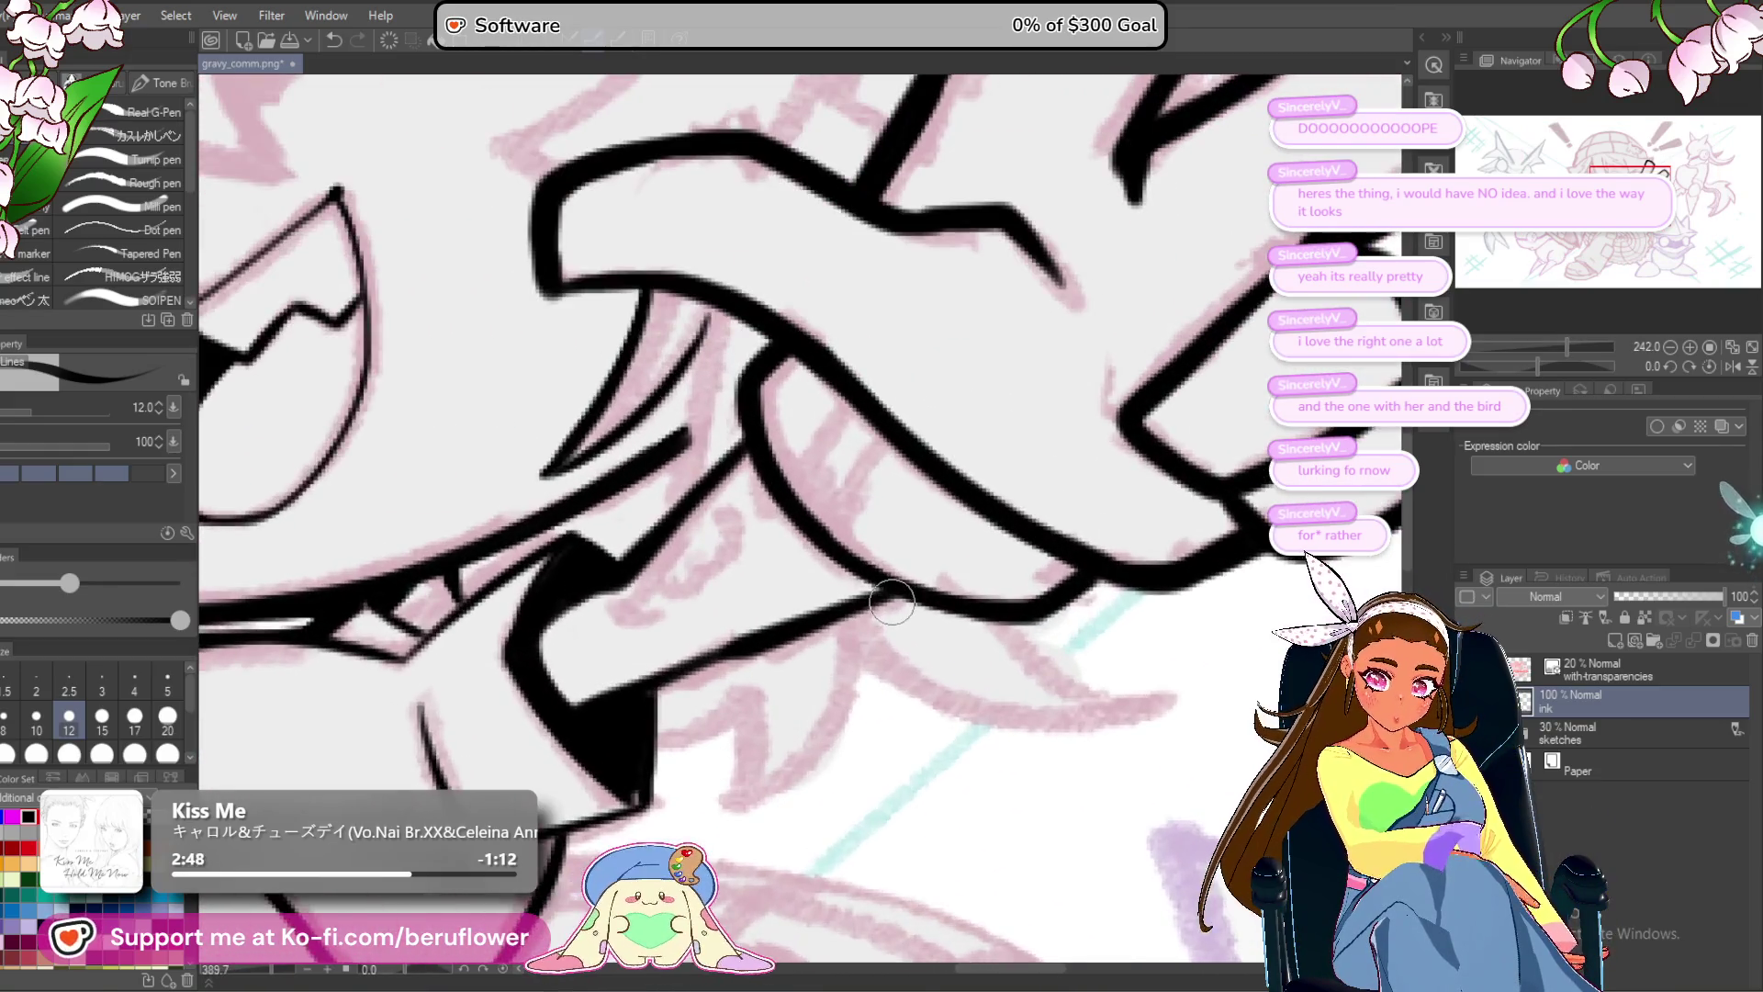
# Draw a curved hair strand line above the peace-sign hand.
pyautogui.moveTo(892, 602); pyautogui.dragTo(976, 593)
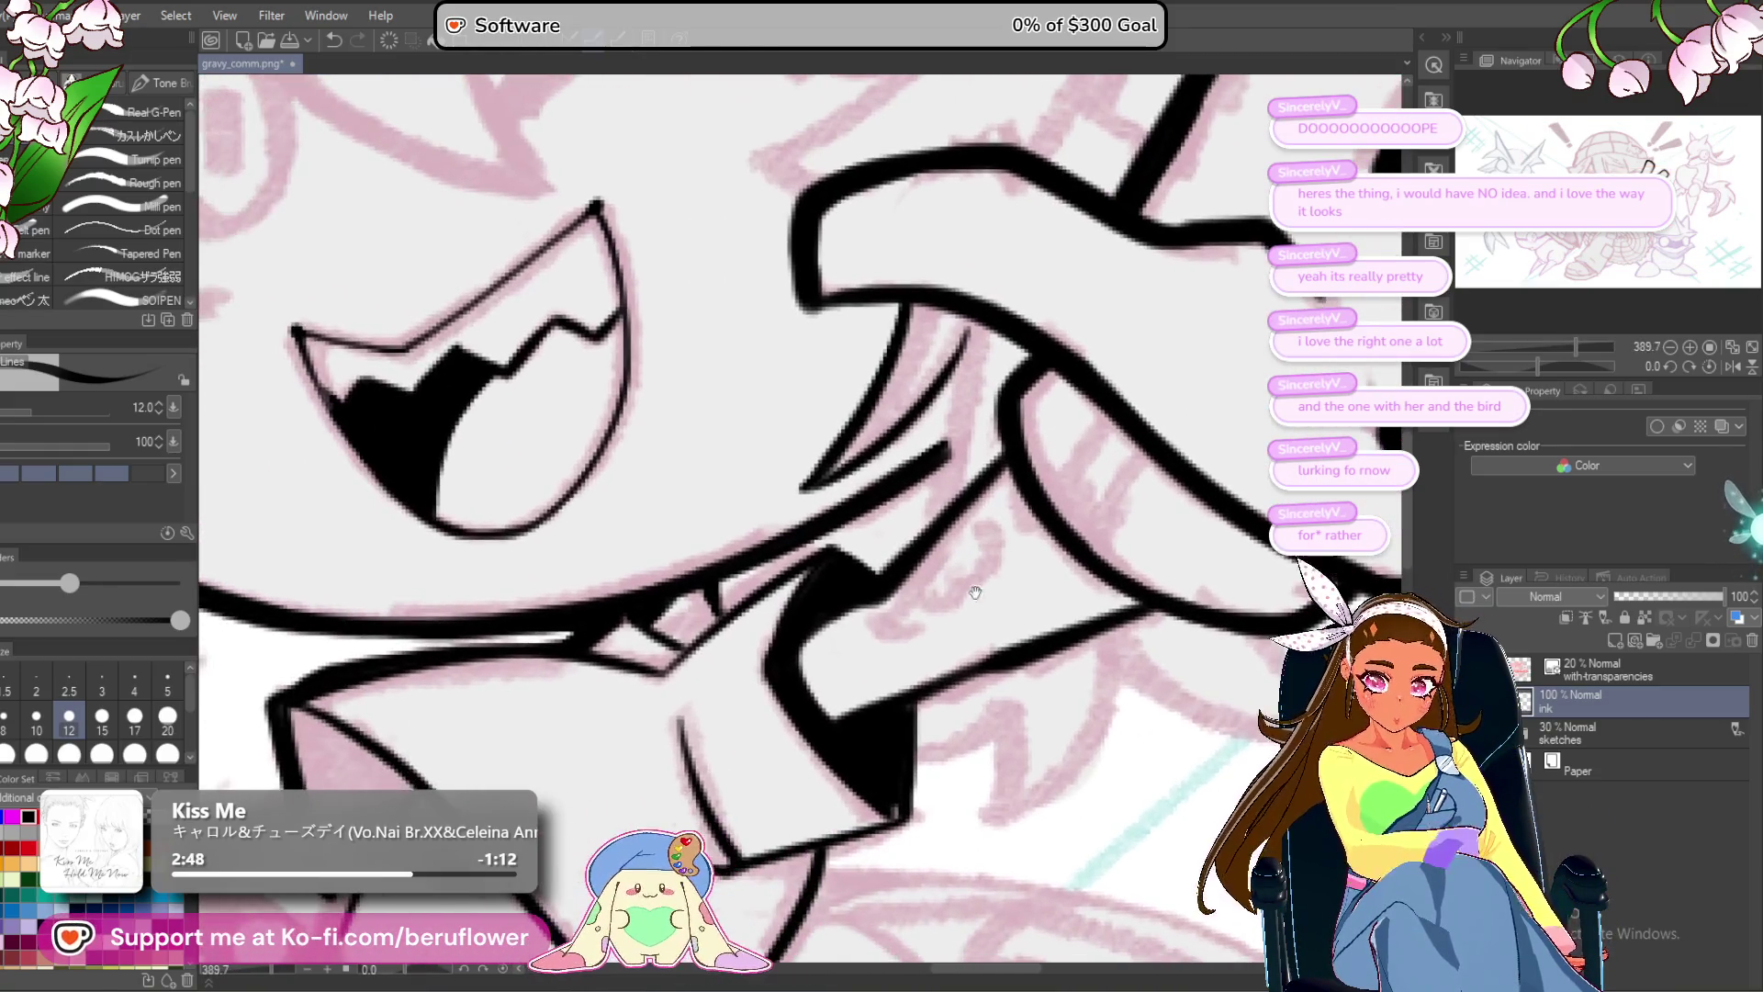
pyautogui.moveTo(721, 582); pyautogui.dragTo(873, 542)
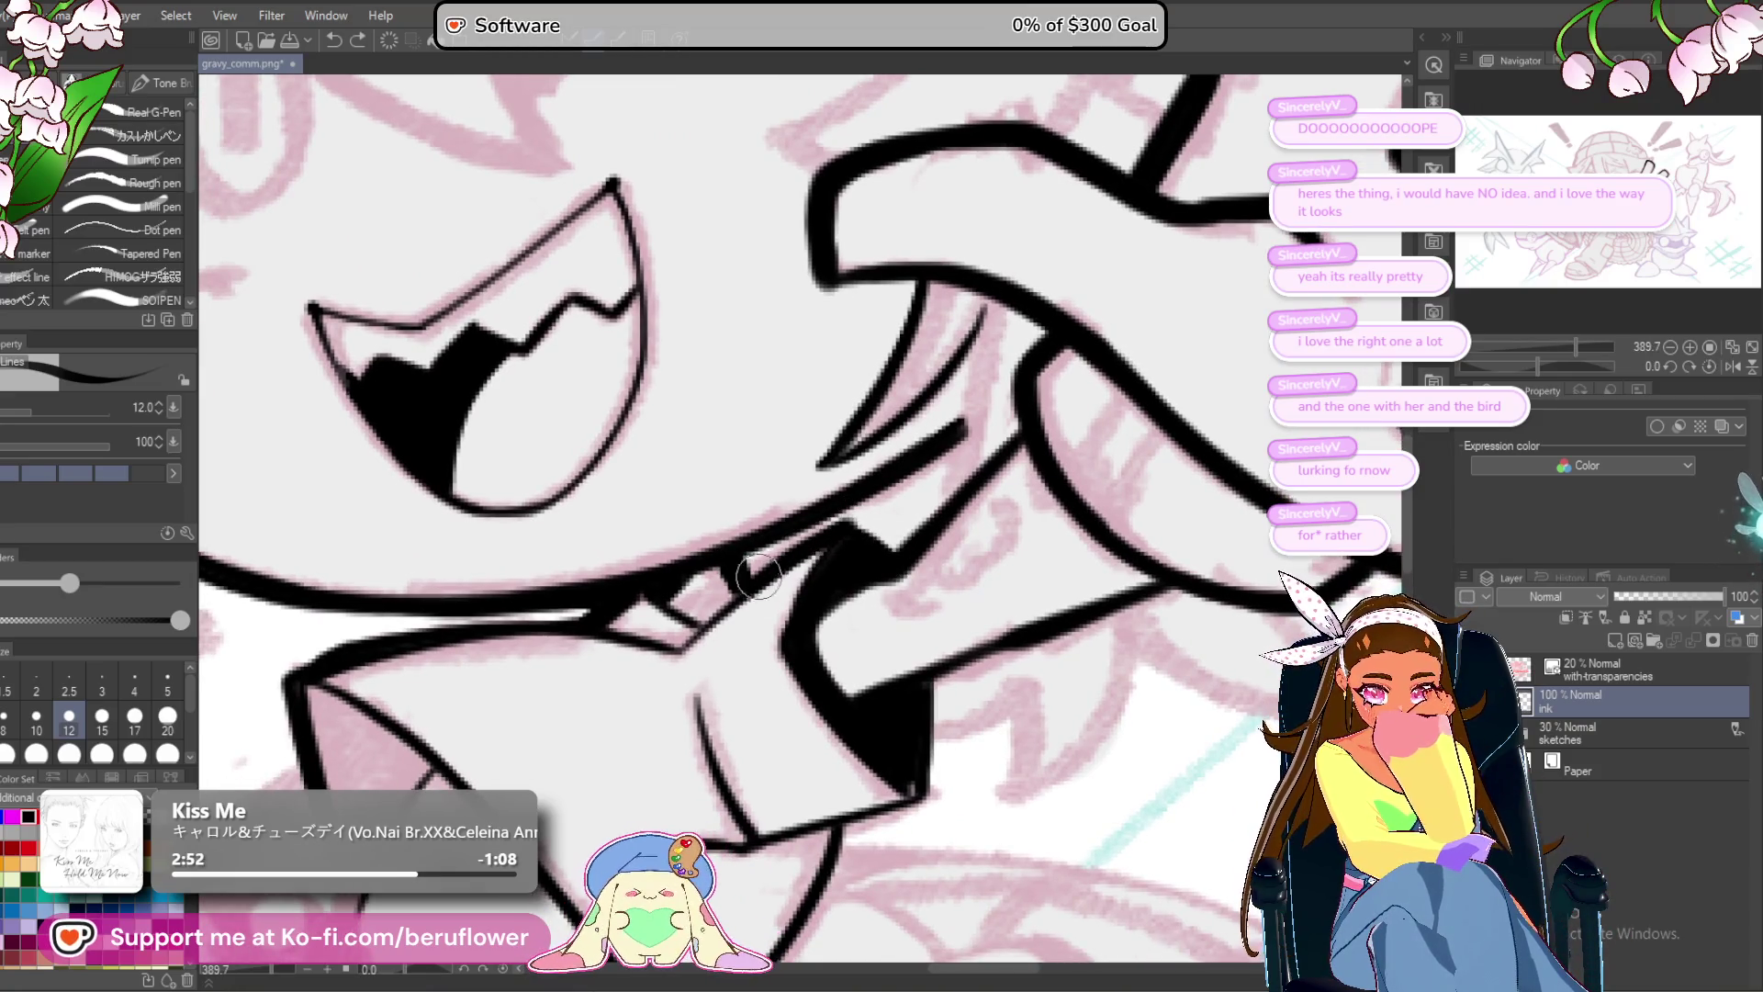
pyautogui.scroll(-4, 901, 549)
pyautogui.scroll(3, 900, 548)
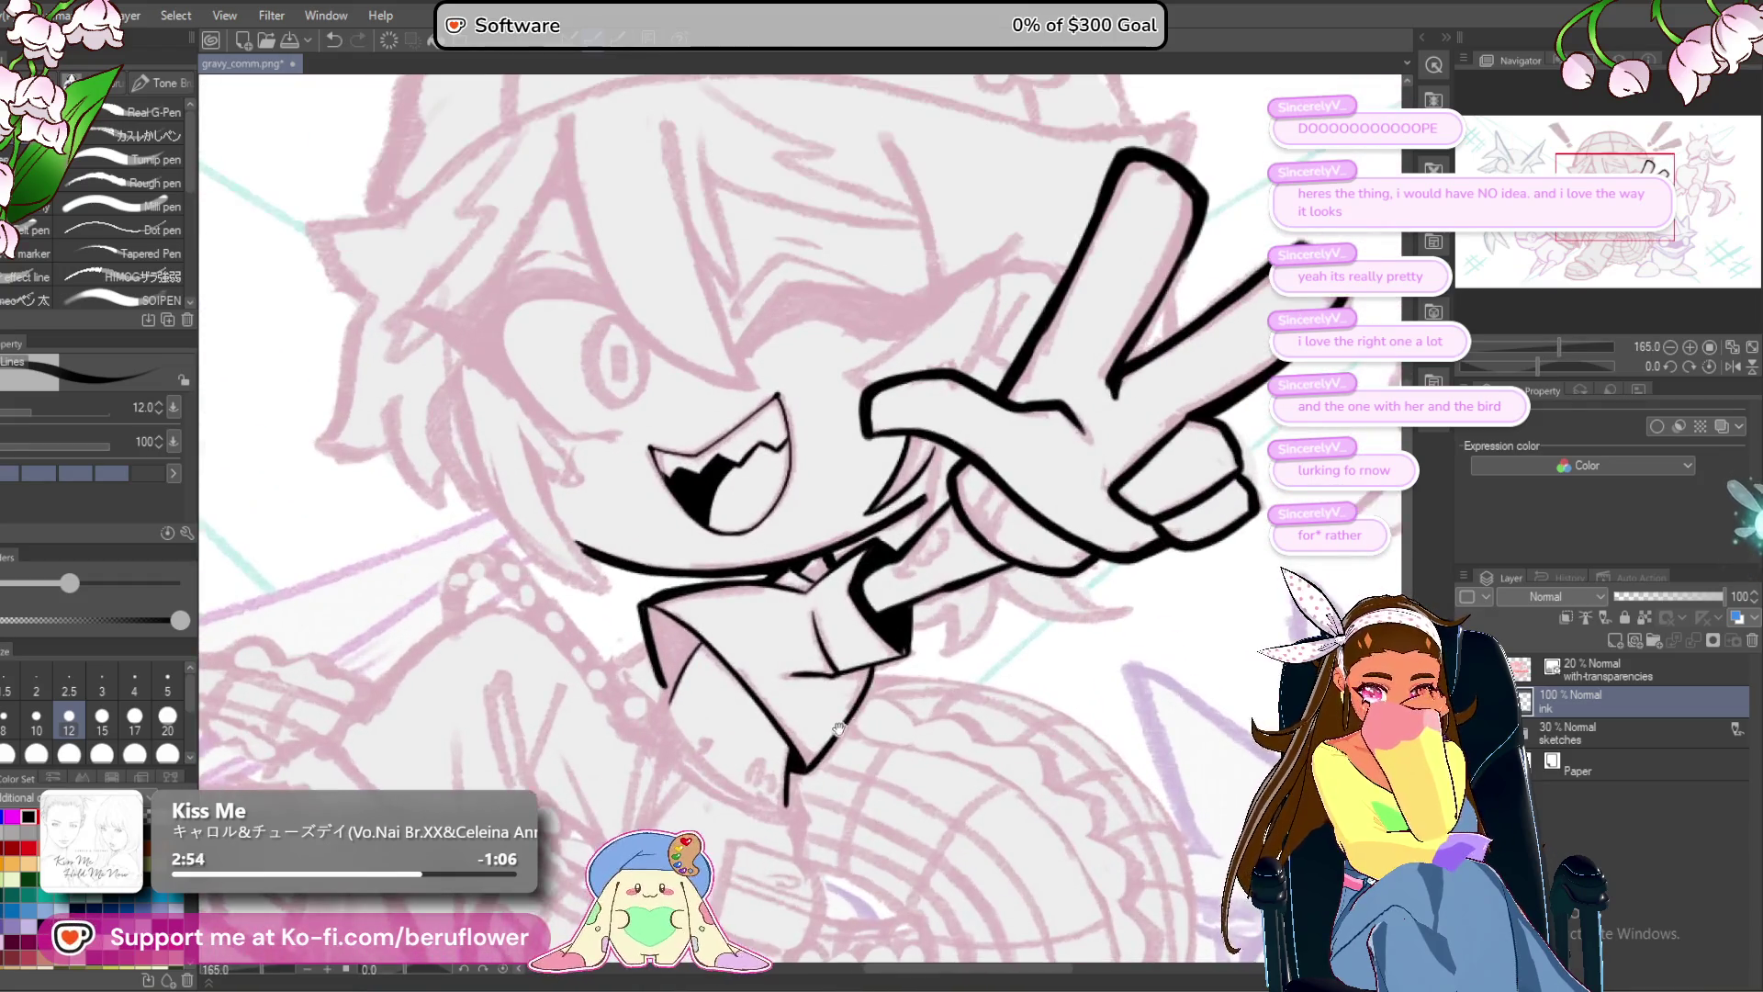
pyautogui.moveTo(849, 696); pyautogui.dragTo(842, 690)
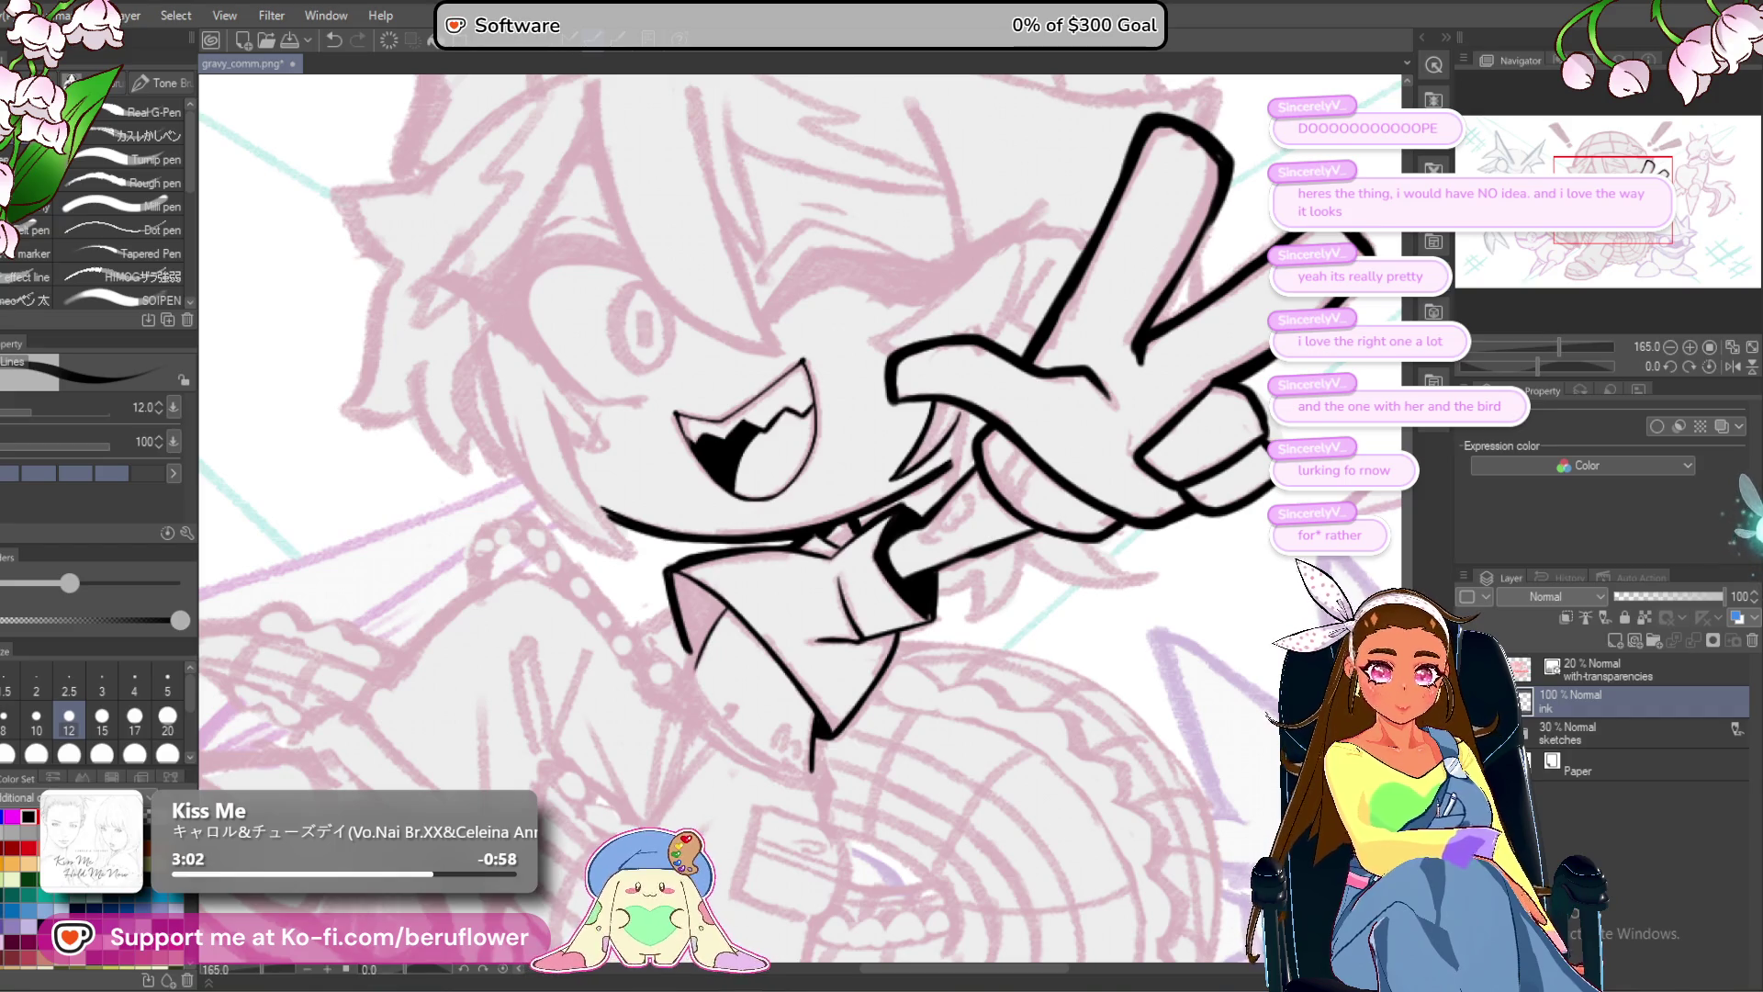
pyautogui.scroll(-5, 977, 444)
pyautogui.scroll(7, 978, 444)
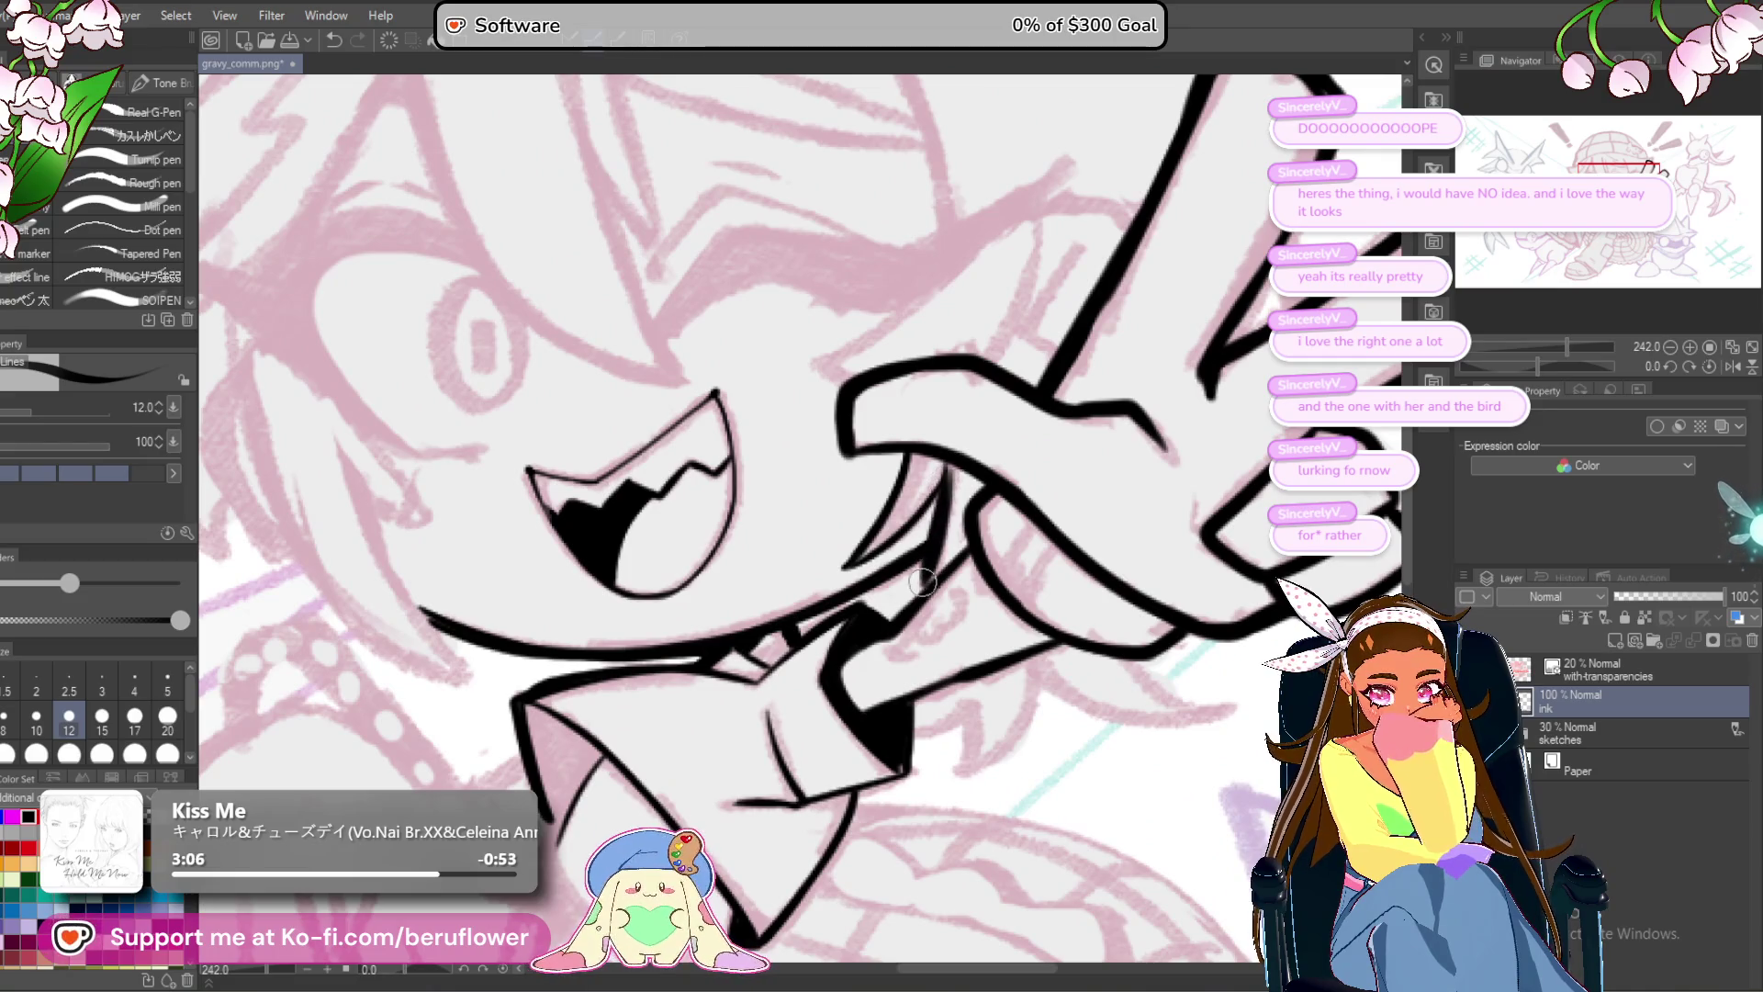
pyautogui.moveTo(917, 554)
pyautogui.mouseDown()
pyautogui.moveTo(940, 576)
pyautogui.moveTo(931, 661)
pyautogui.mouseUp()
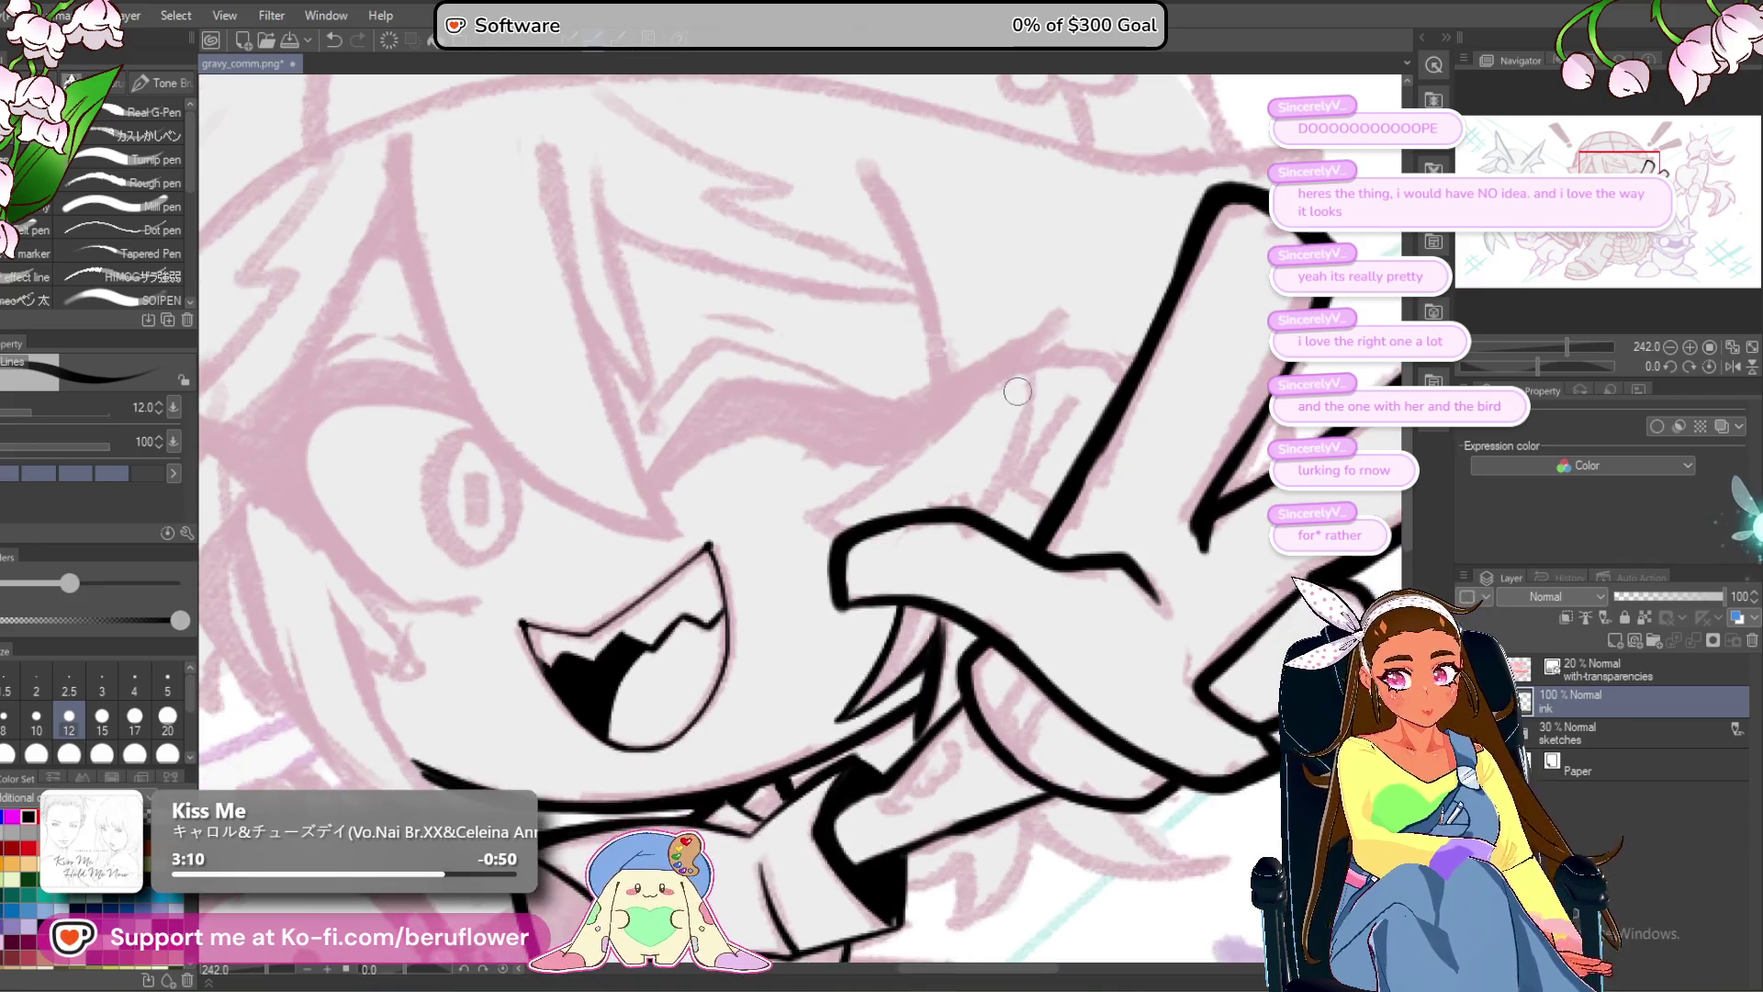
pyautogui.scroll(-5, 1017, 392)
pyautogui.scroll(4, 1017, 391)
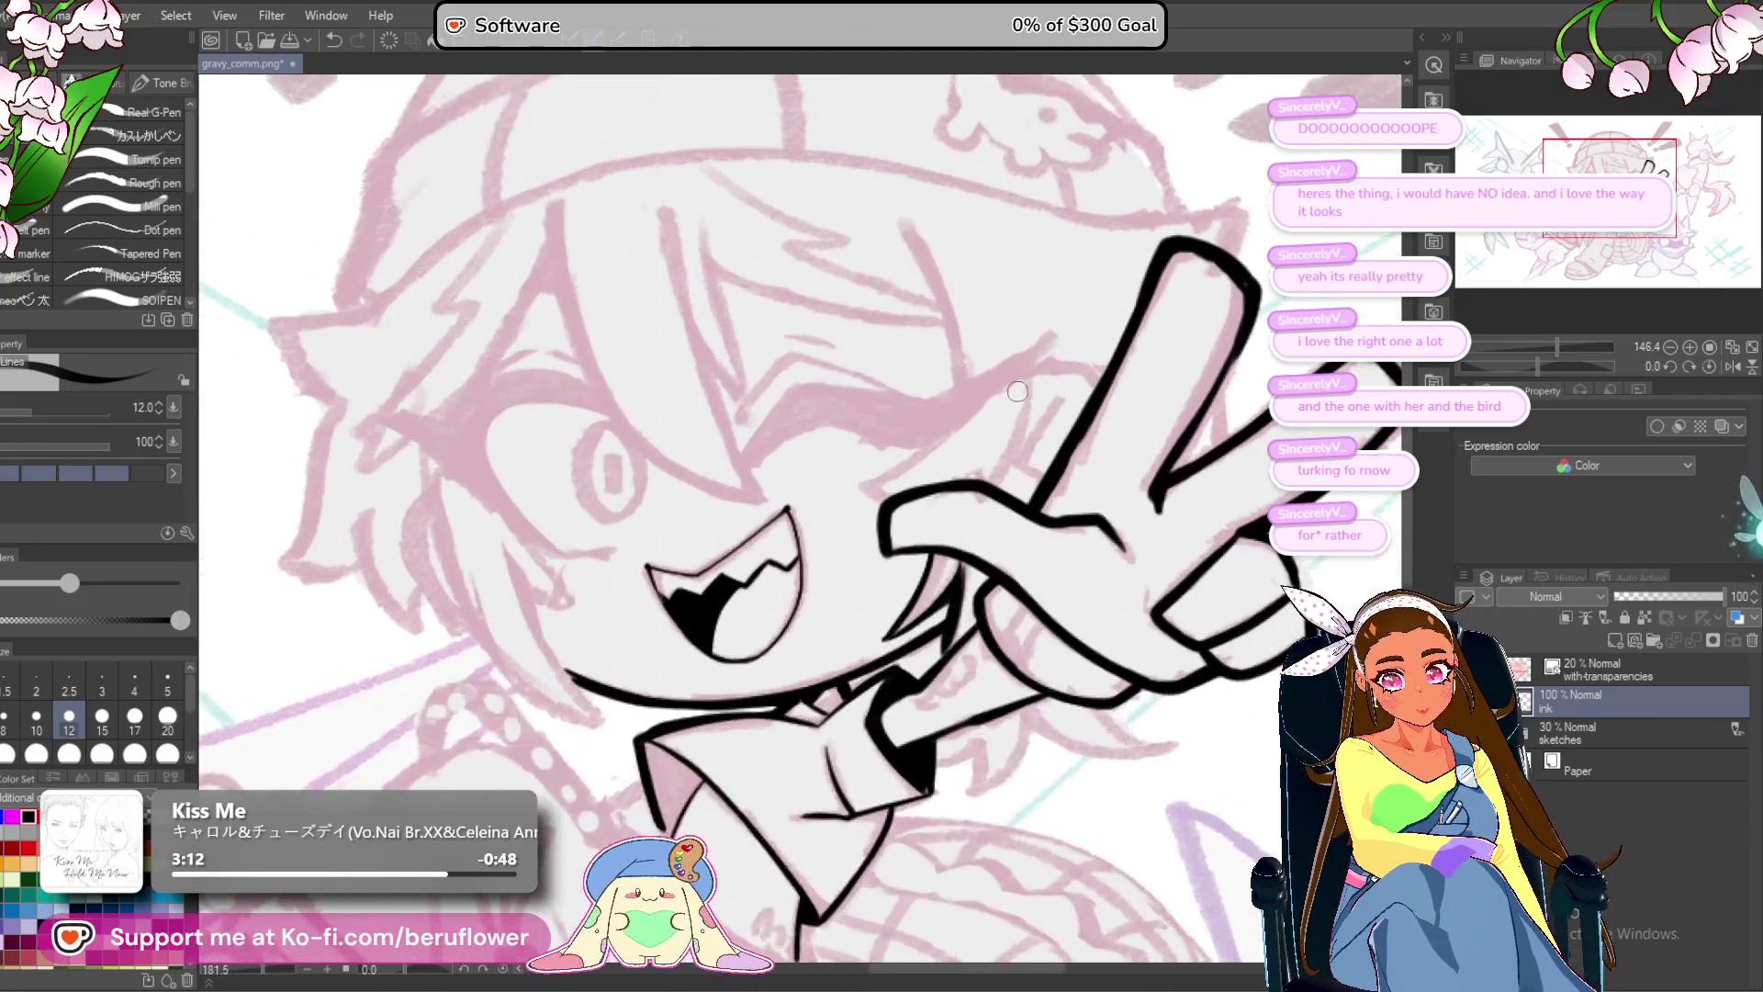
pyautogui.scroll(3, 1018, 391)
pyautogui.moveTo(876, 296); pyautogui.dragTo(930, 438)
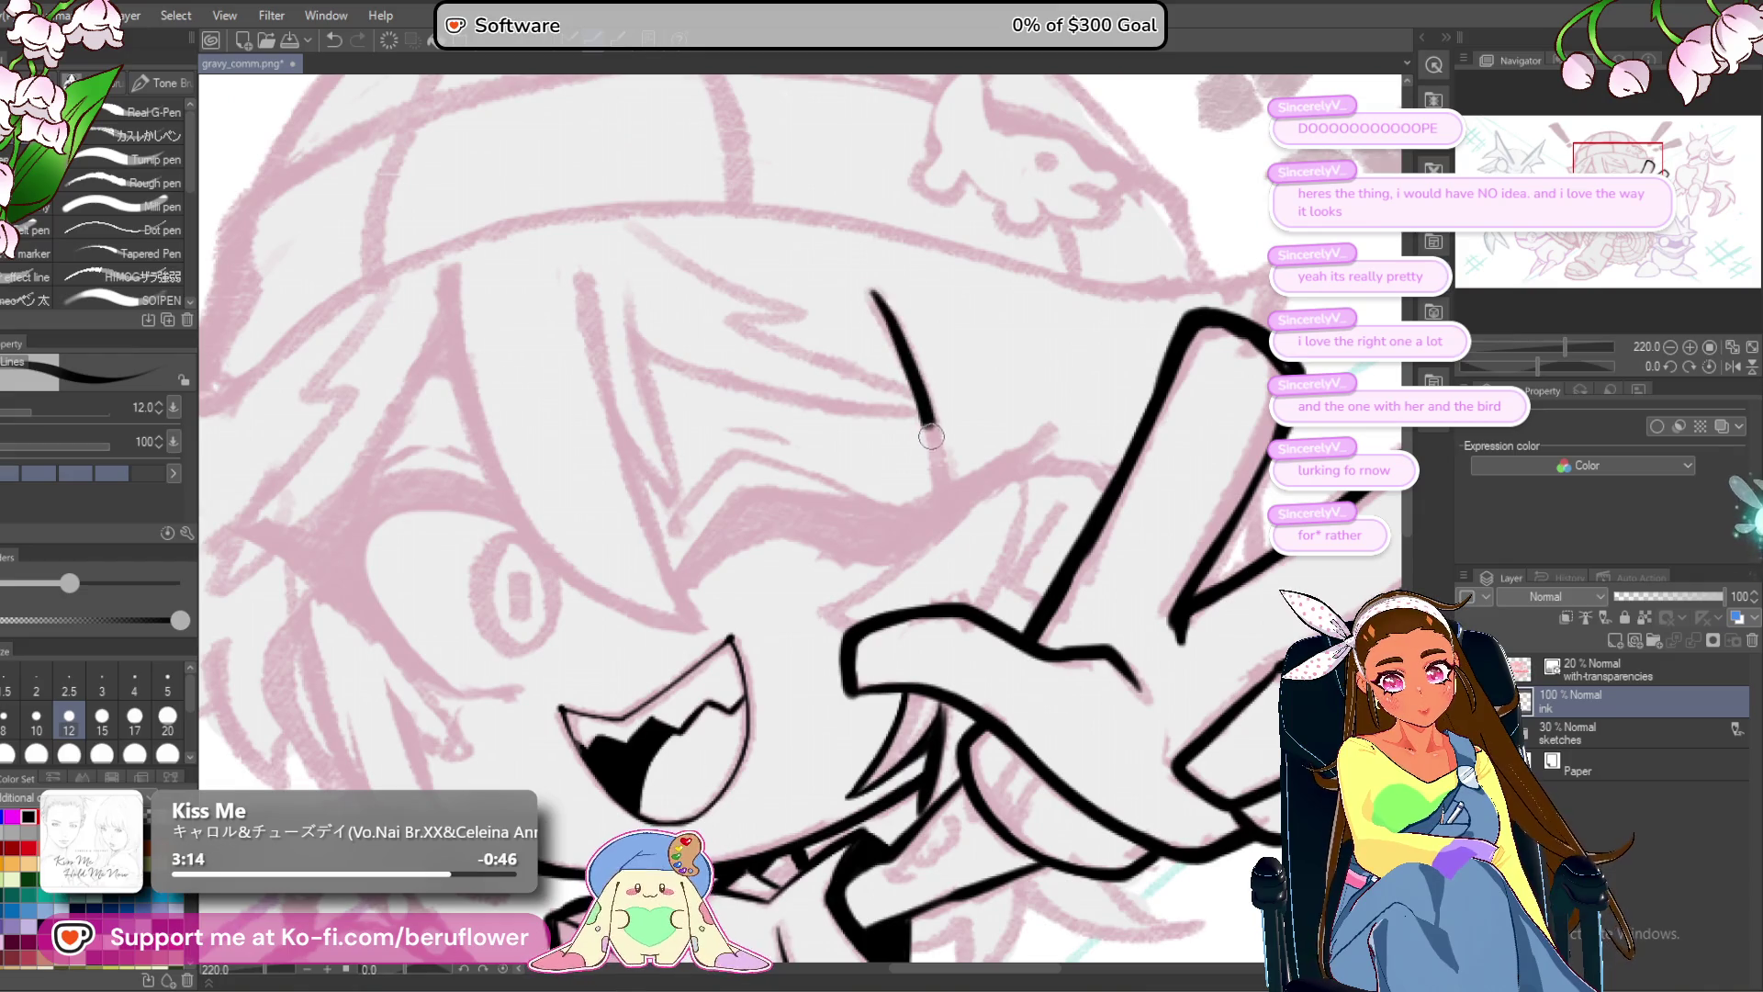
pyautogui.scroll(-4, 953, 420)
pyautogui.scroll(3, 1073, 658)
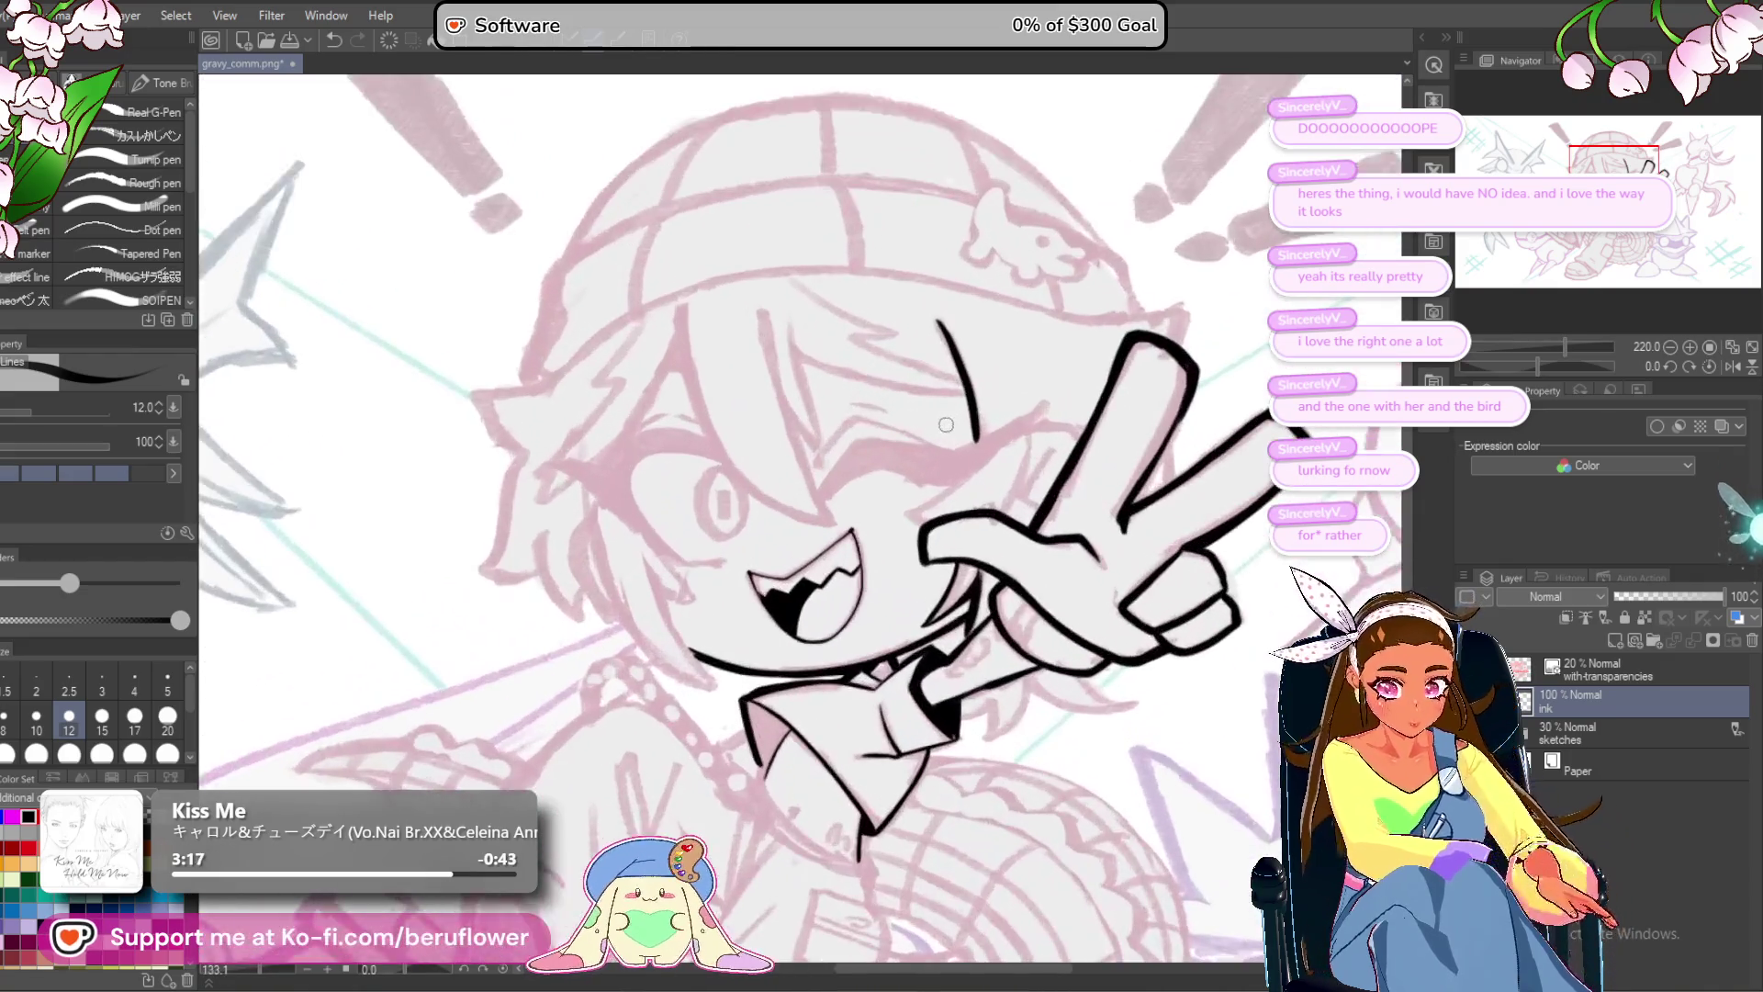
pyautogui.moveTo(1072, 658)
pyautogui.mouseDown()
pyautogui.moveTo(1073, 571)
pyautogui.moveTo(993, 592)
pyautogui.moveTo(953, 571)
pyautogui.moveTo(922, 677)
pyautogui.mouseUp()
pyautogui.scroll(3, 922, 677)
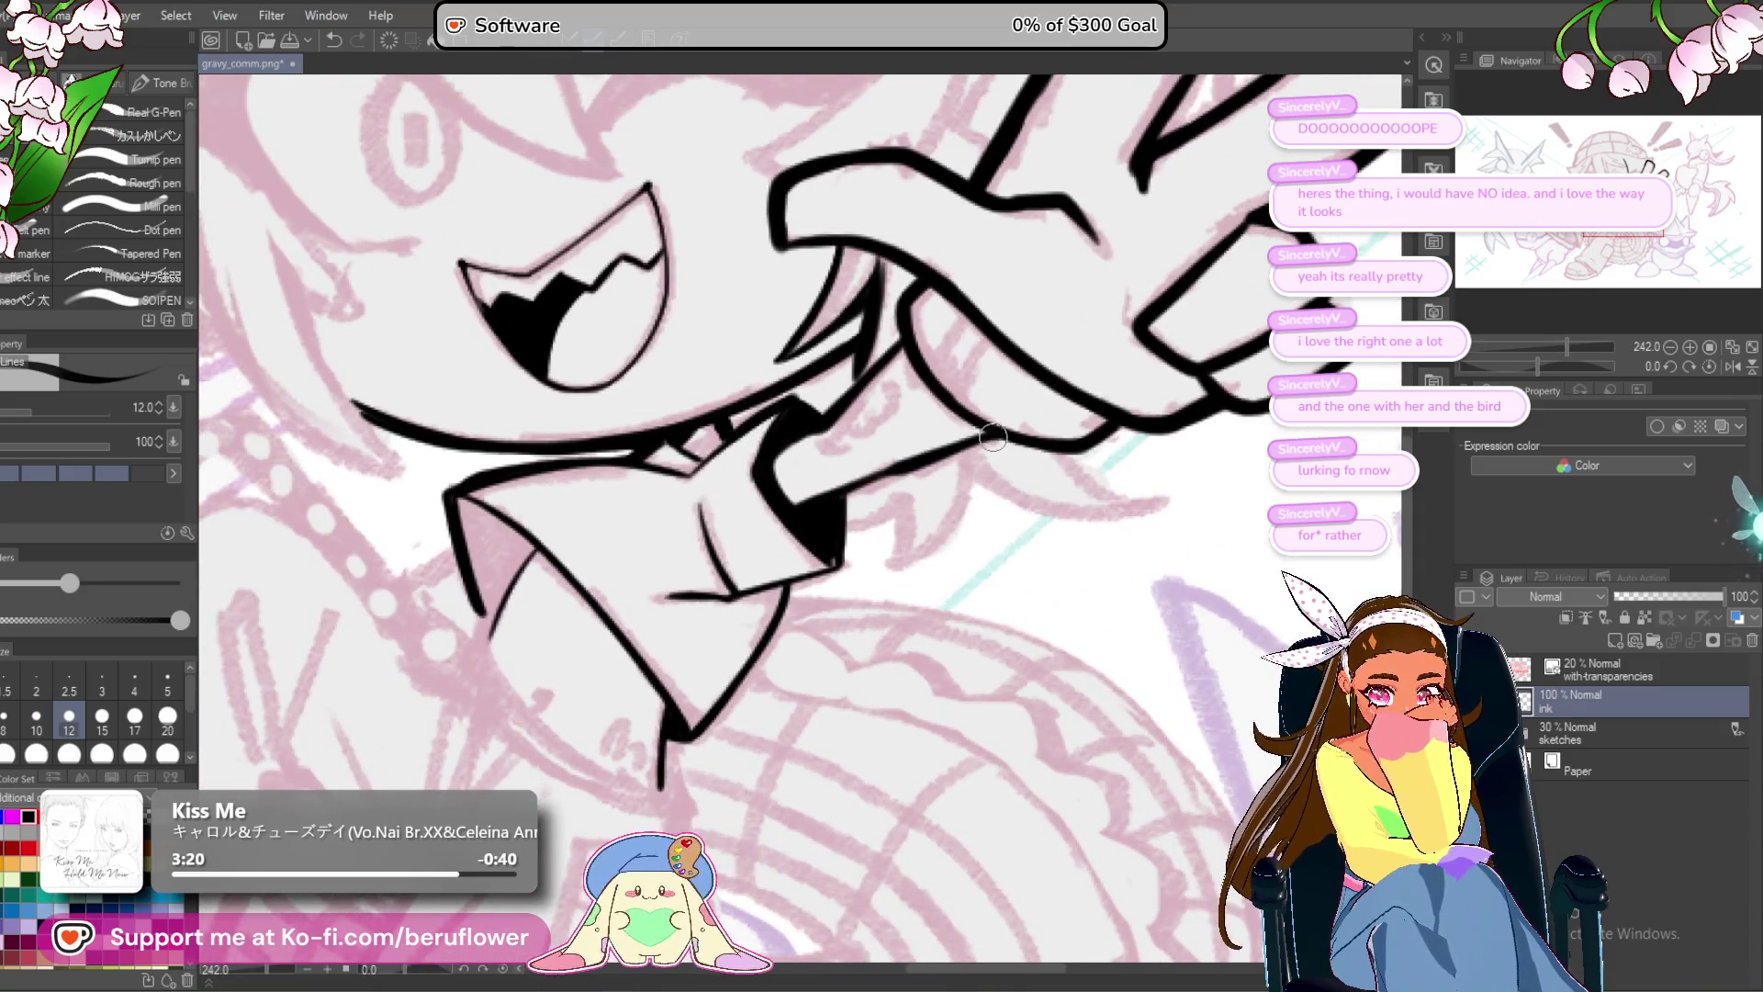
pyautogui.moveTo(833, 562); pyautogui.dragTo(948, 467)
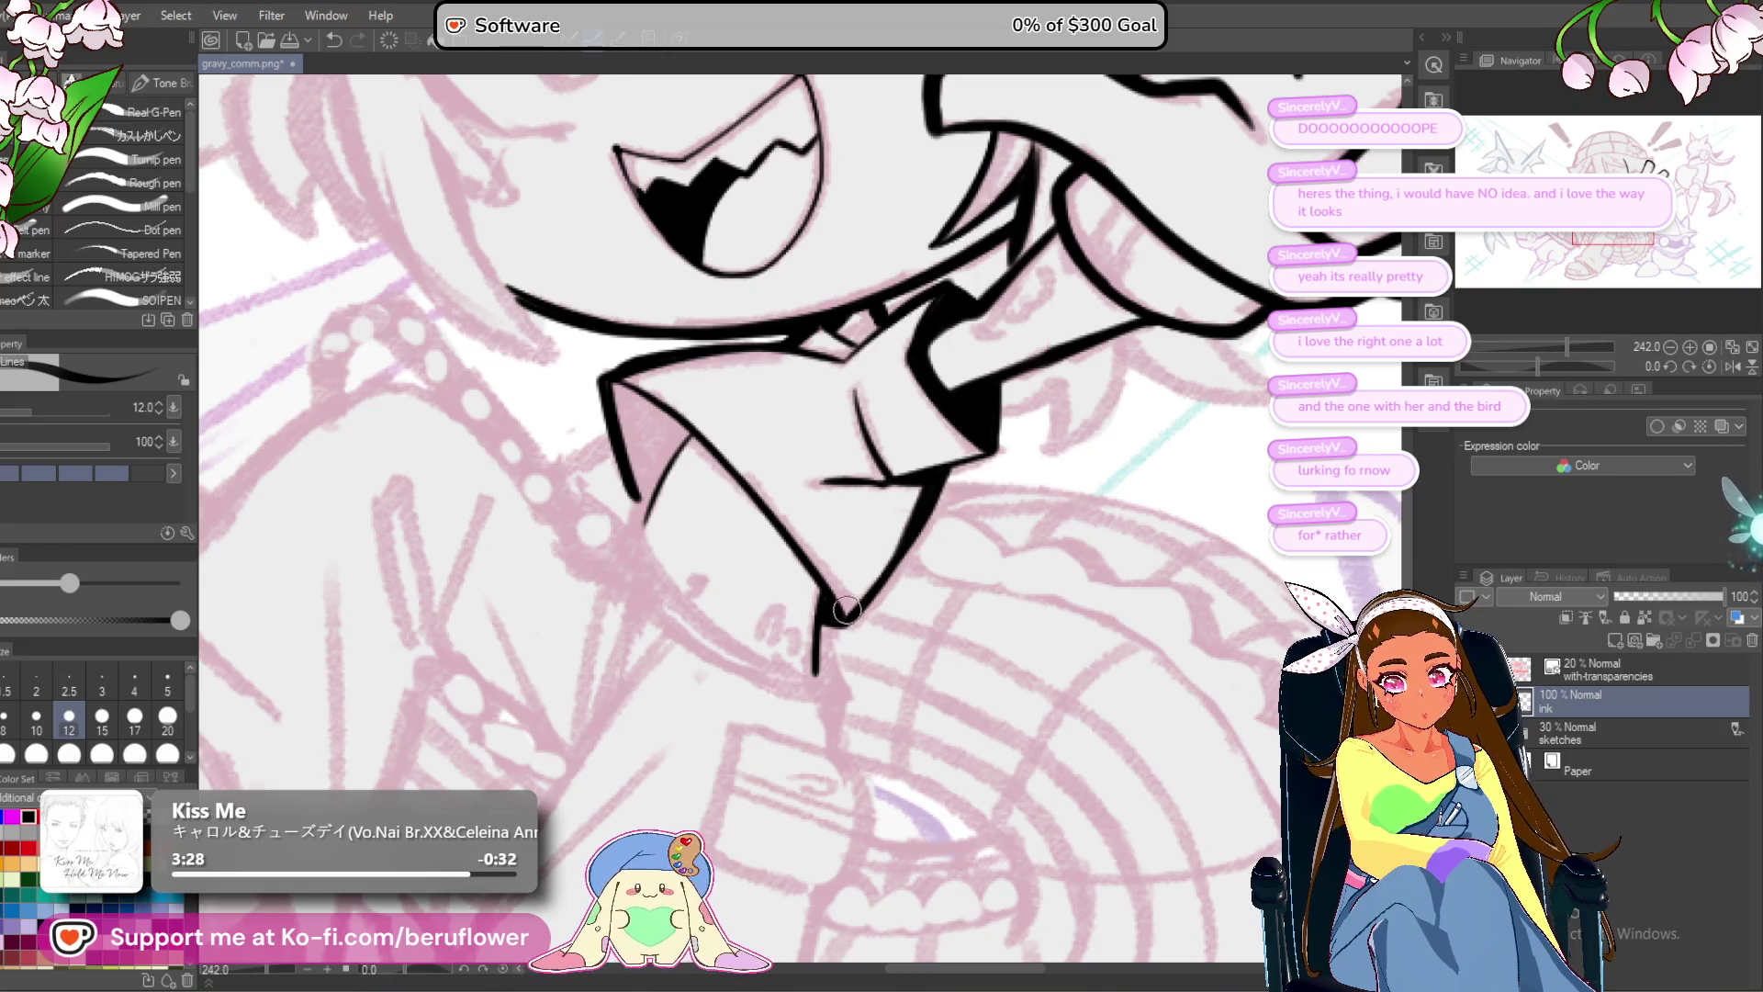
# Ink the collar V's left edge and fill that side solid black.
pyautogui.moveTo(918, 511); pyautogui.dragTo(988, 472)
pyautogui.moveTo(708, 447); pyautogui.dragTo(714, 468)
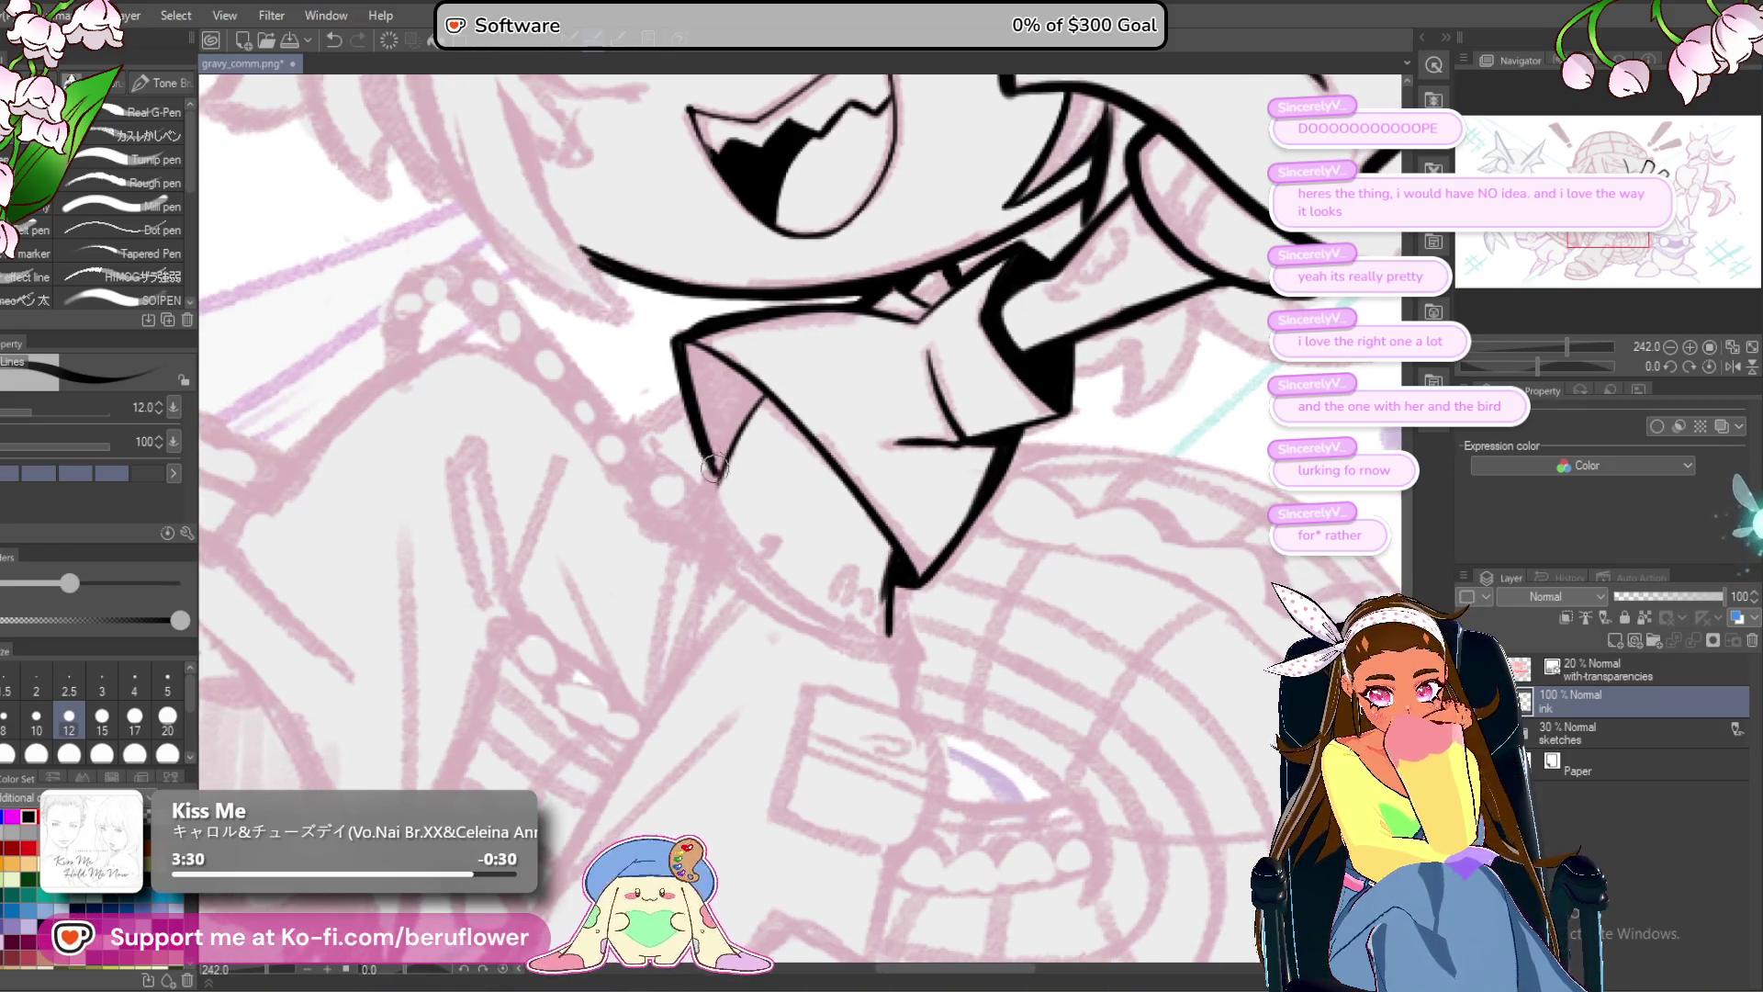
pyautogui.moveTo(695, 347)
pyautogui.mouseDown()
pyautogui.moveTo(713, 434)
pyautogui.moveTo(737, 415)
pyautogui.mouseUp()
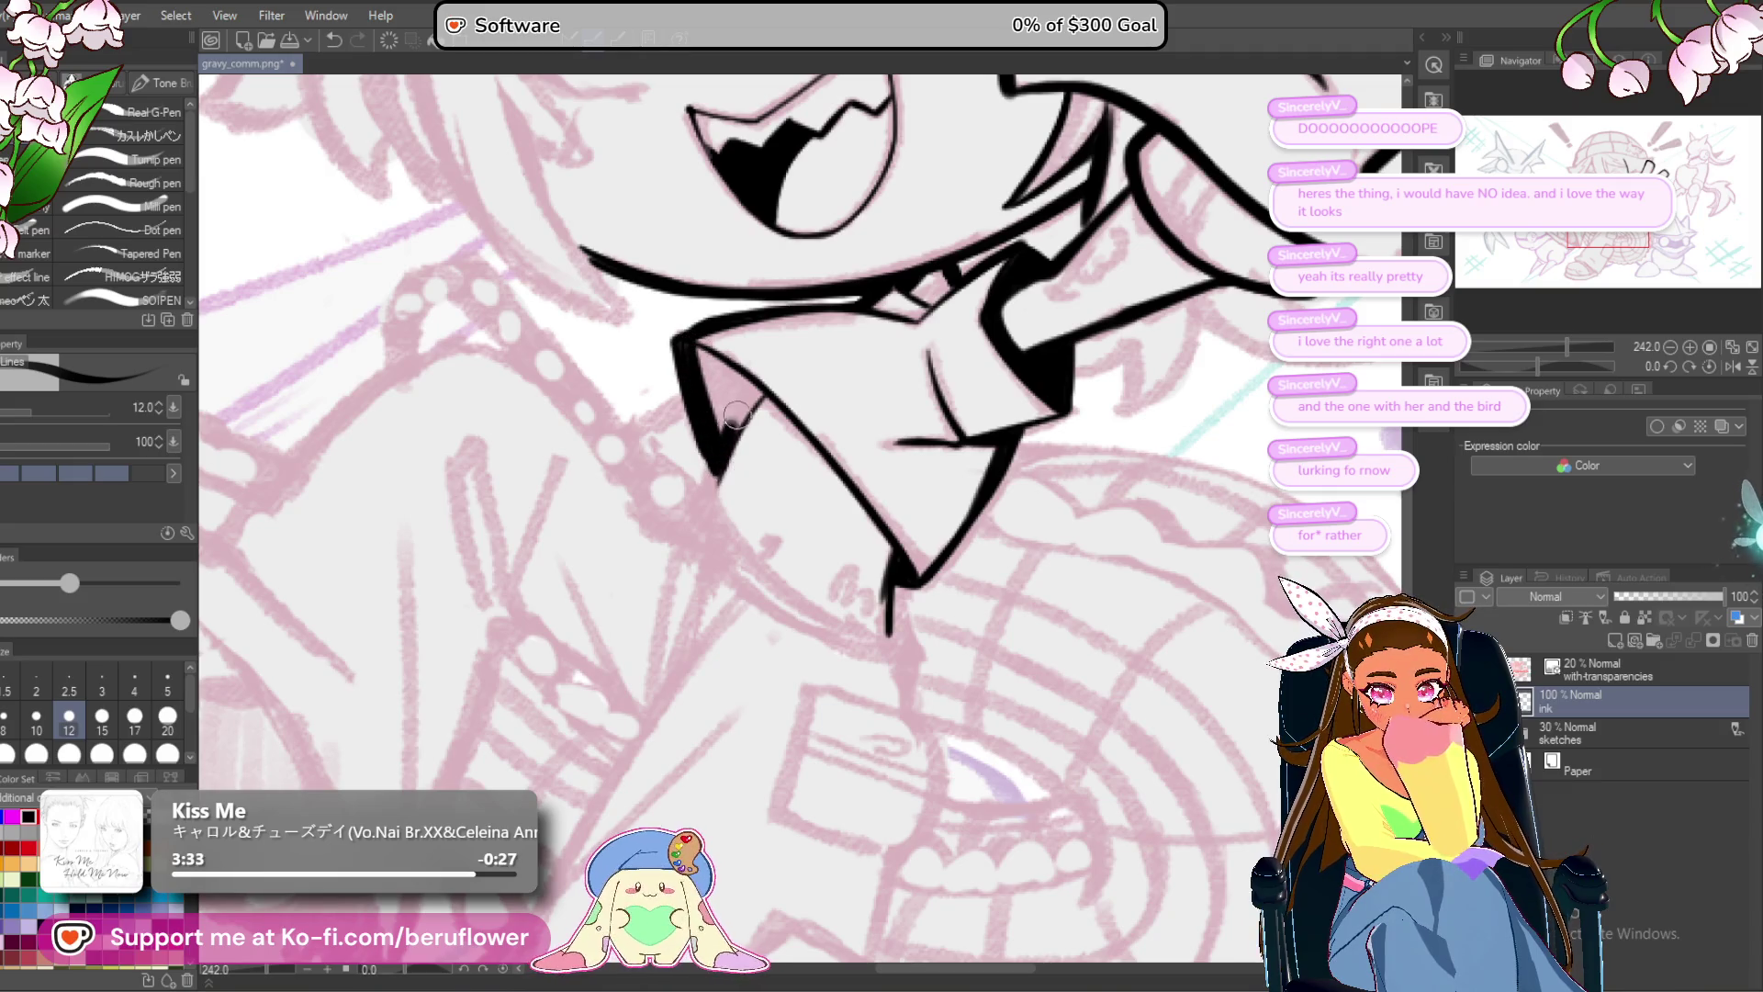
pyautogui.moveTo(696, 346)
pyautogui.mouseDown()
pyautogui.moveTo(730, 405)
pyautogui.moveTo(744, 386)
pyautogui.moveTo(698, 368)
pyautogui.moveTo(717, 470)
pyautogui.mouseUp()
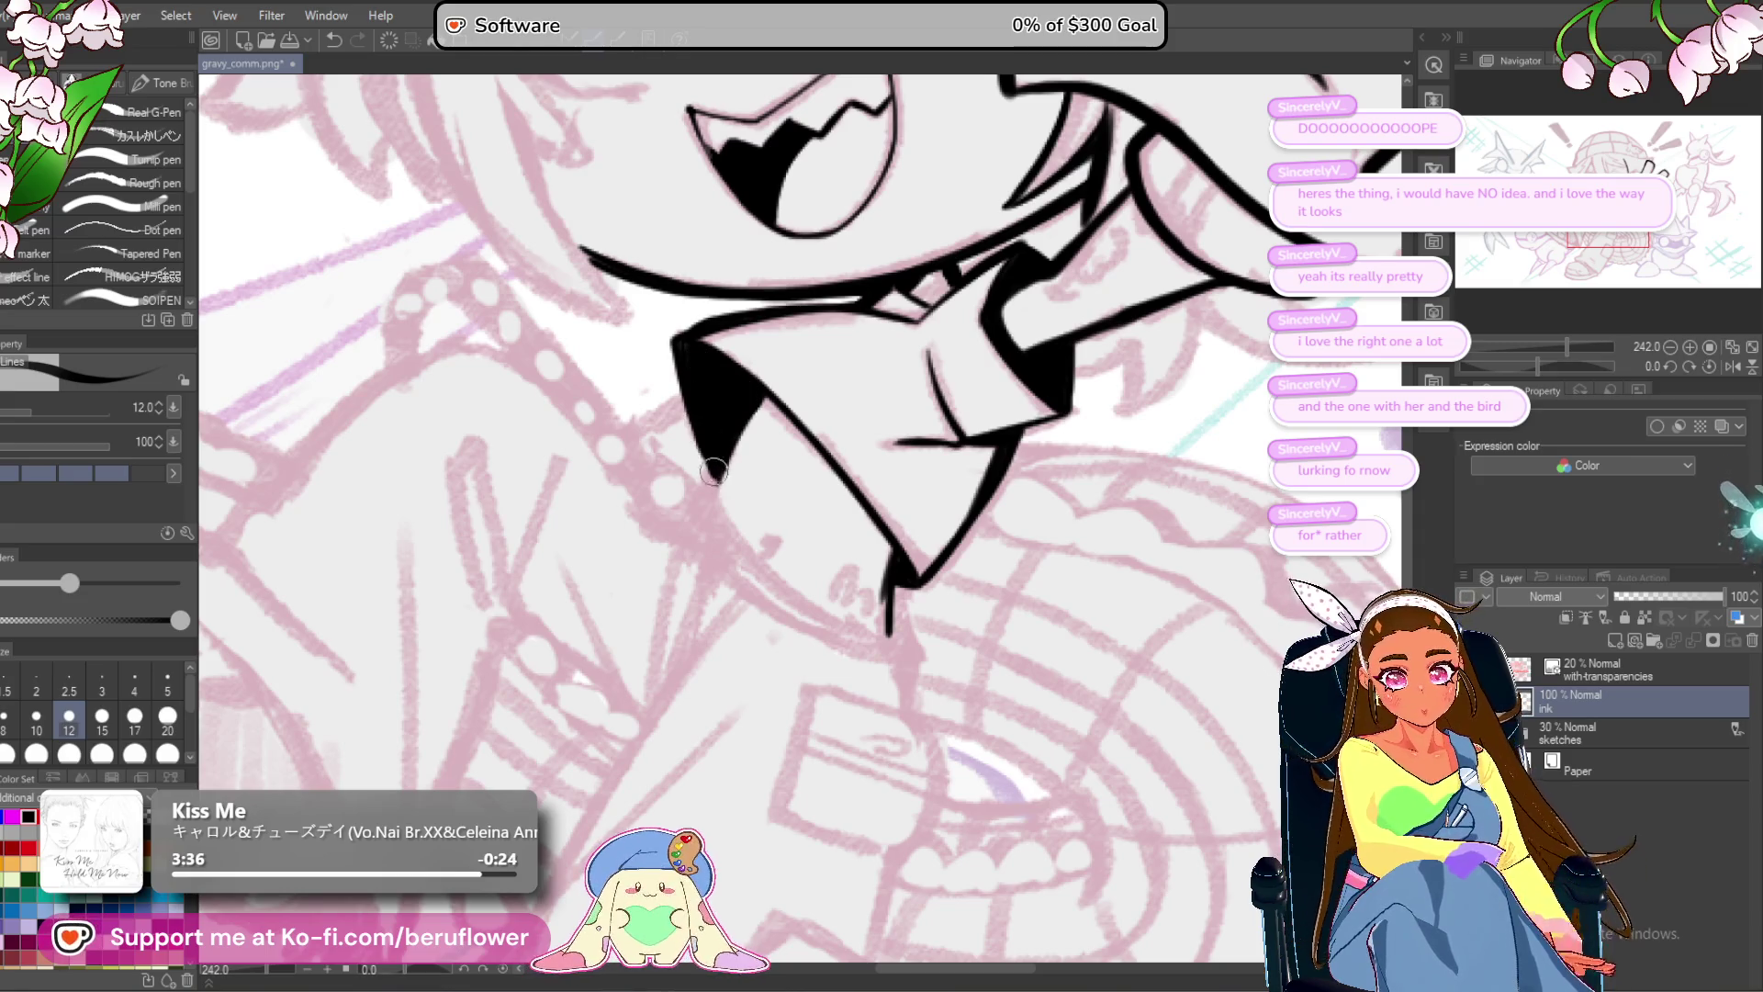
pyautogui.scroll(-5, 716, 440)
pyautogui.scroll(2, 1004, 626)
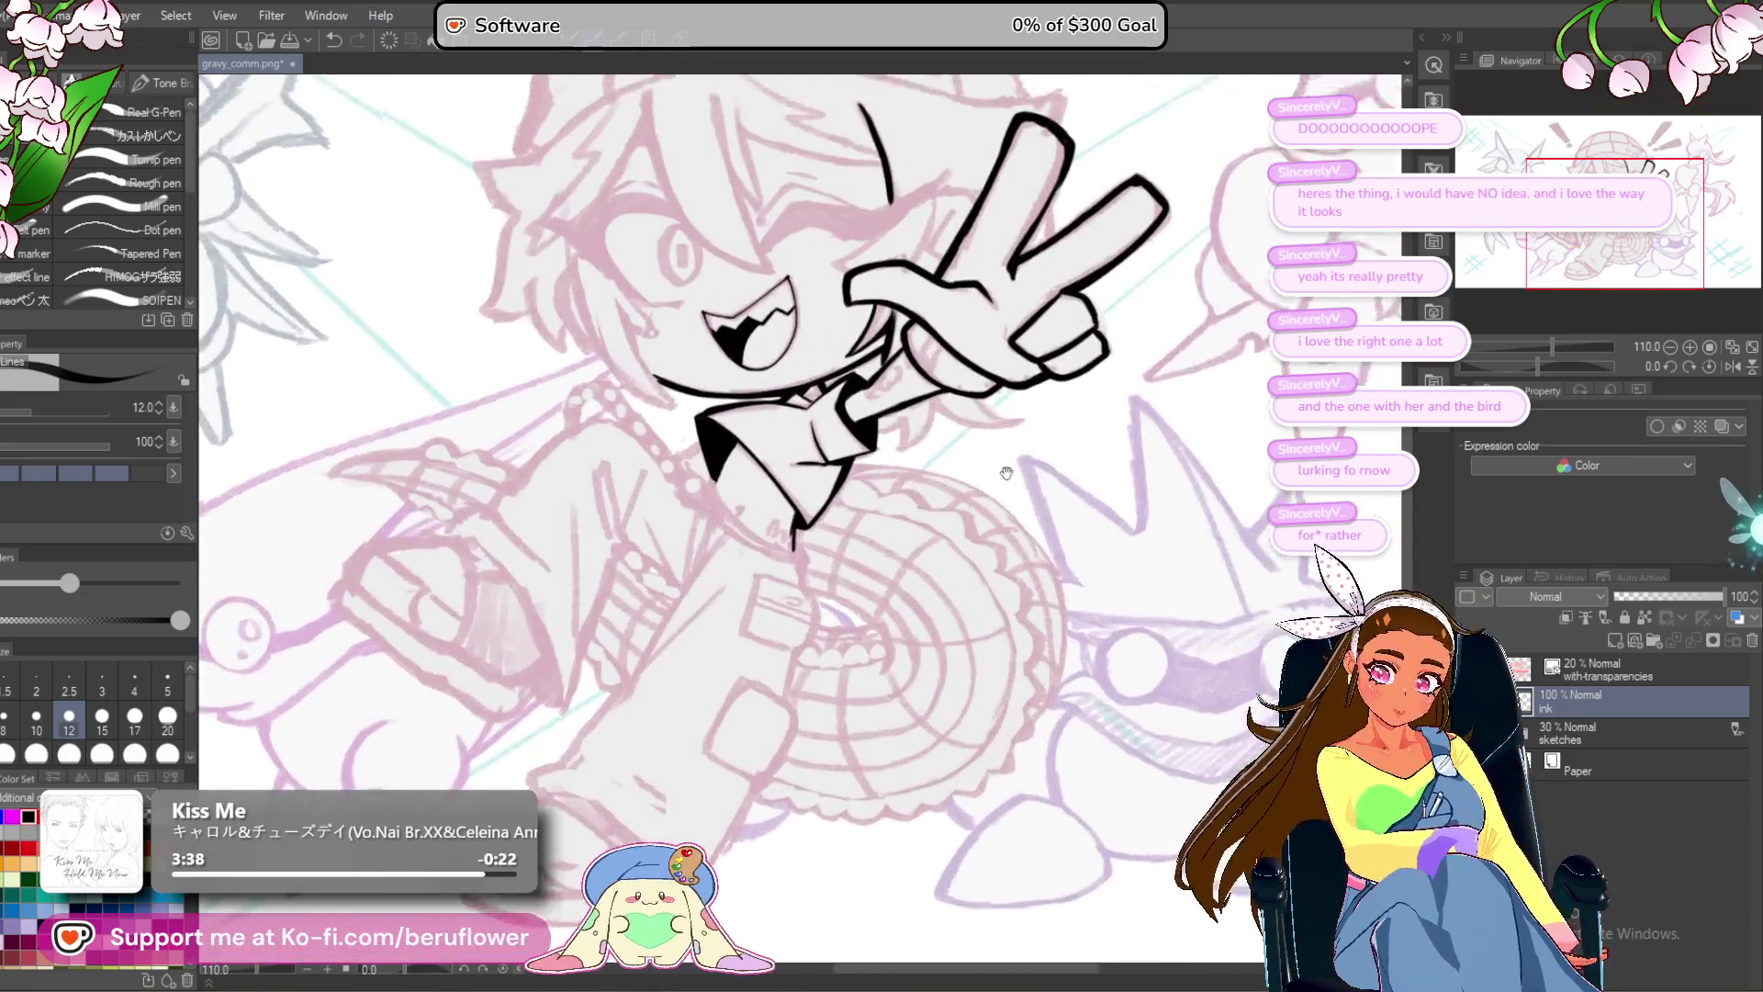
pyautogui.scroll(4, 986, 643)
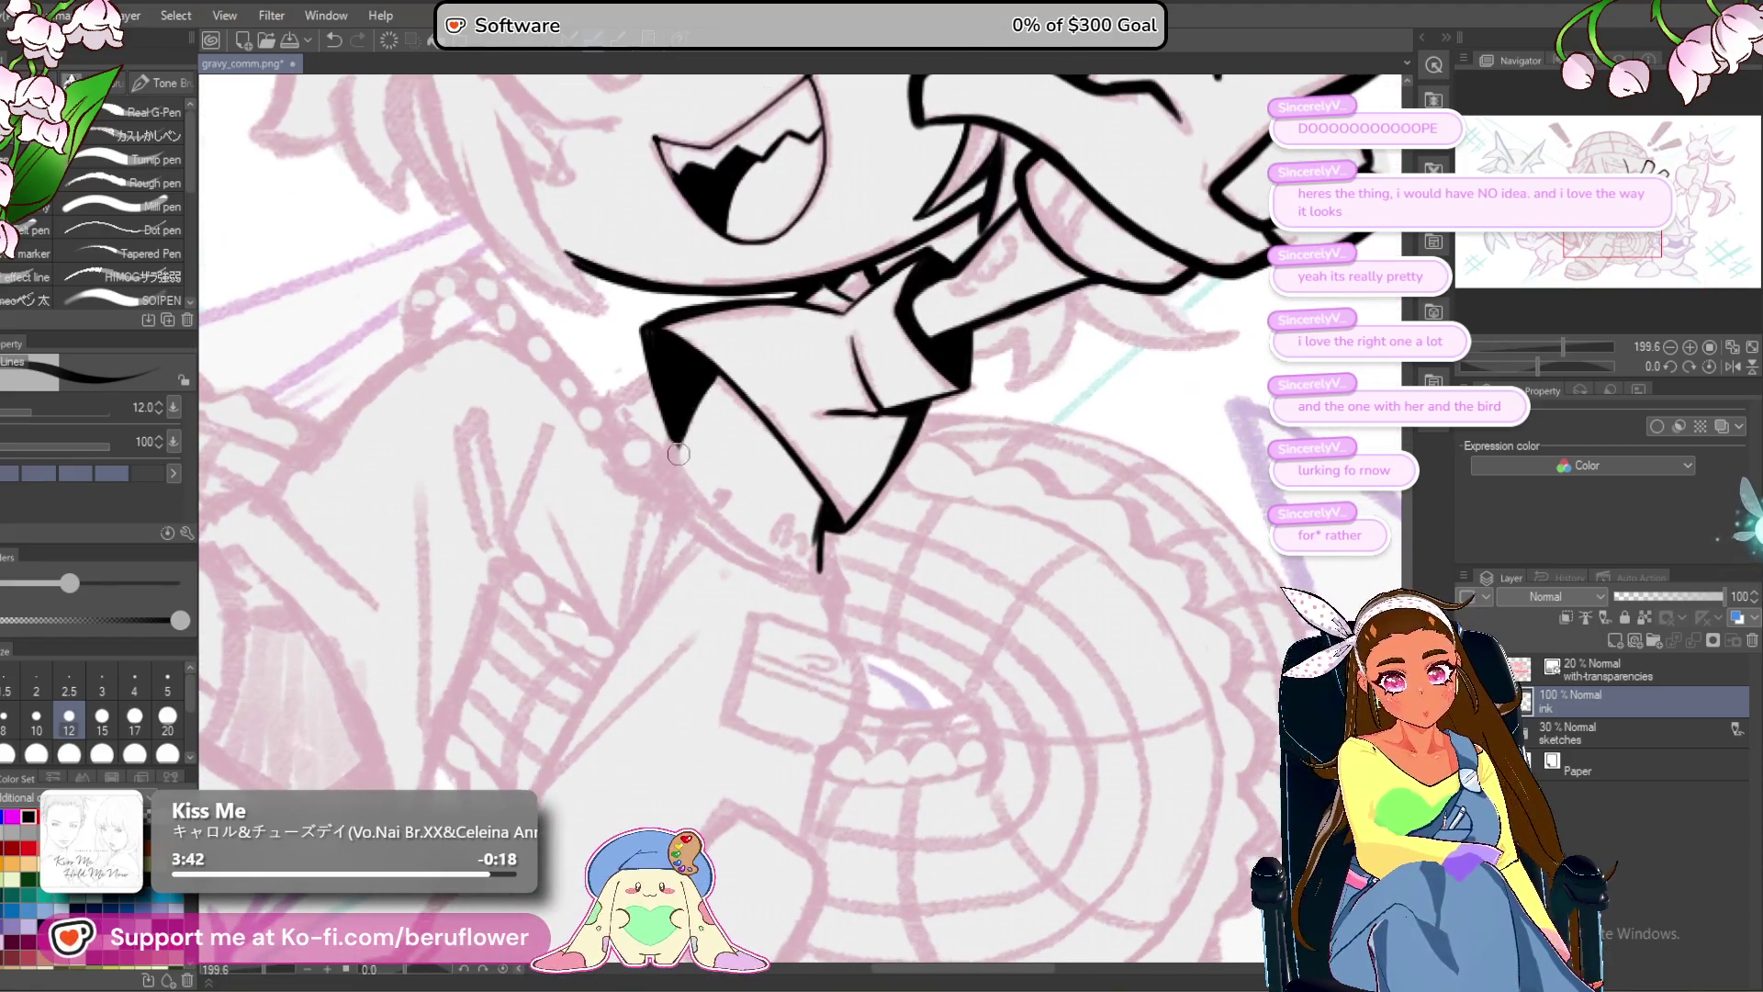
# Extend the collar's left edge downward and draw a line curving under the chin.
pyautogui.moveTo(678, 443); pyautogui.dragTo(723, 520)
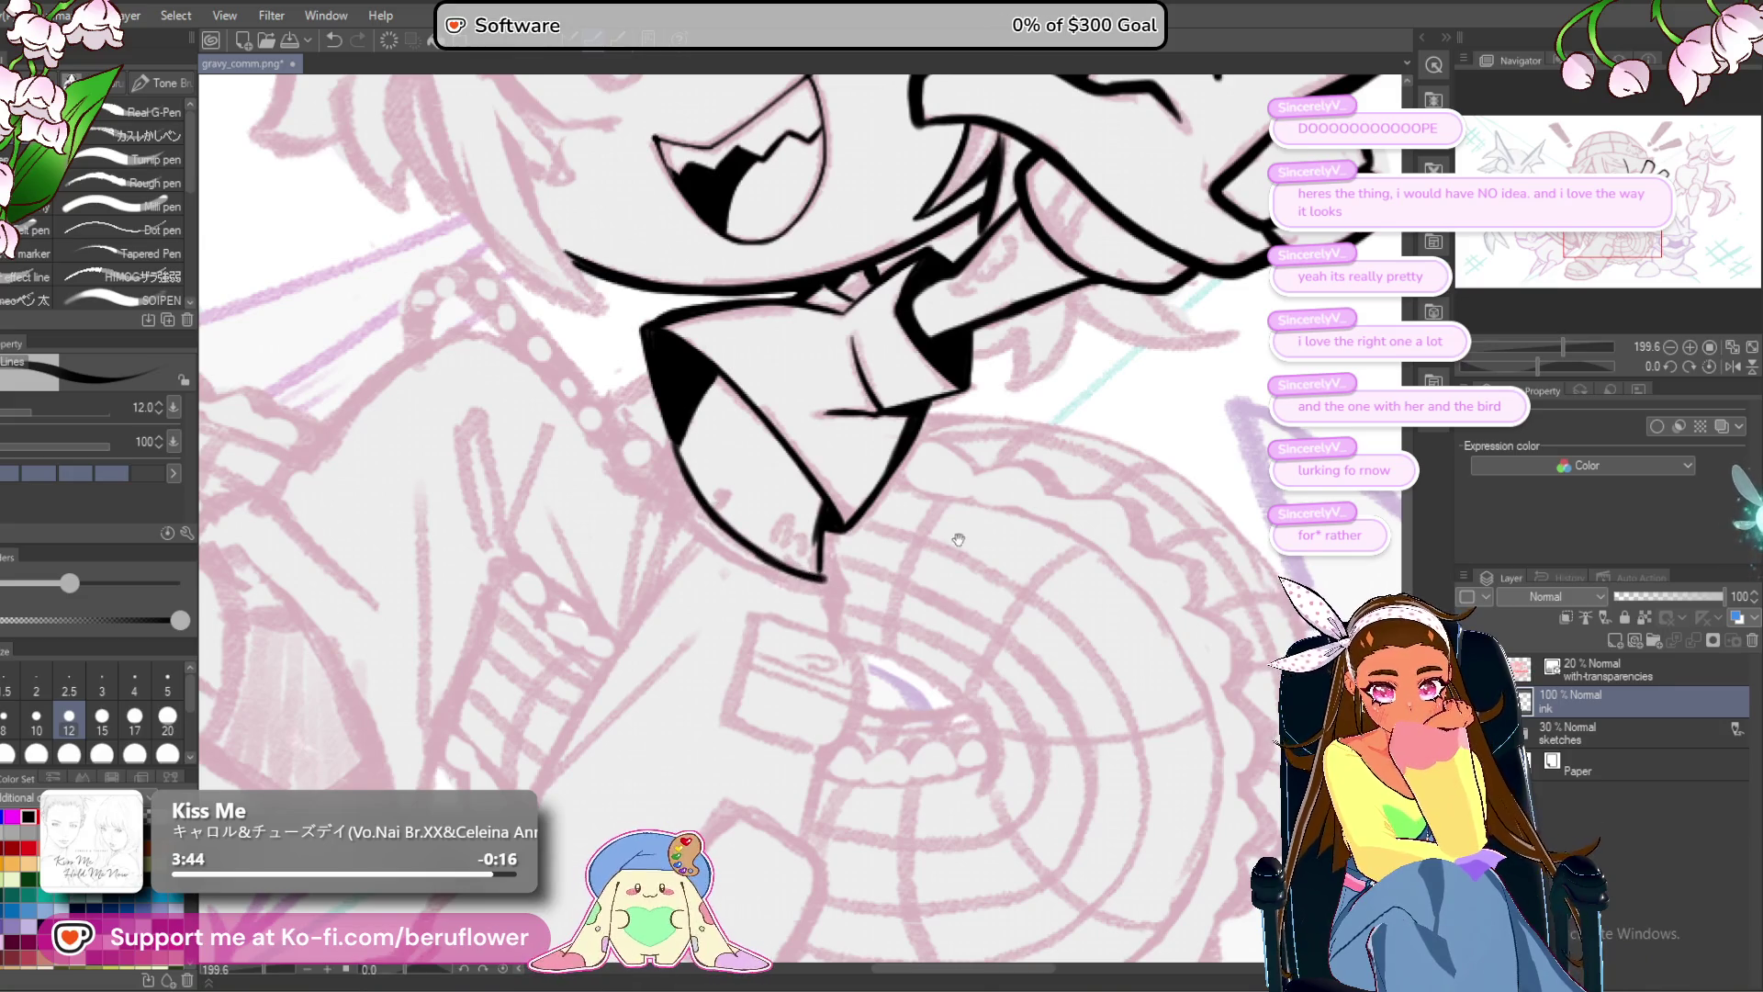
pyautogui.moveTo(958, 540); pyautogui.dragTo(915, 517)
pyautogui.scroll(-5, 785, 487)
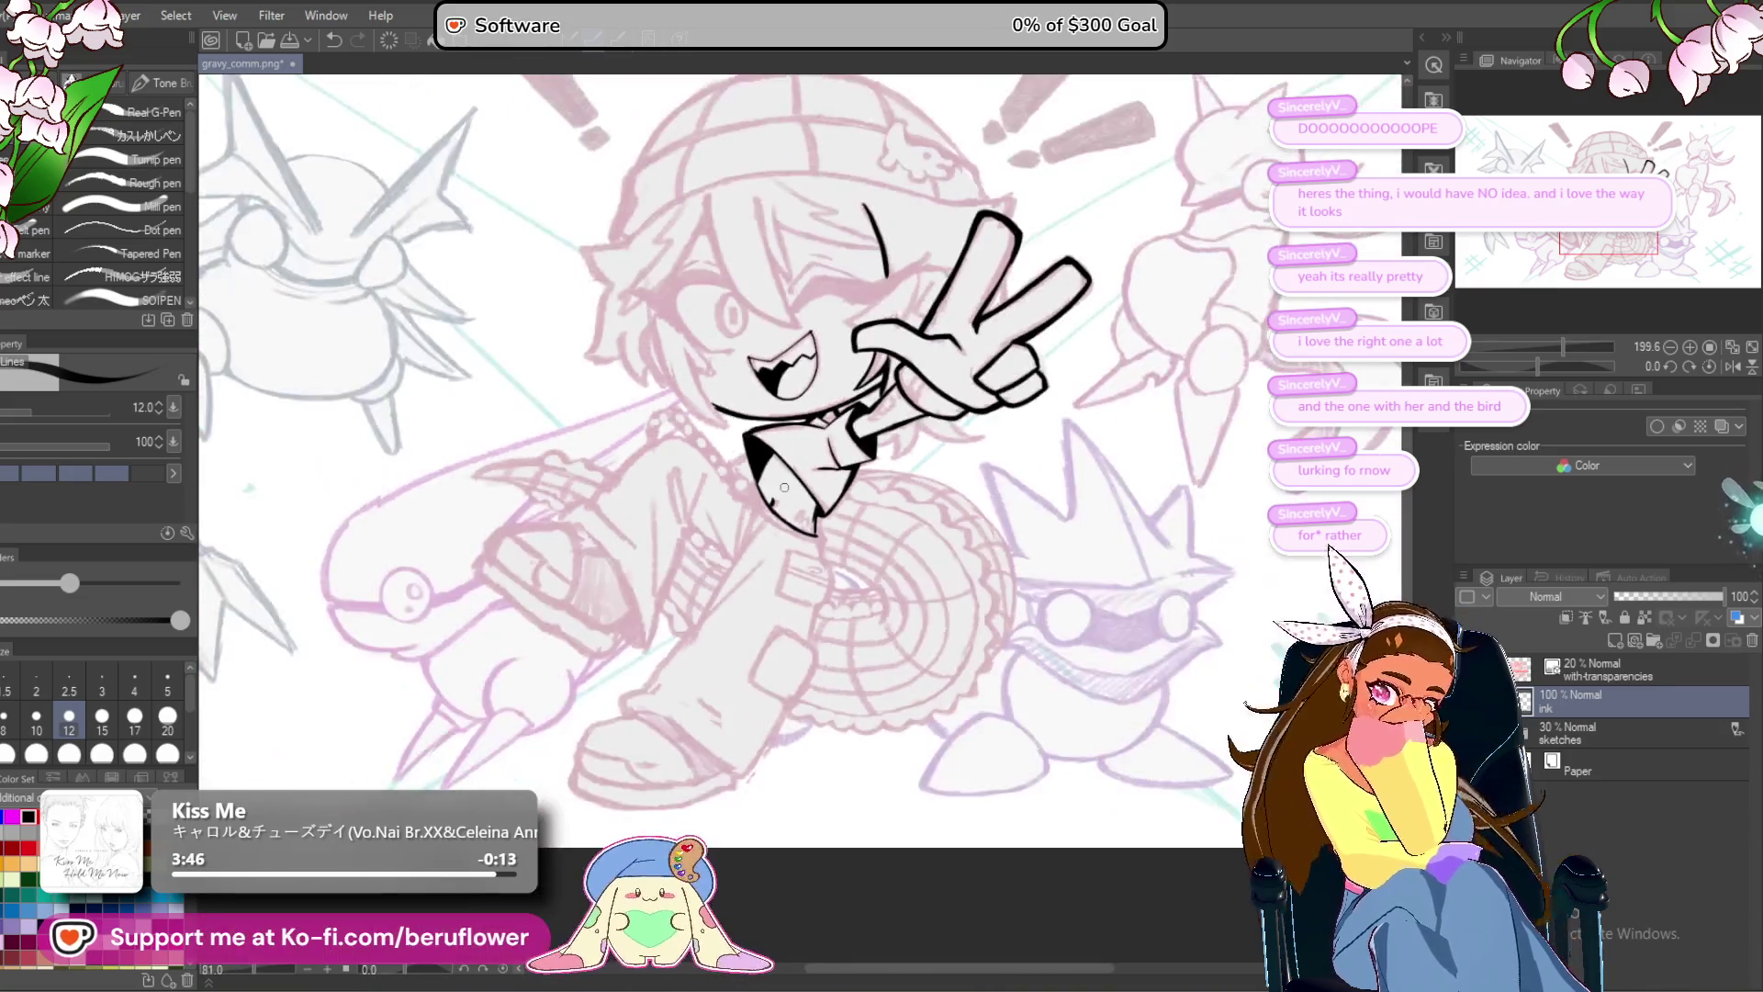
pyautogui.scroll(4, 1086, 526)
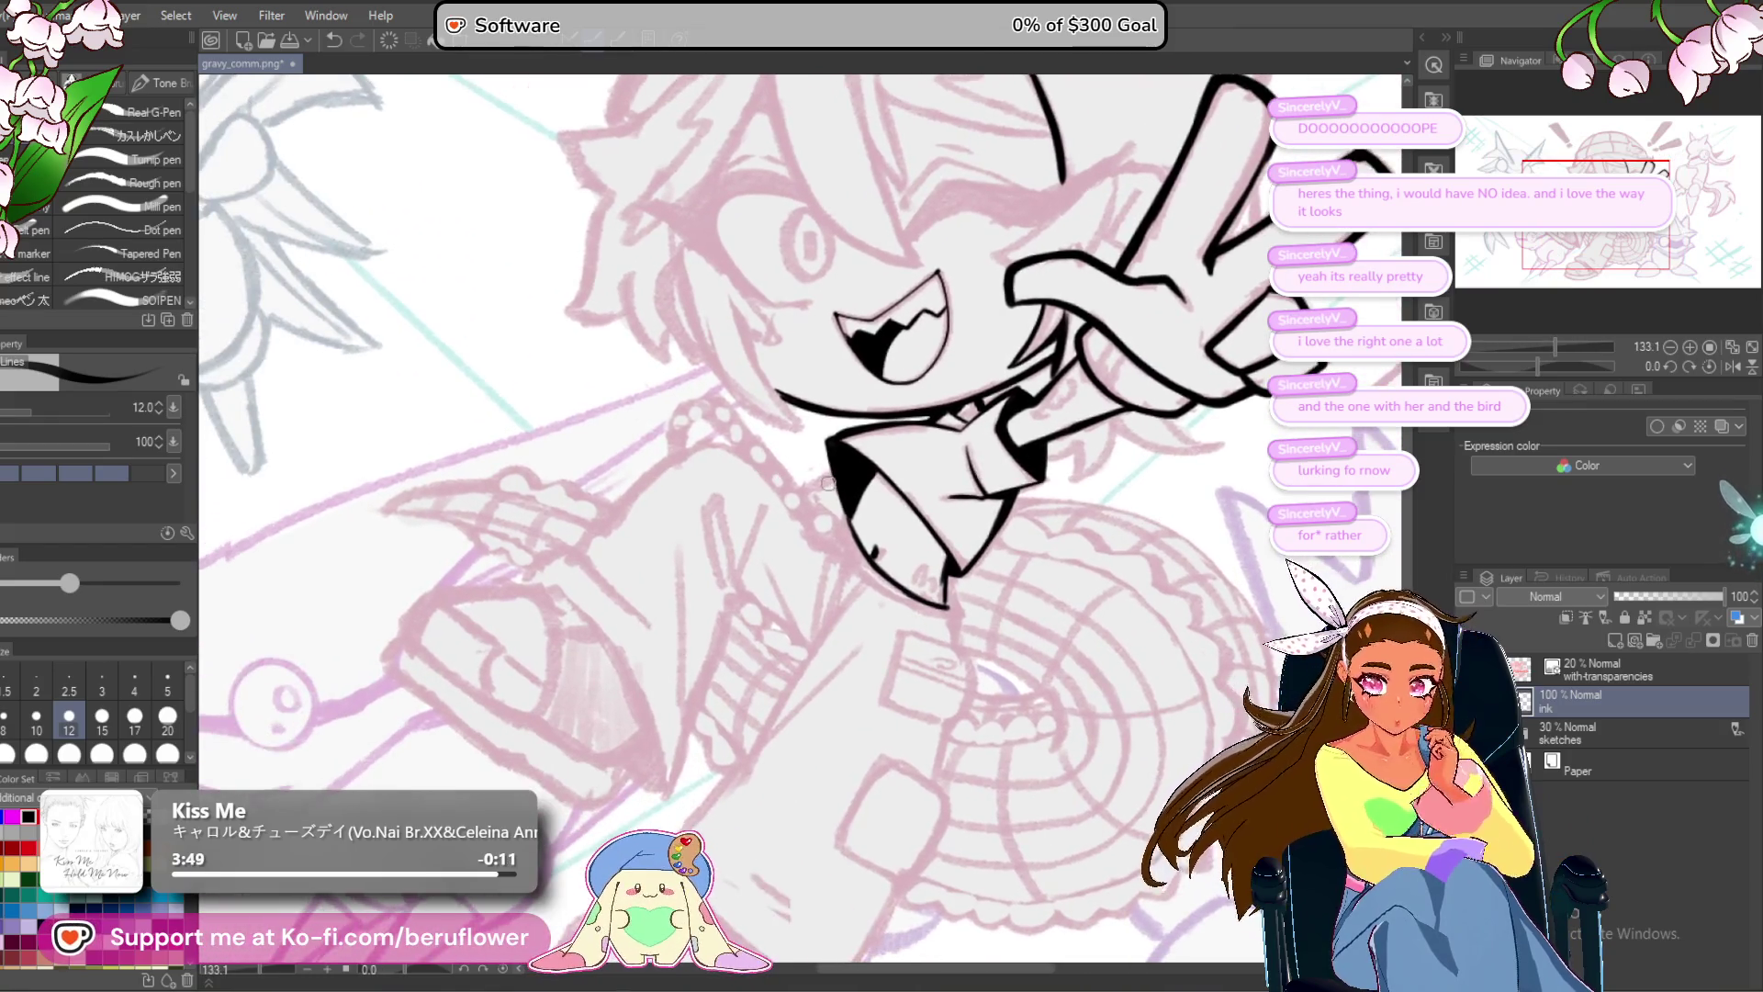
pyautogui.moveTo(1095, 521); pyautogui.dragTo(1046, 503)
pyautogui.moveTo(804, 533)
pyautogui.mouseDown()
pyautogui.moveTo(830, 518)
pyautogui.moveTo(767, 487)
pyautogui.moveTo(872, 479)
pyautogui.mouseUp()
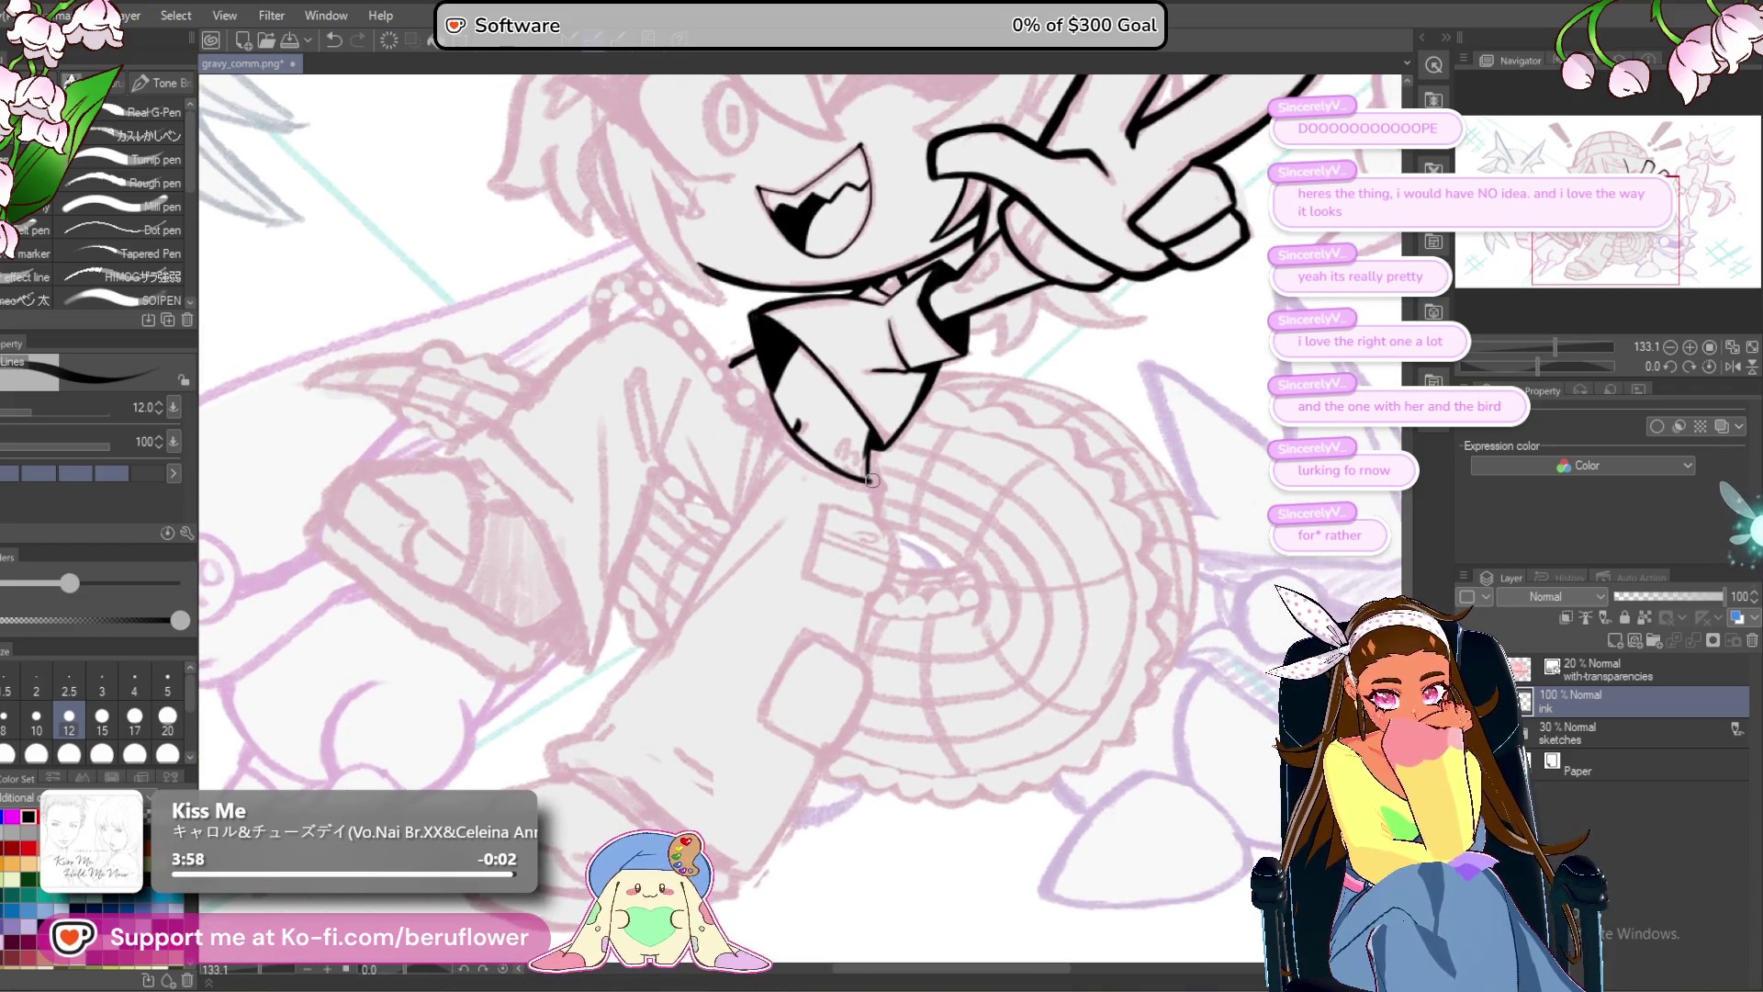
pyautogui.moveTo(774, 407)
pyautogui.mouseDown()
pyautogui.moveTo(836, 479)
pyautogui.moveTo(873, 492)
pyautogui.mouseUp()
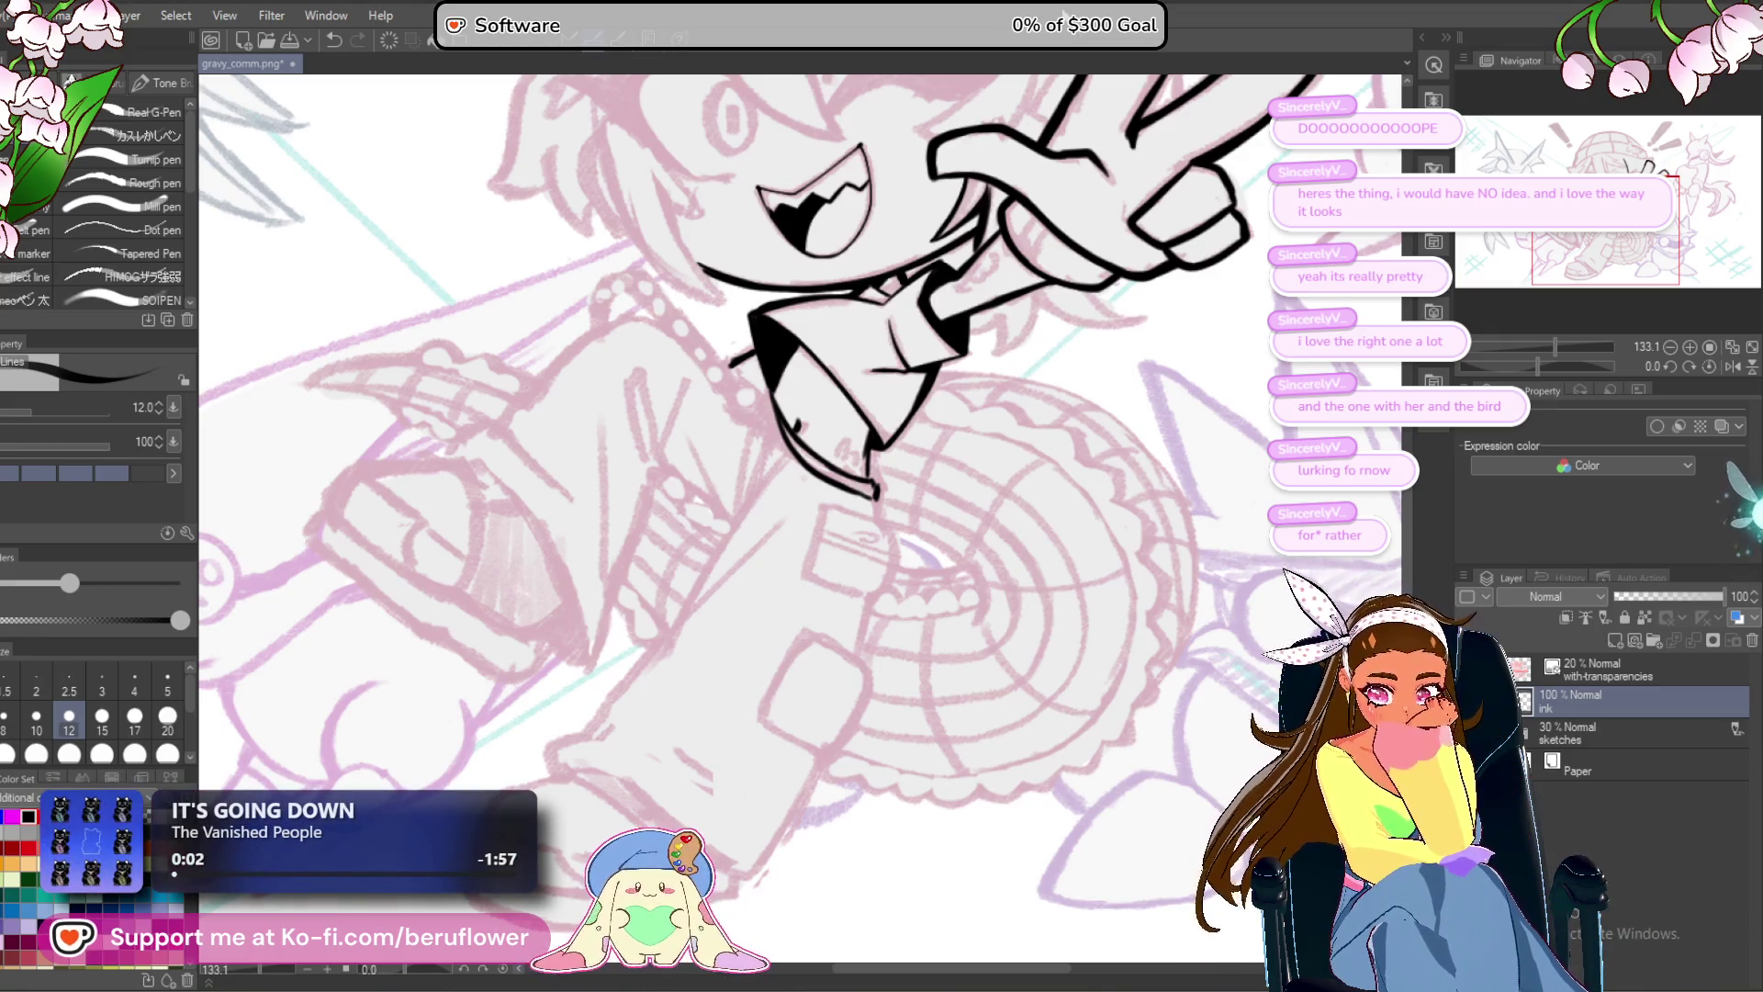
pyautogui.scroll(2, 871, 479)
# Thicken the collar tip and outline the small box with its curved right side.
pyautogui.scroll(2, 872, 475)
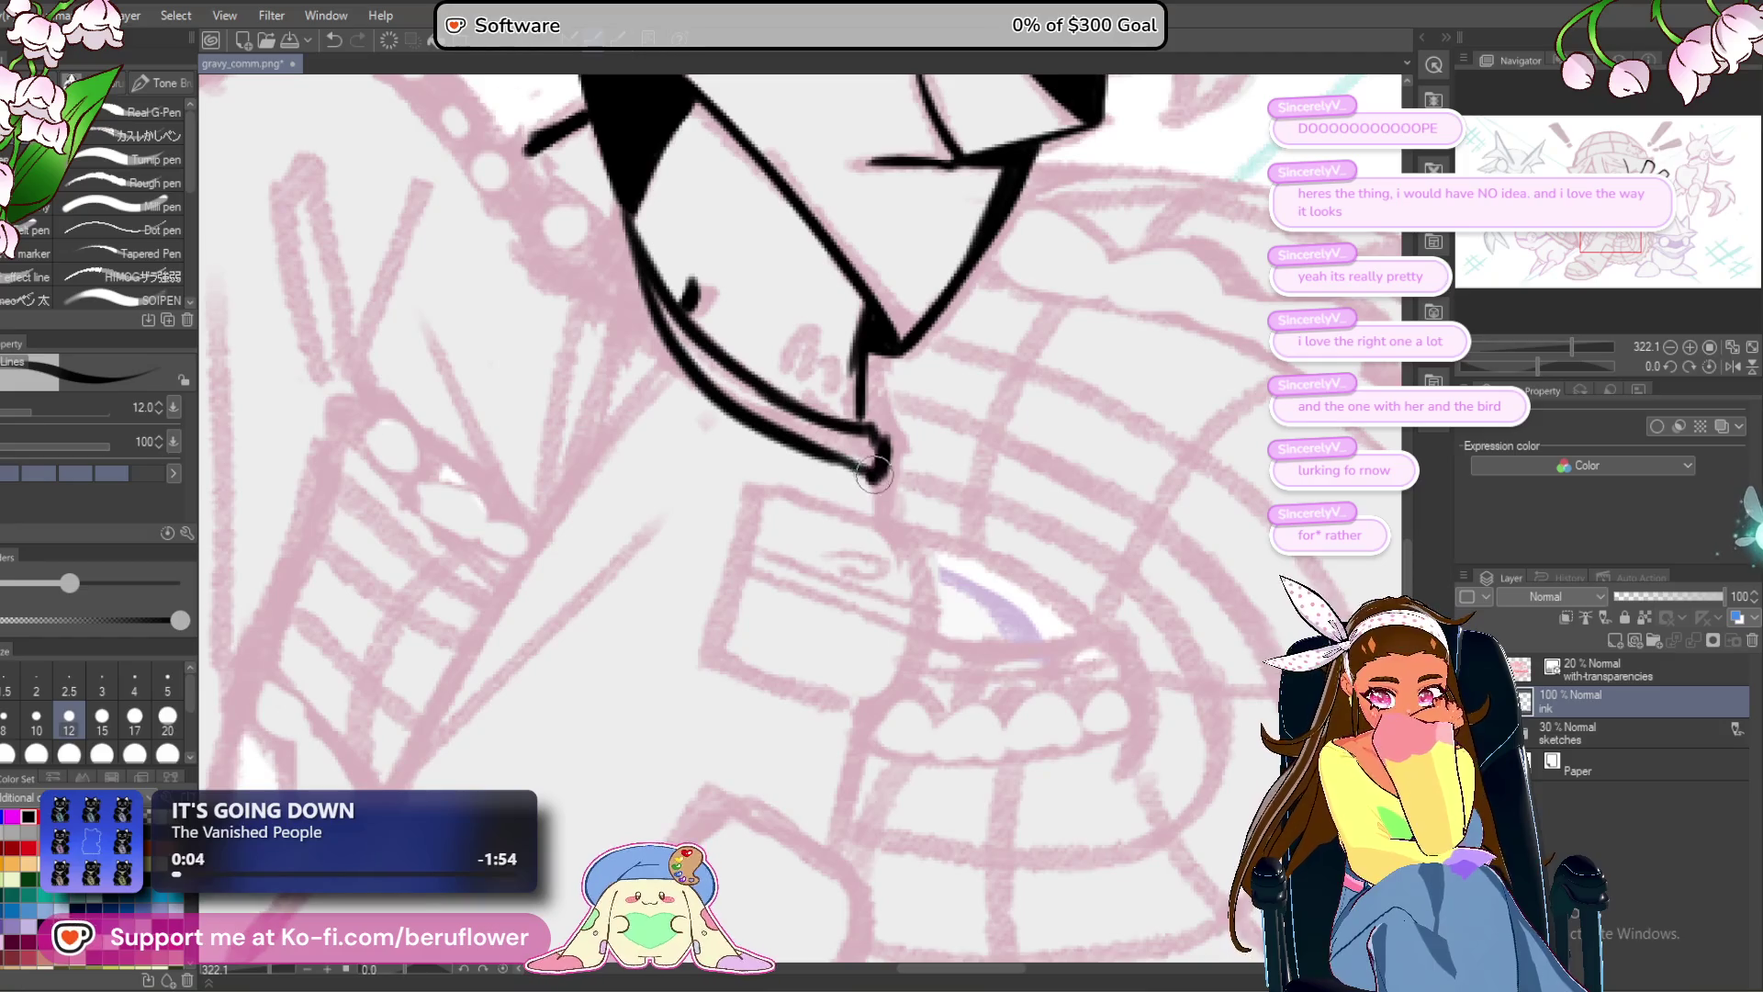
pyautogui.moveTo(880, 431); pyautogui.dragTo(884, 478)
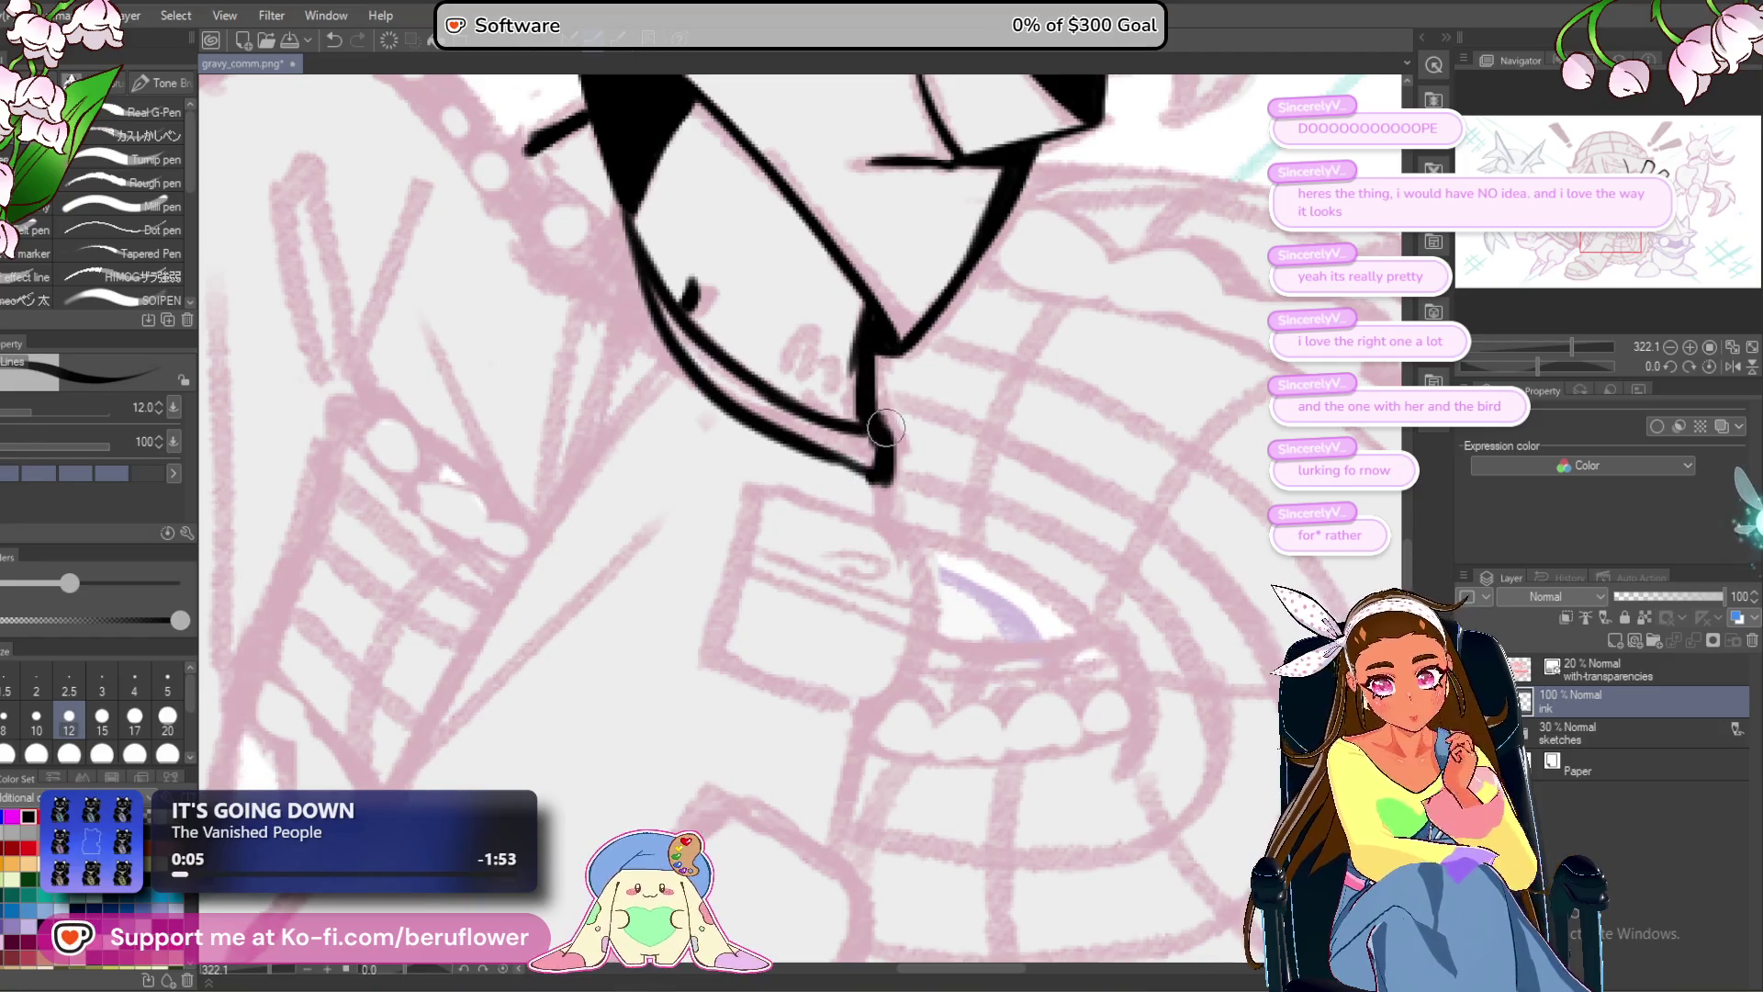
pyautogui.moveTo(885, 504); pyautogui.dragTo(910, 396)
pyautogui.moveTo(790, 376); pyautogui.dragTo(937, 446)
pyautogui.moveTo(959, 549); pyautogui.dragTo(926, 485)
pyautogui.moveTo(889, 347)
pyautogui.mouseDown()
pyautogui.moveTo(923, 450)
pyautogui.moveTo(872, 550)
pyautogui.moveTo(831, 530)
pyautogui.mouseUp()
pyautogui.moveTo(746, 317)
pyautogui.mouseDown()
pyautogui.moveTo(707, 487)
pyautogui.moveTo(831, 542)
pyautogui.mouseUp()
pyautogui.moveTo(926, 471); pyautogui.dragTo(1009, 347)
# Continue the line below the box and ink a down-left stroke starting the second box.
pyautogui.moveTo(939, 424); pyautogui.dragTo(907, 528)
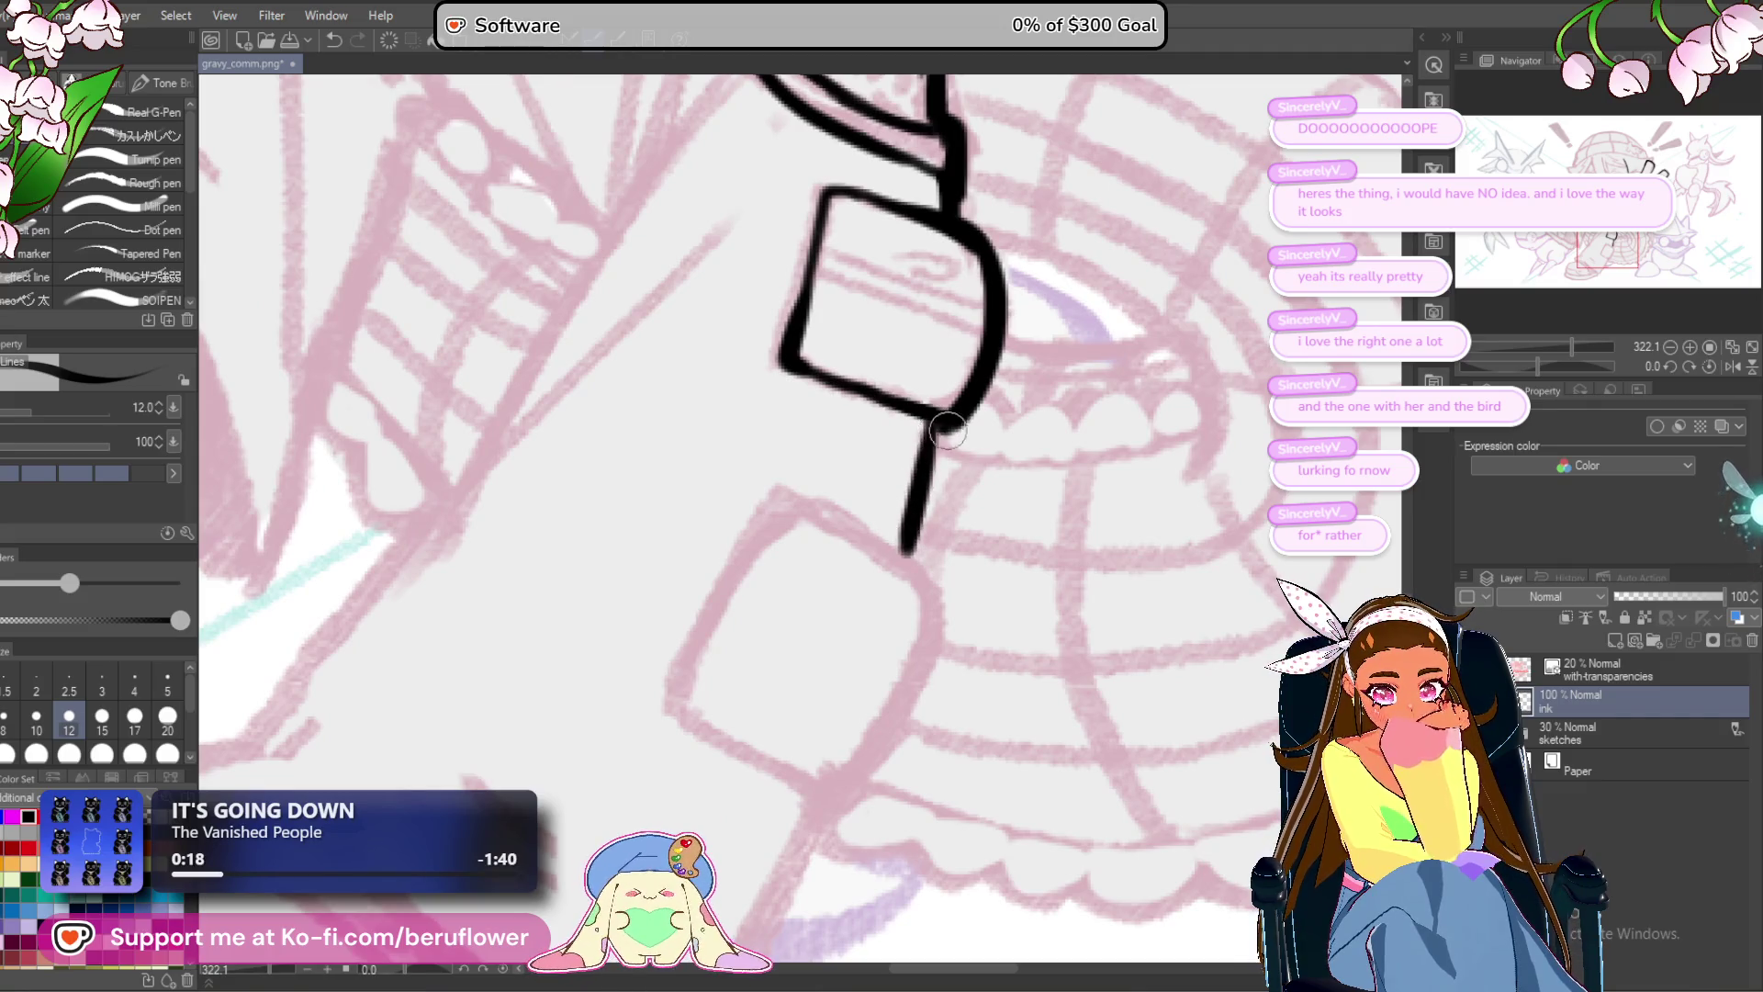
pyautogui.scroll(-1, 947, 428)
pyautogui.moveTo(909, 464); pyautogui.dragTo(868, 606)
pyautogui.scroll(-3, 874, 574)
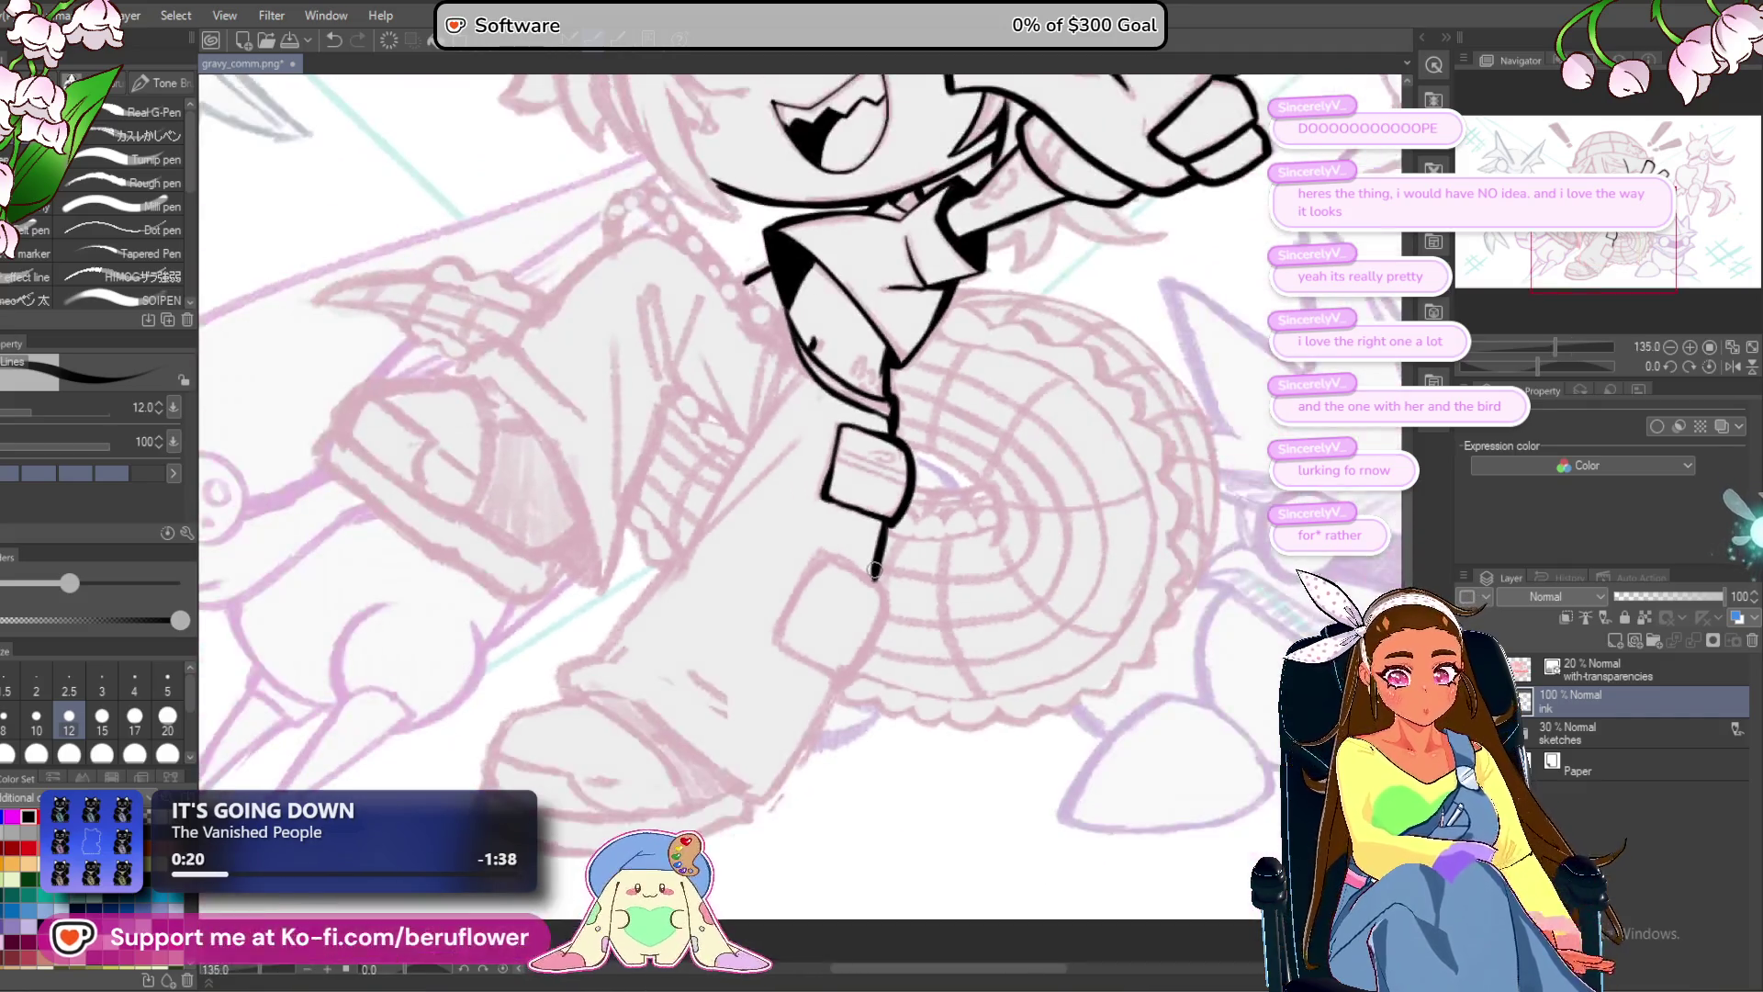
pyautogui.scroll(3, 874, 570)
pyautogui.moveTo(817, 500); pyautogui.dragTo(749, 628)
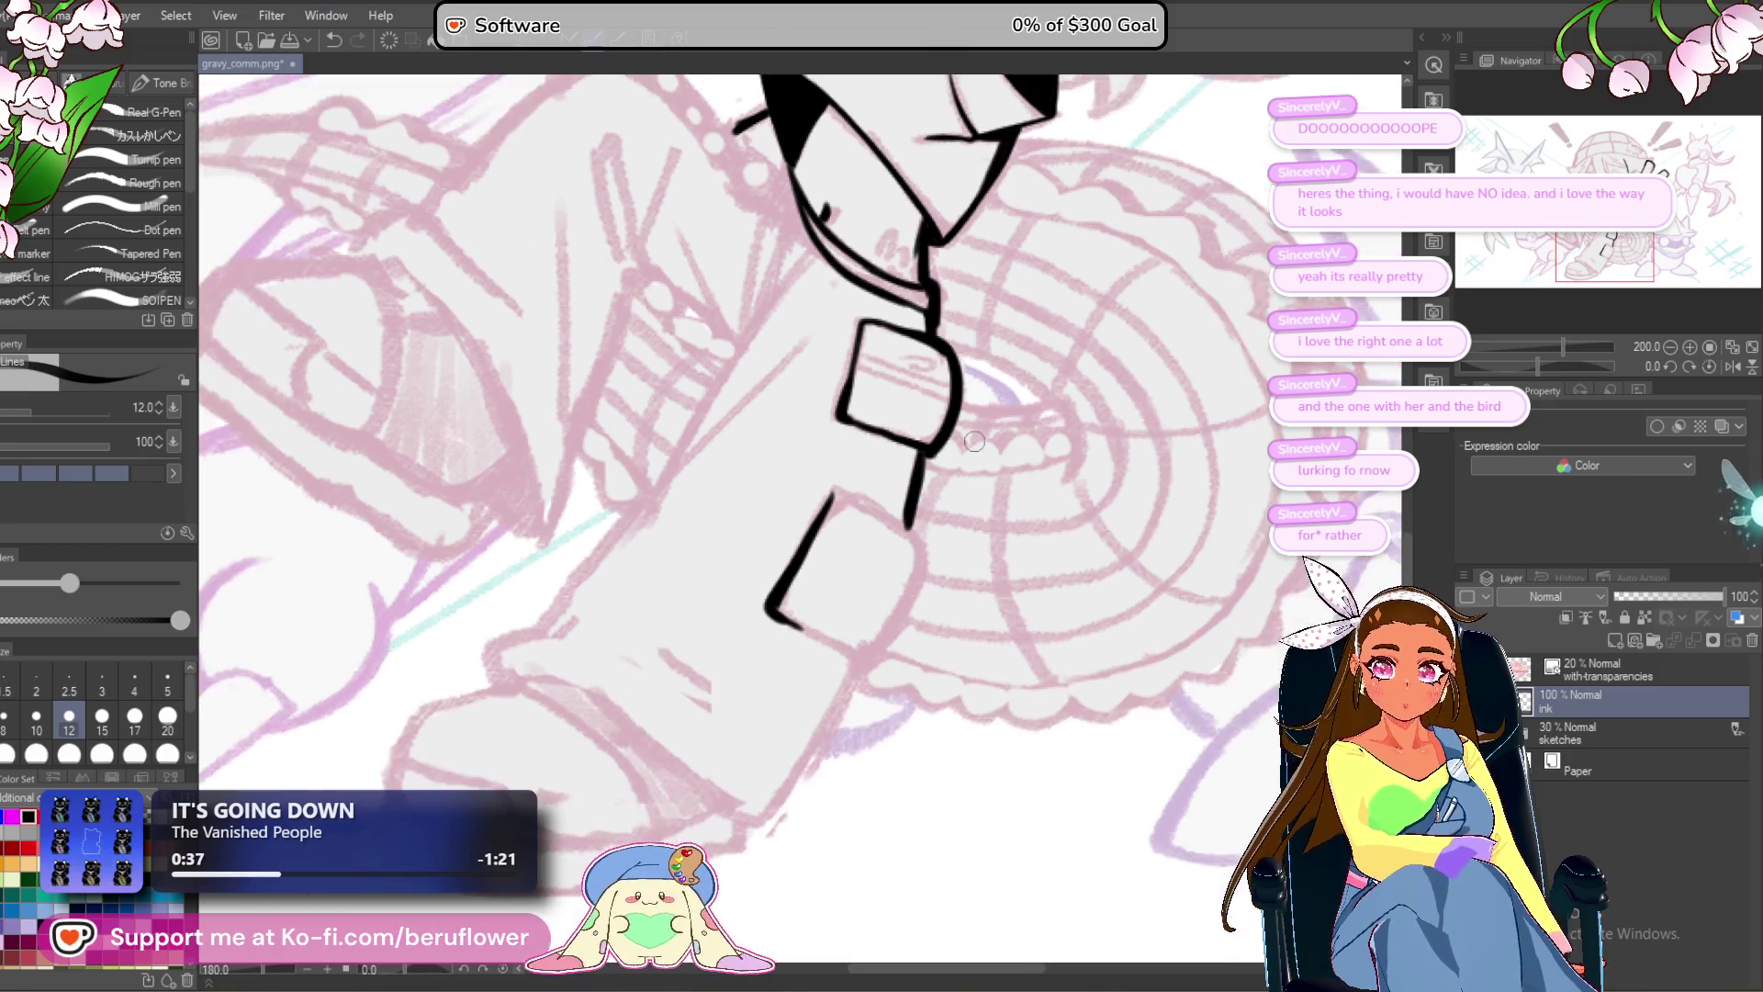
pyautogui.scroll(-2, 919, 643)
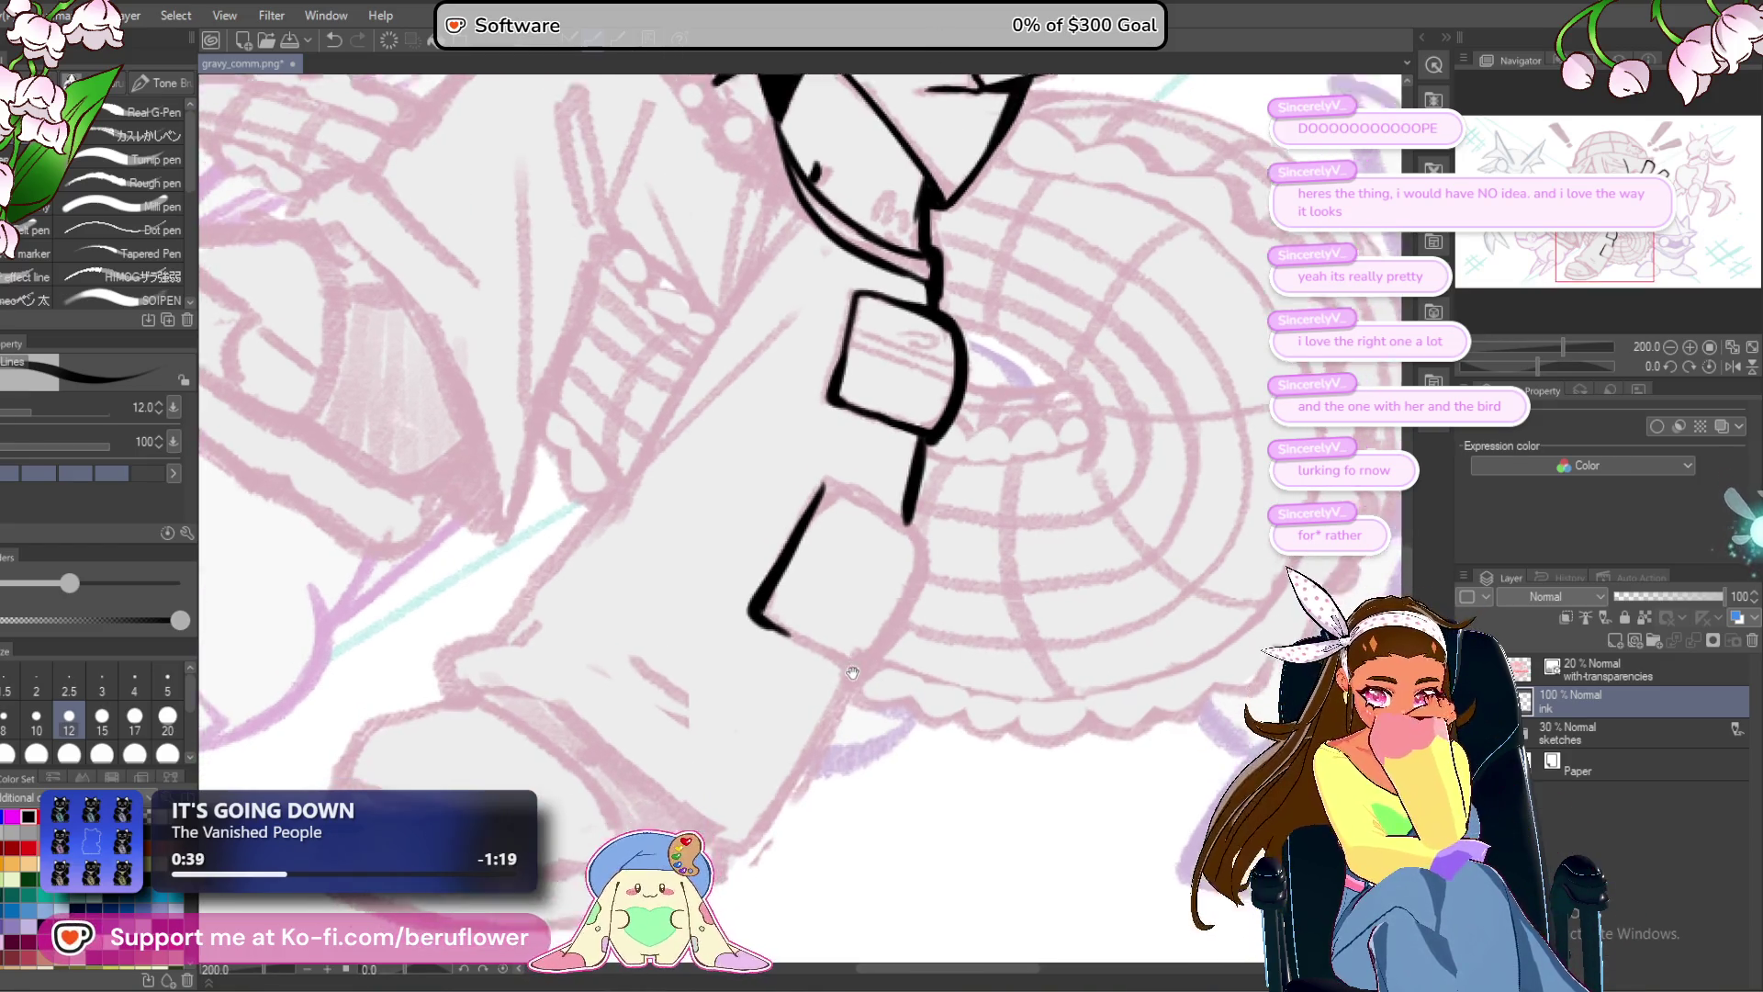
pyautogui.scroll(3, 843, 558)
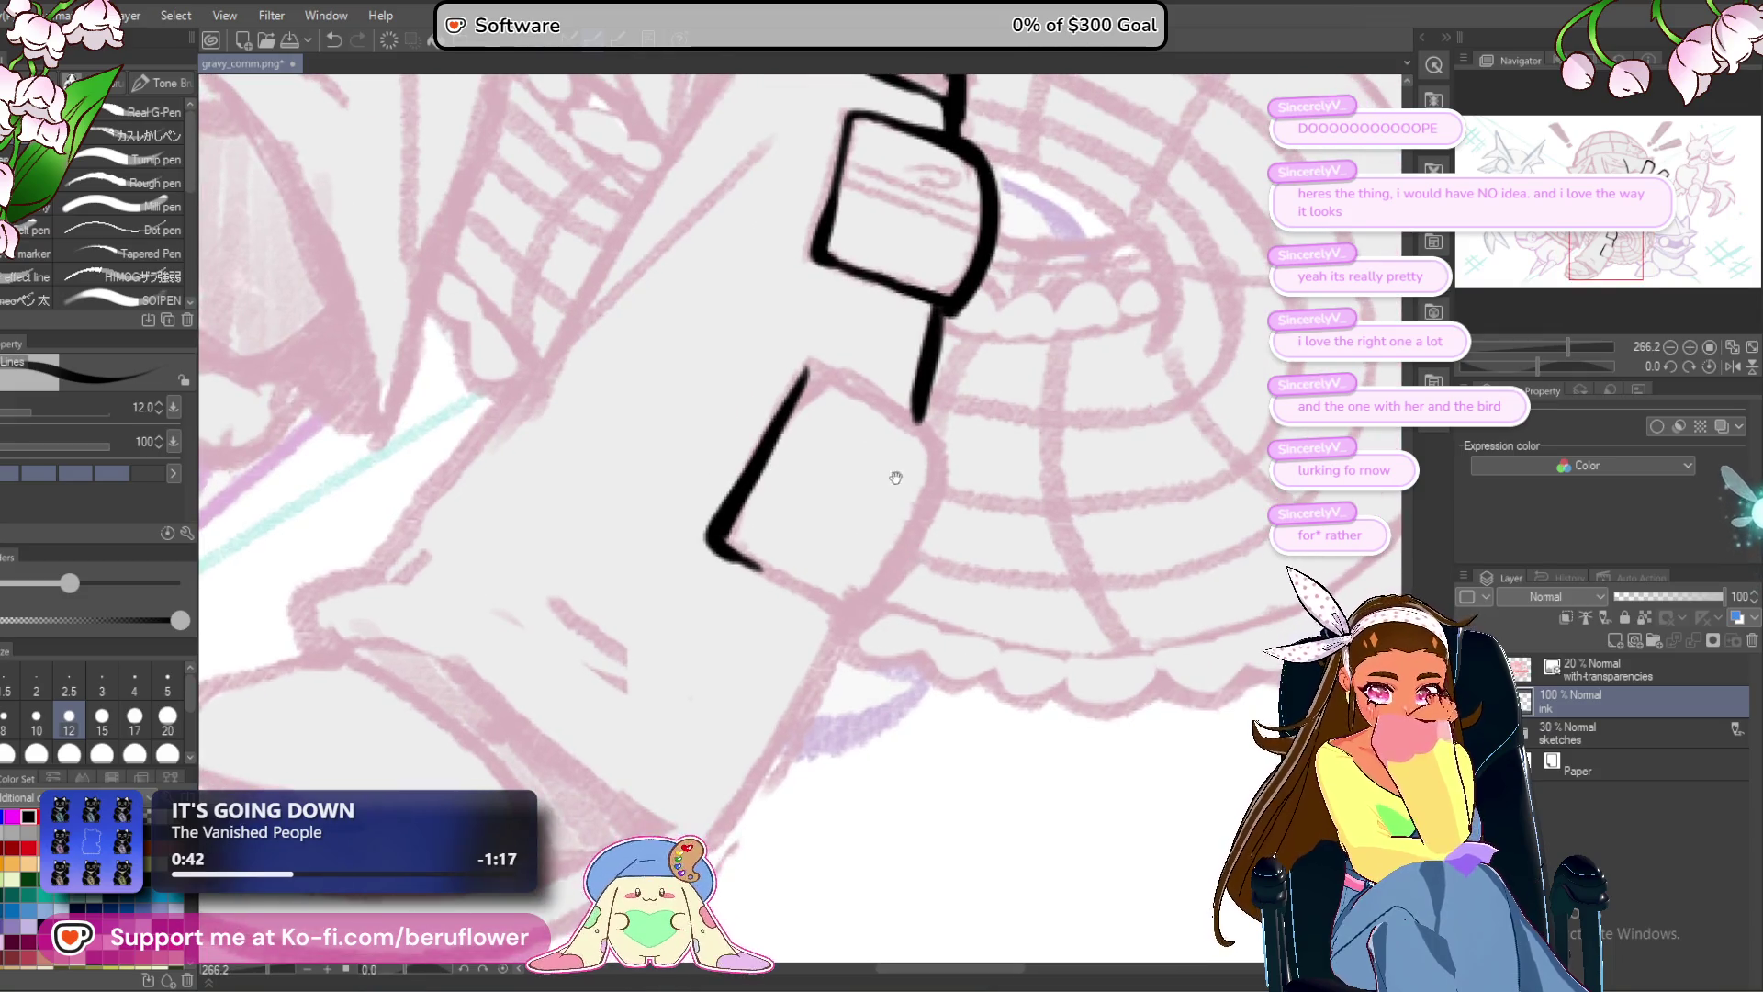
# Ink the second pocket's right side, bottom edge and corner.
pyautogui.moveTo(815, 368)
pyautogui.mouseDown()
pyautogui.moveTo(946, 455)
pyautogui.moveTo(849, 629)
pyautogui.mouseUp()
pyautogui.moveTo(730, 549); pyautogui.dragTo(847, 621)
pyautogui.moveTo(946, 474)
pyautogui.mouseDown()
pyautogui.moveTo(973, 468)
pyautogui.moveTo(885, 482)
pyautogui.moveTo(869, 498)
pyautogui.moveTo(882, 535)
pyautogui.mouseUp()
pyautogui.click(885, 477)
# Redraw the curved band across the lower pocket and thicken it.
pyautogui.hotkey('ctrl', 'z')
pyautogui.moveTo(781, 471); pyautogui.dragTo(917, 556)
pyautogui.moveTo(781, 479); pyautogui.dragTo(907, 568)
pyautogui.moveTo(837, 421)
pyautogui.mouseDown()
pyautogui.moveTo(804, 485)
pyautogui.moveTo(831, 473)
pyautogui.mouseUp()
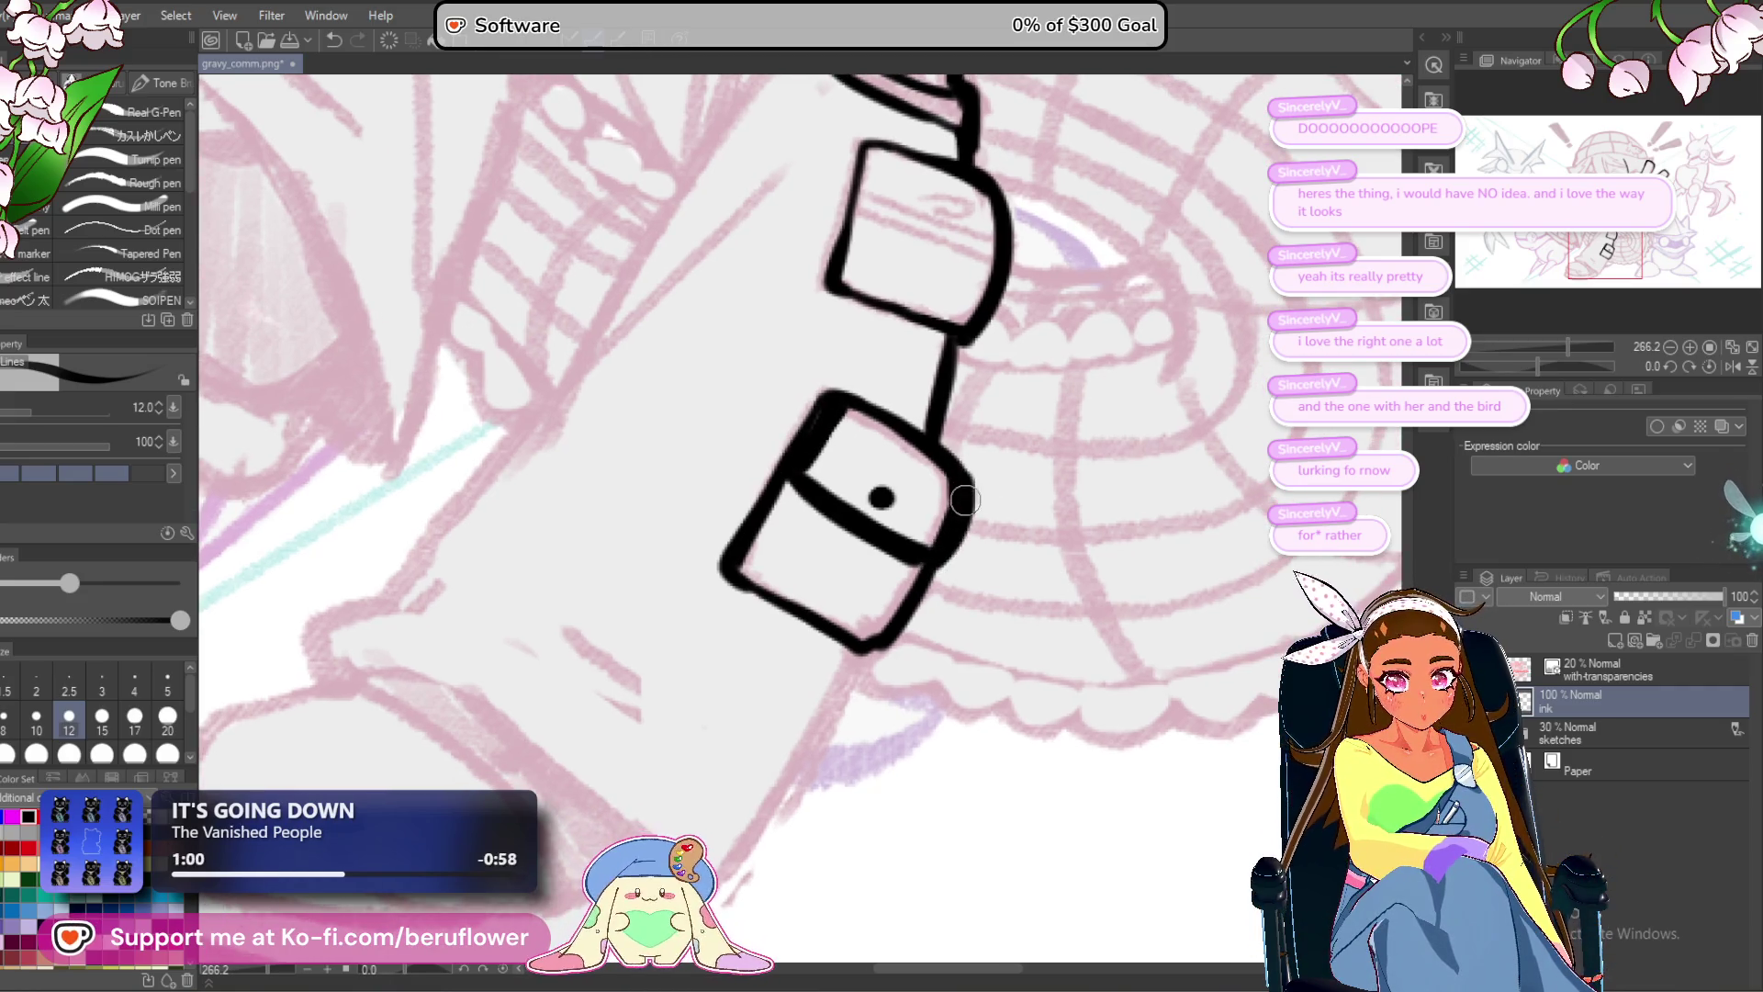
# Thicken the lower pocket's left outline, undoing a stray inner line.
pyautogui.moveTo(988, 499); pyautogui.dragTo(954, 551)
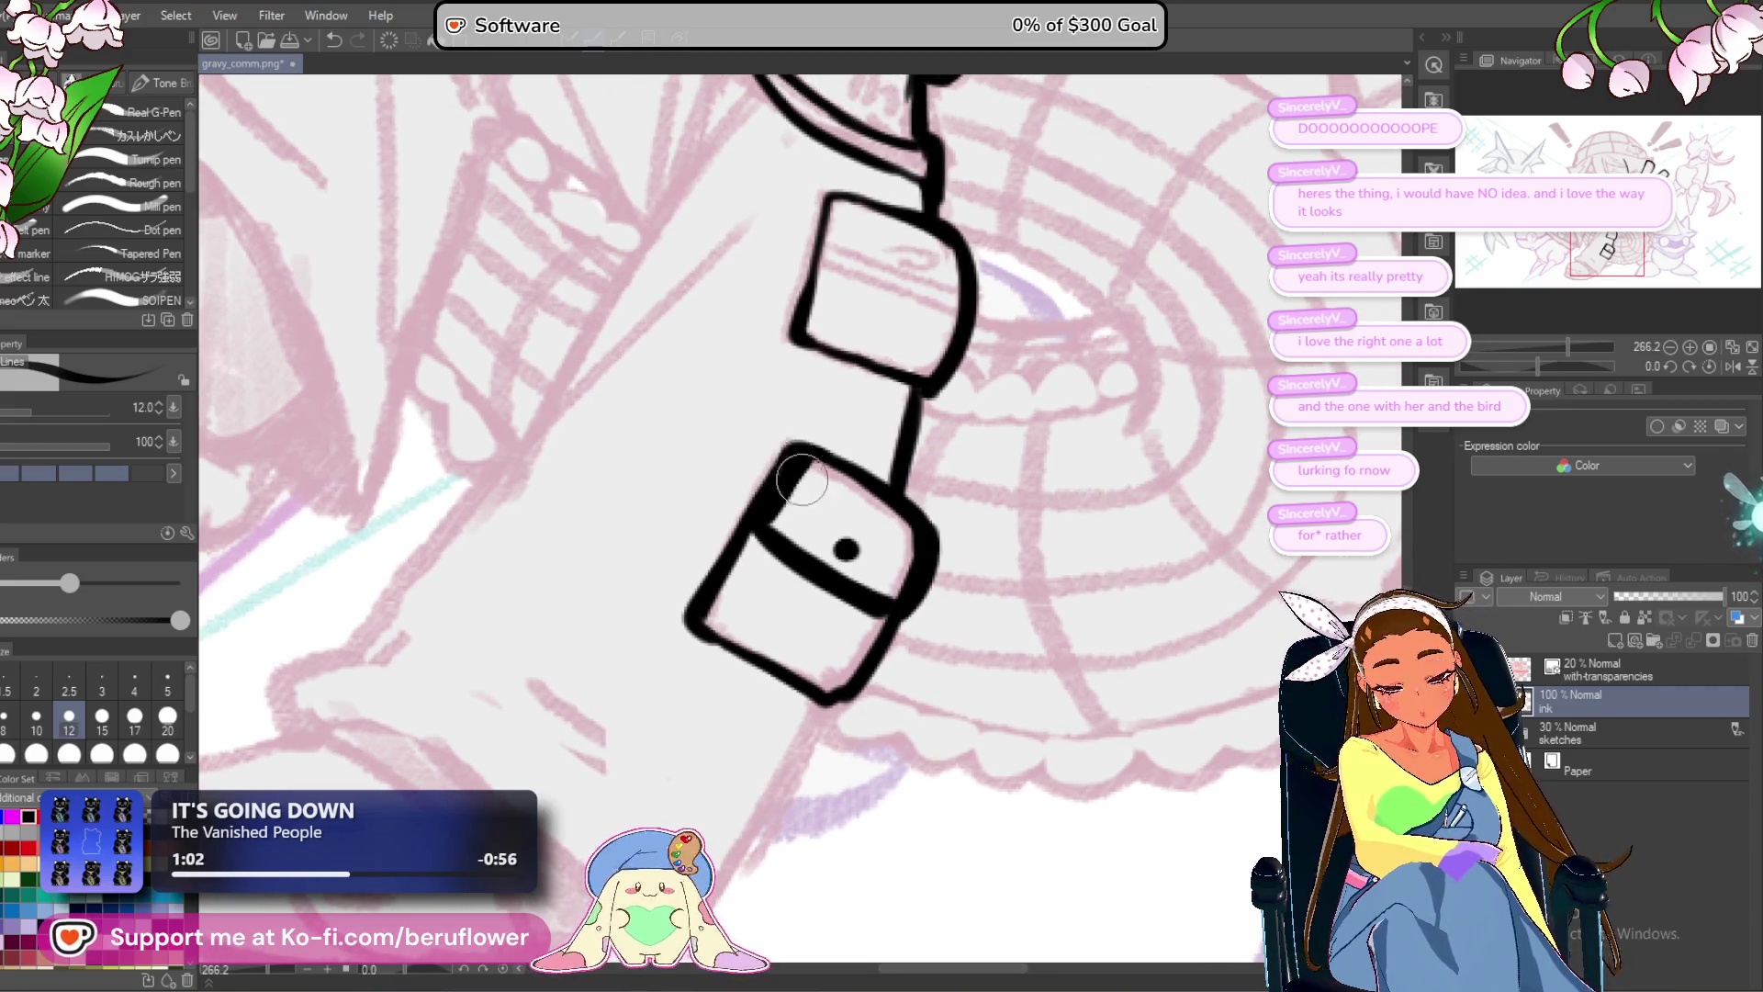
pyautogui.moveTo(801, 452); pyautogui.dragTo(769, 504)
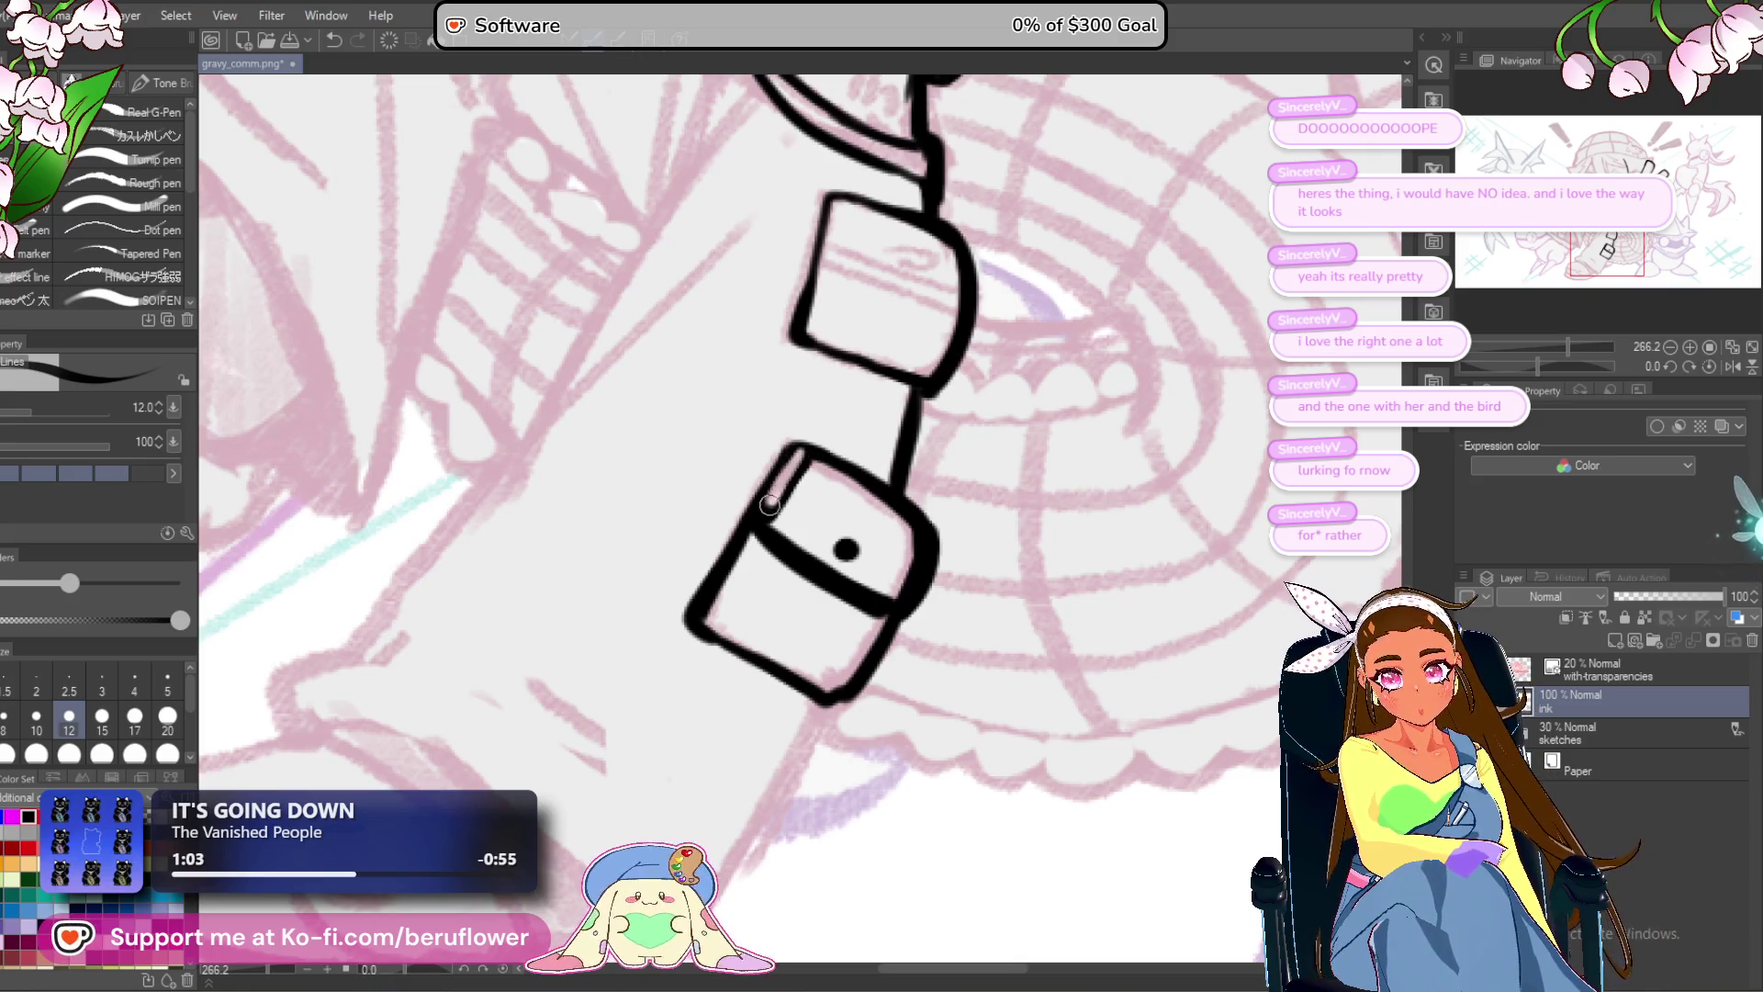
pyautogui.hotkey('ctrl', 'z')
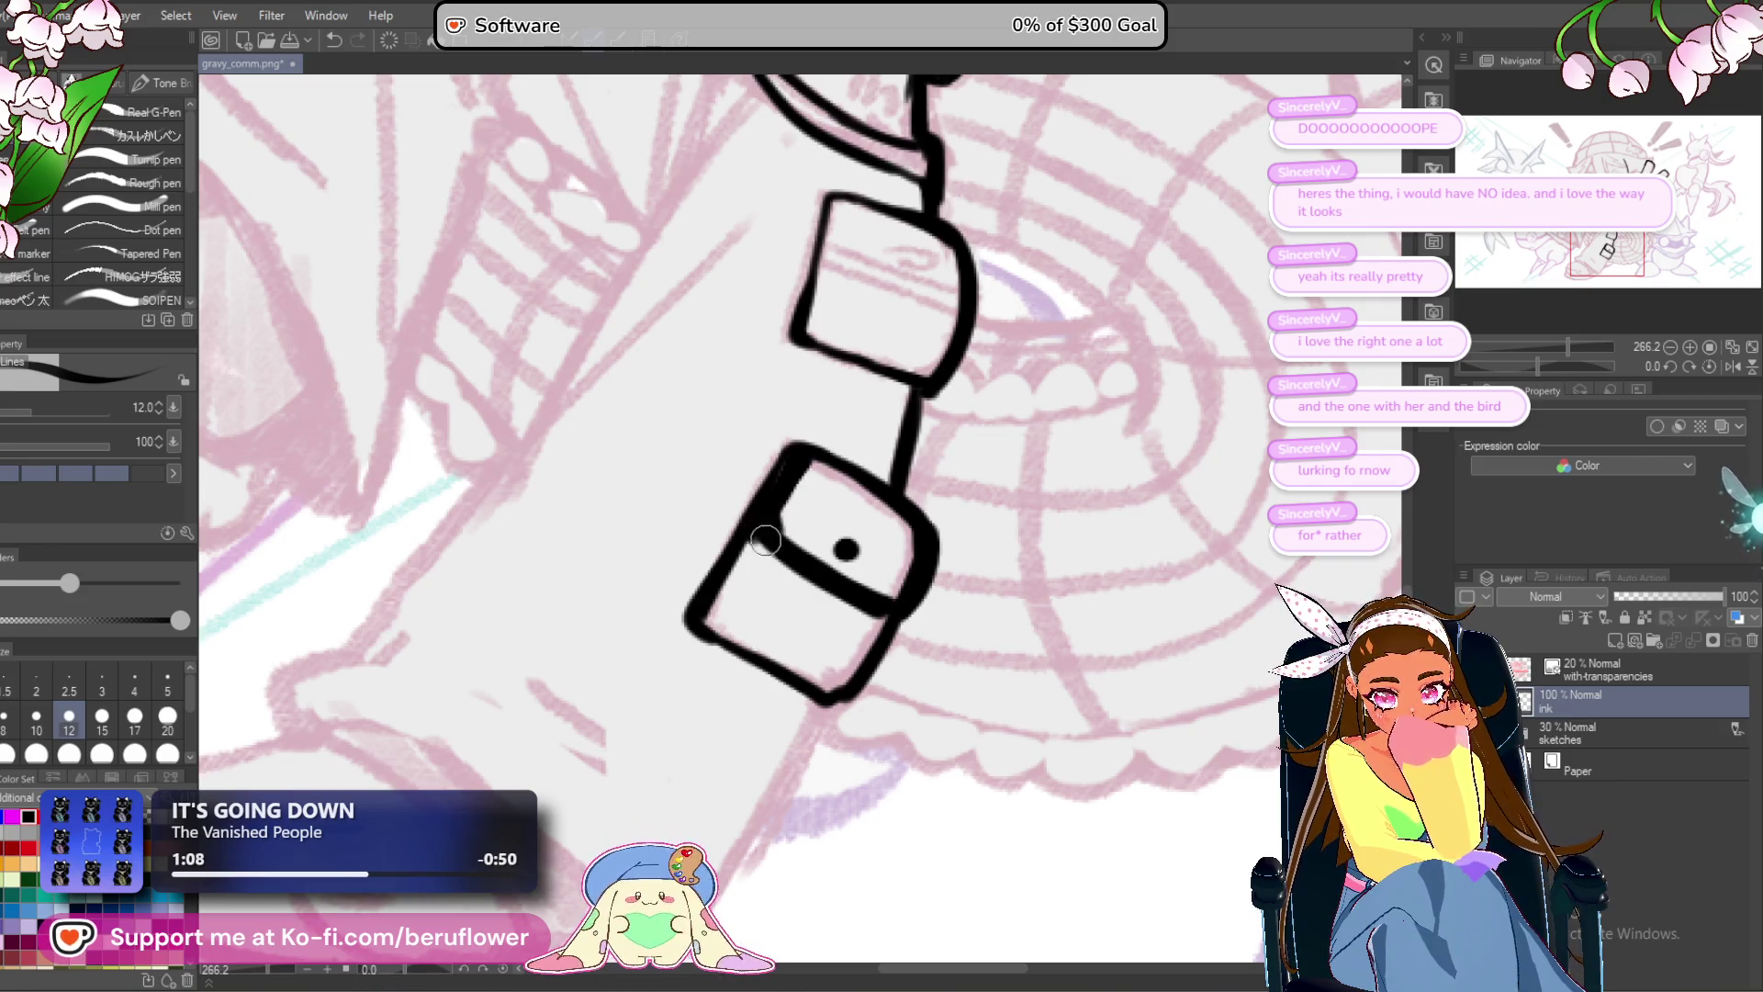
pyautogui.moveTo(769, 504)
pyautogui.mouseDown()
pyautogui.moveTo(775, 544)
pyautogui.moveTo(744, 551)
pyautogui.mouseUp()
pyautogui.hscroll(-1, 881, 413)
pyautogui.moveTo(829, 455); pyautogui.dragTo(793, 515)
pyautogui.hscroll(1, 793, 515)
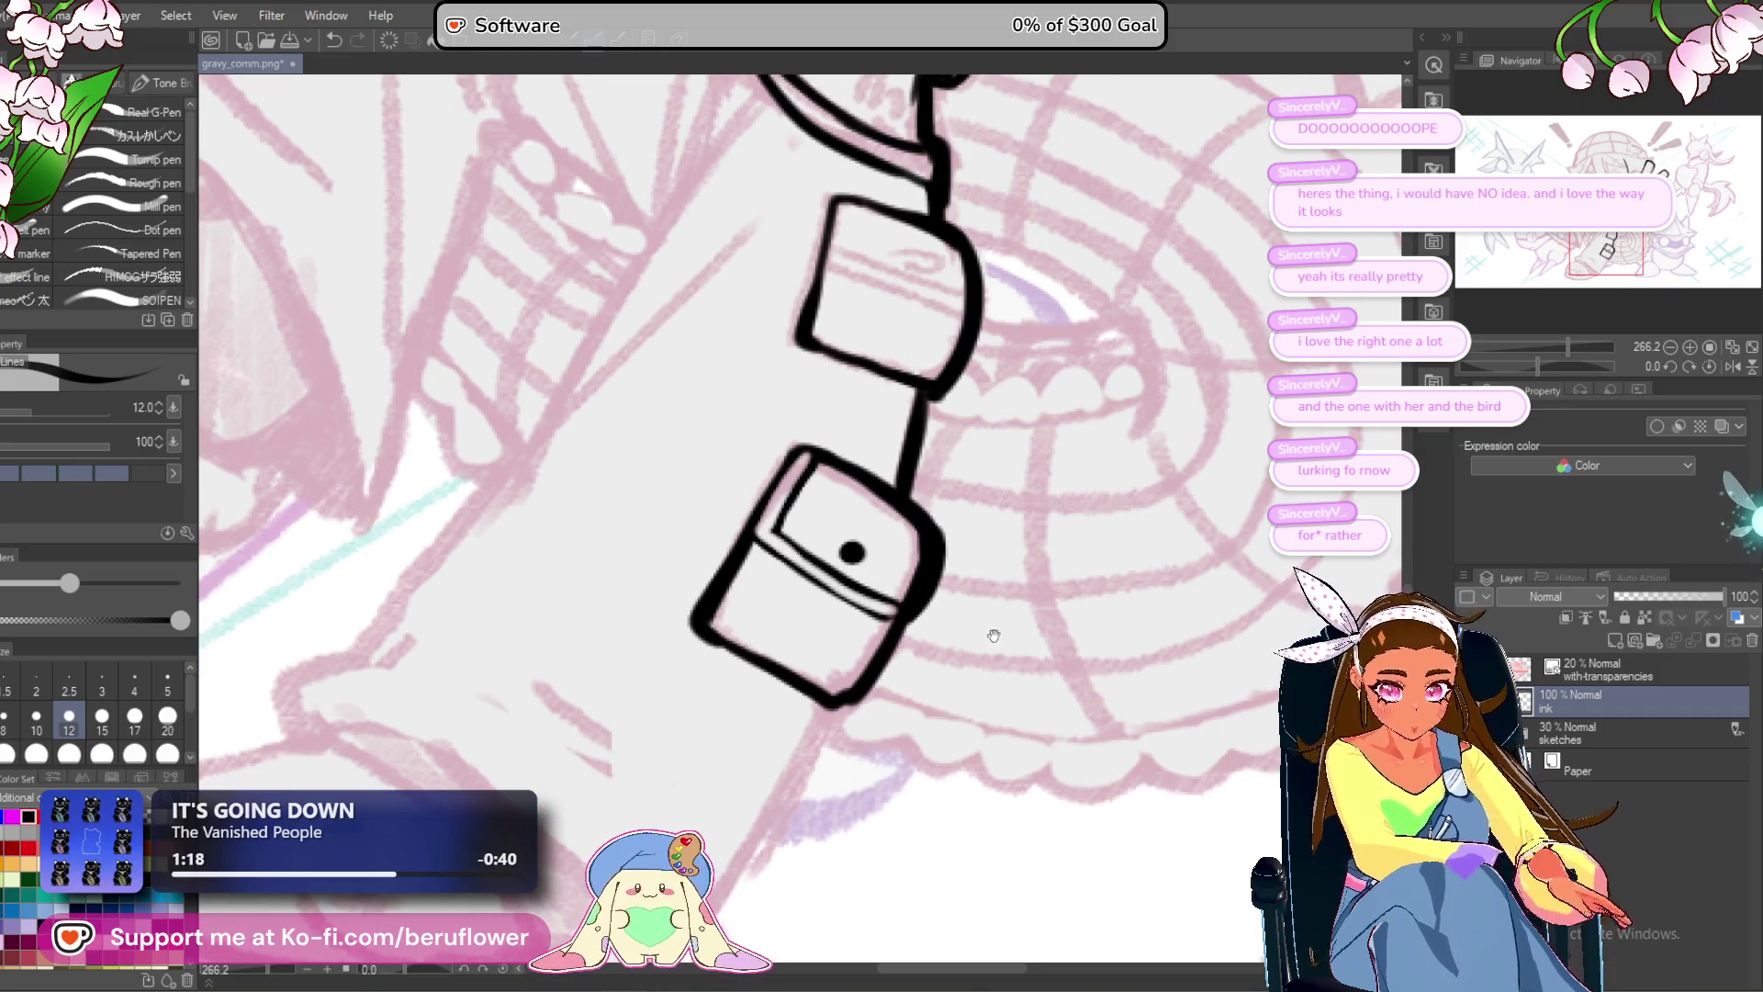
# Ink the lower pocket's right and bottom edges and the upper pocket's left edge.
pyautogui.moveTo(993, 636); pyautogui.dragTo(1008, 622)
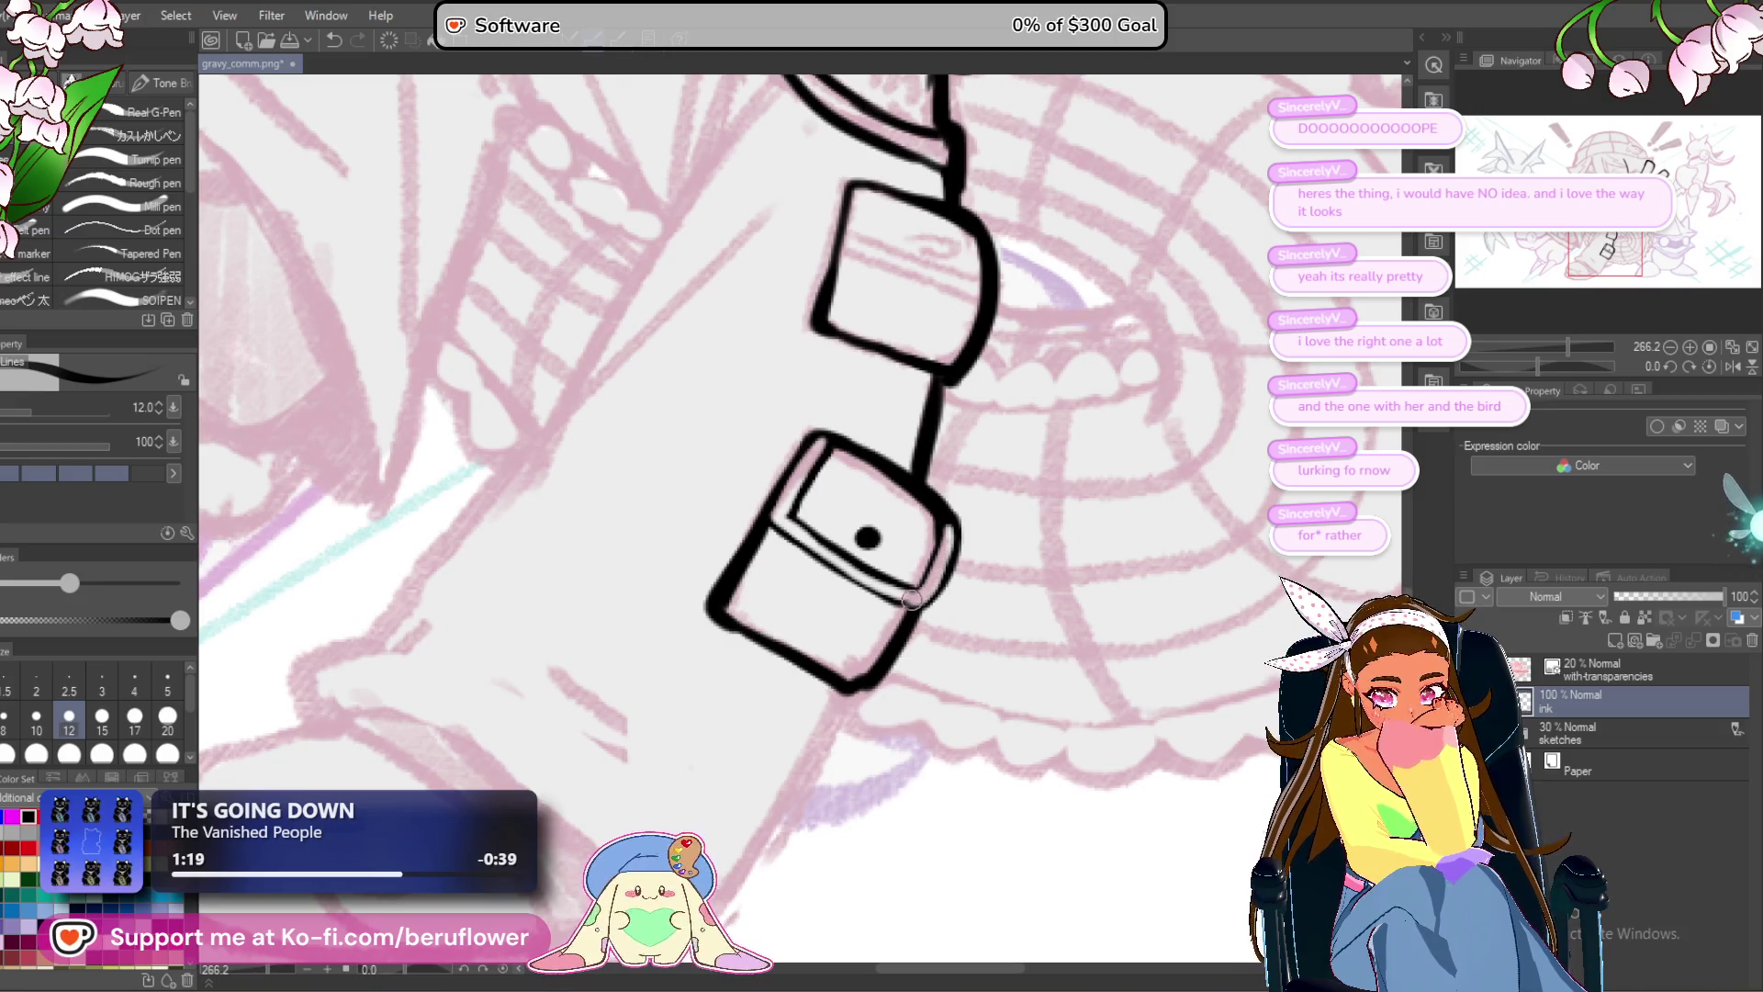
pyautogui.moveTo(961, 551); pyautogui.dragTo(826, 803)
pyautogui.moveTo(792, 405)
pyautogui.mouseDown()
pyautogui.moveTo(785, 454)
pyautogui.moveTo(872, 309)
pyautogui.mouseUp()
pyautogui.moveTo(762, 622)
pyautogui.mouseDown()
pyautogui.moveTo(714, 698)
pyautogui.moveTo(761, 654)
pyautogui.moveTo(728, 574)
pyautogui.moveTo(802, 651)
pyautogui.mouseUp()
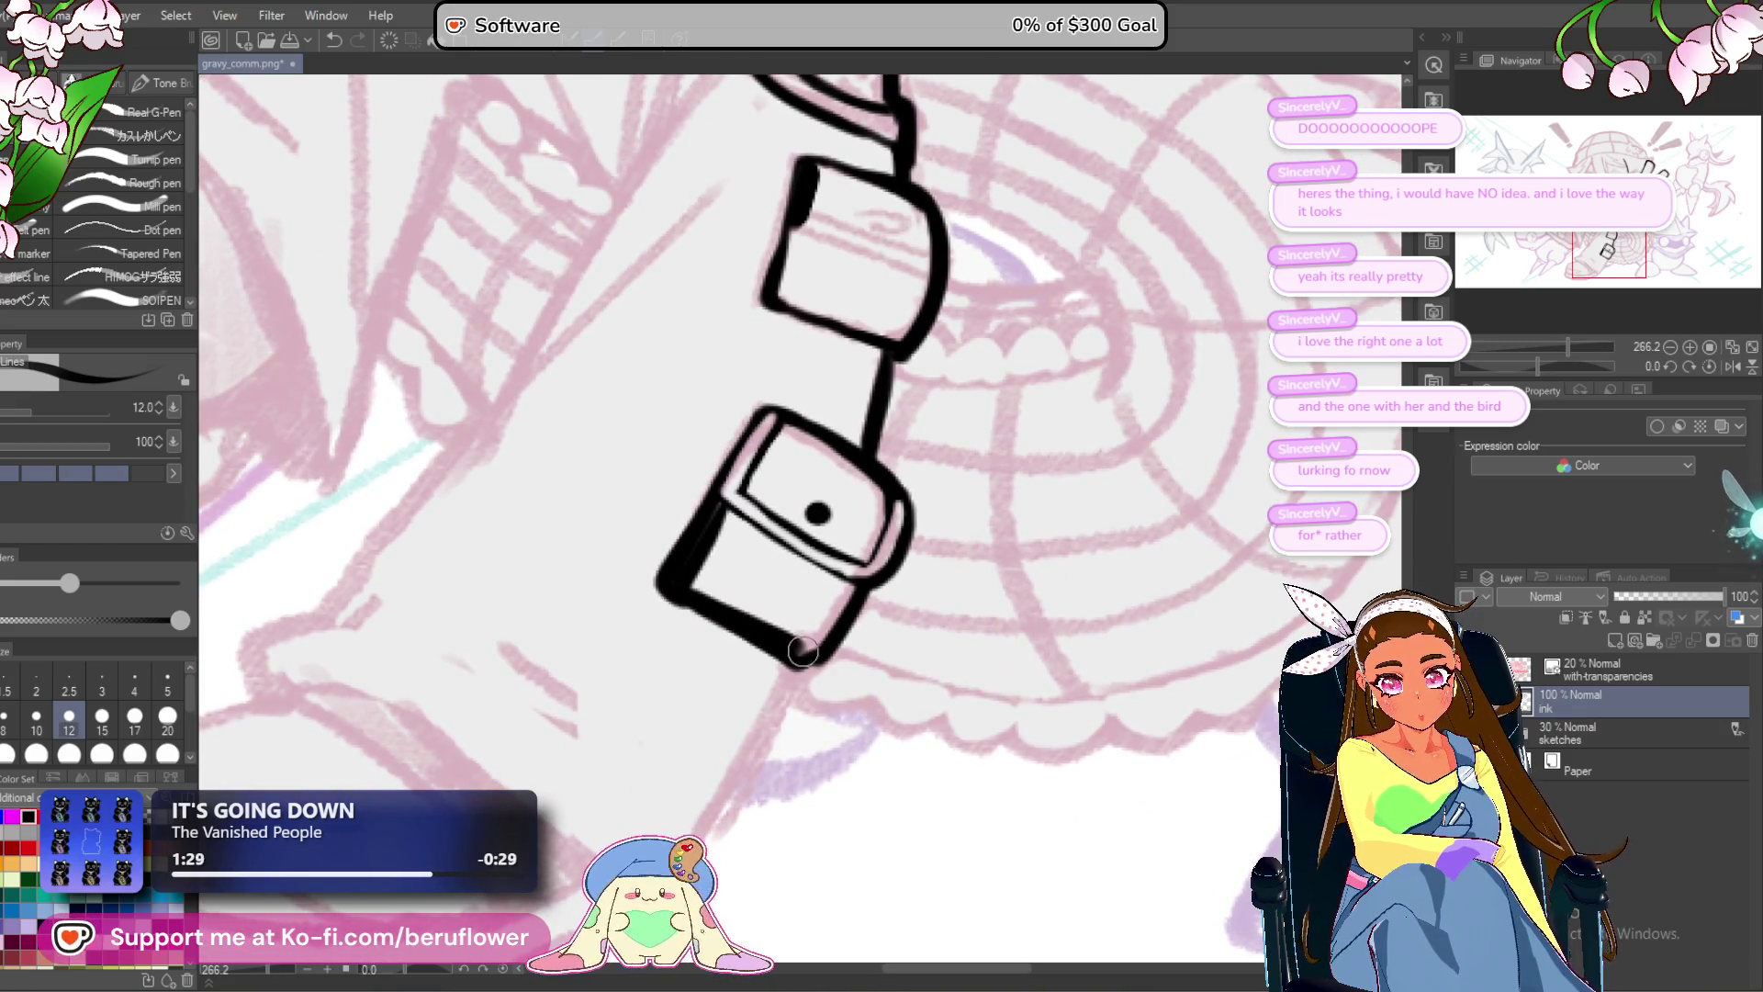
pyautogui.moveTo(720, 605)
pyautogui.mouseDown()
pyautogui.moveTo(794, 650)
pyautogui.moveTo(922, 540)
pyautogui.mouseUp()
pyautogui.moveTo(983, 476); pyautogui.dragTo(938, 543)
# Rework the thickness of the lower pocket's right edge and bottom-right corner.
pyautogui.moveTo(987, 483)
pyautogui.mouseDown()
pyautogui.moveTo(928, 555)
pyautogui.moveTo(928, 531)
pyautogui.mouseUp()
pyautogui.moveTo(983, 455); pyautogui.dragTo(919, 564)
pyautogui.moveTo(977, 480); pyautogui.dragTo(930, 555)
pyautogui.moveTo(824, 449); pyautogui.dragTo(761, 489)
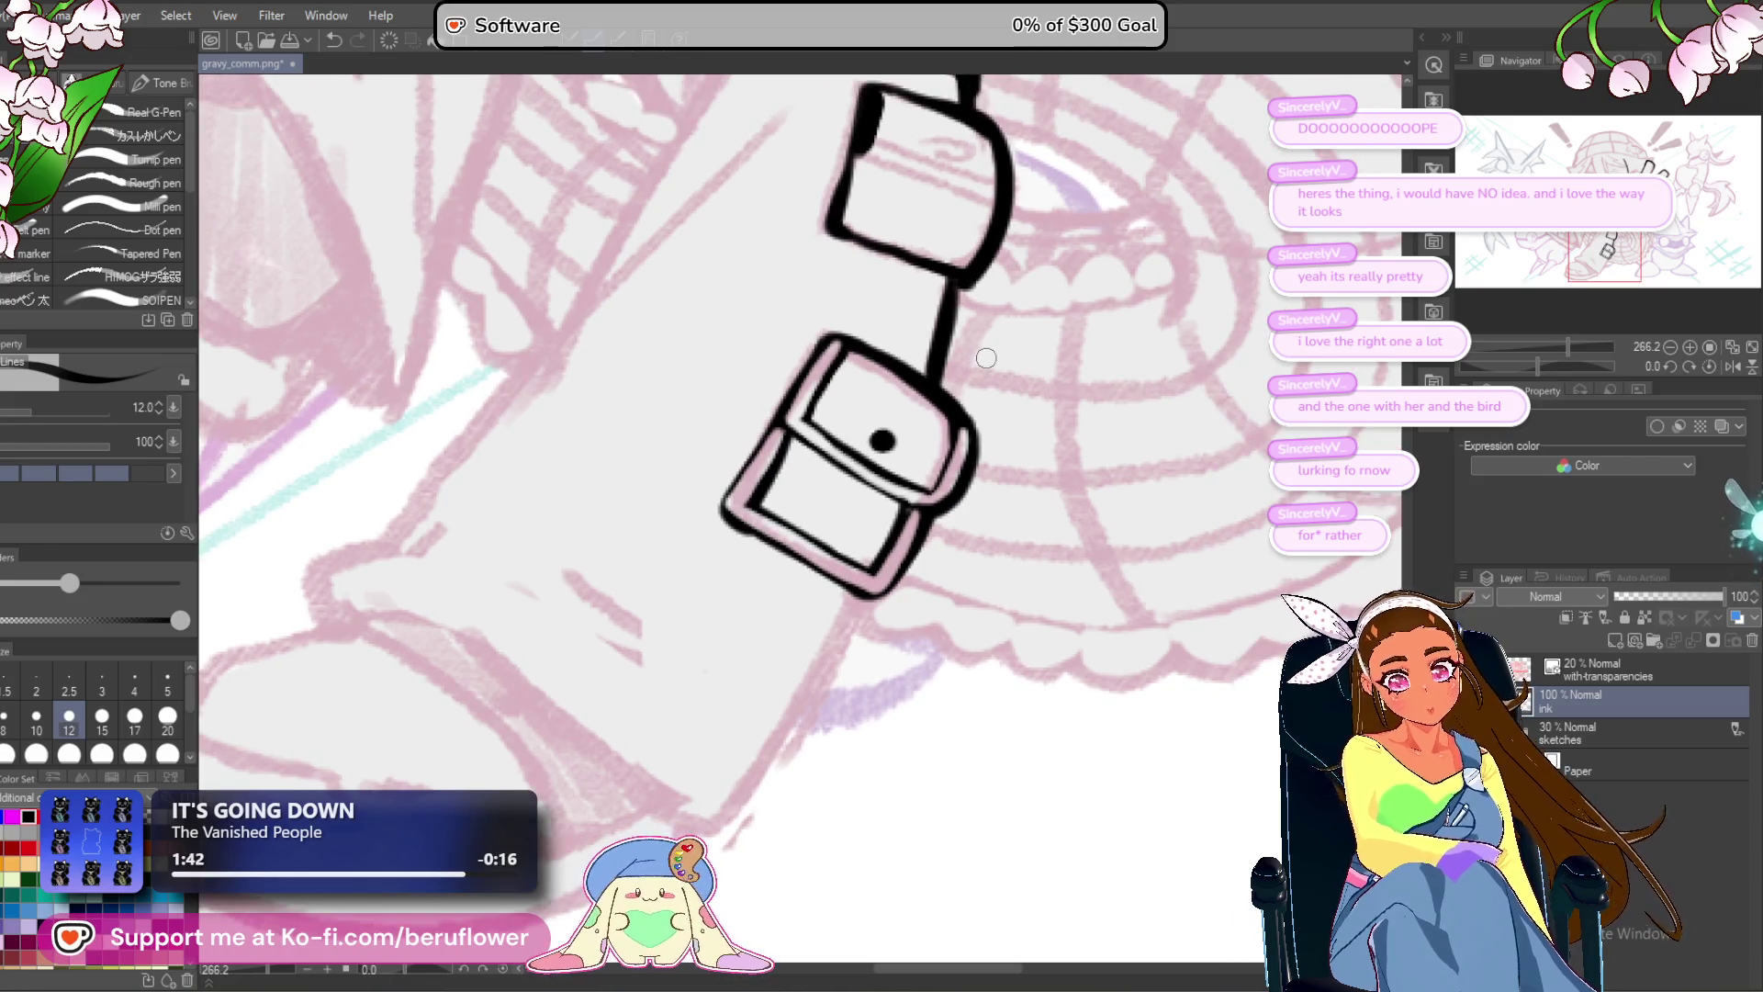
pyautogui.moveTo(985, 358); pyautogui.dragTo(912, 450)
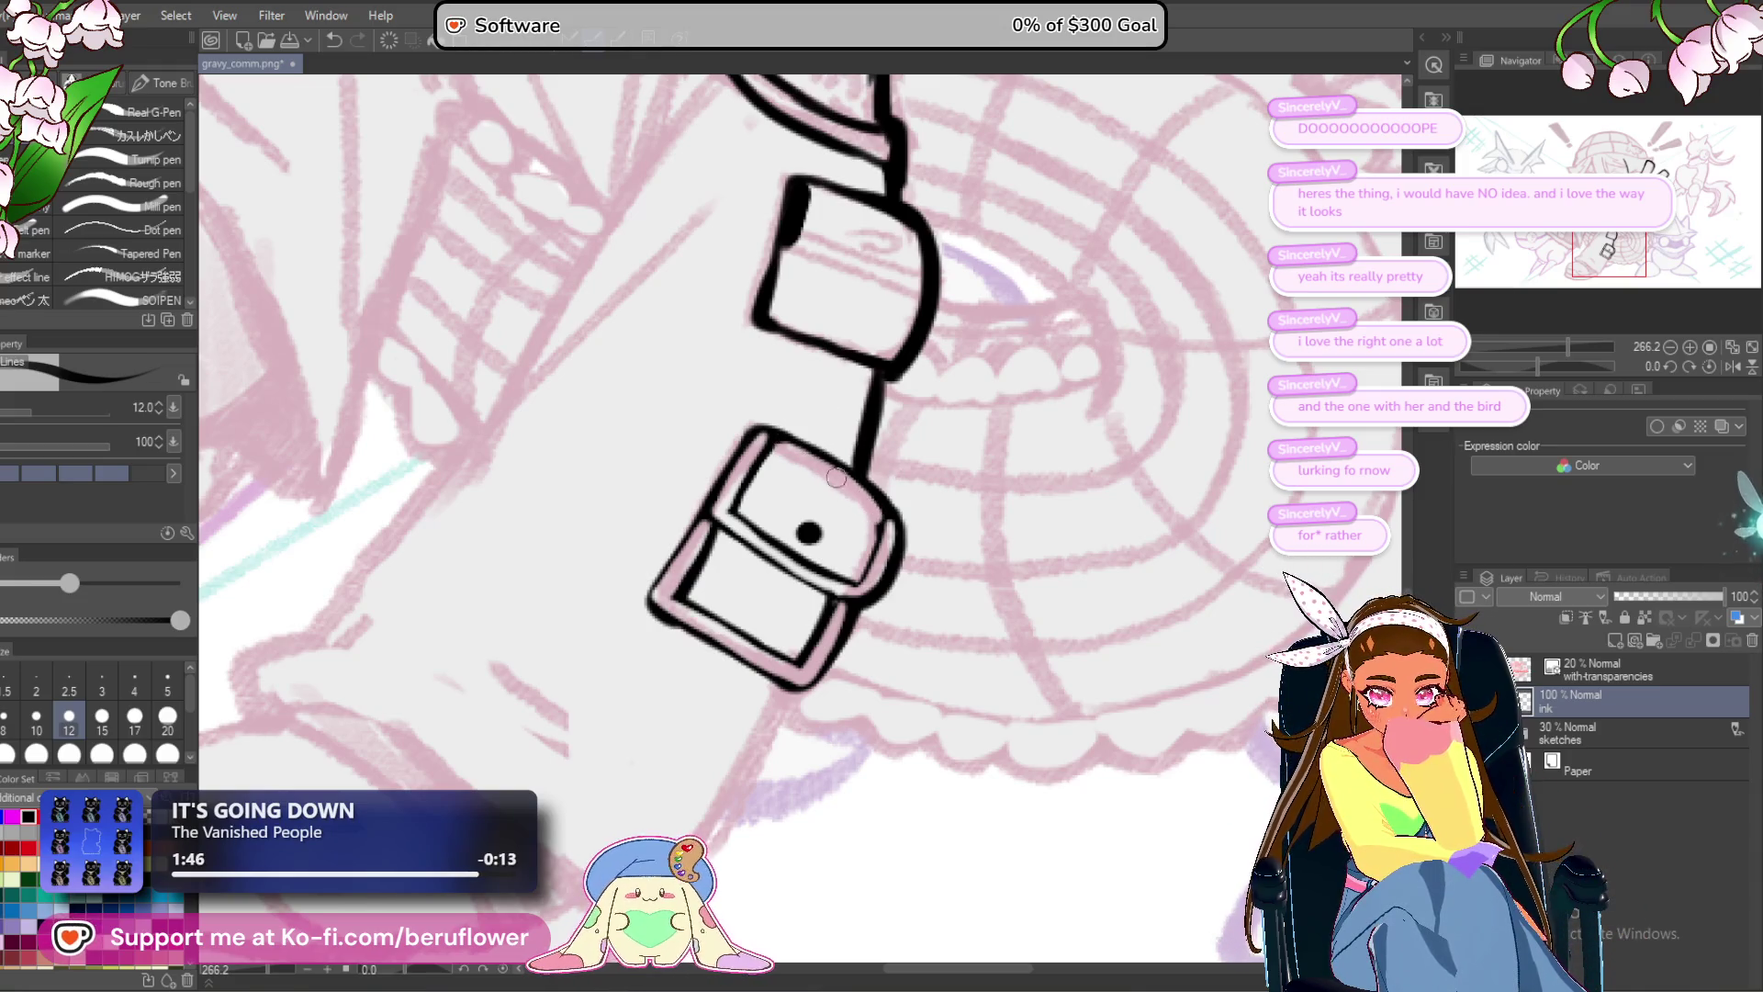
pyautogui.scroll(-1, 761, 428)
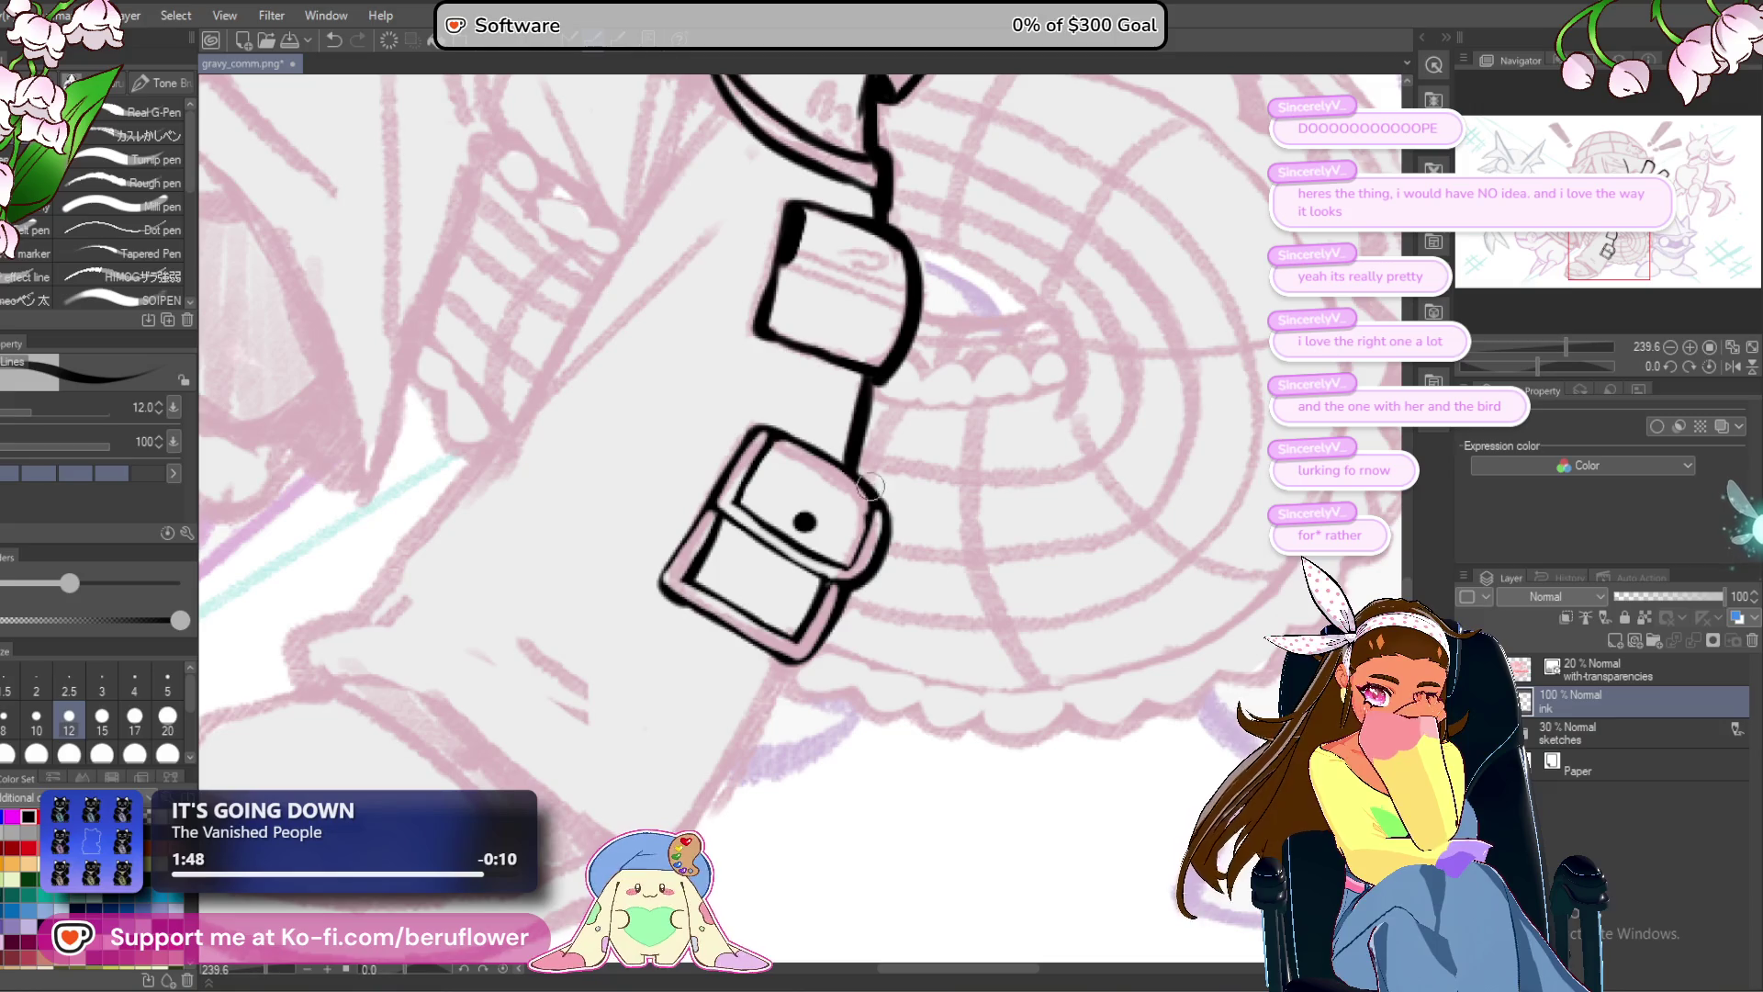
pyautogui.moveTo(842, 454)
pyautogui.mouseDown()
pyautogui.moveTo(938, 309)
pyautogui.moveTo(985, 404)
pyautogui.moveTo(1065, 216)
pyautogui.mouseUp()
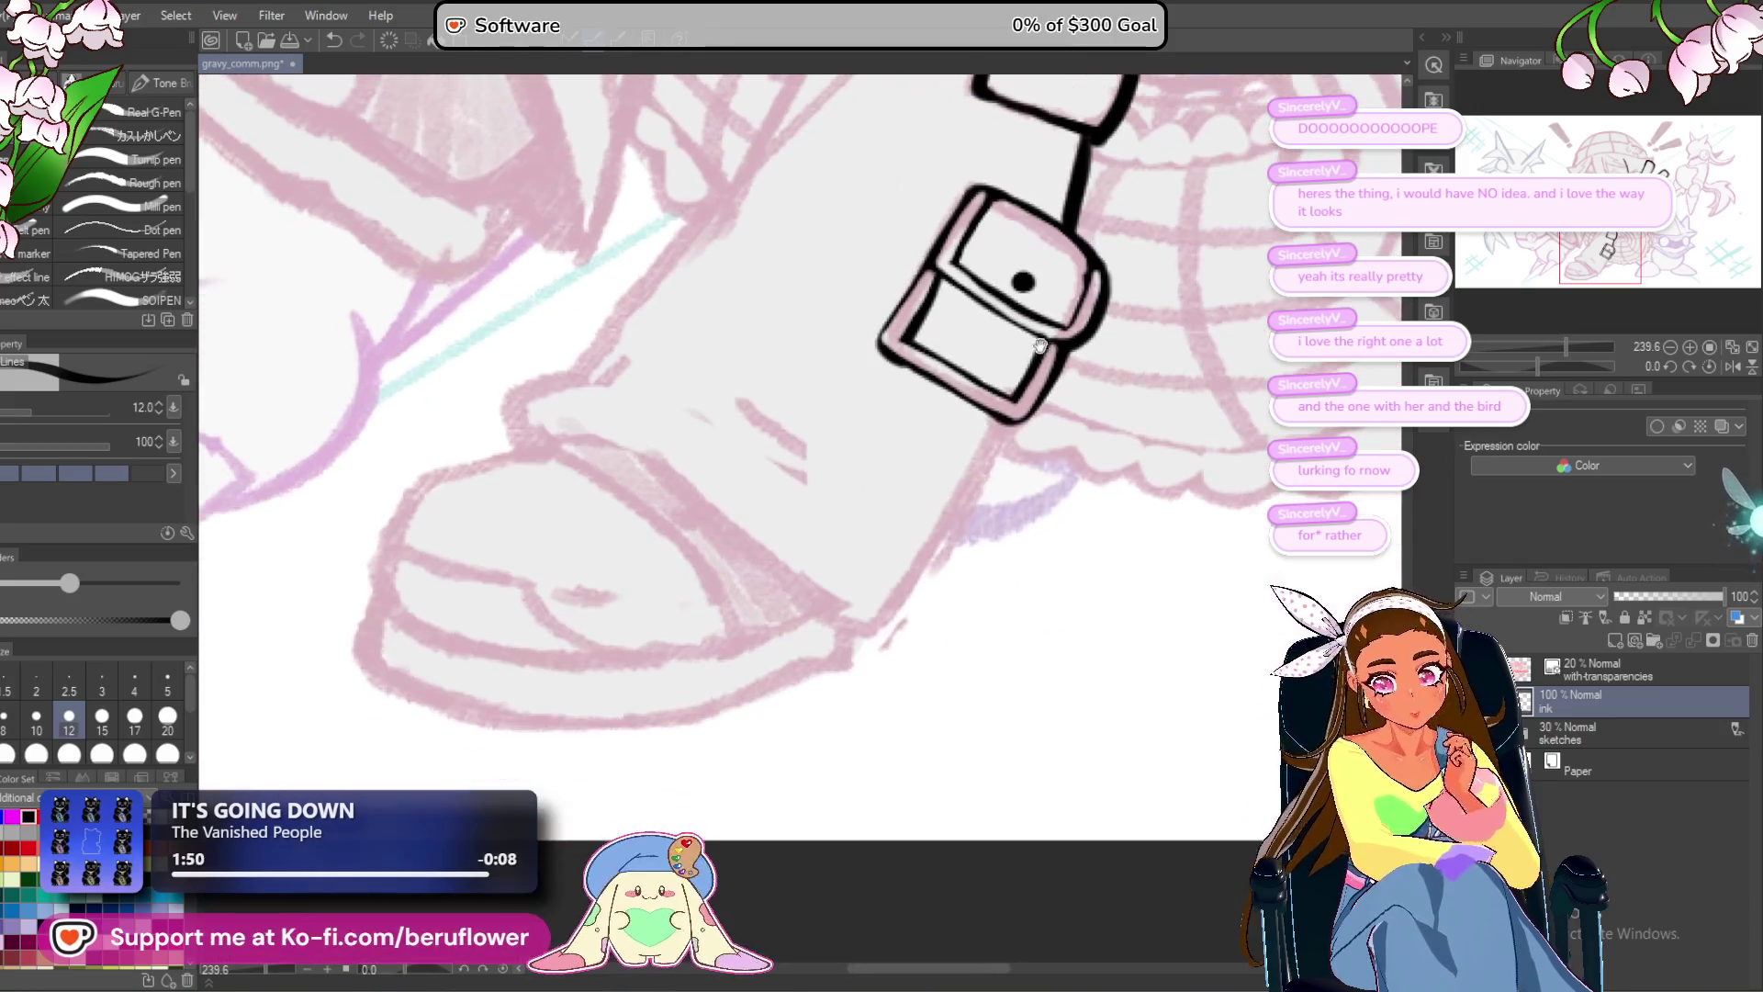
# Ink the sleeve's outer edge down from the lower pocket.
pyautogui.moveTo(999, 425); pyautogui.dragTo(877, 630)
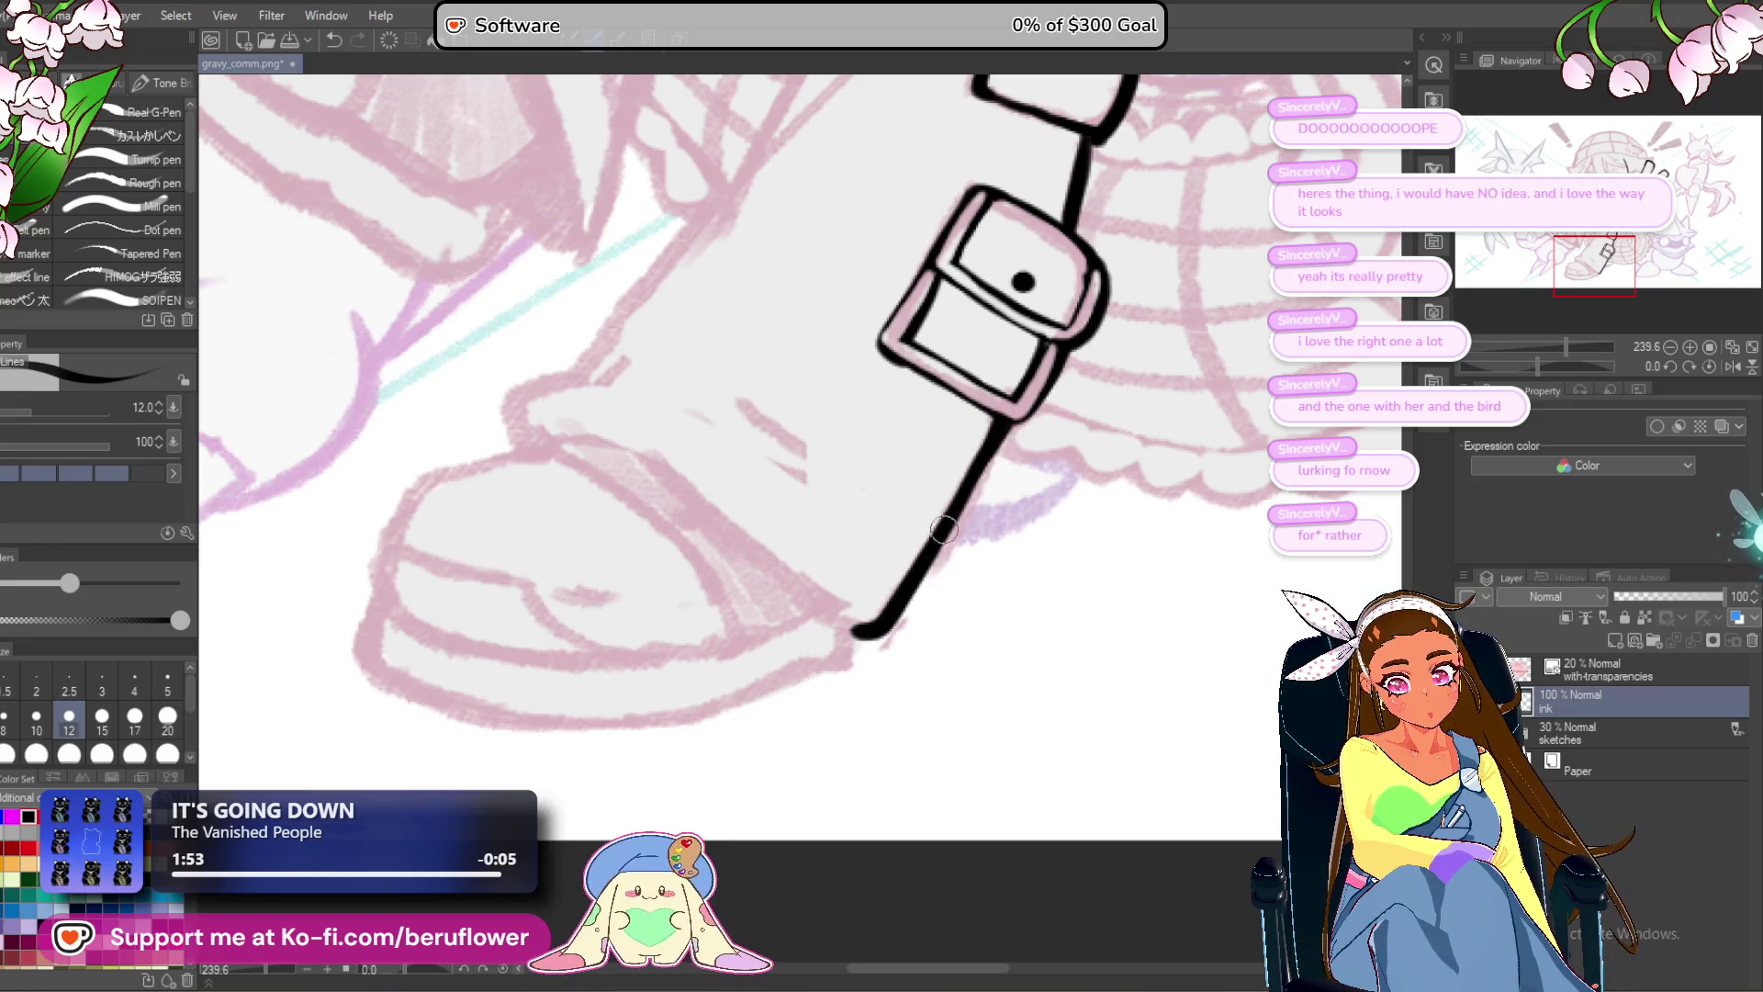
pyautogui.scroll(-1, 868, 634)
pyautogui.moveTo(868, 110); pyautogui.dragTo(870, 399)
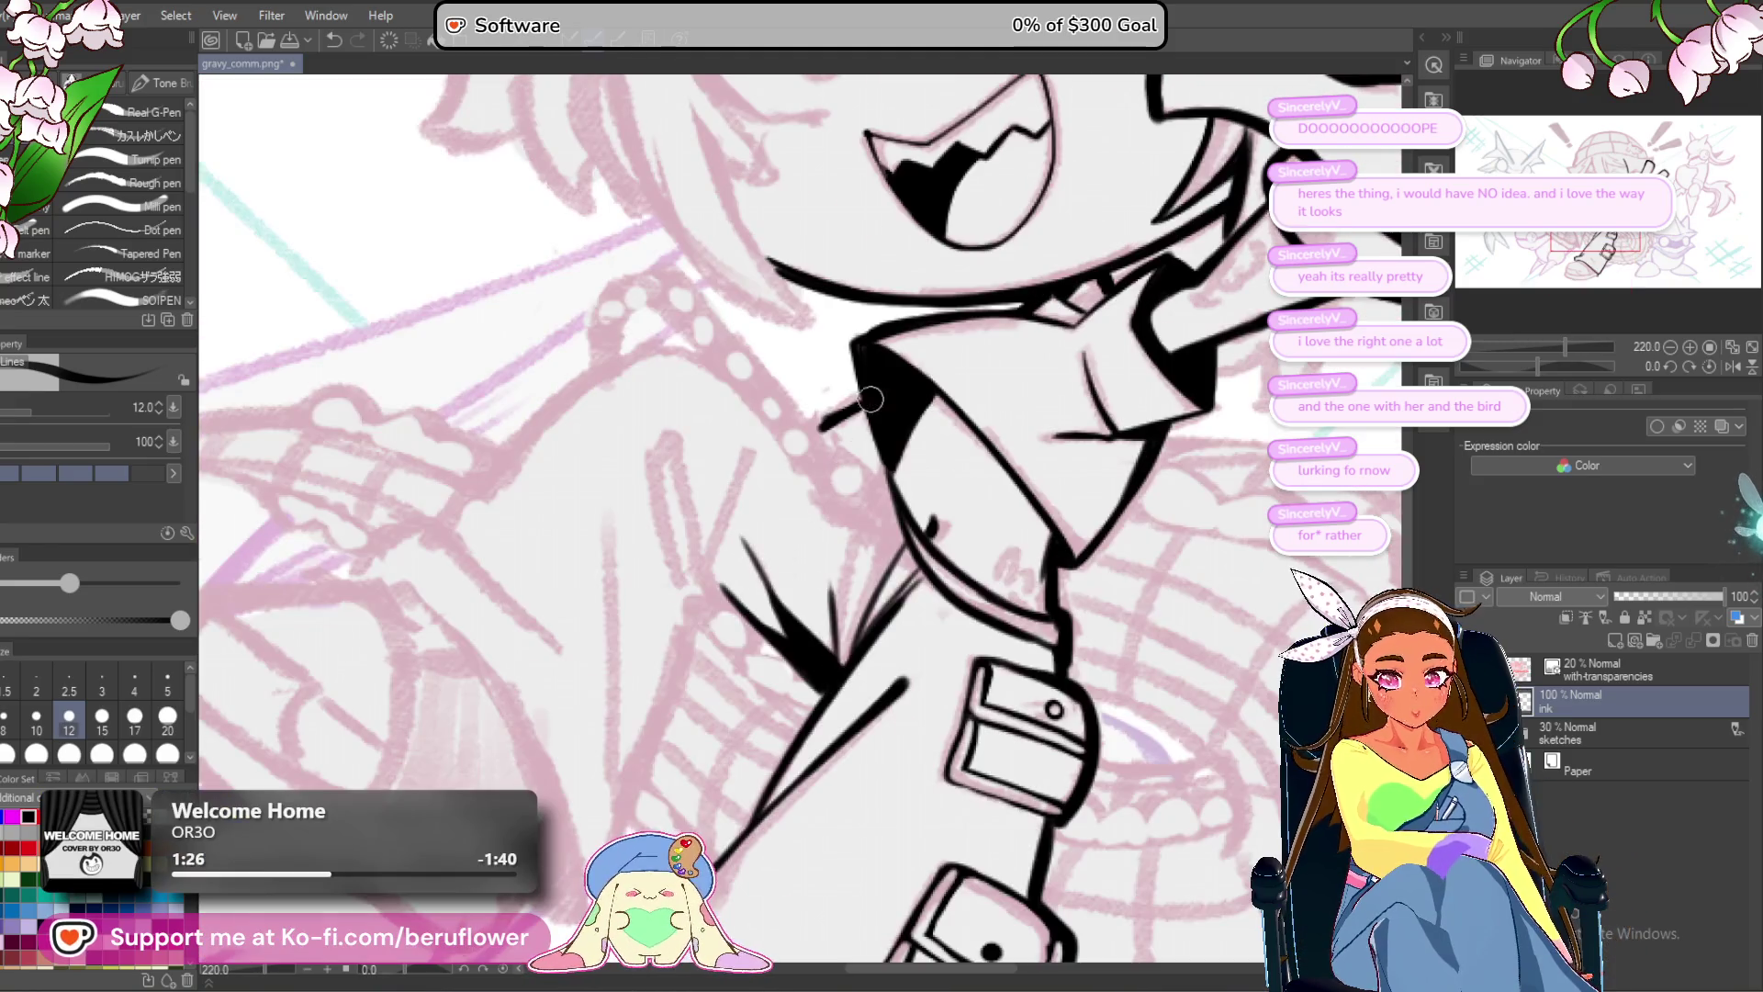
# Check the whole drawing zoomed out, then tilt the canvas to -46.4°.
pyautogui.hotkey('ctrl', '0')
pyautogui.scroll(5, 905, 551)
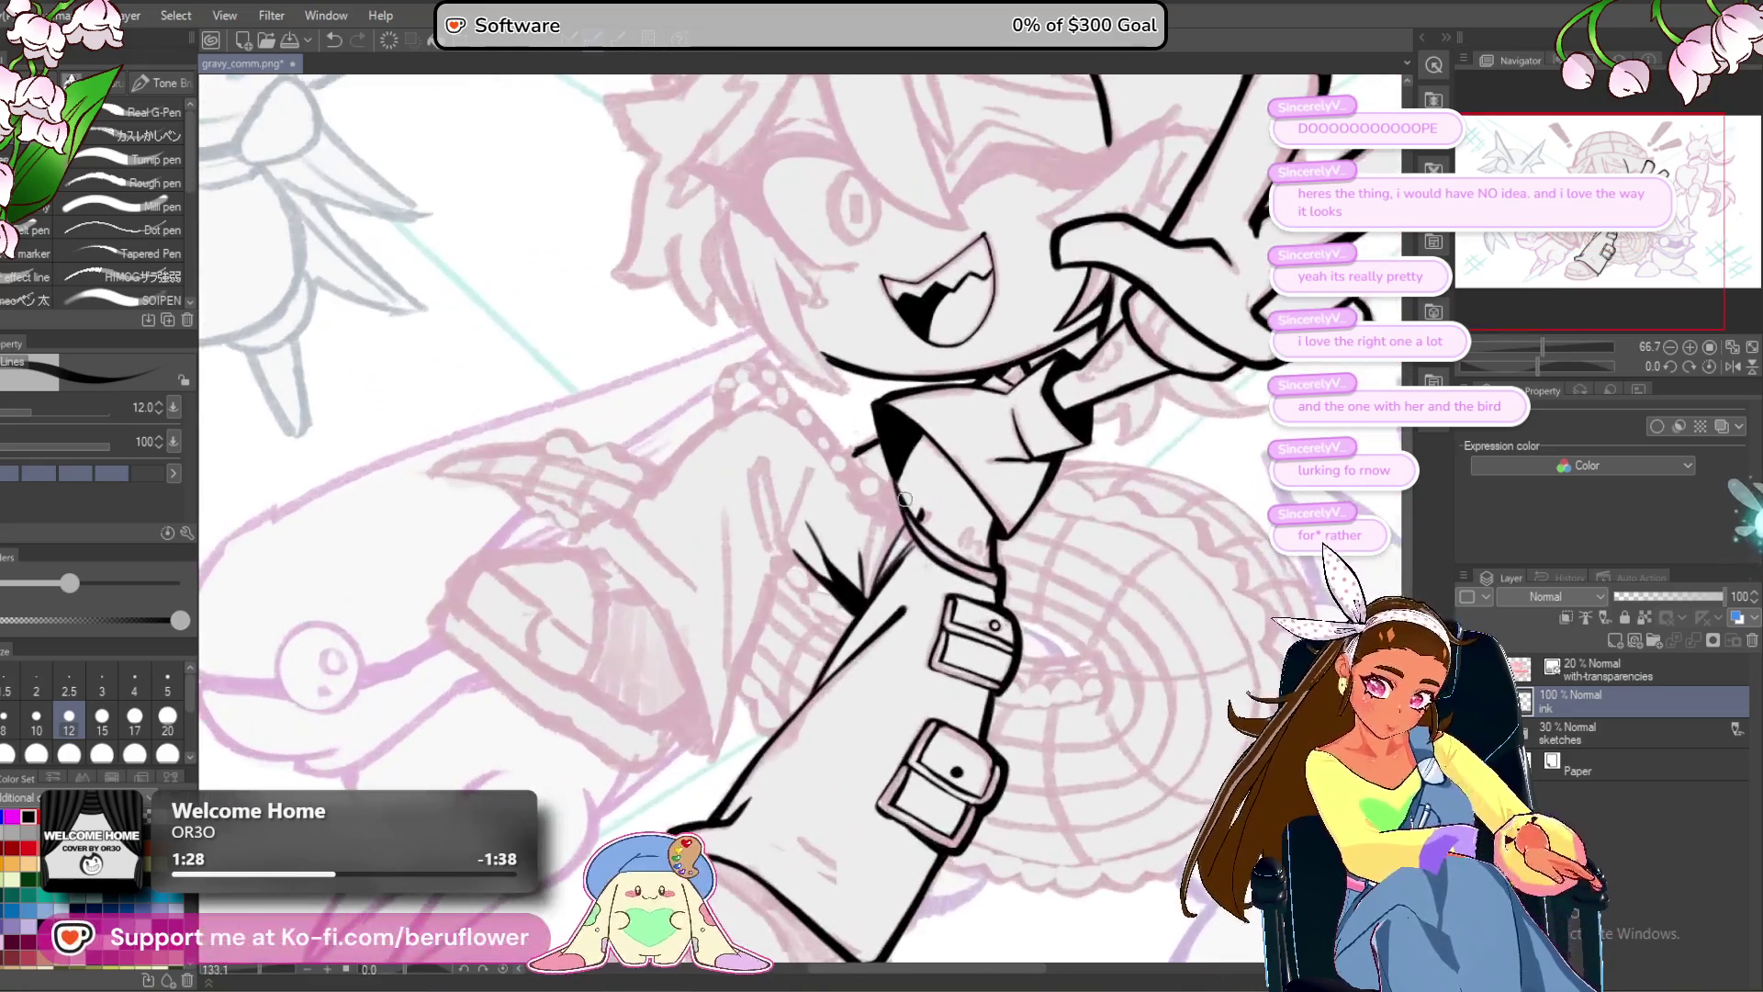
pyautogui.moveTo(878, 875); pyautogui.dragTo(877, 755)
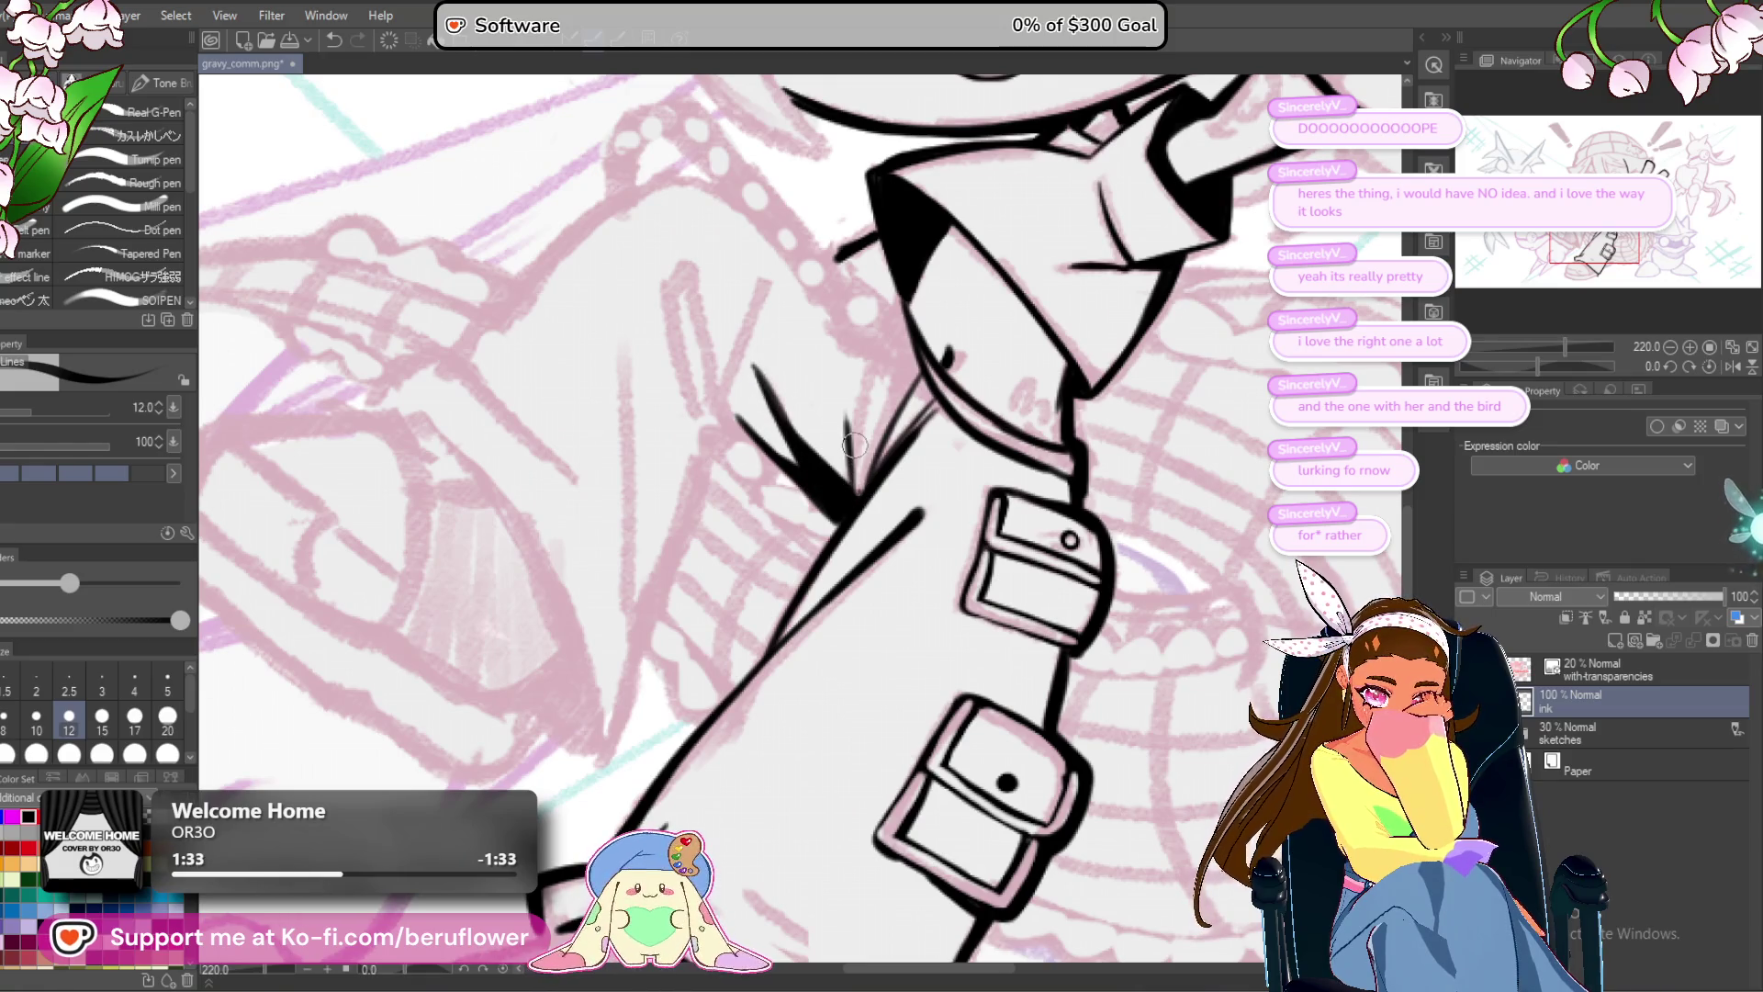
pyautogui.hotkey('ctrl', '0')
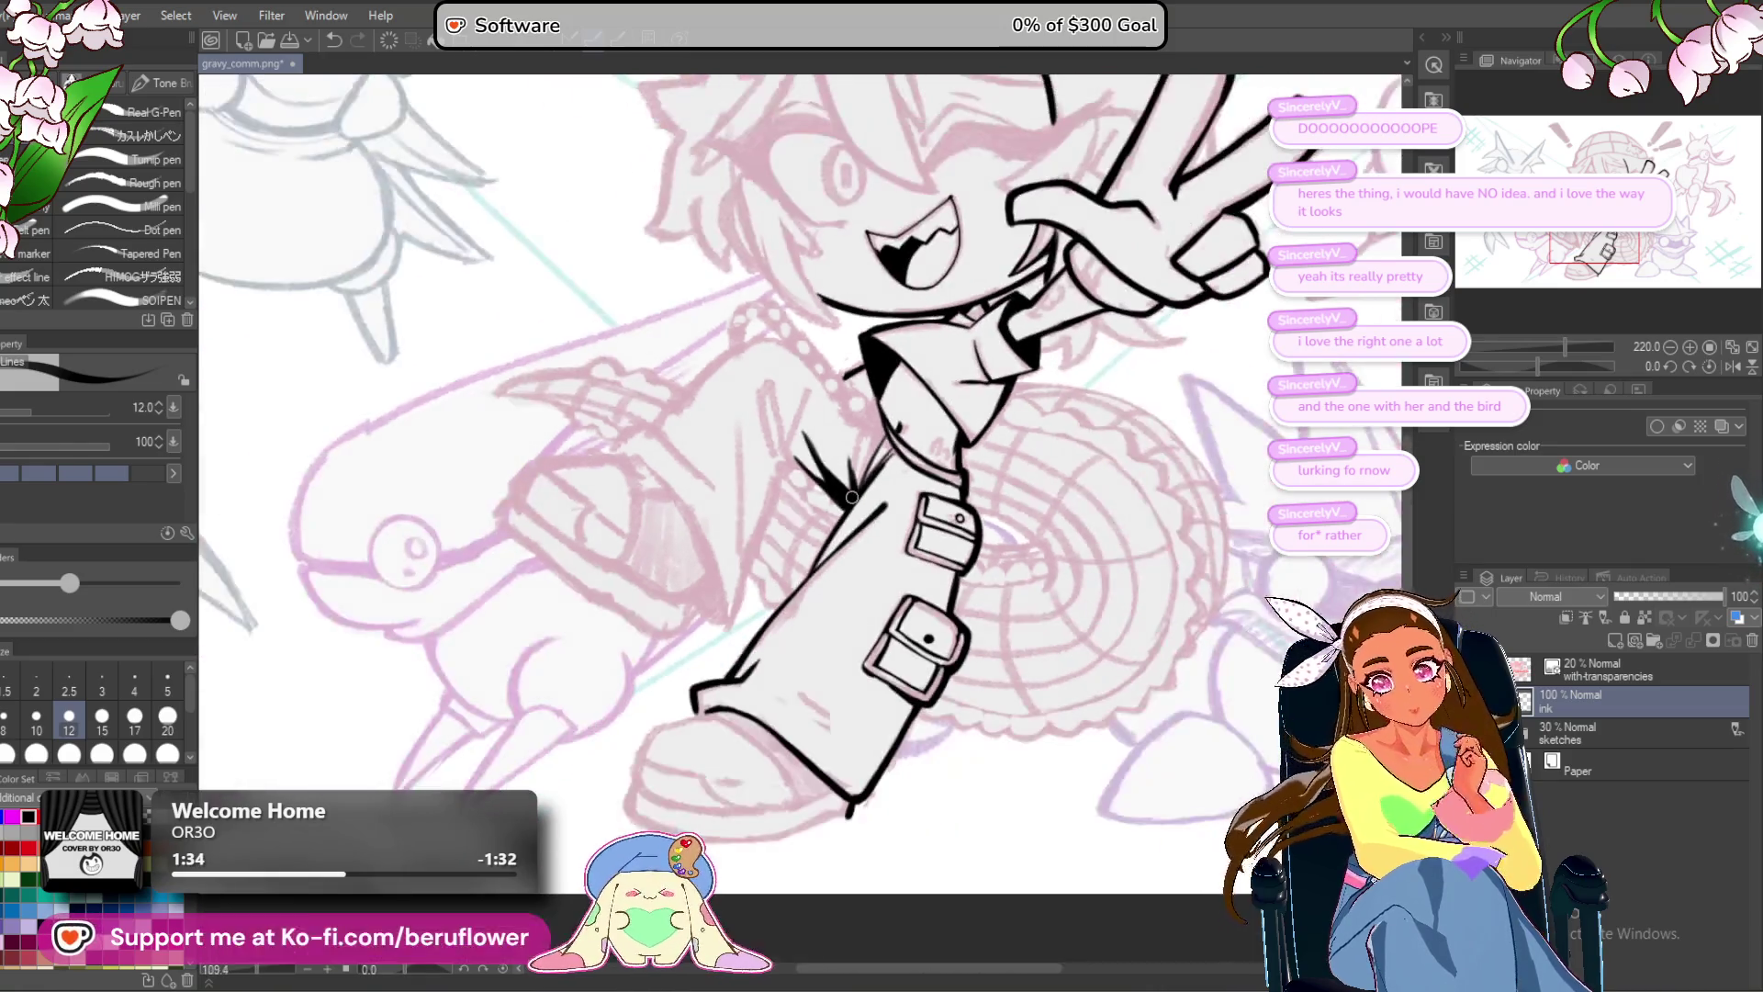
pyautogui.scroll(5, 868, 551)
pyautogui.moveTo(865, 561); pyautogui.dragTo(898, 487)
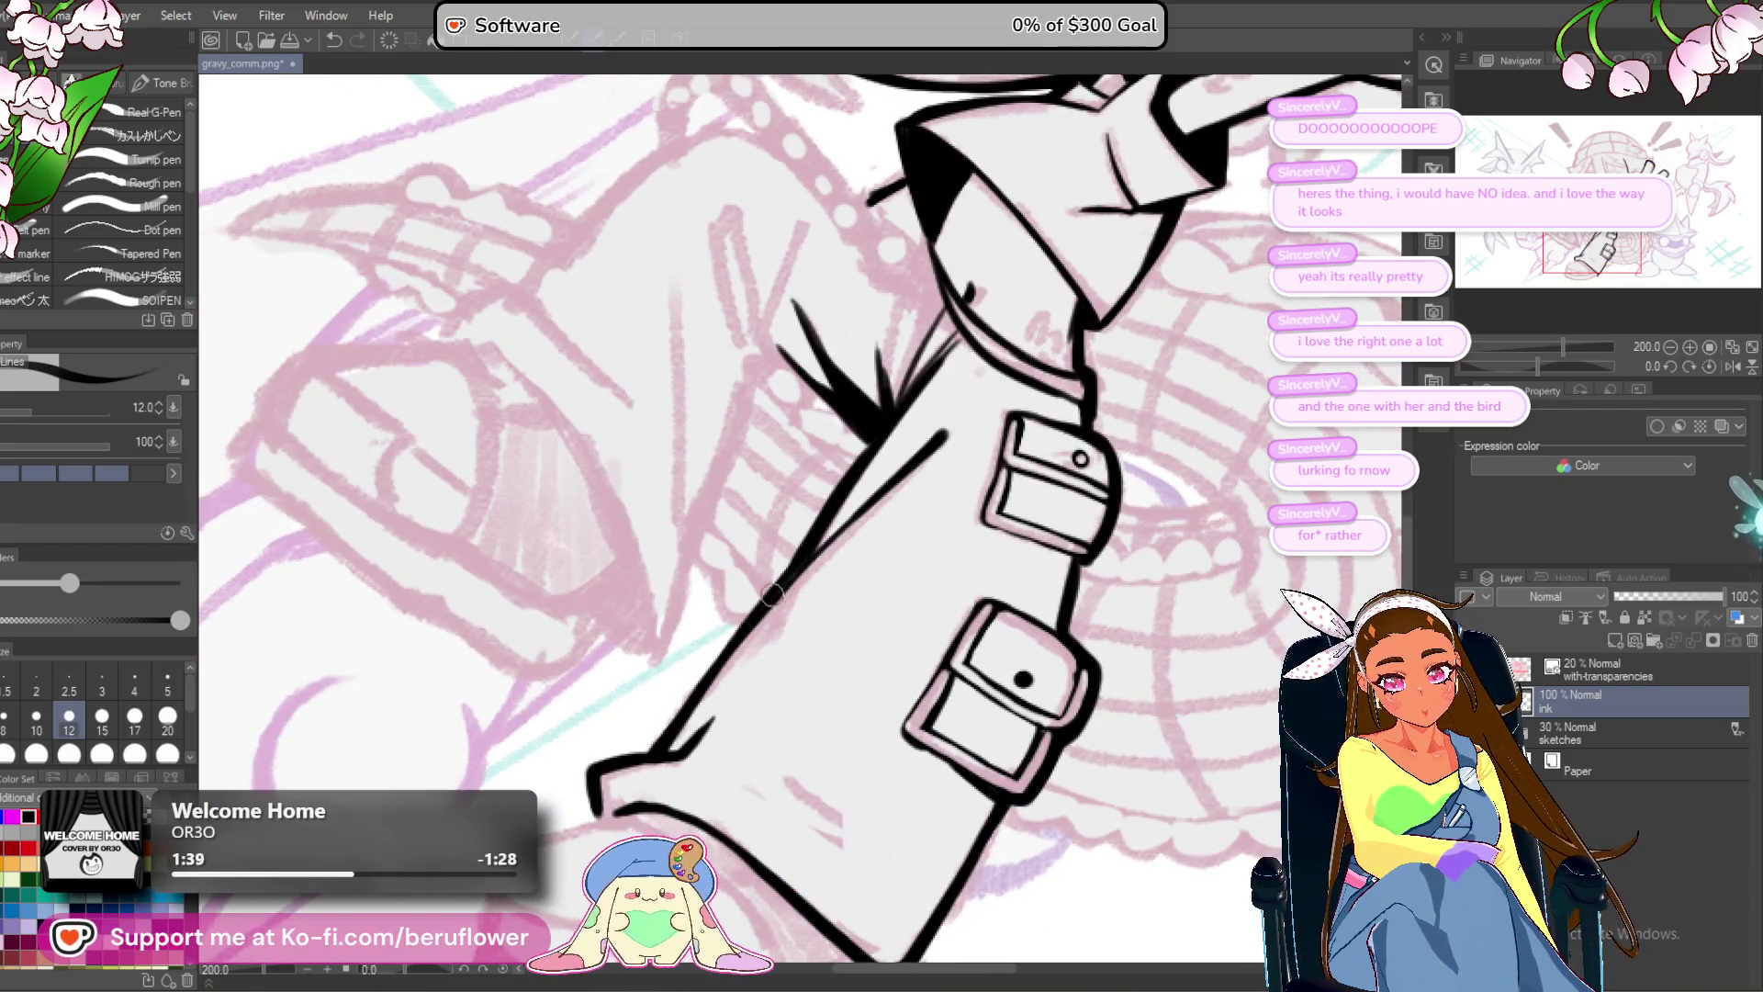
pyautogui.scroll(-5, 970, 600)
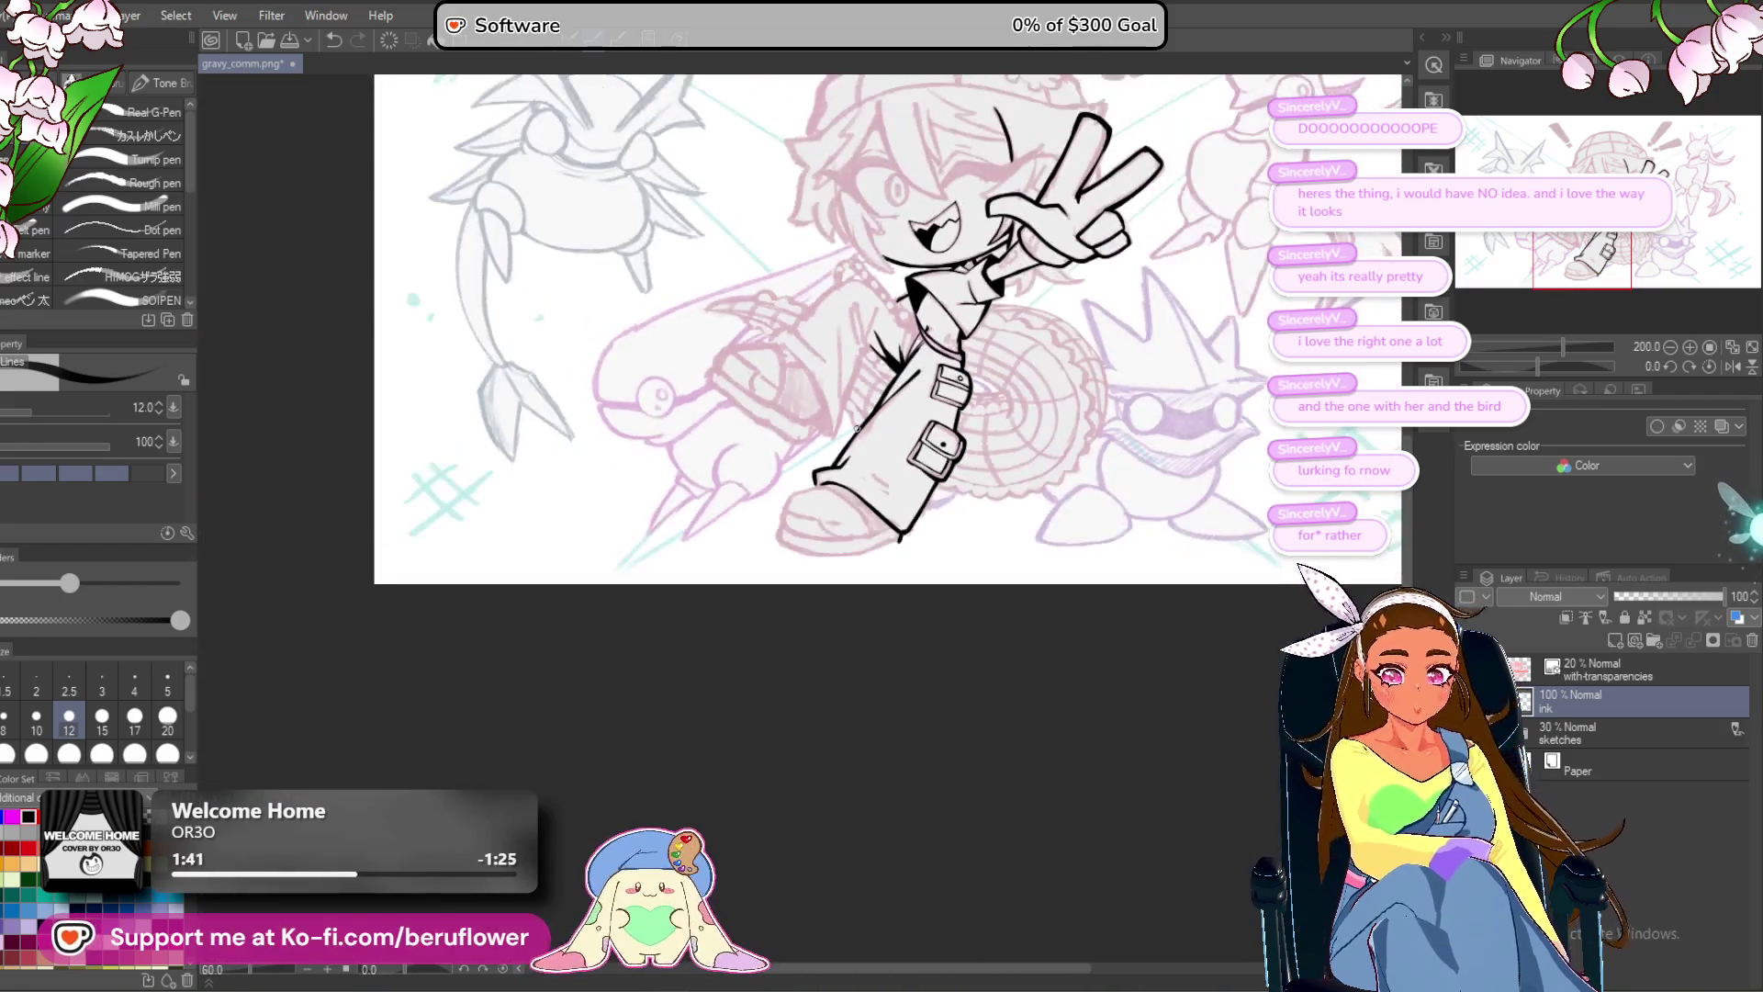
pyautogui.moveTo(971, 600)
pyautogui.mouseDown()
pyautogui.moveTo(826, 728)
pyautogui.moveTo(784, 830)
pyautogui.moveTo(837, 793)
pyautogui.moveTo(777, 770)
pyautogui.mouseUp()
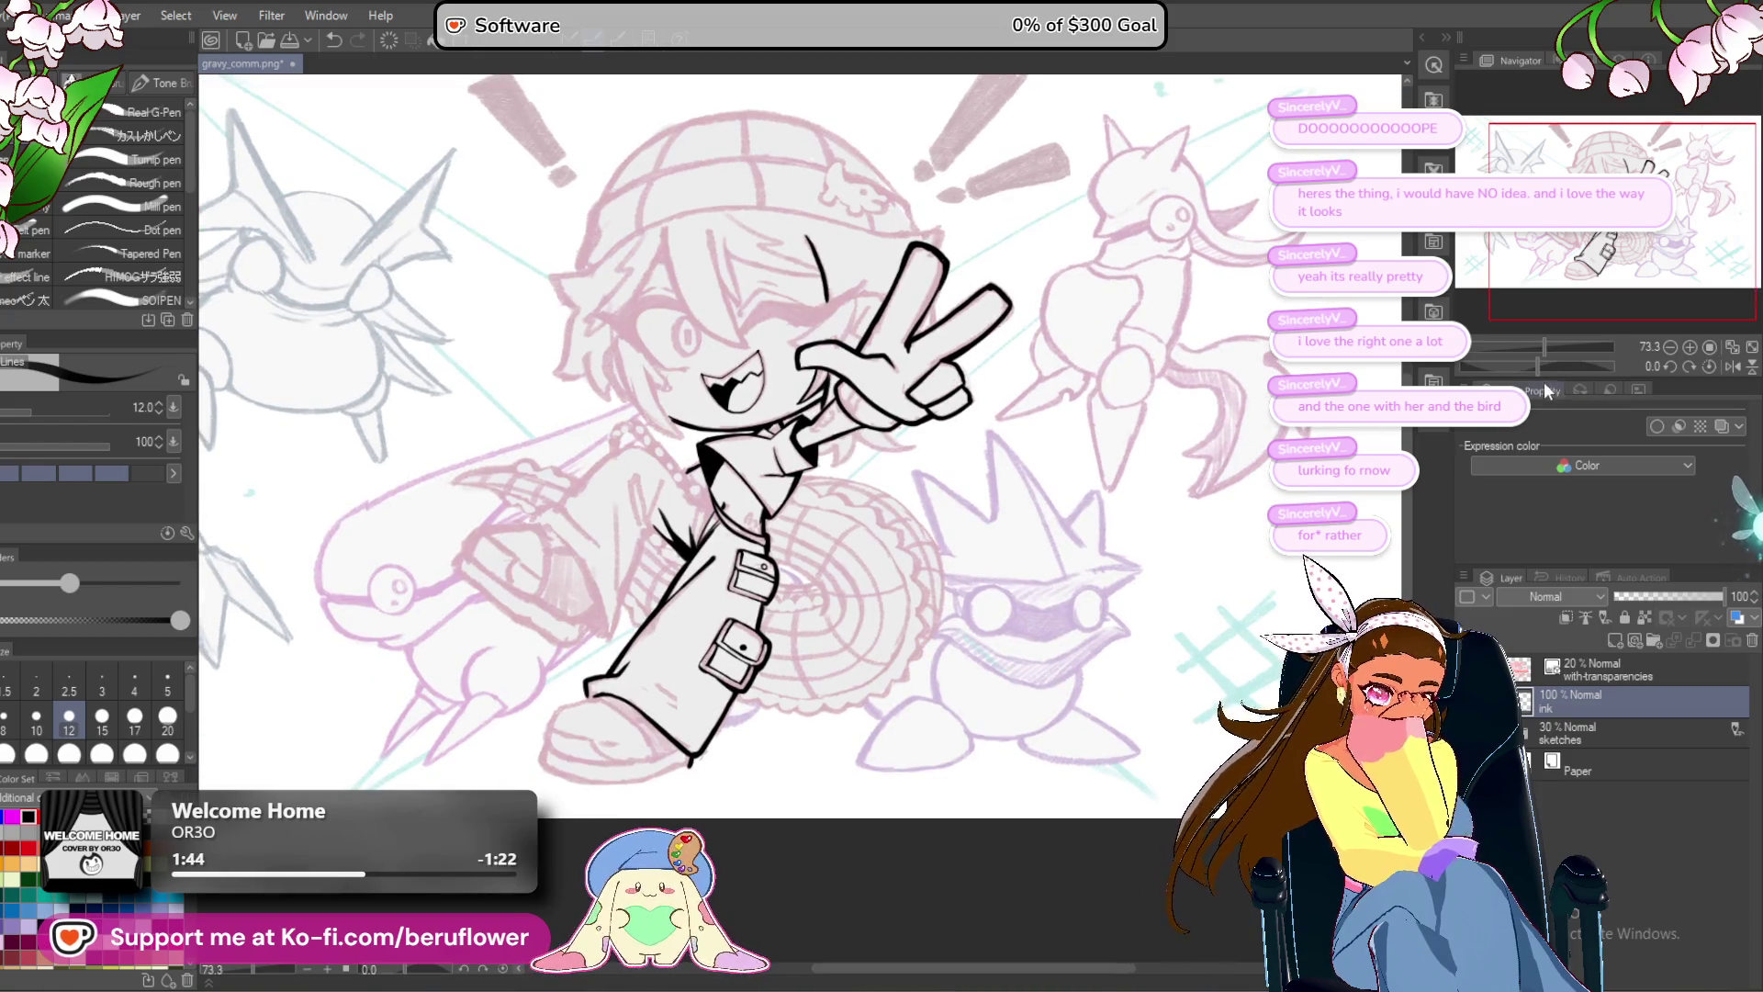
pyautogui.moveTo(1540, 363); pyautogui.dragTo(1518, 360)
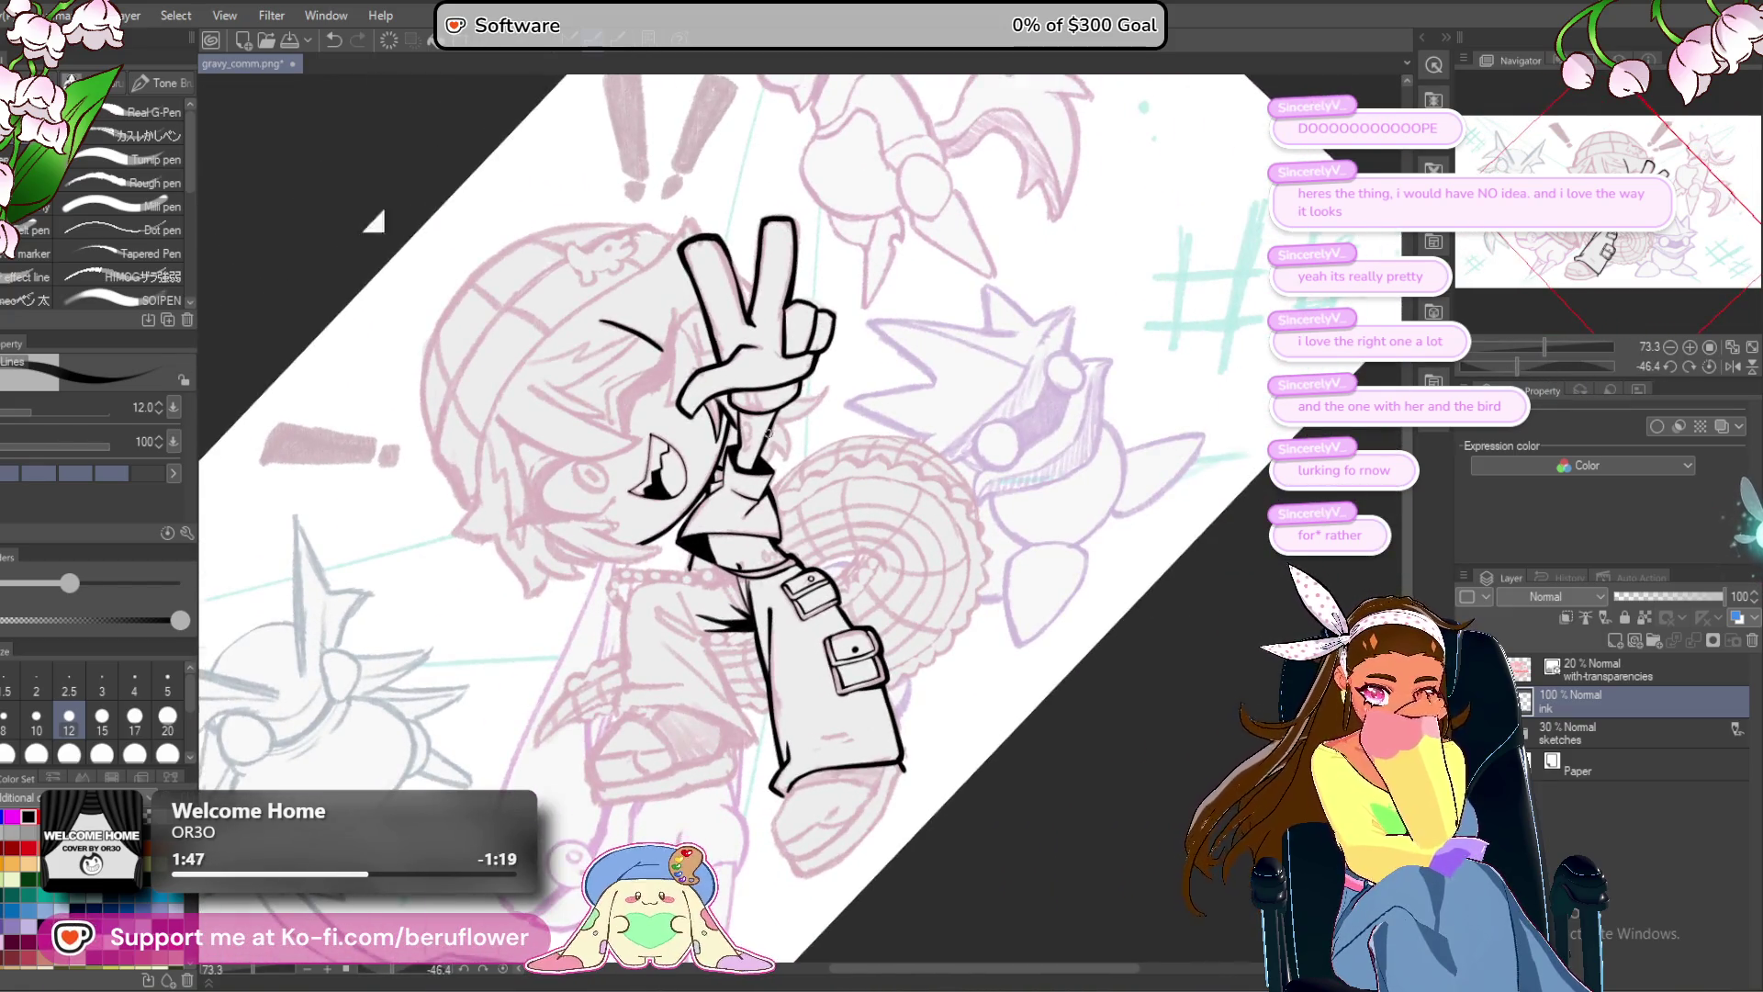
# Ink a short line below the hand and reset canvas rotation to 0°.
pyautogui.scroll(5, 767, 432)
pyautogui.moveTo(797, 413); pyautogui.dragTo(810, 486)
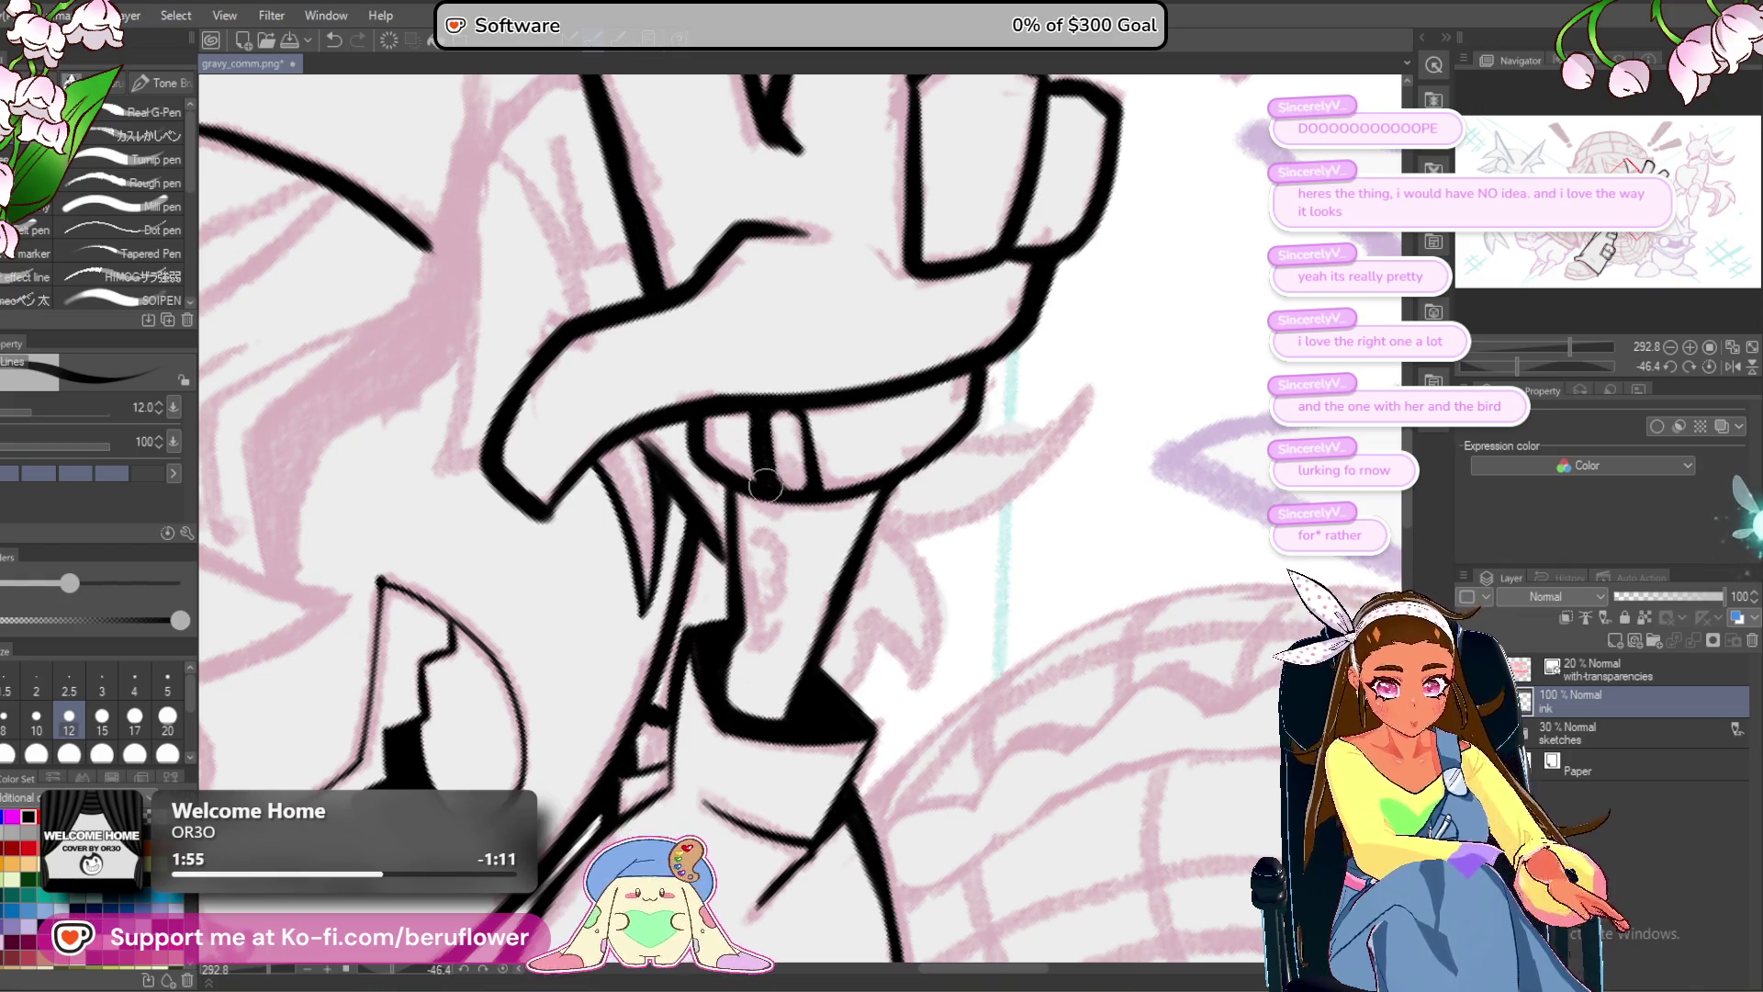
pyautogui.scroll(-10, 816, 425)
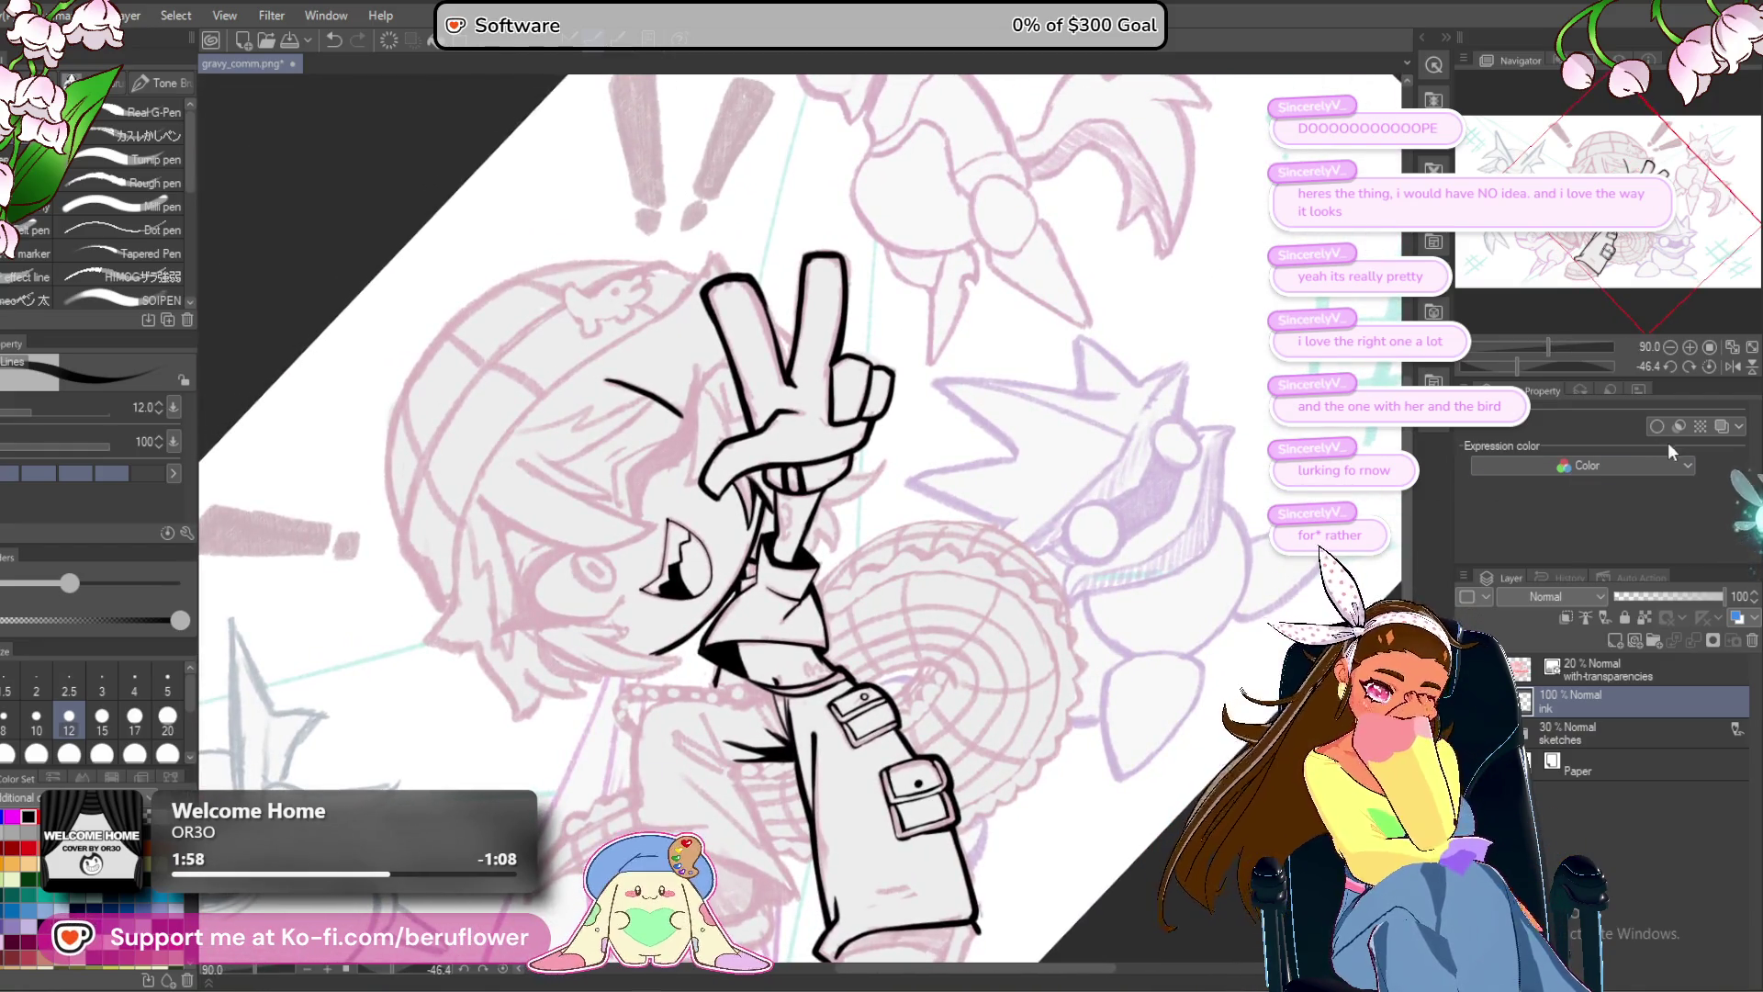
pyautogui.click(1710, 367)
pyautogui.scroll(10, 831, 577)
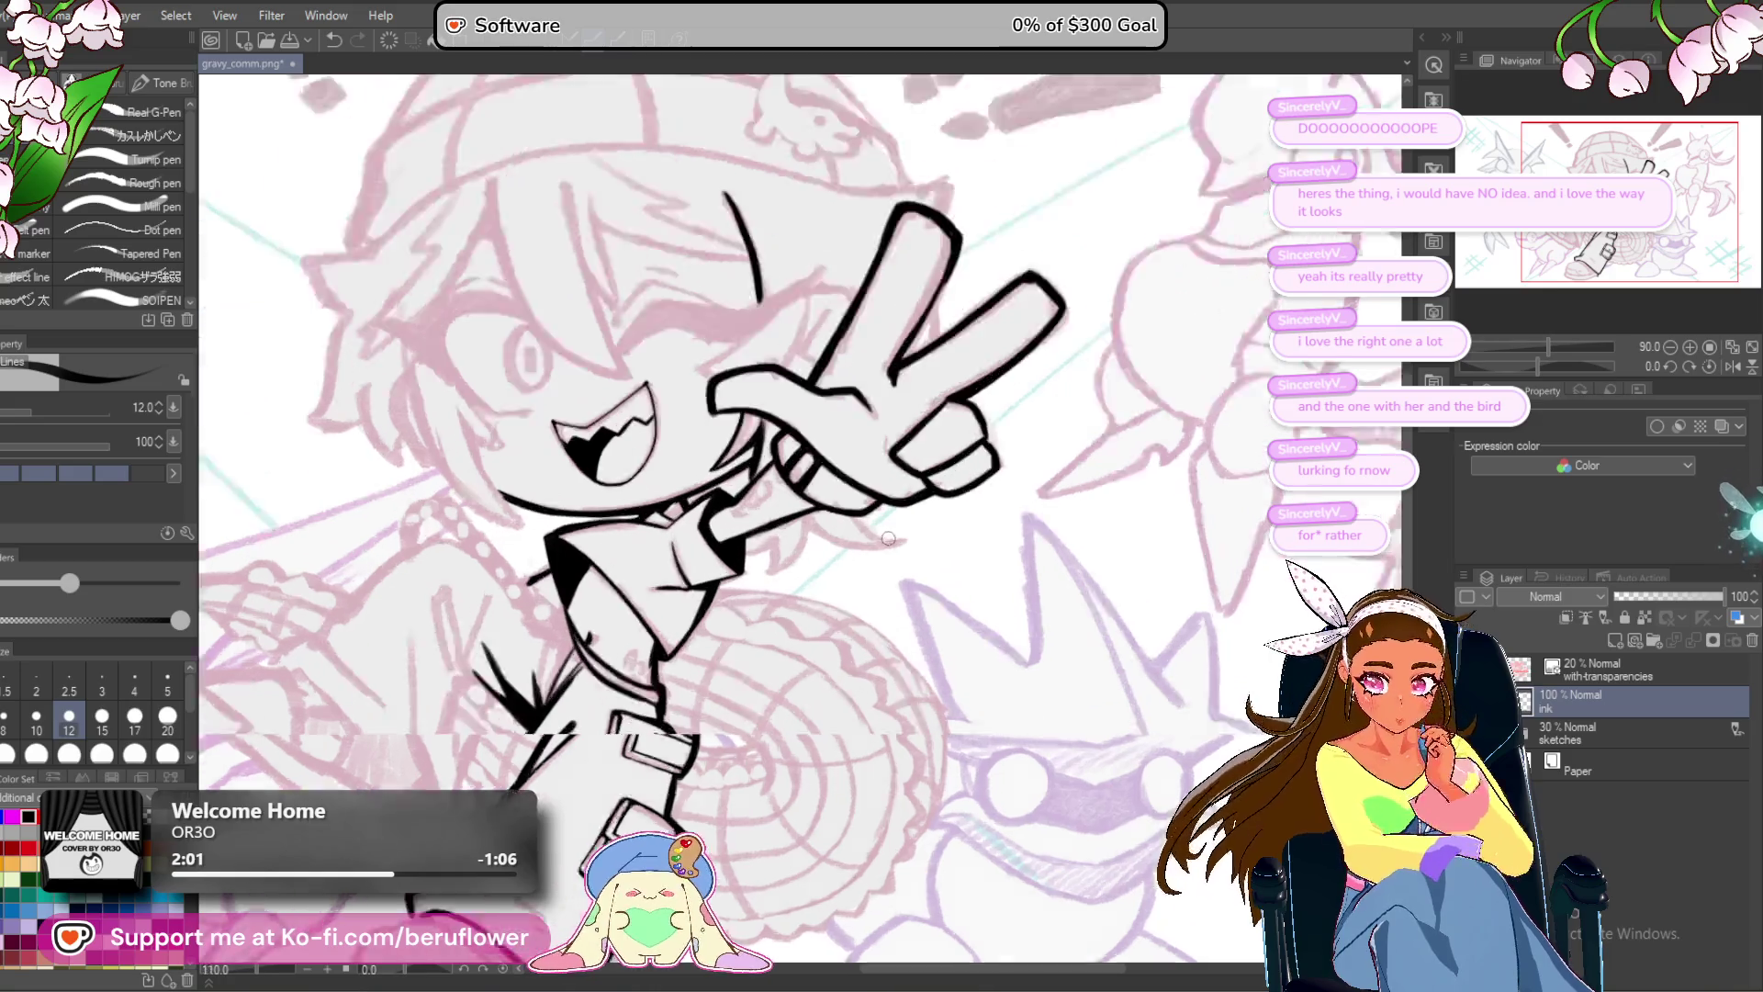
# Set the pen size to 6 and frame the face and hand.
pyautogui.press('[')
pyautogui.press('[')
pyautogui.press('[')
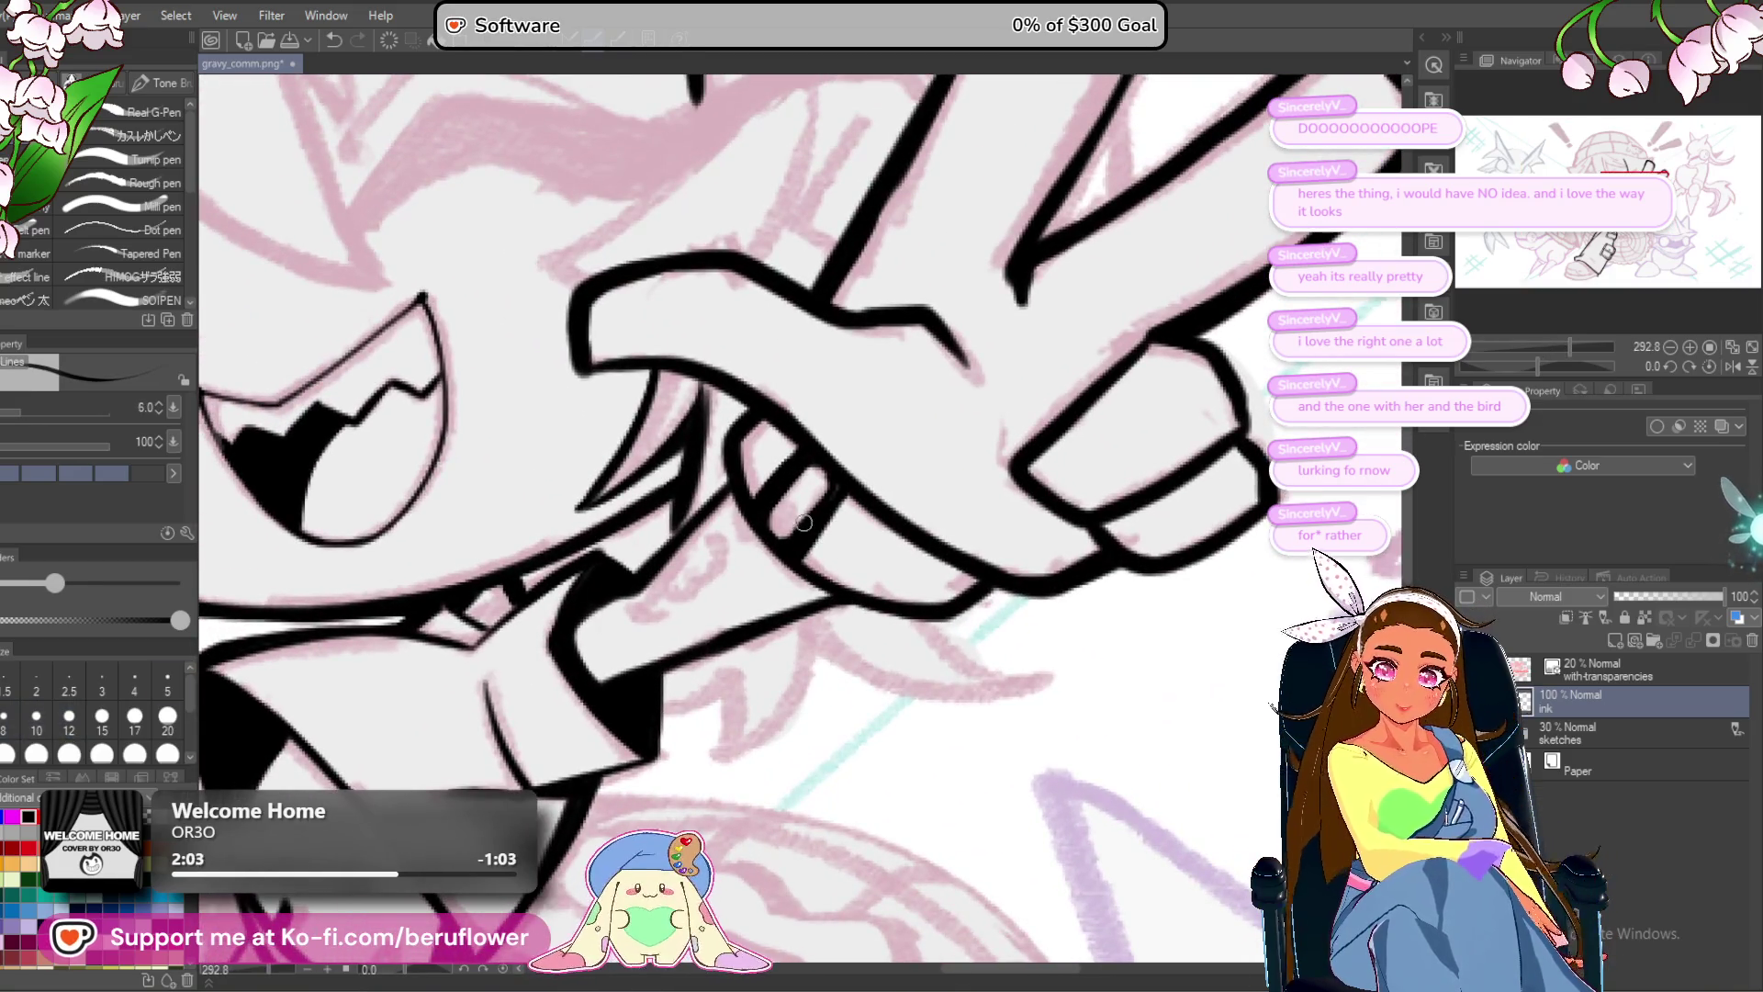
pyautogui.scroll(-2, 789, 493)
pyautogui.moveTo(789, 494); pyautogui.dragTo(909, 595)
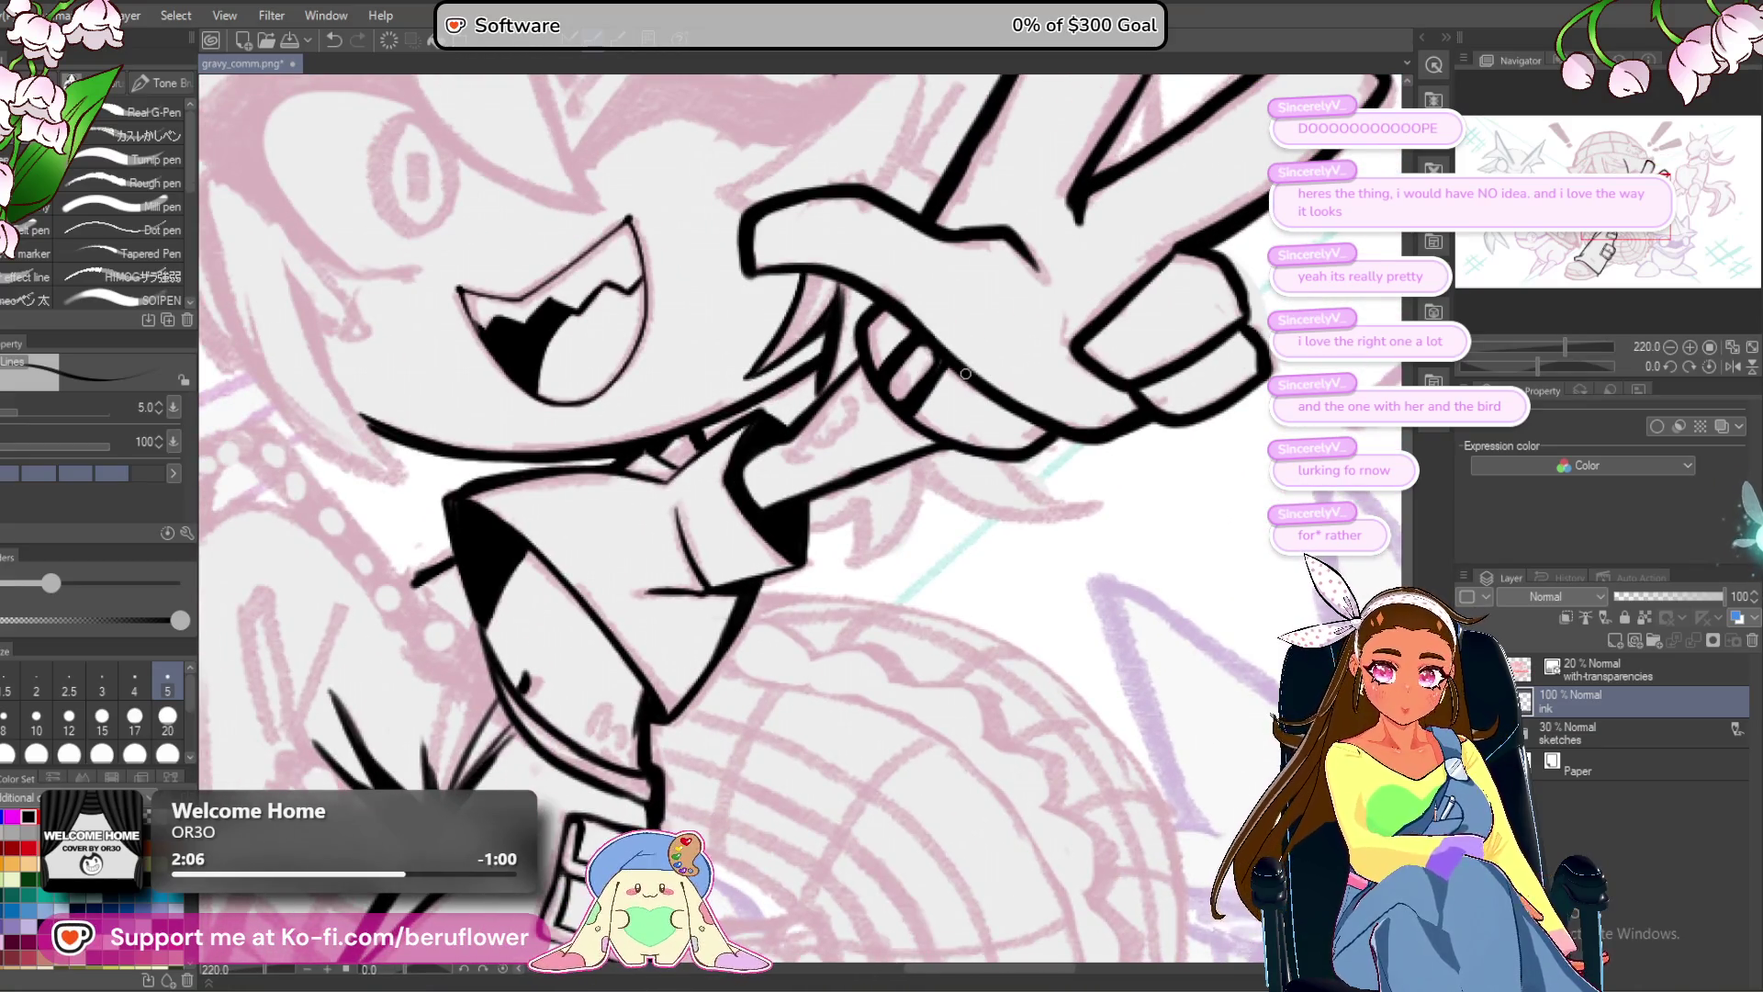
pyautogui.scroll(1, 965, 374)
pyautogui.press(']')
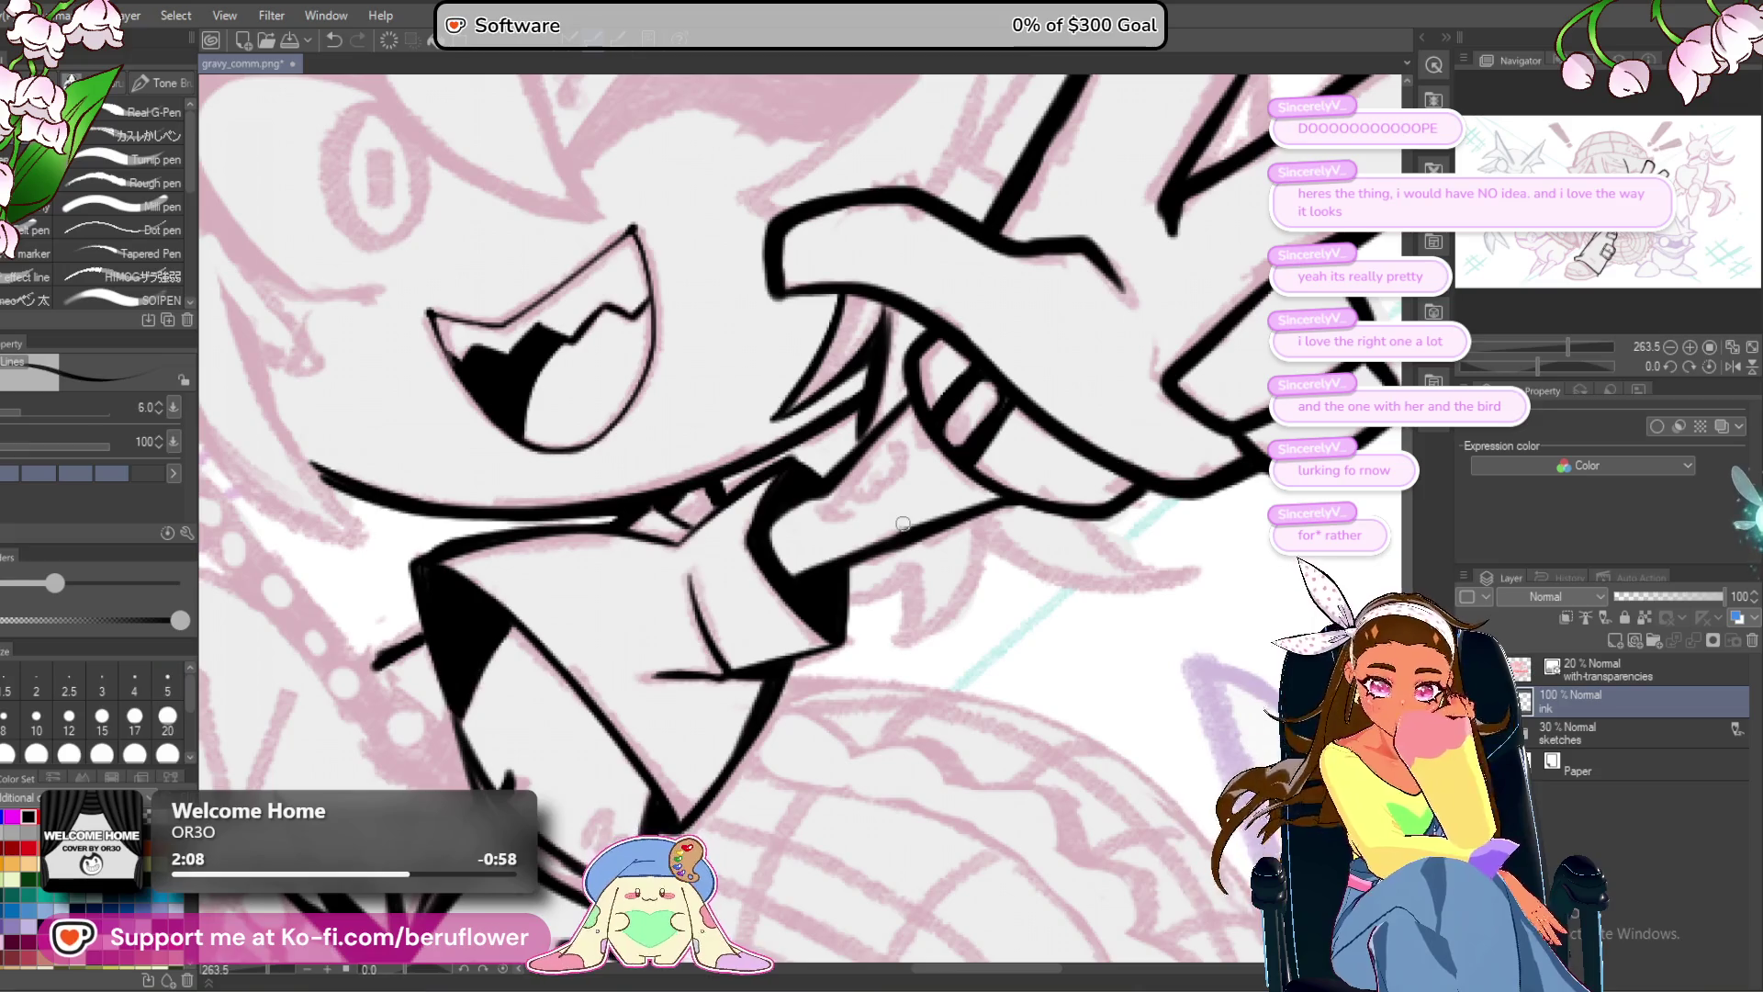
pyautogui.scroll(4, 1043, 544)
# Ink the jaw line, replacing an overlong stroke with a shorter curve.
pyautogui.moveTo(723, 595); pyautogui.dragTo(886, 507)
pyautogui.hotkey('ctrl', 'z')
pyautogui.moveTo(724, 594); pyautogui.dragTo(832, 529)
pyautogui.moveTo(725, 594)
pyautogui.mouseDown()
pyautogui.moveTo(872, 514)
pyautogui.moveTo(852, 477)
pyautogui.moveTo(810, 654)
pyautogui.mouseUp()
pyautogui.moveTo(1000, 367)
pyautogui.mouseDown()
pyautogui.moveTo(904, 579)
pyautogui.moveTo(827, 656)
pyautogui.mouseUp()
pyautogui.moveTo(1042, 393)
pyautogui.mouseDown()
pyautogui.moveTo(730, 540)
pyautogui.moveTo(781, 613)
pyautogui.mouseUp()
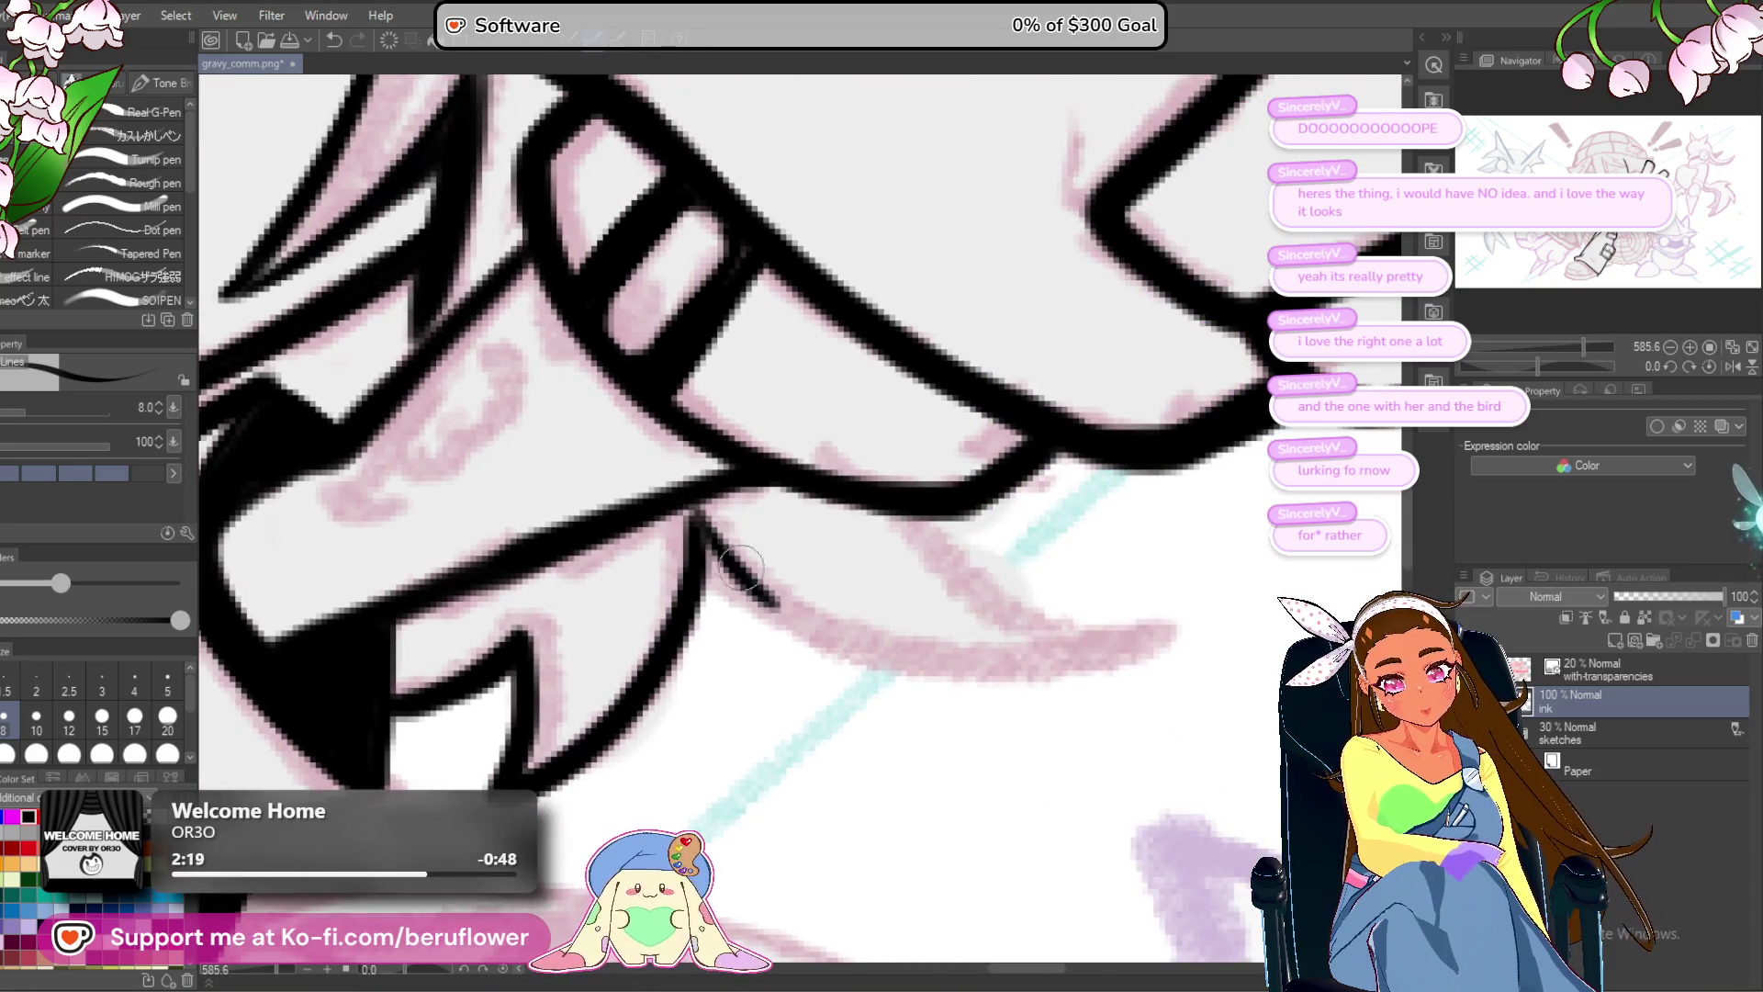
pyautogui.moveTo(698, 547); pyautogui.dragTo(855, 654)
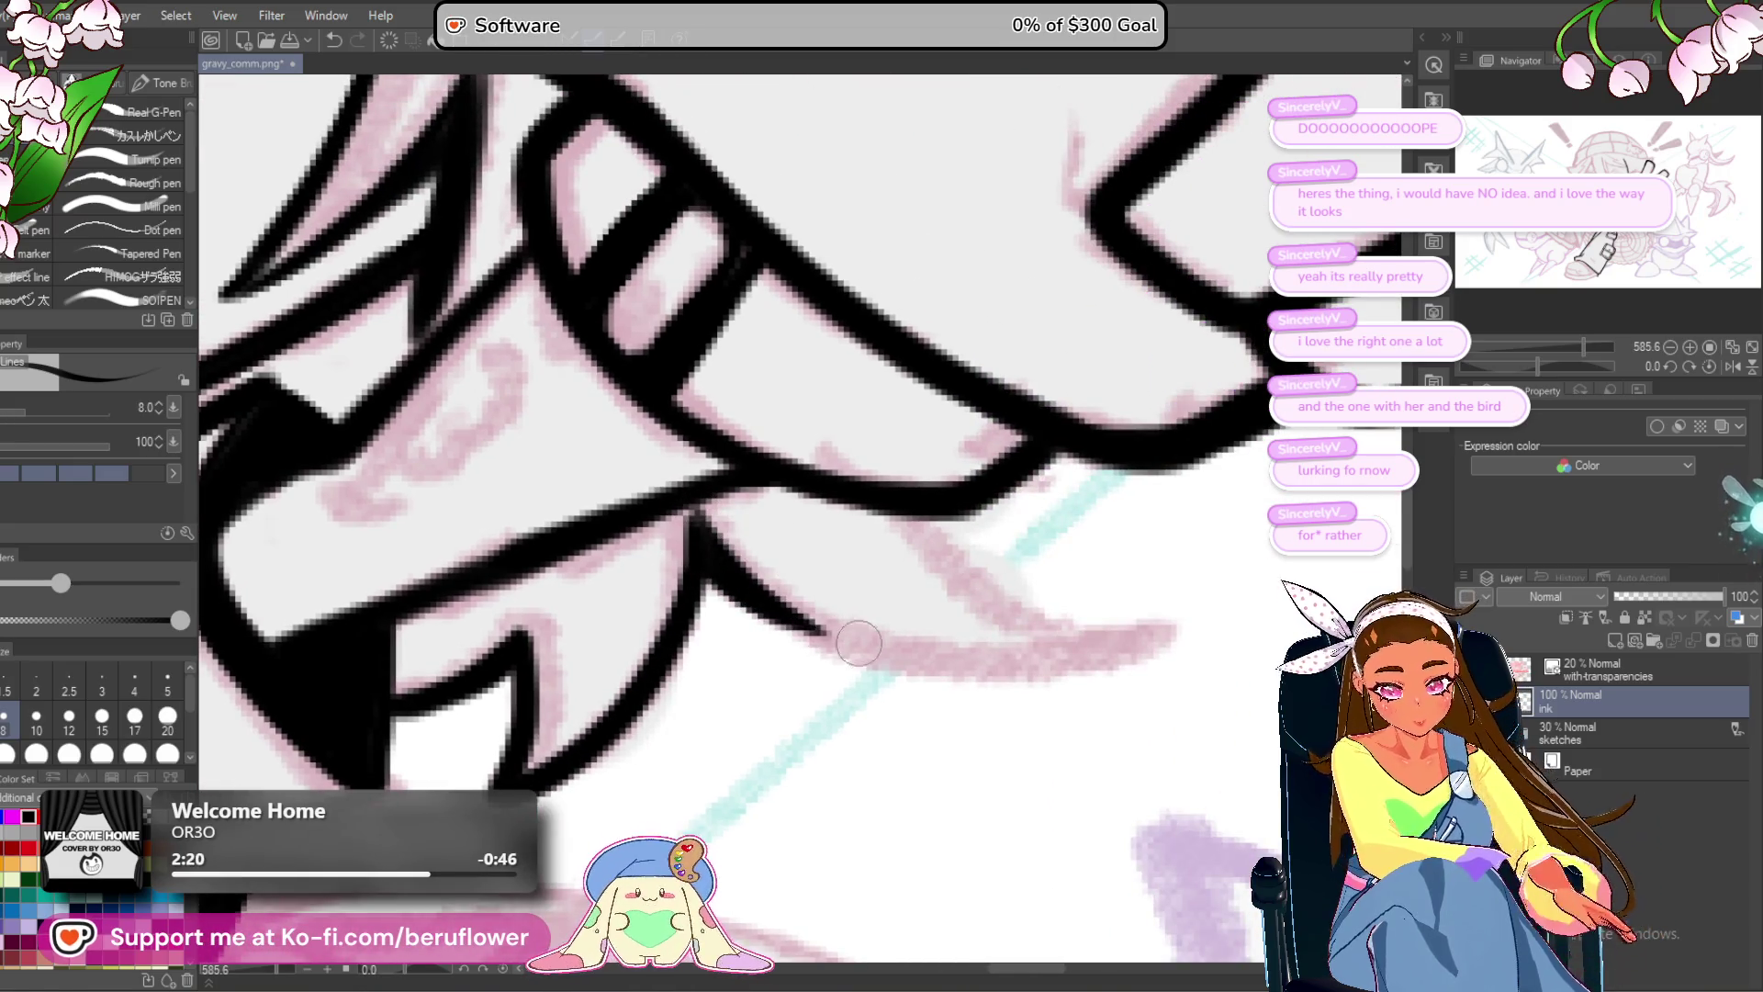
# Rotate the canvas to 87.2° and ink the long left sketch line.
pyautogui.scroll(-4, 758, 586)
pyautogui.moveTo(1554, 362); pyautogui.dragTo(1576, 367)
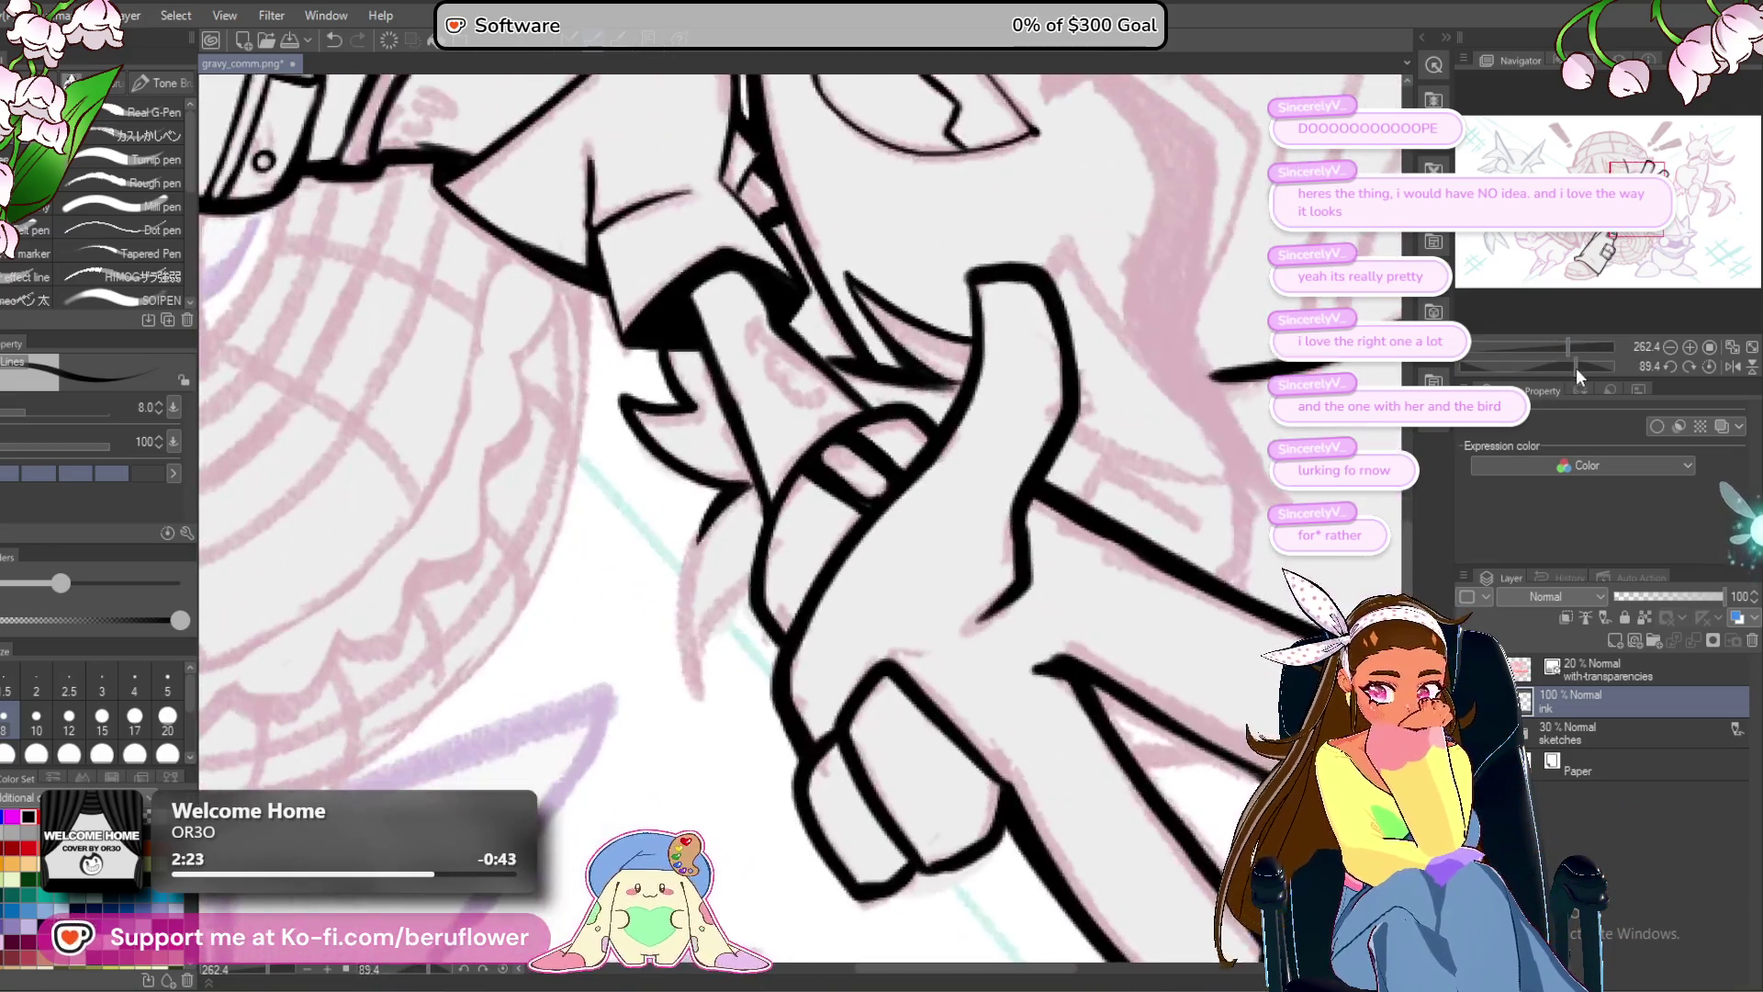
pyautogui.scroll(5, 747, 532)
pyautogui.moveTo(820, 228); pyautogui.dragTo(721, 749)
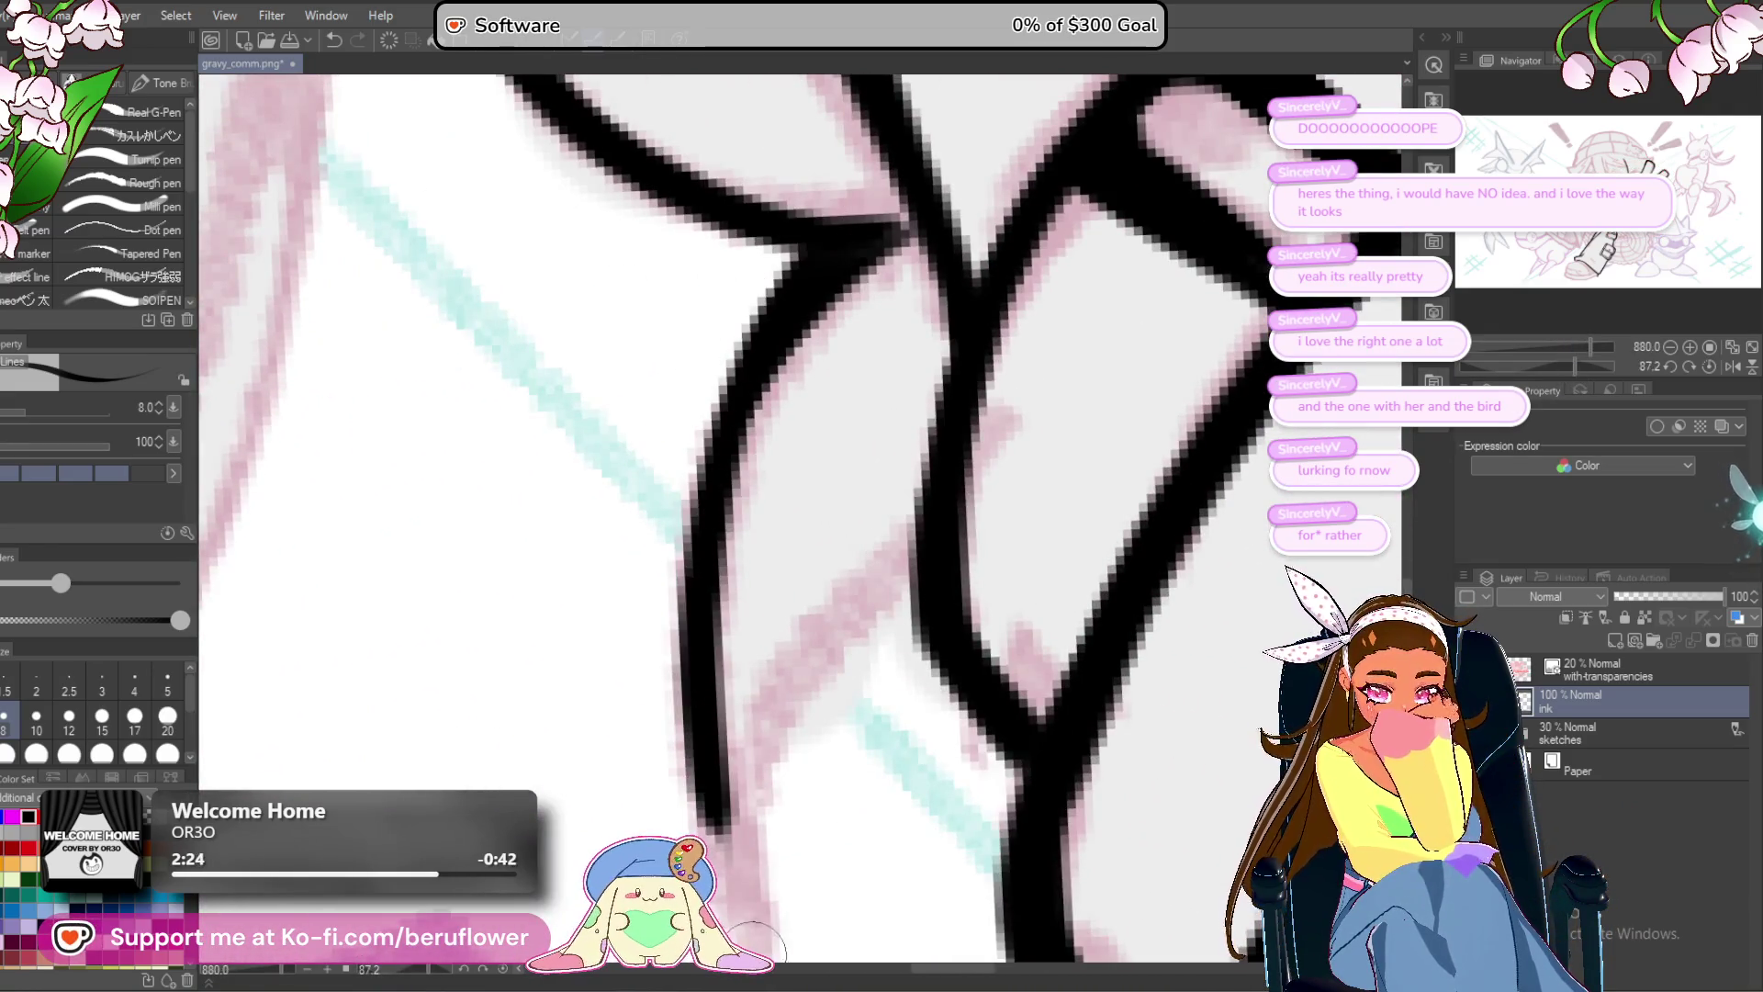
pyautogui.scroll(-2, 721, 749)
pyautogui.moveTo(698, 570)
pyautogui.mouseDown()
pyautogui.moveTo(699, 684)
pyautogui.moveTo(732, 801)
pyautogui.mouseUp()
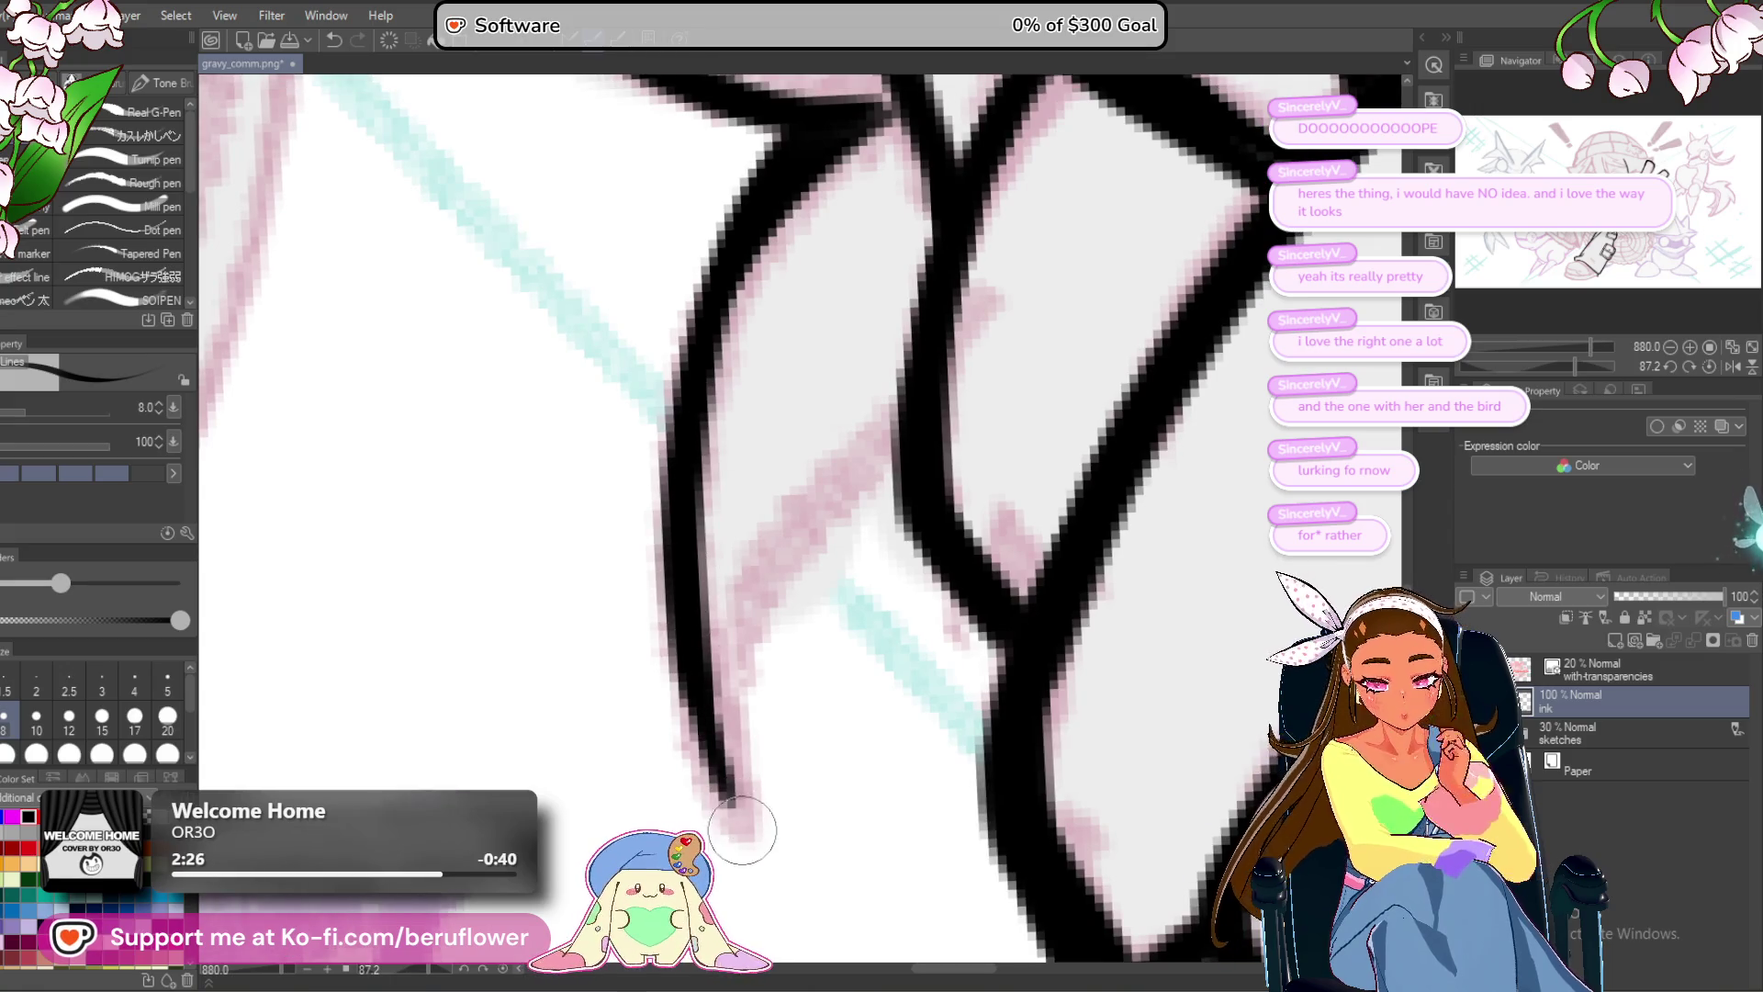
pyautogui.moveTo(730, 735); pyautogui.dragTo(906, 413)
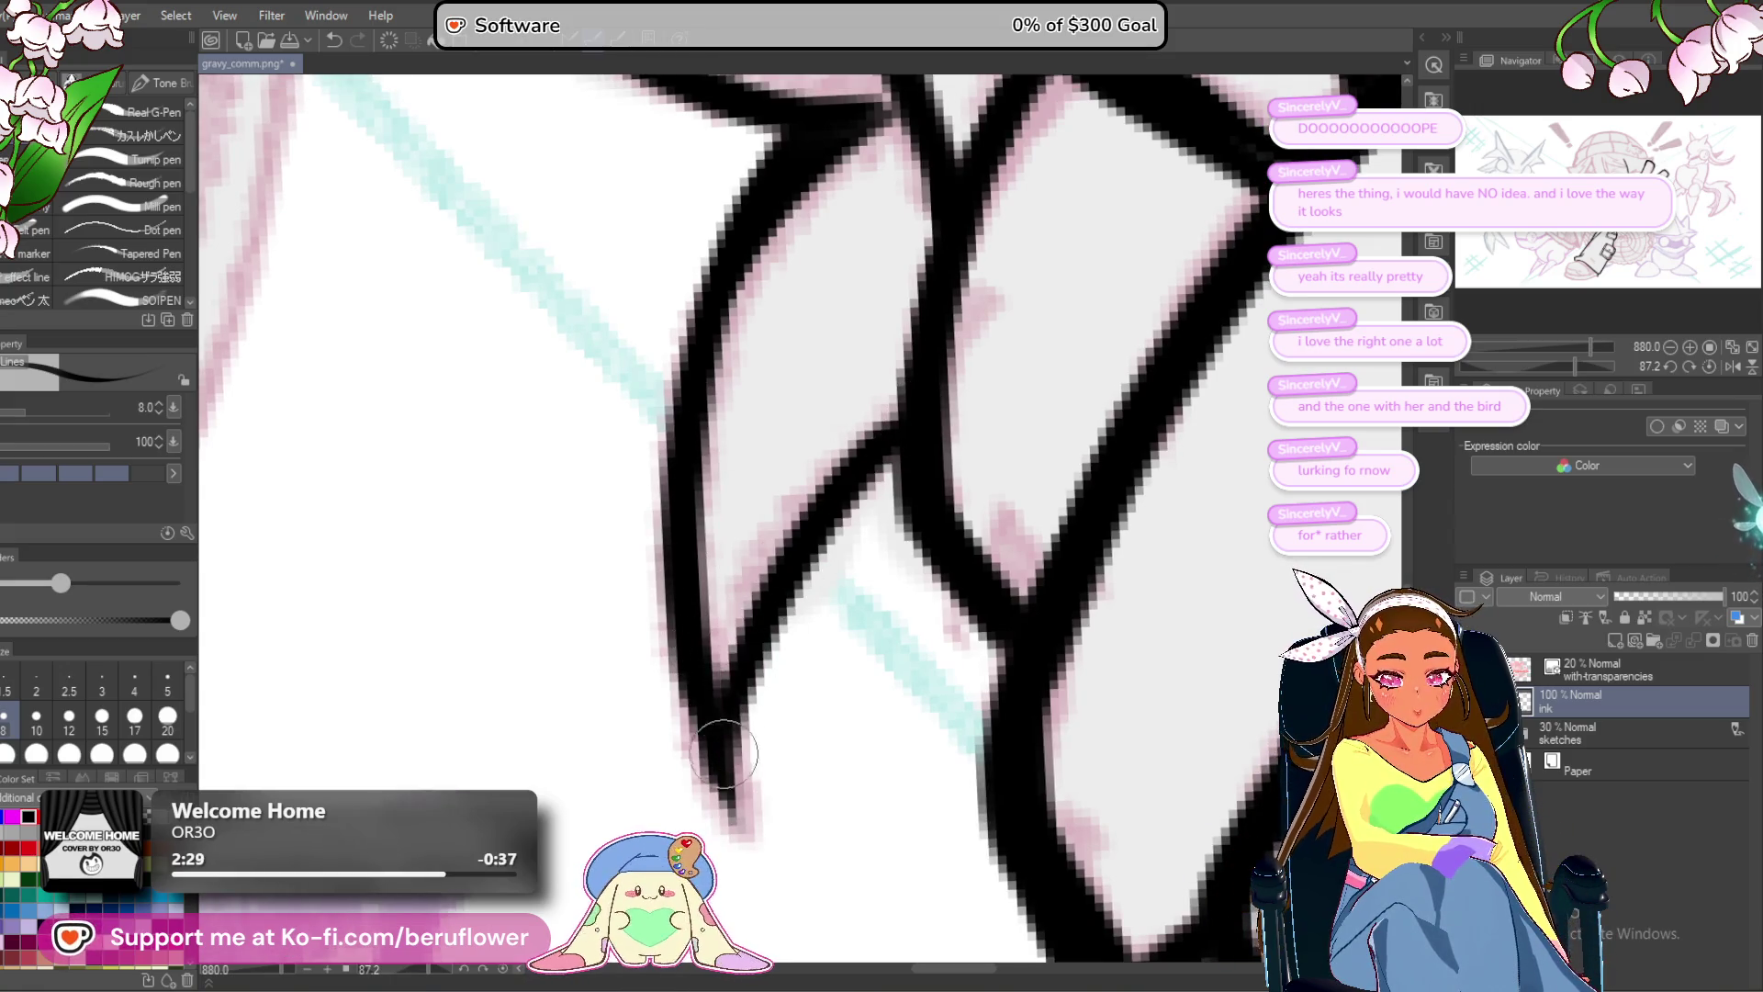
pyautogui.scroll(-8, 723, 753)
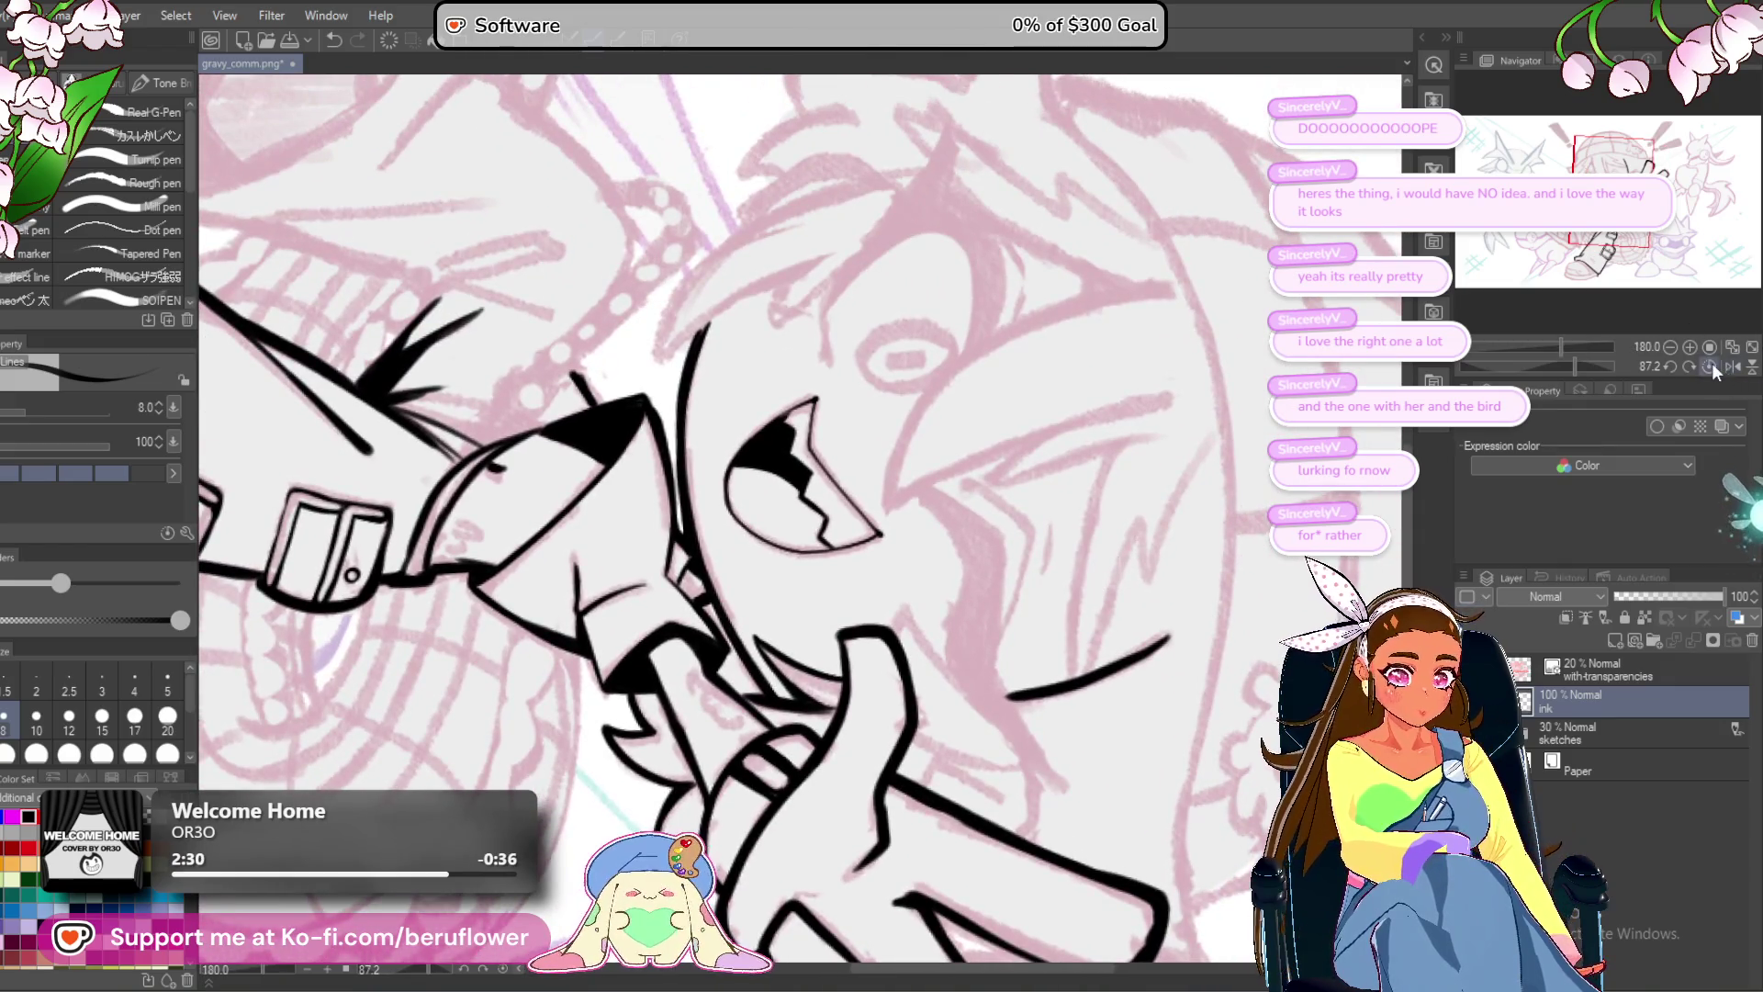
# Straighten the canvas and redraw the ink line near the mouth.
pyautogui.click(1711, 364)
pyautogui.scroll(-3, 1021, 719)
pyautogui.scroll(2, 1021, 719)
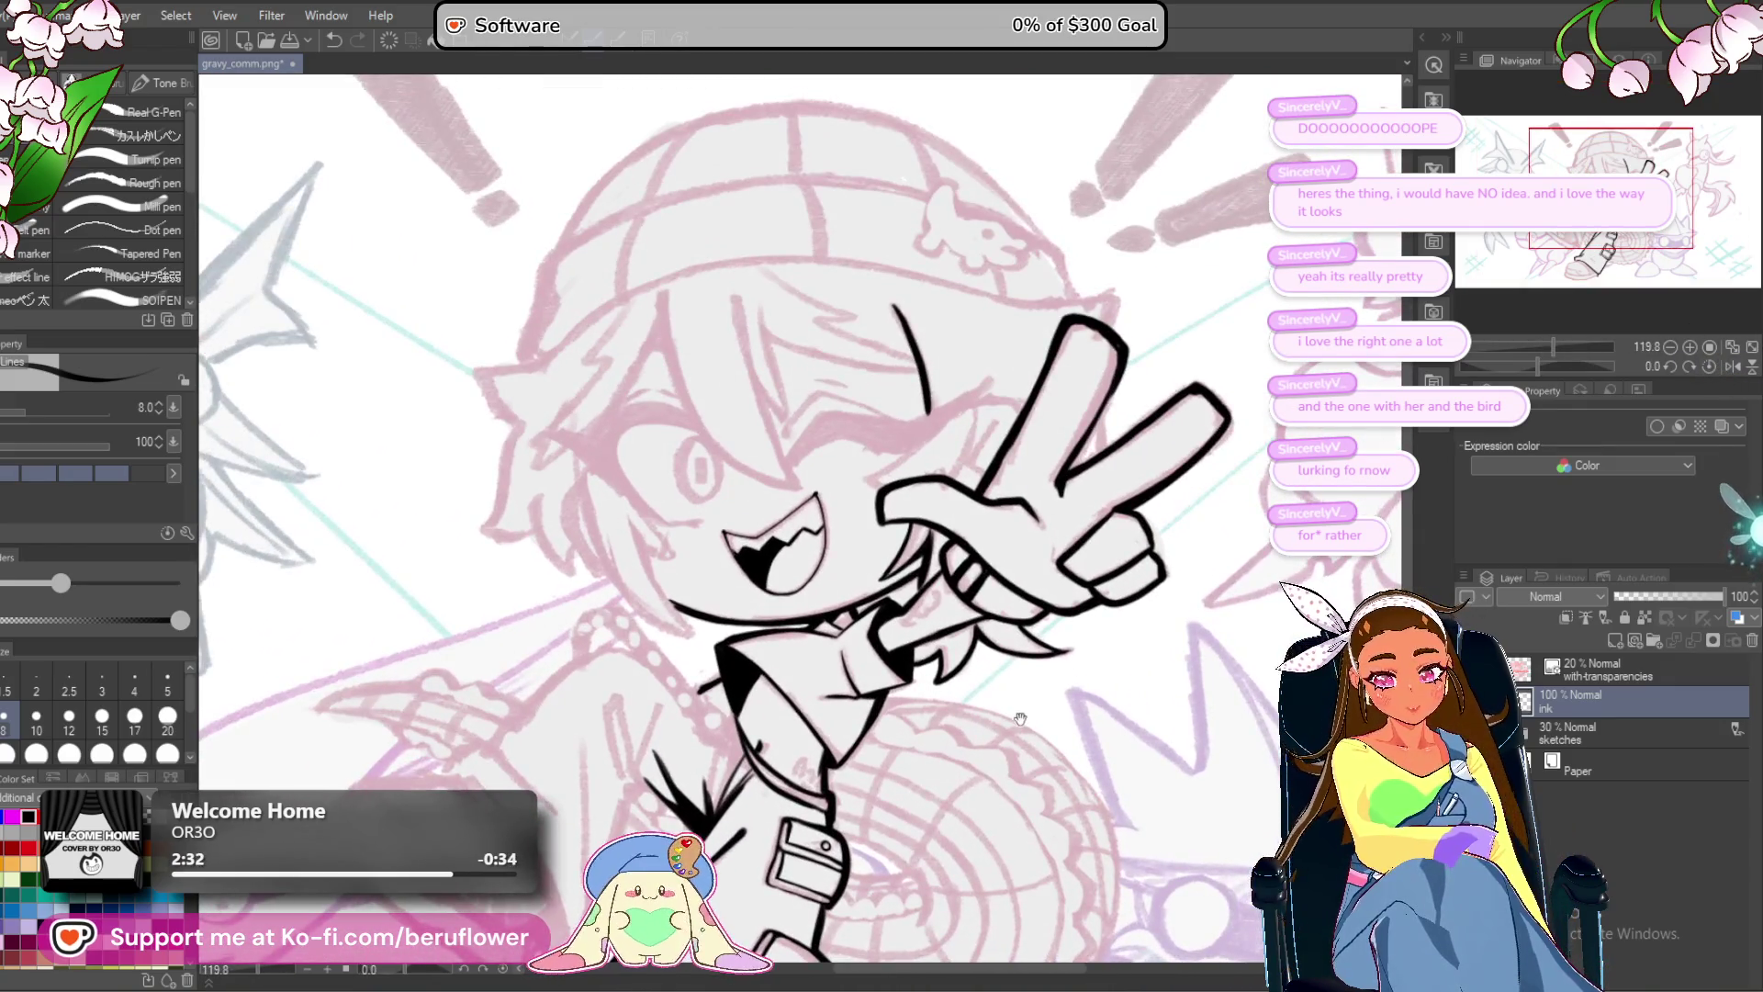
pyautogui.moveTo(1020, 719); pyautogui.dragTo(1018, 684)
pyautogui.scroll(3, 586, 488)
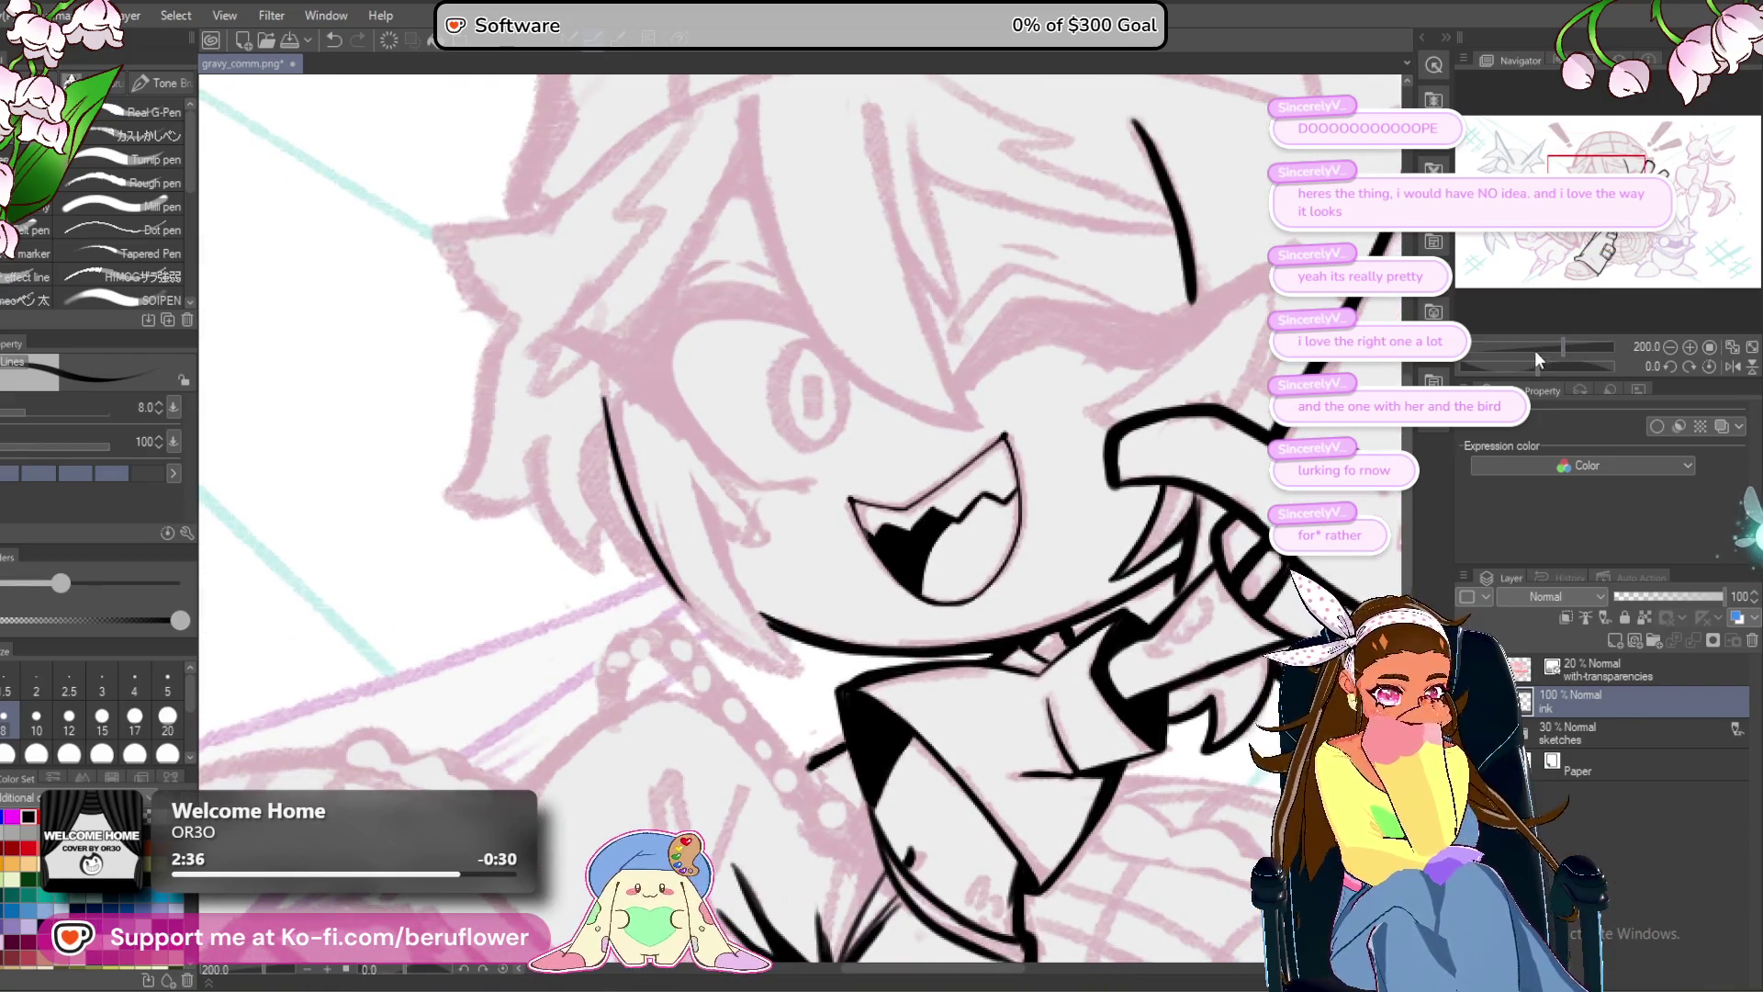
pyautogui.moveTo(1539, 357); pyautogui.dragTo(1552, 356)
pyautogui.scroll(5, 671, 649)
pyautogui.hotkey('ctrl', 'z')
pyautogui.moveTo(919, 239)
pyautogui.mouseDown()
pyautogui.moveTo(708, 421)
pyautogui.moveTo(514, 753)
pyautogui.mouseUp()
pyautogui.moveTo(647, 384)
pyautogui.mouseDown()
pyautogui.moveTo(614, 447)
pyautogui.moveTo(617, 677)
pyautogui.moveTo(583, 760)
pyautogui.moveTo(989, 191)
pyautogui.mouseUp()
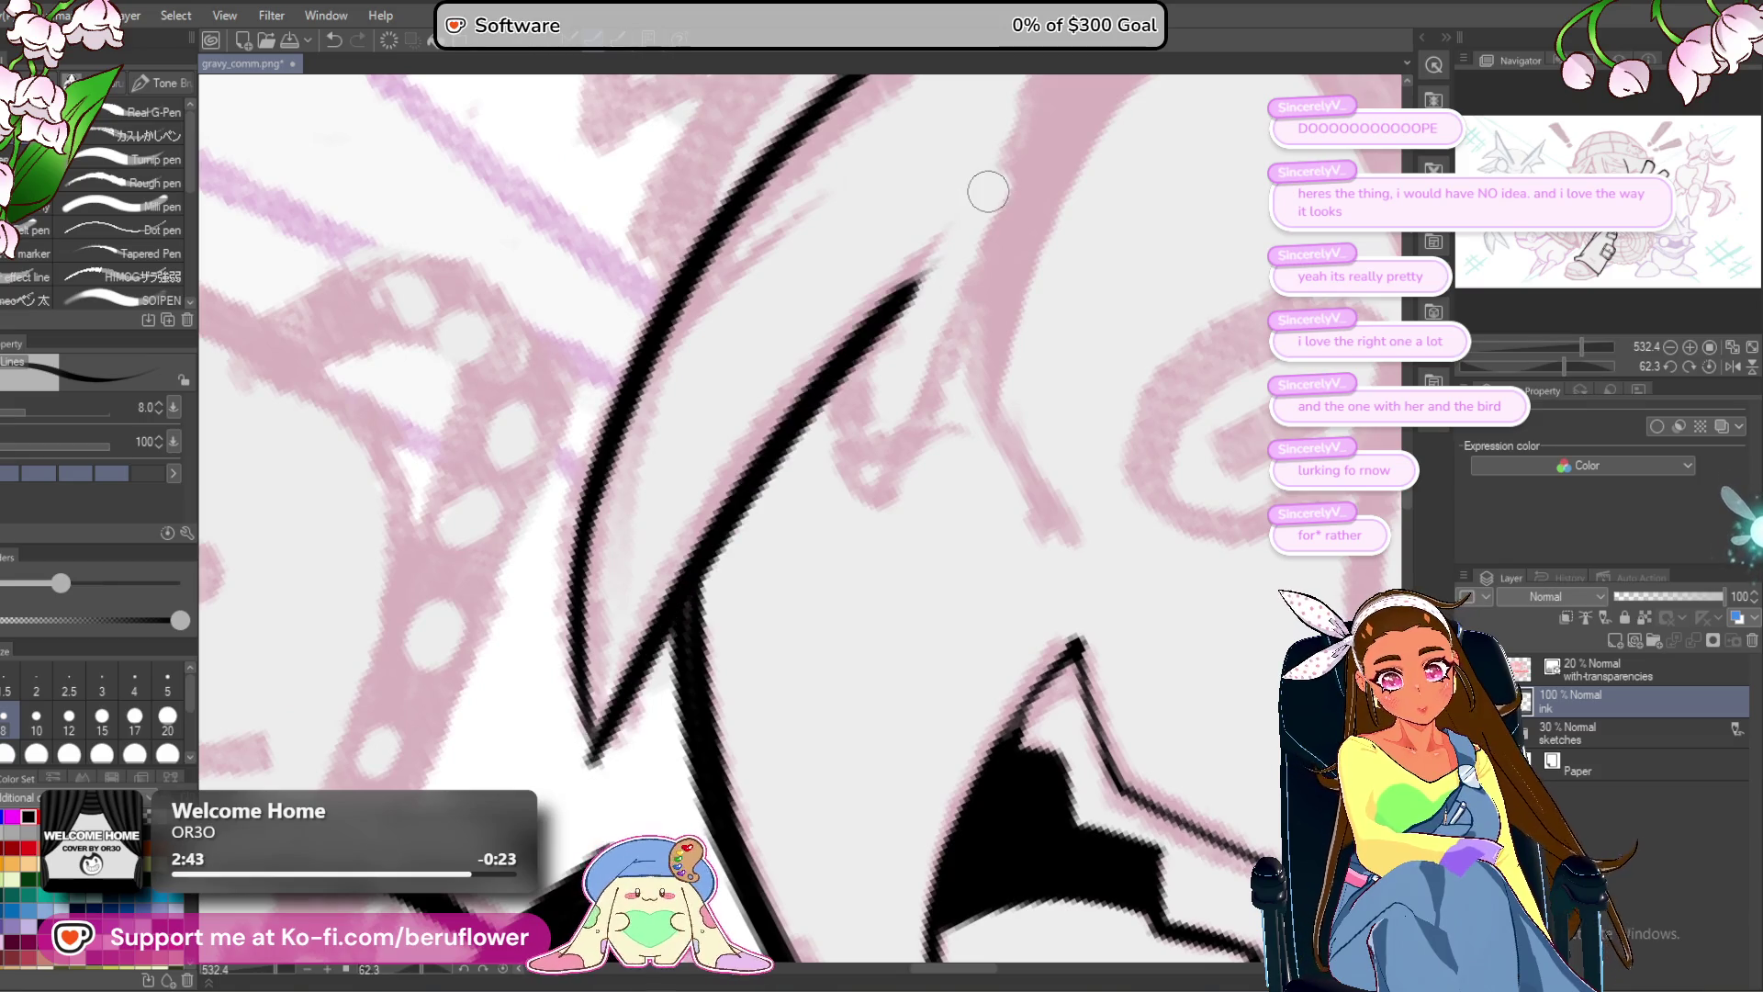
# Ink the spiky brow line above the eye, extending down from its tip.
pyautogui.scroll(-5, 1047, 349)
pyautogui.moveTo(1298, 444); pyautogui.dragTo(1099, 503)
pyautogui.moveTo(1601, 366); pyautogui.dragTo(1530, 353)
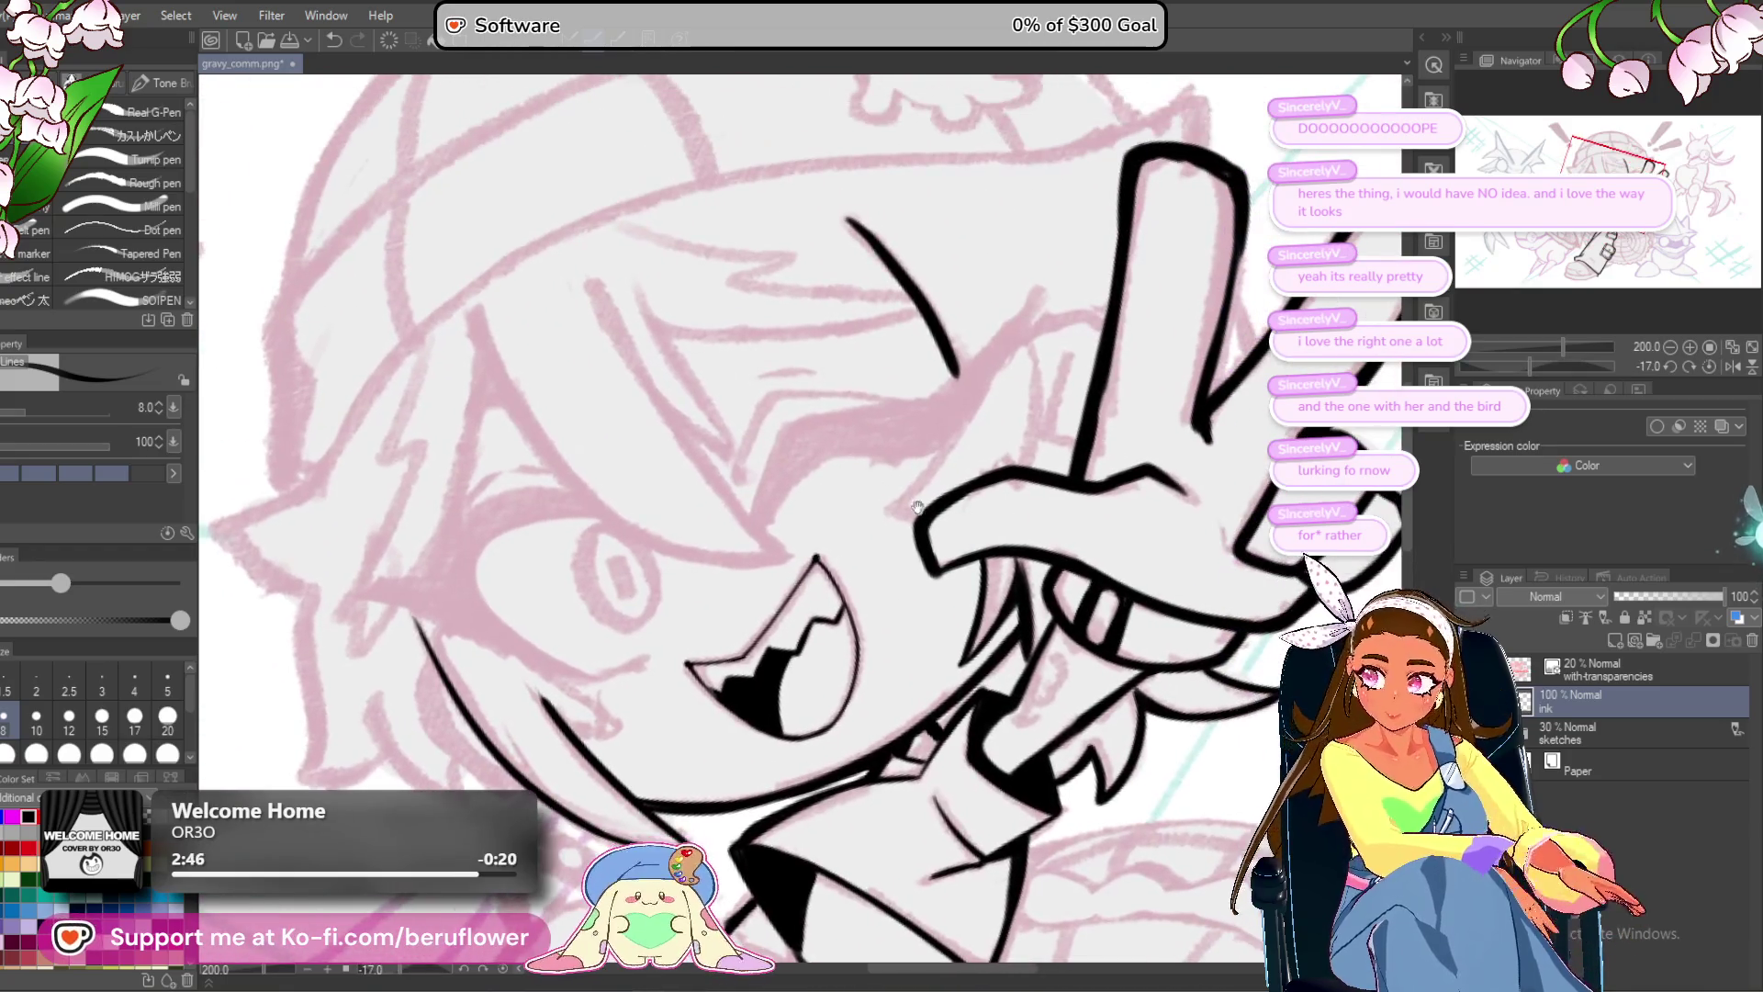
pyautogui.moveTo(1534, 367); pyautogui.dragTo(1523, 364)
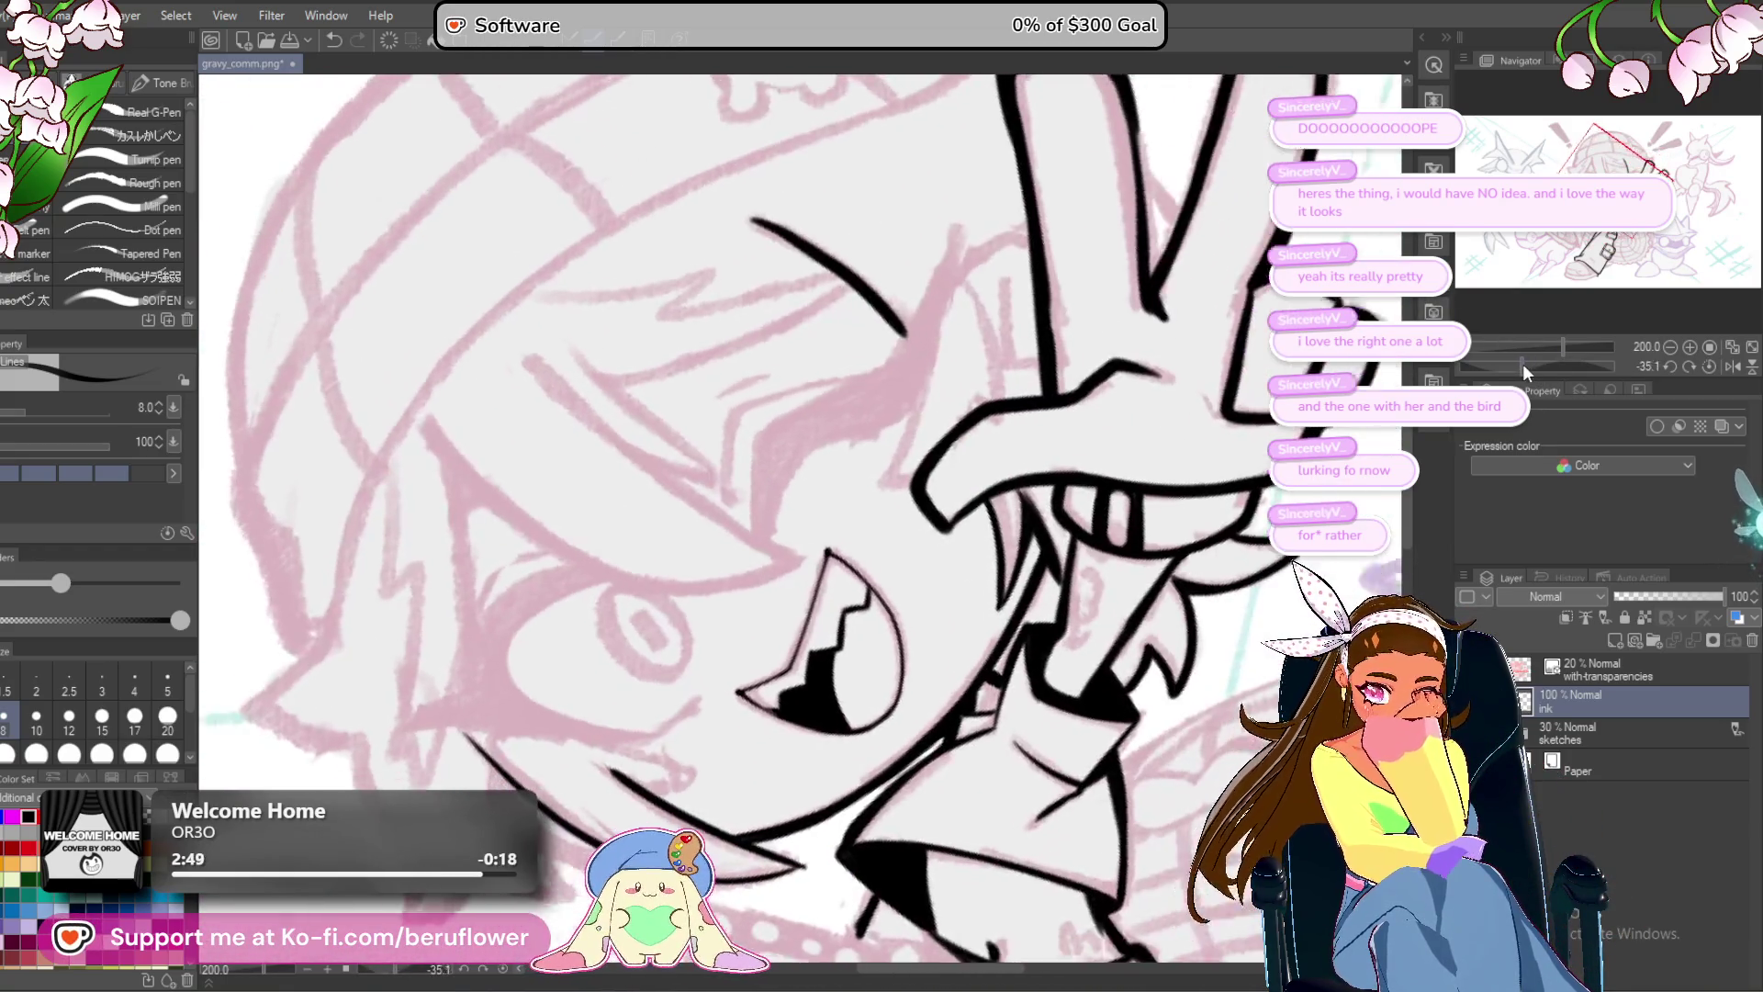
pyautogui.scroll(3, 779, 489)
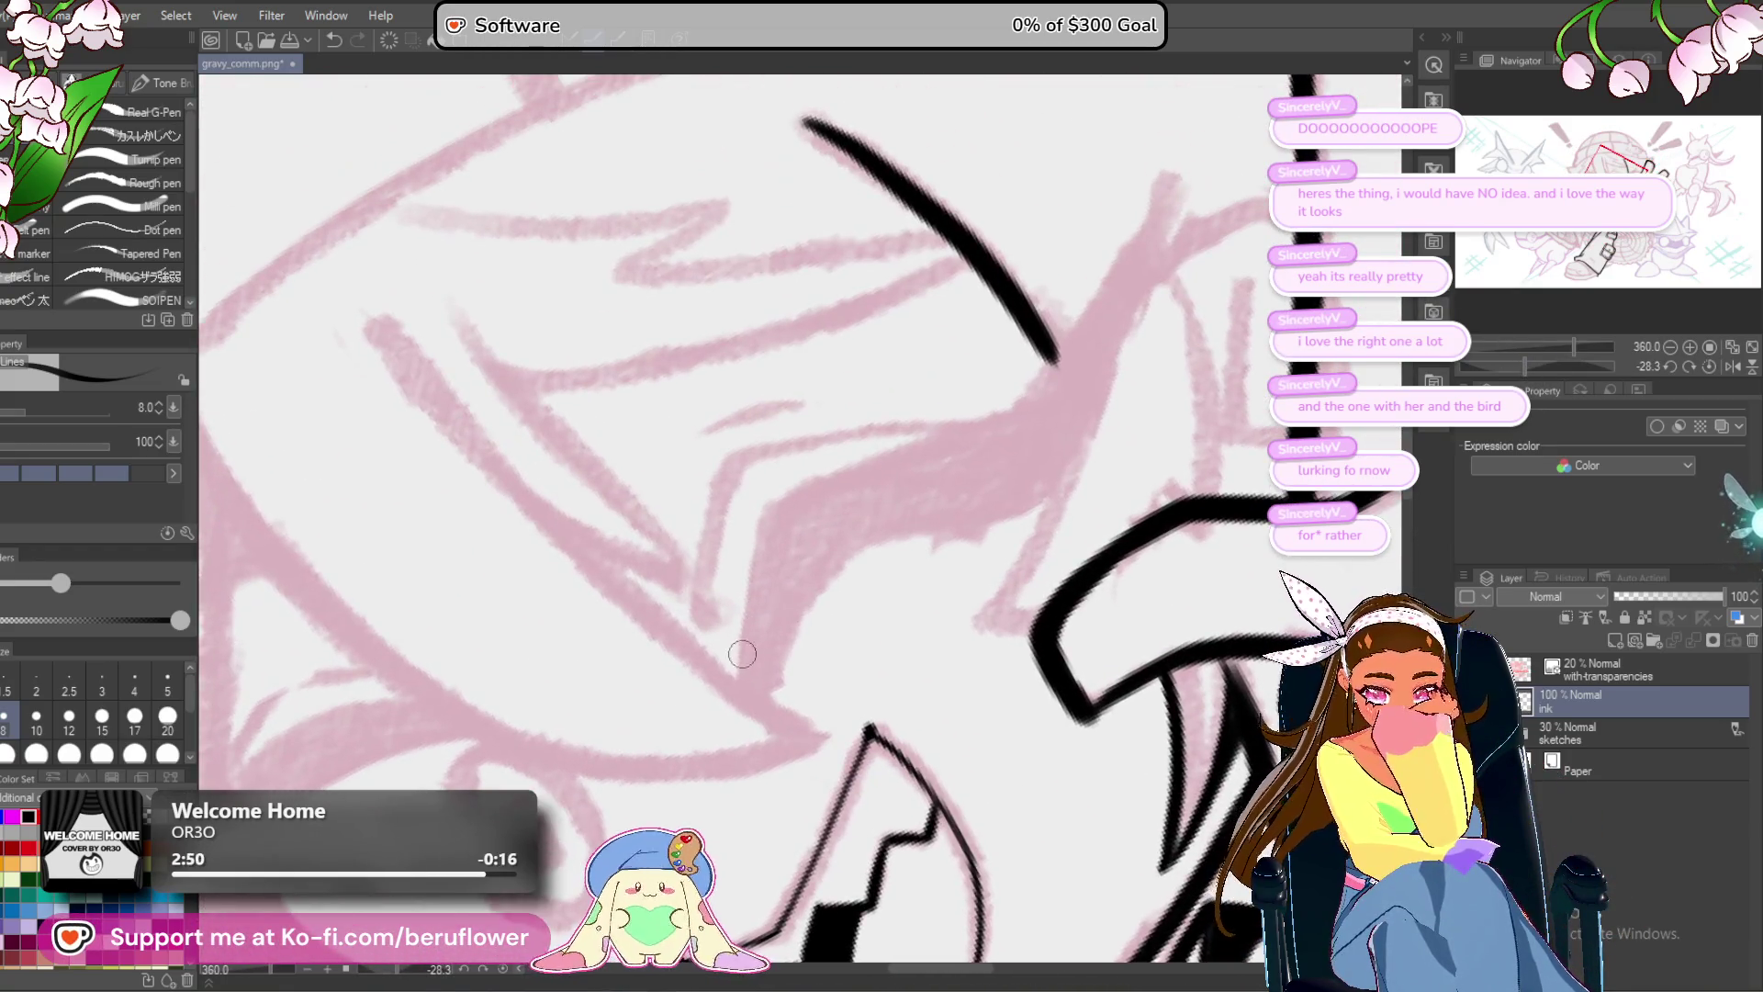
pyautogui.moveTo(739, 661)
pyautogui.mouseDown()
pyautogui.moveTo(764, 506)
pyautogui.moveTo(1010, 404)
pyautogui.moveTo(790, 615)
pyautogui.moveTo(957, 384)
pyautogui.moveTo(826, 712)
pyautogui.mouseUp()
pyautogui.moveTo(631, 806); pyautogui.dragTo(727, 615)
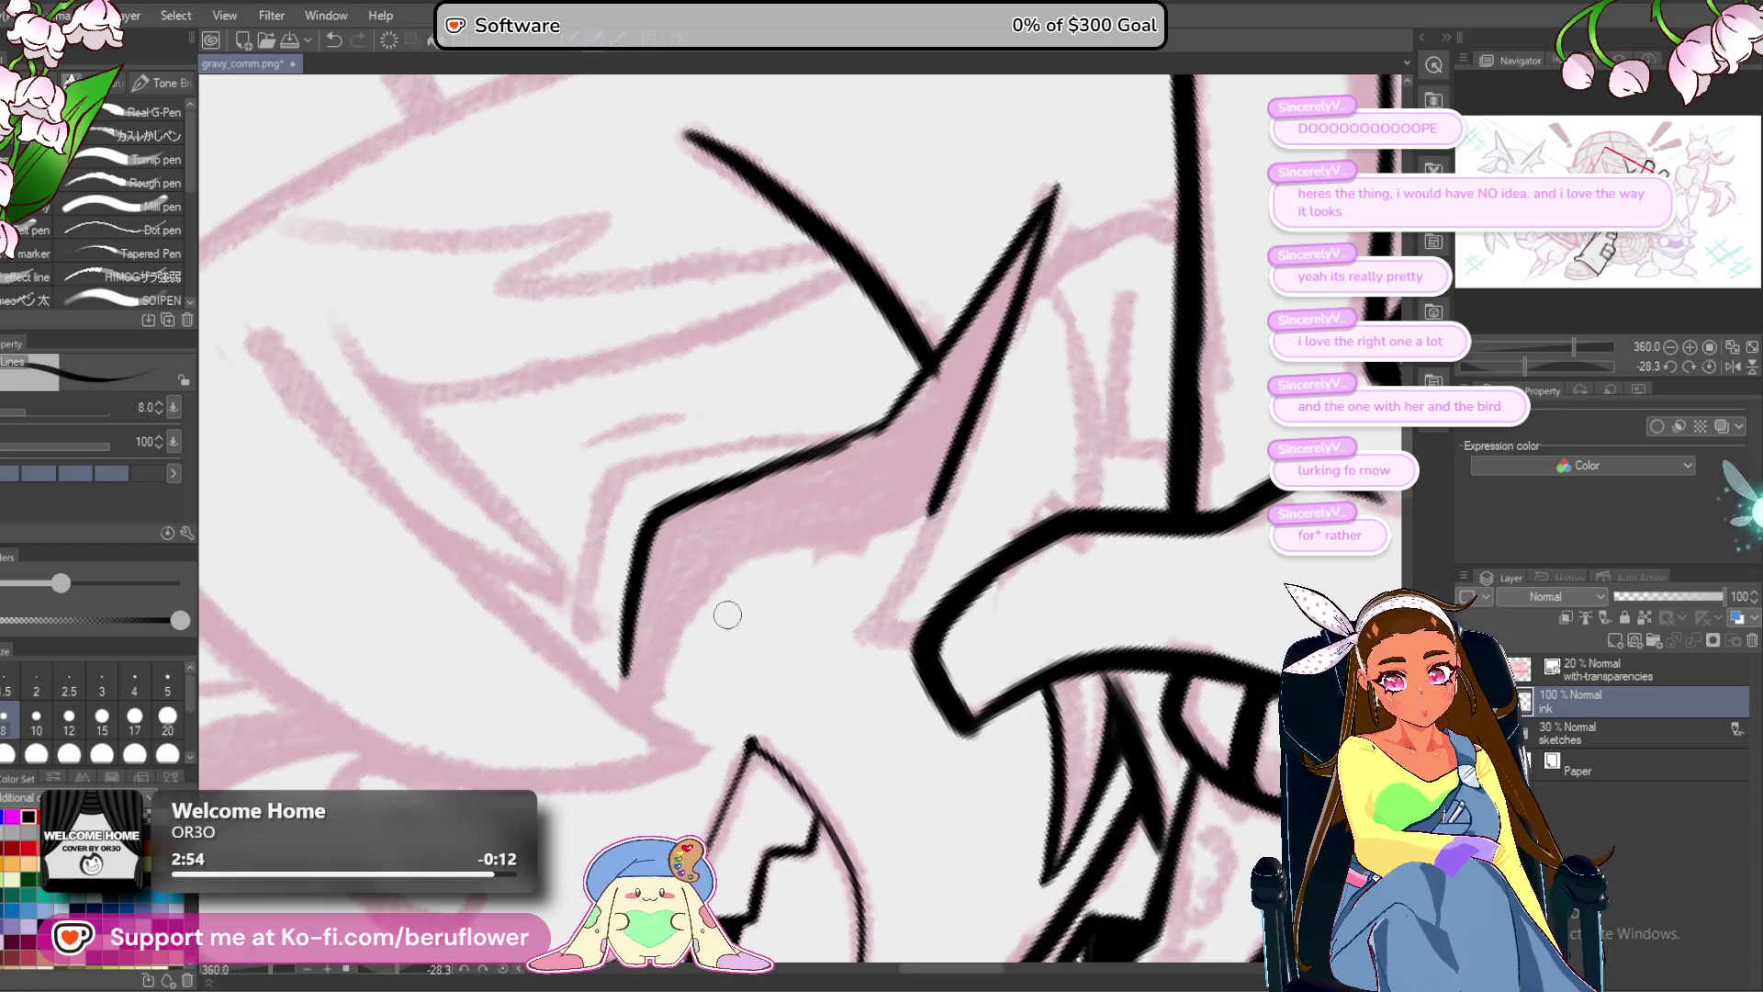
# Fill the spike shape's pointed tip with solid black ink.
pyautogui.moveTo(631, 680)
pyautogui.mouseDown()
pyautogui.moveTo(732, 589)
pyautogui.moveTo(740, 647)
pyautogui.moveTo(827, 486)
pyautogui.moveTo(1024, 434)
pyautogui.mouseUp()
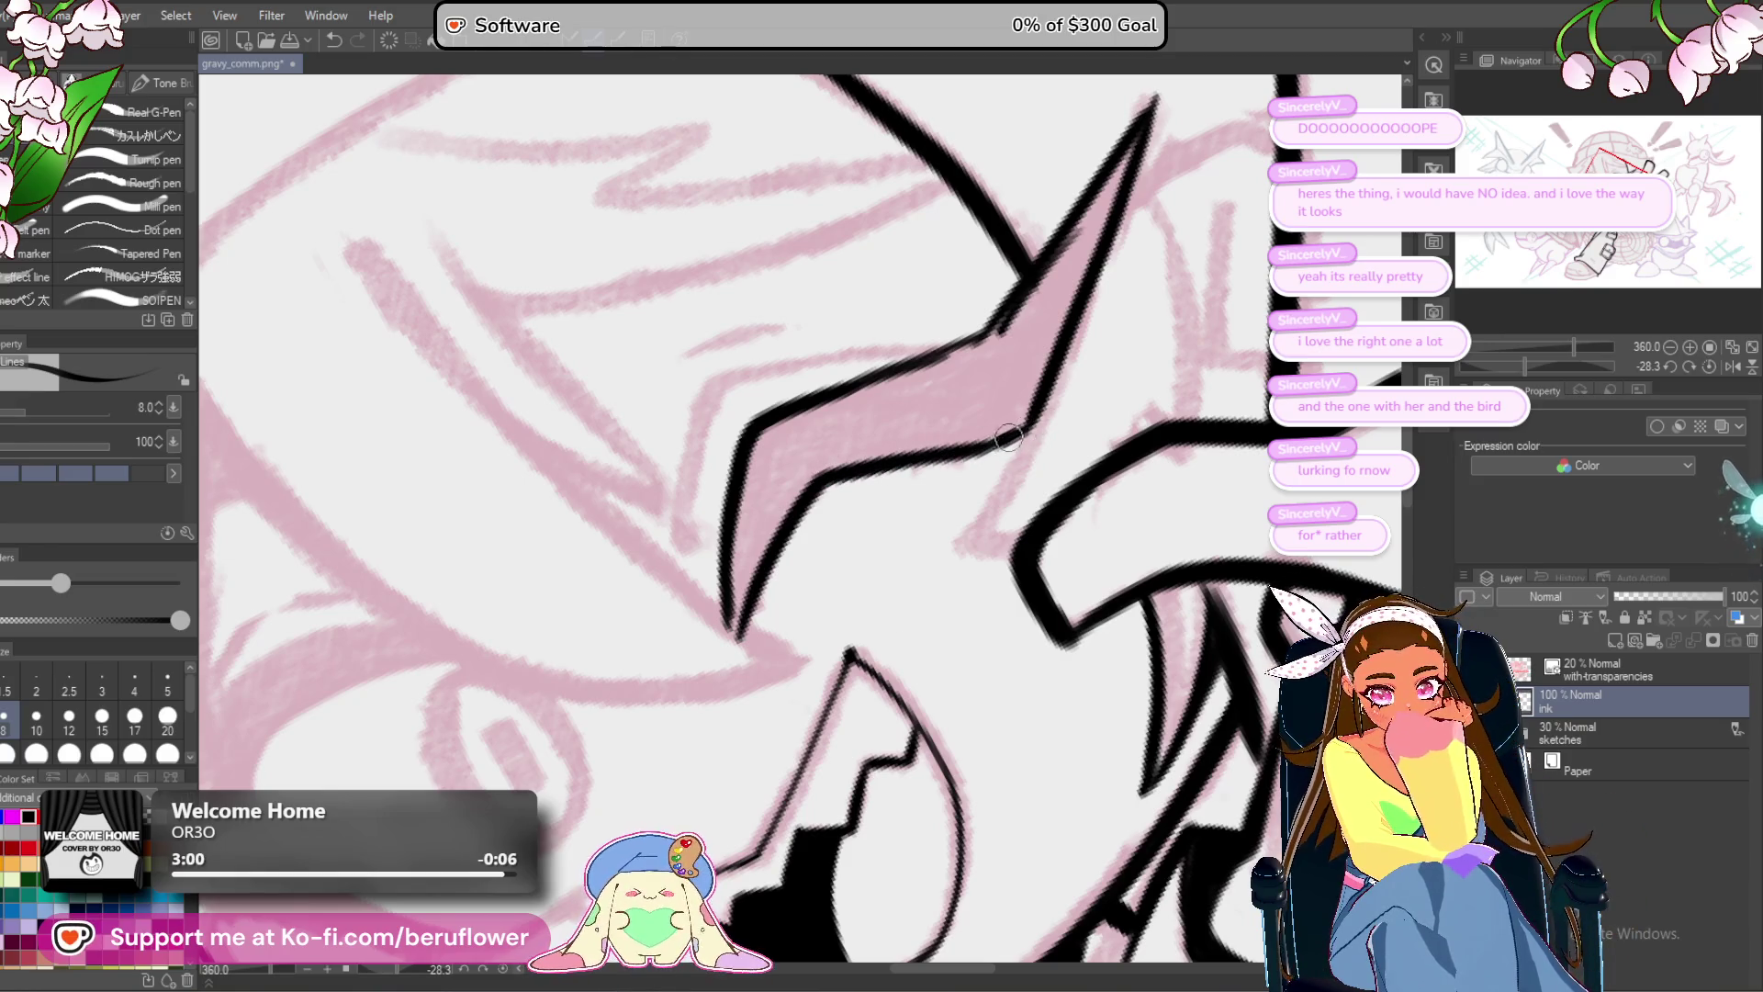
pyautogui.scroll(3, 1008, 438)
pyautogui.moveTo(1099, 243)
pyautogui.mouseDown()
pyautogui.moveTo(987, 418)
pyautogui.moveTo(983, 455)
pyautogui.moveTo(1001, 454)
pyautogui.moveTo(972, 482)
pyautogui.moveTo(919, 460)
pyautogui.moveTo(891, 478)
pyautogui.moveTo(938, 548)
pyautogui.mouseUp()
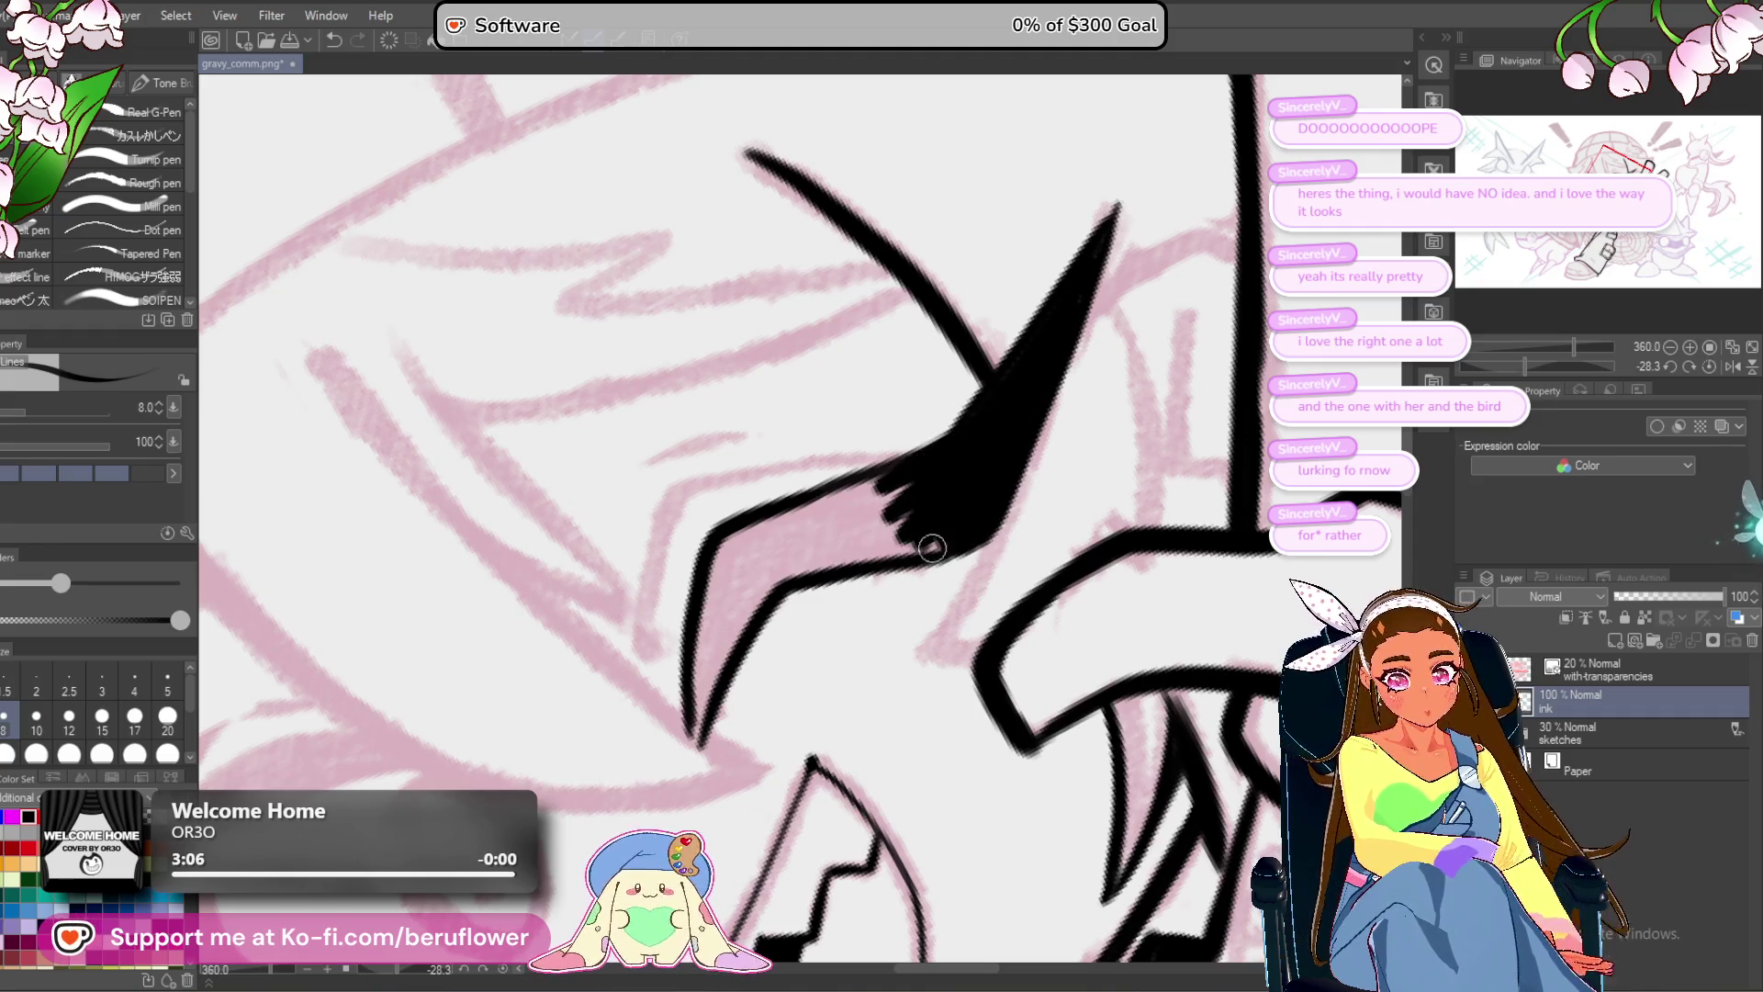
# Make the spiky brow solid black, filling the leftover gap with the Fill tool.
pyautogui.moveTo(863, 491); pyautogui.dragTo(917, 484)
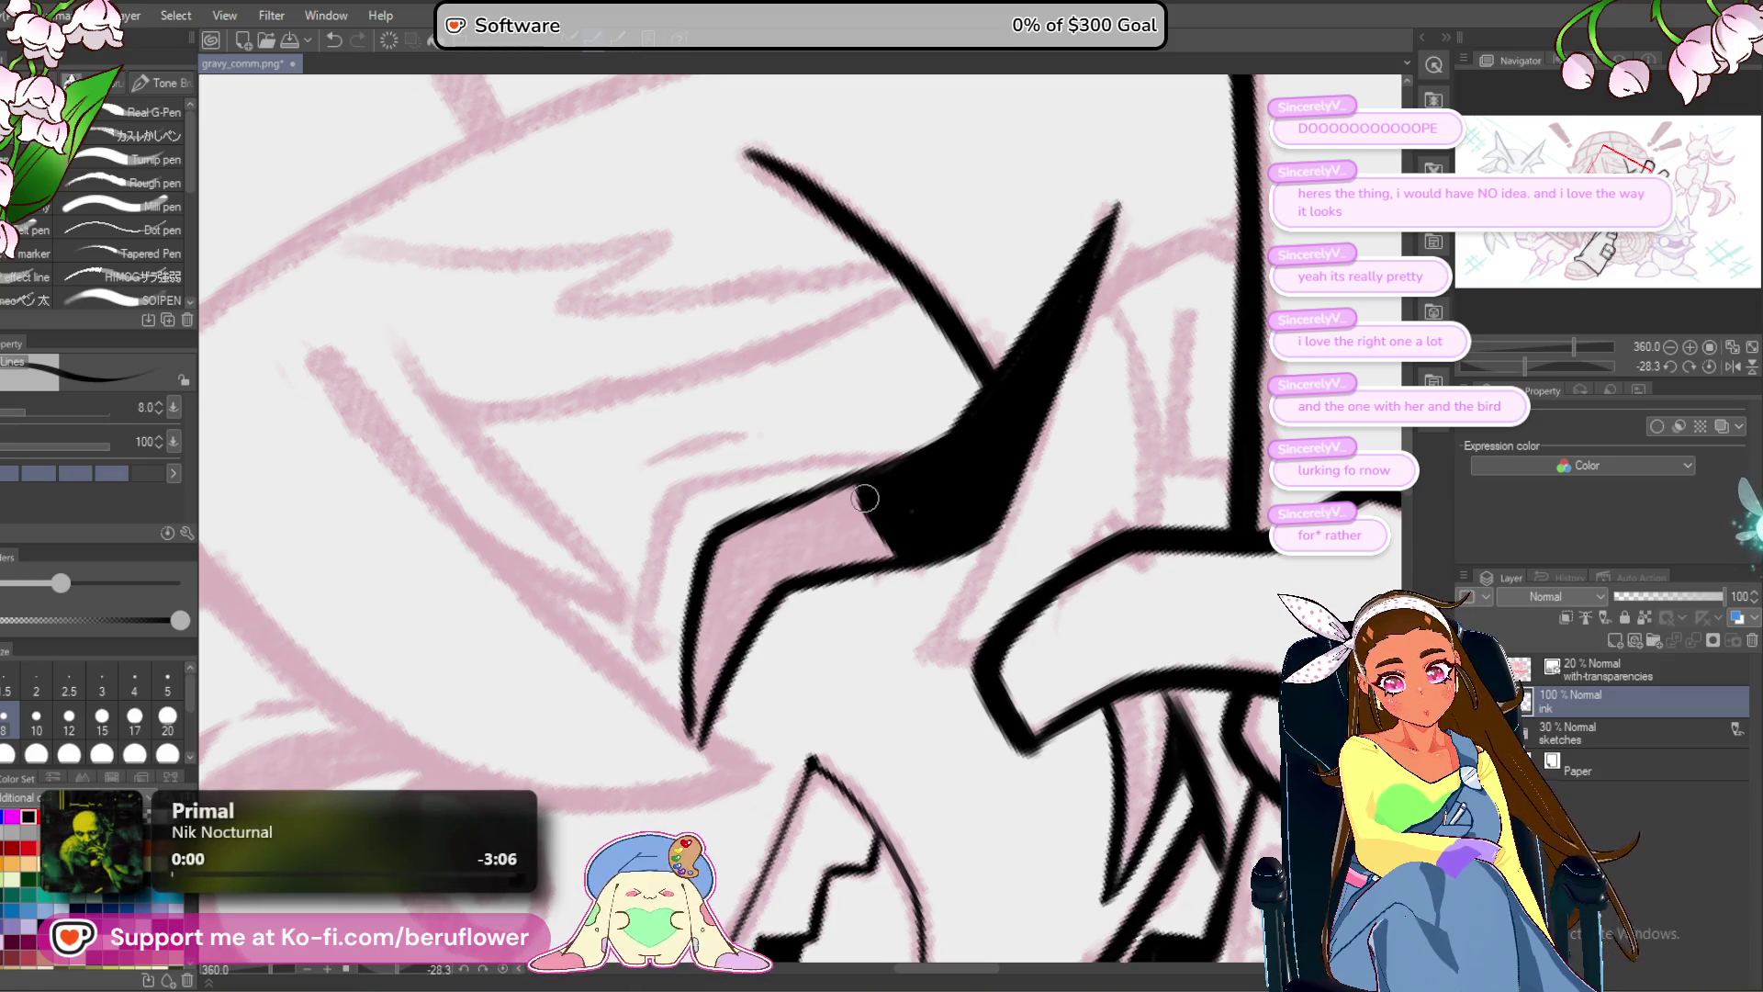
pyautogui.moveTo(709, 693); pyautogui.dragTo(792, 713)
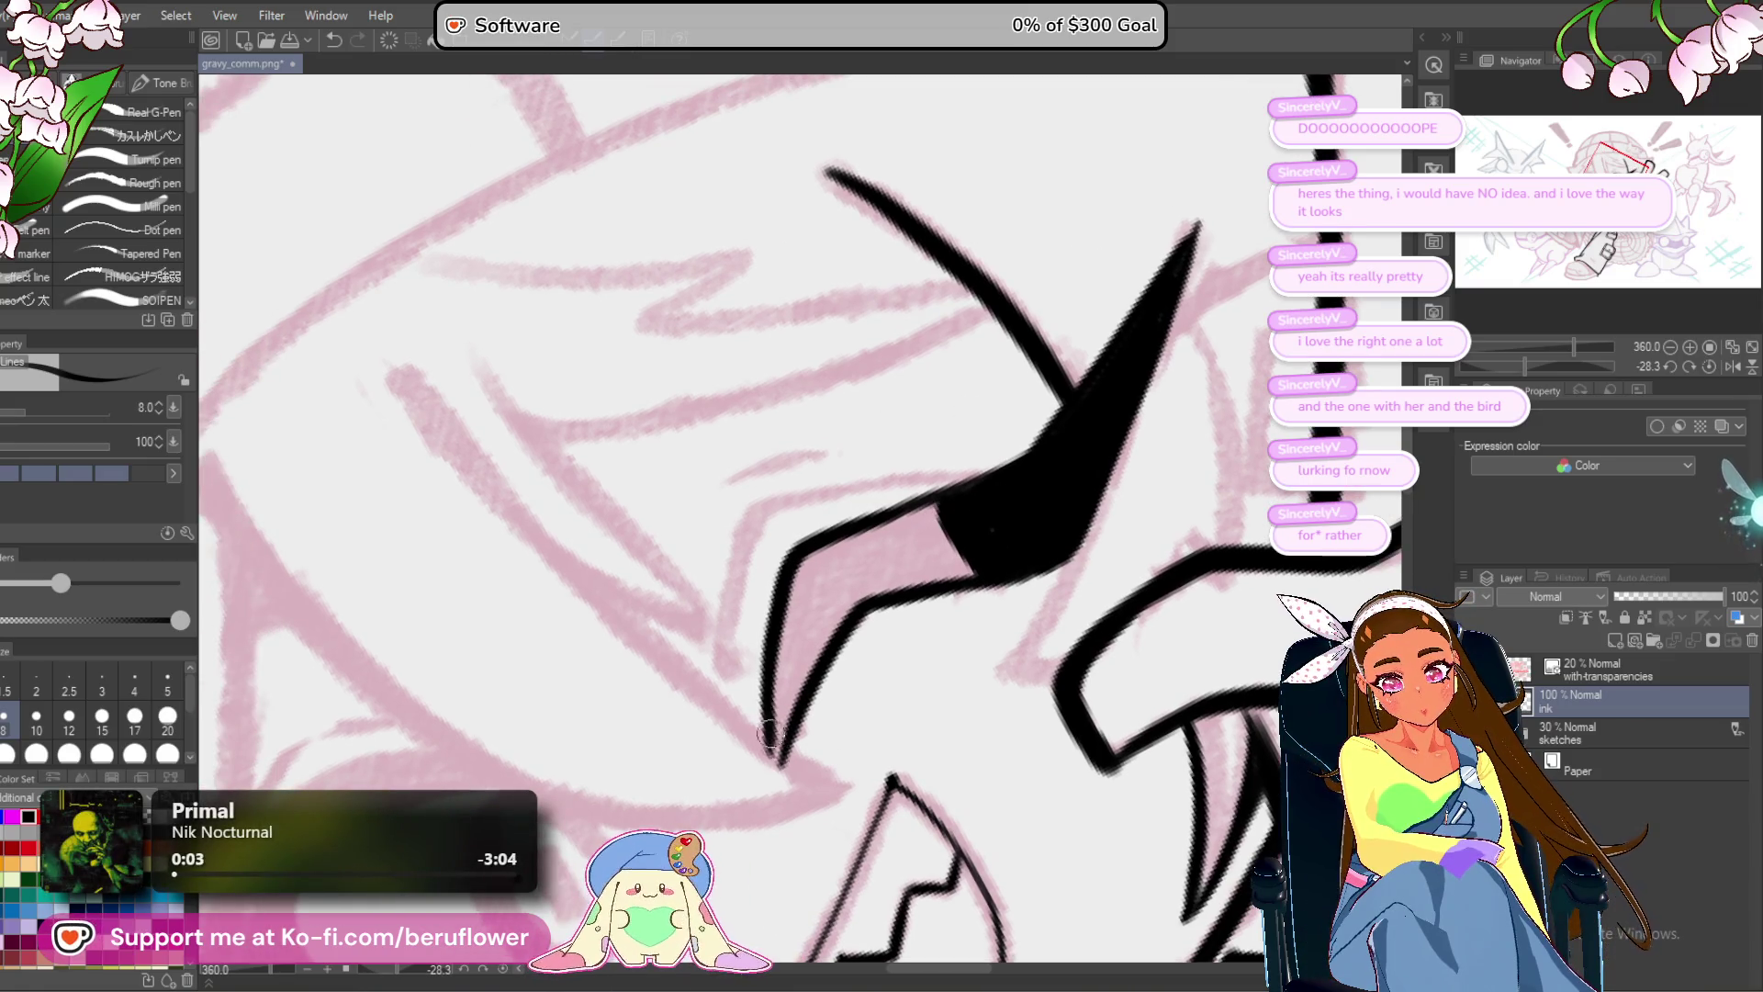
pyautogui.moveTo(949, 471); pyautogui.dragTo(960, 463)
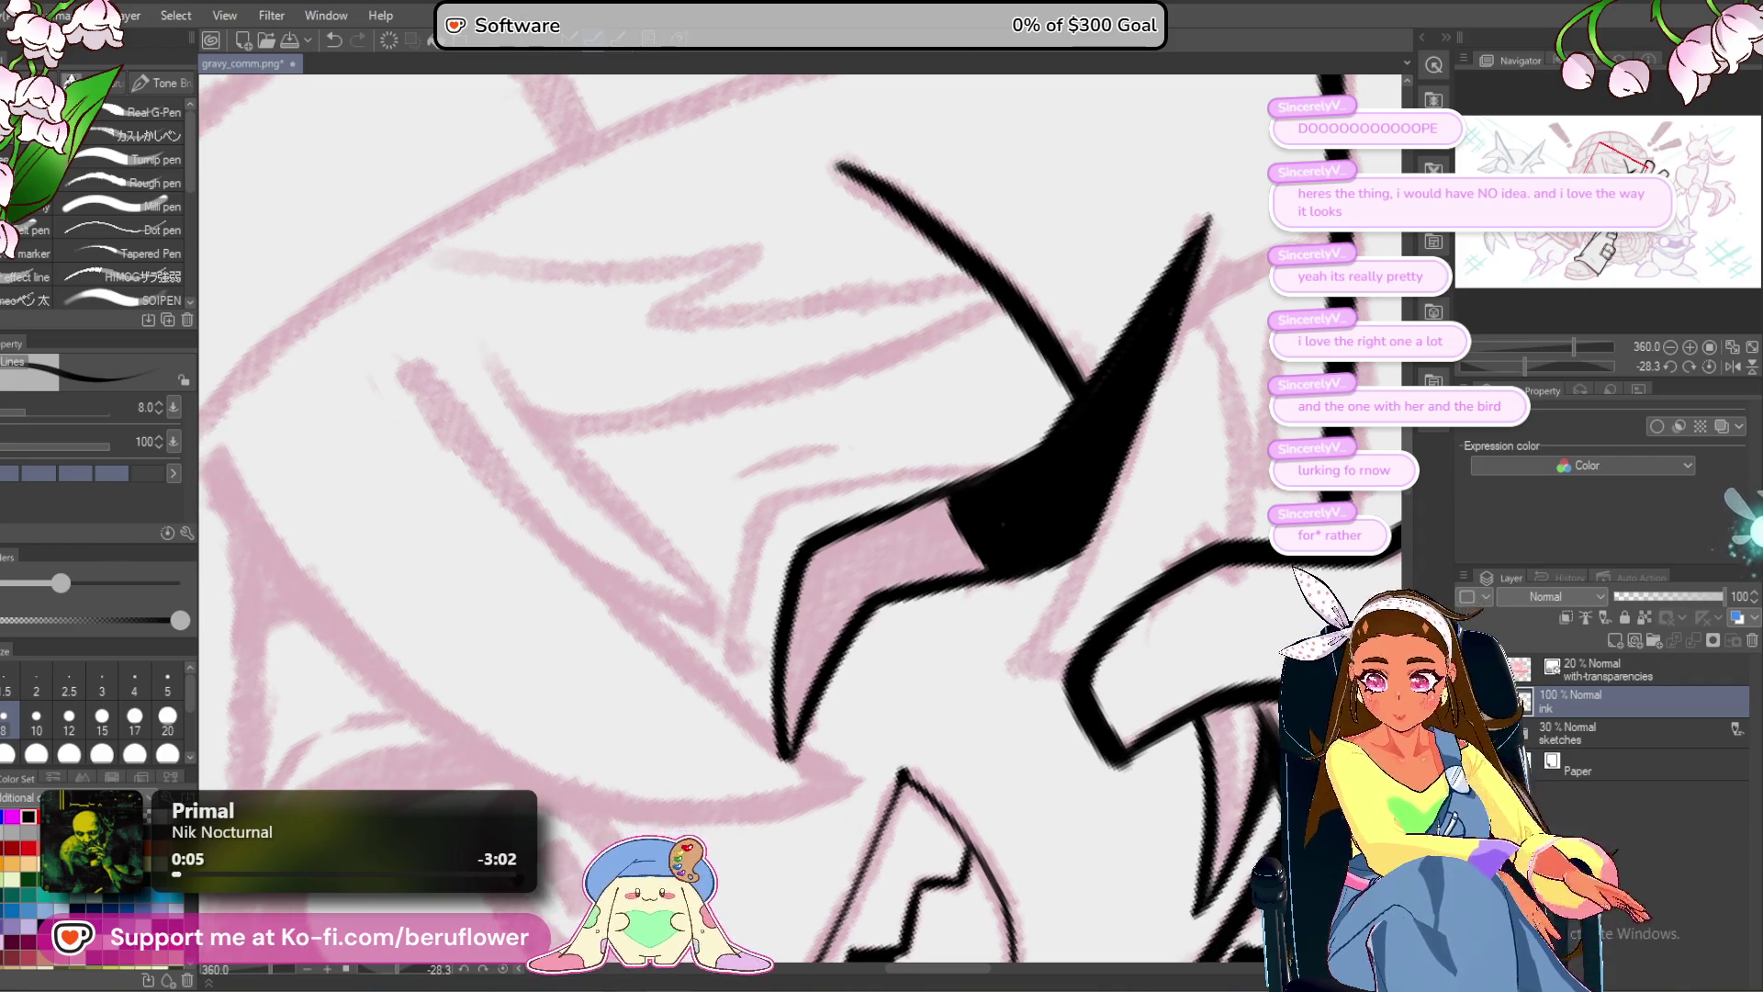
pyautogui.press('g')
pyautogui.click(846, 572)
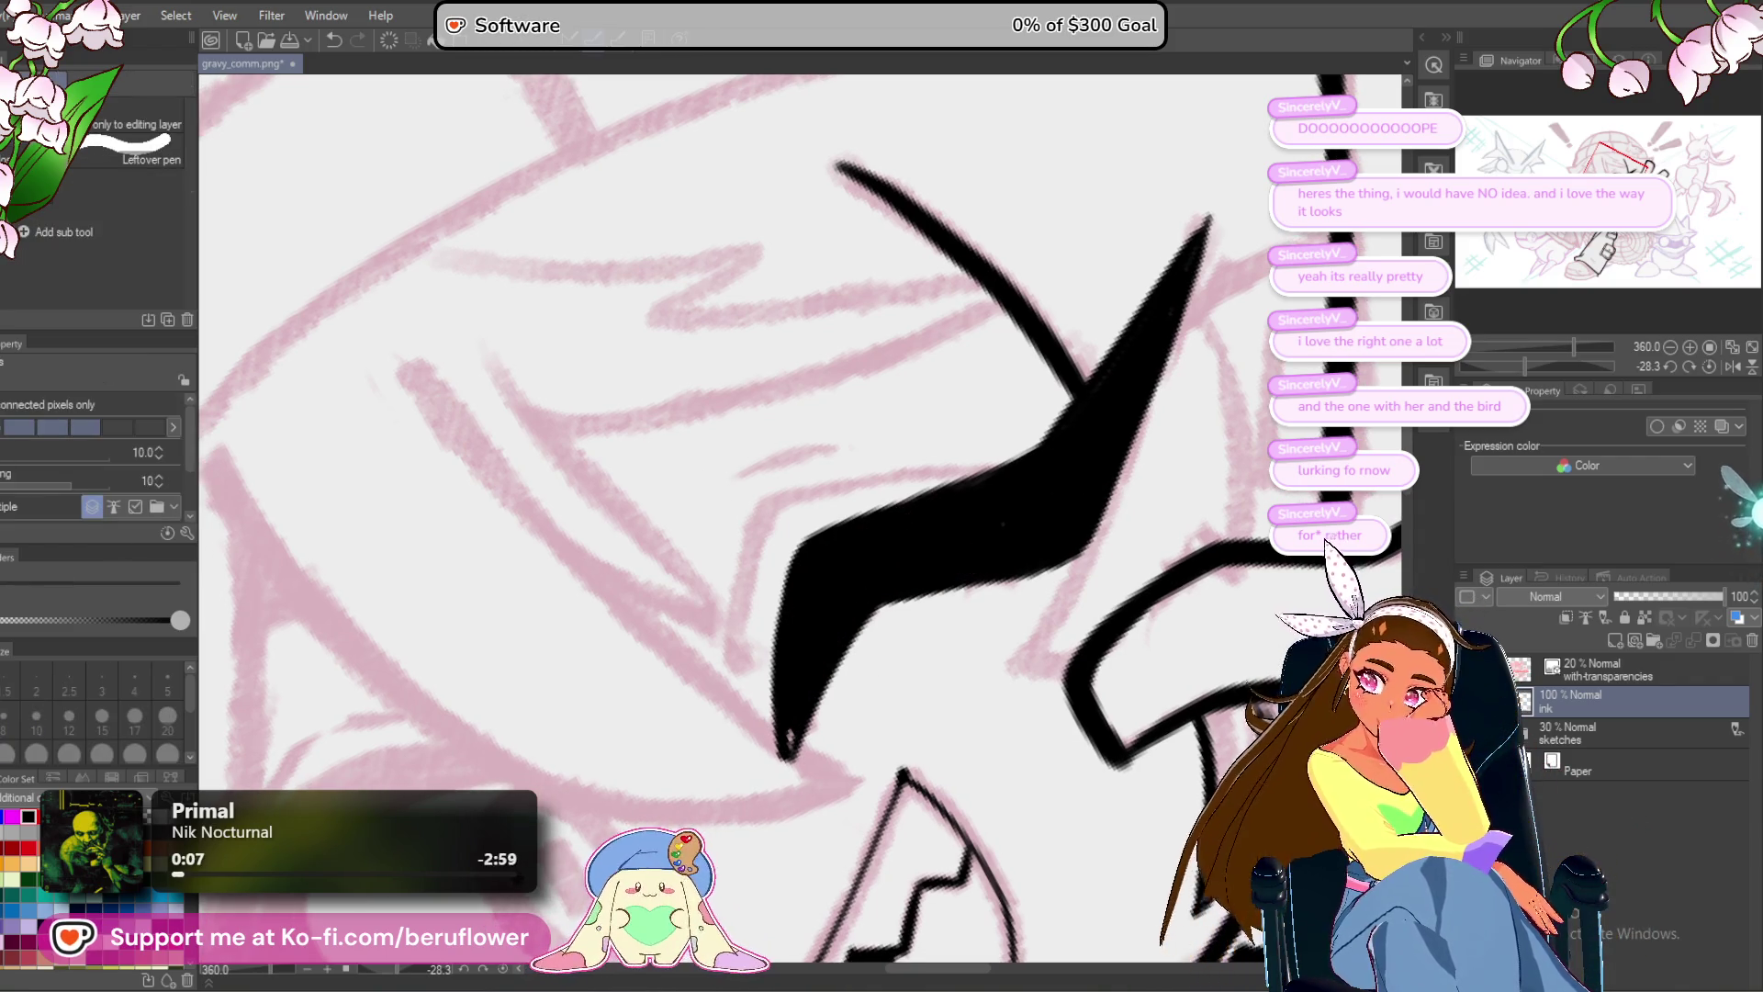
# Back on the pen, reset rotation and ink a long hair strand across the face.
pyautogui.press('p')
pyautogui.moveTo(1214, 203); pyautogui.dragTo(1126, 299)
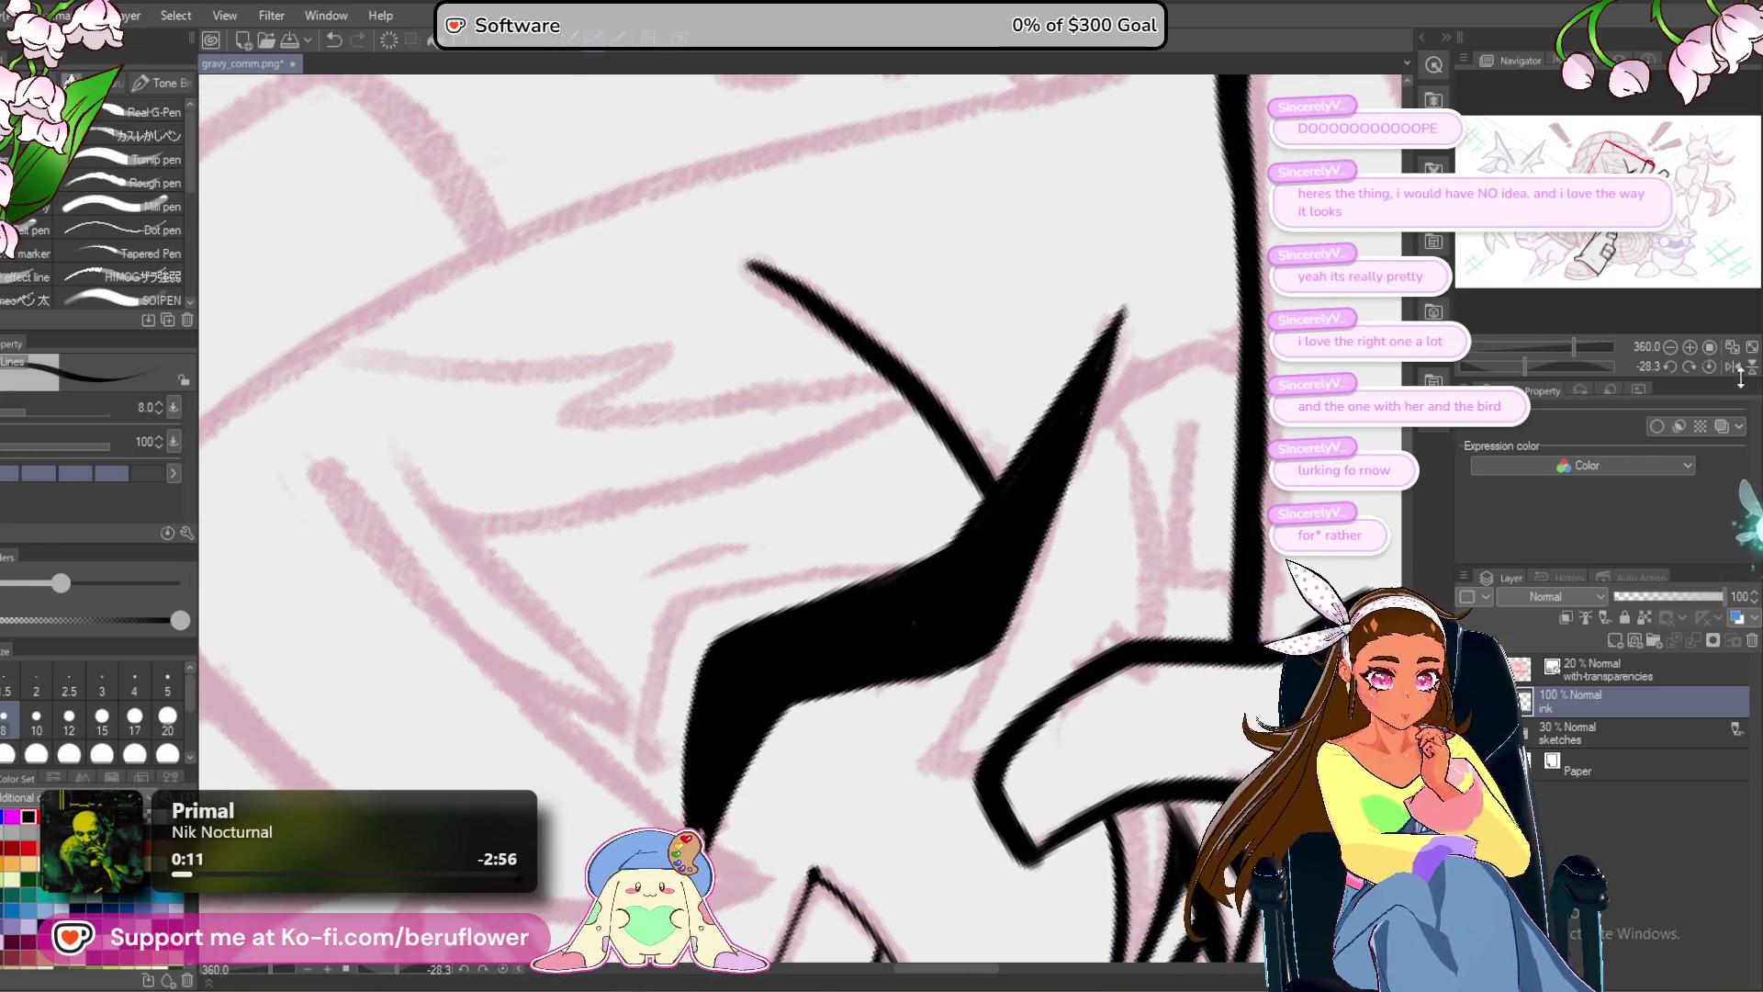
pyautogui.hotkey('ctrl', '@')
pyautogui.moveTo(808, 524); pyautogui.dragTo(900, 442)
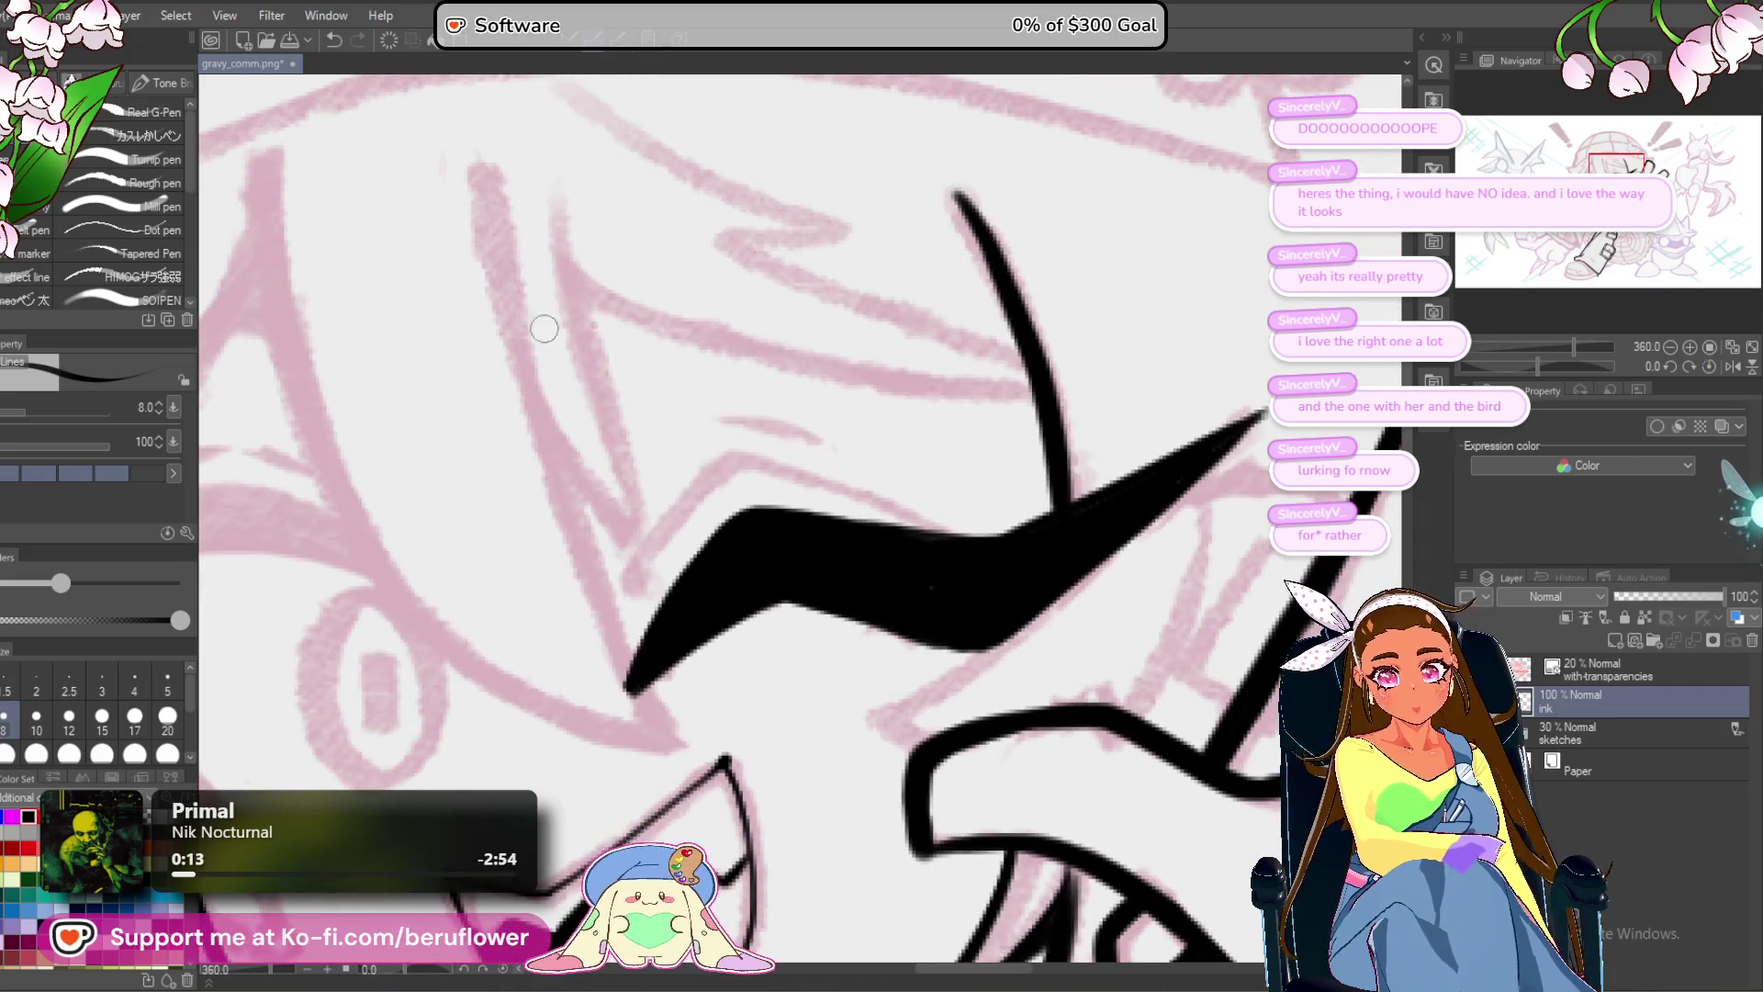
pyautogui.moveTo(492, 175)
pyautogui.mouseDown()
pyautogui.moveTo(620, 624)
pyautogui.moveTo(694, 748)
pyautogui.mouseUp()
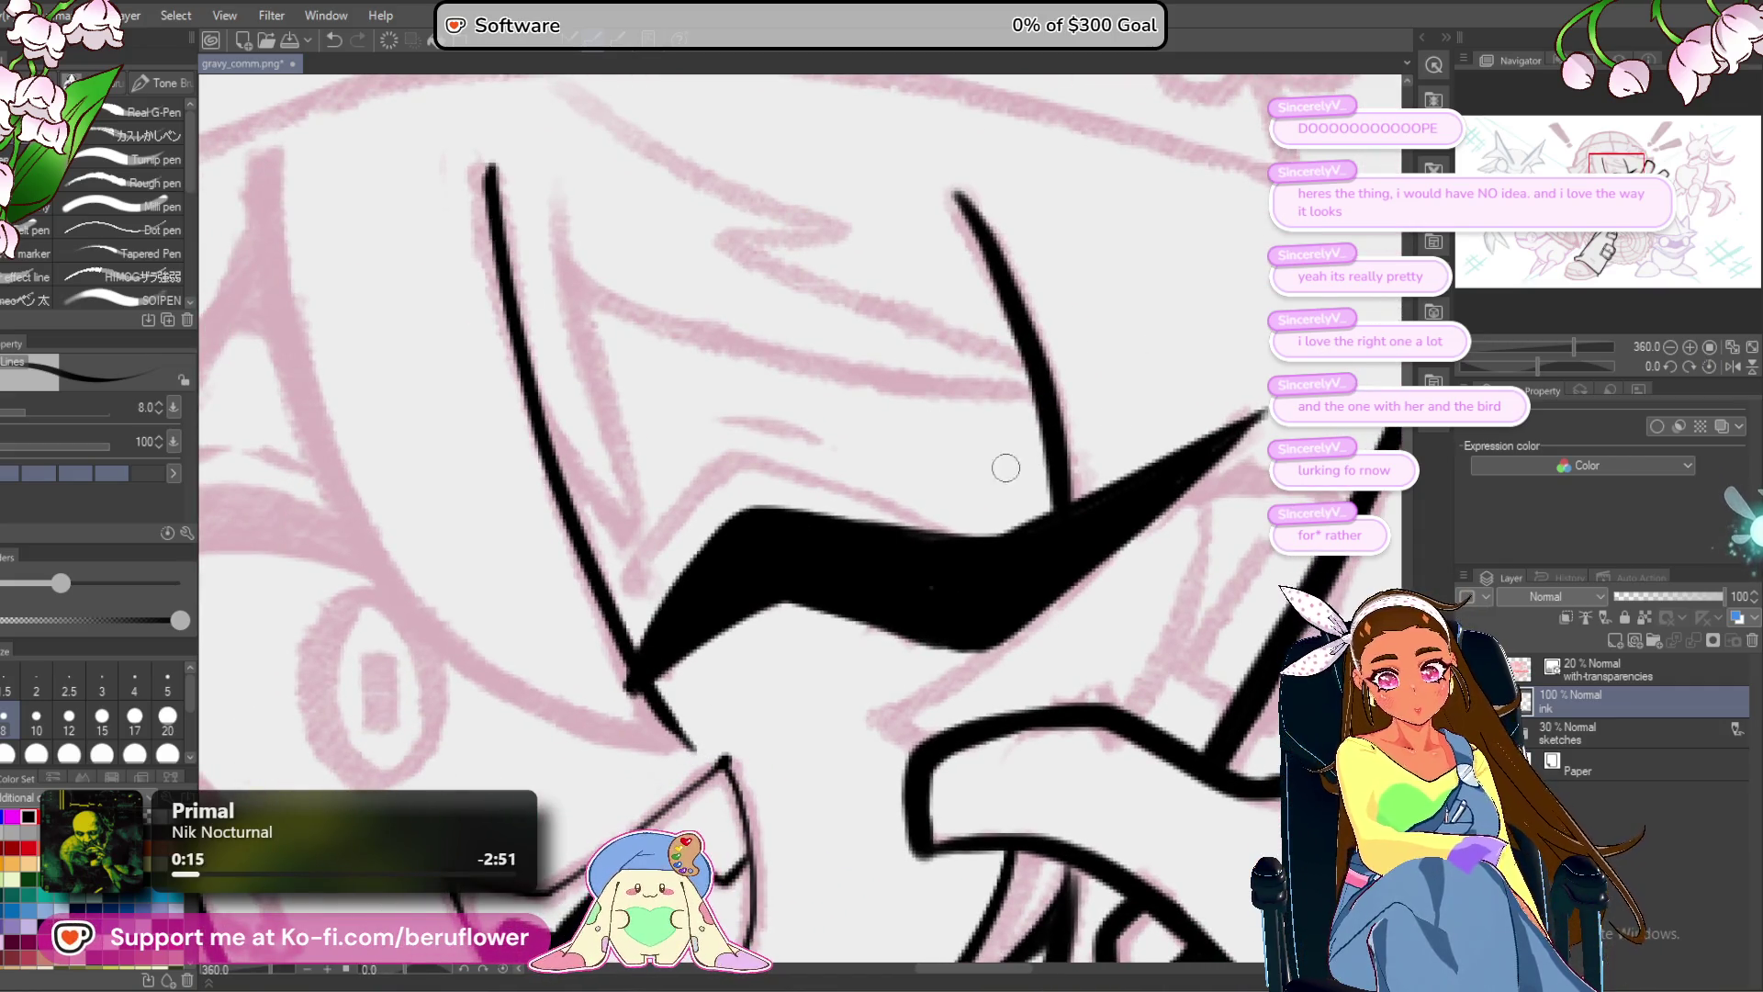
# Ink a second long curved strand down the face's left side, thickening its end.
pyautogui.moveTo(1541, 368); pyautogui.dragTo(1558, 366)
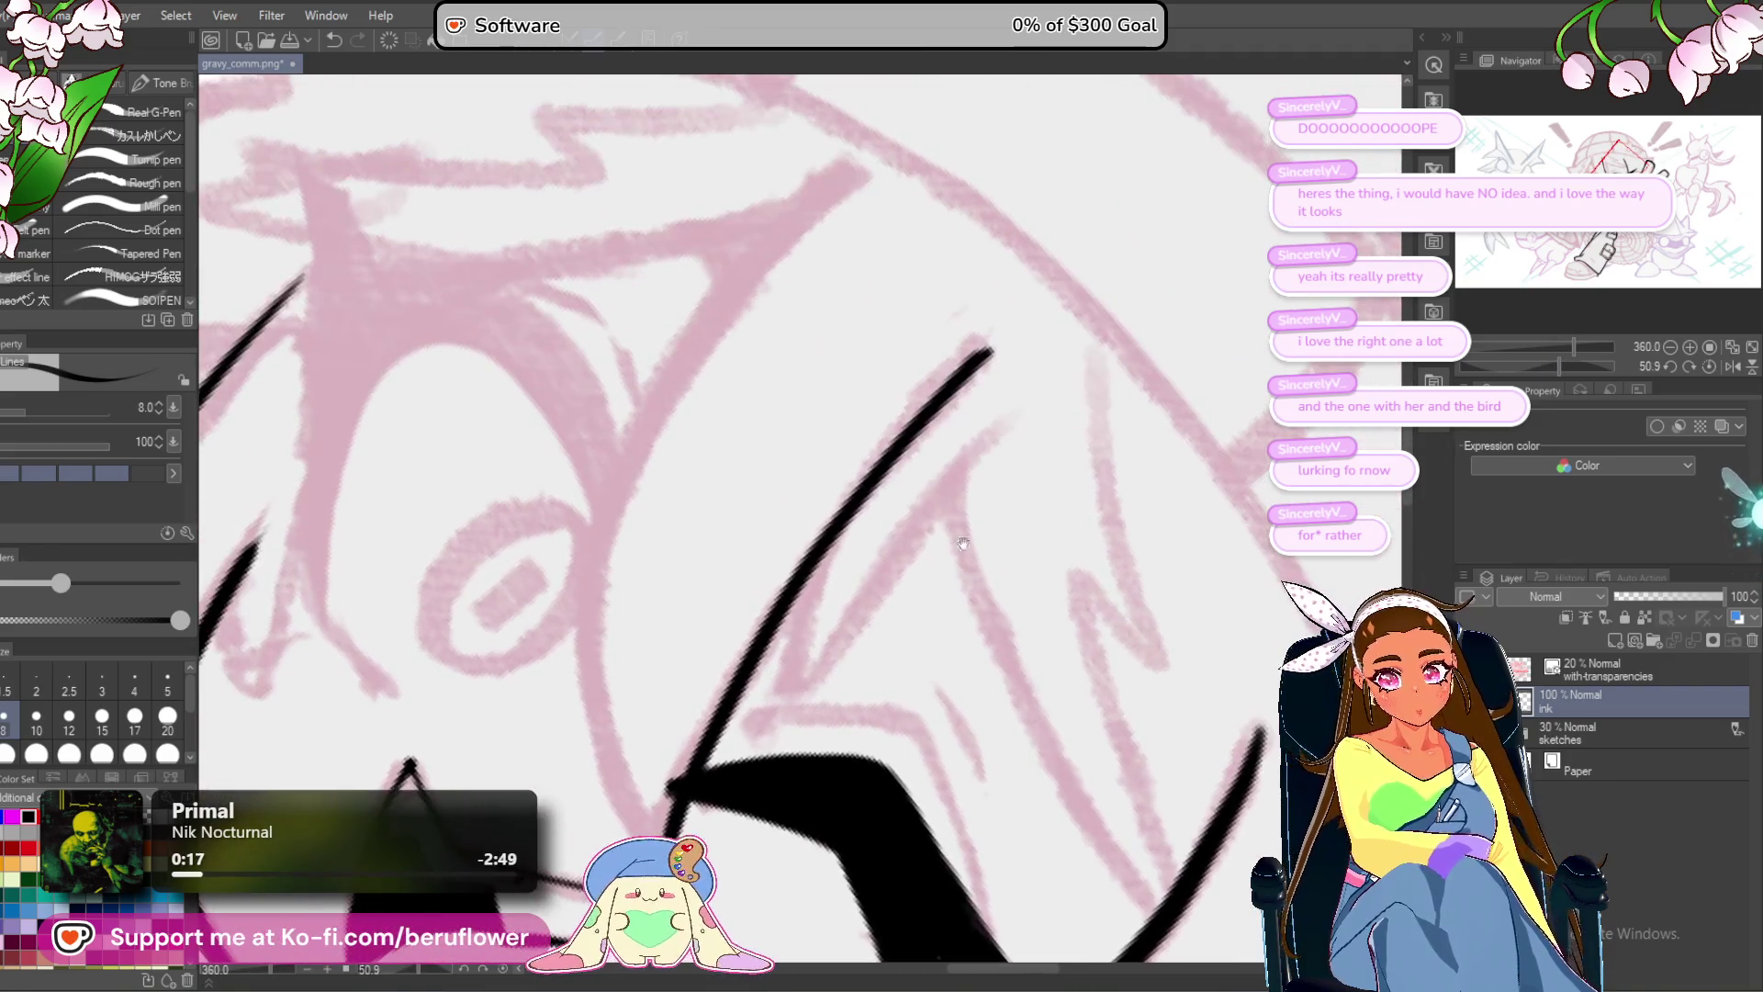
pyautogui.moveTo(836, 171); pyautogui.dragTo(578, 648)
pyautogui.scroll(-1, 588, 551)
pyautogui.moveTo(602, 441); pyautogui.dragTo(593, 689)
pyautogui.moveTo(587, 582); pyautogui.dragTo(643, 749)
pyautogui.moveTo(613, 663); pyautogui.dragTo(643, 750)
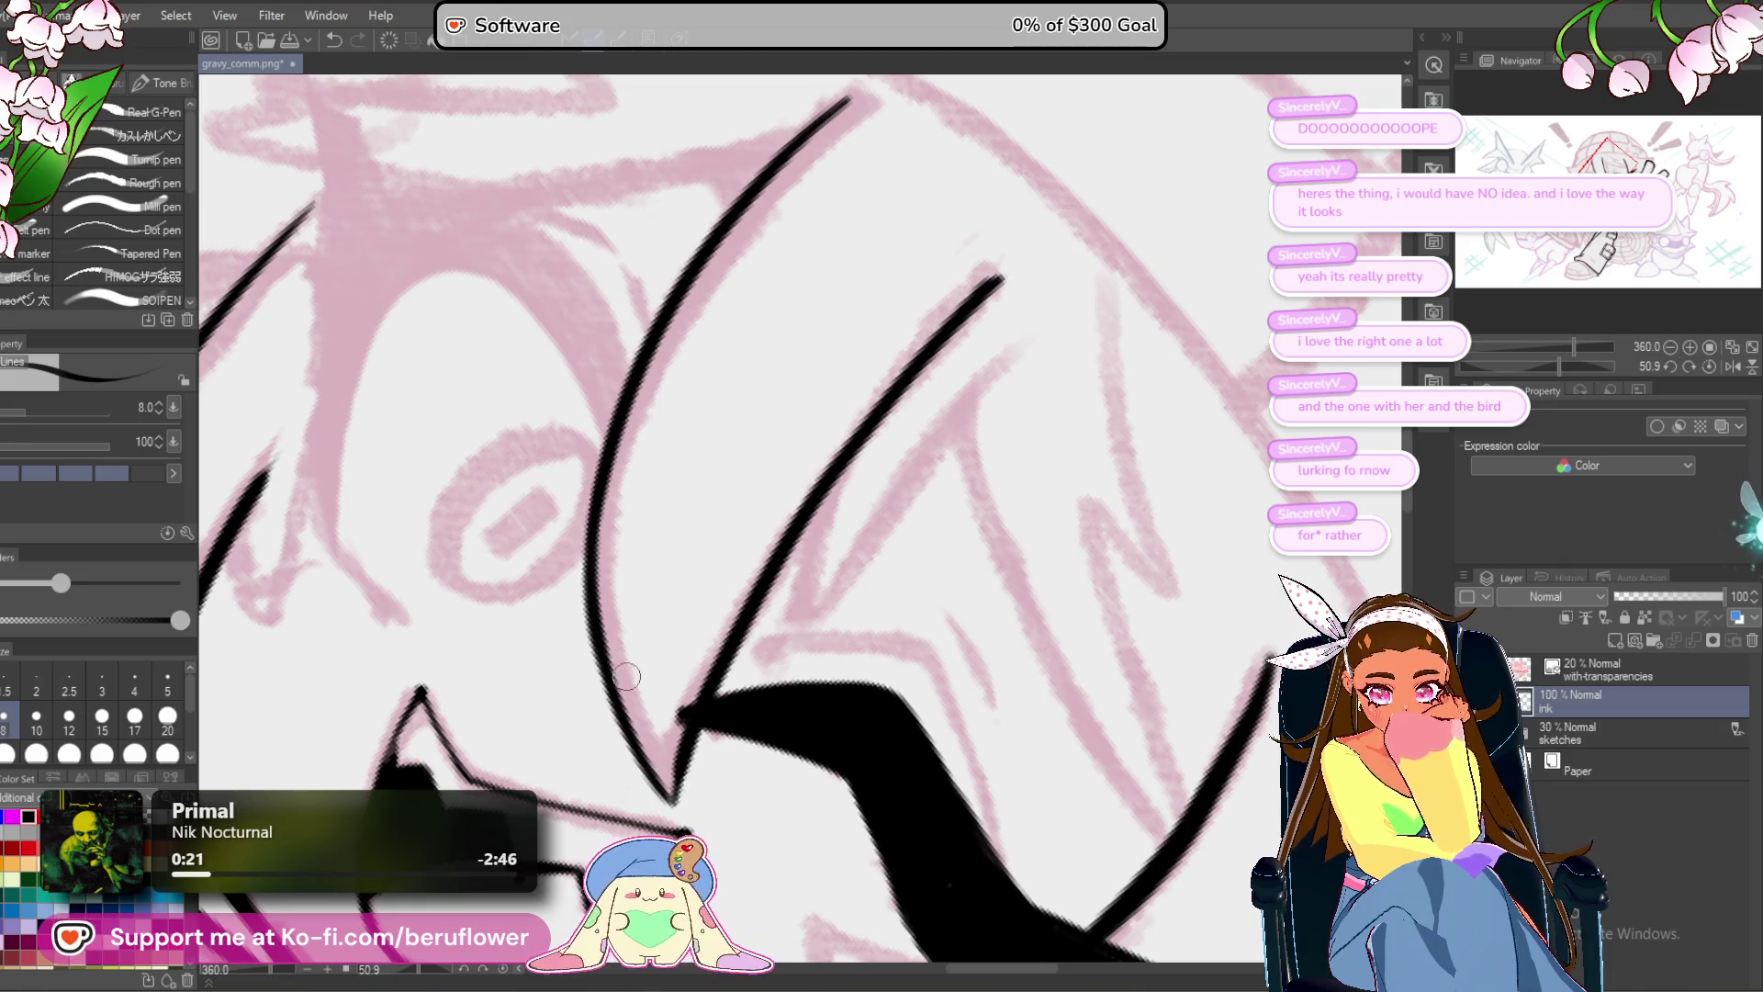
pyautogui.scroll(-5, 672, 716)
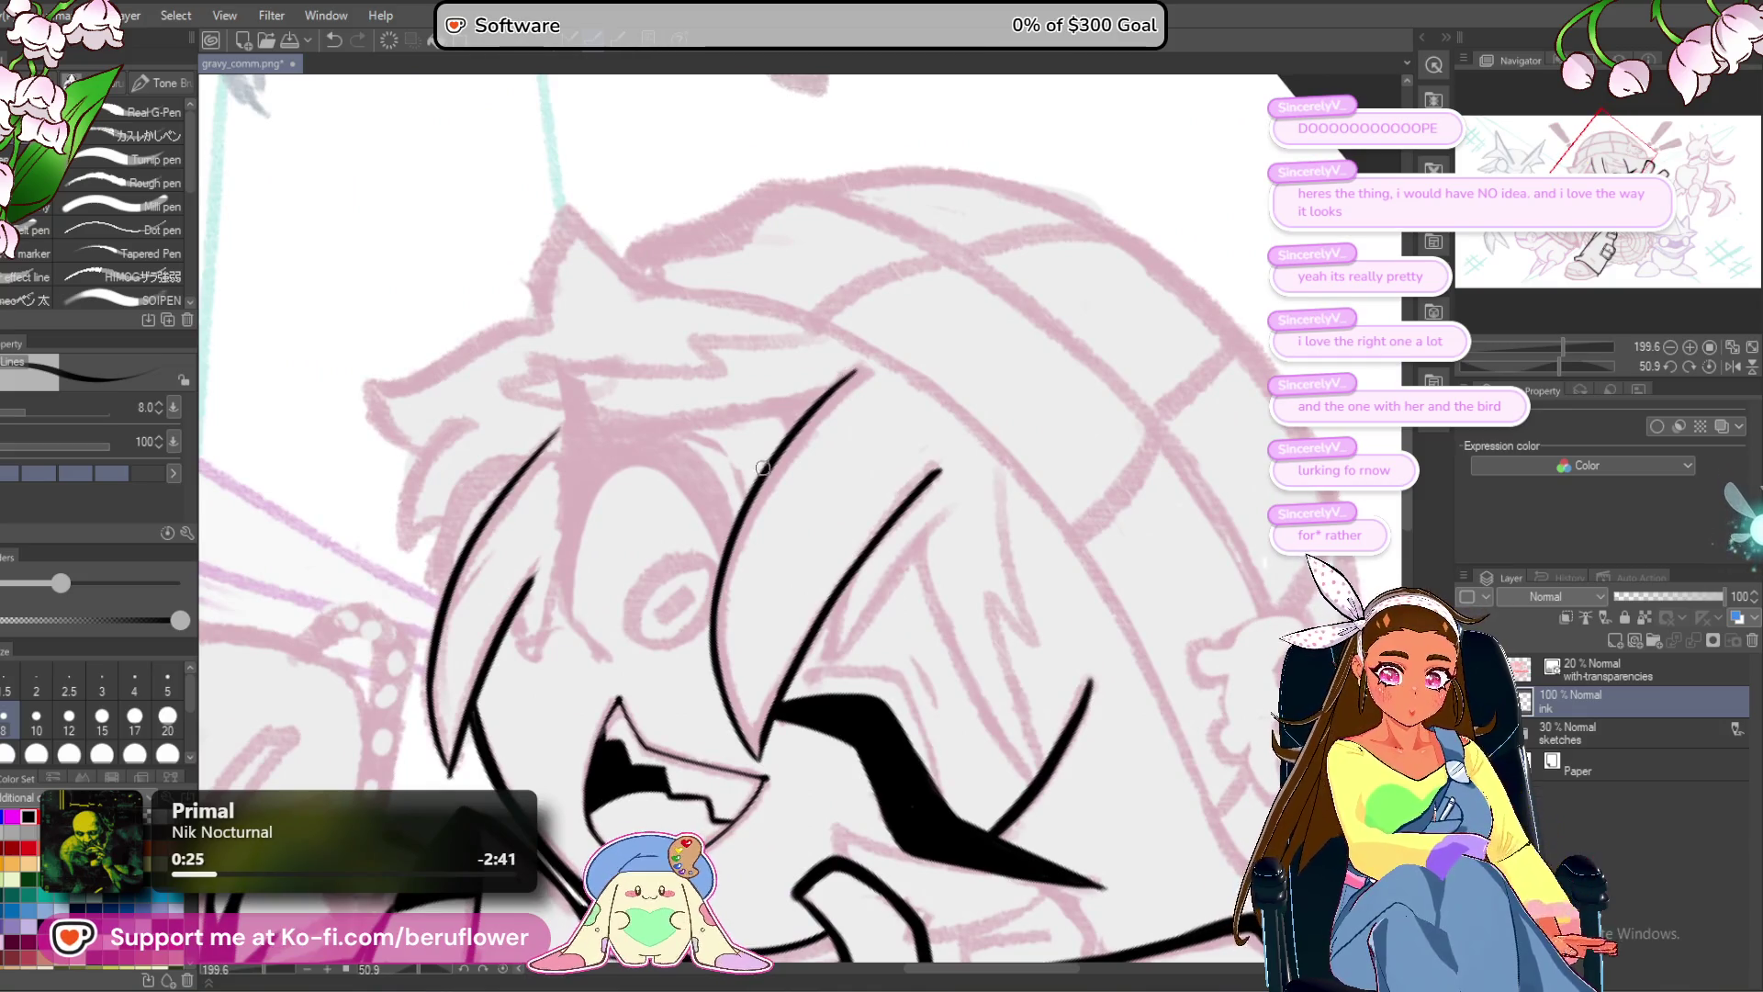
# Straighten the canvas and ink a hair point above the raised index finger.
pyautogui.scroll(3, 728, 548)
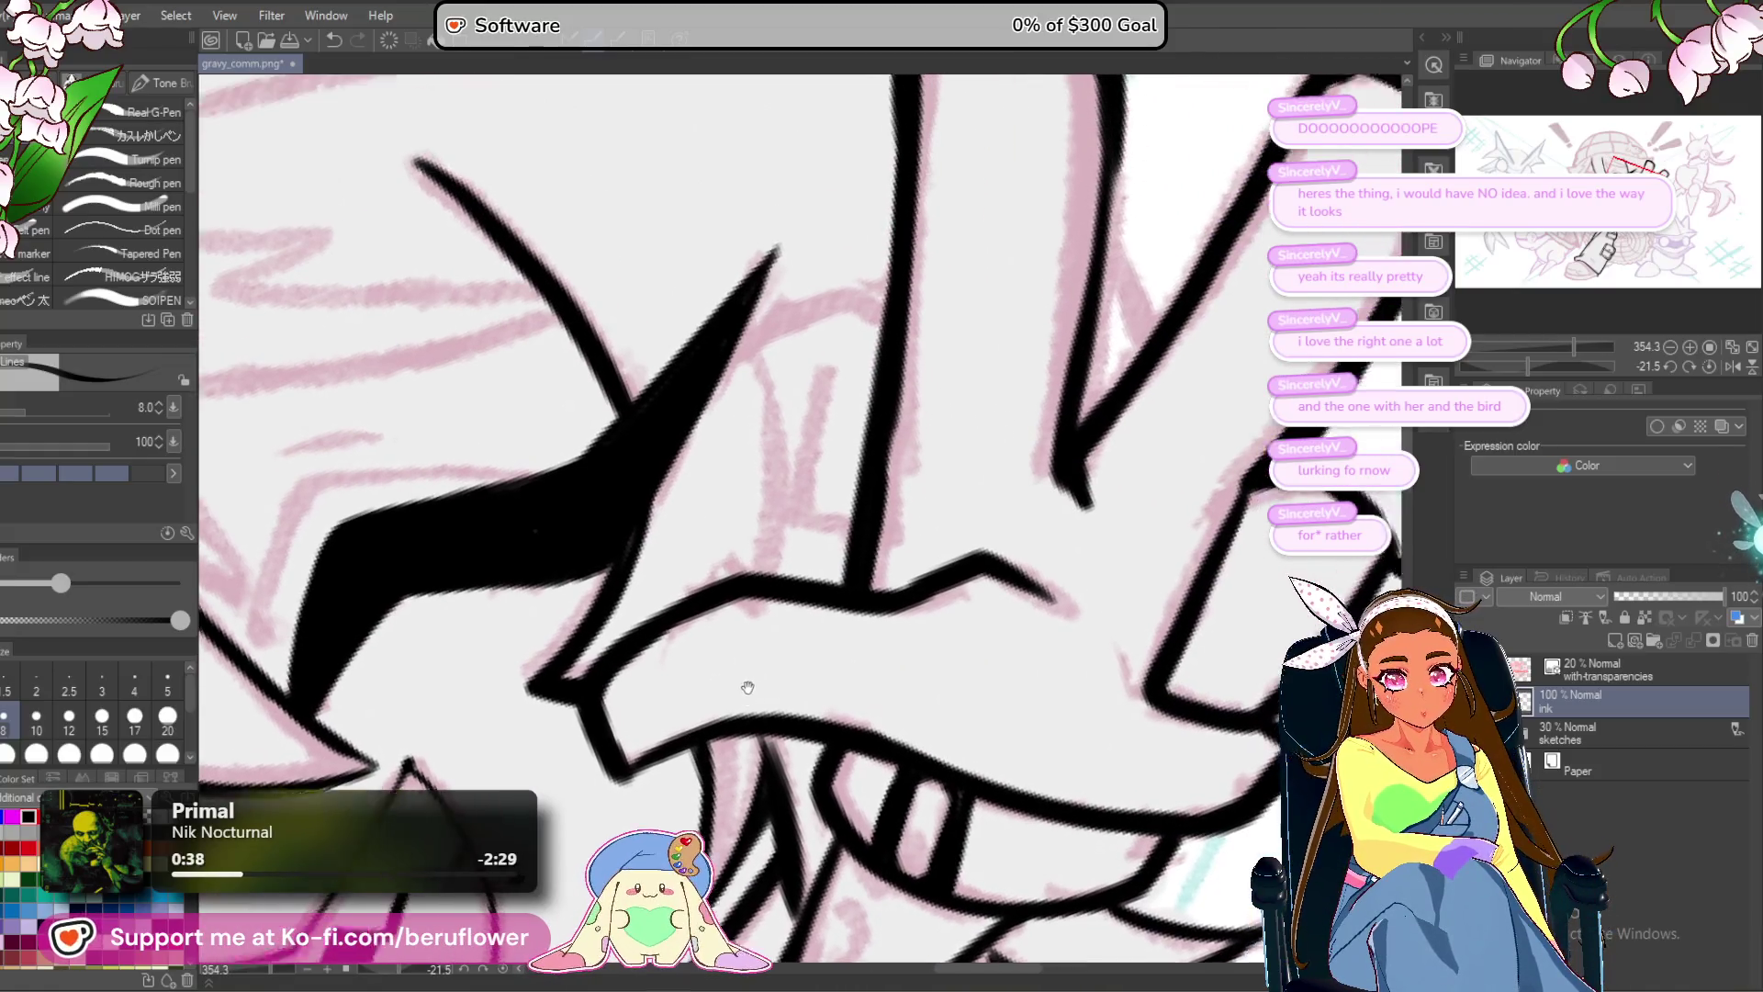
pyautogui.moveTo(748, 687); pyautogui.dragTo(753, 705)
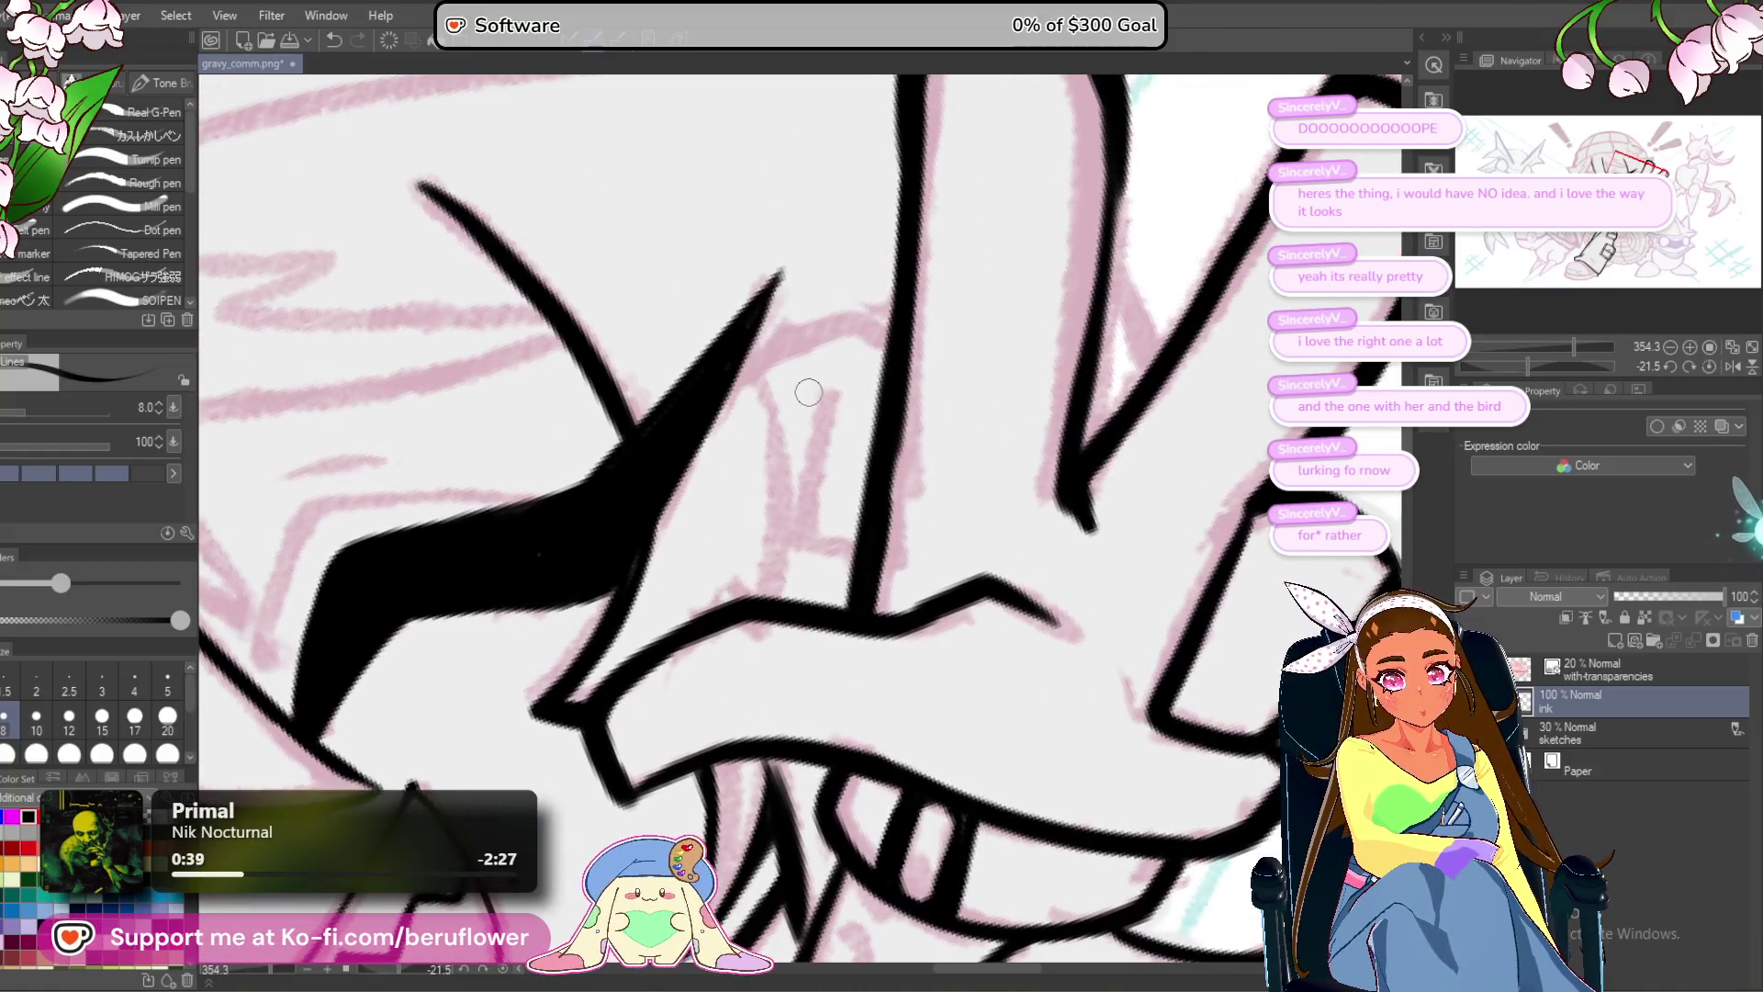
pyautogui.scroll(-3, 806, 361)
pyautogui.moveTo(832, 481); pyautogui.dragTo(839, 515)
pyautogui.scroll(-2, 863, 329)
pyautogui.scroll(2, 867, 395)
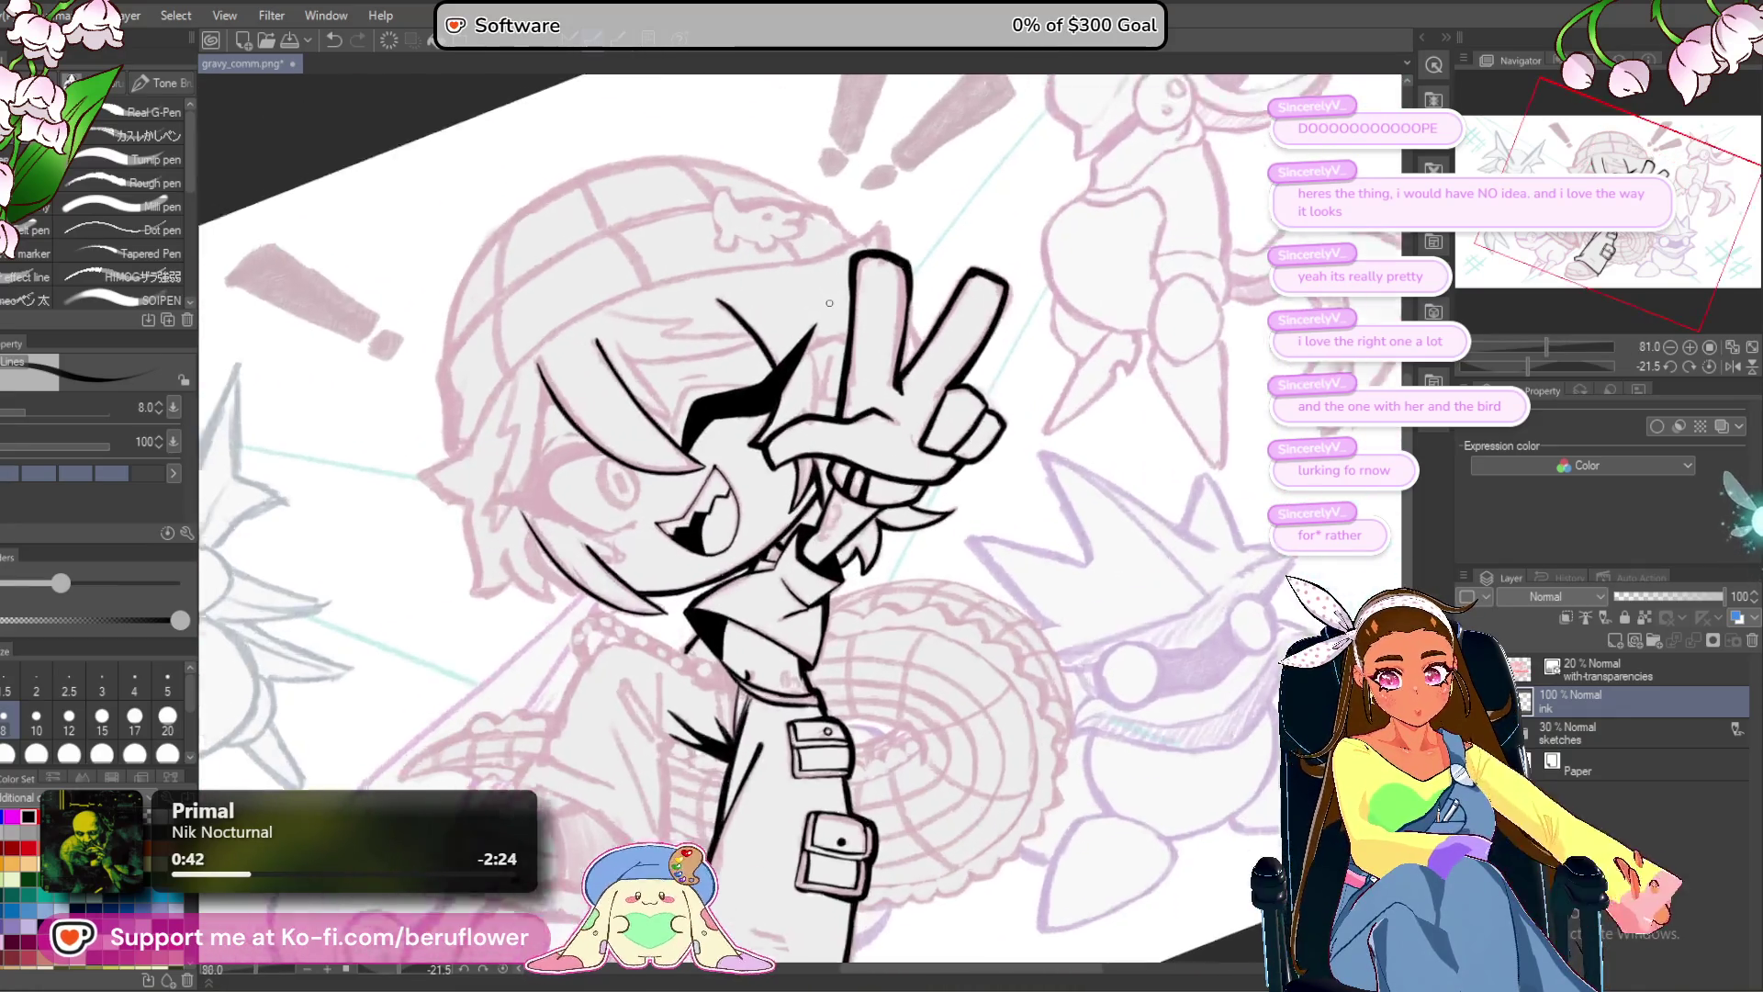
pyautogui.moveTo(871, 450); pyautogui.dragTo(867, 445)
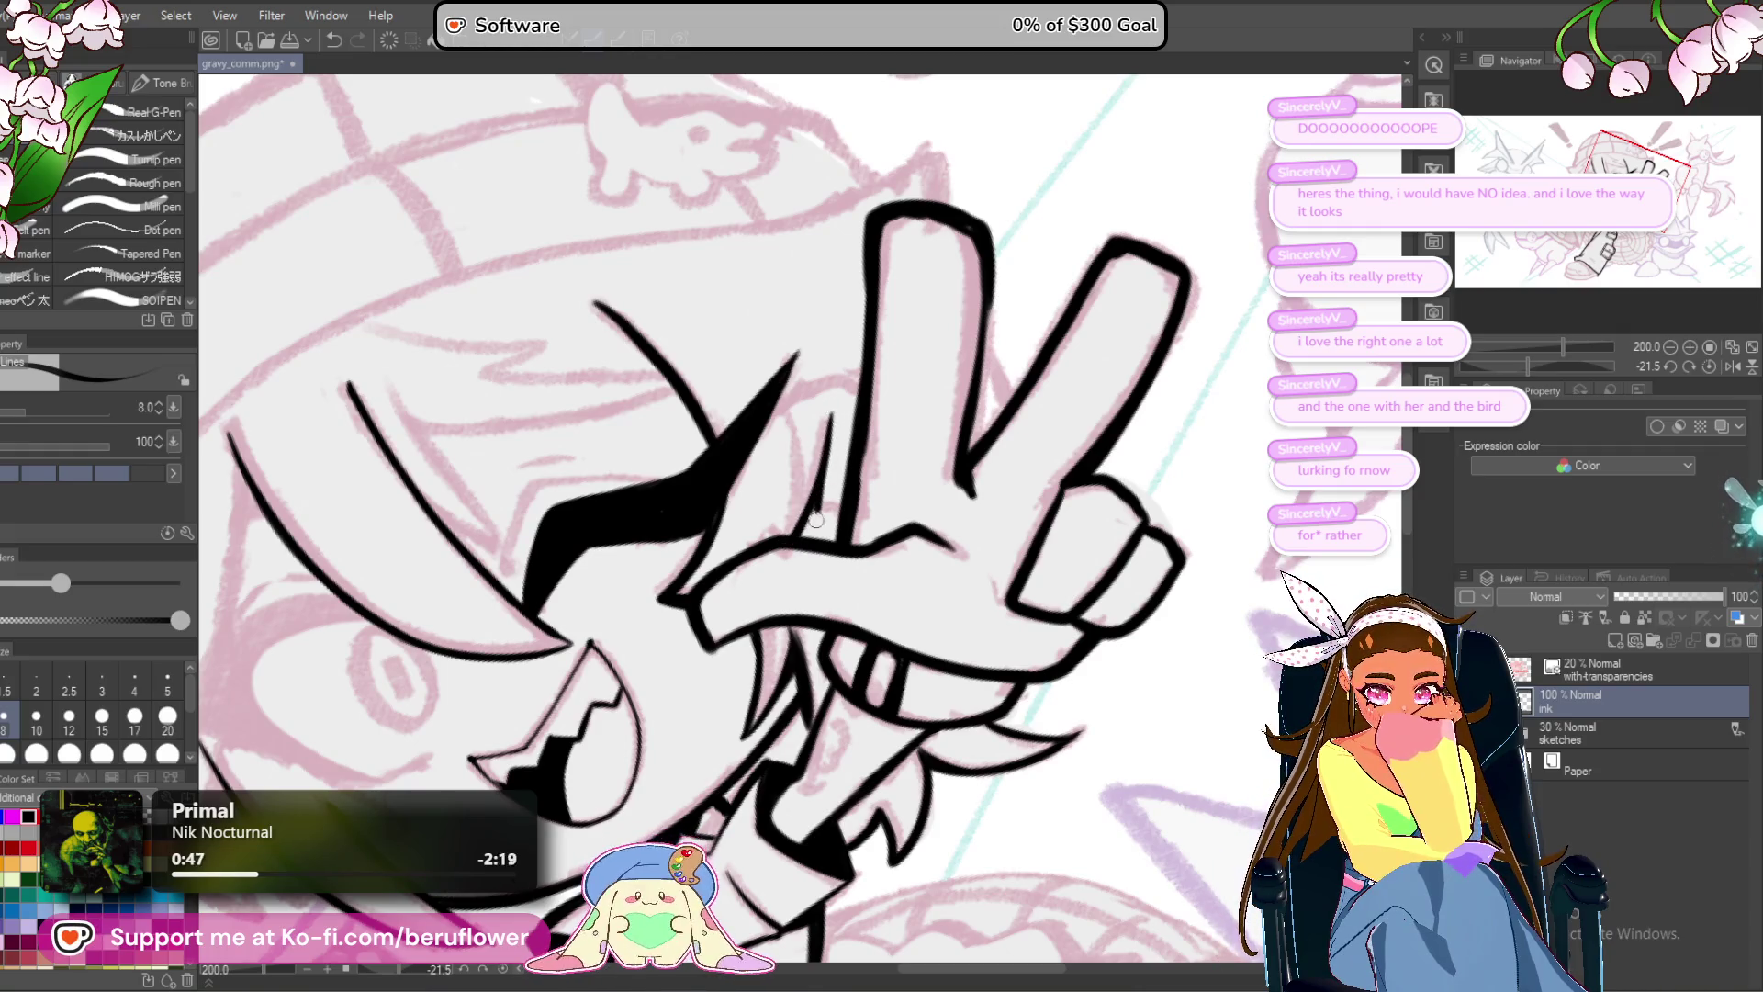
pyautogui.scroll(-3, 814, 477)
pyautogui.scroll(2, 1105, 595)
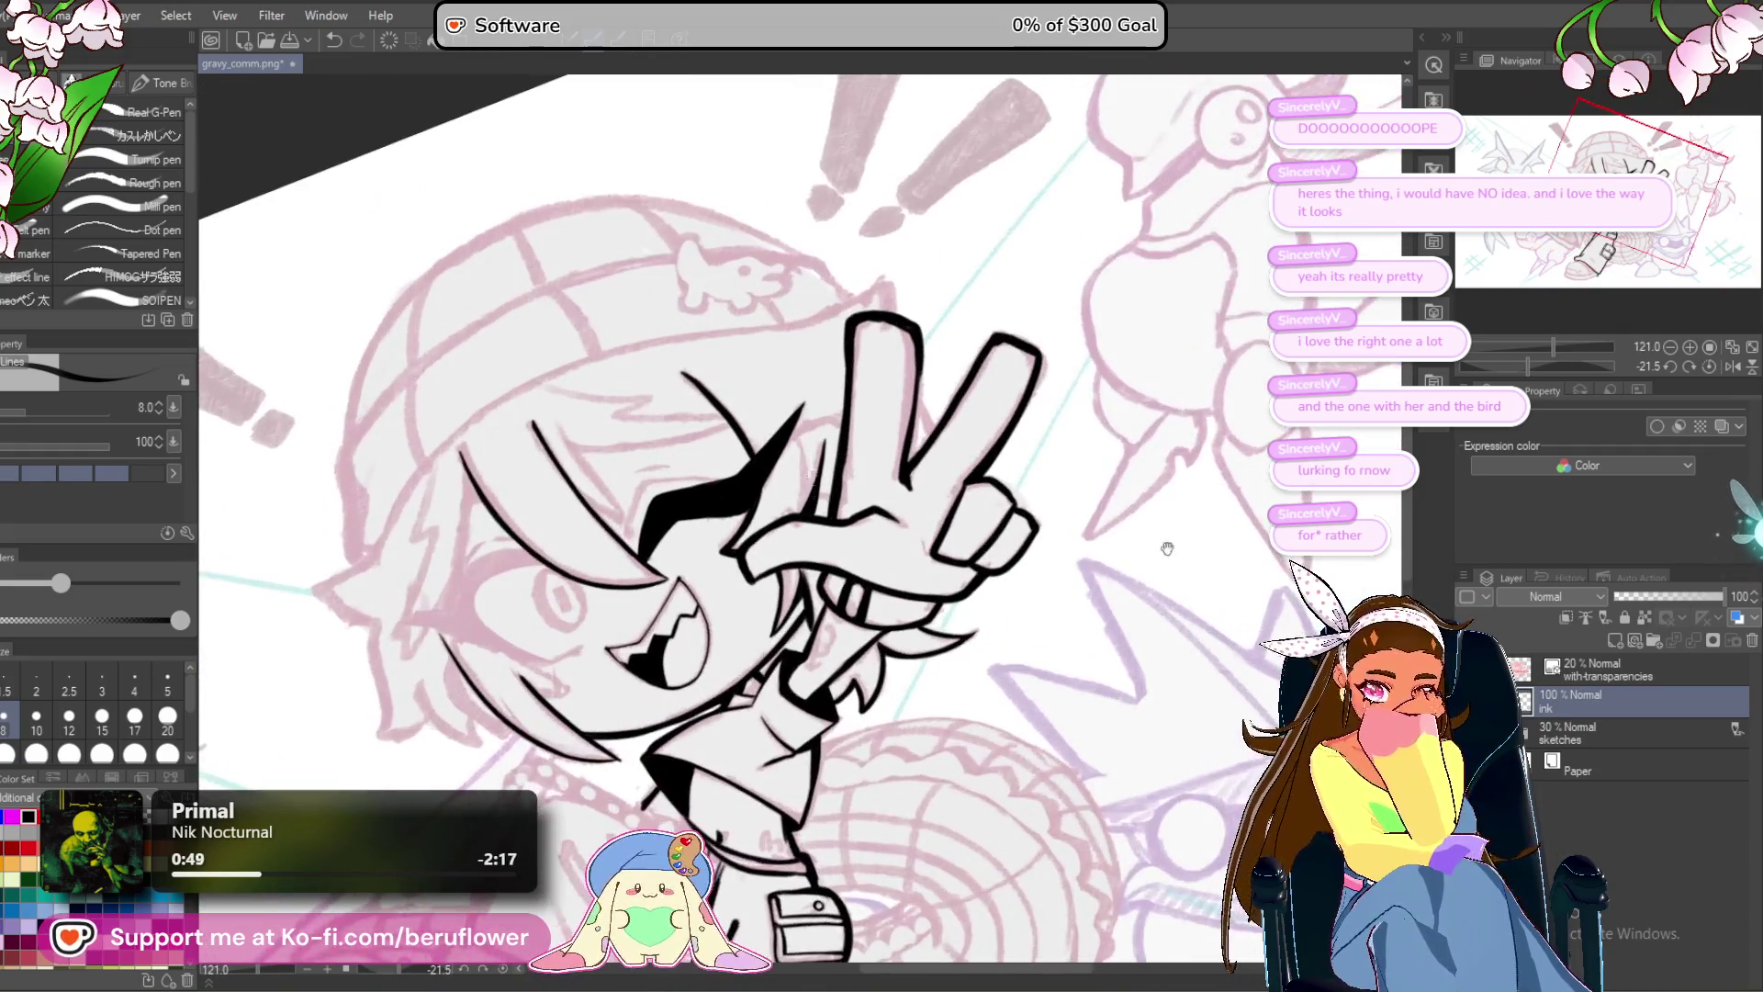
pyautogui.moveTo(1113, 533); pyautogui.dragTo(1131, 583)
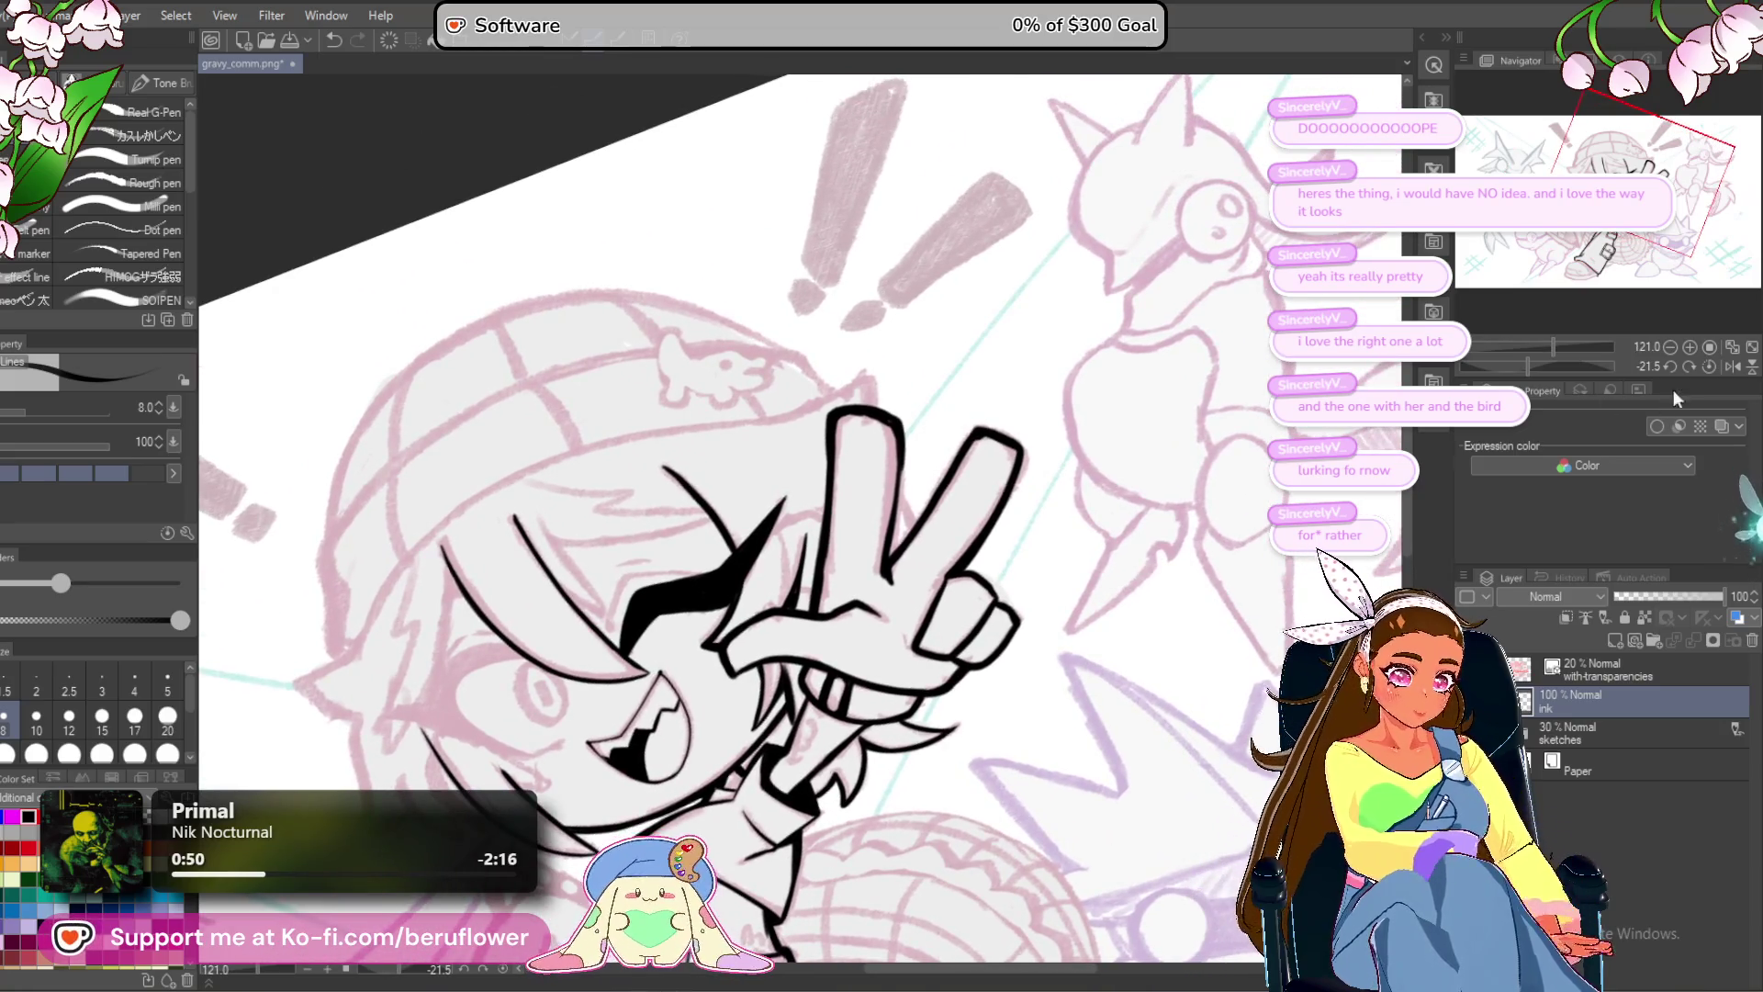
pyautogui.click(1709, 366)
pyautogui.scroll(5, 1008, 441)
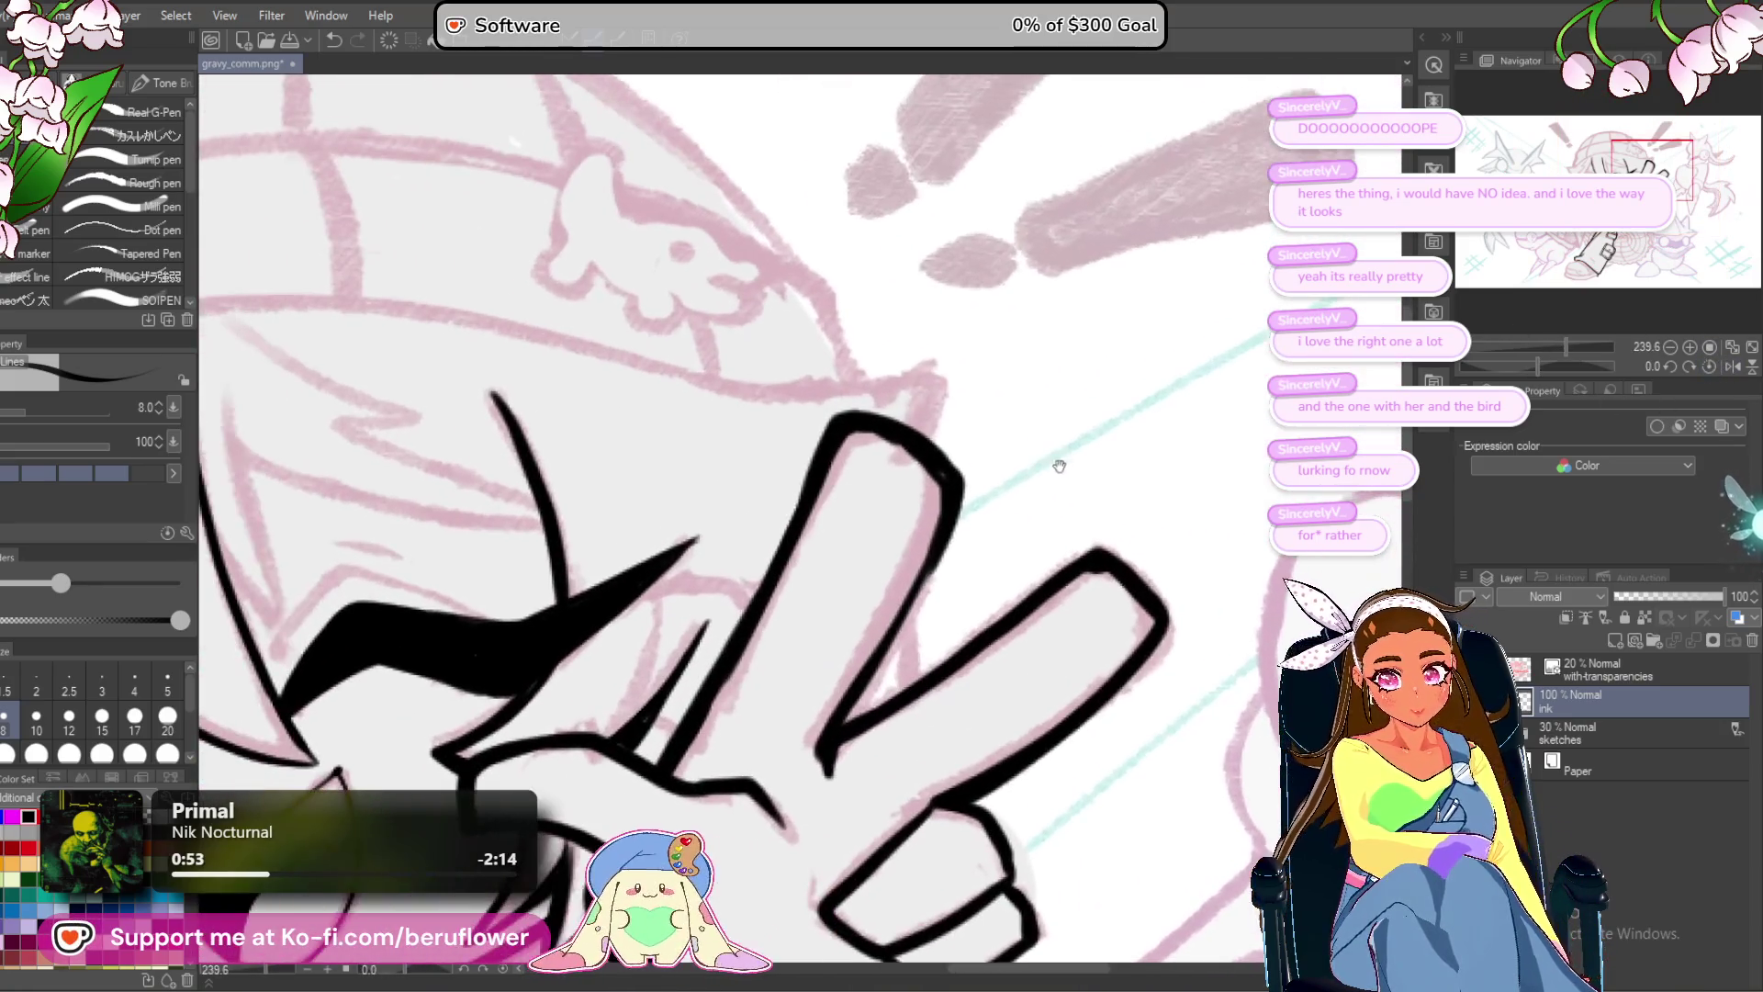
pyautogui.moveTo(841, 391); pyautogui.dragTo(953, 355)
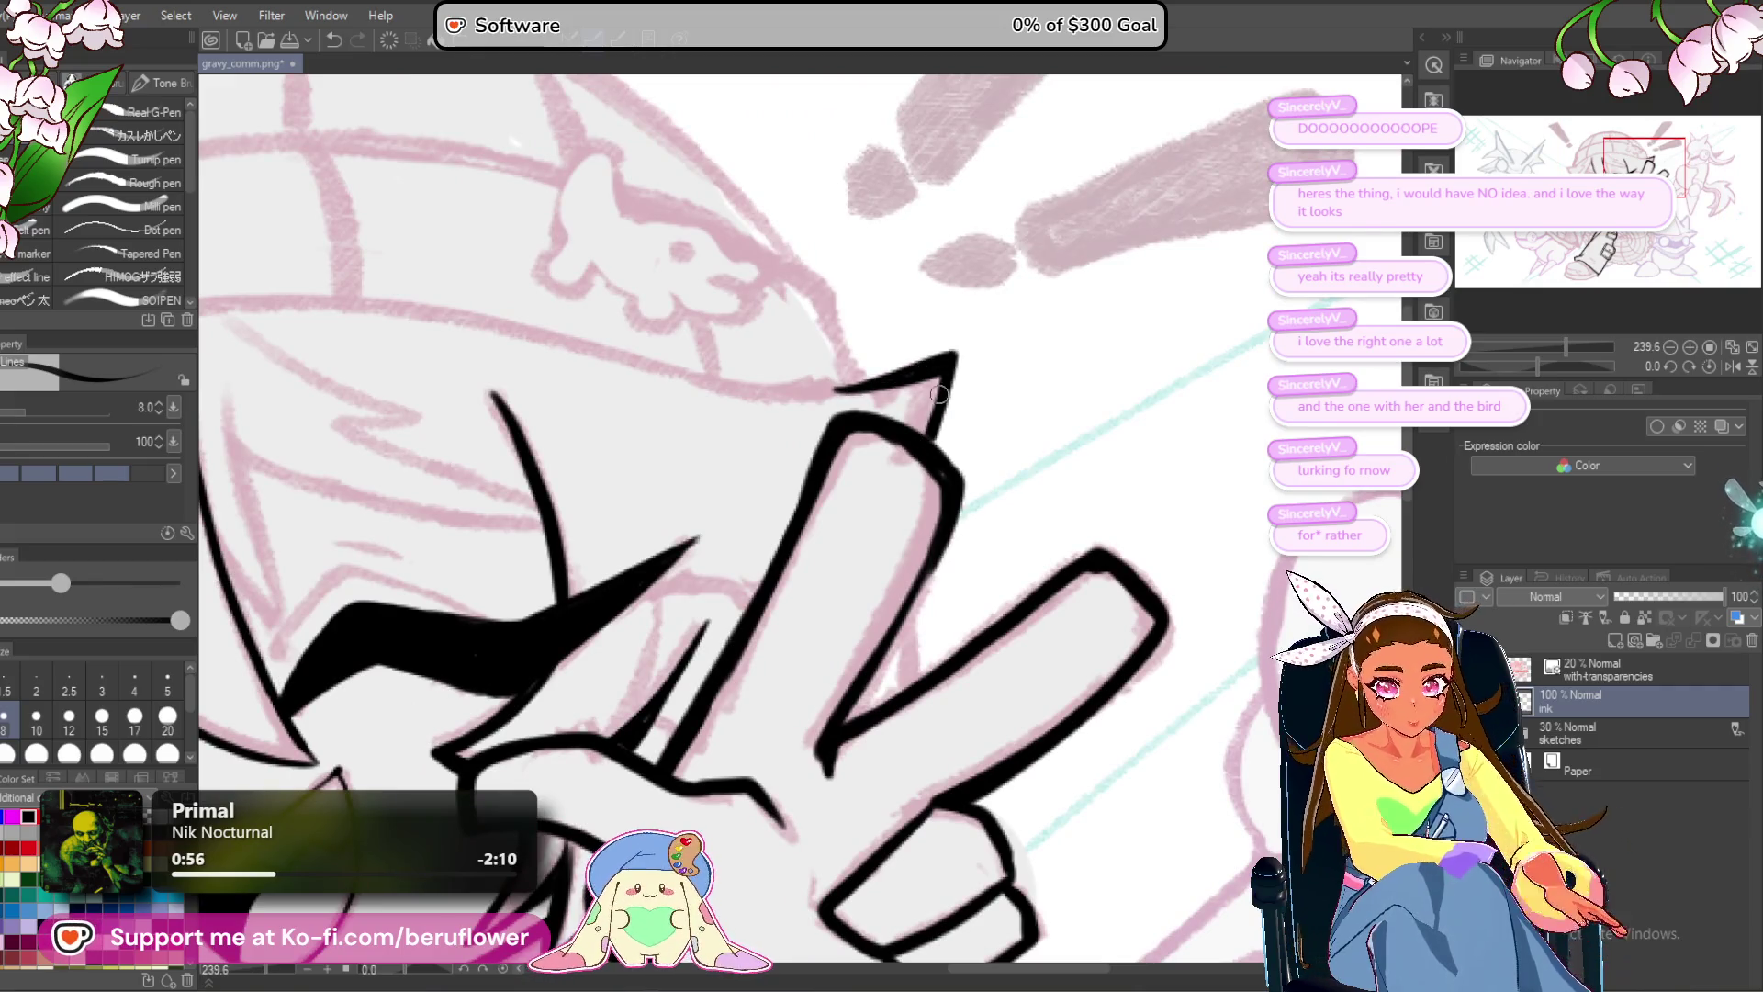
# Ink the collar's left edge.
pyautogui.moveTo(936, 476); pyautogui.dragTo(923, 320)
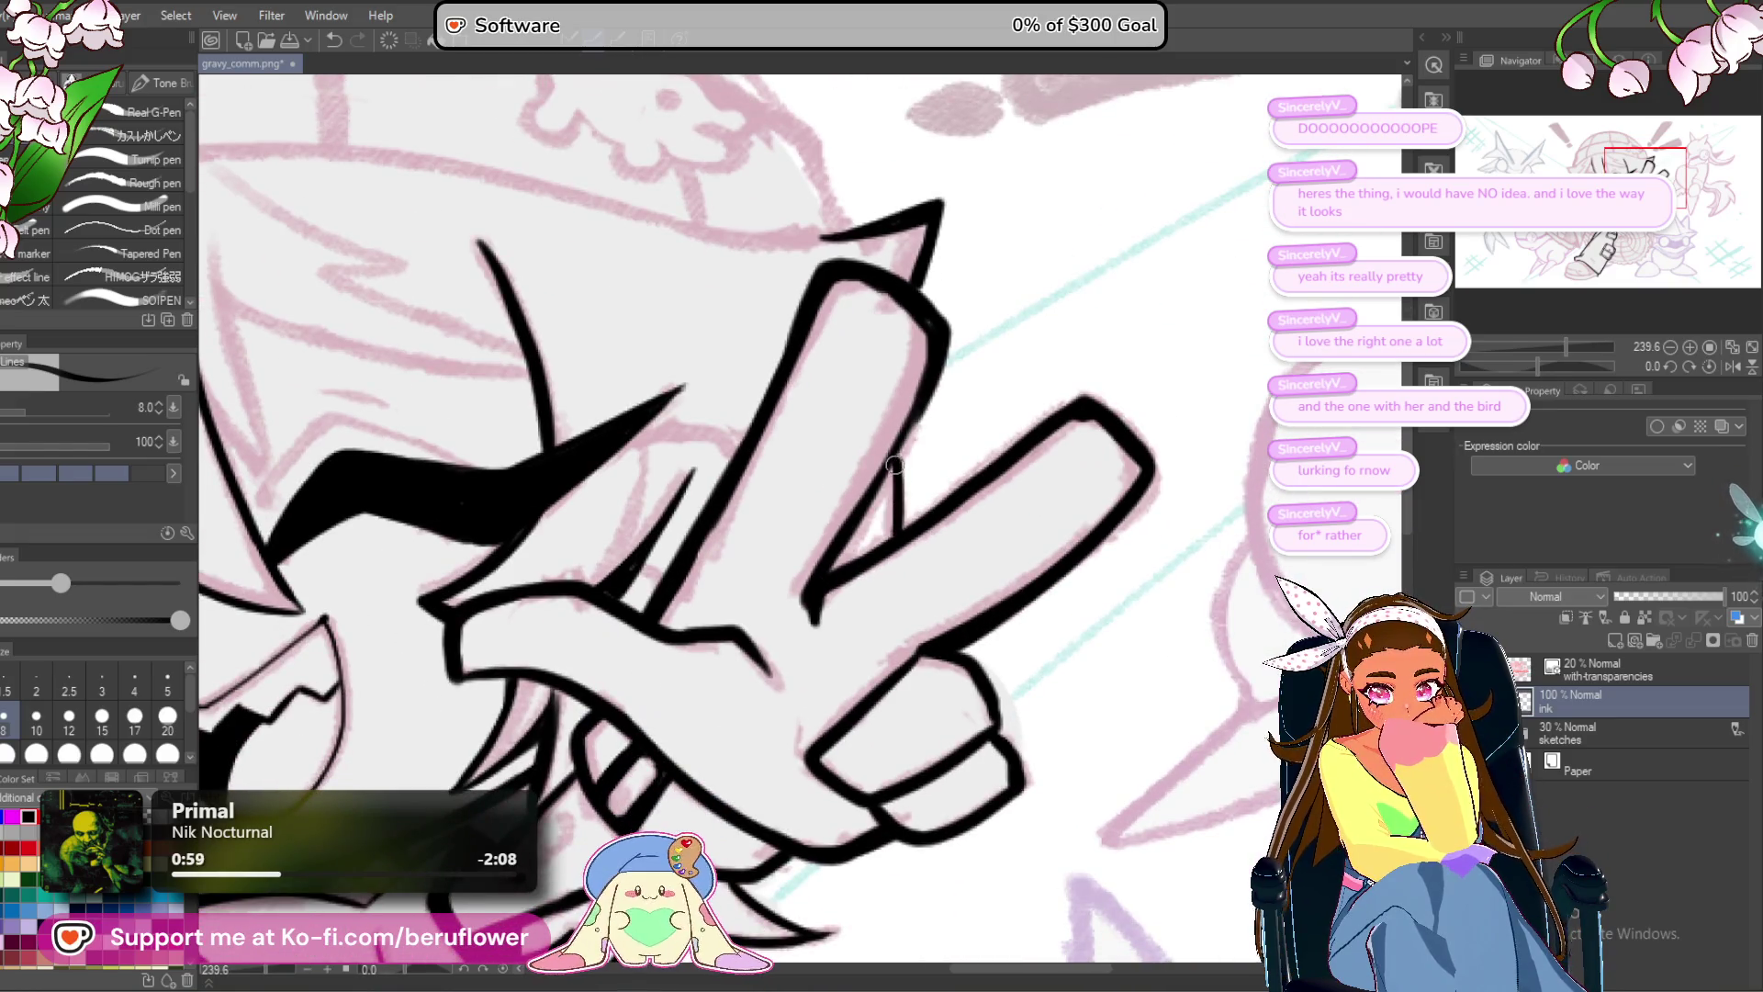
pyautogui.scroll(-6, 896, 453)
pyautogui.scroll(2, 895, 551)
pyautogui.moveTo(905, 597)
pyautogui.mouseDown()
pyautogui.moveTo(896, 622)
pyautogui.moveTo(918, 441)
pyautogui.moveTo(827, 611)
pyautogui.moveTo(877, 652)
pyautogui.mouseUp()
pyautogui.scroll(4, 770, 444)
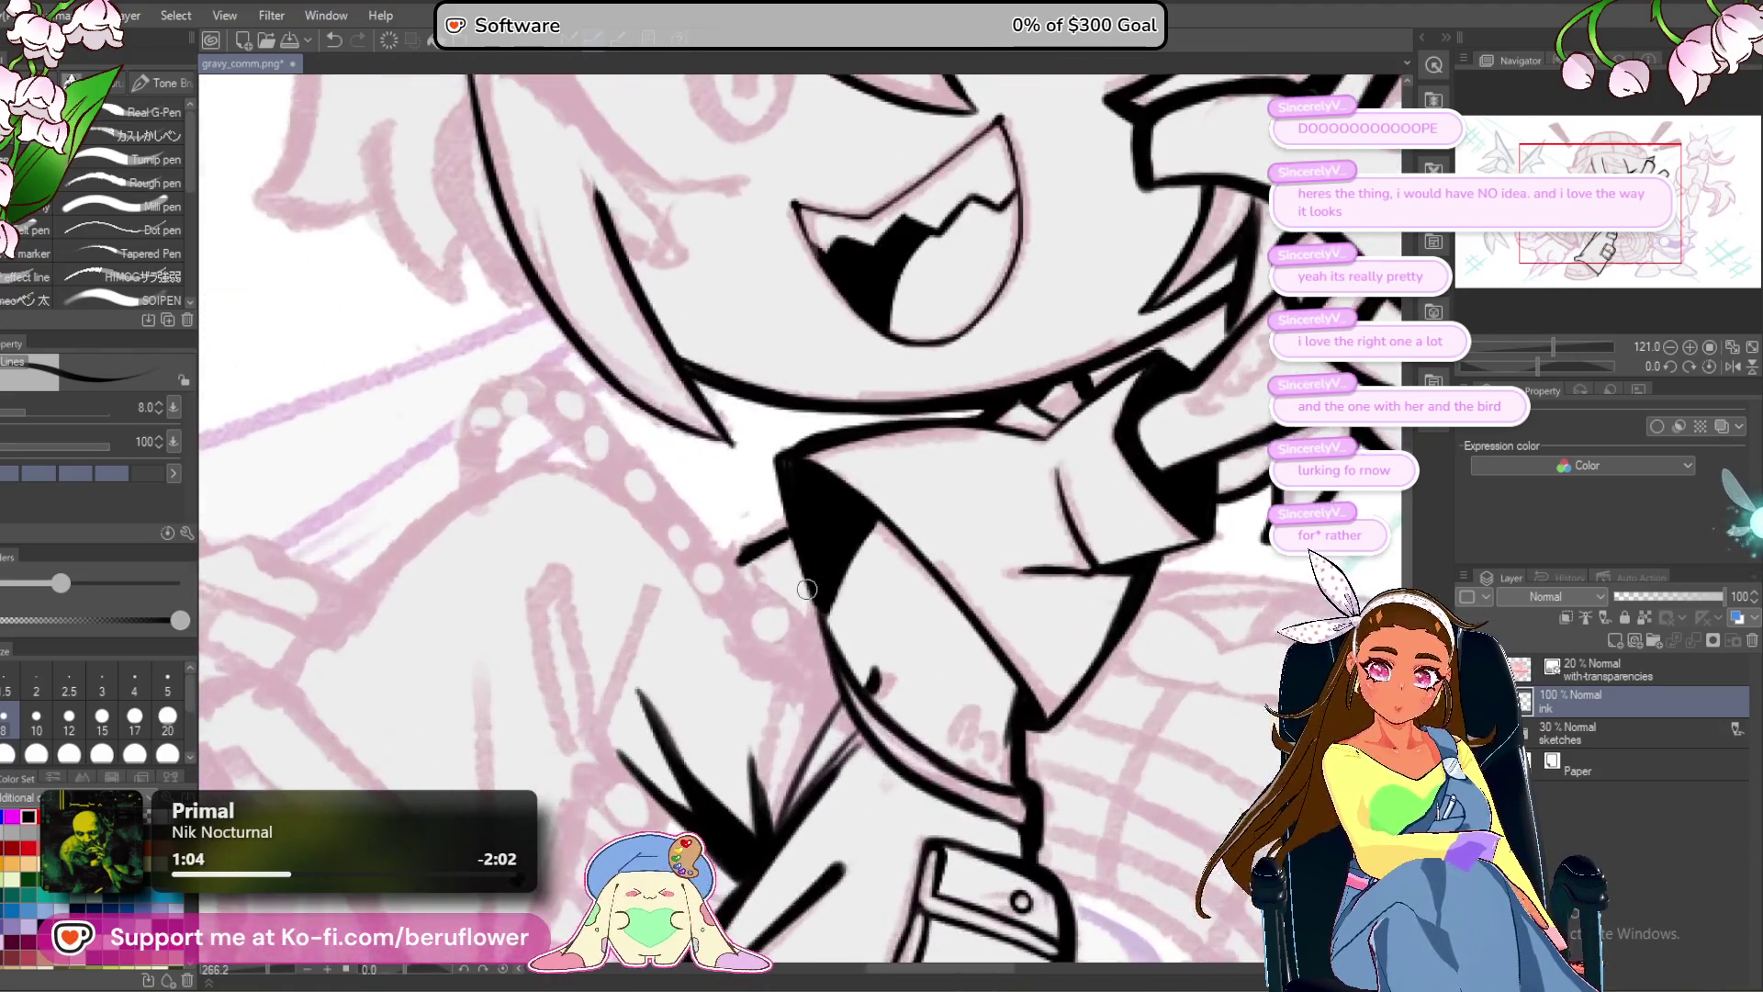
pyautogui.moveTo(822, 459)
pyautogui.mouseDown()
pyautogui.moveTo(751, 478)
pyautogui.moveTo(776, 437)
pyautogui.moveTo(732, 490)
pyautogui.moveTo(741, 594)
pyautogui.mouseUp()
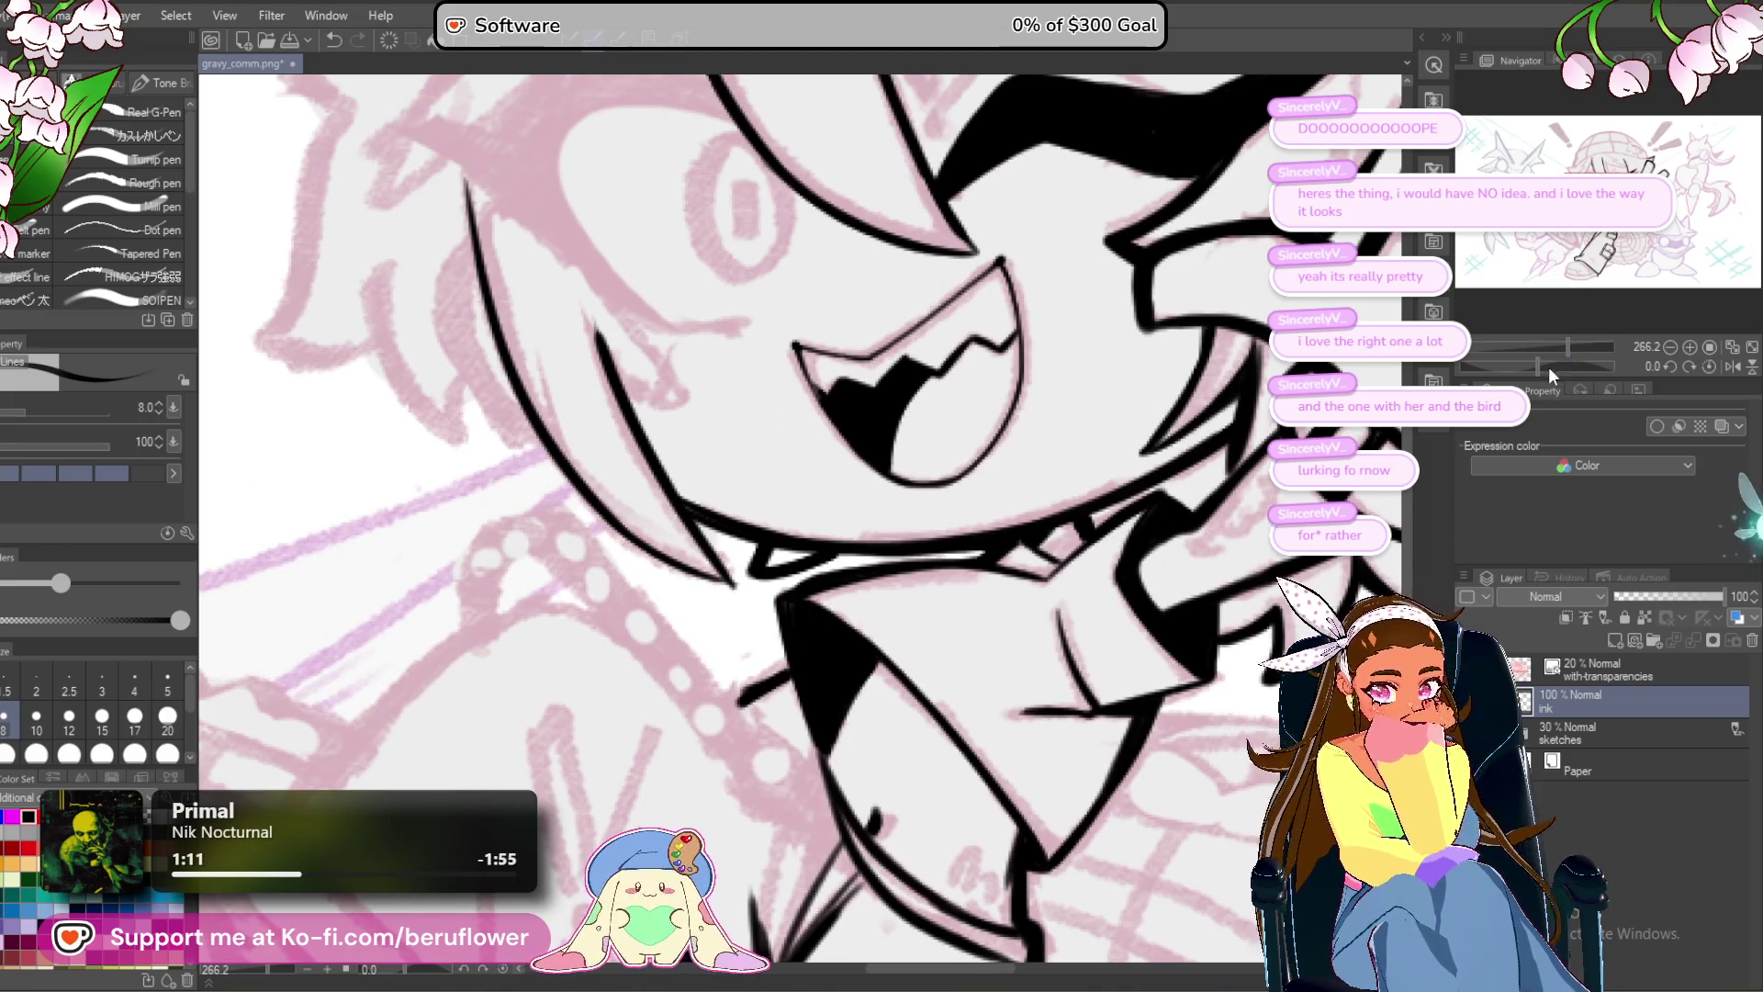
# Thicken the long face curve down to its point, then straighten the canvas.
pyautogui.moveTo(1548, 366); pyautogui.dragTo(1567, 369)
pyautogui.scroll(2, 739, 523)
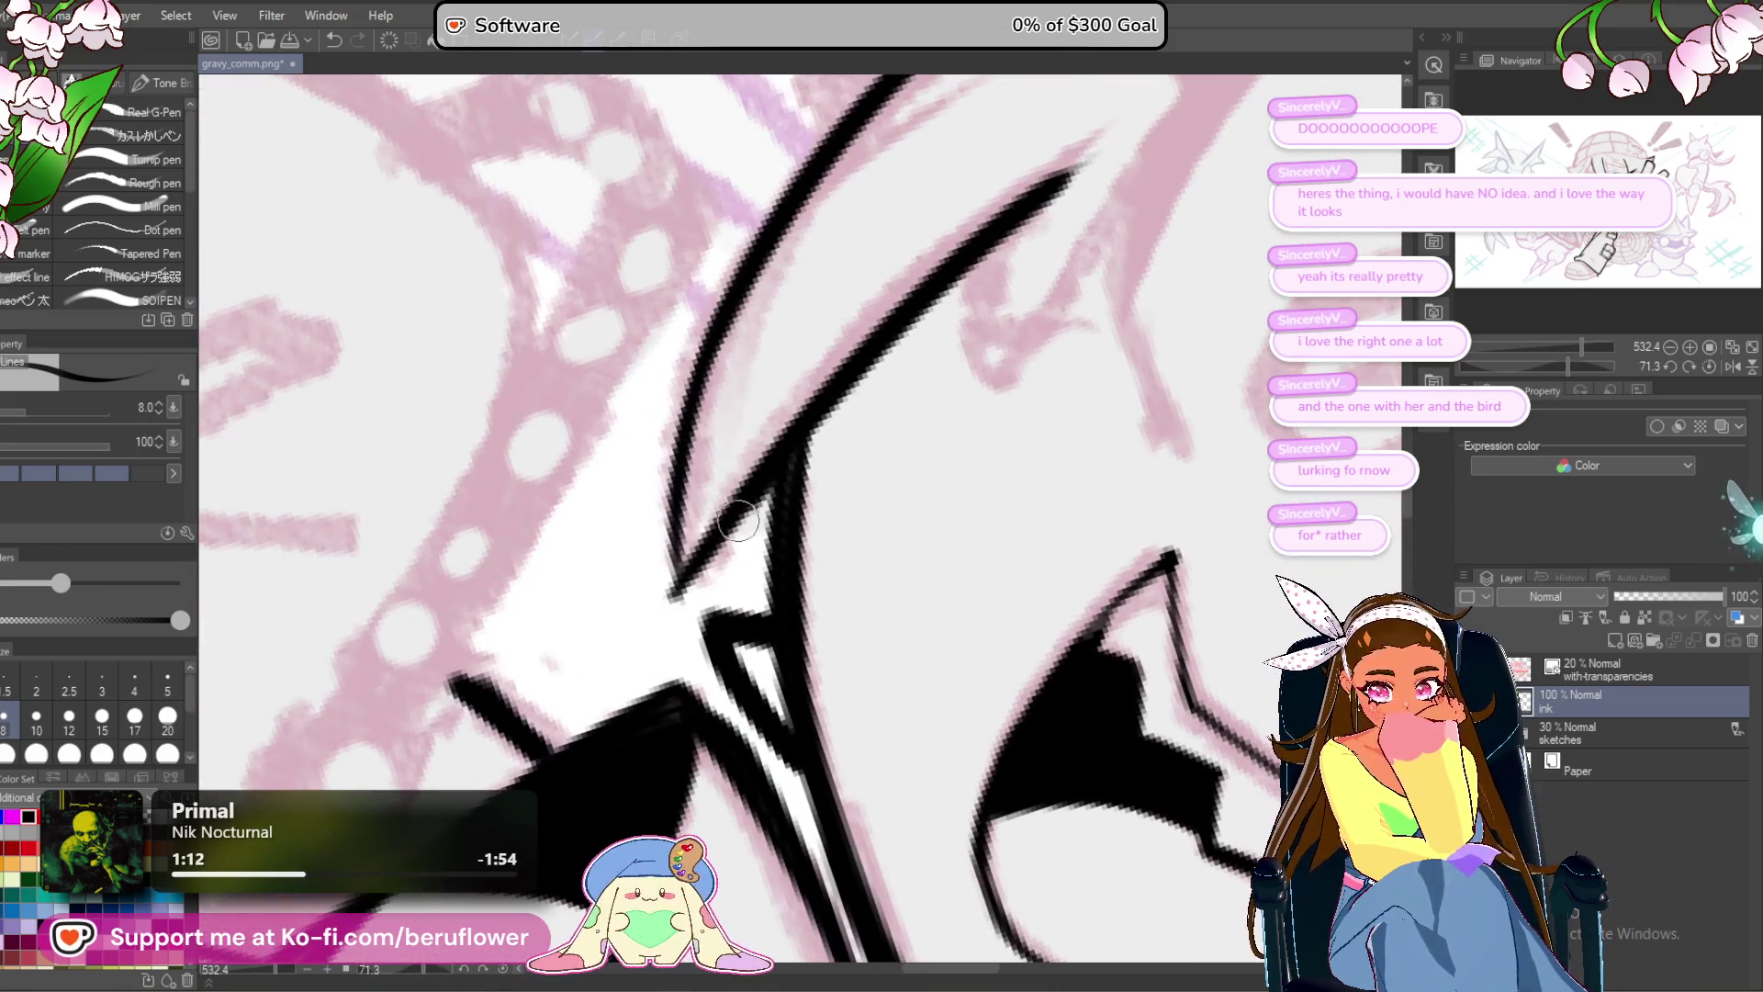
pyautogui.moveTo(739, 522); pyautogui.dragTo(639, 724)
pyautogui.moveTo(791, 265)
pyautogui.mouseDown()
pyautogui.moveTo(587, 560)
pyautogui.moveTo(568, 754)
pyautogui.mouseUp()
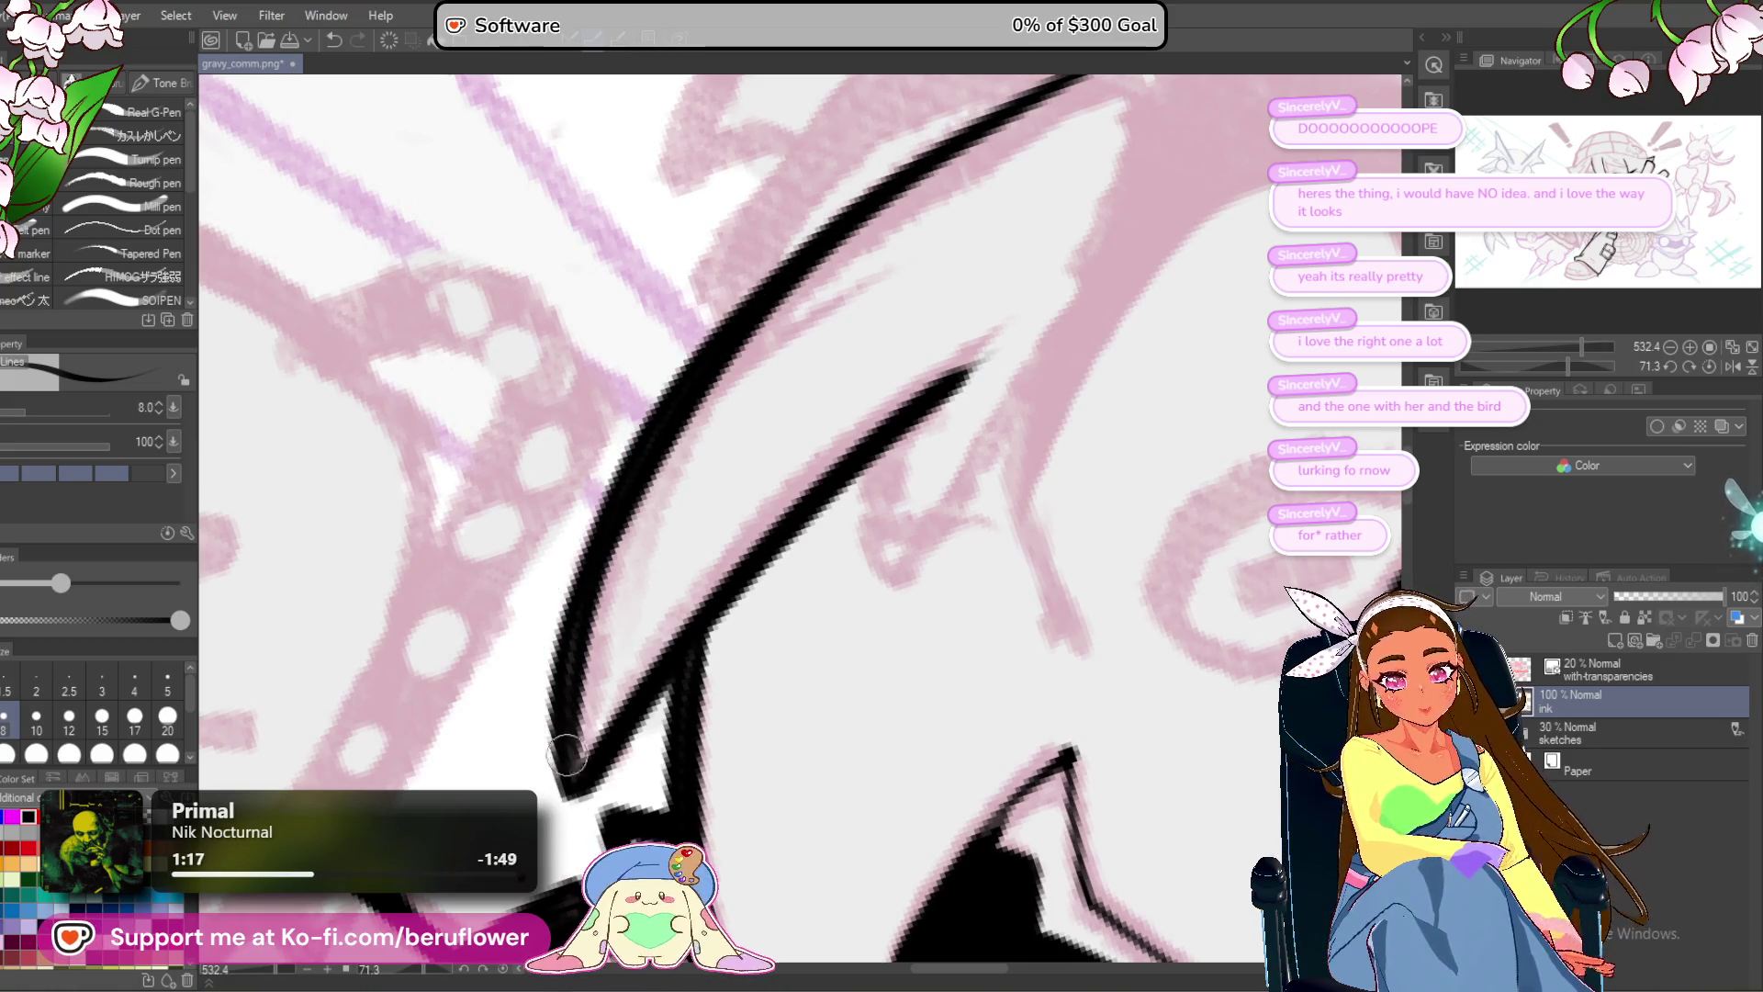
pyautogui.scroll(-3, 863, 597)
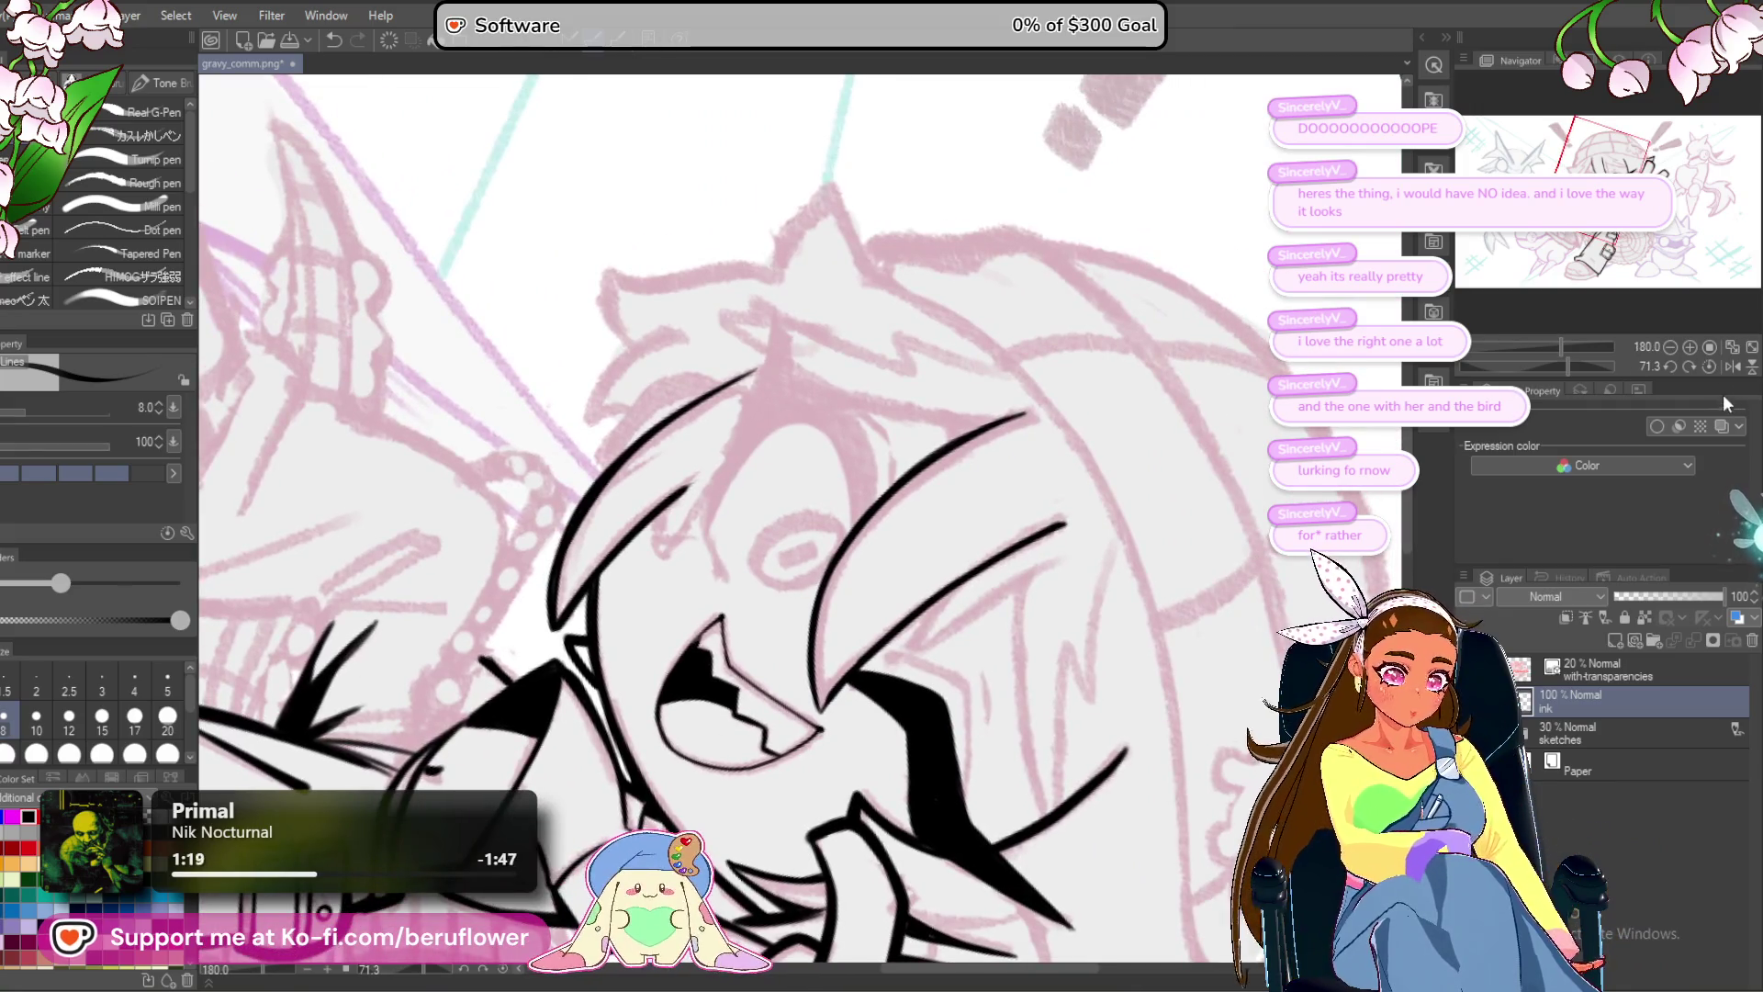
pyautogui.click(1709, 366)
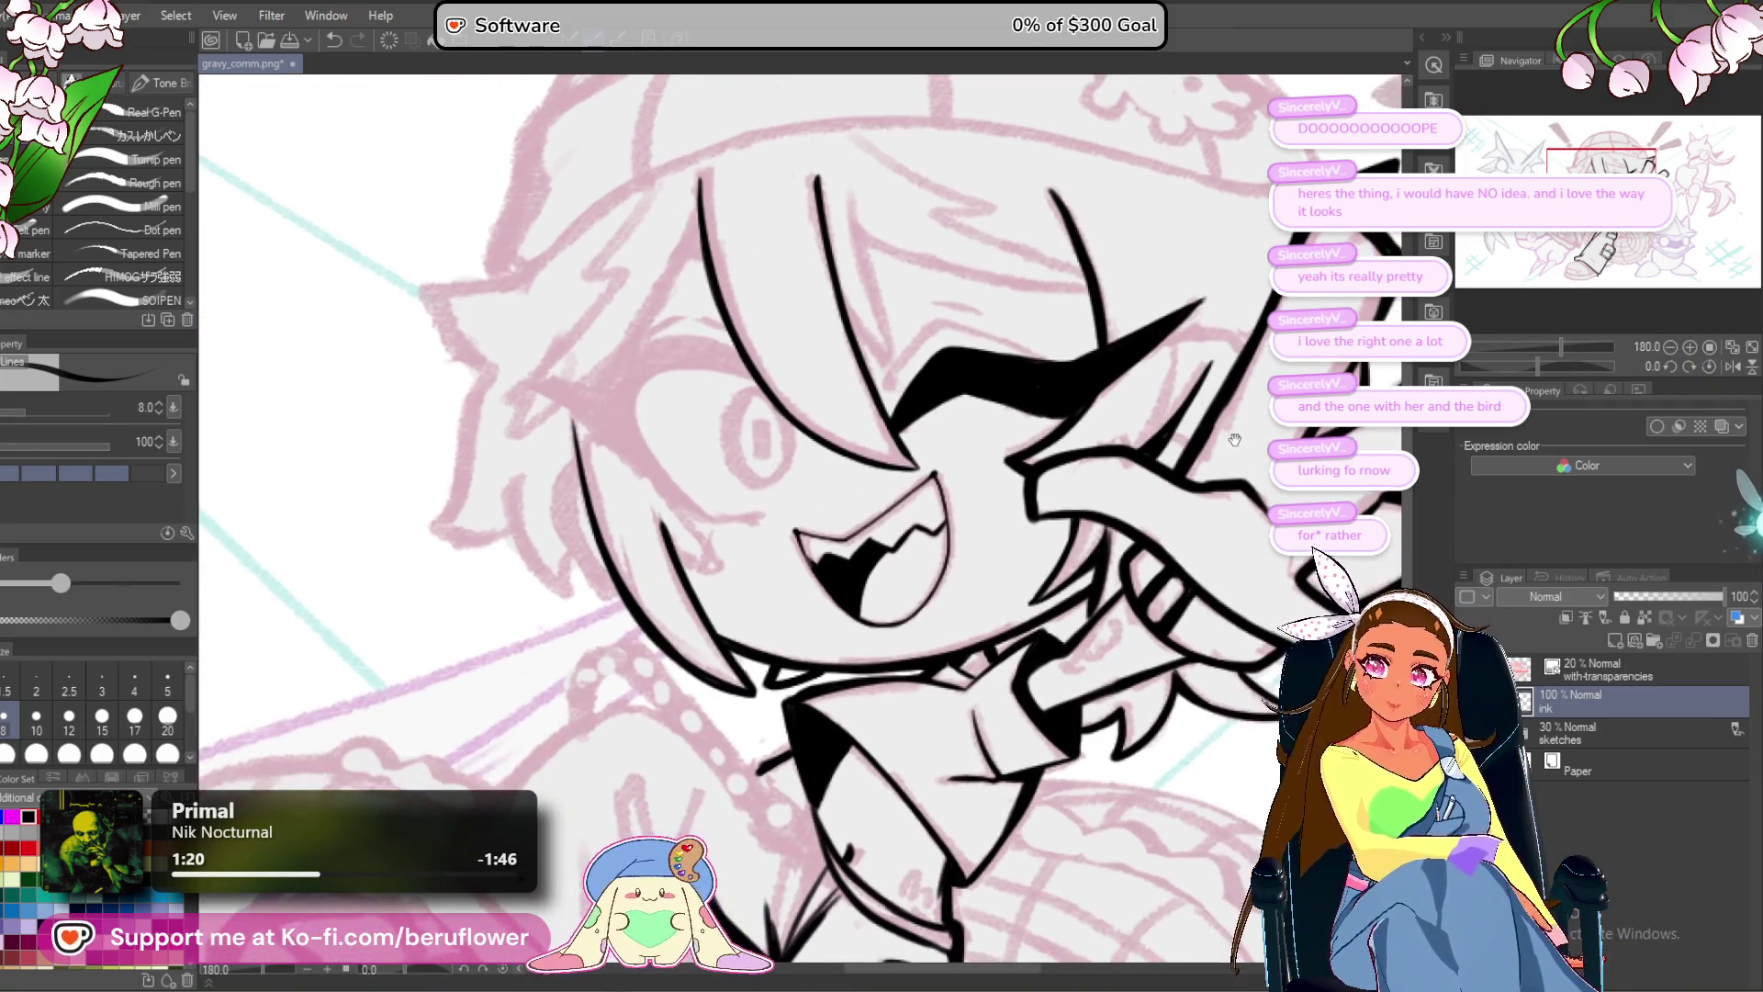
# Redraw the bang strand beside the eye in black ink, replacing the undone strokes.
pyautogui.moveTo(1543, 365); pyautogui.dragTo(1550, 365)
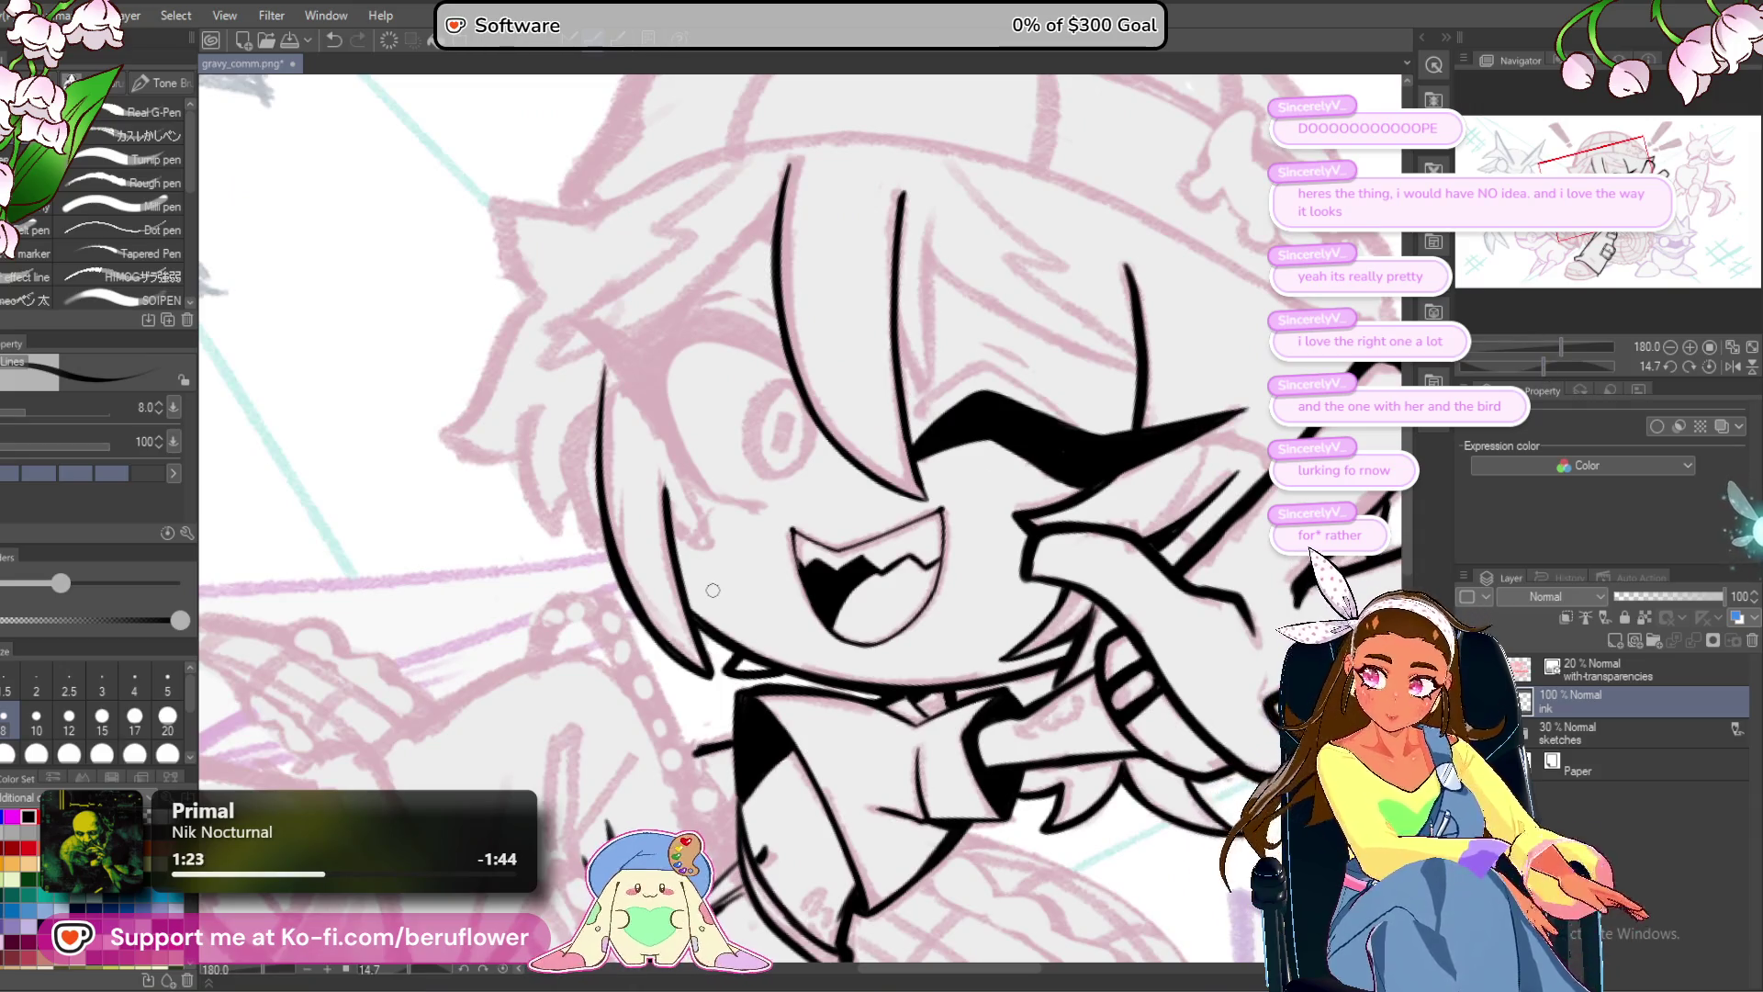
pyautogui.scroll(3, 714, 590)
pyautogui.hotkey('ctrl', 'z')
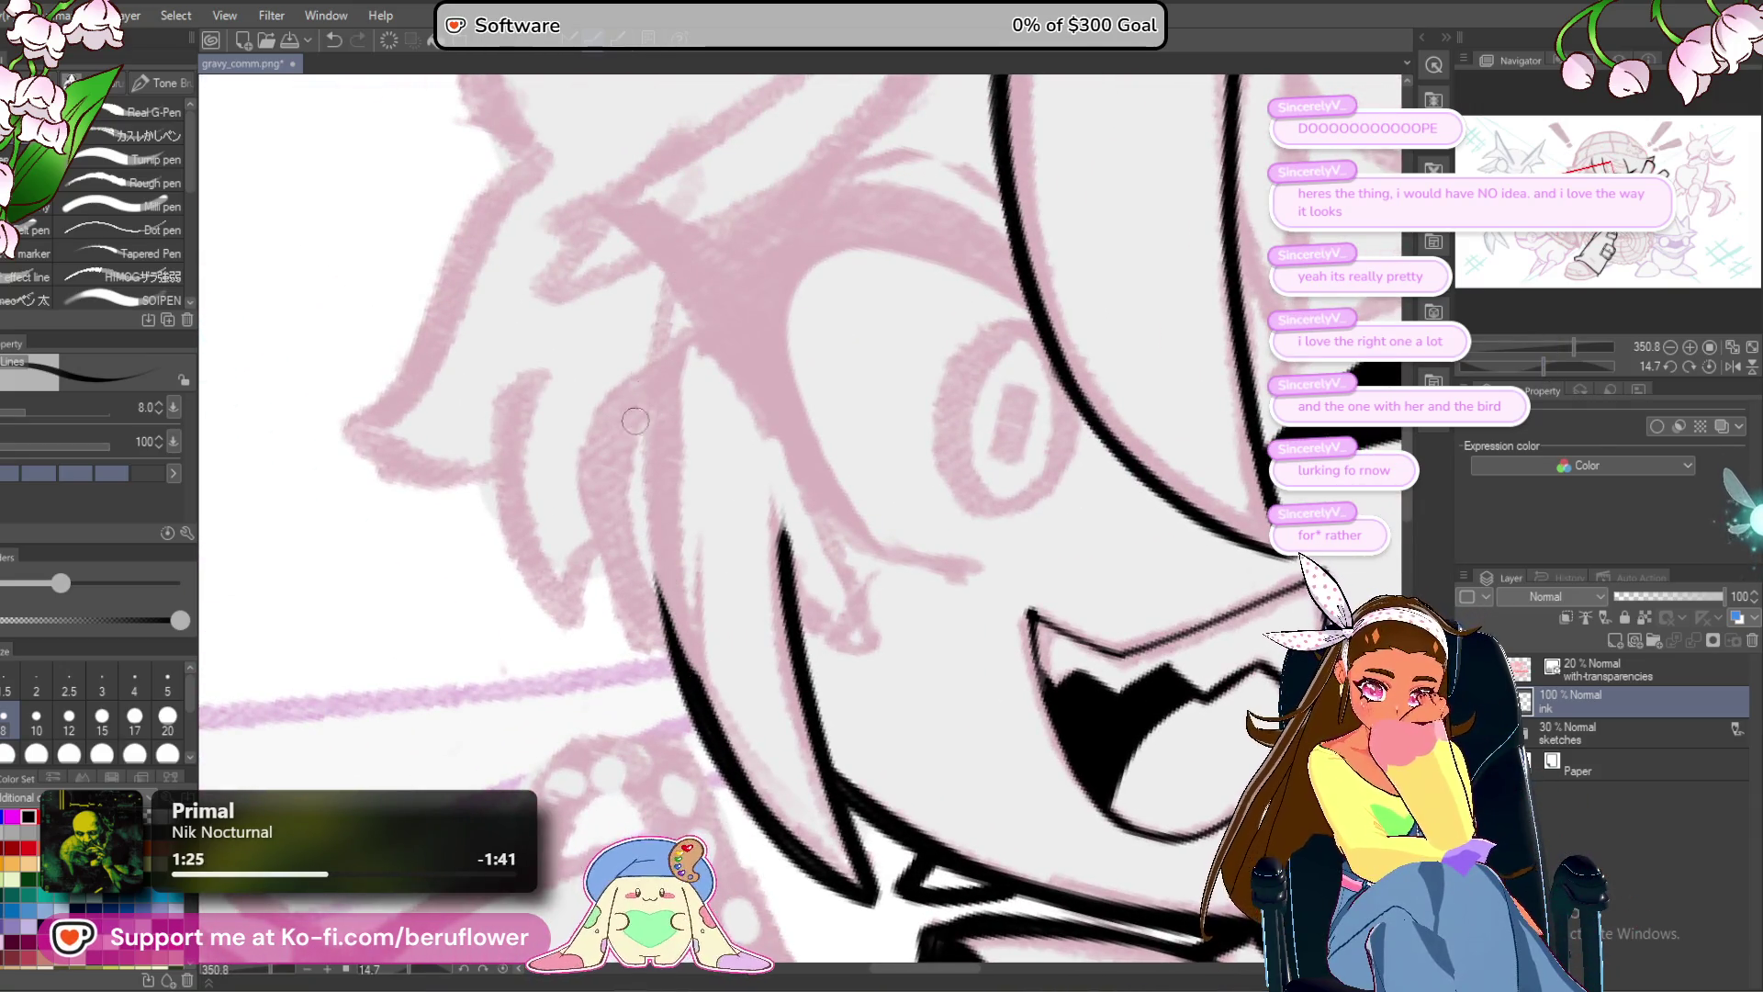
pyautogui.scroll(1, 702, 258)
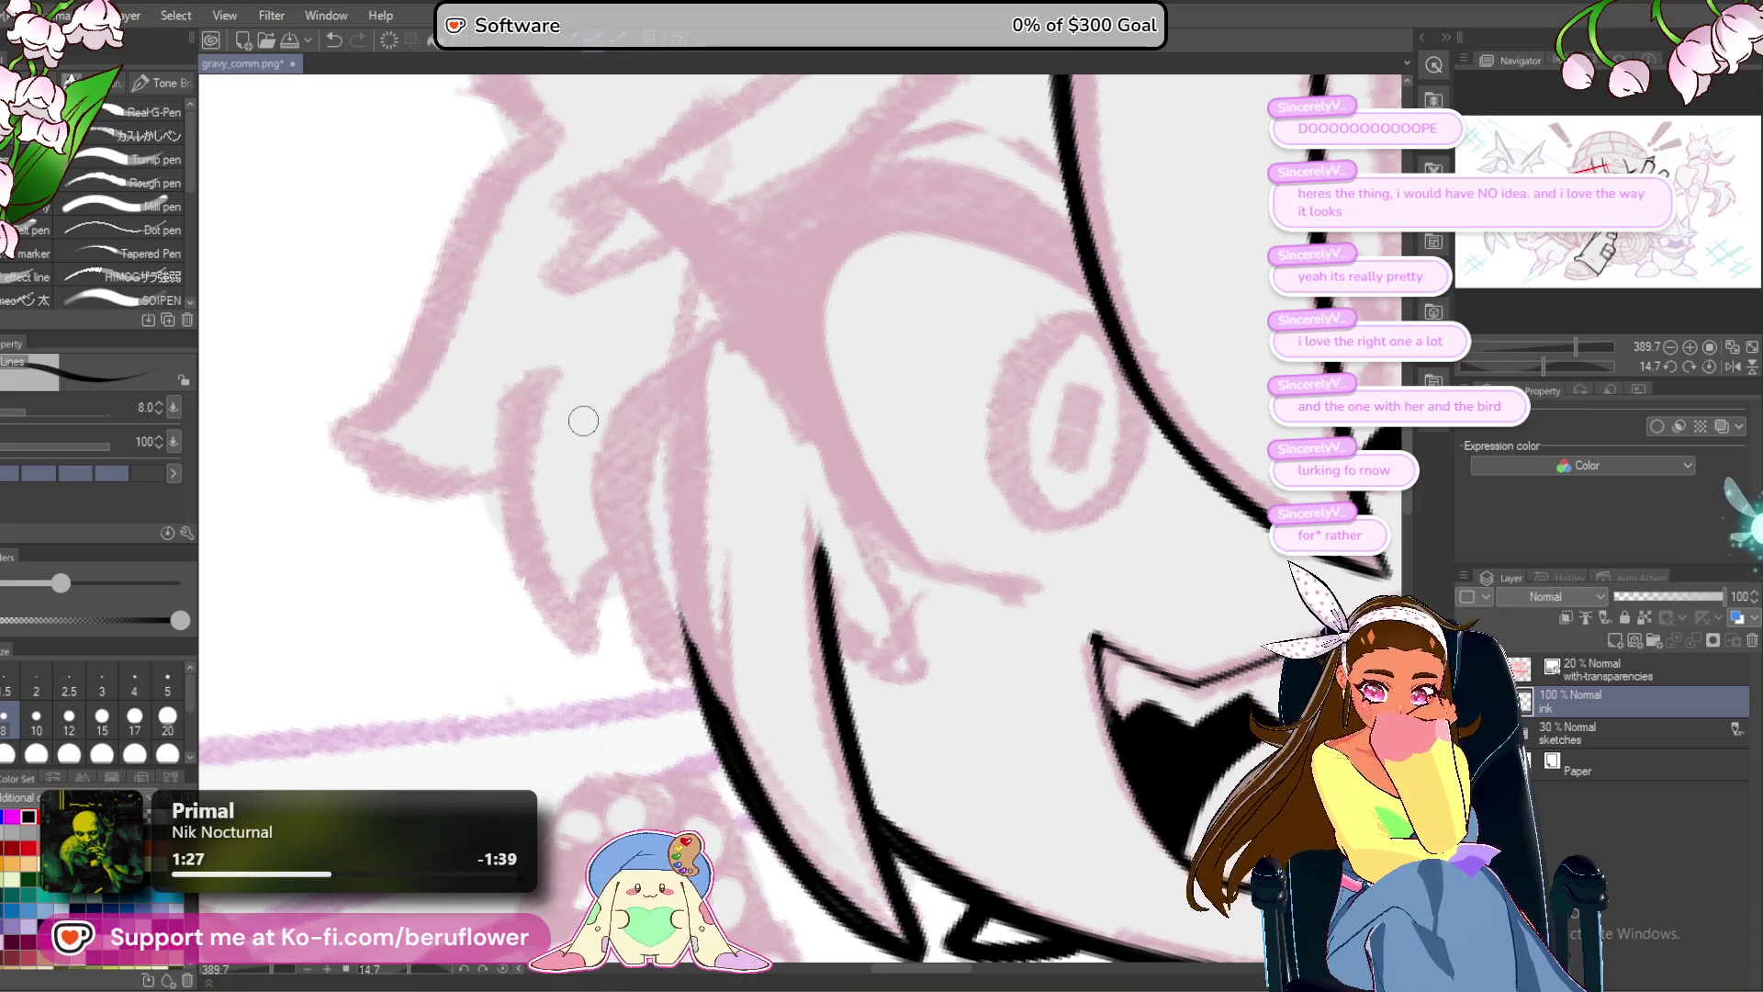
pyautogui.moveTo(583, 417)
pyautogui.mouseDown()
pyautogui.moveTo(658, 466)
pyautogui.moveTo(666, 643)
pyautogui.mouseUp()
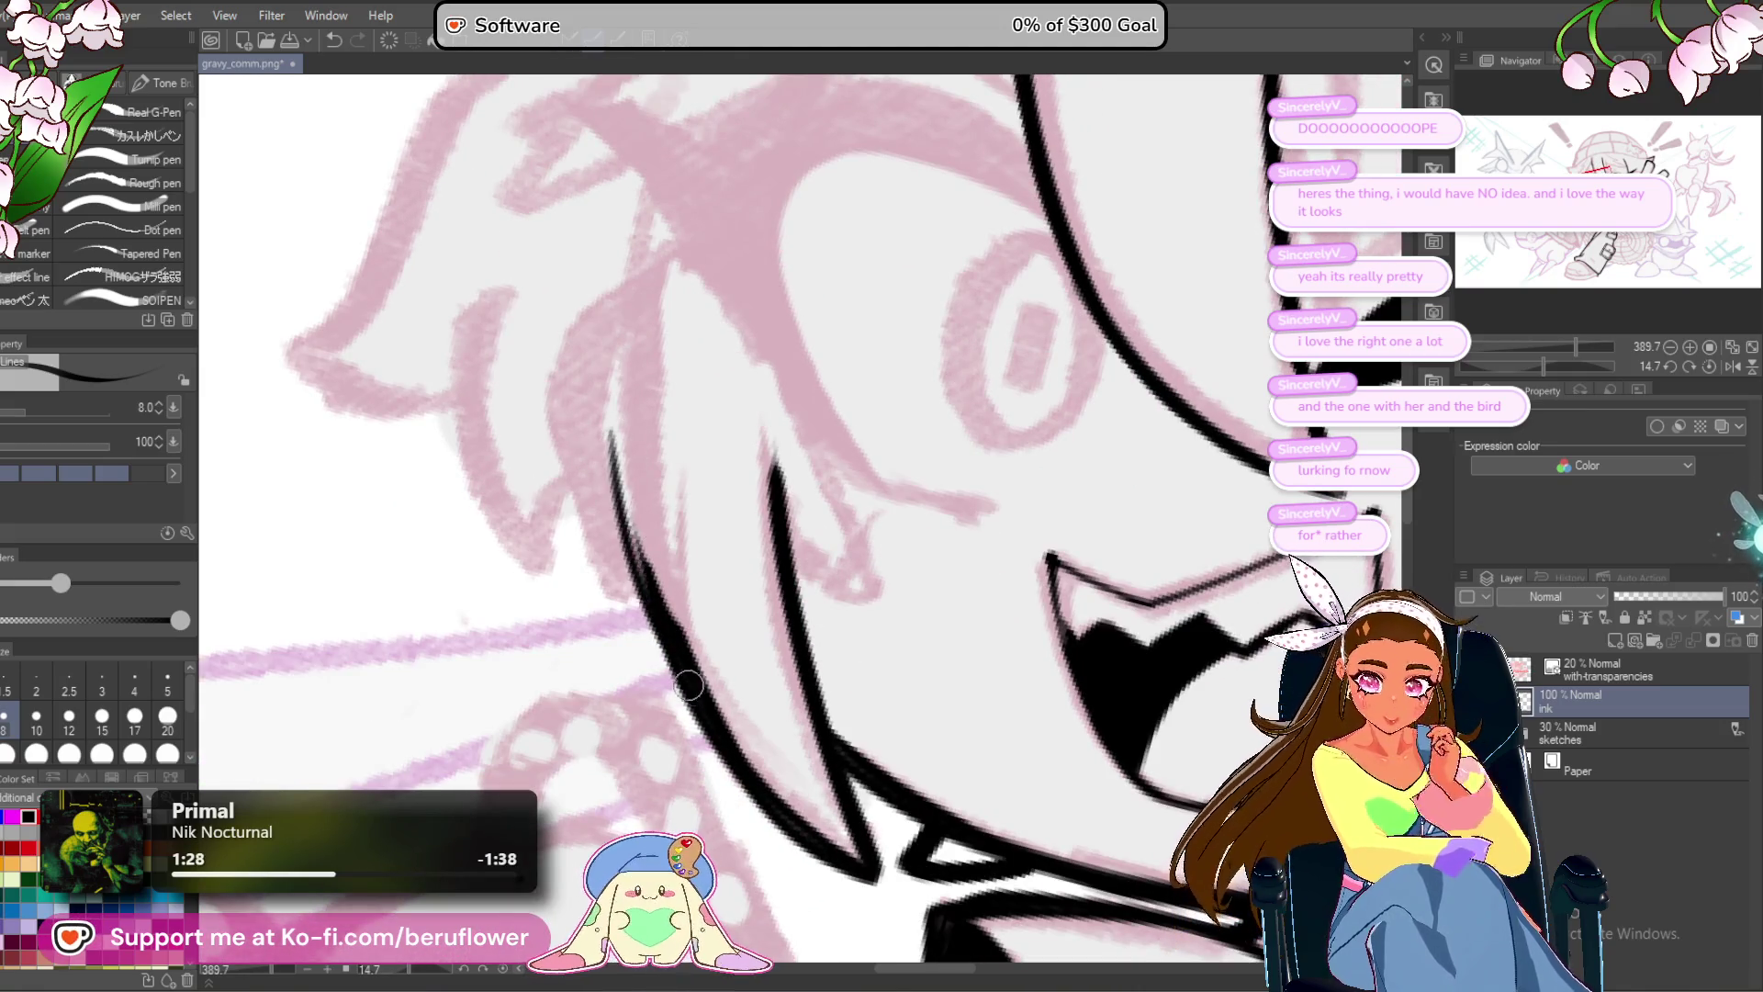
pyautogui.hotkey('ctrl', 'z')
pyautogui.moveTo(609, 430)
pyautogui.mouseDown()
pyautogui.moveTo(698, 716)
pyautogui.moveTo(740, 661)
pyautogui.mouseUp()
# Ink a long hair line running down the bangs.
pyautogui.moveTo(772, 616); pyautogui.dragTo(838, 651)
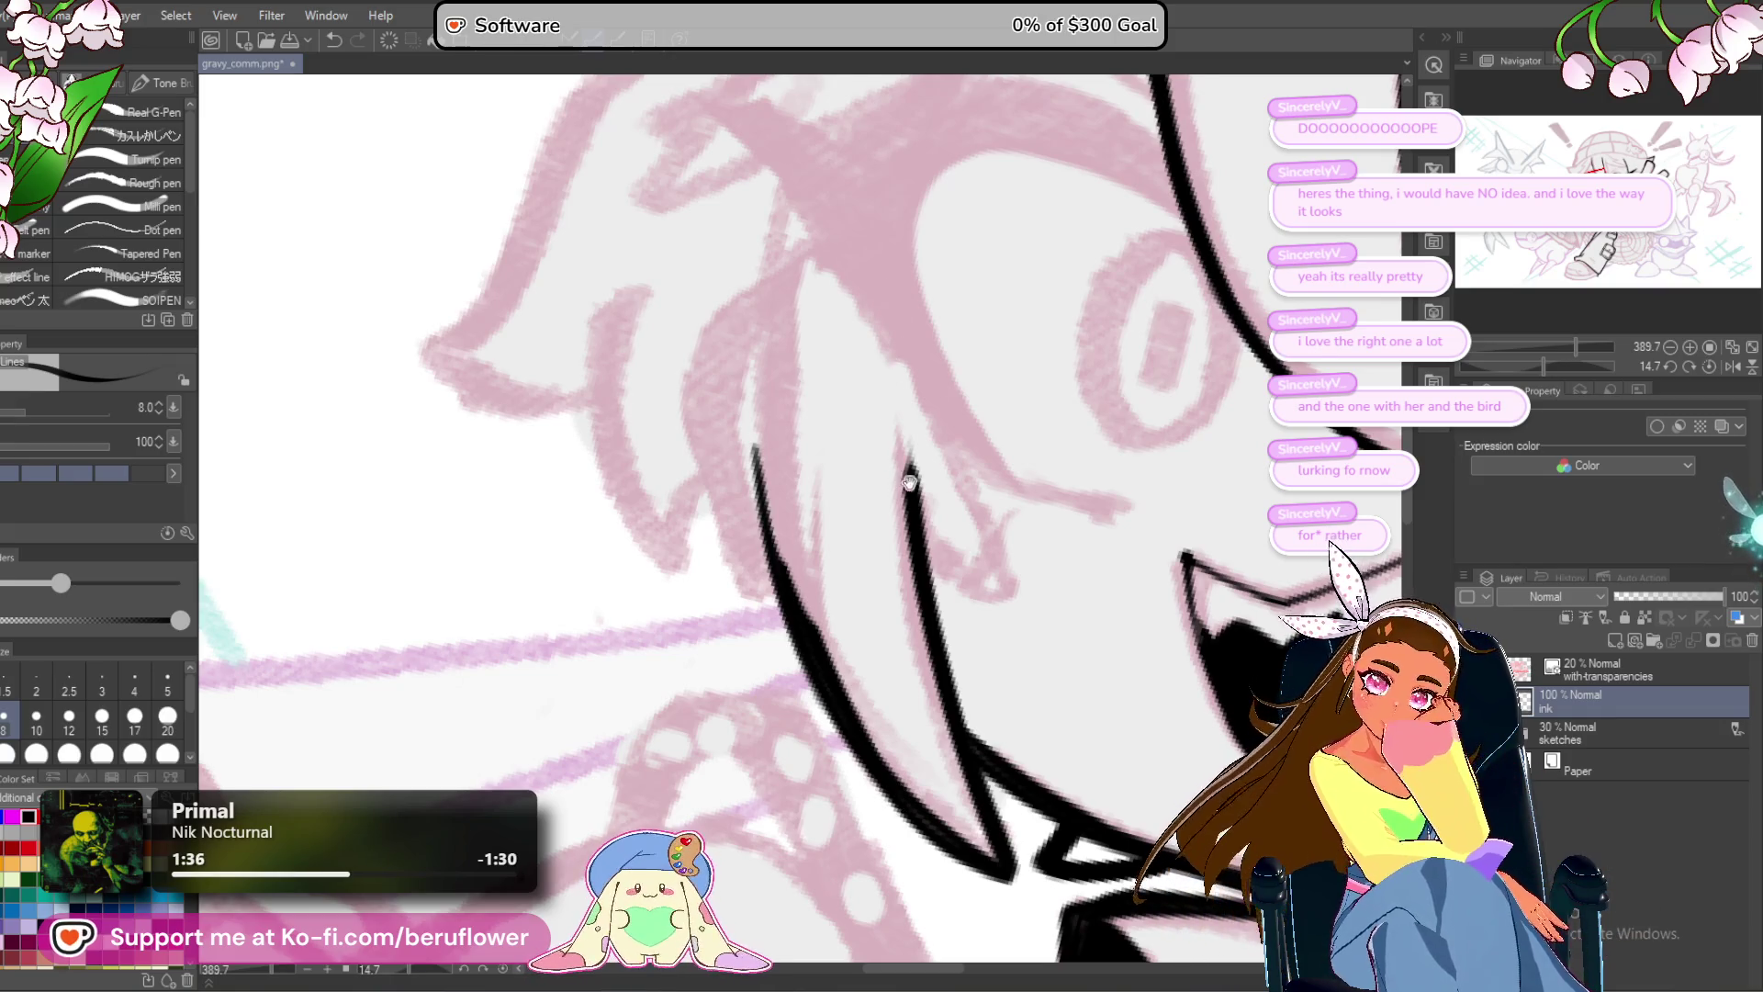
pyautogui.scroll(3, 891, 799)
pyautogui.scroll(-5, 881, 490)
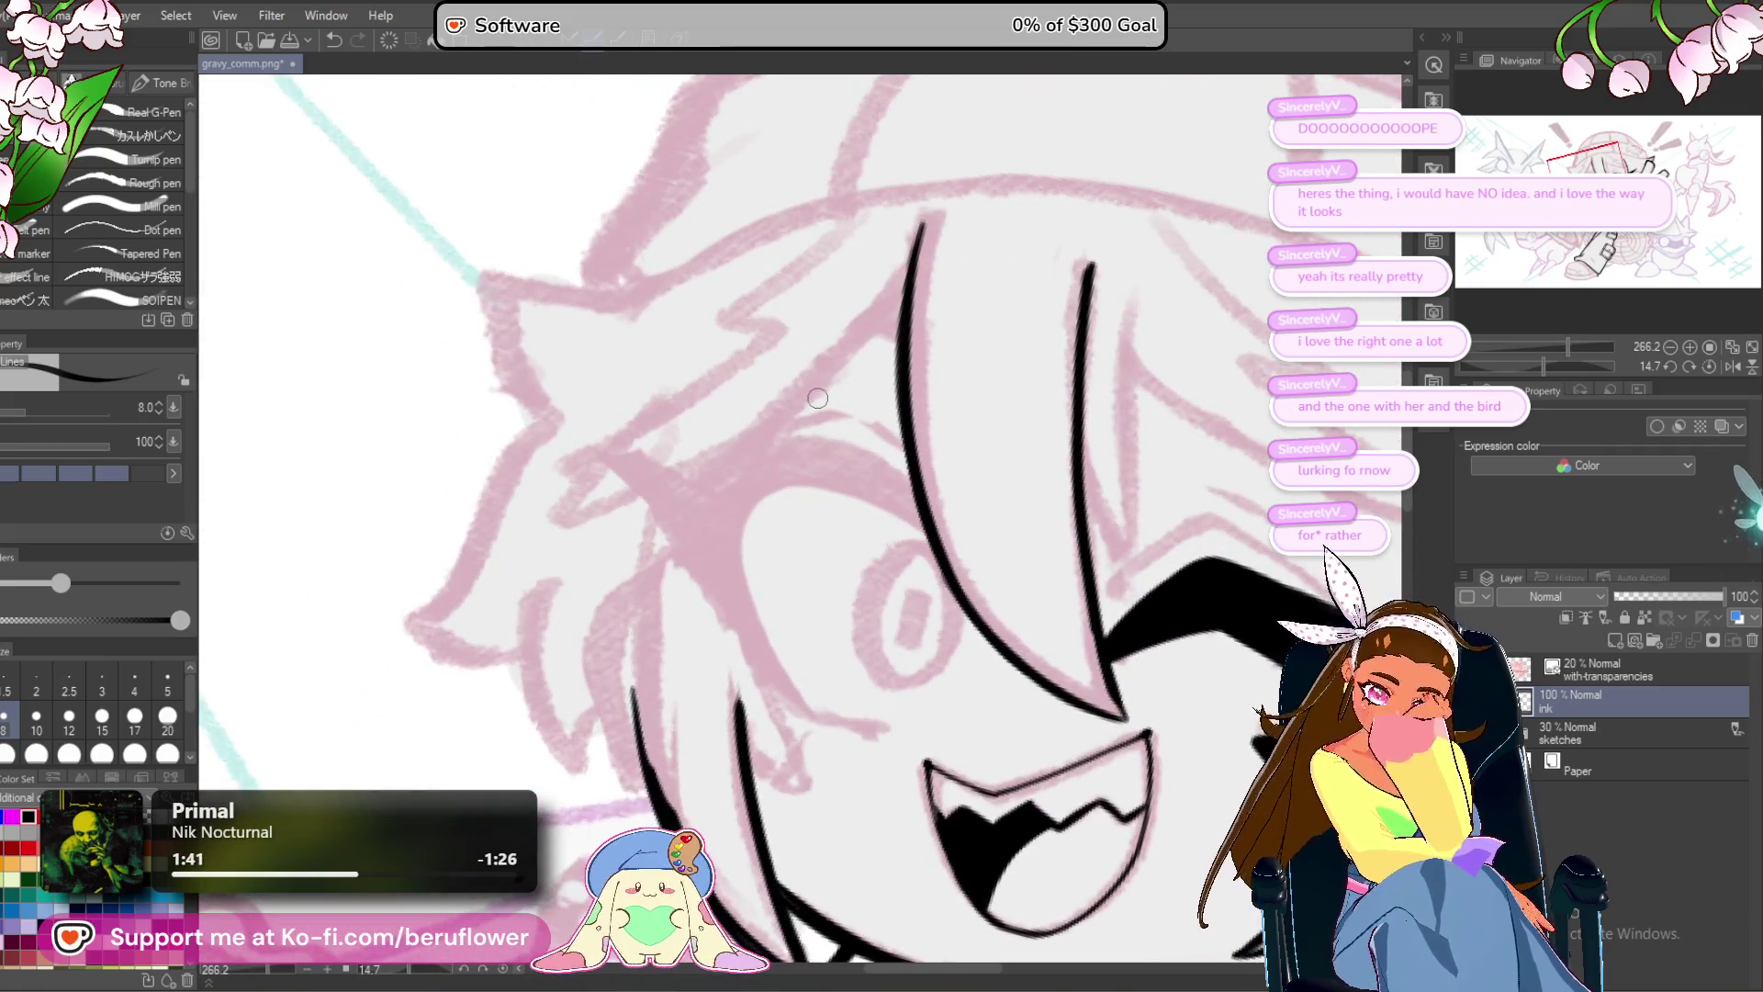
pyautogui.moveTo(817, 399); pyautogui.dragTo(904, 363)
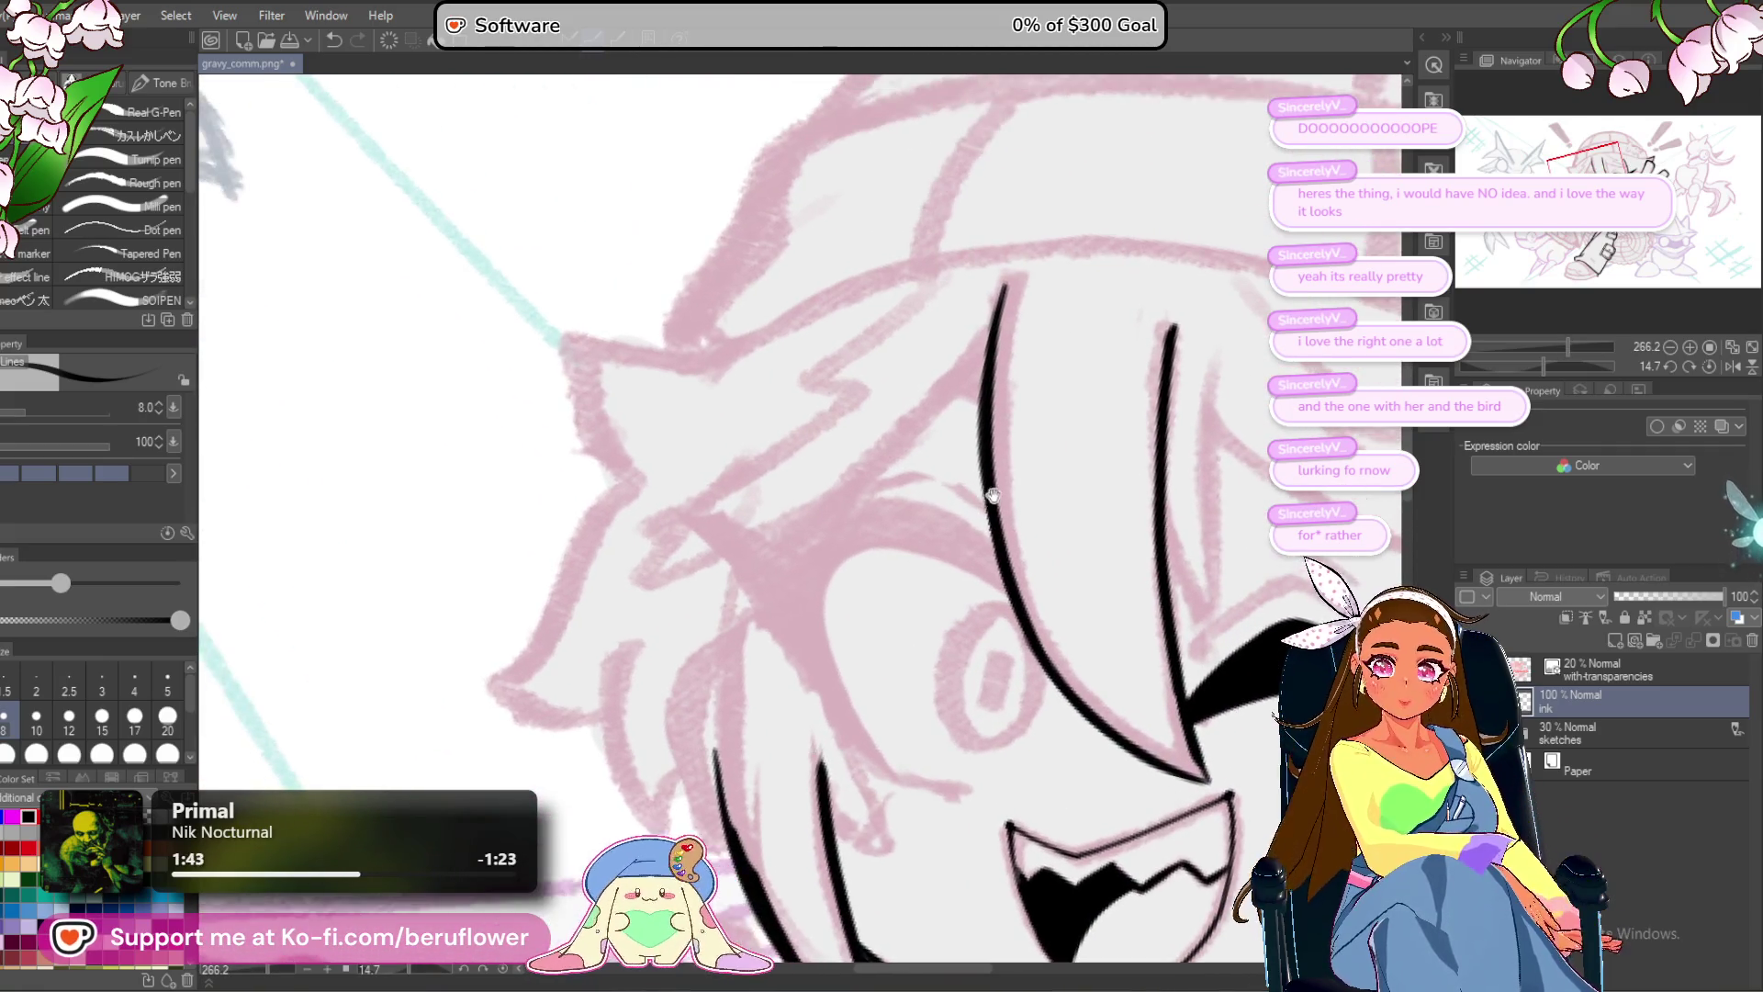
pyautogui.scroll(3, 905, 366)
pyautogui.moveTo(1038, 302); pyautogui.dragTo(726, 576)
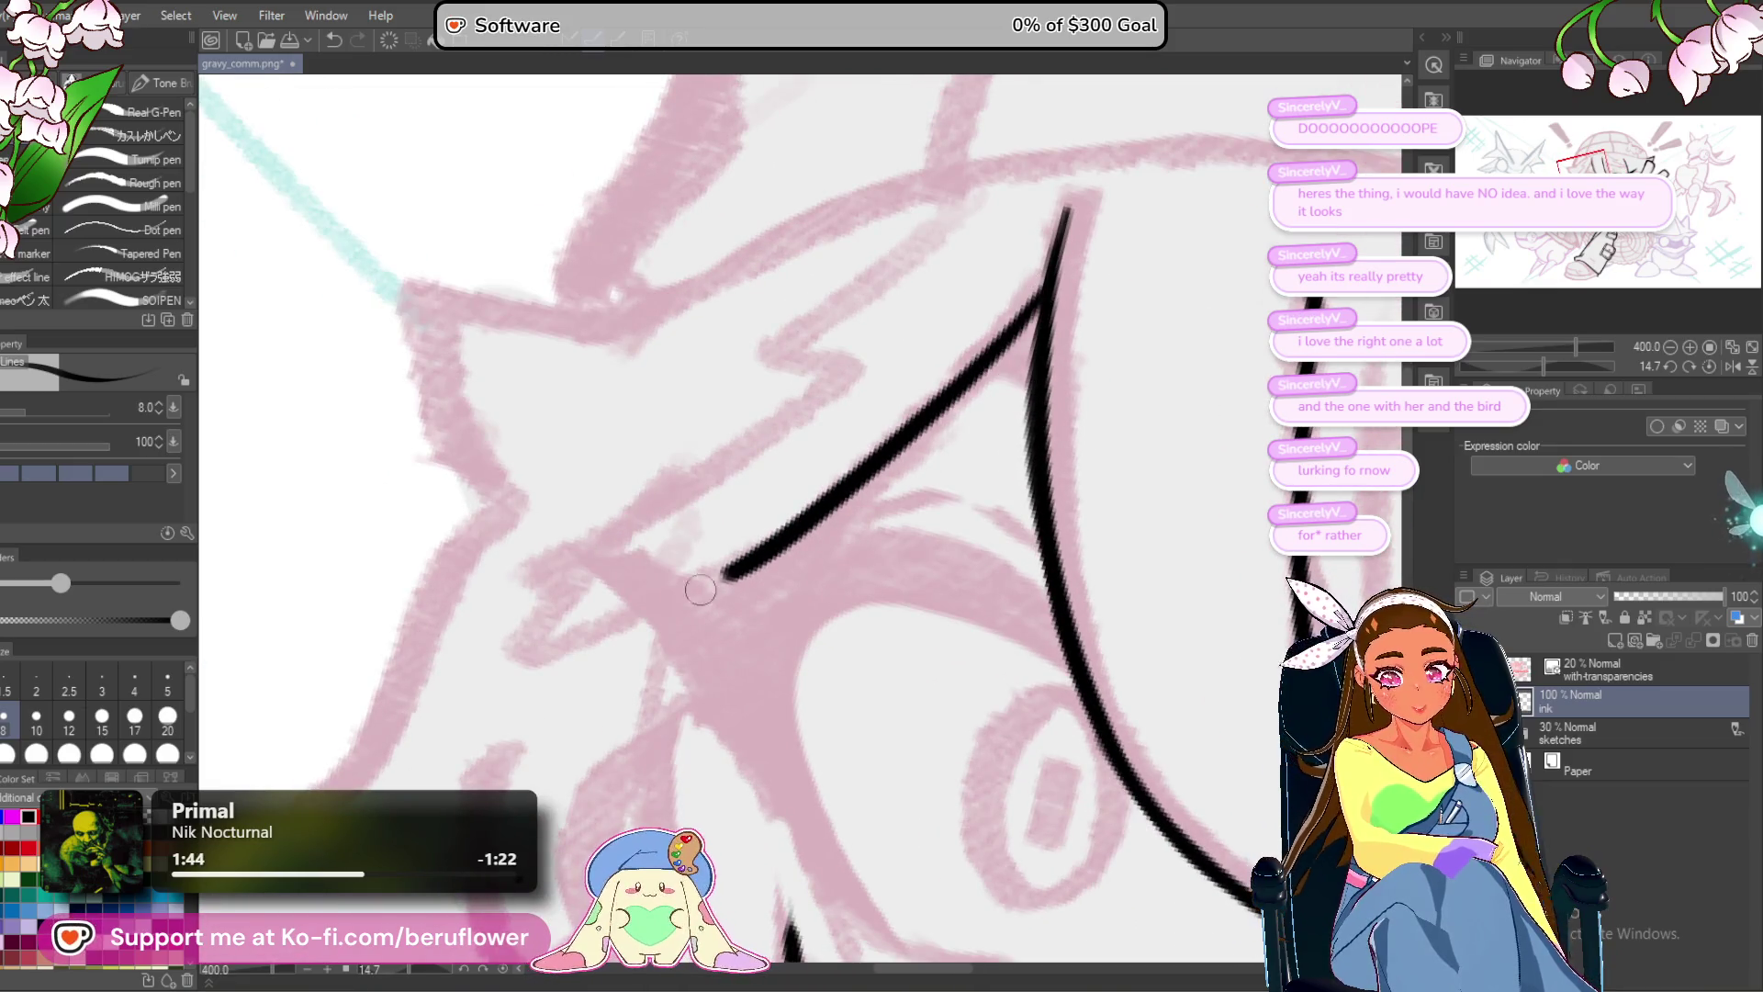
pyautogui.moveTo(1073, 376); pyautogui.dragTo(1084, 351)
# With the canvas turned nearly upside down, thicken the bang hair line.
pyautogui.moveTo(1544, 360); pyautogui.dragTo(1595, 358)
pyautogui.moveTo(841, 816); pyautogui.dragTo(825, 597)
pyautogui.moveTo(779, 439)
pyautogui.mouseDown()
pyautogui.moveTo(816, 588)
pyautogui.moveTo(818, 730)
pyautogui.moveTo(838, 724)
pyautogui.mouseUp()
# Ink the diagonal hair spike line, erase the doubled edge, and thicken its lower part.
pyautogui.moveTo(1582, 369); pyautogui.dragTo(1609, 365)
pyautogui.moveTo(647, 735)
pyautogui.mouseDown()
pyautogui.moveTo(969, 296)
pyautogui.moveTo(1031, 262)
pyautogui.mouseUp()
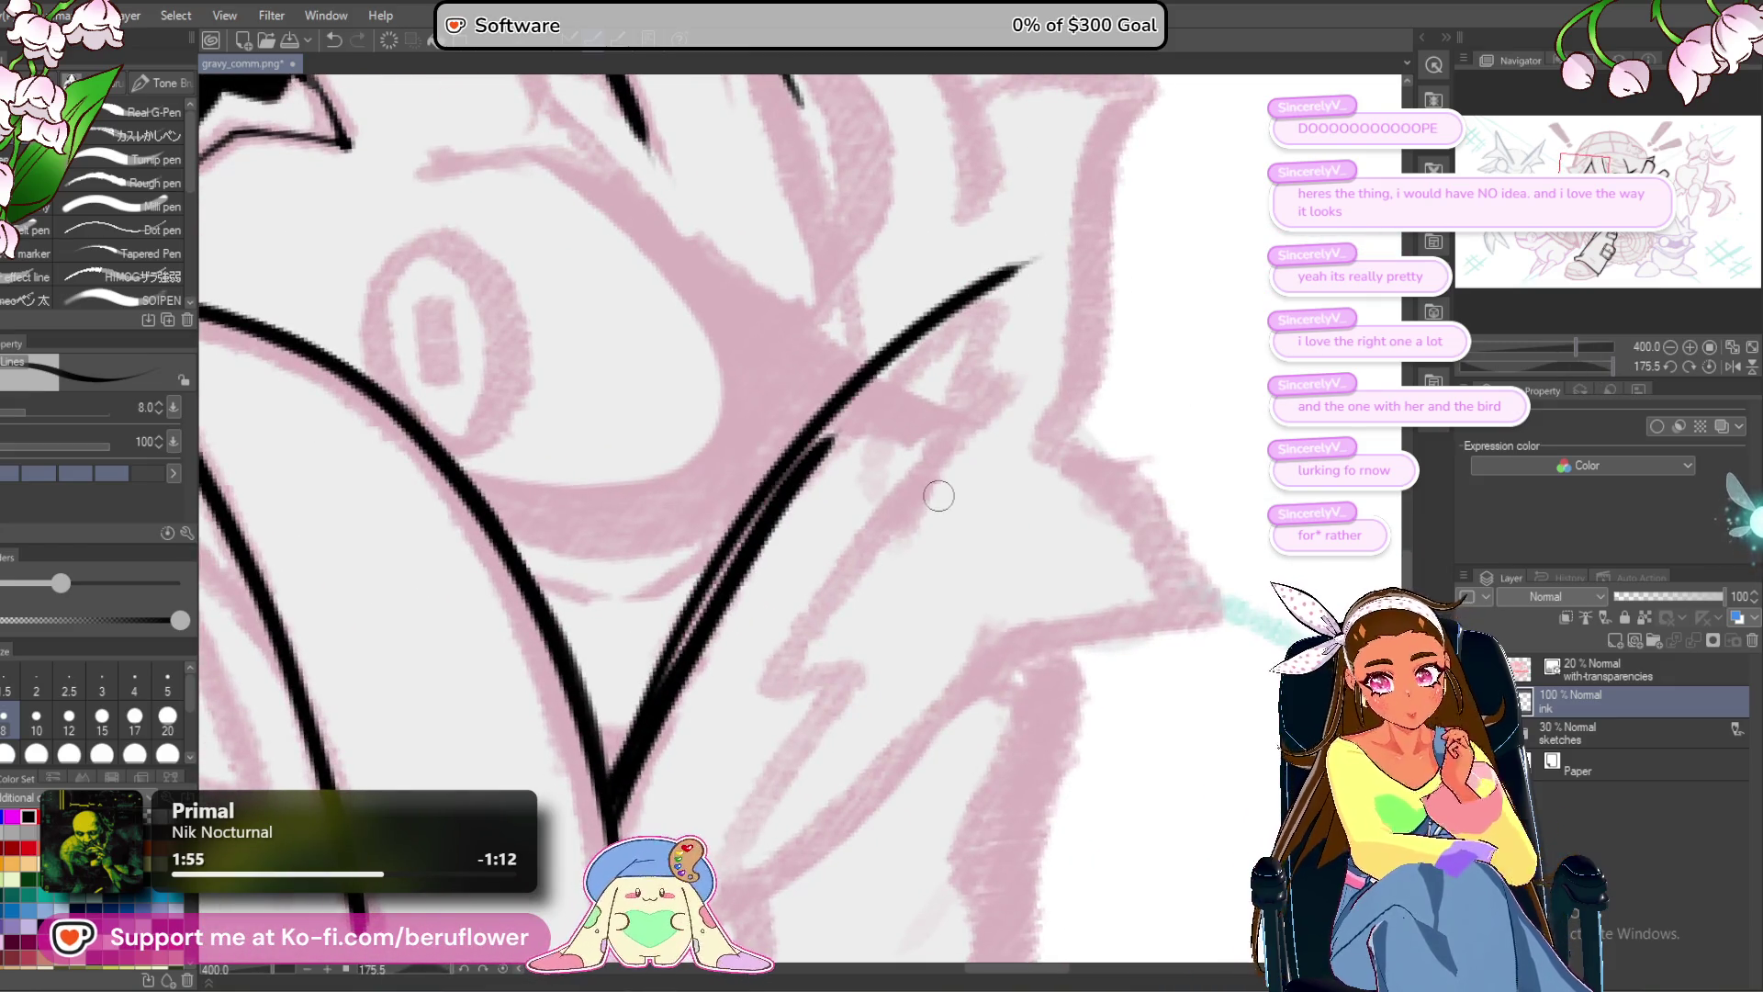
pyautogui.moveTo(845, 444)
pyautogui.mouseDown()
pyautogui.moveTo(668, 720)
pyautogui.moveTo(735, 661)
pyautogui.mouseUp()
pyautogui.moveTo(752, 556); pyautogui.dragTo(708, 654)
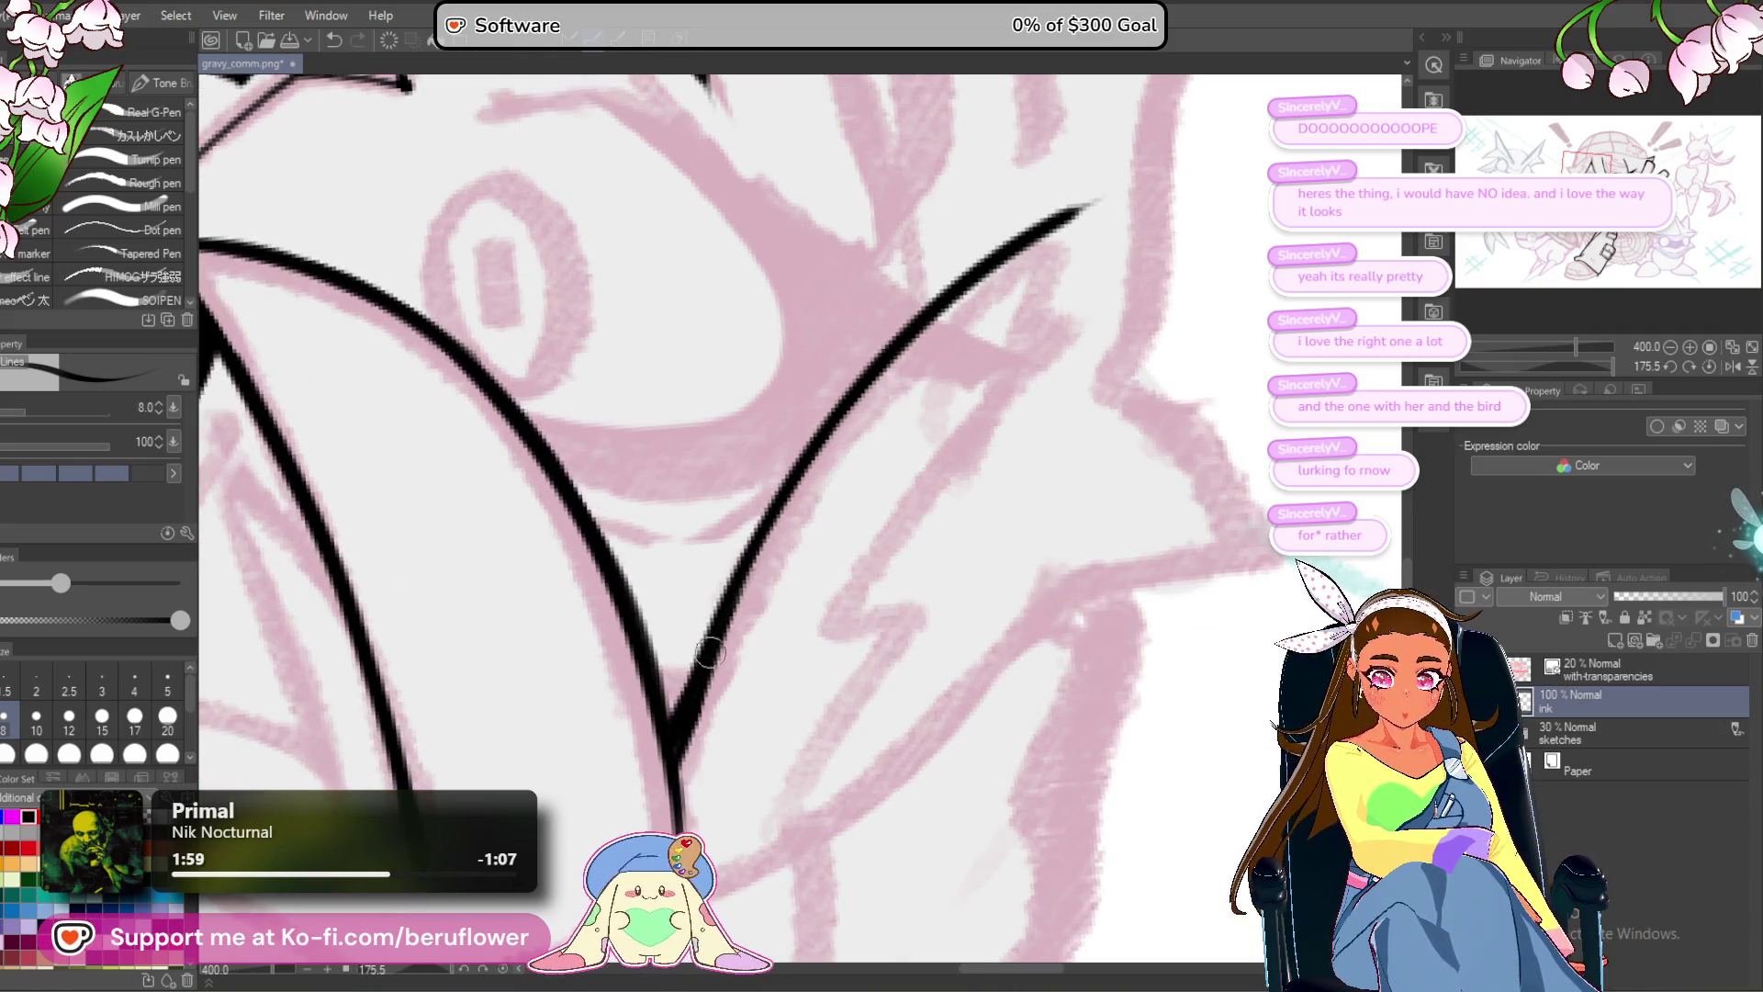
pyautogui.moveTo(748, 539); pyautogui.dragTo(670, 716)
pyautogui.moveTo(717, 611); pyautogui.dragTo(667, 721)
pyautogui.moveTo(744, 571); pyautogui.dragTo(671, 735)
# Discard the trial extensions, set the canvas upright, and ink a stroke up from the spike's lower end.
pyautogui.moveTo(781, 596); pyautogui.dragTo(660, 715)
pyautogui.moveTo(983, 312); pyautogui.dragTo(826, 423)
pyautogui.hotkey('ctrl', 'z')
pyautogui.moveTo(893, 478); pyautogui.dragTo(901, 468)
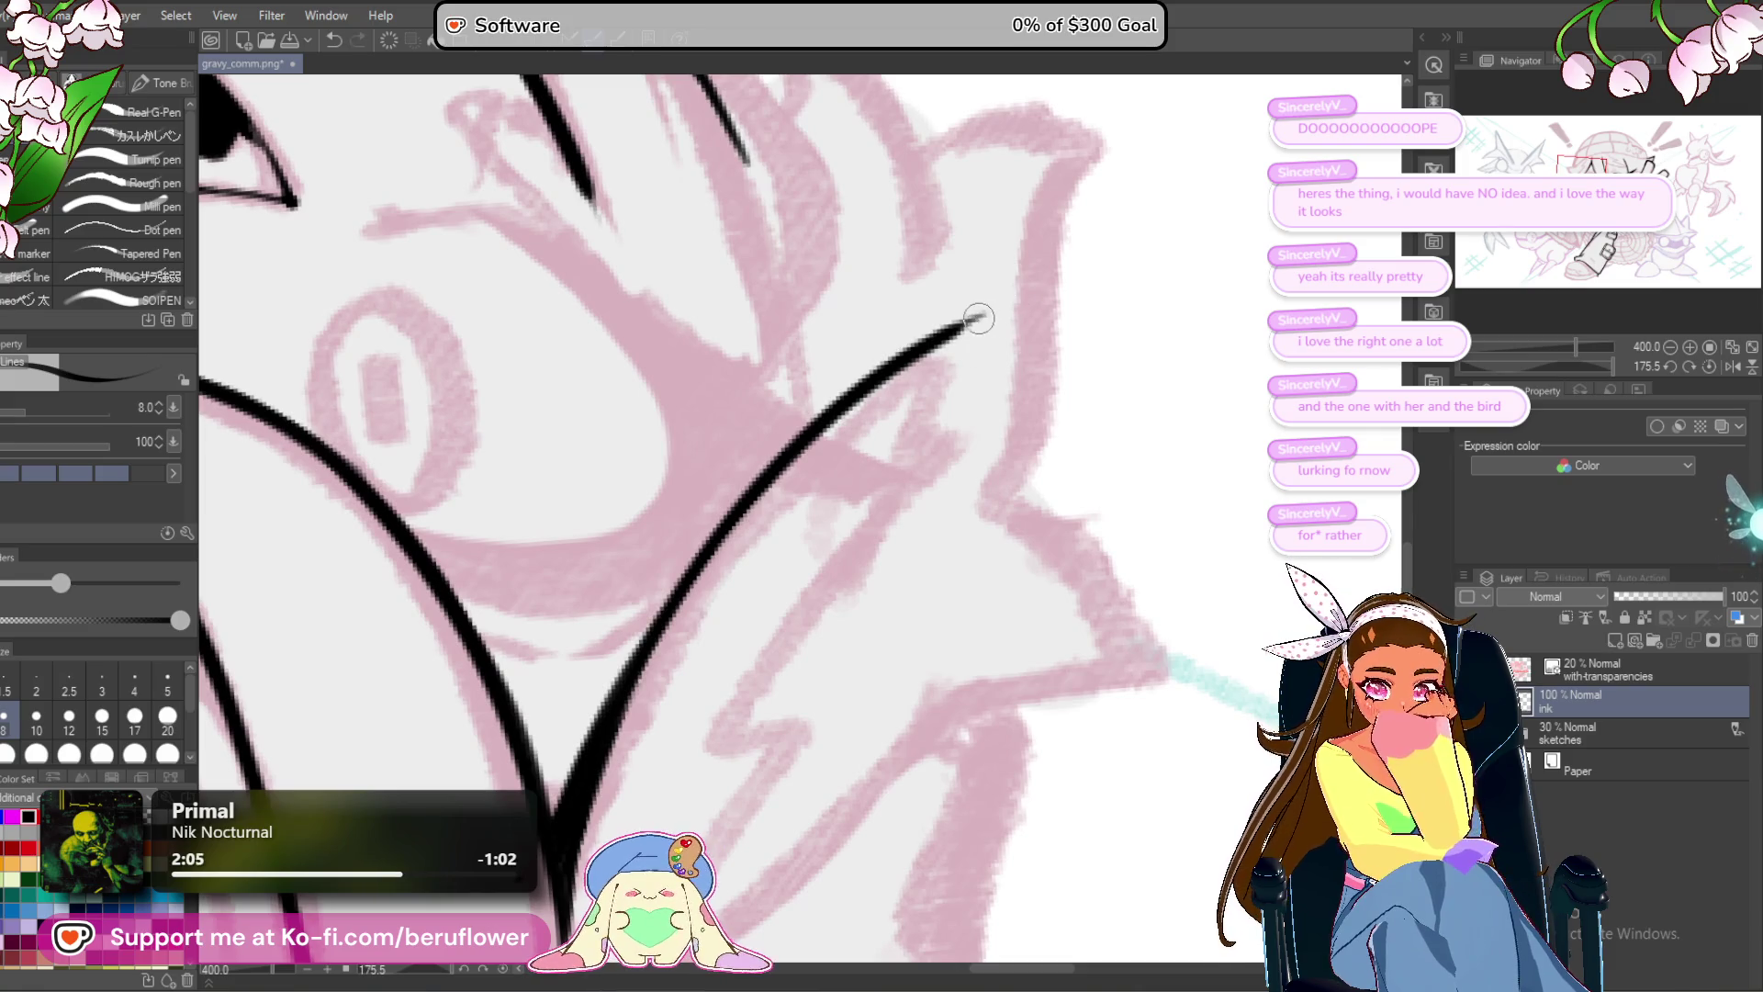
pyautogui.moveTo(979, 318); pyautogui.dragTo(887, 569)
pyautogui.moveTo(904, 500); pyautogui.dragTo(868, 666)
pyautogui.hotkey('ctrl', 'z')
pyautogui.hotkey('ctrl', 'z')
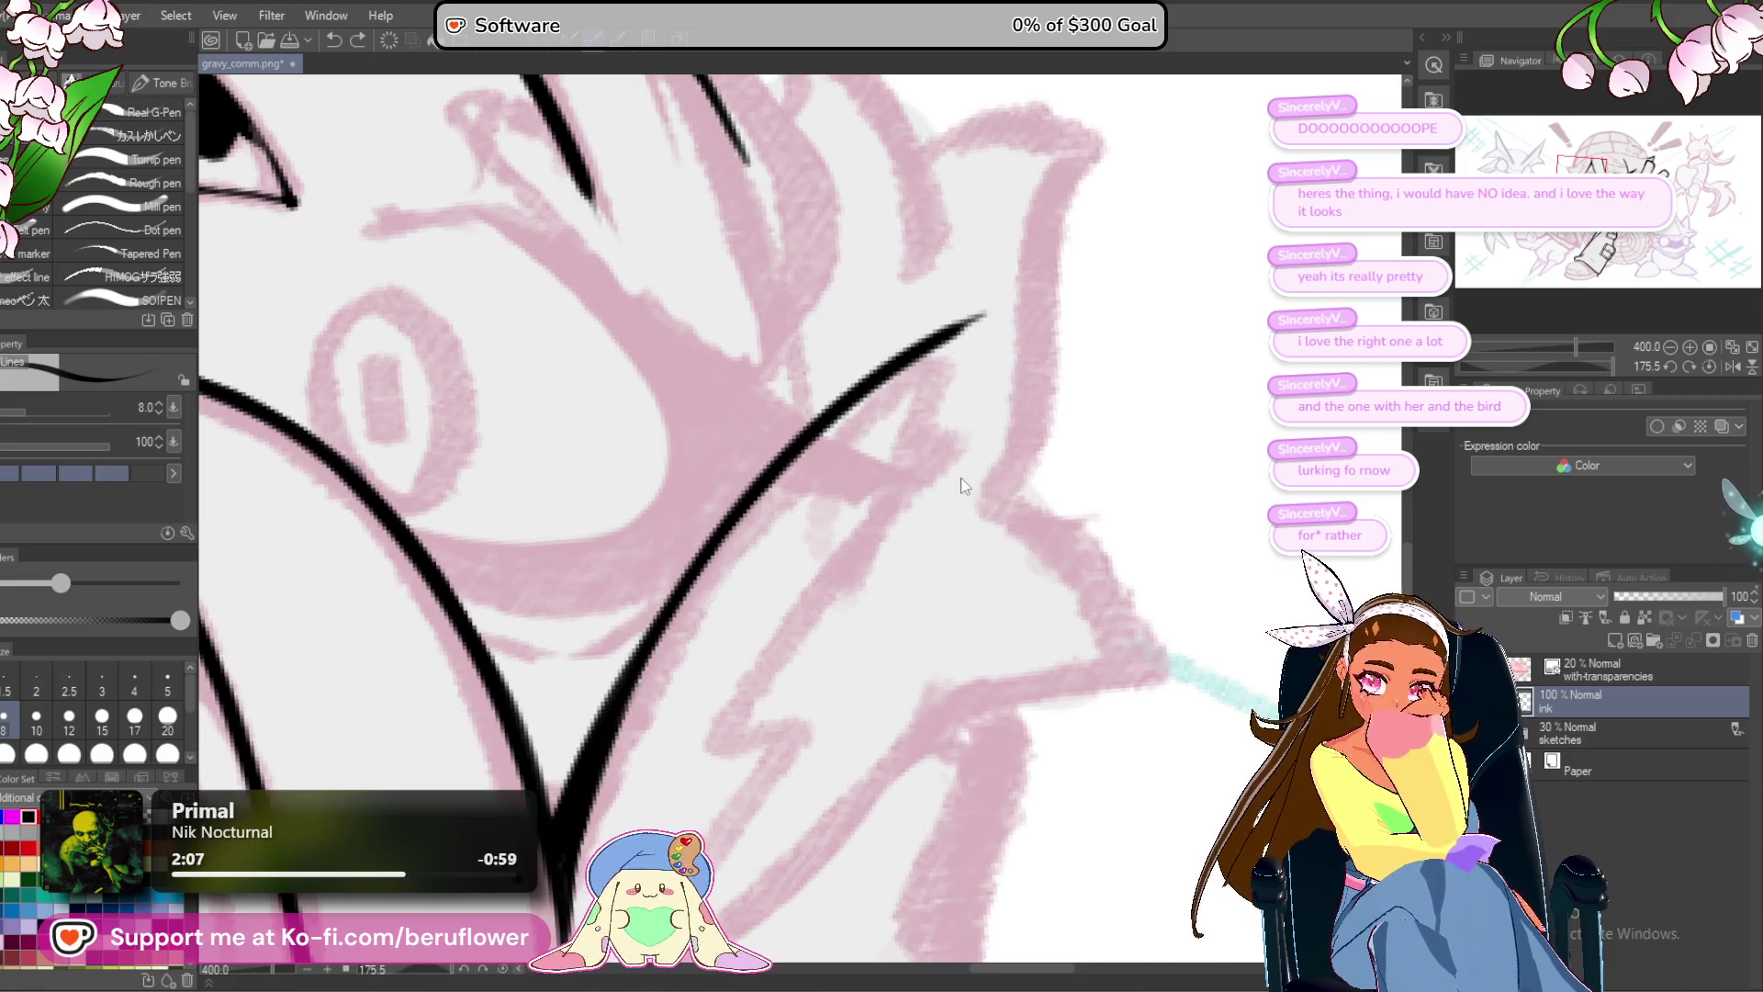
pyautogui.hotkey('ctrl', '0')
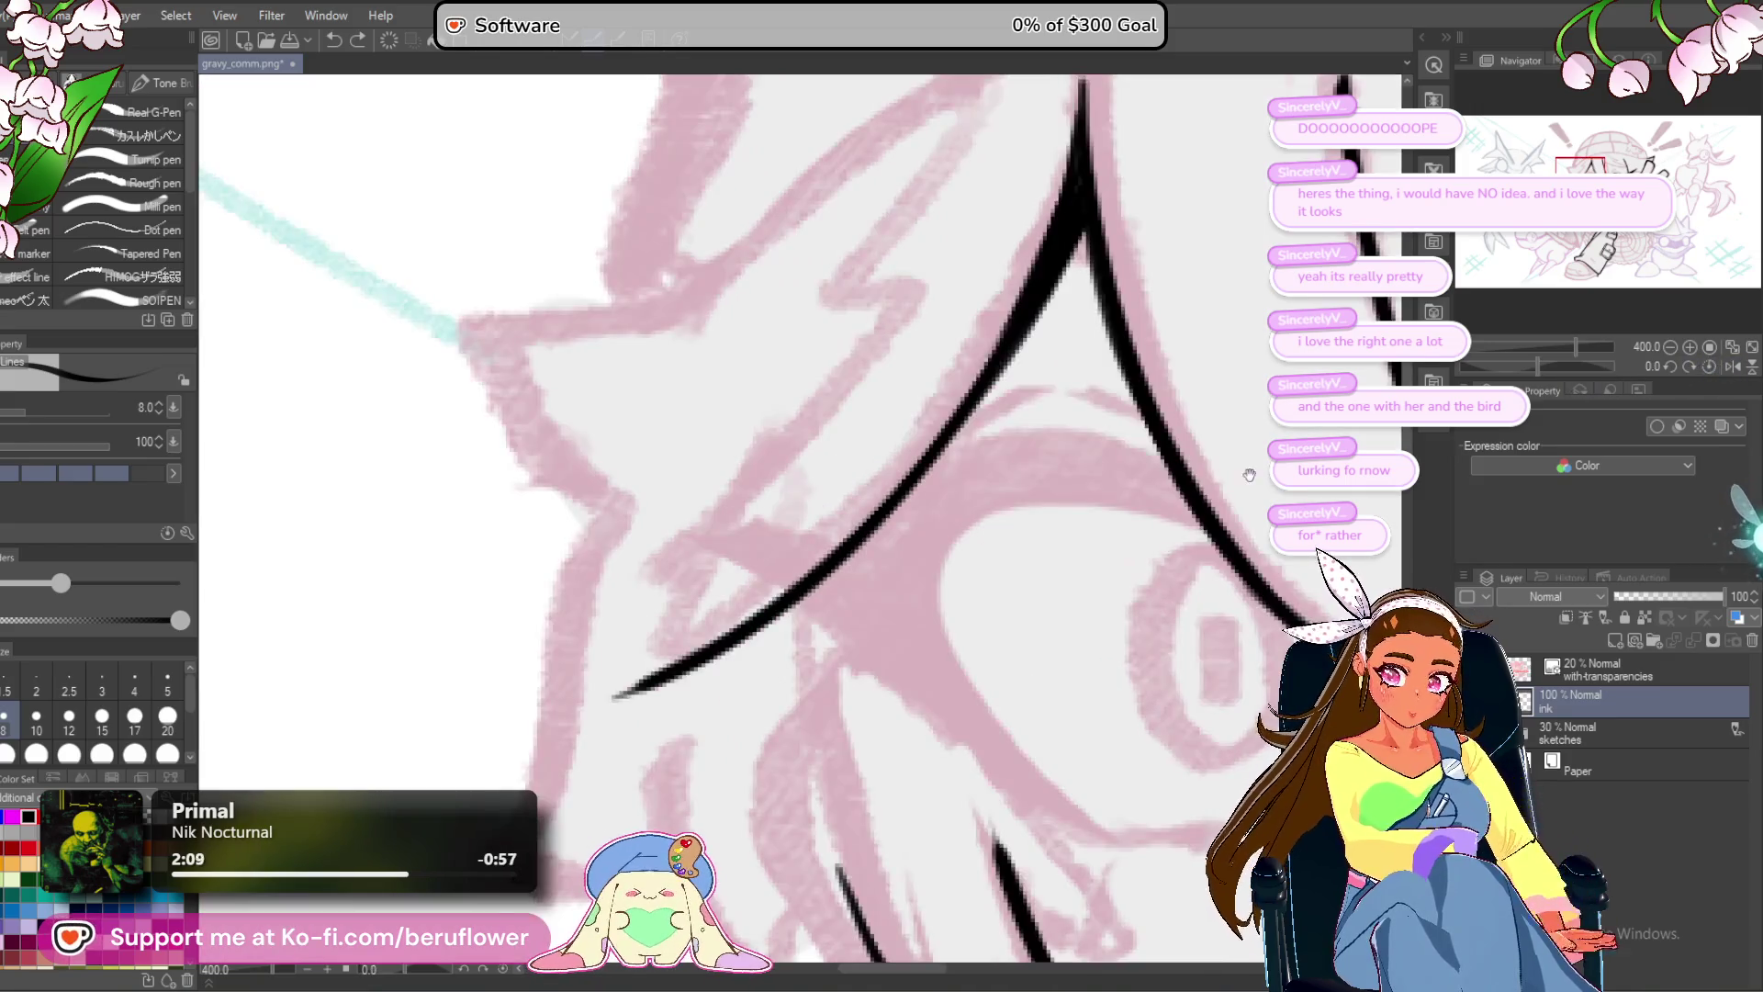
pyautogui.moveTo(1249, 475); pyautogui.dragTo(1296, 513)
pyautogui.moveTo(666, 733); pyautogui.dragTo(815, 432)
pyautogui.scroll(-5, 898, 200)
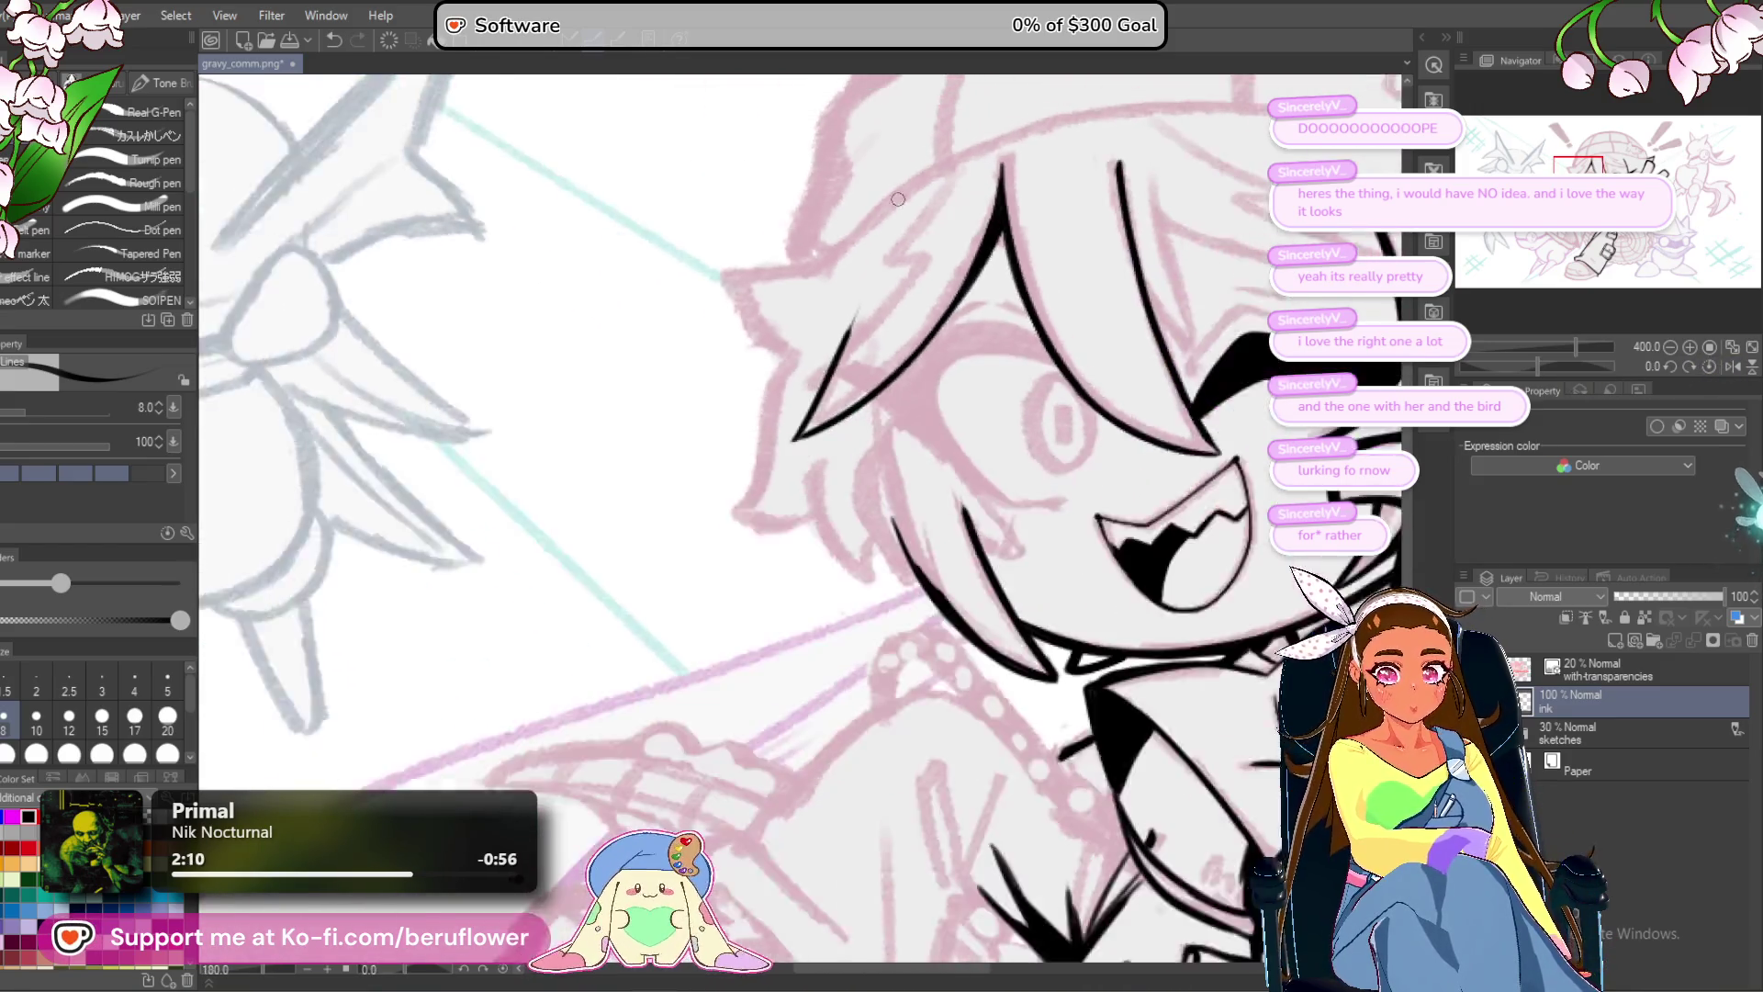
# Tilt the canvas 26 degrees and ink two new hair strands beside the cheek.
pyautogui.scroll(4, 897, 199)
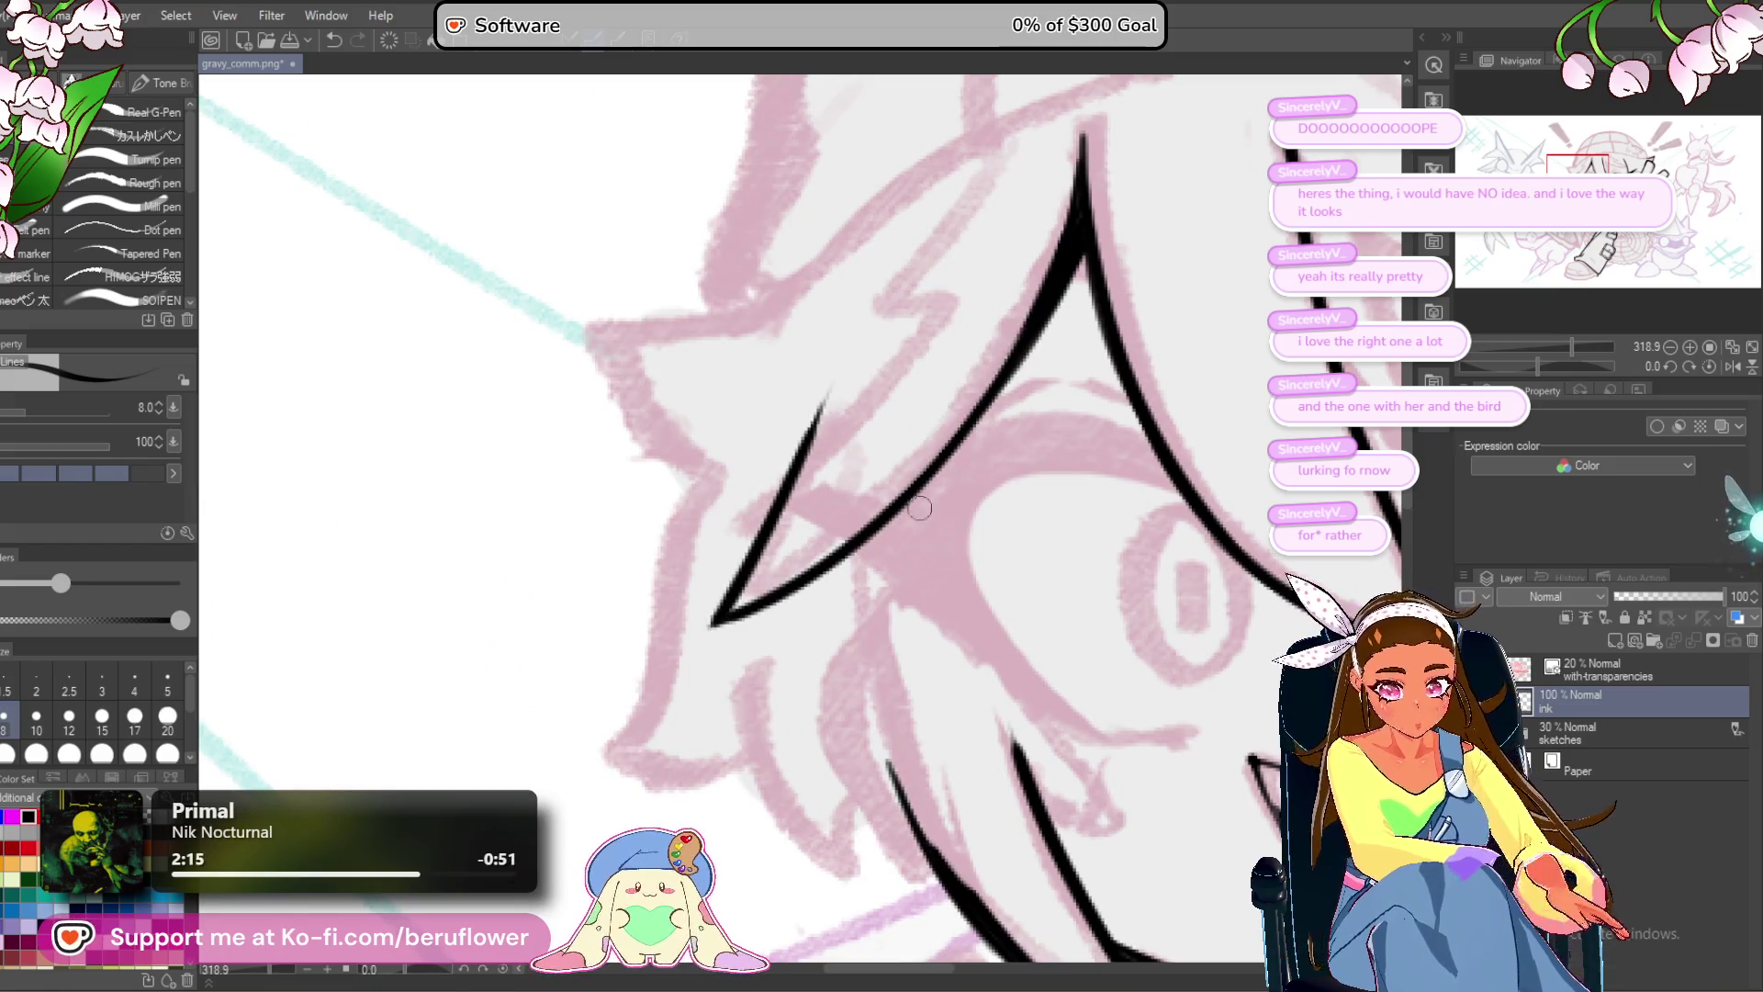
pyautogui.moveTo(1172, 621); pyautogui.dragTo(1027, 526)
pyautogui.scroll(-5, 1026, 526)
pyautogui.scroll(3, 870, 581)
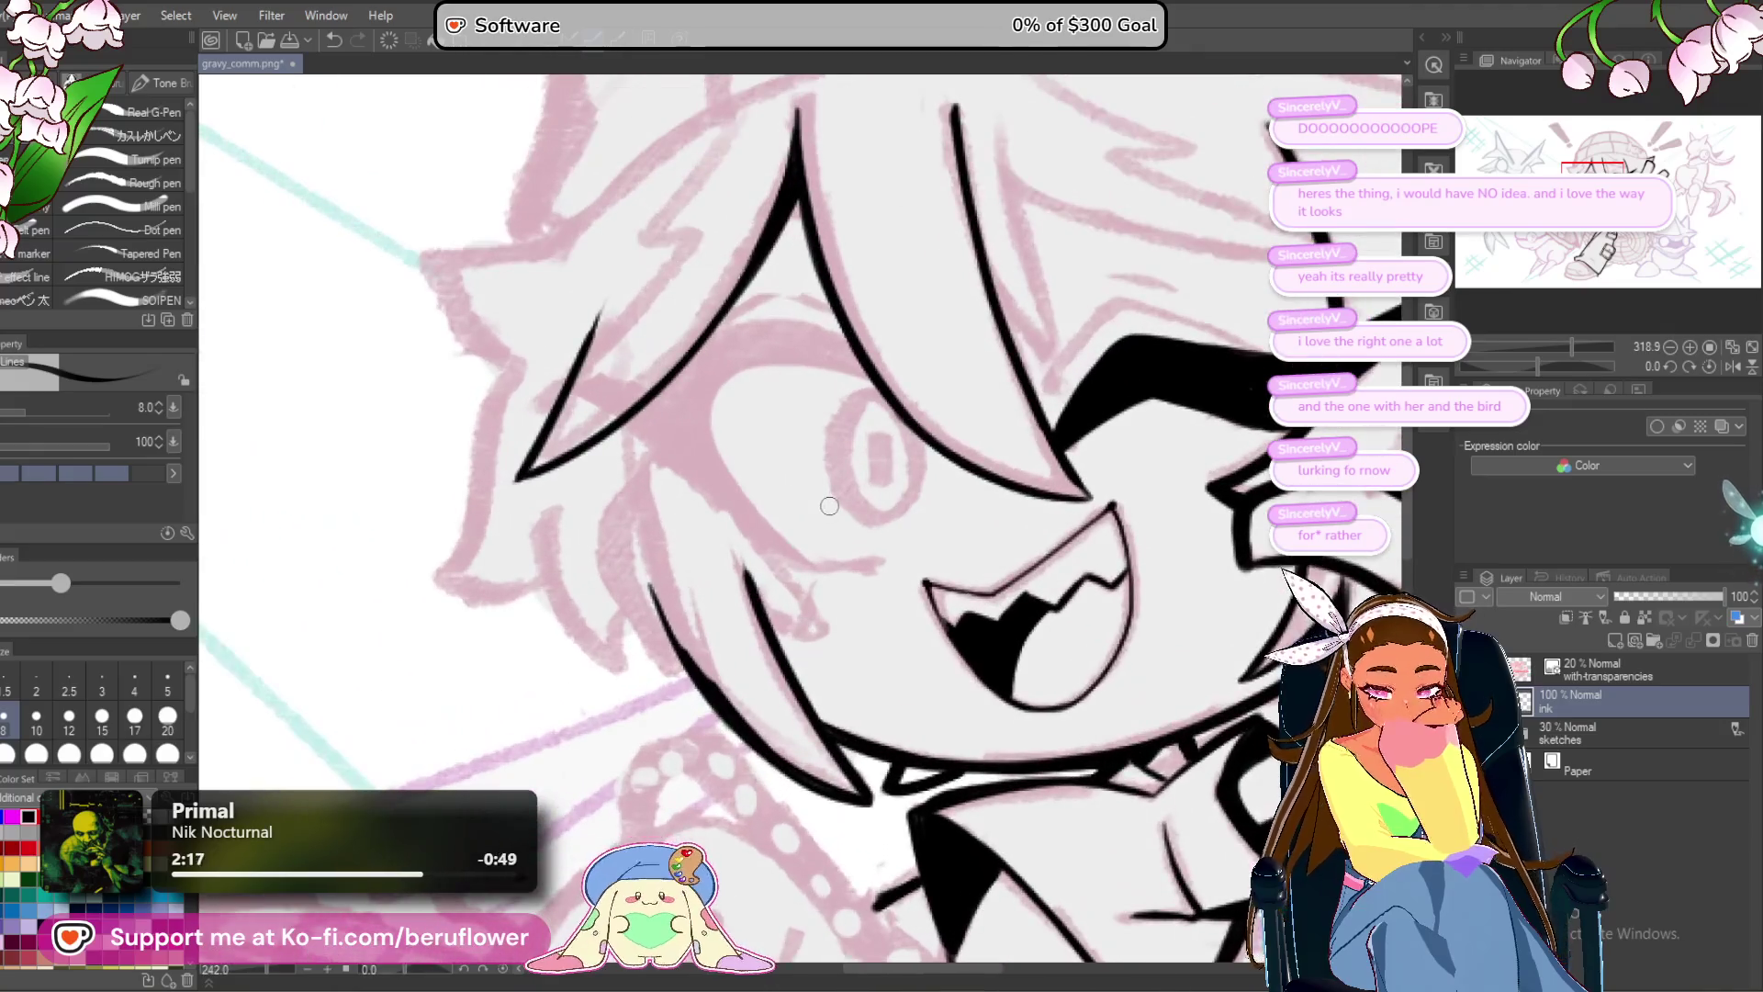
pyautogui.moveTo(1537, 365); pyautogui.dragTo(1549, 365)
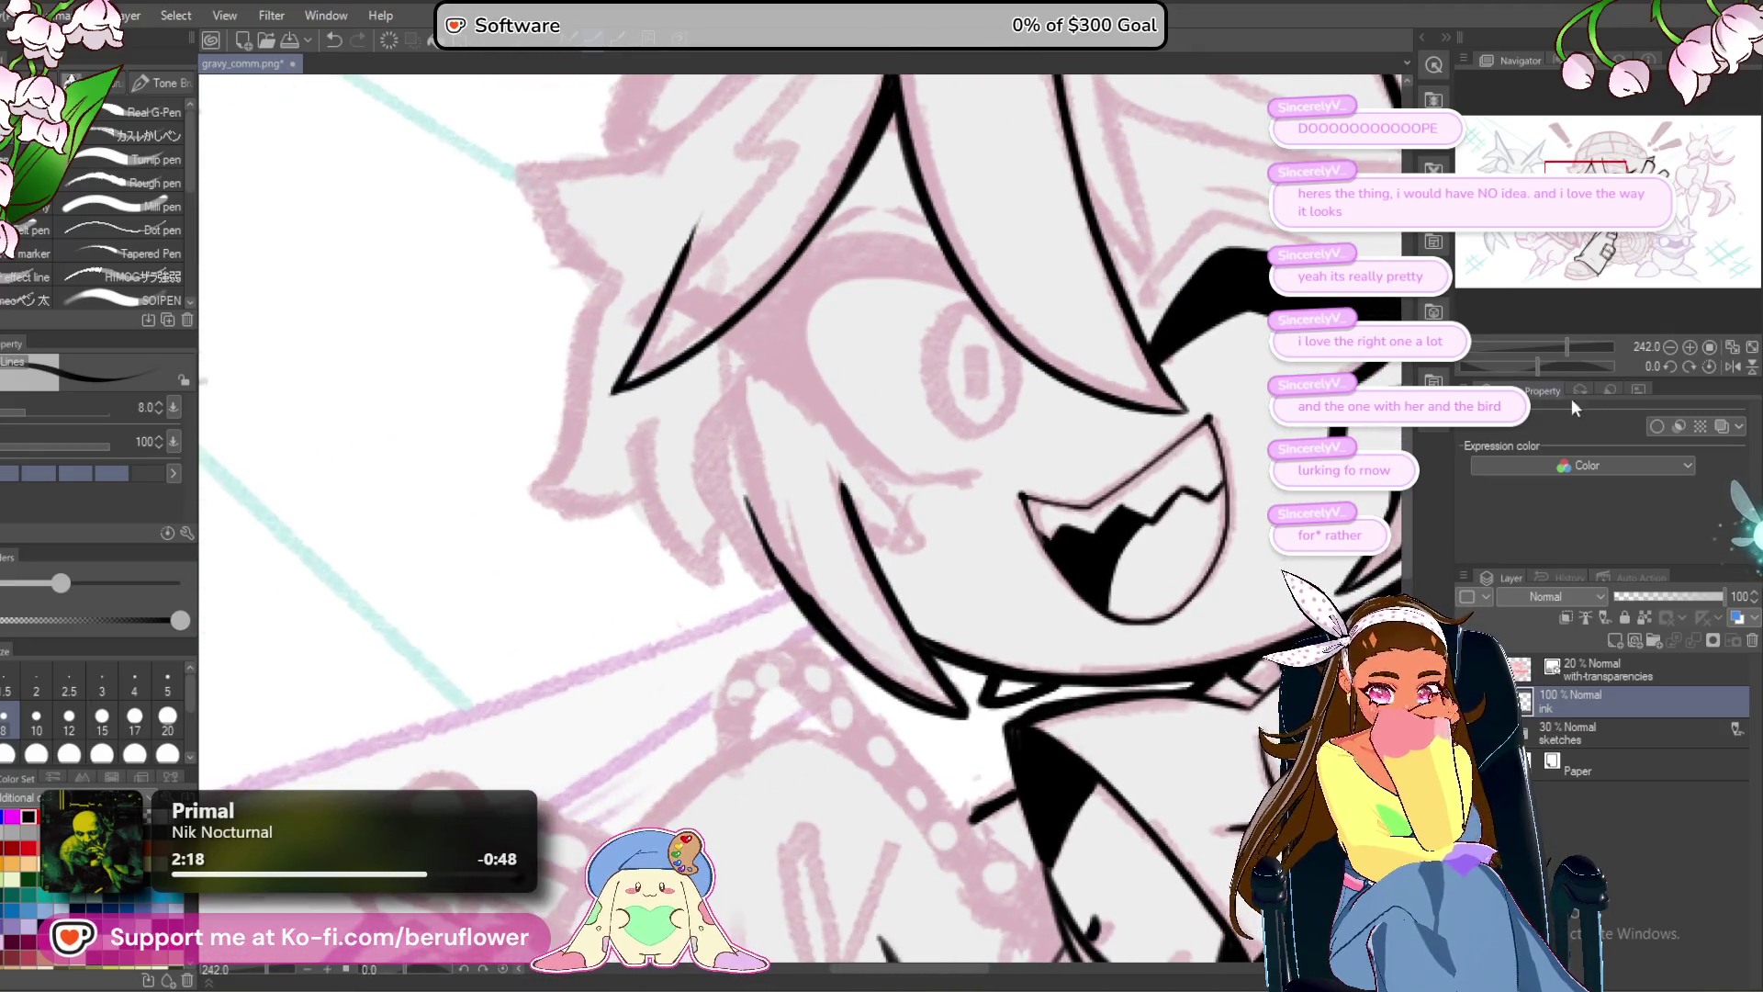
pyautogui.scroll(4, 784, 426)
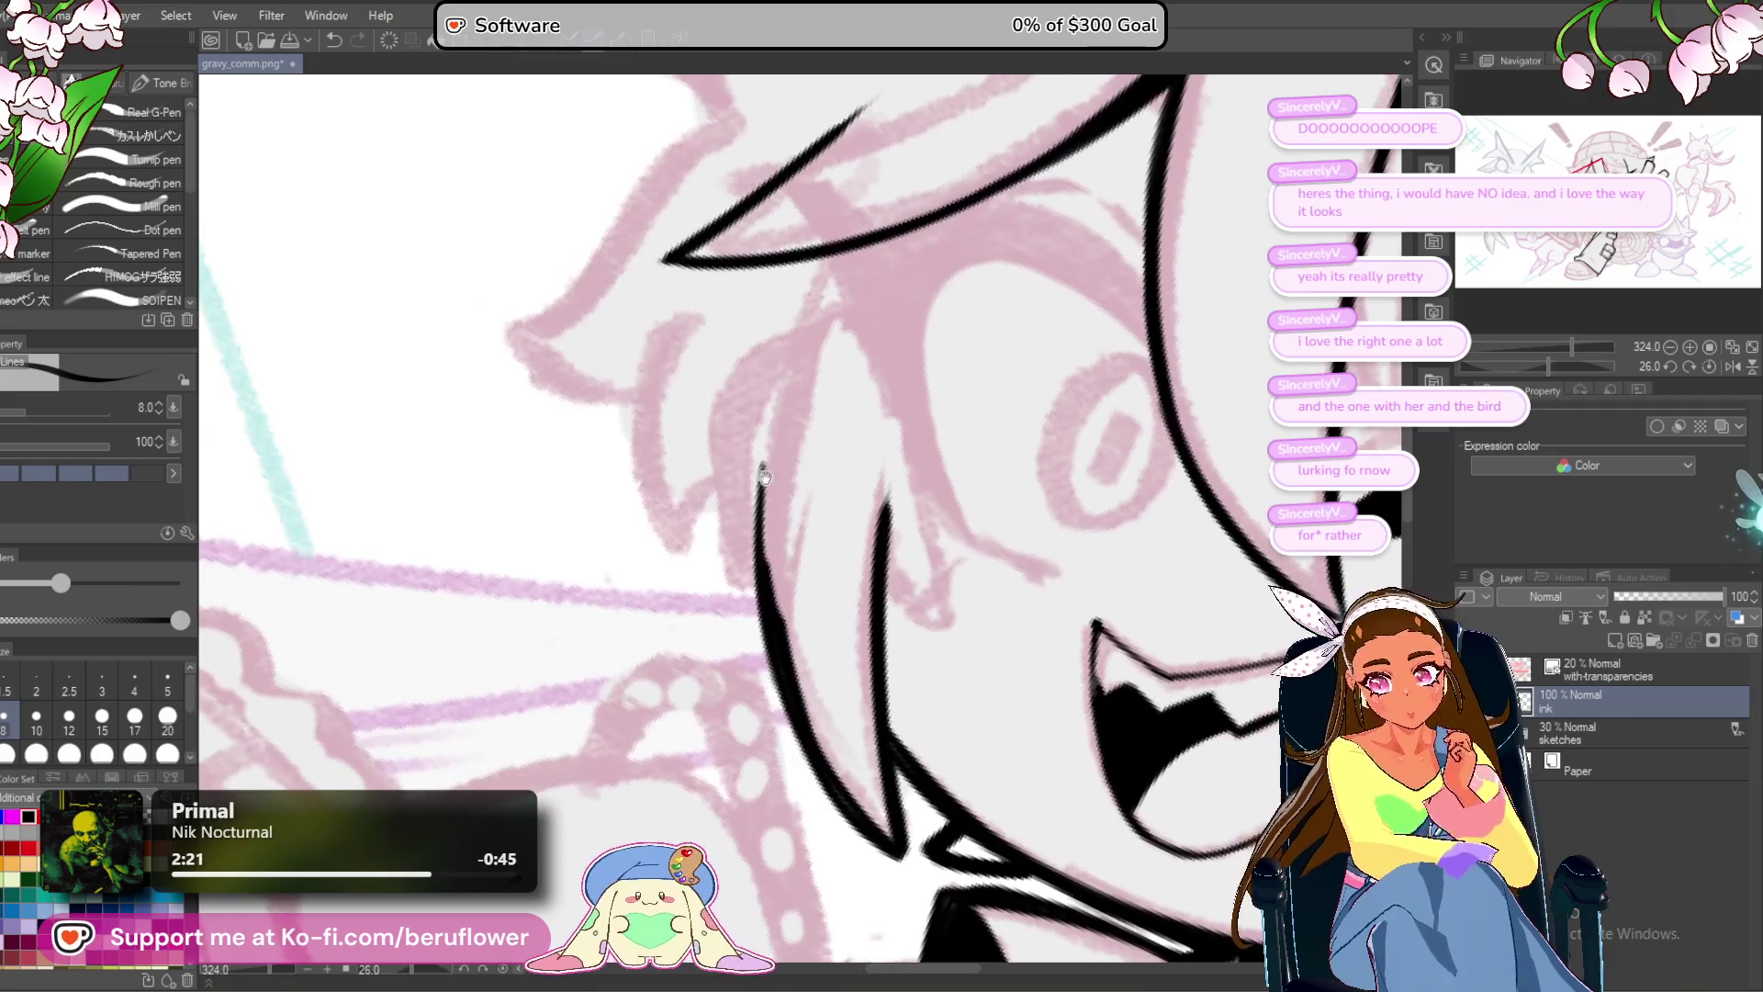
pyautogui.moveTo(1122, 431); pyautogui.dragTo(970, 484)
pyautogui.moveTo(781, 487); pyautogui.dragTo(844, 690)
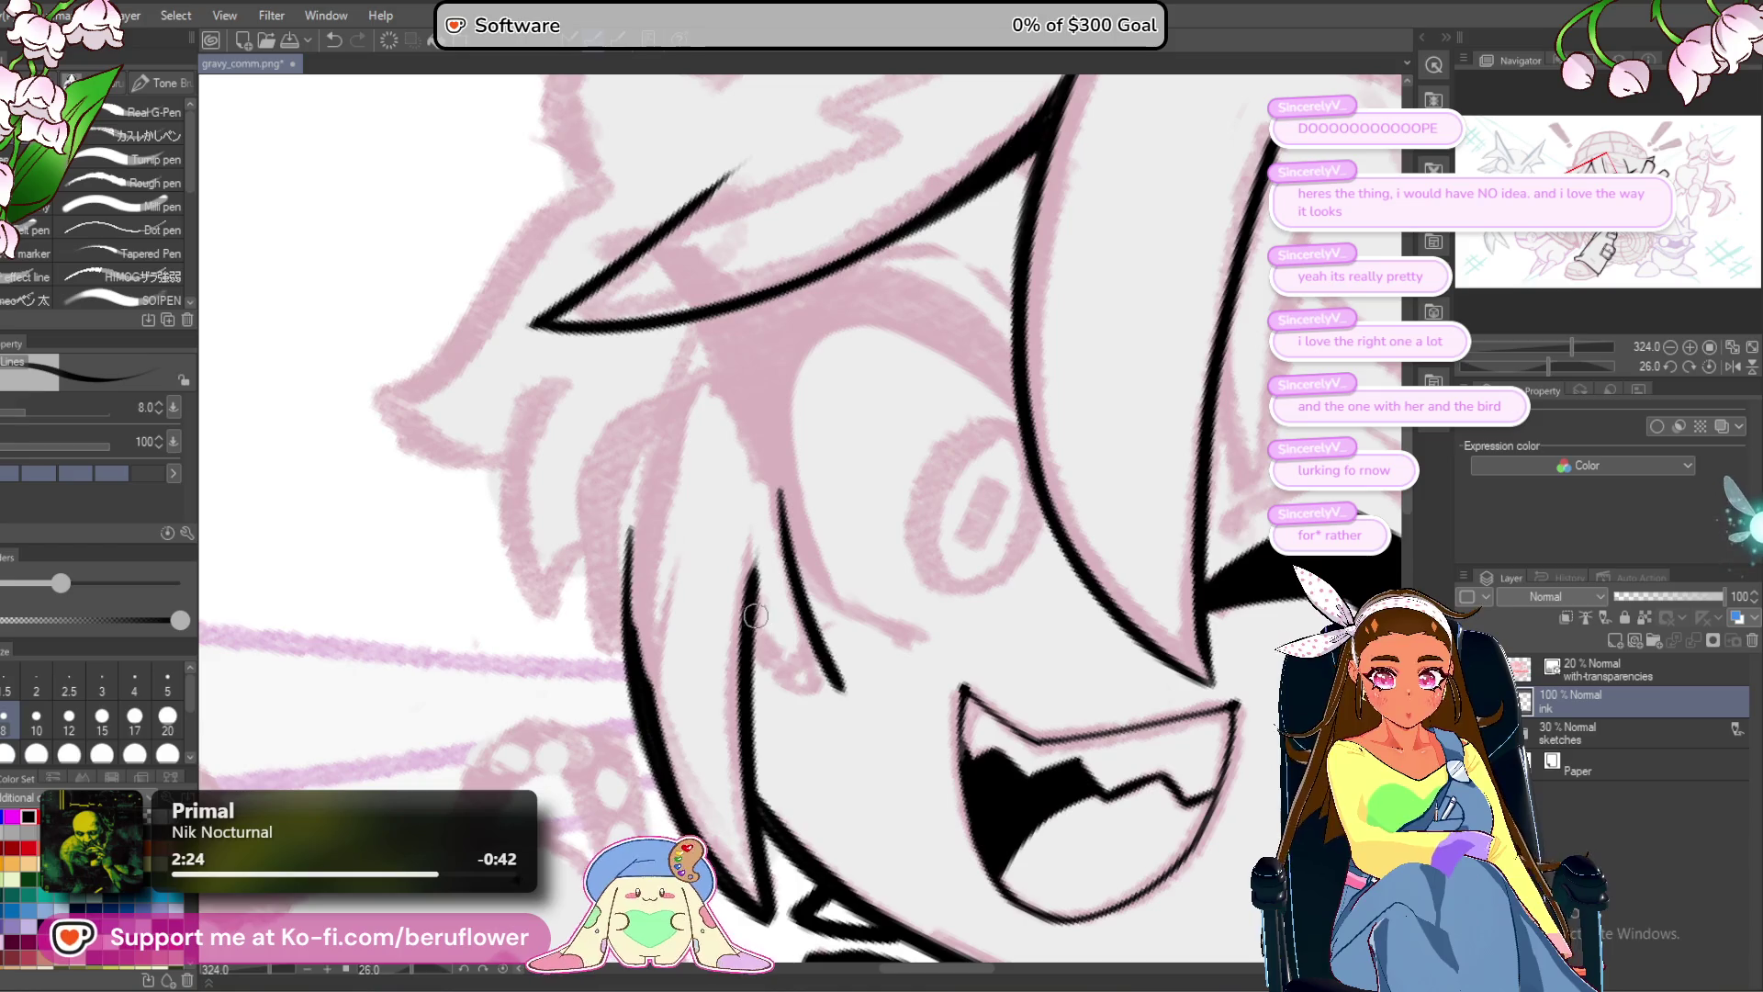
pyautogui.moveTo(754, 615); pyautogui.dragTo(852, 689)
# Darken and thicken the new cheek hair strand line.
pyautogui.scroll(-8, 937, 295)
pyautogui.scroll(7, 937, 295)
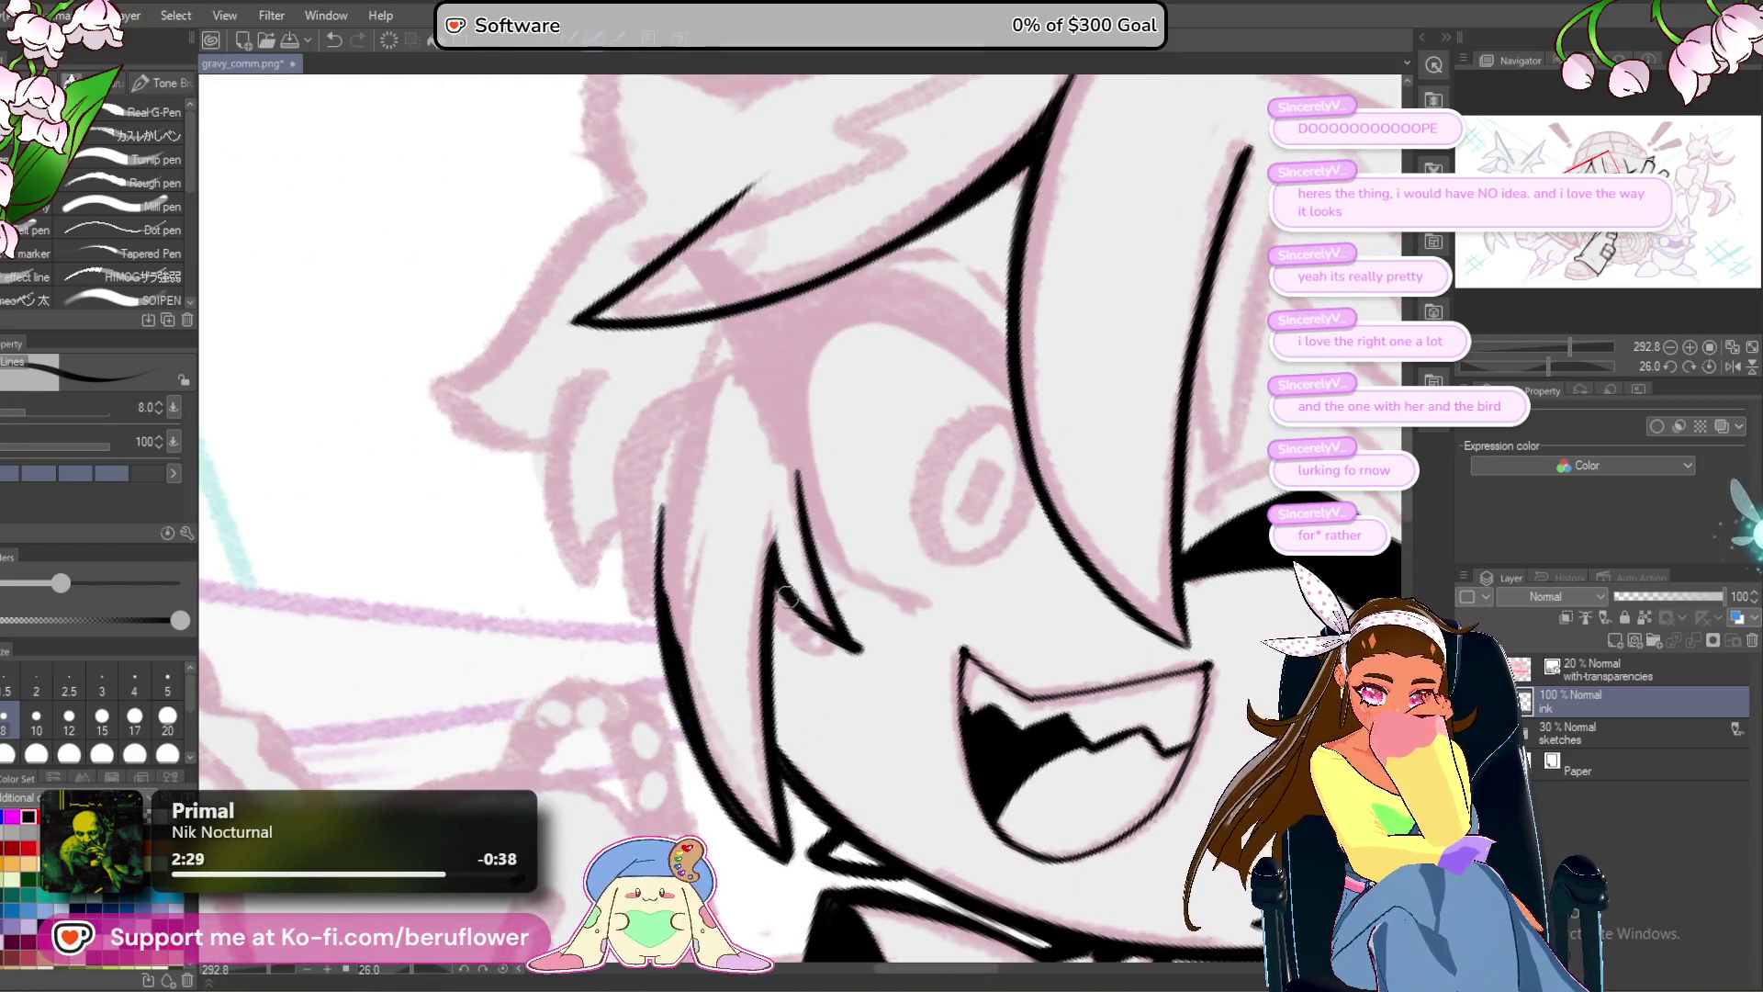
pyautogui.moveTo(810, 624); pyautogui.dragTo(799, 523)
pyautogui.moveTo(769, 604); pyautogui.dragTo(780, 521)
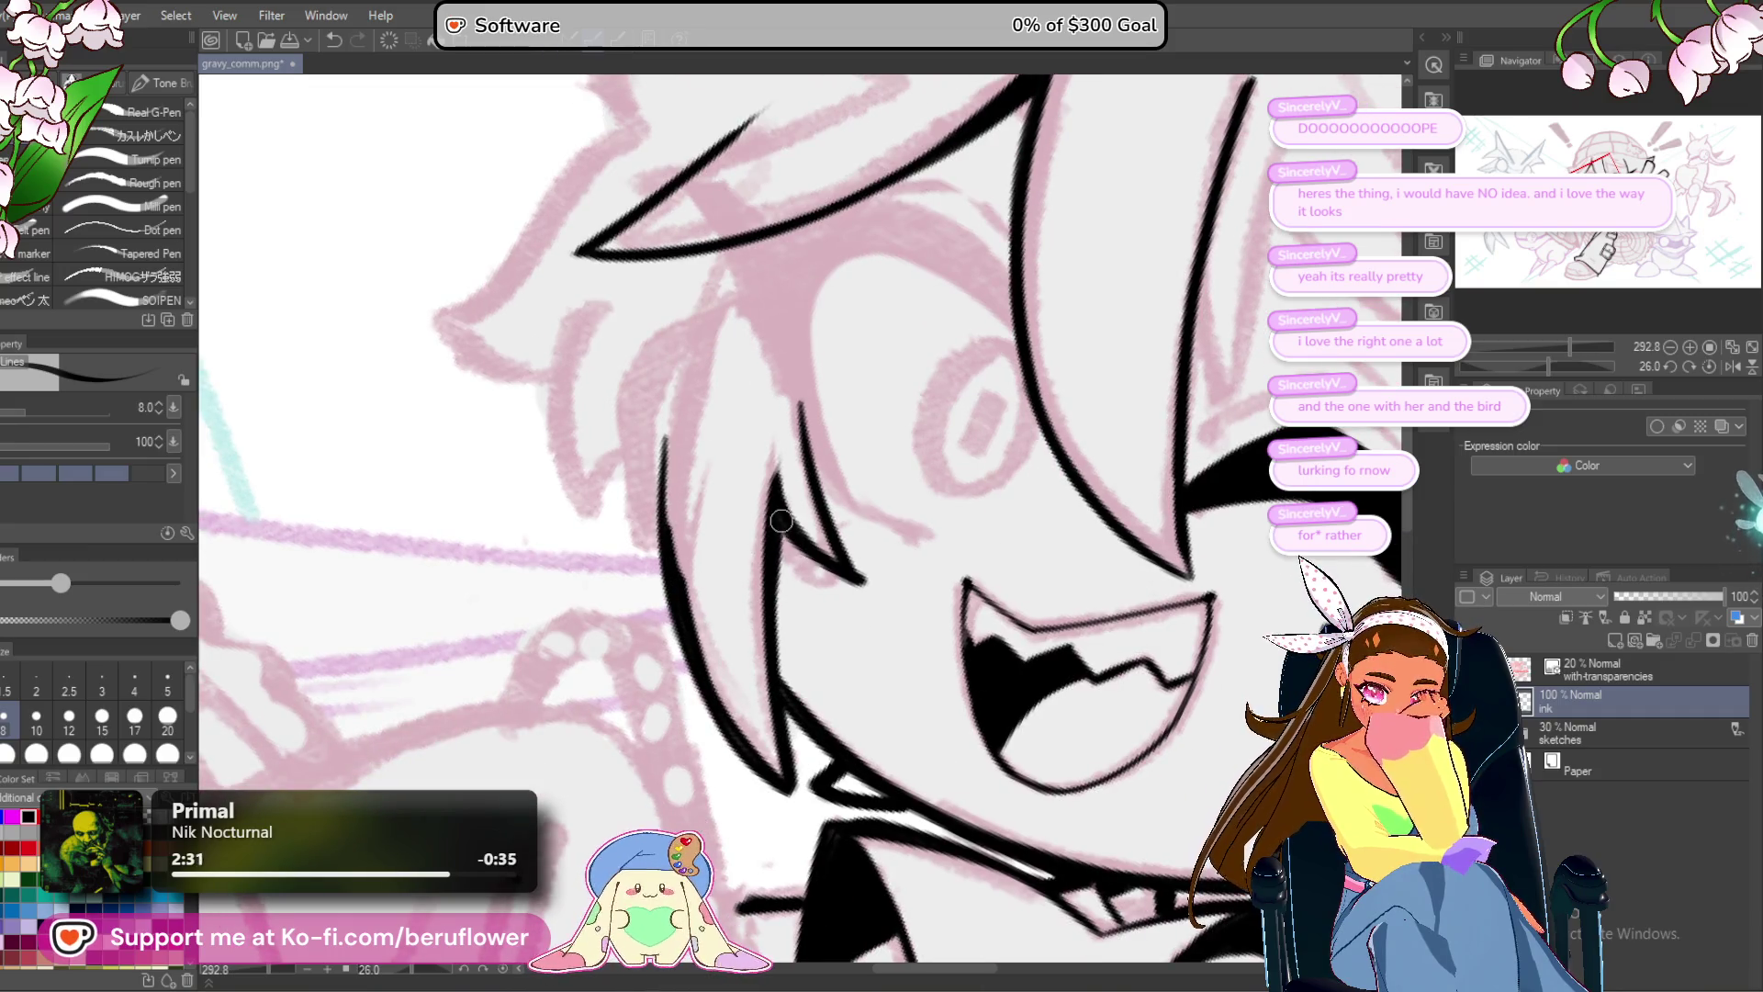
pyautogui.moveTo(662, 459); pyautogui.dragTo(669, 524)
pyautogui.scroll(-5, 666, 414)
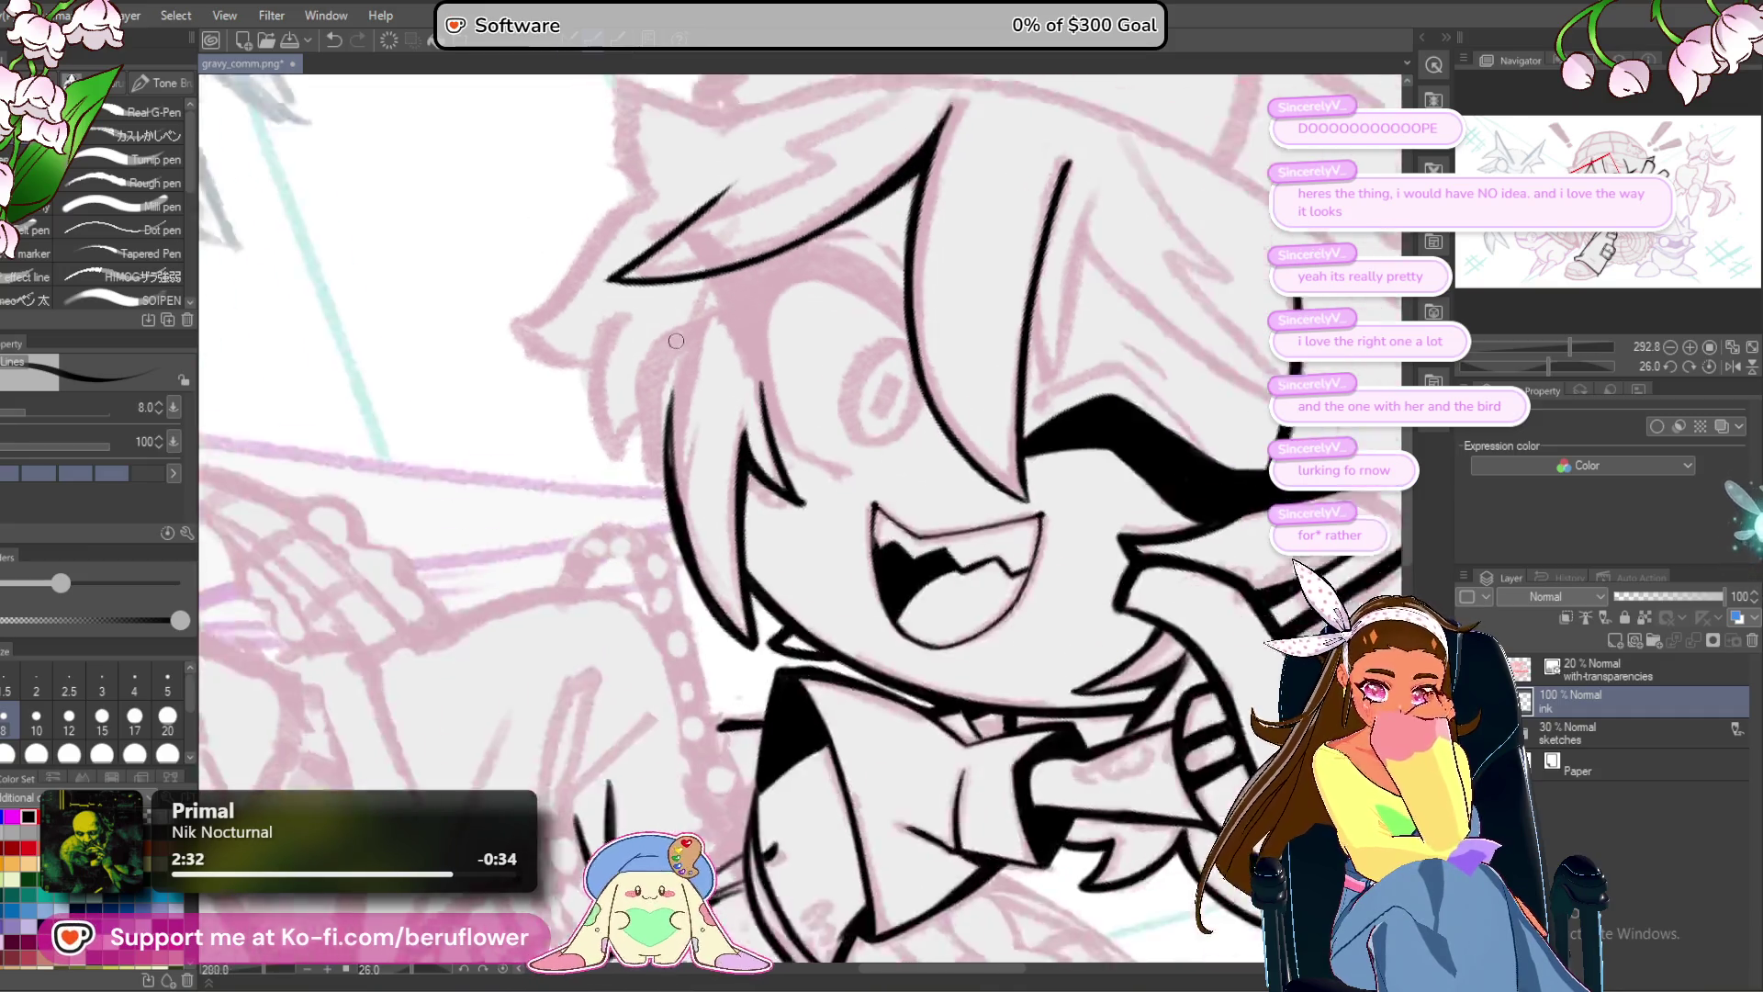
# Ink a long line beside the winking eye, redrawing it once, plus a short stroke nearby.
pyautogui.moveTo(1551, 366)
pyautogui.mouseDown()
pyautogui.moveTo(1526, 366)
pyautogui.moveTo(1560, 361)
pyautogui.mouseUp()
pyautogui.scroll(5, 1528, 362)
pyautogui.moveTo(771, 405); pyautogui.dragTo(741, 504)
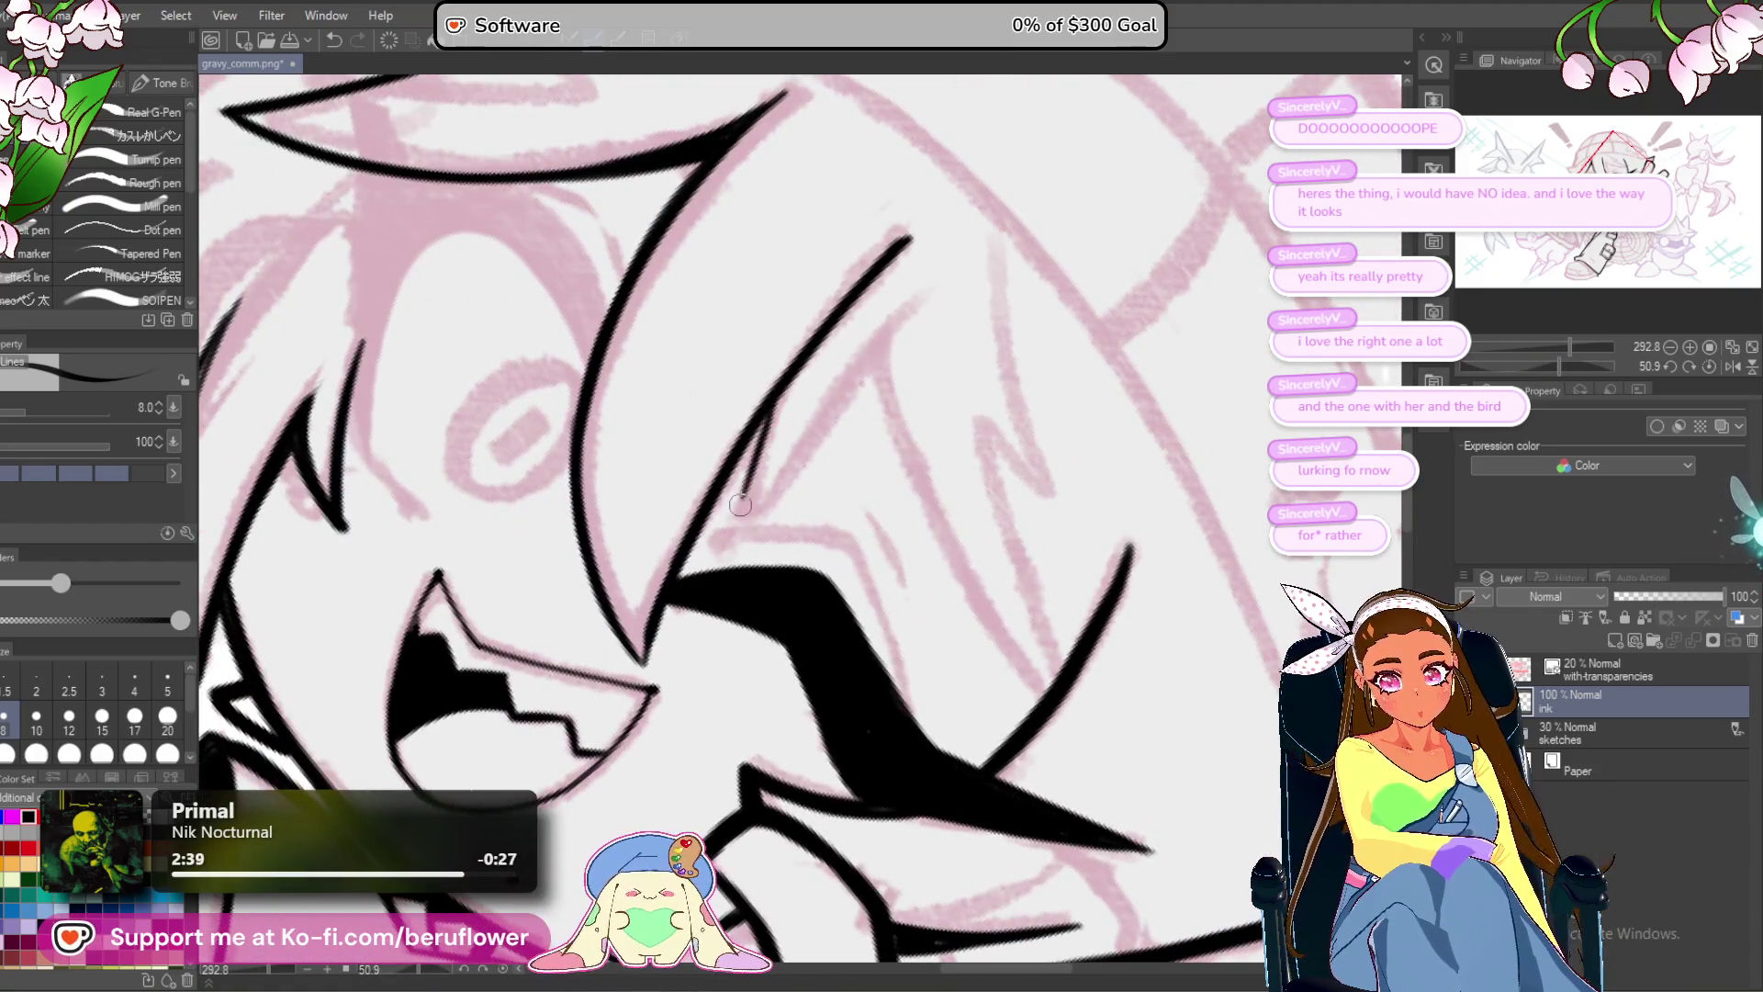
pyautogui.moveTo(922, 314)
pyautogui.mouseDown()
pyautogui.moveTo(740, 530)
pyautogui.moveTo(928, 292)
pyautogui.mouseUp()
pyautogui.hotkey('ctrl', 'z')
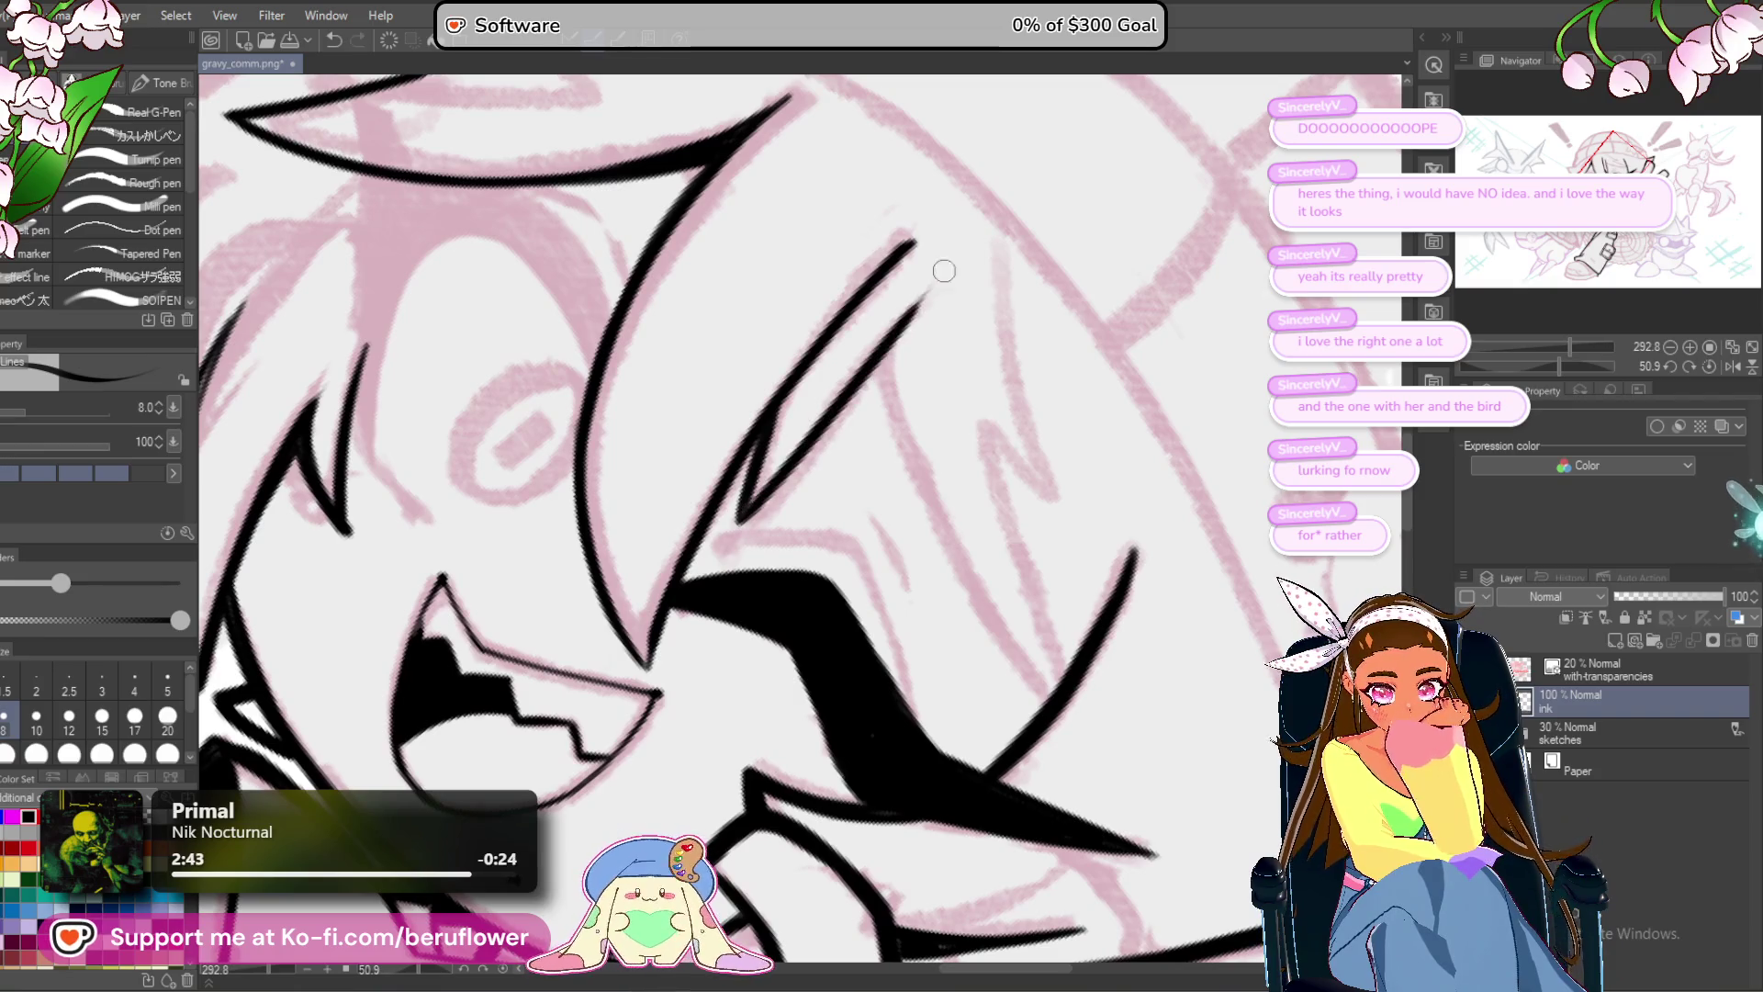
pyautogui.moveTo(1041, 347)
pyautogui.mouseDown()
pyautogui.moveTo(1014, 369)
pyautogui.moveTo(1054, 368)
pyautogui.moveTo(1007, 356)
pyautogui.mouseUp()
pyautogui.moveTo(843, 367); pyautogui.dragTo(909, 540)
# Lengthen and darken the eye-side line until it joins the lower strand, closing the lock.
pyautogui.moveTo(1587, 376); pyautogui.dragTo(1579, 365)
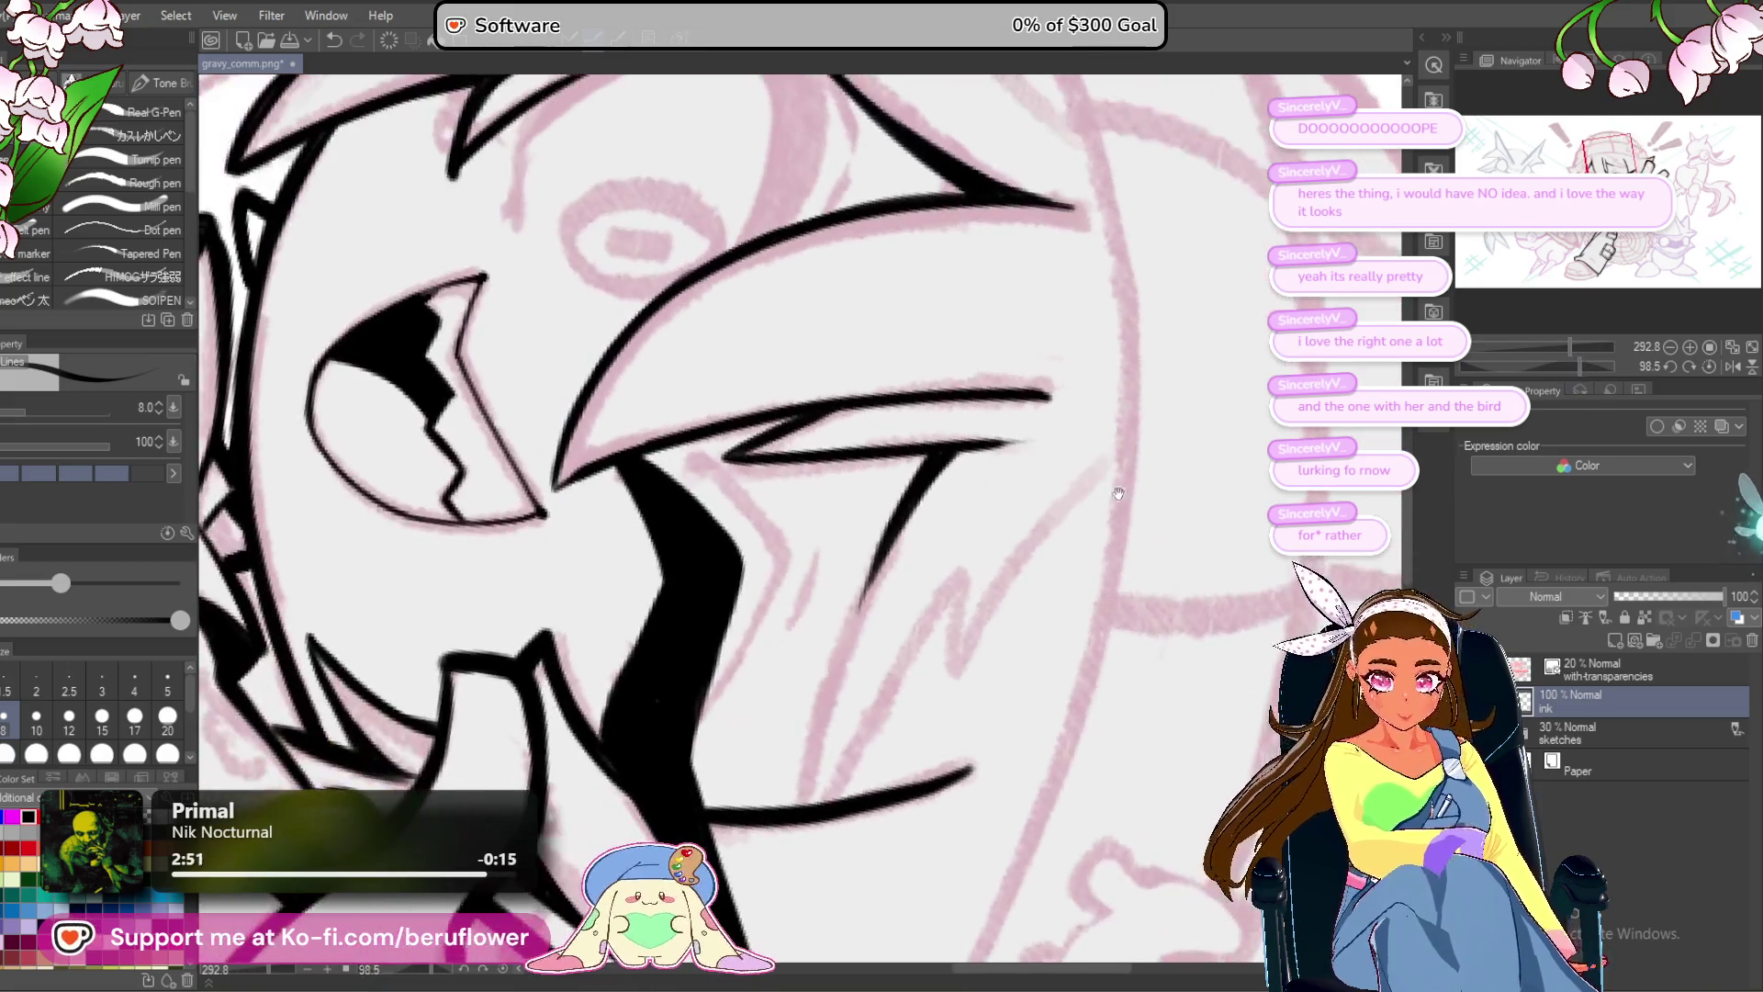
pyautogui.scroll(3, 783, 459)
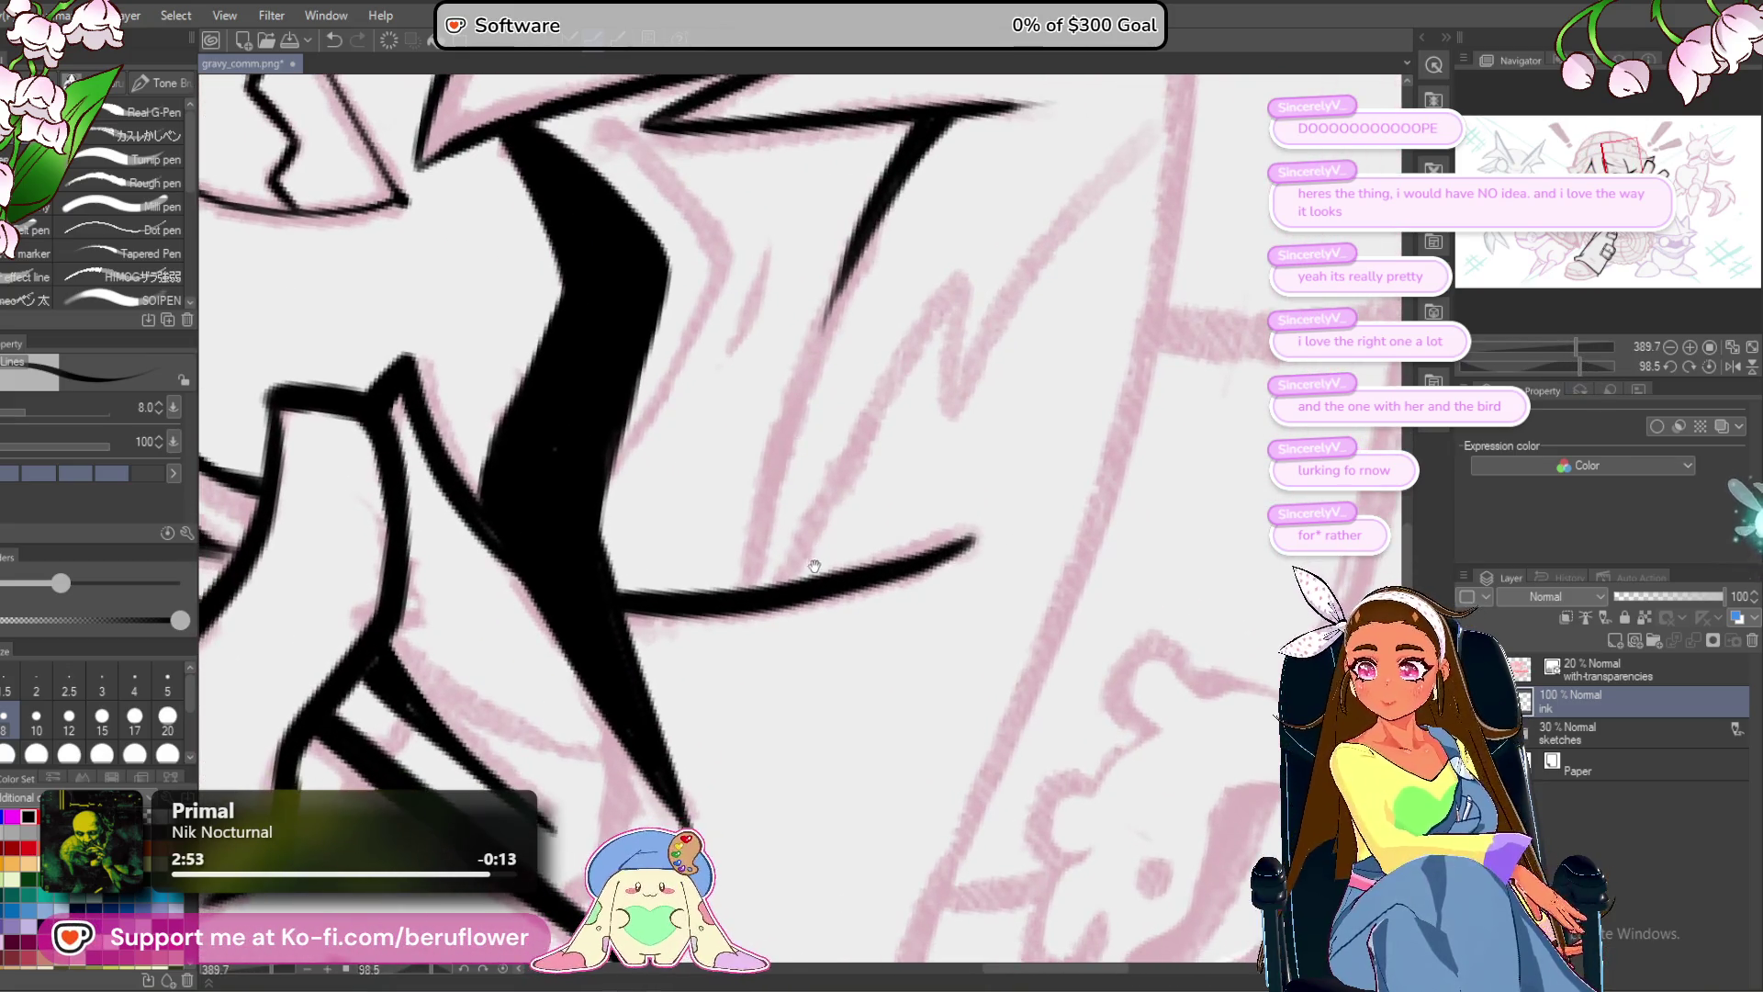
pyautogui.moveTo(857, 243); pyautogui.dragTo(744, 473)
pyautogui.moveTo(846, 284); pyautogui.dragTo(759, 456)
pyautogui.moveTo(799, 358); pyautogui.dragTo(735, 597)
pyautogui.moveTo(785, 402); pyautogui.dragTo(739, 625)
pyautogui.moveTo(763, 490); pyautogui.dragTo(730, 633)
pyautogui.moveTo(776, 414); pyautogui.dragTo(741, 532)
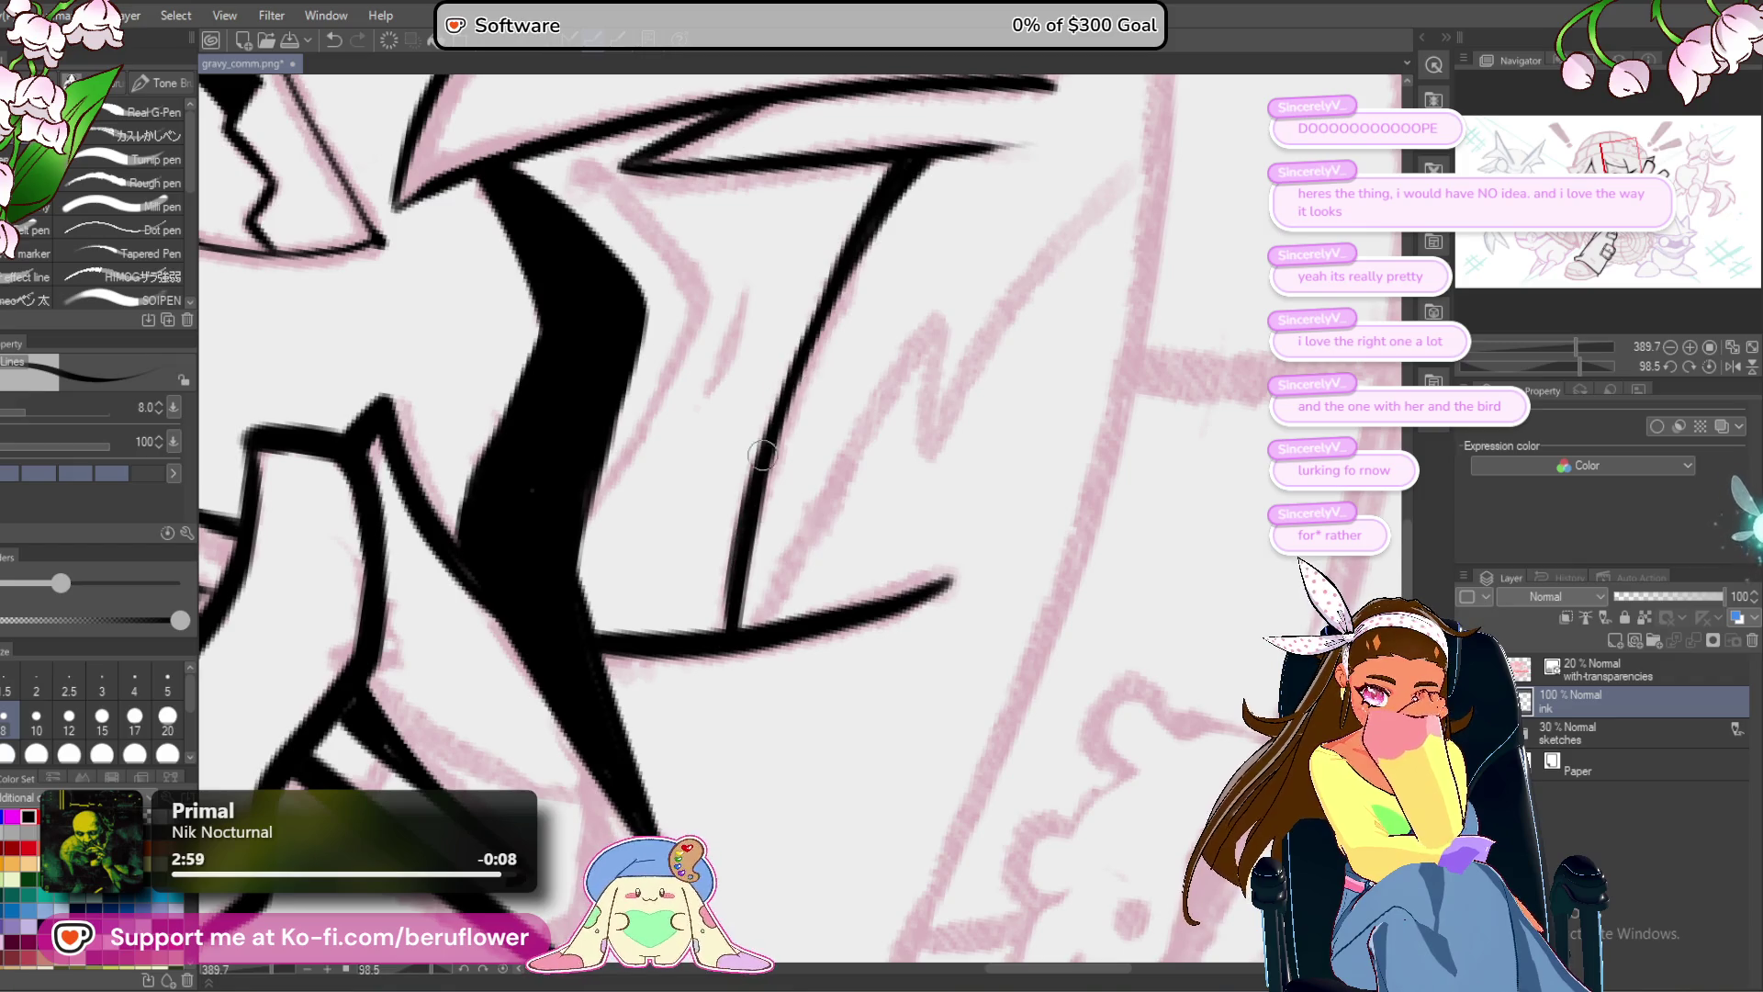
pyautogui.hotkey('ctrl', '0')
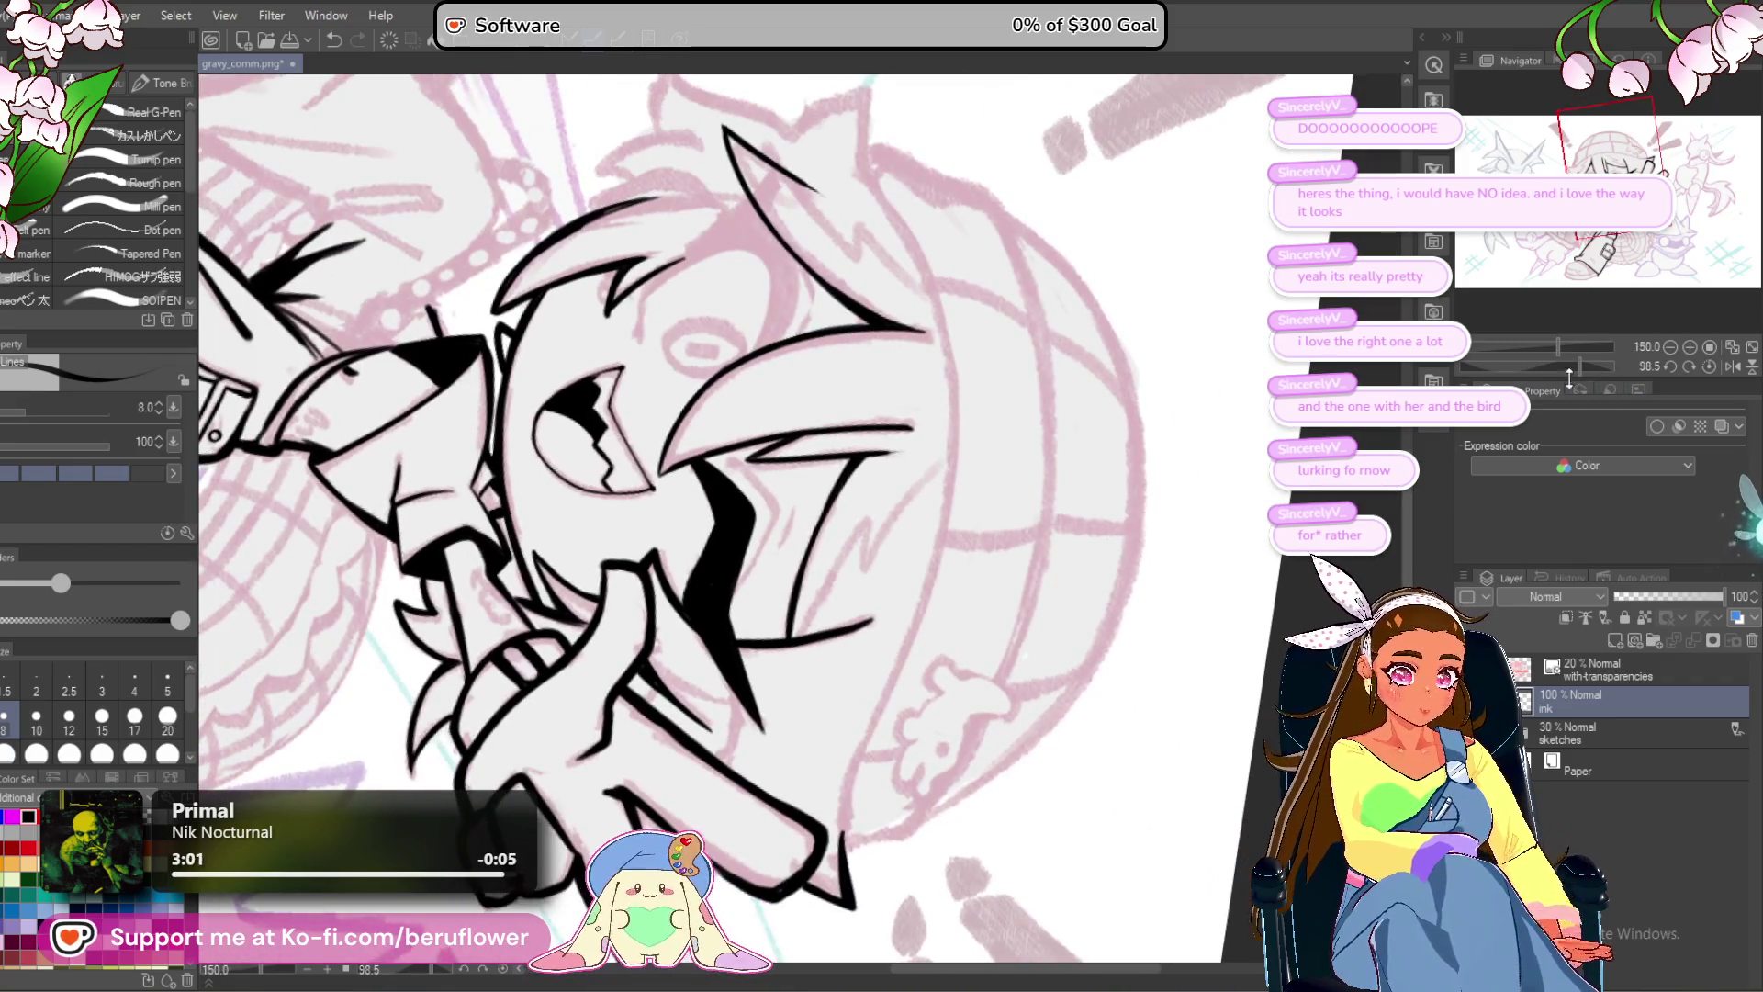
# Ink and thicken a stroke along the left hair spike, then a curved line up the hair.
pyautogui.click(1563, 366)
pyautogui.moveTo(1563, 367); pyautogui.dragTo(1536, 359)
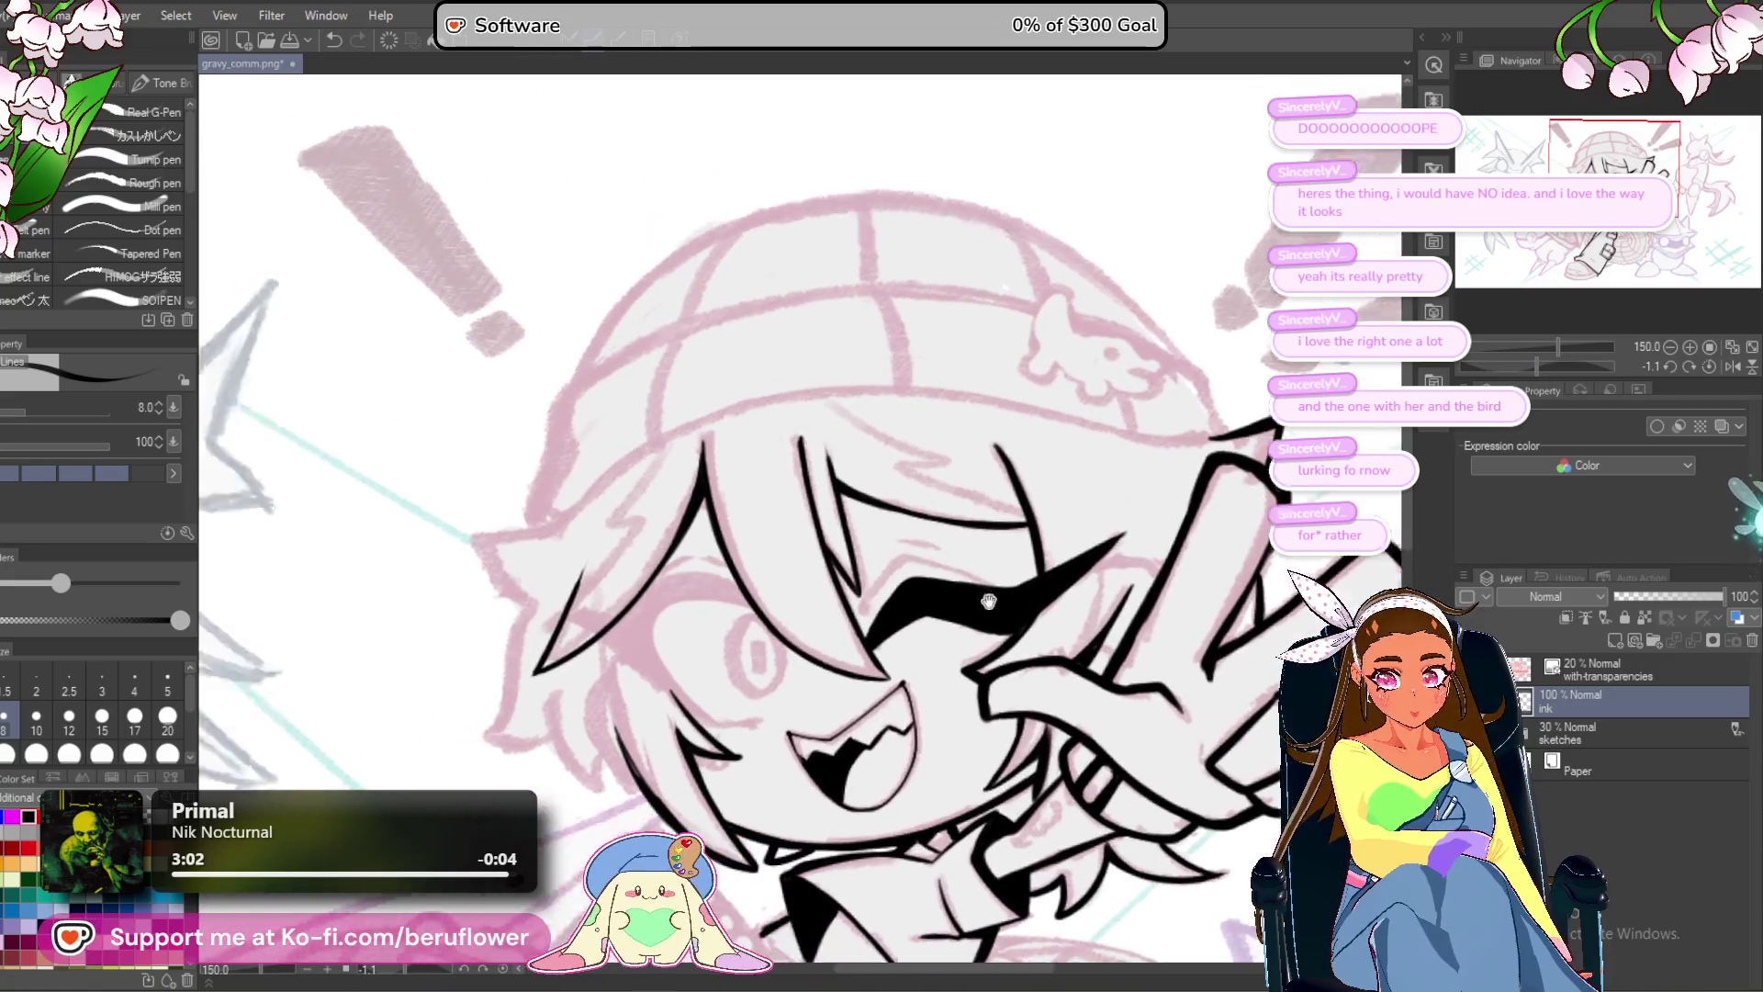
pyautogui.scroll(5, 793, 539)
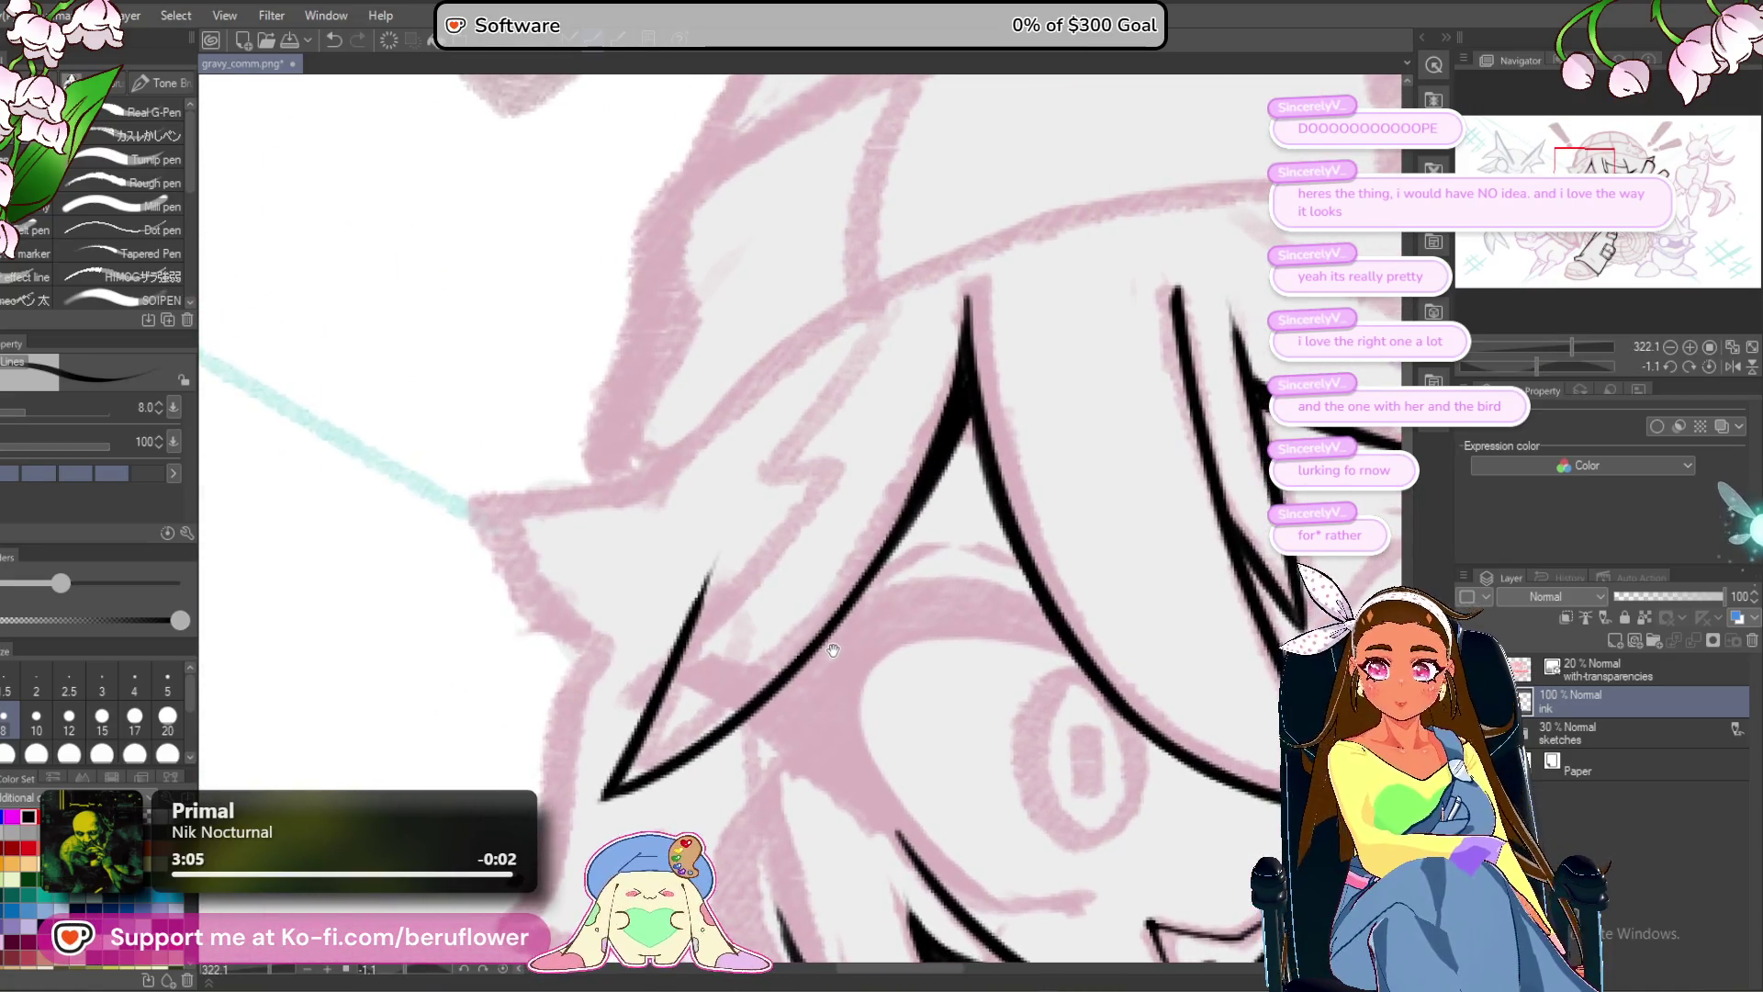
pyautogui.moveTo(832, 650)
pyautogui.mouseDown()
pyautogui.moveTo(954, 524)
pyautogui.moveTo(965, 655)
pyautogui.mouseUp()
pyautogui.moveTo(812, 466)
pyautogui.mouseDown()
pyautogui.moveTo(779, 496)
pyautogui.moveTo(688, 509)
pyautogui.mouseUp()
pyautogui.moveTo(1574, 367); pyautogui.dragTo(1488, 359)
pyautogui.moveTo(807, 418); pyautogui.dragTo(793, 340)
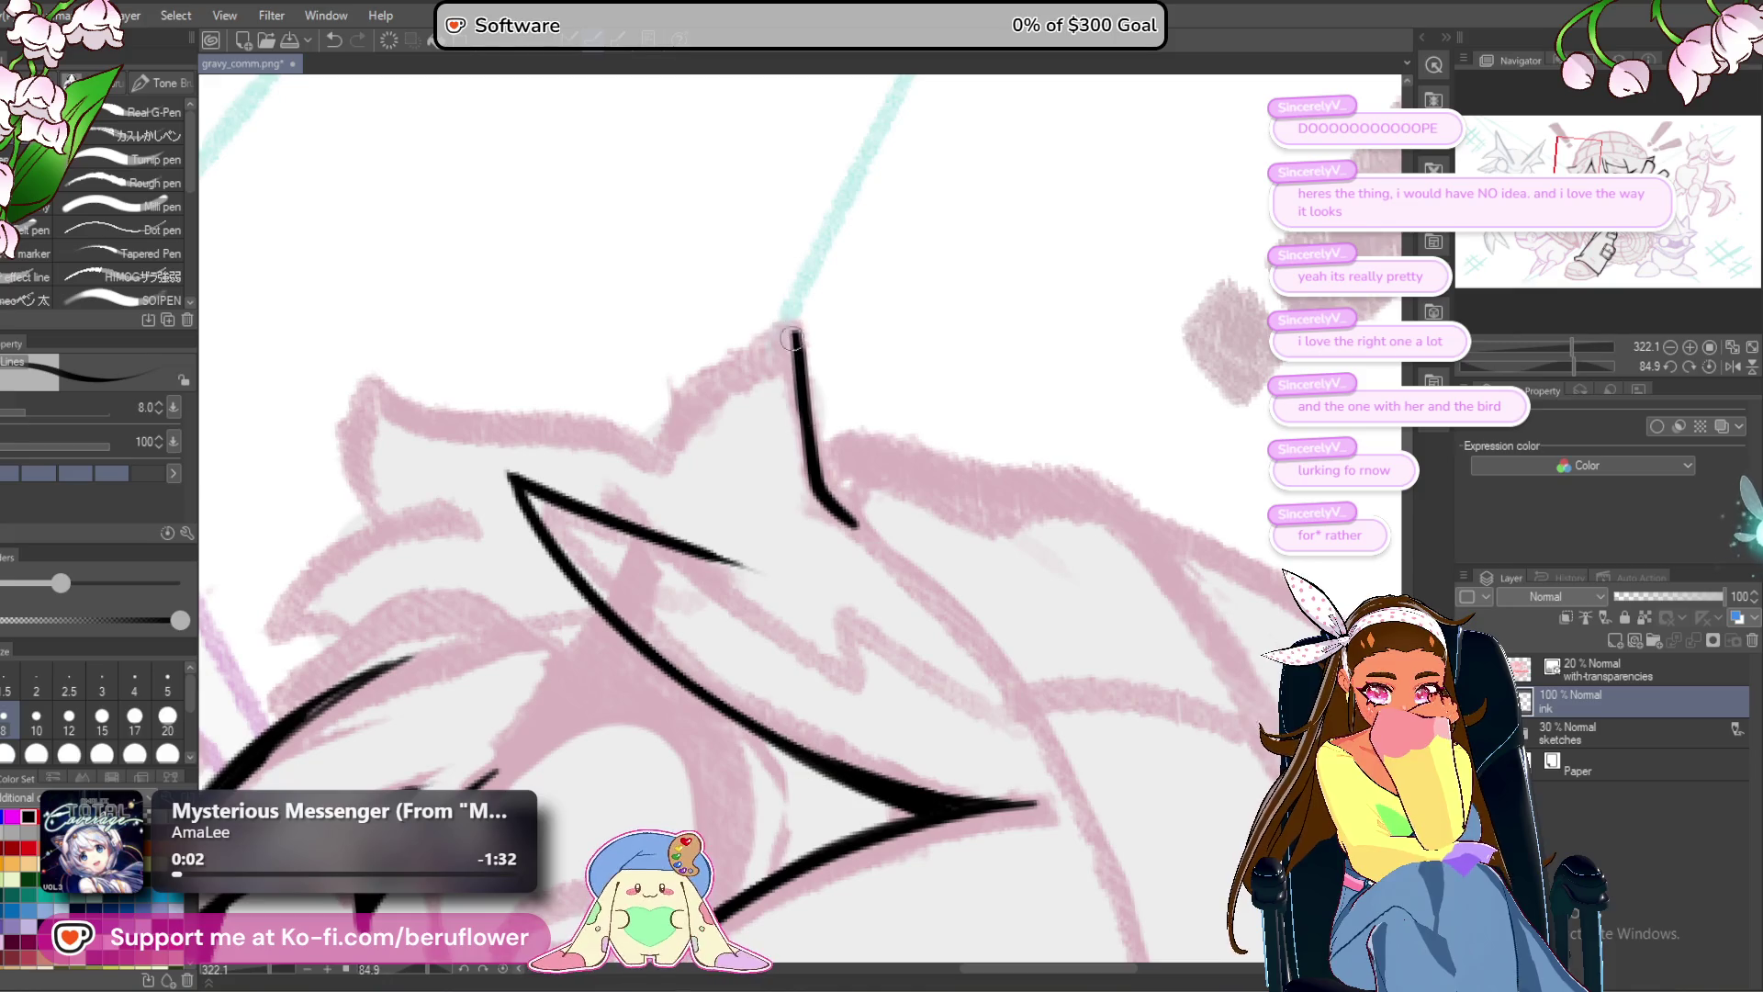
pyautogui.moveTo(825, 498); pyautogui.dragTo(918, 591)
pyautogui.moveTo(725, 506); pyautogui.dragTo(849, 393)
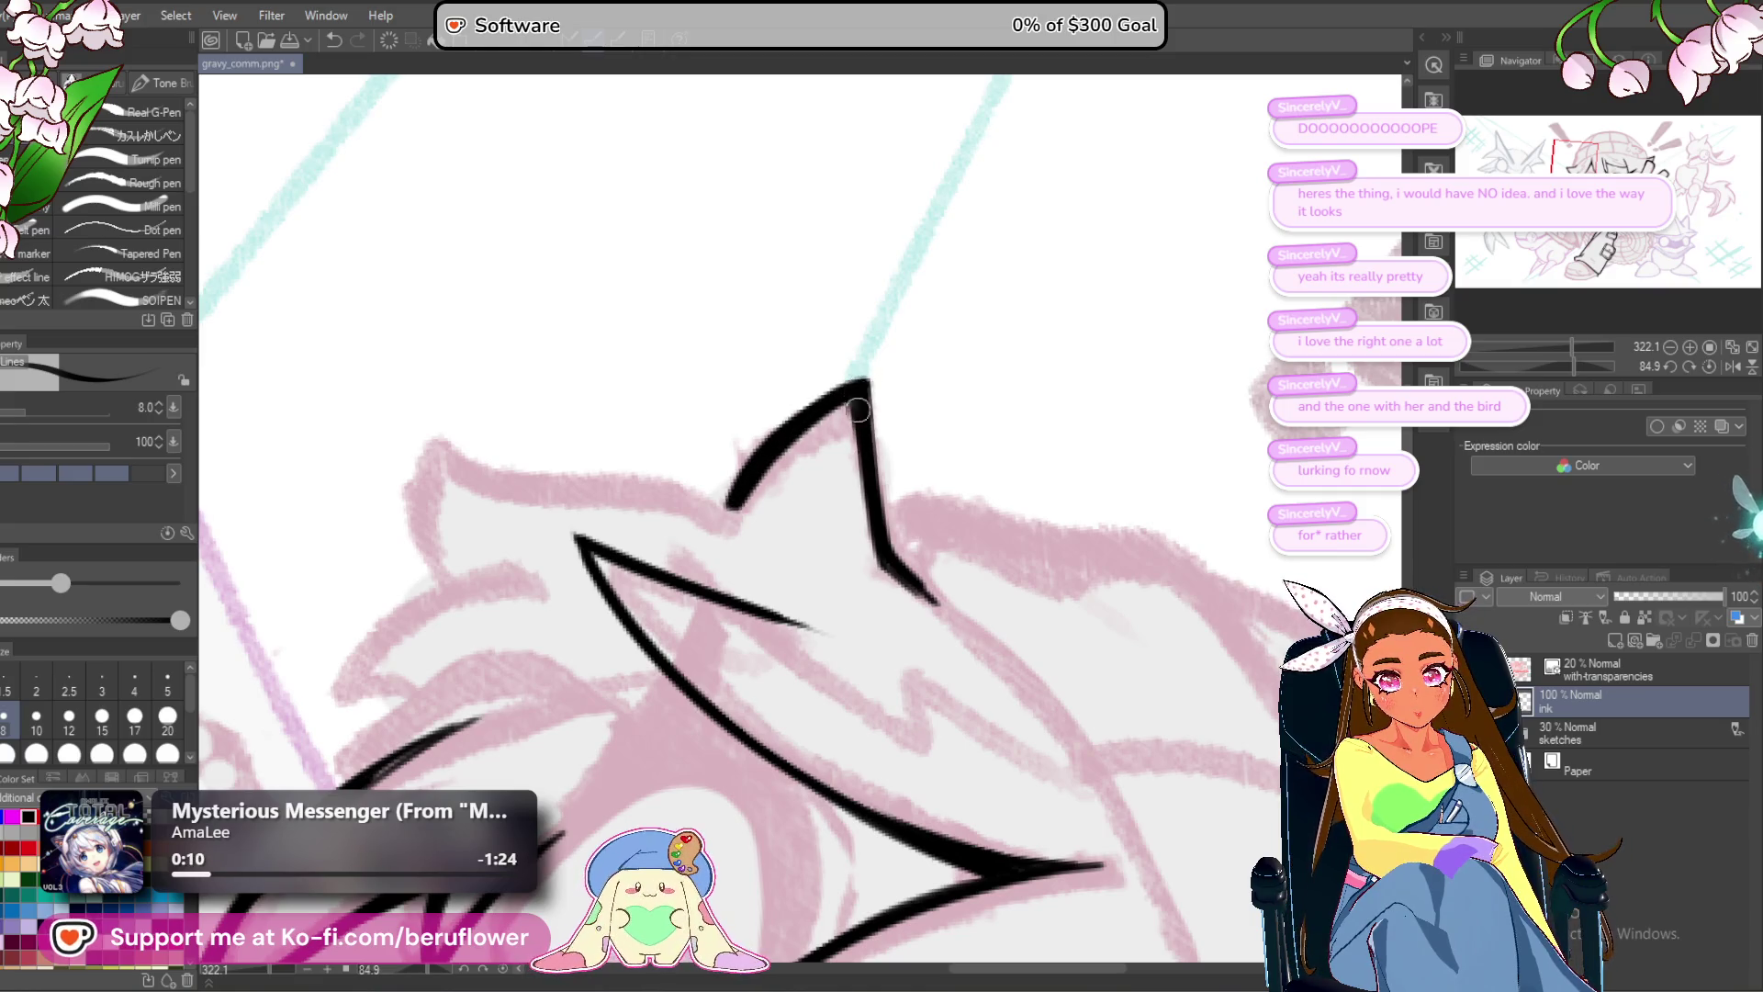
# Outline the hair spike, darkening the meeting tip and thickening its tapered end.
pyautogui.moveTo(1575, 360); pyautogui.dragTo(1537, 366)
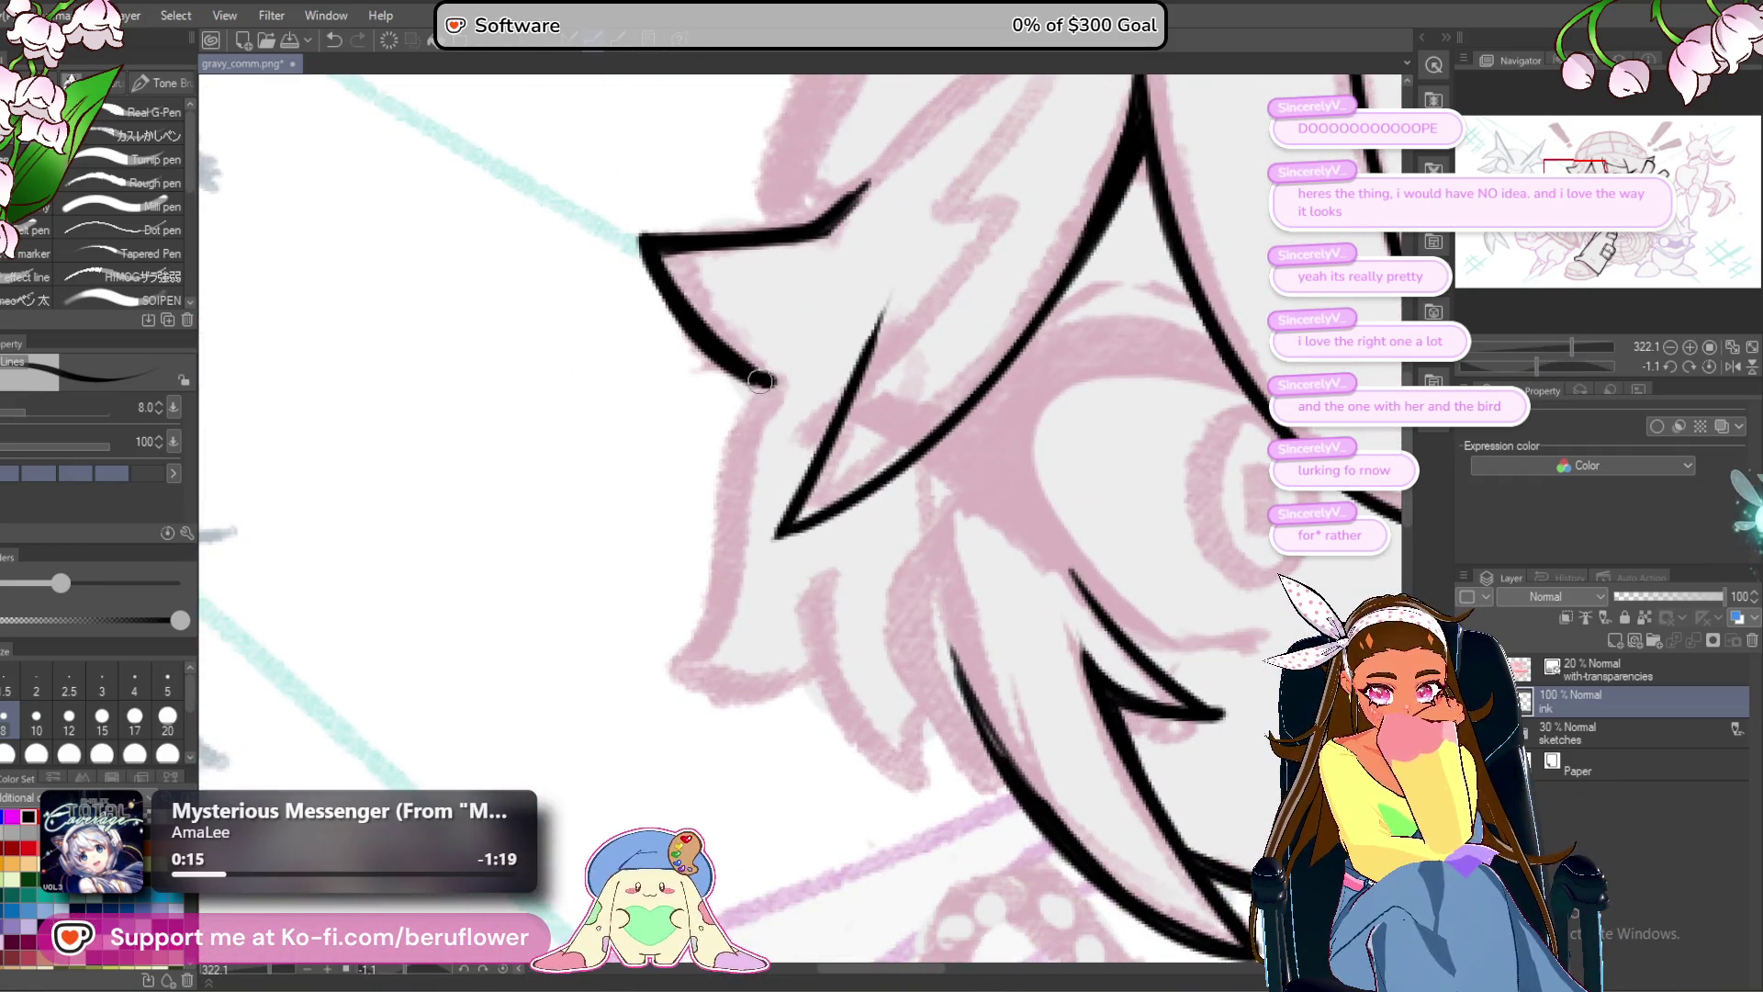
pyautogui.moveTo(770, 384)
pyautogui.mouseDown()
pyautogui.moveTo(725, 460)
pyautogui.moveTo(709, 625)
pyautogui.moveTo(681, 656)
pyautogui.mouseUp()
pyautogui.moveTo(761, 372); pyautogui.dragTo(787, 383)
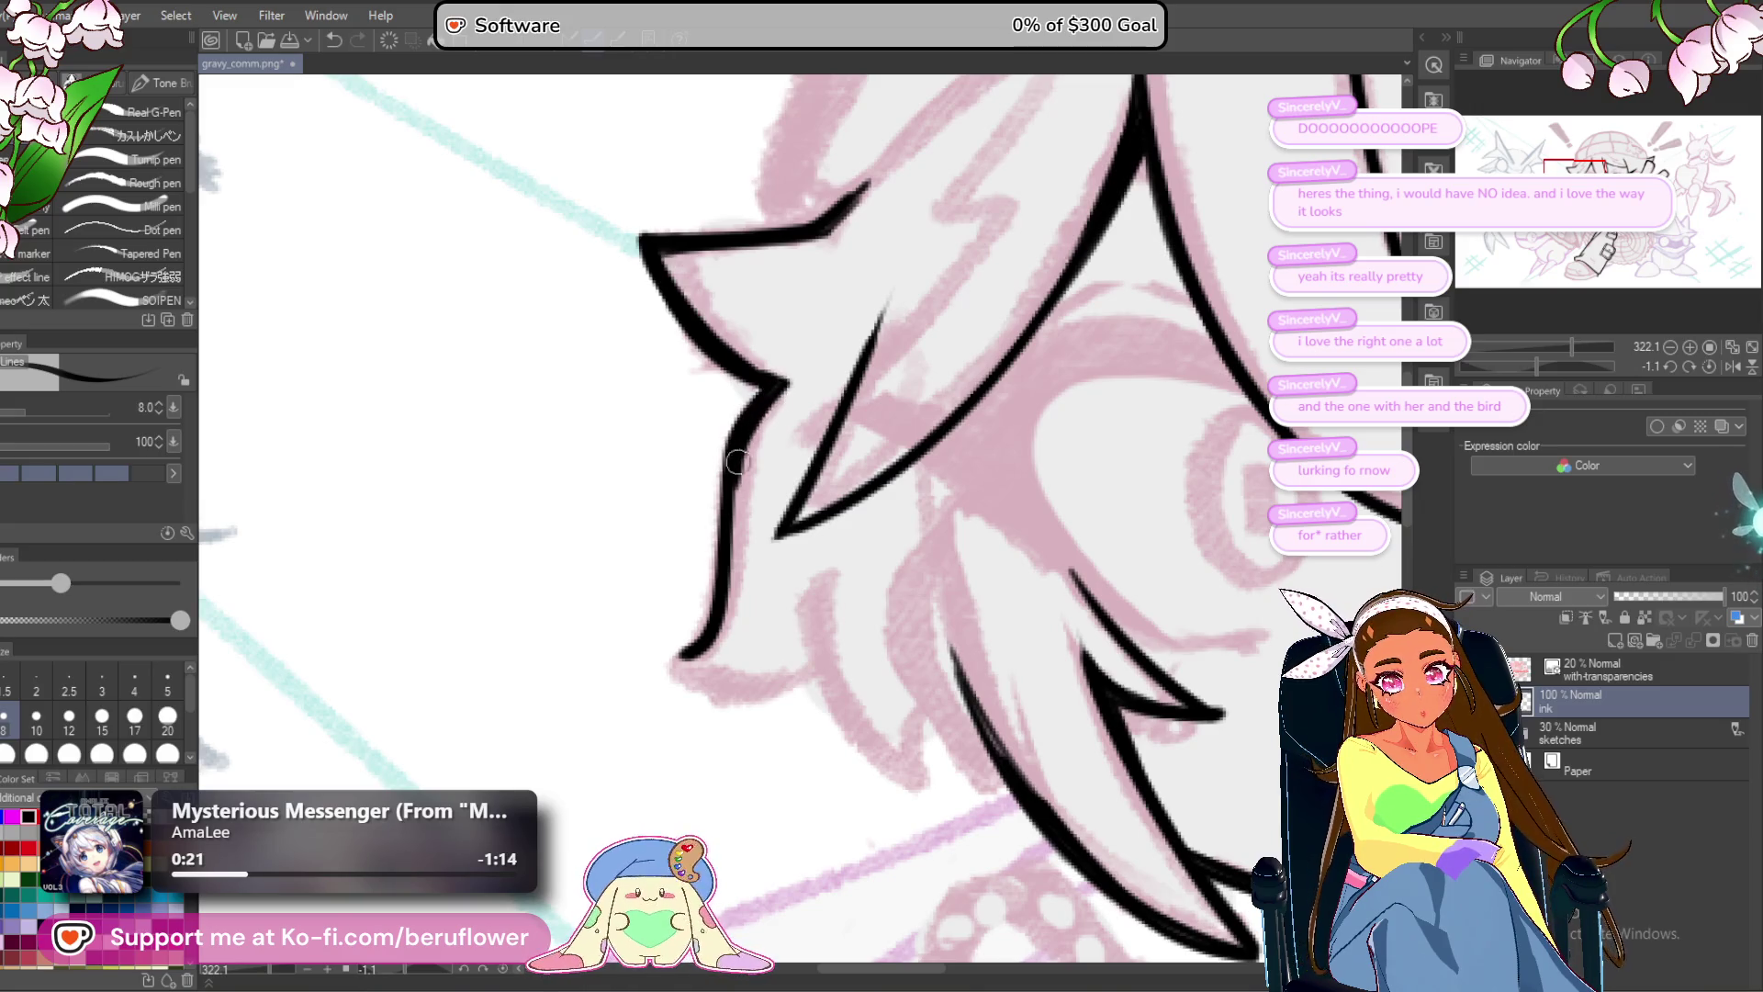
pyautogui.moveTo(718, 642); pyautogui.dragTo(677, 662)
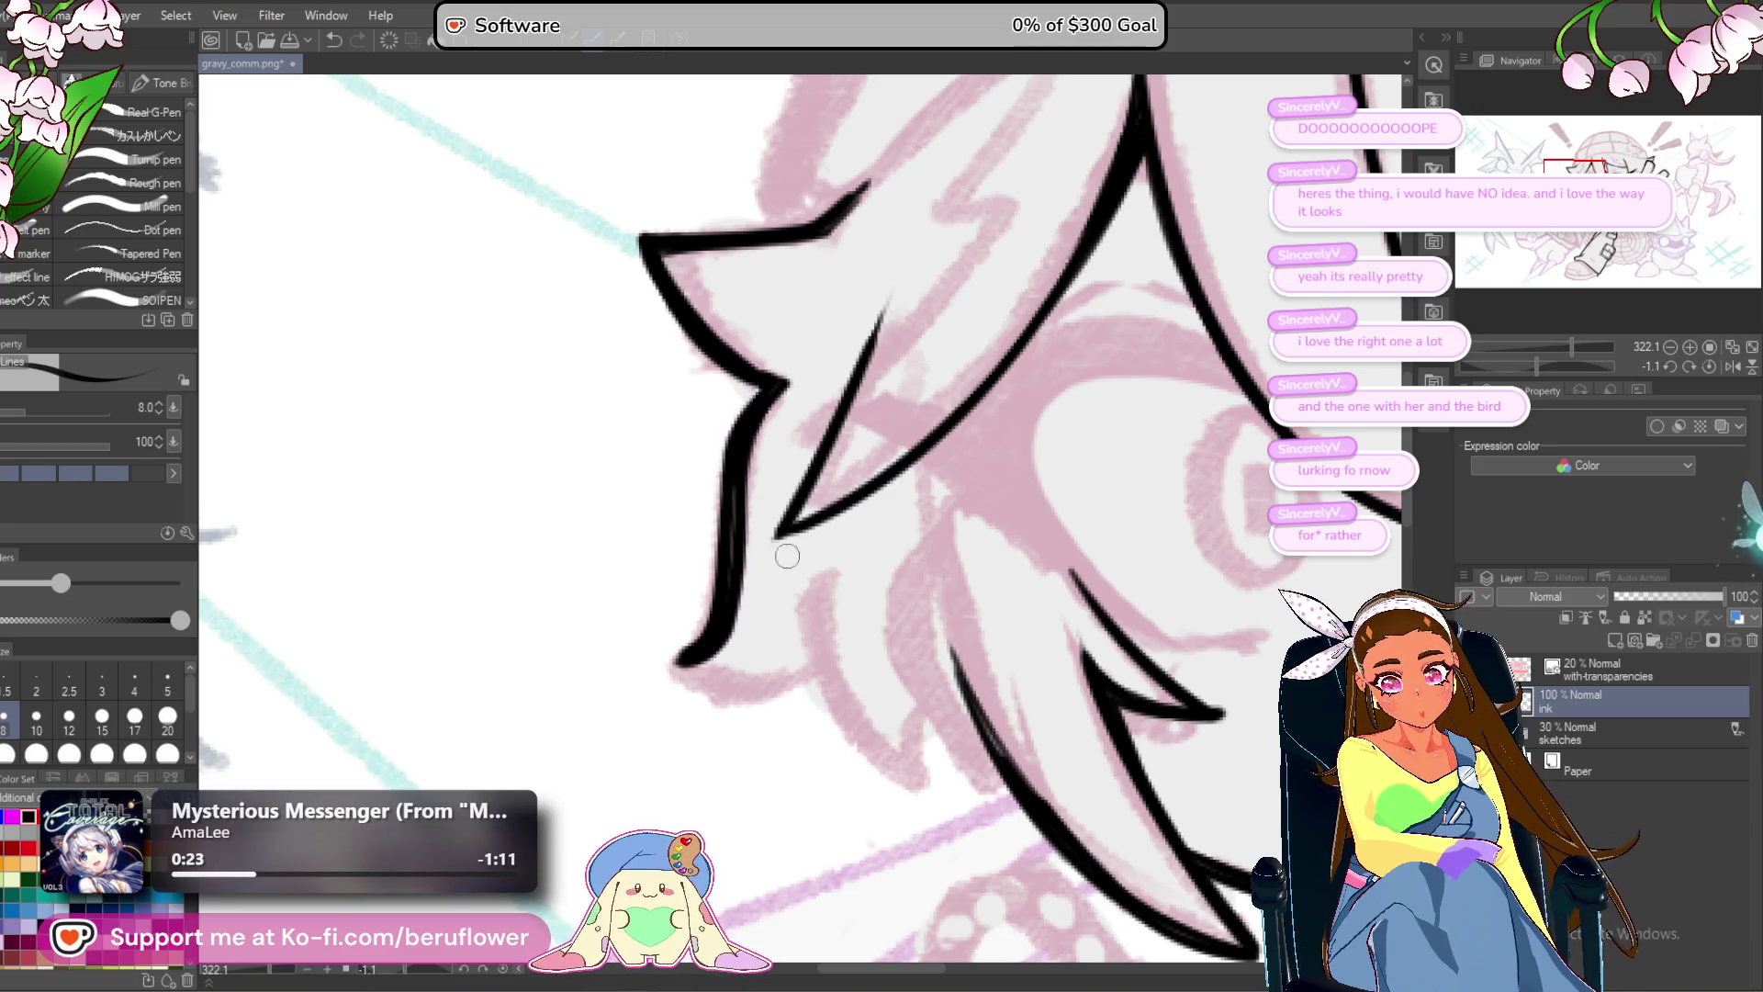
# Ink and thicken the left edge of the next hair spike.
pyautogui.moveTo(1546, 364); pyautogui.dragTo(1585, 372)
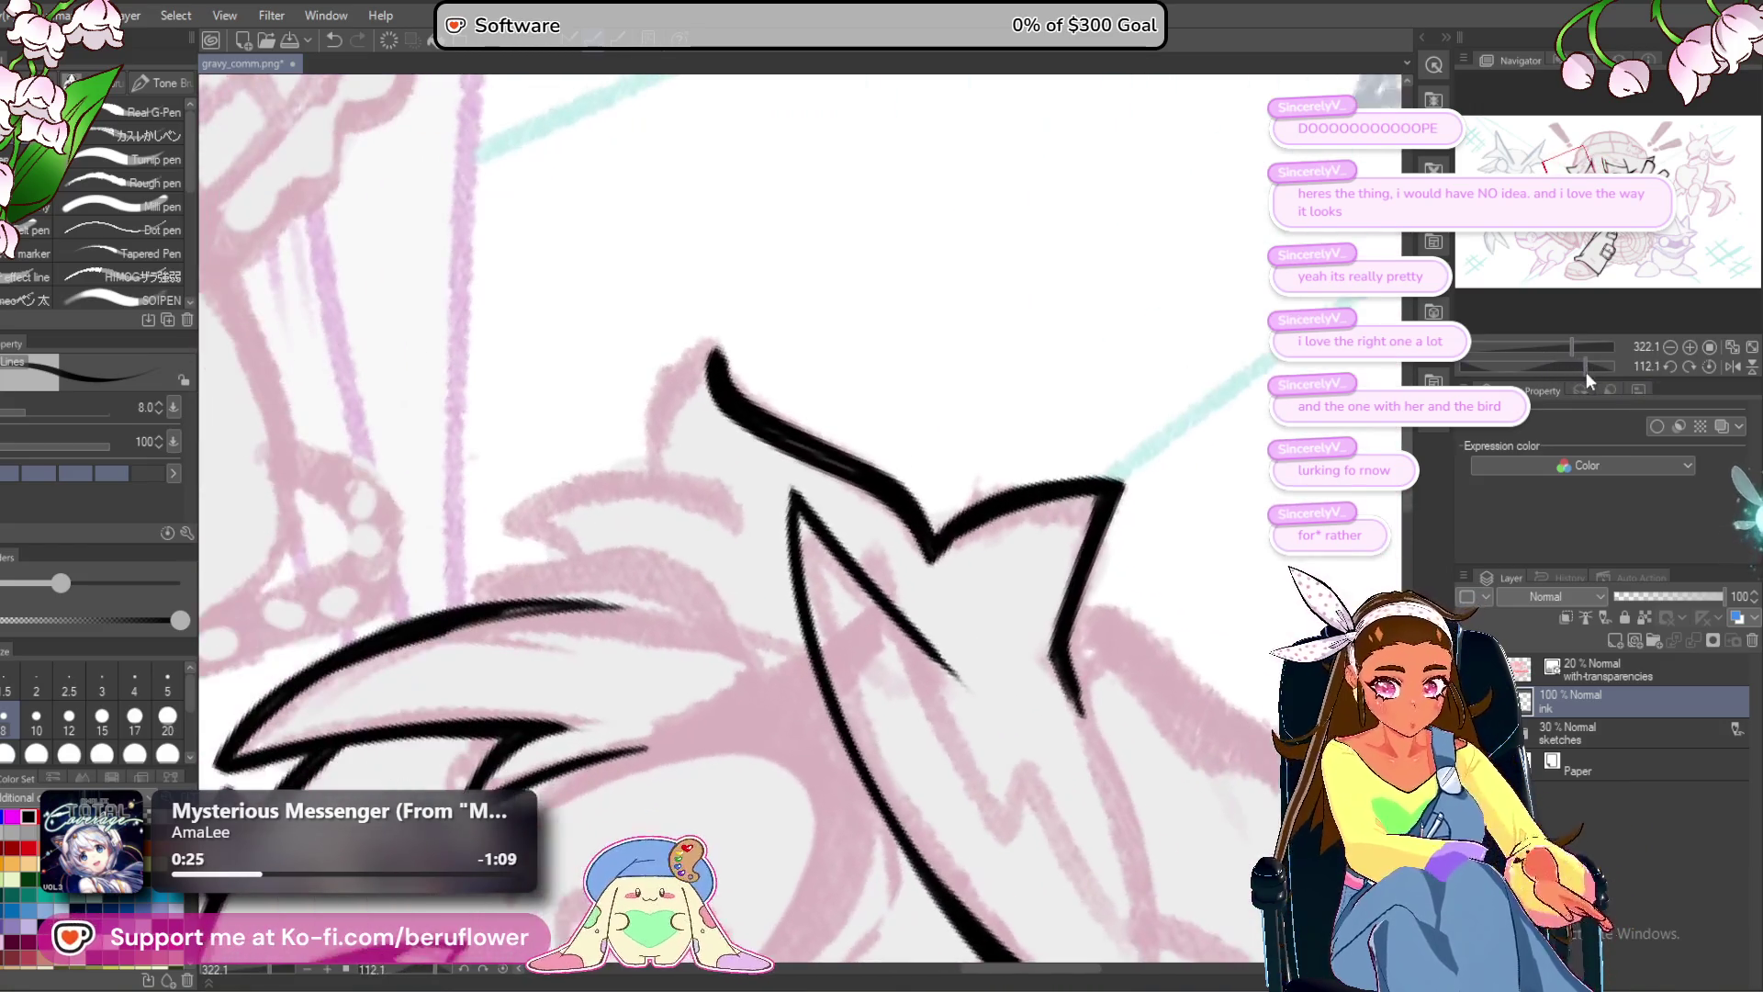
pyautogui.moveTo(724, 351); pyautogui.dragTo(755, 404)
pyautogui.scroll(3, 755, 404)
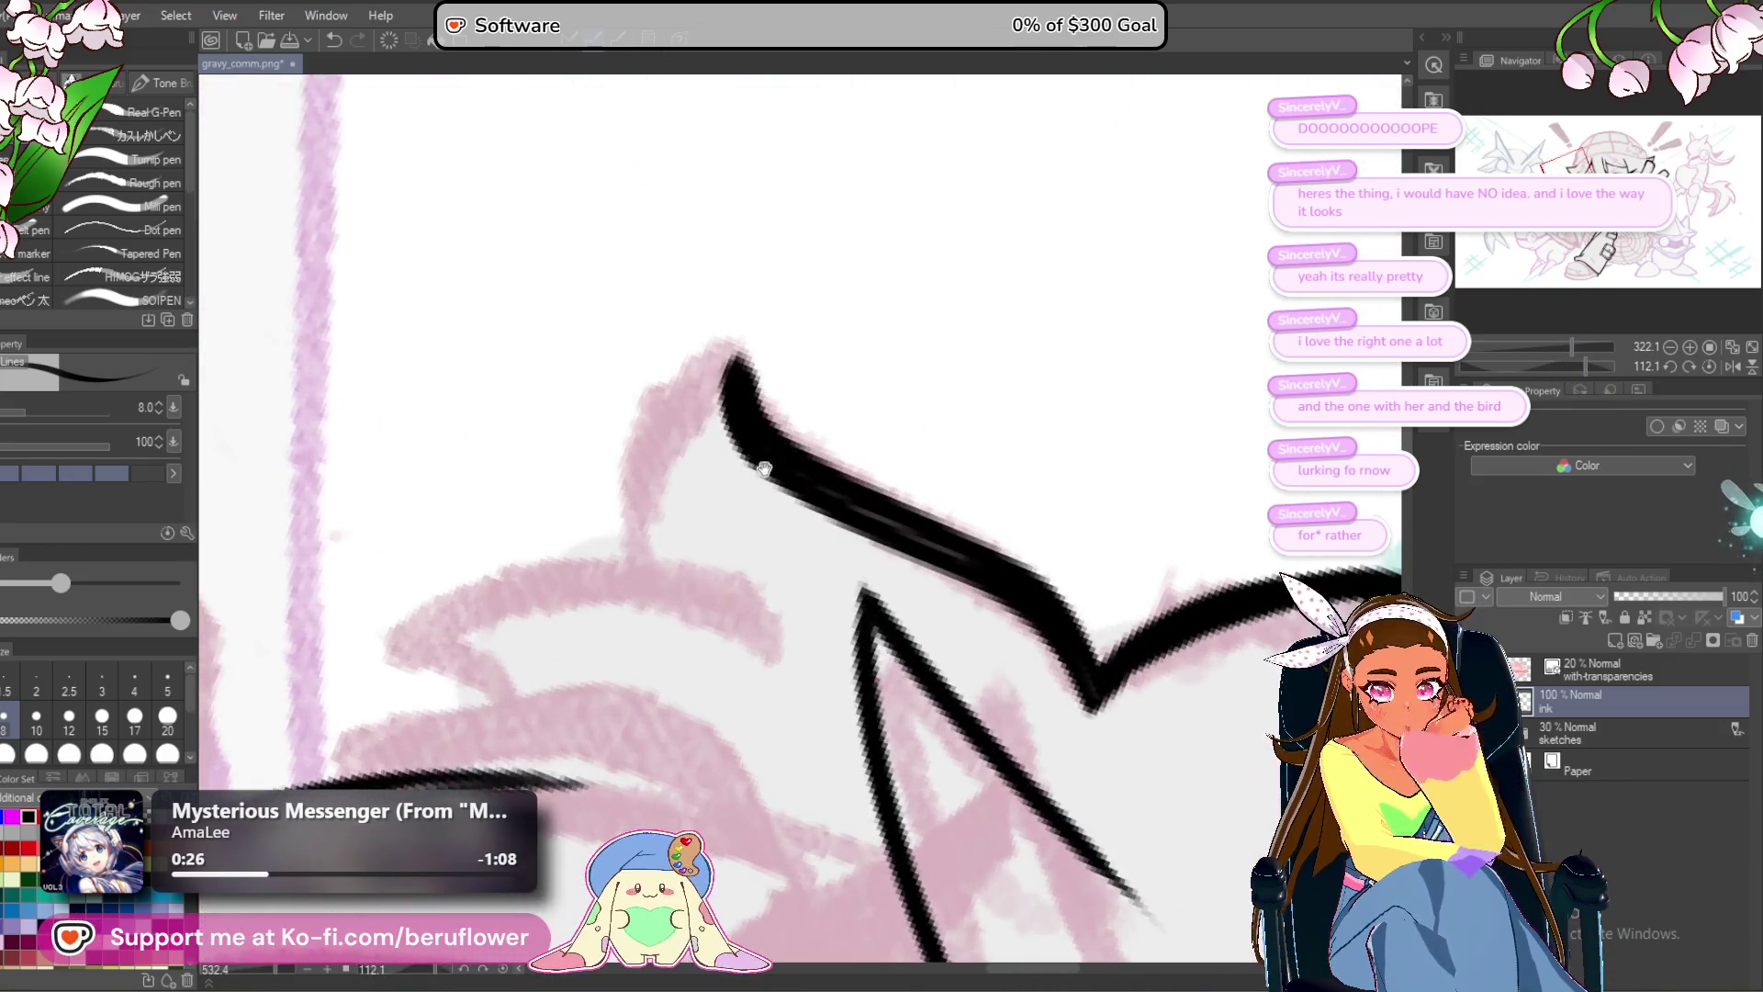
pyautogui.moveTo(781, 432)
pyautogui.mouseDown()
pyautogui.moveTo(767, 360)
pyautogui.moveTo(649, 504)
pyautogui.moveTo(648, 588)
pyautogui.mouseUp()
pyautogui.moveTo(707, 436)
pyautogui.mouseDown()
pyautogui.moveTo(763, 381)
pyautogui.moveTo(684, 510)
pyautogui.moveTo(667, 597)
pyautogui.mouseUp()
pyautogui.scroll(-3, 668, 595)
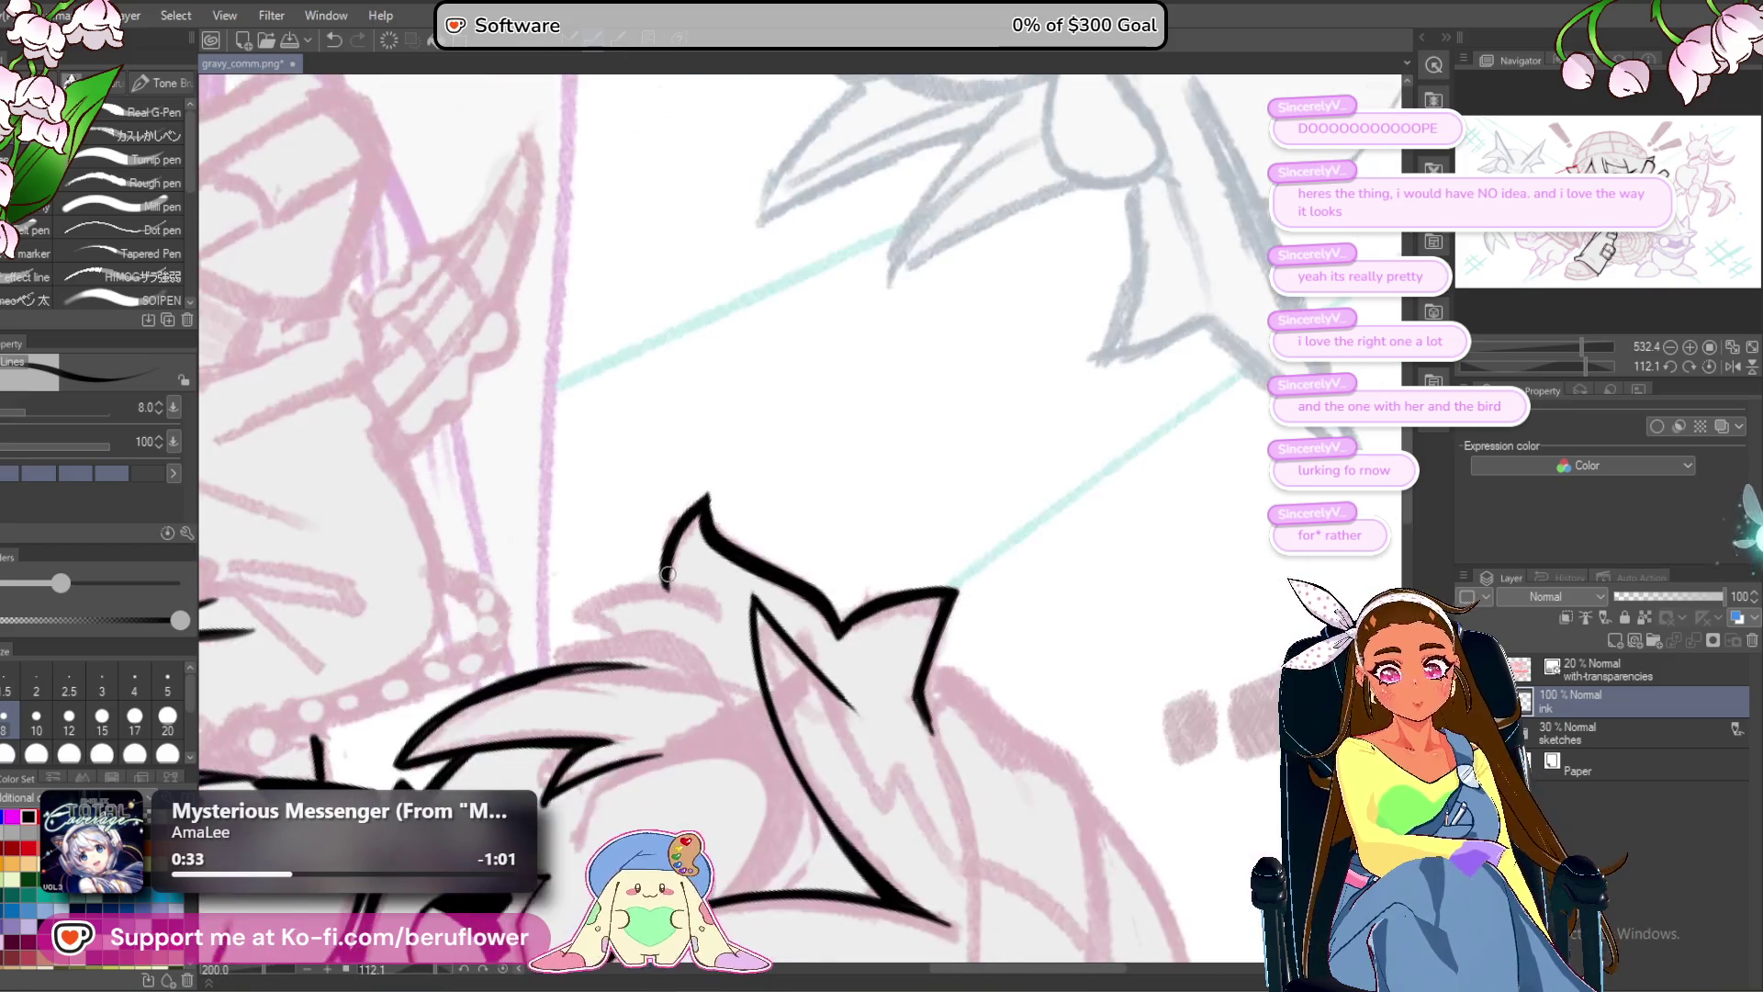
# Outline a curving side hair strand ending in a hooked tip.
pyautogui.moveTo(1567, 366); pyautogui.dragTo(1564, 357)
pyautogui.scroll(5, 1059, 328)
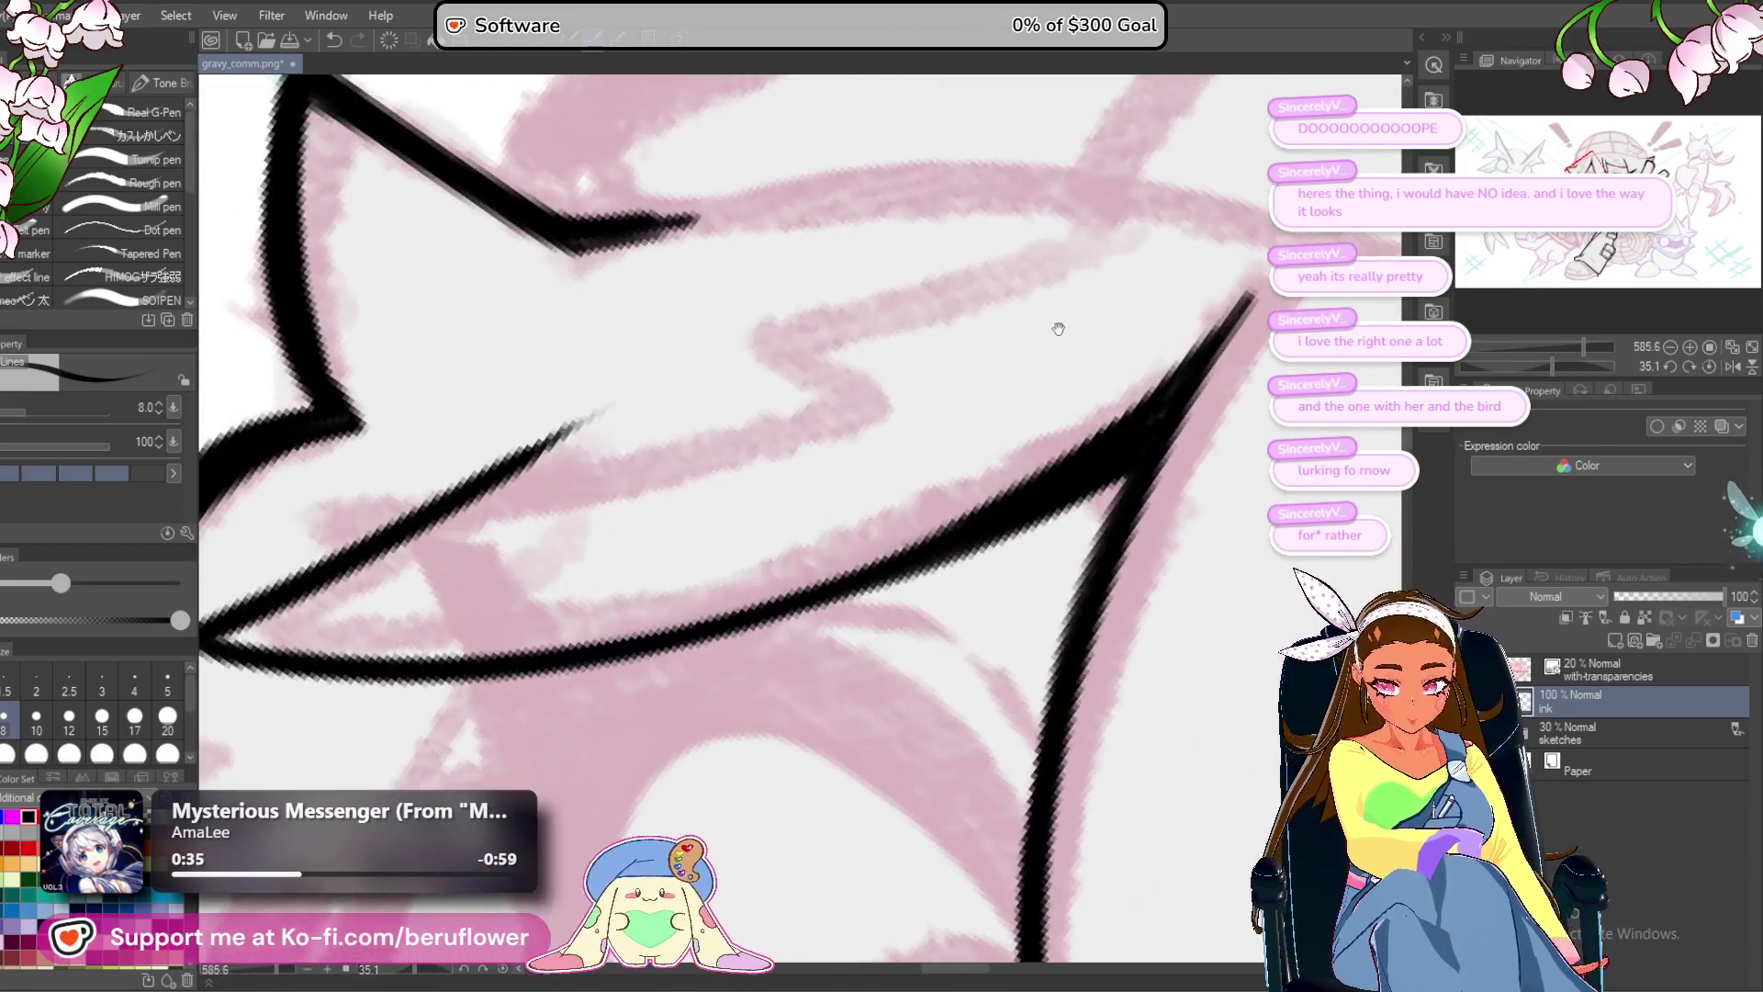
pyautogui.moveTo(1058, 329); pyautogui.dragTo(900, 551)
pyautogui.moveTo(815, 327)
pyautogui.mouseDown()
pyautogui.moveTo(749, 661)
pyautogui.moveTo(760, 701)
pyautogui.mouseUp()
pyautogui.moveTo(719, 556)
pyautogui.mouseDown()
pyautogui.moveTo(766, 746)
pyautogui.moveTo(837, 615)
pyautogui.mouseUp()
pyautogui.scroll(-3, 812, 623)
pyautogui.scroll(2, 813, 623)
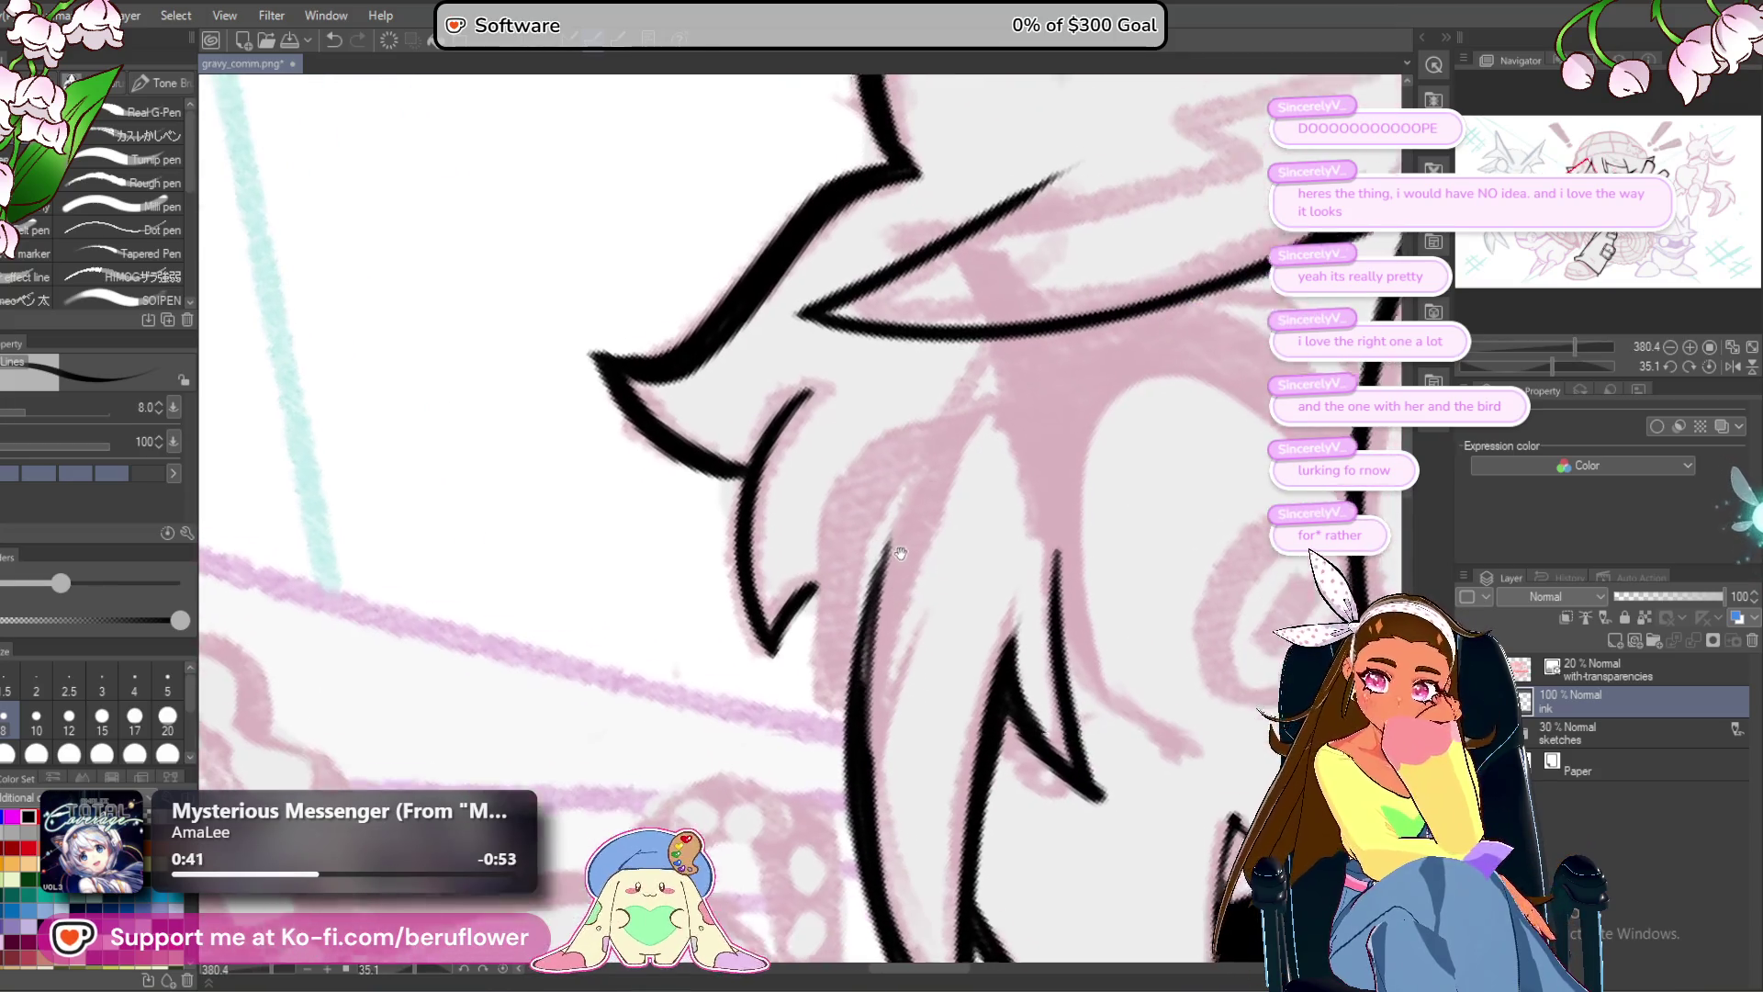
pyautogui.scroll(1, 881, 515)
pyautogui.scroll(-1, 896, 487)
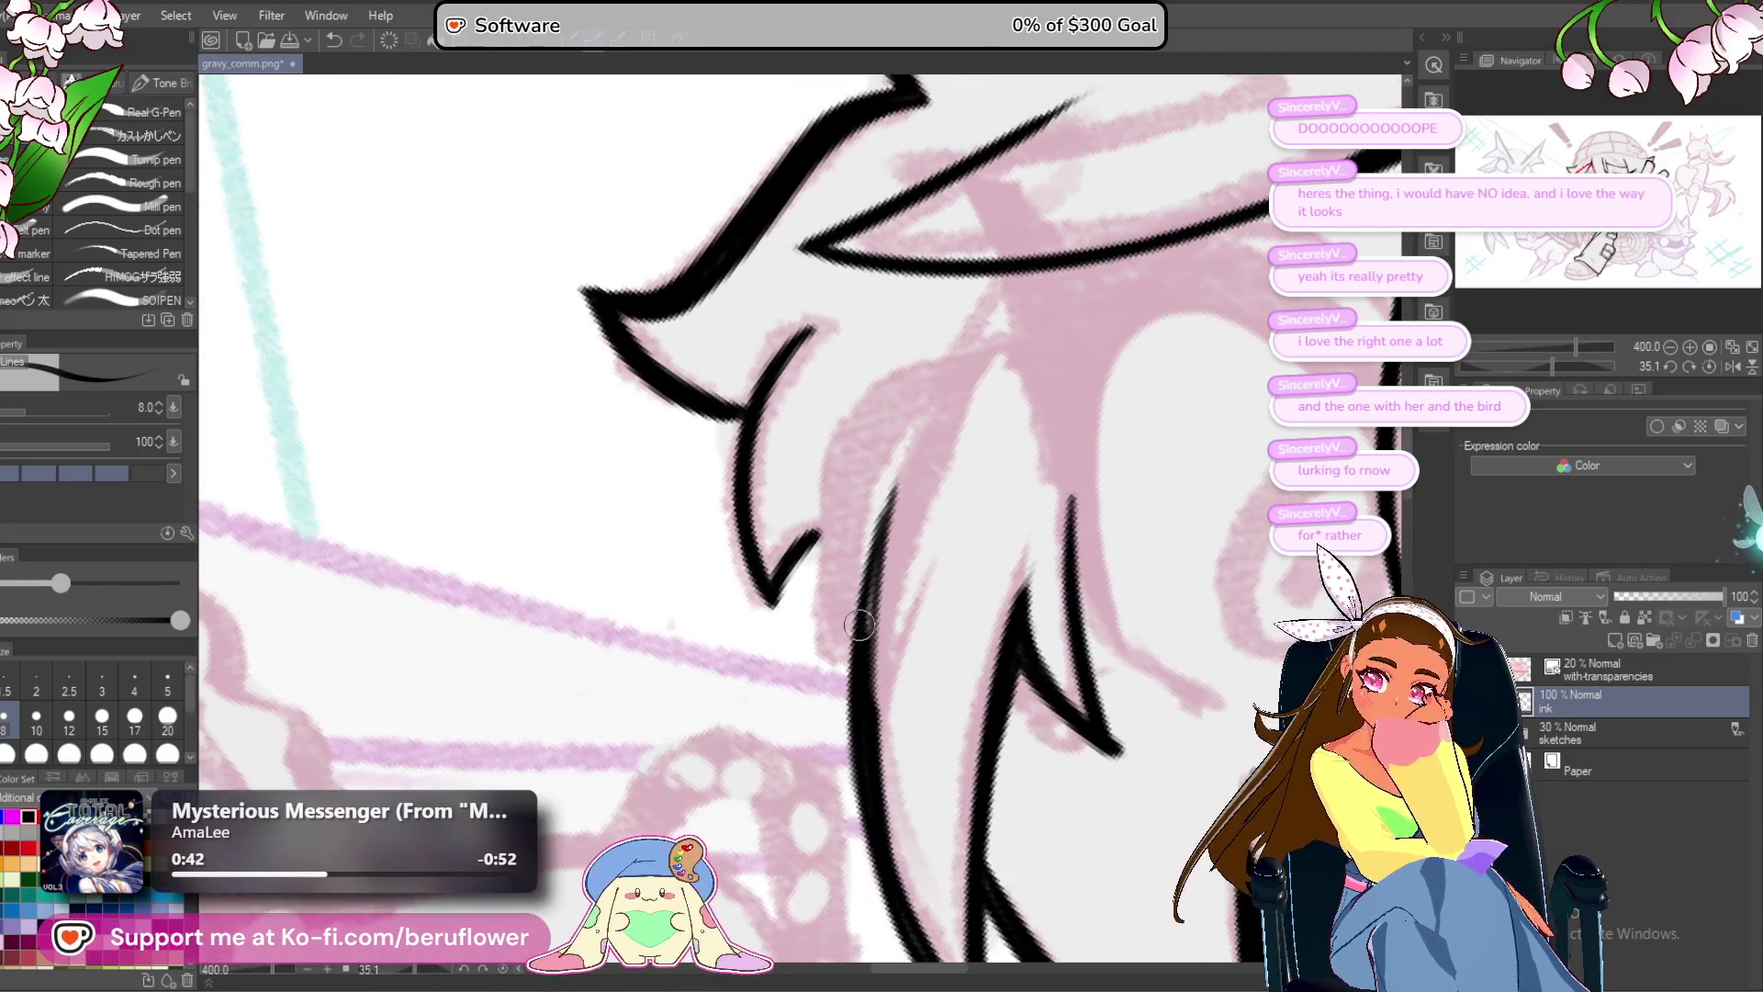
pyautogui.scroll(-1, 859, 625)
pyautogui.scroll(-2, 859, 624)
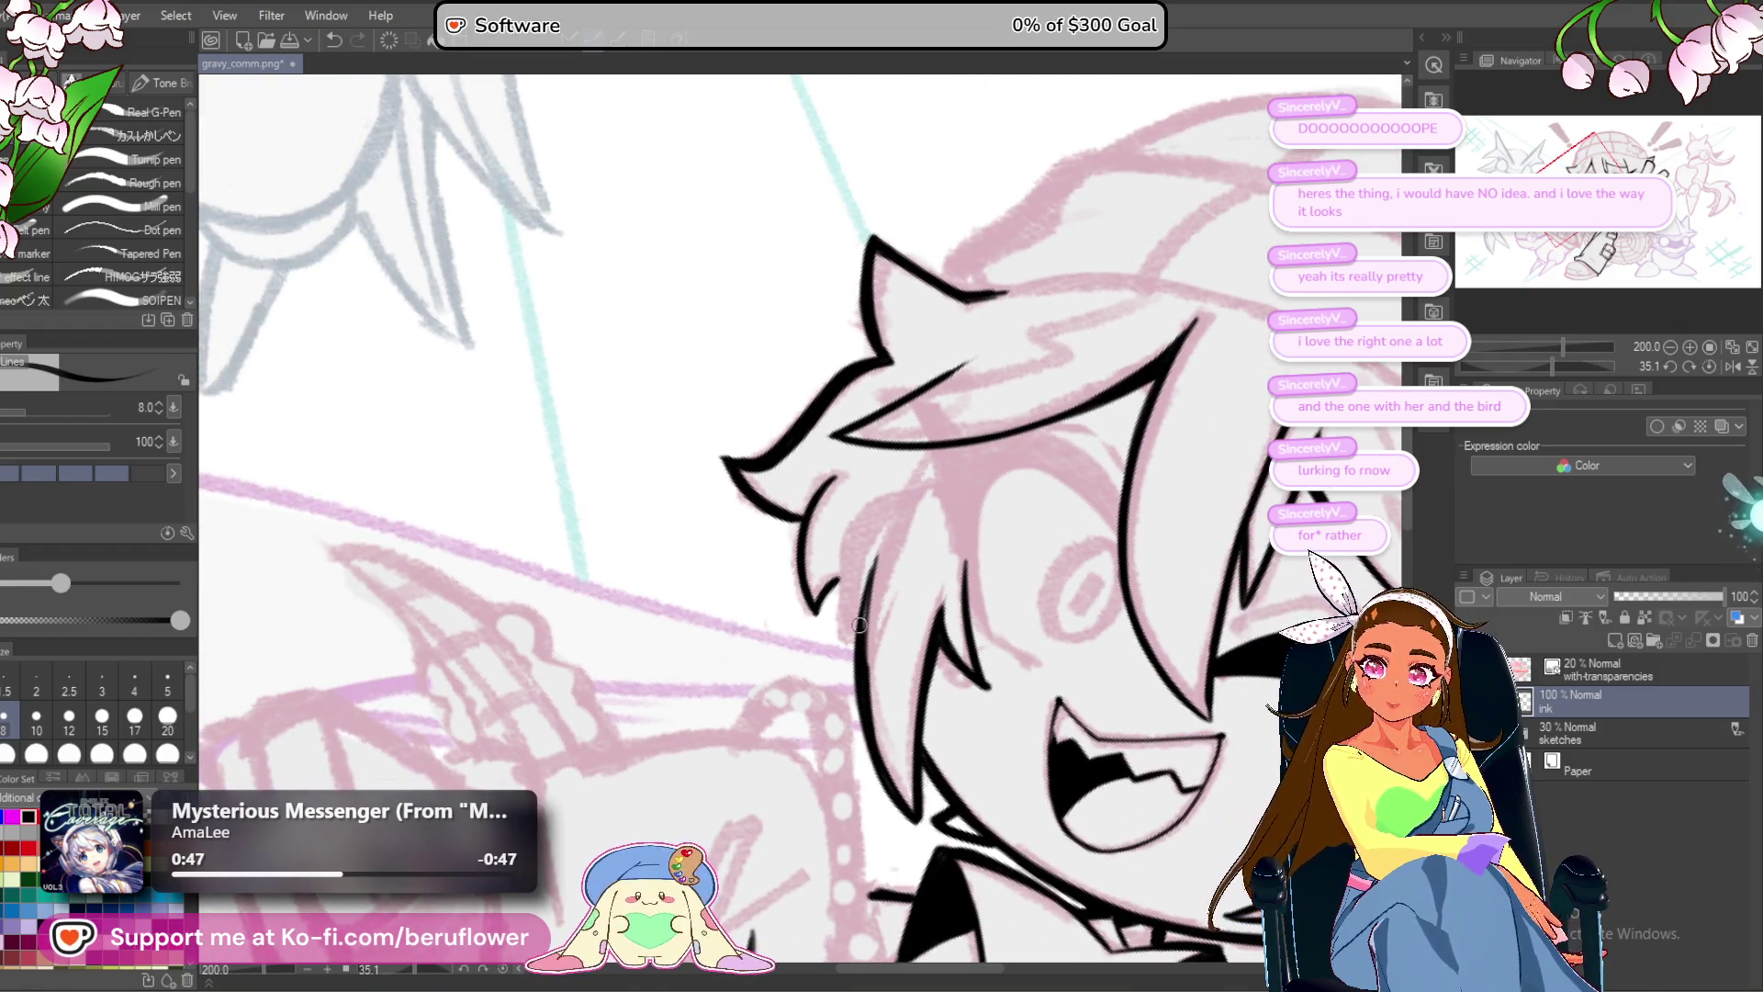
pyautogui.scroll(3, 860, 624)
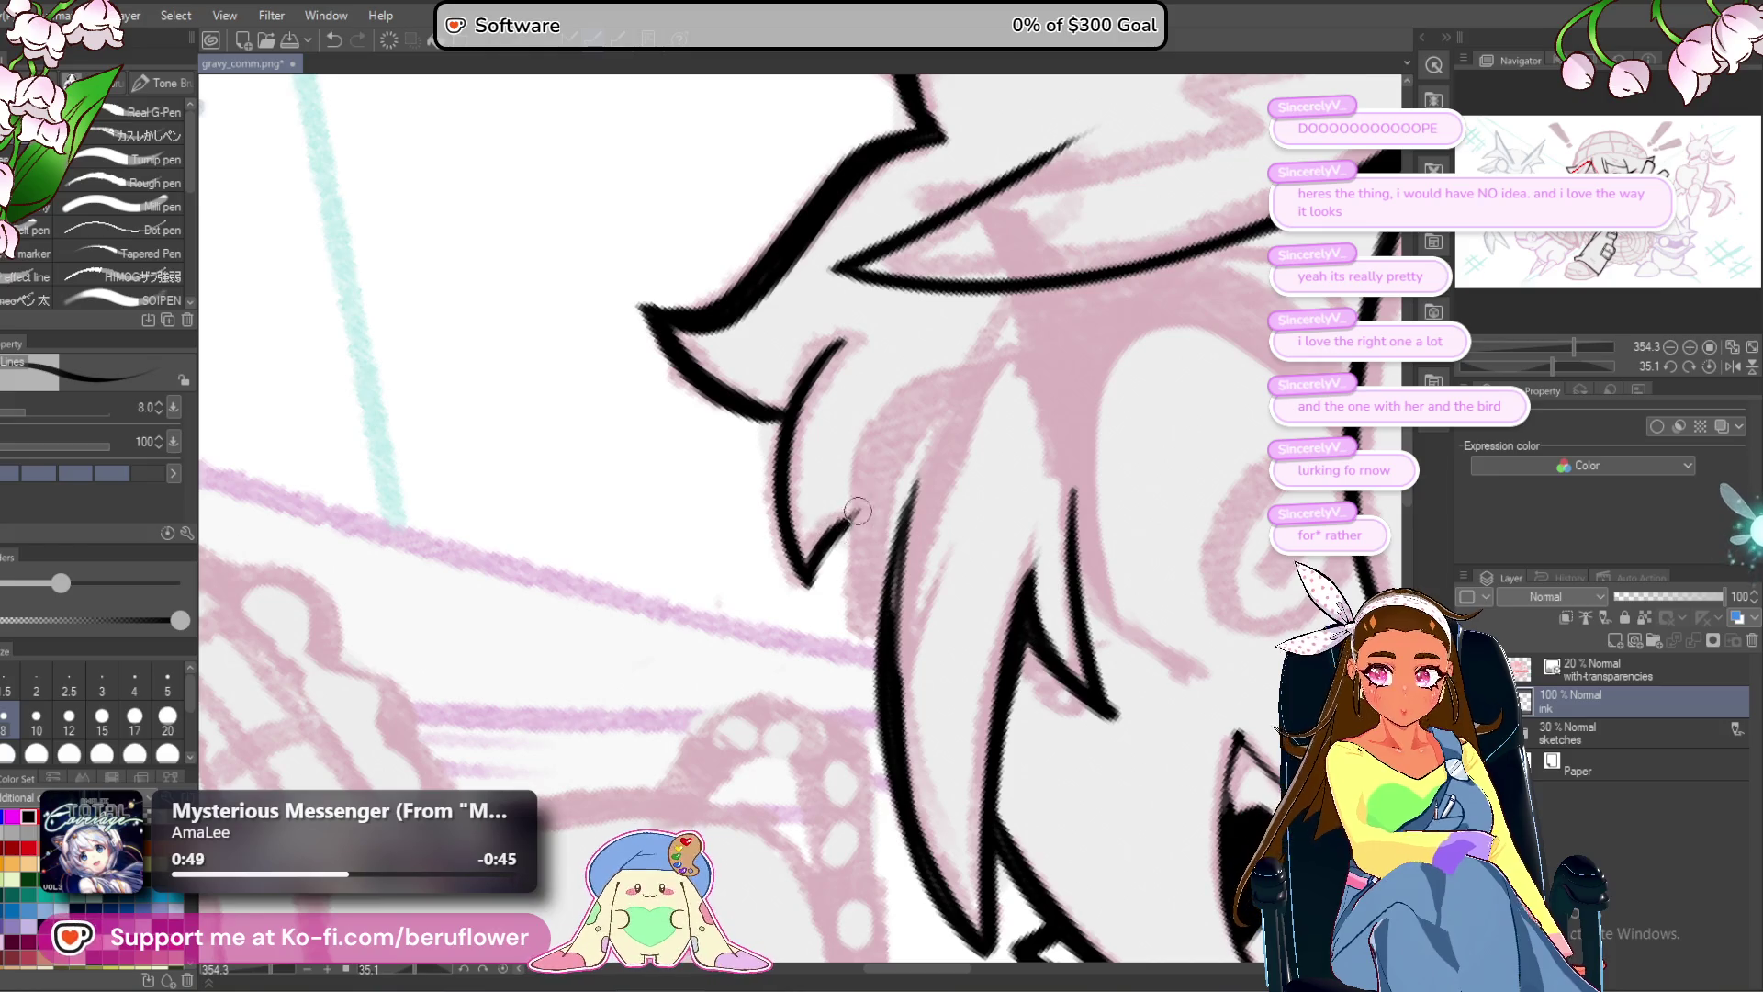
# Add thin ink lines down the side hair strands, extending and touching up their edges.
pyautogui.moveTo(854, 521); pyautogui.dragTo(863, 606)
pyautogui.scroll(-5, 857, 571)
pyautogui.scroll(5, 873, 602)
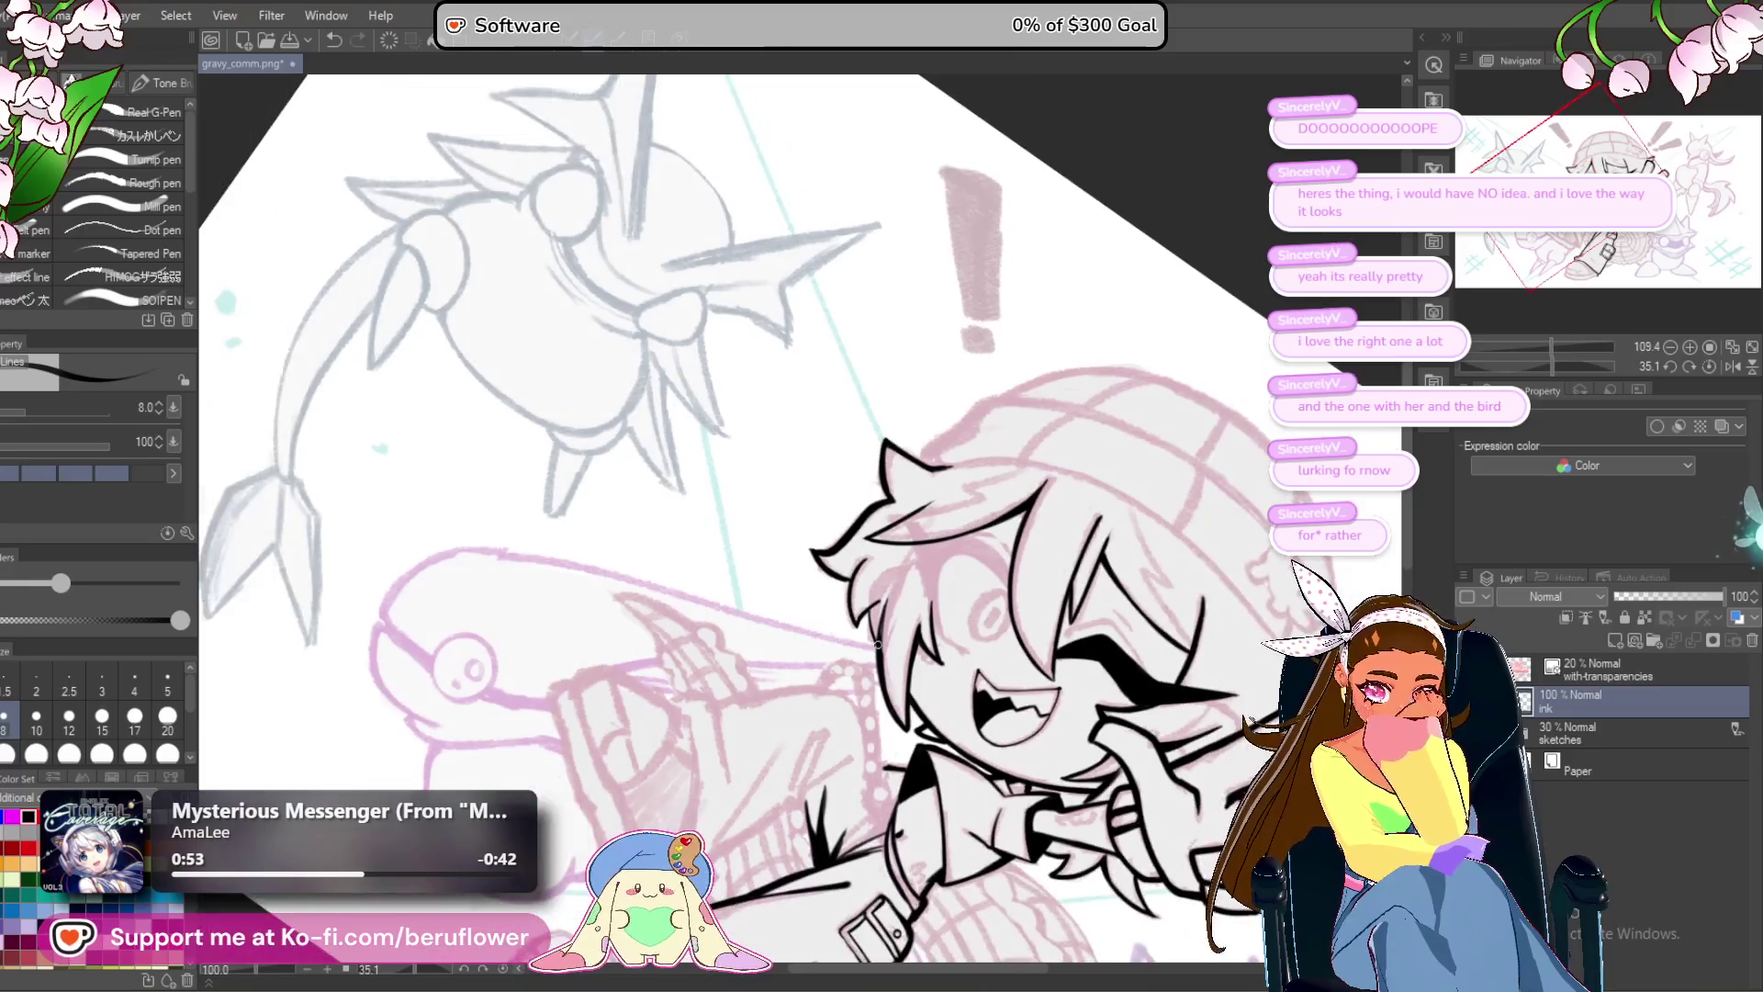
pyautogui.moveTo(874, 604); pyautogui.dragTo(882, 627)
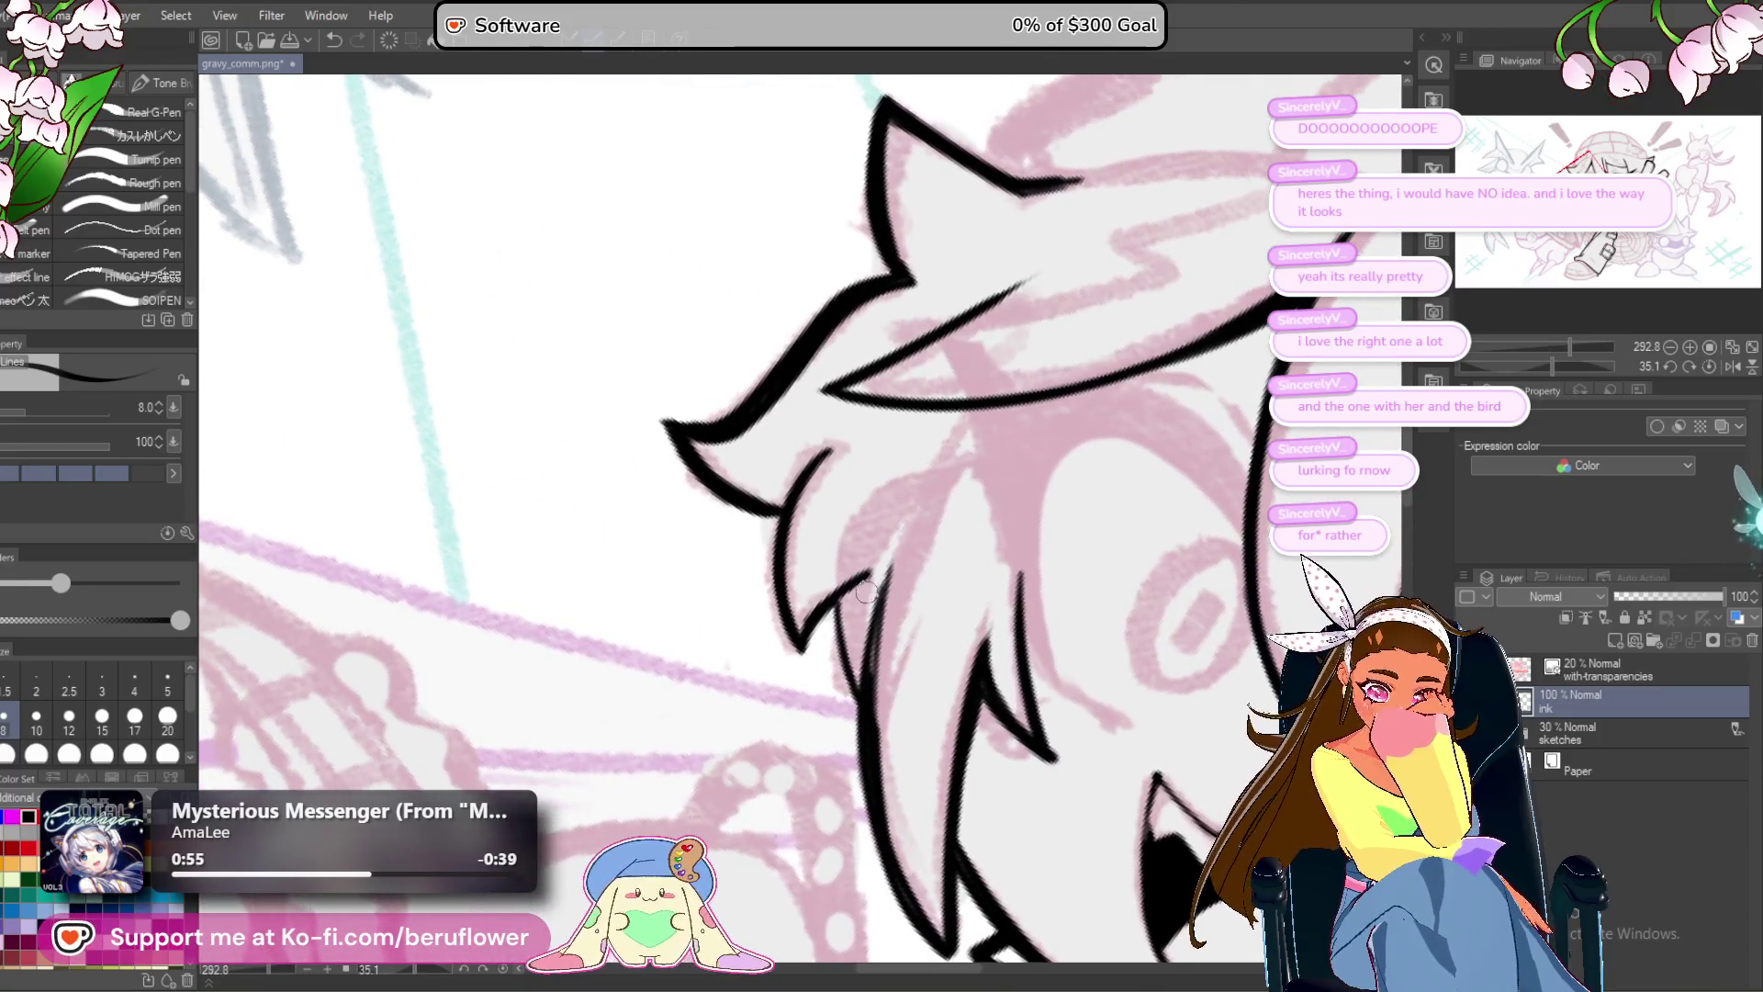
pyautogui.scroll(-2, 888, 575)
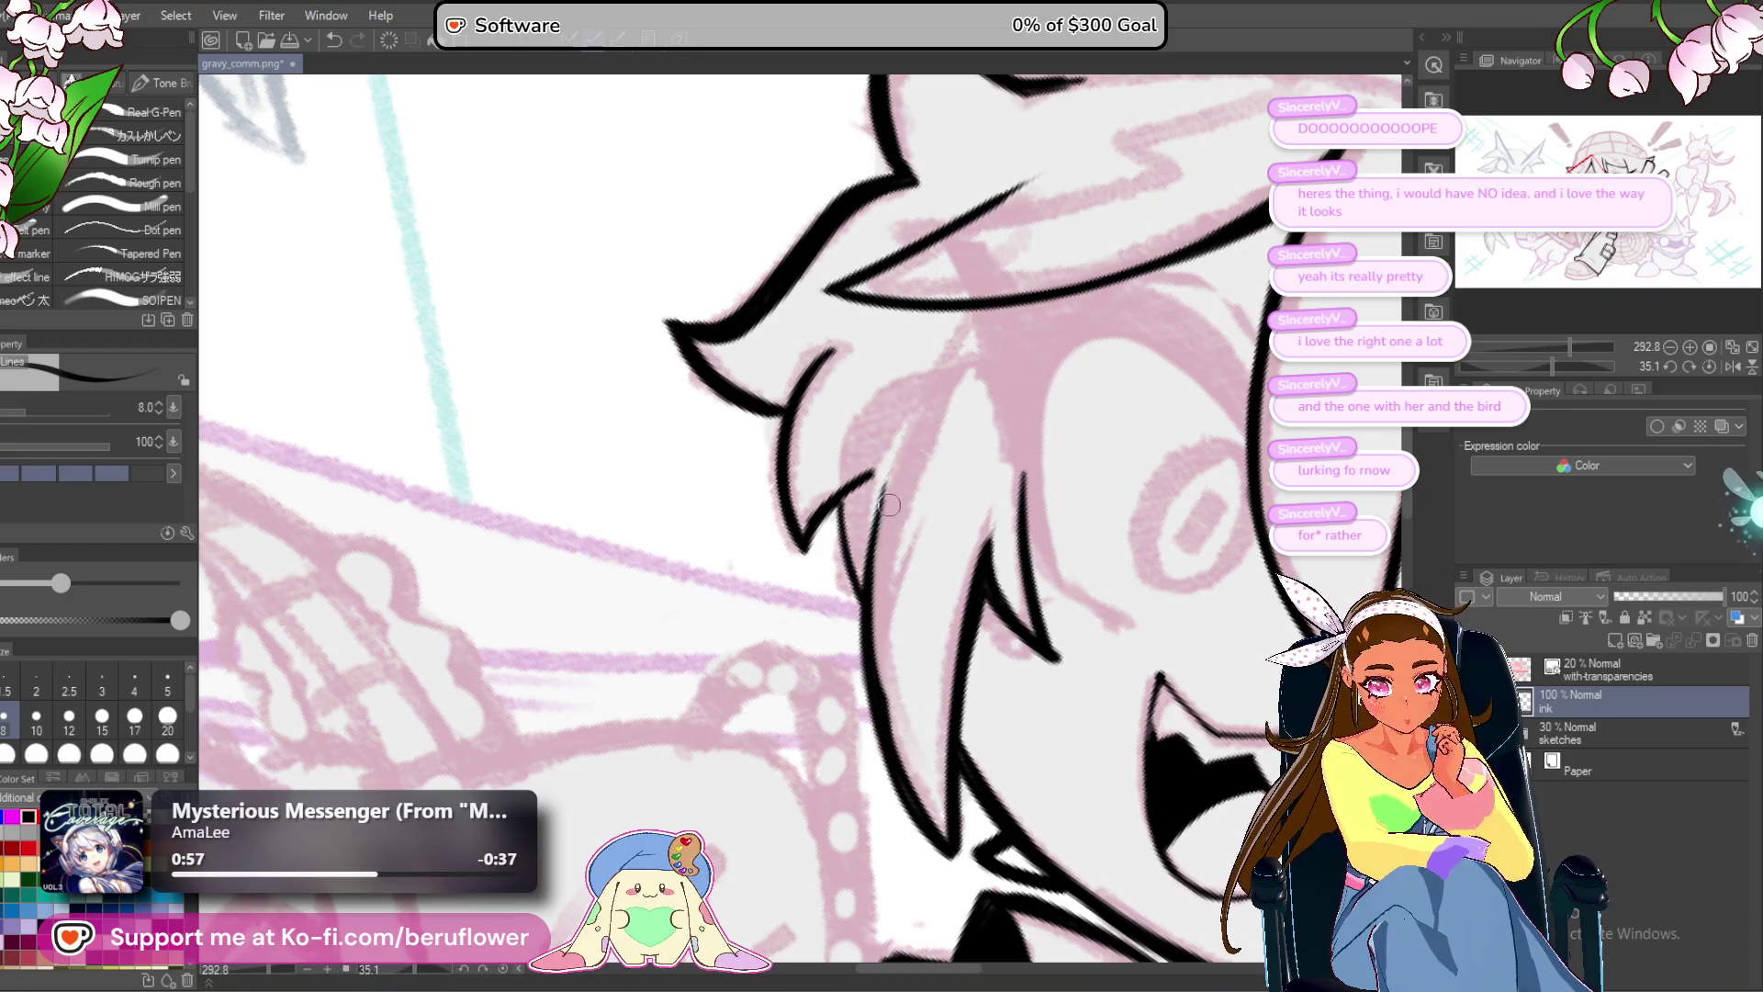
pyautogui.moveTo(899, 457); pyautogui.dragTo(861, 762)
pyautogui.moveTo(889, 404); pyautogui.dragTo(870, 485)
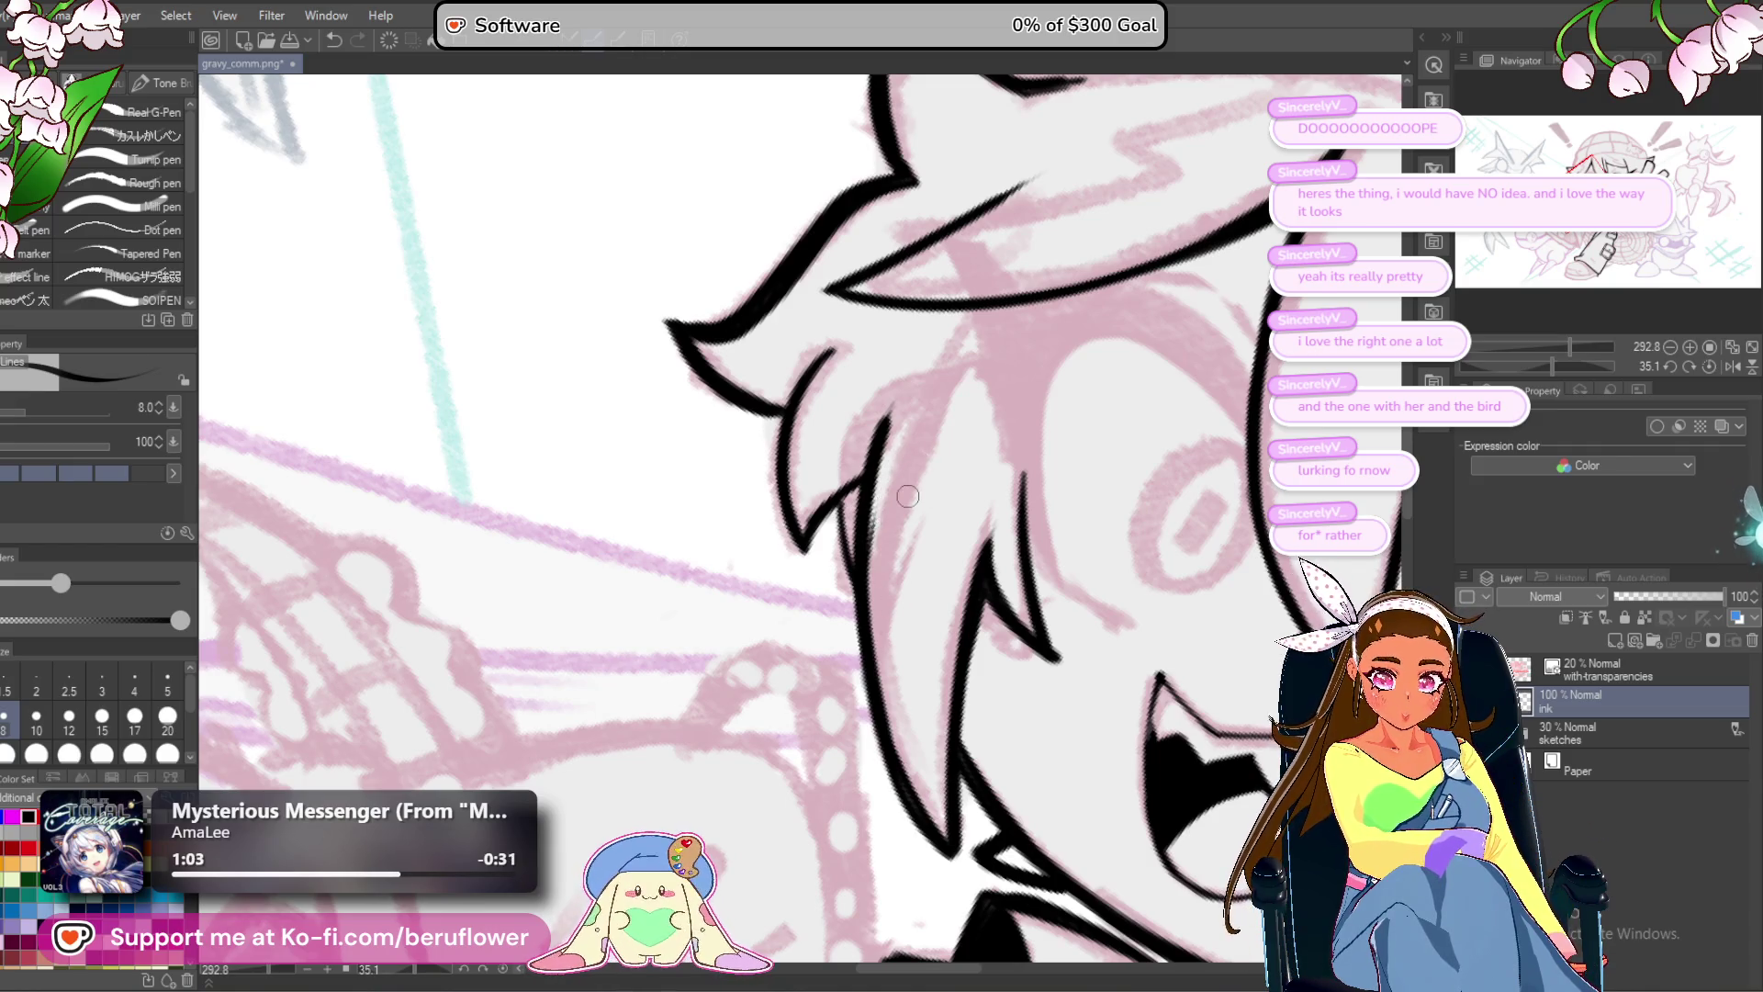
pyautogui.moveTo(865, 519); pyautogui.dragTo(869, 554)
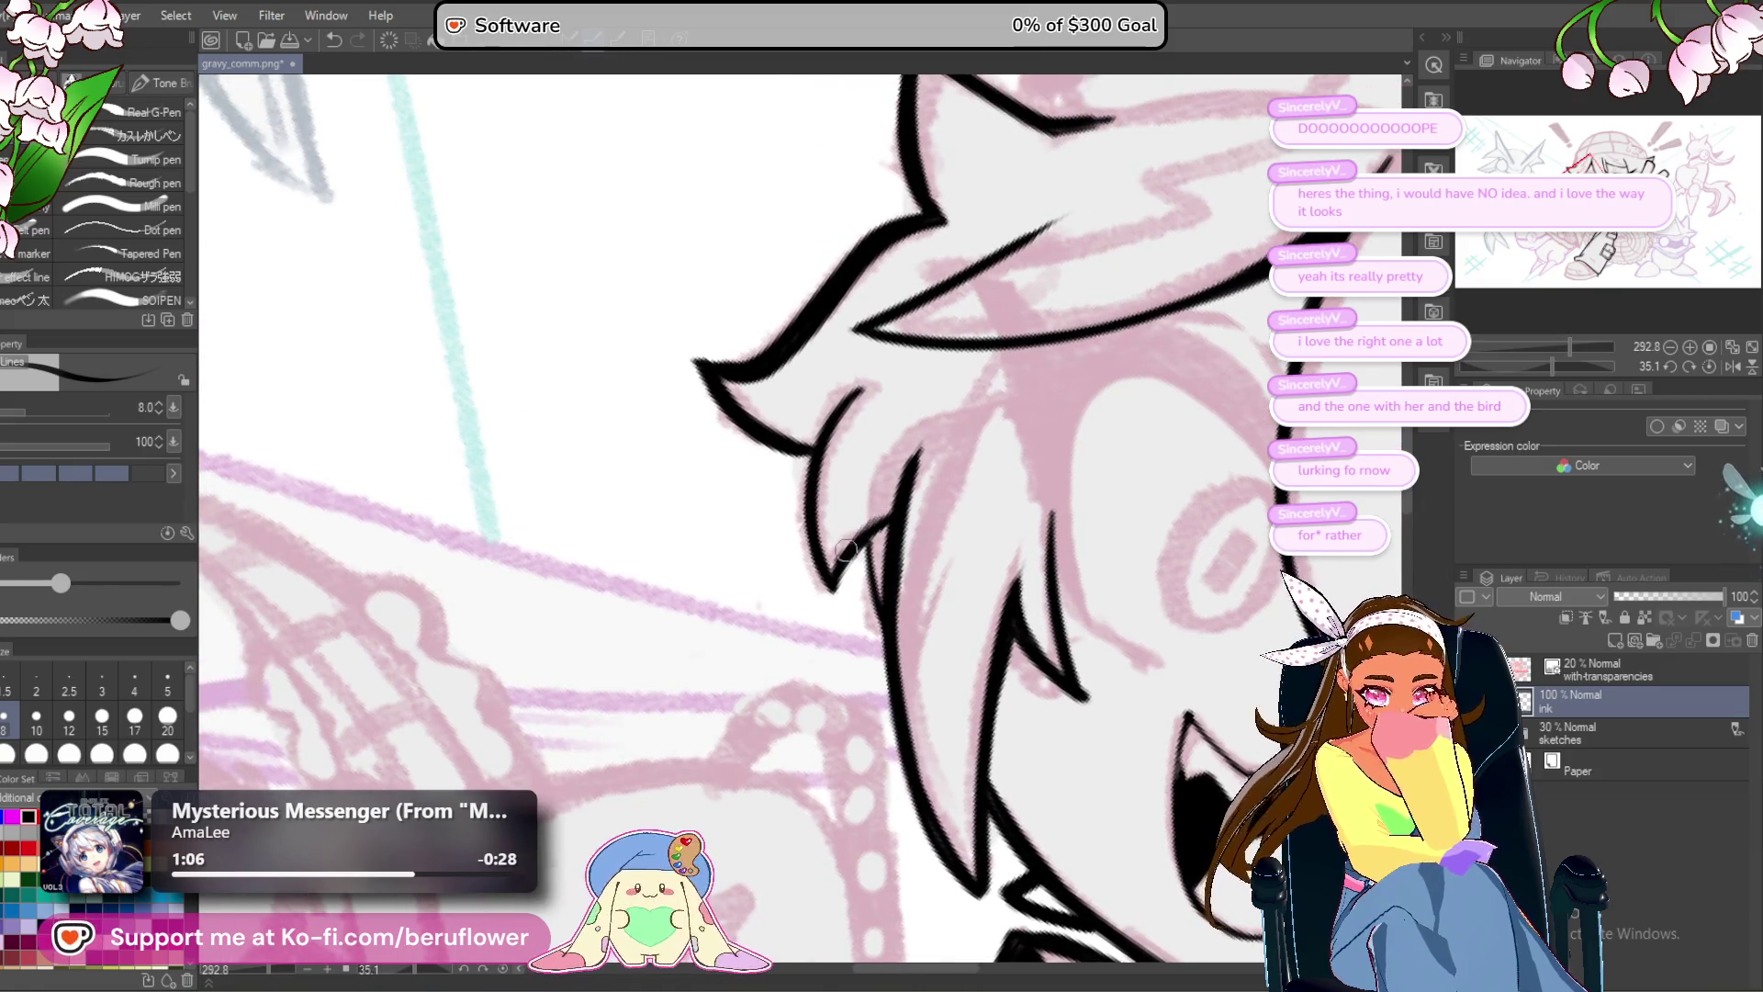
pyautogui.moveTo(907, 474); pyautogui.dragTo(901, 497)
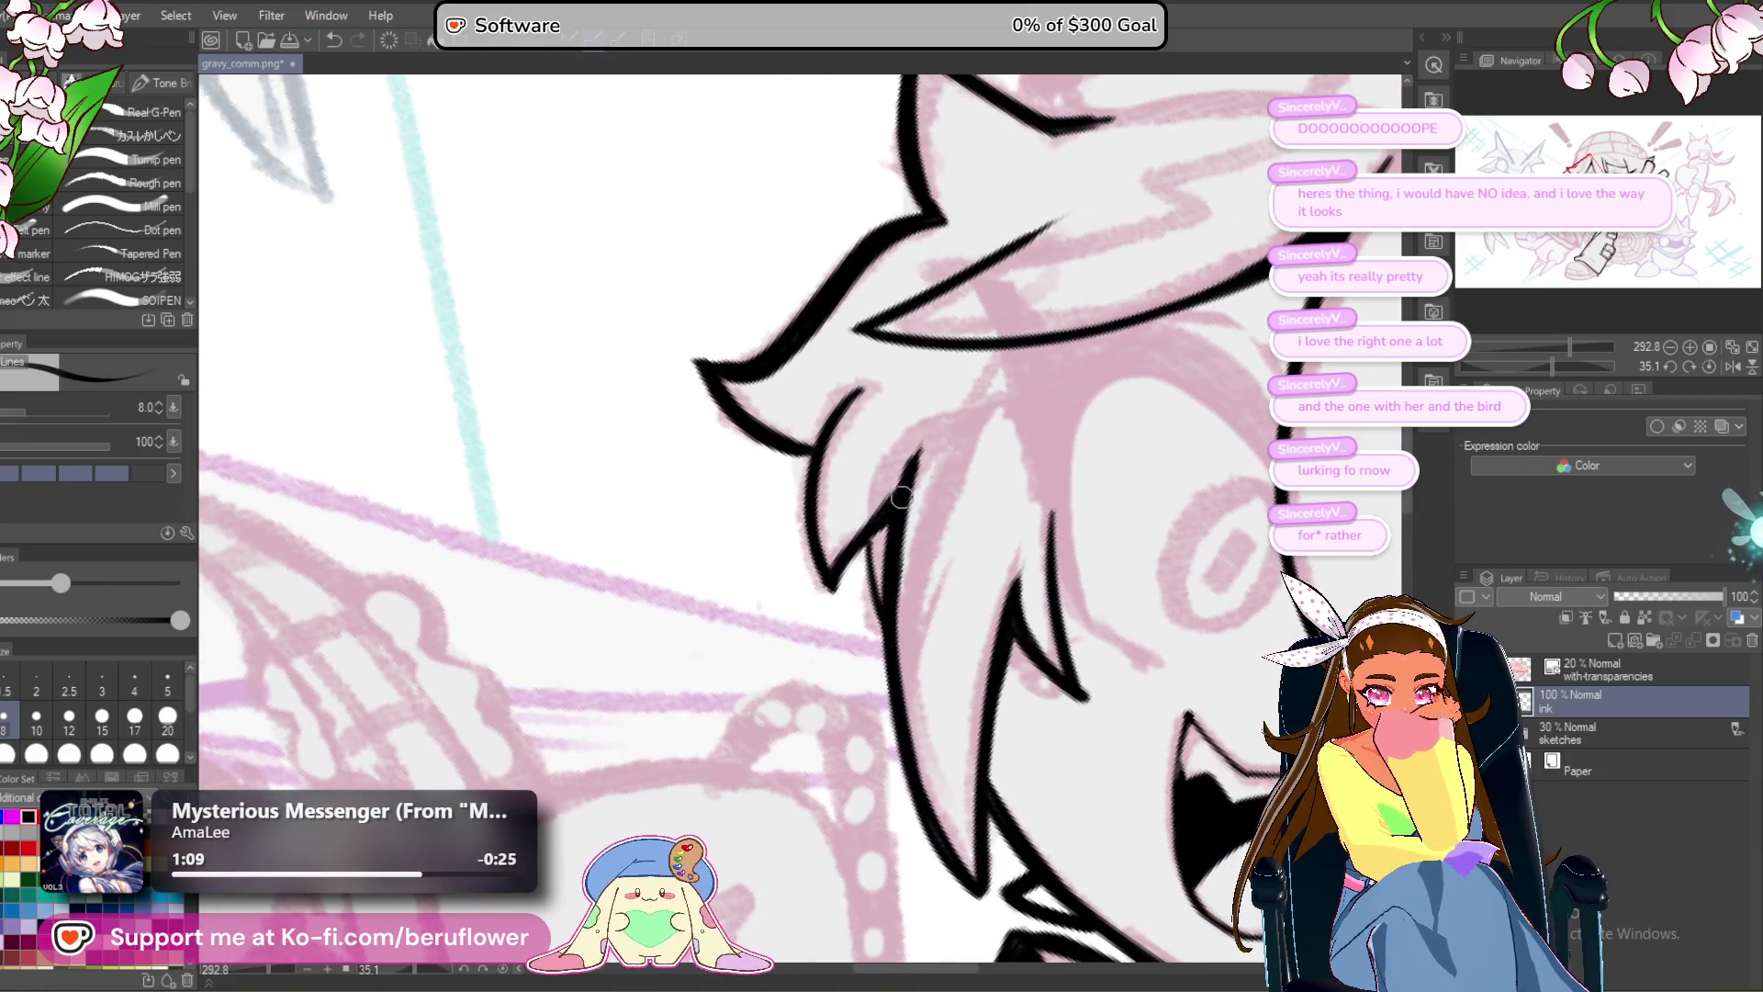
pyautogui.scroll(-5, 837, 572)
pyautogui.scroll(4, 1128, 824)
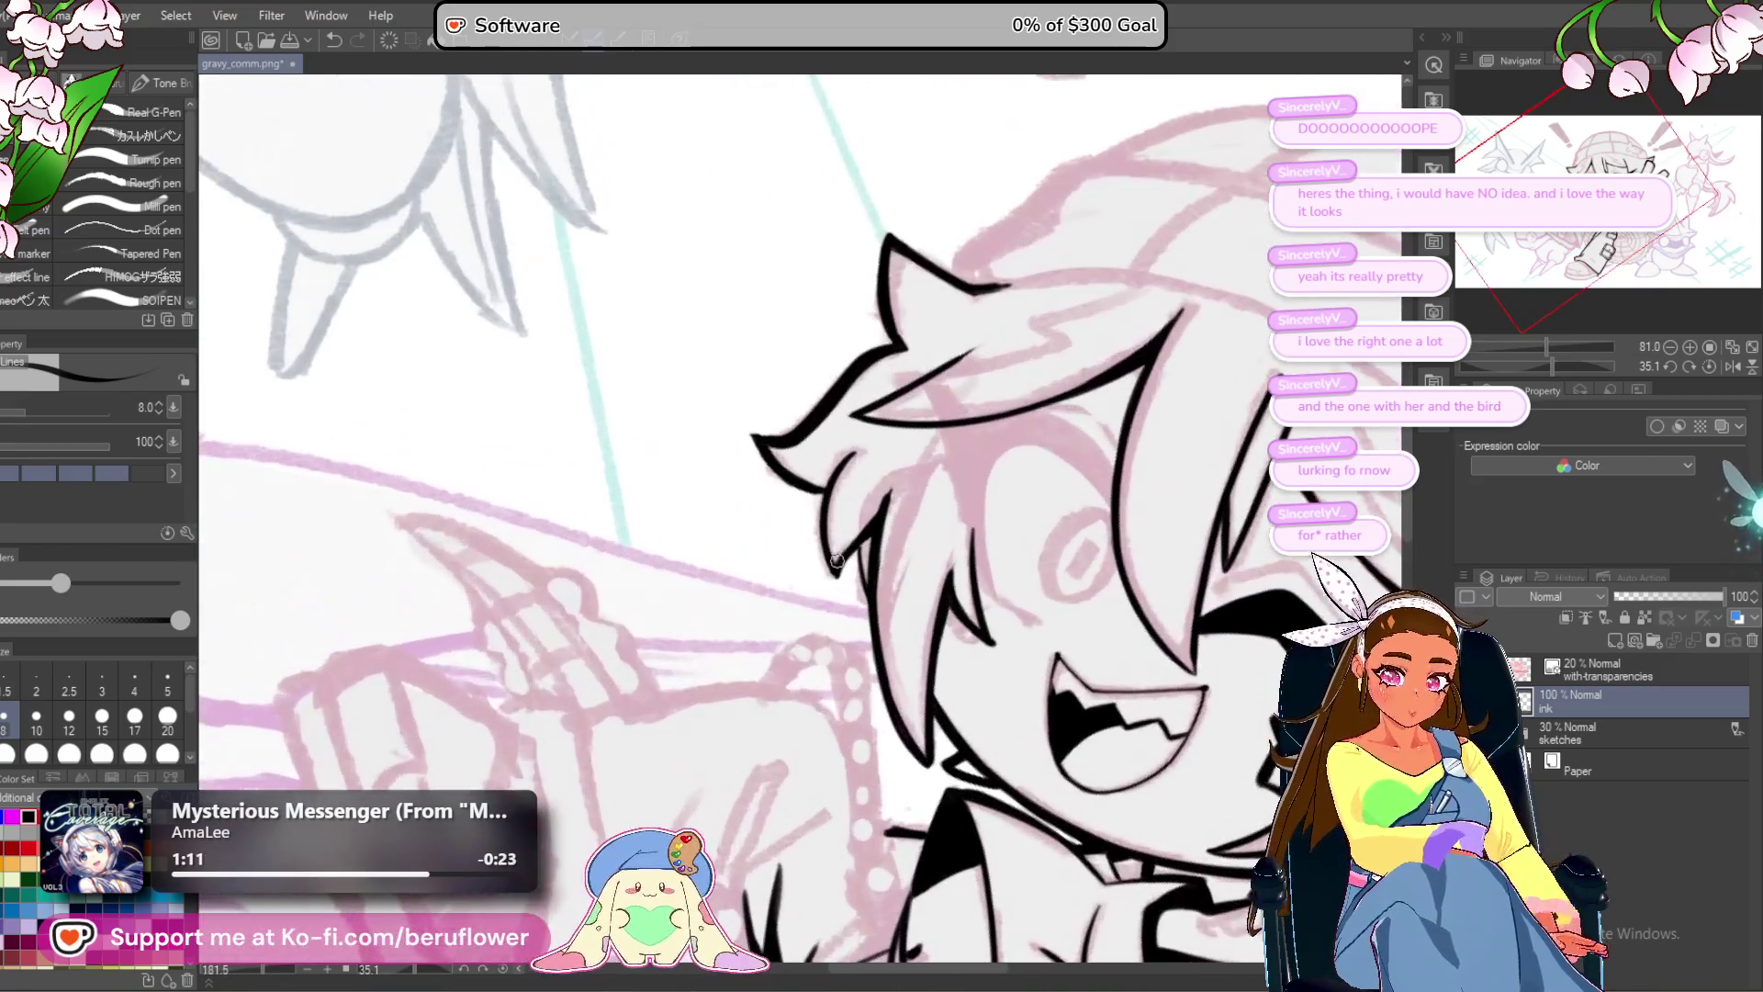
# Return the canvas to upright and fit the whole drawing in the window.
pyautogui.moveTo(1128, 824)
pyautogui.mouseDown()
pyautogui.moveTo(971, 558)
pyautogui.moveTo(900, 551)
pyautogui.moveTo(1032, 740)
pyautogui.mouseUp()
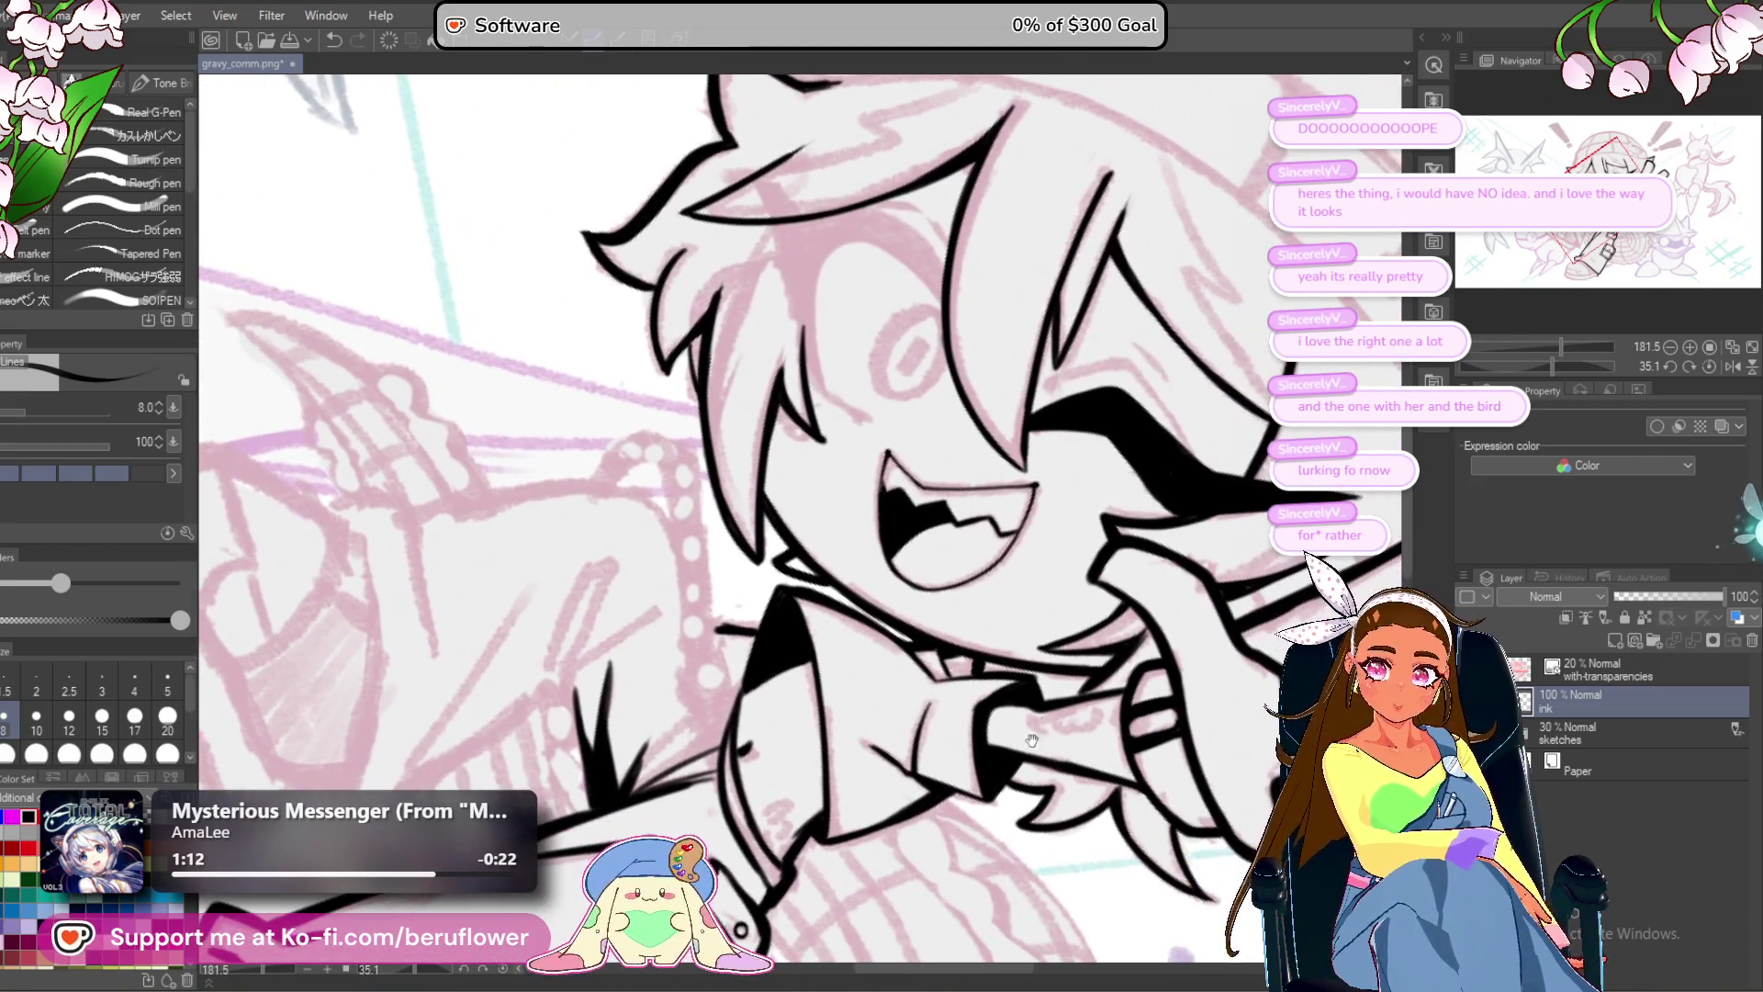
pyautogui.click(1709, 366)
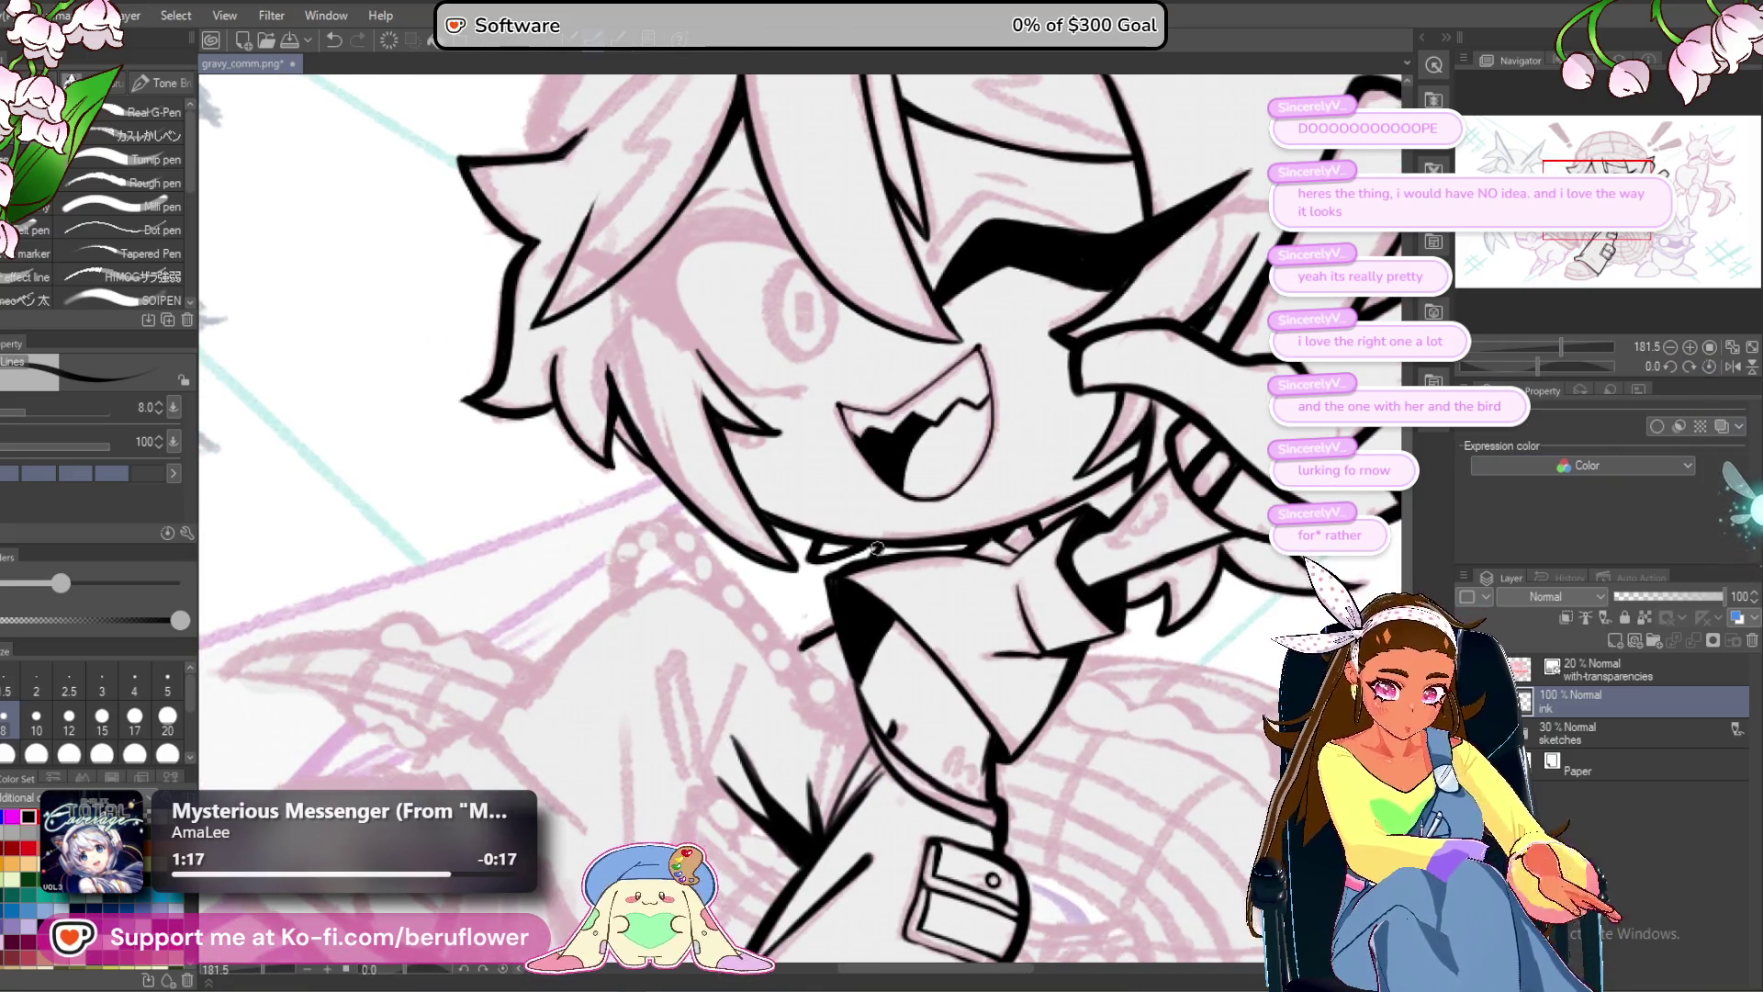
pyautogui.hotkey('ctrl', '0')
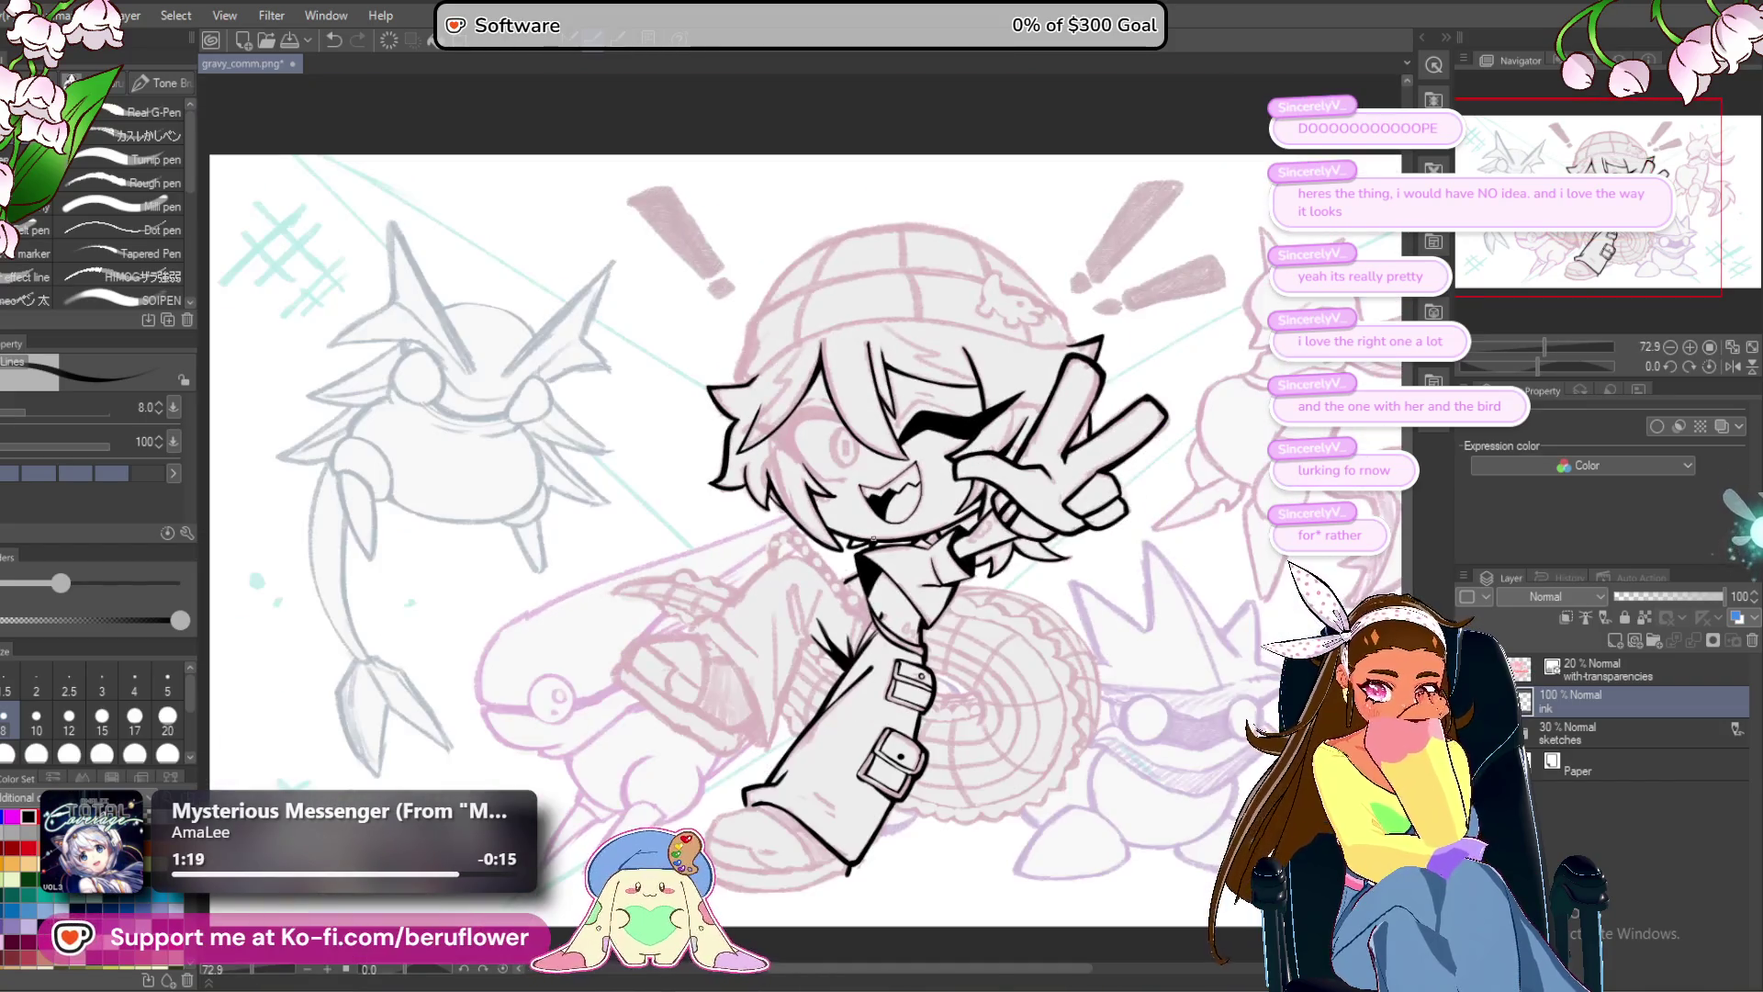
# Tilt the canvas and ink thin curved lines along the winking eye, then thicken them.
pyautogui.scroll(4, 927, 506)
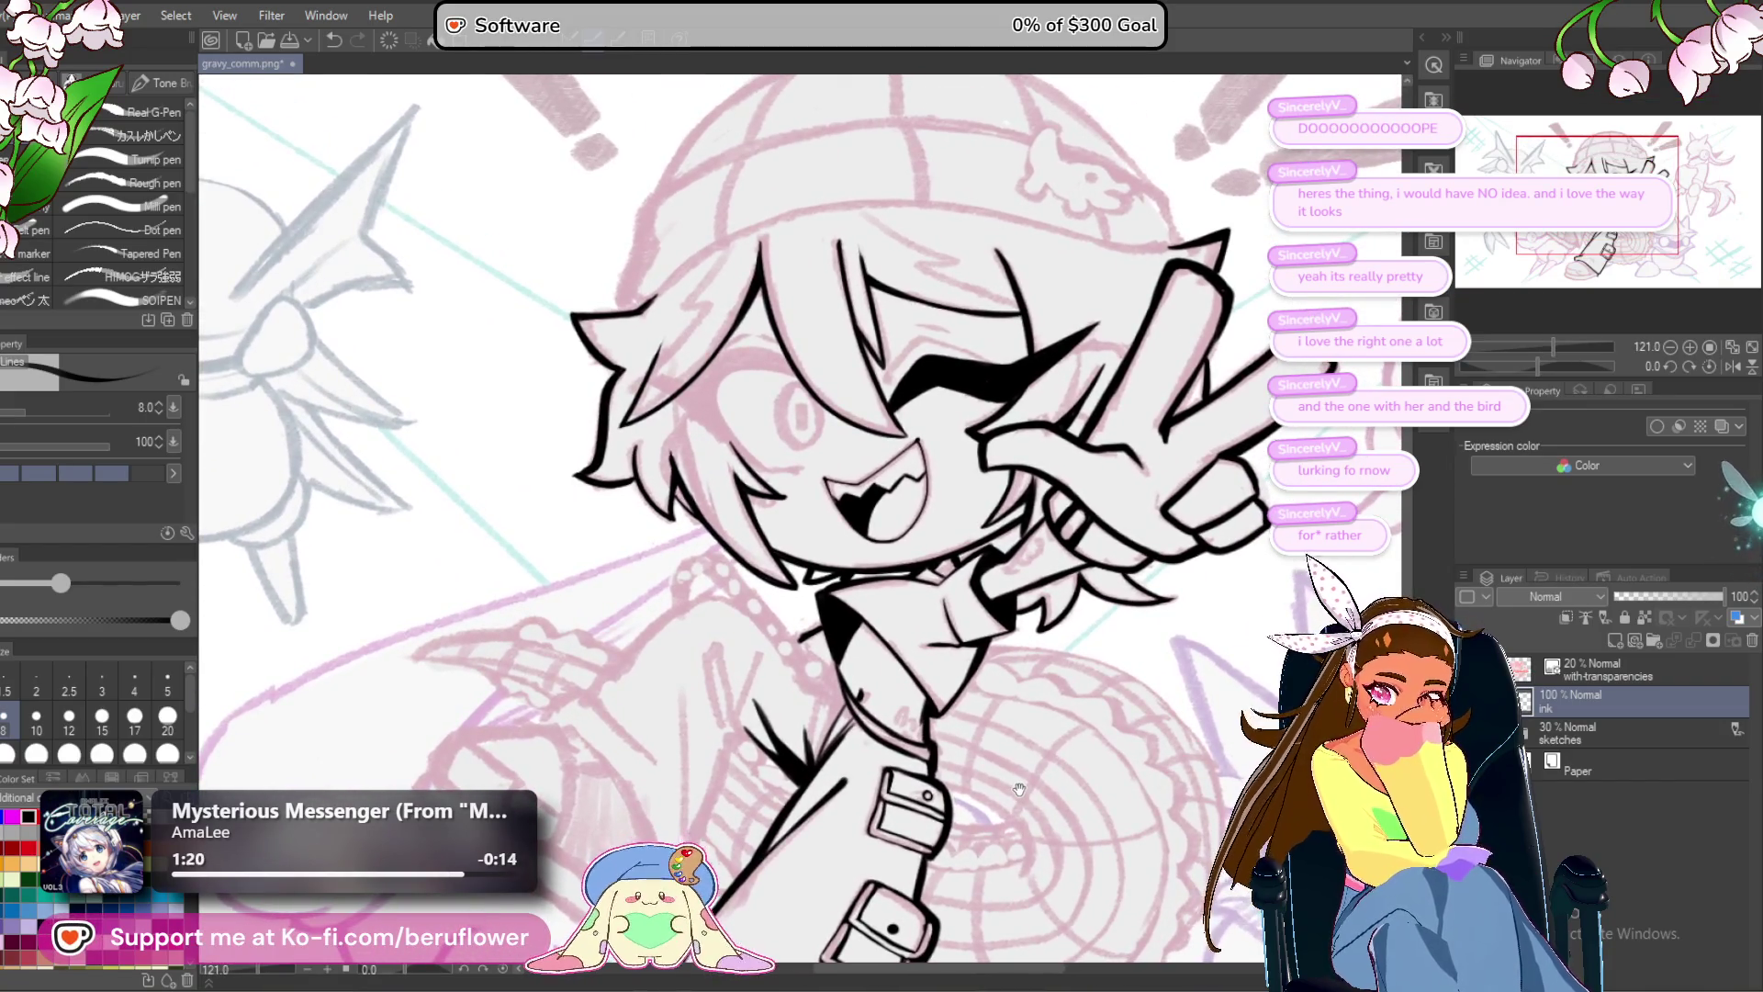
pyautogui.scroll(-4, 941, 285)
pyautogui.scroll(4, 940, 285)
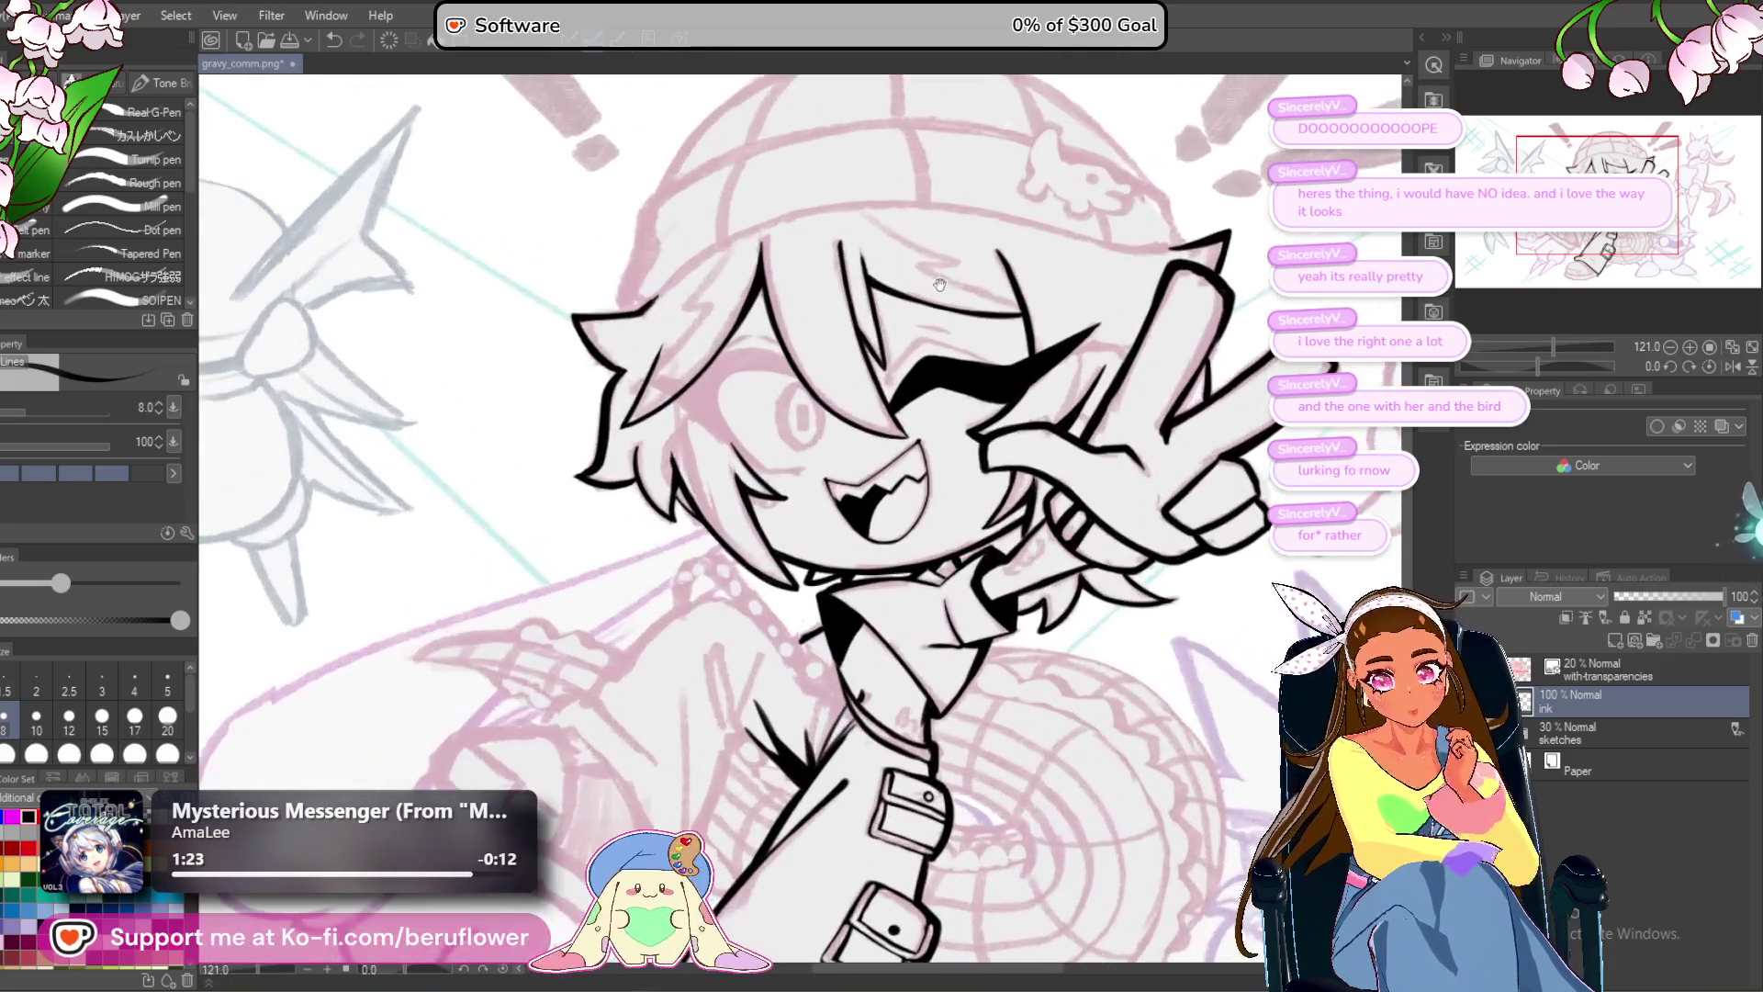
pyautogui.moveTo(1553, 371); pyautogui.dragTo(1516, 366)
pyautogui.scroll(6, 810, 488)
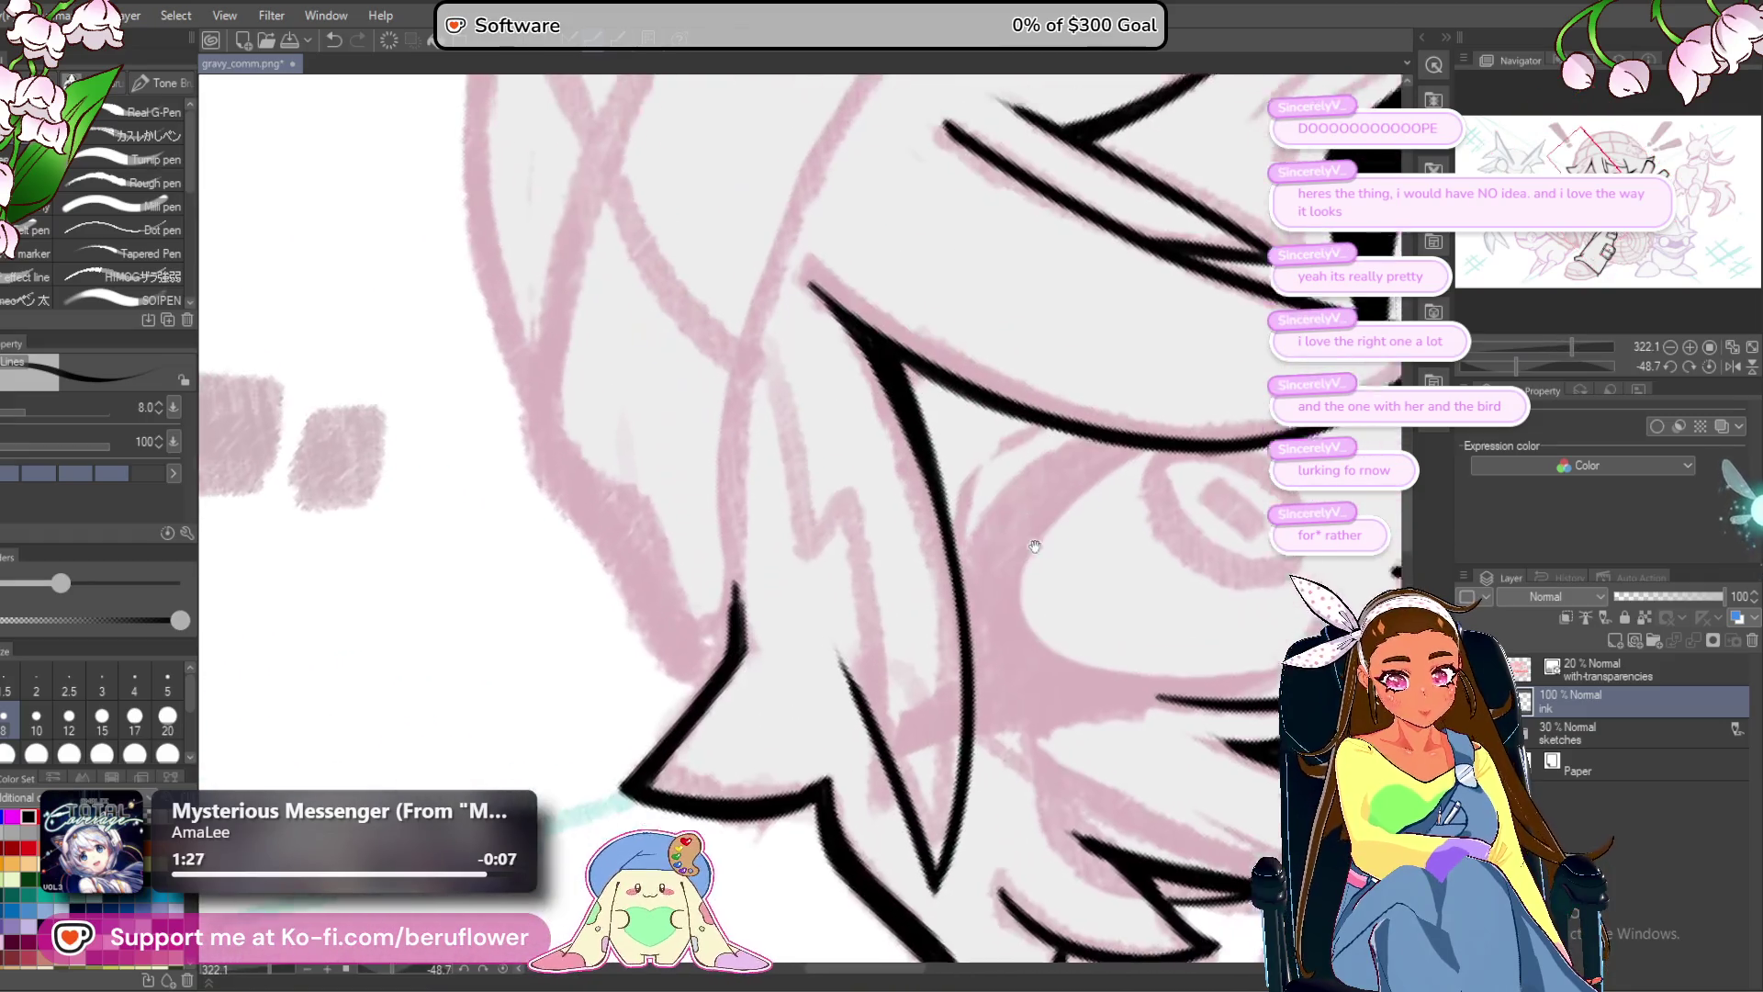
pyautogui.moveTo(1065, 390); pyautogui.dragTo(934, 519)
pyautogui.moveTo(937, 634); pyautogui.dragTo(938, 540)
pyautogui.moveTo(1065, 391)
pyautogui.mouseDown()
pyautogui.moveTo(955, 505)
pyautogui.moveTo(1015, 422)
pyautogui.mouseUp()
pyautogui.moveTo(941, 519); pyautogui.dragTo(918, 584)
pyautogui.moveTo(951, 487); pyautogui.dragTo(913, 560)
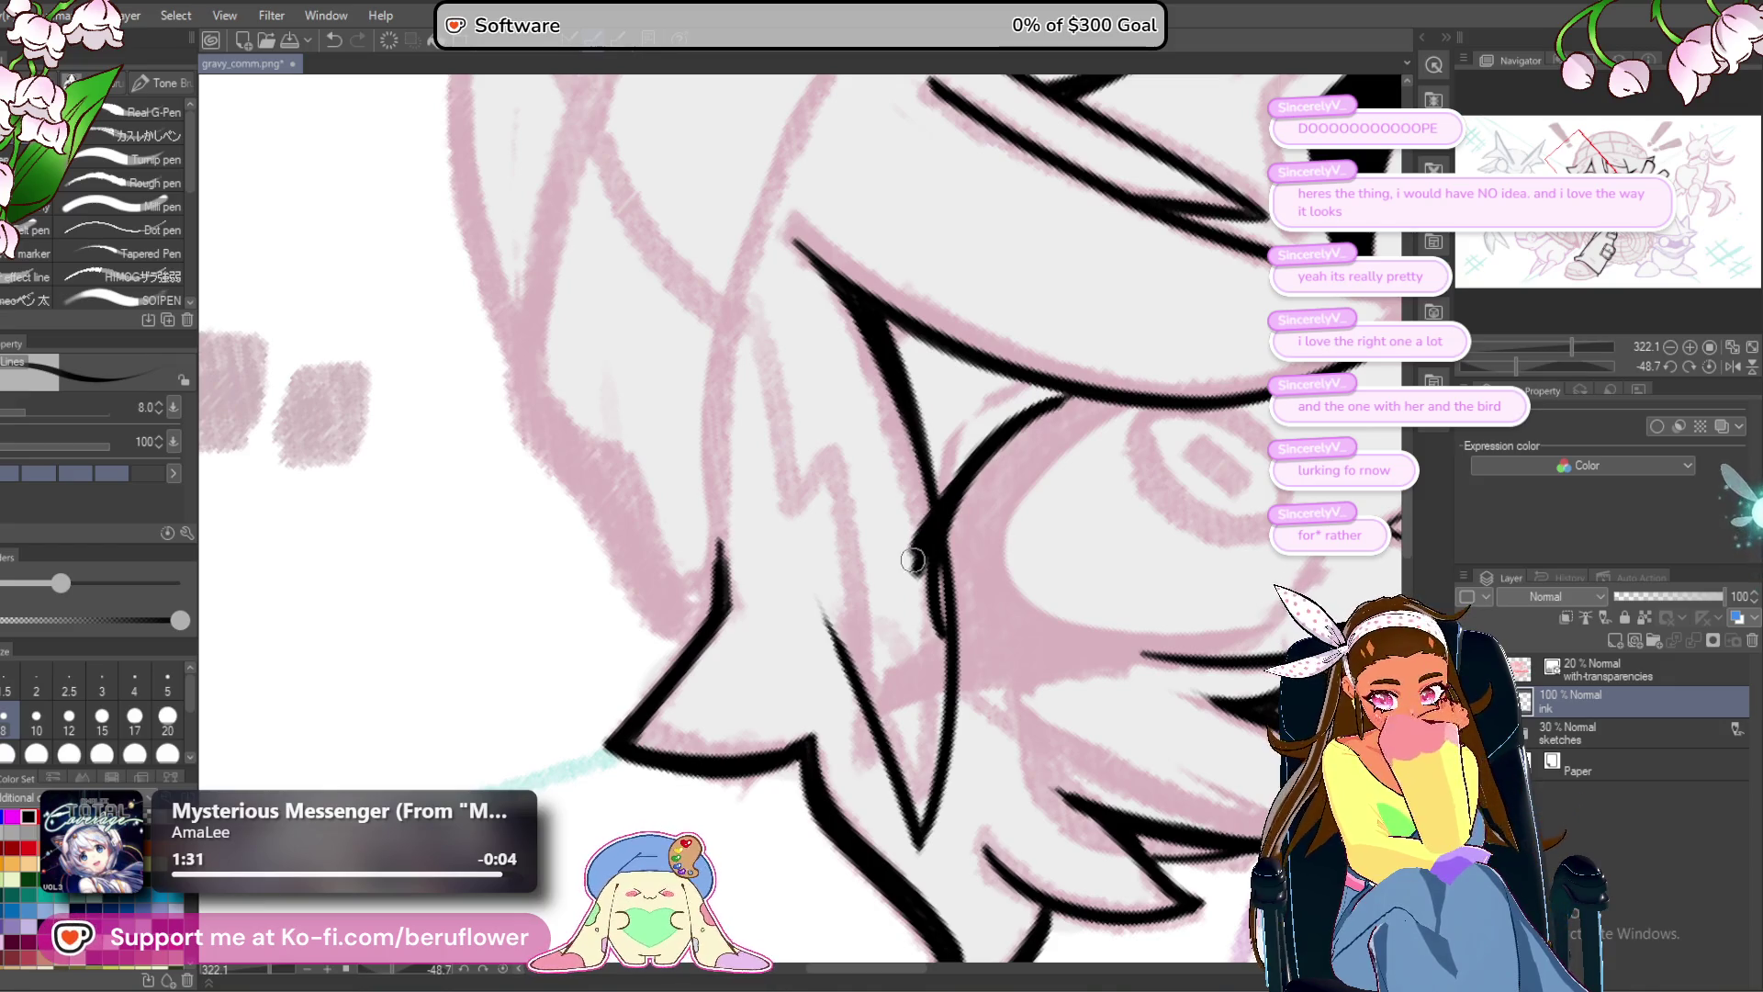
# Build the closed eye's upper curve into one thick black stroke.
pyautogui.moveTo(1137, 431)
pyautogui.mouseDown()
pyautogui.moveTo(1131, 409)
pyautogui.moveTo(990, 507)
pyautogui.mouseUp()
pyautogui.moveTo(1101, 398); pyautogui.dragTo(1001, 548)
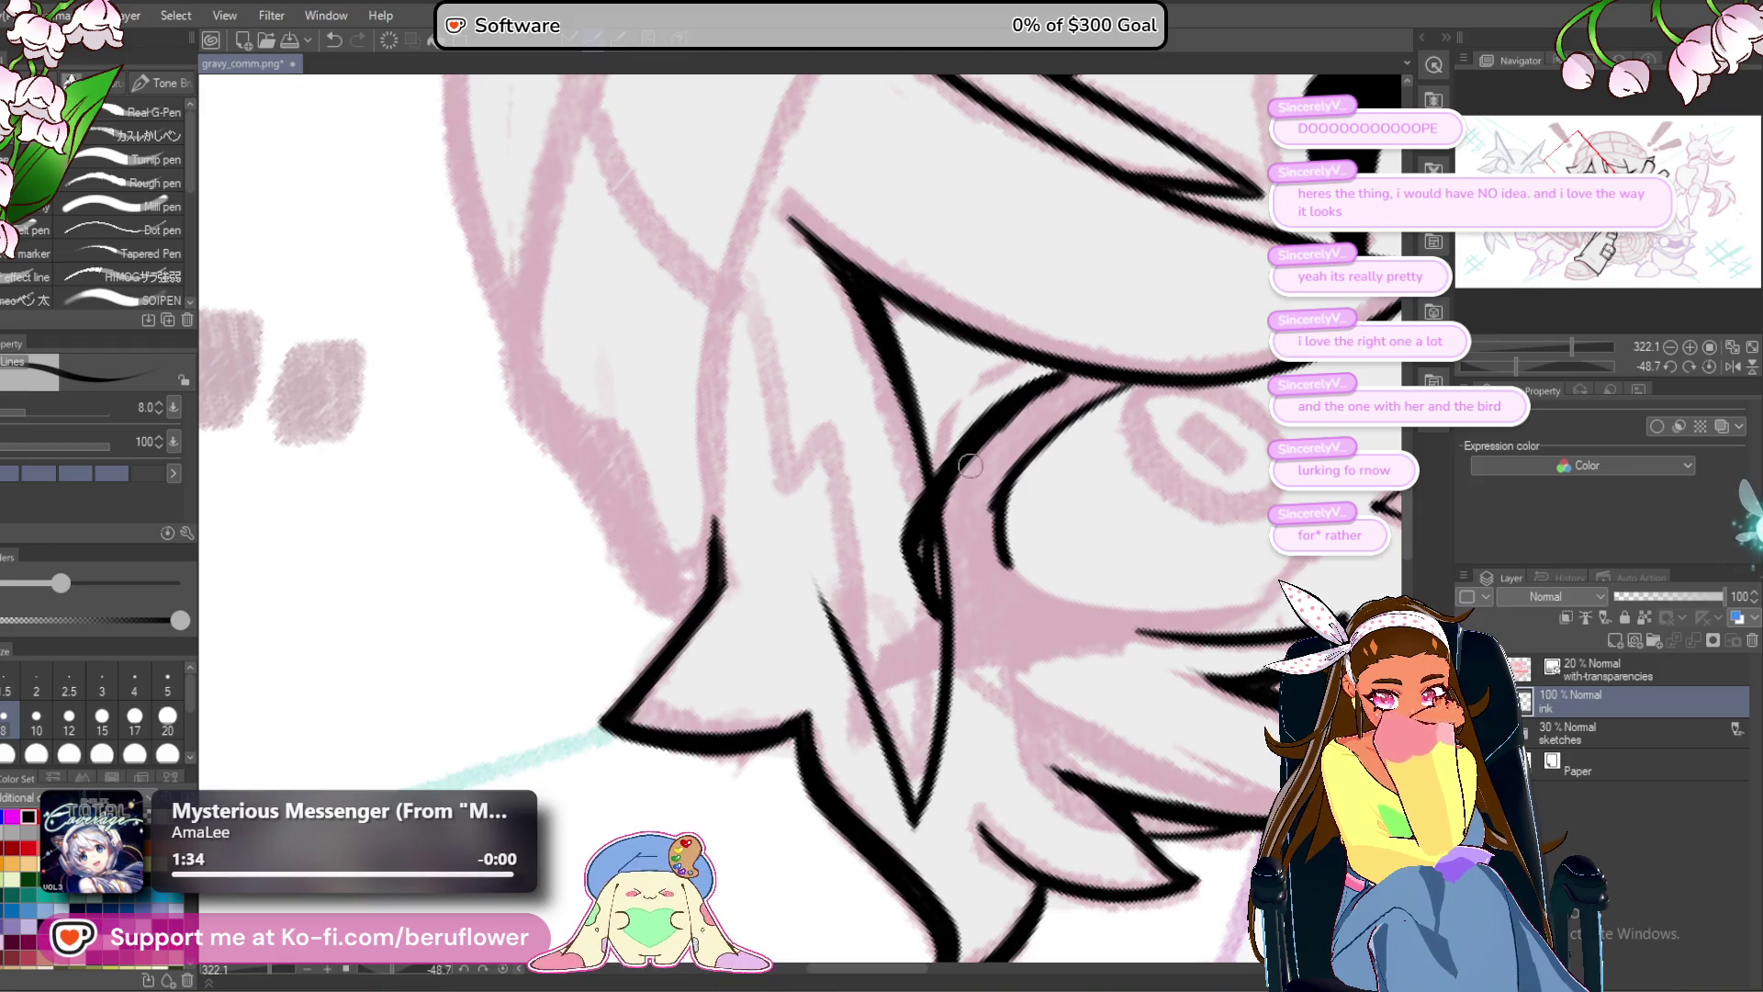
pyautogui.moveTo(1001, 432); pyautogui.dragTo(925, 569)
pyautogui.moveTo(975, 470)
pyautogui.mouseDown()
pyautogui.moveTo(955, 574)
pyautogui.moveTo(990, 475)
pyautogui.mouseUp()
pyautogui.moveTo(1108, 388); pyautogui.dragTo(993, 449)
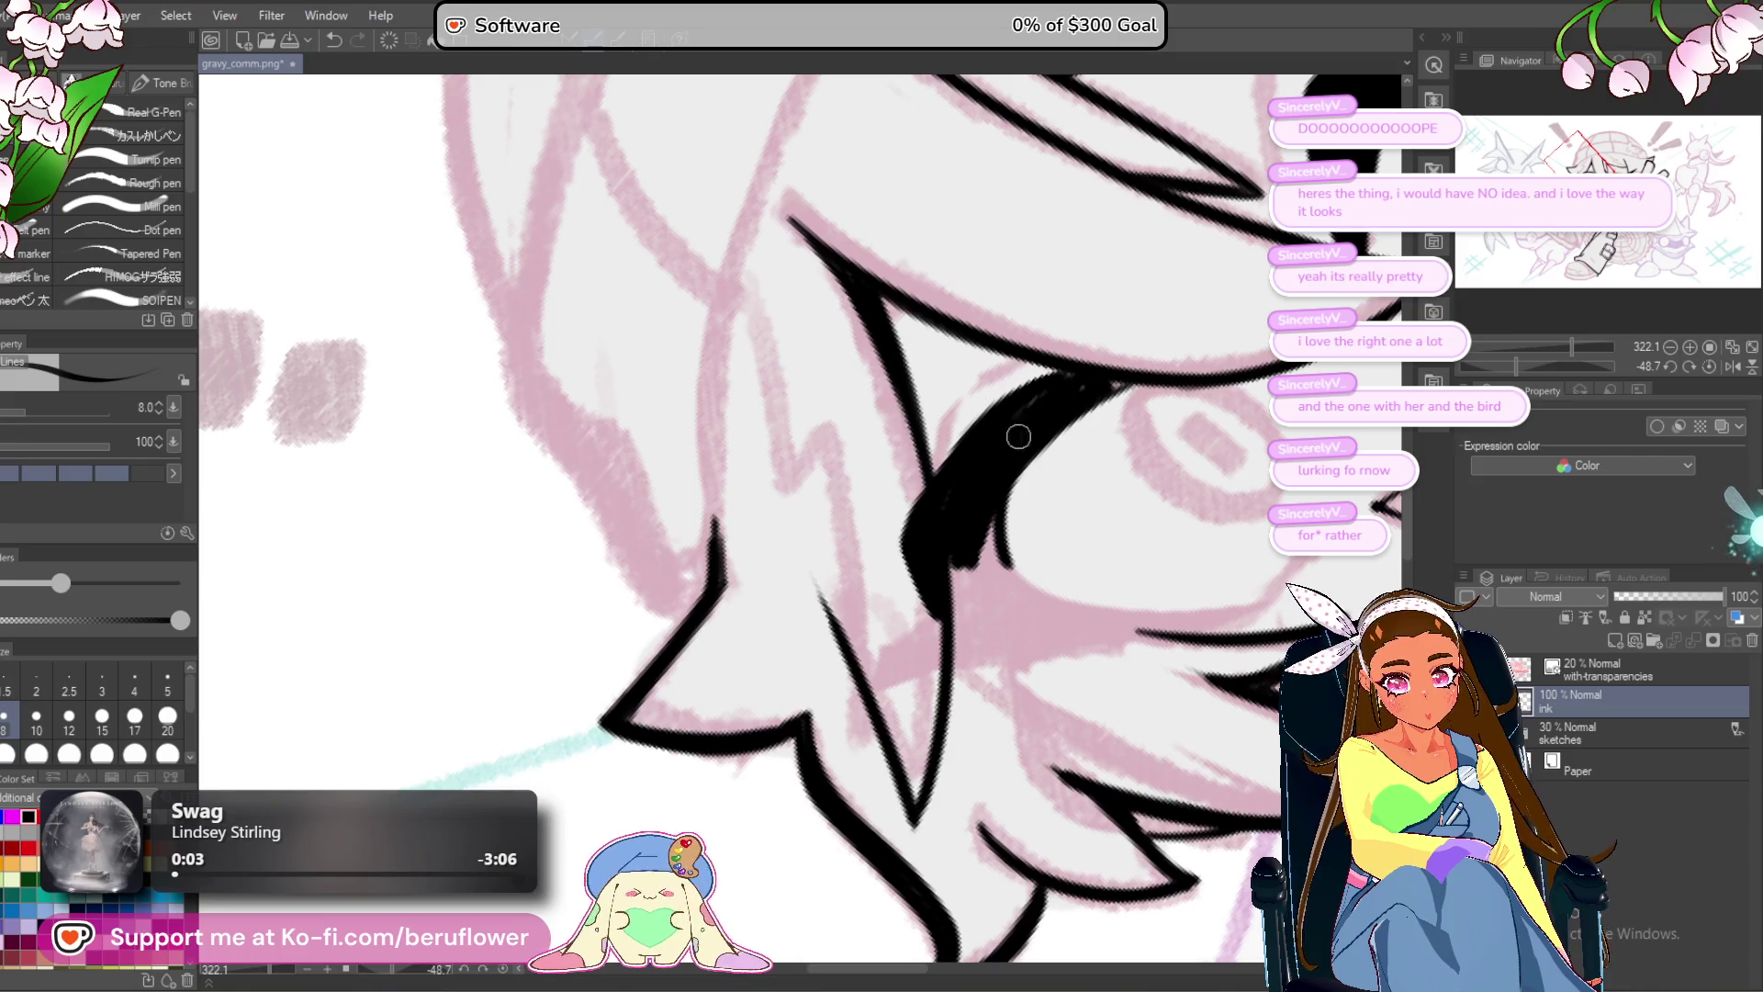
pyautogui.moveTo(1047, 373)
pyautogui.mouseDown()
pyautogui.moveTo(914, 500)
pyautogui.moveTo(929, 480)
pyautogui.moveTo(909, 574)
pyautogui.moveTo(982, 603)
pyautogui.mouseUp()
pyautogui.scroll(-5, 980, 477)
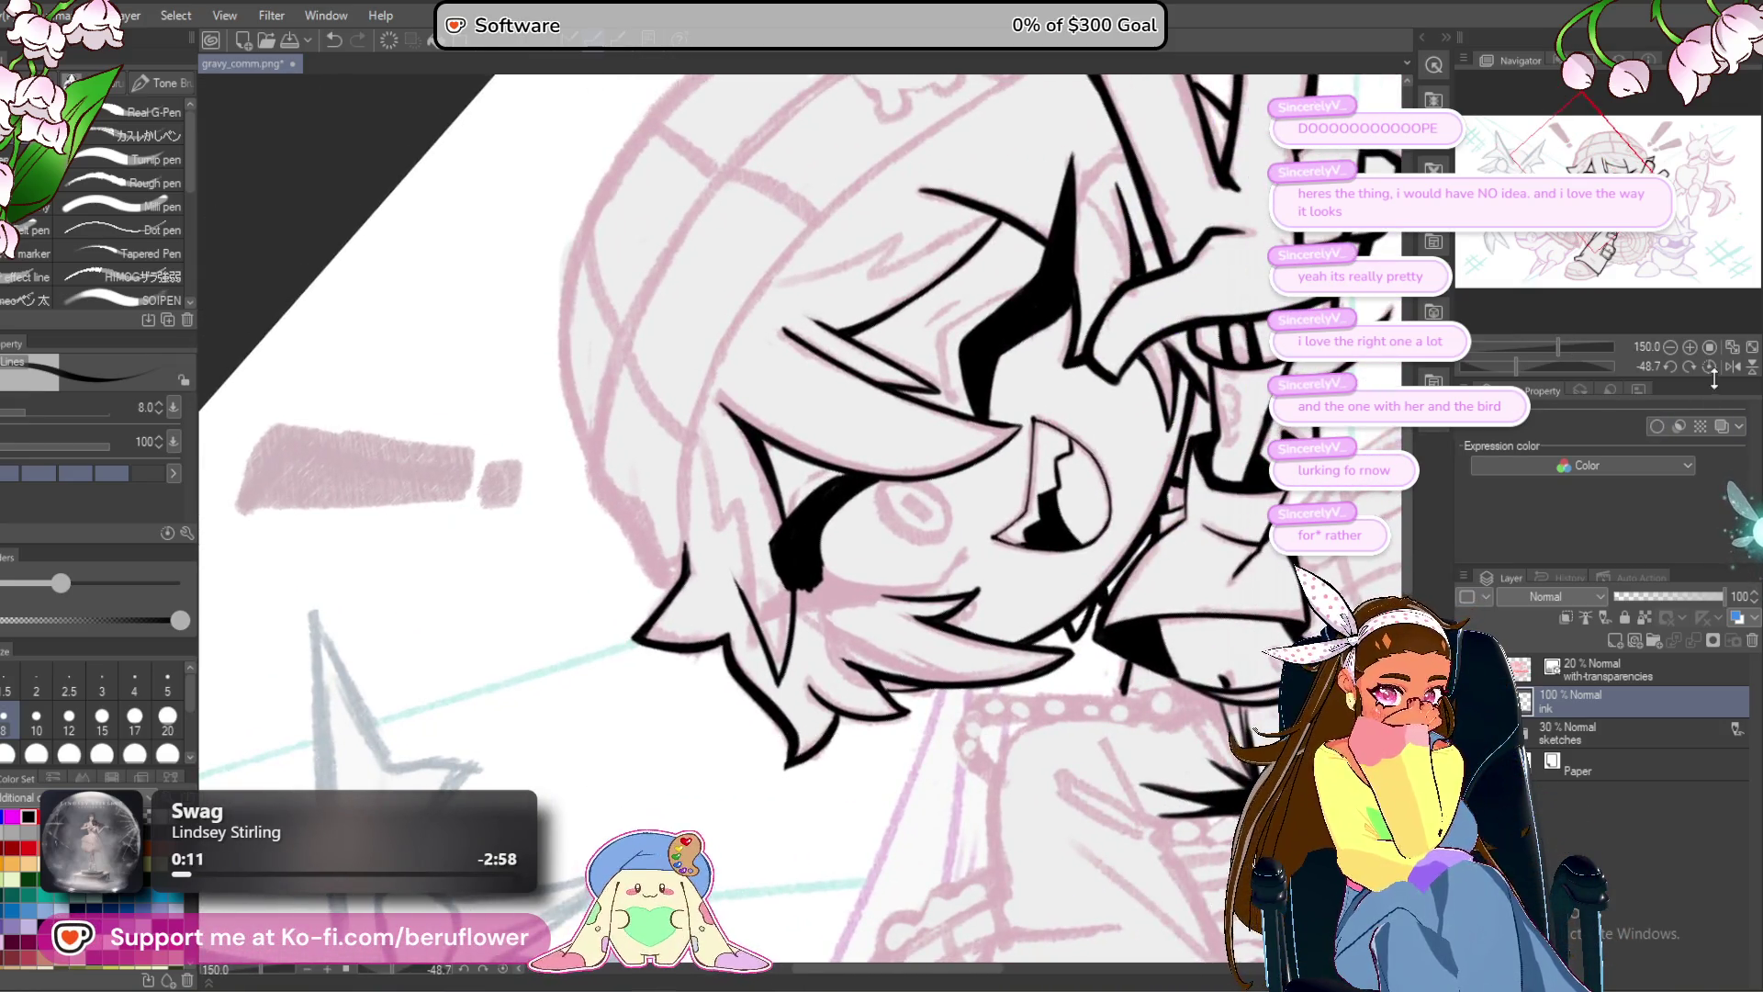
# Re-centre and re-tilt the view, then ink a star shape with a tapered stroke over the eye.
pyautogui.click(1710, 367)
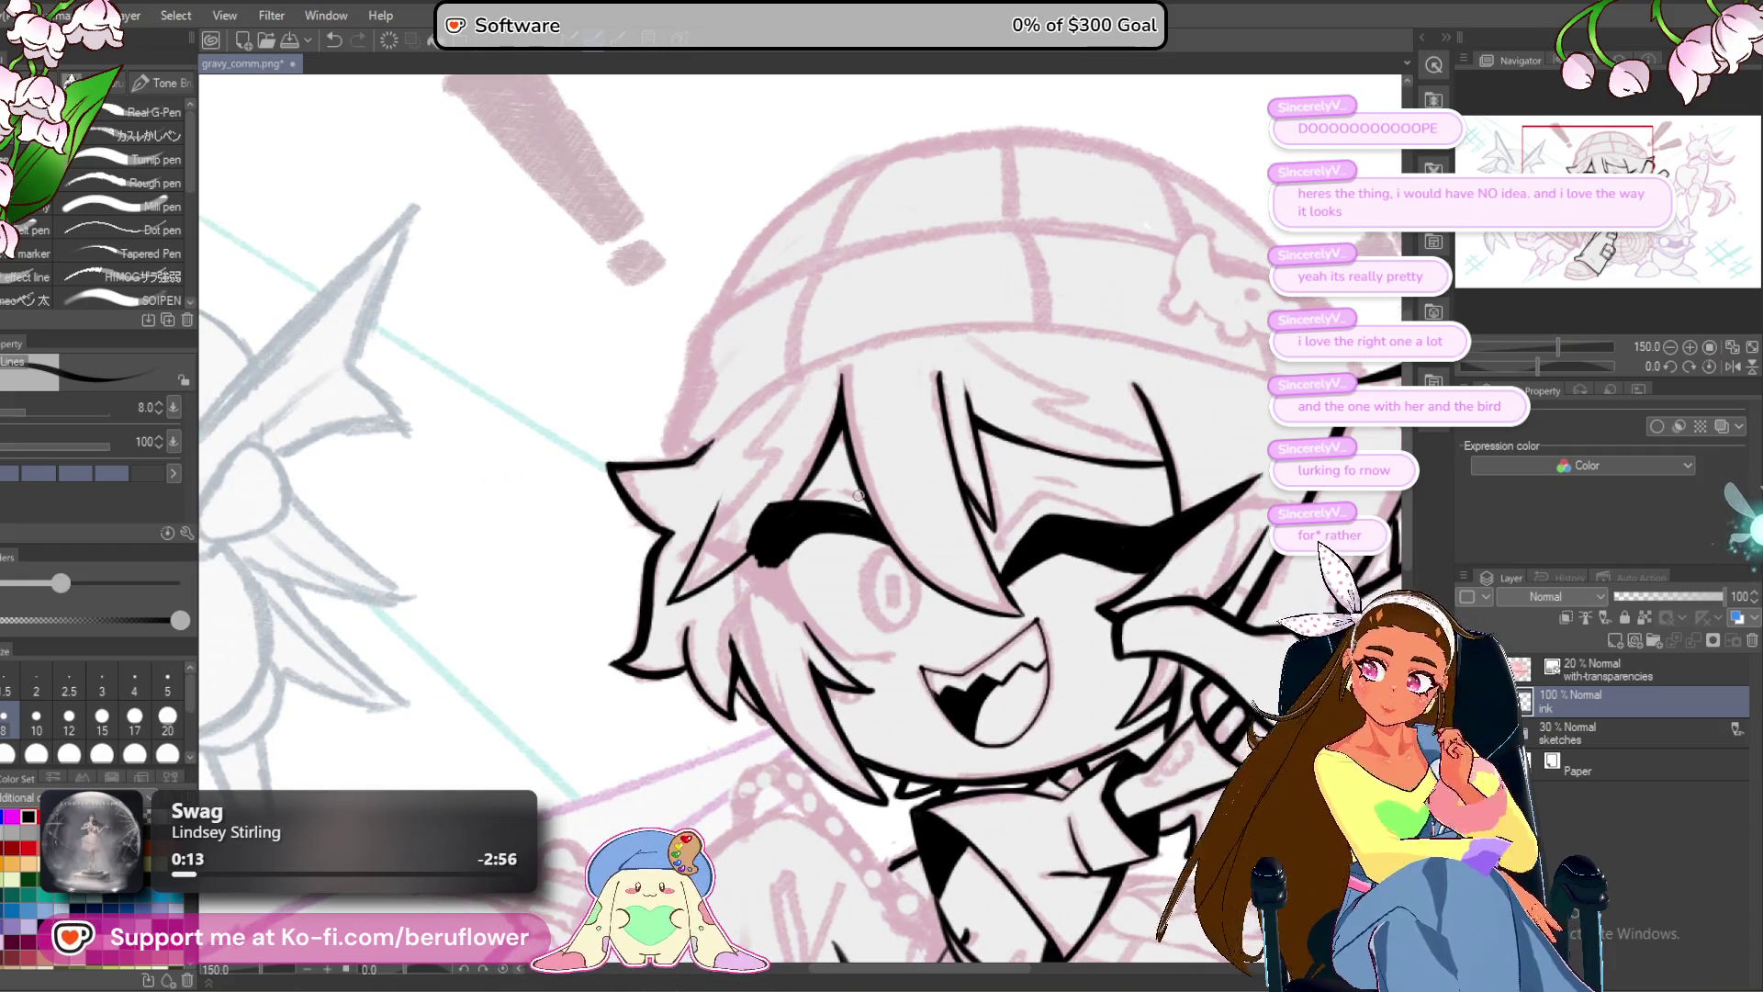
pyautogui.scroll(3, 858, 496)
pyautogui.moveTo(892, 598); pyautogui.dragTo(894, 601)
pyautogui.moveTo(1538, 365); pyautogui.dragTo(1558, 366)
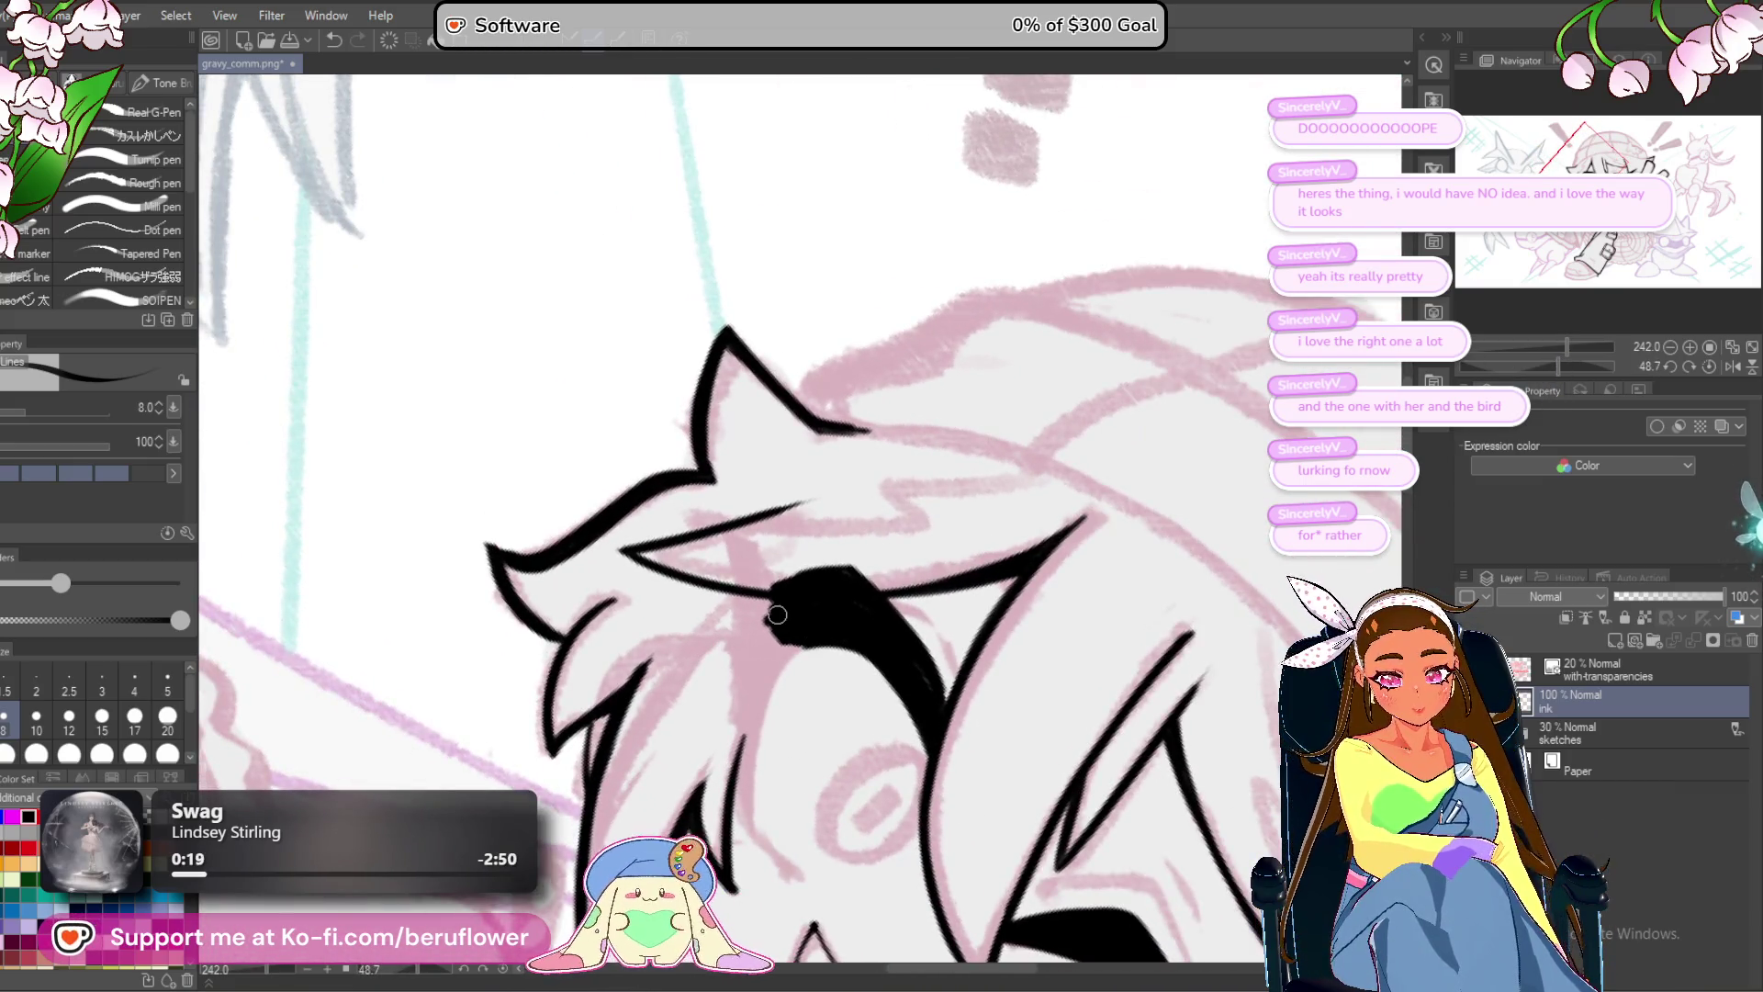
pyautogui.scroll(3, 777, 614)
pyautogui.moveTo(799, 580)
pyautogui.mouseDown()
pyautogui.moveTo(730, 436)
pyautogui.moveTo(744, 716)
pyautogui.moveTo(735, 623)
pyautogui.mouseUp()
pyautogui.moveTo(725, 490); pyautogui.dragTo(749, 711)
pyautogui.moveTo(883, 551)
pyautogui.mouseDown()
pyautogui.moveTo(924, 496)
pyautogui.moveTo(806, 579)
pyautogui.moveTo(790, 638)
pyautogui.moveTo(813, 517)
pyautogui.moveTo(785, 588)
pyautogui.mouseUp()
pyautogui.moveTo(780, 551); pyautogui.dragTo(781, 586)
pyautogui.moveTo(758, 287)
pyautogui.mouseDown()
pyautogui.moveTo(815, 404)
pyautogui.moveTo(791, 522)
pyautogui.moveTo(842, 520)
pyautogui.moveTo(877, 486)
pyautogui.mouseUp()
# Thicken and lengthen the hair strand beside the eye, then set the canvas upright.
pyautogui.moveTo(1576, 347)
pyautogui.mouseDown()
pyautogui.moveTo(1524, 346)
pyautogui.moveTo(1571, 346)
pyautogui.moveTo(1541, 356)
pyautogui.moveTo(1541, 372)
pyautogui.moveTo(1566, 365)
pyautogui.mouseUp()
pyautogui.moveTo(680, 553); pyautogui.dragTo(732, 405)
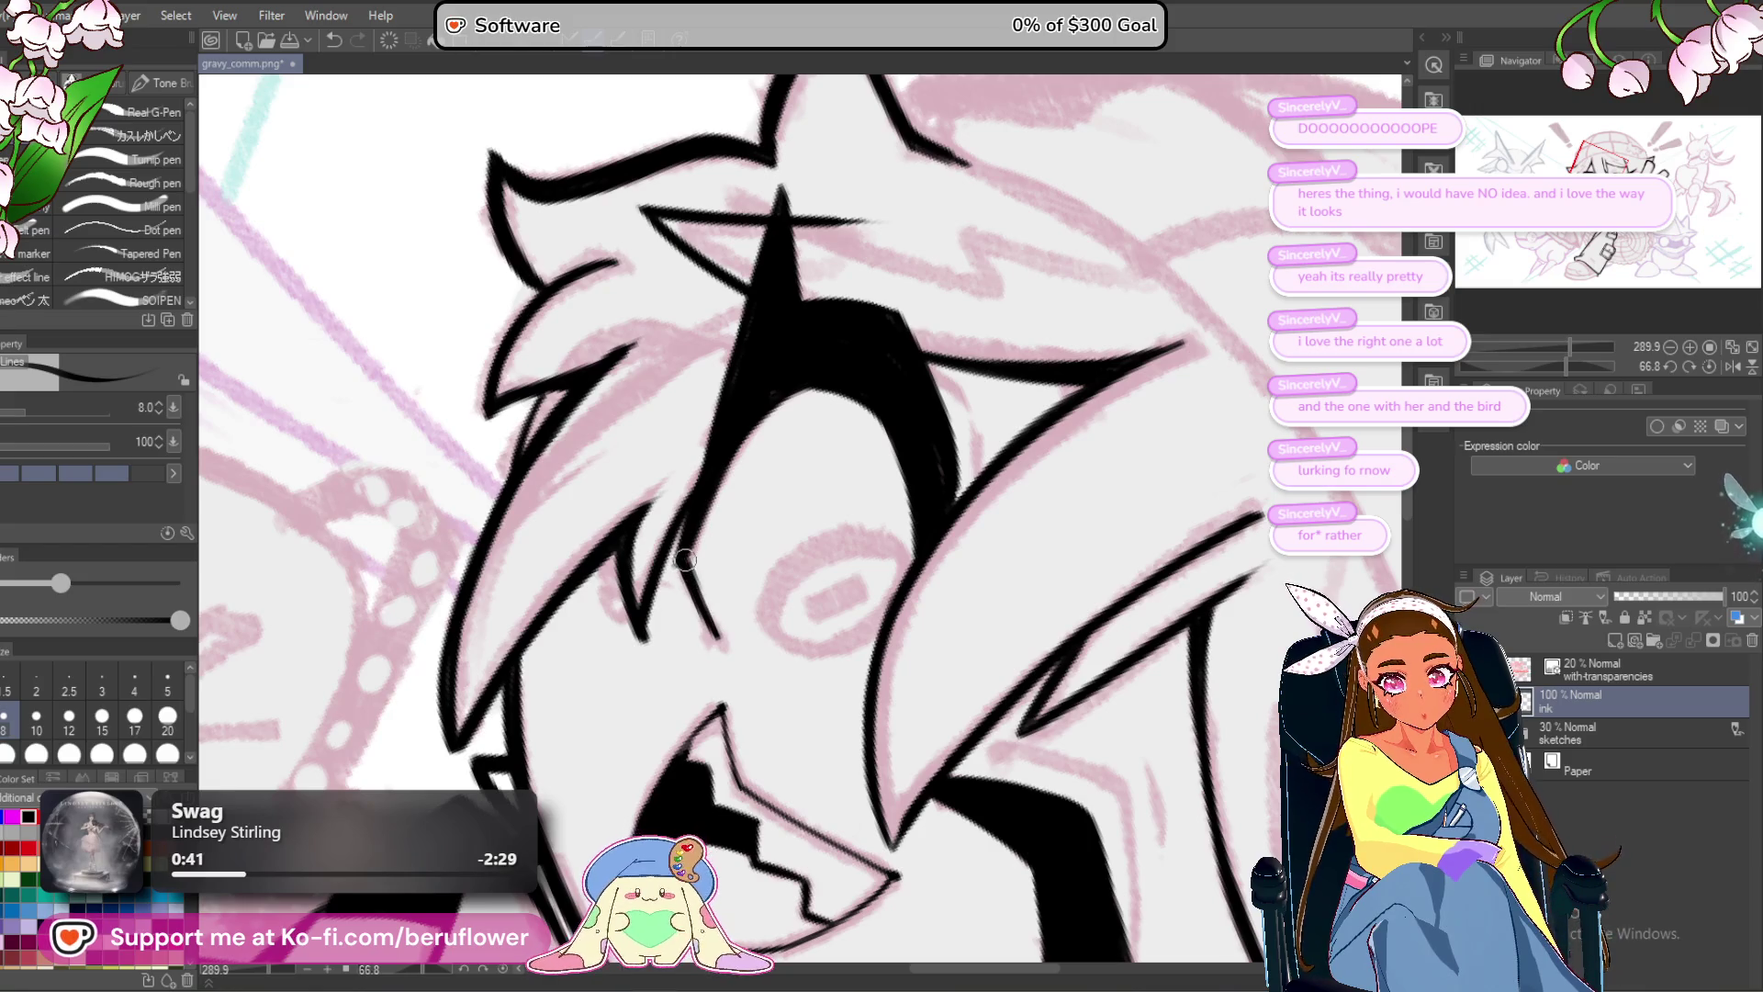
pyautogui.moveTo(698, 464); pyautogui.dragTo(675, 552)
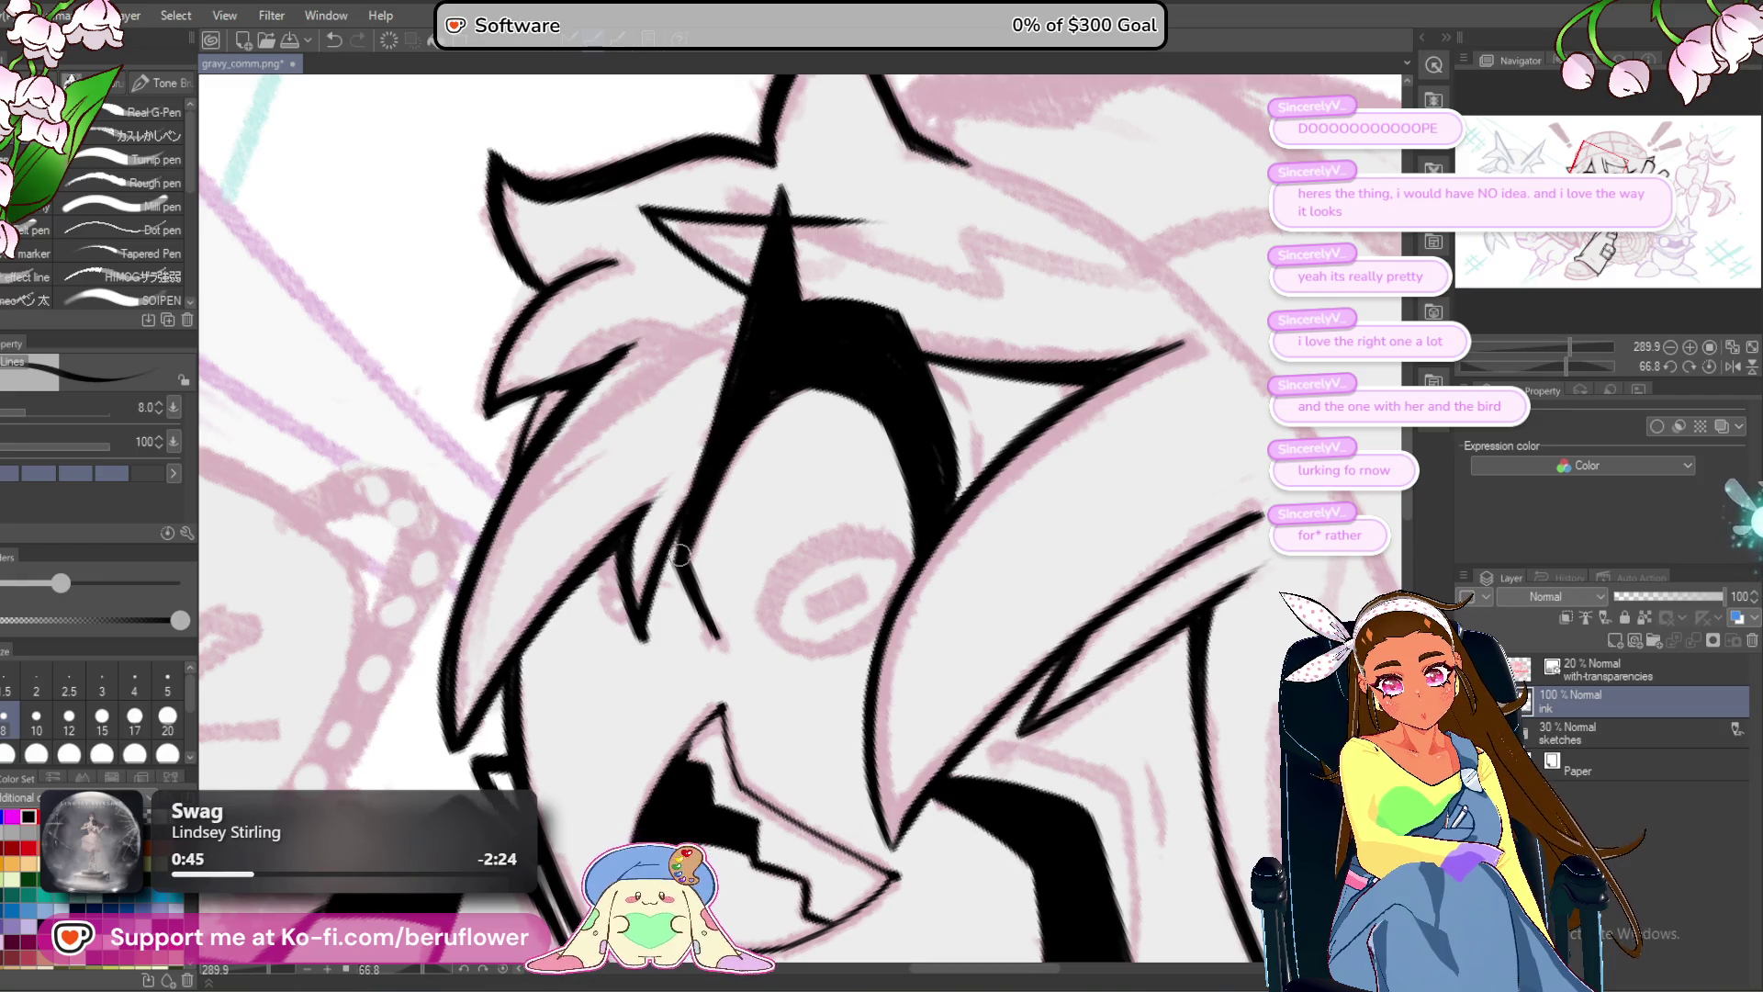
pyautogui.moveTo(687, 562); pyautogui.dragTo(730, 643)
pyautogui.moveTo(690, 501); pyautogui.dragTo(690, 558)
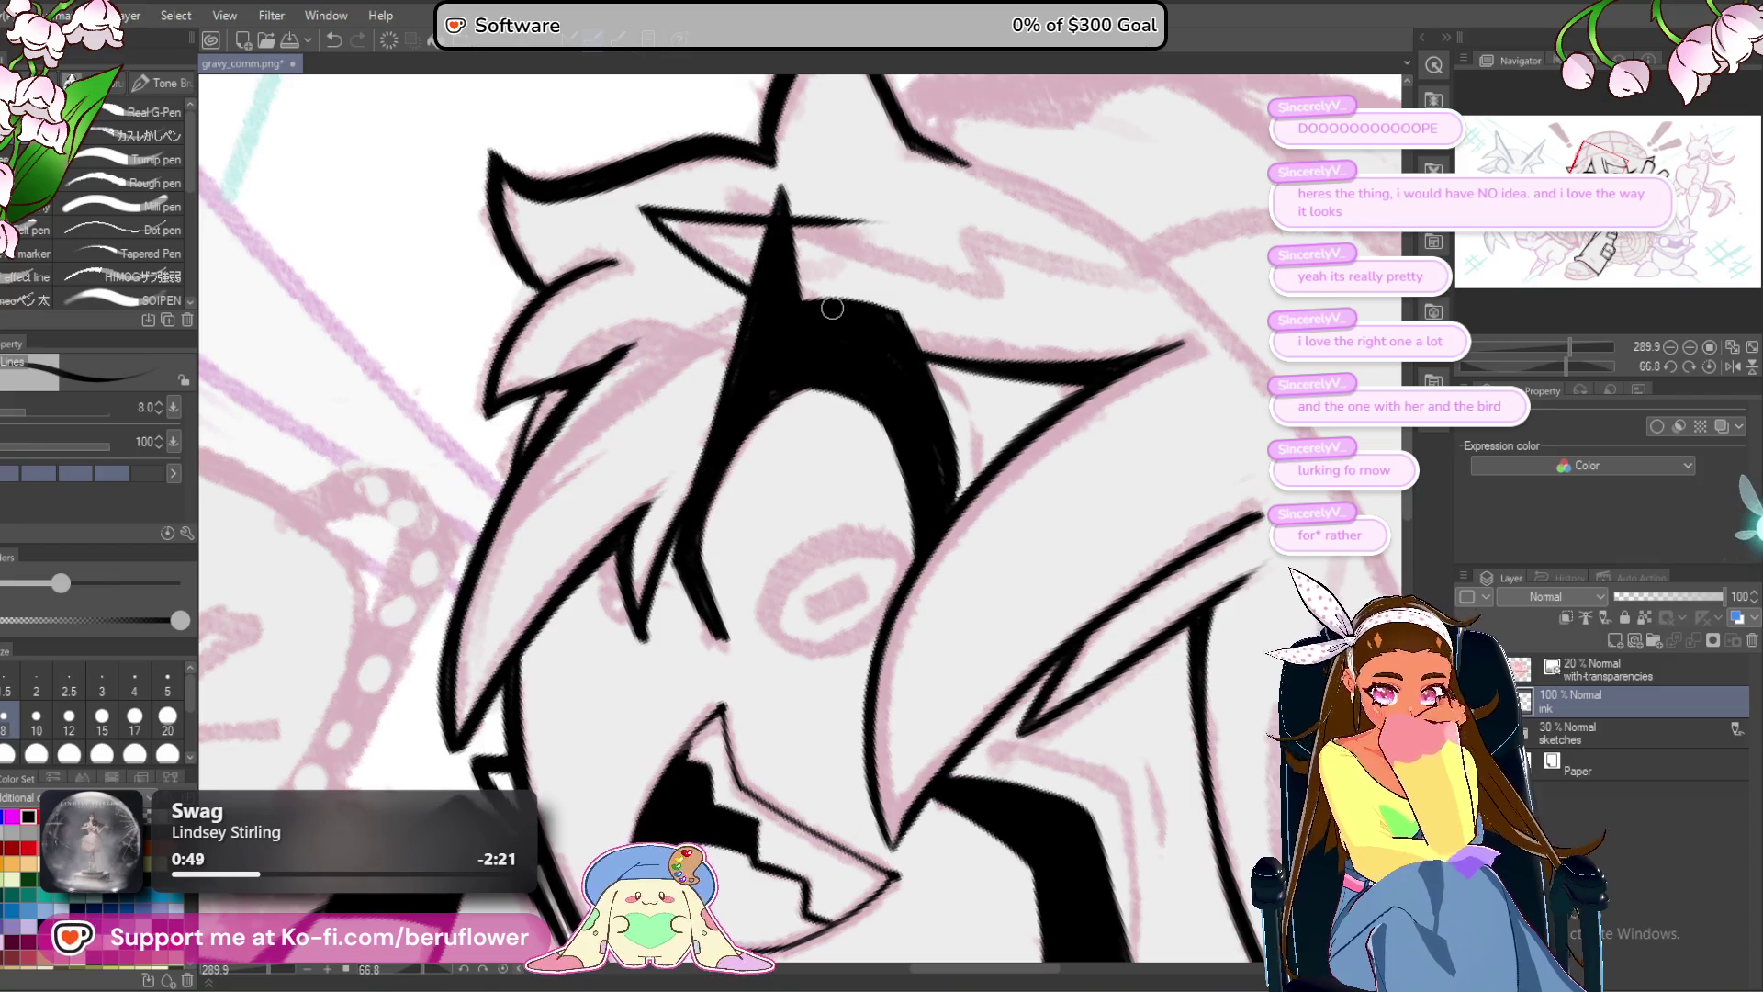
pyautogui.click(1709, 366)
pyautogui.scroll(-3, 992, 462)
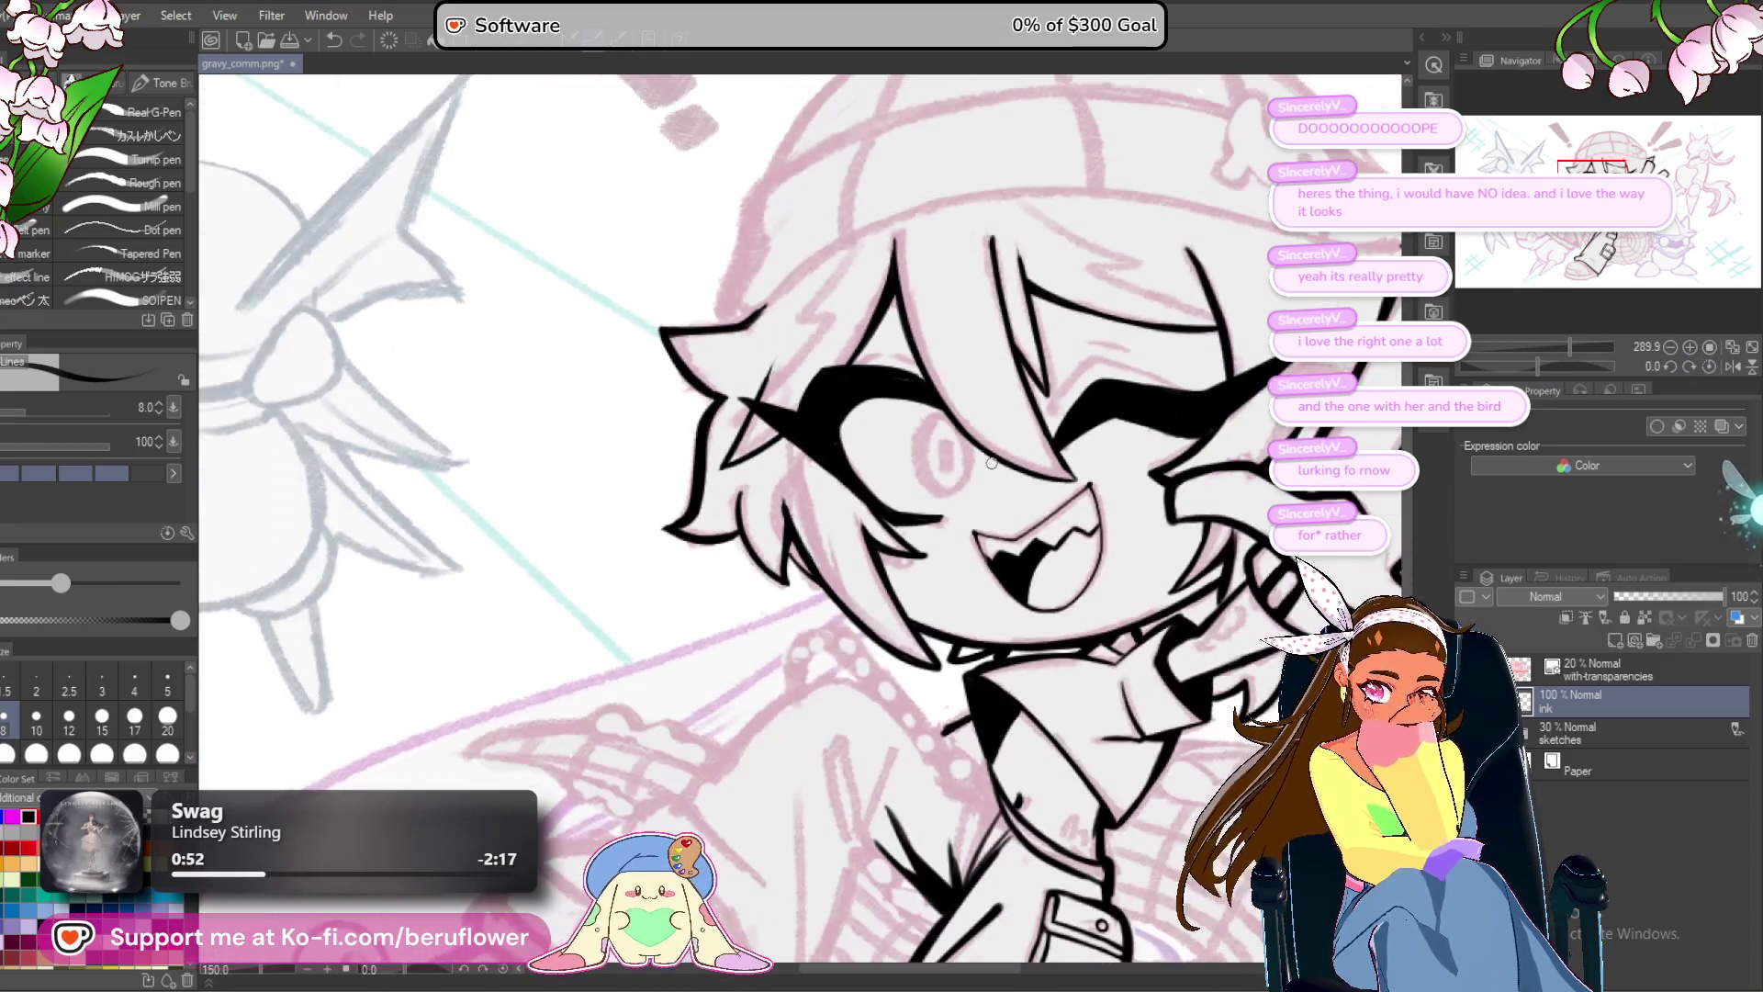
# Trace both sides of the open eye's outline, undoing the misplaced curve and stroke.
pyautogui.scroll(3, 992, 462)
pyautogui.moveTo(895, 367)
pyautogui.mouseDown()
pyautogui.moveTo(851, 445)
pyautogui.moveTo(905, 537)
pyautogui.moveTo(951, 455)
pyautogui.moveTo(918, 387)
pyautogui.mouseUp()
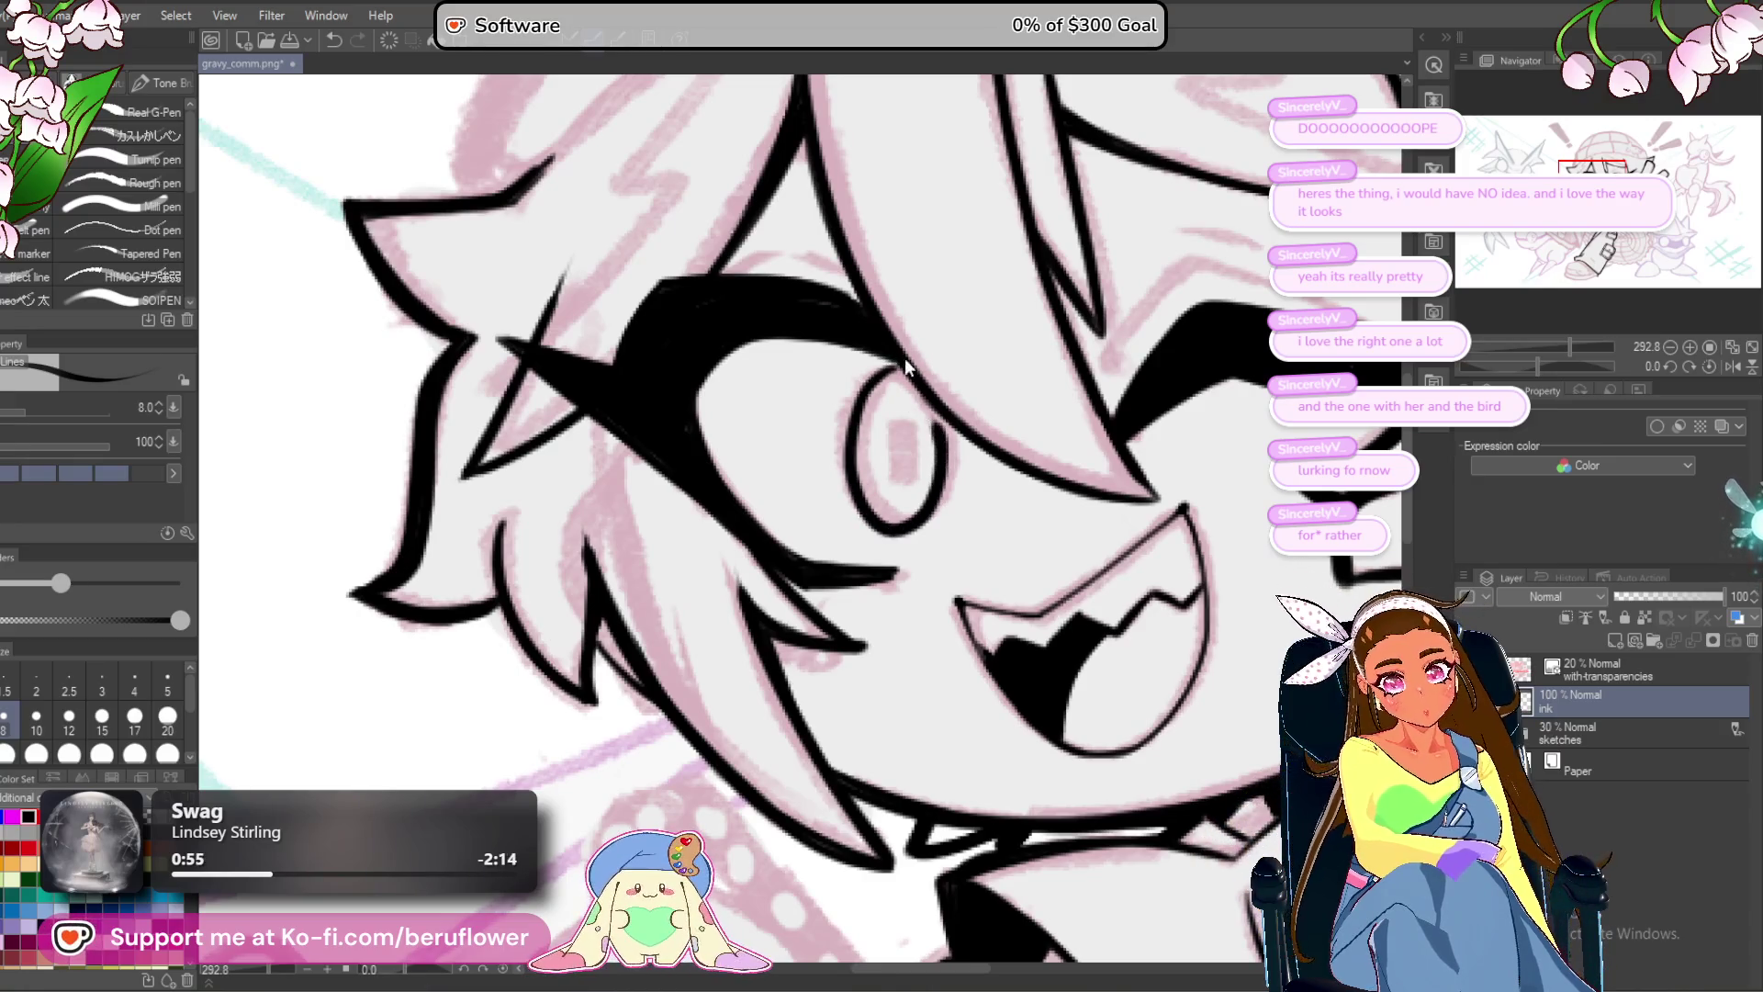
pyautogui.hotkey('ctrl', 'z')
pyautogui.hotkey('ctrl', 'z')
pyautogui.moveTo(905, 527); pyautogui.dragTo(955, 448)
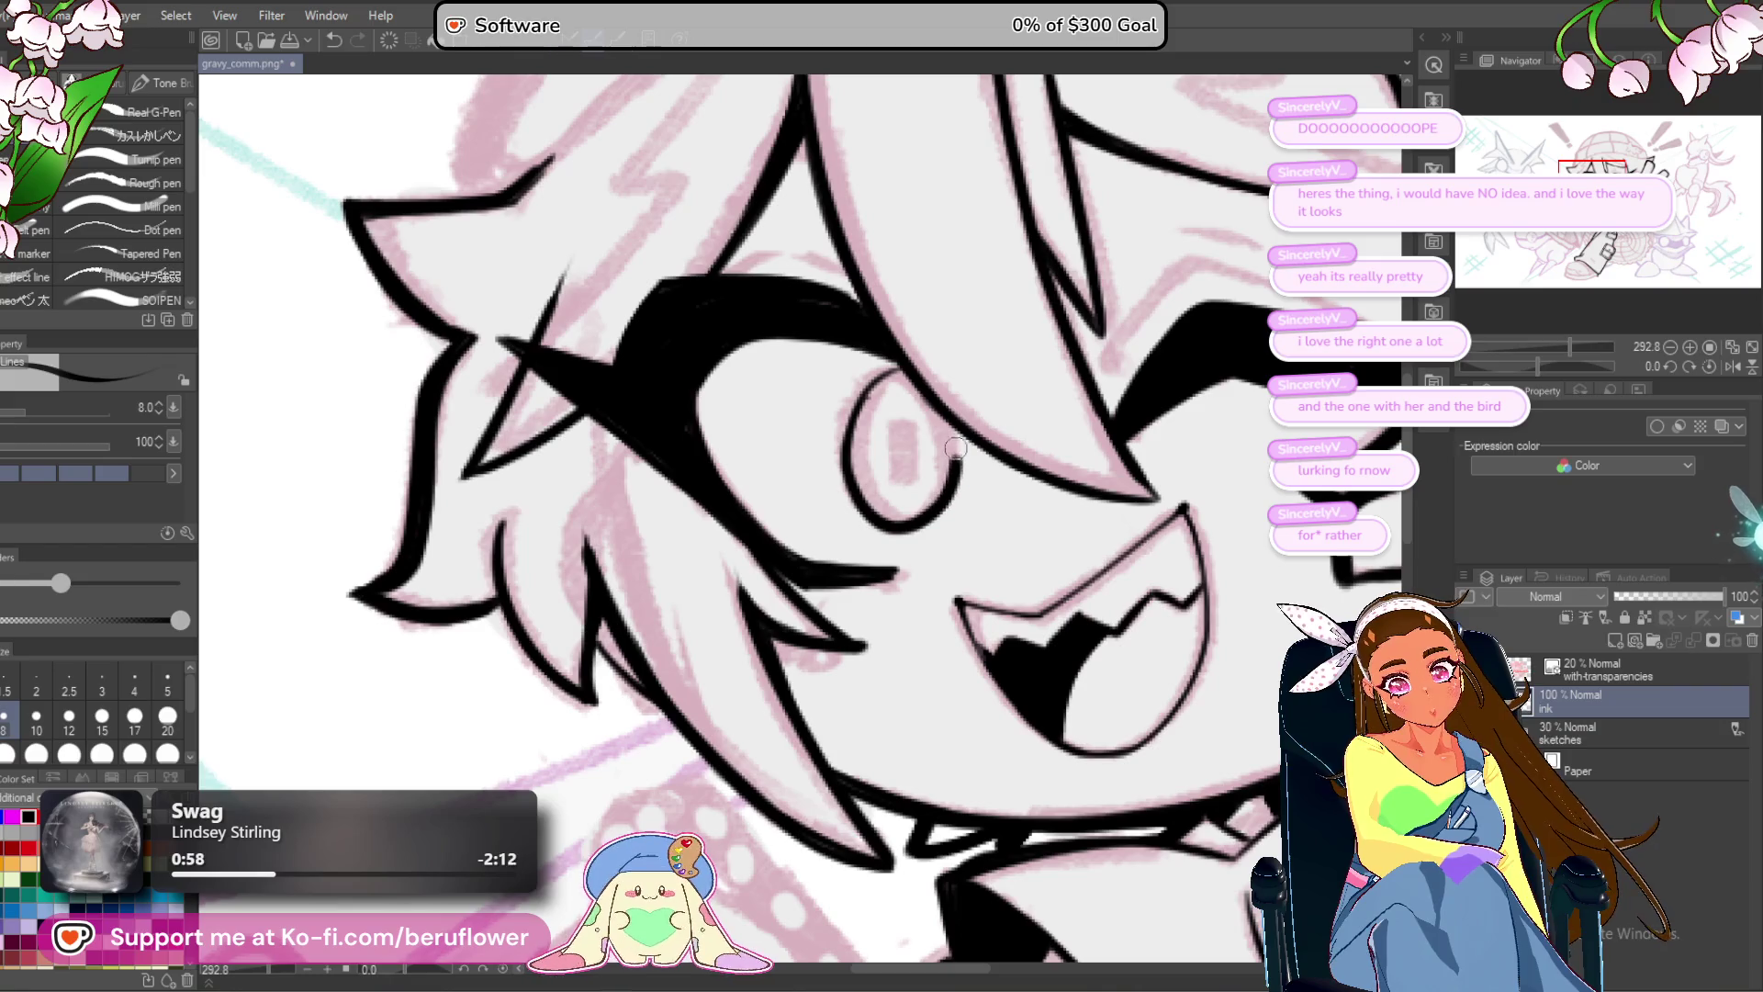
pyautogui.moveTo(877, 520)
pyautogui.mouseDown()
pyautogui.moveTo(843, 413)
pyautogui.moveTo(909, 360)
pyautogui.moveTo(838, 427)
pyautogui.mouseUp()
pyautogui.hotkey('ctrl', 'z')
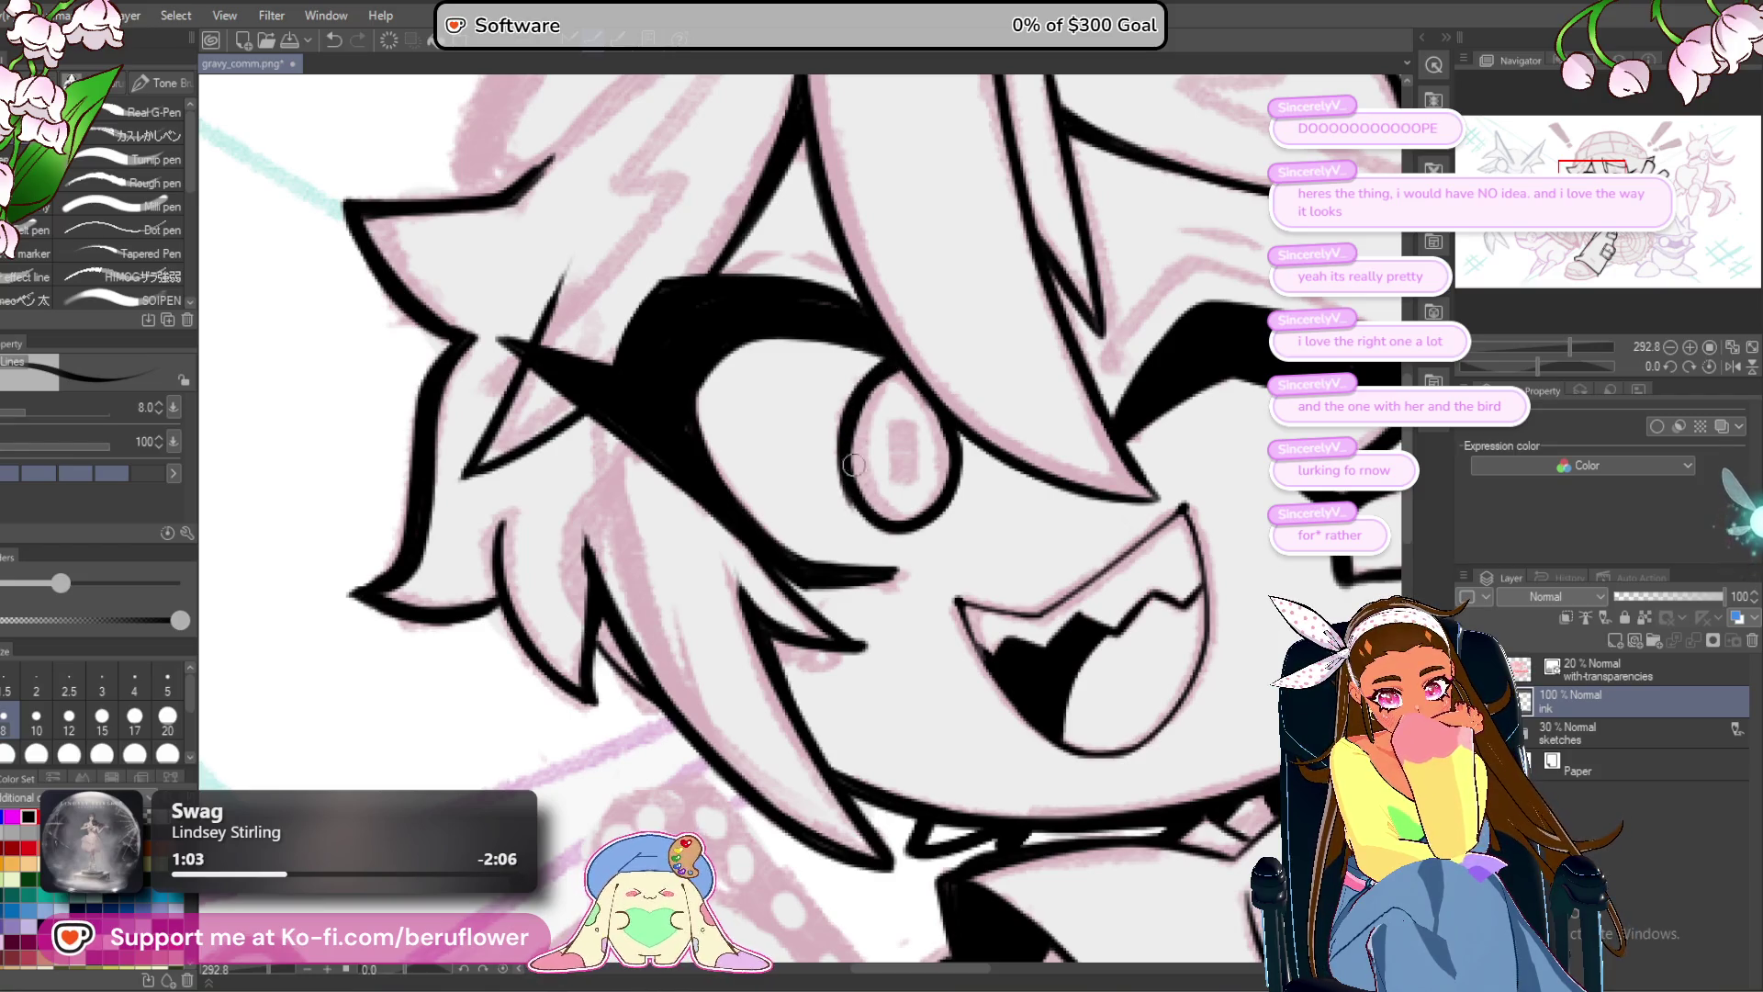
pyautogui.scroll(-5, 926, 283)
pyautogui.scroll(3, 805, 716)
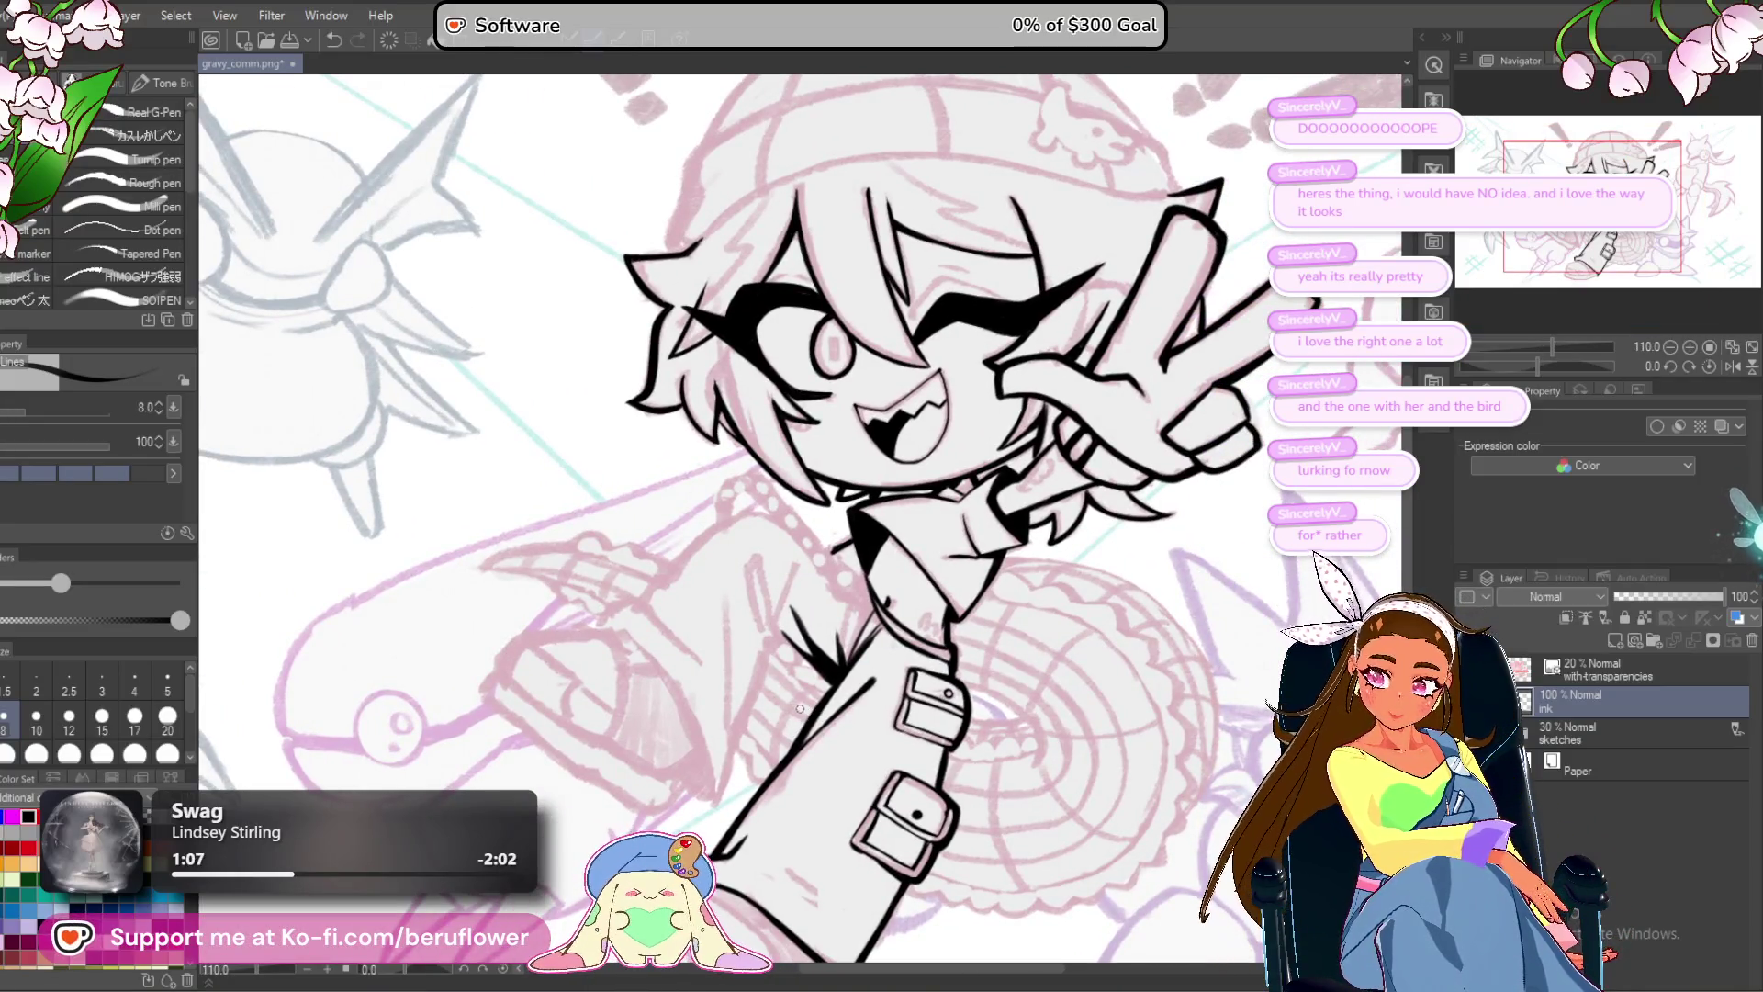
pyautogui.moveTo(1015, 396); pyautogui.dragTo(970, 432)
# Rotate the canvas and darken the black hair shape's left edge, redoing rejected strokes.
pyautogui.scroll(5, 1056, 301)
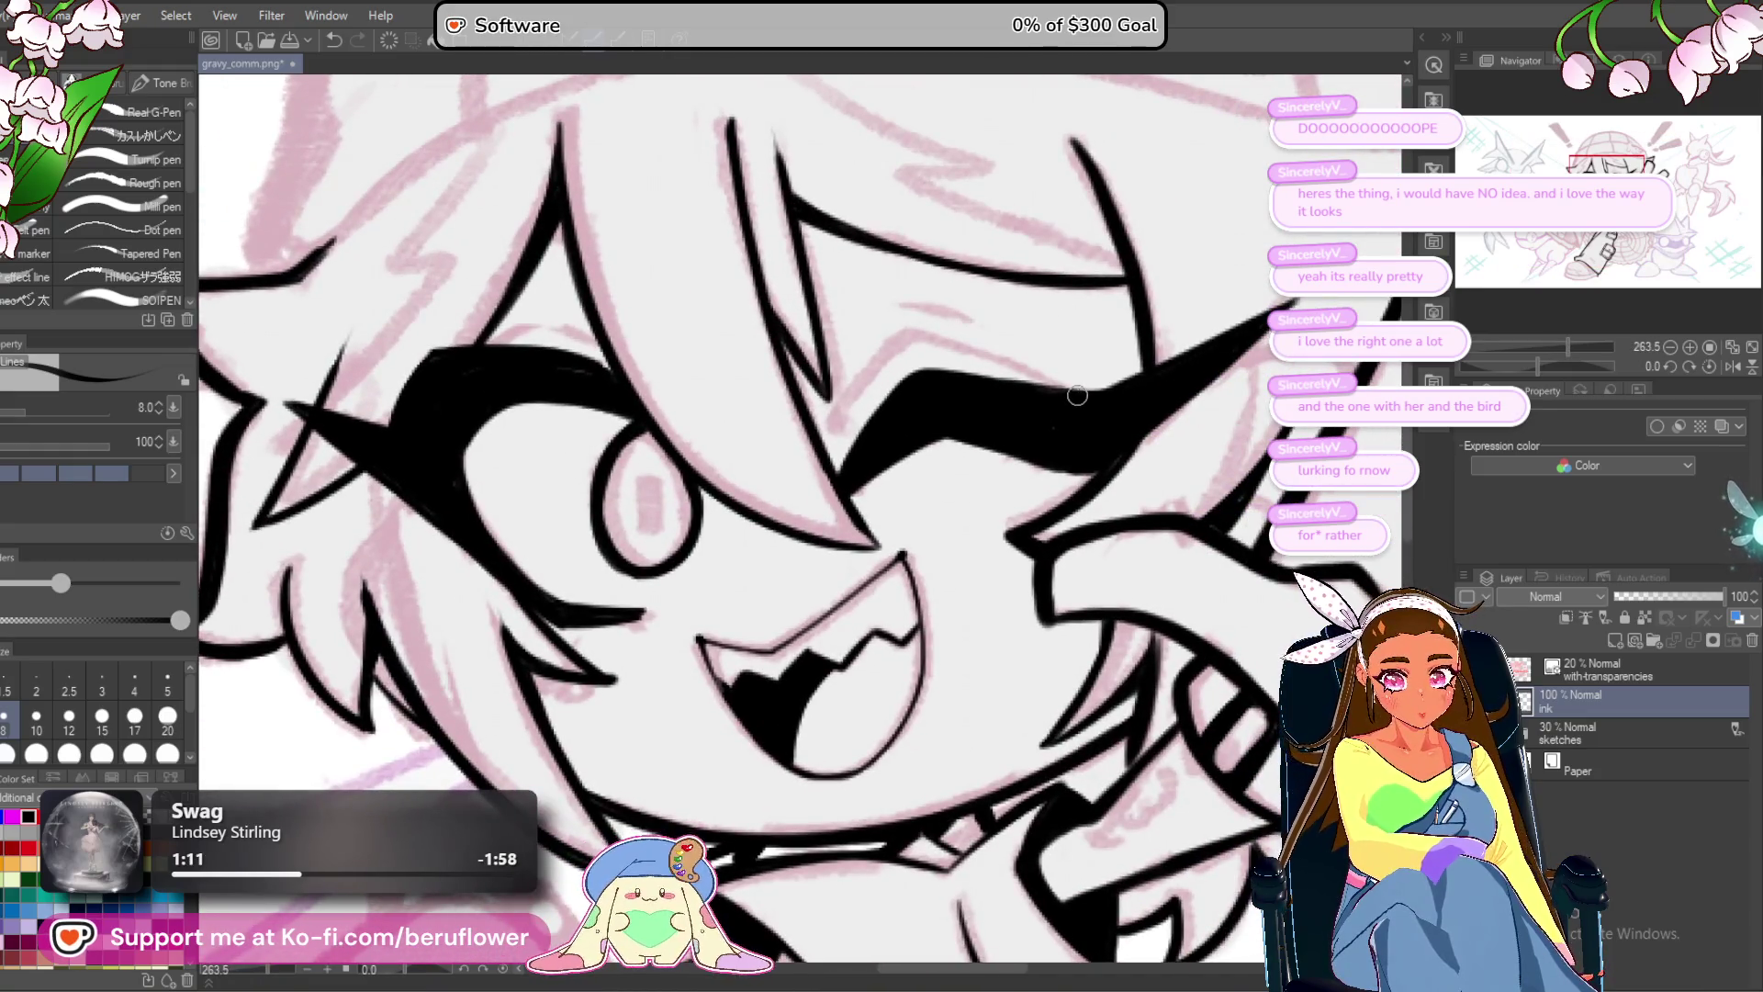
pyautogui.moveTo(1553, 367); pyautogui.dragTo(1515, 366)
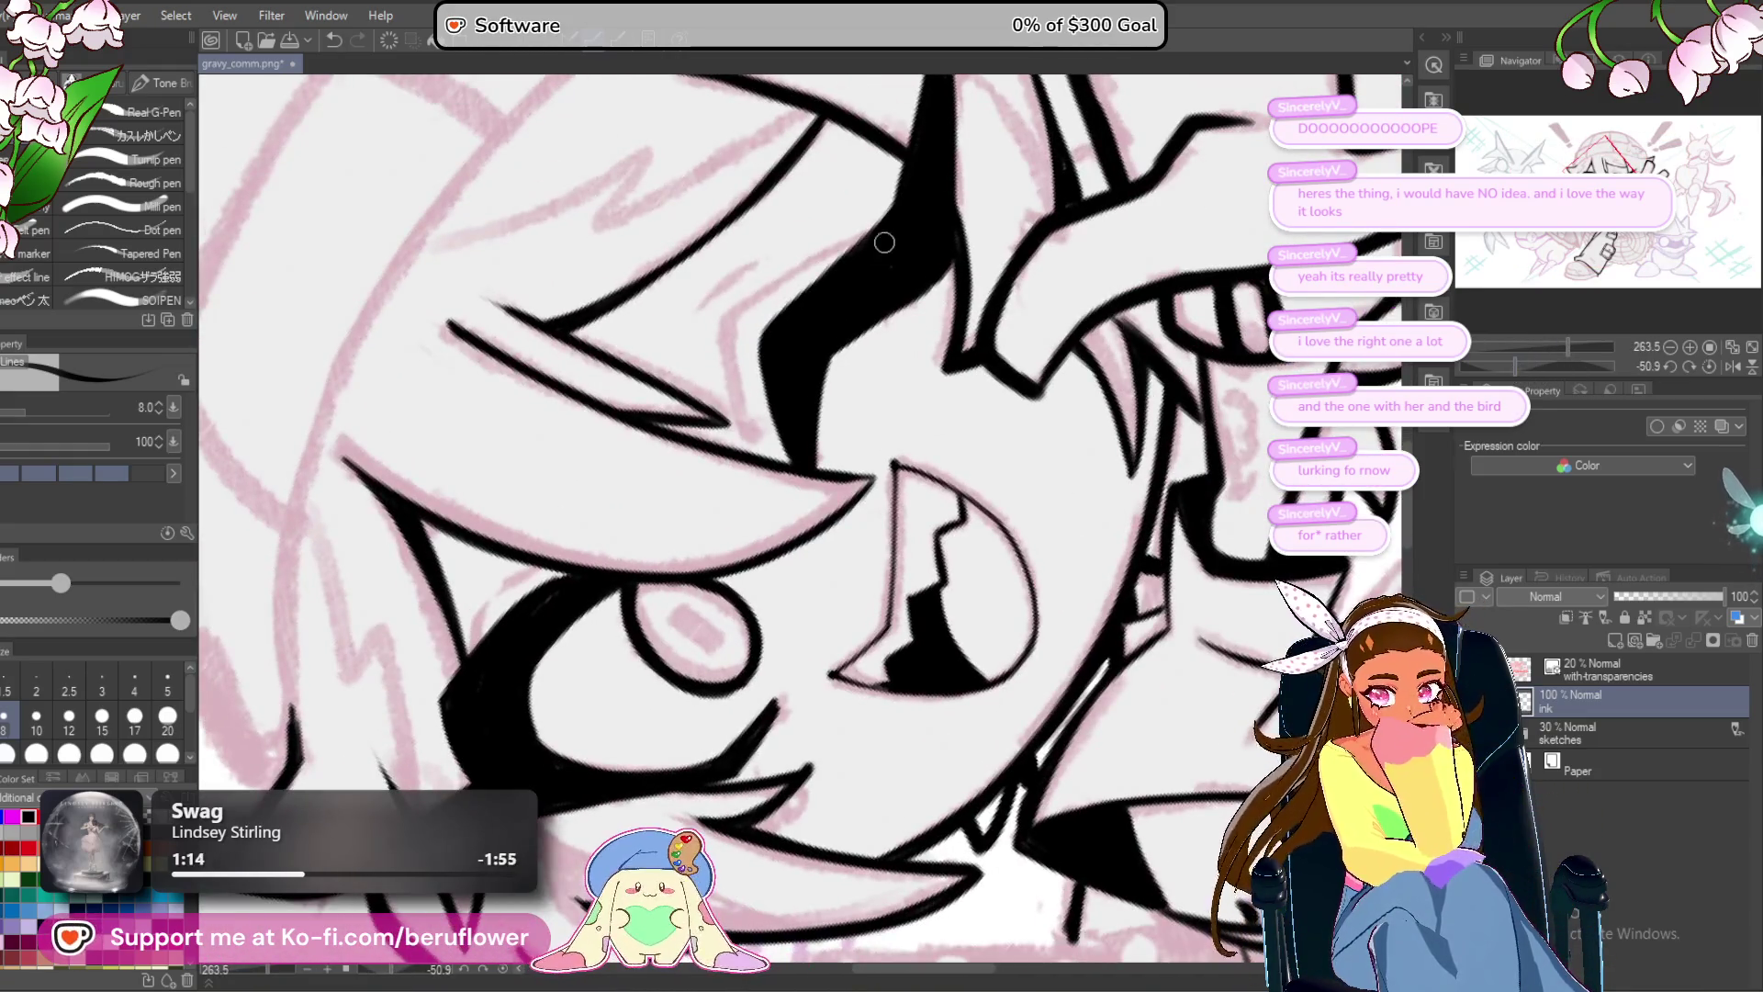
pyautogui.scroll(3, 895, 241)
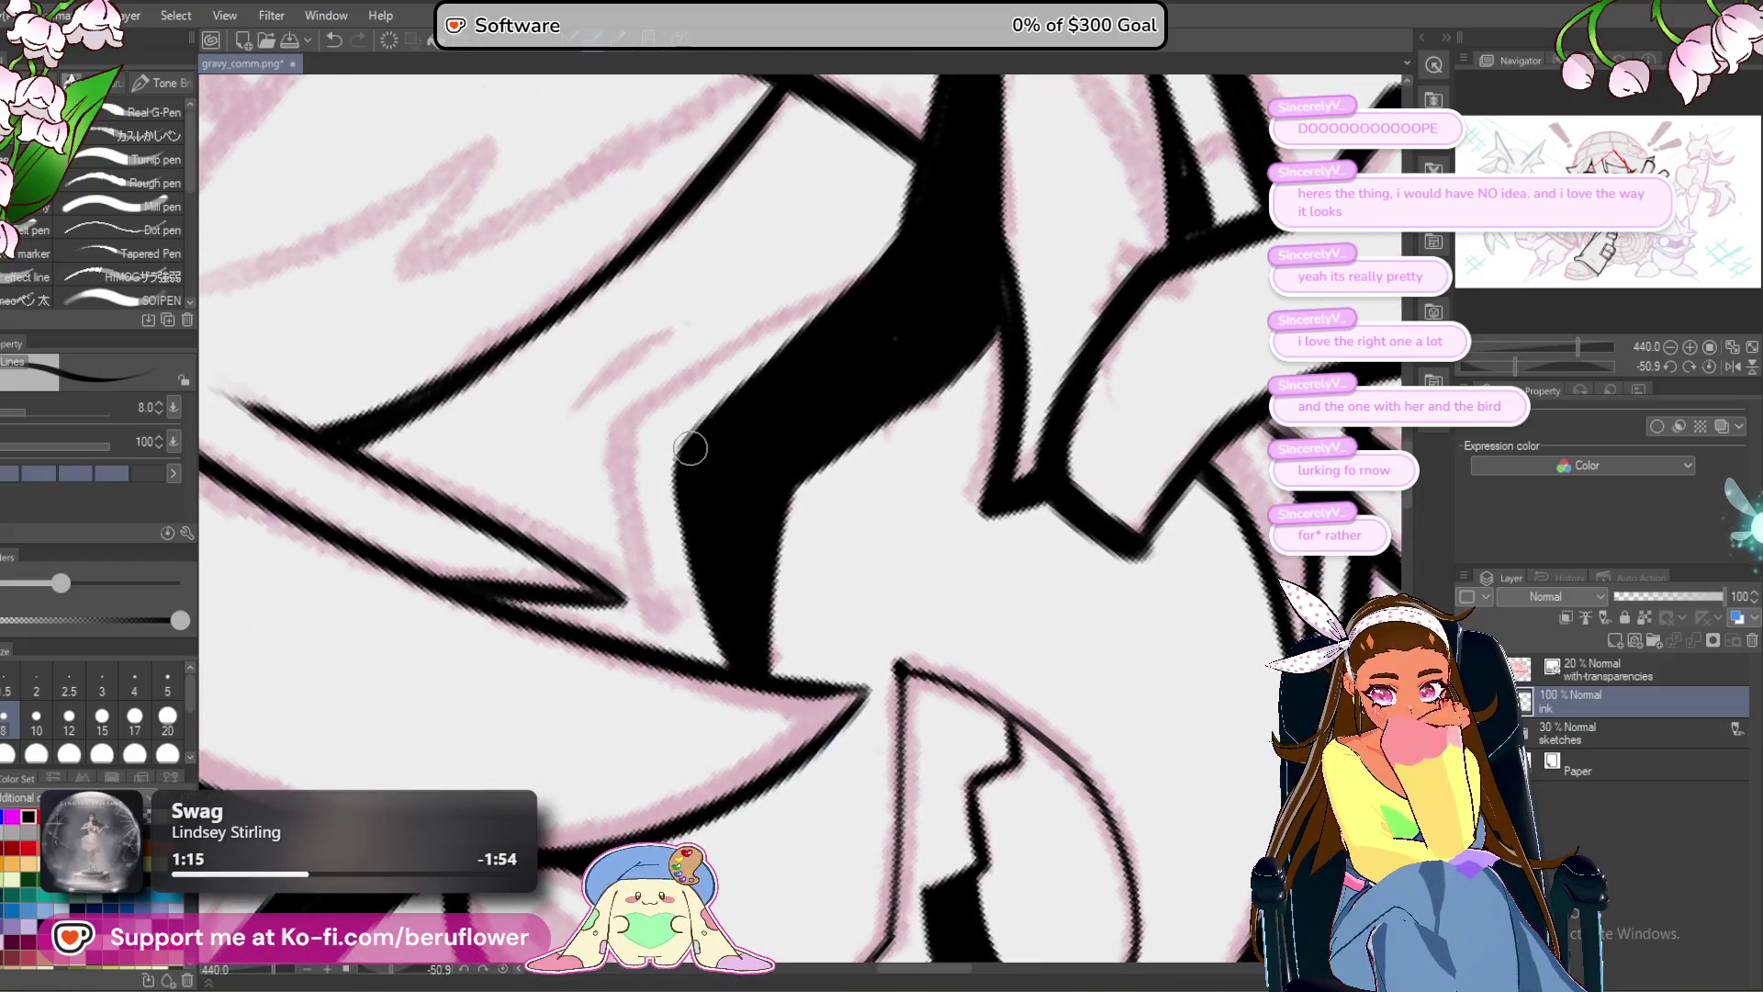
pyautogui.moveTo(690, 448); pyautogui.dragTo(947, 211)
pyautogui.hotkey('ctrl', 'z')
pyautogui.moveTo(691, 448)
pyautogui.mouseDown()
pyautogui.moveTo(951, 188)
pyautogui.moveTo(732, 395)
pyautogui.mouseUp()
pyautogui.hotkey('ctrl', 'z')
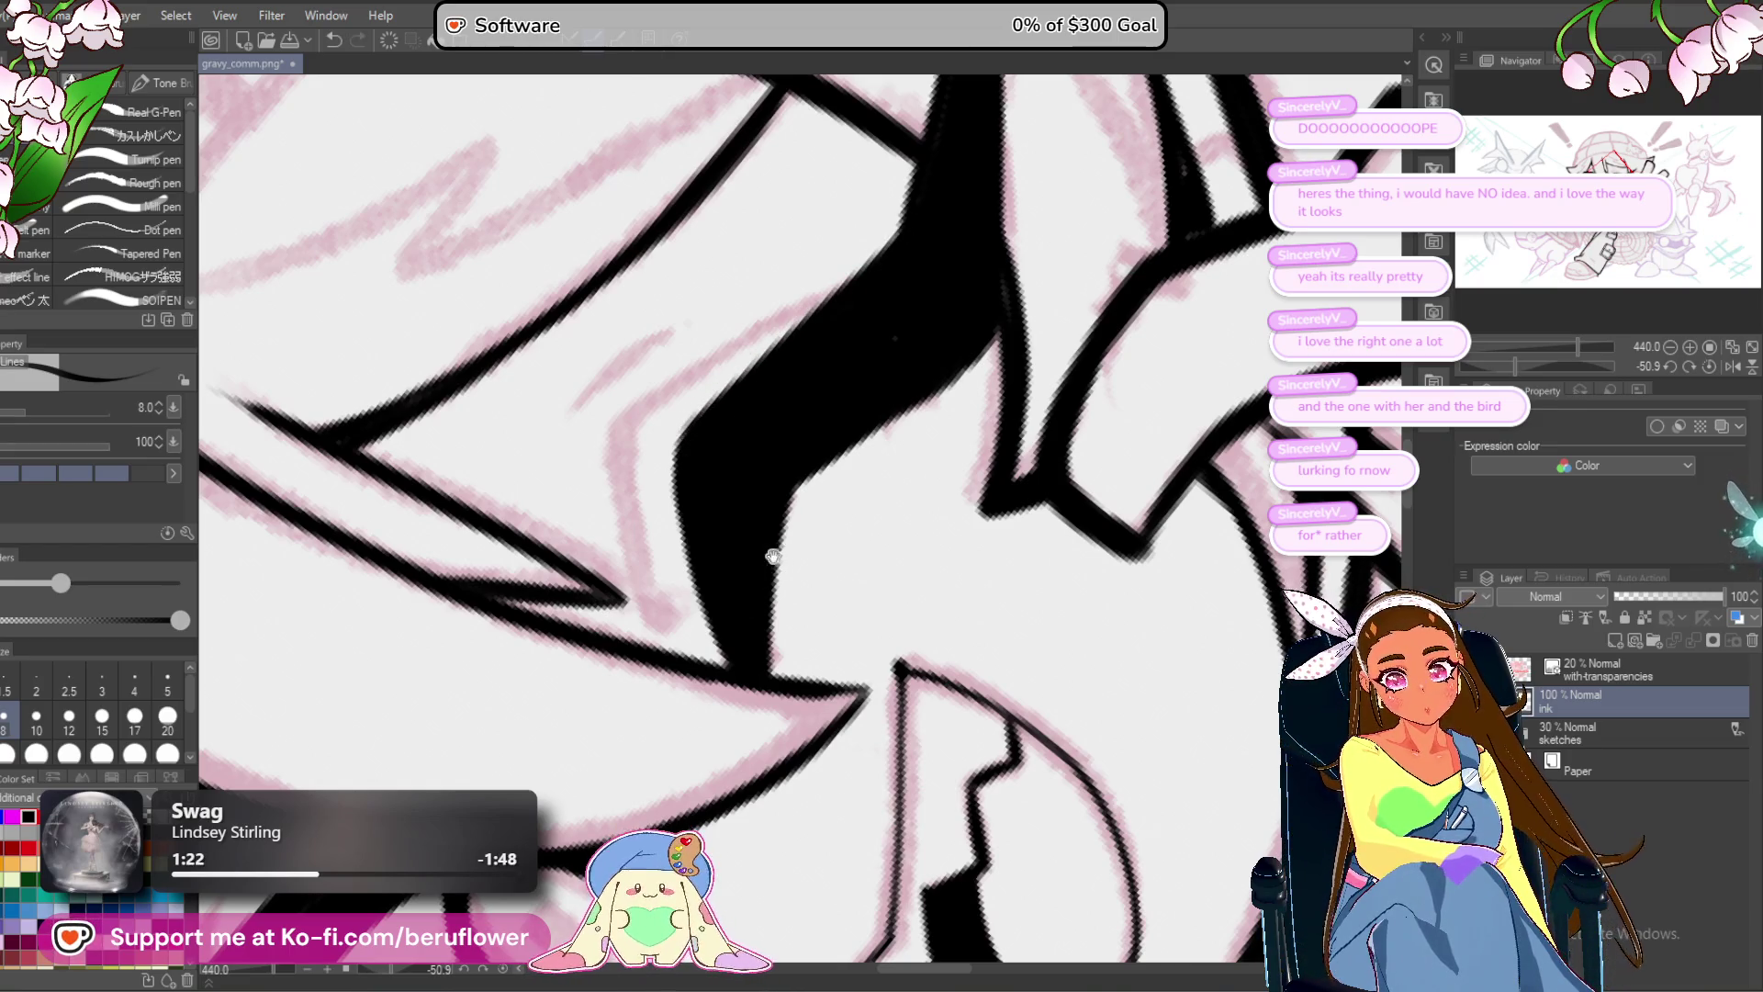
pyautogui.moveTo(772, 555); pyautogui.dragTo(892, 524)
pyautogui.moveTo(962, 263); pyautogui.dragTo(790, 423)
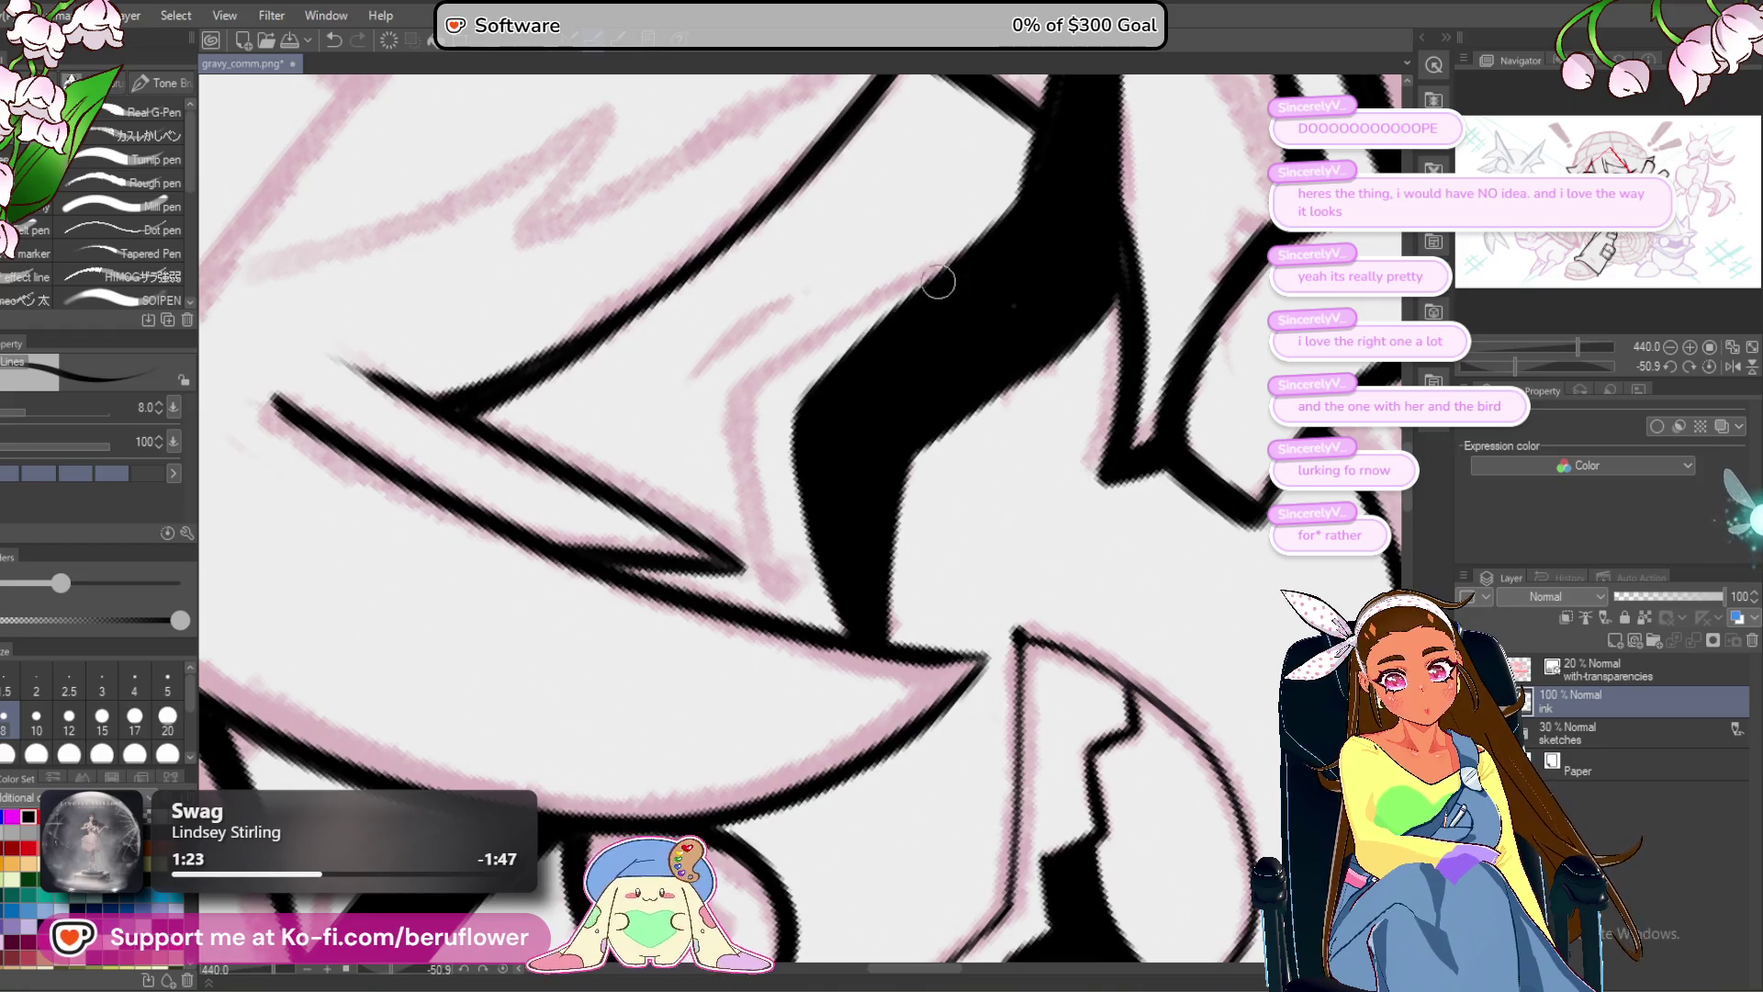
pyautogui.scroll(-3, 882, 367)
pyautogui.scroll(2, 918, 386)
pyautogui.moveTo(992, 221)
pyautogui.mouseDown()
pyautogui.moveTo(945, 399)
pyautogui.moveTo(977, 422)
pyautogui.mouseUp()
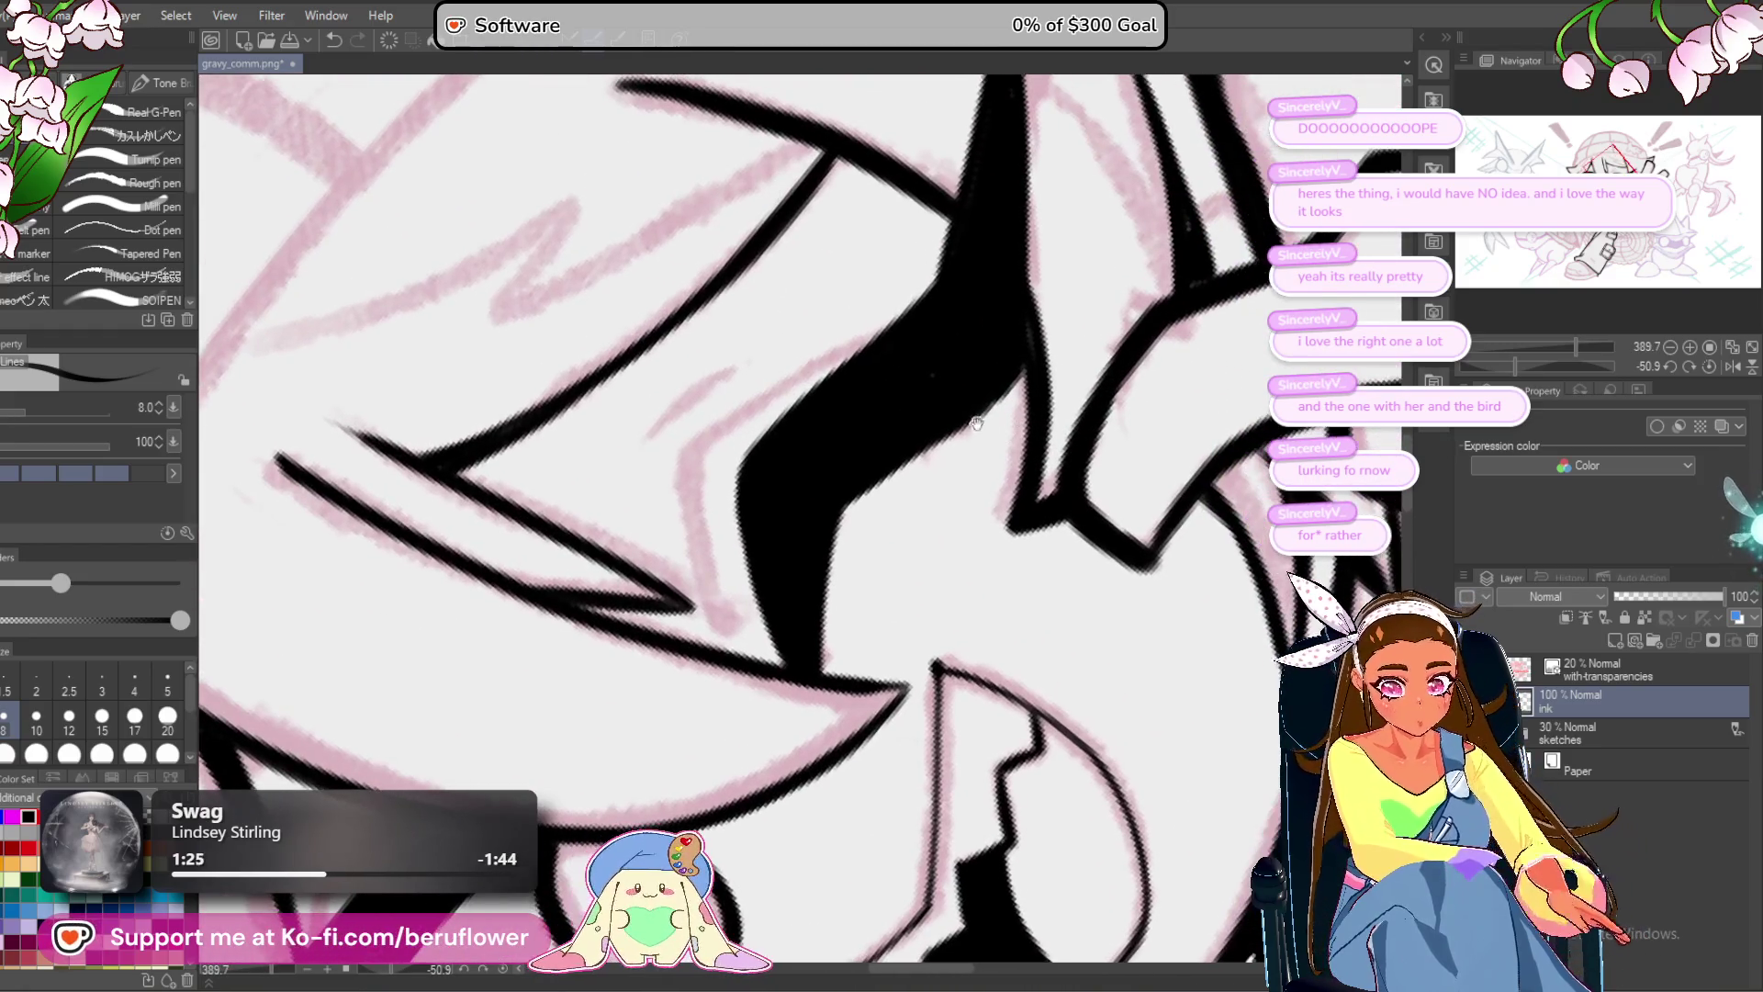
# Widen the shape's right edge and redraw and thicken its upper-left edge line.
pyautogui.moveTo(877, 479); pyautogui.dragTo(1033, 385)
pyautogui.scroll(-5, 995, 393)
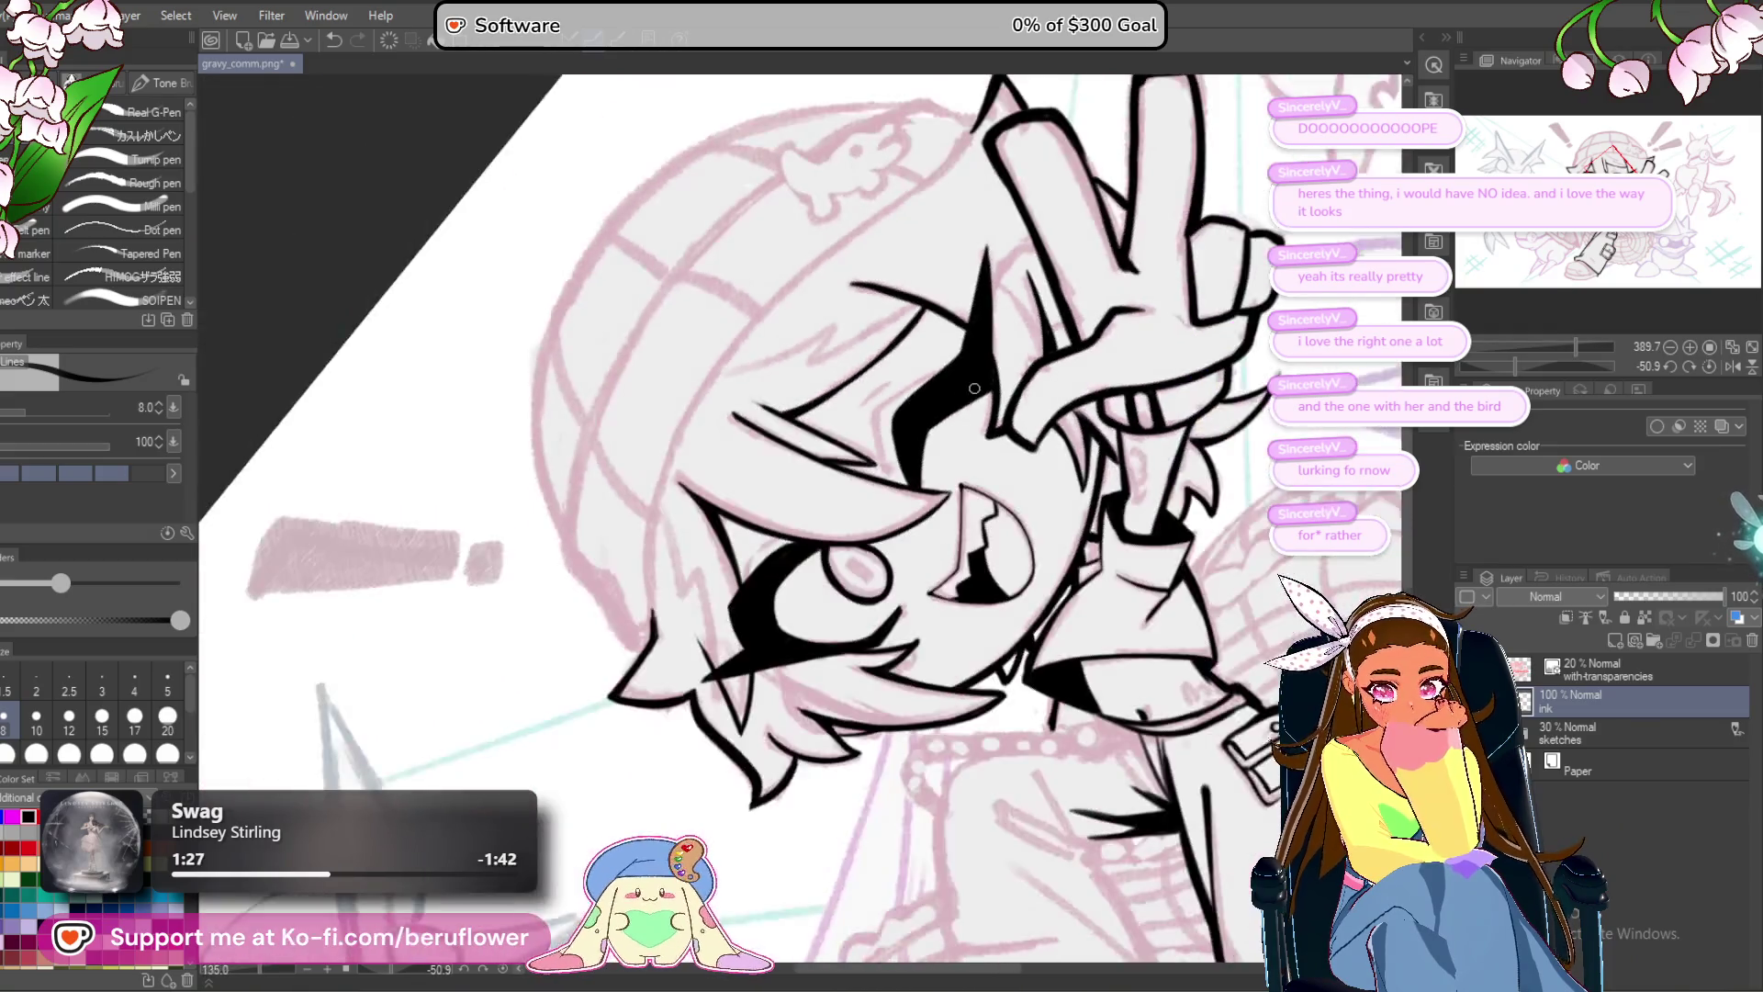
pyautogui.scroll(4, 945, 232)
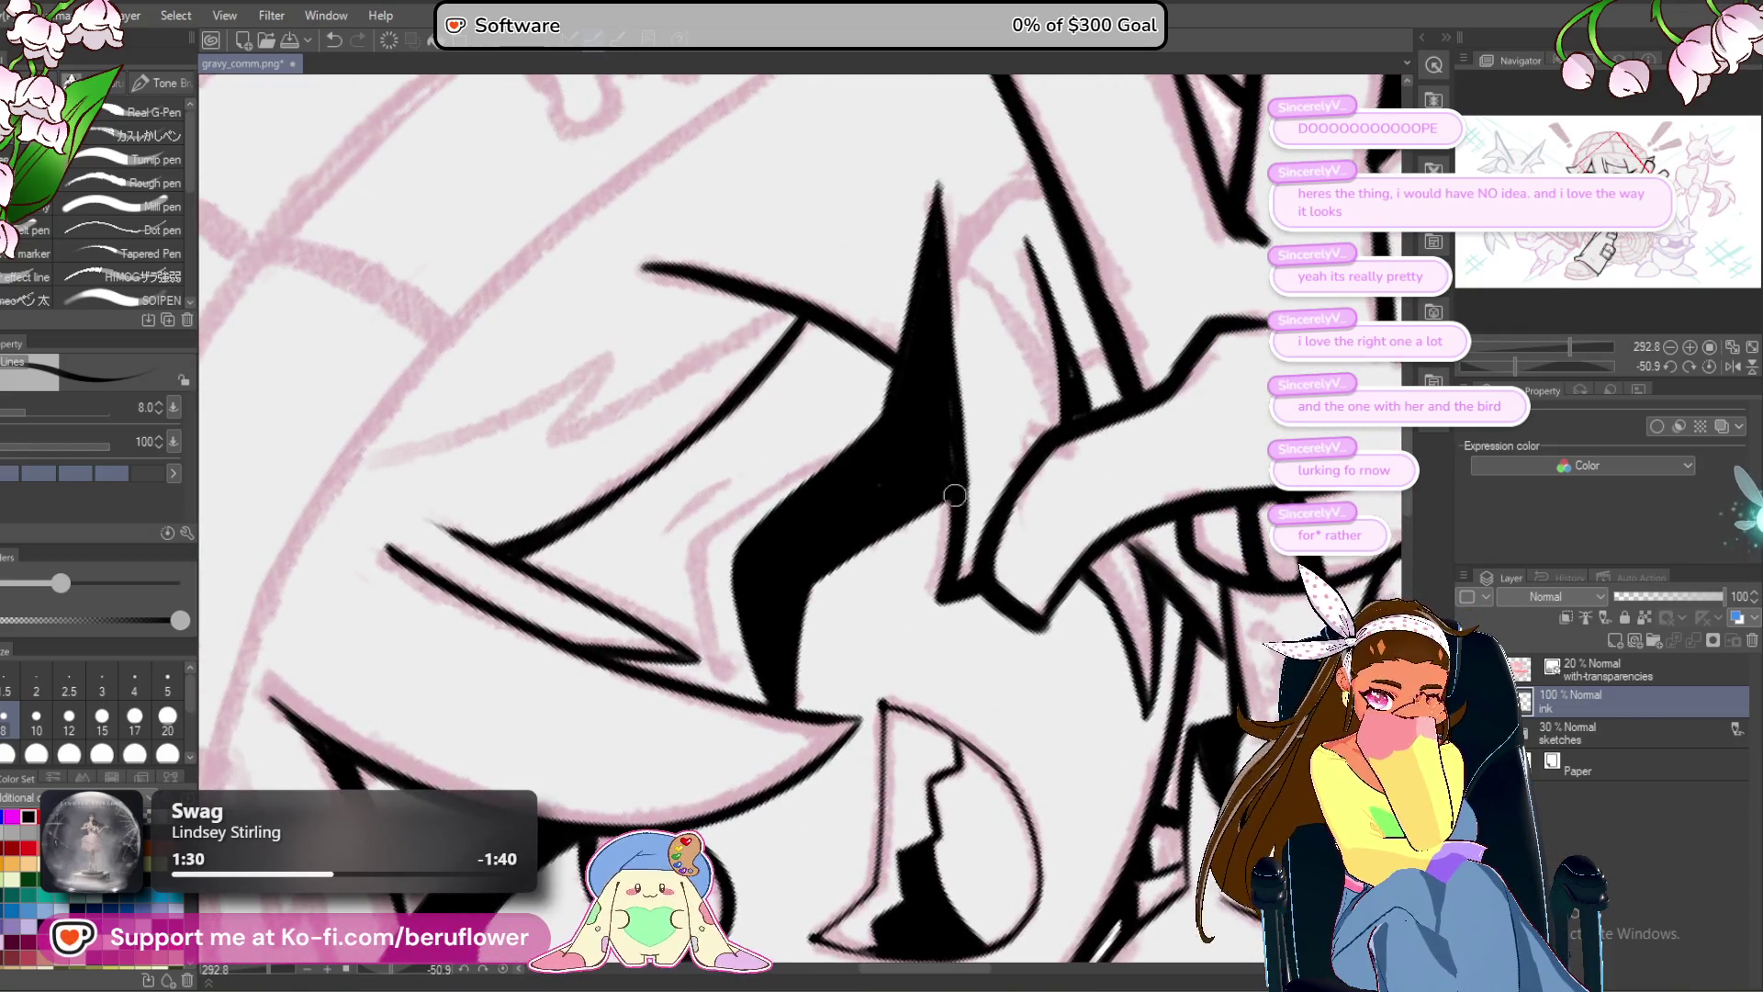
pyautogui.scroll(-5, 947, 461)
pyautogui.scroll(4, 832, 523)
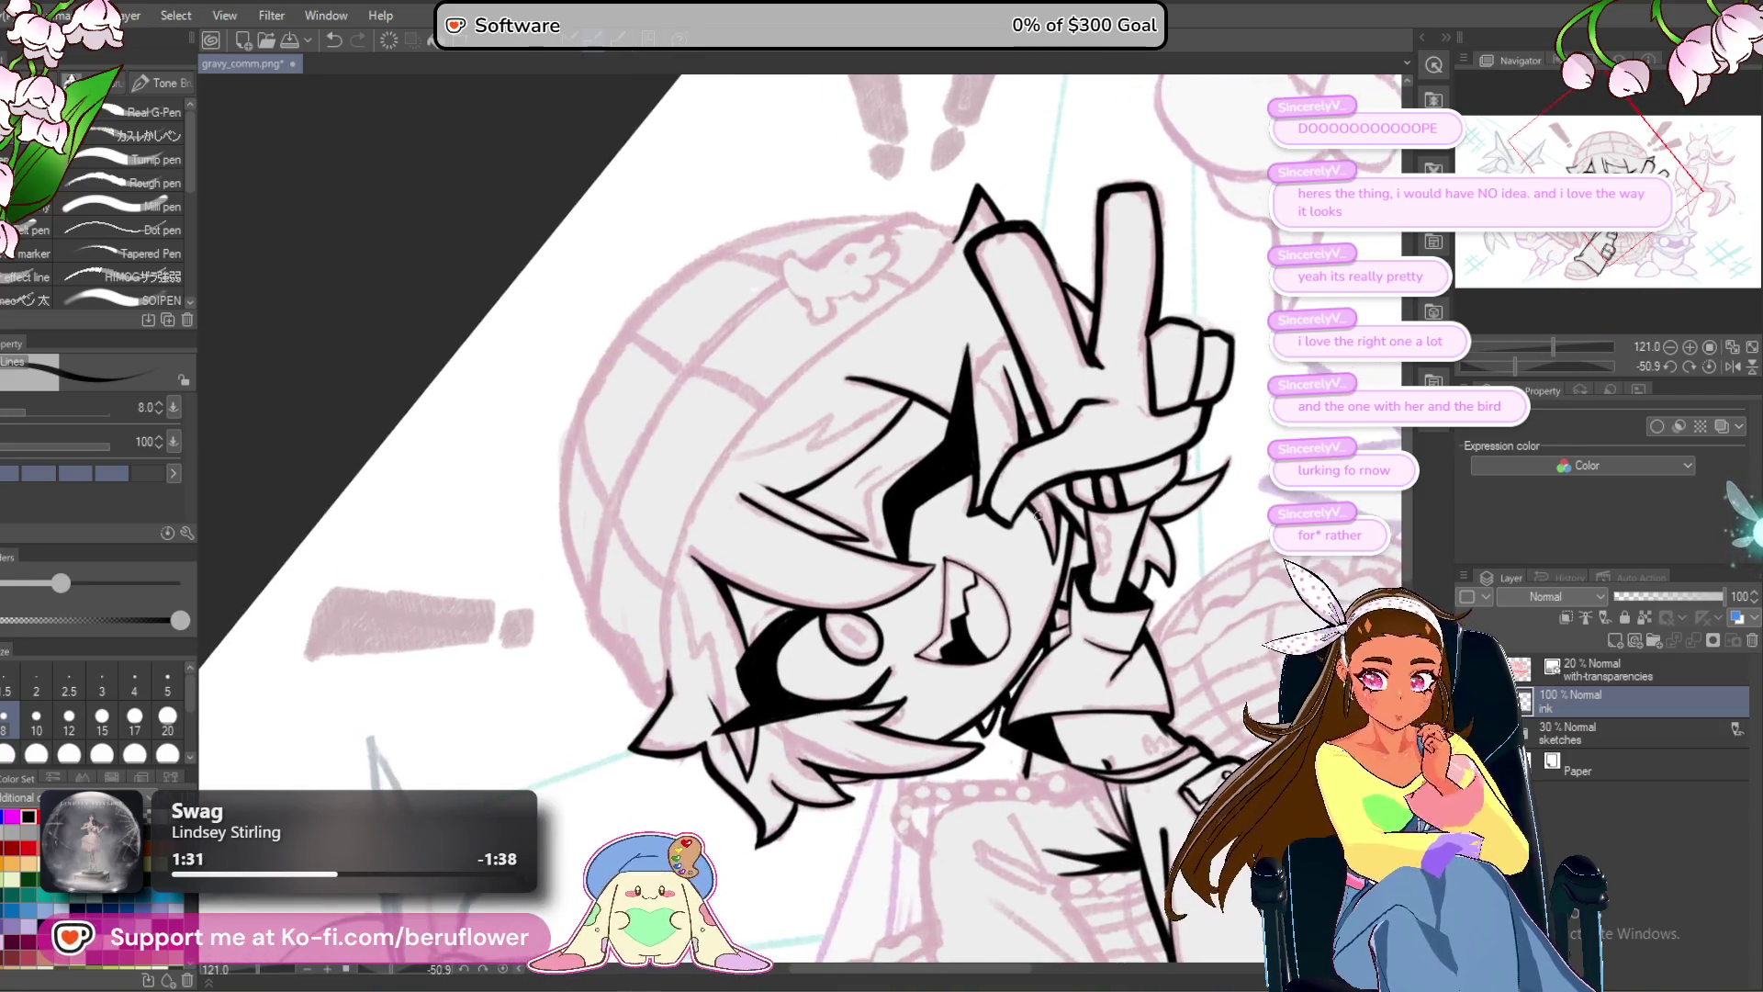
pyautogui.scroll(3, 832, 524)
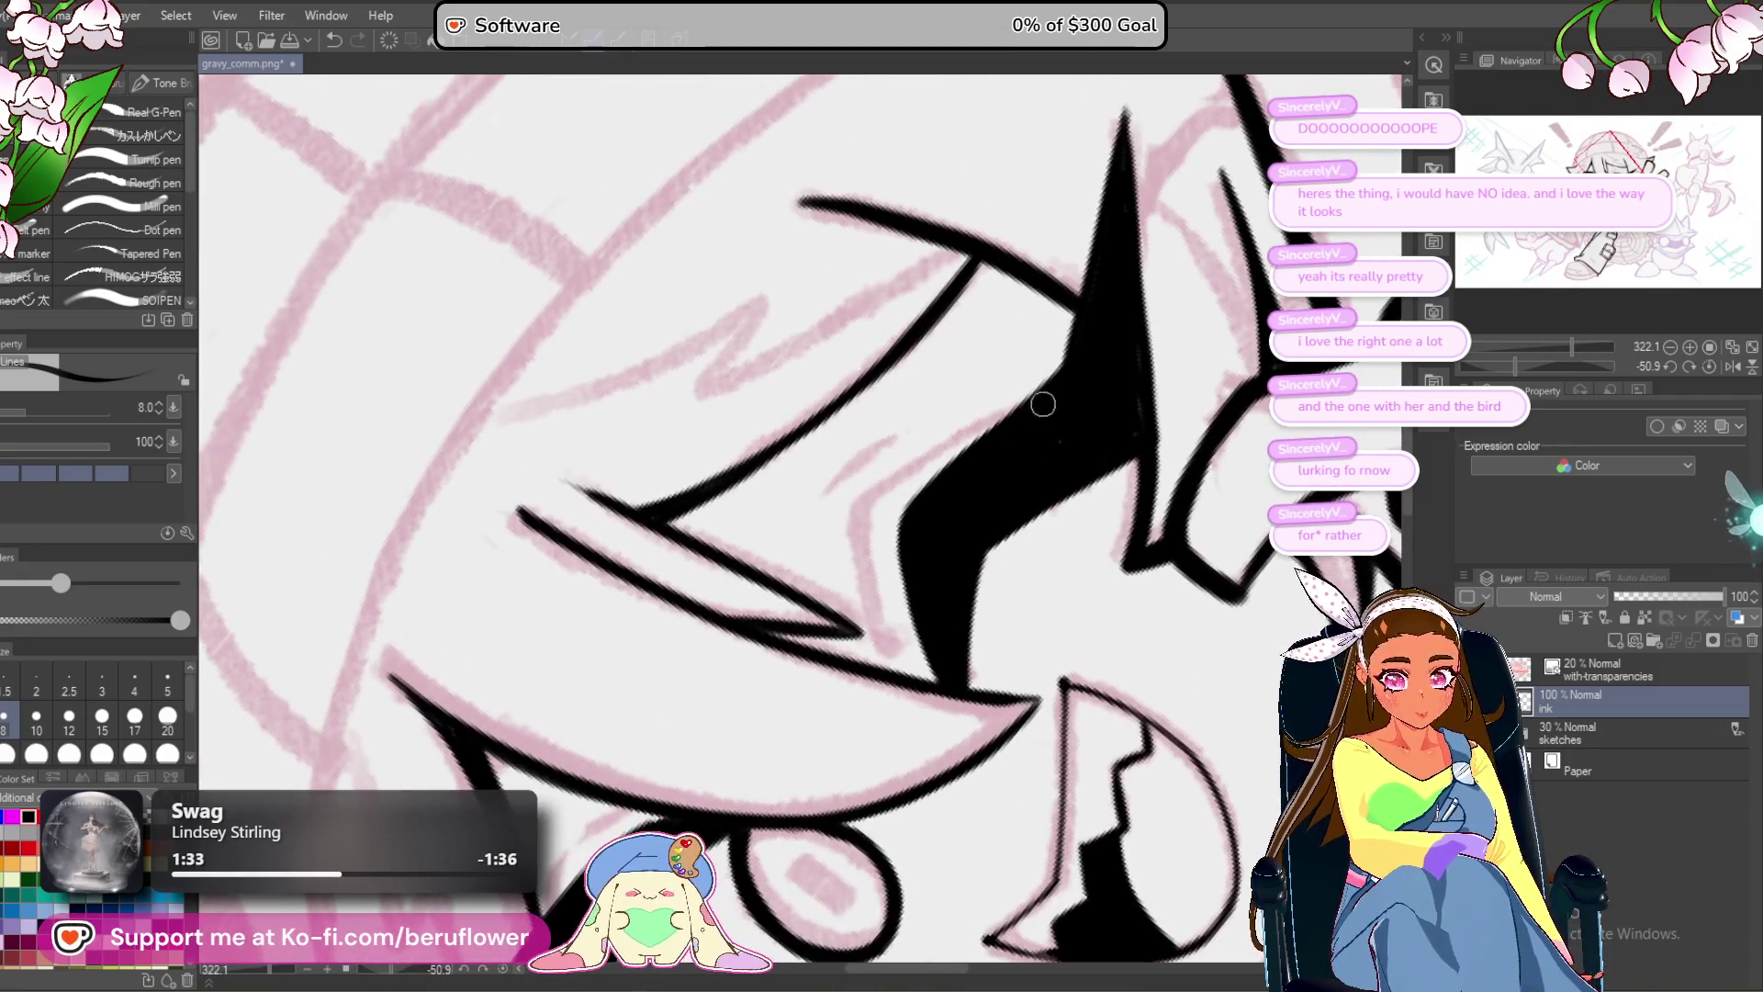
pyautogui.moveTo(991, 420)
pyautogui.mouseDown()
pyautogui.moveTo(863, 510)
pyautogui.moveTo(849, 555)
pyautogui.mouseUp()
pyautogui.hotkey('ctrl', 'z')
pyautogui.moveTo(1033, 390); pyautogui.dragTo(877, 487)
pyautogui.moveTo(1001, 408); pyautogui.dragTo(933, 456)
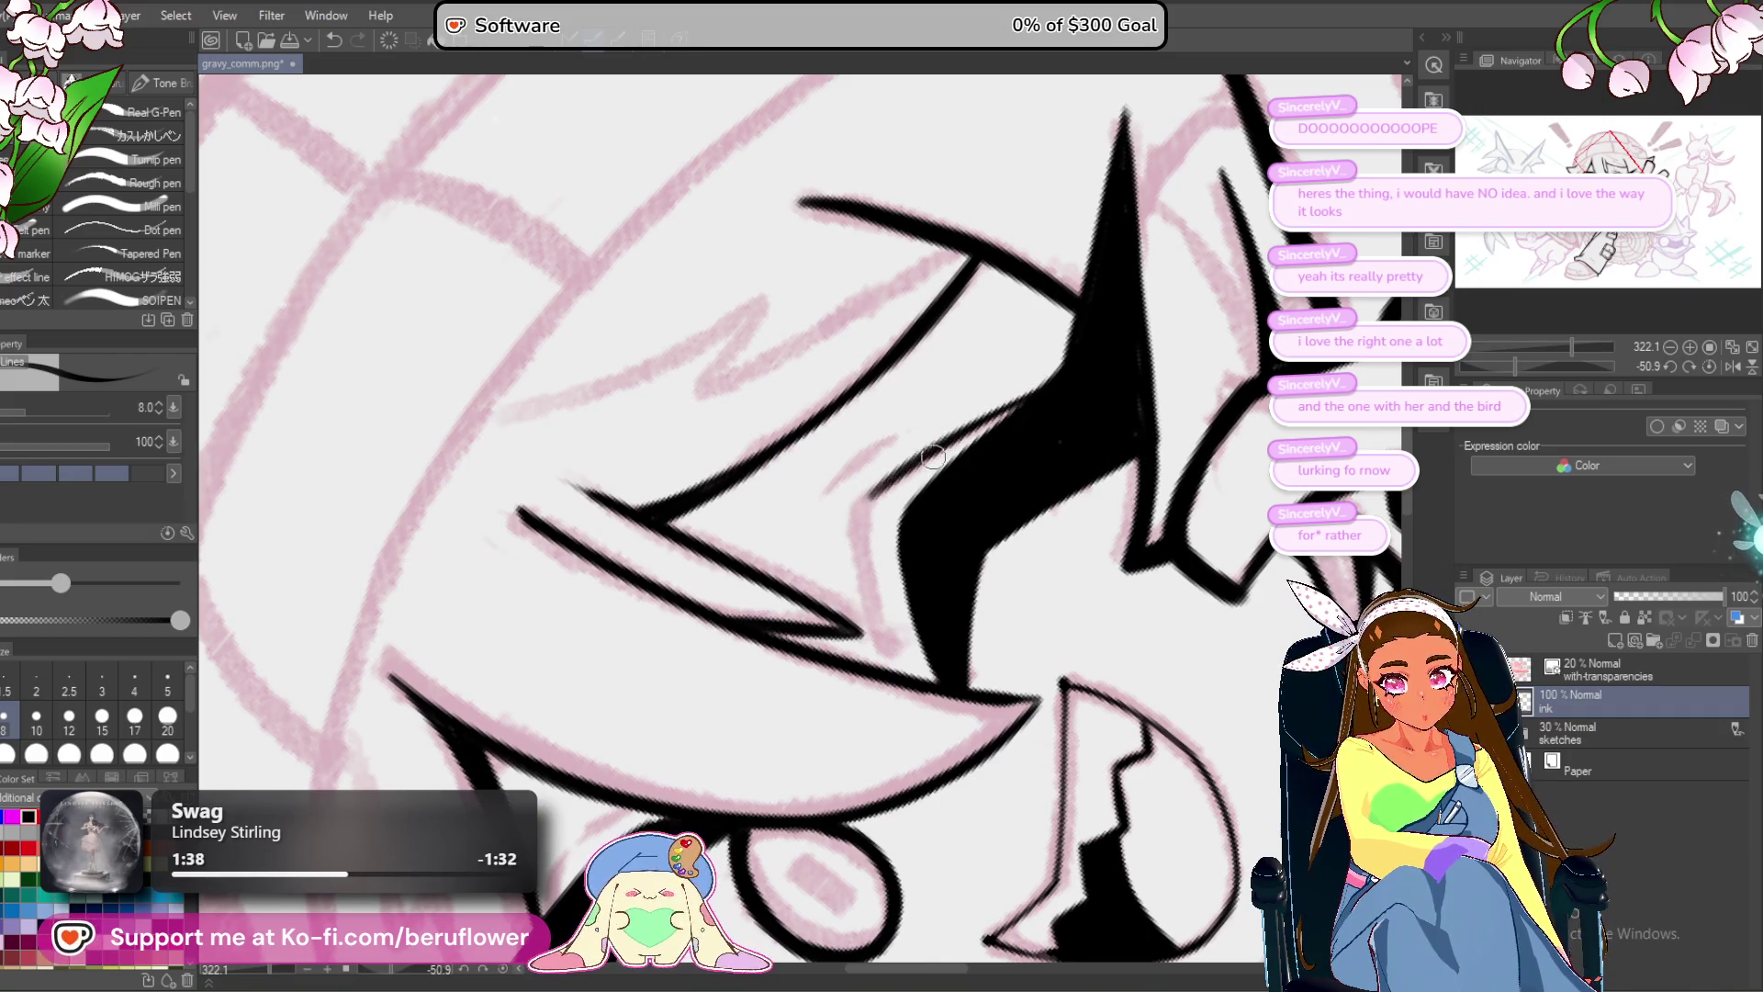
pyautogui.moveTo(864, 523); pyautogui.dragTo(883, 638)
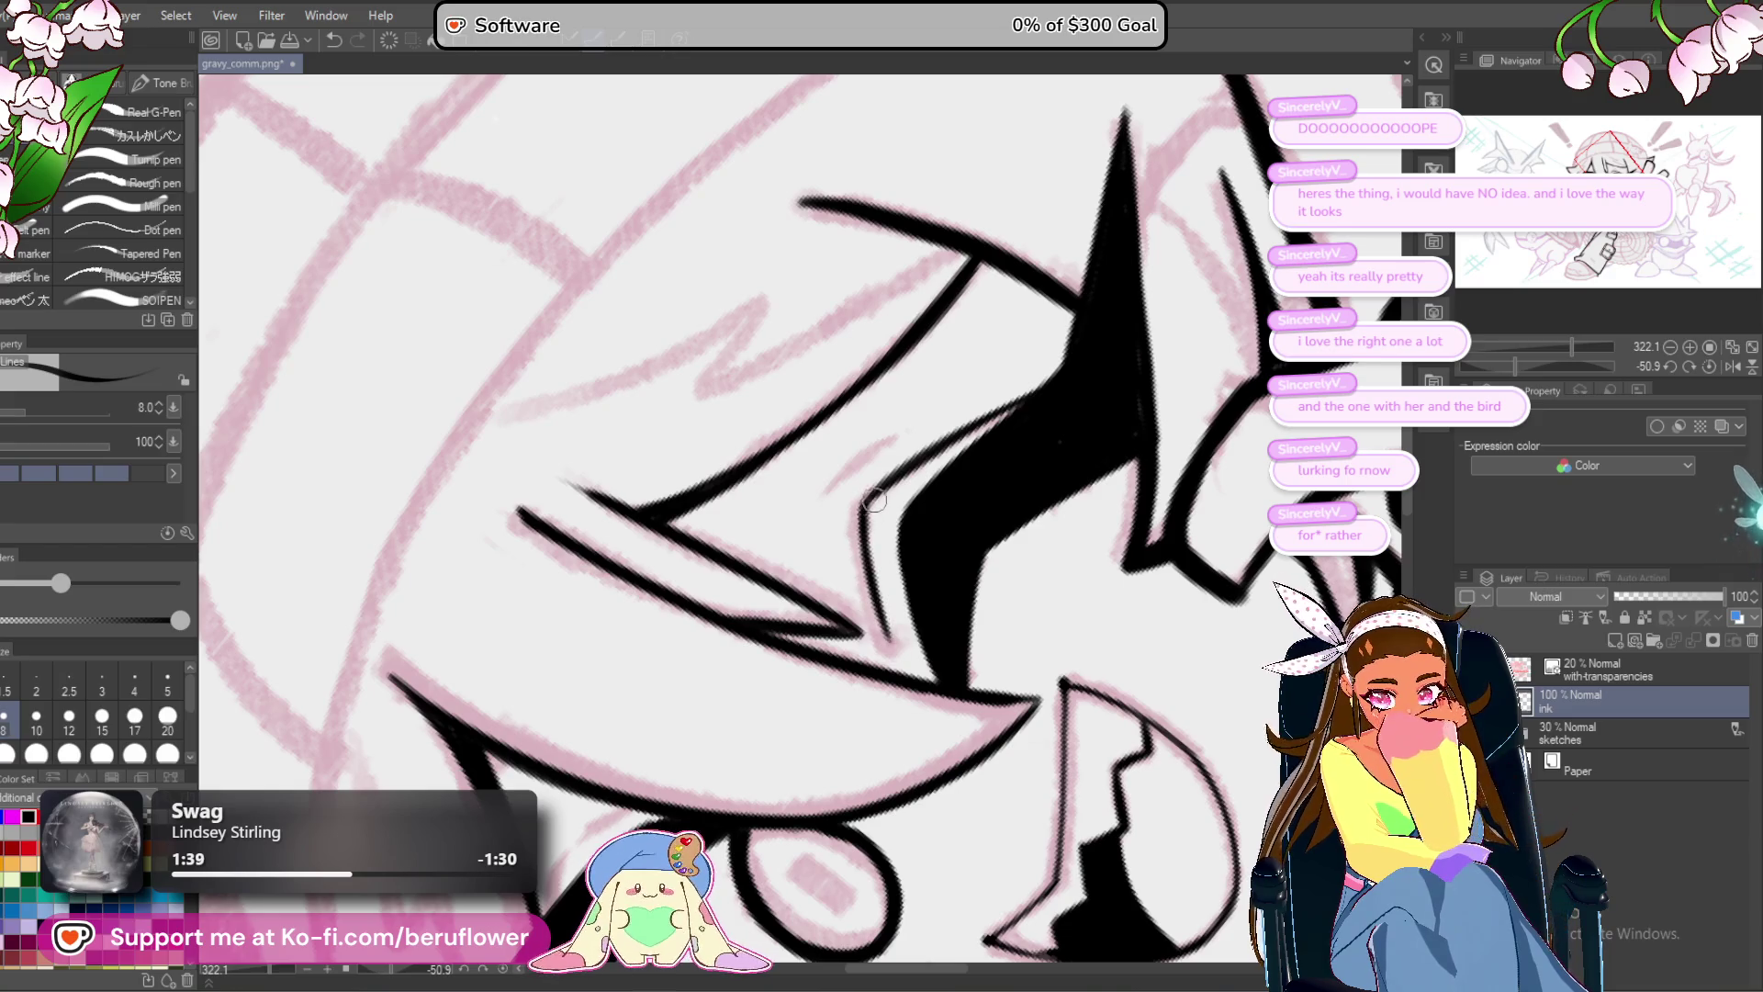
pyautogui.scroll(-5, 883, 617)
pyautogui.scroll(3, 928, 679)
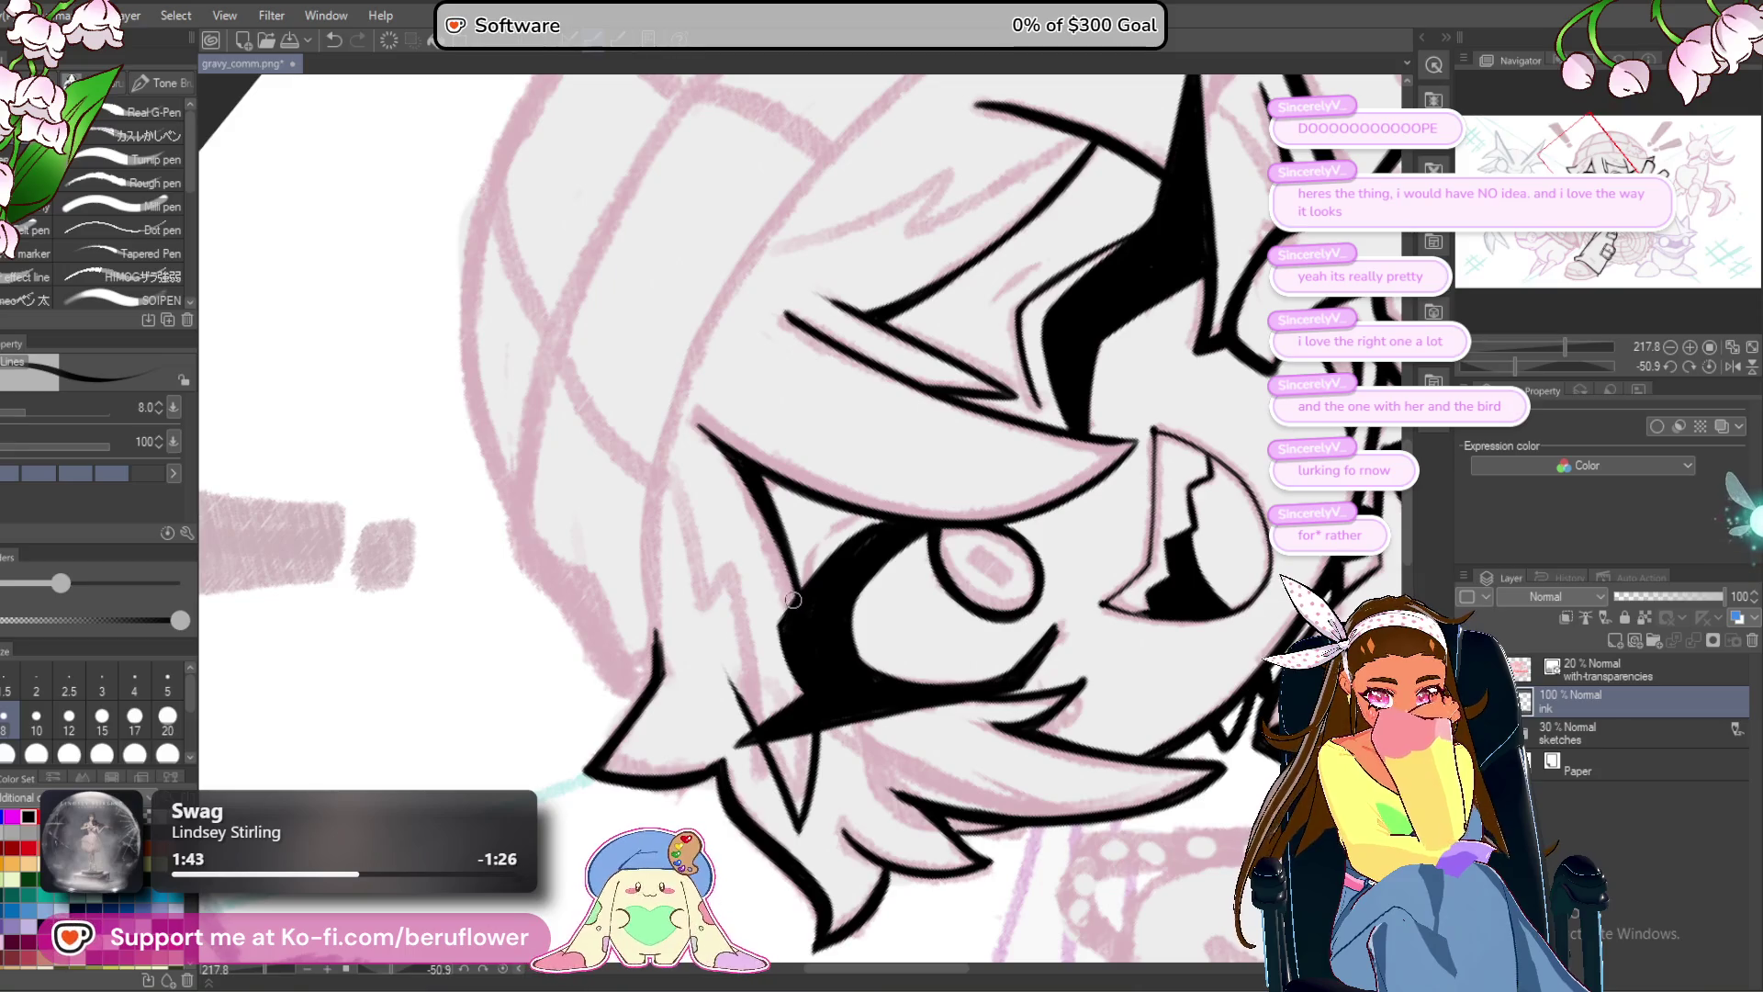
pyautogui.moveTo(788, 680); pyautogui.dragTo(1017, 526)
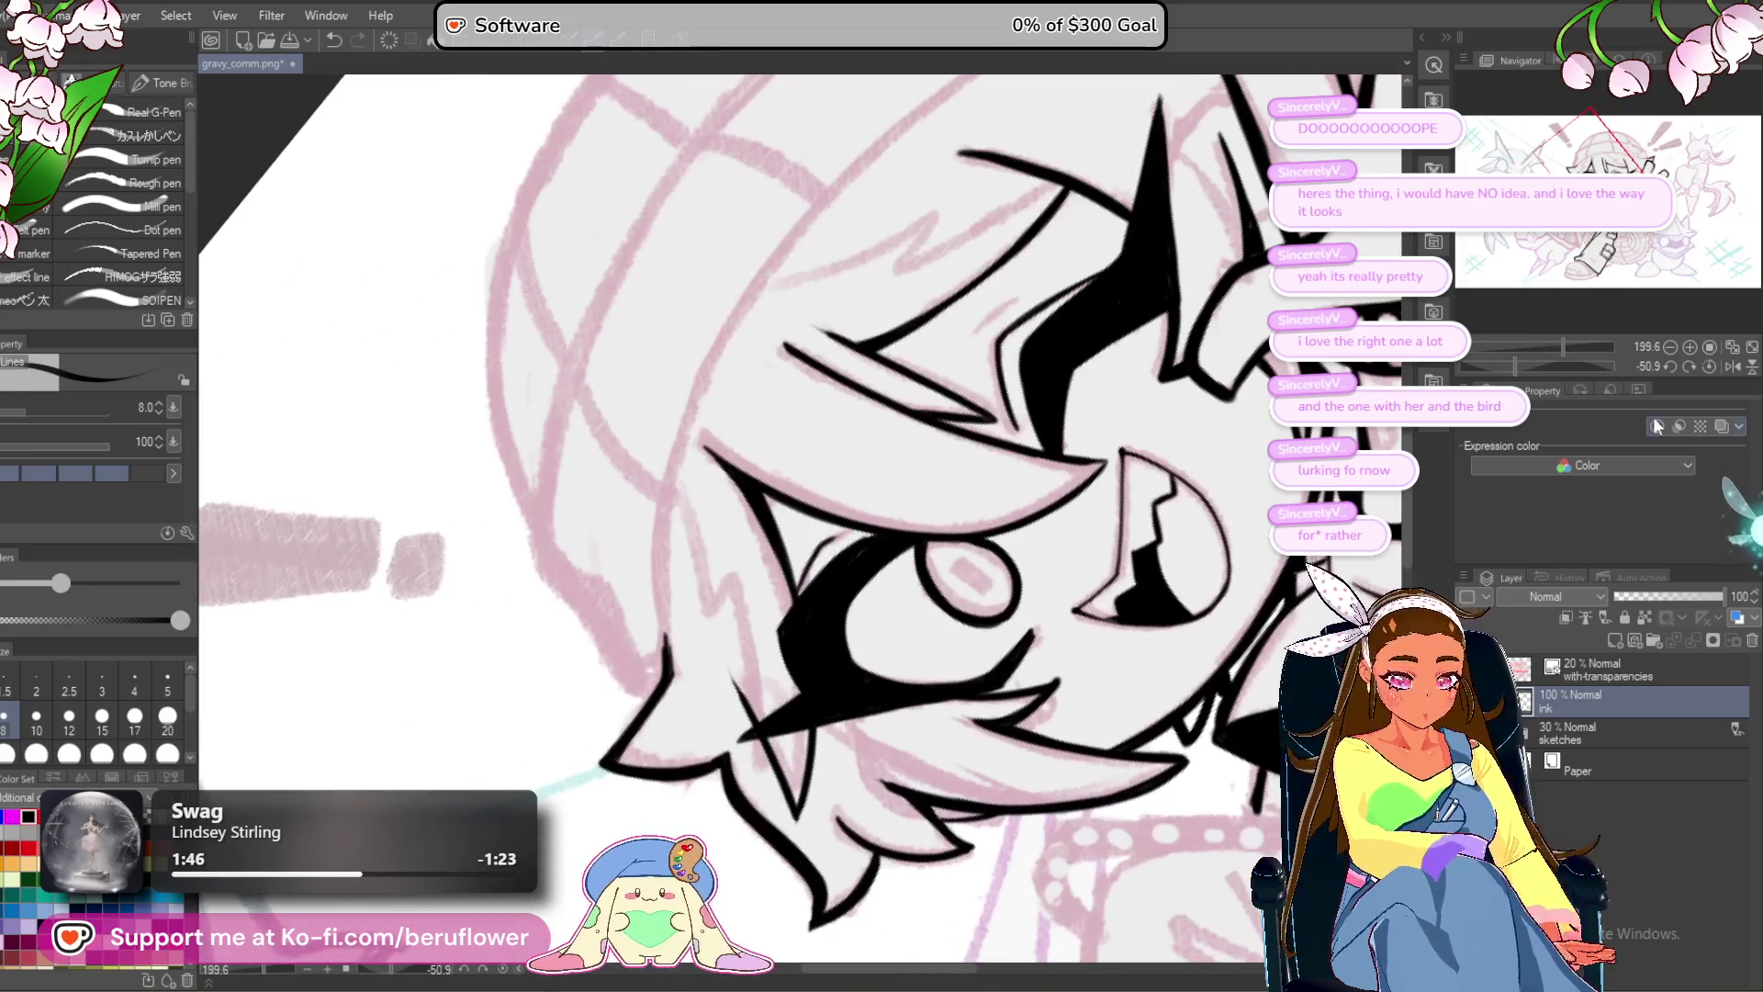
pyautogui.scroll(-4, 1017, 526)
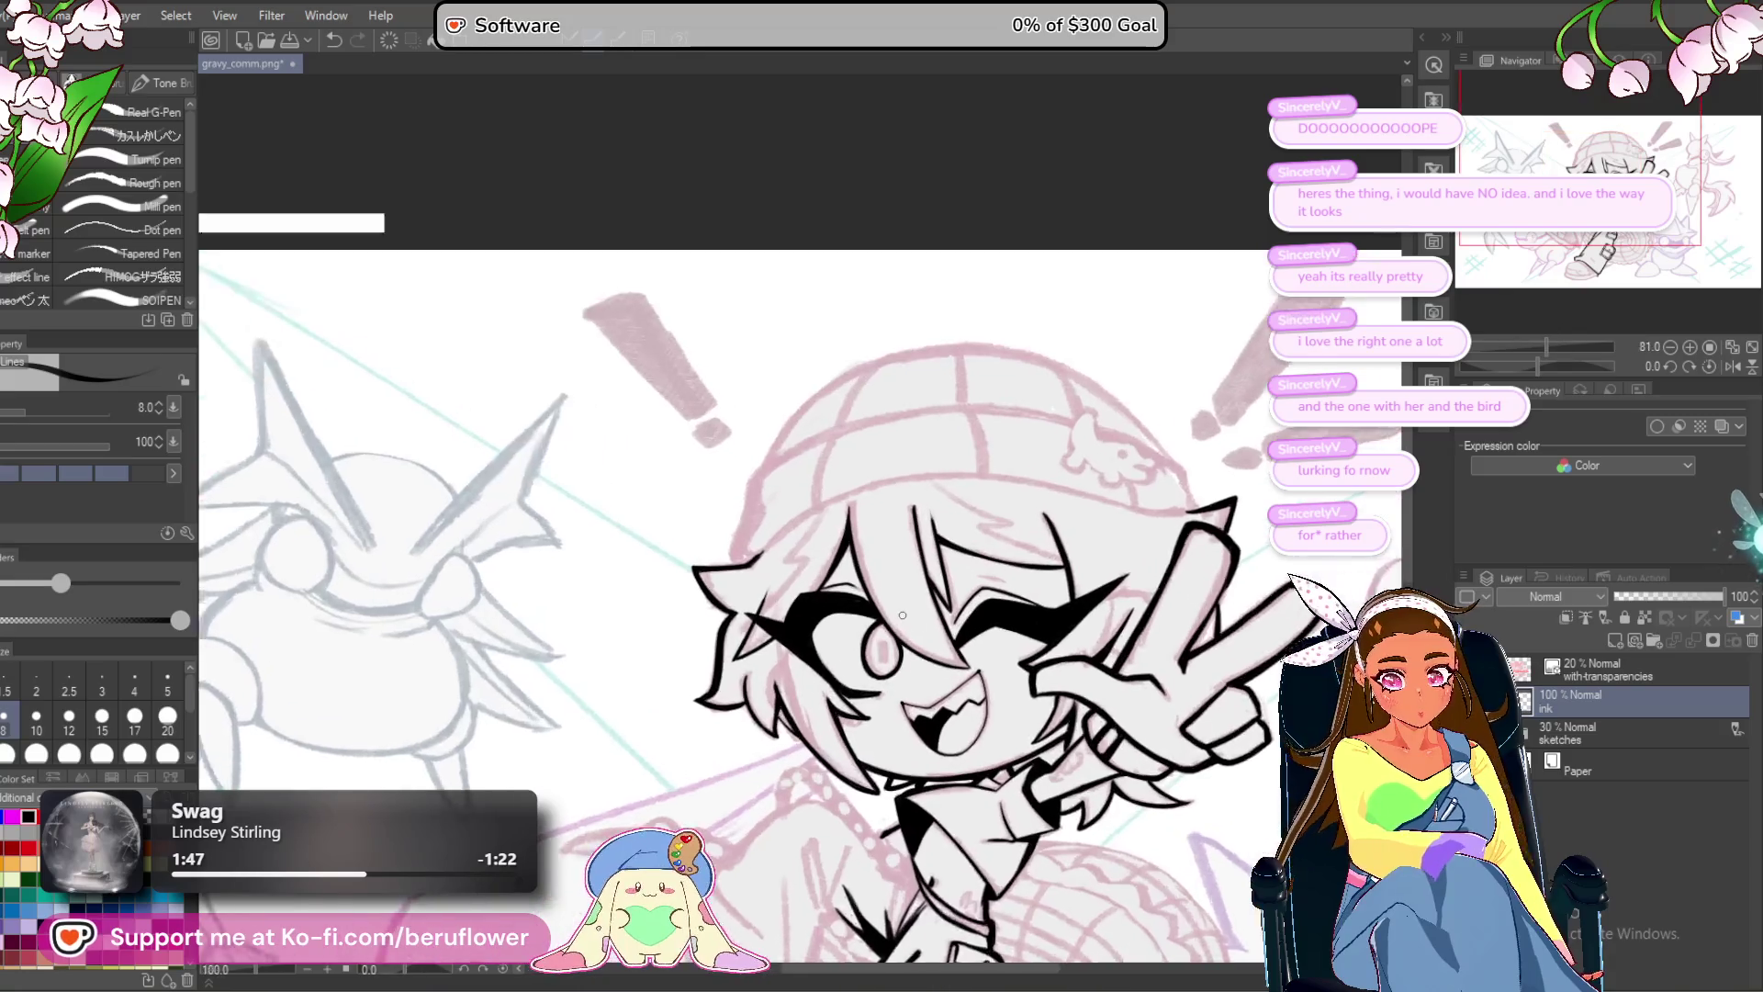
# Pan down to the shirt under the chin and ink a thin fold line beside the collar.
pyautogui.scroll(2, 987, 594)
pyautogui.moveTo(988, 593); pyautogui.dragTo(794, 410)
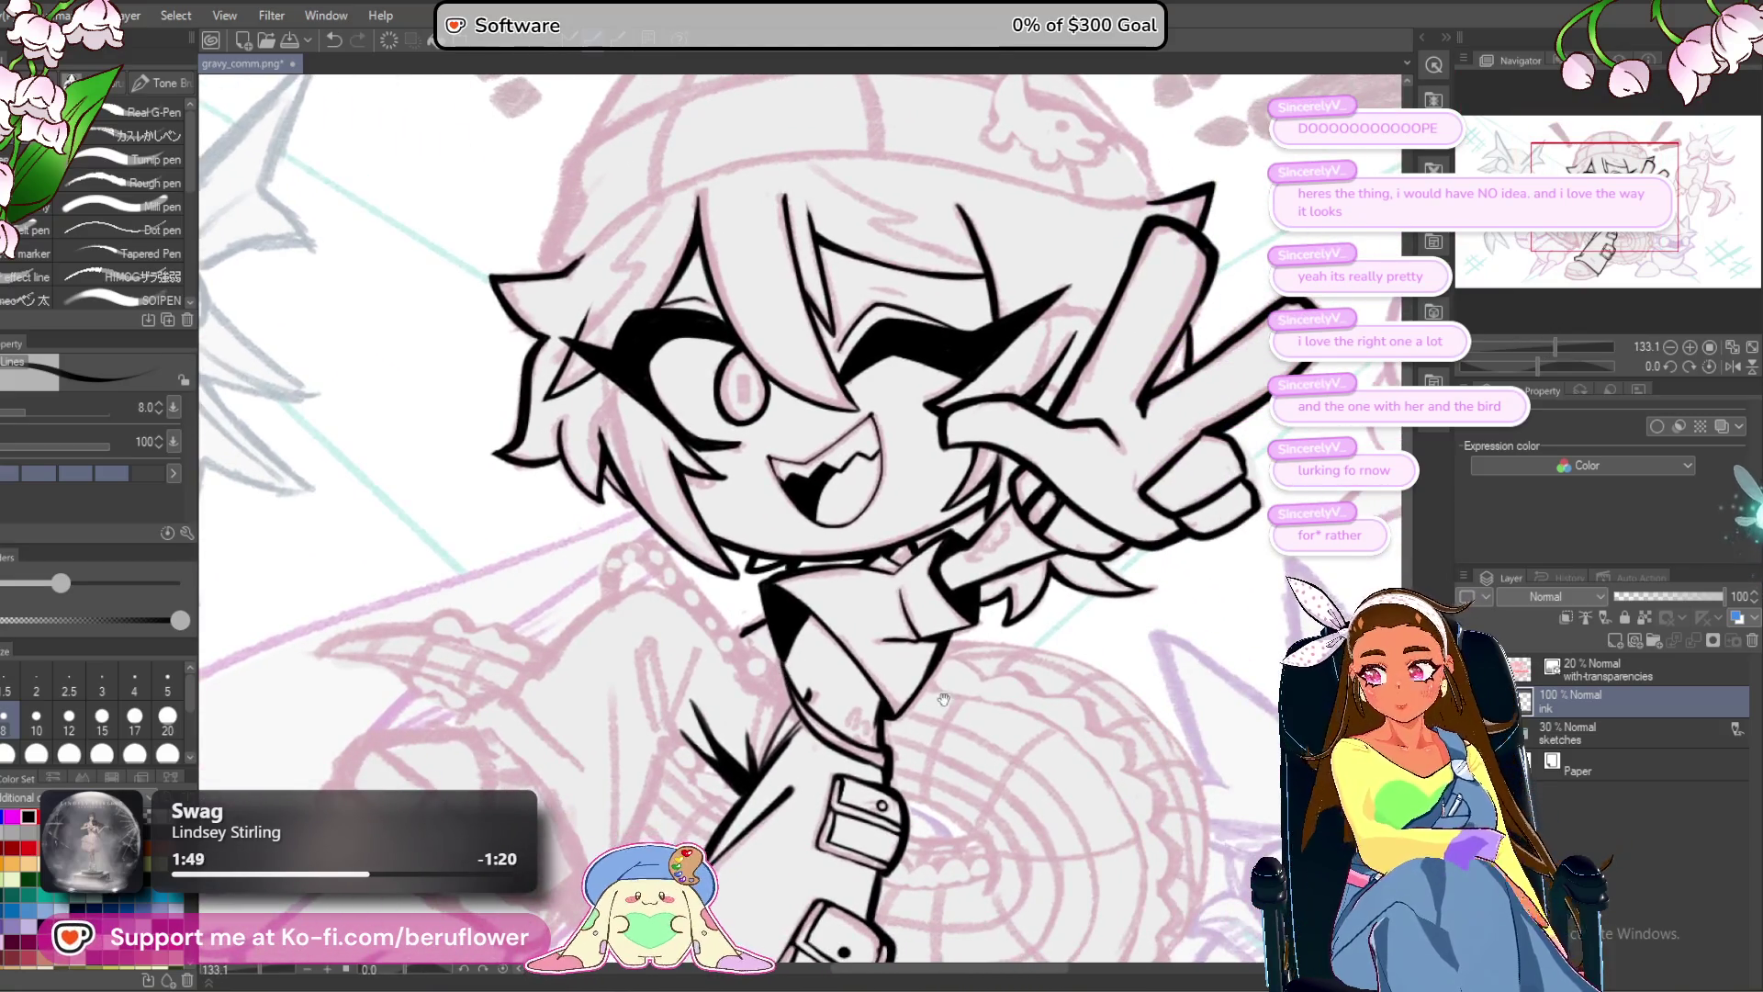
pyautogui.moveTo(930, 683); pyautogui.dragTo(993, 628)
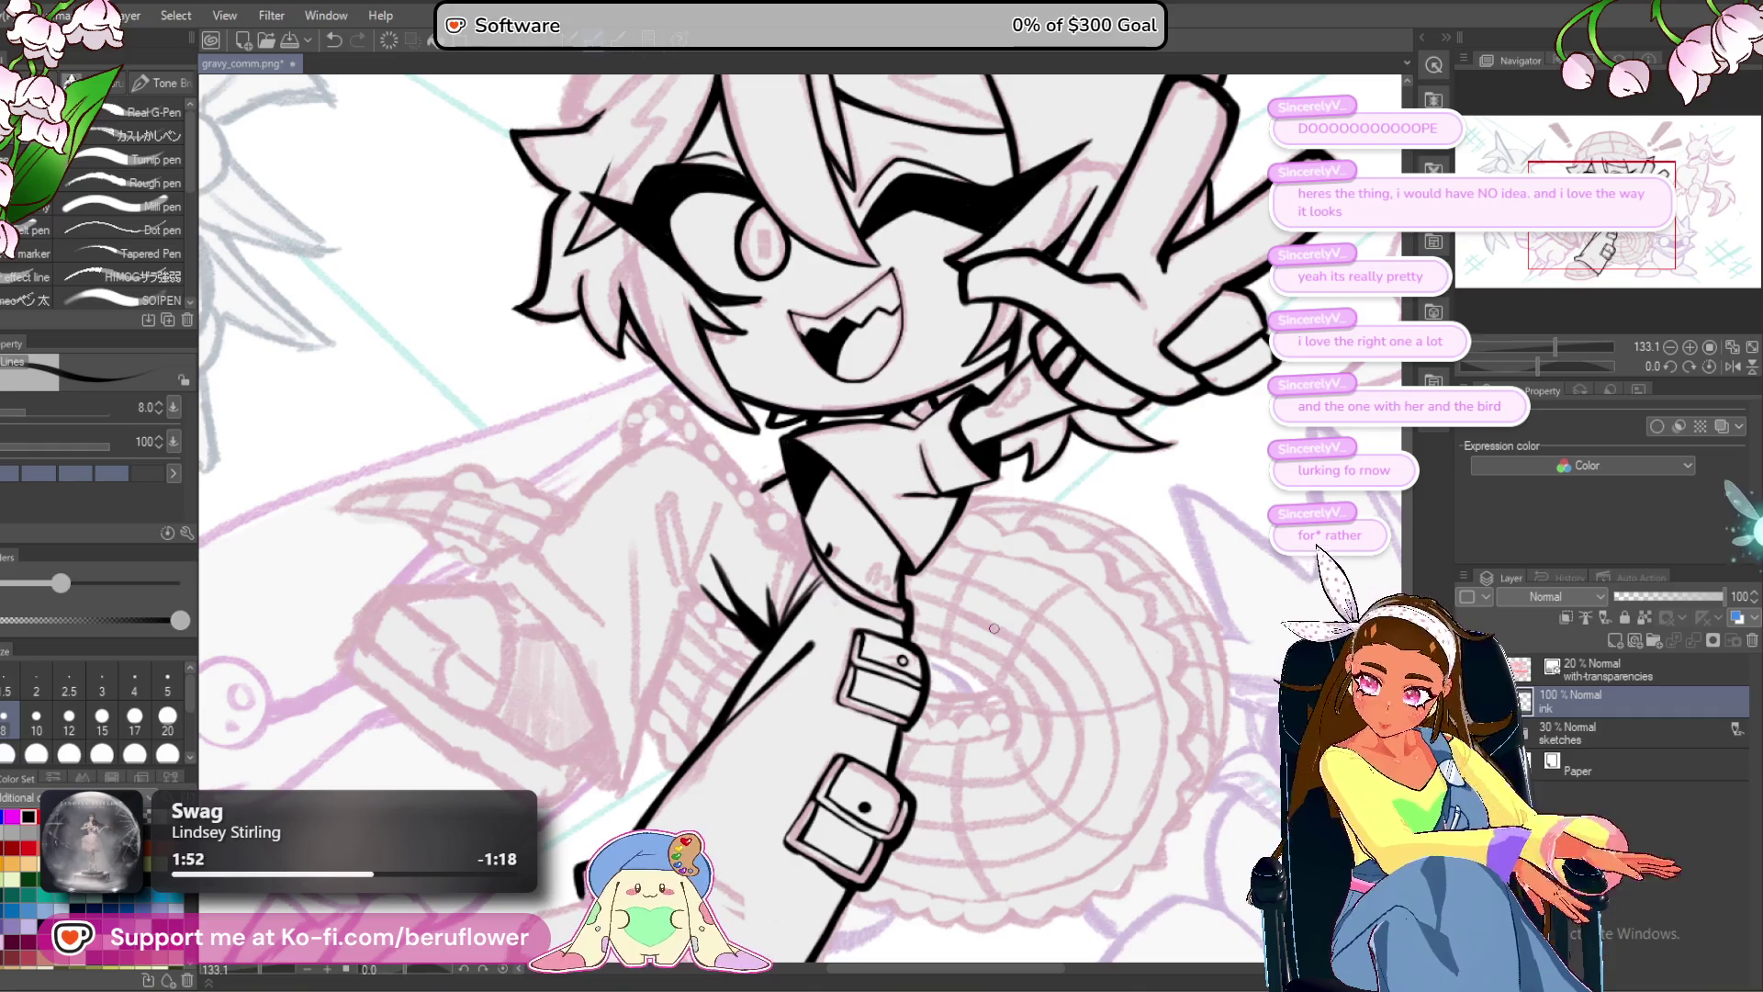
pyautogui.moveTo(994, 628)
pyautogui.mouseDown()
pyautogui.moveTo(978, 545)
pyautogui.moveTo(1093, 490)
pyautogui.mouseUp()
pyautogui.scroll(3, 928, 499)
pyautogui.moveTo(904, 358); pyautogui.dragTo(850, 556)
pyautogui.moveTo(856, 544); pyautogui.dragTo(872, 514)
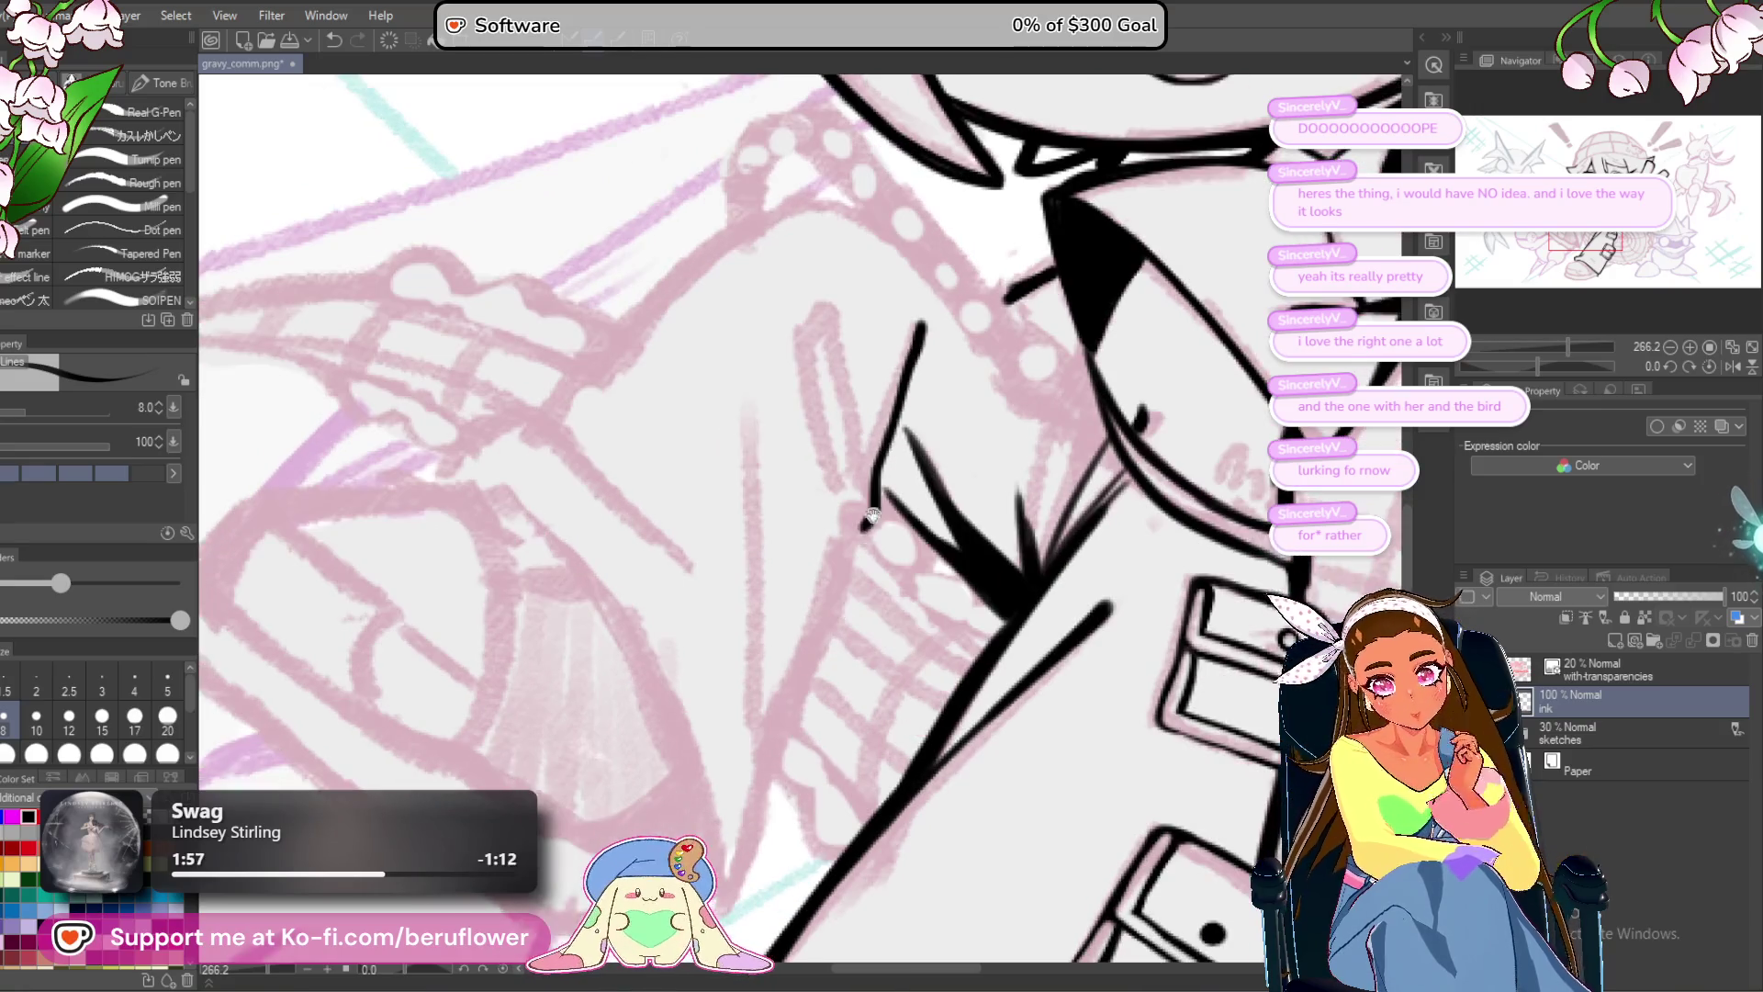
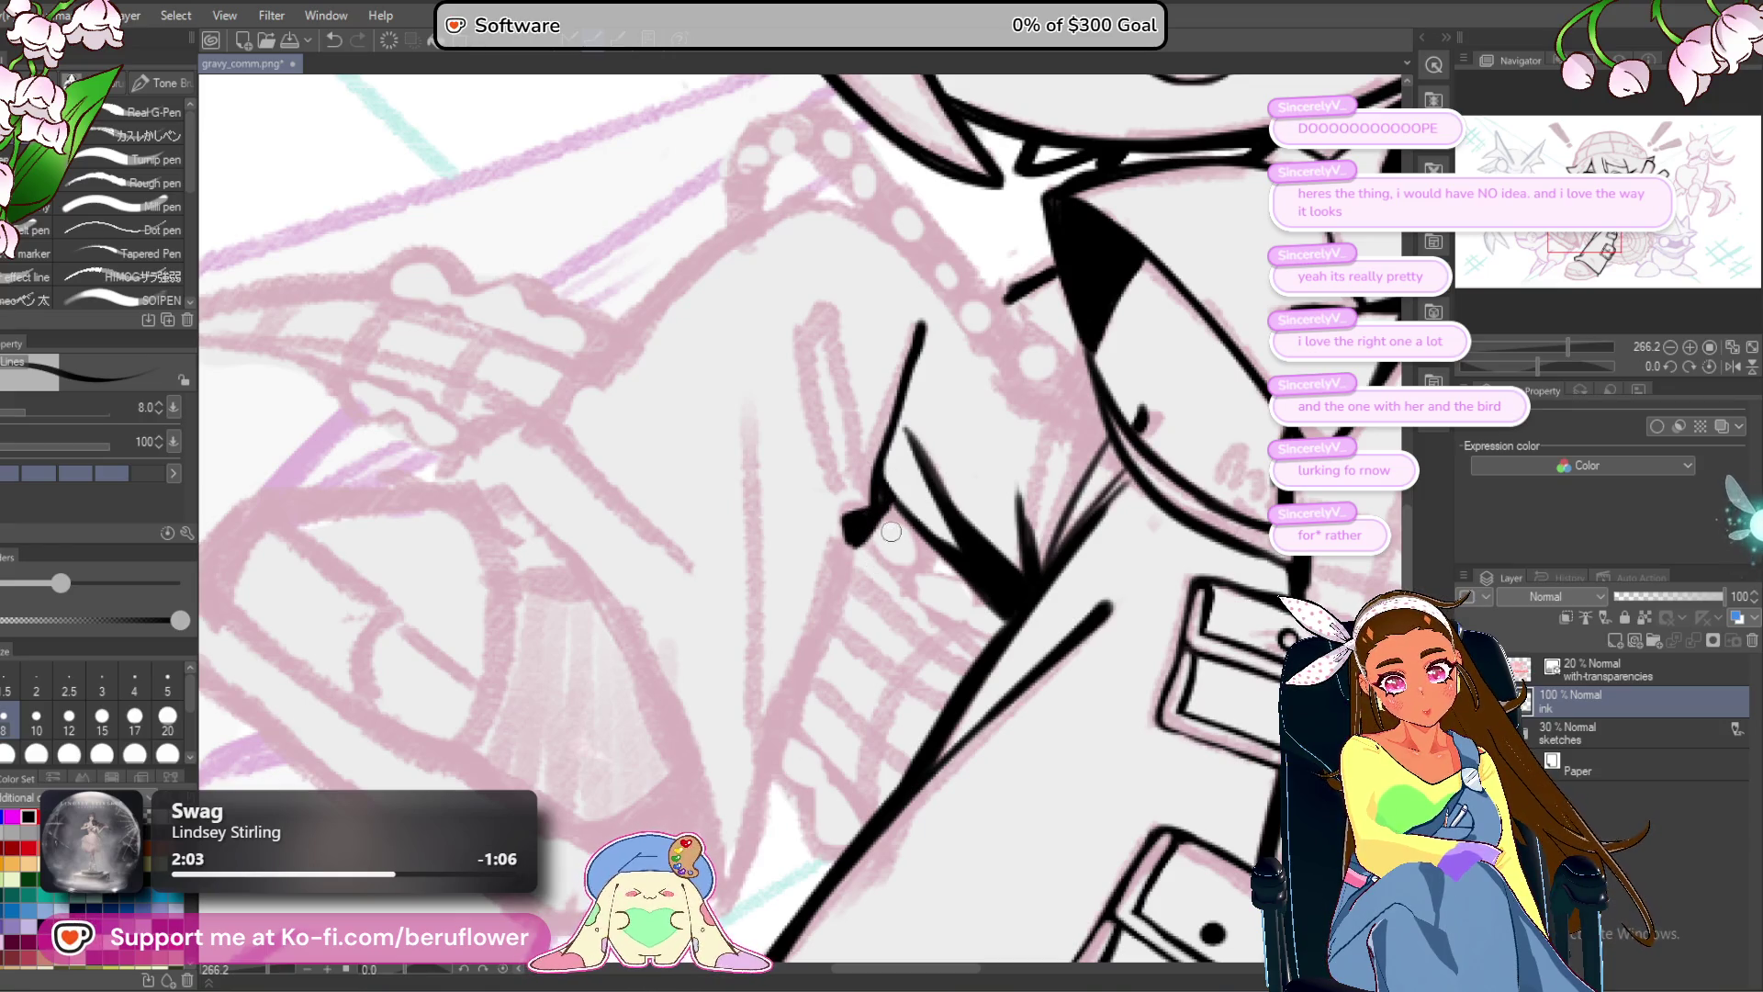
# Ink the top corner of the hair-strand line over the jacket, redoing one misplaced stroke.
pyautogui.moveTo(879, 490)
pyautogui.mouseDown()
pyautogui.moveTo(929, 452)
pyautogui.moveTo(911, 529)
pyautogui.moveTo(854, 347)
pyautogui.moveTo(845, 450)
pyautogui.mouseUp()
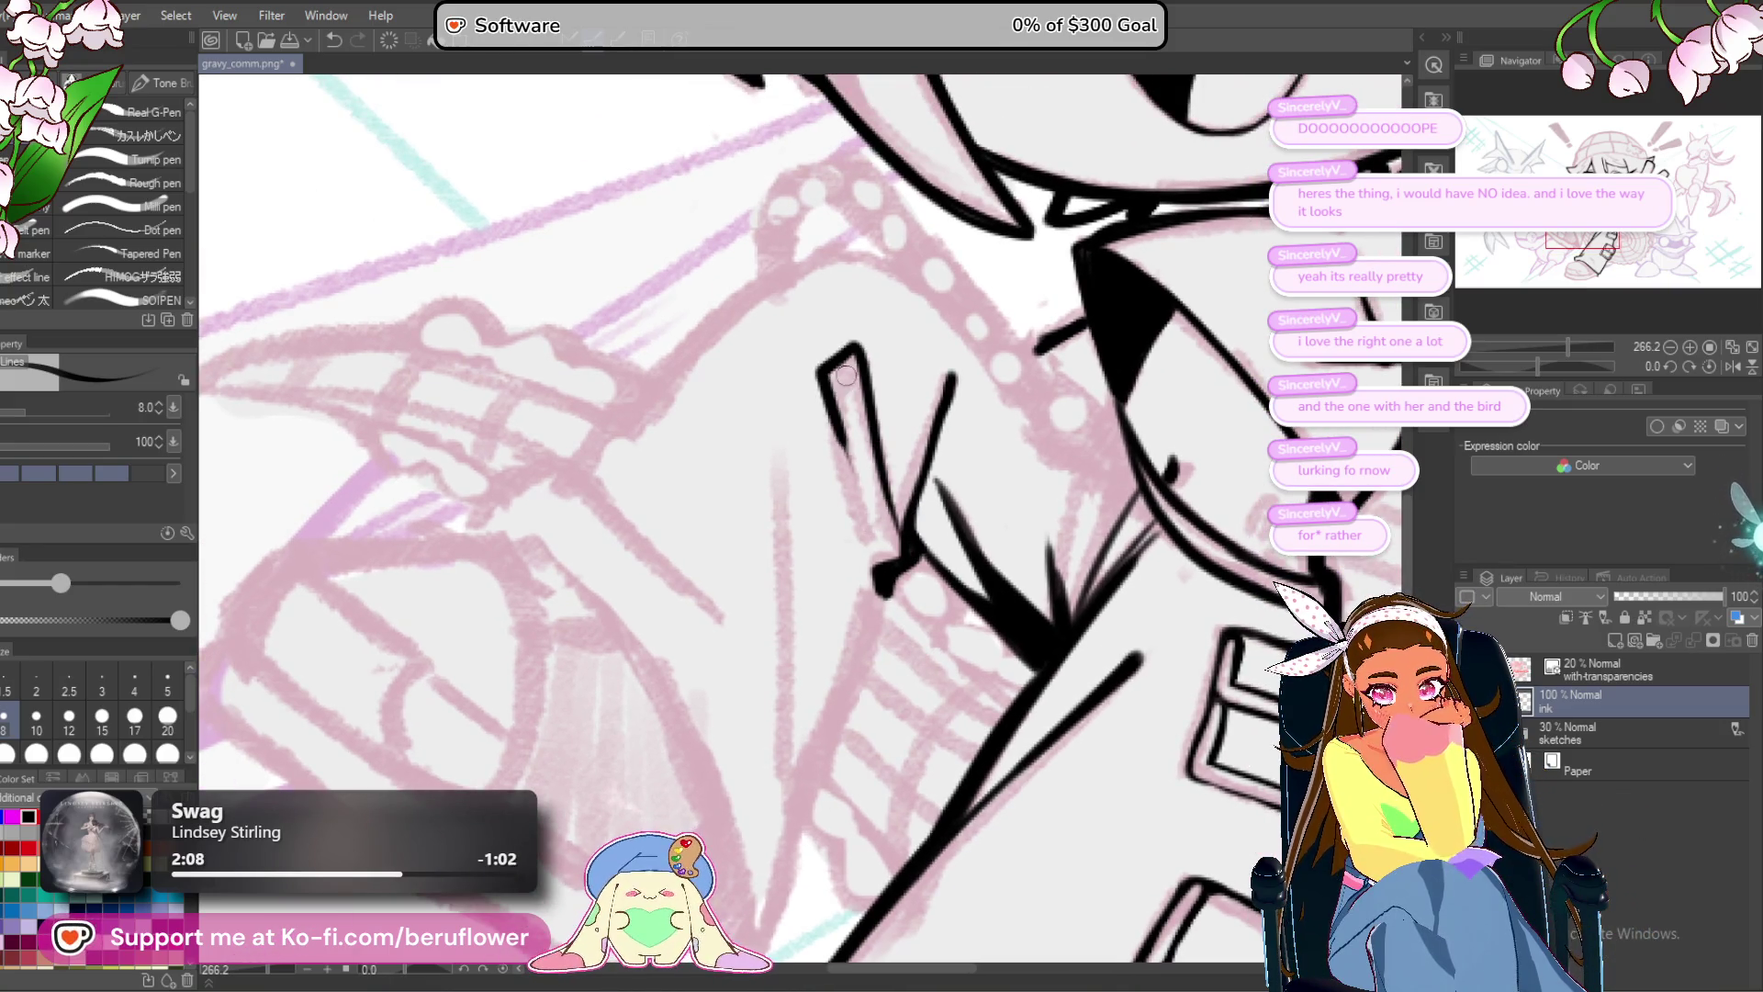
pyautogui.moveTo(856, 382)
pyautogui.mouseDown()
pyautogui.moveTo(845, 515)
pyautogui.moveTo(873, 413)
pyautogui.mouseUp()
pyautogui.hotkey('ctrl', 'z')
pyautogui.moveTo(854, 275); pyautogui.dragTo(882, 250)
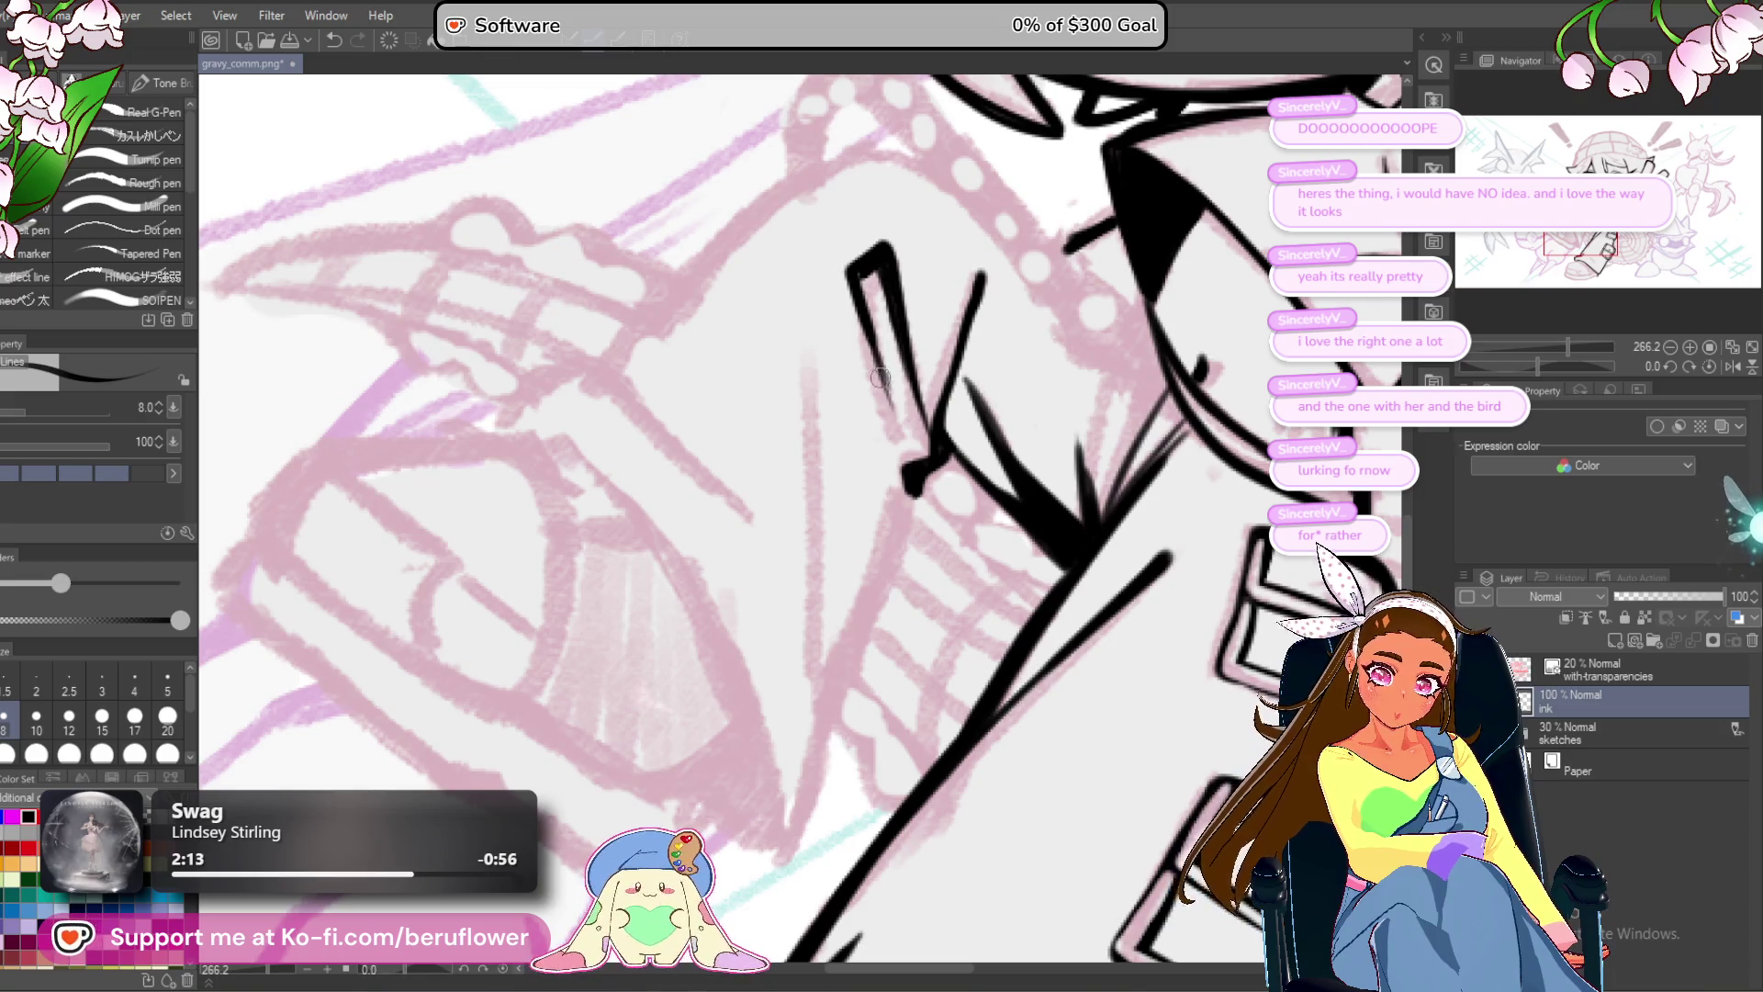
# Draw the long tapered hair-strand stroke and a thin parallel strand line beside it.
pyautogui.moveTo(905, 512)
pyautogui.mouseDown()
pyautogui.moveTo(905, 434)
pyautogui.moveTo(840, 602)
pyautogui.mouseUp()
pyautogui.moveTo(910, 415); pyautogui.dragTo(838, 611)
pyautogui.moveTo(882, 491); pyautogui.dragTo(854, 565)
pyautogui.hotkey('ctrl', 'z')
pyautogui.moveTo(914, 393); pyautogui.dragTo(831, 633)
pyautogui.moveTo(899, 445)
pyautogui.mouseDown()
pyautogui.moveTo(827, 630)
pyautogui.moveTo(806, 750)
pyautogui.mouseUp()
pyautogui.moveTo(814, 286); pyautogui.dragTo(832, 615)
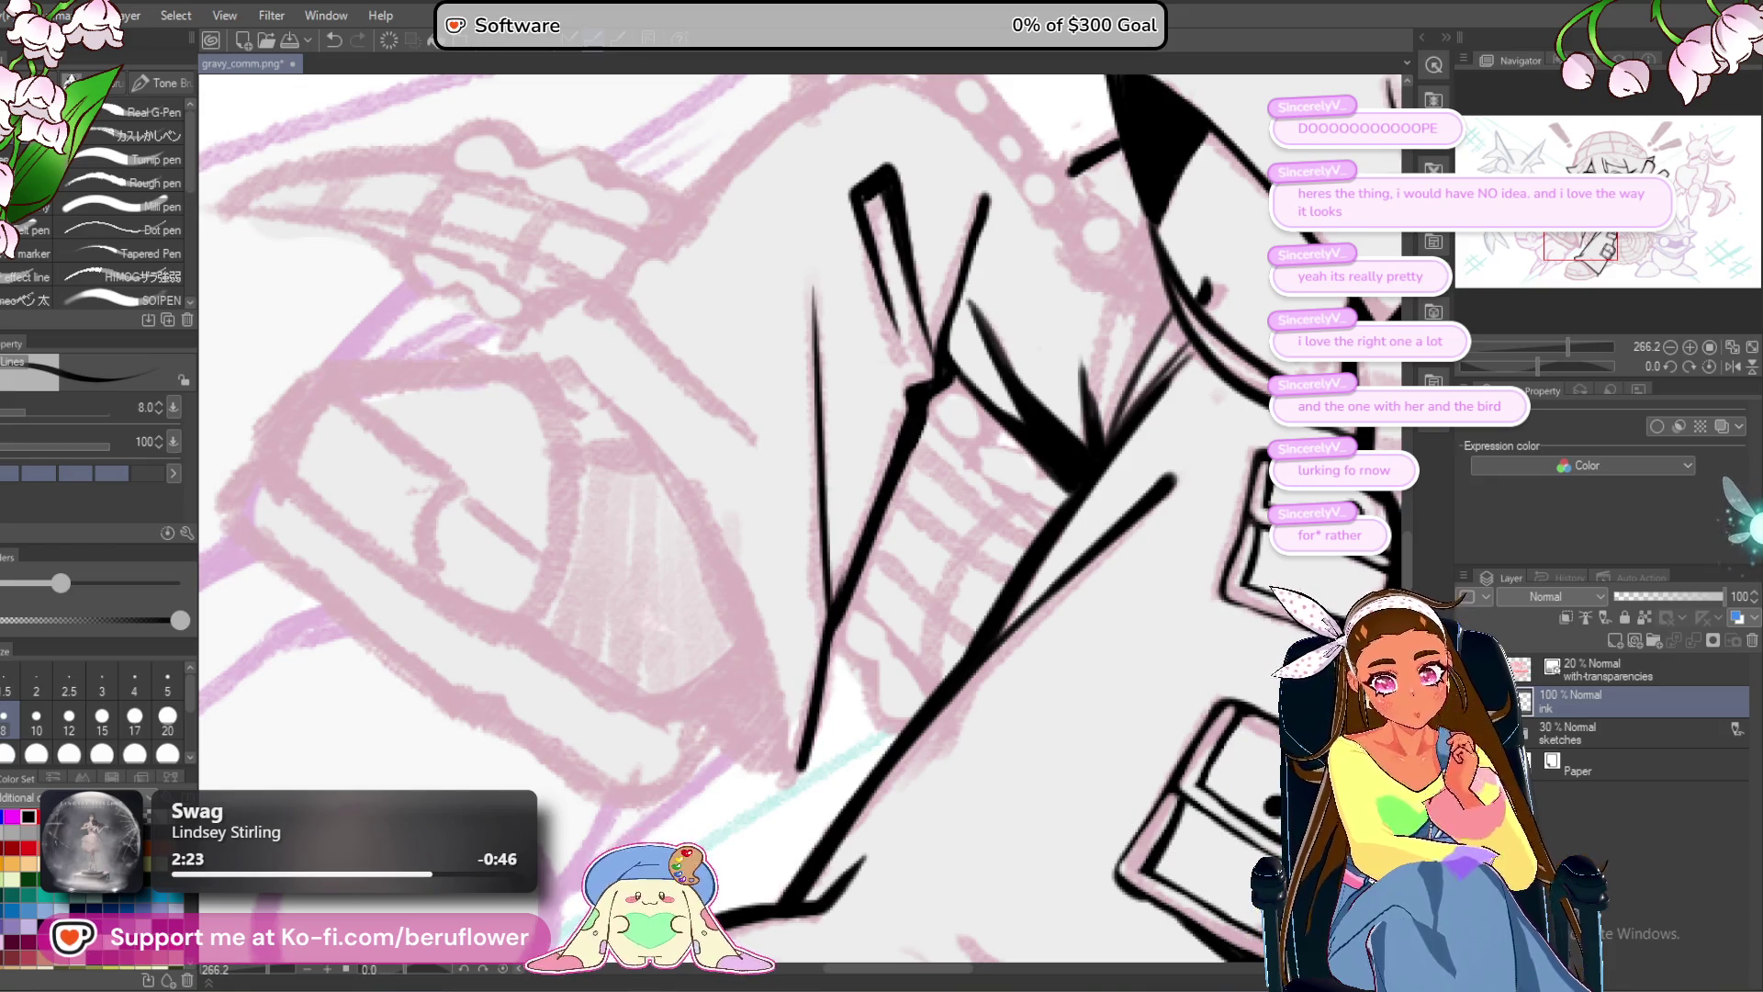
# On a rotated canvas, extend, thicken and taper the strand line down-left.
pyautogui.moveTo(1545, 362)
pyautogui.mouseDown()
pyautogui.moveTo(1507, 345)
pyautogui.moveTo(1479, 364)
pyautogui.mouseUp()
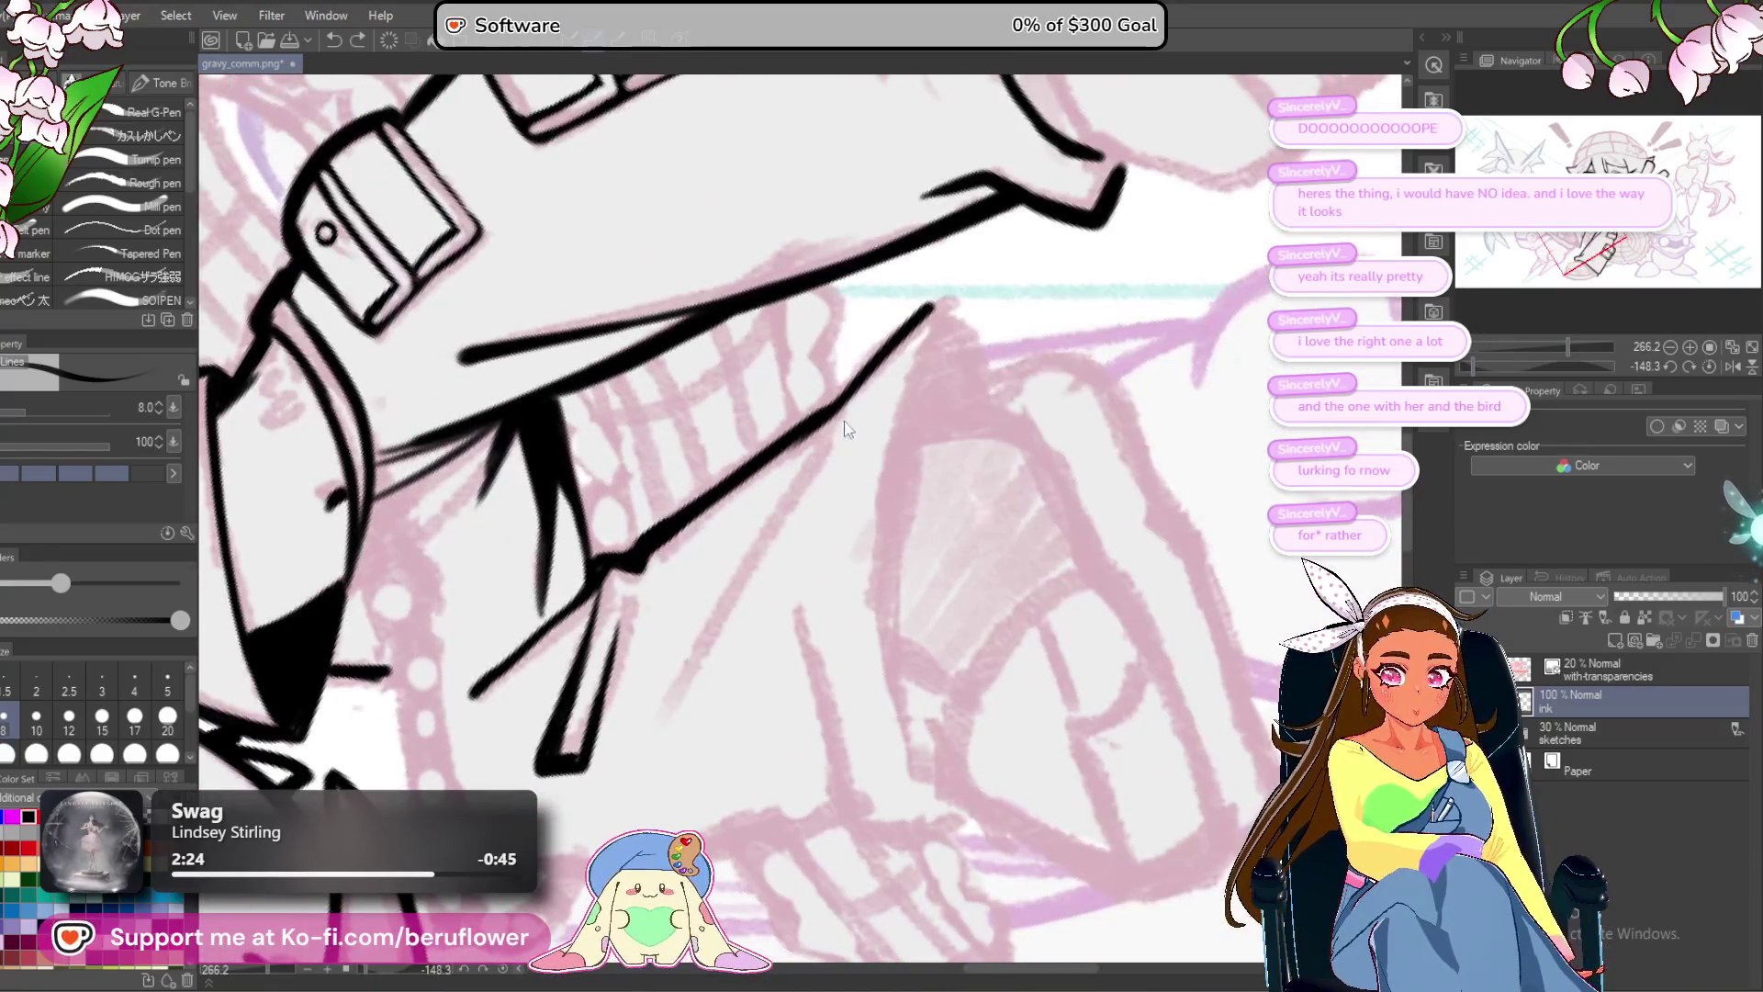
pyautogui.moveTo(755, 574); pyautogui.dragTo(680, 690)
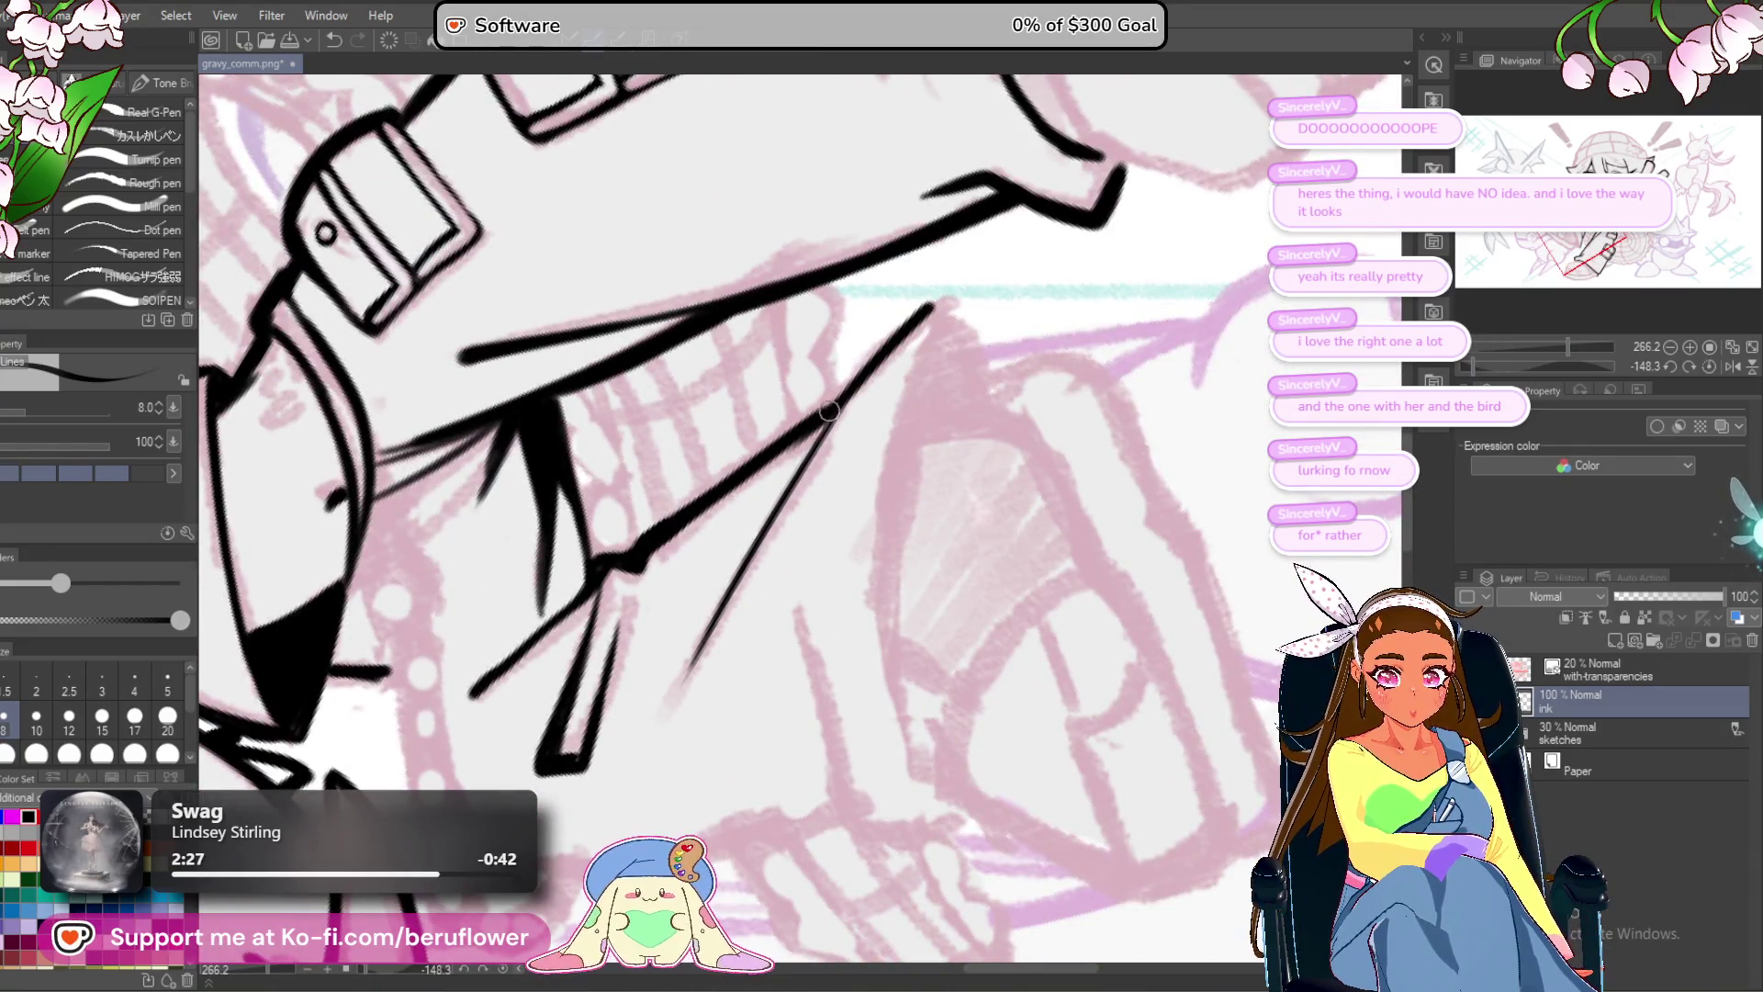
pyautogui.moveTo(810, 441); pyautogui.dragTo(721, 593)
pyautogui.moveTo(772, 503)
pyautogui.mouseDown()
pyautogui.moveTo(655, 718)
pyautogui.moveTo(666, 688)
pyautogui.mouseUp()
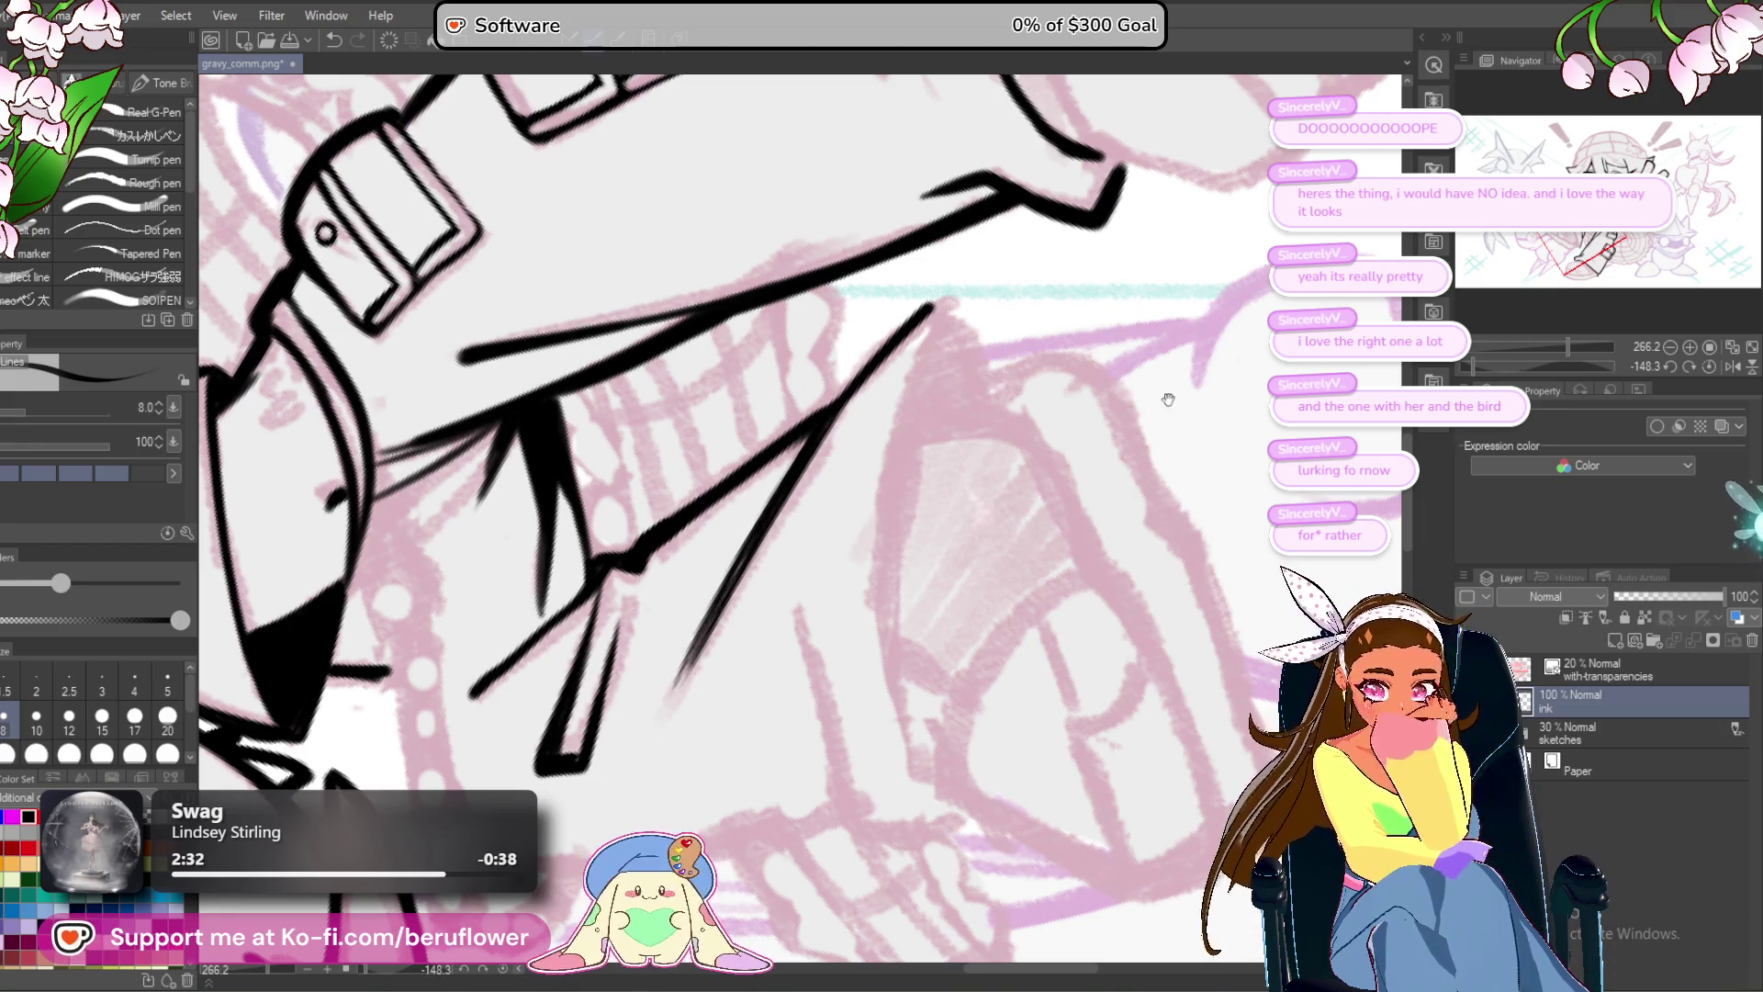
# Set the canvas rotation upright and zoom out to see the whole drawing and face.
pyautogui.scroll(-2, 1165, 393)
pyautogui.click(1707, 367)
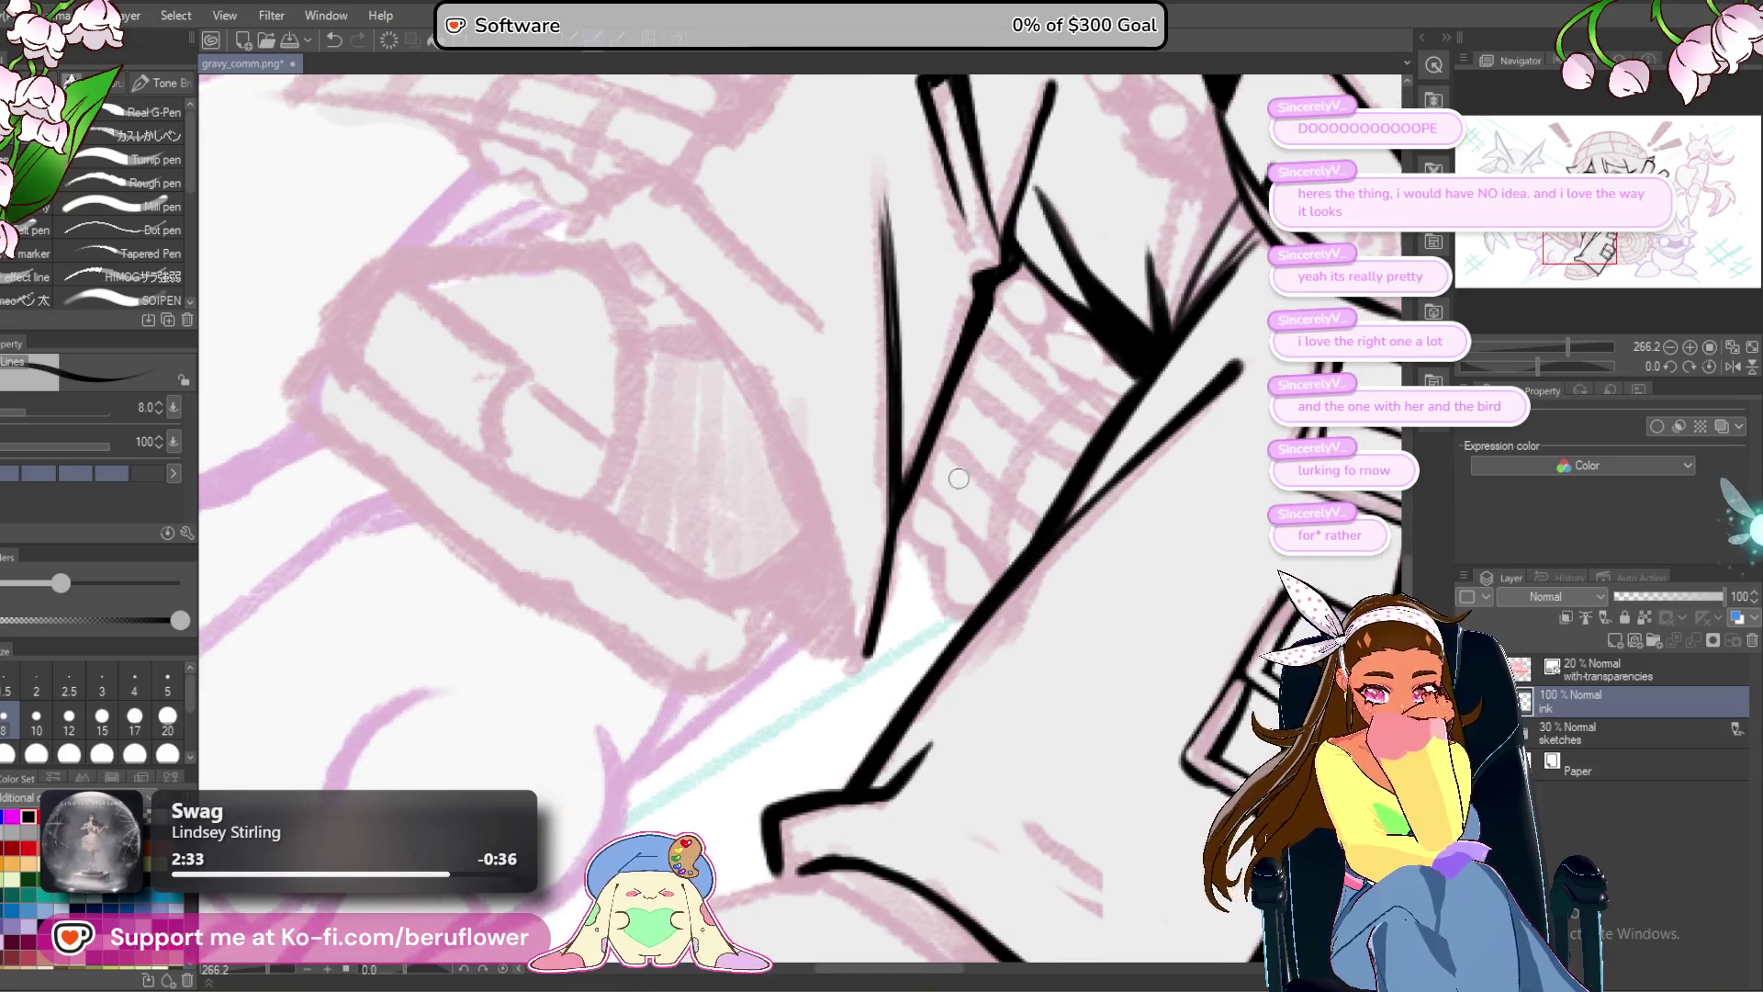
pyautogui.hotkey('ctrl', '0')
pyautogui.scroll(4, 1086, 497)
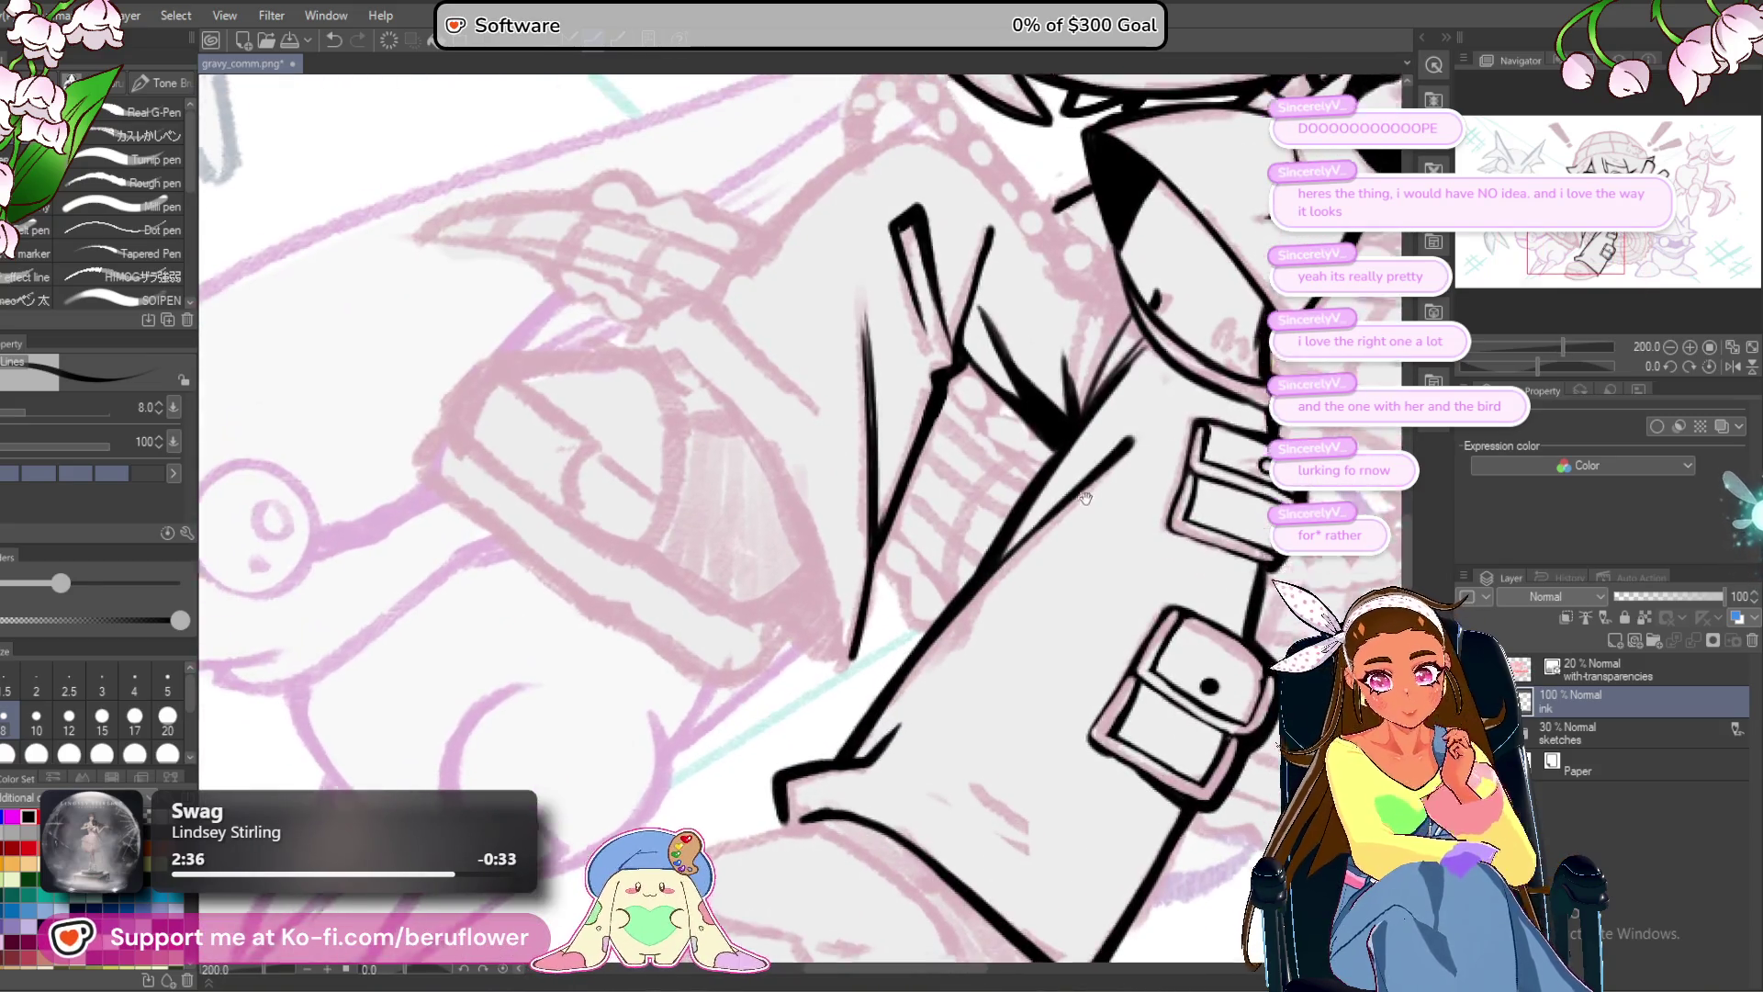
pyautogui.moveTo(1086, 497); pyautogui.dragTo(1056, 634)
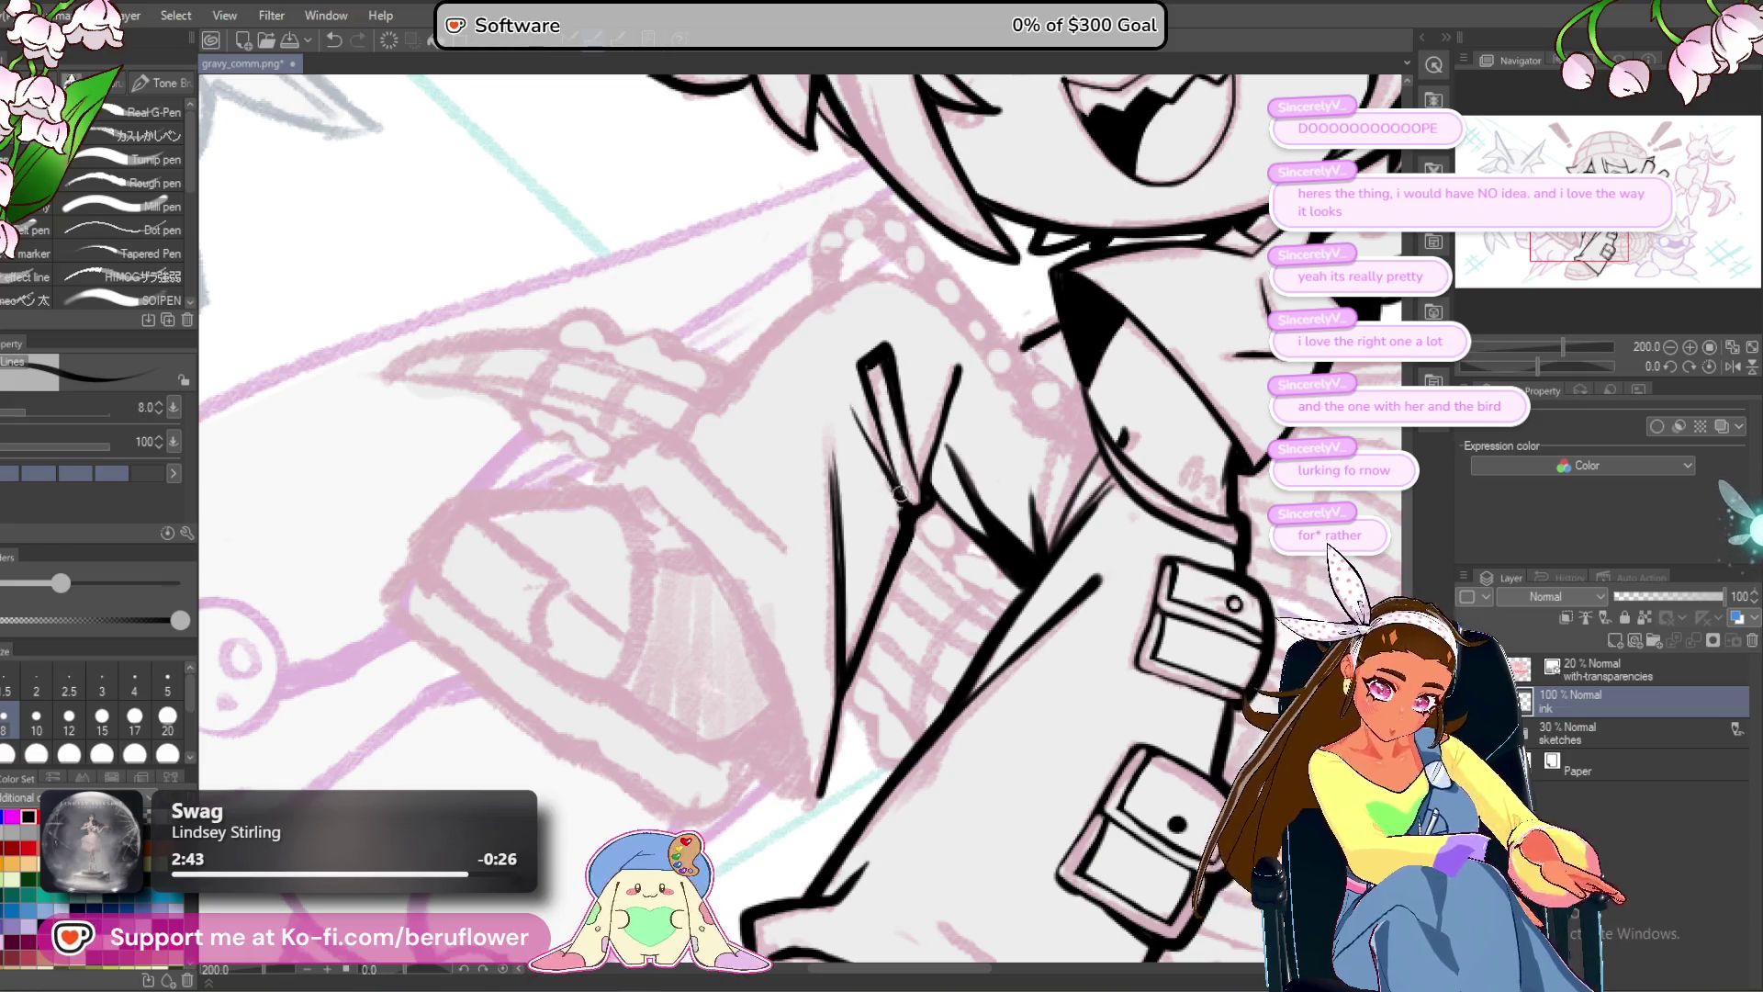
pyautogui.scroll(-5, 907, 466)
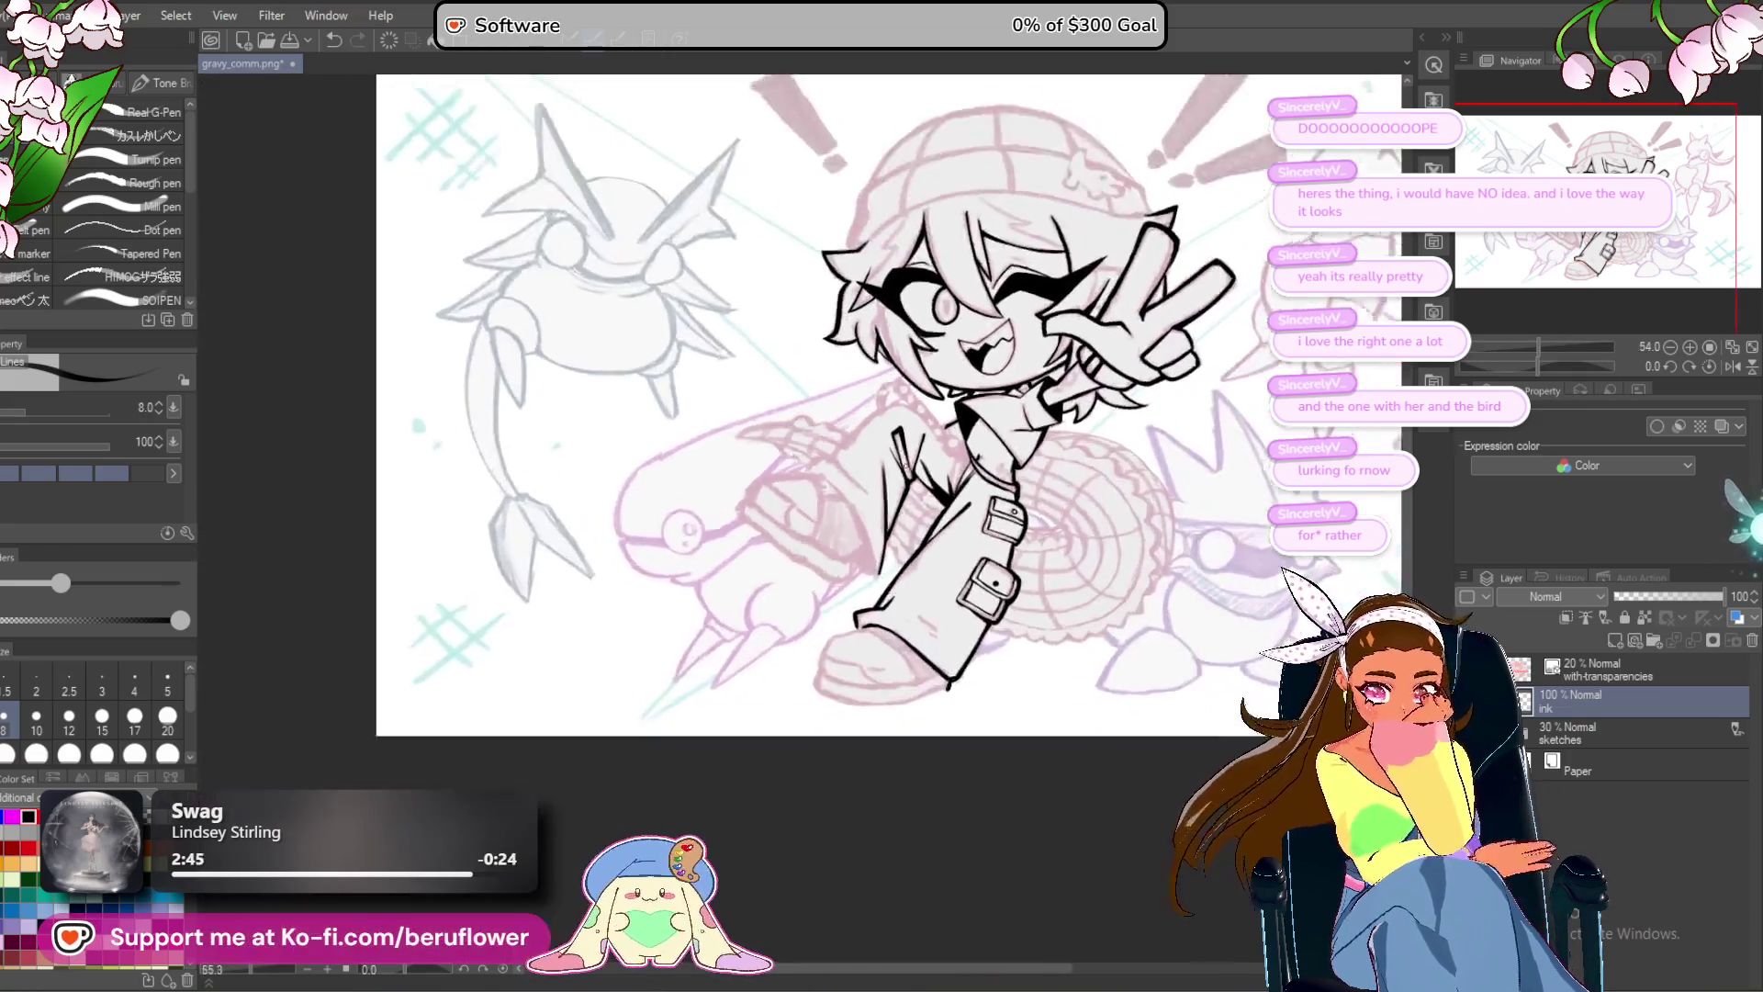
# With the view rotated to -53.2°, ink a long curved fold line down the jacket.
pyautogui.scroll(4, 1010, 471)
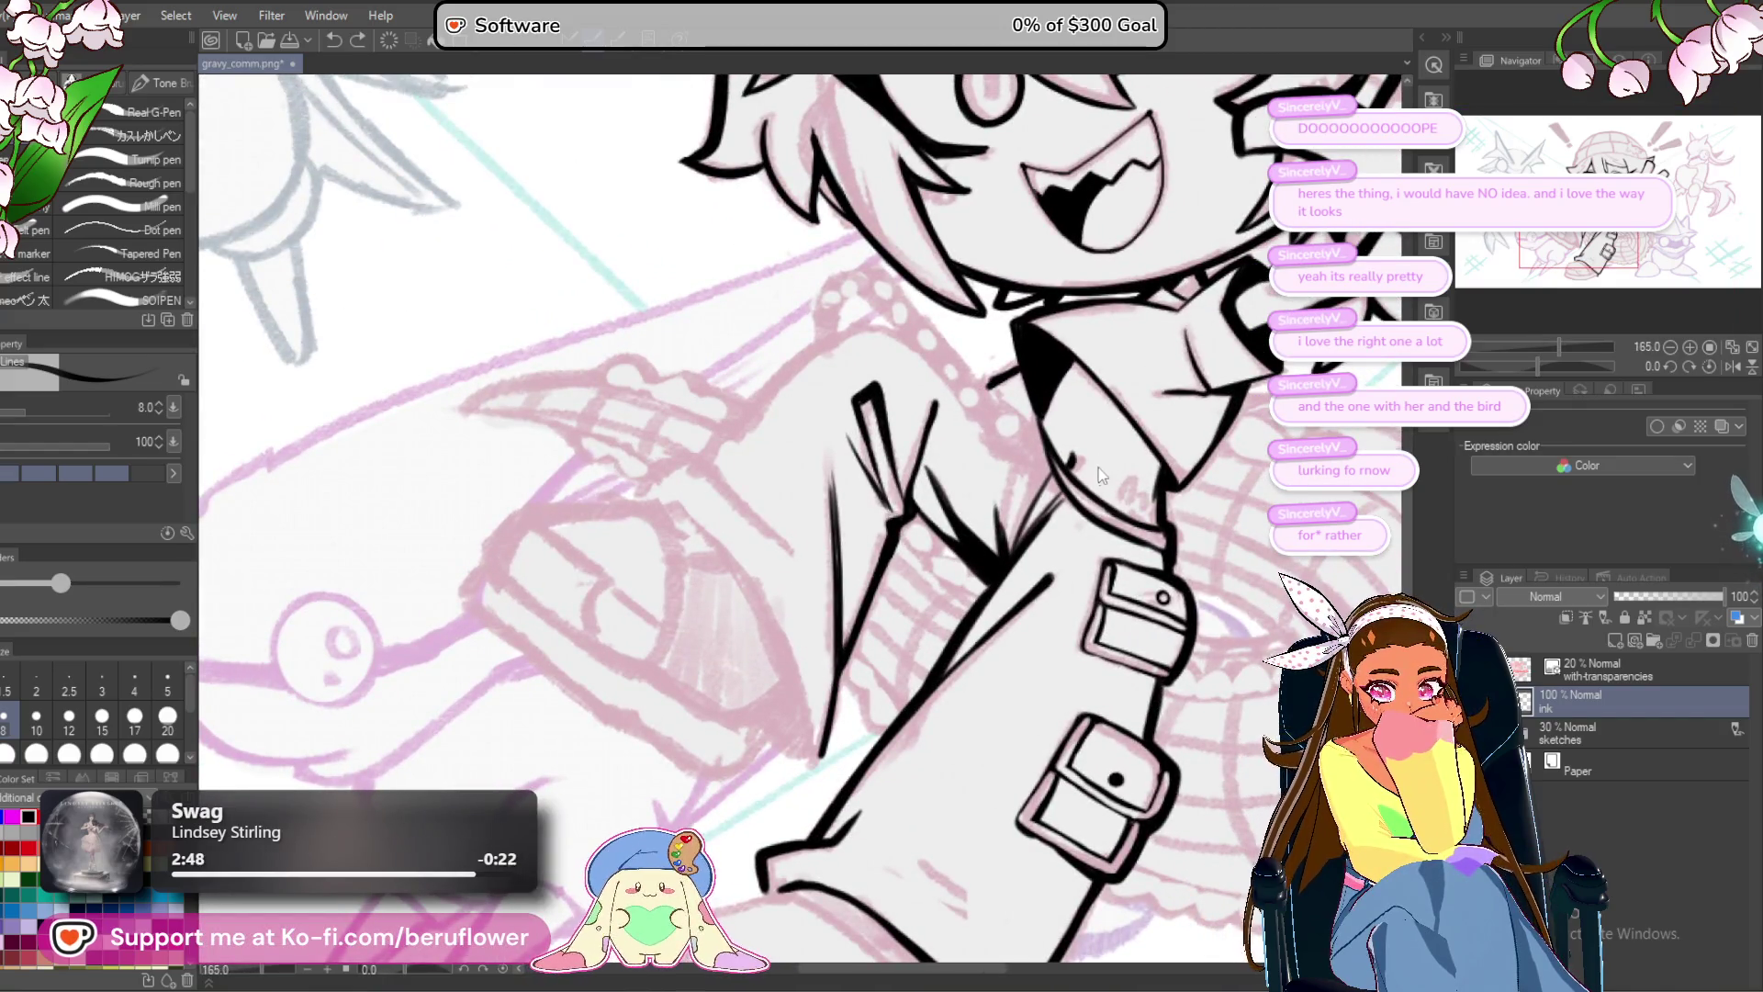
pyautogui.moveTo(1477, 258); pyautogui.dragTo(1480, 255)
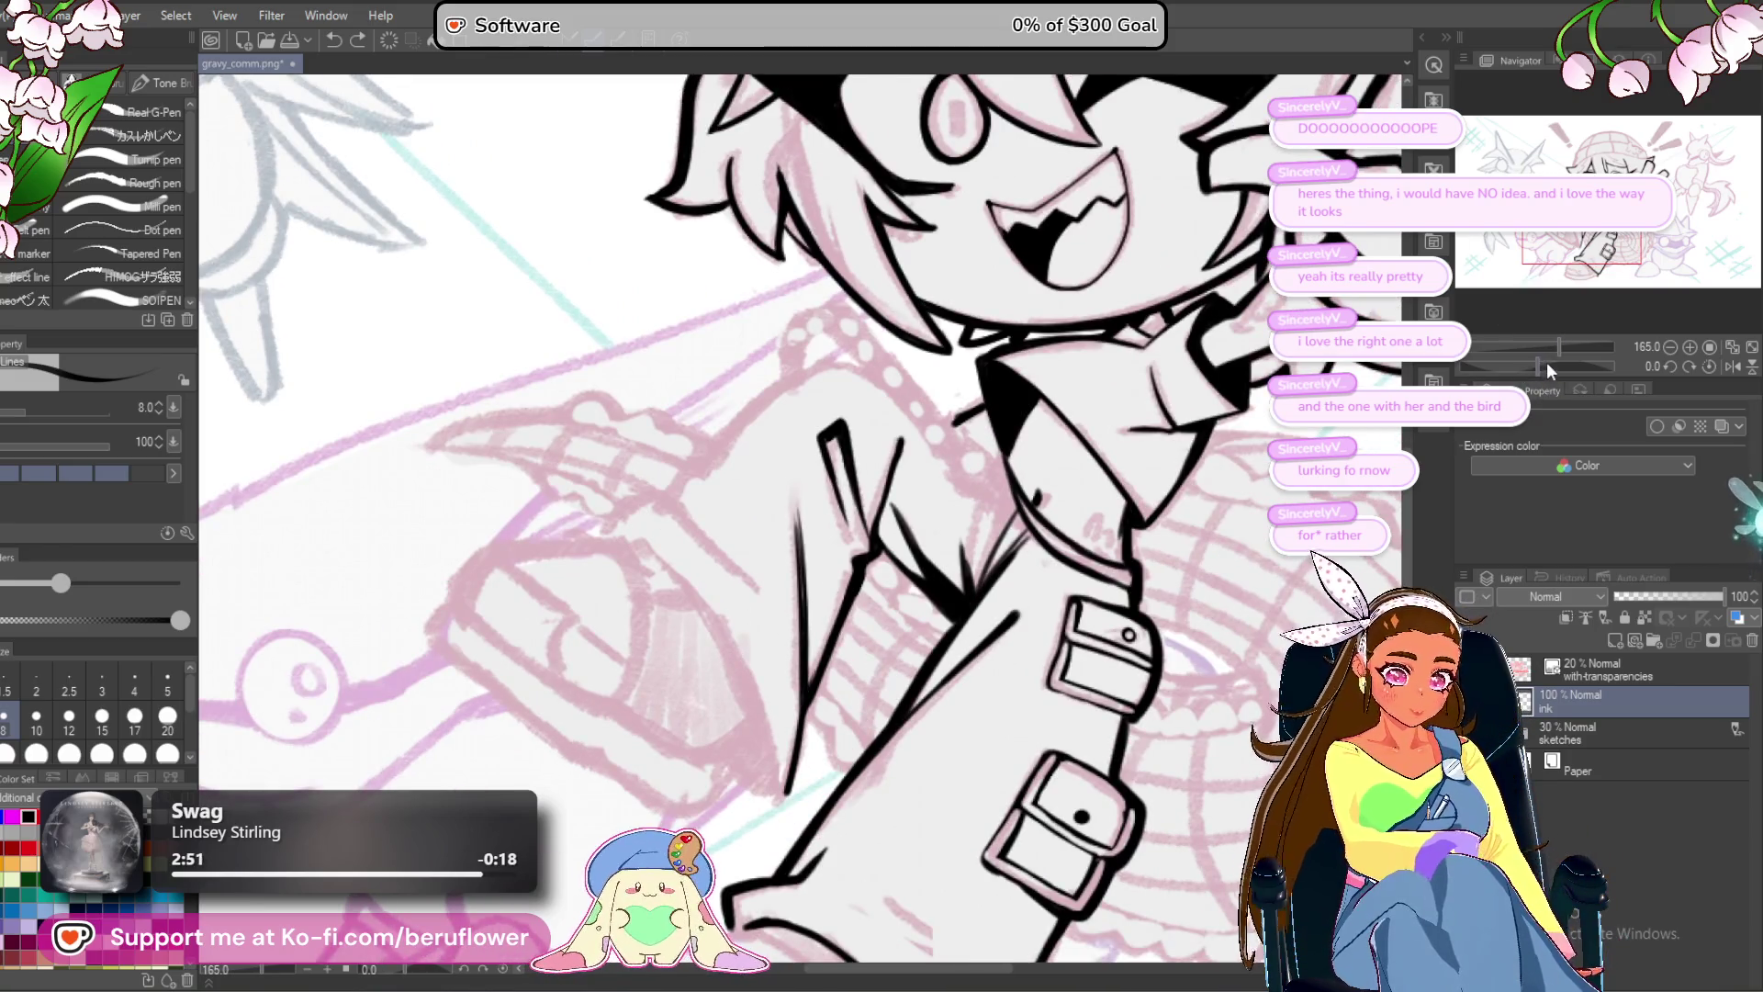
pyautogui.moveTo(1546, 361); pyautogui.dragTo(1517, 362)
pyautogui.scroll(5, 830, 321)
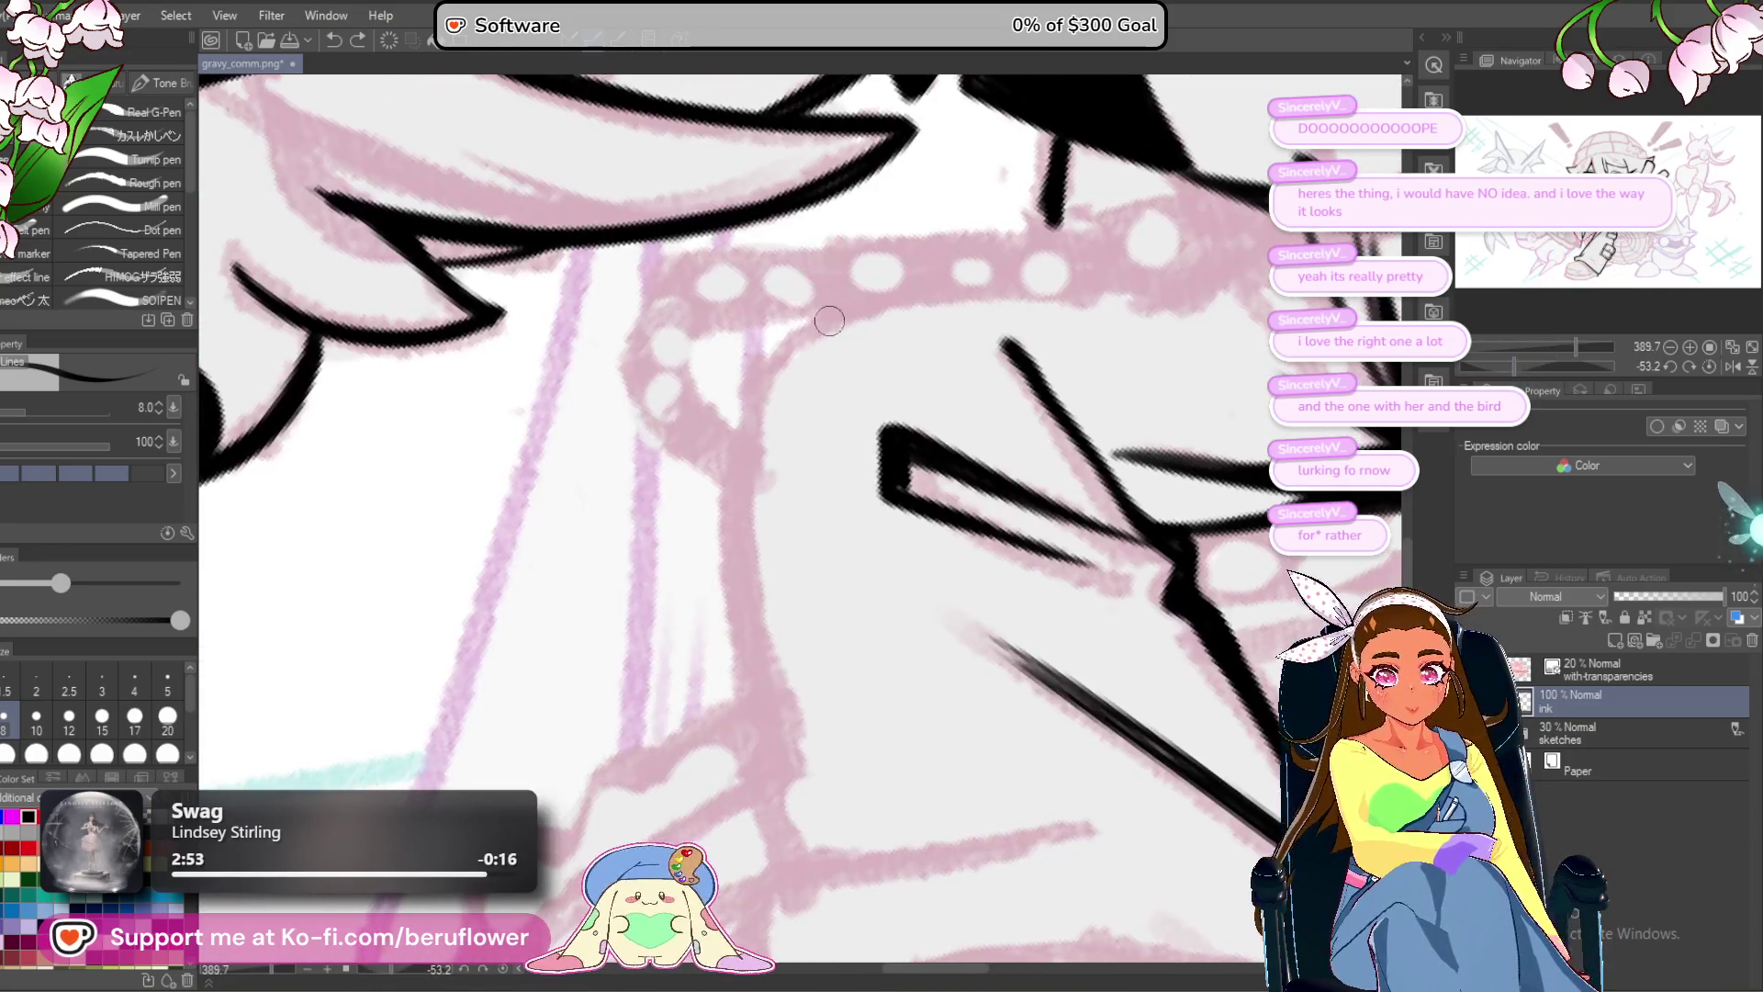
pyautogui.moveTo(821, 326)
pyautogui.mouseDown()
pyautogui.moveTo(740, 445)
pyautogui.moveTo(740, 294)
pyautogui.mouseUp()
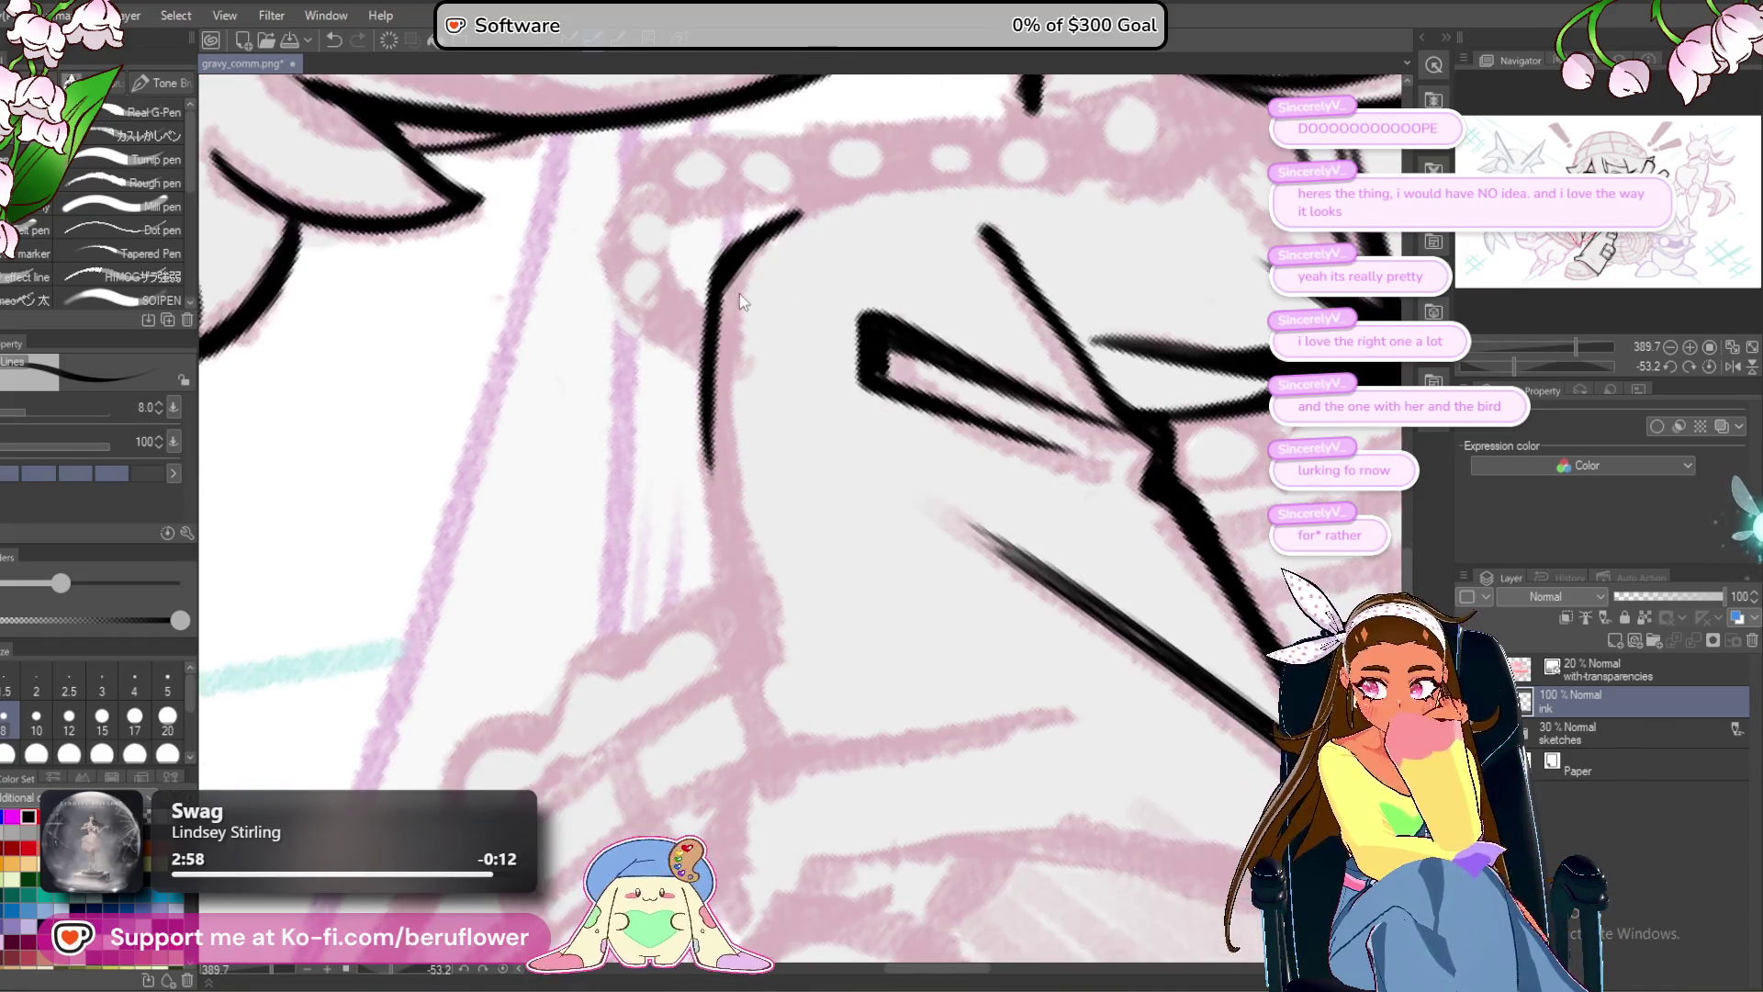
pyautogui.moveTo(748, 393); pyautogui.dragTo(735, 395)
pyautogui.moveTo(703, 286)
pyautogui.mouseDown()
pyautogui.moveTo(693, 386)
pyautogui.moveTo(724, 643)
pyautogui.mouseUp()
pyautogui.moveTo(718, 566)
pyautogui.mouseDown()
pyautogui.moveTo(690, 437)
pyautogui.moveTo(724, 624)
pyautogui.mouseUp()
# With the rotation back upright, ink a jagged crease line across the jacket front.
pyautogui.scroll(-3, 717, 606)
pyautogui.scroll(3, 703, 581)
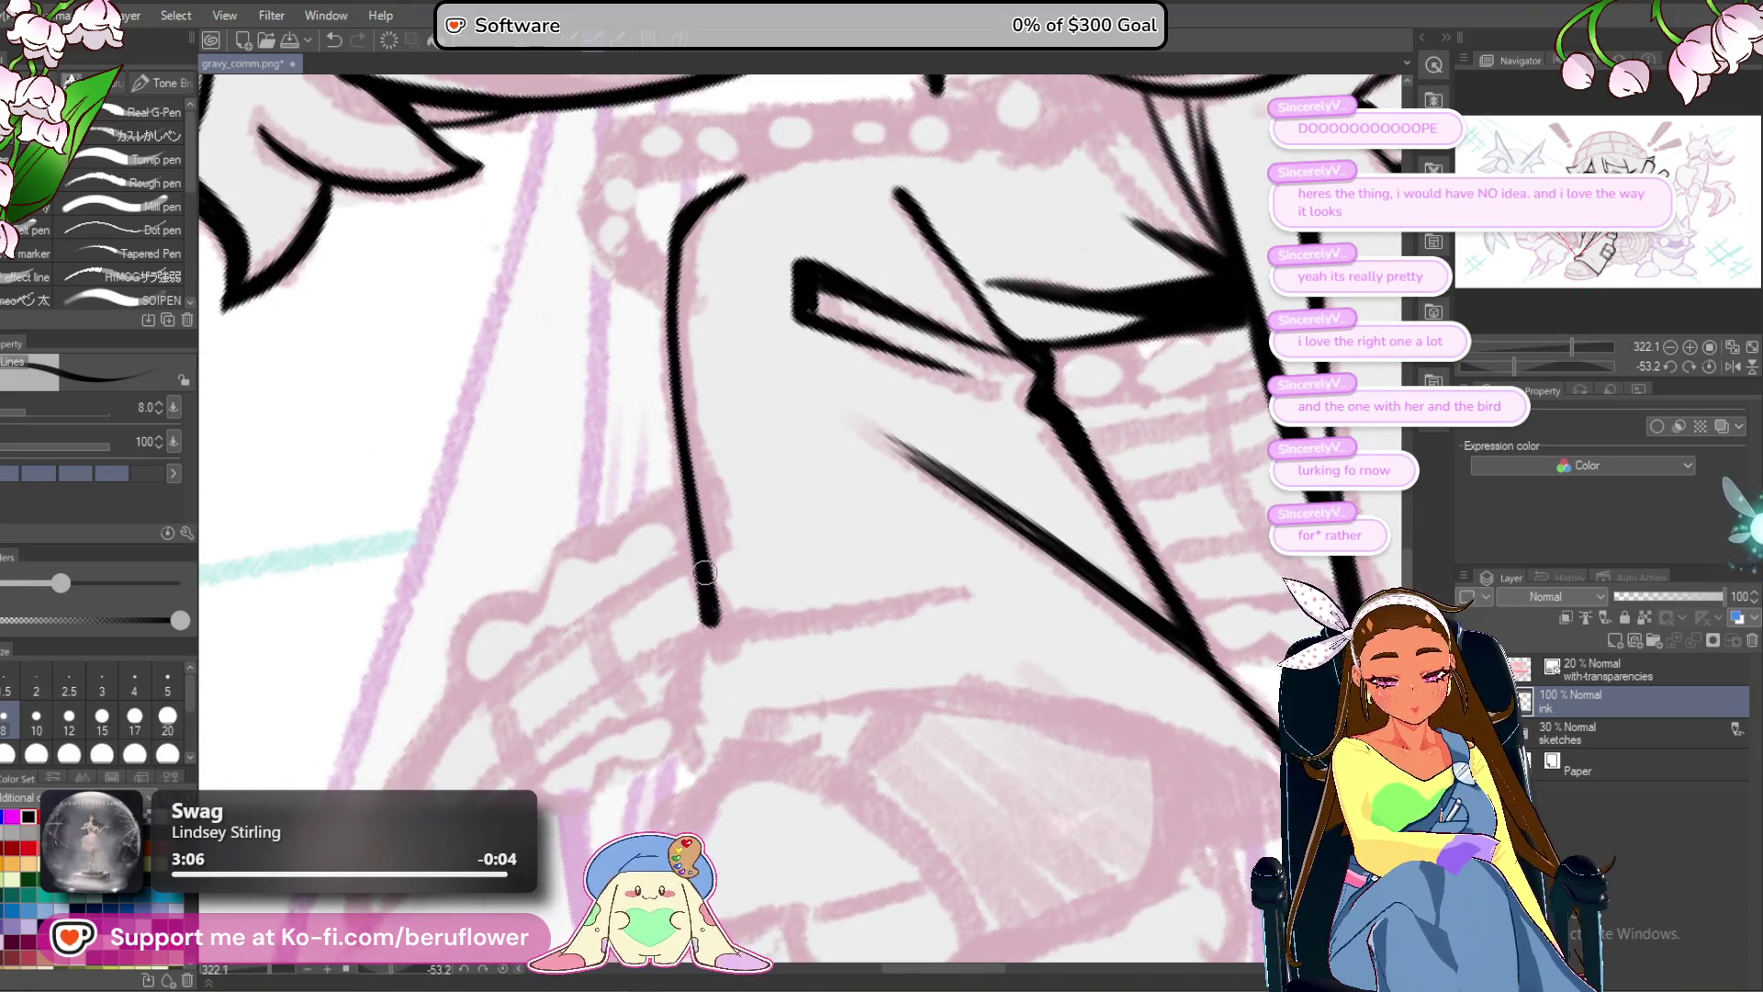
pyautogui.scroll(-3, 705, 572)
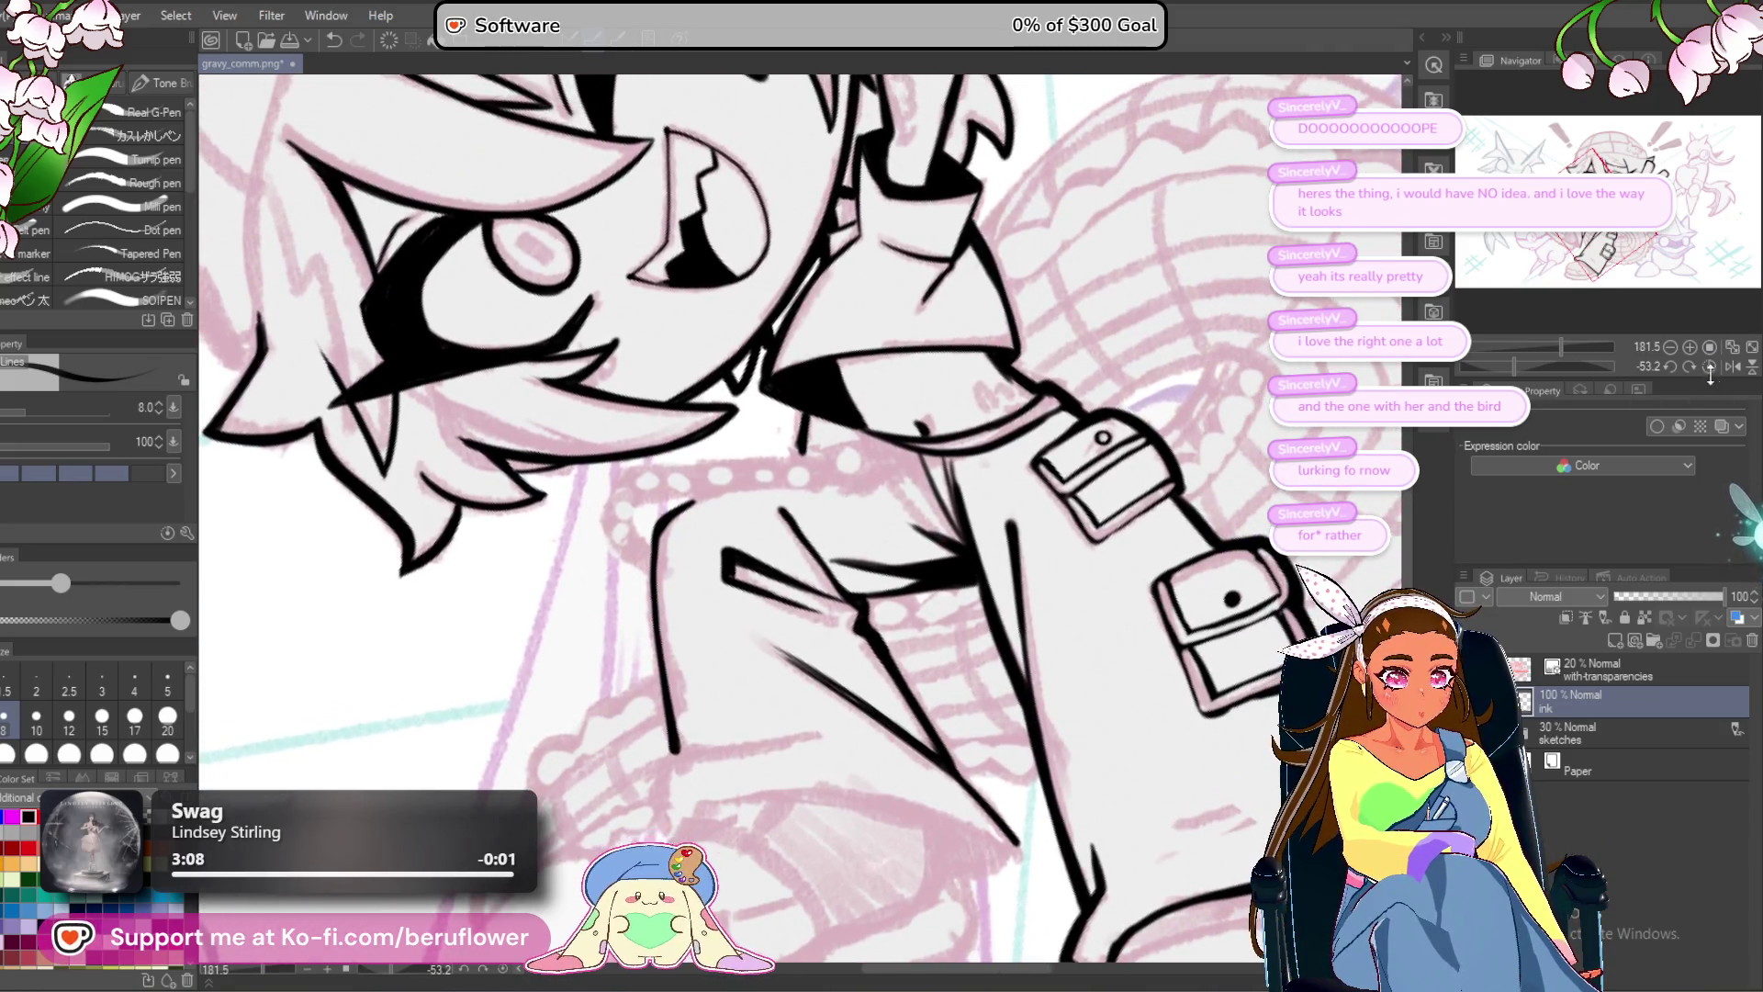
pyautogui.click(1710, 367)
pyautogui.scroll(4, 747, 578)
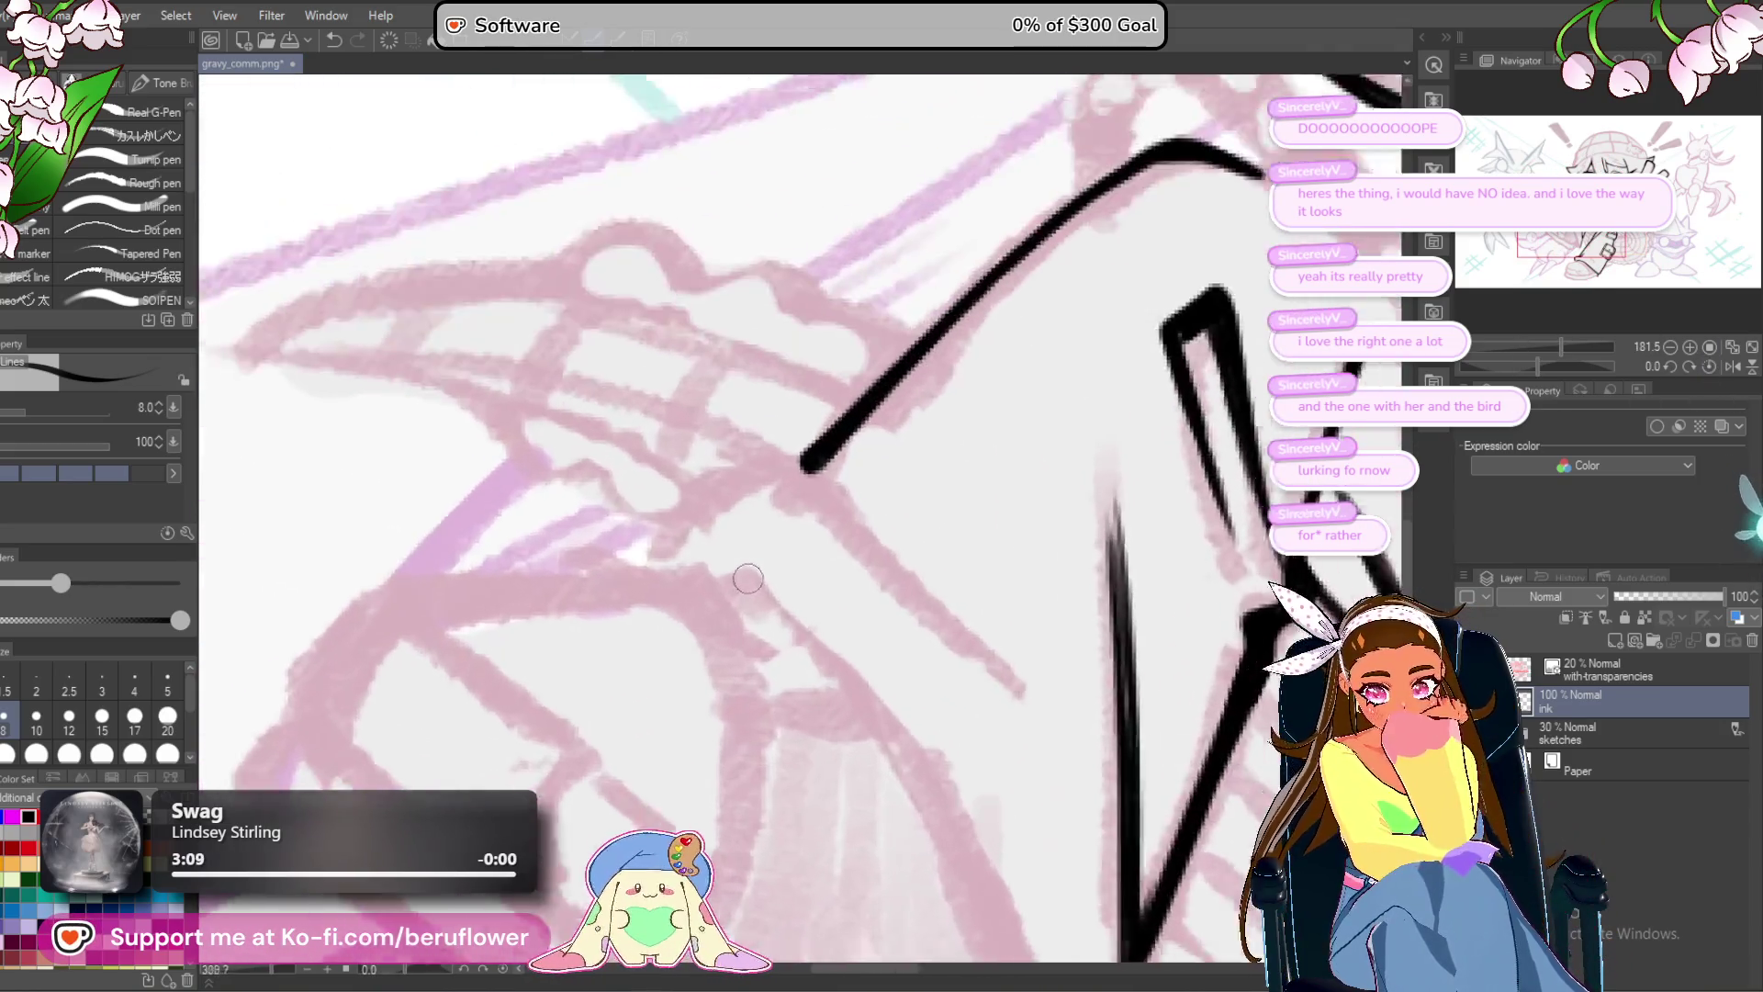
pyautogui.scroll(1, 748, 578)
pyautogui.moveTo(746, 586)
pyautogui.mouseDown()
pyautogui.moveTo(867, 473)
pyautogui.moveTo(935, 511)
pyautogui.moveTo(877, 458)
pyautogui.mouseUp()
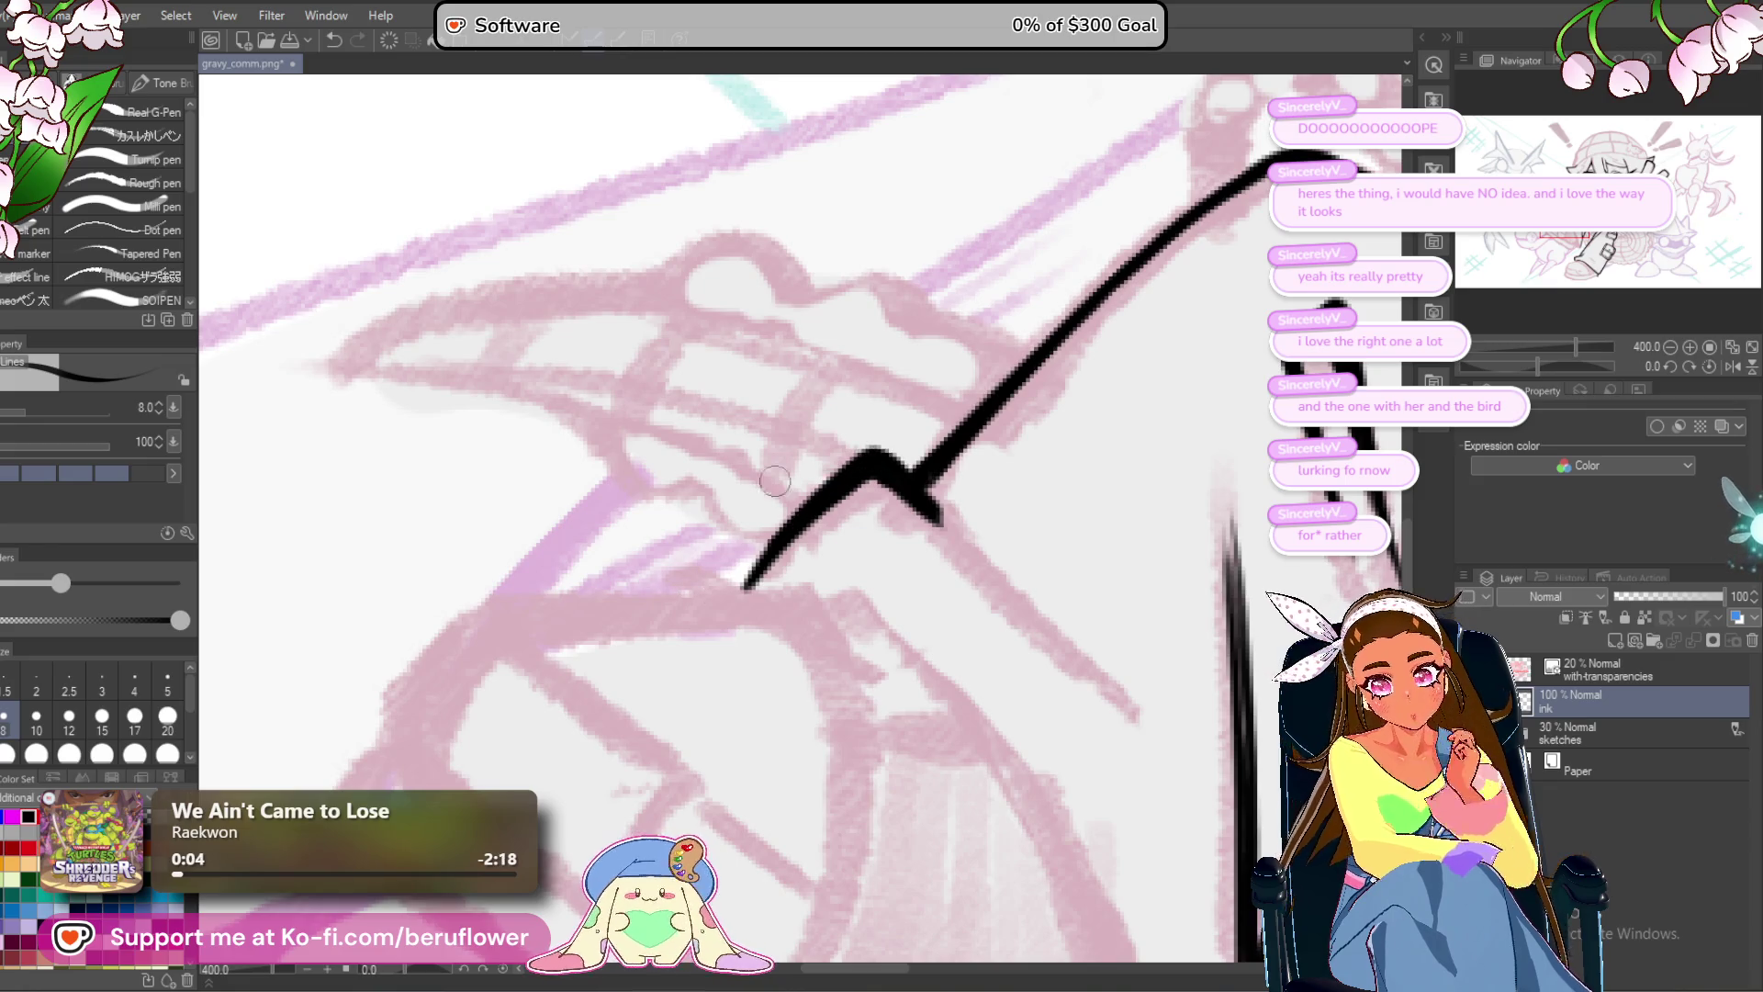
pyautogui.moveTo(774, 479); pyautogui.dragTo(696, 537)
pyautogui.scroll(-3, 1033, 302)
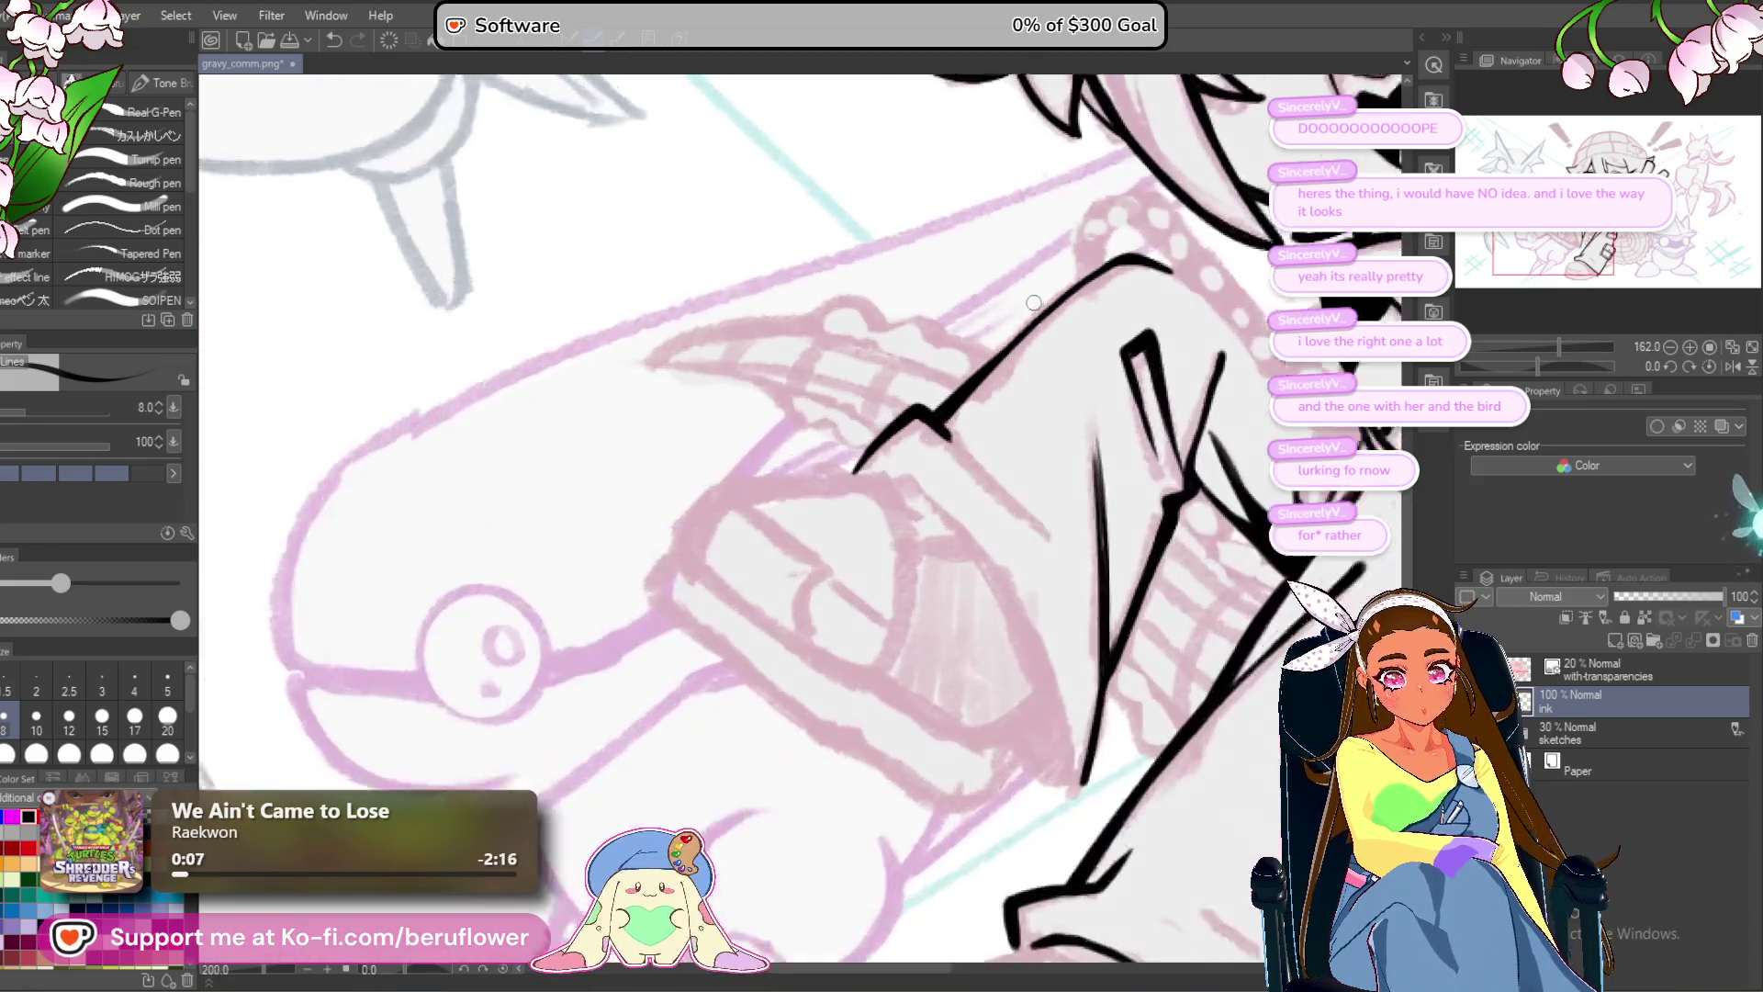
# Try an up-right fold line at -82.6° rotation, undo both attempts, then restore upright view.
pyautogui.moveTo(1552, 366); pyautogui.dragTo(1502, 365)
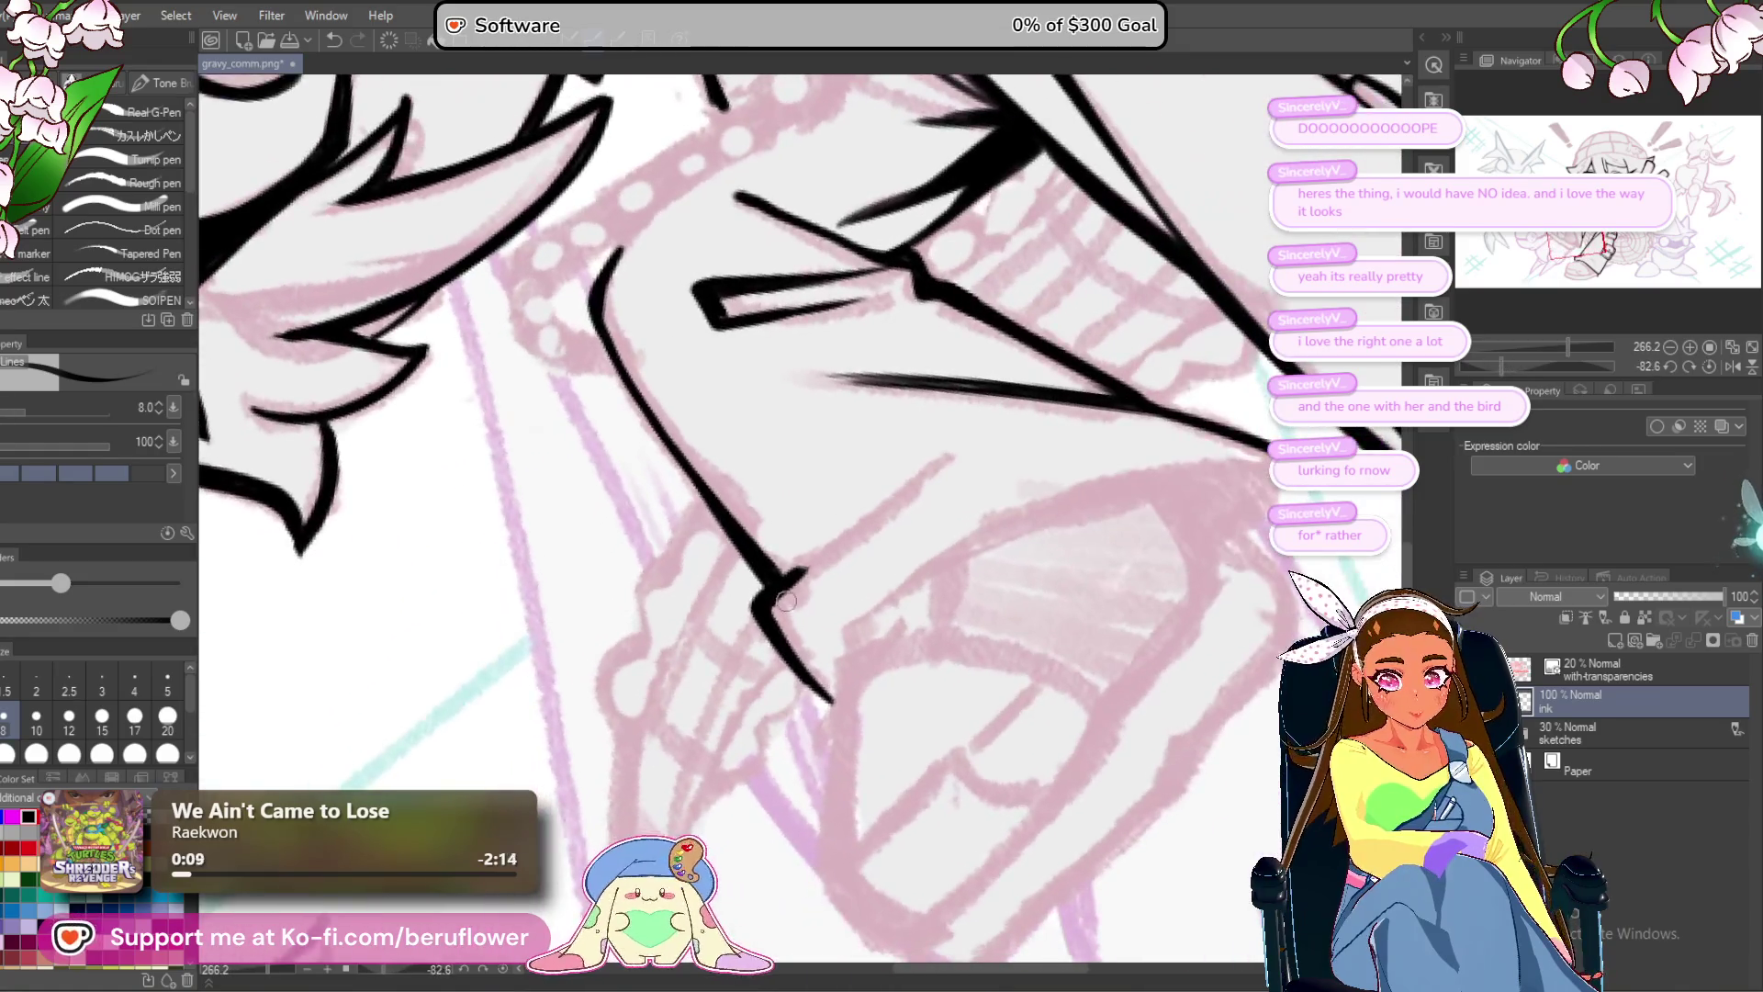
pyautogui.scroll(2, 715, 624)
pyautogui.moveTo(809, 581); pyautogui.dragTo(1058, 395)
pyautogui.hotkey('ctrl', 'z')
pyautogui.moveTo(816, 566)
pyautogui.mouseDown()
pyautogui.moveTo(1070, 374)
pyautogui.moveTo(837, 556)
pyautogui.moveTo(859, 522)
pyautogui.mouseUp()
pyautogui.hotkey('ctrl', 'z')
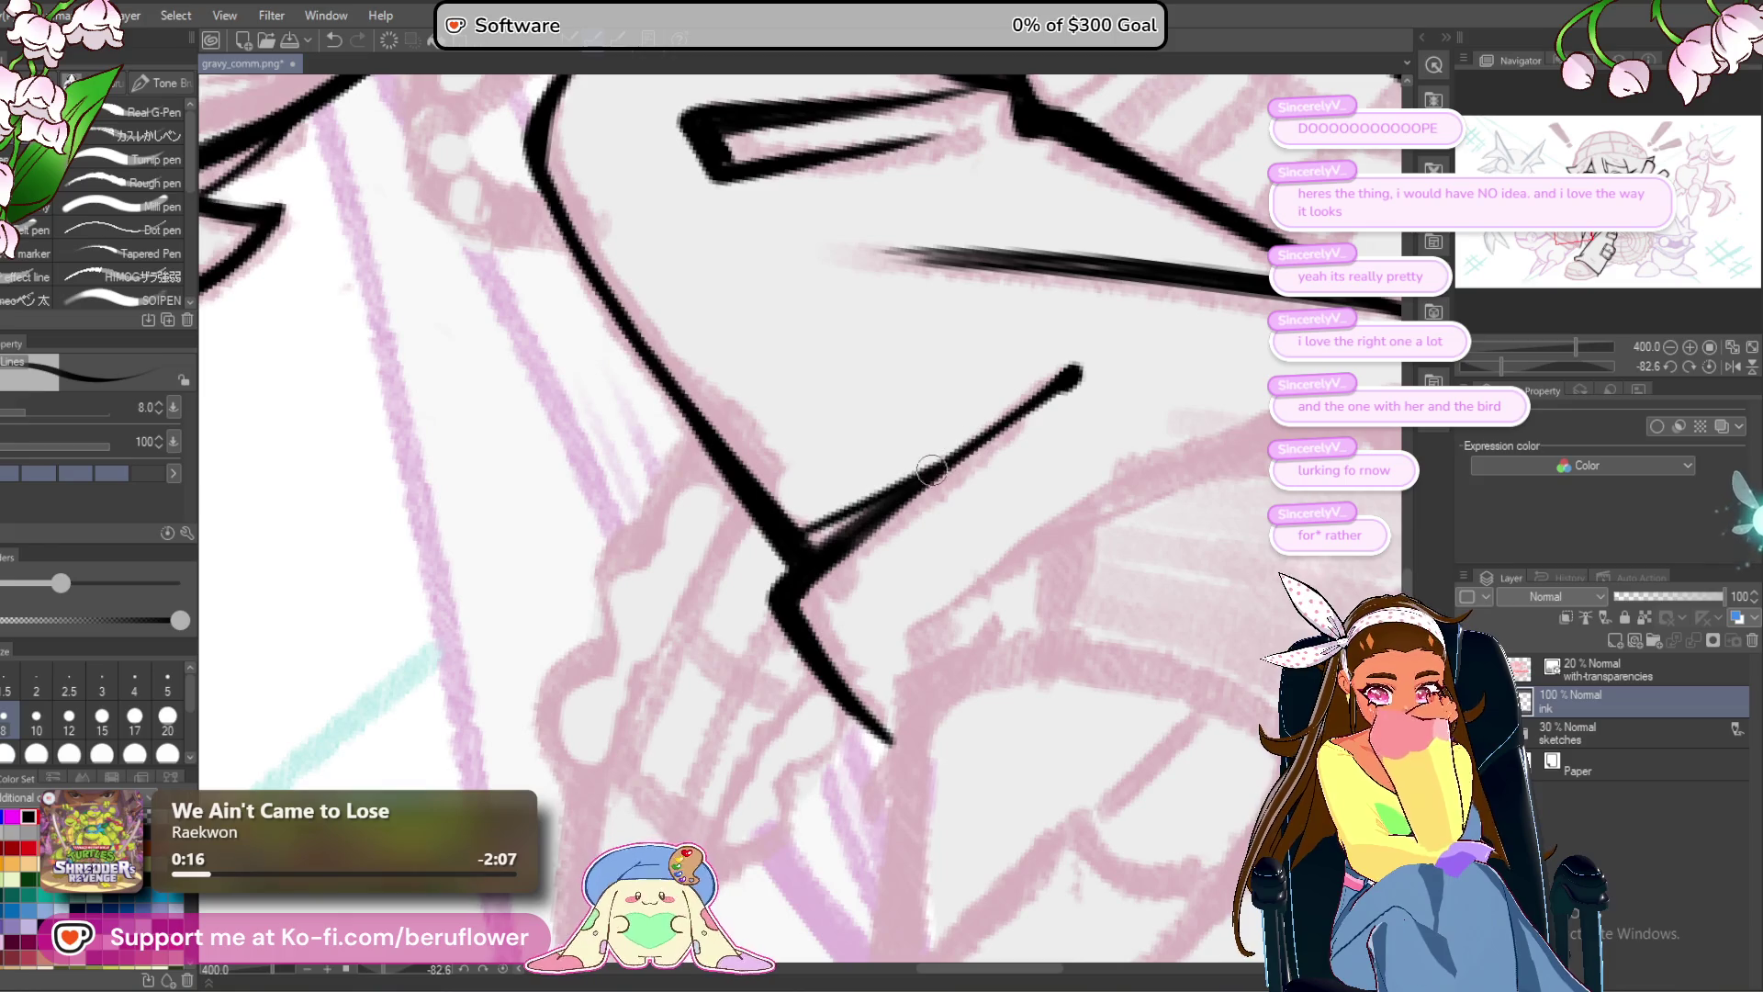
pyautogui.scroll(5, 893, 479)
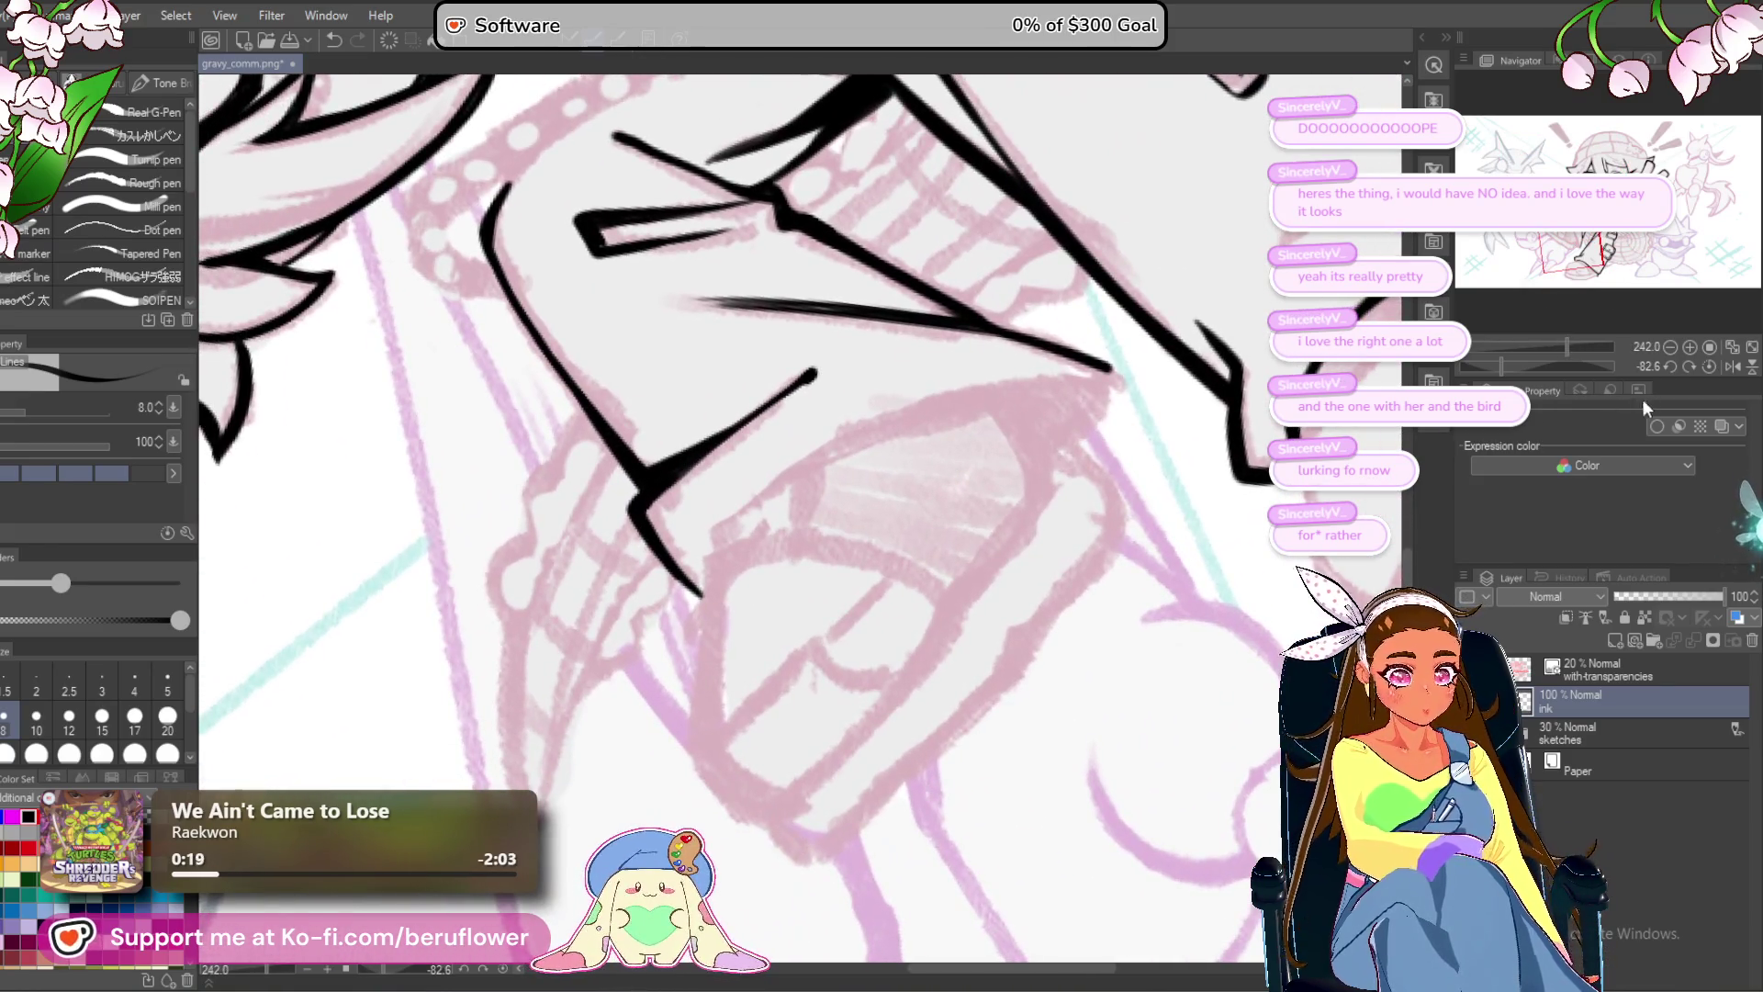
pyautogui.click(1708, 366)
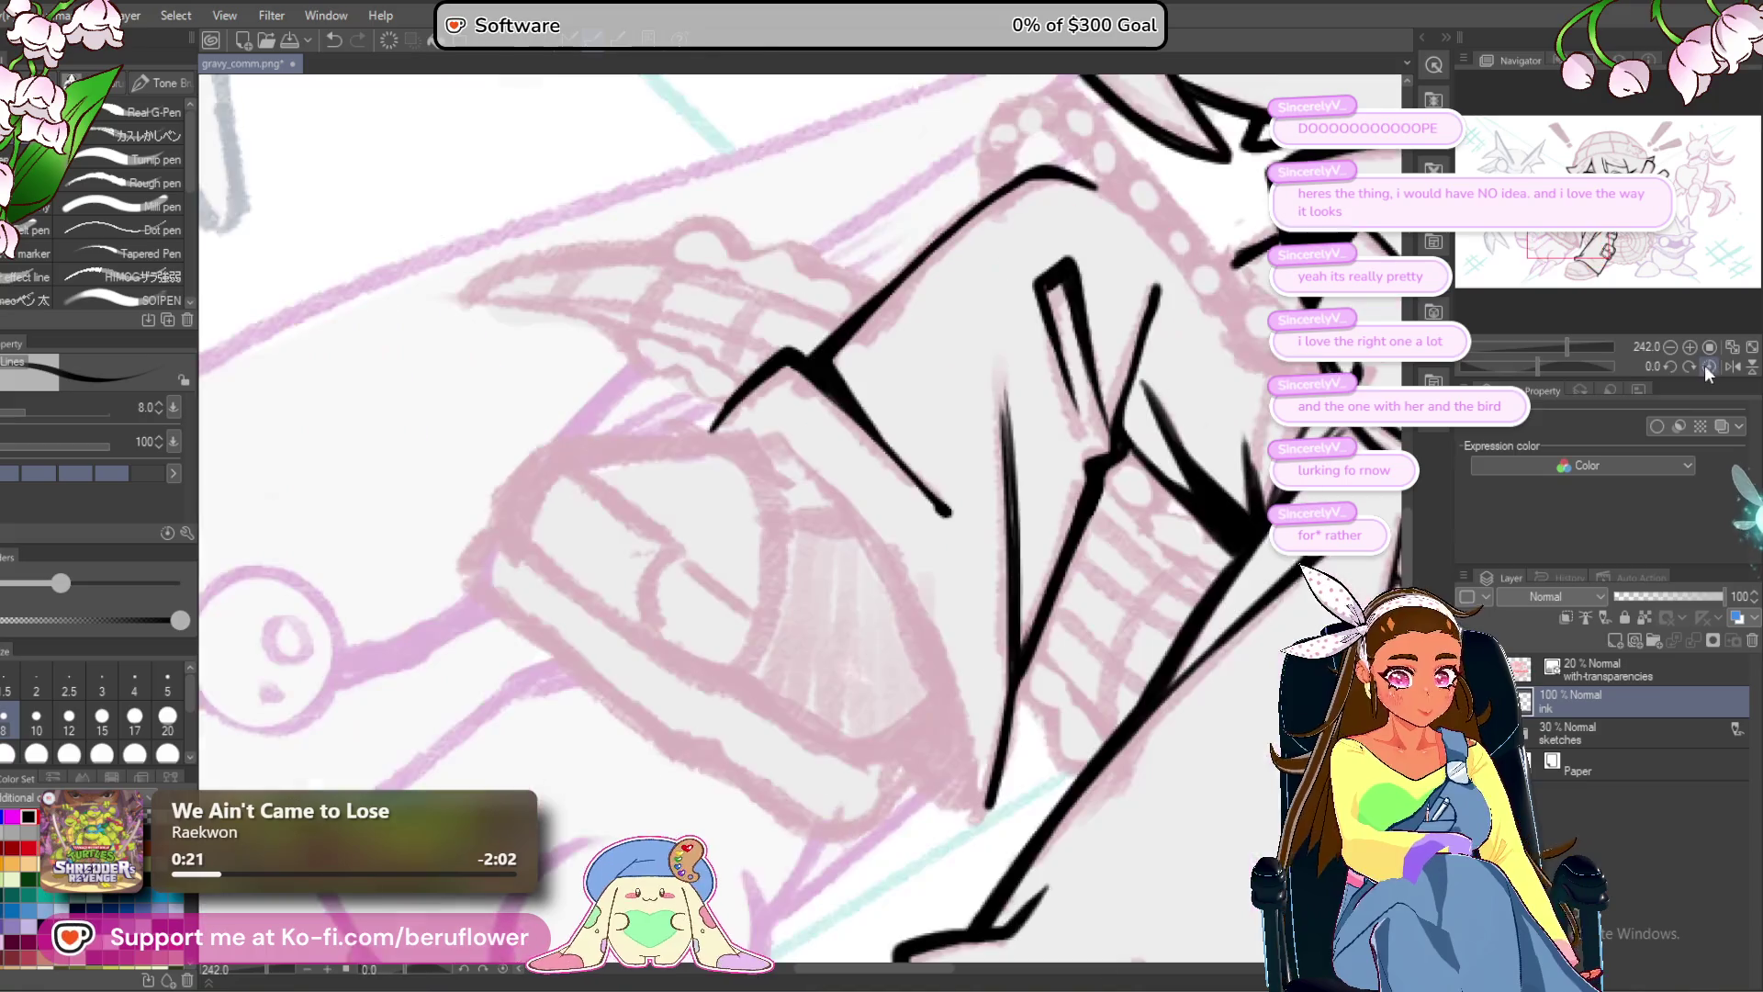
pyautogui.moveTo(907, 618); pyautogui.dragTo(772, 752)
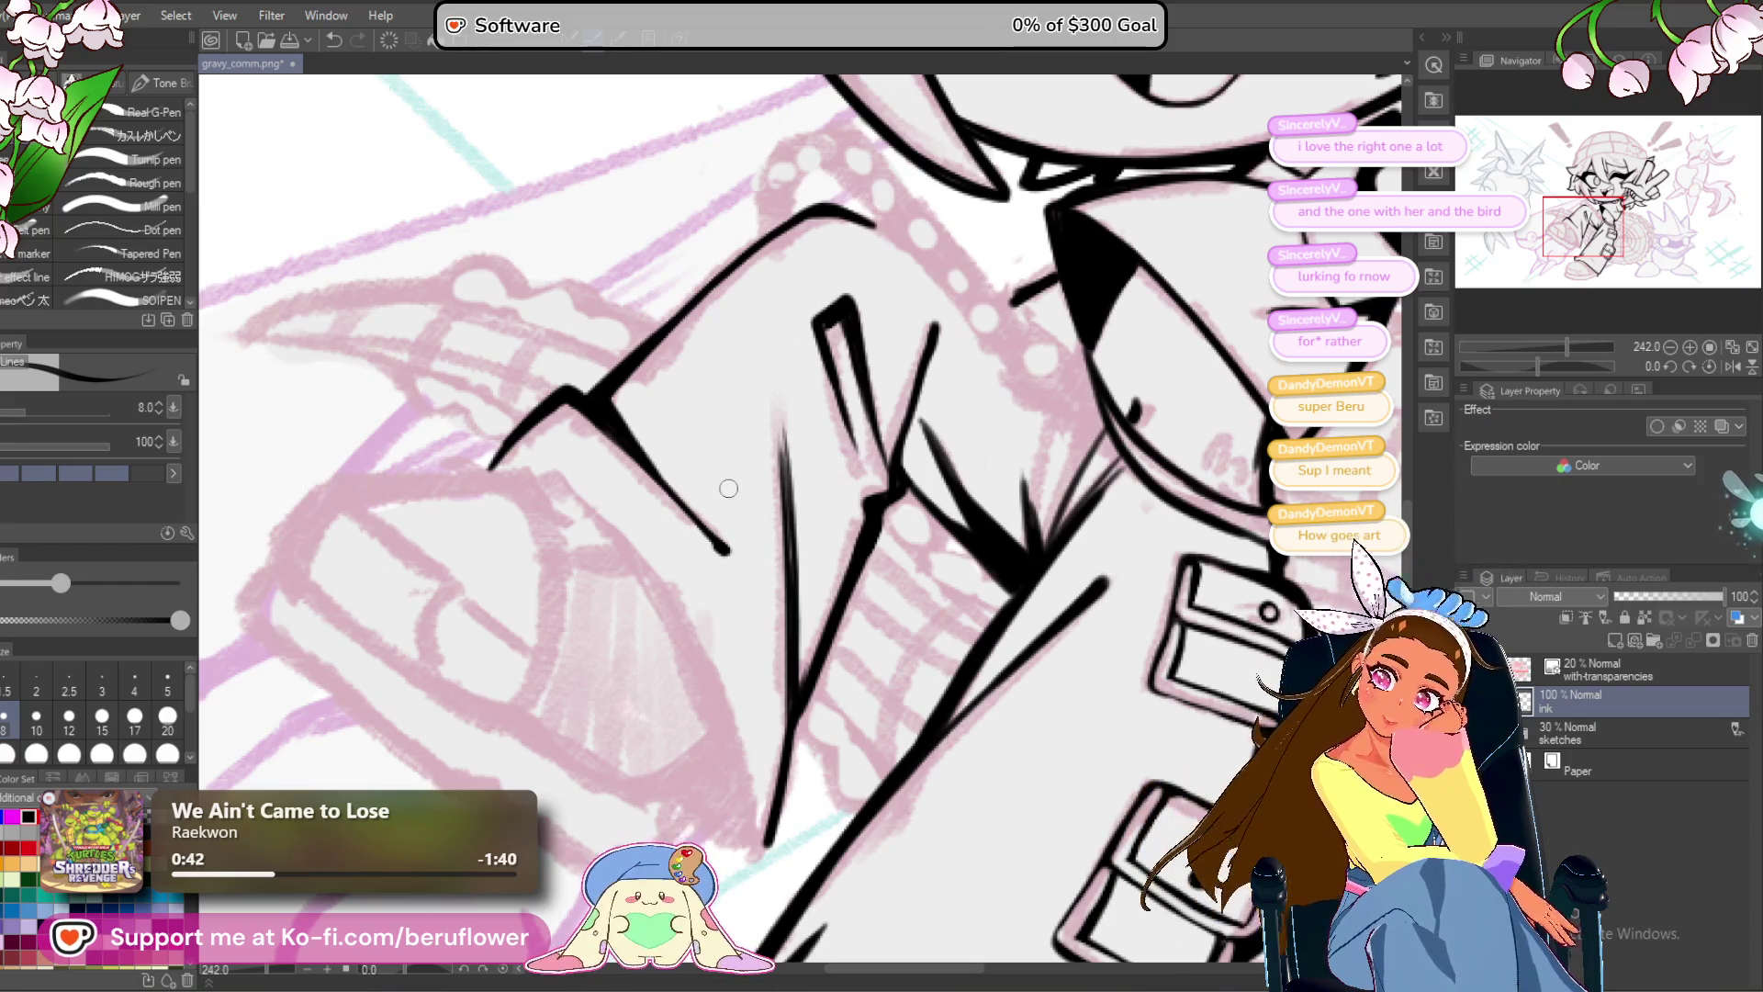
# Save the drawing, then ink a short thick stroke at the jacket corner with the canvas rotated about 92°.
pyautogui.scroll(-3, 716, 500)
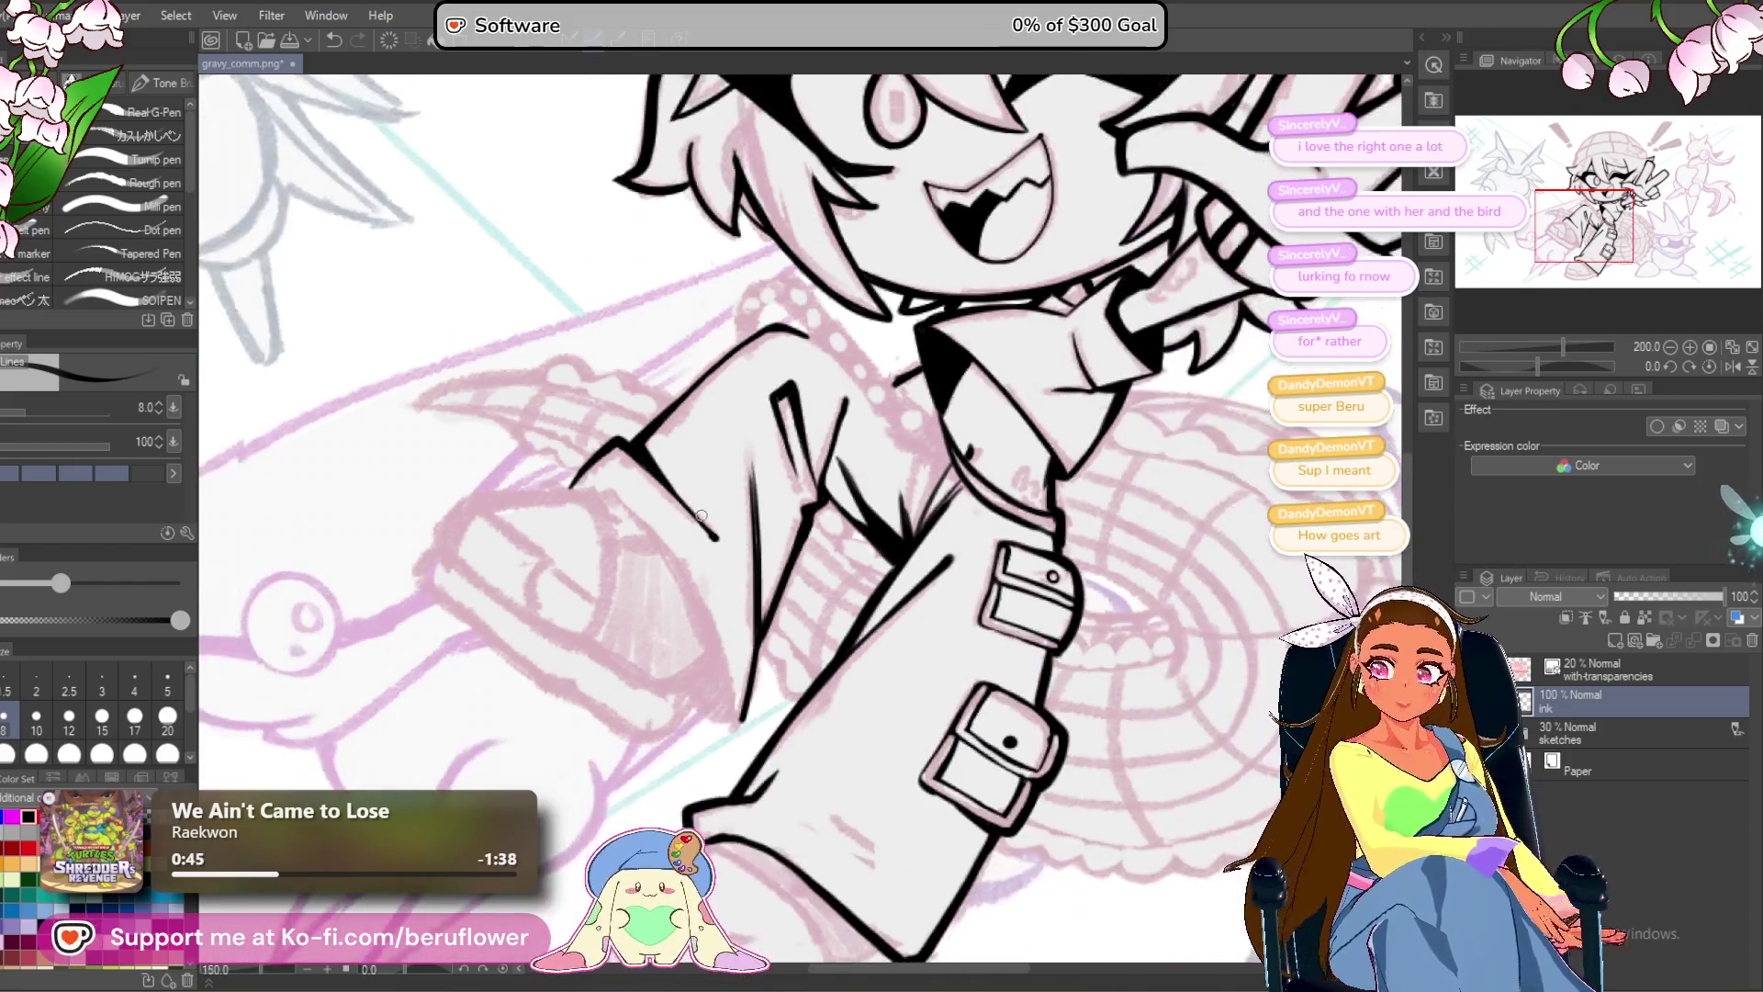
pyautogui.hotkey('ctrl', 's')
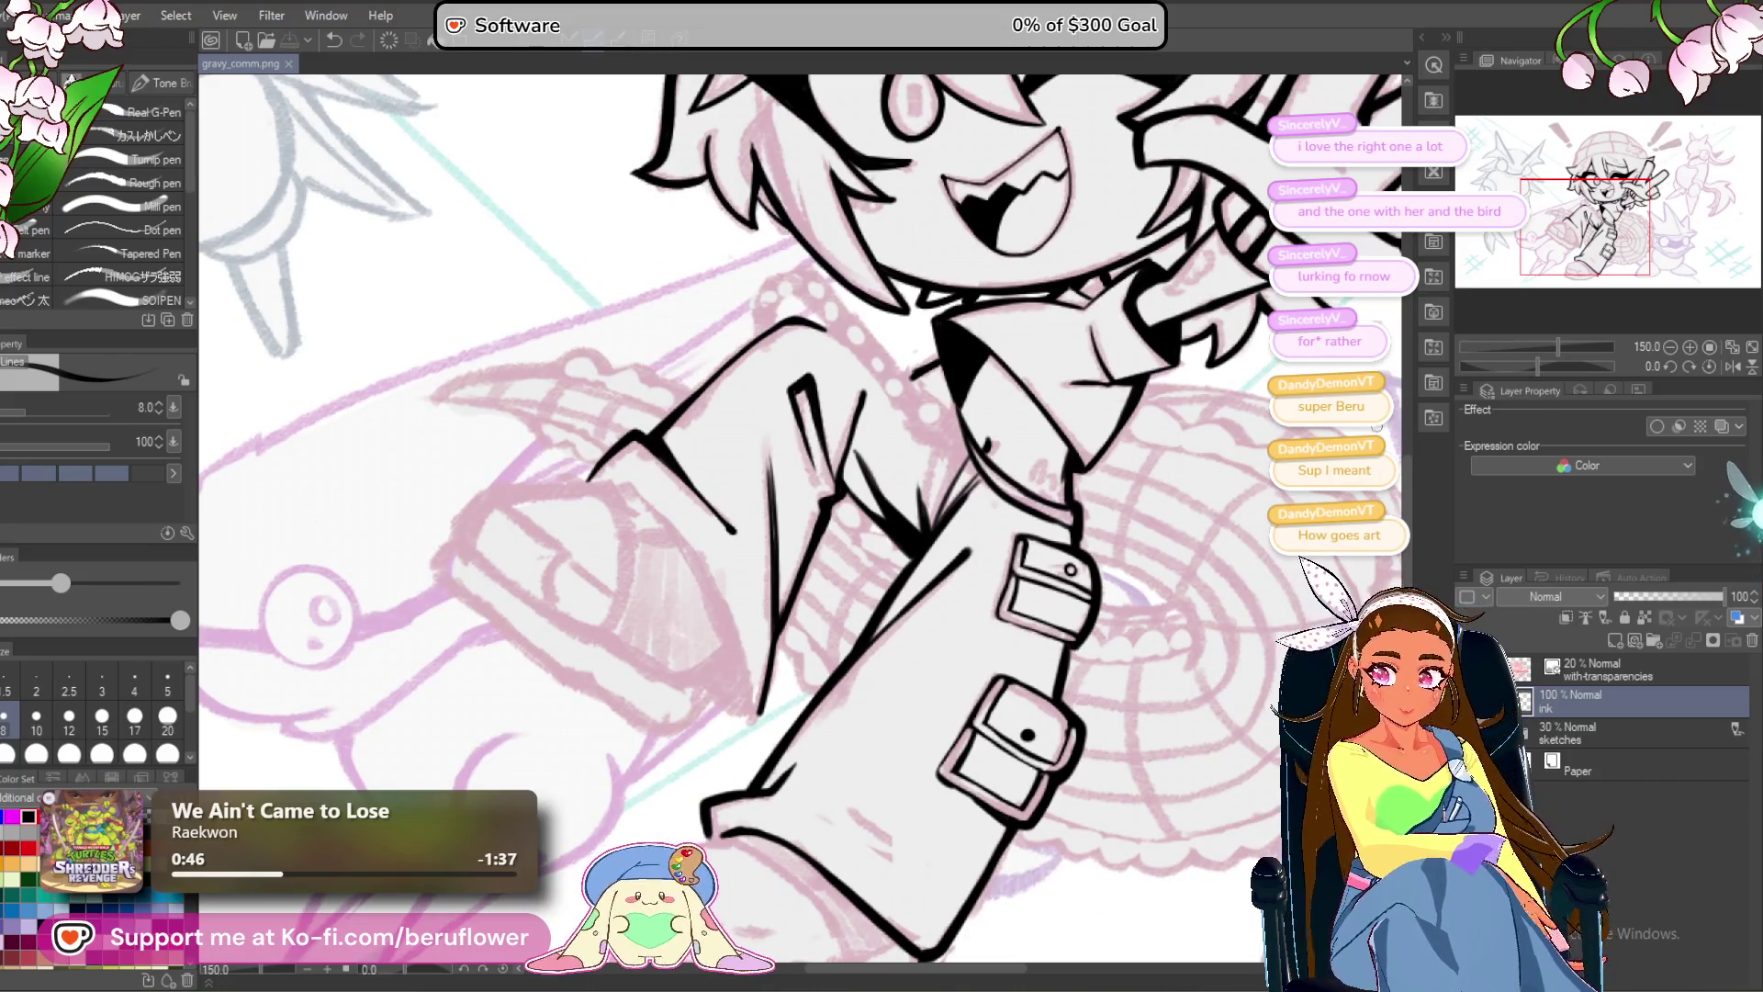
pyautogui.moveTo(1537, 366); pyautogui.dragTo(1497, 362)
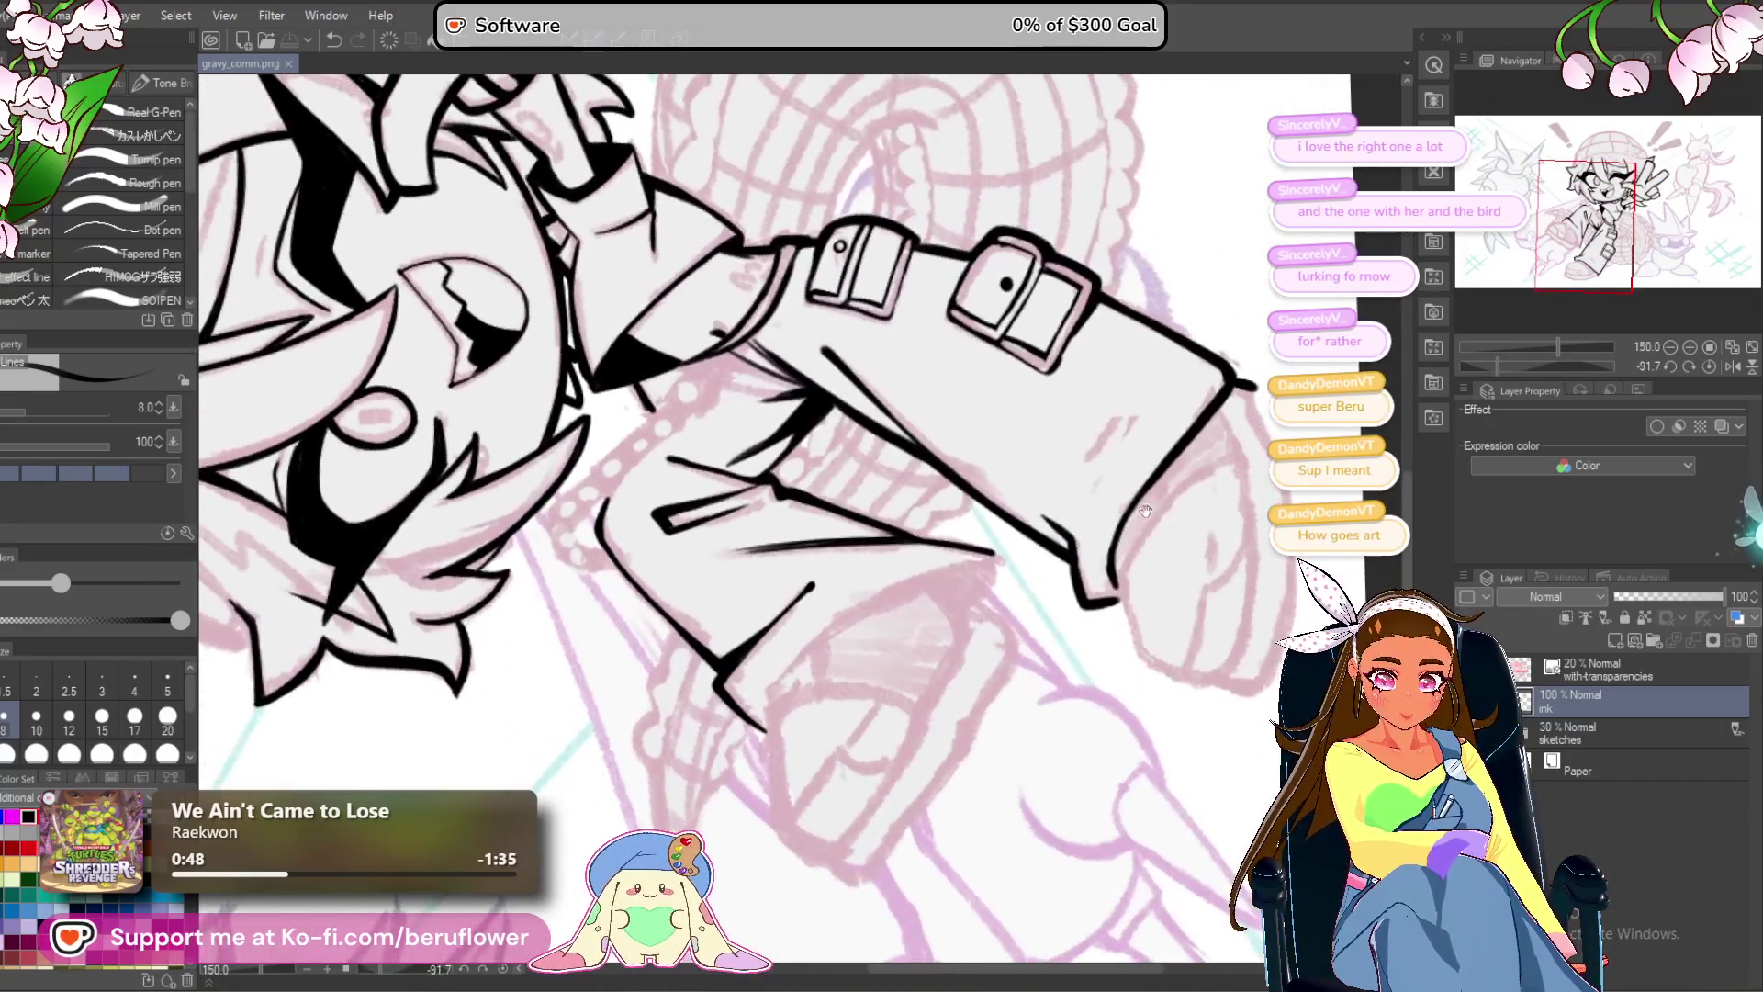
pyautogui.scroll(3, 757, 721)
pyautogui.moveTo(786, 746)
pyautogui.mouseDown()
pyautogui.moveTo(800, 653)
pyautogui.moveTo(782, 764)
pyautogui.mouseUp()
pyautogui.moveTo(847, 691); pyautogui.dragTo(806, 685)
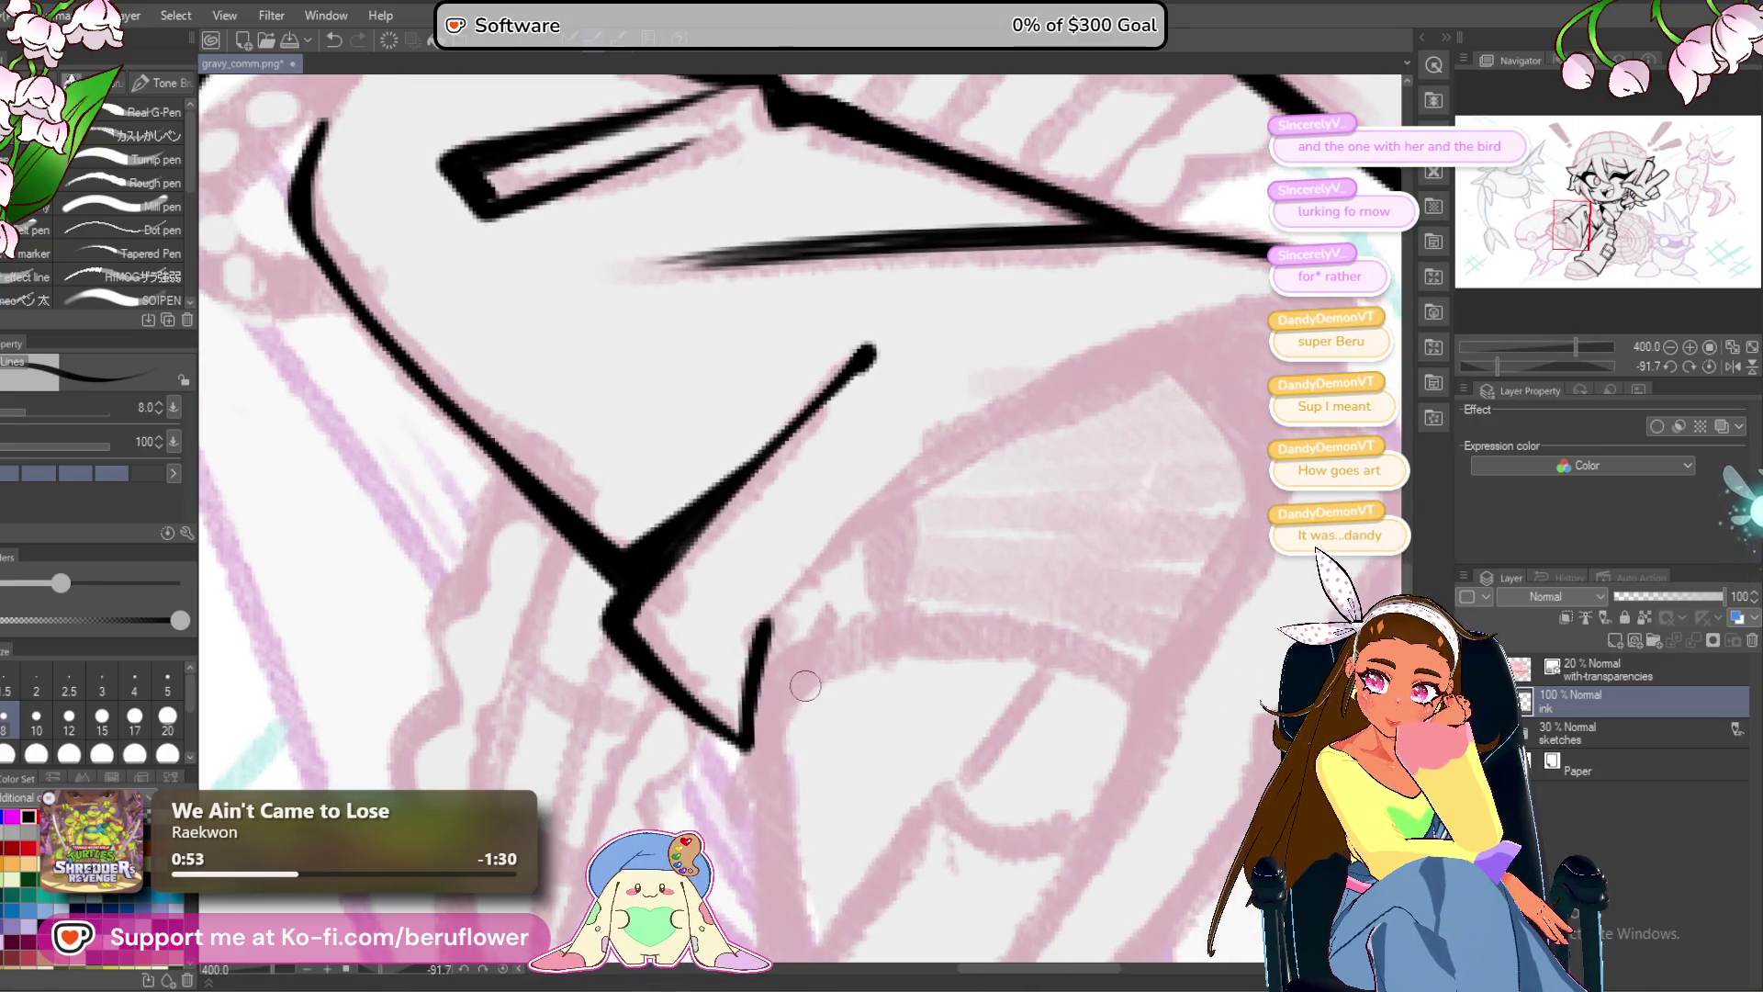
pyautogui.moveTo(779, 607); pyautogui.dragTo(765, 624)
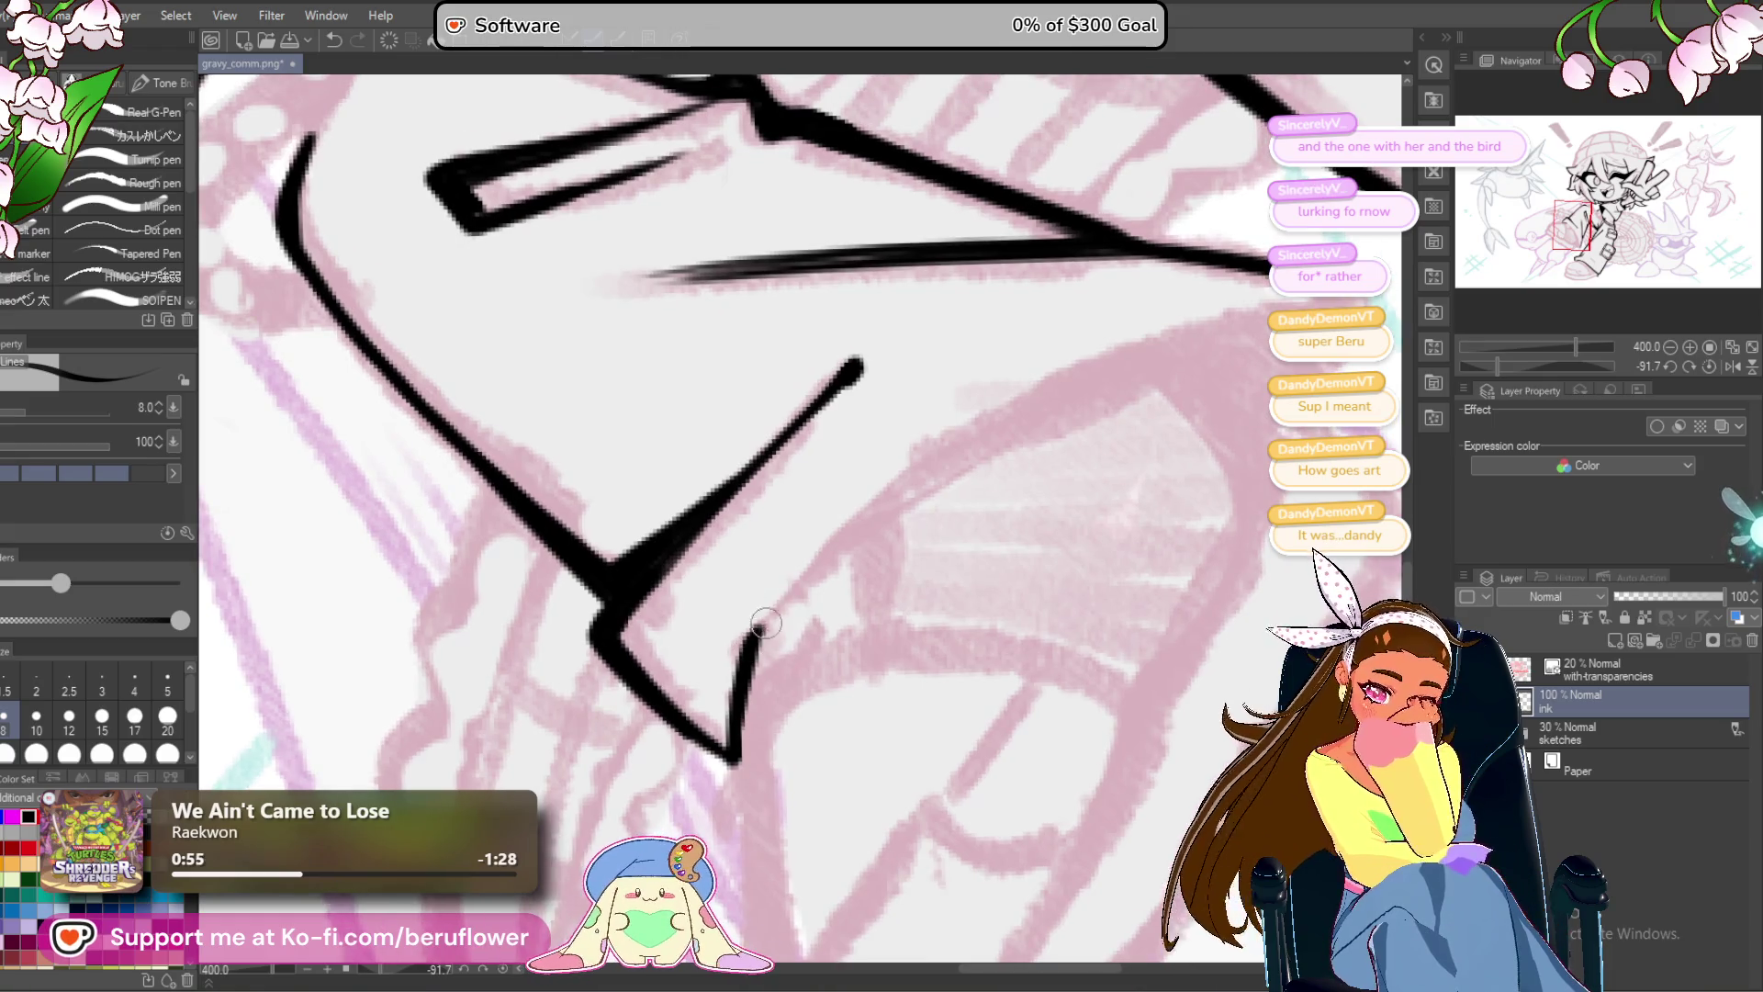
# With the canvas upright again, ink the pointed tip of the jacket edge.
pyautogui.click(1674, 366)
pyautogui.moveTo(1573, 226); pyautogui.dragTo(1582, 237)
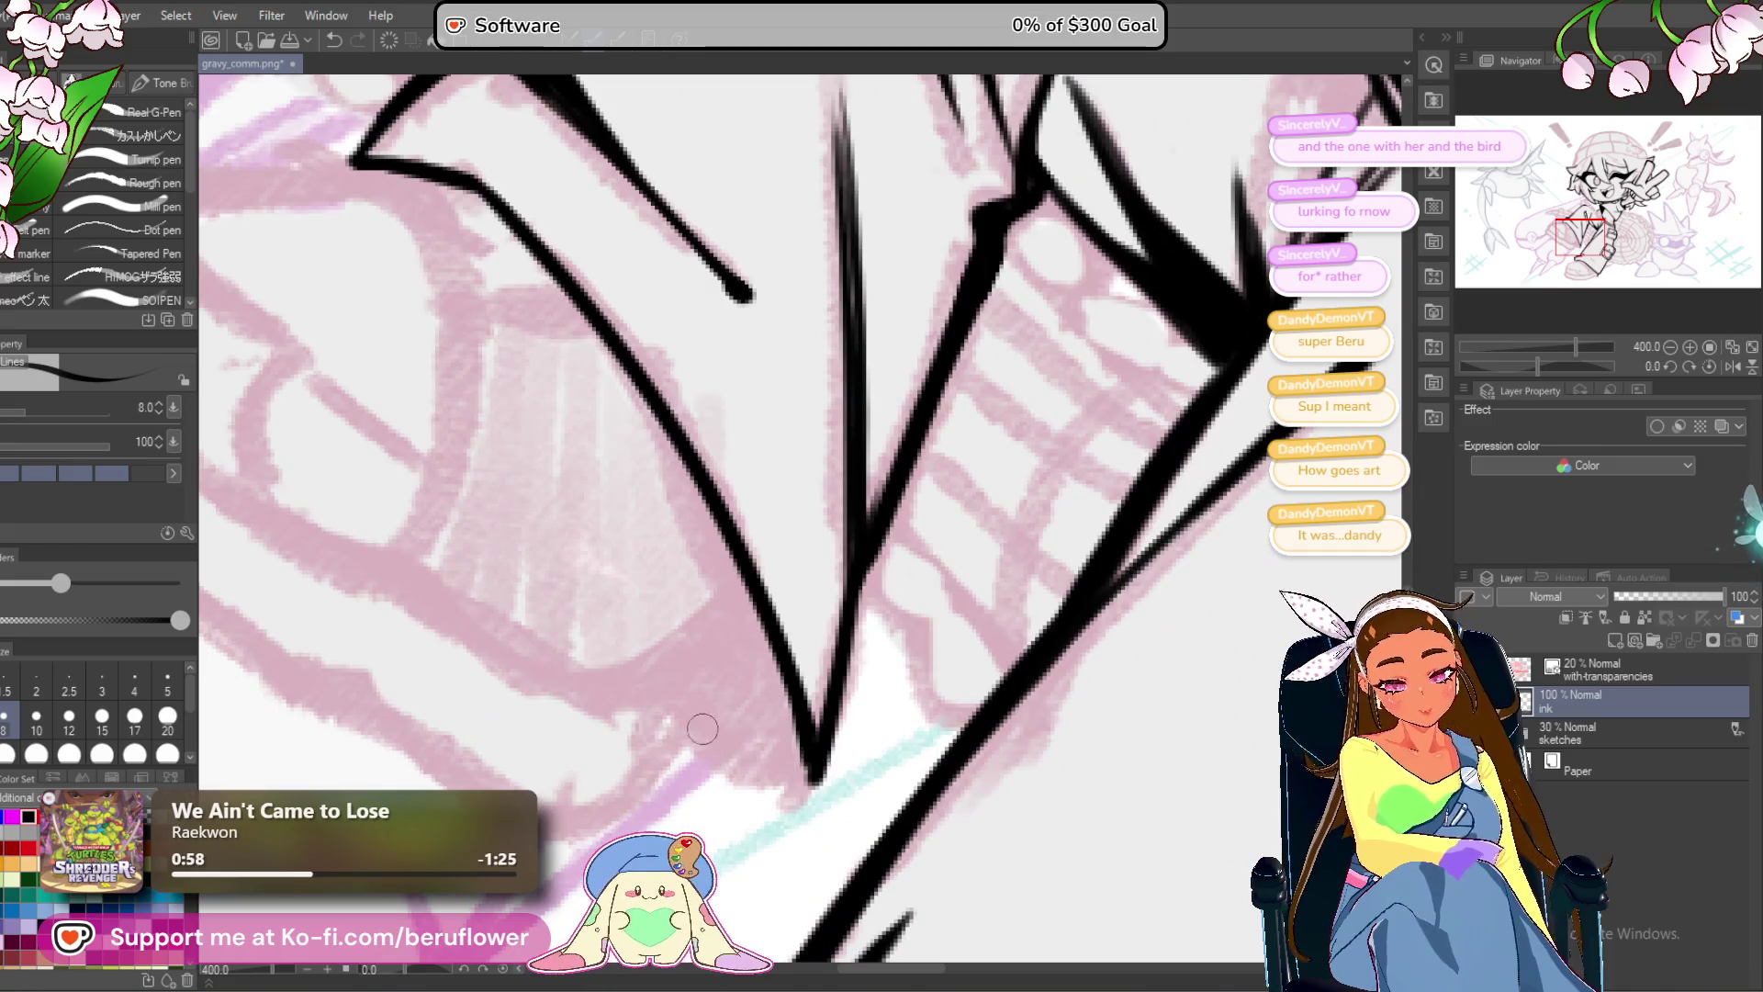
pyautogui.moveTo(693, 732); pyautogui.dragTo(795, 782)
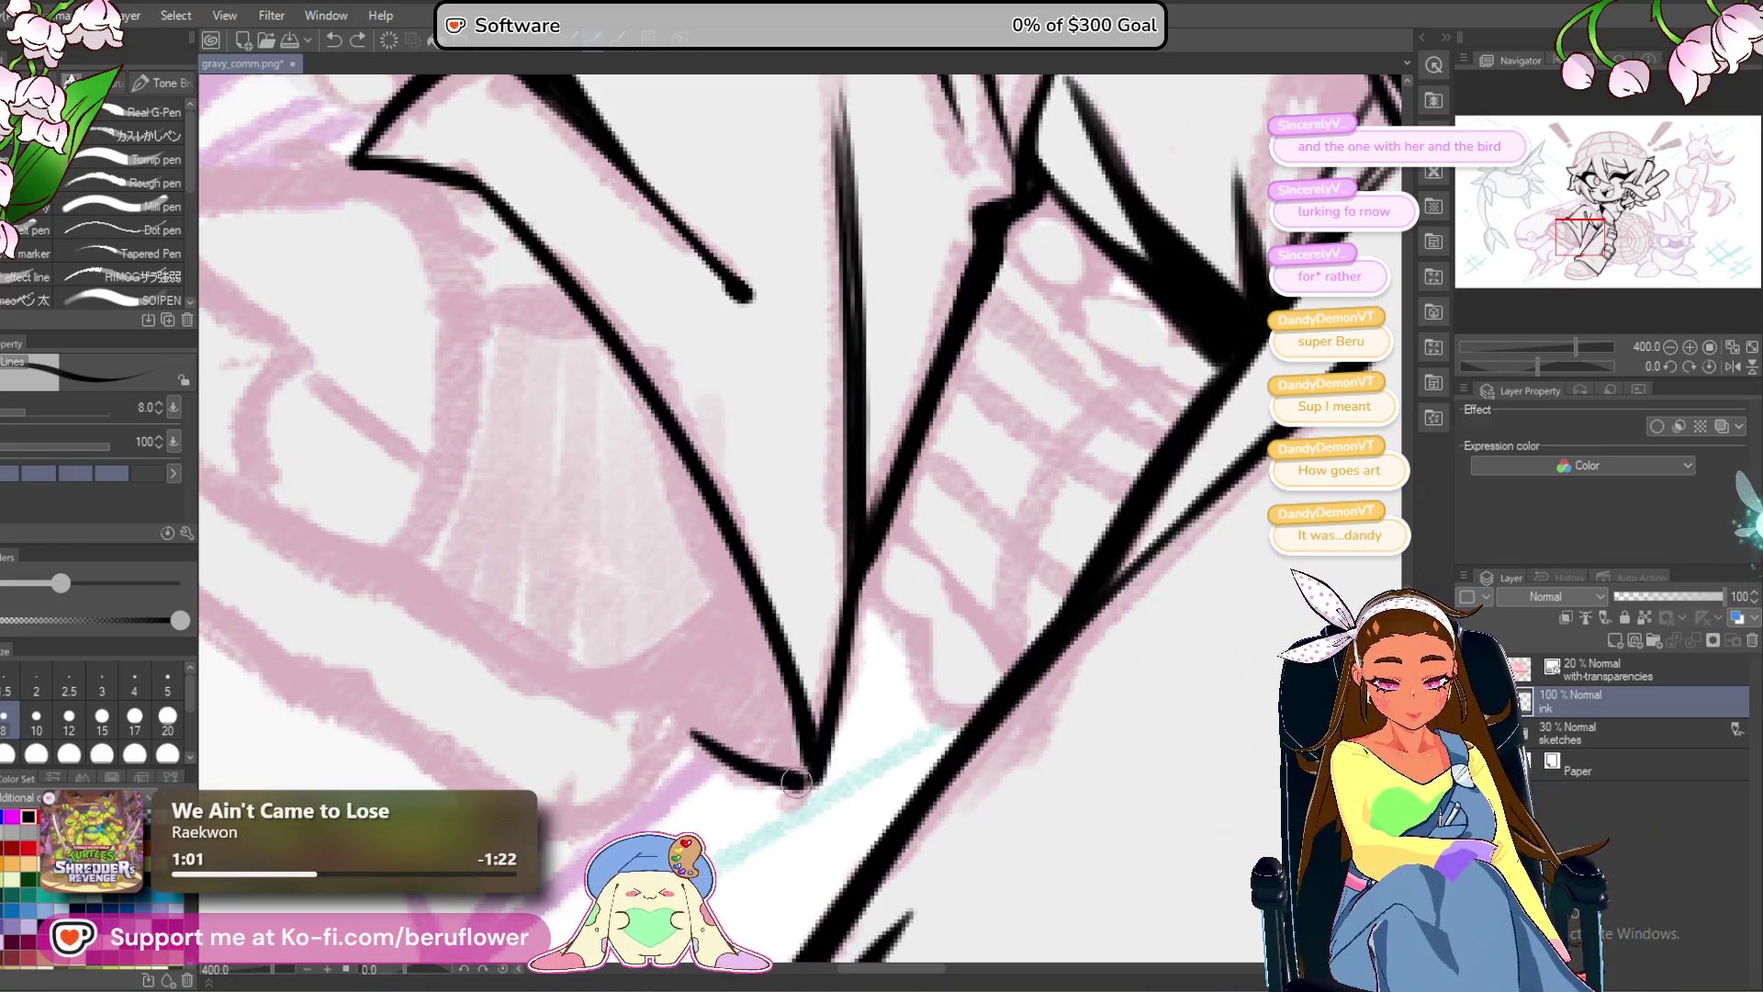
pyautogui.scroll(-4, 797, 780)
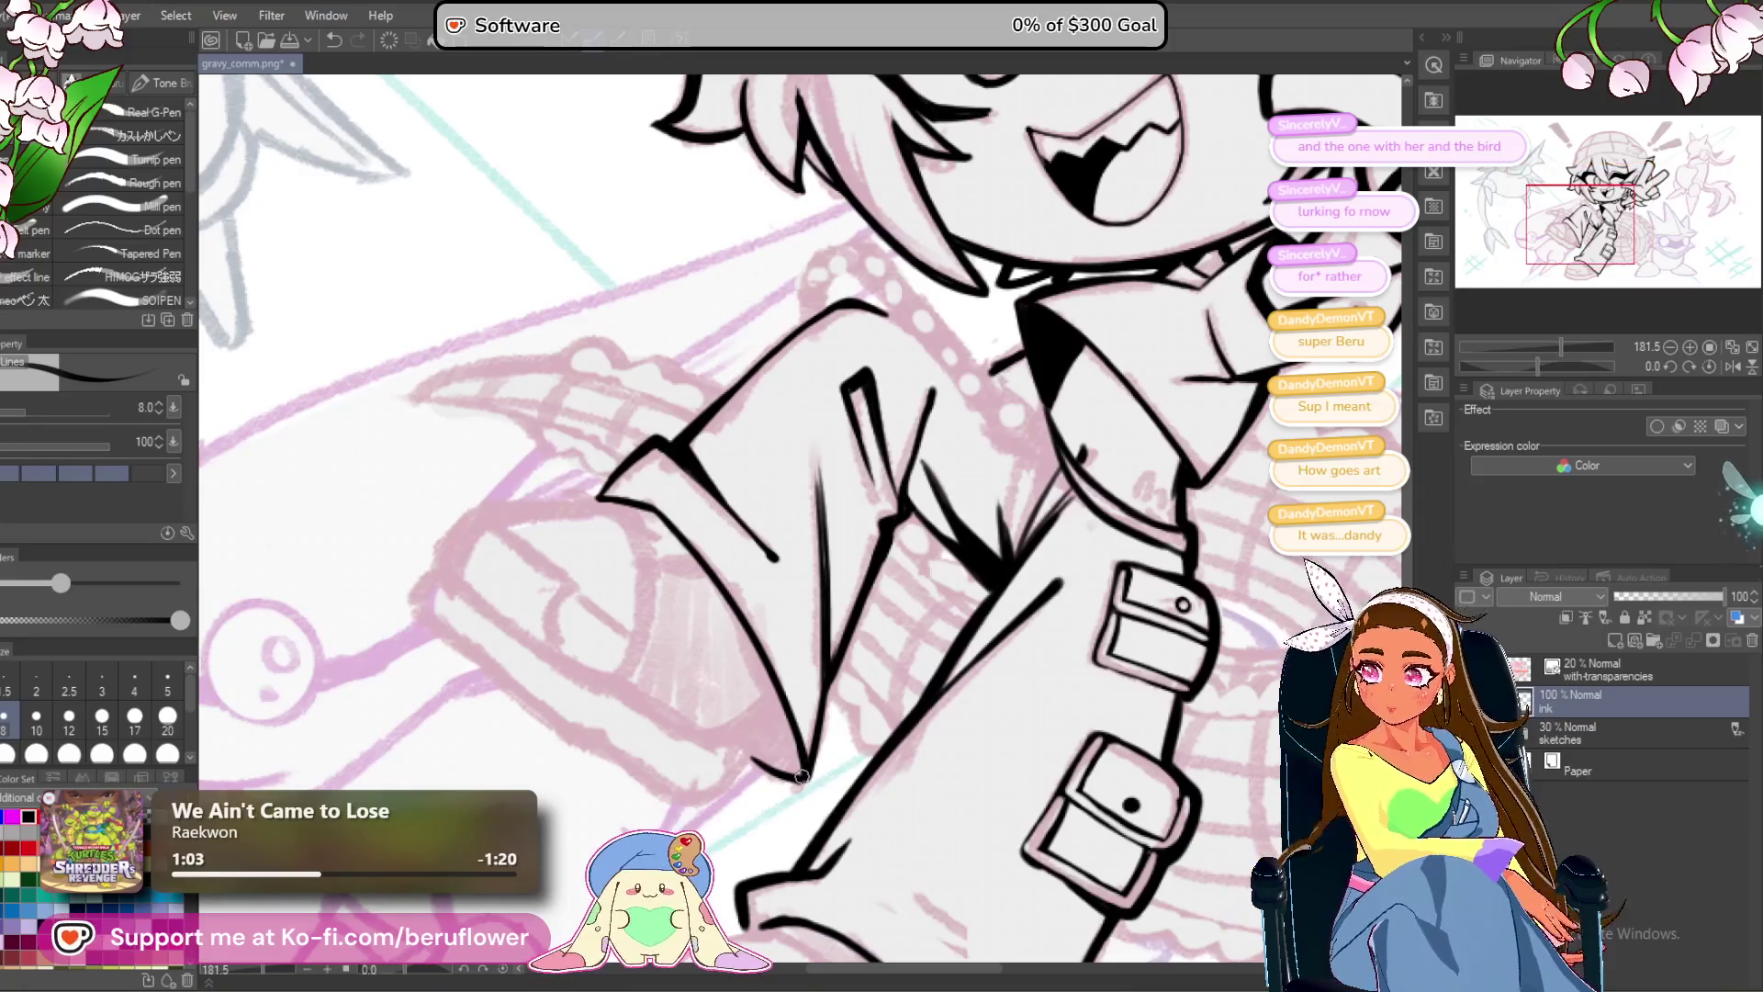
# Center the jacket tip and ink a line down-left along it beside the leg.
pyautogui.moveTo(883, 556); pyautogui.dragTo(962, 411)
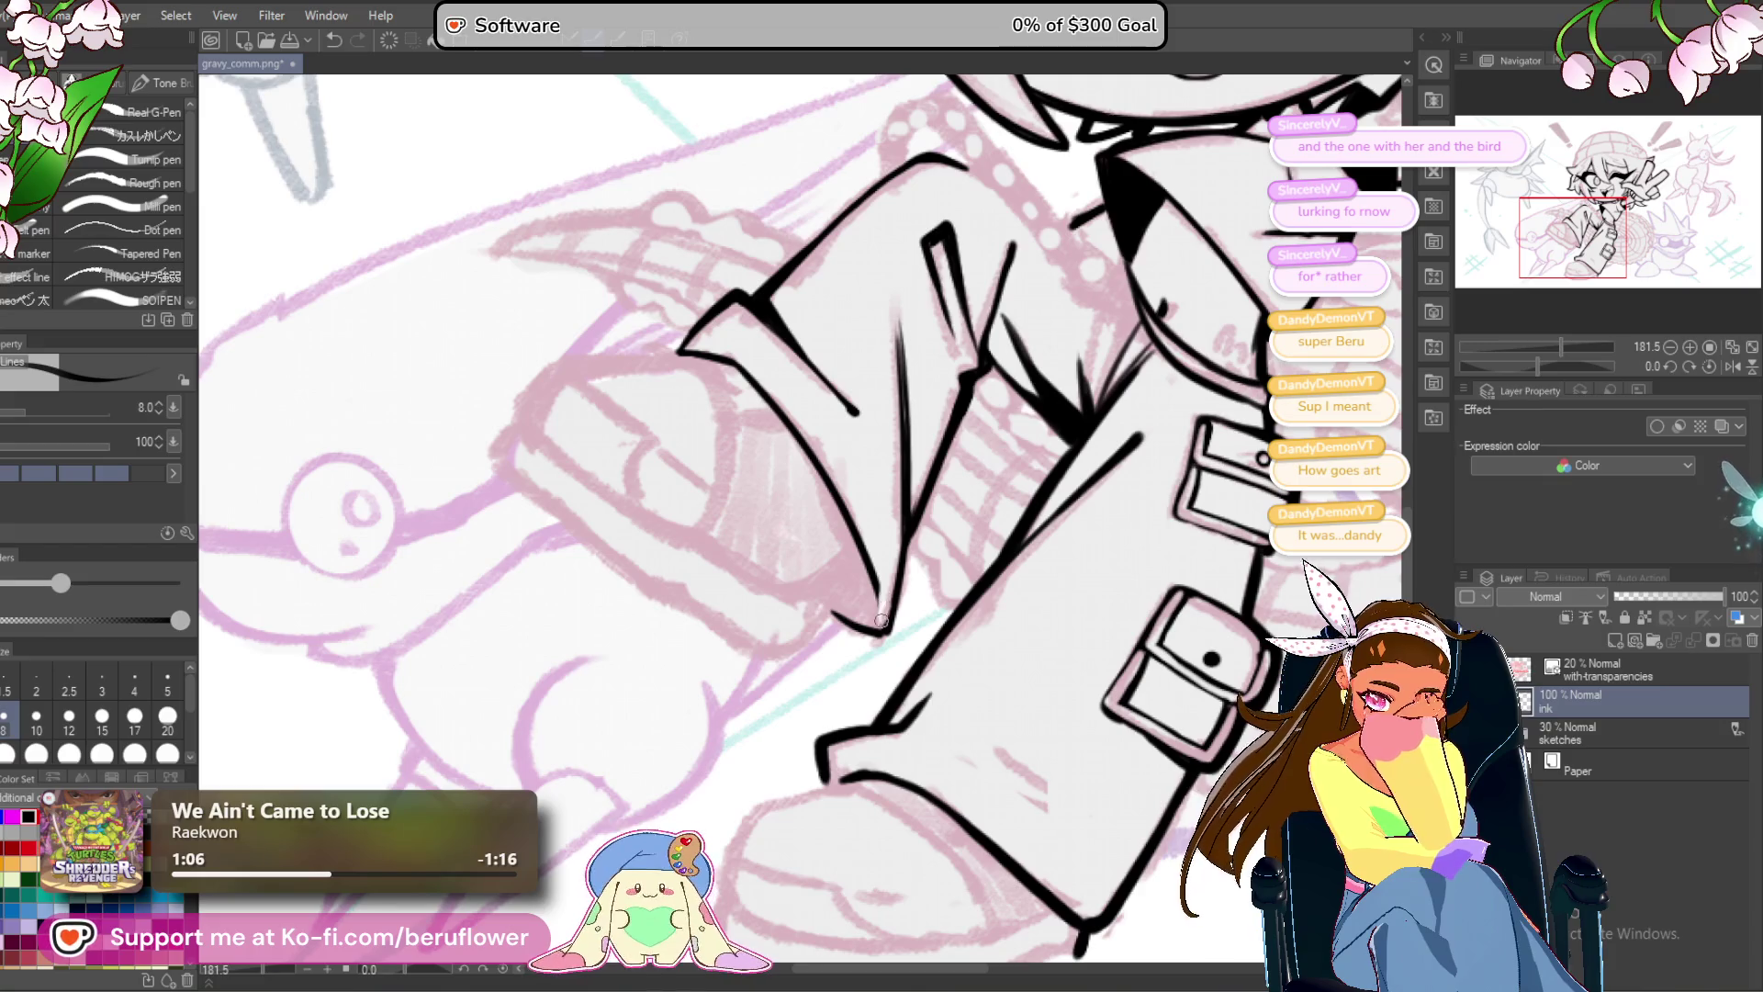
pyautogui.scroll(3, 880, 621)
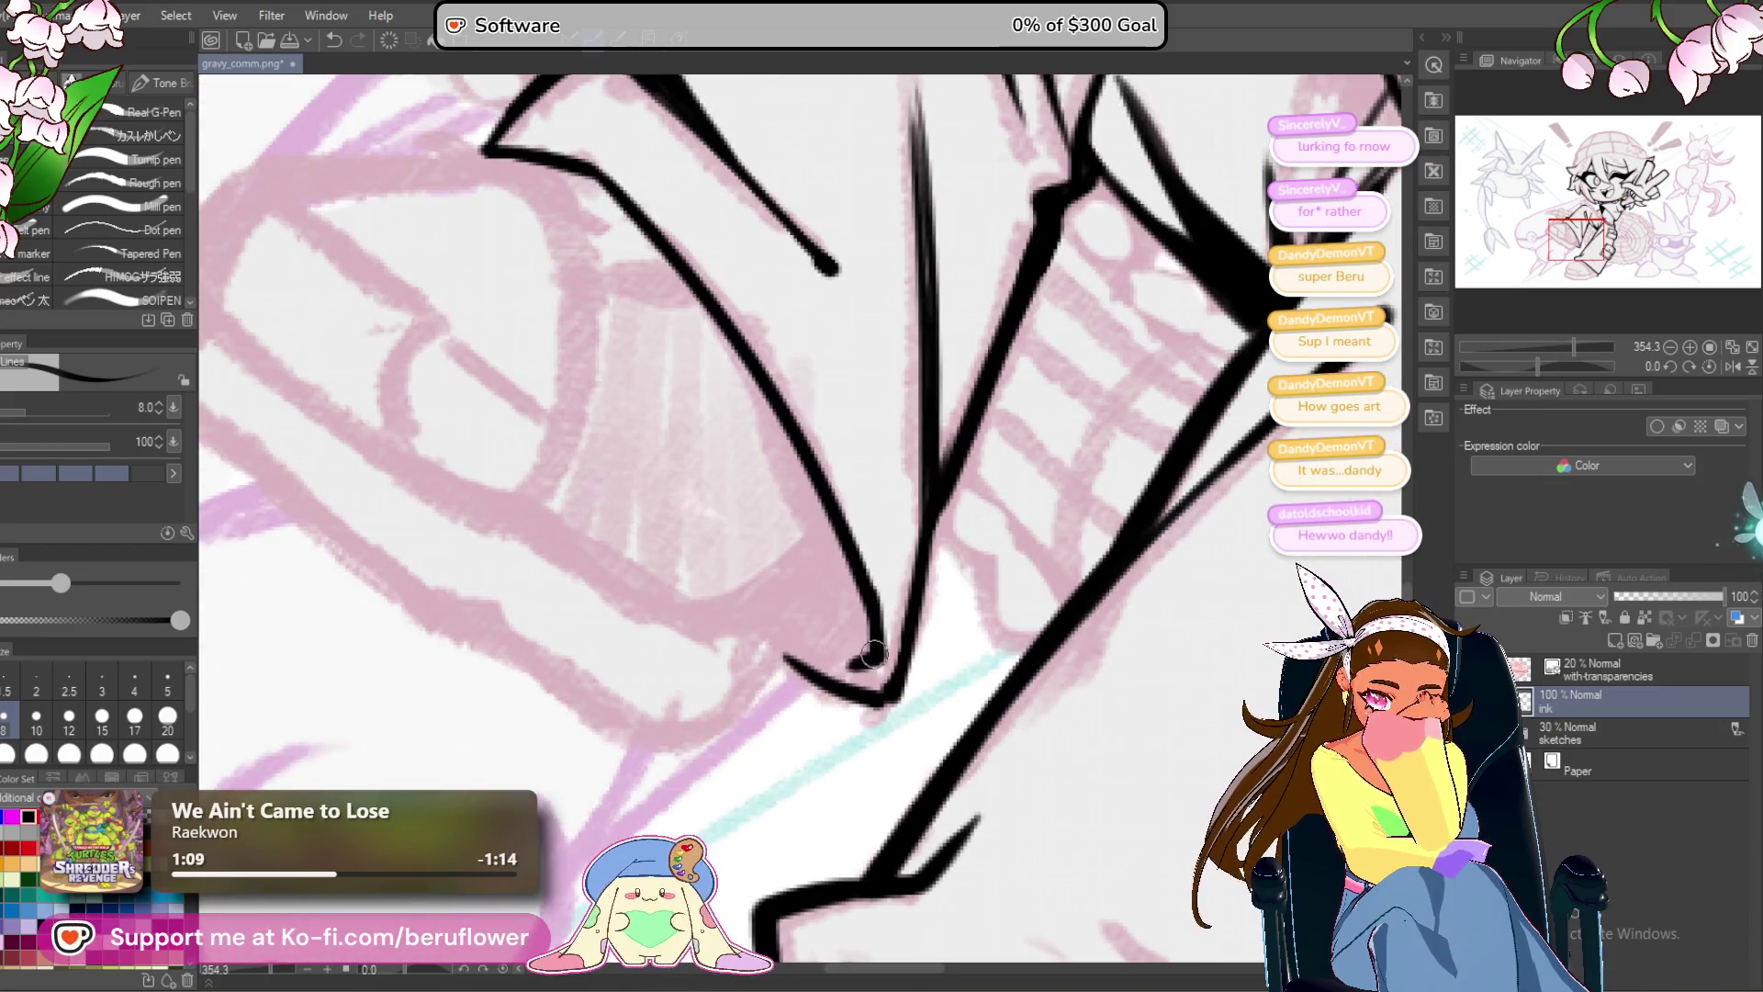
pyautogui.moveTo(873, 653)
pyautogui.mouseDown()
pyautogui.moveTo(897, 670)
pyautogui.moveTo(825, 675)
pyautogui.moveTo(870, 634)
pyautogui.moveTo(912, 544)
pyautogui.mouseUp()
pyautogui.moveTo(838, 615); pyautogui.dragTo(761, 709)
pyautogui.moveTo(892, 624)
pyautogui.mouseDown()
pyautogui.moveTo(864, 709)
pyautogui.moveTo(839, 709)
pyautogui.moveTo(806, 643)
pyautogui.moveTo(909, 574)
pyautogui.moveTo(923, 634)
pyautogui.moveTo(907, 659)
pyautogui.moveTo(861, 648)
pyautogui.moveTo(898, 634)
pyautogui.mouseUp()
pyautogui.scroll(-5, 913, 622)
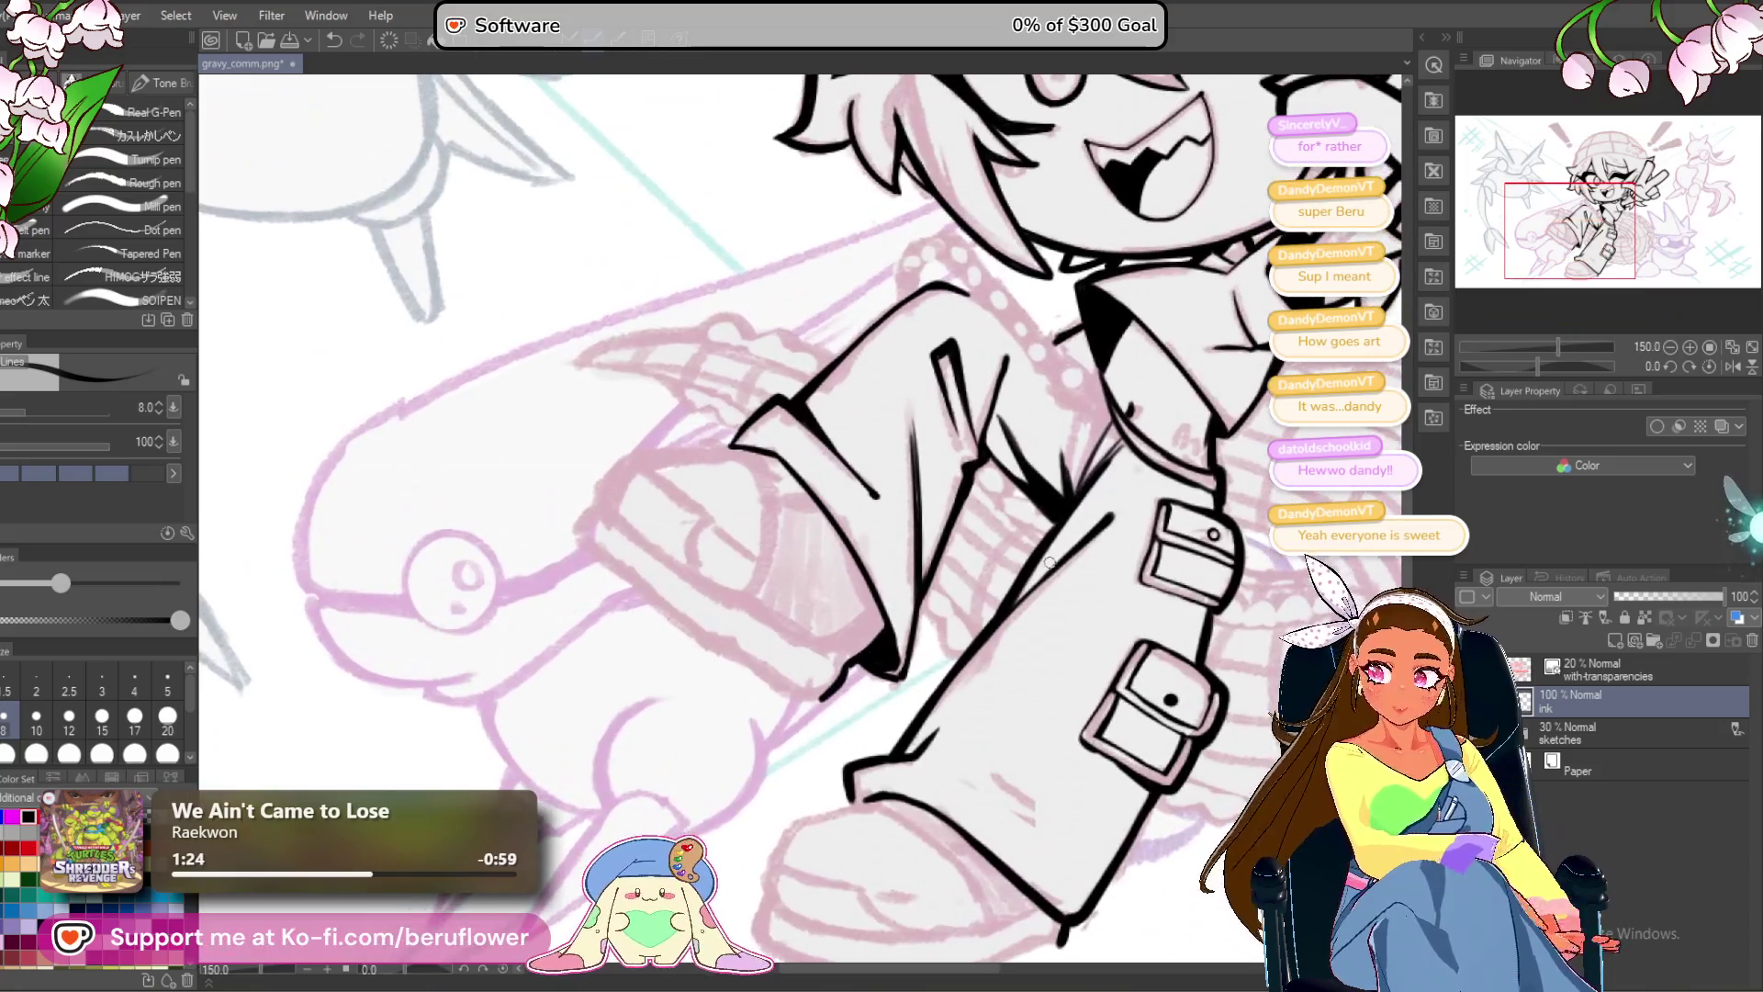
# Rotate the canvas and ink the shoe's upper outline, redrawing the first attempt.
pyautogui.moveTo(1050, 562); pyautogui.dragTo(1139, 487)
pyautogui.moveTo(1010, 413)
pyautogui.mouseDown()
pyautogui.moveTo(918, 551)
pyautogui.moveTo(855, 598)
pyautogui.moveTo(857, 665)
pyautogui.mouseUp()
pyautogui.moveTo(1541, 368); pyautogui.dragTo(1511, 365)
pyautogui.scroll(5, 885, 402)
pyautogui.moveTo(841, 363); pyautogui.dragTo(705, 643)
pyautogui.hotkey('ctrl', 'z')
pyautogui.moveTo(820, 415); pyautogui.dragTo(706, 643)
# Extend the shoe outline down-left, inking its left edge and curved bottom.
pyautogui.moveTo(1247, 508); pyautogui.dragTo(903, 532)
pyautogui.moveTo(1015, 517); pyautogui.dragTo(1048, 427)
pyautogui.moveTo(1066, 376)
pyautogui.mouseDown()
pyautogui.moveTo(933, 480)
pyautogui.moveTo(826, 522)
pyautogui.mouseUp()
pyautogui.moveTo(707, 762); pyautogui.dragTo(722, 740)
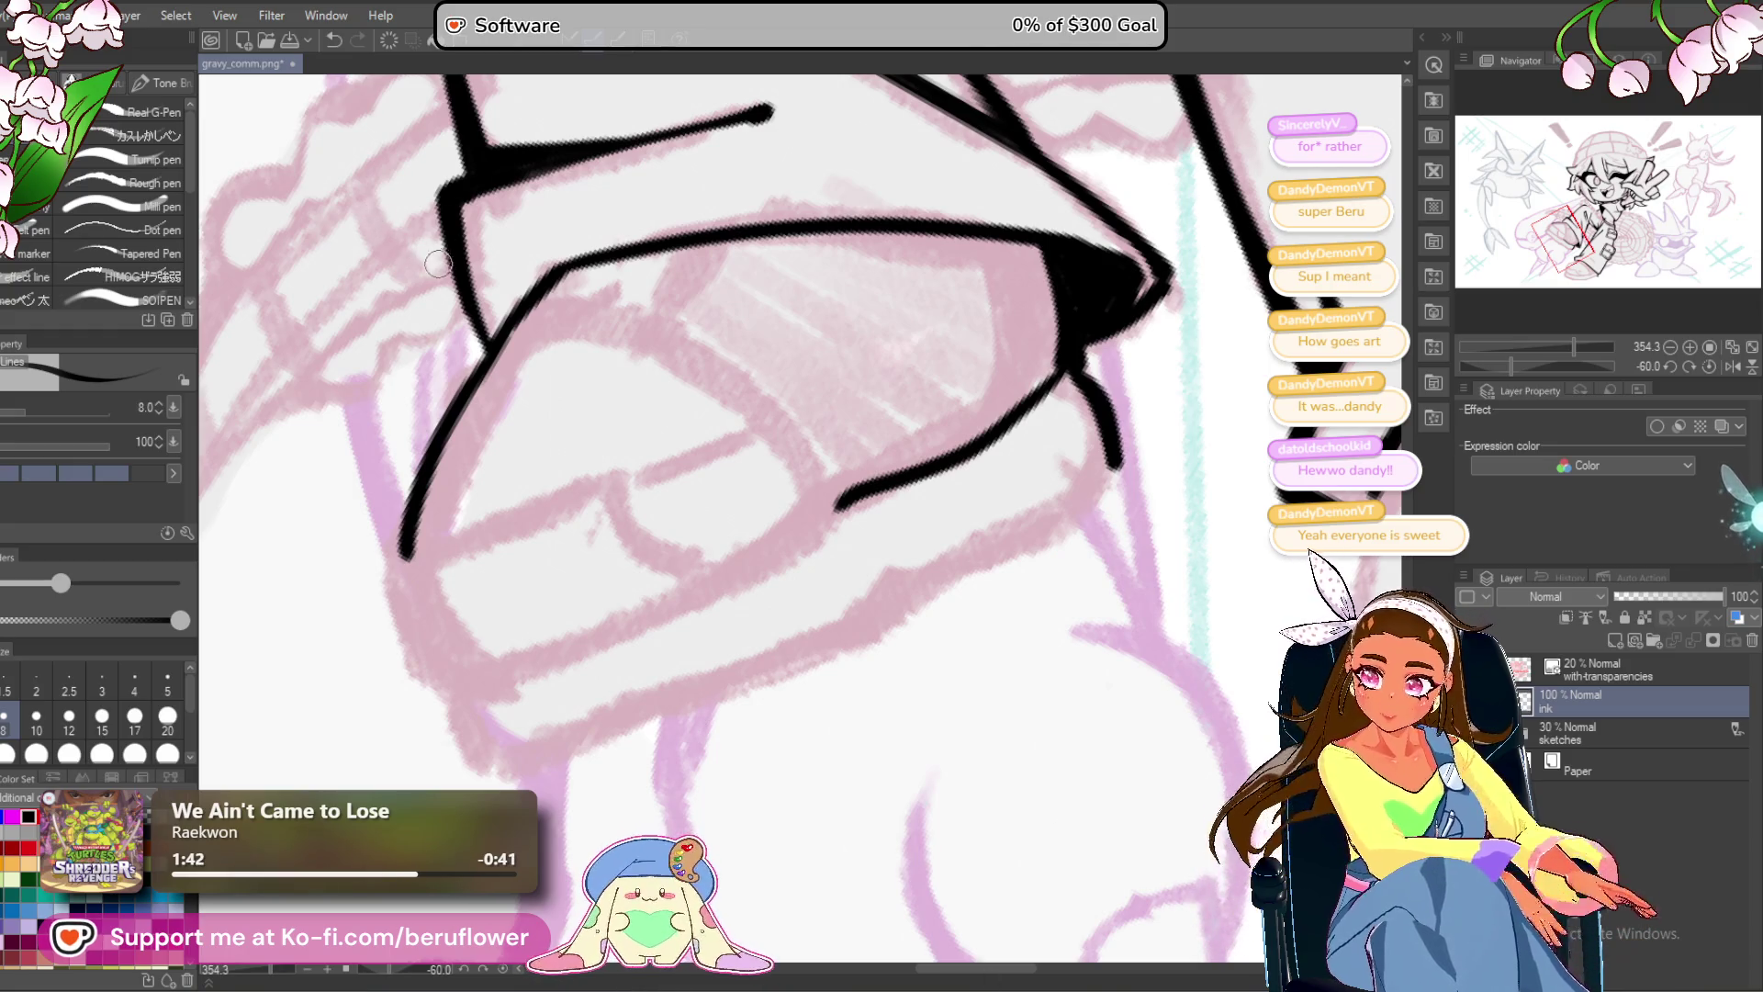
pyautogui.moveTo(867, 489)
pyautogui.mouseDown()
pyautogui.moveTo(944, 466)
pyautogui.moveTo(762, 584)
pyautogui.moveTo(561, 663)
pyautogui.mouseUp()
pyautogui.moveTo(538, 377); pyautogui.dragTo(602, 303)
pyautogui.moveTo(563, 387)
pyautogui.mouseDown()
pyautogui.moveTo(543, 505)
pyautogui.moveTo(570, 569)
pyautogui.moveTo(622, 589)
pyautogui.mouseUp()
# Ink the shoe's sole line, redrawing it longer and extending it up-right.
pyautogui.moveTo(789, 471); pyautogui.dragTo(789, 417)
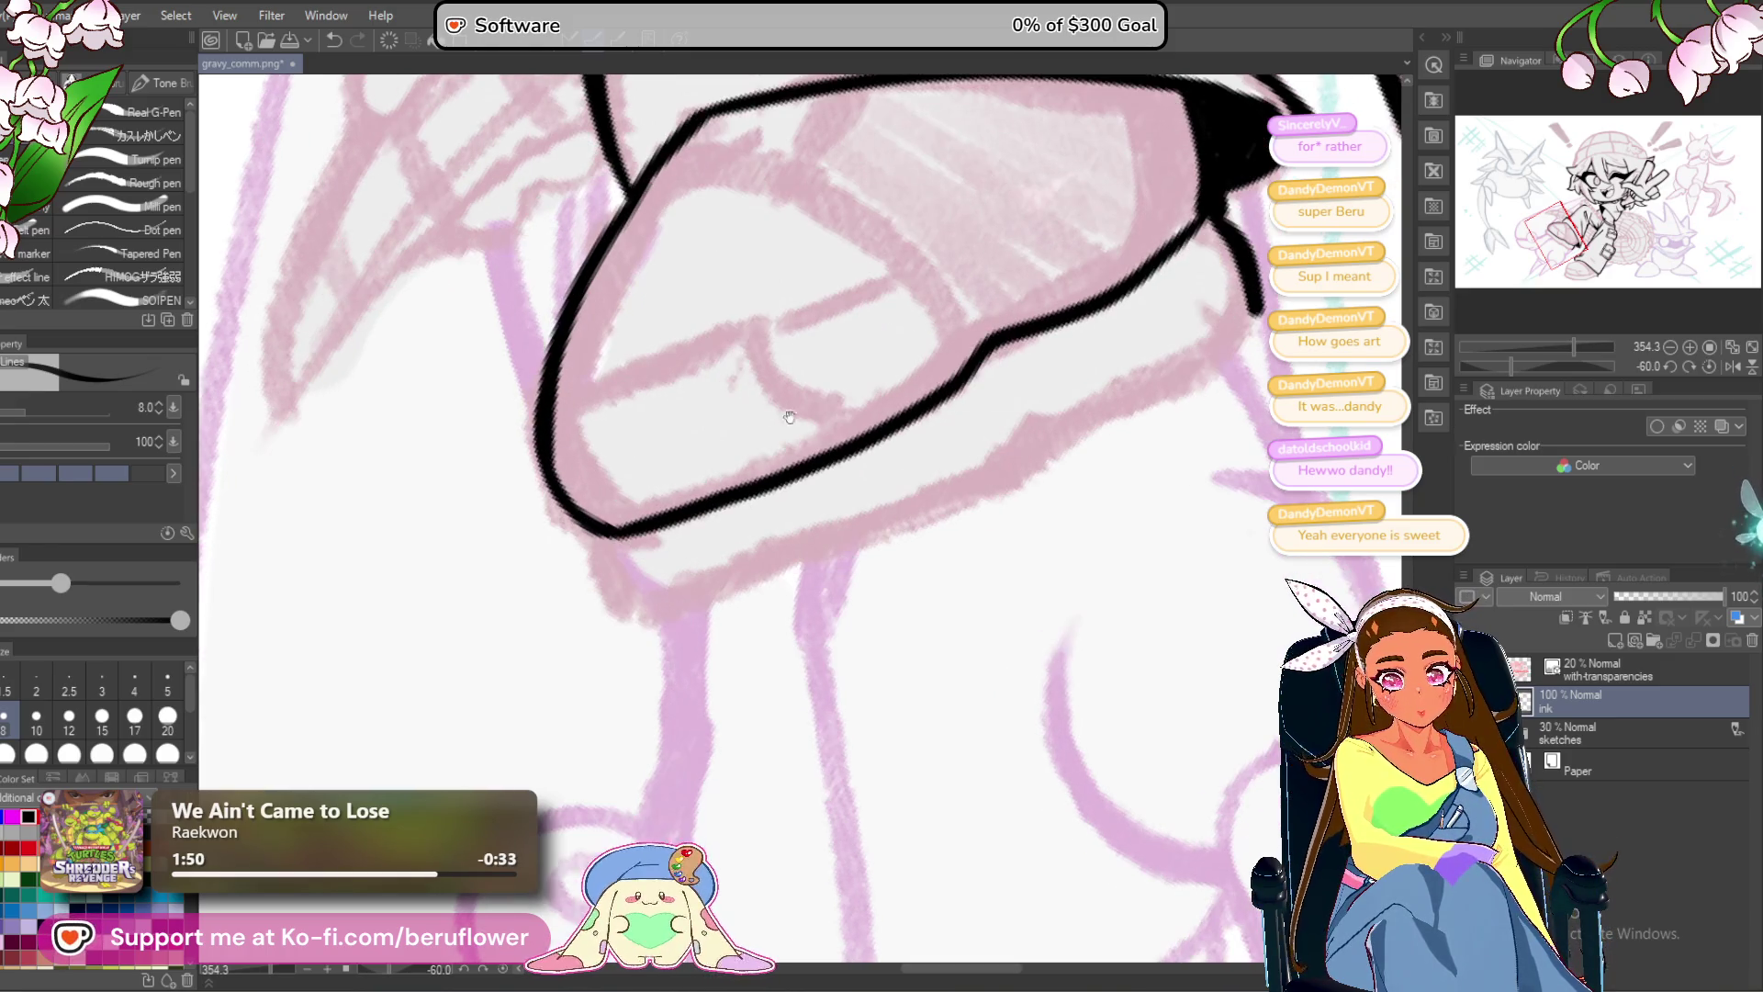
pyautogui.moveTo(603, 538); pyautogui.dragTo(625, 609)
pyautogui.moveTo(744, 621); pyautogui.dragTo(739, 624)
pyautogui.moveTo(629, 610)
pyautogui.mouseDown()
pyautogui.moveTo(929, 505)
pyautogui.moveTo(680, 602)
pyautogui.moveTo(895, 534)
pyautogui.moveTo(1055, 460)
pyautogui.mouseUp()
pyautogui.hotkey('ctrl', 'z')
pyautogui.moveTo(1110, 455); pyautogui.dragTo(894, 563)
pyautogui.moveTo(826, 583); pyautogui.dragTo(1024, 460)
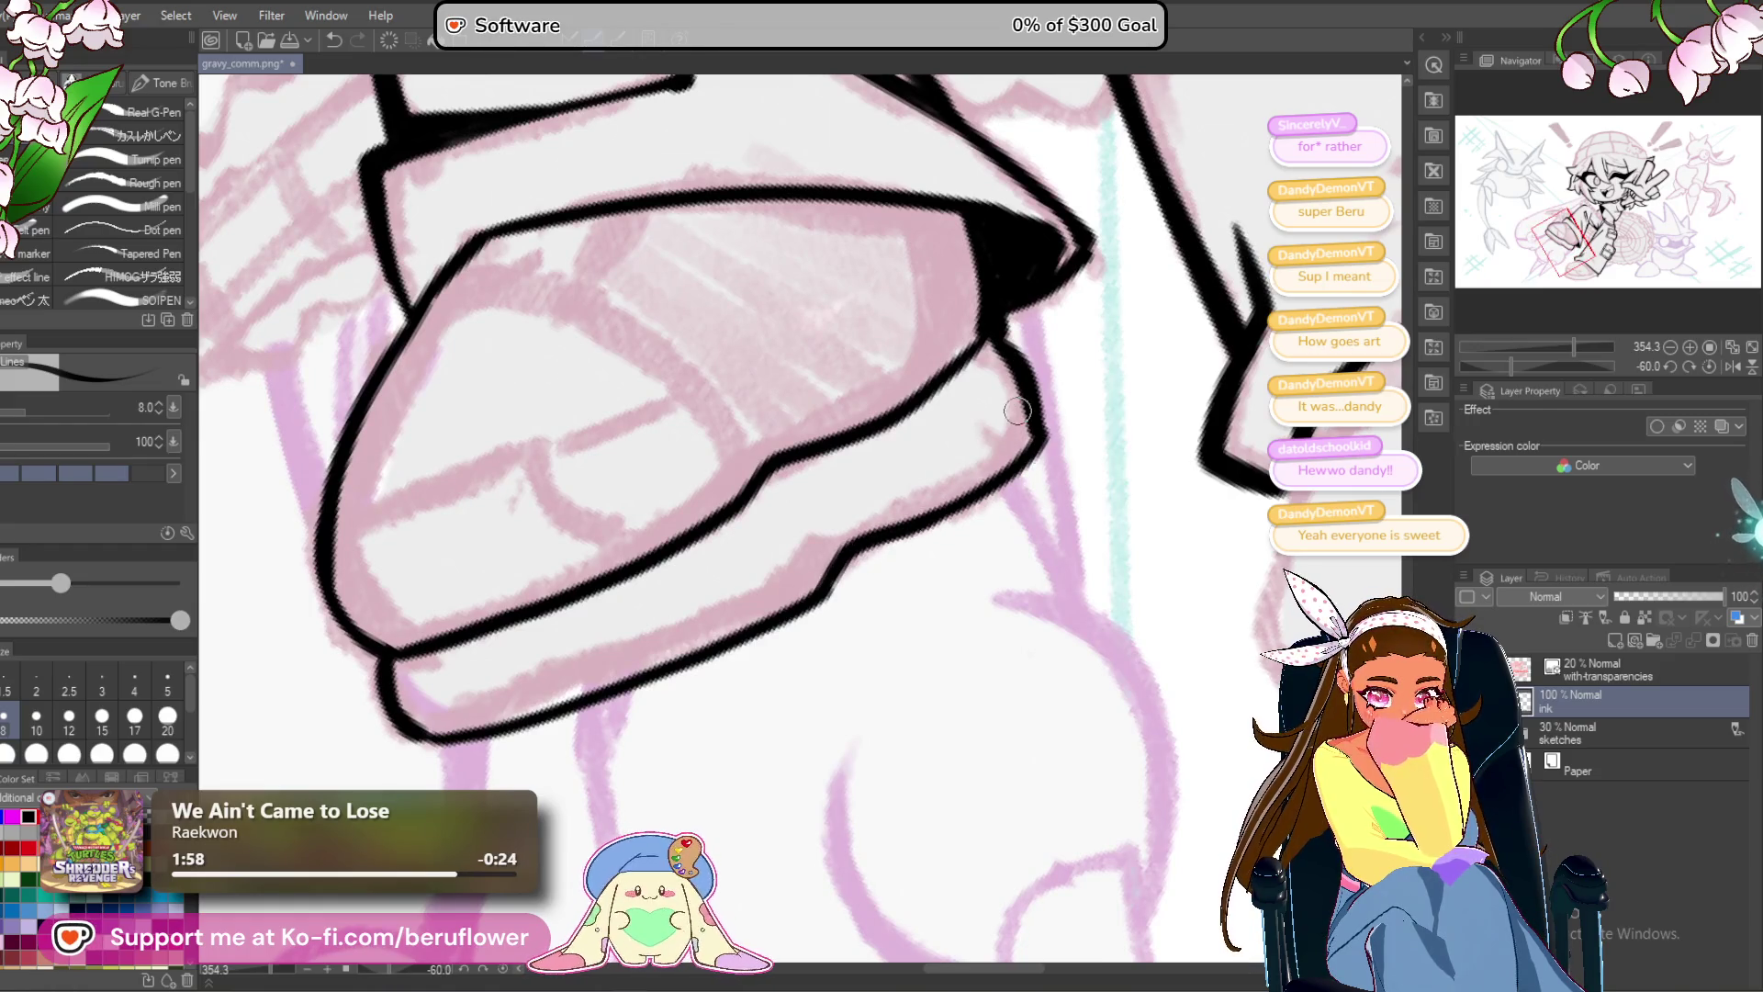
pyautogui.scroll(-5, 1018, 410)
pyautogui.scroll(2, 996, 738)
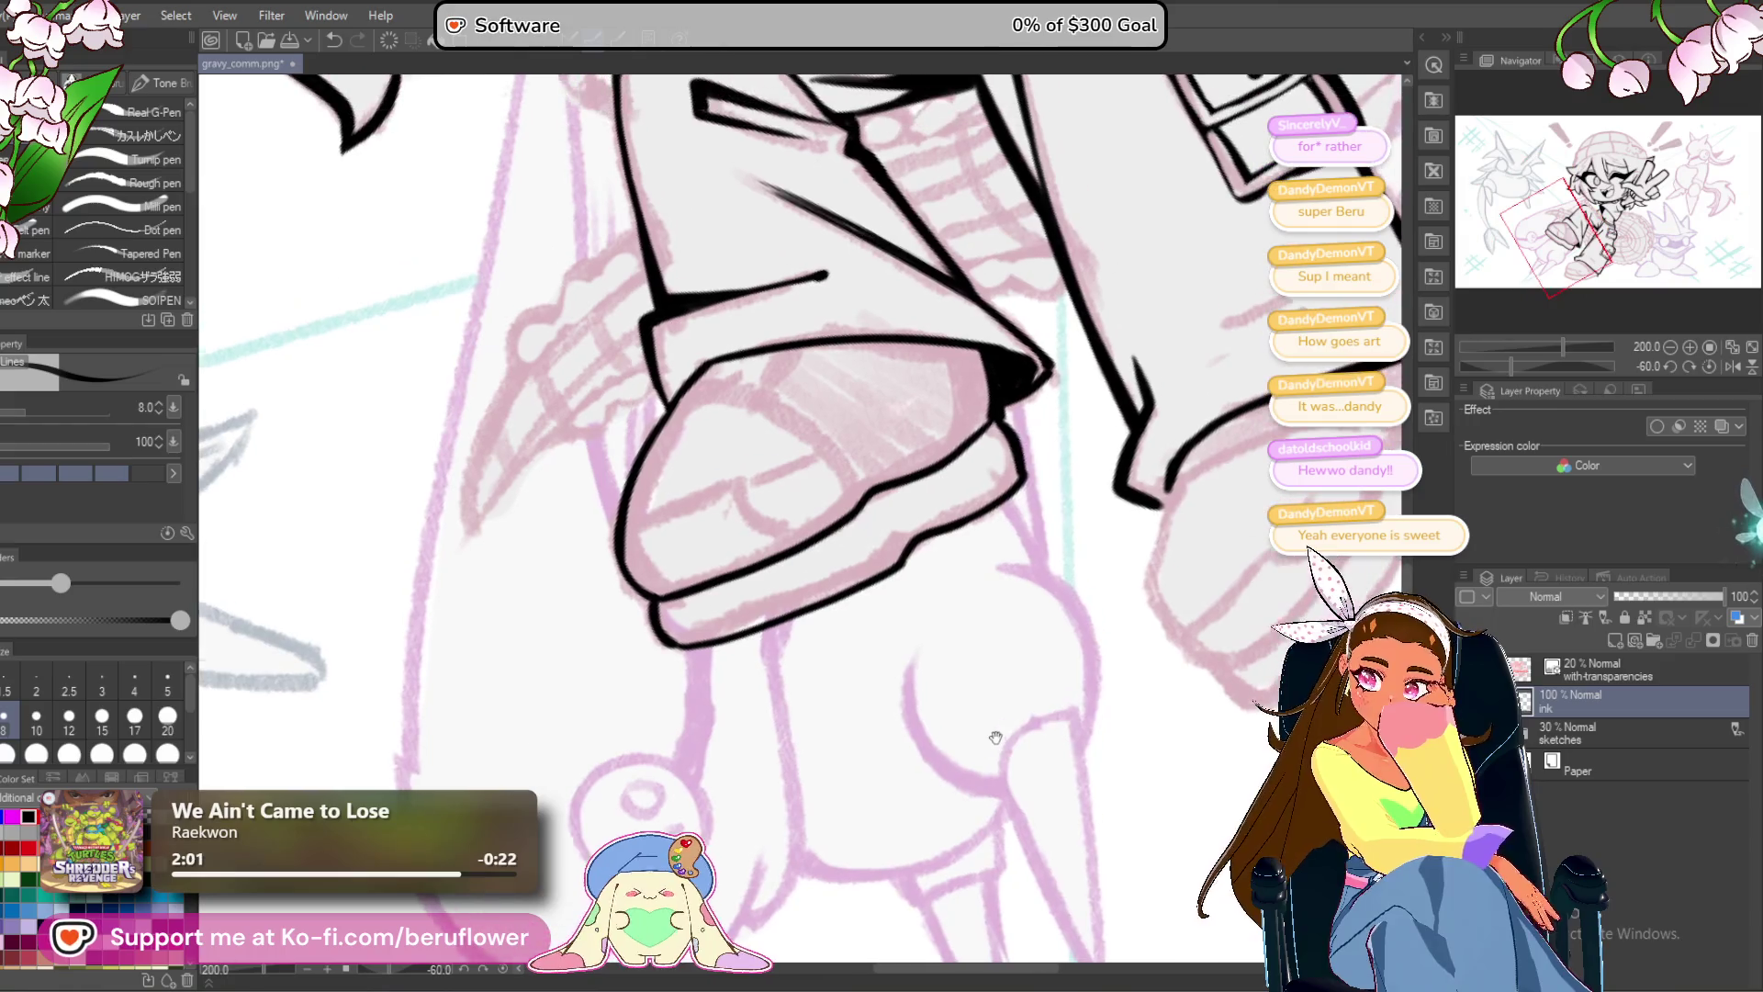
# Add a small tick on the outline, reset the rotation, and ink the inner toe line.
pyautogui.moveTo(908, 520); pyautogui.dragTo(919, 539)
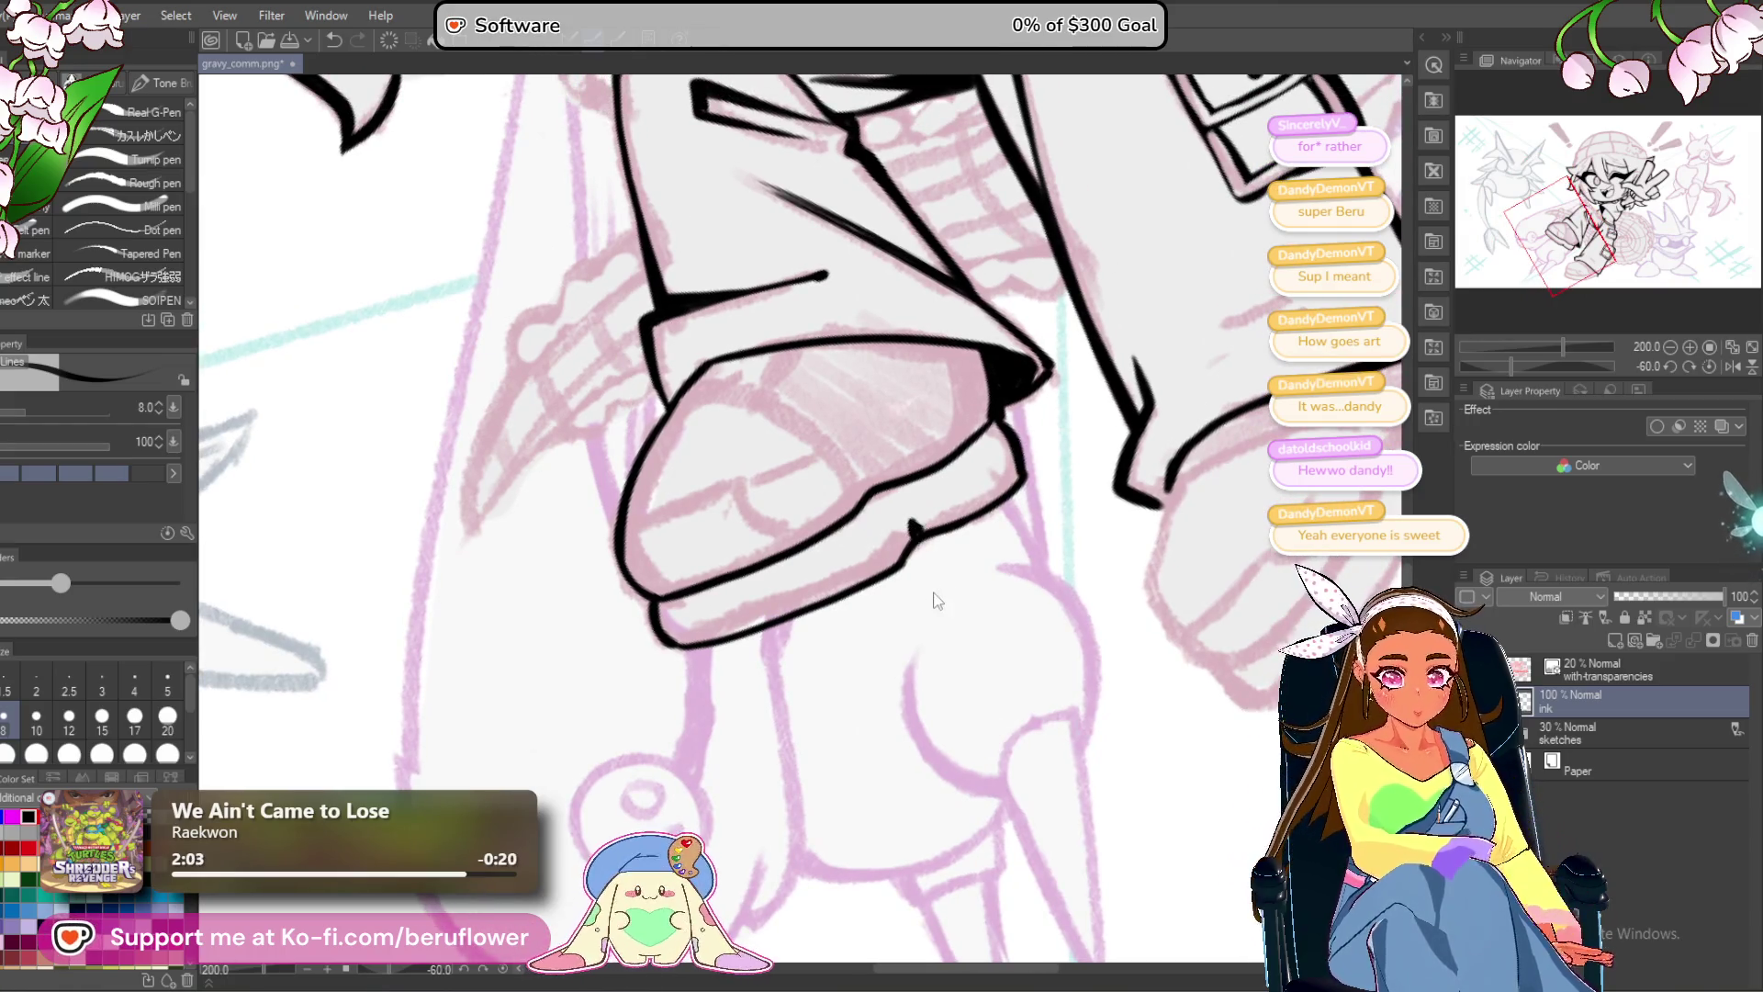
pyautogui.scroll(-5, 934, 592)
pyautogui.scroll(4, 935, 592)
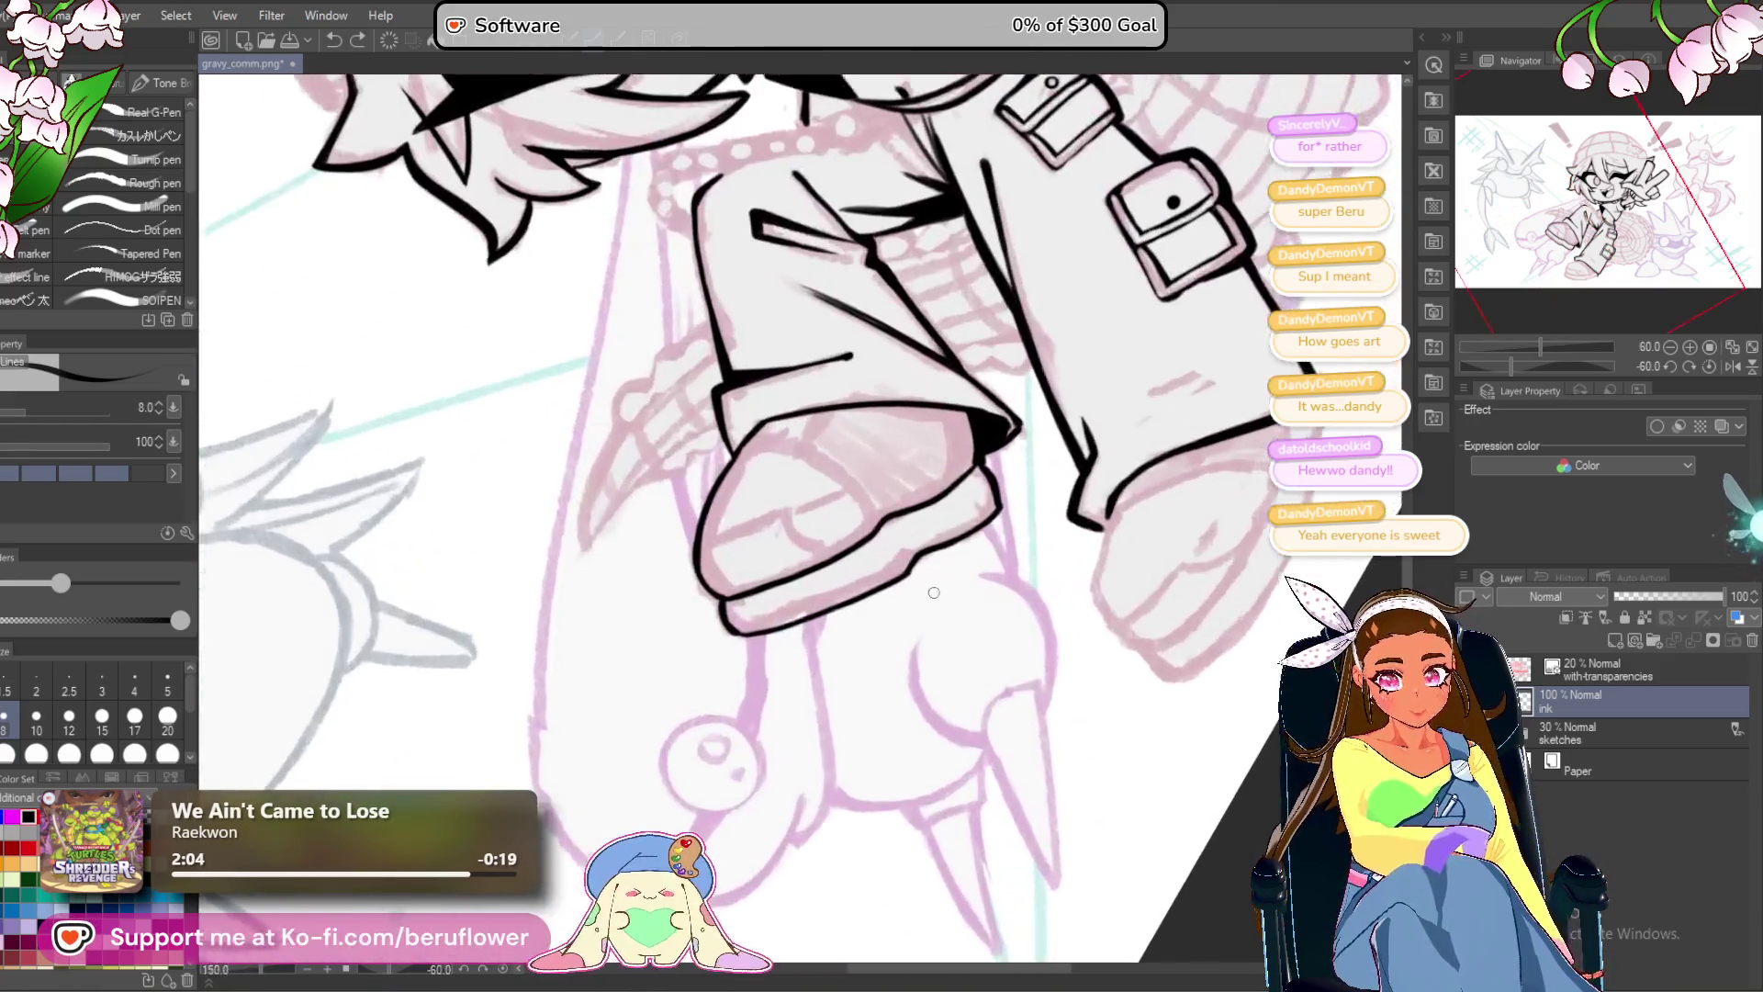
pyautogui.click(1695, 361)
pyautogui.scroll(-2, 852, 576)
pyautogui.scroll(5, 851, 576)
pyautogui.moveTo(562, 372)
pyautogui.mouseDown()
pyautogui.moveTo(714, 489)
pyautogui.moveTo(827, 491)
pyautogui.moveTo(745, 510)
pyautogui.moveTo(781, 493)
pyautogui.moveTo(741, 547)
pyautogui.moveTo(739, 632)
pyautogui.moveTo(736, 558)
pyautogui.moveTo(740, 581)
pyautogui.mouseUp()
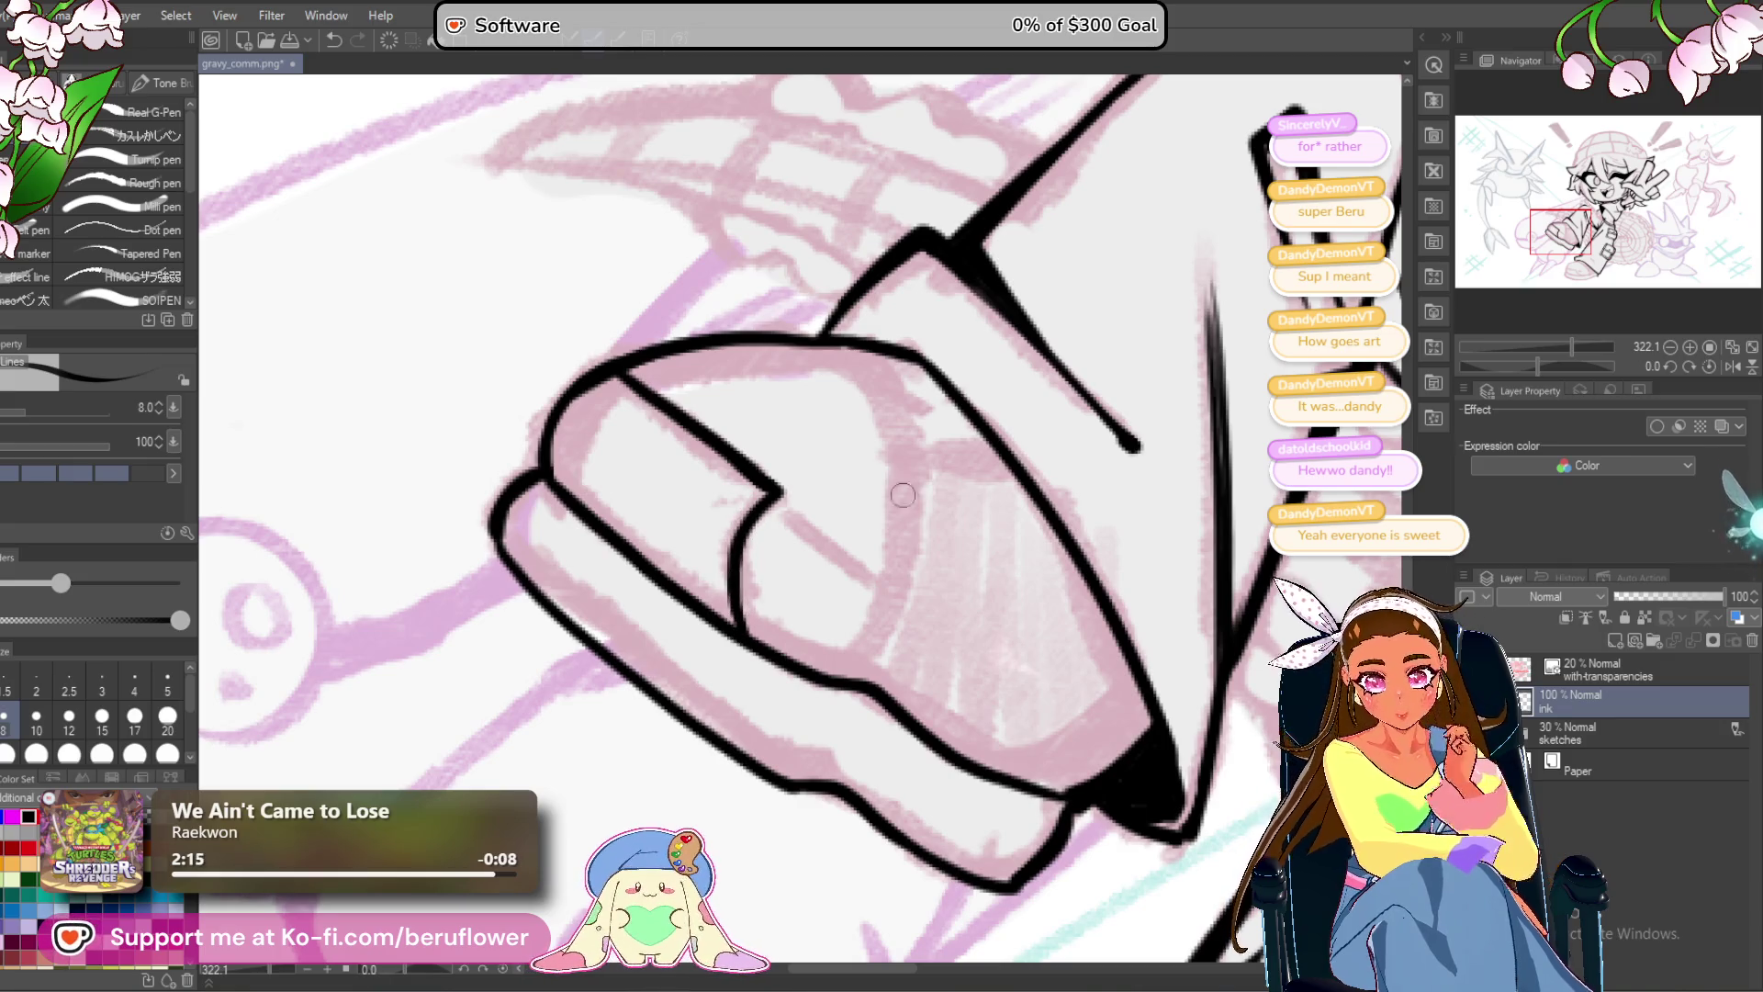
pyautogui.moveTo(778, 520); pyautogui.dragTo(767, 519)
pyautogui.scroll(-3, 888, 484)
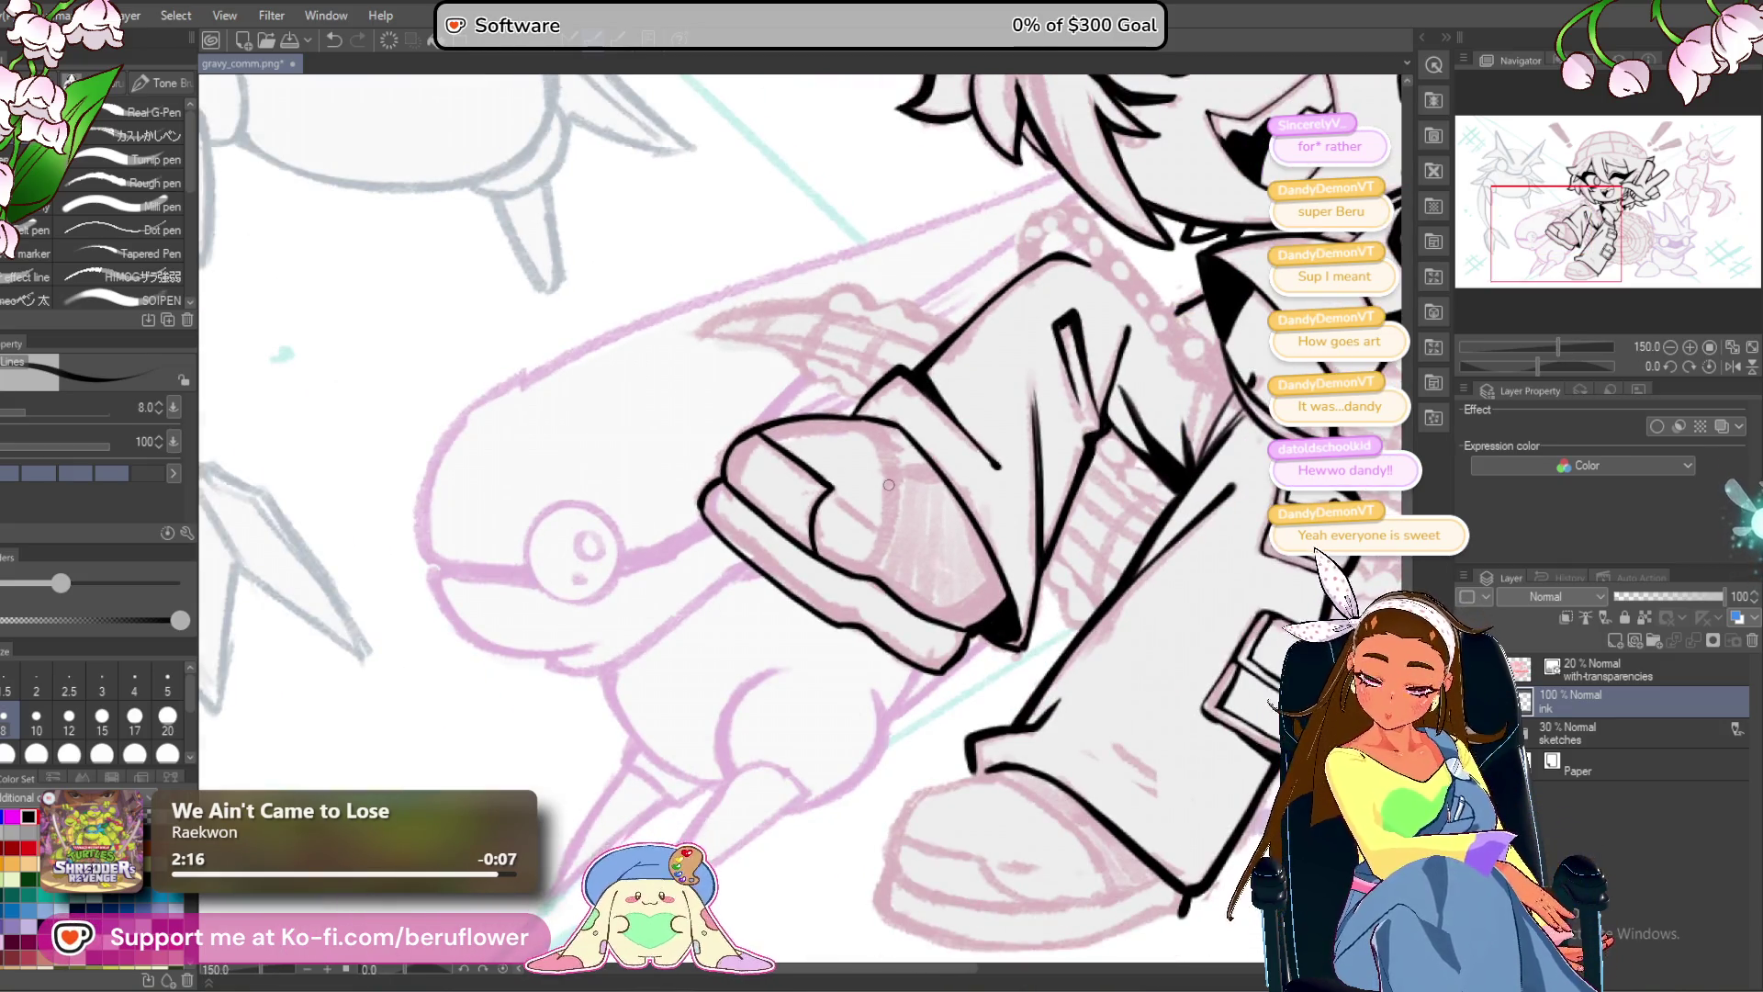
pyautogui.moveTo(935, 685); pyautogui.dragTo(816, 699)
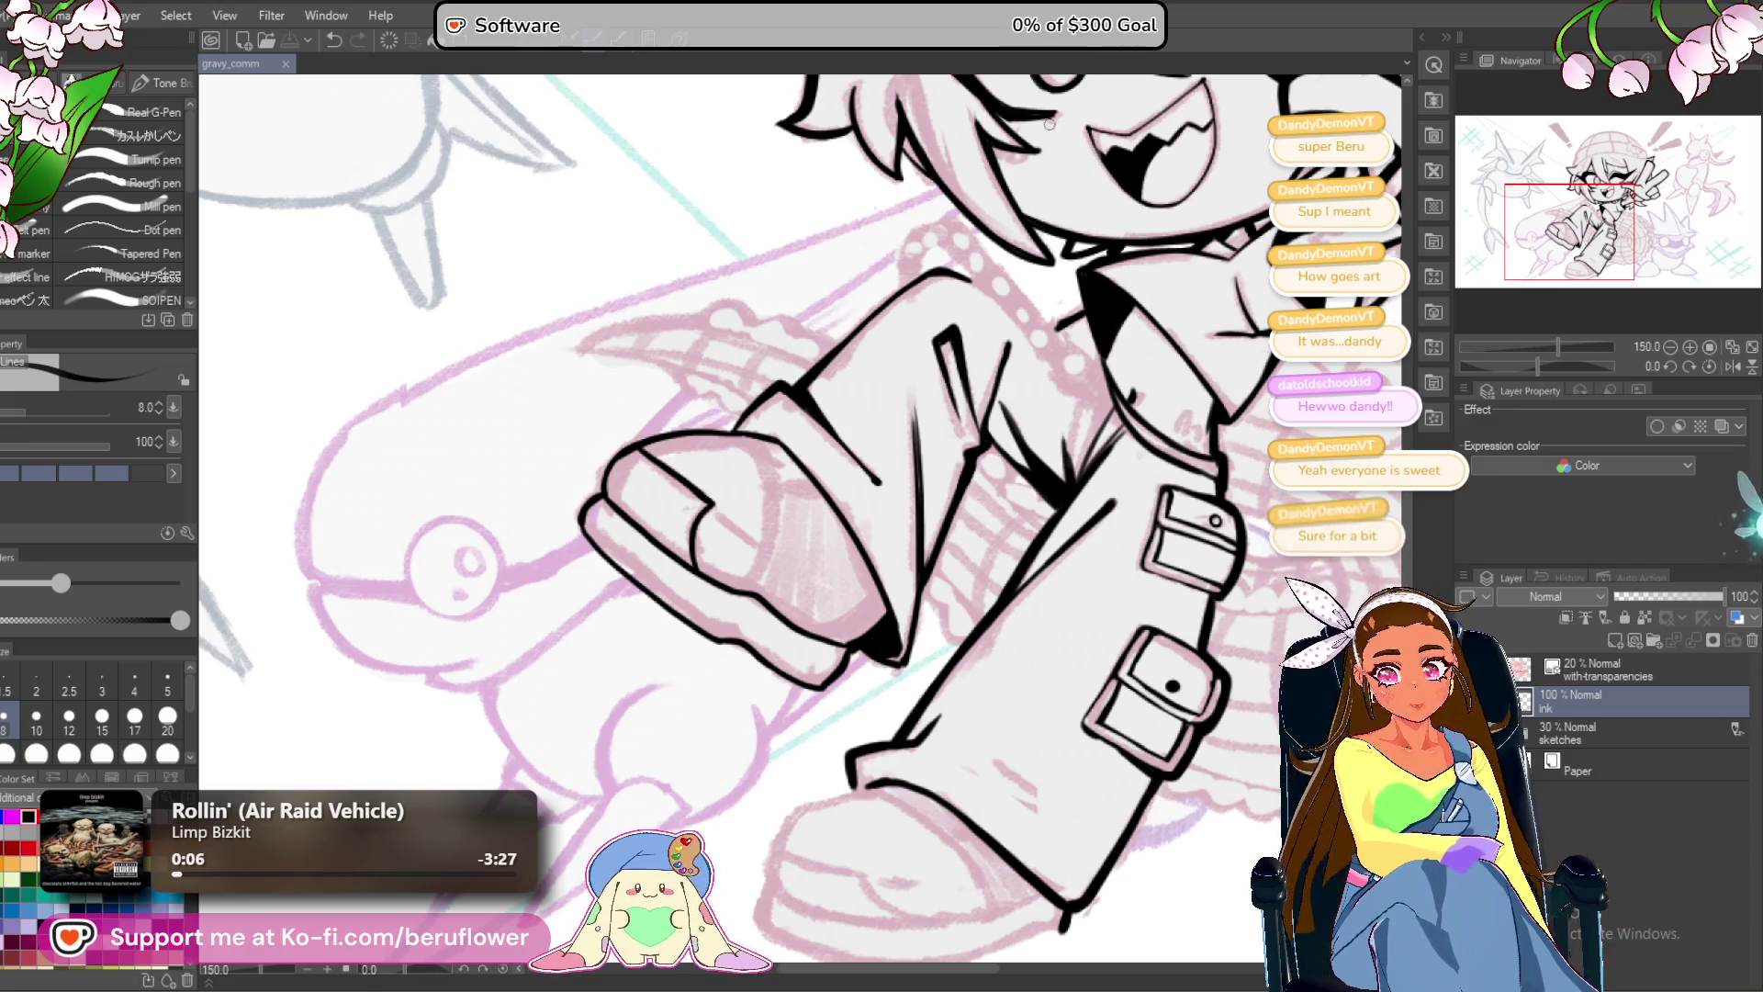
pyautogui.scroll(2, 879, 581)
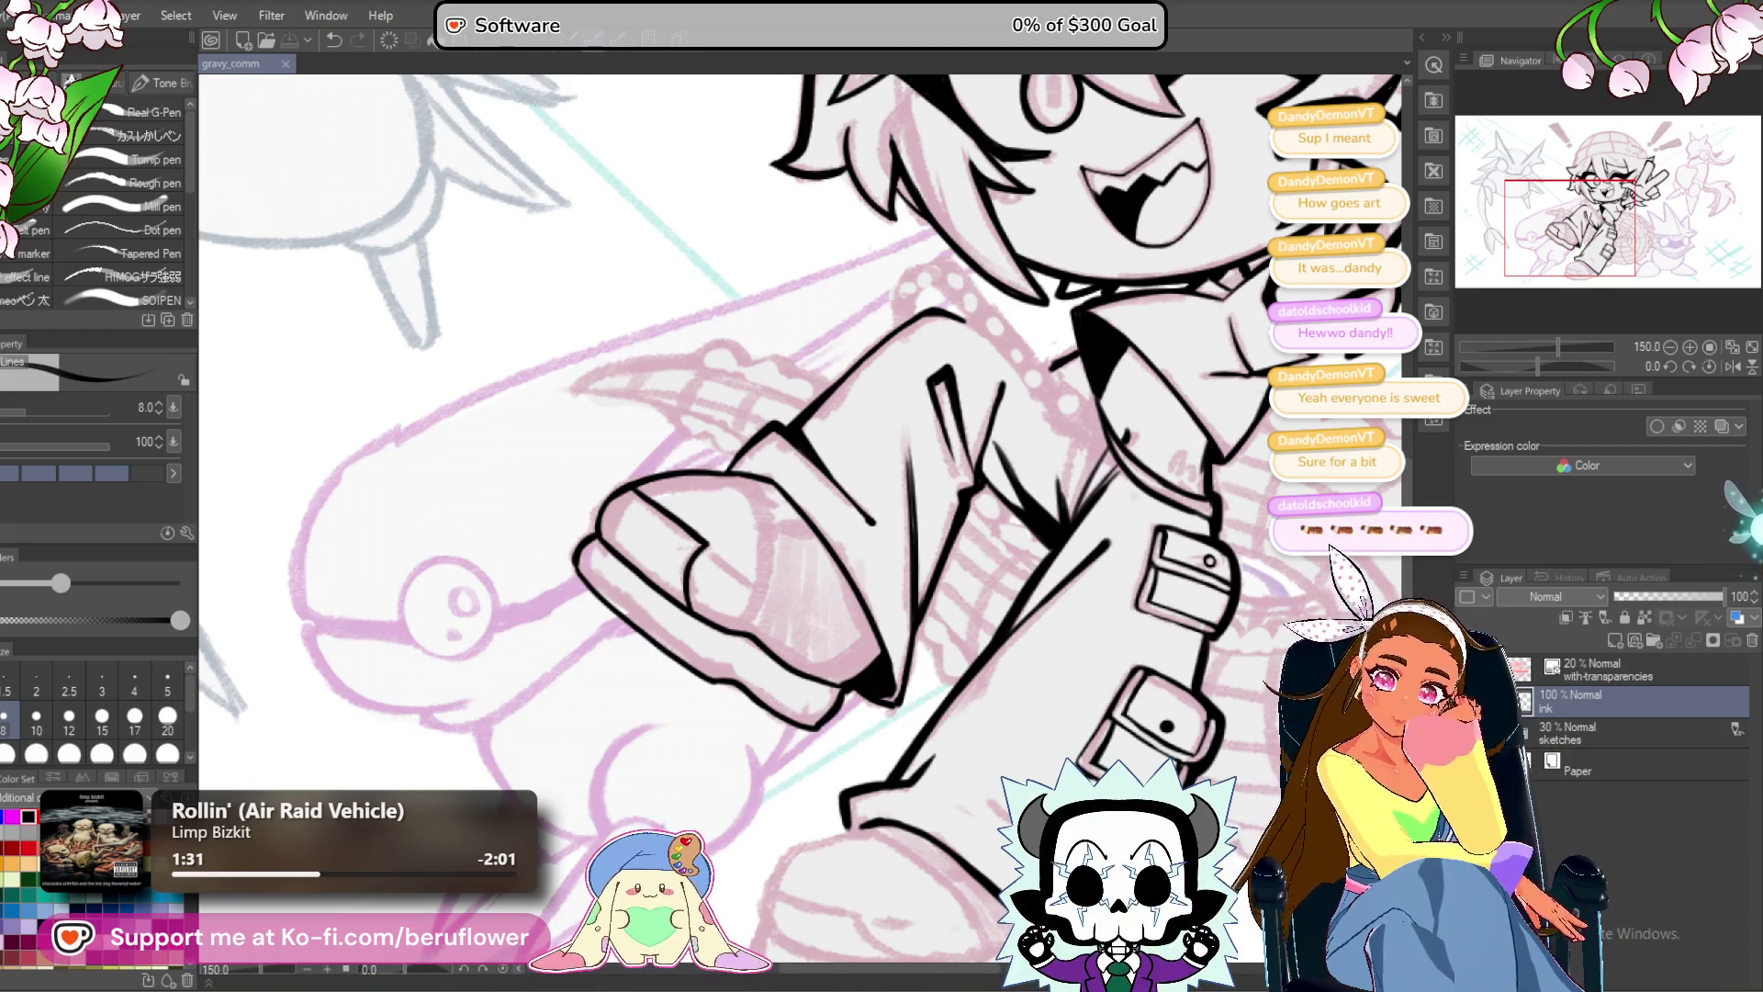
pyautogui.scroll(-2, 866, 243)
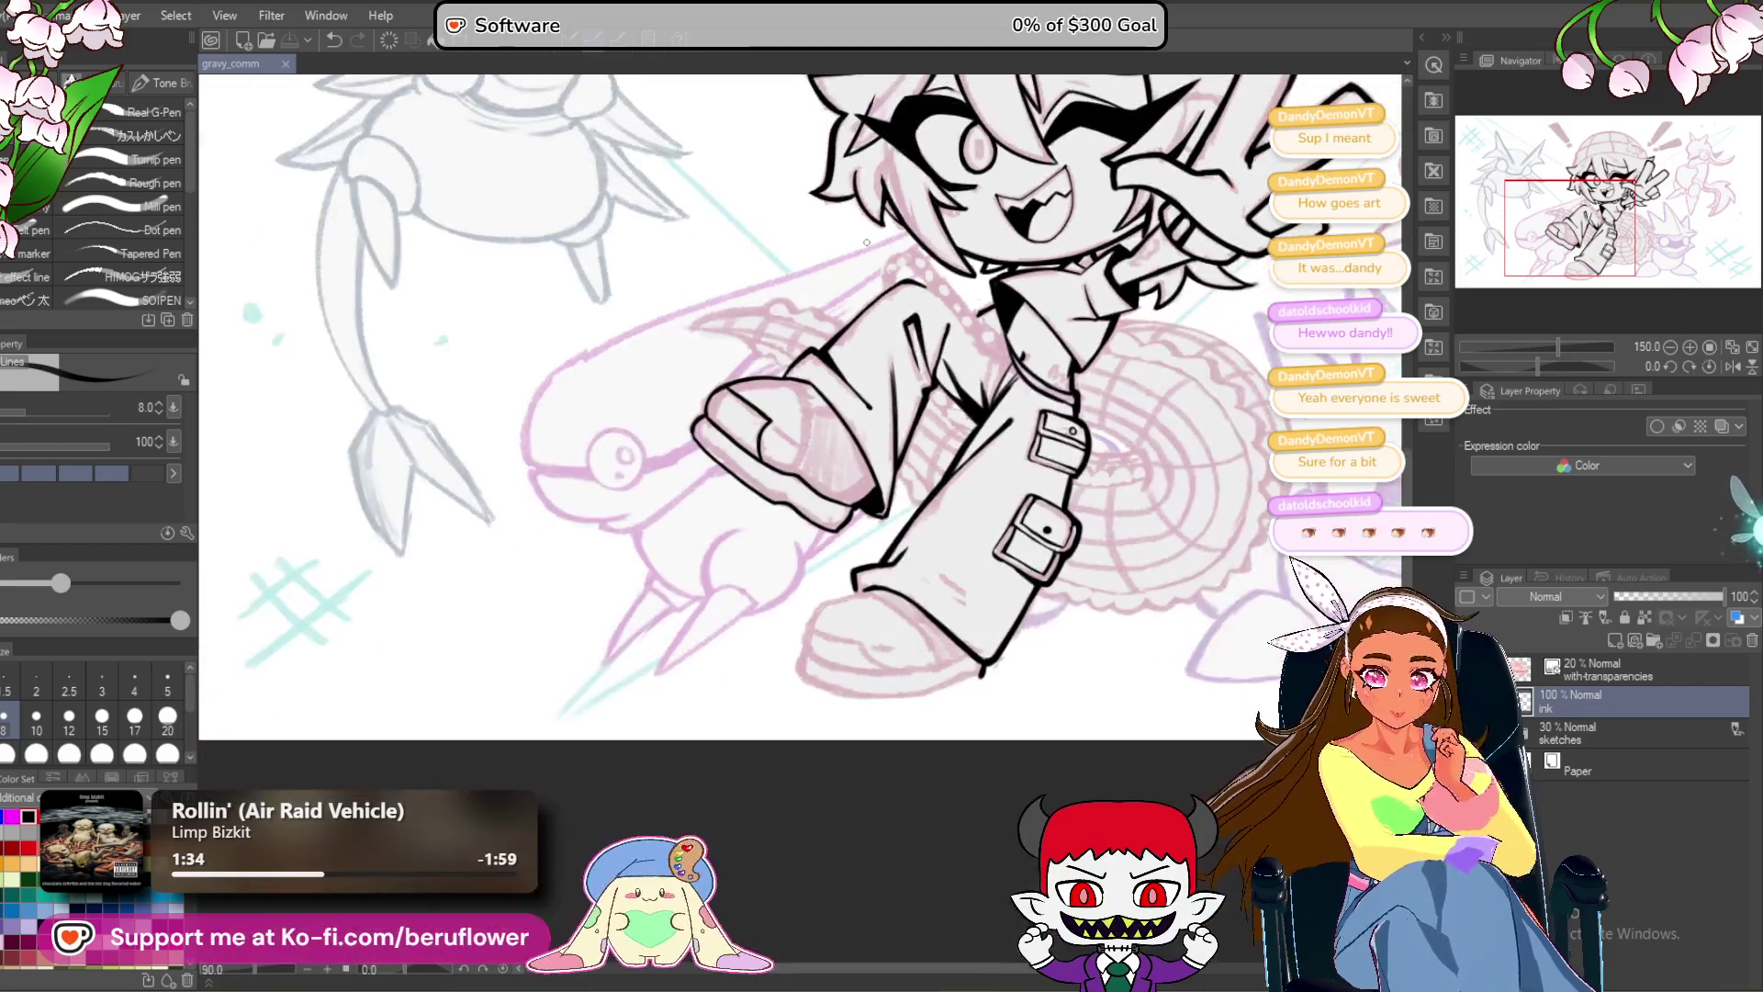
pyautogui.moveTo(864, 357); pyautogui.dragTo(777, 449)
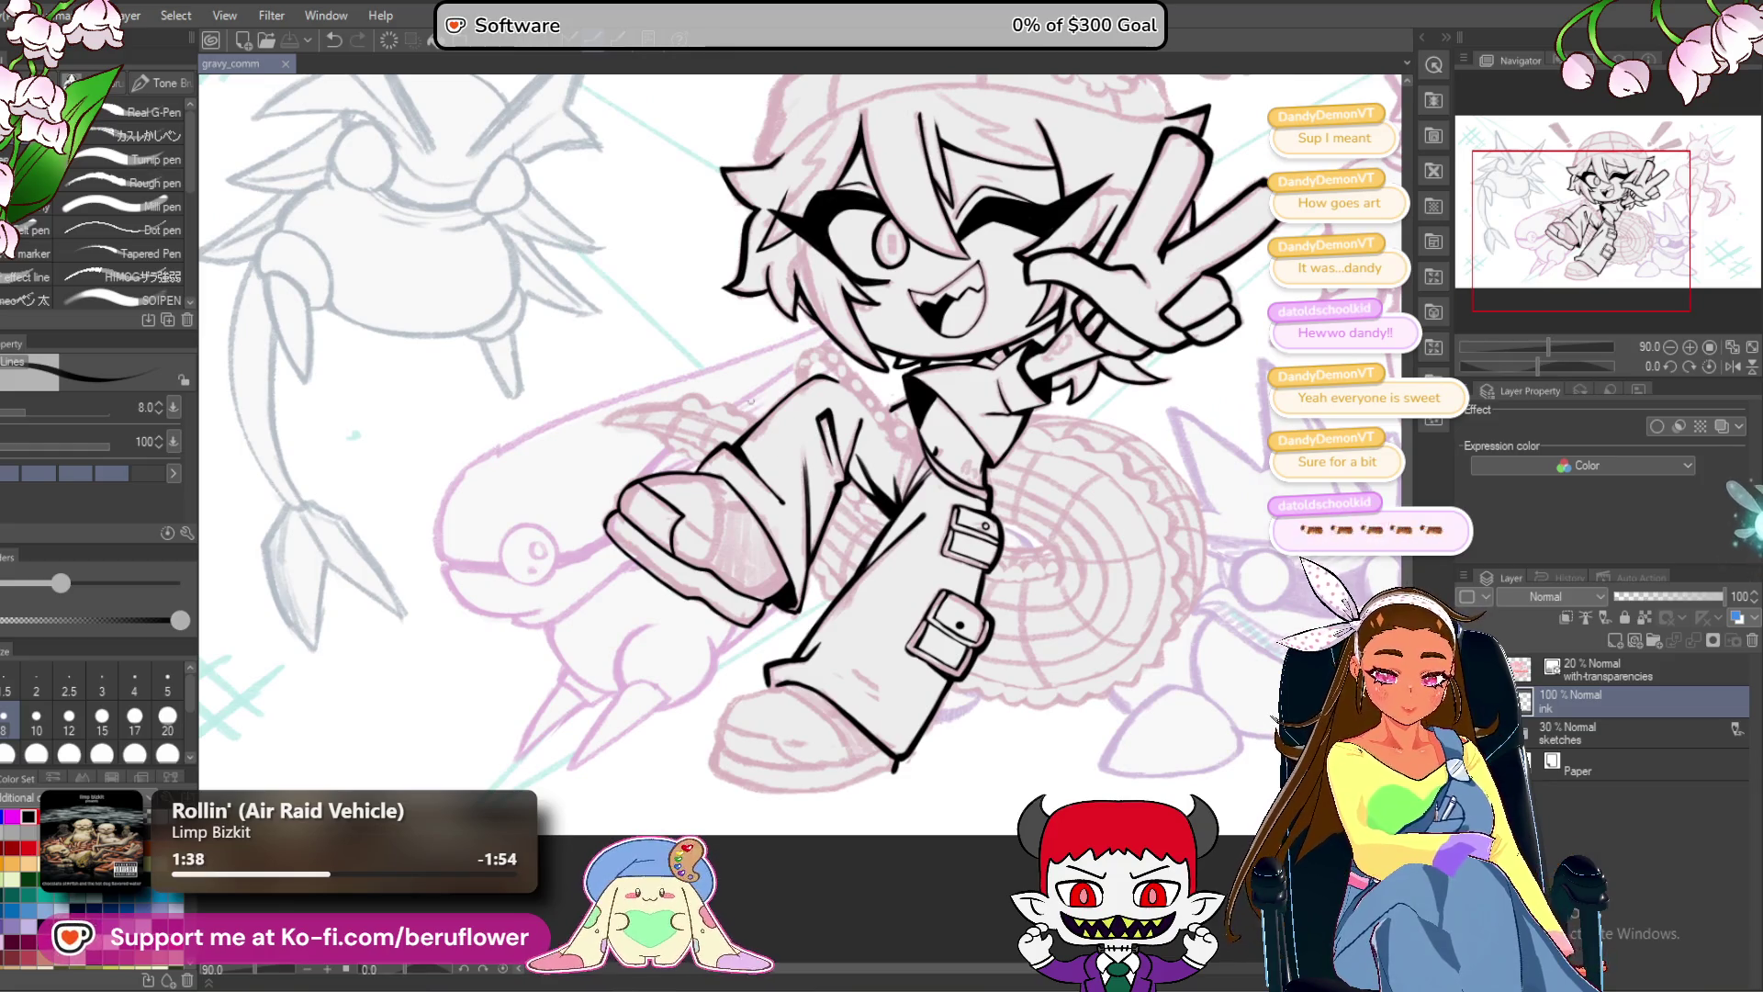
# Ink a long line down-left along the jacket edge.
pyautogui.scroll(3, 869, 396)
pyautogui.moveTo(833, 501); pyautogui.dragTo(884, 537)
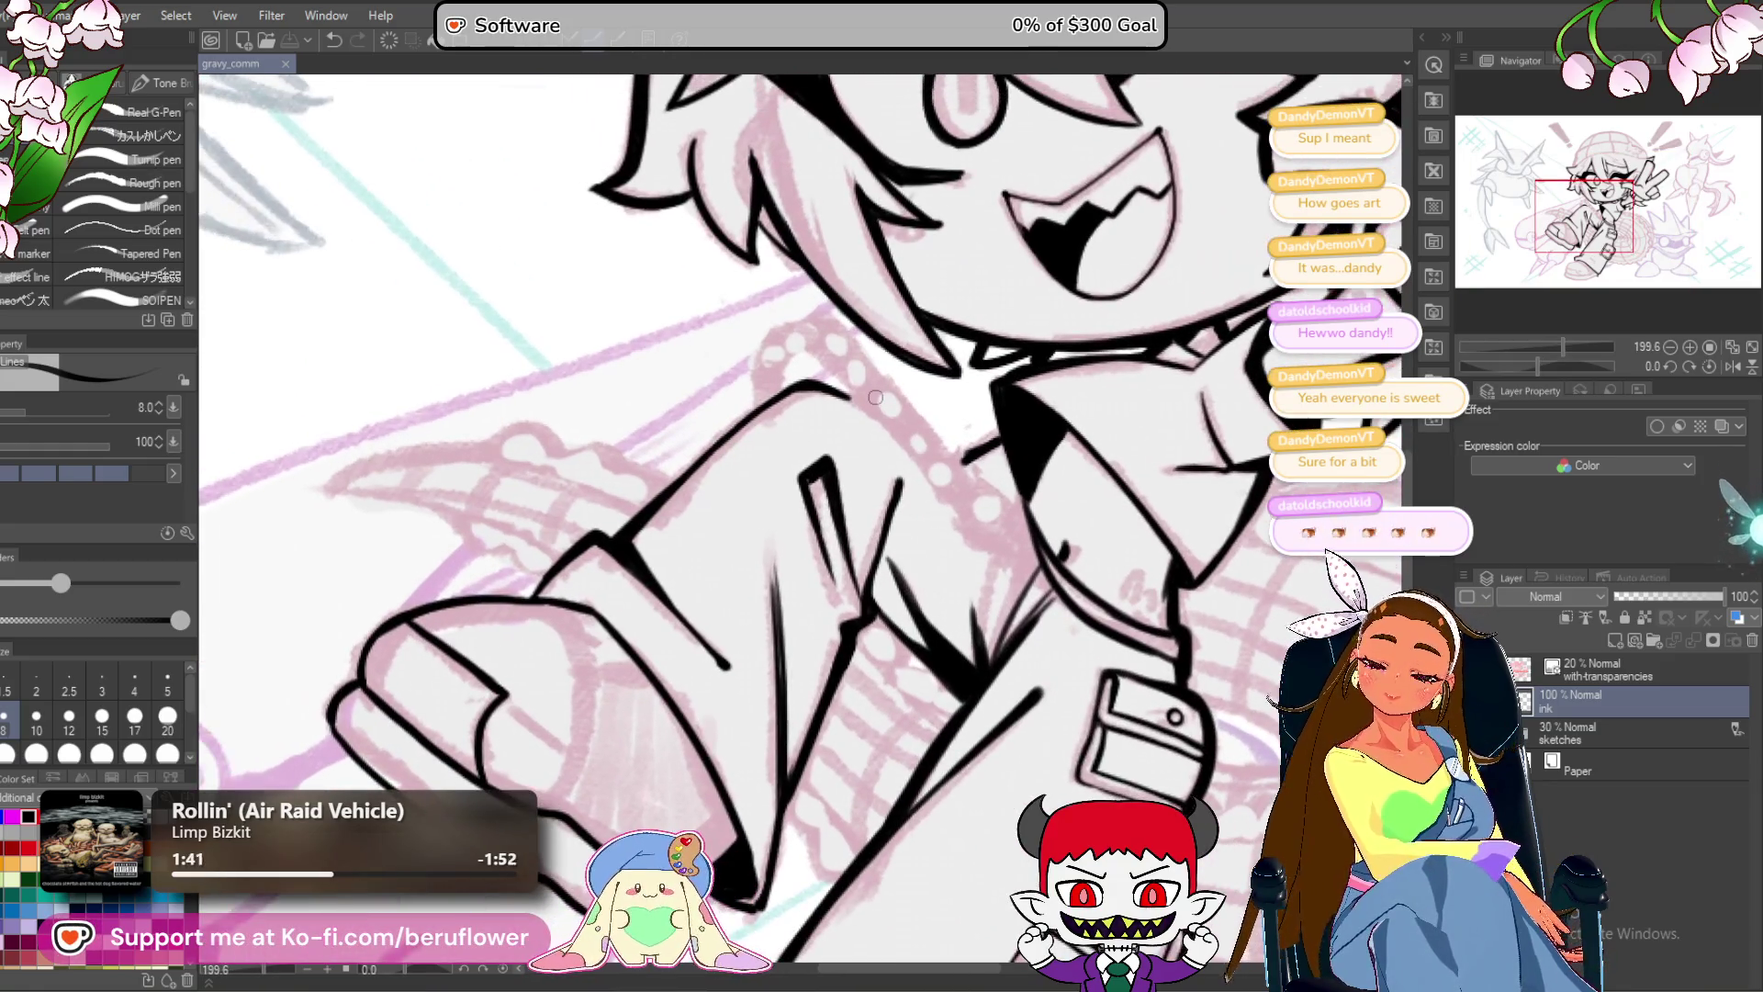
pyautogui.scroll(3, 986, 324)
pyautogui.moveTo(986, 324)
pyautogui.mouseDown()
pyautogui.moveTo(864, 404)
pyautogui.moveTo(641, 610)
pyautogui.mouseUp()
pyautogui.scroll(-4, 966, 555)
pyautogui.scroll(3, 966, 554)
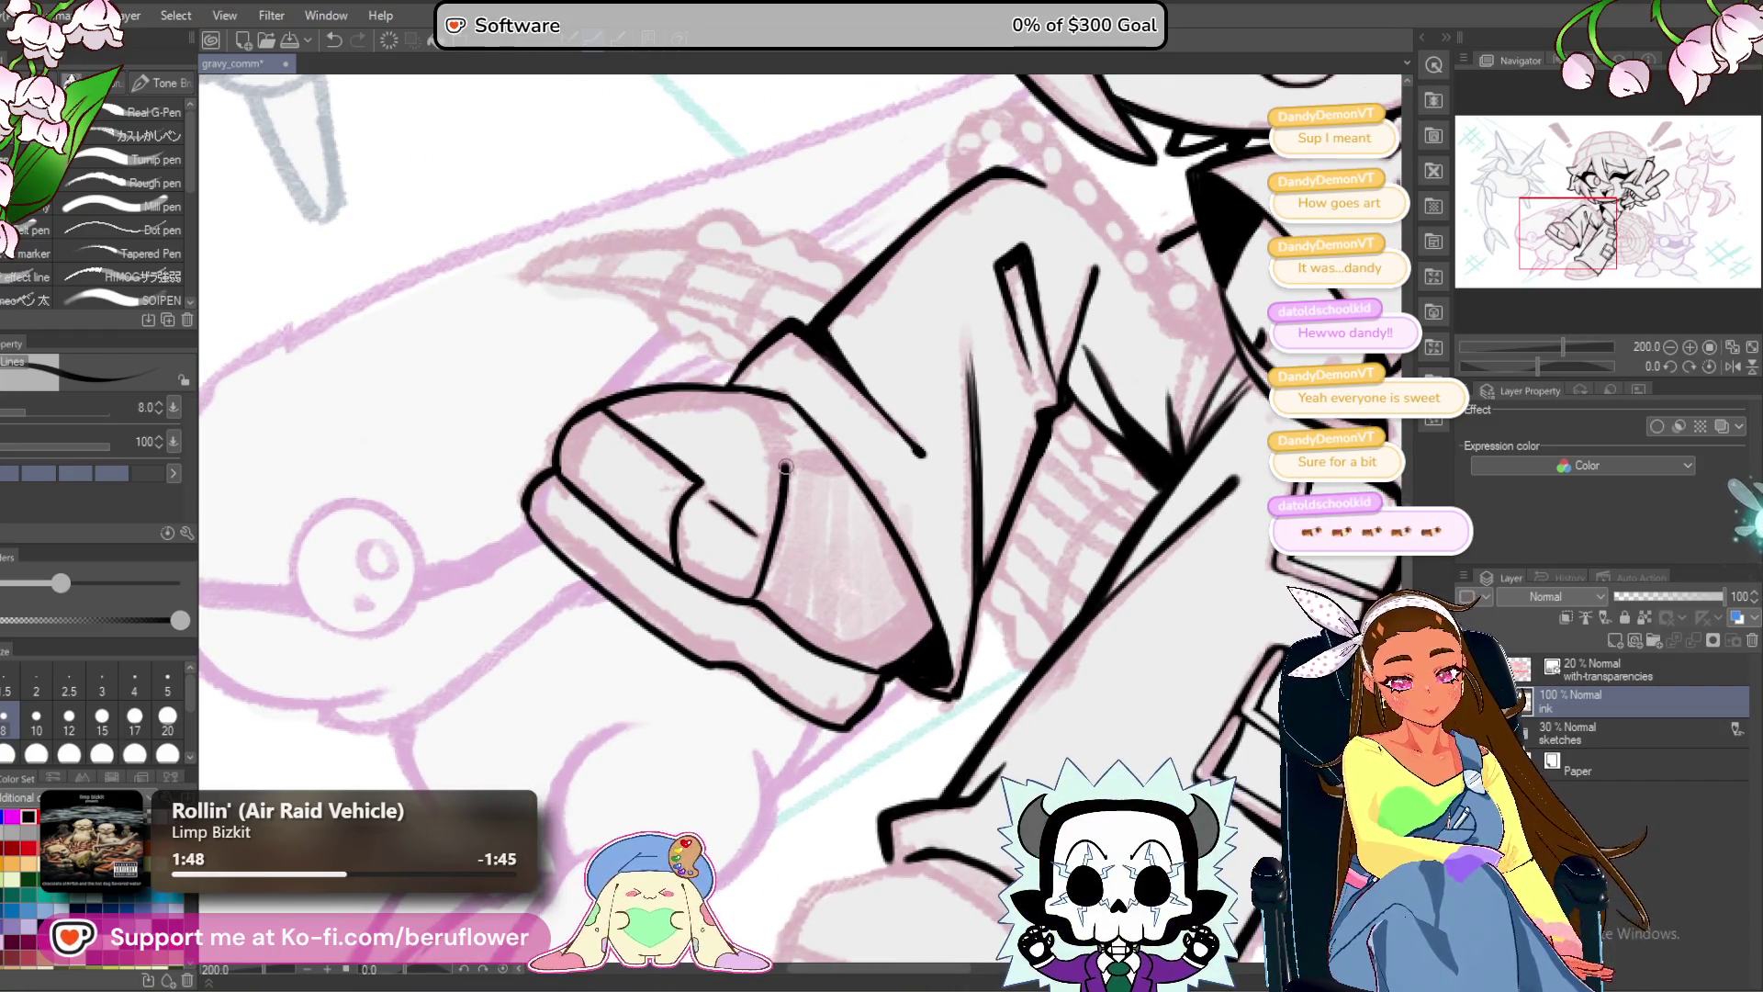
# Darken the inner line on the shoe and save the drawing.
pyautogui.moveTo(787, 465); pyautogui.dragTo(745, 597)
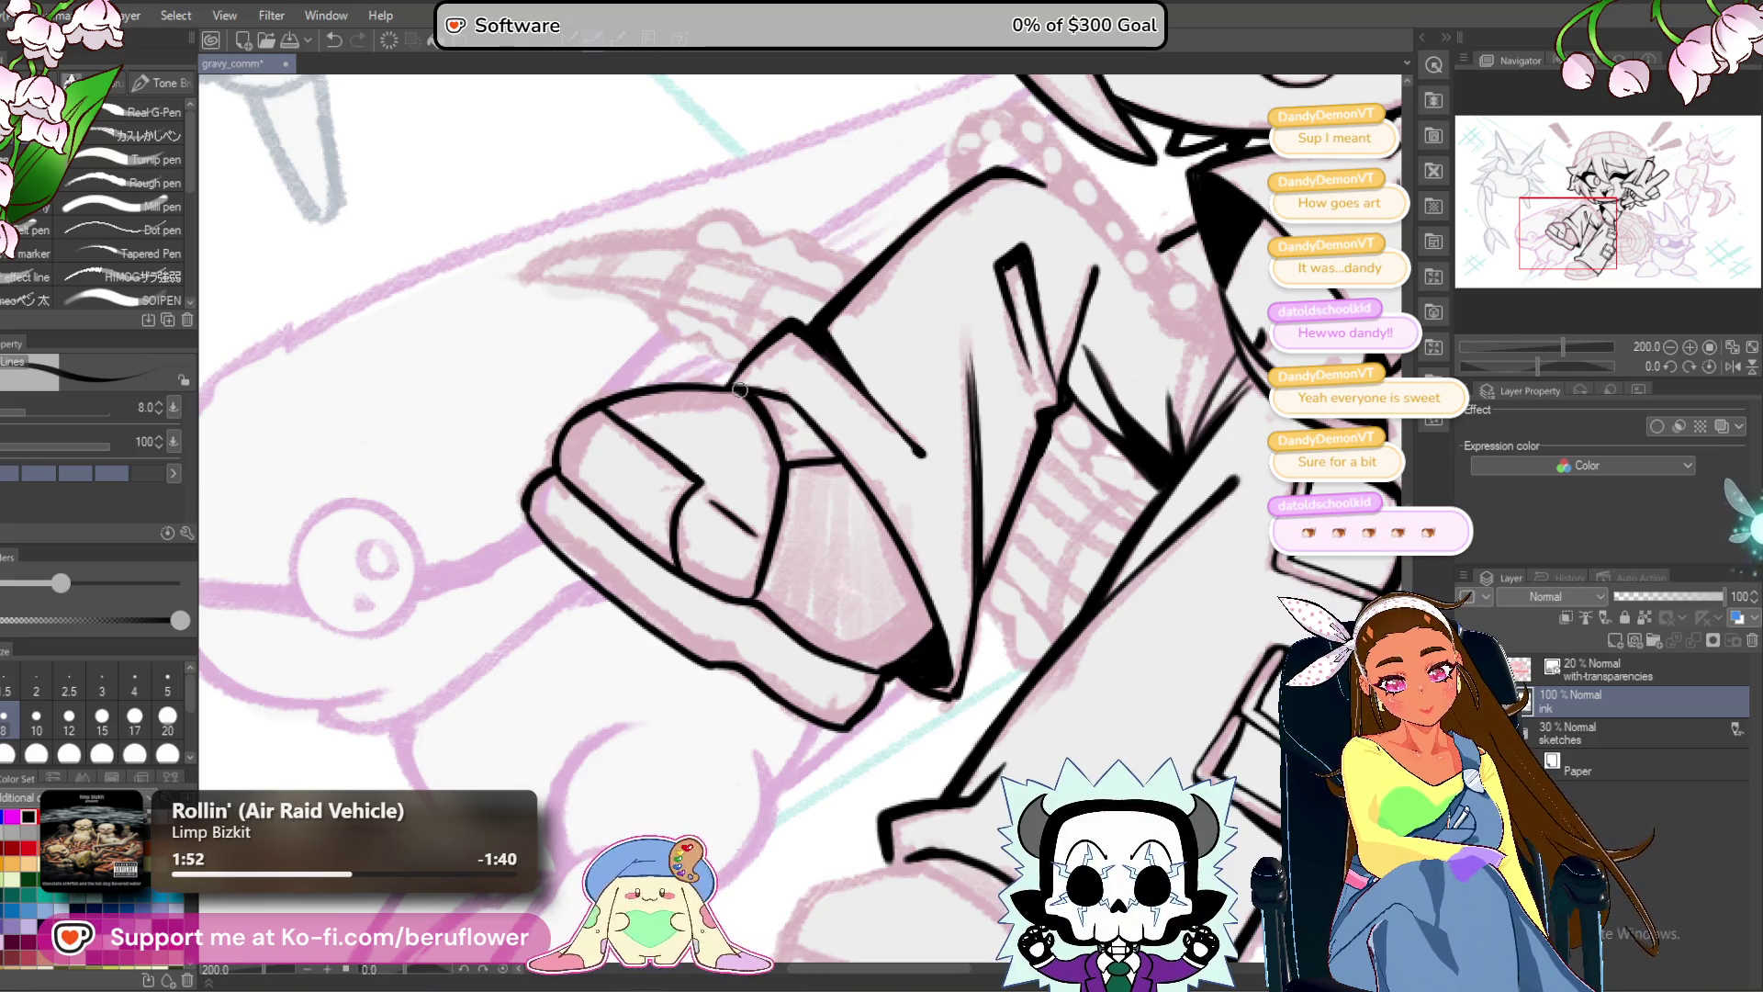
pyautogui.scroll(-5, 740, 390)
pyautogui.scroll(4, 742, 390)
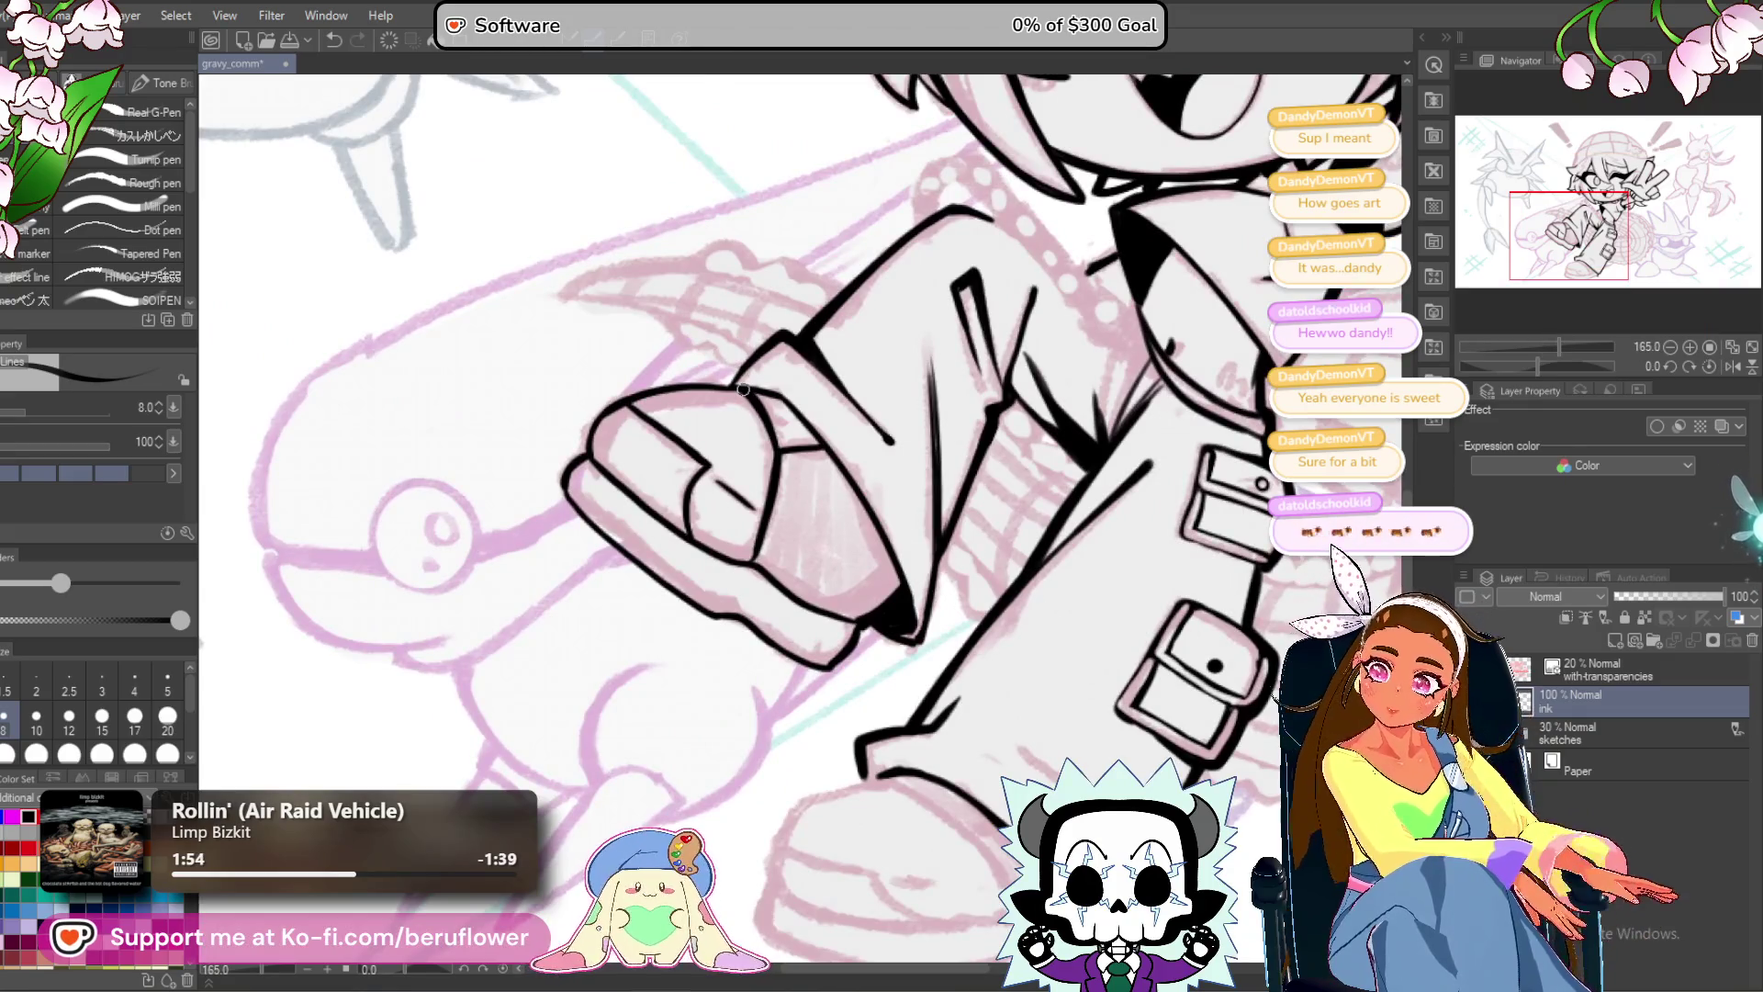
pyautogui.moveTo(769, 549)
pyautogui.mouseDown()
pyautogui.moveTo(1111, 517)
pyautogui.moveTo(988, 611)
pyautogui.mouseUp()
pyautogui.hotkey('ctrl', 's')
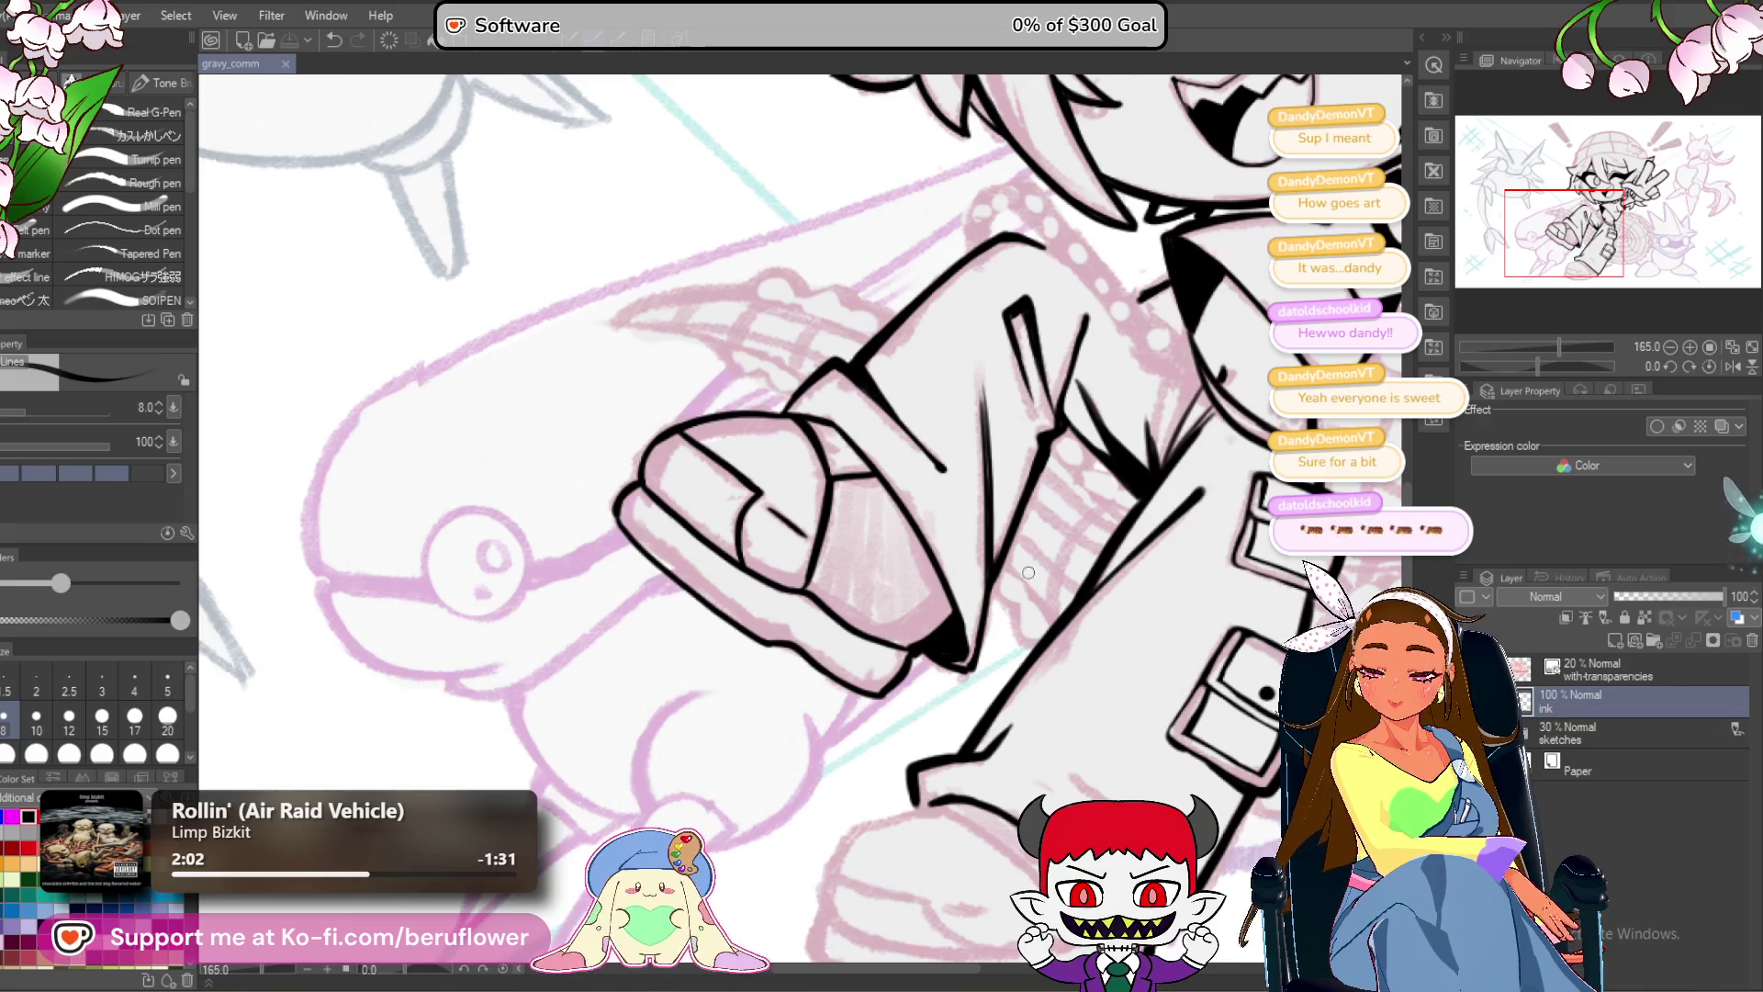
# With the canvas tilted, thicken the shoe's left outline and trace the foot's lower-left edge.
pyautogui.moveTo(1028, 572); pyautogui.dragTo(1070, 620)
pyautogui.moveTo(1541, 360); pyautogui.dragTo(1521, 351)
pyautogui.scroll(5, 777, 525)
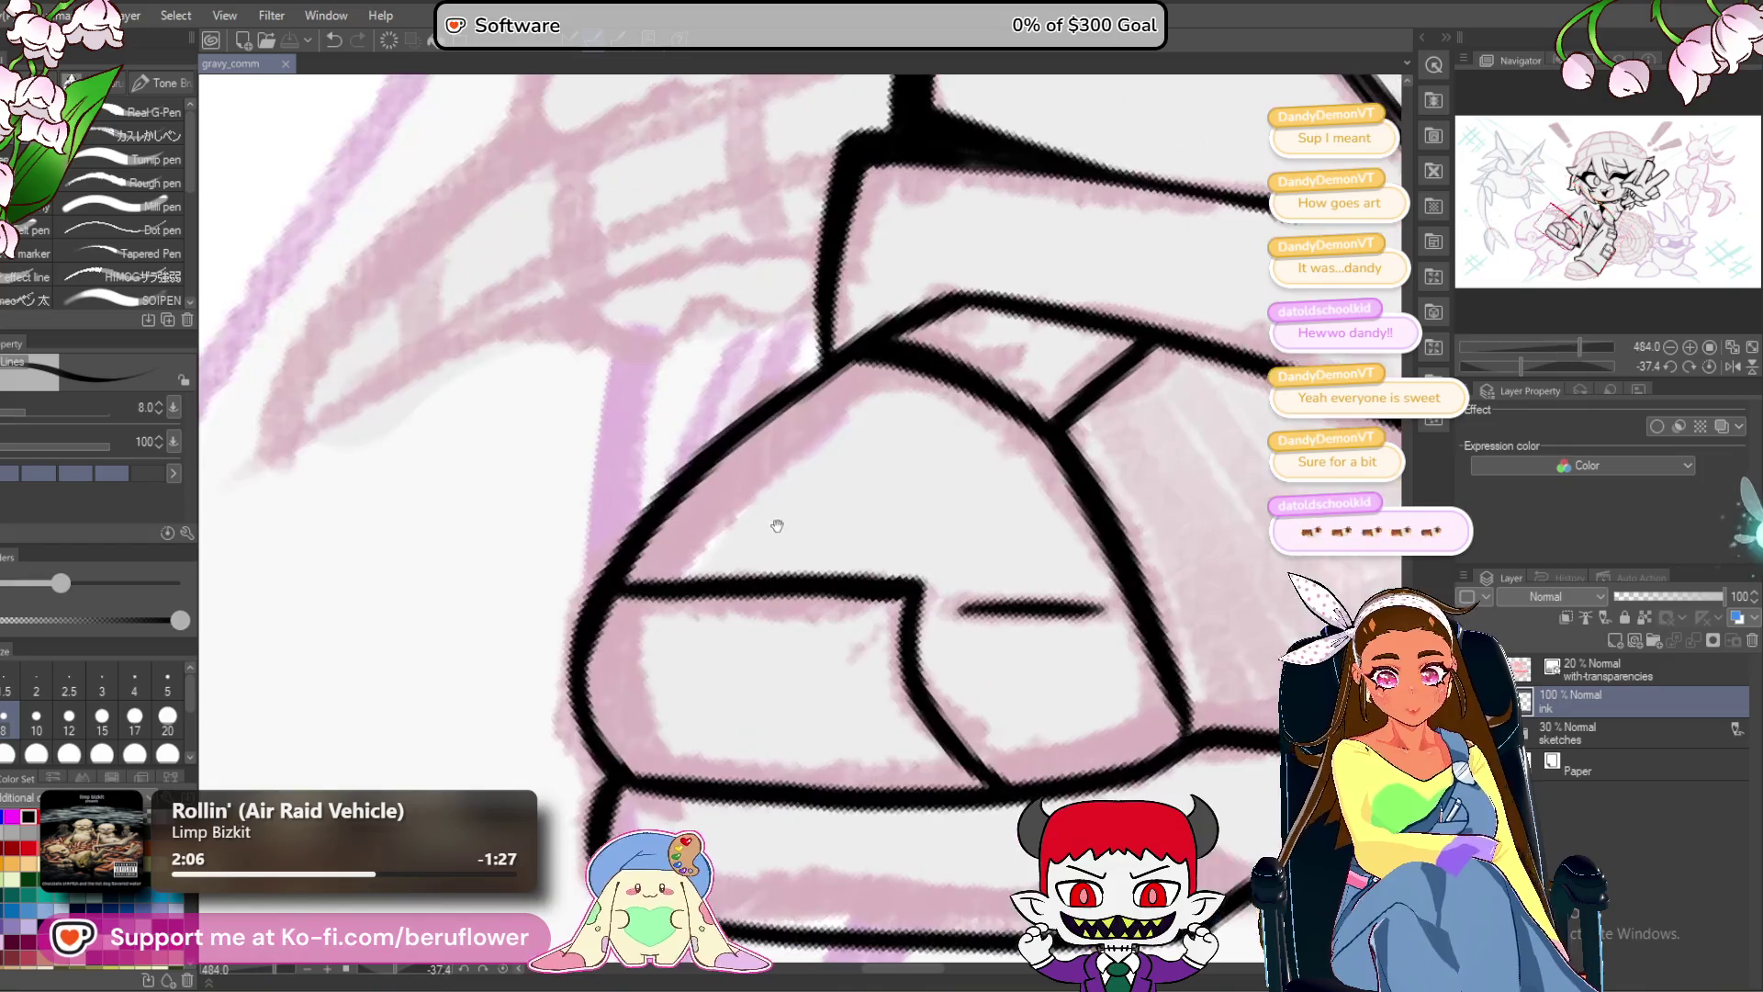
pyautogui.moveTo(766, 475)
pyautogui.mouseDown()
pyautogui.moveTo(646, 601)
pyautogui.moveTo(678, 775)
pyautogui.moveTo(738, 527)
pyautogui.mouseUp()
pyautogui.moveTo(719, 604)
pyautogui.mouseDown()
pyautogui.moveTo(776, 678)
pyautogui.moveTo(886, 678)
pyautogui.moveTo(776, 701)
pyautogui.mouseUp()
# At a new rotation angle, retrace and thicken the shoe's upper-left and left outline.
pyautogui.moveTo(1521, 364); pyautogui.dragTo(1568, 365)
pyautogui.moveTo(684, 368)
pyautogui.mouseDown()
pyautogui.moveTo(707, 295)
pyautogui.moveTo(638, 395)
pyautogui.mouseUp()
pyautogui.moveTo(717, 304); pyautogui.dragTo(615, 464)
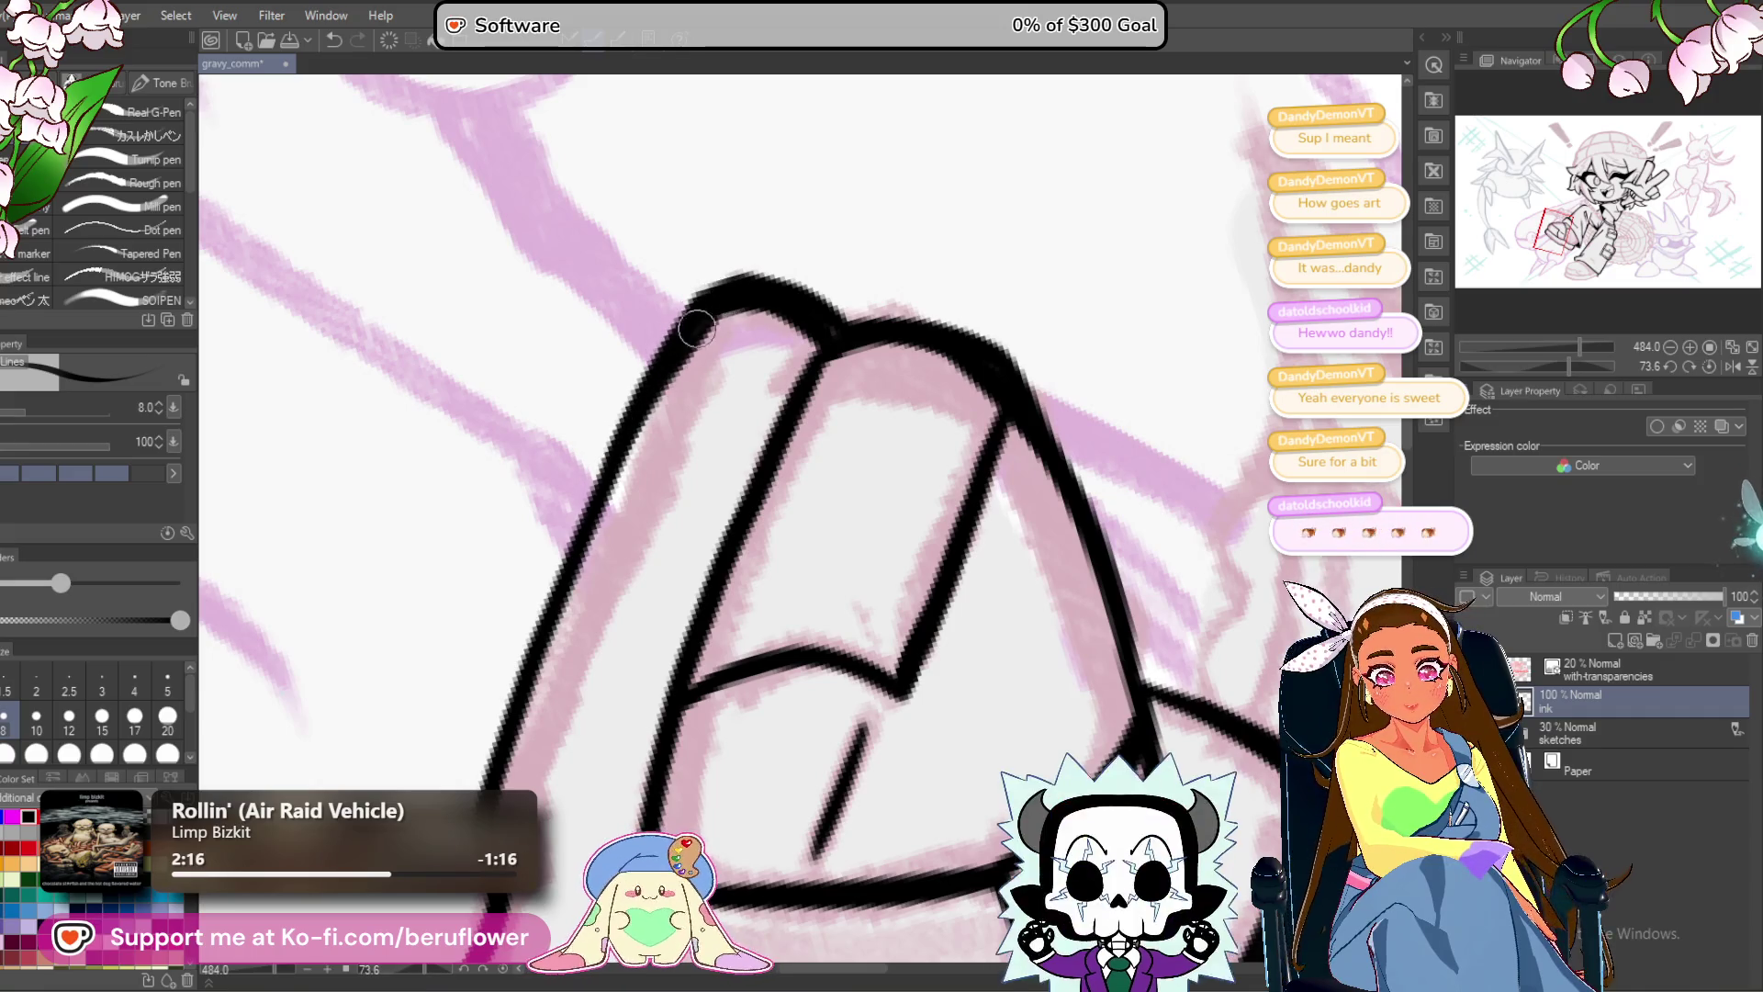
pyautogui.moveTo(657, 372)
pyautogui.mouseDown()
pyautogui.moveTo(516, 643)
pyautogui.moveTo(461, 801)
pyautogui.moveTo(551, 519)
pyautogui.moveTo(578, 611)
pyautogui.moveTo(802, 450)
pyautogui.mouseUp()
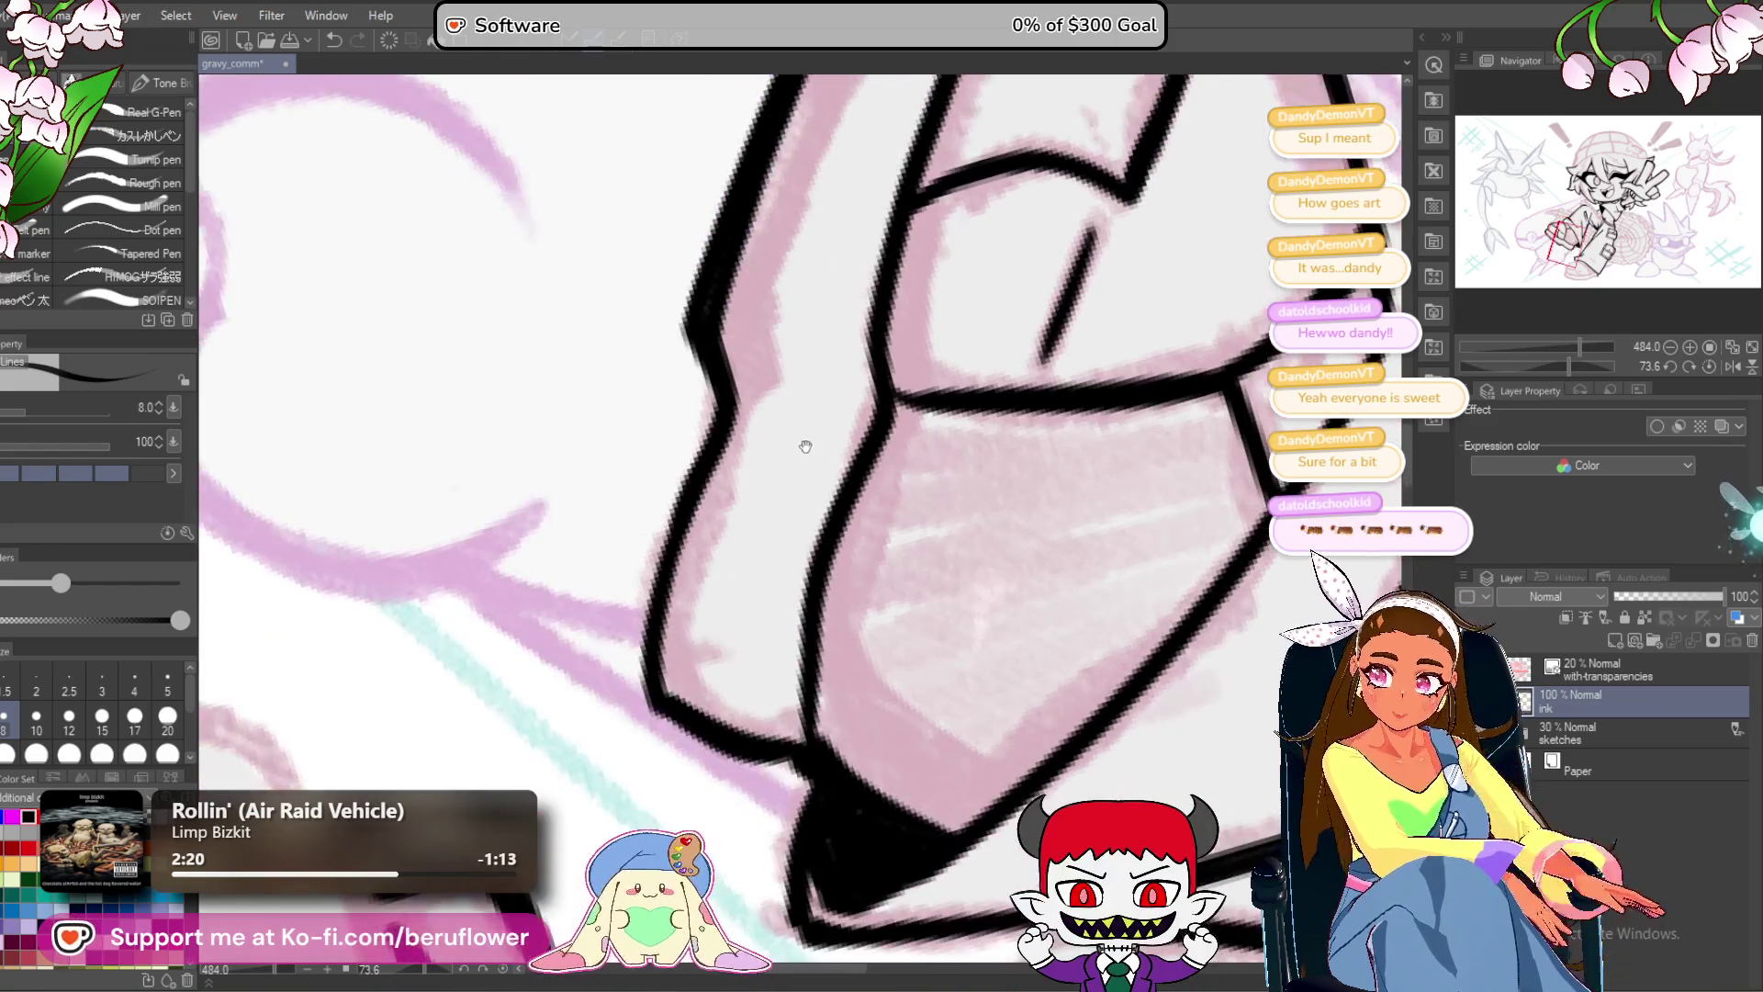
pyautogui.moveTo(735, 289)
pyautogui.mouseDown()
pyautogui.moveTo(746, 404)
pyautogui.moveTo(684, 576)
pyautogui.mouseUp()
pyautogui.moveTo(726, 662)
pyautogui.mouseDown()
pyautogui.moveTo(684, 638)
pyautogui.moveTo(730, 675)
pyautogui.moveTo(812, 679)
pyautogui.mouseUp()
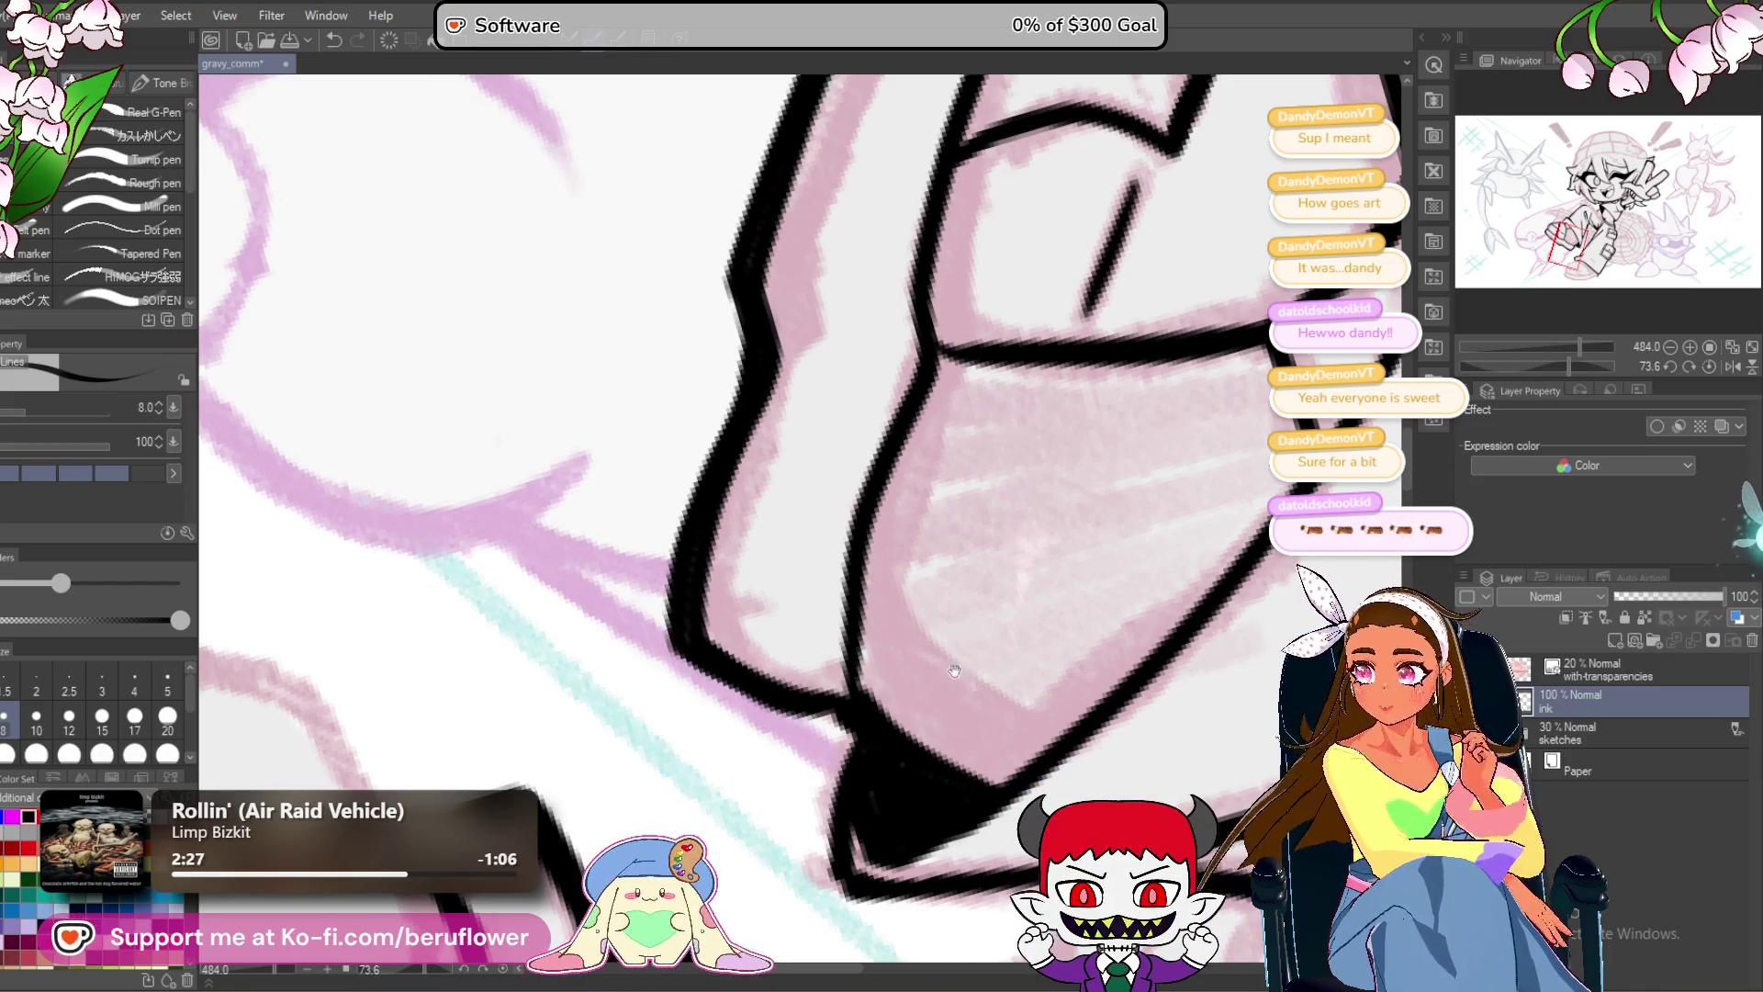
# Retrace the lower shoe outline toward the right and return the canvas upright.
pyautogui.moveTo(1167, 591); pyautogui.dragTo(1057, 595)
pyautogui.click(1695, 366)
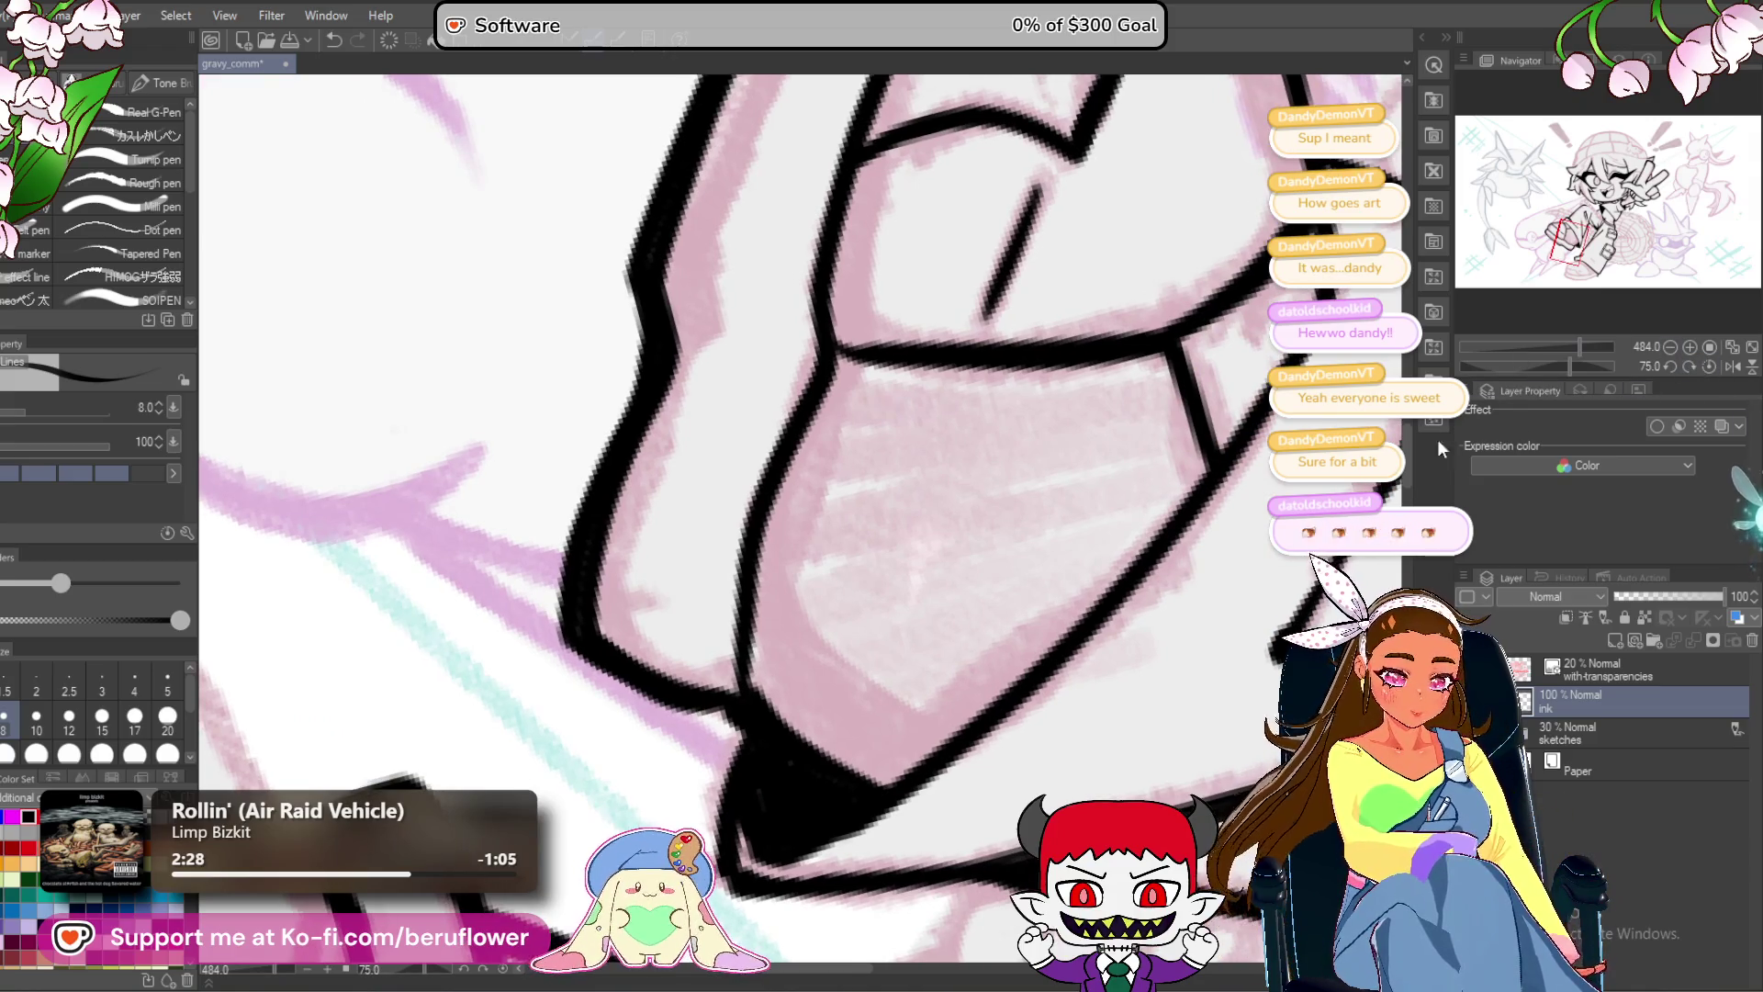
pyautogui.click(1706, 366)
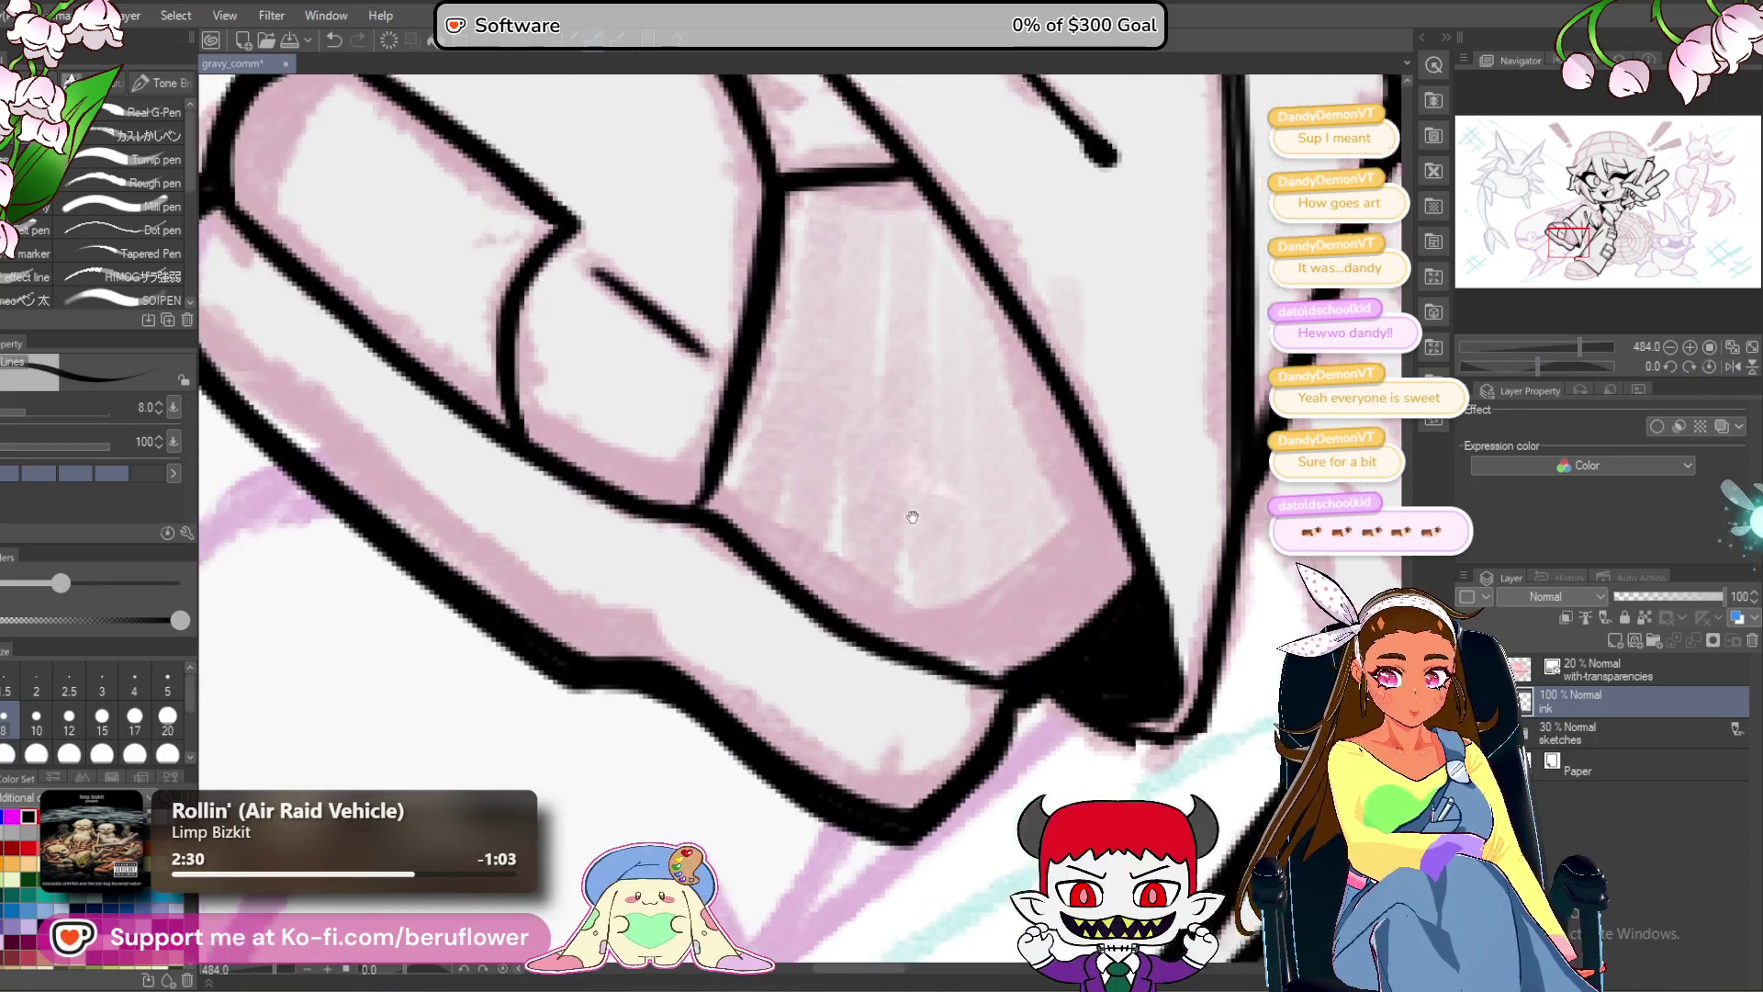
pyautogui.scroll(-5, 744, 565)
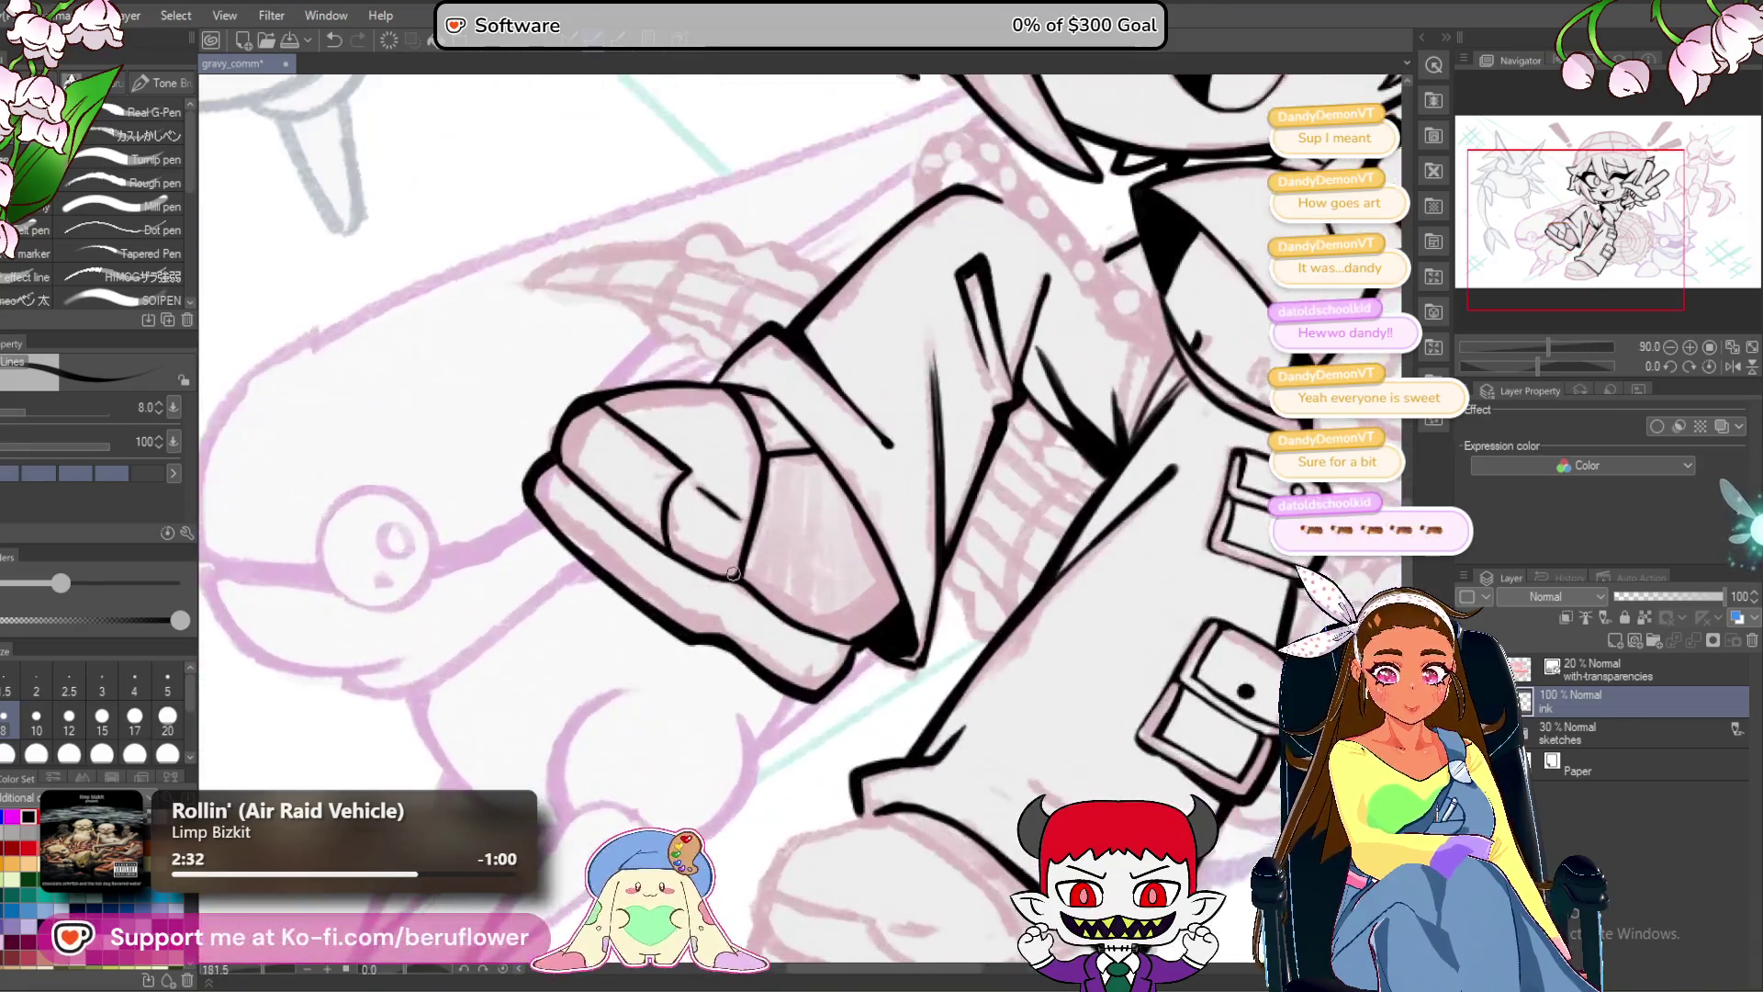
# Tilt the view to about -44° and ink a longer, thinner crease below the right trouser pocket.
pyautogui.scroll(-5, 960, 511)
pyautogui.scroll(3, 971, 727)
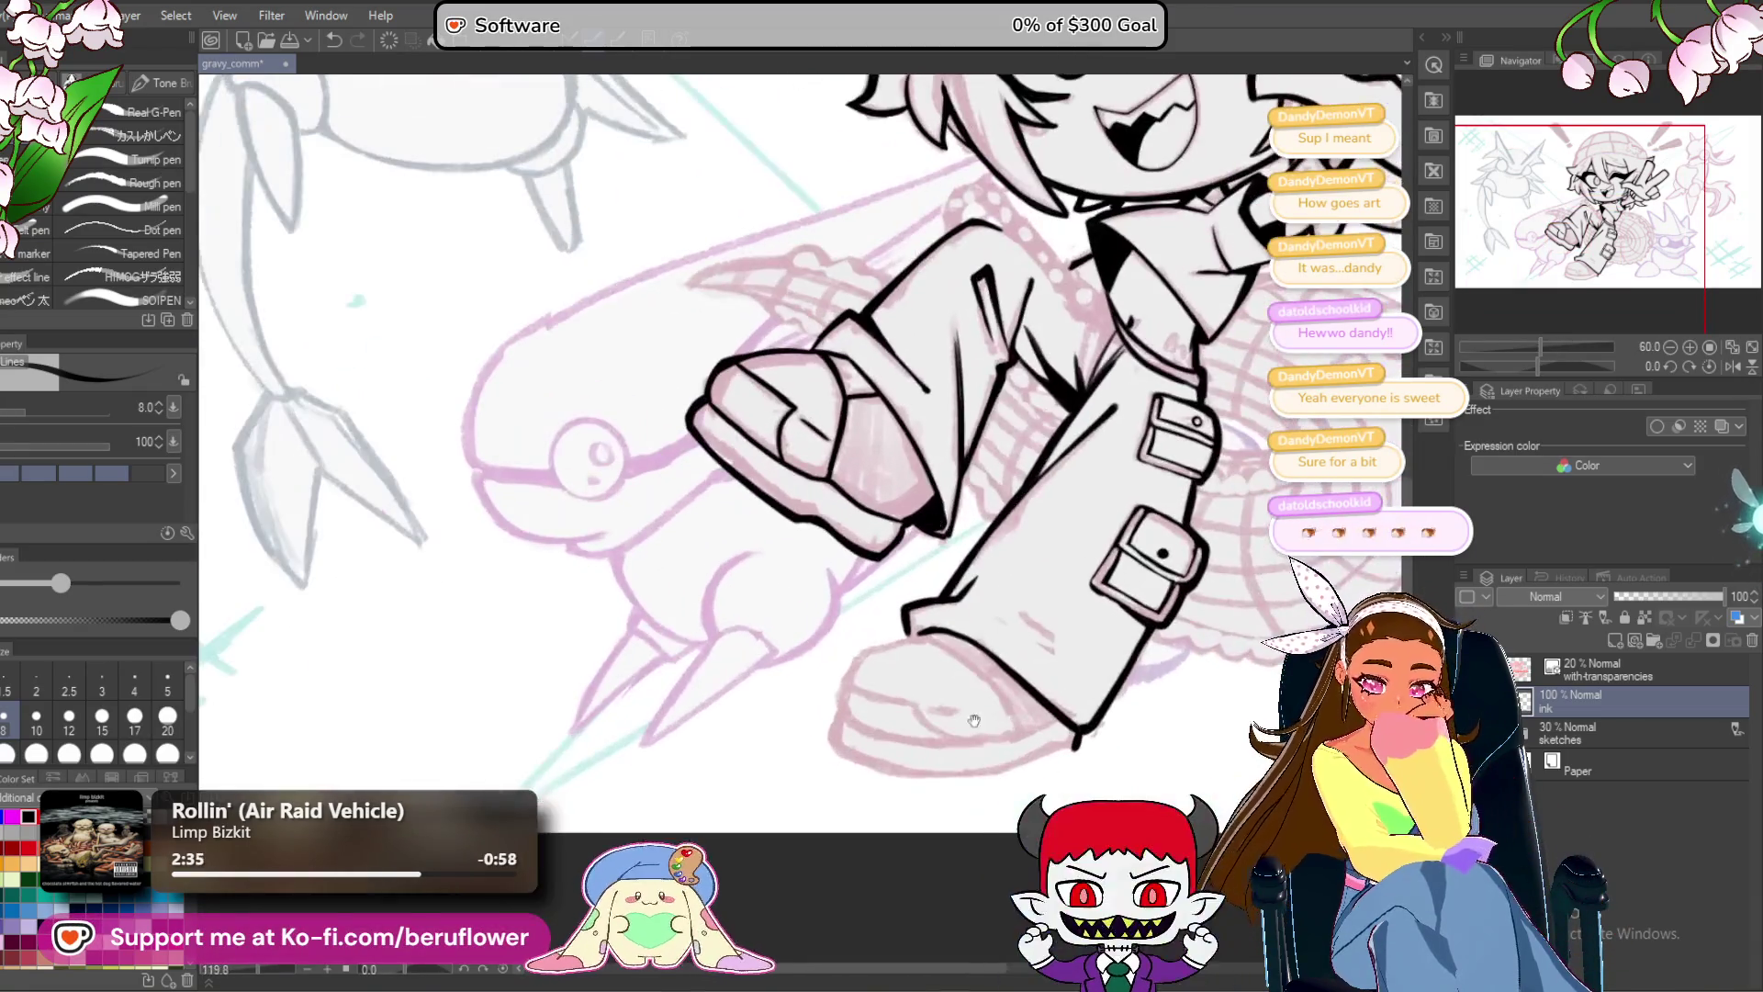
pyautogui.scroll(-2, 972, 727)
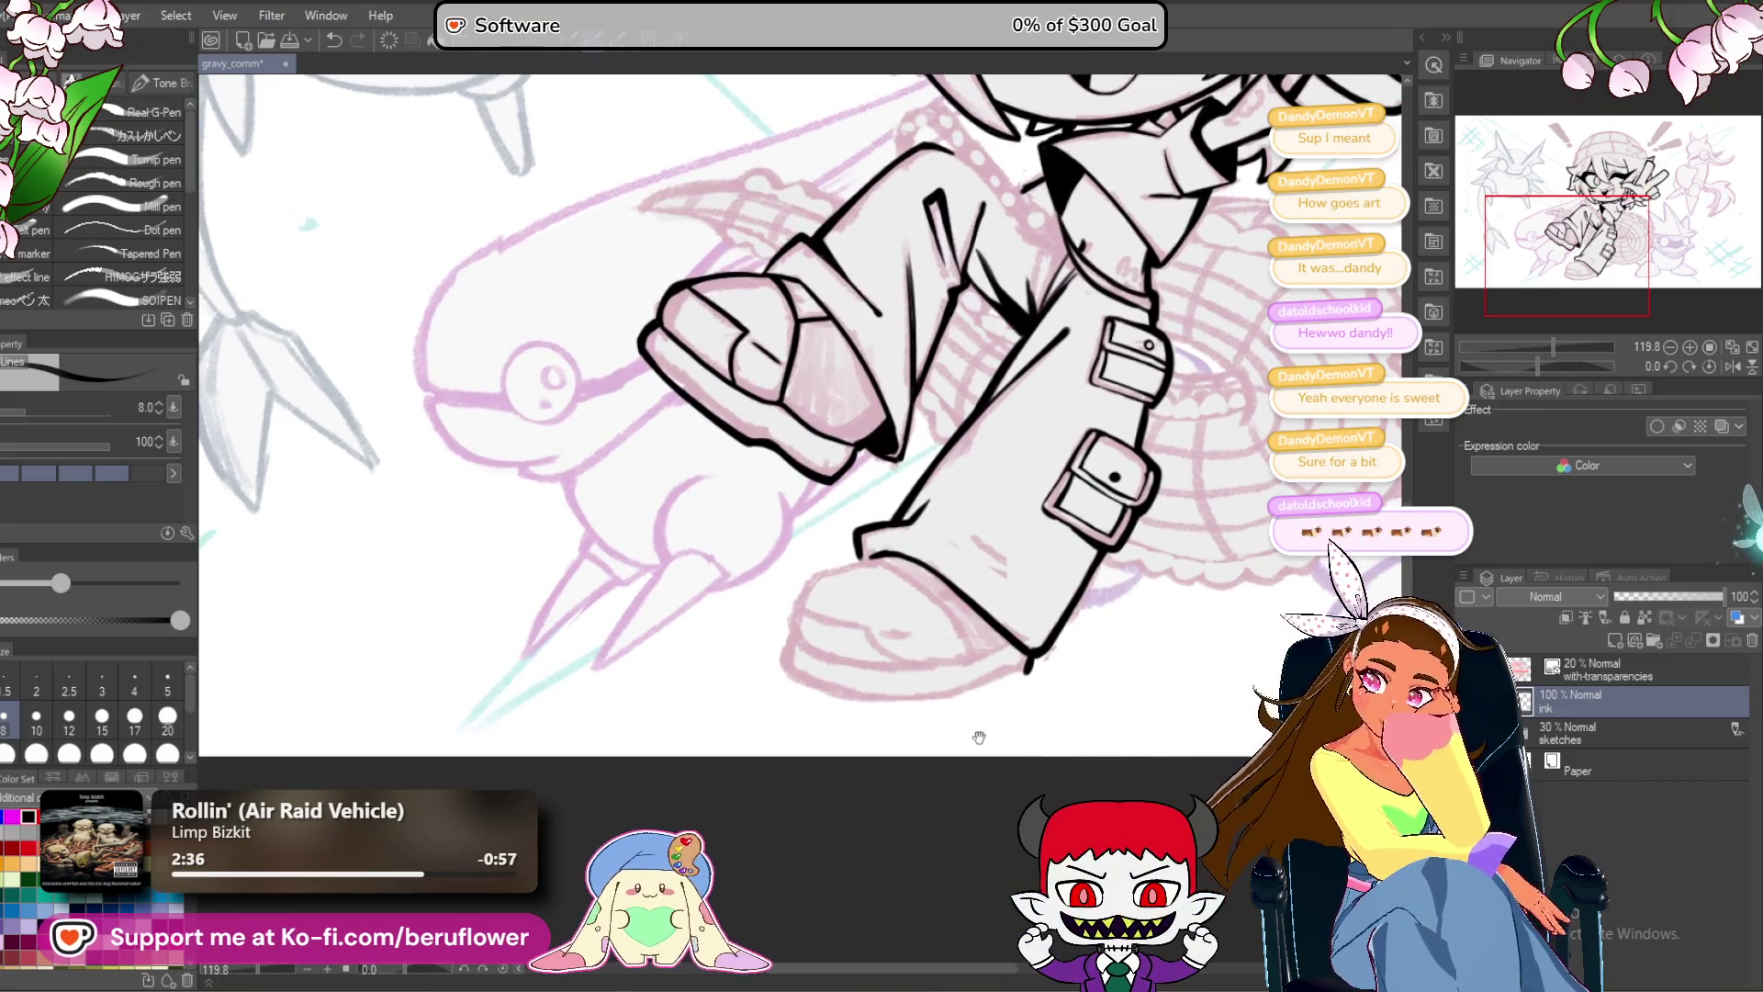
pyautogui.moveTo(1541, 366); pyautogui.dragTo(1531, 362)
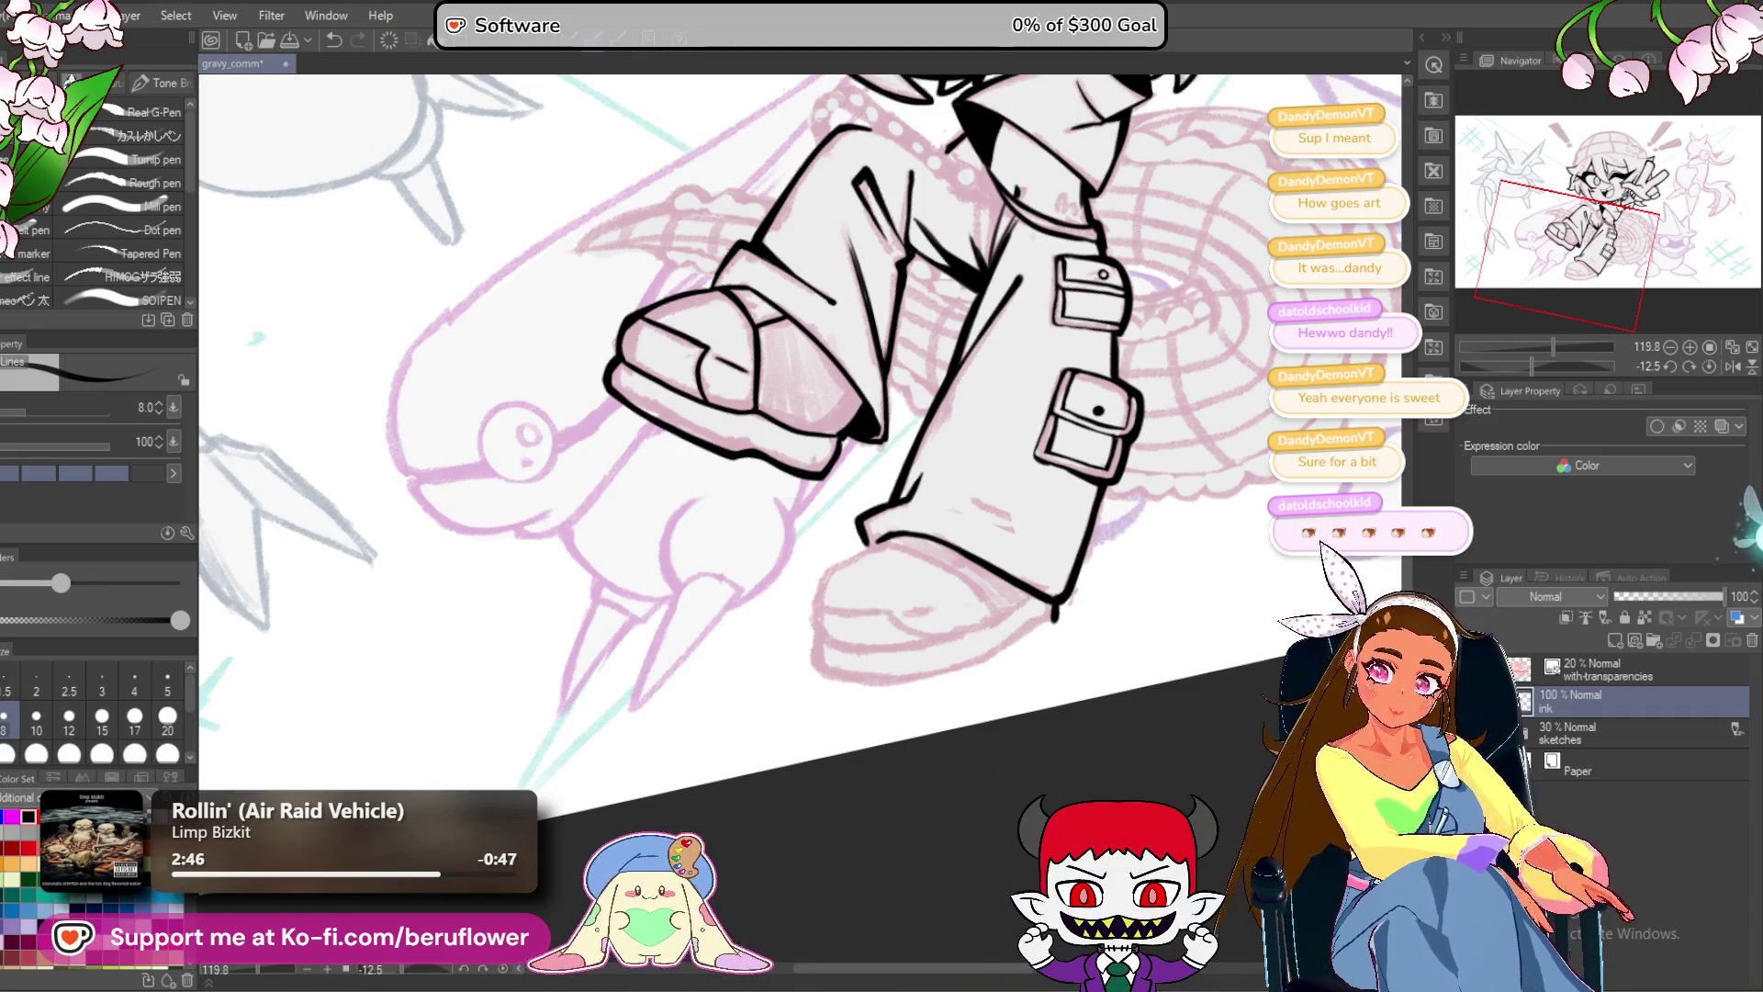
pyautogui.scroll(-5, 799, 515)
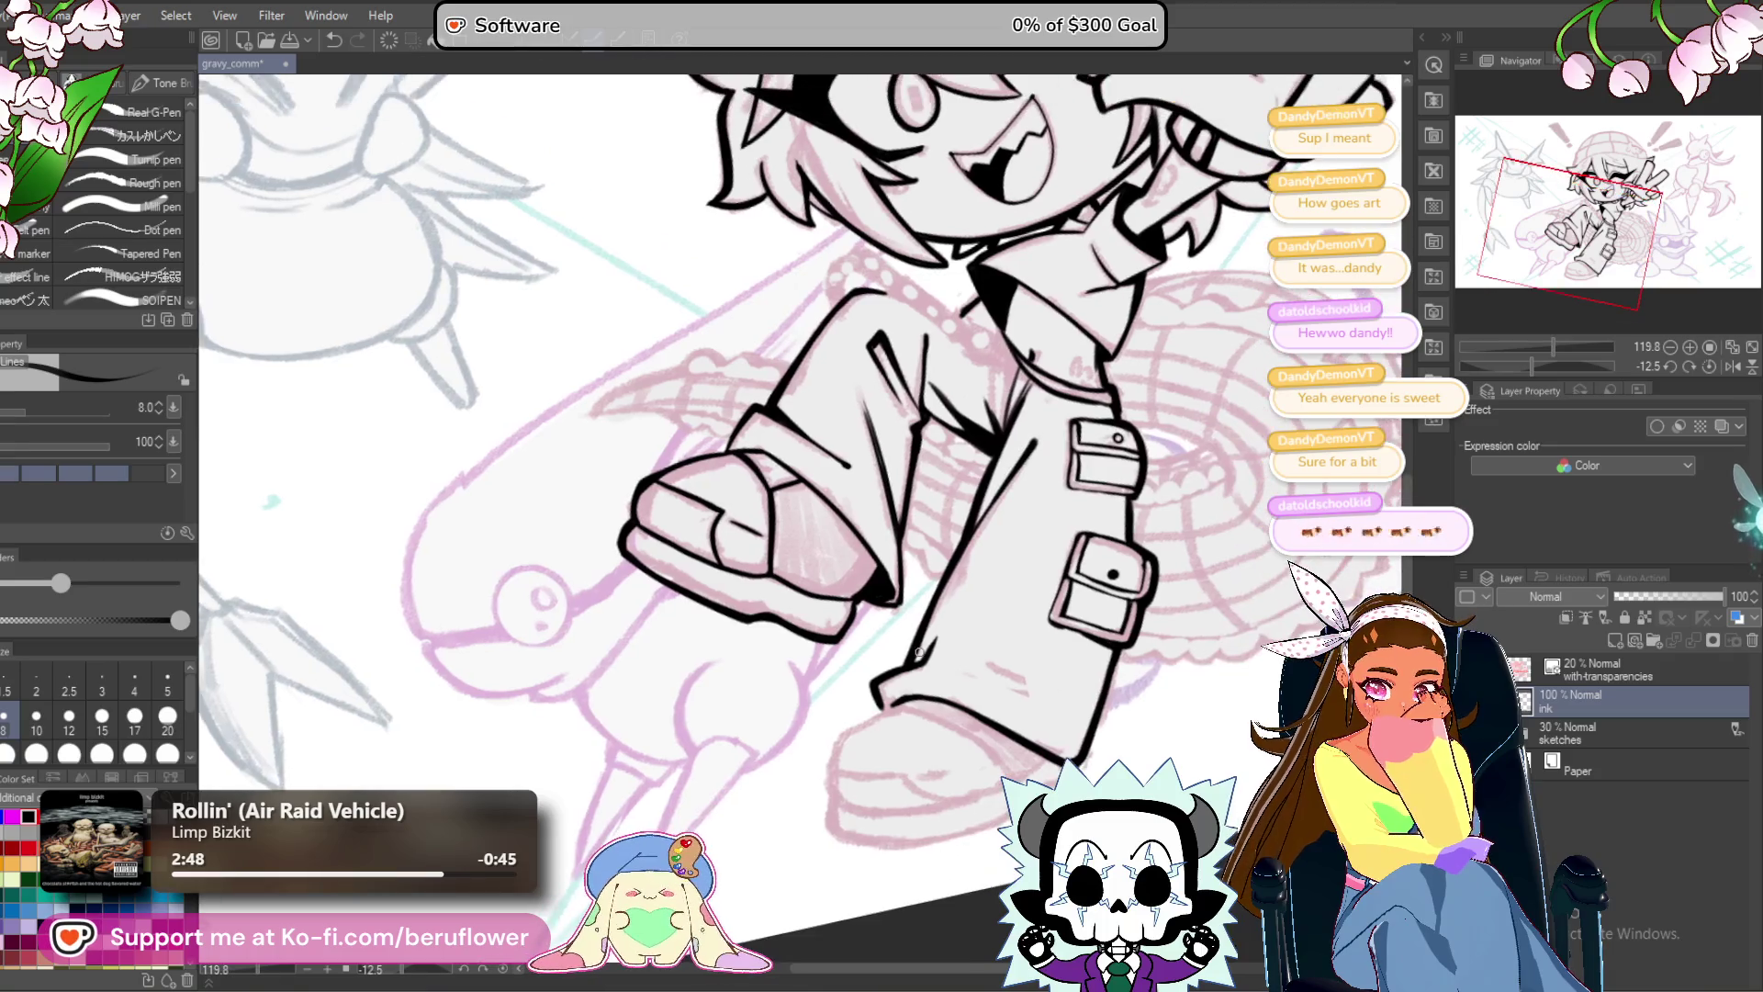
pyautogui.scroll(5, 919, 652)
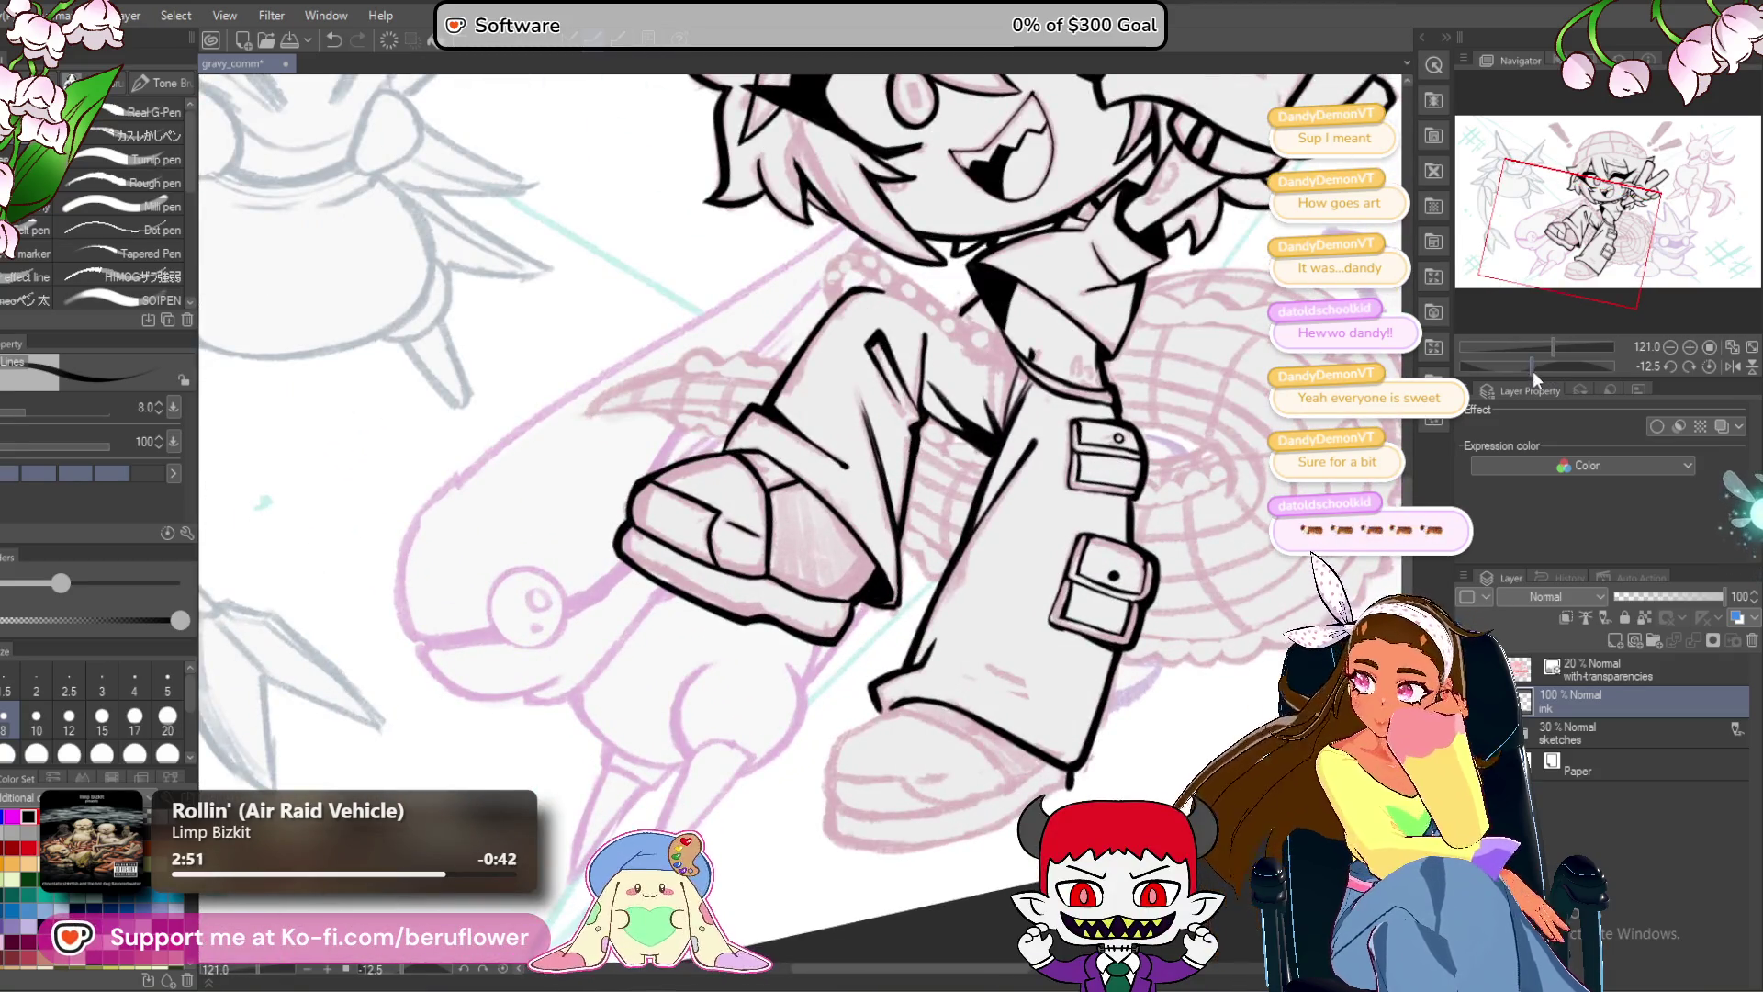
pyautogui.moveTo(1535, 364); pyautogui.dragTo(1517, 364)
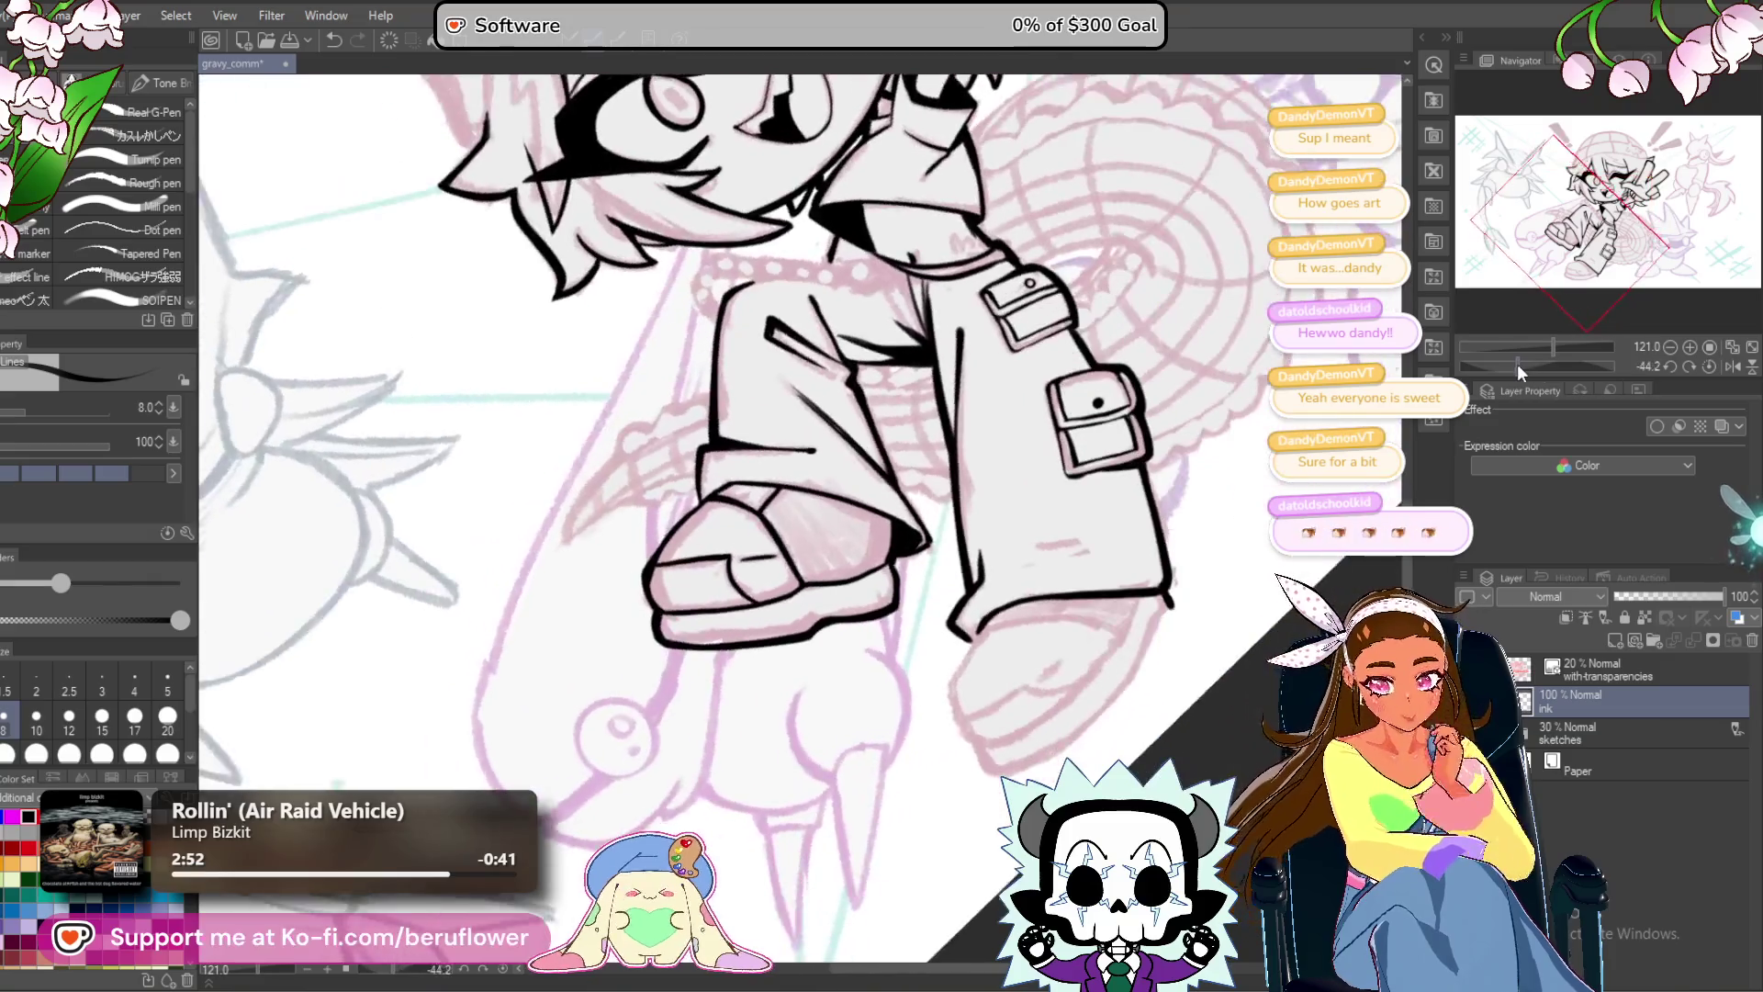
pyautogui.scroll(4, 1084, 623)
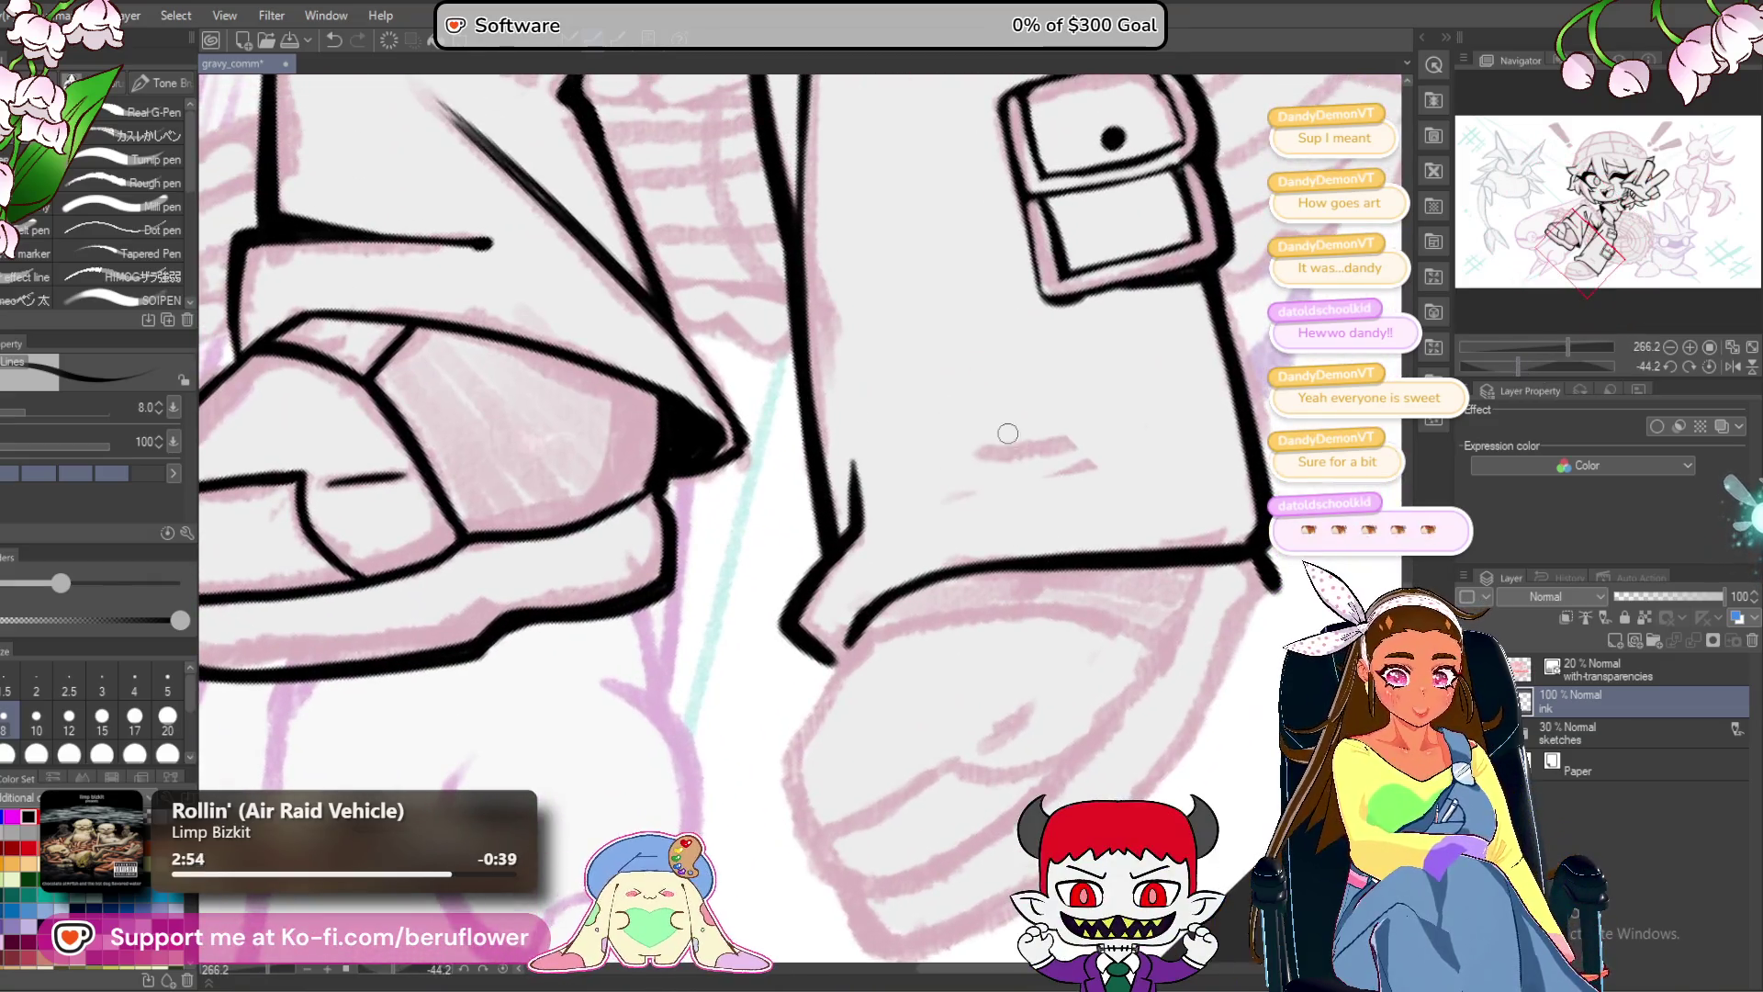
pyautogui.moveTo(979, 451); pyautogui.dragTo(1133, 454)
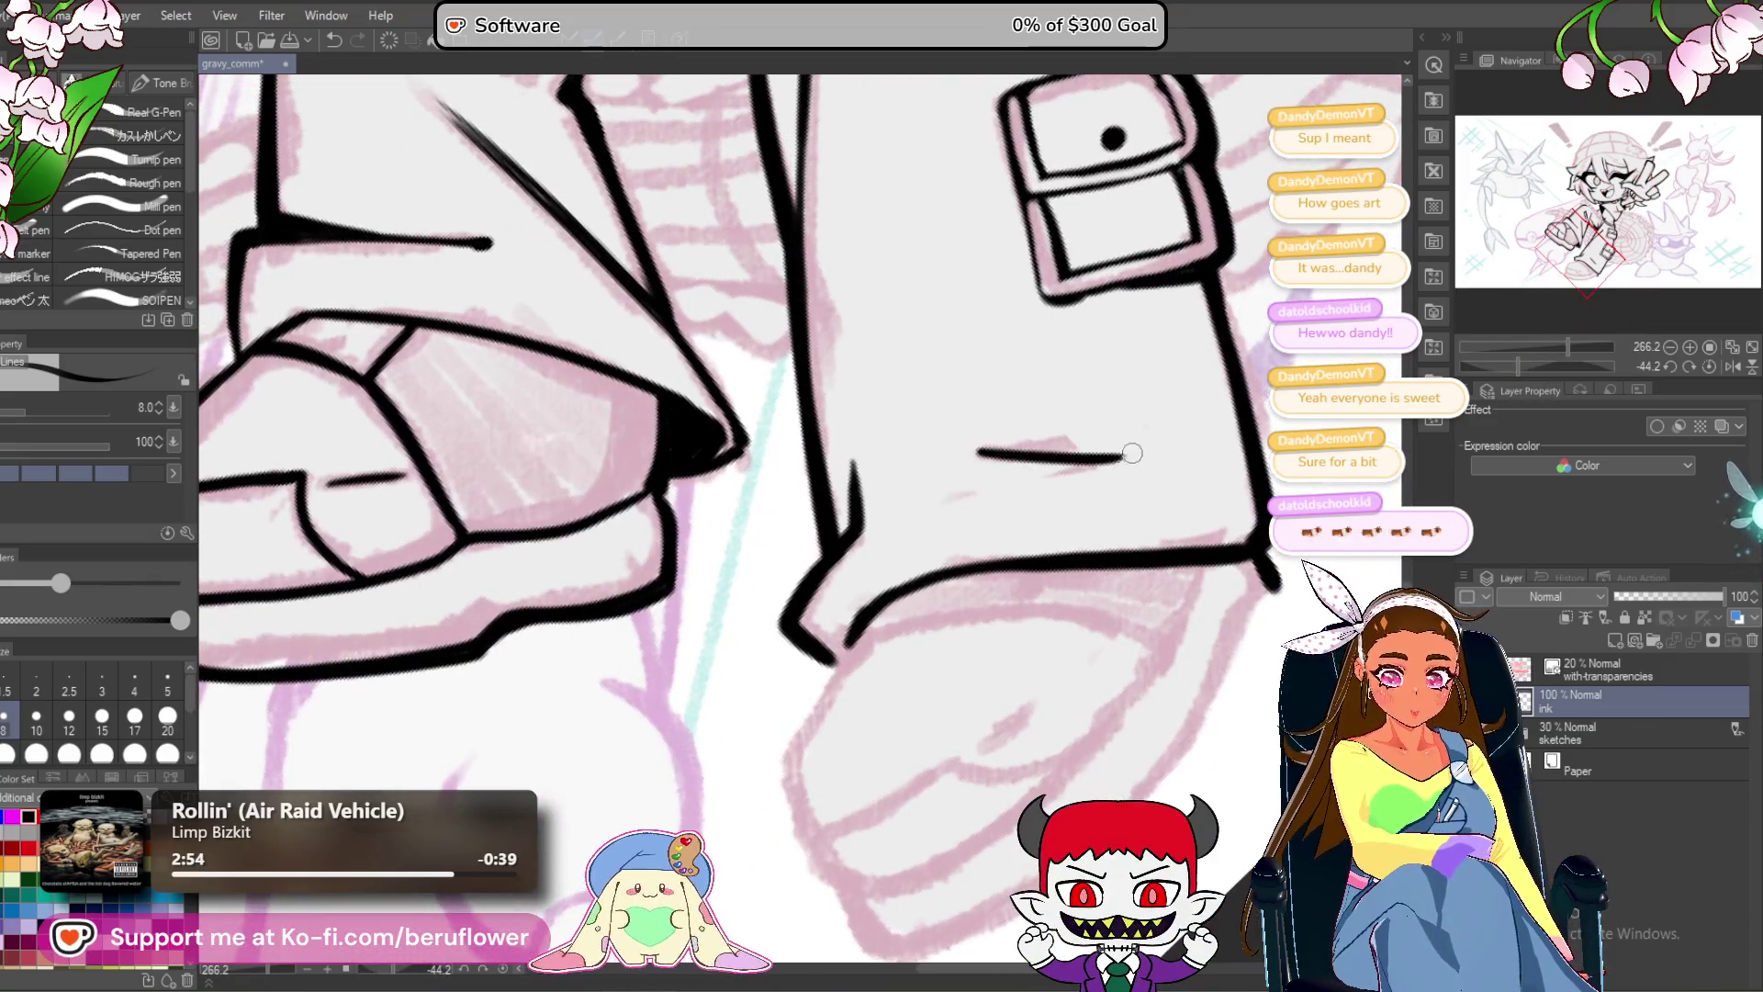
pyautogui.hotkey('ctrl', 'z')
pyautogui.moveTo(983, 450); pyautogui.dragTo(1150, 461)
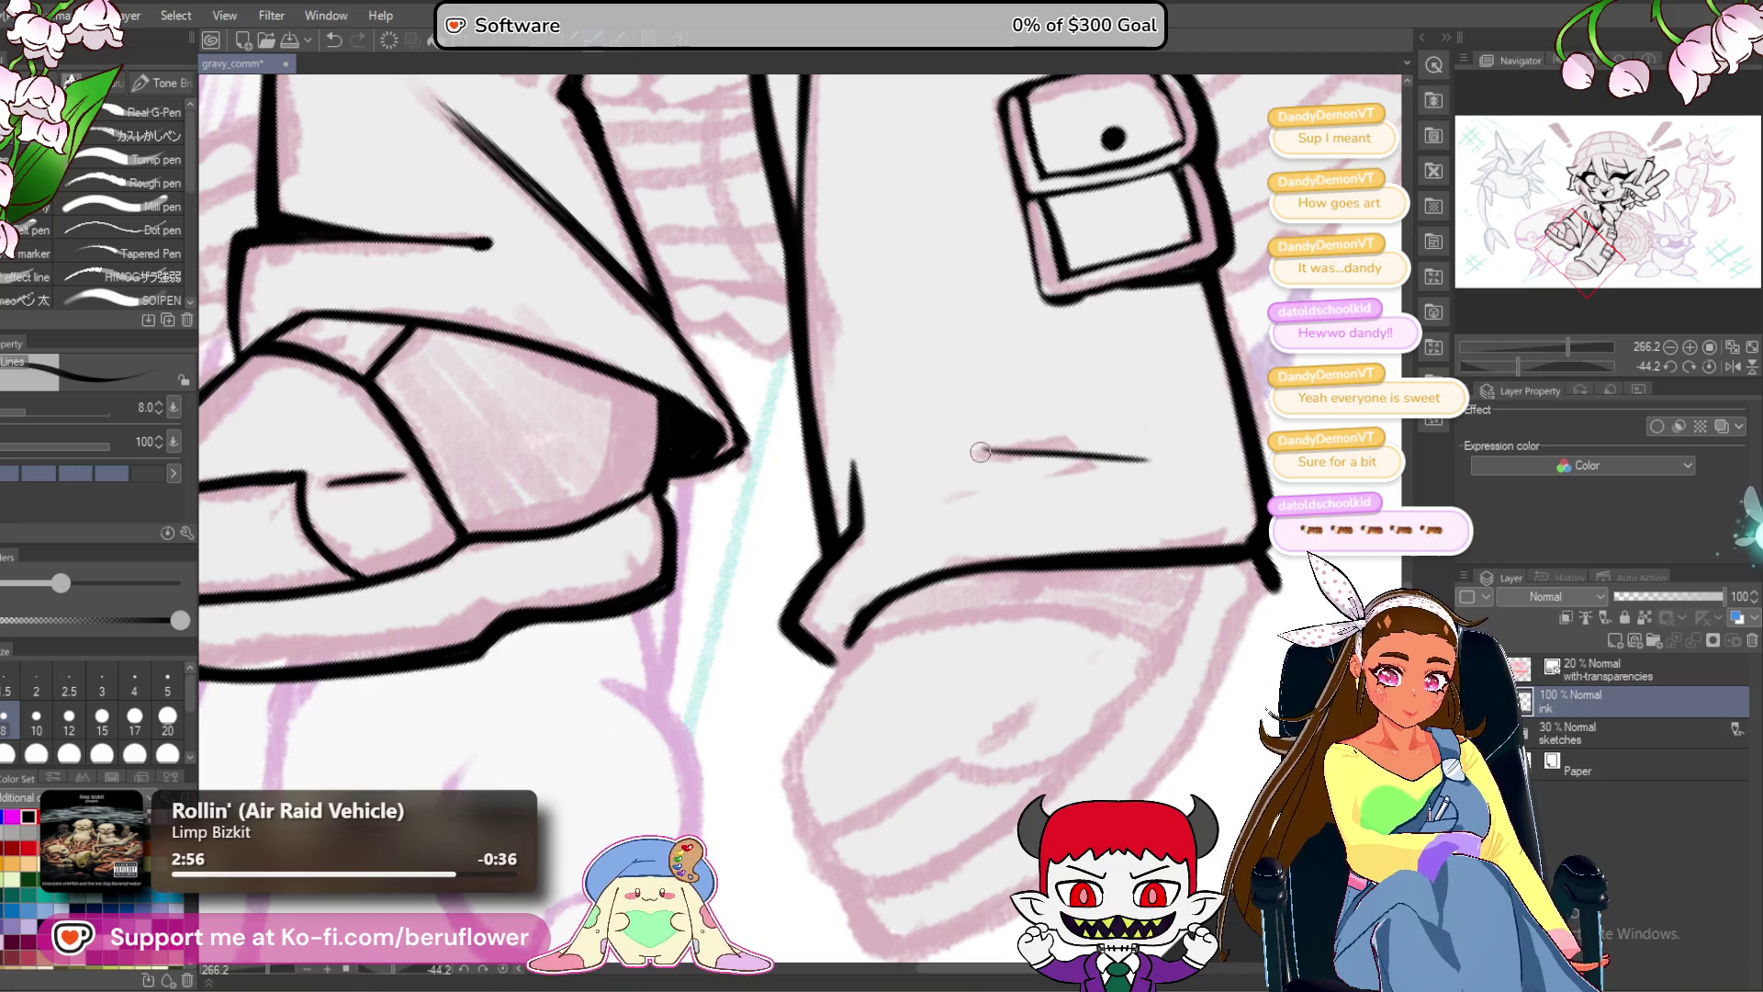
pyautogui.moveTo(977, 449); pyautogui.dragTo(998, 449)
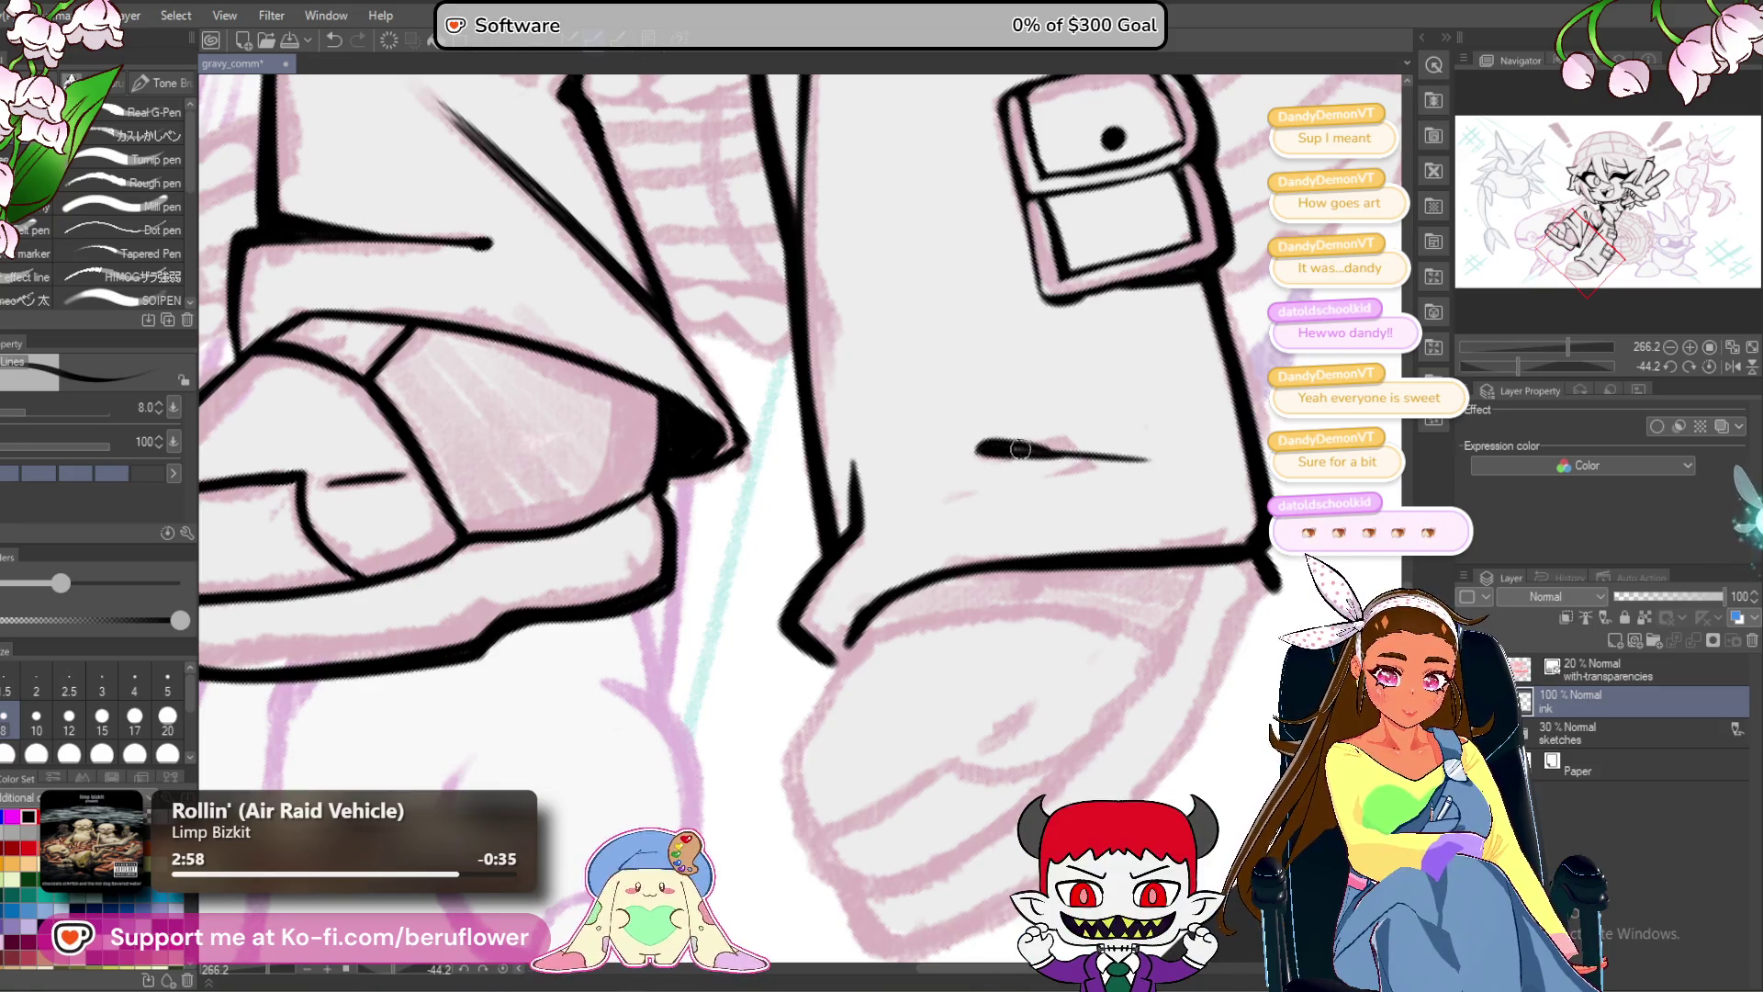
# Ink the right trouser hem edge running down toward the boot.
pyautogui.scroll(-8, 1147, 472)
pyautogui.scroll(5, 1065, 707)
pyautogui.moveTo(1065, 708)
pyautogui.mouseDown()
pyautogui.moveTo(977, 728)
pyautogui.moveTo(1049, 612)
pyautogui.mouseUp()
pyautogui.scroll(5, 951, 532)
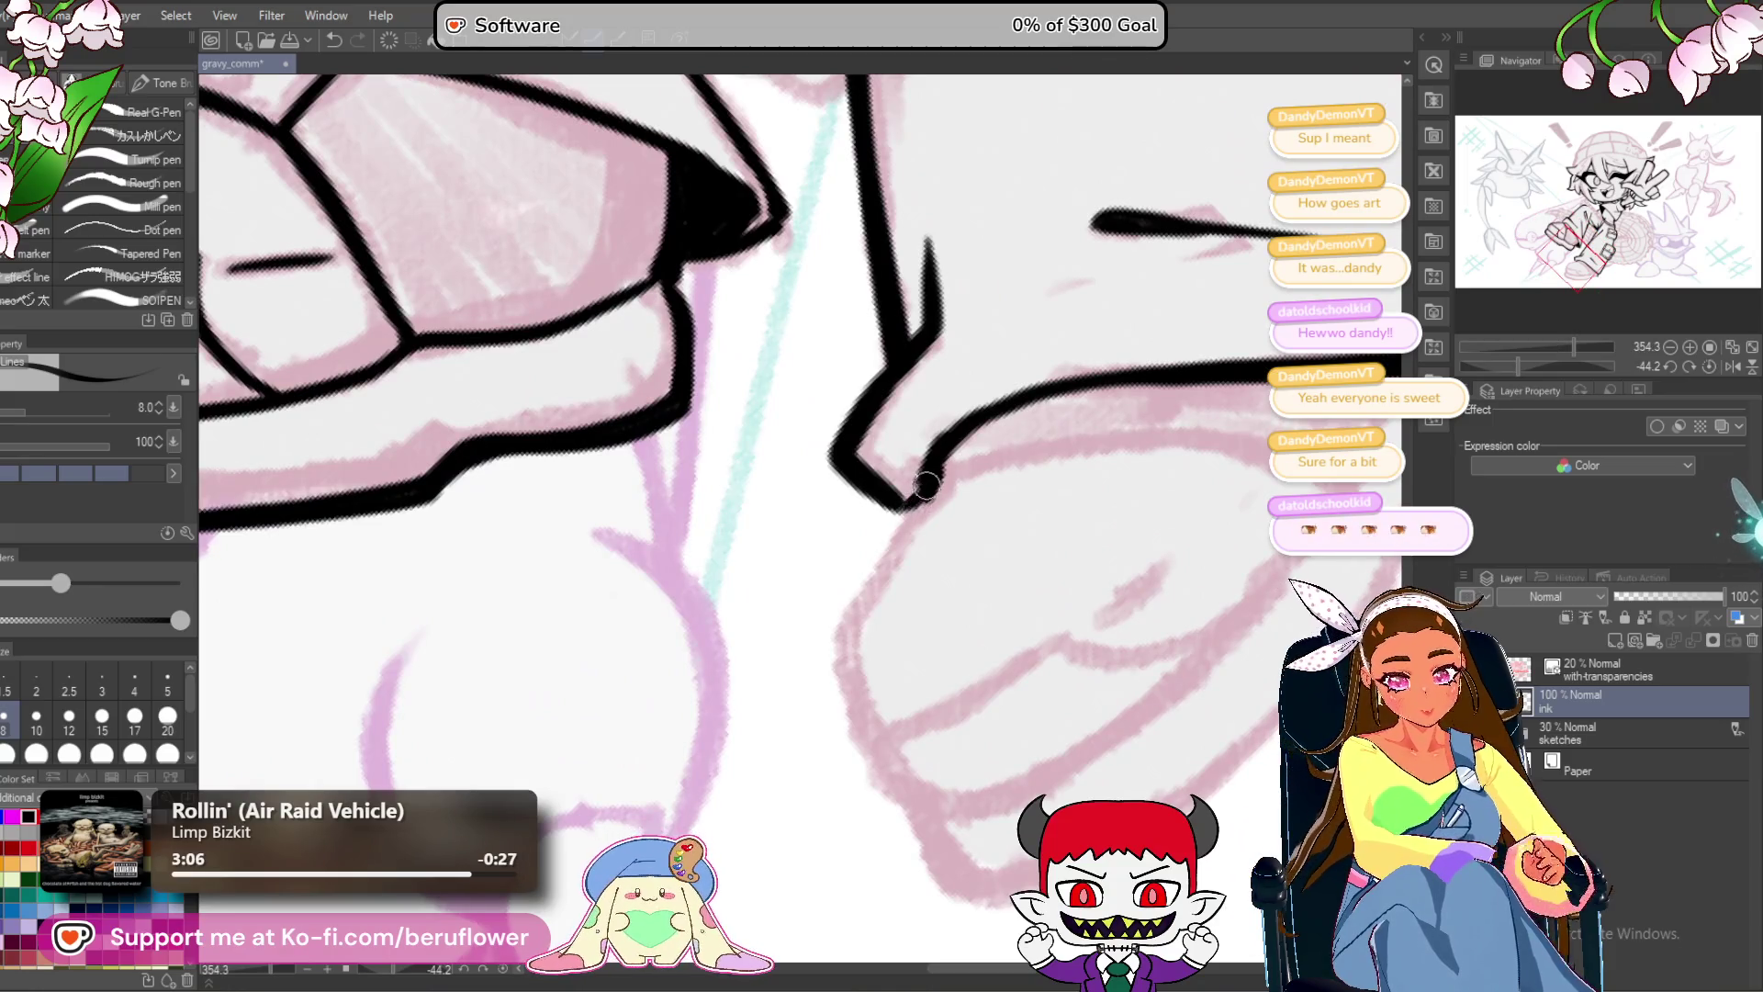
pyautogui.moveTo(925, 485)
pyautogui.mouseDown()
pyautogui.moveTo(856, 614)
pyautogui.moveTo(849, 708)
pyautogui.moveTo(841, 634)
pyautogui.mouseUp()
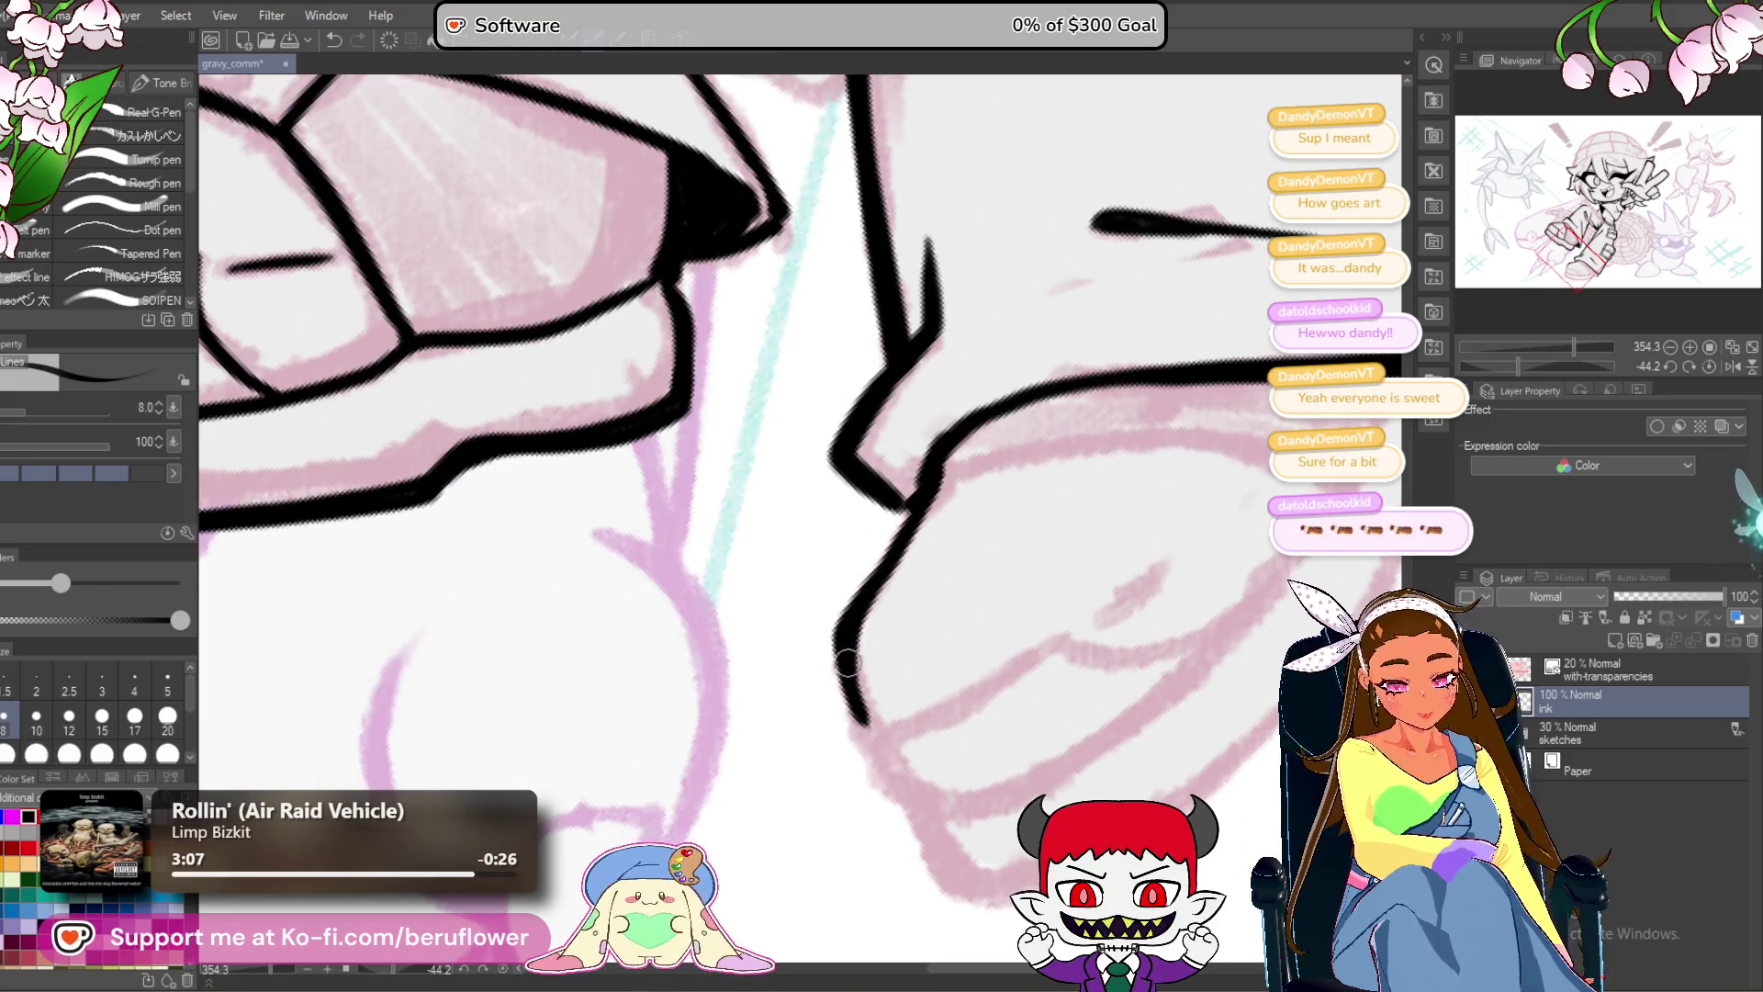
# Reset the canvas rotation upright, recenter the character, then tilt the view to about -35°.
pyautogui.scroll(-8, 1065, 532)
pyautogui.moveTo(1088, 529)
pyautogui.mouseDown()
pyautogui.moveTo(1088, 576)
pyautogui.moveTo(900, 873)
pyautogui.moveTo(937, 974)
pyautogui.moveTo(1056, 813)
pyautogui.moveTo(989, 747)
pyautogui.mouseUp()
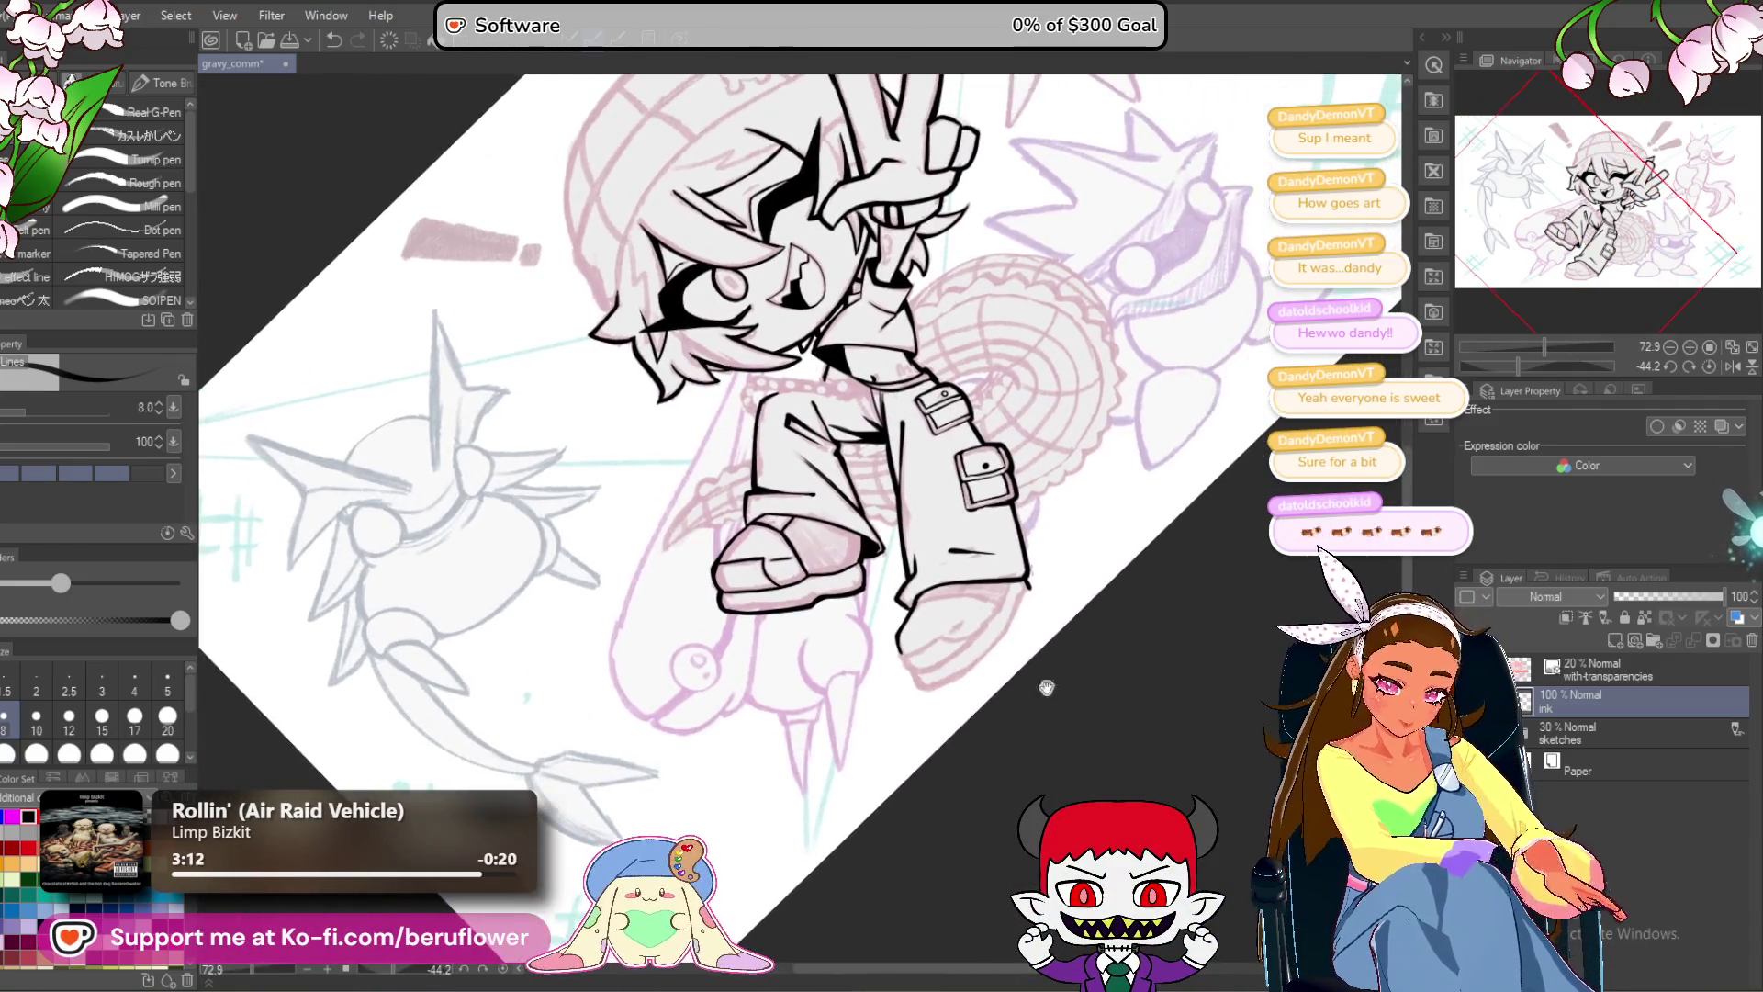
pyautogui.click(1705, 364)
pyautogui.moveTo(1069, 815)
pyautogui.mouseDown()
pyautogui.moveTo(965, 806)
pyautogui.moveTo(943, 905)
pyautogui.moveTo(876, 851)
pyautogui.moveTo(1020, 799)
pyautogui.moveTo(840, 726)
pyautogui.moveTo(881, 707)
pyautogui.moveTo(905, 800)
pyautogui.moveTo(909, 643)
pyautogui.moveTo(882, 763)
pyautogui.moveTo(941, 731)
pyautogui.mouseUp()
pyautogui.moveTo(1540, 365); pyautogui.dragTo(1522, 365)
# Thicken the ink at the hem junction and draw the boot outline down-left.
pyautogui.scroll(8, 790, 400)
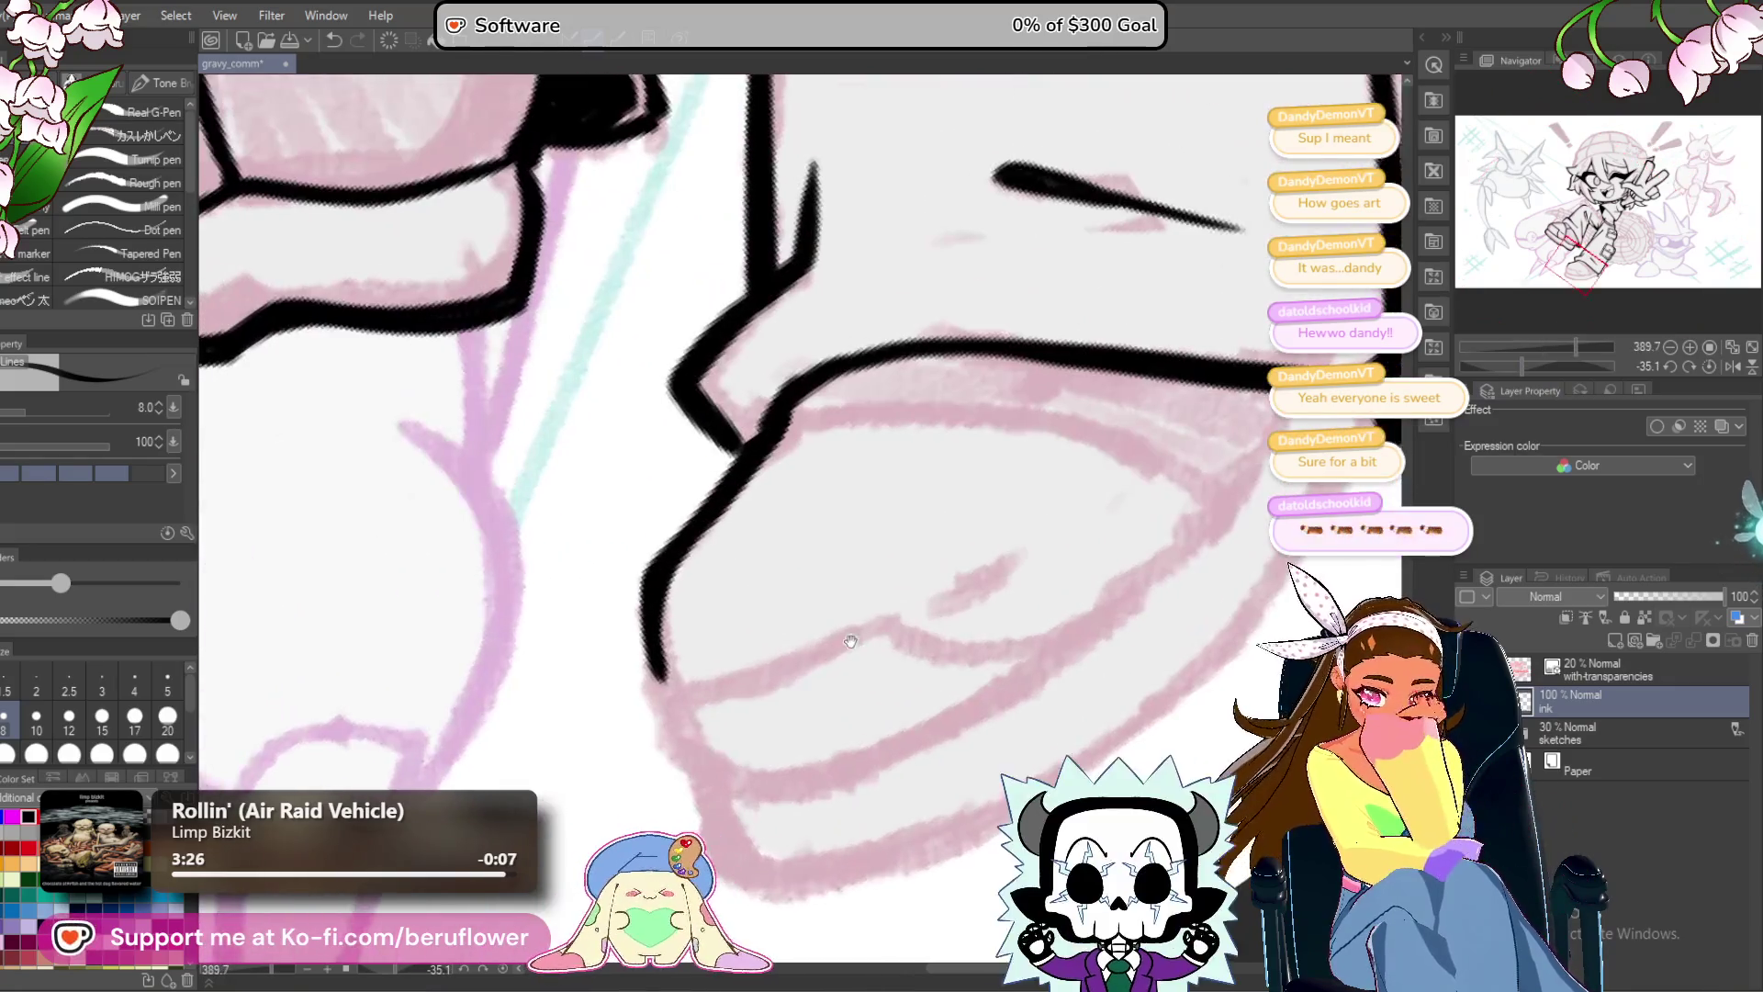
pyautogui.moveTo(790, 399); pyautogui.dragTo(740, 467)
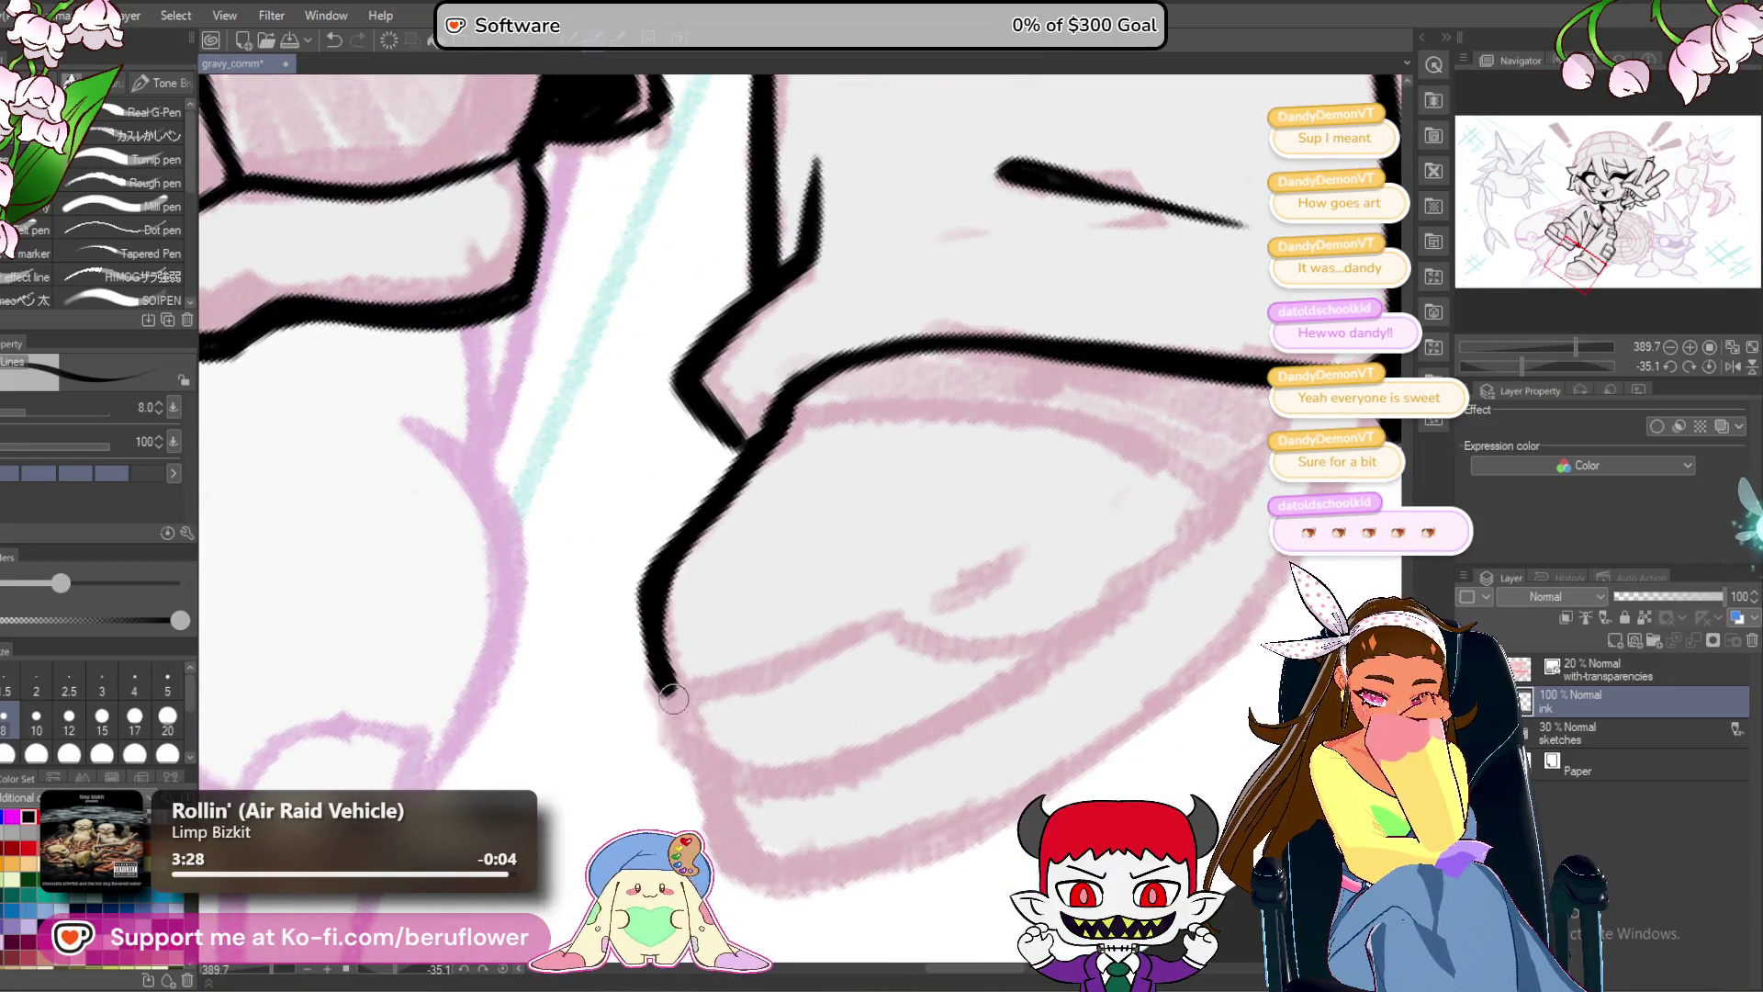
pyautogui.hscroll(5, 674, 700)
pyautogui.moveTo(1093, 446); pyautogui.dragTo(1026, 517)
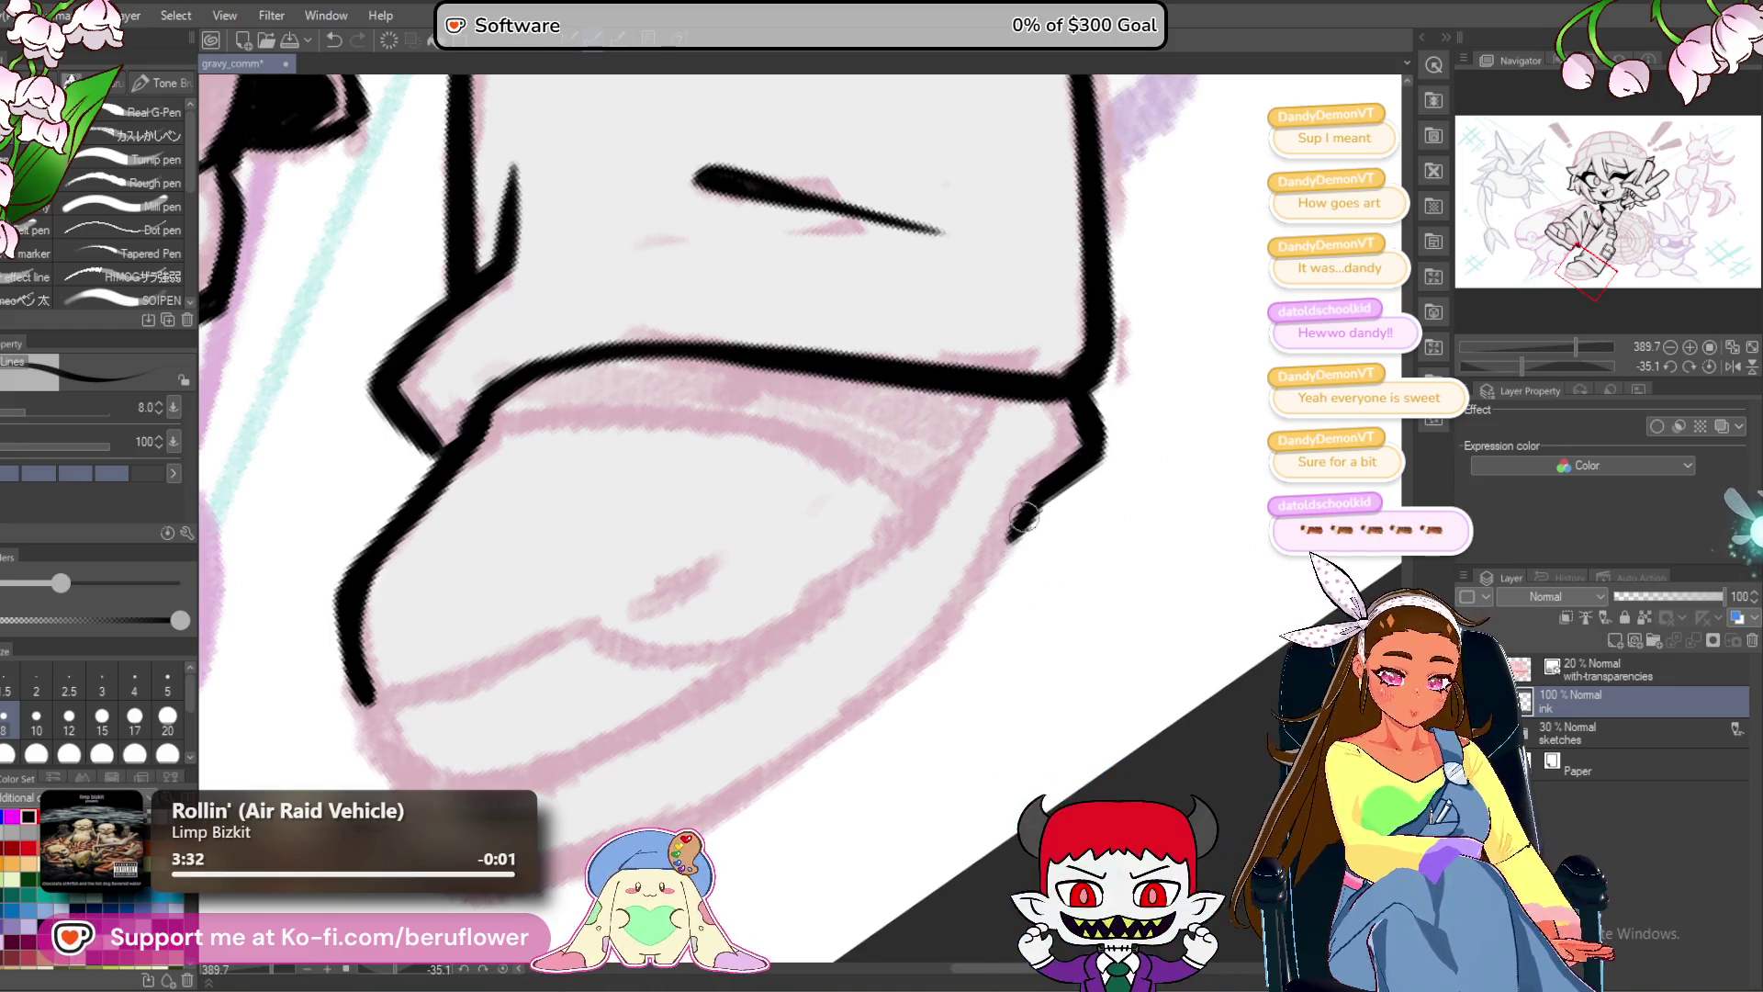
pyautogui.hotkey('ctrl', 'z')
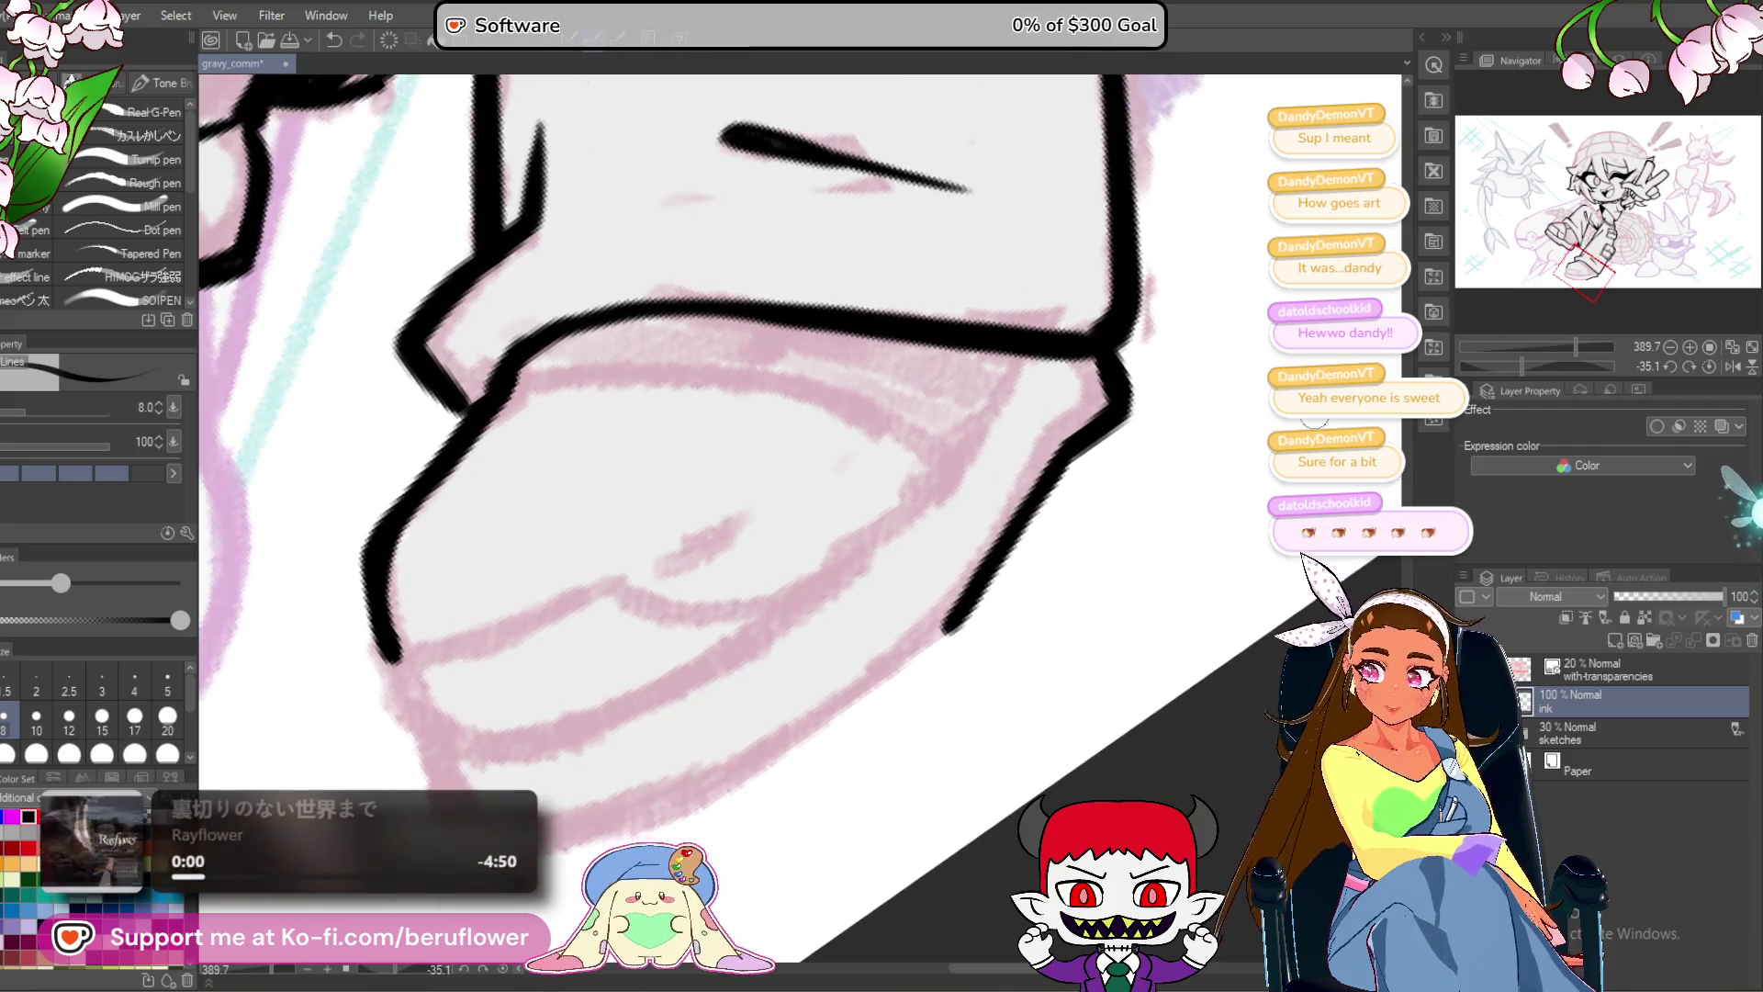
pyautogui.moveTo(1019, 509)
pyautogui.mouseDown()
pyautogui.moveTo(885, 674)
pyautogui.moveTo(732, 781)
pyautogui.mouseUp()
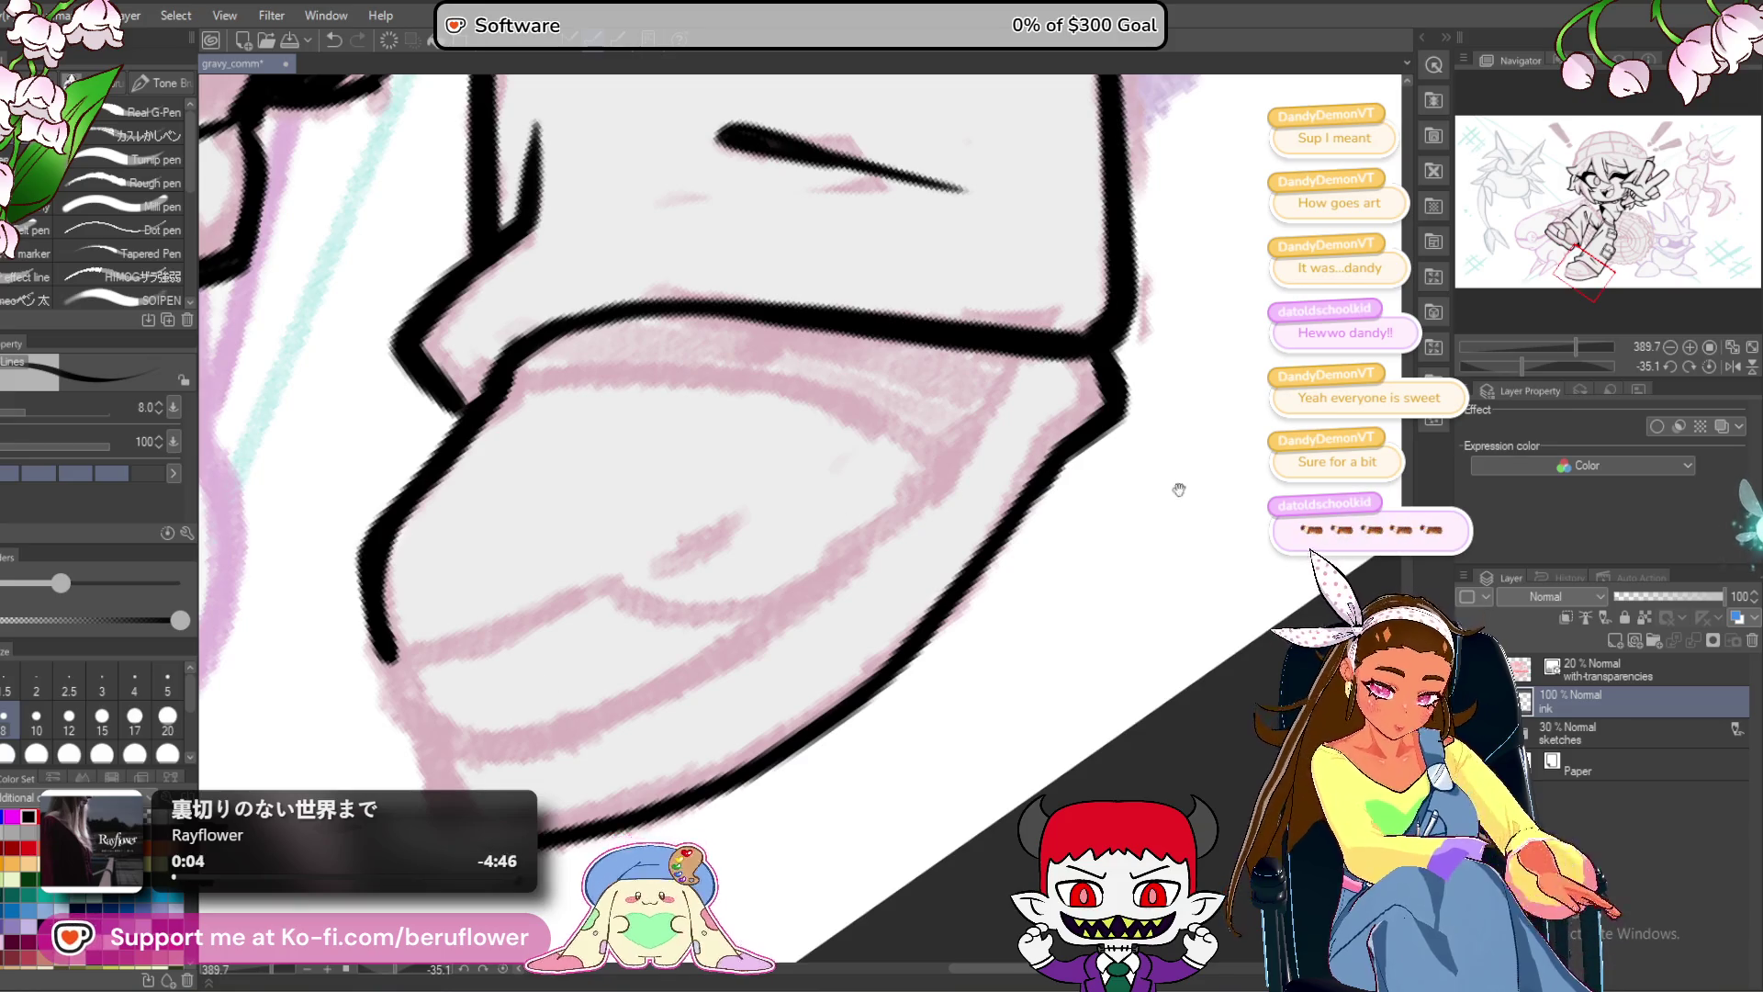
# With the view rotated to about 53°, ink the boot's toe and lower outline.
pyautogui.click(1707, 365)
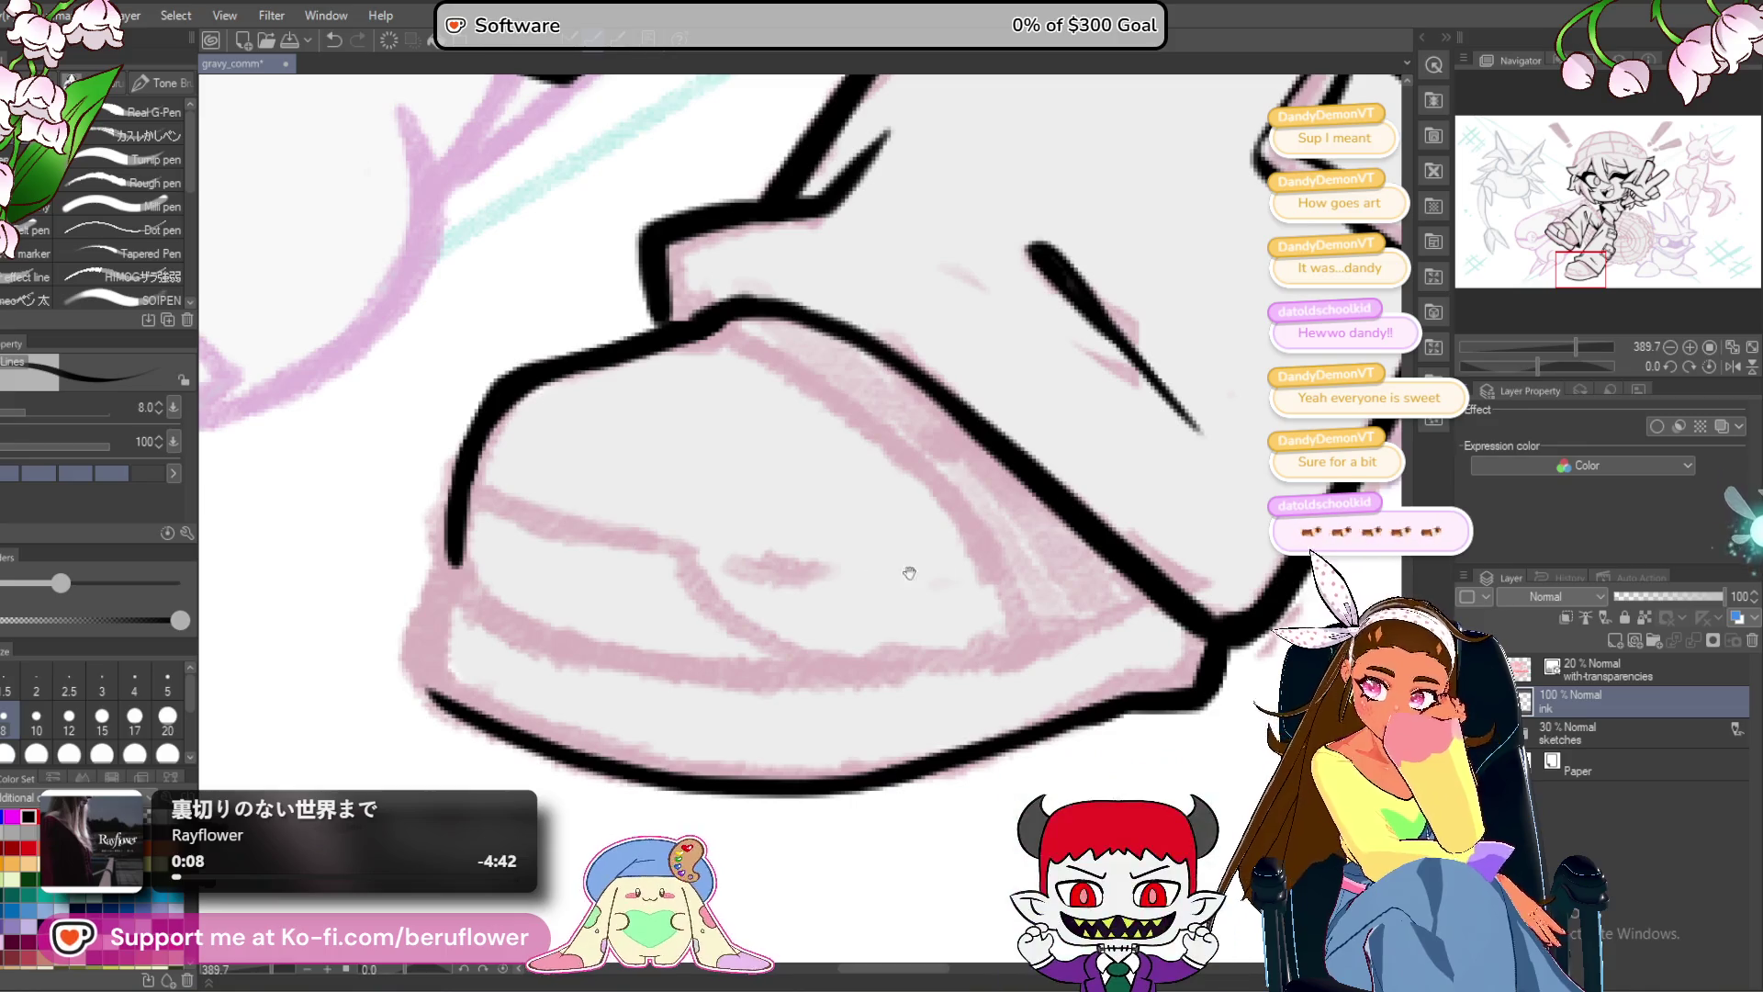
pyautogui.moveTo(971, 661)
pyautogui.mouseDown()
pyautogui.moveTo(995, 484)
pyautogui.moveTo(911, 726)
pyautogui.mouseUp()
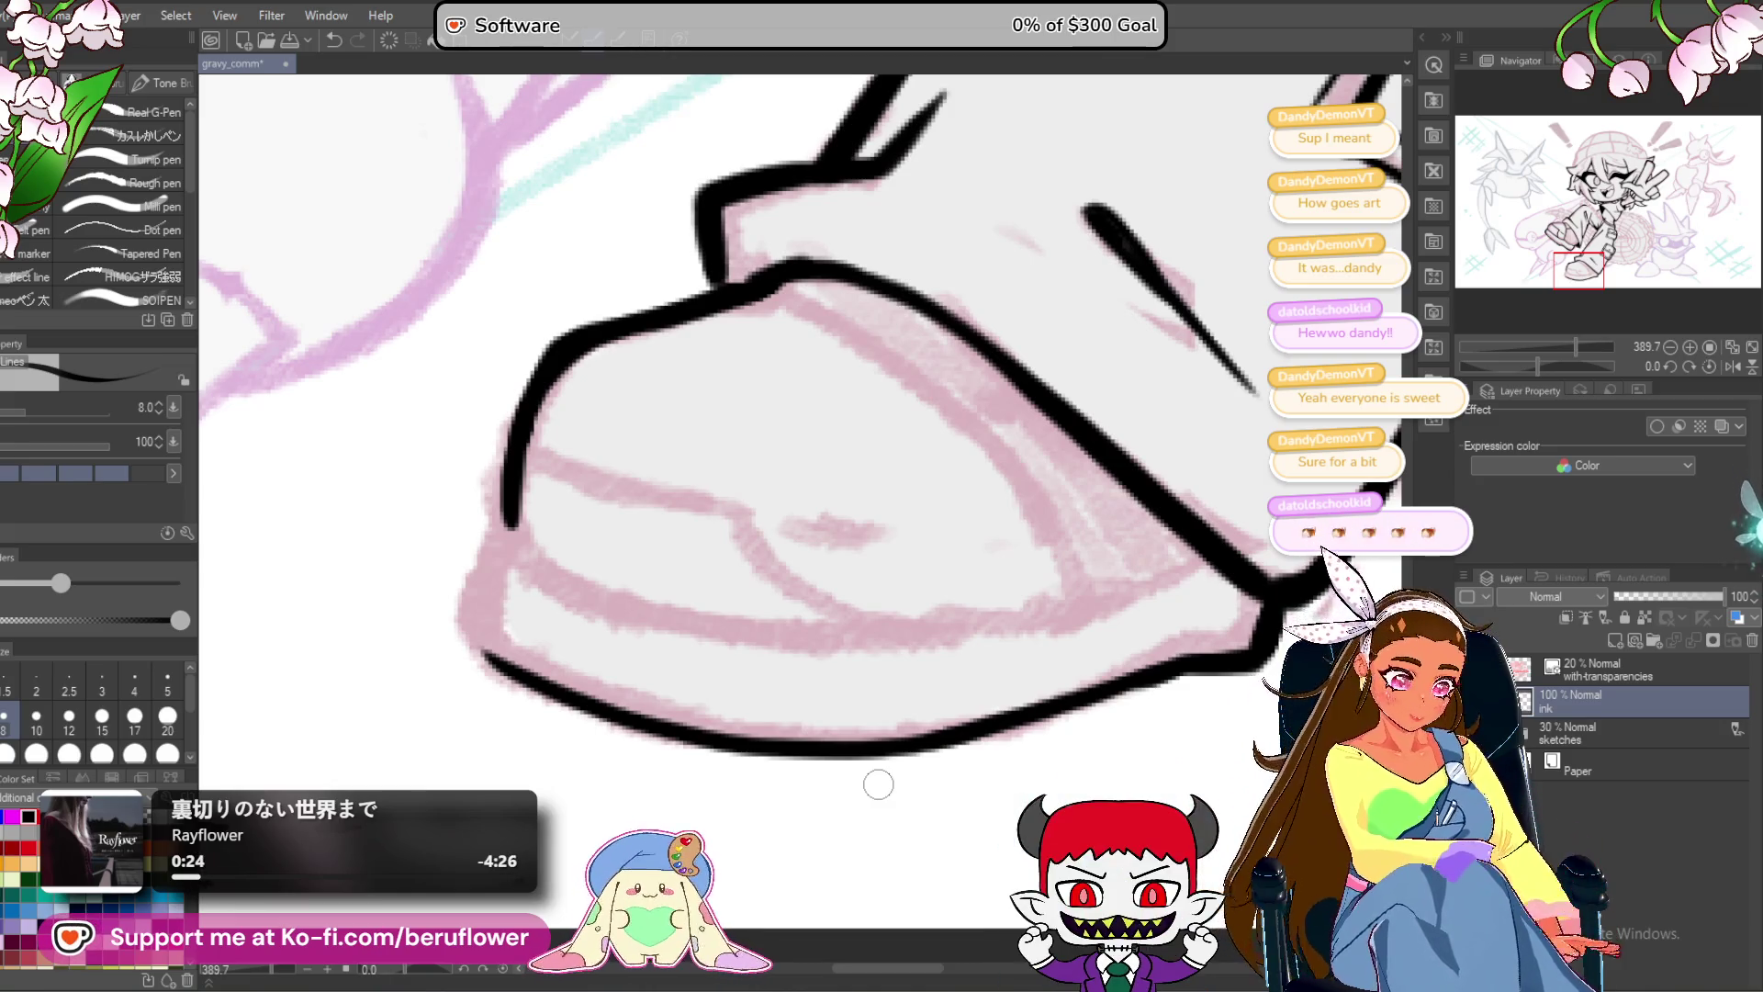
pyautogui.moveTo(1541, 362); pyautogui.dragTo(1560, 367)
pyautogui.moveTo(628, 283); pyautogui.dragTo(602, 441)
pyautogui.moveTo(632, 348)
pyautogui.mouseDown()
pyautogui.moveTo(595, 463)
pyautogui.moveTo(552, 299)
pyautogui.moveTo(608, 460)
pyautogui.moveTo(747, 643)
pyautogui.mouseUp()
pyautogui.moveTo(684, 547); pyautogui.dragTo(818, 717)
pyautogui.moveTo(771, 656); pyautogui.dragTo(698, 547)
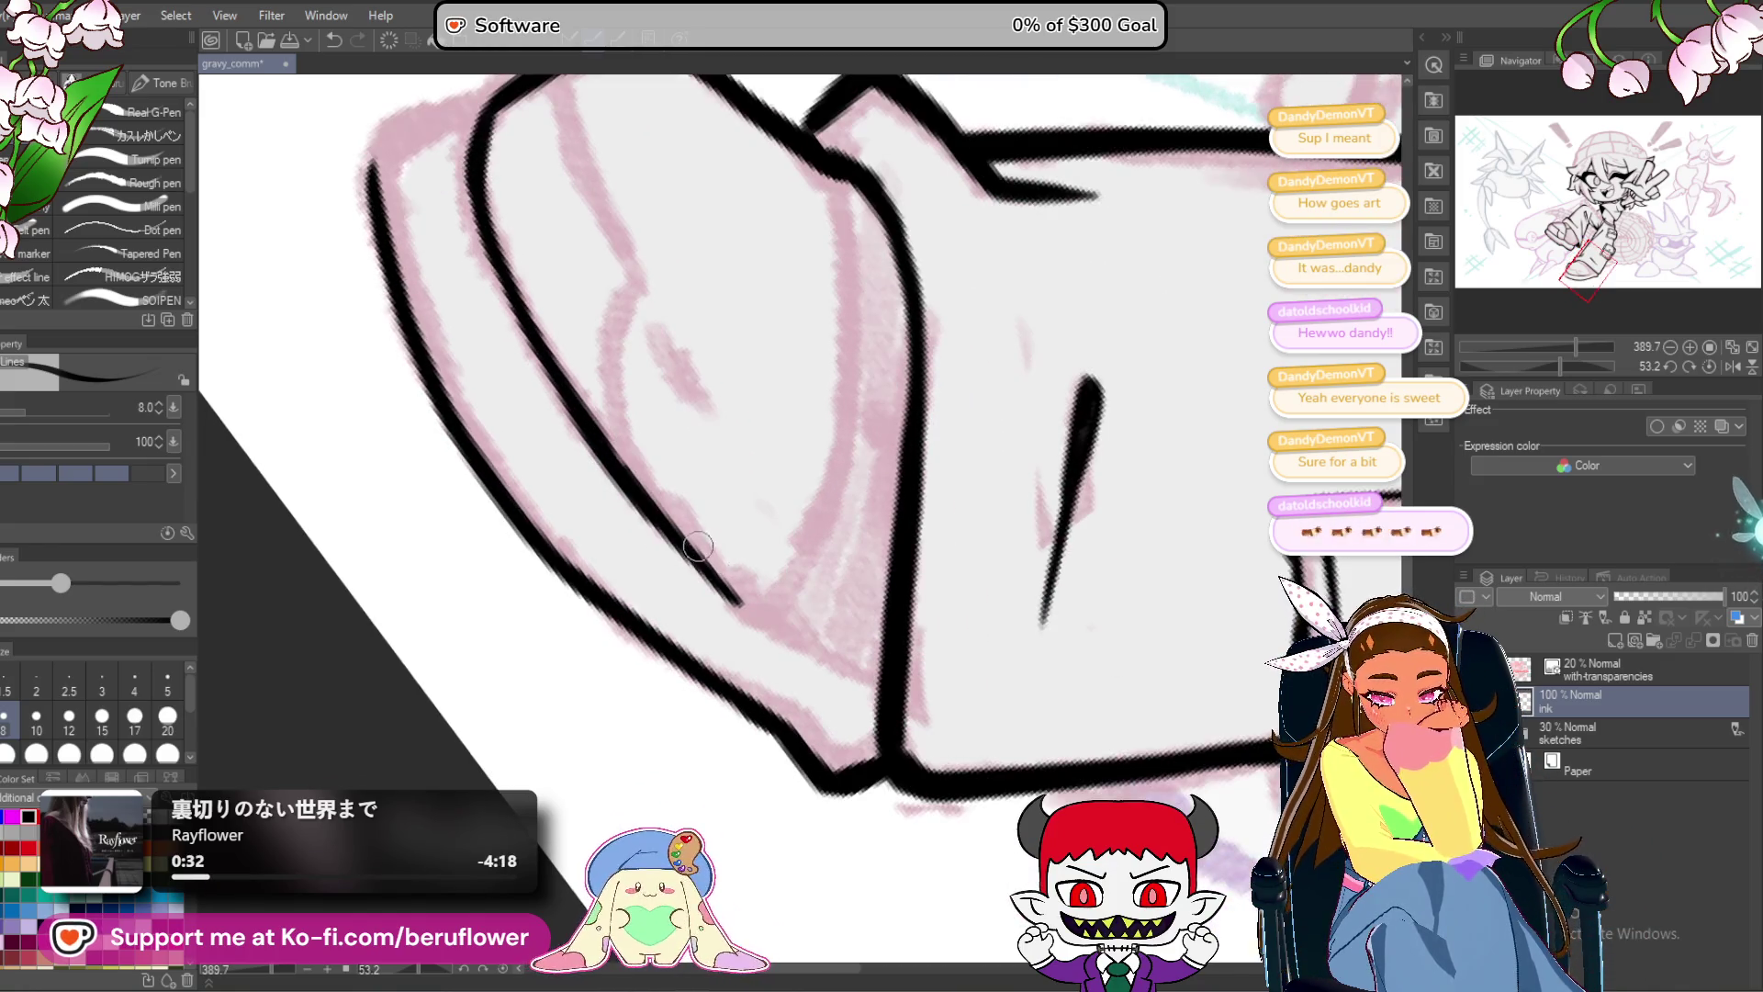
pyautogui.moveTo(773, 622); pyautogui.dragTo(863, 691)
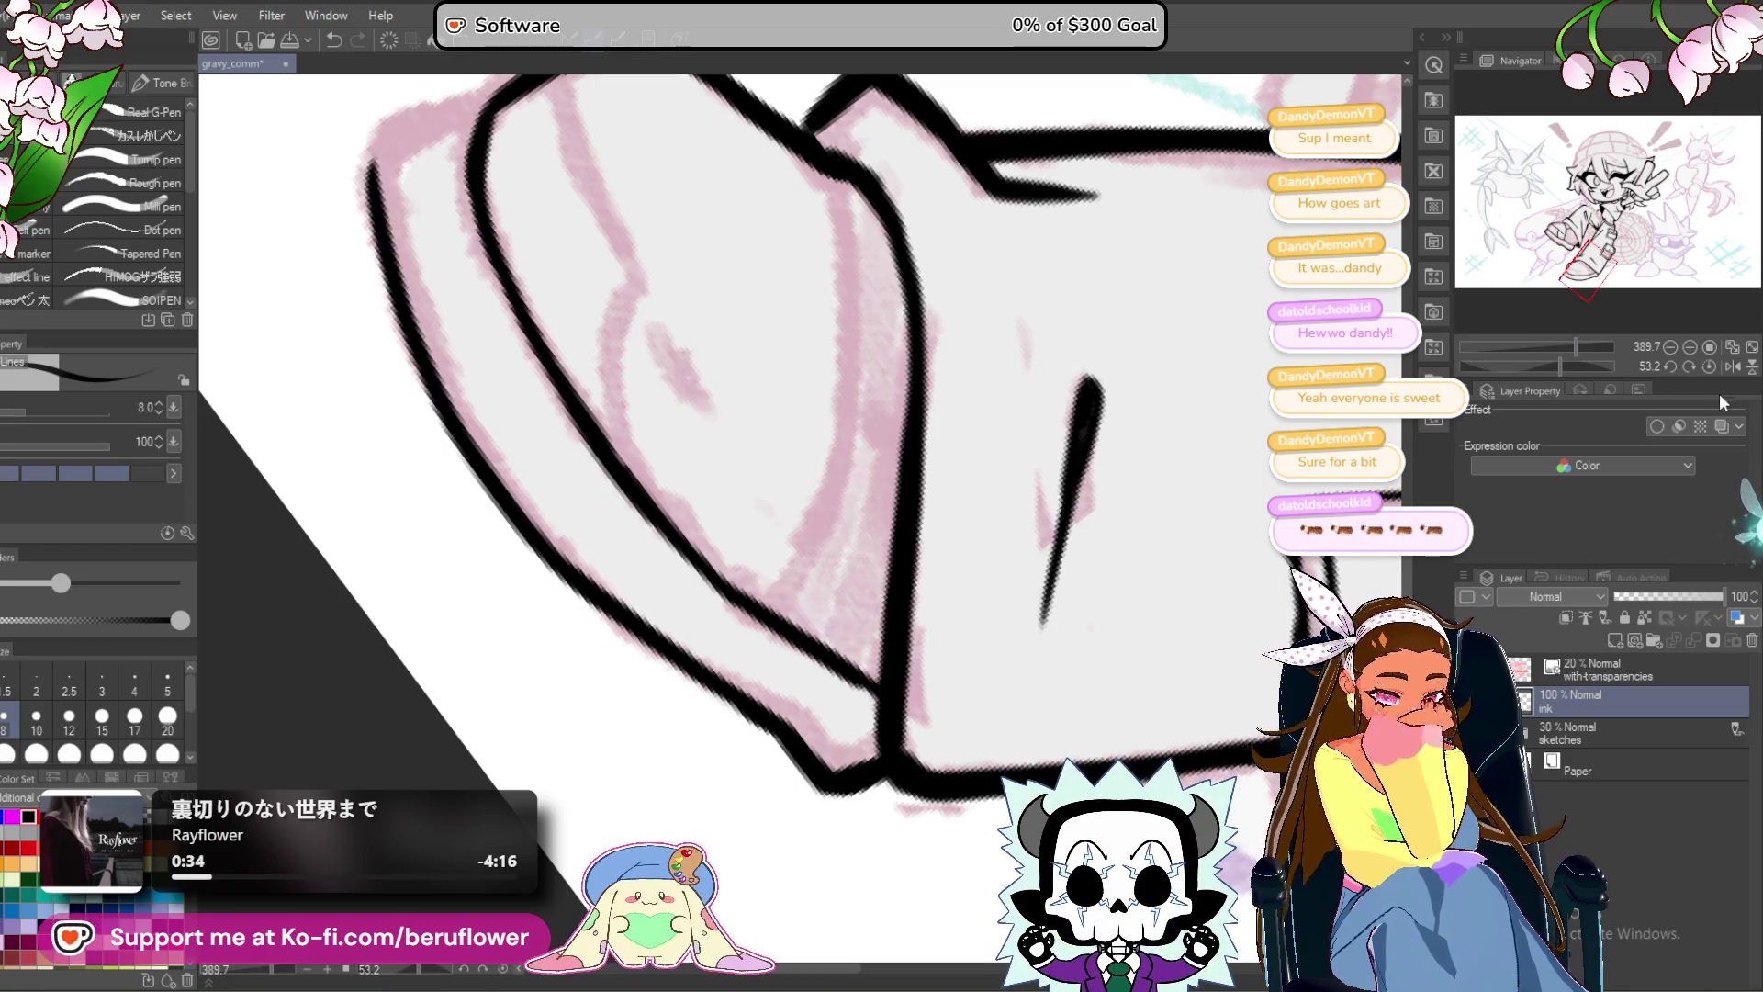
# Erase the stray heel segment and redraw the tapered sole line, joining it to the boot's front.
pyautogui.click(1710, 366)
pyautogui.moveTo(1588, 270); pyautogui.dragTo(1586, 278)
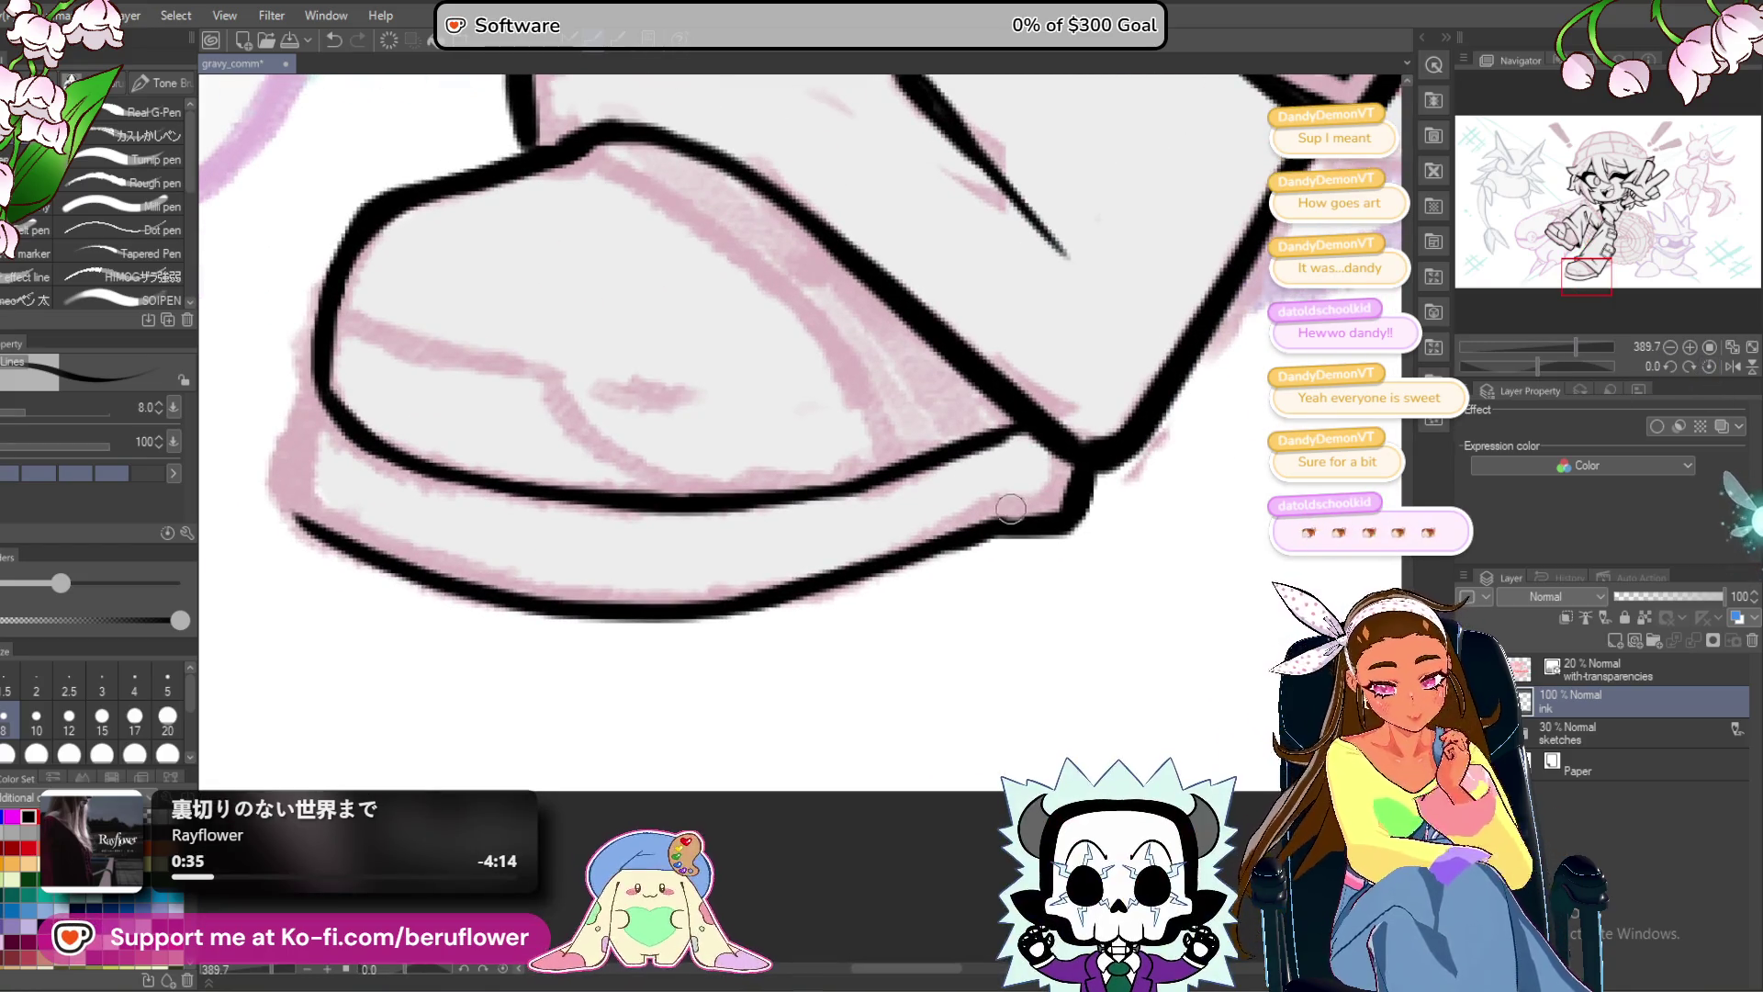
pyautogui.moveTo(907, 578); pyautogui.dragTo(835, 577)
pyautogui.moveTo(983, 542)
pyautogui.mouseDown()
pyautogui.moveTo(1047, 524)
pyautogui.moveTo(987, 572)
pyautogui.mouseUp()
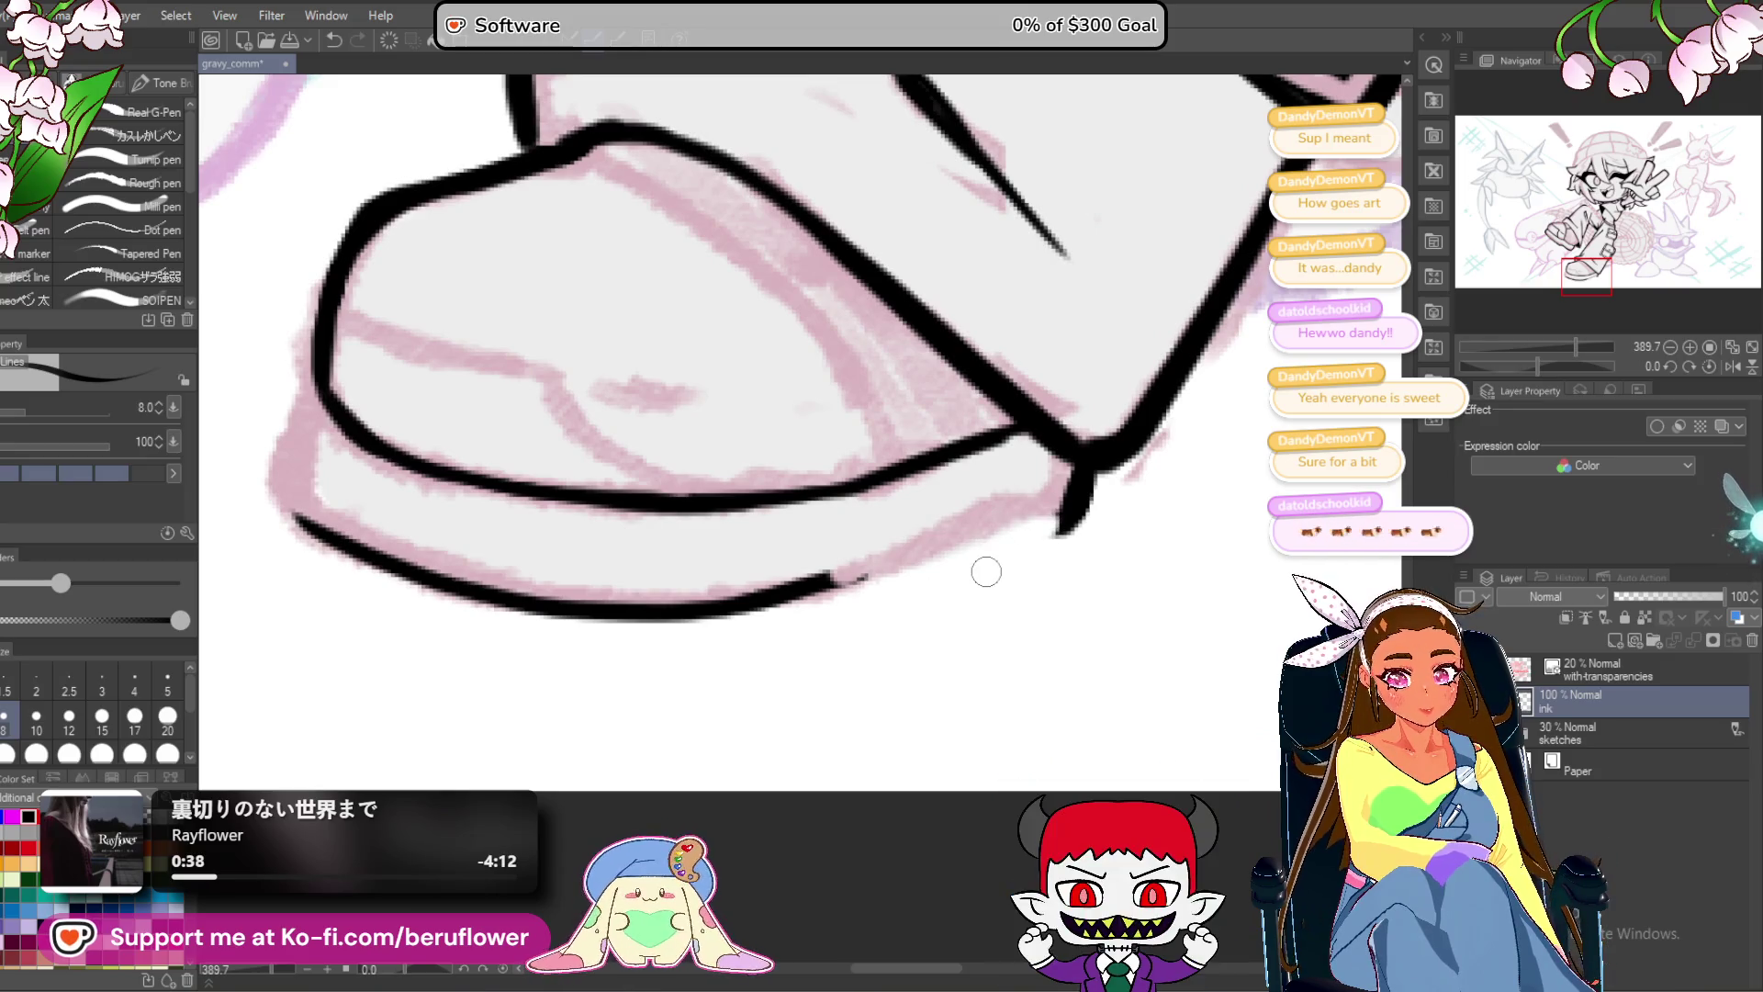
pyautogui.moveTo(842, 606); pyautogui.dragTo(858, 615)
pyautogui.moveTo(757, 591); pyautogui.dragTo(903, 573)
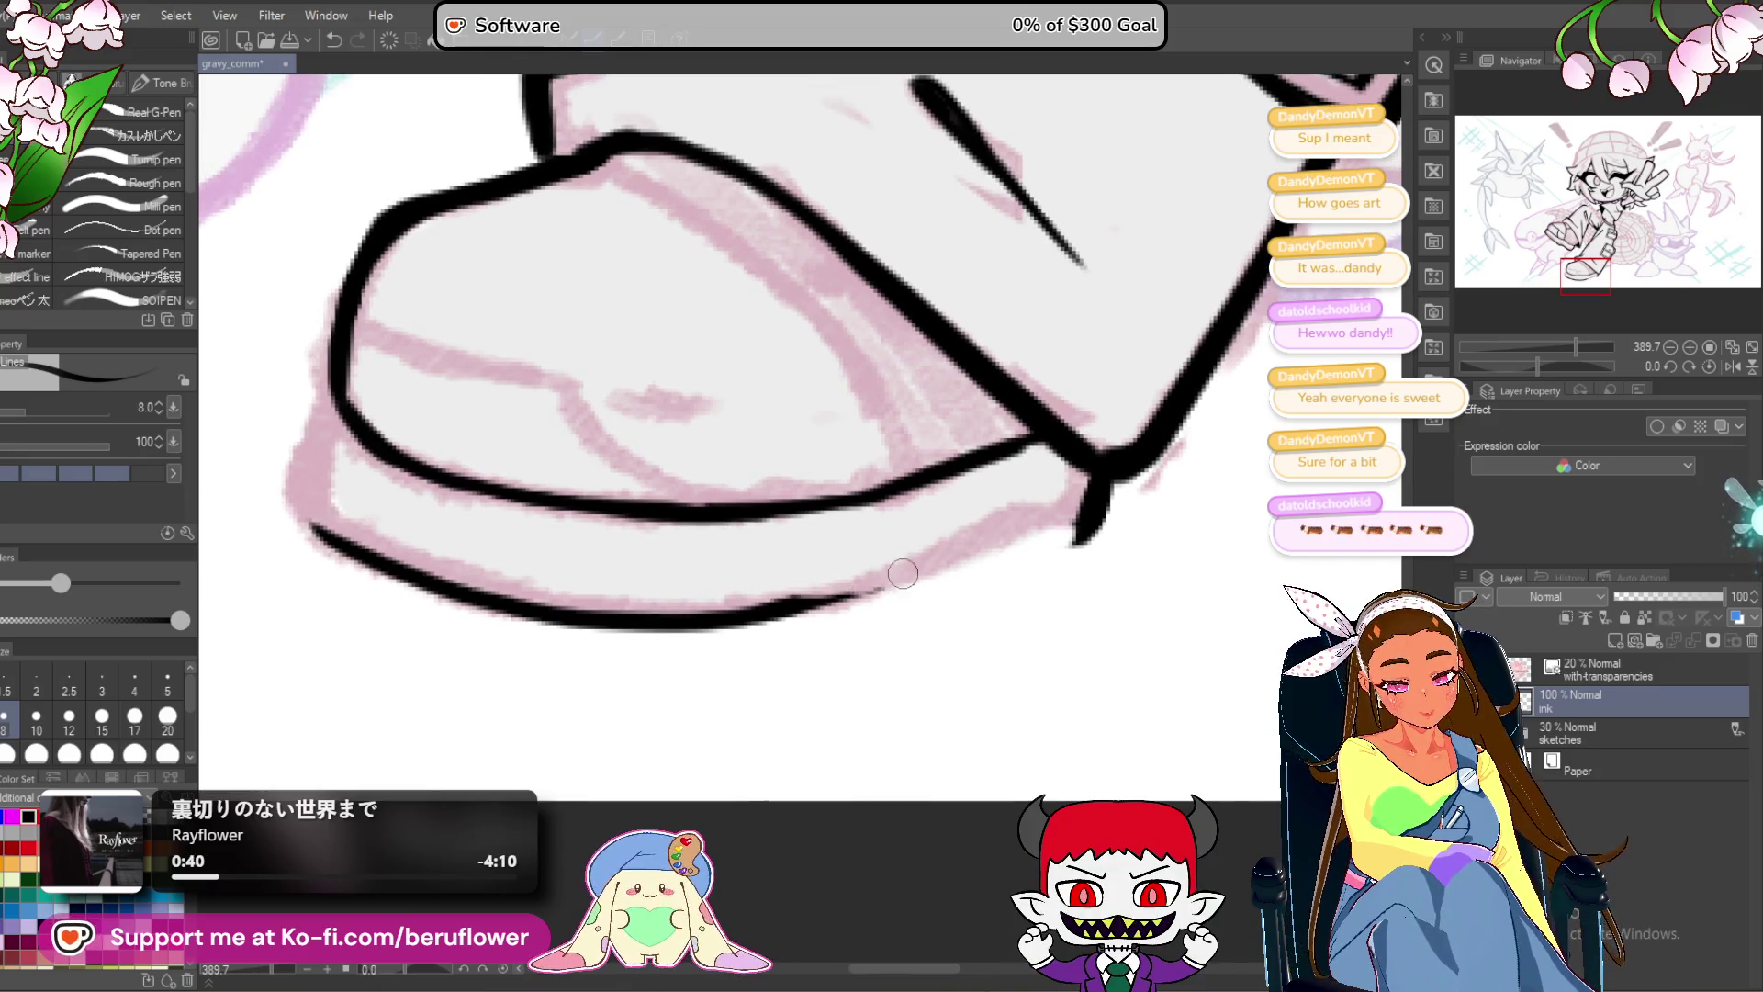
pyautogui.moveTo(1052, 587); pyautogui.dragTo(1089, 588)
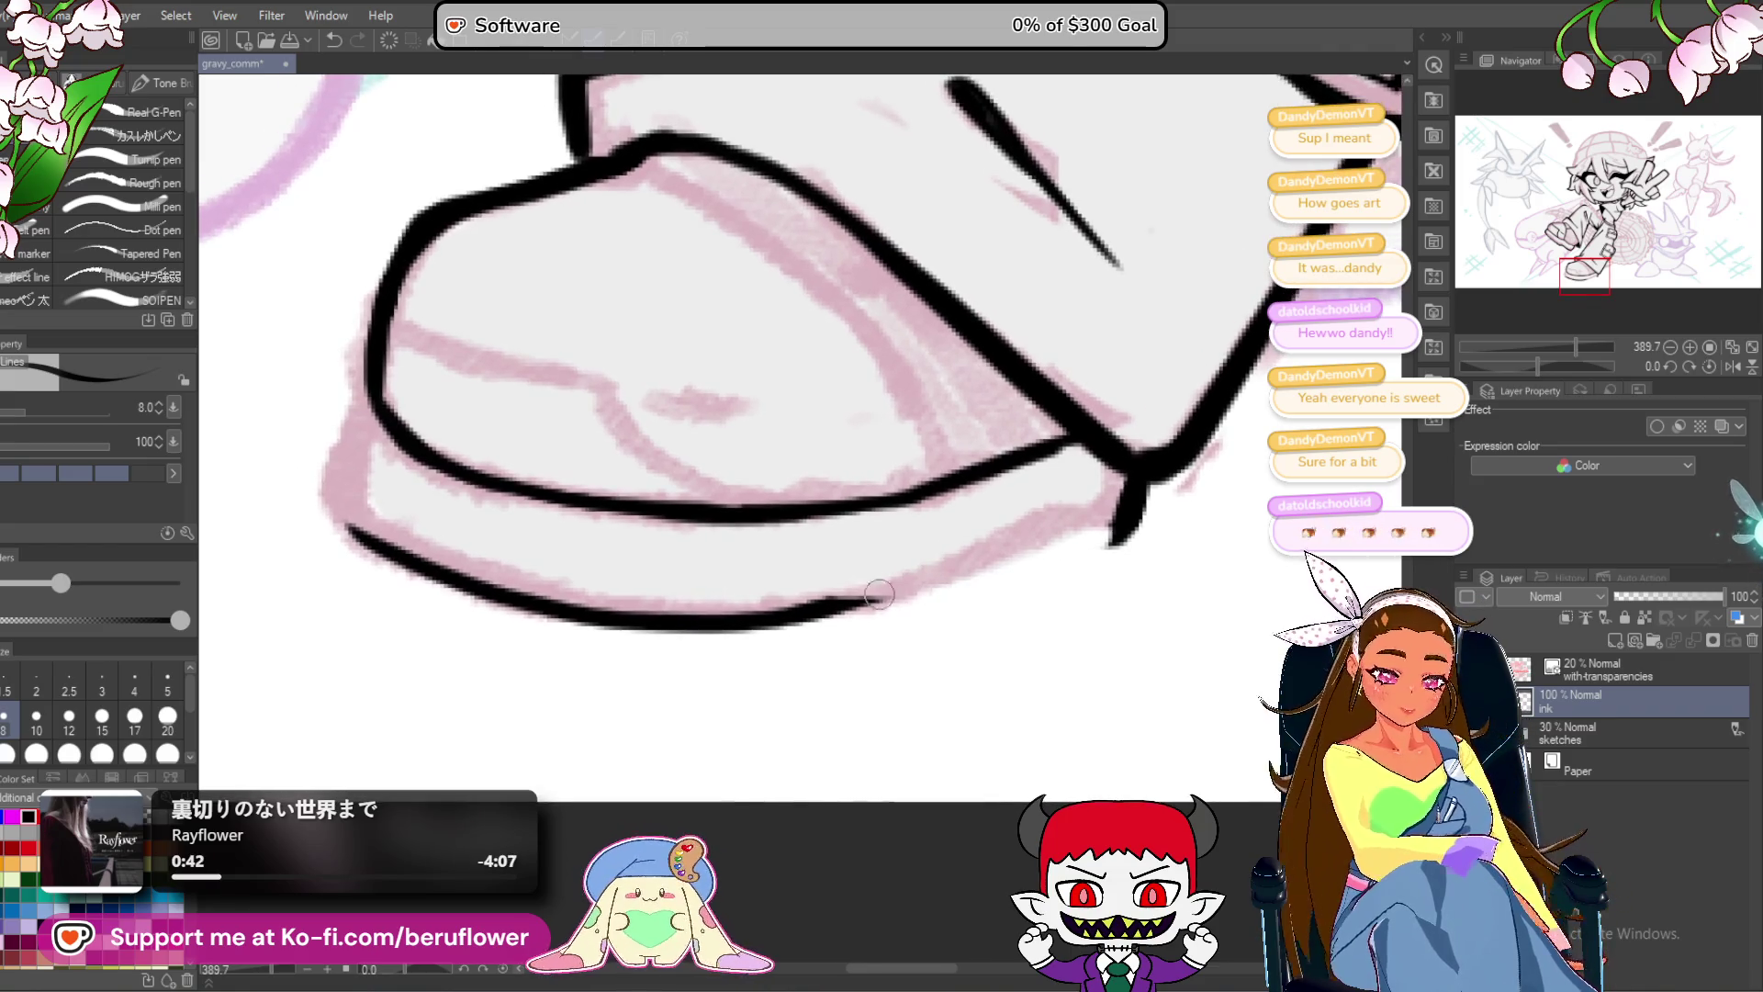
pyautogui.moveTo(896, 601)
pyautogui.mouseDown()
pyautogui.moveTo(923, 578)
pyautogui.moveTo(1116, 542)
pyautogui.mouseUp()
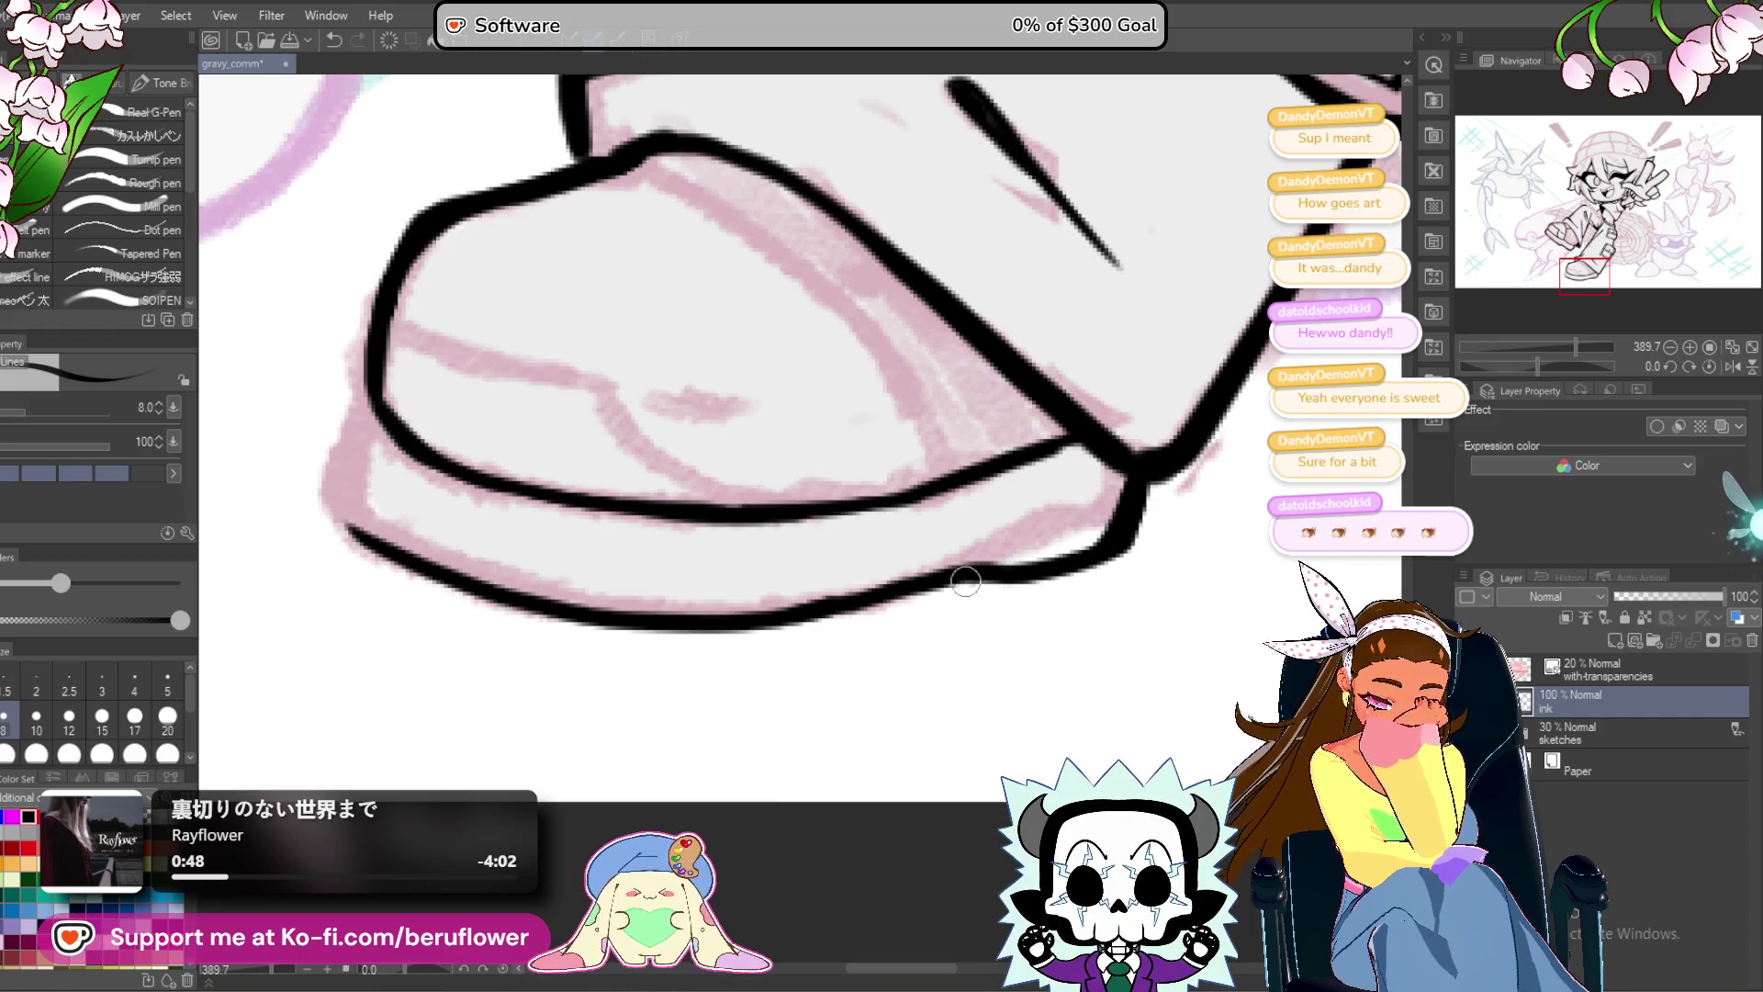
# Rotate the view about 78° to check the boot, then reset the rotation upright.
pyautogui.moveTo(701, 539); pyautogui.dragTo(875, 530)
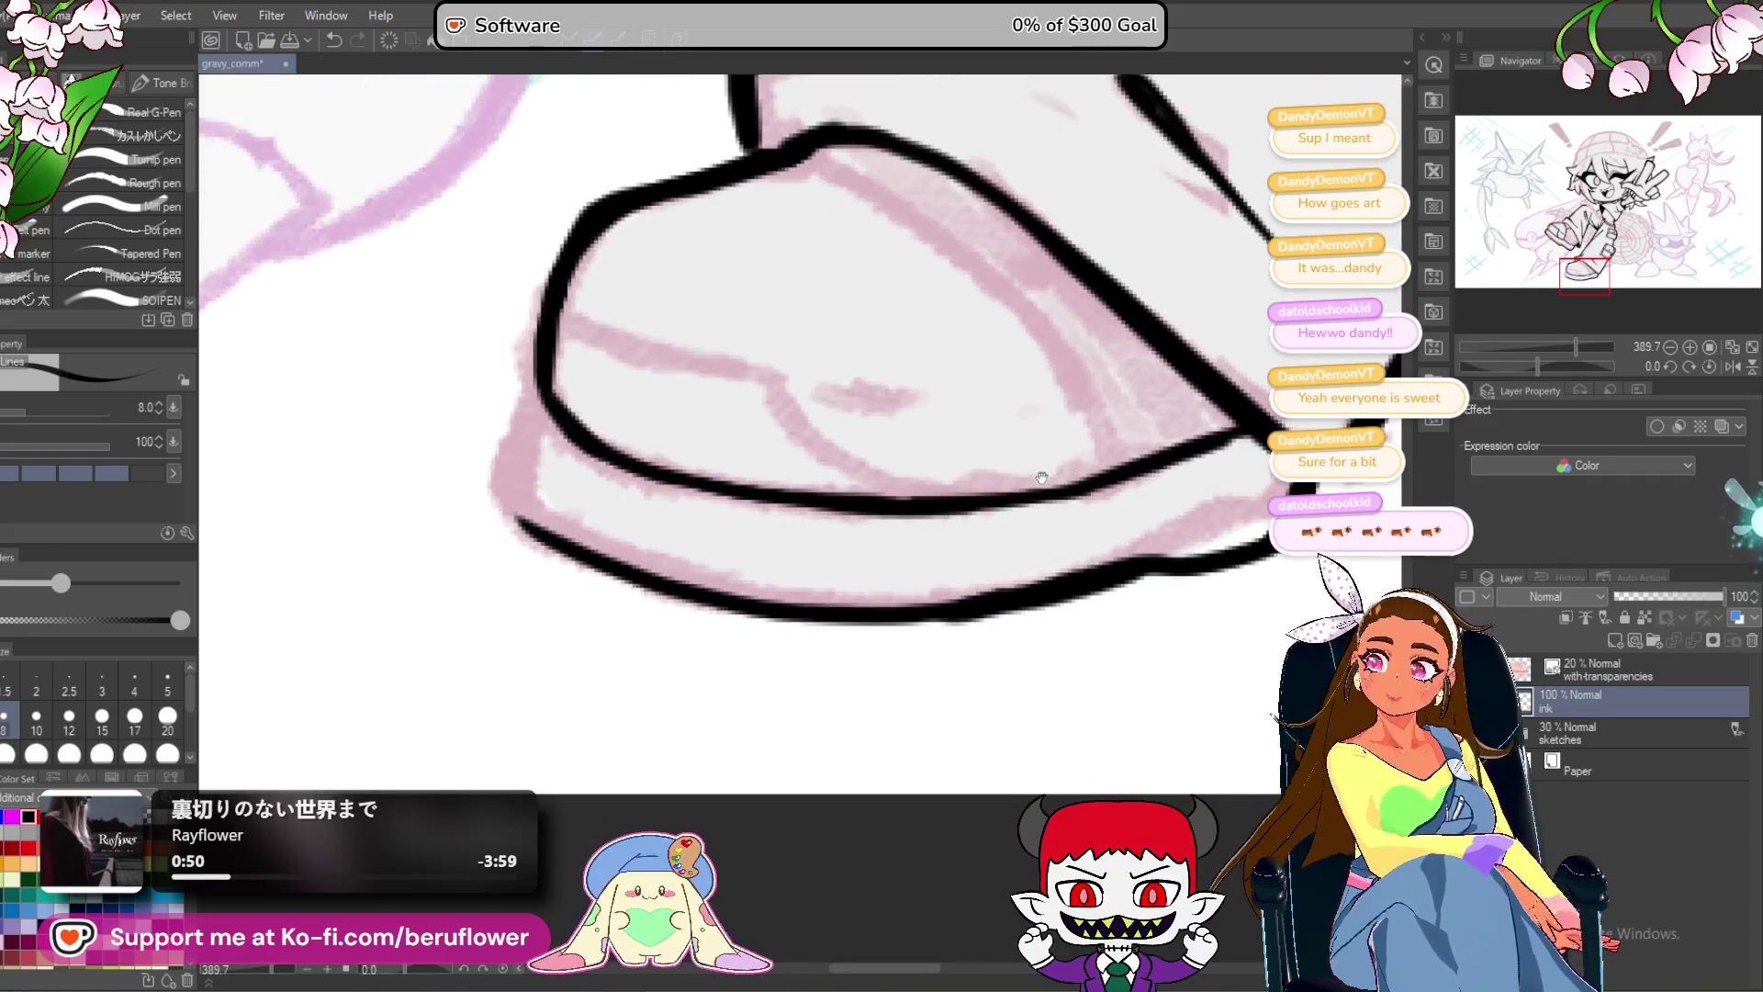
pyautogui.moveTo(1543, 366); pyautogui.dragTo(1571, 365)
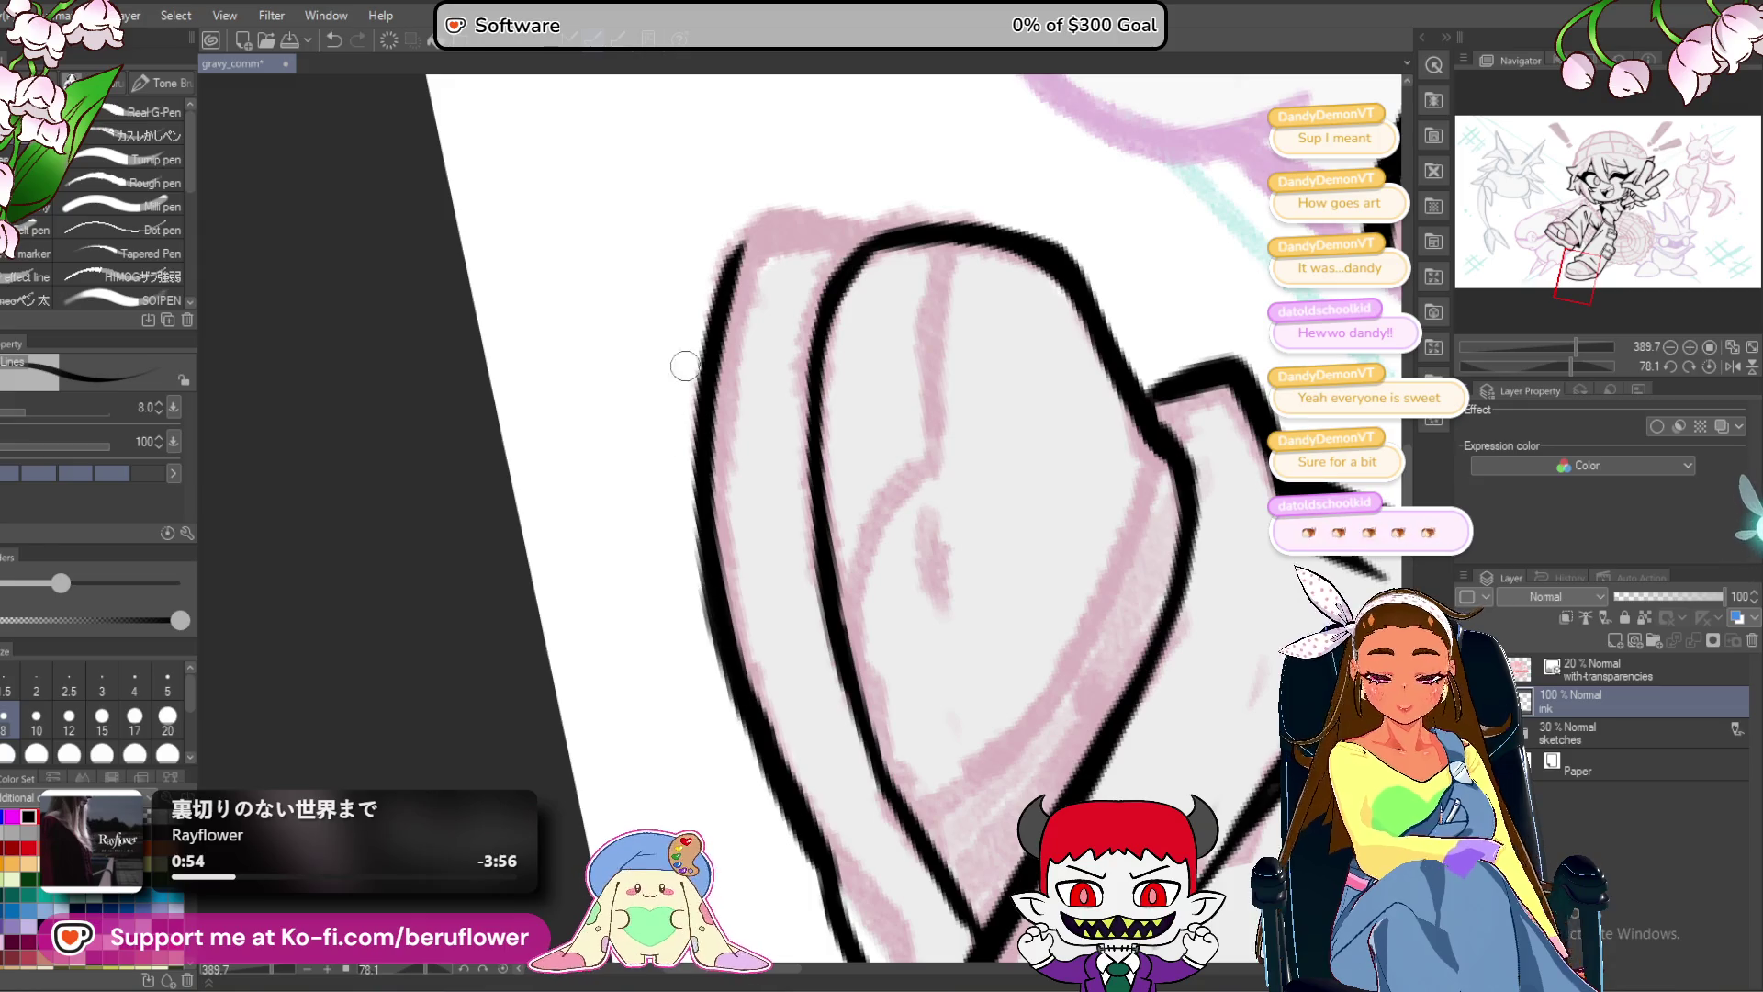
pyautogui.moveTo(827, 496); pyautogui.dragTo(827, 624)
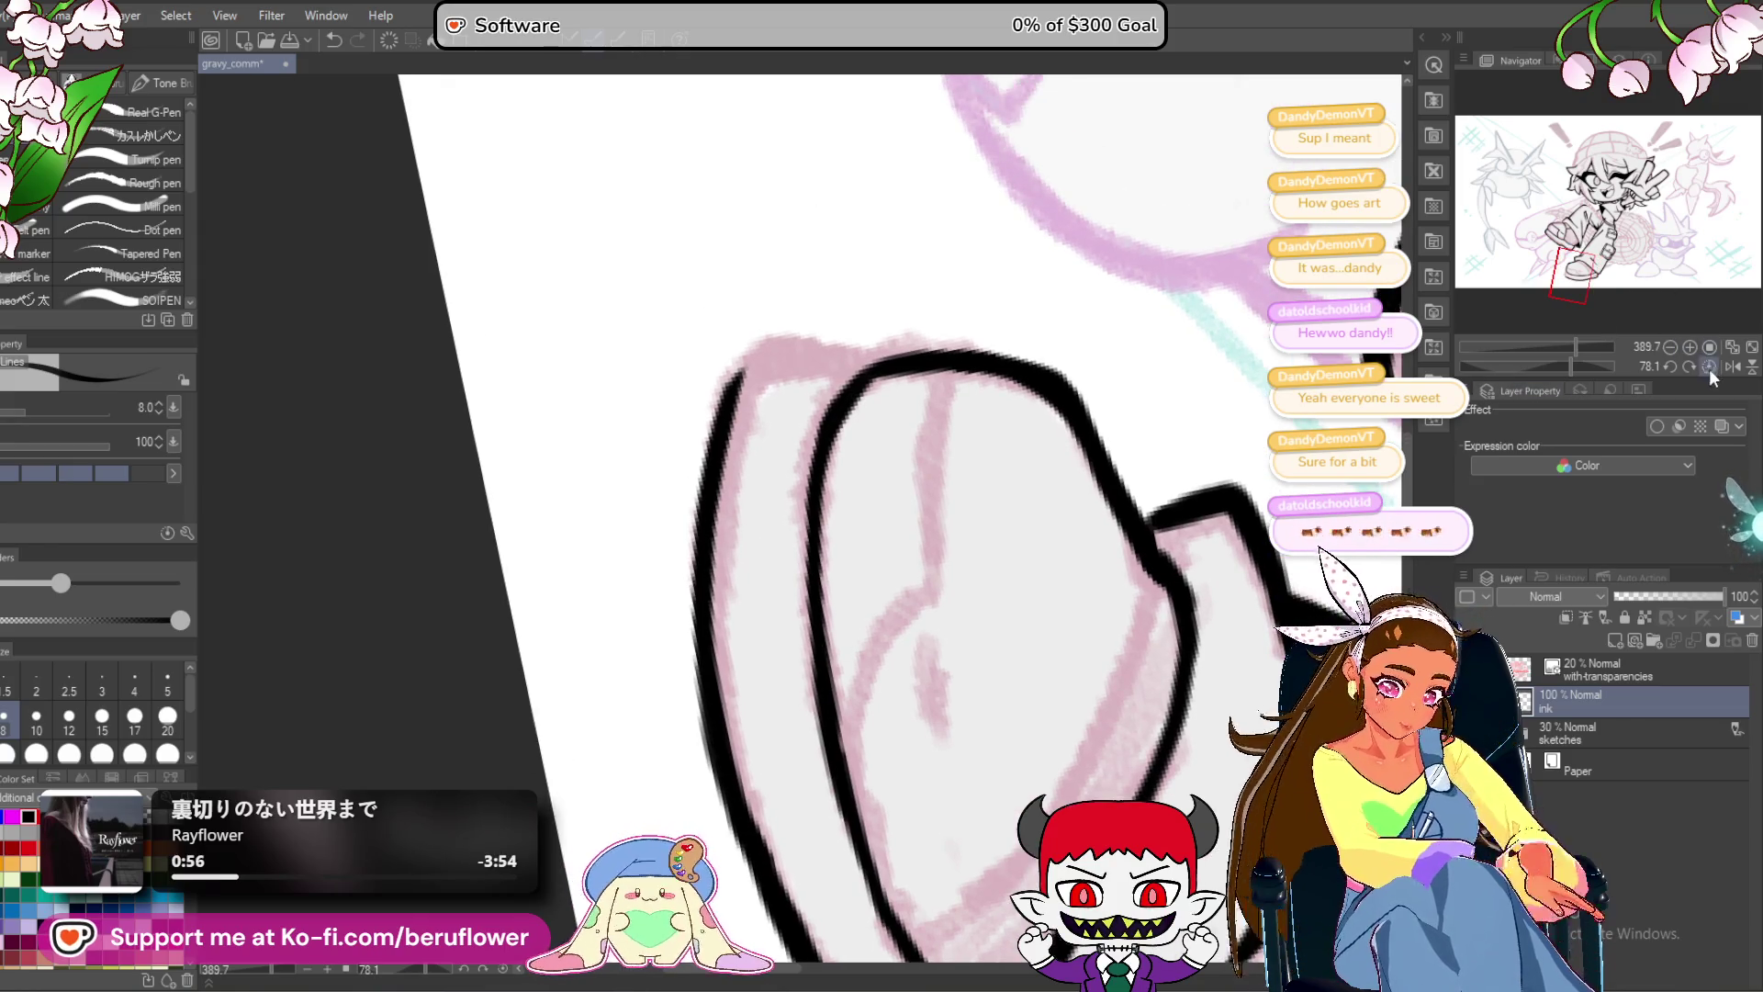
pyautogui.click(1709, 366)
pyautogui.click(1709, 366)
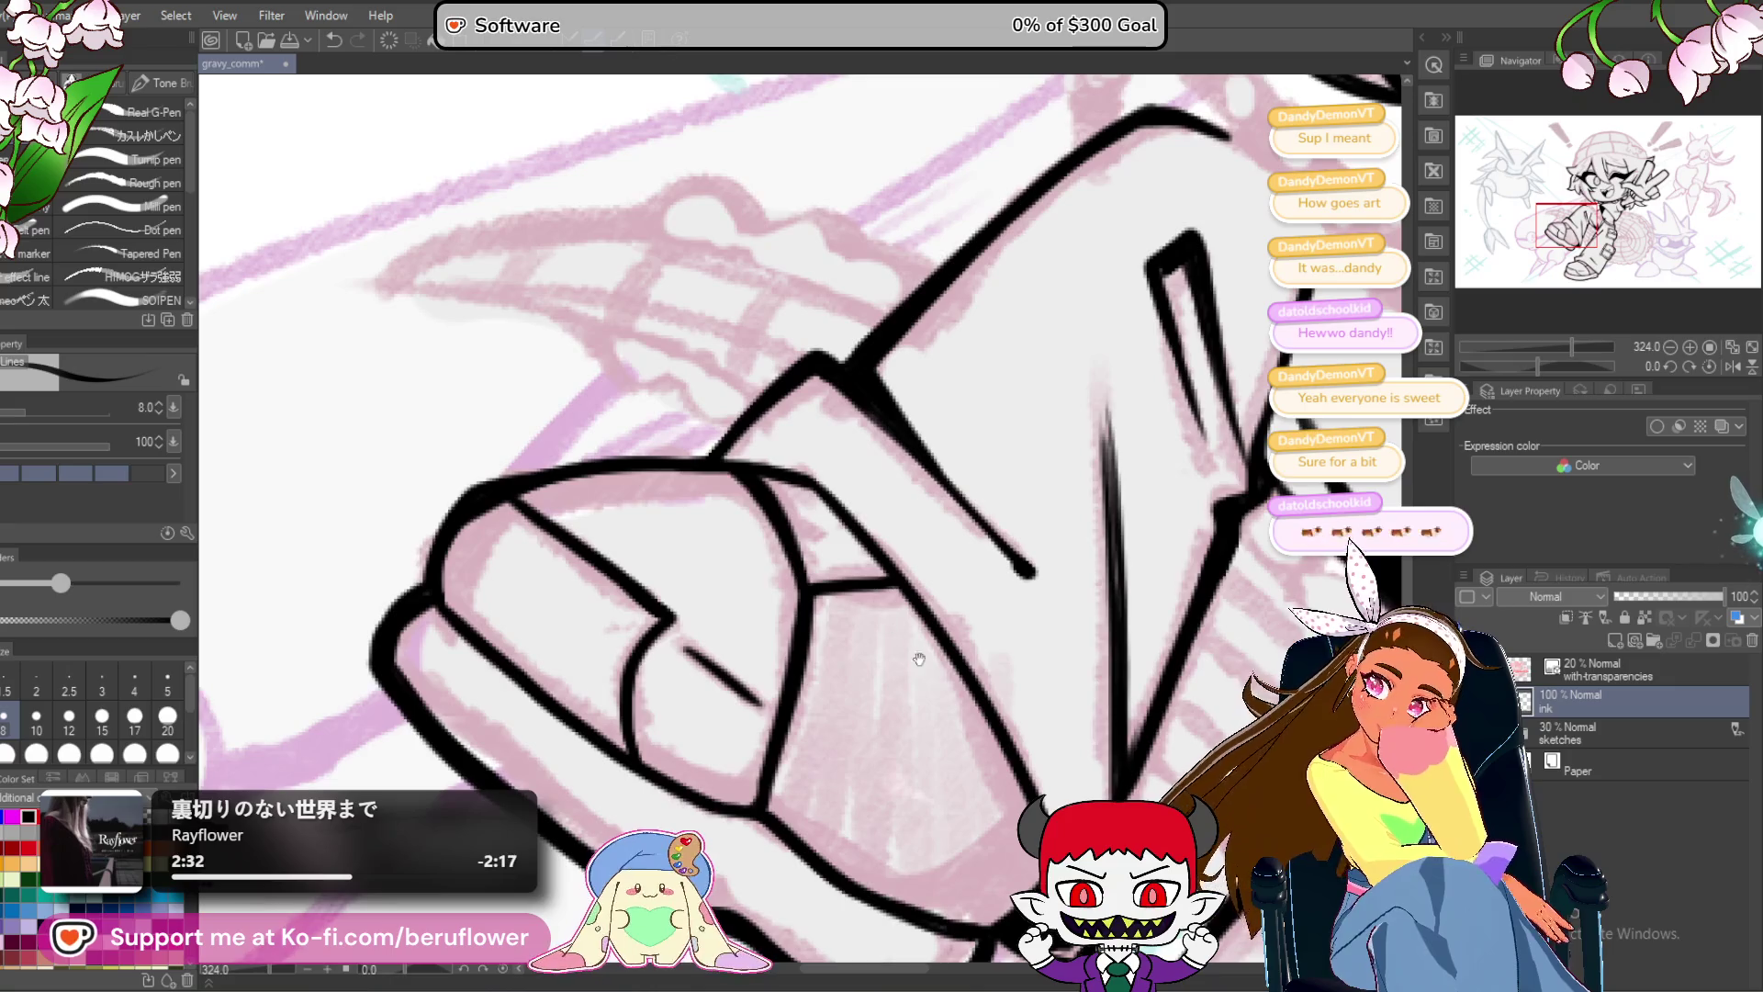
# Tilt and zoom the view, then ink the claw's long curved outline and an inner line.
pyautogui.scroll(-5, 826, 361)
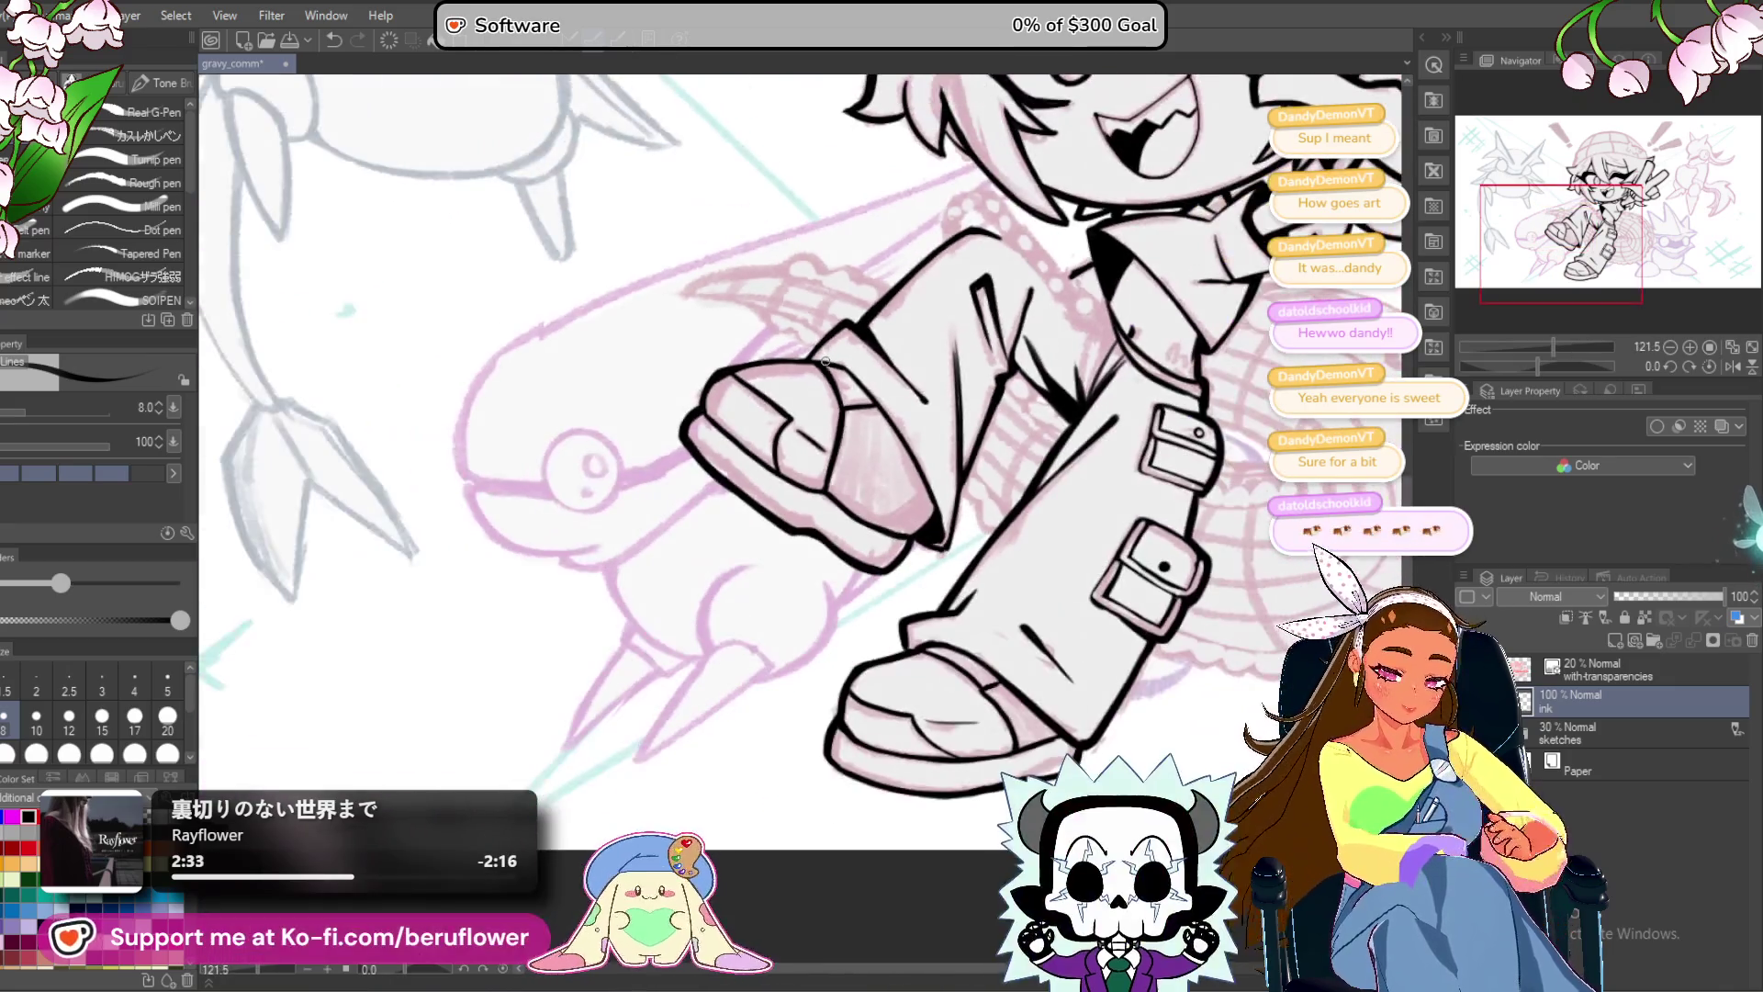
pyautogui.moveTo(825, 361); pyautogui.dragTo(559, 499)
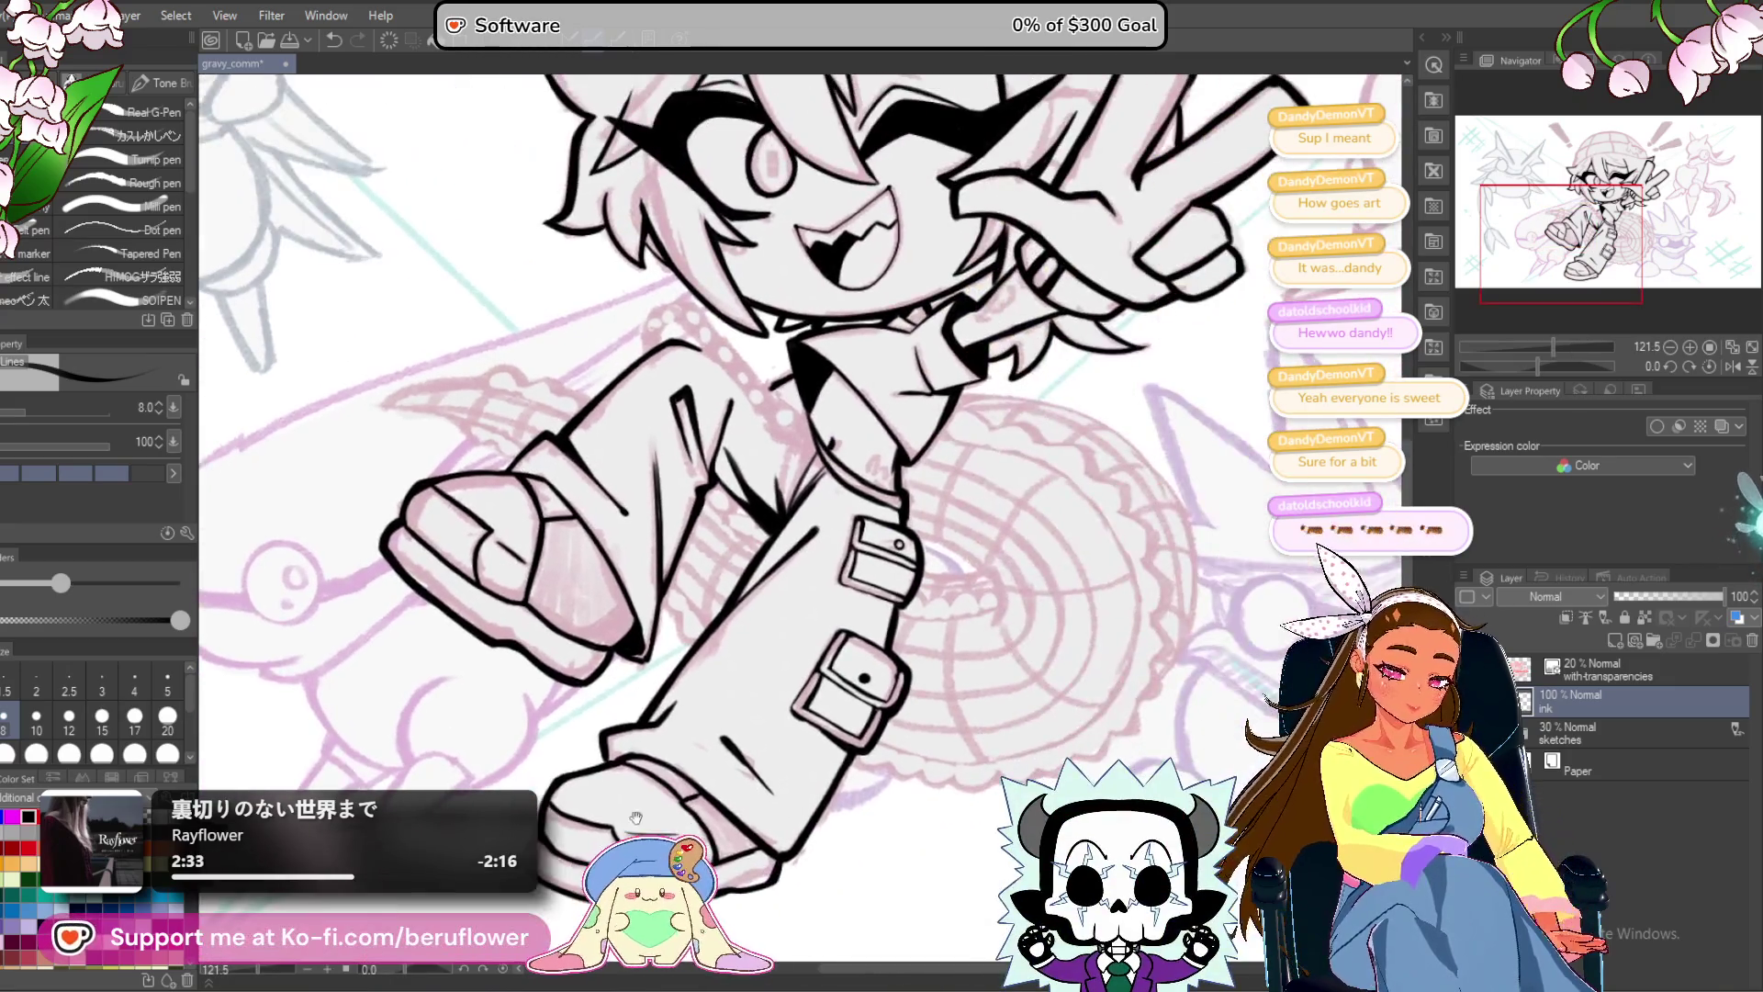
pyautogui.moveTo(1543, 365); pyautogui.dragTo(1514, 361)
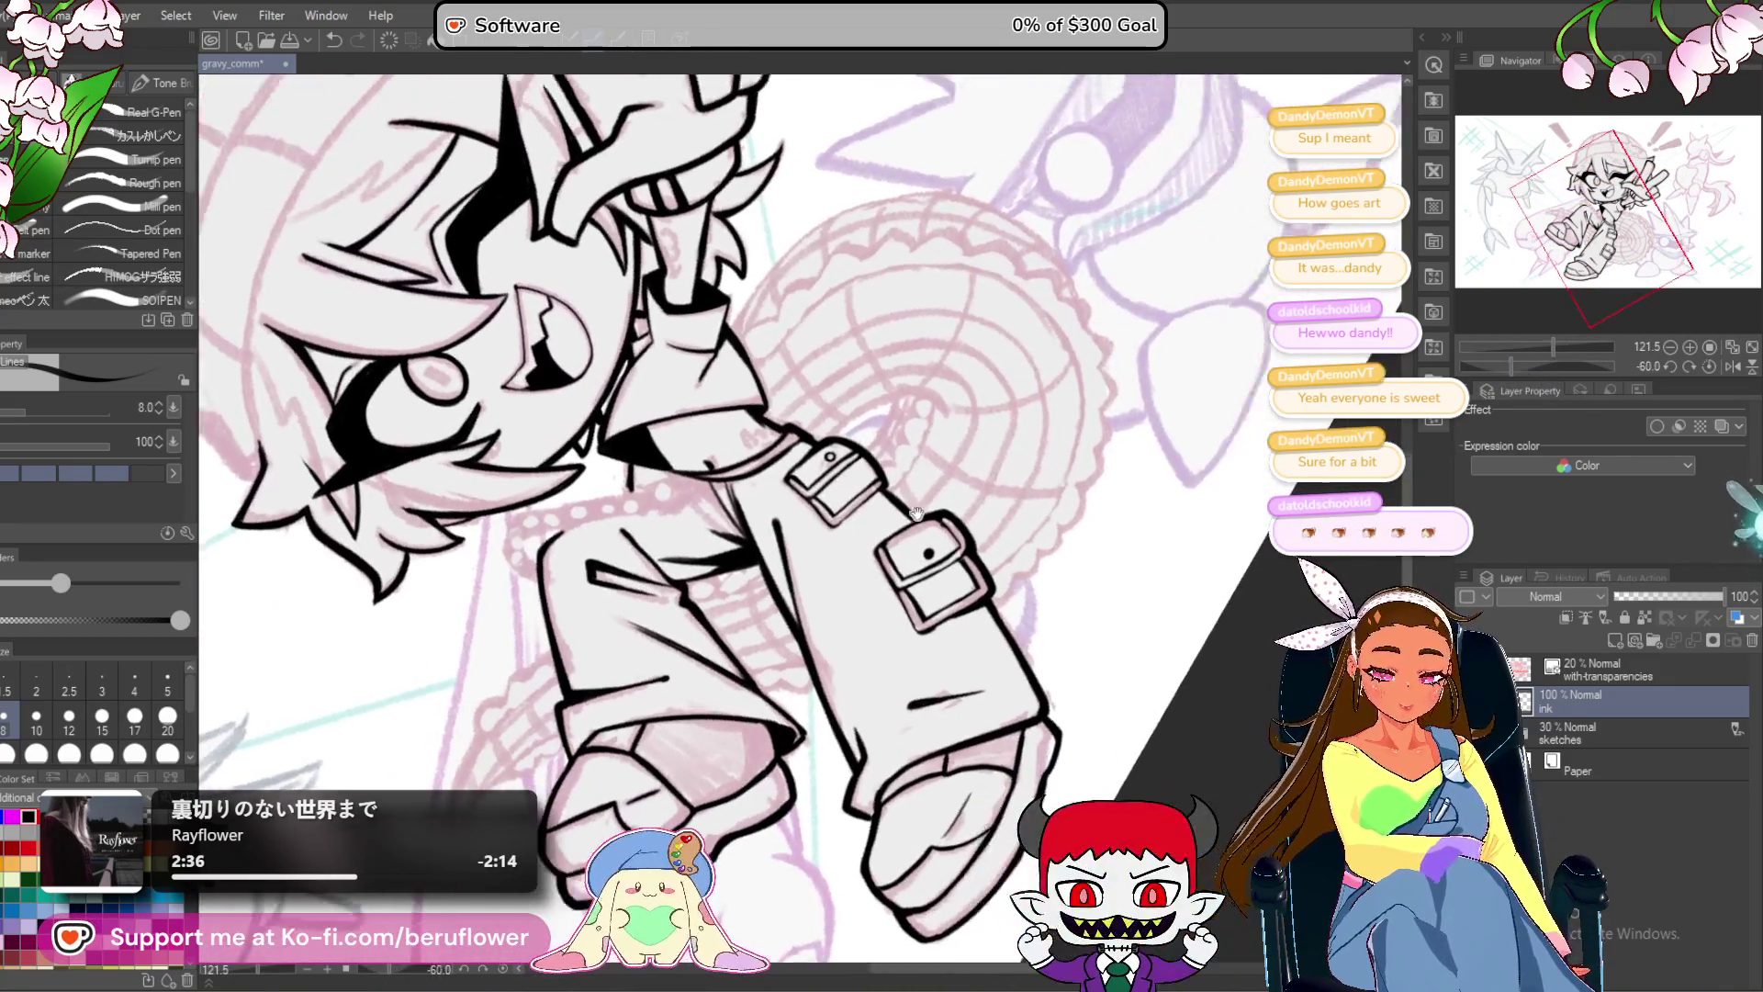
pyautogui.scroll(4, 932, 438)
pyautogui.scroll(2, 932, 439)
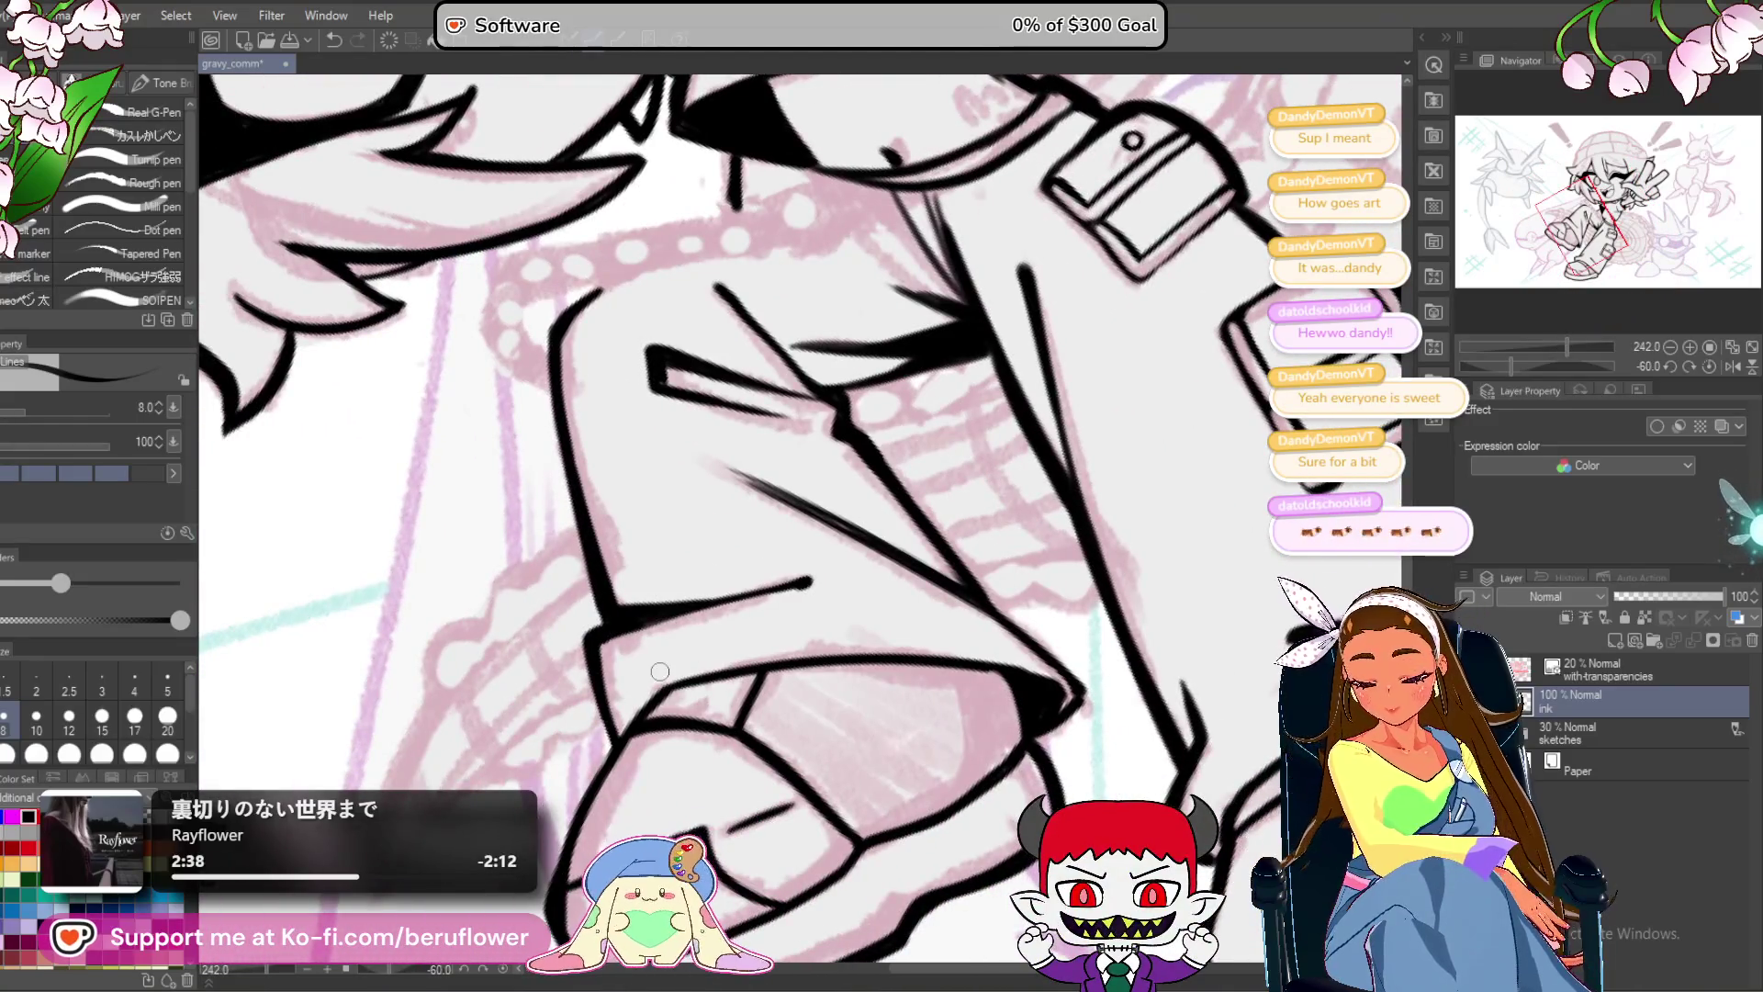
pyautogui.scroll(2, 875, 503)
pyautogui.moveTo(875, 504); pyautogui.dragTo(1022, 421)
pyautogui.moveTo(918, 209)
pyautogui.mouseDown()
pyautogui.moveTo(531, 597)
pyautogui.moveTo(465, 799)
pyautogui.mouseUp()
pyautogui.moveTo(704, 539); pyautogui.dragTo(750, 493)
pyautogui.moveTo(946, 402)
pyautogui.mouseDown()
pyautogui.moveTo(712, 578)
pyautogui.moveTo(510, 781)
pyautogui.mouseUp()
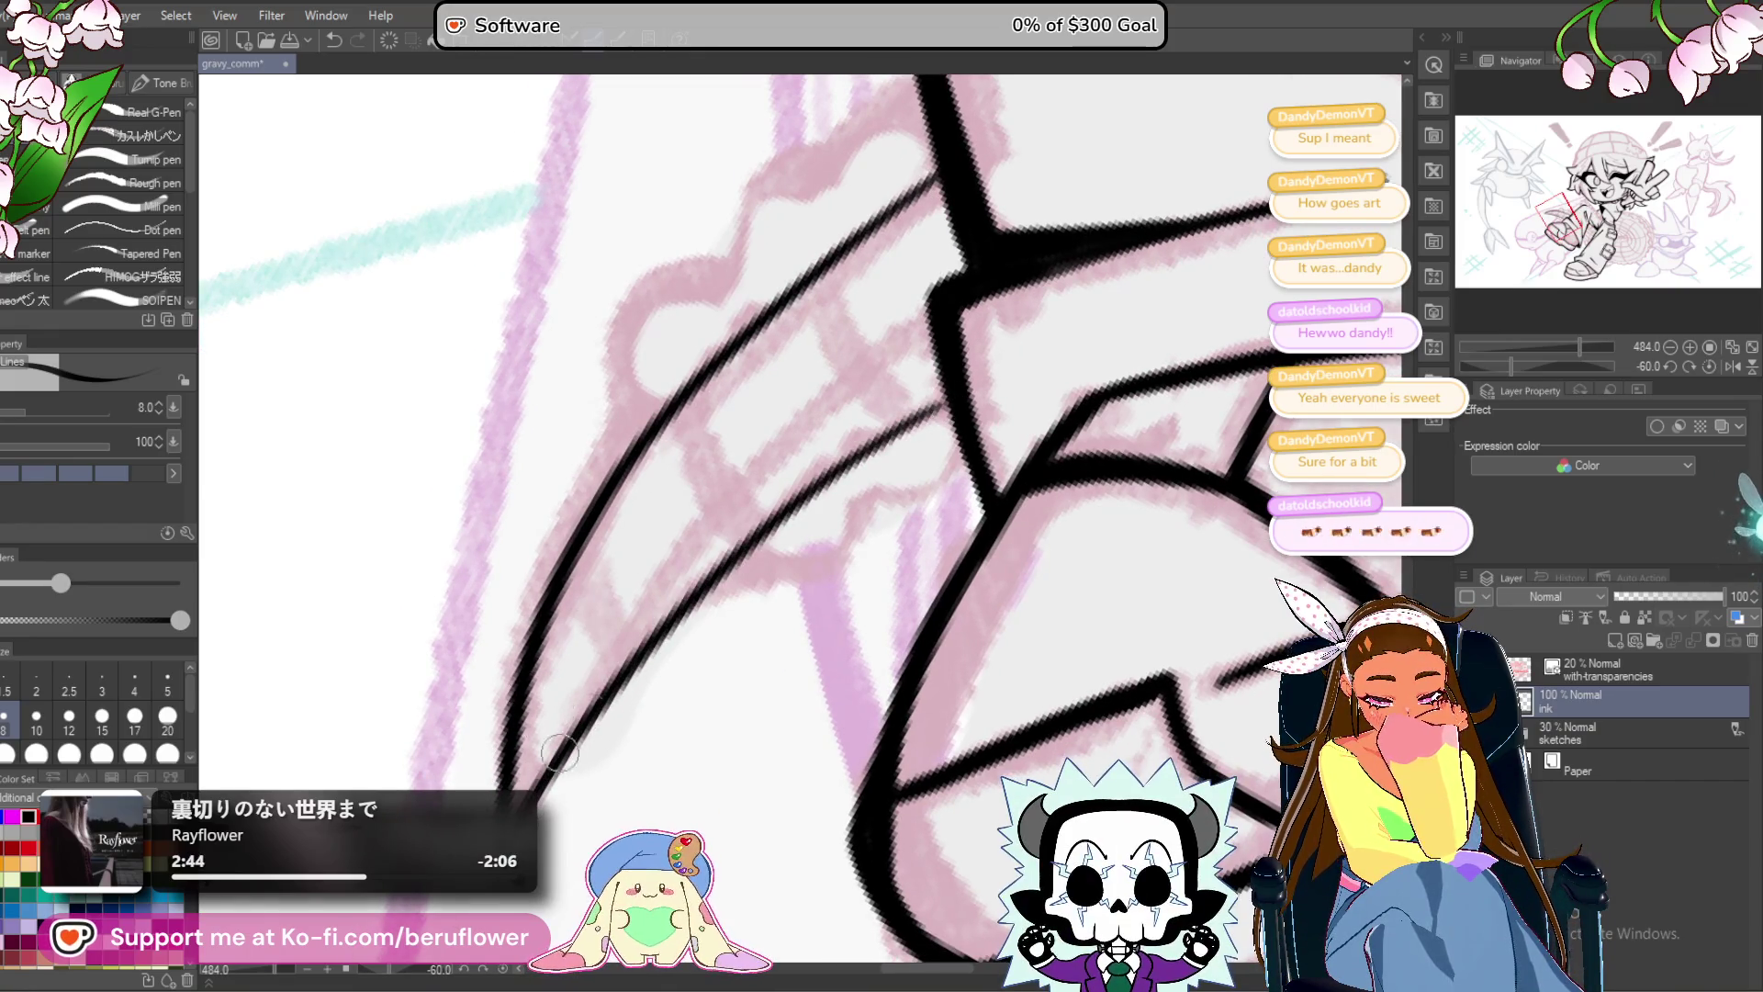
# Ink the claw's wavy edge and the strokes running up from its lower left.
pyautogui.moveTo(787, 339); pyautogui.dragTo(759, 504)
pyautogui.moveTo(881, 255)
pyautogui.mouseDown()
pyautogui.moveTo(707, 372)
pyautogui.moveTo(666, 454)
pyautogui.moveTo(581, 519)
pyautogui.moveTo(547, 684)
pyautogui.moveTo(555, 610)
pyautogui.moveTo(624, 464)
pyautogui.moveTo(615, 482)
pyautogui.mouseUp()
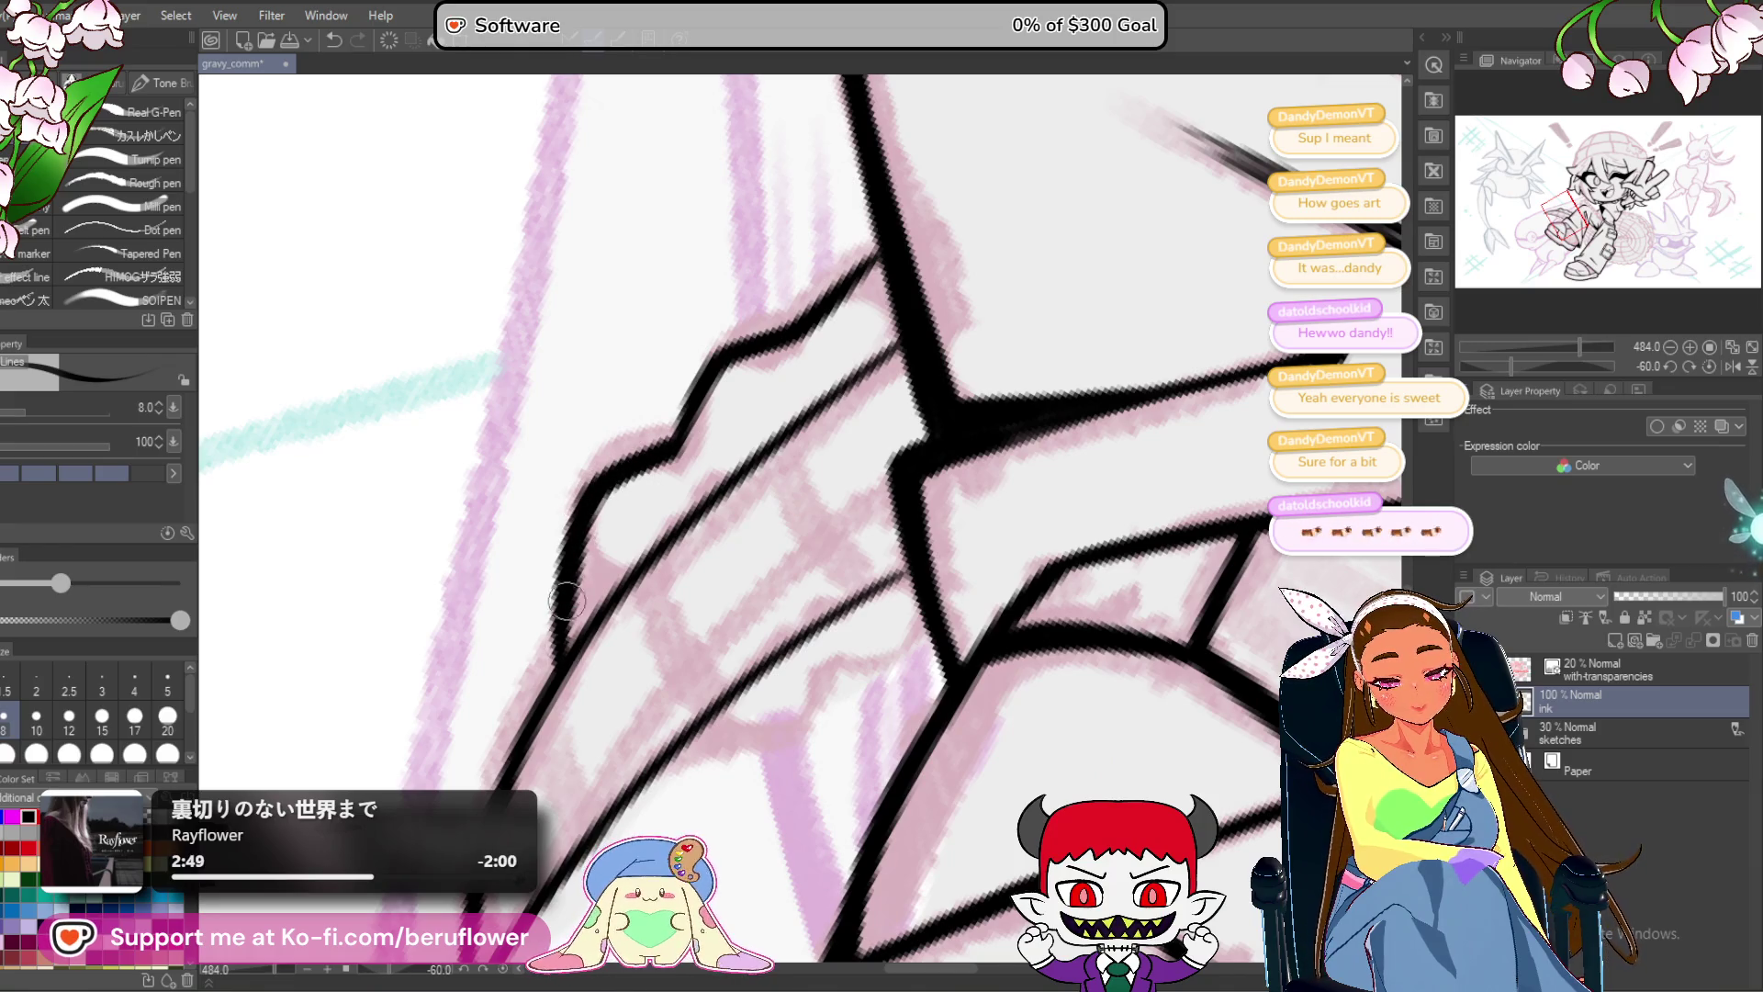
pyautogui.moveTo(724, 443); pyautogui.dragTo(664, 535)
pyautogui.moveTo(597, 556)
pyautogui.mouseDown()
pyautogui.moveTo(654, 473)
pyautogui.moveTo(749, 421)
pyautogui.moveTo(823, 343)
pyautogui.mouseUp()
pyautogui.scroll(-2, 667, 640)
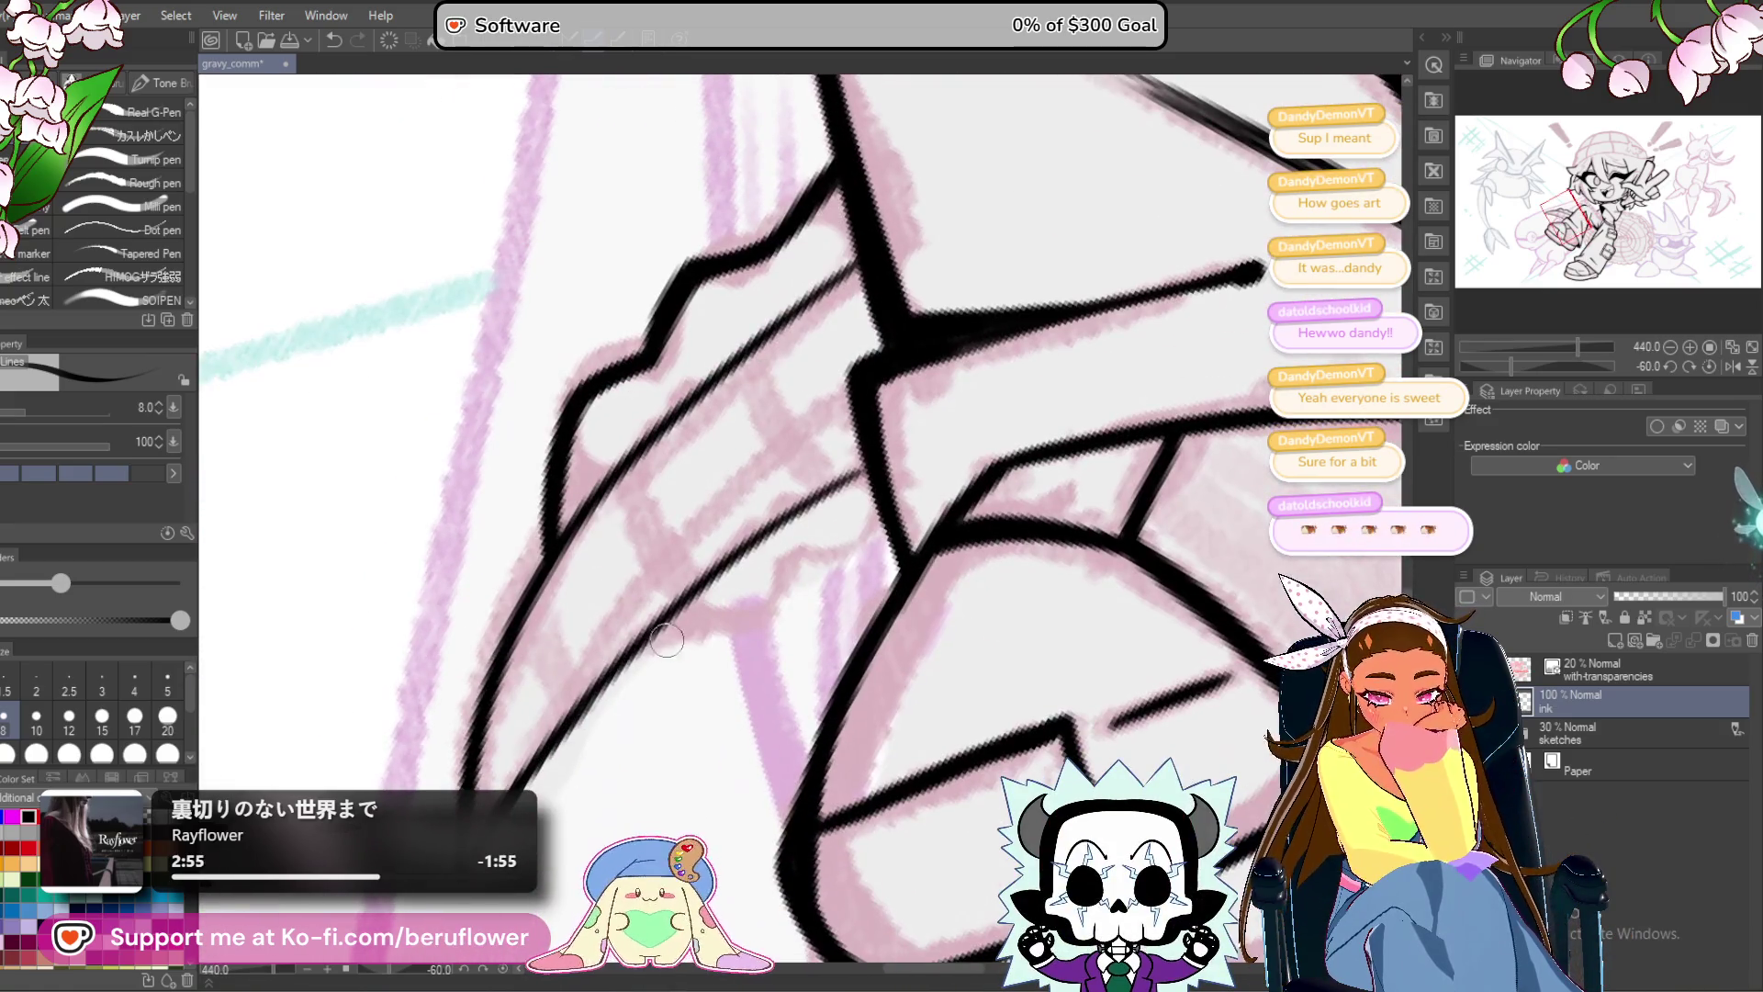
pyautogui.moveTo(645, 647)
pyautogui.mouseDown()
pyautogui.moveTo(770, 614)
pyautogui.moveTo(797, 553)
pyautogui.moveTo(886, 519)
pyautogui.moveTo(792, 569)
pyautogui.moveTo(781, 615)
pyautogui.mouseUp()
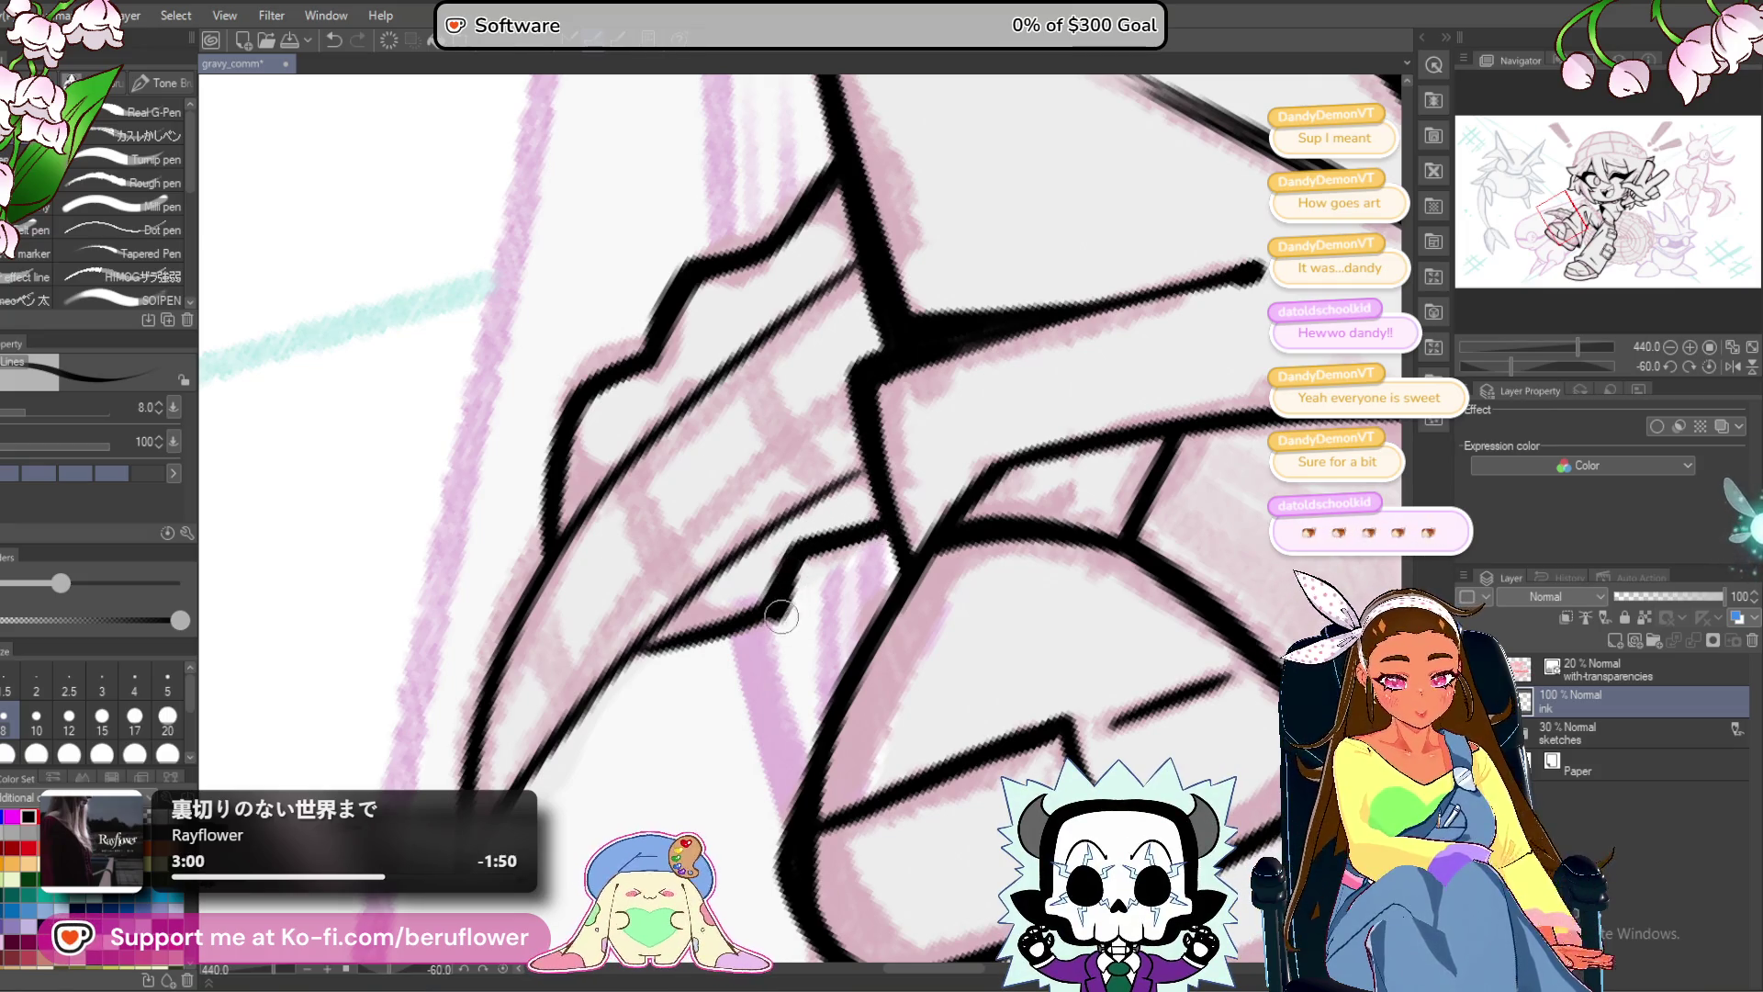
pyautogui.moveTo(630, 655)
pyautogui.mouseDown()
pyautogui.moveTo(792, 604)
pyautogui.moveTo(827, 507)
pyautogui.mouseUp()
# Touch up and thicken the claw line, then fit the whole drawing in view.
pyautogui.scroll(-5, 811, 523)
pyautogui.scroll(4, 812, 523)
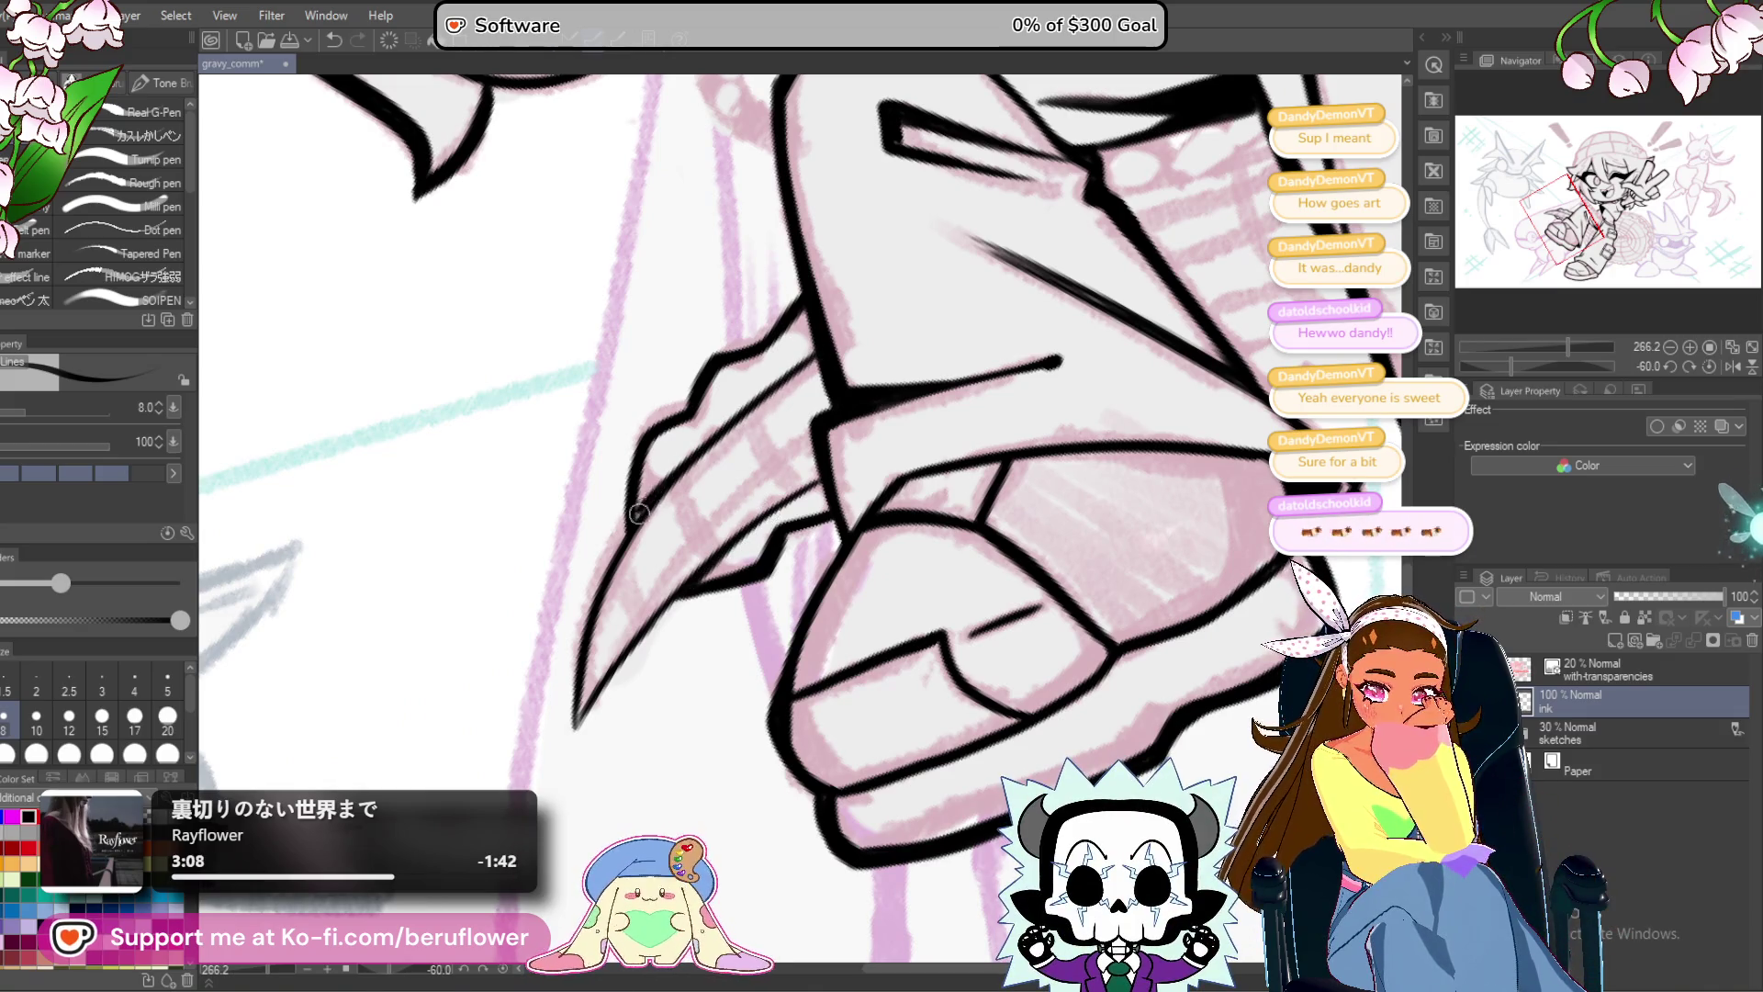
pyautogui.scroll(-1, 734, 519)
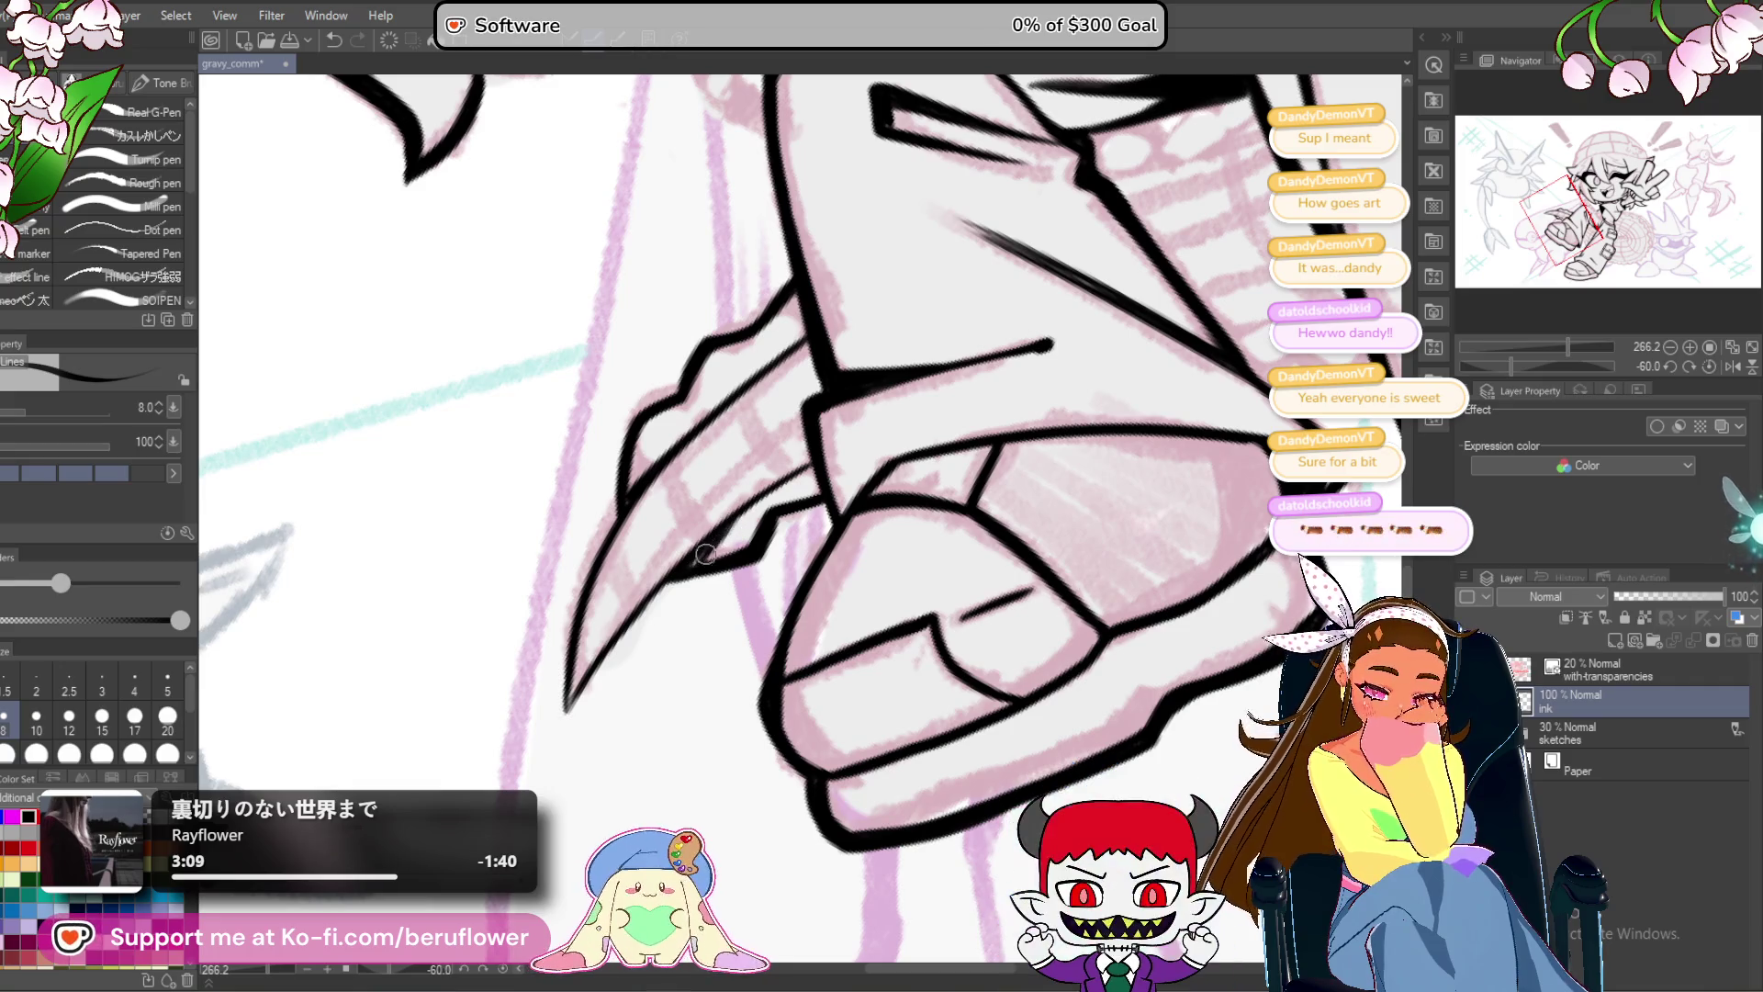
pyautogui.moveTo(717, 549); pyautogui.dragTo(783, 593)
pyautogui.moveTo(682, 528); pyautogui.dragTo(668, 545)
pyautogui.hotkey('ctrl', '0')
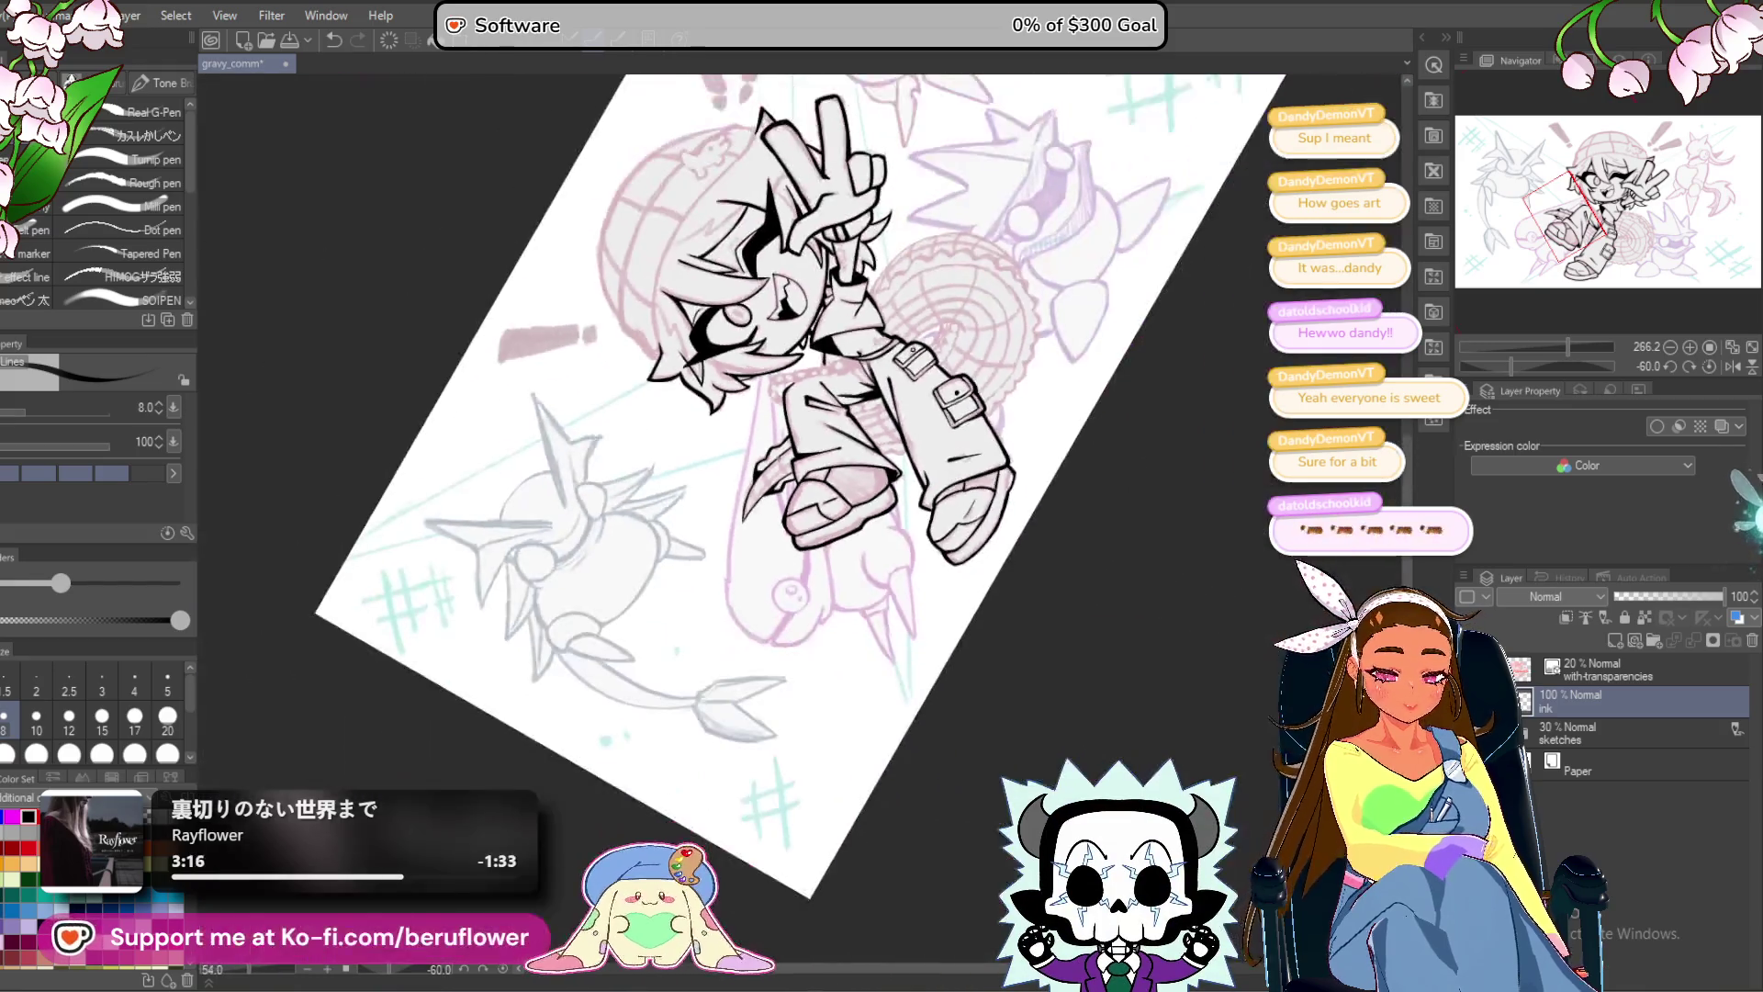
# Zoom in on the legs, rotate the view the other way, and ink two trouser fold lines.
pyautogui.hotkey('ctrl', 'alt', '0')
pyautogui.moveTo(827, 413); pyautogui.dragTo(918, 523)
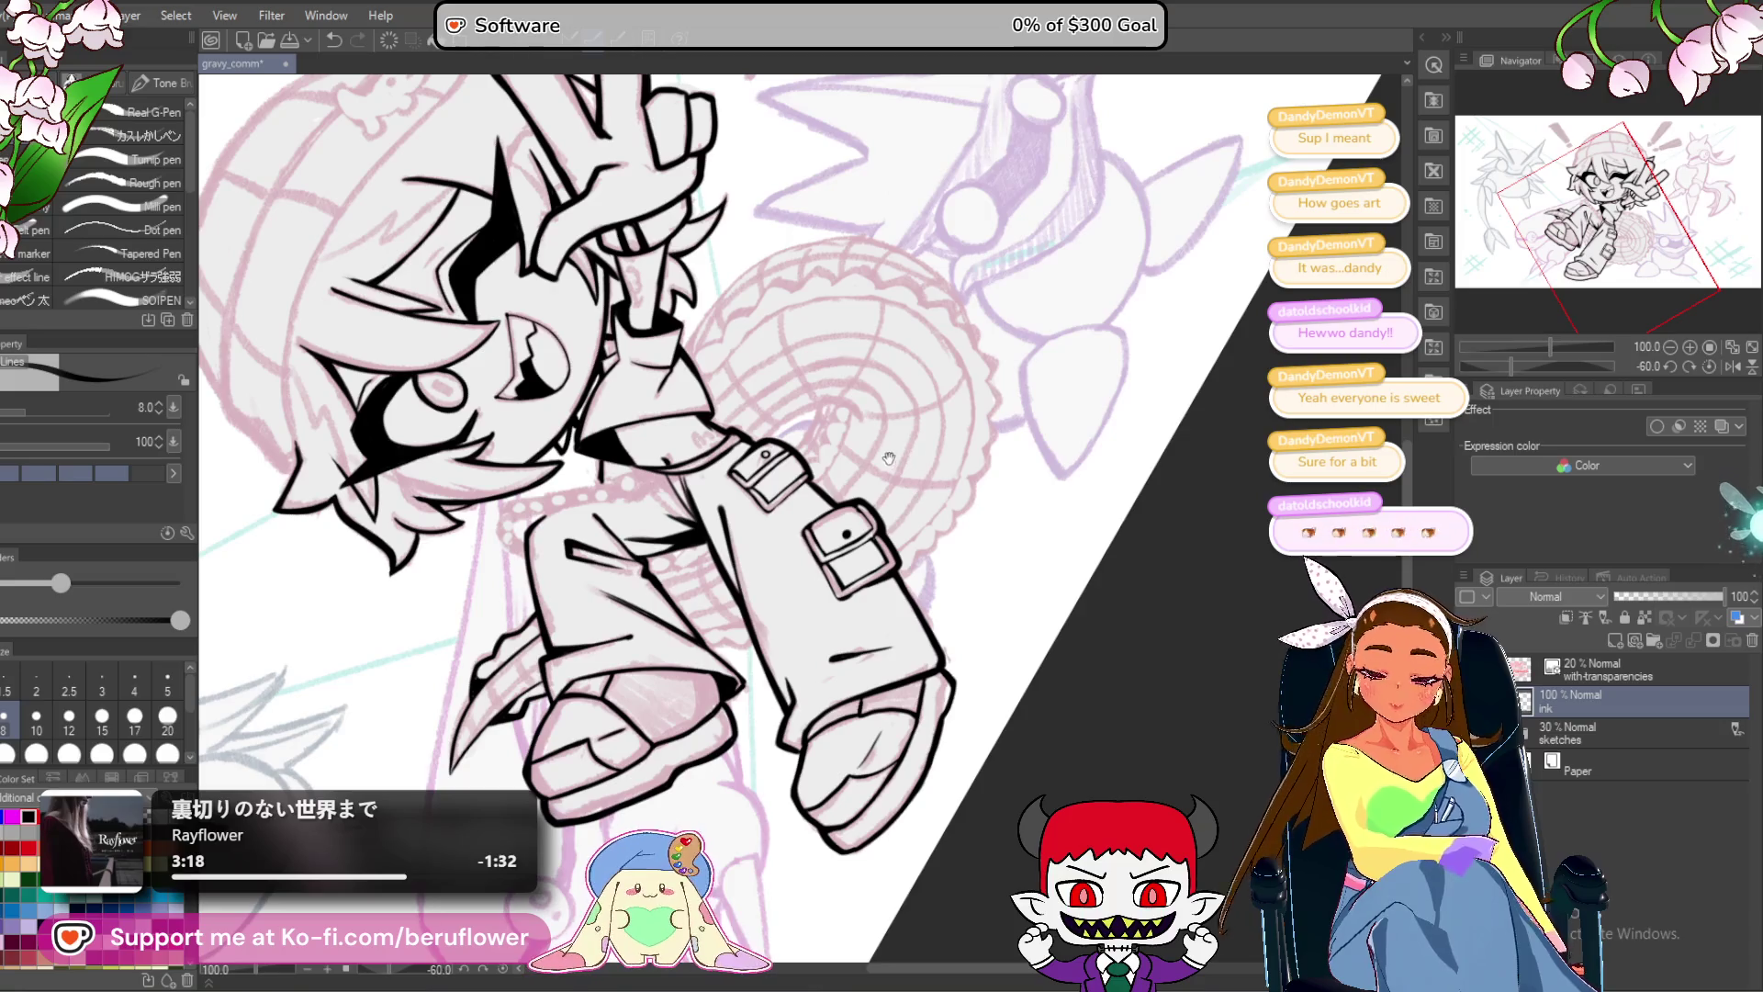
pyautogui.moveTo(1512, 361); pyautogui.dragTo(1561, 371)
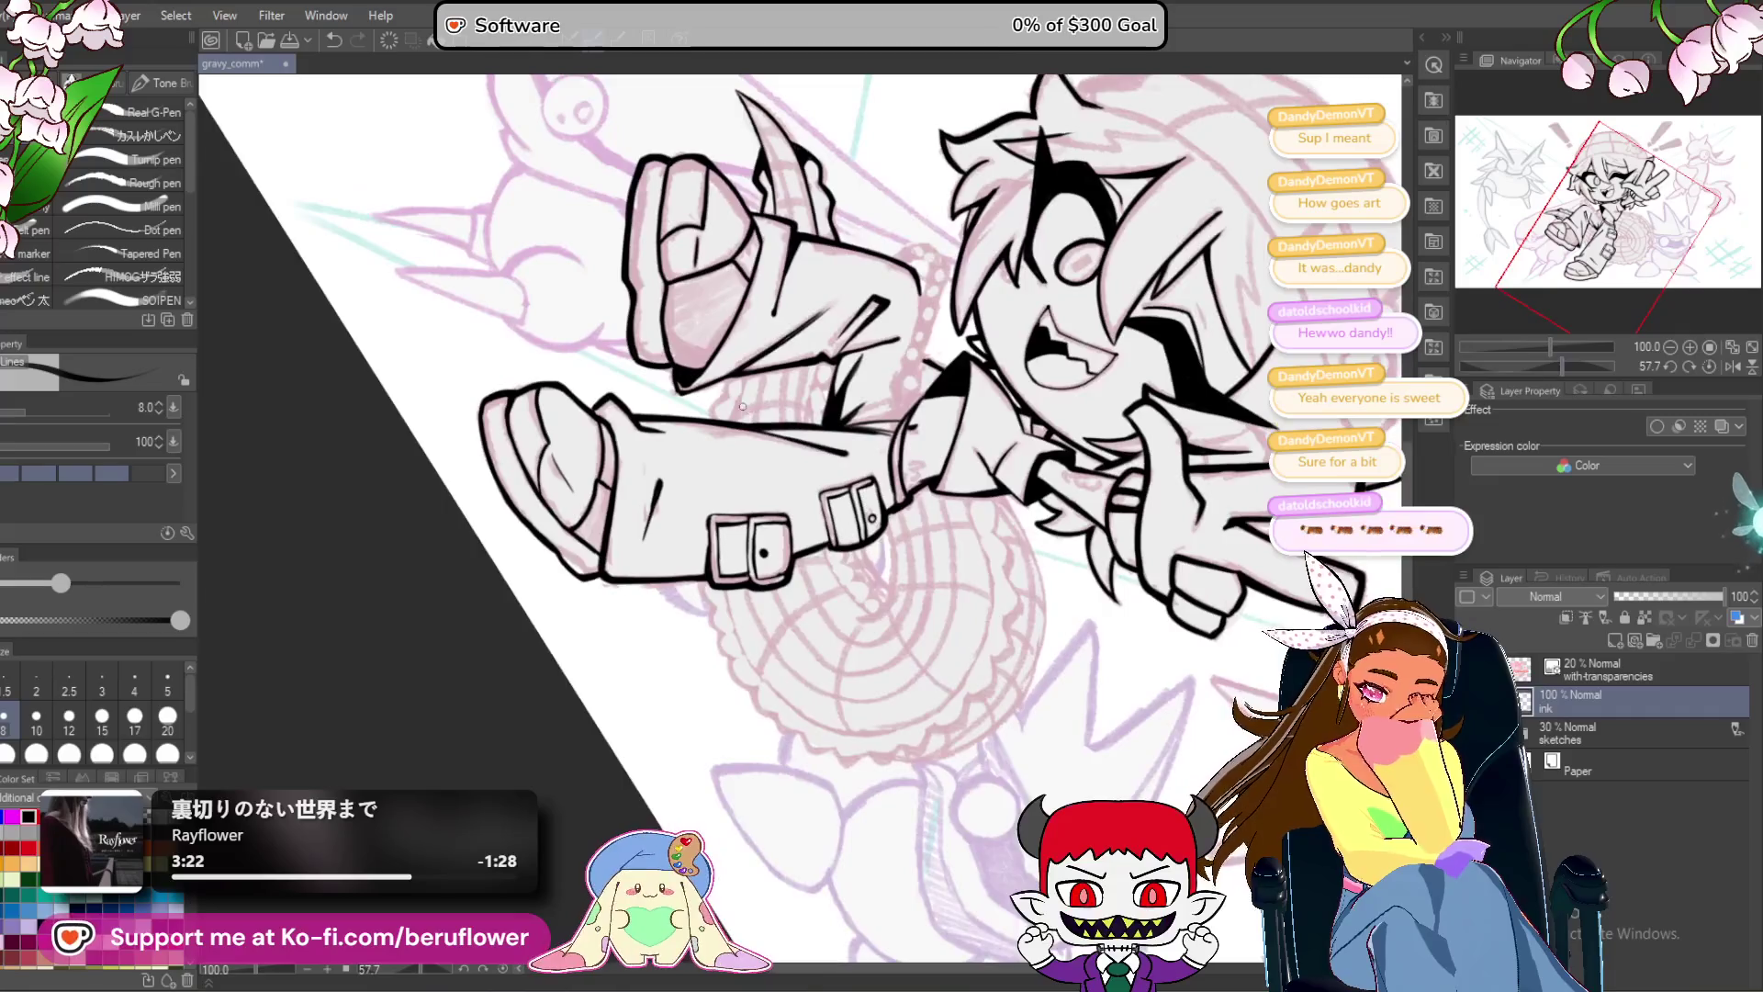
pyautogui.scroll(5, 714, 438)
pyautogui.moveTo(715, 438); pyautogui.dragTo(736, 371)
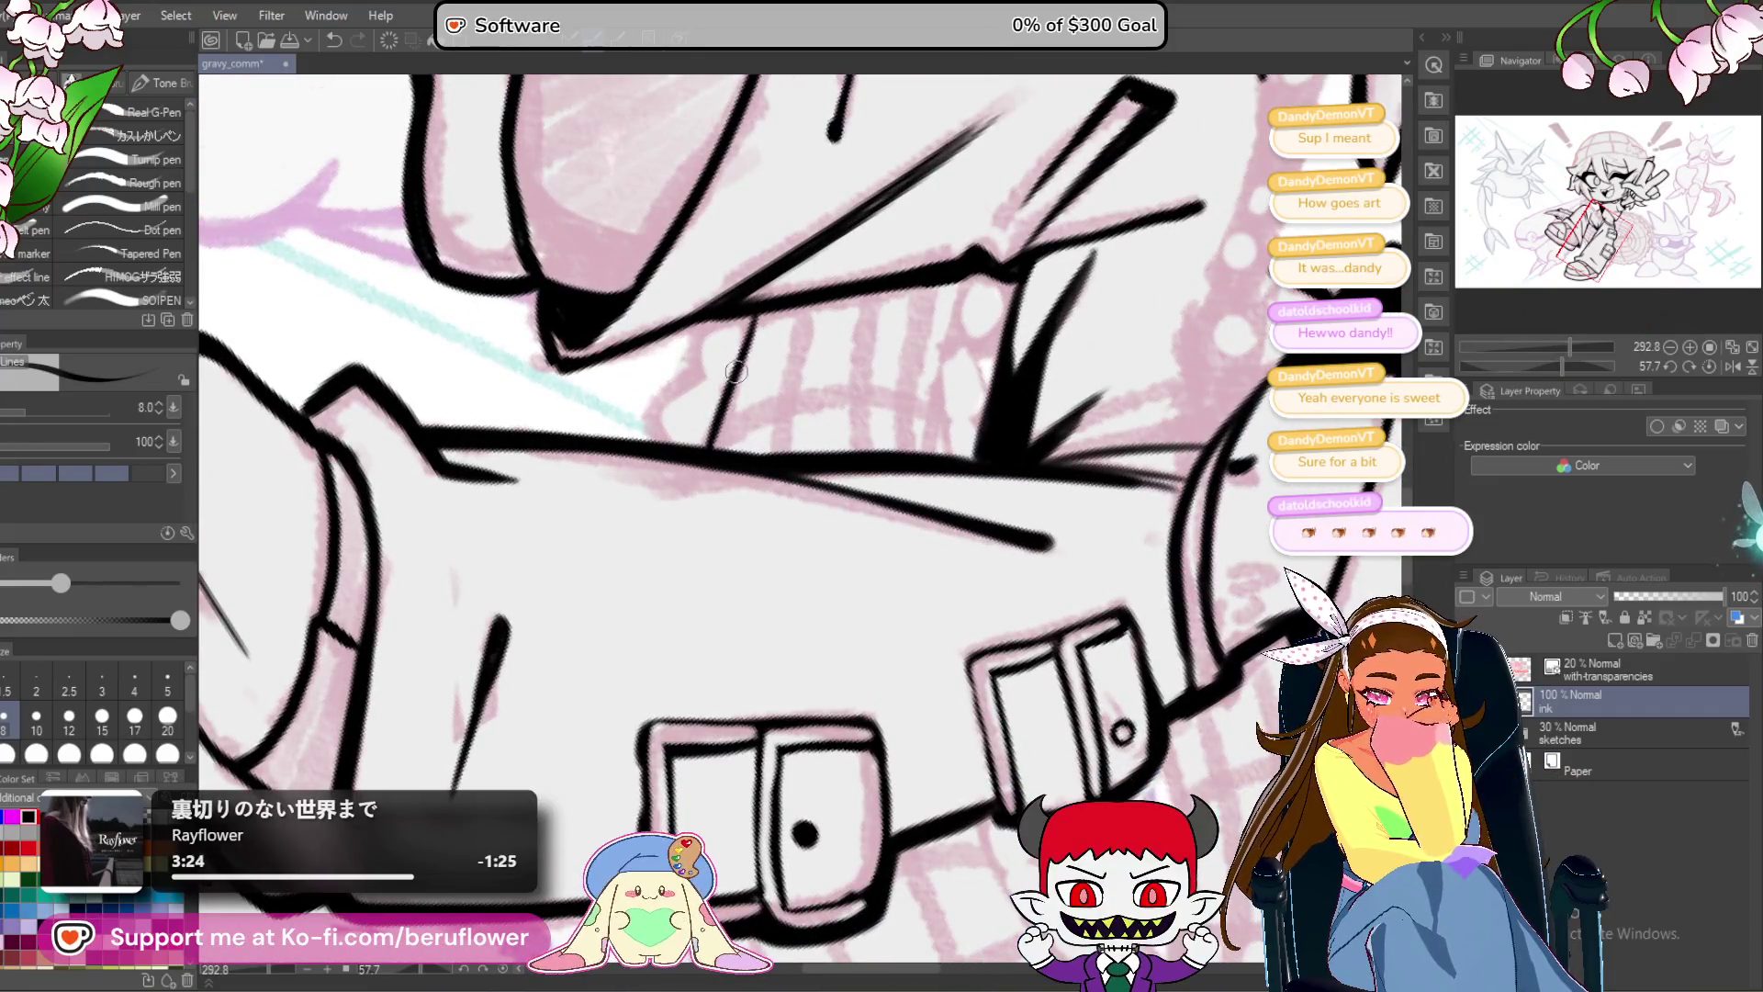
pyautogui.scroll(3, 872, 342)
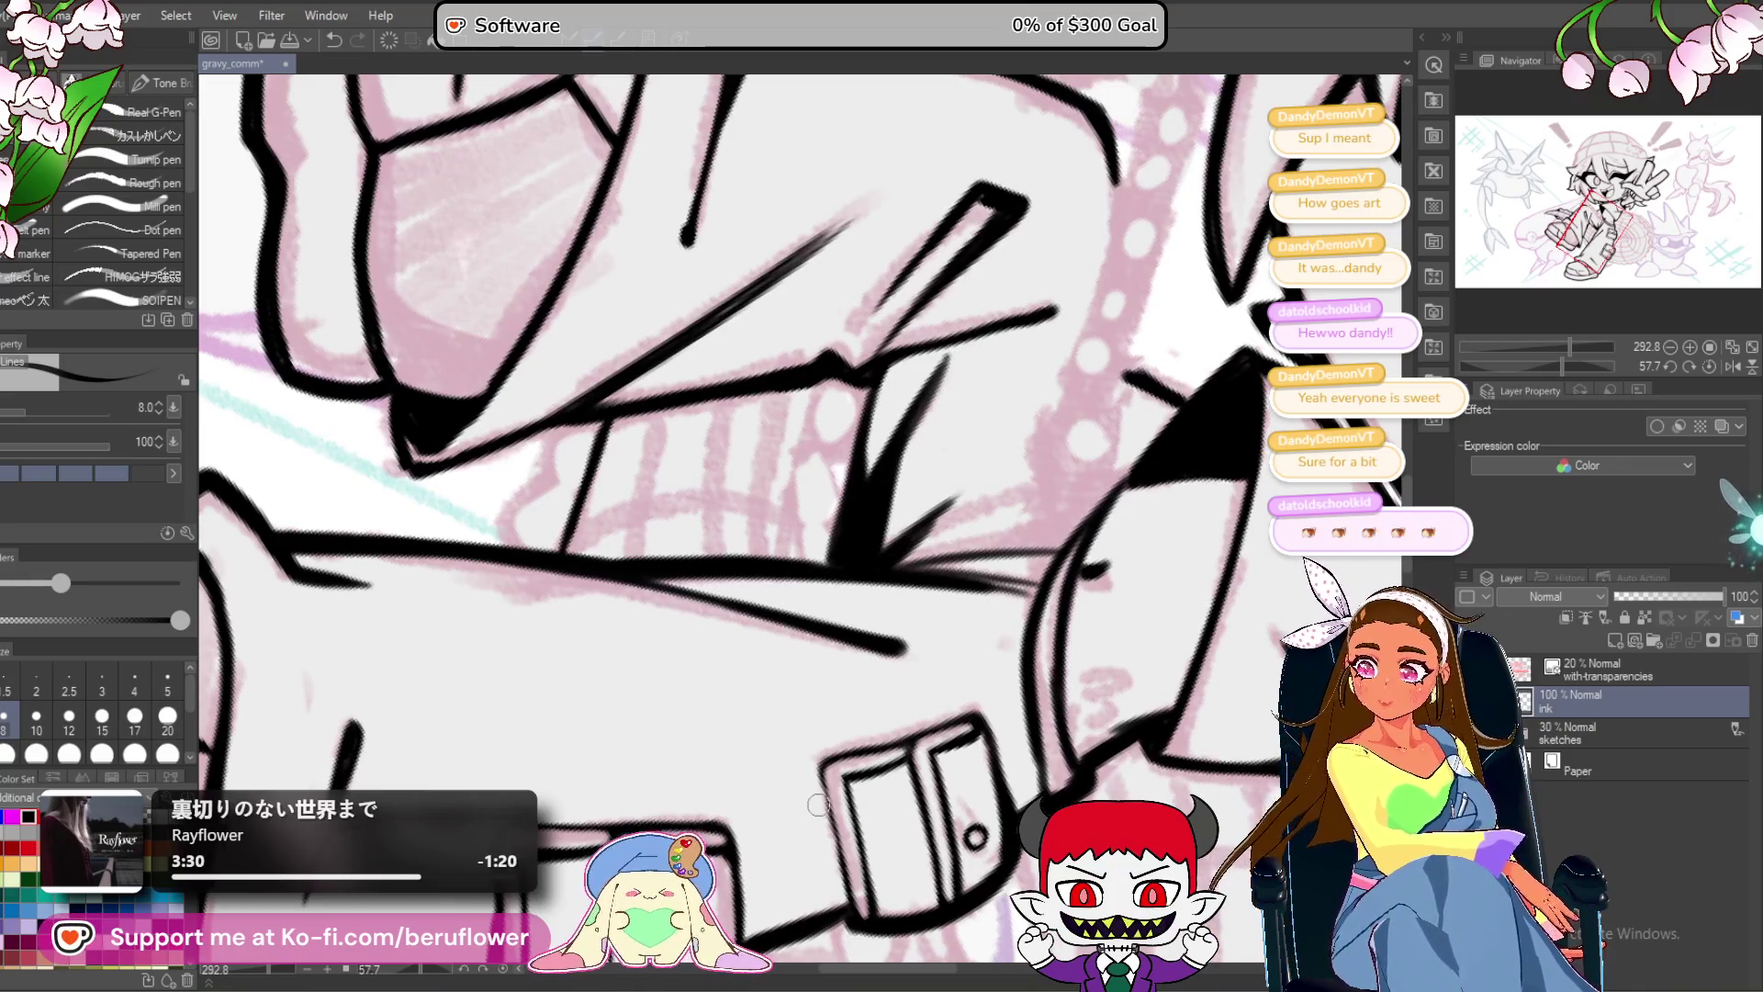
pyautogui.scroll(-2, 891, 441)
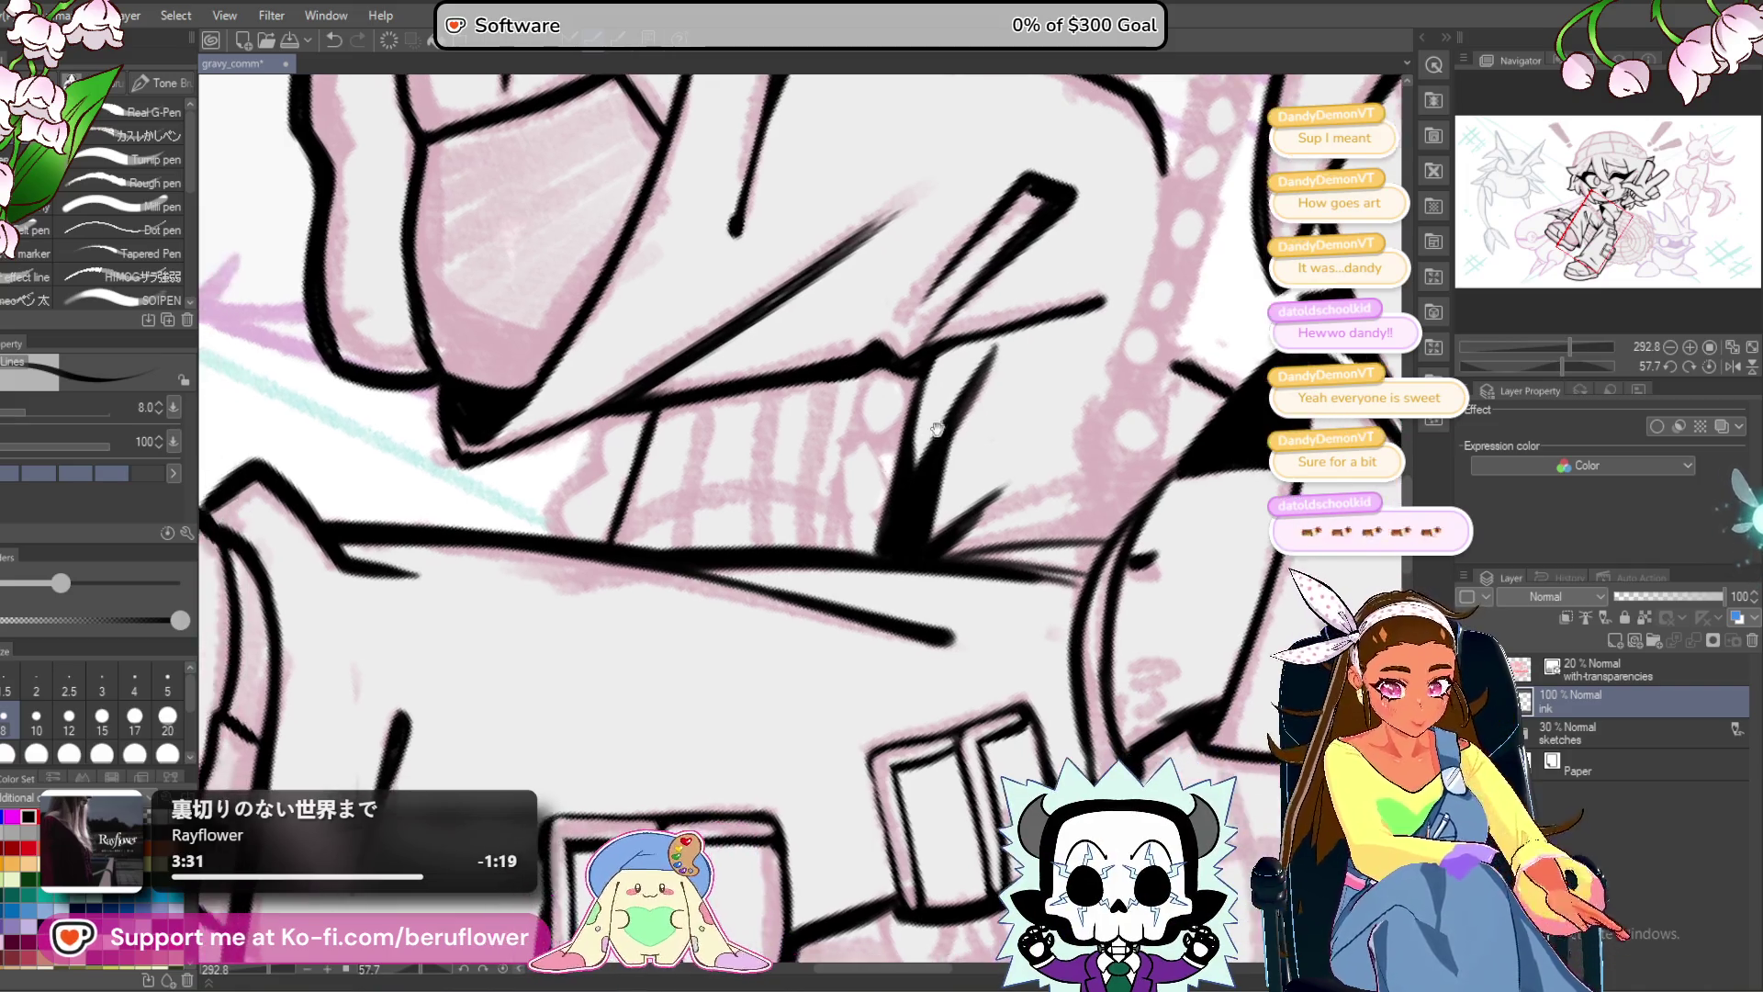
pyautogui.moveTo(870, 360); pyautogui.dragTo(843, 543)
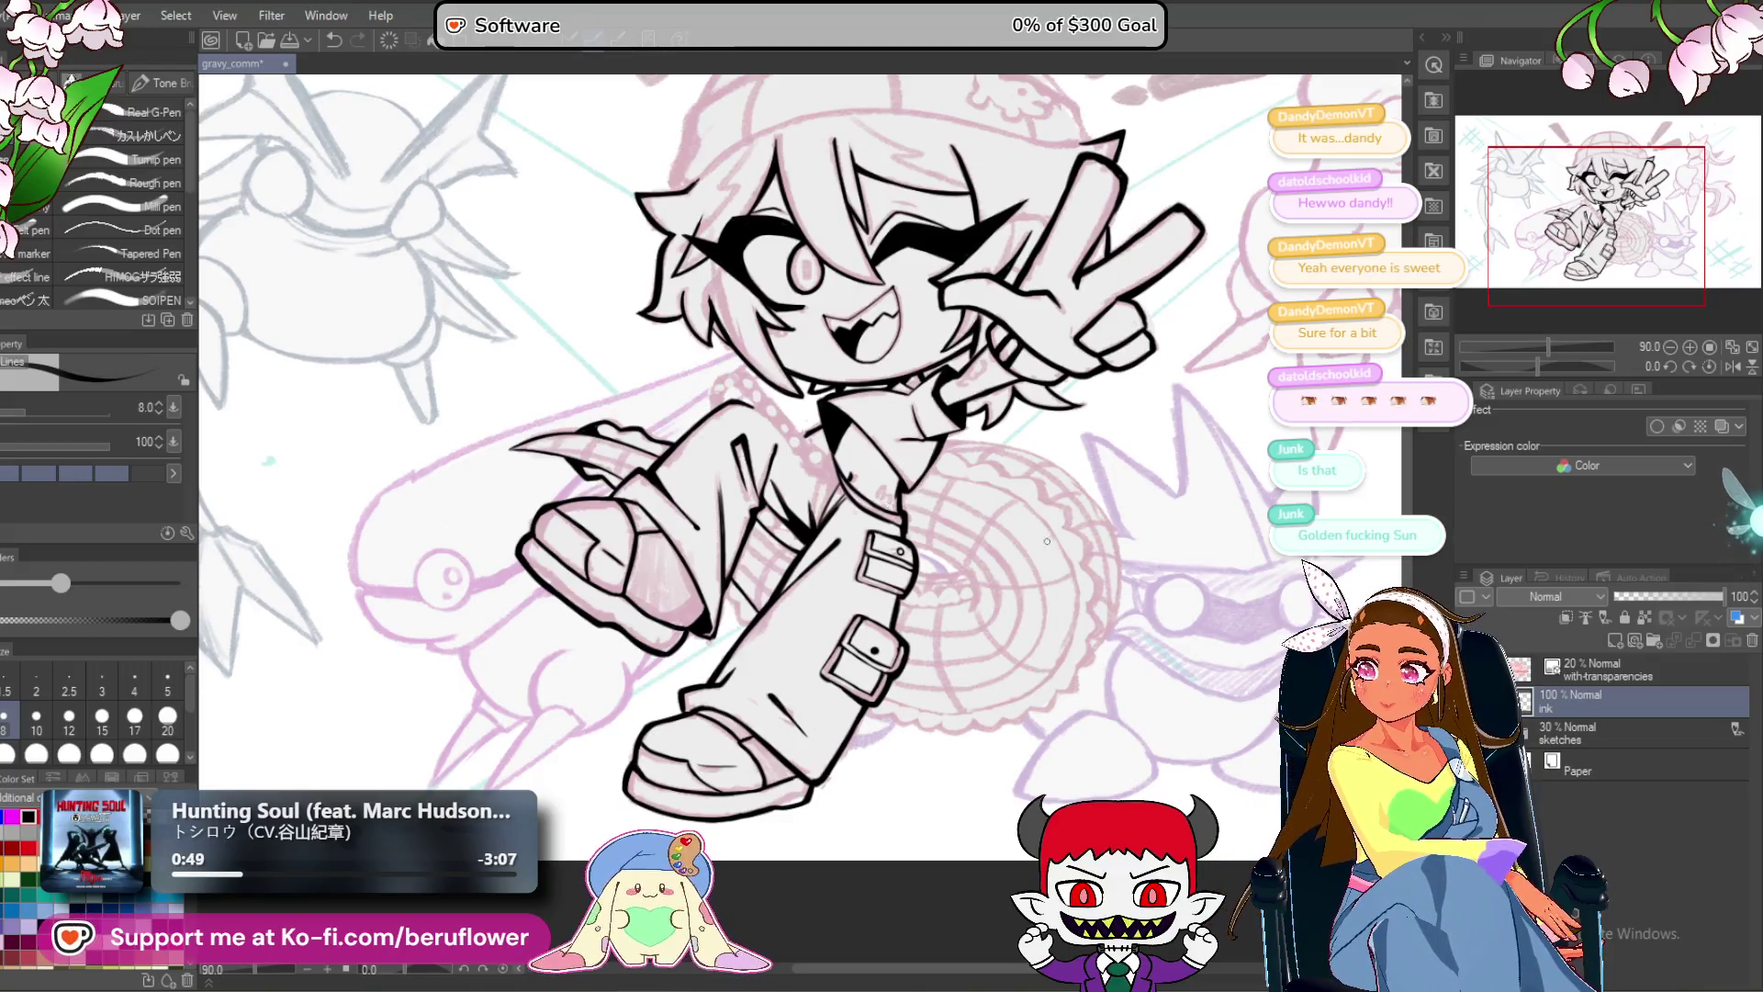
# Zoom in on the legs and ink the strap line across the trouser leg.
pyautogui.scroll(2, 899, 589)
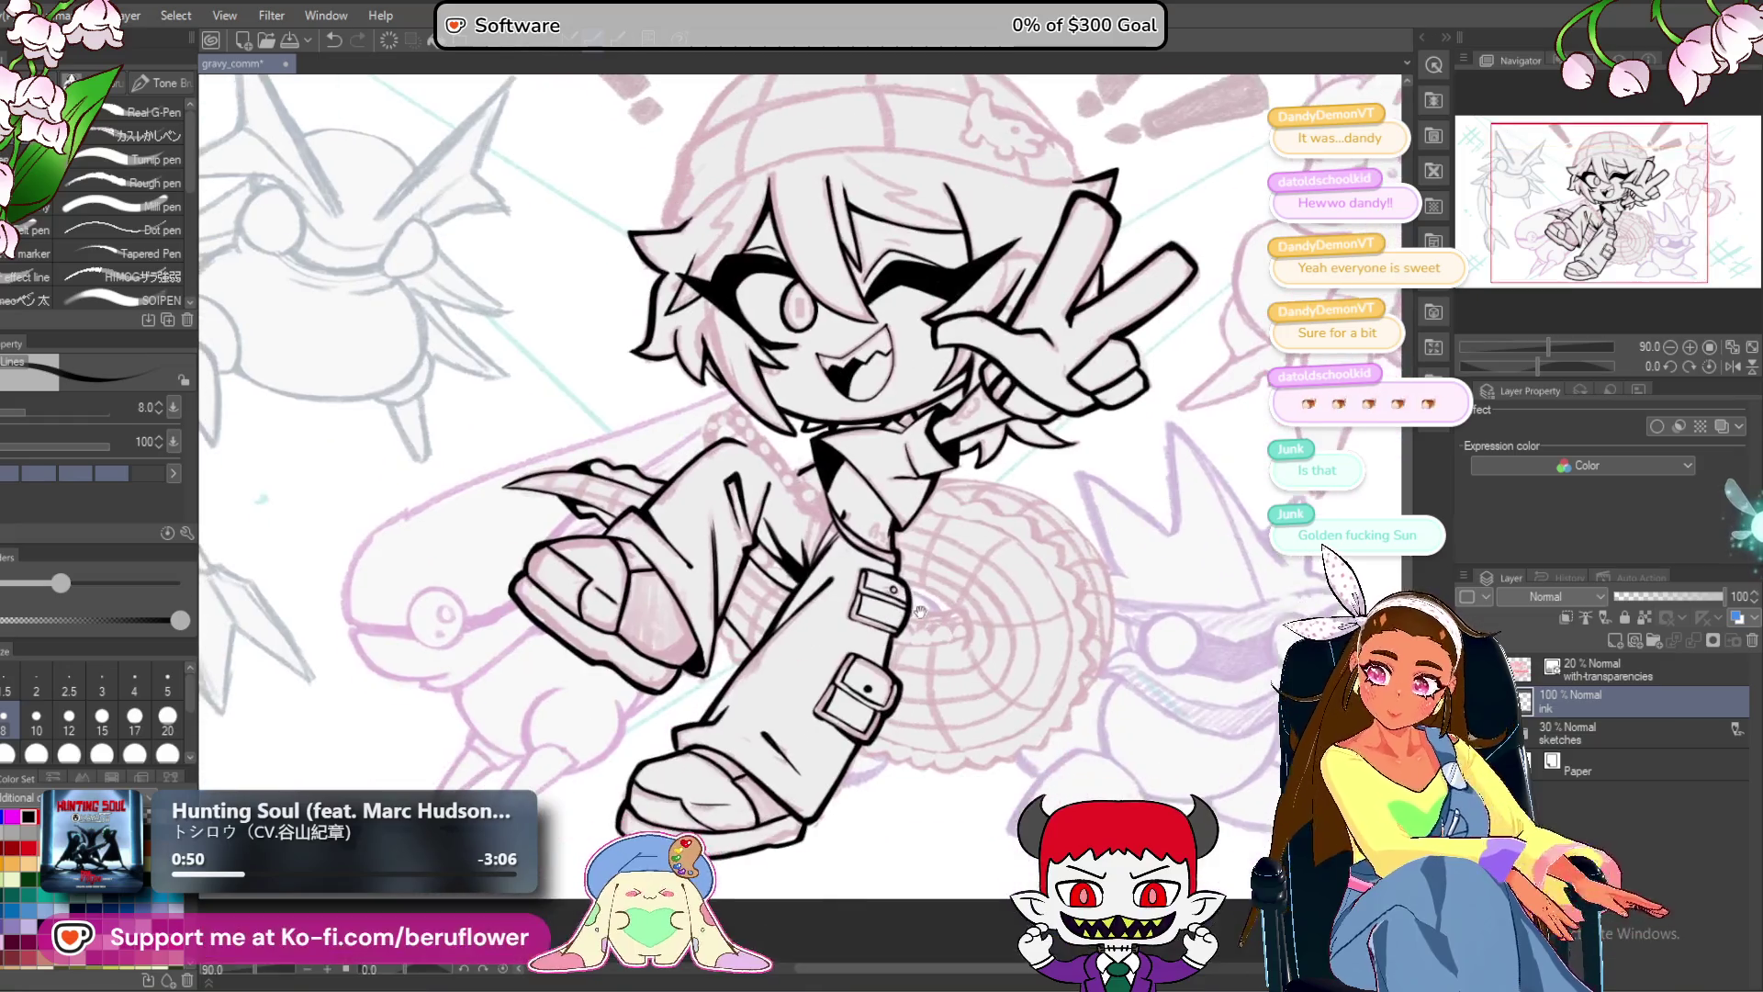
pyautogui.scroll(-3, 894, 773)
pyautogui.scroll(1, 893, 773)
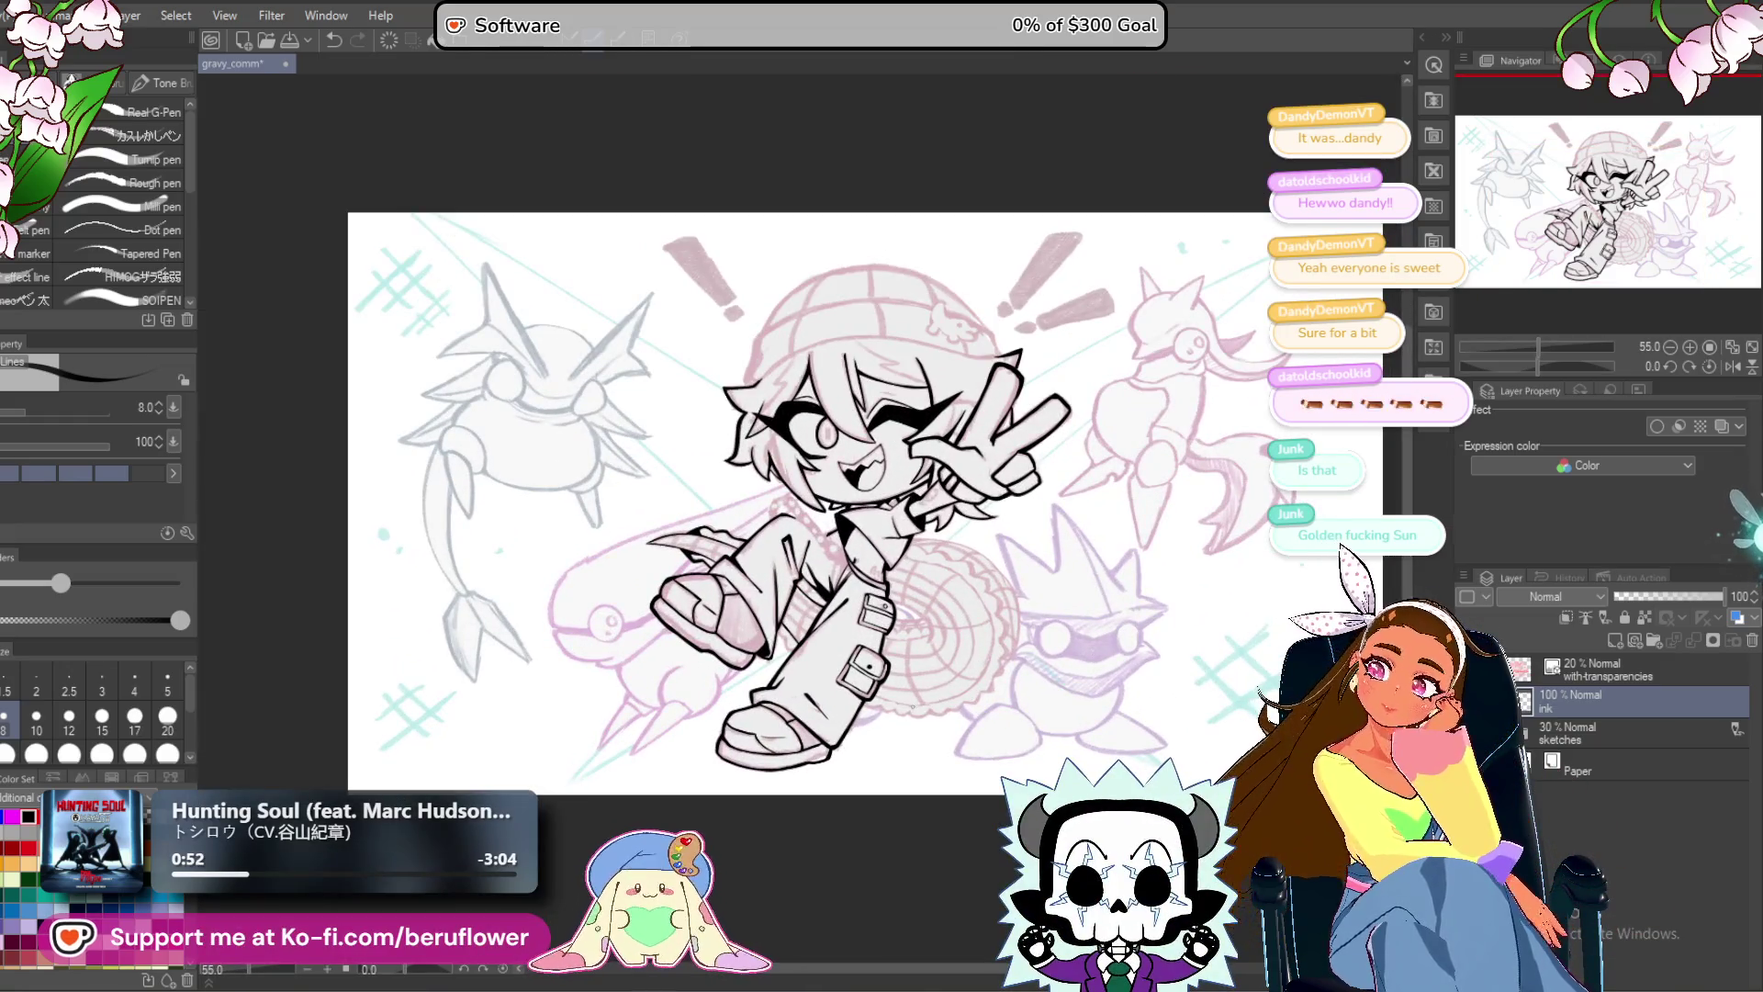
pyautogui.scroll(2, 808, 688)
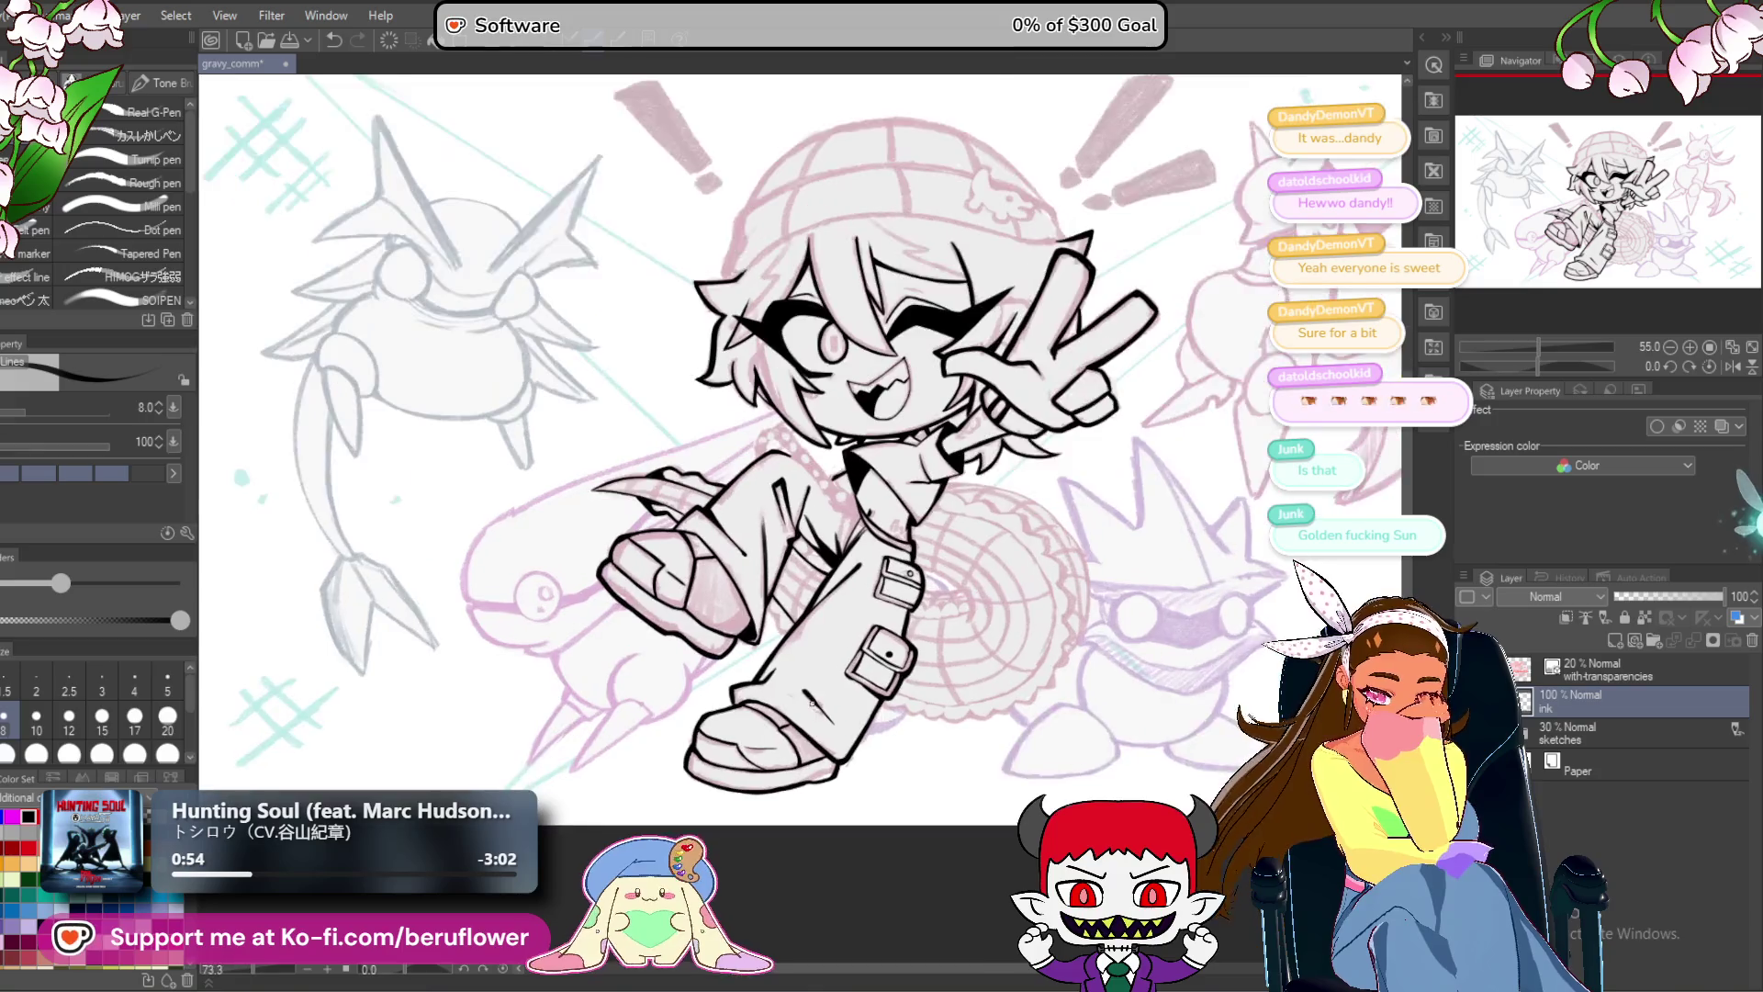
pyautogui.moveTo(1107, 693); pyautogui.dragTo(1035, 704)
pyautogui.scroll(3, 715, 652)
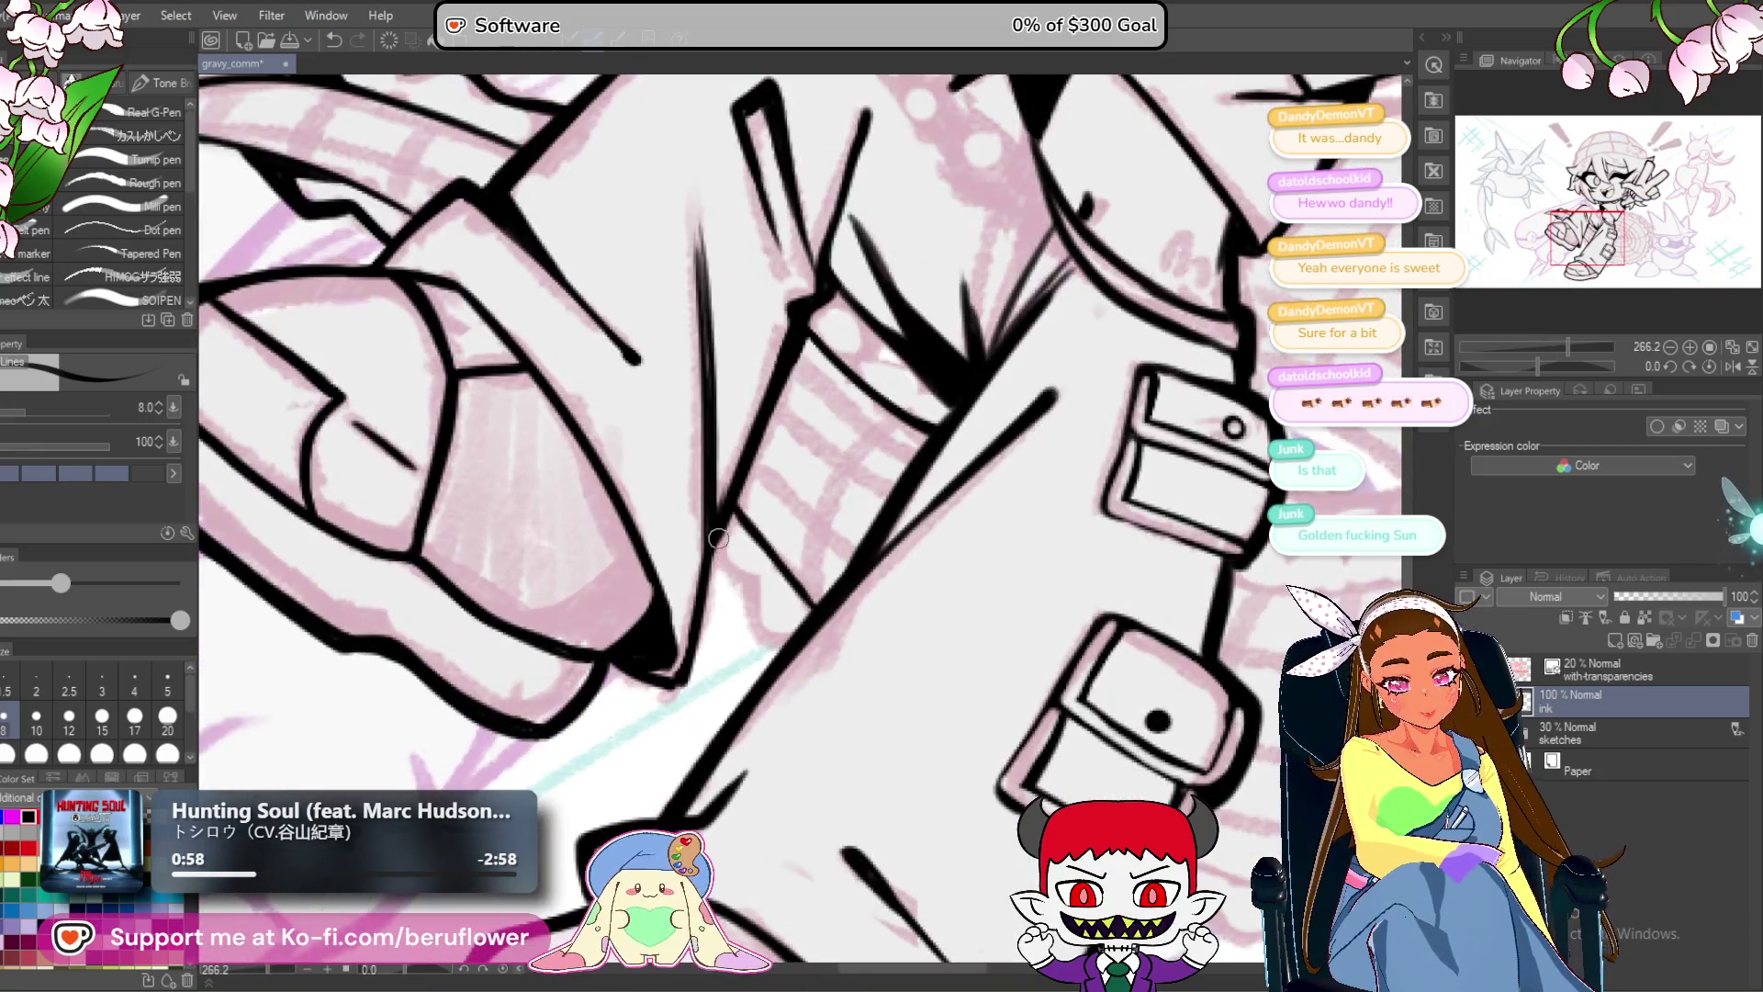
pyautogui.moveTo(718, 539)
pyautogui.mouseDown()
pyautogui.moveTo(782, 652)
pyautogui.moveTo(753, 599)
pyautogui.mouseUp()
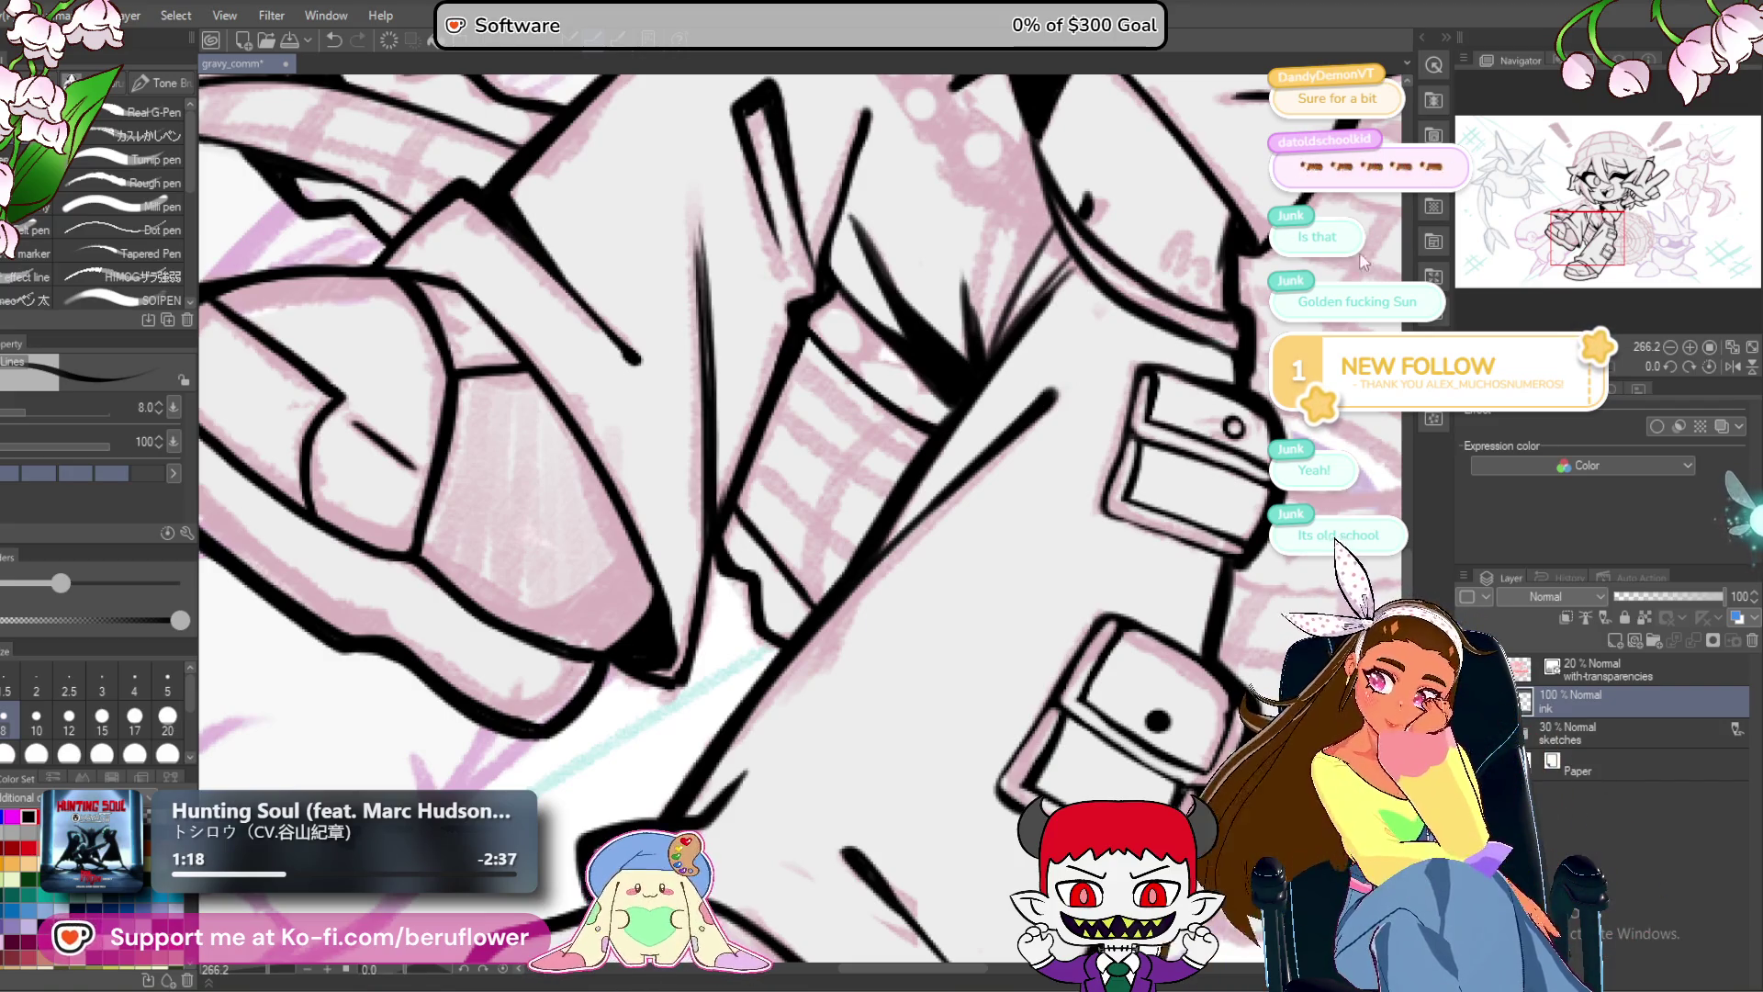
# Zoom out and pan to recenter the whole character, shifted toward the right.
pyautogui.scroll(-3, 986, 562)
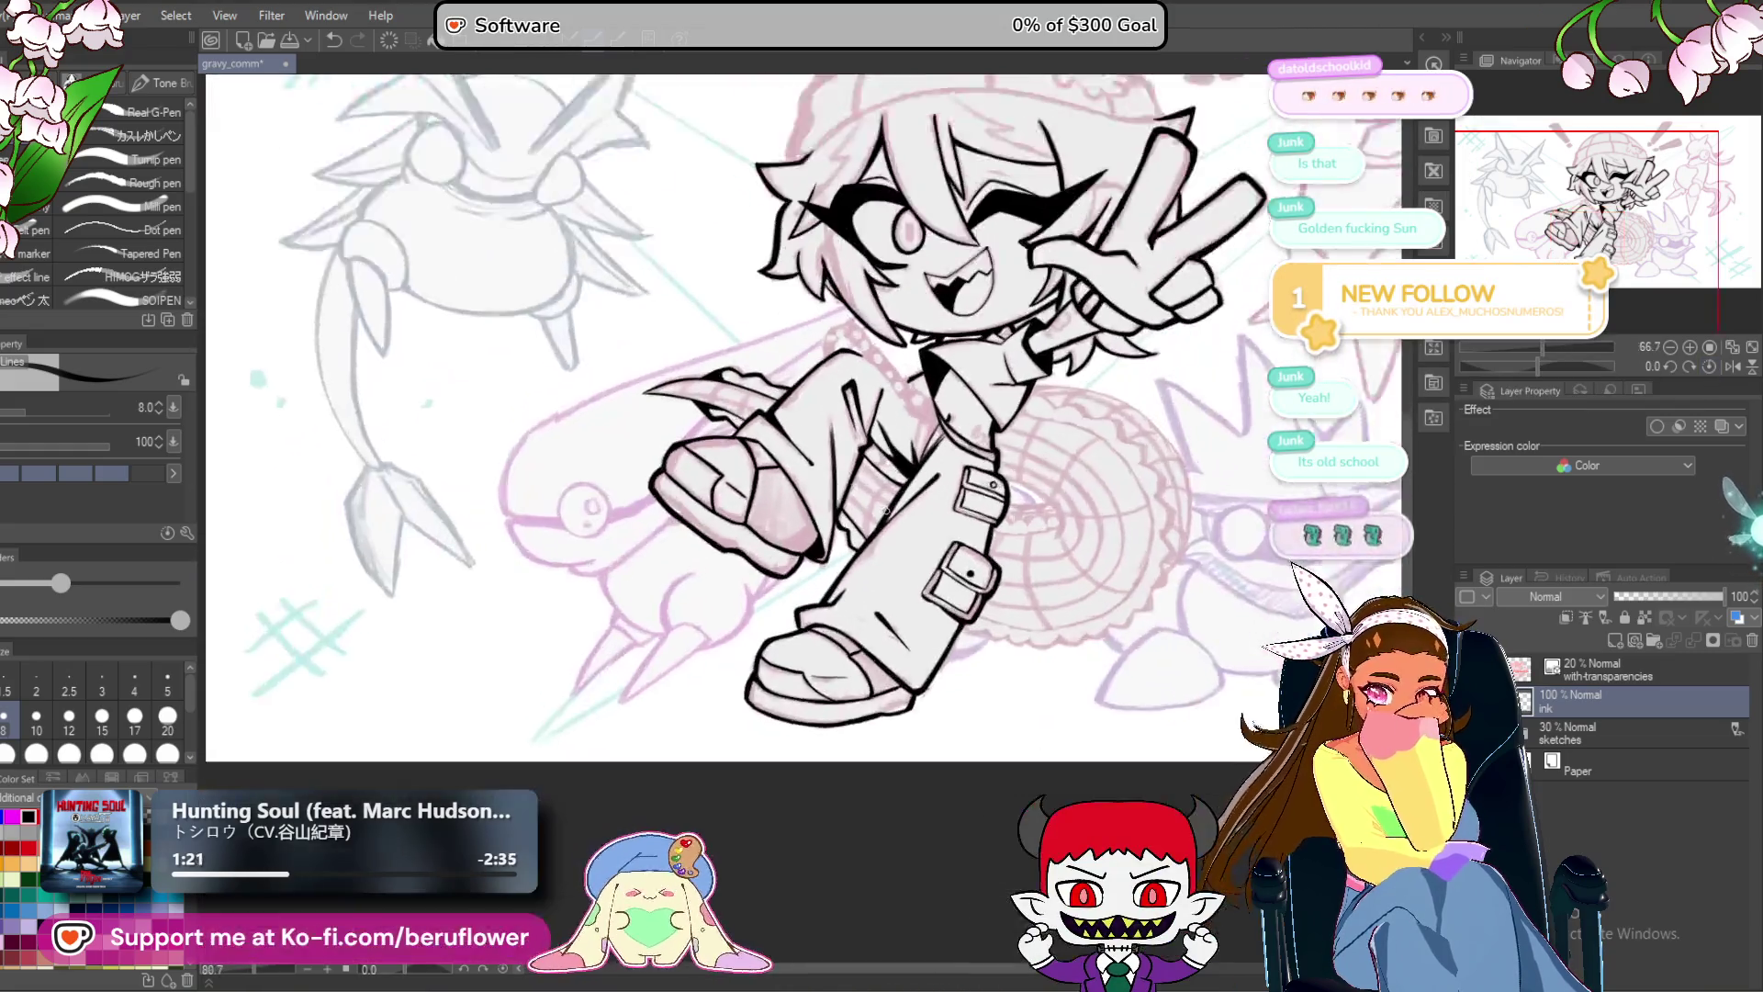
pyautogui.scroll(4, 986, 562)
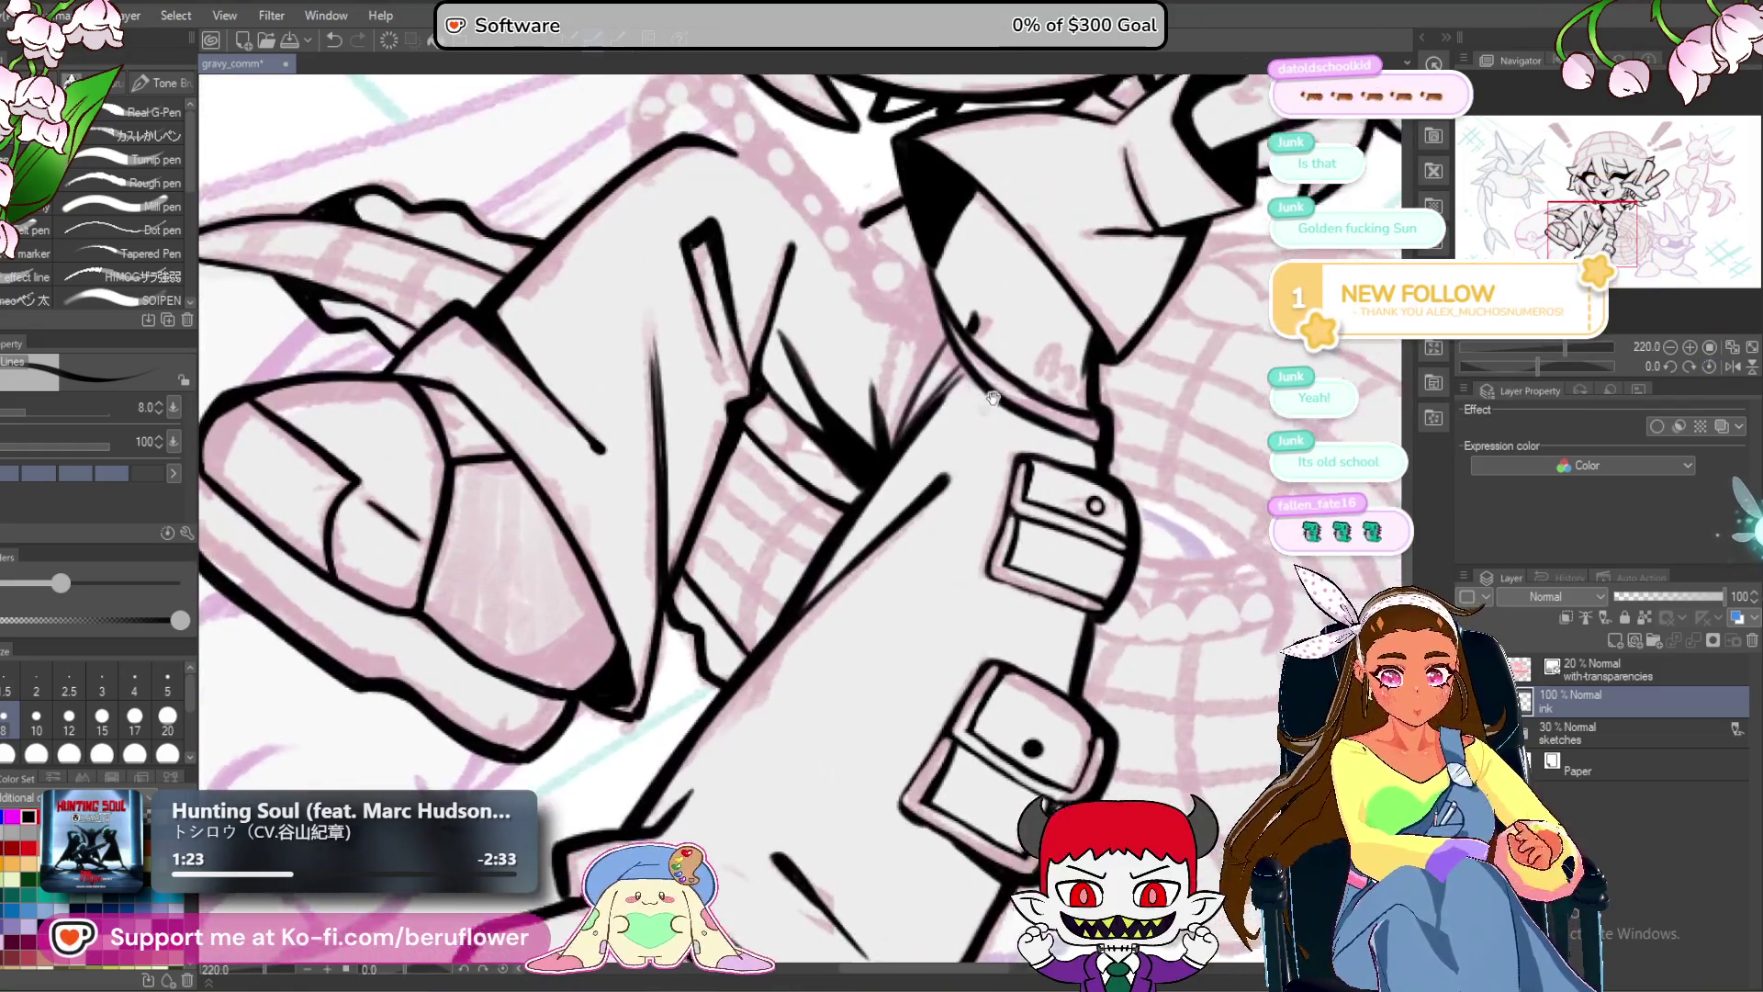
pyautogui.moveTo(993, 397); pyautogui.dragTo(977, 444)
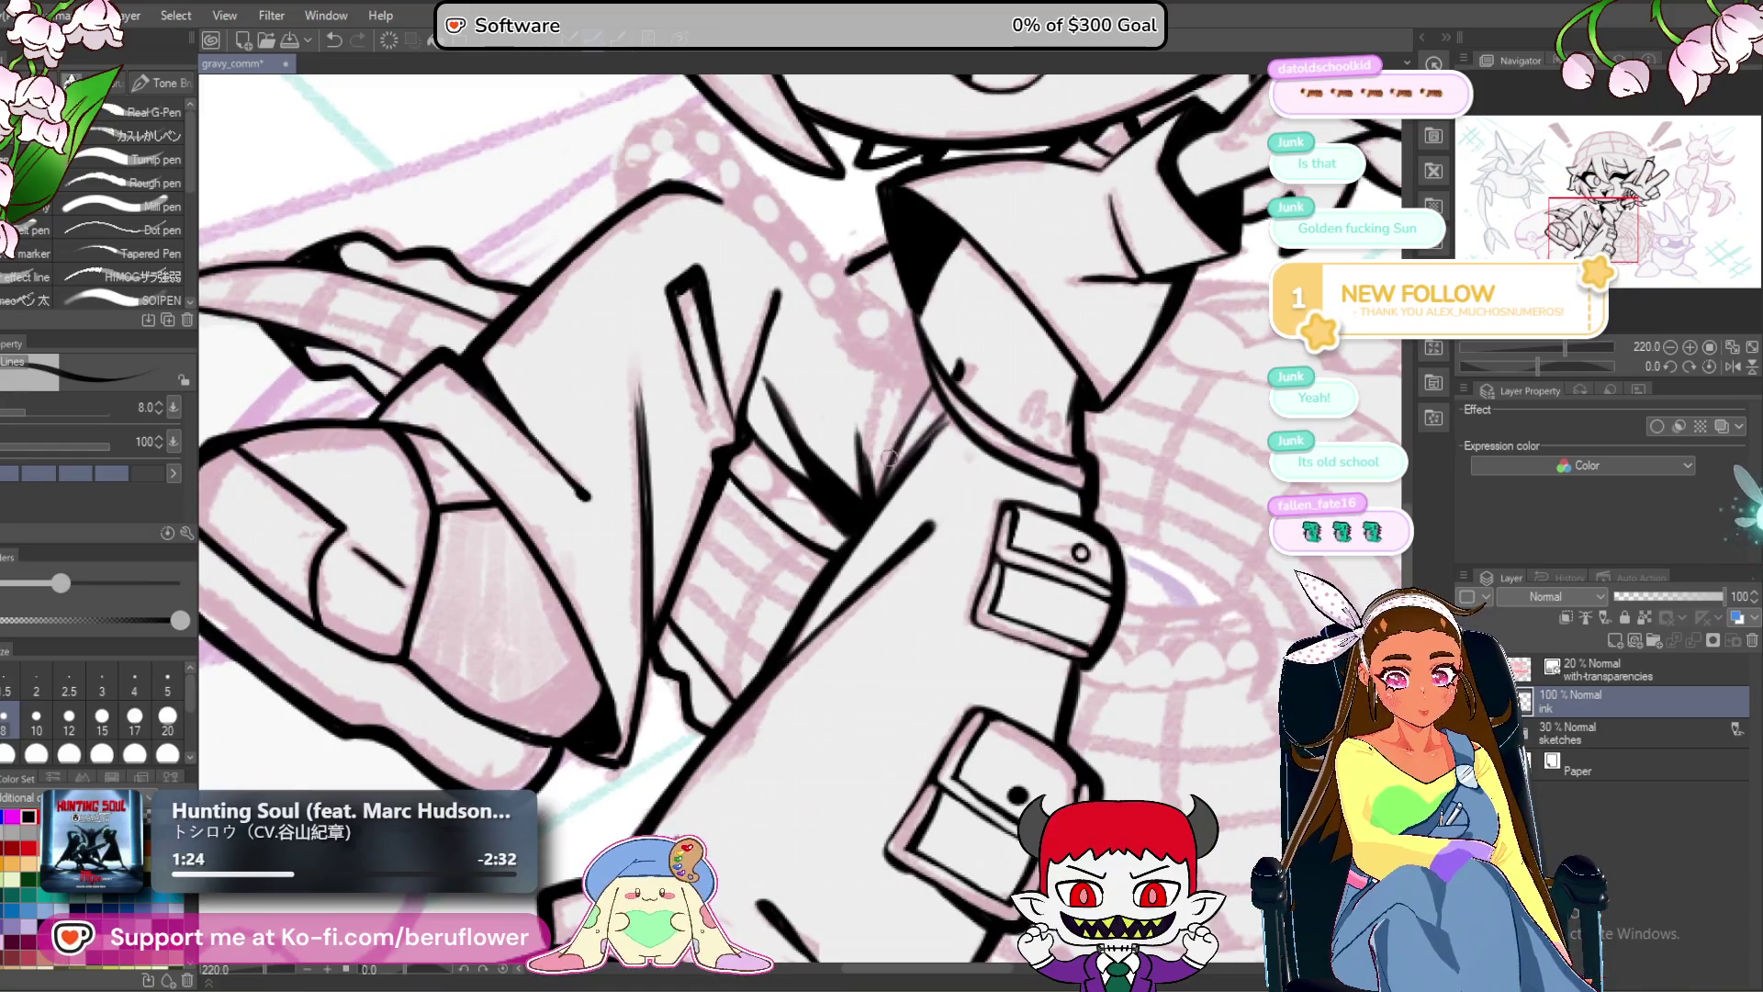
pyautogui.scroll(-5, 863, 509)
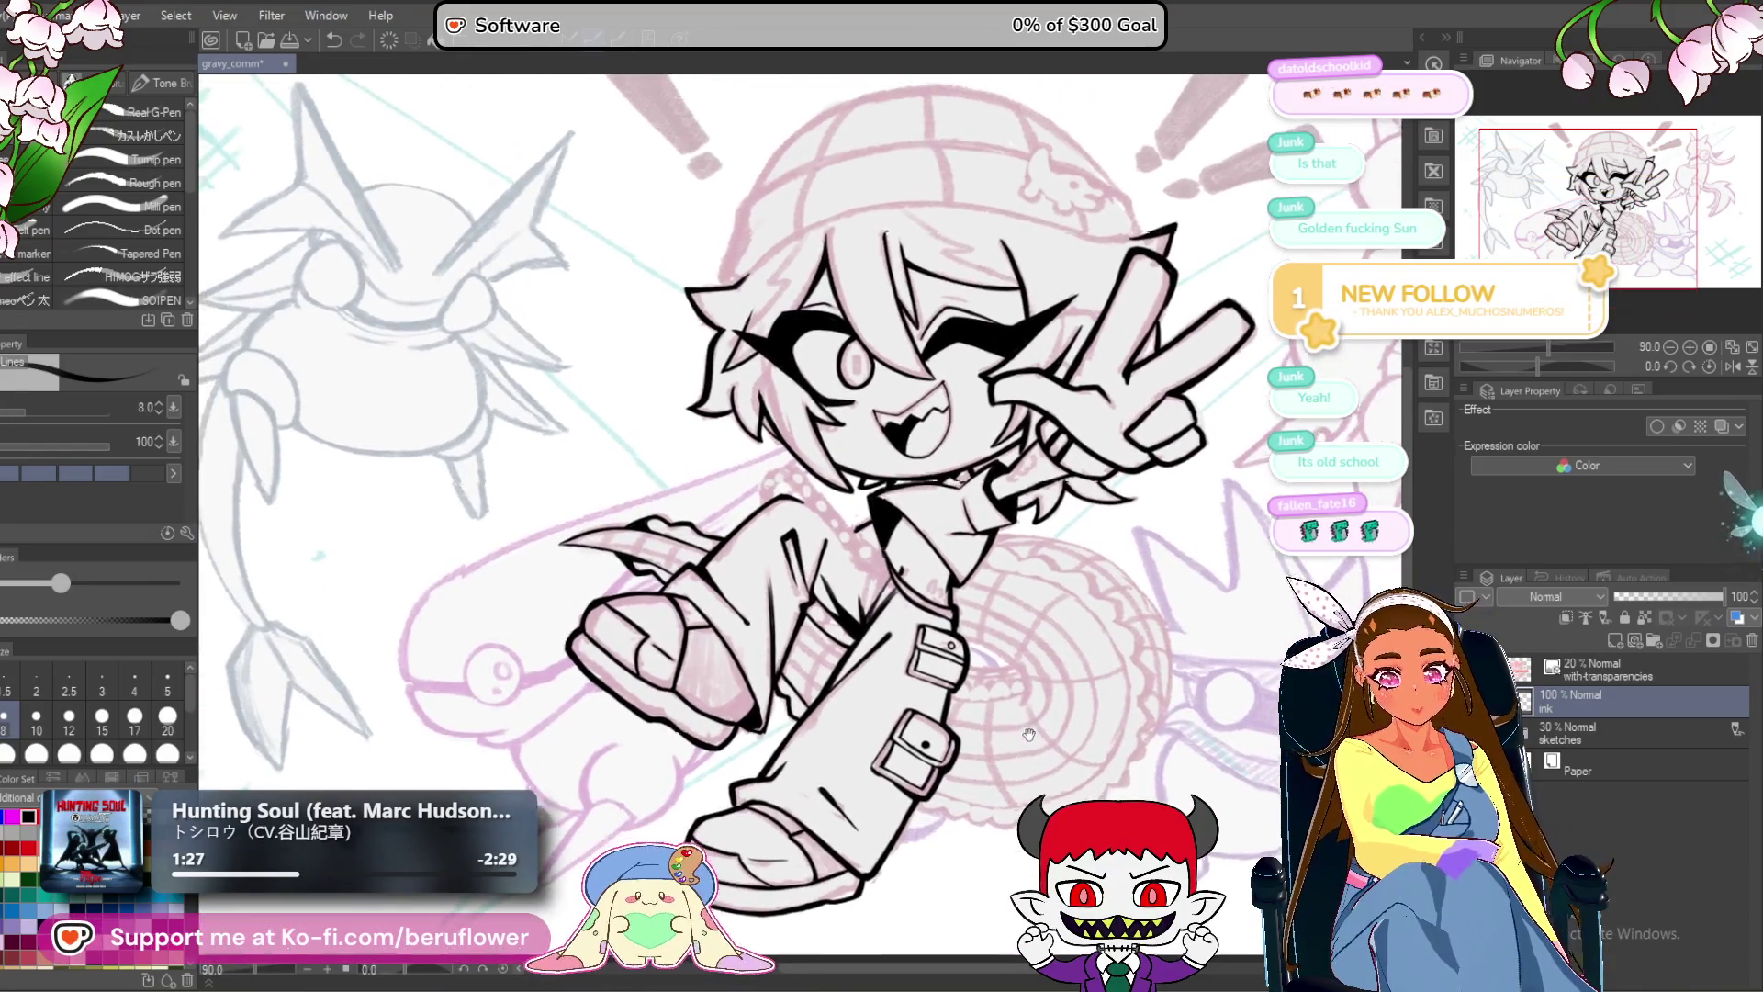
pyautogui.moveTo(993, 771); pyautogui.dragTo(1037, 735)
pyautogui.moveTo(977, 863)
pyautogui.mouseDown()
pyautogui.moveTo(906, 835)
pyautogui.moveTo(964, 825)
pyautogui.moveTo(932, 807)
pyautogui.moveTo(1020, 760)
pyautogui.mouseUp()
pyautogui.moveTo(1042, 670)
pyautogui.mouseDown()
pyautogui.moveTo(708, 609)
pyautogui.moveTo(1232, 589)
pyautogui.mouseUp()
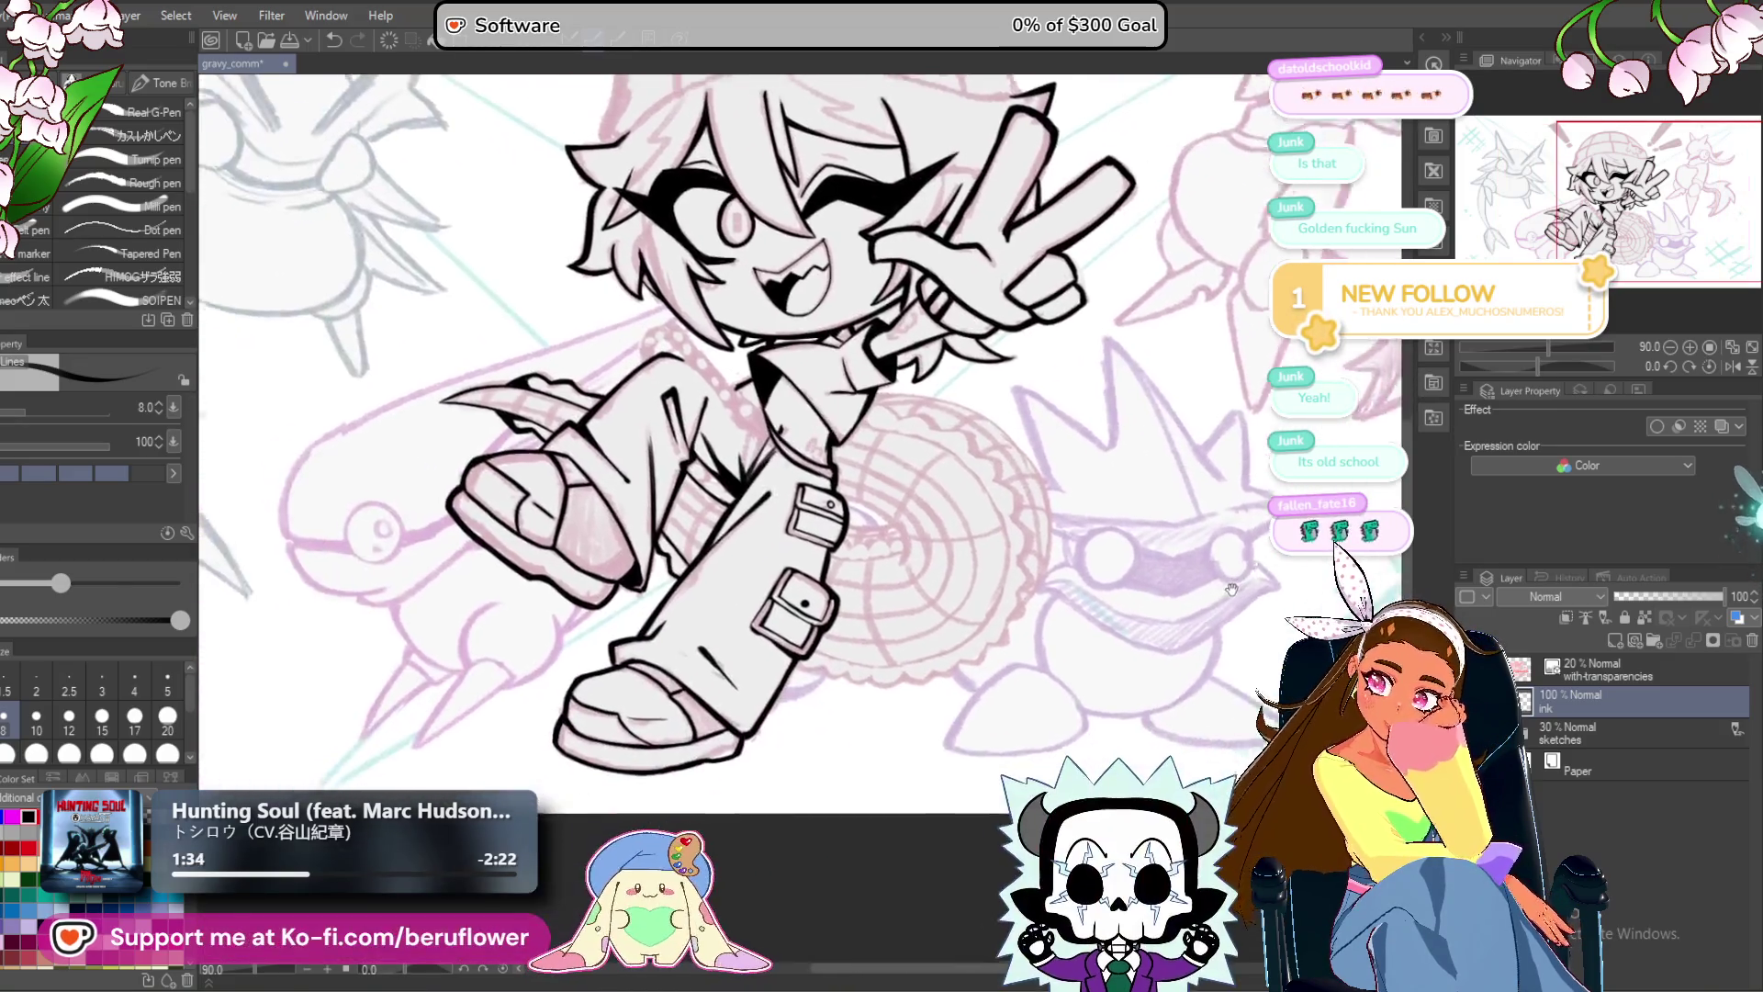
pyautogui.moveTo(826, 726); pyautogui.dragTo(1081, 700)
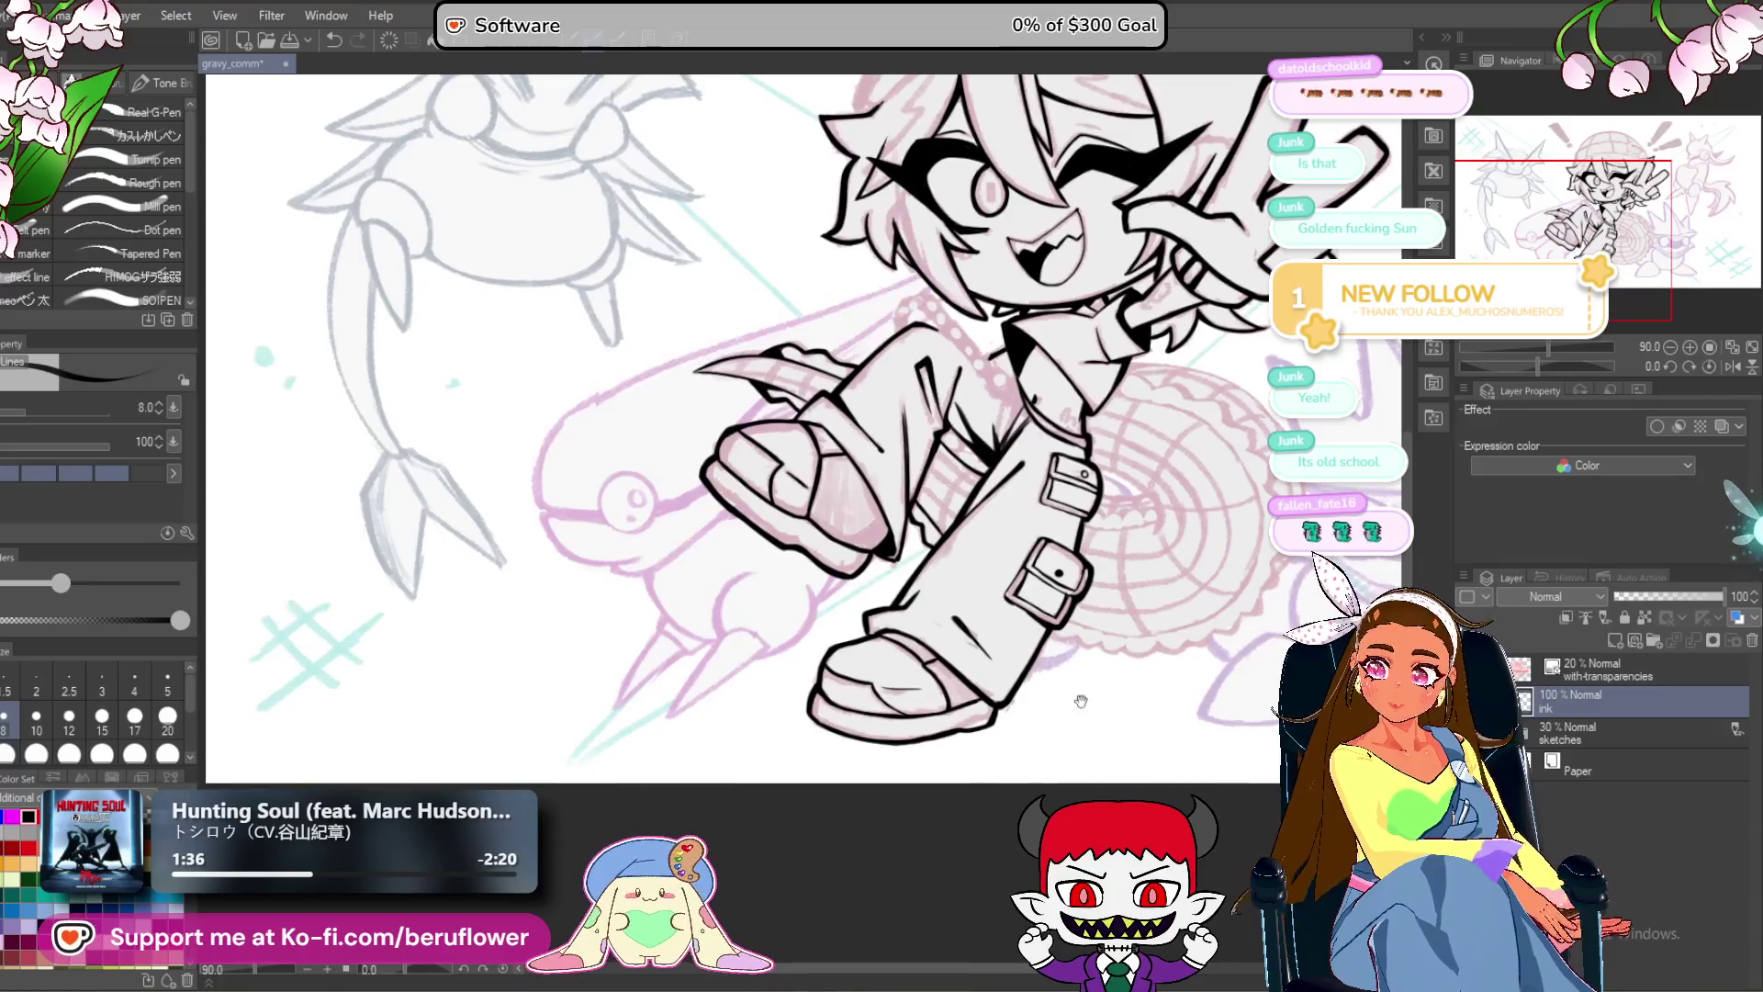
pyautogui.scroll(-4, 1081, 700)
pyautogui.scroll(5, 1030, 321)
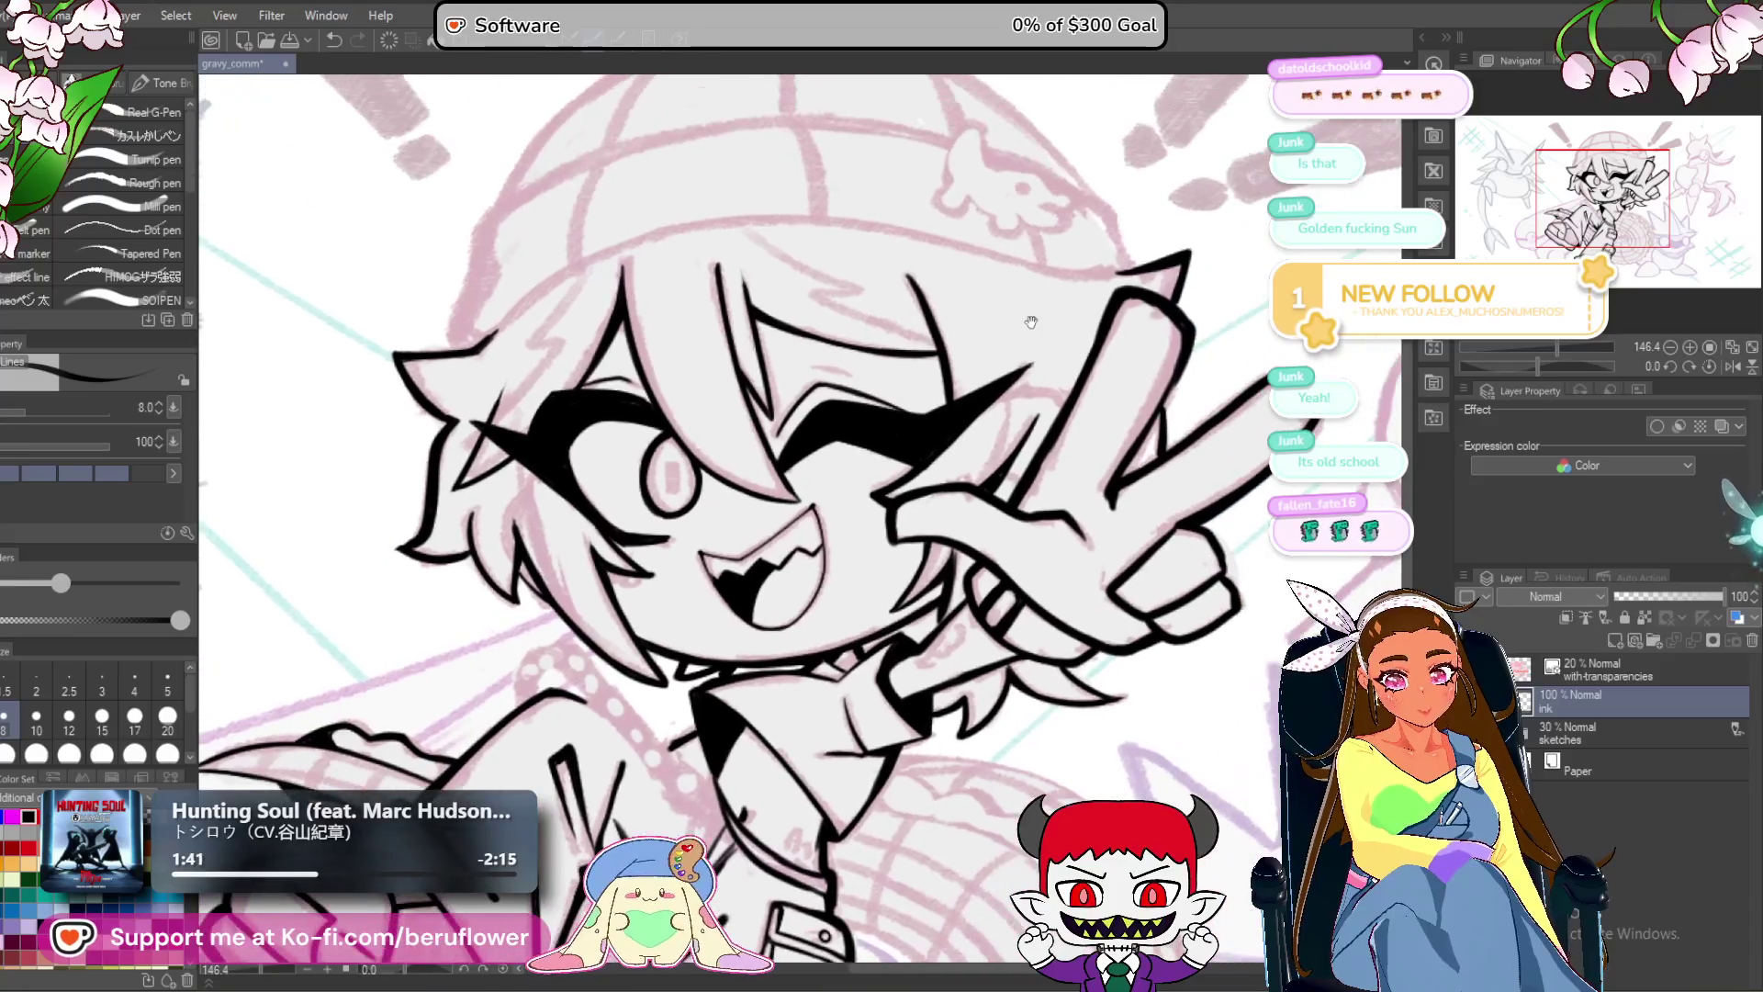
# Redraw the hair's left outline below the beanie as a bolder, thicker black line.
pyautogui.scroll(3, 718, 405)
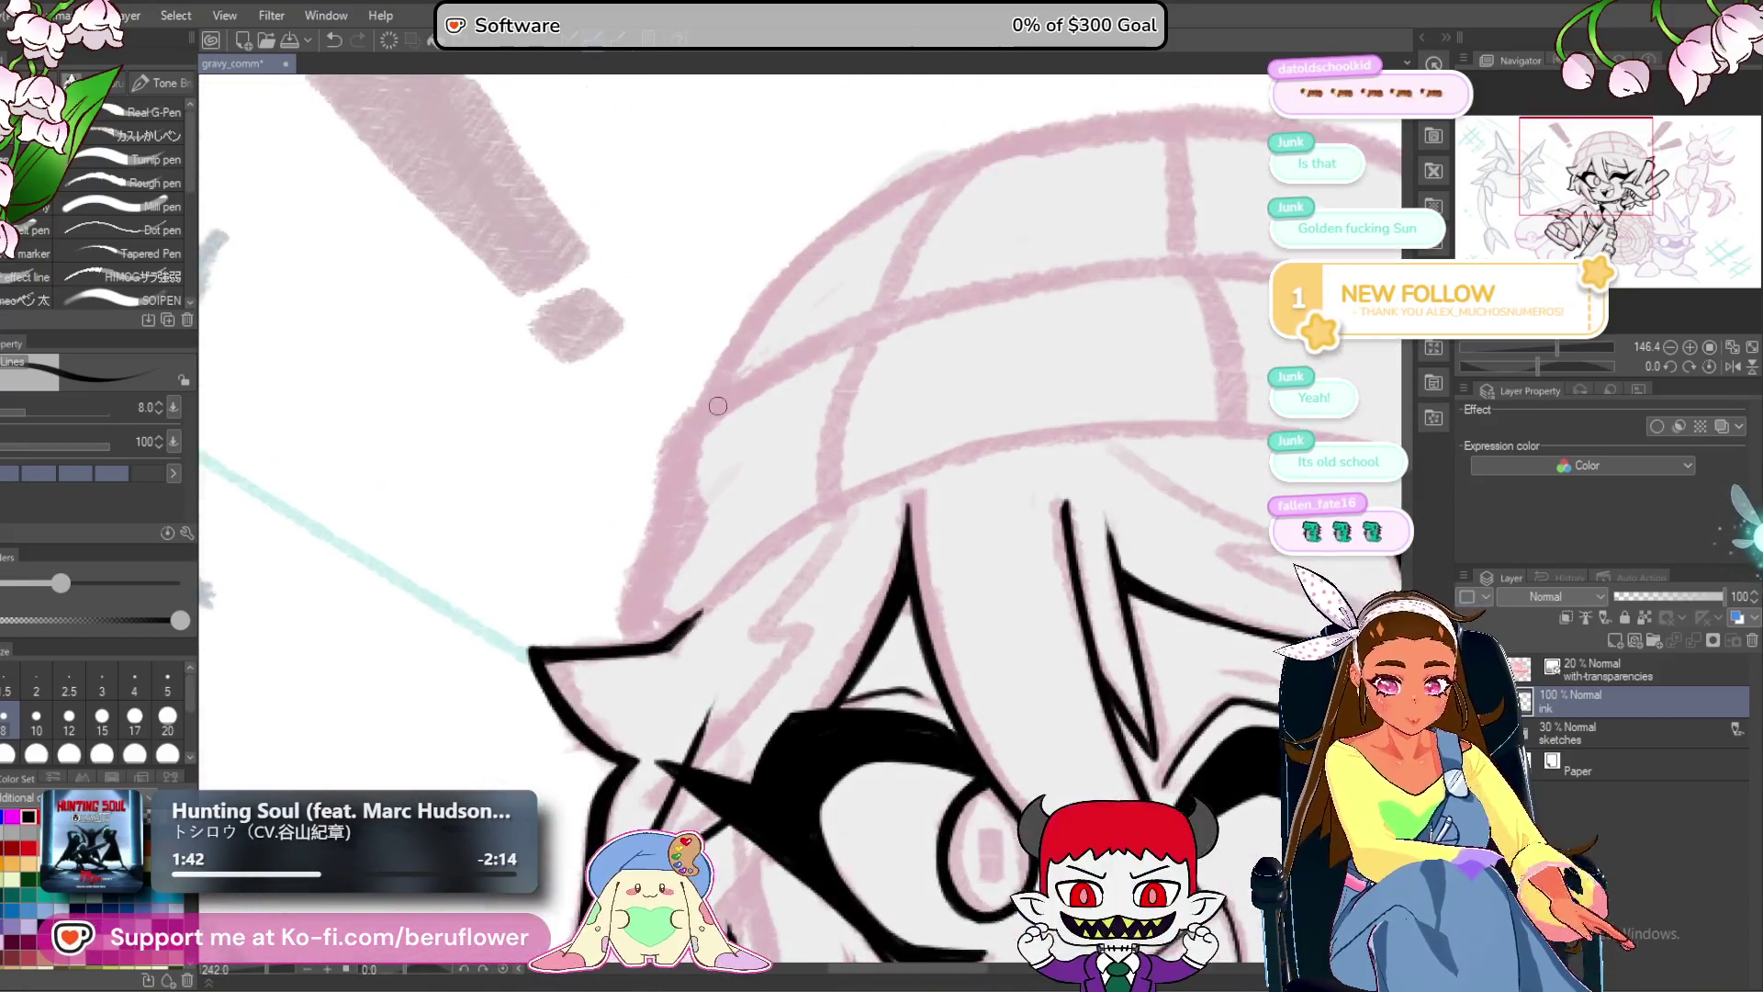
pyautogui.scroll(3, 718, 405)
pyautogui.moveTo(1127, 202)
pyautogui.mouseDown()
pyautogui.moveTo(872, 384)
pyautogui.moveTo(821, 567)
pyautogui.moveTo(820, 772)
pyautogui.mouseUp()
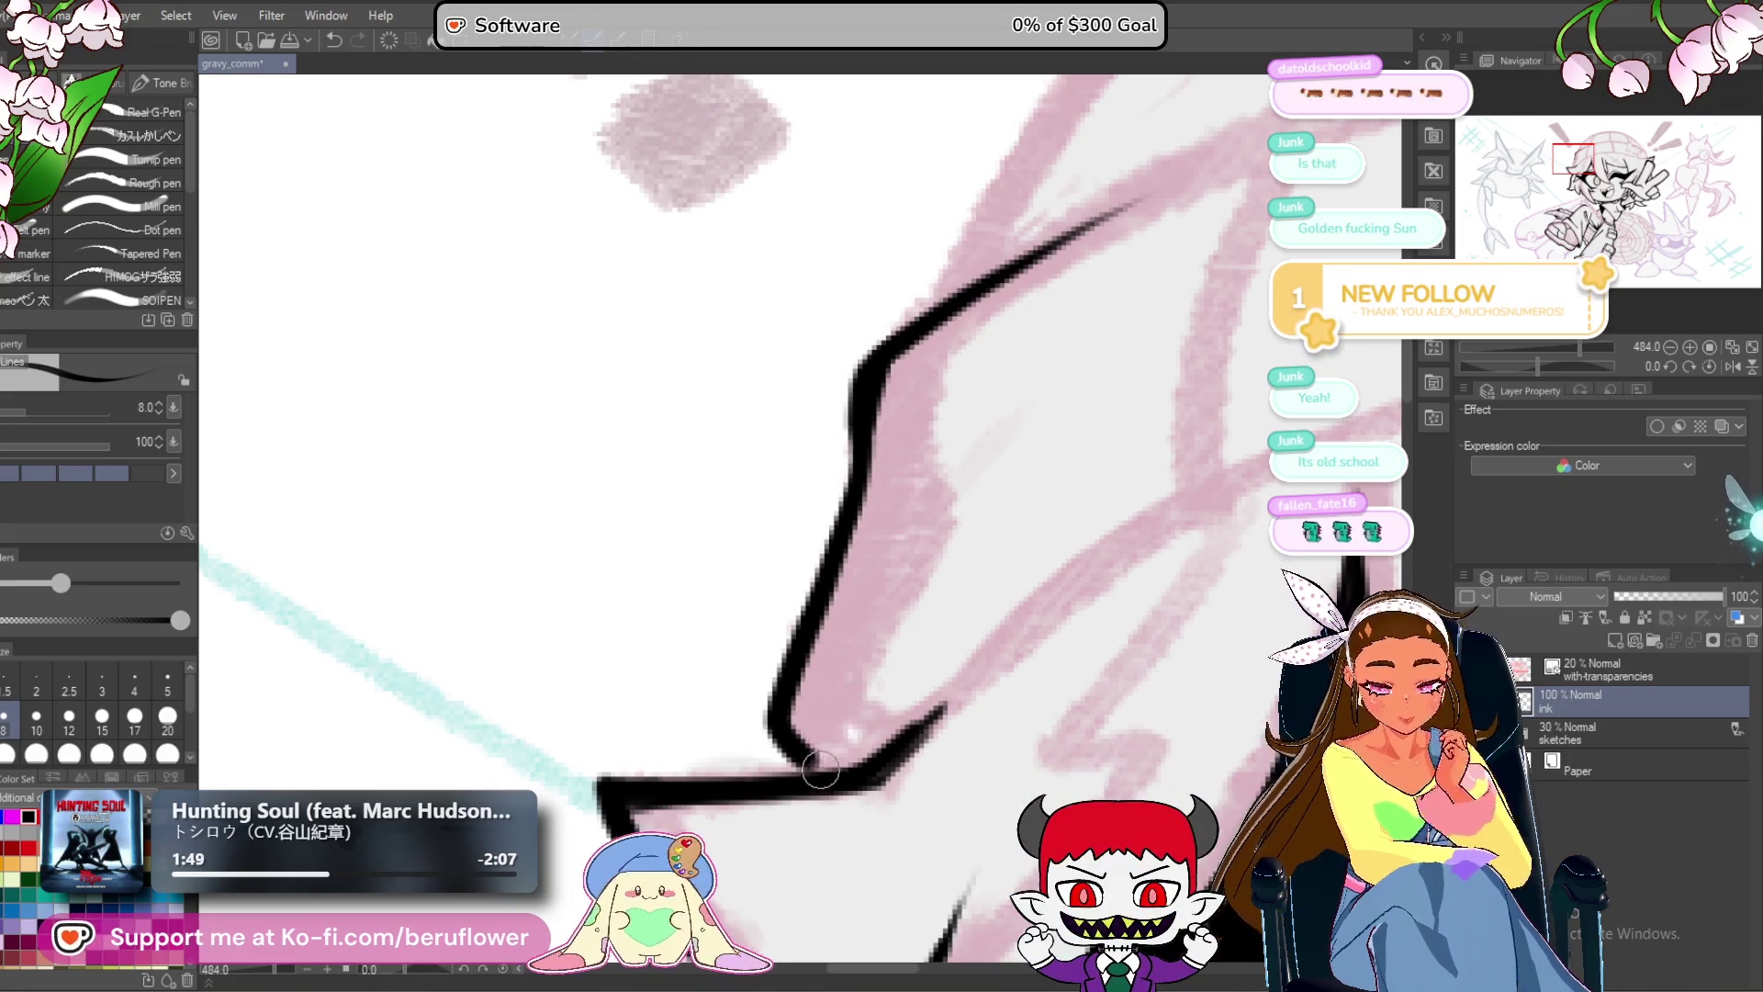
pyautogui.moveTo(782, 705); pyautogui.dragTo(820, 771)
pyautogui.moveTo(854, 450)
pyautogui.mouseDown()
pyautogui.moveTo(759, 728)
pyautogui.moveTo(793, 759)
pyautogui.moveTo(813, 528)
pyautogui.moveTo(857, 382)
pyautogui.moveTo(905, 326)
pyautogui.mouseUp()
pyautogui.moveTo(1029, 451); pyautogui.dragTo(956, 551)
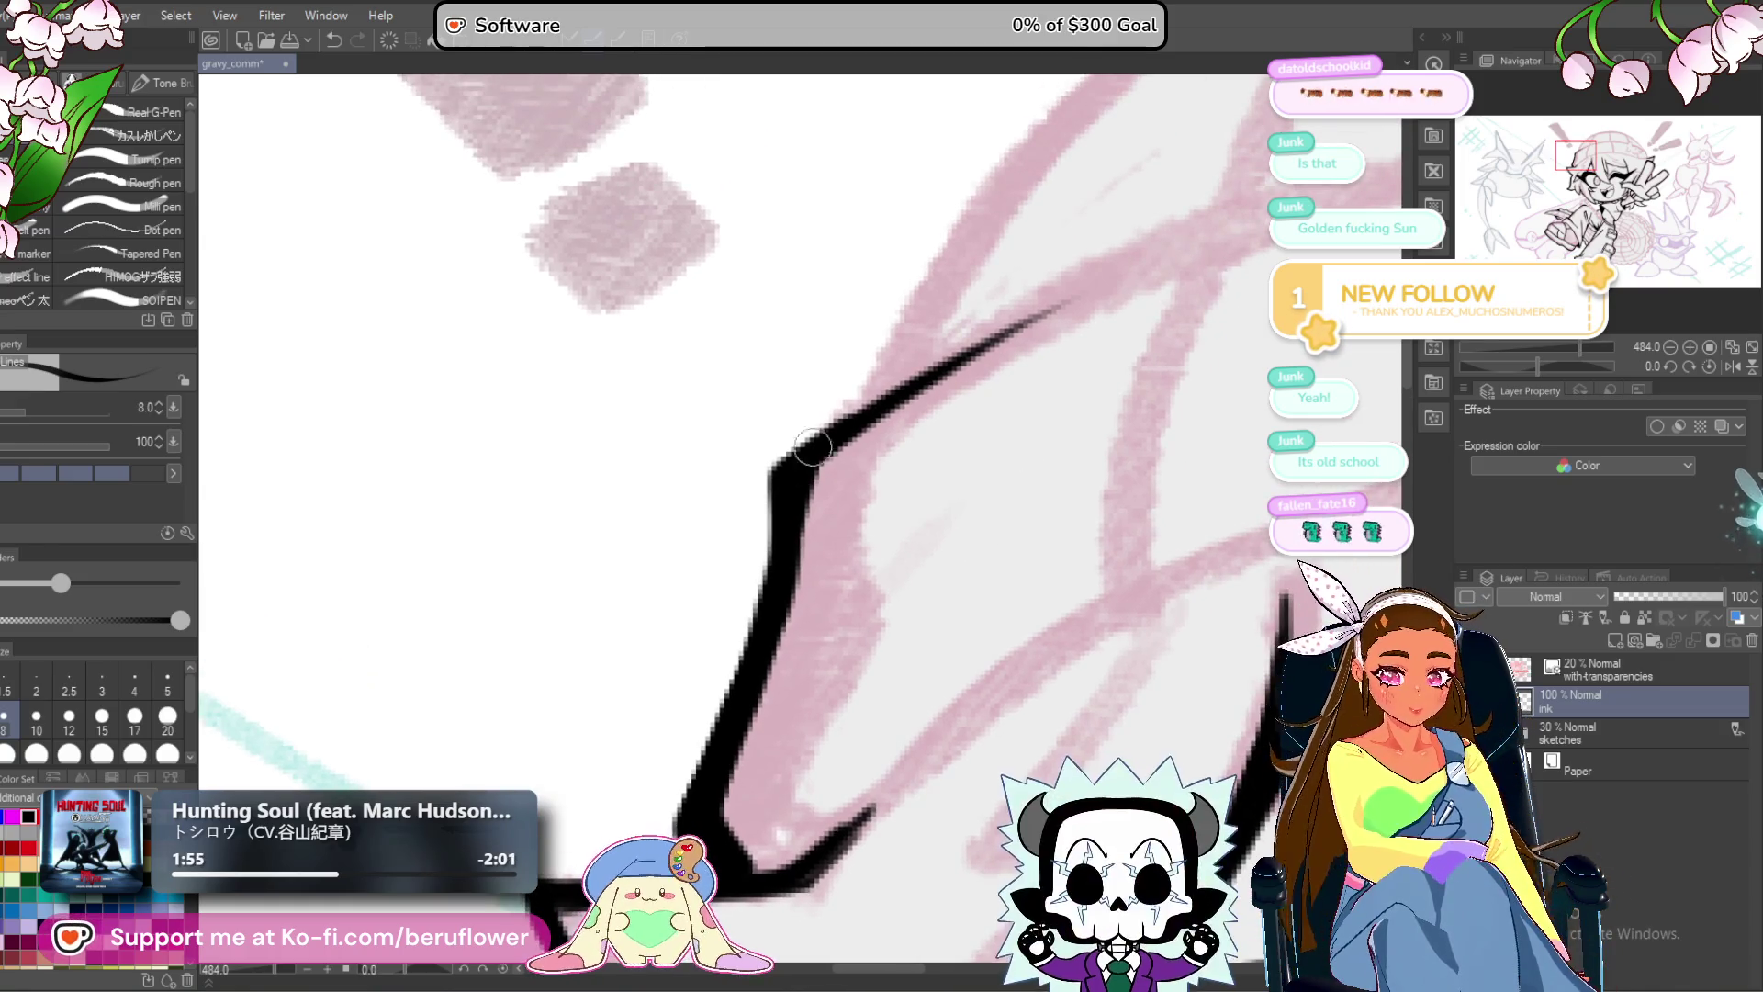
pyautogui.moveTo(846, 419); pyautogui.dragTo(1240, 215)
pyautogui.scroll(-3, 814, 433)
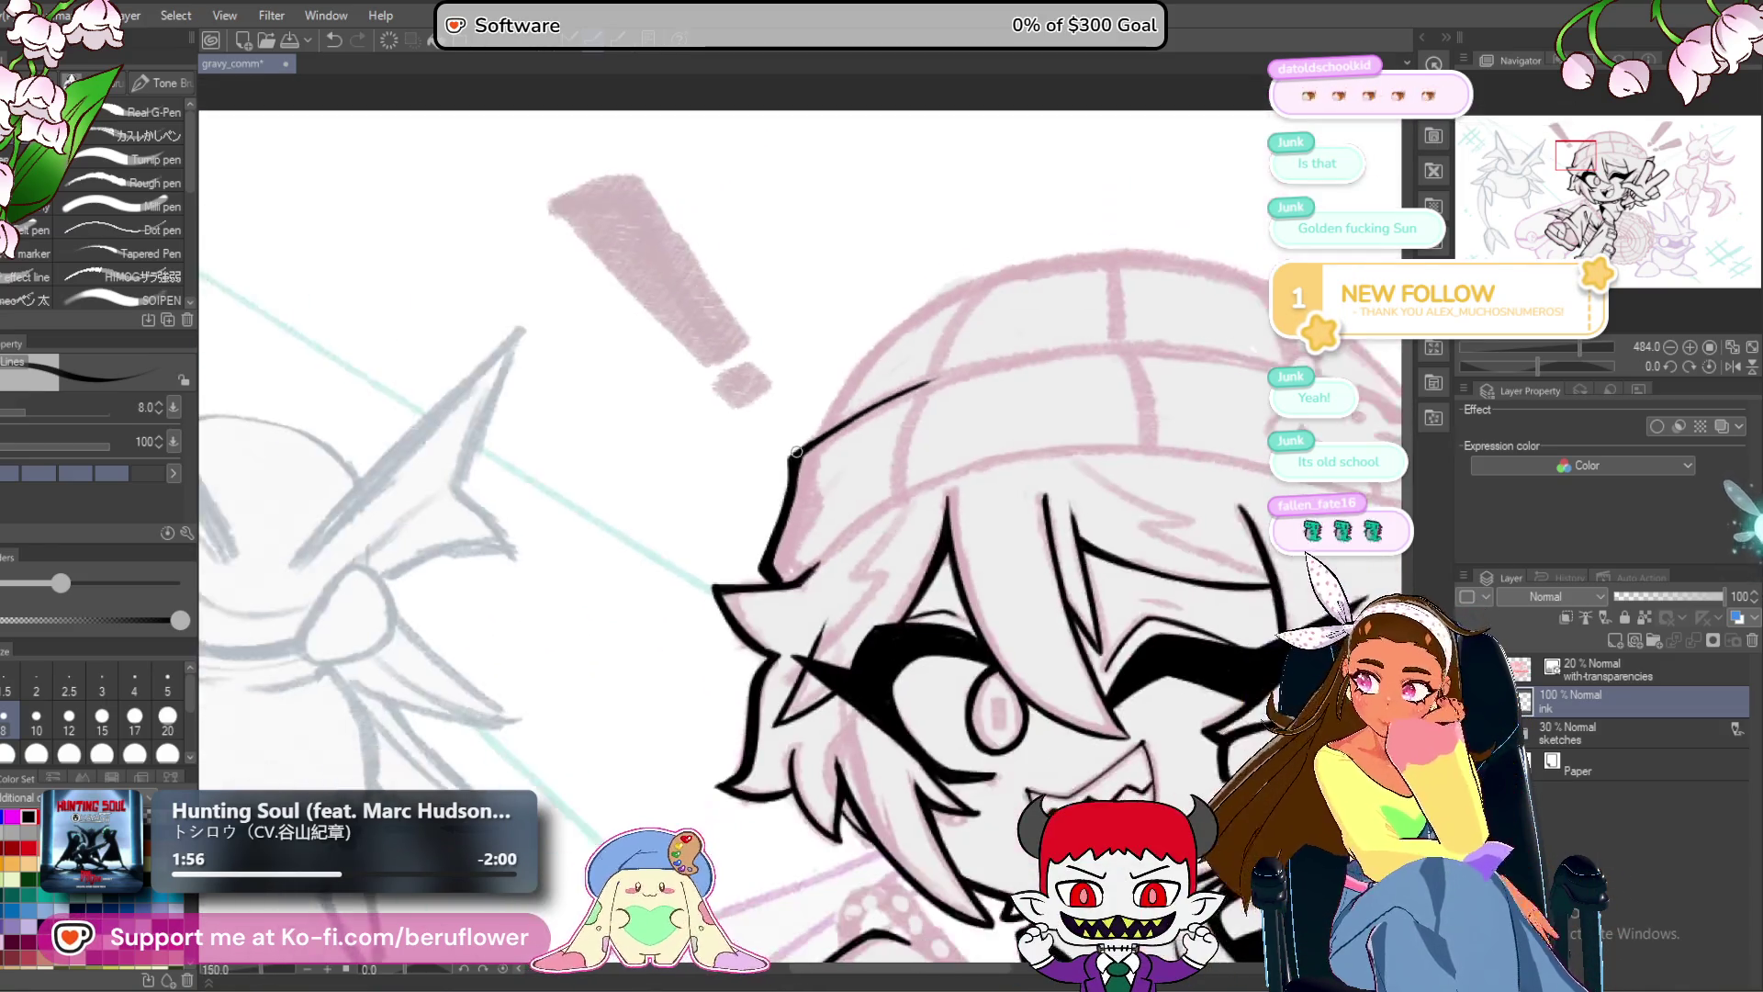
pyautogui.scroll(5, 949, 444)
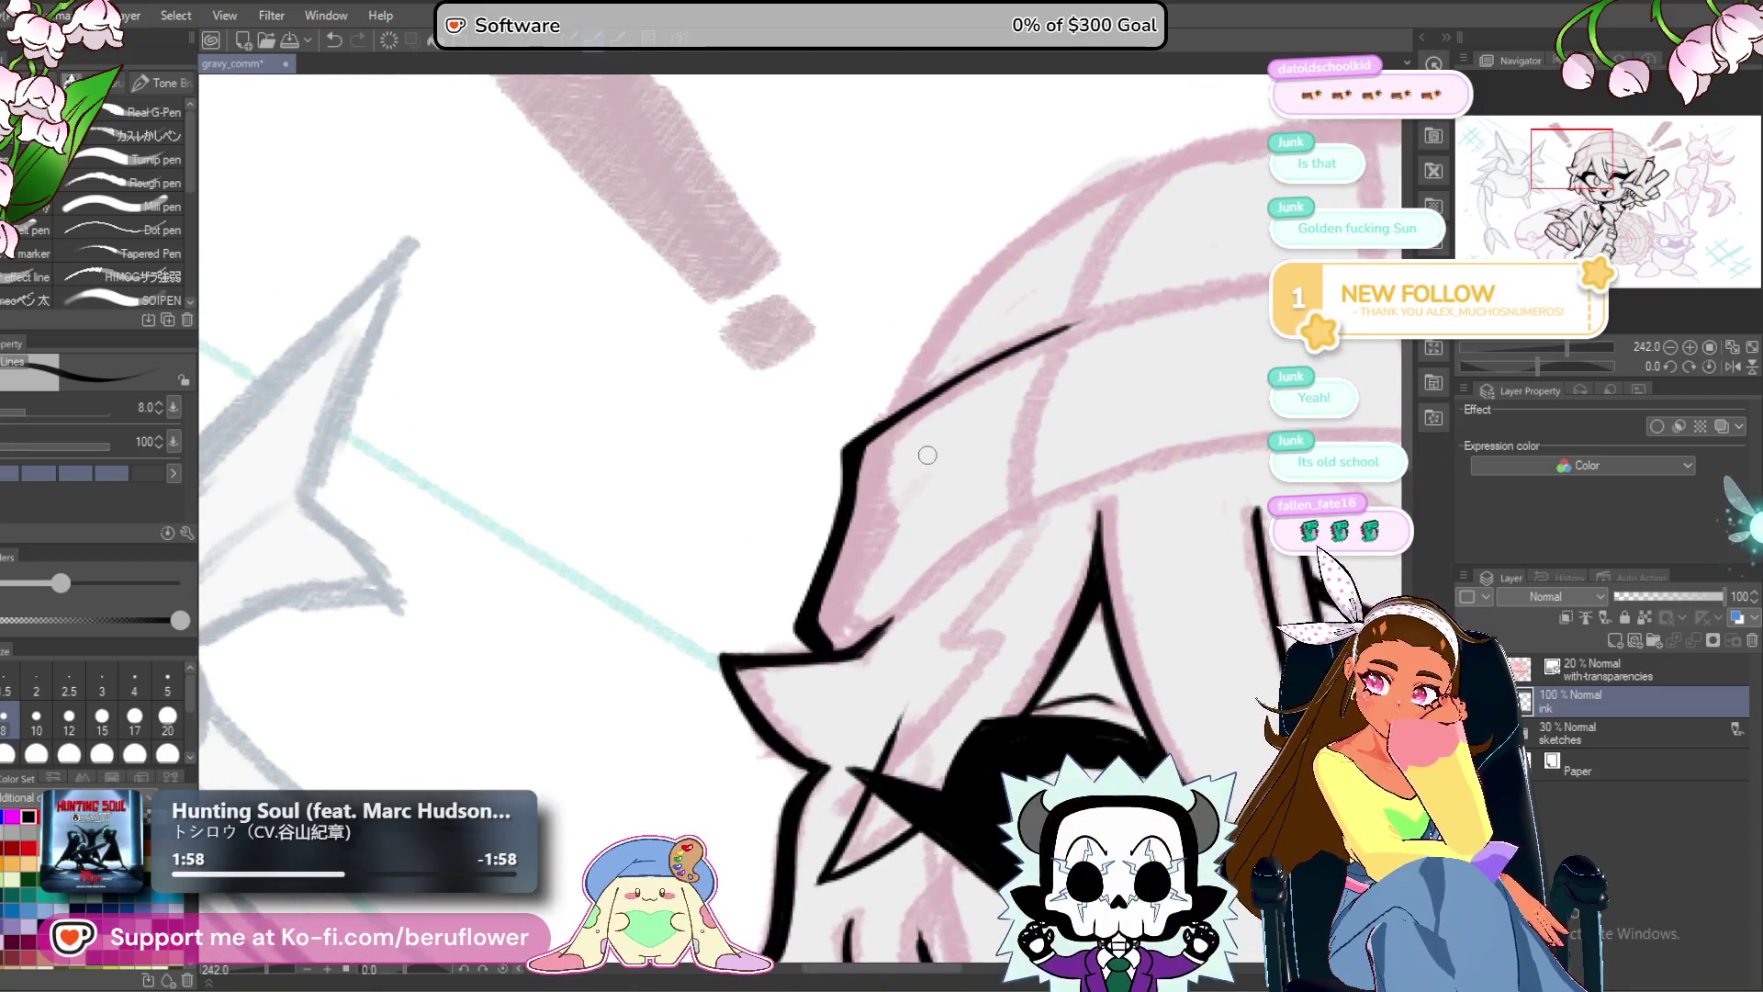
pyautogui.moveTo(1001, 331)
pyautogui.mouseDown()
pyautogui.moveTo(827, 421)
pyautogui.moveTo(803, 586)
pyautogui.moveTo(776, 643)
pyautogui.moveTo(784, 760)
pyautogui.mouseUp()
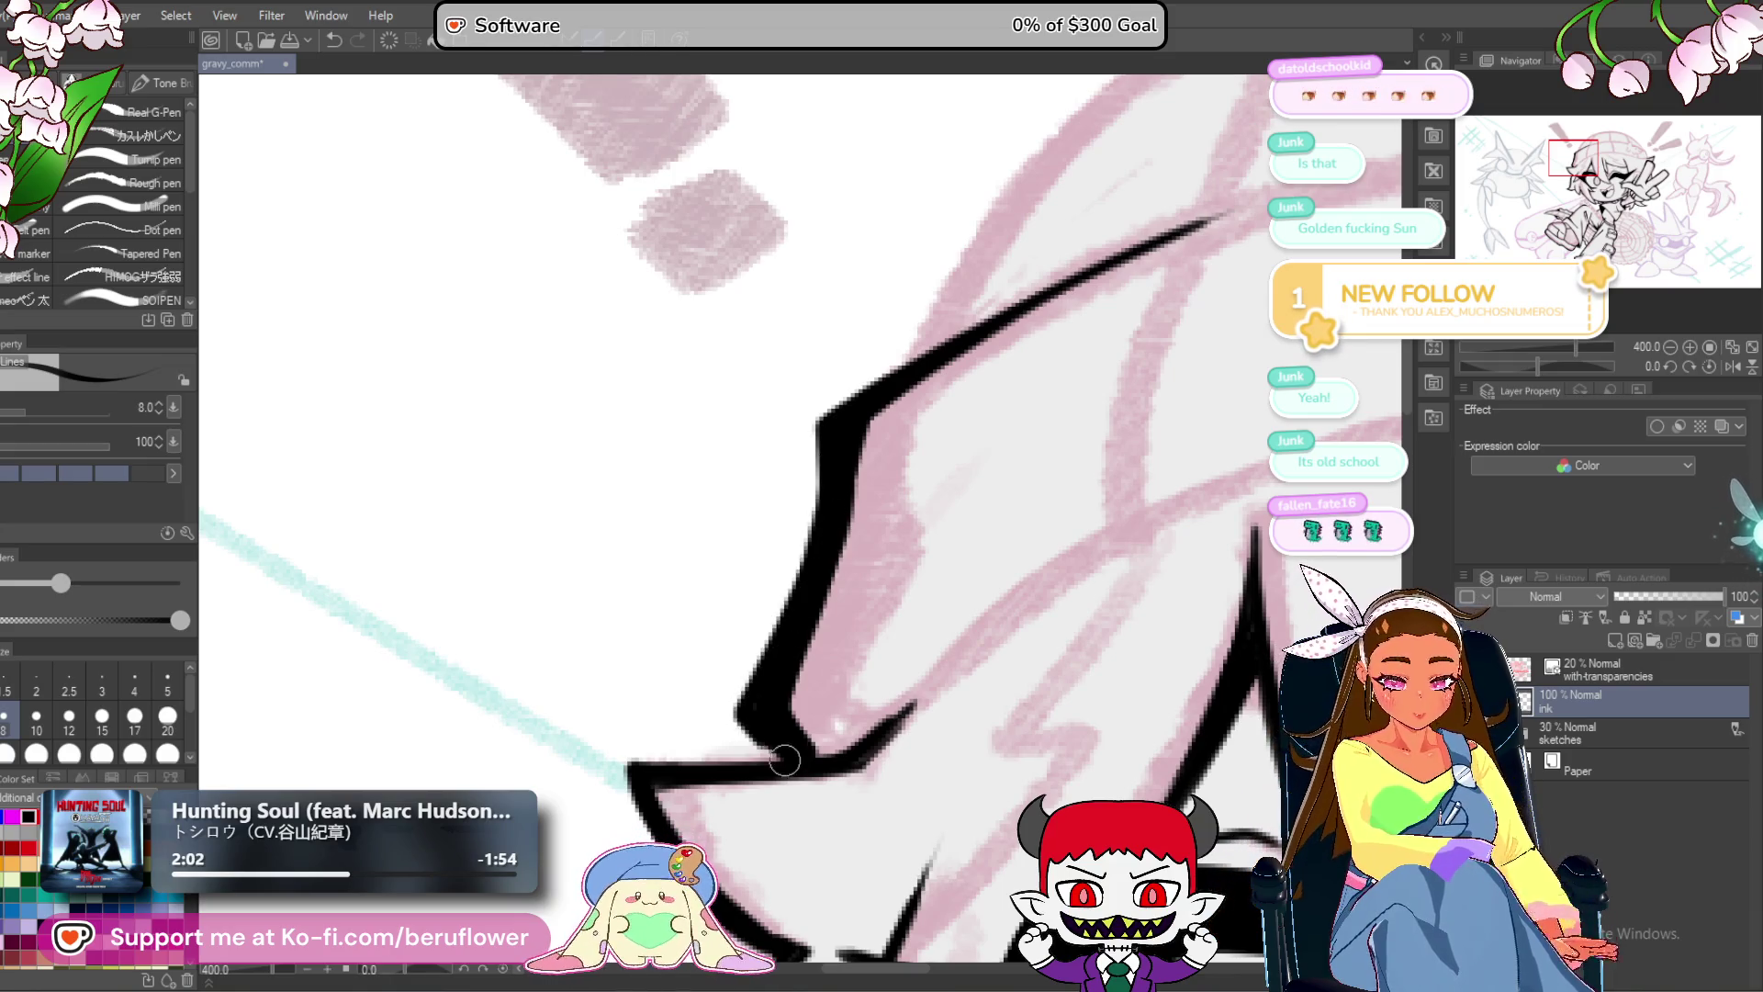
# Recenter on the face and ink a stroke beside the winking eye.
pyautogui.scroll(-6, 782, 725)
pyautogui.moveTo(946, 918)
pyautogui.mouseDown()
pyautogui.moveTo(973, 824)
pyautogui.moveTo(920, 487)
pyautogui.moveTo(876, 470)
pyautogui.mouseUp()
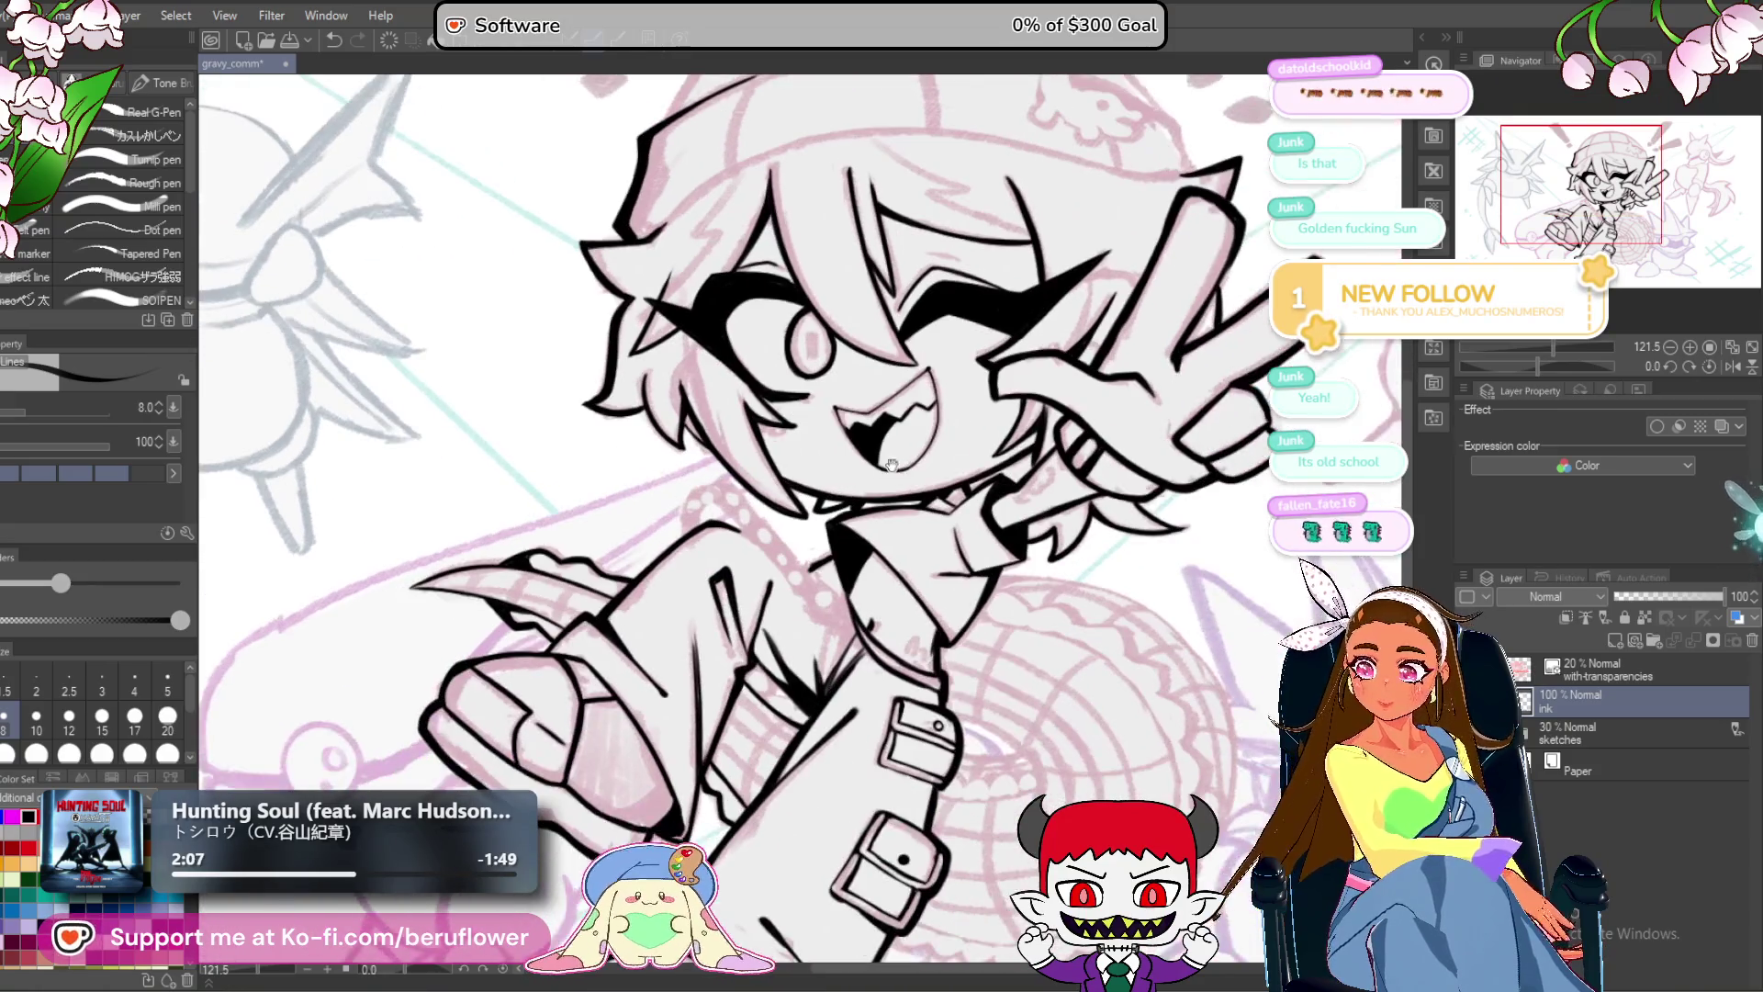
pyautogui.moveTo(1004, 499); pyautogui.dragTo(995, 562)
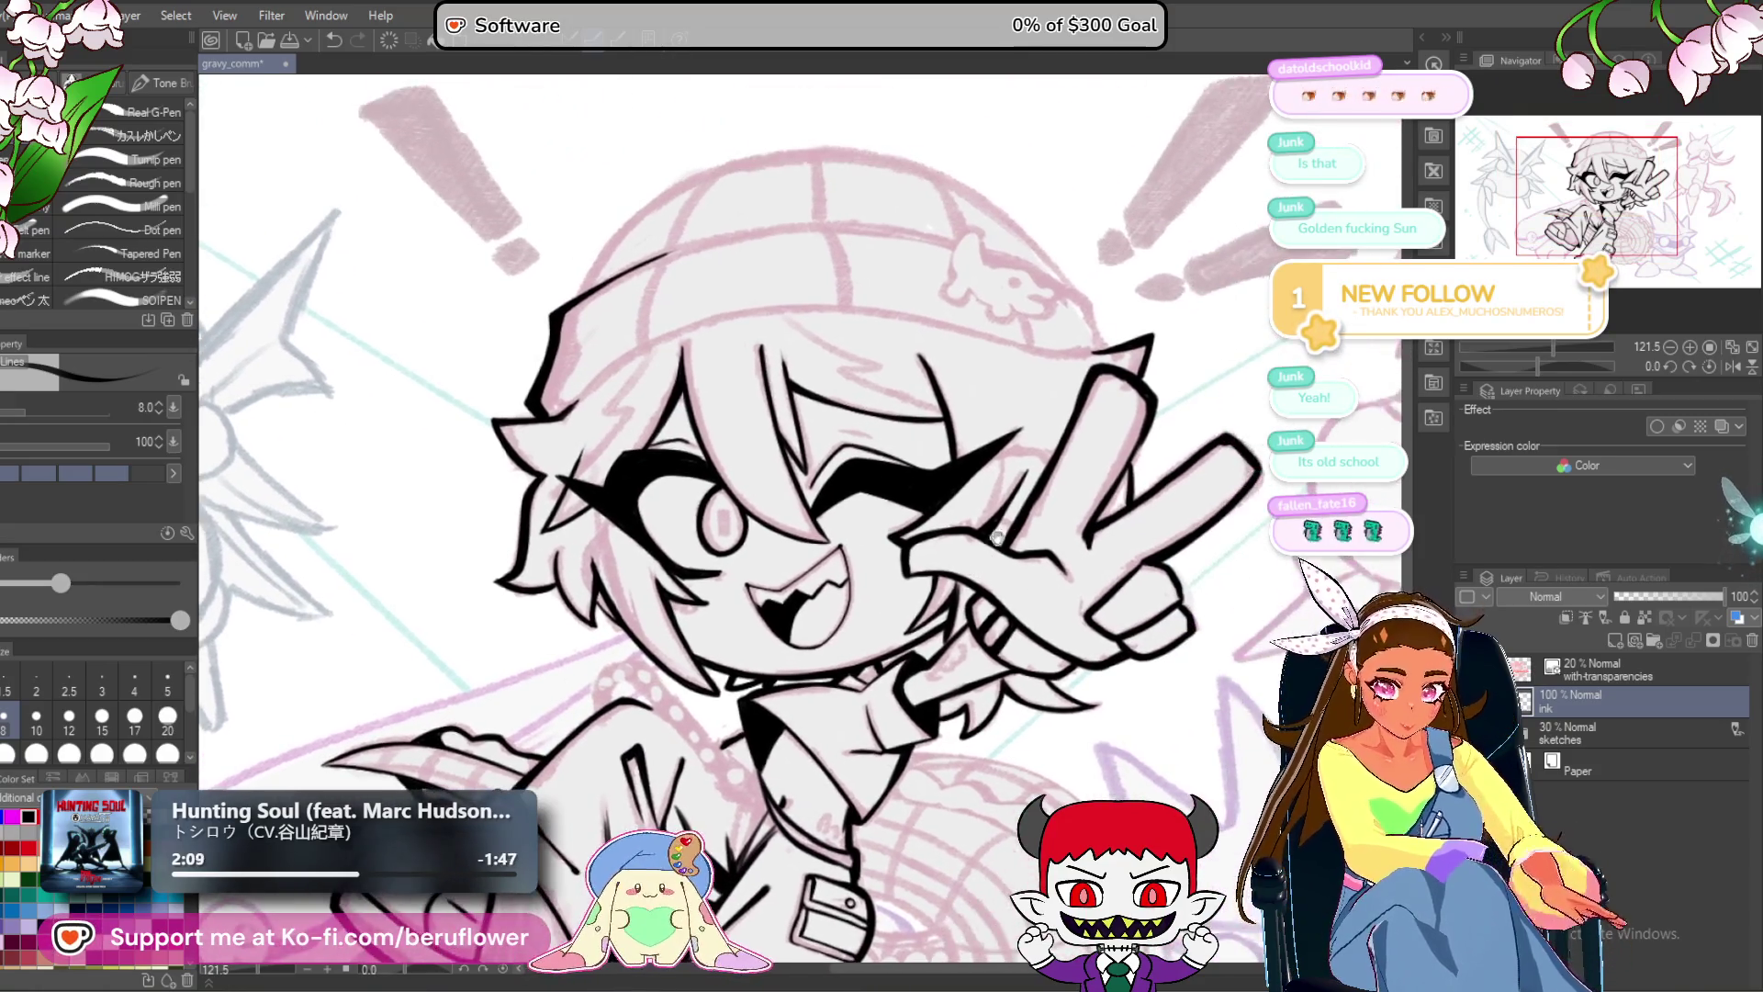
pyautogui.scroll(2, 909, 430)
pyautogui.moveTo(887, 401); pyautogui.dragTo(923, 510)
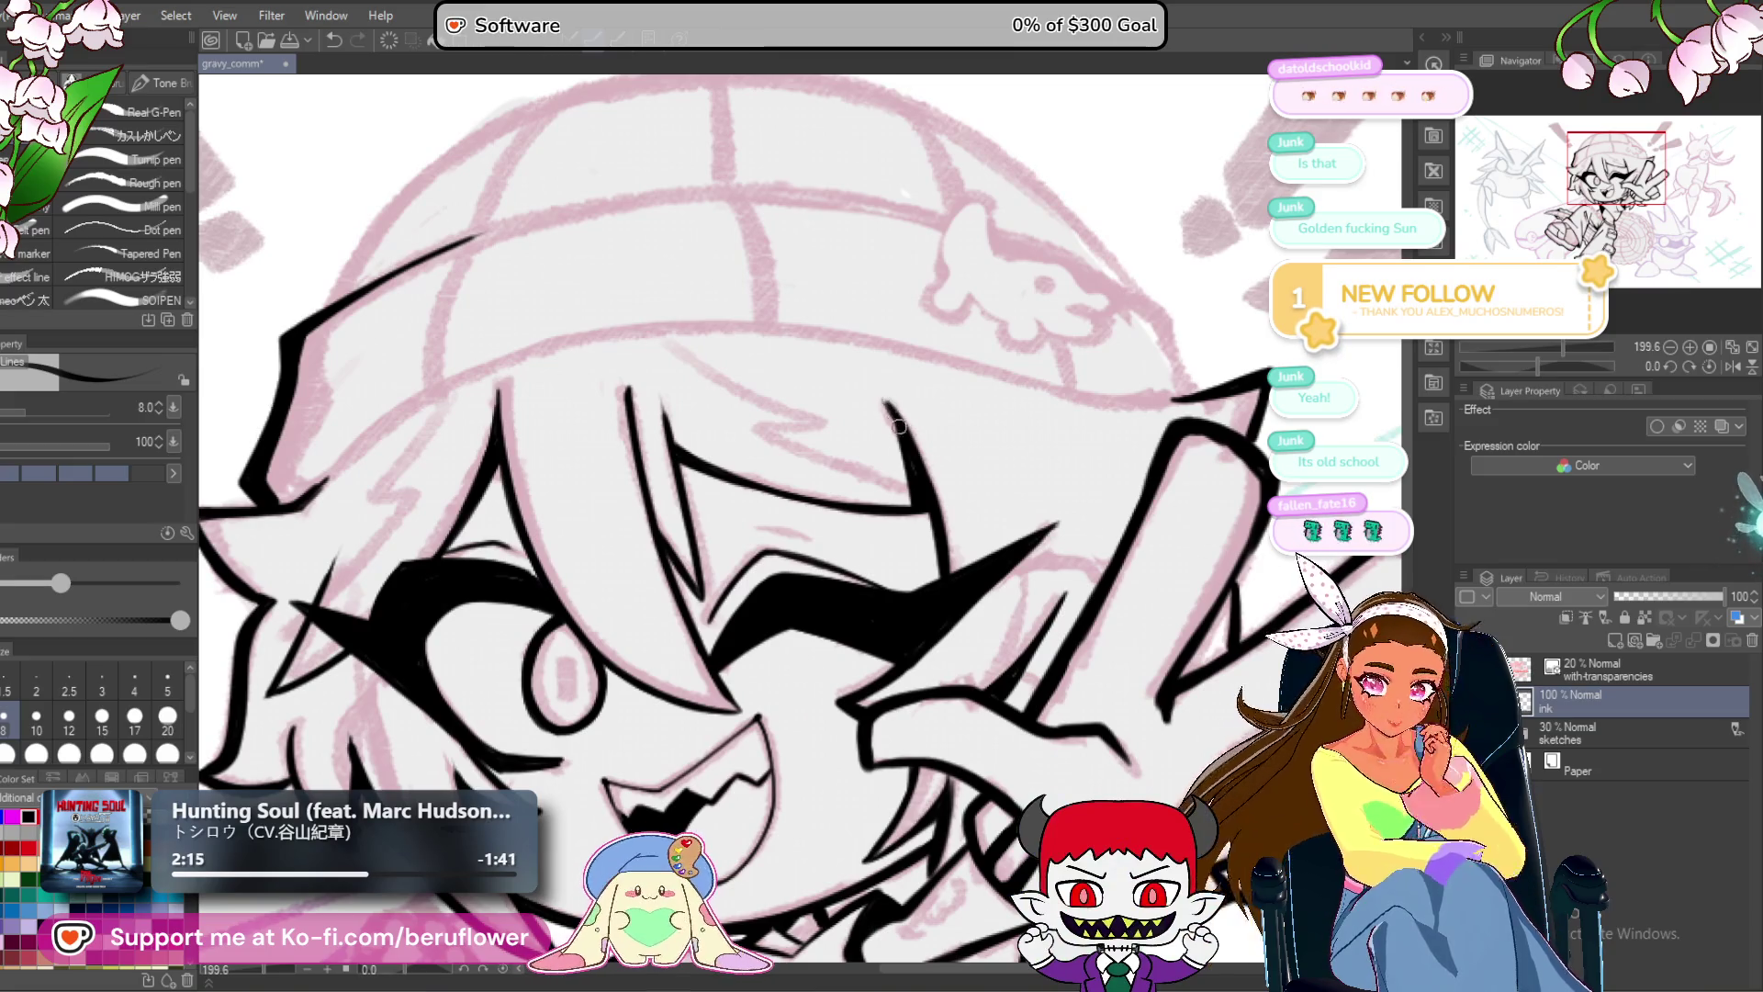
# Recenter the view on the character and zoom in closely.
pyautogui.scroll(-4, 912, 505)
pyautogui.scroll(2, 912, 505)
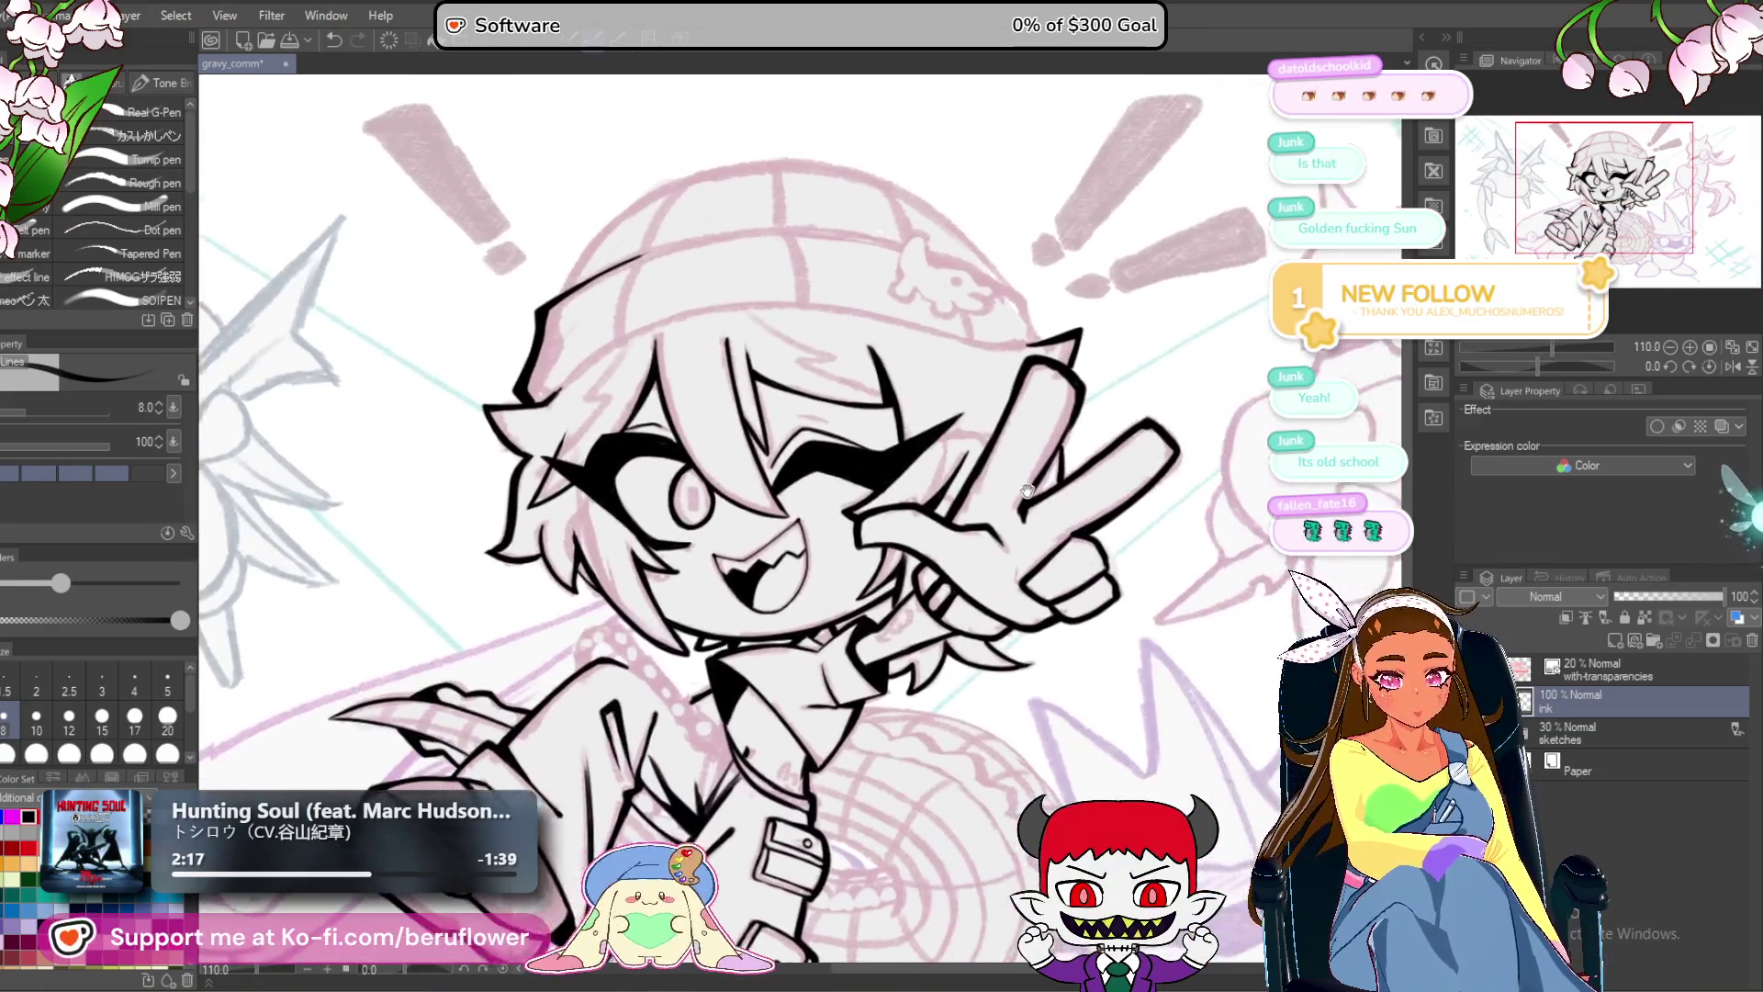
pyautogui.moveTo(1027, 489); pyautogui.dragTo(977, 503)
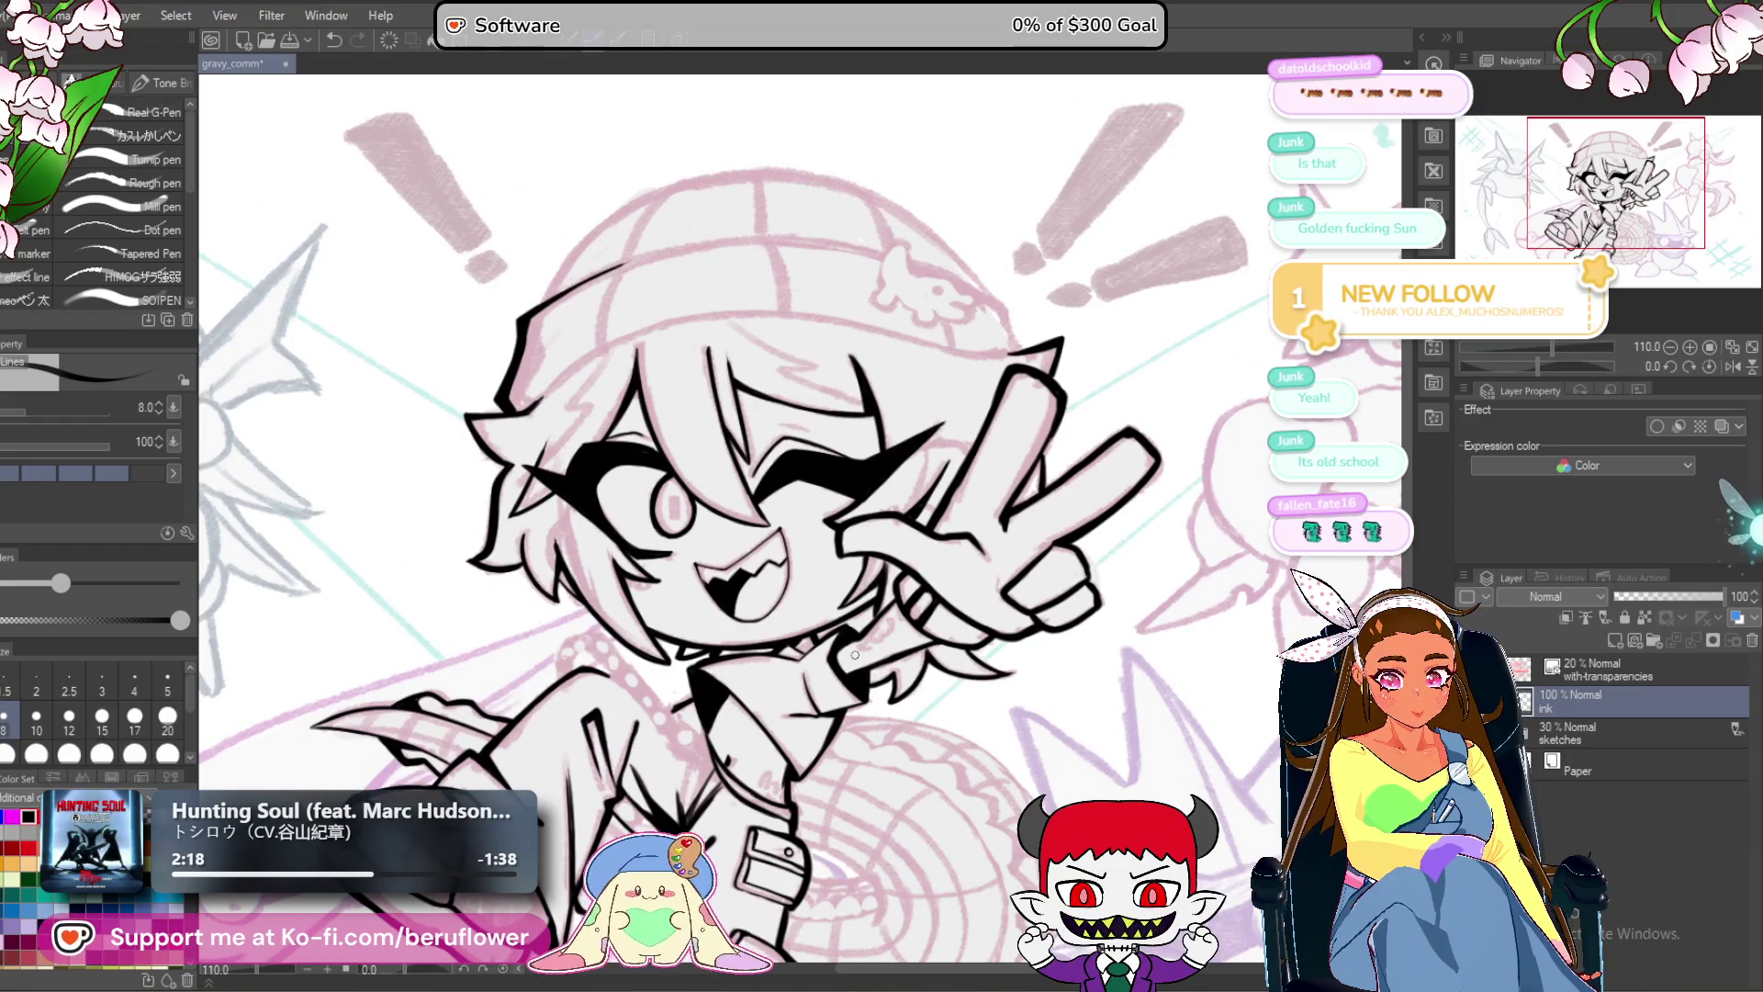
pyautogui.scroll(2, 855, 655)
pyautogui.scroll(1, 789, 698)
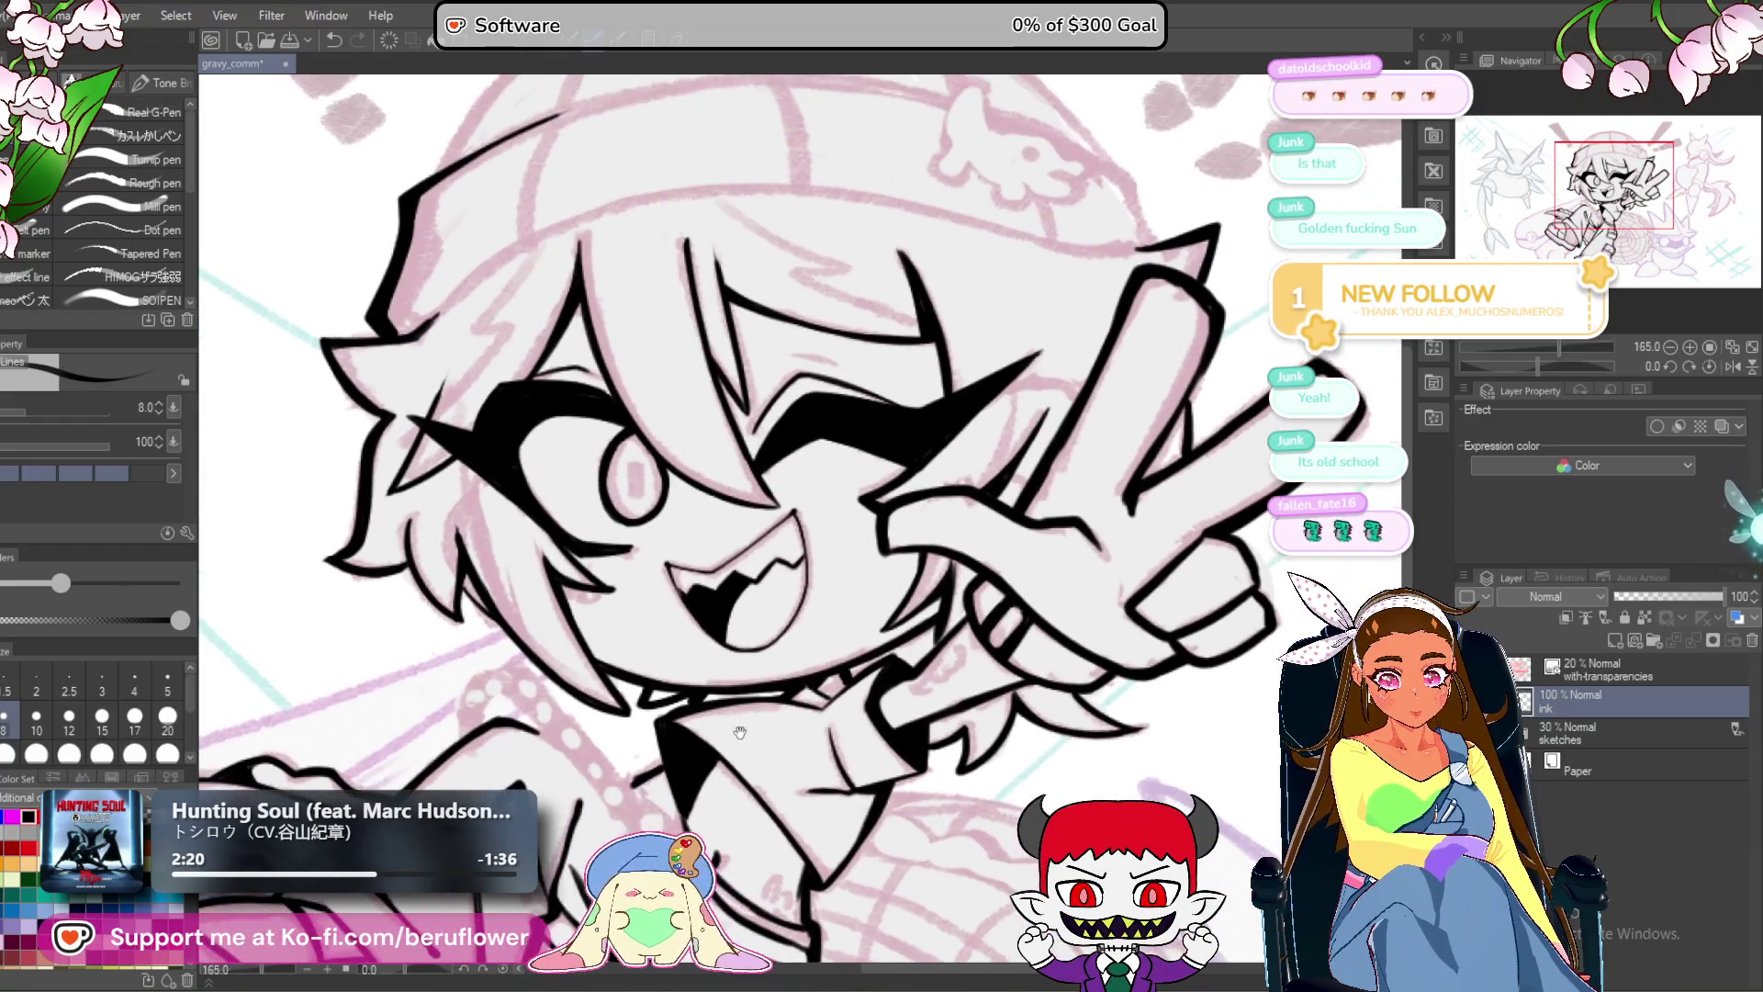
pyautogui.scroll(1, 730, 747)
pyautogui.scroll(3, 762, 735)
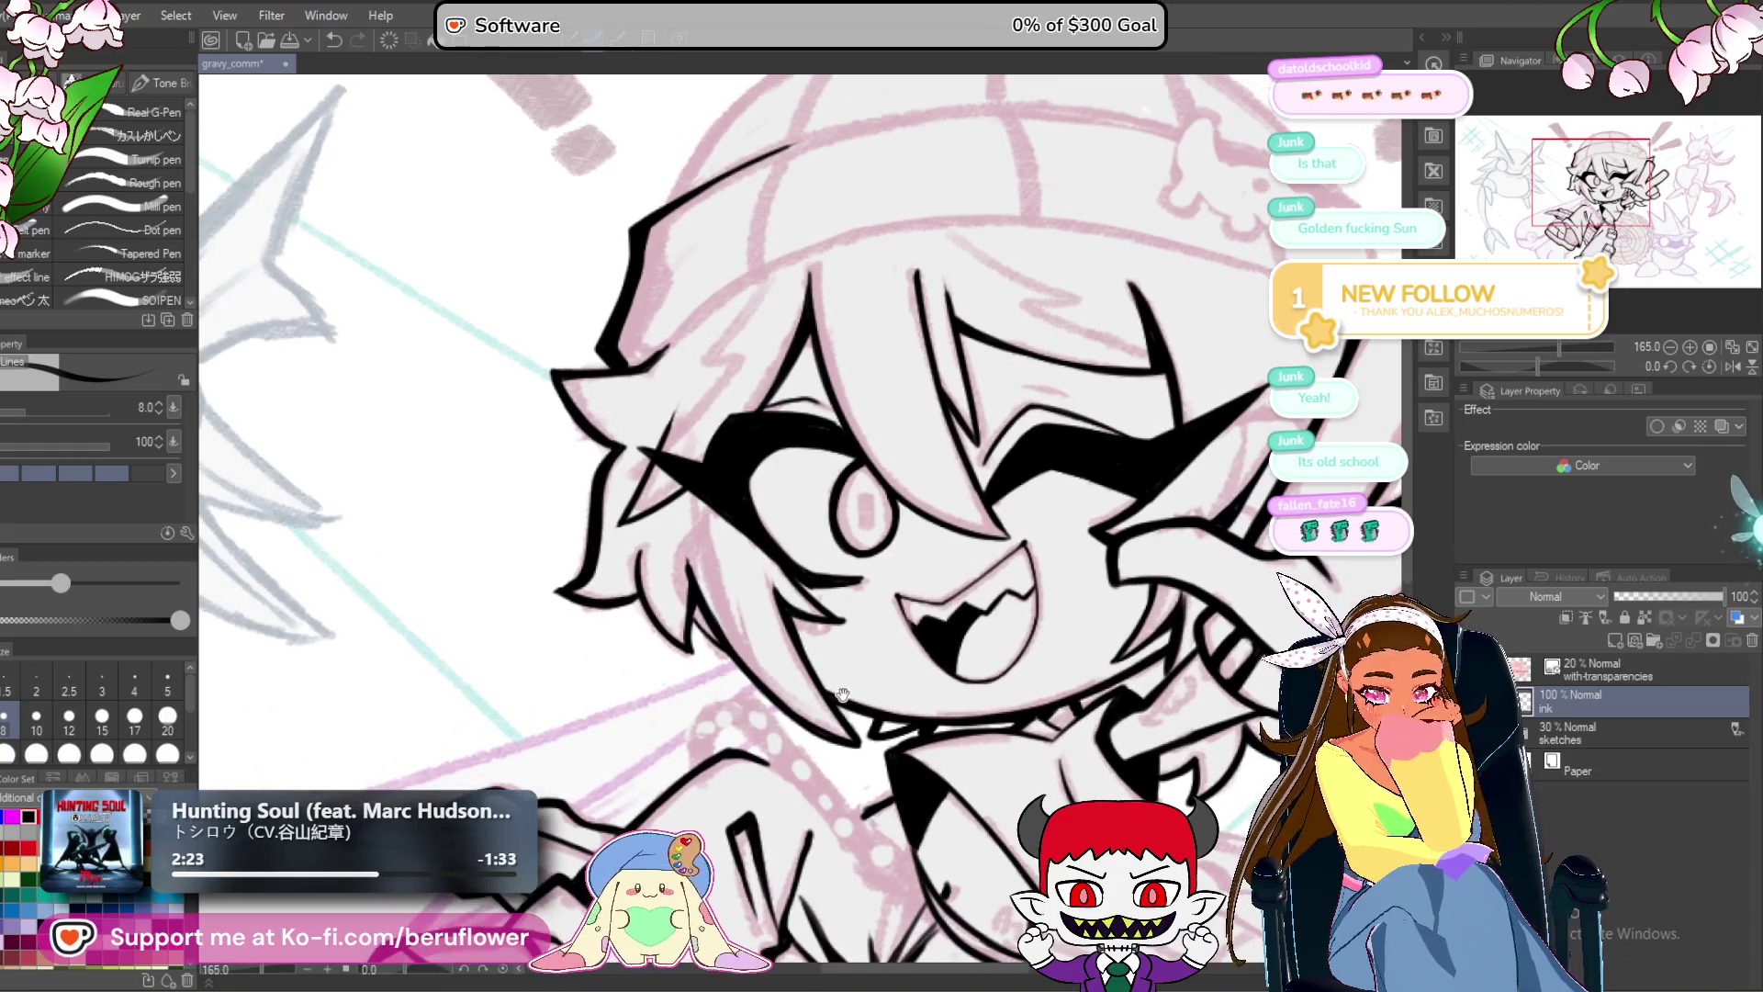
pyautogui.scroll(4, 806, 714)
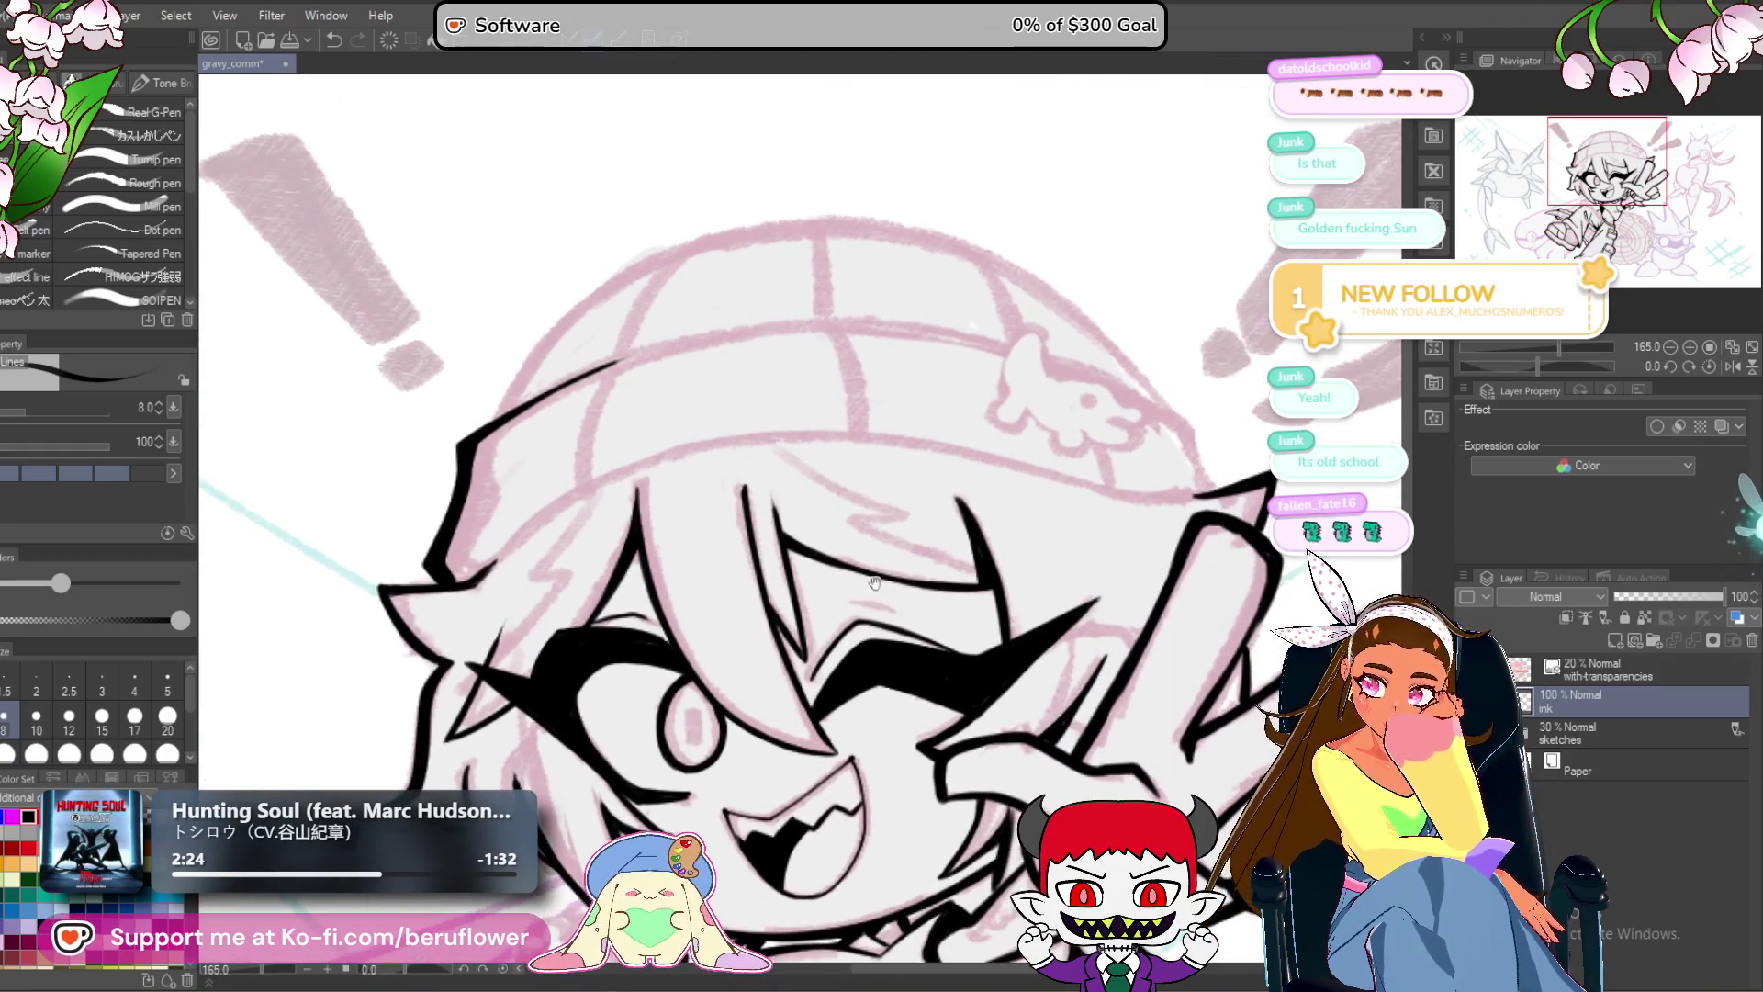
# With brush size 12 on a tilted canvas, ink the beanie's long outer curve.
pyautogui.moveTo(1541, 366); pyautogui.dragTo(1524, 366)
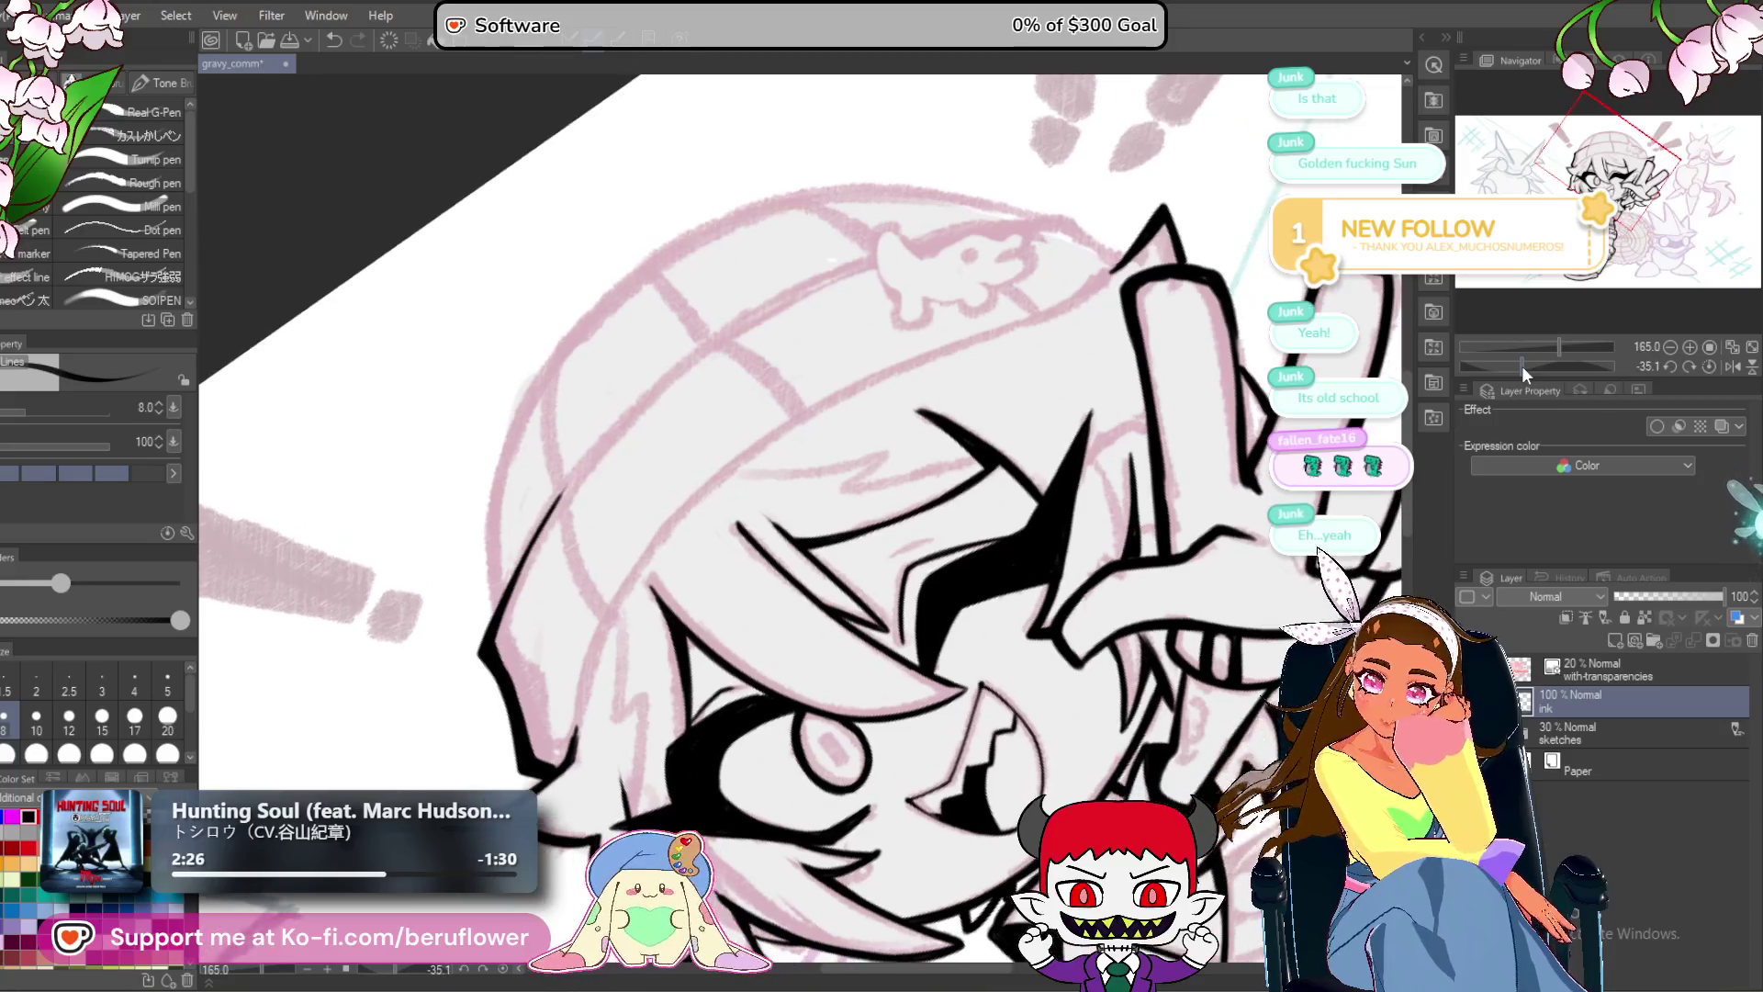
pyautogui.scroll(1, 598, 765)
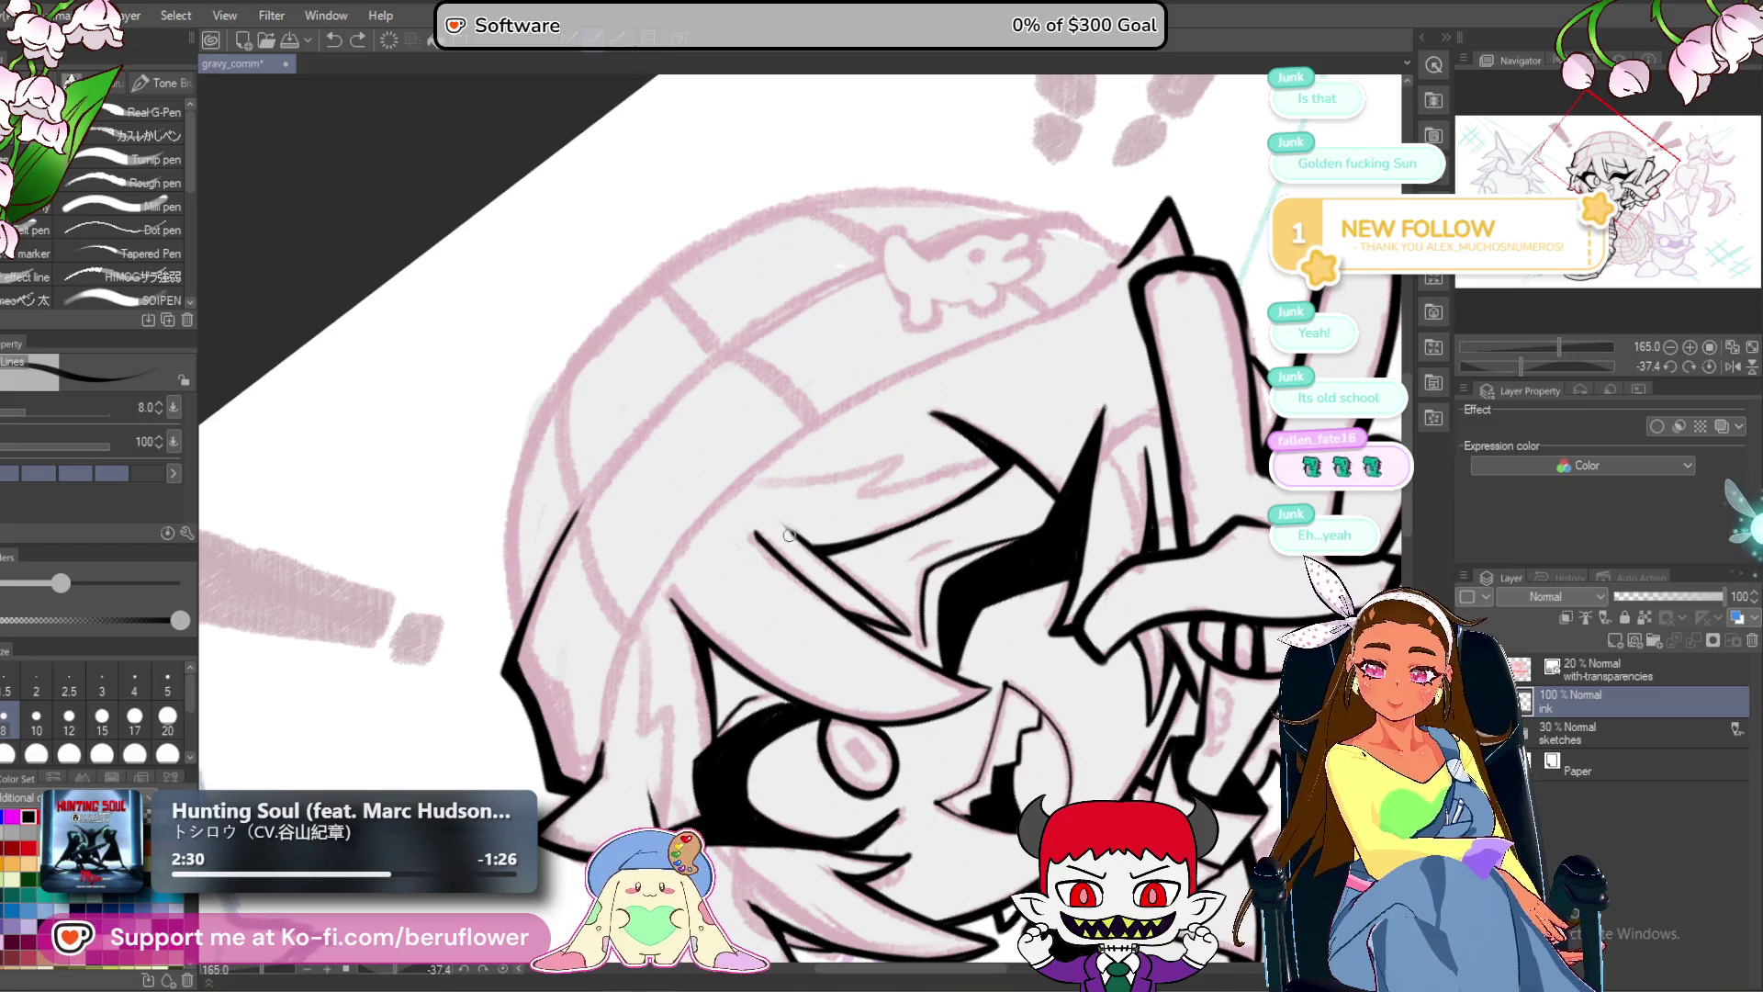
pyautogui.click(69, 716)
pyautogui.moveTo(597, 748)
pyautogui.mouseDown()
pyautogui.moveTo(683, 565)
pyautogui.moveTo(1166, 268)
pyautogui.mouseUp()
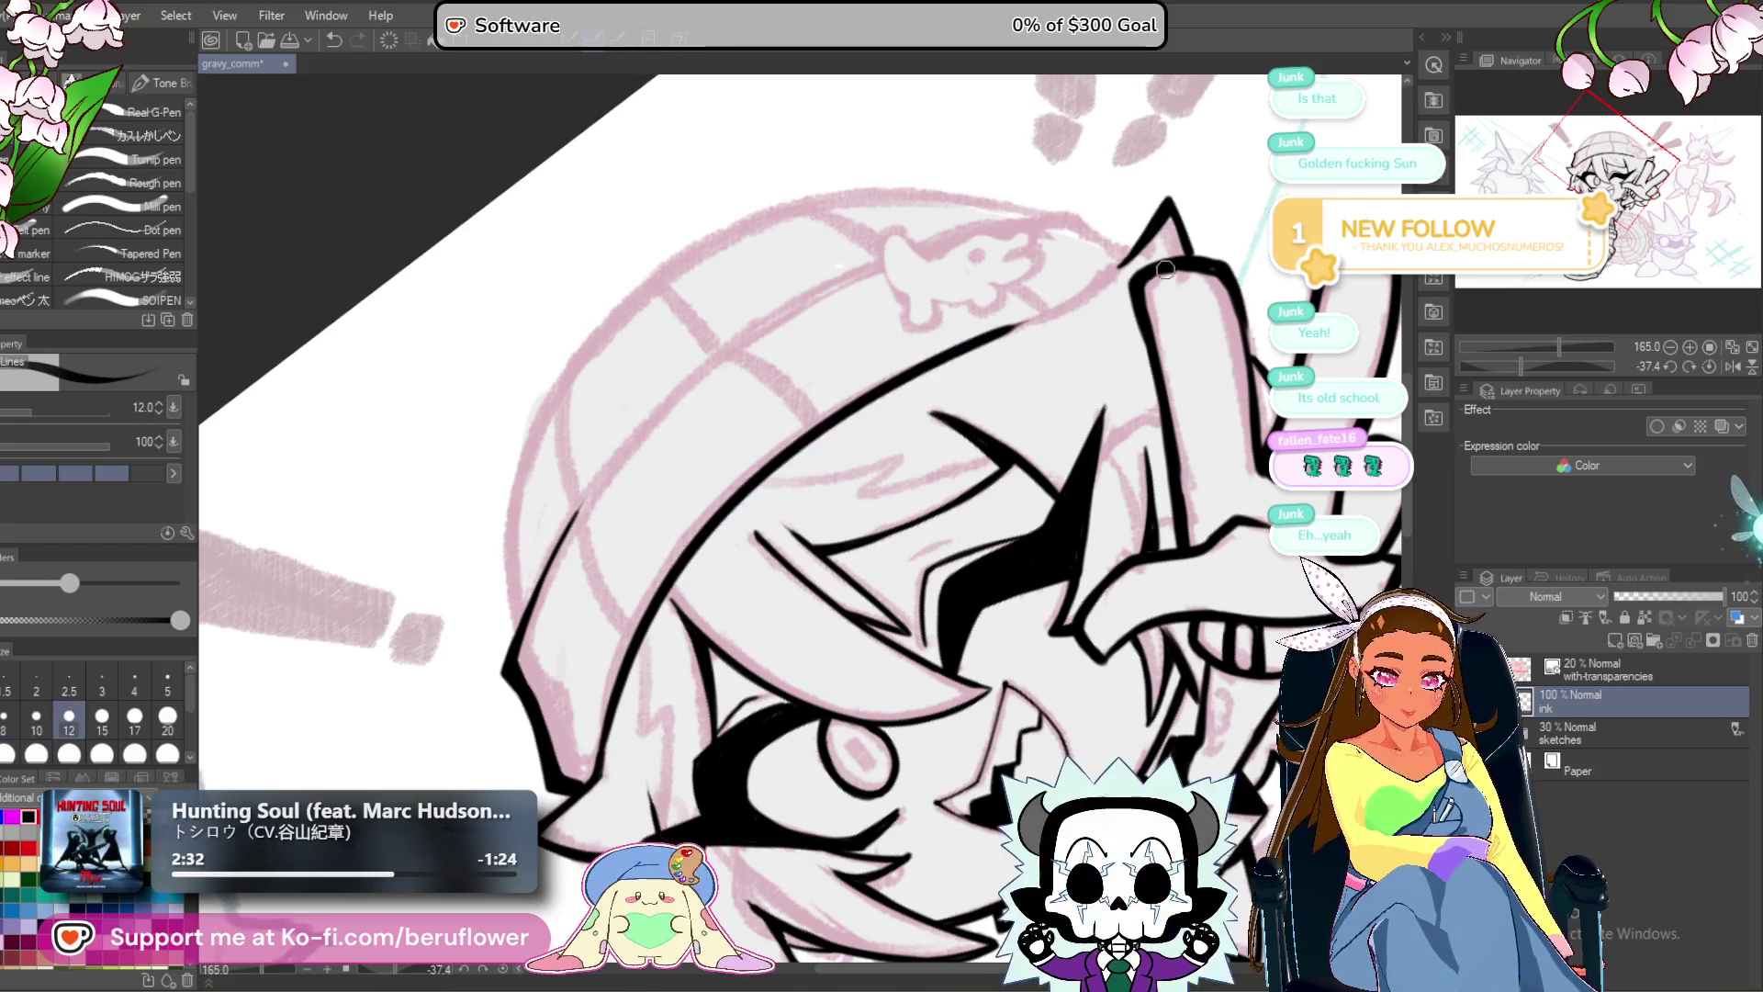
pyautogui.hscroll(1, 1166, 268)
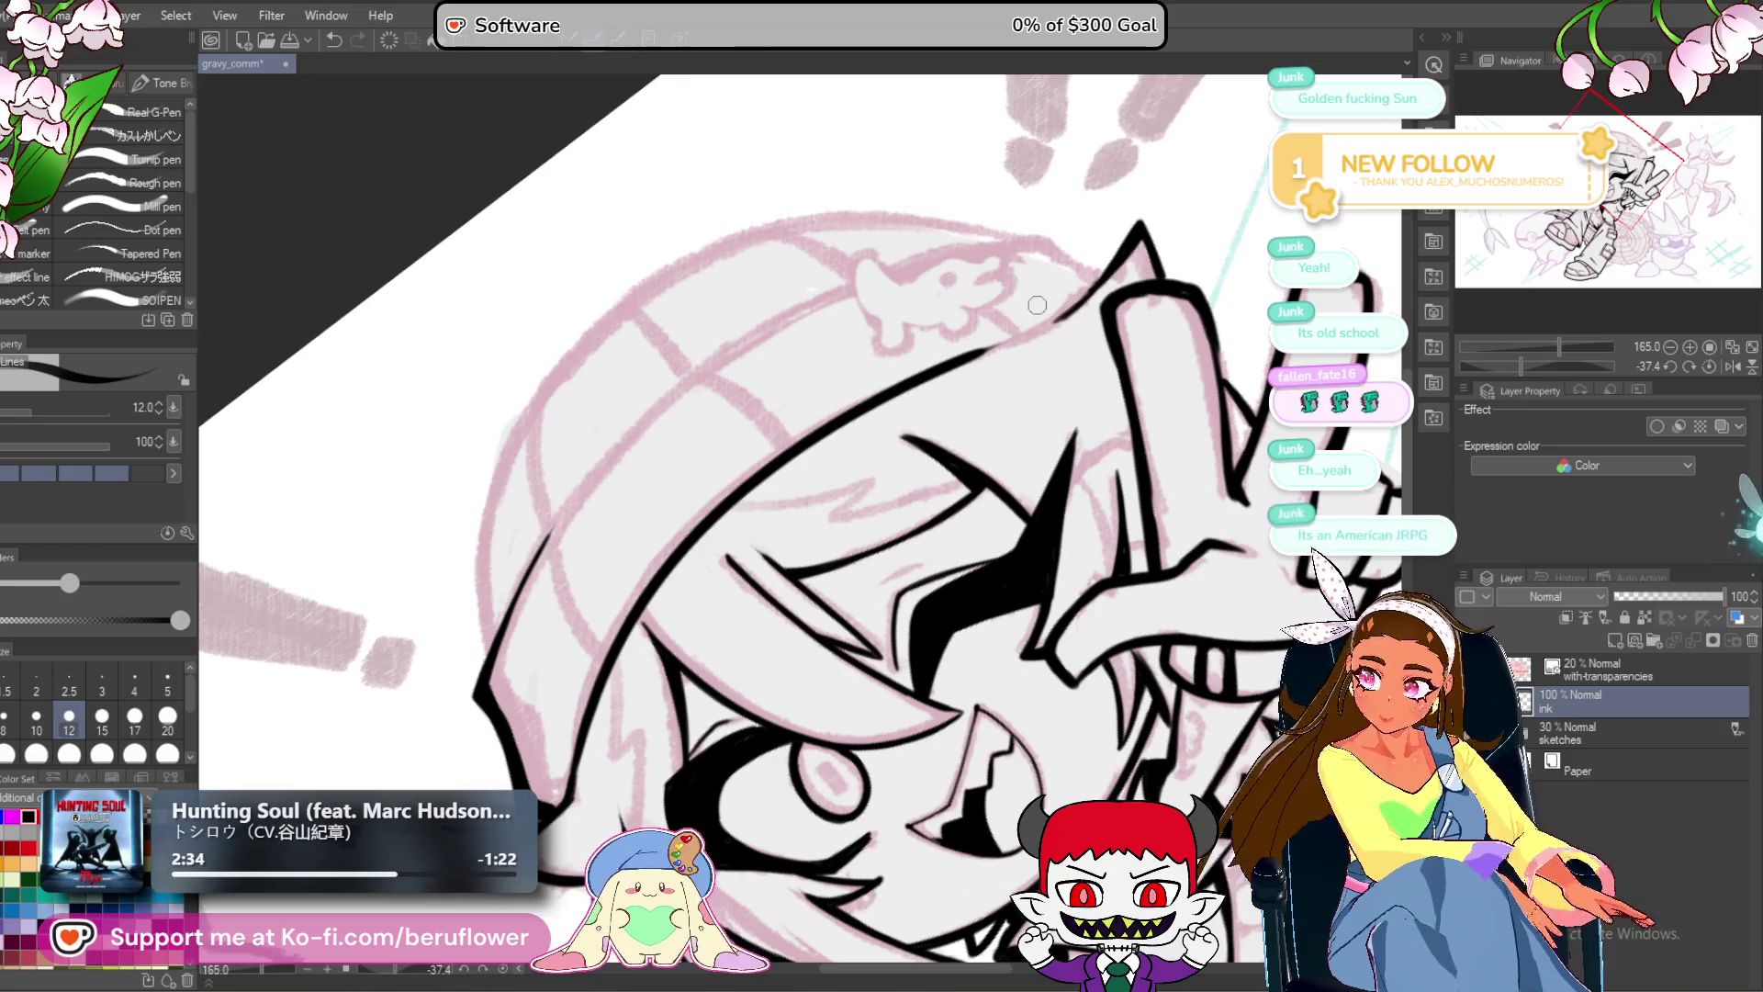
pyautogui.scroll(3, 977, 466)
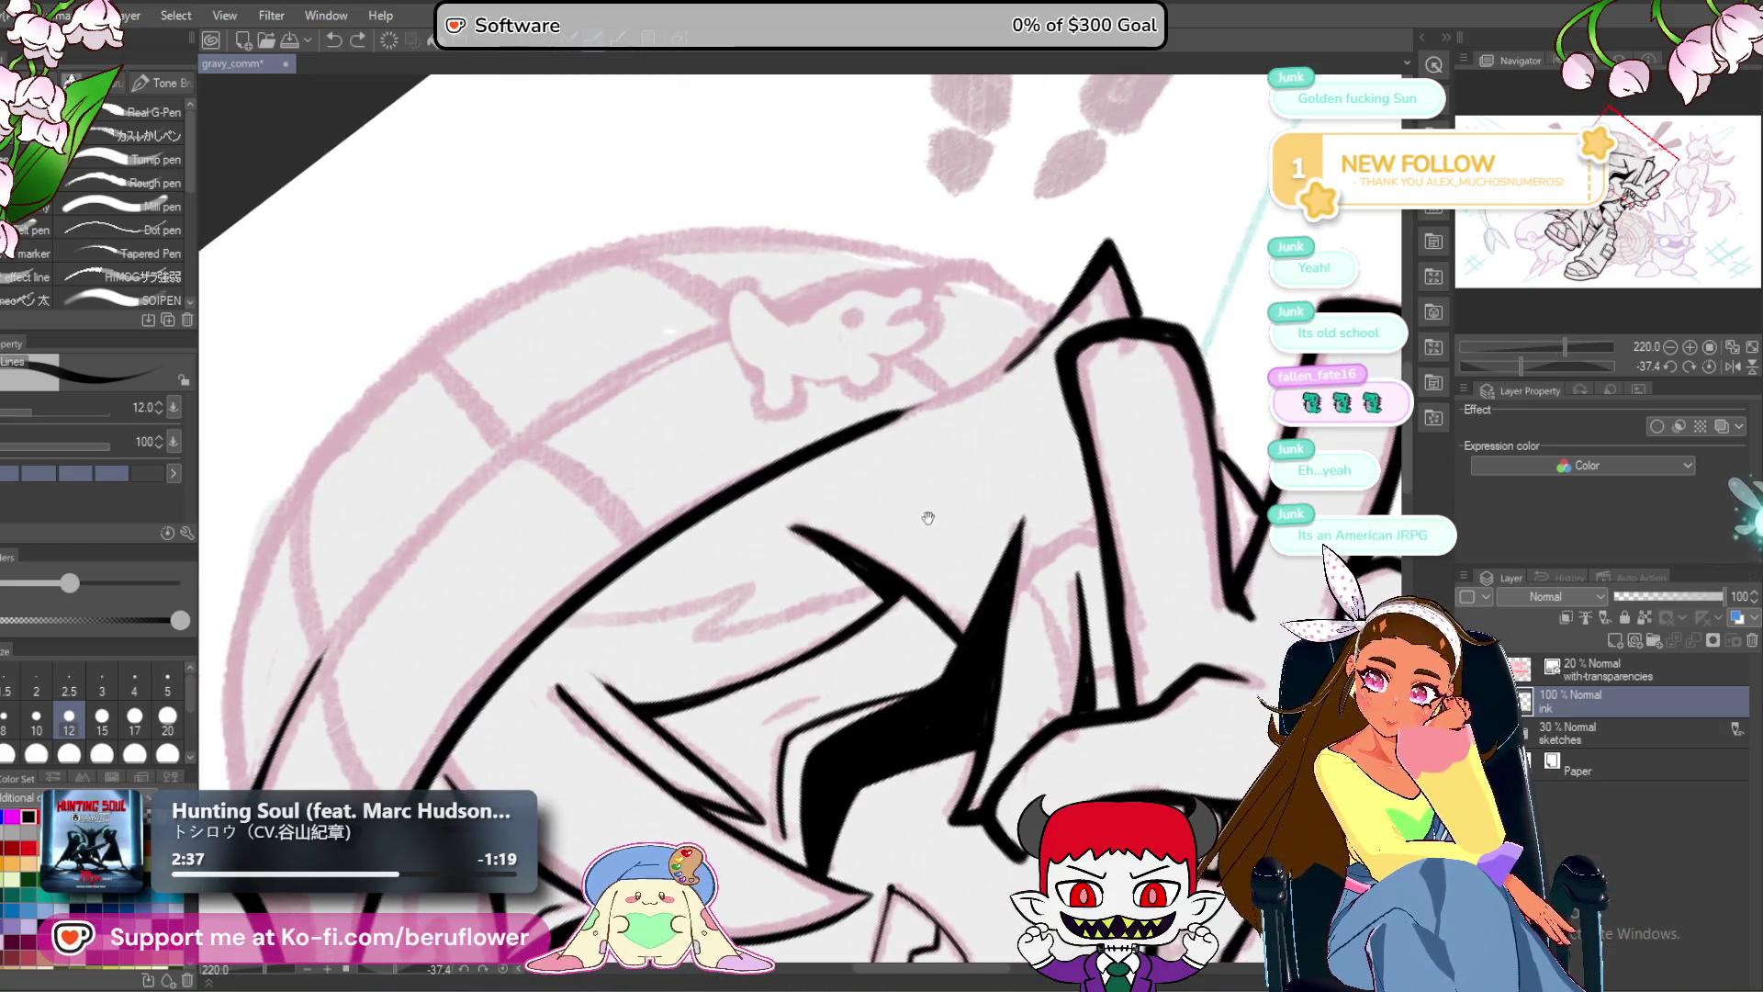
pyautogui.moveTo(884, 586); pyautogui.dragTo(883, 617)
pyautogui.moveTo(739, 528)
pyautogui.mouseDown()
pyautogui.moveTo(1011, 377)
pyautogui.moveTo(1168, 219)
pyautogui.mouseUp()
pyautogui.moveTo(1074, 317)
pyautogui.mouseDown()
pyautogui.moveTo(1015, 381)
pyautogui.moveTo(864, 460)
pyautogui.mouseUp()
pyautogui.moveTo(612, 646)
pyautogui.mouseDown()
pyautogui.moveTo(816, 500)
pyautogui.moveTo(834, 523)
pyautogui.mouseUp()
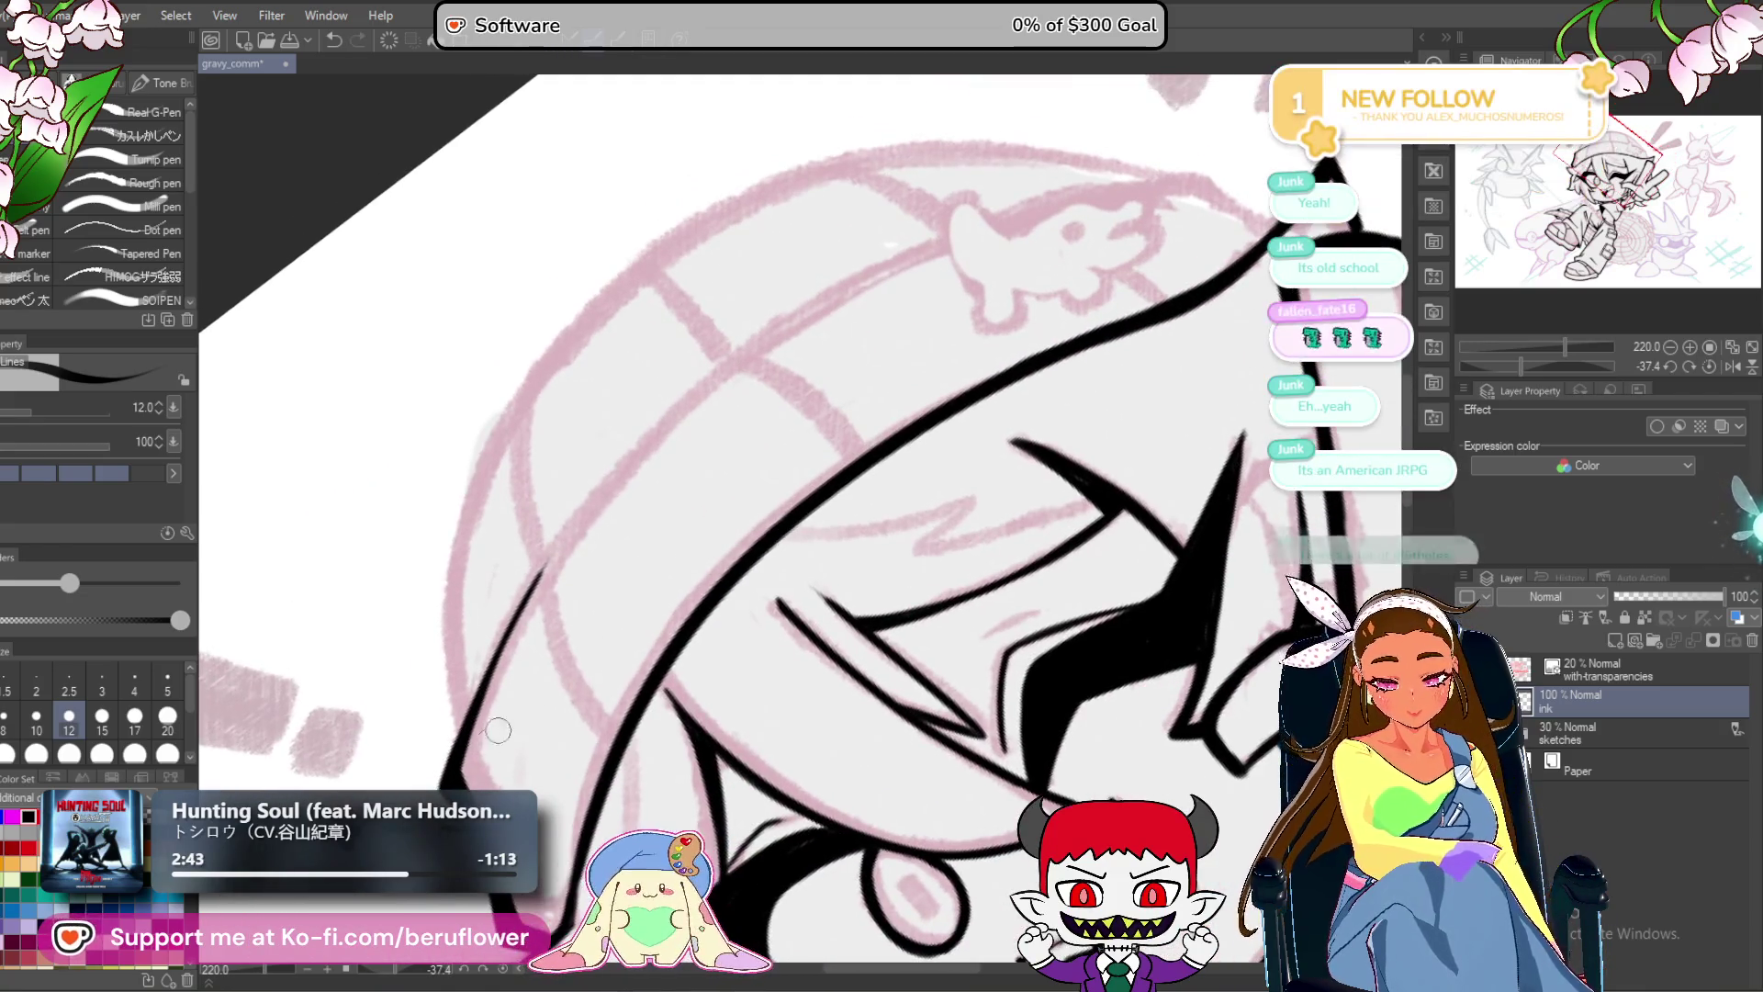
pyautogui.moveTo(496, 679)
pyautogui.mouseDown()
pyautogui.moveTo(827, 294)
pyautogui.moveTo(1148, 175)
pyautogui.mouseUp()
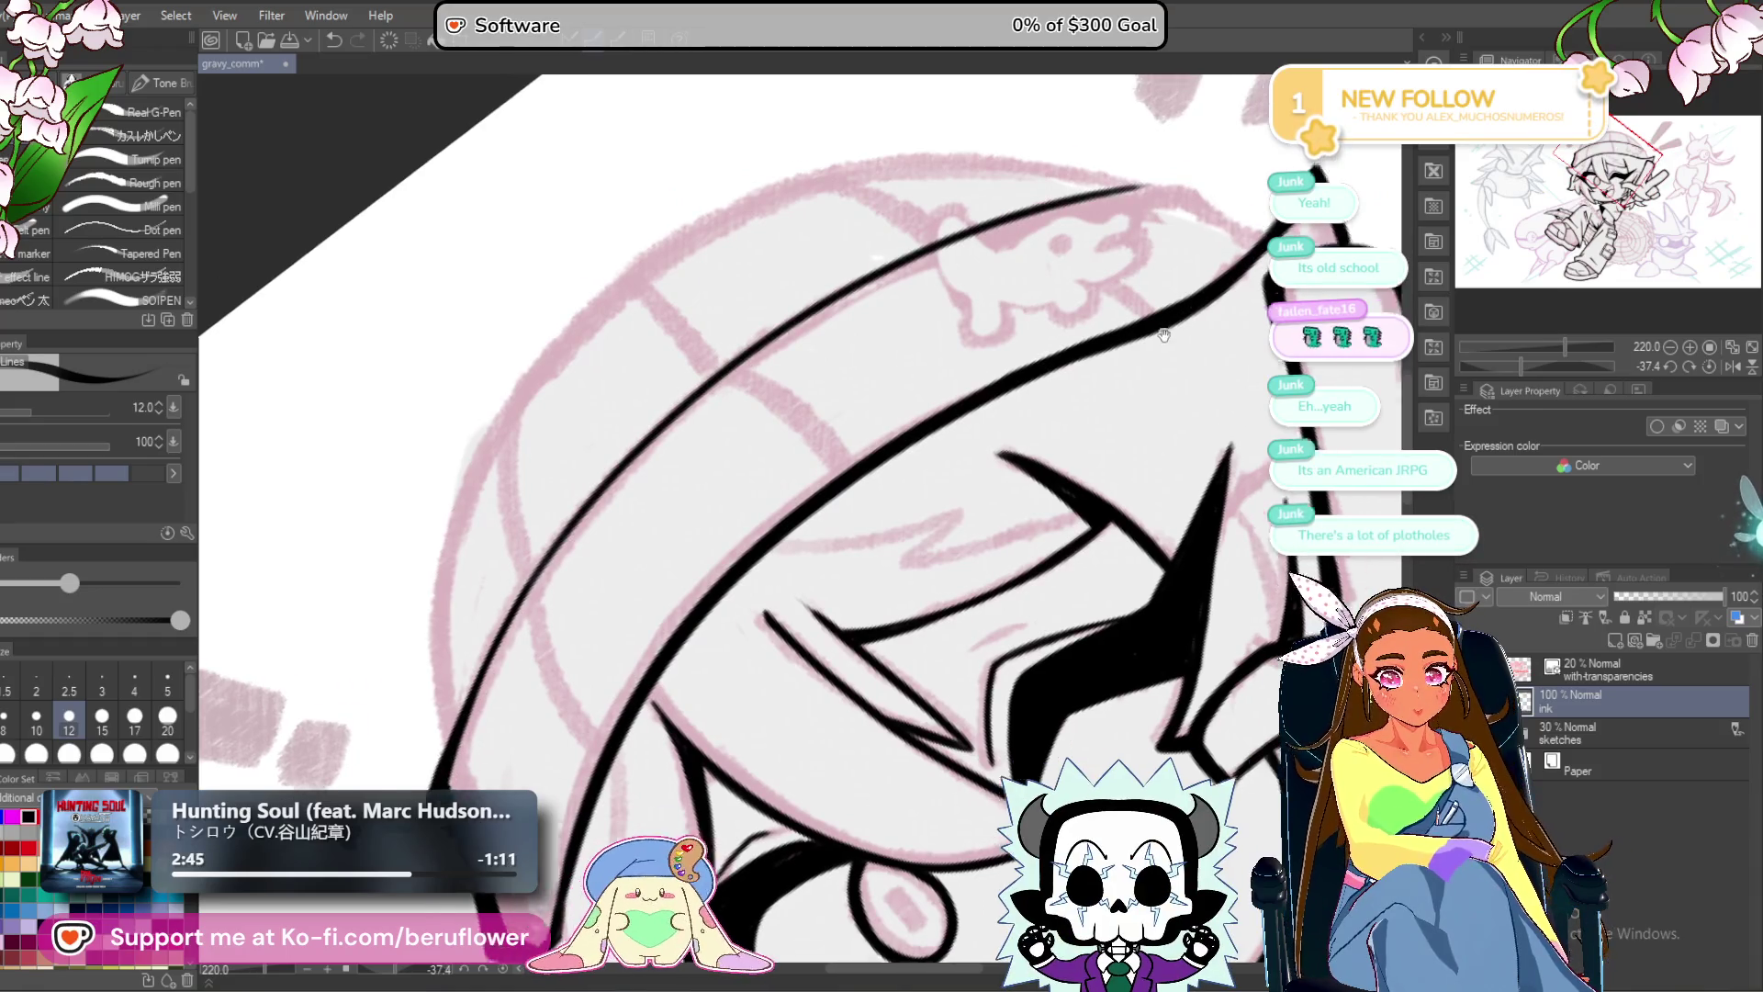
pyautogui.moveTo(721, 434); pyautogui.dragTo(693, 475)
pyautogui.click(1709, 365)
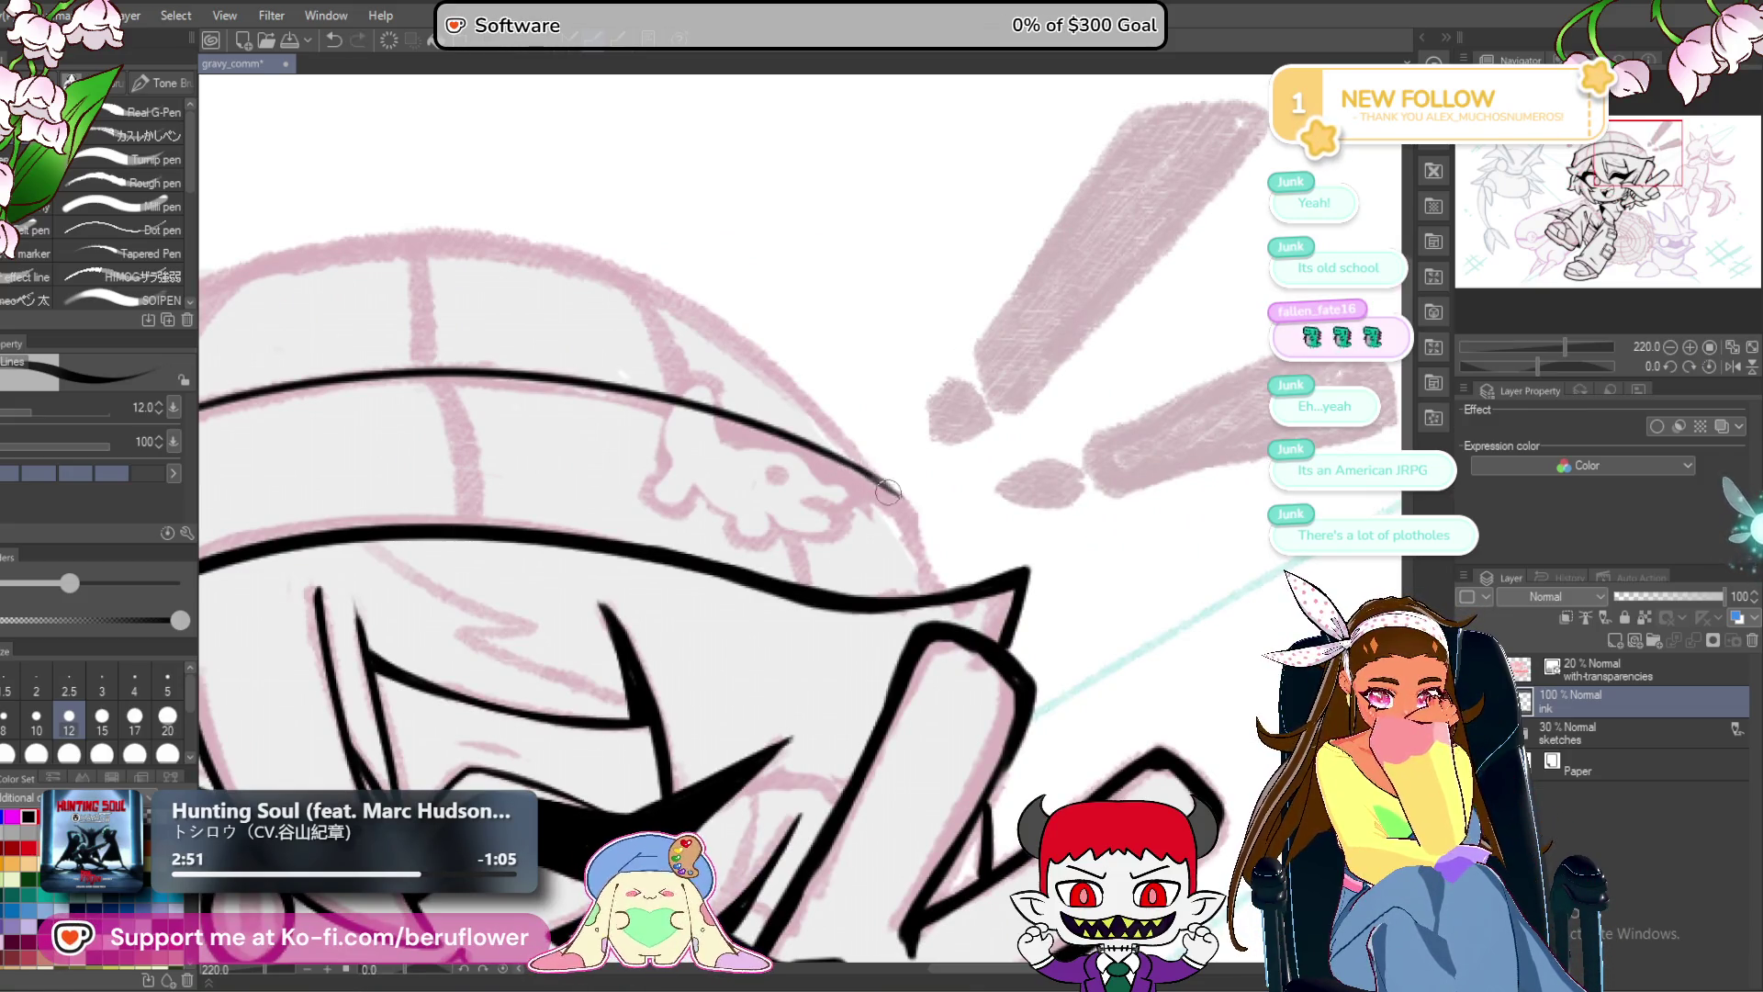
# Ink and thicken the beanie's outer left edge, undoing one stray stroke.
pyautogui.moveTo(925, 526)
pyautogui.mouseDown()
pyautogui.moveTo(883, 430)
pyautogui.moveTo(890, 466)
pyautogui.moveTo(850, 453)
pyautogui.moveTo(855, 420)
pyautogui.moveTo(812, 455)
pyautogui.mouseUp()
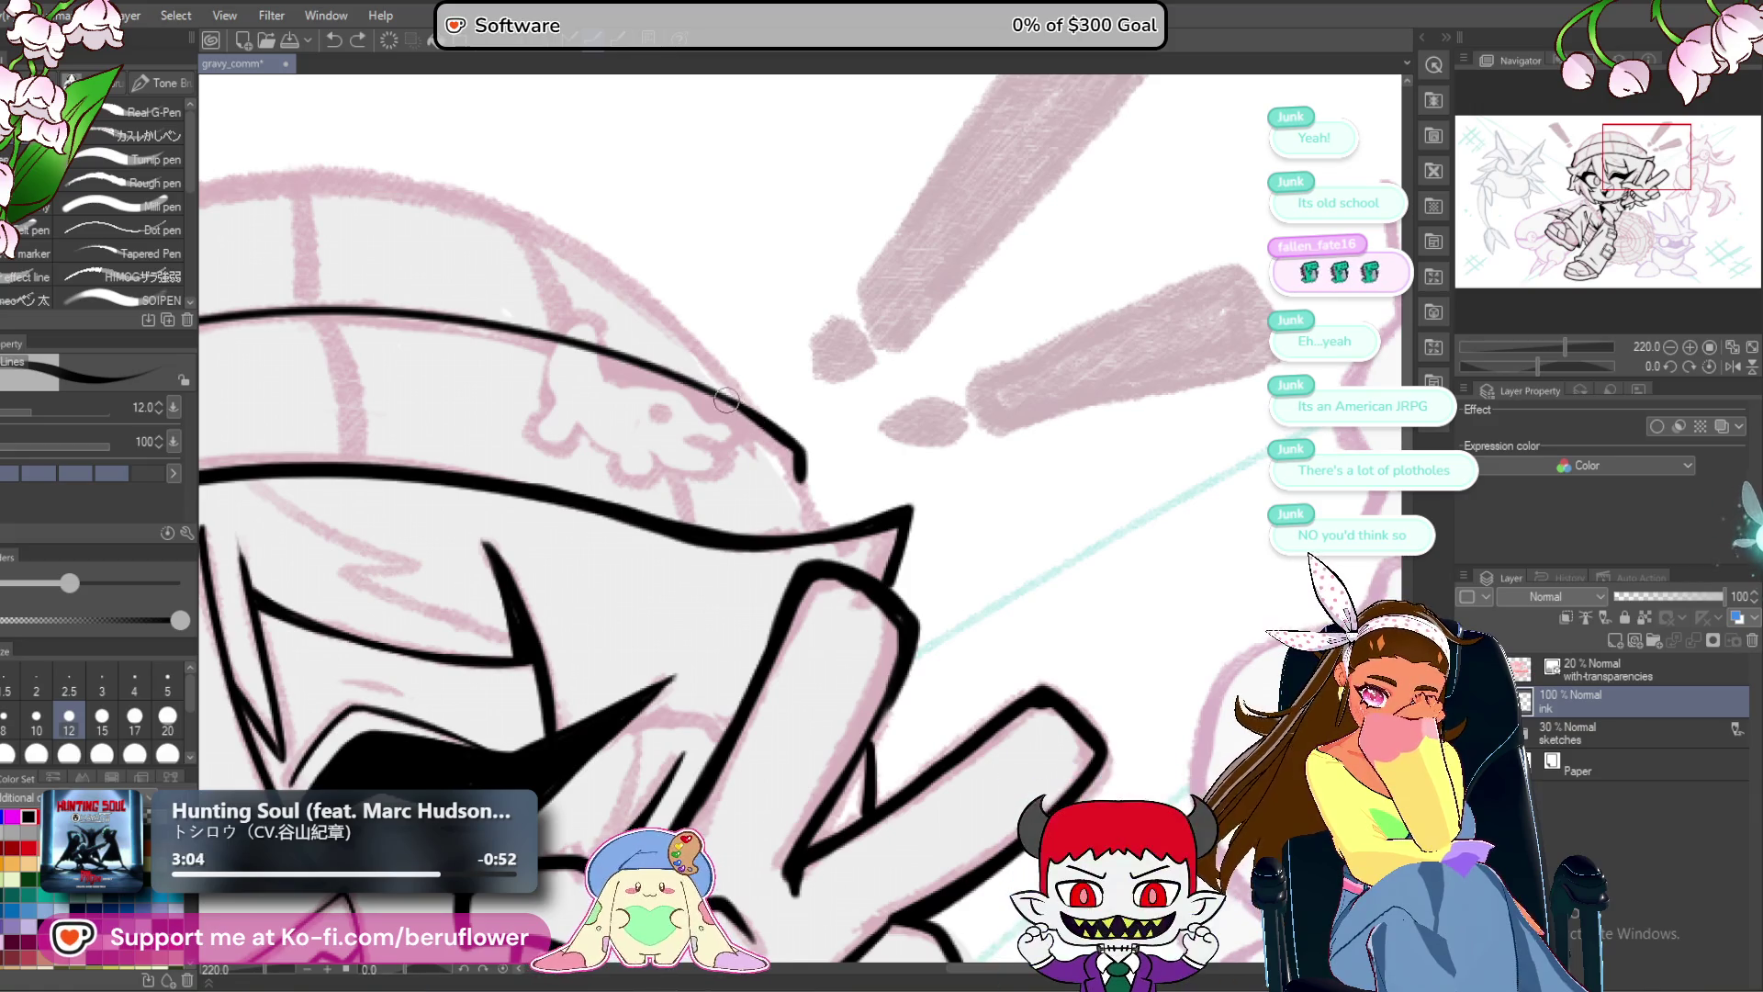
pyautogui.moveTo(796, 459); pyautogui.dragTo(781, 430)
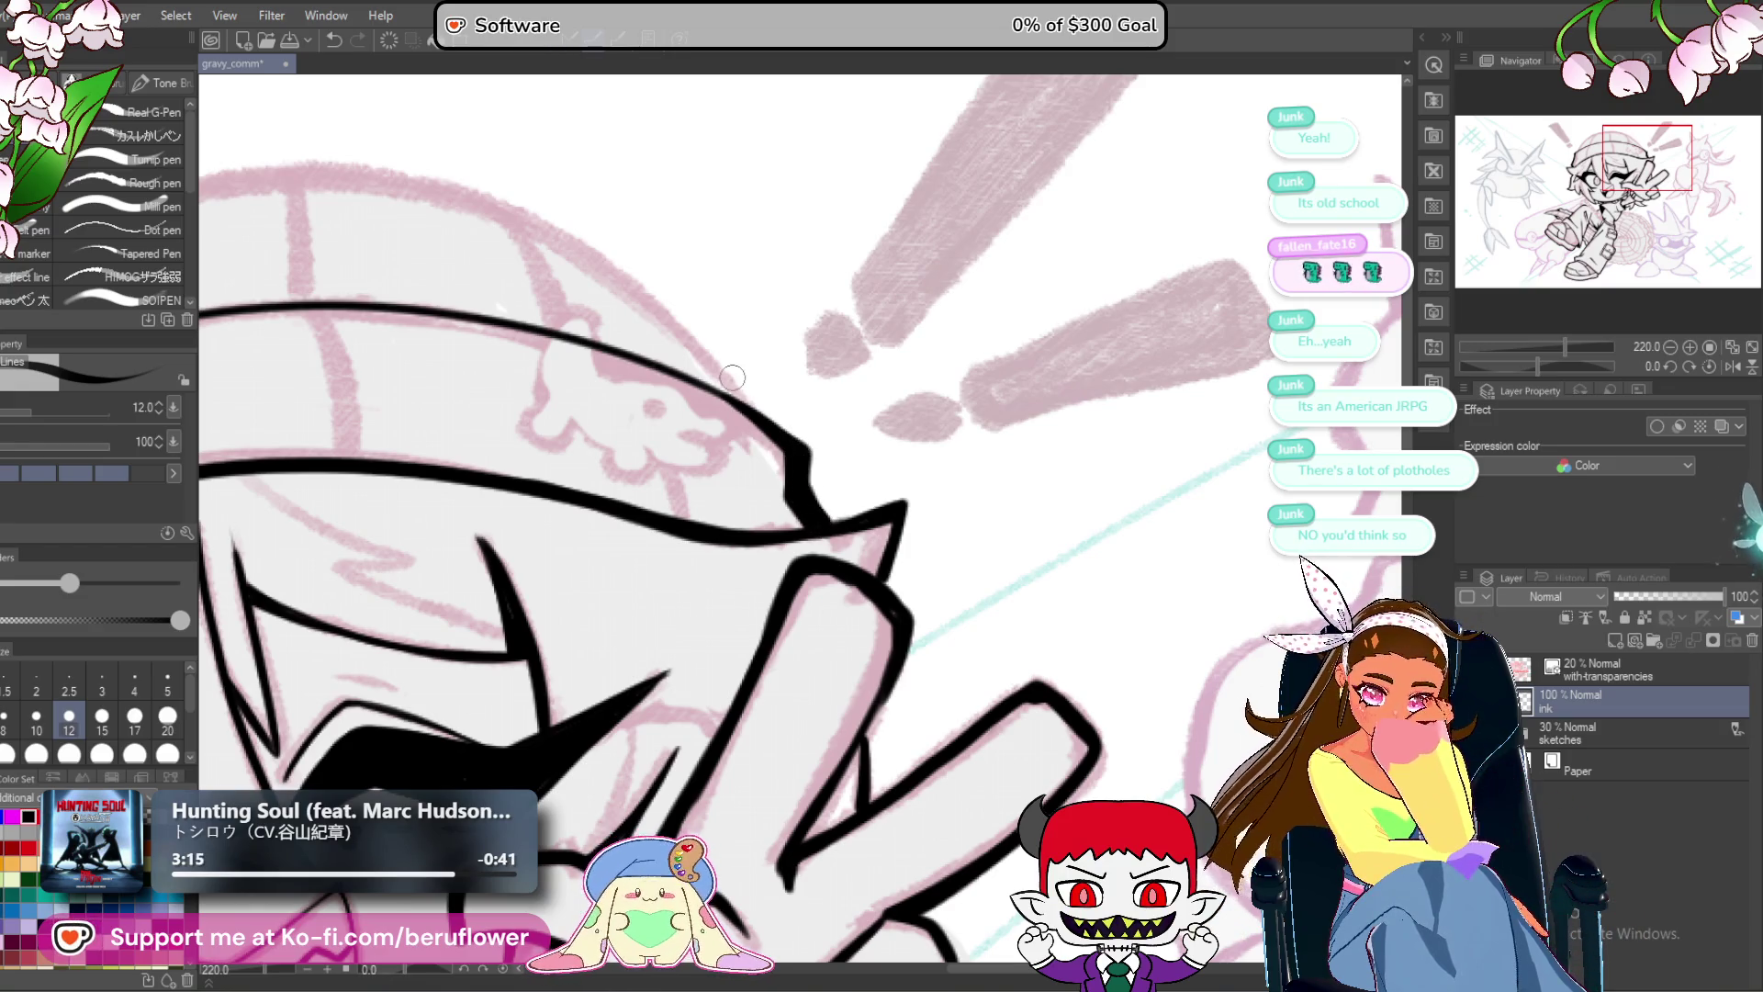
pyautogui.scroll(-10, 732, 376)
pyautogui.scroll(5, 827, 505)
pyautogui.moveTo(891, 542); pyautogui.dragTo(1063, 557)
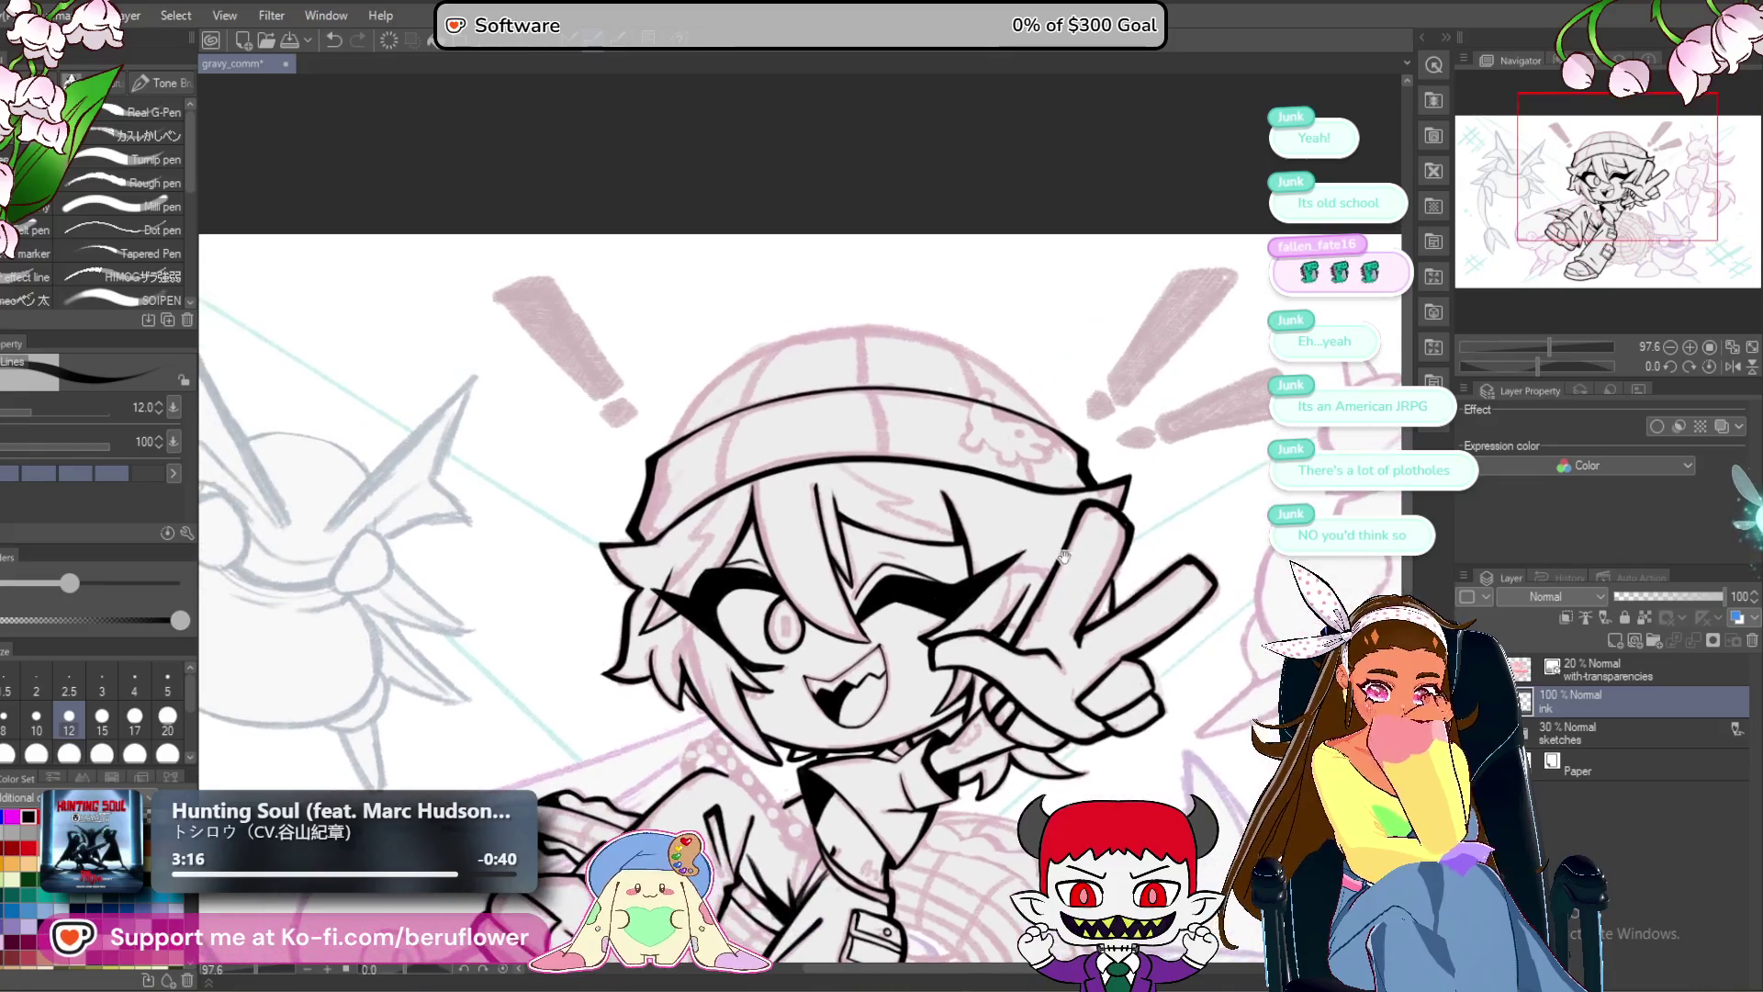
pyautogui.moveTo(1547, 367); pyautogui.dragTo(1522, 367)
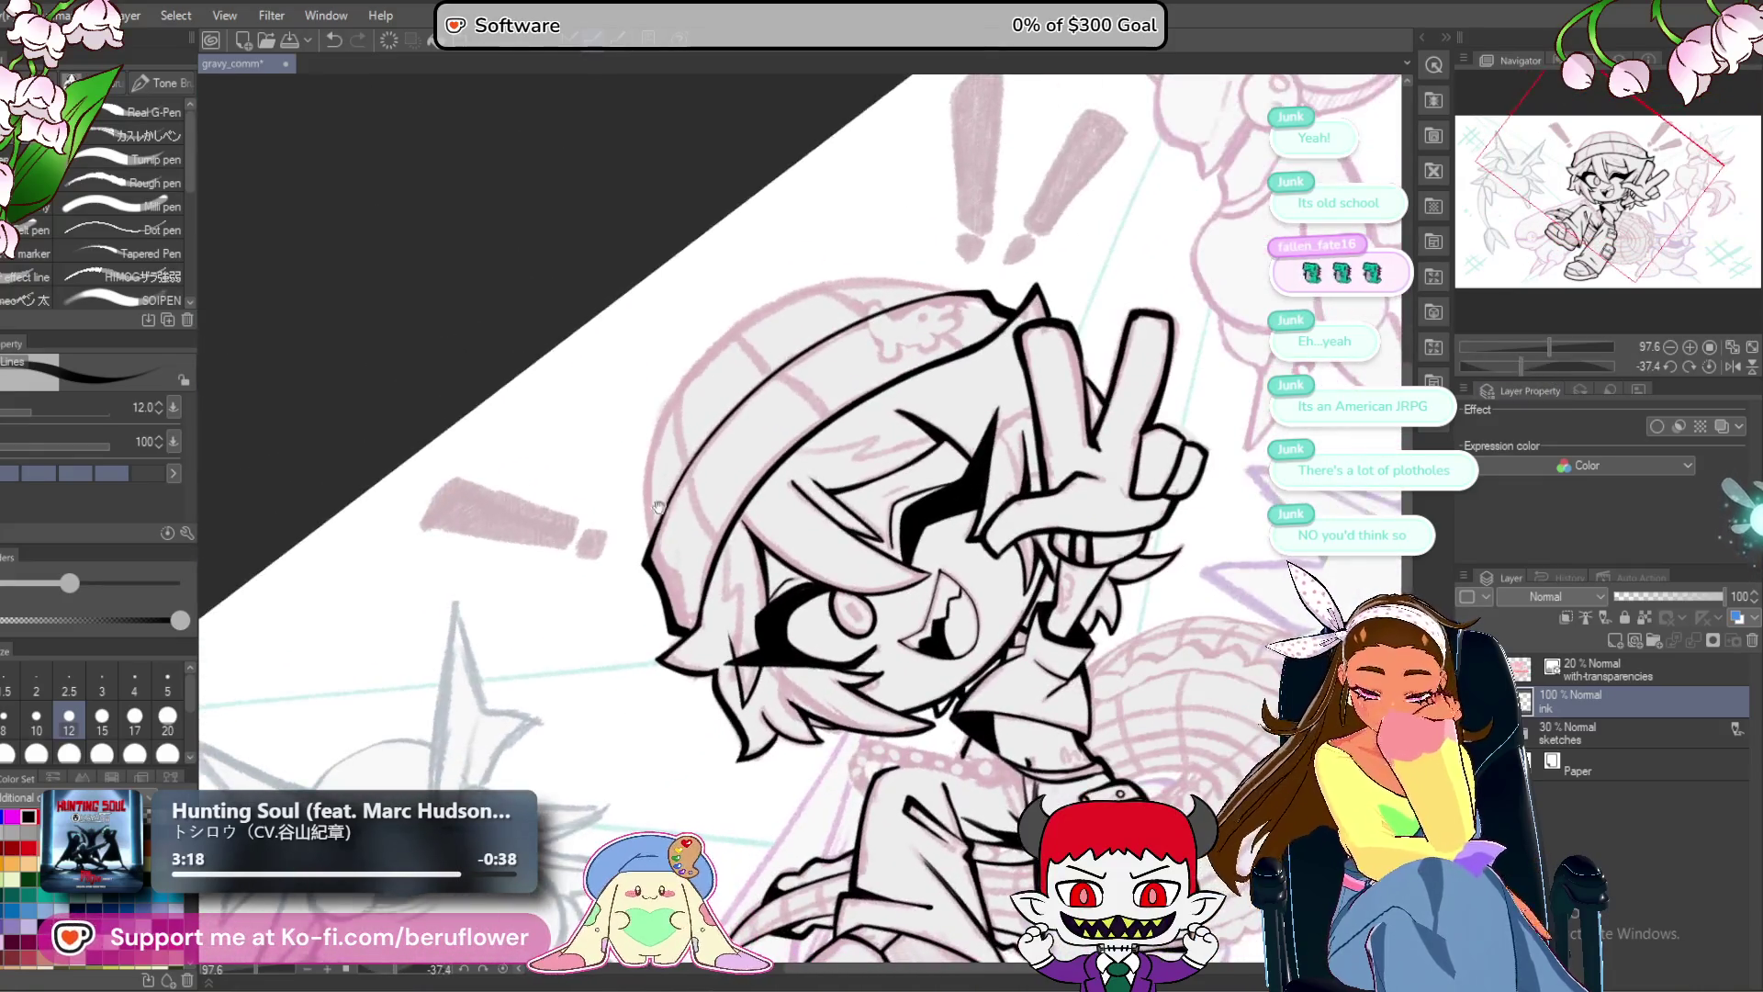
pyautogui.scroll(4, 754, 478)
pyautogui.moveTo(754, 479); pyautogui.dragTo(807, 512)
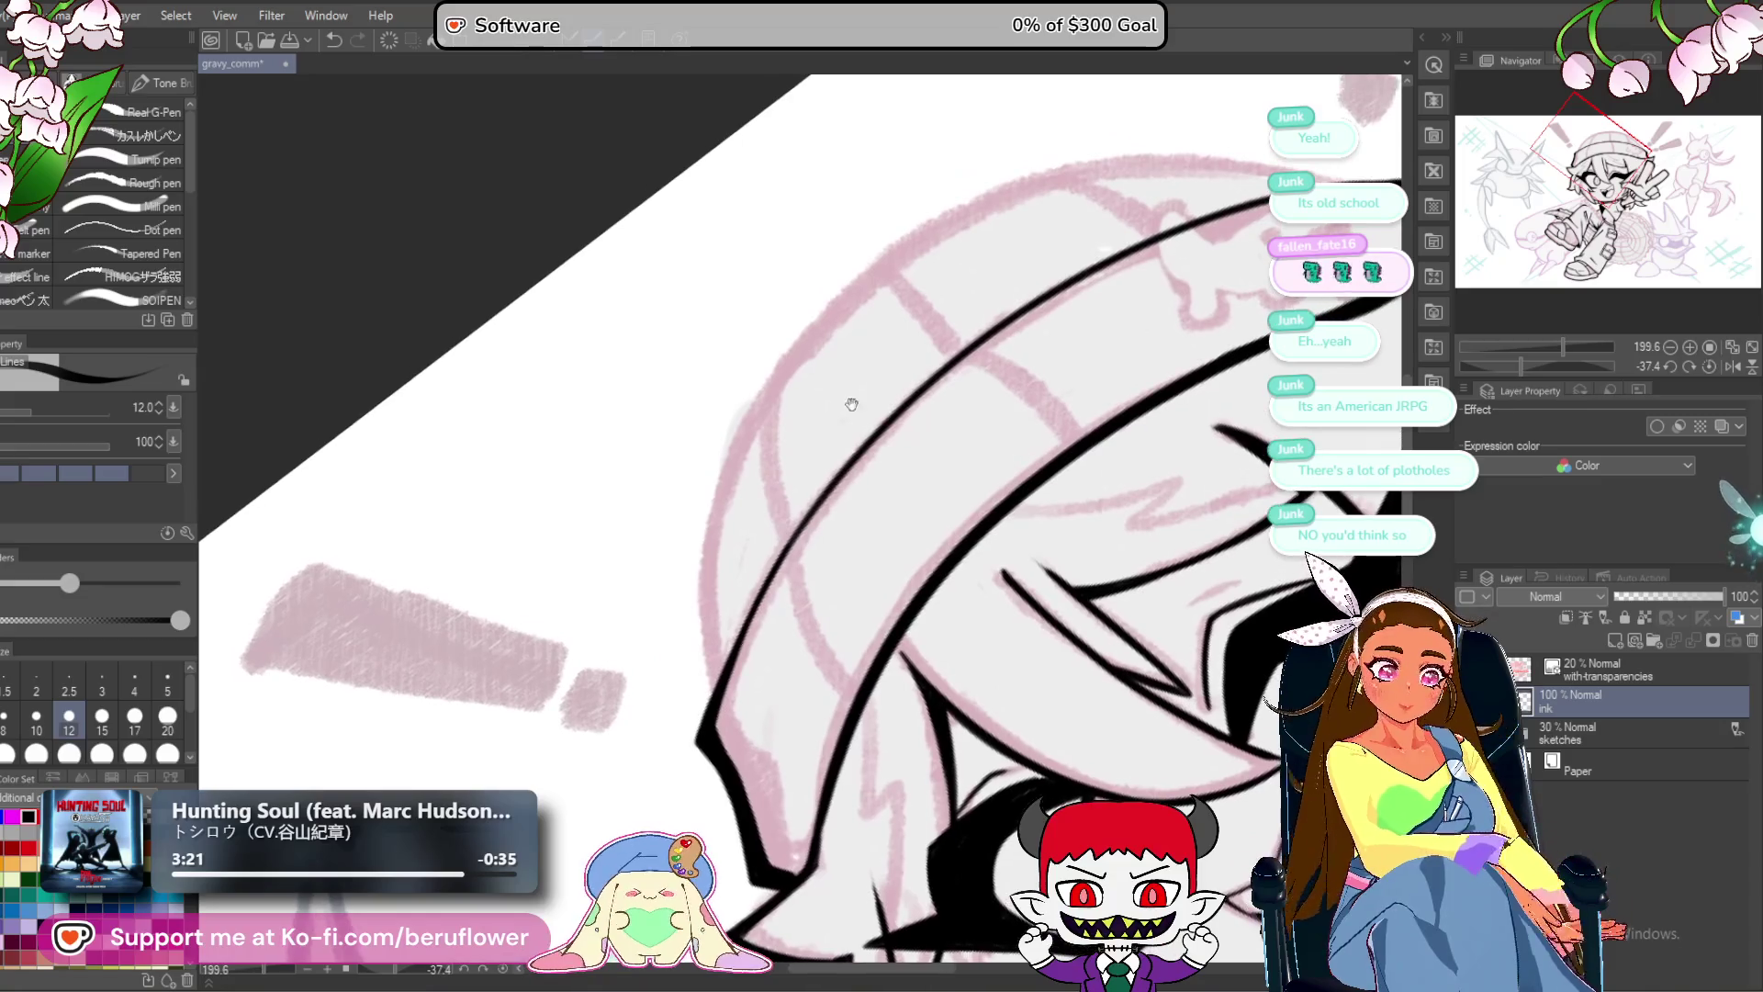
pyautogui.moveTo(1005, 190)
pyautogui.mouseDown()
pyautogui.moveTo(762, 413)
pyautogui.moveTo(726, 528)
pyautogui.moveTo(715, 676)
pyautogui.mouseUp()
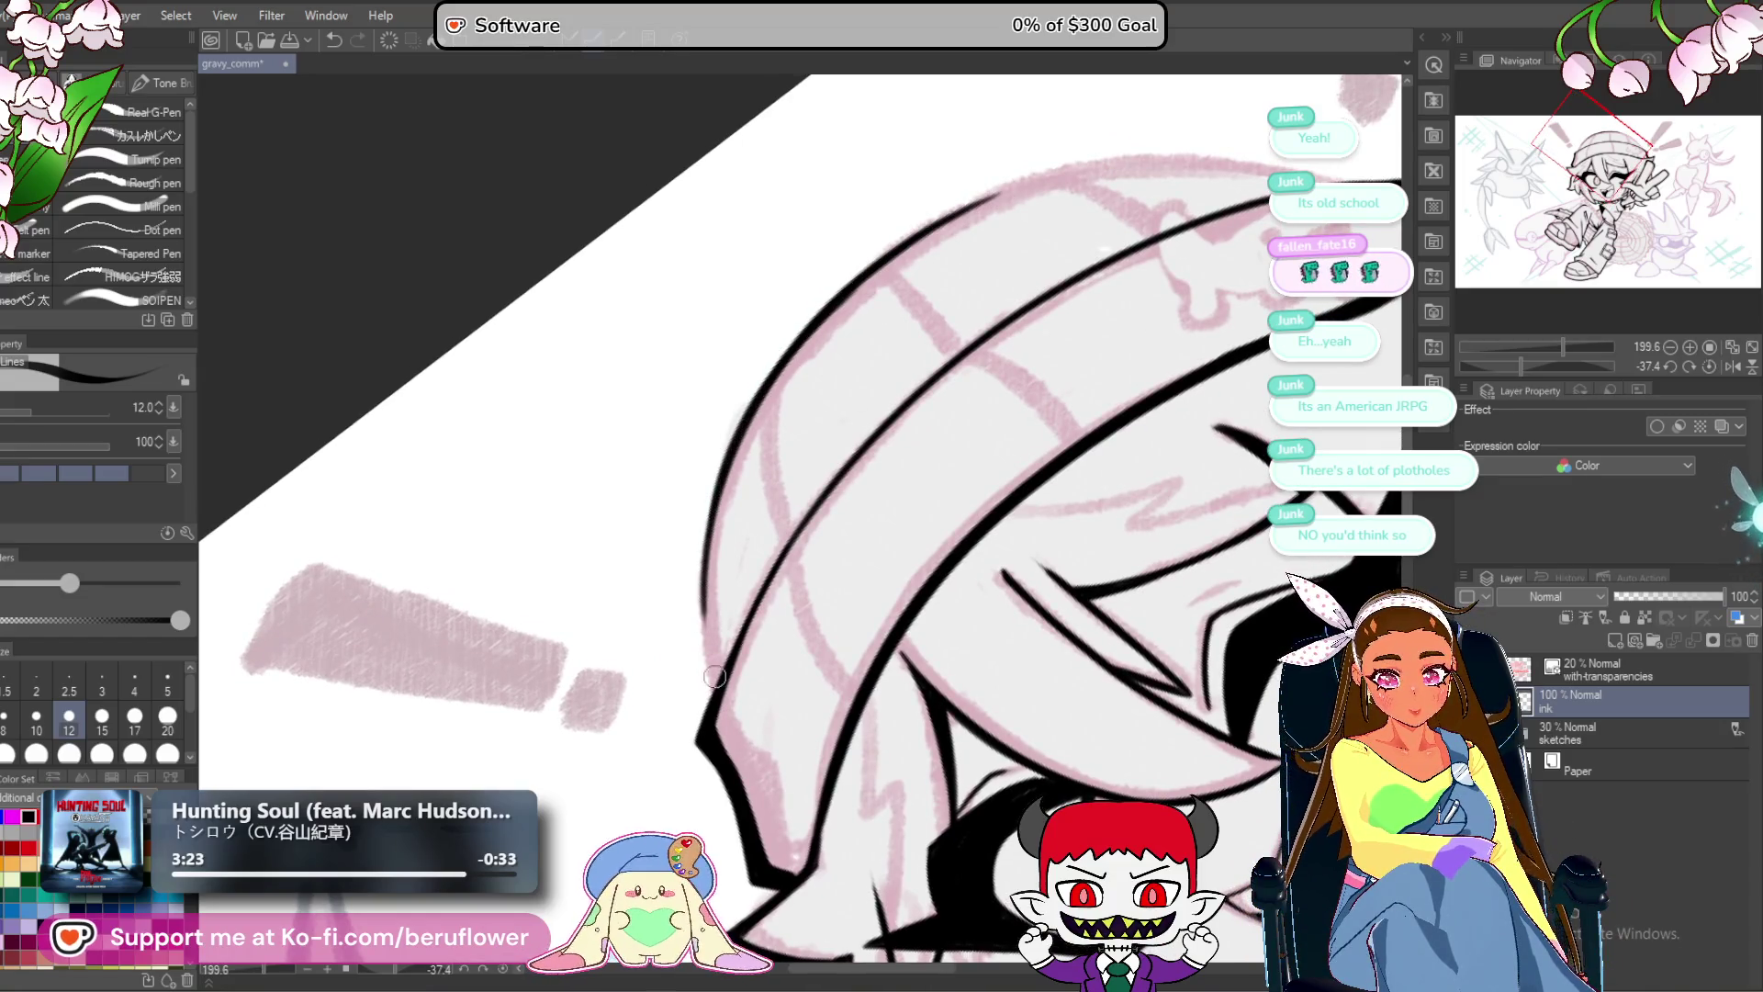
pyautogui.moveTo(713, 544); pyautogui.dragTo(718, 690)
pyautogui.hotkey('ctrl', 'z')
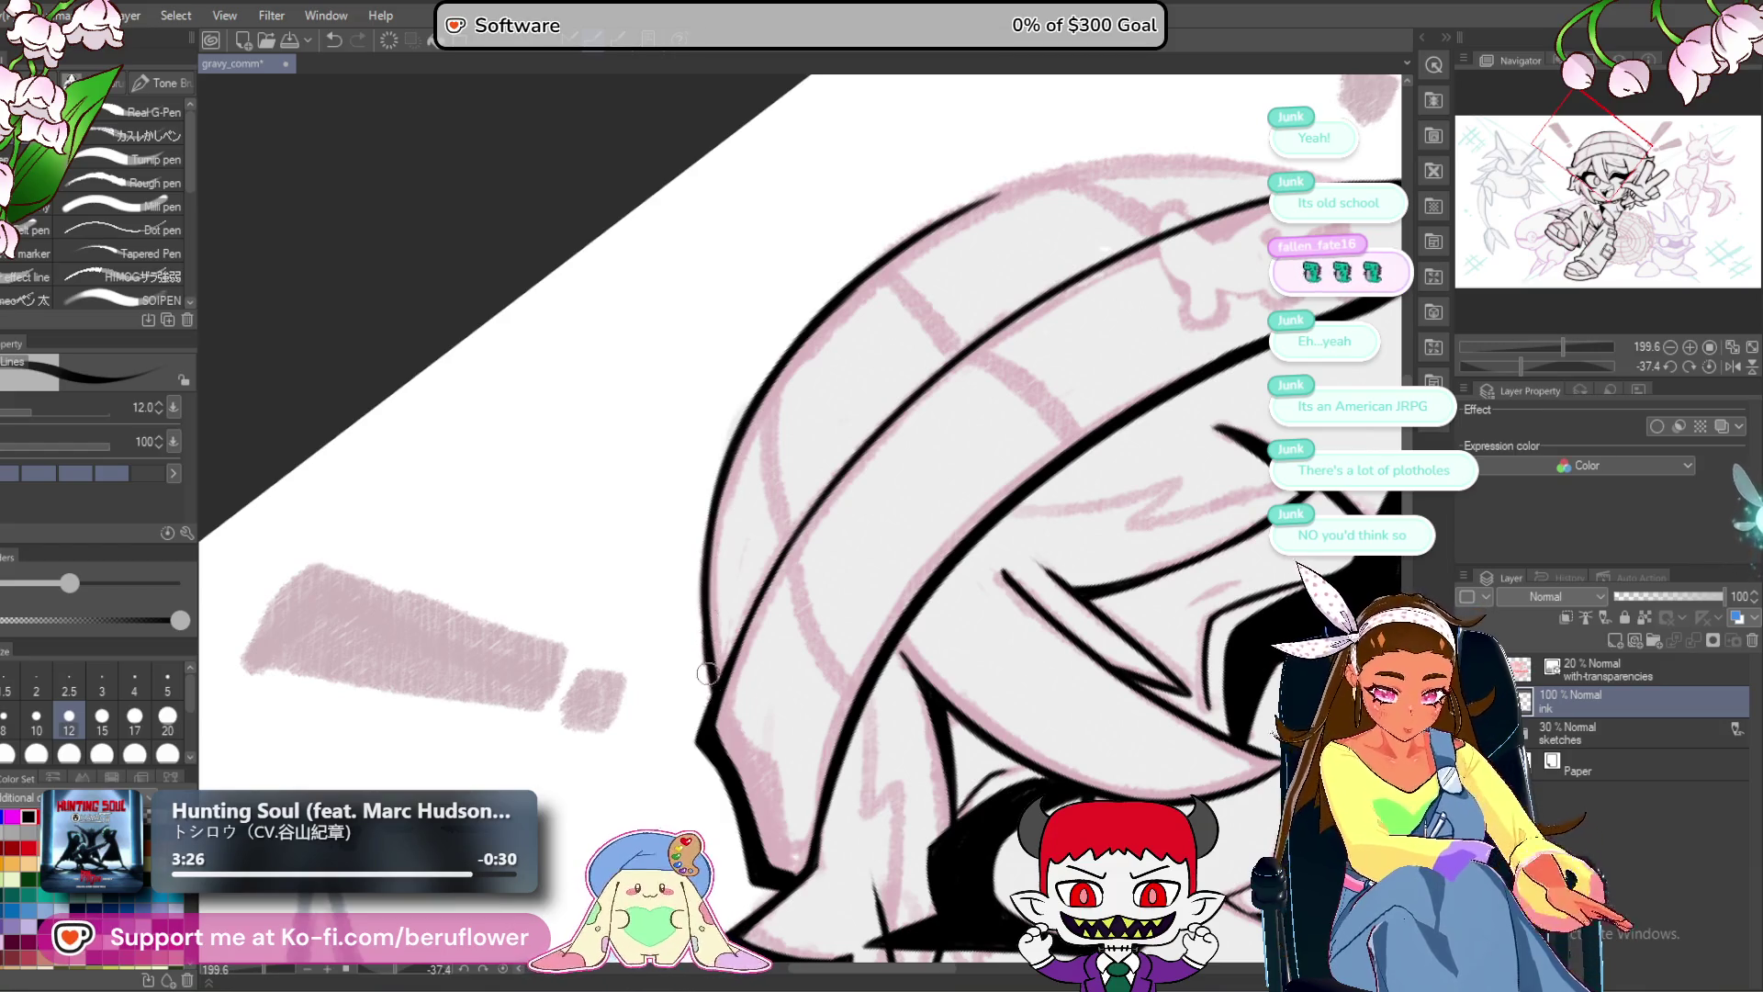
pyautogui.moveTo(707, 674); pyautogui.dragTo(727, 565)
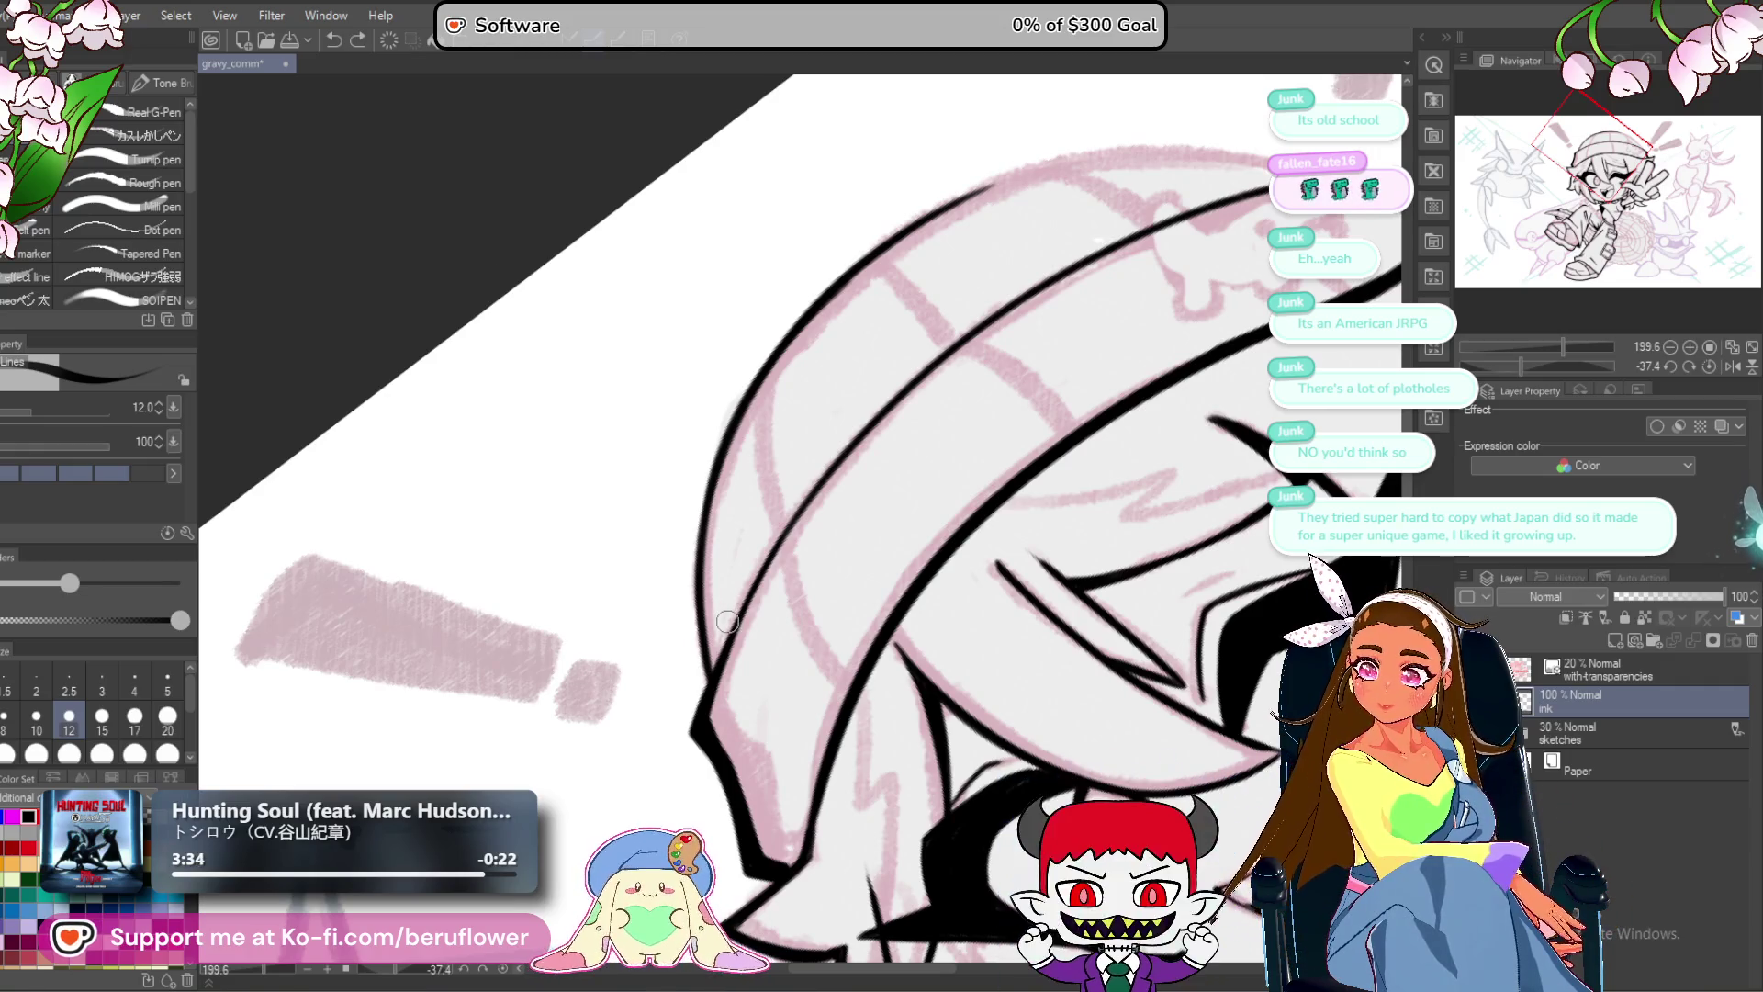
pyautogui.moveTo(734, 600); pyautogui.dragTo(715, 660)
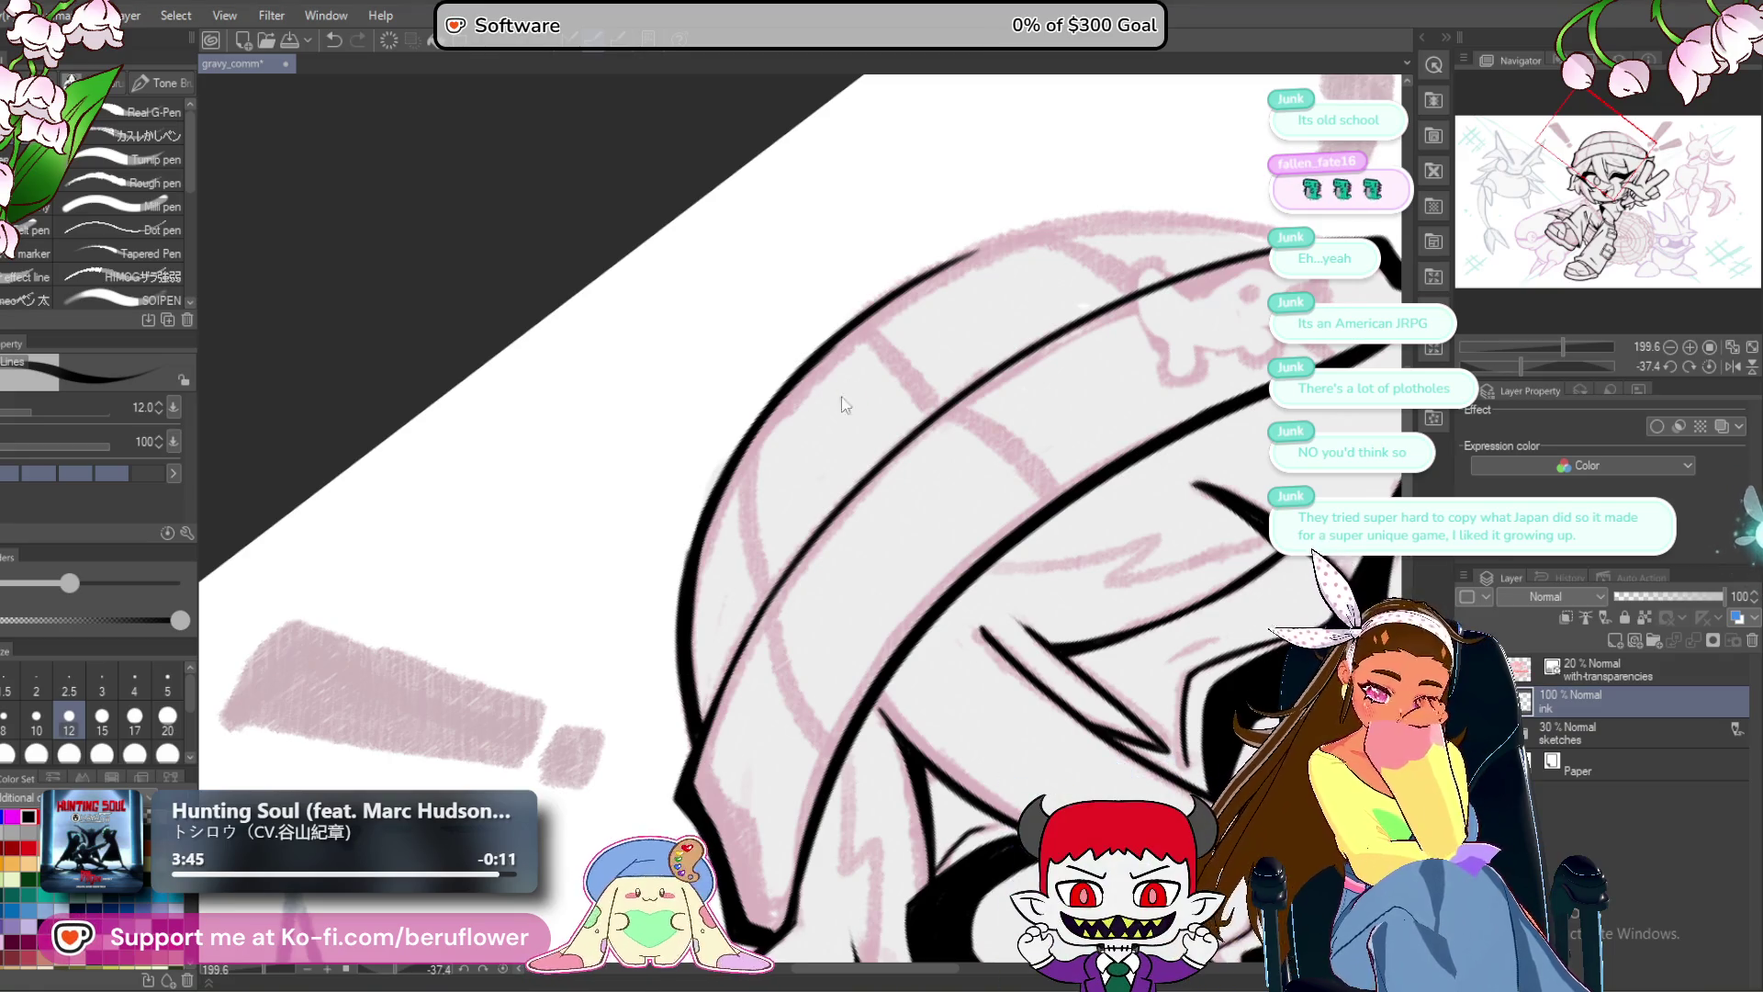
pyautogui.moveTo(795, 377); pyautogui.dragTo(699, 526)
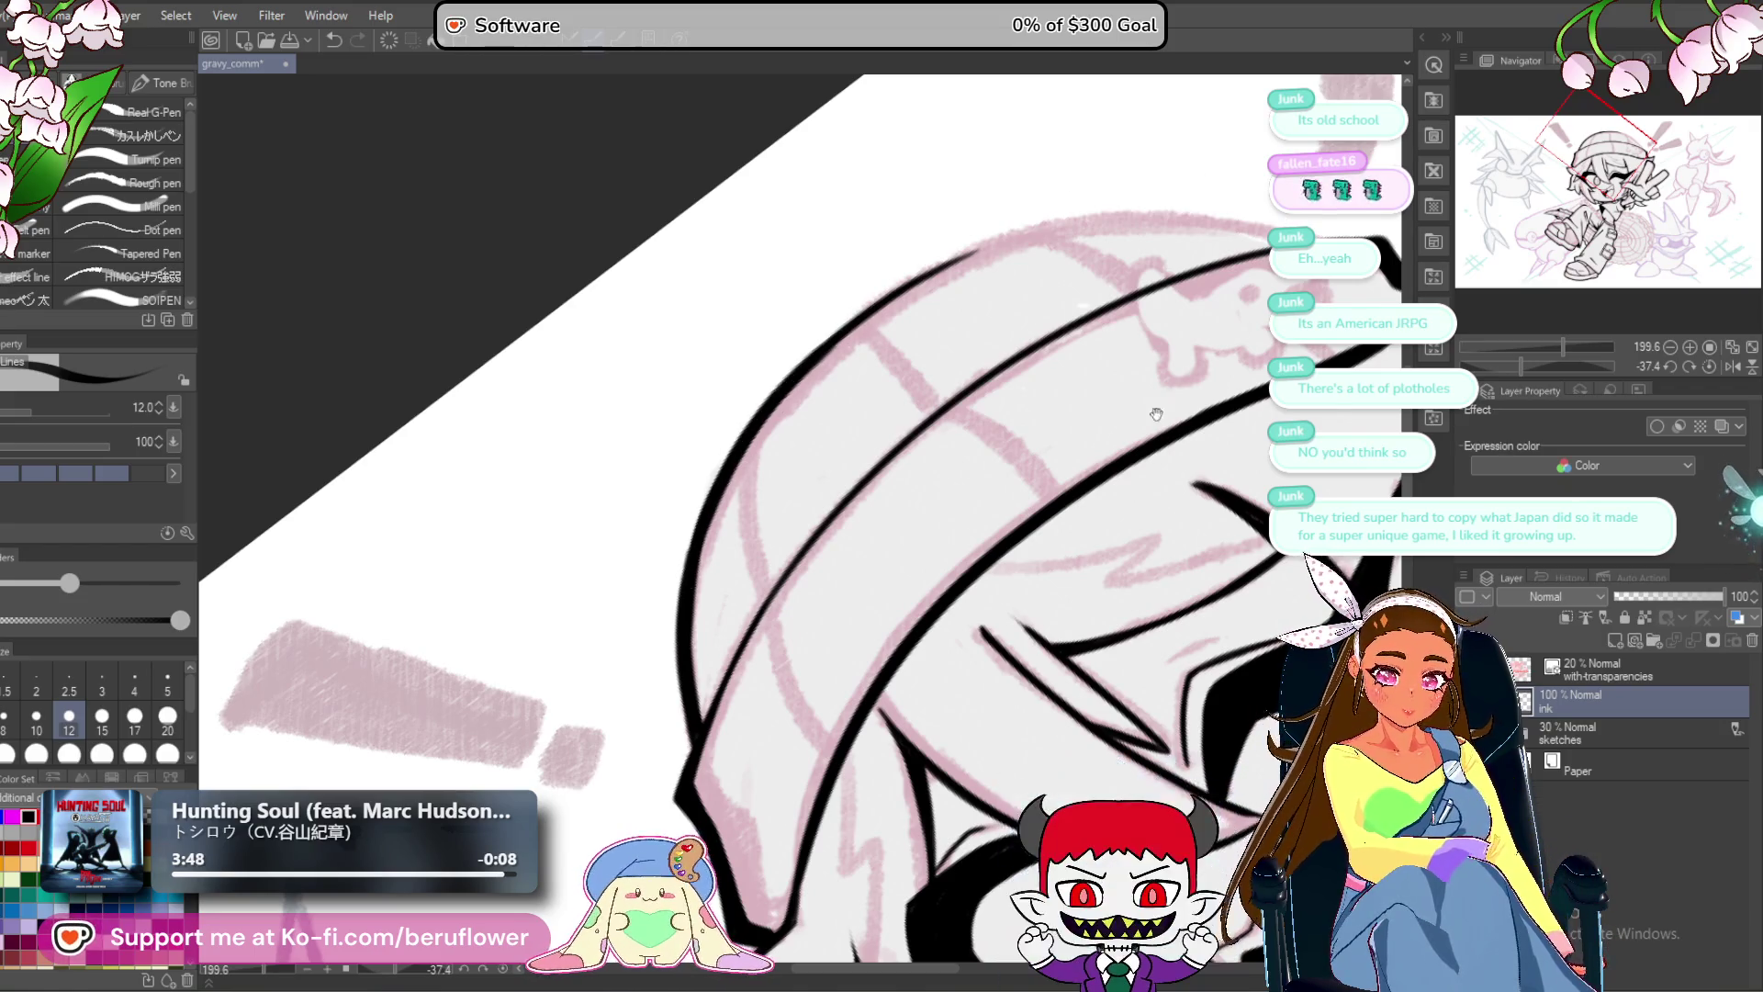
# Ink the fold line parallel to the hat outline and finish the lower left outline.
pyautogui.scroll(2, 735, 450)
pyautogui.moveTo(1520, 365); pyautogui.dragTo(1503, 365)
pyautogui.scroll(5, 939, 276)
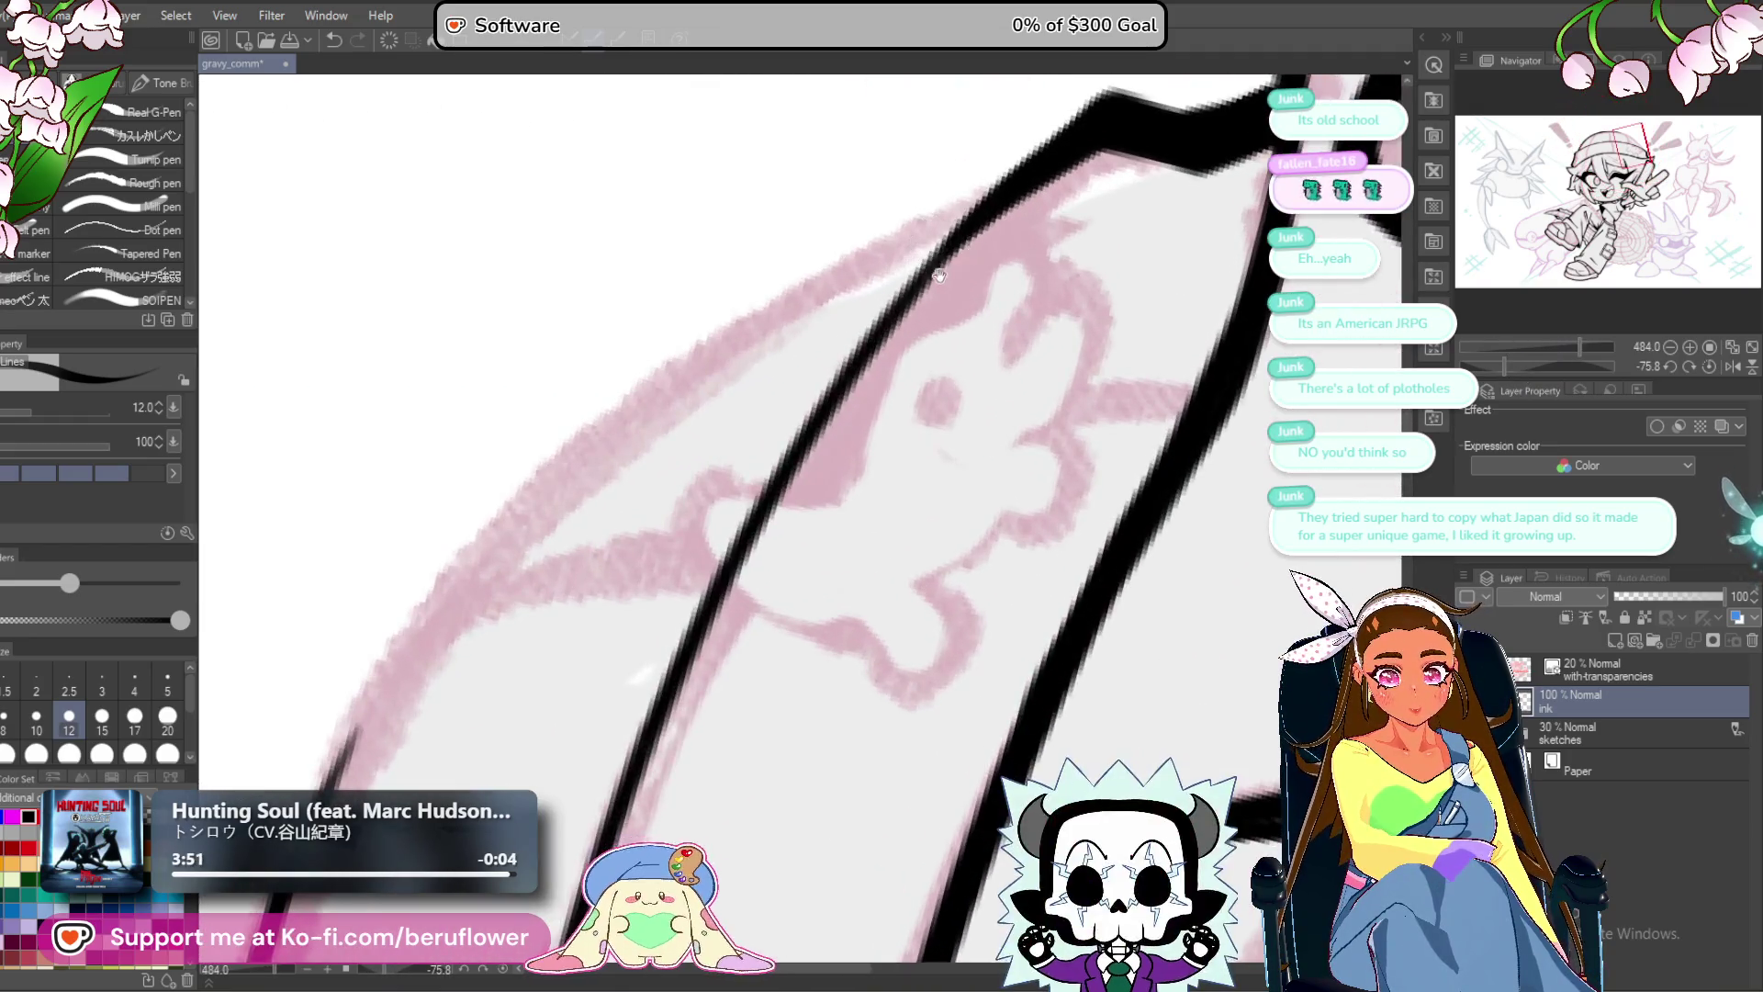
pyautogui.moveTo(938, 276); pyautogui.dragTo(992, 239)
pyautogui.moveTo(1093, 156)
pyautogui.mouseDown()
pyautogui.moveTo(698, 413)
pyautogui.moveTo(381, 790)
pyautogui.mouseUp()
pyautogui.moveTo(826, 358); pyautogui.dragTo(737, 331)
pyautogui.moveTo(634, 386)
pyautogui.mouseDown()
pyautogui.moveTo(542, 574)
pyautogui.moveTo(476, 776)
pyautogui.mouseUp()
pyautogui.moveTo(597, 482); pyautogui.dragTo(570, 560)
pyautogui.moveTo(643, 413); pyautogui.dragTo(717, 101)
pyautogui.moveTo(615, 376); pyautogui.dragTo(547, 624)
pyautogui.scroll(-5, 574, 719)
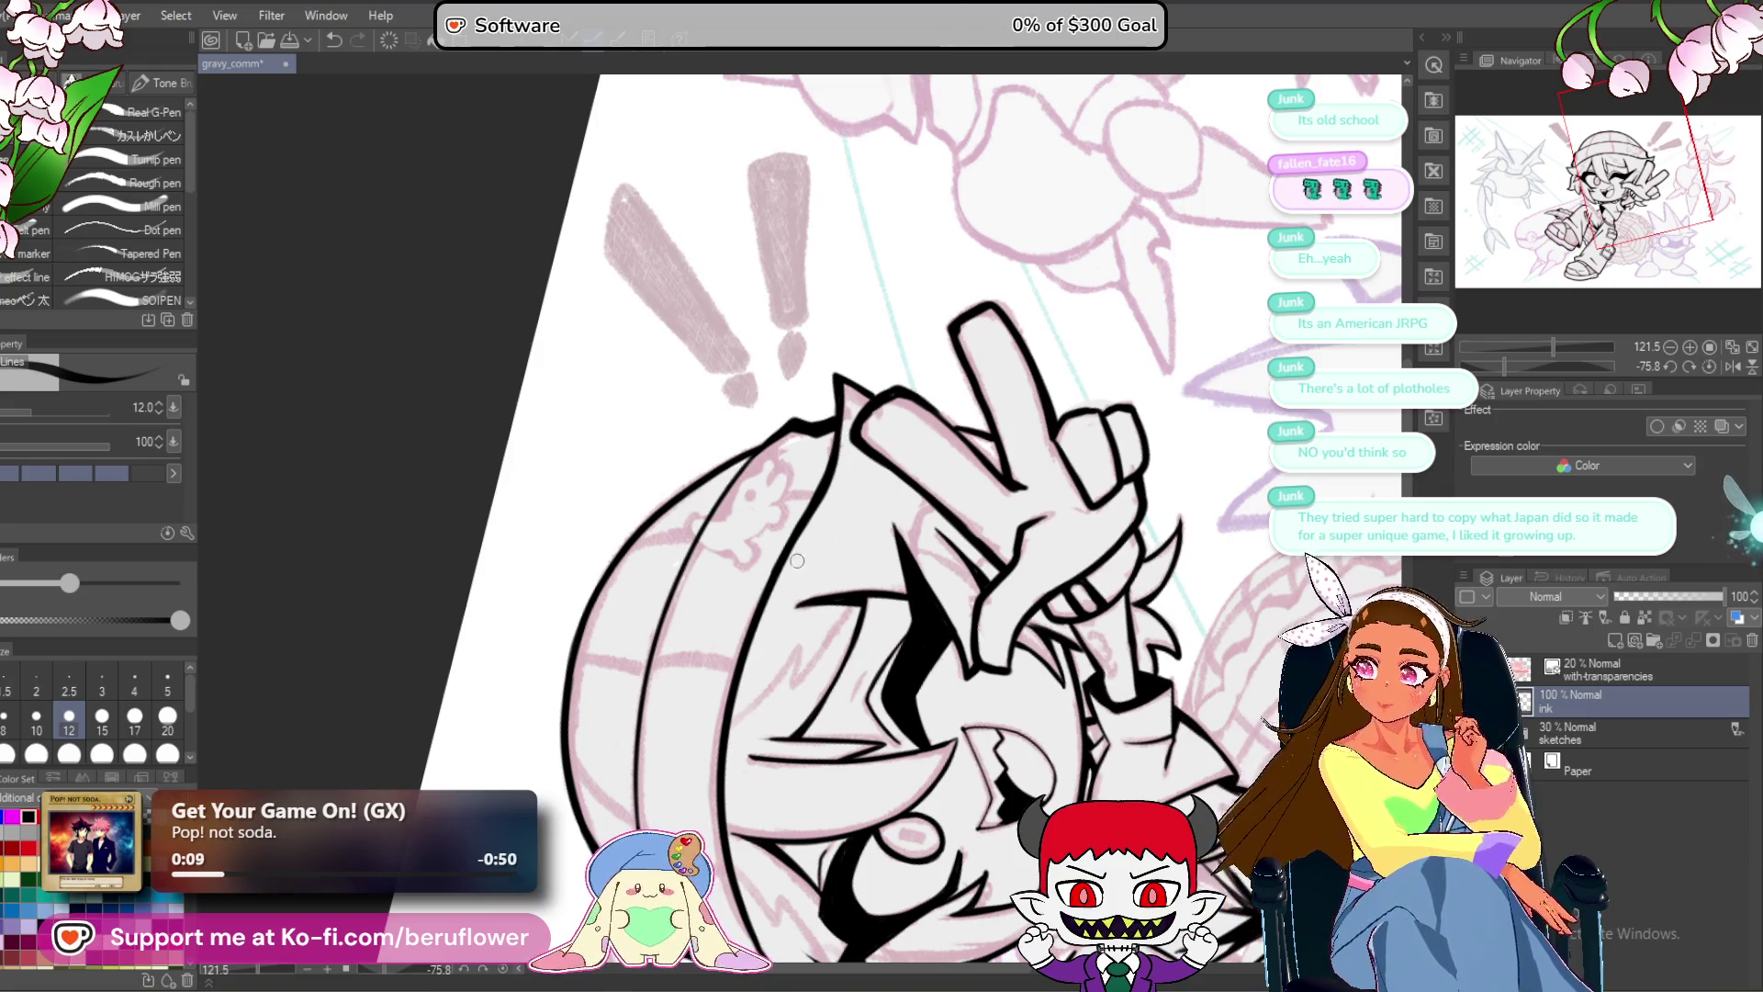
pyautogui.scroll(3, 771, 431)
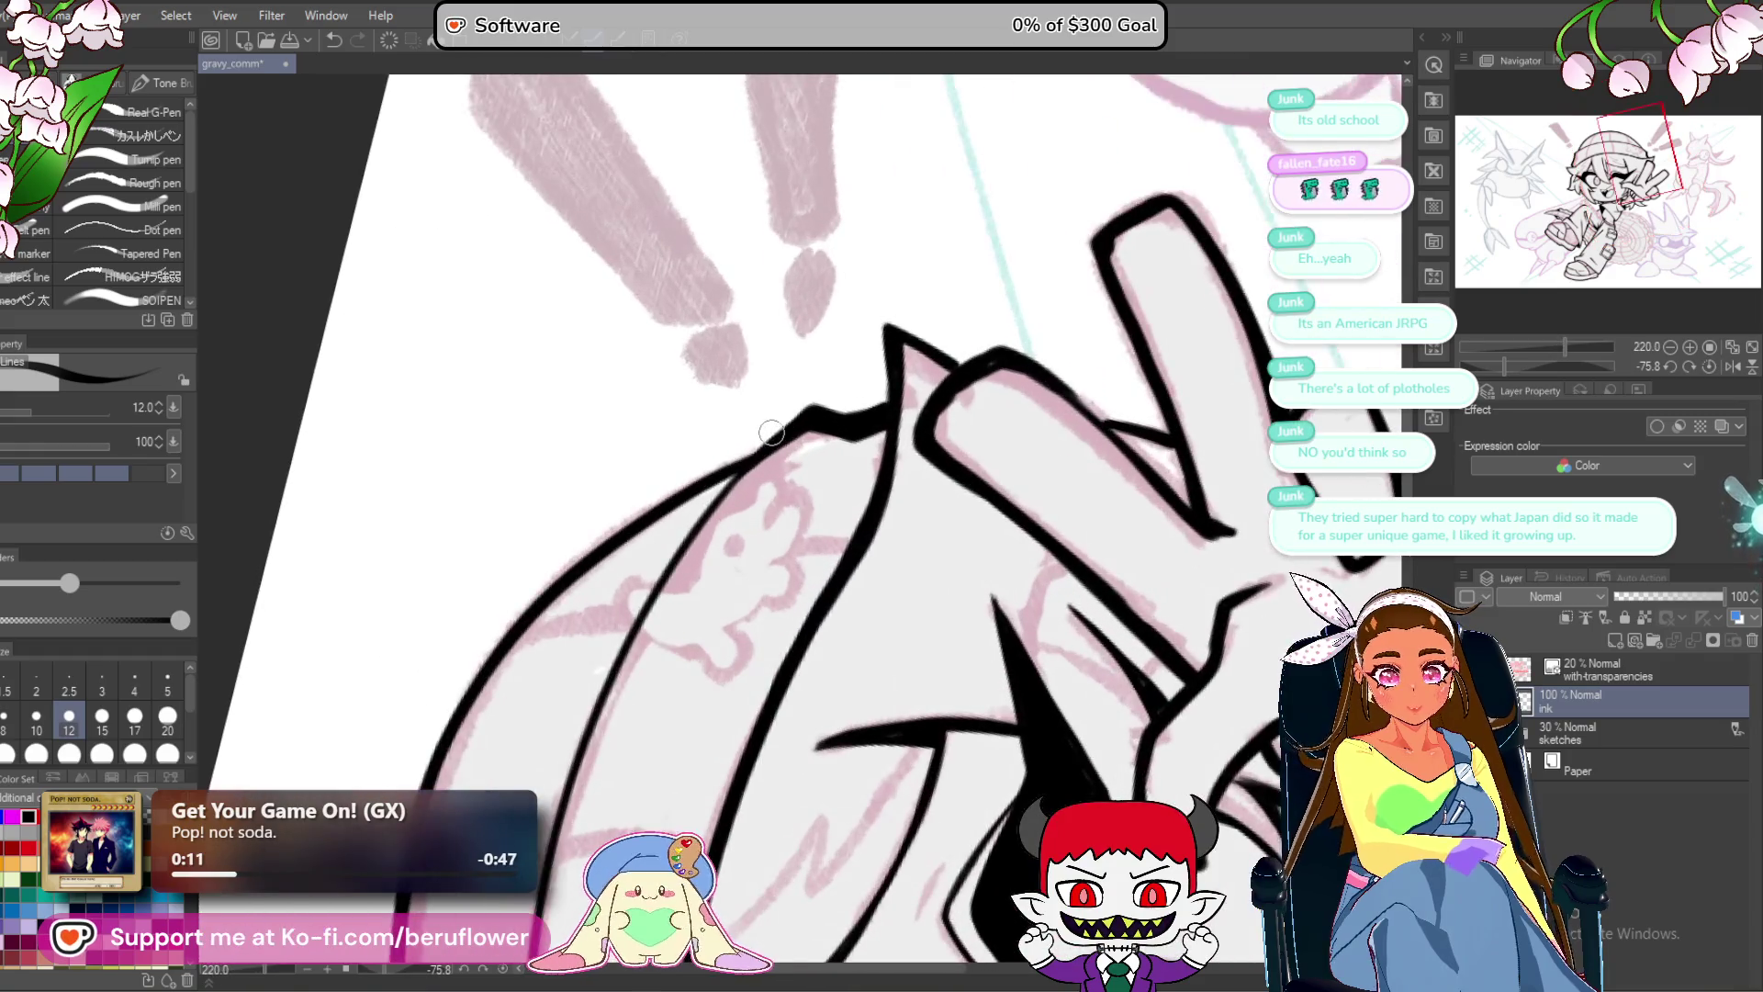
pyautogui.scroll(3, 771, 432)
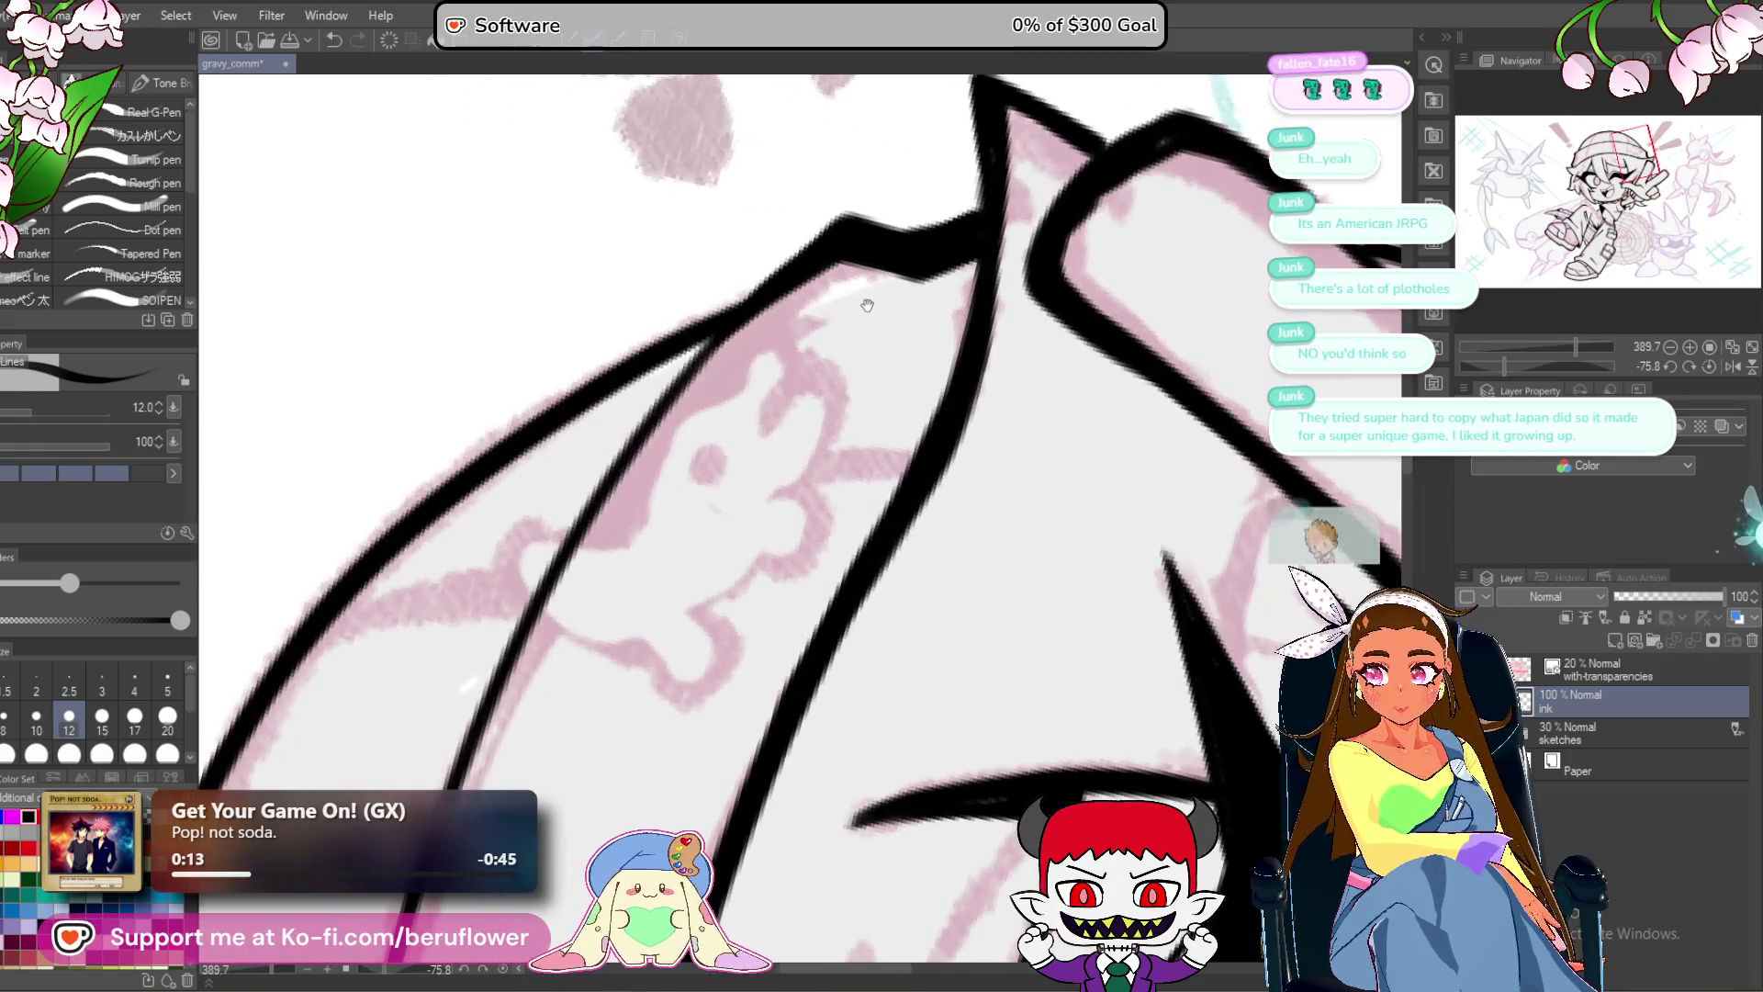
pyautogui.moveTo(867, 304); pyautogui.dragTo(845, 313)
pyautogui.moveTo(796, 383)
pyautogui.mouseDown()
pyautogui.moveTo(813, 395)
pyautogui.moveTo(834, 298)
pyautogui.moveTo(820, 391)
pyautogui.mouseUp()
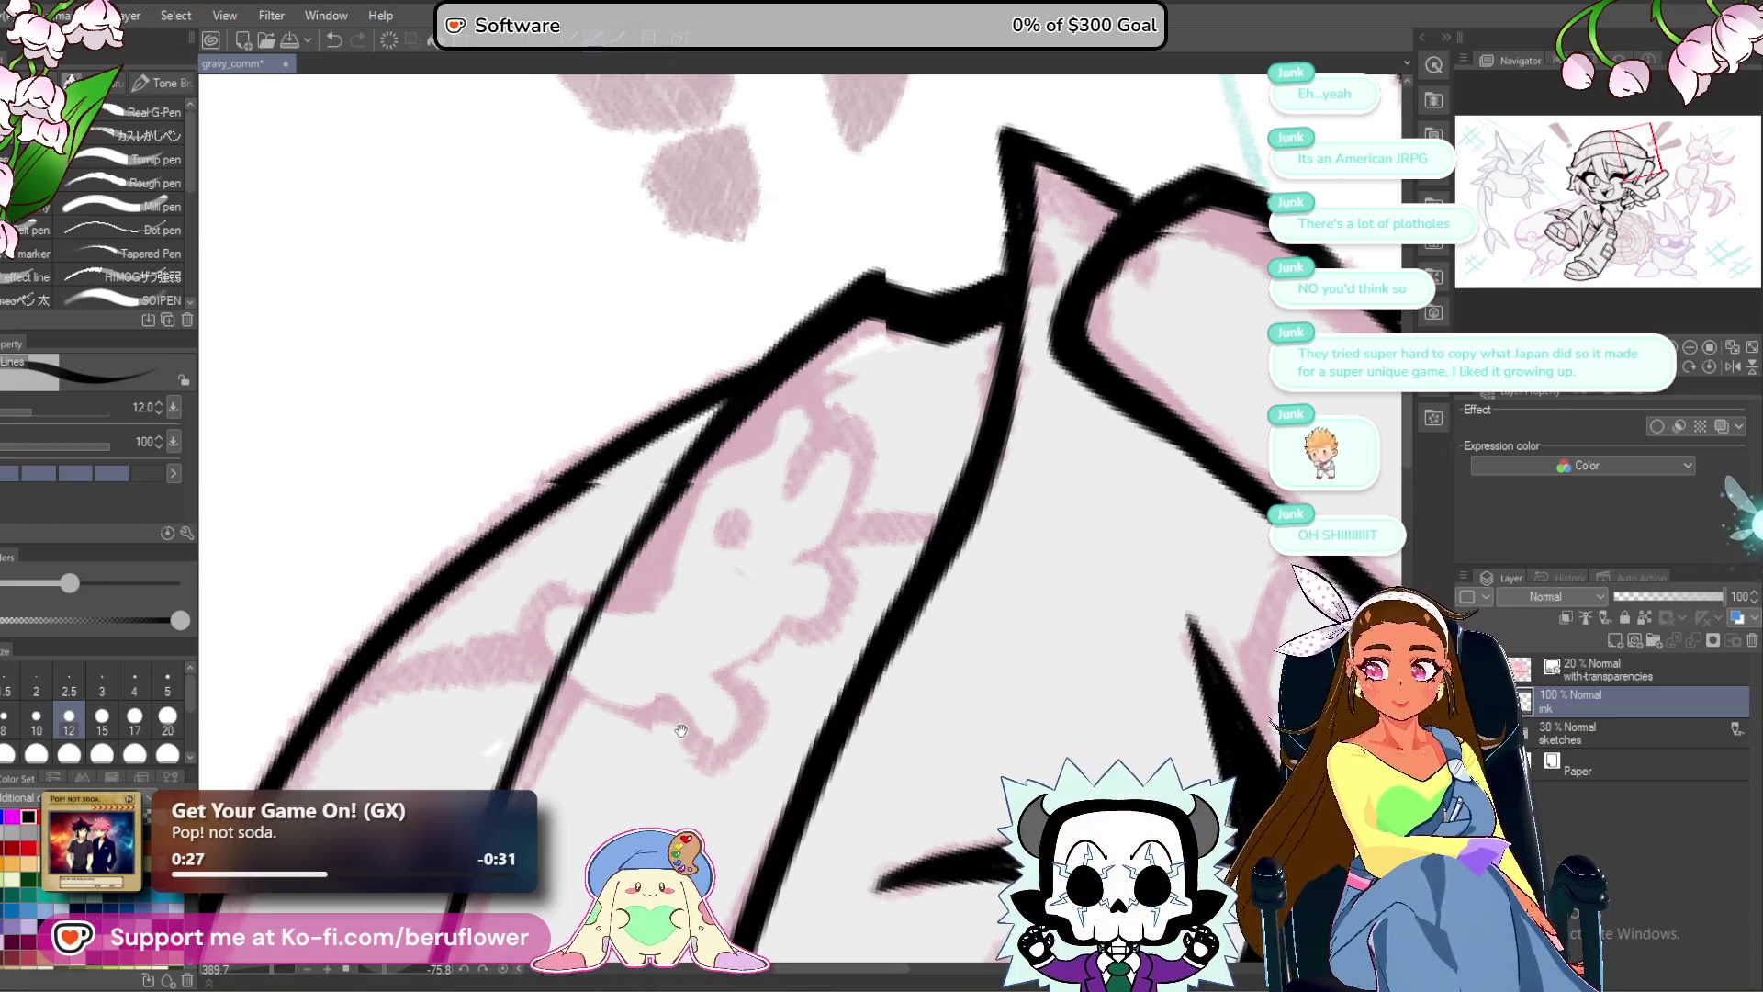
pyautogui.moveTo(683, 732); pyautogui.dragTo(716, 659)
pyautogui.moveTo(856, 762); pyautogui.dragTo(907, 646)
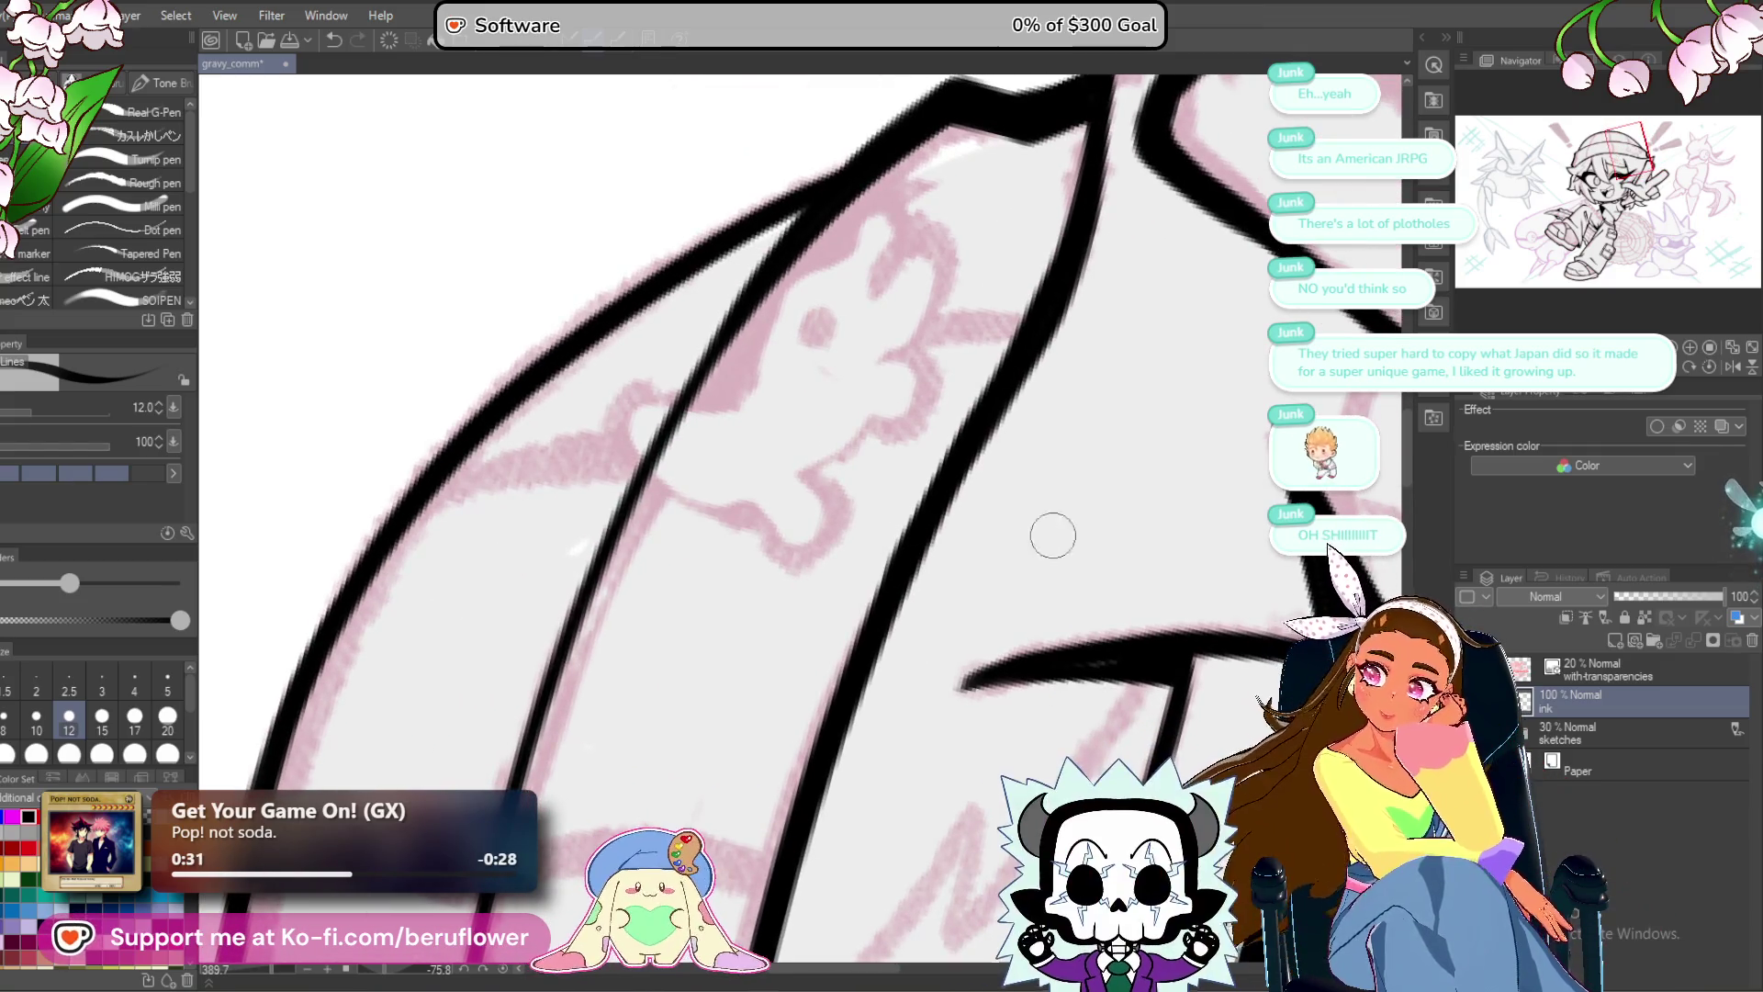
pyautogui.moveTo(1007, 685); pyautogui.dragTo(944, 708)
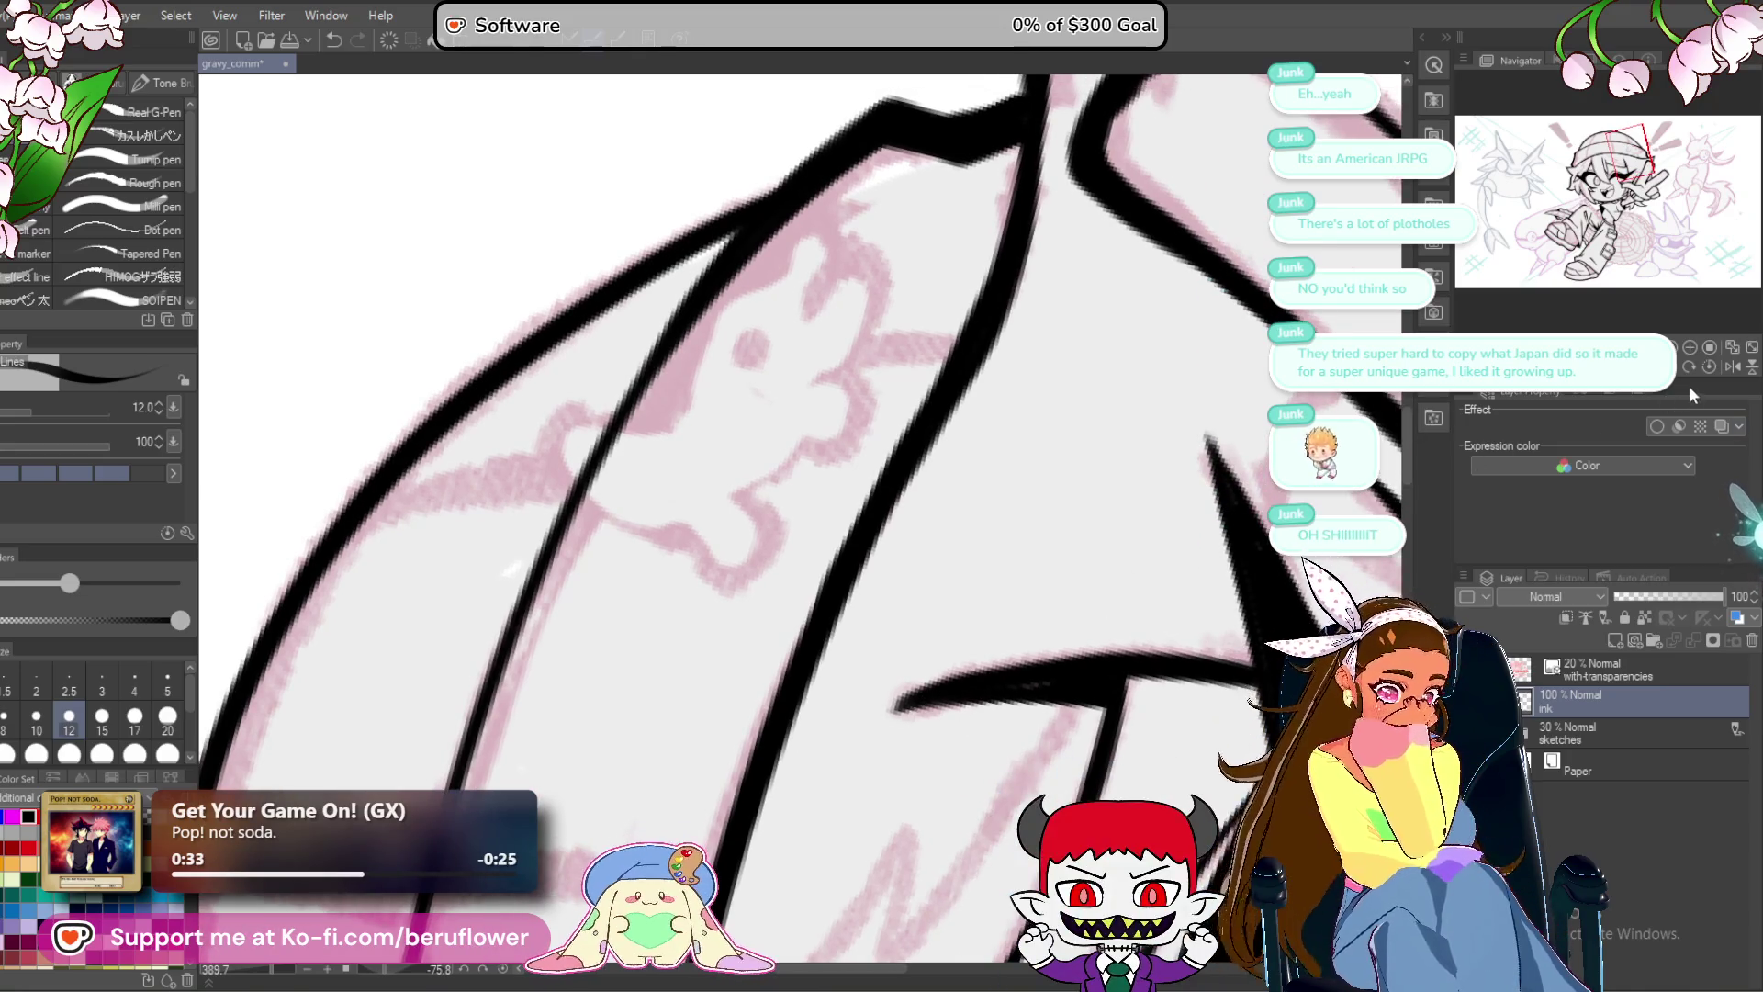
pyautogui.click(1689, 366)
pyautogui.moveTo(852, 348); pyautogui.dragTo(989, 576)
pyautogui.moveTo(702, 229); pyautogui.dragTo(831, 464)
pyautogui.hotkey('ctrl', 'z')
# Ink the crease line running down along the beanie's fold.
pyautogui.moveTo(712, 293); pyautogui.dragTo(790, 485)
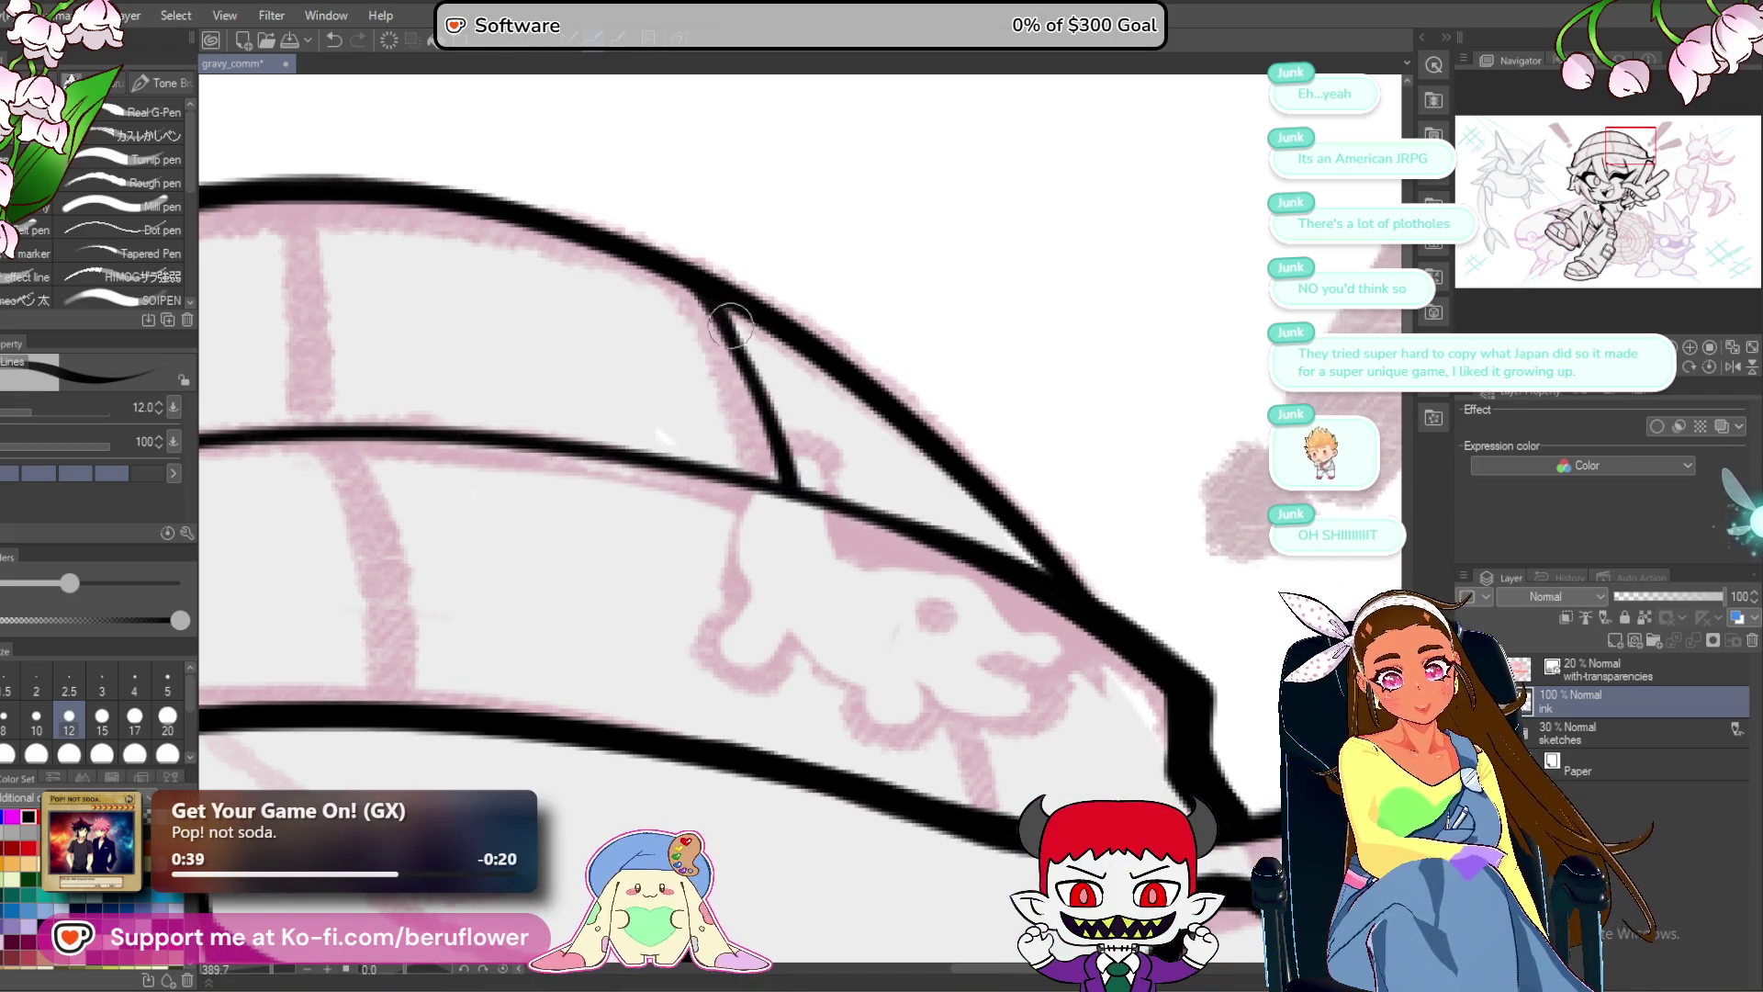
pyautogui.scroll(-2, 853, 448)
pyautogui.moveTo(854, 467)
pyautogui.mouseDown()
pyautogui.moveTo(955, 670)
pyautogui.moveTo(974, 753)
pyautogui.mouseUp()
pyautogui.scroll(-4, 969, 740)
pyautogui.scroll(2, 961, 715)
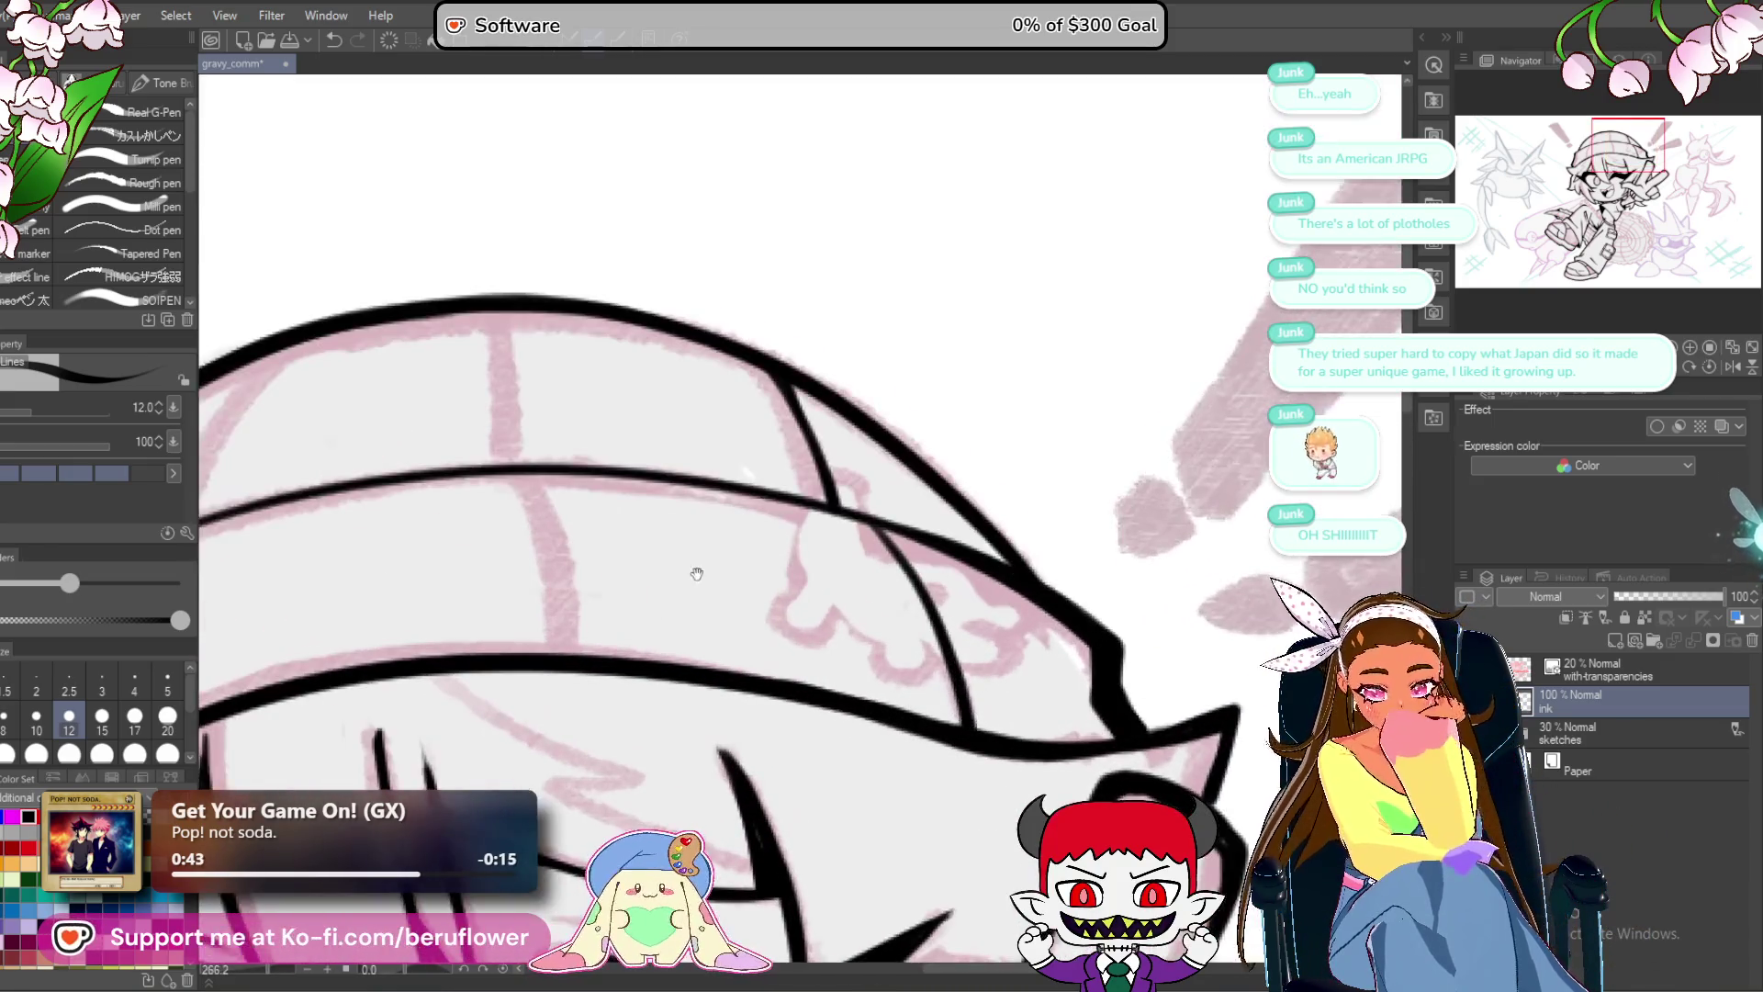
# Outline the dog pin on the beanie, redrawing its arched edge after an undo.
pyautogui.moveTo(1064, 667); pyautogui.dragTo(970, 580)
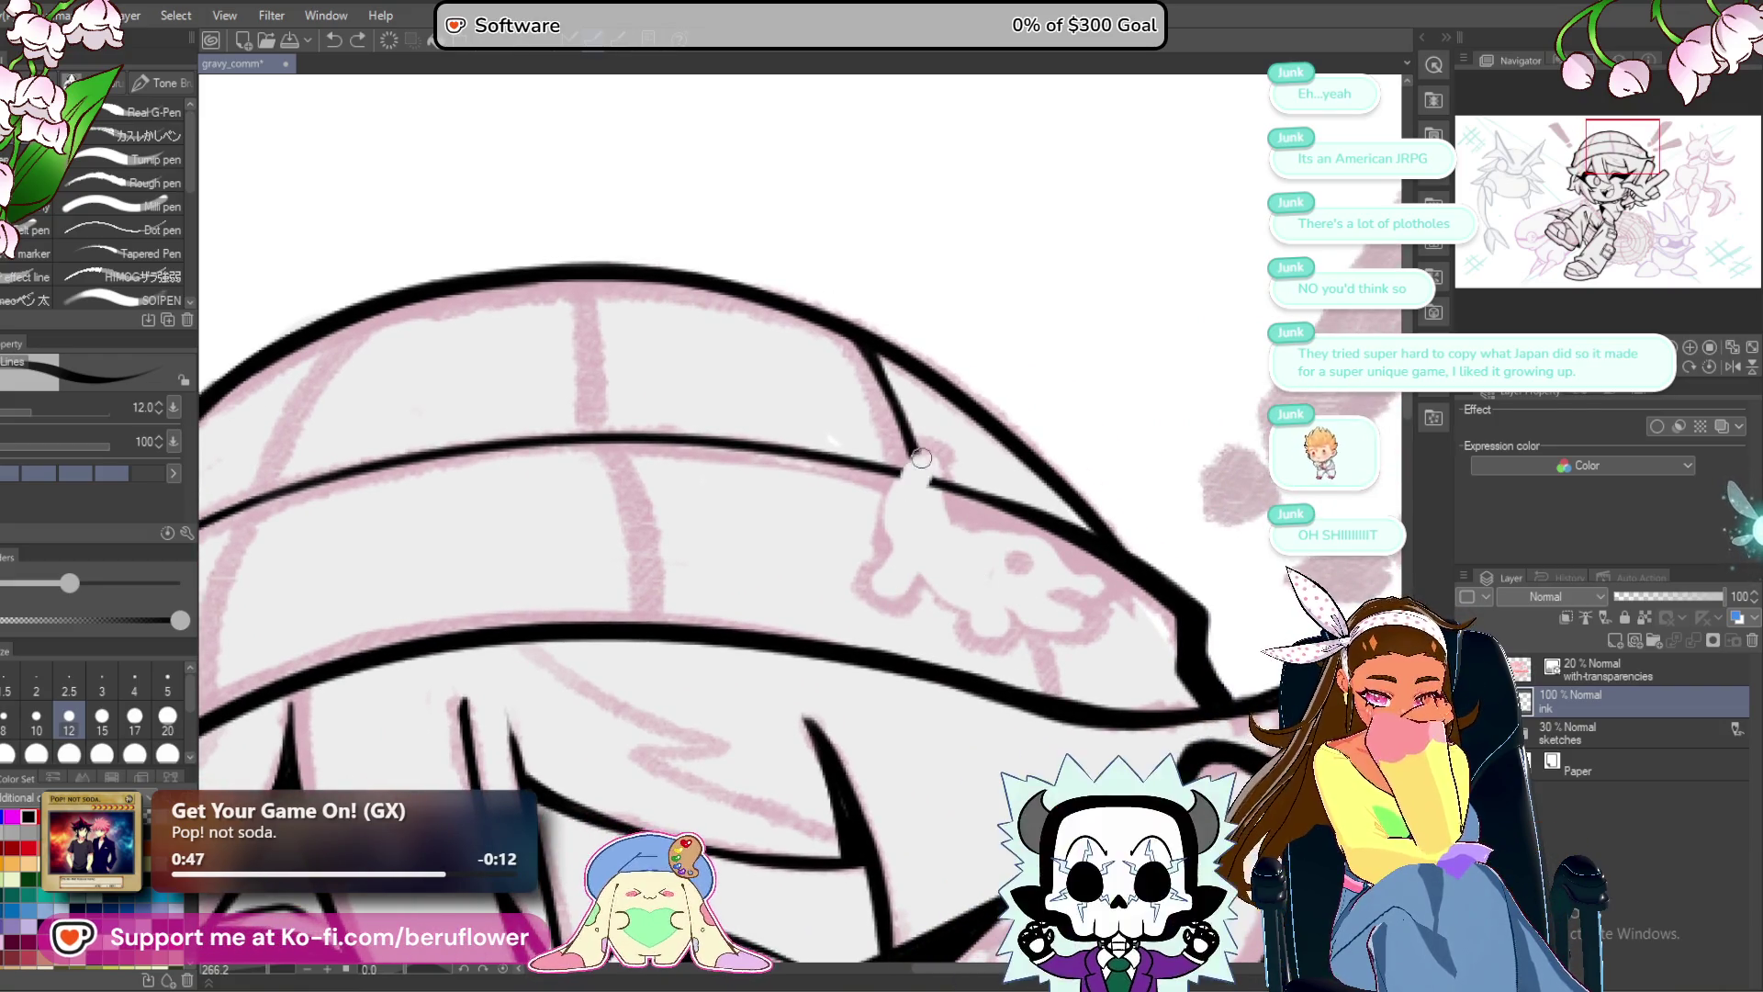
pyautogui.scroll(2, 923, 482)
pyautogui.scroll(2, 928, 481)
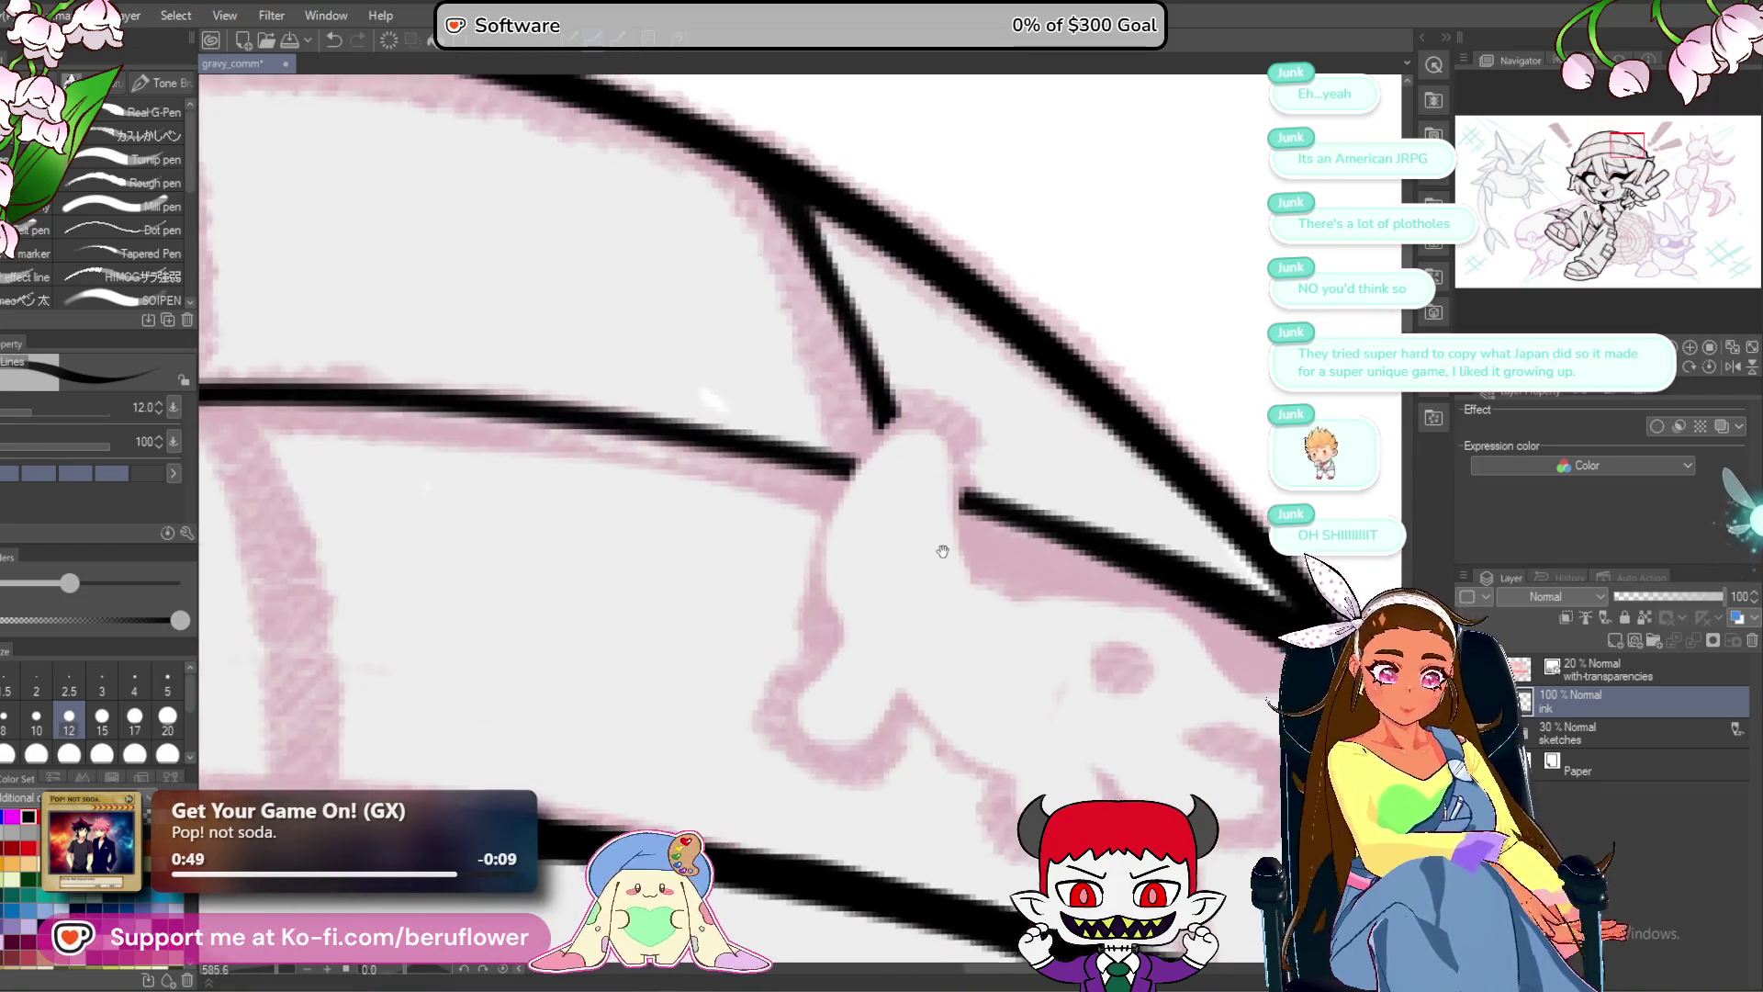
pyautogui.moveTo(792, 608)
pyautogui.mouseDown()
pyautogui.moveTo(822, 465)
pyautogui.moveTo(907, 424)
pyautogui.moveTo(951, 551)
pyautogui.mouseUp()
pyautogui.moveTo(950, 551)
pyautogui.mouseDown()
pyautogui.moveTo(937, 496)
pyautogui.moveTo(831, 391)
pyautogui.moveTo(839, 444)
pyautogui.mouseUp()
pyautogui.hotkey('ctrl', 'z')
pyautogui.moveTo(804, 367)
pyautogui.mouseDown()
pyautogui.moveTo(909, 453)
pyautogui.moveTo(1015, 453)
pyautogui.moveTo(1083, 504)
pyautogui.mouseUp()
pyautogui.moveTo(973, 465)
pyautogui.mouseDown()
pyautogui.moveTo(1055, 575)
pyautogui.moveTo(901, 563)
pyautogui.moveTo(946, 592)
pyautogui.moveTo(928, 634)
pyautogui.moveTo(827, 589)
pyautogui.mouseUp()
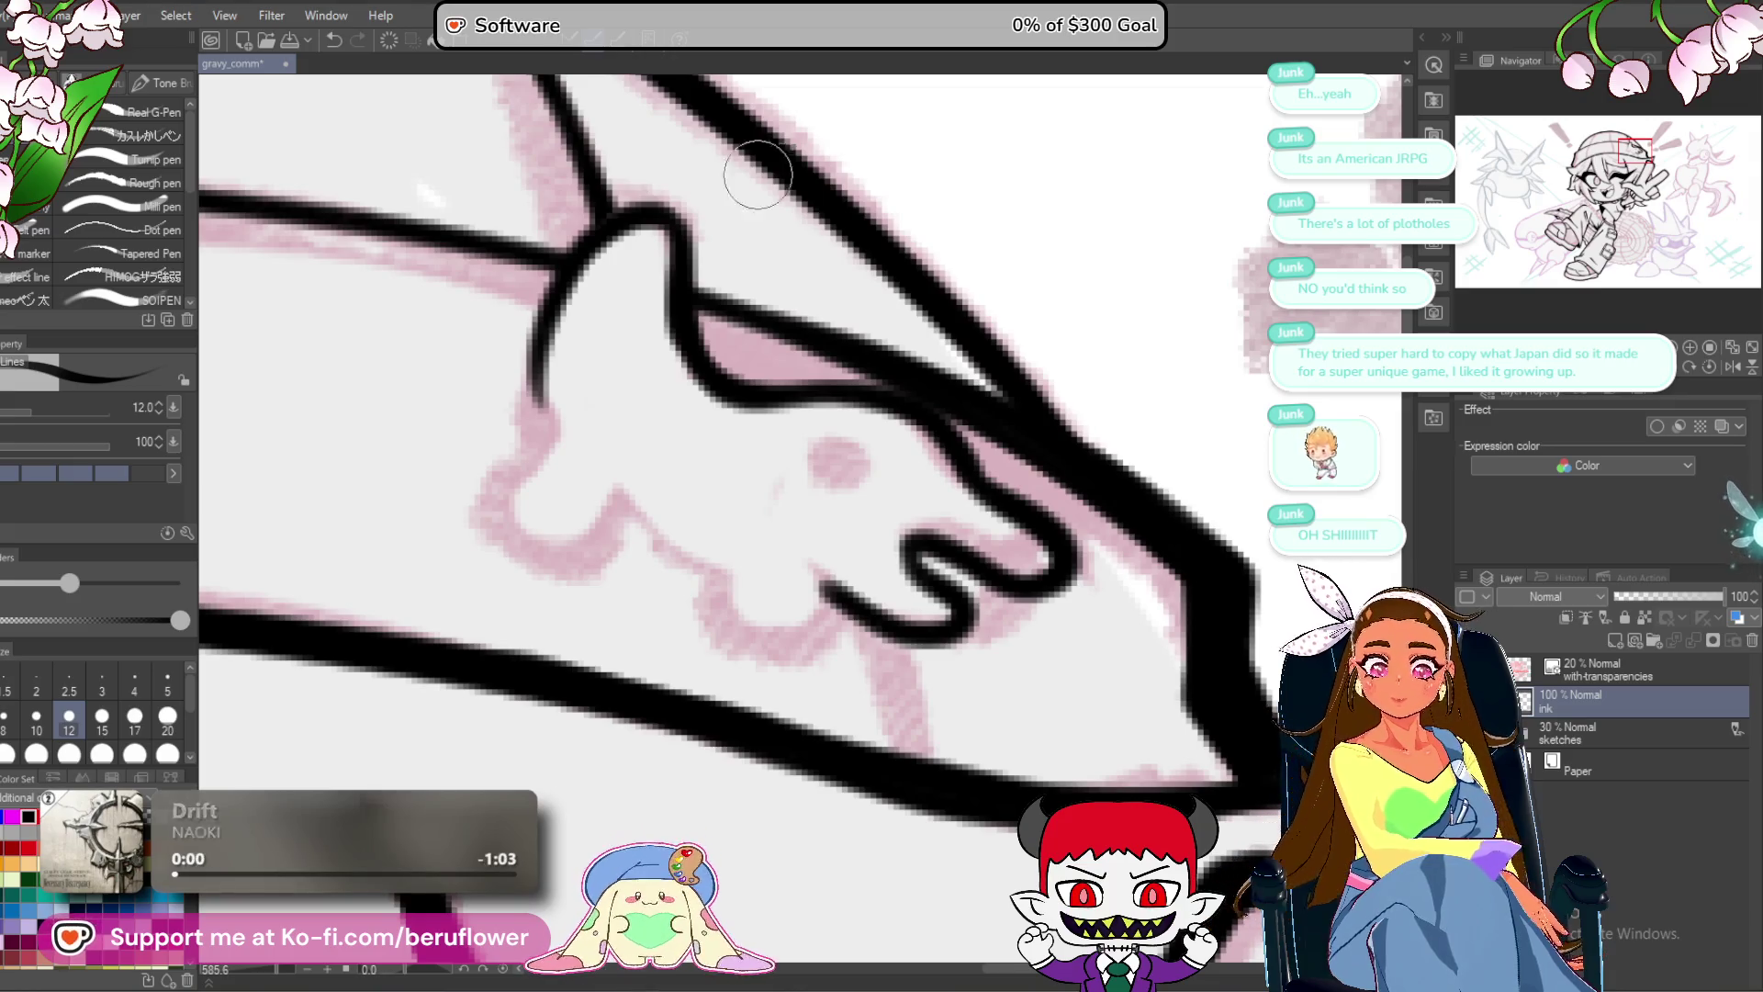
# Dot the dog pin's eye and redraw its ear line around the head.
pyautogui.moveTo(852, 484)
pyautogui.mouseDown()
pyautogui.moveTo(904, 592)
pyautogui.moveTo(854, 611)
pyautogui.moveTo(831, 530)
pyautogui.mouseUp()
pyautogui.moveTo(883, 282); pyautogui.dragTo(923, 312)
pyautogui.moveTo(696, 415); pyautogui.dragTo(680, 371)
pyautogui.hotkey('ctrl', 'z')
pyautogui.moveTo(696, 307)
pyautogui.mouseDown()
pyautogui.moveTo(643, 463)
pyautogui.moveTo(717, 521)
pyautogui.moveTo(758, 473)
pyautogui.moveTo(776, 503)
pyautogui.moveTo(858, 551)
pyautogui.moveTo(868, 537)
pyautogui.mouseUp()
pyautogui.scroll(-5, 868, 537)
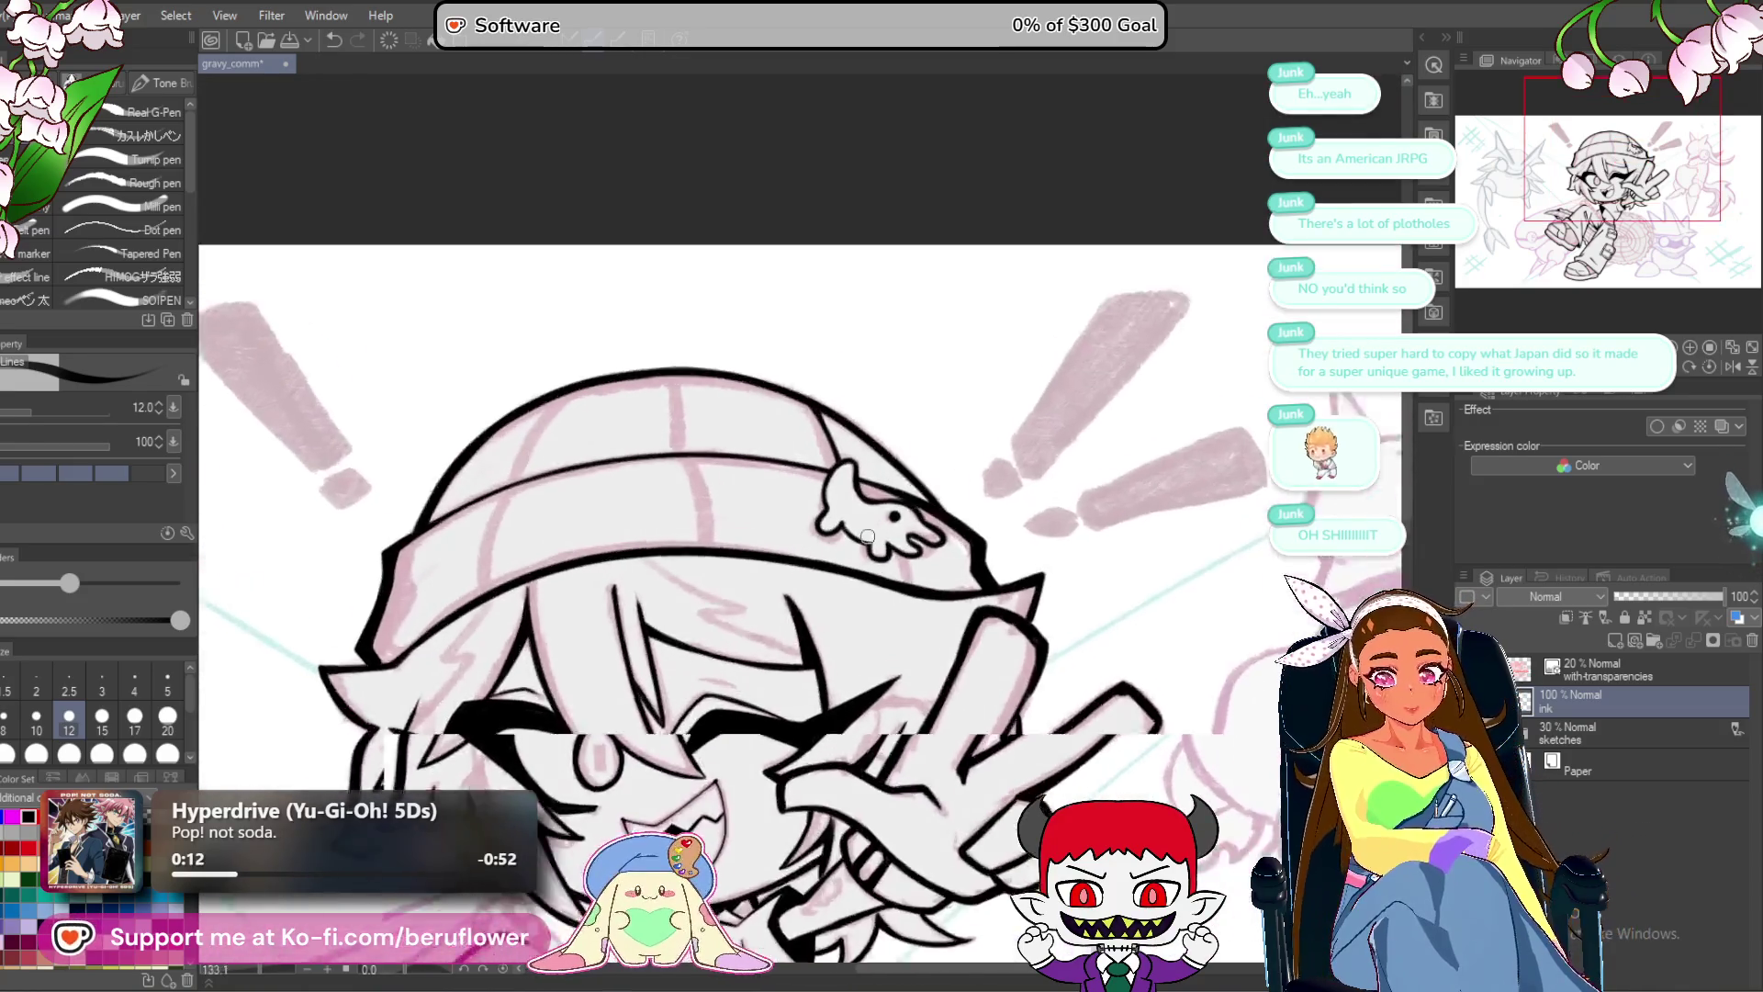
# Ink a vertical seam down to the cuff line, replacing a misplaced first stroke.
pyautogui.scroll(3, 921, 468)
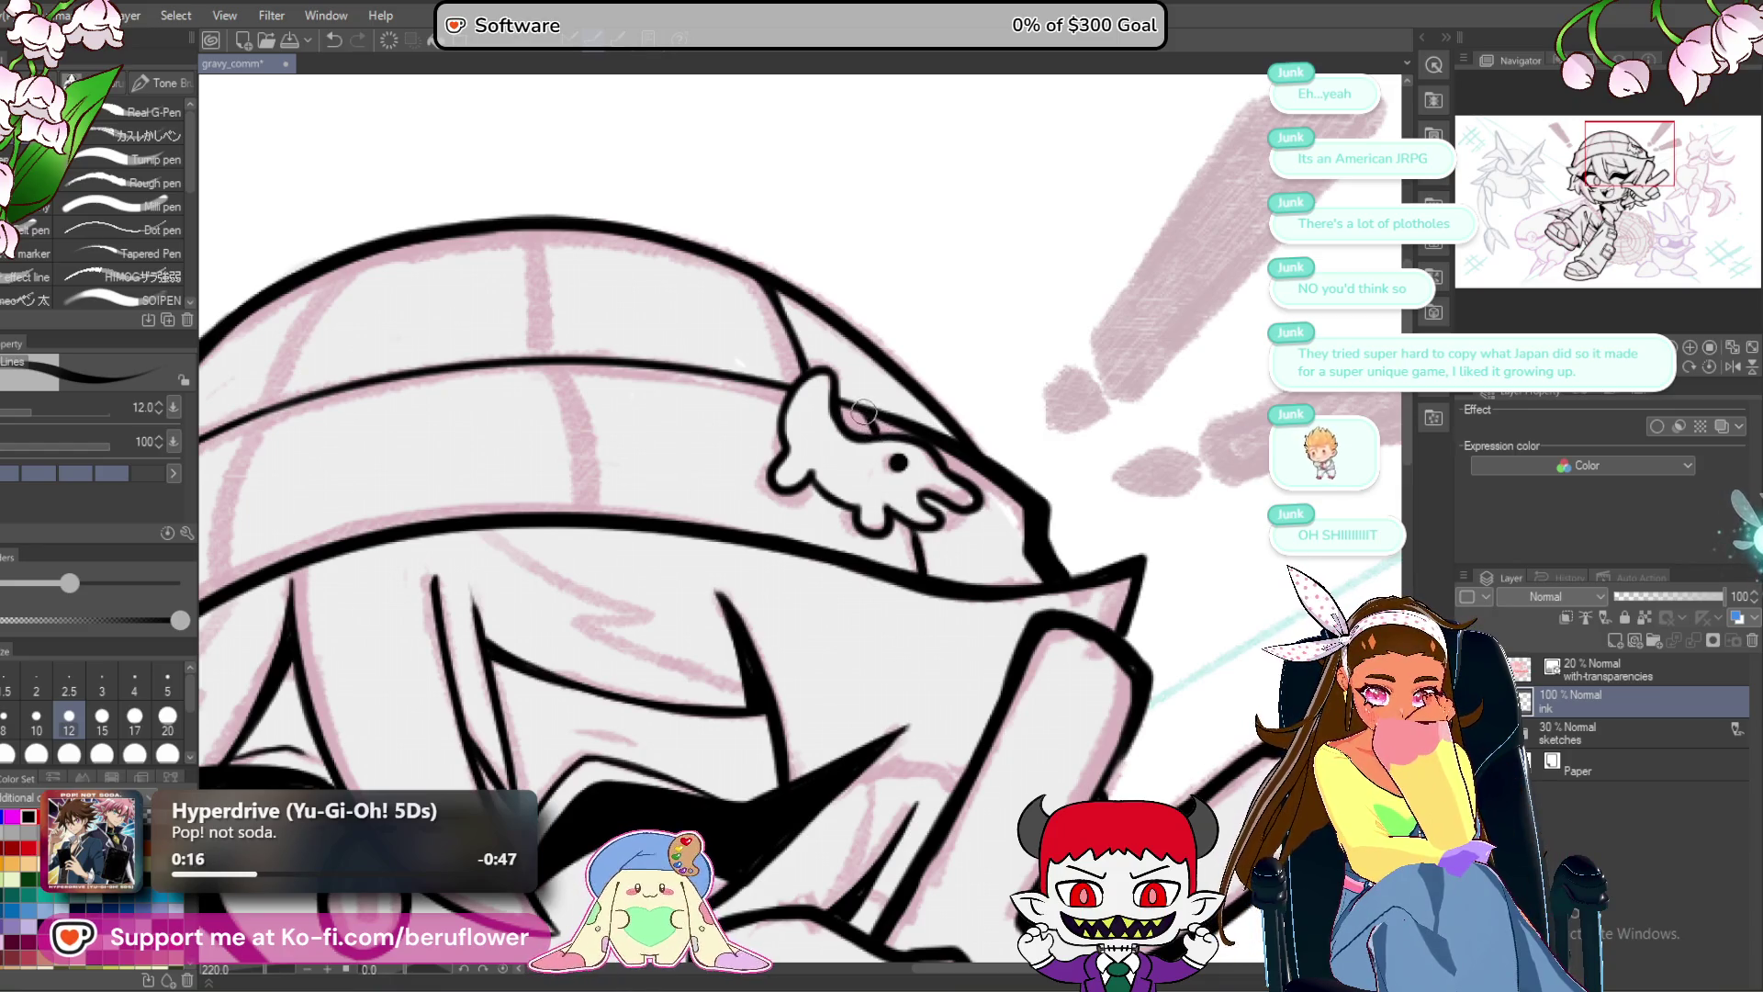
pyautogui.scroll(-4, 881, 424)
pyautogui.scroll(5, 874, 511)
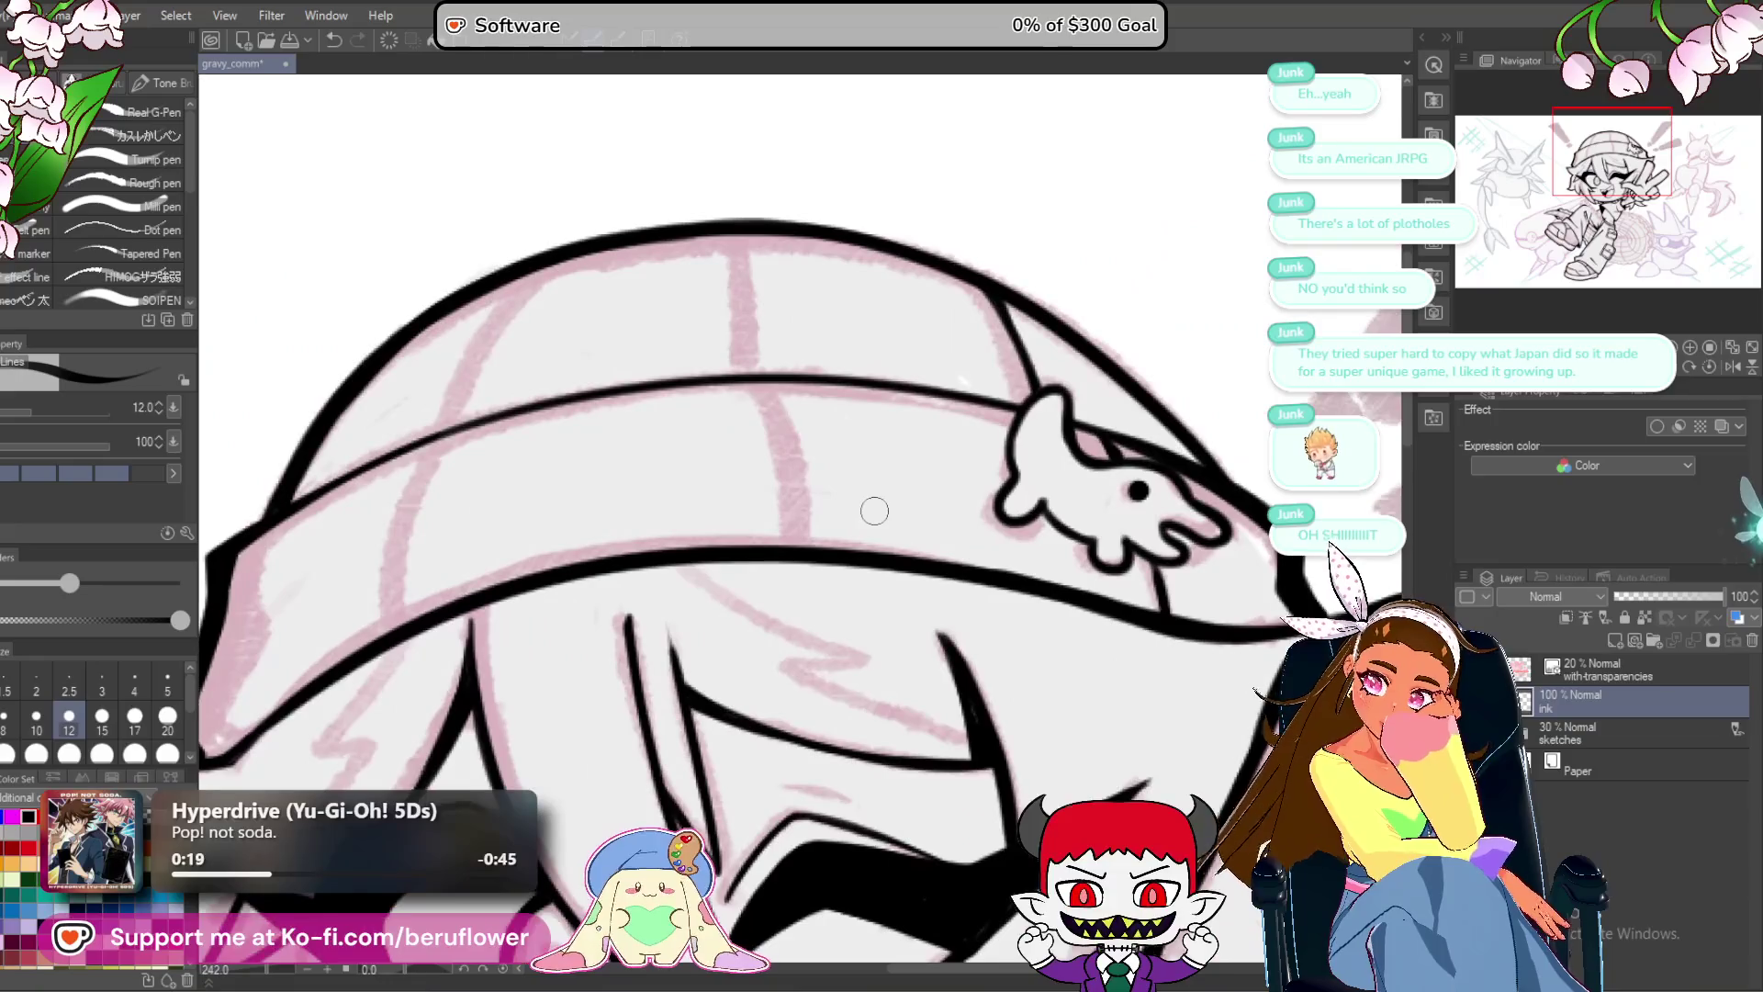
pyautogui.scroll(2, 780, 367)
pyautogui.moveTo(801, 512); pyautogui.dragTo(806, 556)
pyautogui.hotkey('ctrl', 'z')
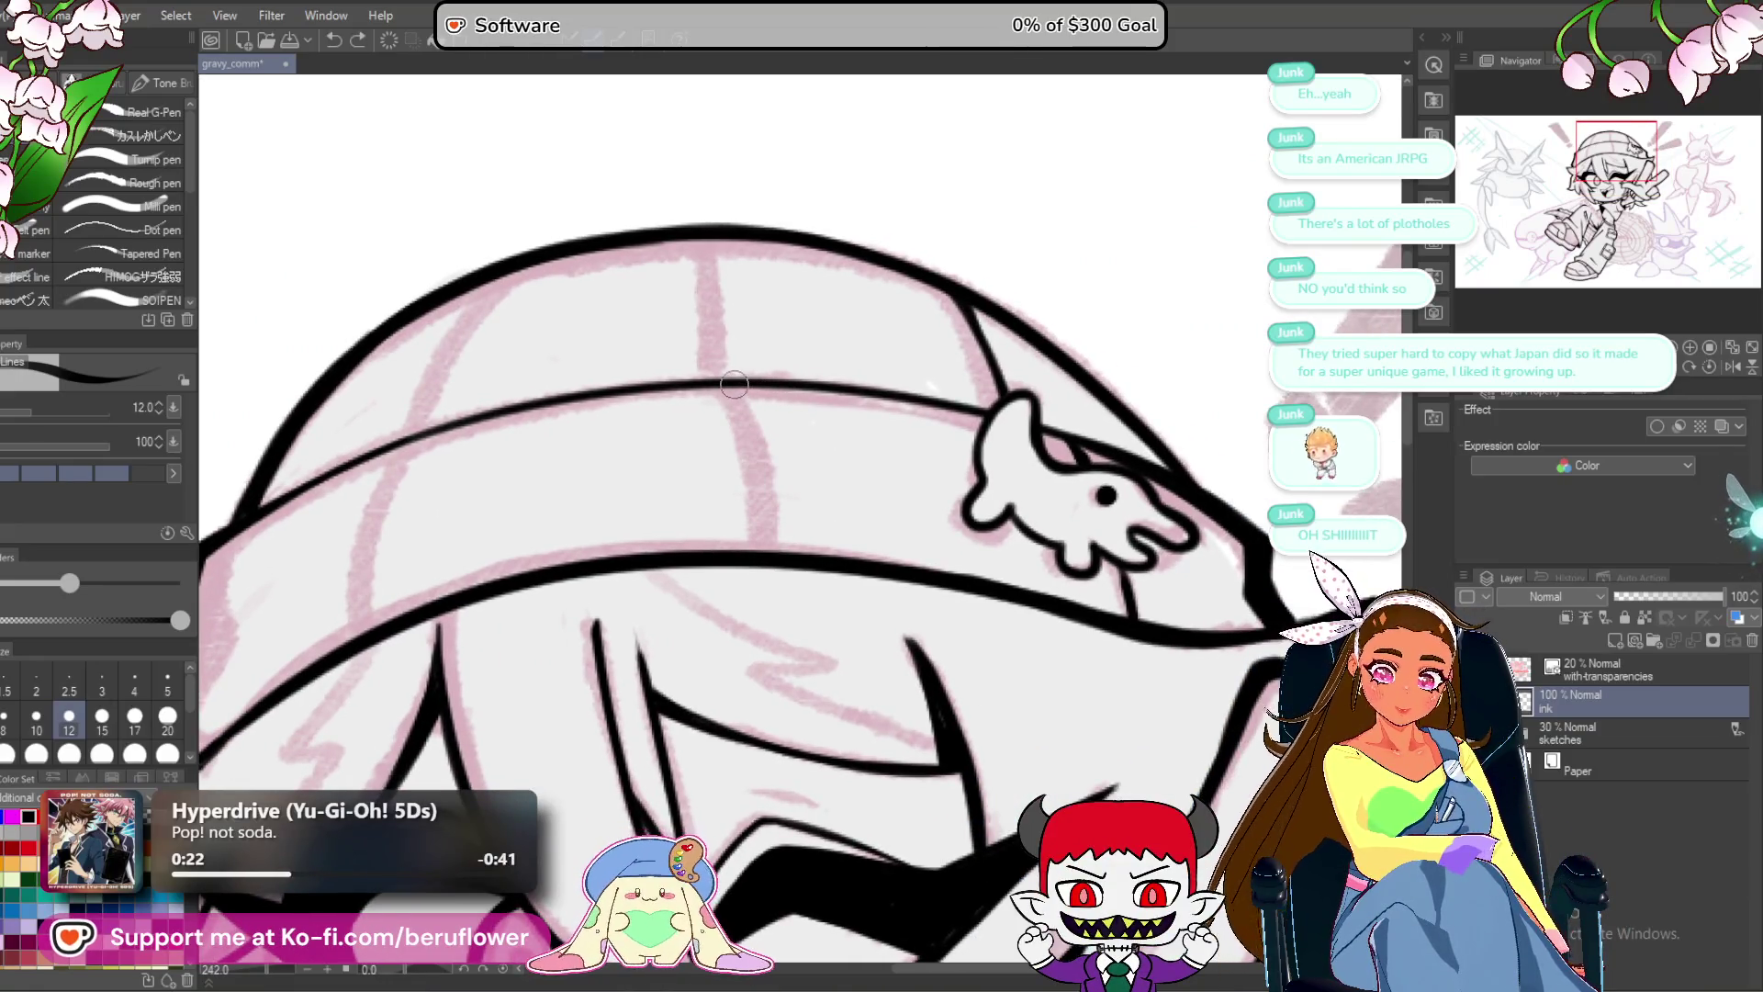
pyautogui.moveTo(765, 493)
pyautogui.mouseDown()
pyautogui.moveTo(770, 556)
pyautogui.moveTo(775, 538)
pyautogui.mouseUp()
# Draw a long vertical seam to the horizontal line and a diagonal seam across the beanie.
pyautogui.scroll(3, 851, 515)
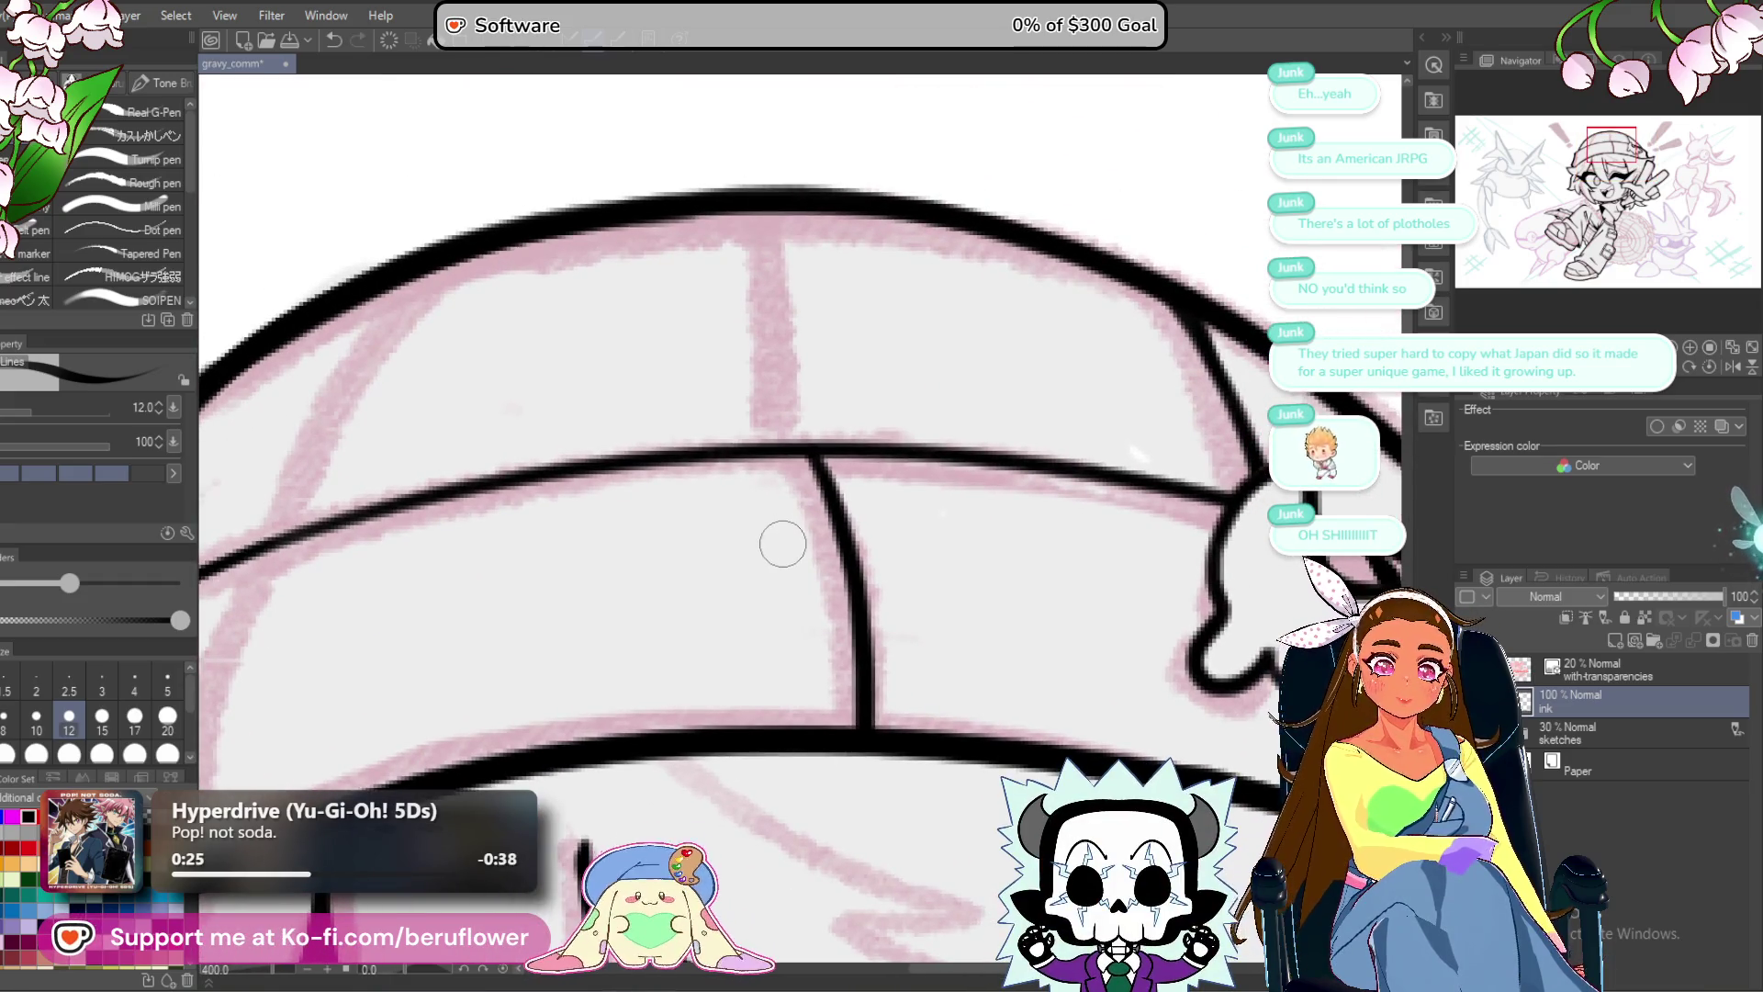
pyautogui.moveTo(742, 469); pyautogui.dragTo(762, 492)
pyautogui.moveTo(771, 230); pyautogui.dragTo(791, 473)
pyautogui.moveTo(558, 458)
pyautogui.mouseDown()
pyautogui.moveTo(737, 444)
pyautogui.moveTo(774, 467)
pyautogui.mouseUp()
pyautogui.moveTo(694, 266)
pyautogui.mouseDown()
pyautogui.moveTo(551, 441)
pyautogui.moveTo(503, 567)
pyautogui.moveTo(632, 324)
pyautogui.moveTo(544, 515)
pyautogui.moveTo(544, 648)
pyautogui.mouseUp()
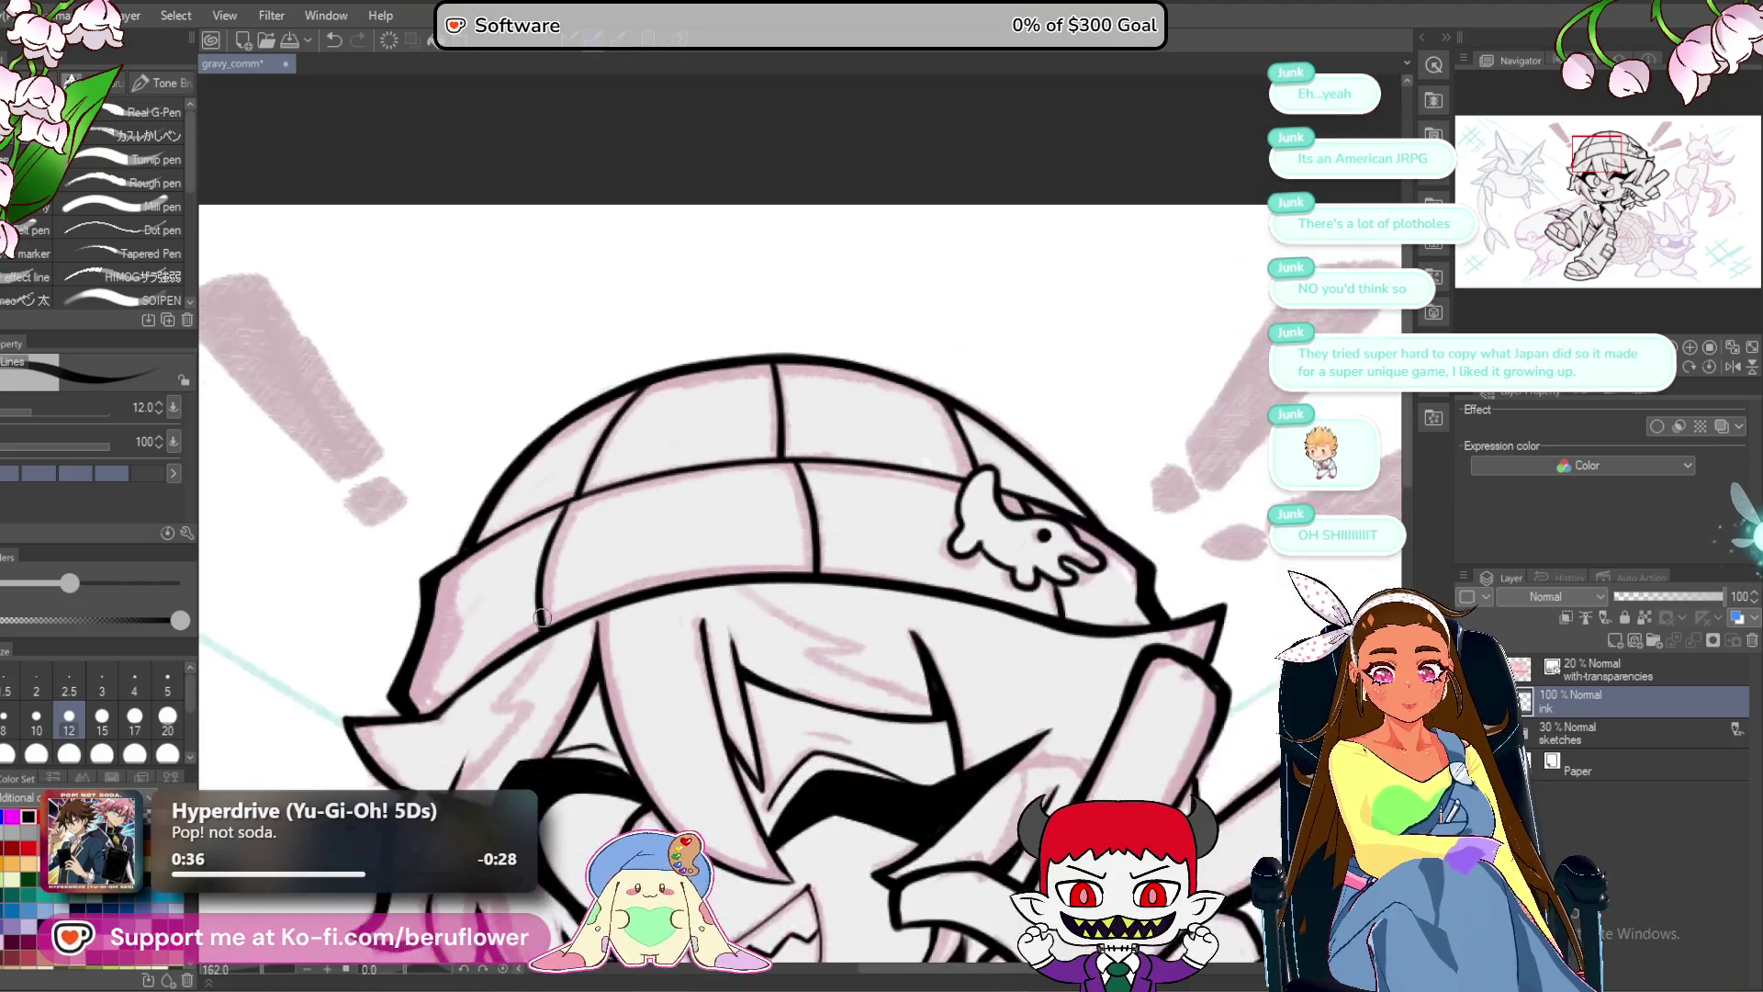
pyautogui.scroll(-3, 541, 633)
pyautogui.moveTo(1001, 805)
pyautogui.mouseDown()
pyautogui.moveTo(986, 557)
pyautogui.moveTo(946, 474)
pyautogui.mouseUp()
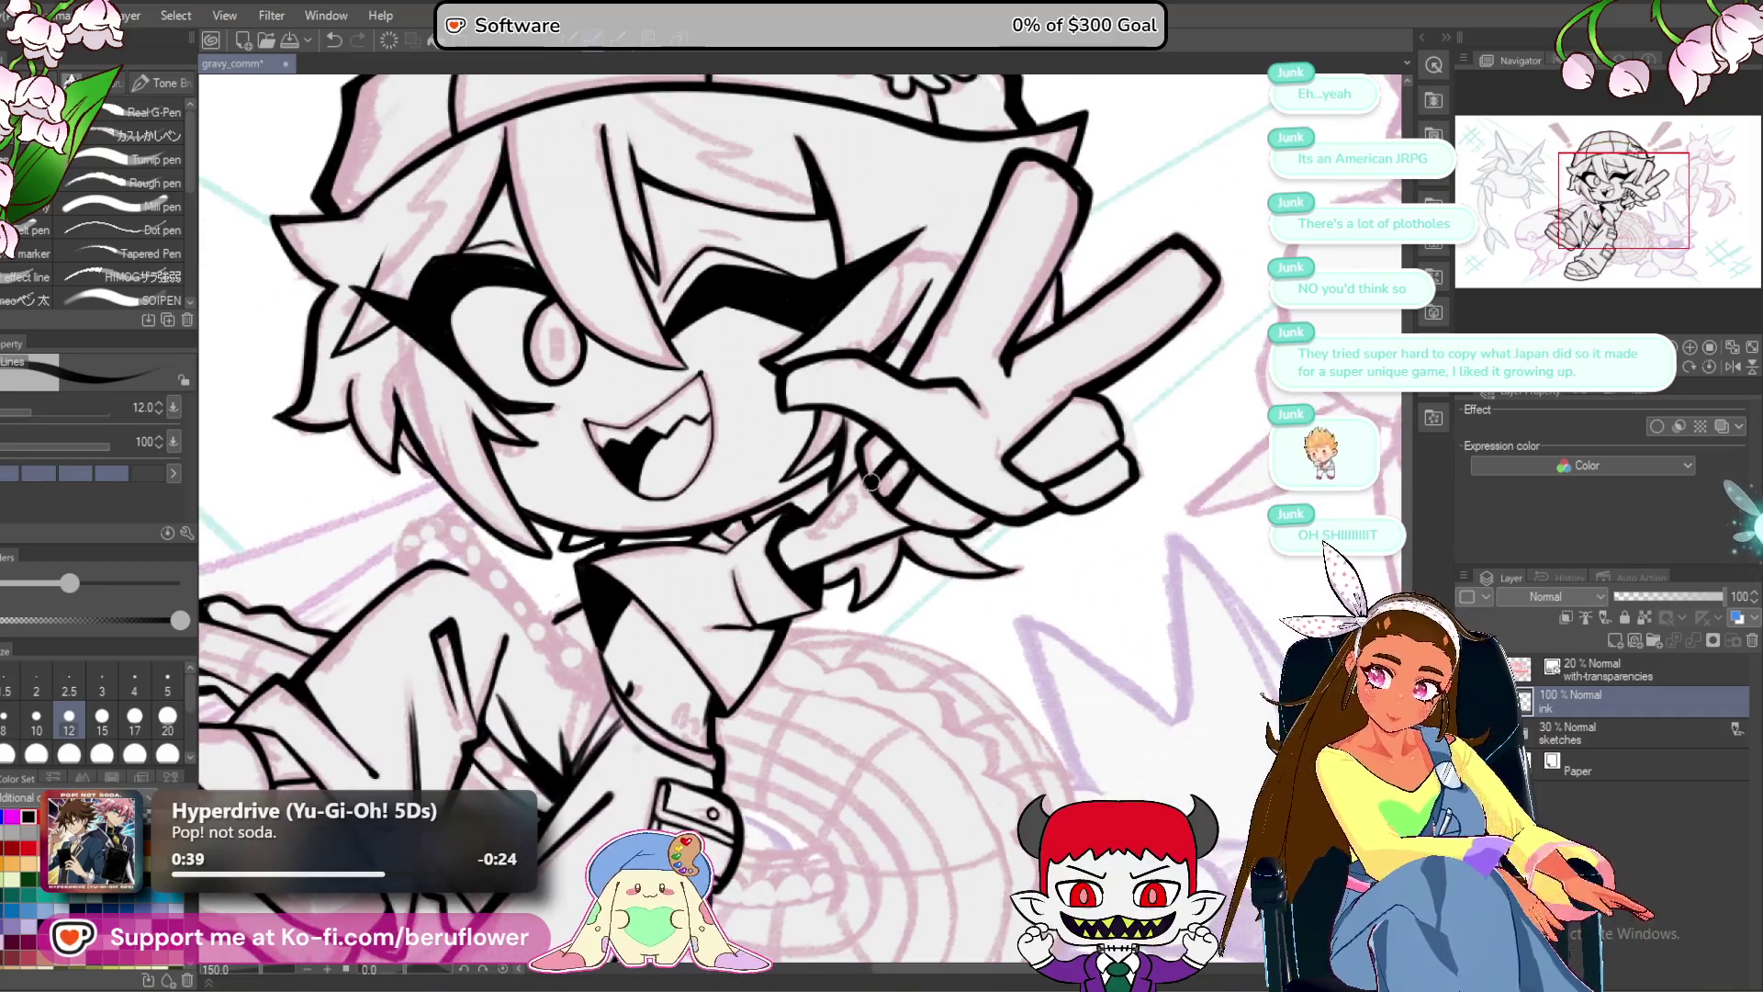
# Settle the view over the torso and ink a short squiggly crease beside the collar.
pyautogui.scroll(-3, 946, 474)
pyautogui.scroll(2, 870, 480)
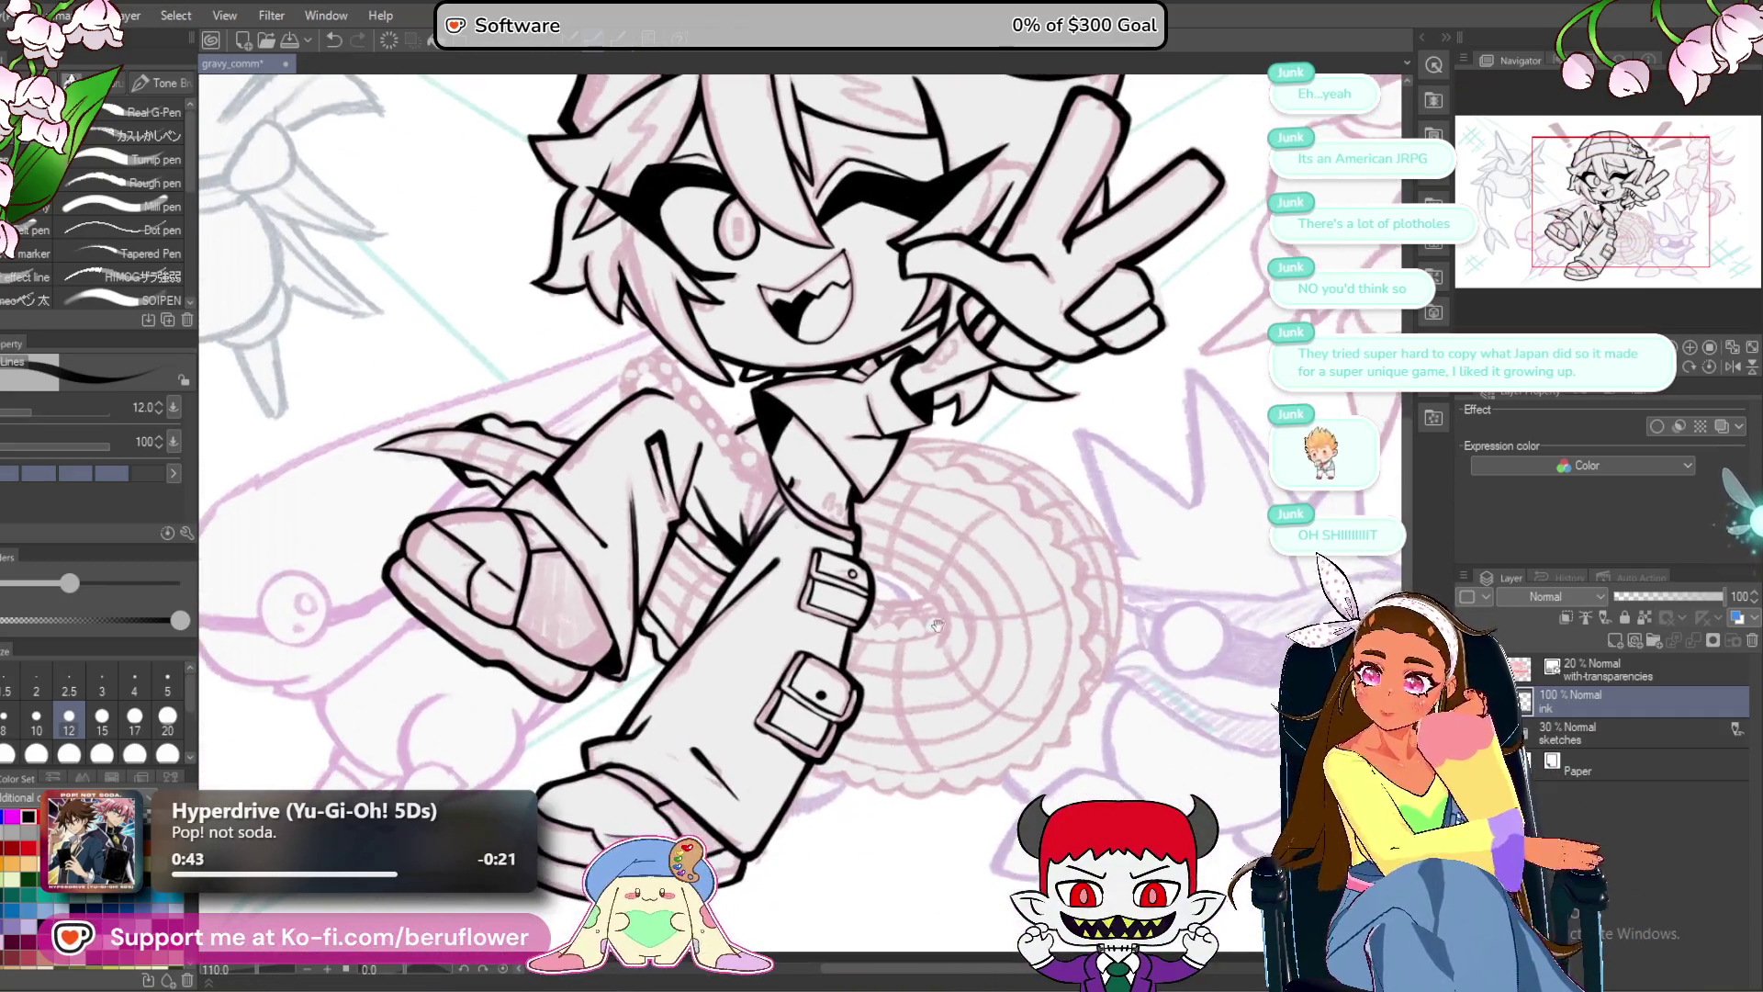
pyautogui.moveTo(755, 815); pyautogui.dragTo(853, 661)
pyautogui.scroll(2, 827, 643)
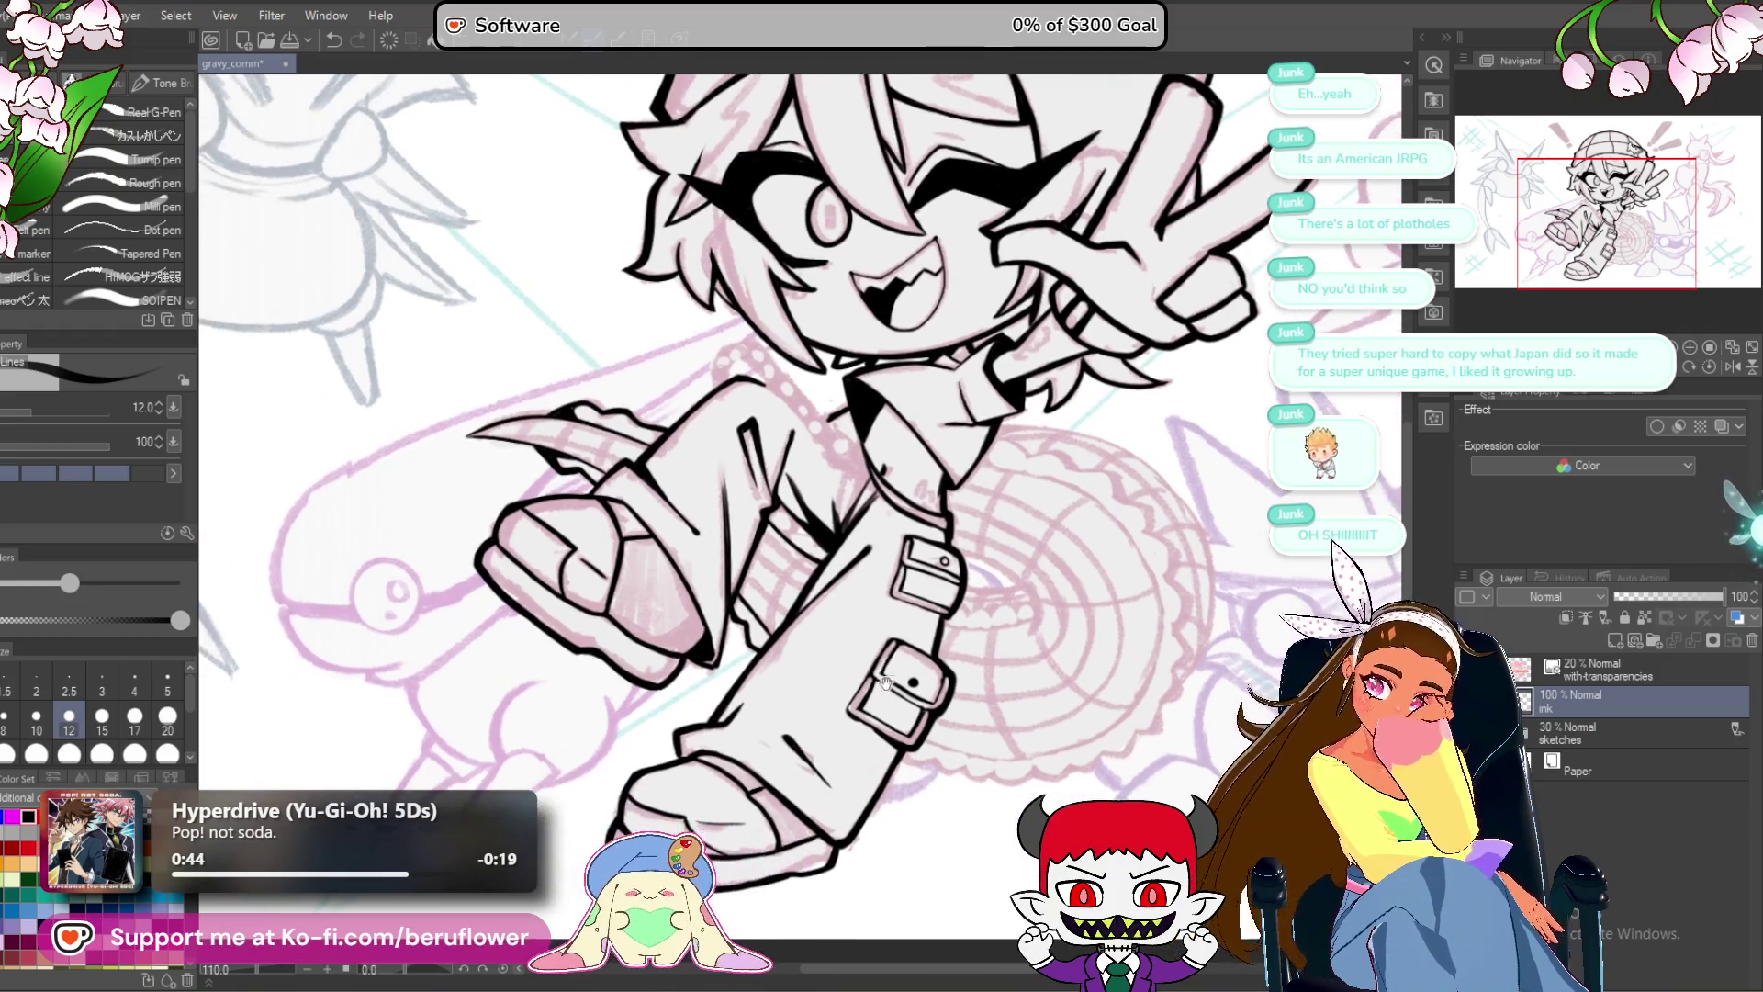
pyautogui.scroll(-2, 1000, 504)
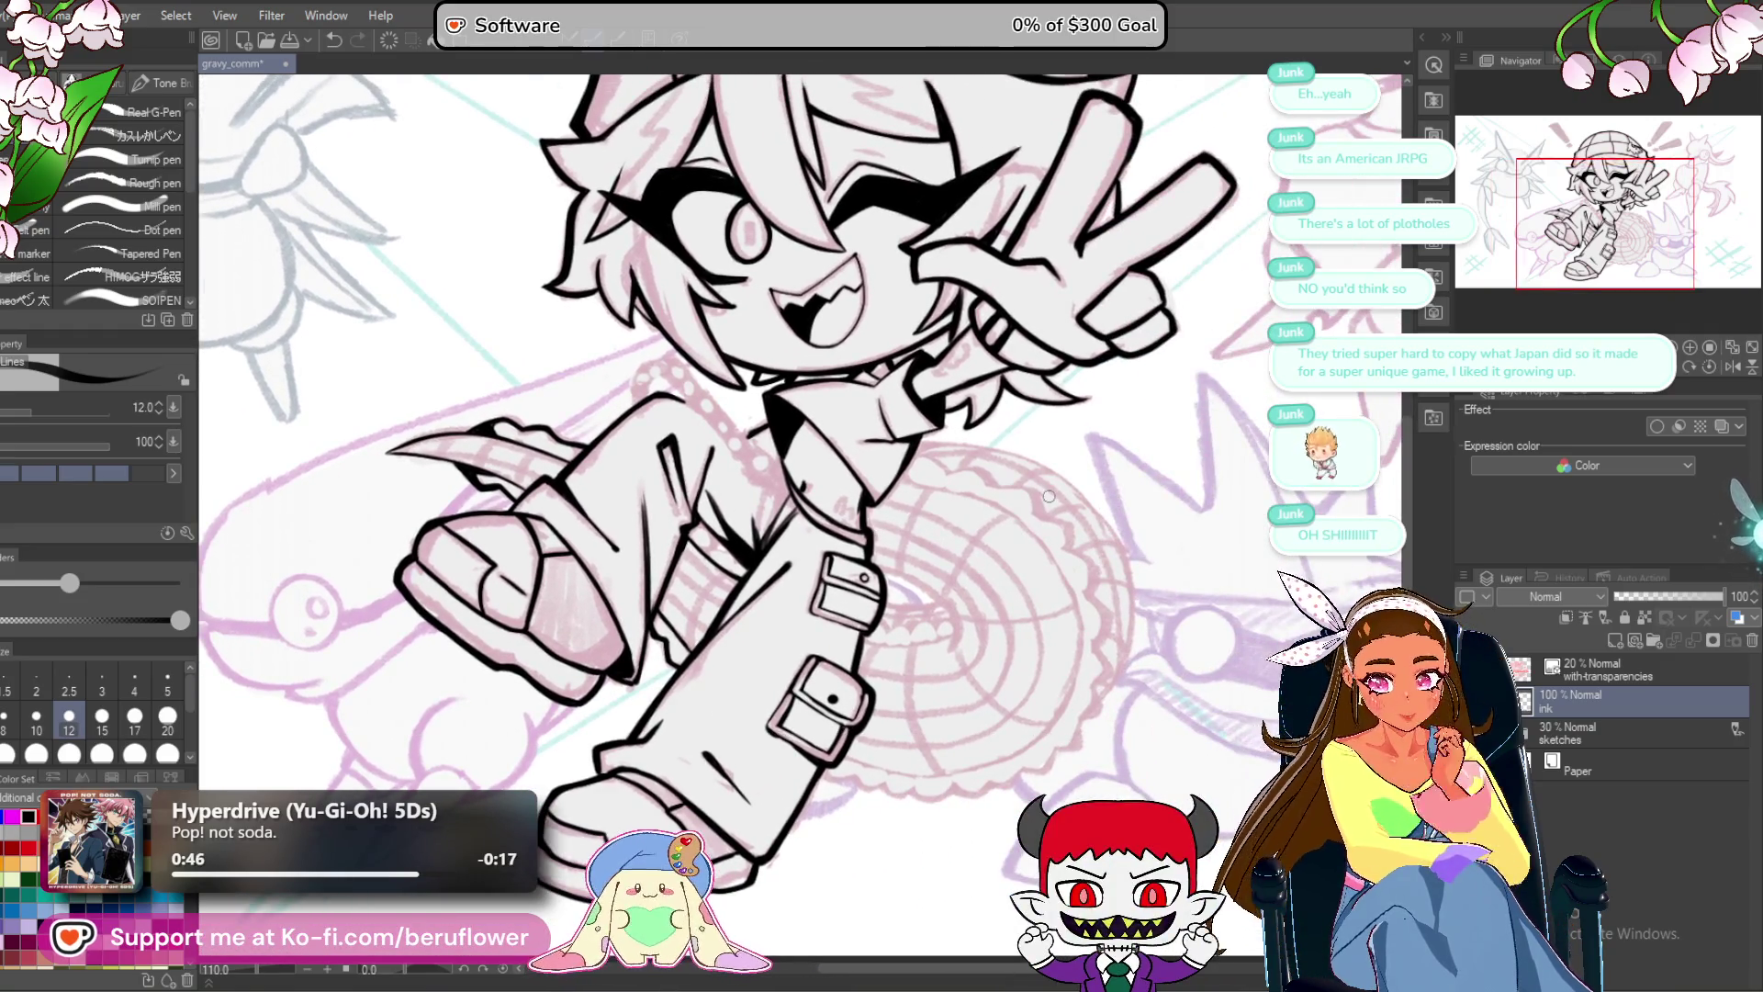
pyautogui.scroll(4, 873, 684)
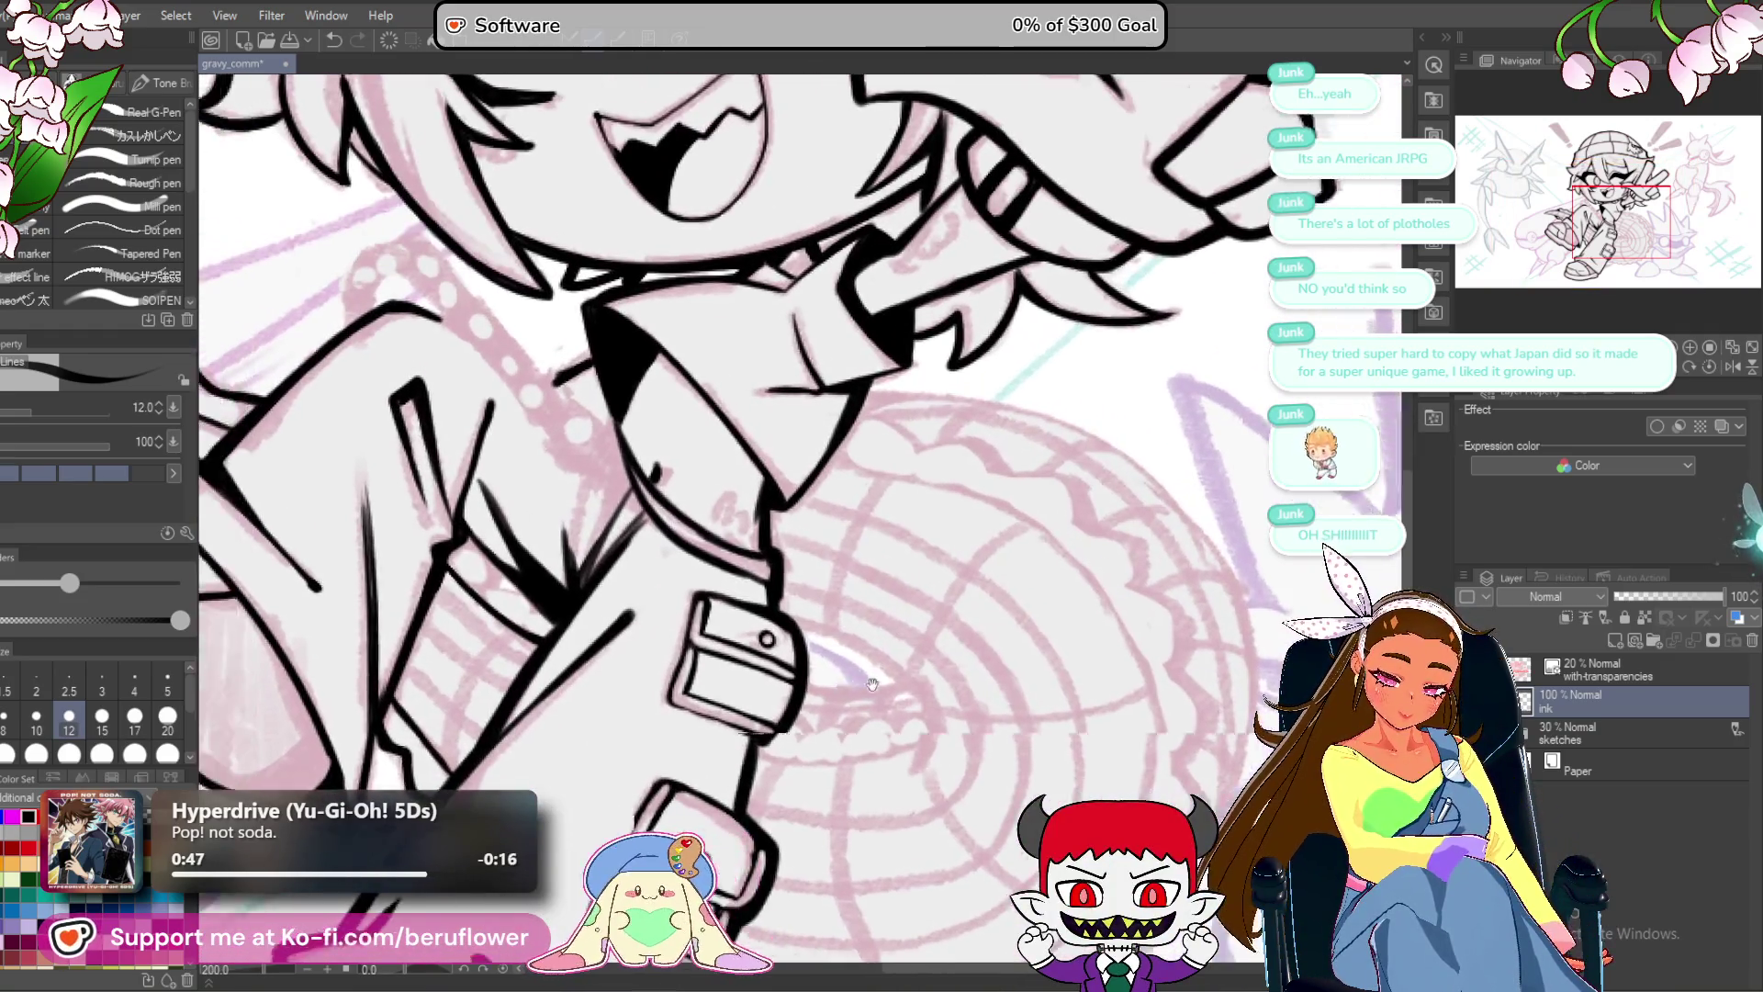
pyautogui.moveTo(873, 684); pyautogui.dragTo(967, 711)
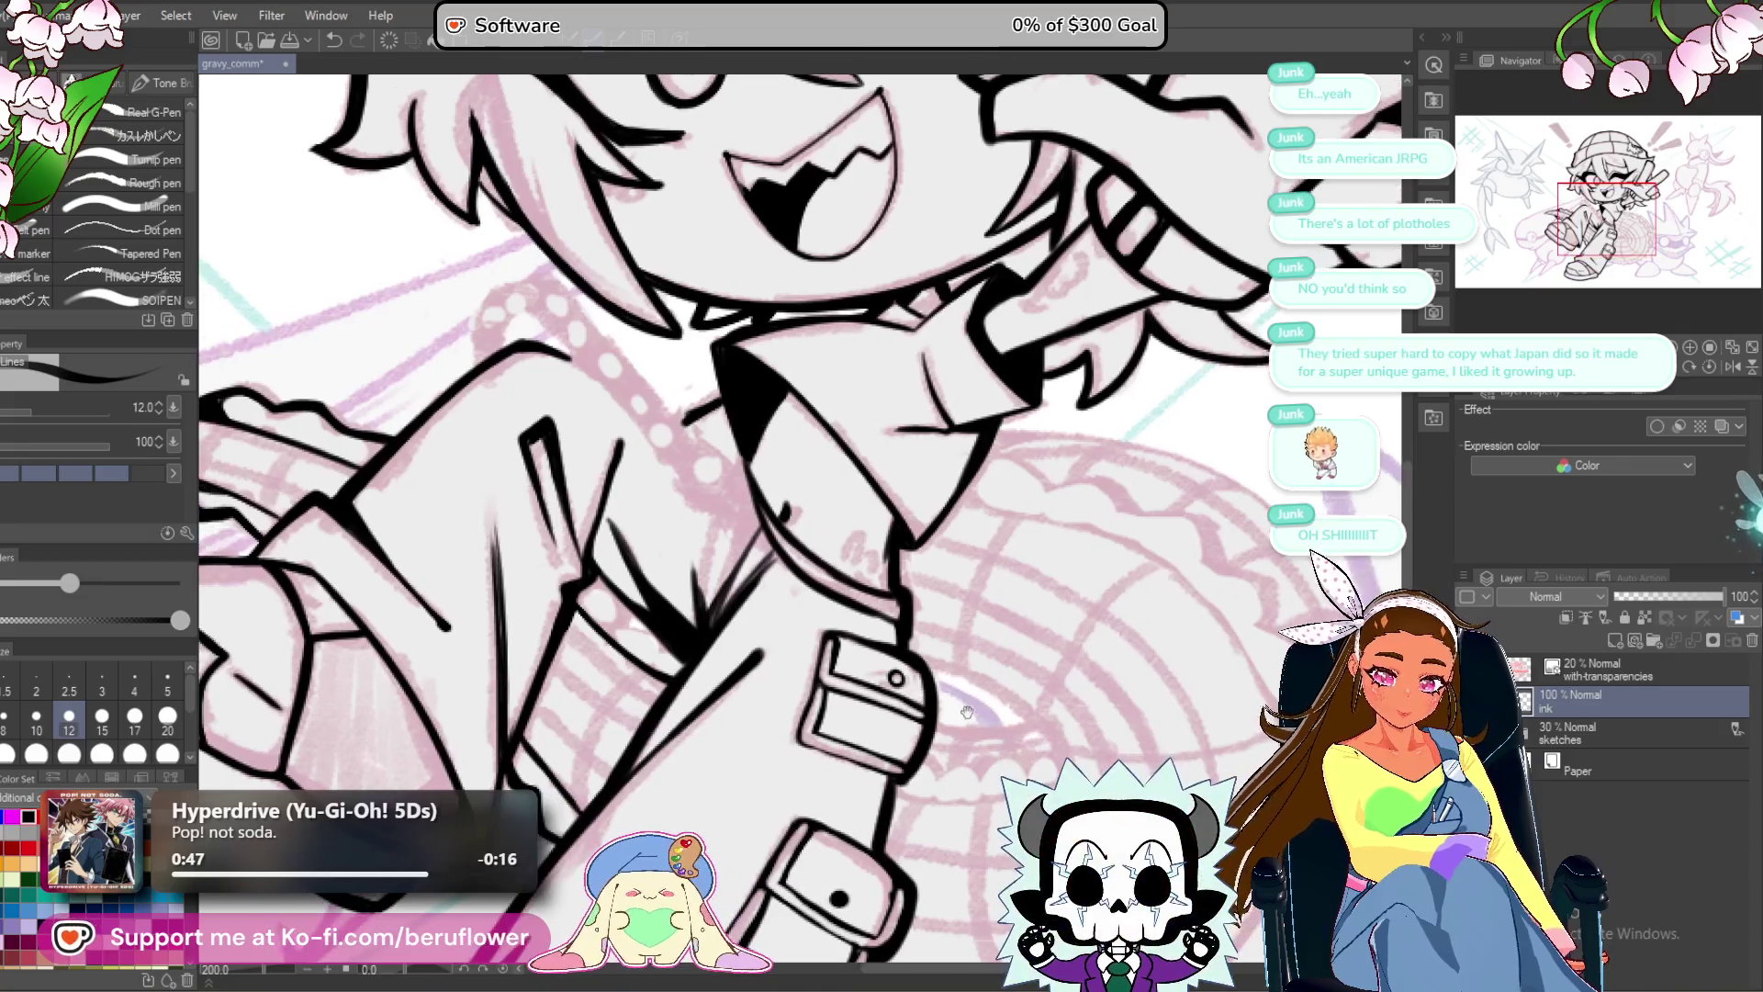
pyautogui.moveTo(1128, 700)
pyautogui.mouseDown()
pyautogui.moveTo(1001, 554)
pyautogui.moveTo(1146, 758)
pyautogui.mouseUp()
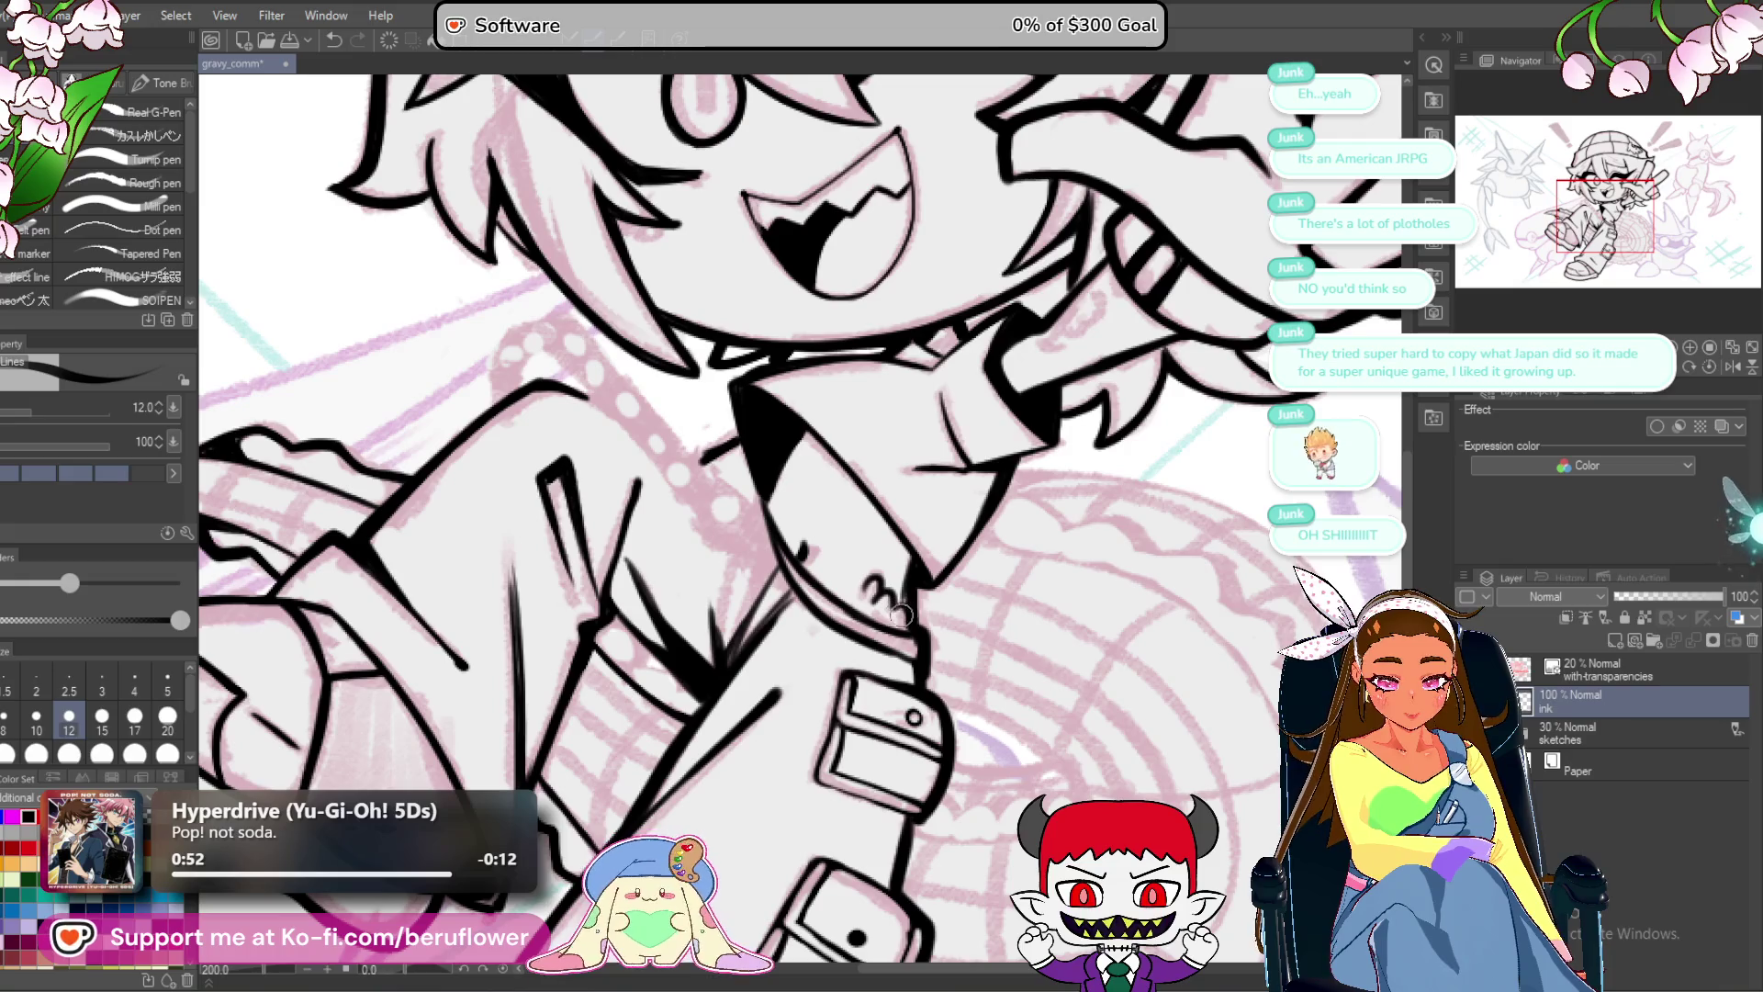
pyautogui.scroll(-2, 911, 631)
pyautogui.scroll(4, 977, 459)
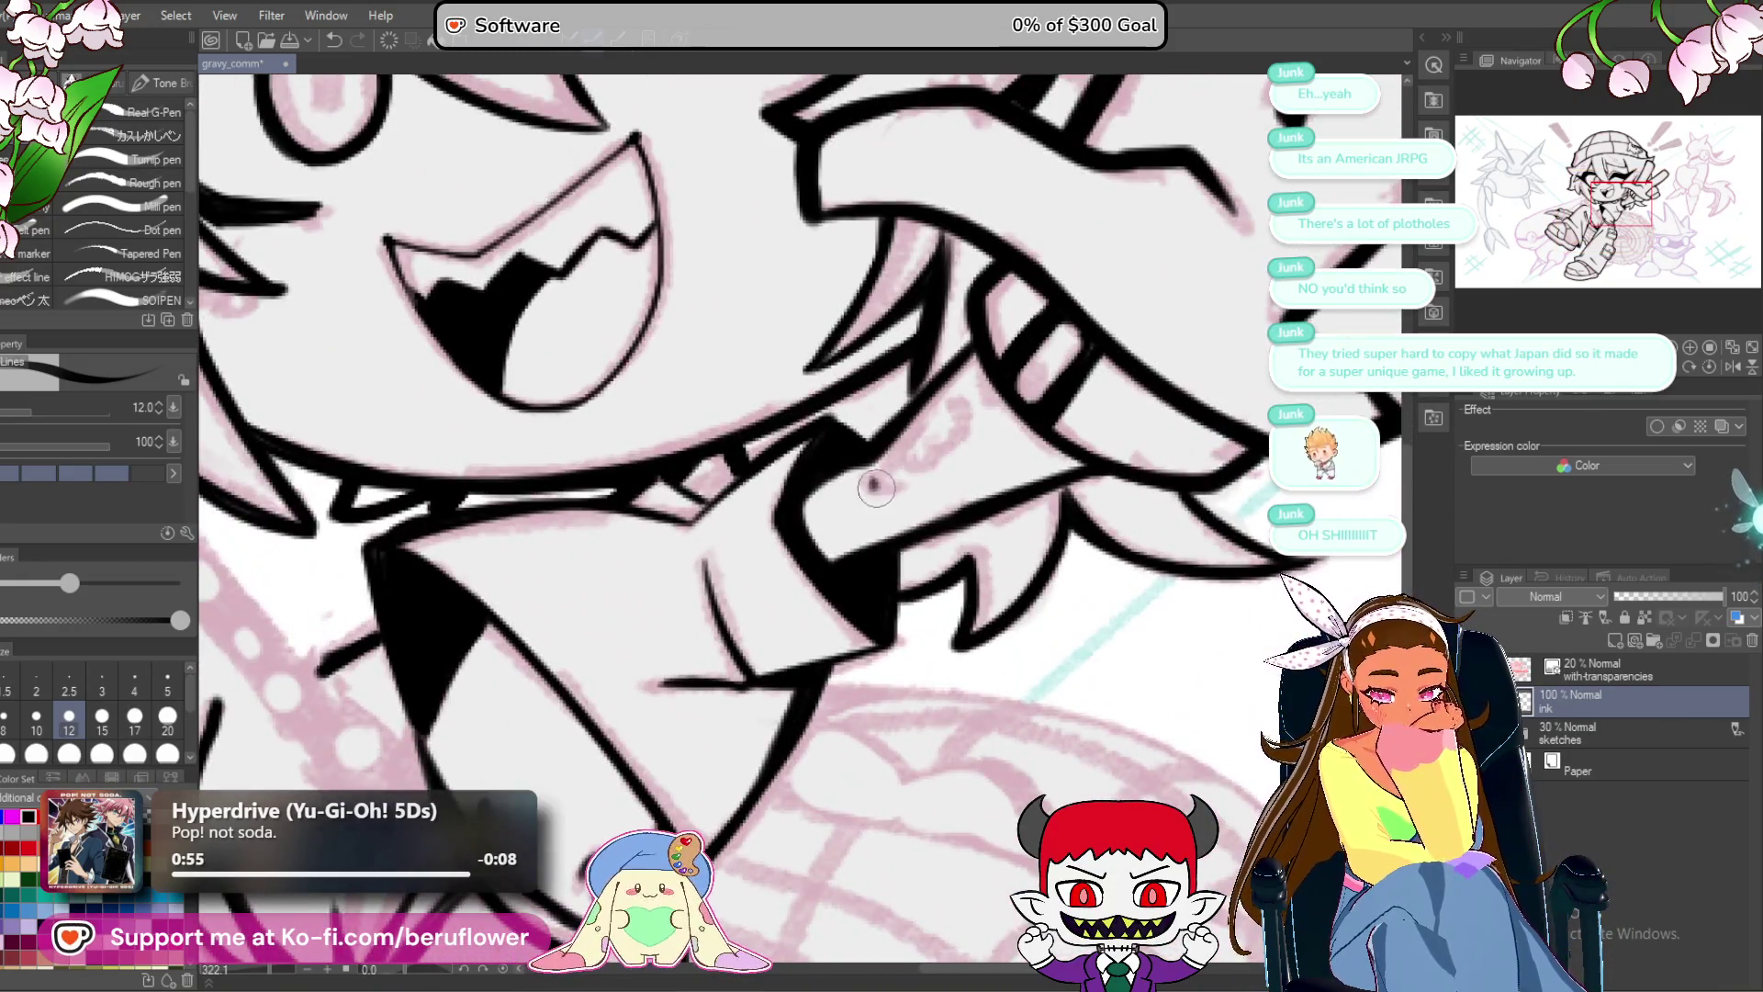
pyautogui.moveTo(876, 487)
pyautogui.mouseDown()
pyautogui.moveTo(941, 434)
pyautogui.moveTo(905, 464)
pyautogui.moveTo(935, 403)
pyautogui.mouseUp()
pyautogui.scroll(-2, 935, 402)
pyautogui.scroll(2, 939, 401)
pyautogui.scroll(-2, 943, 401)
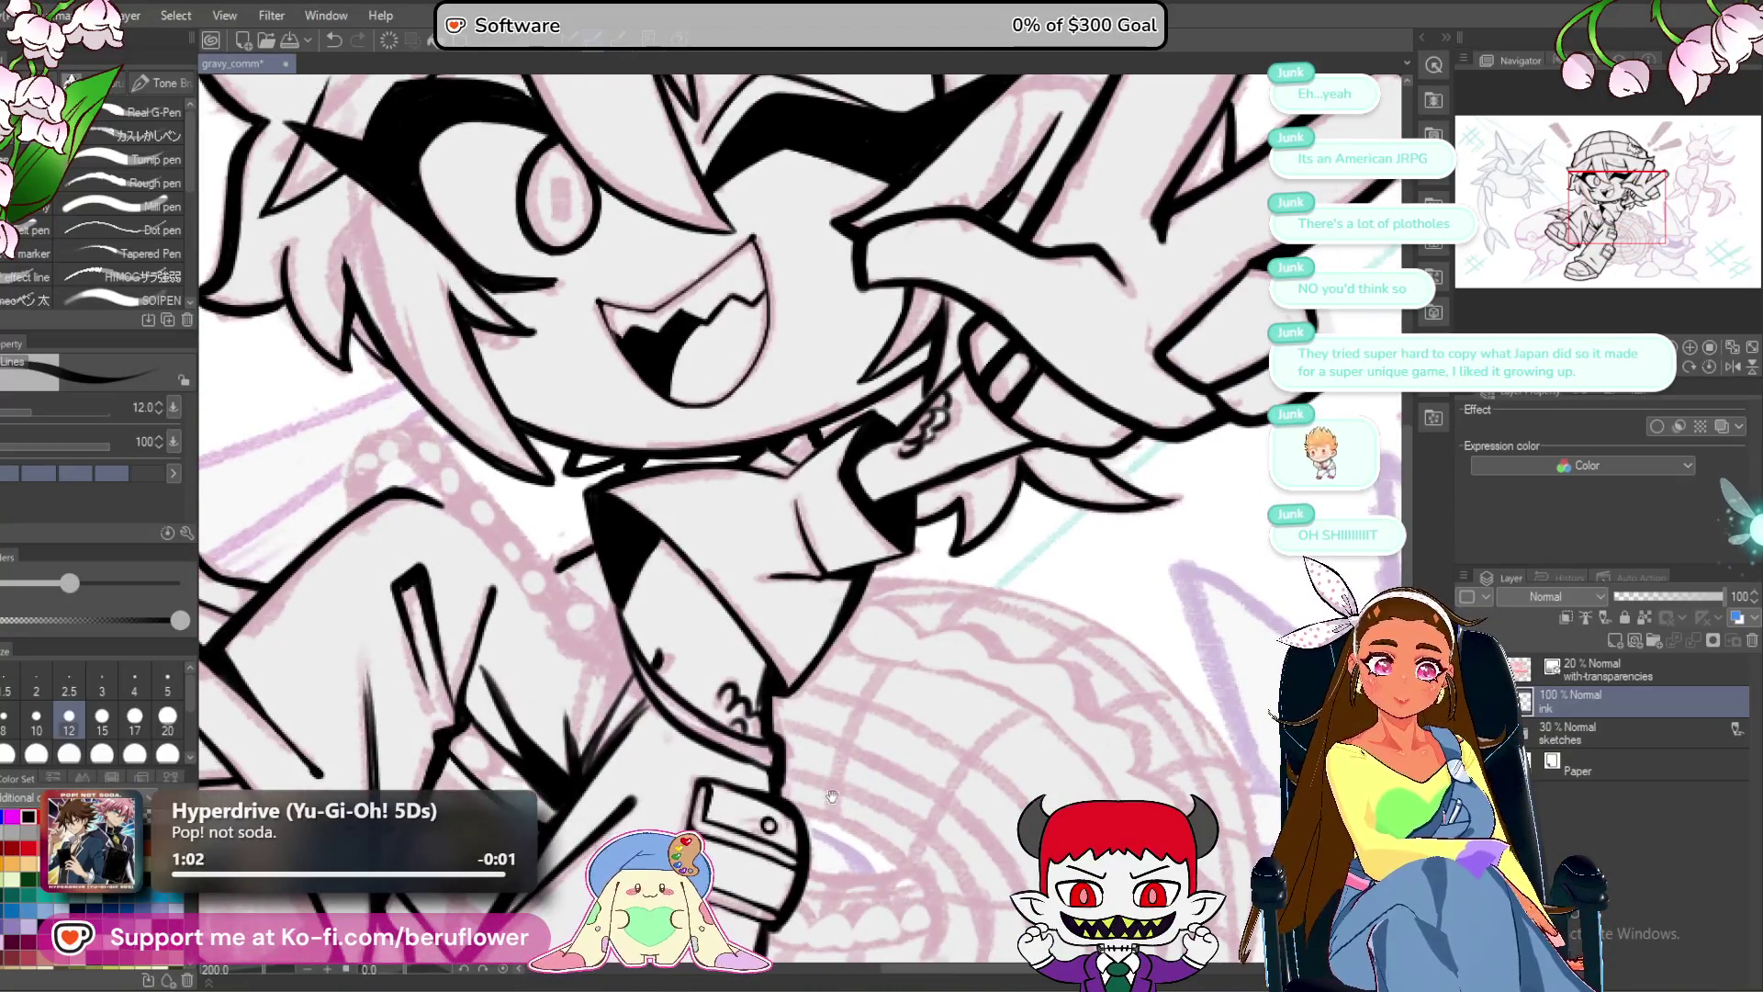
pyautogui.moveTo(832, 795); pyautogui.dragTo(900, 740)
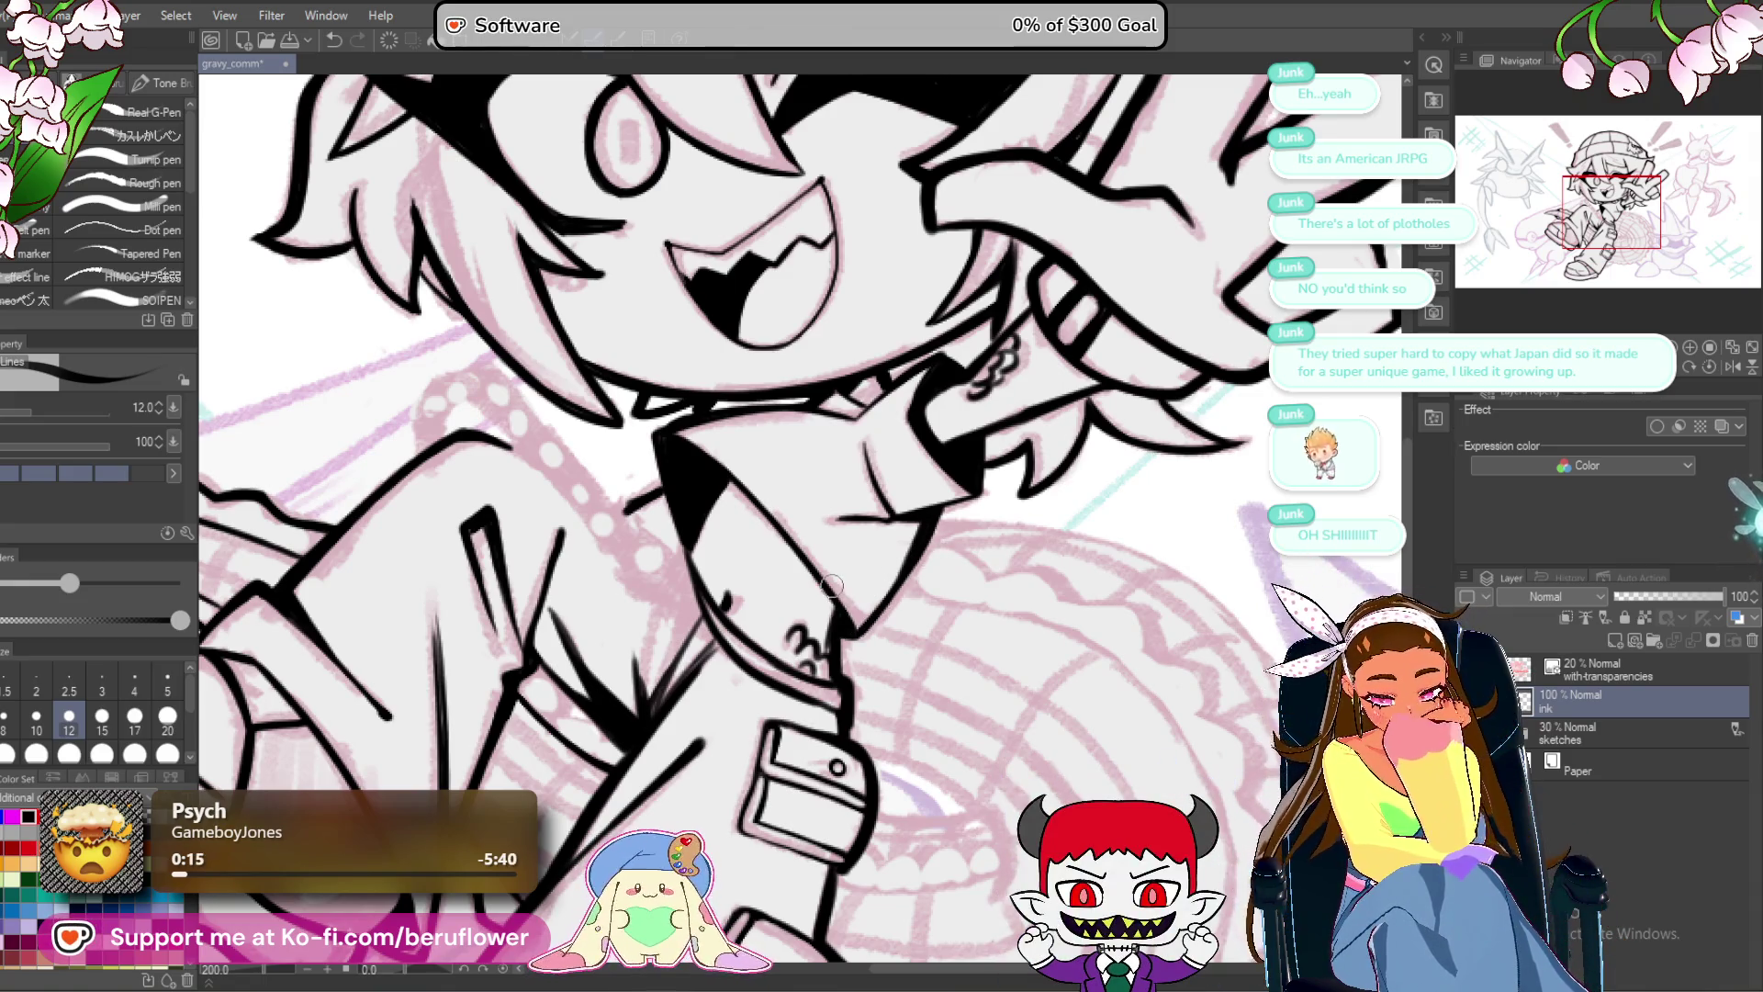
# Rotate the view over the legs and ink a short line below the belt.
pyautogui.scroll(-2, 833, 586)
pyautogui.scroll(-1, 827, 689)
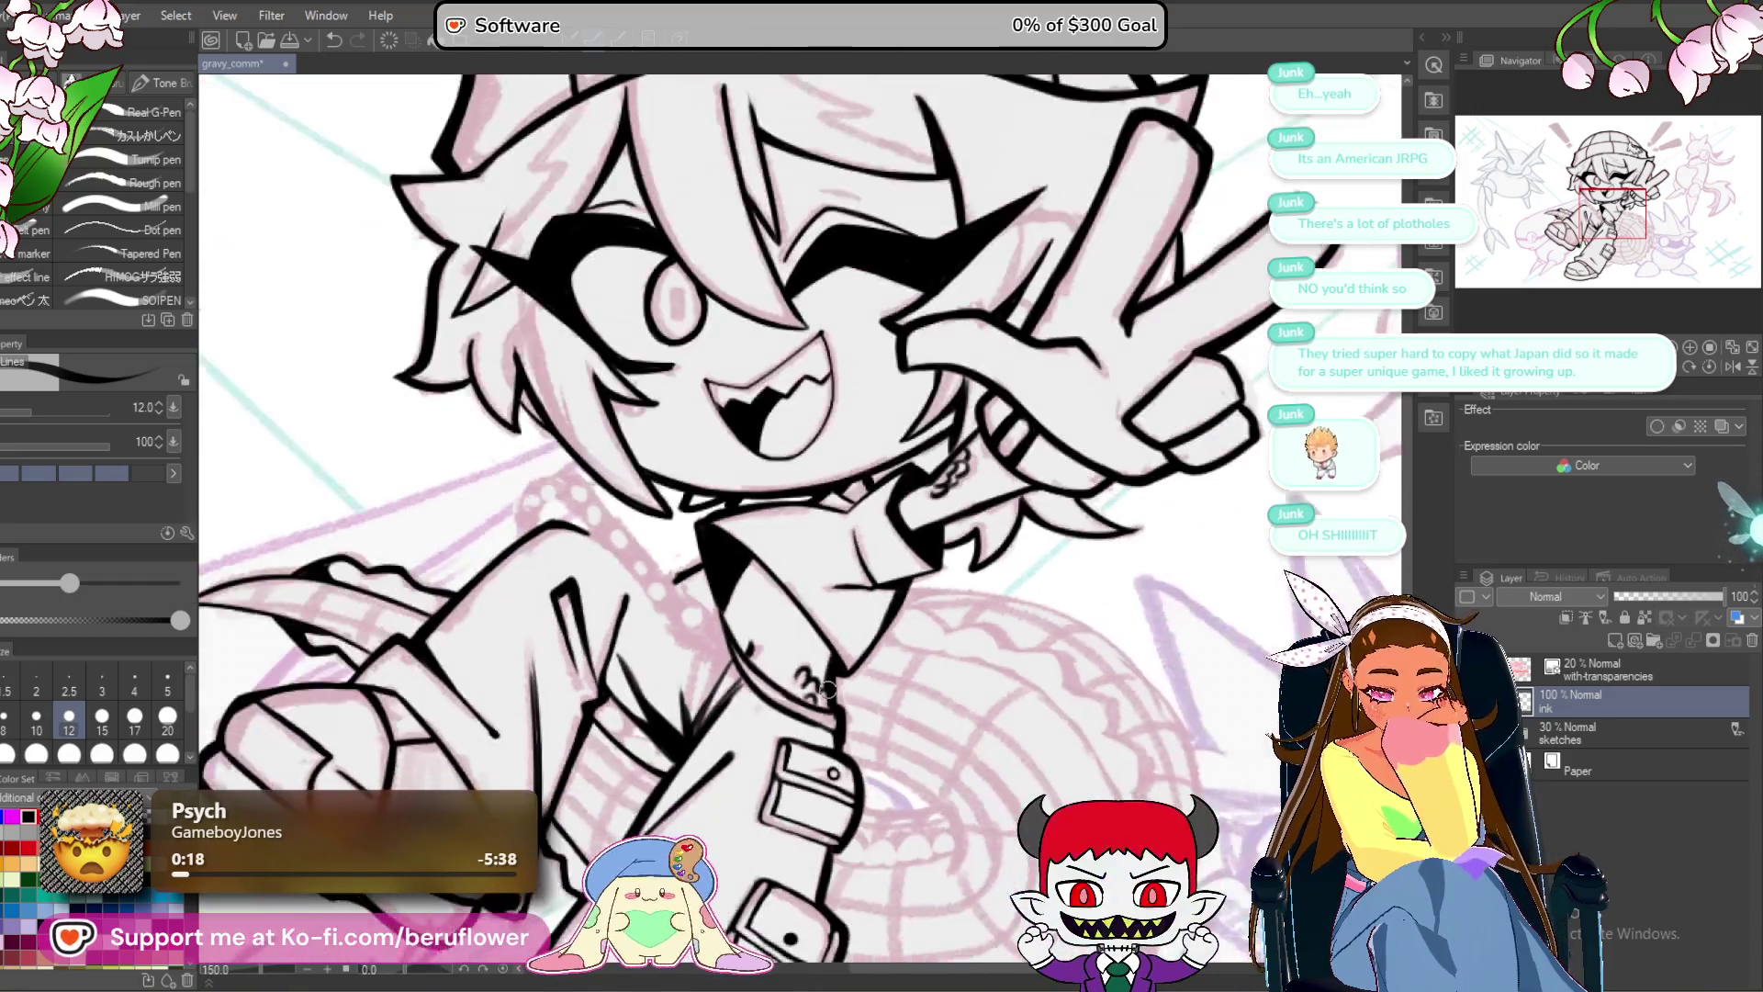
pyautogui.scroll(-3, 827, 689)
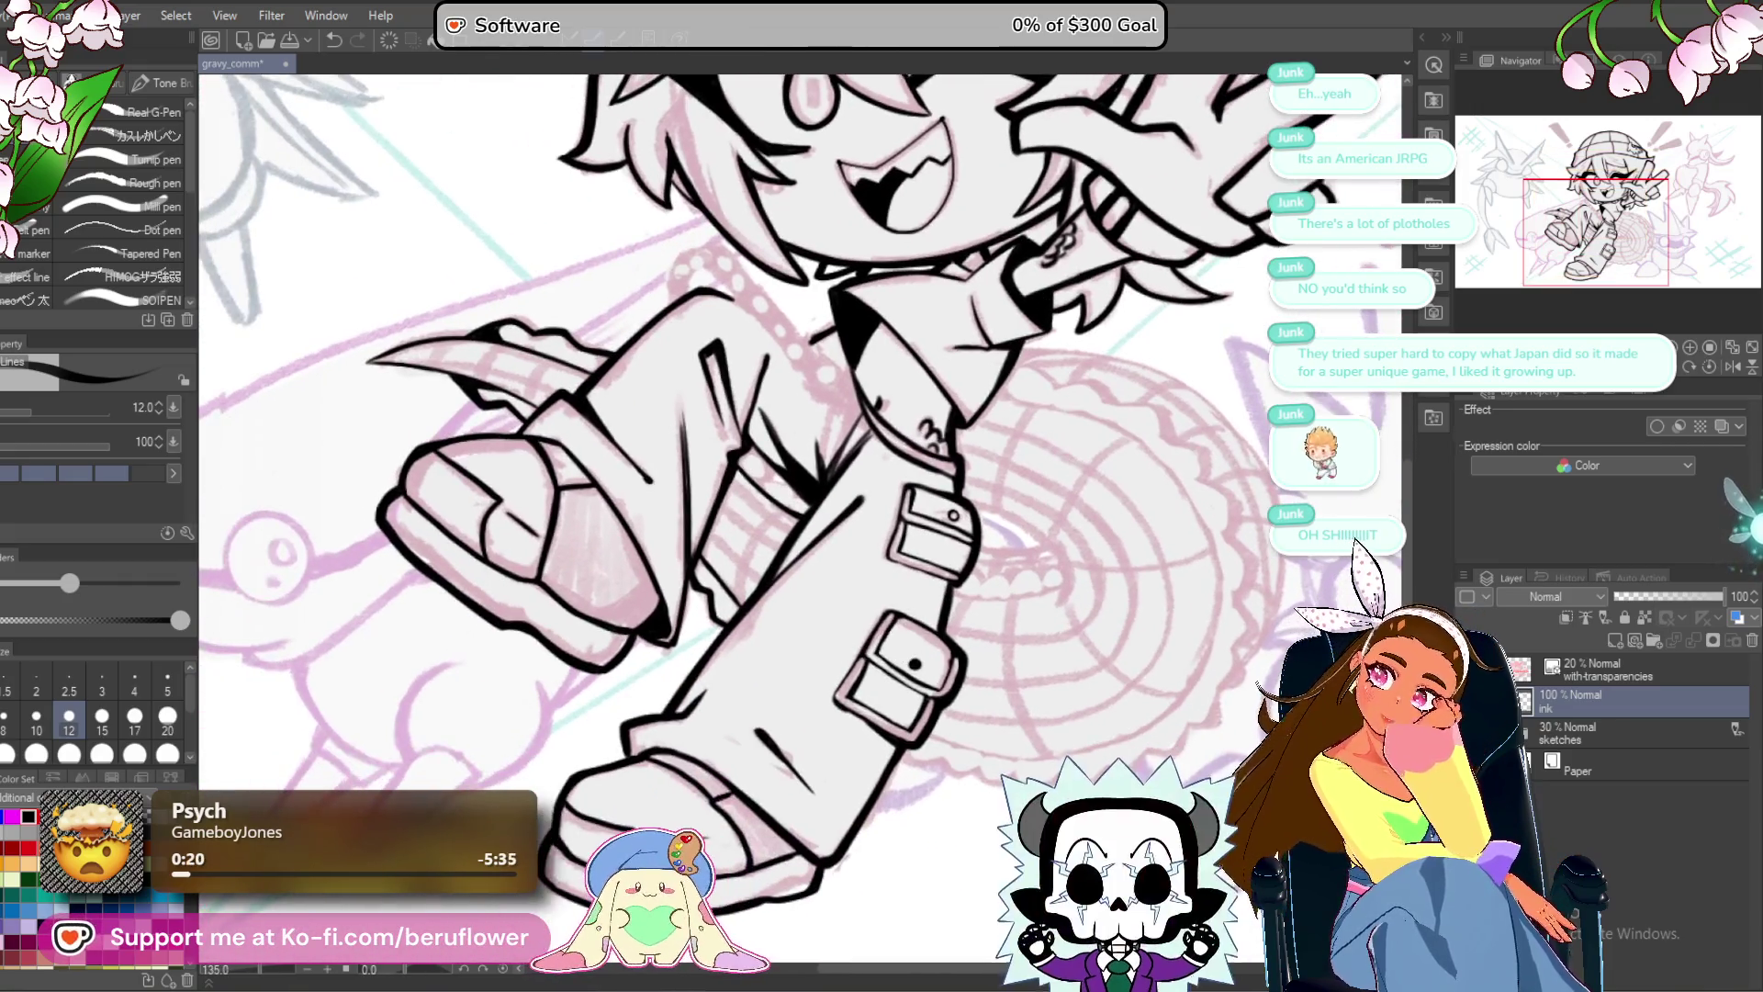
pyautogui.moveTo(784, 719)
pyautogui.mouseDown()
pyautogui.moveTo(764, 738)
pyautogui.moveTo(874, 702)
pyautogui.moveTo(902, 720)
pyautogui.mouseUp()
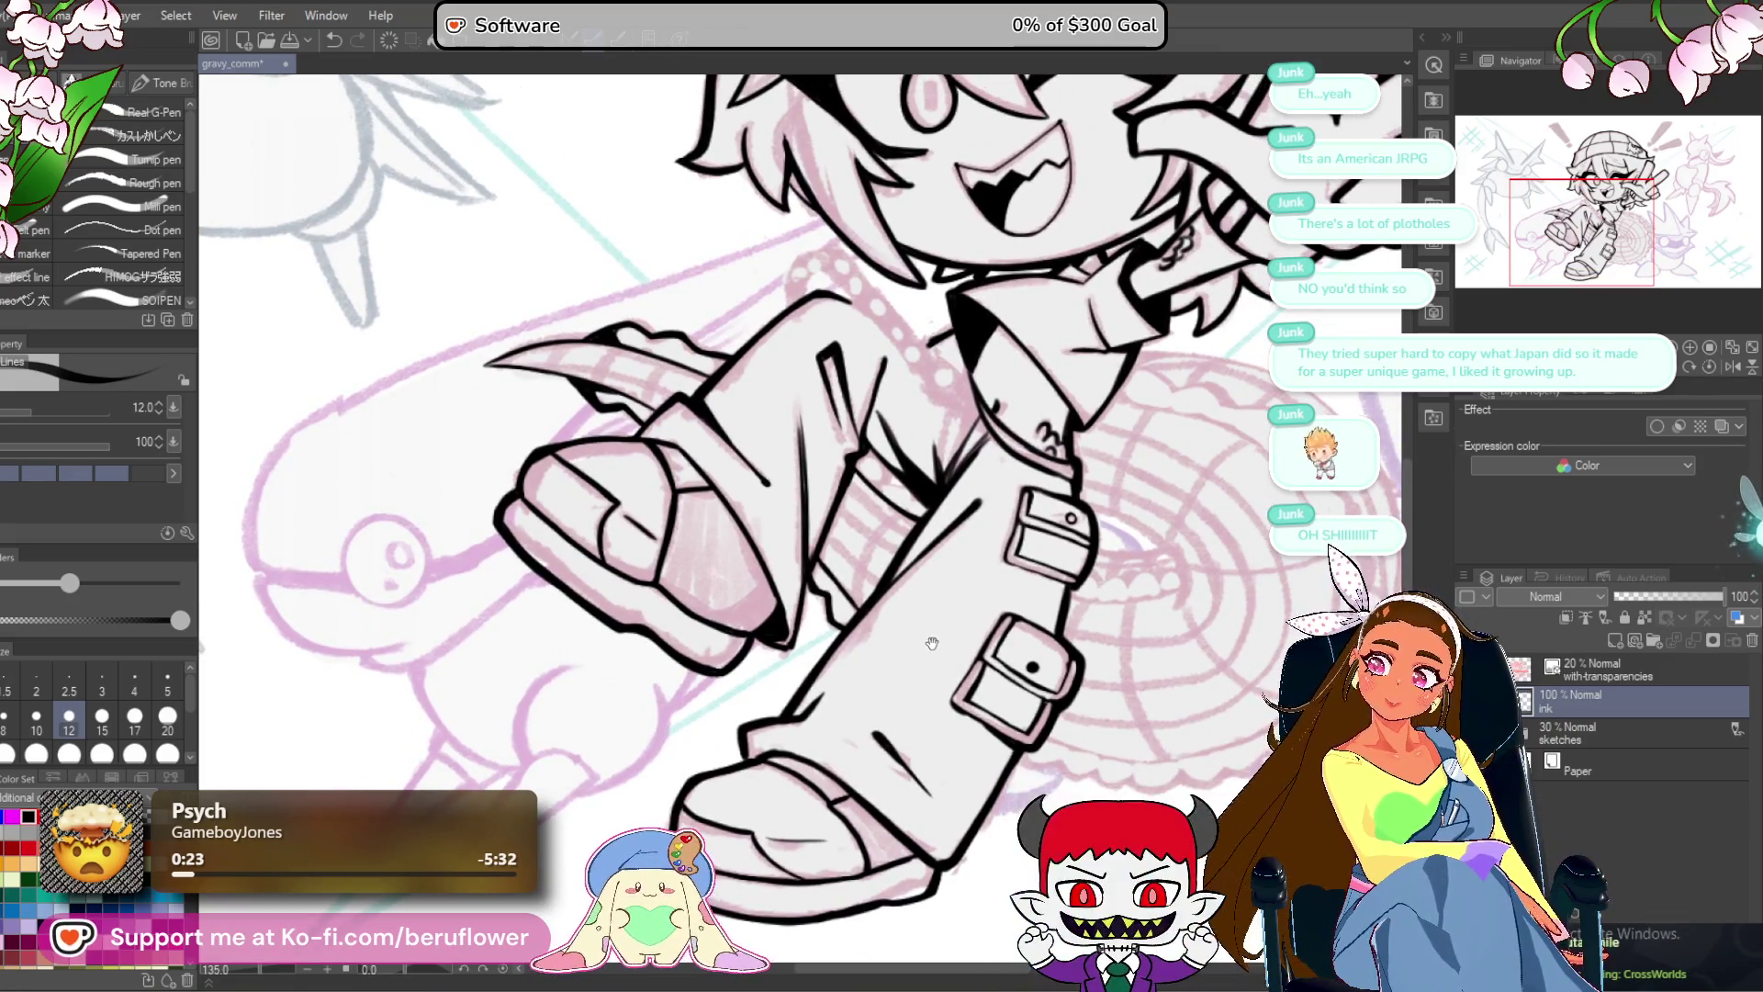
pyautogui.moveTo(925, 650)
pyautogui.mouseDown()
pyautogui.moveTo(865, 759)
pyautogui.moveTo(845, 721)
pyautogui.mouseUp()
pyautogui.moveTo(991, 812); pyautogui.dragTo(856, 739)
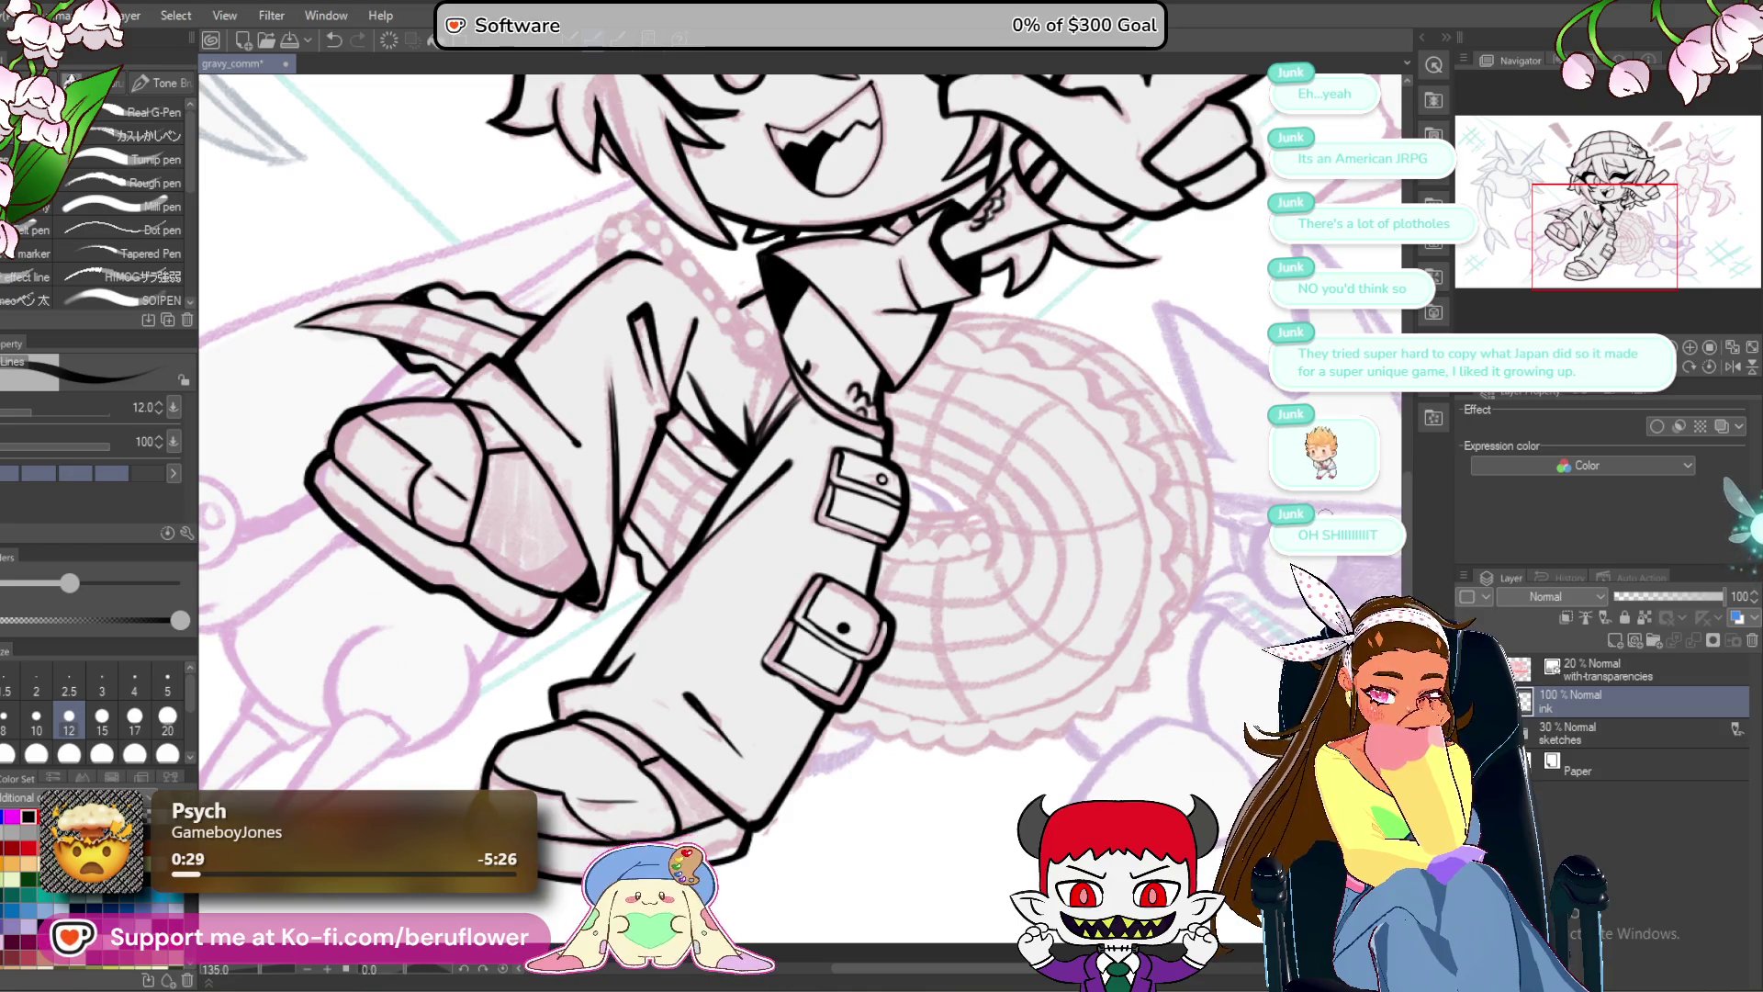
pyautogui.moveTo(1251, 547)
pyautogui.mouseDown()
pyautogui.moveTo(1267, 597)
pyautogui.moveTo(1167, 551)
pyautogui.moveTo(1062, 466)
pyautogui.mouseUp()
pyautogui.scroll(3, 826, 448)
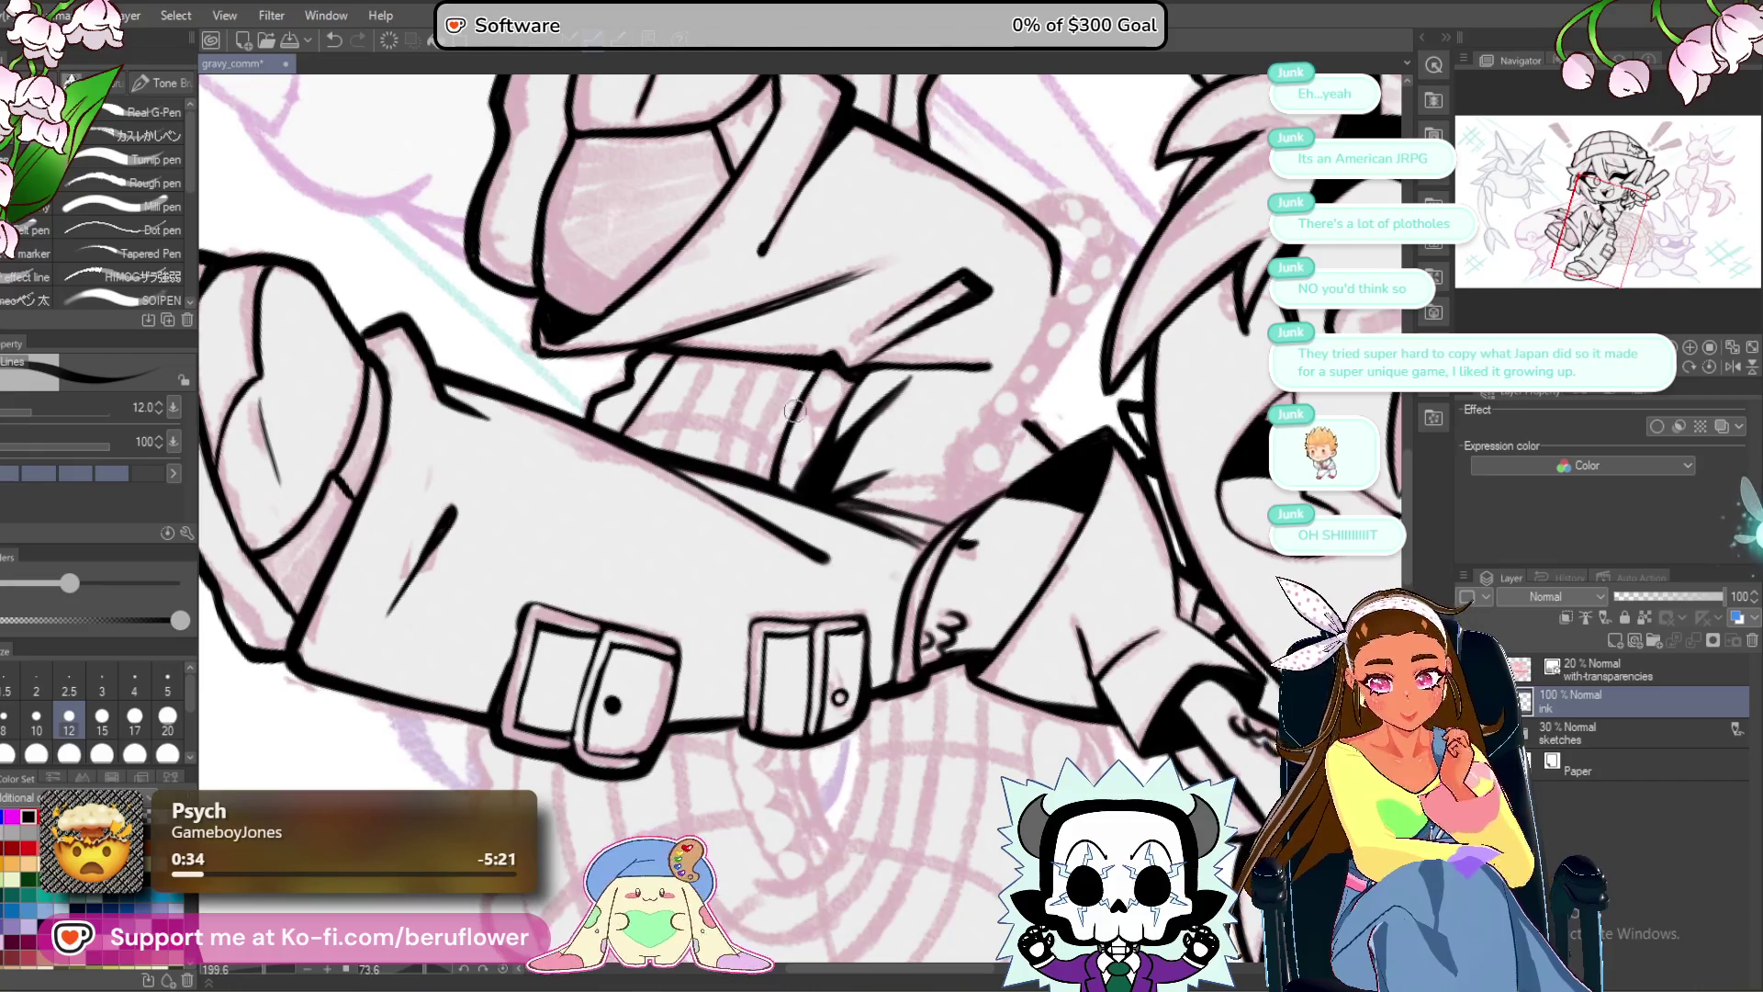
pyautogui.moveTo(765, 482)
pyautogui.mouseDown()
pyautogui.moveTo(776, 496)
pyautogui.moveTo(780, 358)
pyautogui.mouseUp()
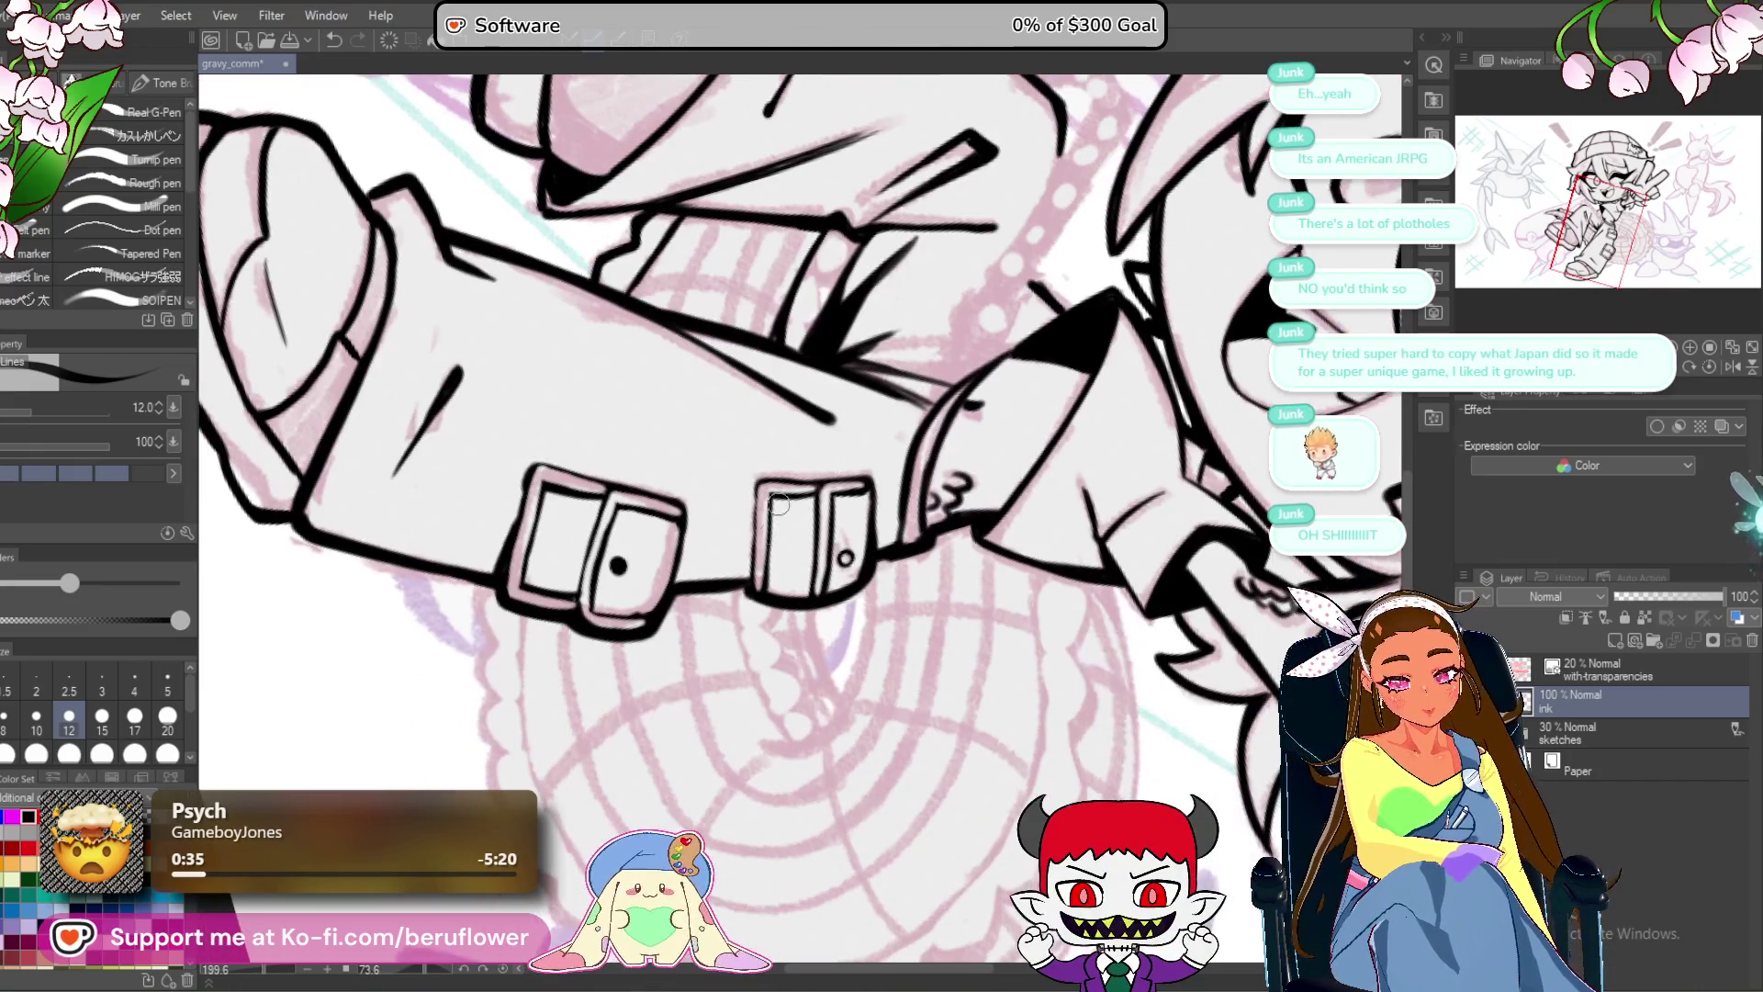
pyautogui.moveTo(741, 636)
pyautogui.mouseDown()
pyautogui.moveTo(744, 599)
pyautogui.moveTo(746, 652)
pyautogui.mouseUp()
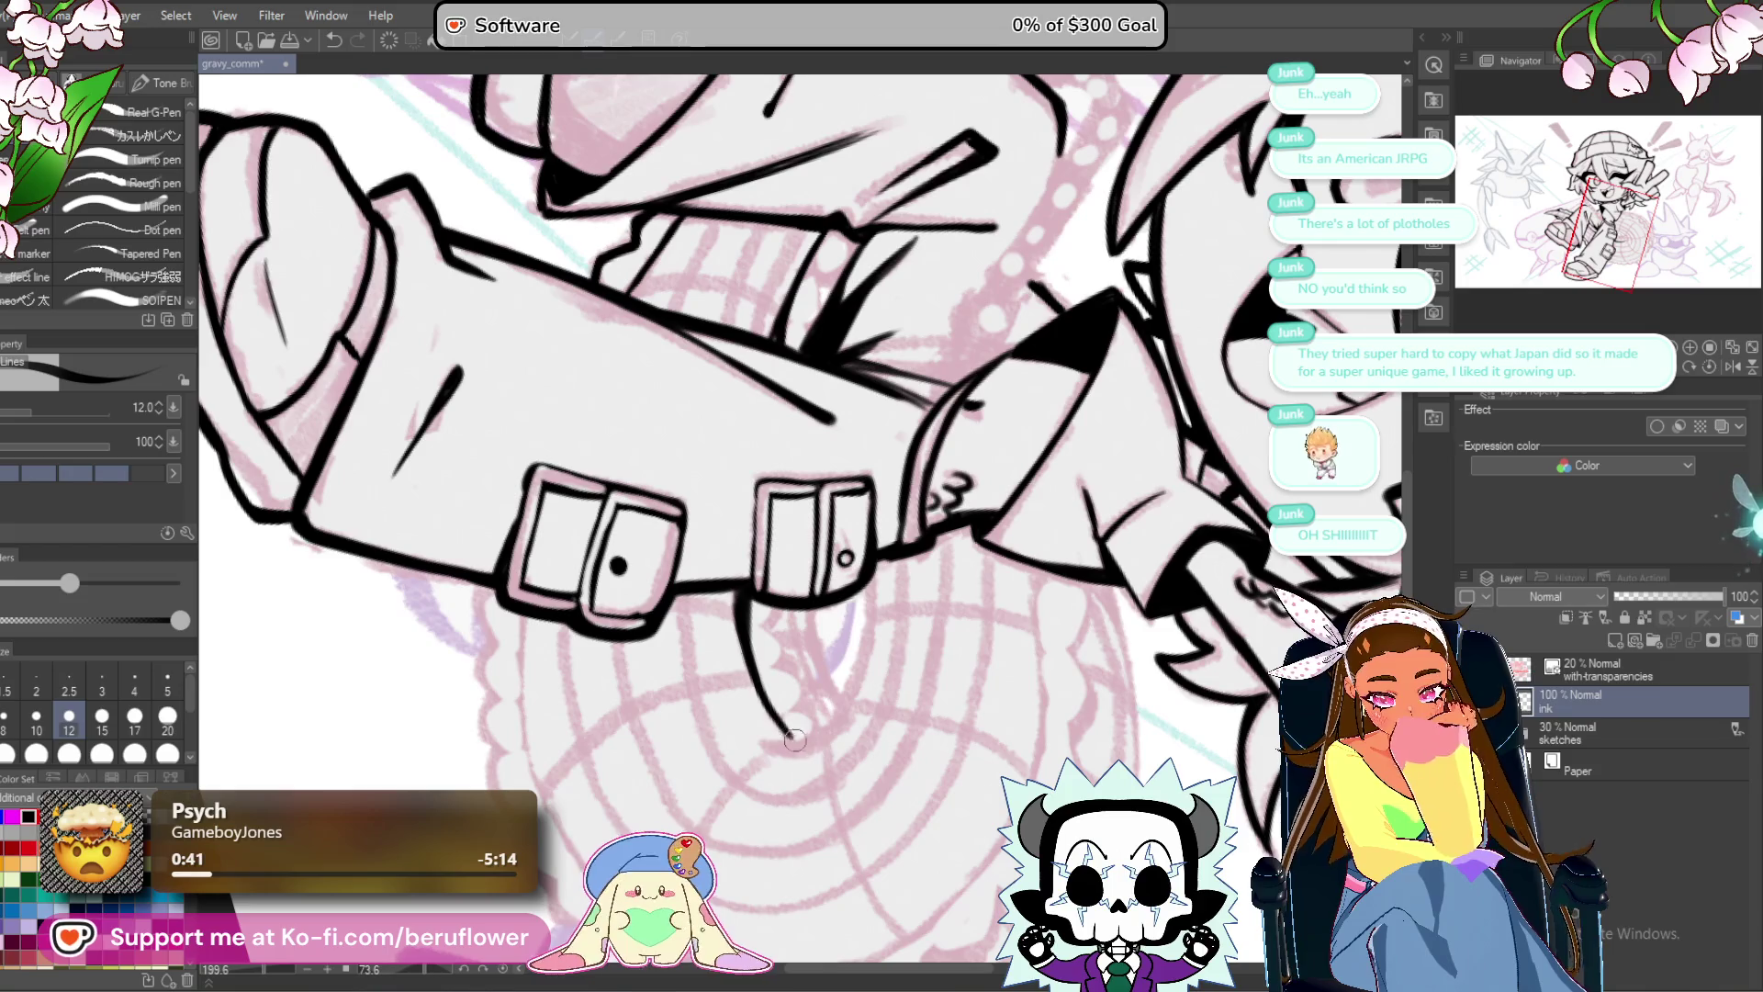
# Reset the canvas rotation upright and ink the claw's wavy inner edge.
pyautogui.hotkey('ctrl', '0')
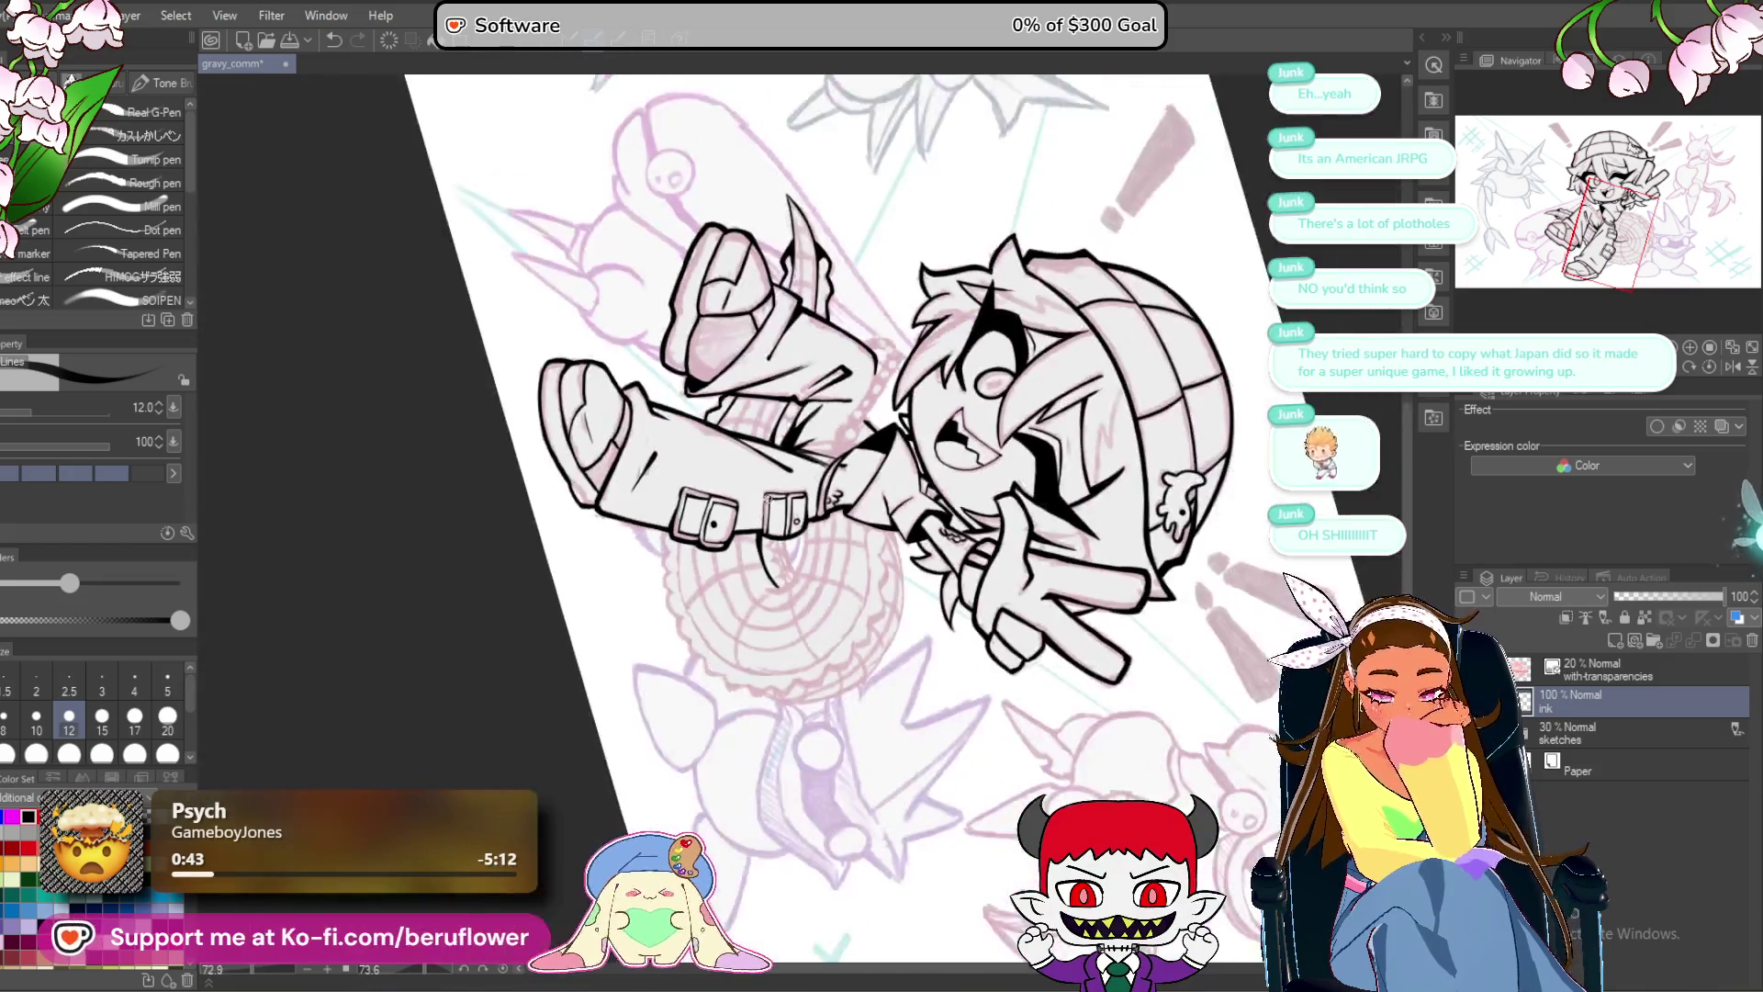
pyautogui.scroll(5, 799, 515)
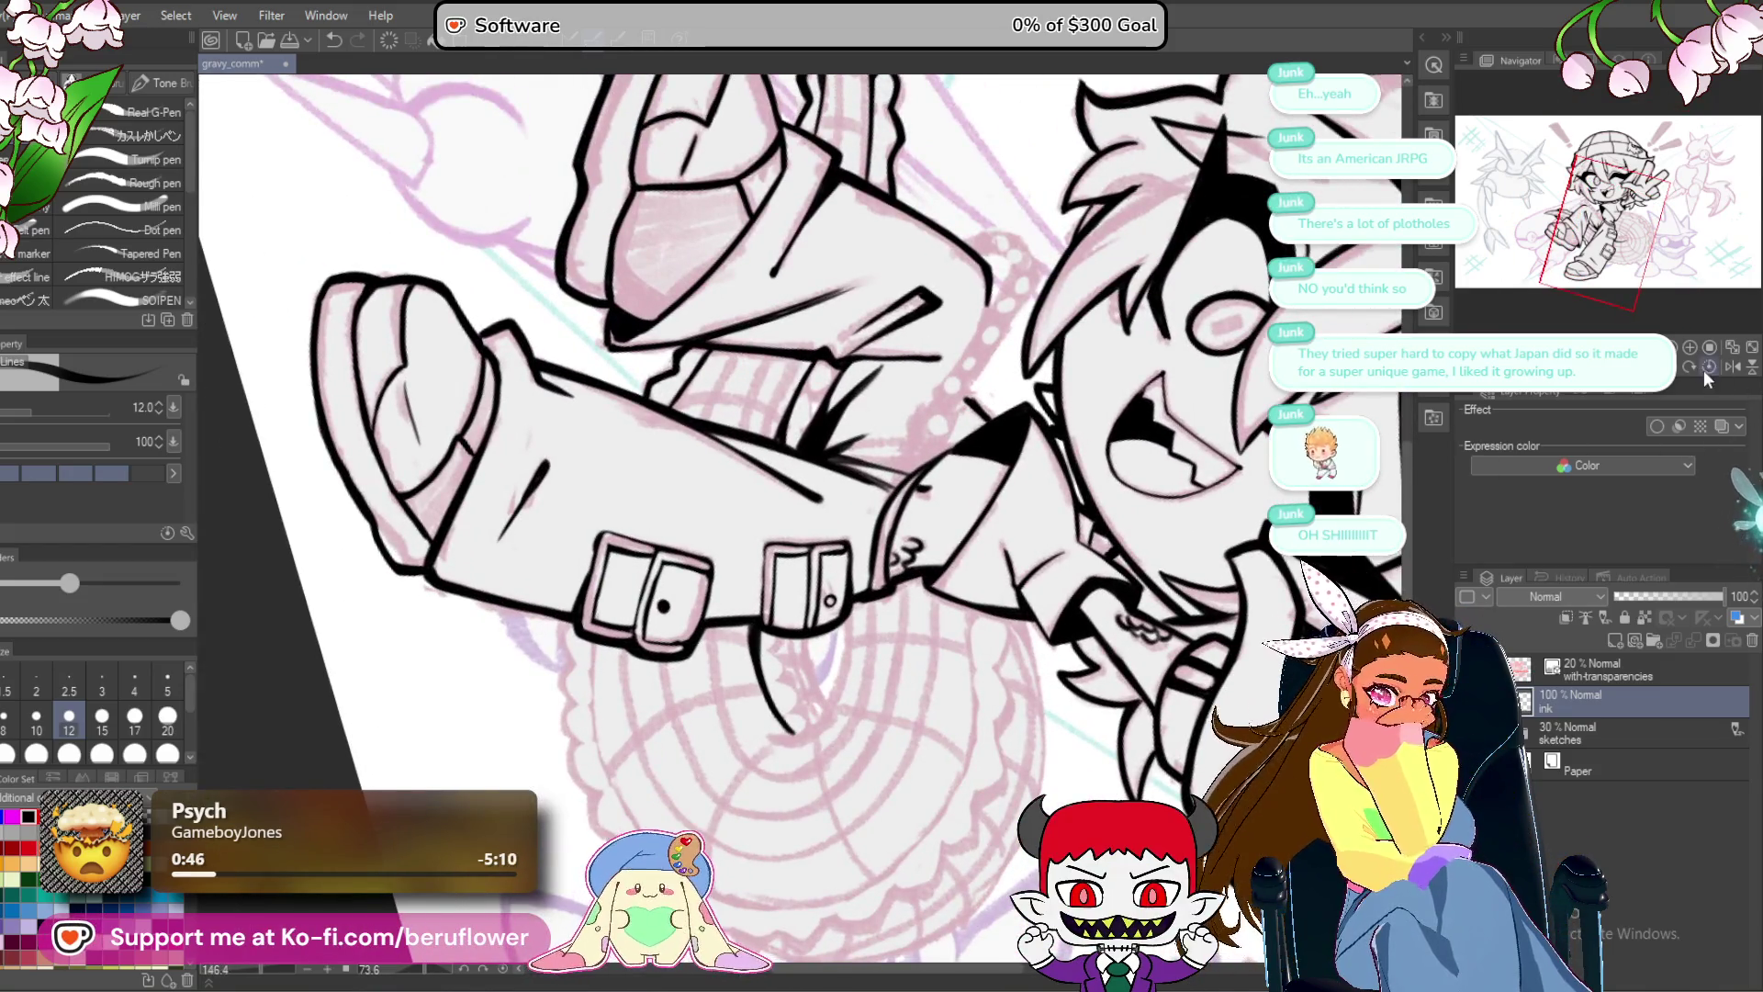
pyautogui.click(1708, 368)
pyautogui.scroll(3, 985, 528)
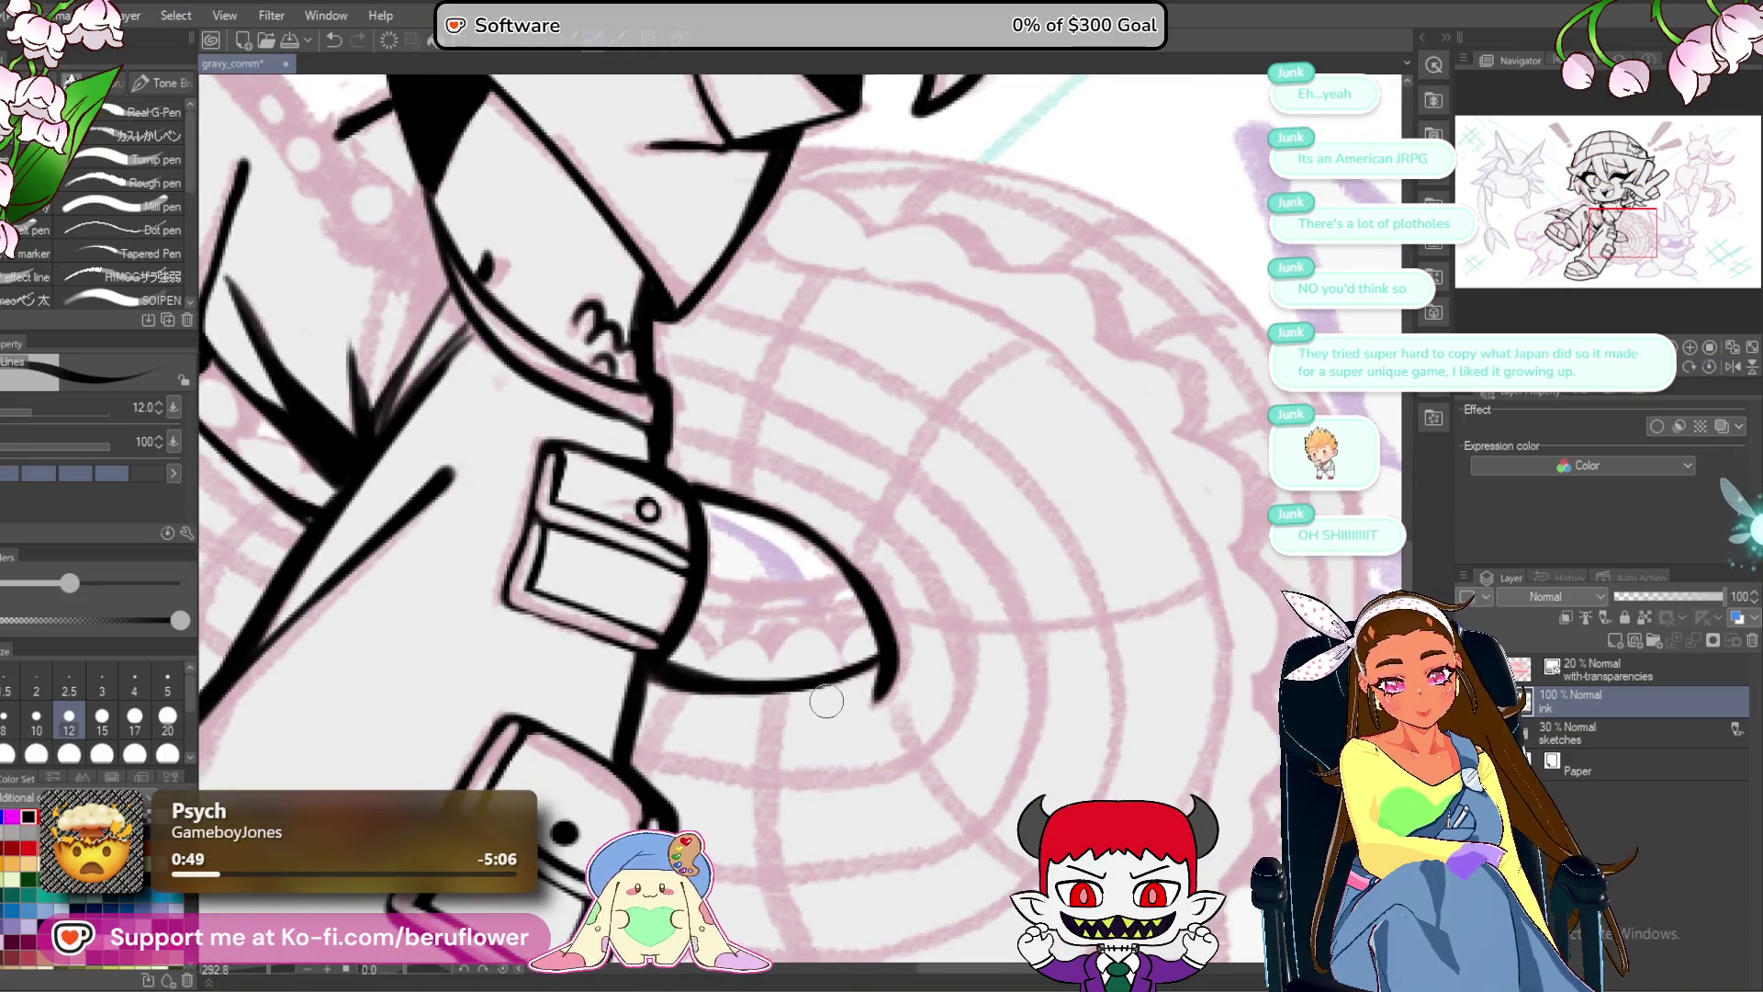
pyautogui.scroll(-4, 827, 700)
pyautogui.scroll(4, 827, 700)
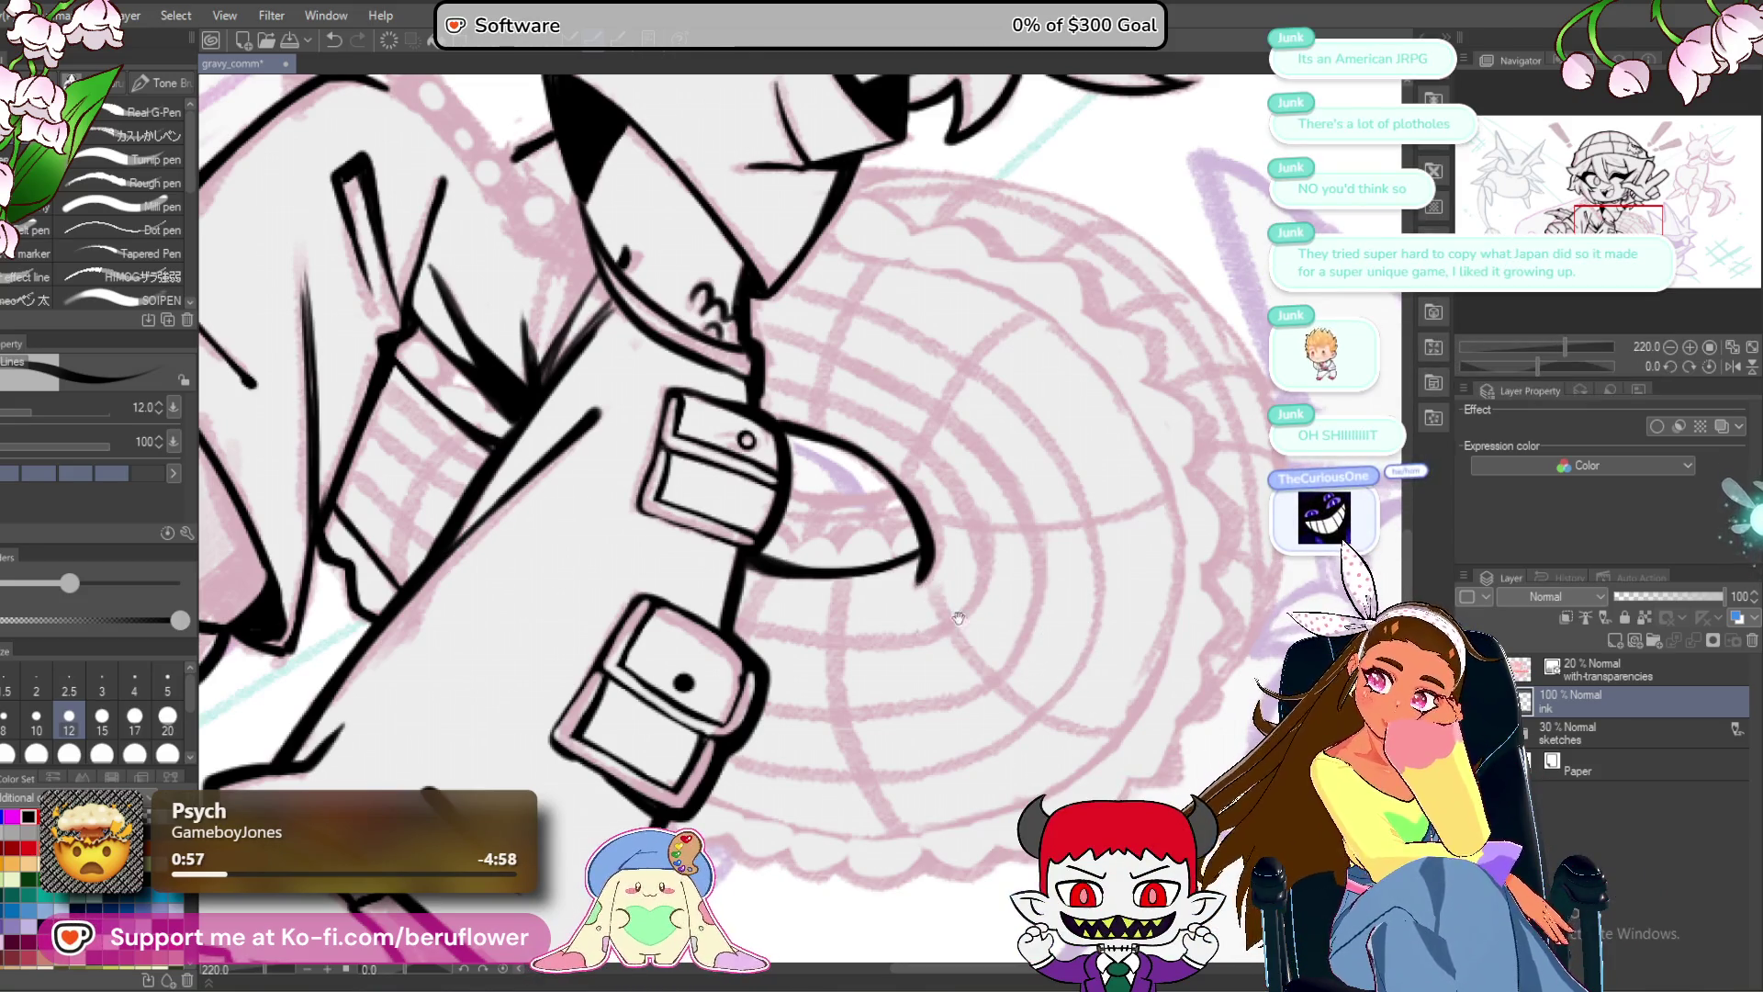
pyautogui.moveTo(958, 617); pyautogui.dragTo(1043, 571)
pyautogui.scroll(3, 992, 523)
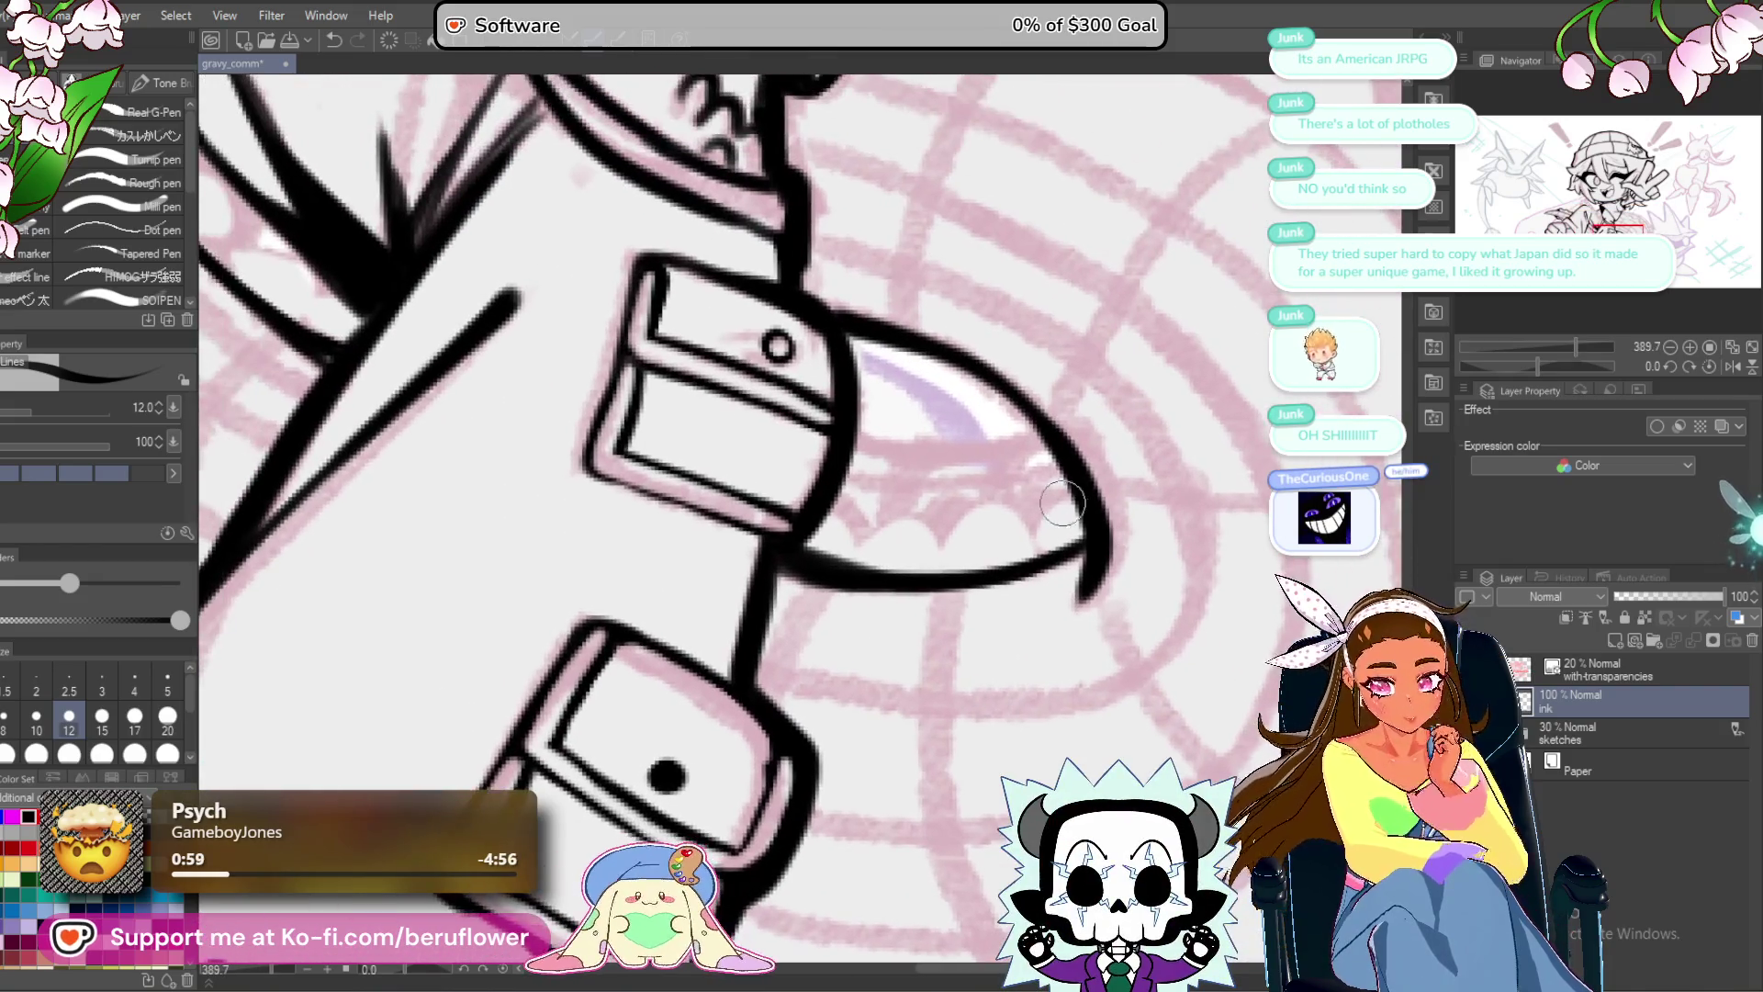
pyautogui.moveTo(1045, 506); pyautogui.dragTo(903, 525)
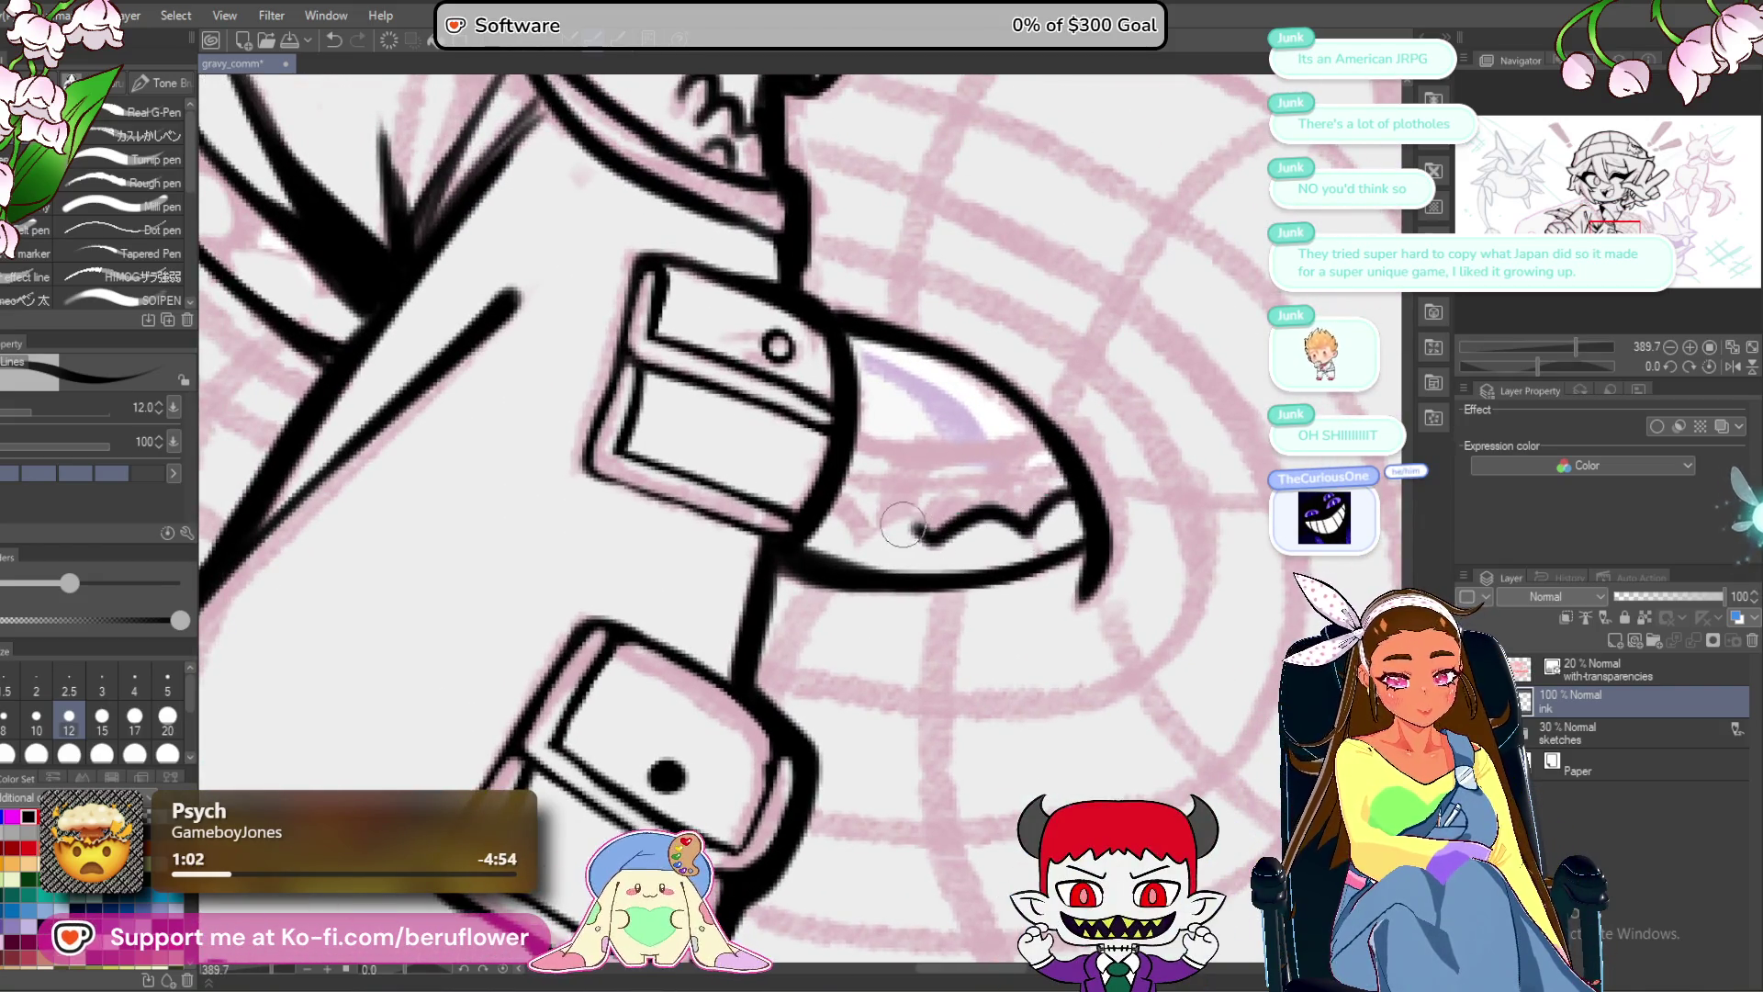
# Close the gap between lines near the leg and add a short leg fold line.
pyautogui.scroll(5, 845, 521)
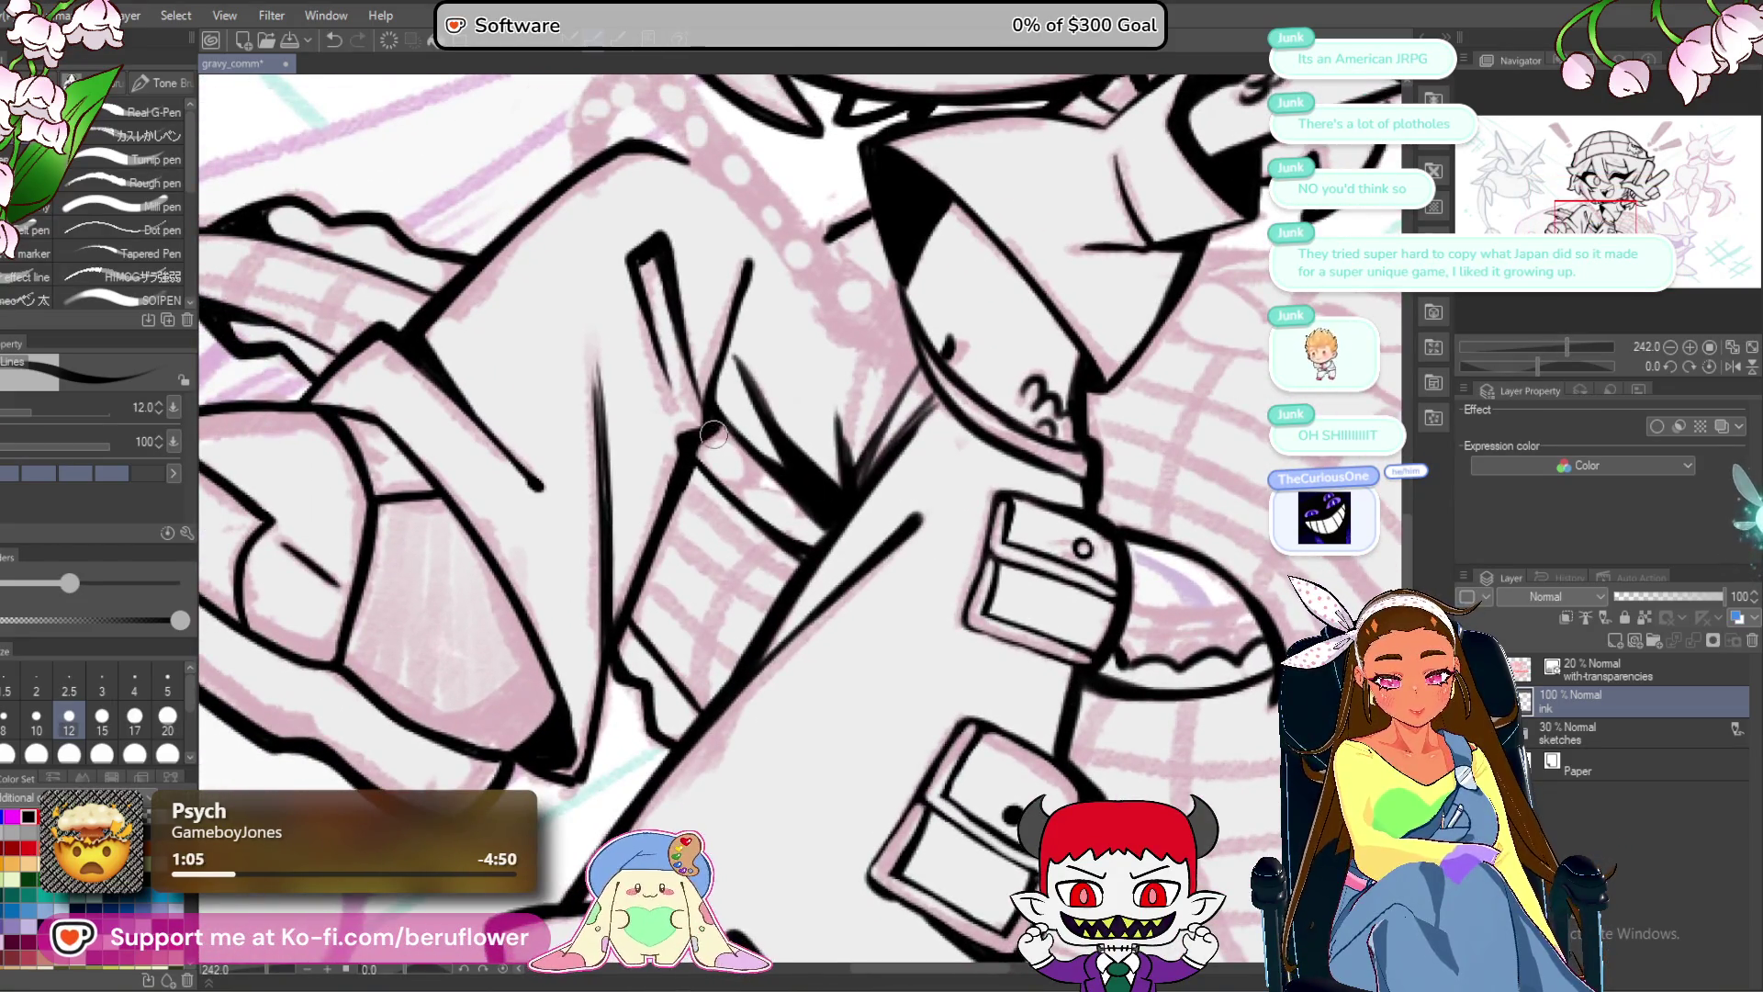
pyautogui.moveTo(737, 445)
pyautogui.mouseDown()
pyautogui.moveTo(749, 486)
pyautogui.moveTo(800, 522)
pyautogui.mouseUp()
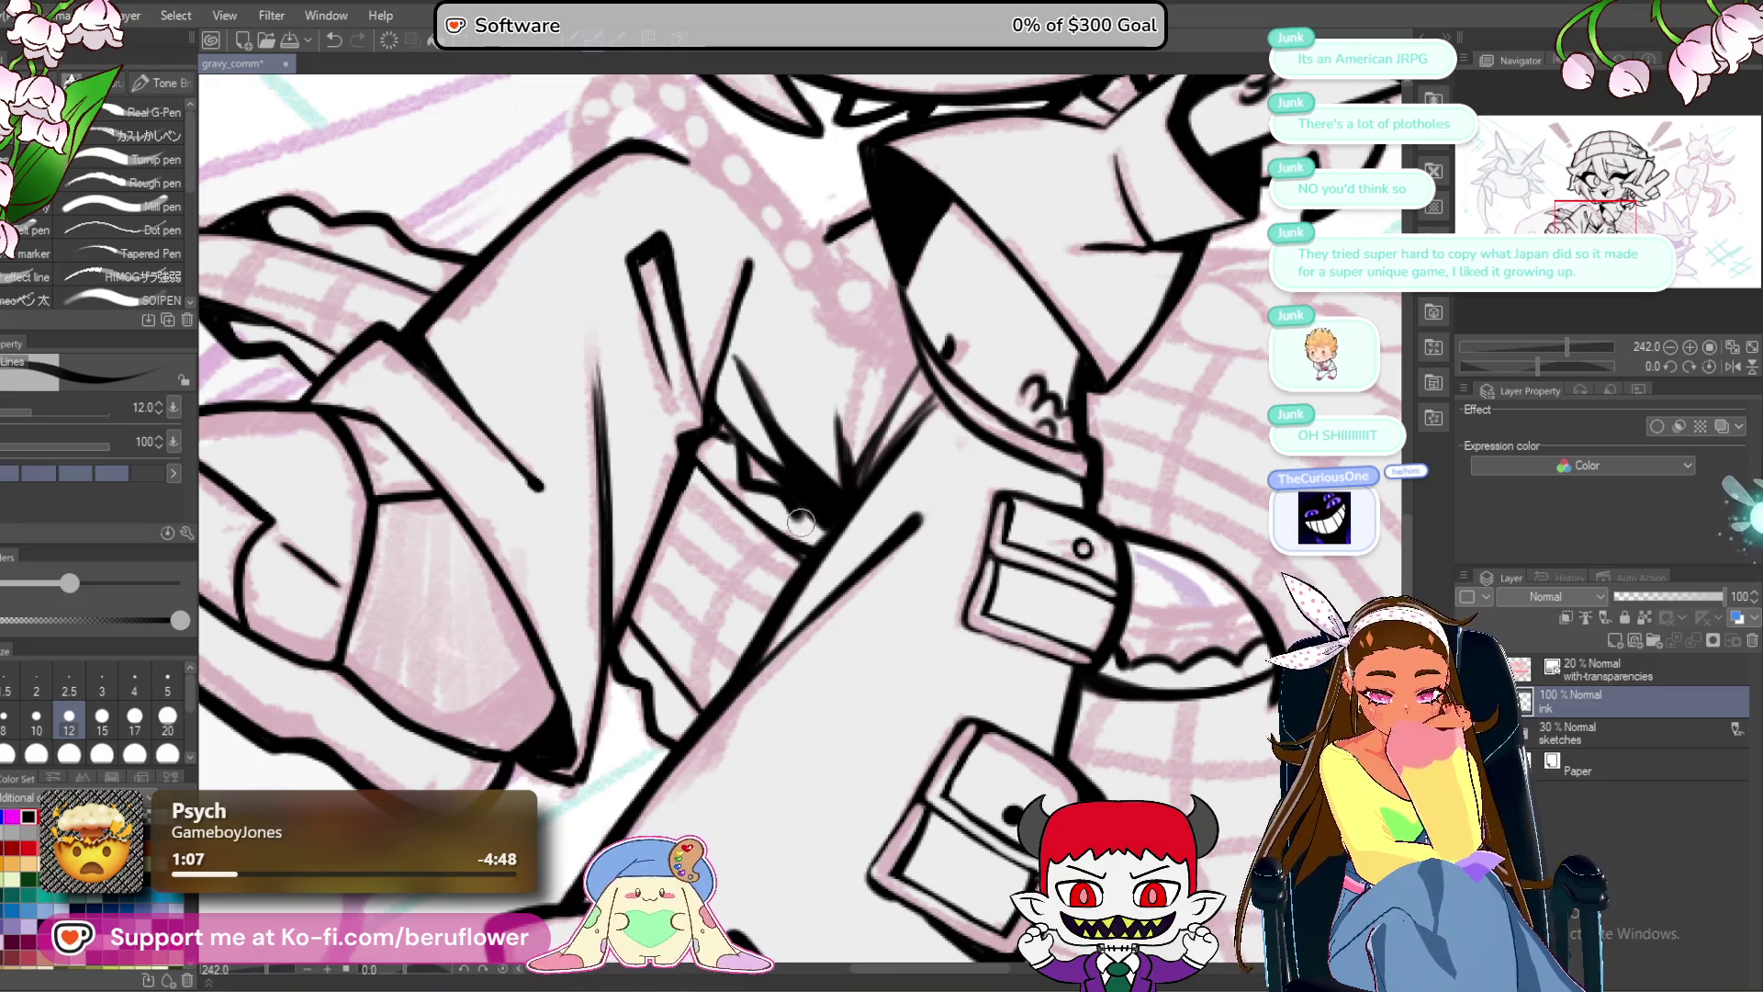
pyautogui.scroll(-8, 811, 518)
pyautogui.scroll(5, 689, 597)
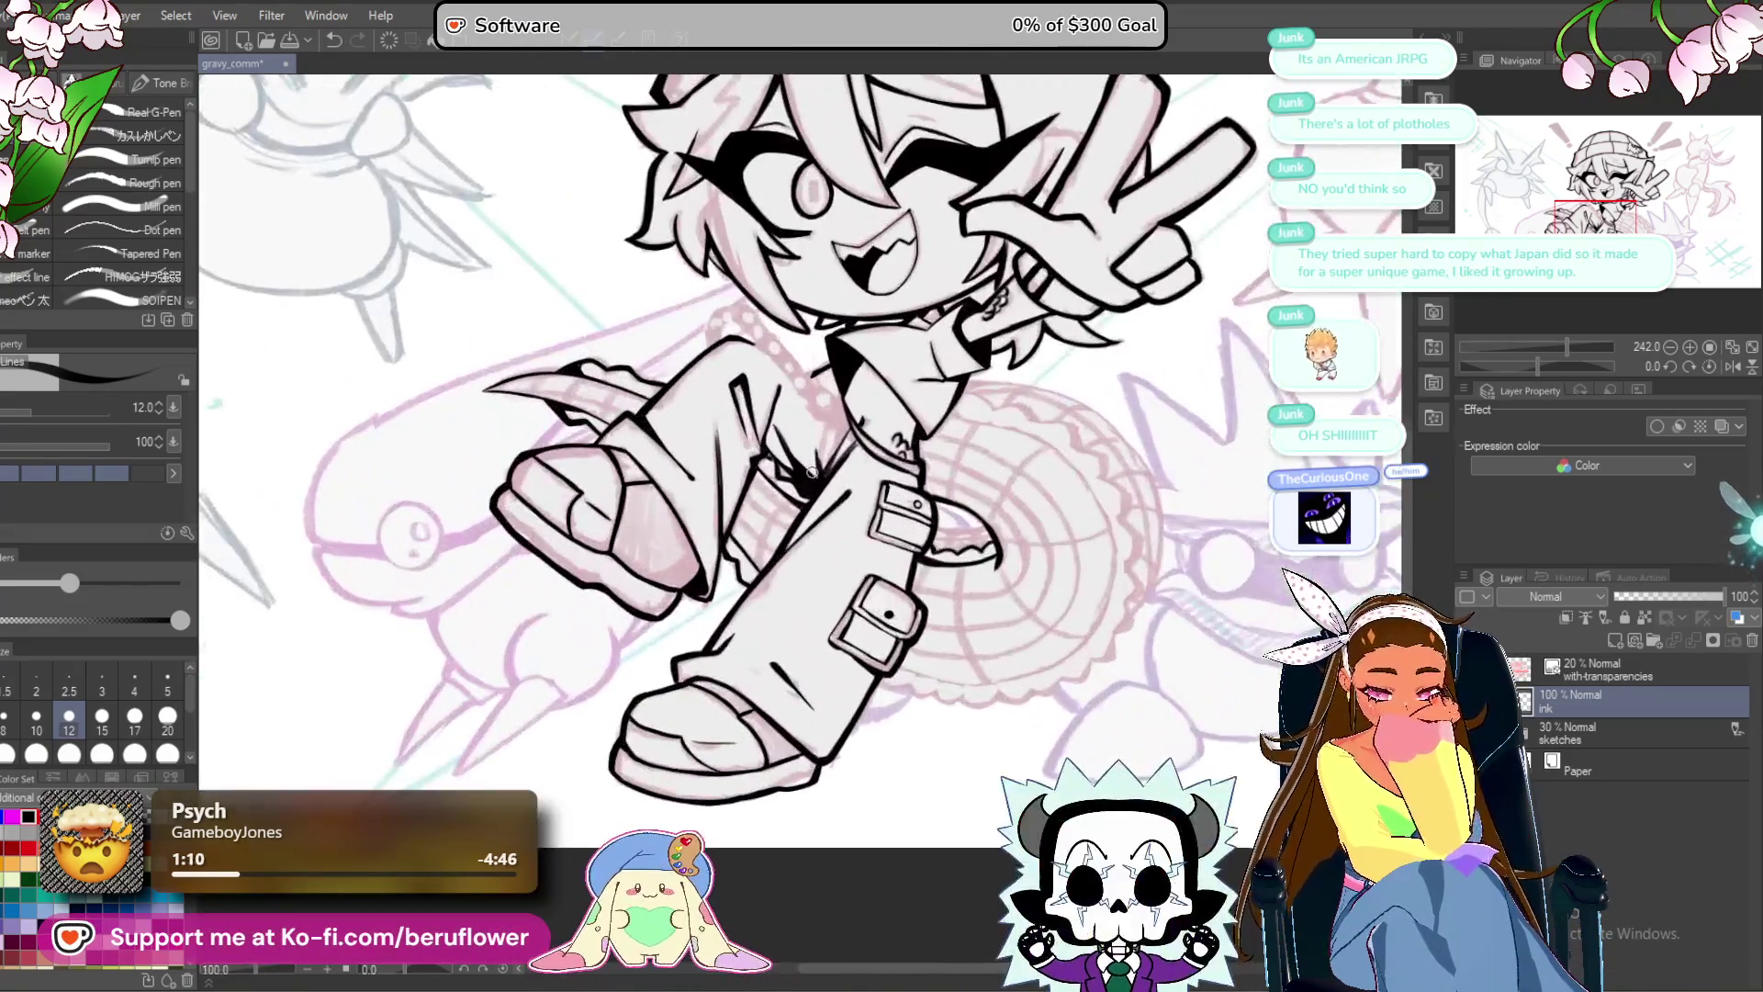
pyautogui.scroll(3, 639, 649)
pyautogui.moveTo(549, 691); pyautogui.dragTo(586, 734)
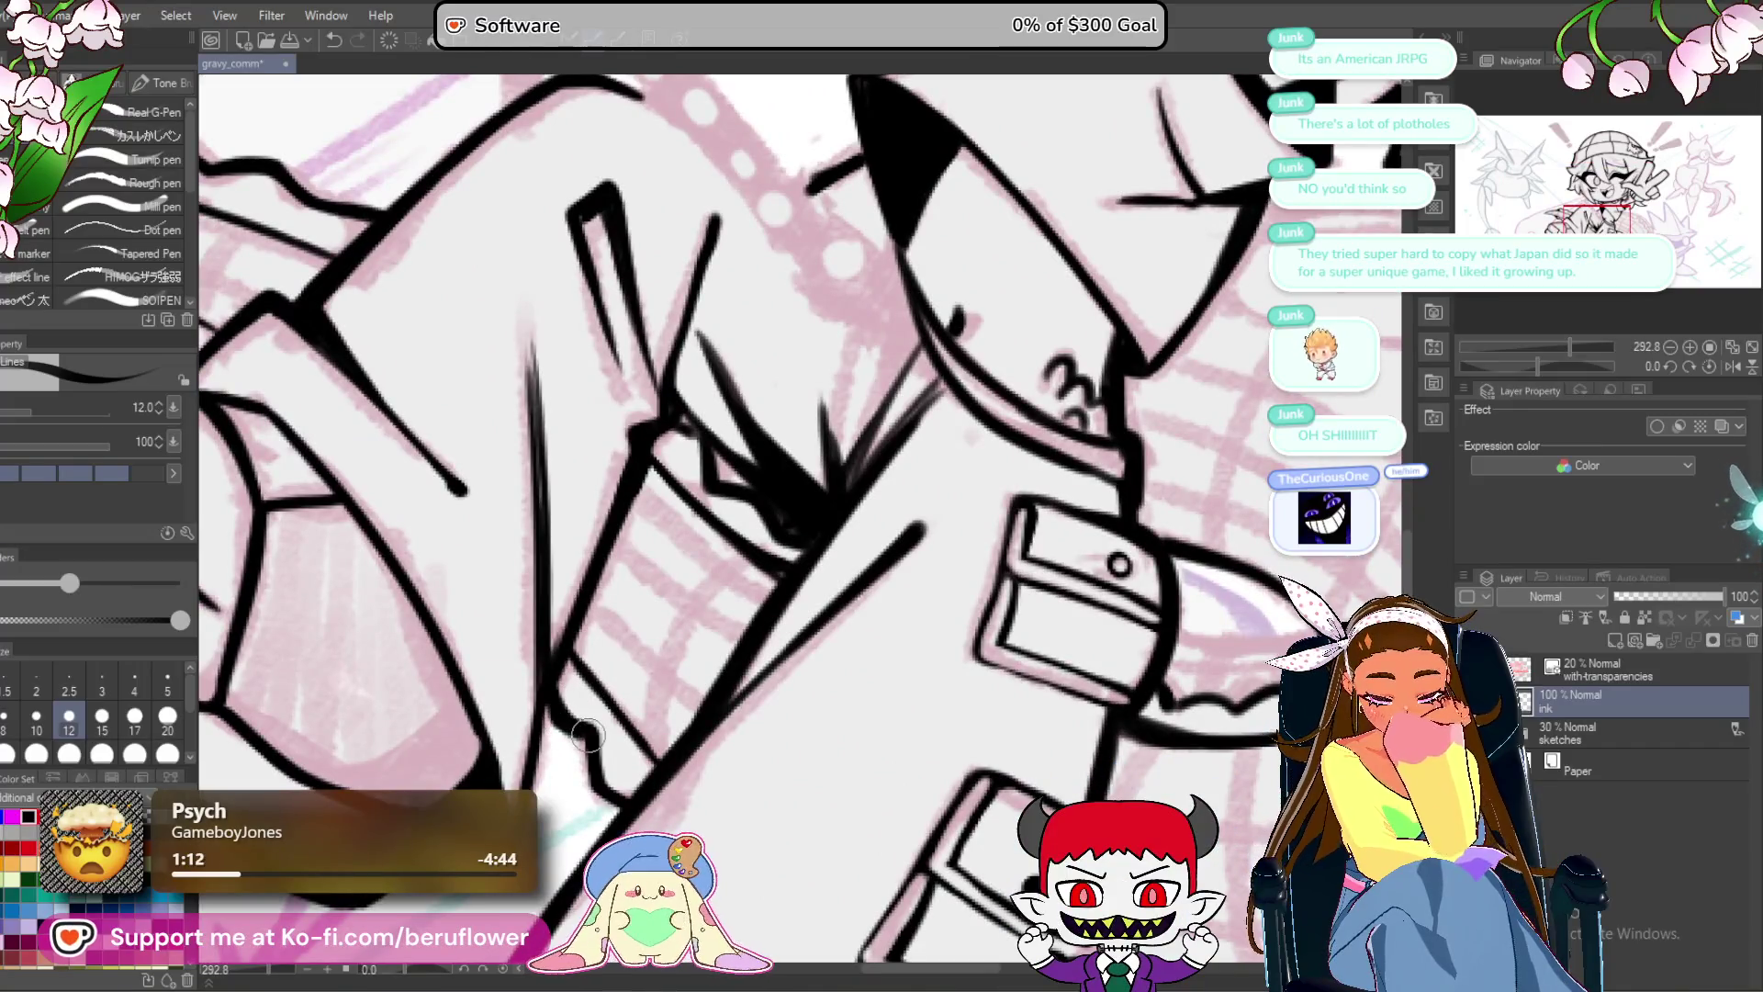
# Draw the jagged saw-tooth edge beneath the pouch strap.
pyautogui.scroll(-3, 716, 643)
pyautogui.scroll(3, 827, 551)
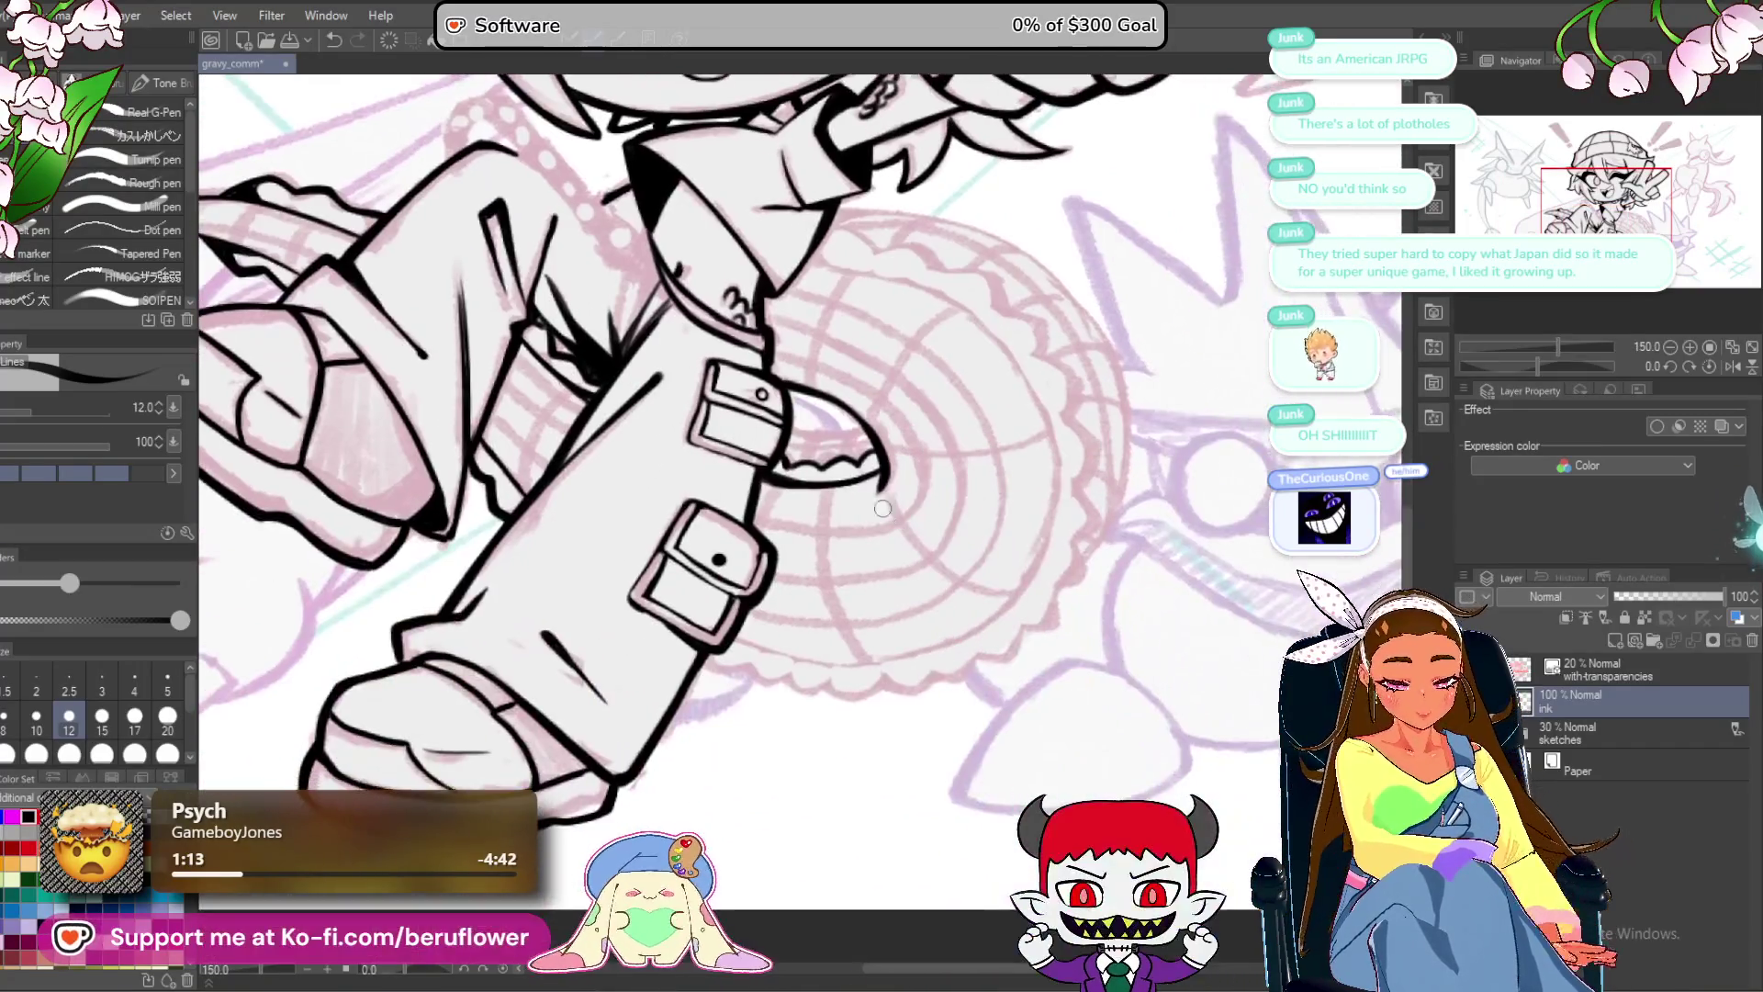
pyautogui.scroll(2, 843, 530)
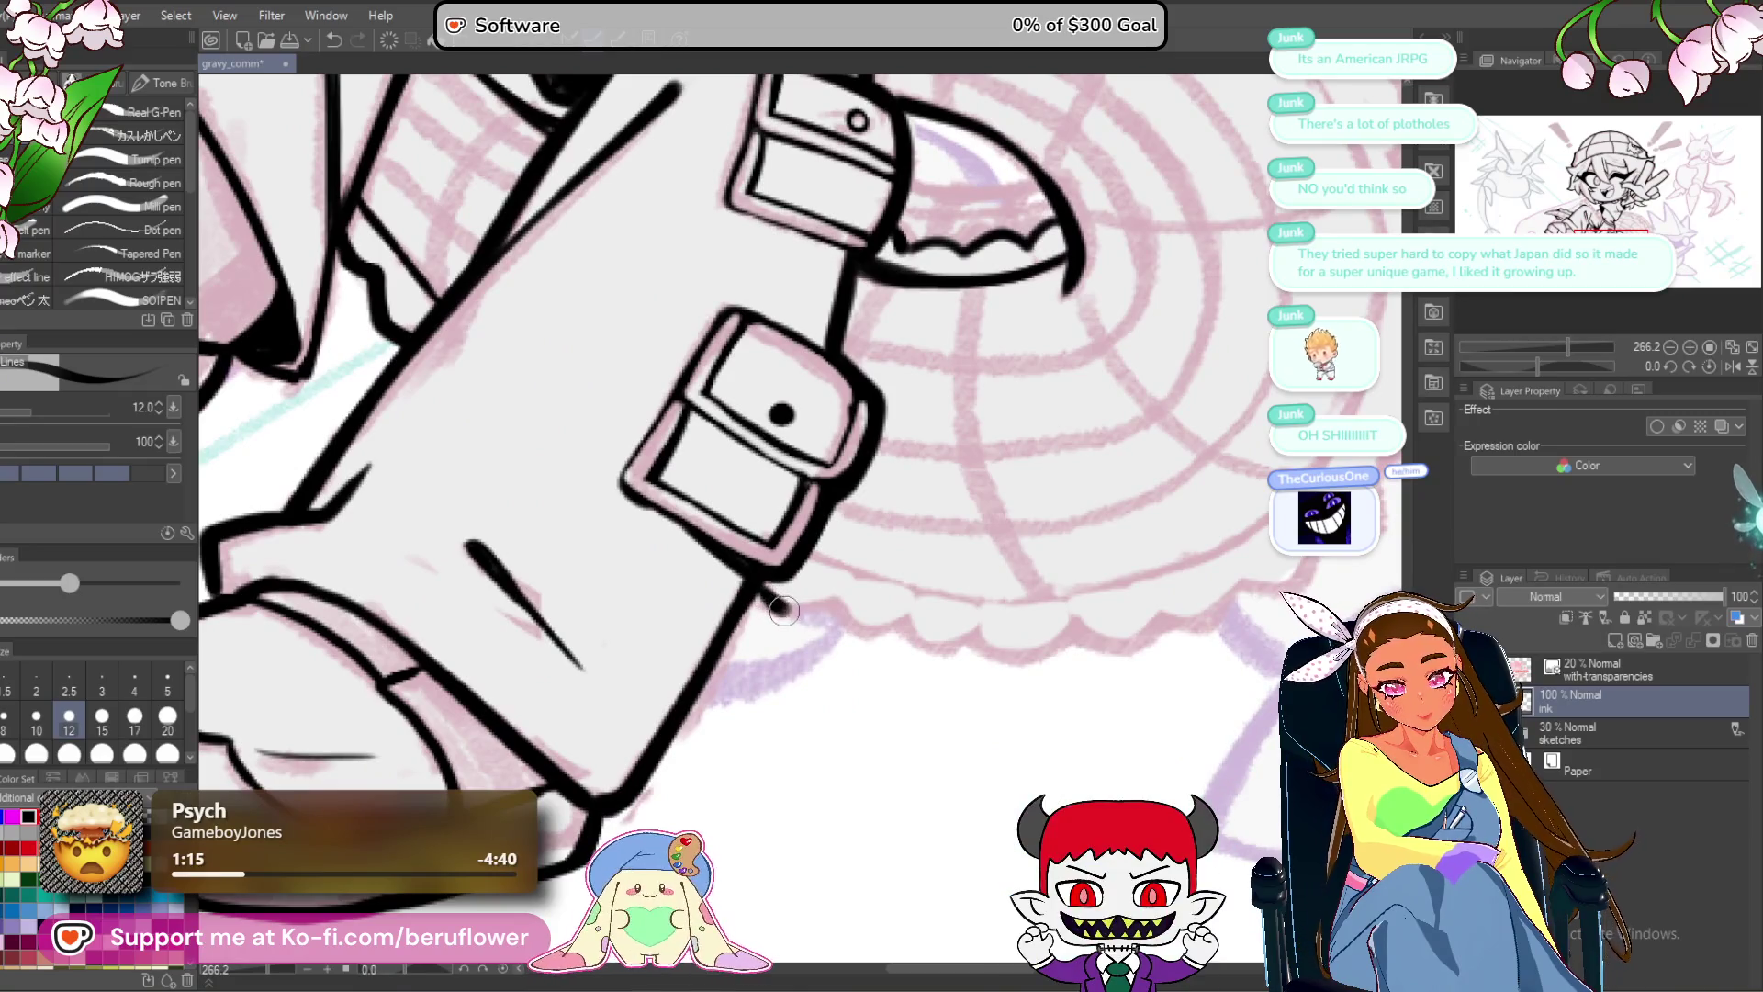
pyautogui.moveTo(772, 614)
pyautogui.mouseDown()
pyautogui.moveTo(719, 604)
pyautogui.moveTo(860, 632)
pyautogui.mouseUp()
pyautogui.moveTo(881, 632)
pyautogui.mouseDown()
pyautogui.moveTo(858, 598)
pyautogui.moveTo(799, 583)
pyautogui.moveTo(825, 601)
pyautogui.moveTo(860, 591)
pyautogui.moveTo(877, 633)
pyautogui.moveTo(952, 616)
pyautogui.moveTo(902, 645)
pyautogui.mouseUp()
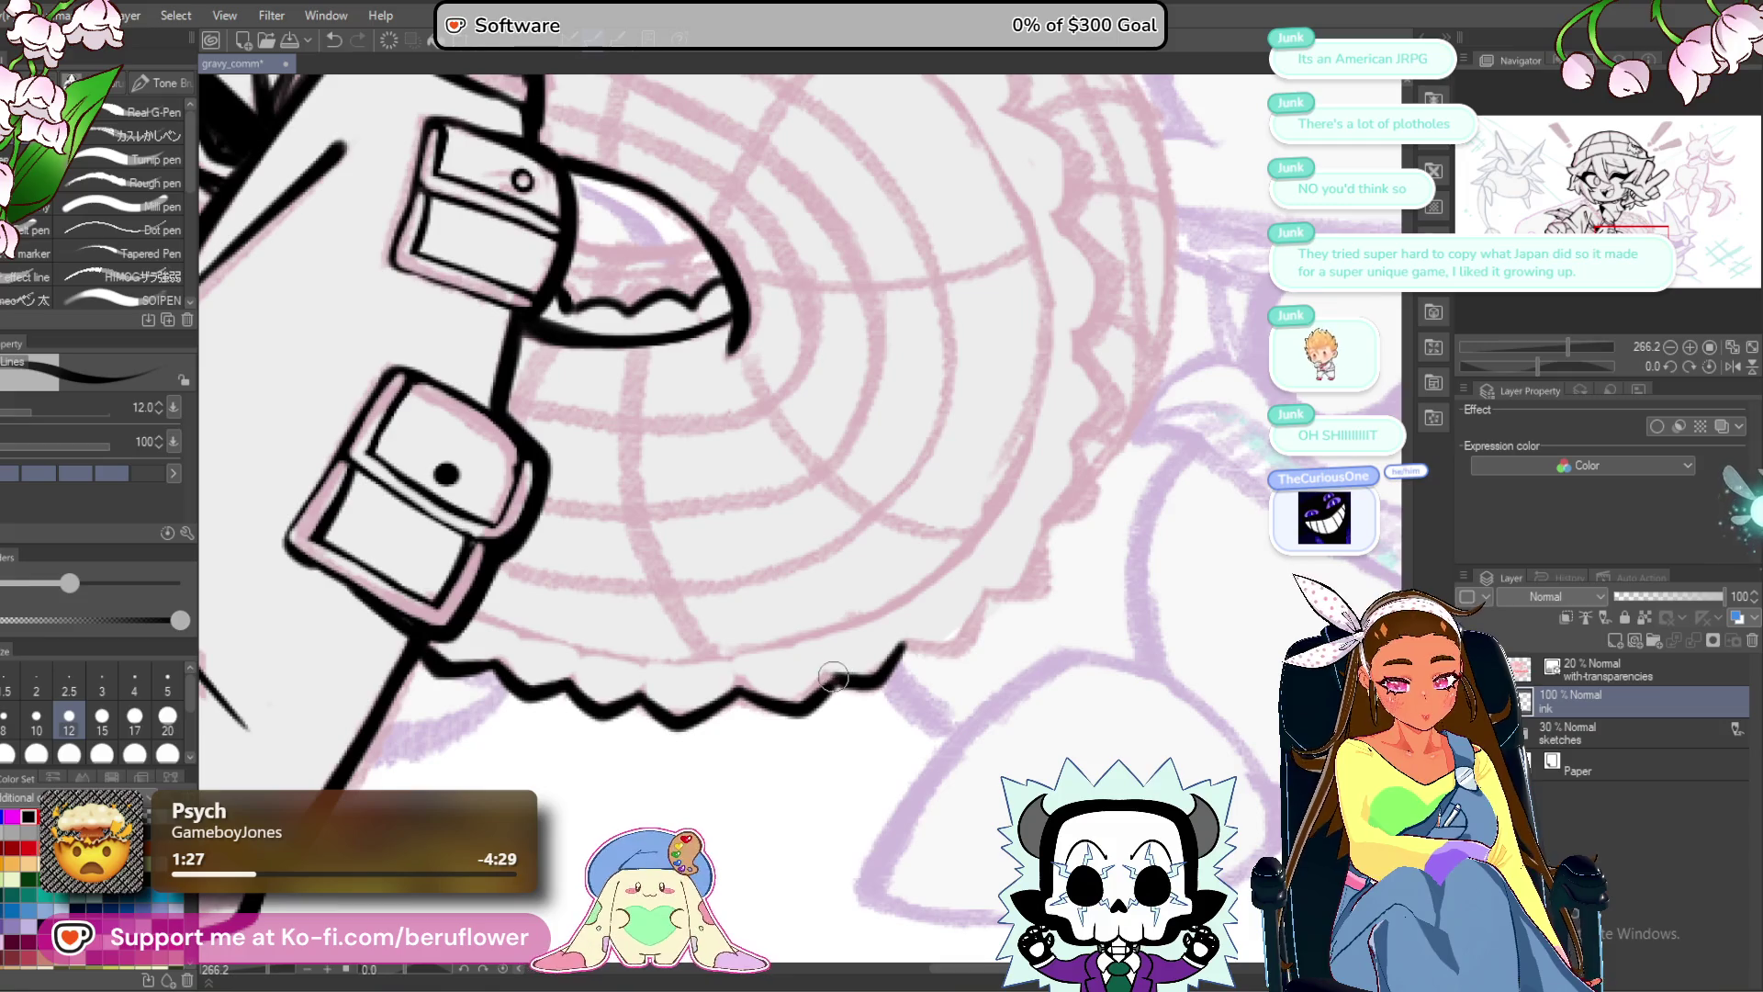
# Extend the saw wheel's jagged zig-zag edge up its lower right side.
pyautogui.moveTo(814, 695); pyautogui.dragTo(786, 700)
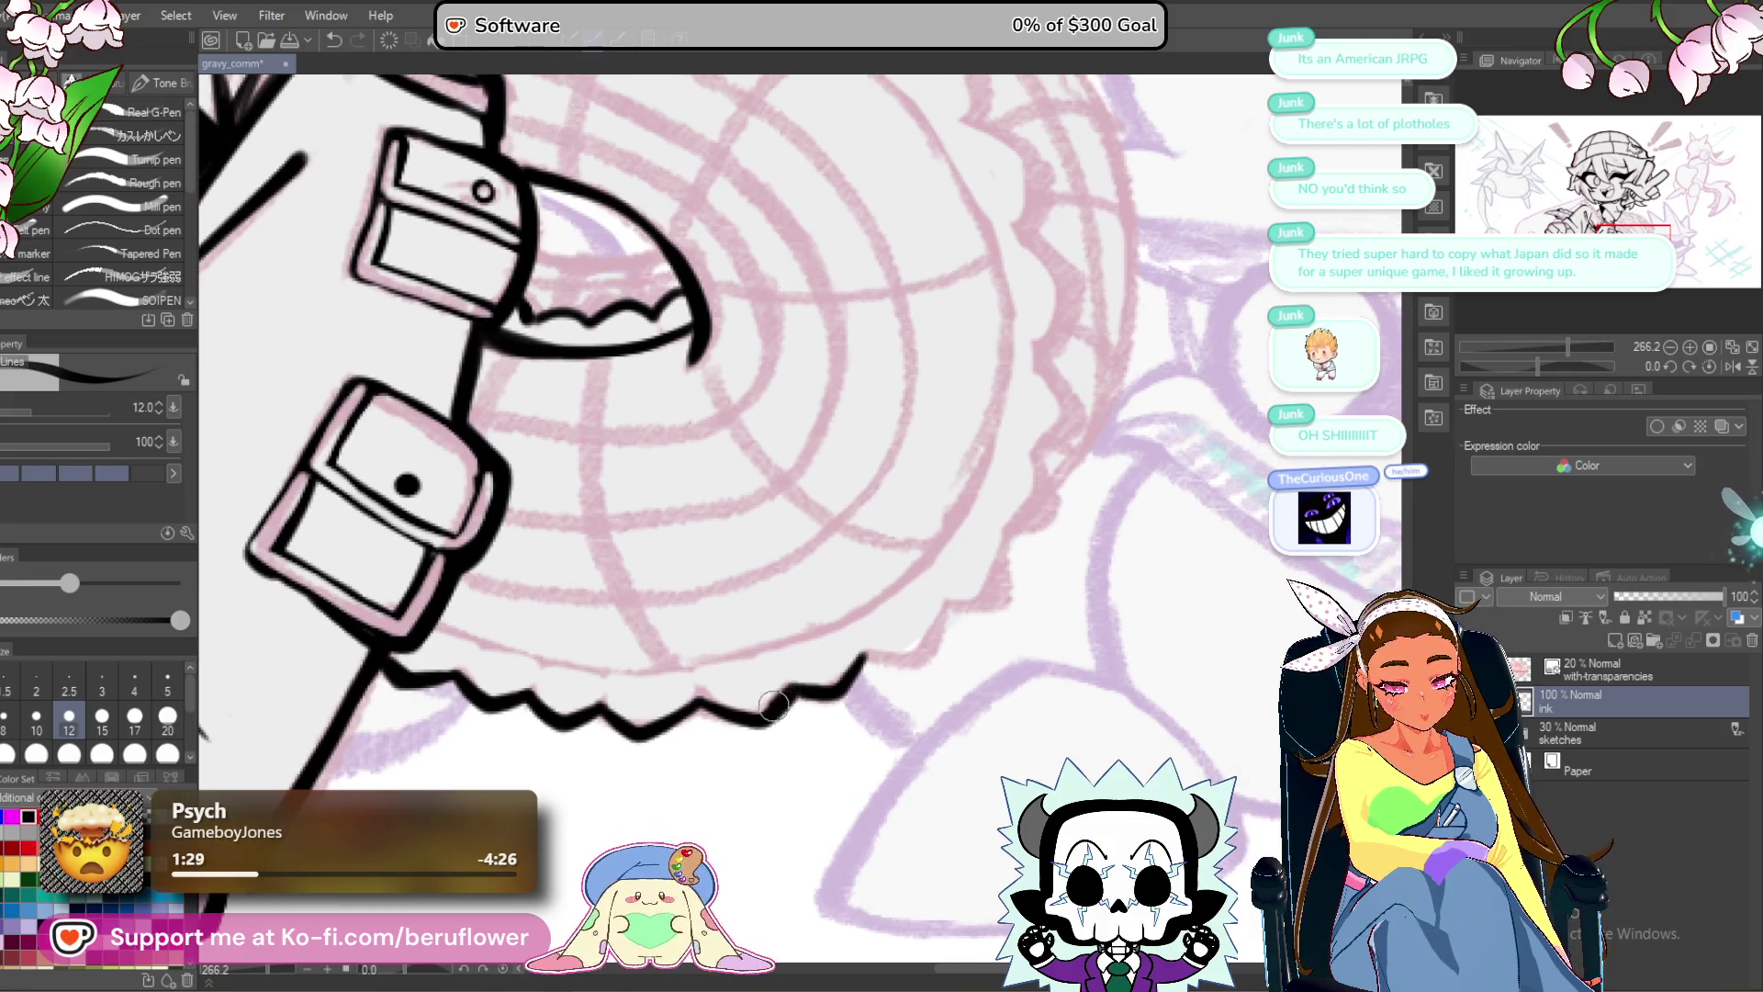
pyautogui.moveTo(862, 657)
pyautogui.mouseDown()
pyautogui.moveTo(746, 746)
pyautogui.moveTo(807, 730)
pyautogui.moveTo(841, 696)
pyautogui.mouseUp()
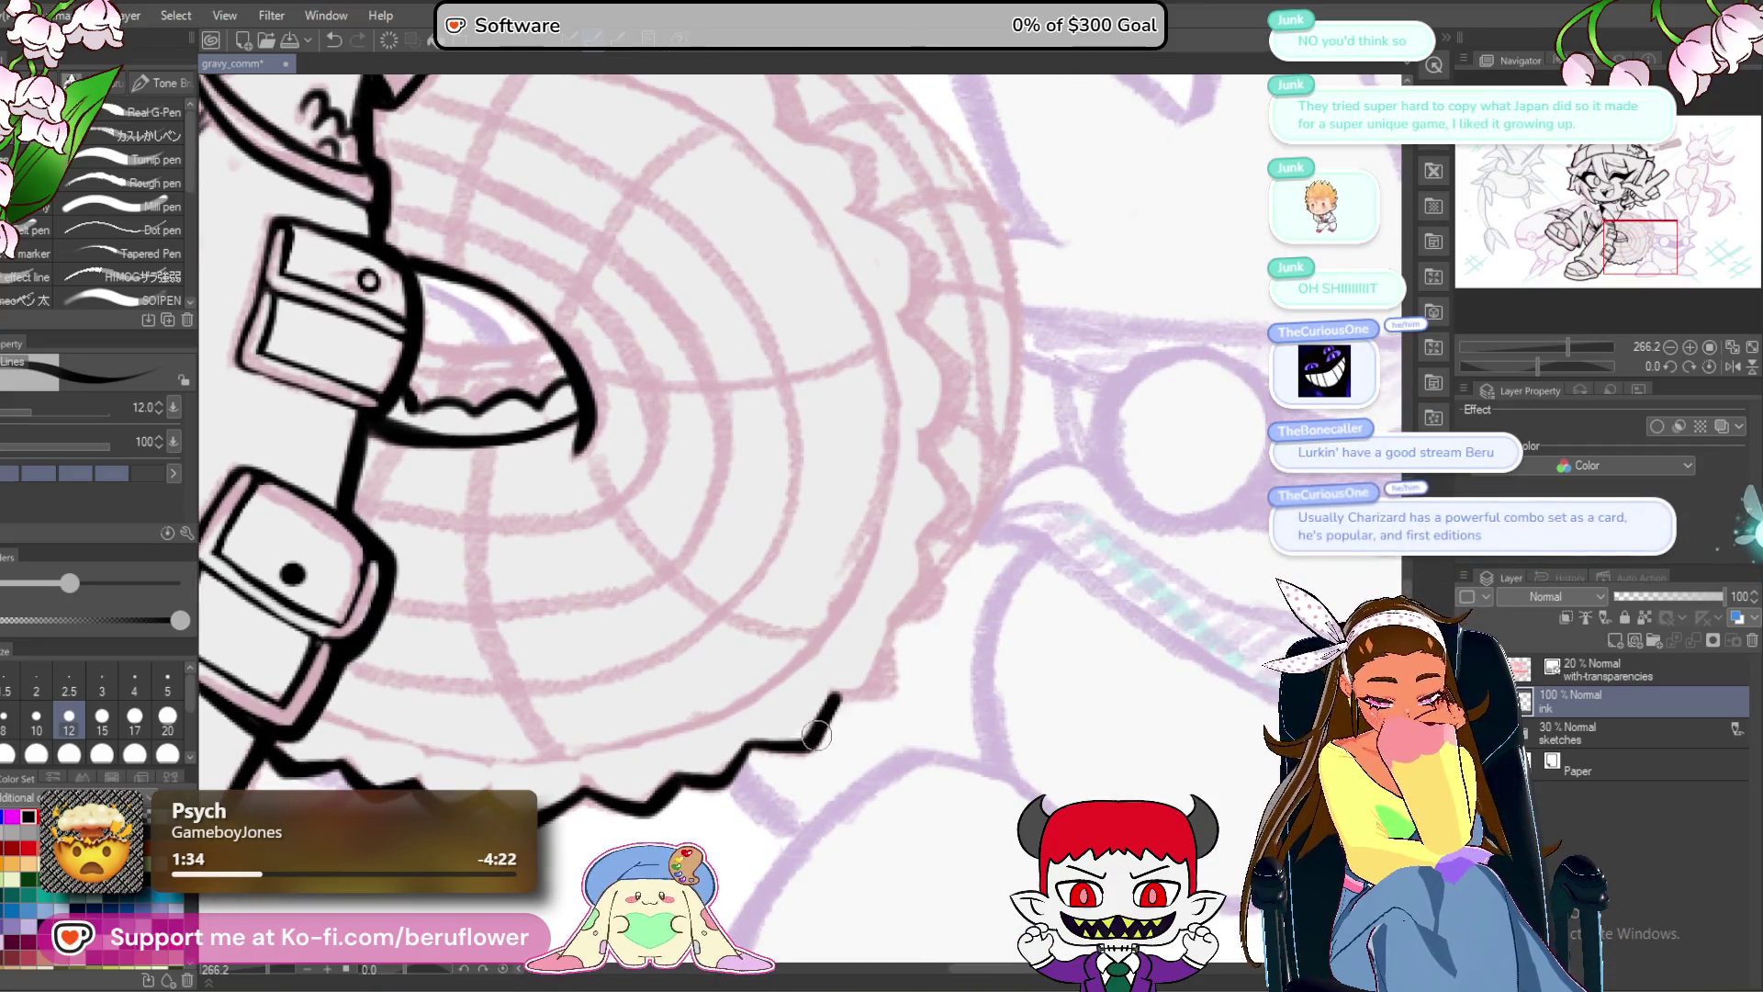
pyautogui.scroll(3, 922, 657)
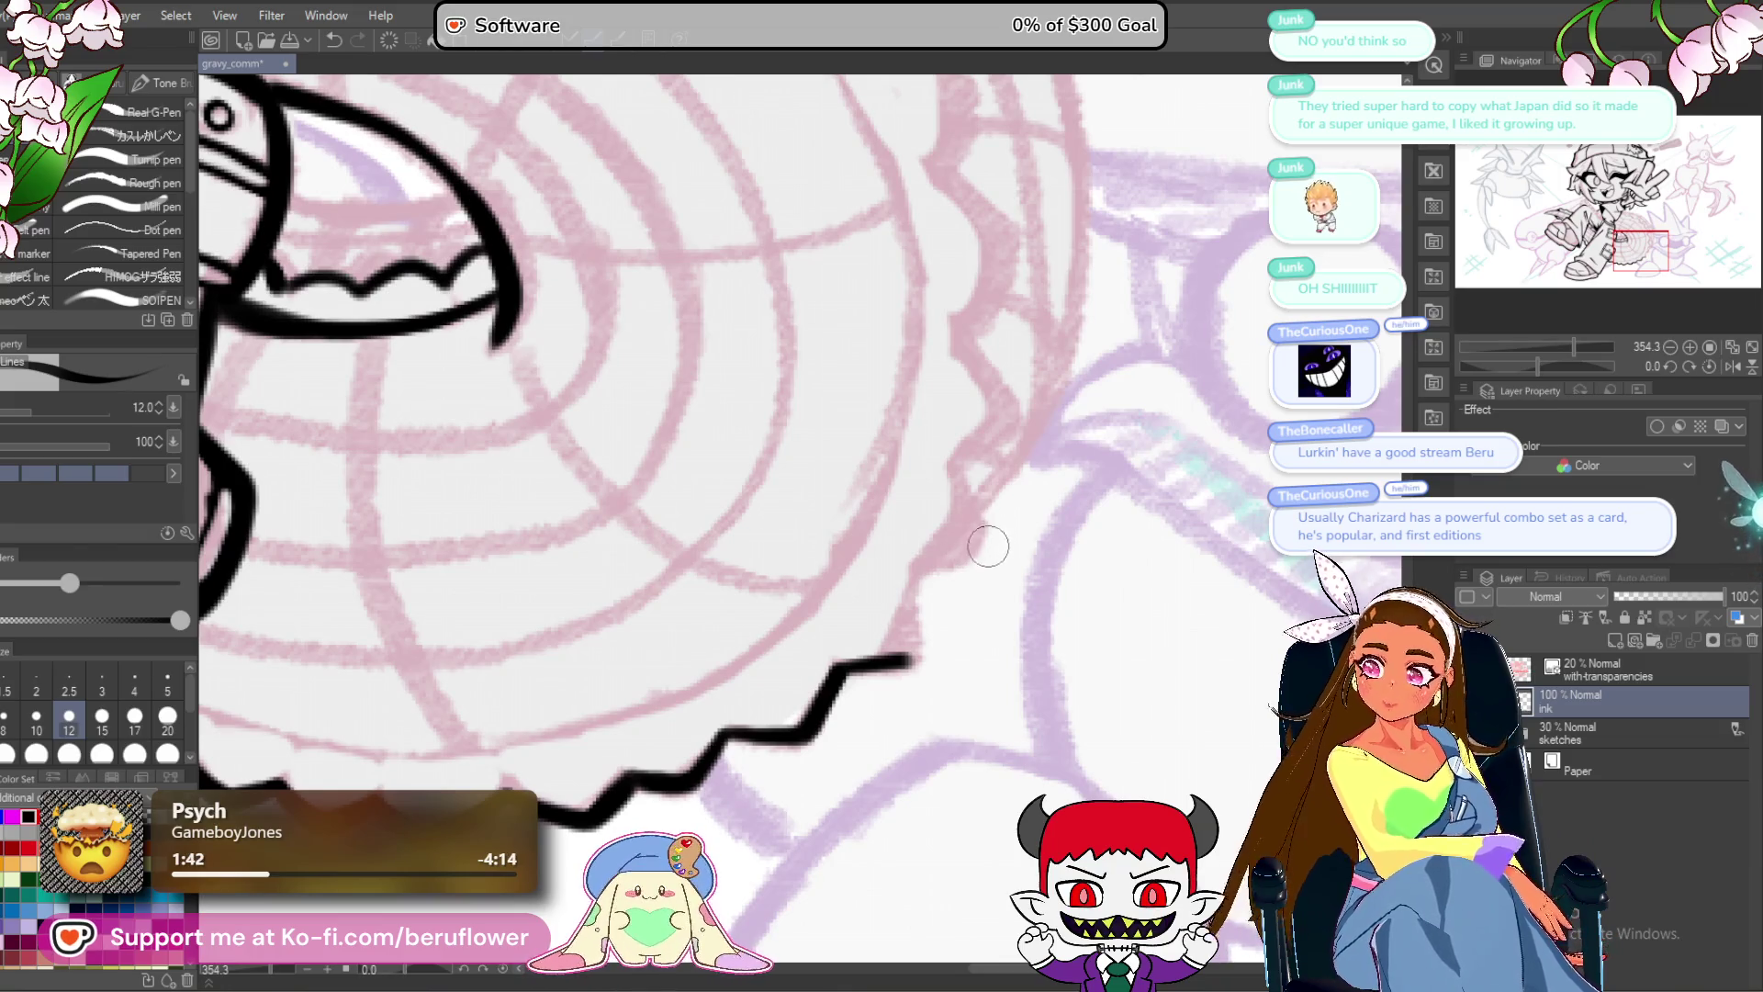
pyautogui.moveTo(909, 570); pyautogui.dragTo(912, 658)
pyautogui.scroll(2, 972, 566)
pyautogui.moveTo(963, 575)
pyautogui.mouseDown()
pyautogui.moveTo(955, 633)
pyautogui.moveTo(918, 664)
pyautogui.mouseUp()
pyautogui.scroll(1, 928, 643)
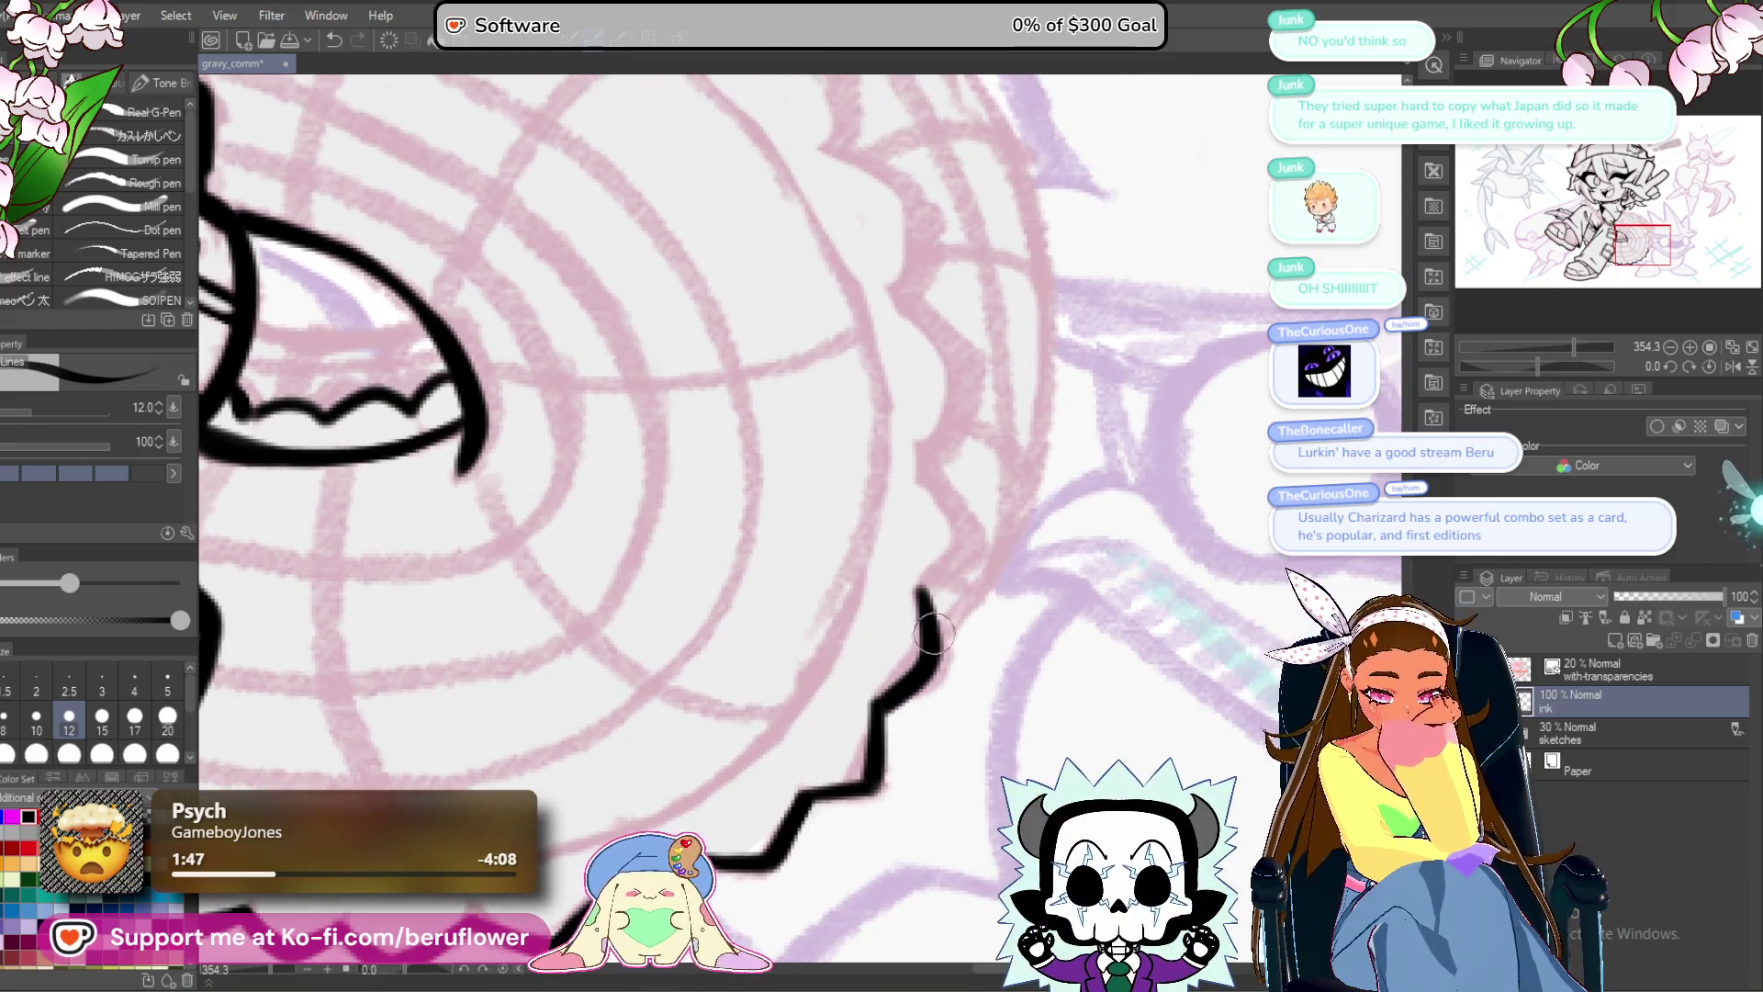
pyautogui.scroll(2, 923, 588)
pyautogui.moveTo(914, 558); pyautogui.dragTo(949, 628)
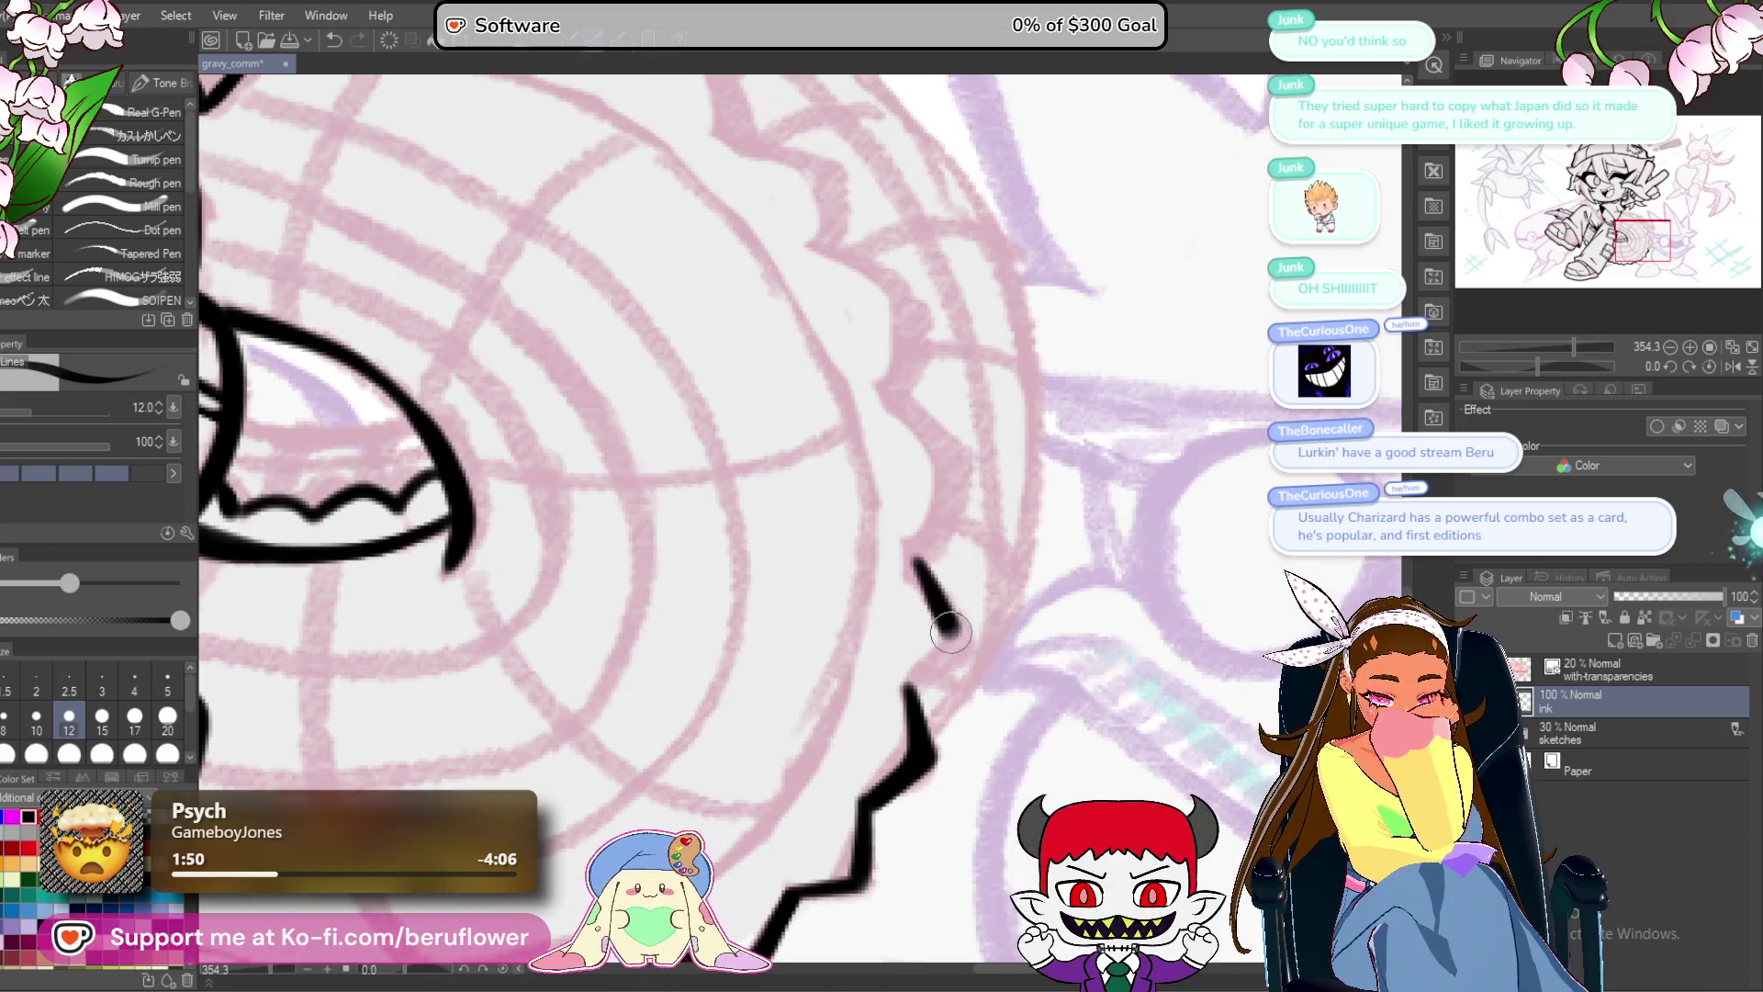
pyautogui.scroll(2, 927, 698)
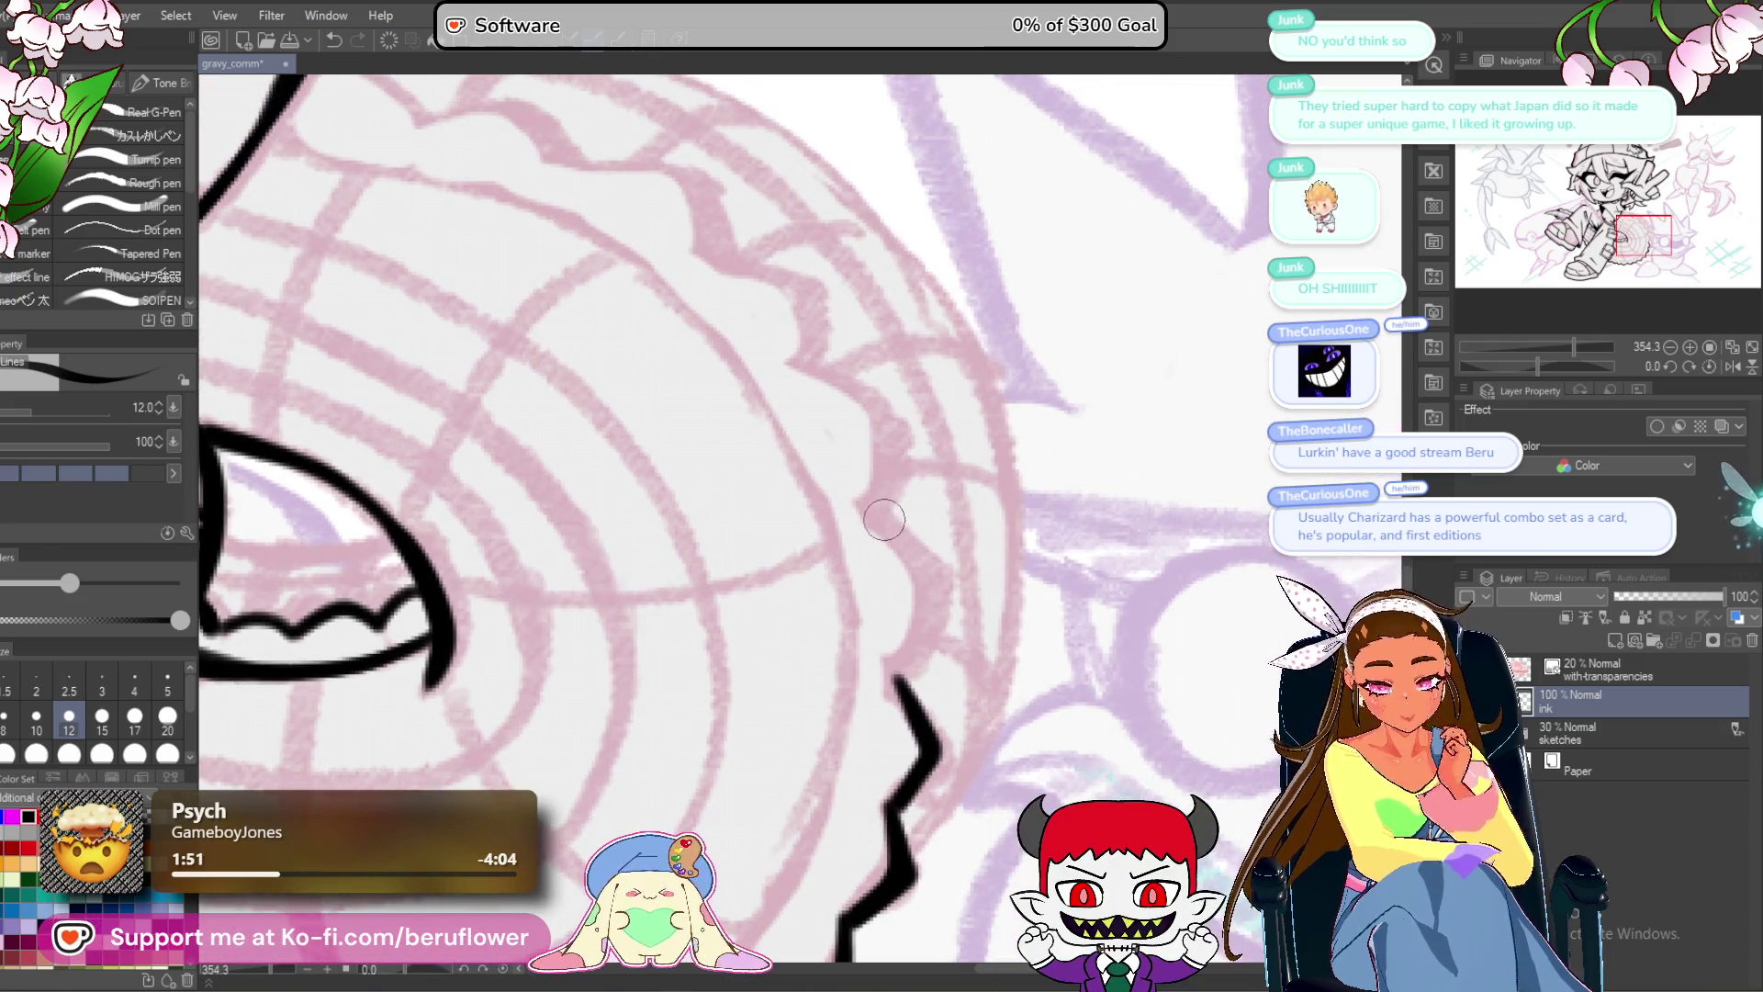
pyautogui.moveTo(930, 578); pyautogui.dragTo(882, 691)
pyautogui.scroll(2, 886, 680)
# Ink the short teeth up behind the jacket, redoing the misplaced ones.
pyautogui.moveTo(859, 511)
pyautogui.mouseDown()
pyautogui.moveTo(937, 565)
pyautogui.moveTo(935, 659)
pyautogui.moveTo(971, 674)
pyautogui.mouseUp()
pyautogui.hotkey('ctrl', 'z')
pyautogui.moveTo(868, 569); pyautogui.dragTo(949, 586)
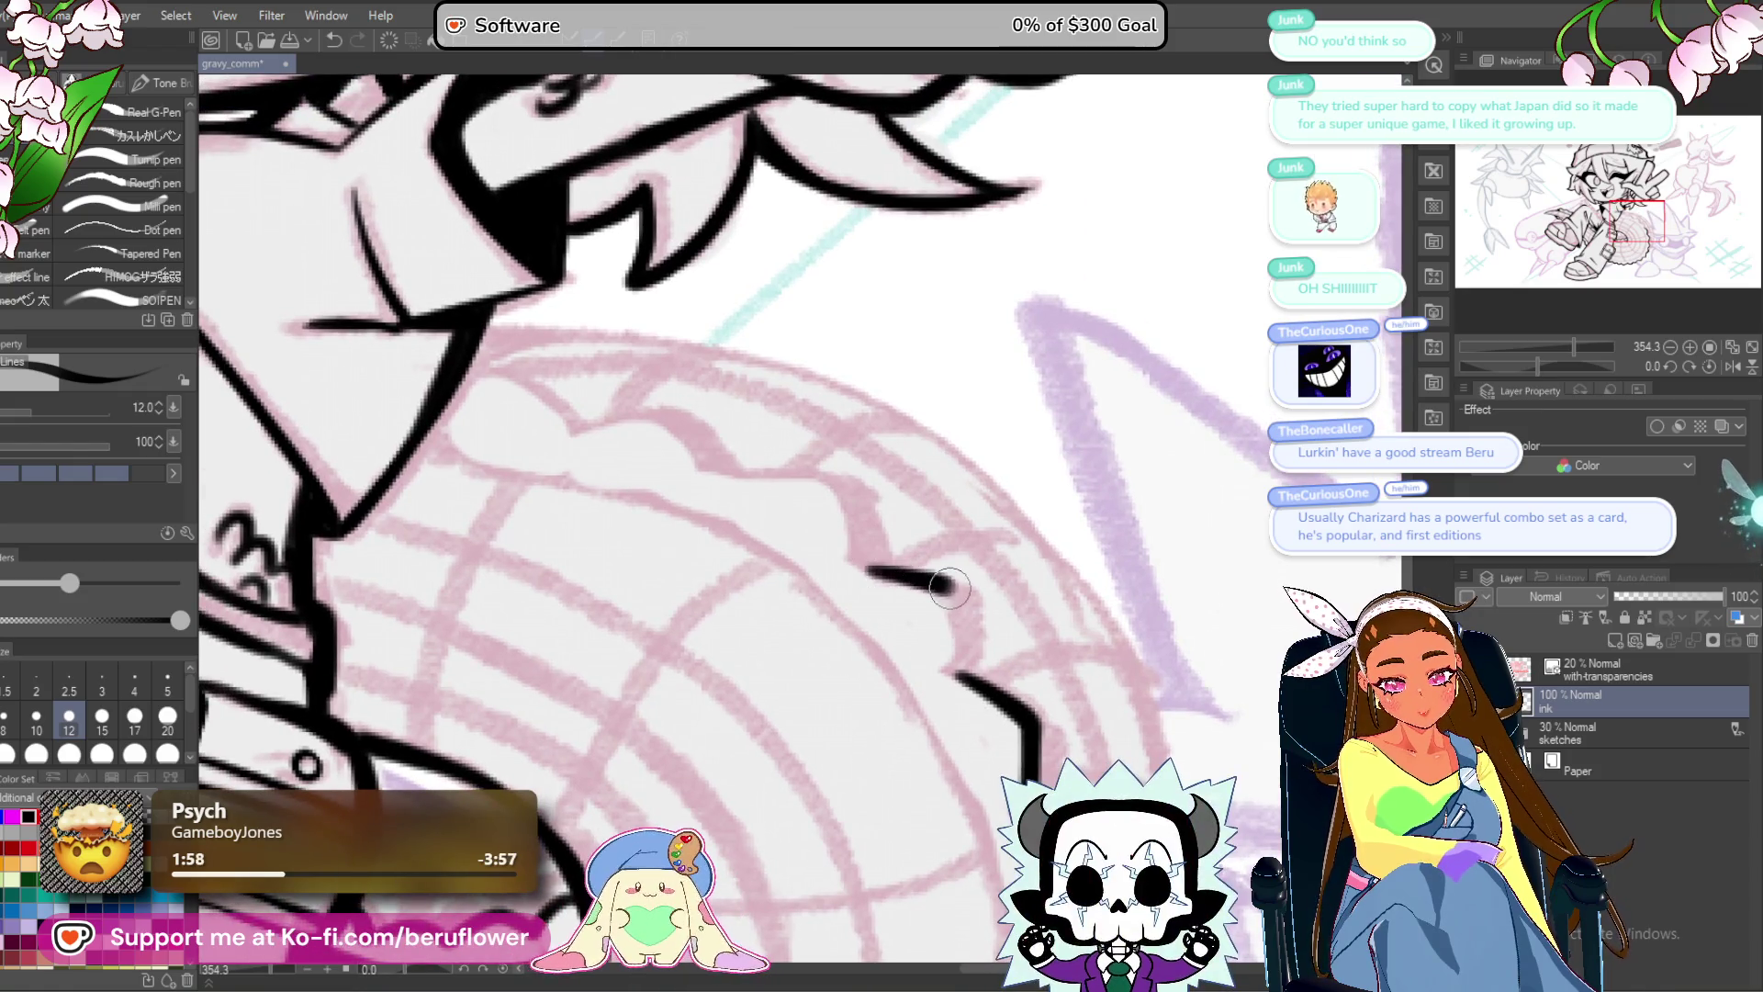
pyautogui.scroll(2, 962, 677)
pyautogui.moveTo(818, 546); pyautogui.dragTo(925, 556)
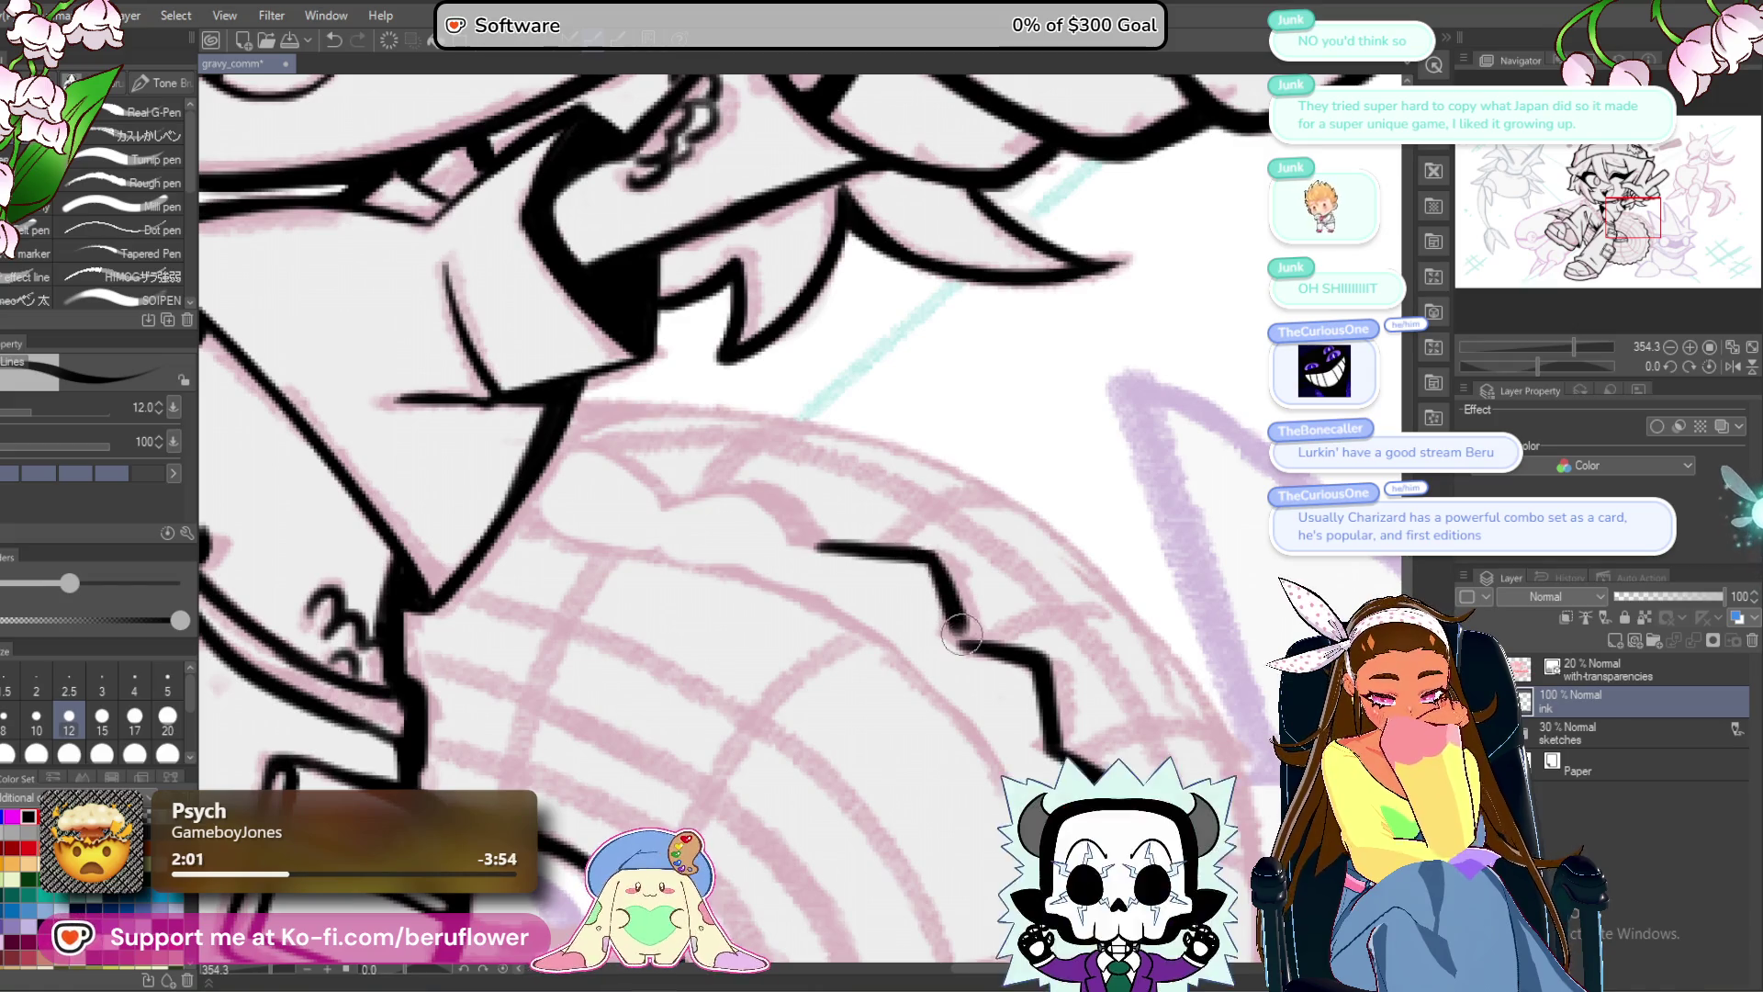
pyautogui.hotkey('ctrl', 'z')
pyautogui.scroll(2, 882, 542)
pyautogui.moveTo(813, 533); pyautogui.dragTo(903, 520)
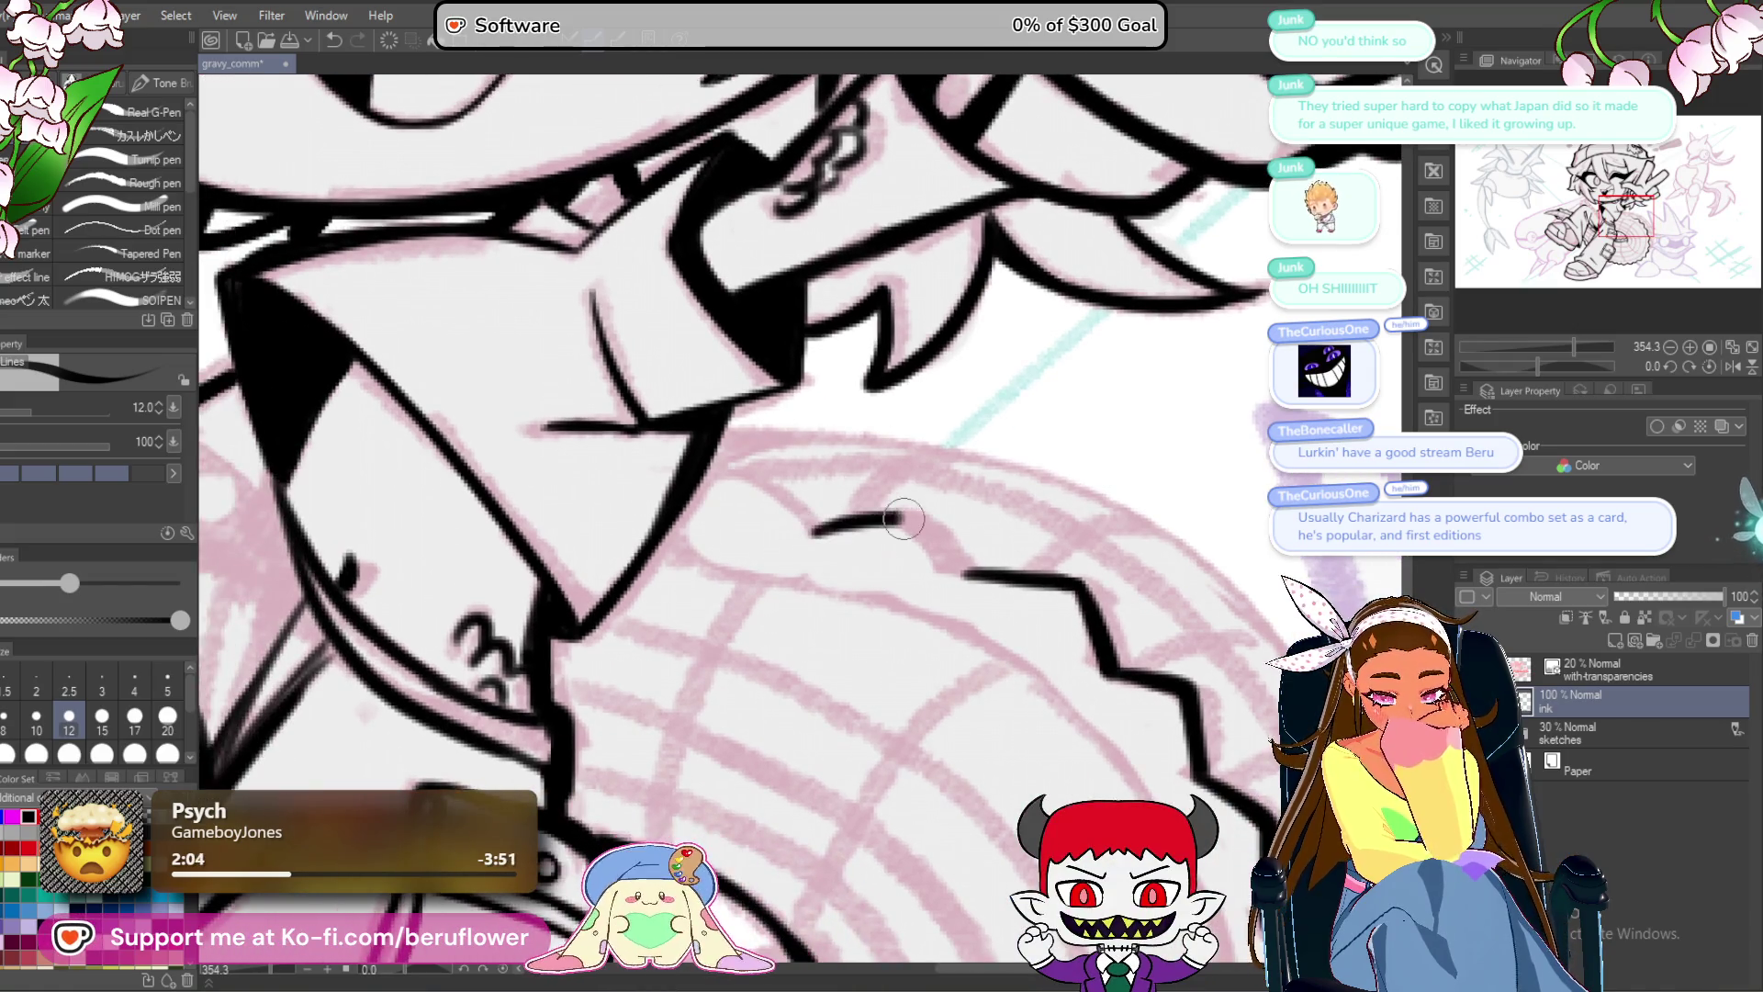
pyautogui.scroll(2, 943, 562)
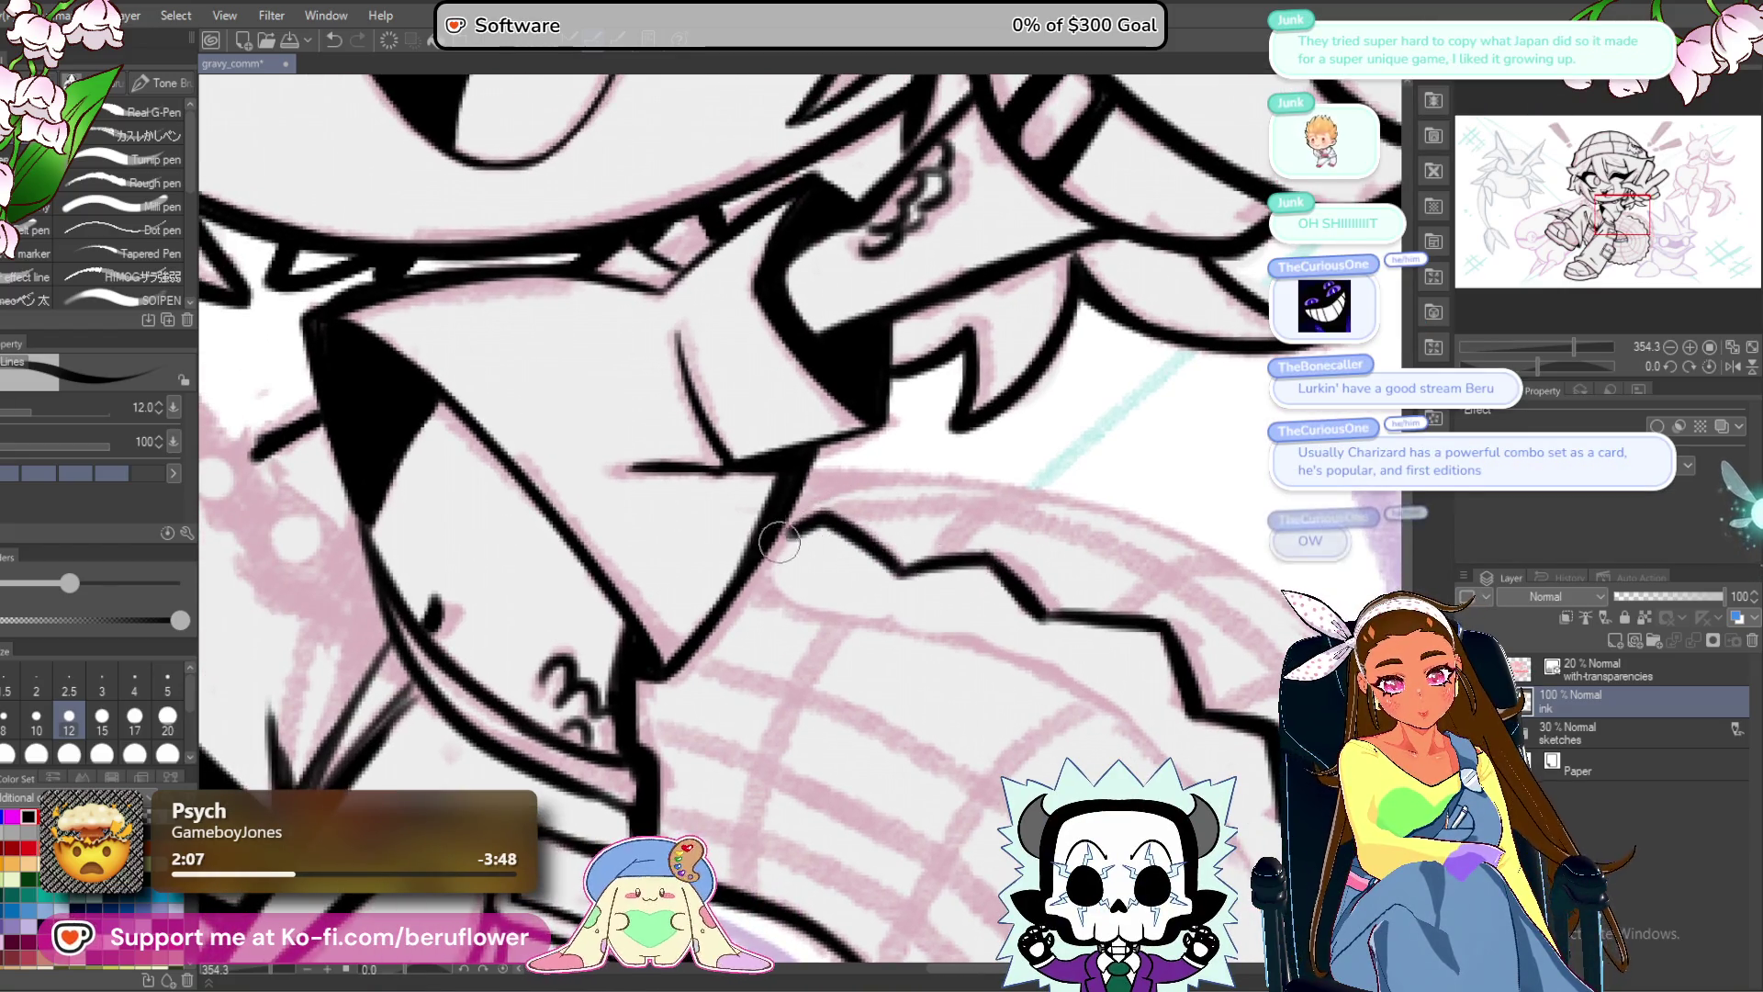
# Zoom out to the whole drawing and frame the saw wheel to check progress.
pyautogui.hotkey('ctrl', '0')
pyautogui.scroll(3, 774, 466)
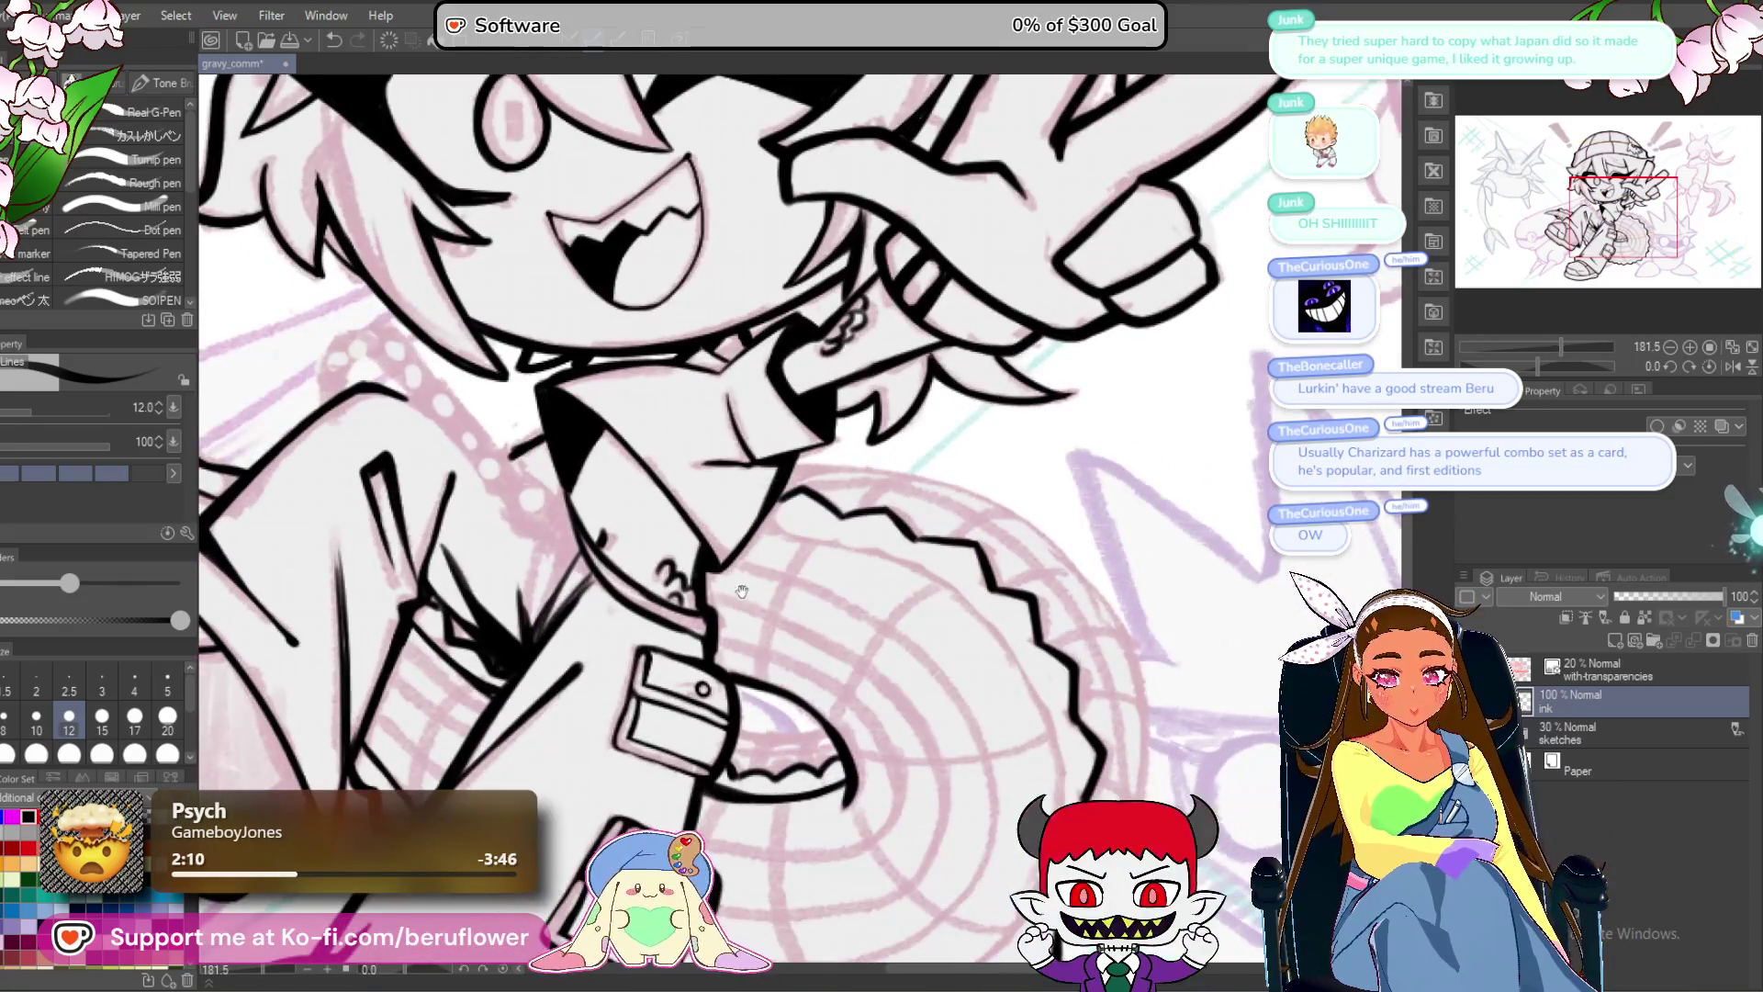
pyautogui.scroll(1, 912, 479)
pyautogui.moveTo(903, 490); pyautogui.dragTo(825, 433)
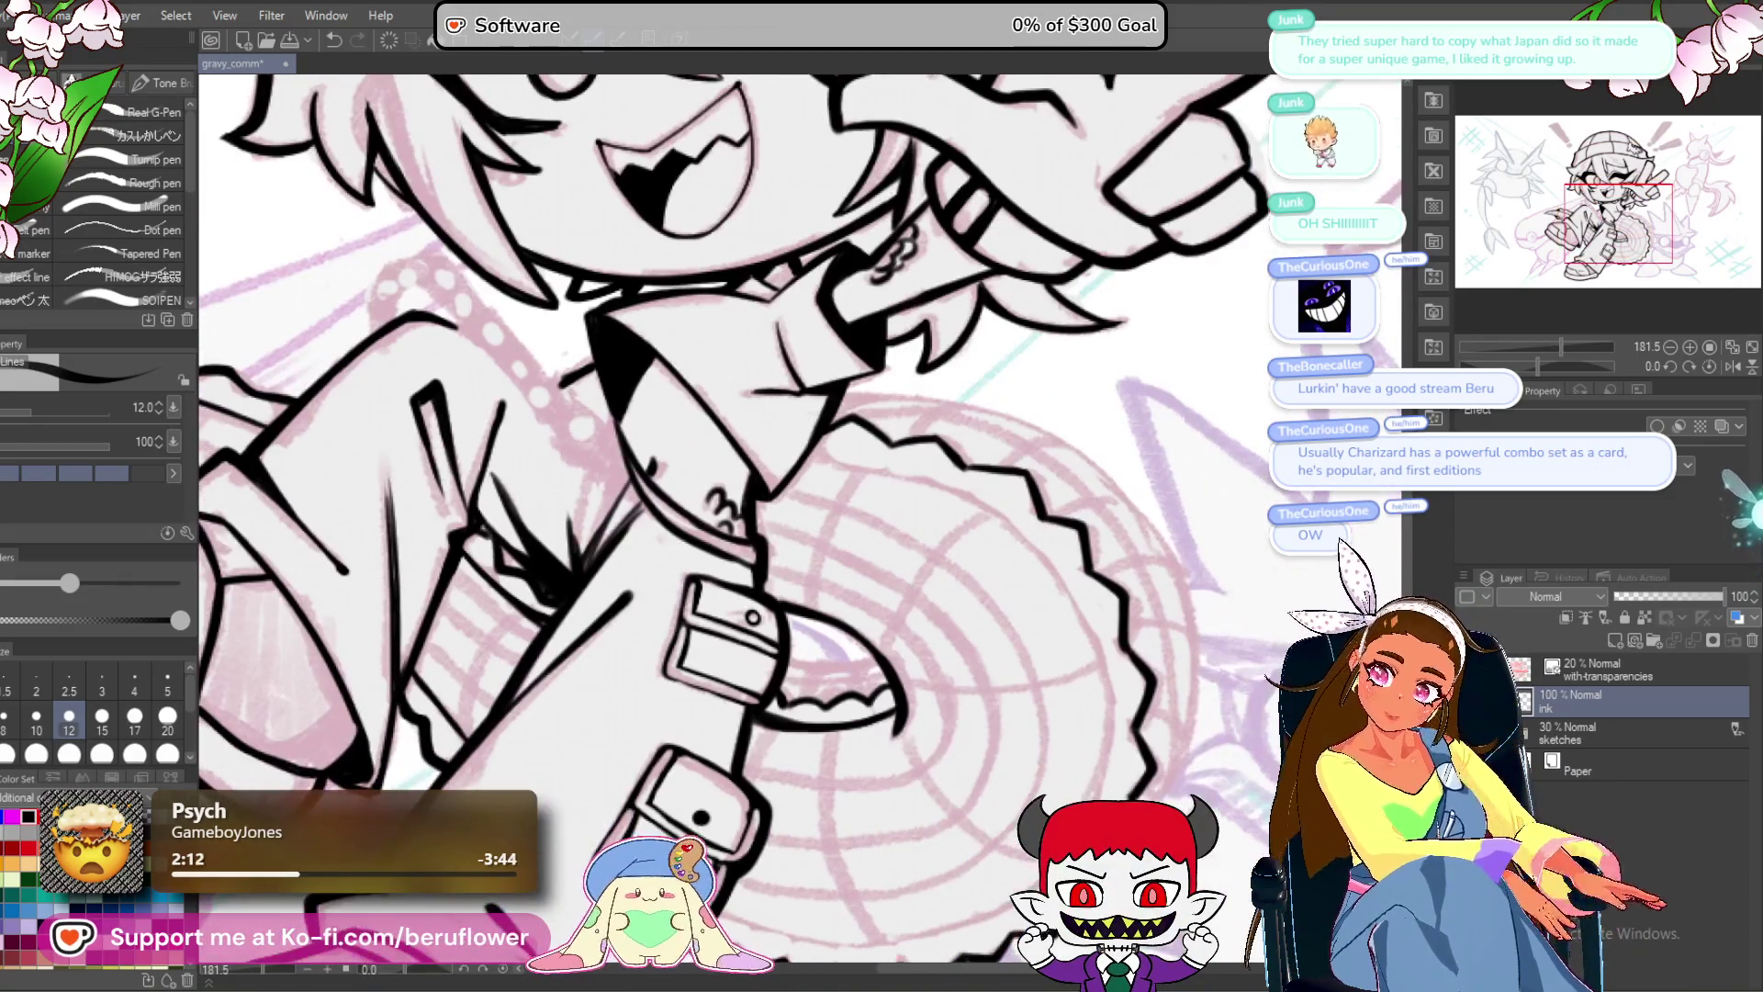
pyautogui.moveTo(1537, 366); pyautogui.dragTo(1495, 361)
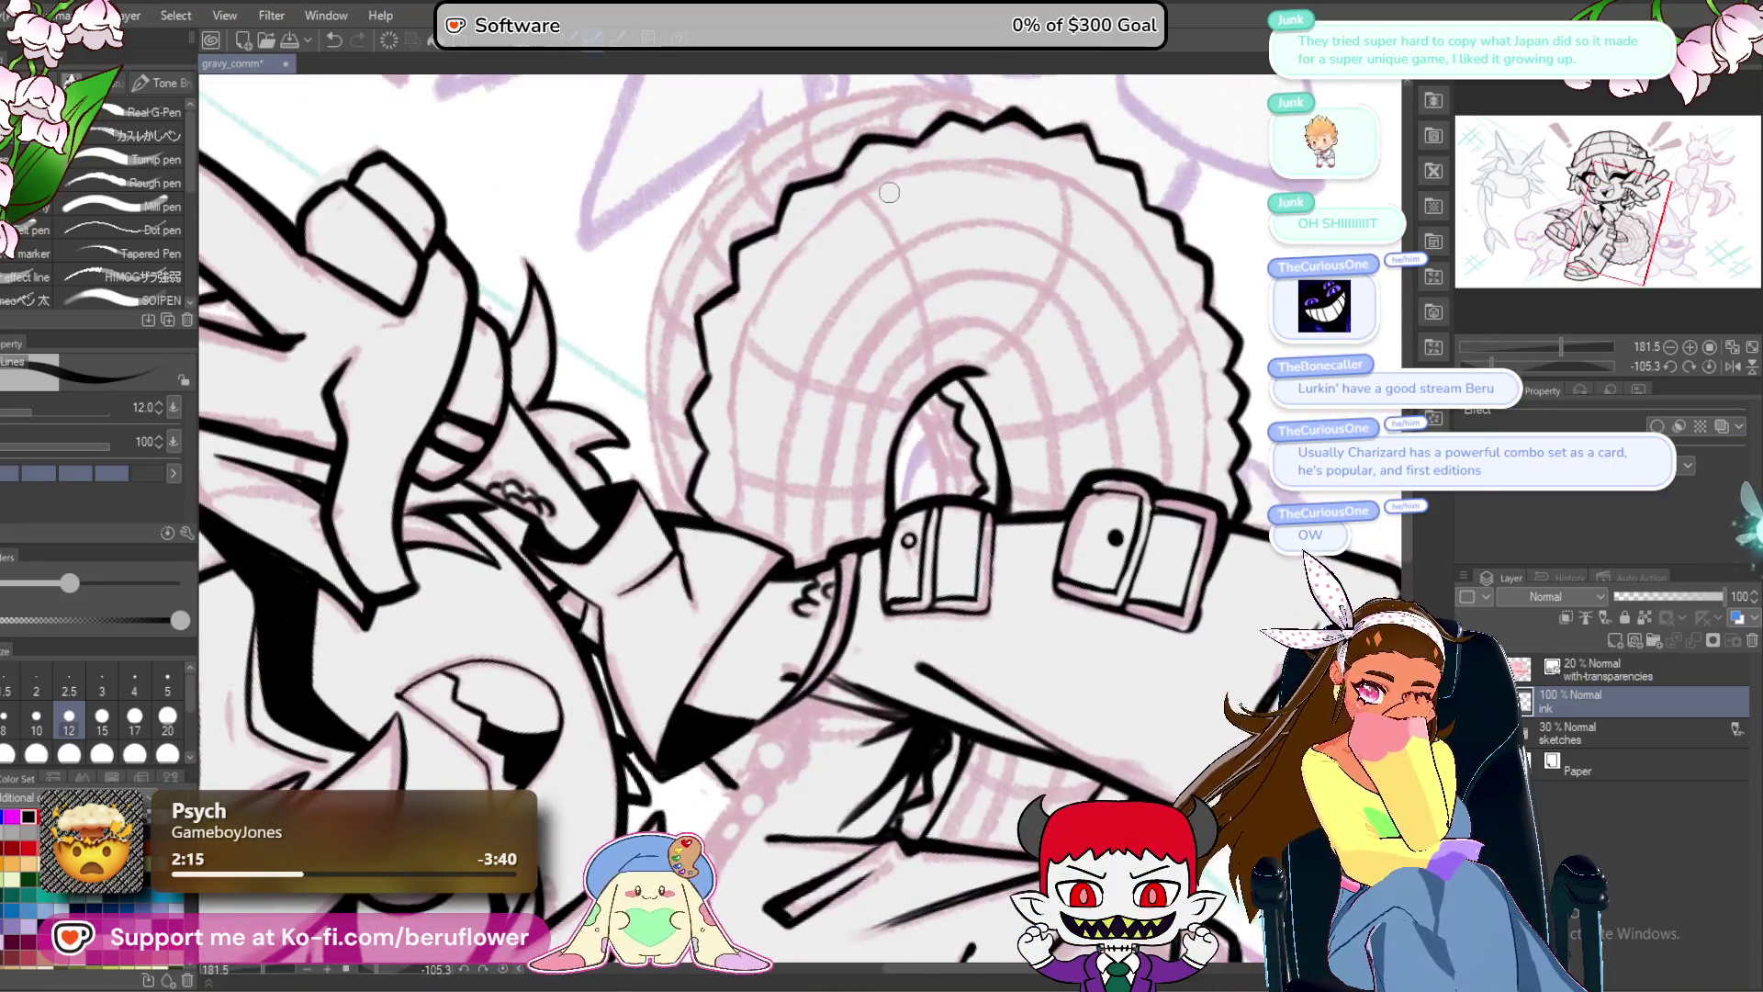
# Trace the jagged outer edge across the wheel's top and down its side.
pyautogui.scroll(4, 889, 192)
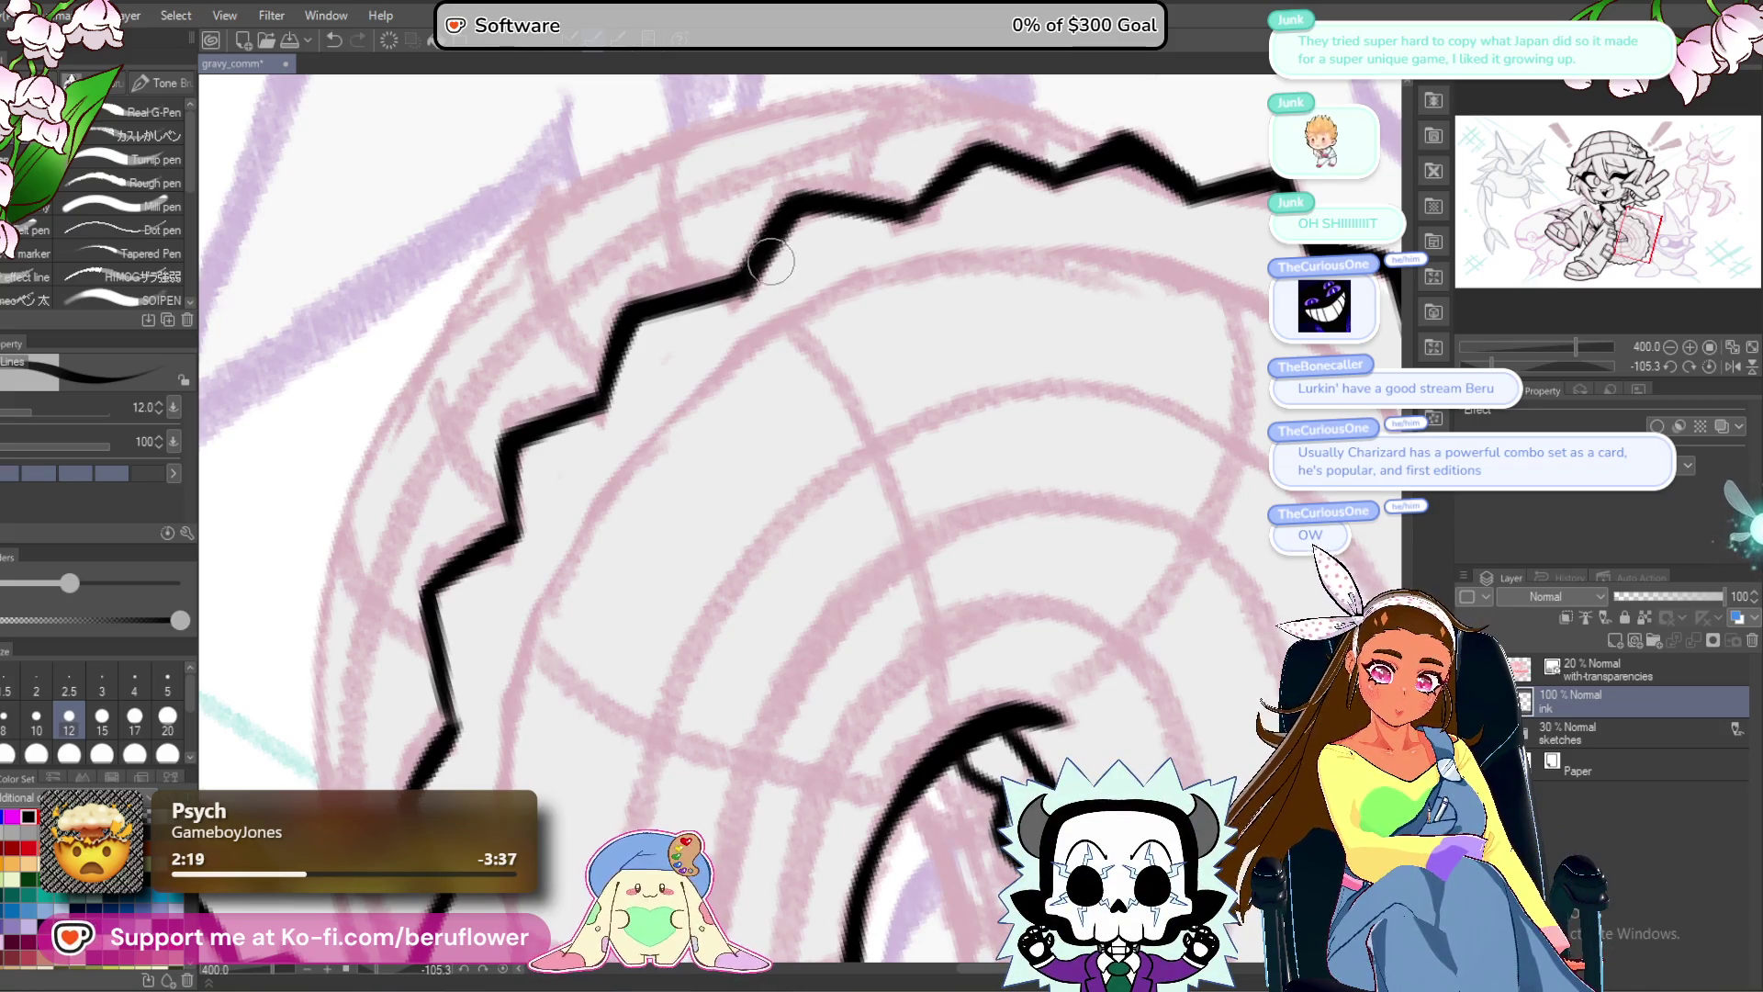
pyautogui.moveTo(752, 284); pyautogui.dragTo(770, 249)
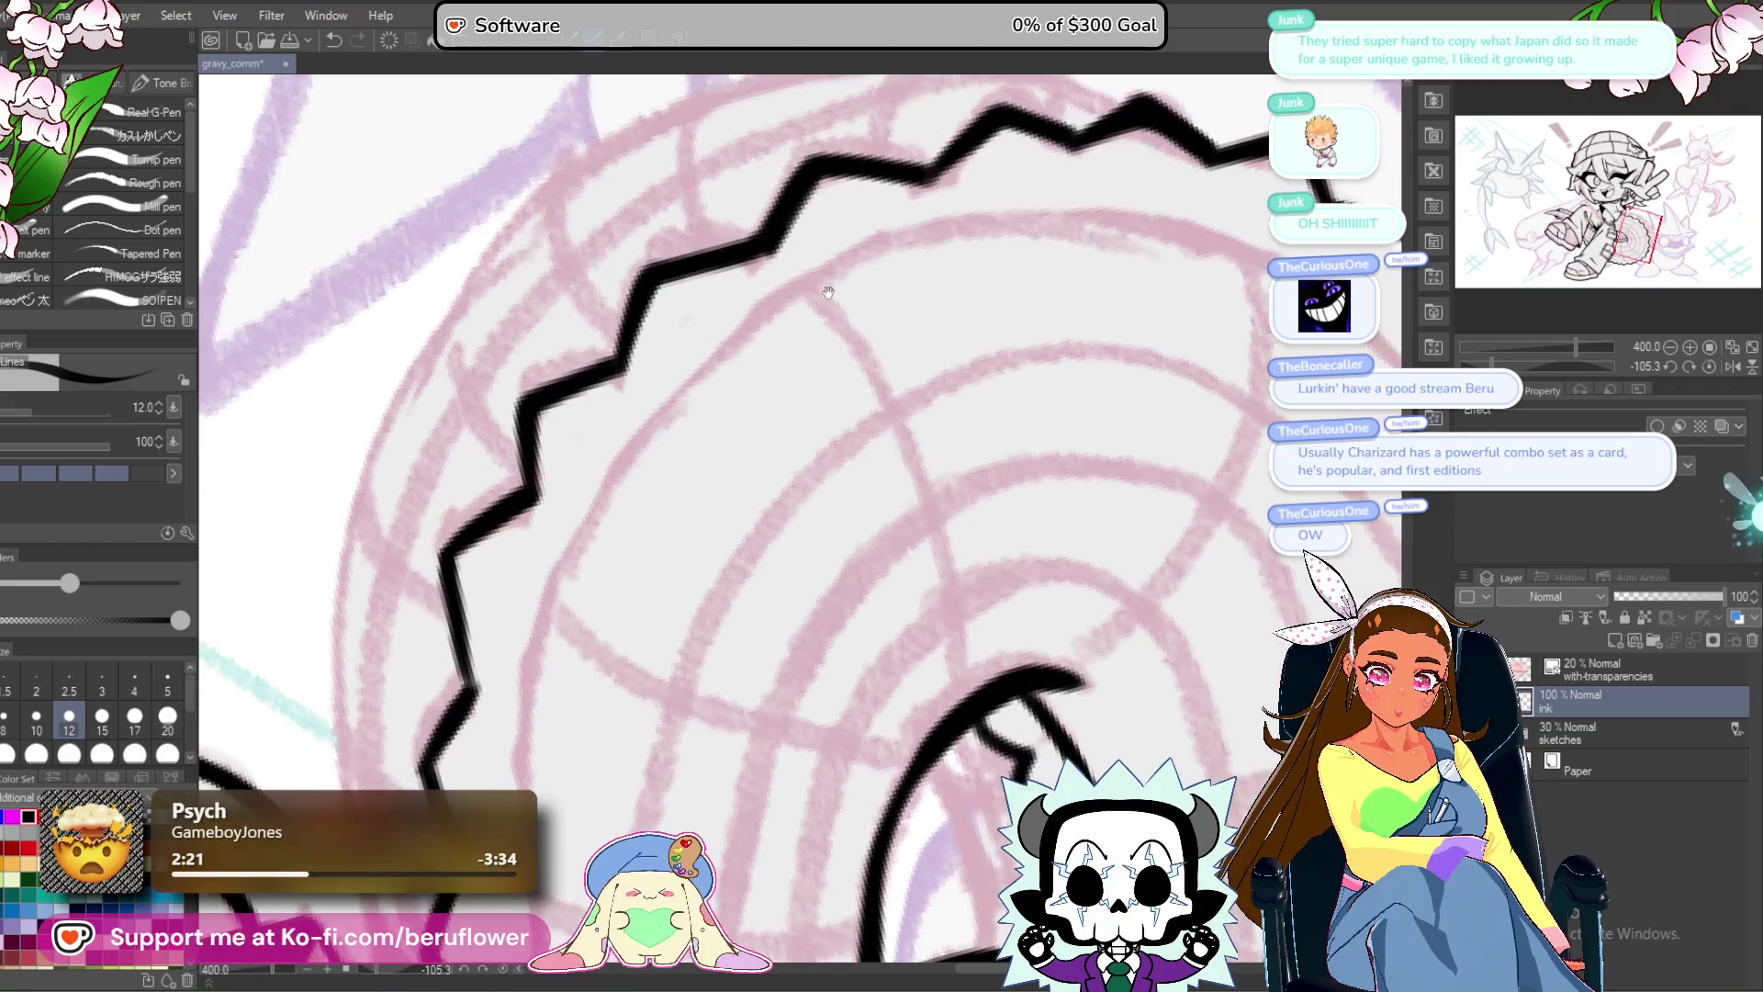
pyautogui.moveTo(1008, 205)
pyautogui.mouseDown()
pyautogui.moveTo(627, 466)
pyautogui.moveTo(556, 568)
pyautogui.mouseUp()
pyautogui.moveTo(513, 682); pyautogui.dragTo(587, 457)
pyautogui.moveTo(698, 248)
pyautogui.mouseDown()
pyautogui.moveTo(602, 464)
pyautogui.moveTo(597, 643)
pyautogui.mouseUp()
pyautogui.moveTo(595, 542)
pyautogui.mouseDown()
pyautogui.moveTo(595, 500)
pyautogui.moveTo(617, 753)
pyautogui.mouseUp()
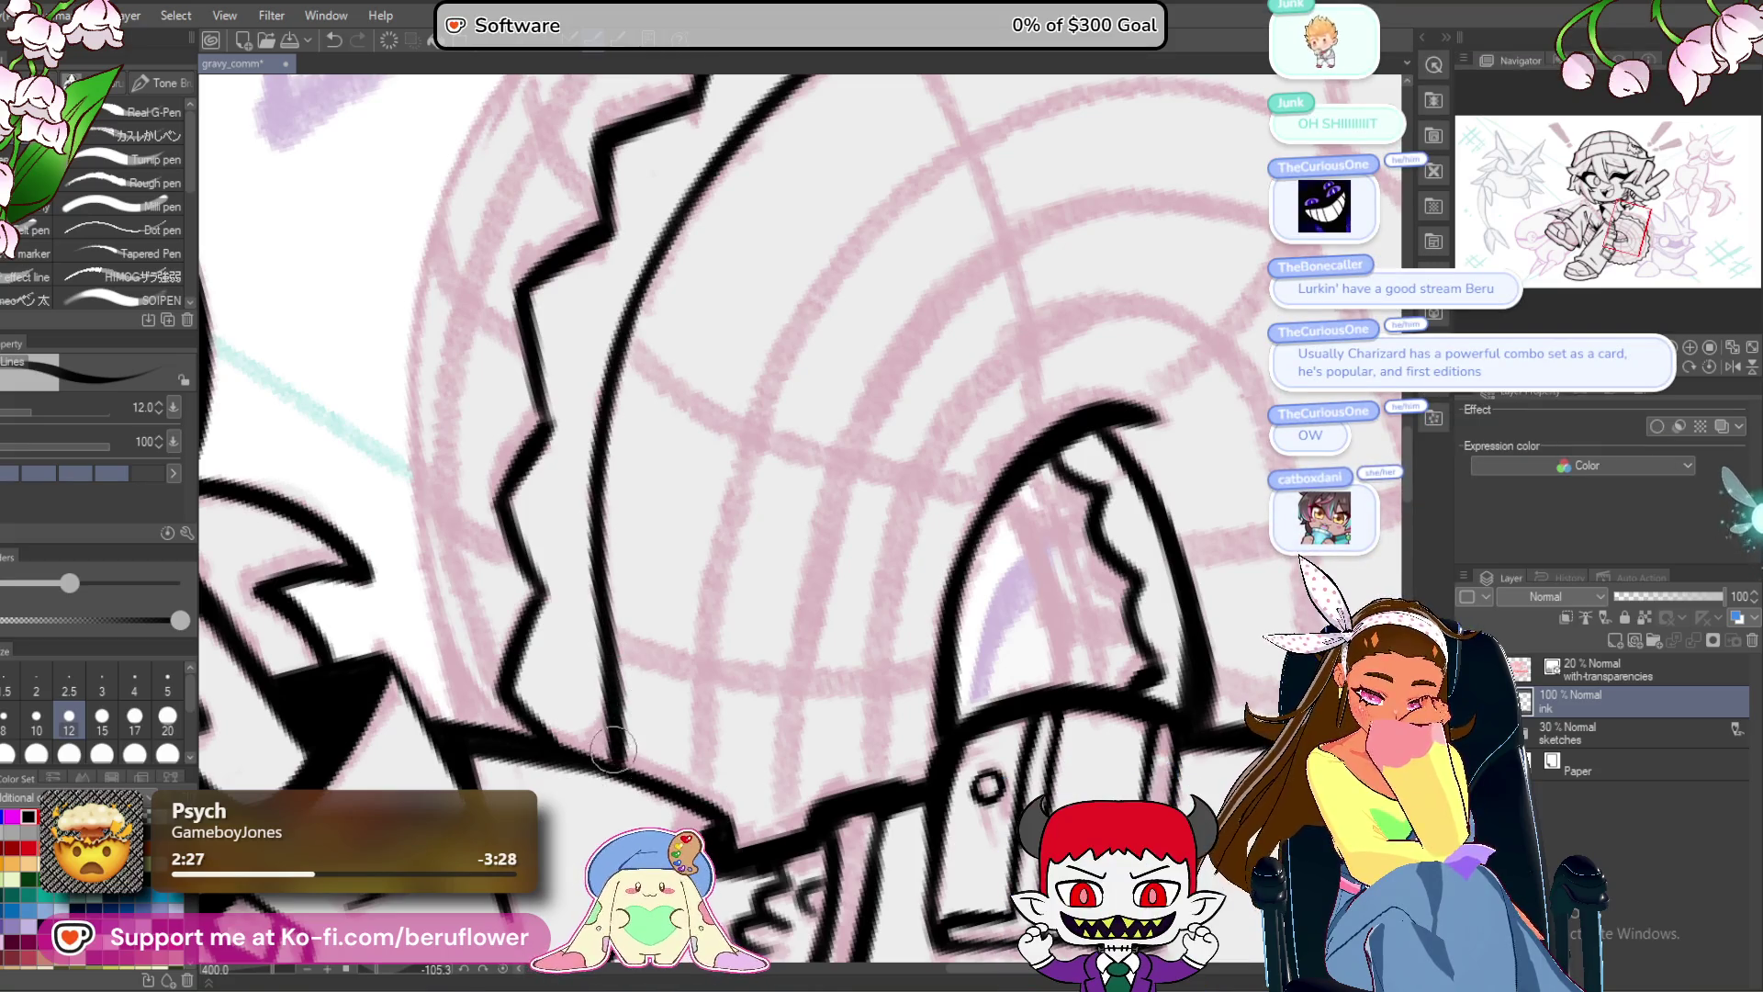
pyautogui.scroll(-5, 619, 753)
pyautogui.scroll(1, 605, 732)
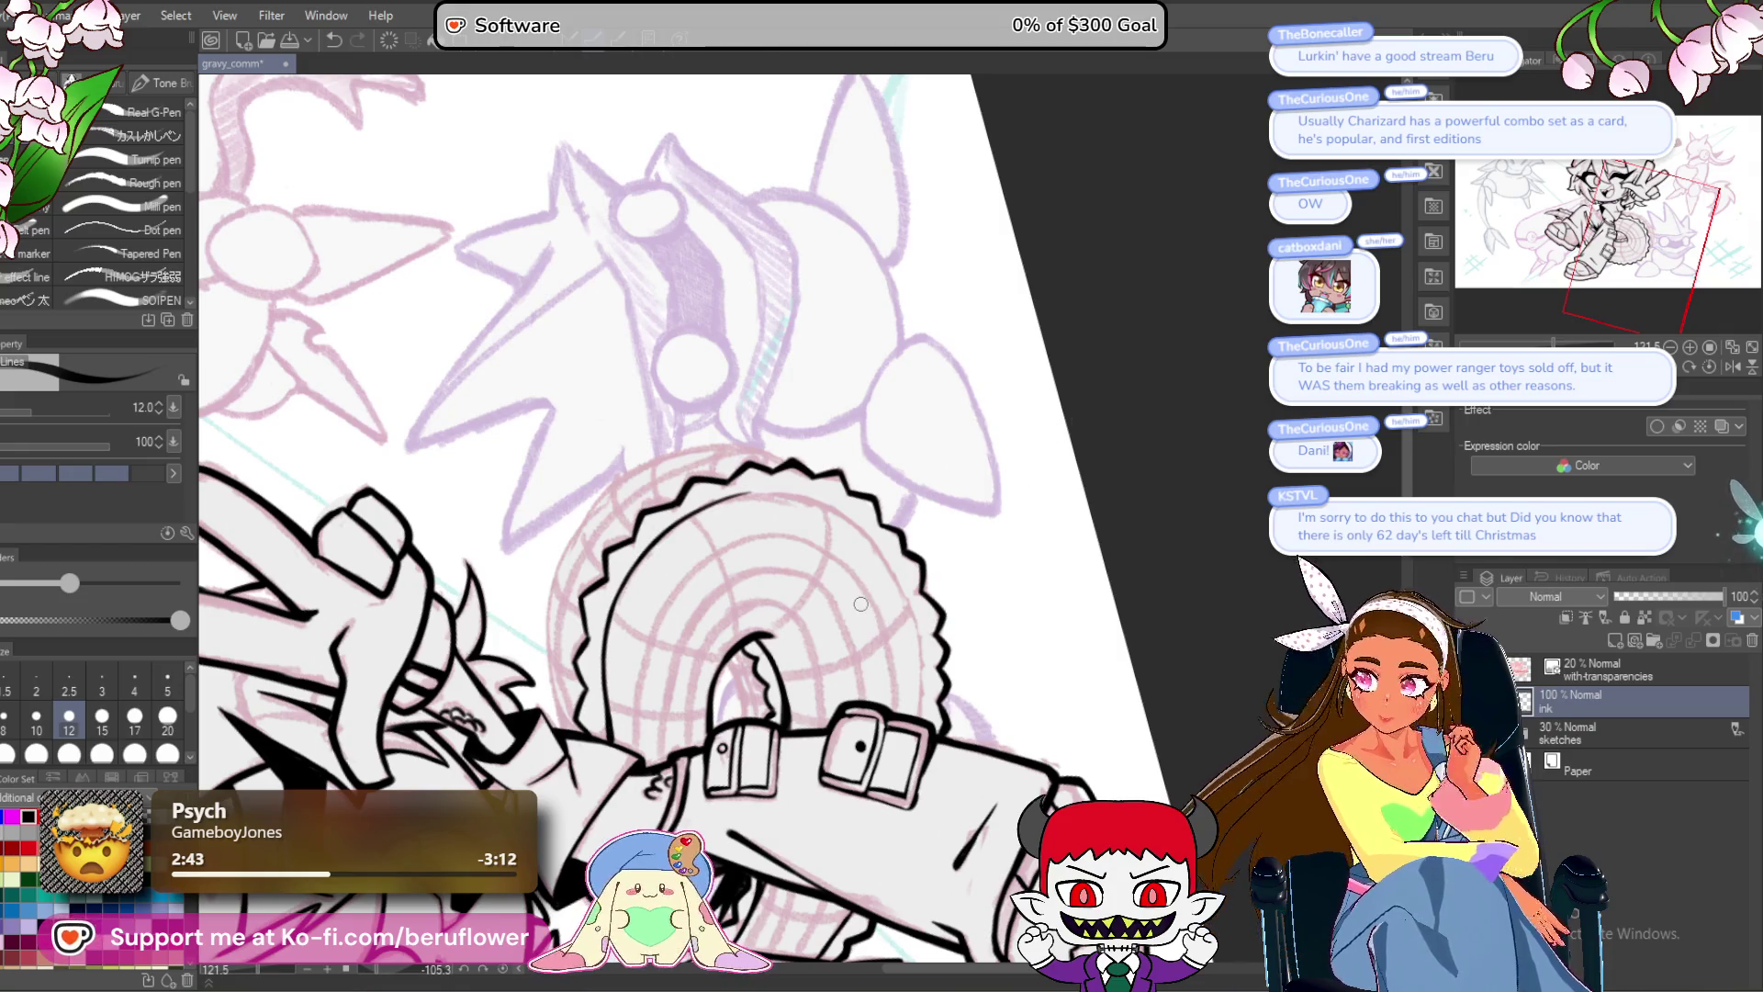
pyautogui.scroll(3, 861, 603)
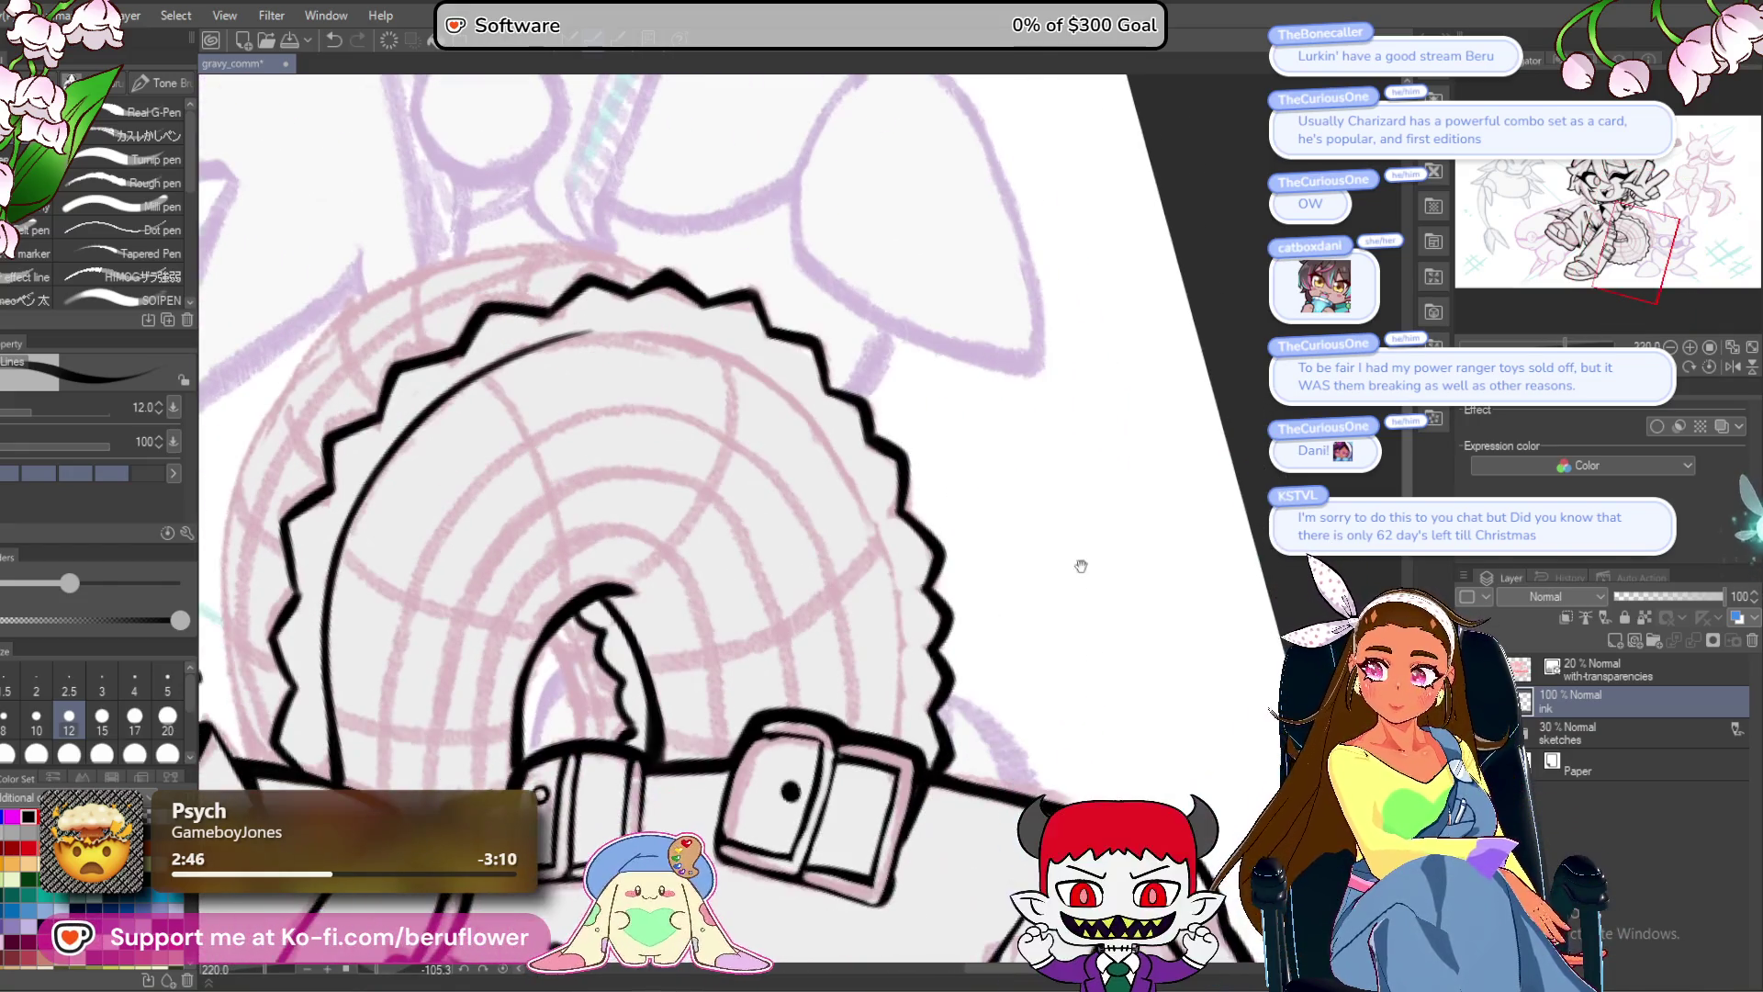
pyautogui.moveTo(1104, 653); pyautogui.dragTo(1066, 691)
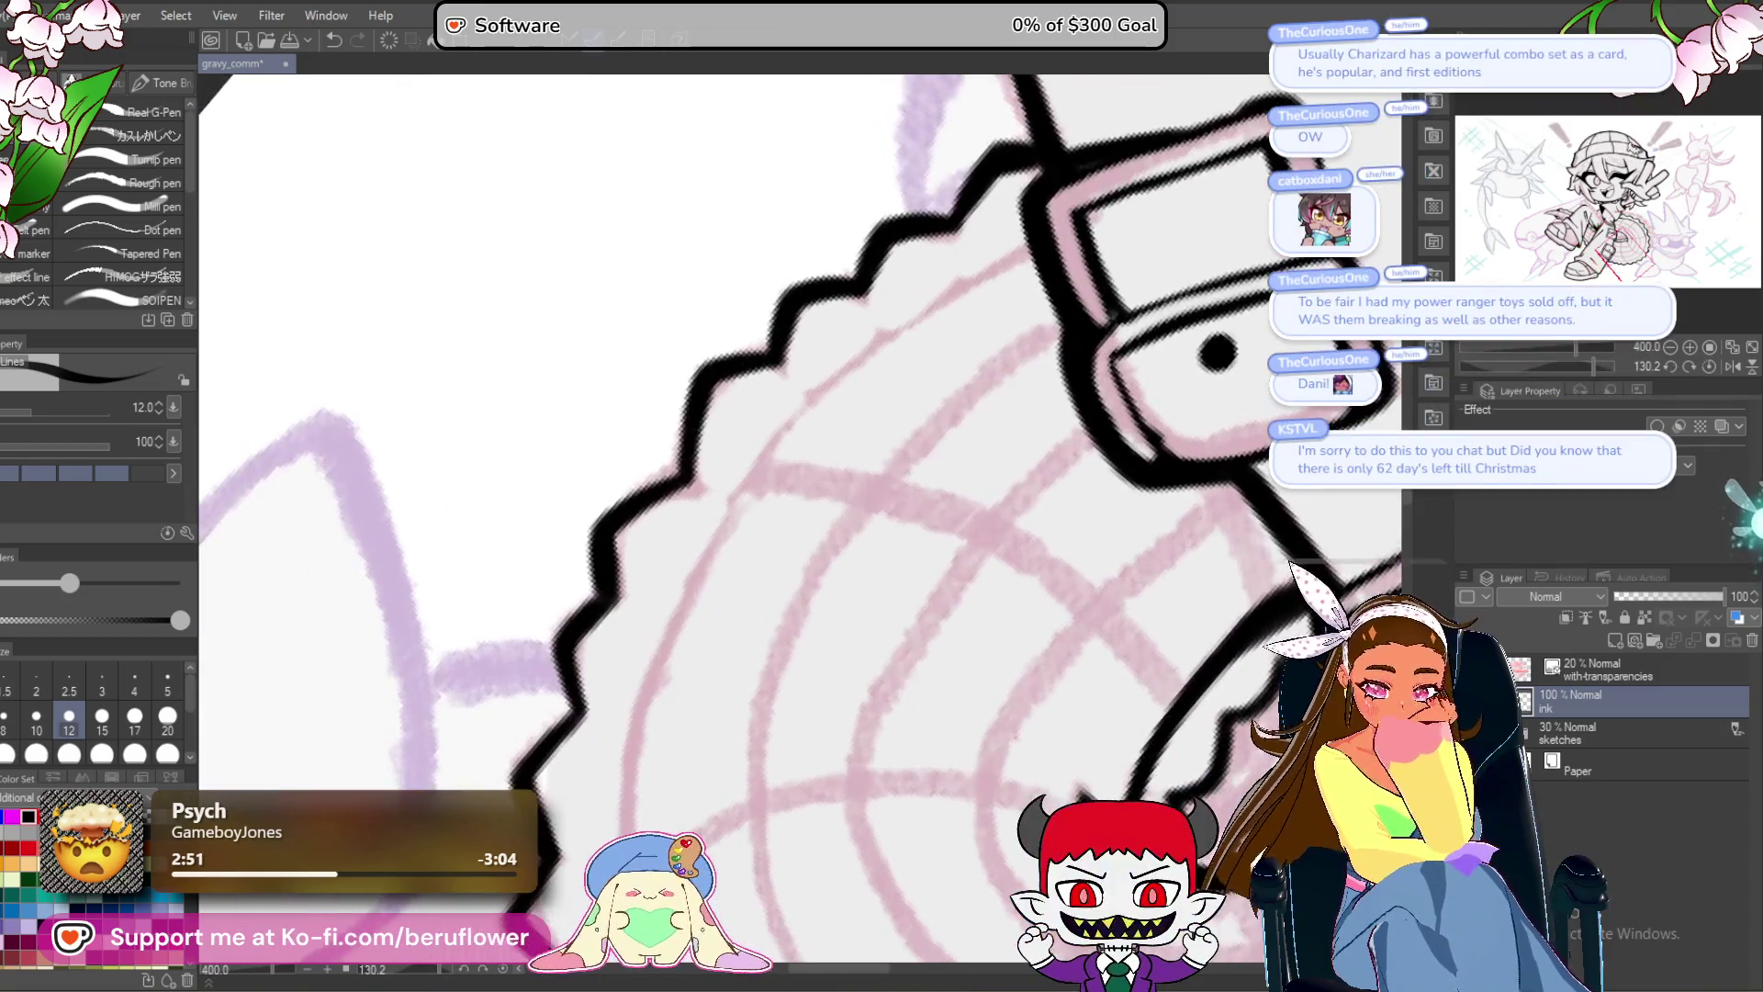
pyautogui.moveTo(1042, 240)
pyautogui.mouseDown()
pyautogui.moveTo(807, 394)
pyautogui.moveTo(699, 549)
pyautogui.mouseUp()
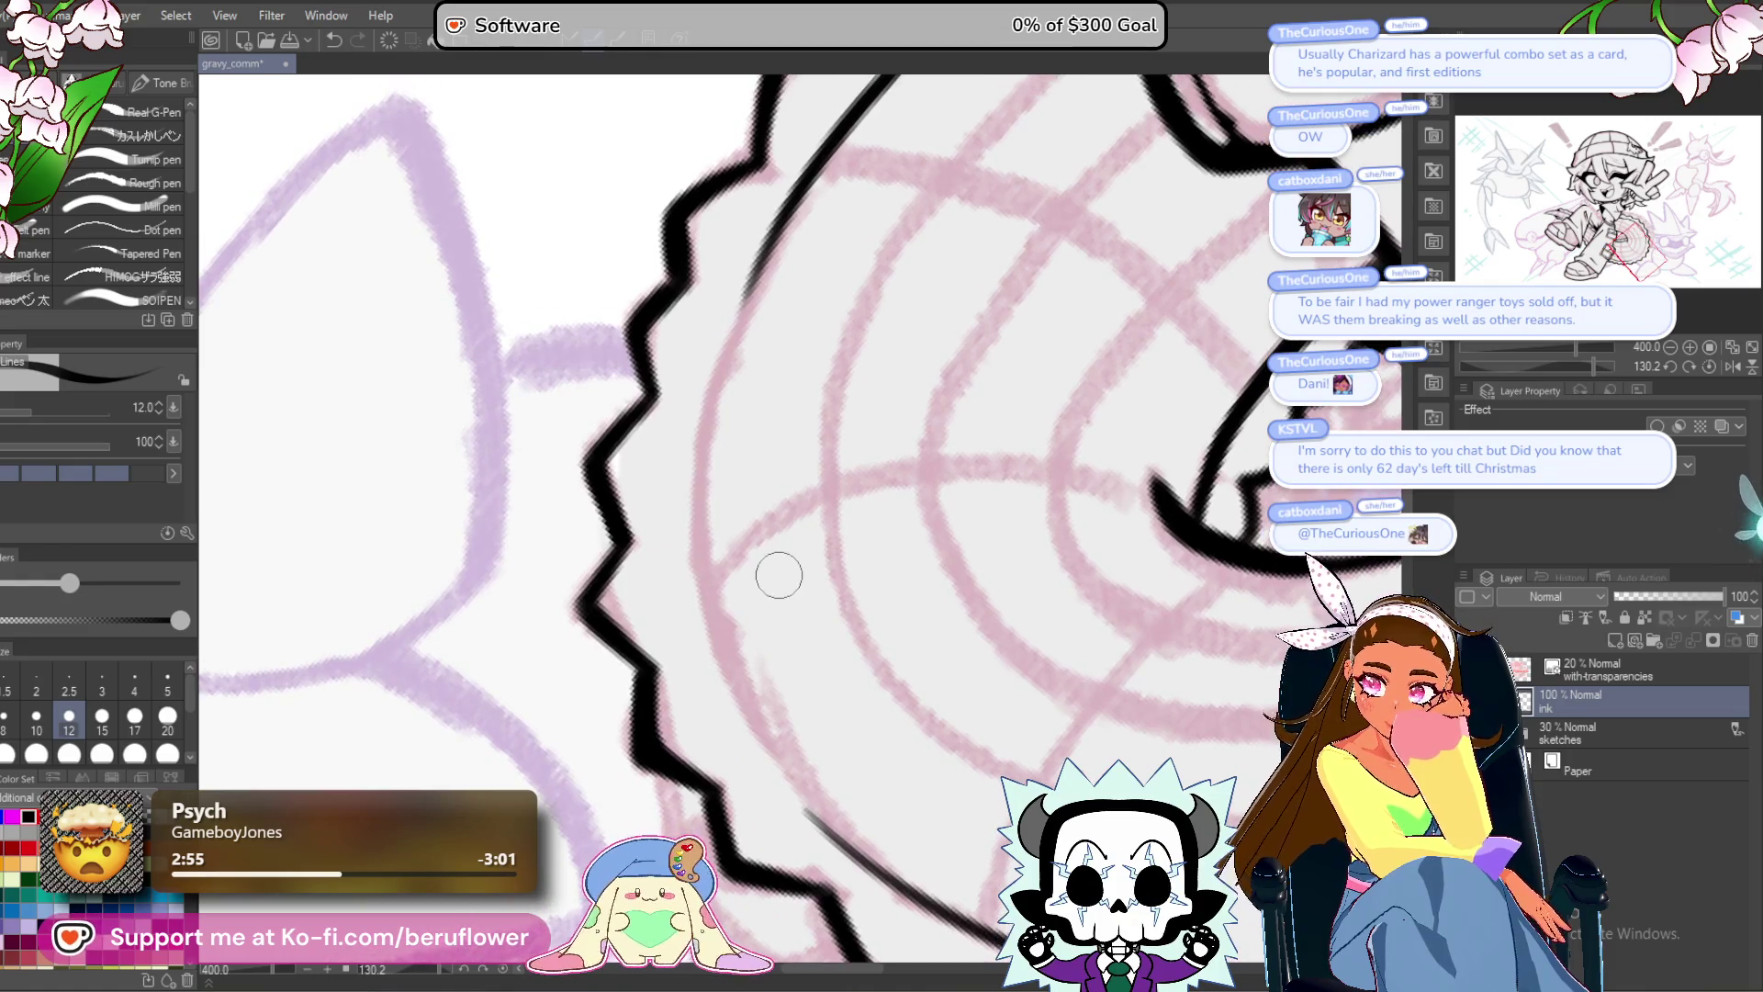
# Ink the wheel's smooth inner curve, extend it downward and thicken the line.
pyautogui.moveTo(783, 524); pyautogui.dragTo(784, 538)
pyautogui.moveTo(772, 246); pyautogui.dragTo(708, 432)
pyautogui.moveTo(756, 288); pyautogui.dragTo(706, 601)
pyautogui.moveTo(715, 393); pyautogui.dragTo(724, 669)
pyautogui.moveTo(675, 464)
pyautogui.mouseDown()
pyautogui.moveTo(712, 656)
pyautogui.moveTo(698, 580)
pyautogui.mouseUp()
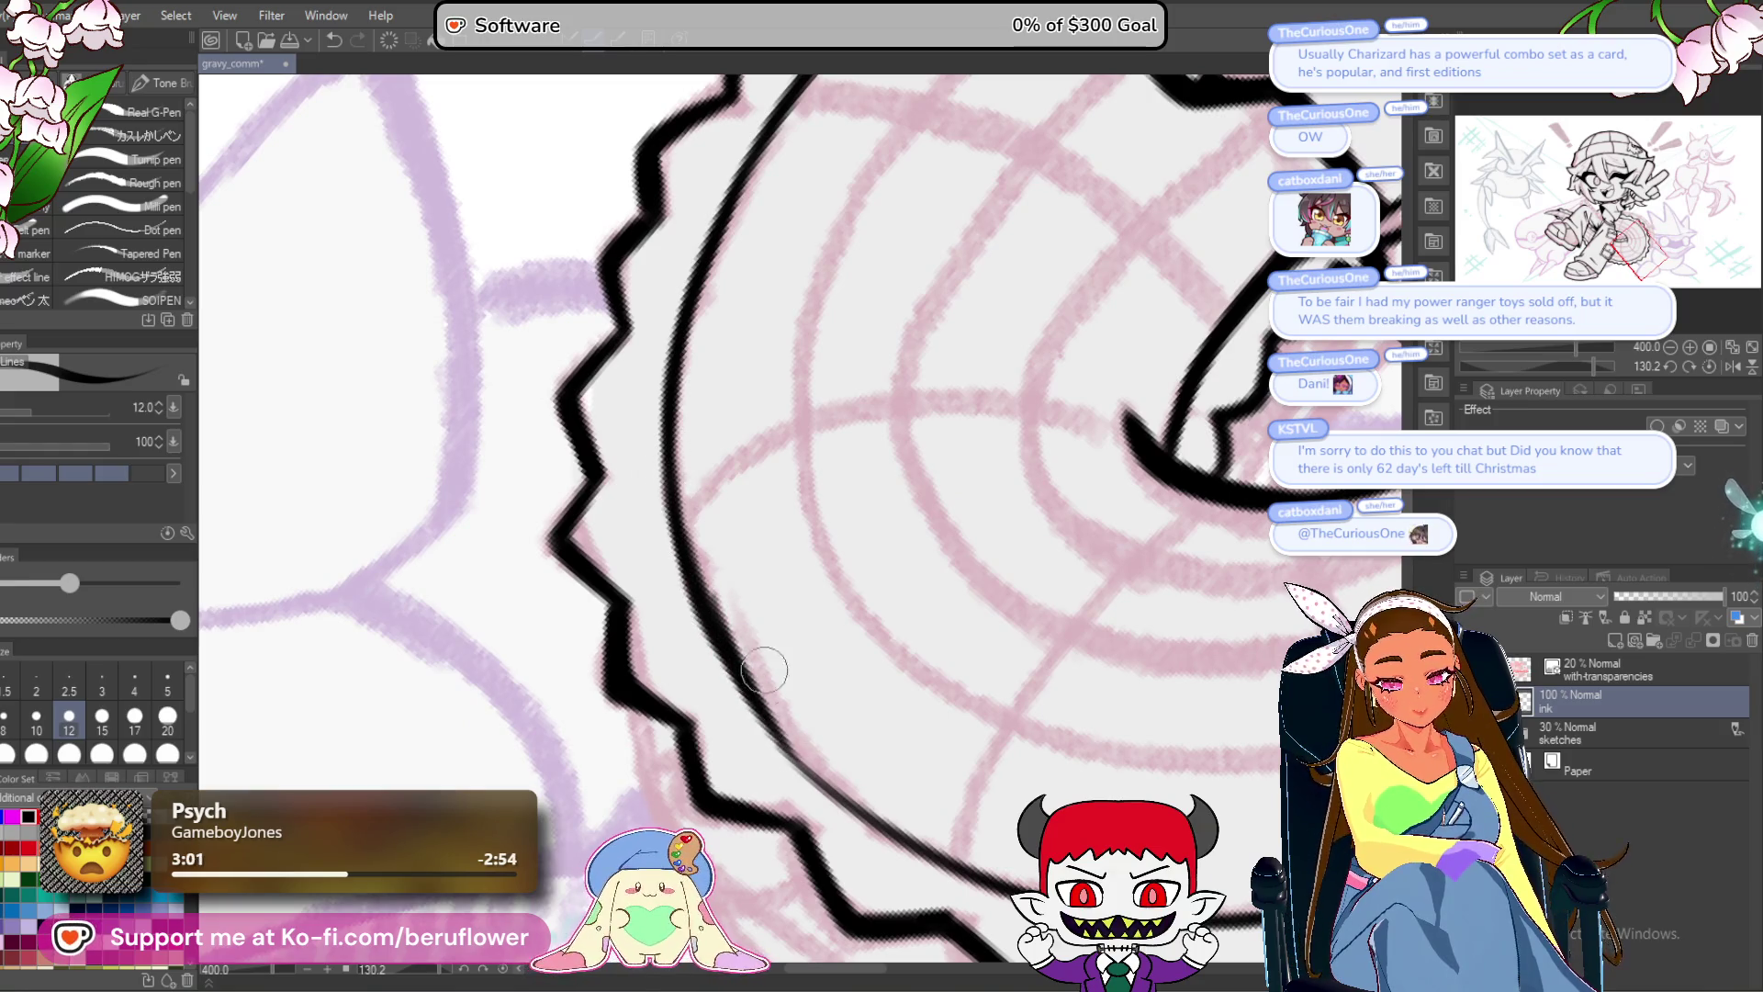
pyautogui.moveTo(680, 511); pyautogui.dragTo(786, 746)
pyautogui.moveTo(716, 631); pyautogui.dragTo(834, 790)
pyautogui.moveTo(735, 685)
pyautogui.mouseDown()
pyautogui.moveTo(617, 547)
pyautogui.moveTo(762, 680)
pyautogui.mouseUp()
pyautogui.moveTo(647, 569); pyautogui.dragTo(800, 702)
pyautogui.moveTo(689, 622); pyautogui.dragTo(810, 698)
pyautogui.scroll(-4, 845, 708)
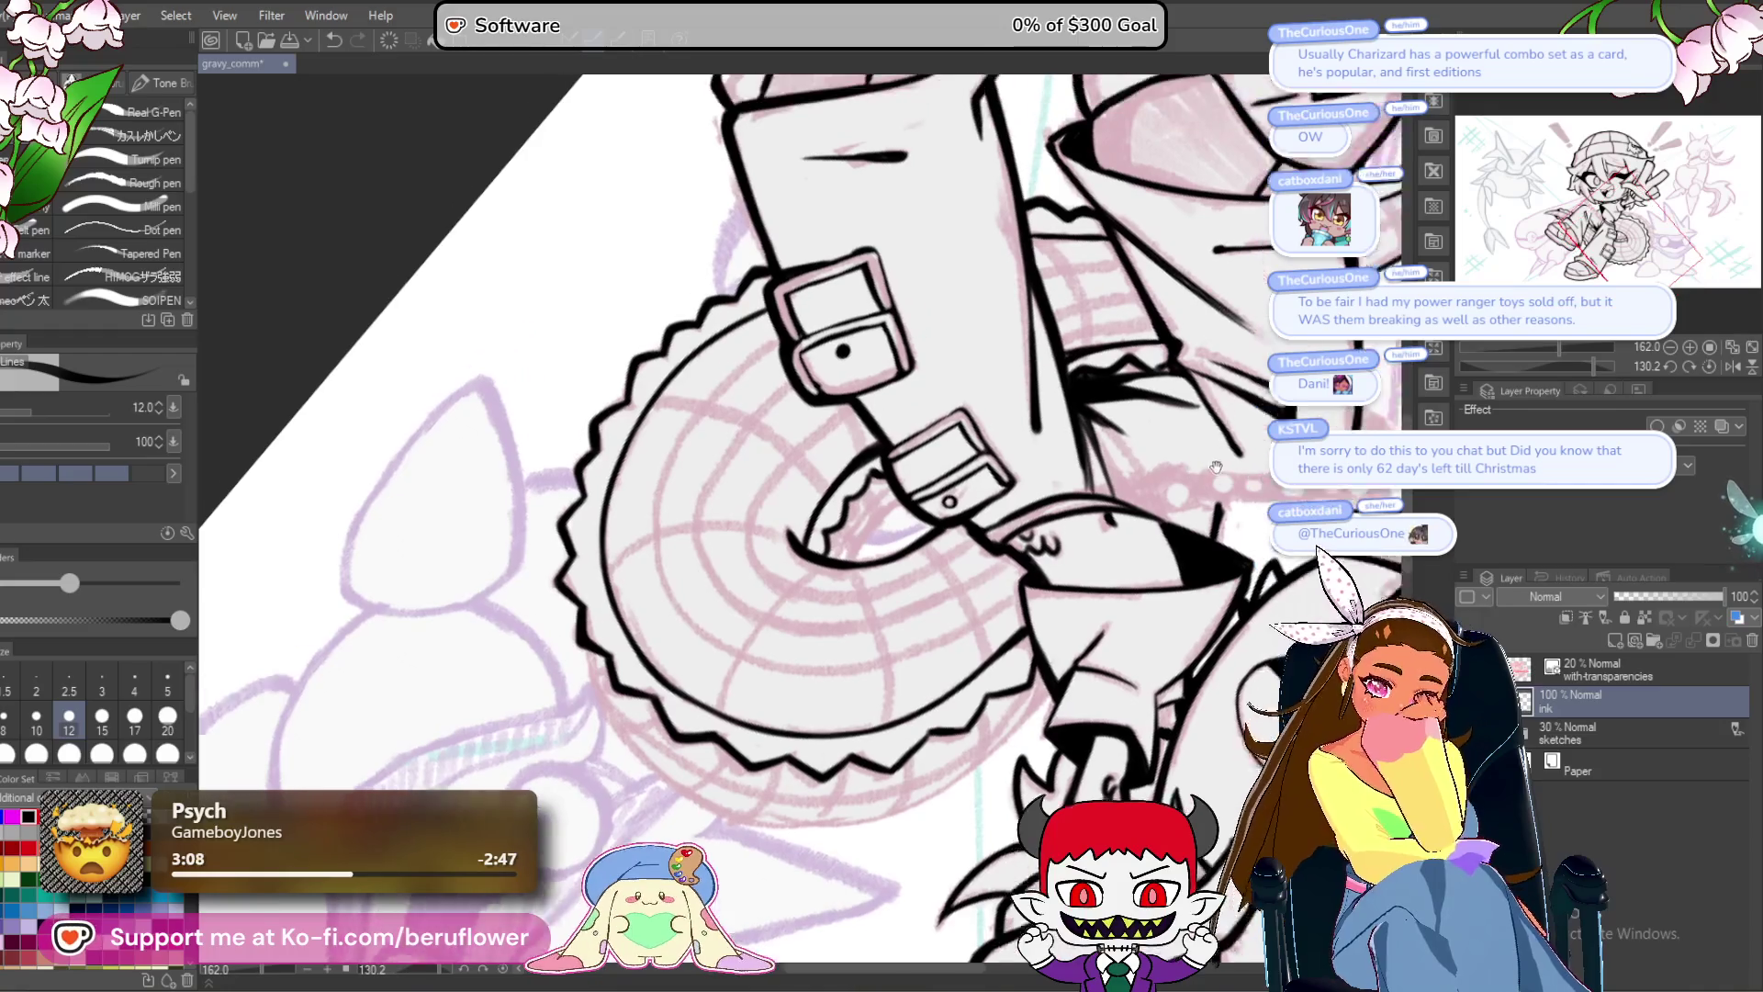
# Rotate the canvas and ink the blade's left edge beside the belt buckle.
pyautogui.click(1709, 366)
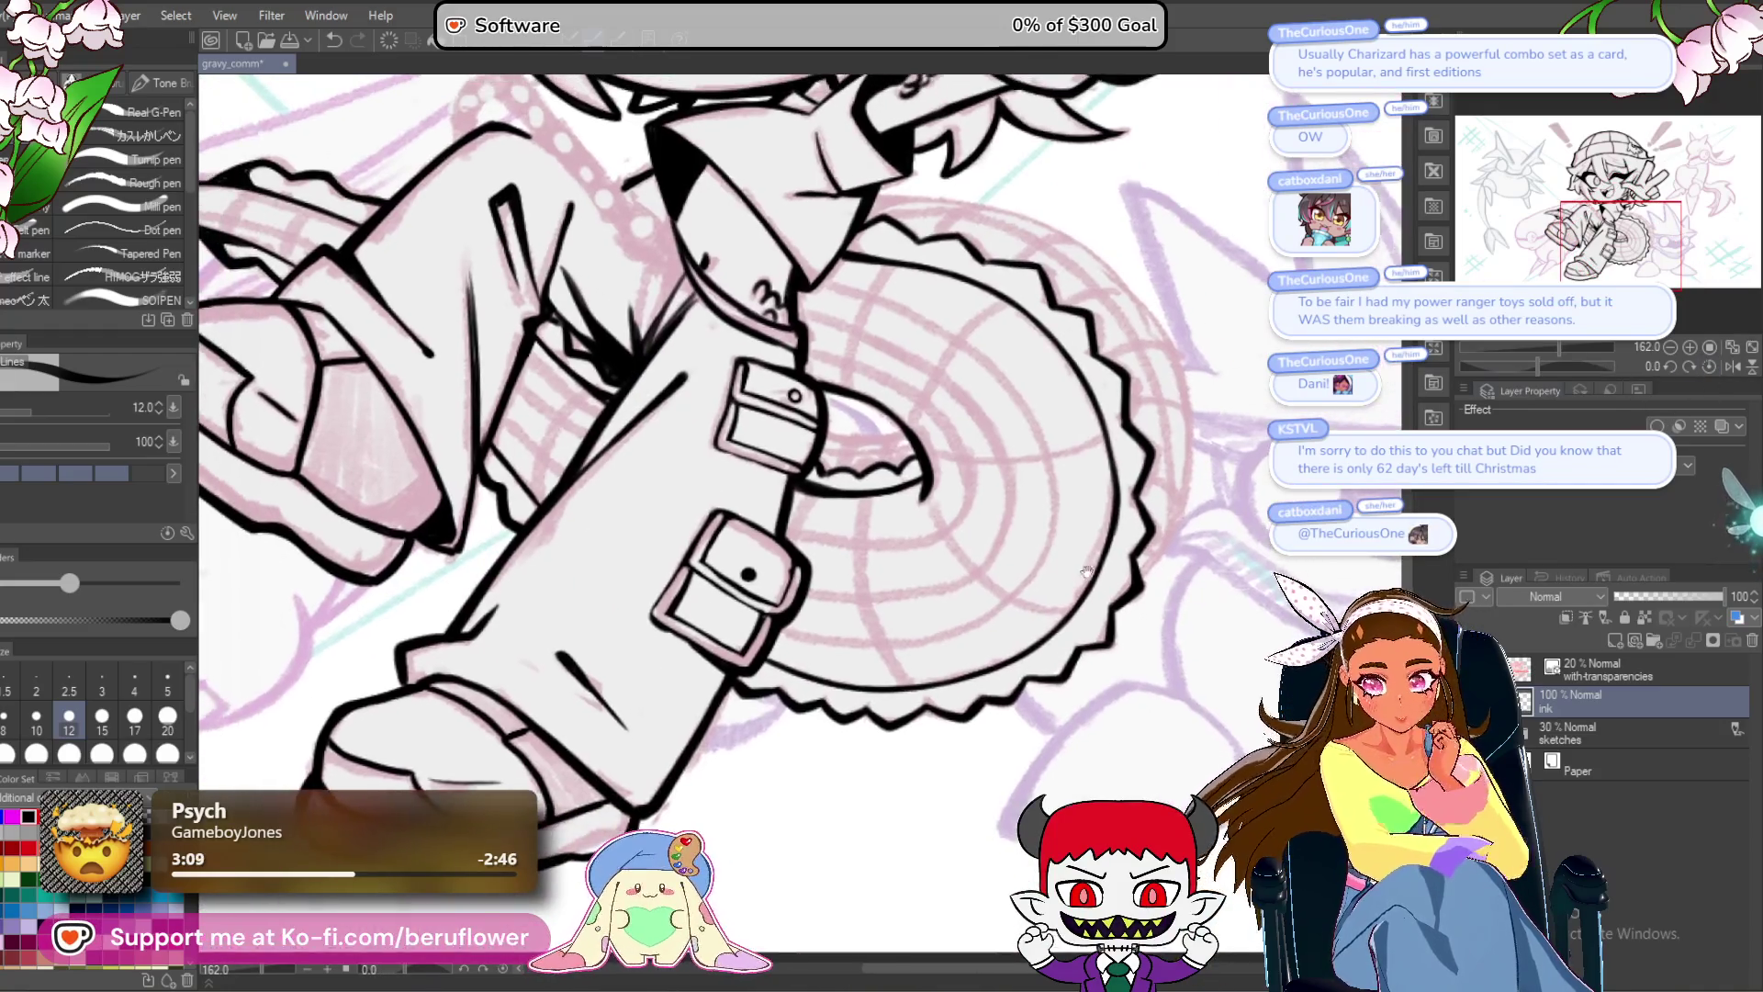
pyautogui.scroll(2, 809, 436)
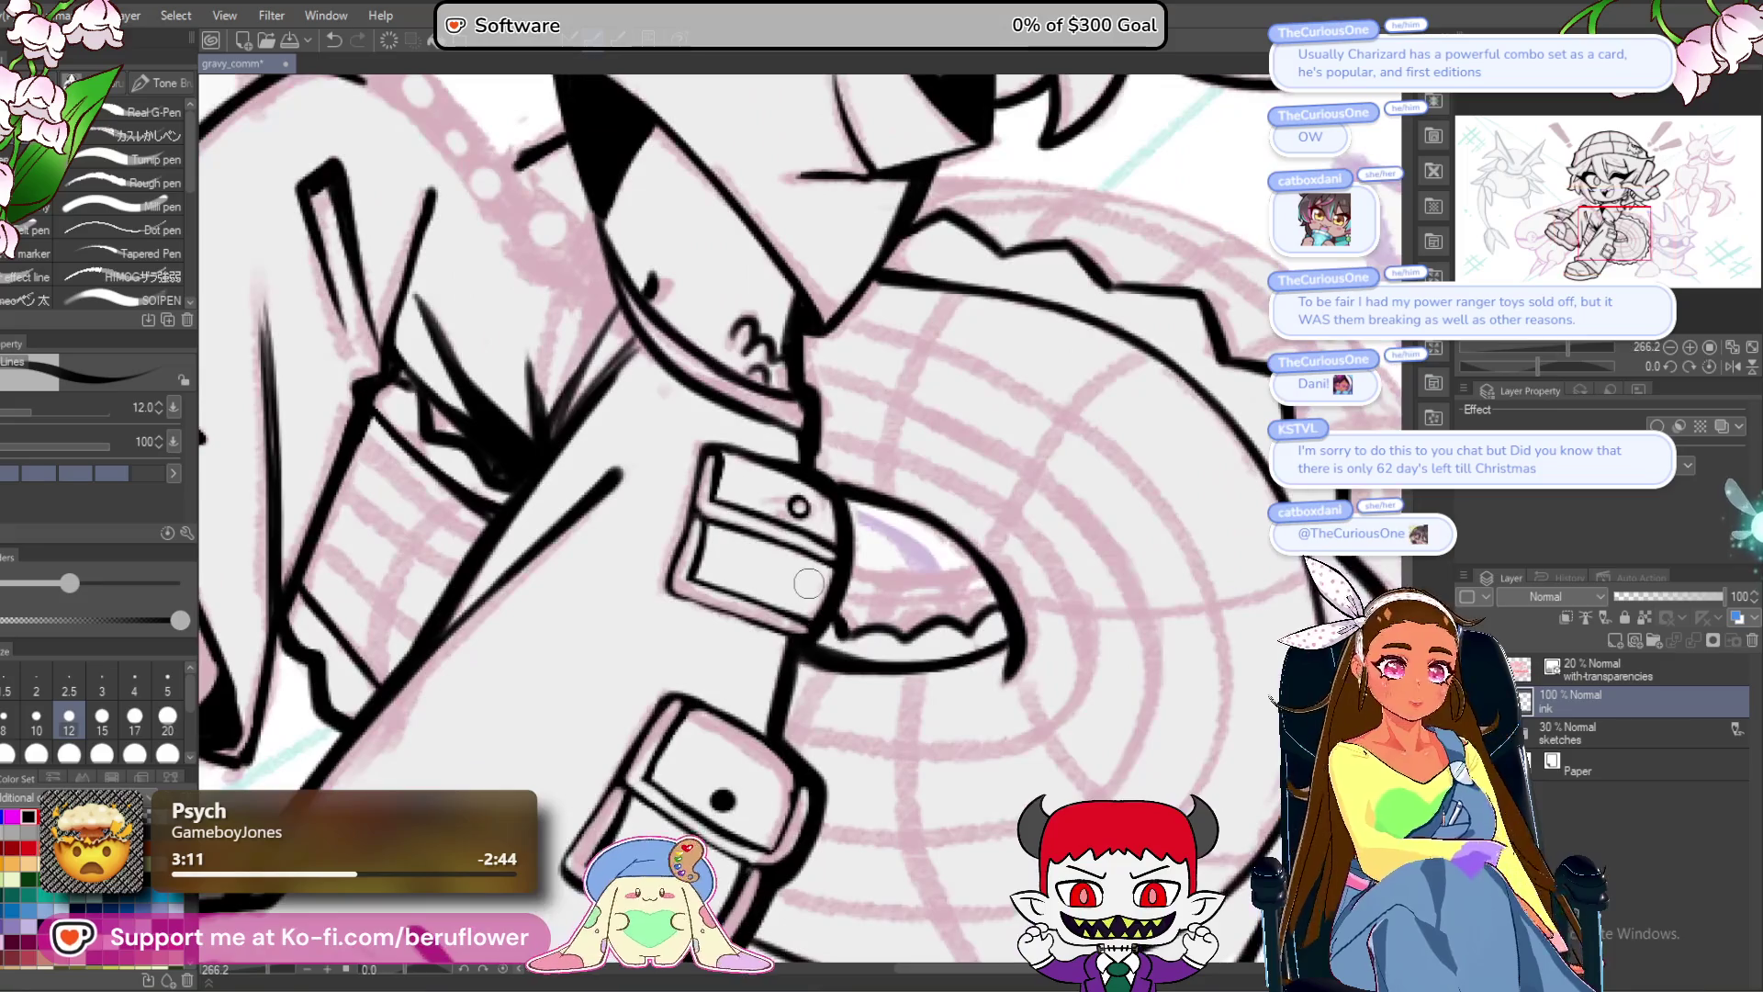
pyautogui.moveTo(1534, 367); pyautogui.dragTo(1581, 365)
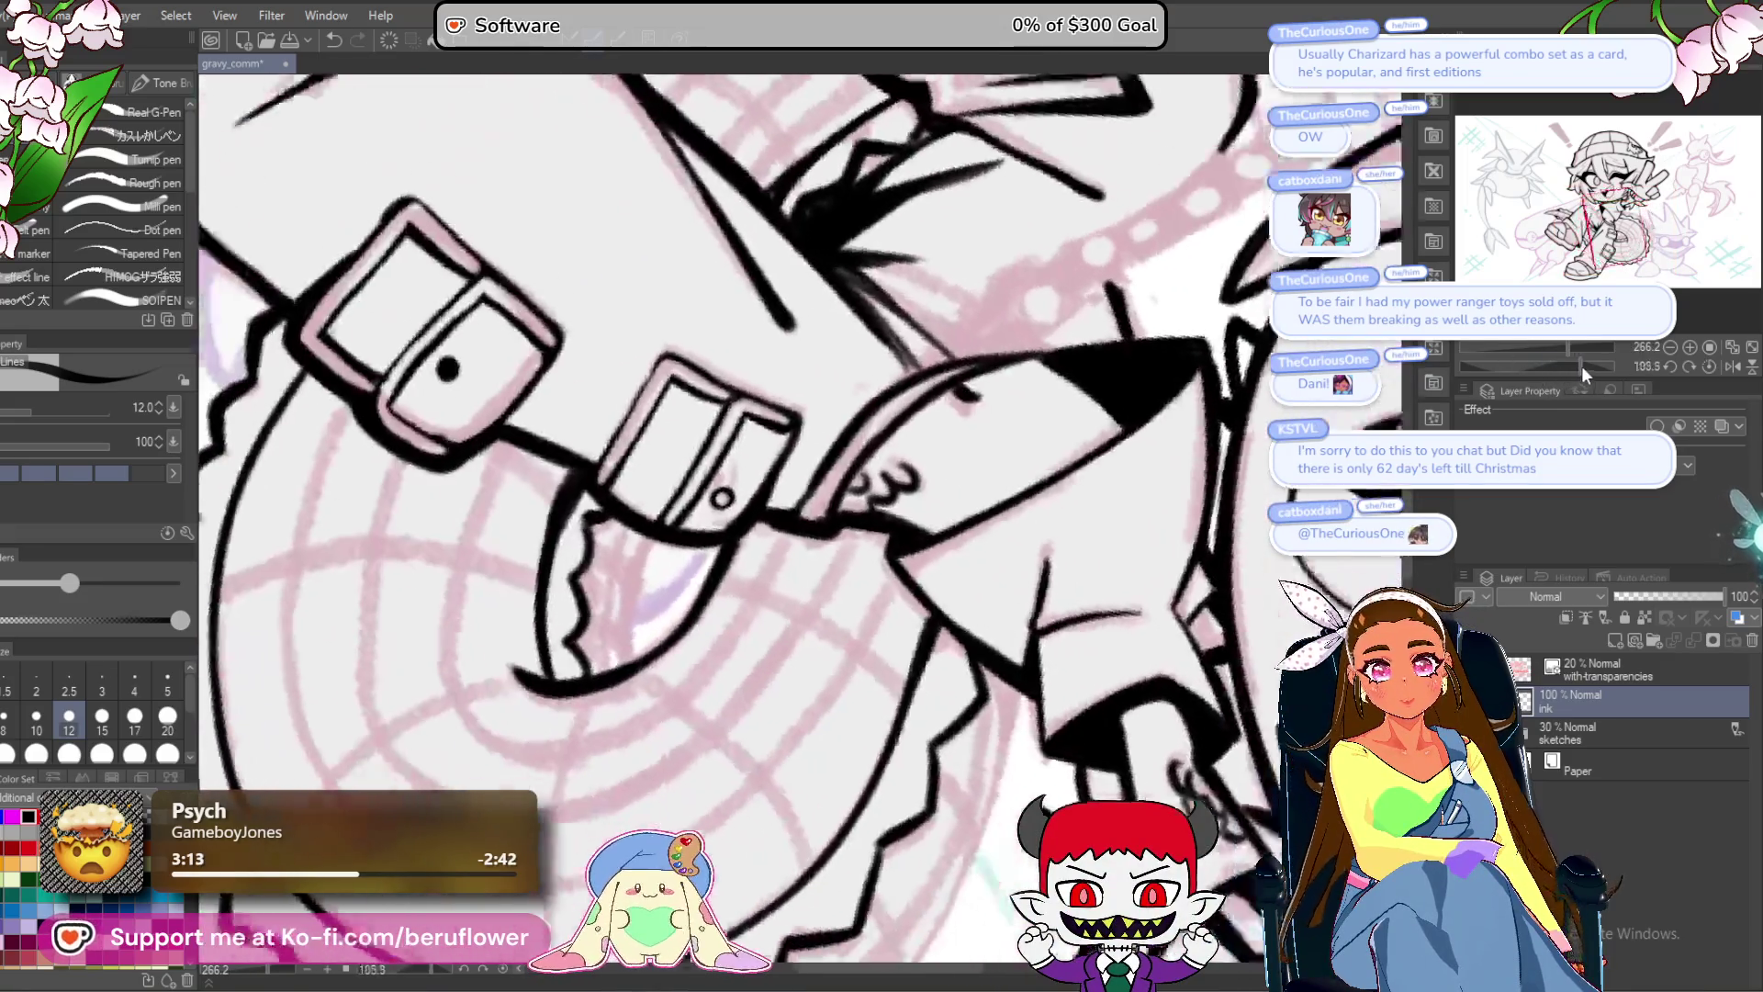
pyautogui.scroll(3, 761, 429)
pyautogui.moveTo(761, 429); pyautogui.dragTo(698, 654)
pyautogui.scroll(-6, 688, 606)
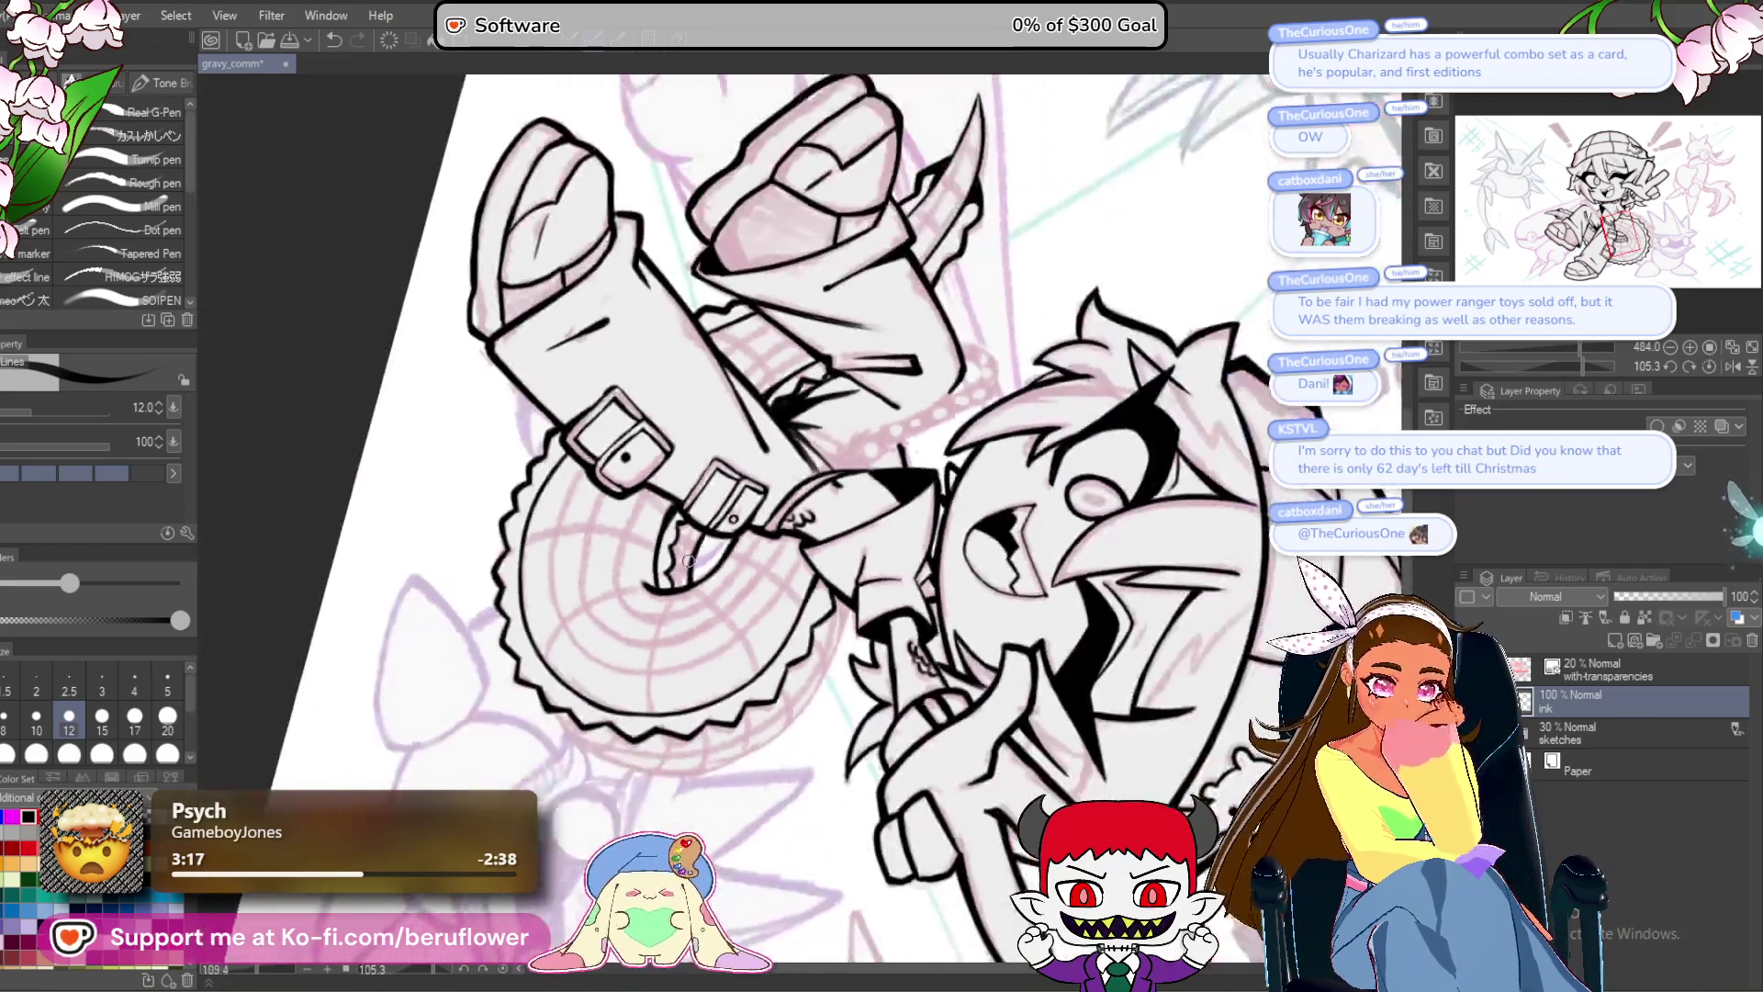
# Ink the jagged wheel edge beside the arm, redoing the misplaced long stroke.
pyautogui.moveTo(1577, 367); pyautogui.dragTo(1518, 371)
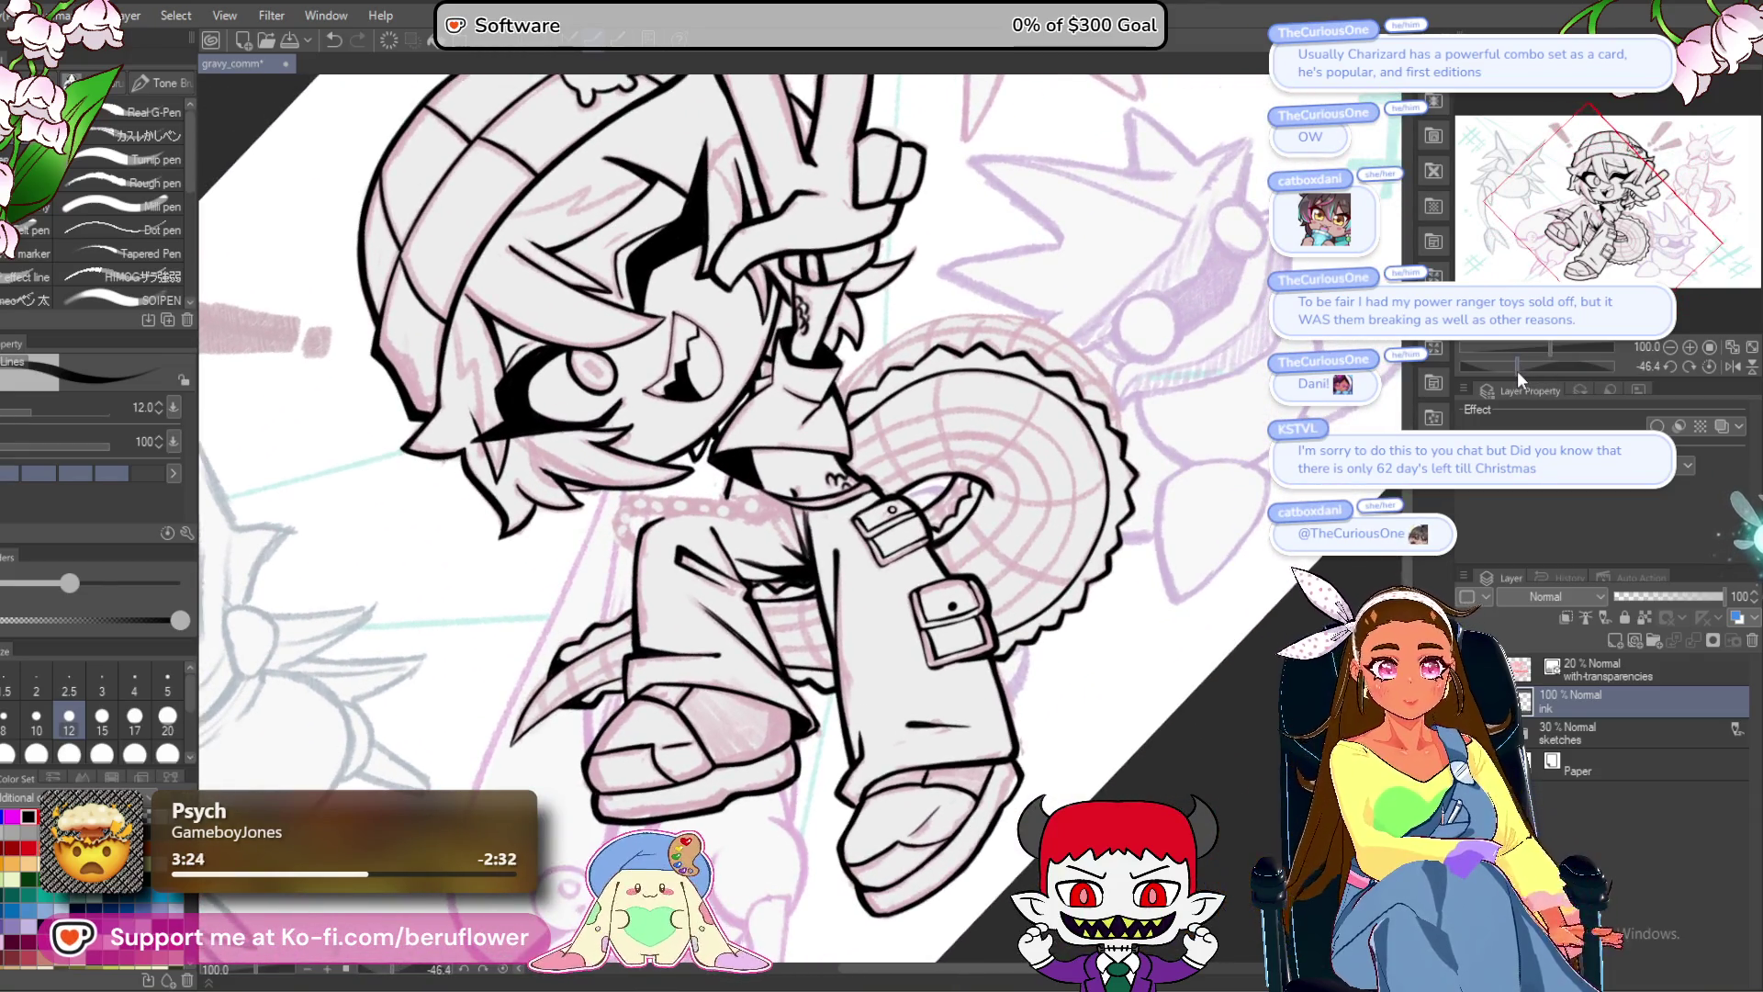
pyautogui.moveTo(1047, 378); pyautogui.dragTo(1058, 392)
pyautogui.scroll(5, 949, 461)
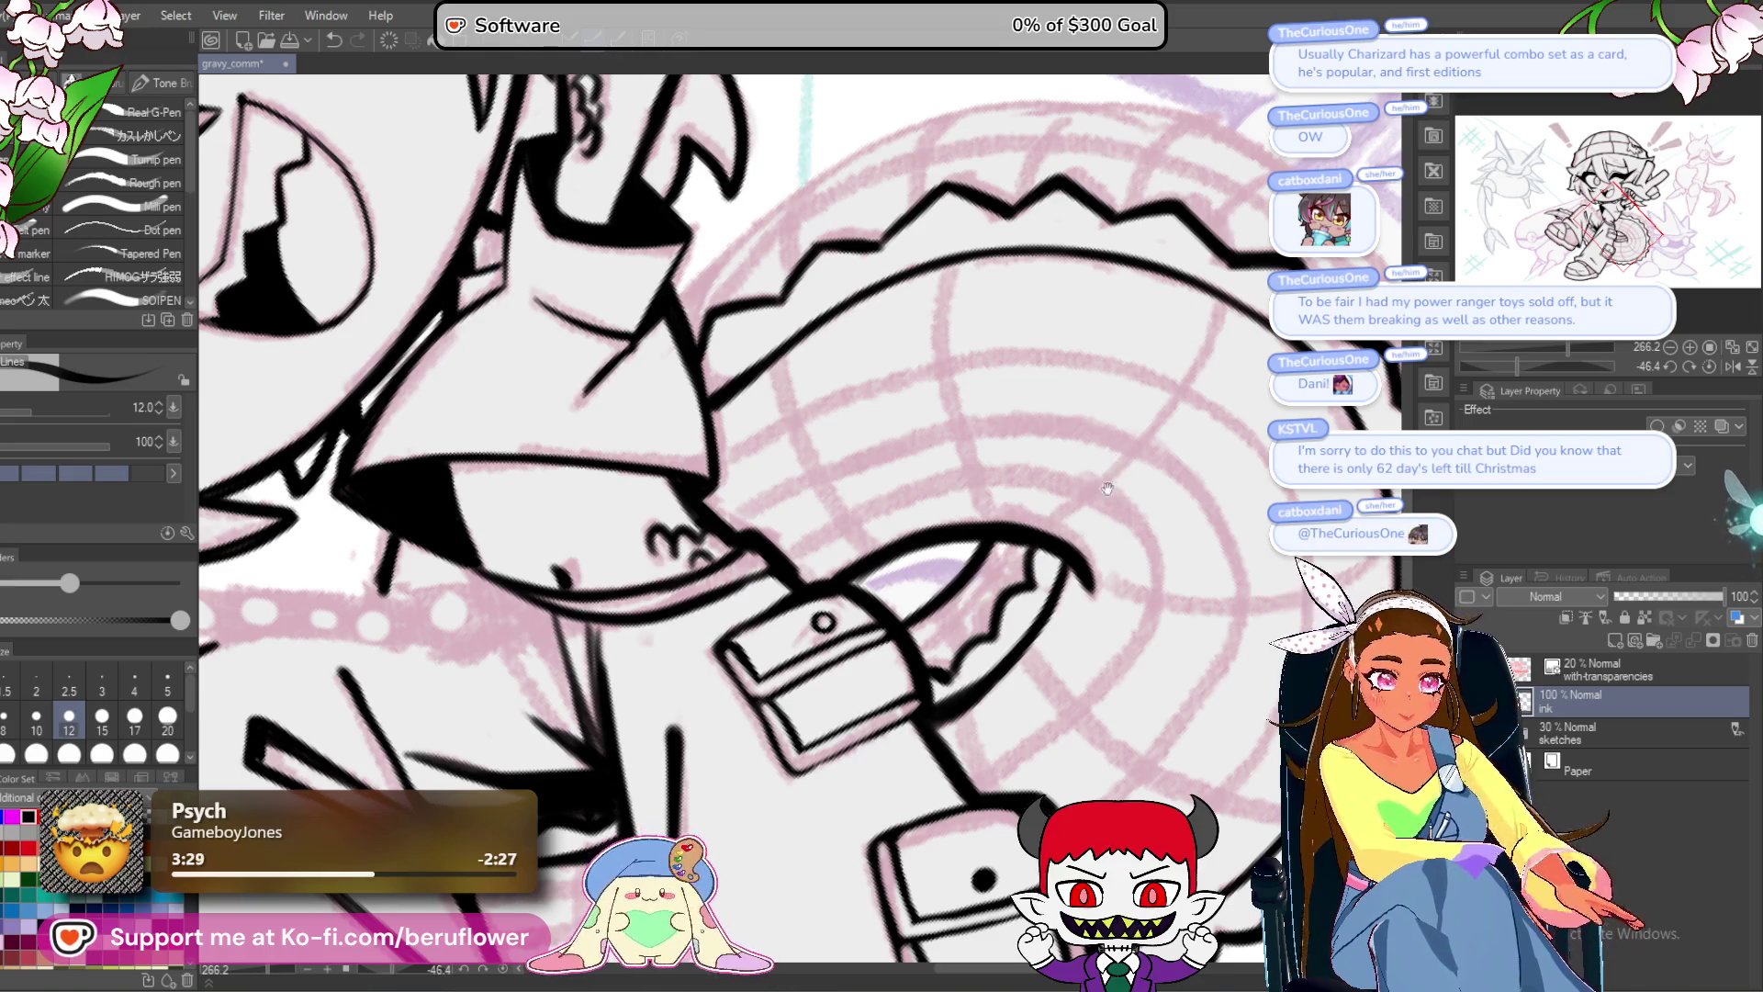
pyautogui.moveTo(1108, 489); pyautogui.dragTo(1109, 497)
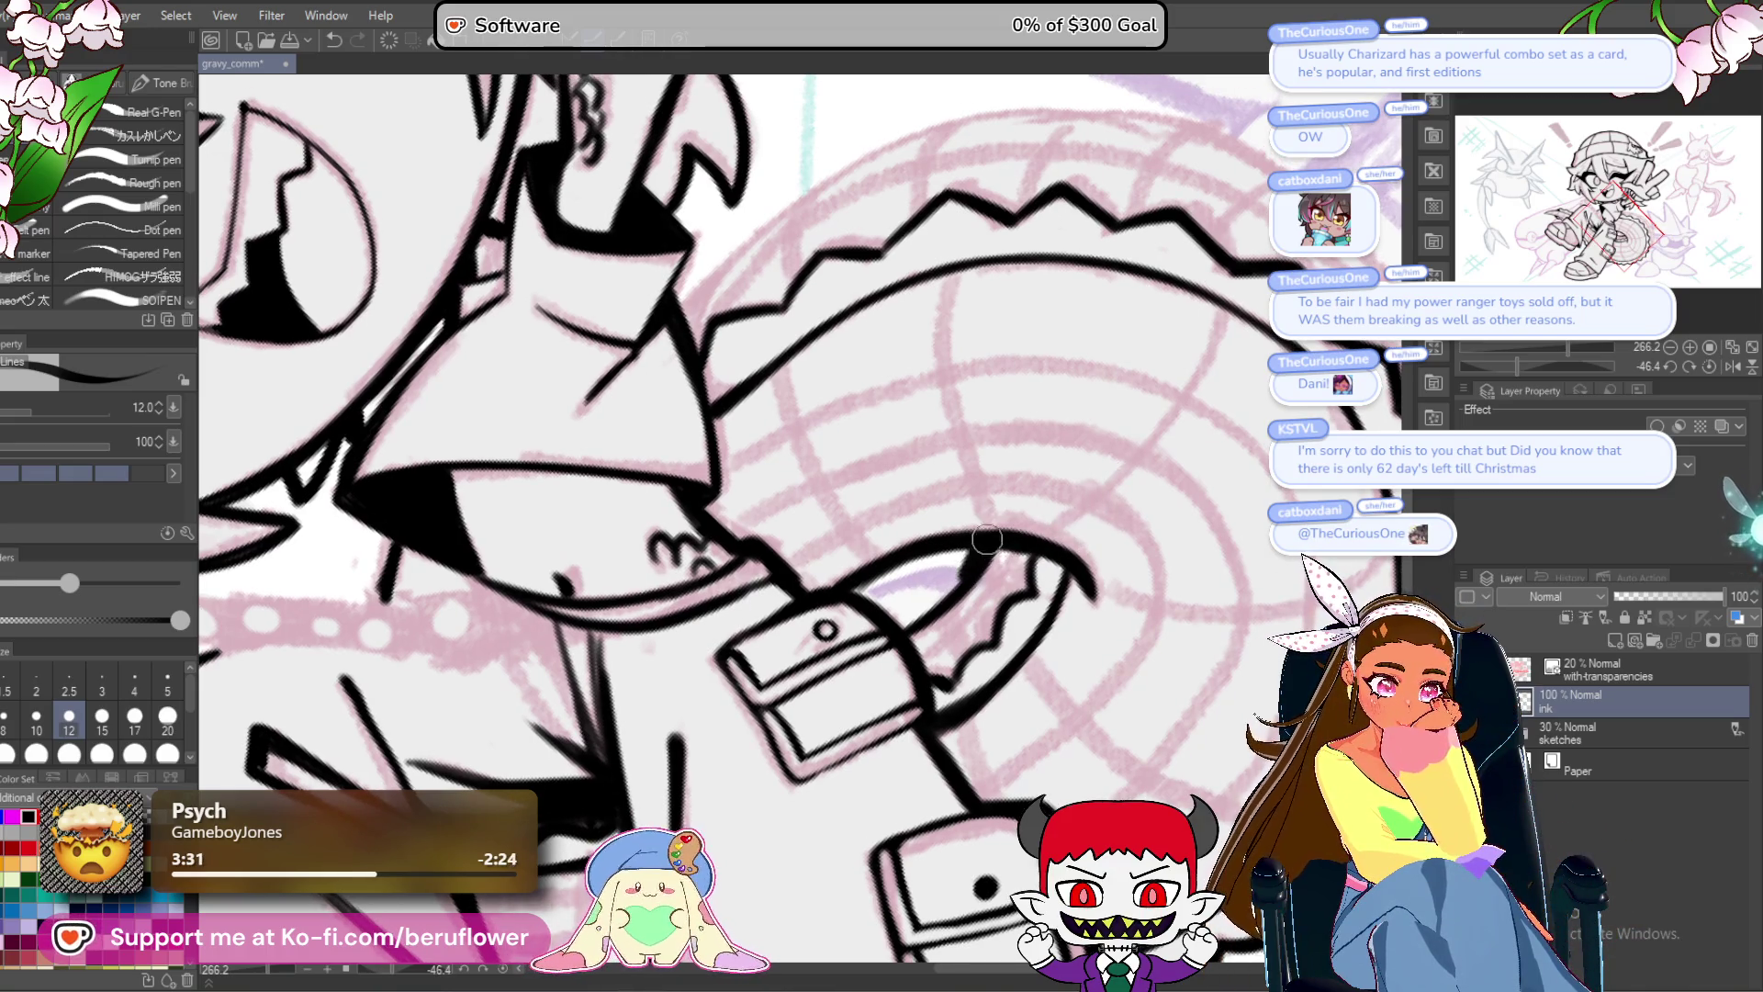
pyautogui.scroll(-10, 1041, 531)
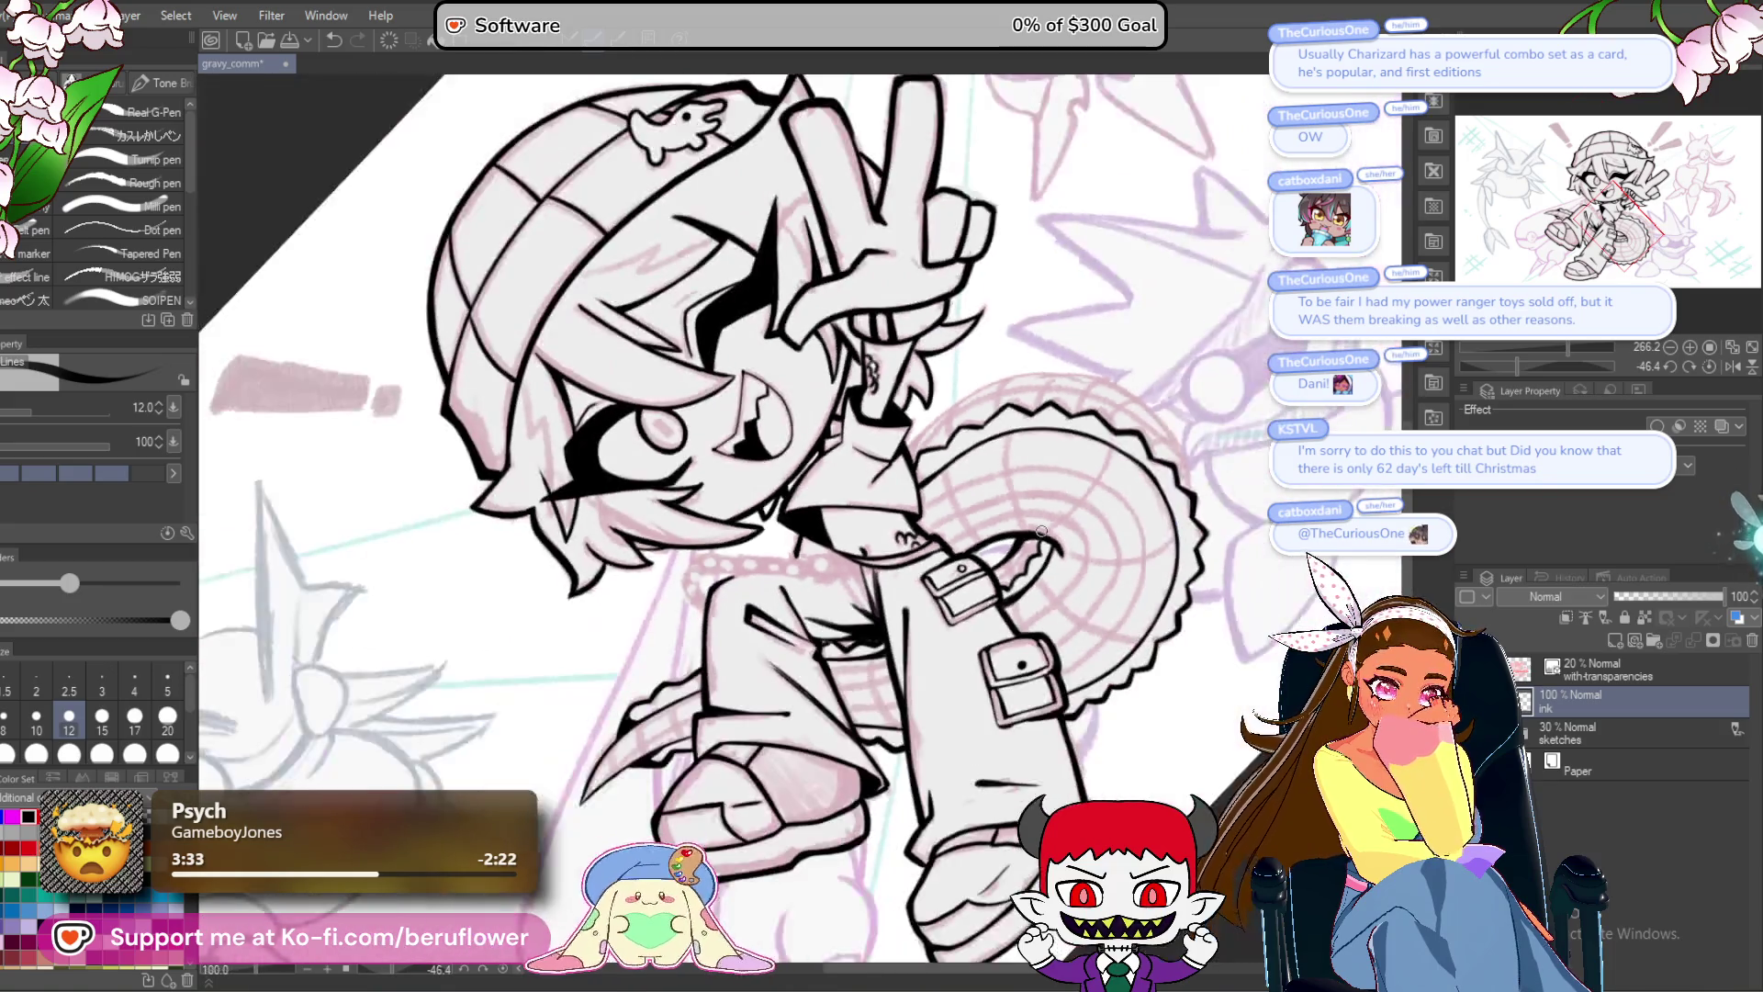
pyautogui.scroll(12, 1041, 531)
pyautogui.moveTo(1042, 551); pyautogui.dragTo(1092, 661)
pyautogui.moveTo(955, 441)
pyautogui.mouseDown()
pyautogui.moveTo(966, 512)
pyautogui.moveTo(1019, 588)
pyautogui.moveTo(947, 508)
pyautogui.mouseUp()
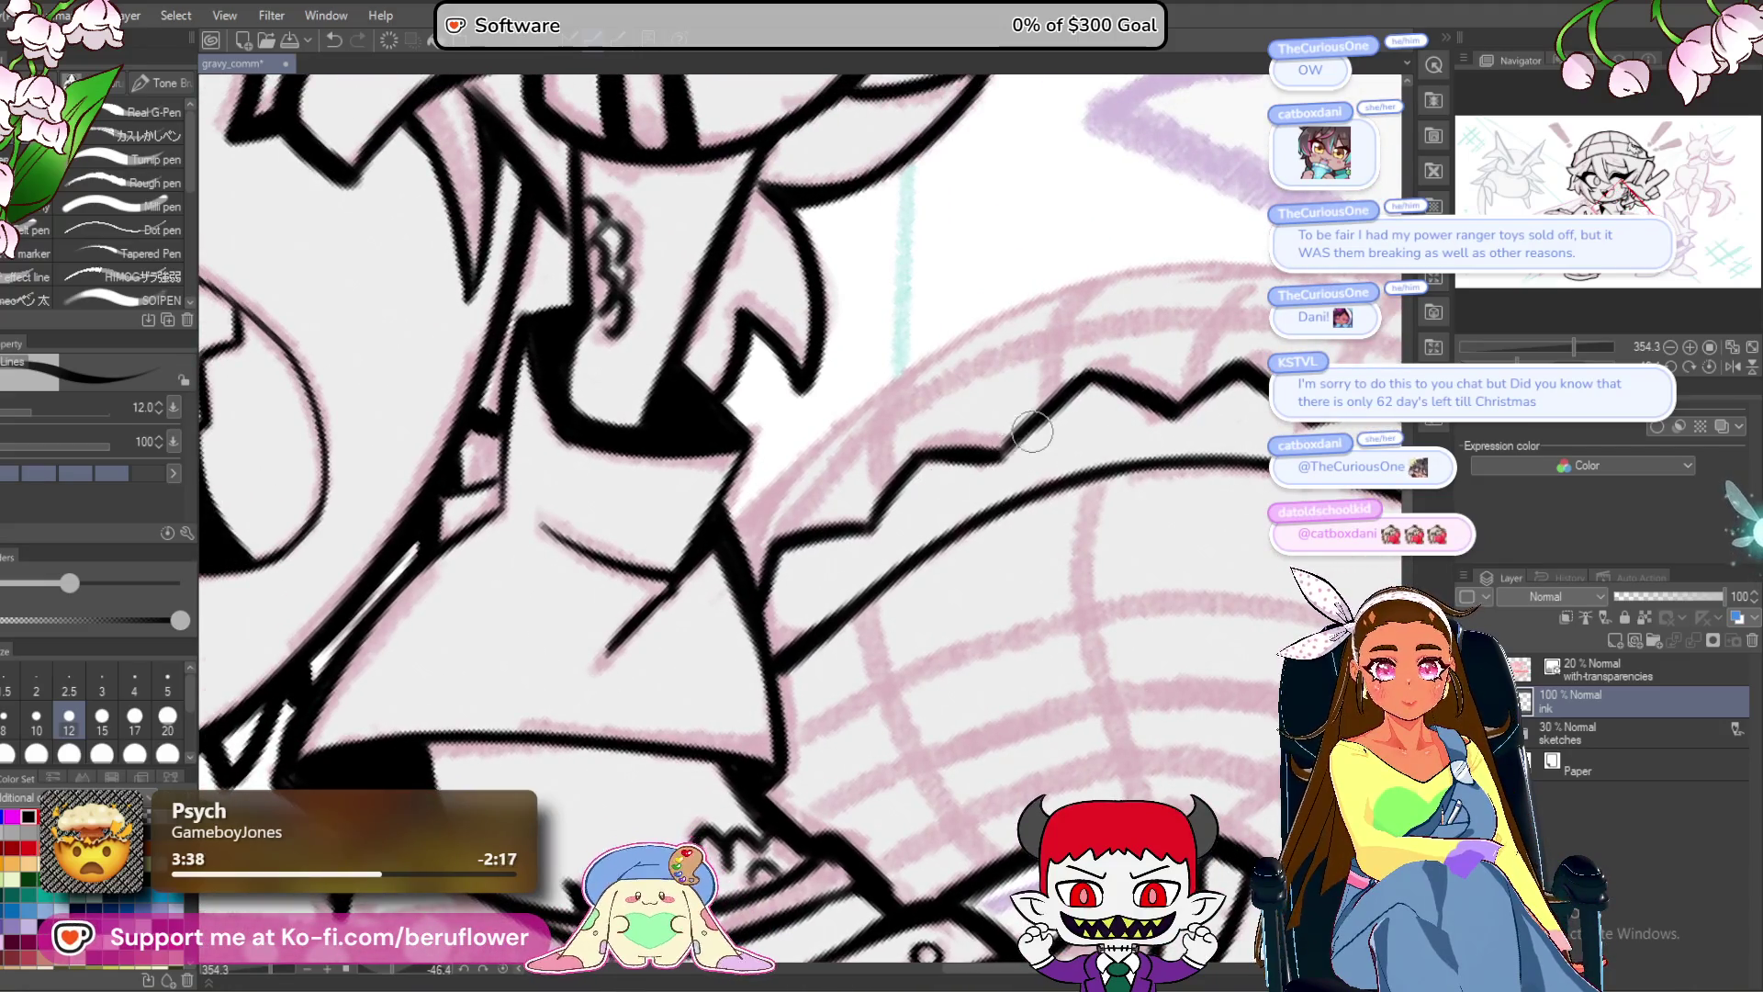
pyautogui.moveTo(1030, 429); pyautogui.dragTo(1055, 438)
pyautogui.moveTo(776, 528)
pyautogui.mouseDown()
pyautogui.moveTo(918, 404)
pyautogui.moveTo(1200, 267)
pyautogui.mouseUp()
pyautogui.hotkey('ctrl', 'z')
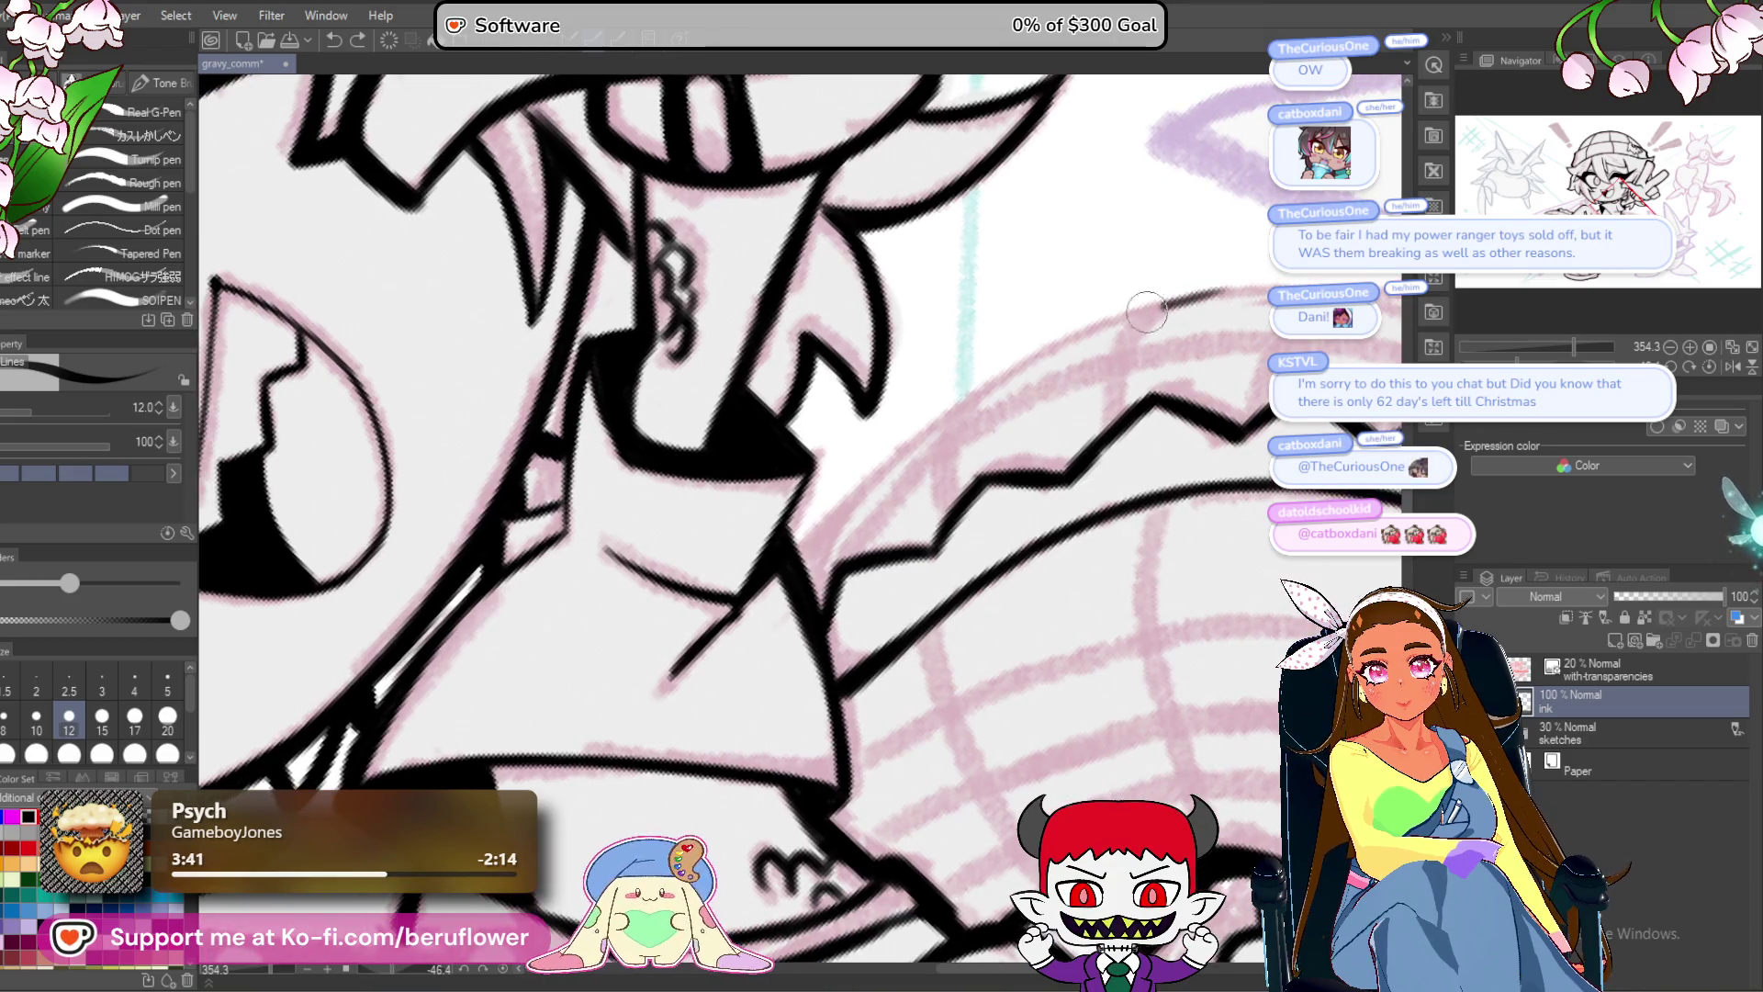
pyautogui.moveTo(1079, 340)
pyautogui.mouseDown()
pyautogui.moveTo(799, 561)
pyautogui.moveTo(1093, 317)
pyautogui.mouseUp()
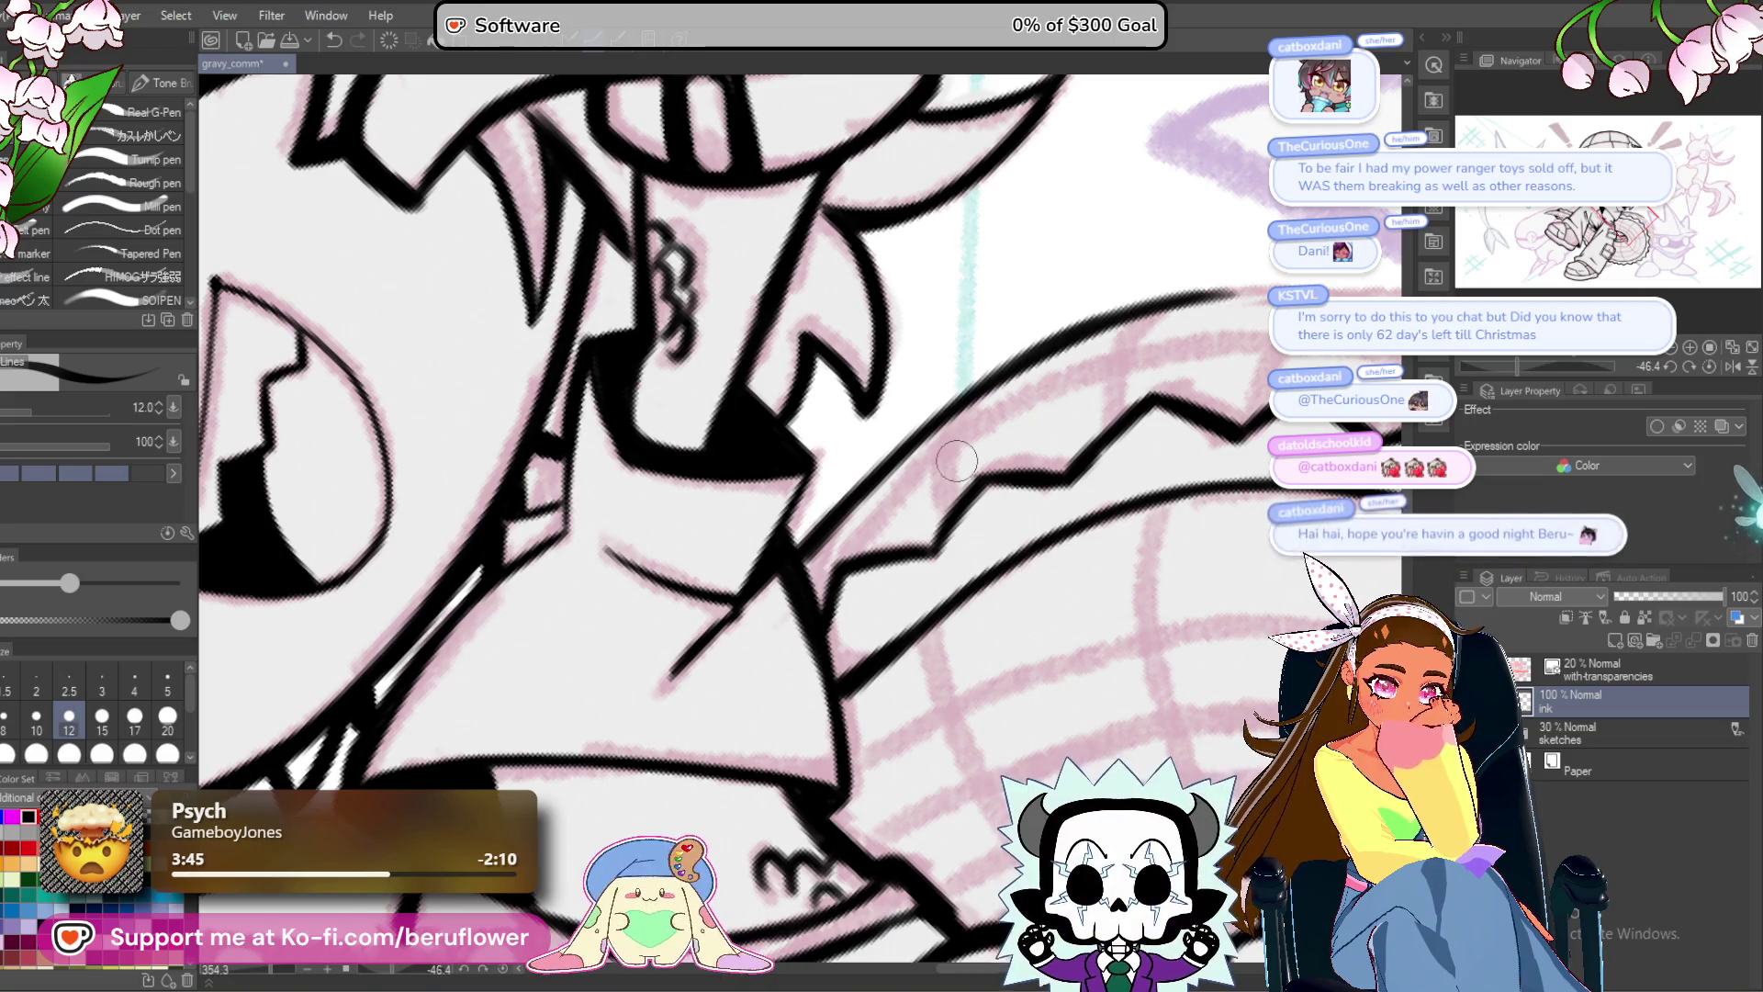
pyautogui.scroll(-4, 957, 461)
pyautogui.scroll(3, 957, 461)
# Ink the saw wheel's far outer curve, redrawing its lower part darker.
pyautogui.moveTo(1513, 364); pyautogui.dragTo(1481, 366)
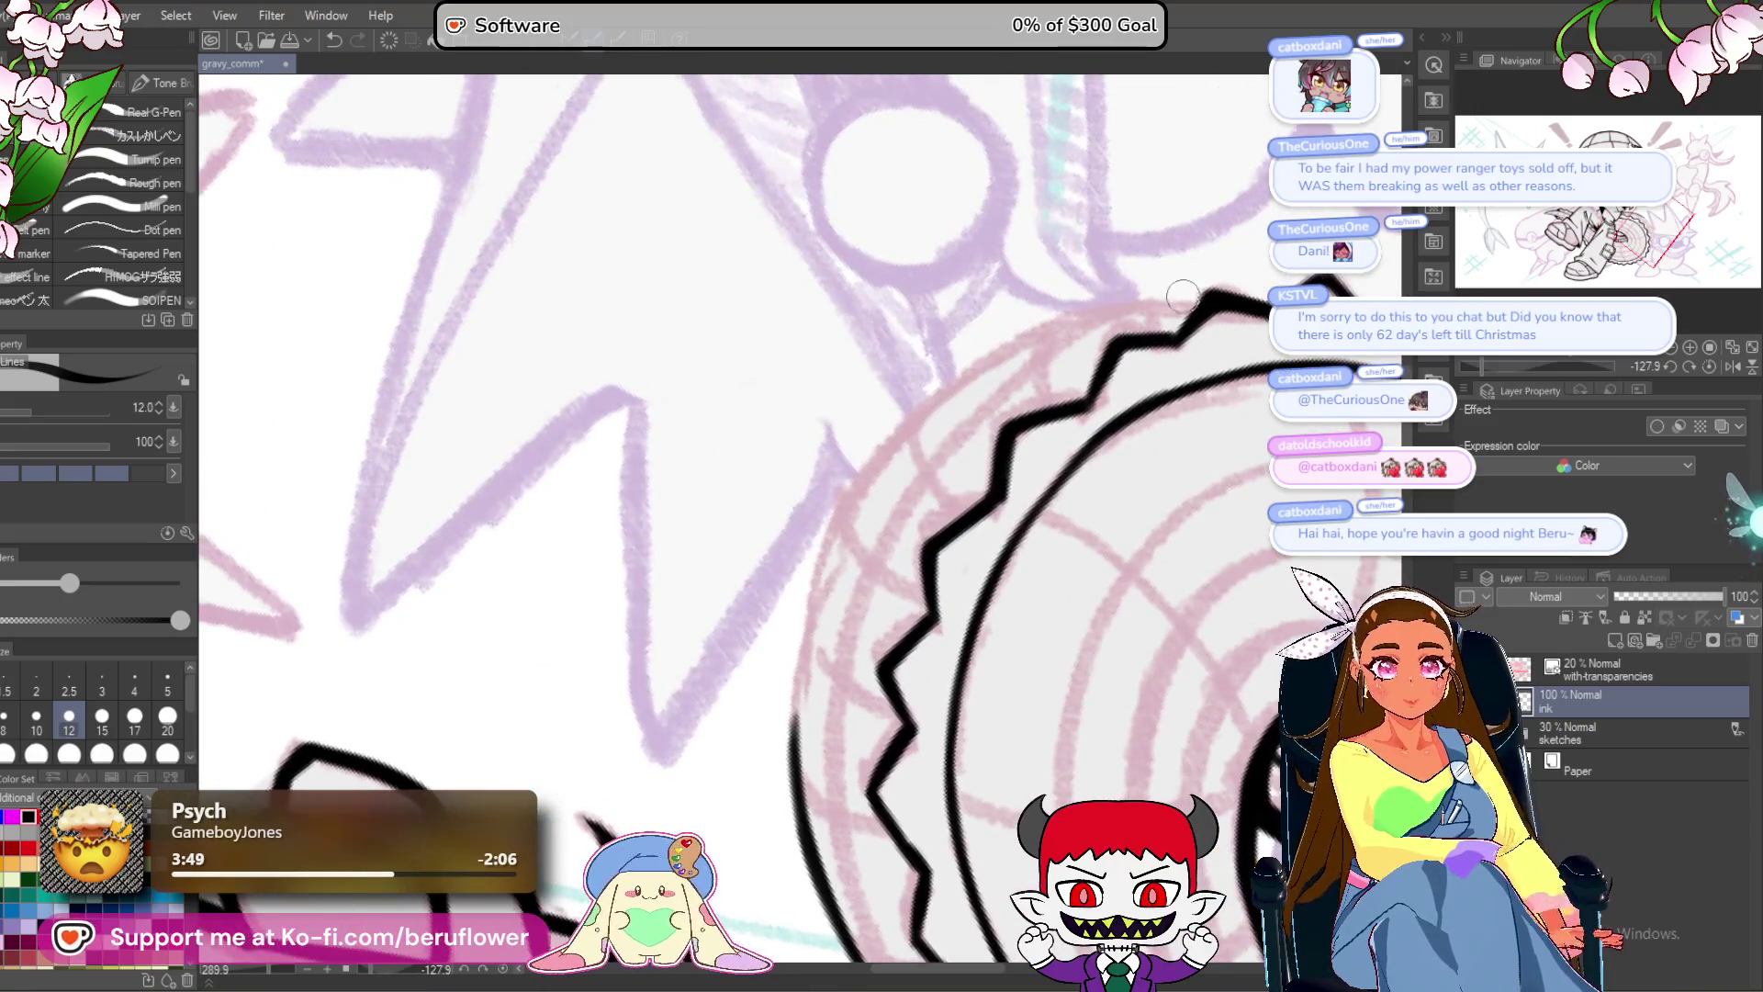
pyautogui.moveTo(1157, 306)
pyautogui.mouseDown()
pyautogui.moveTo(888, 436)
pyautogui.moveTo(828, 522)
pyautogui.moveTo(779, 705)
pyautogui.mouseUp()
pyautogui.hotkey('ctrl', 'z')
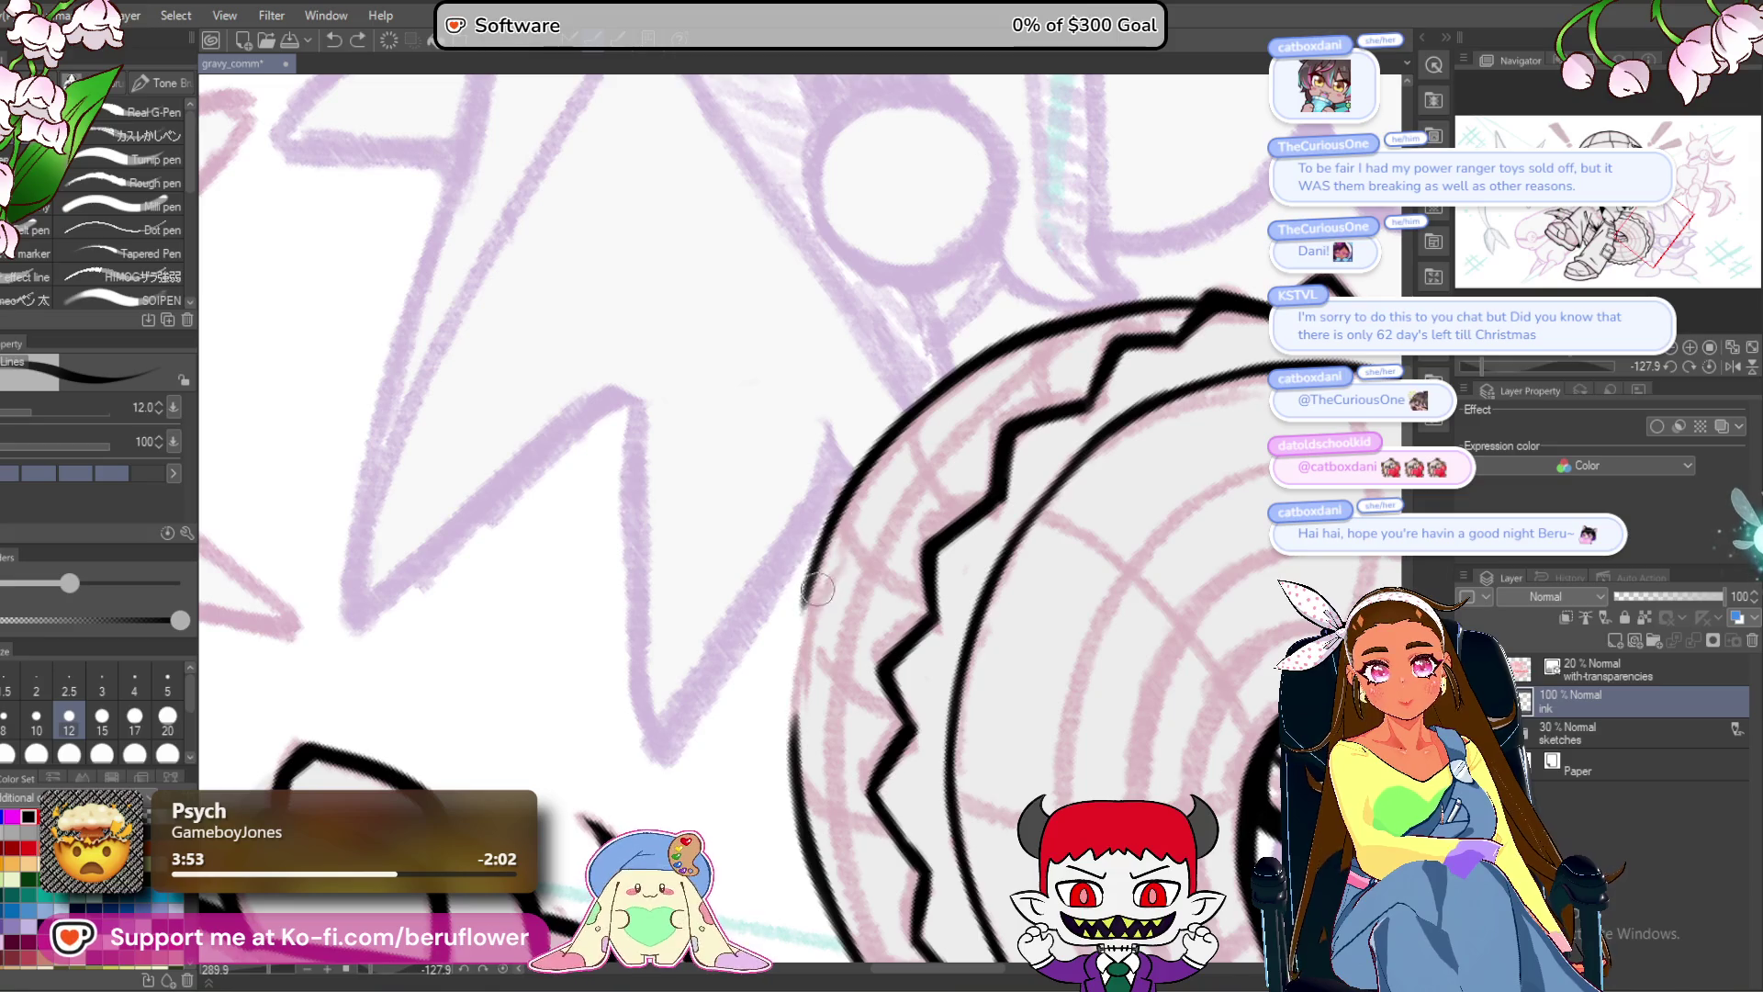
pyautogui.moveTo(820, 550); pyautogui.dragTo(787, 690)
pyautogui.moveTo(799, 599); pyautogui.dragTo(787, 746)
pyautogui.moveTo(797, 664)
pyautogui.mouseDown()
pyautogui.moveTo(780, 588)
pyautogui.moveTo(779, 628)
pyautogui.mouseUp()
pyautogui.moveTo(999, 289)
pyautogui.mouseDown()
pyautogui.moveTo(806, 478)
pyautogui.moveTo(767, 680)
pyautogui.mouseUp()
pyautogui.hotkey('ctrl', 'z')
pyautogui.moveTo(838, 475); pyautogui.dragTo(842, 604)
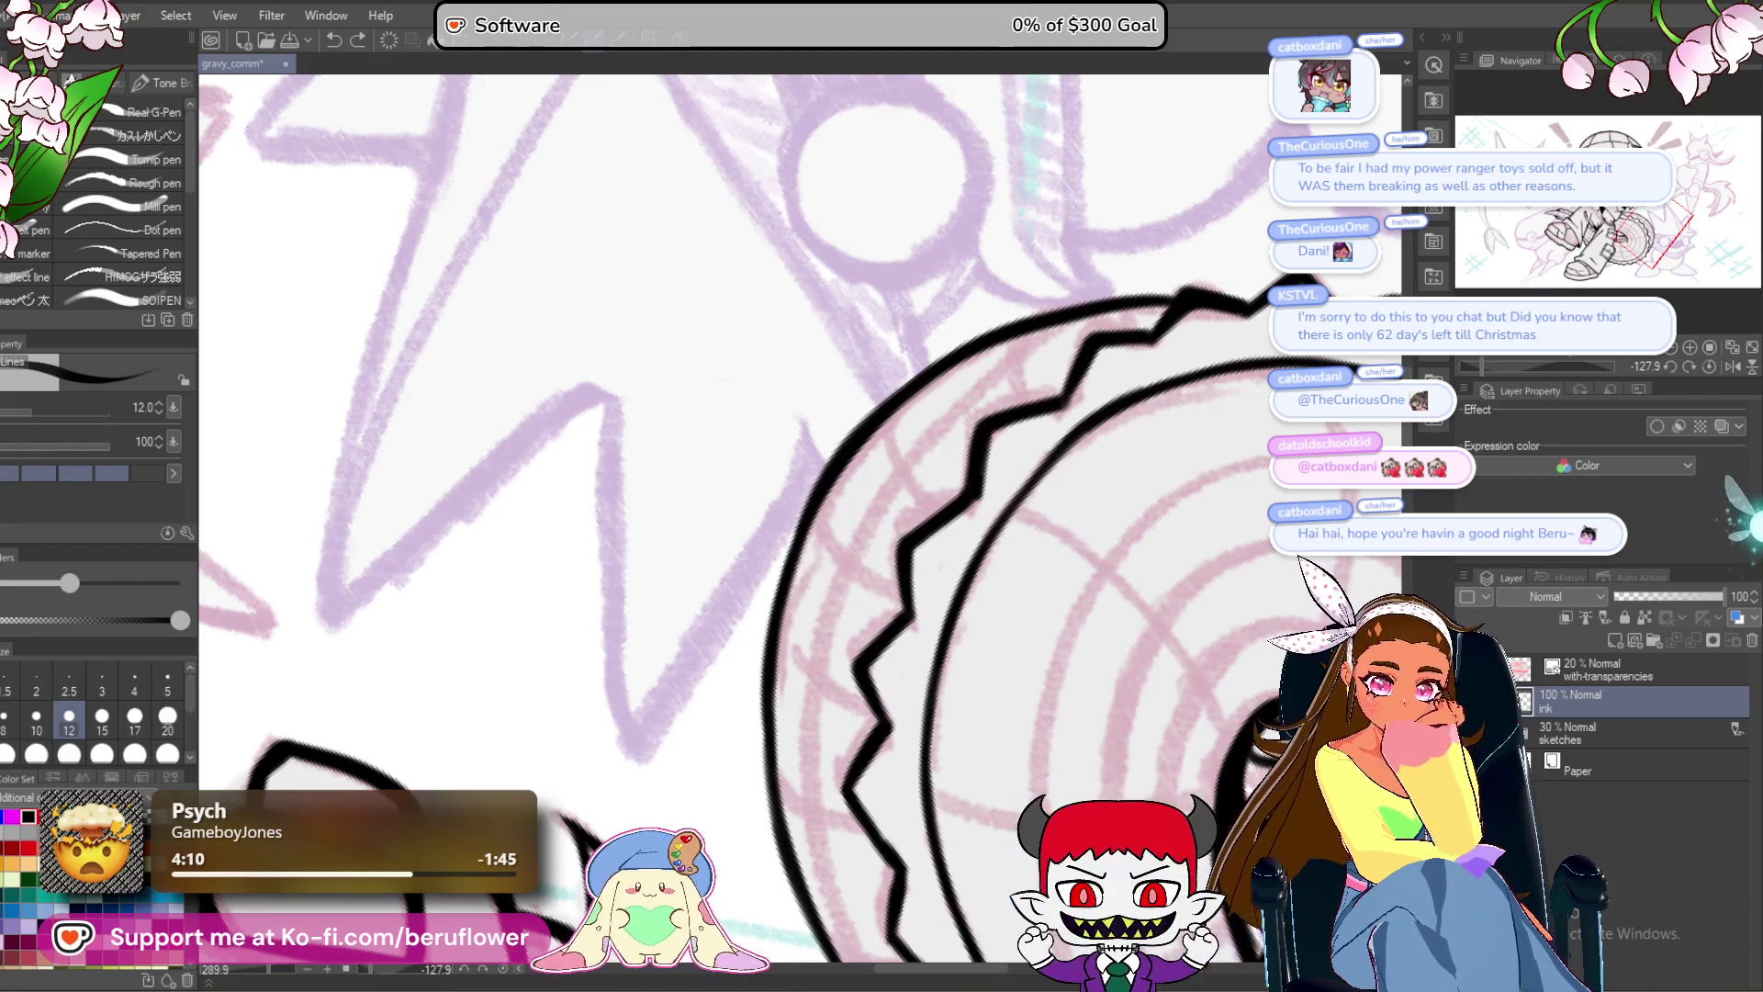
pyautogui.hotkey('alt', 'Tab')
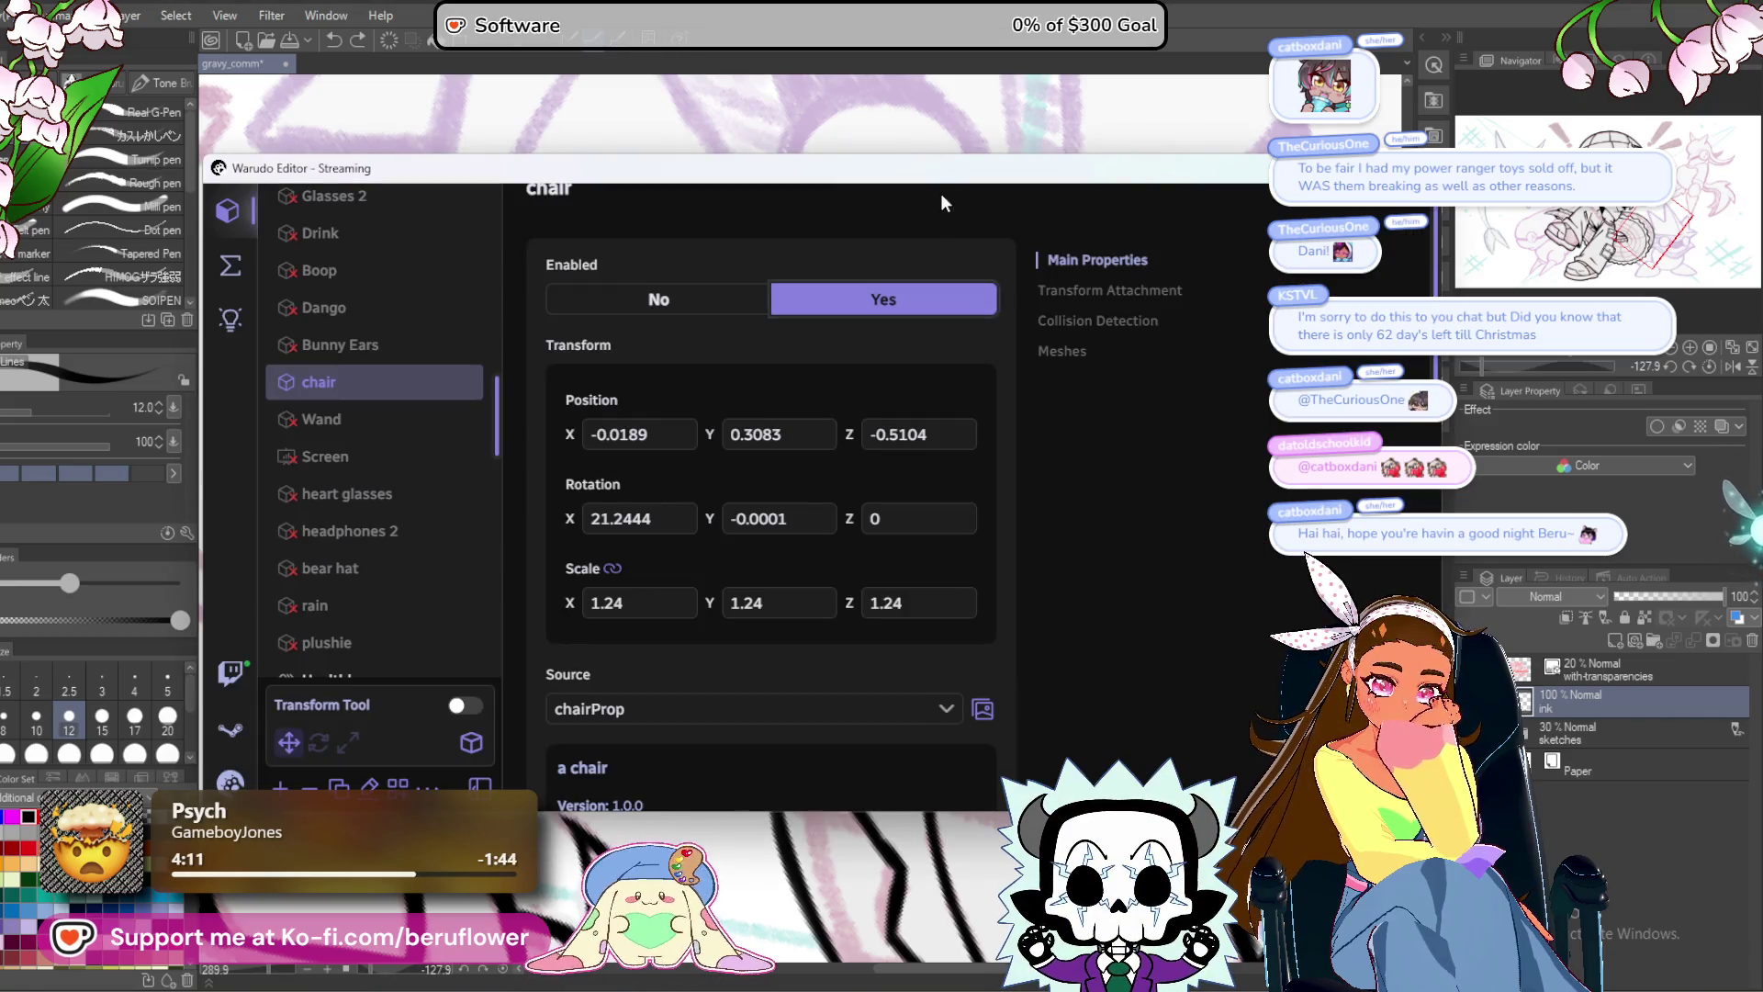
pyautogui.hotkey('alt', 'Tab')
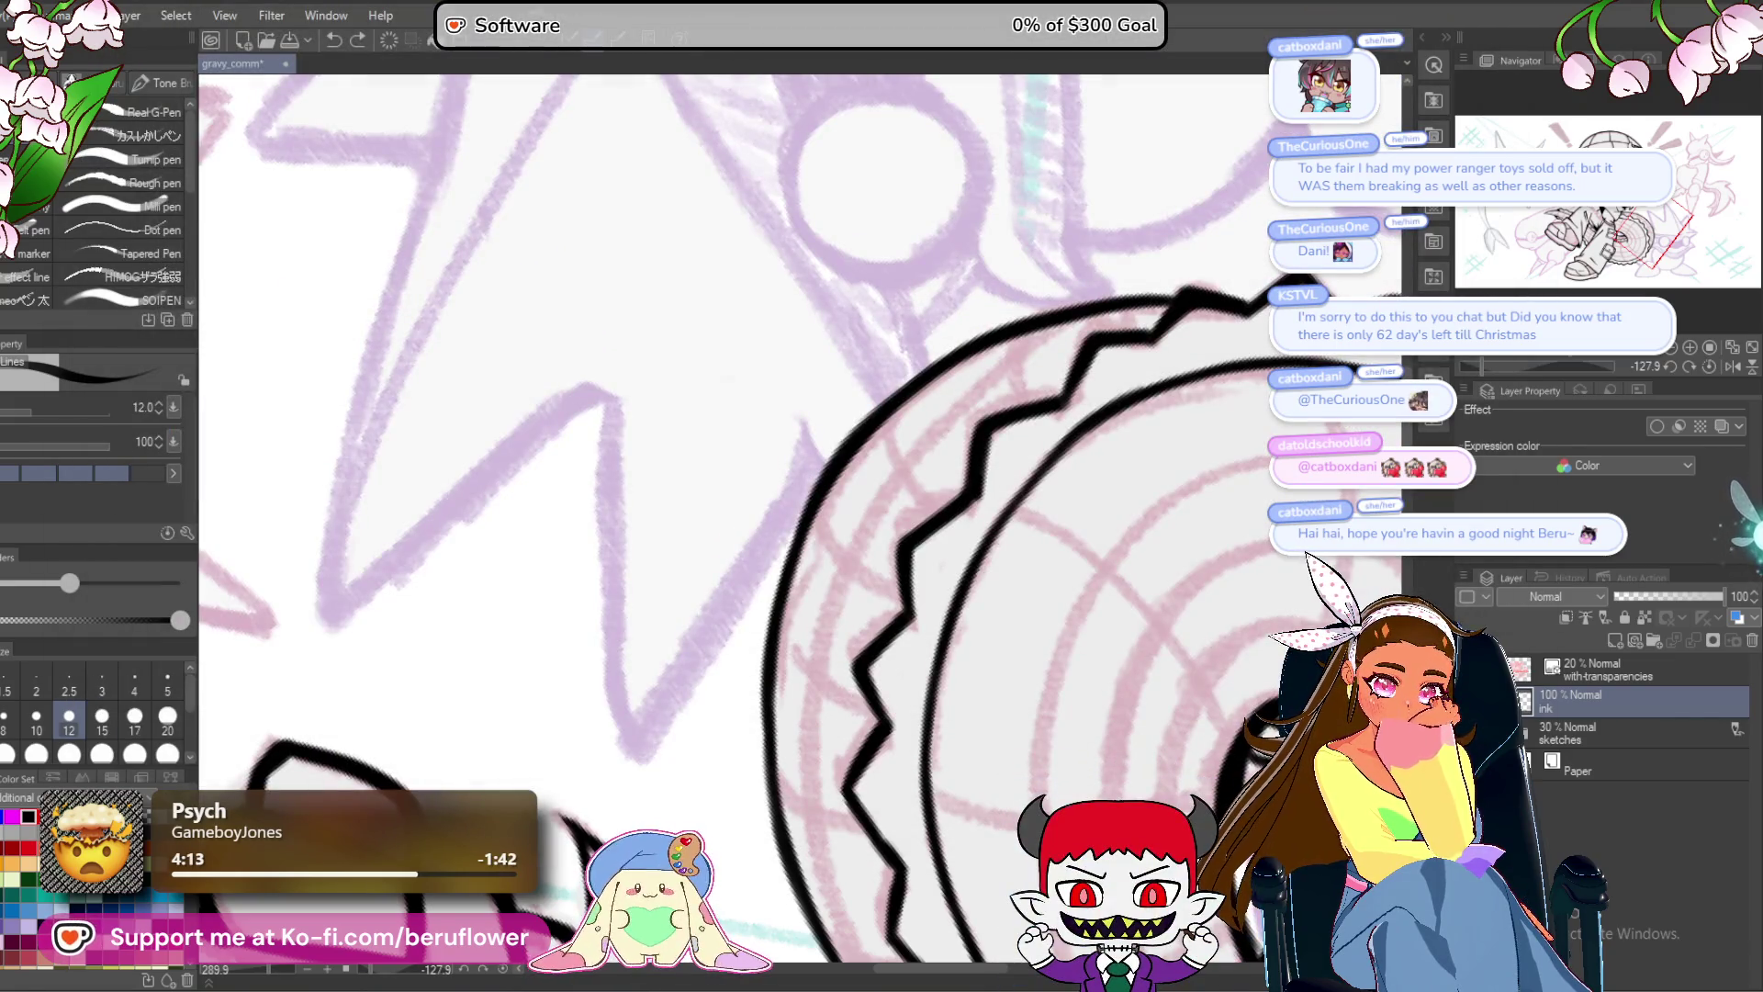
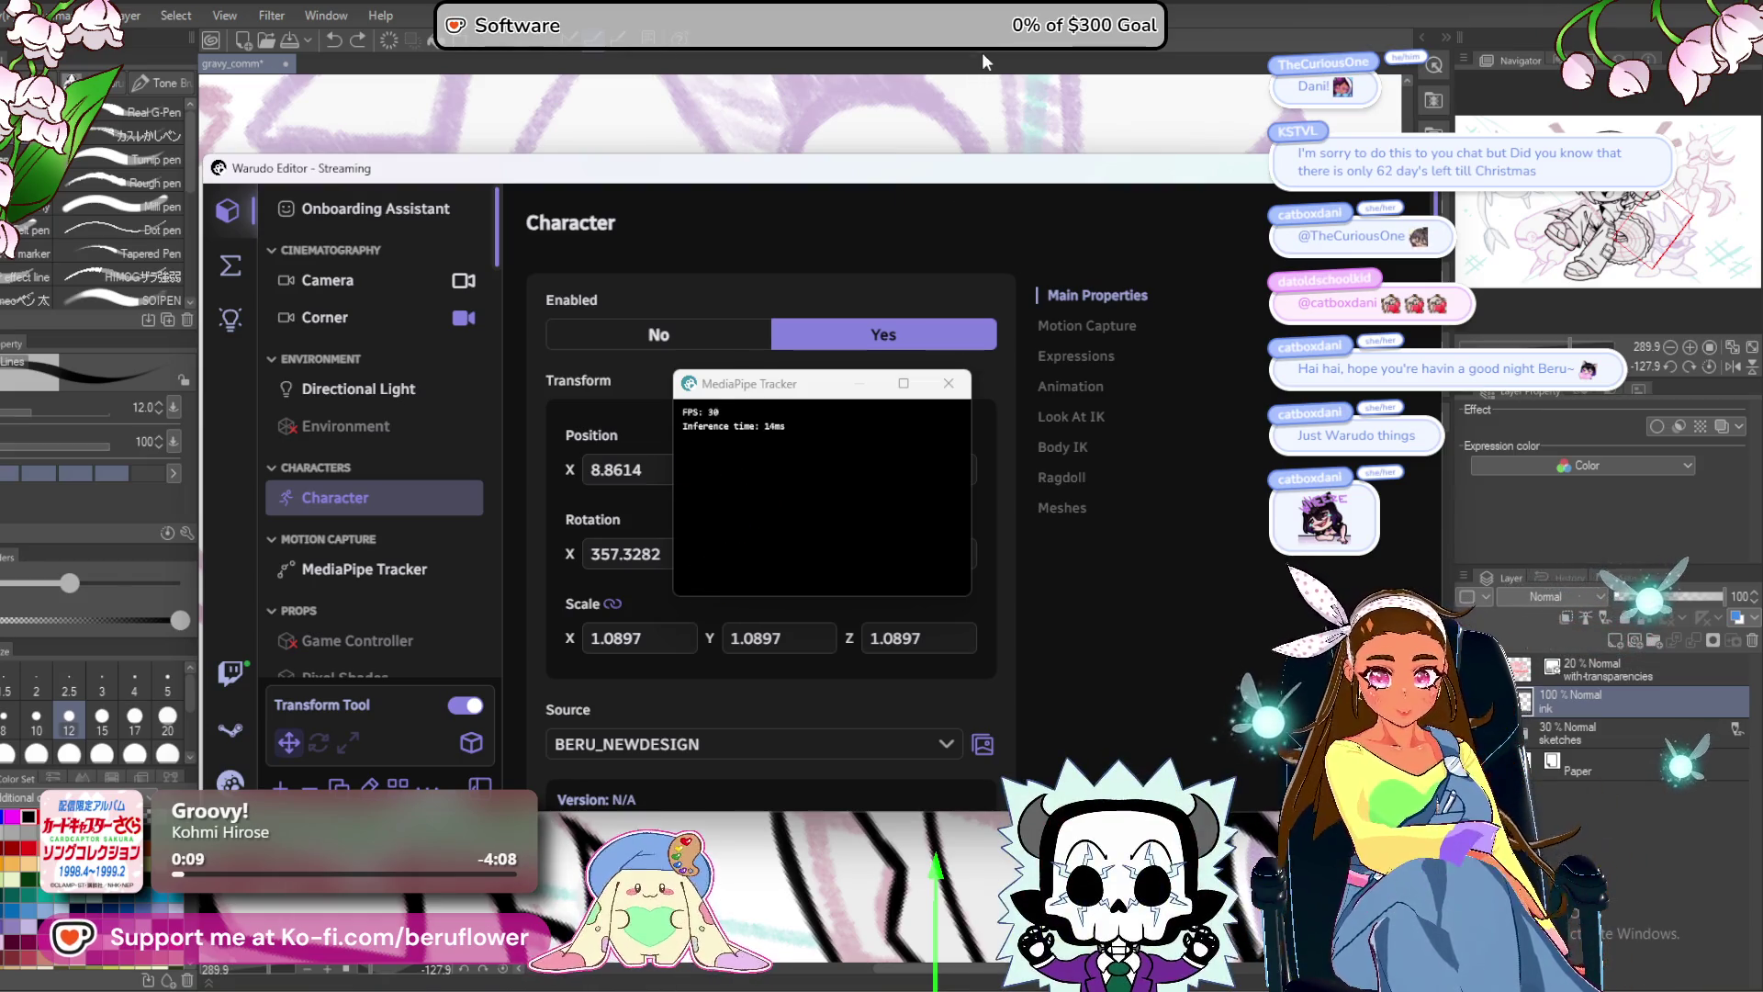
# Turn off Warudo's Transform Tool and switch back to Clip Studio Paint.
pyautogui.click(465, 704)
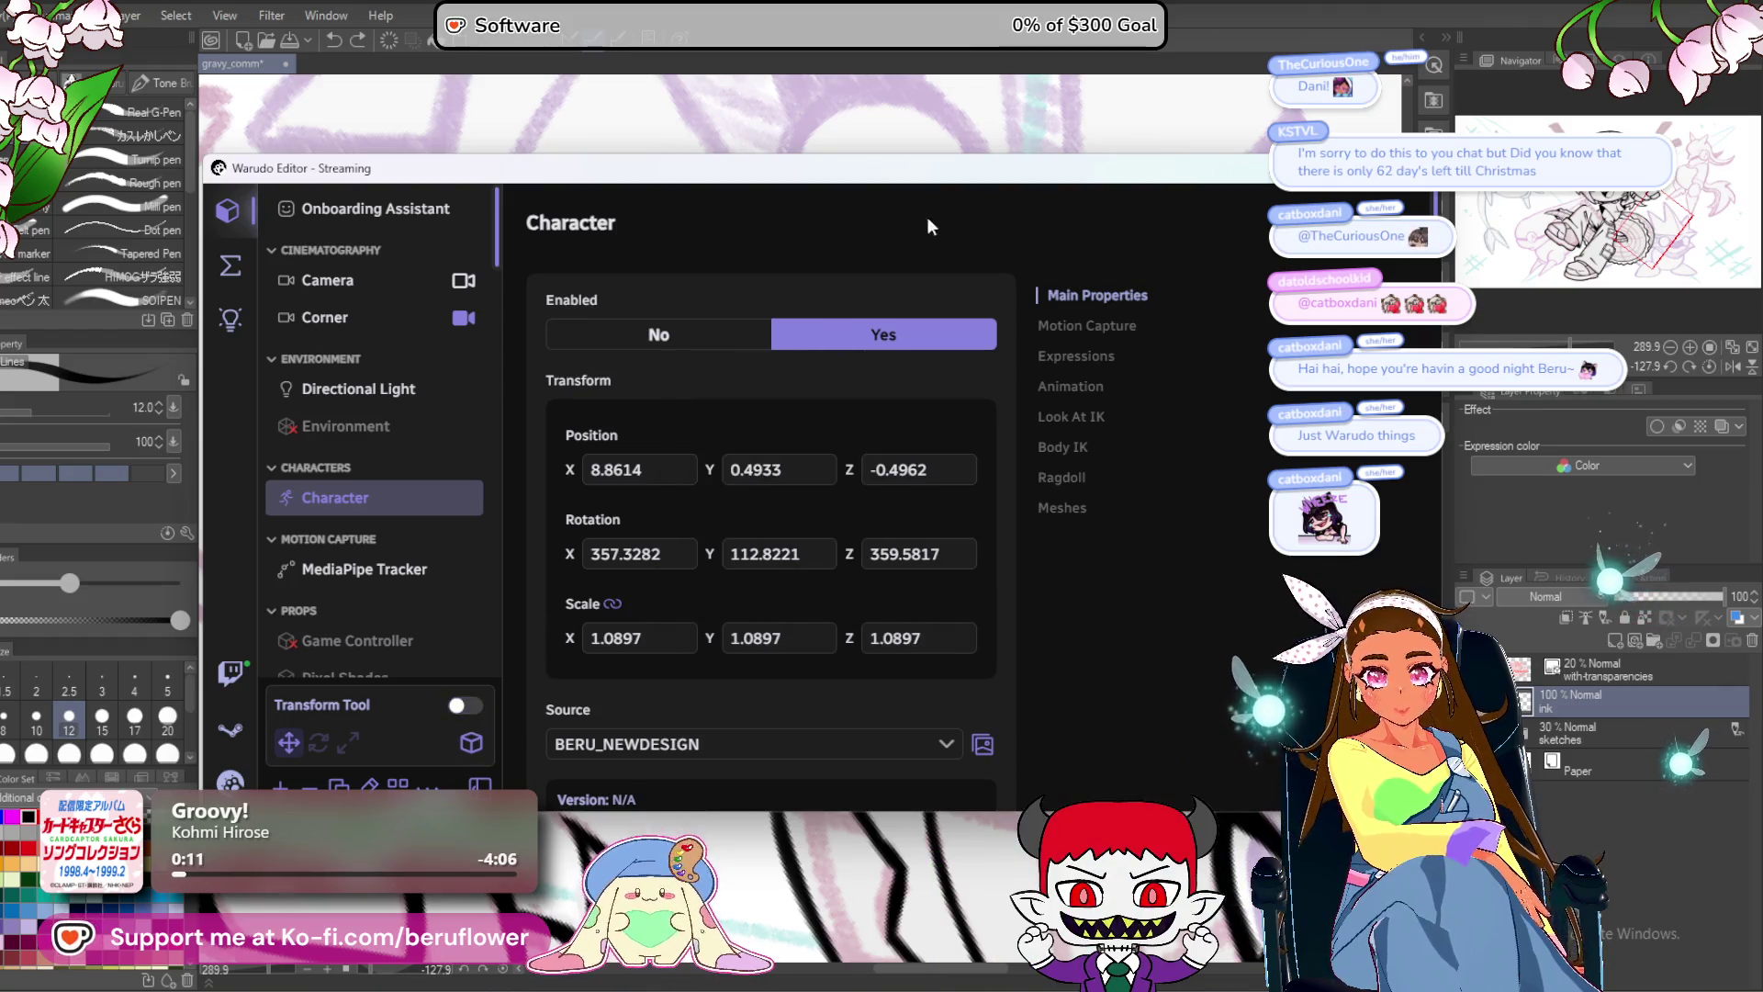
pyautogui.hotkey('alt', 'Tab')
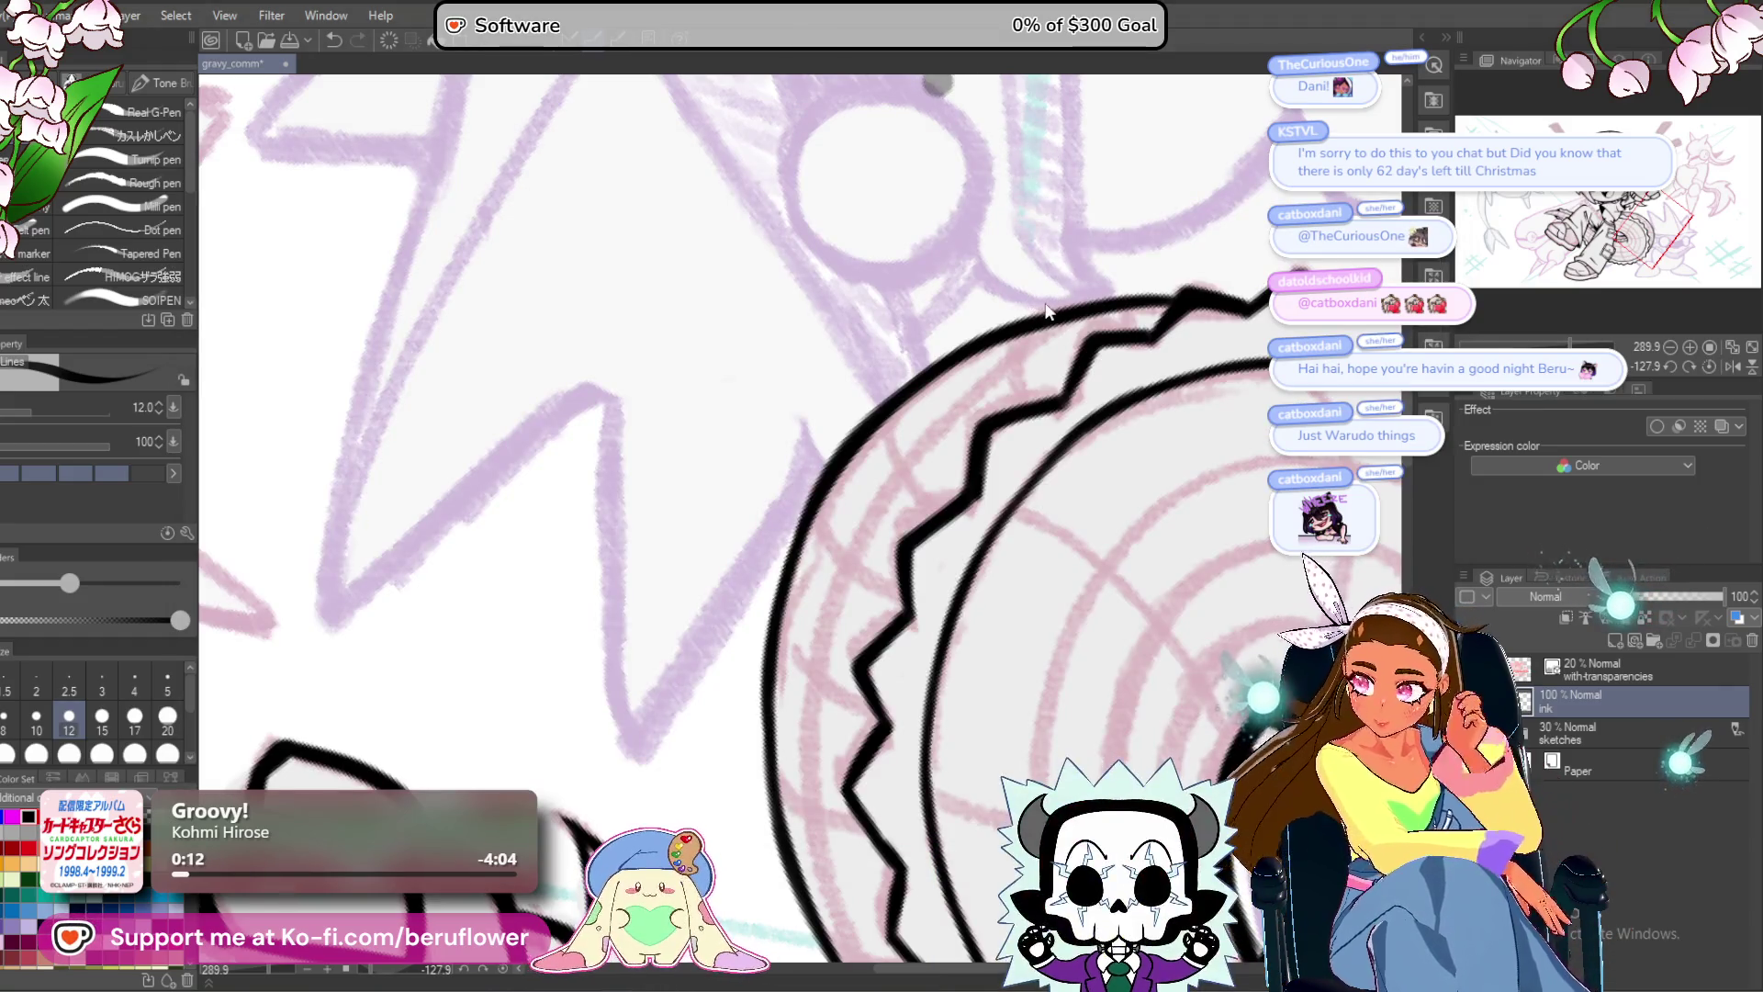
# Frame the whole saw blade and buckles with the canvas view straightened upright.
pyautogui.scroll(-1, 1084, 230)
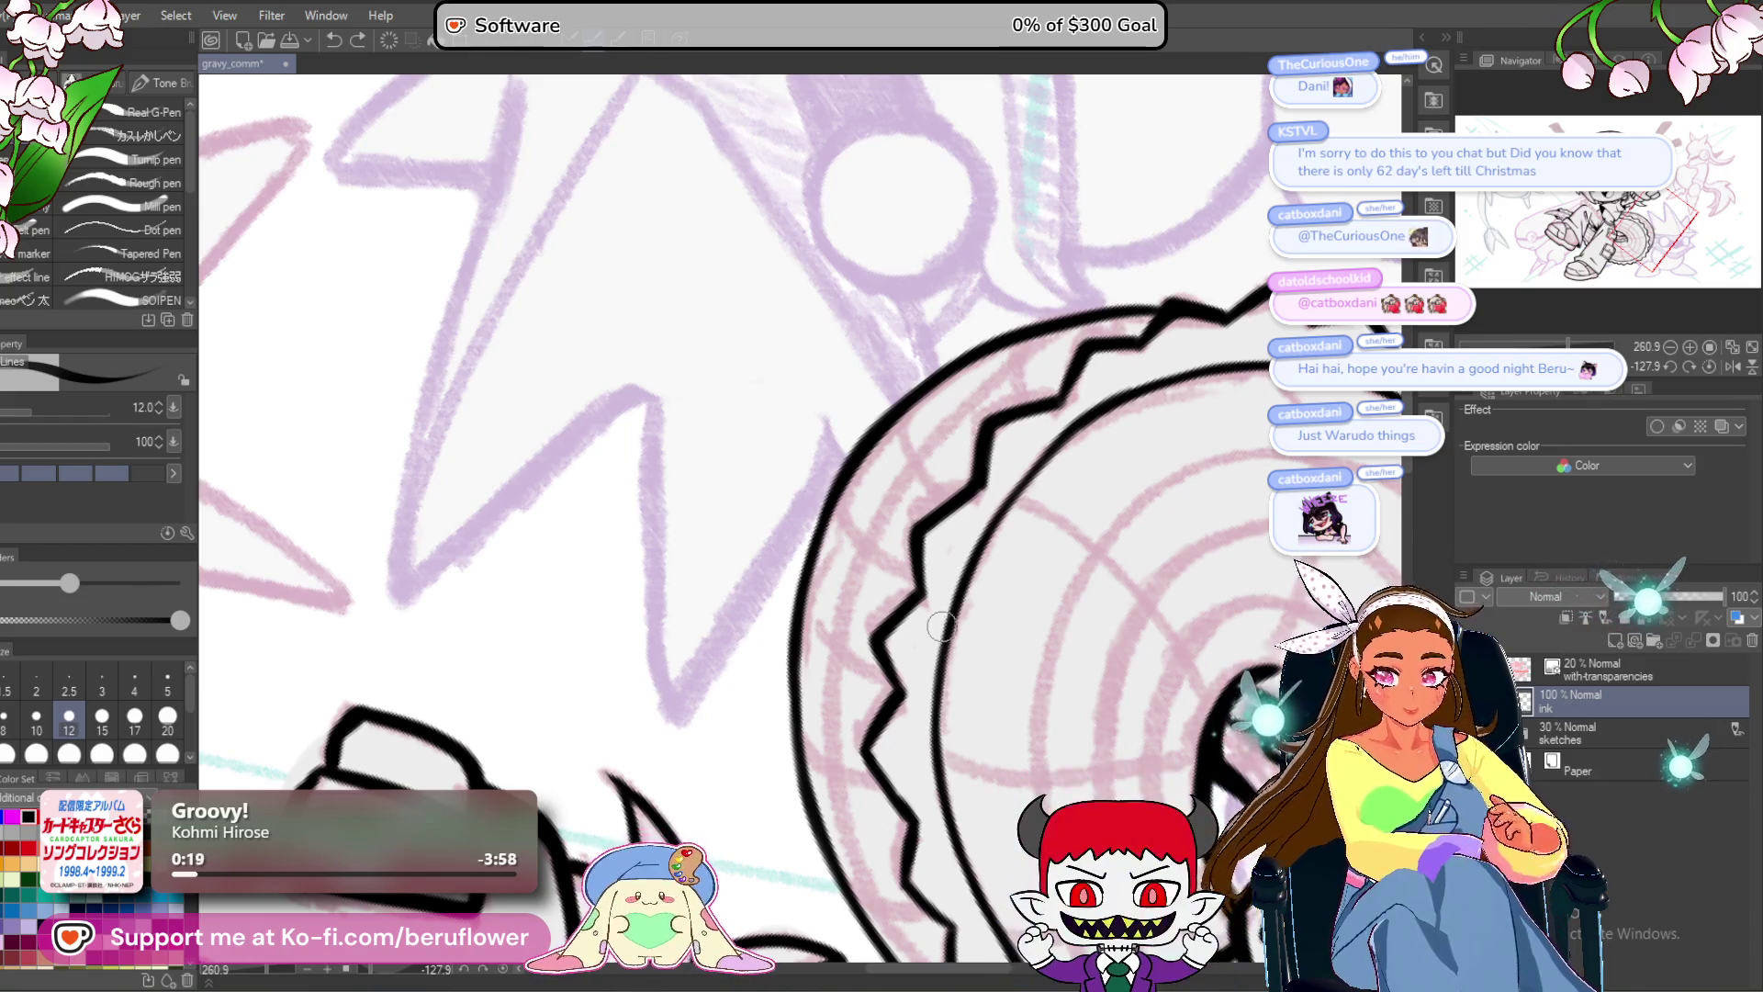
pyautogui.scroll(-2, 941, 626)
pyautogui.moveTo(941, 626); pyautogui.dragTo(700, 529)
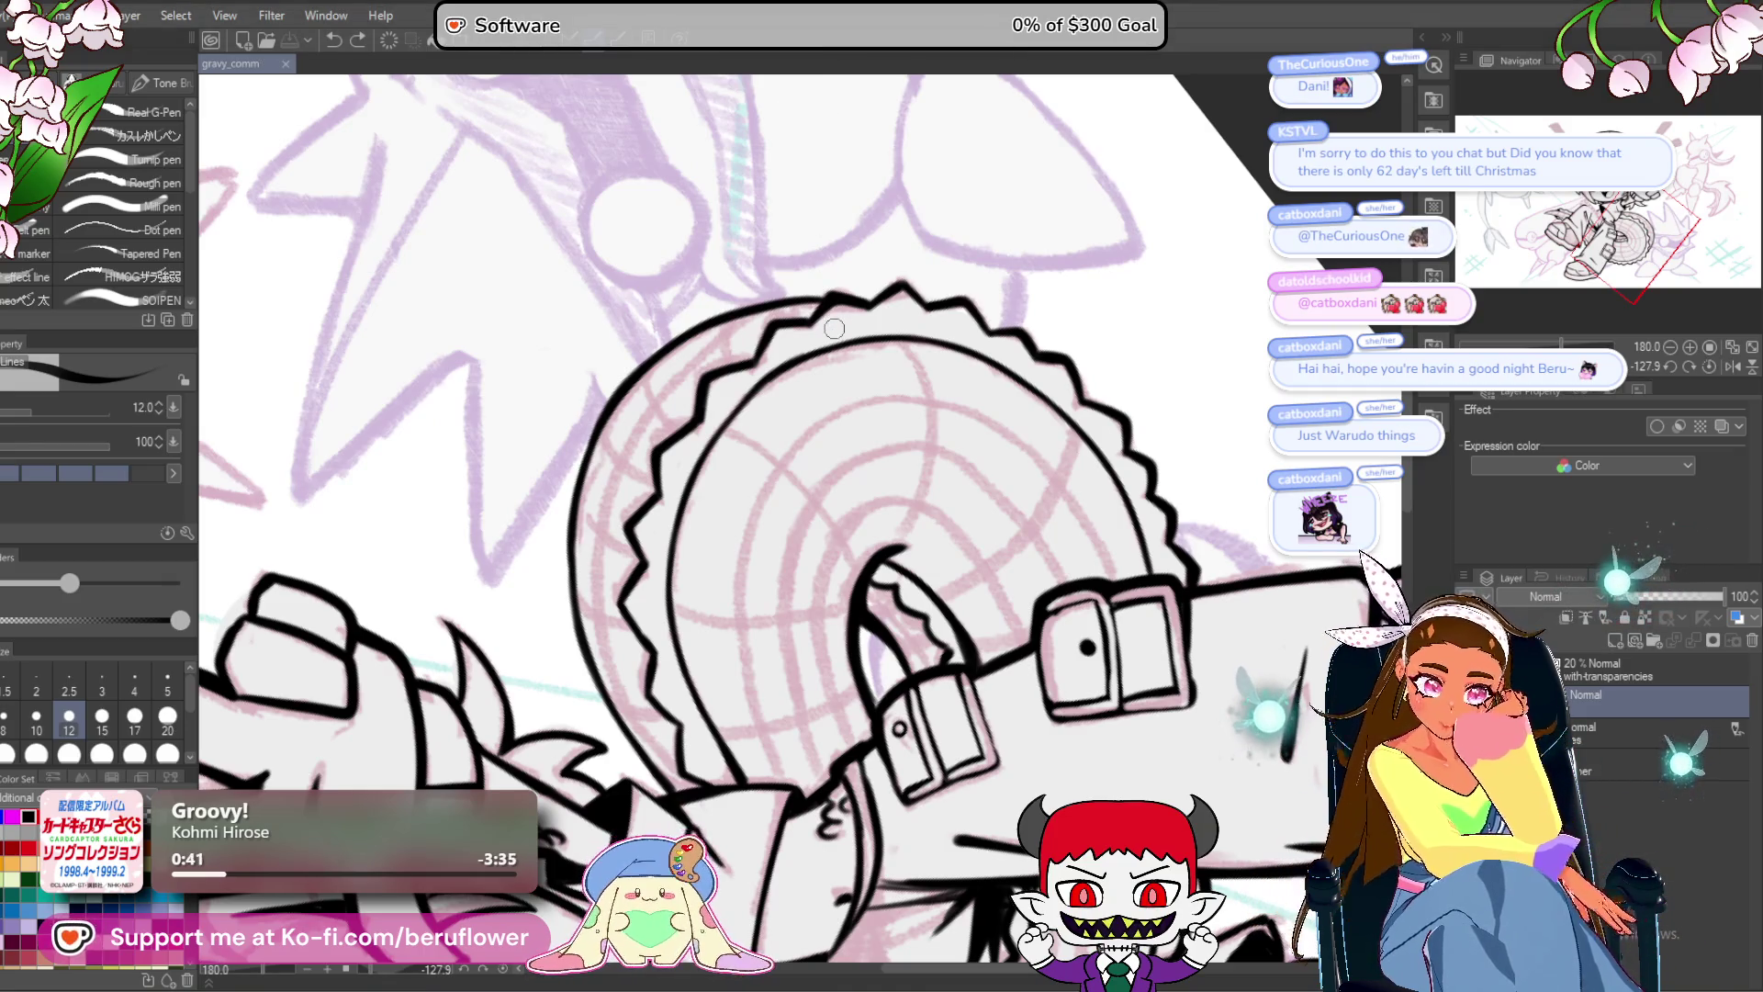
pyautogui.scroll(-3, 835, 322)
pyautogui.scroll(2, 834, 317)
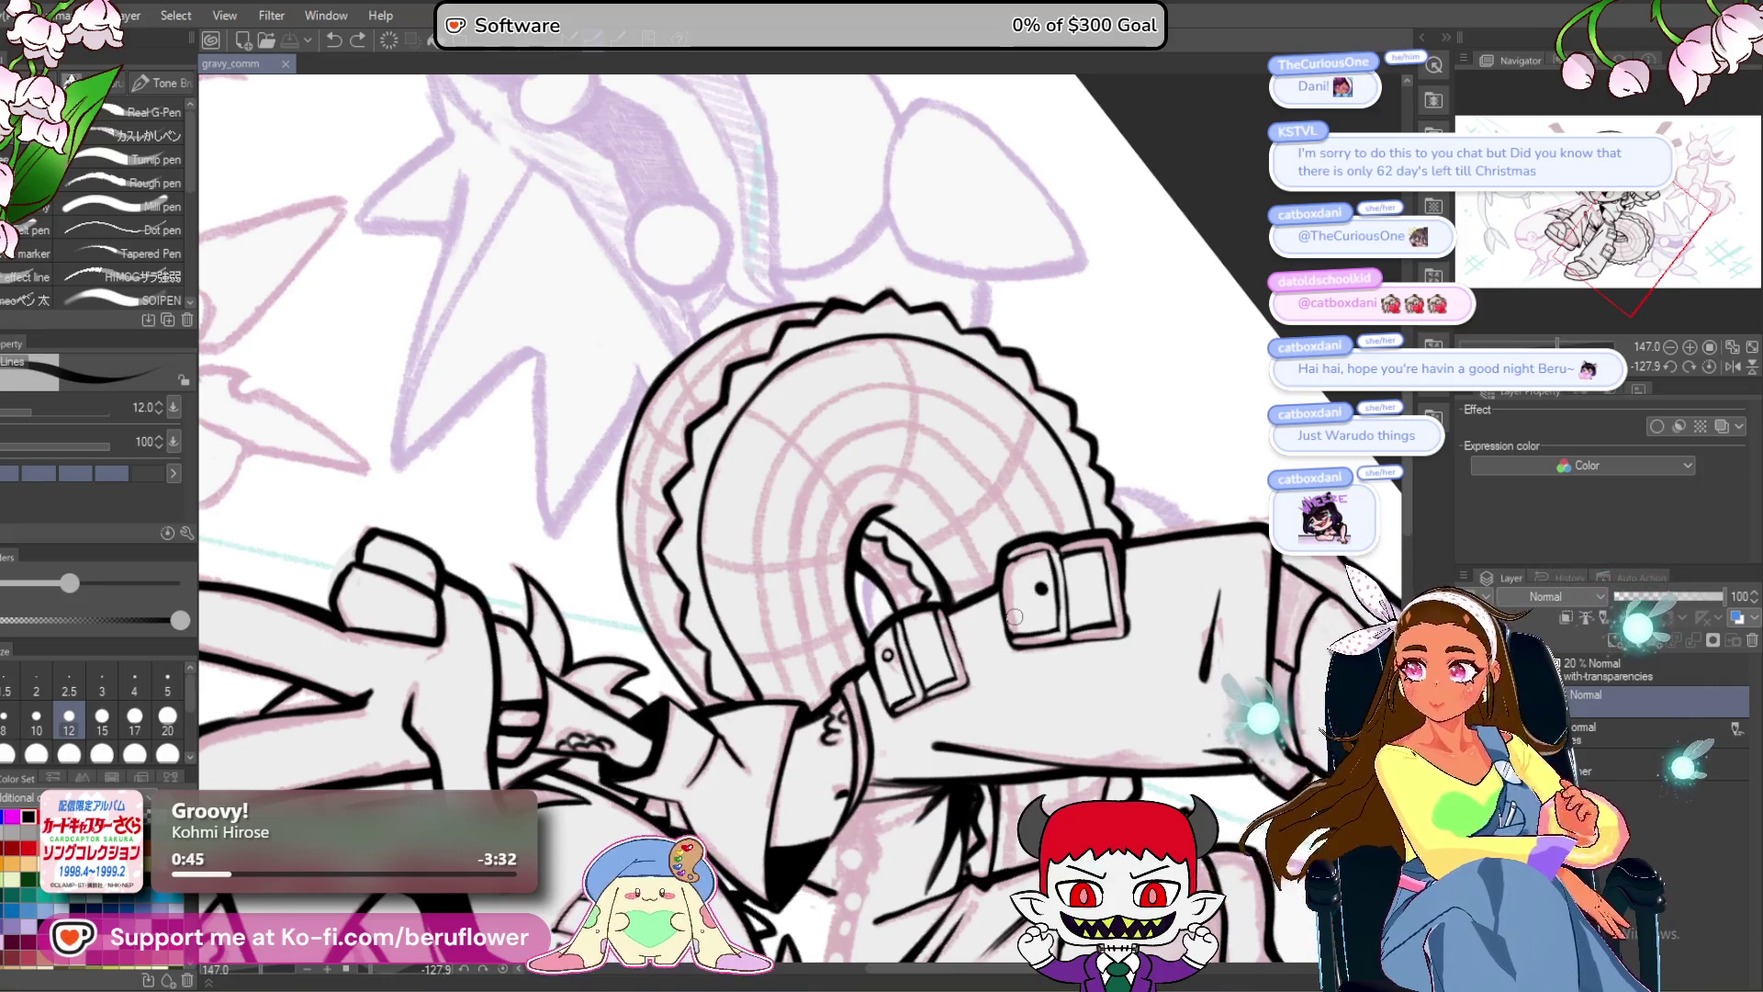
pyautogui.moveTo(1026, 701)
pyautogui.mouseDown()
pyautogui.moveTo(980, 698)
pyautogui.moveTo(1195, 577)
pyautogui.mouseUp()
pyautogui.click(1706, 368)
pyautogui.moveTo(625, 662)
pyautogui.mouseDown()
pyautogui.moveTo(675, 643)
pyautogui.moveTo(921, 661)
pyautogui.mouseUp()
pyautogui.scroll(4, 921, 661)
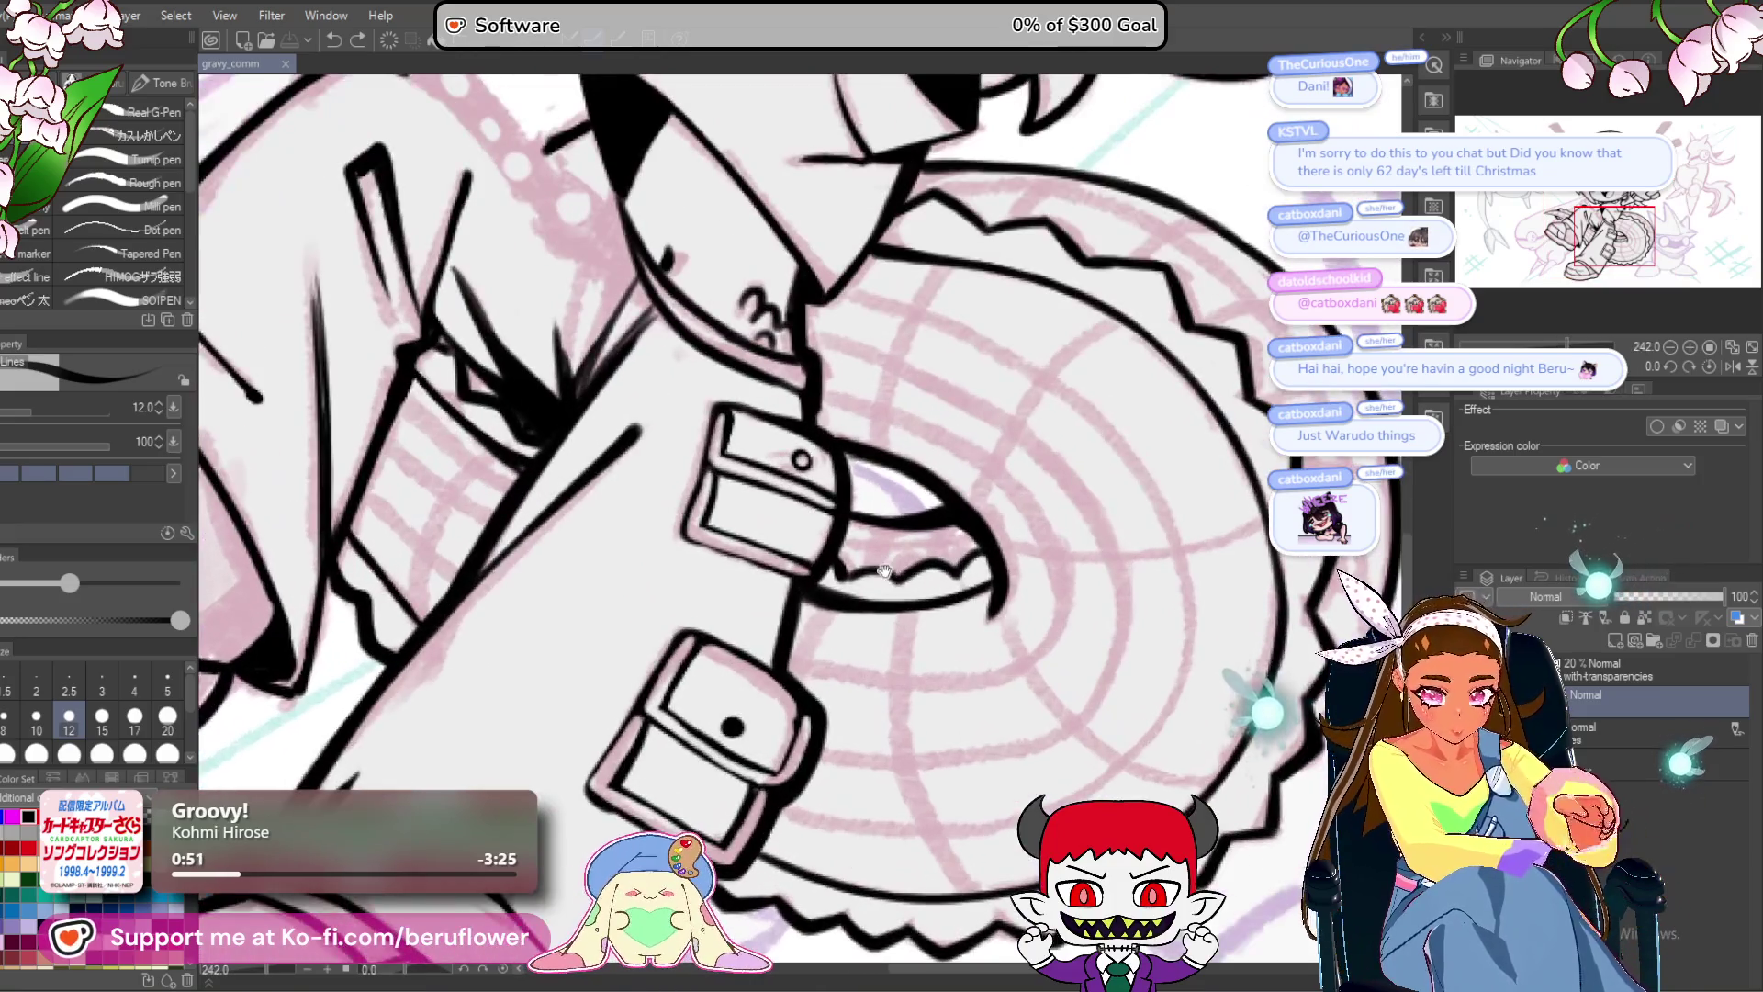
pyautogui.moveTo(884, 570)
pyautogui.mouseDown()
pyautogui.moveTo(869, 724)
pyautogui.moveTo(812, 782)
pyautogui.mouseUp()
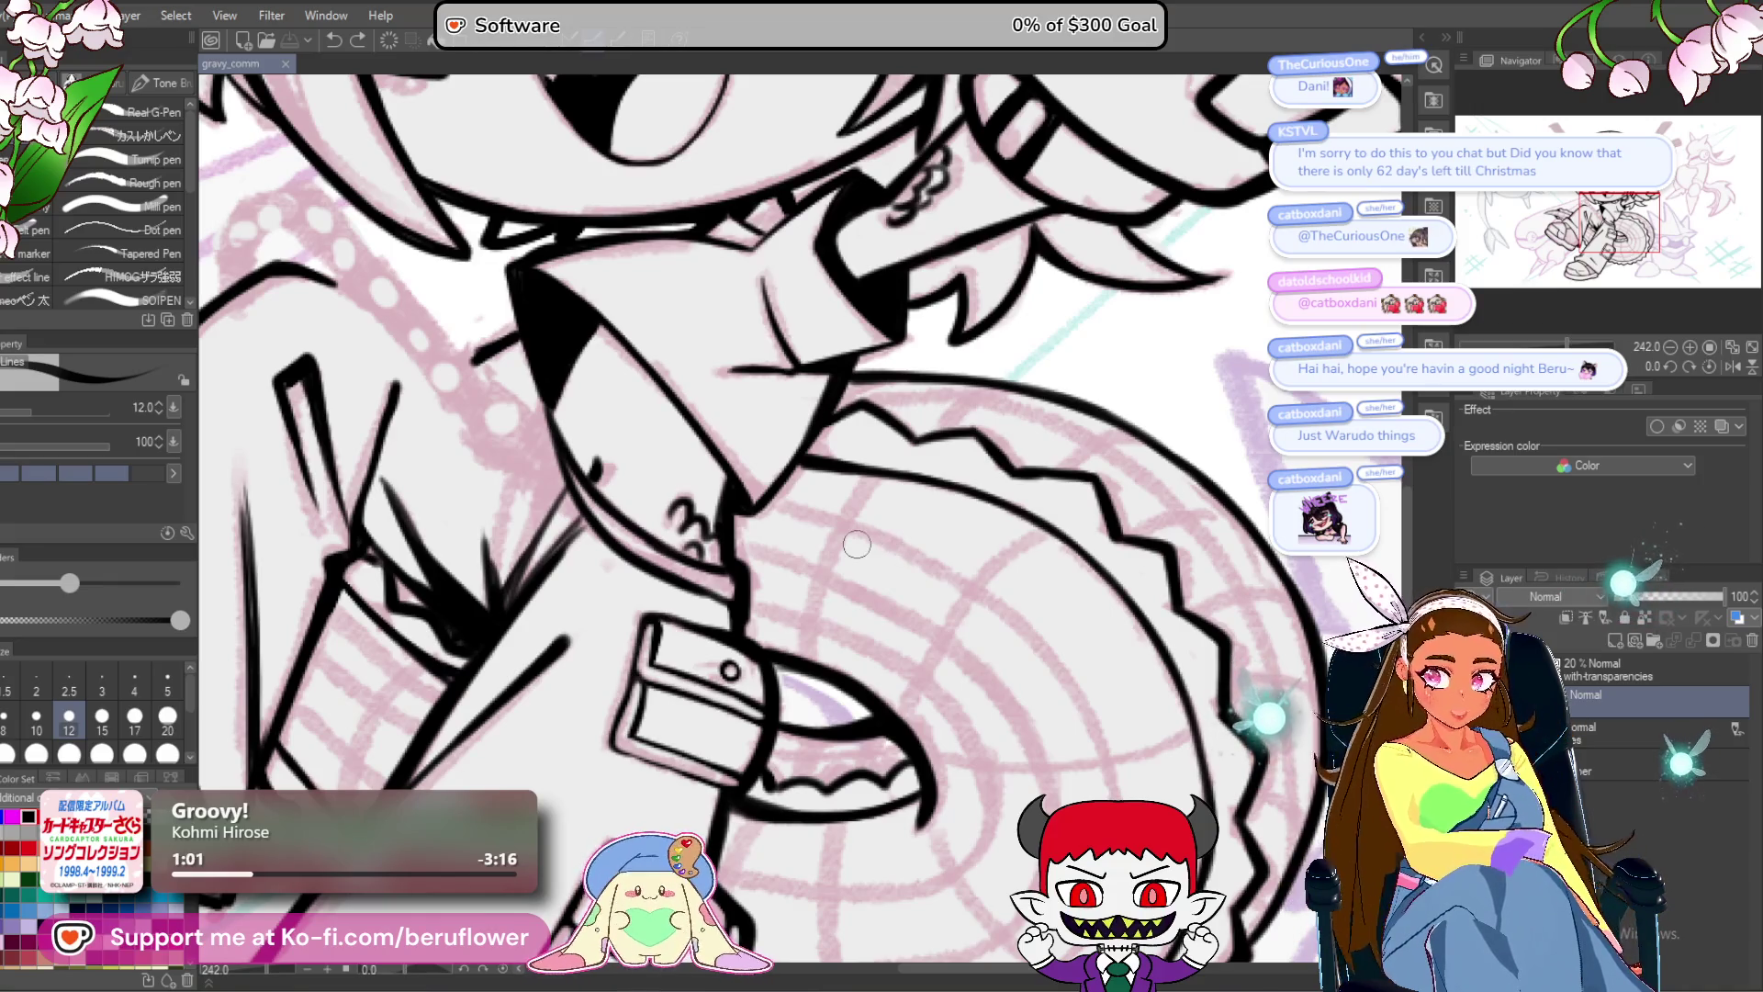
pyautogui.scroll(-4, 891, 489)
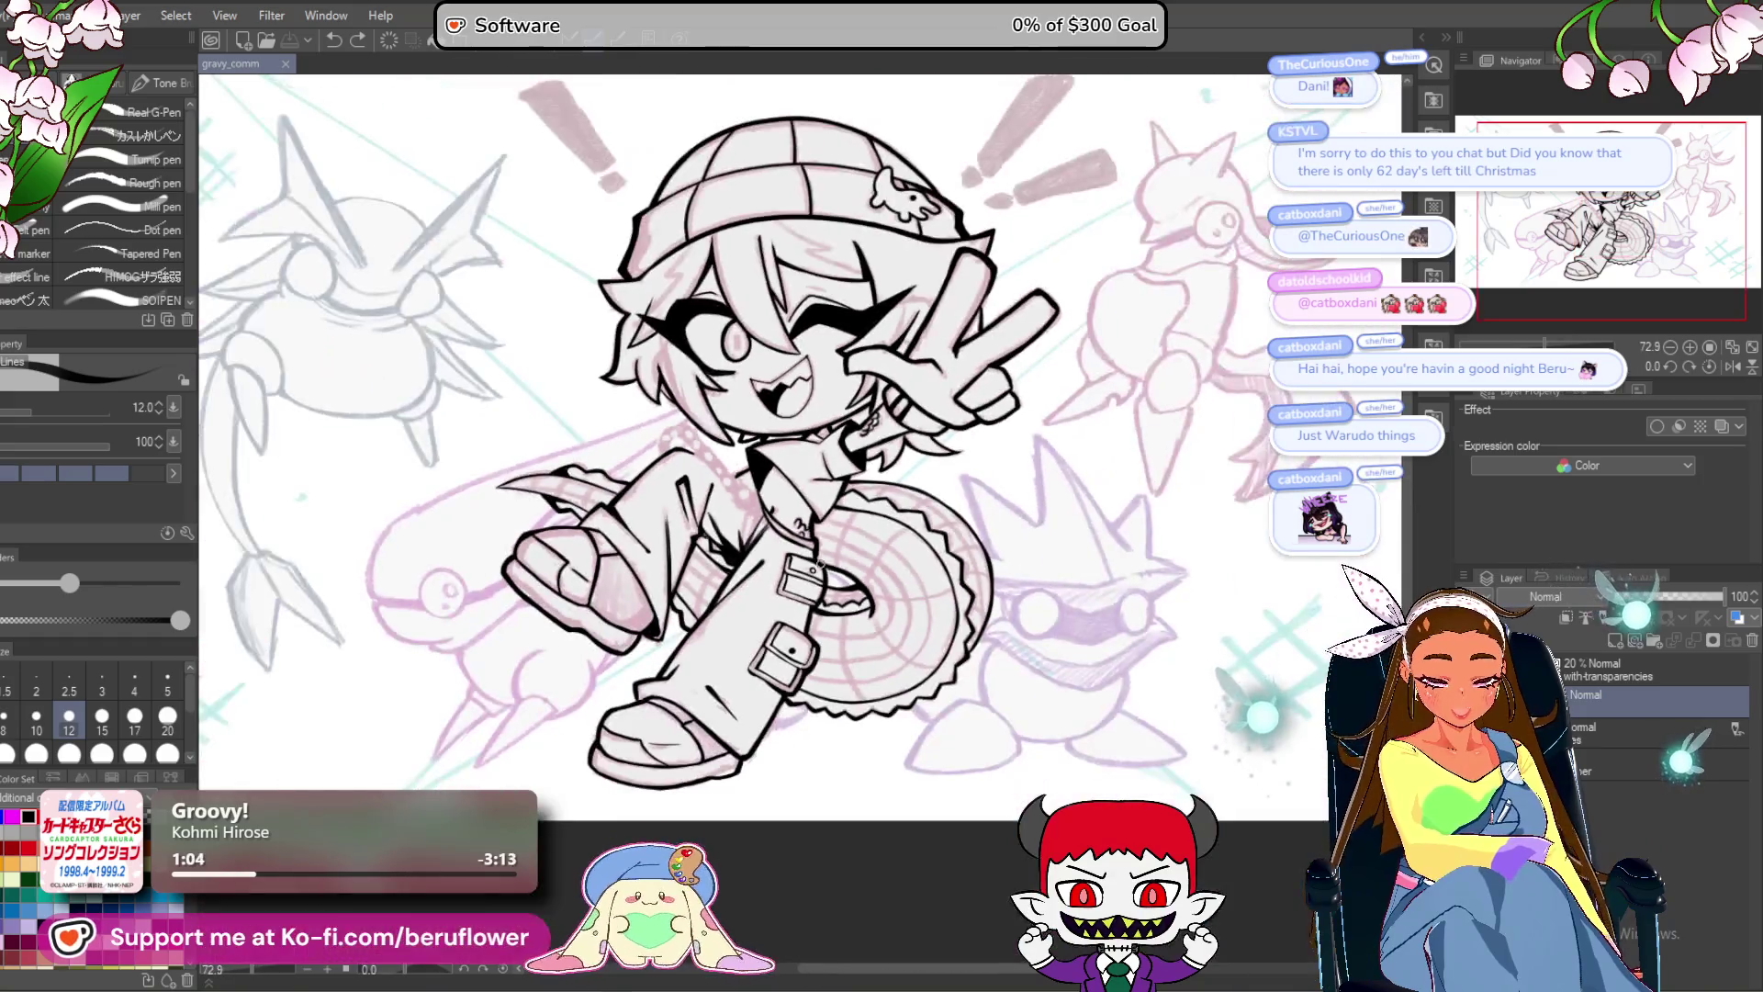
pyautogui.scroll(1, 820, 563)
# Rotate the view and thicken the saw blade's outer black arc down to its lower end.
pyautogui.moveTo(820, 563); pyautogui.dragTo(734, 542)
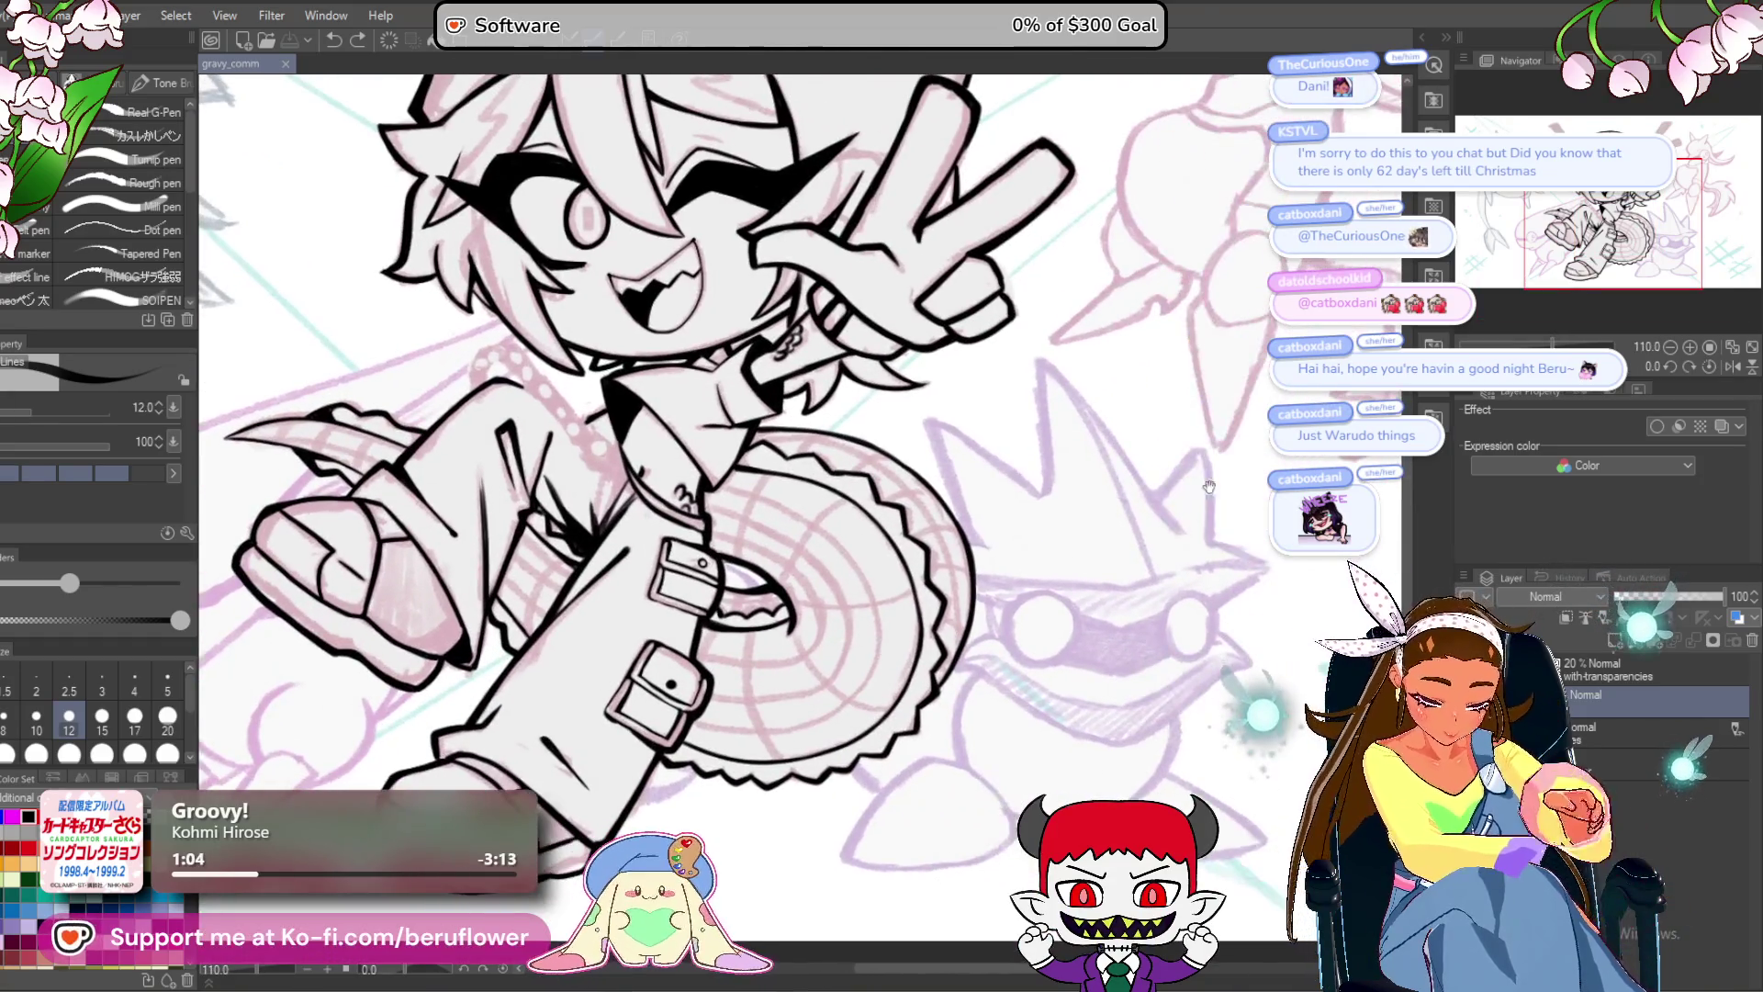
pyautogui.moveTo(1525, 367); pyautogui.dragTo(1444, 341)
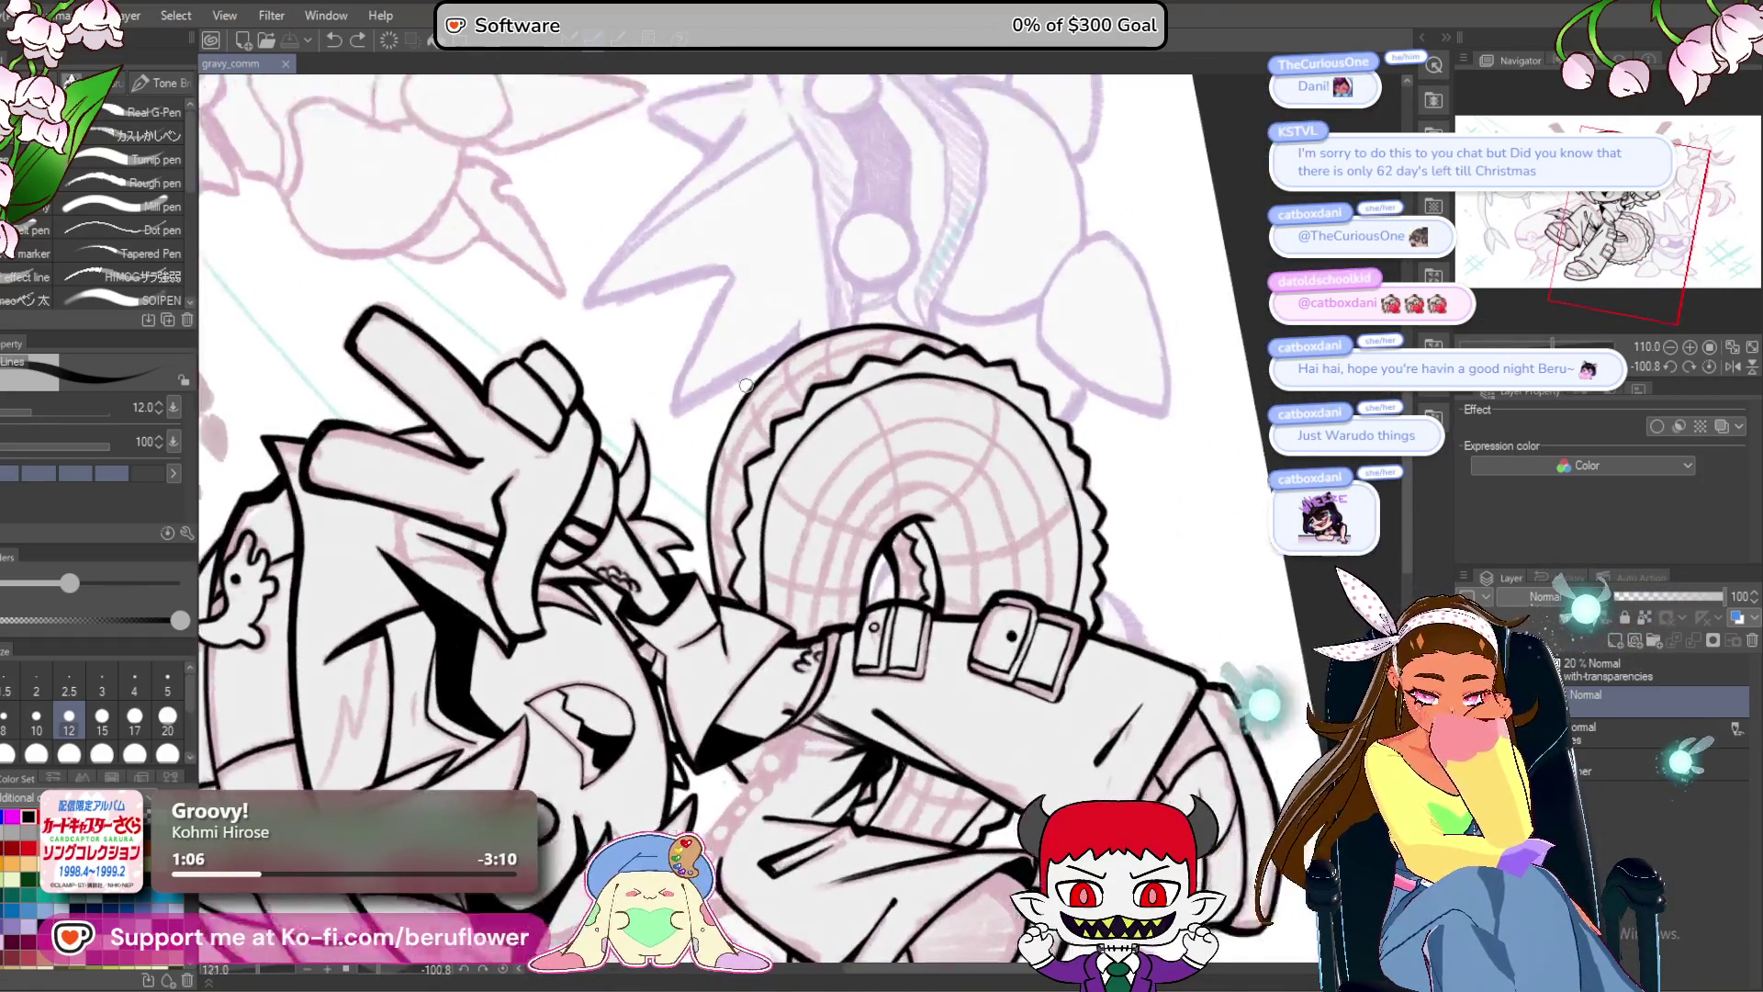
pyautogui.scroll(7, 895, 368)
pyautogui.moveTo(696, 497)
pyautogui.mouseDown()
pyautogui.moveTo(731, 425)
pyautogui.moveTo(634, 661)
pyautogui.mouseUp()
pyautogui.moveTo(661, 588); pyautogui.dragTo(661, 496)
pyautogui.moveTo(643, 661)
pyautogui.mouseDown()
pyautogui.moveTo(691, 400)
pyautogui.moveTo(643, 726)
pyautogui.mouseUp()
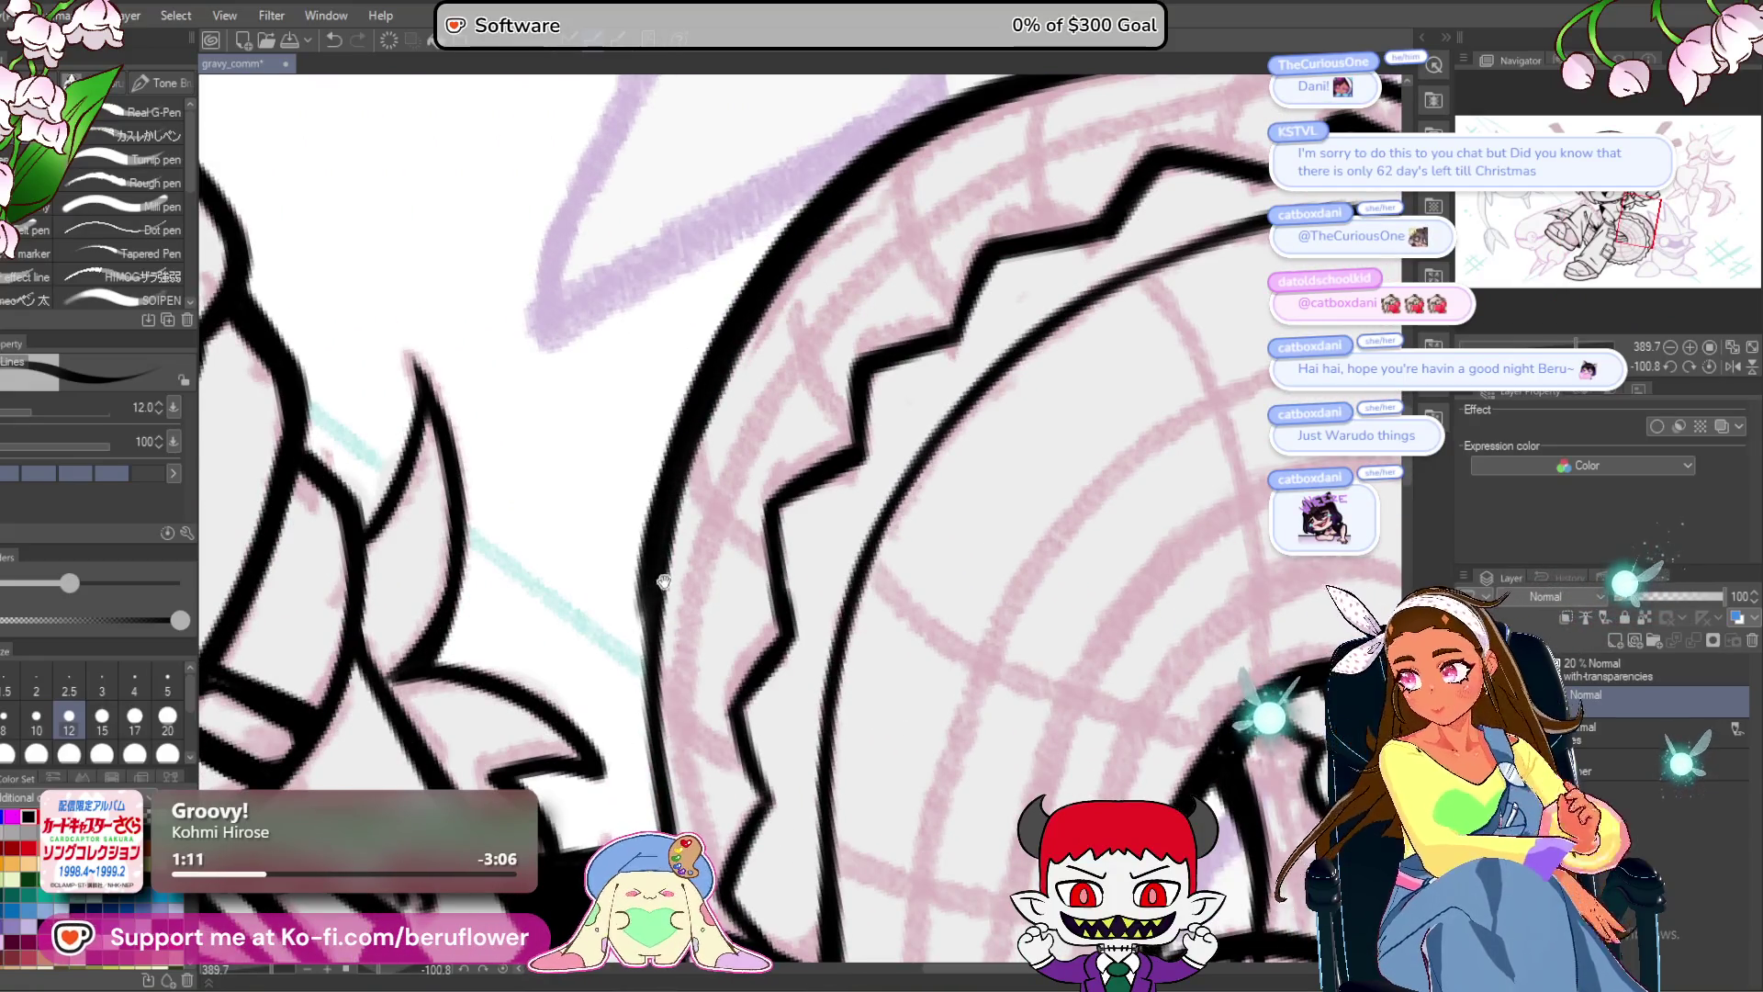
pyautogui.moveTo(666, 588); pyautogui.dragTo(698, 487)
pyautogui.moveTo(705, 355)
pyautogui.mouseDown()
pyautogui.moveTo(677, 501)
pyautogui.moveTo(679, 708)
pyautogui.mouseUp()
pyautogui.moveTo(687, 476); pyautogui.dragTo(682, 728)
pyautogui.moveTo(678, 652); pyautogui.dragTo(687, 746)
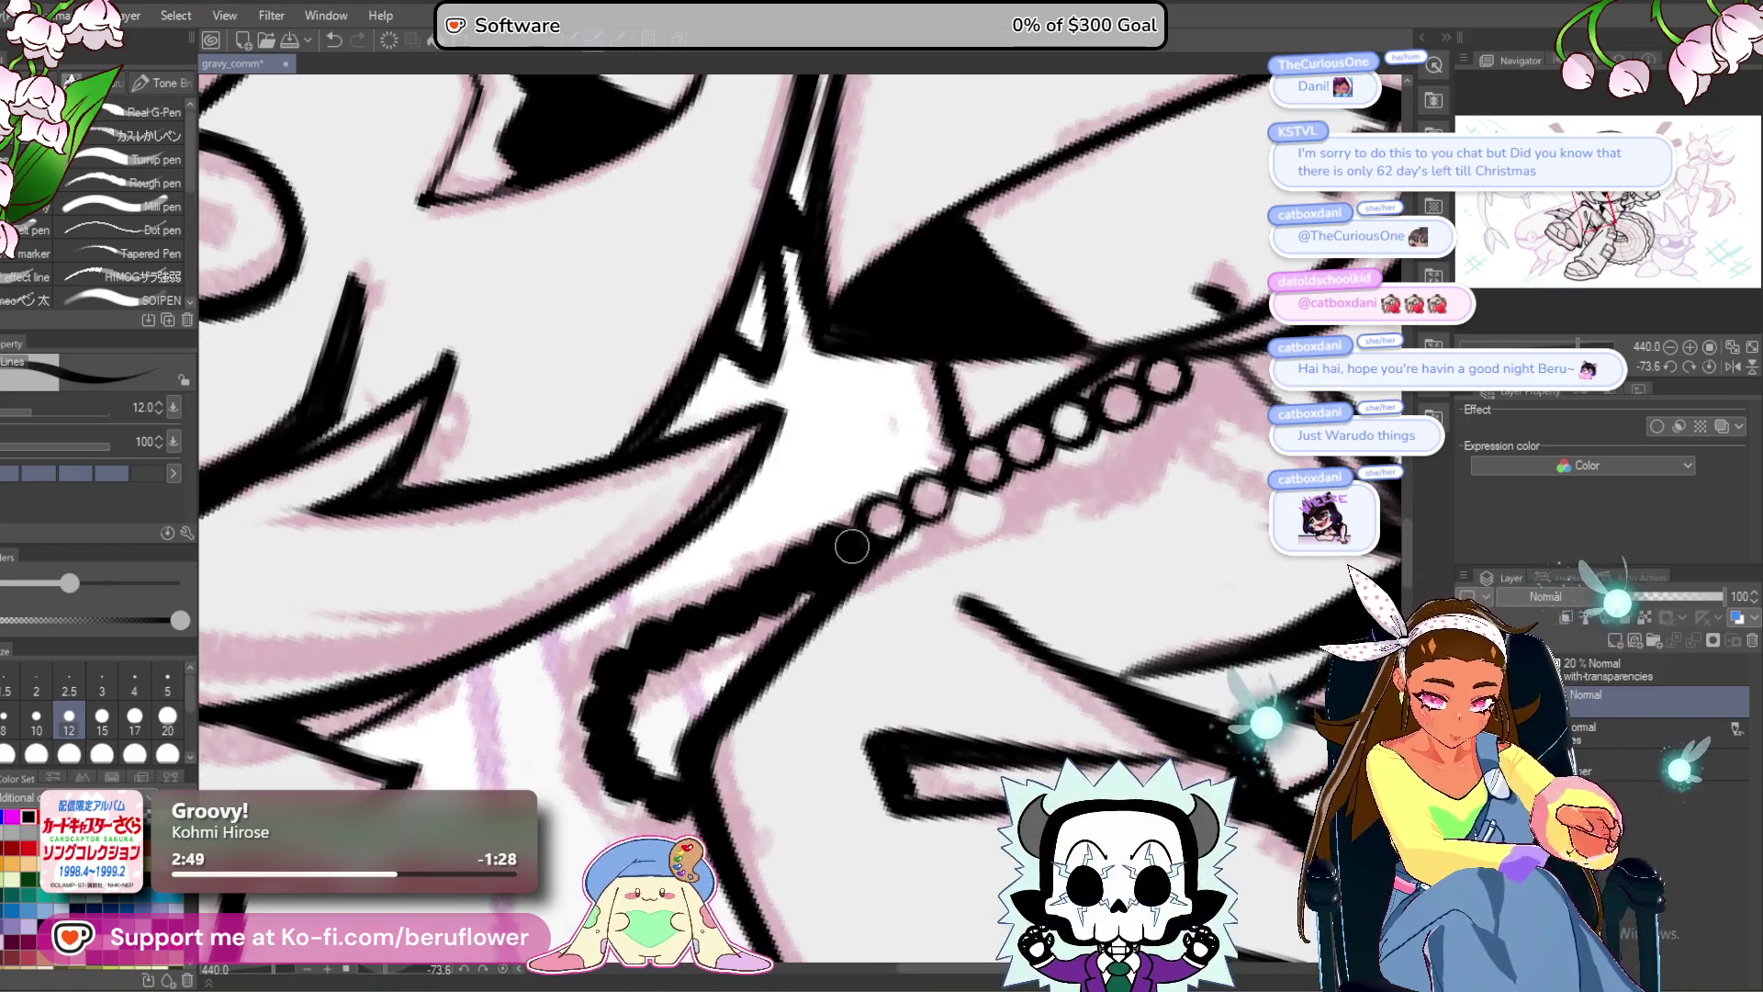
# Extend the bead chain with outlined beads, cleaning the bottom bead into a ring.
pyautogui.moveTo(806, 567); pyautogui.dragTo(733, 614)
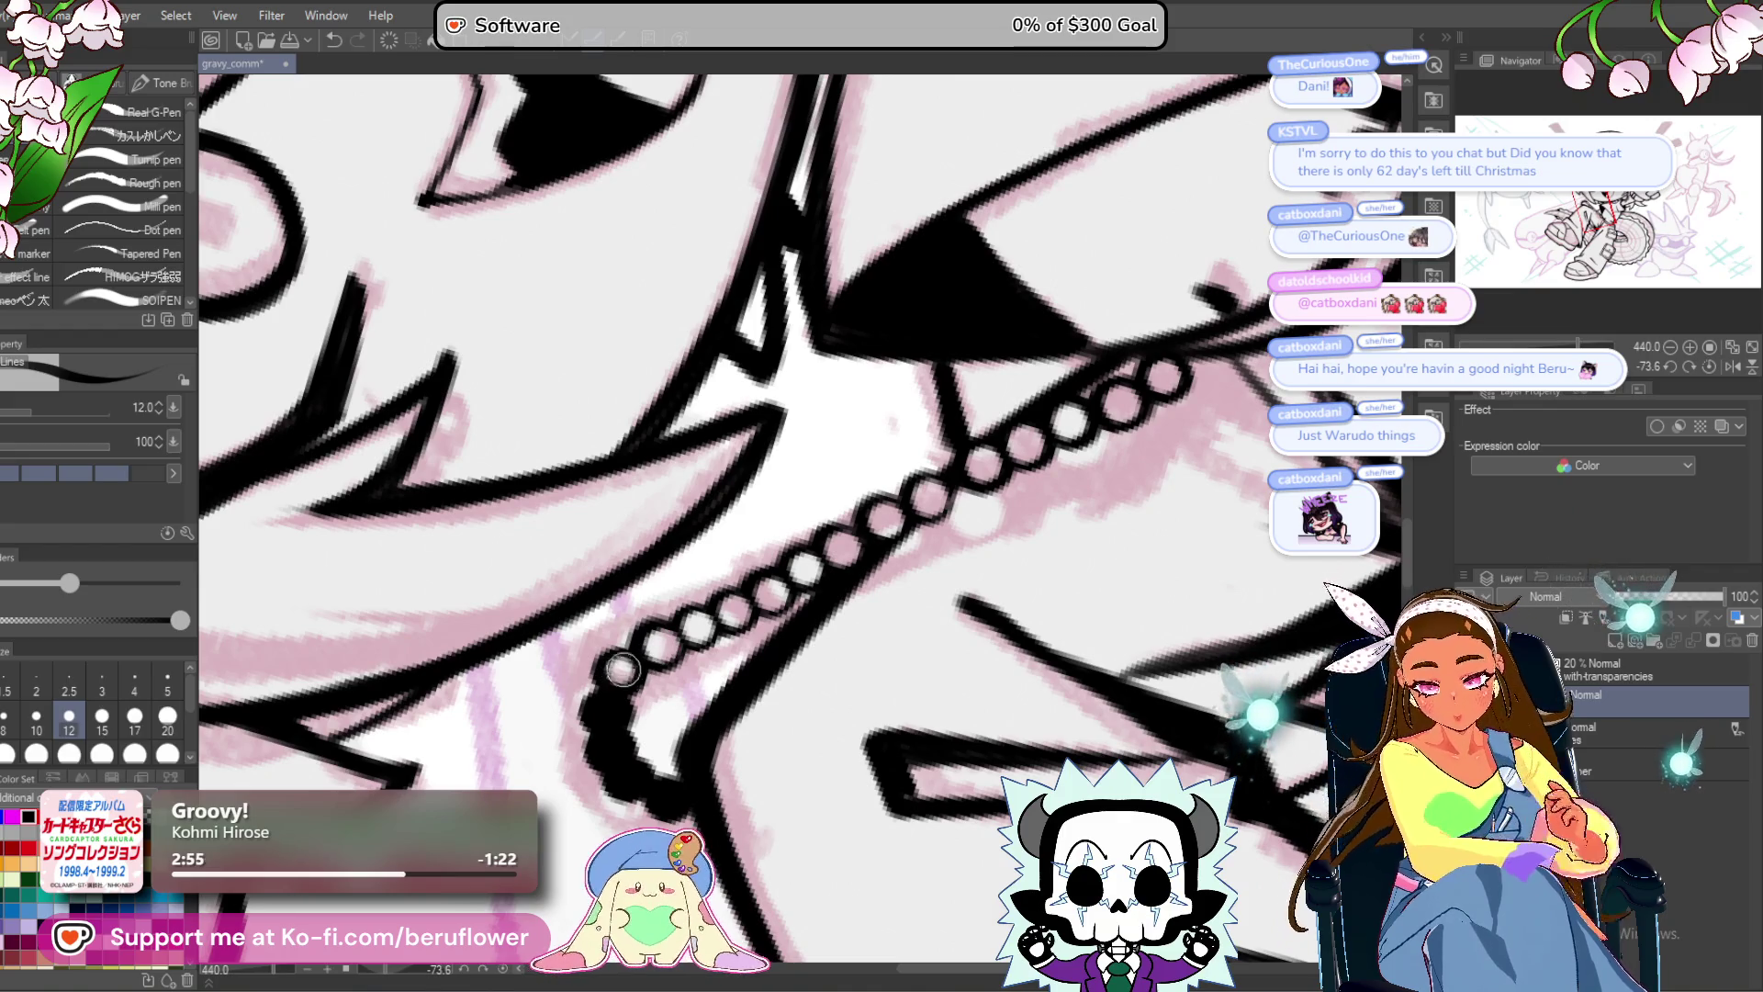
pyautogui.moveTo(611, 744); pyautogui.dragTo(624, 775)
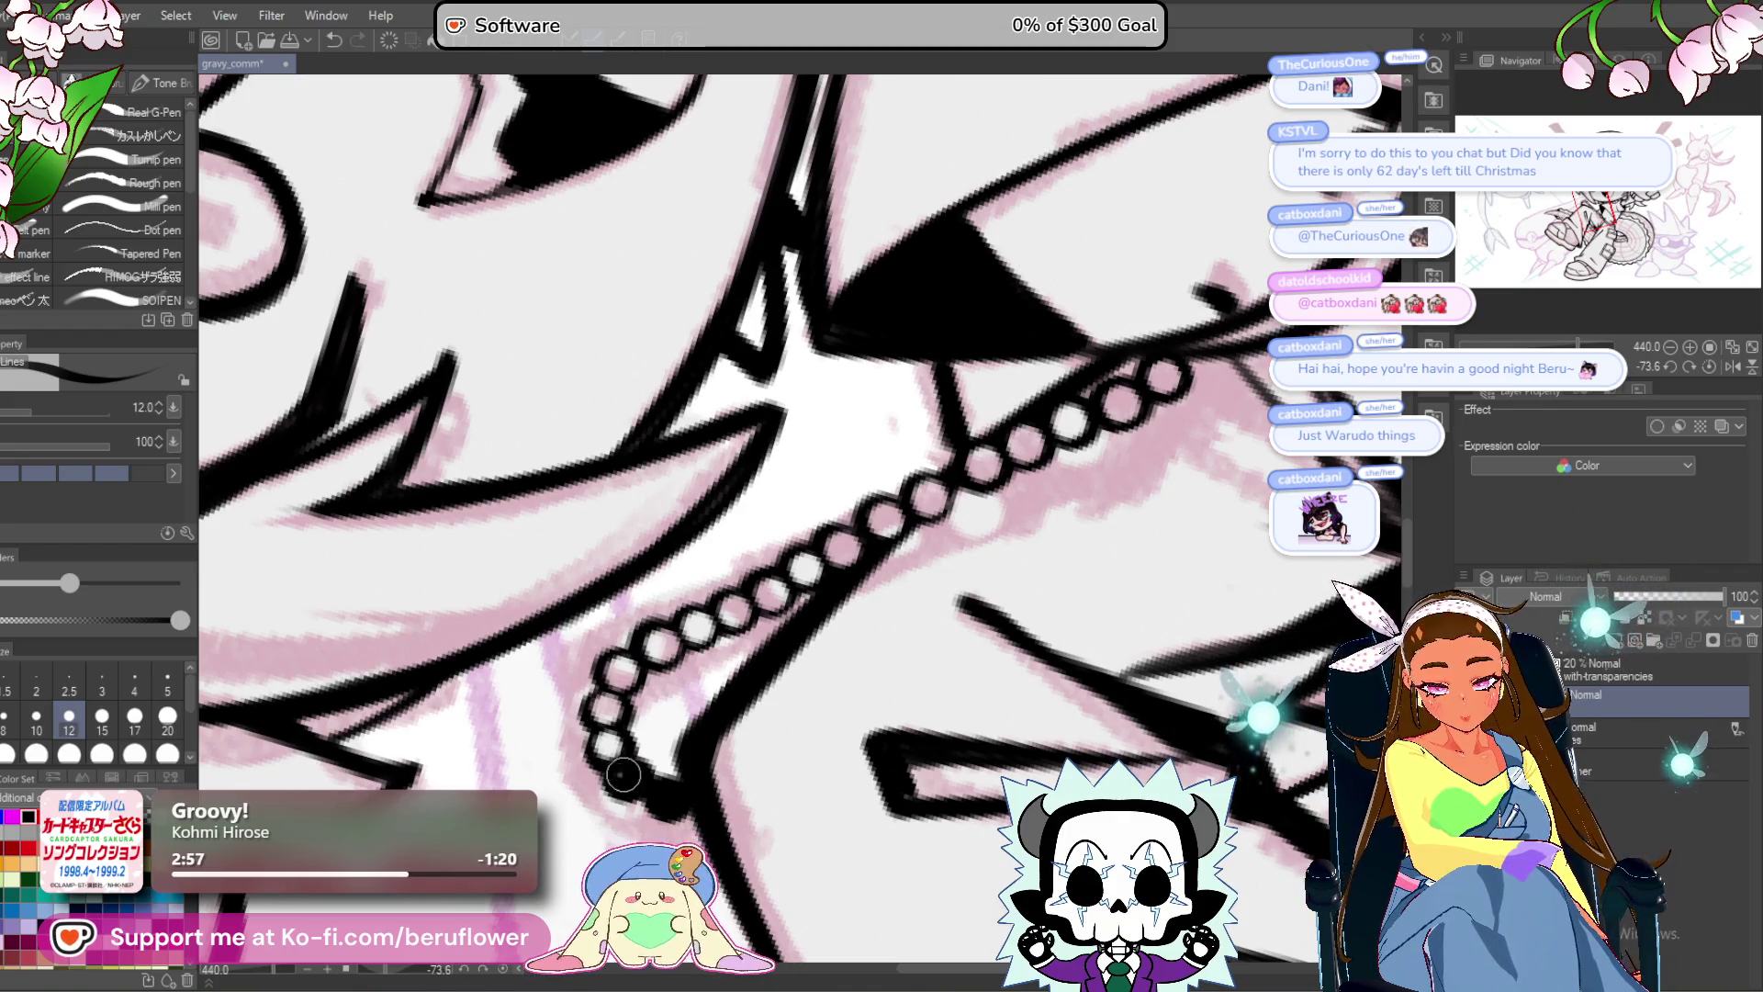
pyautogui.scroll(-5, 651, 770)
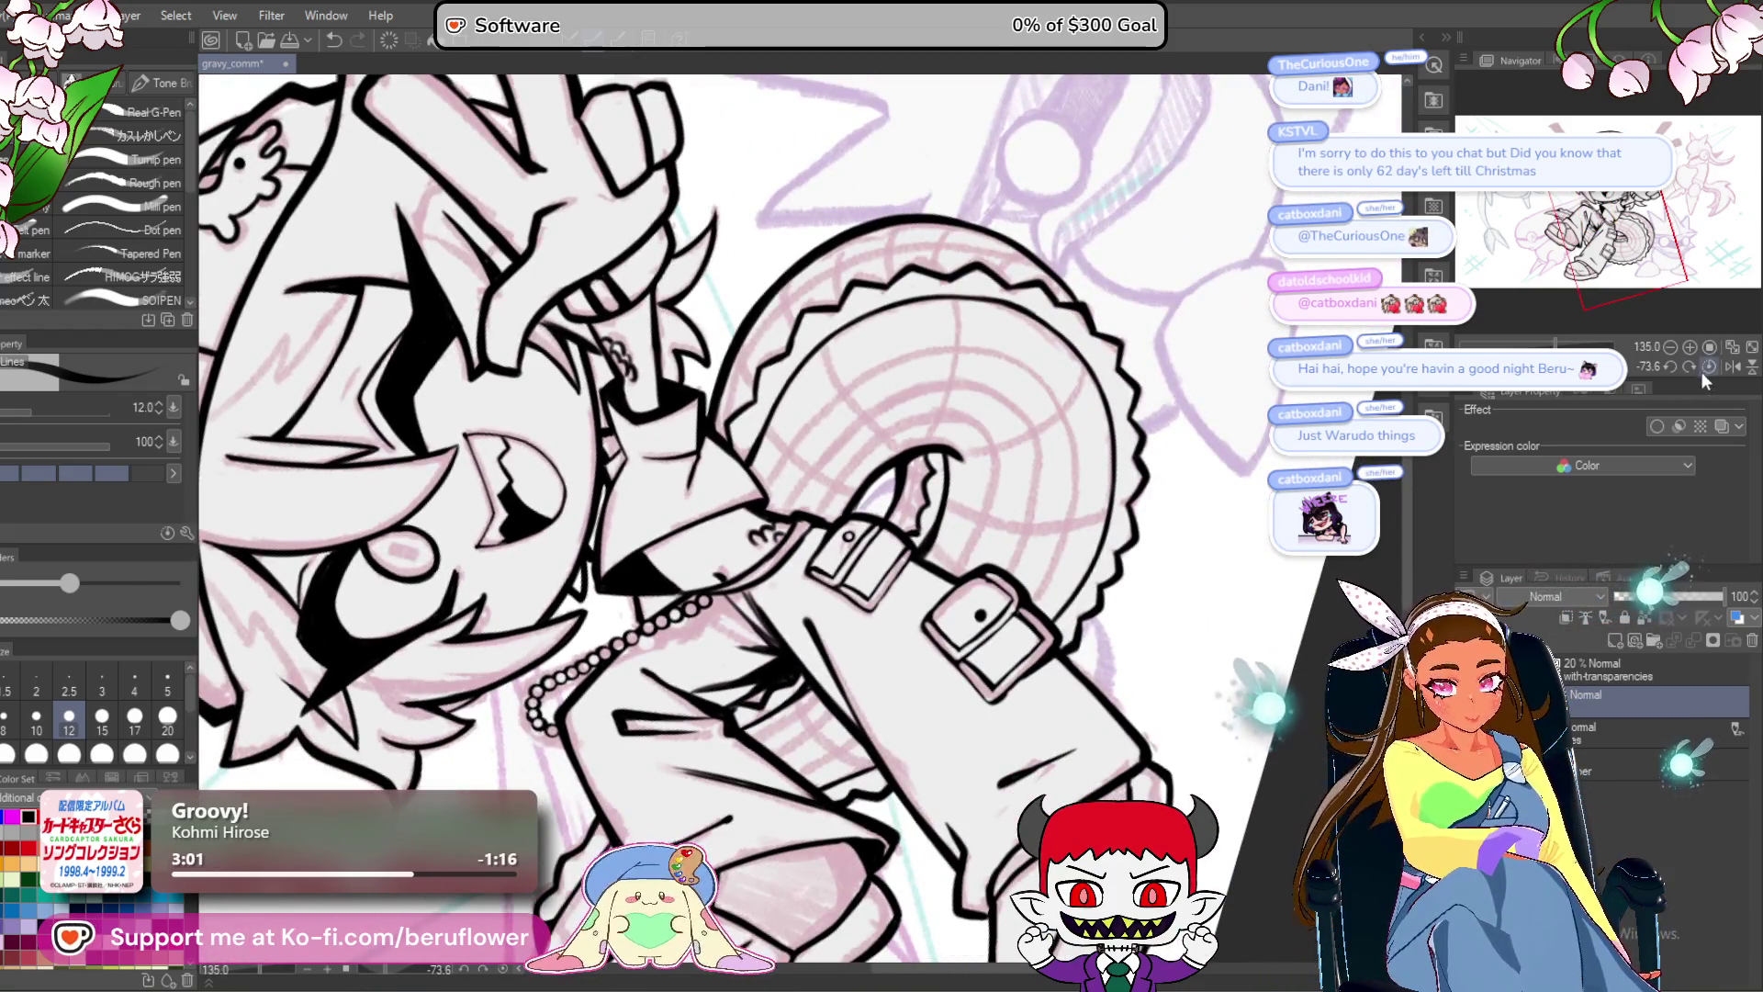
# Straighten the view, frame the belt buckle, and ink a short line inside the belt loop.
pyautogui.click(1702, 365)
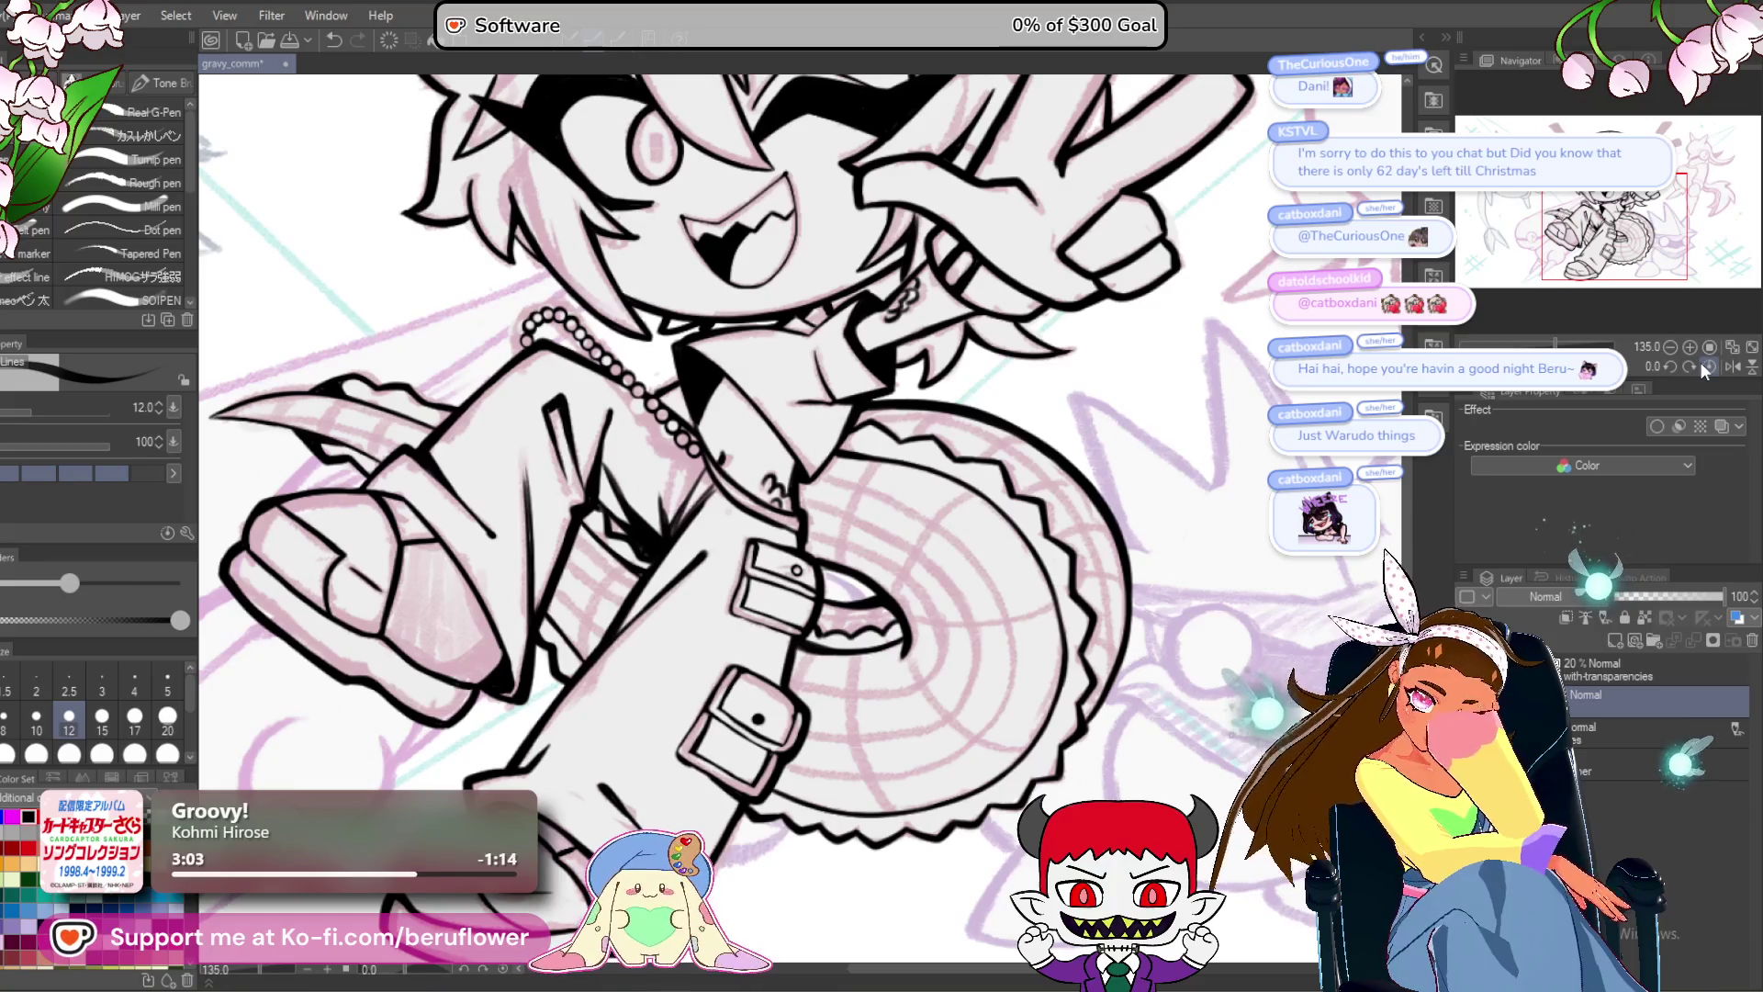
pyautogui.moveTo(752, 489)
pyautogui.mouseDown()
pyautogui.moveTo(802, 460)
pyautogui.moveTo(814, 546)
pyautogui.moveTo(907, 540)
pyautogui.mouseUp()
pyautogui.moveTo(747, 470); pyautogui.dragTo(777, 568)
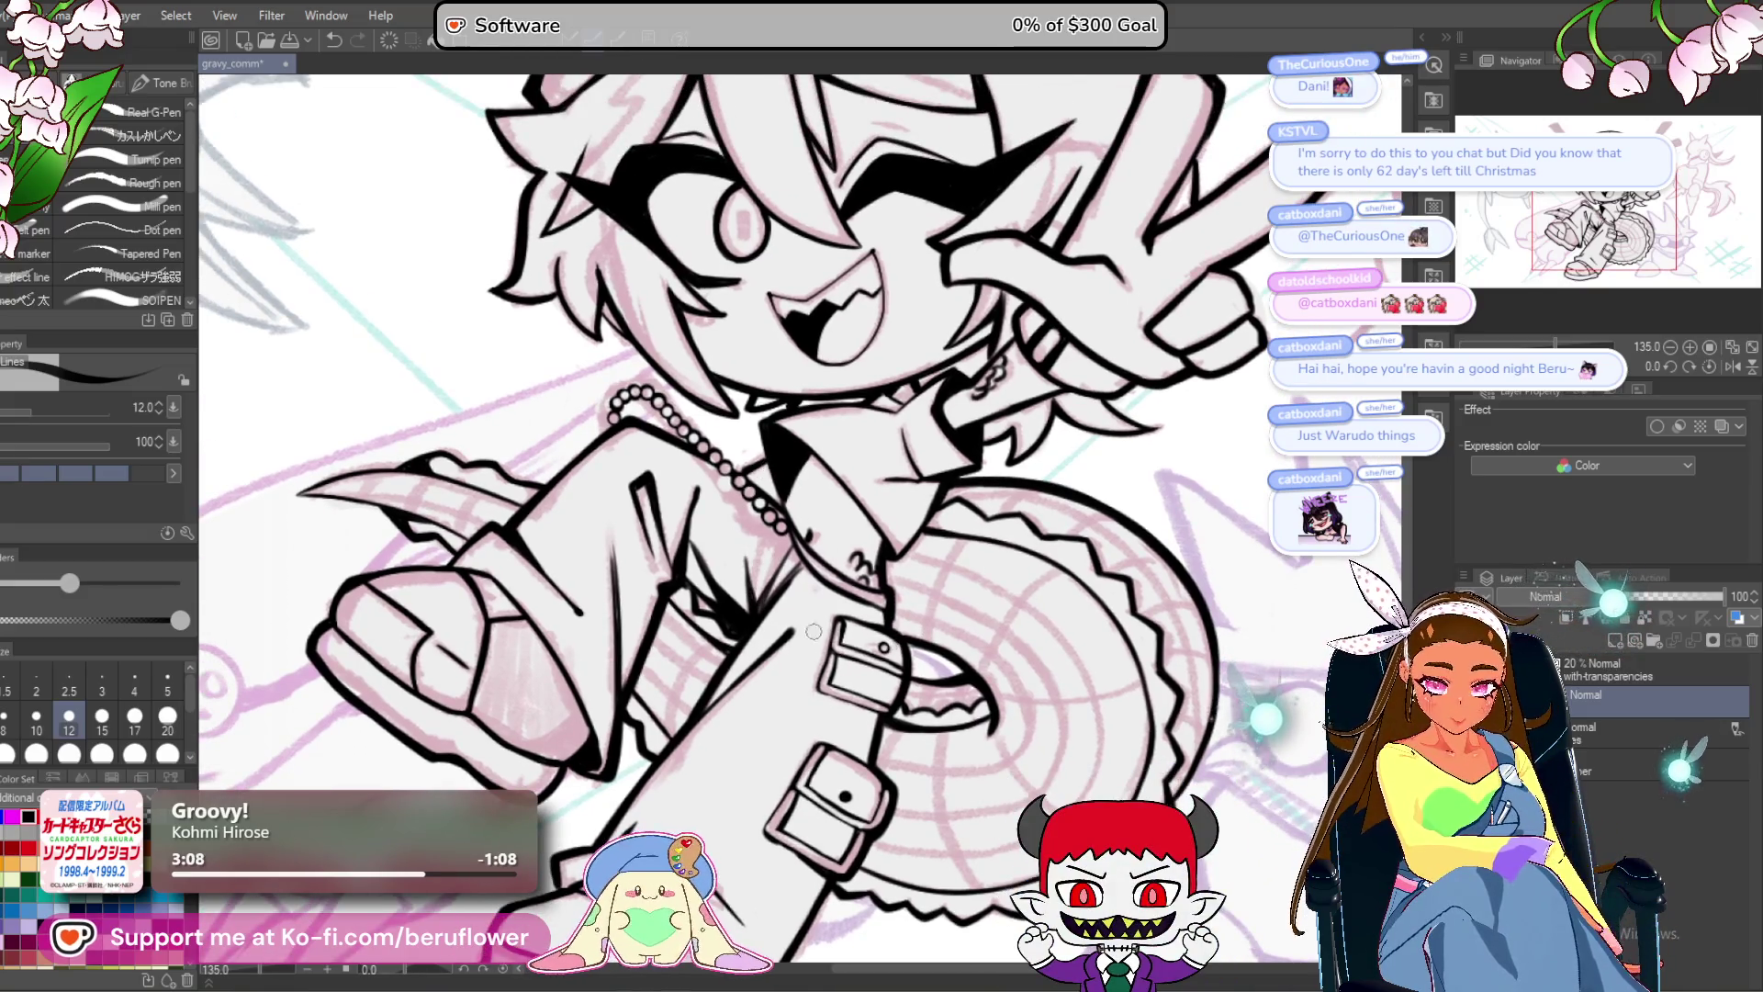
pyautogui.moveTo(773, 695)
pyautogui.mouseDown()
pyautogui.moveTo(779, 661)
pyautogui.moveTo(702, 649)
pyautogui.moveTo(712, 675)
pyautogui.mouseUp()
pyautogui.moveTo(1208, 542); pyautogui.dragTo(1064, 523)
pyautogui.scroll(5, 862, 632)
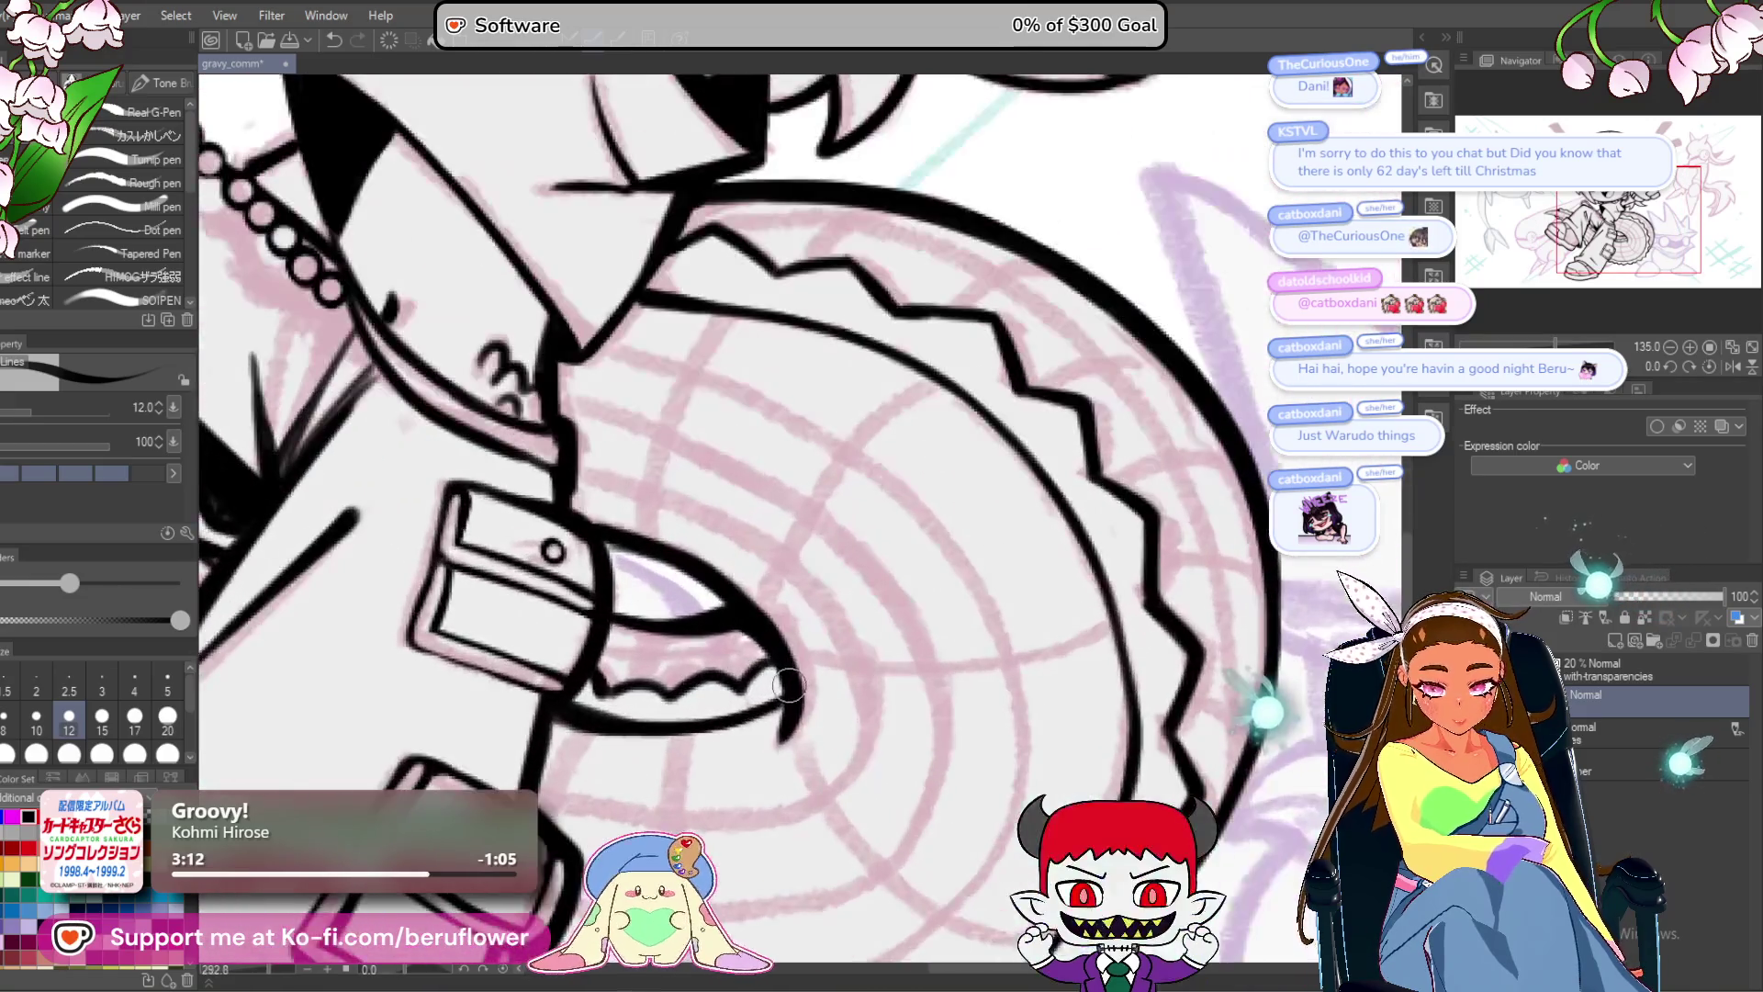
pyautogui.moveTo(790, 613); pyautogui.dragTo(779, 651)
pyautogui.hotkey('ctrl', '0')
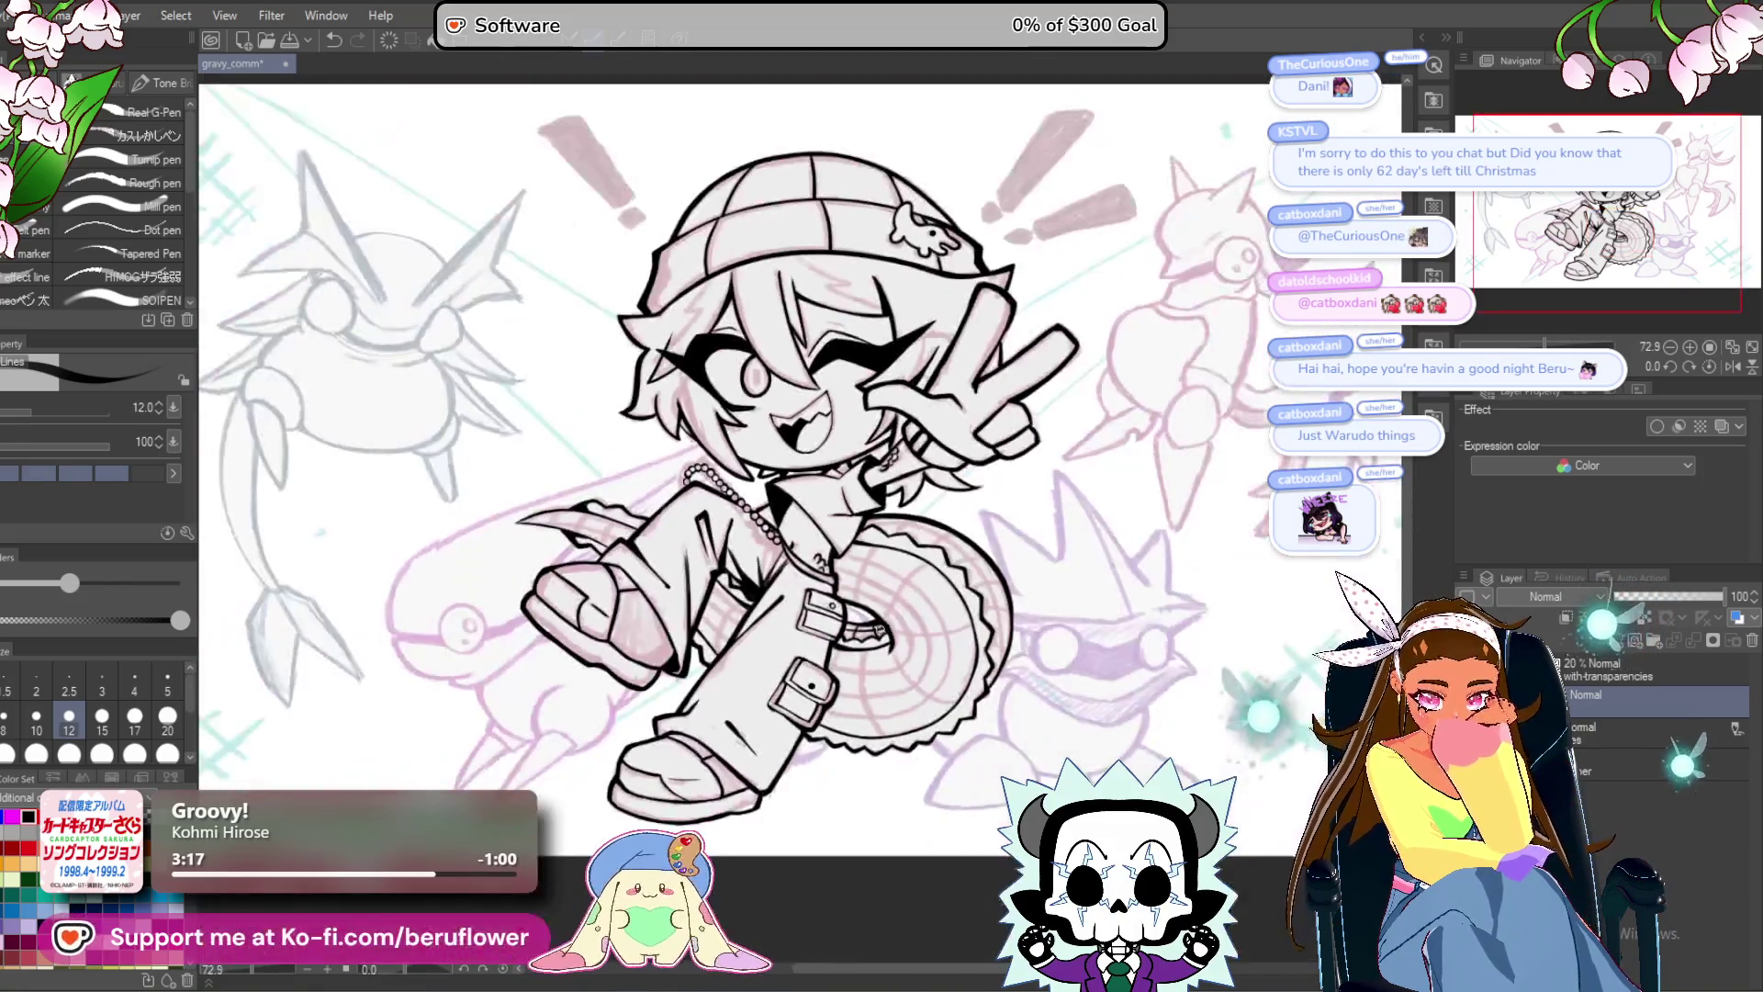
# Shrink the brush to size 8 and ink a short line into the saw blade face.
pyautogui.scroll(5, 753, 515)
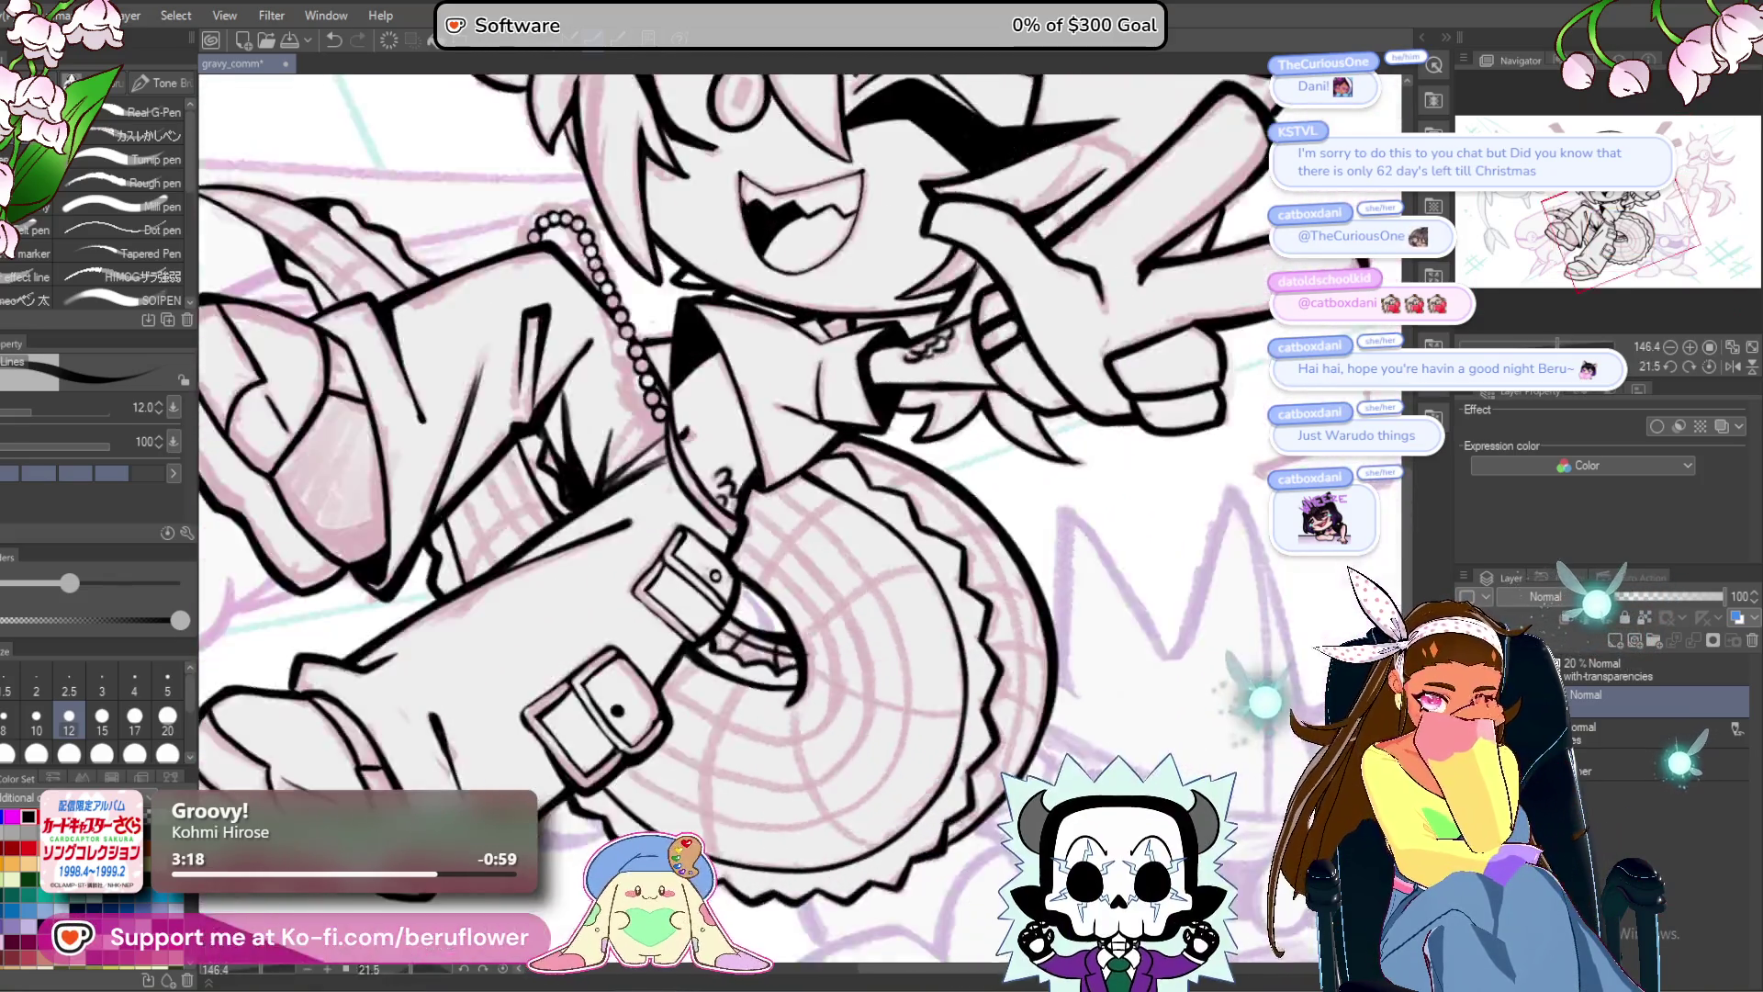
pyautogui.moveTo(1524, 340); pyautogui.dragTo(1460, 338)
pyautogui.scroll(4, 923, 362)
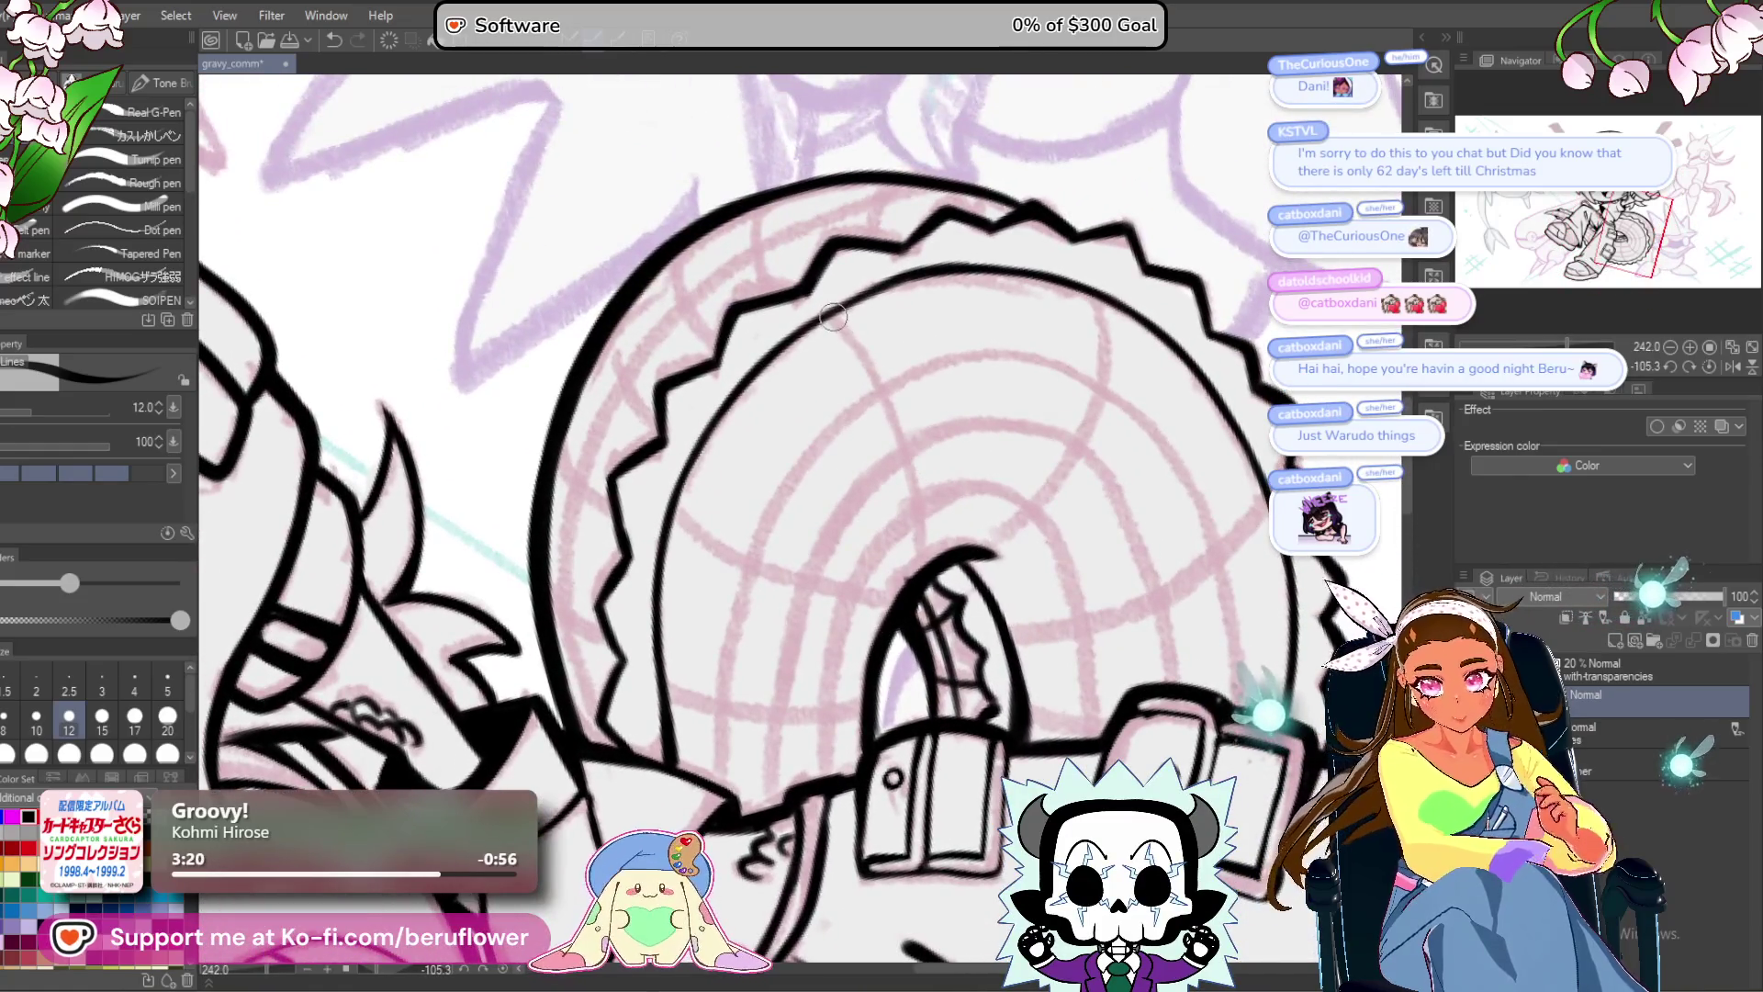
pyautogui.press('[')
pyautogui.press('[')
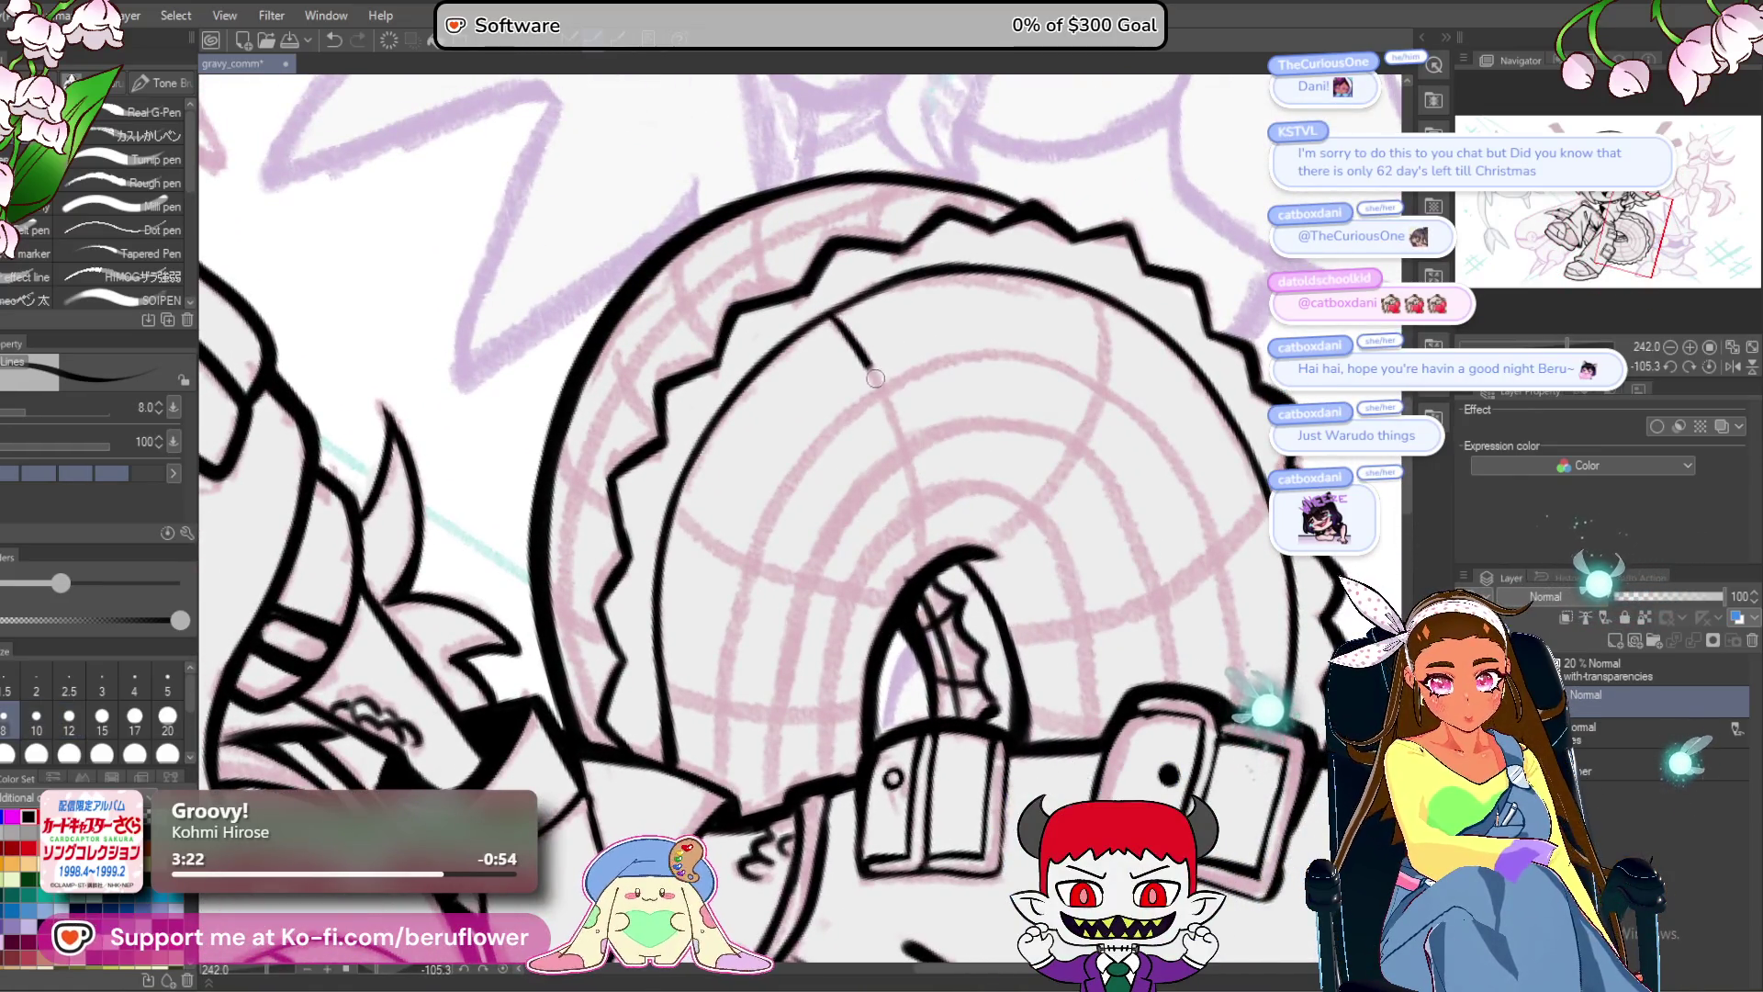
pyautogui.moveTo(918, 501); pyautogui.dragTo(934, 556)
# Ink two curved lines across the saw blade with the view straightened.
pyautogui.click(1708, 366)
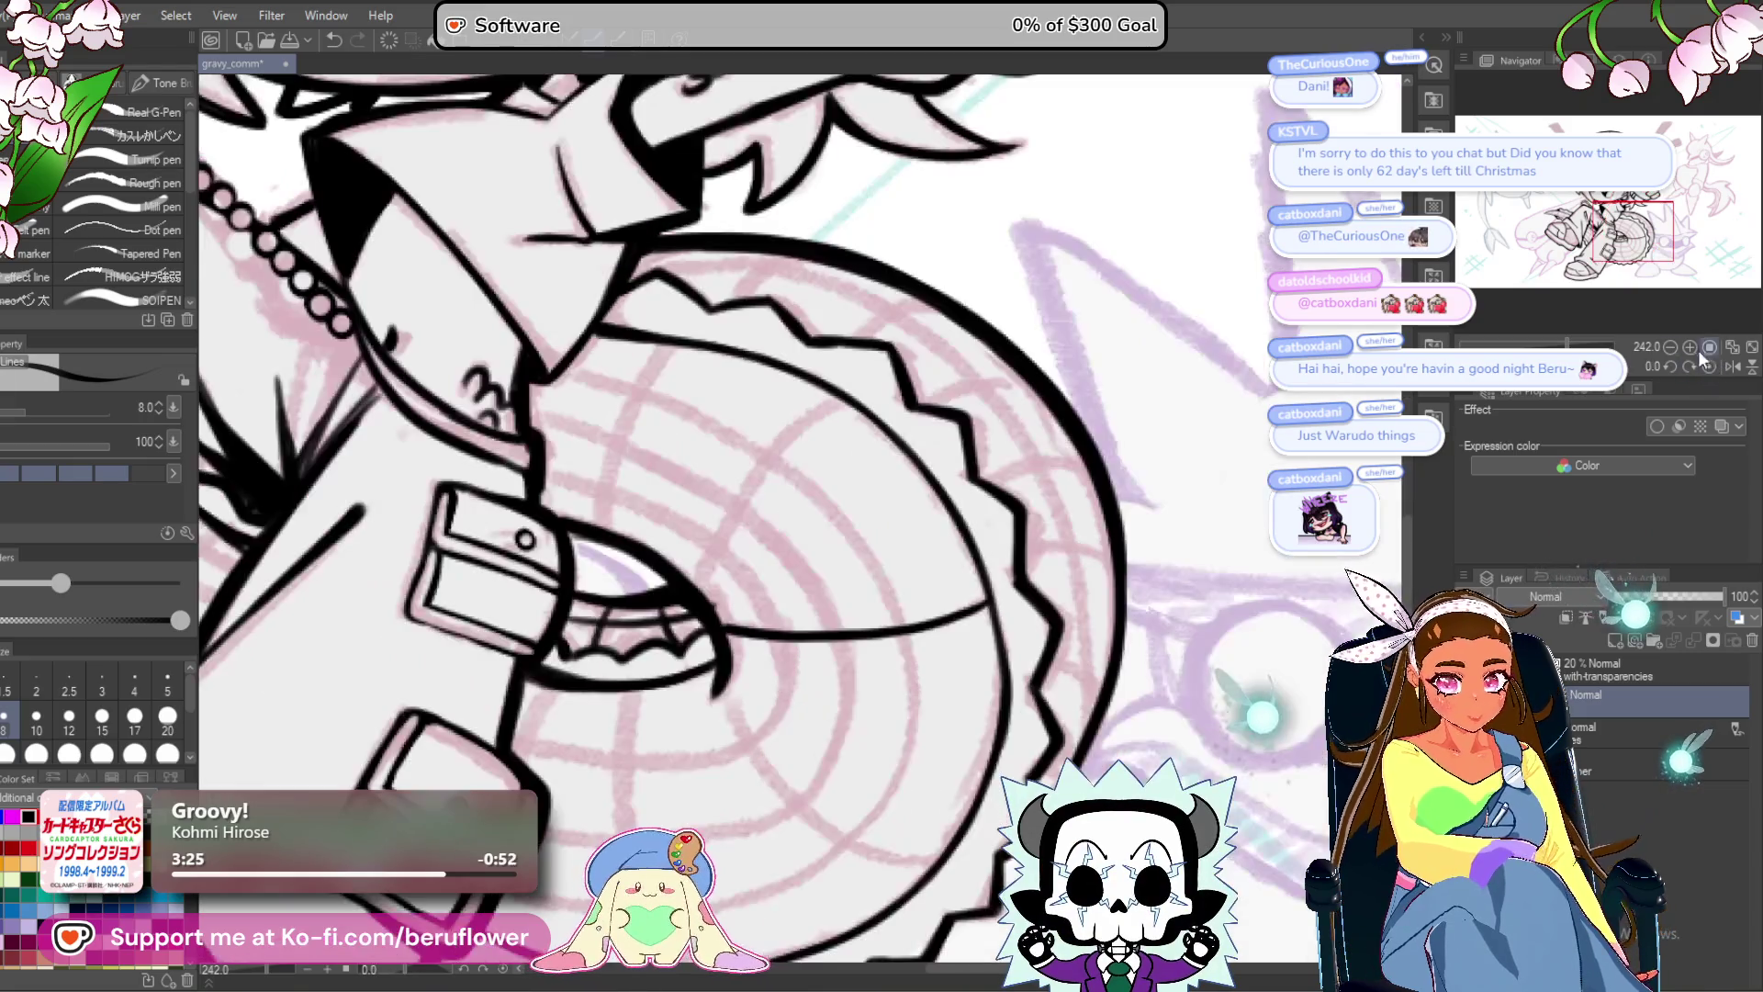
pyautogui.scroll(3, 953, 405)
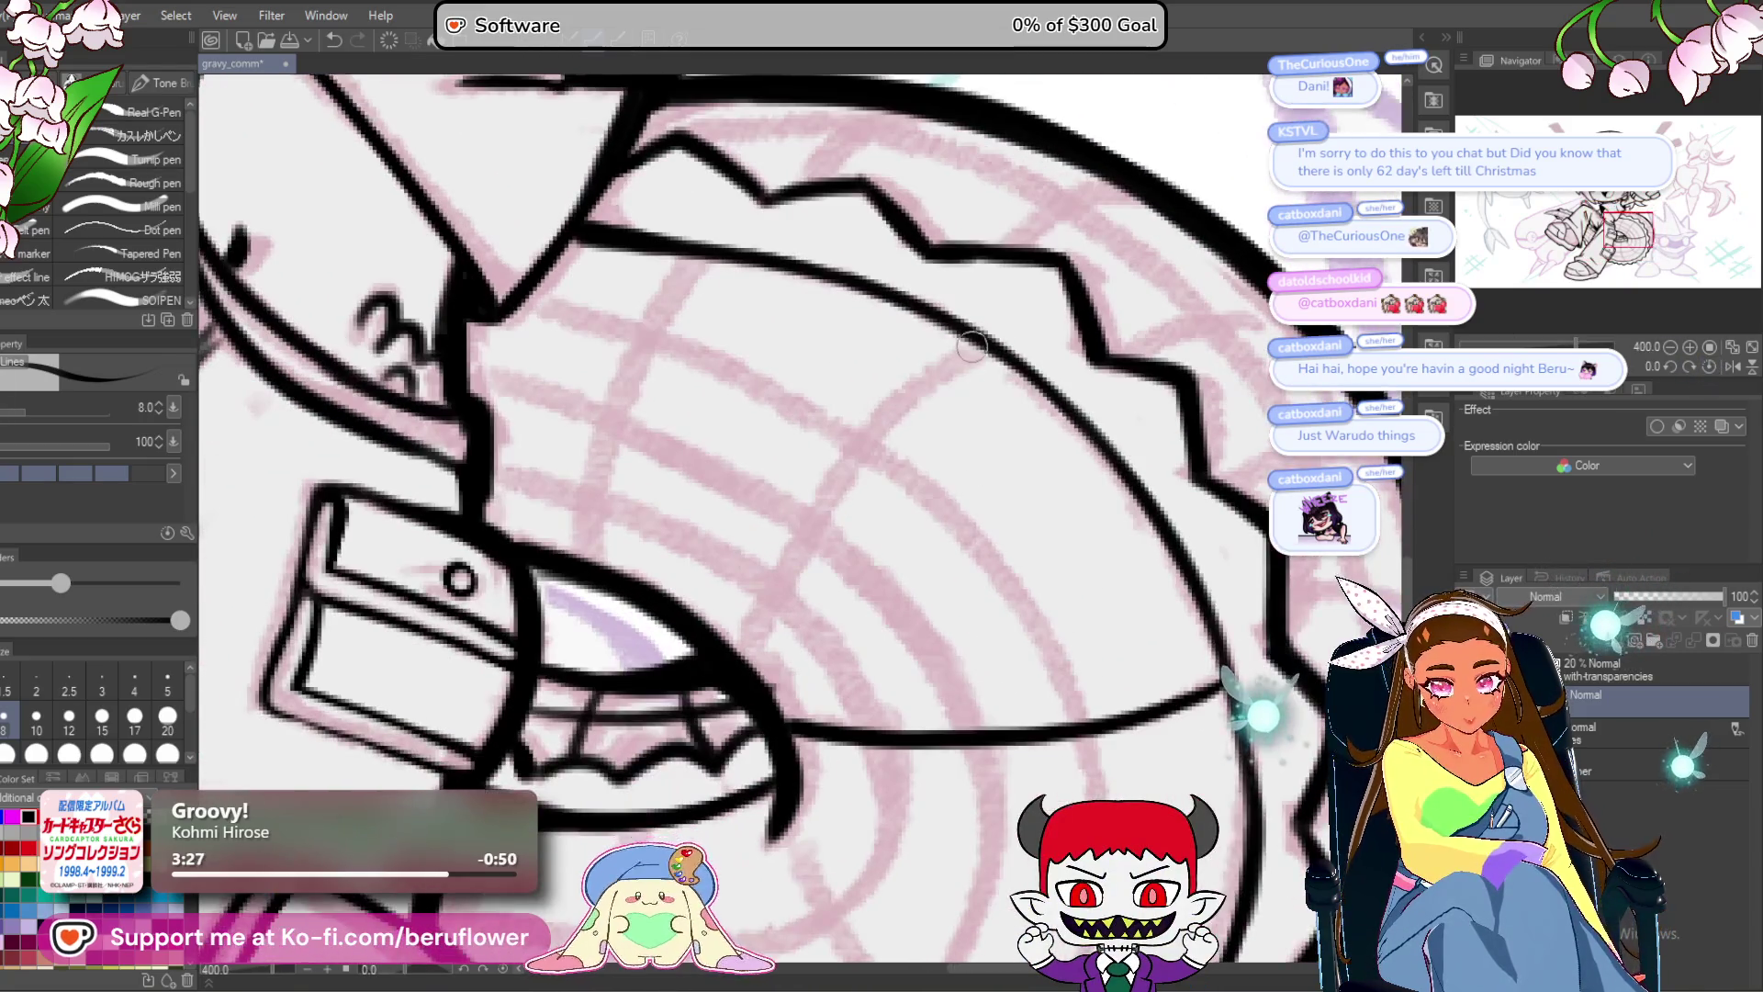
pyautogui.moveTo(886, 415); pyautogui.dragTo(740, 638)
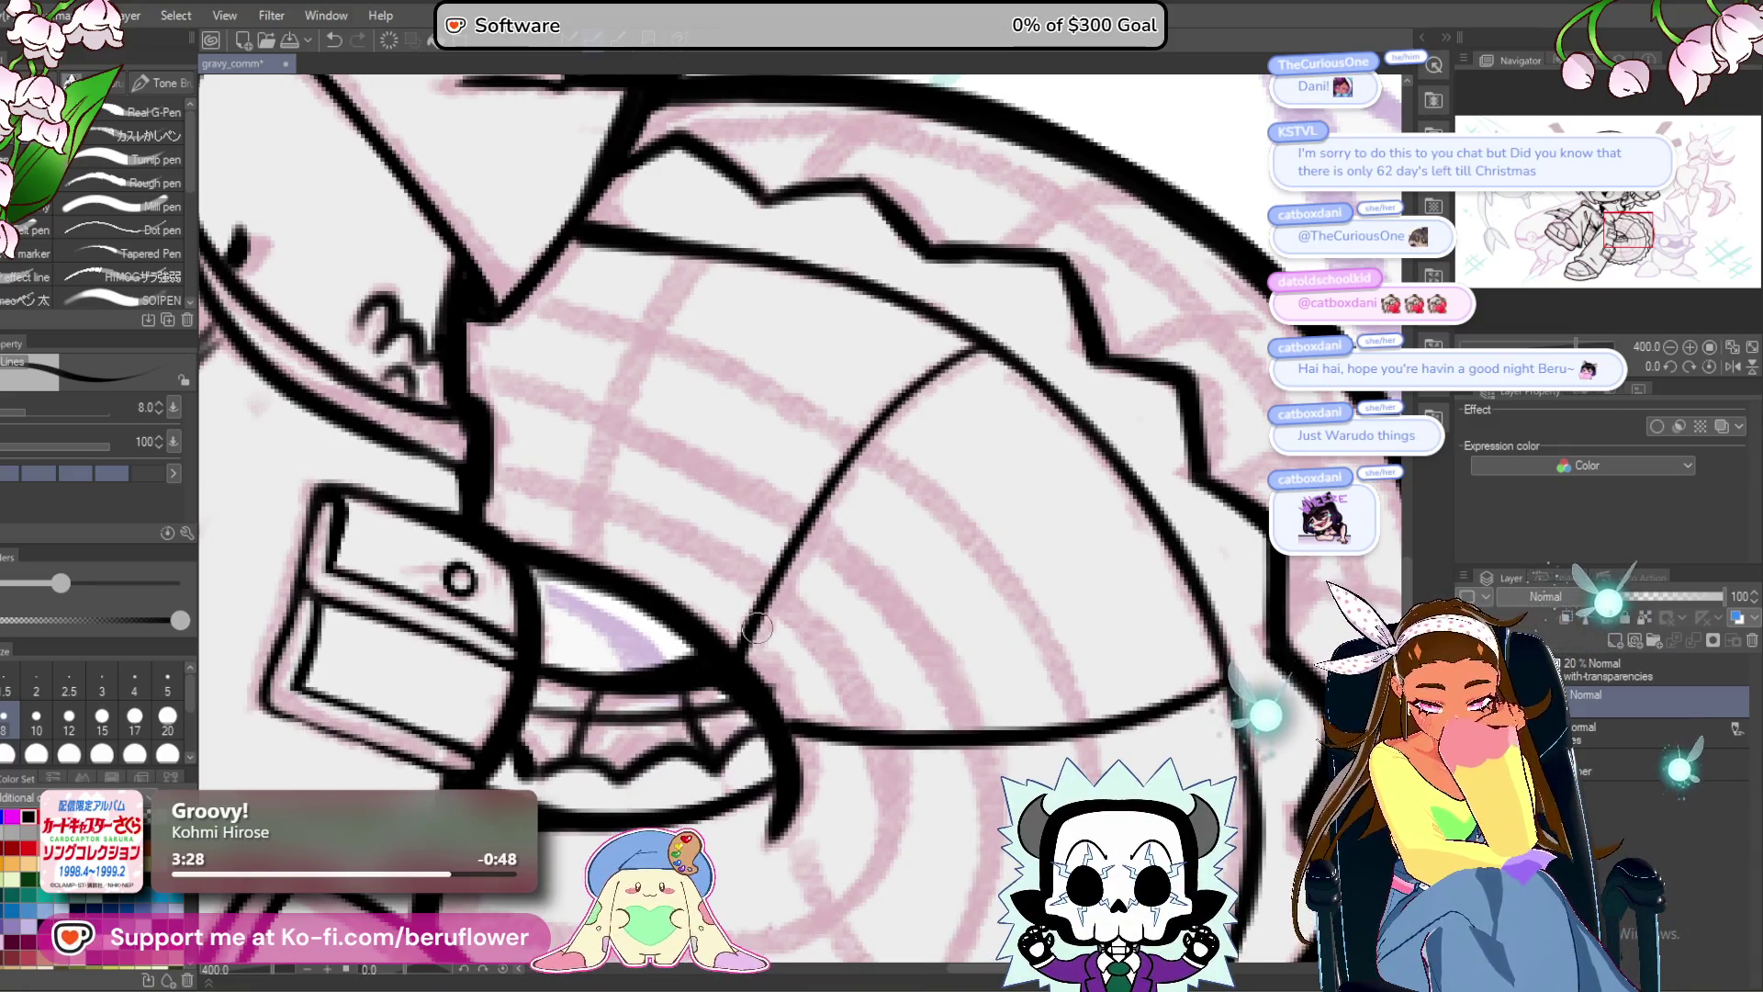
pyautogui.moveTo(763, 586); pyautogui.dragTo(845, 622)
pyautogui.moveTo(779, 297)
pyautogui.mouseDown()
pyautogui.moveTo(746, 317)
pyautogui.moveTo(677, 490)
pyautogui.mouseUp()
pyautogui.moveTo(1607, 347)
pyautogui.mouseDown()
pyautogui.moveTo(1584, 347)
pyautogui.moveTo(1630, 352)
pyautogui.moveTo(1552, 365)
pyautogui.mouseUp()
pyautogui.moveTo(917, 451)
pyautogui.mouseDown()
pyautogui.moveTo(812, 403)
pyautogui.moveTo(700, 574)
pyautogui.moveTo(725, 661)
pyautogui.moveTo(905, 616)
pyautogui.mouseUp()
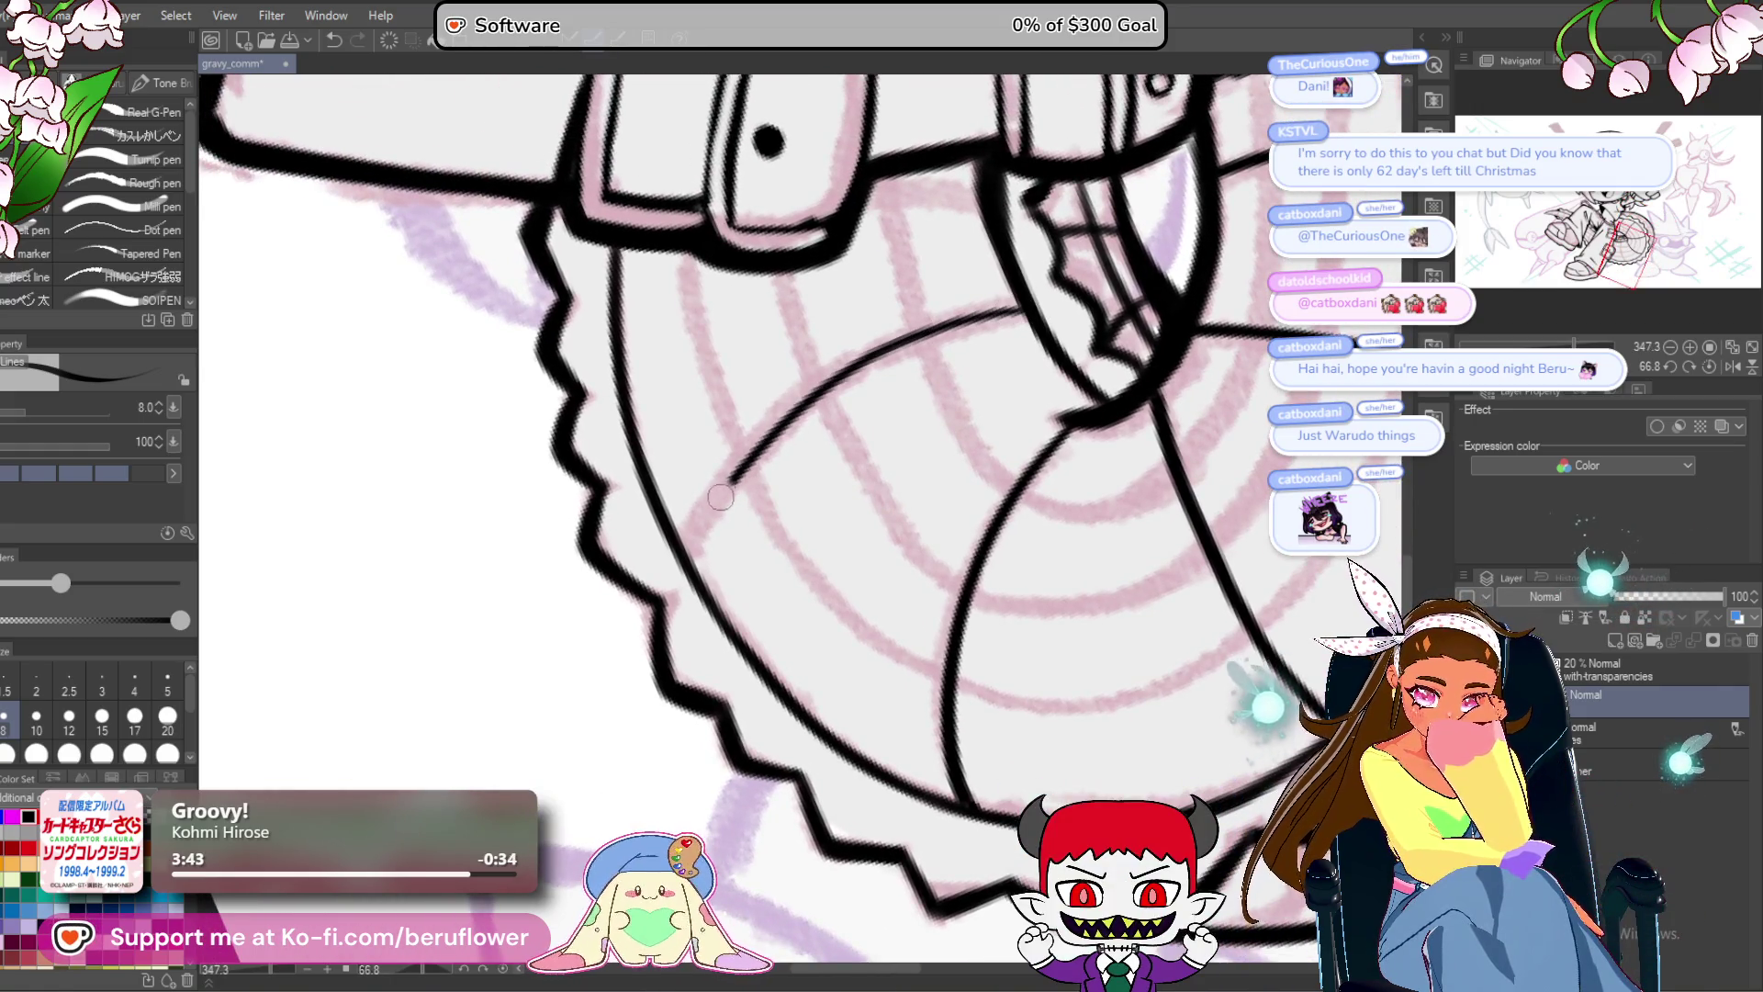
# Try a long curved stroke down the trouser leg, undoing both attempts.
pyautogui.scroll(-4, 687, 549)
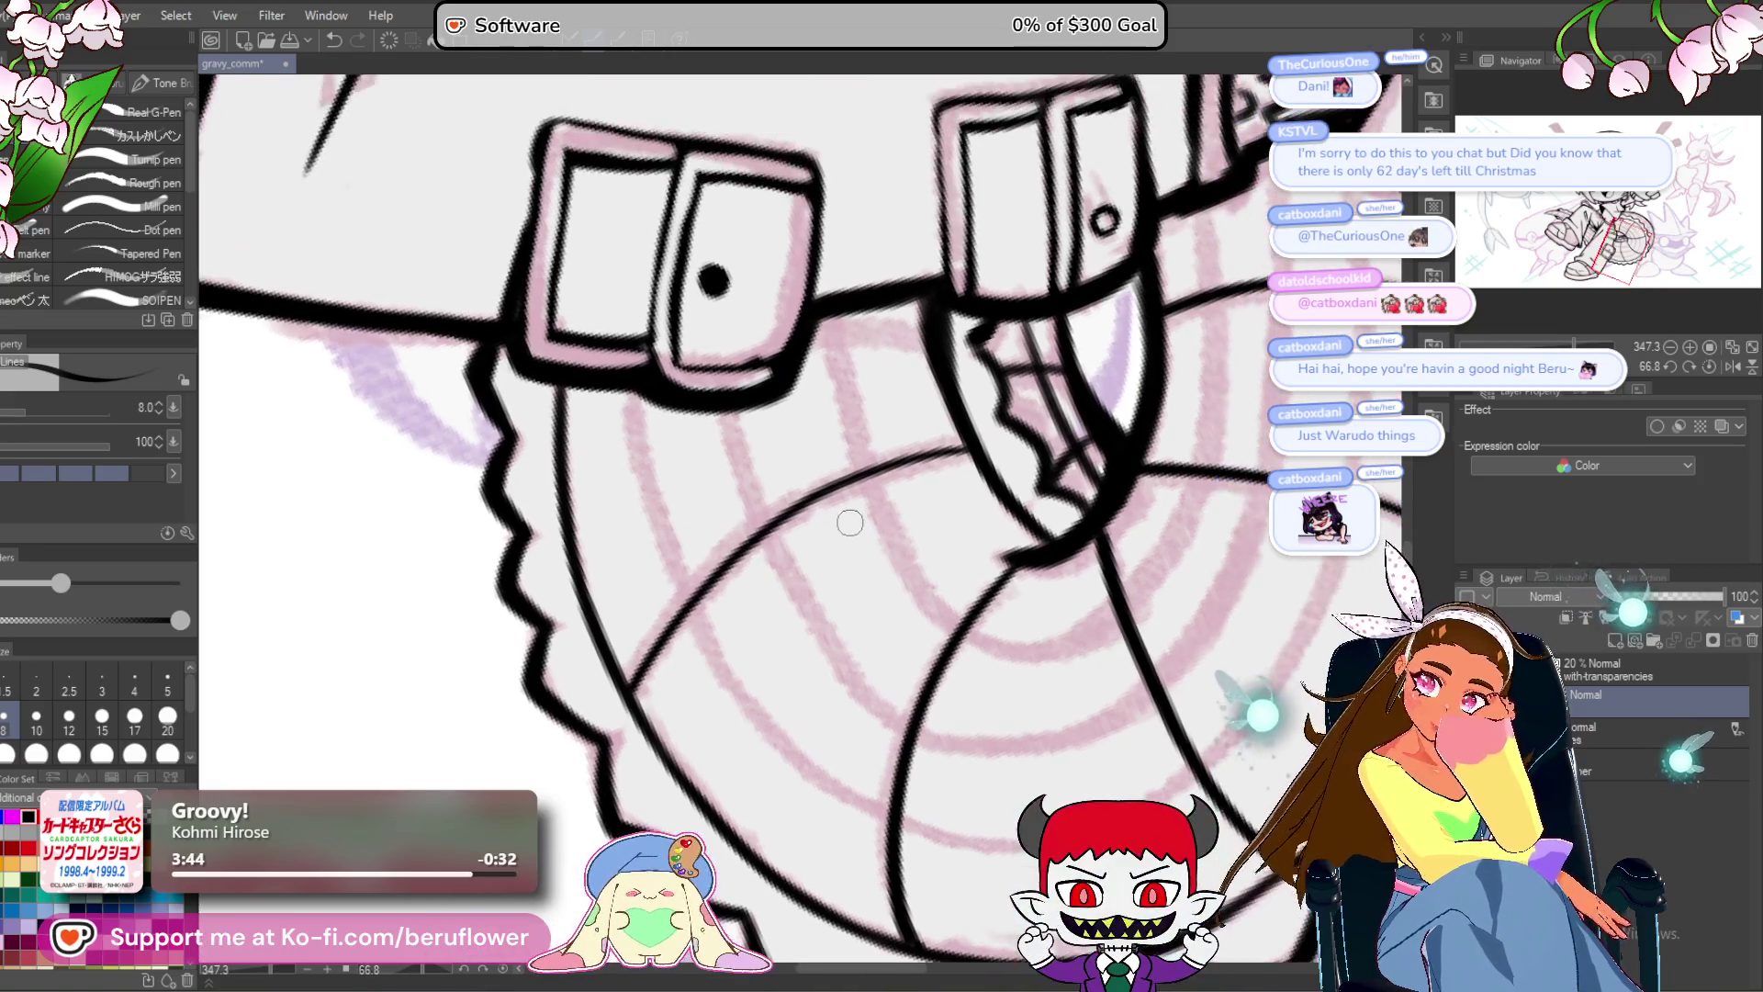
pyautogui.scroll(3, 850, 522)
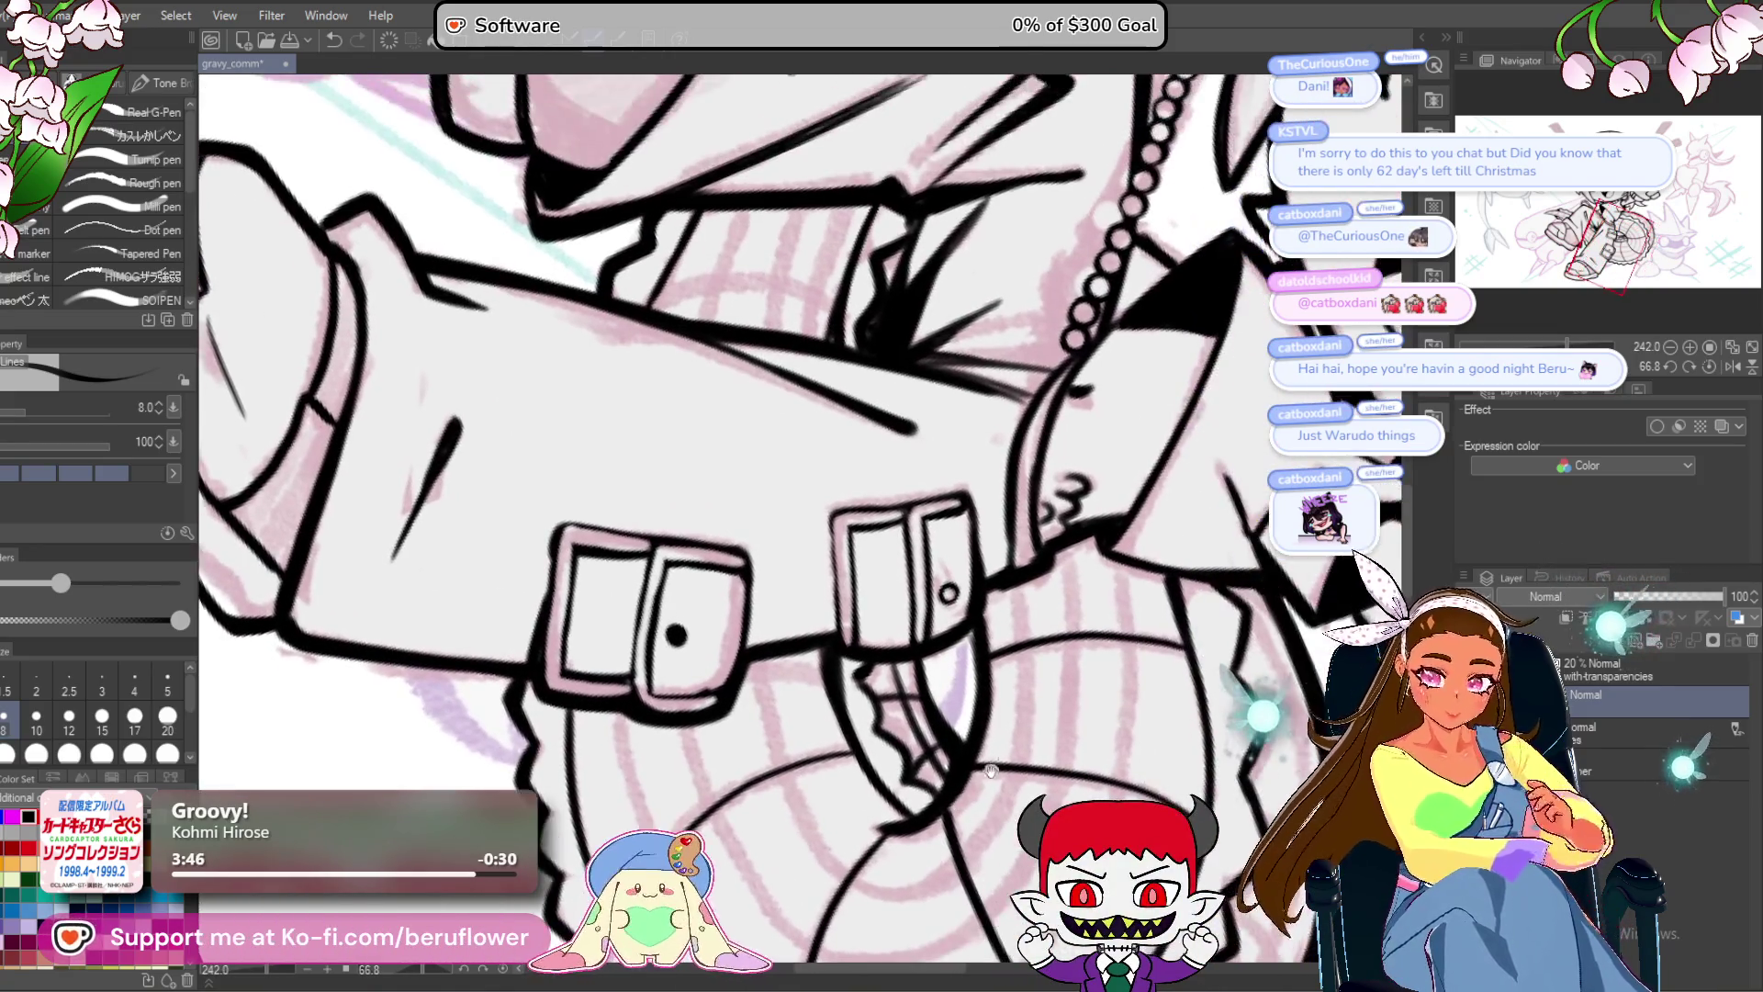
pyautogui.click(1677, 363)
pyautogui.scroll(3, 892, 444)
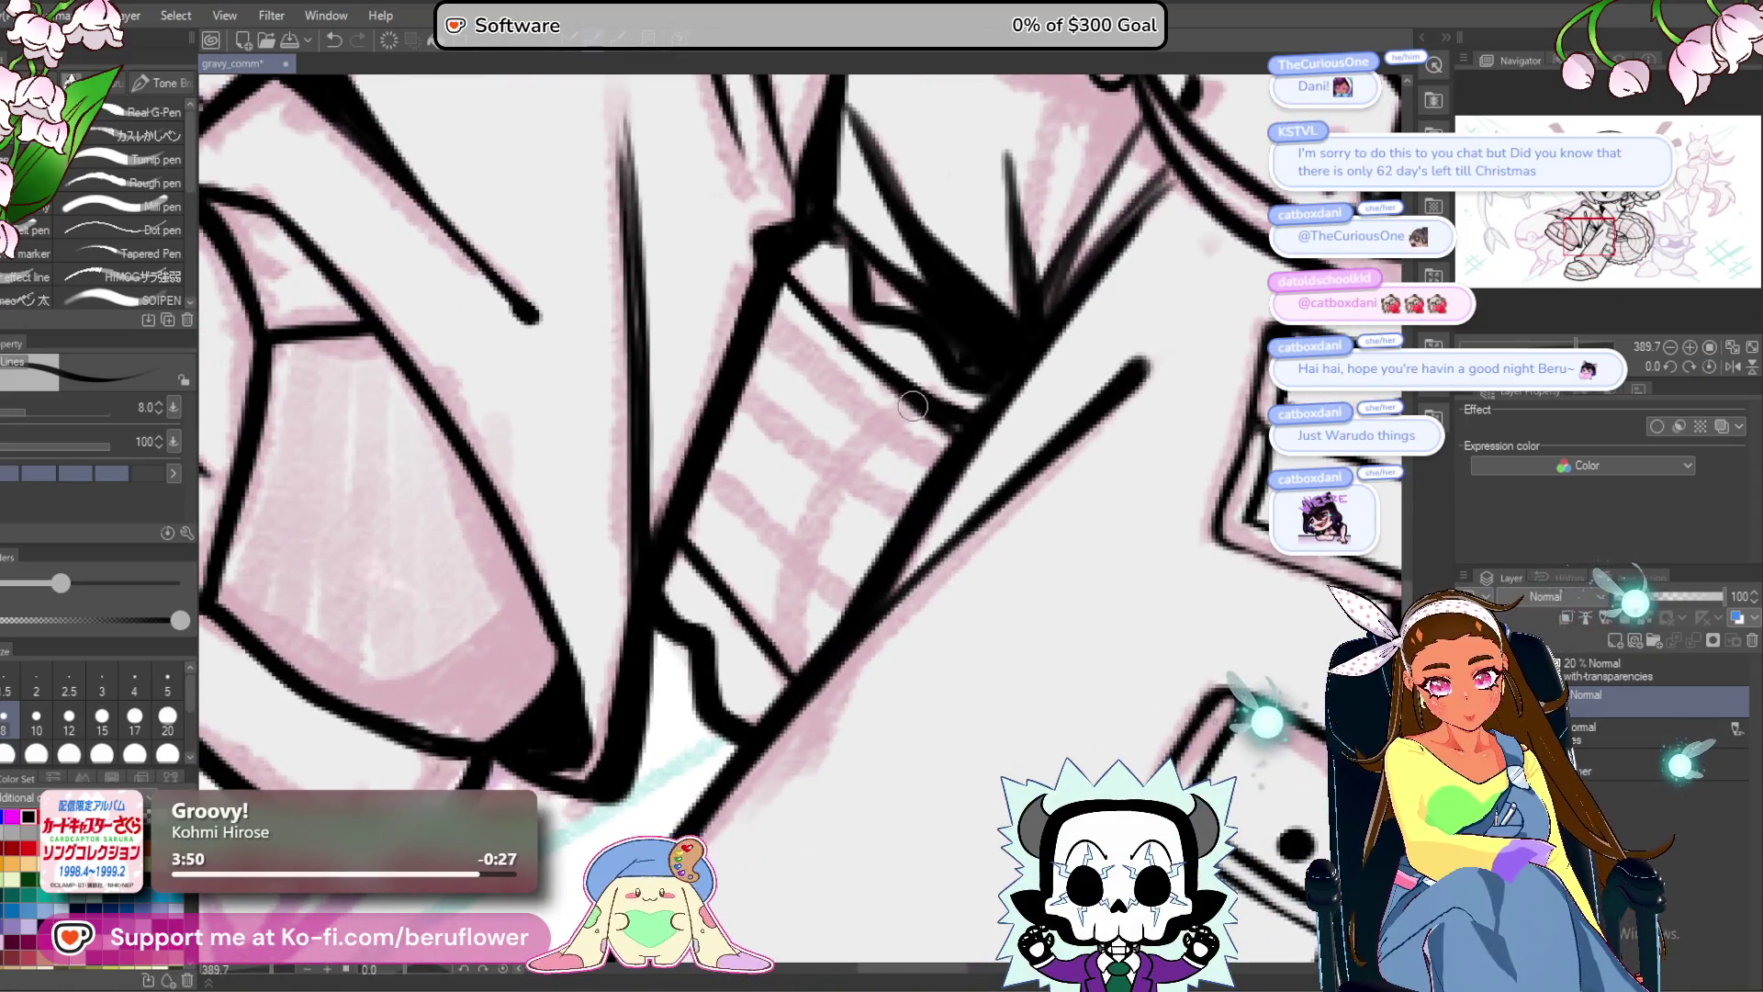
pyautogui.moveTo(912, 405)
pyautogui.mouseDown()
pyautogui.moveTo(780, 578)
pyautogui.moveTo(769, 659)
pyautogui.mouseUp()
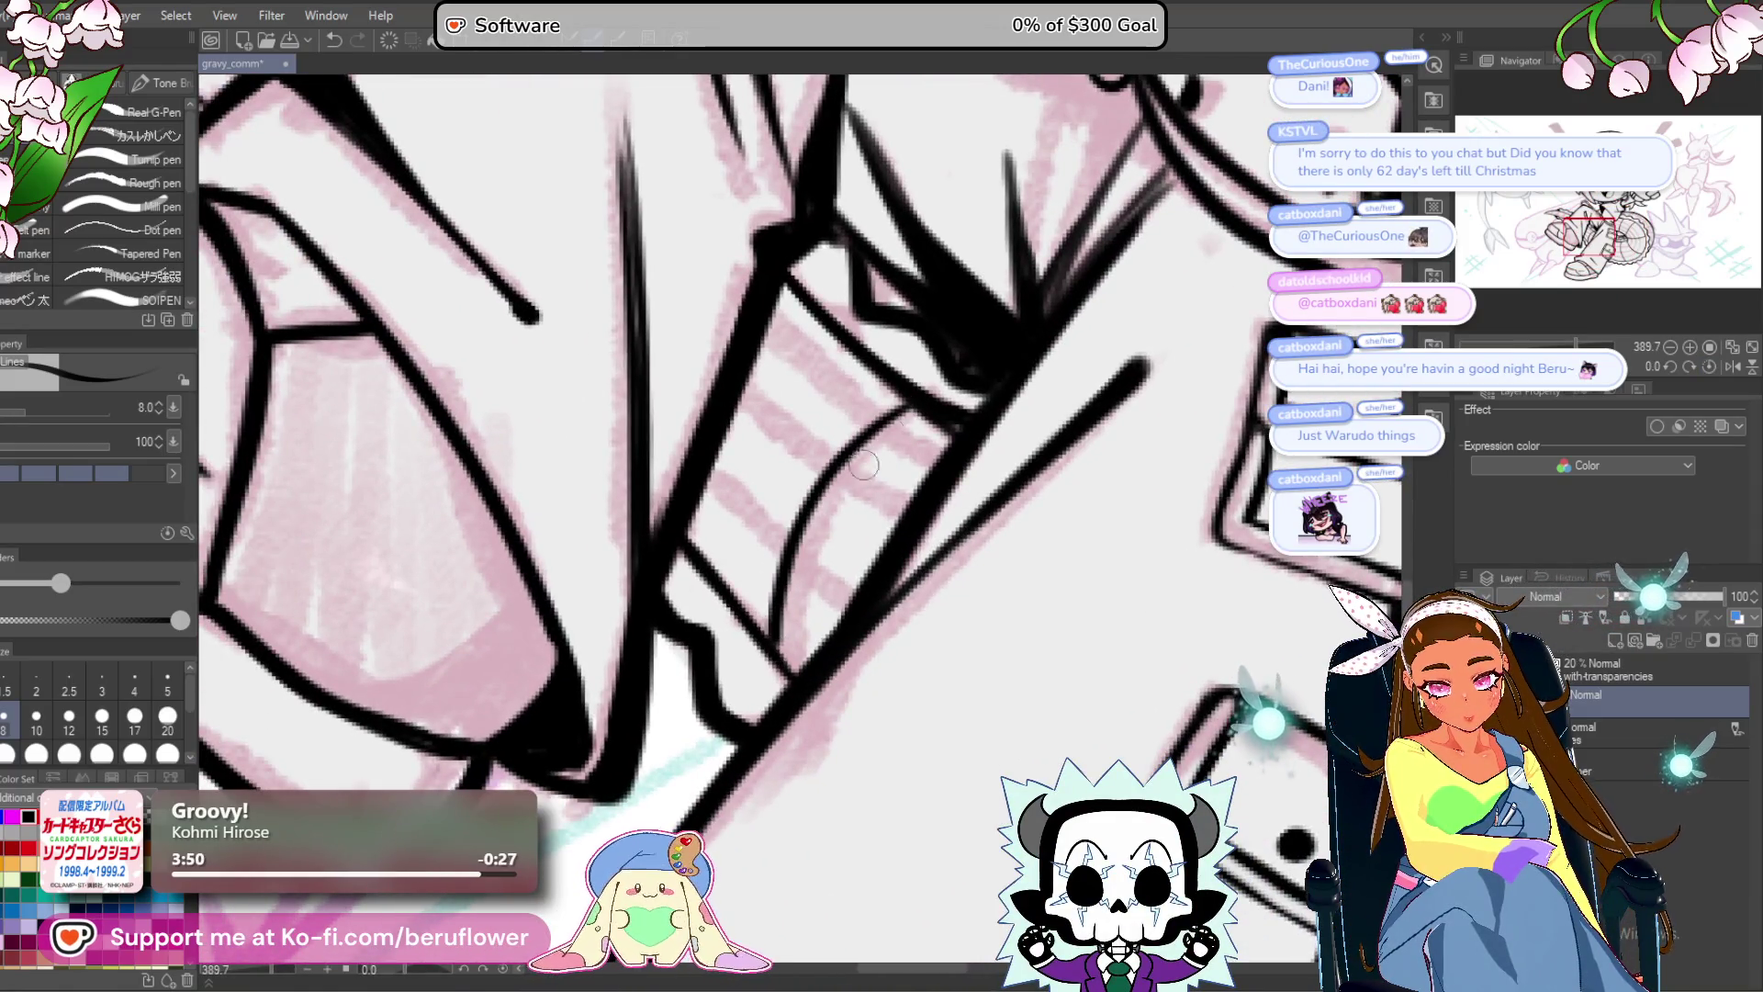
pyautogui.hotkey('ctrl', 'z')
pyautogui.moveTo(923, 404)
pyautogui.mouseDown()
pyautogui.moveTo(817, 547)
pyautogui.moveTo(781, 666)
pyautogui.moveTo(887, 436)
pyautogui.moveTo(781, 652)
pyautogui.mouseUp()
pyautogui.hotkey('ctrl', 'z')
# Ink a line along the spike's edge, then fit the whole drawing in the window.
pyautogui.moveTo(794, 584); pyautogui.dragTo(941, 588)
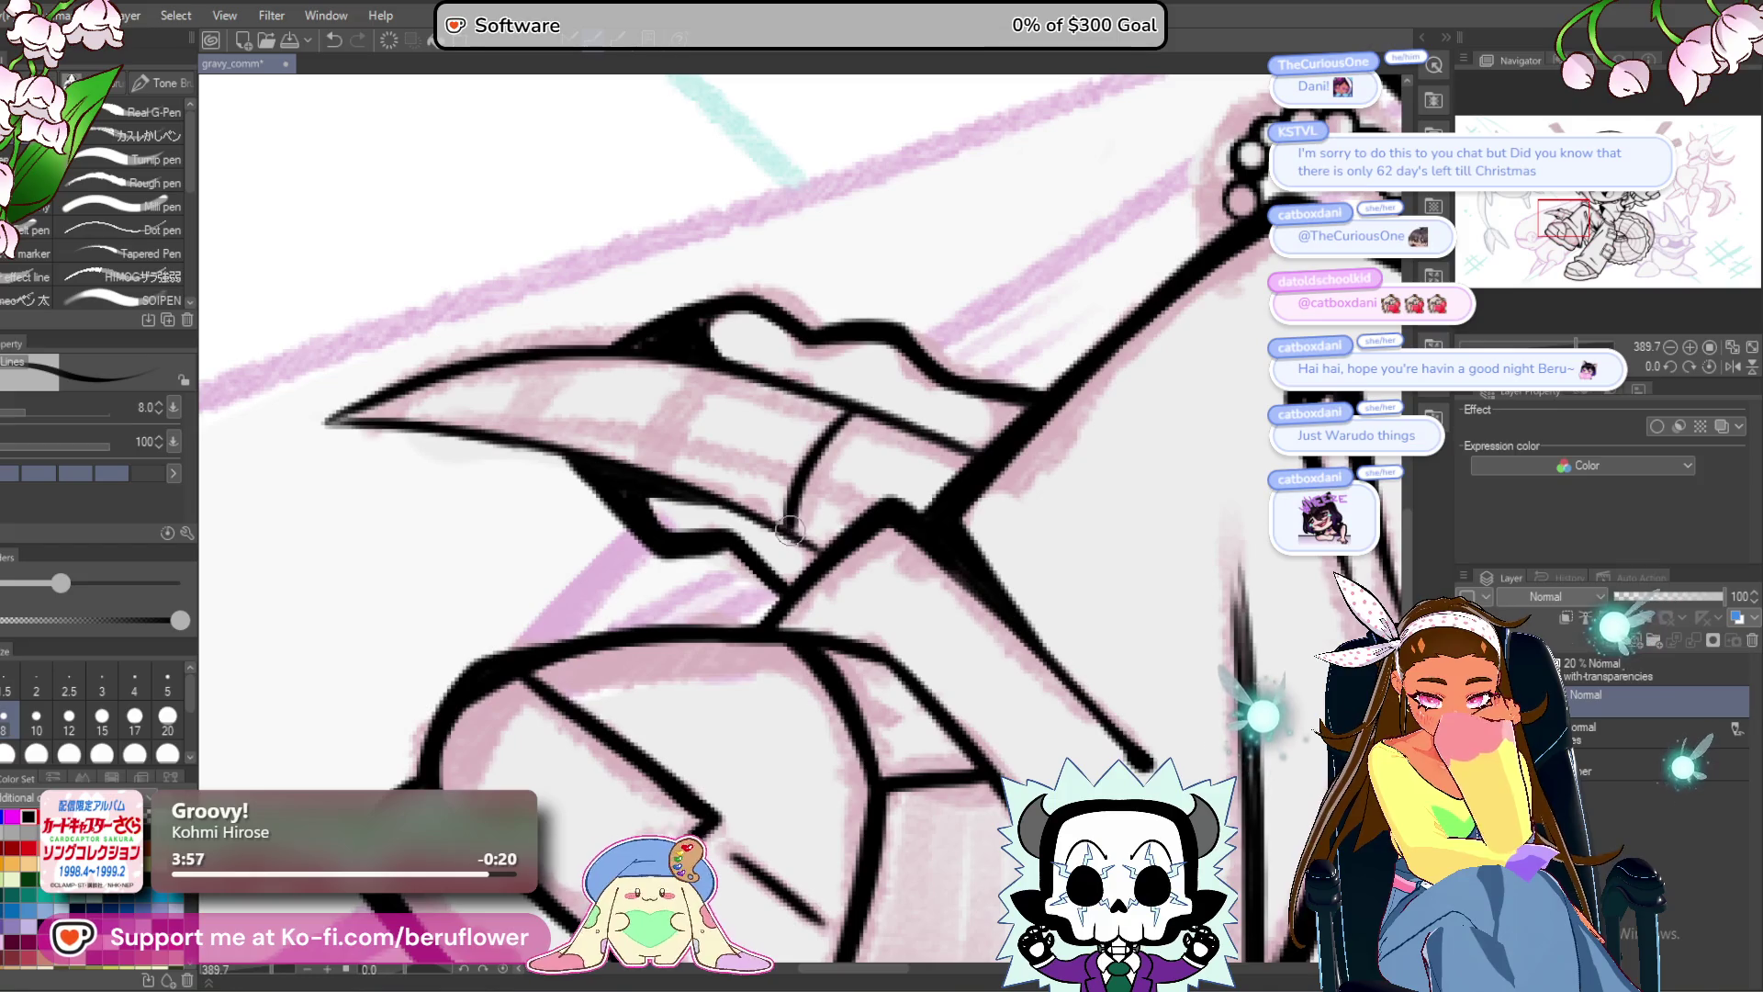
pyautogui.moveTo(789, 530); pyautogui.dragTo(872, 595)
pyautogui.moveTo(772, 459); pyautogui.dragTo(732, 517)
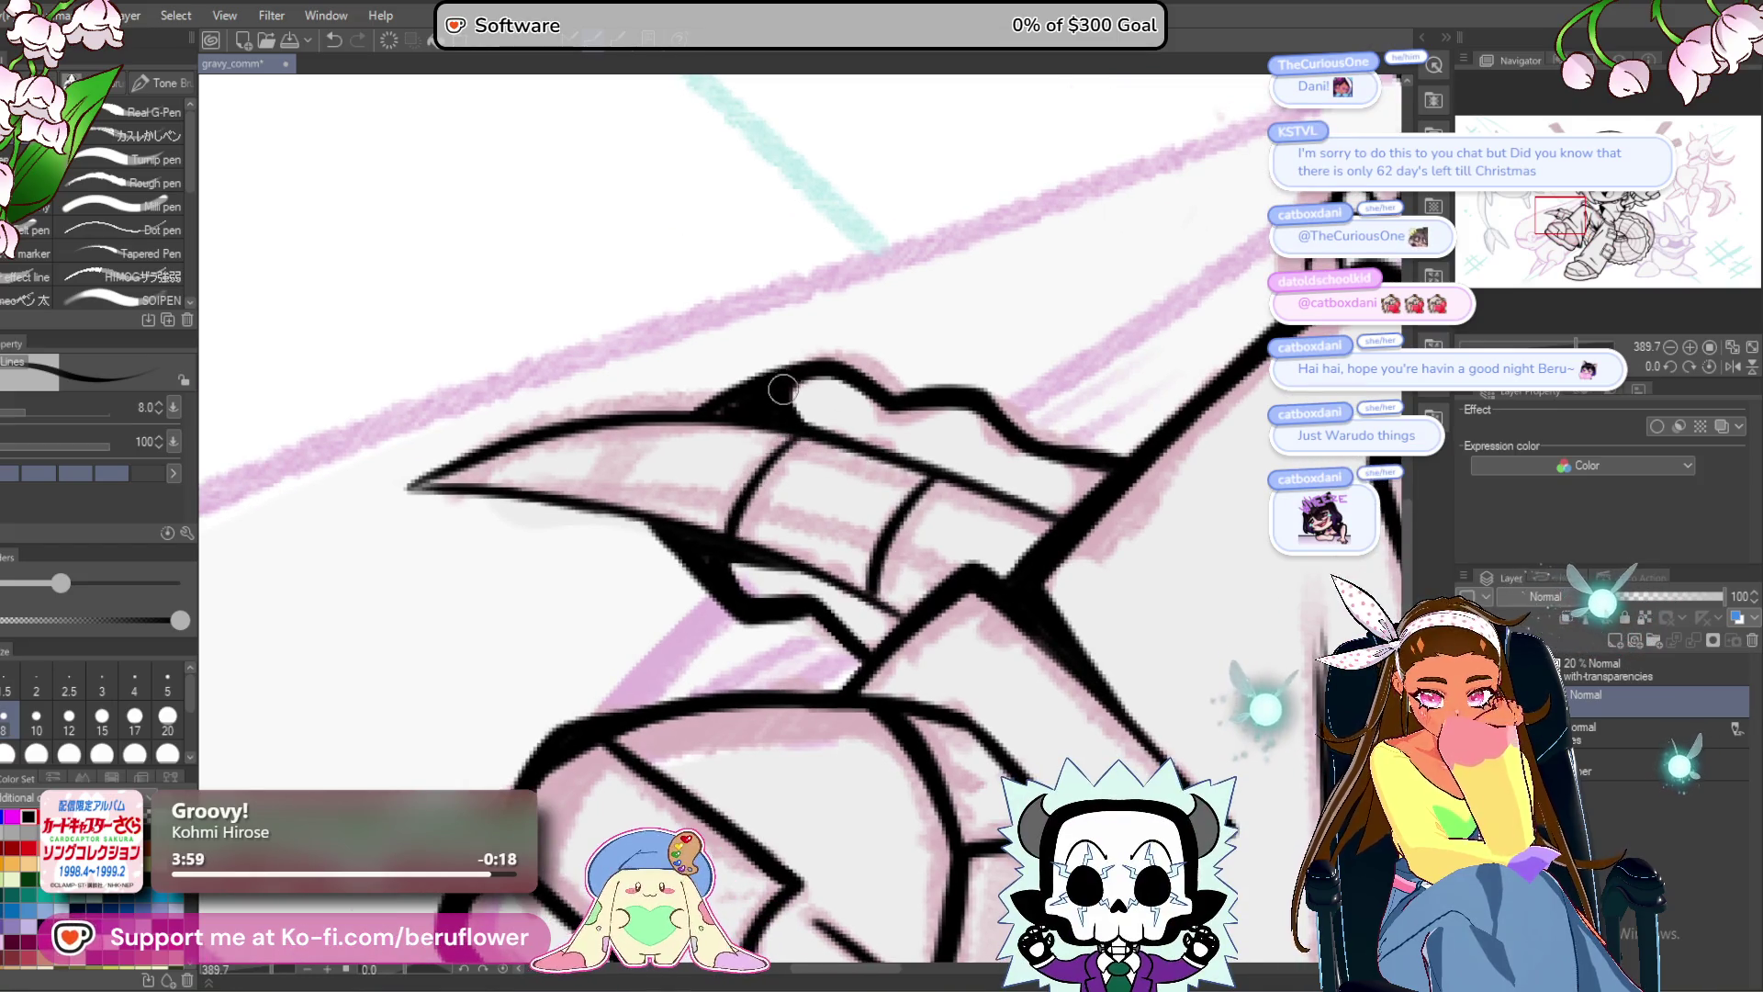
pyautogui.moveTo(722, 446); pyautogui.dragTo(773, 461)
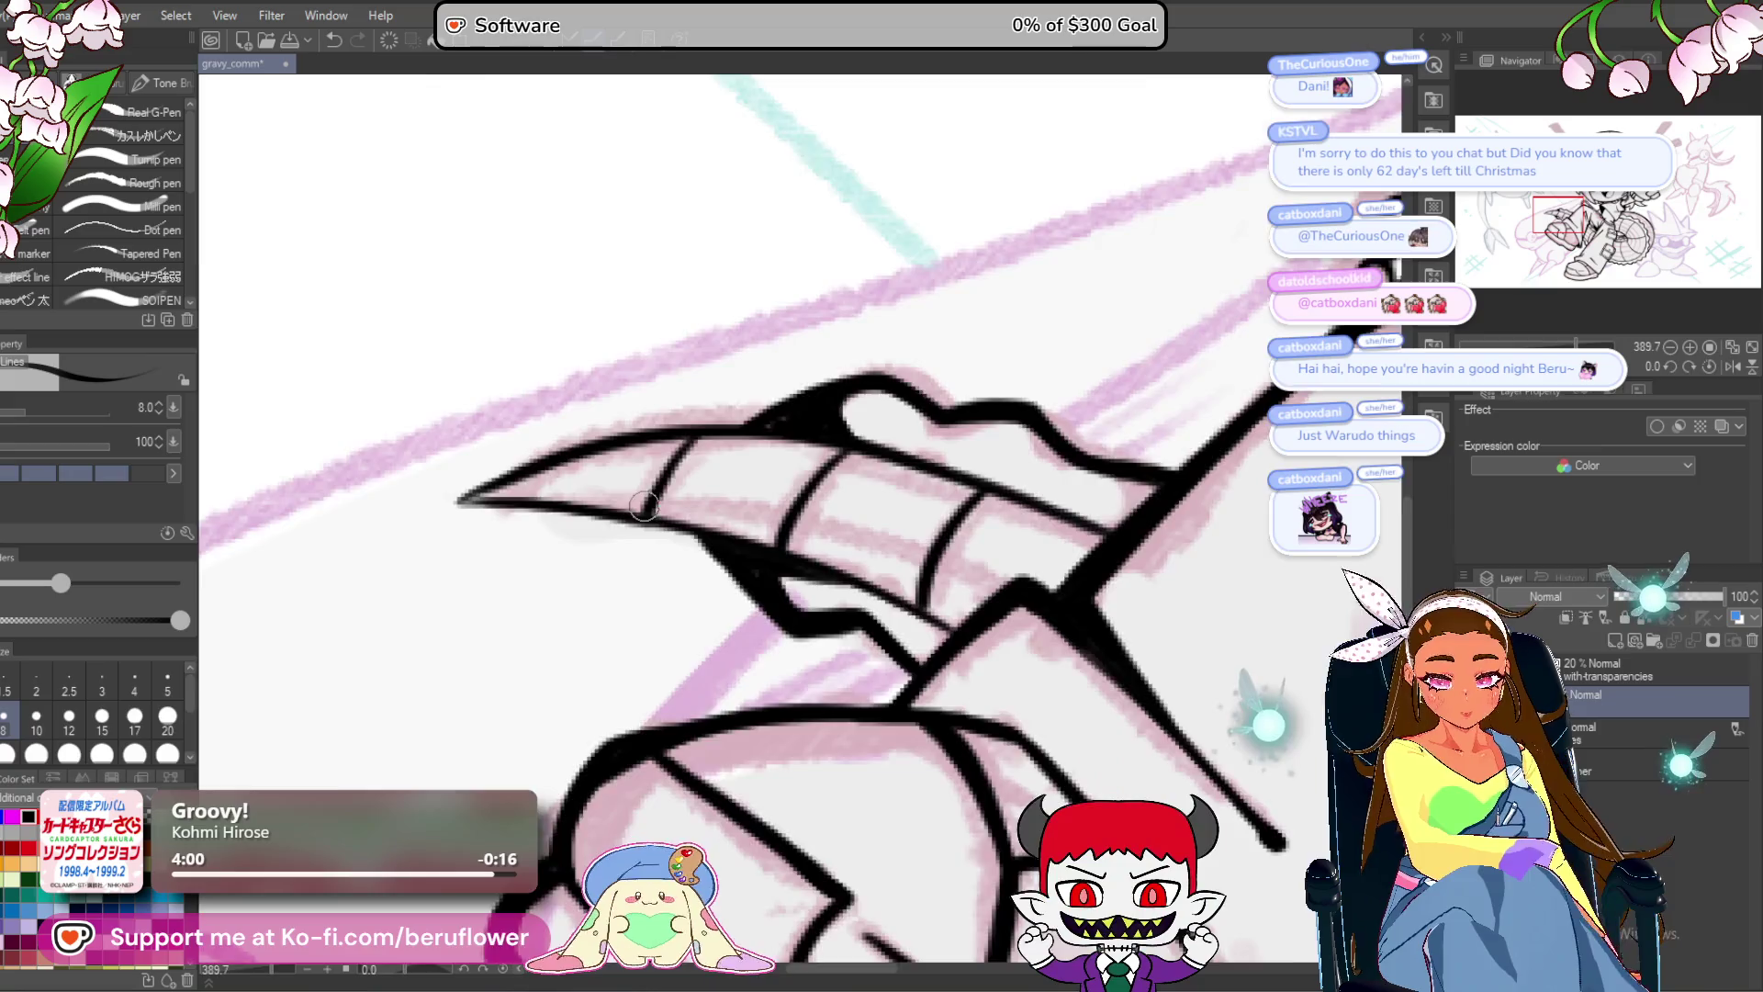
pyautogui.hotkey('ctrl', '0')
pyautogui.scroll(1, 1035, 603)
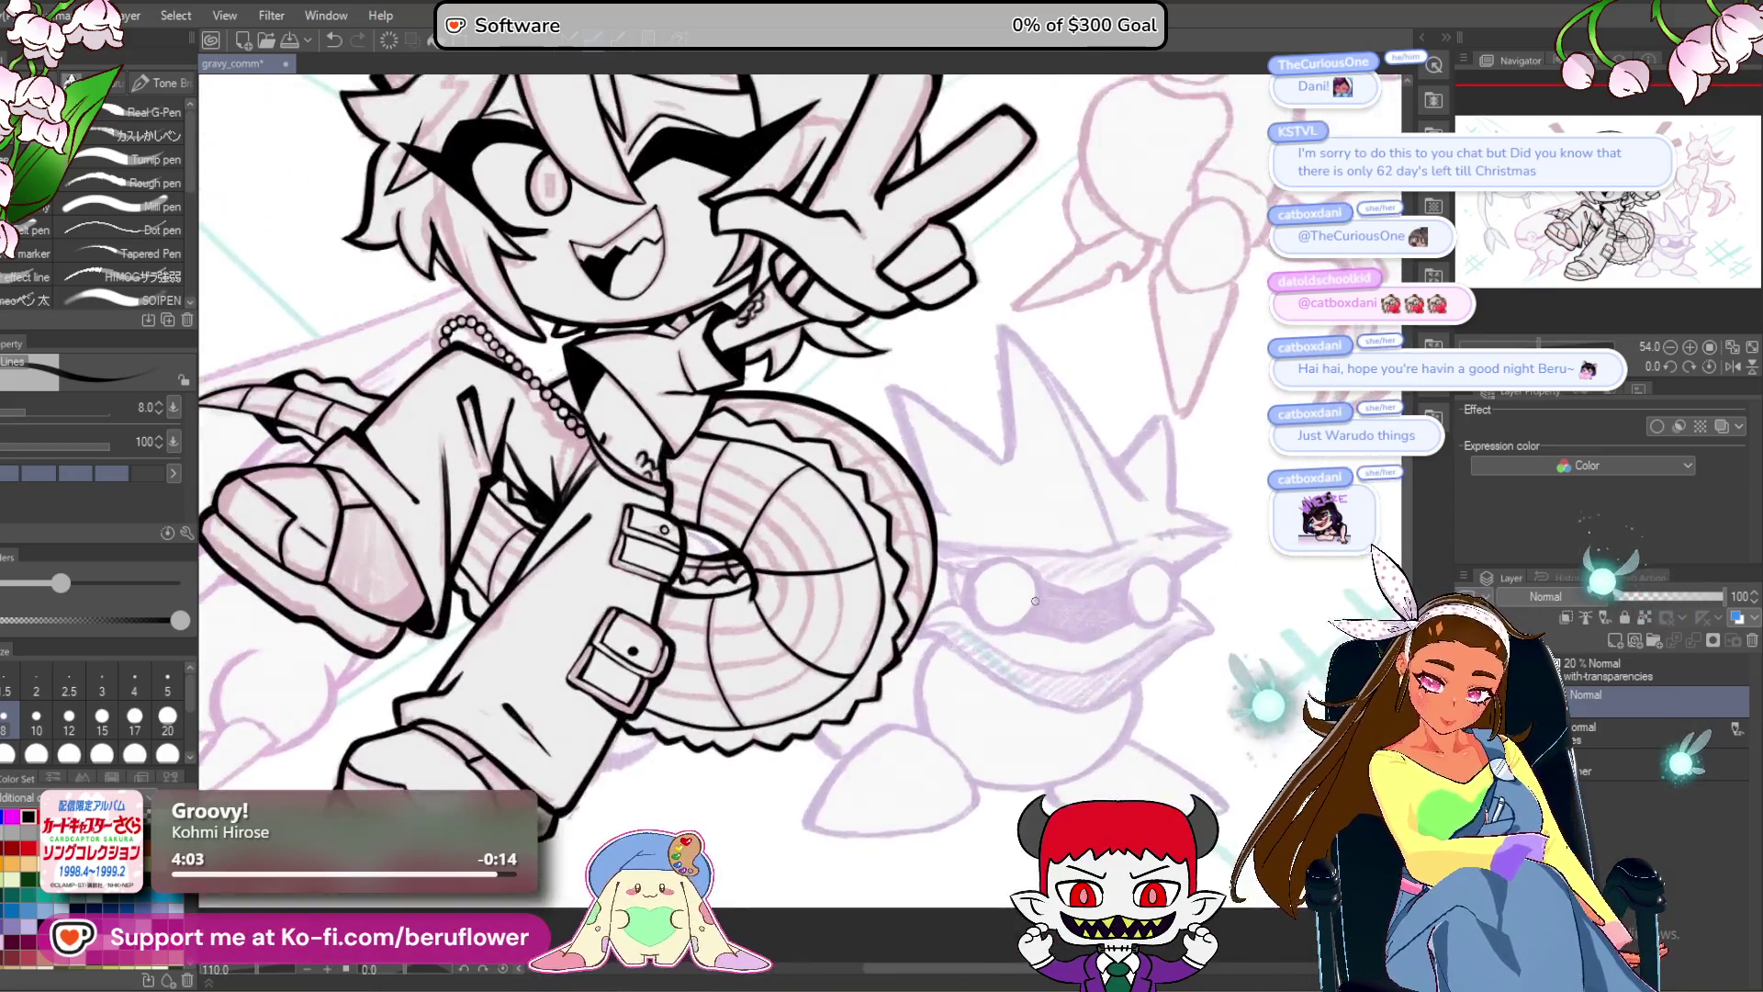
# Turn the canvas sideways and ink a thin inner rim line along the saw blade, redrawing it cleanly.
pyautogui.scroll(1, 1239, 447)
pyautogui.scroll(4, 898, 485)
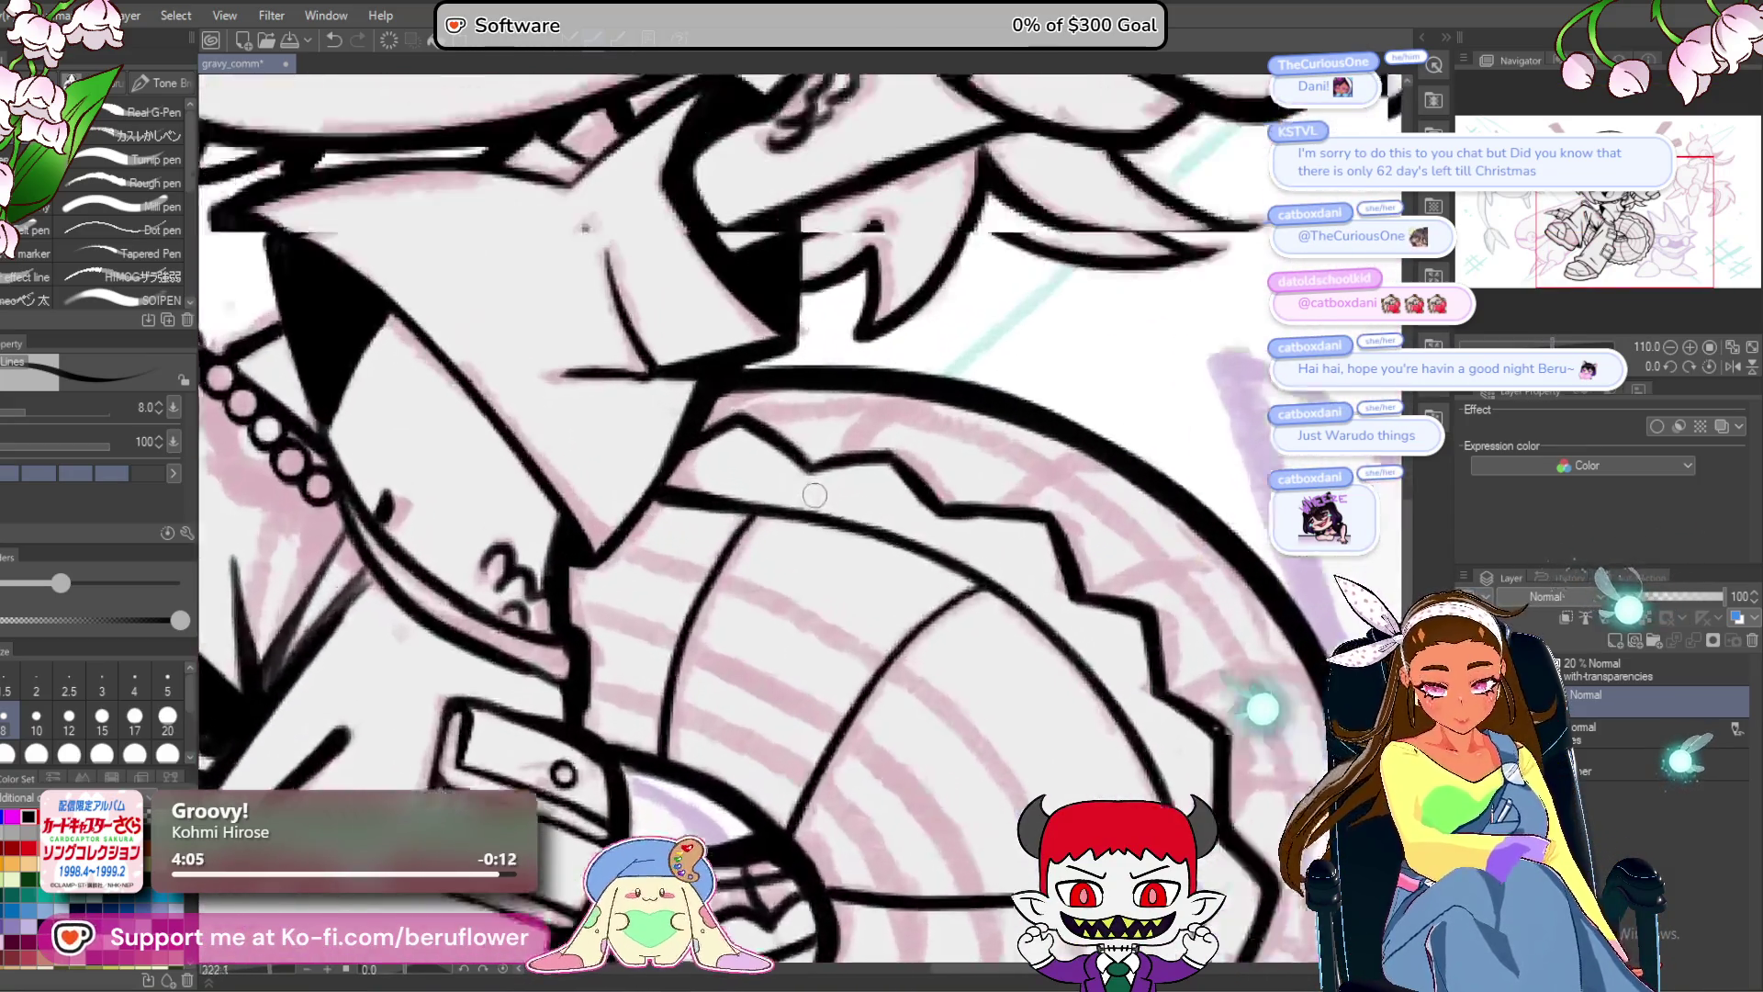
pyautogui.moveTo(1133, 454); pyautogui.dragTo(1033, 358)
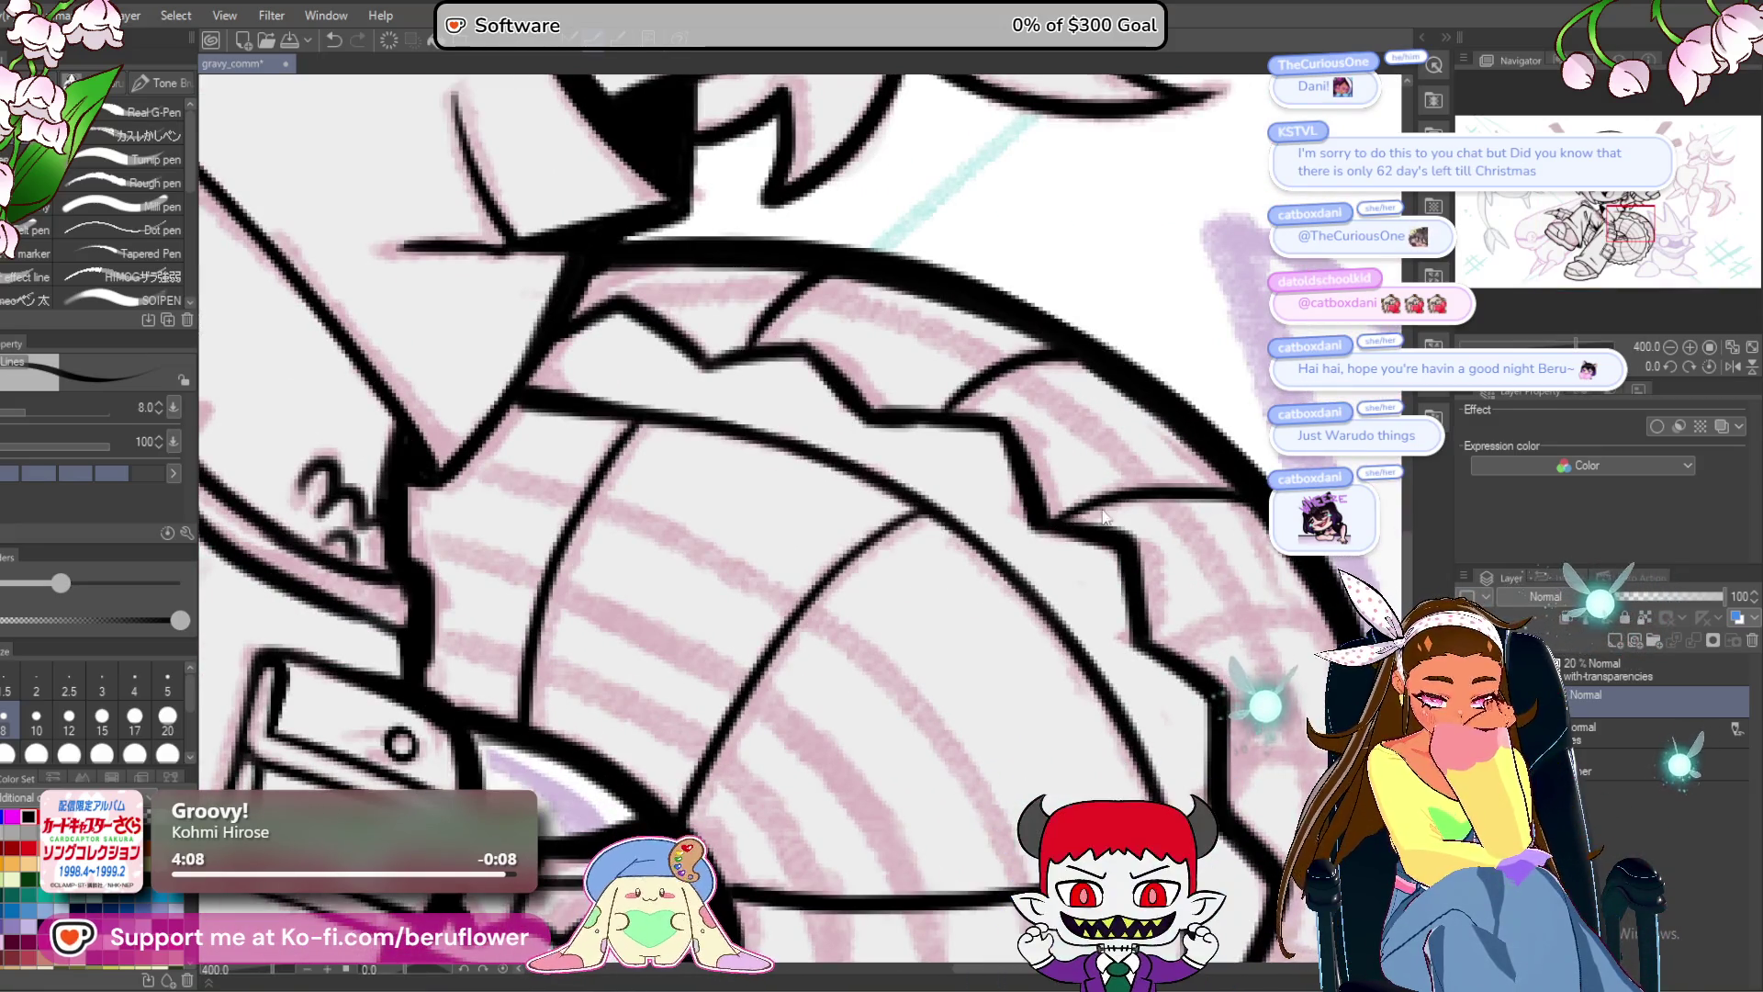
pyautogui.moveTo(1105, 517); pyautogui.dragTo(1025, 394)
pyautogui.scroll(-3, 1025, 394)
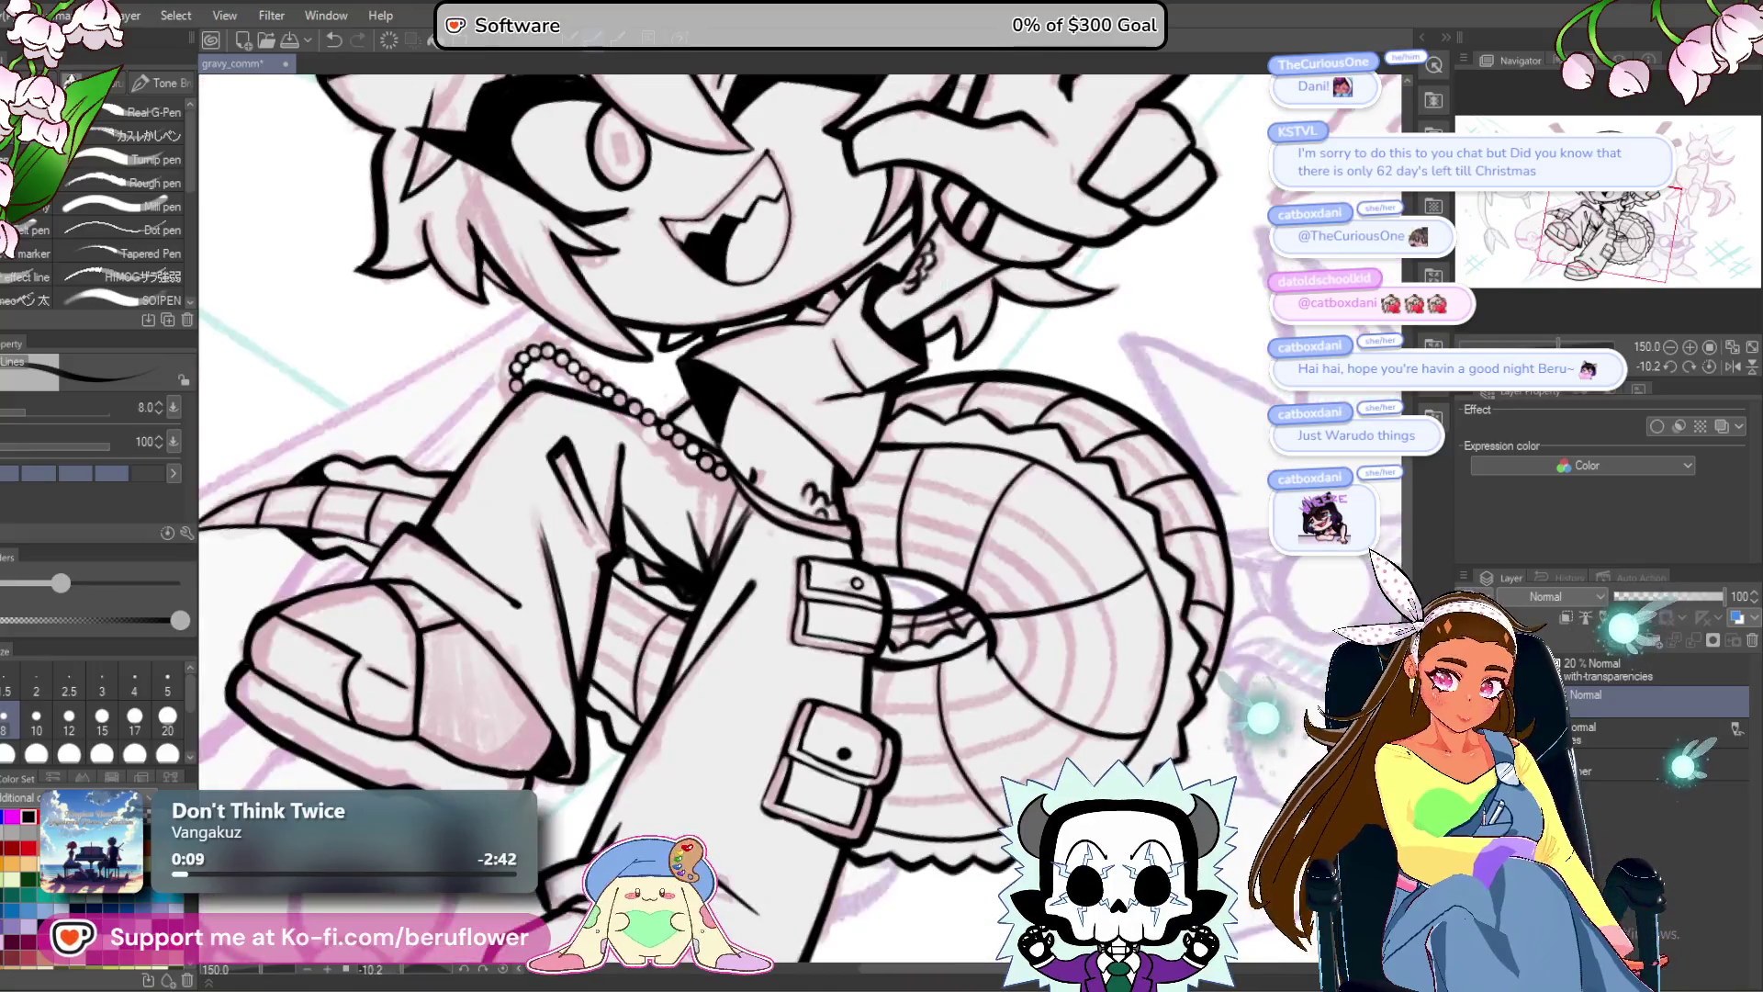
pyautogui.moveTo(978, 686)
pyautogui.mouseDown()
pyautogui.moveTo(1022, 601)
pyautogui.moveTo(992, 369)
pyautogui.moveTo(887, 272)
pyautogui.mouseUp()
pyautogui.scroll(5, 887, 272)
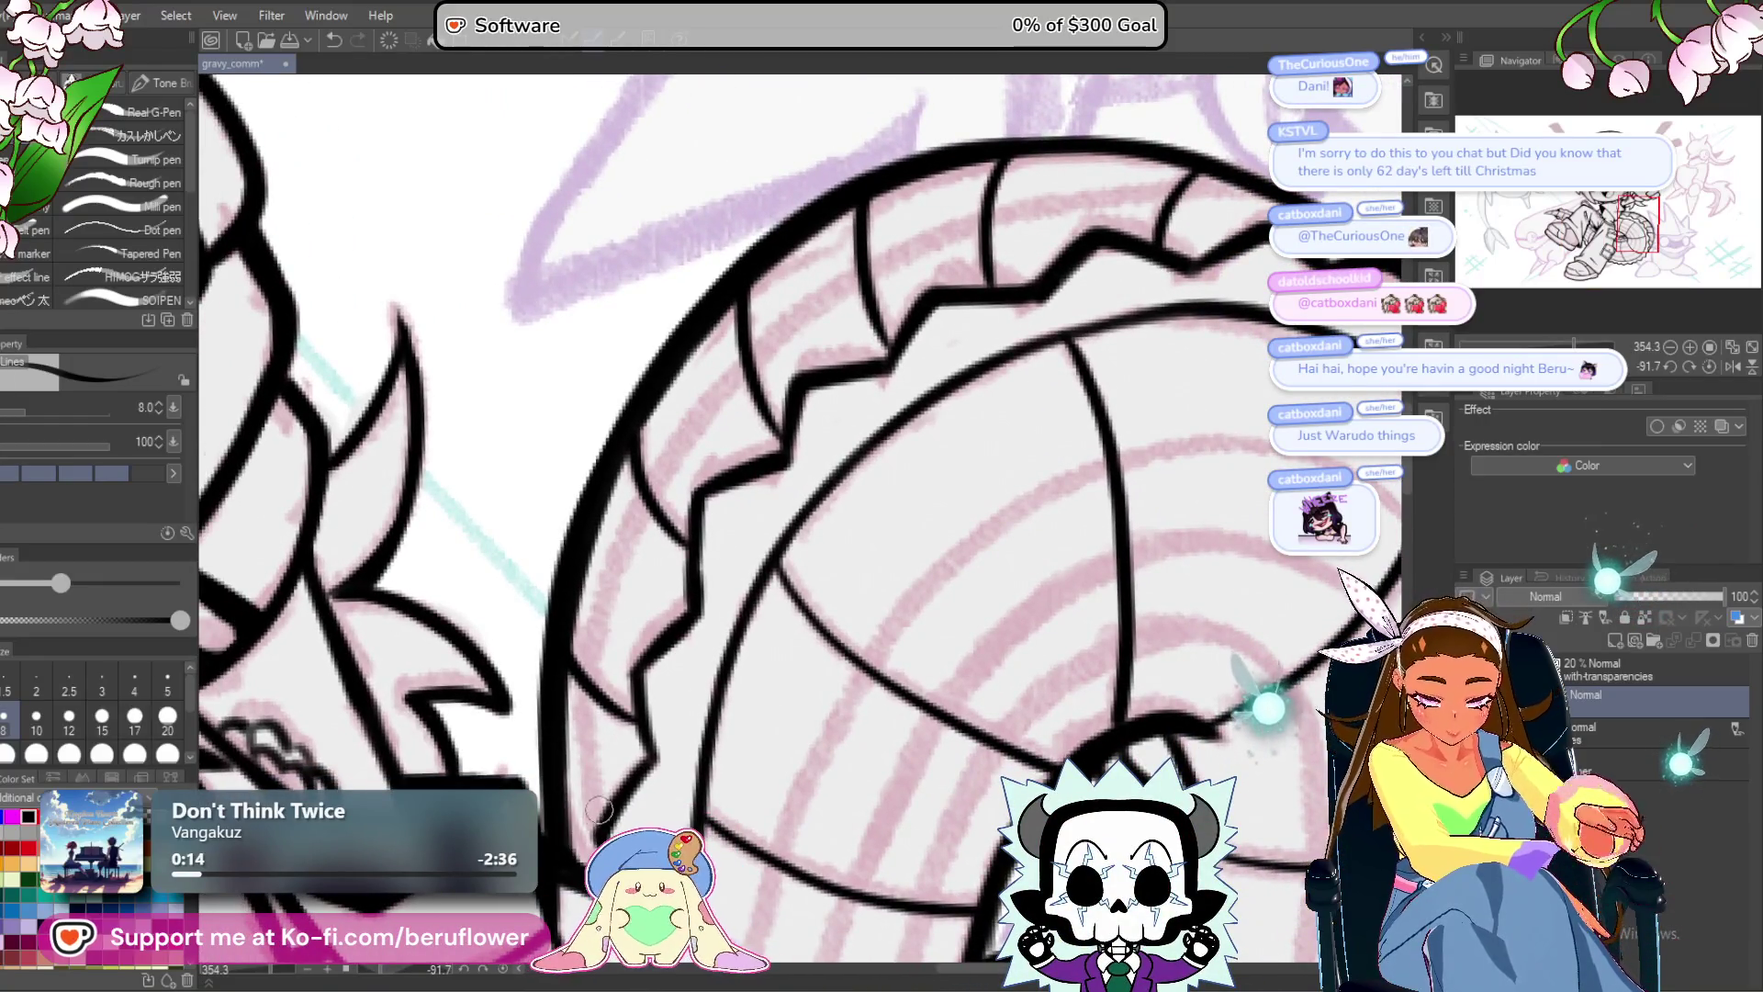
pyautogui.moveTo(595, 675)
pyautogui.mouseDown()
pyautogui.moveTo(730, 372)
pyautogui.moveTo(981, 209)
pyautogui.moveTo(1214, 177)
pyautogui.mouseUp()
pyautogui.hotkey('ctrl', 'z')
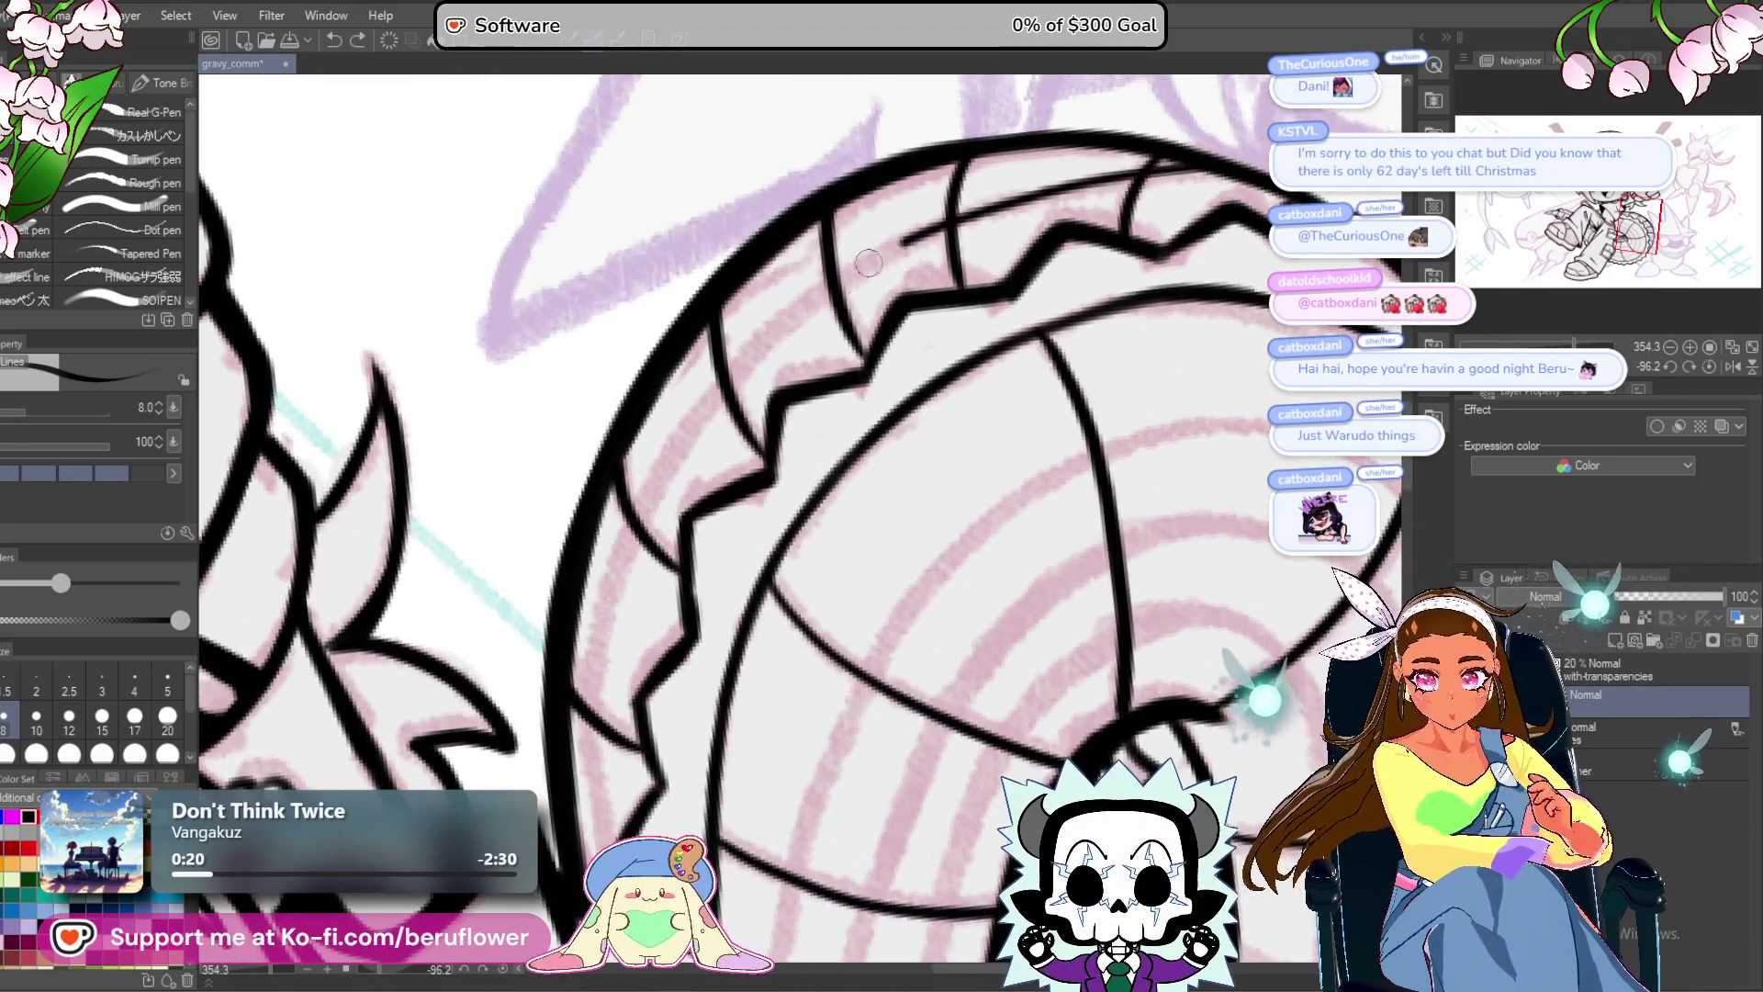
pyautogui.moveTo(1111, 167); pyautogui.dragTo(781, 339)
pyautogui.hotkey('ctrl', 'z')
pyautogui.moveTo(1193, 158)
pyautogui.mouseDown()
pyautogui.moveTo(919, 235)
pyautogui.moveTo(843, 282)
pyautogui.moveTo(654, 508)
pyautogui.moveTo(690, 407)
pyautogui.moveTo(636, 579)
pyautogui.moveTo(632, 675)
pyautogui.mouseUp()
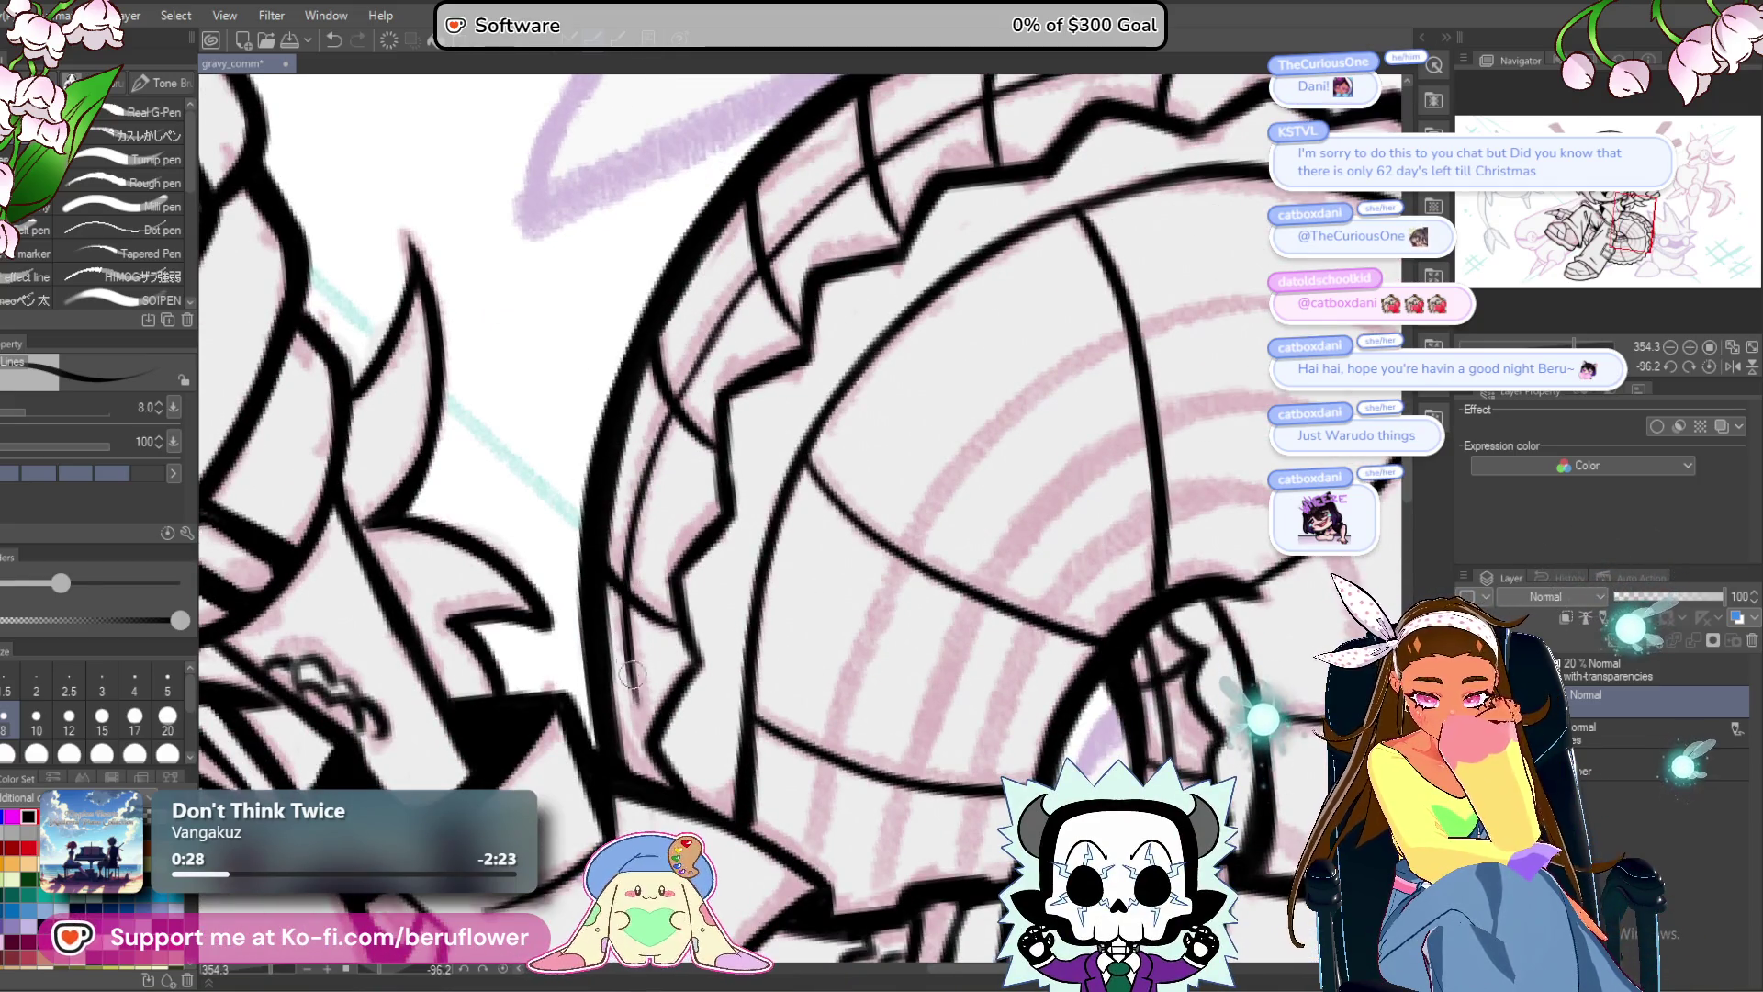
# Reset rotation, frame the spike by the leg, and extend diagonal ink strokes down it.
pyautogui.scroll(-3, 924, 519)
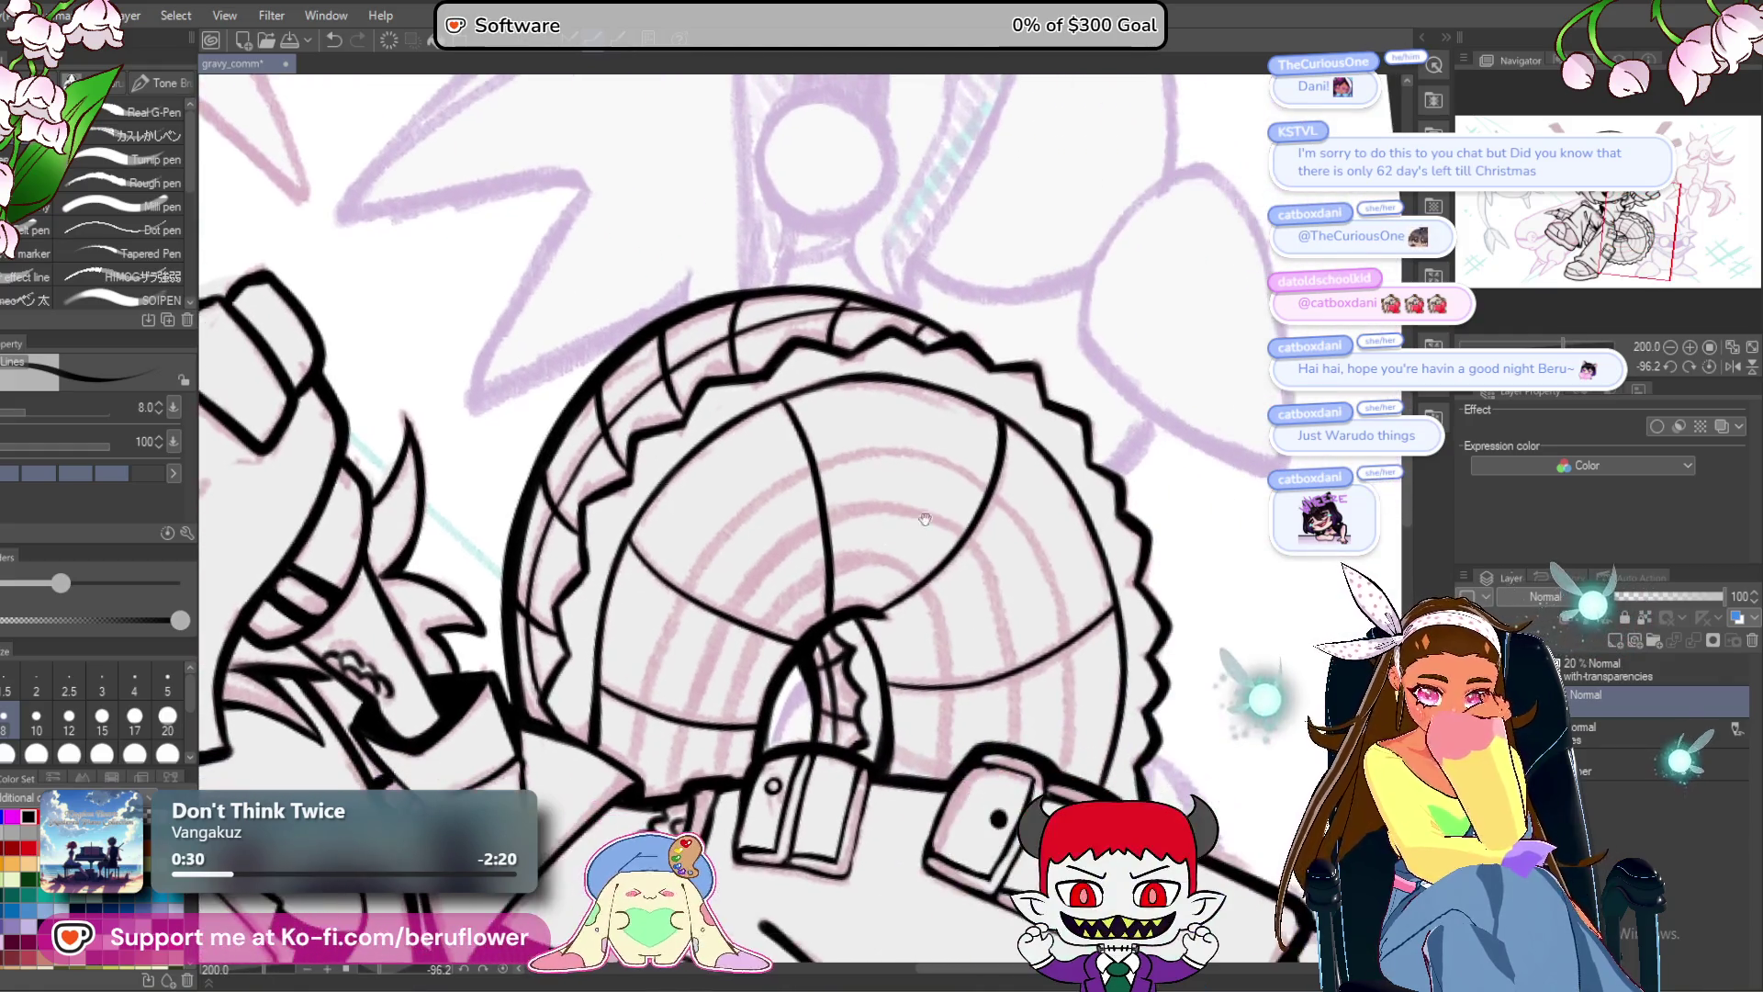
pyautogui.click(1714, 367)
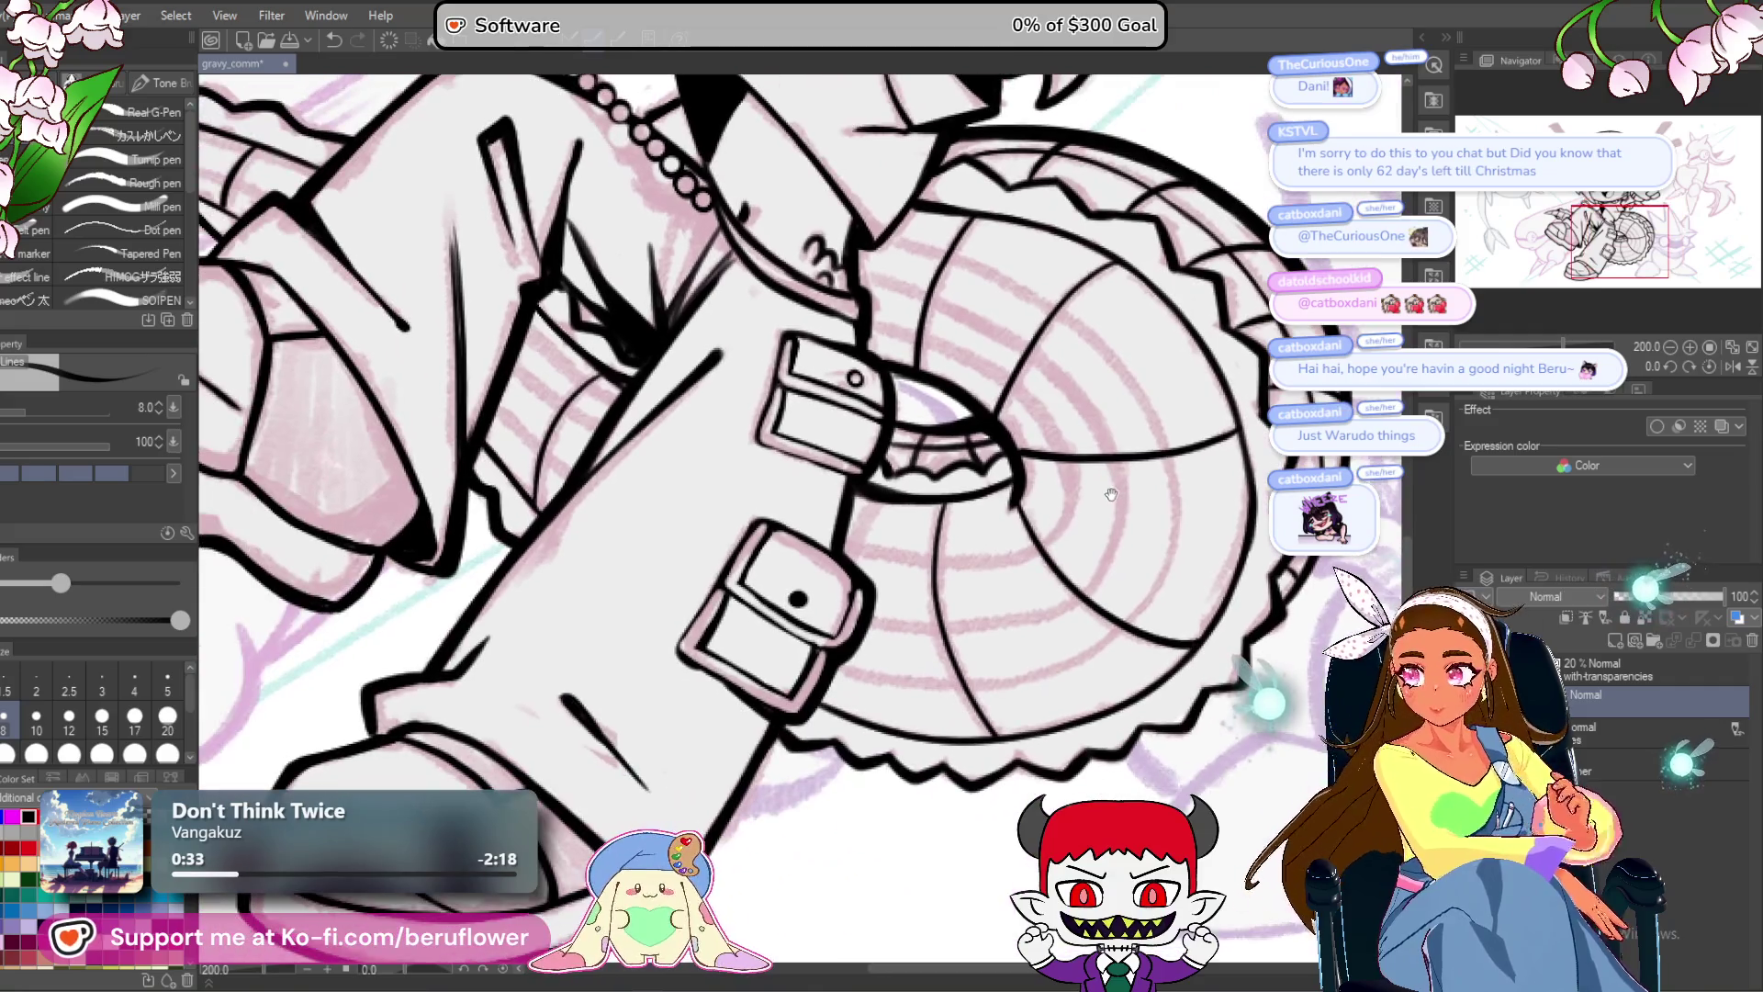
pyautogui.moveTo(1111, 494)
pyautogui.mouseDown()
pyautogui.moveTo(1249, 500)
pyautogui.moveTo(1424, 542)
pyautogui.mouseUp()
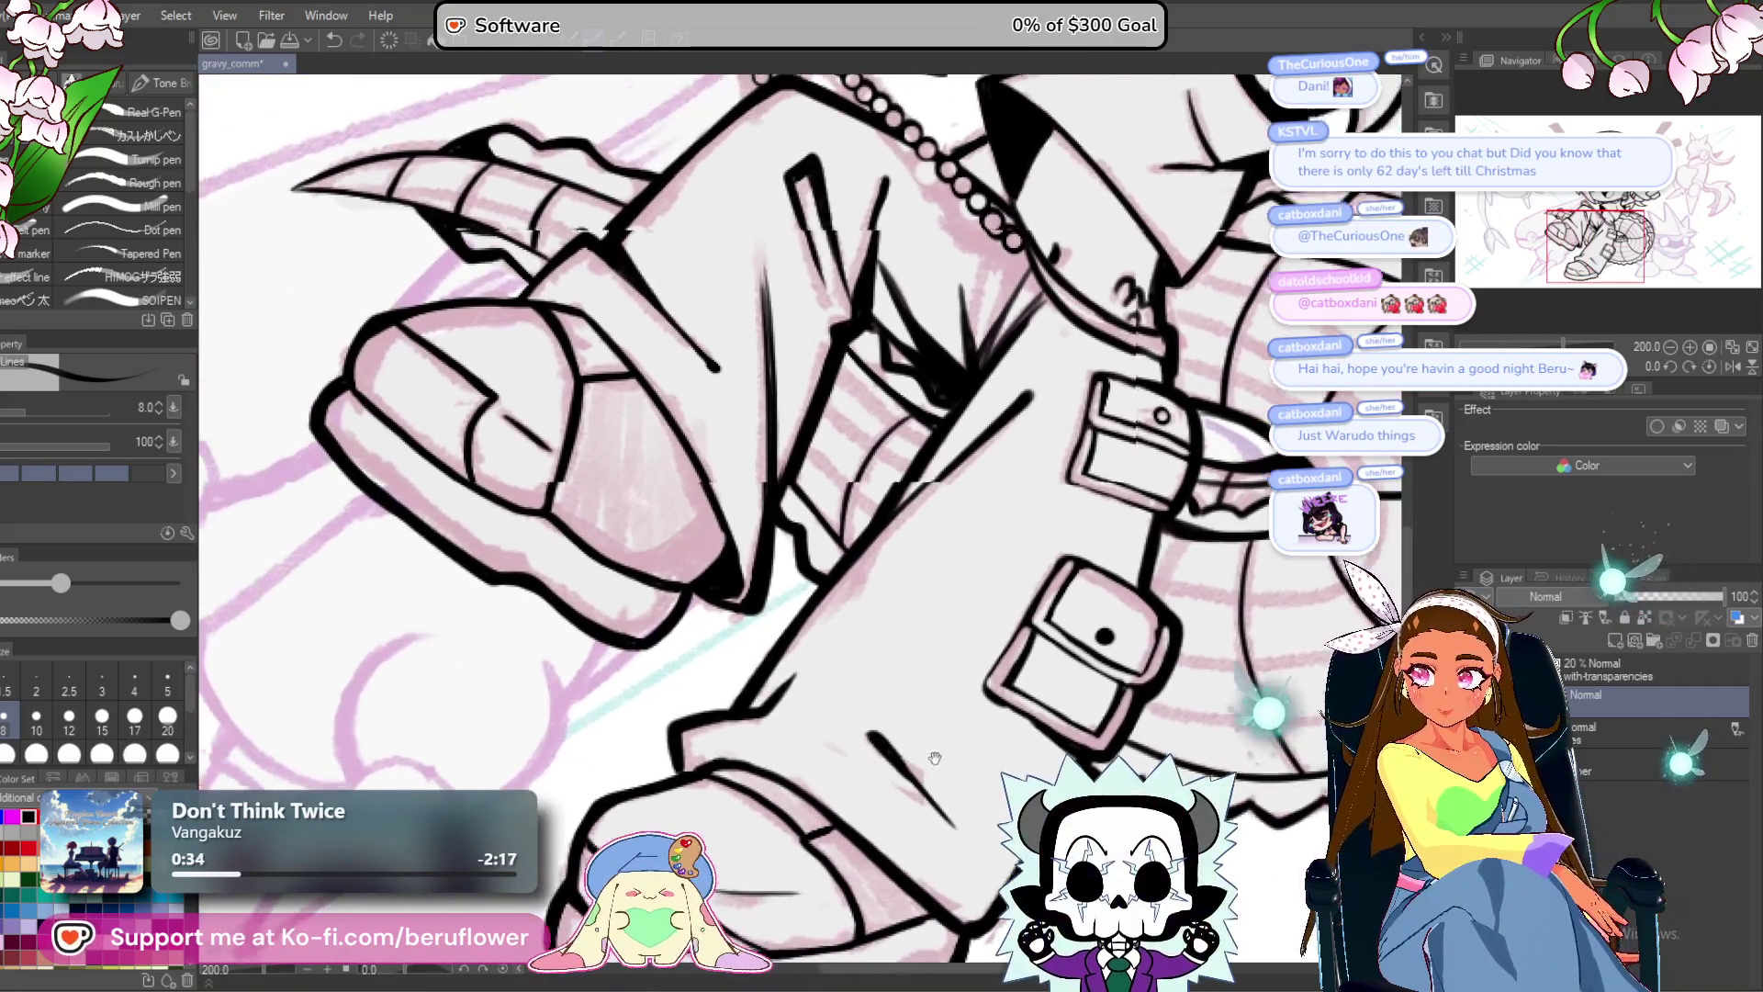
pyautogui.moveTo(777, 450); pyautogui.dragTo(770, 588)
pyautogui.moveTo(1529, 367); pyautogui.dragTo(1579, 367)
pyautogui.scroll(4, 812, 651)
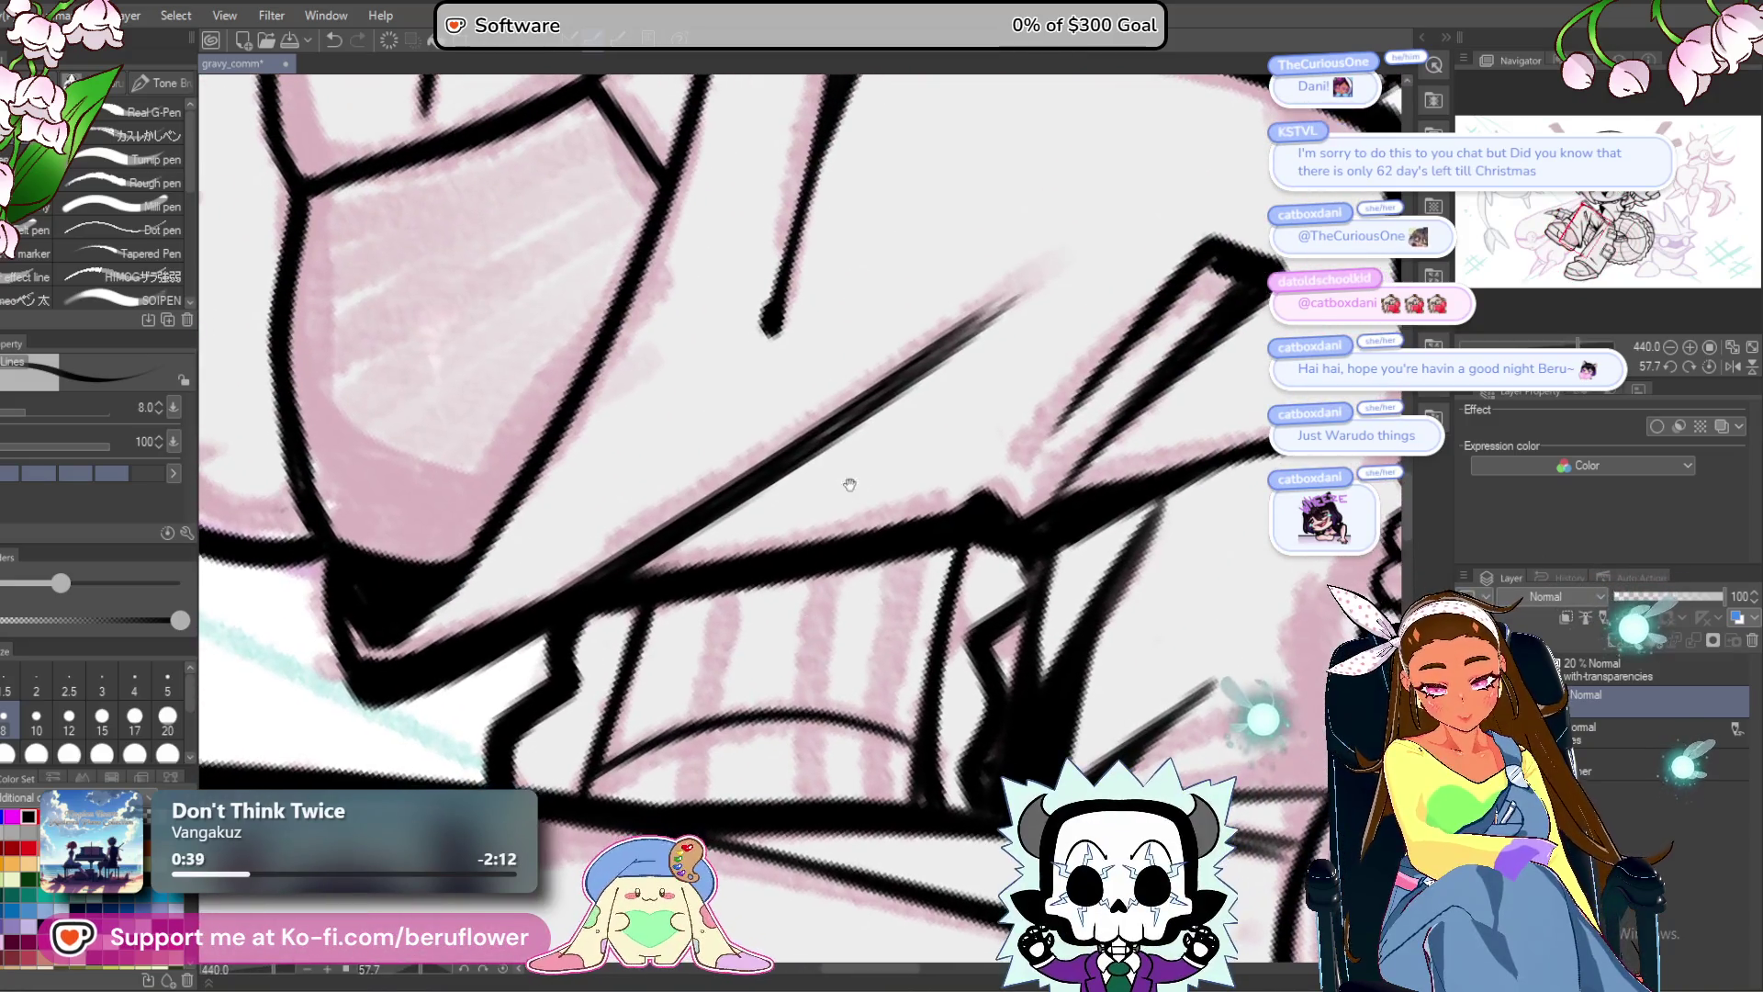
pyautogui.moveTo(868, 403); pyautogui.dragTo(1020, 295)
pyautogui.moveTo(862, 478); pyautogui.dragTo(898, 405)
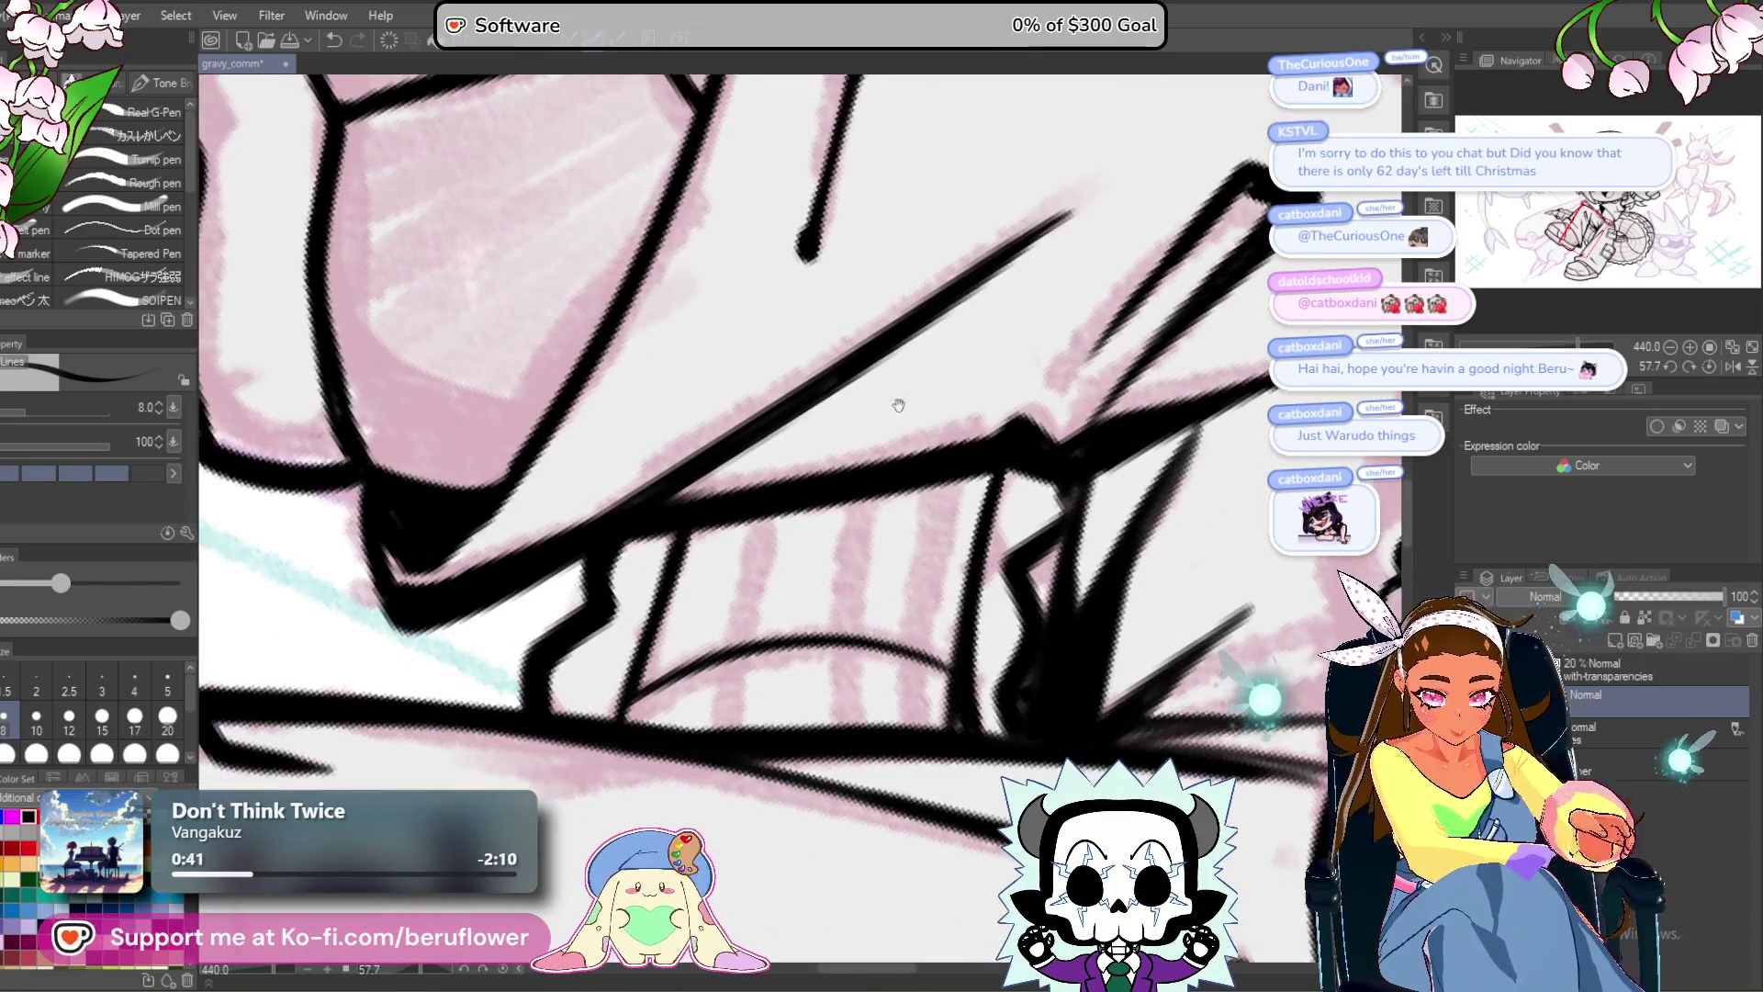
pyautogui.moveTo(773, 511); pyautogui.dragTo(736, 684)
# Ink ridge lines across and down the spike, redoing one stroke.
pyautogui.moveTo(869, 567)
pyautogui.mouseDown()
pyautogui.moveTo(841, 529)
pyautogui.moveTo(814, 684)
pyautogui.mouseUp()
pyautogui.moveTo(920, 424)
pyautogui.mouseDown()
pyautogui.moveTo(898, 684)
pyautogui.moveTo(891, 634)
pyautogui.moveTo(832, 565)
pyautogui.mouseUp()
pyautogui.moveTo(655, 363); pyautogui.dragTo(760, 610)
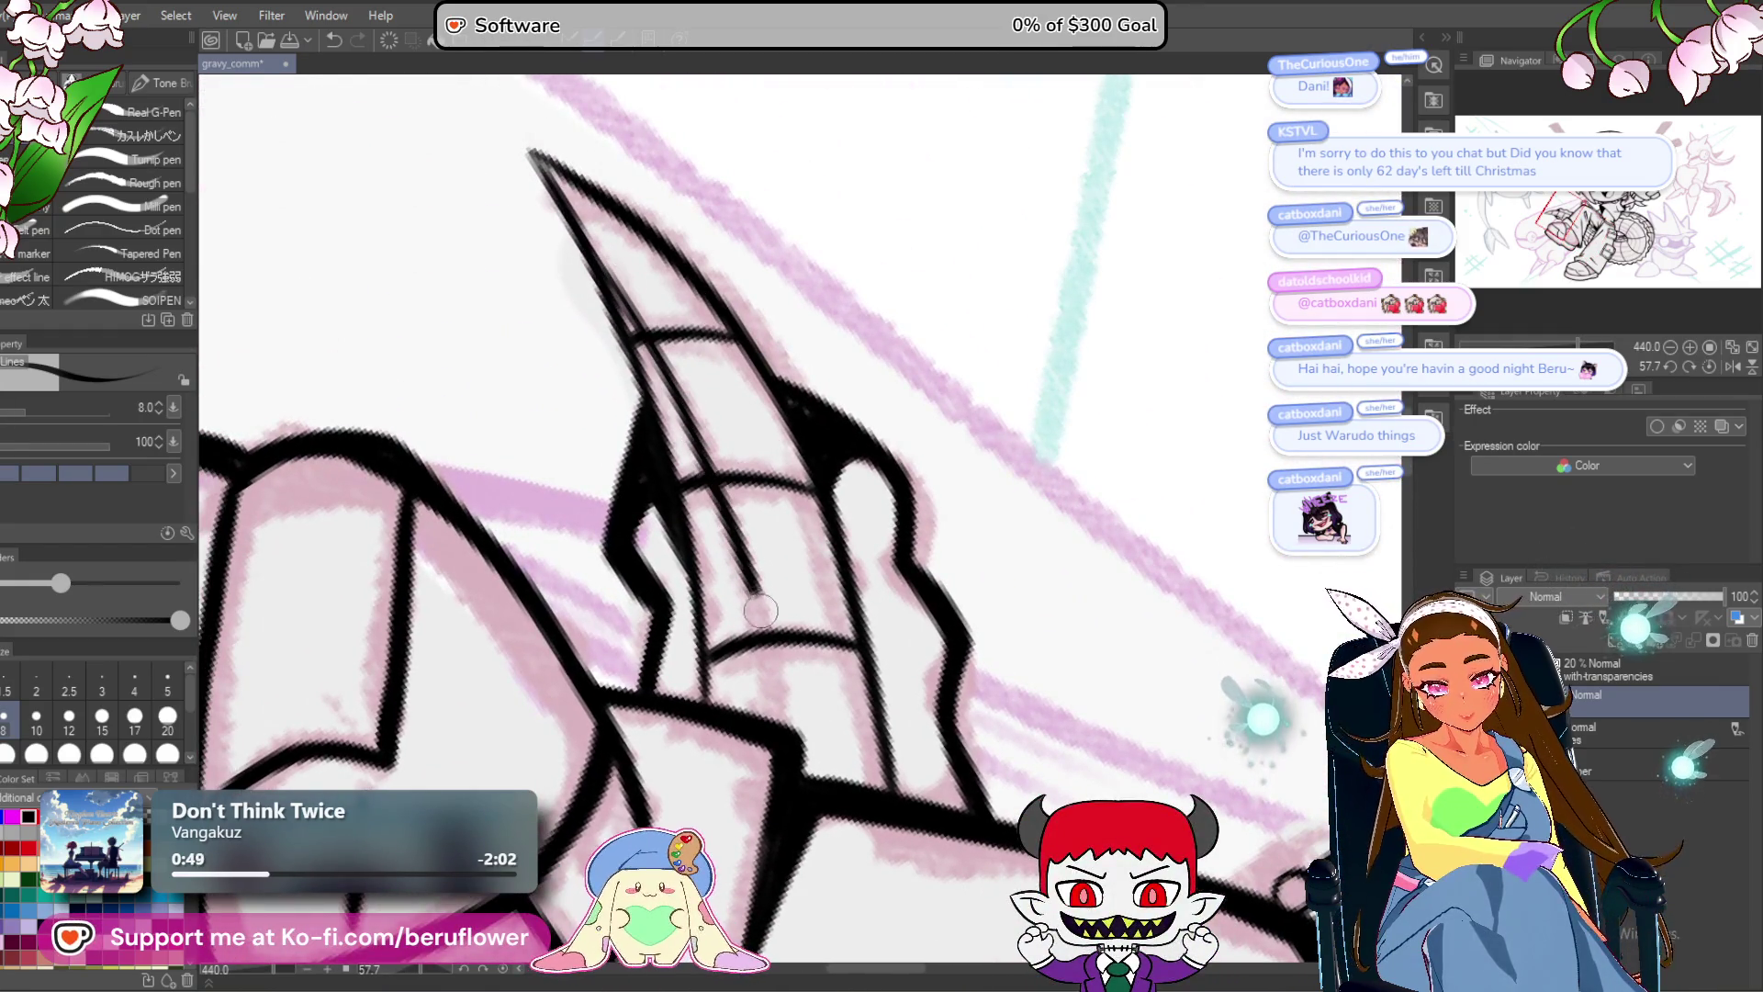
pyautogui.hotkey('ctrl', 'z')
pyautogui.moveTo(592, 255)
pyautogui.mouseDown()
pyautogui.moveTo(628, 292)
pyautogui.moveTo(757, 611)
pyautogui.moveTo(782, 733)
pyautogui.mouseUp()
pyautogui.scroll(-1, 956, 711)
pyautogui.moveTo(721, 289)
pyautogui.mouseDown()
pyautogui.moveTo(790, 445)
pyautogui.moveTo(855, 739)
pyautogui.mouseUp()
pyautogui.scroll(-6, 835, 698)
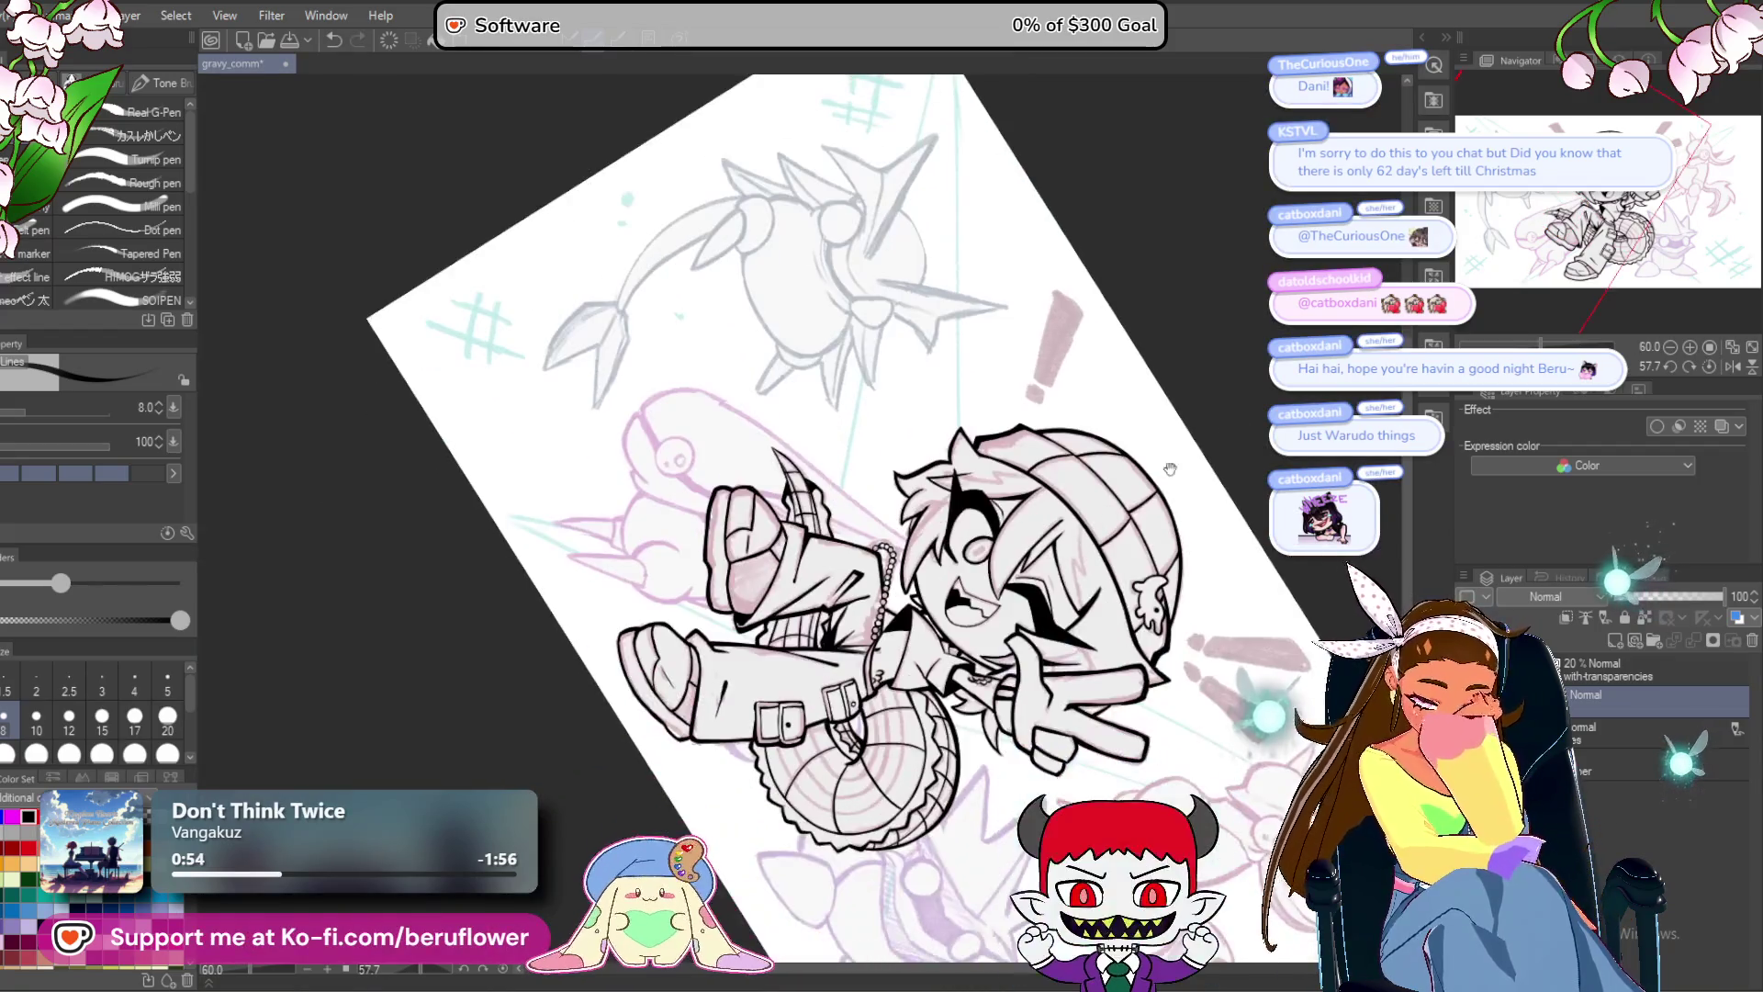
# Ink a stroke beside the buckle, then a radial line and curved rings across the blade face.
pyautogui.moveTo(919, 275)
pyautogui.mouseDown()
pyautogui.moveTo(1057, 505)
pyautogui.moveTo(1003, 306)
pyautogui.mouseUp()
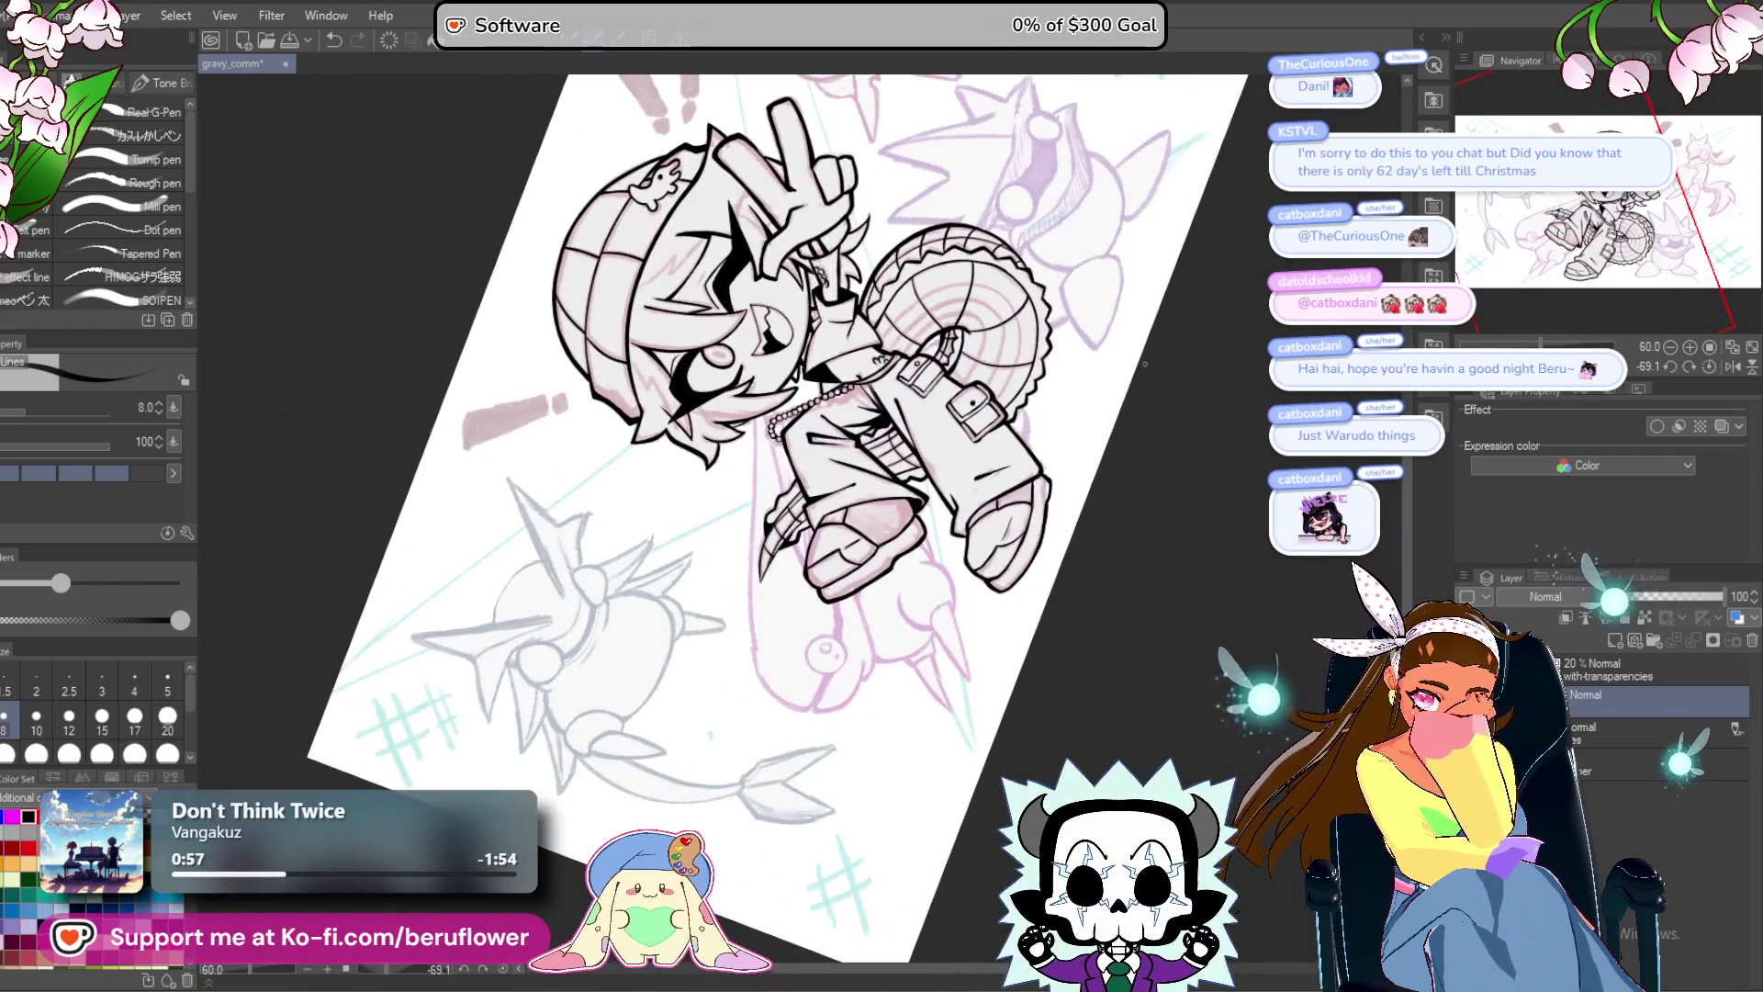
pyautogui.scroll(5, 1003, 306)
pyautogui.moveTo(791, 608); pyautogui.dragTo(850, 671)
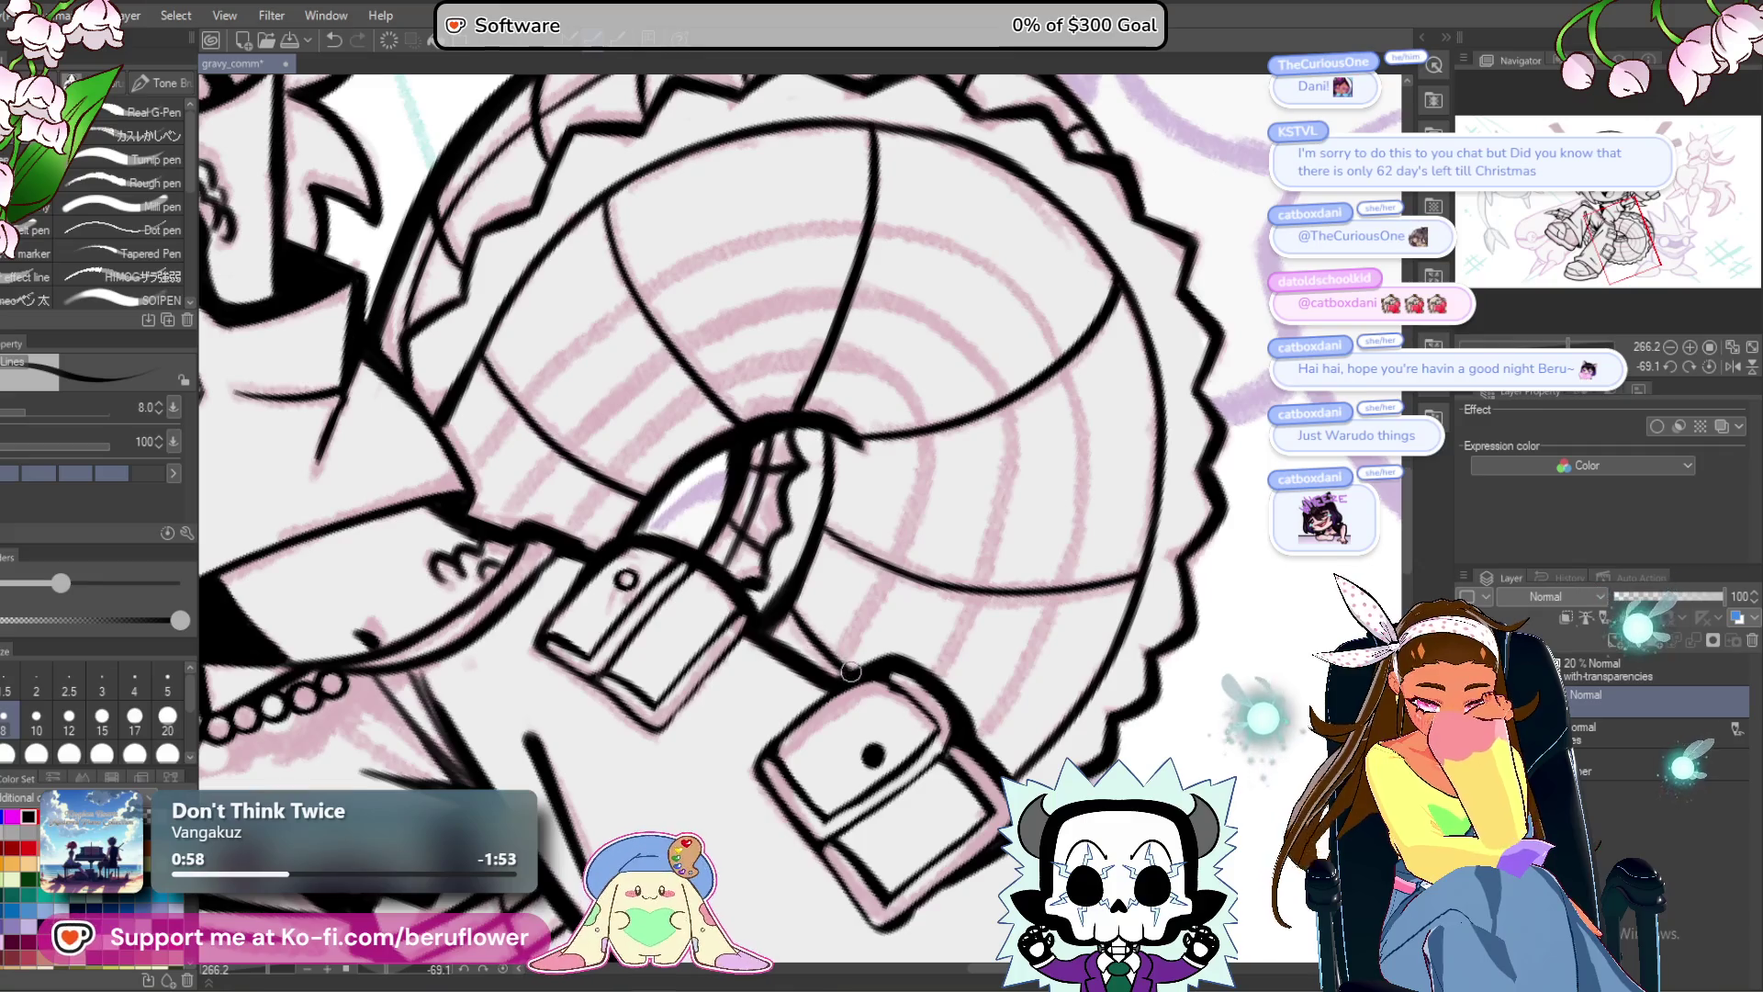
pyautogui.moveTo(1155, 577); pyautogui.dragTo(1178, 637)
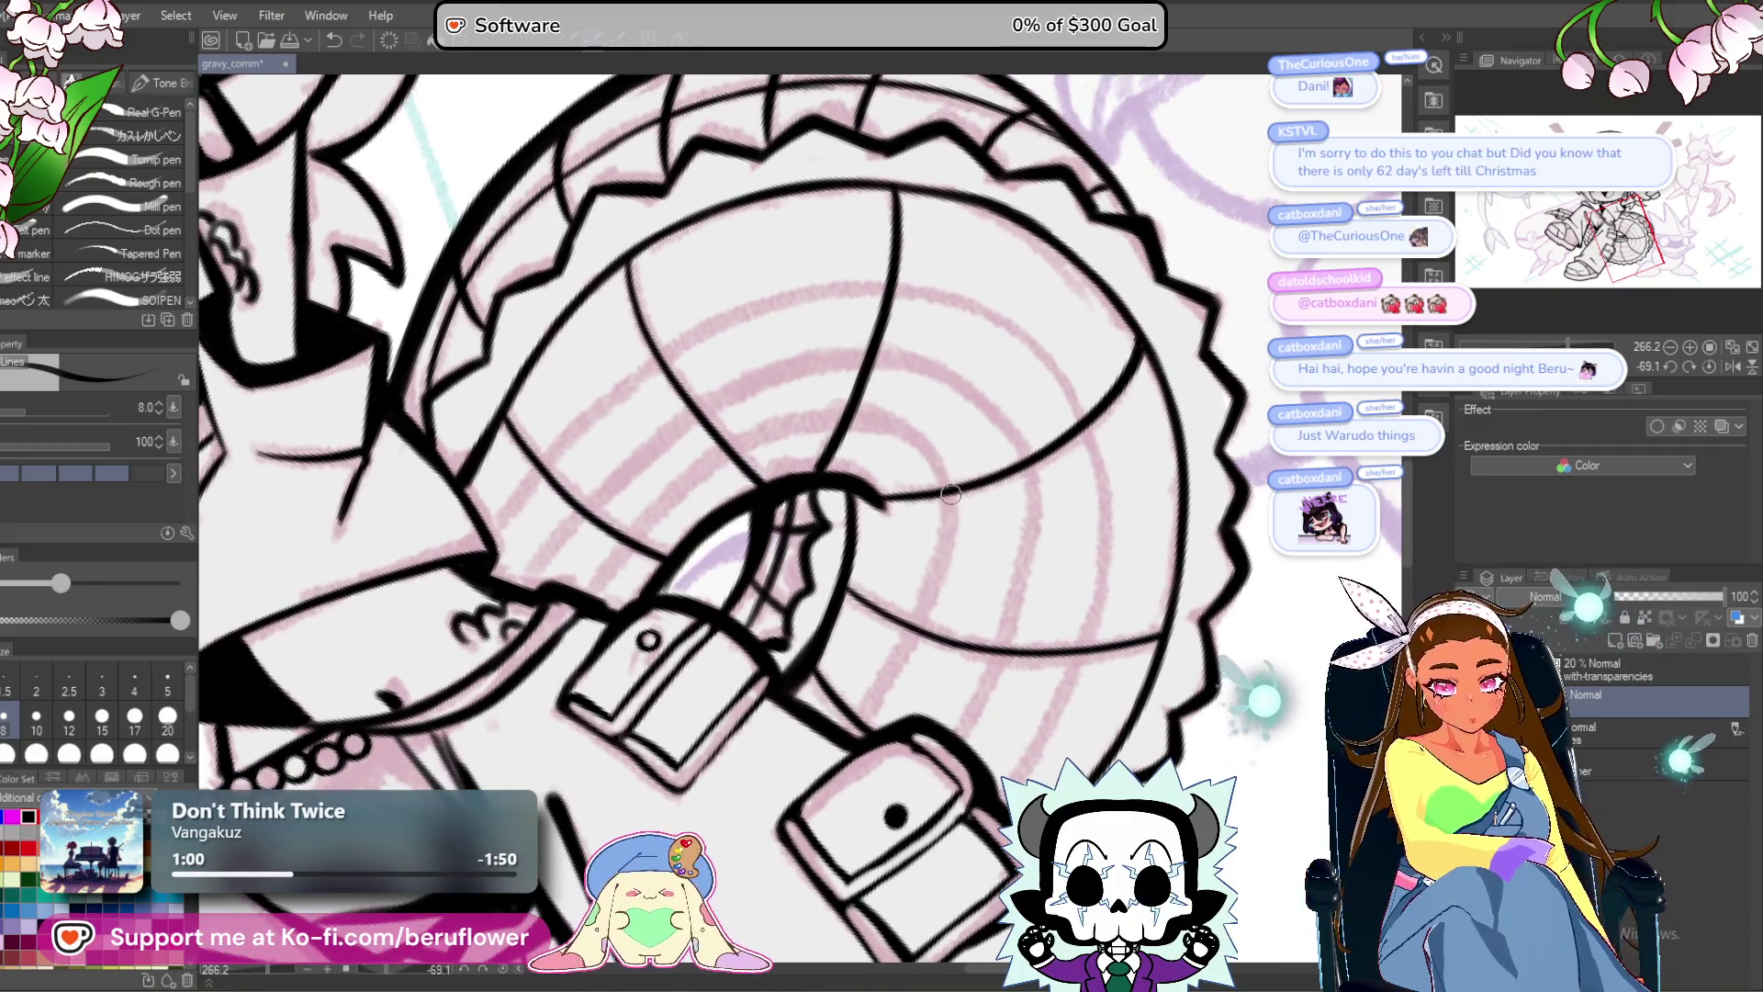
pyautogui.moveTo(951, 494); pyautogui.dragTo(909, 647)
pyautogui.moveTo(860, 726); pyautogui.dragTo(966, 737)
pyautogui.moveTo(684, 610)
pyautogui.mouseDown()
pyautogui.moveTo(790, 504)
pyautogui.moveTo(940, 427)
pyautogui.moveTo(1050, 486)
pyautogui.mouseUp()
# Undo the last blade stroke and redraw a long ring line around the blade face.
pyautogui.moveTo(1052, 595); pyautogui.dragTo(961, 577)
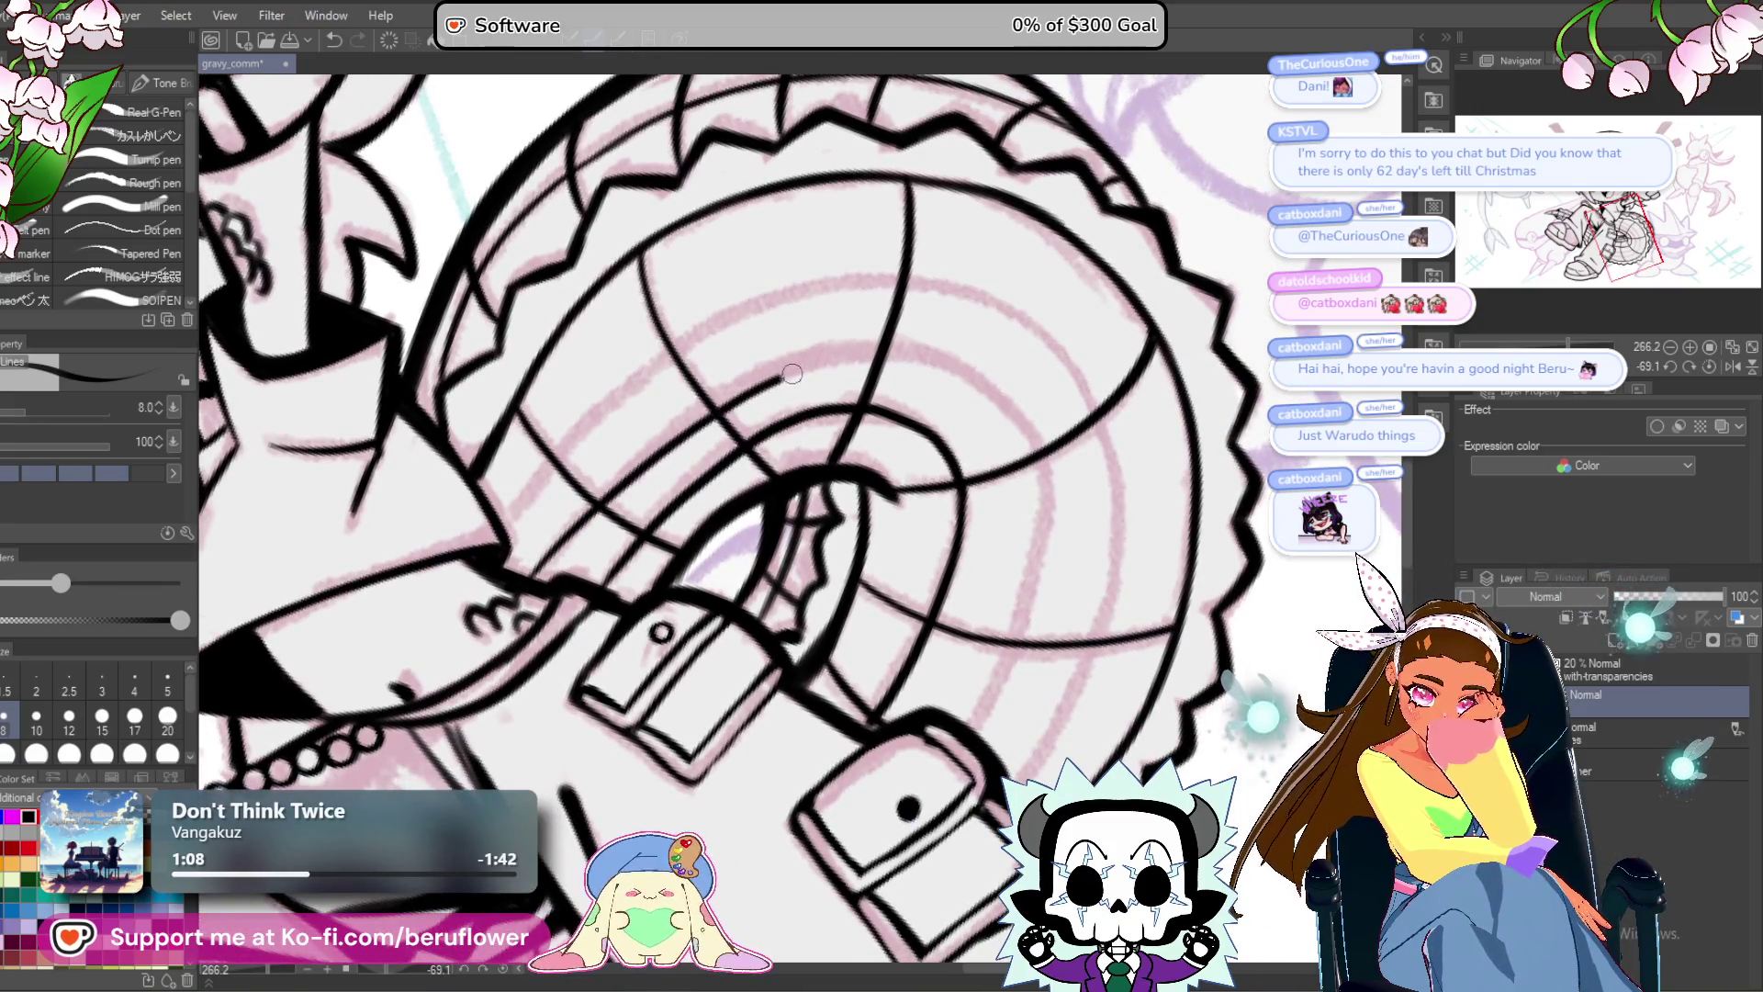
pyautogui.hotkey('ctrl', 'z')
pyautogui.moveTo(531, 581); pyautogui.dragTo(635, 471)
pyautogui.moveTo(1018, 349); pyautogui.dragTo(732, 401)
pyautogui.moveTo(608, 349); pyautogui.dragTo(745, 414)
pyautogui.moveTo(772, 498); pyautogui.dragTo(726, 718)
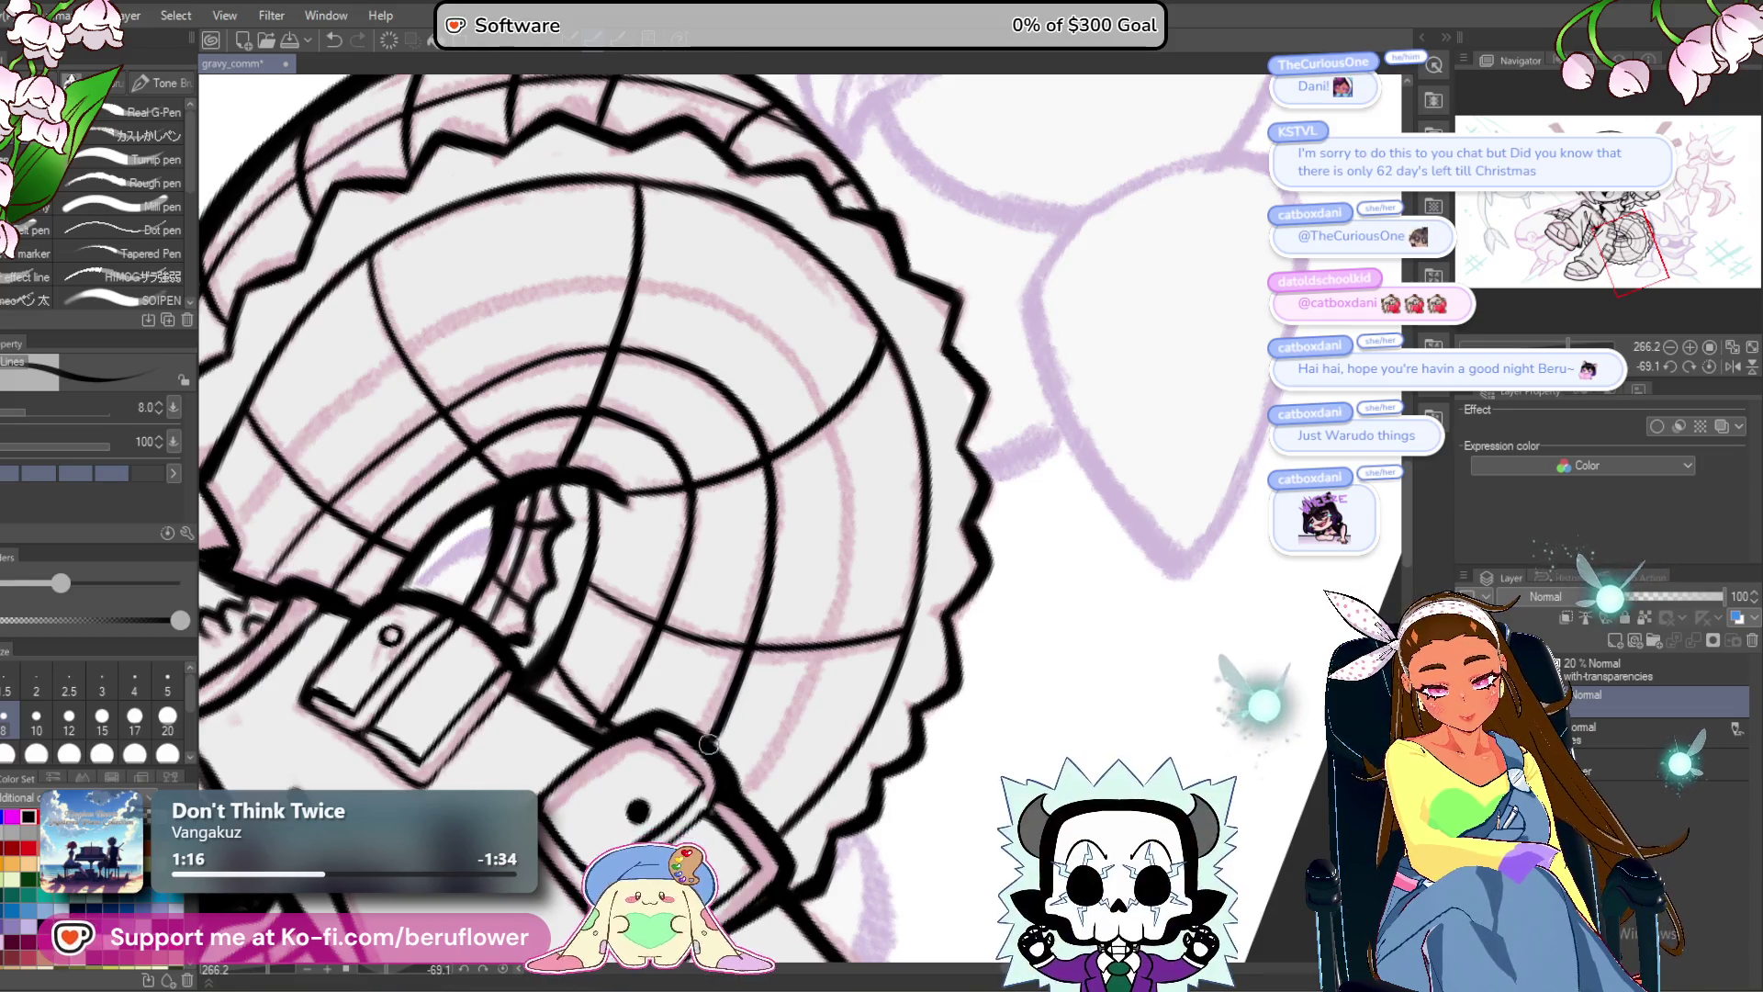
pyautogui.moveTo(807, 641)
pyautogui.mouseDown()
pyautogui.moveTo(895, 625)
pyautogui.moveTo(1034, 728)
pyautogui.mouseUp()
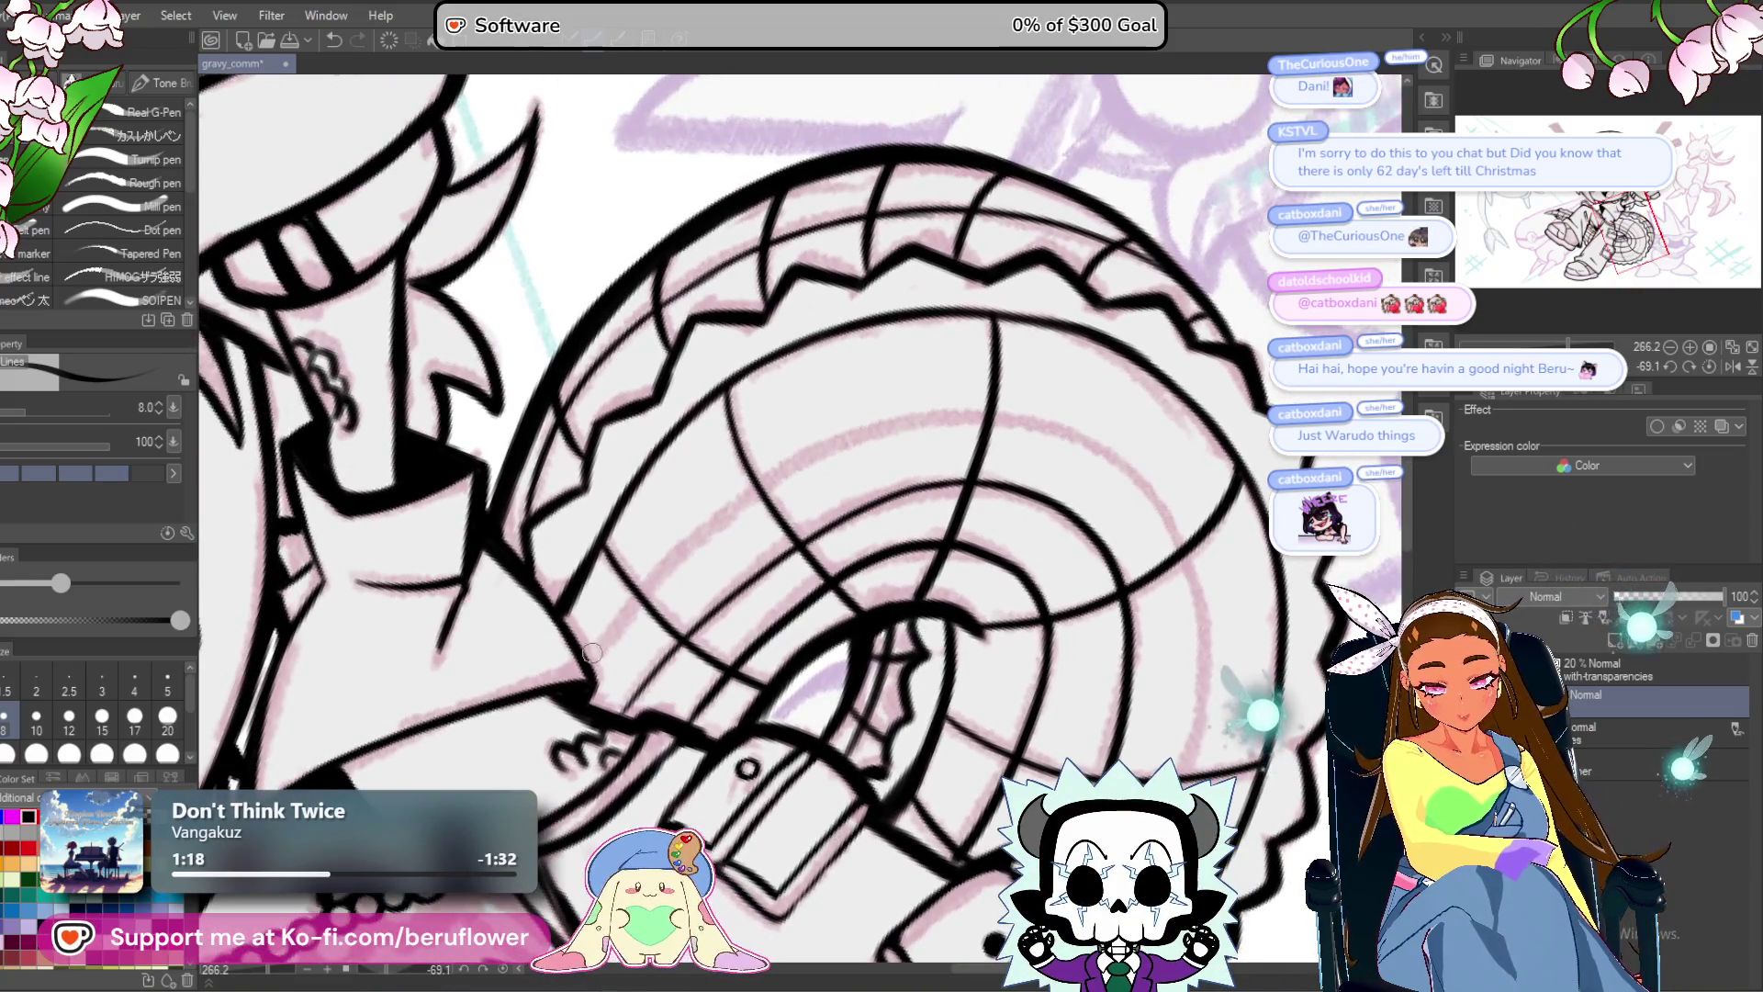
pyautogui.moveTo(593, 652); pyautogui.dragTo(642, 595)
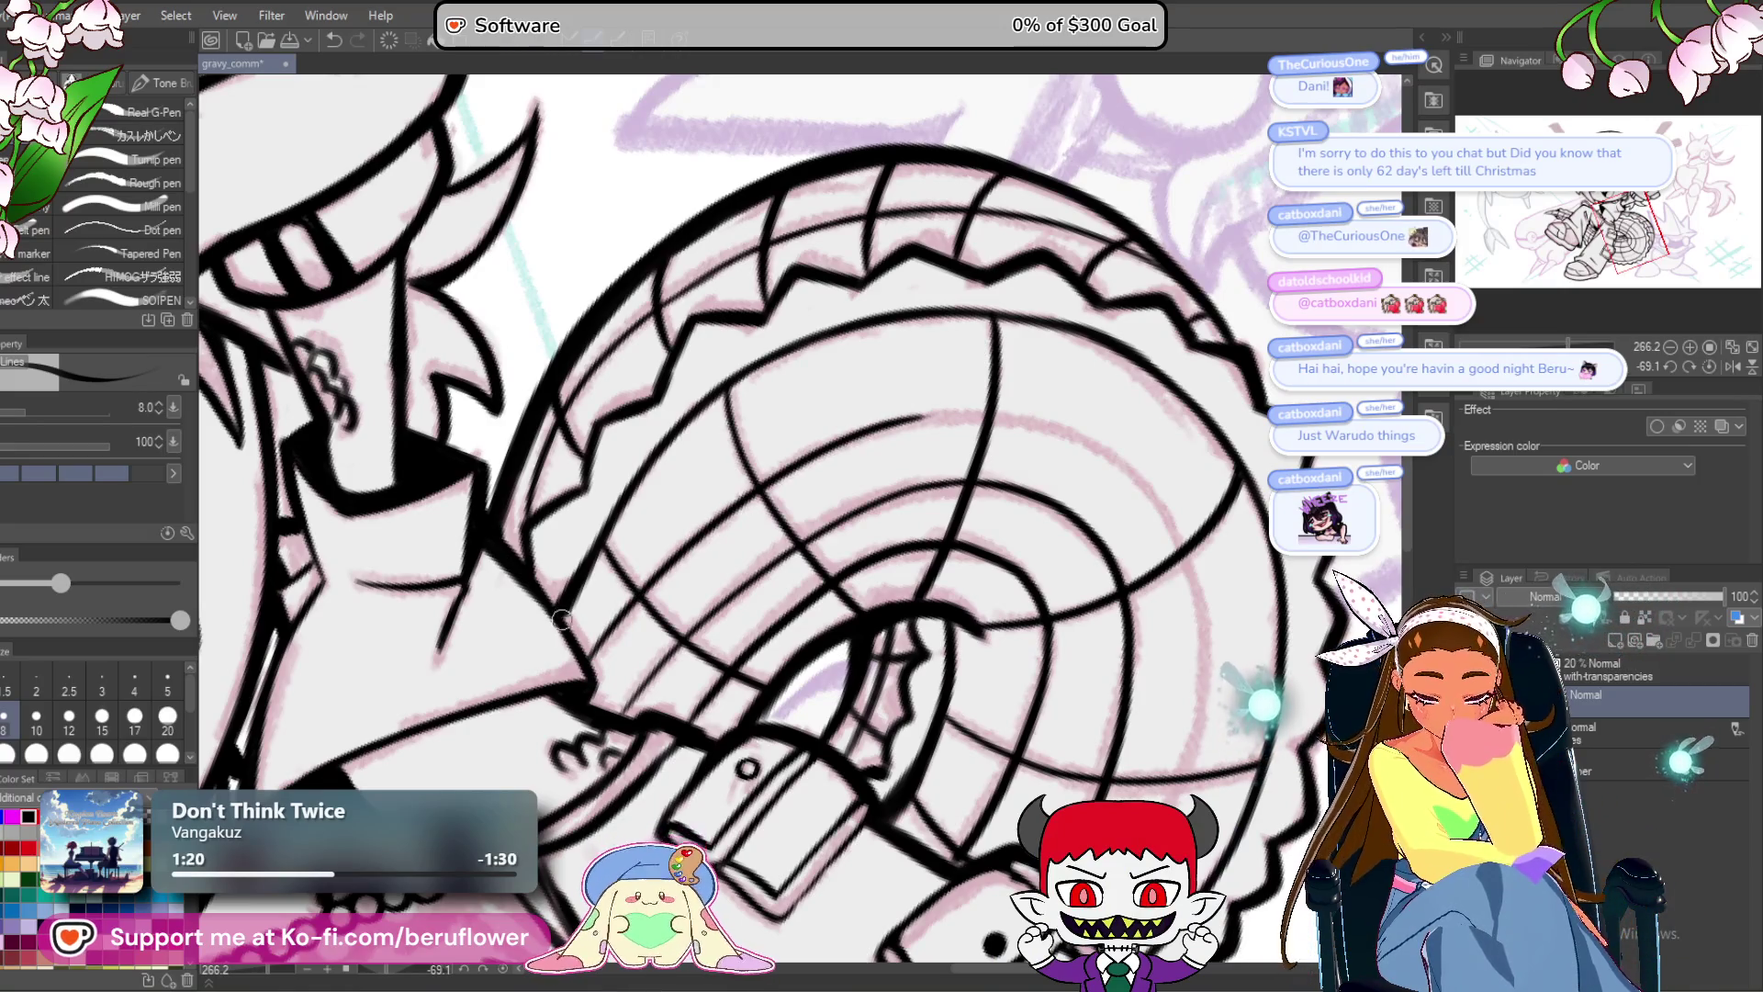
# Ink a radial line across the blade's lower rings and turn the canvas back upright.
pyautogui.moveTo(1561, 366)
pyautogui.mouseDown()
pyautogui.moveTo(1594, 366)
pyautogui.moveTo(1595, 397)
pyautogui.mouseUp()
pyautogui.moveTo(870, 153); pyautogui.dragTo(837, 189)
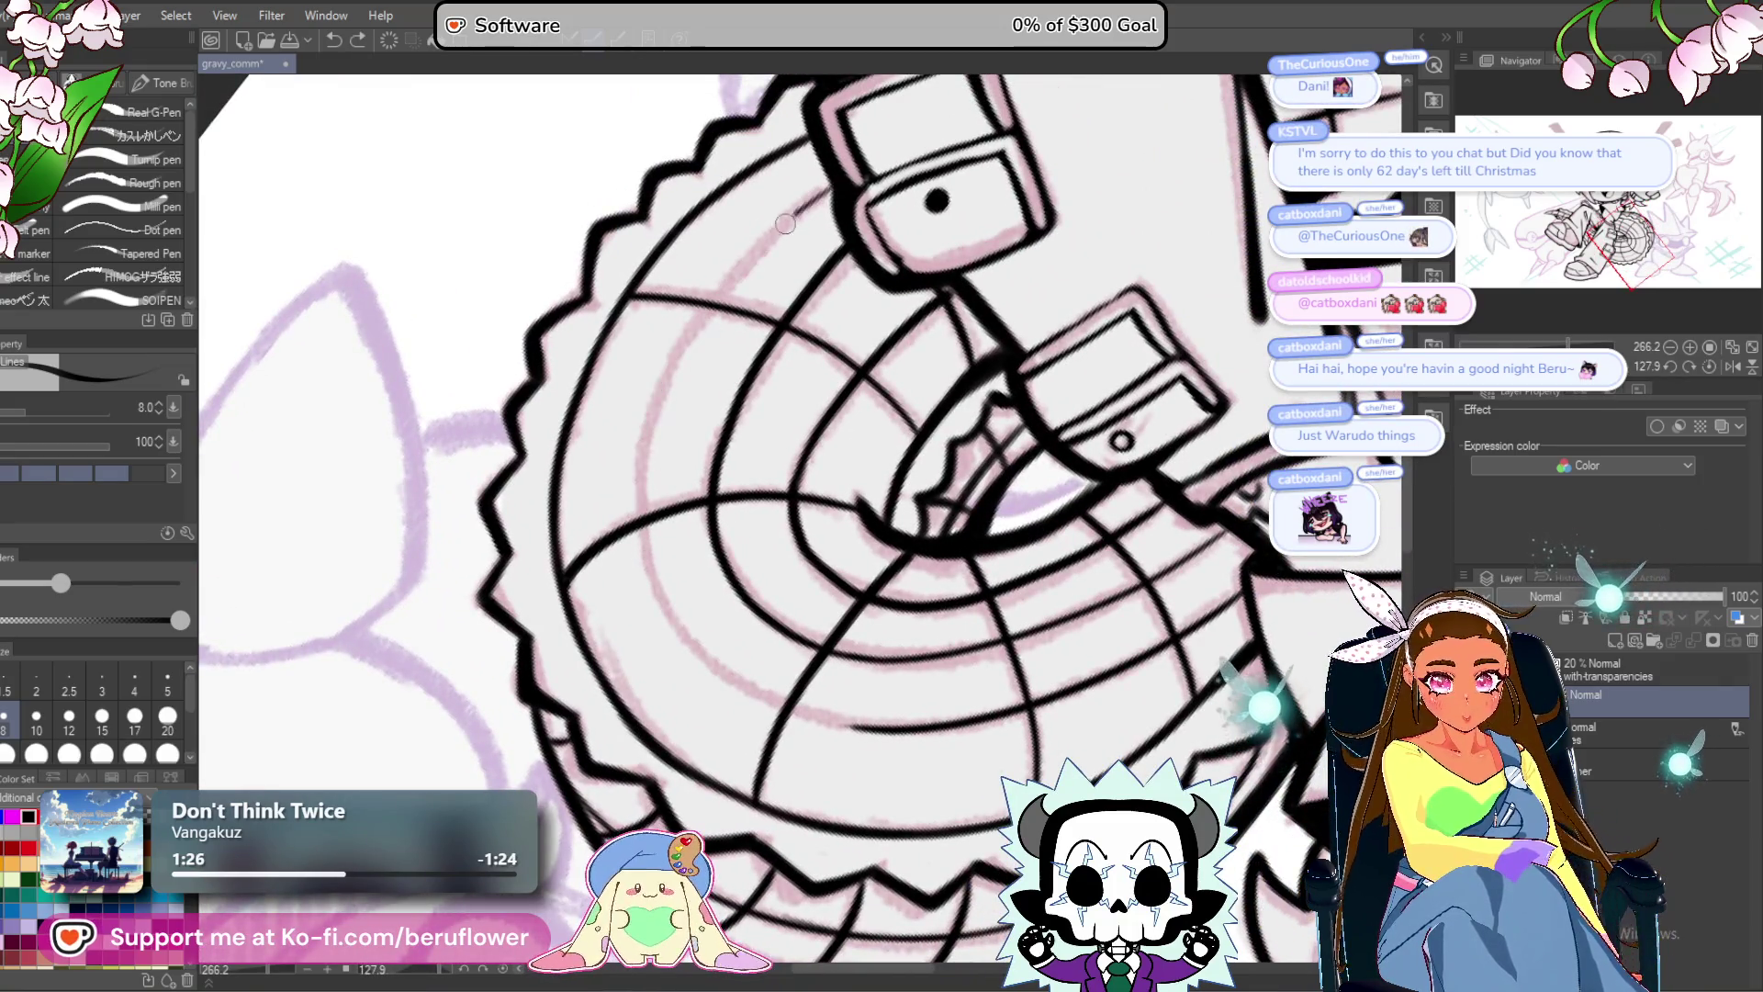
pyautogui.moveTo(688, 339); pyautogui.dragTo(640, 516)
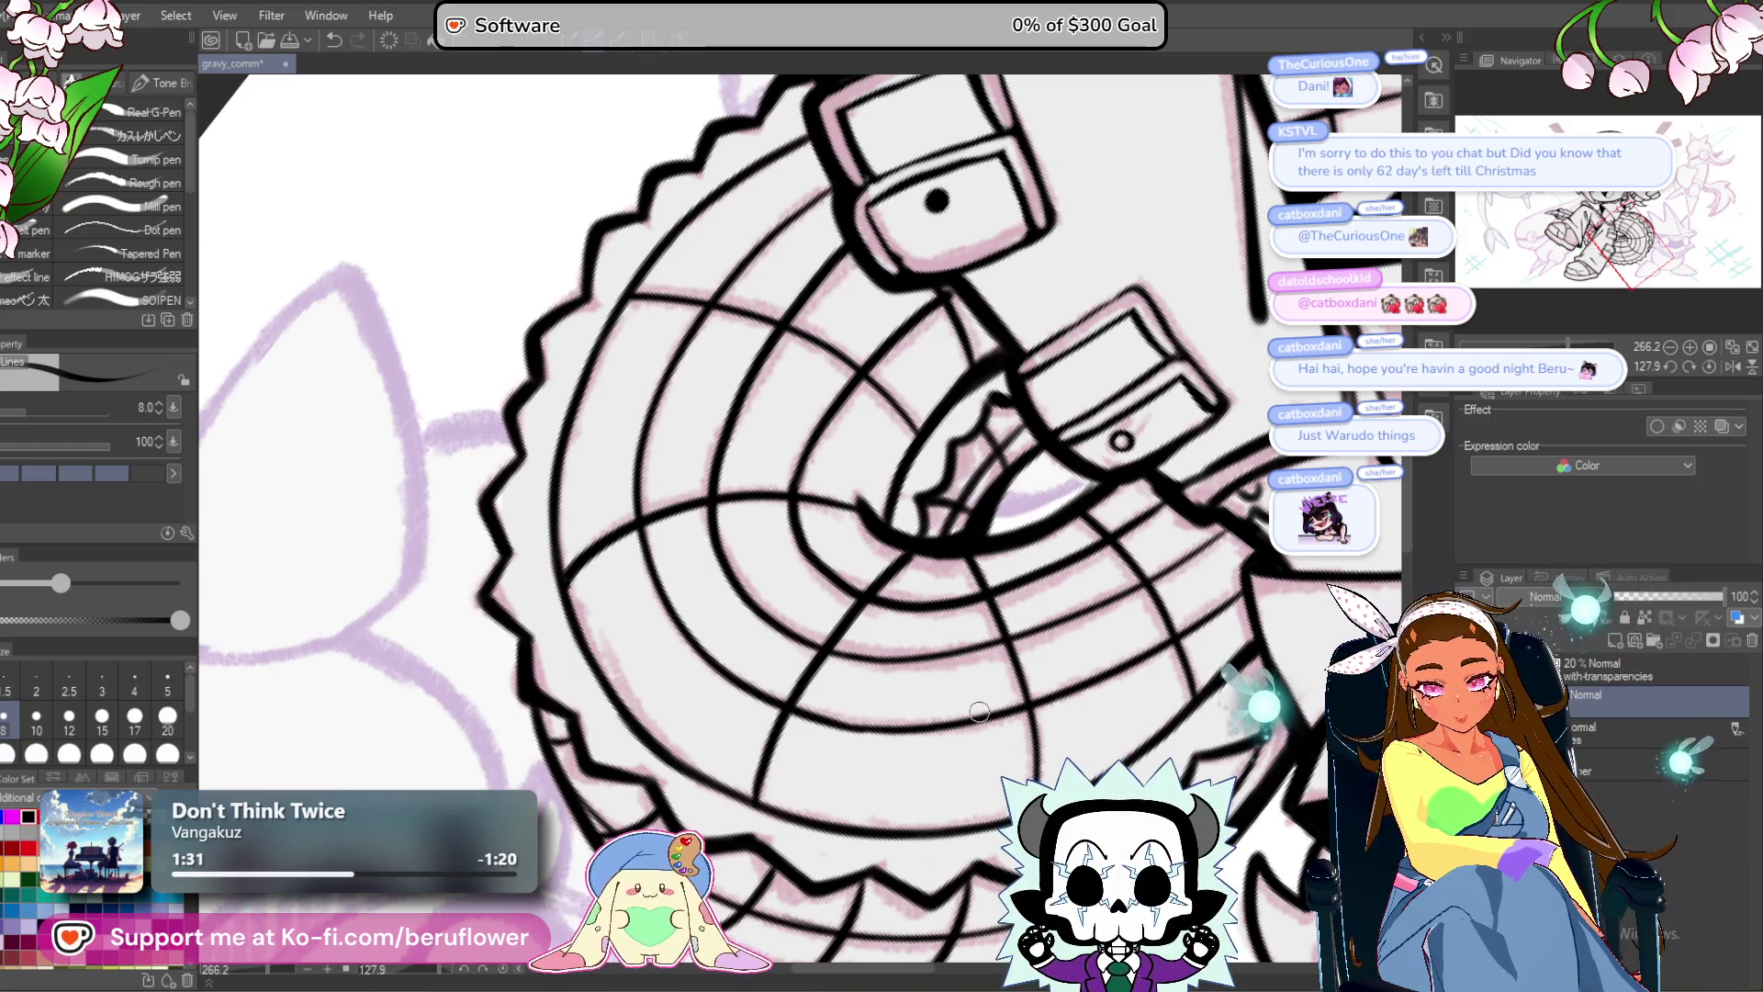
pyautogui.press('super+Tab')
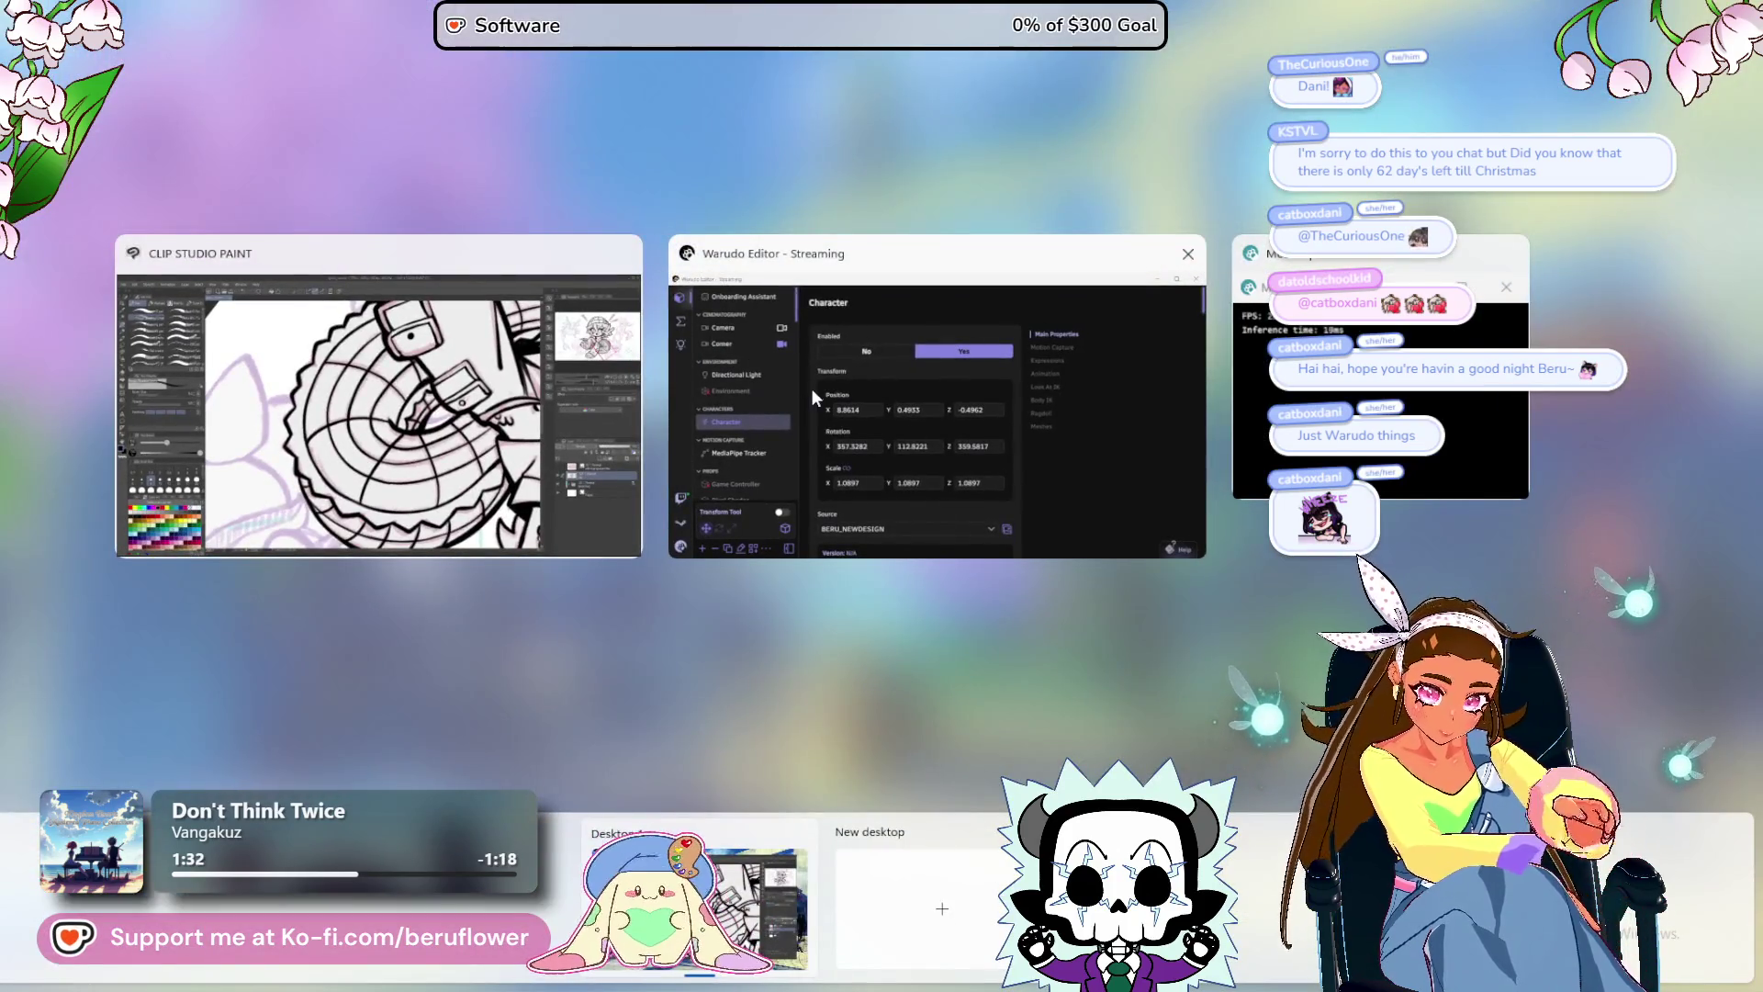
pyautogui.click(508, 418)
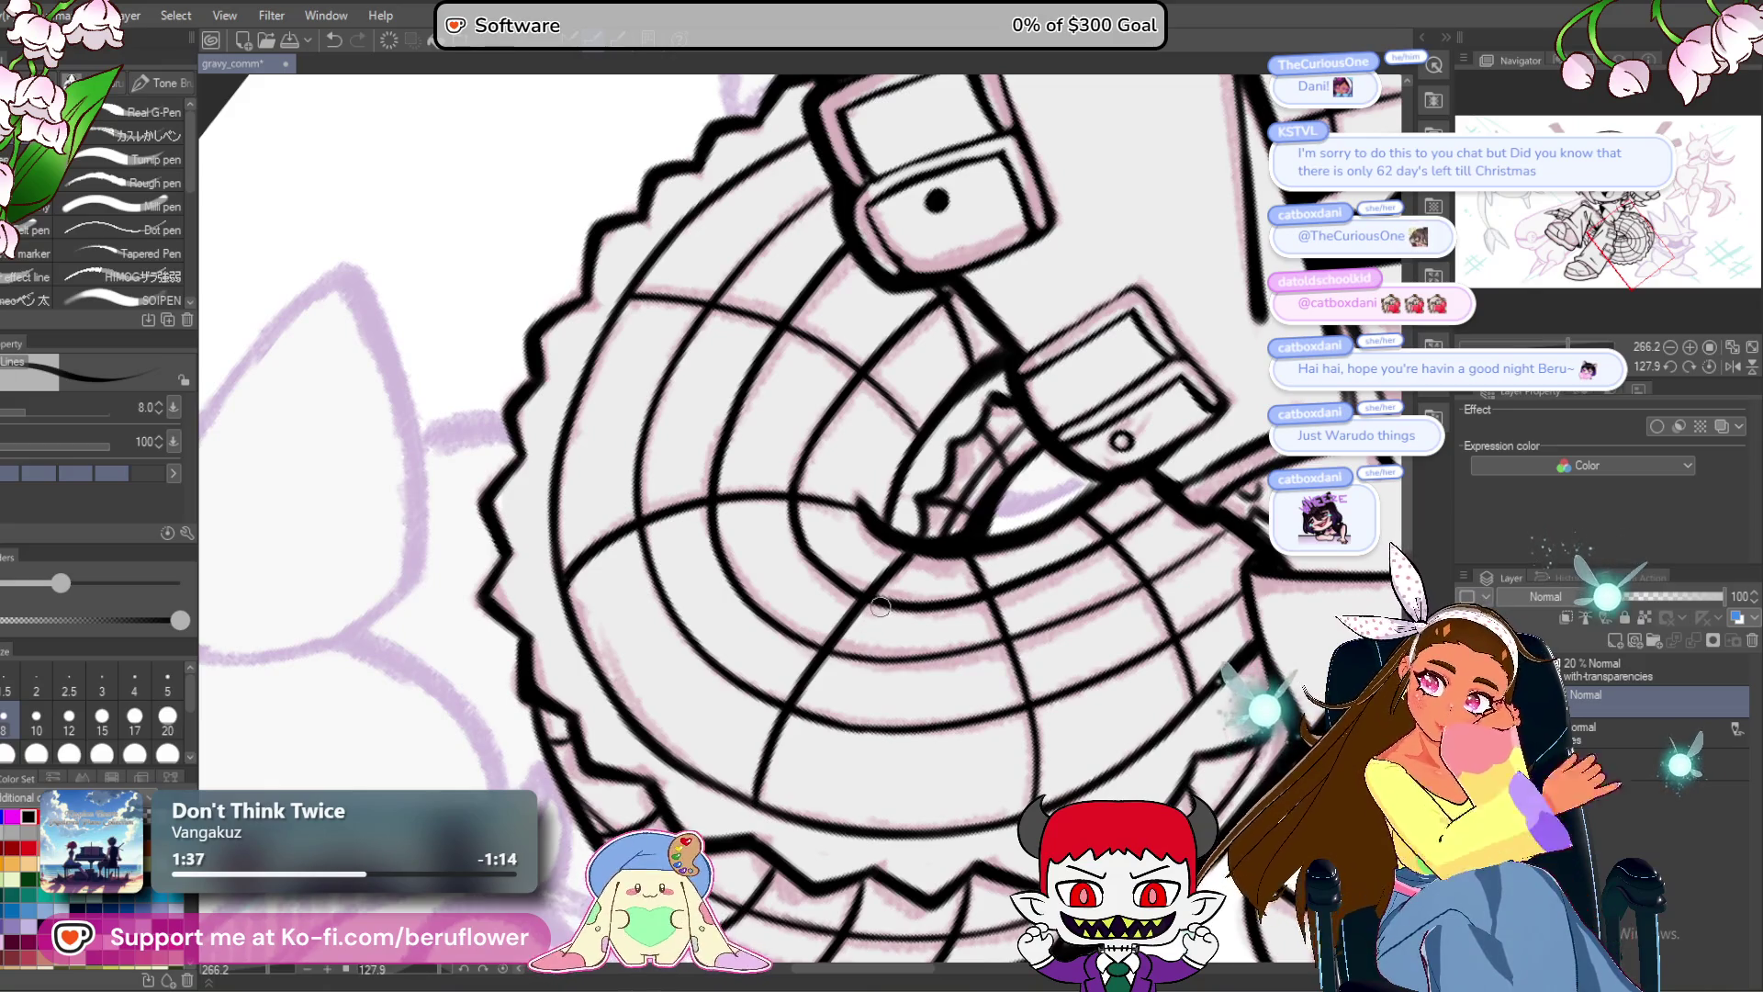
pyautogui.scroll(-2, 880, 607)
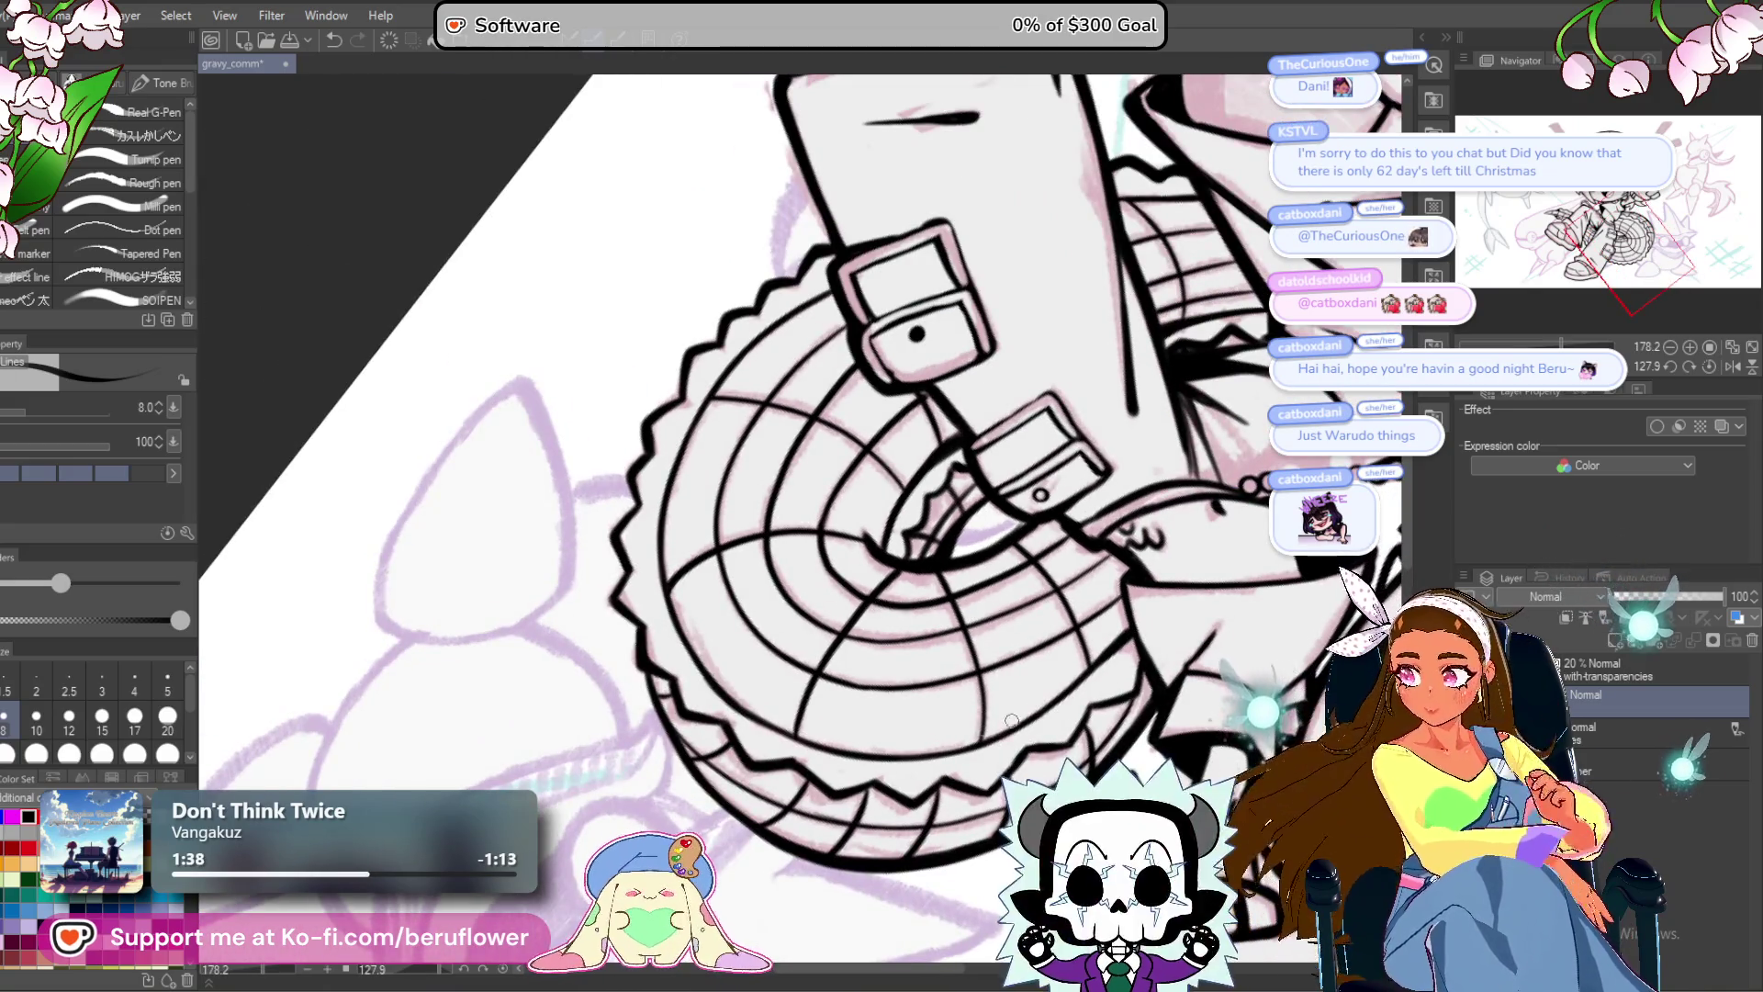
pyautogui.moveTo(1054, 680); pyautogui.dragTo(967, 569)
pyautogui.scroll(-3, 967, 569)
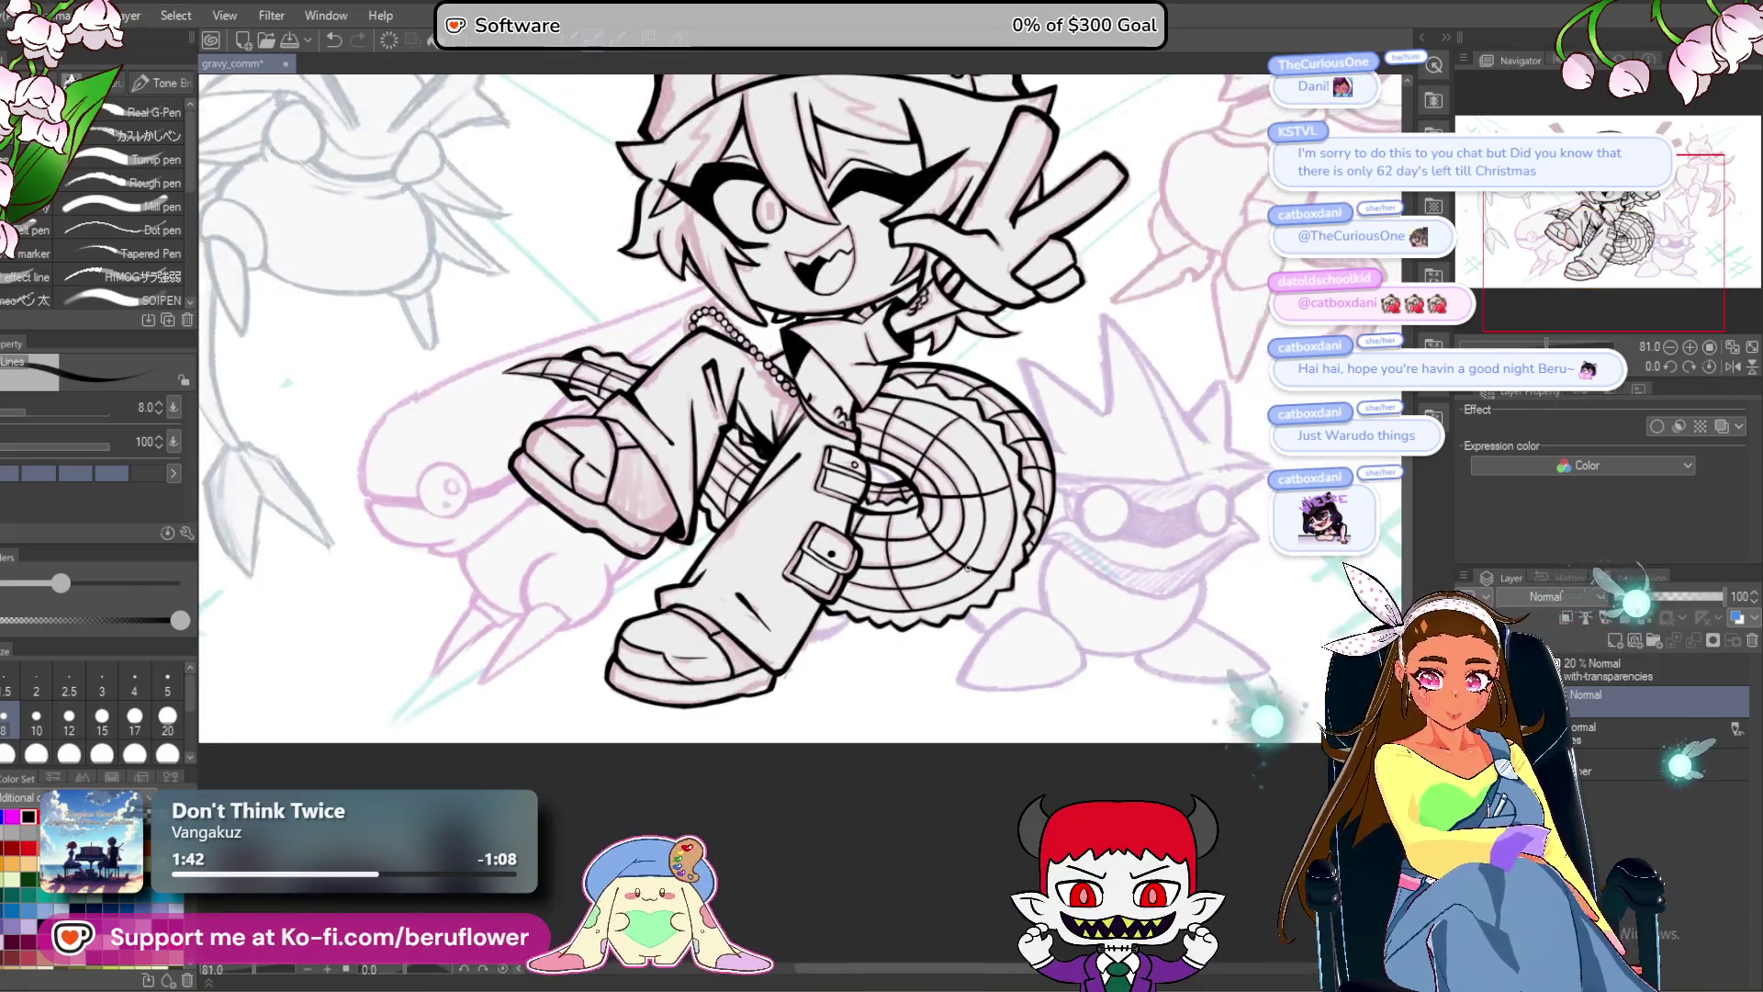
pyautogui.scroll(1, 918, 688)
pyautogui.moveTo(888, 815); pyautogui.dragTo(888, 893)
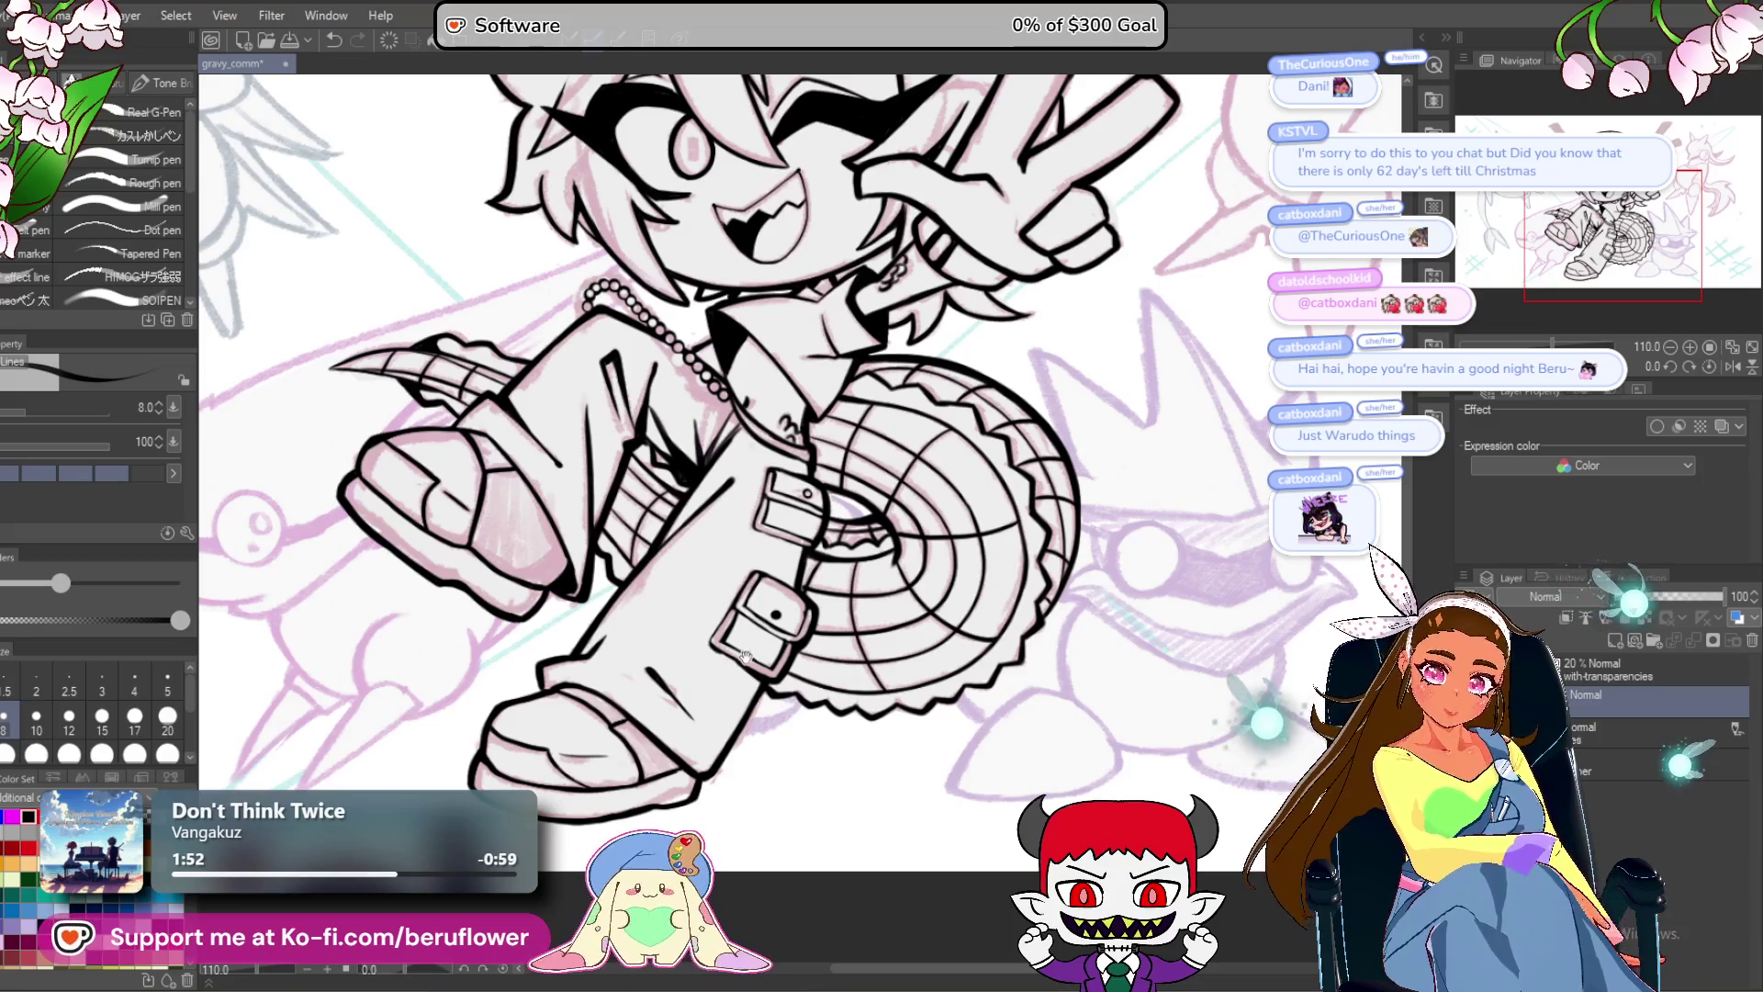
pyautogui.scroll(5, 734, 564)
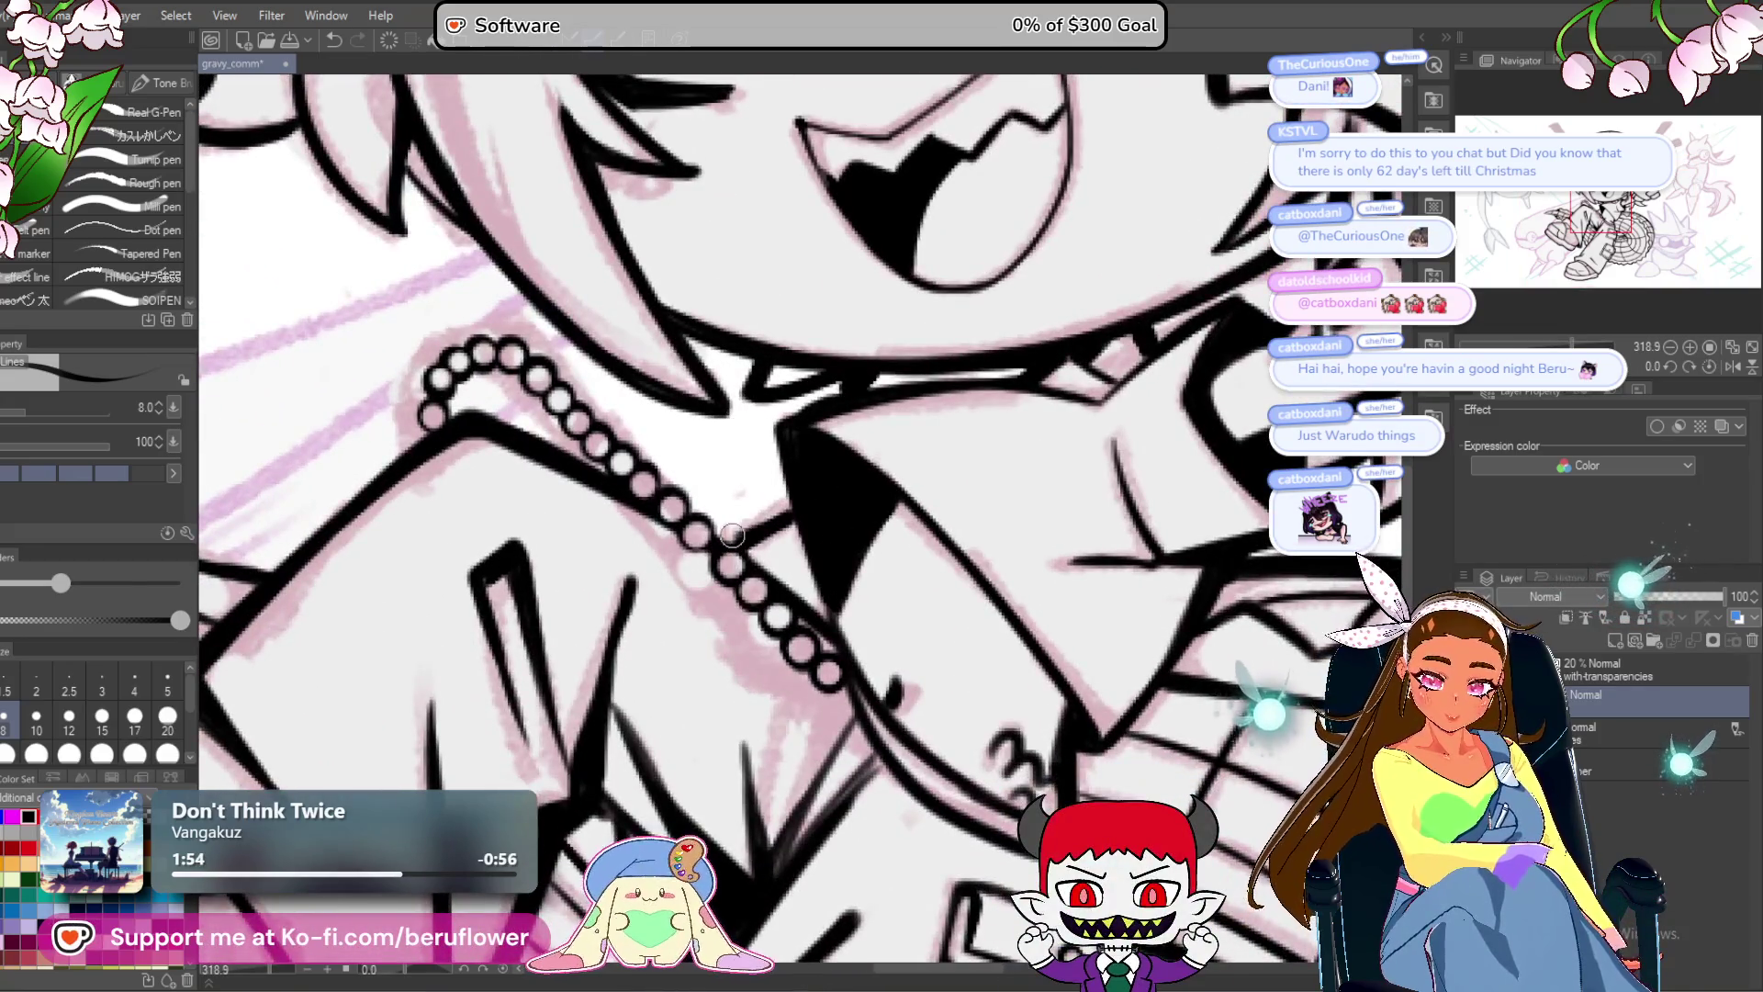
pyautogui.scroll(2, 732, 533)
pyautogui.scroll(-8, 828, 489)
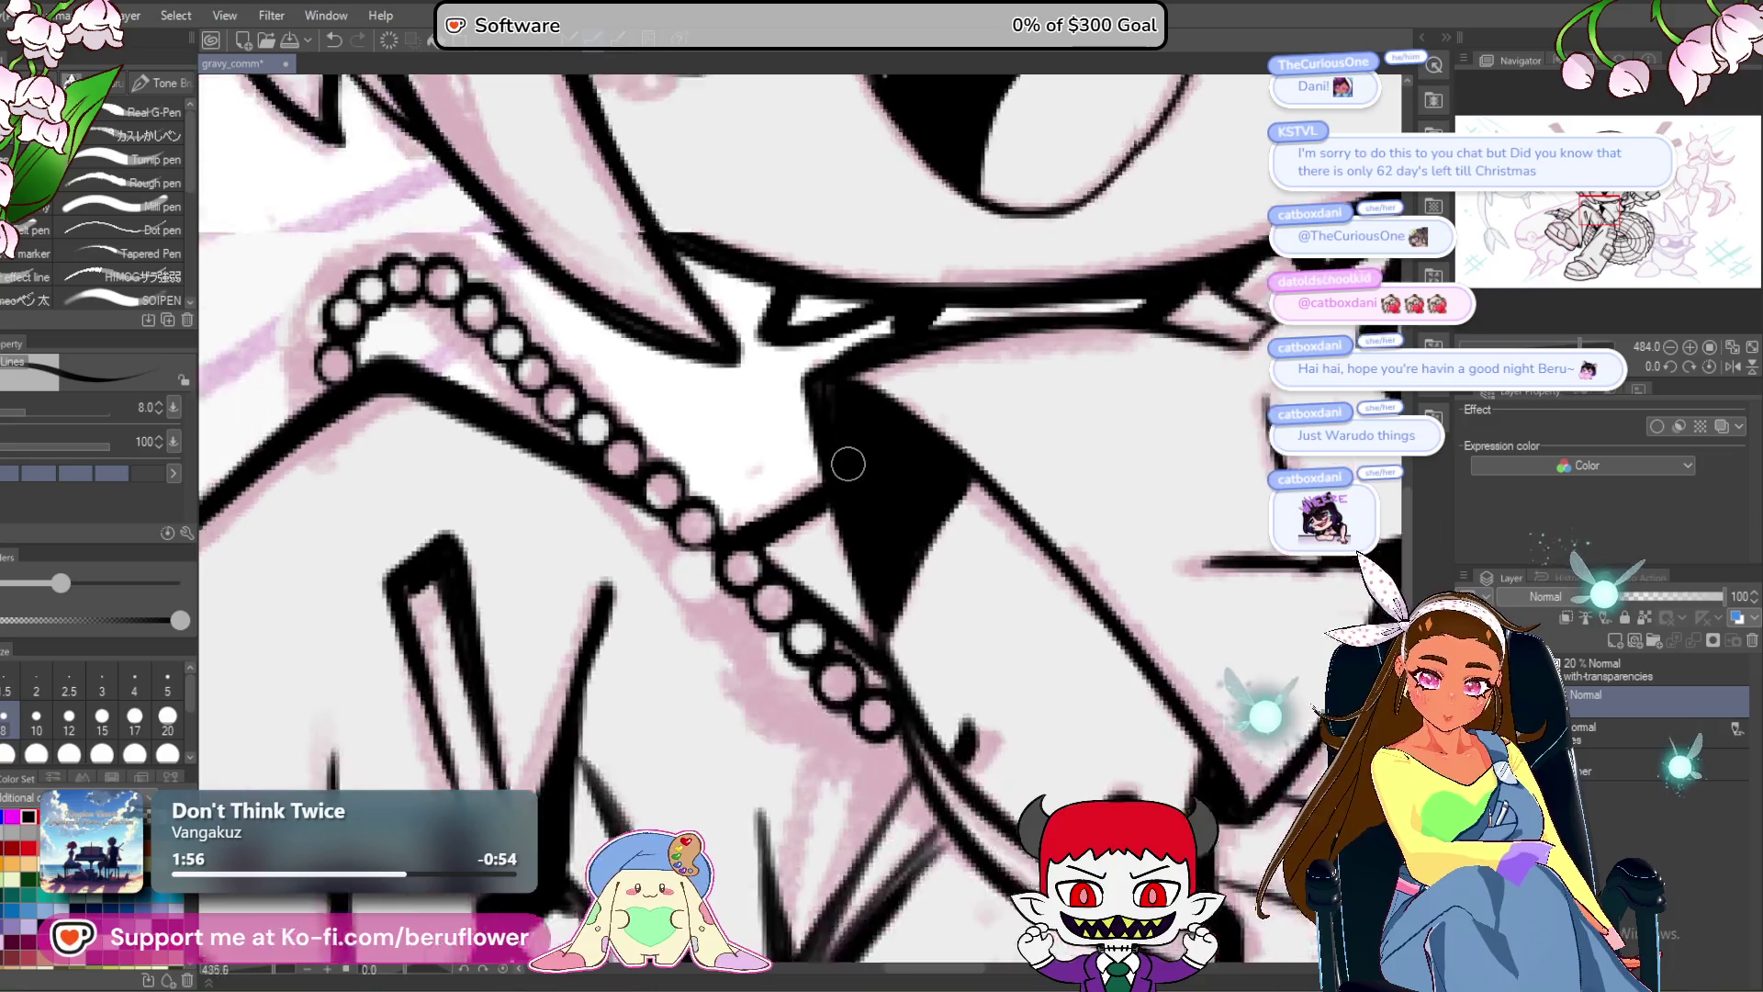
pyautogui.moveTo(926, 633); pyautogui.dragTo(844, 703)
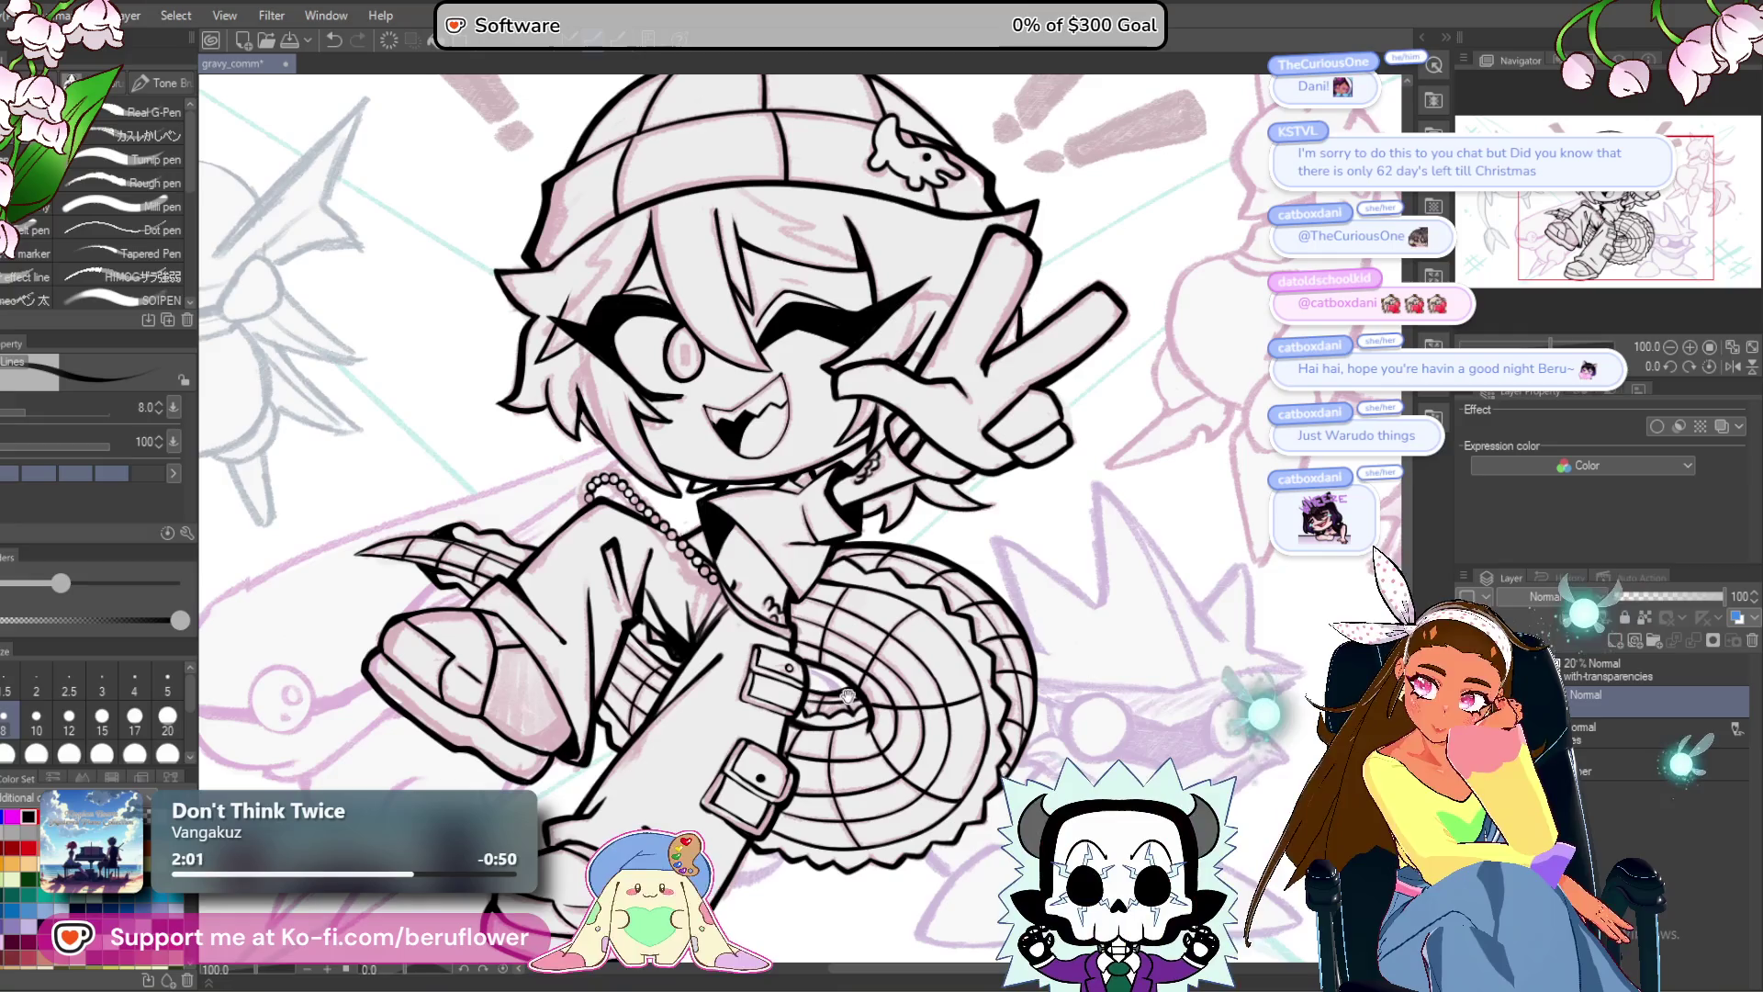
pyautogui.scroll(6, 854, 631)
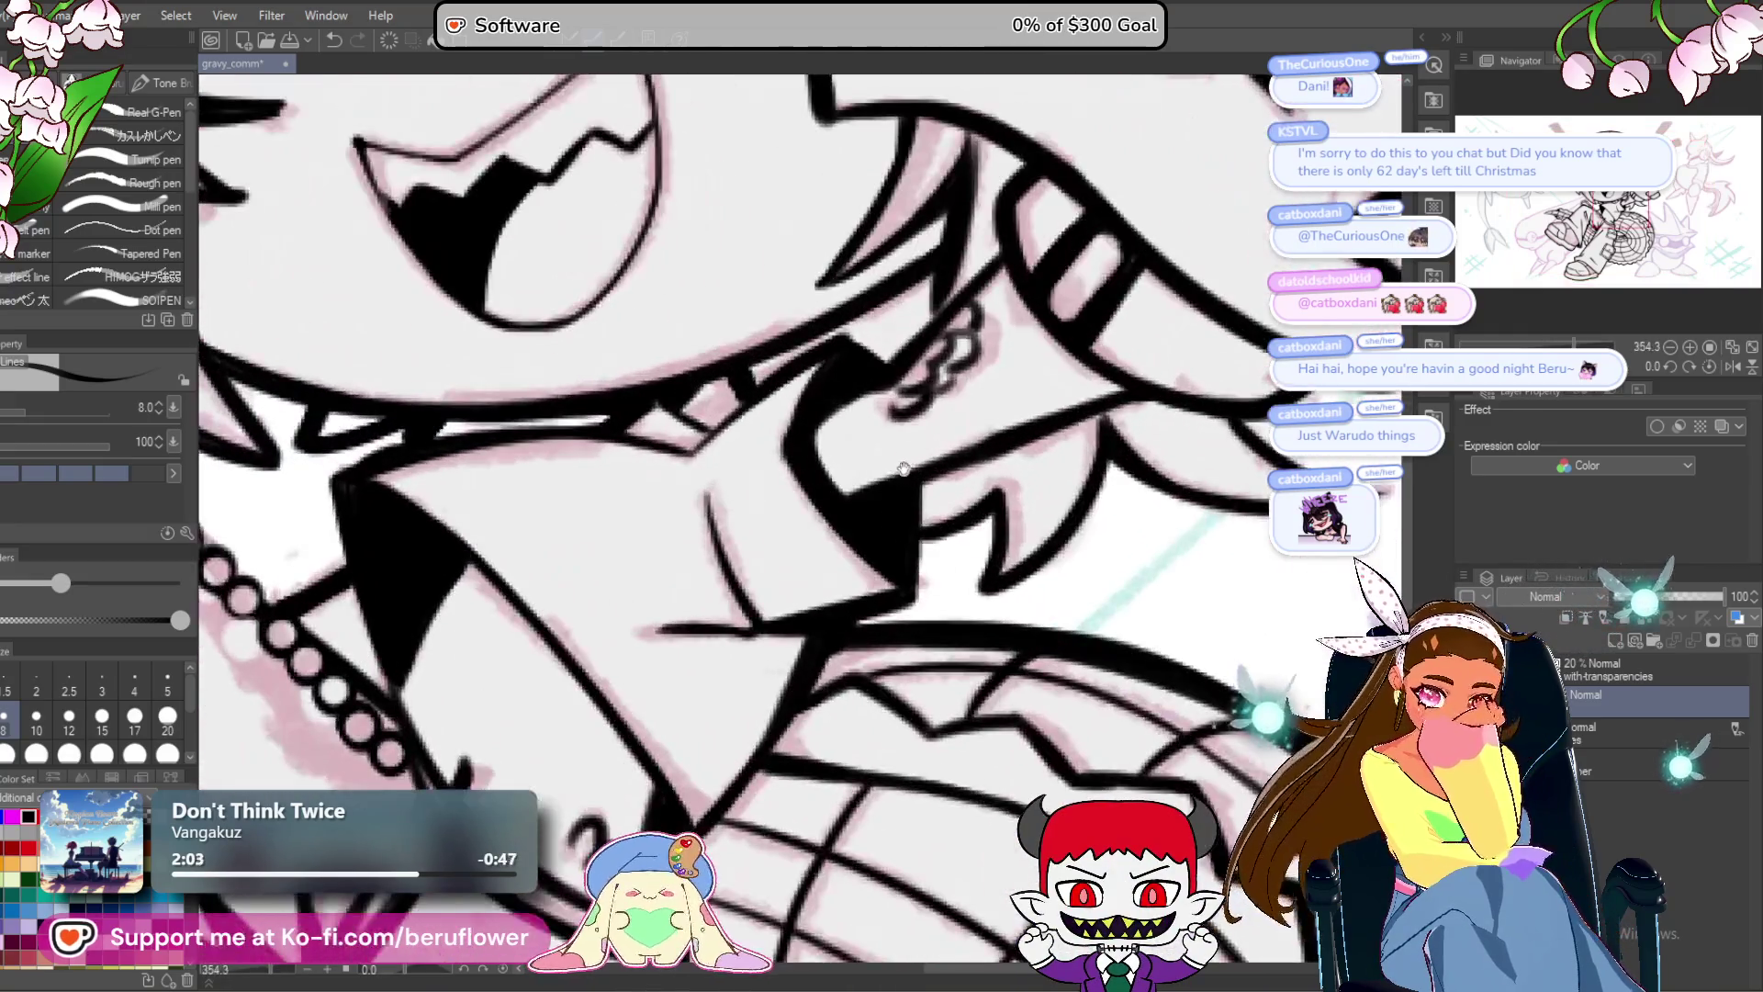
pyautogui.moveTo(904, 469); pyautogui.dragTo(907, 570)
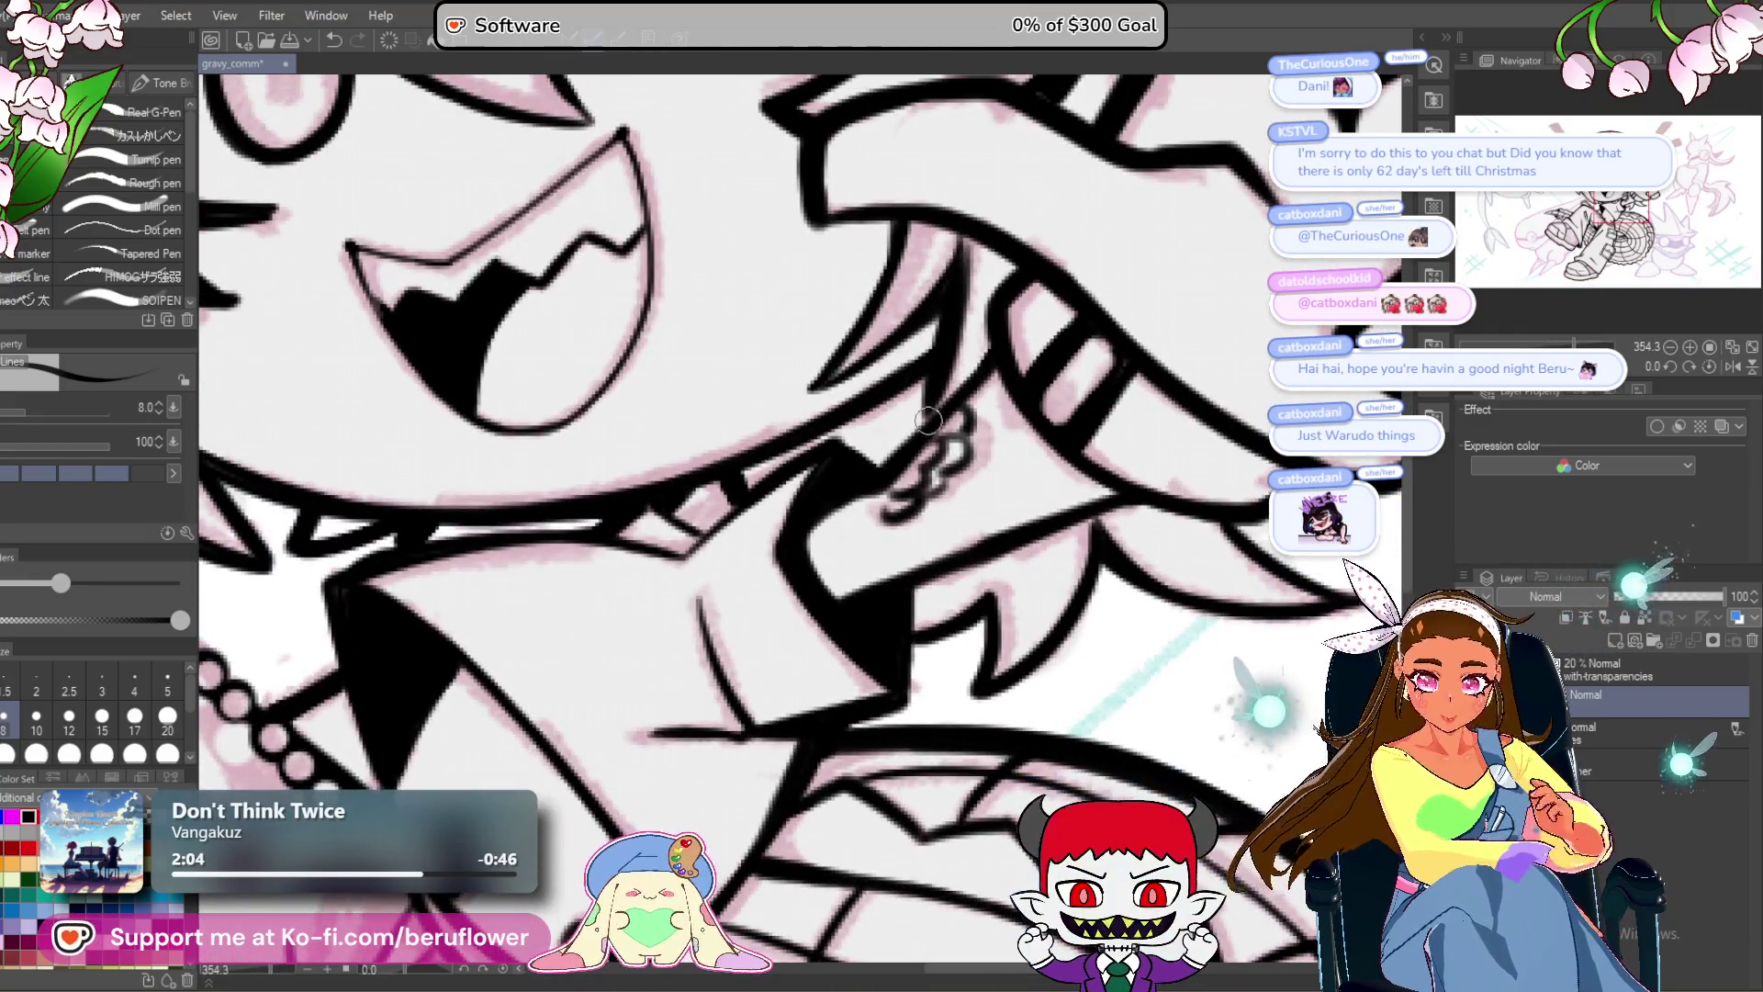
pyautogui.scroll(-6, 874, 488)
pyautogui.scroll(6, 877, 519)
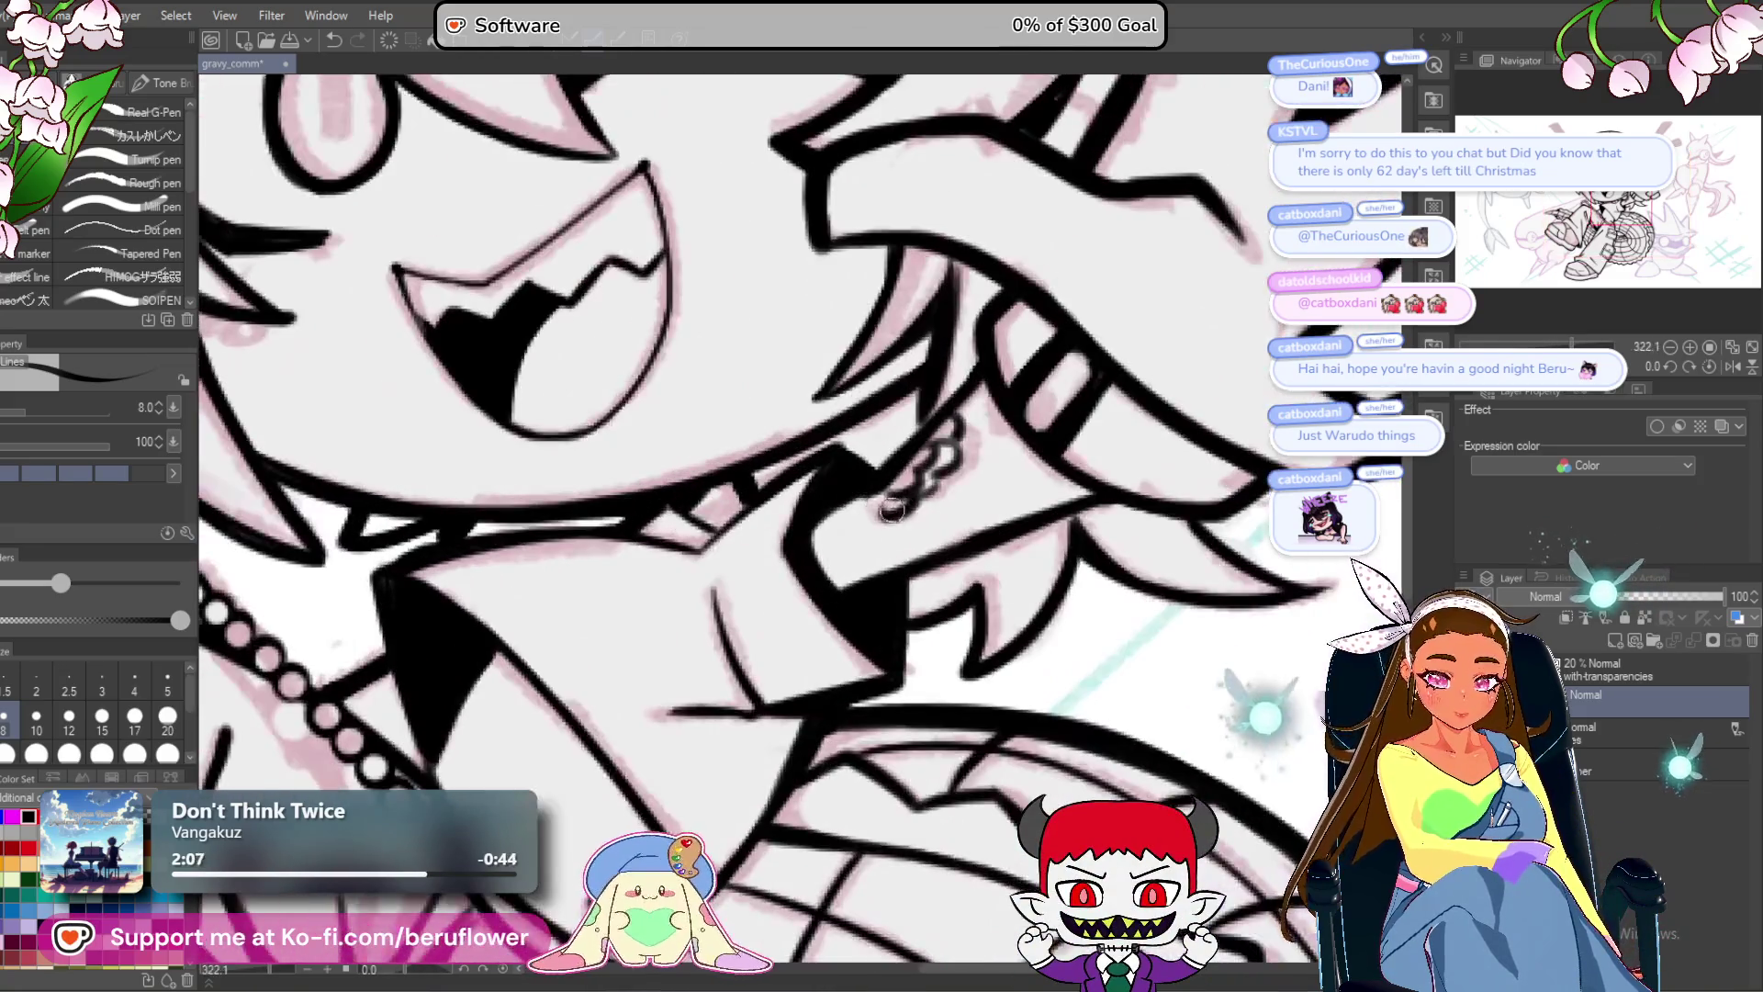
pyautogui.scroll(-4, 877, 519)
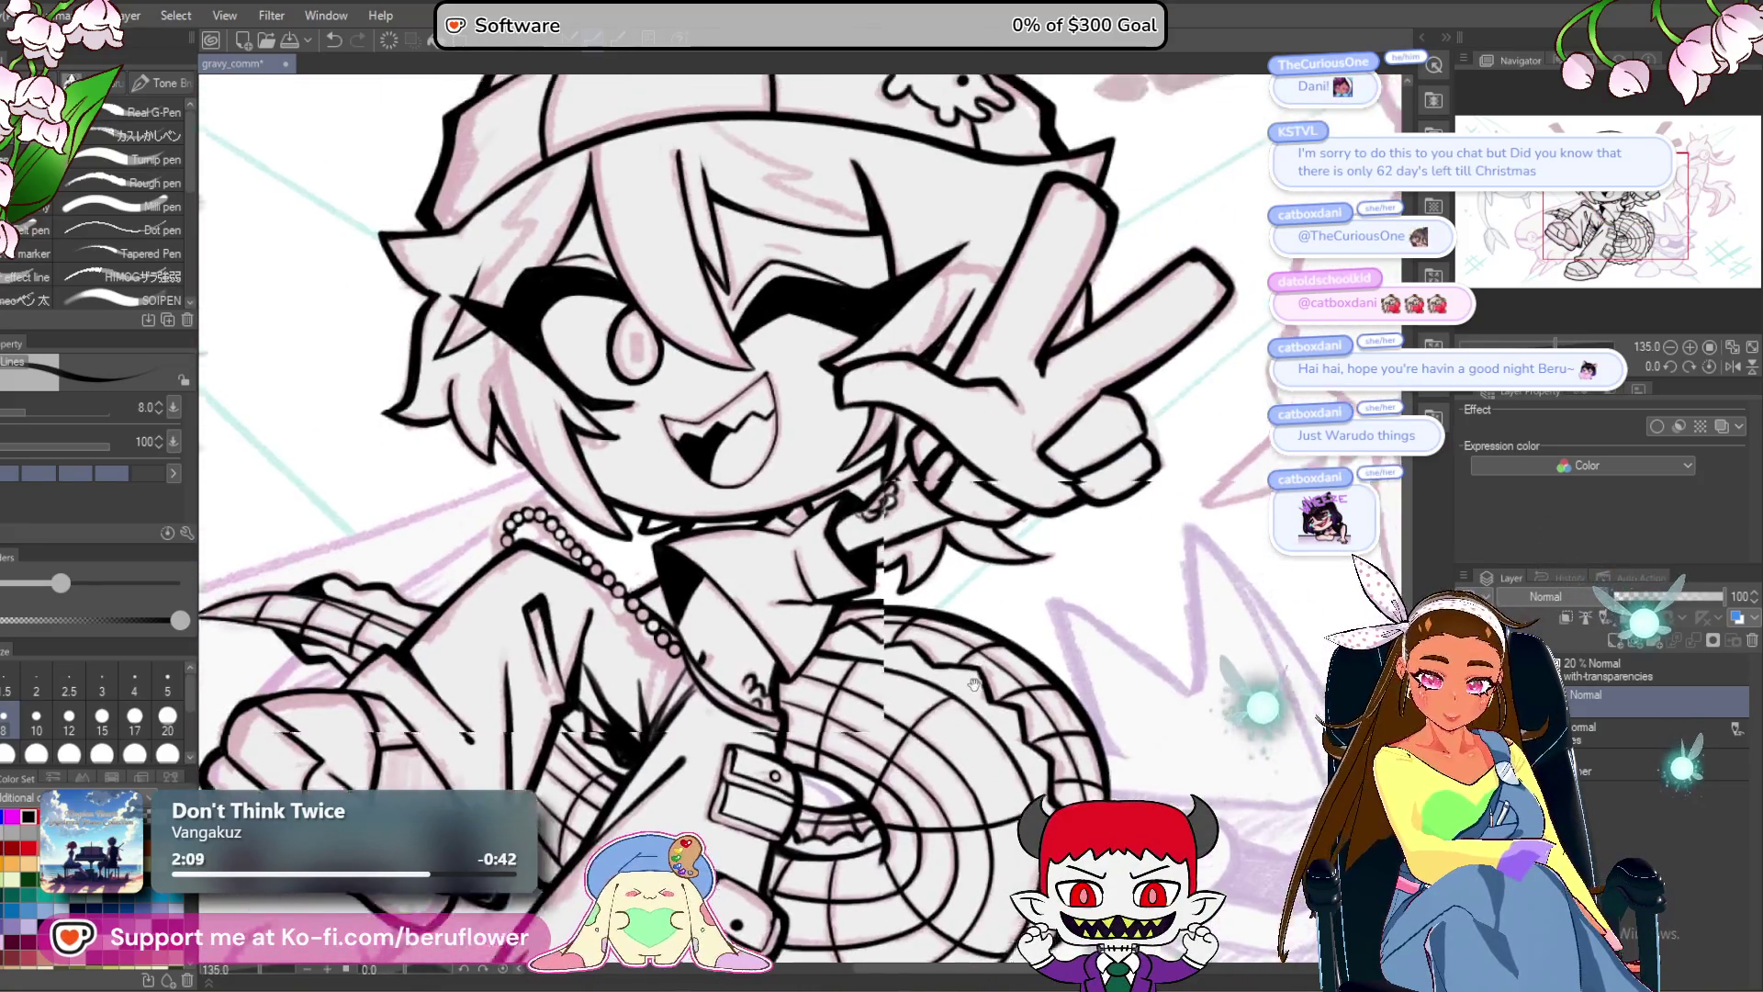
pyautogui.scroll(-4, 983, 533)
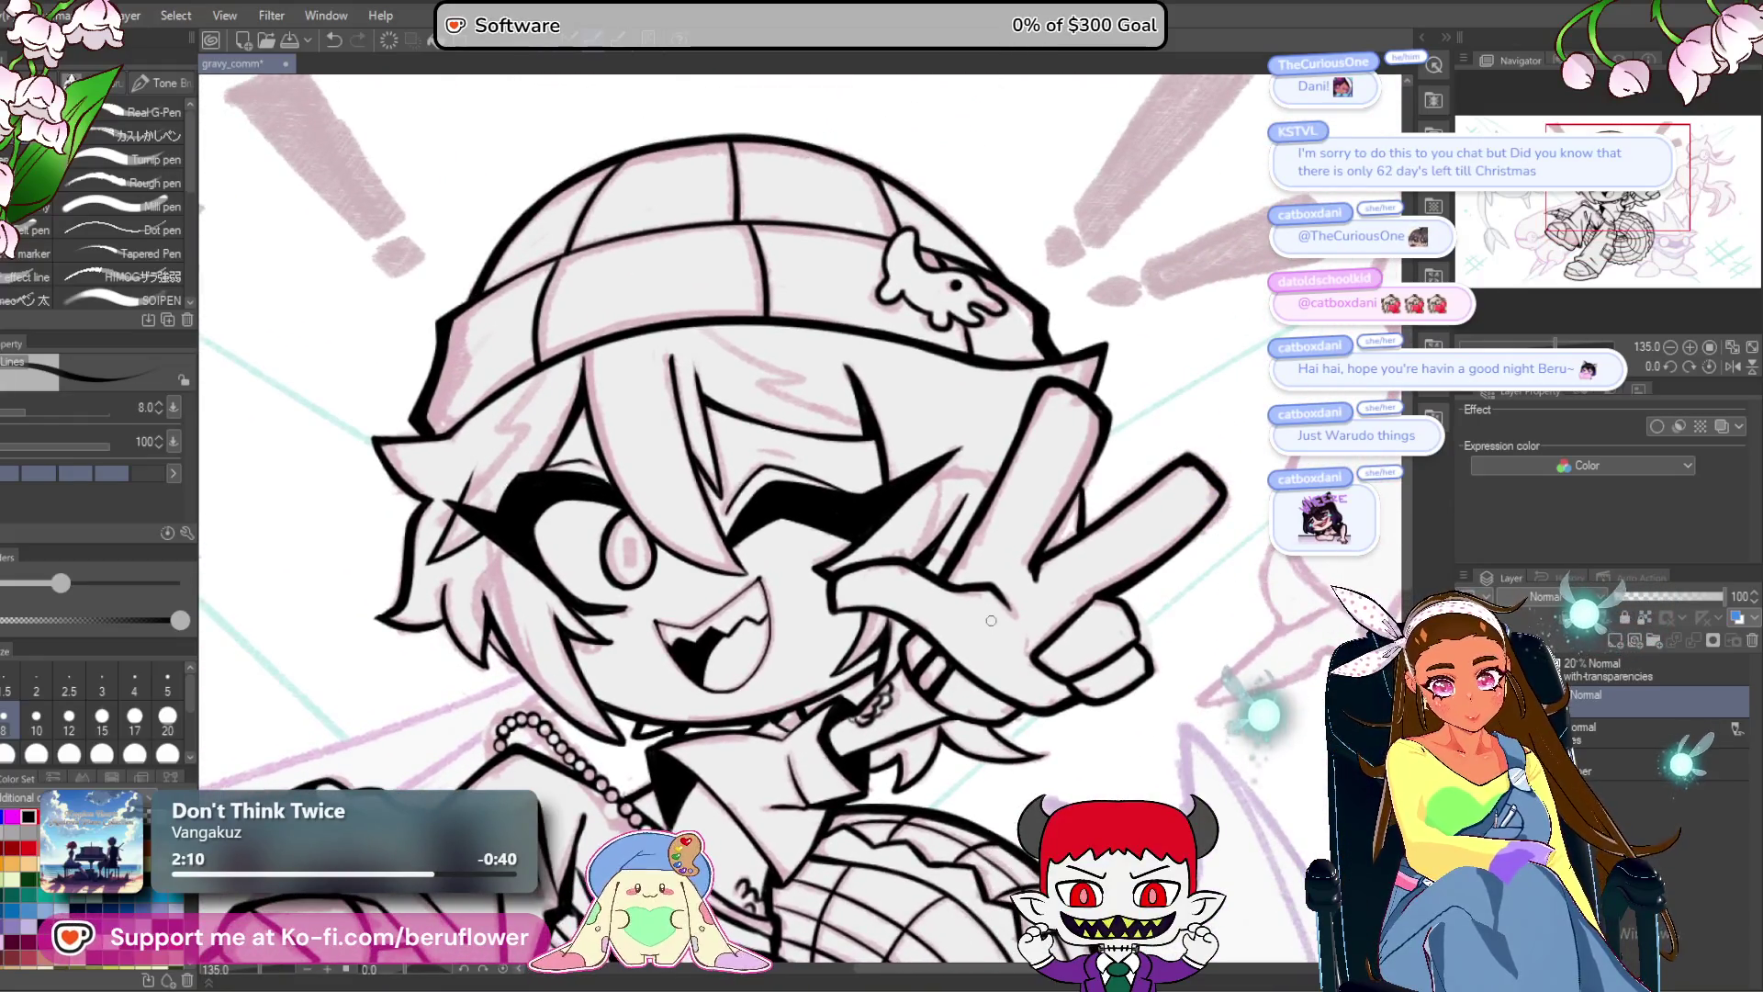
pyautogui.scroll(8, 990, 621)
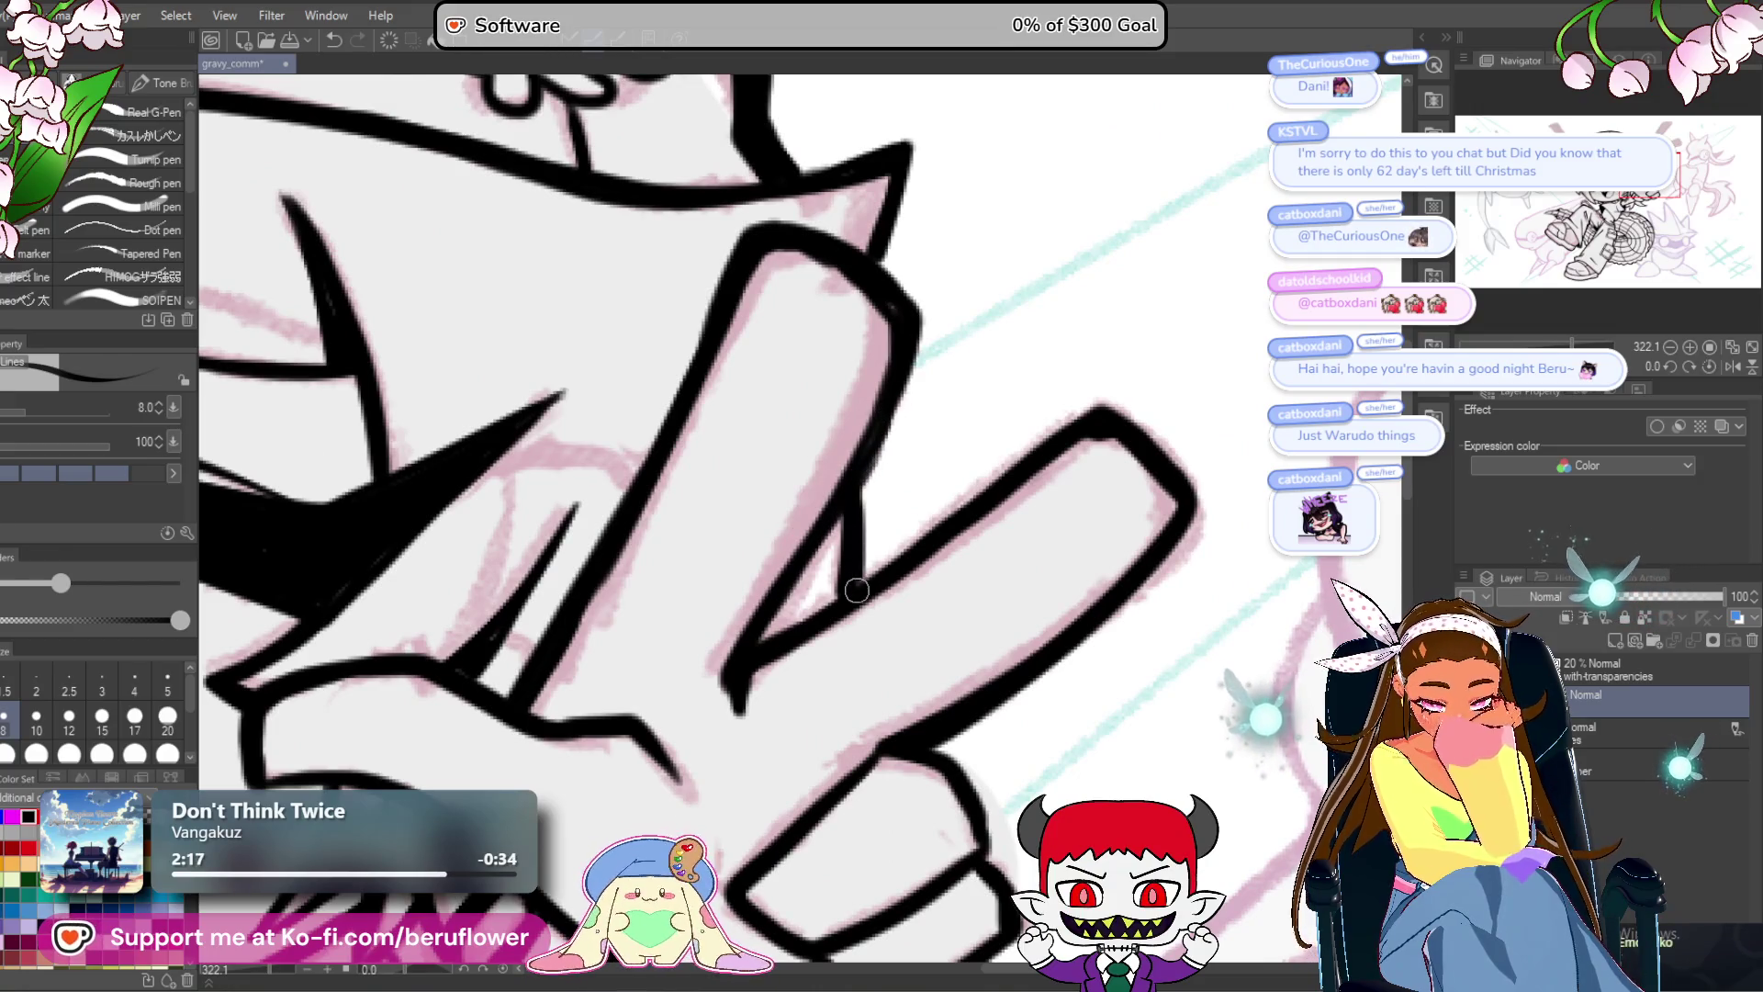
pyautogui.moveTo(1143, 468); pyautogui.dragTo(1129, 405)
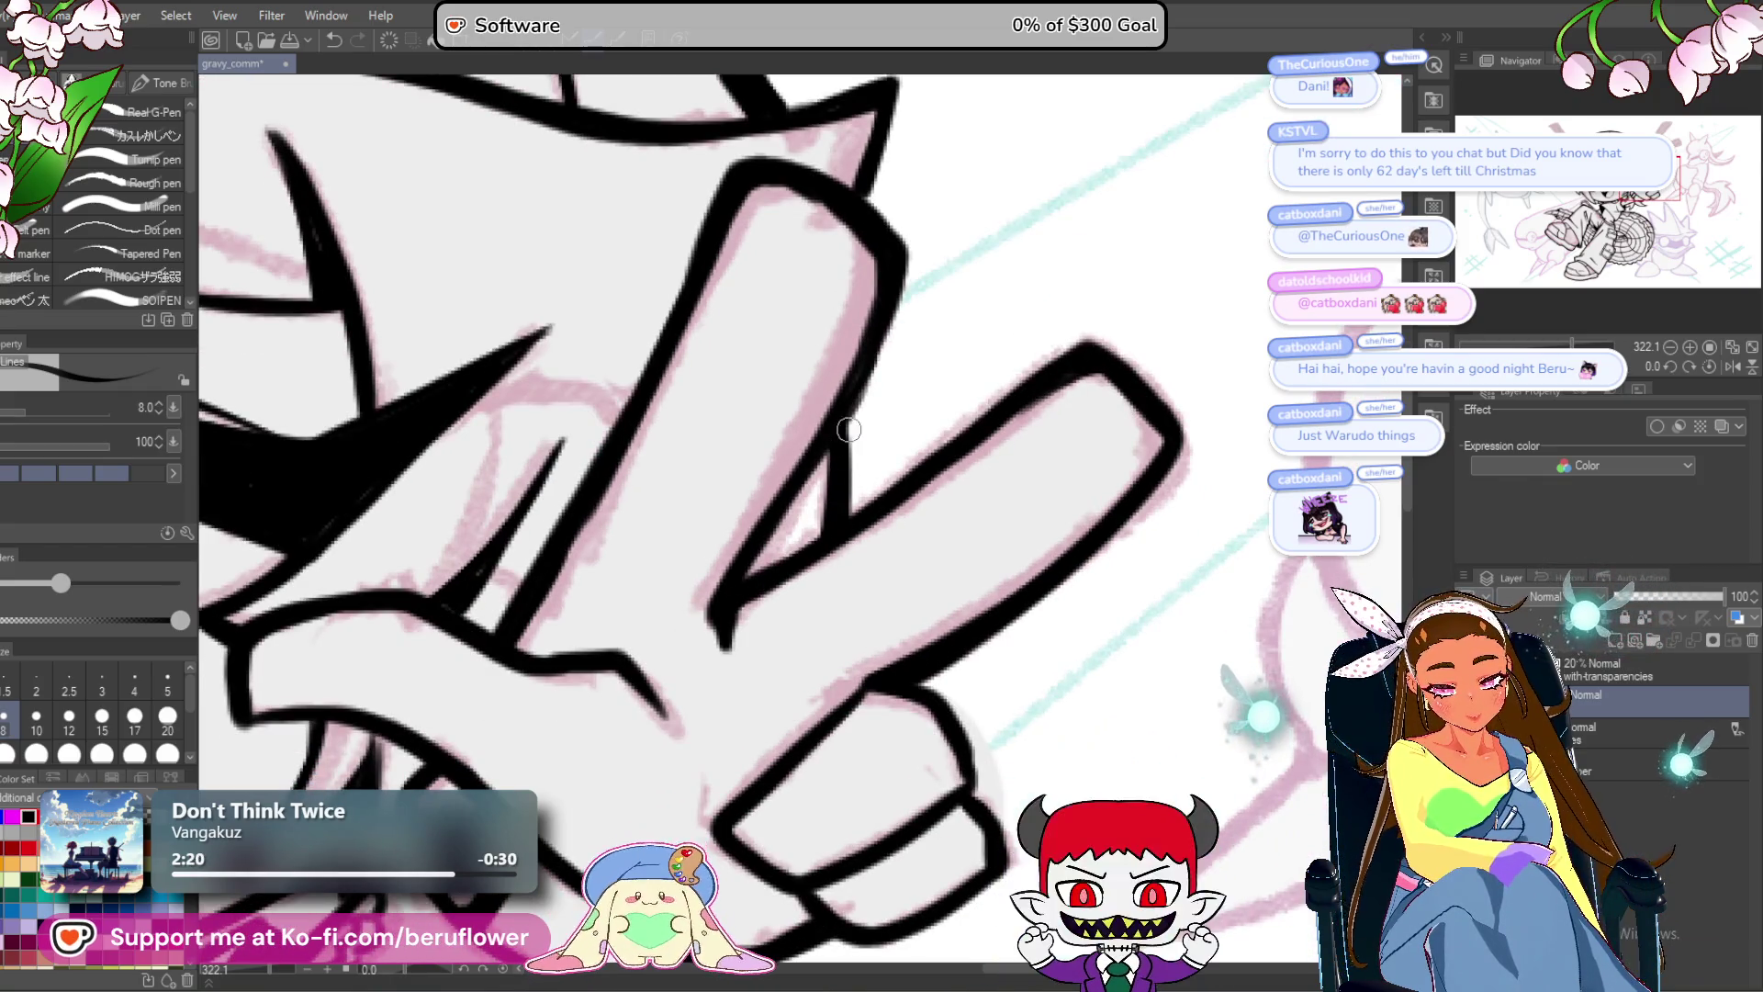
pyautogui.moveTo(840, 336); pyautogui.dragTo(879, 552)
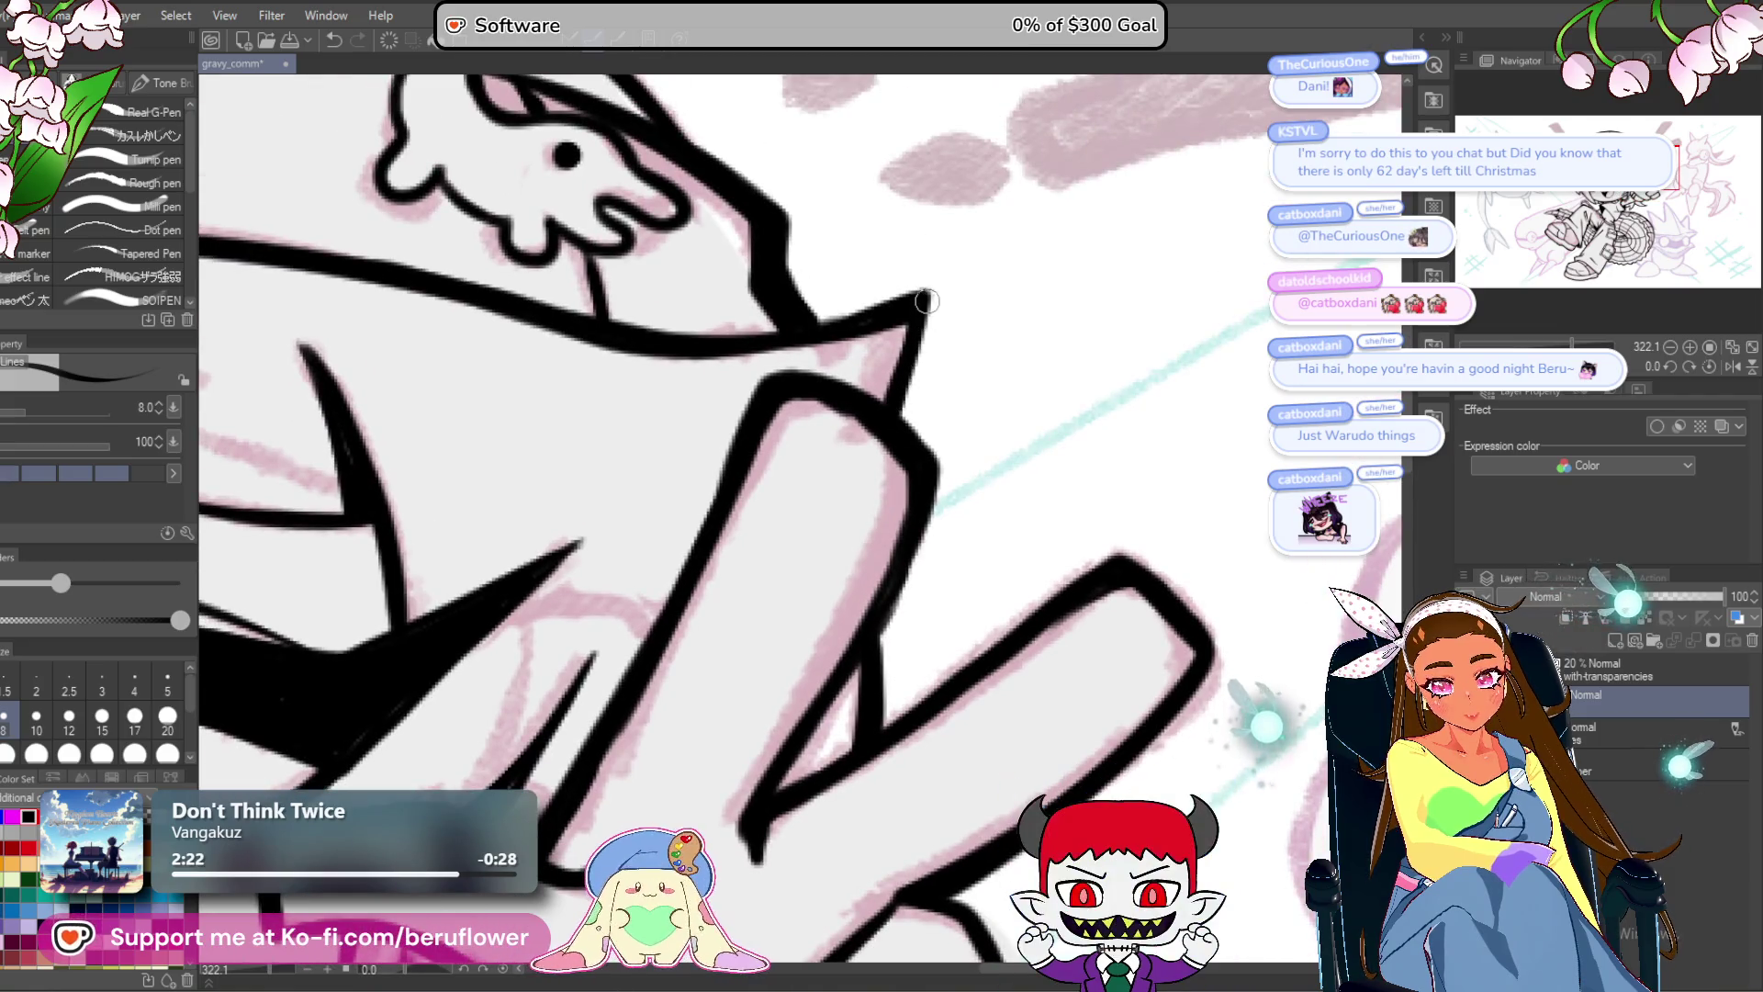
pyautogui.scroll(-5, 900, 402)
pyautogui.scroll(4, 852, 494)
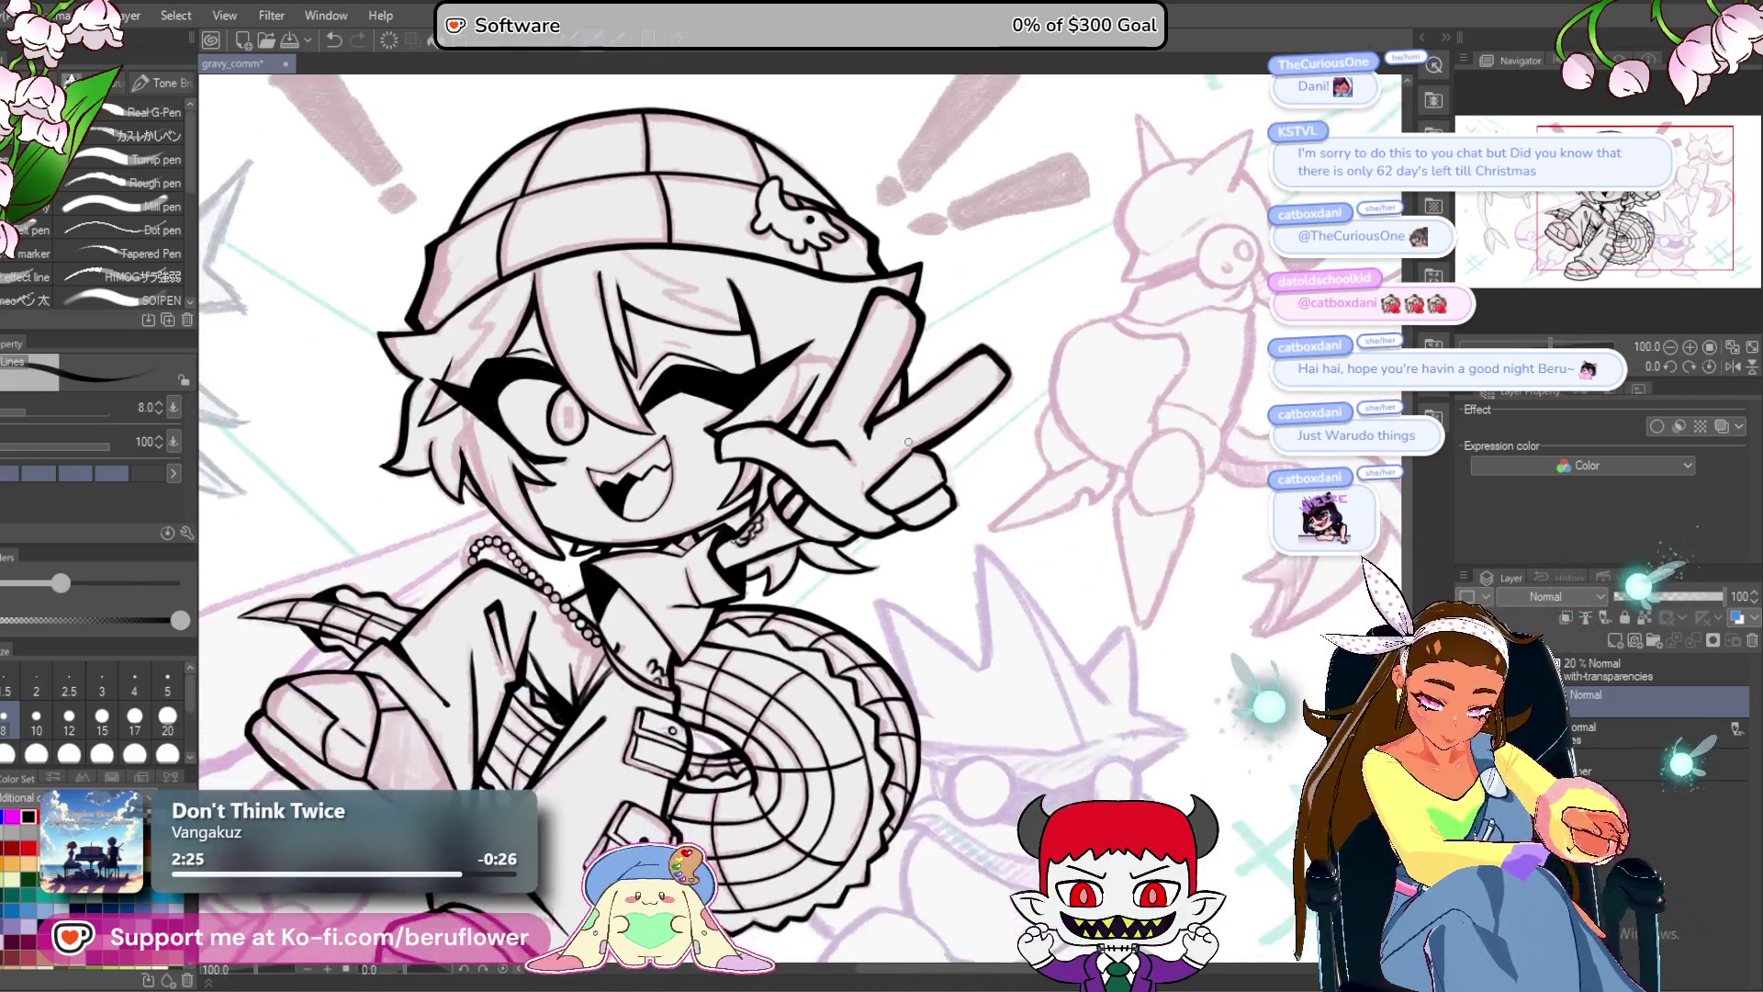
pyautogui.scroll(4, 852, 493)
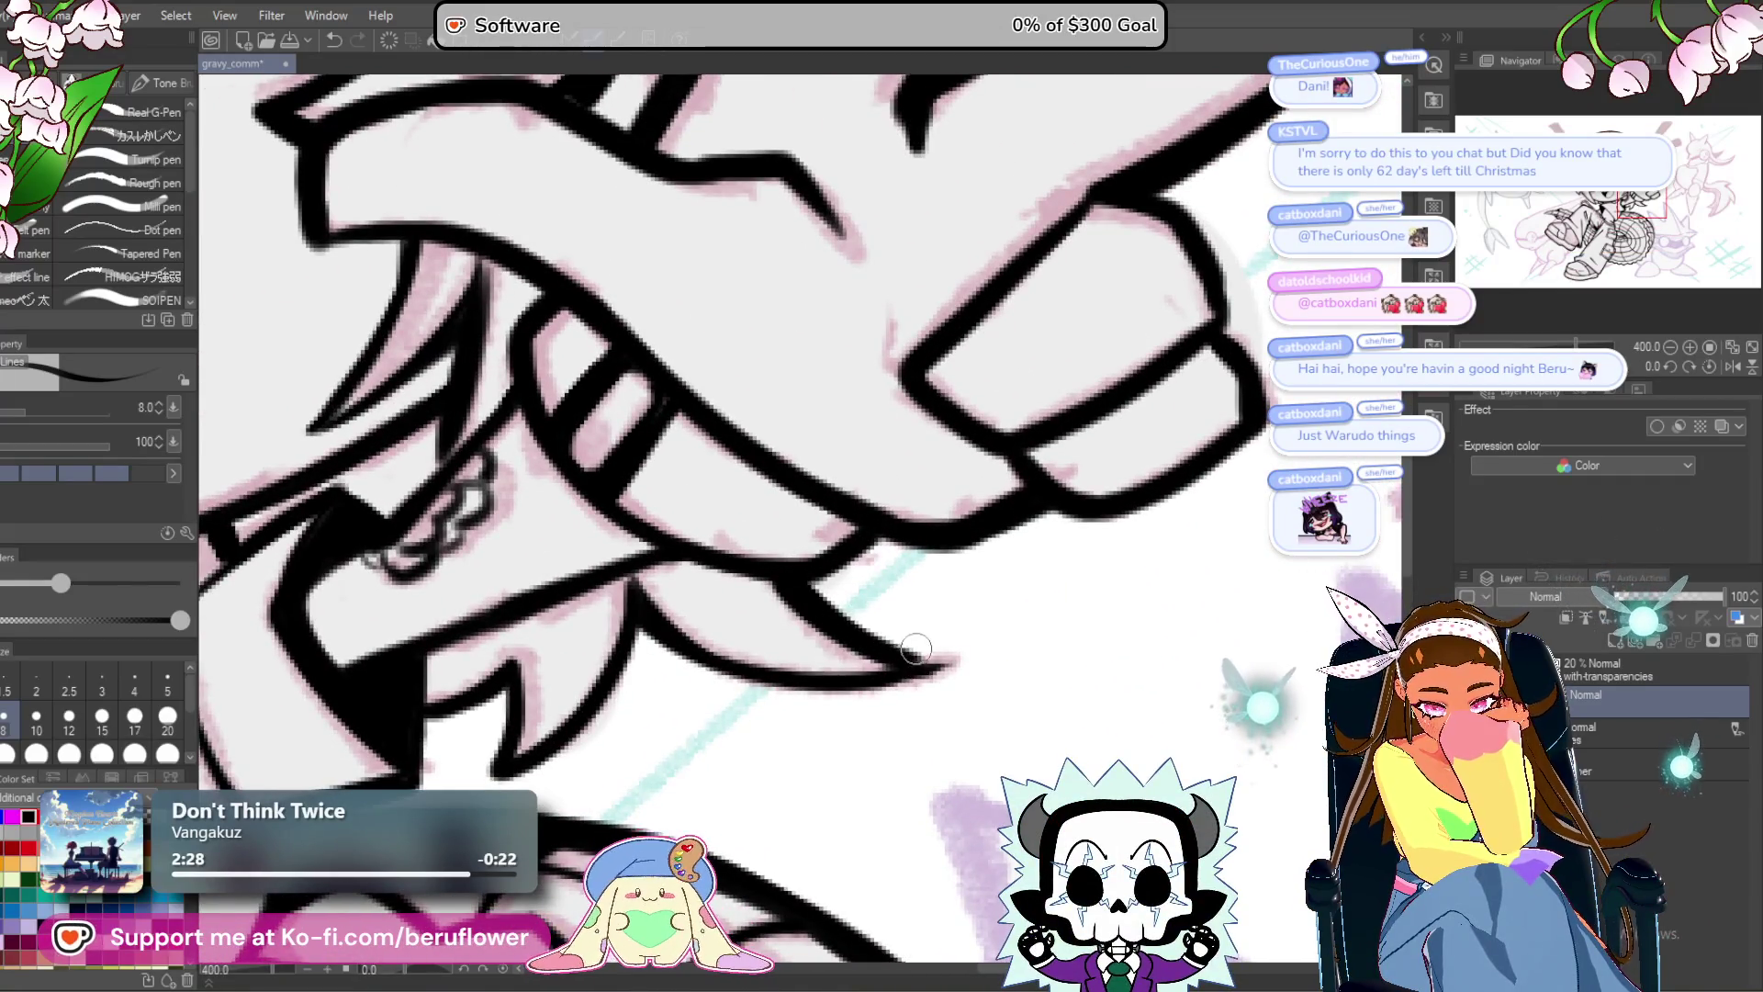
pyautogui.hscroll(-5, 811, 590)
pyautogui.scroll(-2, 811, 591)
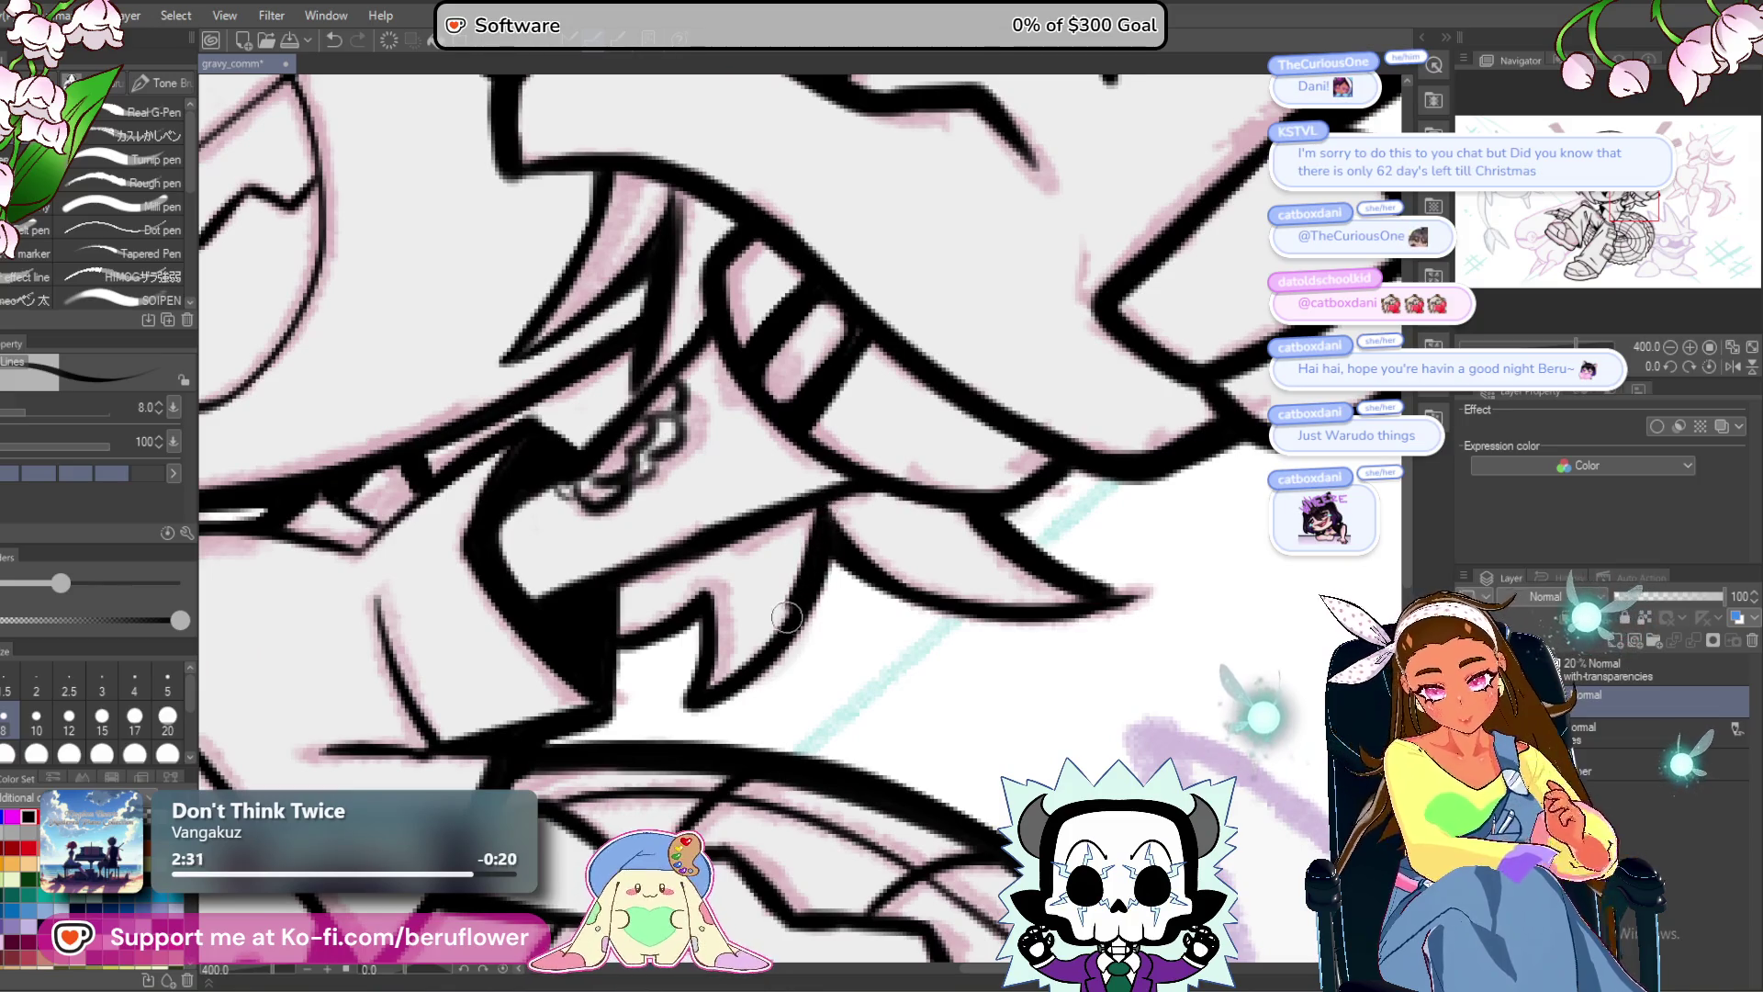
pyautogui.hscroll(-2, 794, 577)
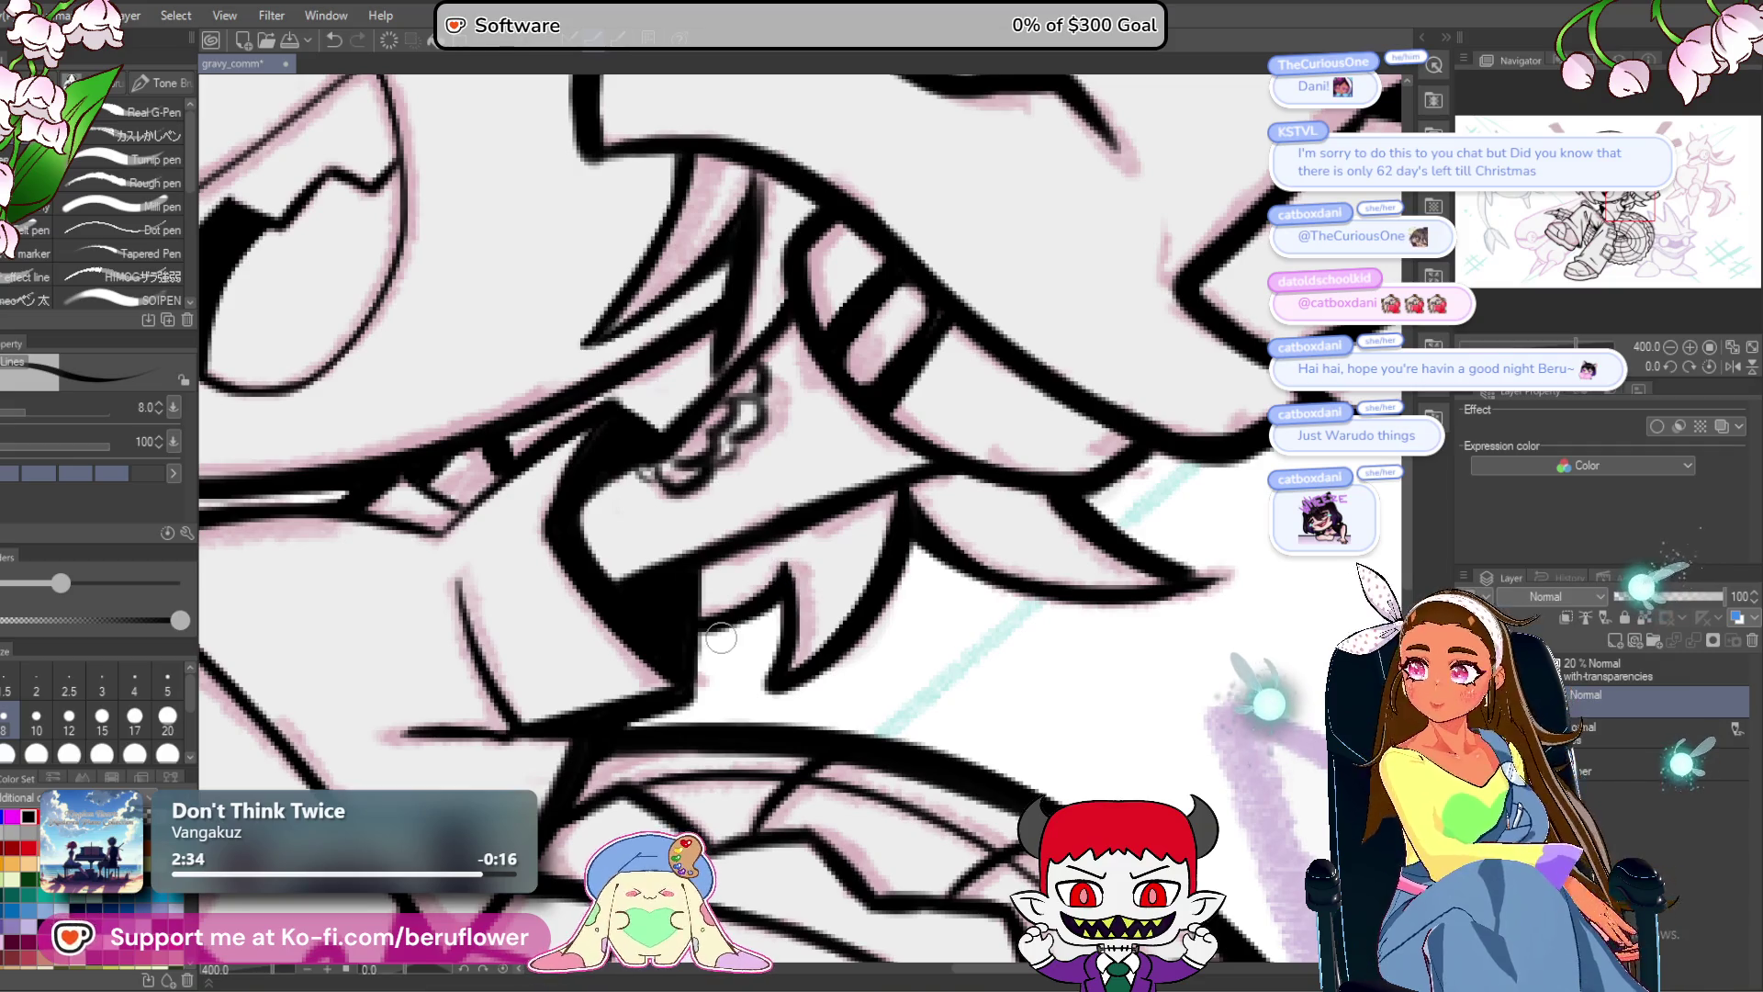
pyautogui.scroll(-5, 851, 386)
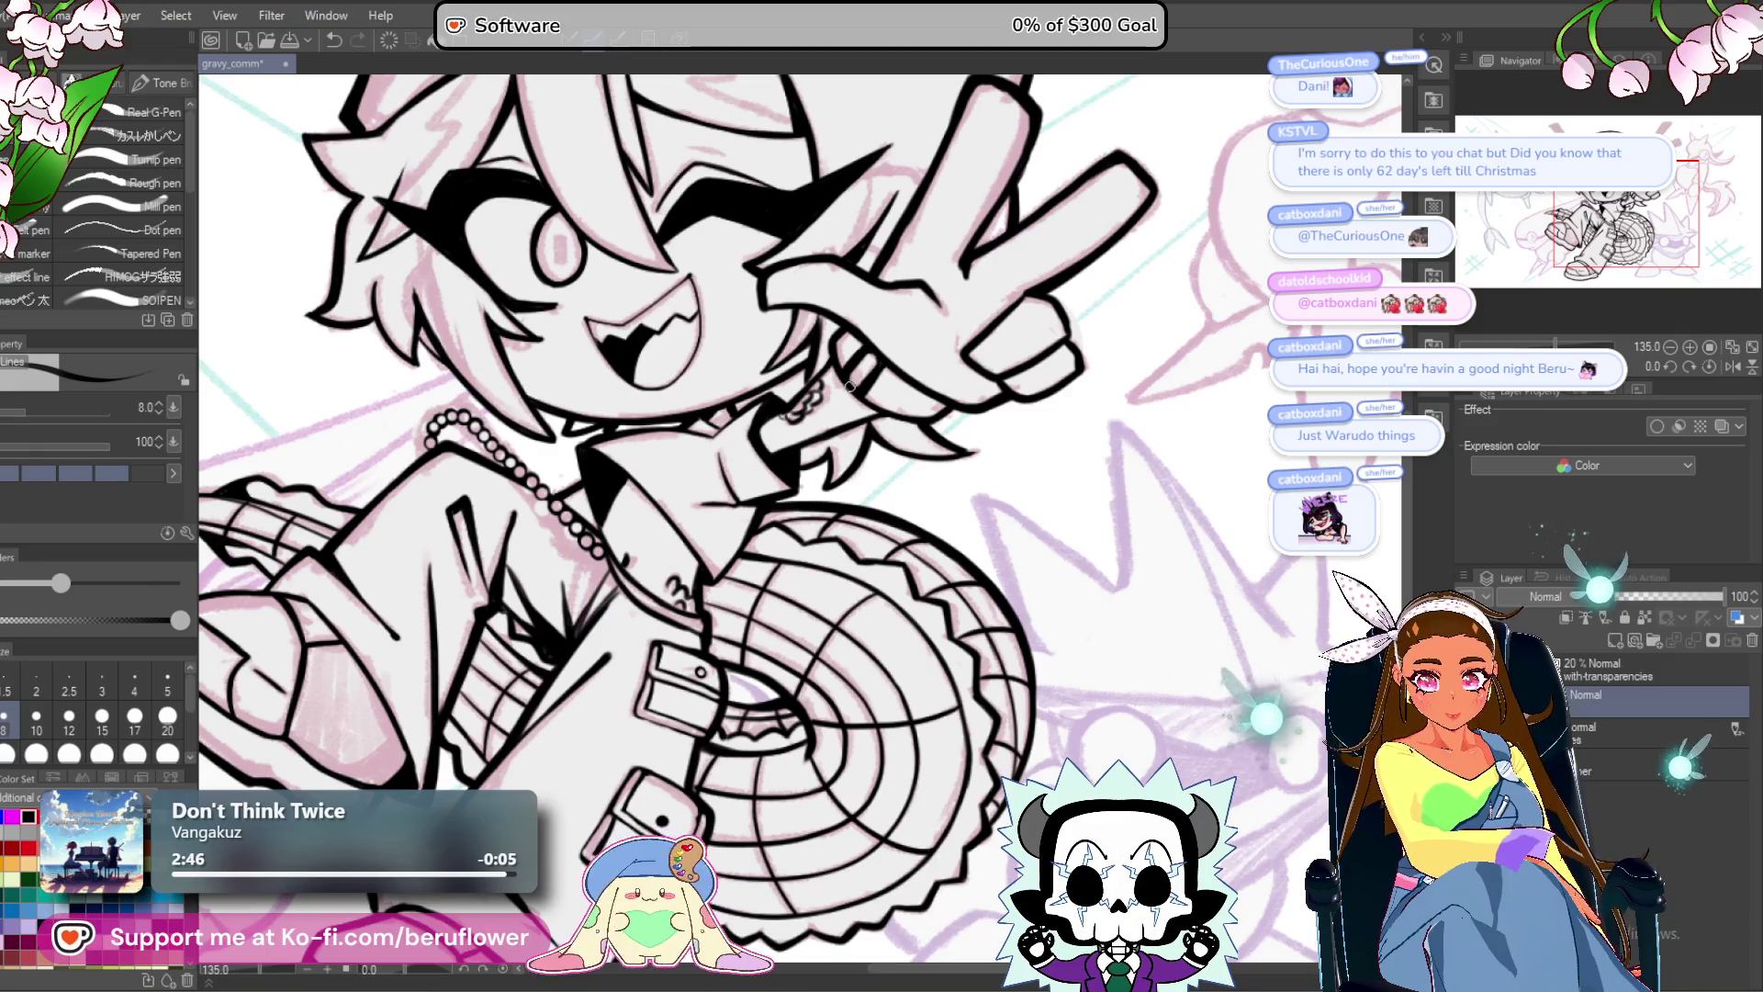
# Tilt and zoom the canvas onto the face and hand at a comfortable inking angle.
pyautogui.moveTo(826, 368)
pyautogui.mouseDown()
pyautogui.moveTo(919, 413)
pyautogui.moveTo(992, 496)
pyautogui.mouseUp()
pyautogui.scroll(5, 846, 533)
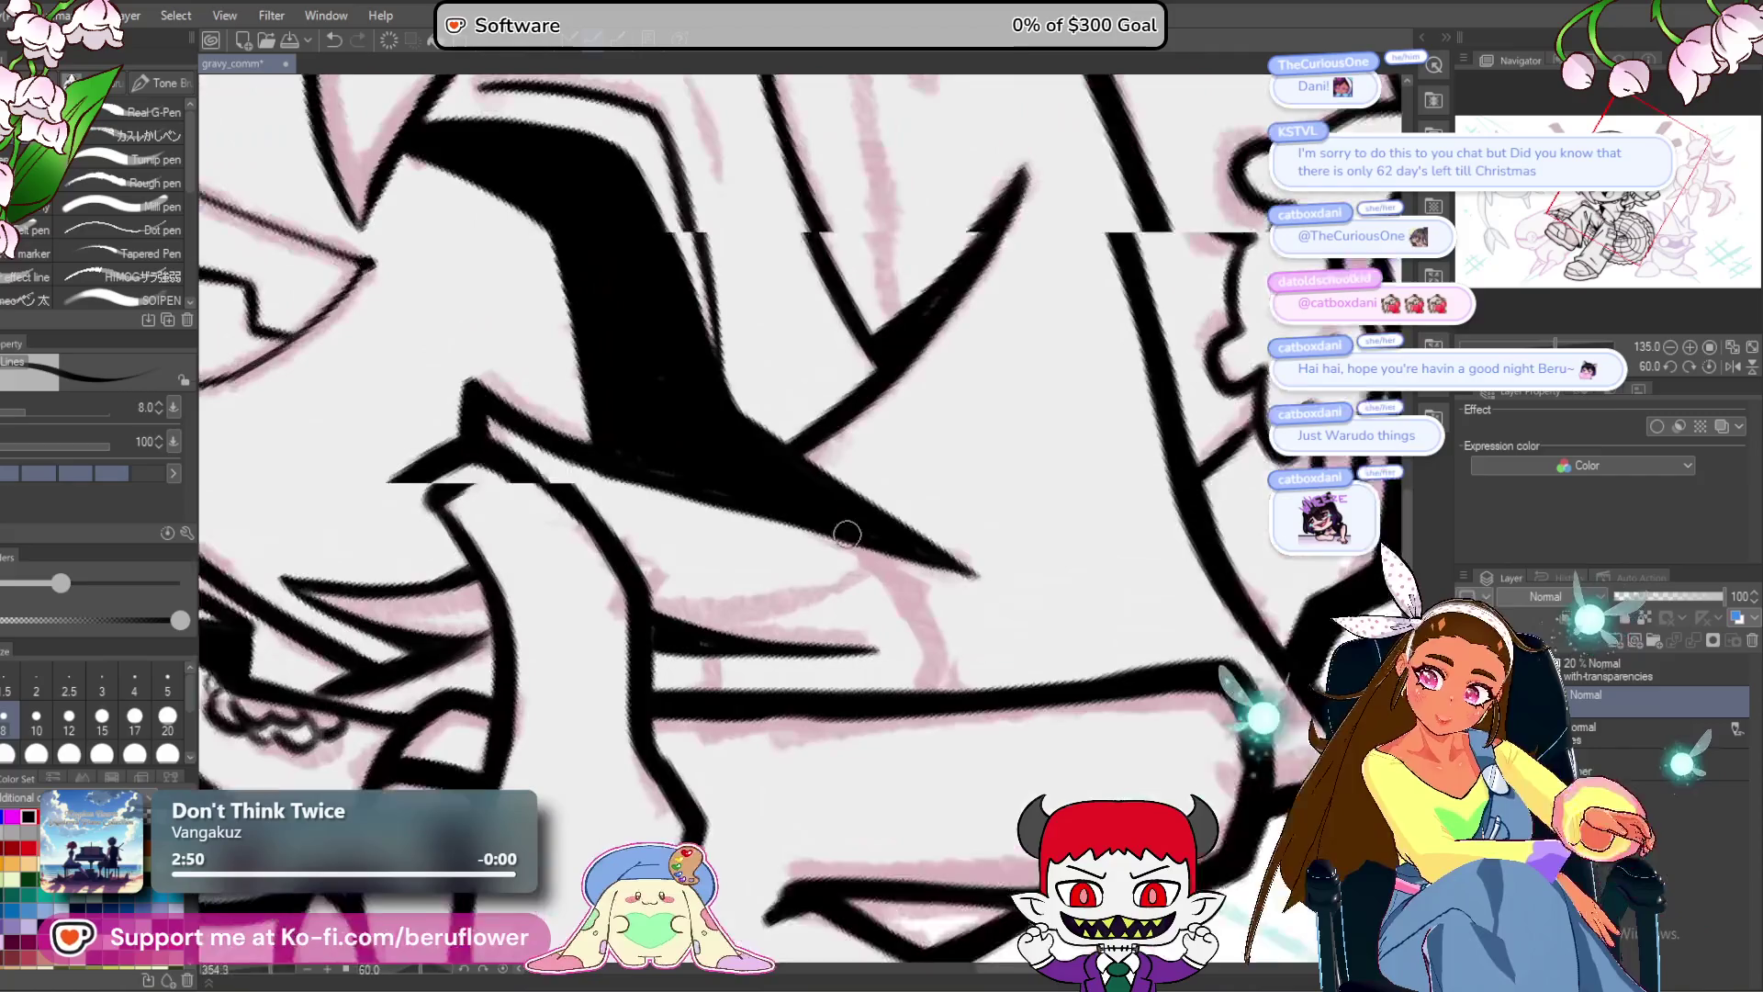
pyautogui.scroll(1, 847, 533)
pyautogui.moveTo(735, 570); pyautogui.dragTo(528, 639)
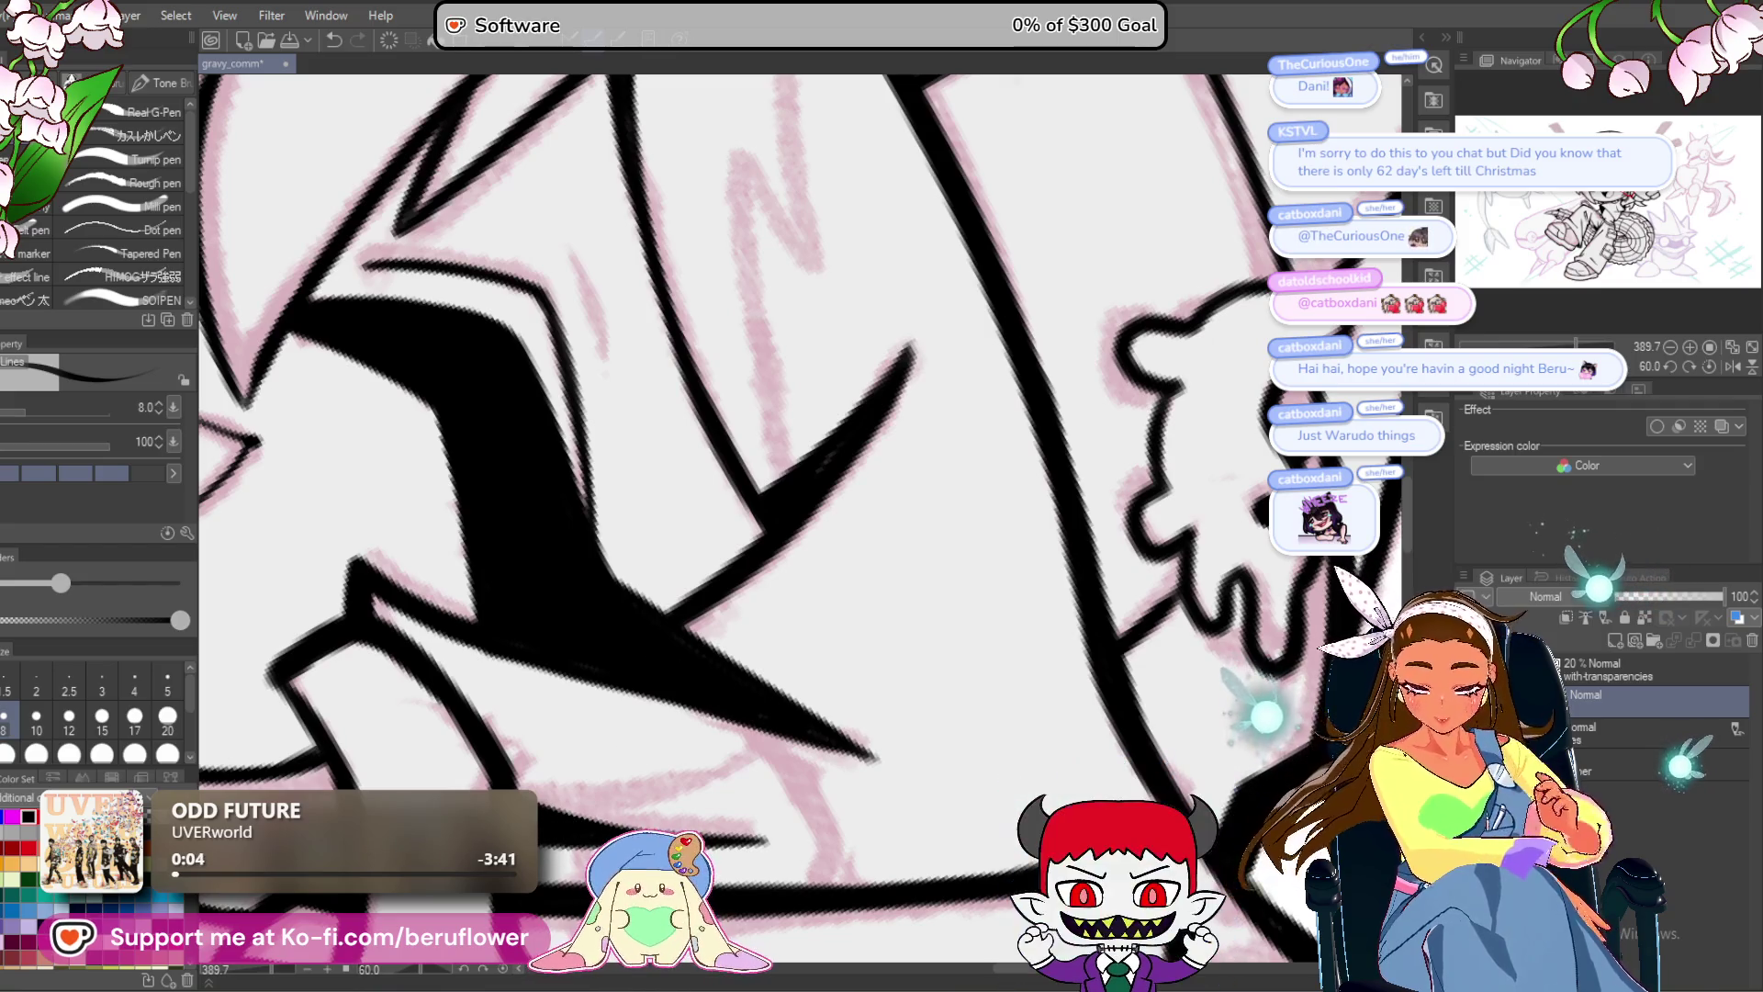
pyautogui.scroll(-3, 501, 745)
pyautogui.moveTo(501, 745)
pyautogui.mouseDown()
pyautogui.moveTo(748, 770)
pyautogui.moveTo(785, 791)
pyautogui.mouseUp()
pyautogui.moveTo(964, 551)
pyautogui.mouseDown()
pyautogui.moveTo(1133, 569)
pyautogui.moveTo(1063, 593)
pyautogui.moveTo(1001, 519)
pyautogui.moveTo(927, 482)
pyautogui.mouseUp()
# Thicken the beanie's left outline with ink and reset the canvas rotation to upright.
pyautogui.moveTo(542, 484); pyautogui.dragTo(625, 484)
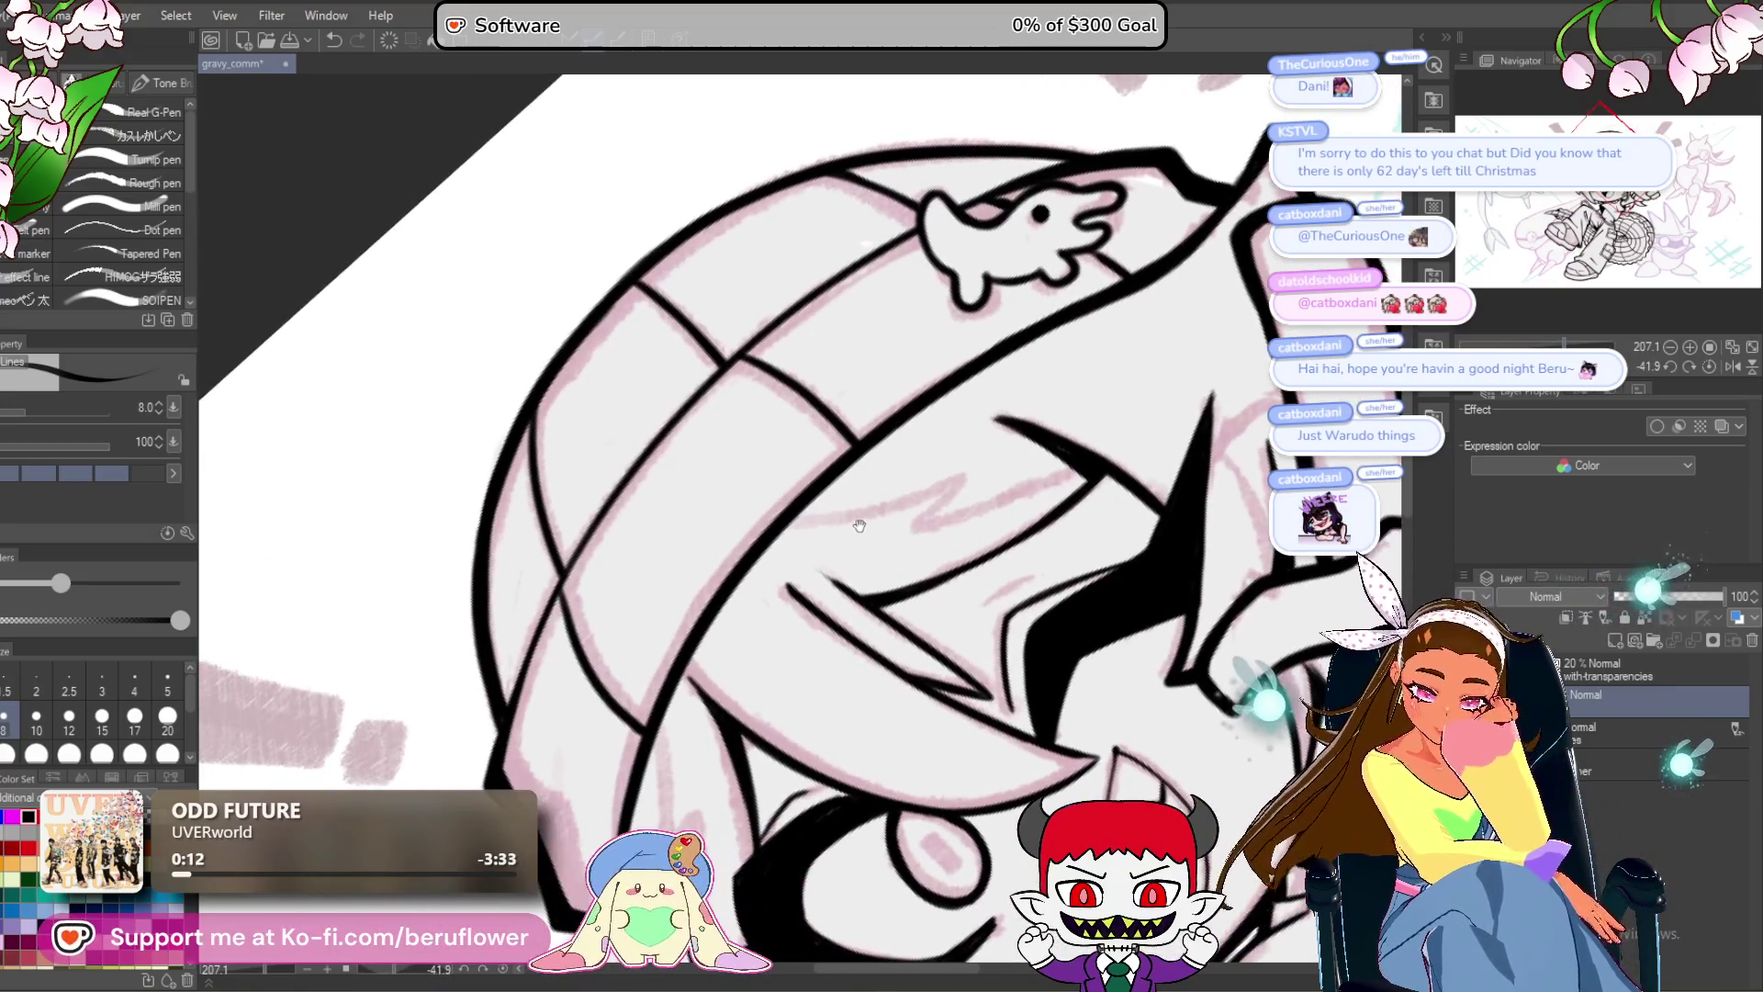
pyautogui.moveTo(568, 561); pyautogui.dragTo(528, 644)
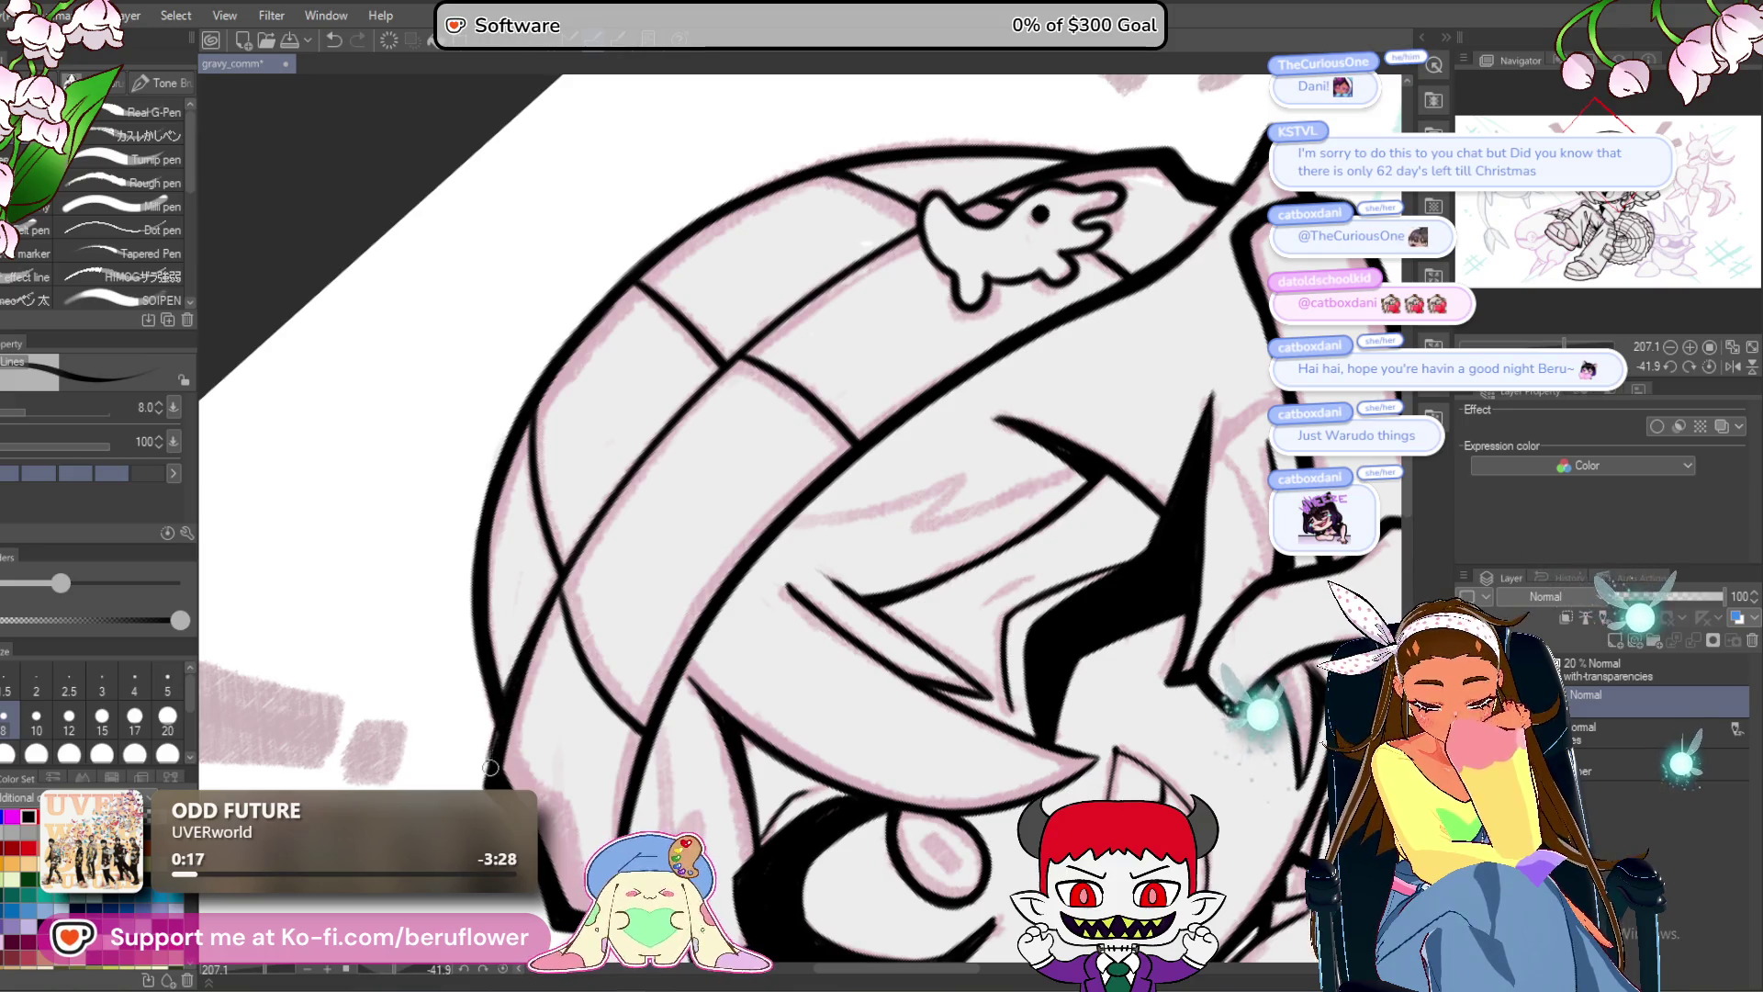
pyautogui.scroll(-4, 489, 748)
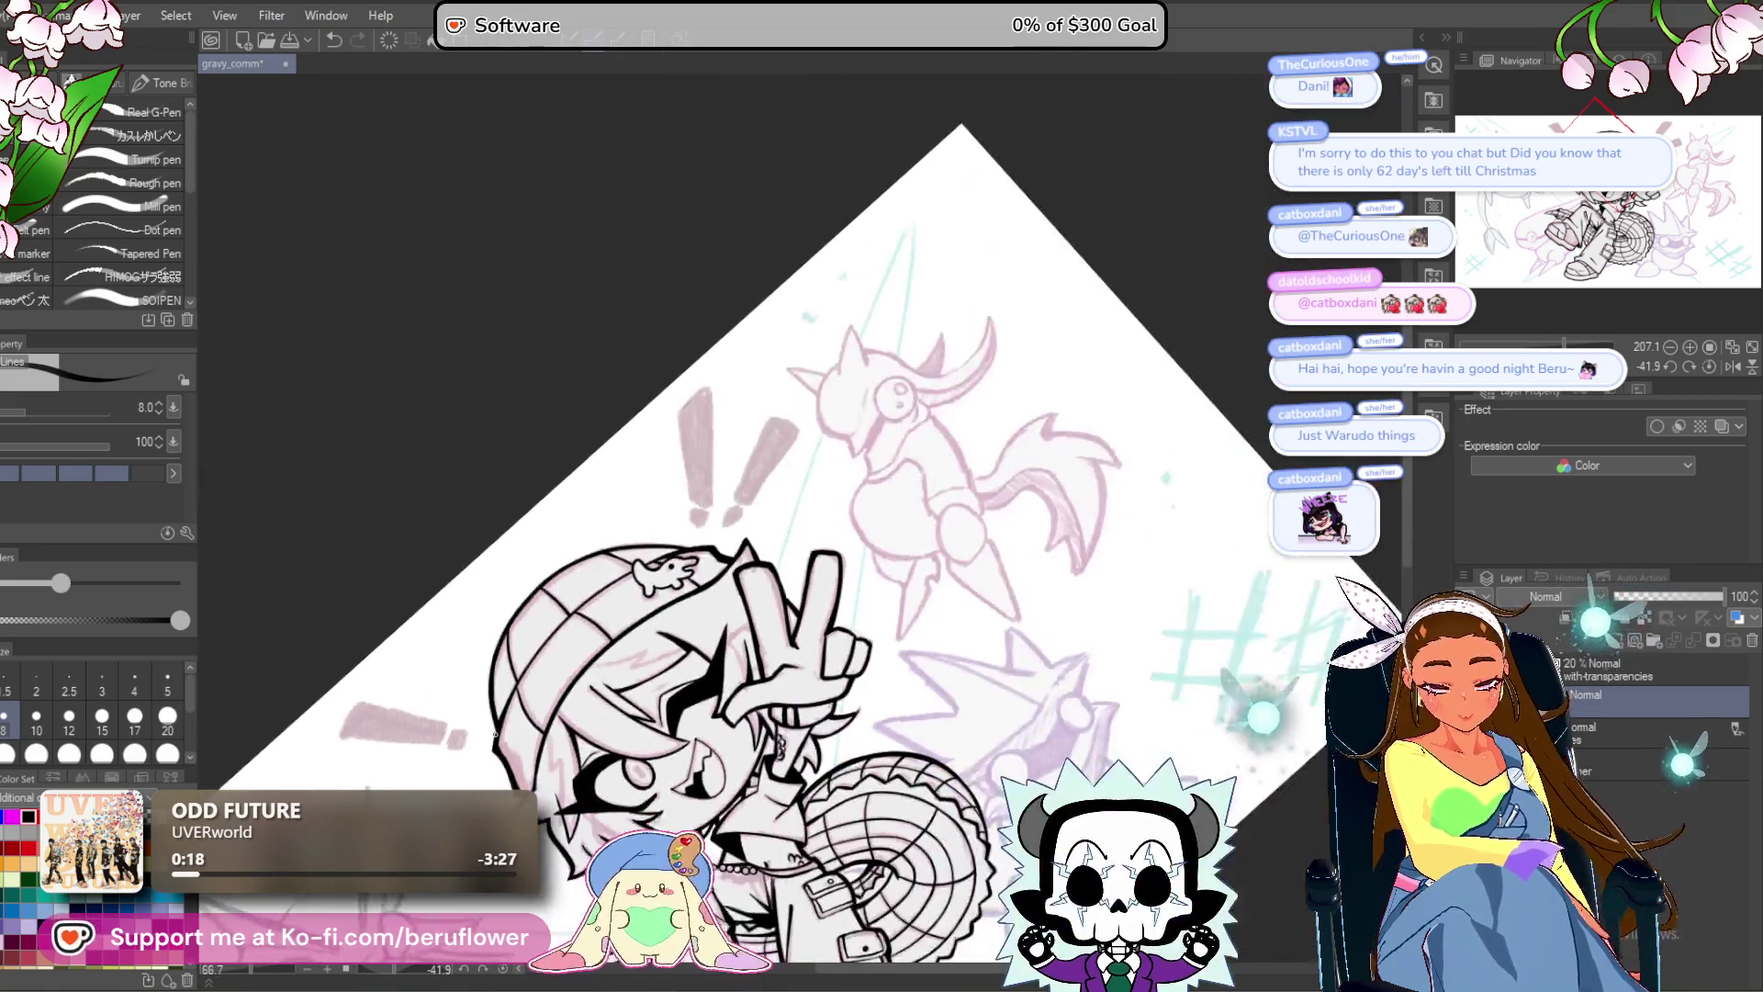
pyautogui.scroll(4, 705, 501)
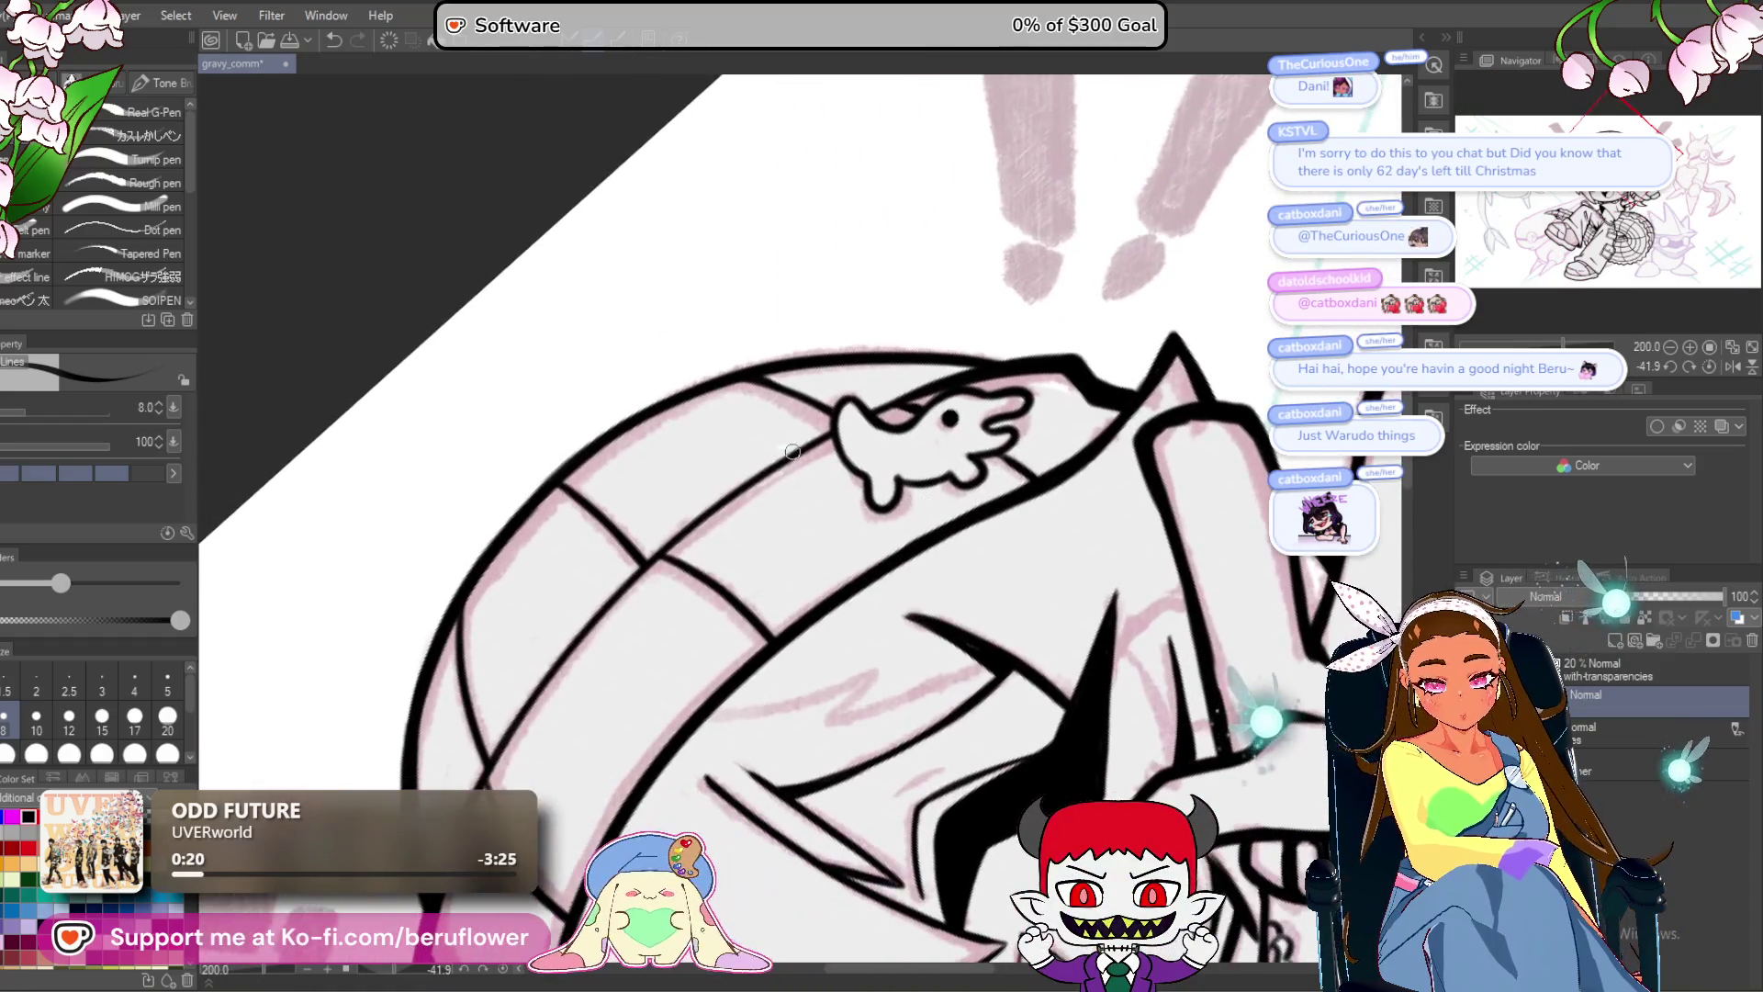
pyautogui.scroll(-4, 785, 460)
pyautogui.scroll(2, 1058, 700)
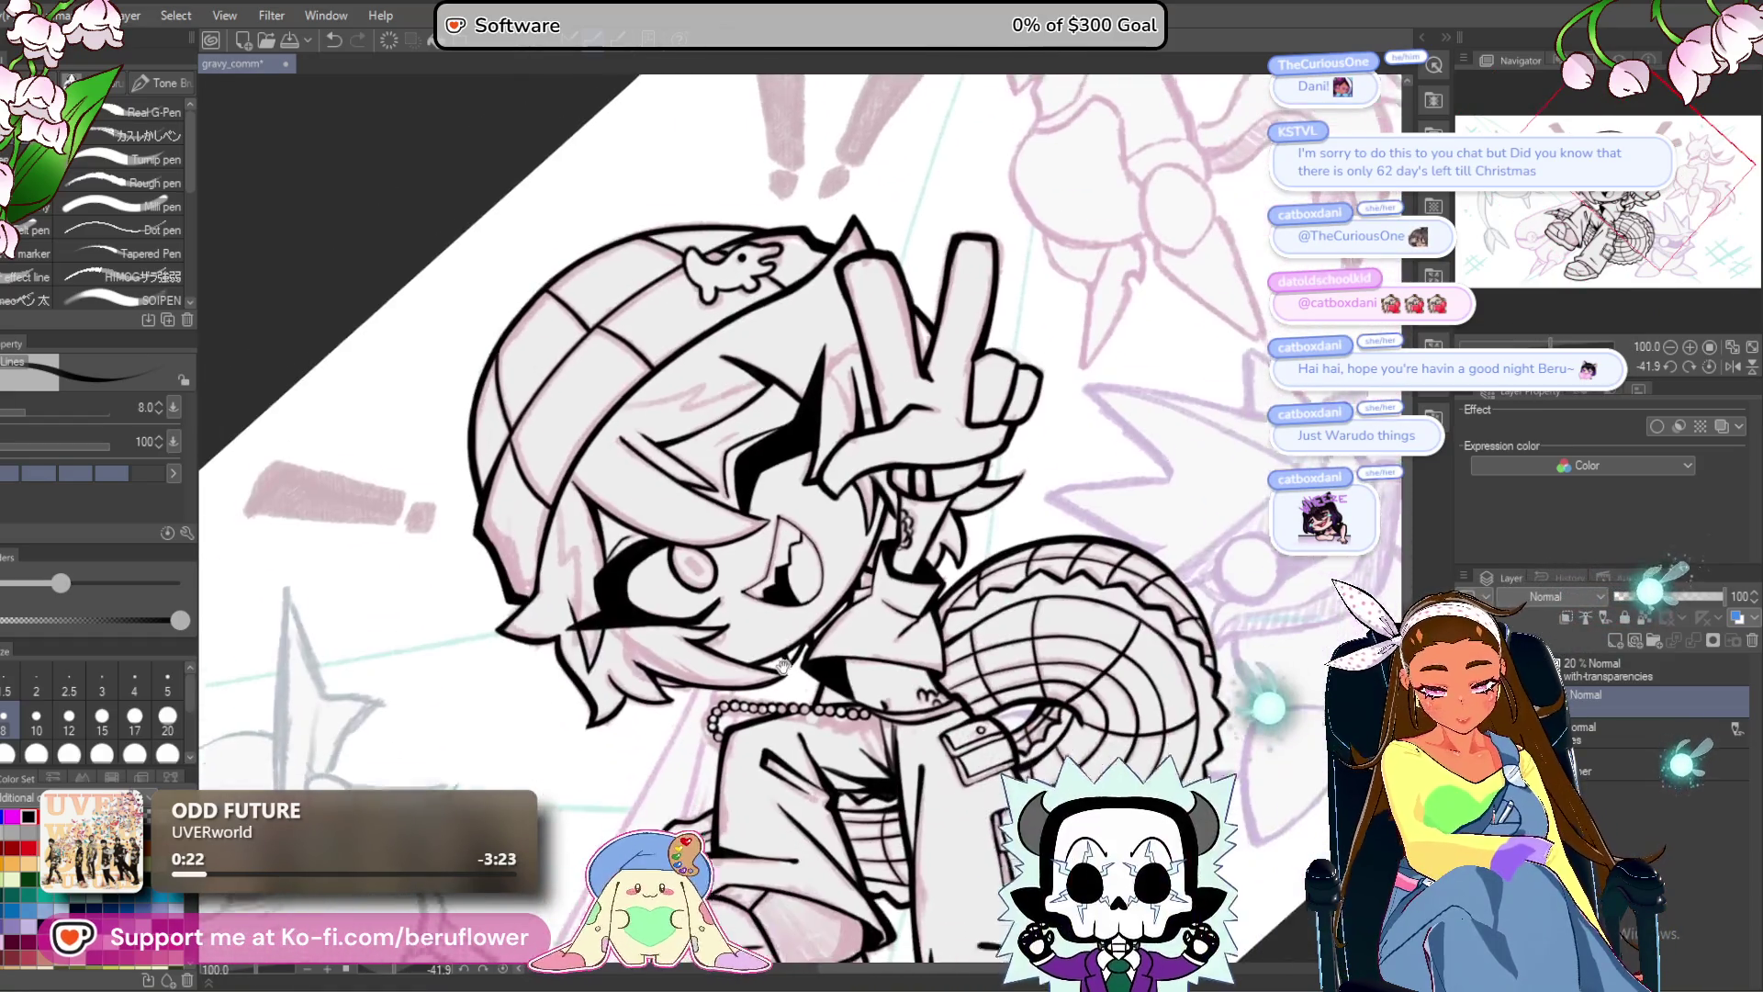
pyautogui.hotkey('ctrl', '@')
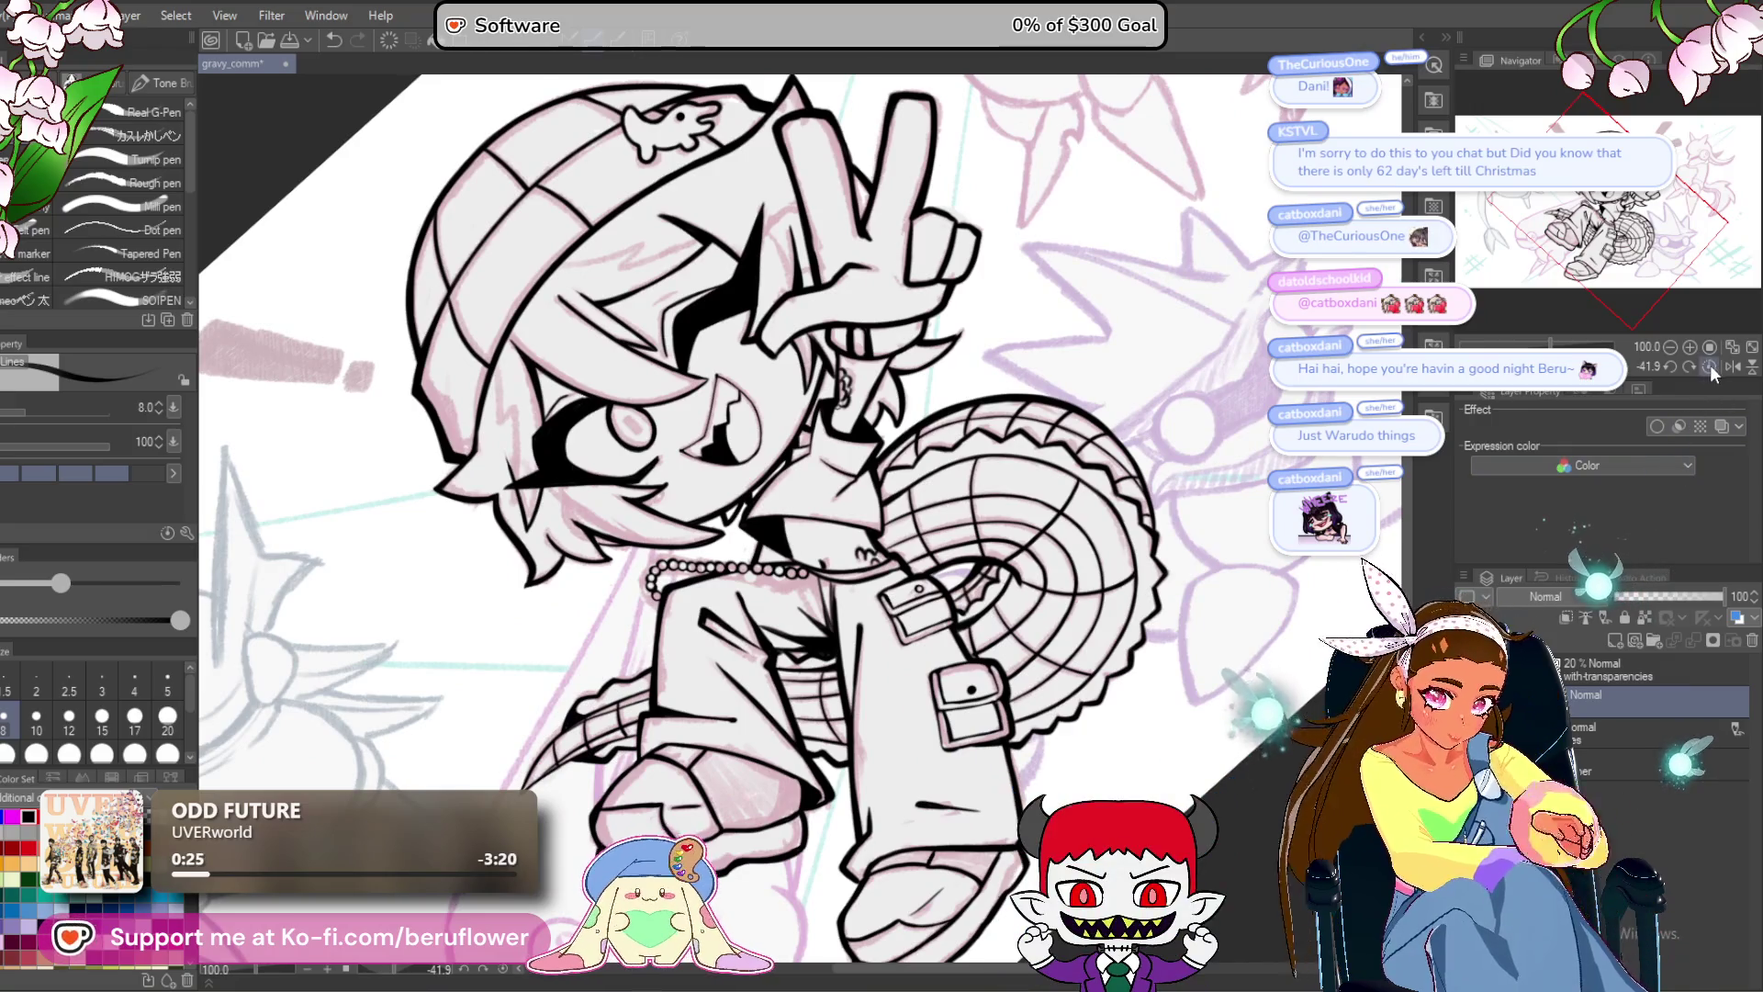
# Hide the pink sketch to check the clean lineart.
pyautogui.scroll(-4, 746, 807)
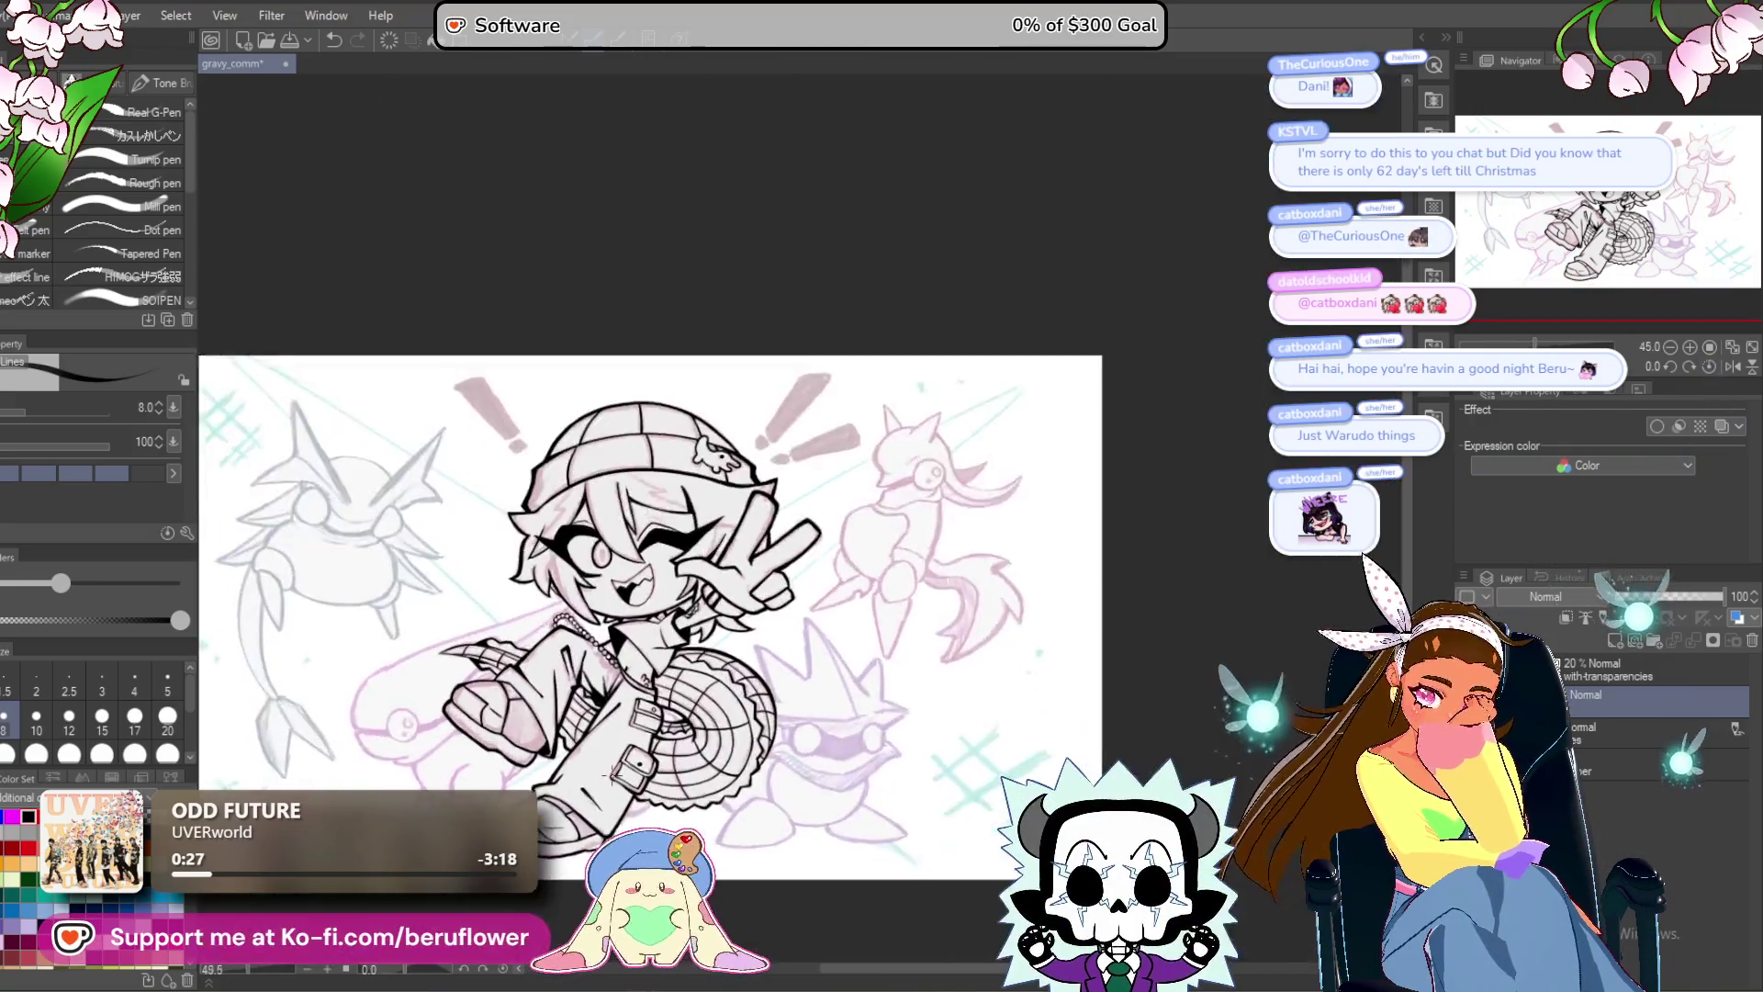
pyautogui.scroll(2, 746, 806)
pyautogui.moveTo(746, 806); pyautogui.dragTo(865, 845)
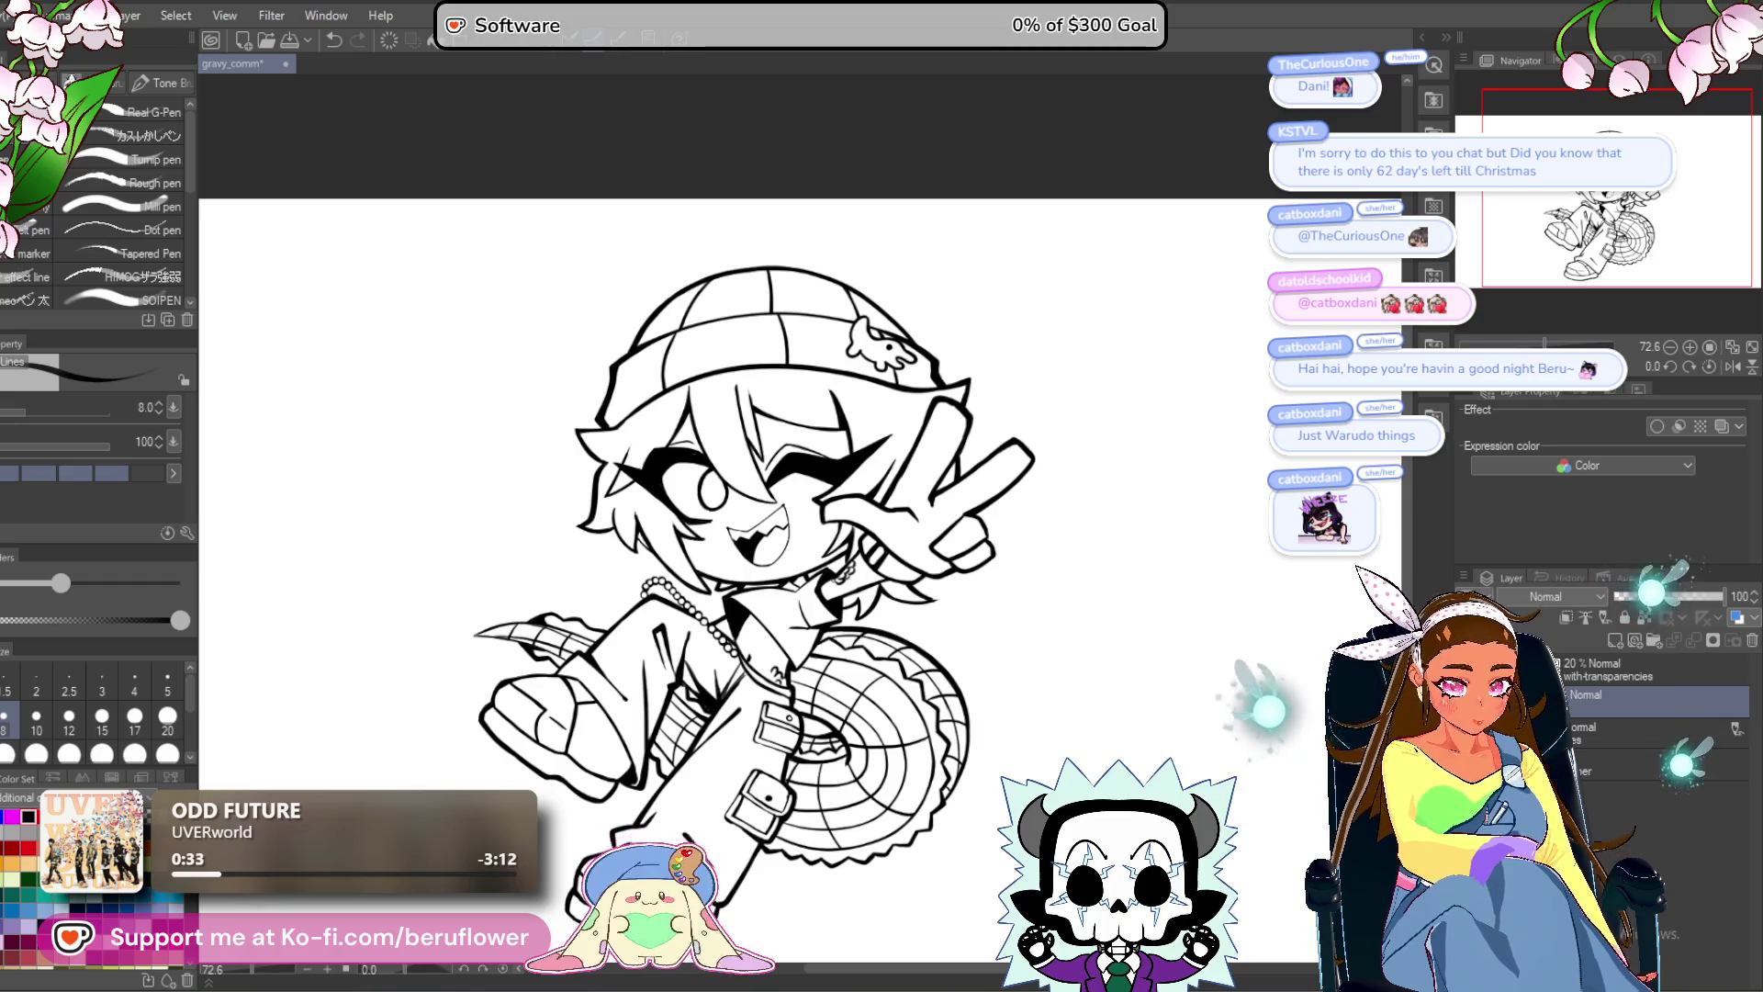
# Ink a bolder jagged outline along the saw blade's lower toothed edge.
pyautogui.scroll(5, 1034, 482)
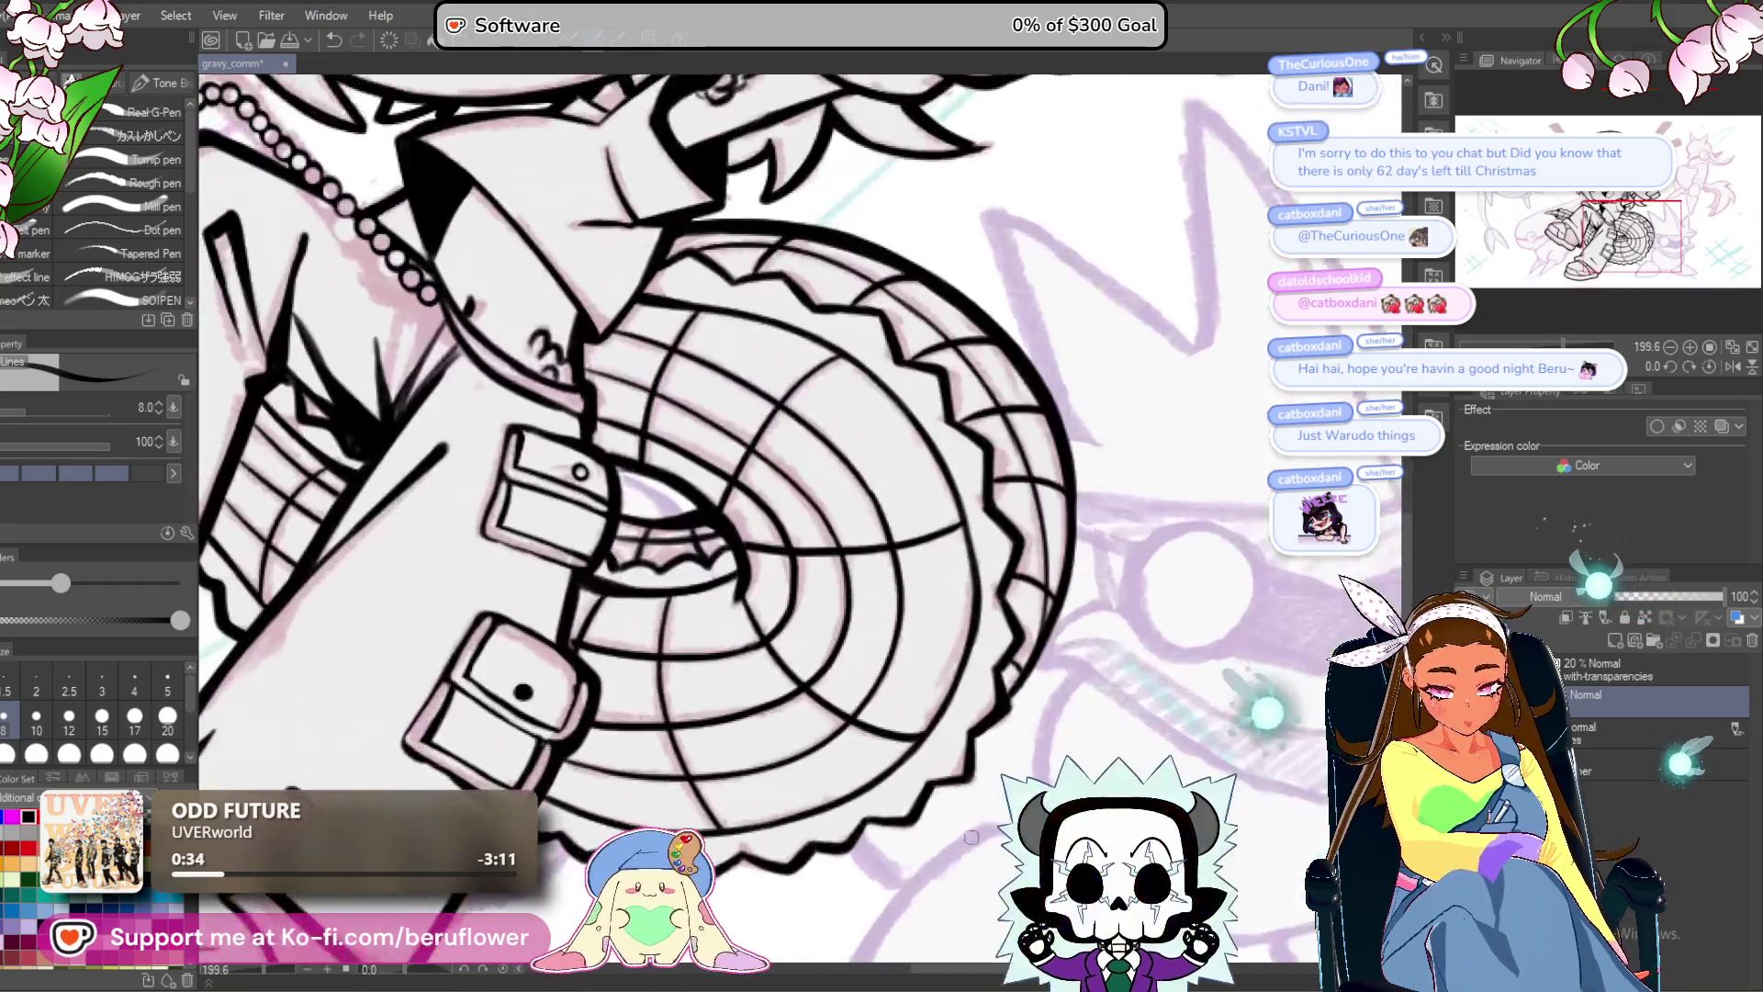
pyautogui.scroll(2, 1034, 482)
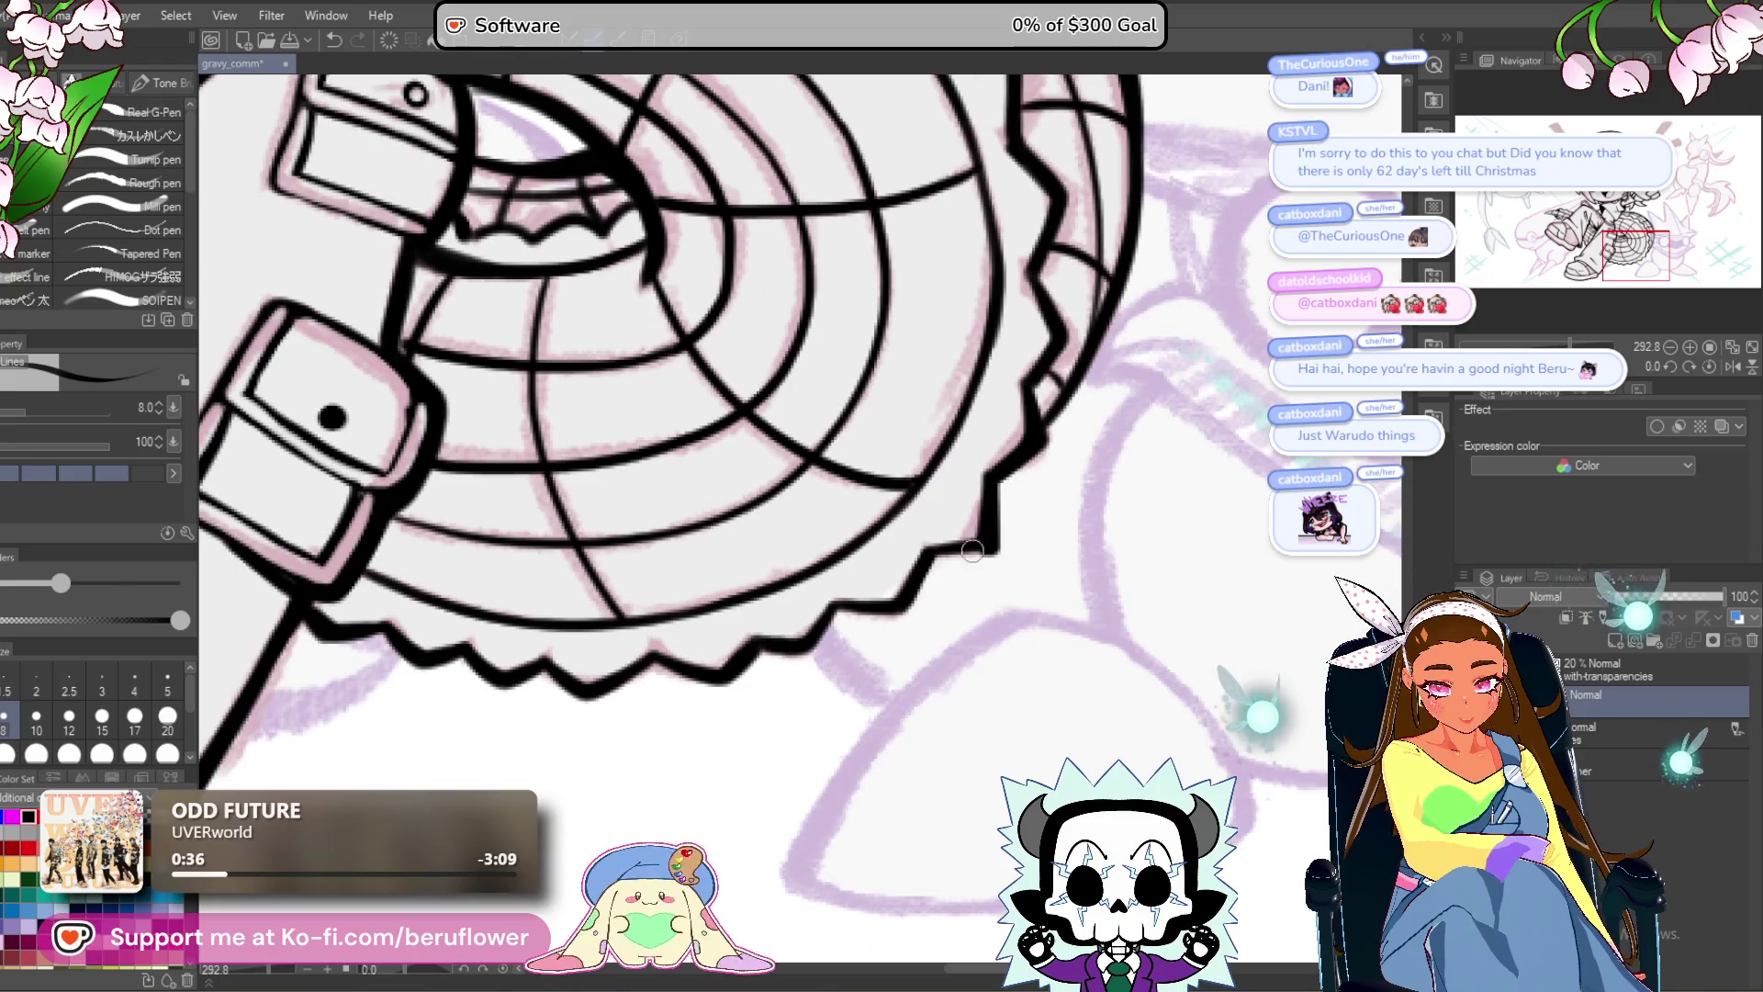
pyautogui.moveTo(934, 561)
pyautogui.mouseDown()
pyautogui.moveTo(899, 613)
pyautogui.moveTo(974, 560)
pyautogui.moveTo(949, 605)
pyautogui.moveTo(1025, 566)
pyautogui.mouseUp()
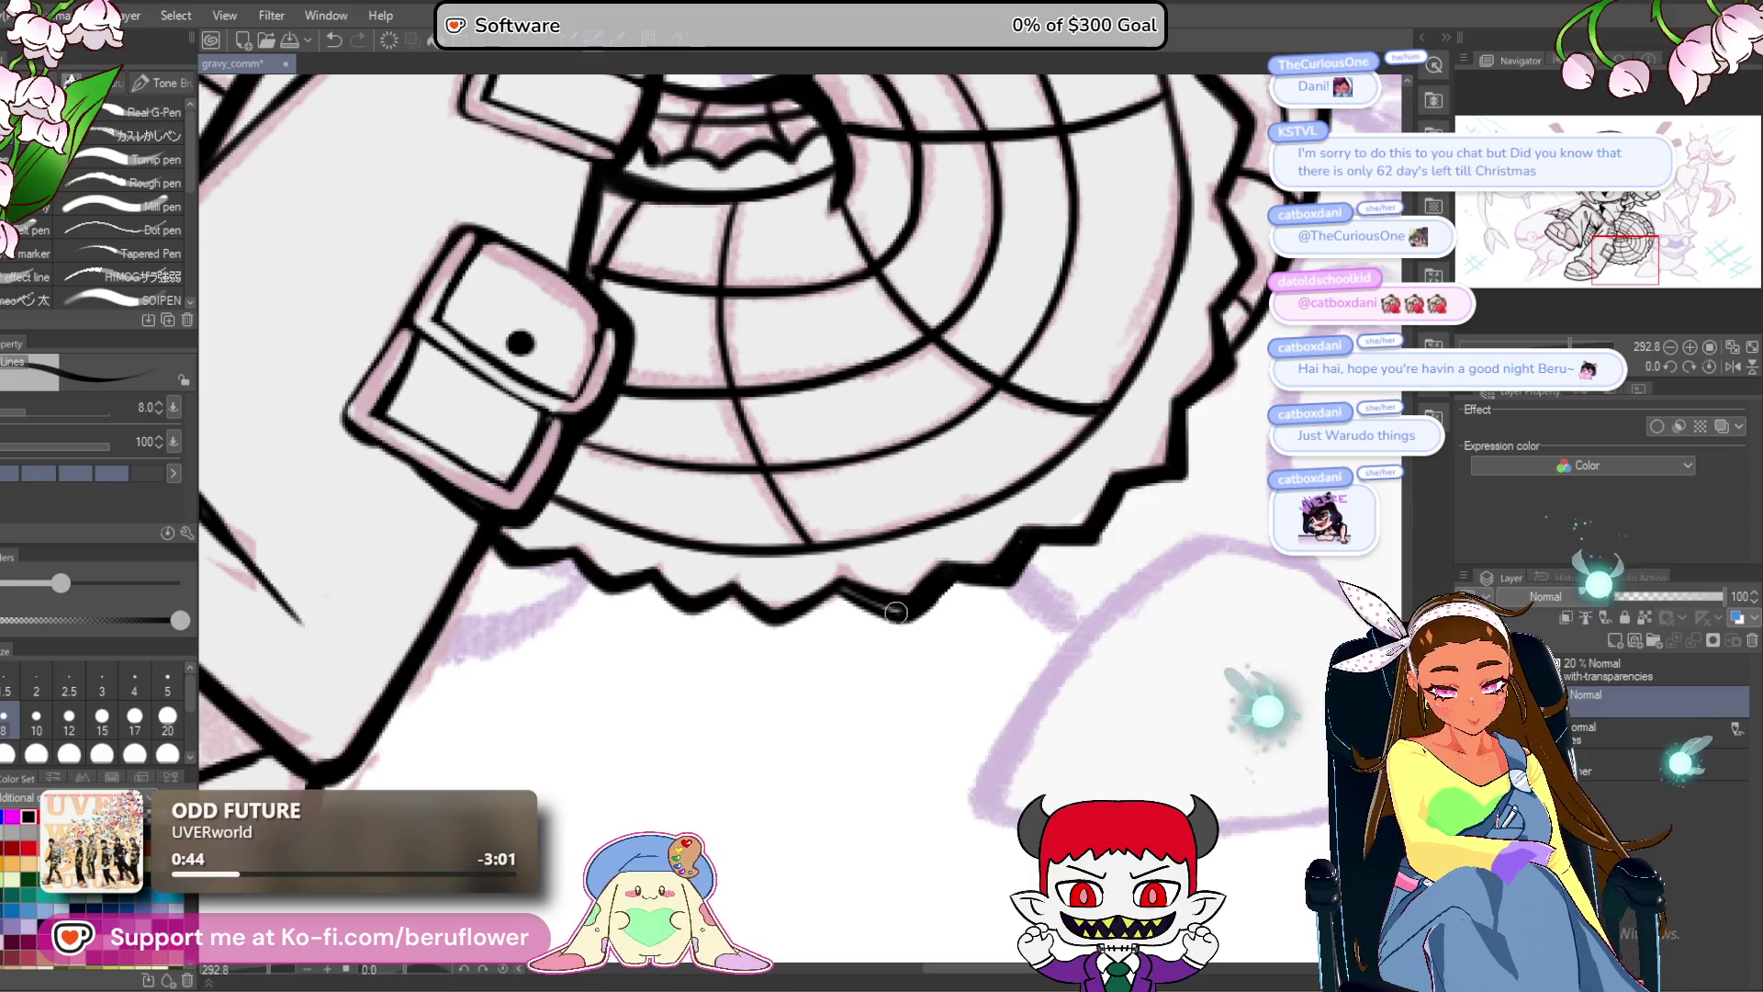
pyautogui.moveTo(843, 588); pyautogui.dragTo(905, 588)
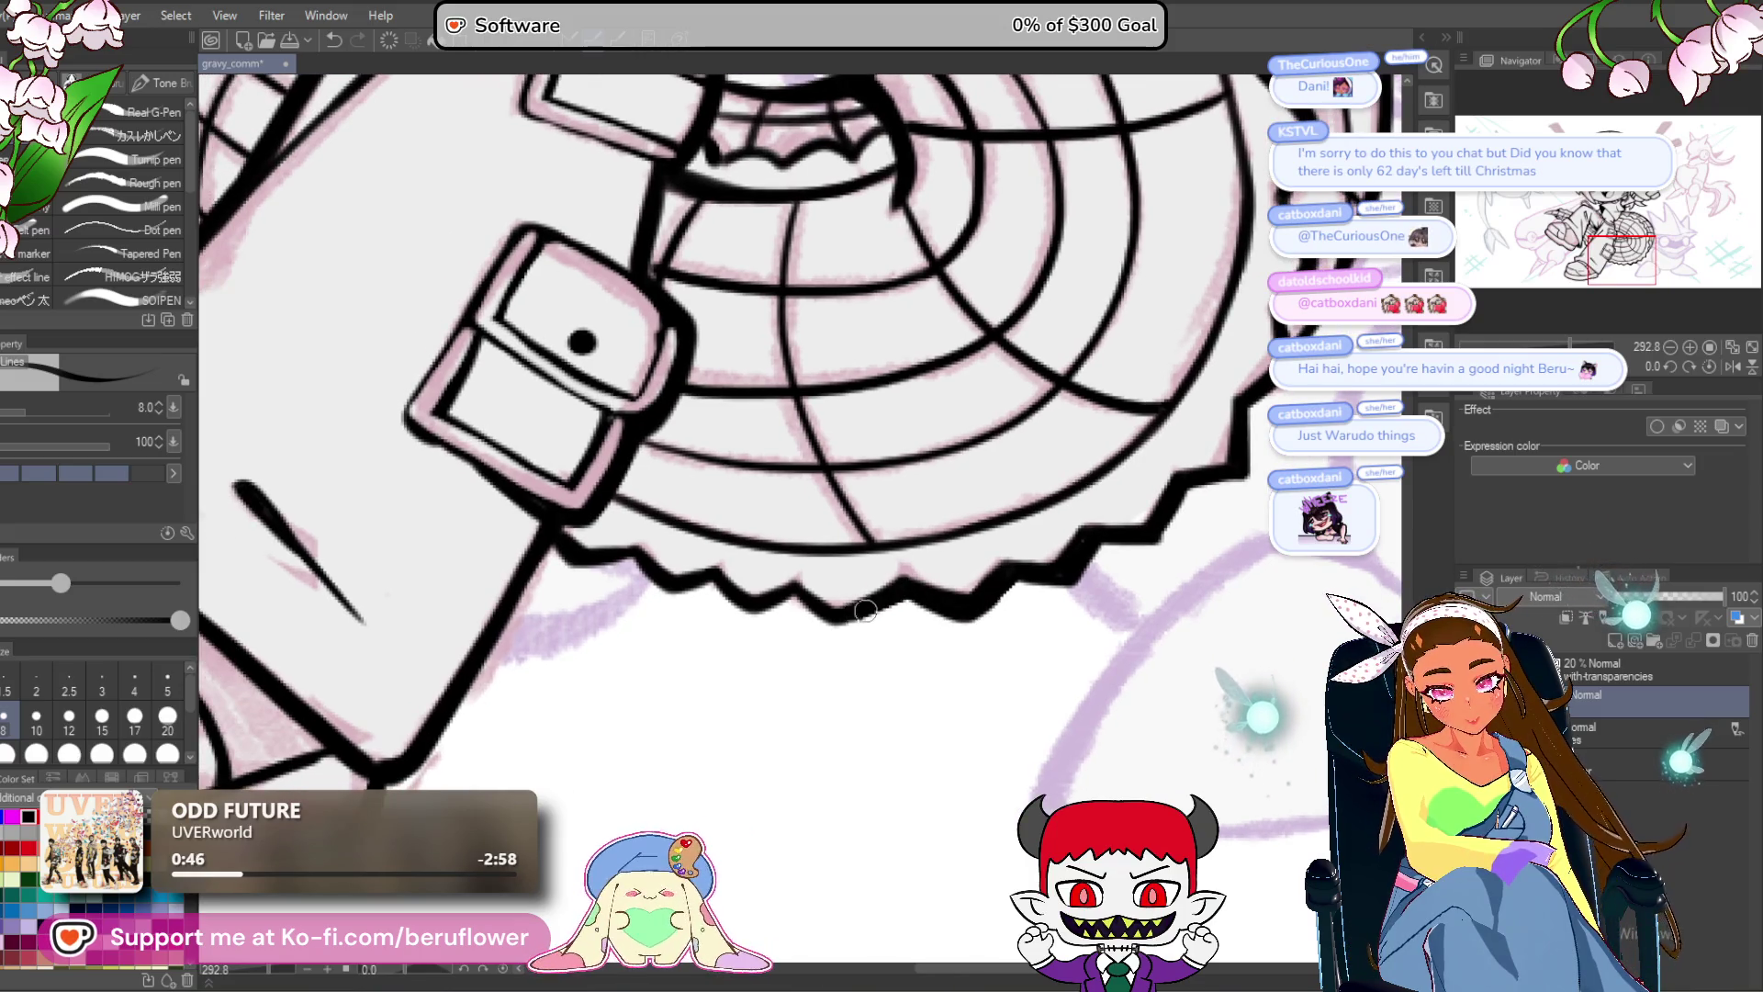
pyautogui.moveTo(817, 618); pyautogui.dragTo(852, 640)
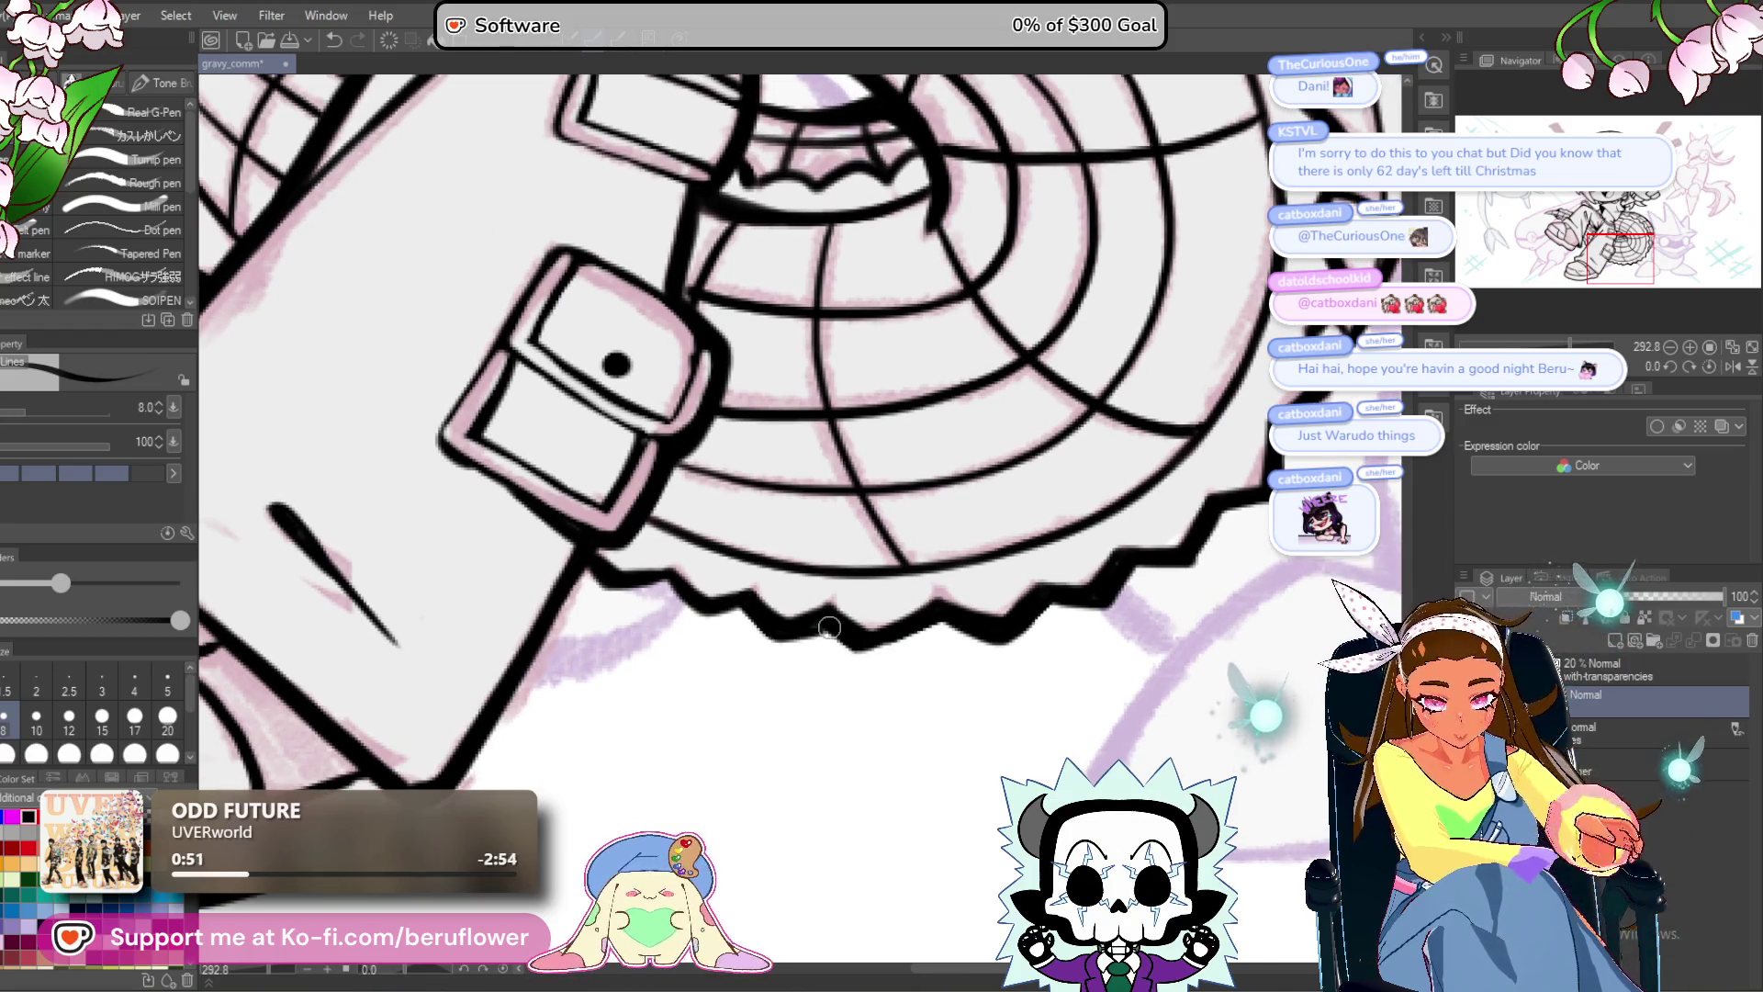
pyautogui.moveTo(823, 571); pyautogui.dragTo(869, 587)
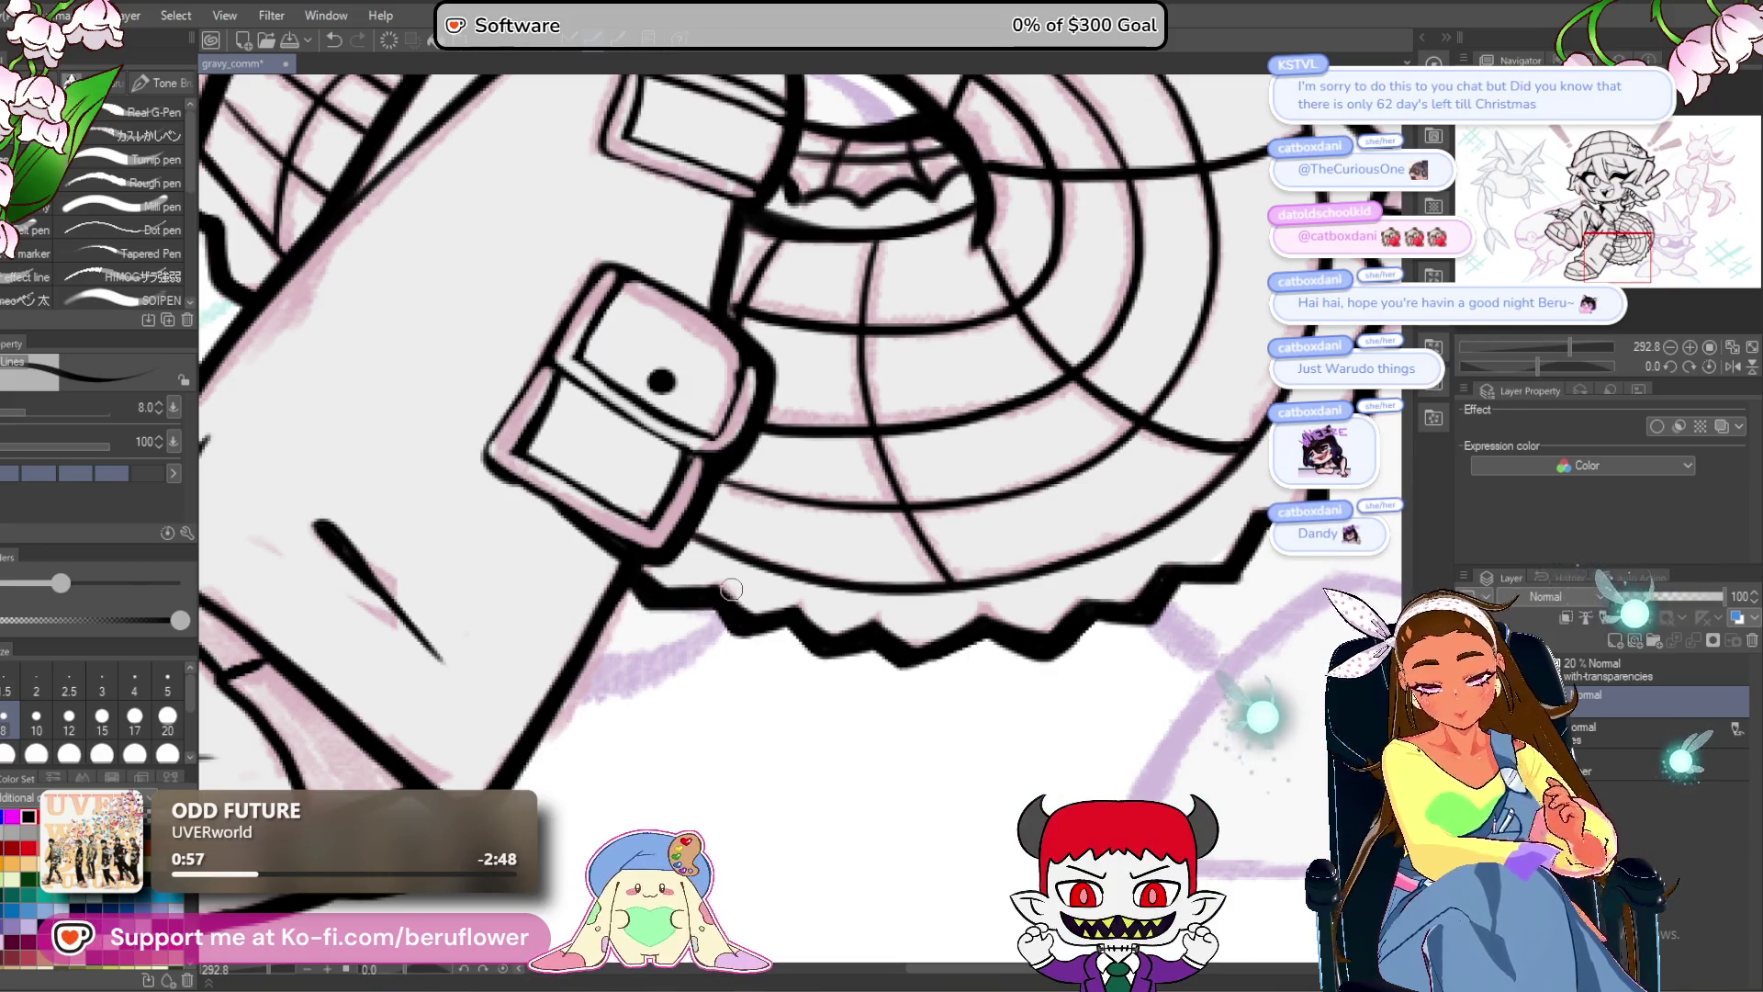
pyautogui.scroll(-5, 731, 589)
# Re-ink the nail's top edge line in black.
pyautogui.scroll(2, 1050, 725)
pyautogui.moveTo(980, 751); pyautogui.dragTo(971, 788)
pyautogui.scroll(3, 971, 788)
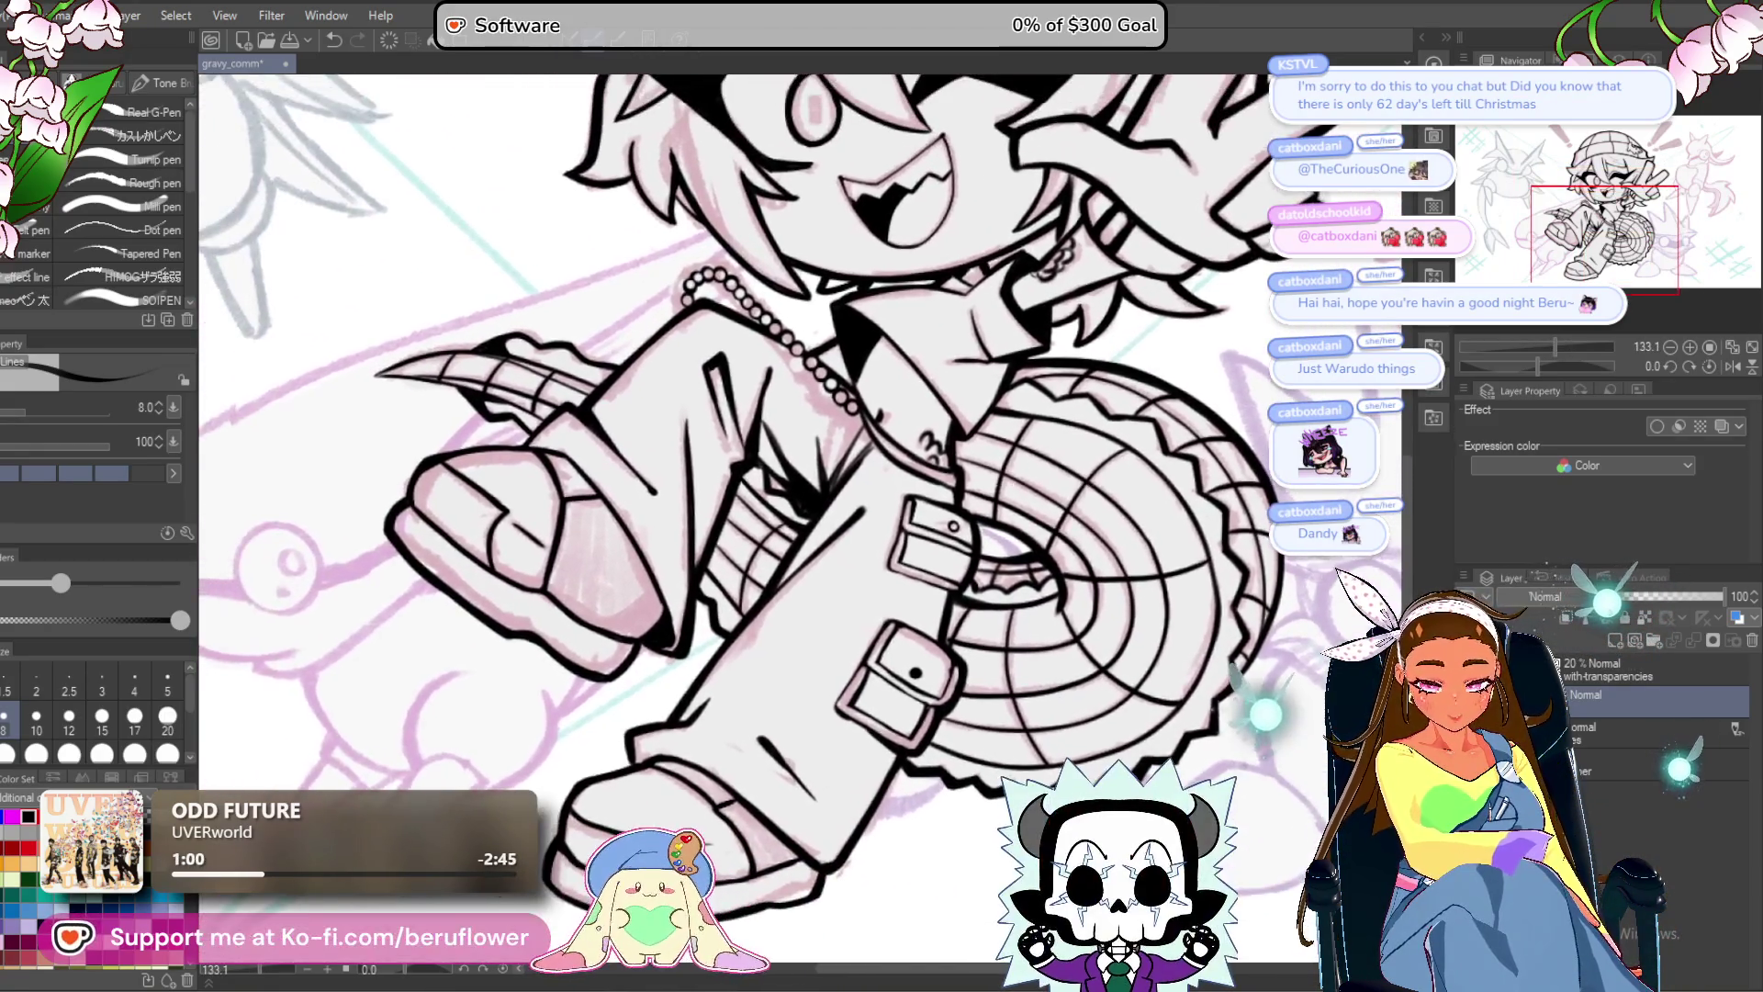
pyautogui.scroll(3, 970, 739)
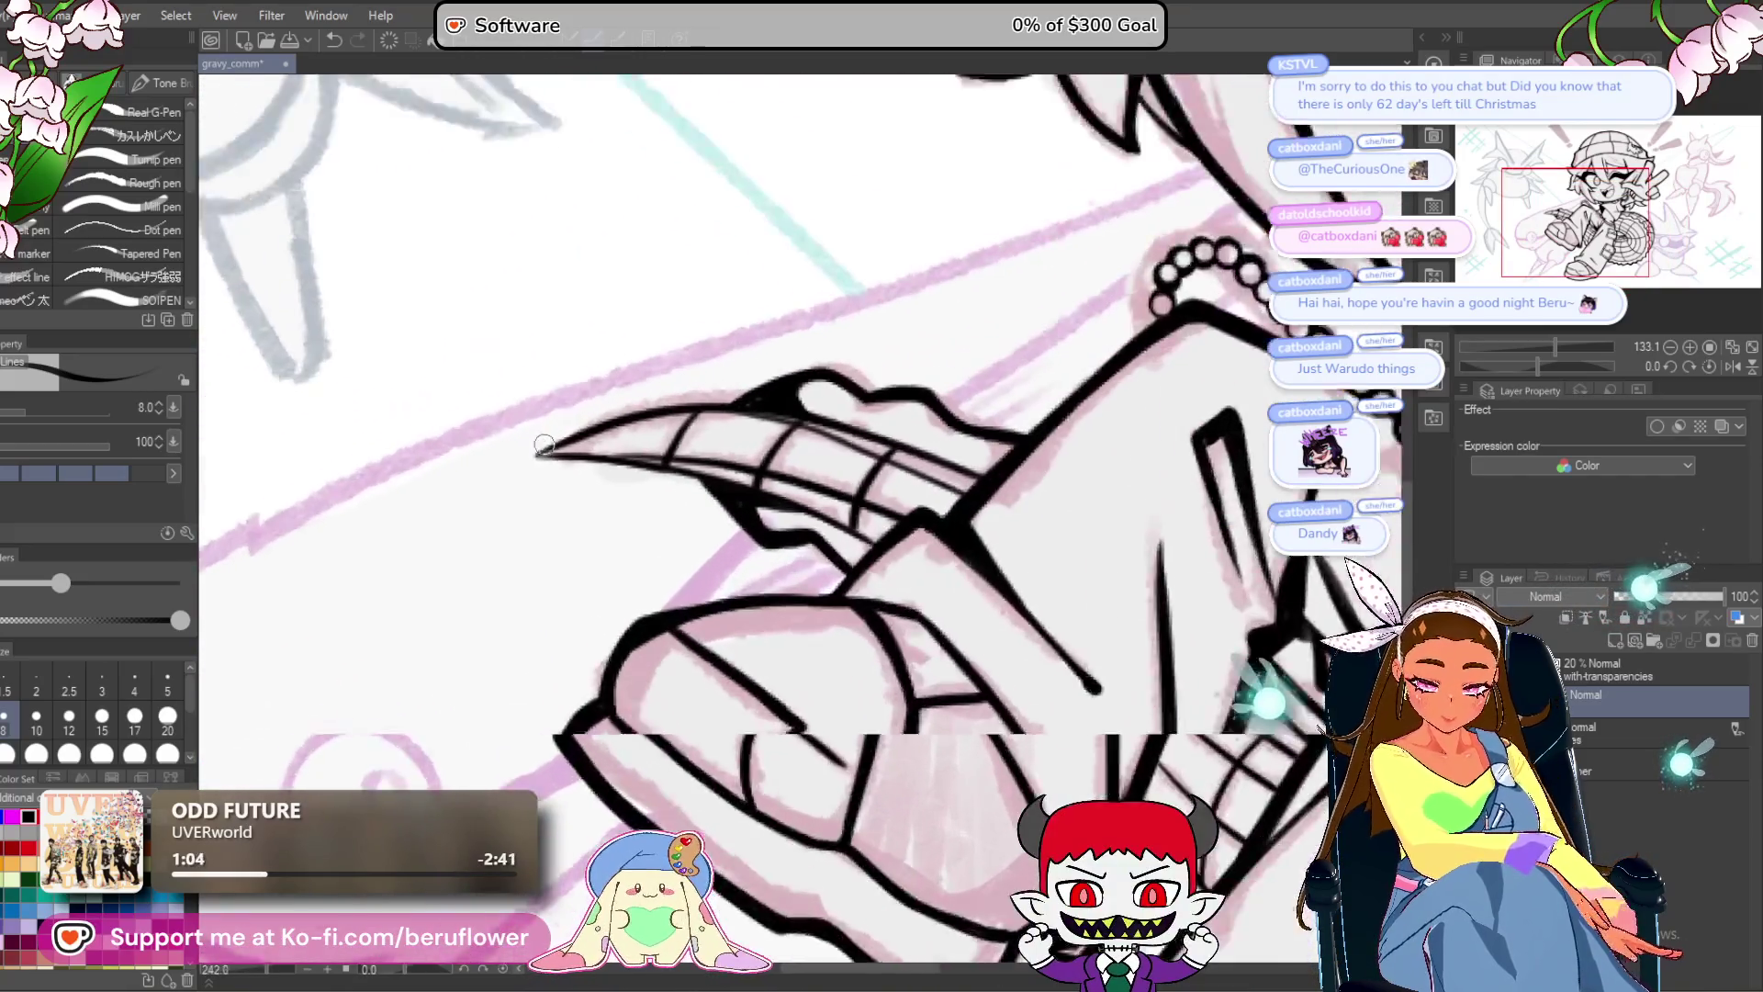
pyautogui.scroll(5, 949, 379)
pyautogui.moveTo(918, 389); pyautogui.dragTo(685, 448)
# Rotate the canvas and ink the saw blade's zigzag tooth line downward over the sketch.
pyautogui.scroll(-5, 728, 419)
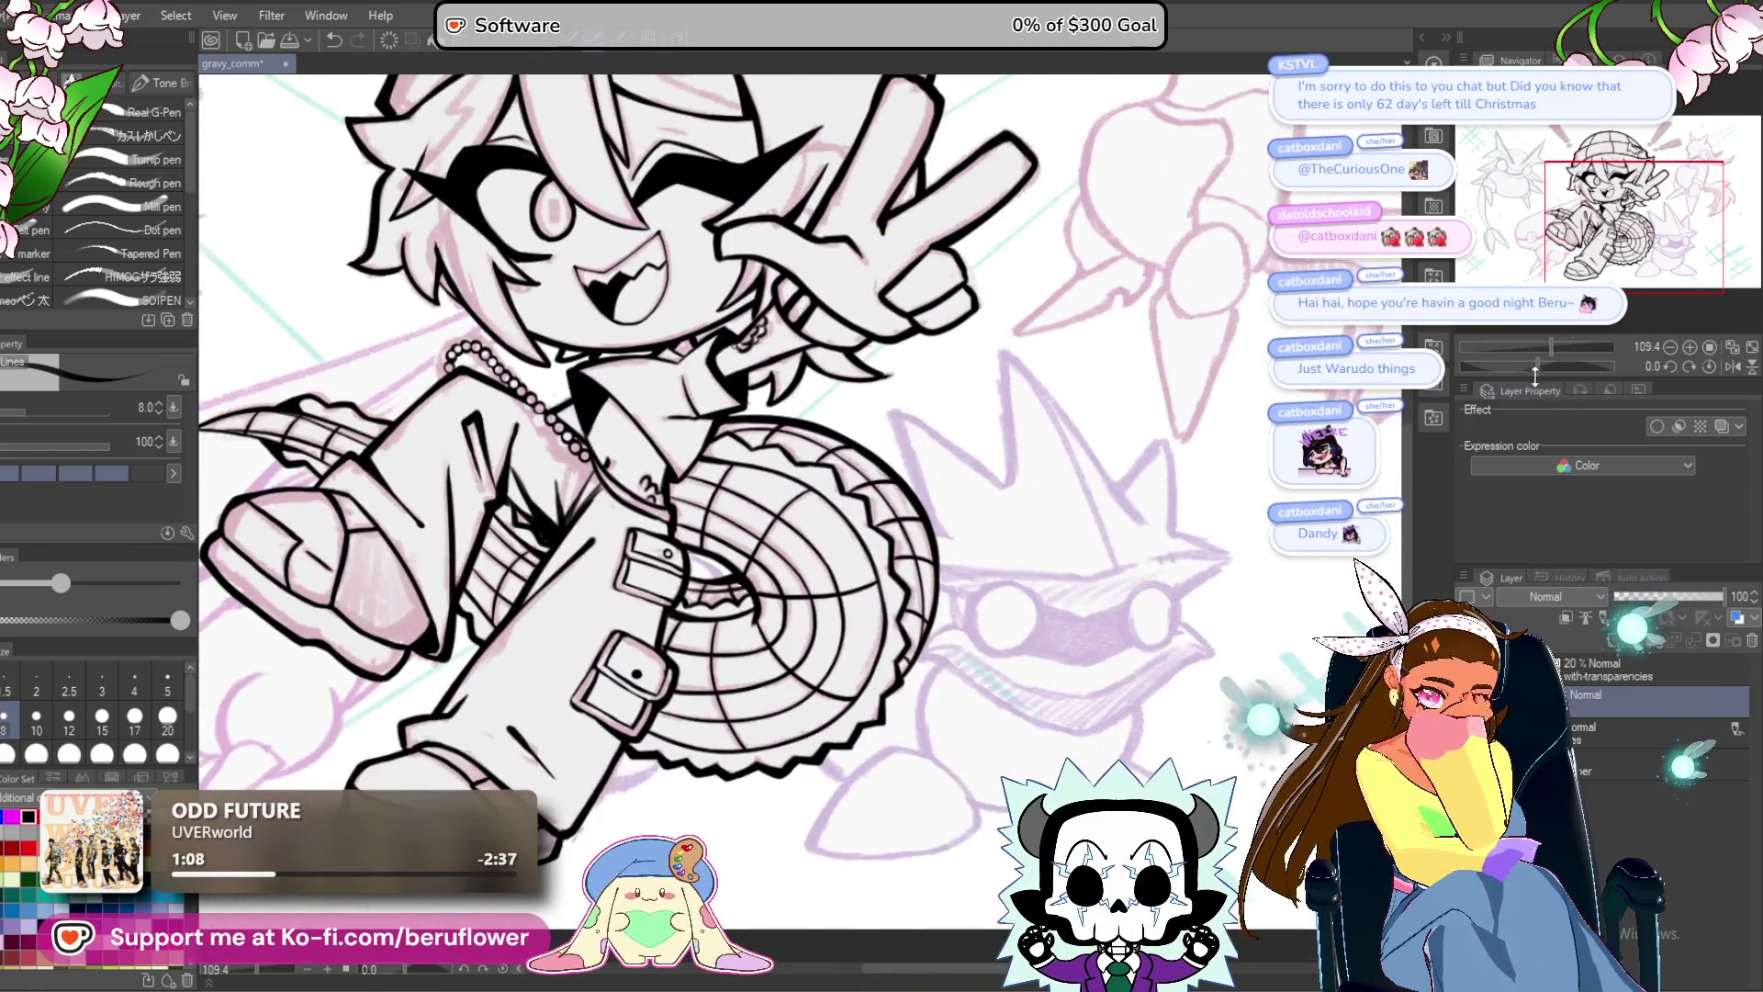
pyautogui.moveTo(1535, 367); pyautogui.dragTo(1509, 365)
pyautogui.scroll(5, 751, 555)
pyautogui.scroll(2, 750, 556)
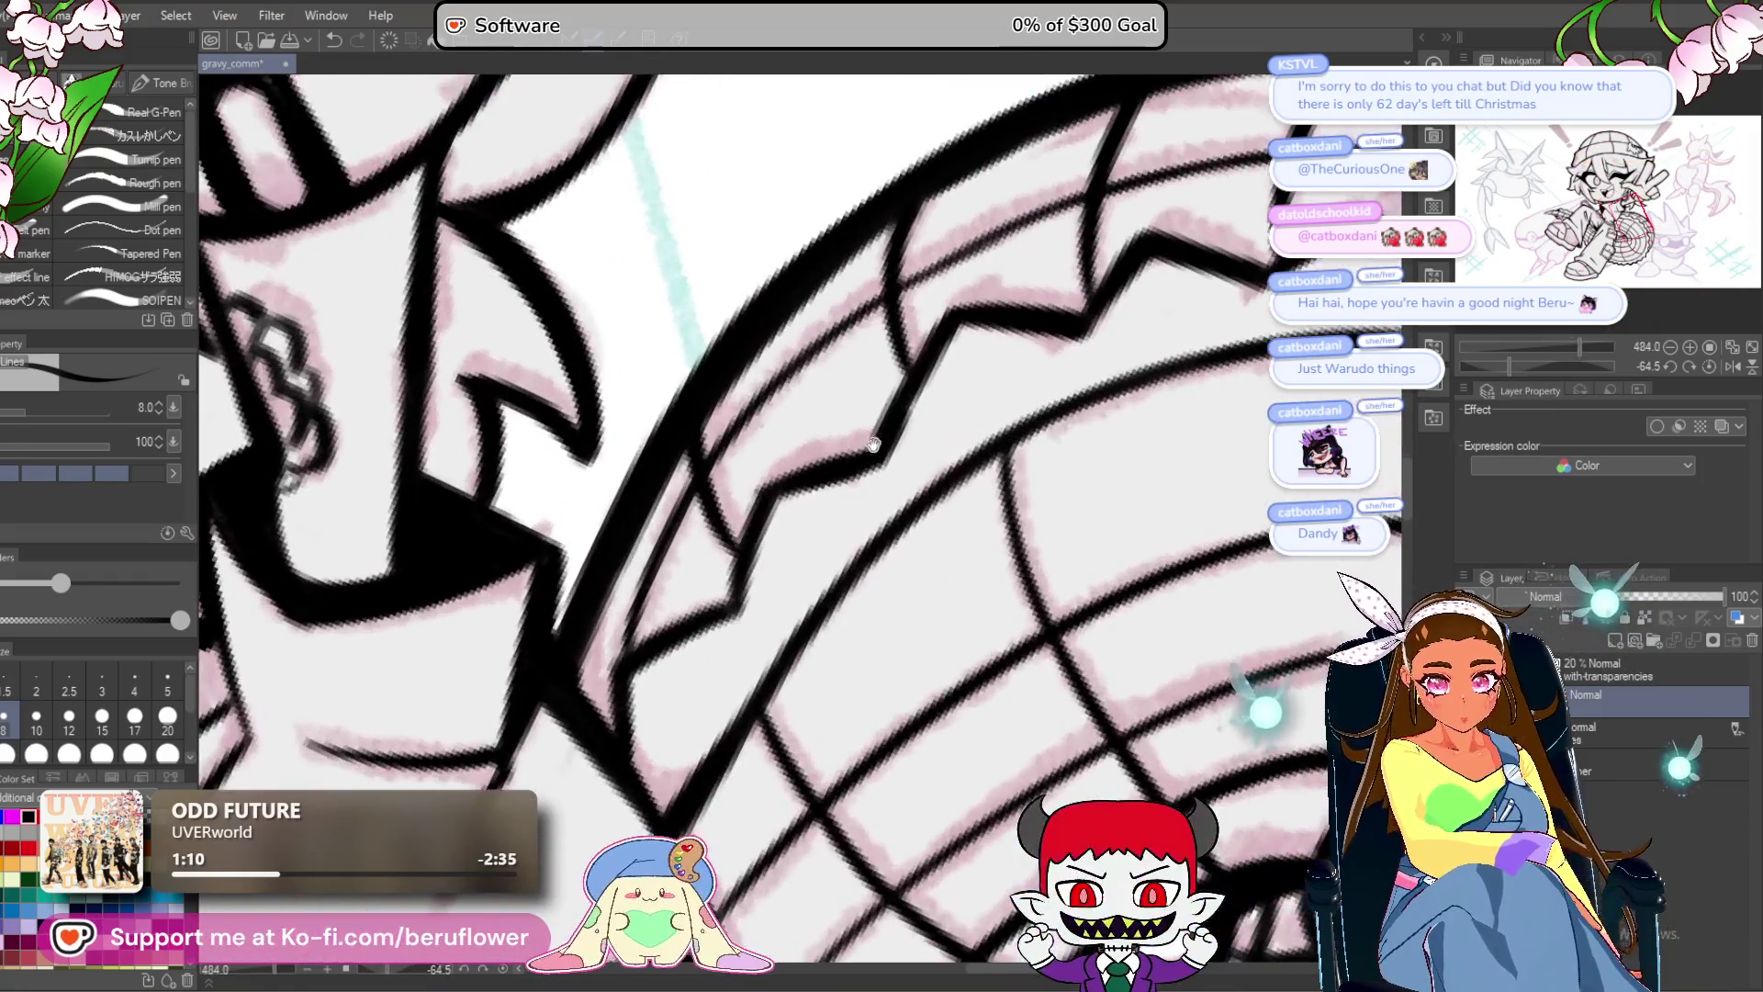
pyautogui.moveTo(810, 471); pyautogui.dragTo(731, 571)
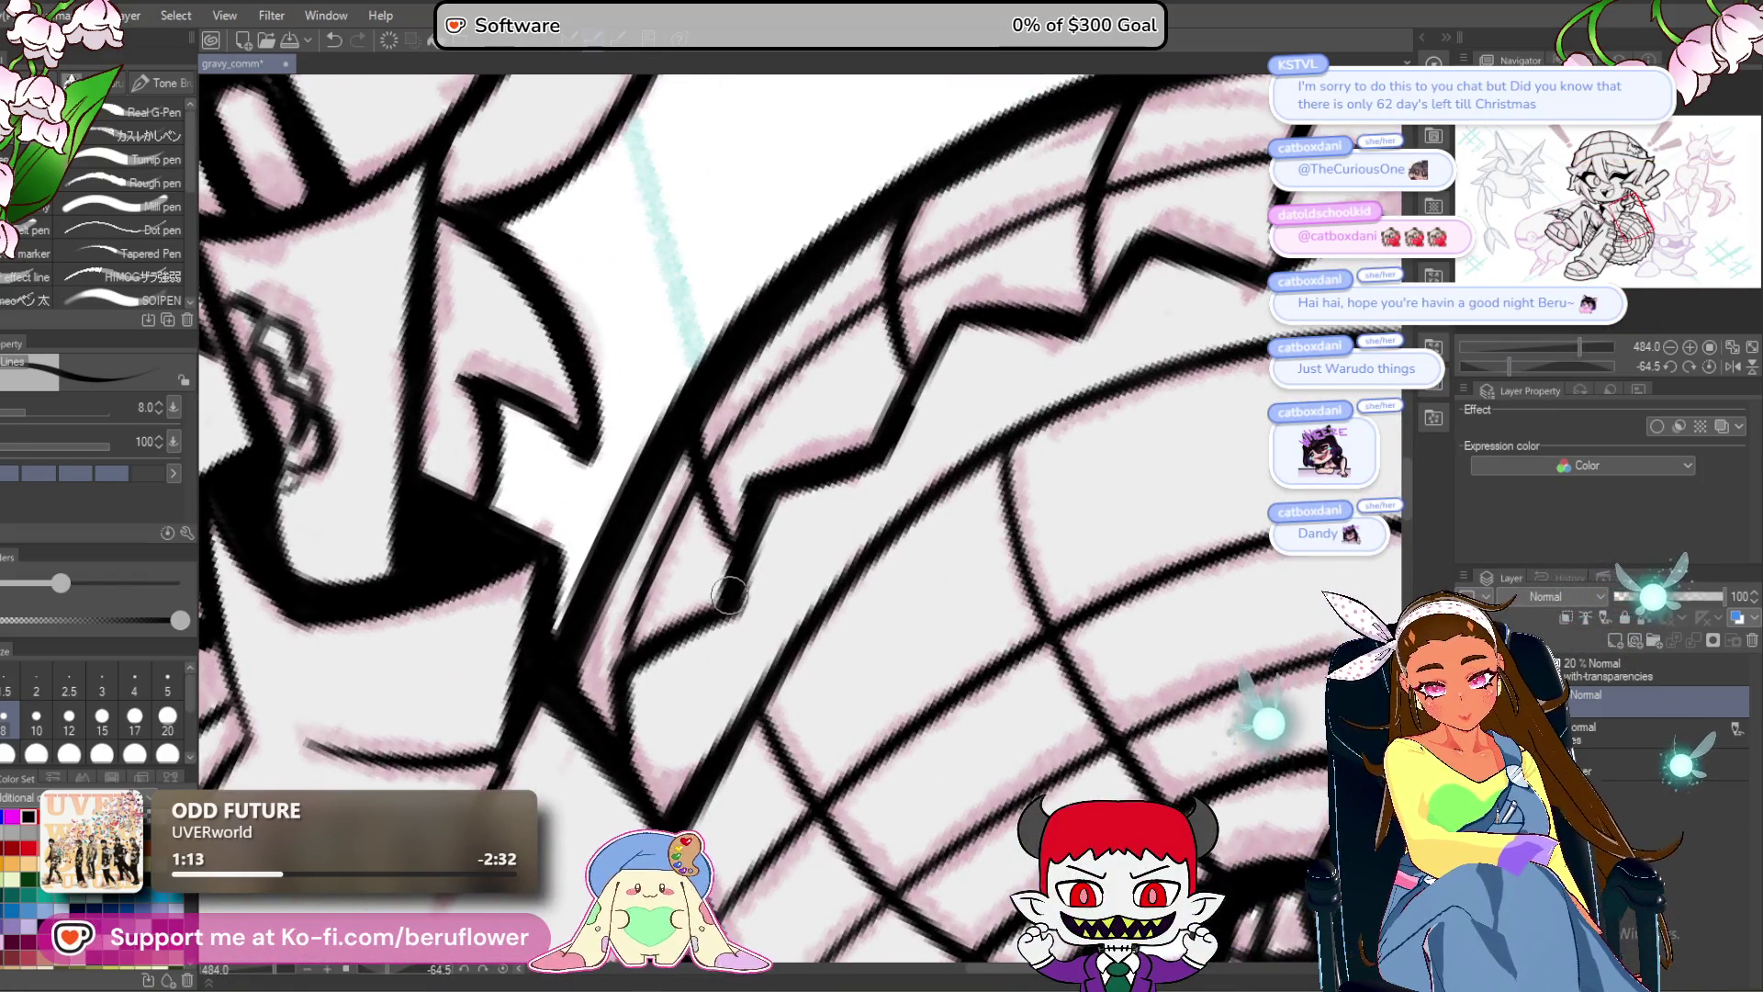
pyautogui.moveTo(641, 635); pyautogui.dragTo(614, 755)
pyautogui.moveTo(927, 573); pyautogui.dragTo(764, 718)
pyautogui.moveTo(714, 623); pyautogui.dragTo(783, 463)
# Add short strokes along the tooth zigzag and at its junction.
pyautogui.scroll(-3, 874, 473)
pyautogui.moveTo(763, 555)
pyautogui.mouseDown()
pyautogui.moveTo(730, 582)
pyautogui.moveTo(818, 483)
pyautogui.mouseUp()
pyautogui.scroll(2, 826, 478)
pyautogui.moveTo(863, 551)
pyautogui.mouseDown()
pyautogui.moveTo(843, 516)
pyautogui.moveTo(905, 479)
pyautogui.mouseUp()
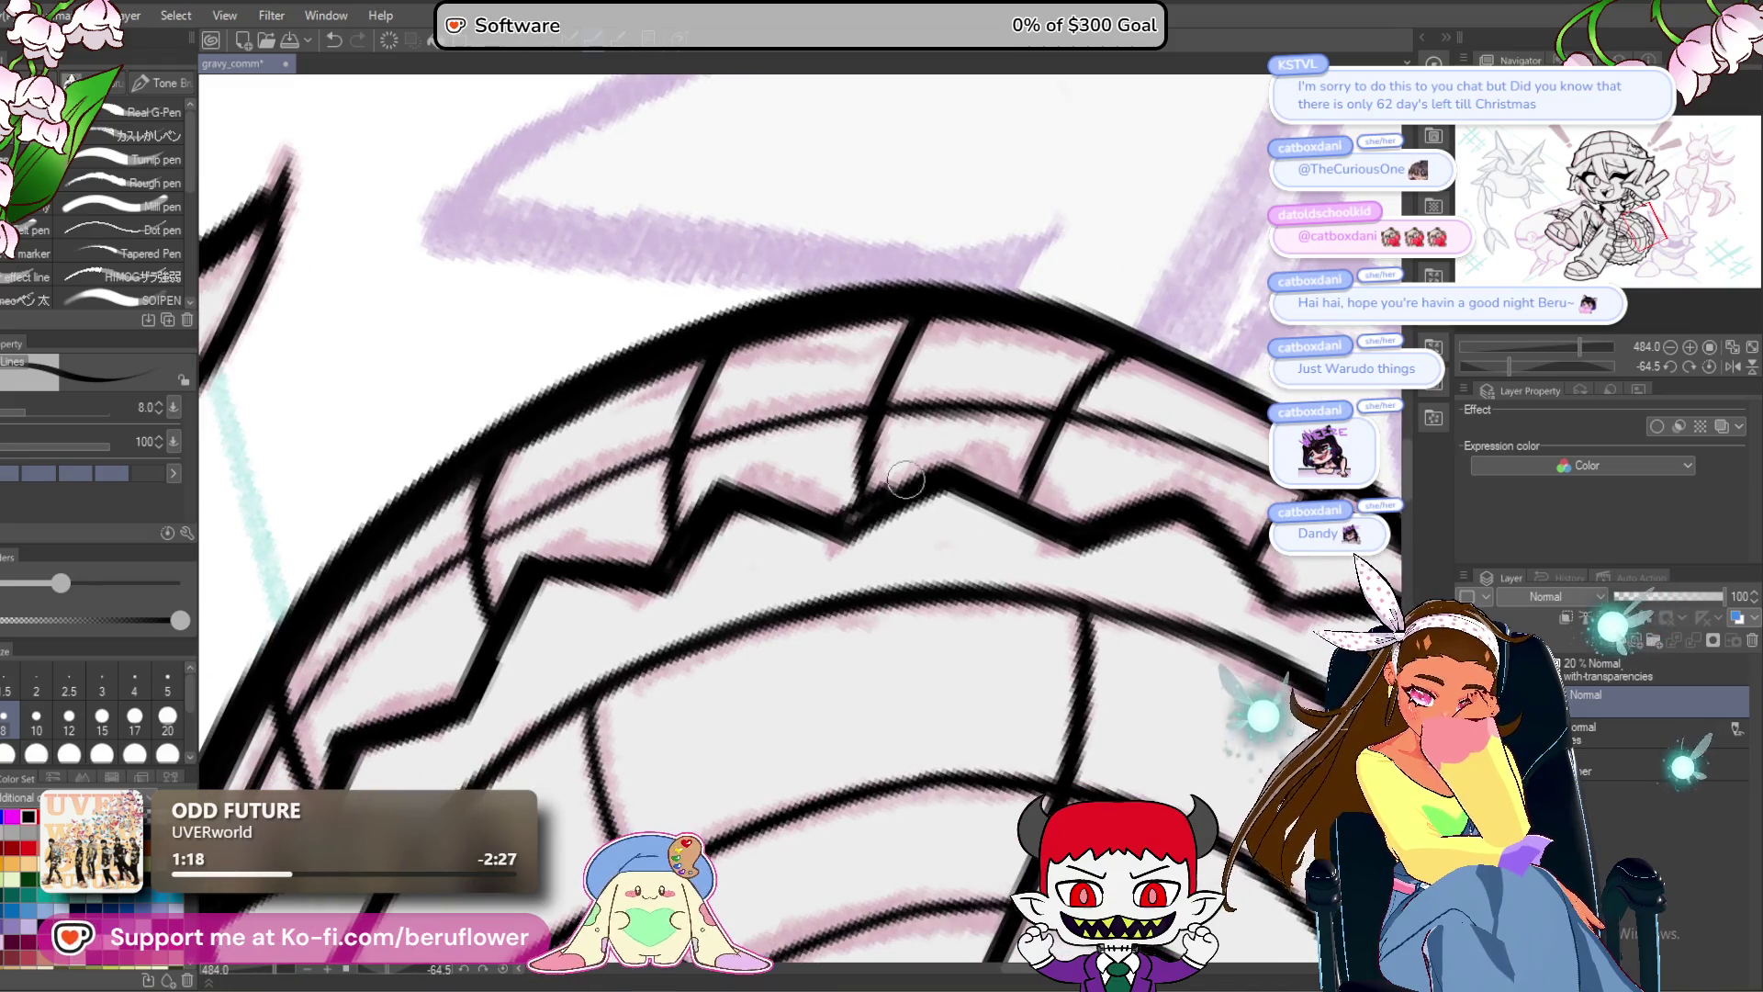
pyautogui.moveTo(1098, 529)
pyautogui.mouseDown()
pyautogui.moveTo(978, 492)
pyautogui.moveTo(1010, 501)
pyautogui.moveTo(925, 586)
pyautogui.moveTo(929, 564)
pyautogui.mouseUp()
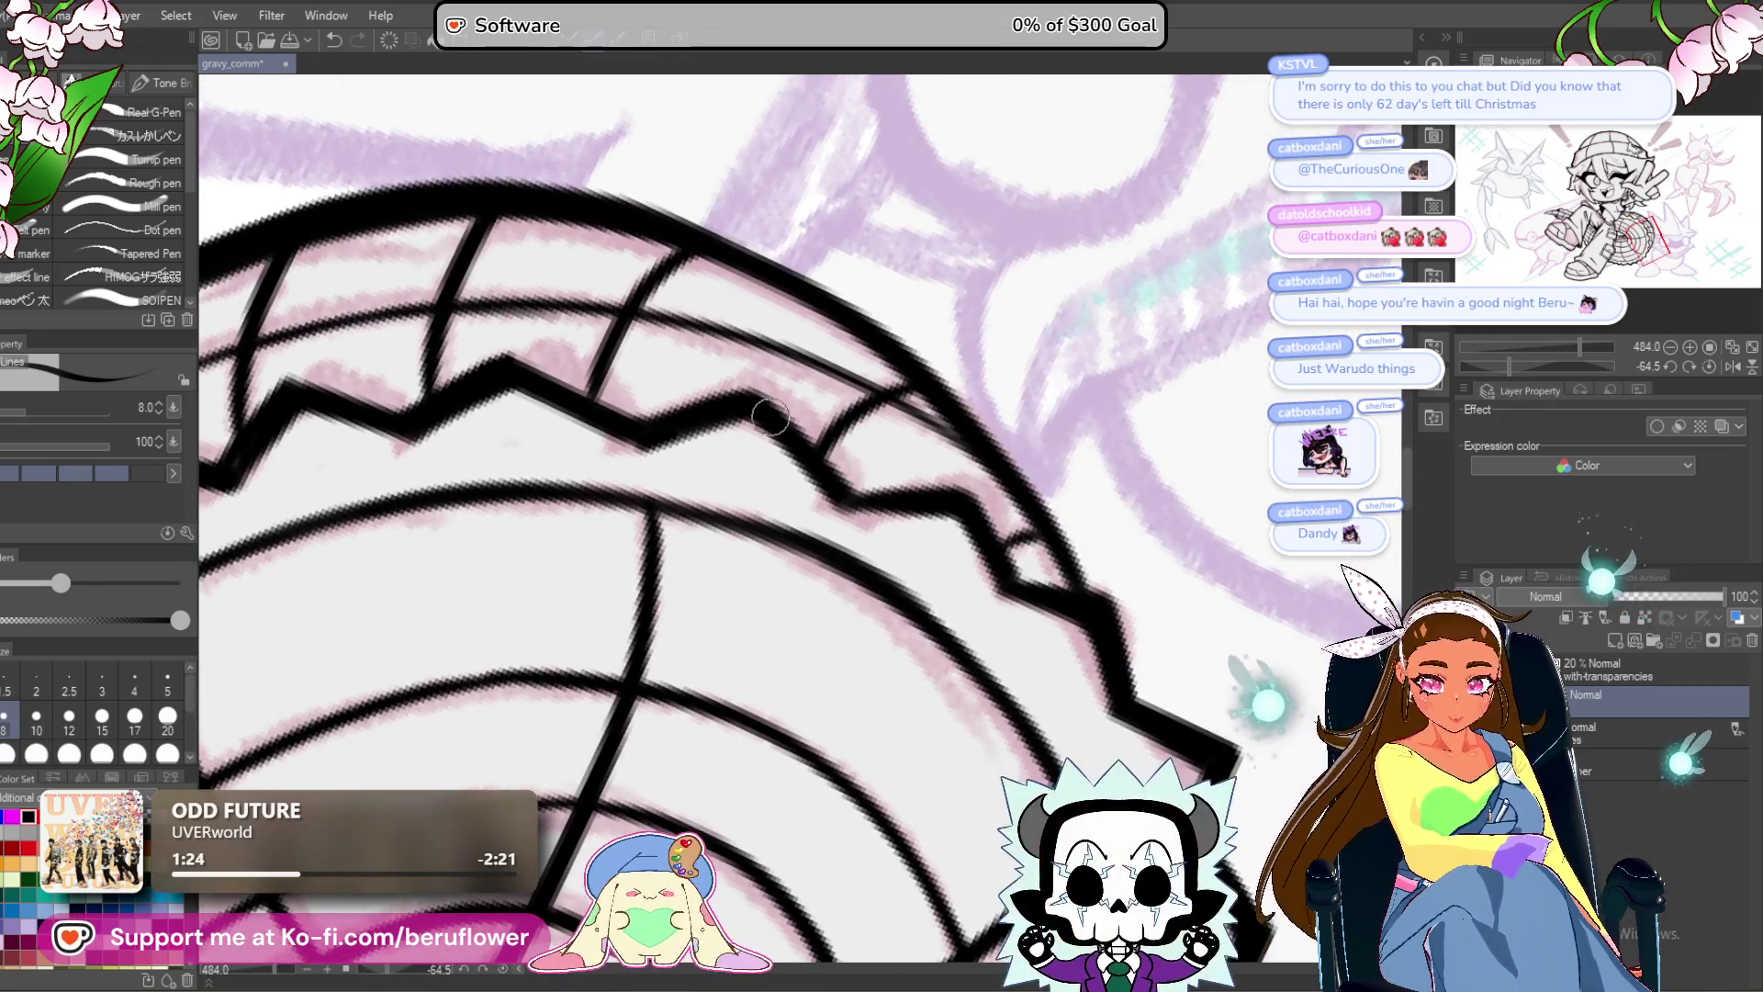
pyautogui.scroll(-1, 863, 475)
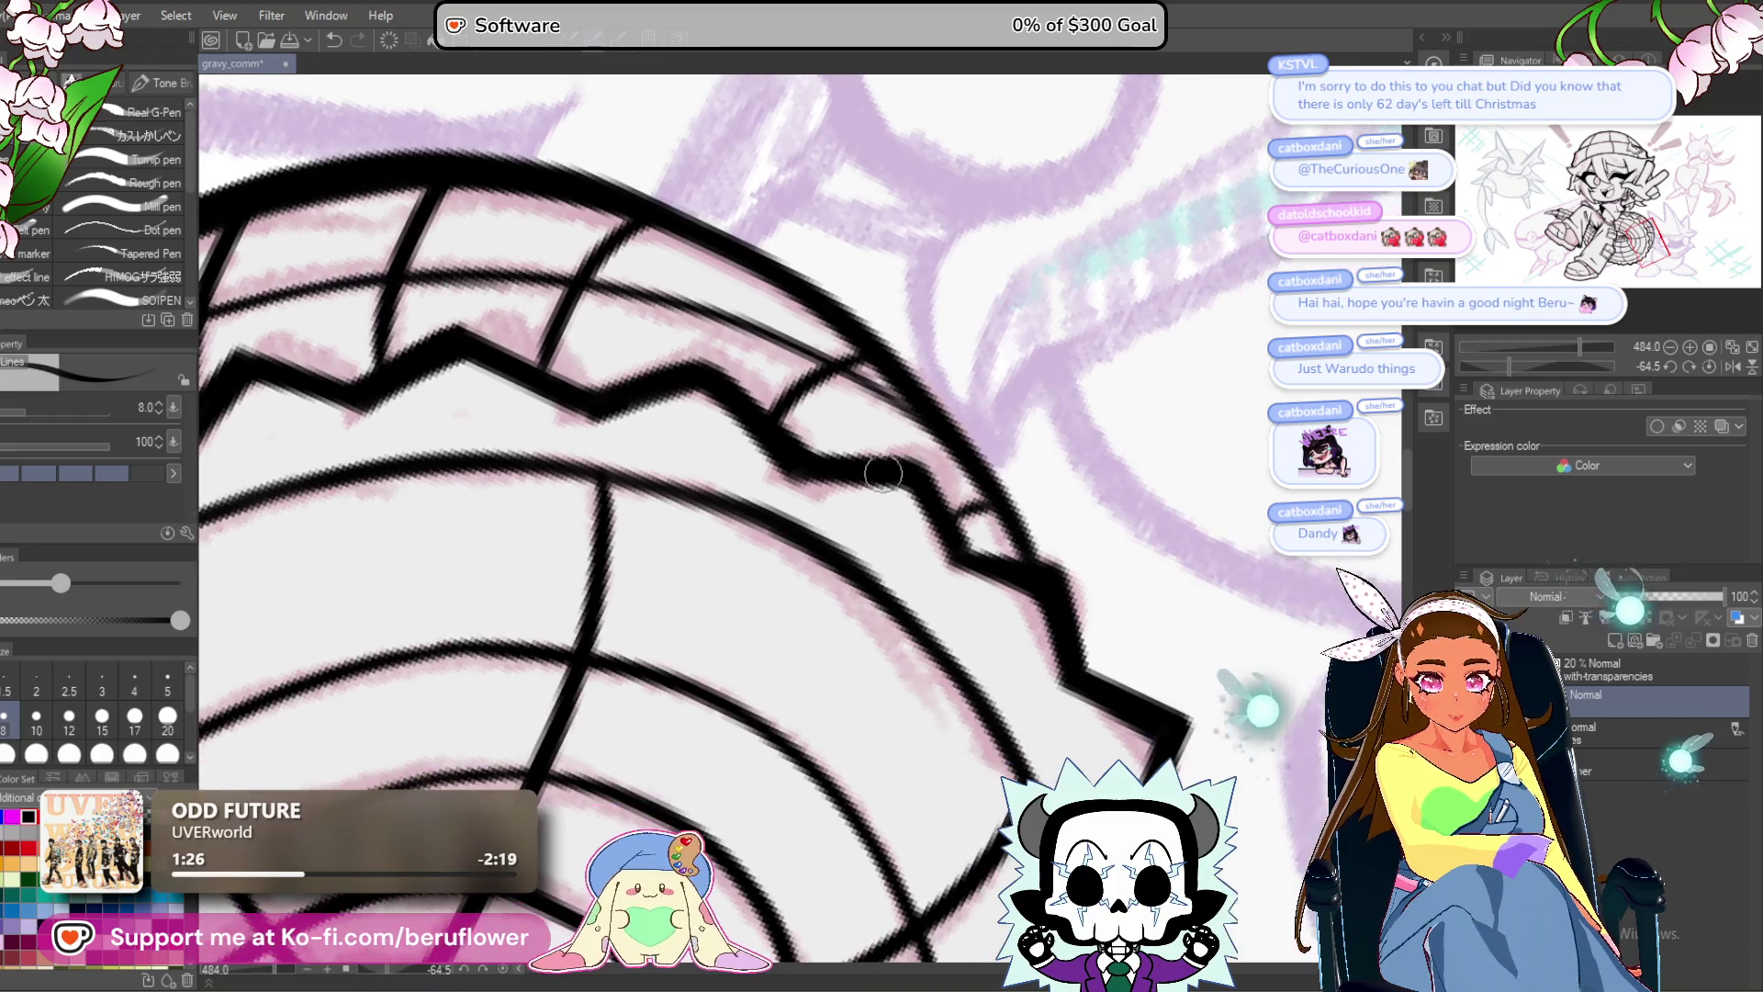
pyautogui.hscroll(3, 819, 421)
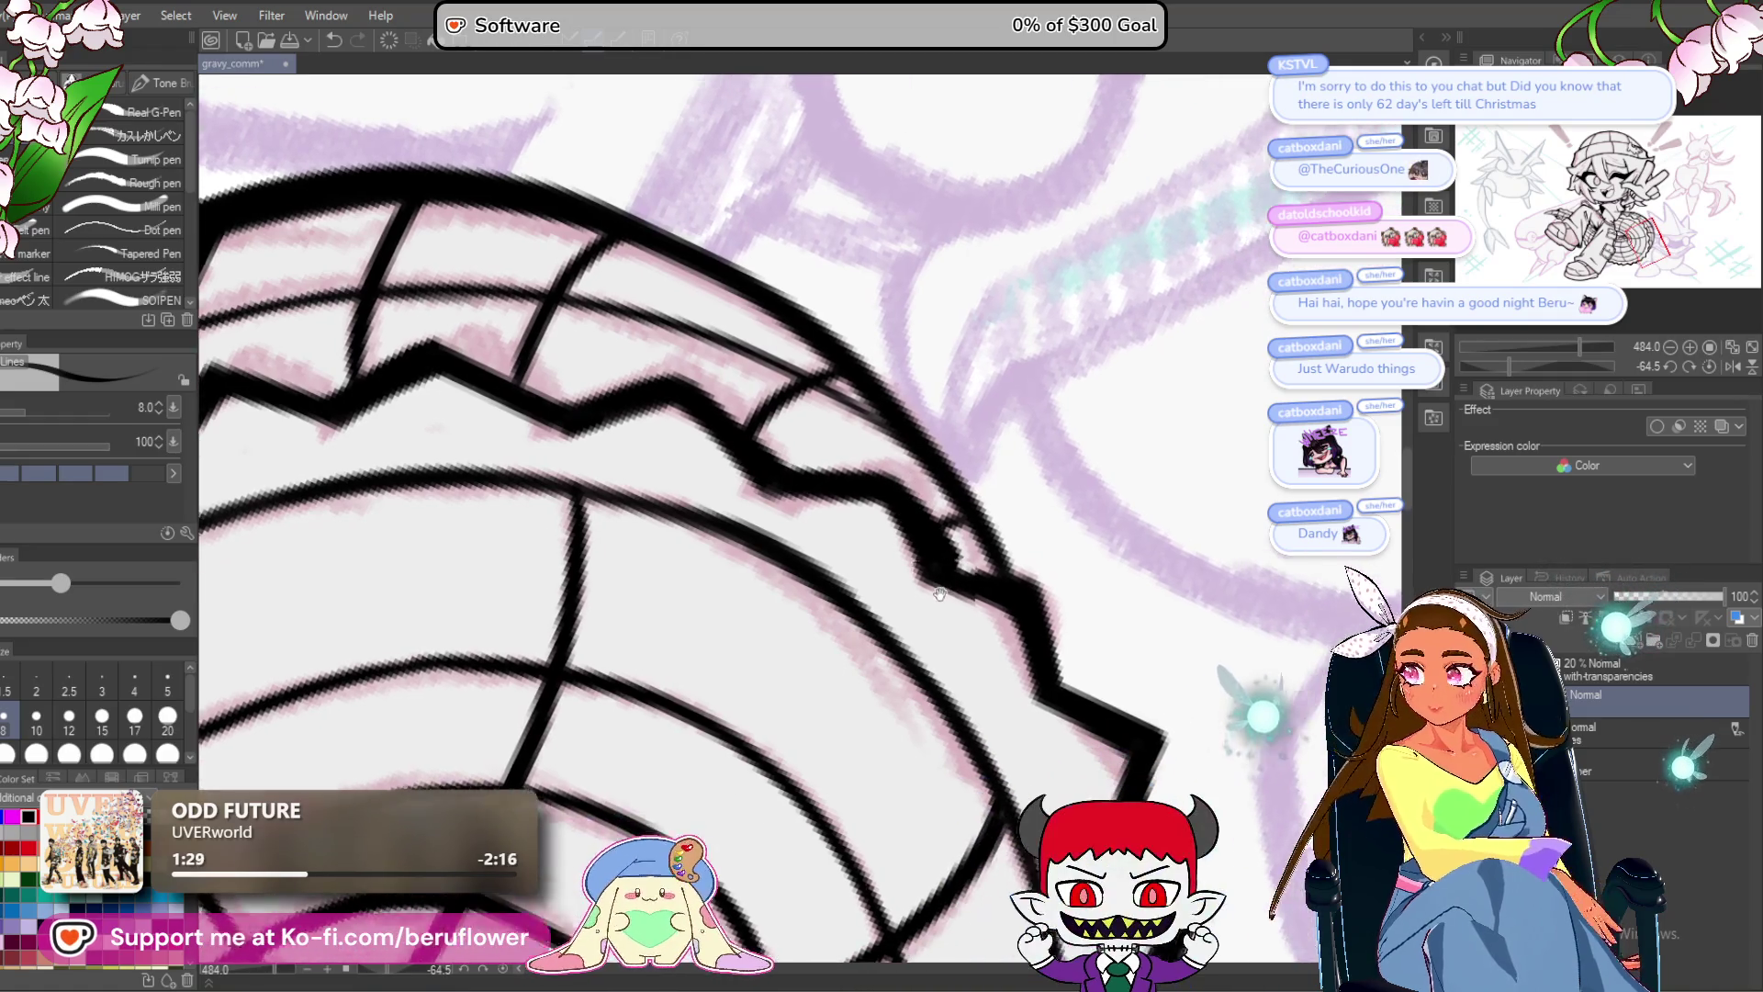
pyautogui.hscroll(1, 819, 421)
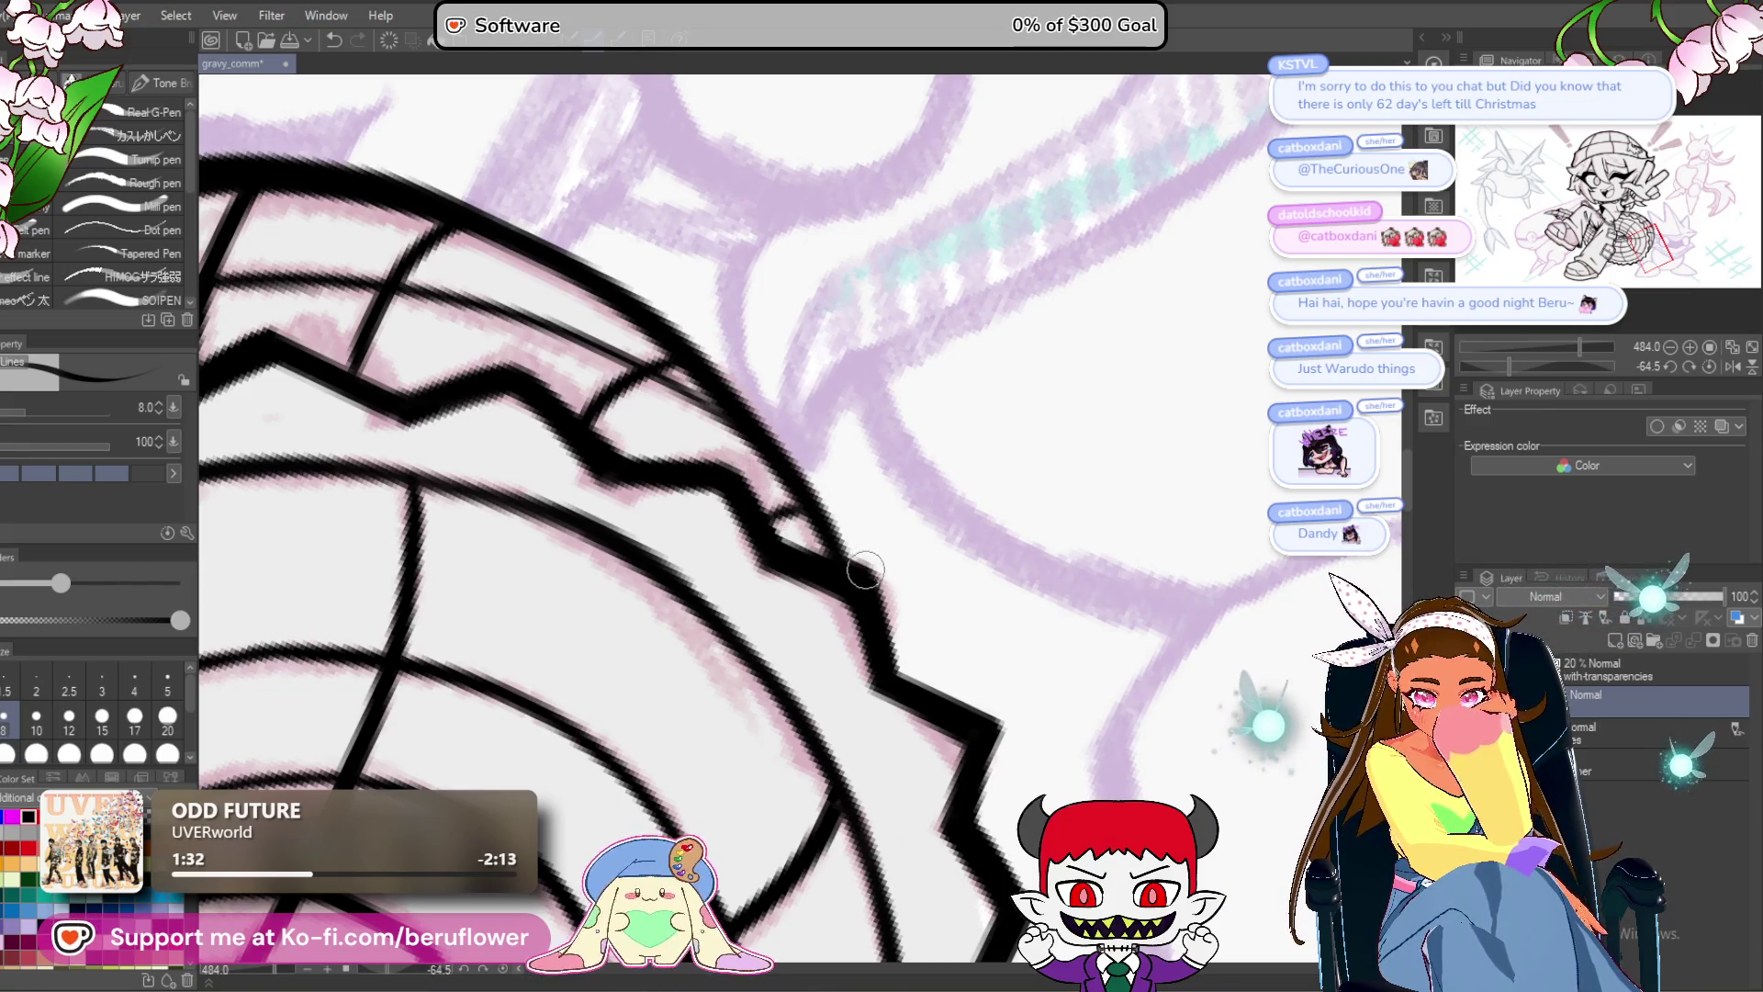
pyautogui.scroll(4, 863, 570)
pyautogui.hscroll(3, 845, 496)
pyautogui.moveTo(825, 420)
pyautogui.mouseDown()
pyautogui.moveTo(881, 496)
pyautogui.moveTo(827, 432)
pyautogui.moveTo(836, 470)
pyautogui.mouseUp()
pyautogui.hotkey('ctrl', 'z')
pyautogui.moveTo(793, 311)
pyautogui.mouseDown()
pyautogui.moveTo(909, 213)
pyautogui.moveTo(868, 217)
pyautogui.mouseUp()
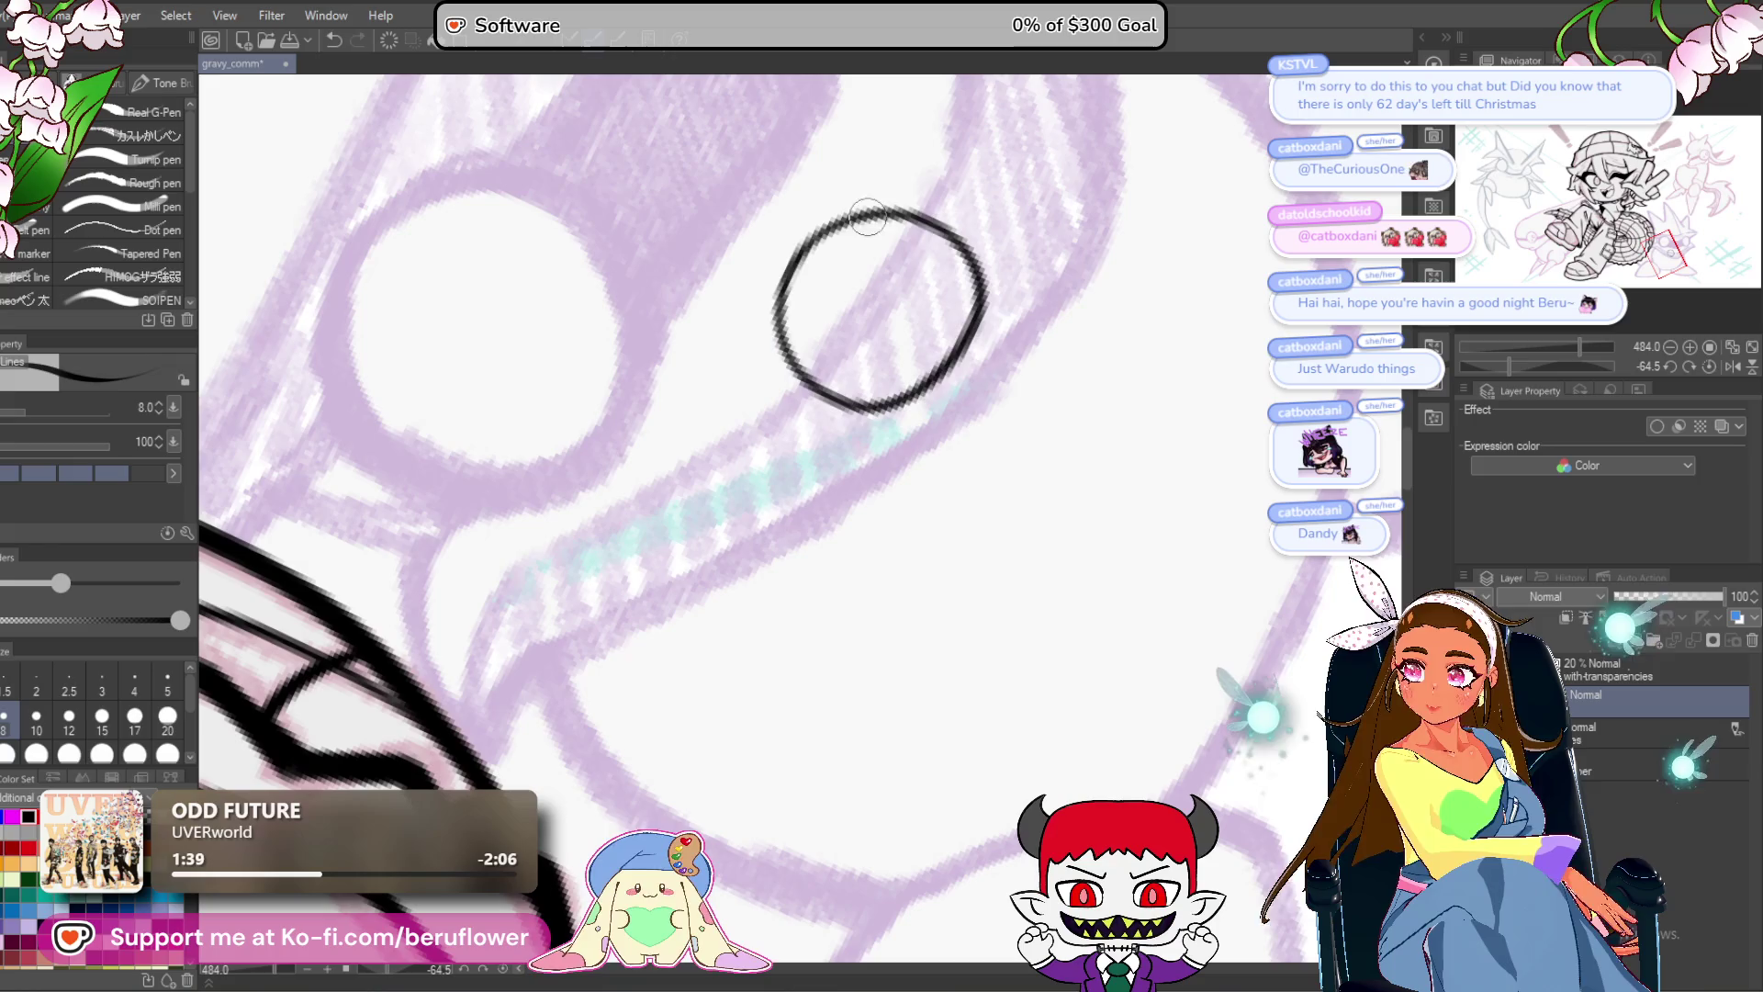
pyautogui.moveTo(1038, 570); pyautogui.dragTo(1015, 582)
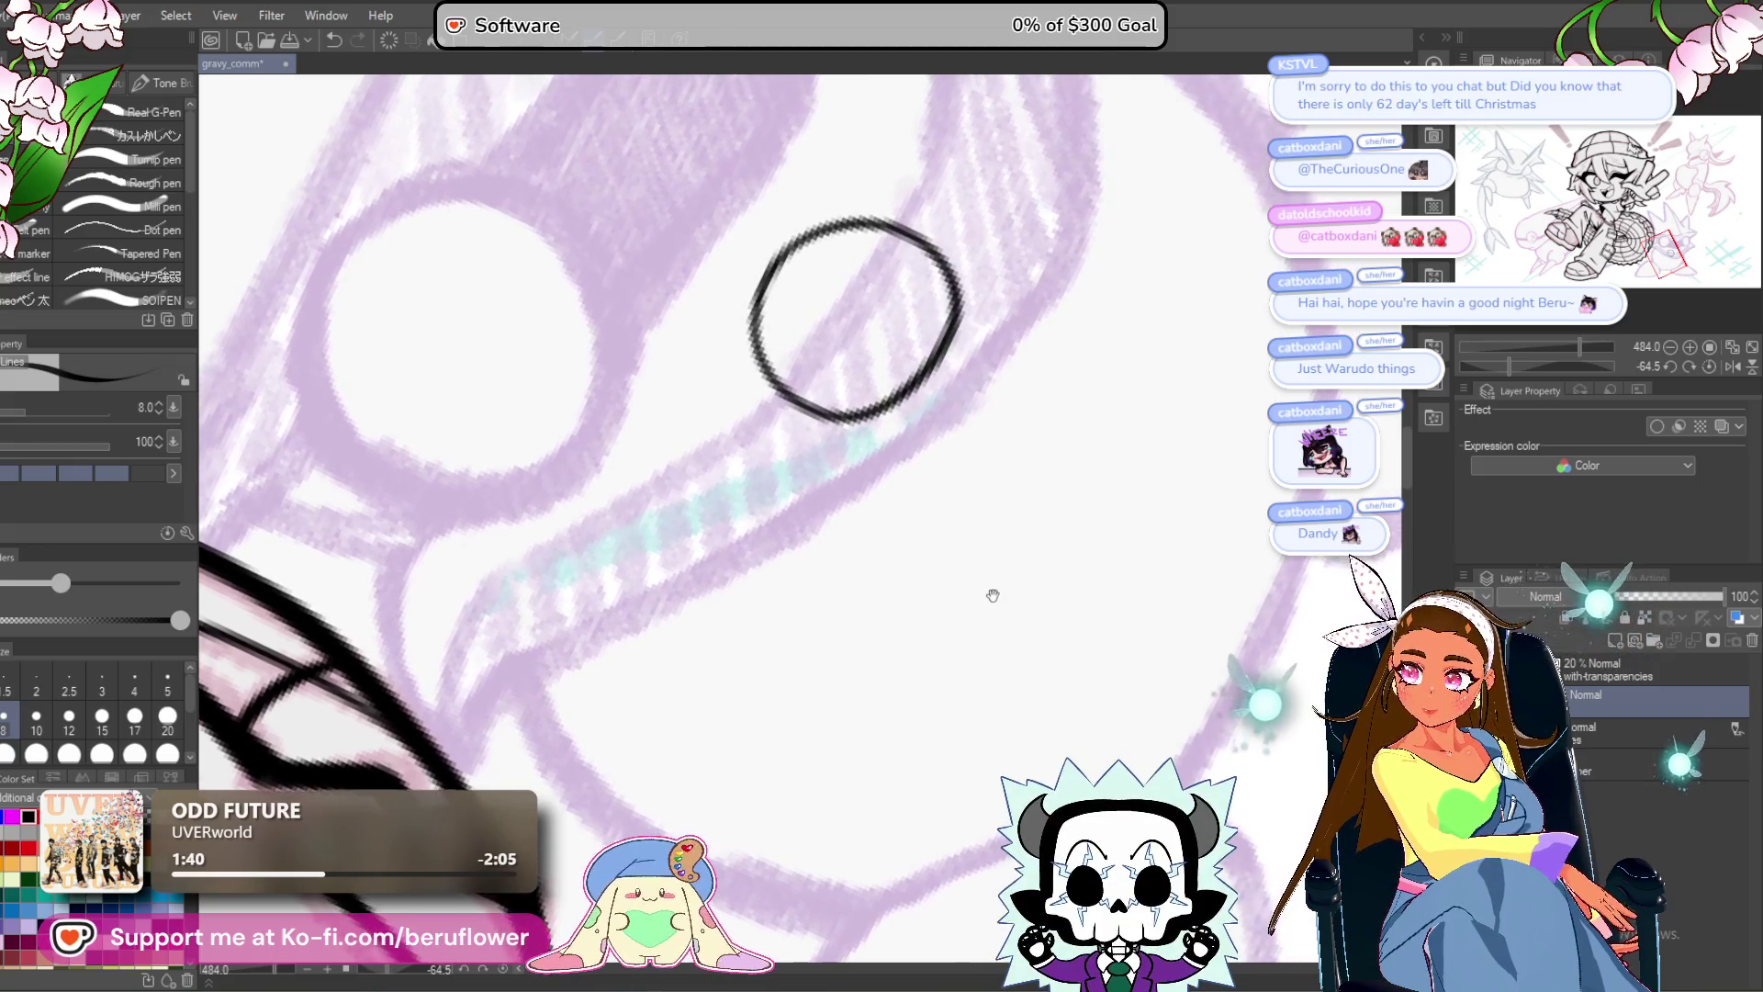
pyautogui.hotkey('ctrl', 'z')
pyautogui.moveTo(819, 297); pyautogui.dragTo(891, 399)
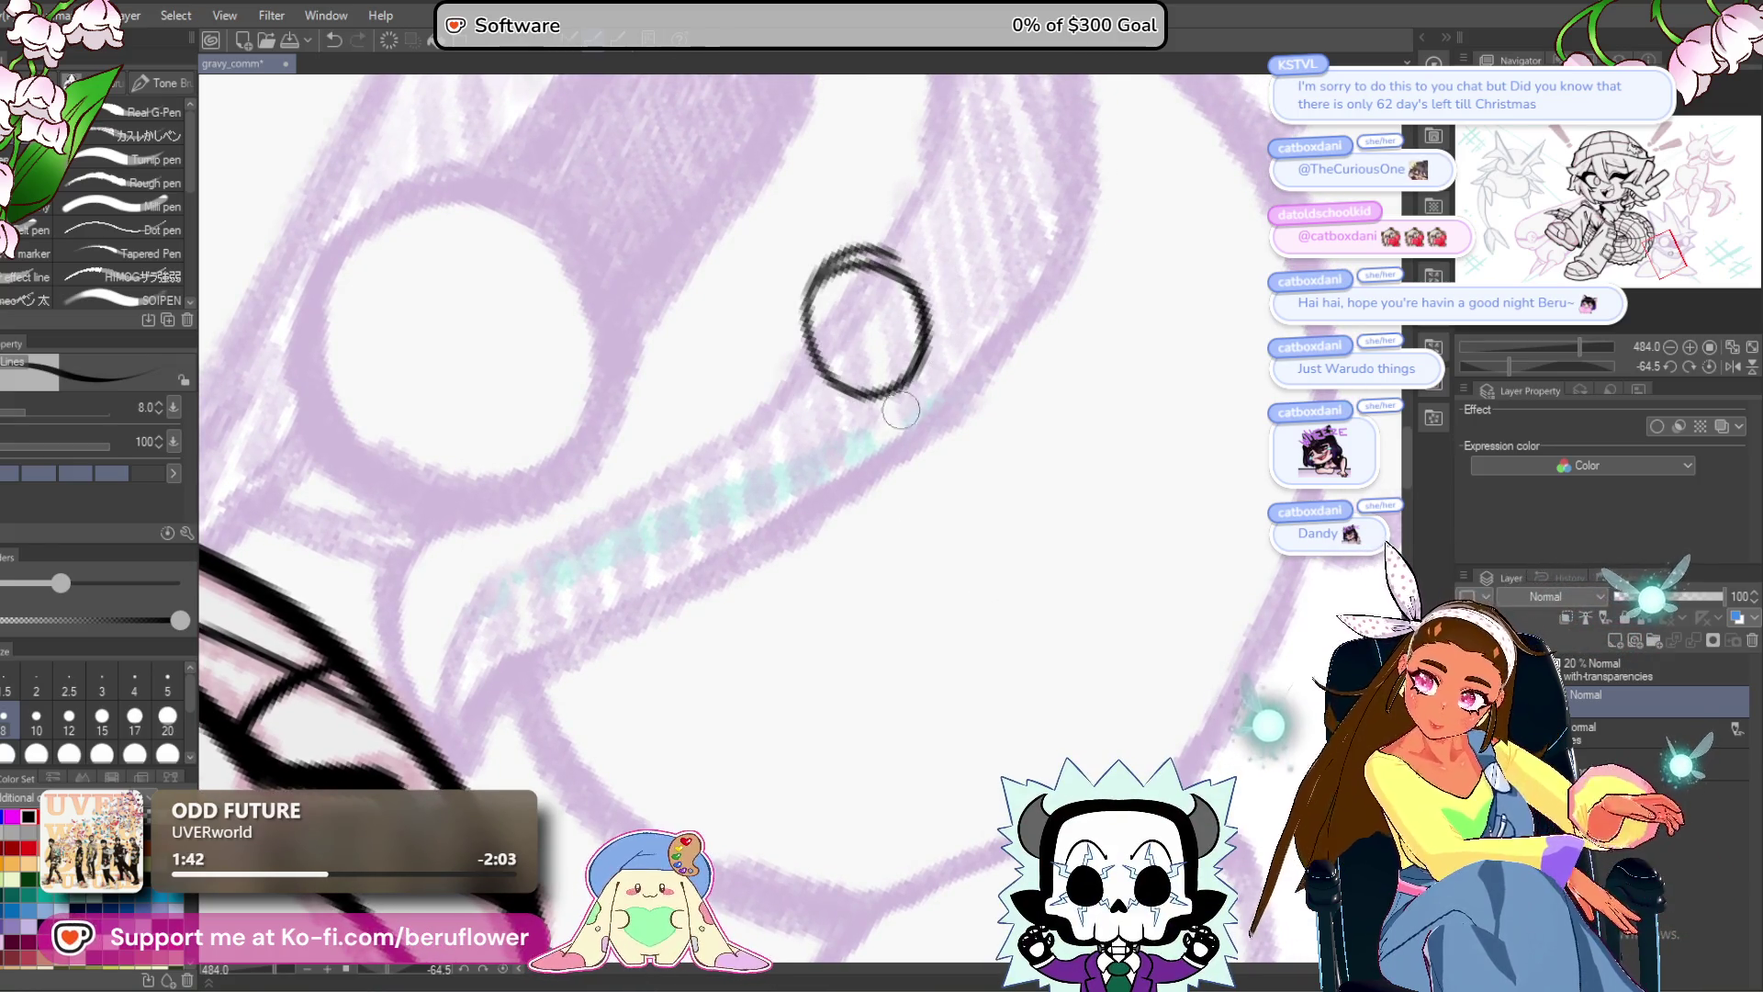
pyautogui.hotkey('ctrl', 'z')
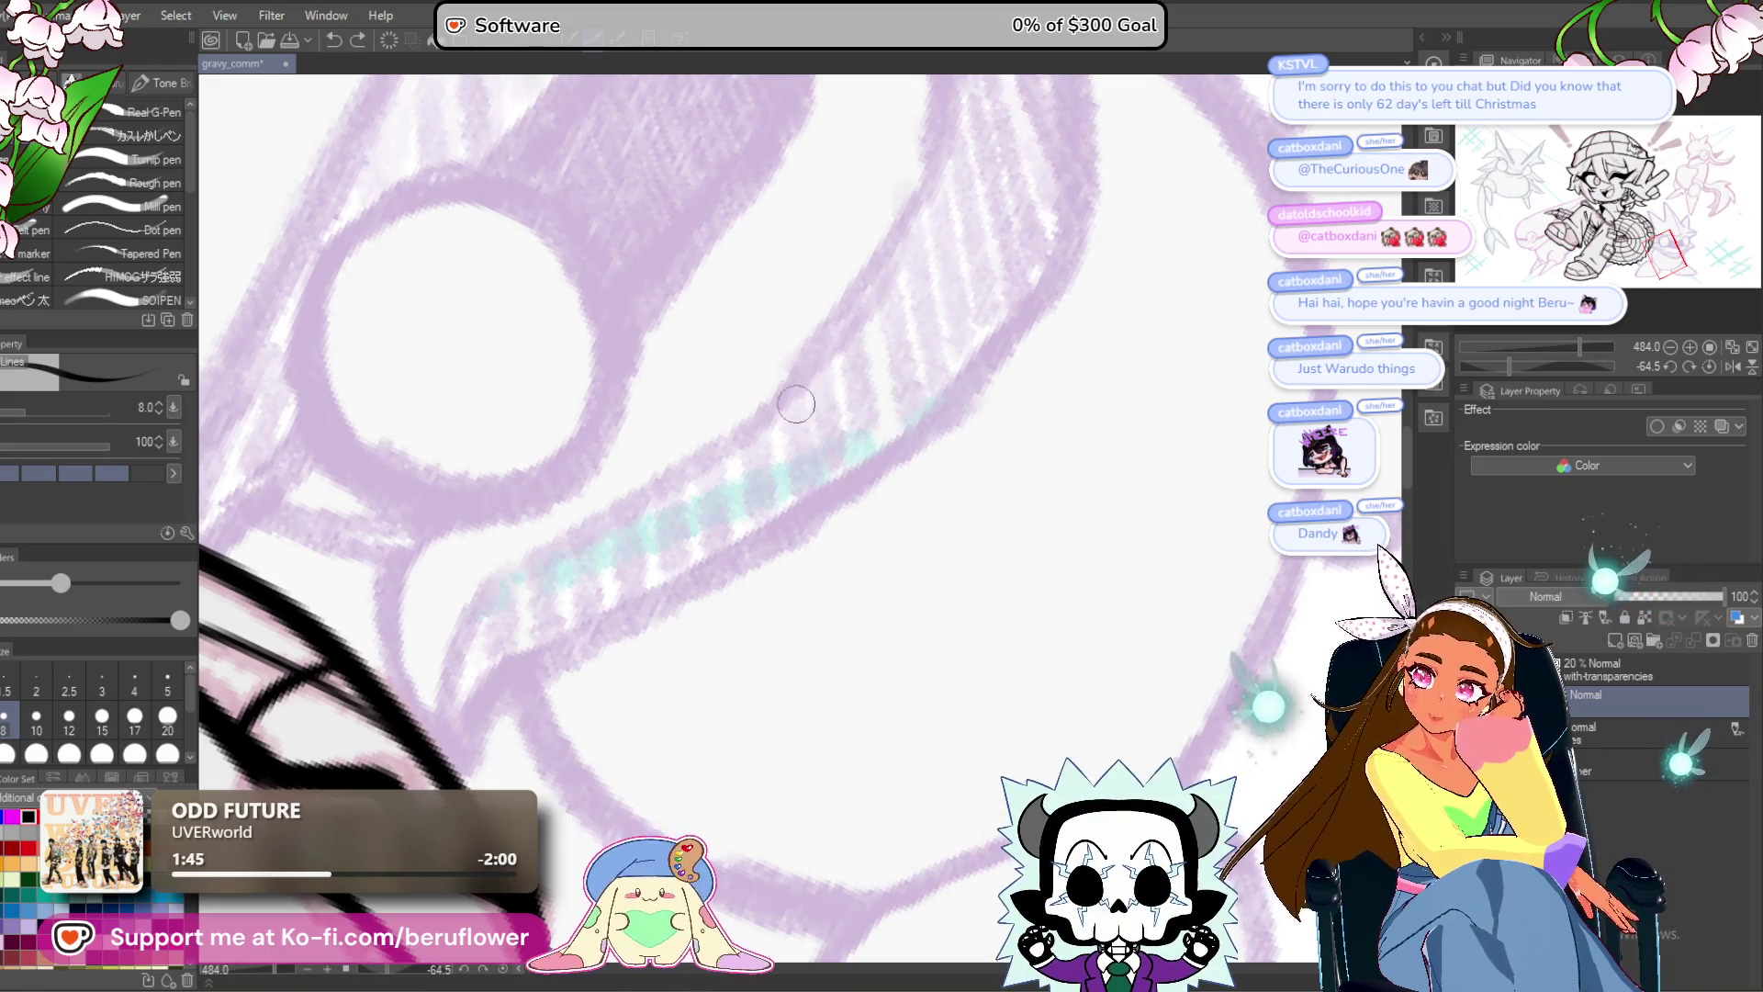
pyautogui.moveTo(804, 484); pyautogui.dragTo(815, 497)
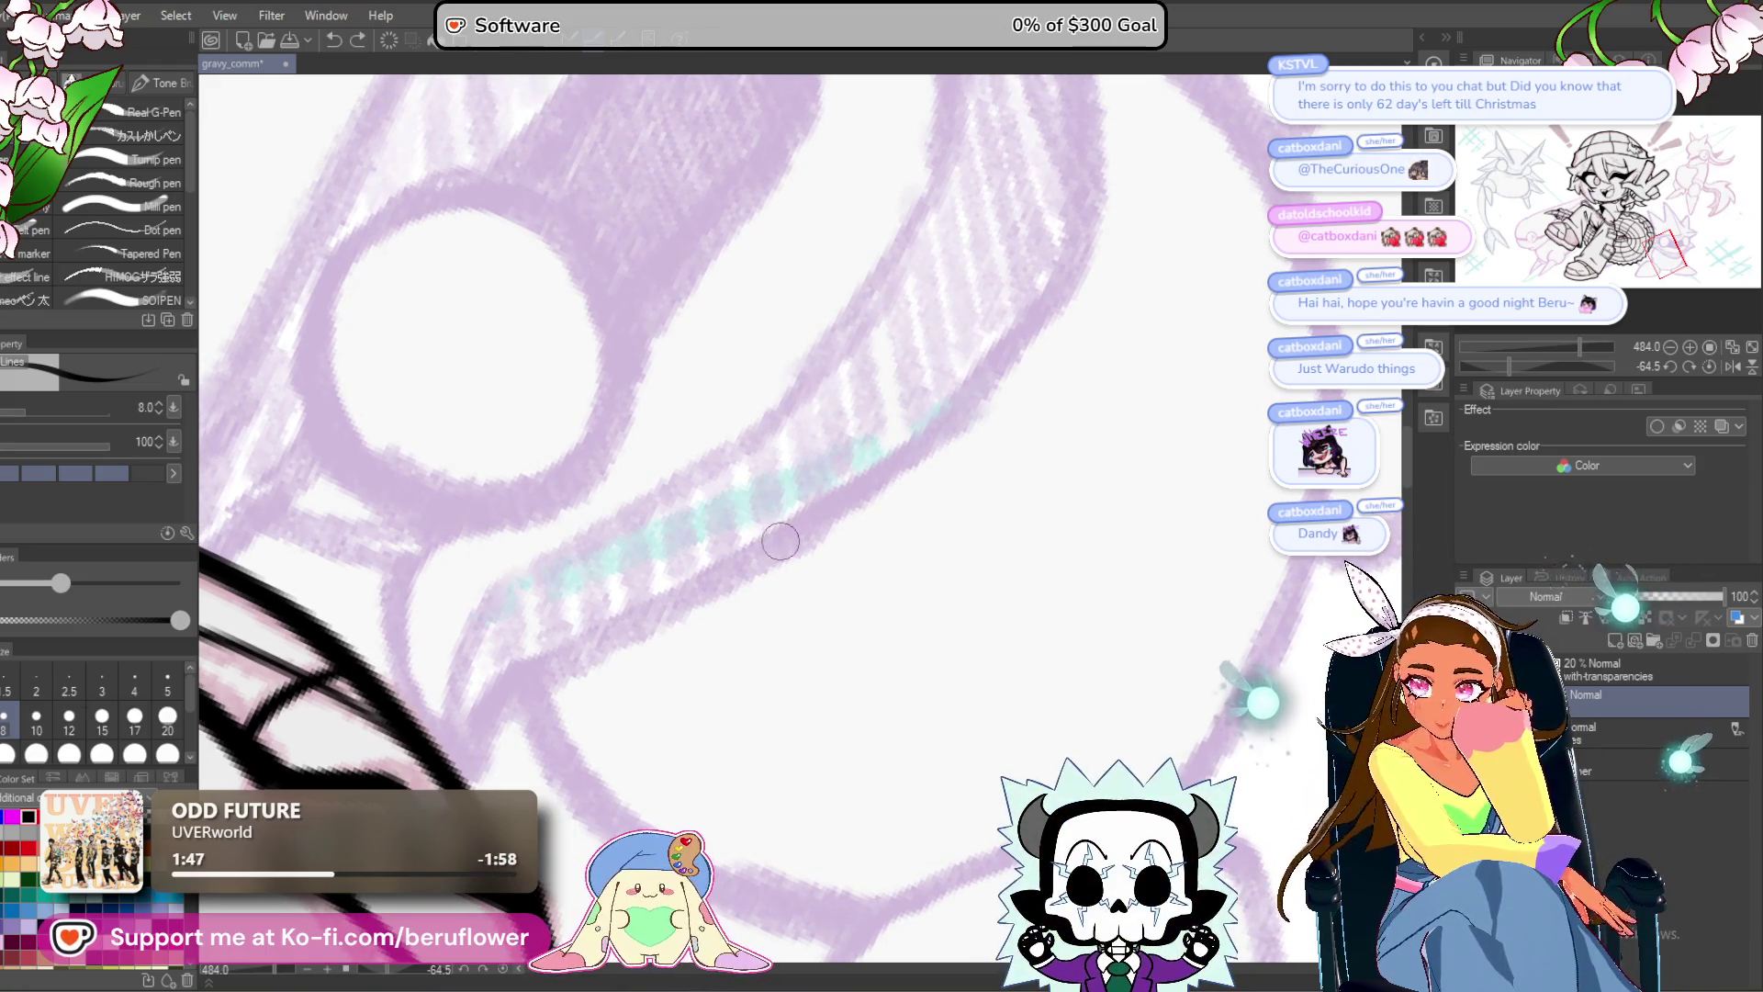
pyautogui.moveTo(804, 445); pyautogui.dragTo(826, 627)
pyautogui.hotkey('ctrl', 'z')
pyautogui.hotkey('ctrl', 'z')
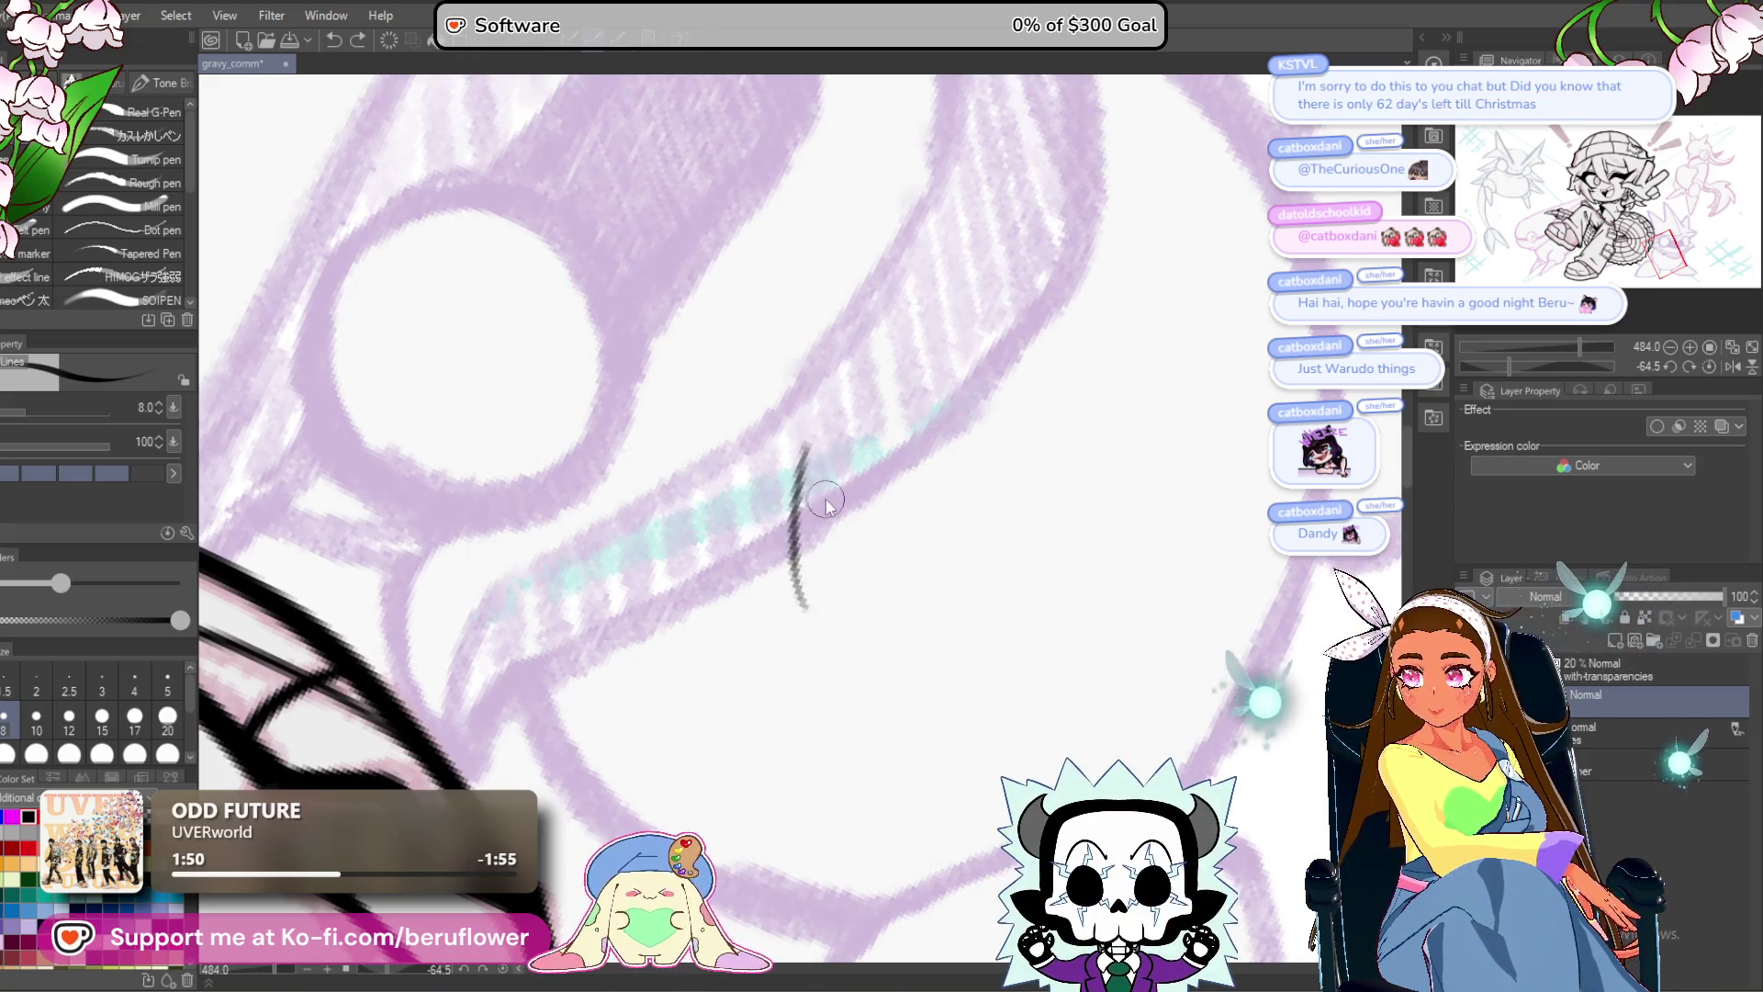
pyautogui.scroll(-5, 772, 463)
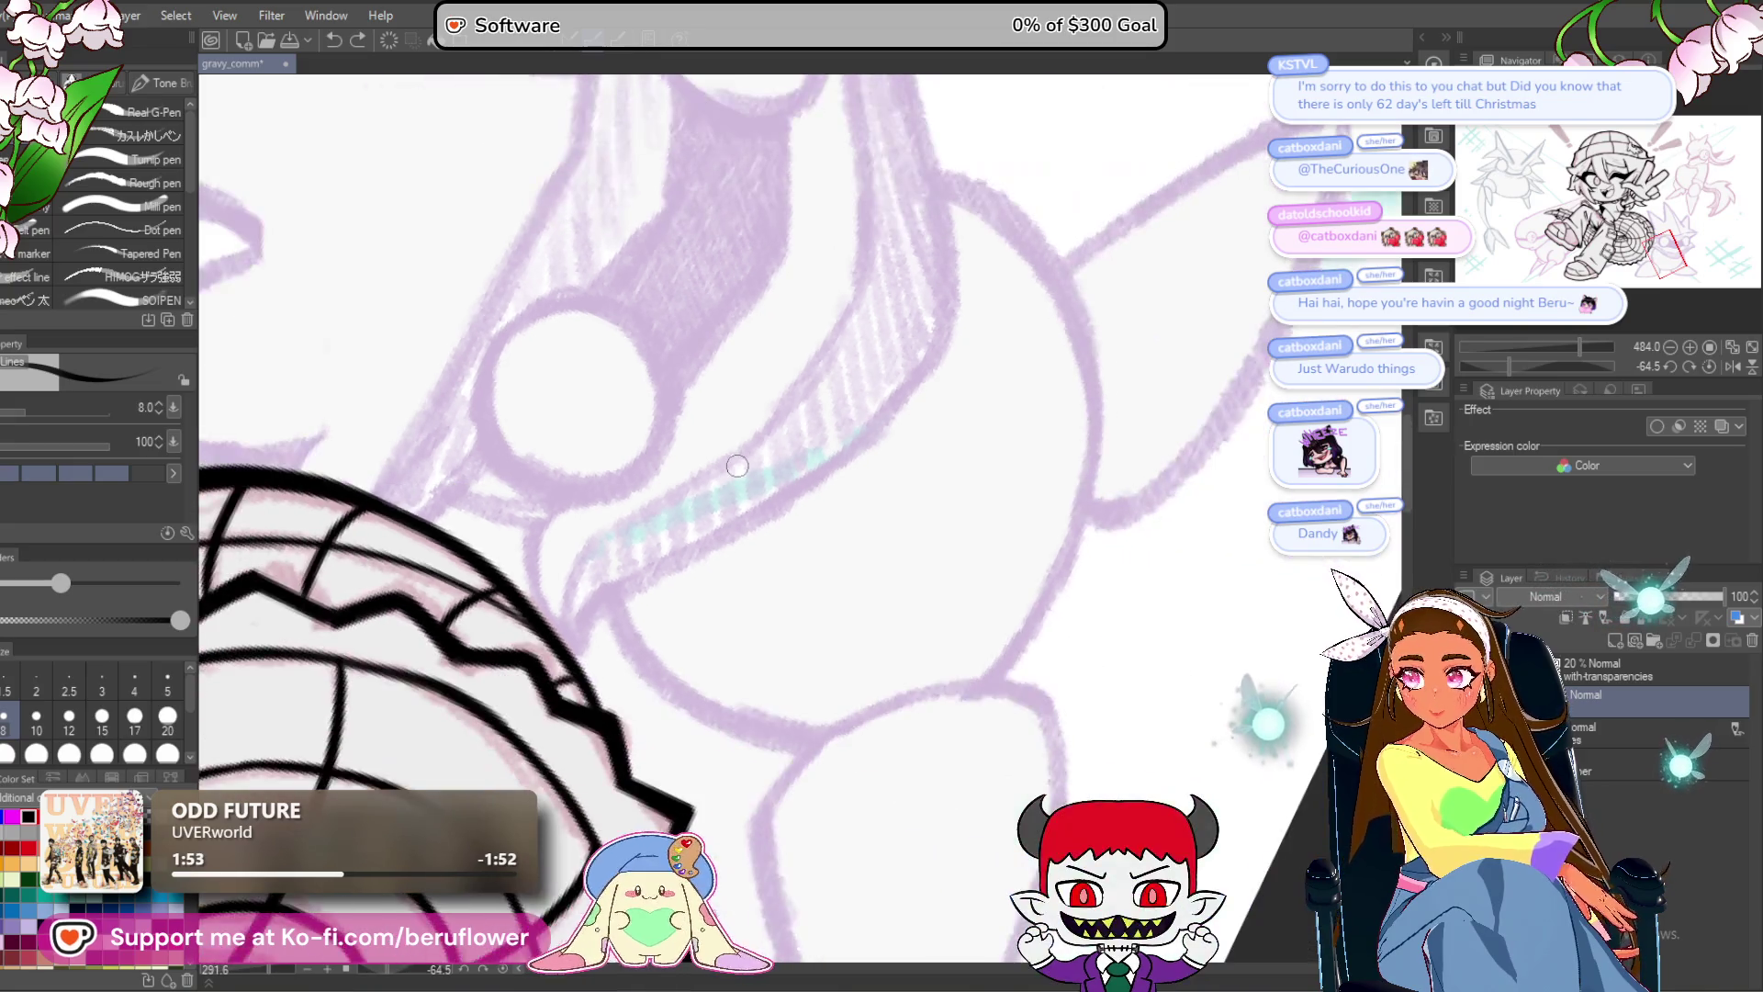
pyautogui.scroll(3, 738, 465)
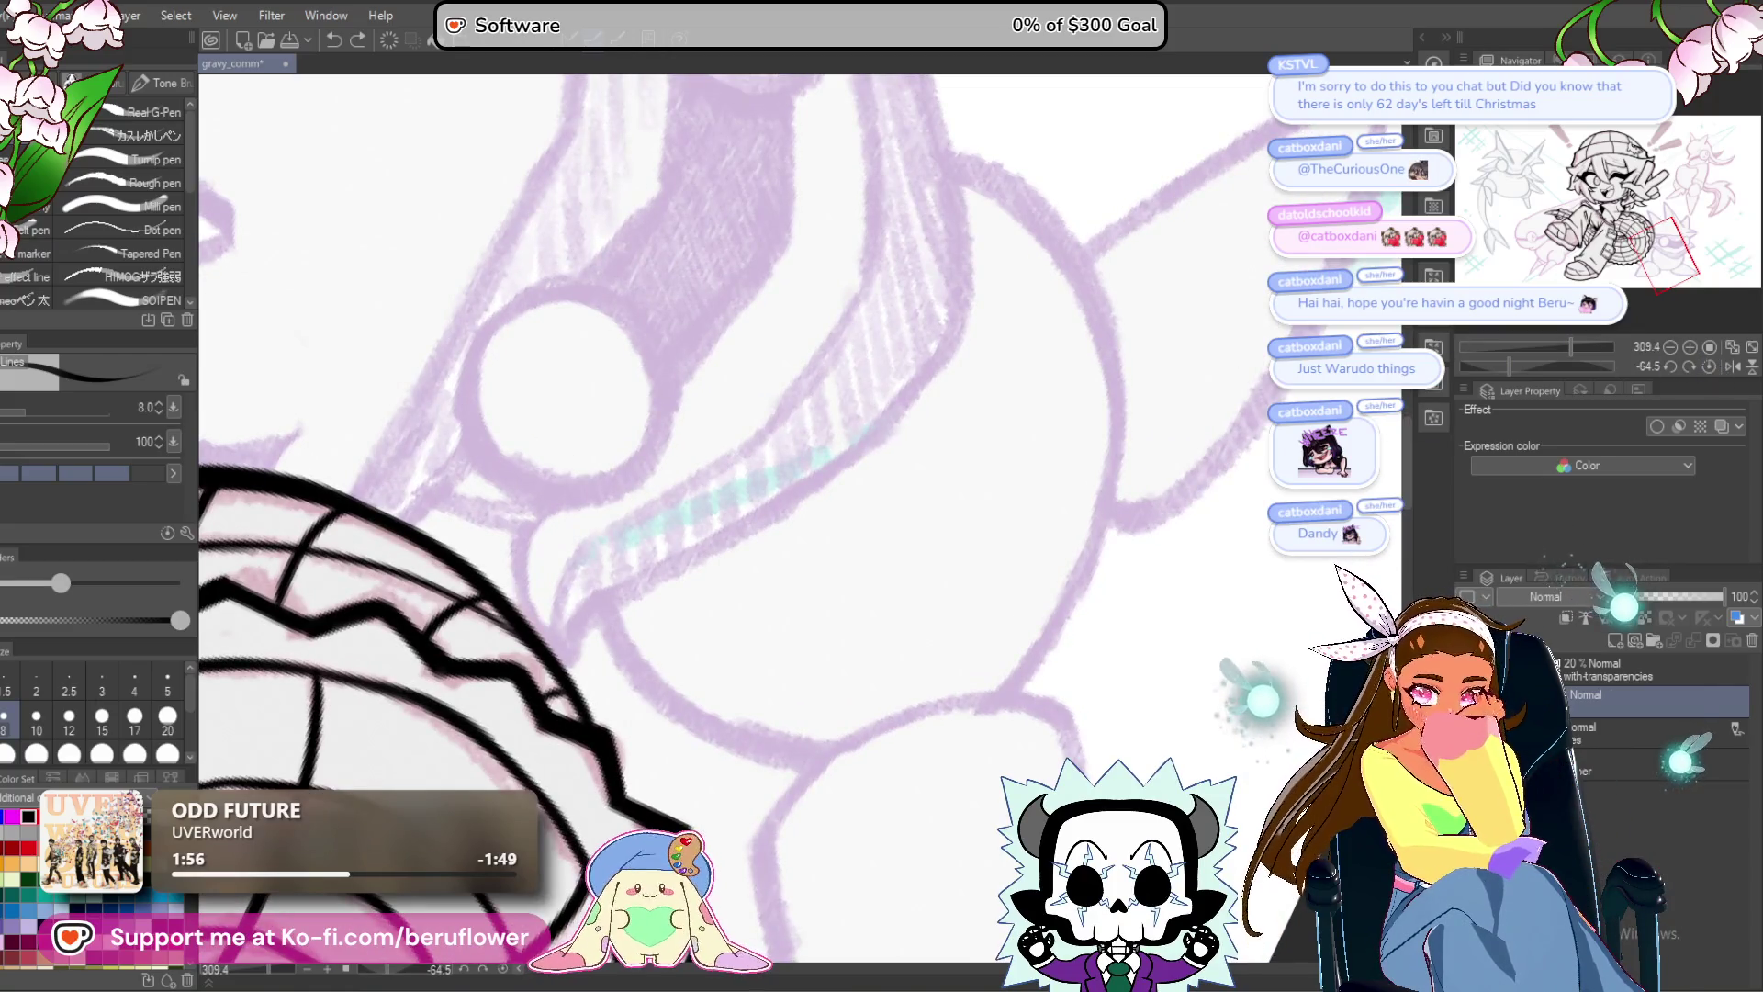
pyautogui.hotkey('ctrl', '@')
pyautogui.moveTo(845, 439)
pyautogui.mouseDown()
pyautogui.moveTo(938, 398)
pyautogui.moveTo(777, 519)
pyautogui.moveTo(831, 409)
pyautogui.moveTo(873, 684)
pyautogui.moveTo(918, 381)
pyautogui.moveTo(940, 677)
pyautogui.moveTo(1019, 353)
pyautogui.moveTo(725, 408)
pyautogui.moveTo(882, 684)
pyautogui.moveTo(1047, 584)
pyautogui.moveTo(1019, 634)
pyautogui.mouseUp()
pyautogui.hotkey('ctrl', 'z')
pyautogui.hotkey('ctrl', 'z')
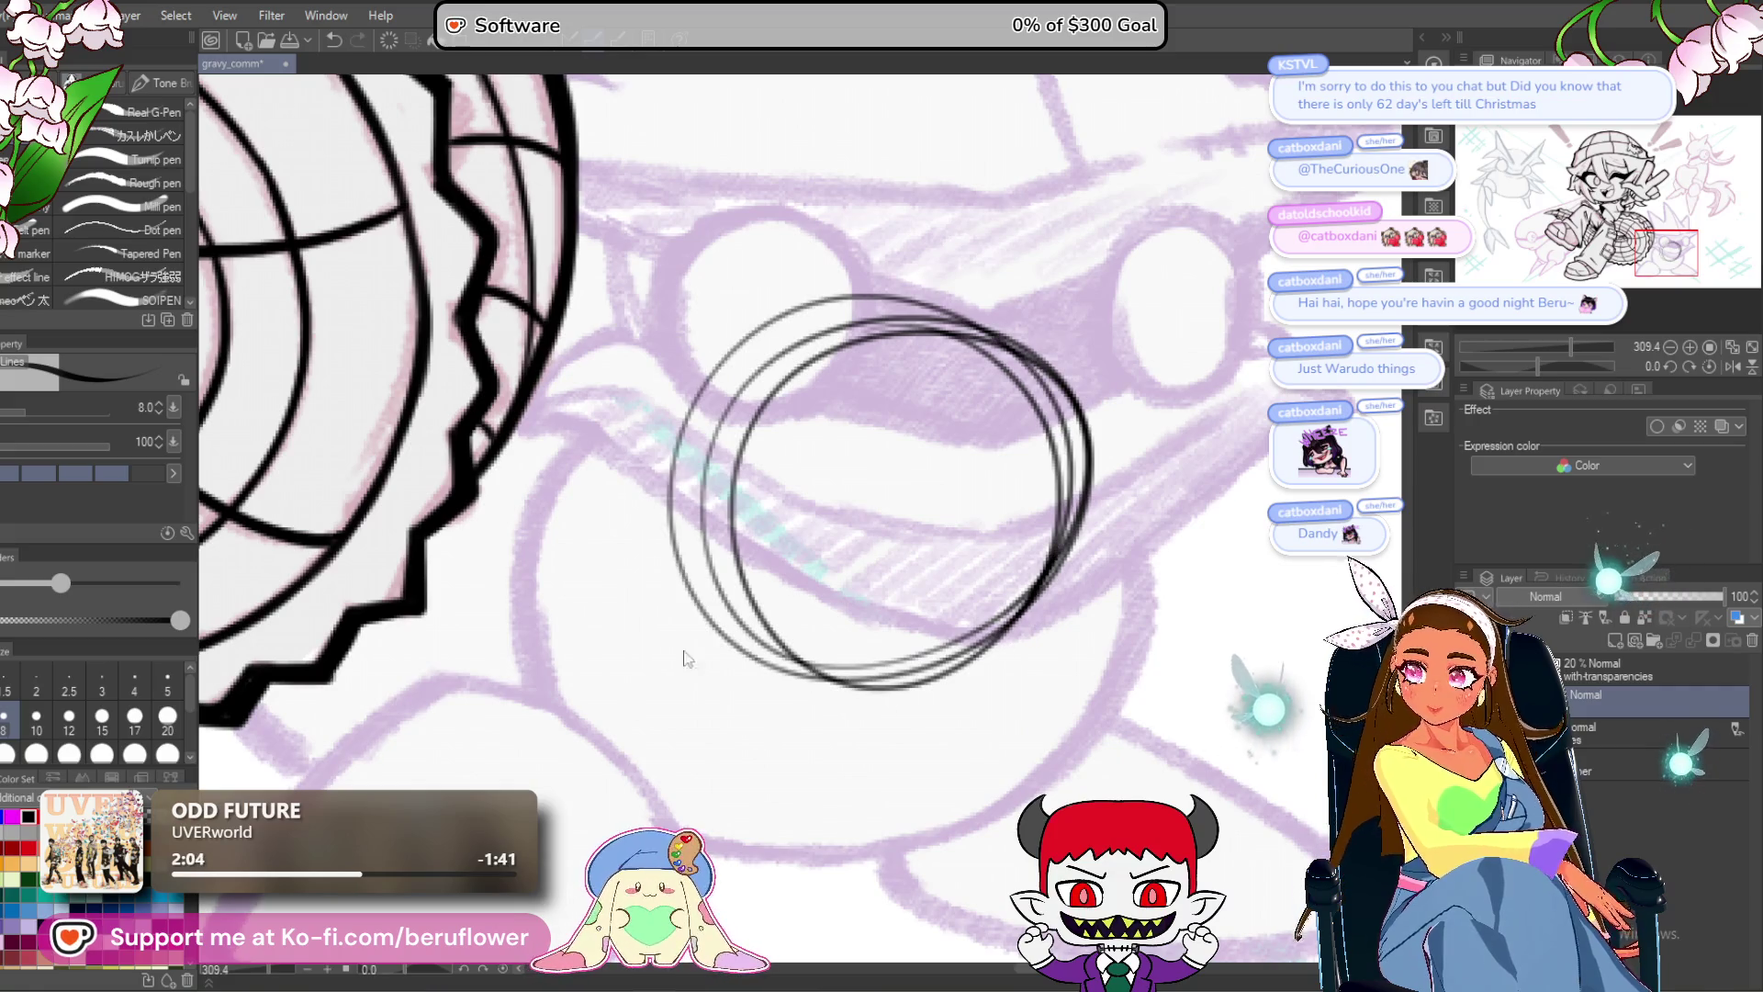
pyautogui.hotkey('ctrl', 'z')
pyautogui.hotkey('ctrl', 'z')
pyautogui.hotkey('ctrl', 'z')
pyautogui.moveTo(863, 309)
pyautogui.mouseDown()
pyautogui.moveTo(840, 580)
pyautogui.moveTo(854, 312)
pyautogui.mouseUp()
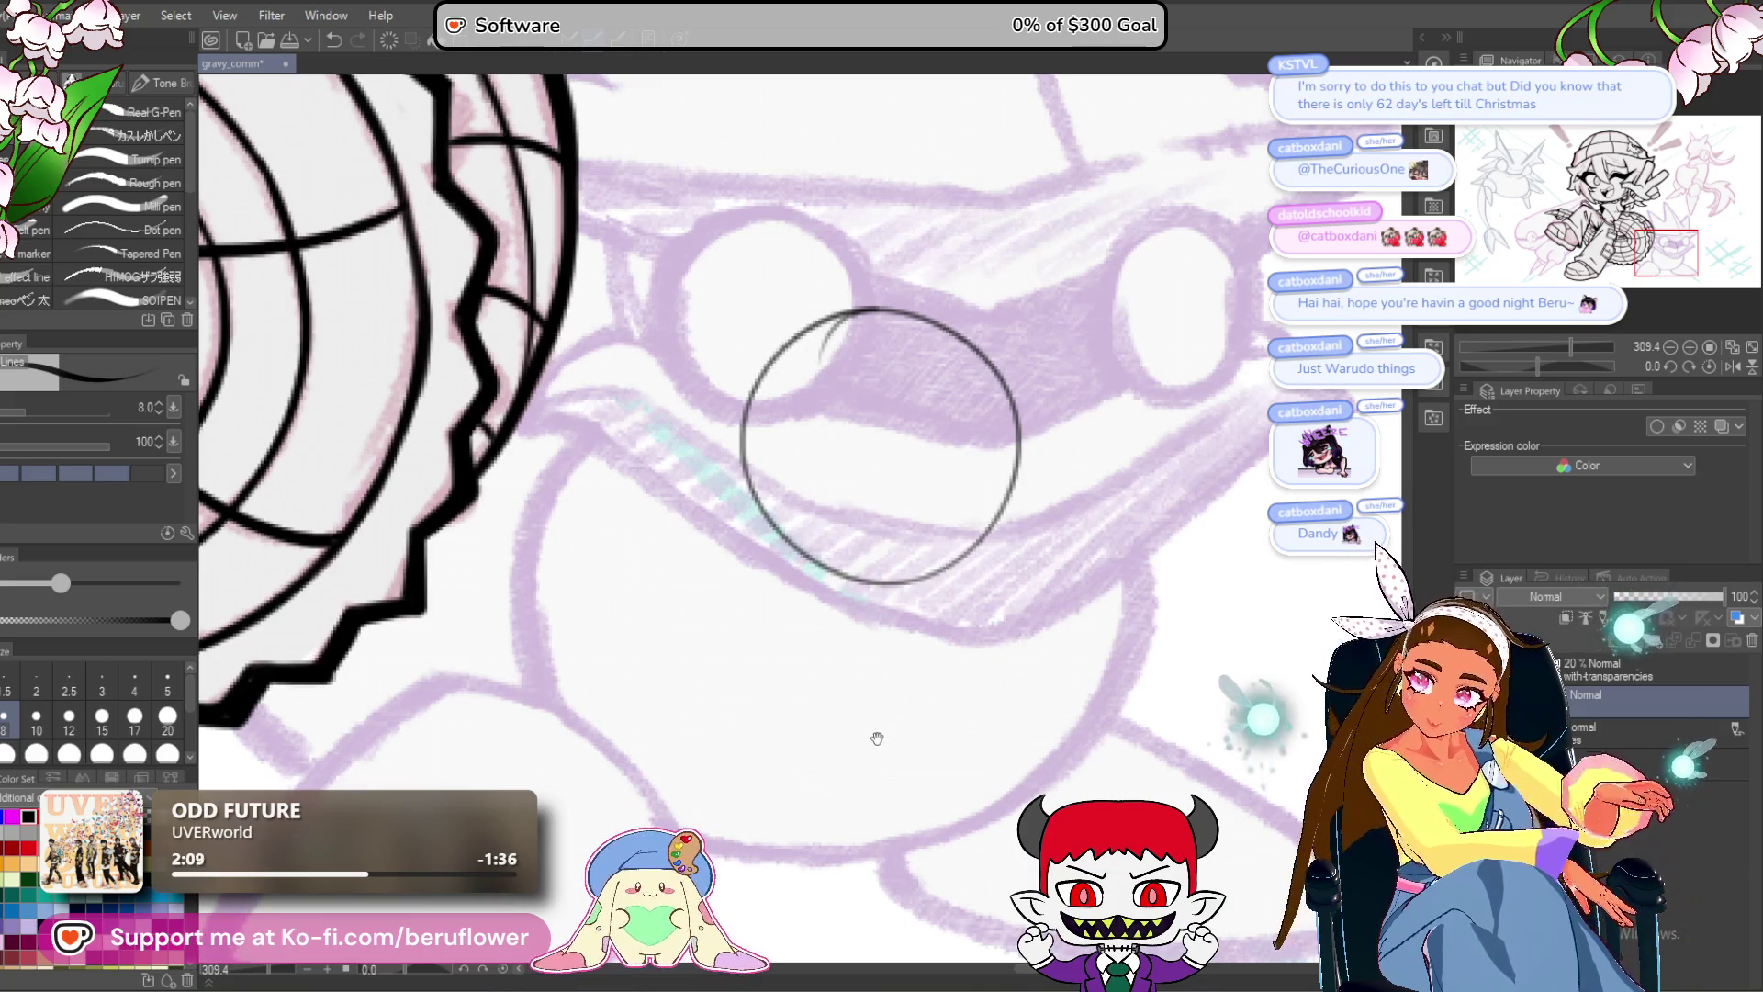
pyautogui.moveTo(877, 739); pyautogui.dragTo(902, 725)
pyautogui.hotkey('ctrl', 'z')
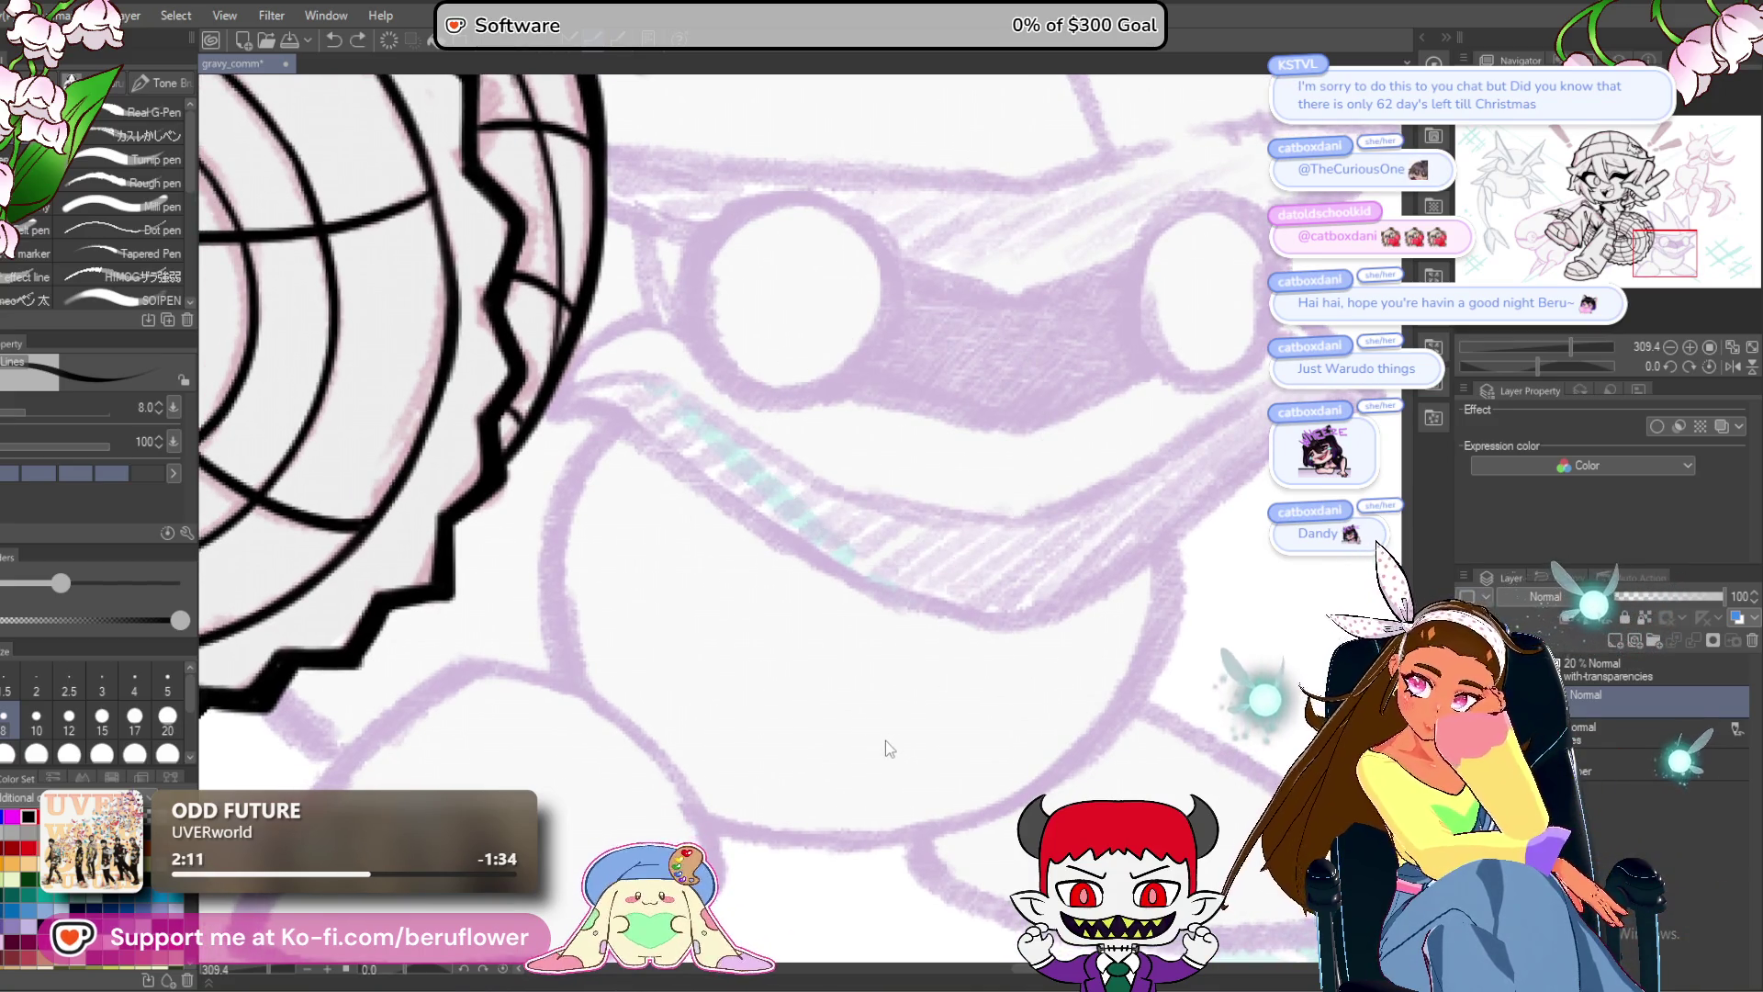
pyautogui.scroll(-5, 817, 735)
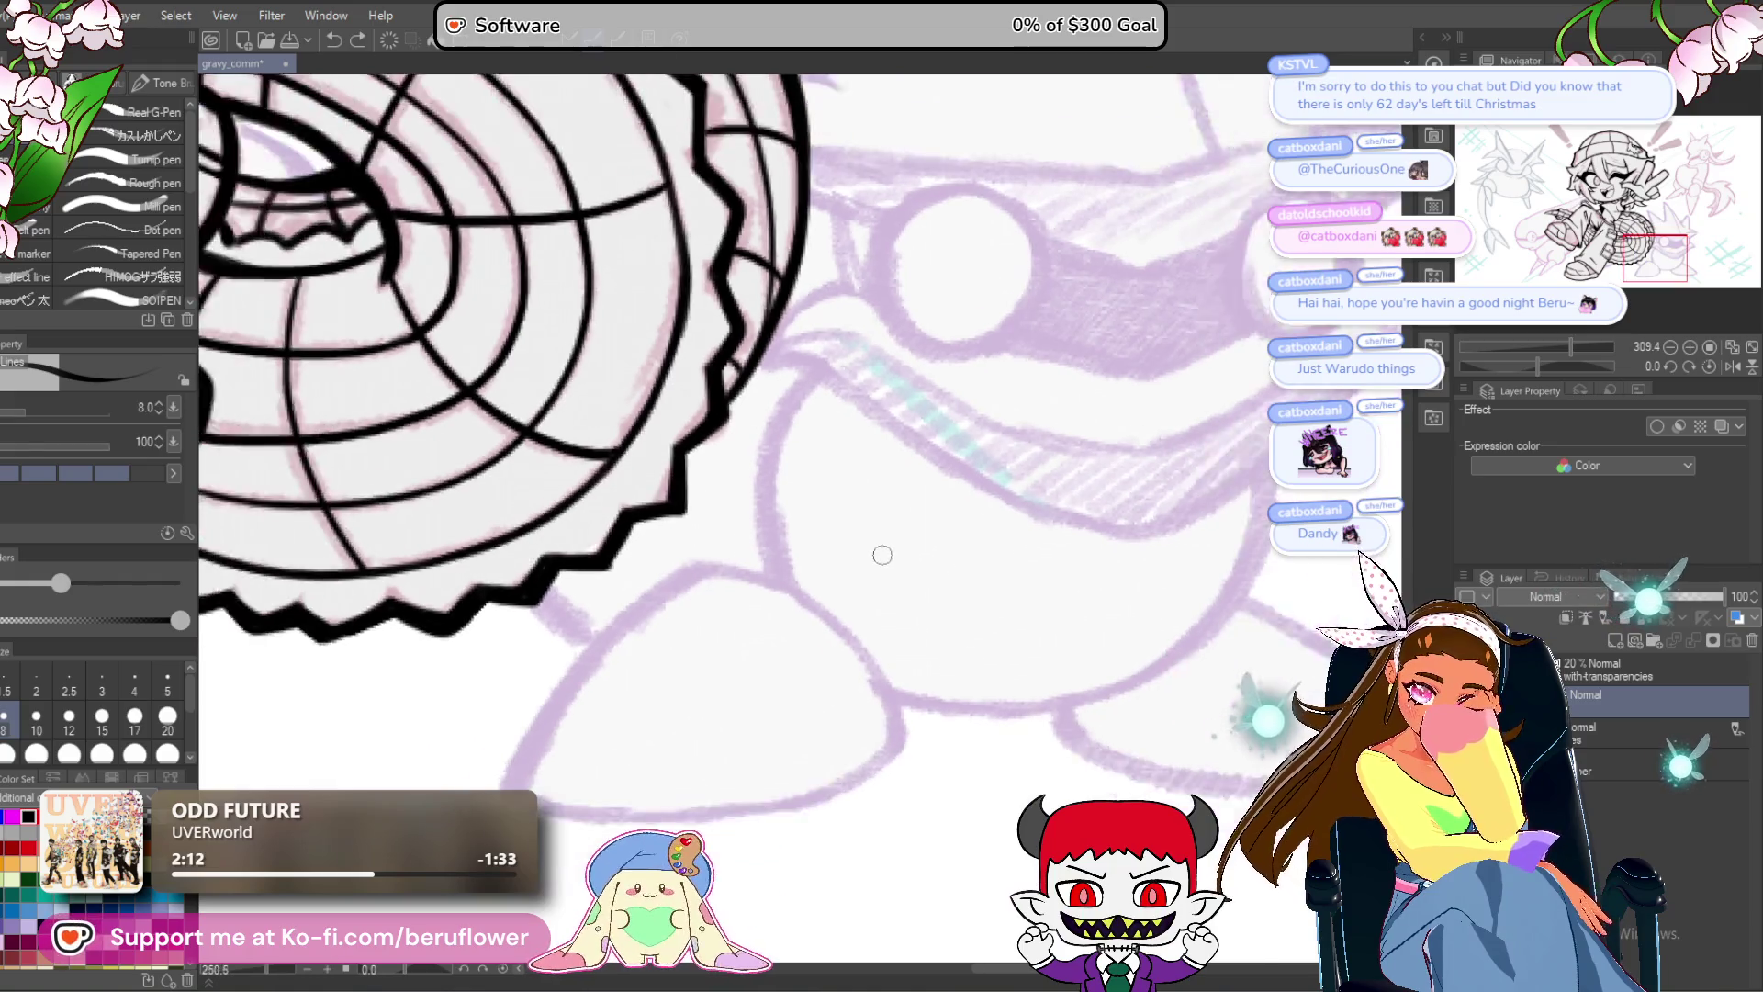
# Ink the upper lip diagonal and trace the mouth's right edge and bottom curve.
pyautogui.scroll(5, 704, 556)
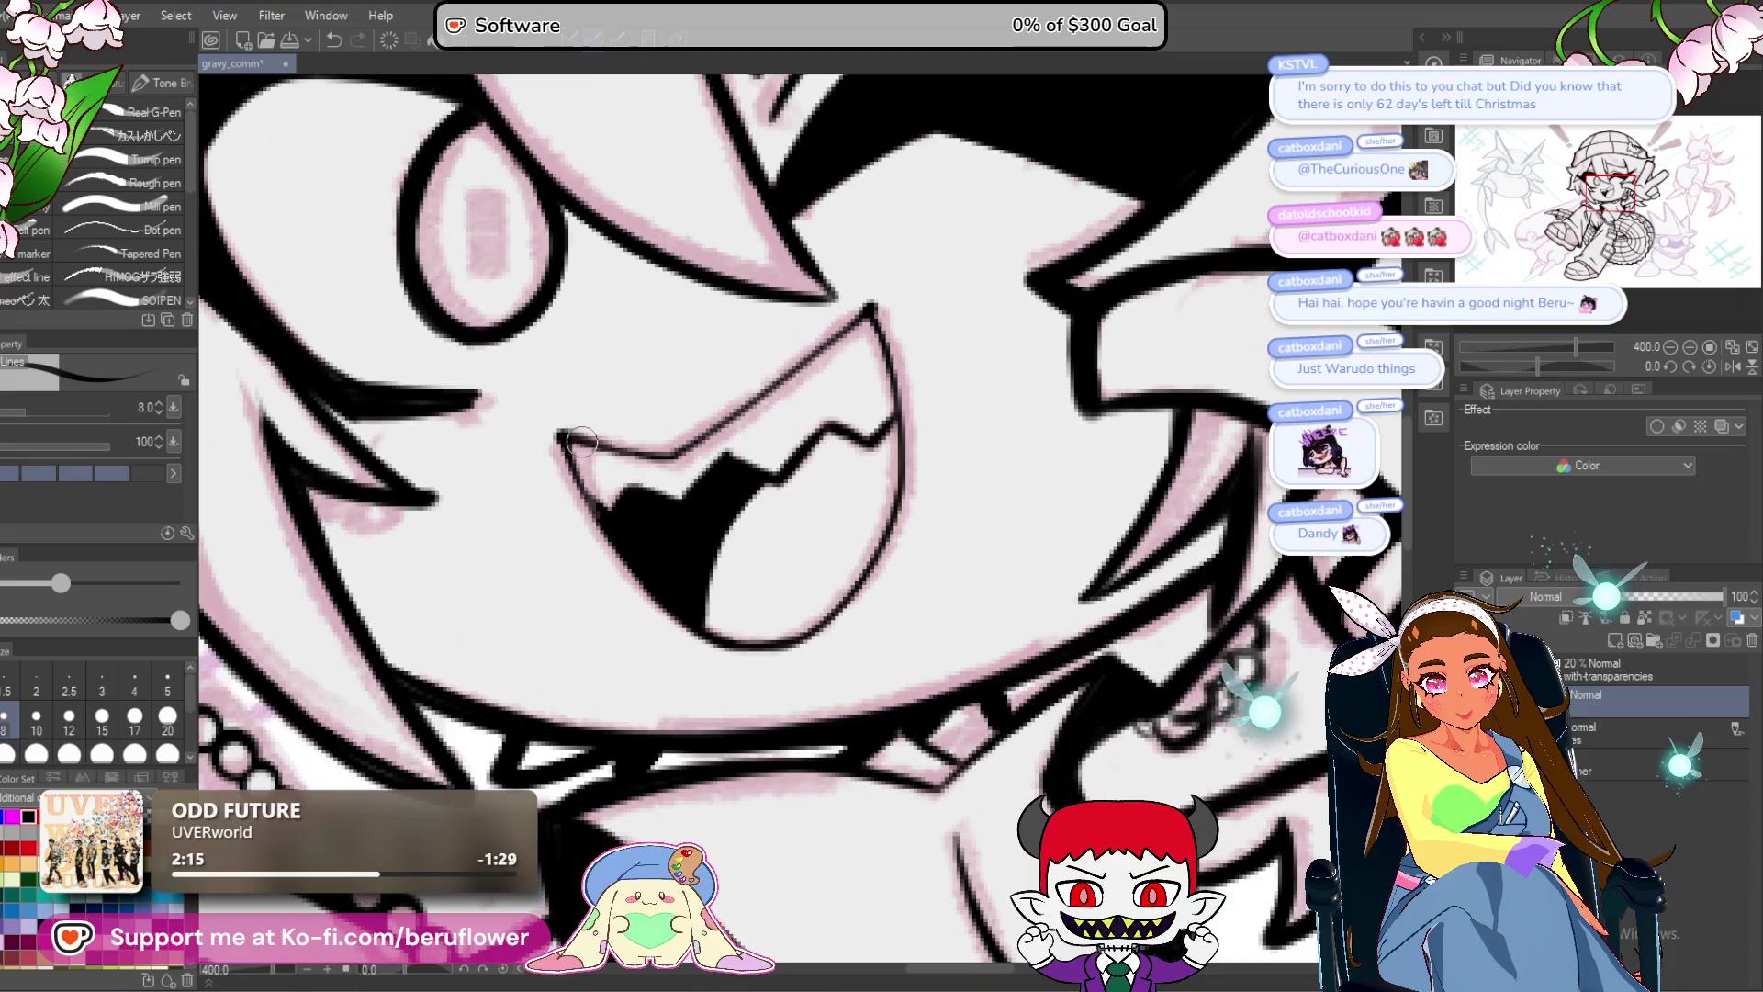
pyautogui.moveTo(565, 433)
pyautogui.mouseDown()
pyautogui.moveTo(666, 451)
pyautogui.moveTo(686, 487)
pyautogui.mouseUp()
pyautogui.moveTo(868, 356); pyautogui.dragTo(700, 483)
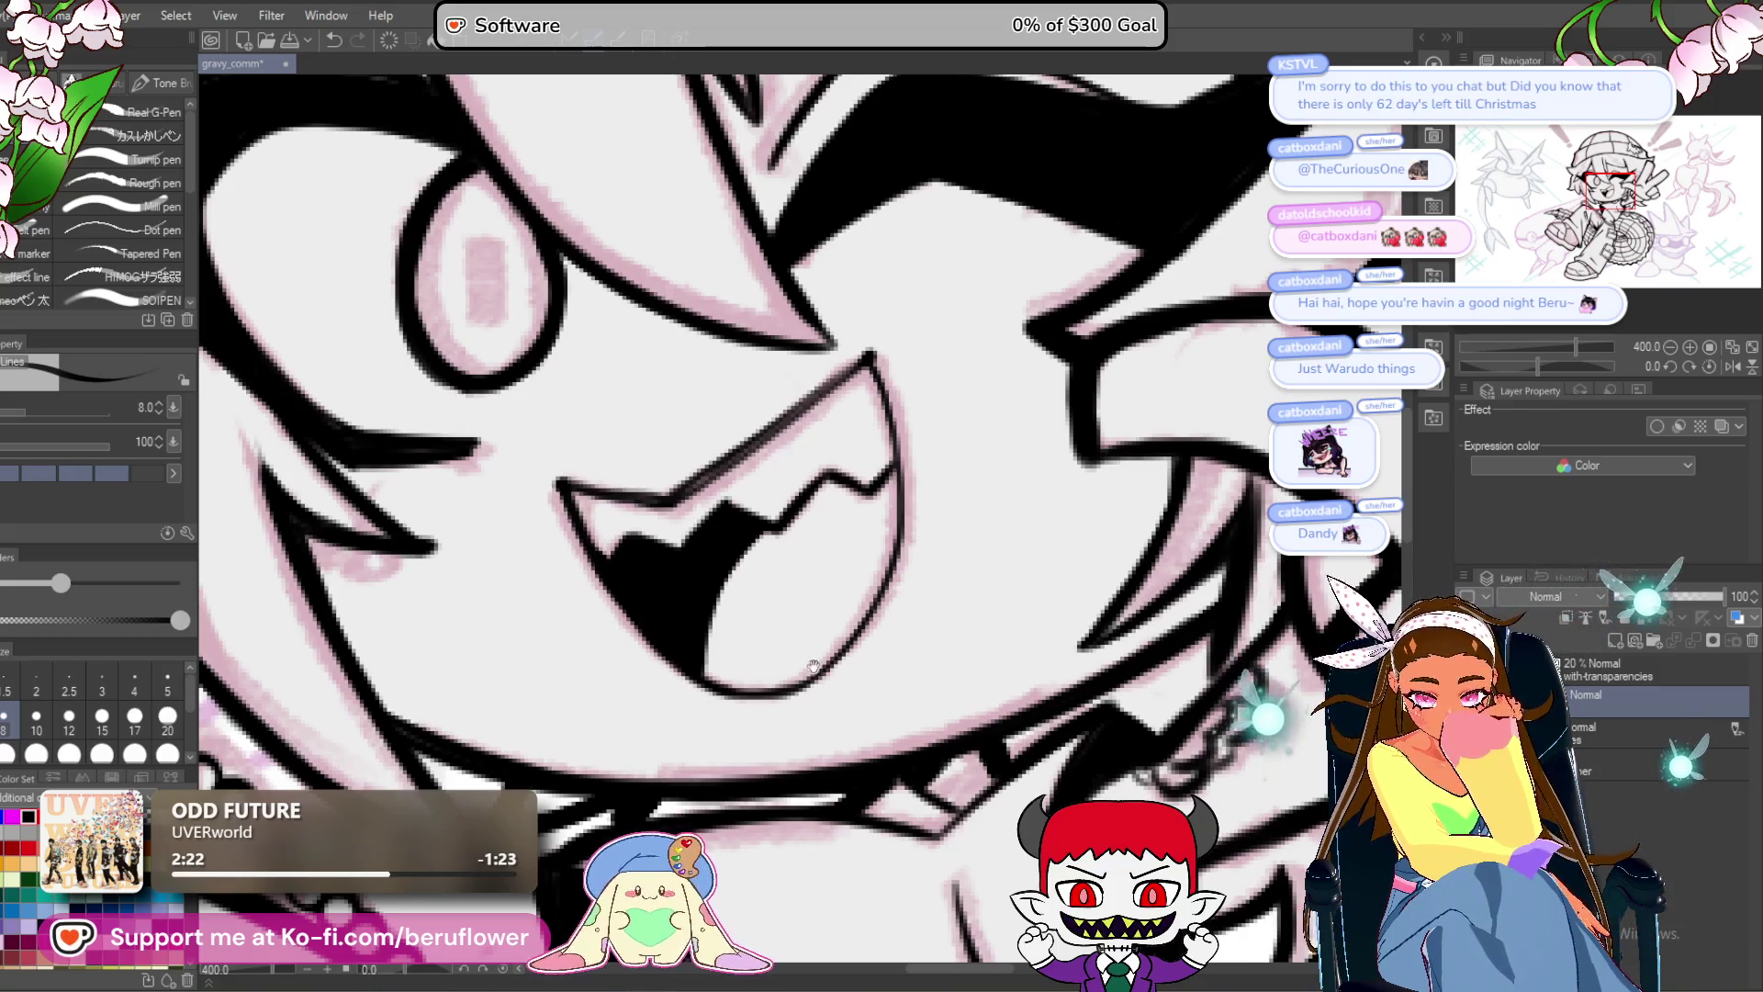
pyautogui.moveTo(814, 665); pyautogui.dragTo(810, 700)
pyautogui.moveTo(860, 403); pyautogui.dragTo(890, 557)
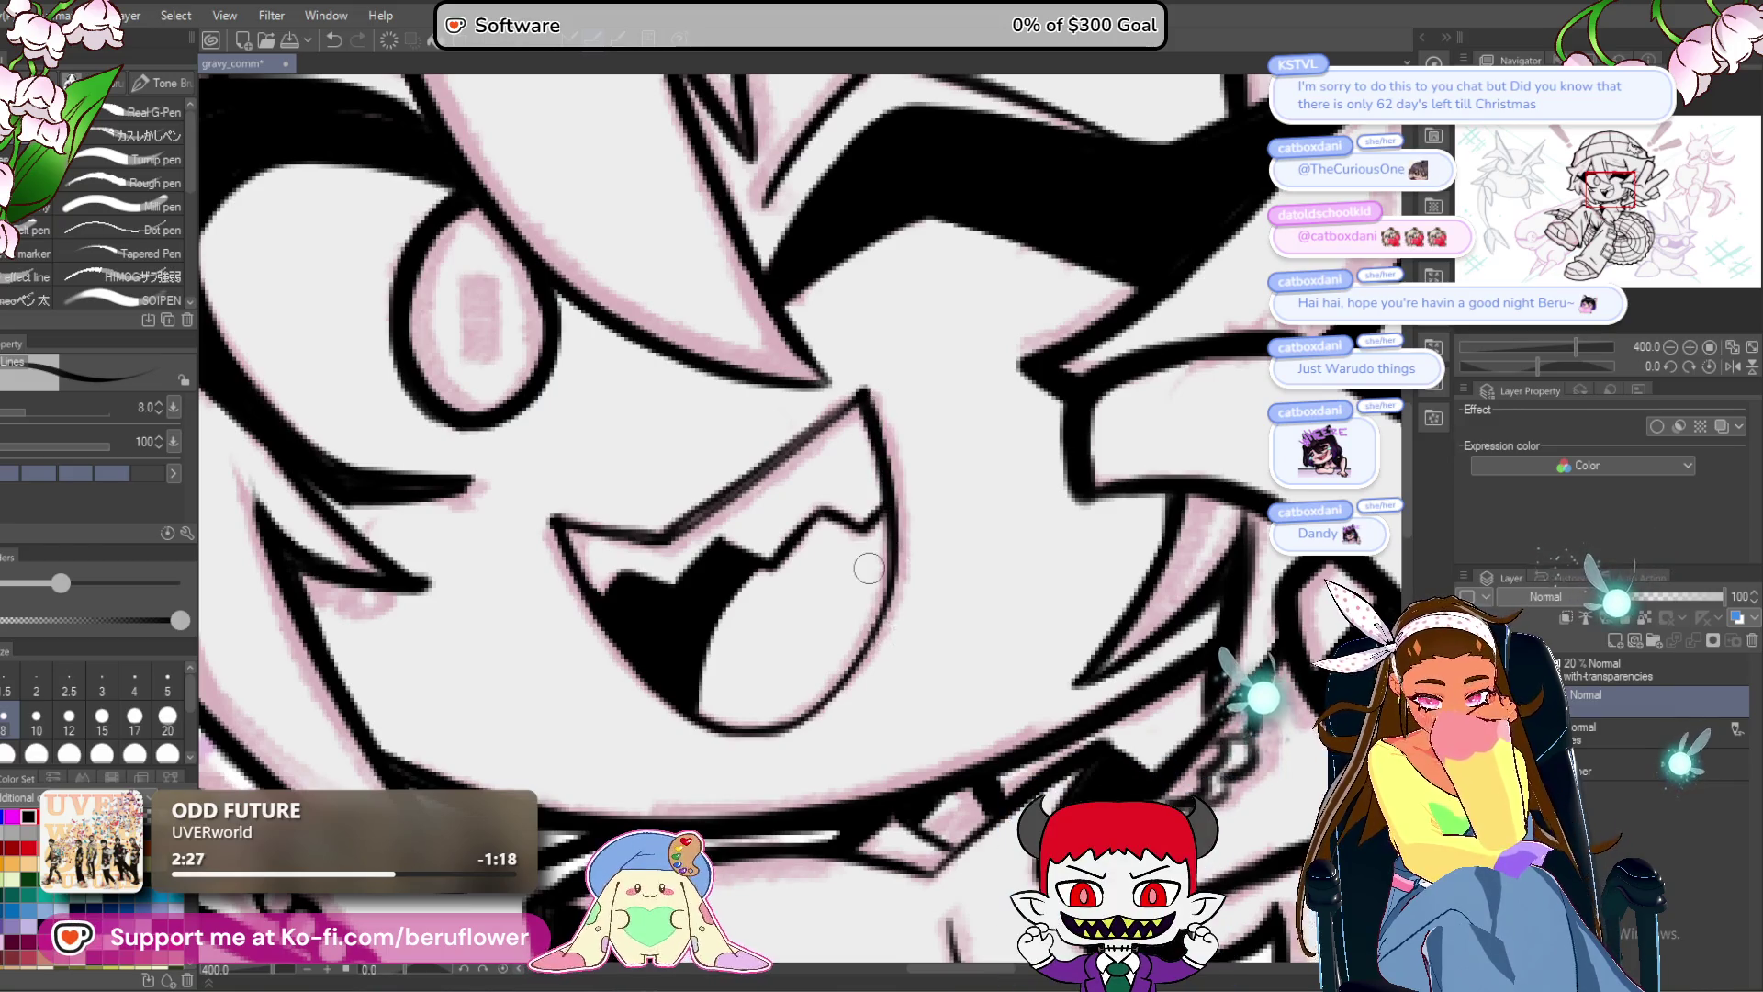
pyautogui.scroll(2, 869, 568)
pyautogui.moveTo(936, 366)
pyautogui.mouseDown()
pyautogui.moveTo(897, 551)
pyautogui.moveTo(822, 689)
pyautogui.mouseUp()
pyautogui.moveTo(919, 404)
pyautogui.mouseDown()
pyautogui.moveTo(939, 436)
pyautogui.moveTo(827, 649)
pyautogui.moveTo(717, 721)
pyautogui.moveTo(538, 715)
pyautogui.mouseUp()
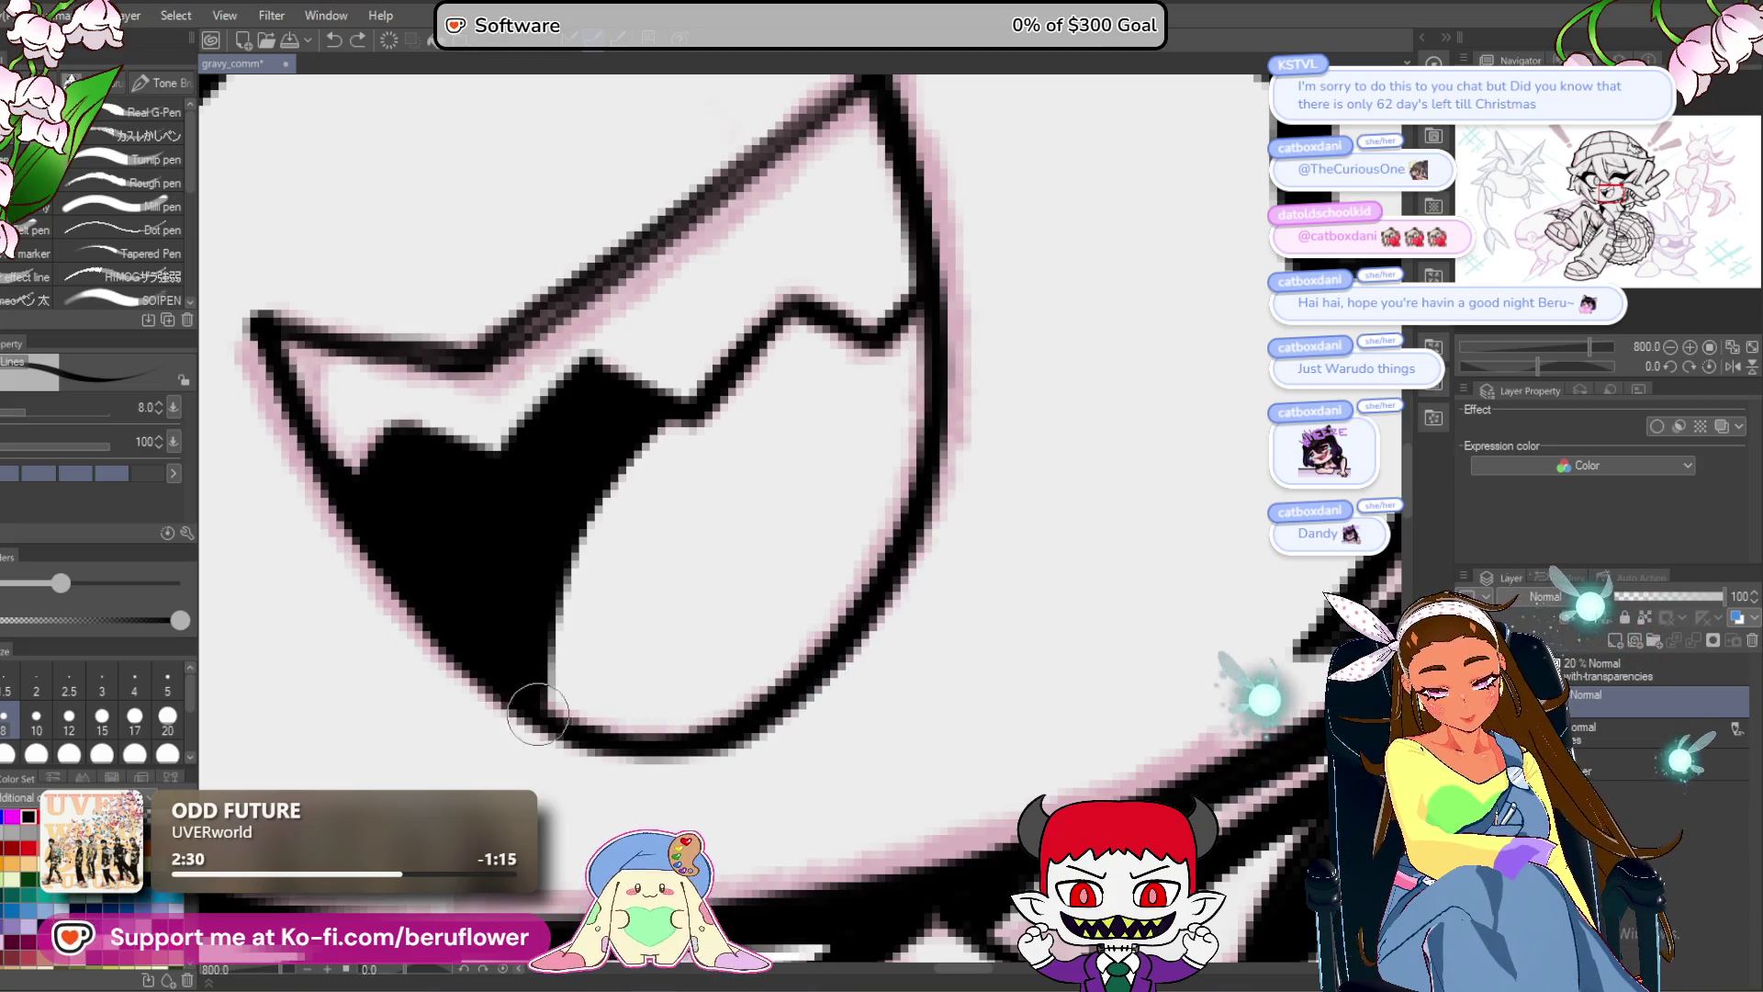
# Ink the open mouth's upper lip line and thicken the lower lip line.
pyautogui.scroll(-4, 447, 583)
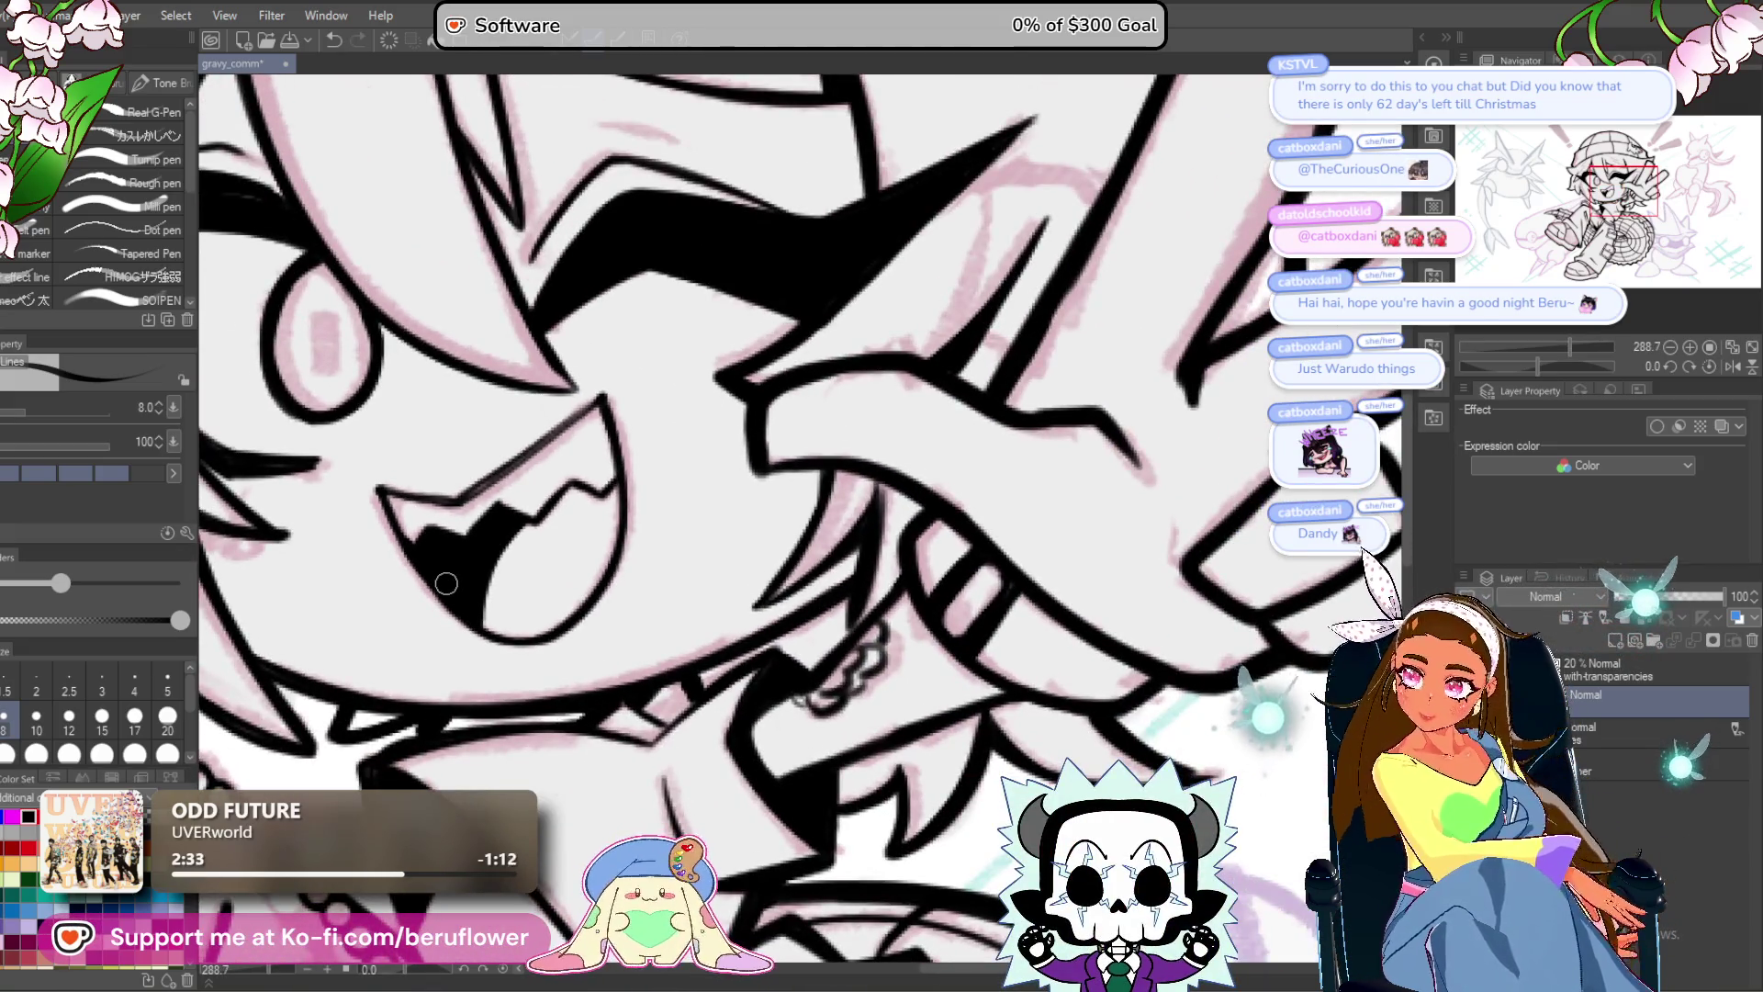
pyautogui.moveTo(447, 583); pyautogui.dragTo(593, 625)
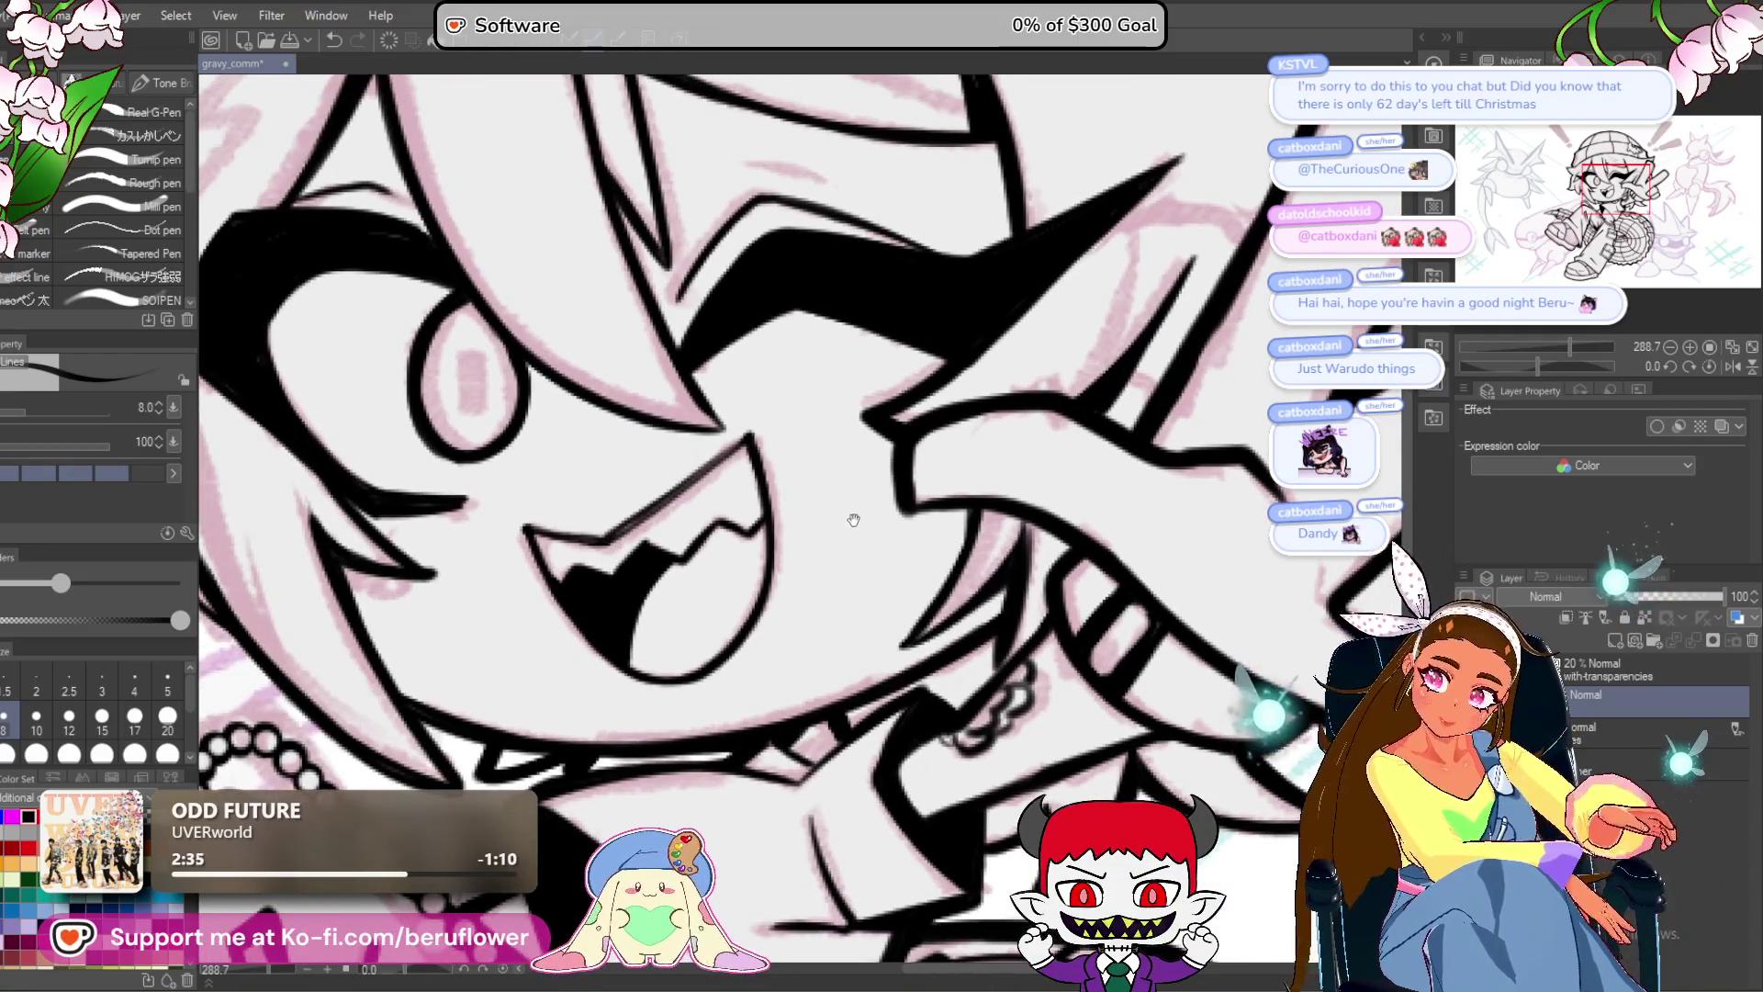
pyautogui.moveTo(866, 513); pyautogui.dragTo(898, 527)
pyautogui.scroll(4, 898, 526)
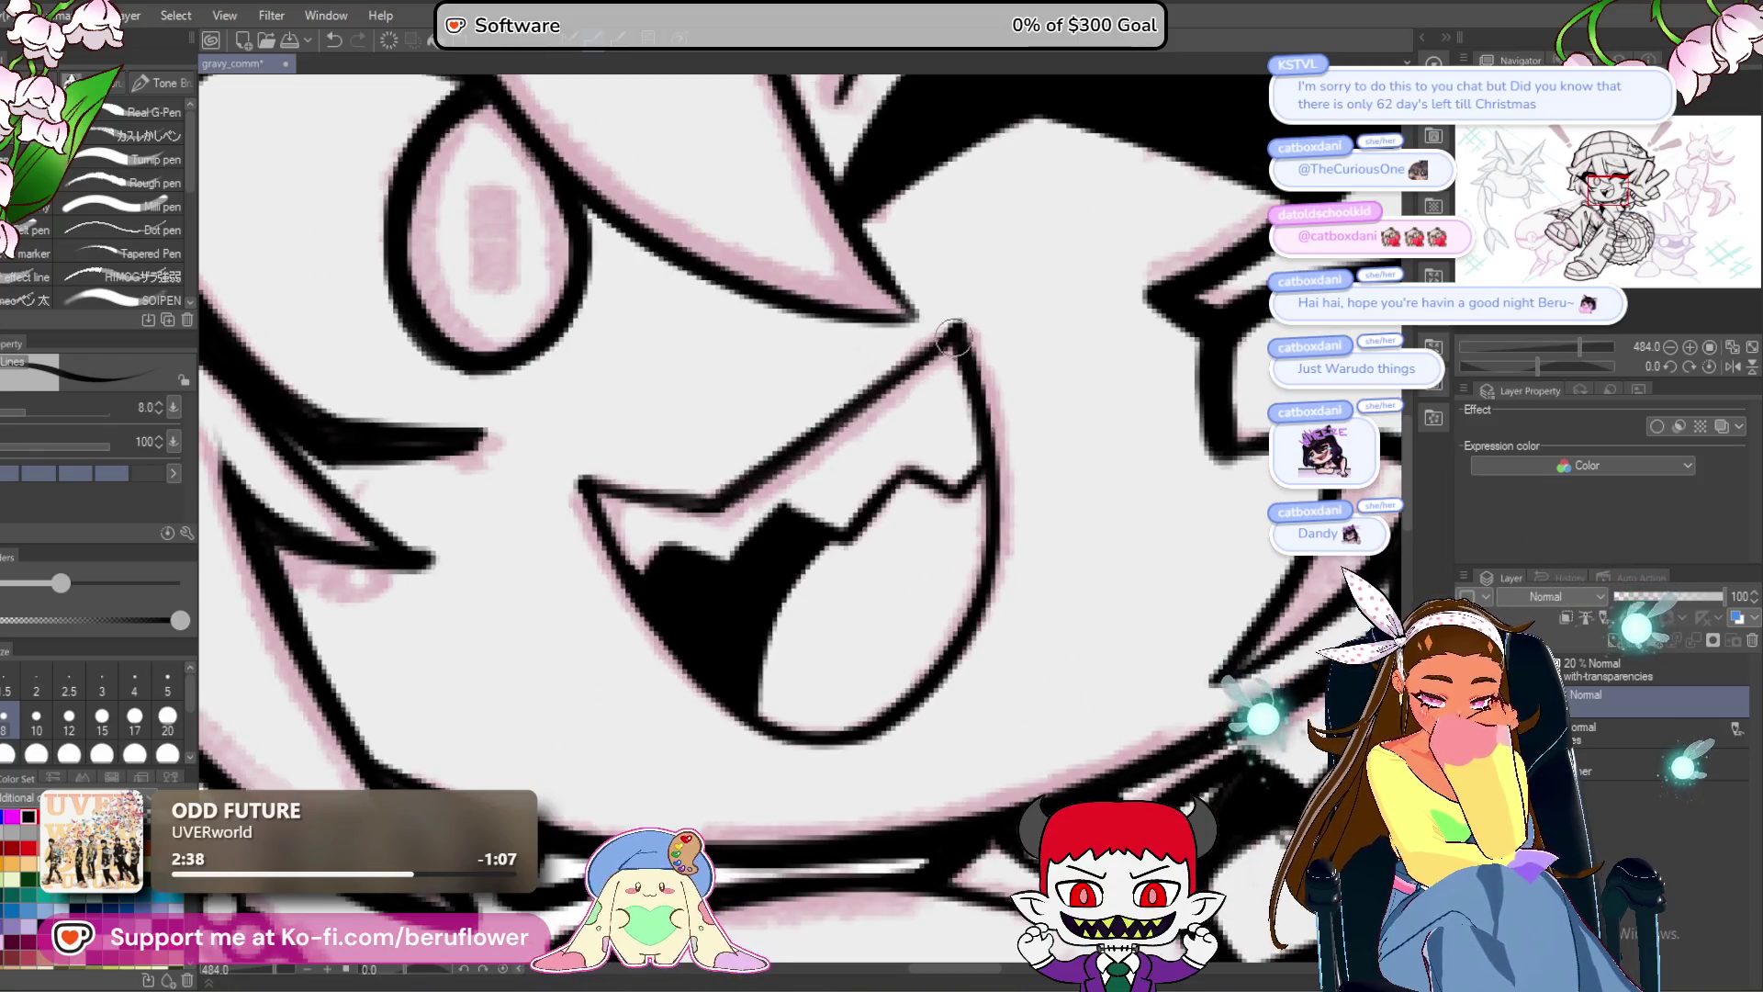
pyautogui.moveTo(955, 331); pyautogui.dragTo(739, 496)
pyautogui.moveTo(580, 478); pyautogui.dragTo(722, 496)
pyautogui.scroll(-5, 782, 470)
pyautogui.scroll(3, 780, 667)
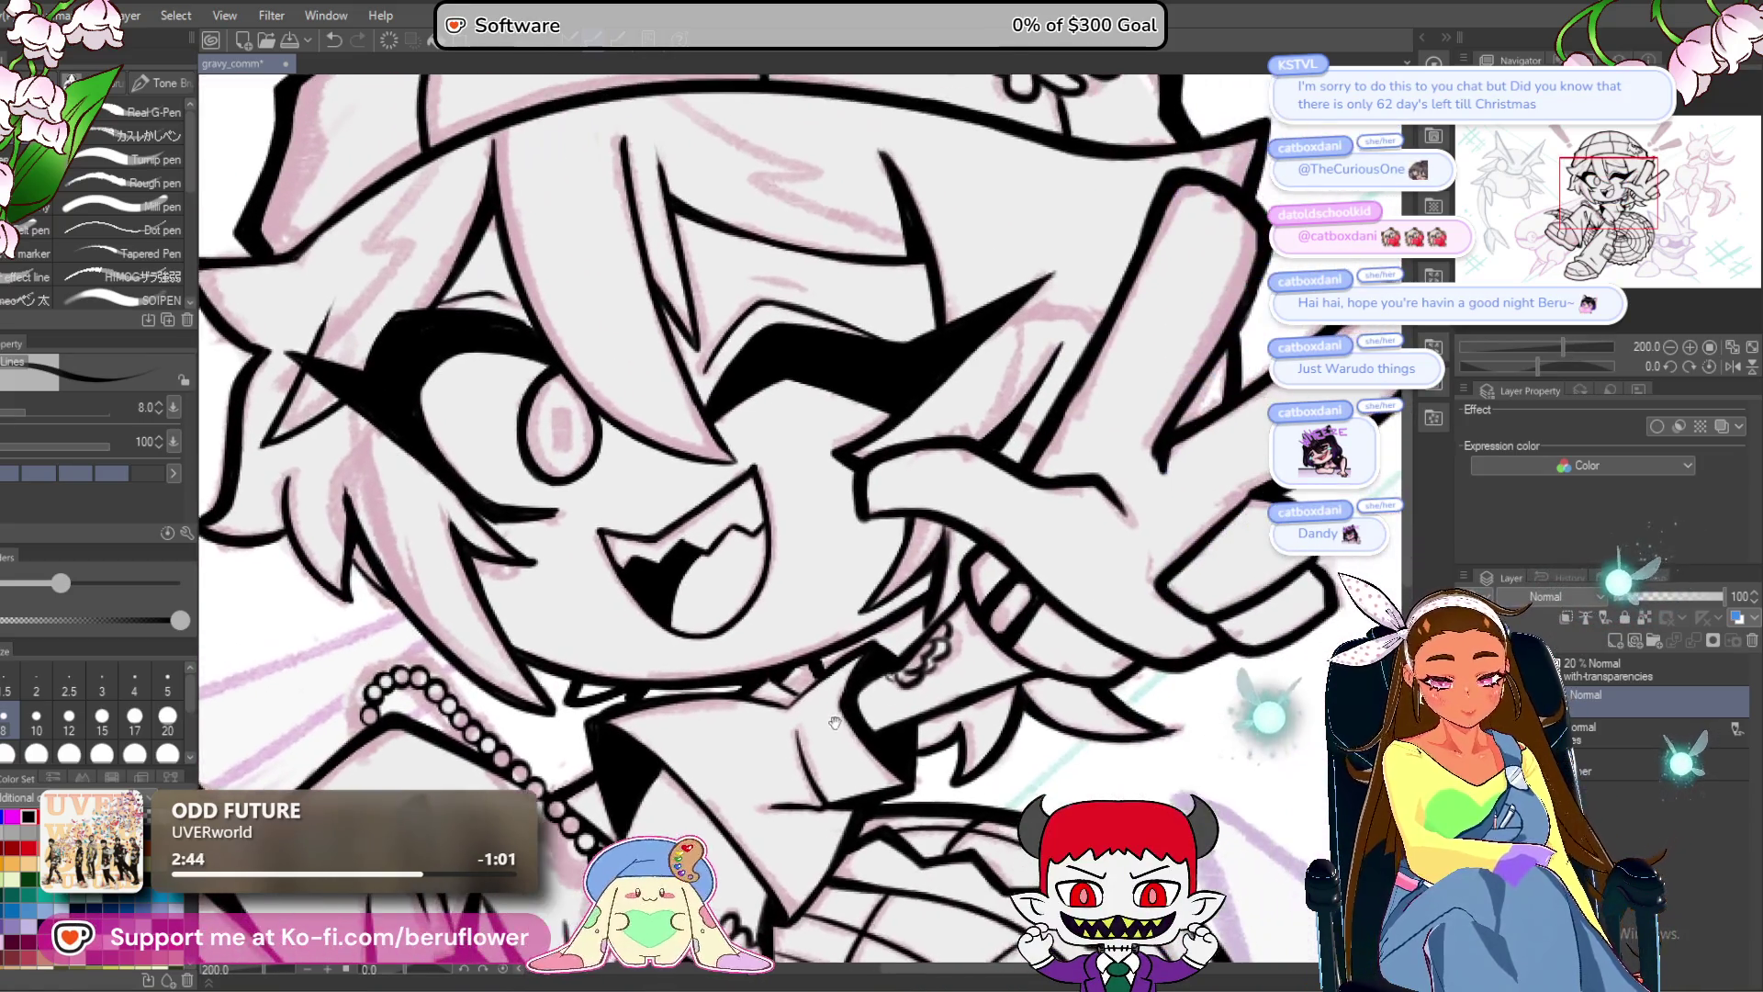
pyautogui.scroll(-5, 779, 668)
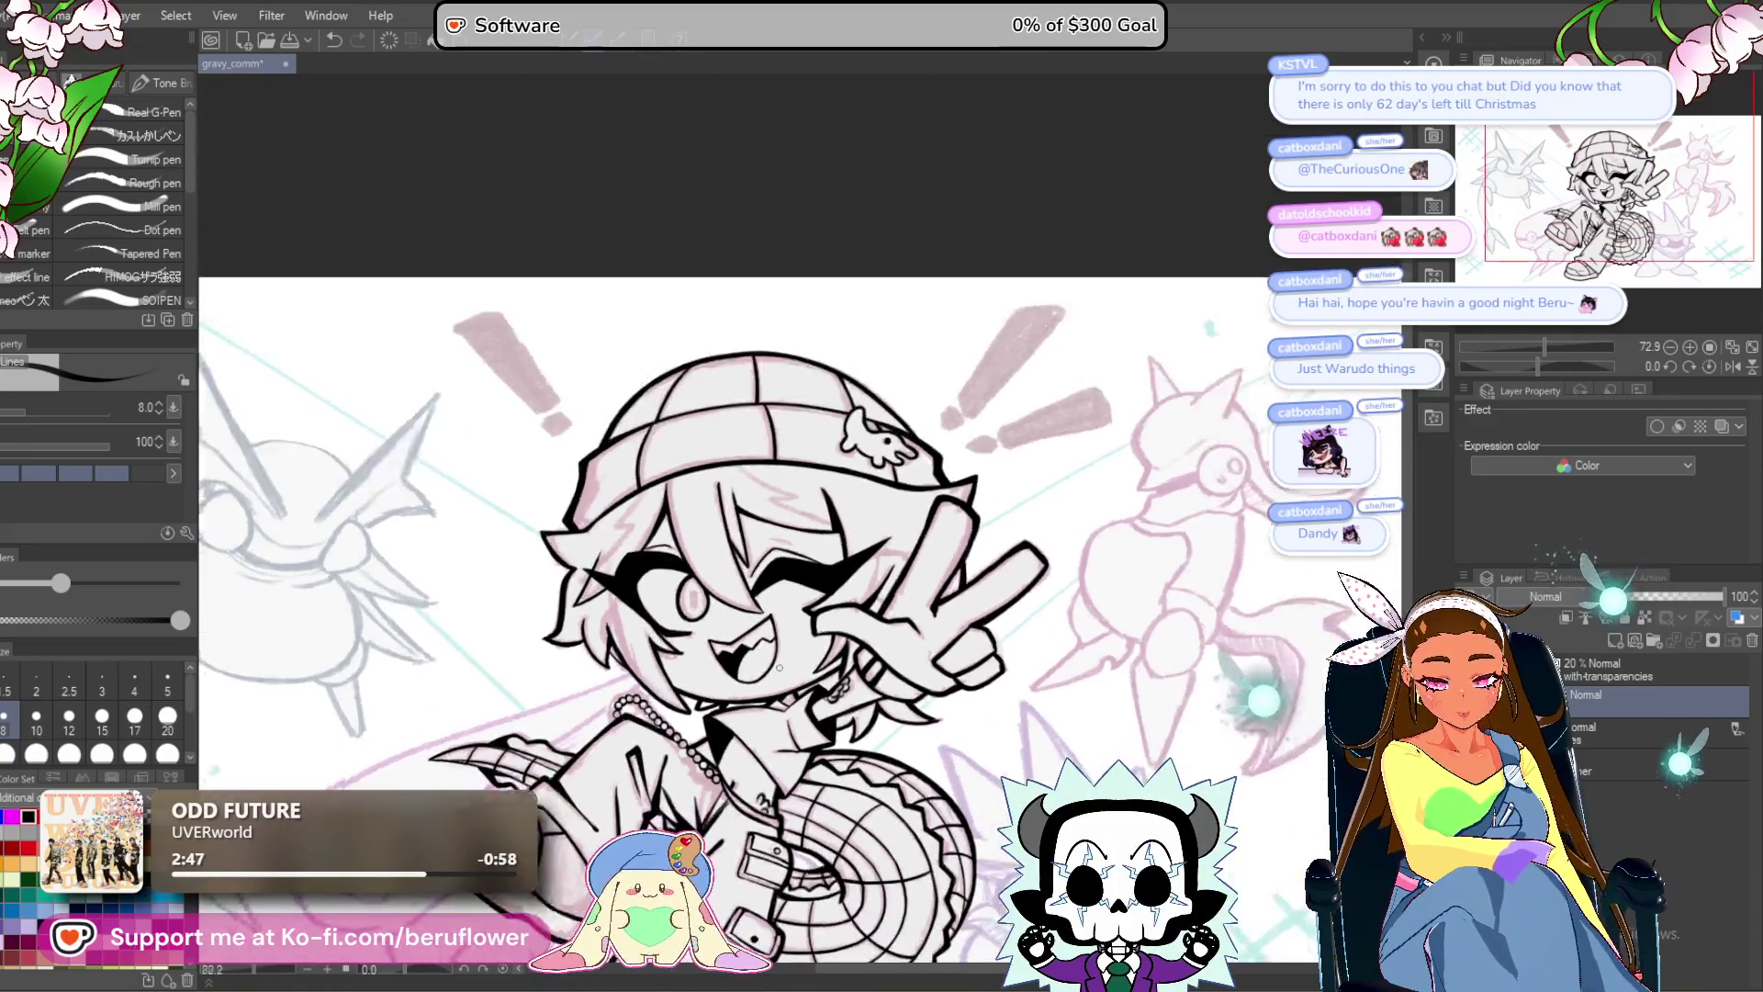
pyautogui.scroll(4, 780, 667)
pyautogui.moveTo(779, 668); pyautogui.dragTo(735, 624)
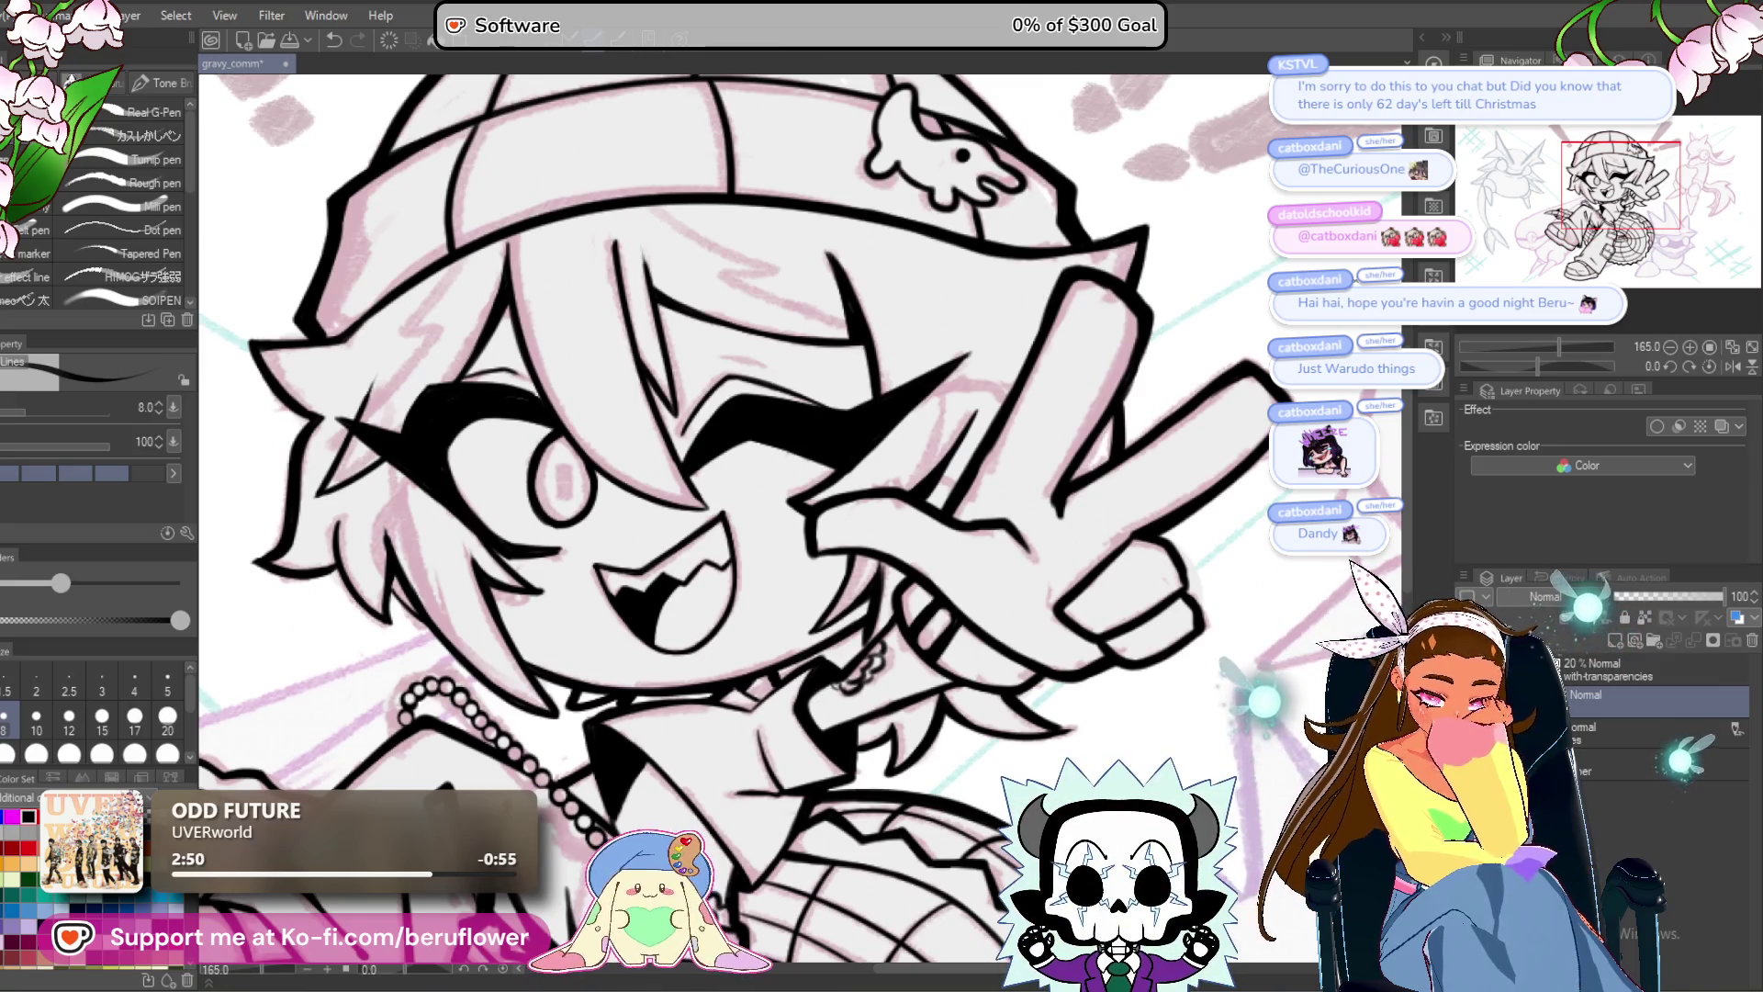
# Tilt the canvas and thicken the diagonal line below the sharp corner.
pyautogui.moveTo(1556, 348); pyautogui.dragTo(1589, 367)
pyautogui.scroll(5, 817, 340)
pyautogui.moveTo(818, 340); pyautogui.dragTo(588, 579)
pyautogui.moveTo(726, 414); pyautogui.dragTo(551, 648)
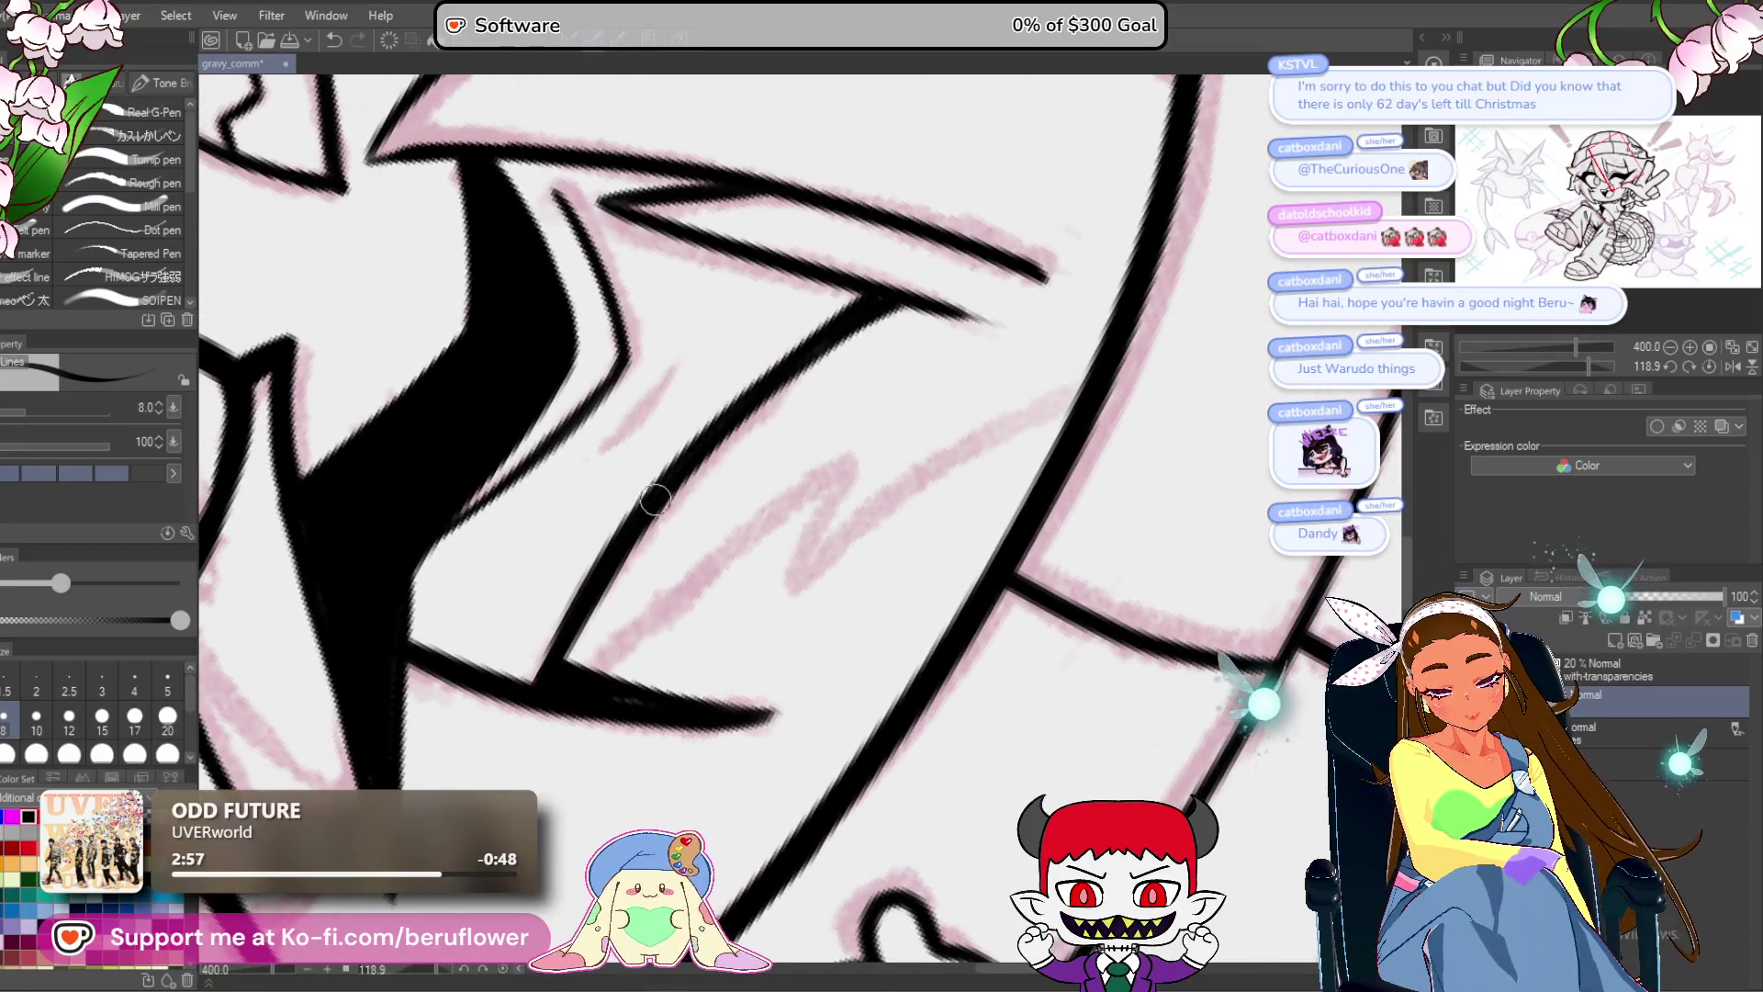
pyautogui.moveTo(655, 501); pyautogui.dragTo(603, 565)
pyautogui.moveTo(1587, 365); pyautogui.dragTo(1551, 365)
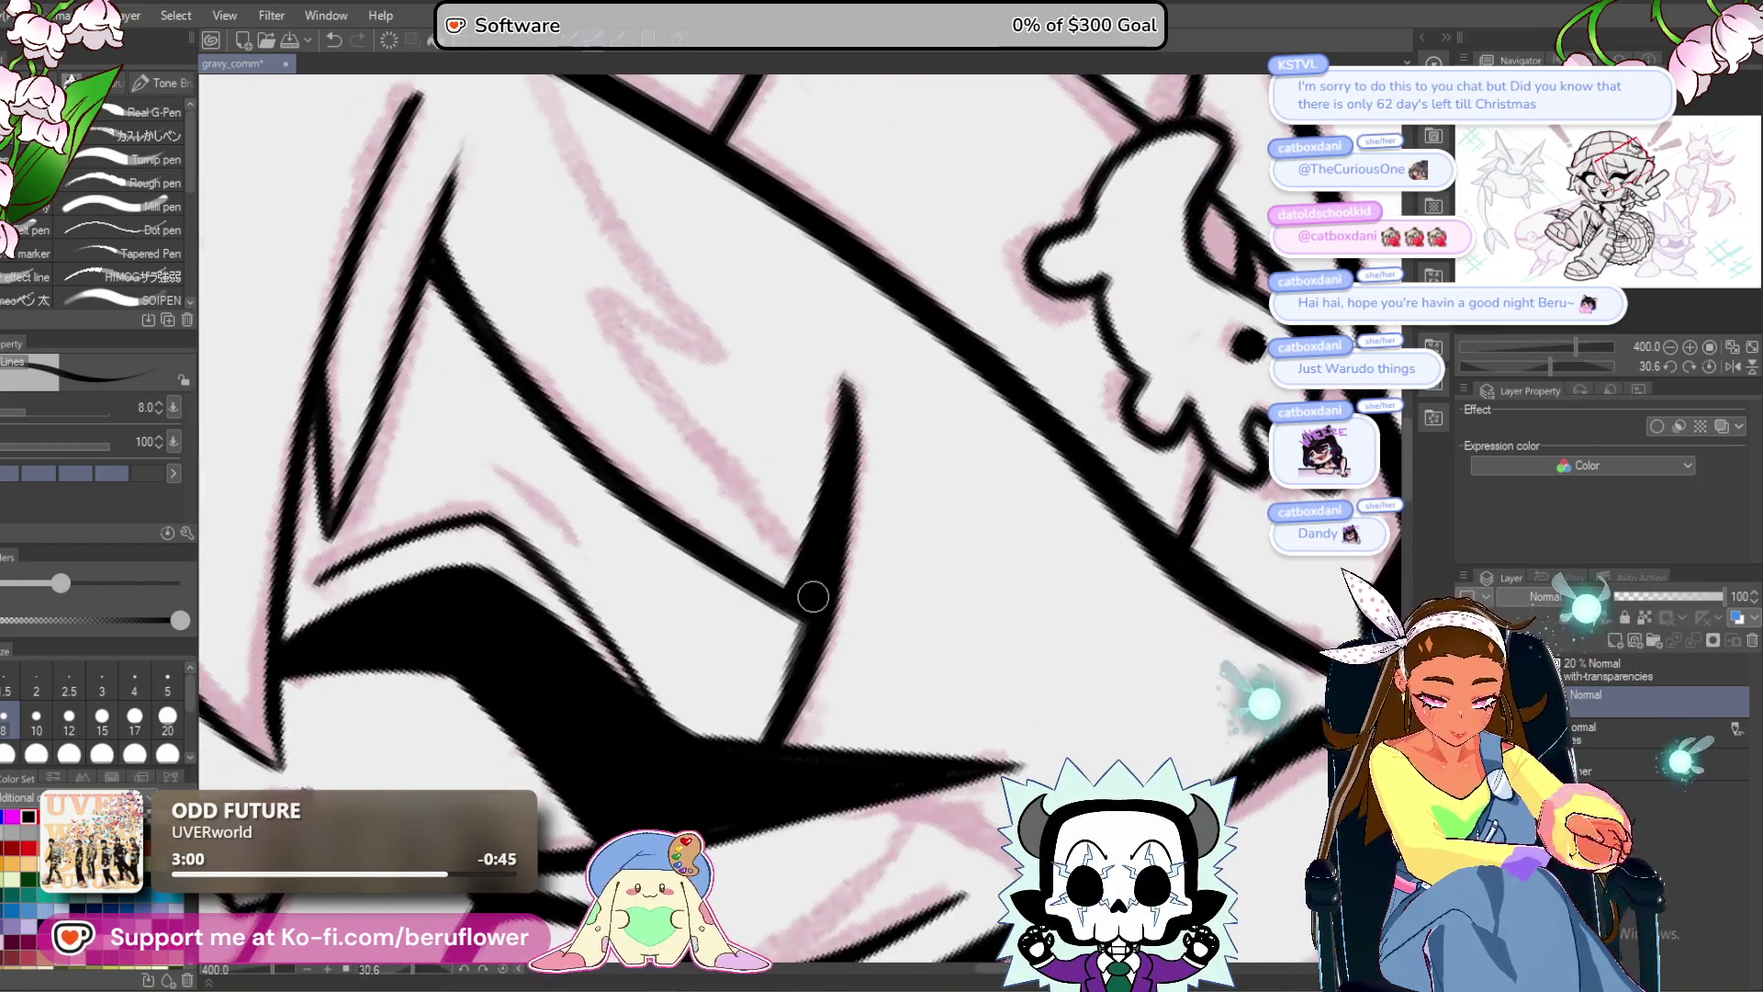
pyautogui.scroll(-4, 747, 762)
# Darken, join and thicken the hair strand lines running beside the eye.
pyautogui.moveTo(851, 631)
pyautogui.mouseDown()
pyautogui.moveTo(918, 413)
pyautogui.moveTo(790, 496)
pyautogui.moveTo(781, 593)
pyautogui.mouseUp()
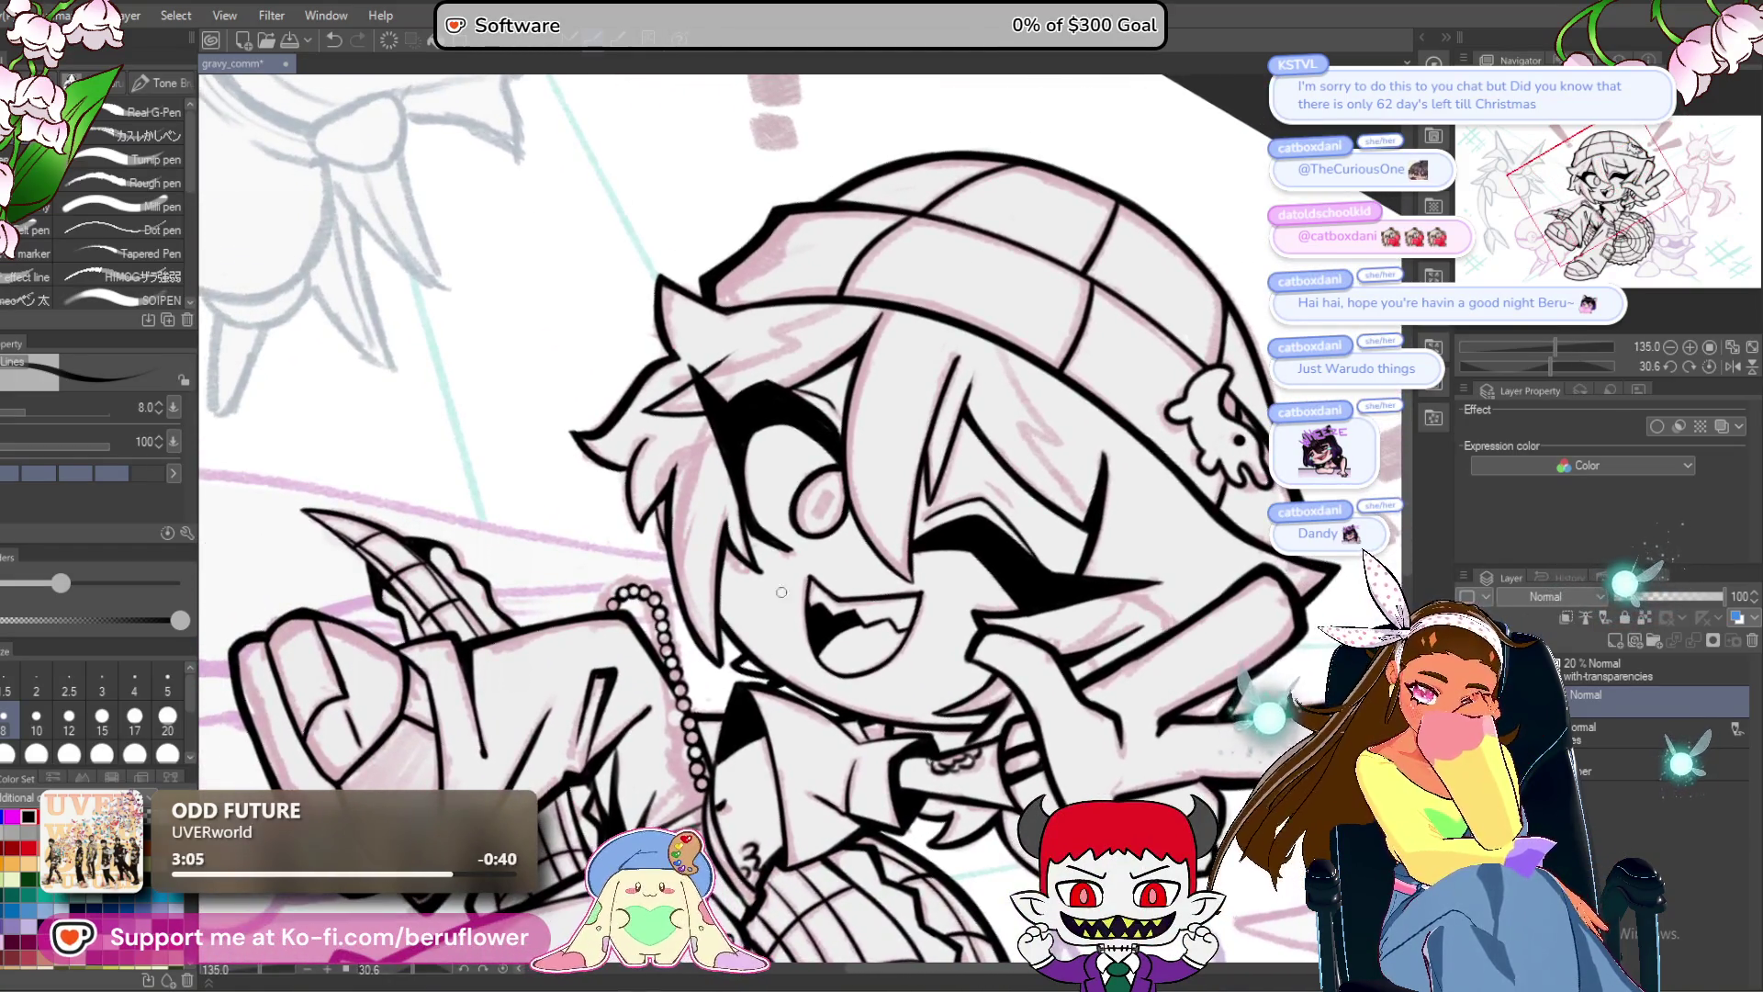
pyautogui.scroll(4, 782, 592)
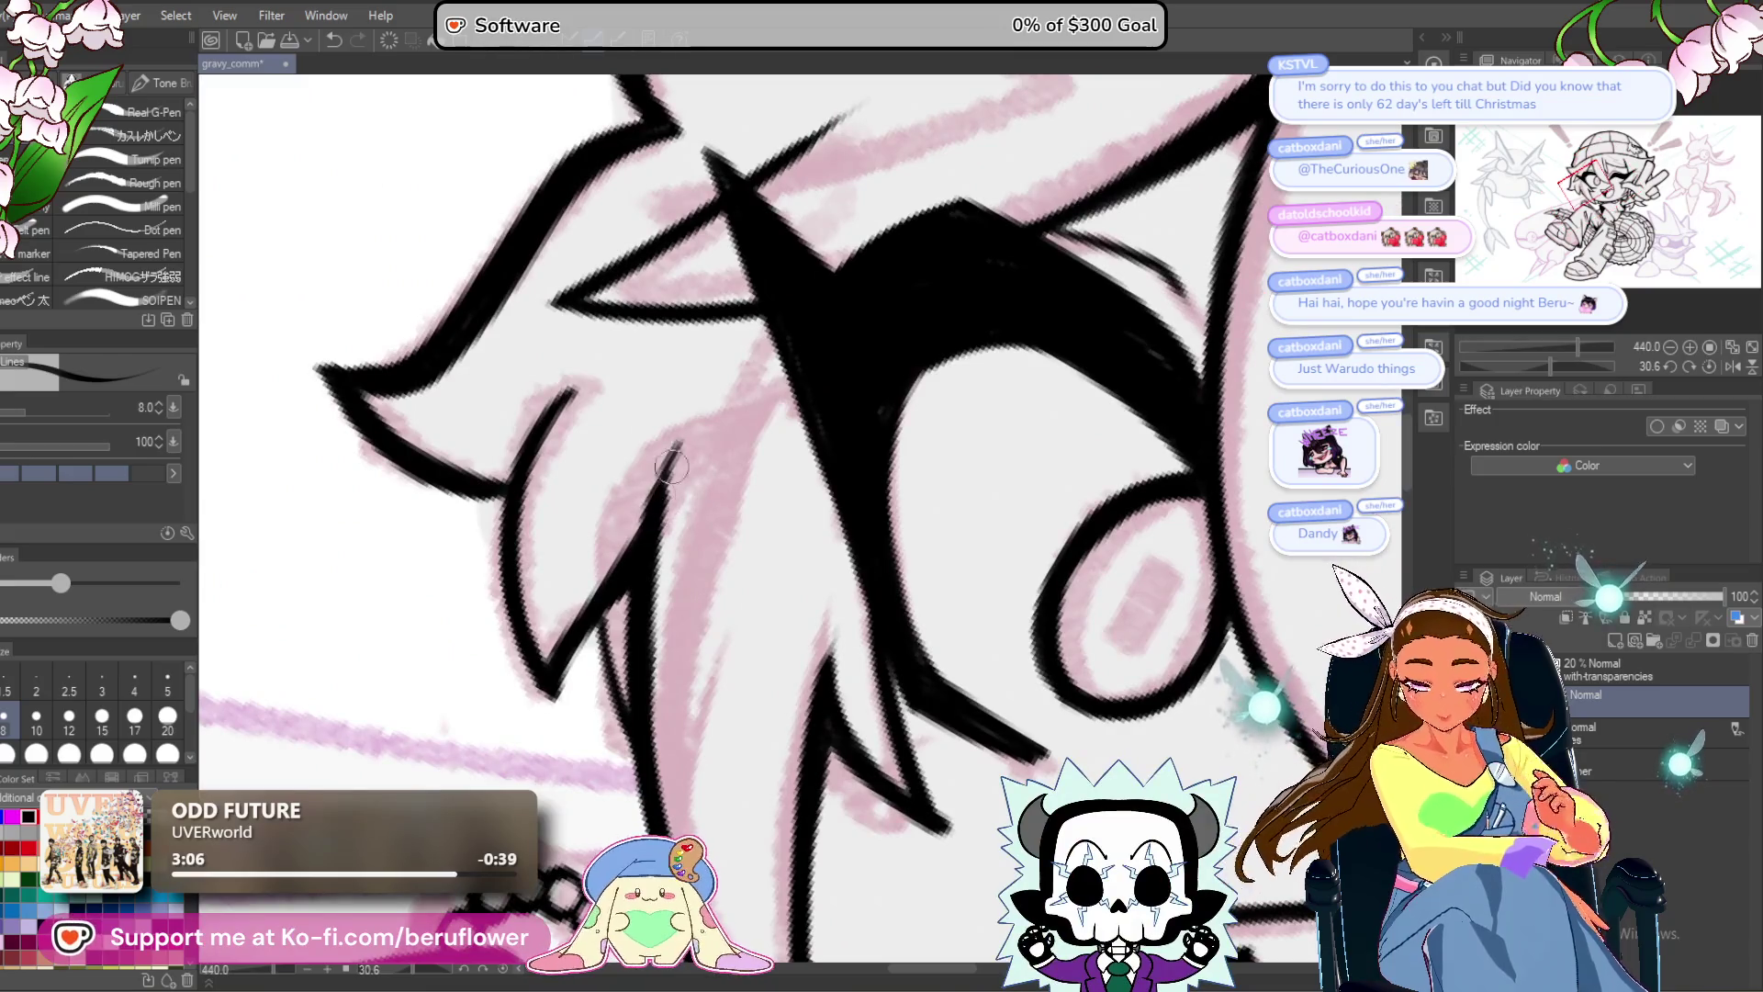
pyautogui.moveTo(670, 484); pyautogui.dragTo(690, 428)
pyautogui.scroll(1, 423, 441)
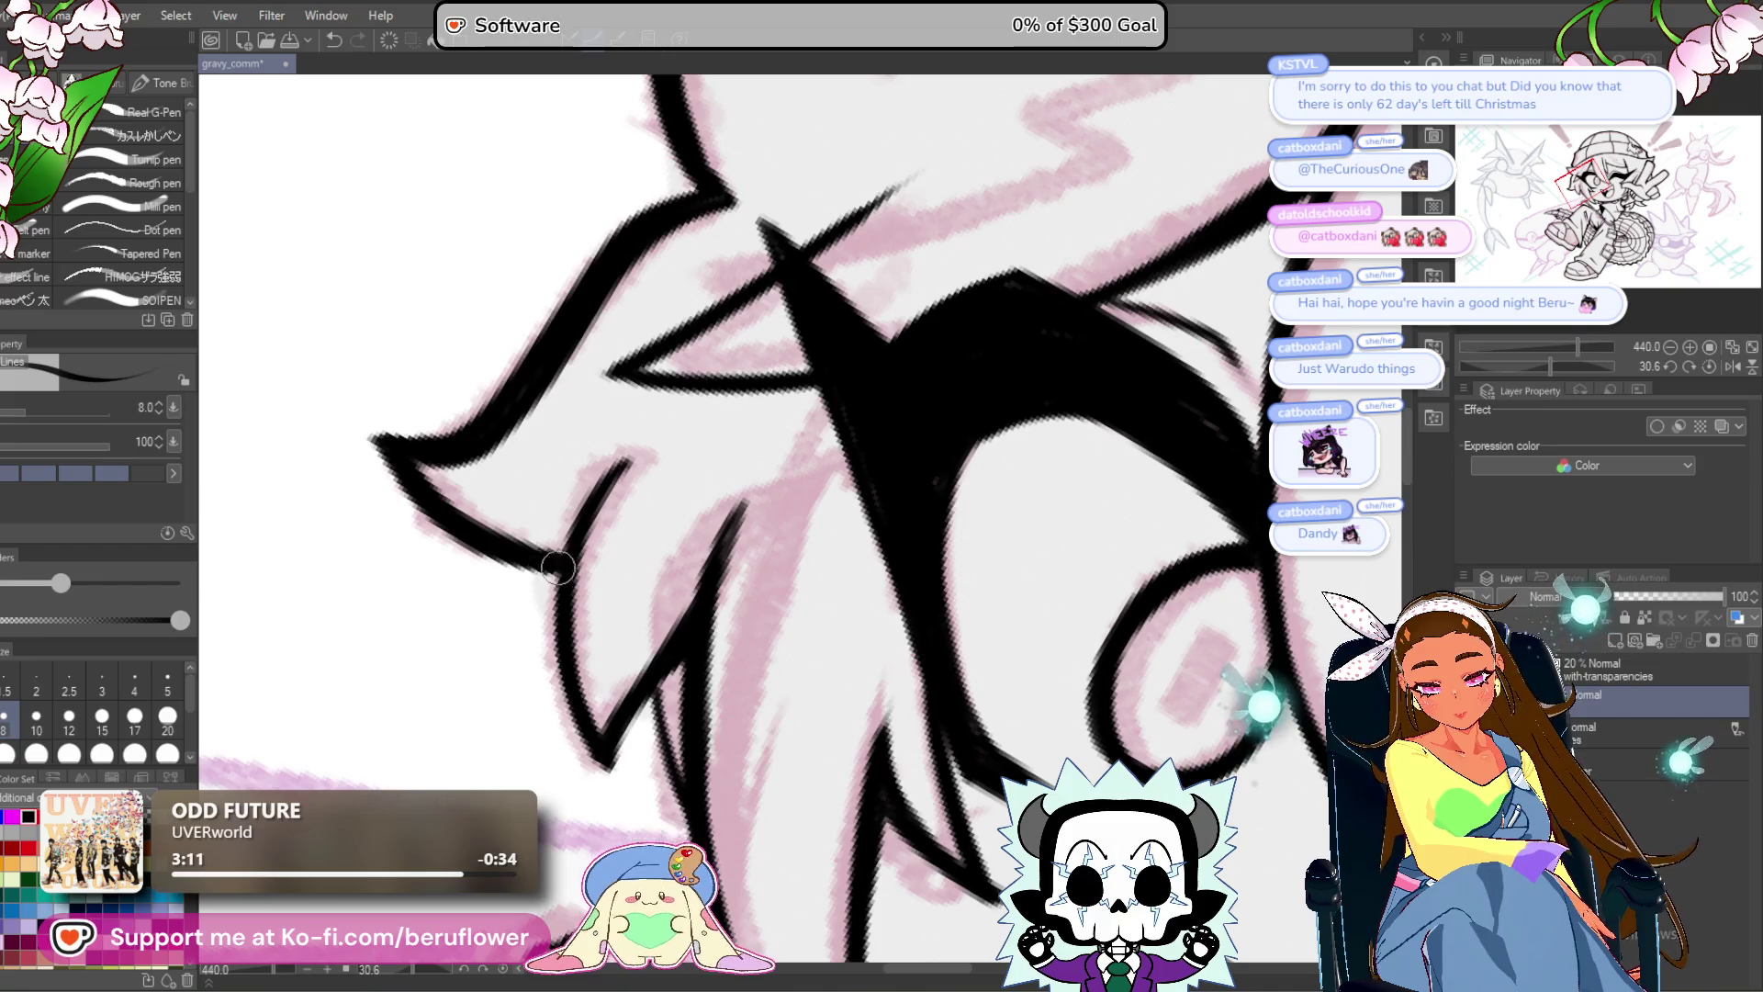
pyautogui.moveTo(557, 568); pyautogui.dragTo(606, 513)
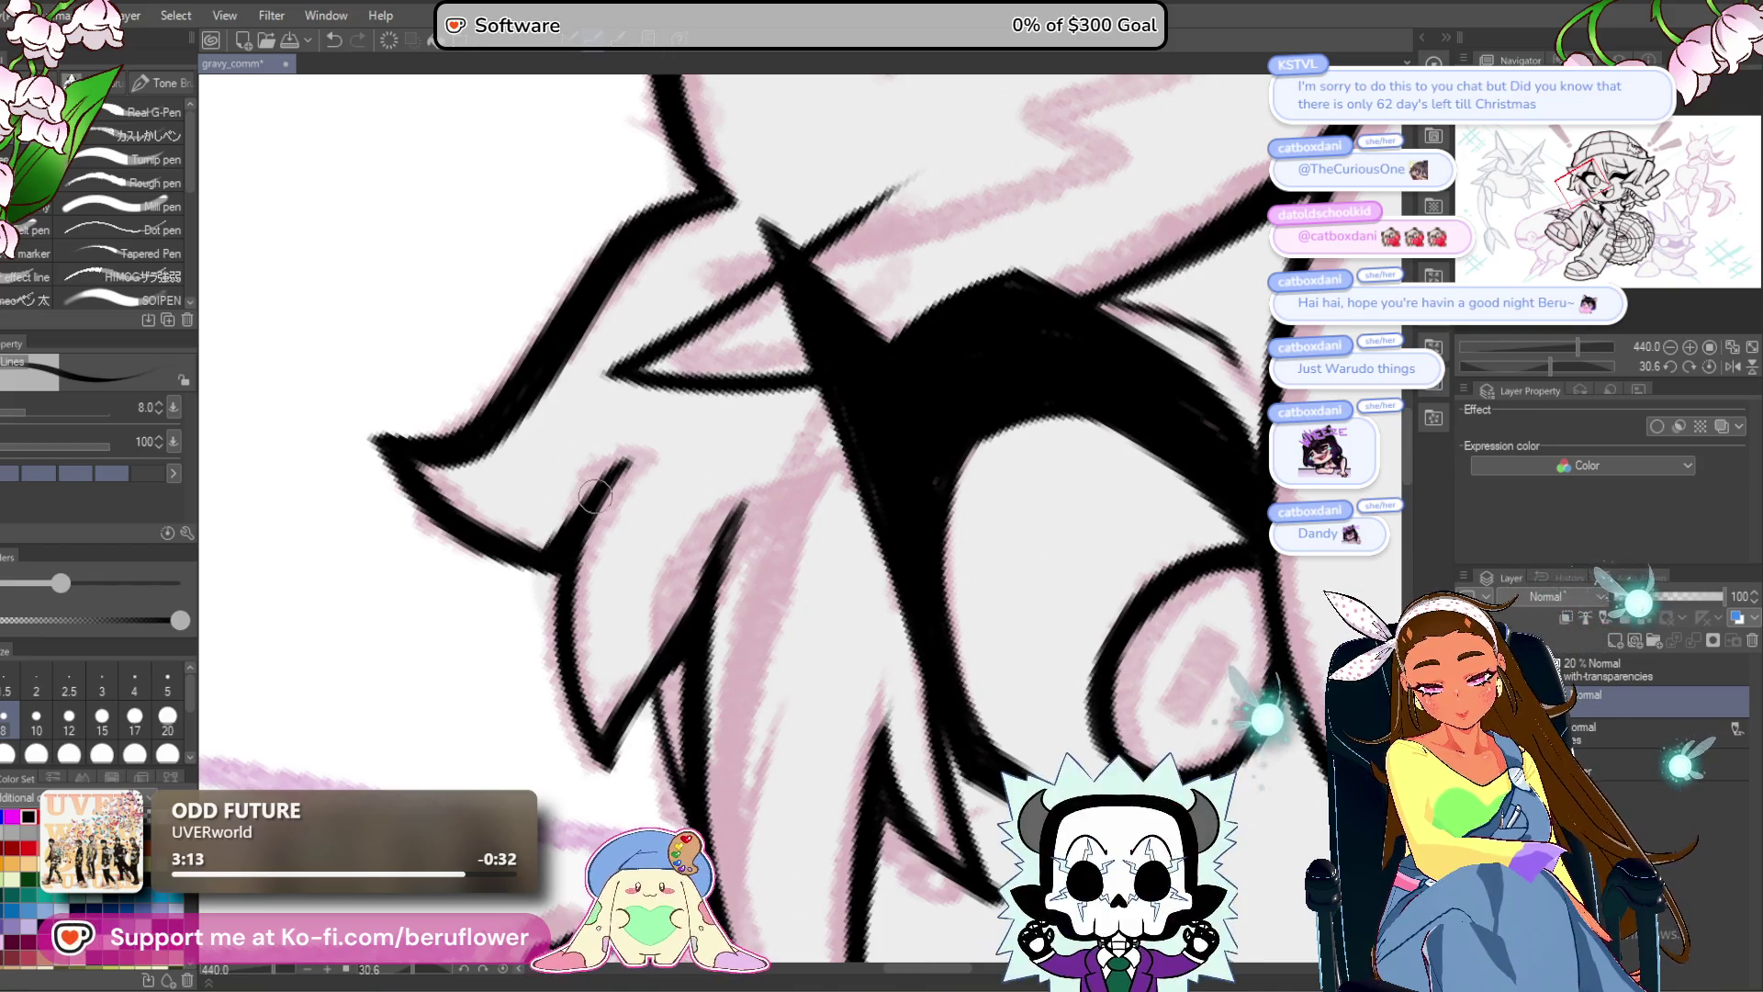
pyautogui.scroll(-1, 565, 515)
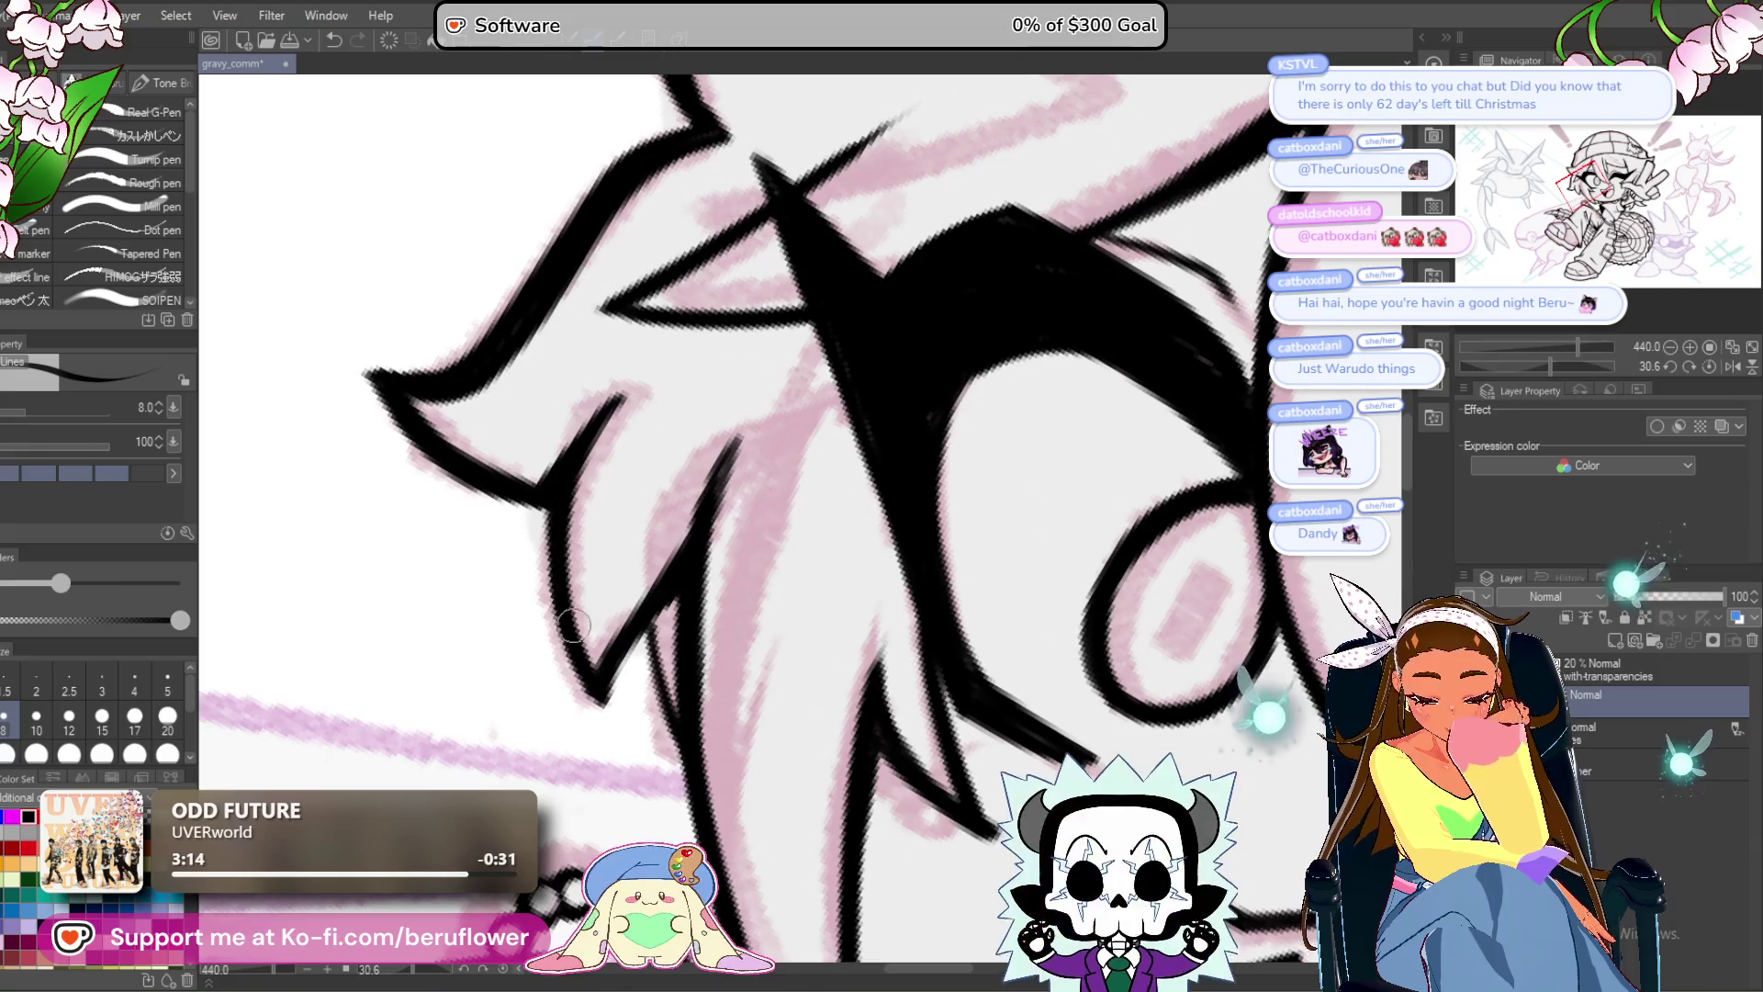
pyautogui.moveTo(550, 586); pyautogui.dragTo(603, 697)
# Undo and redo the last hair stroke to compare the result.
pyautogui.scroll(-1, 607, 680)
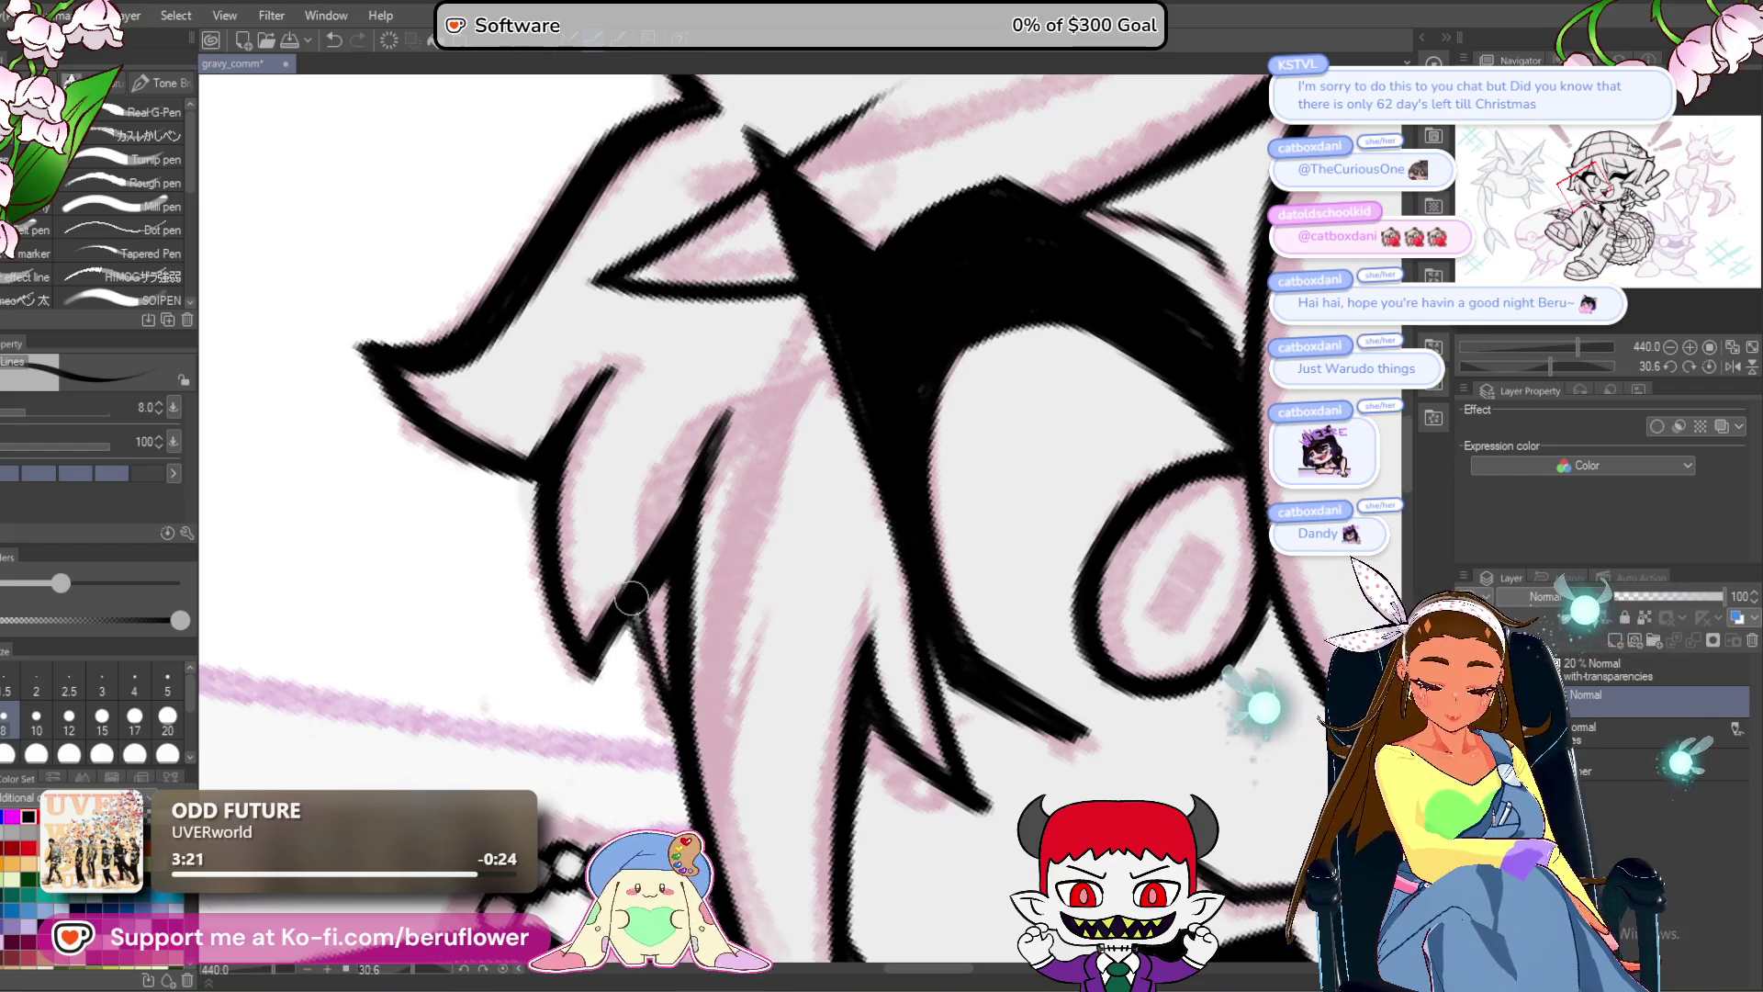
pyautogui.scroll(-5, 637, 630)
pyautogui.scroll(-1, 671, 722)
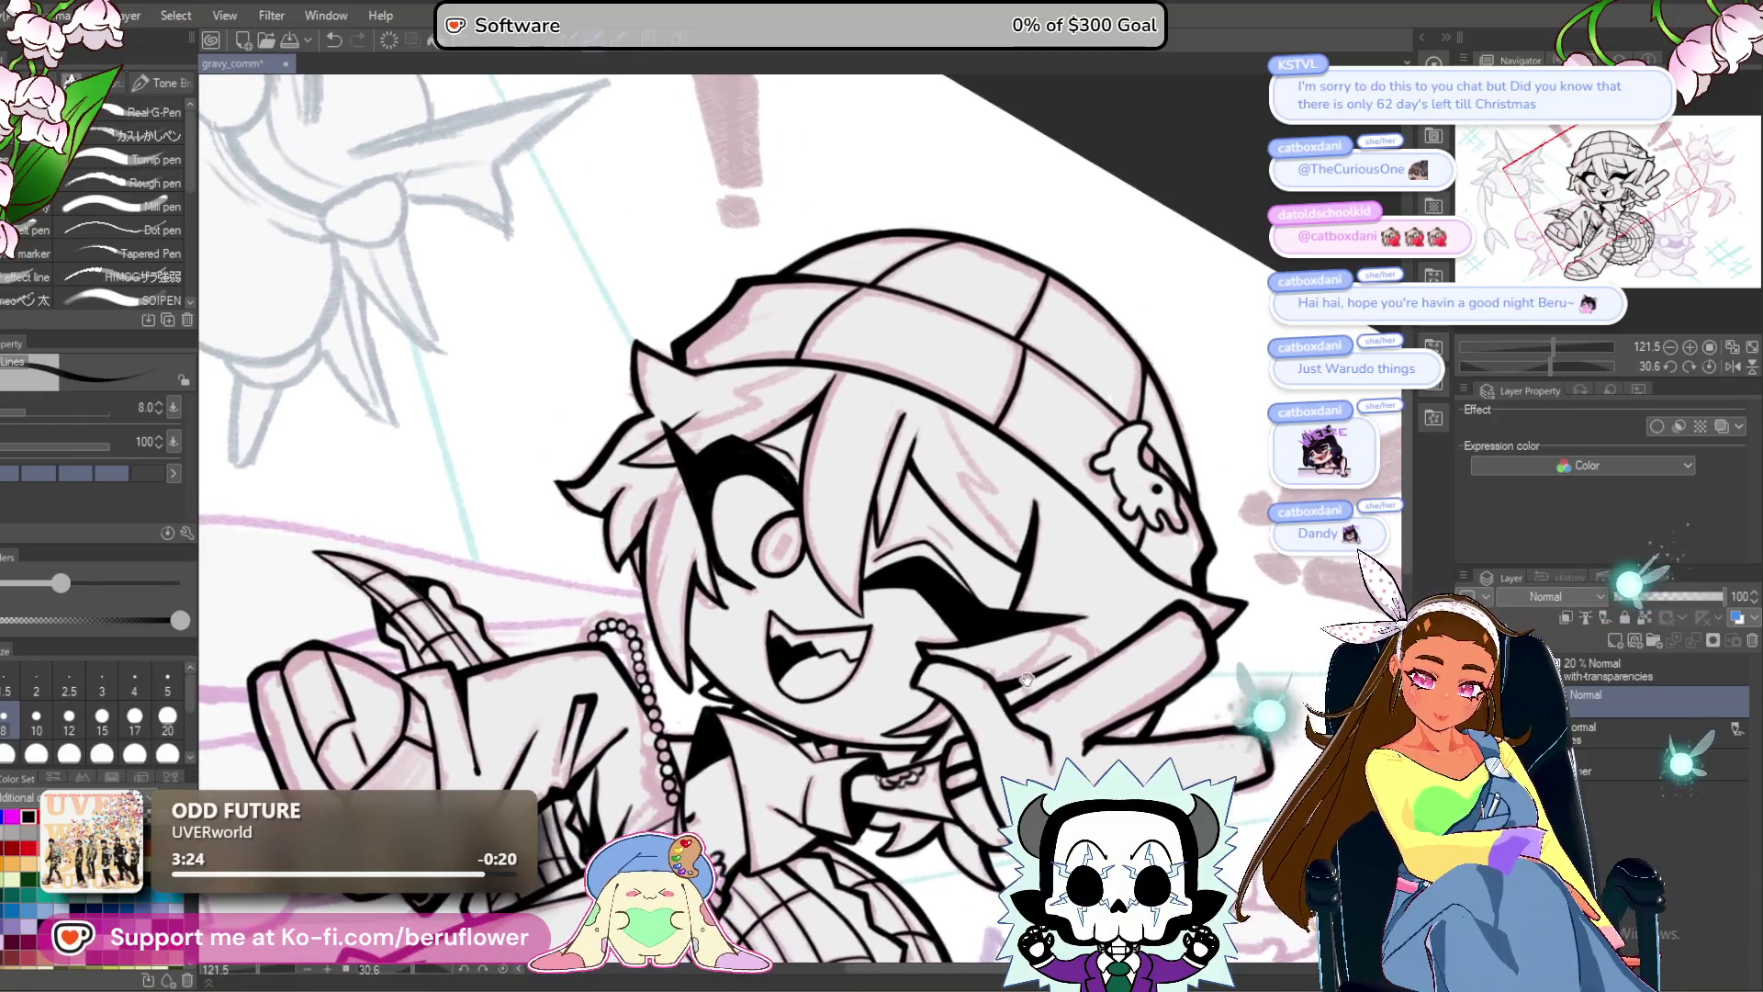
pyautogui.scroll(5, 675, 412)
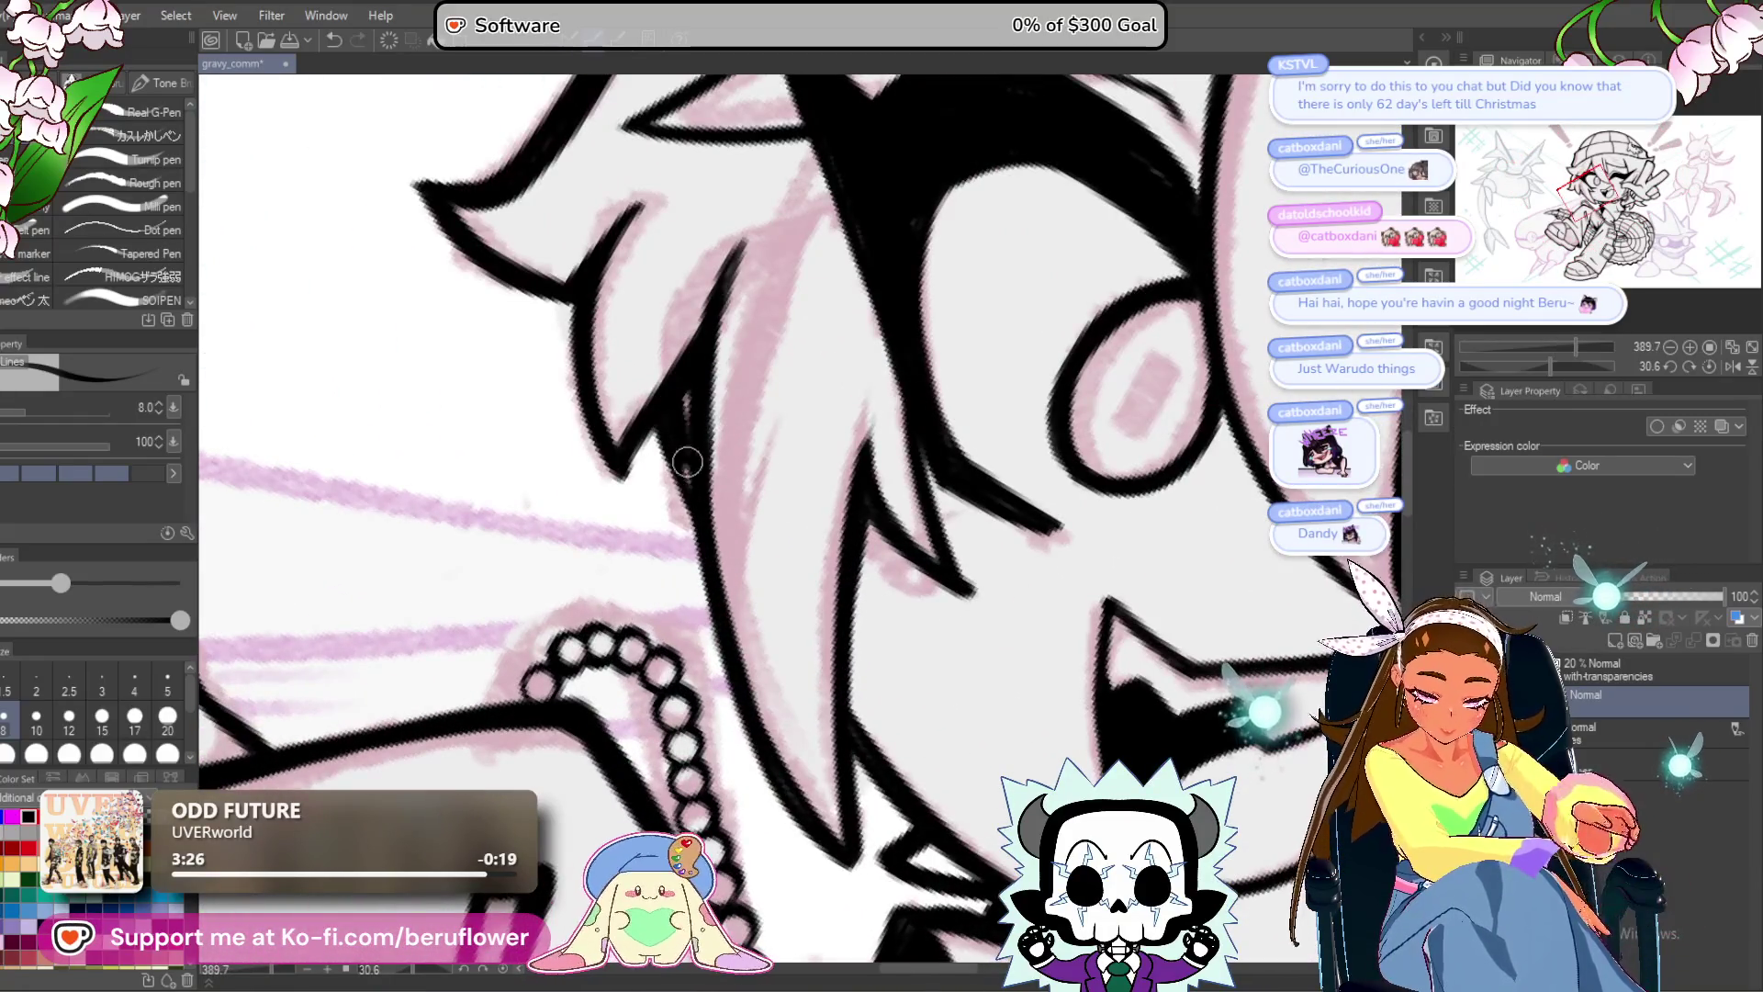
pyautogui.scroll(-3, 693, 312)
pyautogui.scroll(-3, 692, 311)
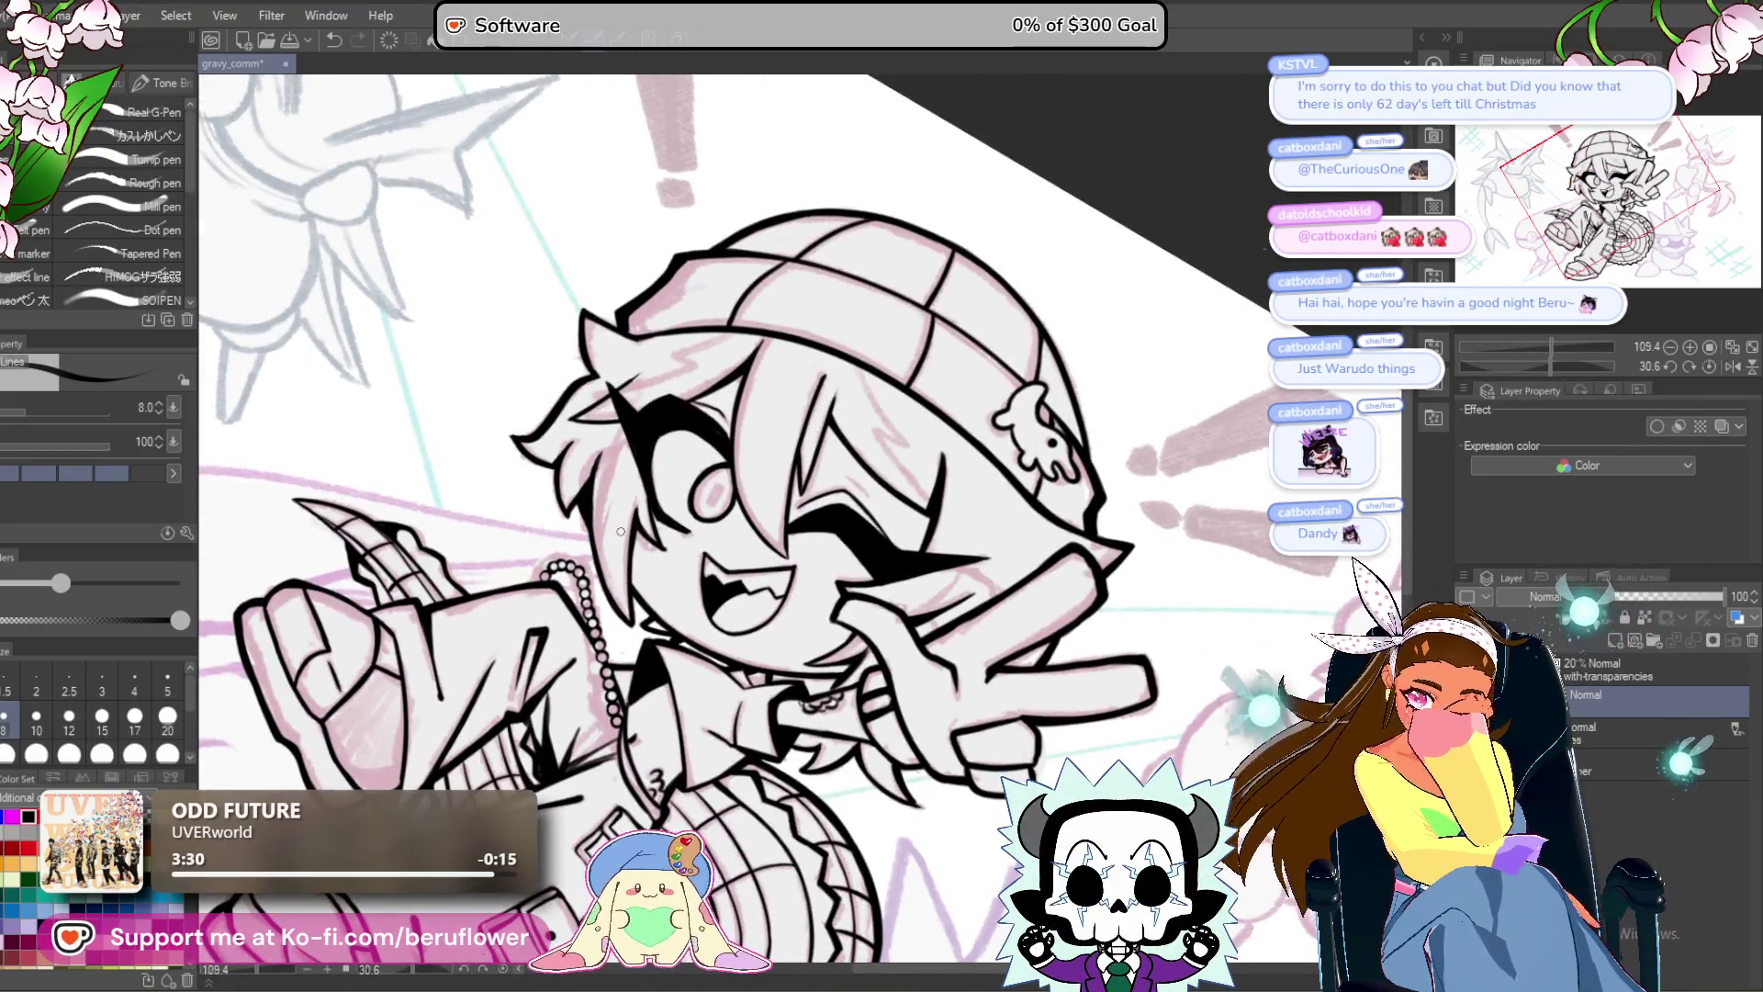
pyautogui.scroll(4, 583, 610)
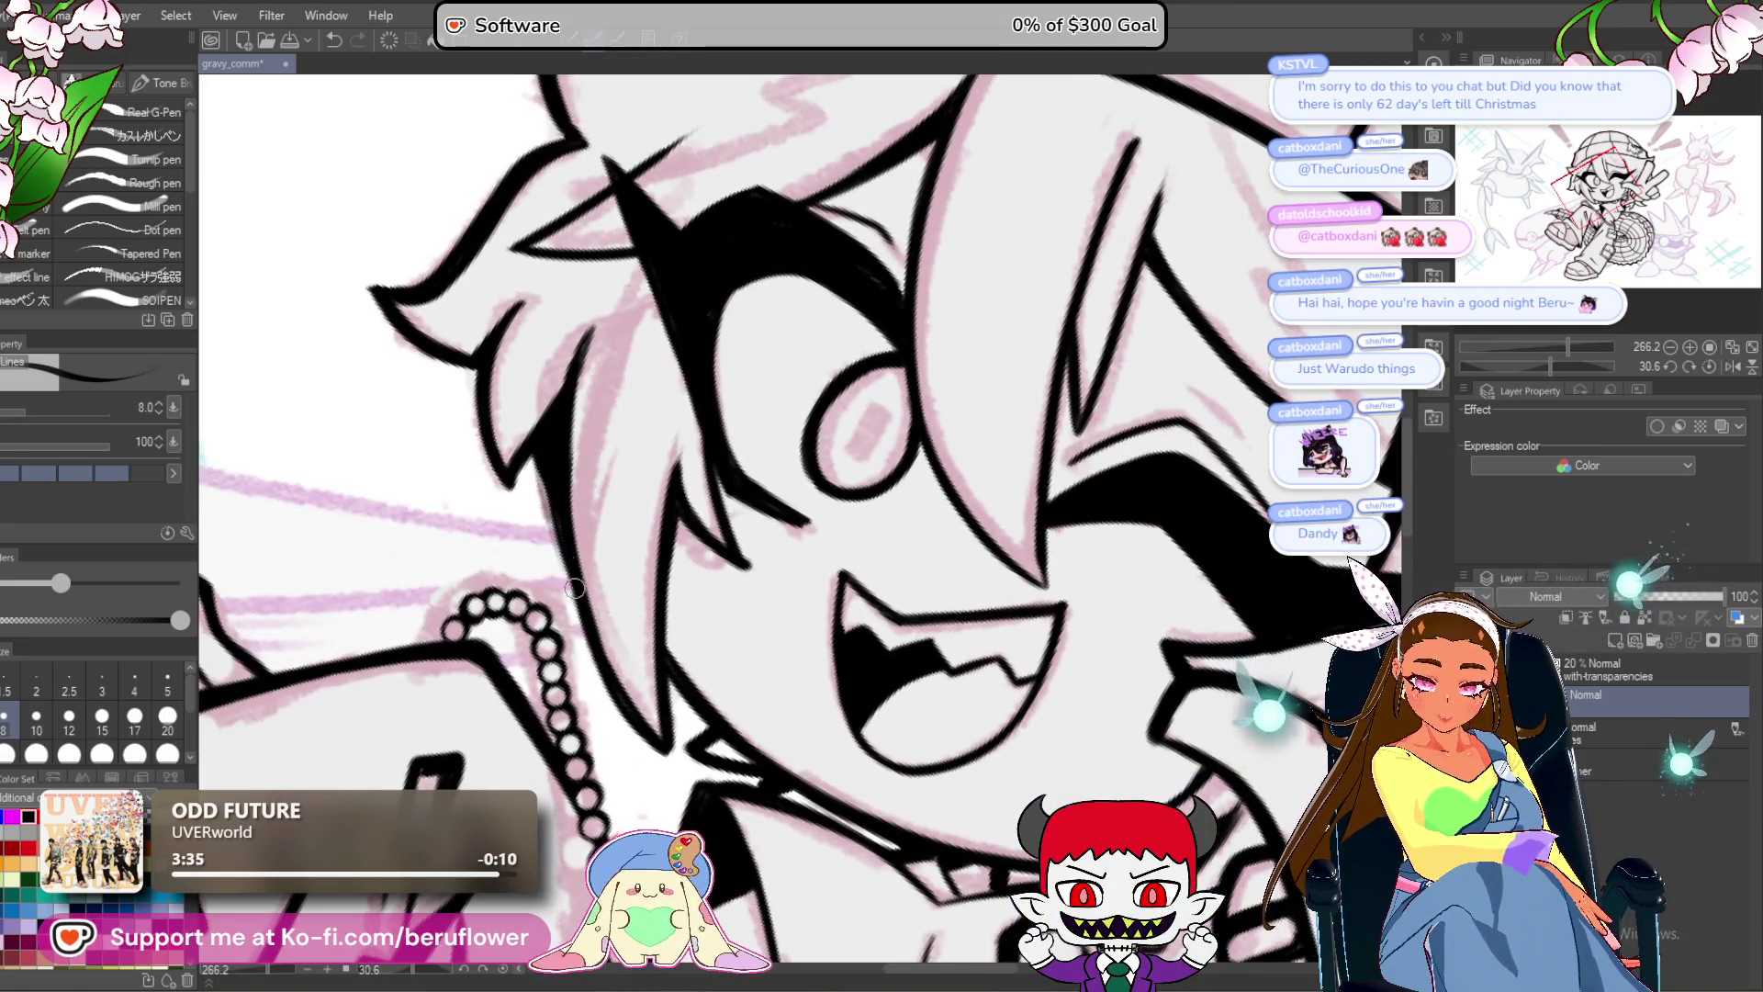
pyautogui.hotkey('ctrl', 'z')
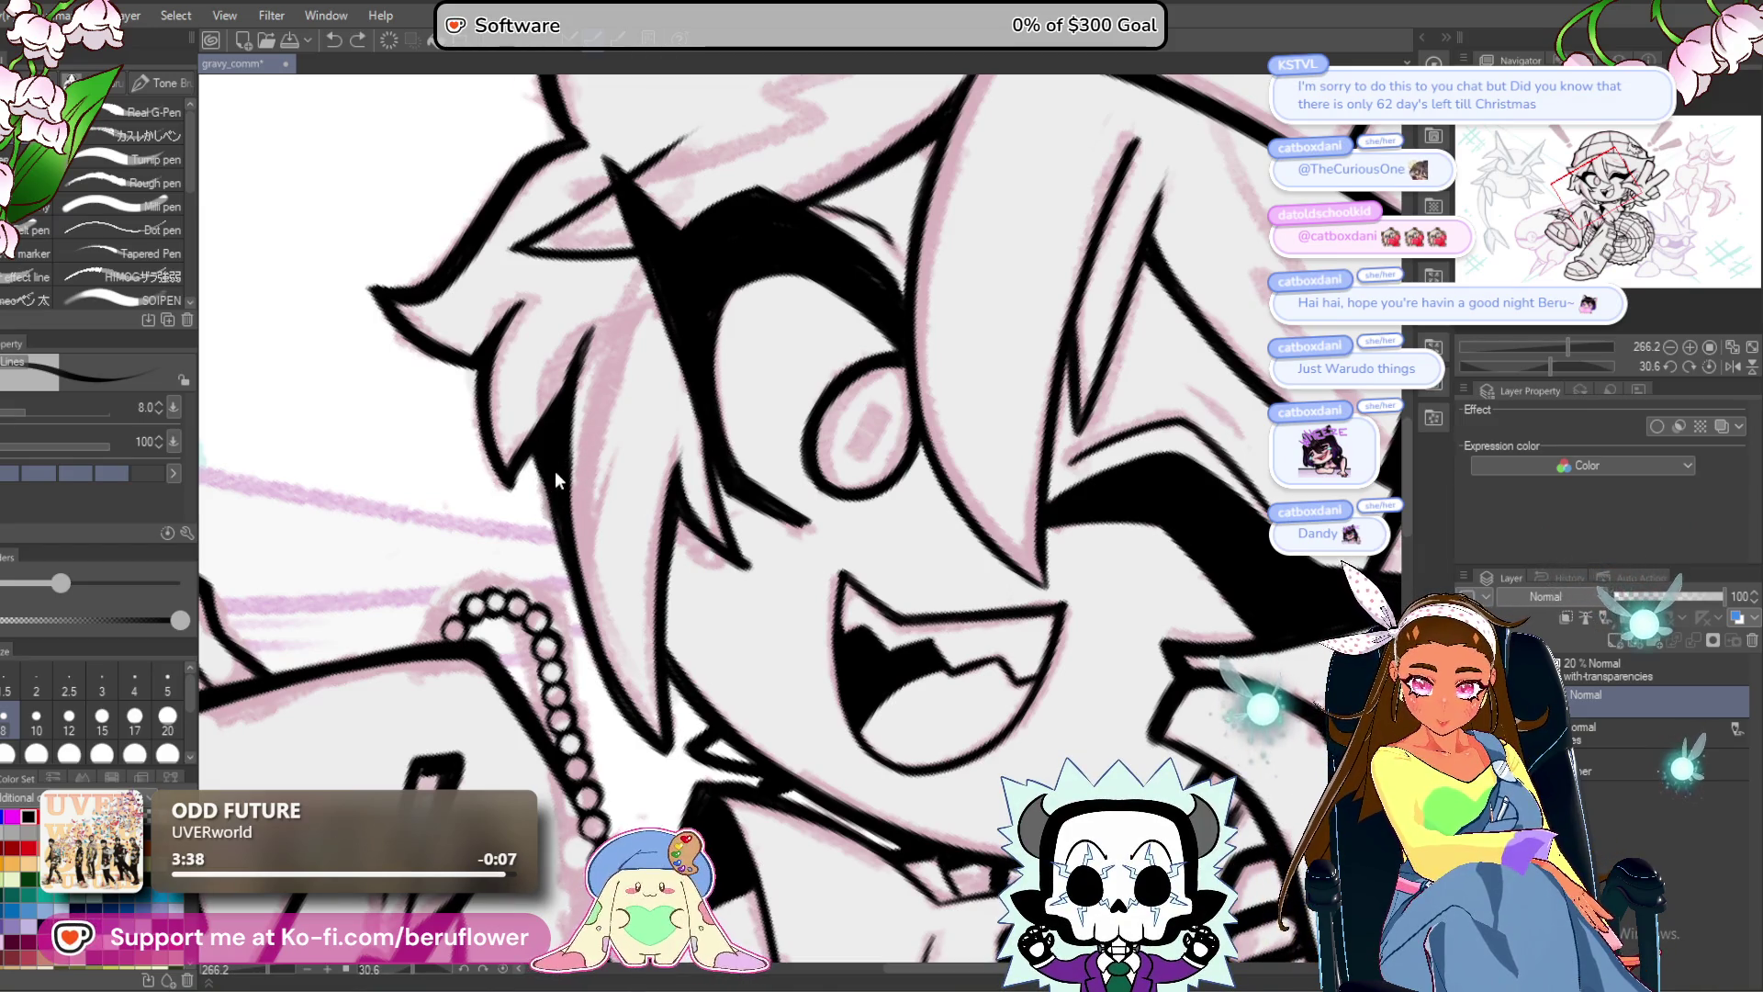
pyautogui.hotkey('ctrl', 'y')
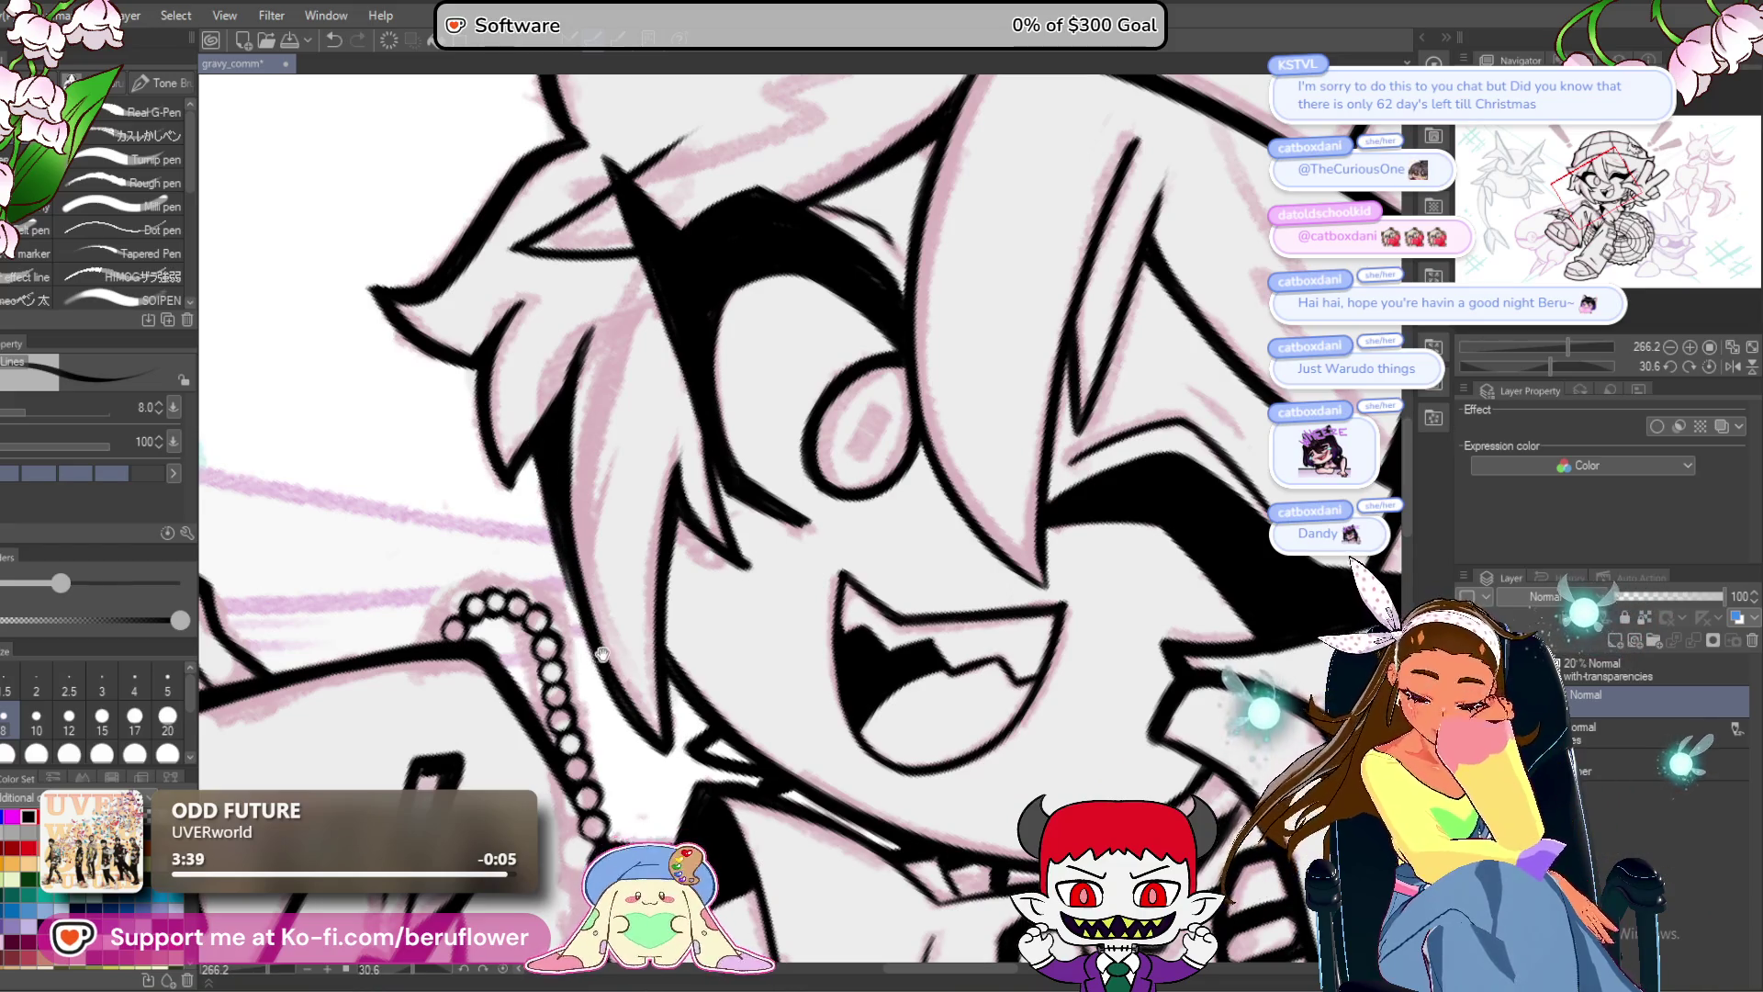
pyautogui.moveTo(601, 654); pyautogui.dragTo(568, 574)
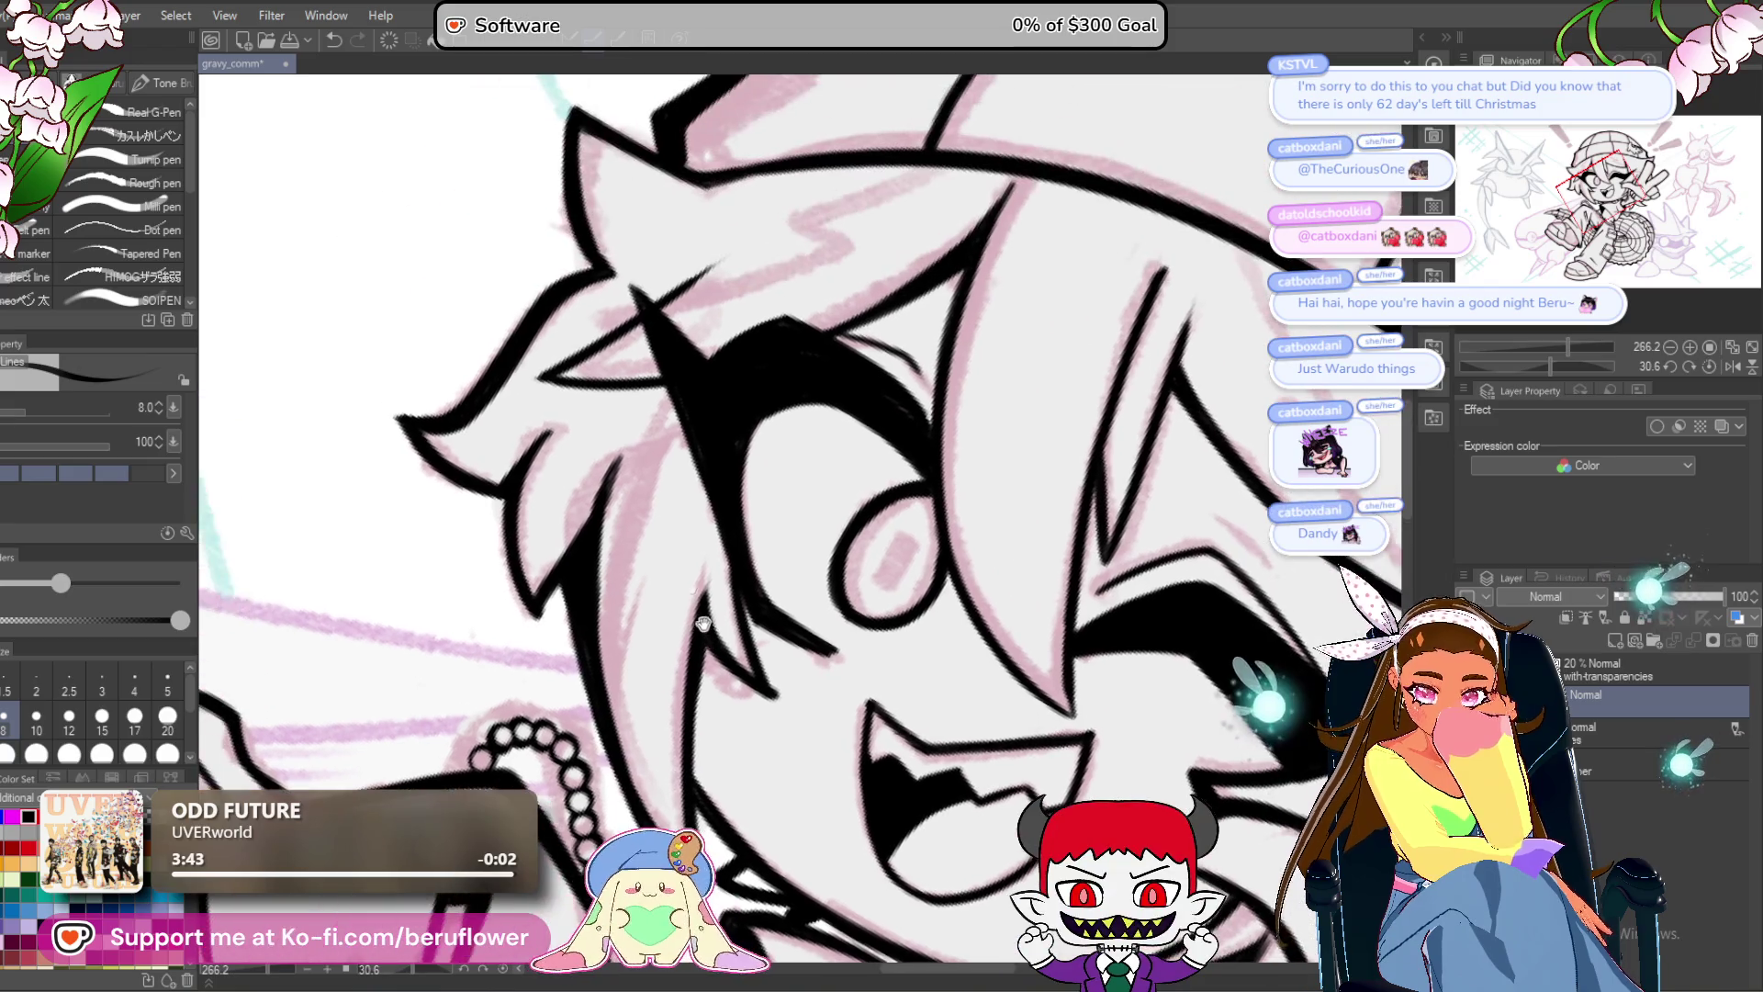
pyautogui.moveTo(541, 299); pyautogui.dragTo(598, 503)
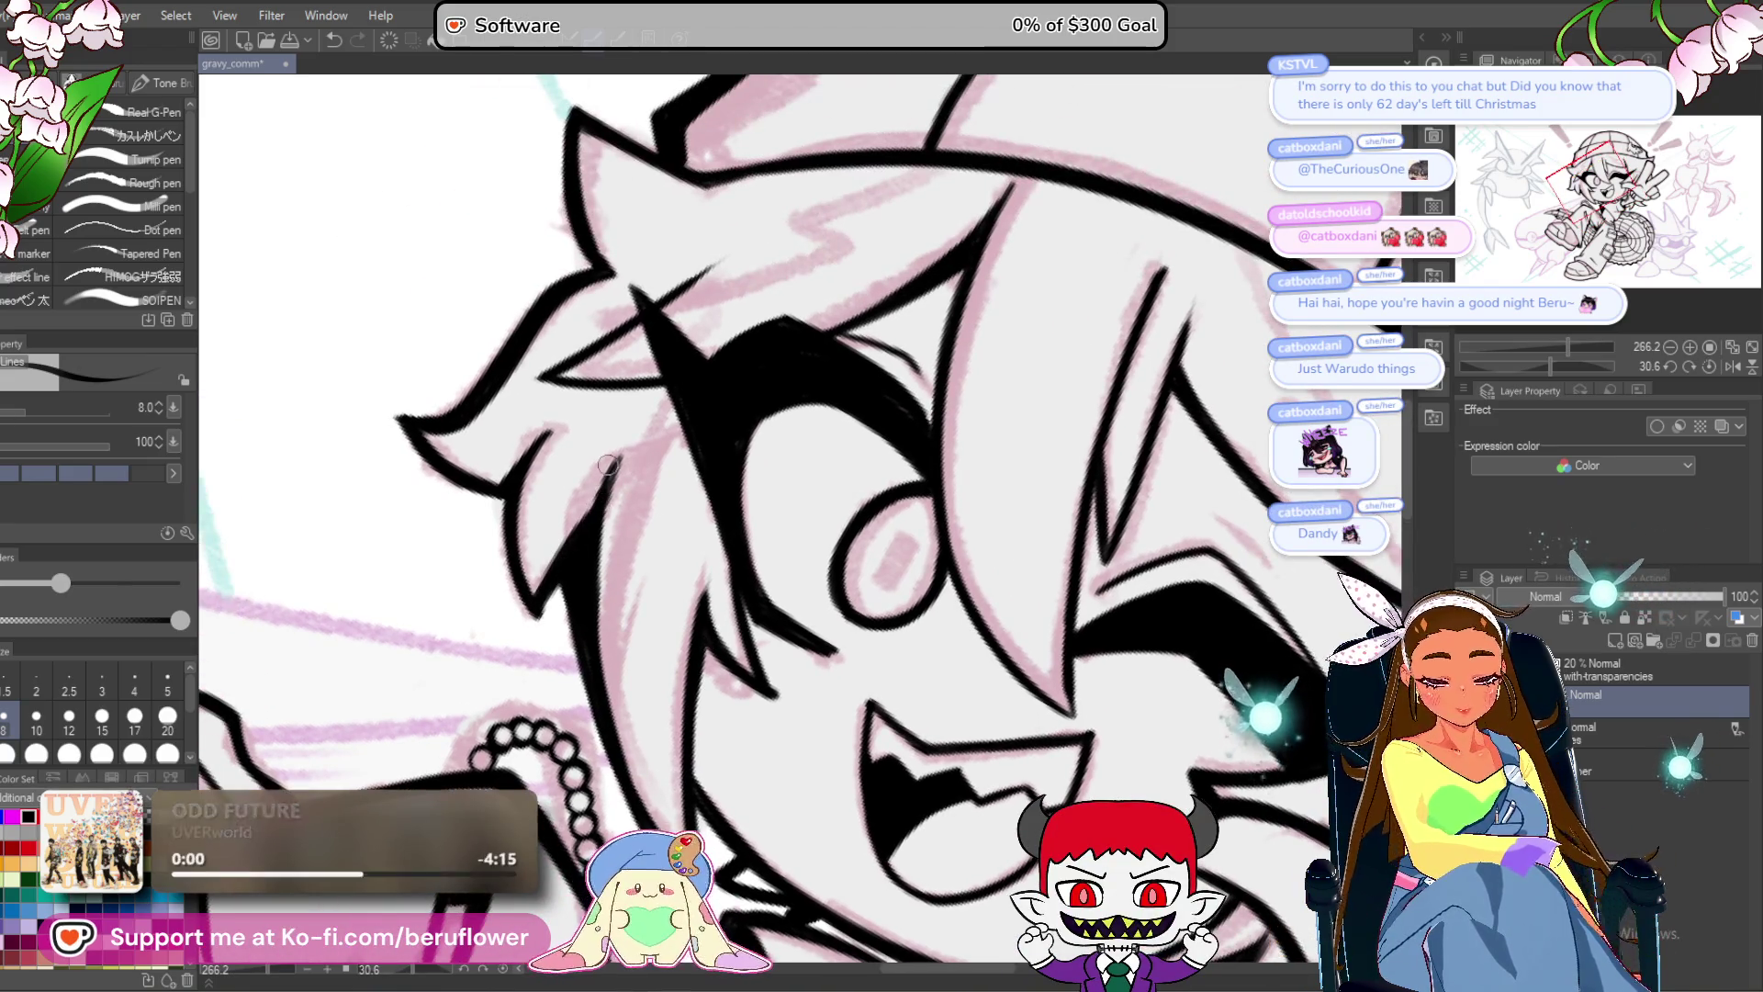
# Ink a thin hair strand near the eye and thicken the hair line under the beanie brim.
pyautogui.scroll(-5, 597, 508)
pyautogui.scroll(5, 735, 680)
pyautogui.scroll(5, 754, 695)
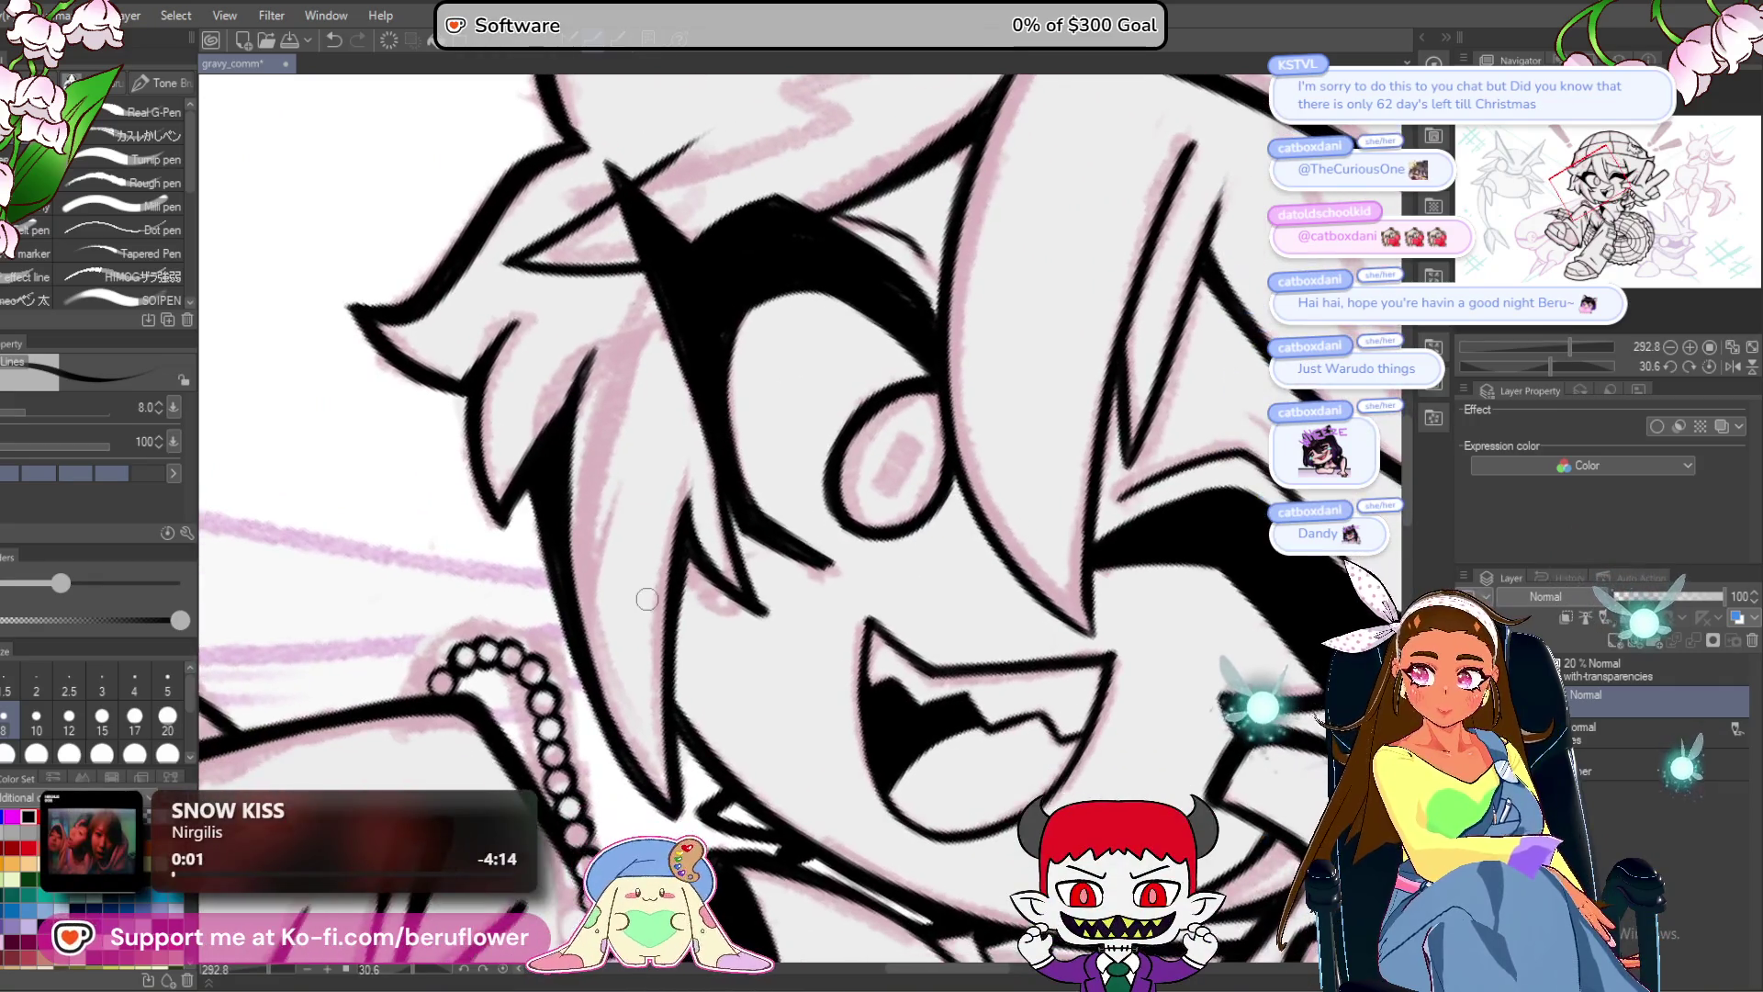
pyautogui.moveTo(730, 442)
pyautogui.mouseDown()
pyautogui.moveTo(706, 499)
pyautogui.moveTo(731, 530)
pyautogui.mouseUp()
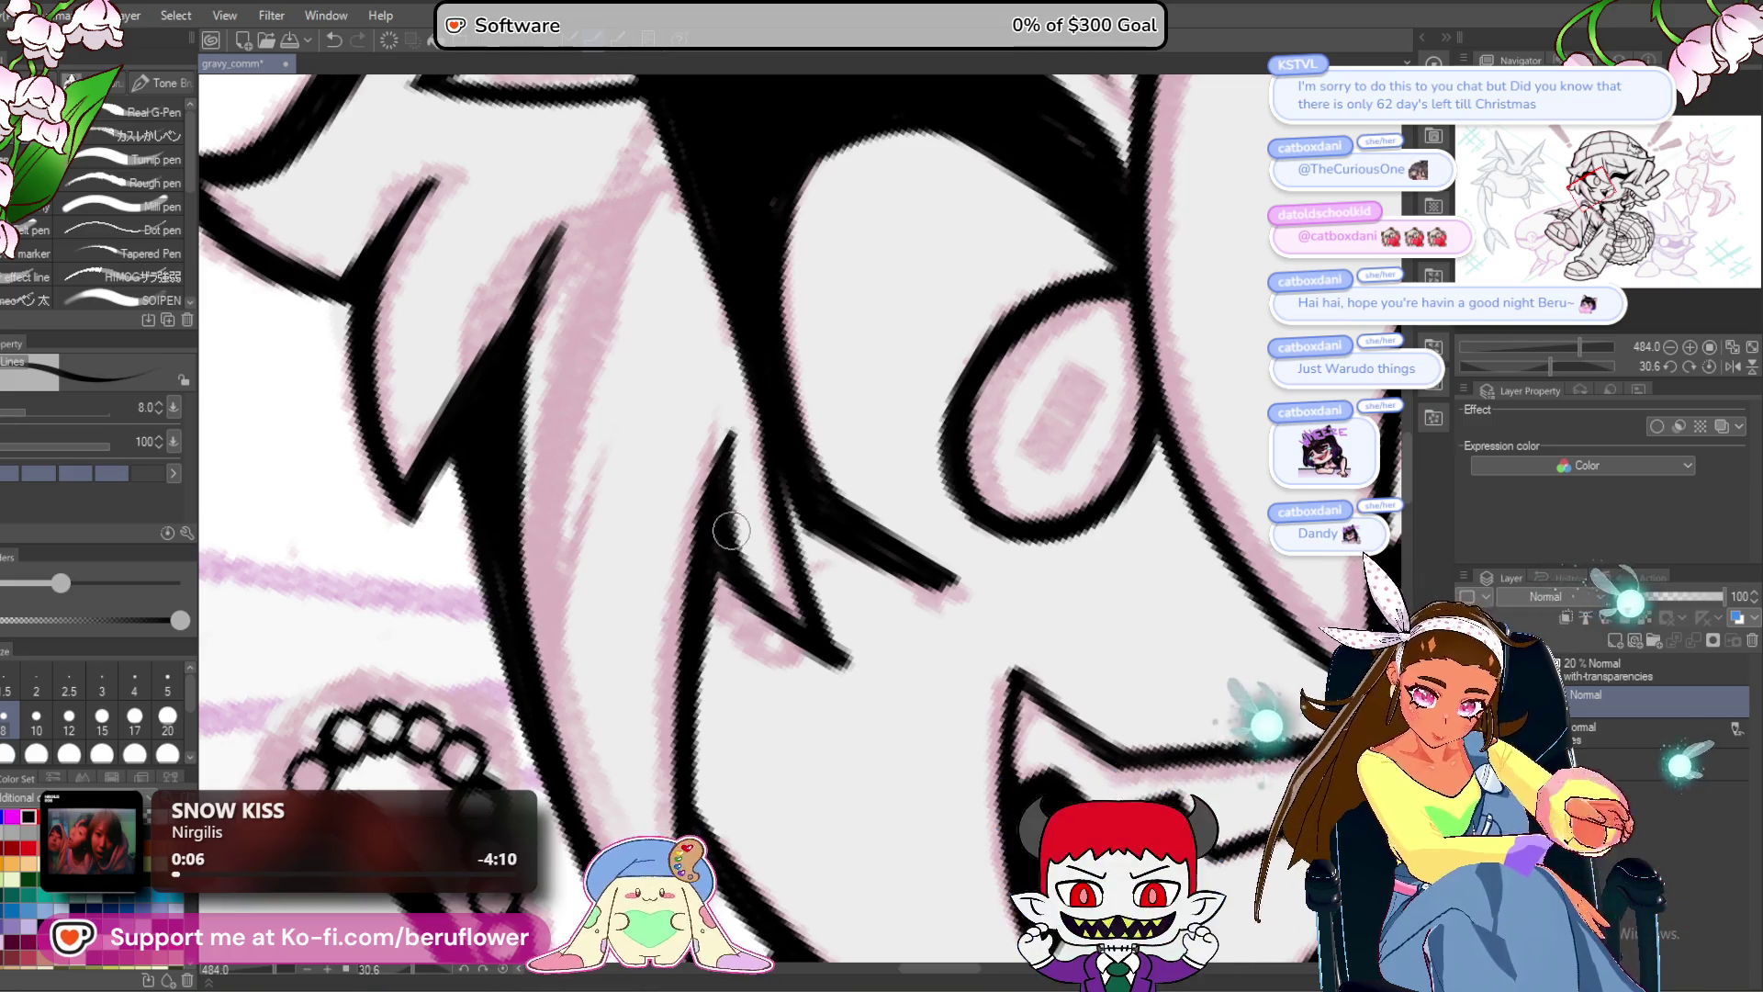
pyautogui.scroll(-4, 712, 682)
pyautogui.scroll(3, 829, 507)
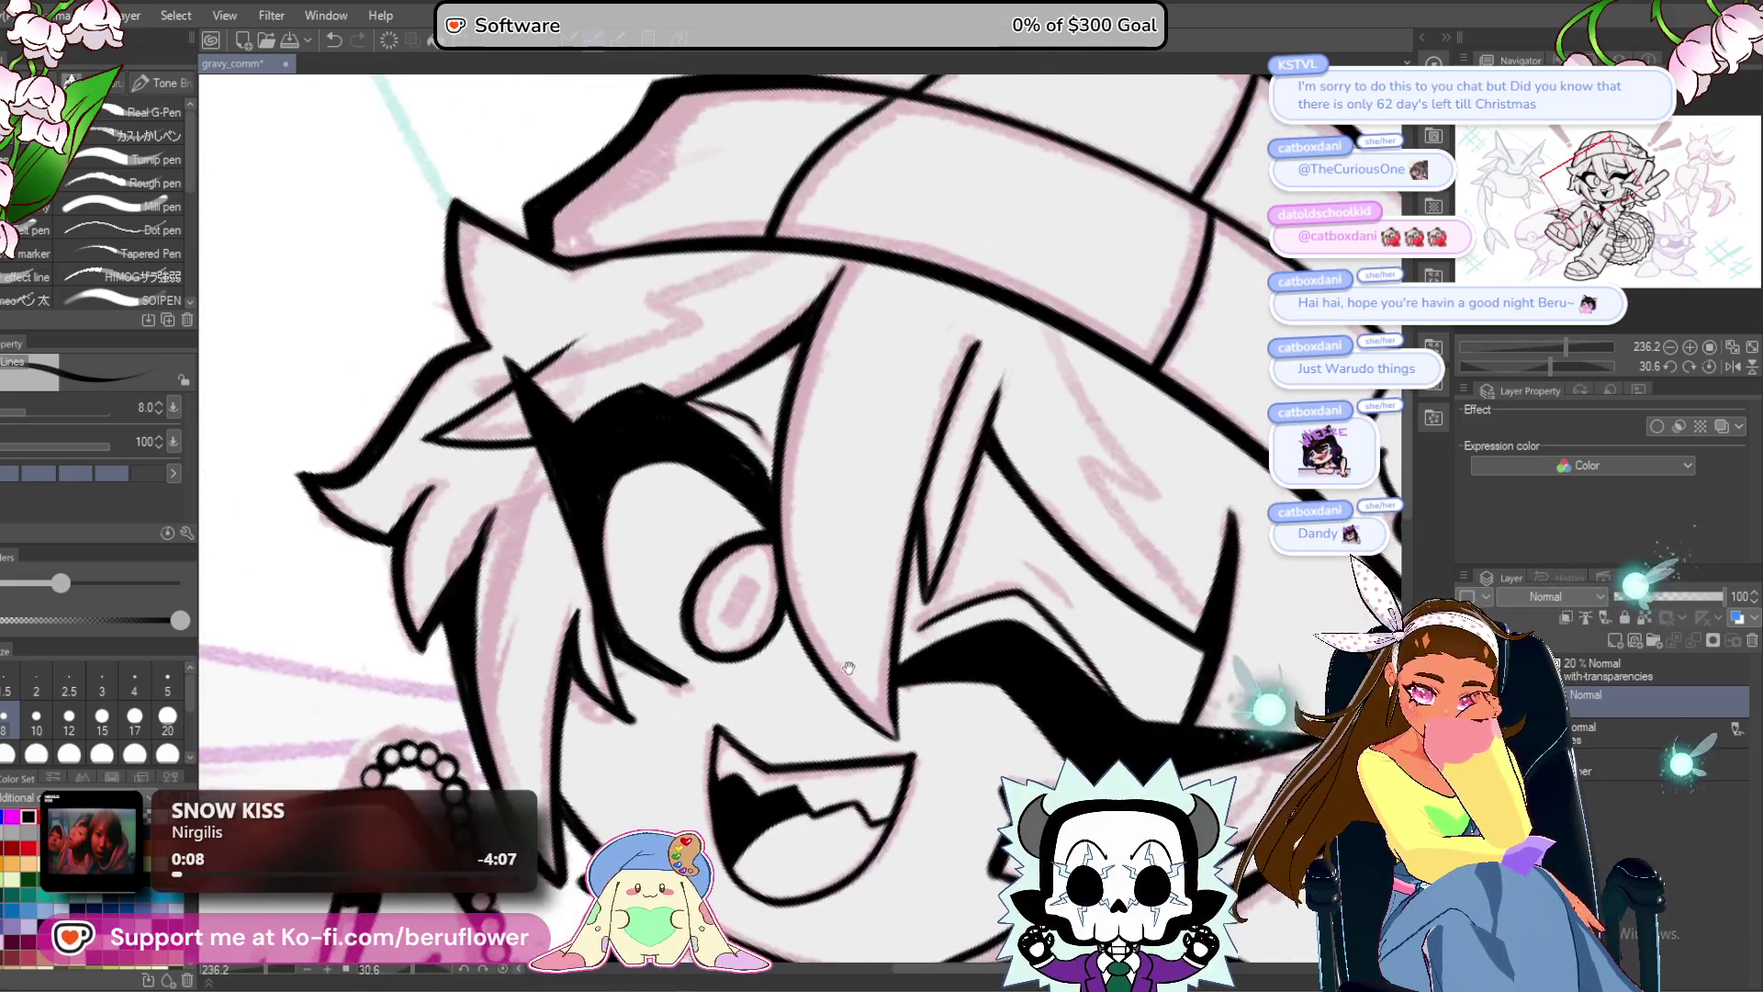
pyautogui.scroll(2, 828, 507)
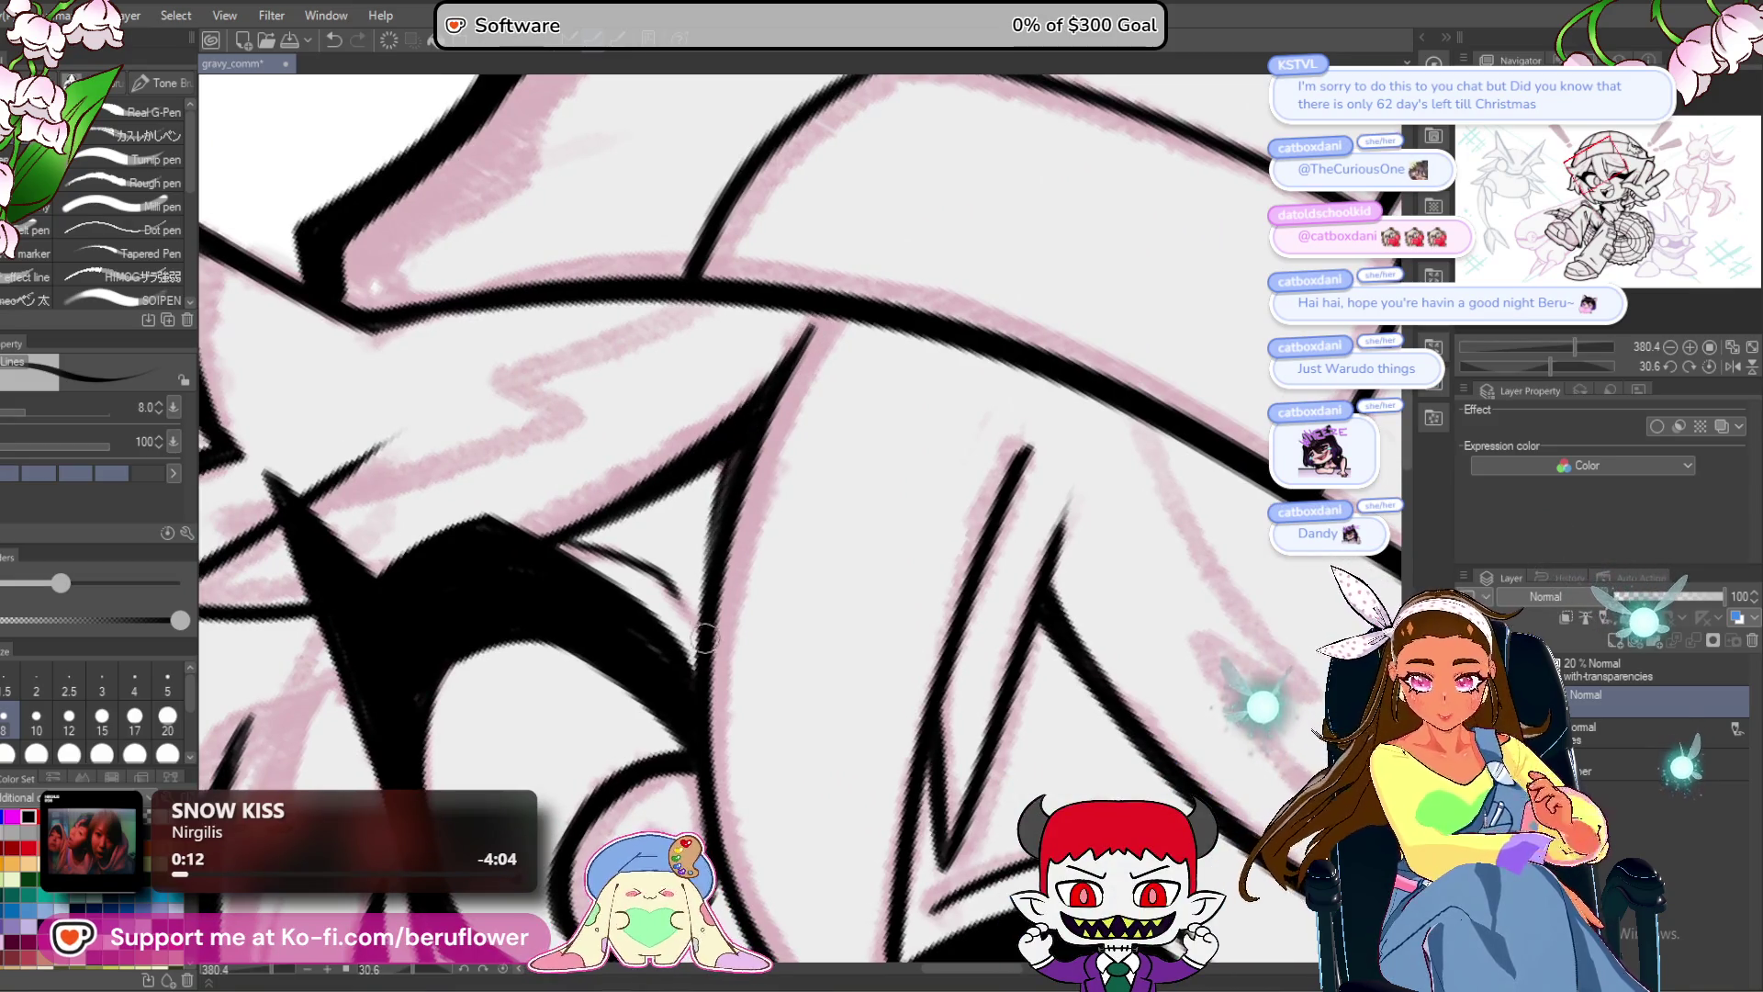
pyautogui.moveTo(727, 450); pyautogui.dragTo(701, 611)
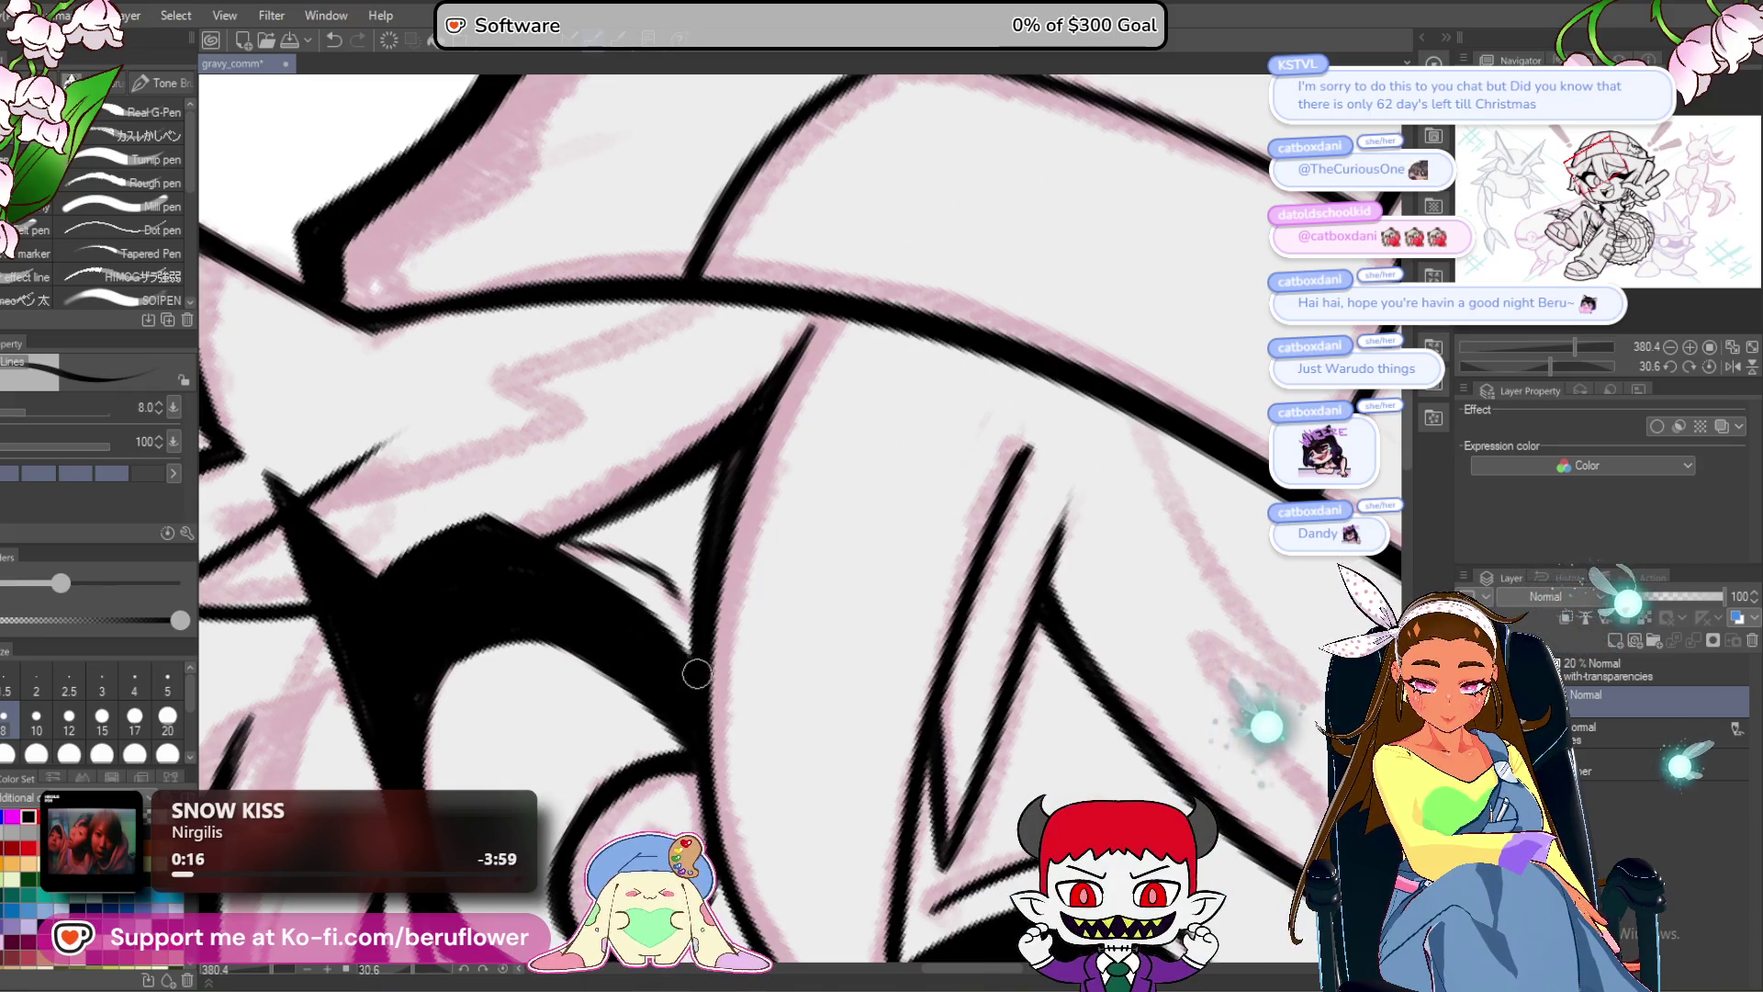
# Darken the hair strand line slightly and fit the whole drawing to the window.
pyautogui.moveTo(626, 626); pyautogui.dragTo(731, 599)
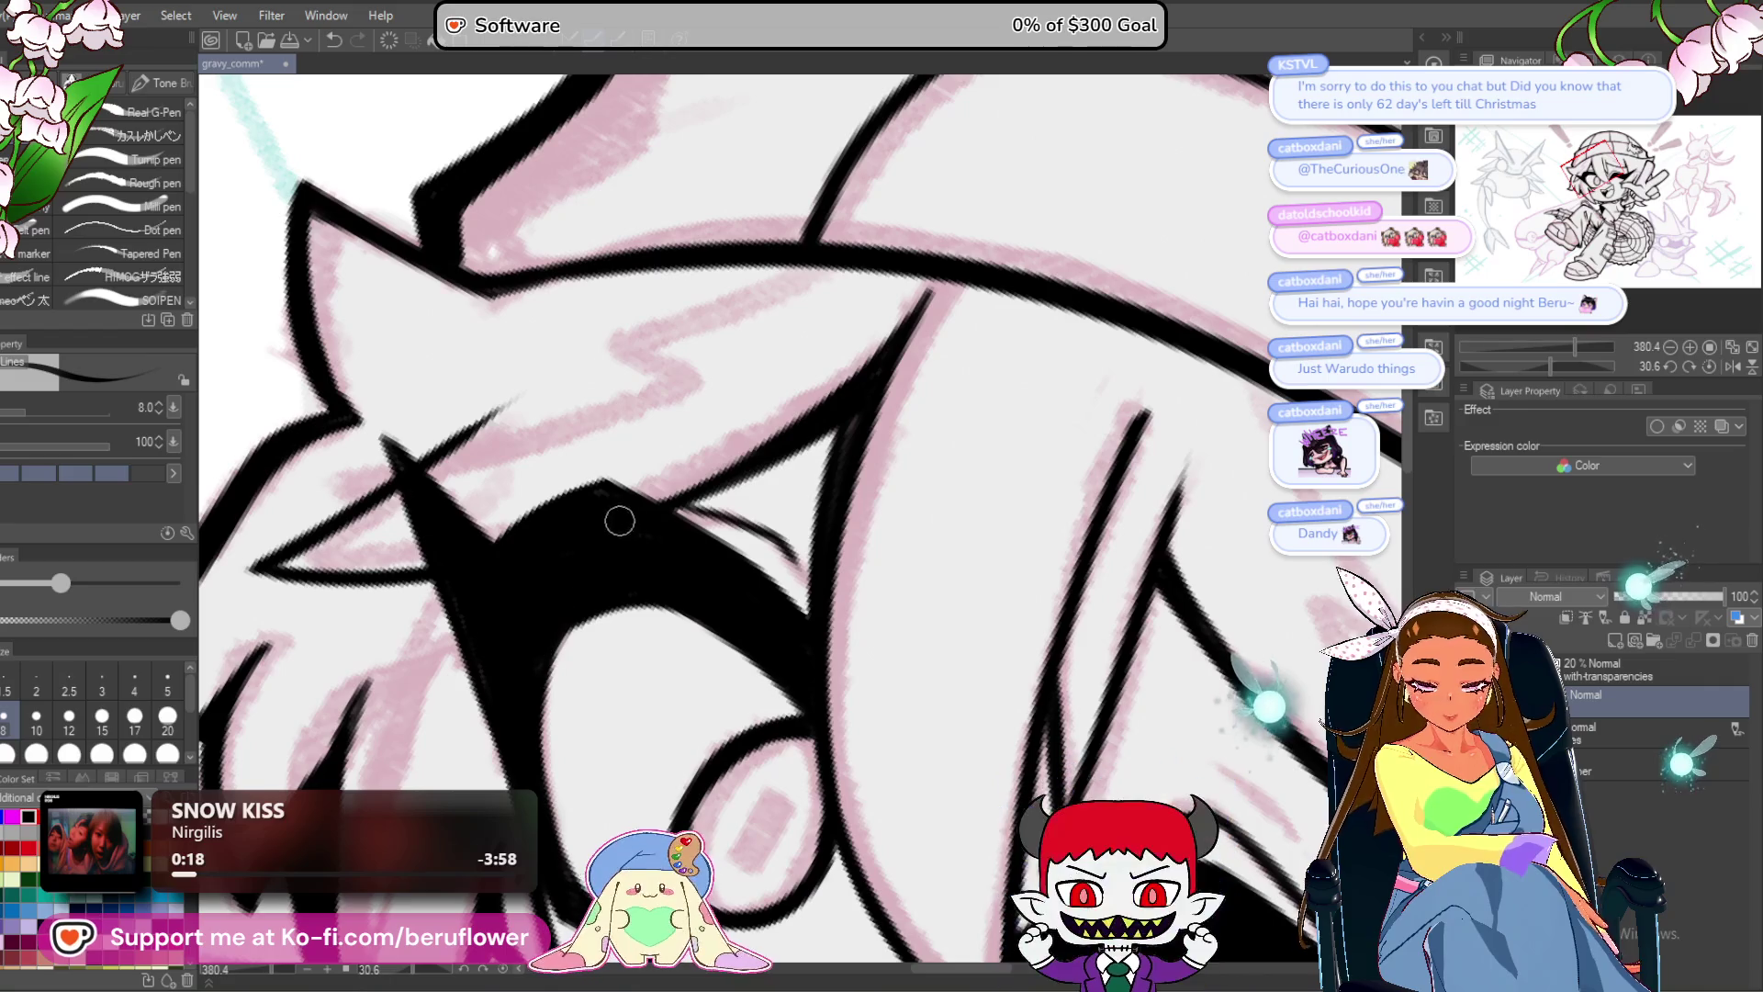
pyautogui.scroll(-3, 557, 522)
pyautogui.moveTo(918, 725)
pyautogui.mouseDown()
pyautogui.moveTo(974, 676)
pyautogui.moveTo(960, 663)
pyautogui.mouseUp()
pyautogui.scroll(4, 776, 501)
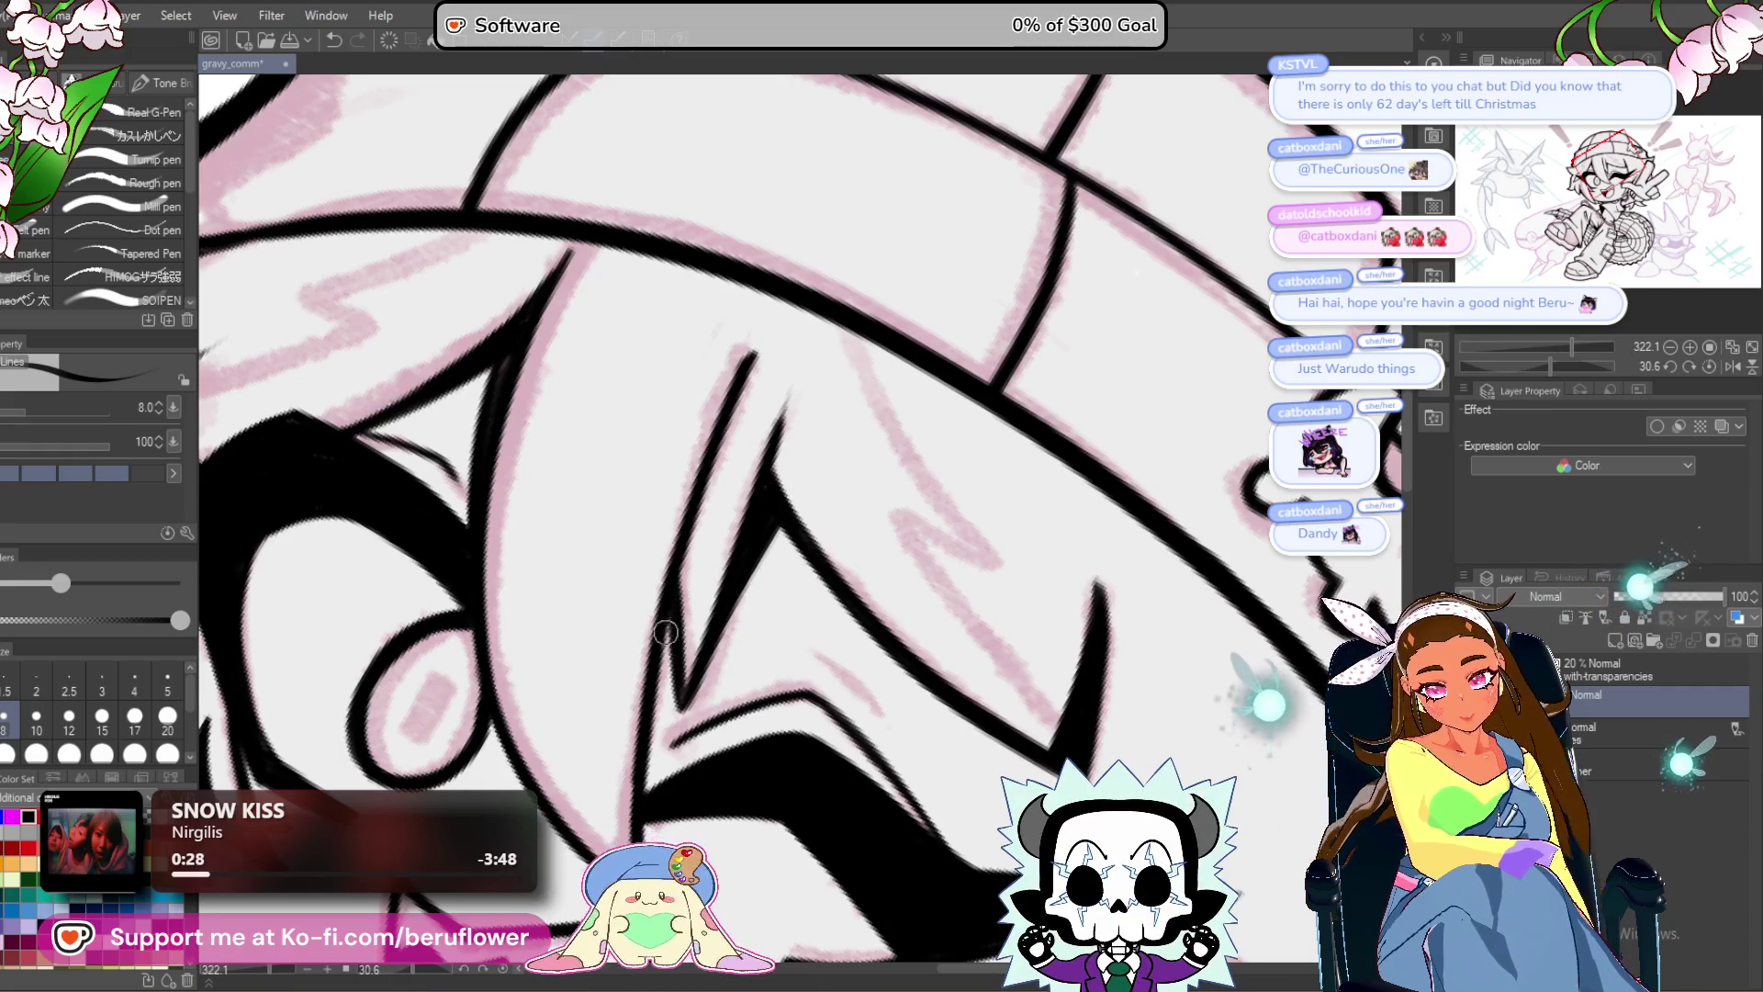
pyautogui.moveTo(680, 698); pyautogui.dragTo(665, 630)
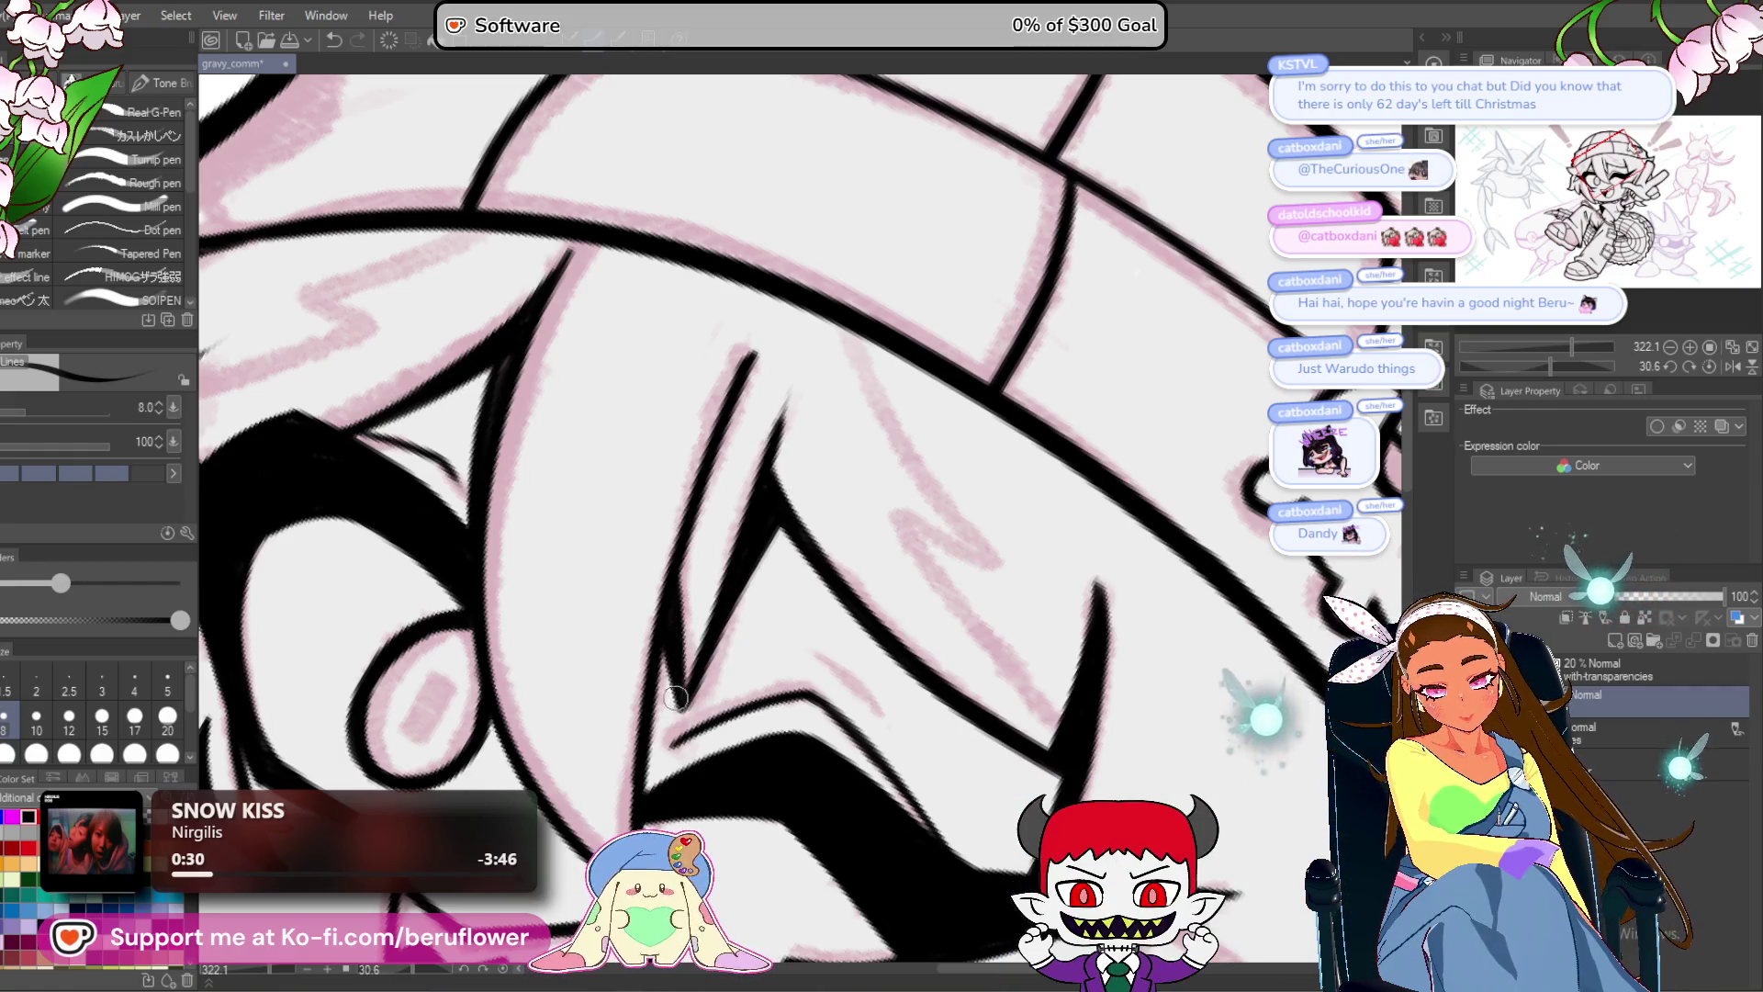
pyautogui.hotkey('ctrl', '0')
# Ink the hair outline beside the eye, undo that stroke, and zoom out to the whole character.
pyautogui.scroll(8, 1066, 754)
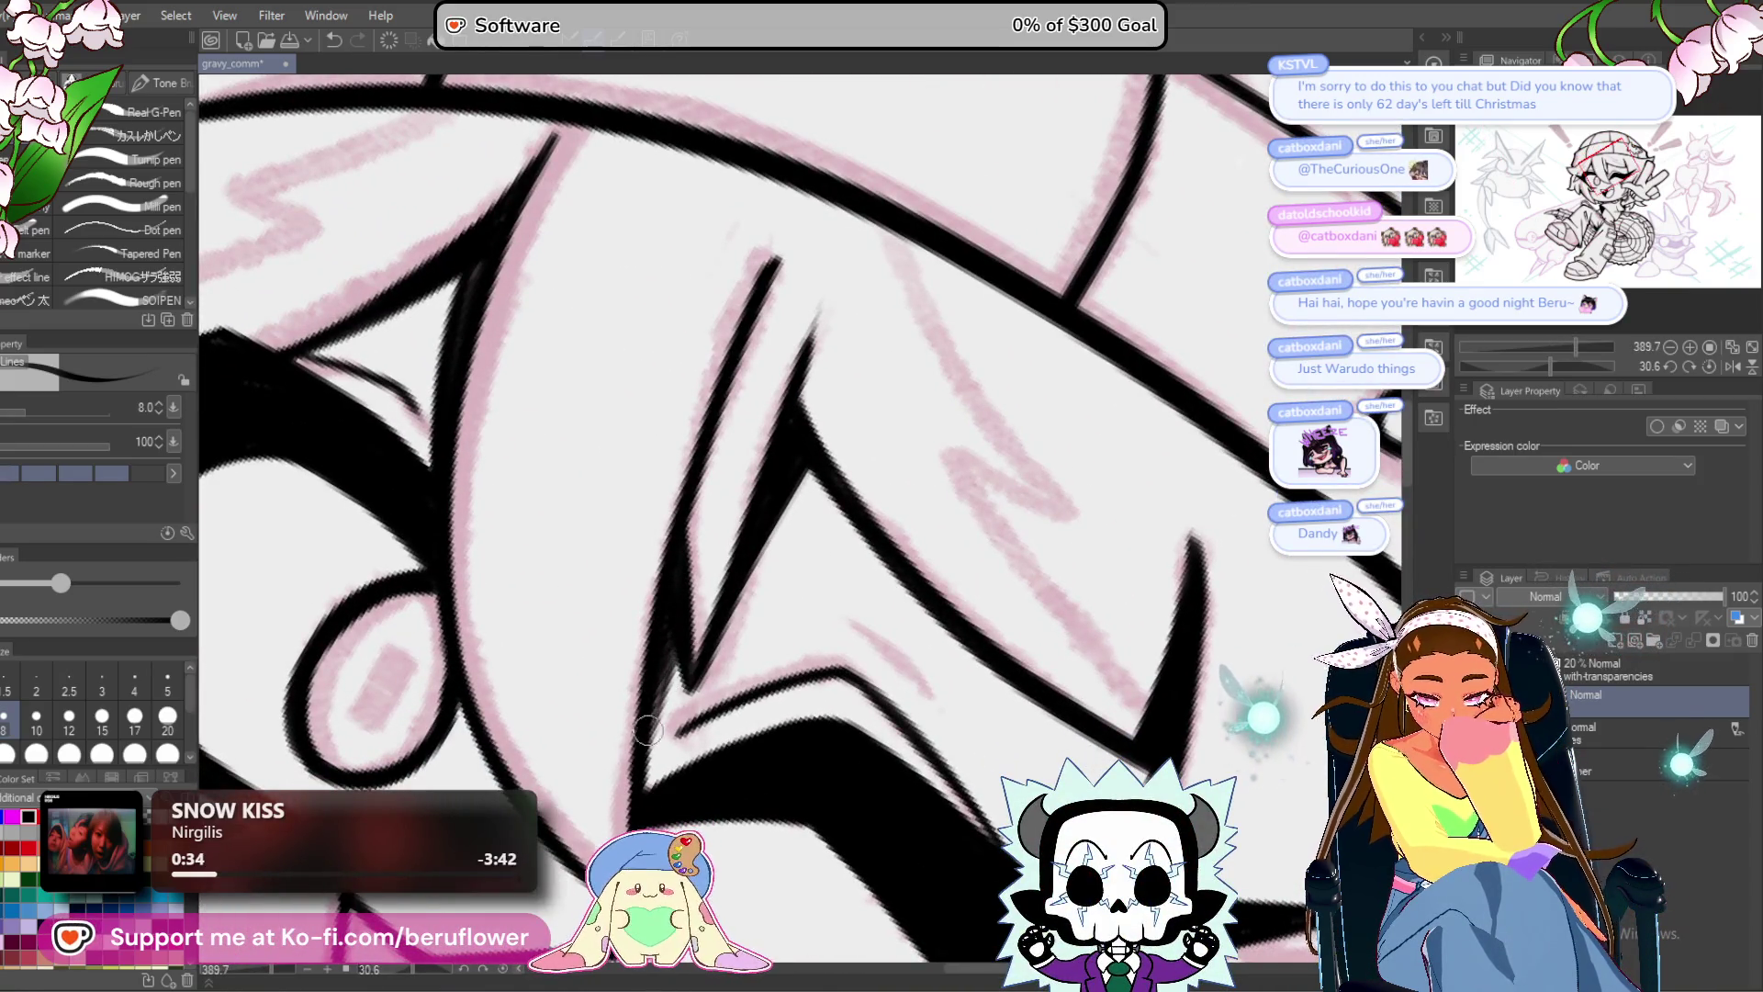
pyautogui.scroll(-6, 678, 649)
pyautogui.moveTo(752, 436)
pyautogui.mouseDown()
pyautogui.moveTo(808, 666)
pyautogui.moveTo(843, 636)
pyautogui.moveTo(790, 663)
pyautogui.mouseUp()
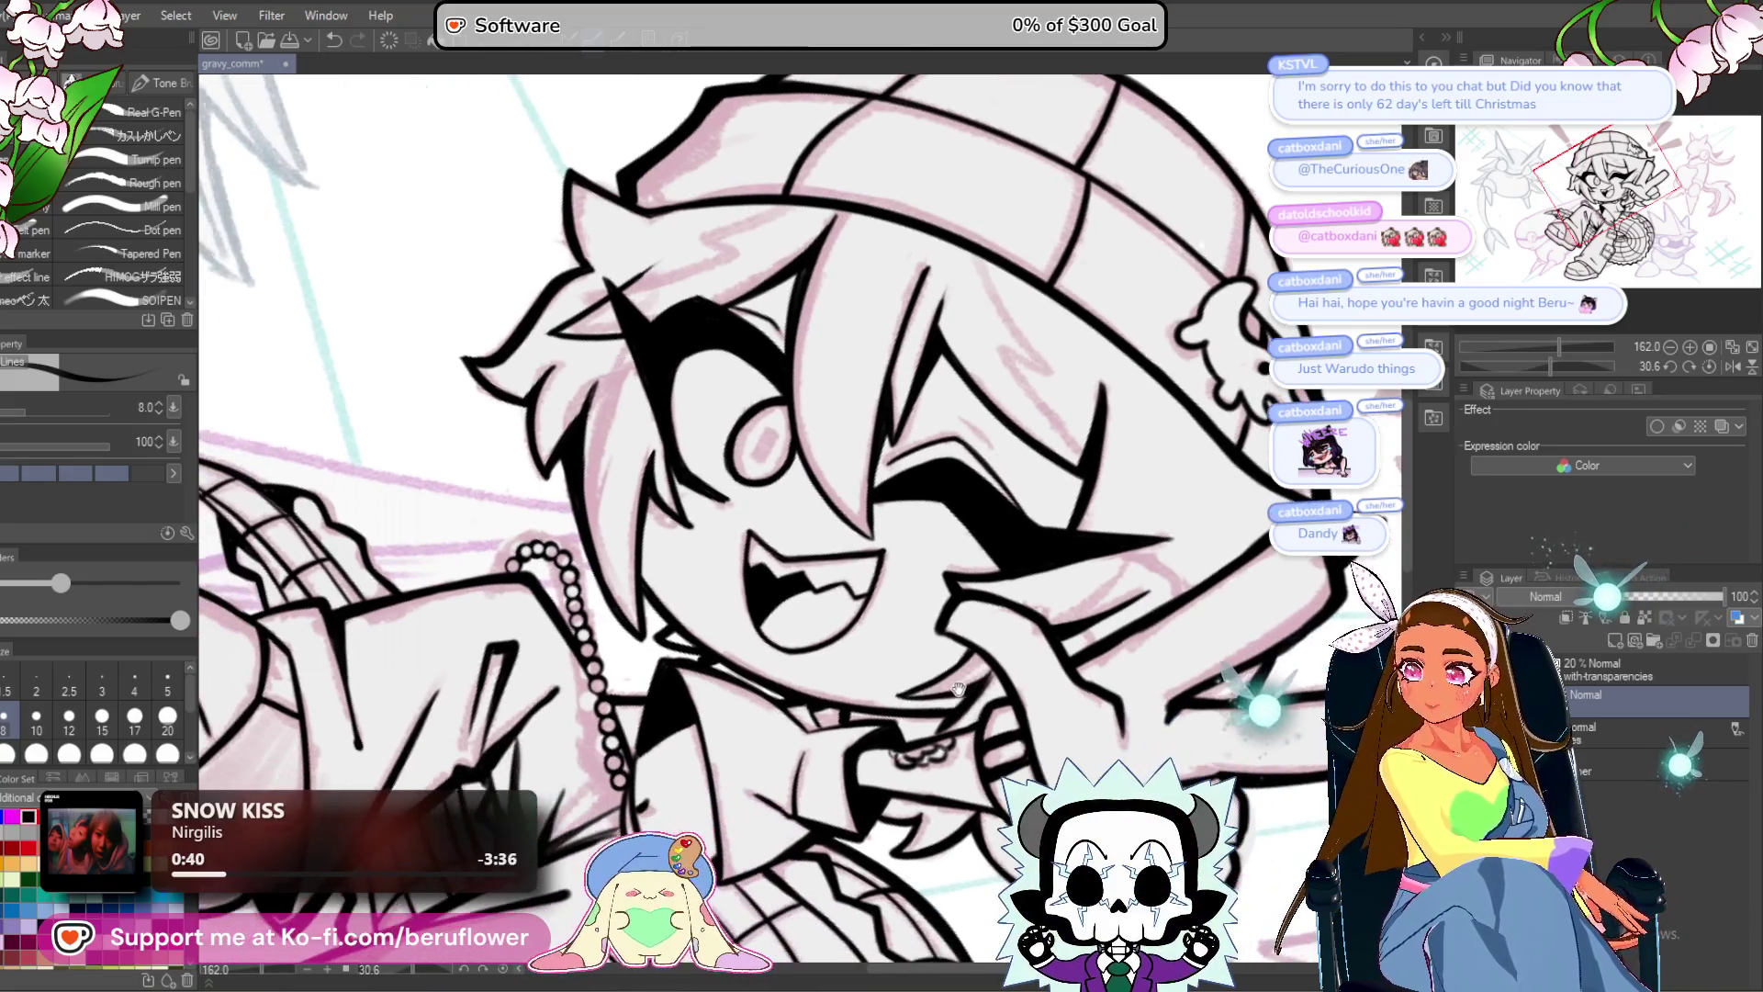
pyautogui.moveTo(855, 697)
pyautogui.mouseDown()
pyautogui.moveTo(929, 646)
pyautogui.moveTo(997, 633)
pyautogui.mouseUp()
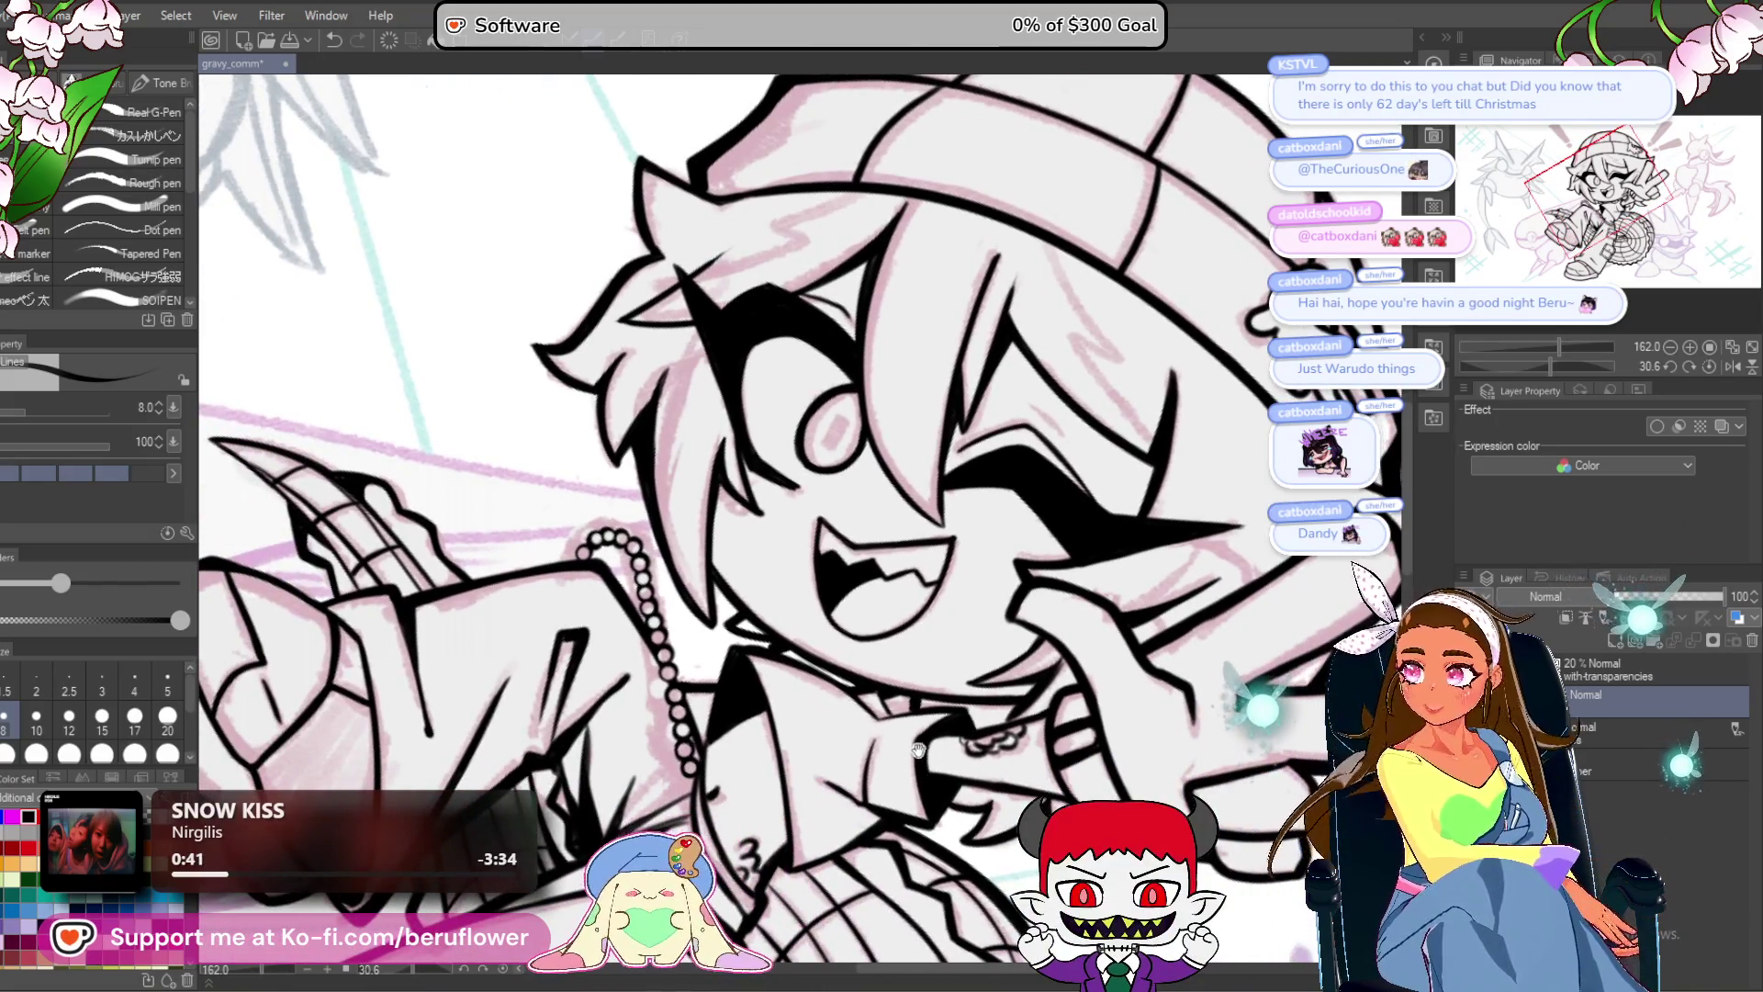
pyautogui.moveTo(918, 751); pyautogui.dragTo(998, 749)
pyautogui.scroll(4, 712, 410)
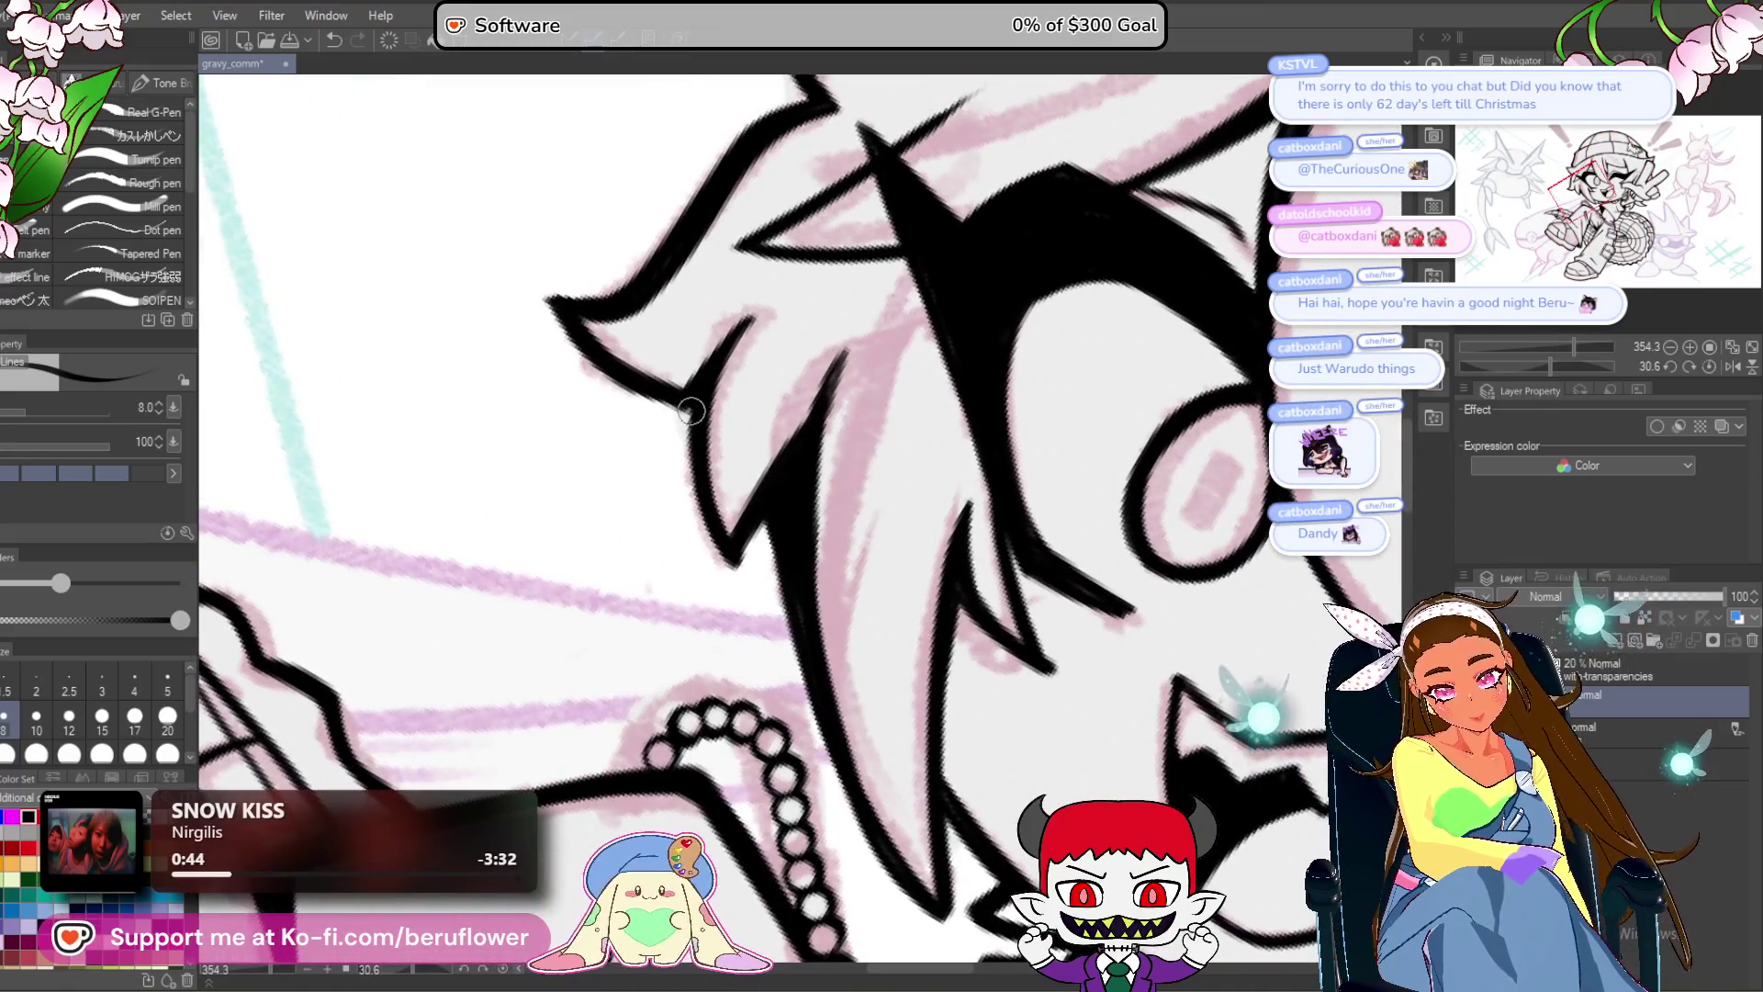
pyautogui.moveTo(589, 348); pyautogui.dragTo(685, 404)
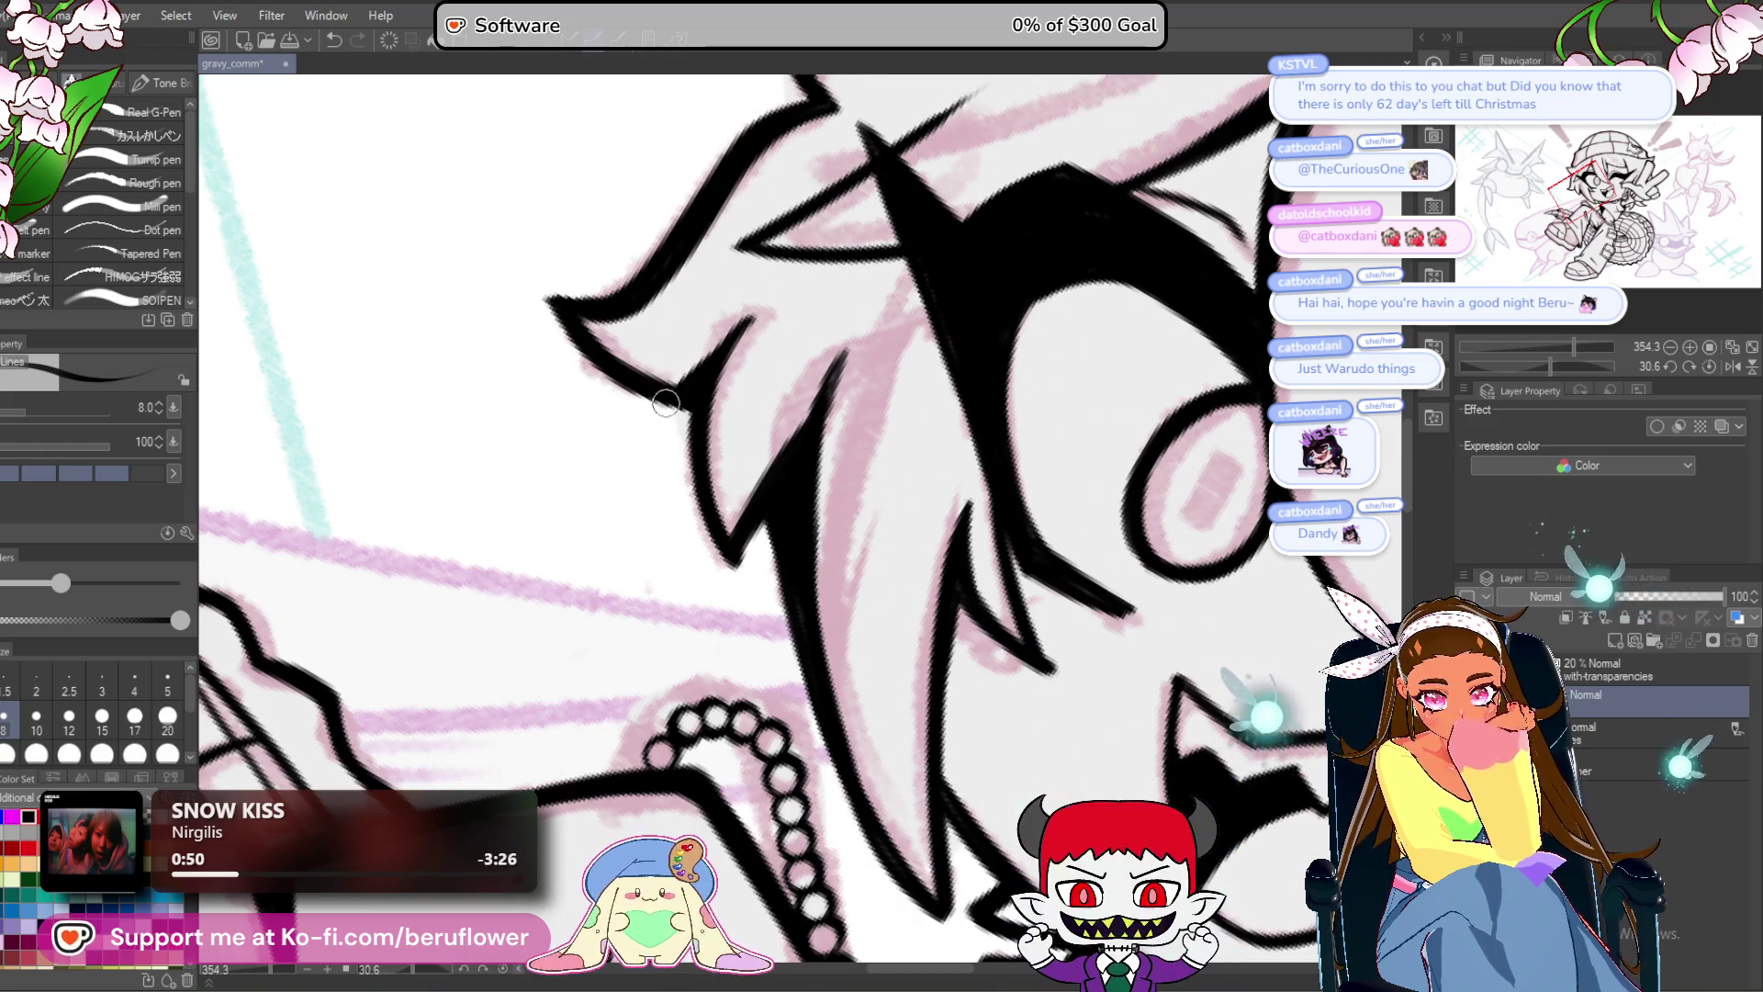
pyautogui.hotkey('ctrl', 'z')
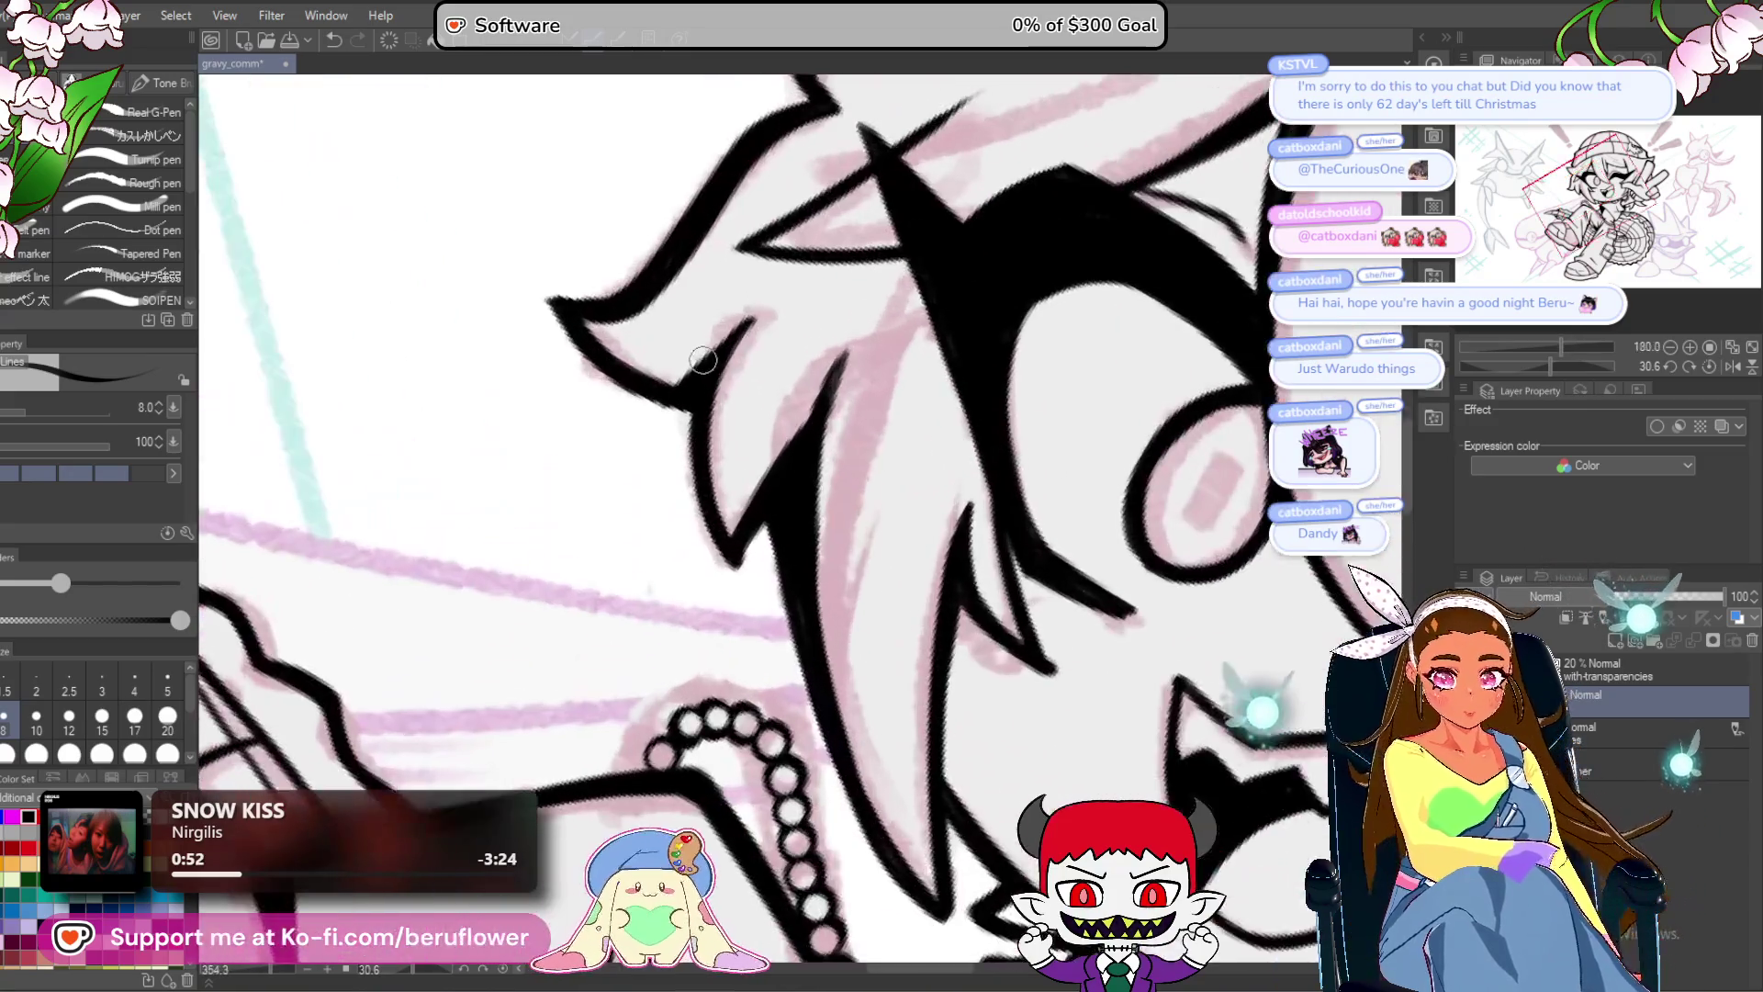
pyautogui.scroll(-3, 703, 360)
pyautogui.moveTo(1093, 762); pyautogui.dragTo(1138, 751)
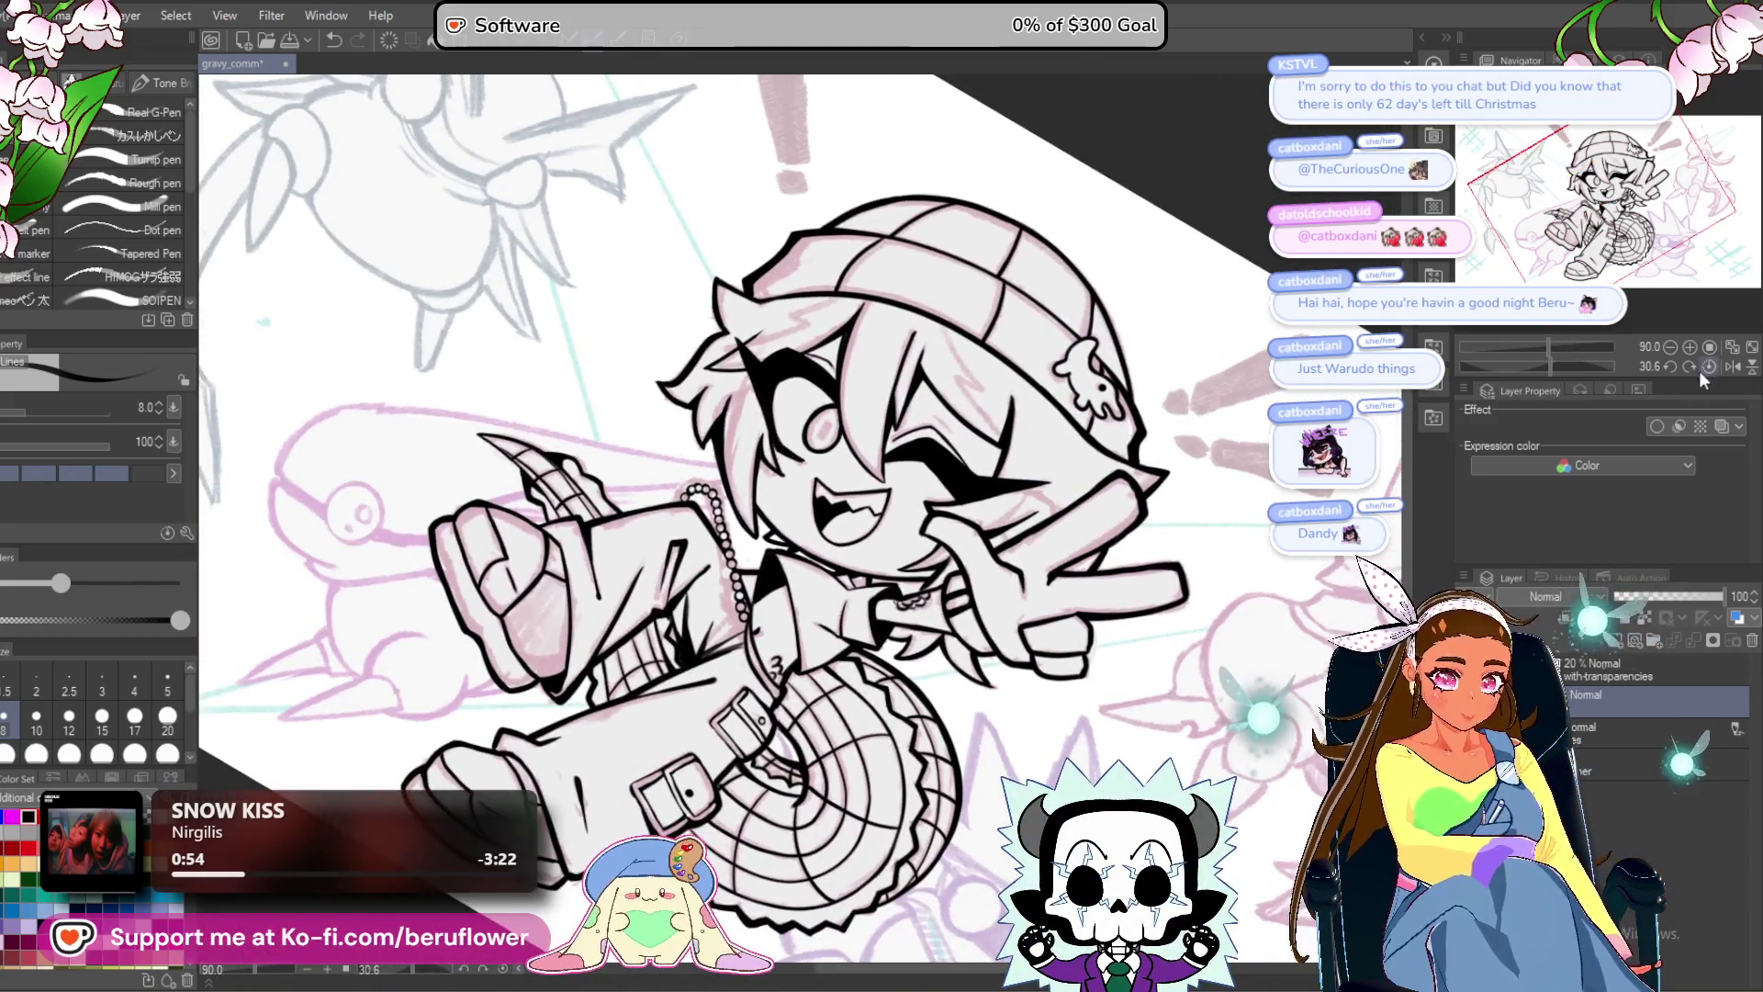
pyautogui.click(1709, 366)
pyautogui.scroll(-2, 799, 551)
pyautogui.scroll(2, 698, 515)
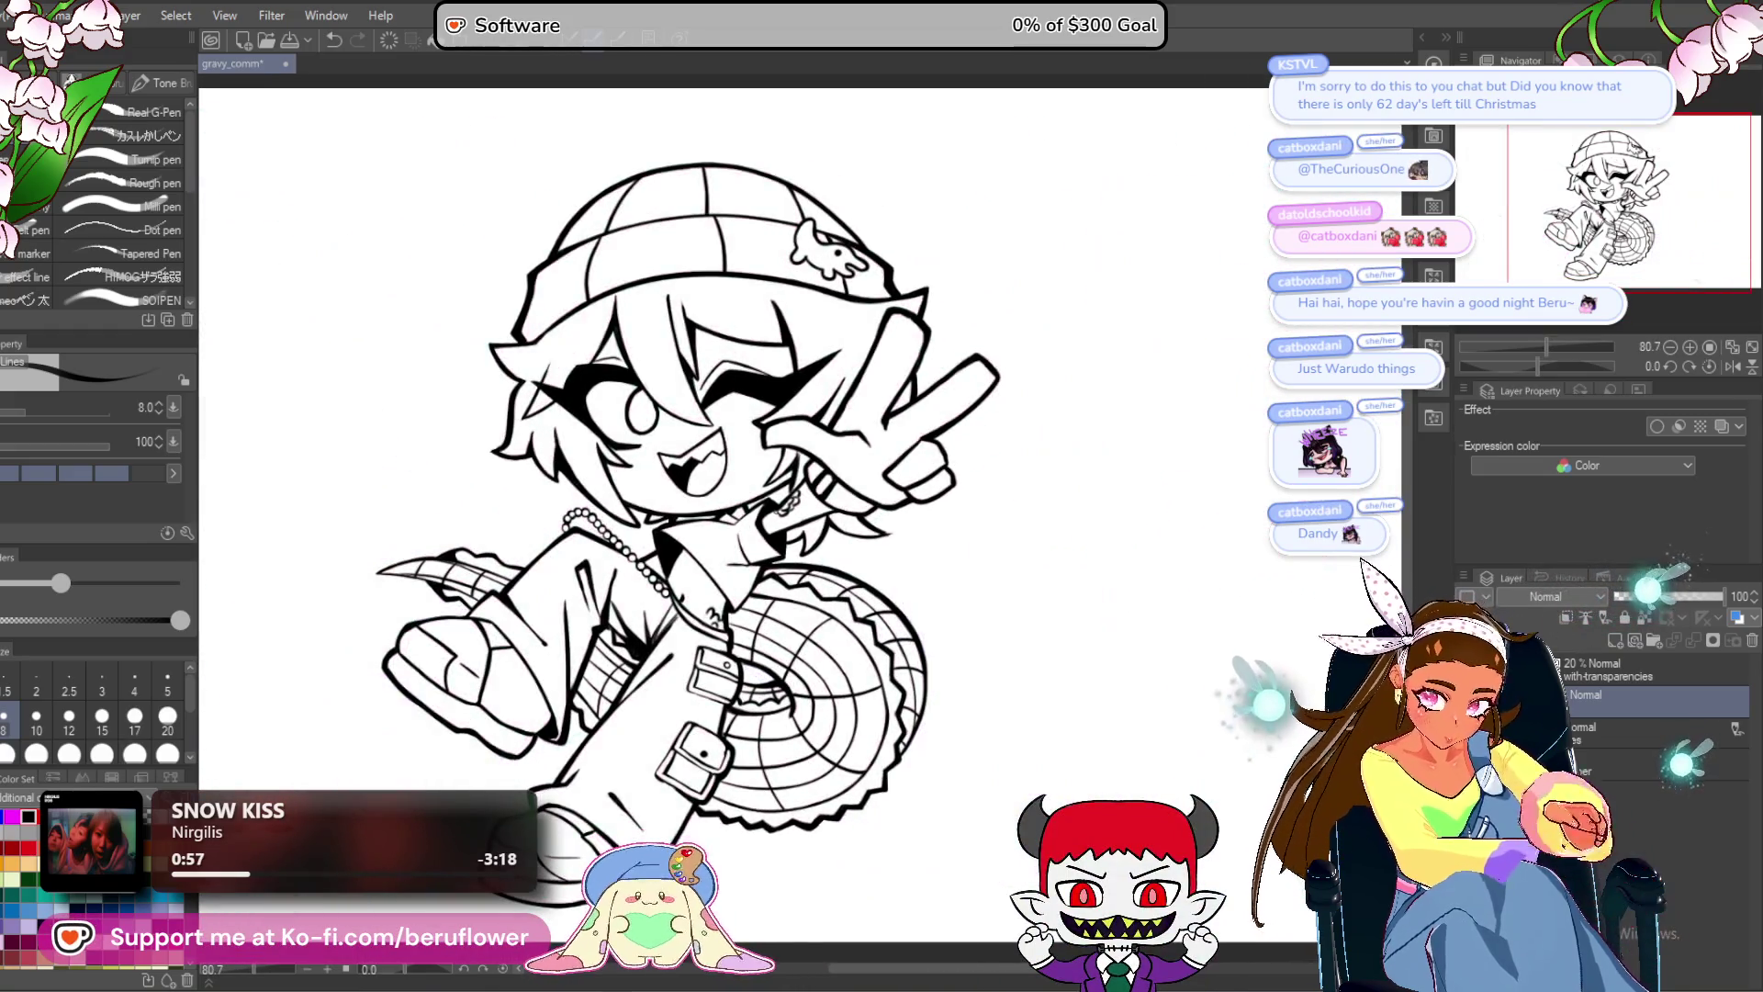
pyautogui.scroll(-2, 950, 723)
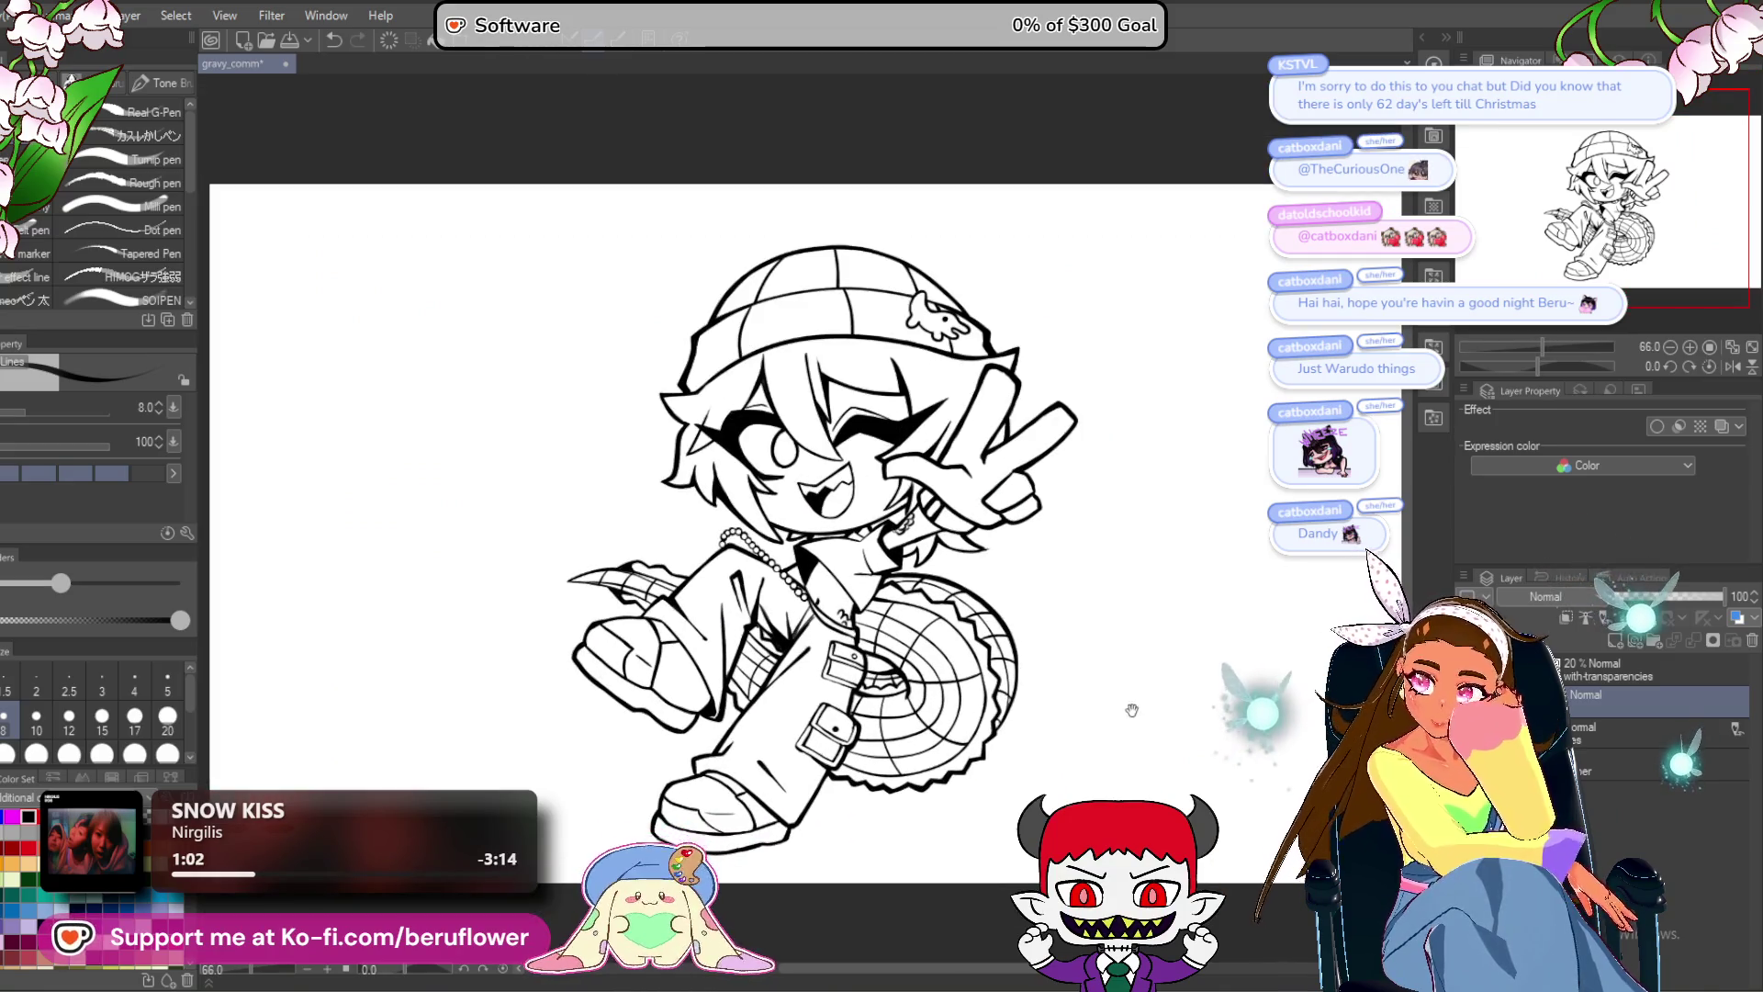
pyautogui.moveTo(1130, 713); pyautogui.dragTo(1111, 627)
pyautogui.moveTo(1111, 756)
pyautogui.mouseDown()
pyautogui.moveTo(1099, 739)
pyautogui.moveTo(1085, 769)
pyautogui.mouseUp()
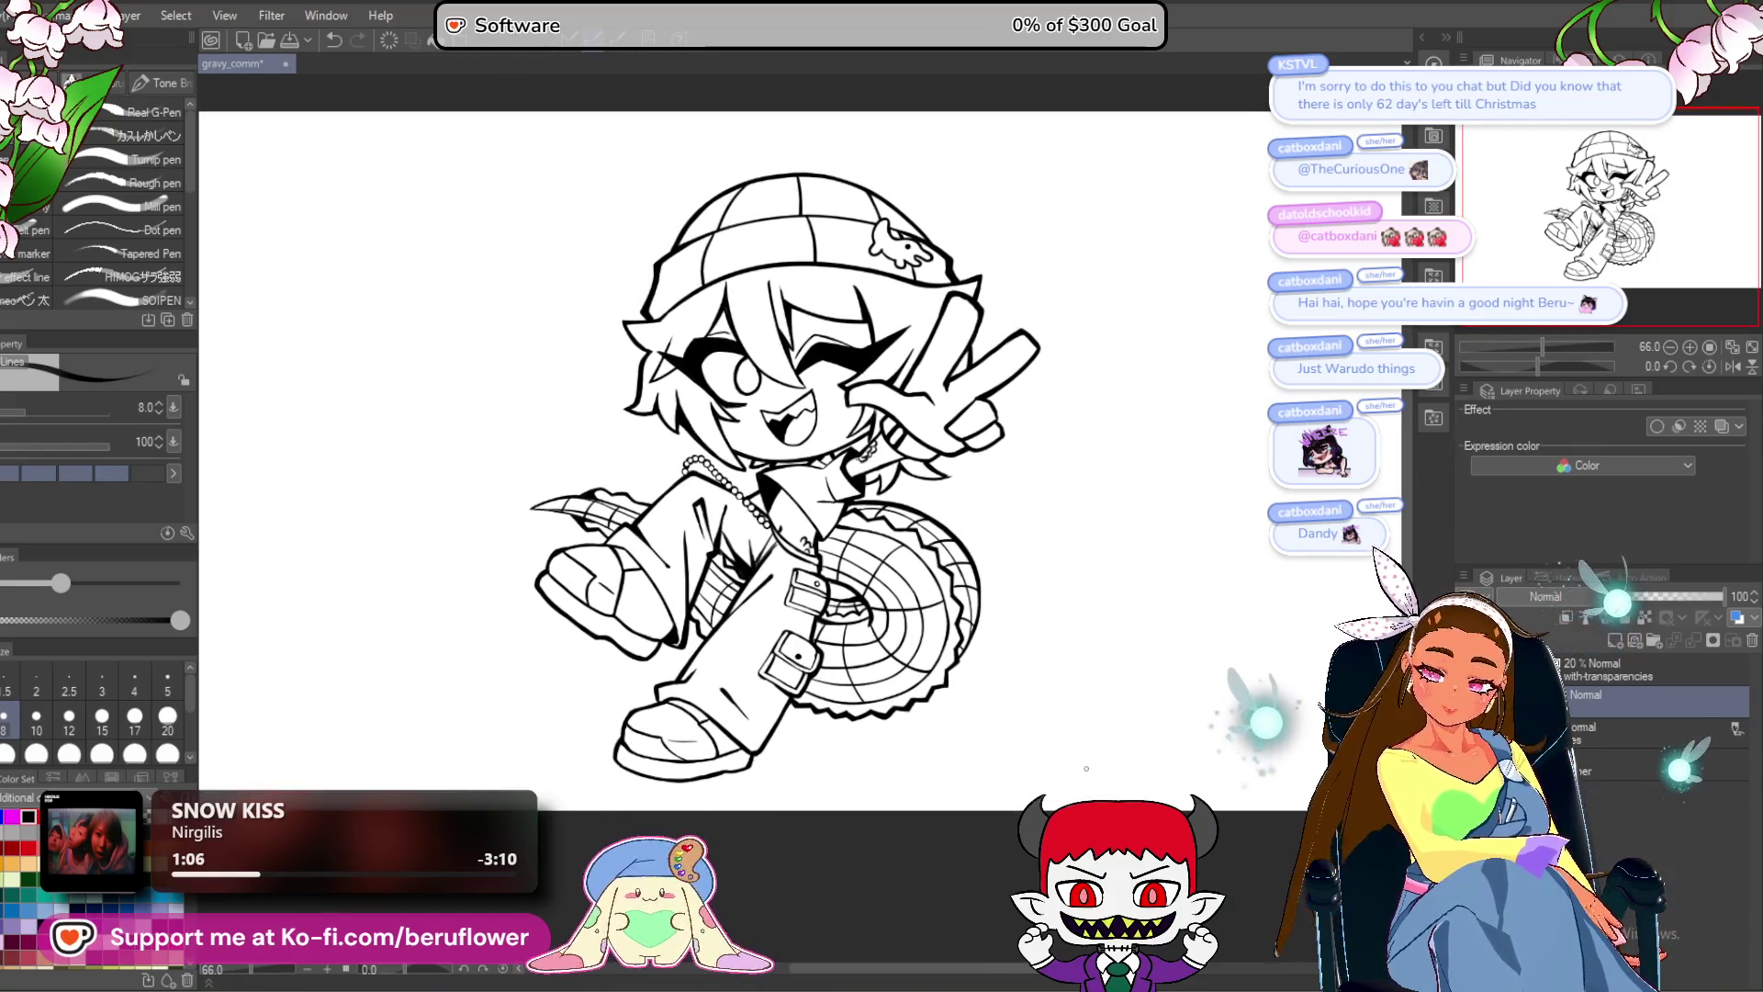
pyautogui.moveTo(1086, 768); pyautogui.dragTo(1070, 756)
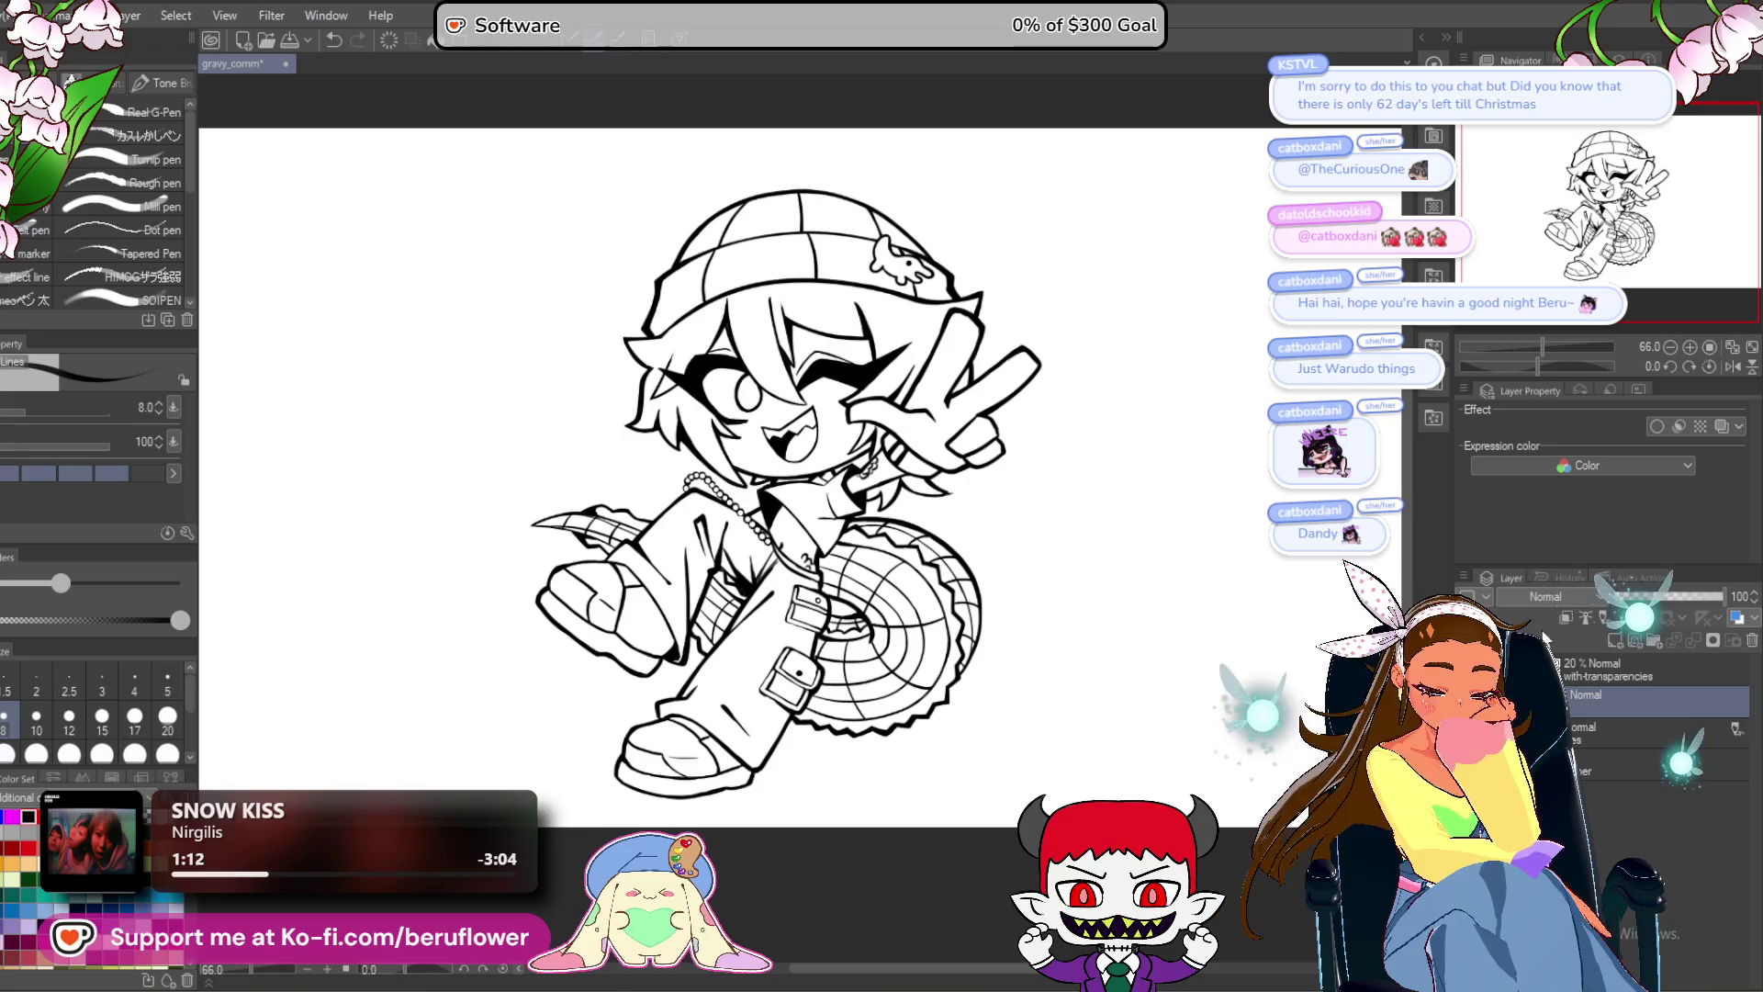
pyautogui.click(1469, 725)
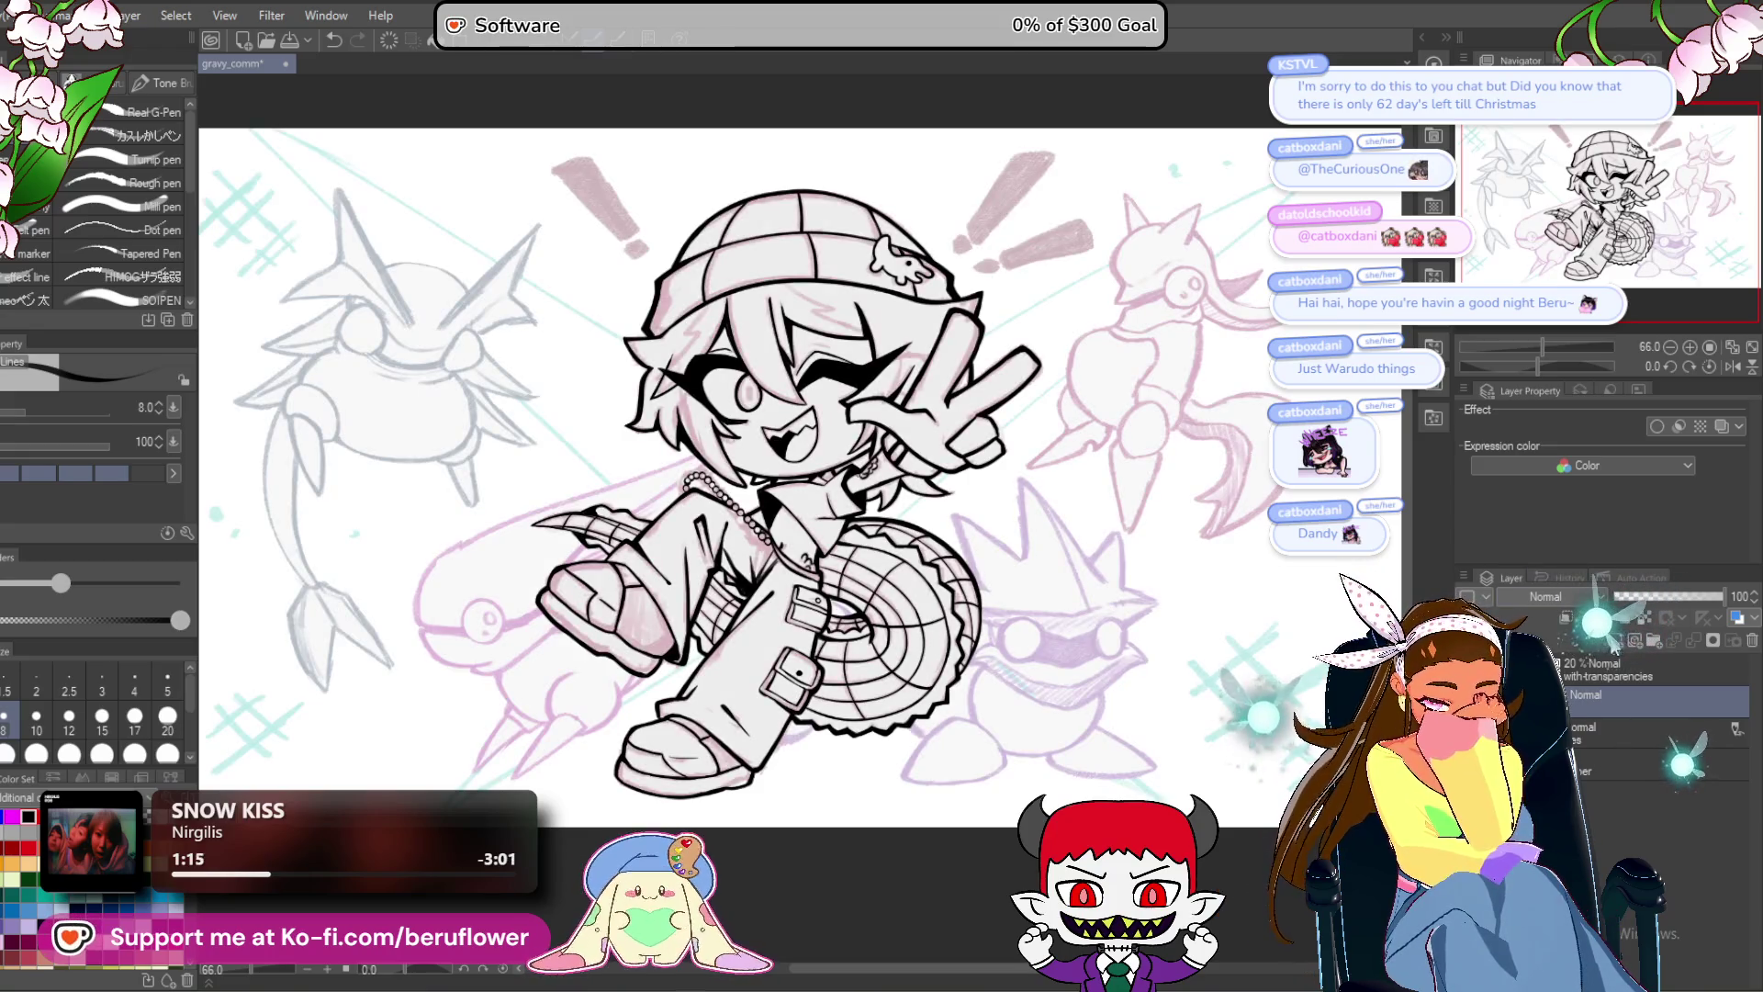
# Start the creature's spike outline beside the saw and switch to brush size 15.
pyautogui.scroll(1, 735, 441)
pyautogui.scroll(4, 895, 636)
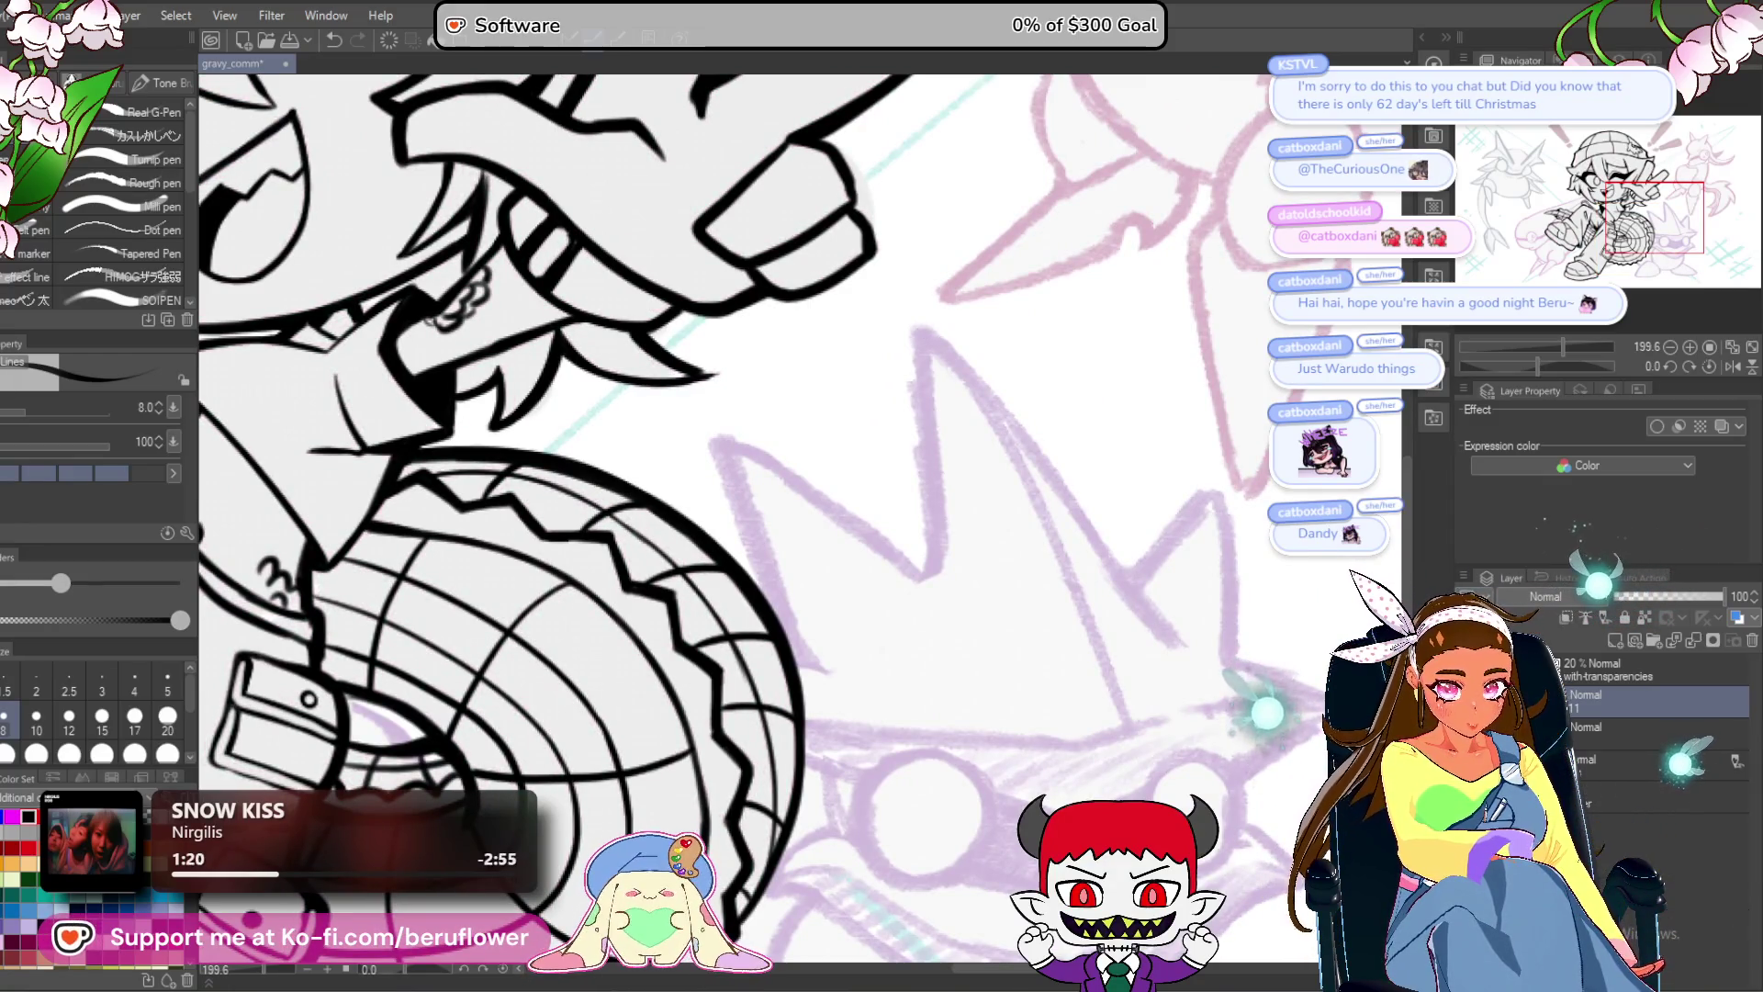
pyautogui.moveTo(1098, 668); pyautogui.dragTo(1162, 686)
pyautogui.moveTo(810, 558); pyautogui.dragTo(779, 464)
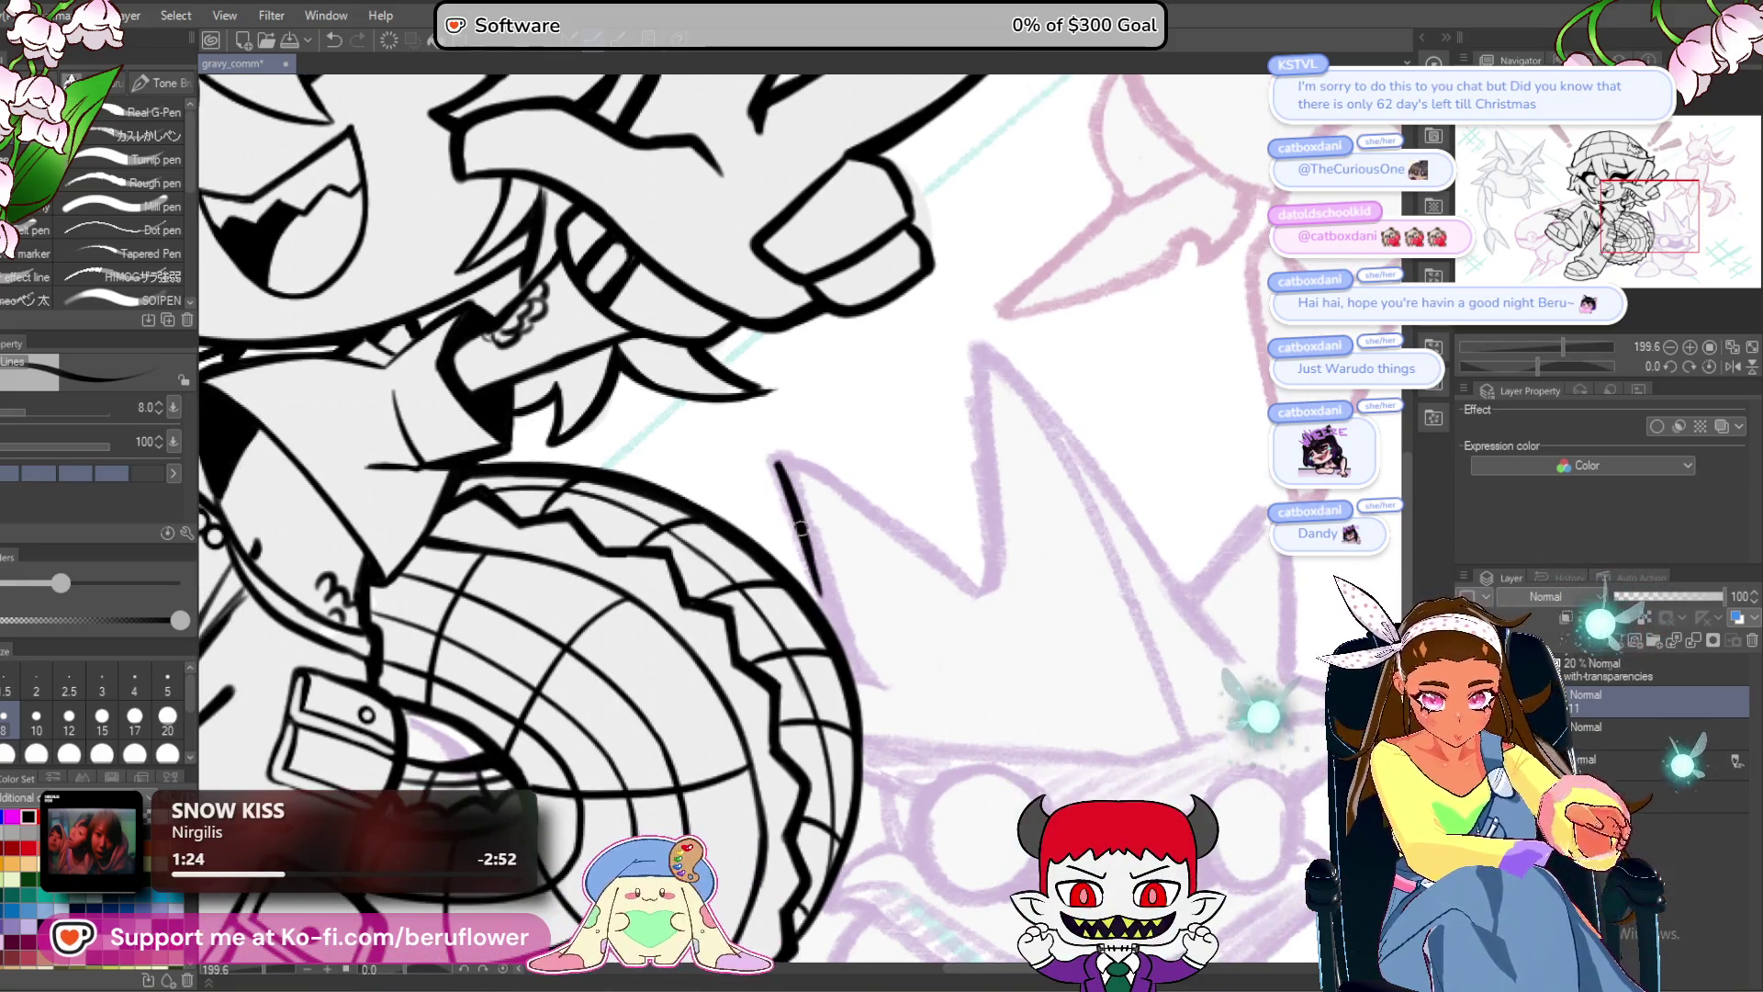
pyautogui.moveTo(826, 612); pyautogui.dragTo(785, 484)
pyautogui.moveTo(785, 484)
pyautogui.mouseDown()
pyautogui.moveTo(744, 441)
pyautogui.moveTo(799, 588)
pyautogui.mouseUp()
pyautogui.click(102, 716)
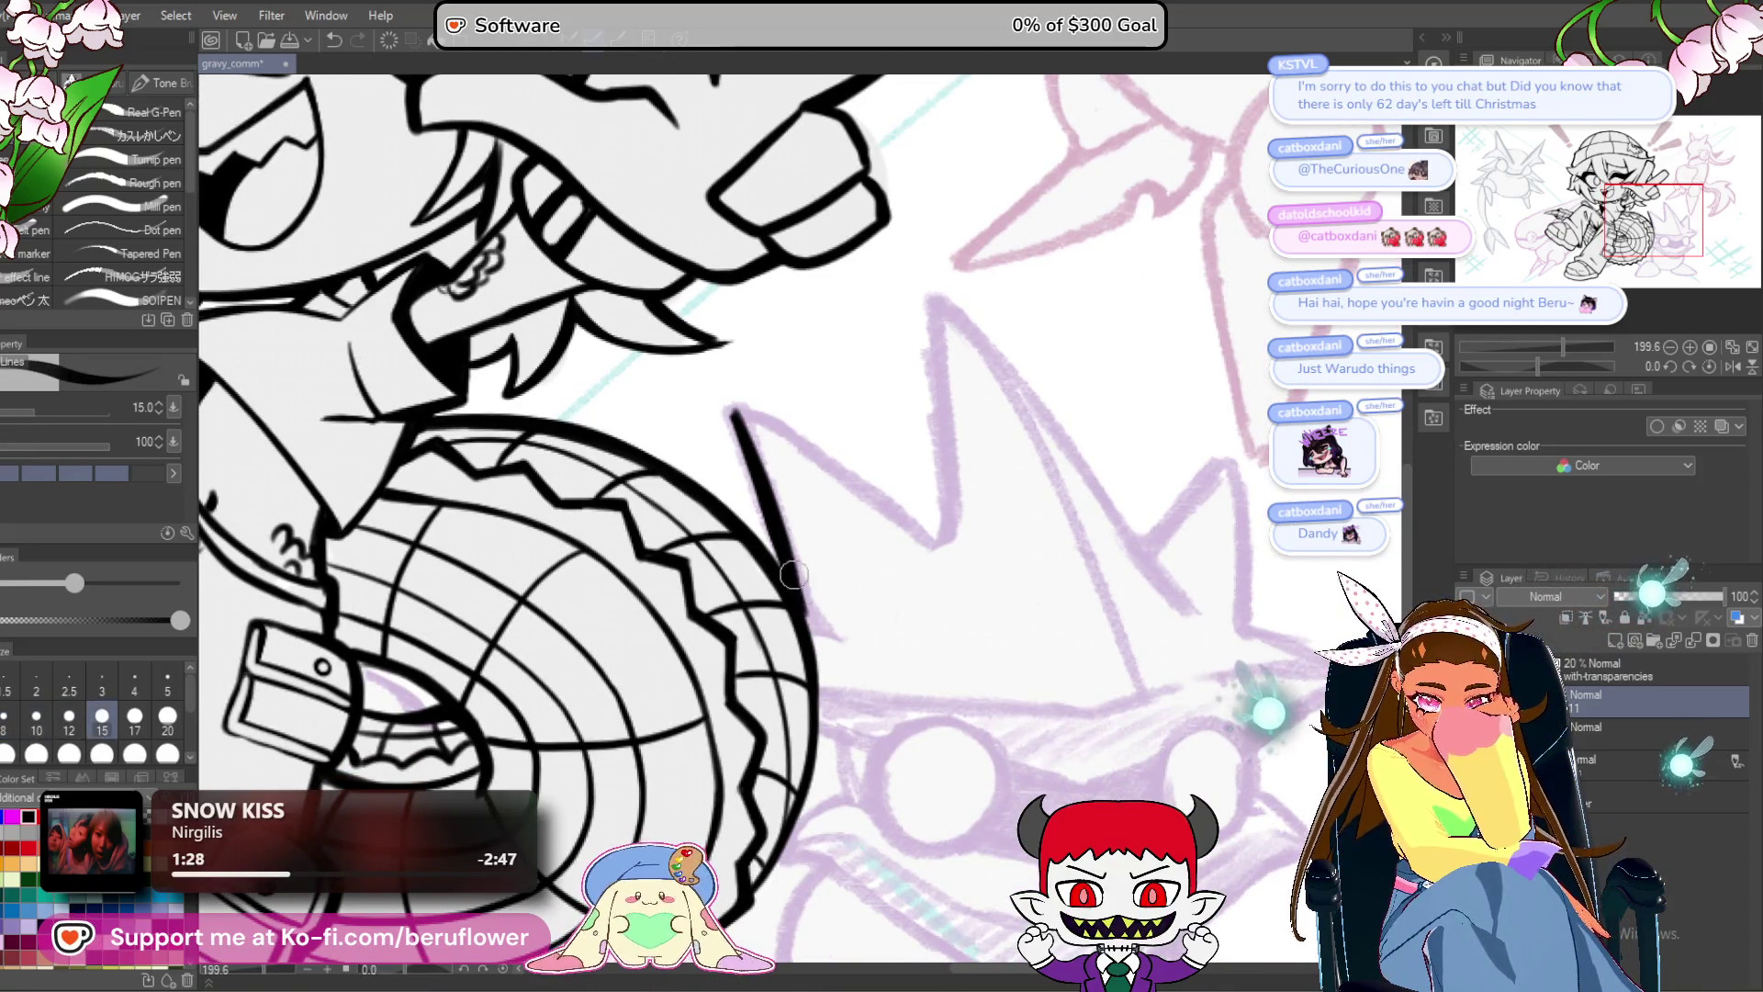
# Rotate the view and ink the long spike edges up from the saw blade along the sketch.
pyautogui.moveTo(1562, 366); pyautogui.dragTo(1502, 357)
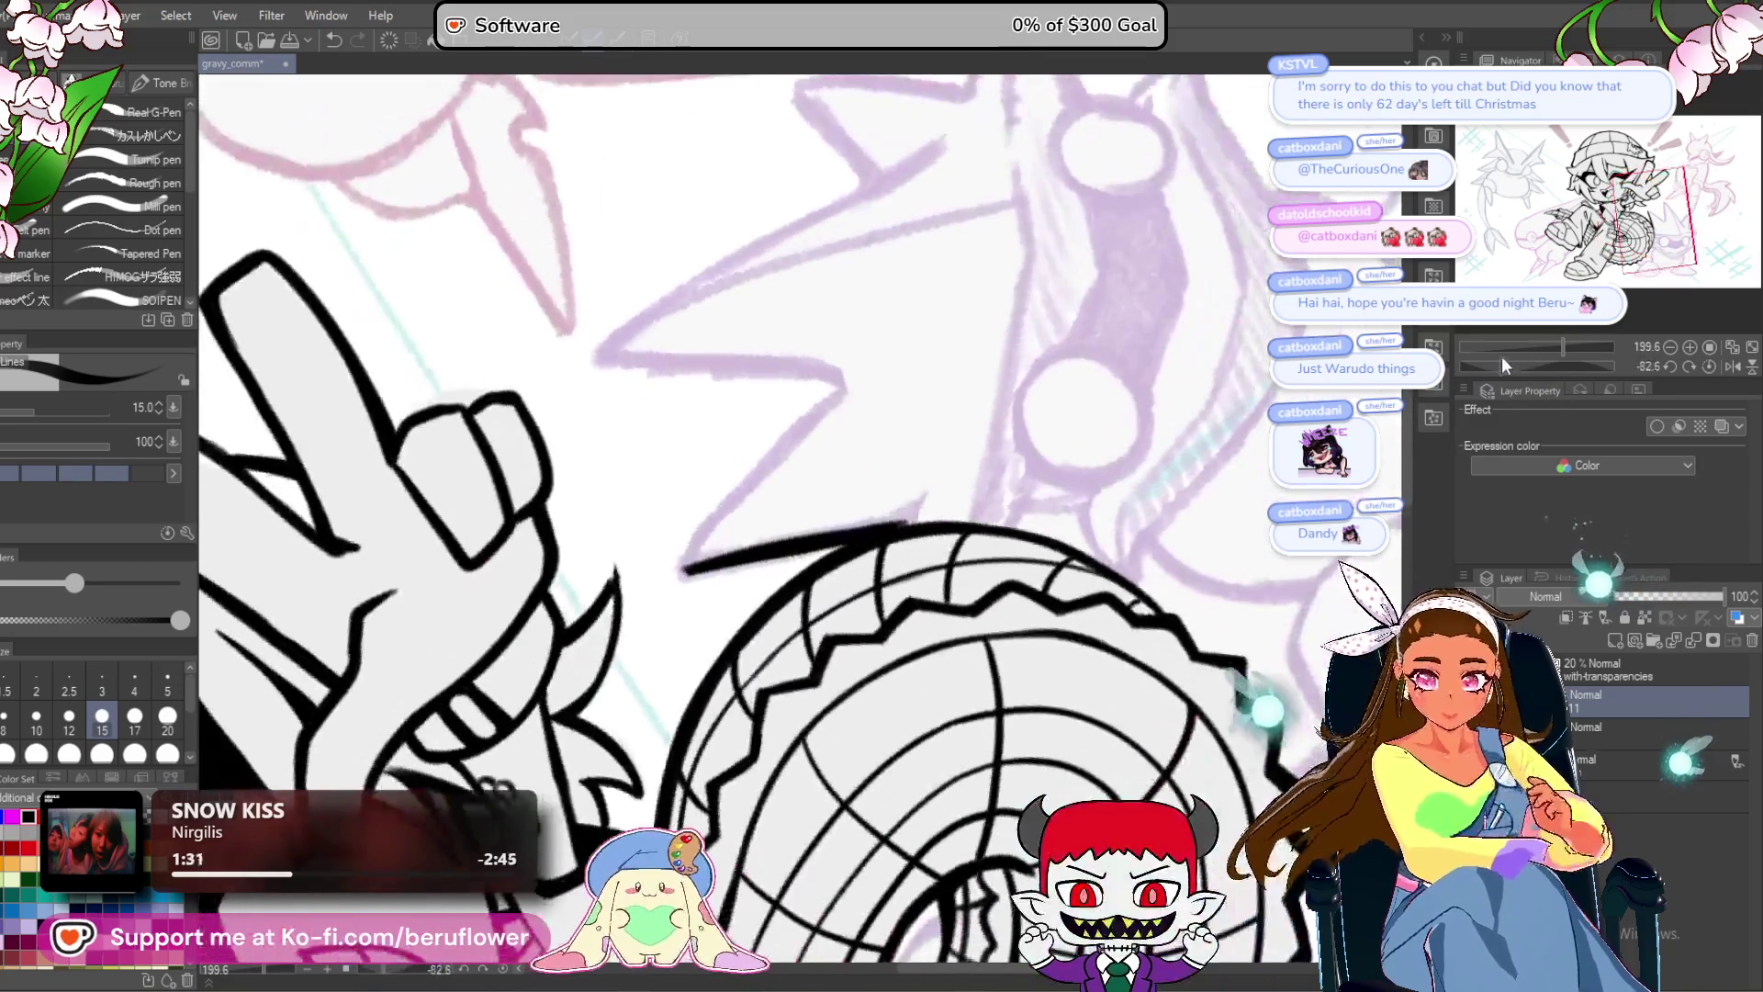
pyautogui.scroll(2, 811, 444)
pyautogui.moveTo(634, 650); pyautogui.dragTo(785, 464)
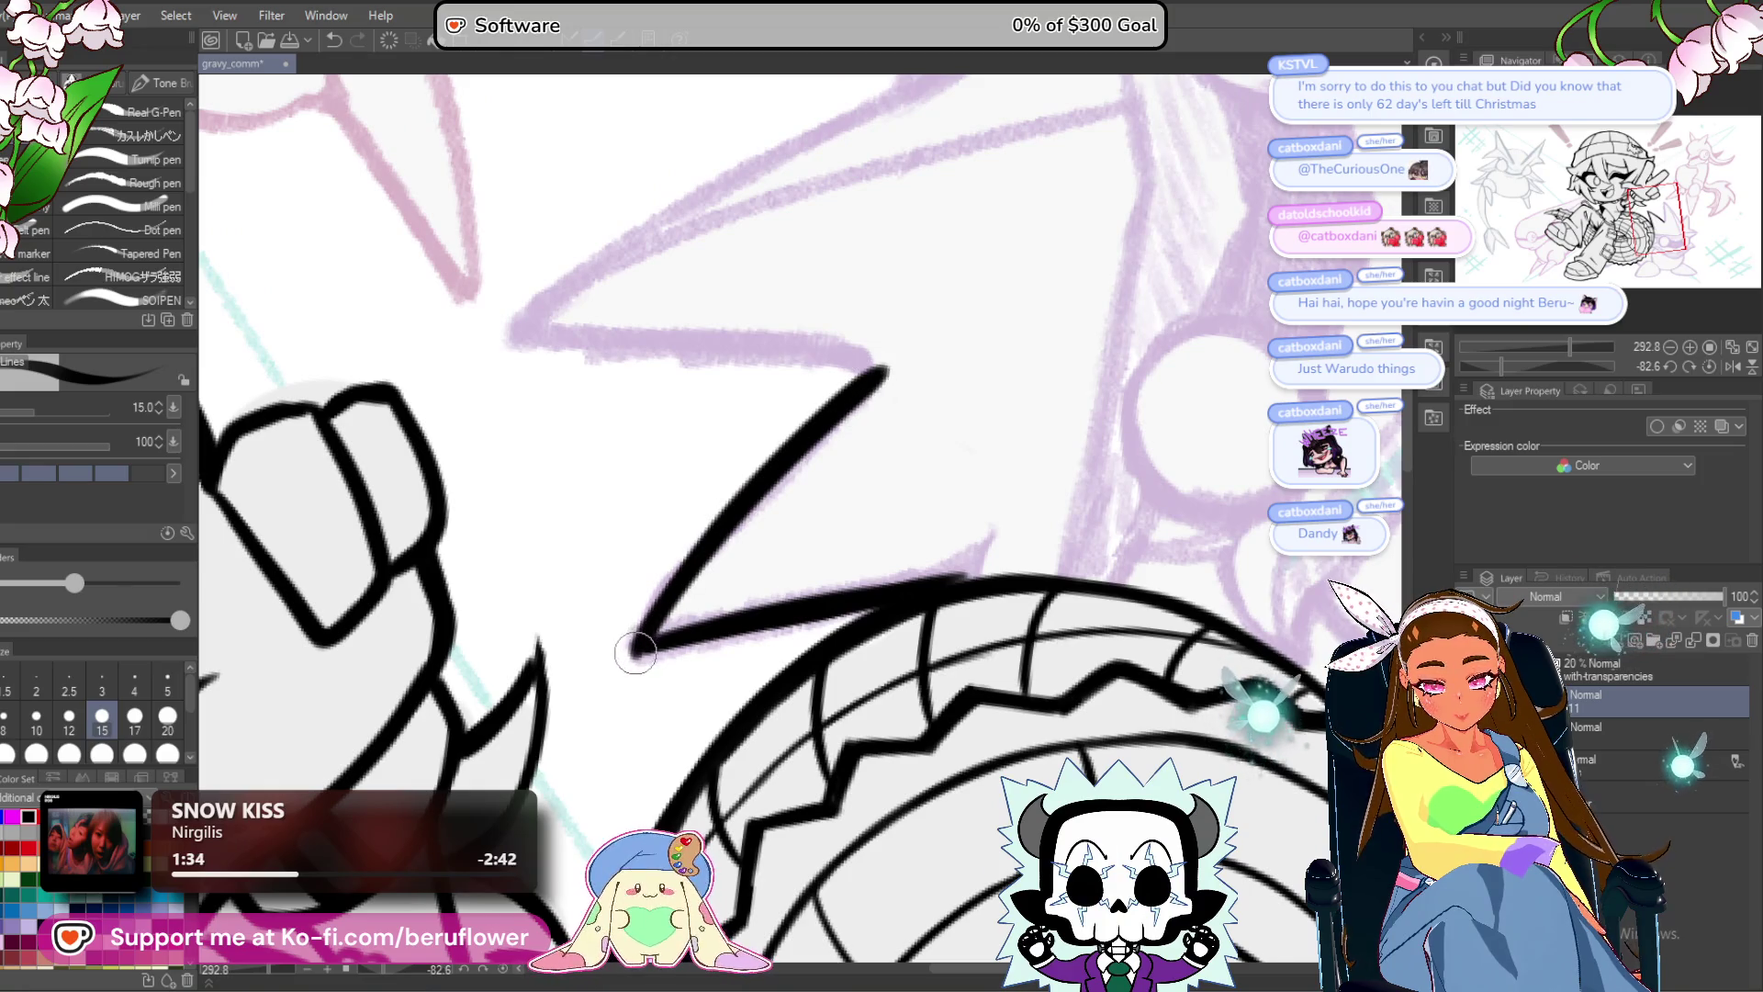
pyautogui.moveTo(1220, 326); pyautogui.dragTo(1147, 503)
pyautogui.moveTo(1503, 364)
pyautogui.mouseDown()
pyautogui.moveTo(1558, 365)
pyautogui.moveTo(1521, 351)
pyautogui.moveTo(1479, 365)
pyautogui.mouseUp()
pyautogui.scroll(-3, 779, 539)
pyautogui.scroll(3, 780, 539)
pyautogui.moveTo(844, 433)
pyautogui.mouseDown()
pyautogui.moveTo(663, 630)
pyautogui.moveTo(756, 733)
pyautogui.mouseUp()
pyautogui.moveTo(794, 201)
pyautogui.mouseDown()
pyautogui.moveTo(724, 454)
pyautogui.moveTo(704, 779)
pyautogui.mouseUp()
pyautogui.moveTo(827, 367); pyautogui.dragTo(717, 571)
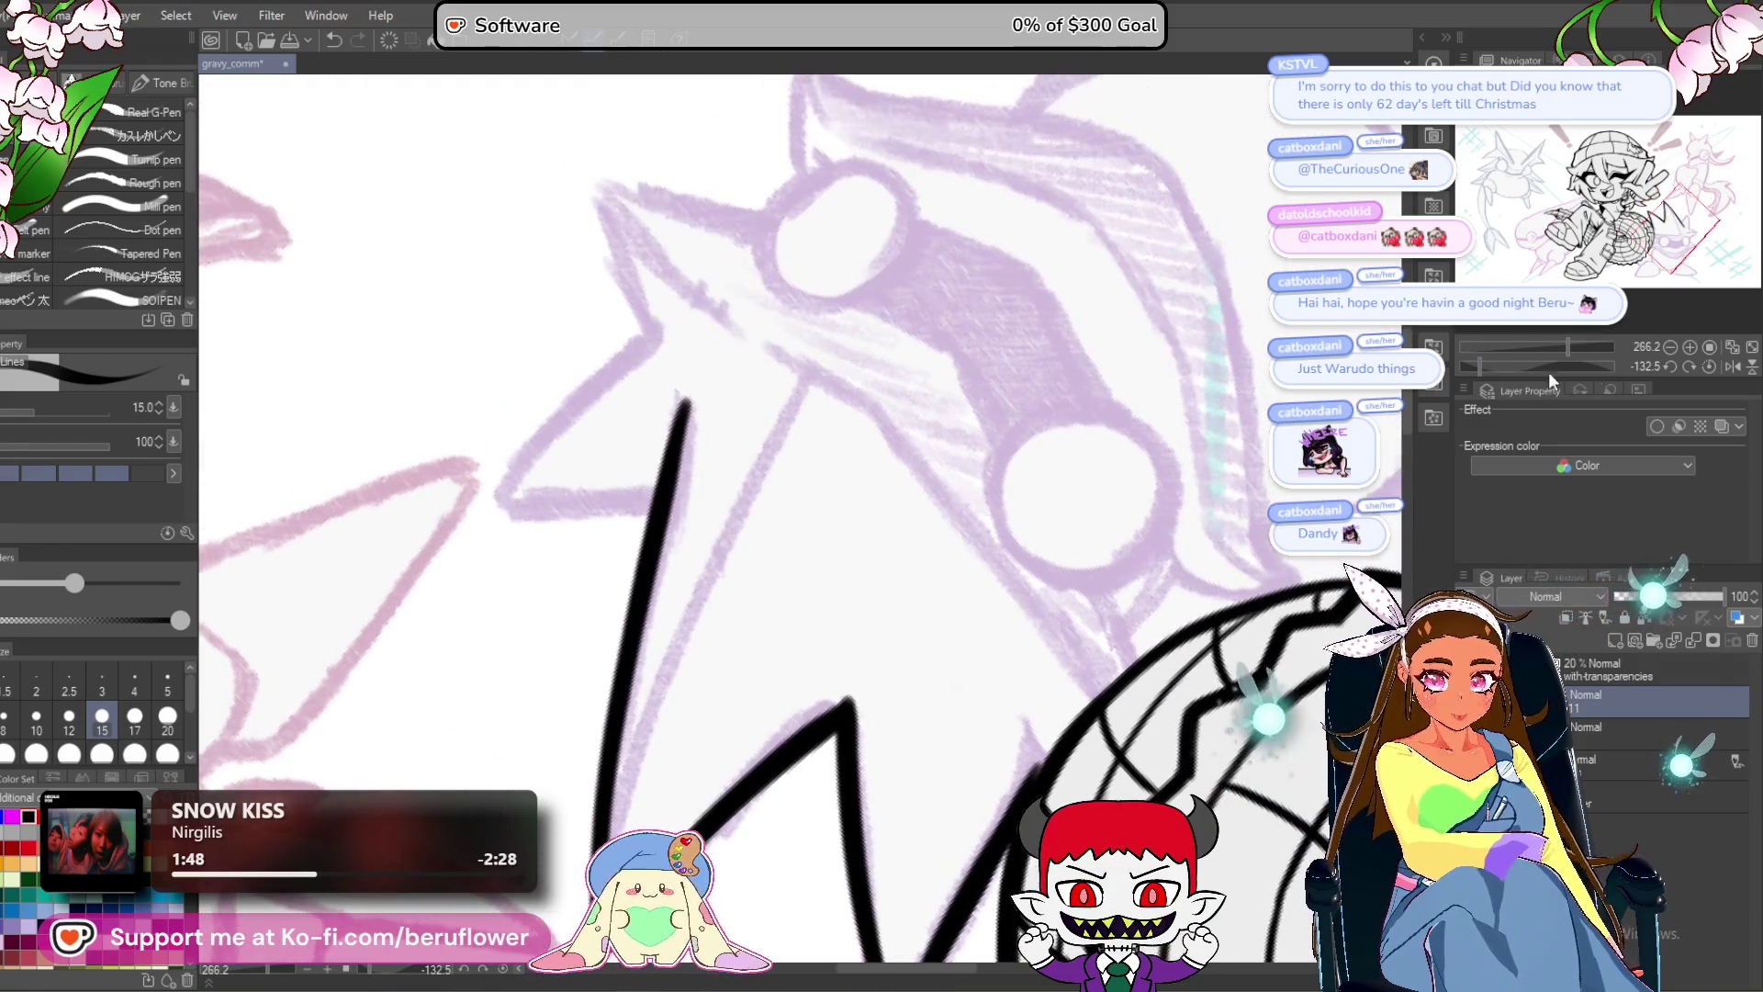
# Level the canvas rotation and ink the outlines of both round goggle lenses.
pyautogui.click(1709, 365)
pyautogui.moveTo(918, 643)
pyautogui.mouseDown()
pyautogui.moveTo(919, 487)
pyautogui.moveTo(918, 514)
pyautogui.moveTo(1068, 551)
pyautogui.mouseUp()
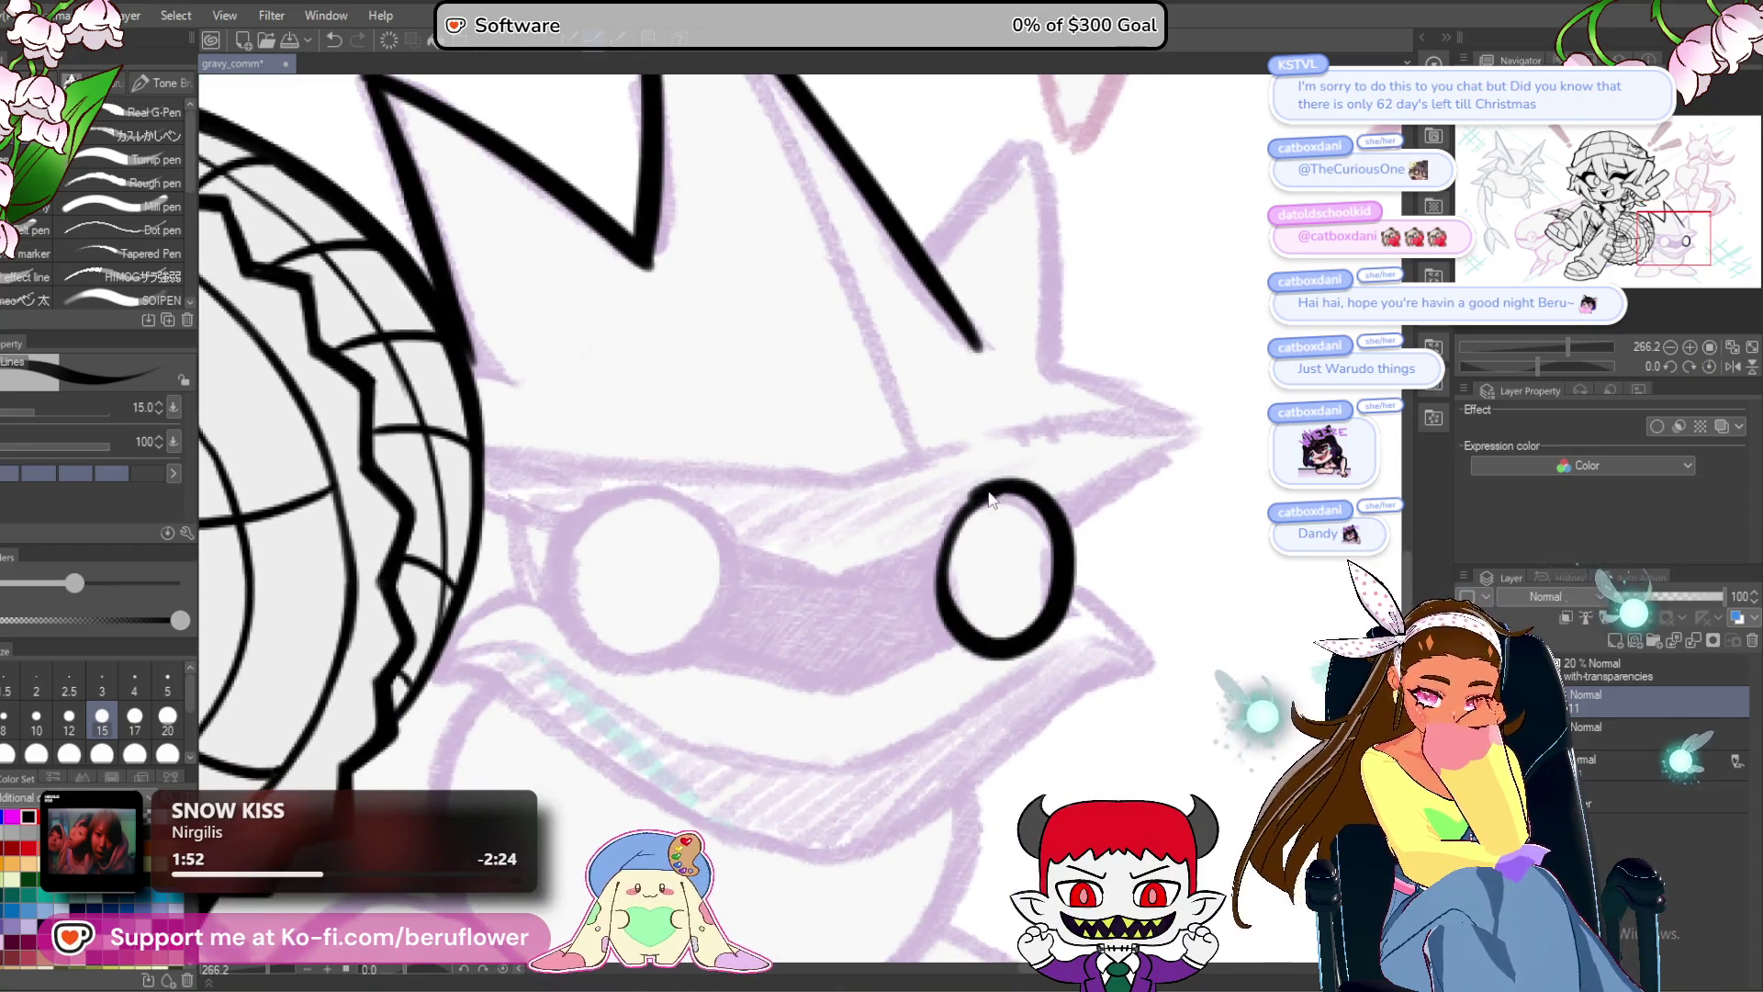
pyautogui.moveTo(990, 498); pyautogui.dragTo(1123, 513)
pyautogui.moveTo(735, 507)
pyautogui.mouseDown()
pyautogui.moveTo(852, 567)
pyautogui.moveTo(742, 663)
pyautogui.mouseUp()
# Redraw the pink spike's edge and thicken its lower edge toward the tip.
pyautogui.scroll(-5, 786, 503)
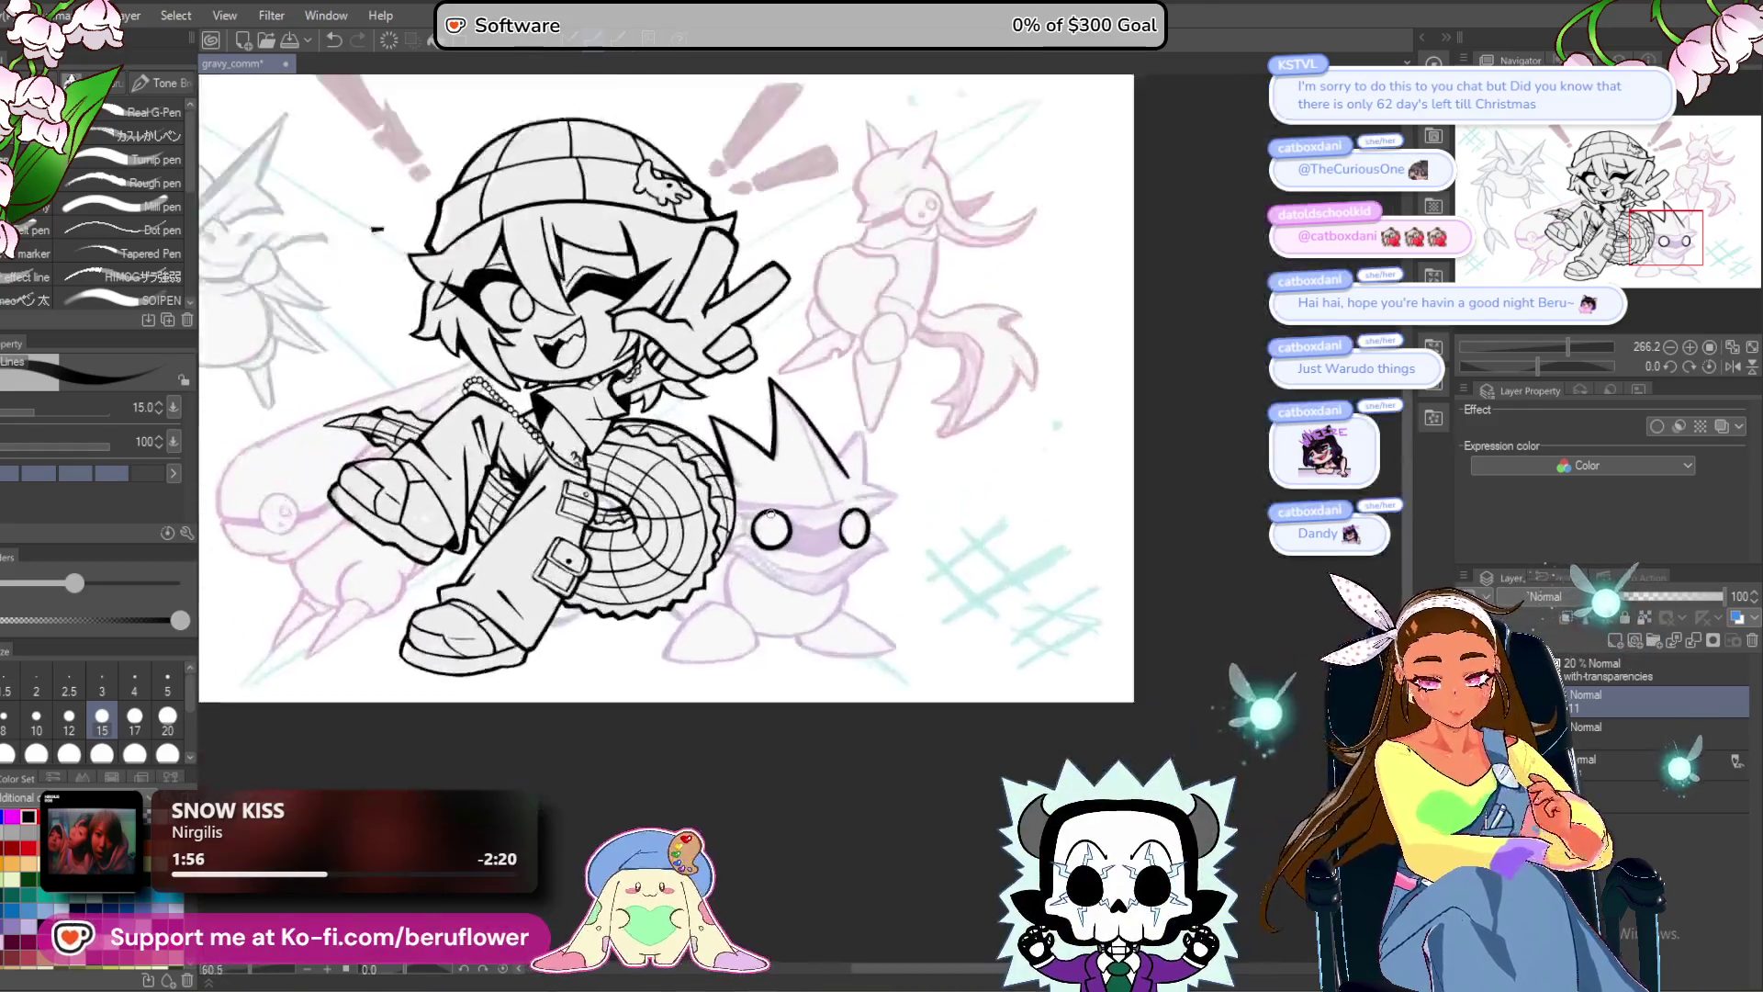
pyautogui.scroll(7, 748, 551)
pyautogui.moveTo(744, 569); pyautogui.dragTo(845, 454)
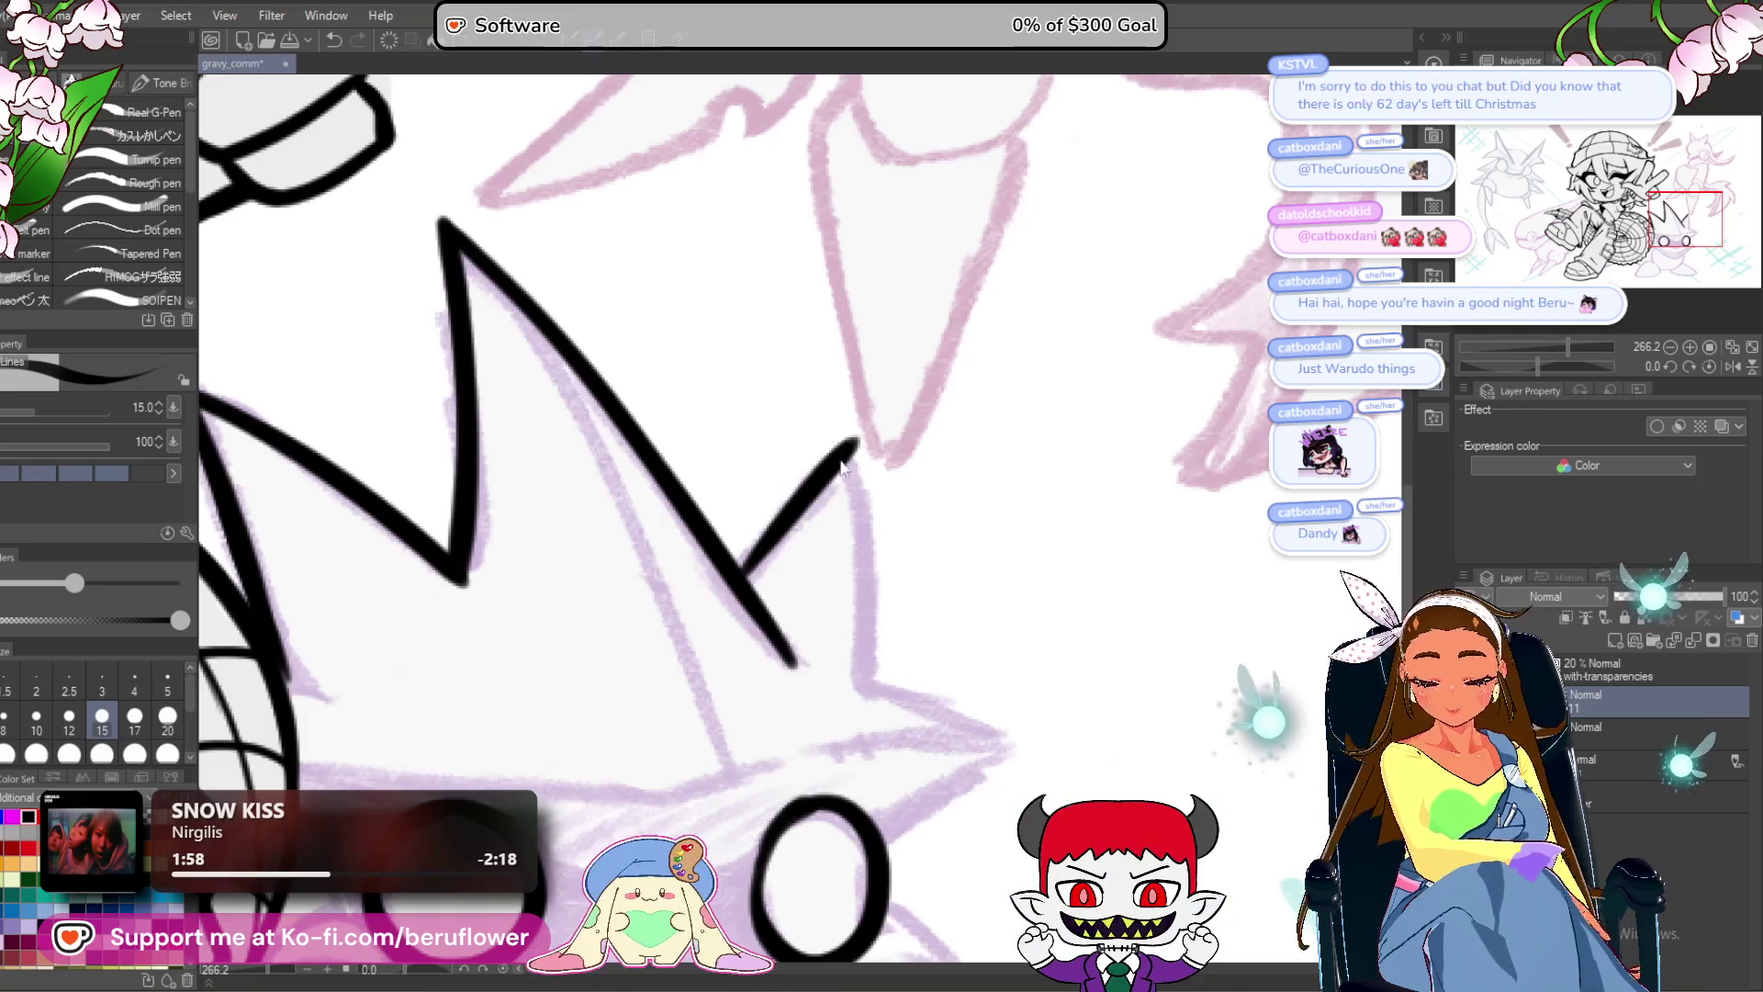
pyautogui.hotkey('ctrl', 'z')
pyautogui.moveTo(752, 553); pyautogui.dragTo(706, 562)
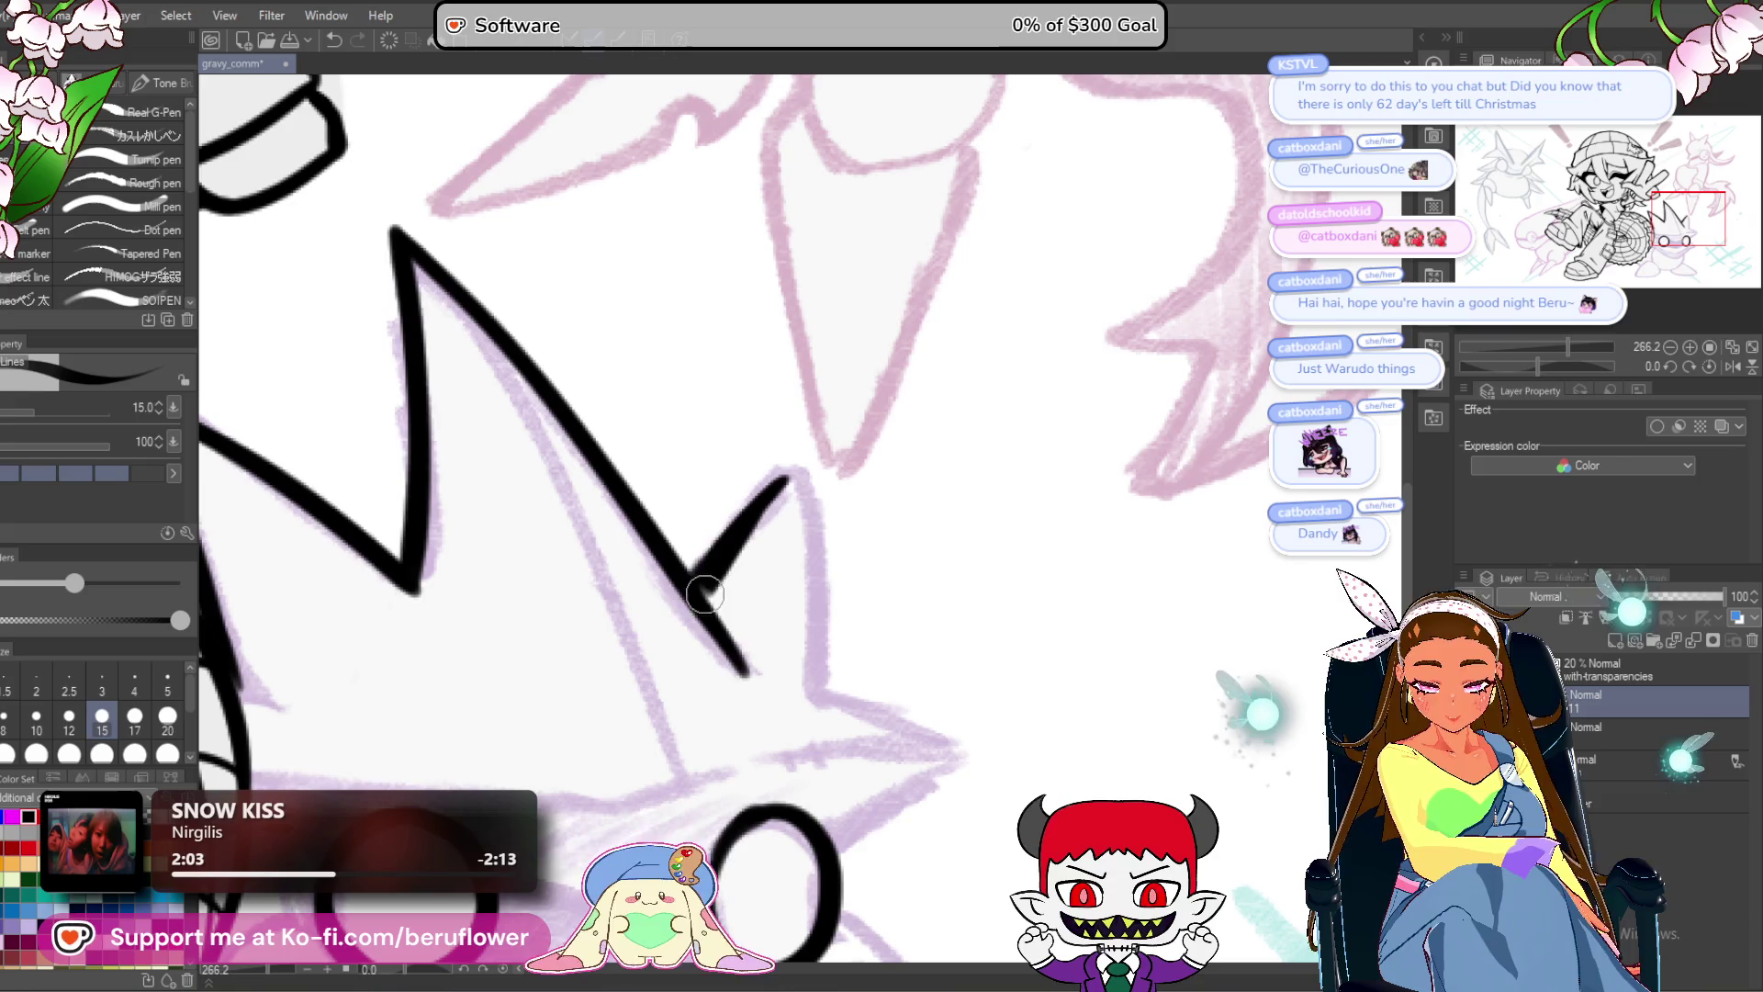
pyautogui.moveTo(750, 541); pyautogui.dragTo(742, 495)
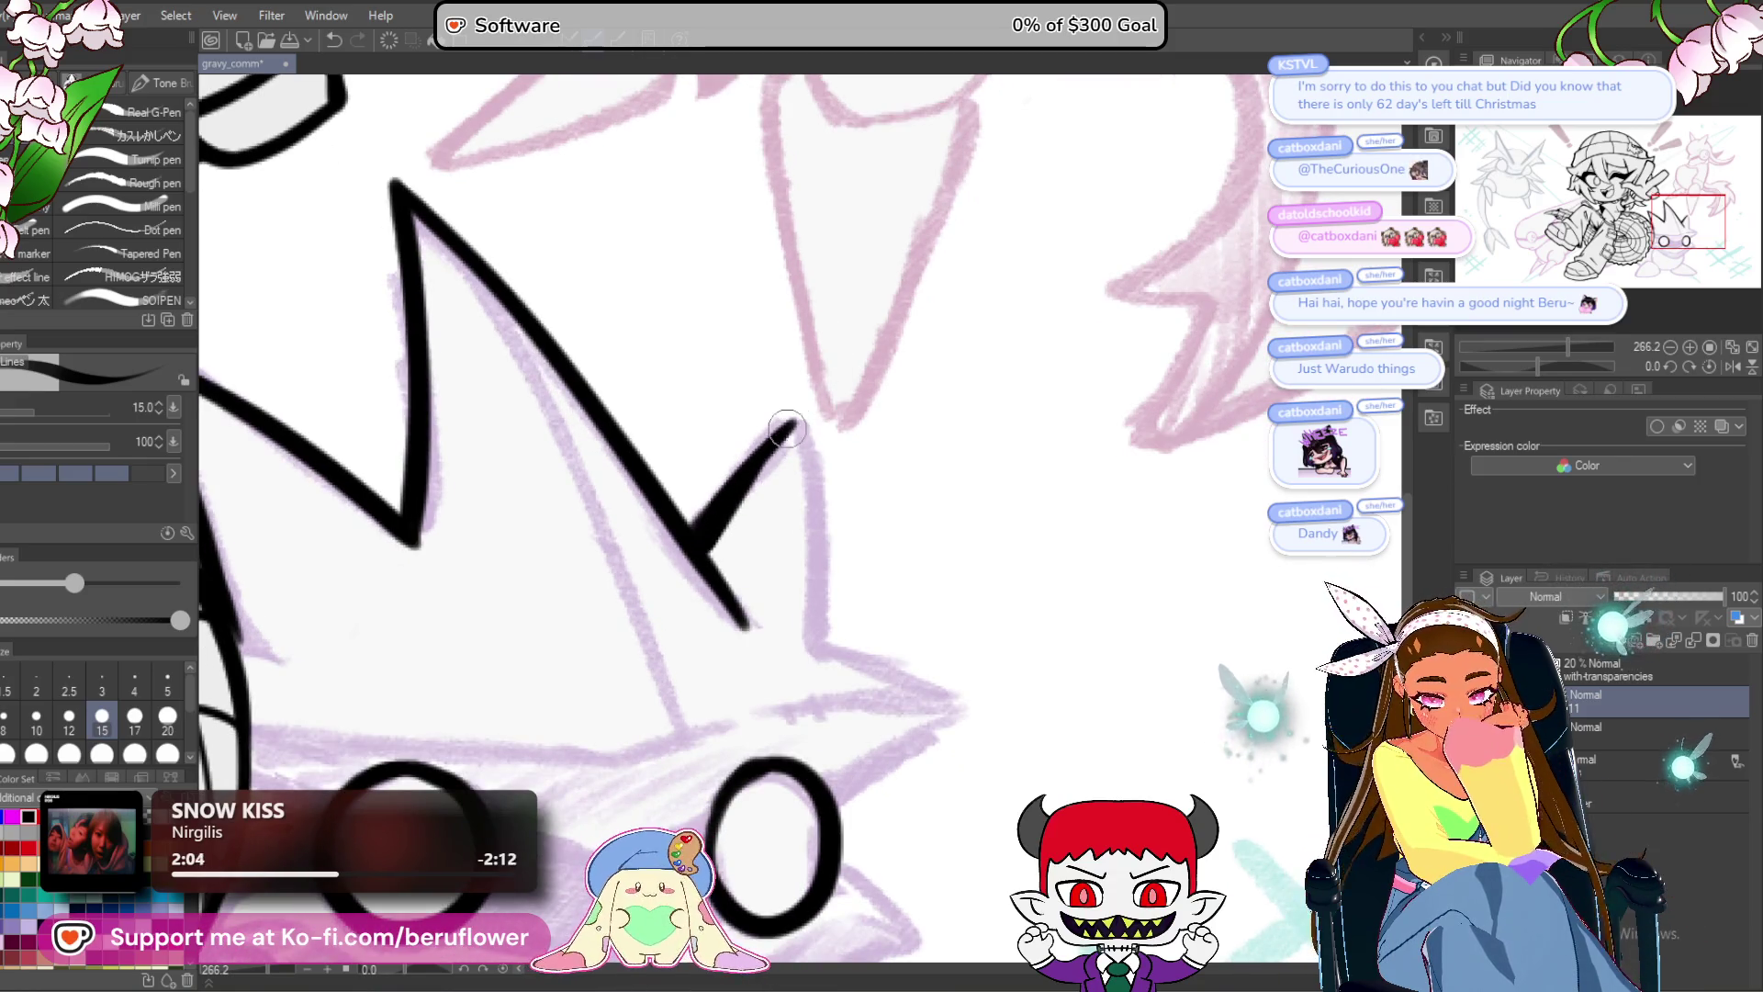
pyautogui.moveTo(898, 604); pyautogui.dragTo(865, 458)
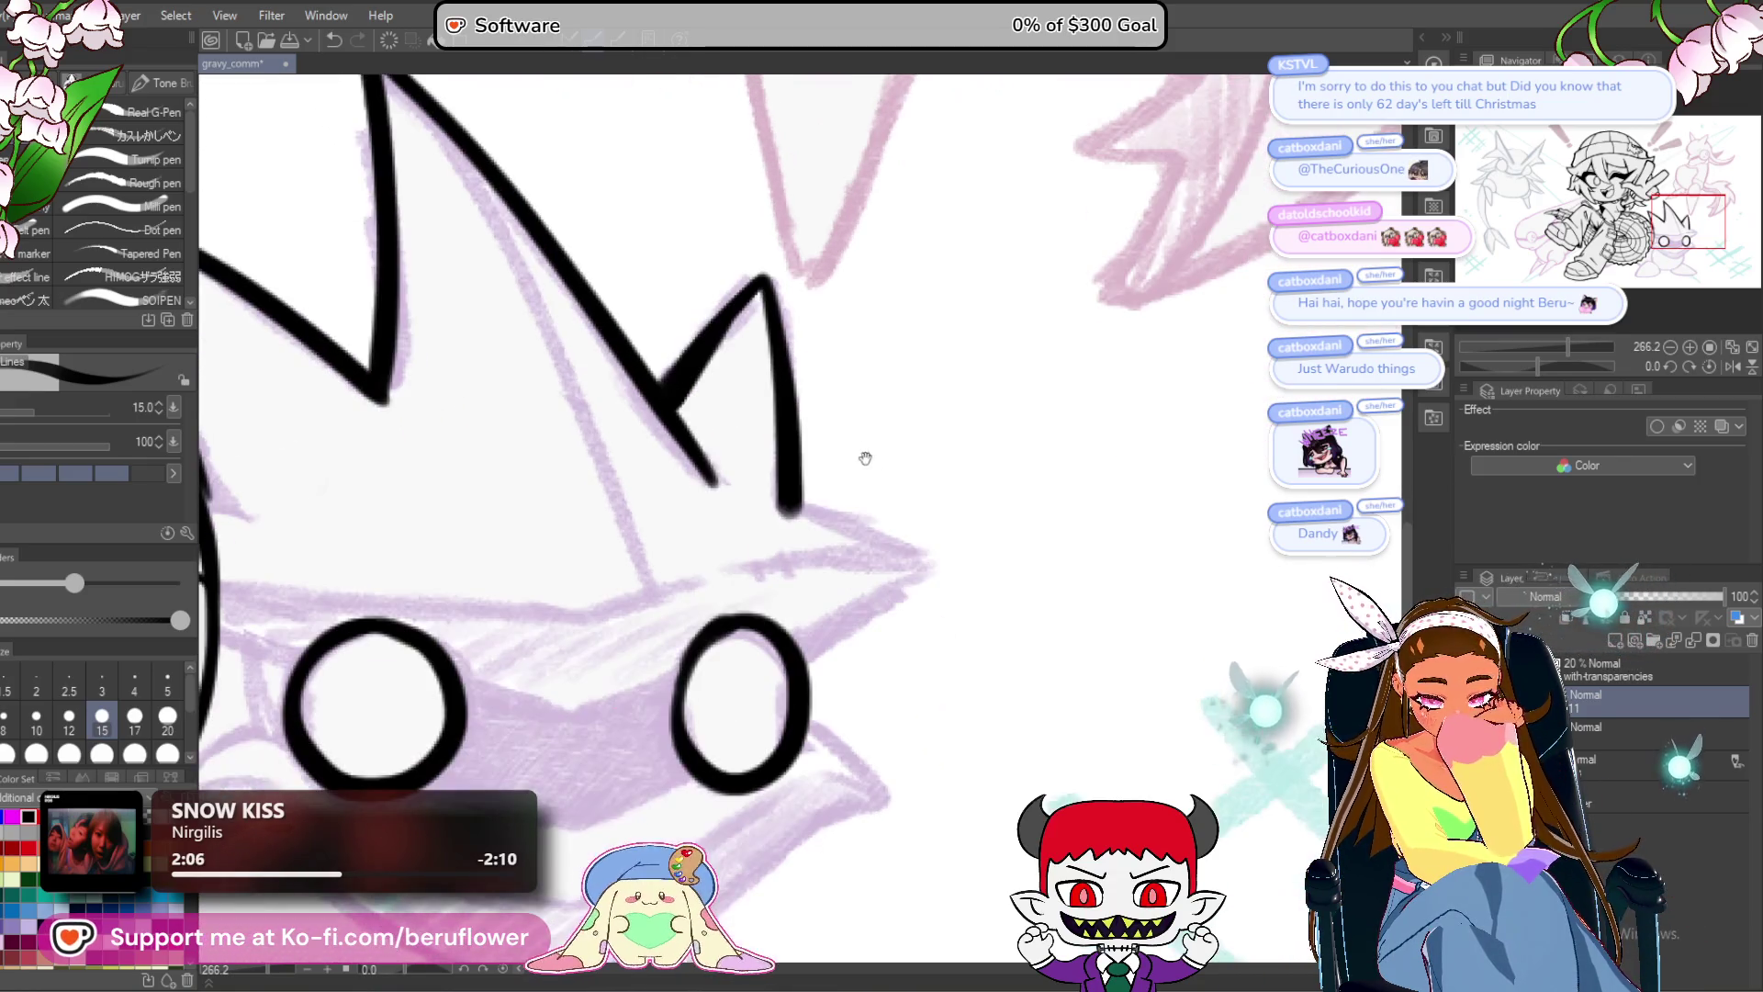
pyautogui.moveTo(954, 628); pyautogui.dragTo(1007, 531)
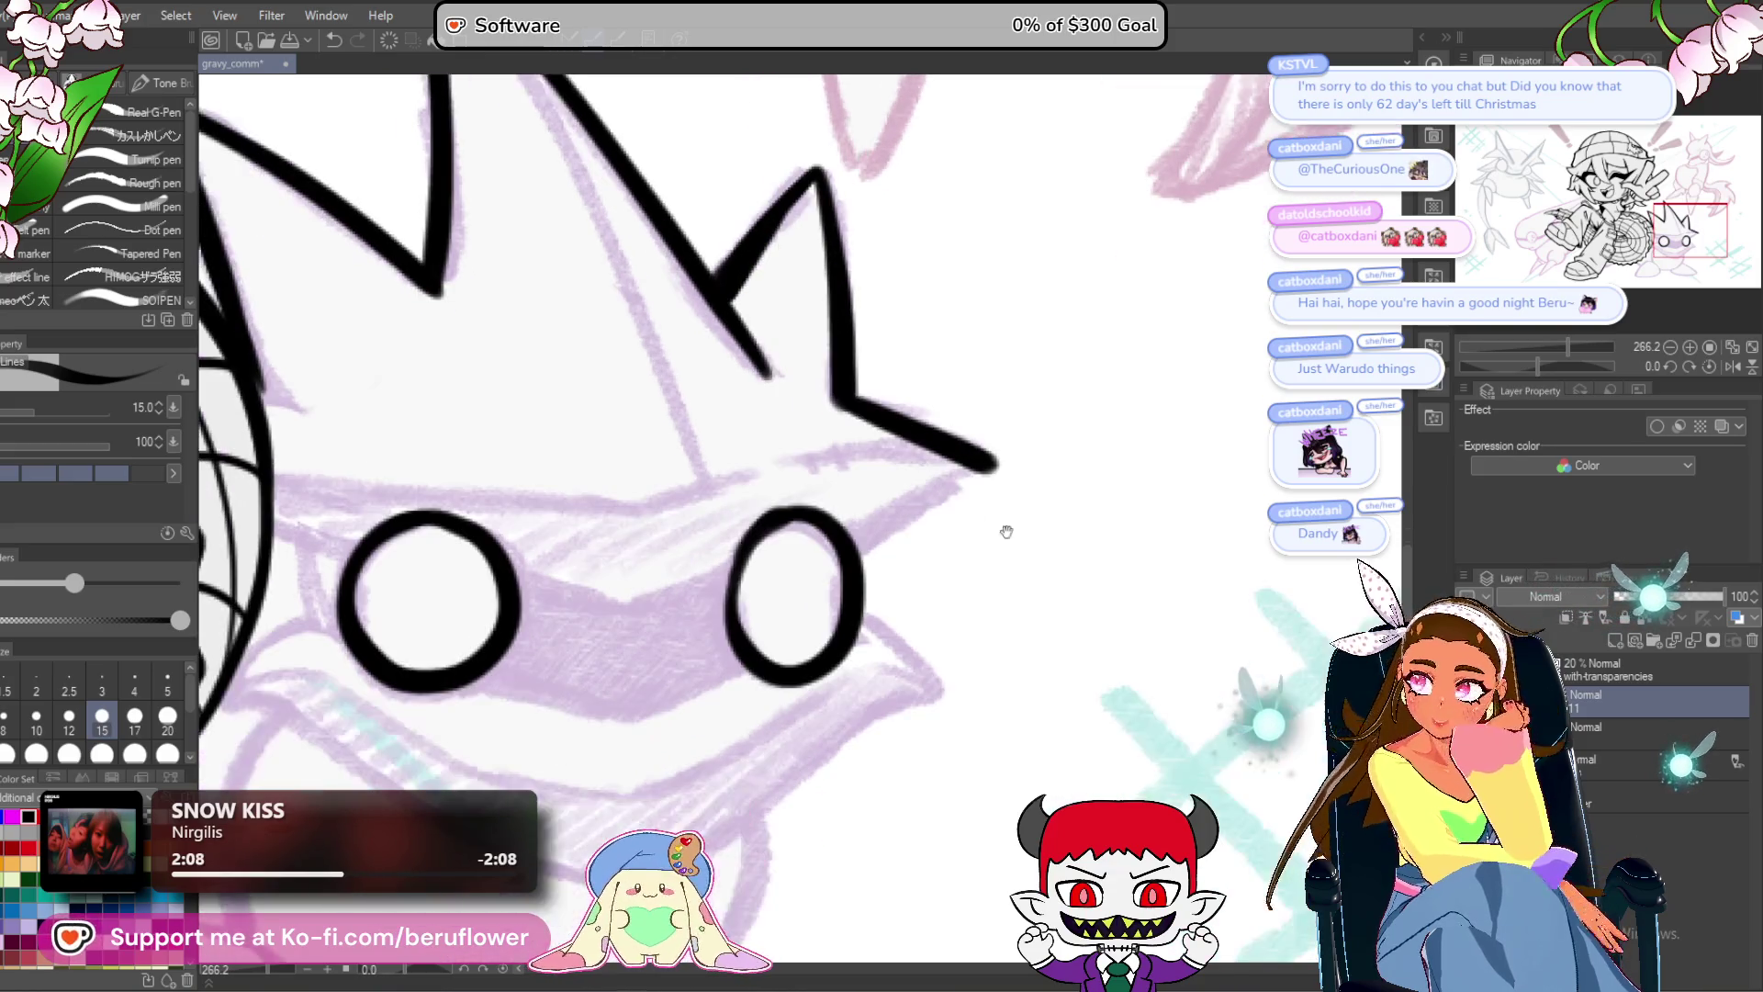
pyautogui.moveTo(911, 597)
pyautogui.mouseDown()
pyautogui.moveTo(926, 549)
pyautogui.moveTo(913, 587)
pyautogui.moveTo(866, 607)
pyautogui.moveTo(932, 535)
pyautogui.mouseUp()
pyautogui.moveTo(859, 595); pyautogui.dragTo(981, 510)
# Ink the goggle strap line joining the lower goggle to the upper one.
pyautogui.moveTo(1529, 368); pyautogui.dragTo(1517, 366)
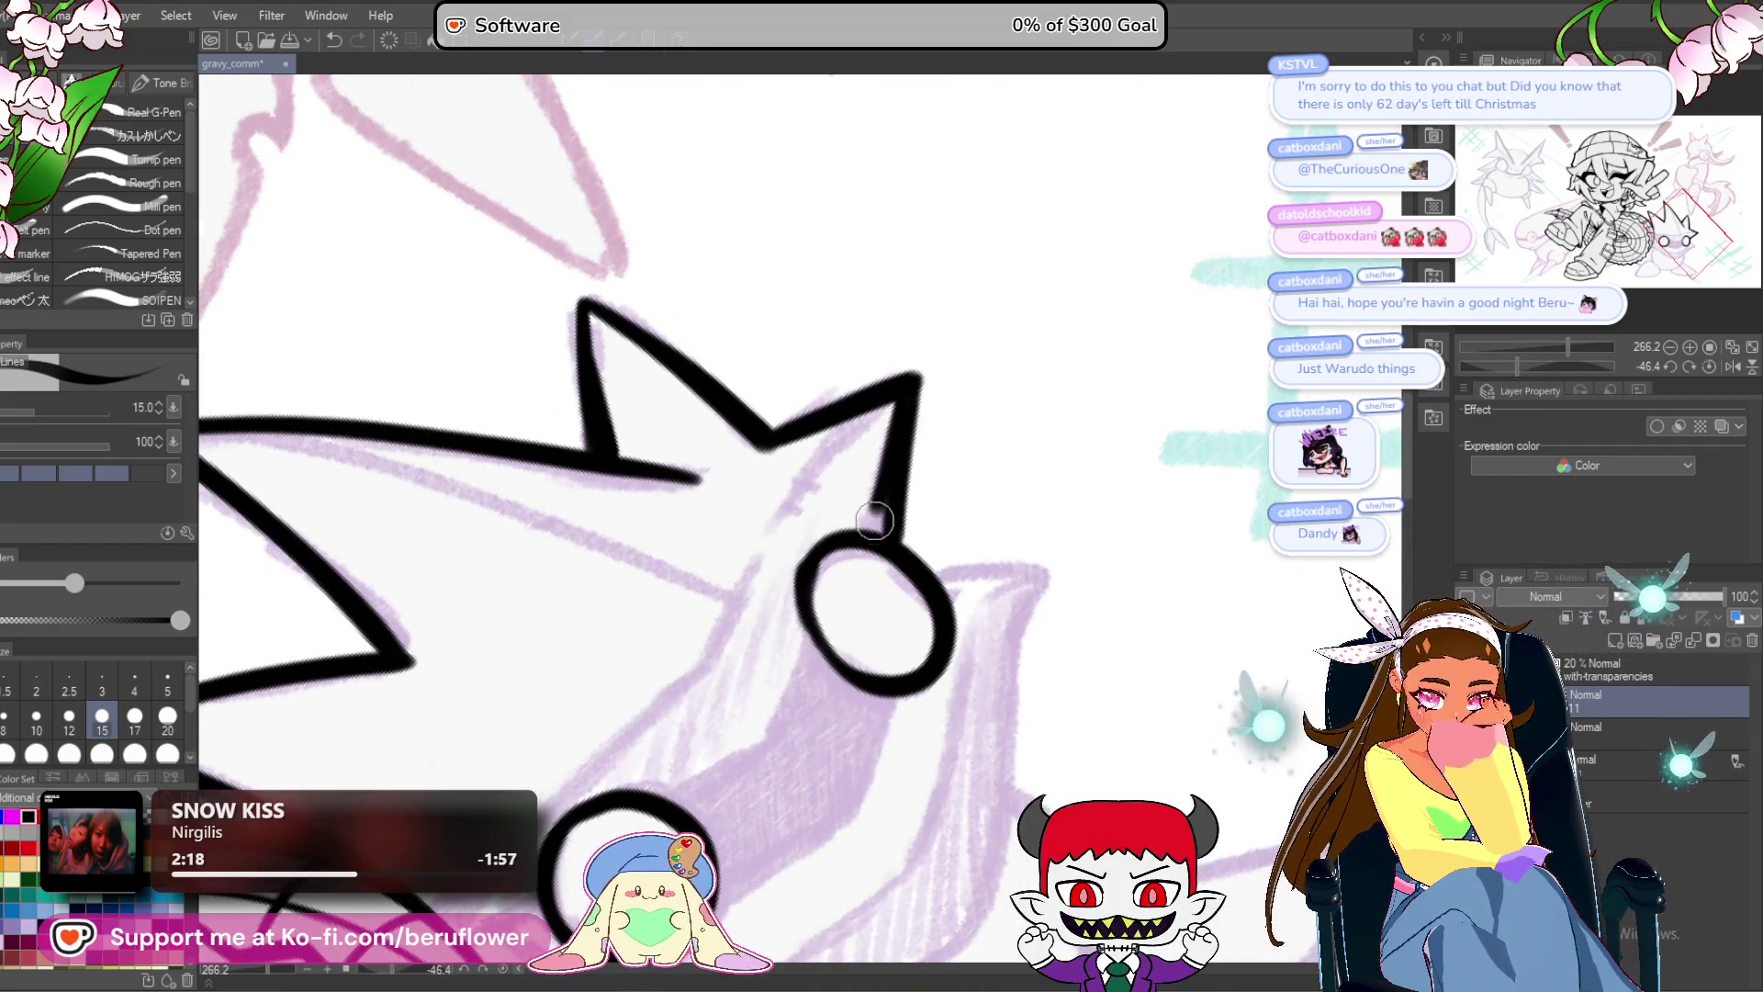
pyautogui.moveTo(919, 544)
pyautogui.mouseDown()
pyautogui.moveTo(987, 321)
pyautogui.moveTo(1076, 314)
pyautogui.mouseUp()
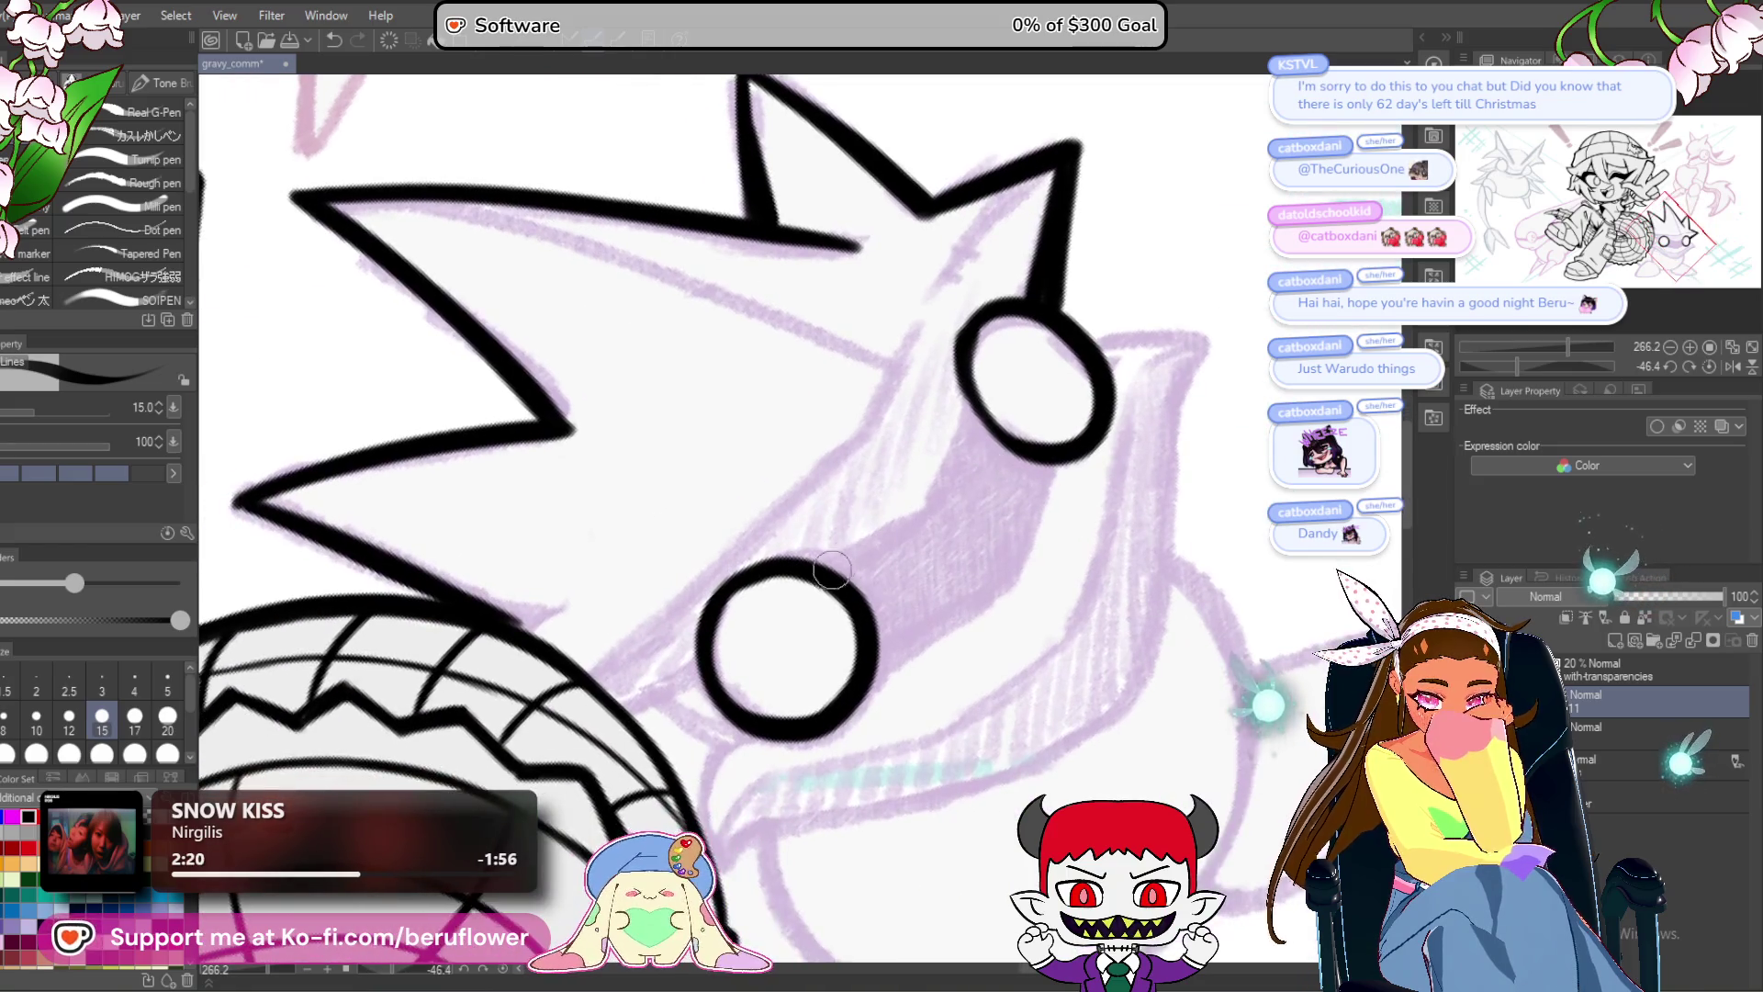
pyautogui.moveTo(873, 548); pyautogui.dragTo(930, 513)
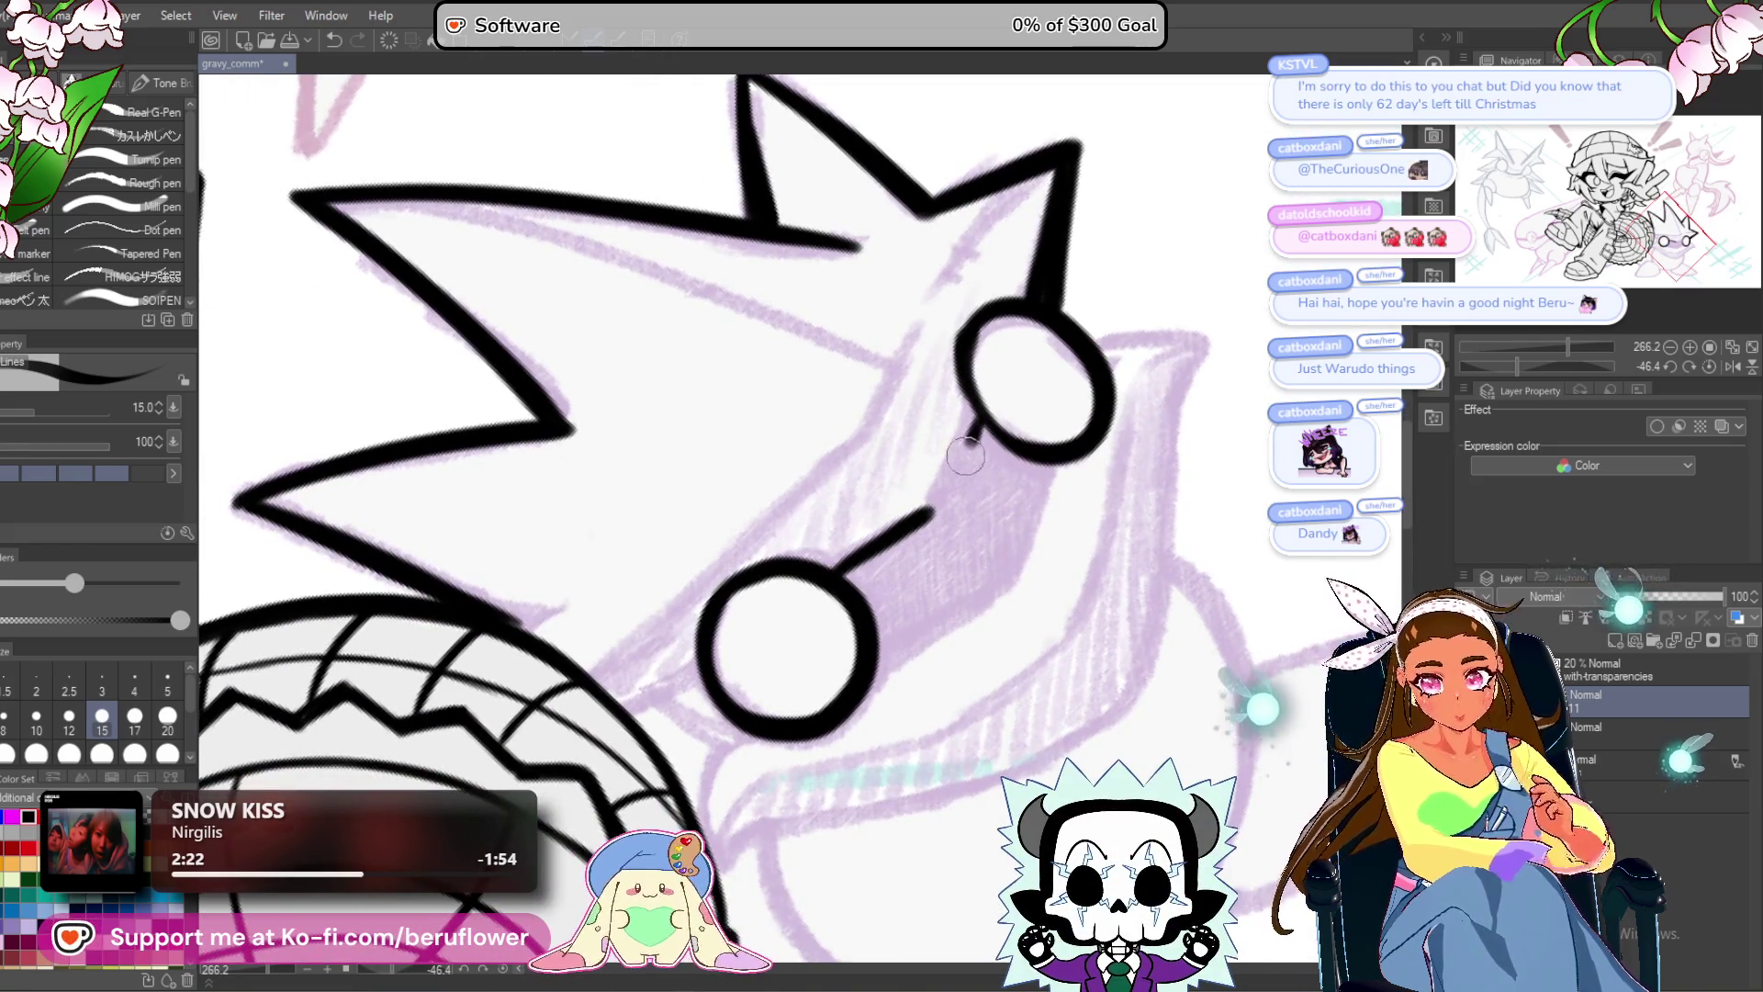
pyautogui.moveTo(931, 511); pyautogui.dragTo(952, 487)
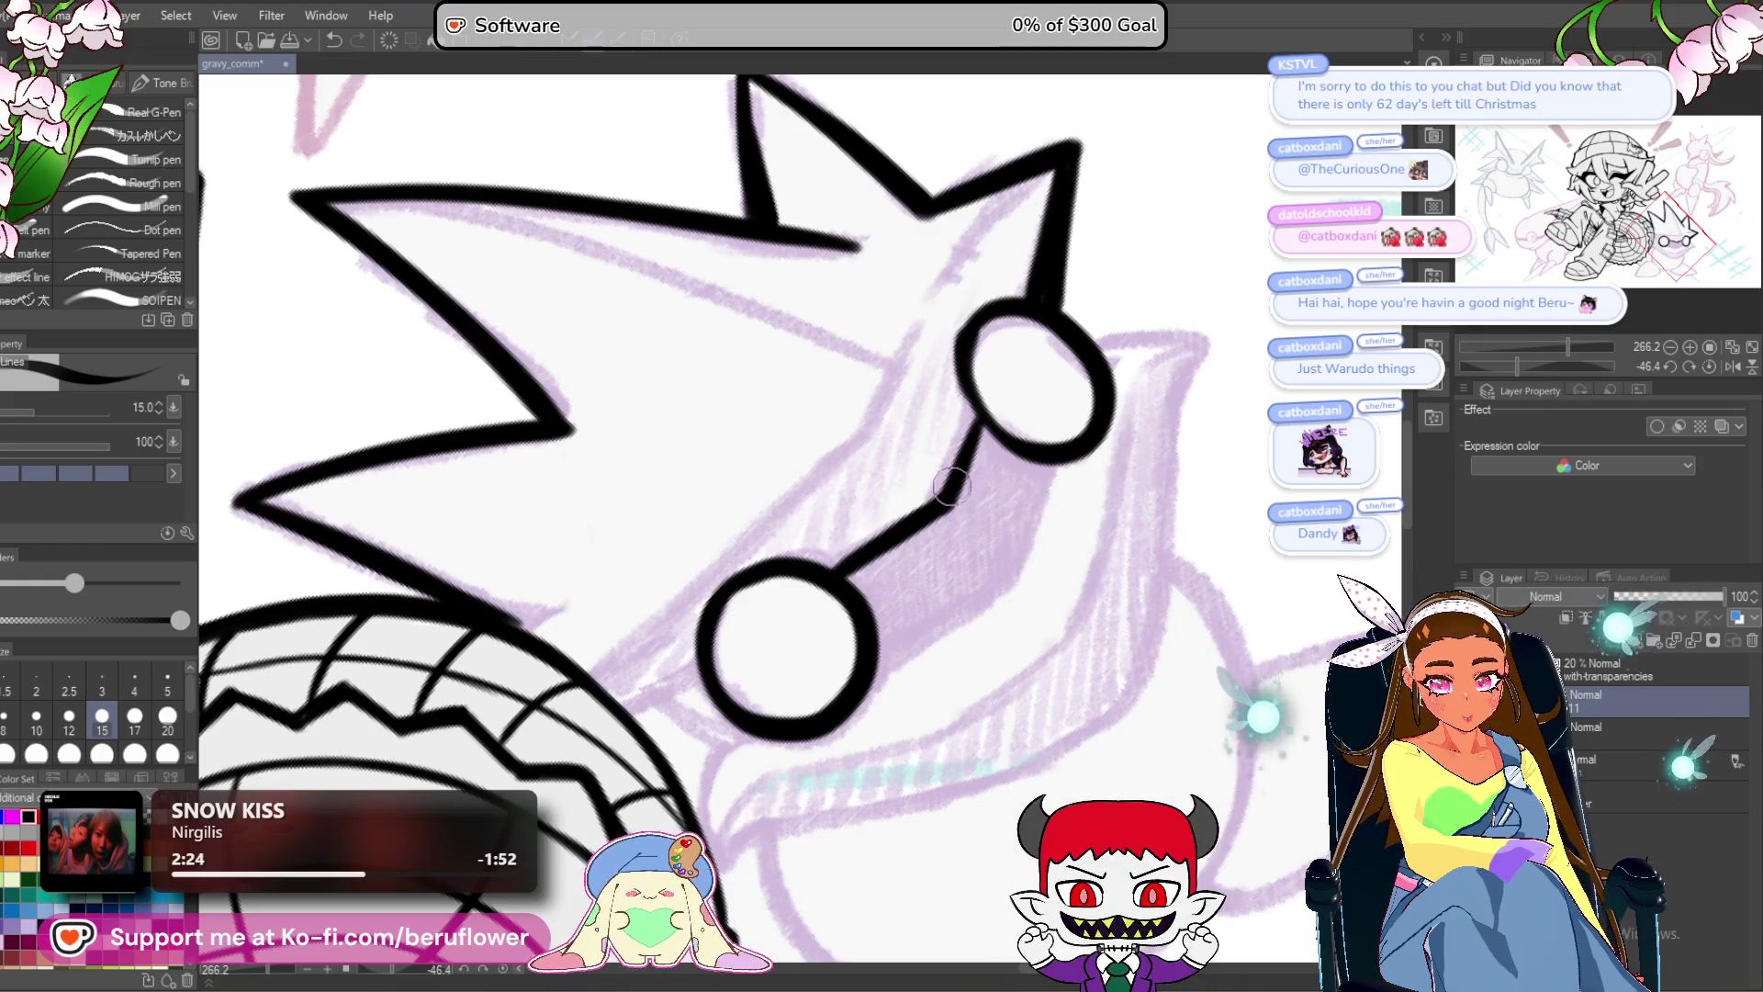
pyautogui.moveTo(1059, 450)
pyautogui.mouseDown()
pyautogui.moveTo(1162, 286)
pyautogui.moveTo(1300, 271)
pyautogui.mouseUp()
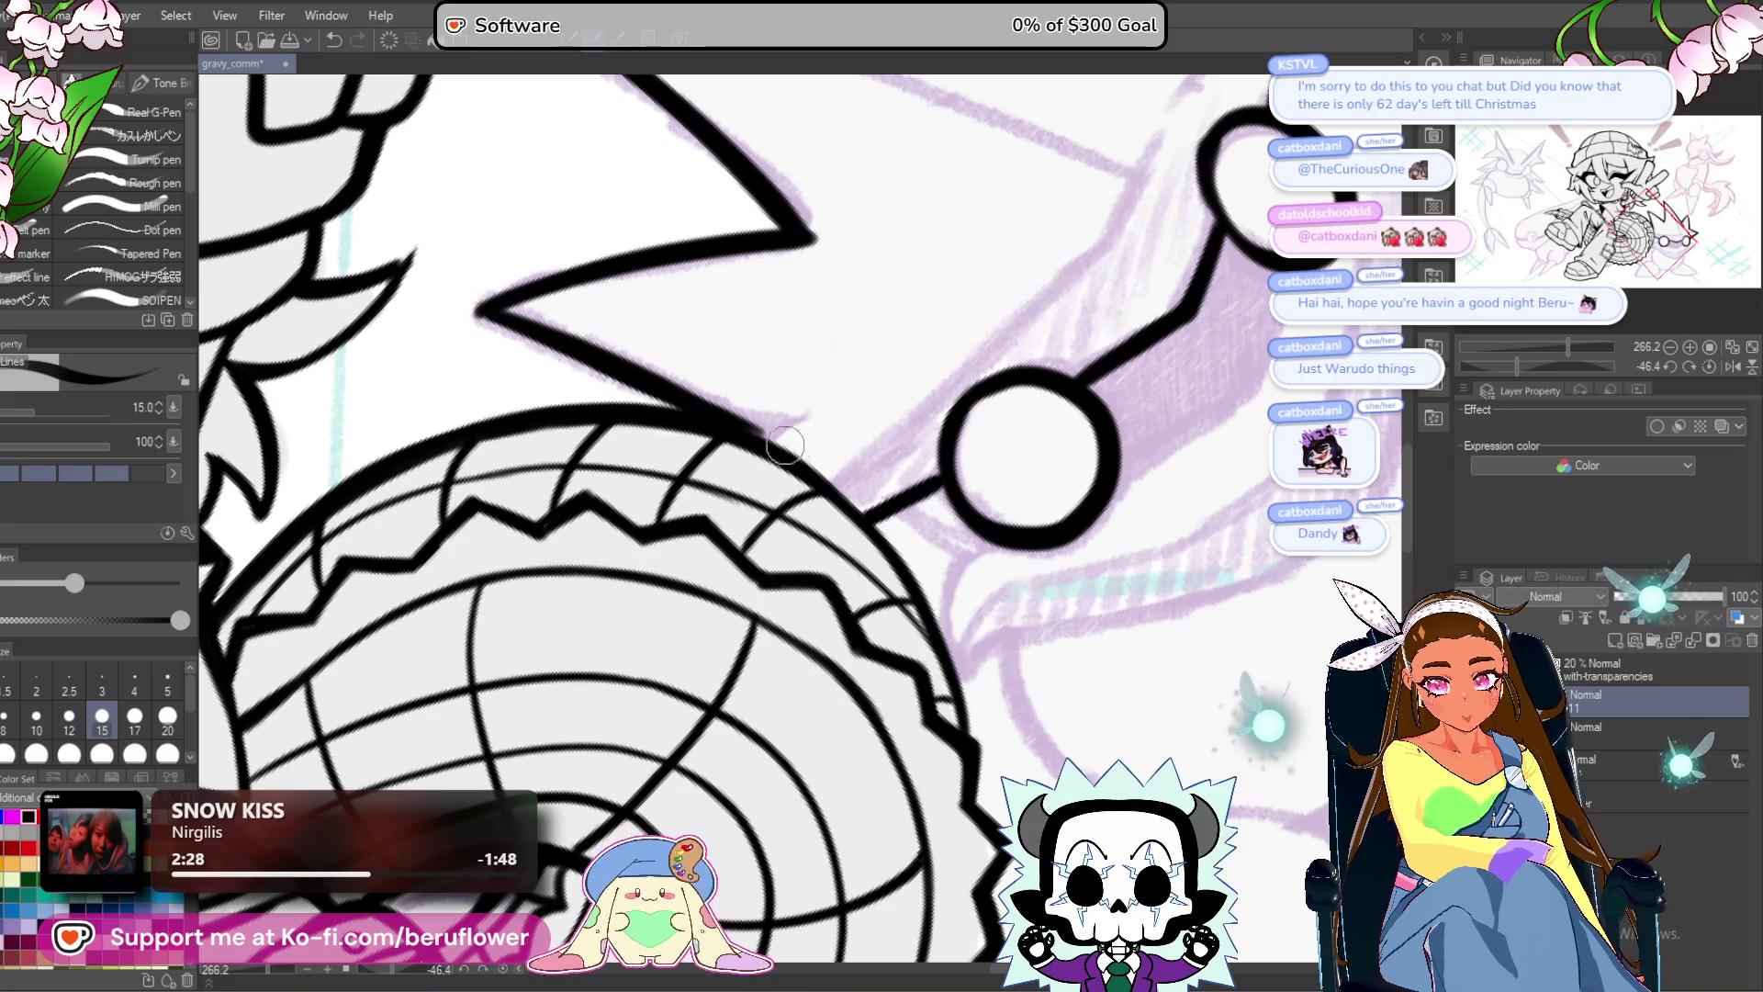
pyautogui.moveTo(1062, 588); pyautogui.dragTo(950, 567)
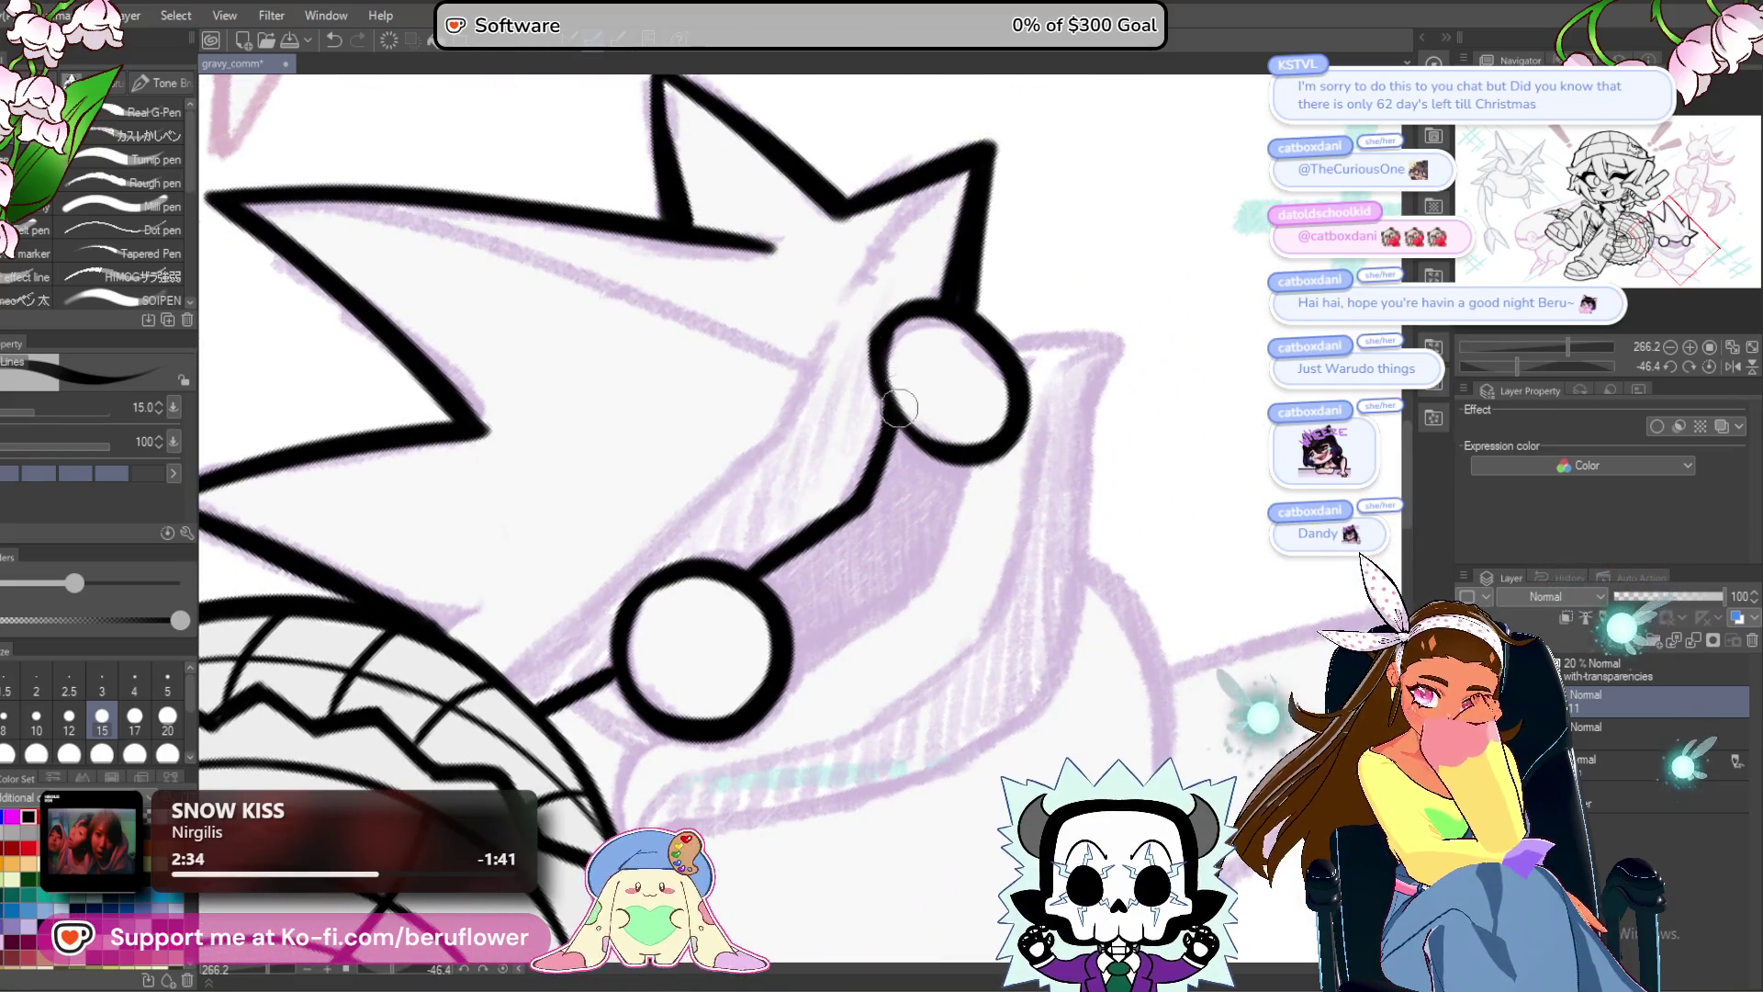
pyautogui.moveTo(846, 635); pyautogui.dragTo(885, 612)
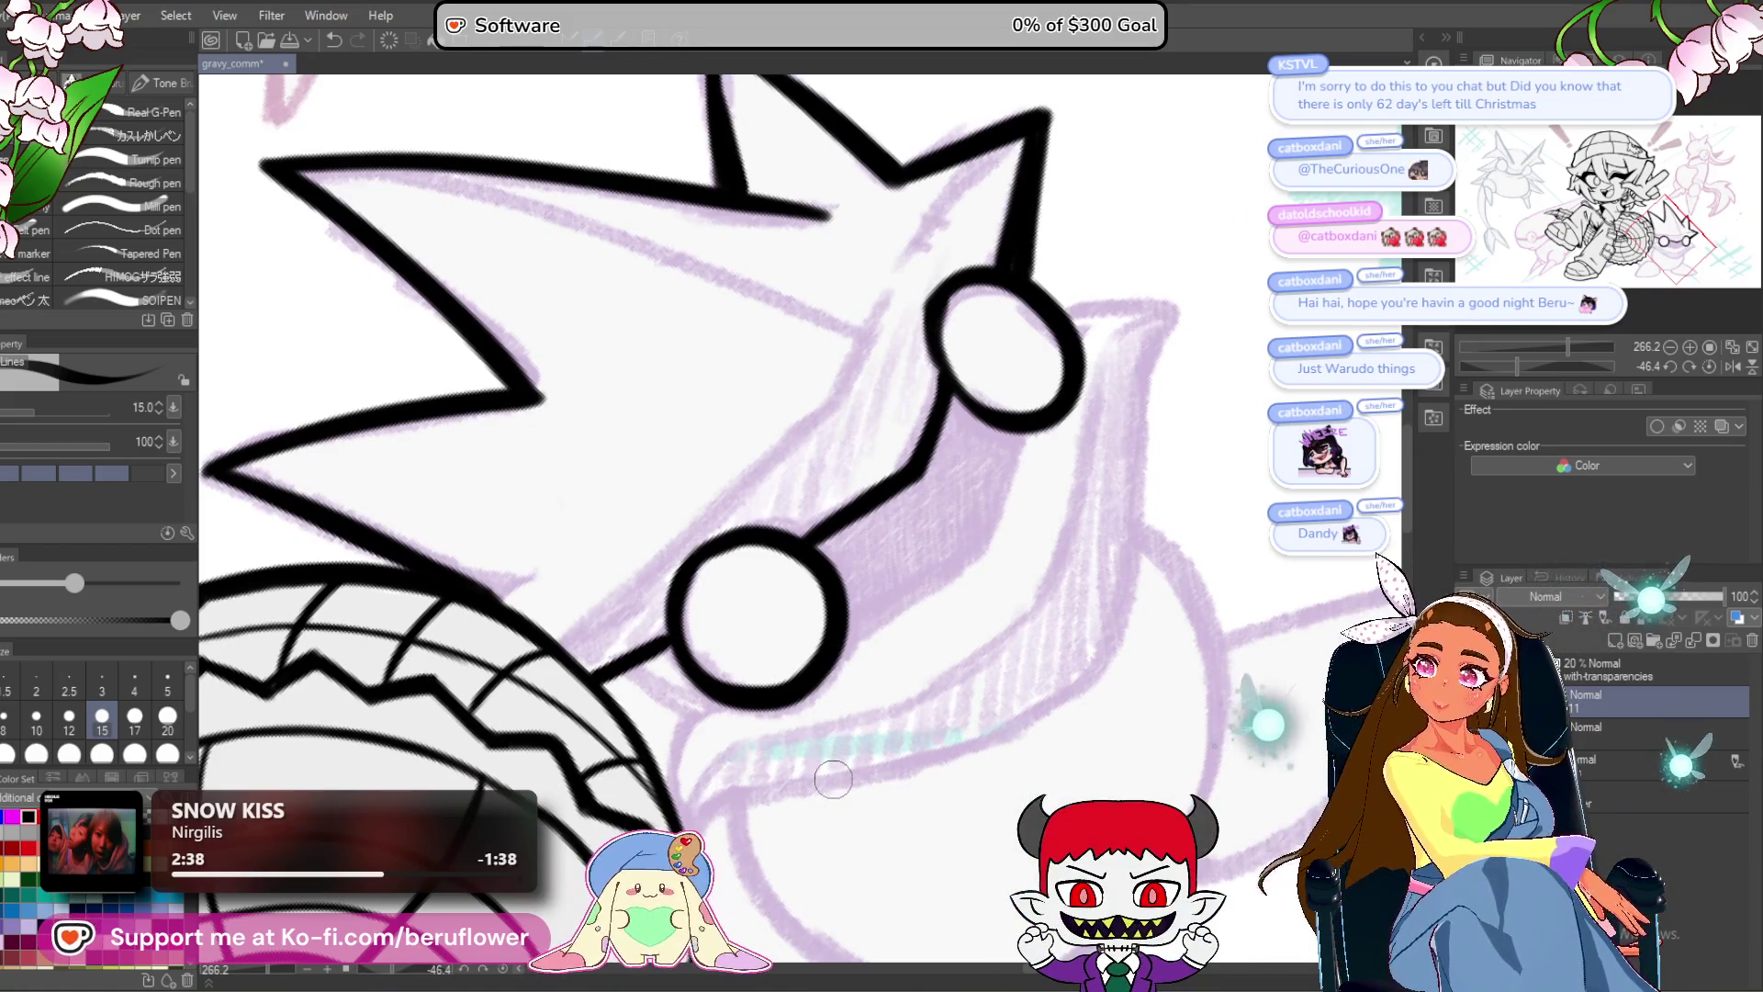
pyautogui.click(1710, 367)
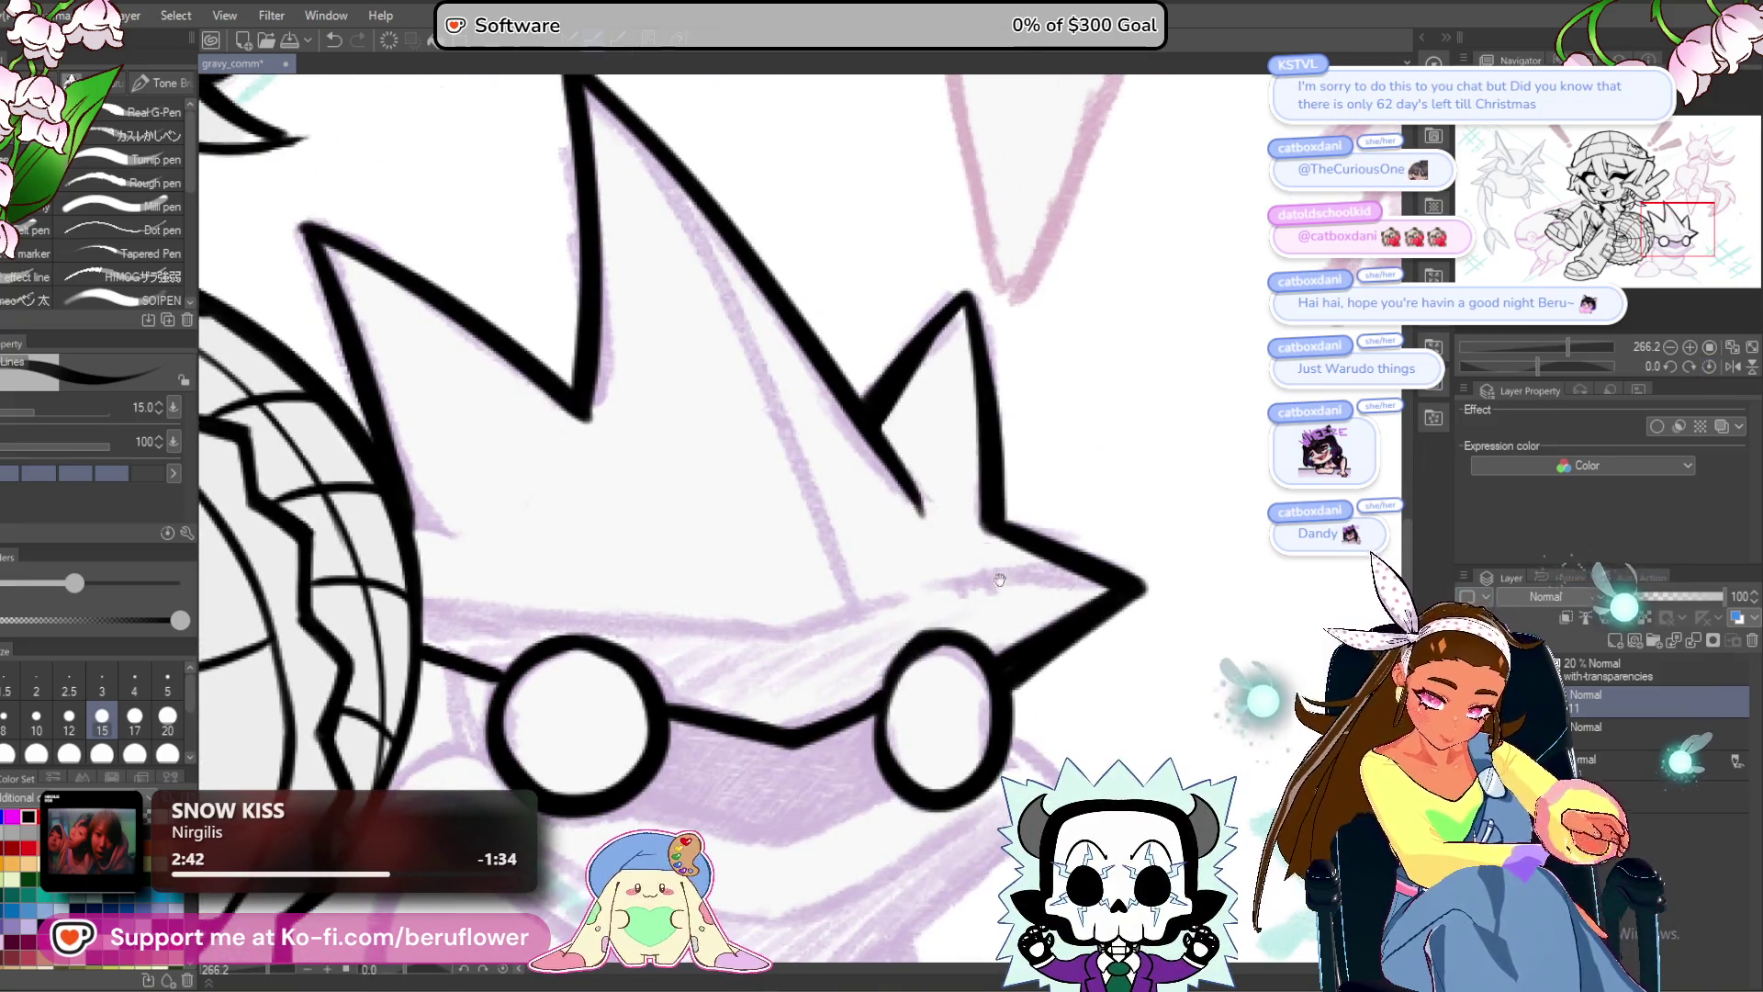
# Redraw the short stroke below the right lens and ink the band line down from the lens corner.
pyautogui.moveTo(1000, 580); pyautogui.dragTo(1070, 363)
pyautogui.moveTo(978, 564); pyautogui.dragTo(1031, 446)
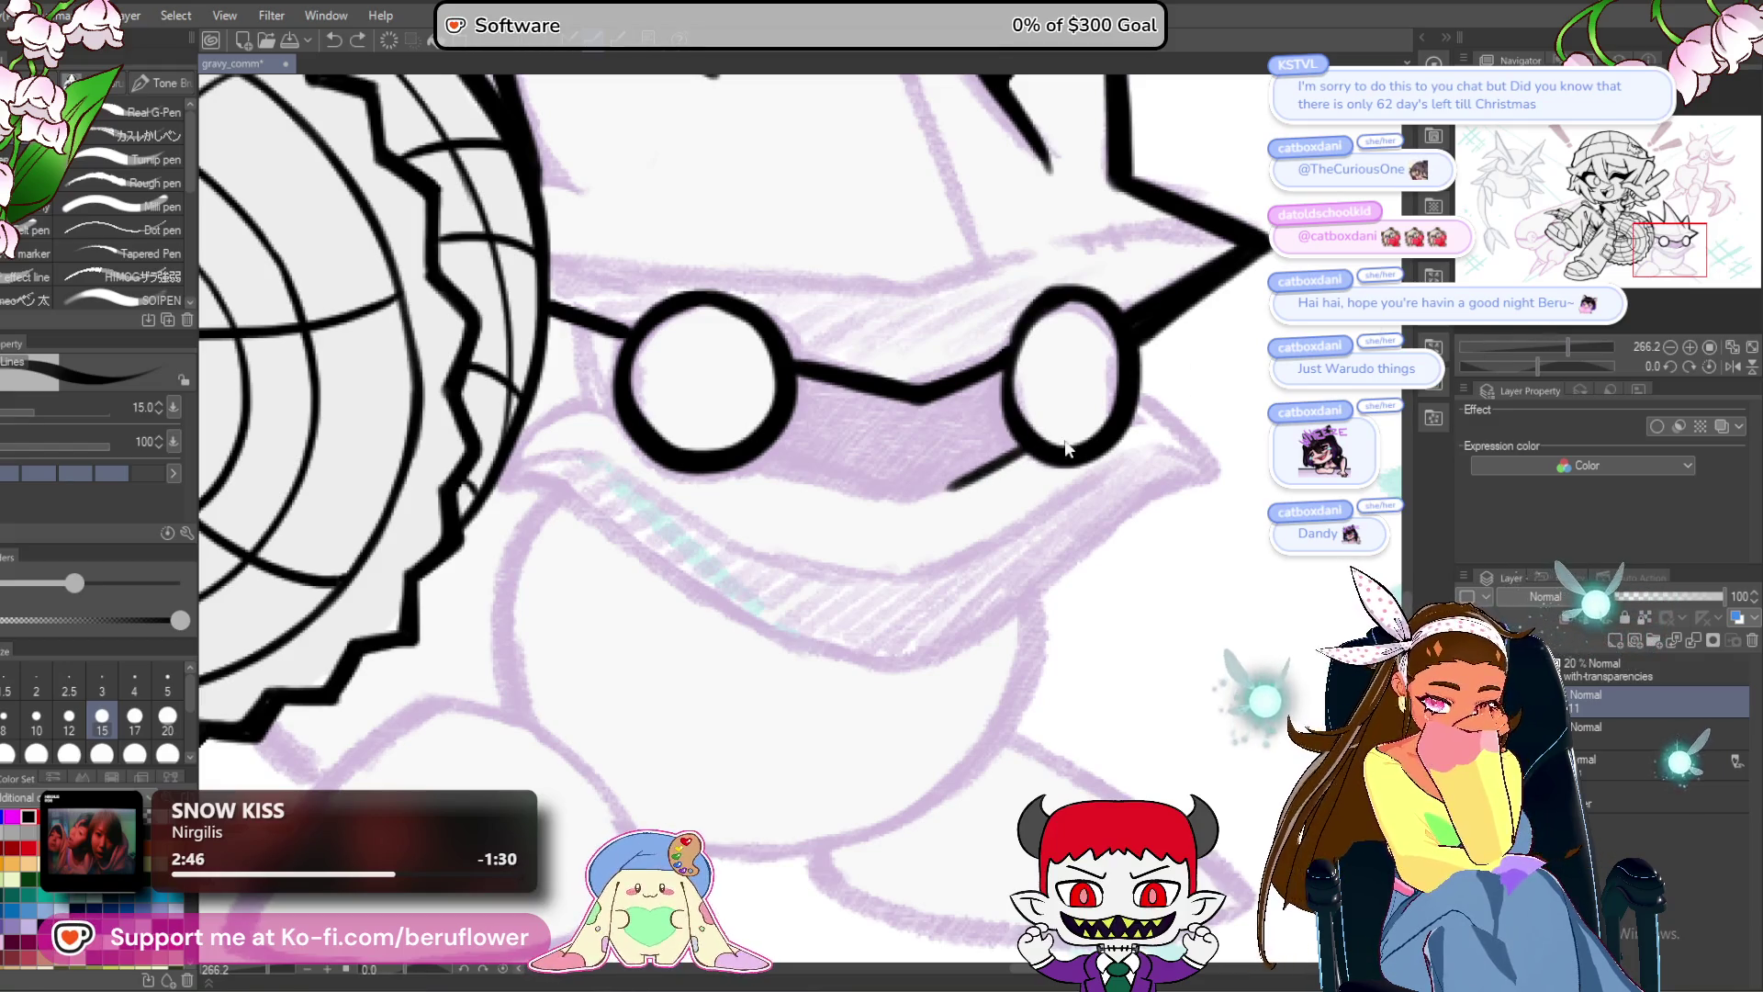
pyautogui.hotkey('ctrl', 'z')
pyautogui.moveTo(955, 487)
pyautogui.mouseDown()
pyautogui.moveTo(1017, 452)
pyautogui.moveTo(972, 477)
pyautogui.mouseUp()
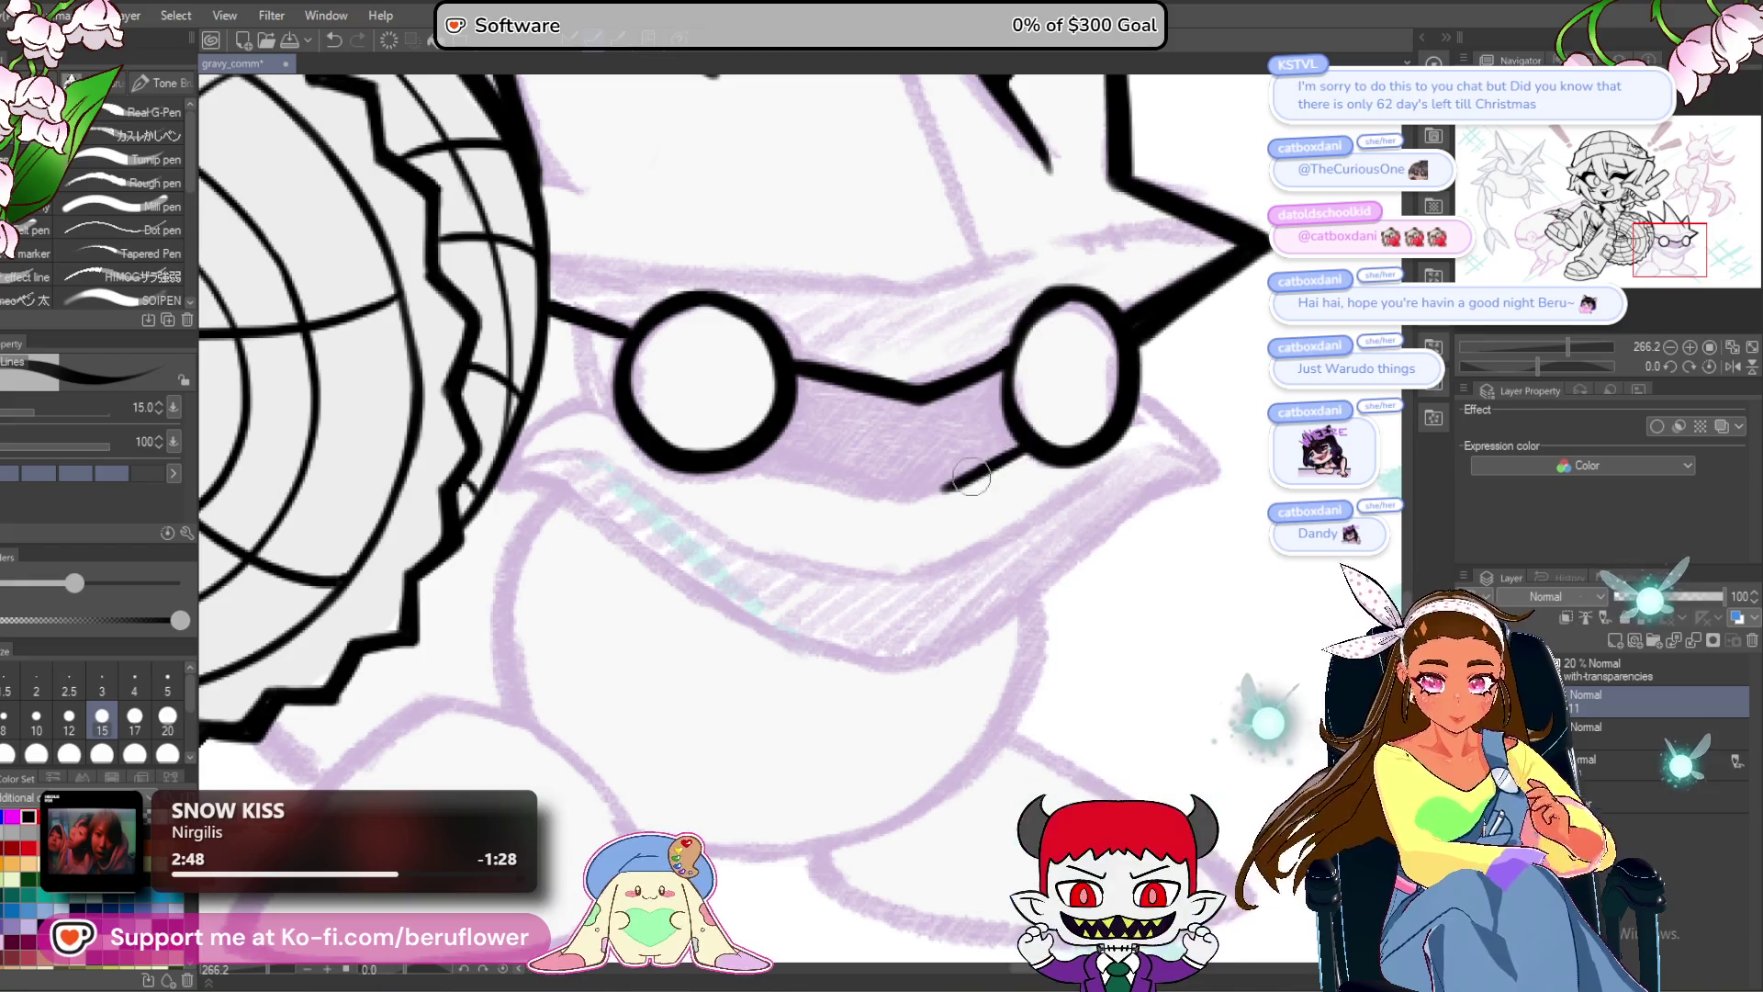
pyautogui.moveTo(1578, 356); pyautogui.dragTo(1519, 355)
pyautogui.moveTo(806, 549)
pyautogui.mouseDown()
pyautogui.moveTo(898, 588)
pyautogui.moveTo(1057, 418)
pyautogui.moveTo(1114, 255)
pyautogui.moveTo(1138, 237)
pyautogui.mouseUp()
pyautogui.scroll(2, 762, 526)
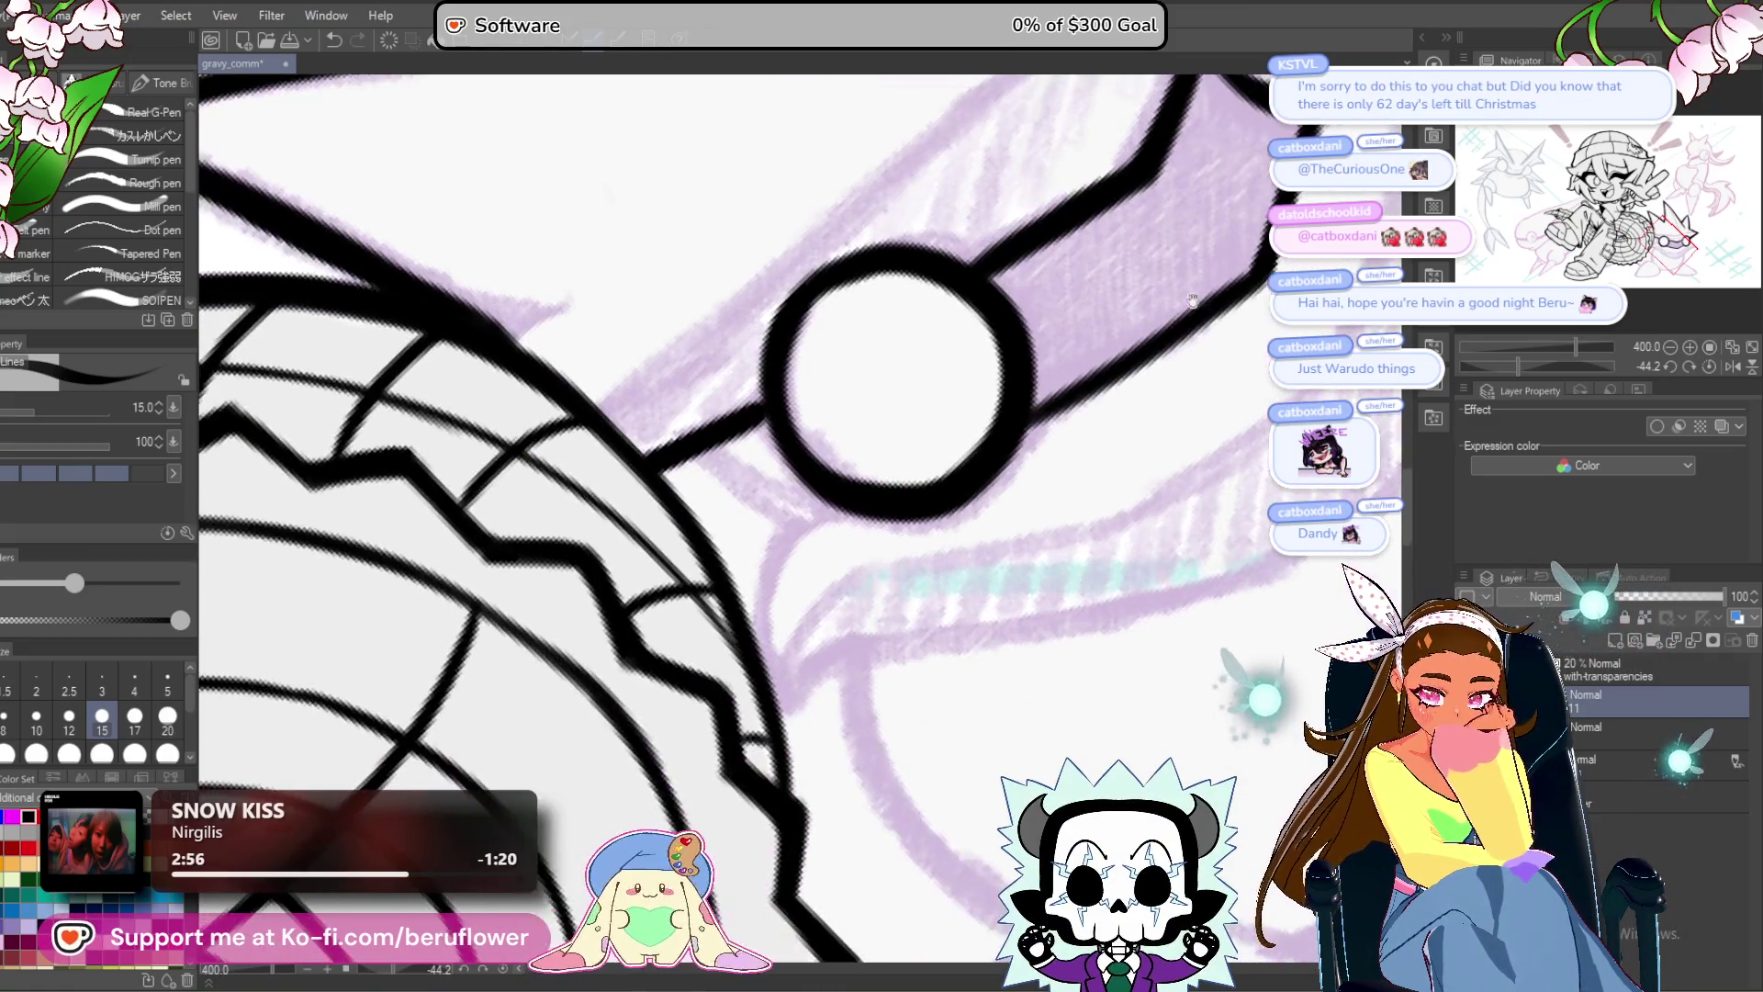
pyautogui.moveTo(755, 362); pyautogui.dragTo(920, 415)
pyautogui.moveTo(814, 423)
pyautogui.mouseDown()
pyautogui.moveTo(909, 497)
pyautogui.moveTo(837, 634)
pyautogui.mouseUp()
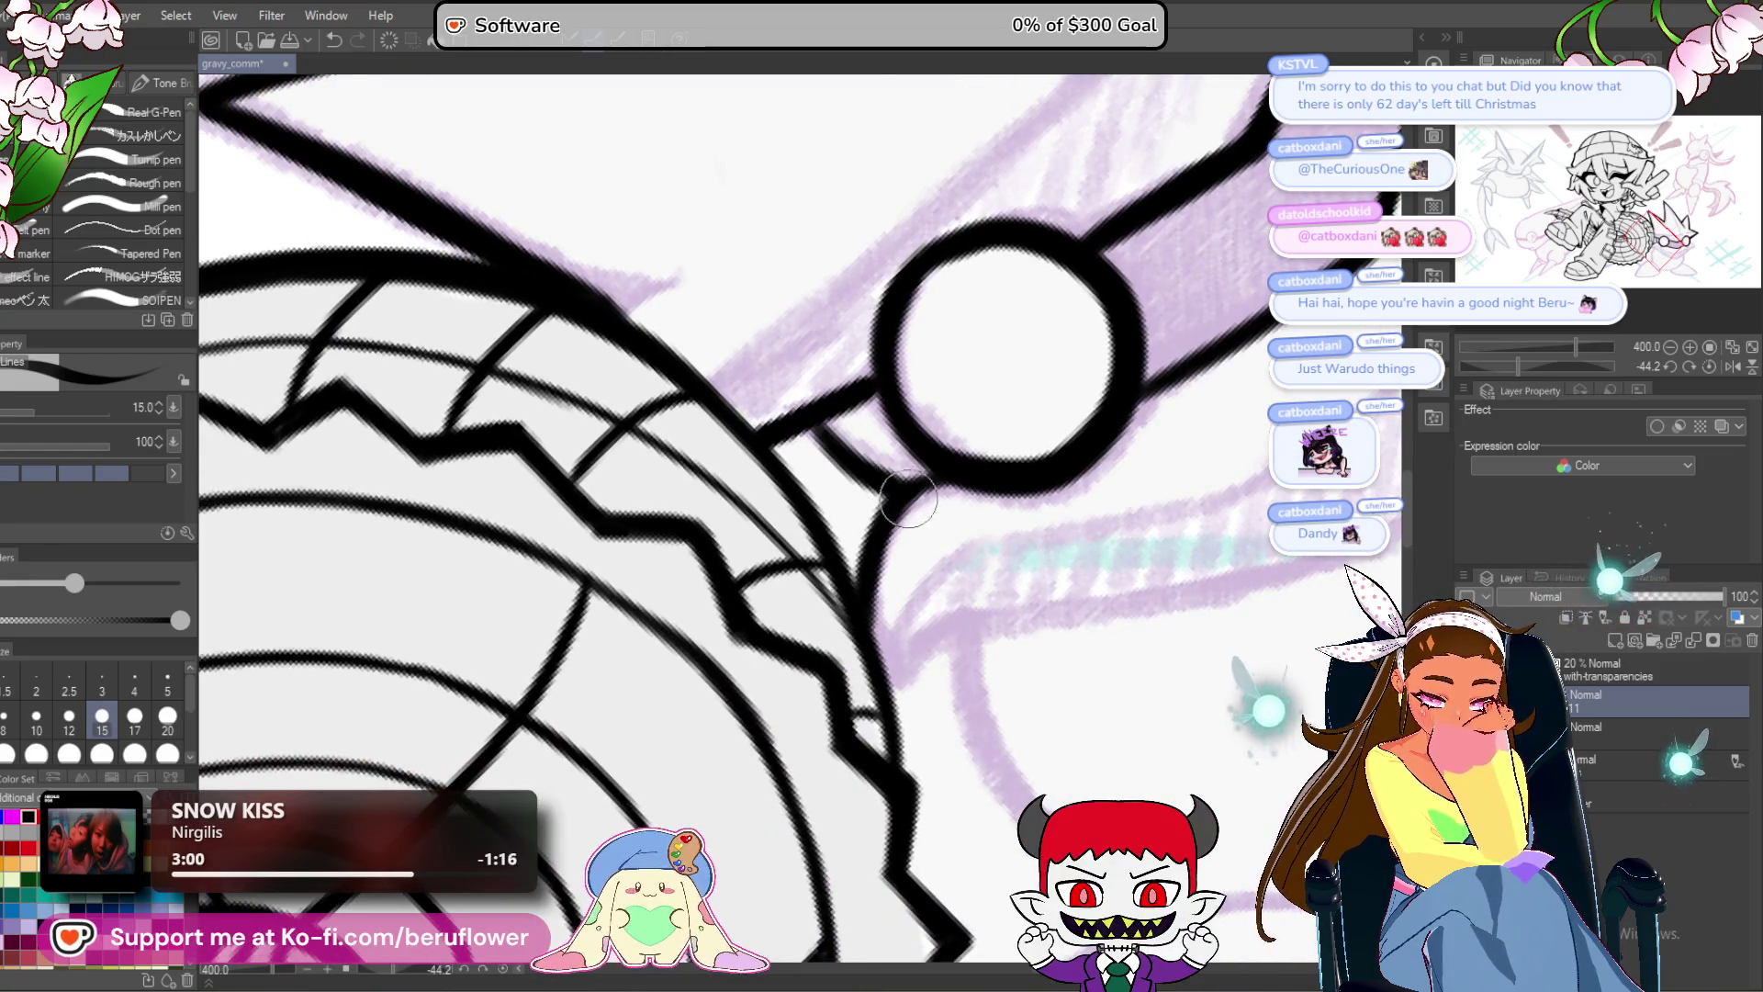
# Ink the band's upper line running right from the lens toward the glasses bridge.
pyautogui.moveTo(953, 646); pyautogui.dragTo(924, 530)
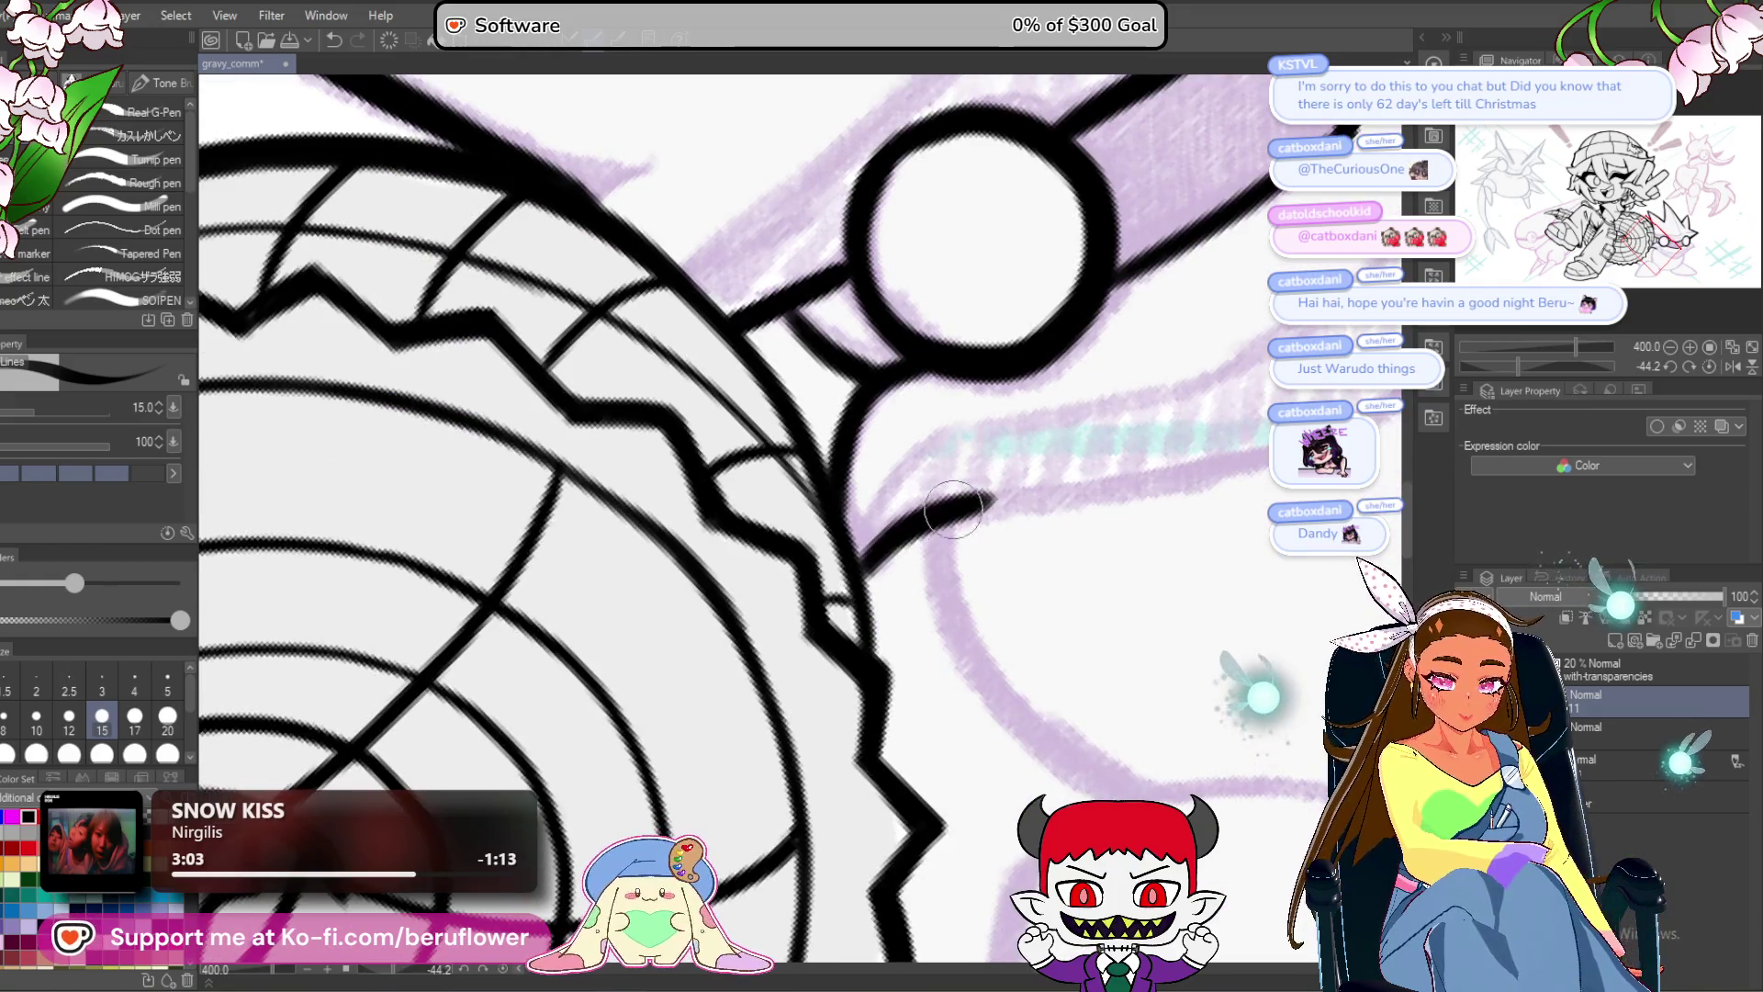
pyautogui.moveTo(1114, 492)
pyautogui.mouseDown()
pyautogui.moveTo(720, 701)
pyautogui.moveTo(936, 574)
pyautogui.moveTo(908, 744)
pyautogui.mouseUp()
pyautogui.moveTo(808, 408); pyautogui.dragTo(981, 424)
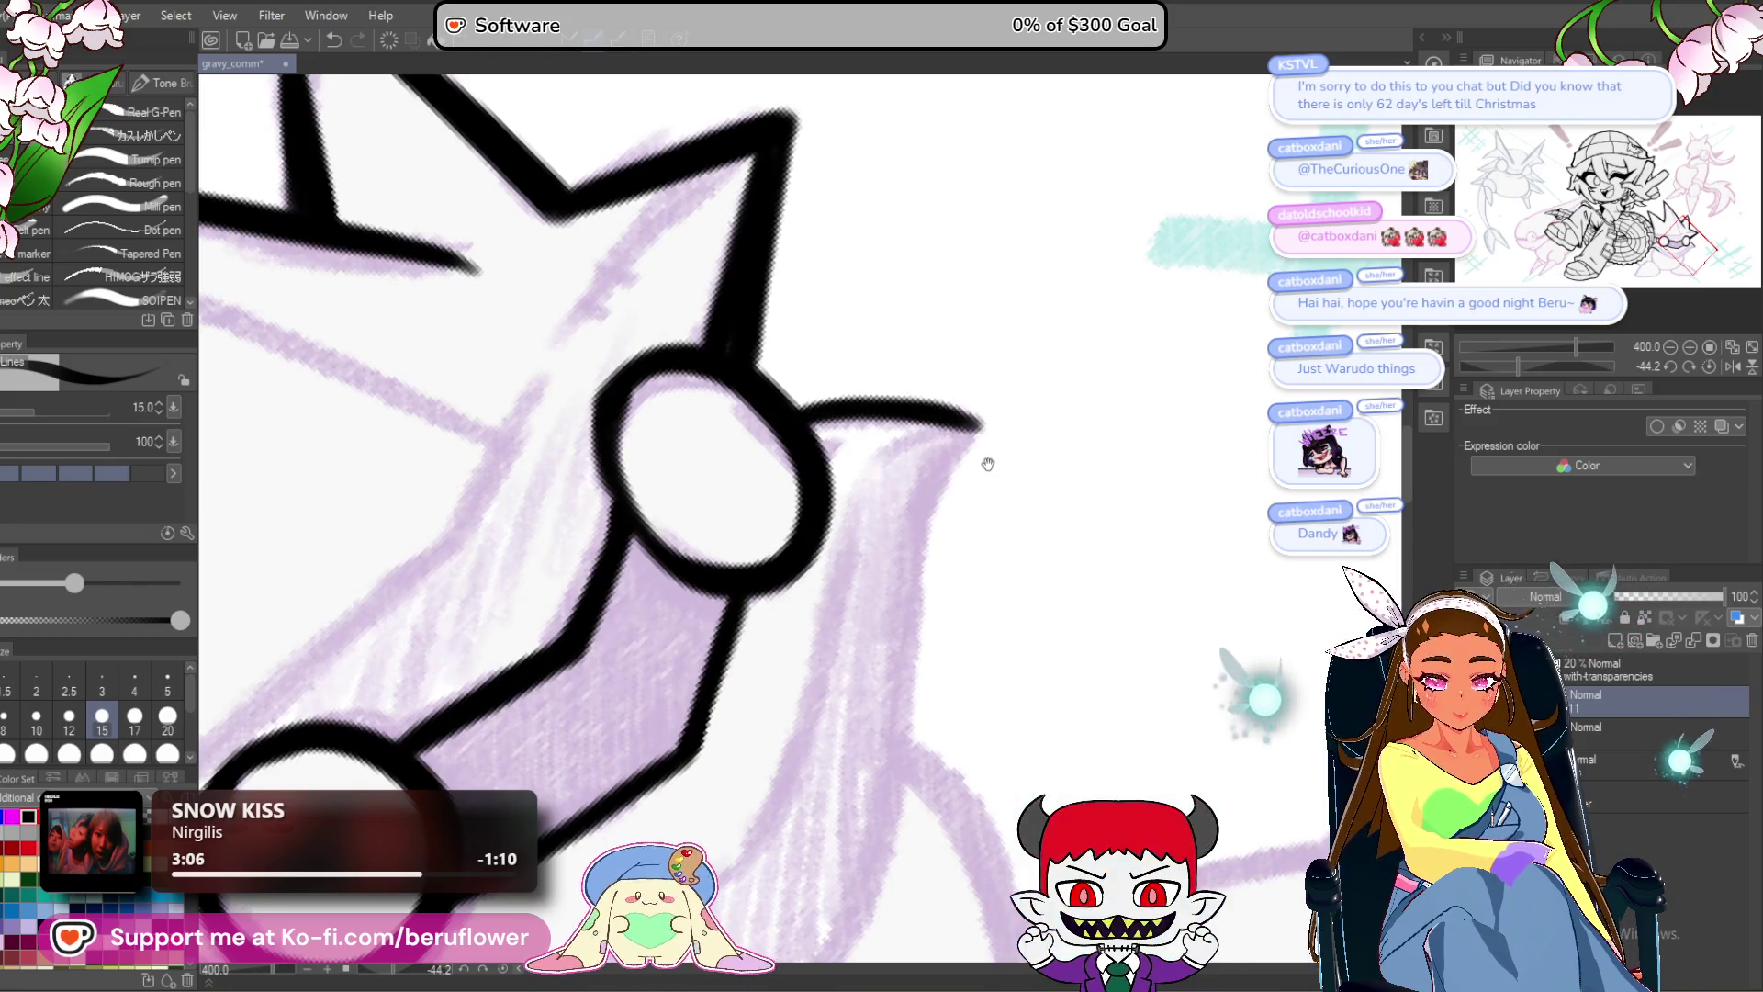
pyautogui.scroll(-2, 816, 447)
pyautogui.scroll(-5, 1026, 454)
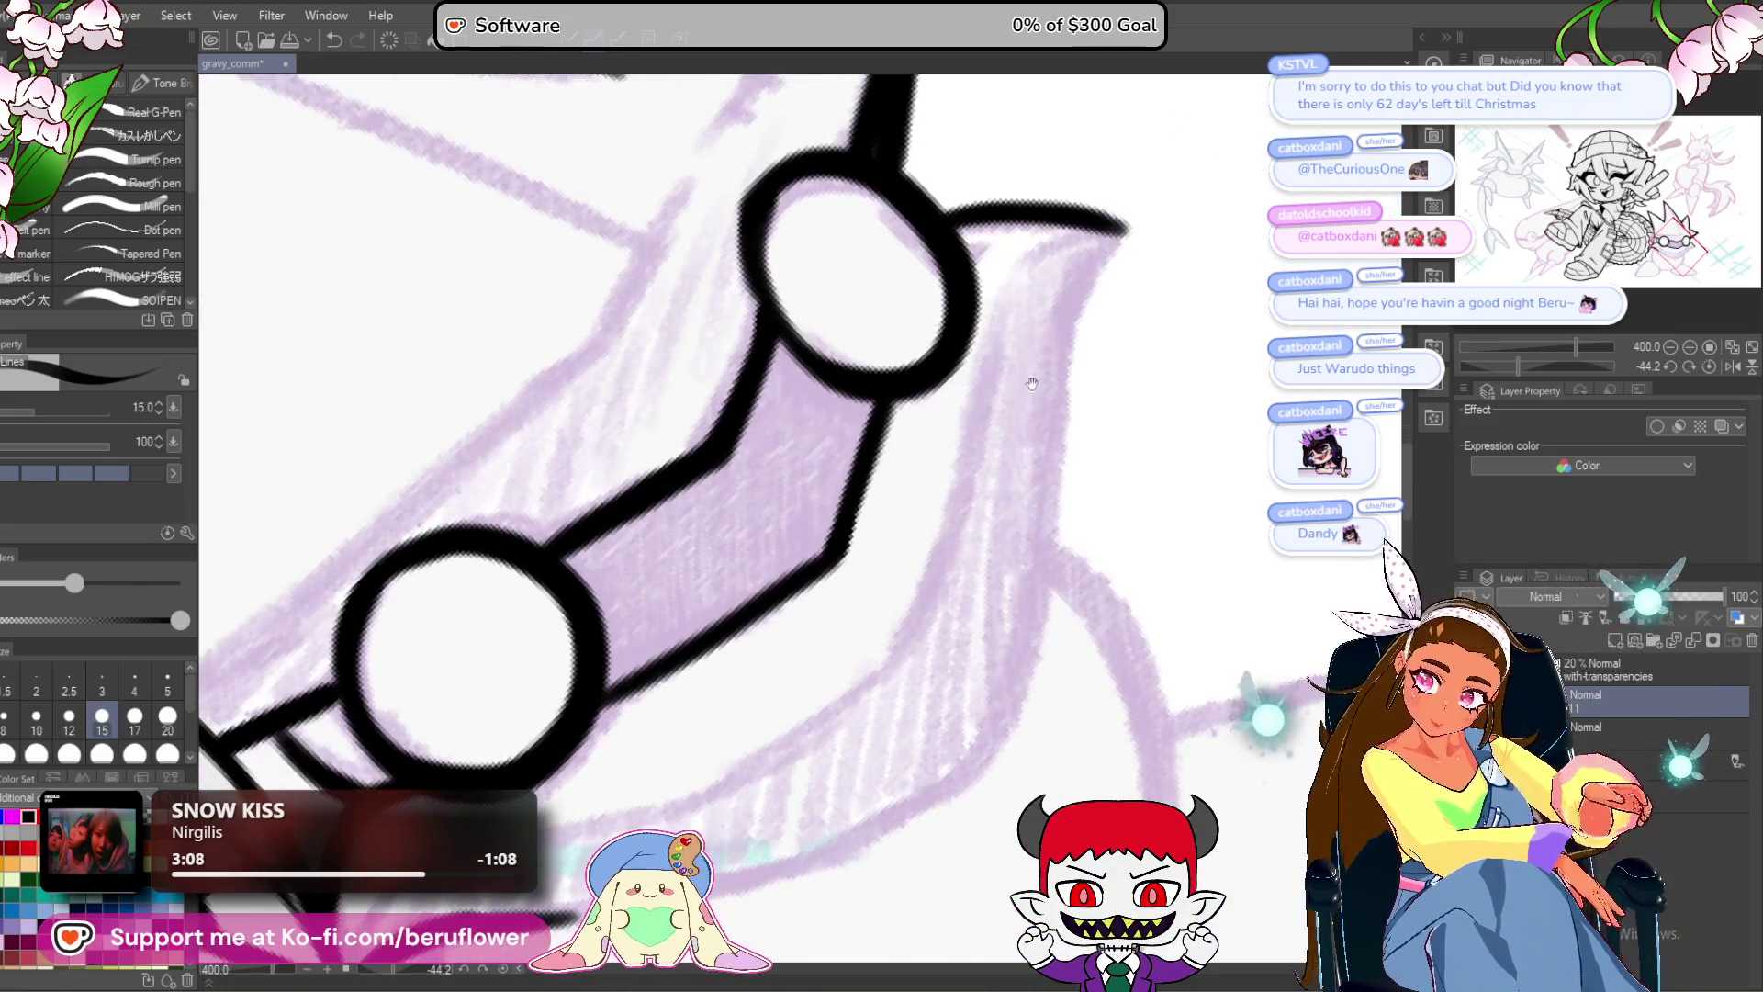
# Ink the band's lower edge and extend the upper outline to meet it.
pyautogui.moveTo(1181, 174)
pyautogui.mouseDown()
pyautogui.moveTo(966, 313)
pyautogui.moveTo(933, 598)
pyautogui.moveTo(945, 346)
pyautogui.moveTo(933, 440)
pyautogui.mouseUp()
pyautogui.moveTo(946, 344); pyautogui.dragTo(1010, 138)
pyautogui.moveTo(1038, 317); pyautogui.dragTo(959, 496)
pyautogui.moveTo(960, 496); pyautogui.dragTo(1229, 342)
pyautogui.moveTo(680, 478); pyautogui.dragTo(1233, 319)
pyautogui.moveTo(1233, 320); pyautogui.dragTo(996, 520)
pyautogui.moveTo(1028, 432); pyautogui.dragTo(990, 537)
pyautogui.moveTo(1036, 349)
pyautogui.mouseDown()
pyautogui.moveTo(967, 559)
pyautogui.moveTo(995, 554)
pyautogui.moveTo(974, 598)
pyautogui.mouseUp()
# Fill the band between the two glasses lenses with solid black.
pyautogui.press('g')
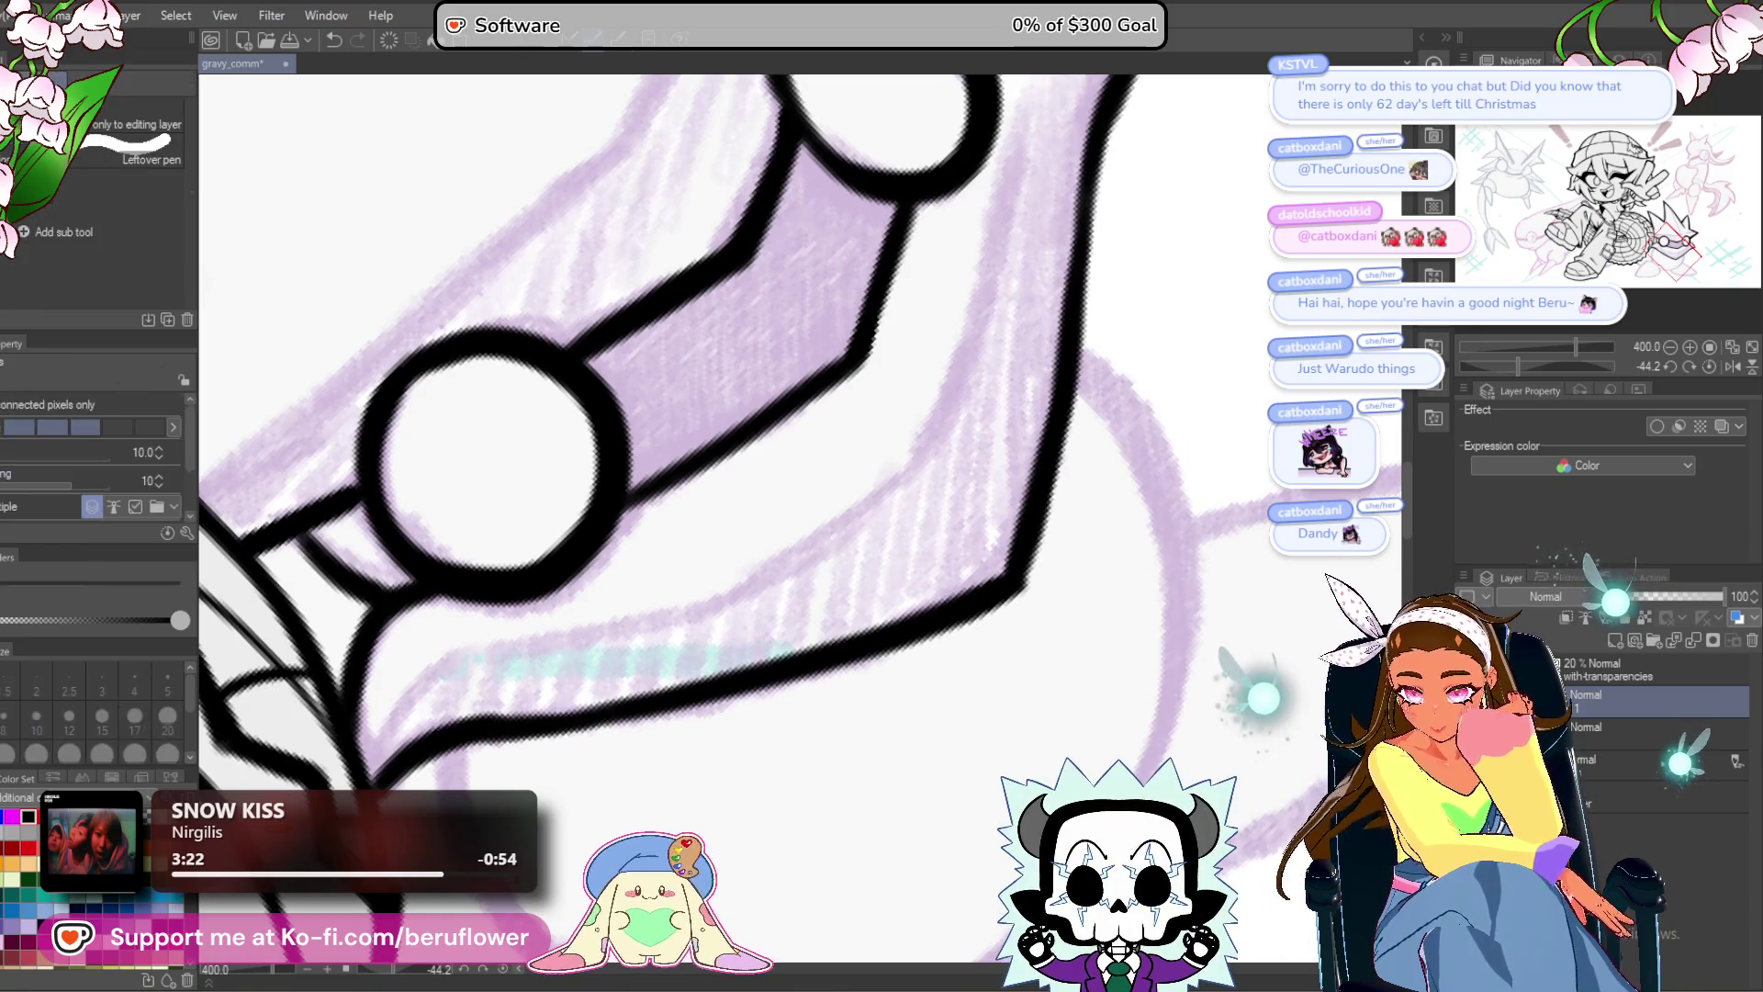
pyautogui.click(781, 377)
pyautogui.scroll(-3, 372, 550)
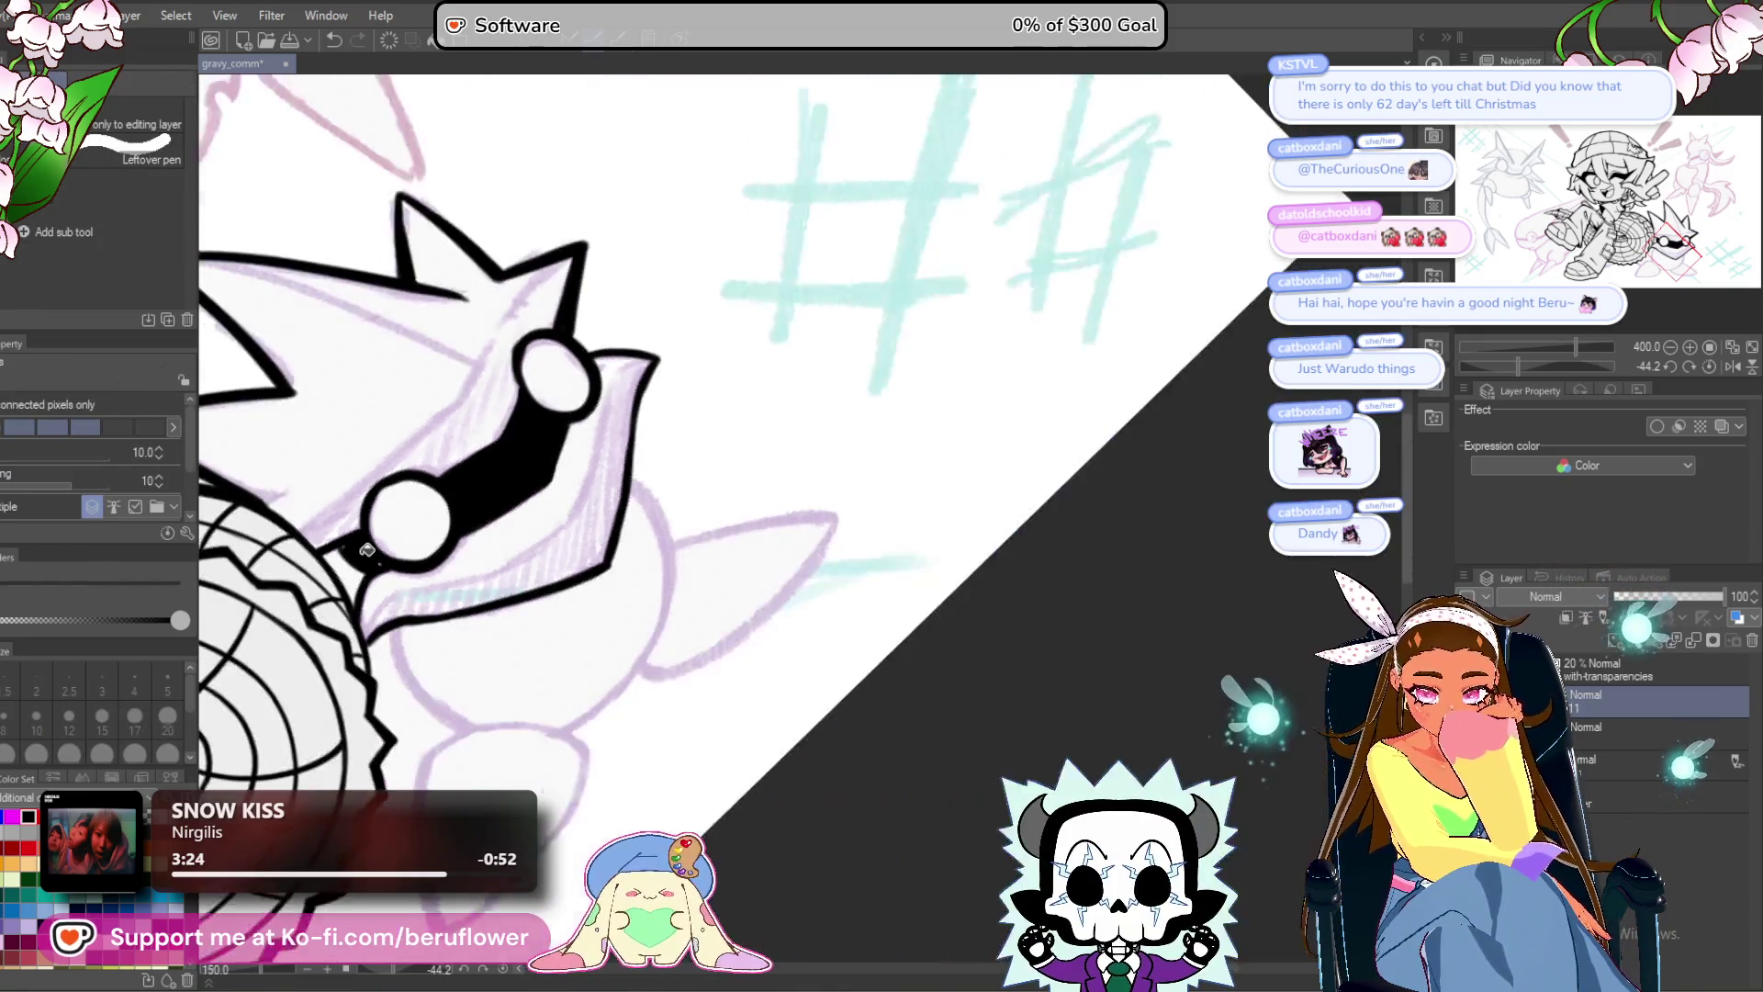
pyautogui.scroll(2, 367, 550)
# Ink the spike's edge and lower outline with the pen, erasing the thin right-edge line.
pyautogui.press('p')
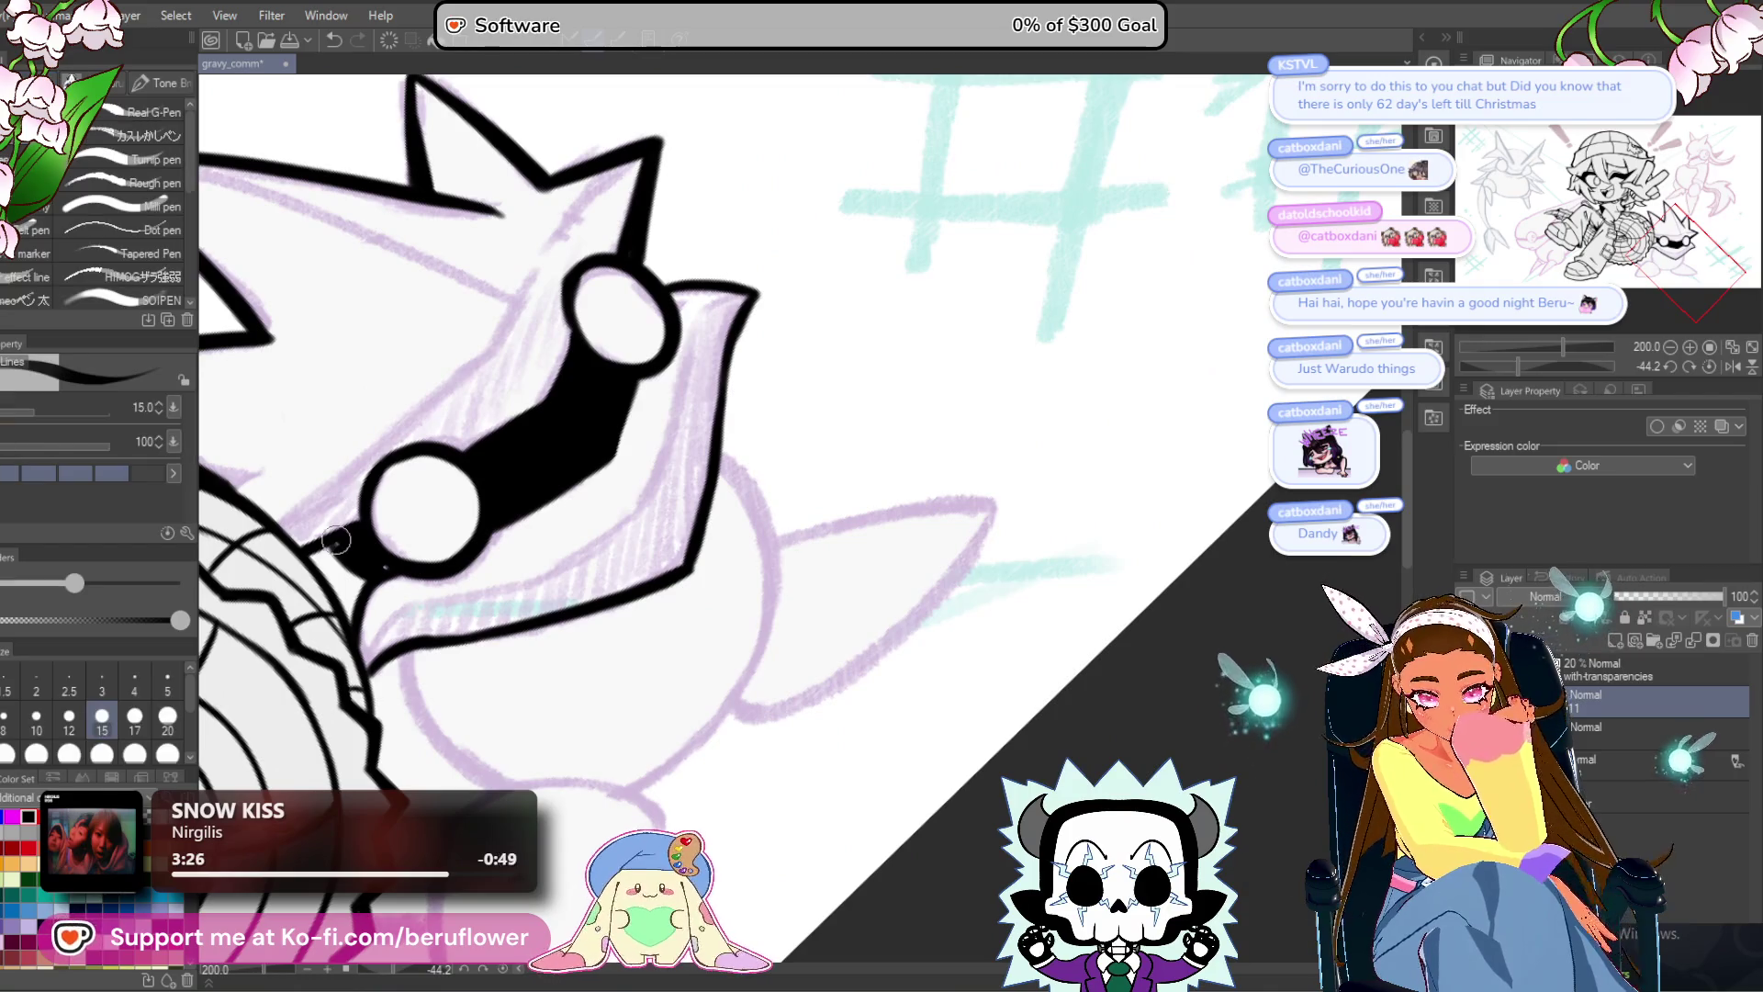
pyautogui.scroll(-2, 387, 562)
pyautogui.scroll(4, 394, 500)
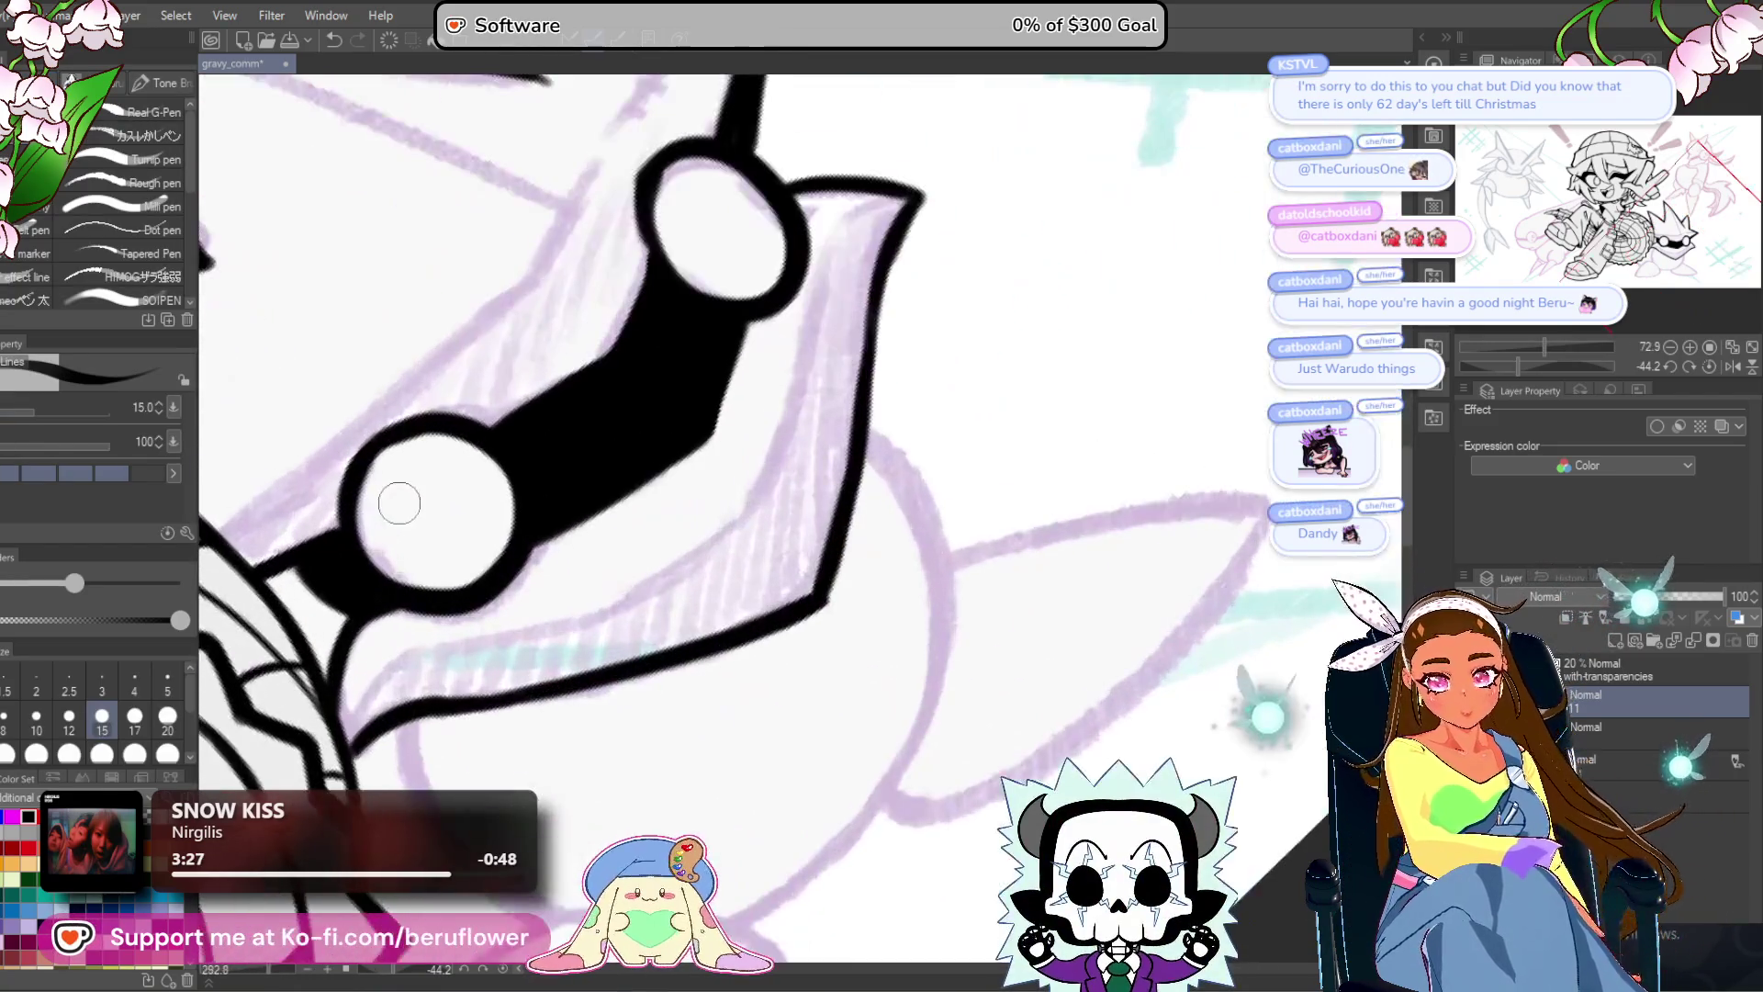
pyautogui.moveTo(805, 367); pyautogui.dragTo(703, 676)
pyautogui.moveTo(529, 621)
pyautogui.mouseDown()
pyautogui.moveTo(684, 524)
pyautogui.moveTo(533, 629)
pyautogui.mouseUp()
pyautogui.moveTo(694, 508); pyautogui.dragTo(518, 784)
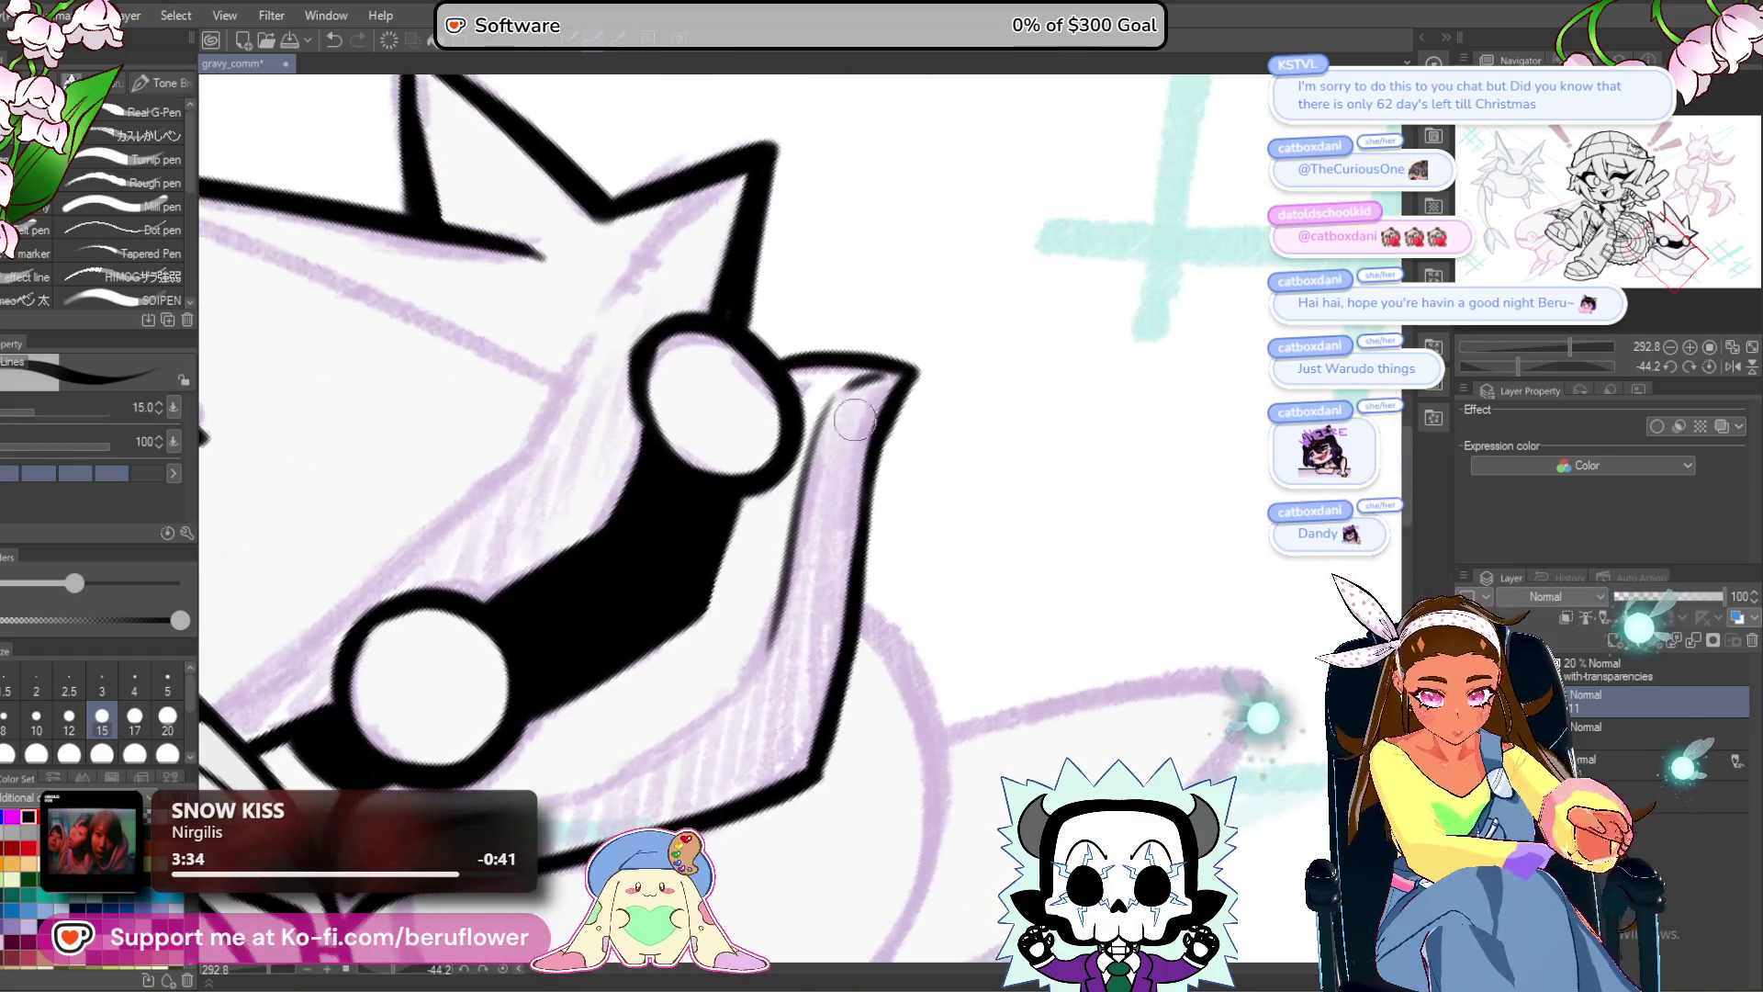
pyautogui.moveTo(826, 409); pyautogui.dragTo(755, 680)
pyautogui.moveTo(868, 381)
pyautogui.mouseDown()
pyautogui.moveTo(839, 393)
pyautogui.moveTo(877, 378)
pyautogui.moveTo(810, 459)
pyautogui.moveTo(825, 401)
pyautogui.moveTo(799, 515)
pyautogui.moveTo(822, 390)
pyautogui.moveTo(860, 393)
pyautogui.mouseUp()
pyautogui.scroll(-5, 912, 370)
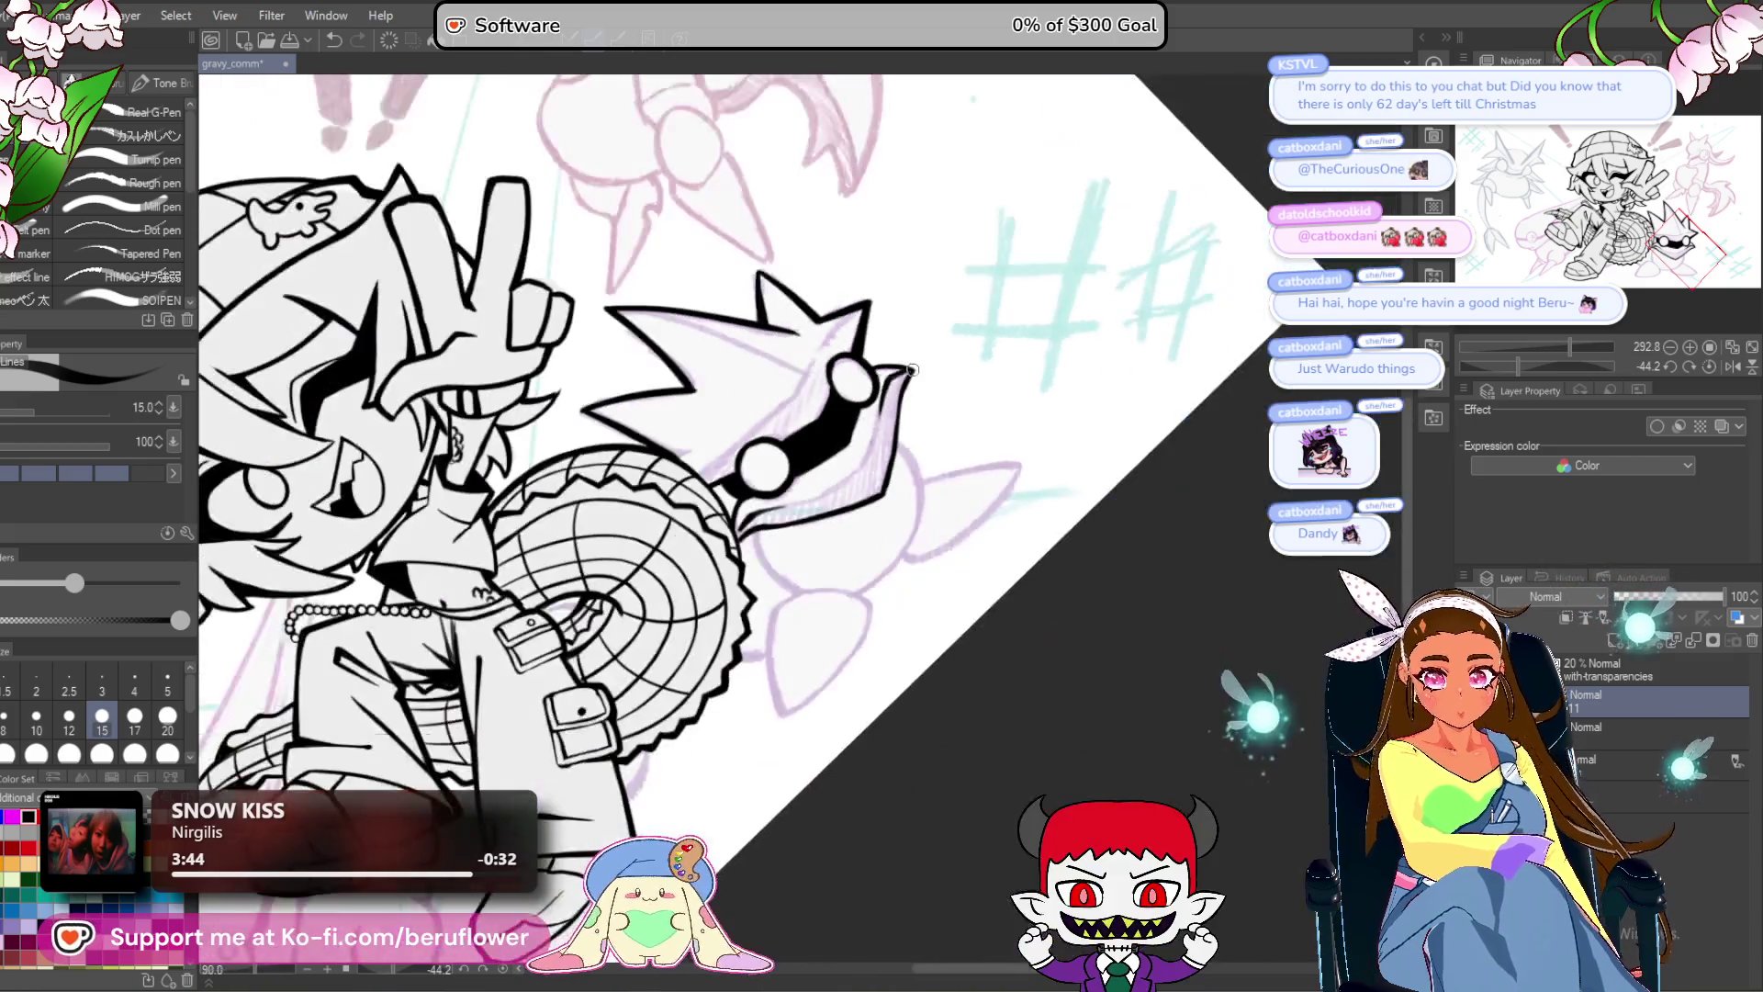
# Level the canvas and draw a thin line inward from the spike tip, redoing it once.
pyautogui.scroll(4, 1166, 540)
pyautogui.moveTo(1166, 540); pyautogui.dragTo(1109, 593)
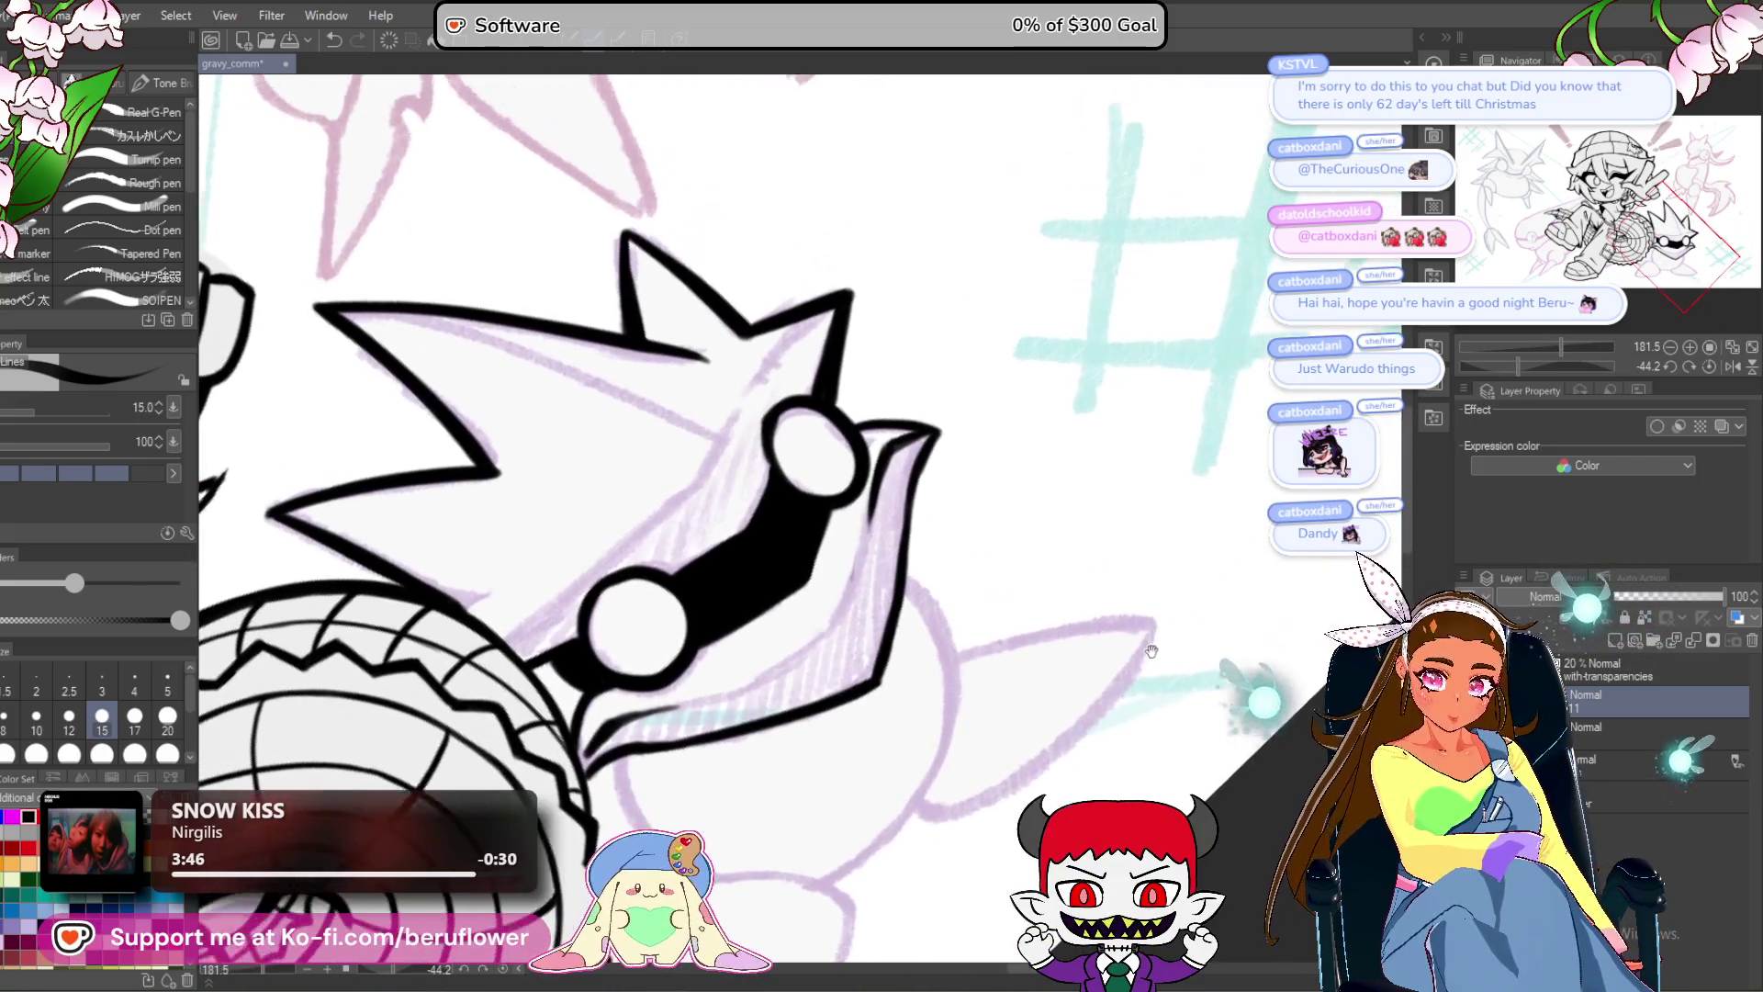
pyautogui.hotkey('ctrl', 'shift', 'r')
pyautogui.moveTo(892, 614)
pyautogui.mouseDown()
pyautogui.moveTo(964, 675)
pyautogui.moveTo(983, 771)
pyautogui.mouseUp()
pyautogui.moveTo(678, 231); pyautogui.dragTo(846, 556)
pyautogui.hotkey('ctrl', 'z')
pyautogui.moveTo(681, 246); pyautogui.dragTo(863, 559)
# Add further thin strokes along the spike and darken its lower edge toward the tip.
pyautogui.moveTo(1534, 364); pyautogui.dragTo(1491, 364)
pyautogui.scroll(3, 679, 588)
pyautogui.moveTo(478, 776); pyautogui.dragTo(1038, 286)
pyautogui.hotkey('ctrl', 'z')
pyautogui.moveTo(482, 785); pyautogui.dragTo(1008, 295)
pyautogui.scroll(-4, 1013, 292)
pyautogui.hotkey('ctrl', '@')
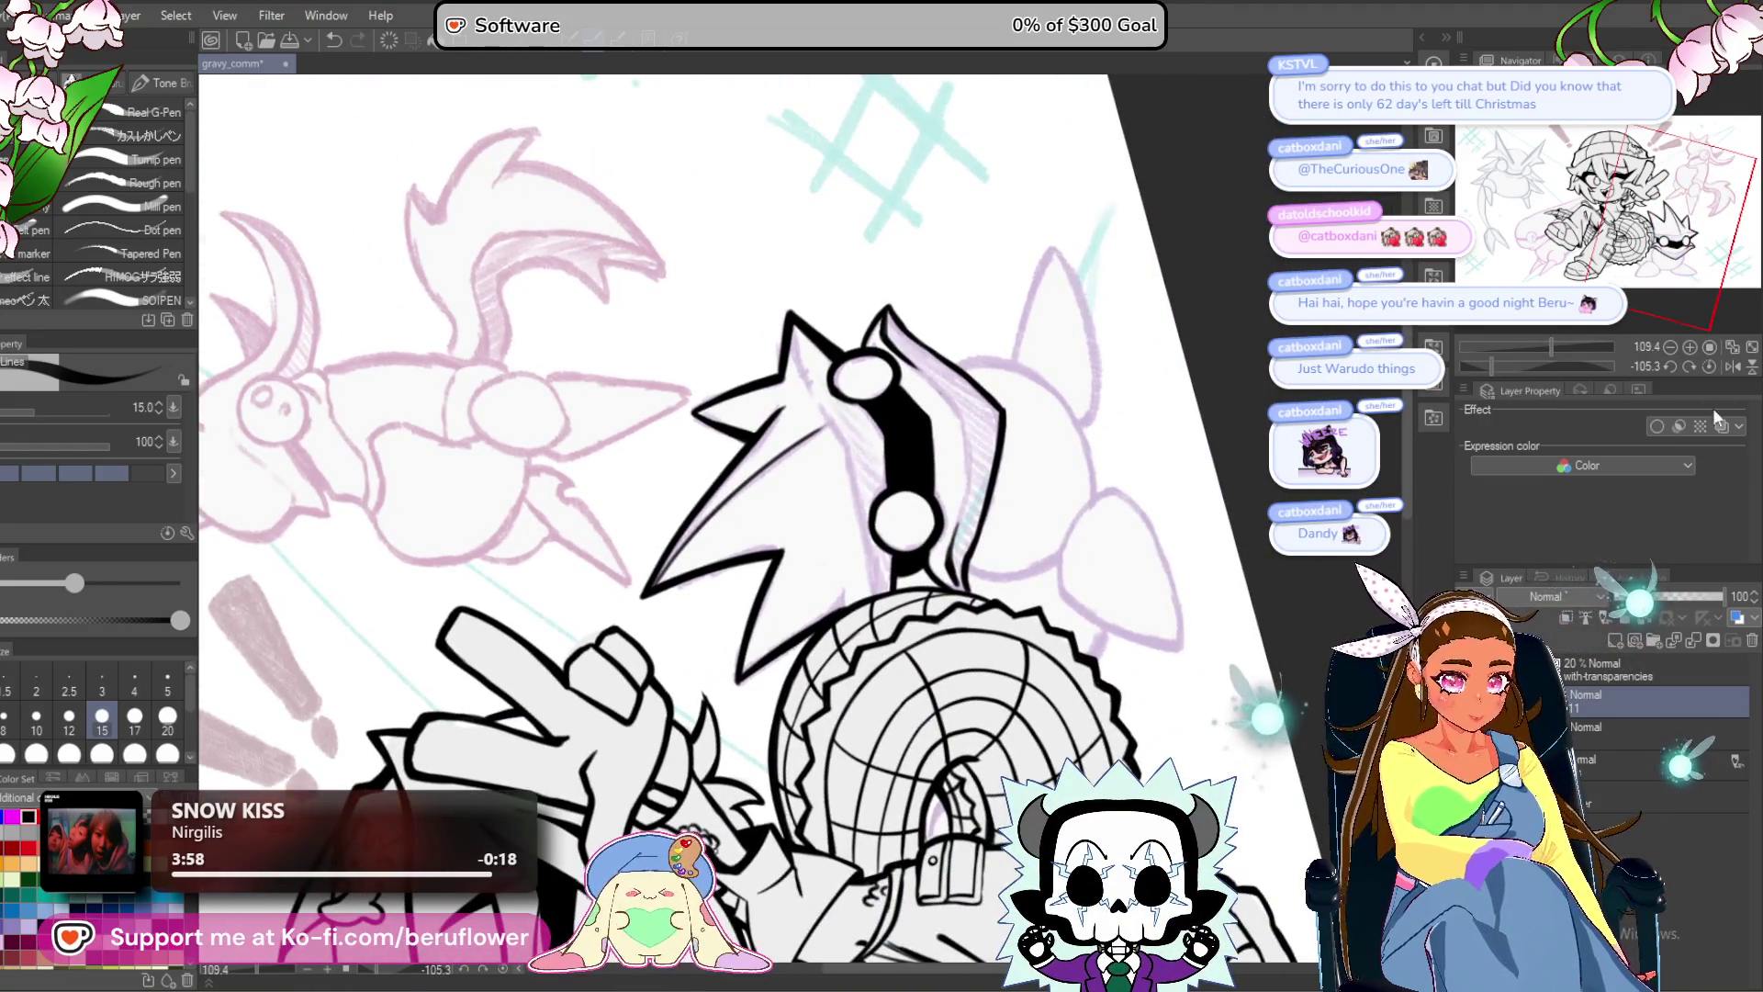
pyautogui.scroll(3, 809, 620)
pyautogui.scroll(1, 809, 620)
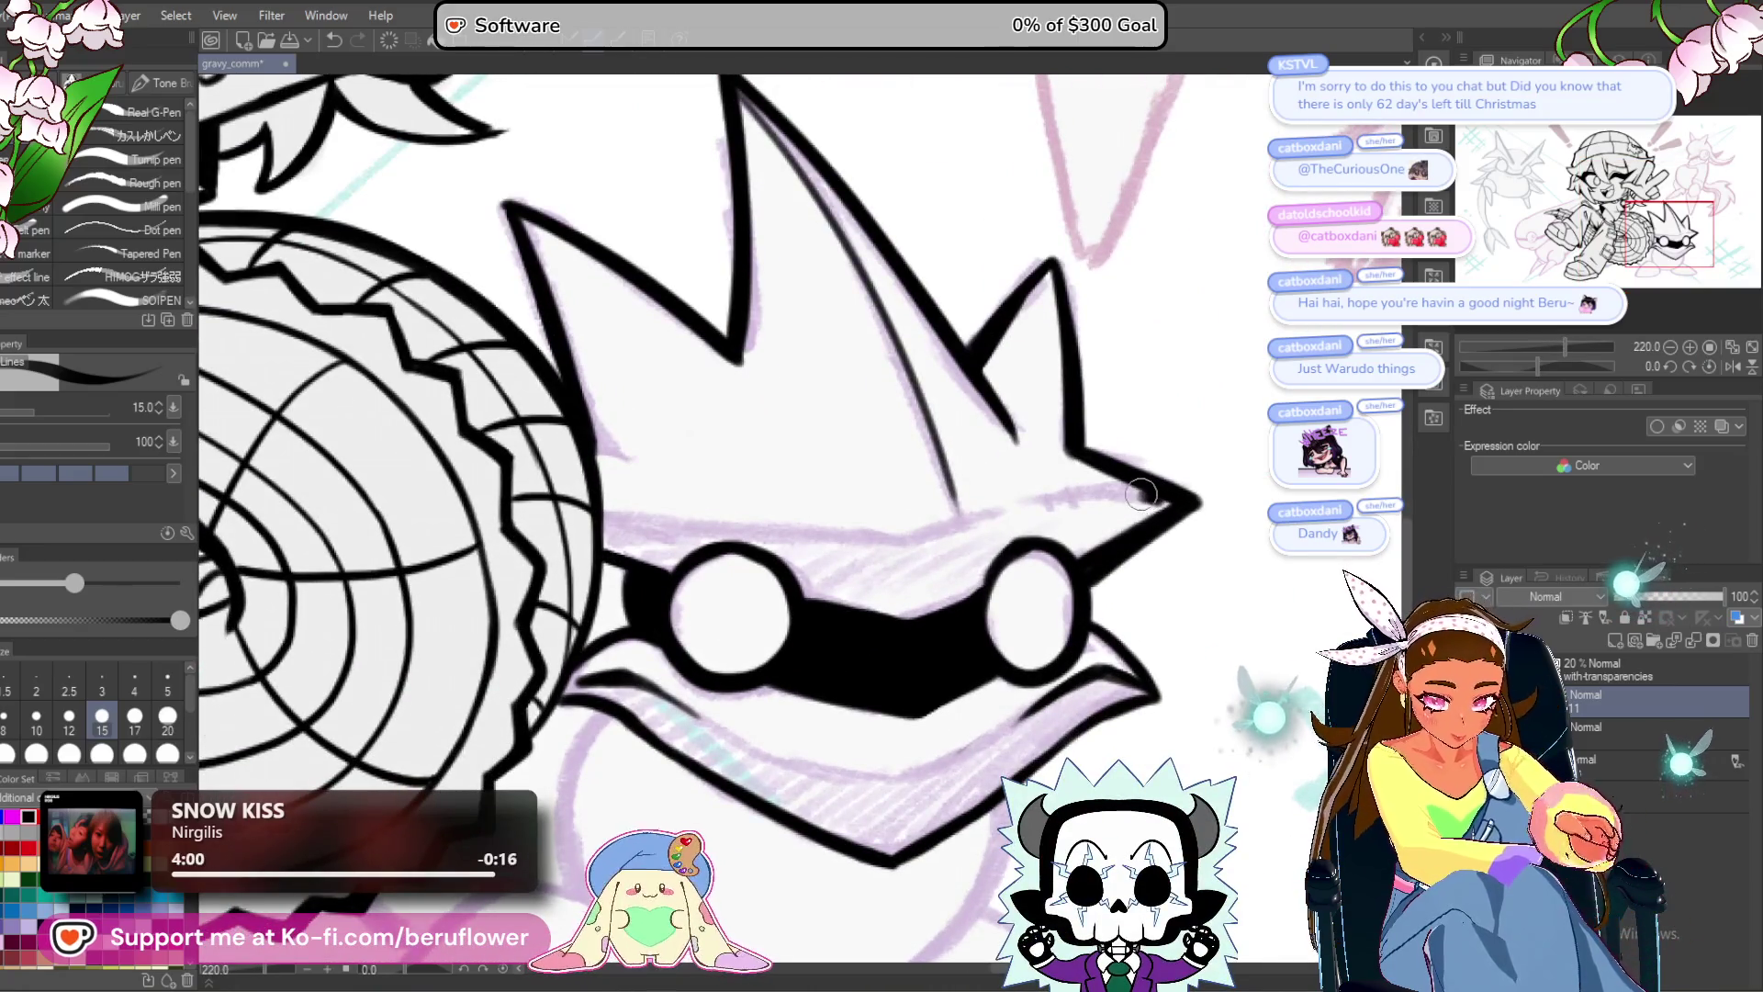
pyautogui.moveTo(955, 516)
pyautogui.mouseDown()
pyautogui.moveTo(1126, 486)
pyautogui.moveTo(1171, 497)
pyautogui.mouseUp()
pyautogui.moveTo(595, 511); pyautogui.dragTo(662, 530)
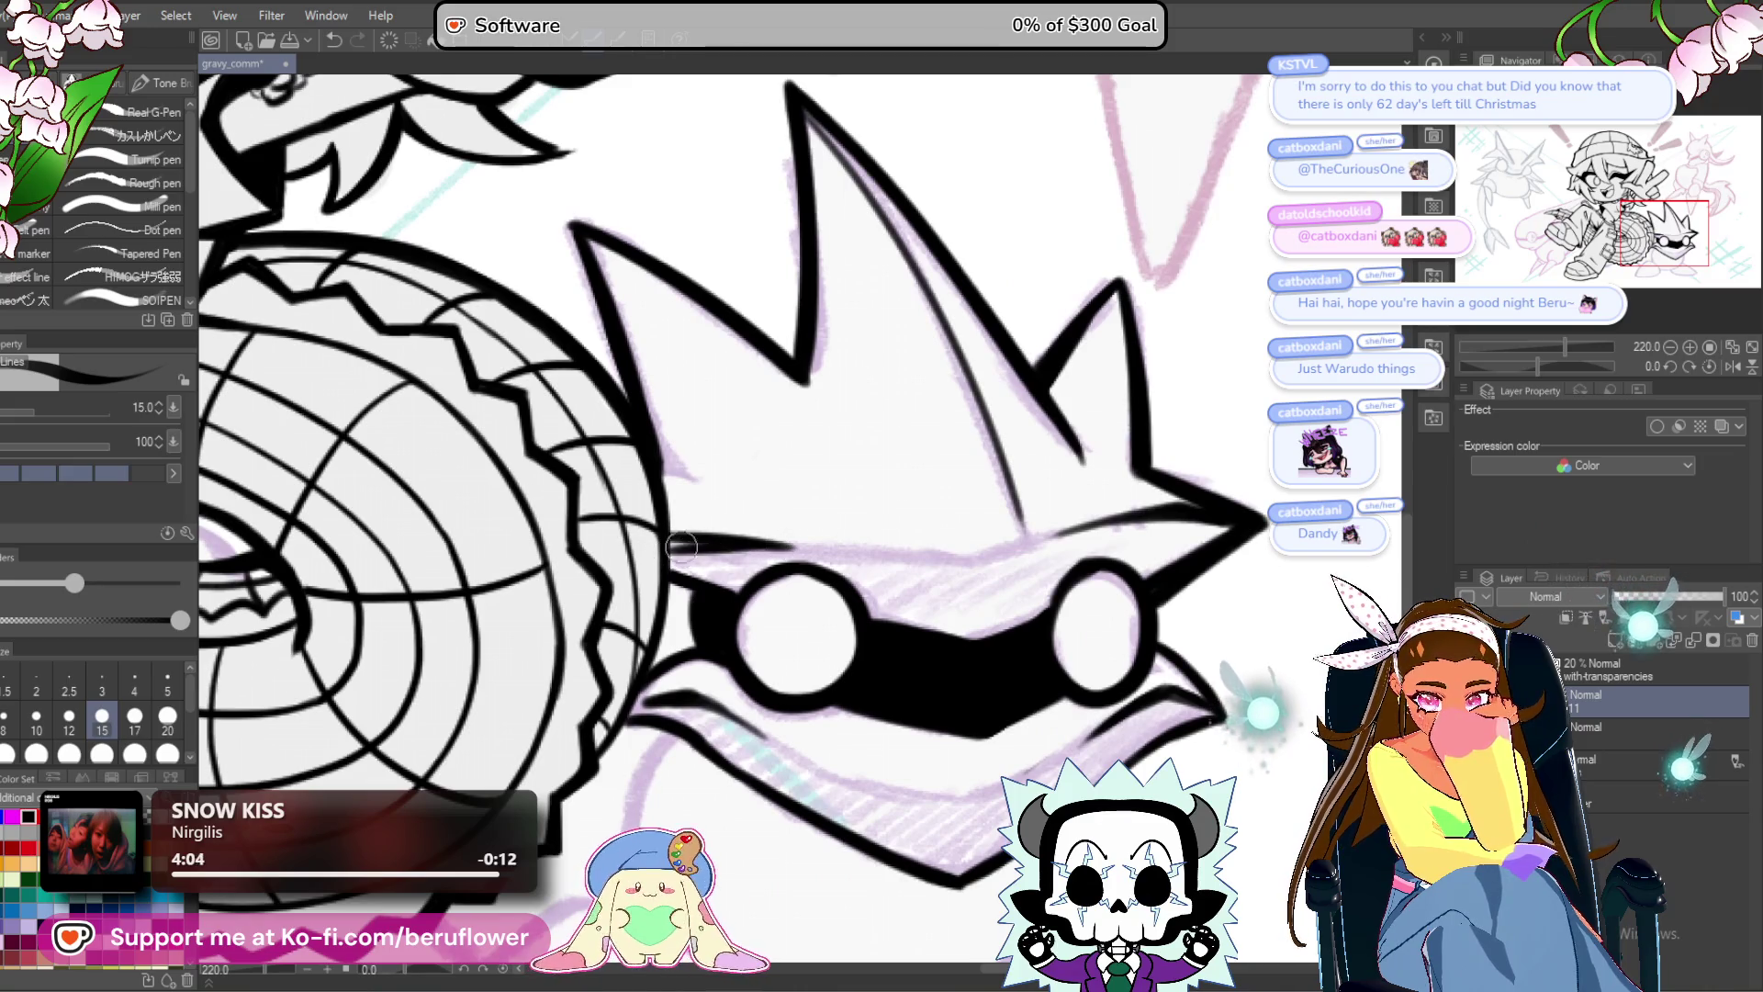
# Ink the beak's lower edge thick black and the right side of the creature's body.
pyautogui.scroll(-10, 836, 544)
pyautogui.scroll(8, 1081, 473)
pyautogui.scroll(5, 1081, 472)
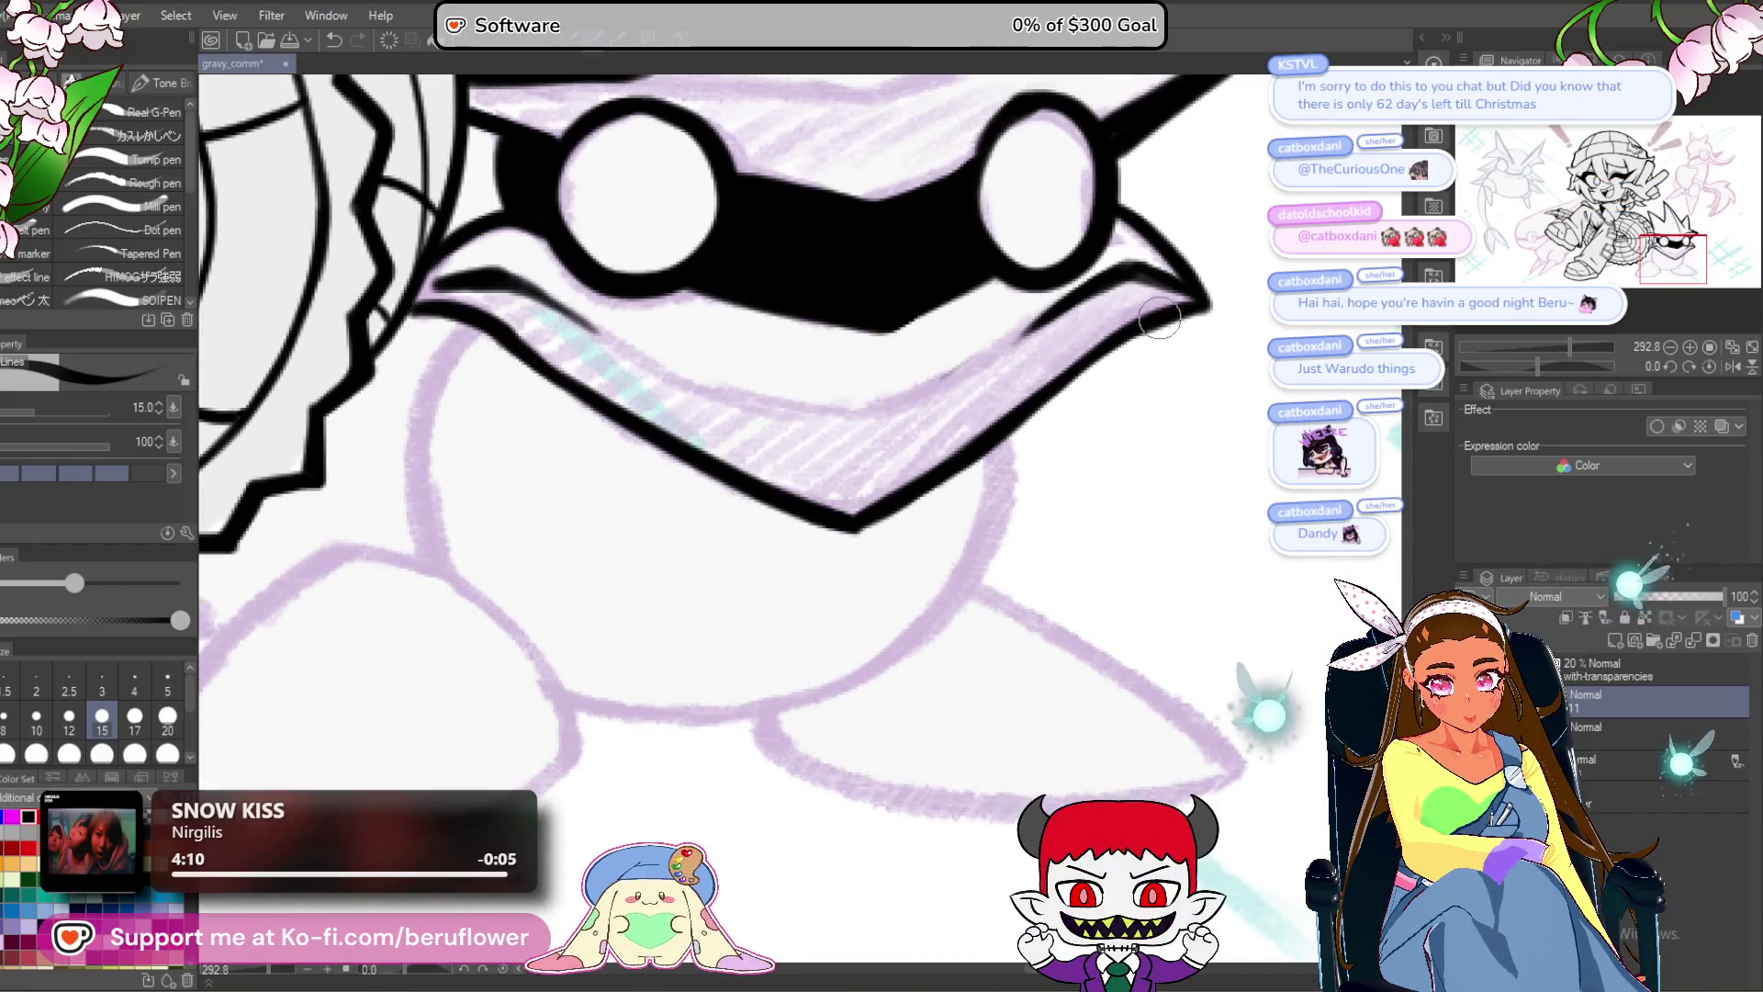
pyautogui.moveTo(1151, 333); pyautogui.dragTo(868, 533)
pyautogui.scroll(1, 867, 519)
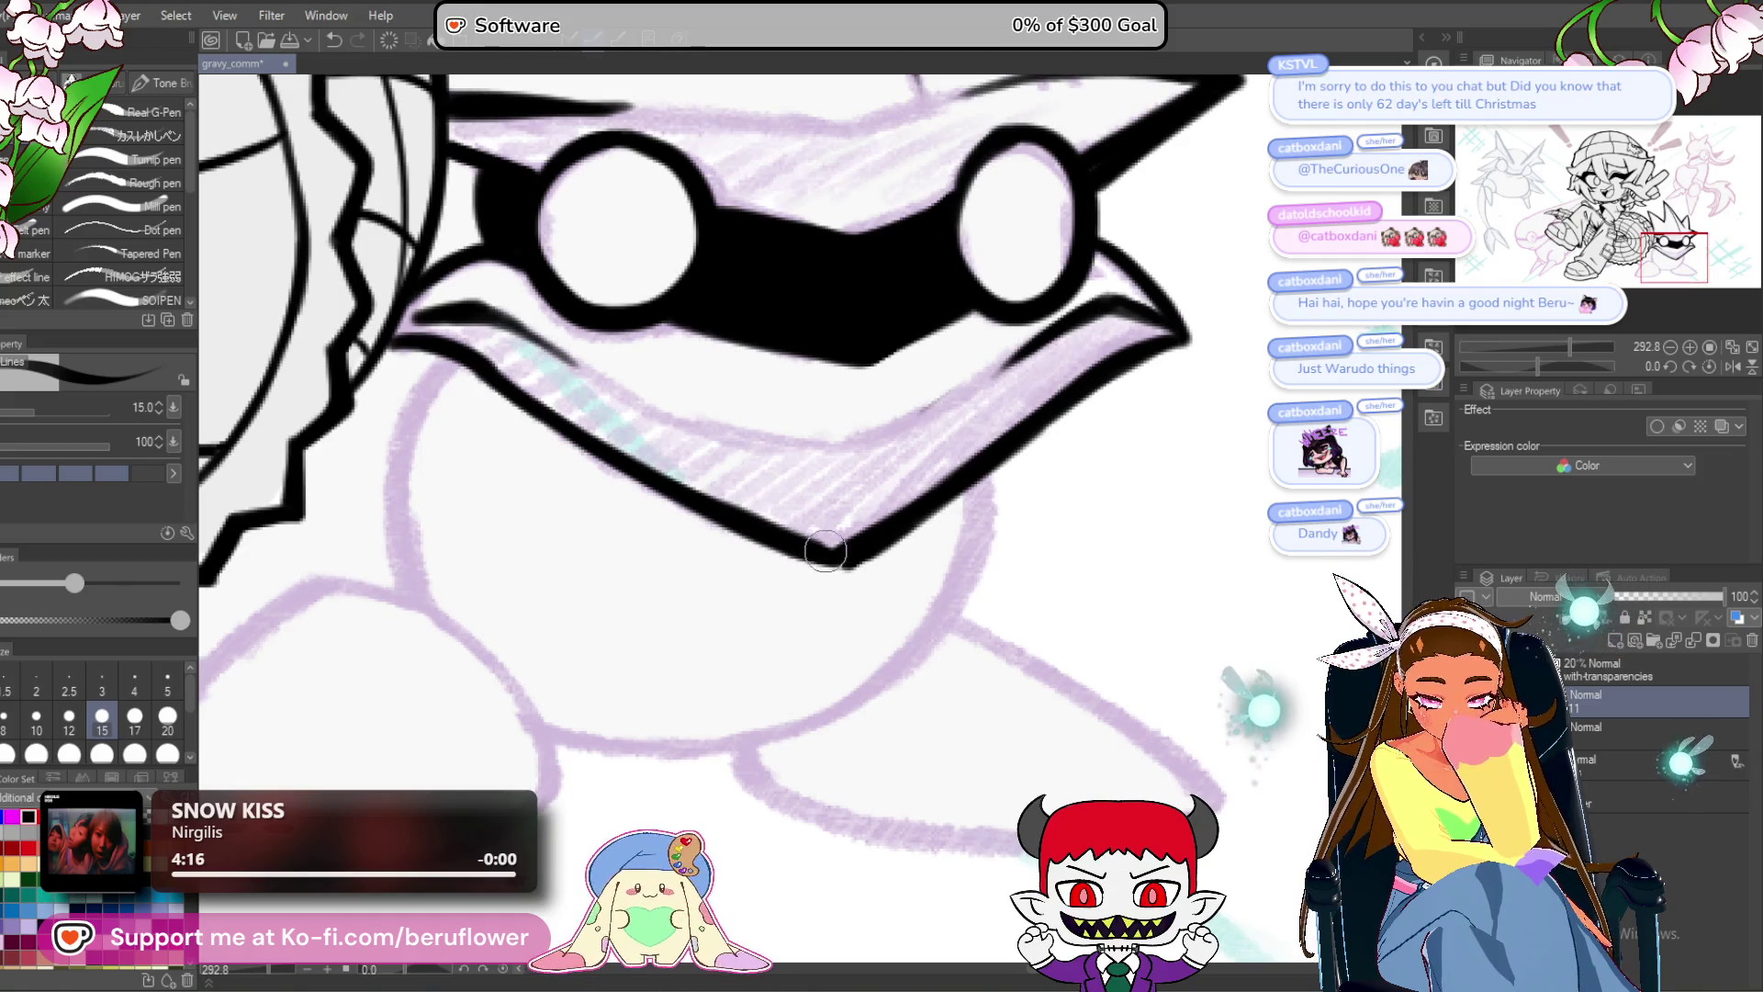
pyautogui.moveTo(1004, 505)
pyautogui.mouseDown()
pyautogui.moveTo(1041, 446)
pyautogui.moveTo(946, 602)
pyautogui.moveTo(849, 673)
pyautogui.moveTo(684, 693)
pyautogui.moveTo(588, 669)
pyautogui.mouseUp()
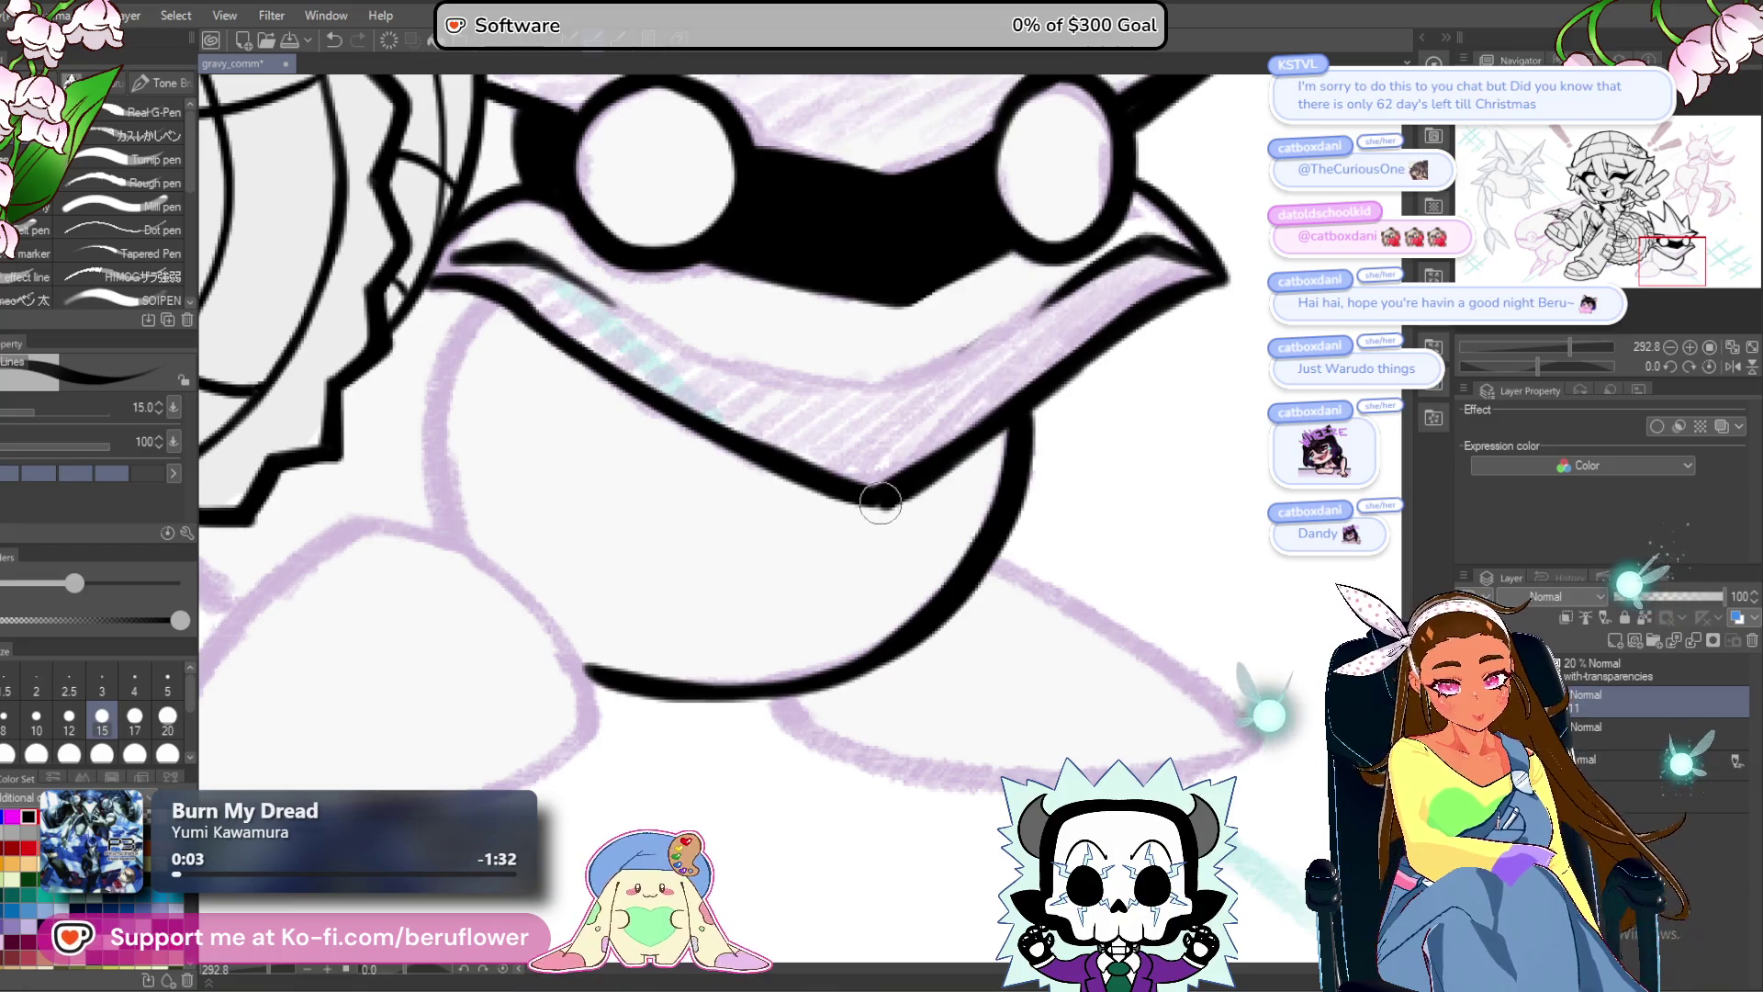
# Touch up the diagonal ink line's edge and ink a line down the creature's body.
pyautogui.moveTo(1111, 460); pyautogui.dragTo(1037, 570)
pyautogui.moveTo(1561, 360); pyautogui.dragTo(1576, 364)
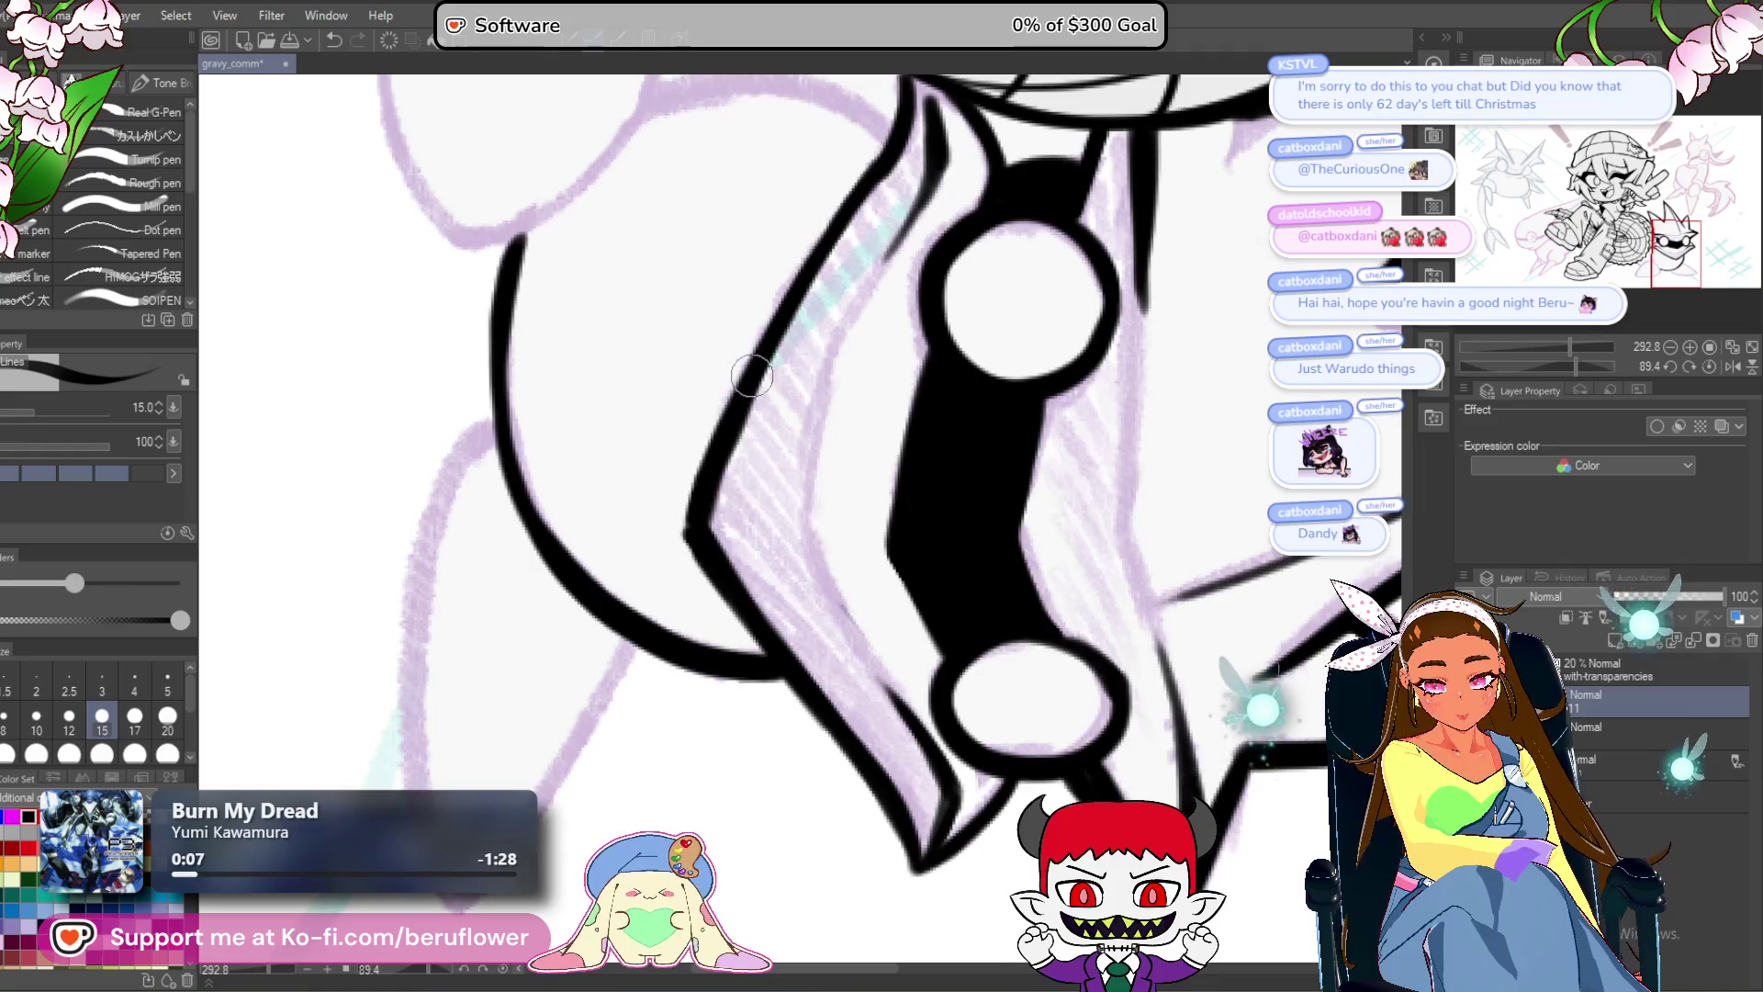
pyautogui.moveTo(751, 375); pyautogui.dragTo(709, 507)
pyautogui.scroll(-5, 735, 662)
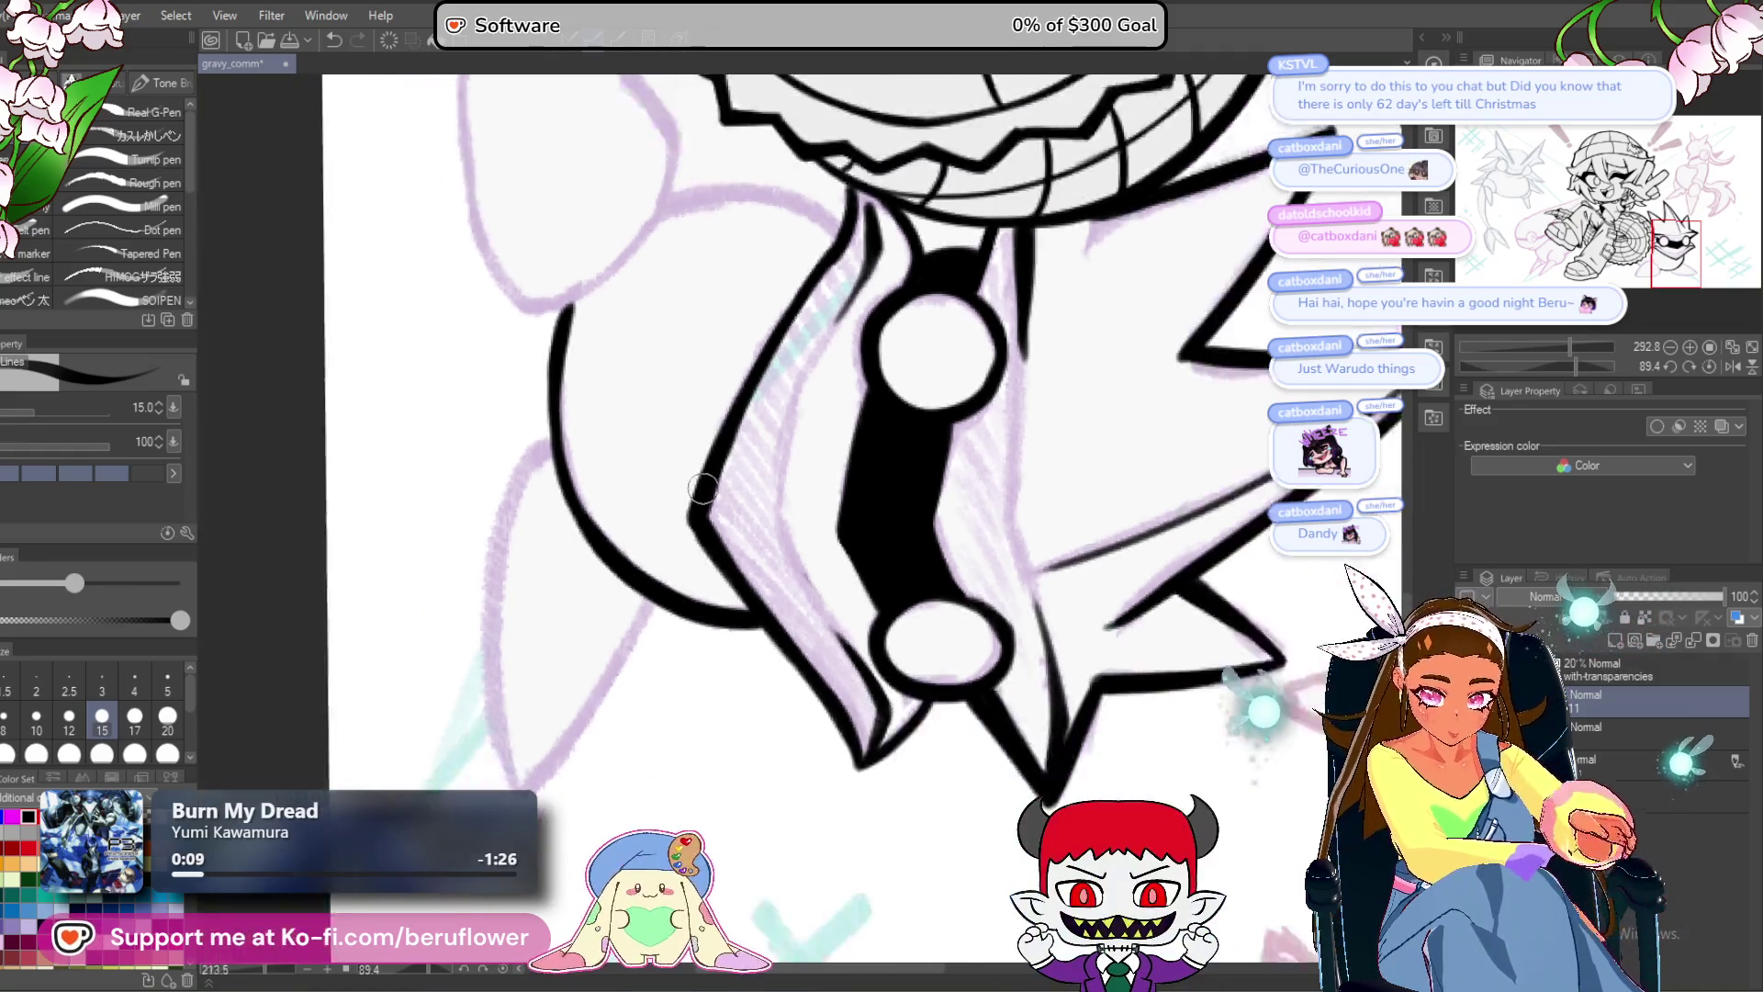
pyautogui.click(1689, 367)
pyautogui.moveTo(900, 588); pyautogui.dragTo(1050, 524)
pyautogui.scroll(5, 1050, 524)
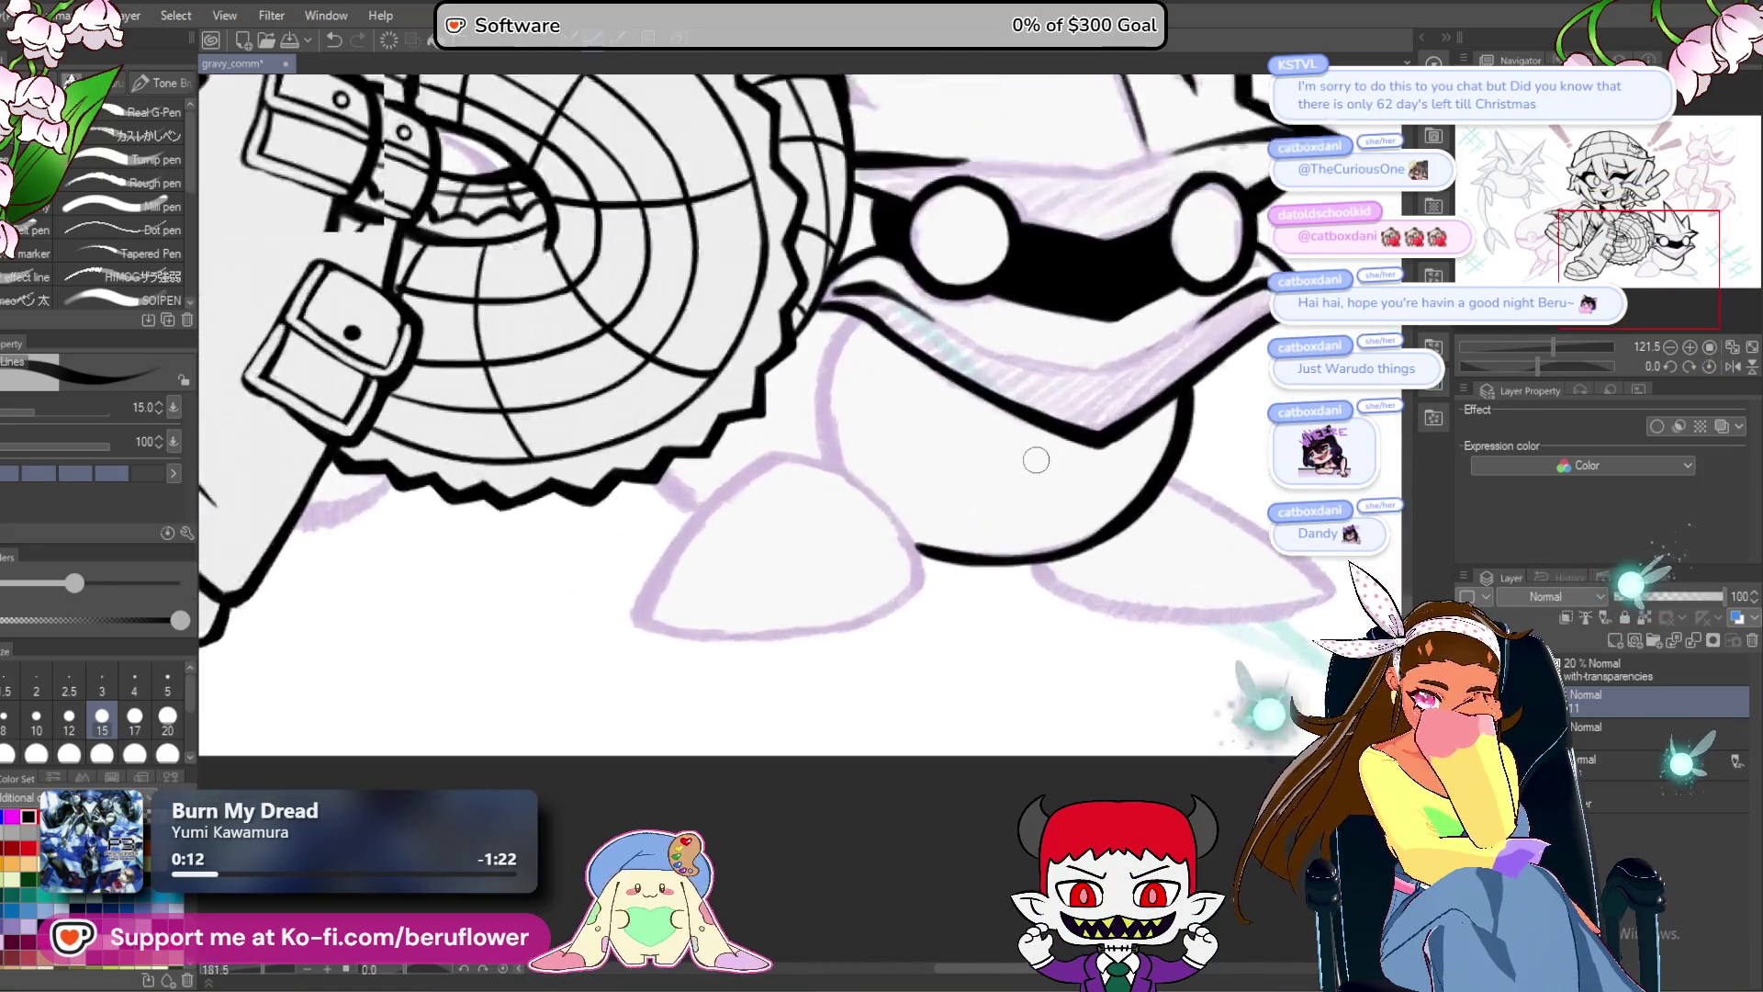
pyautogui.moveTo(851, 422); pyautogui.dragTo(835, 561)
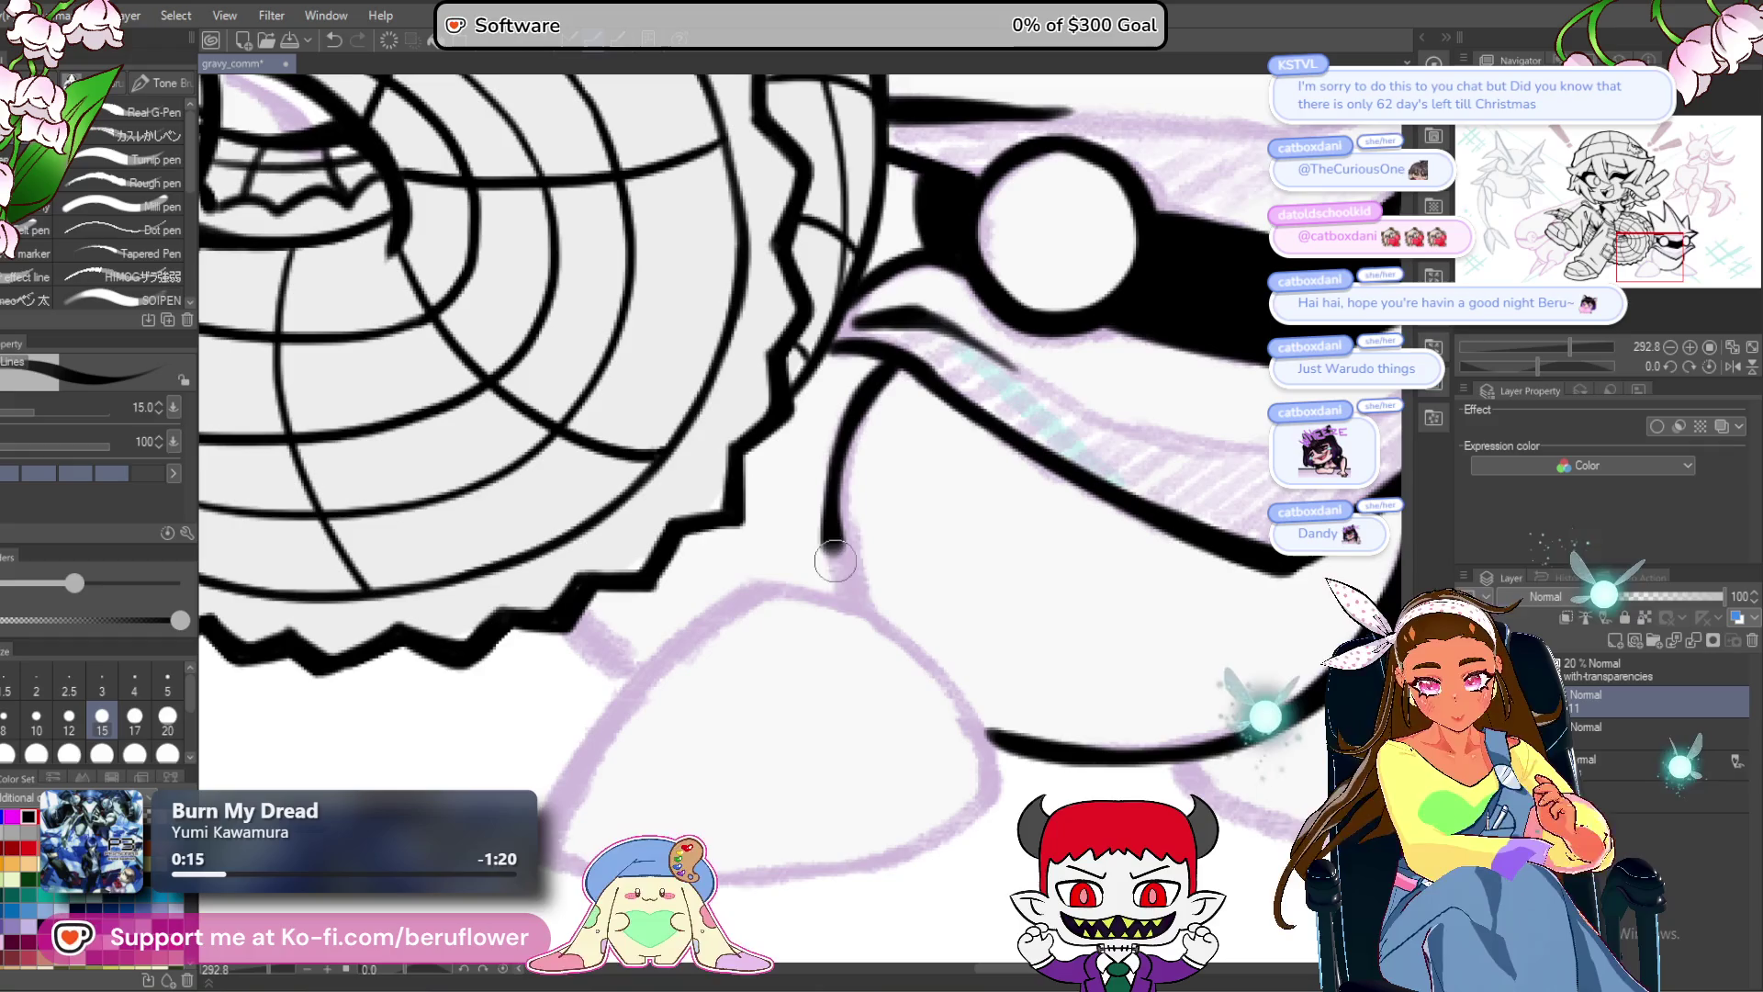
# Ink a short stroke beneath the saw edge and extend it.
pyautogui.scroll(-4, 860, 609)
pyautogui.scroll(2, 712, 609)
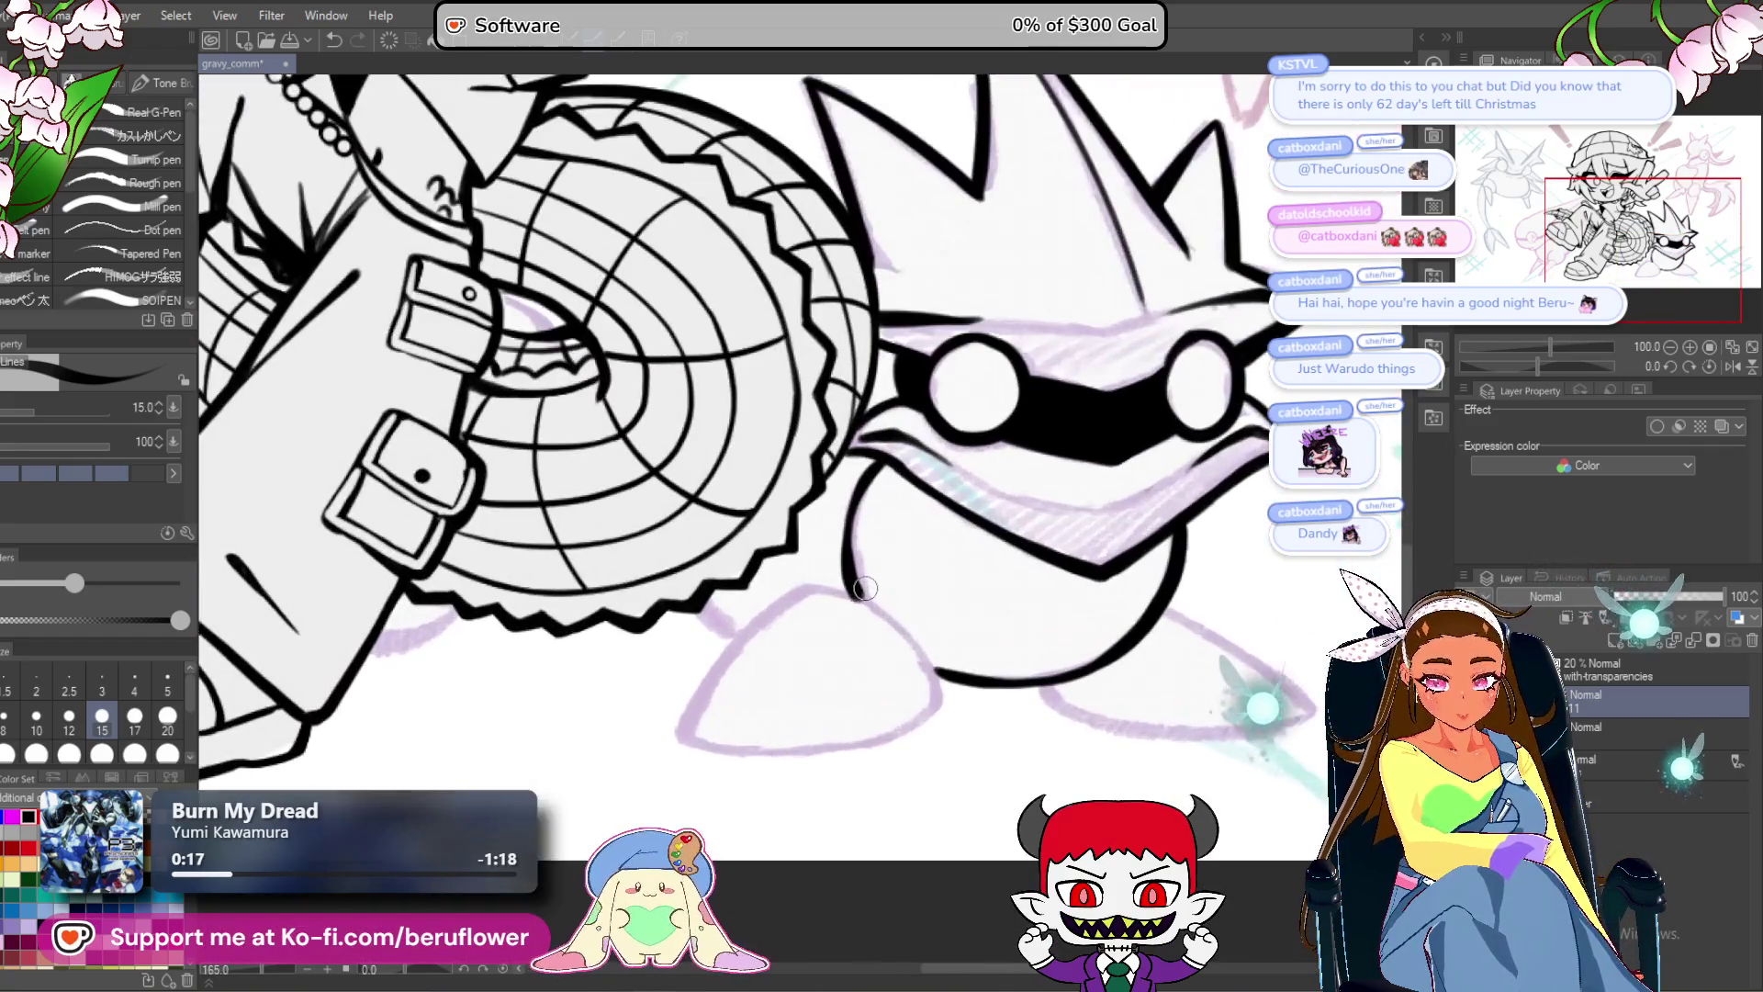
pyautogui.scroll(-3, 749, 621)
pyautogui.scroll(5, 1109, 610)
pyautogui.scroll(1, 960, 525)
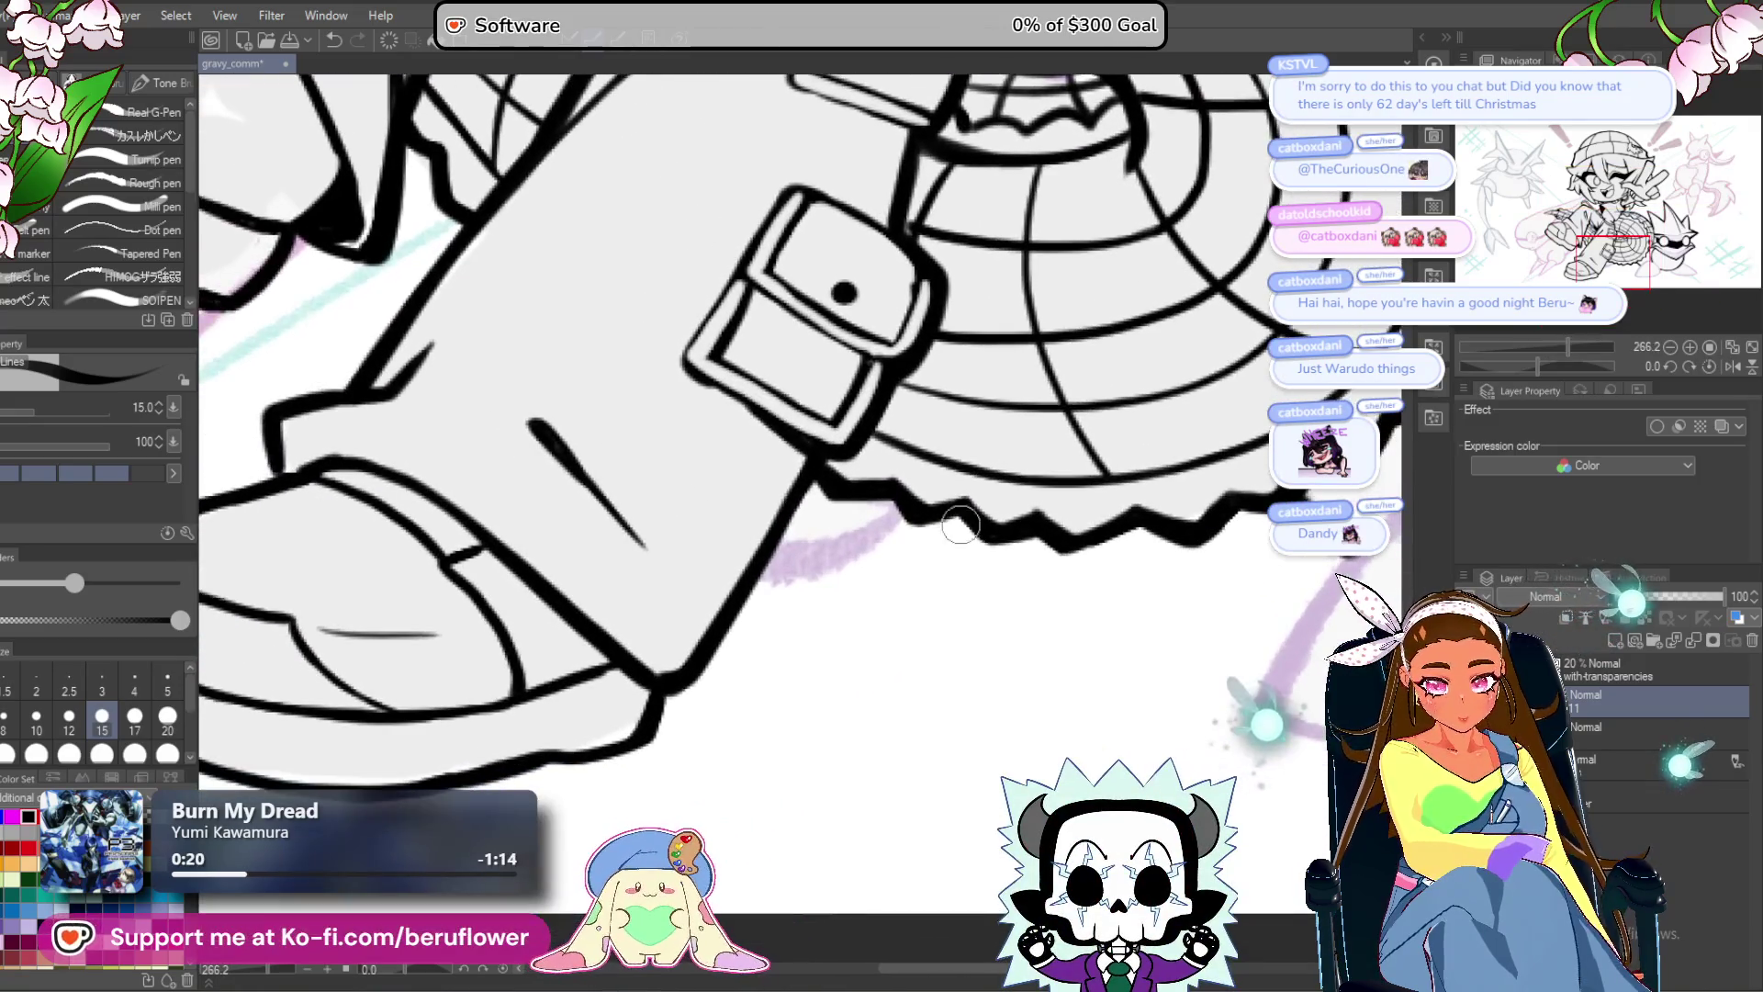
pyautogui.moveTo(896, 503); pyautogui.dragTo(838, 555)
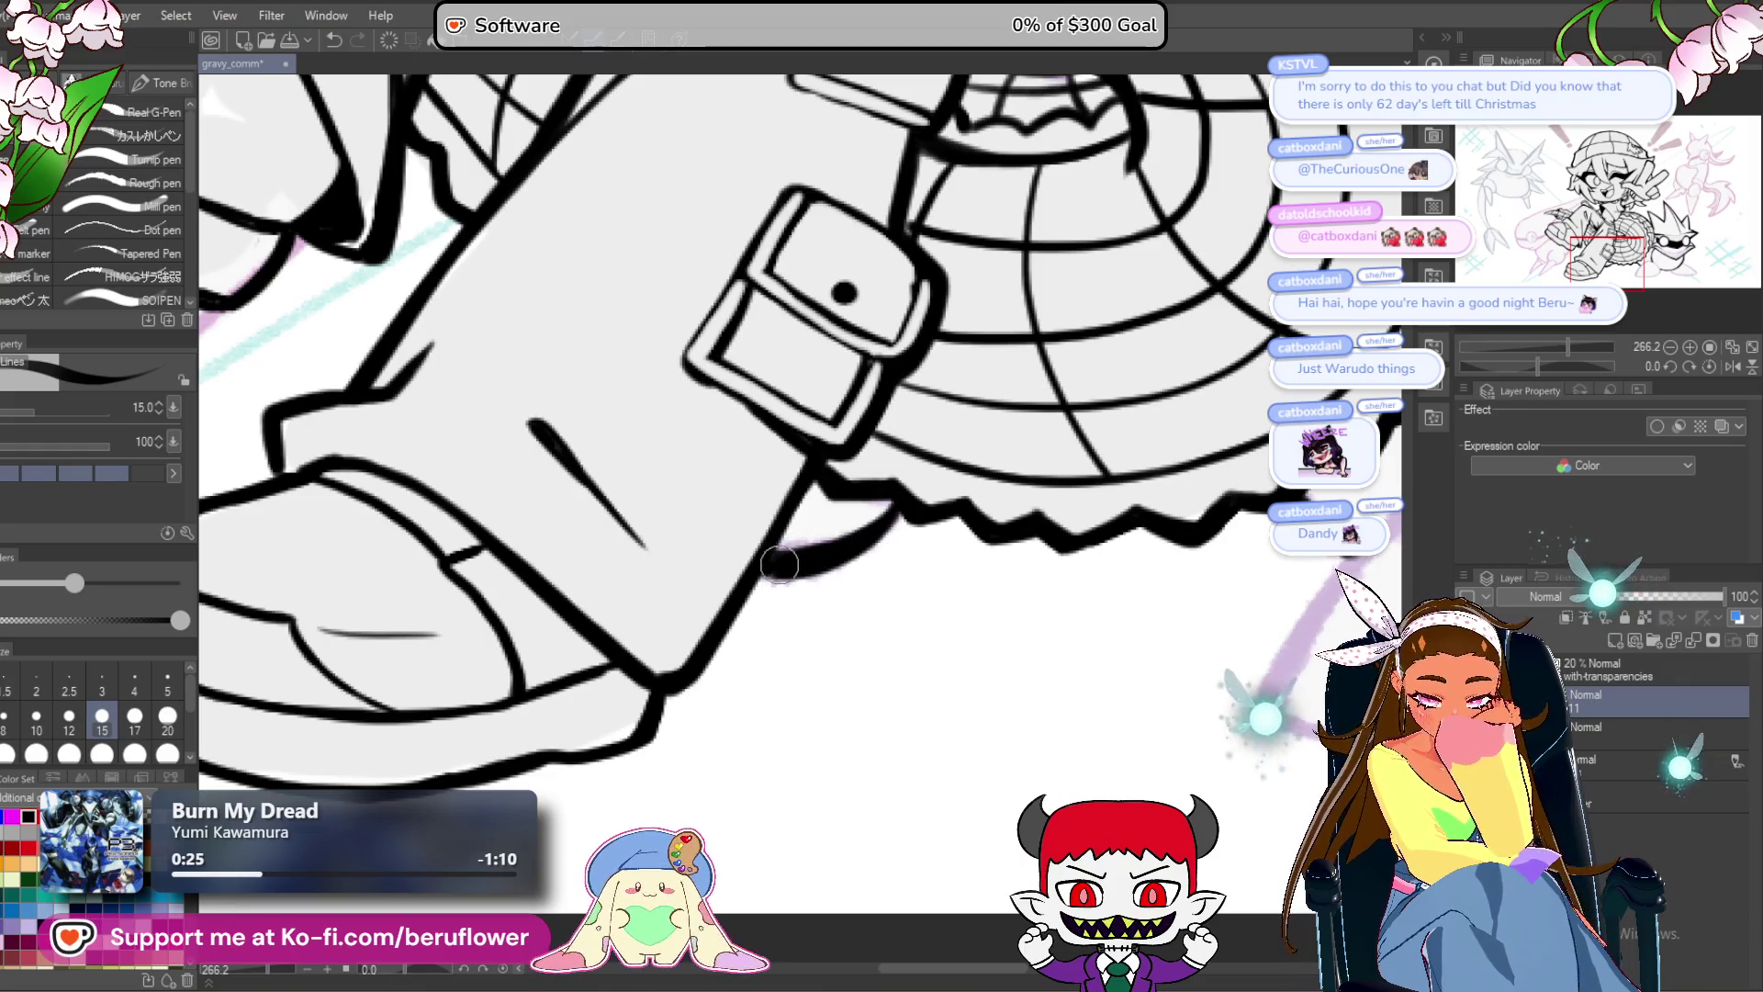
pyautogui.moveTo(823, 549); pyautogui.dragTo(792, 564)
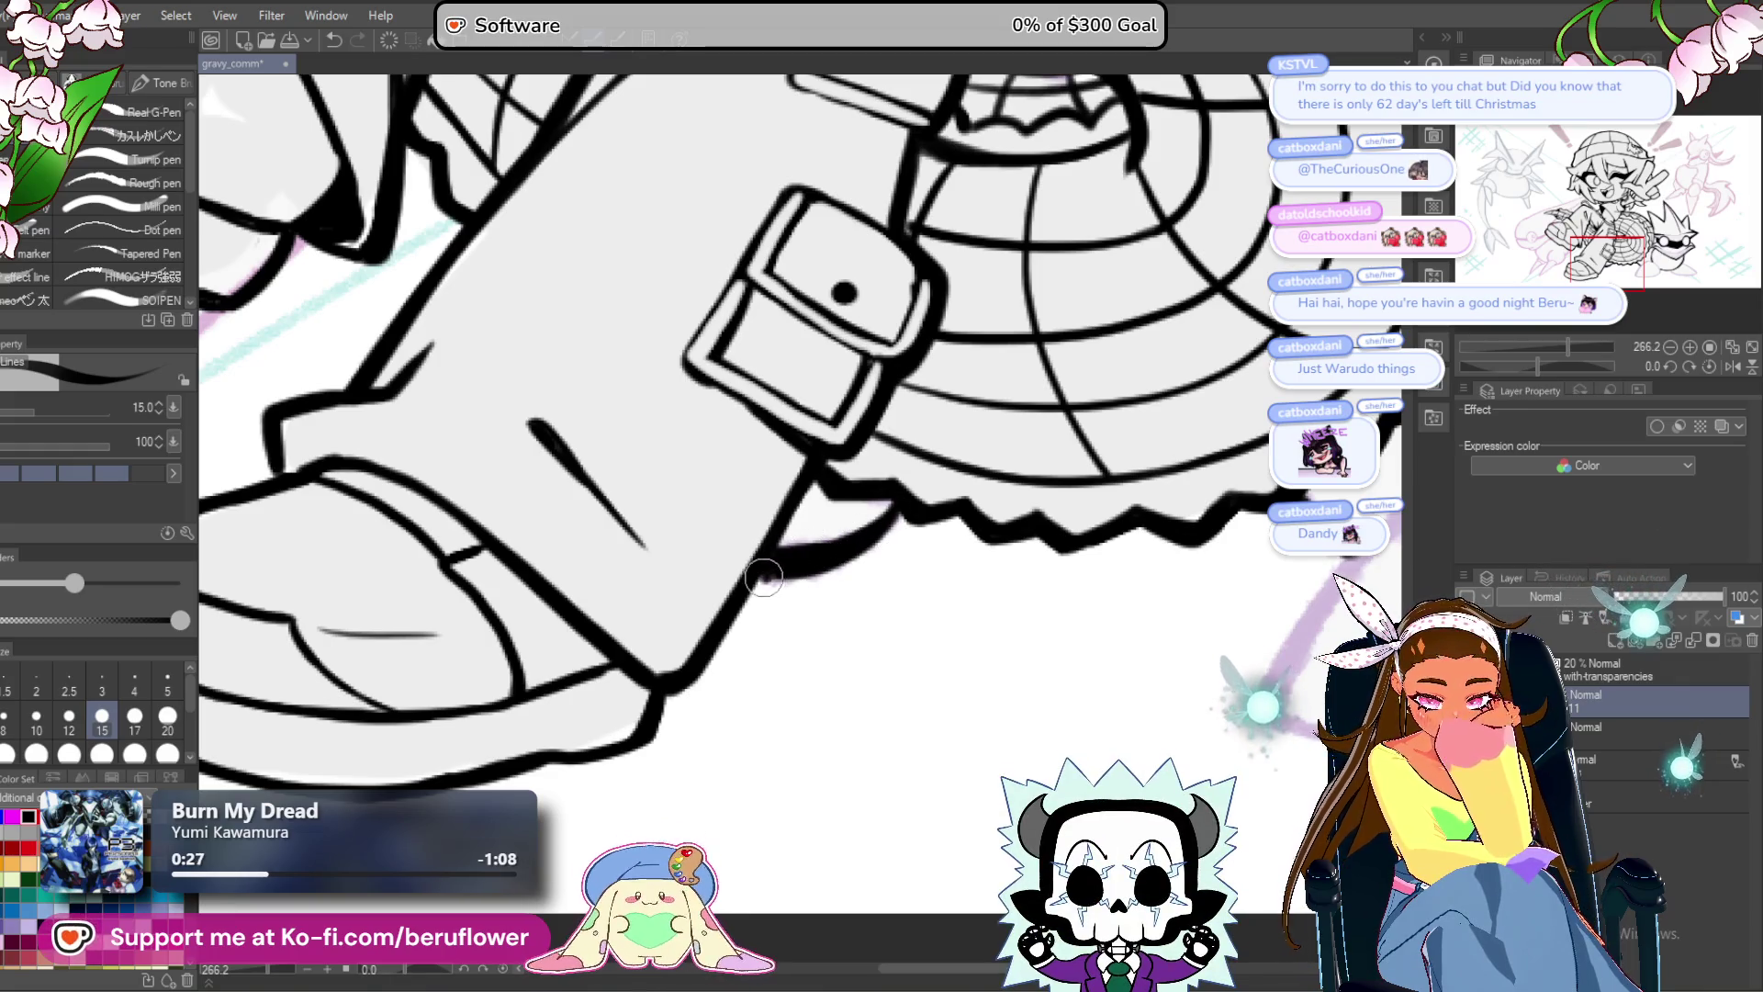
pyautogui.scroll(-10, 763, 577)
pyautogui.scroll(10, 1108, 538)
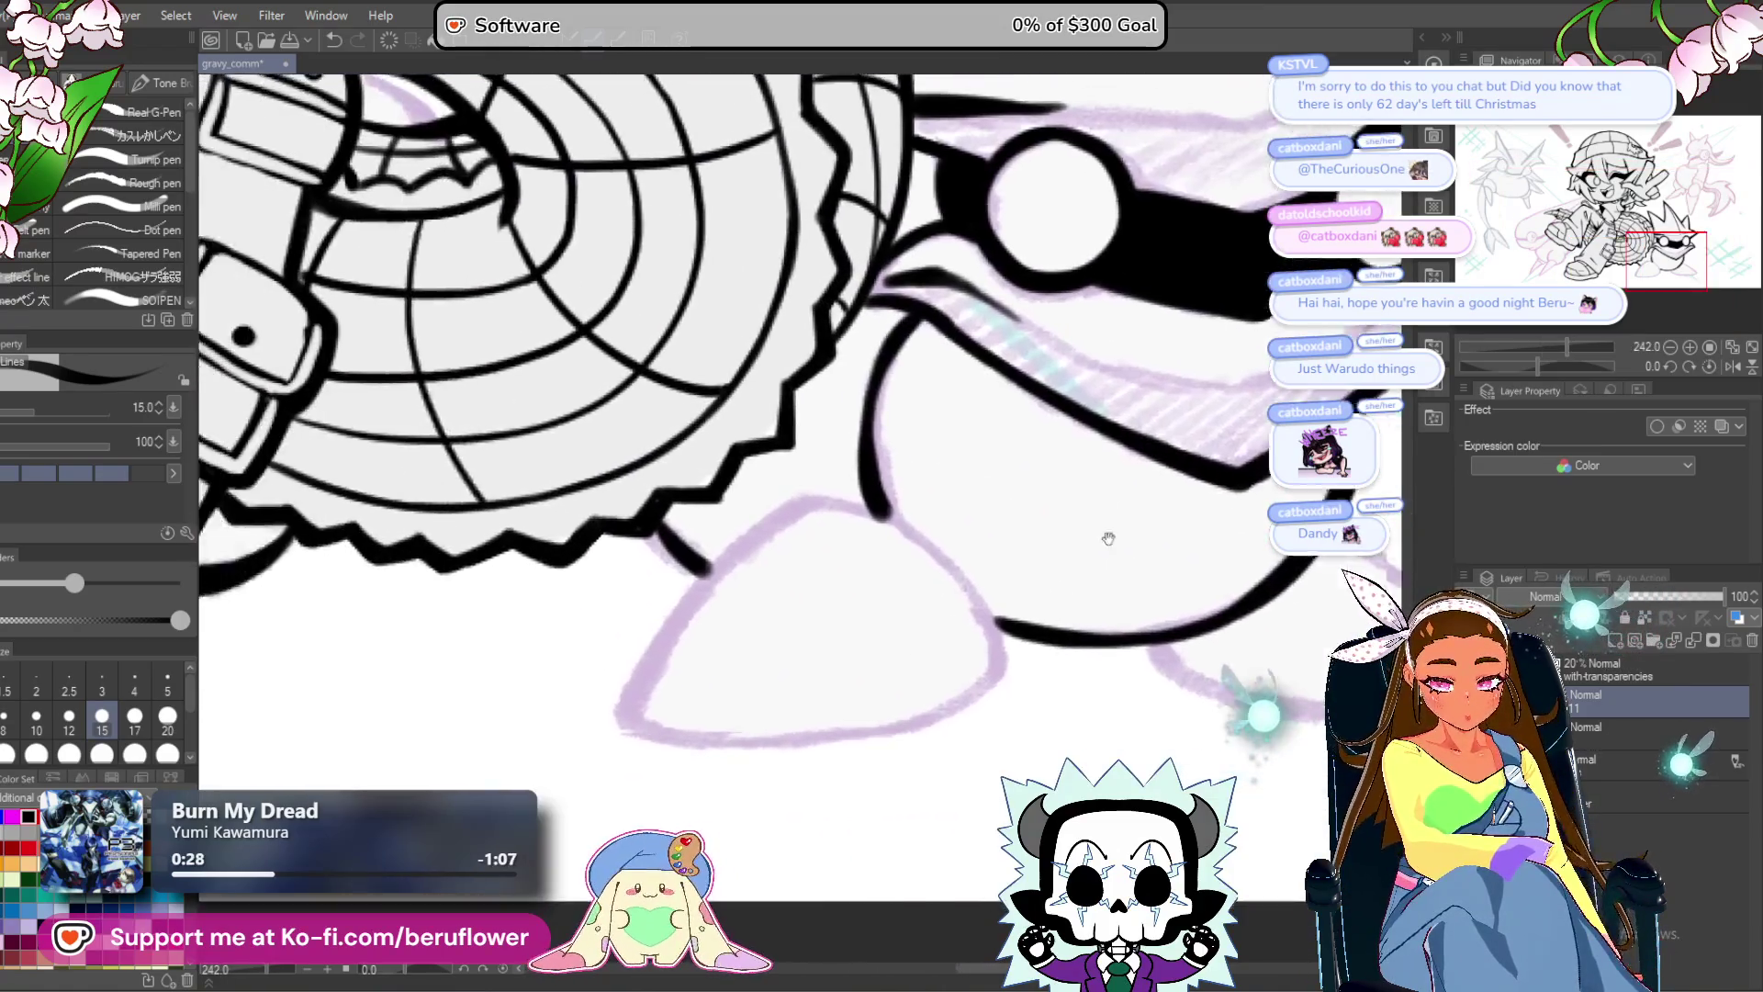
pyautogui.scroll(4, 1108, 538)
# Ink the front leg line along the sketch, redrawing an overshooting extension shorter.
pyautogui.moveTo(964, 524)
pyautogui.mouseDown()
pyautogui.moveTo(866, 504)
pyautogui.moveTo(762, 564)
pyautogui.moveTo(685, 643)
pyautogui.moveTo(564, 834)
pyautogui.mouseUp()
pyautogui.scroll(-3, 846, 657)
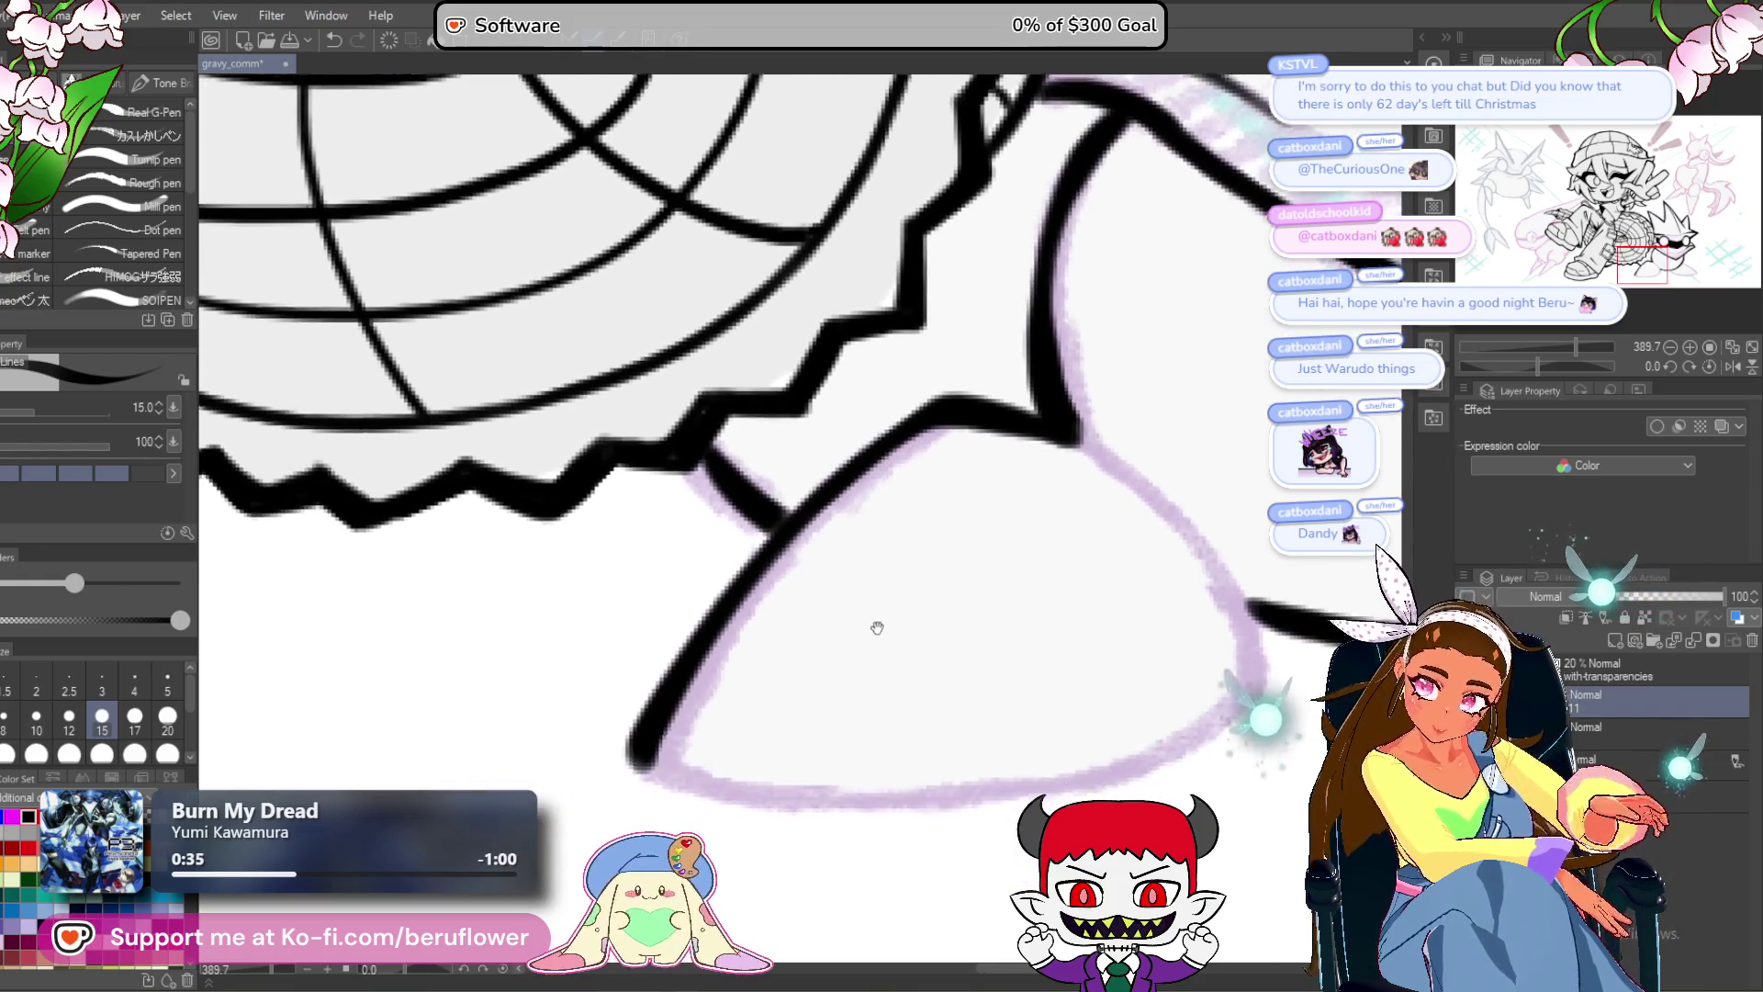
pyautogui.moveTo(1538, 366)
pyautogui.mouseDown()
pyautogui.moveTo(1501, 351)
pyautogui.moveTo(1501, 365)
pyautogui.mouseUp()
pyautogui.moveTo(744, 650)
pyautogui.mouseDown()
pyautogui.moveTo(918, 496)
pyautogui.moveTo(1001, 450)
pyautogui.mouseUp()
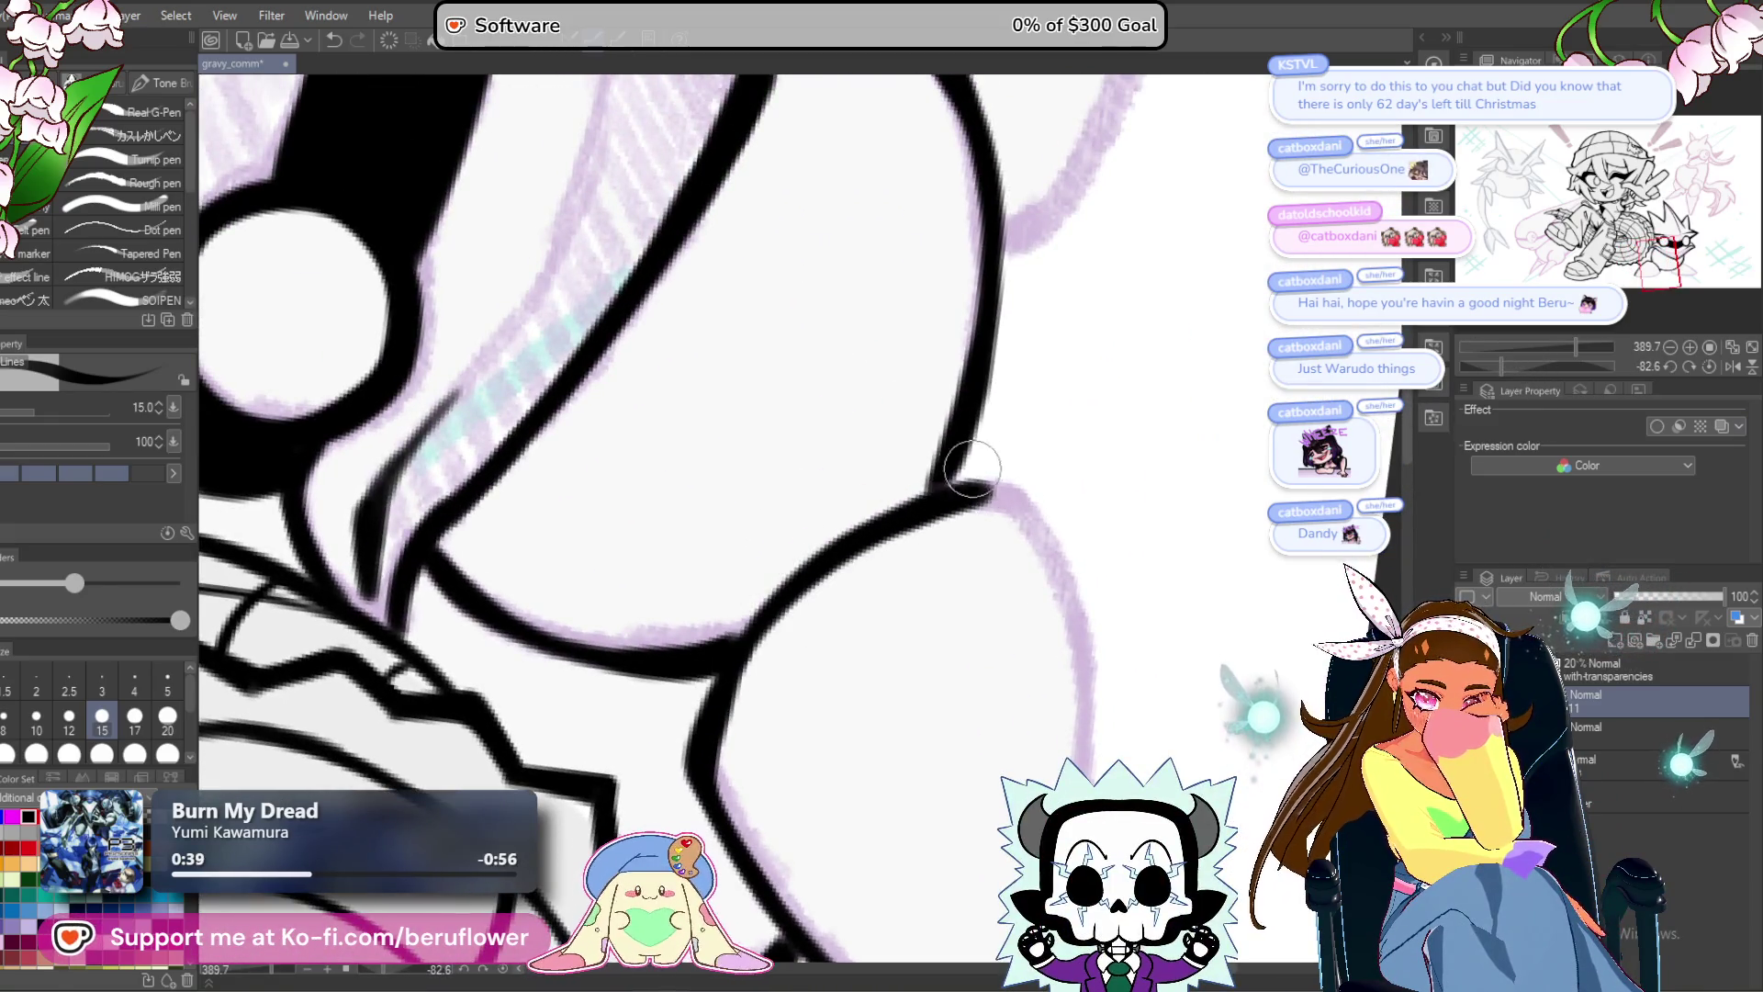
pyautogui.hotkey('ctrl', 'z')
pyautogui.moveTo(740, 643); pyautogui.dragTo(965, 473)
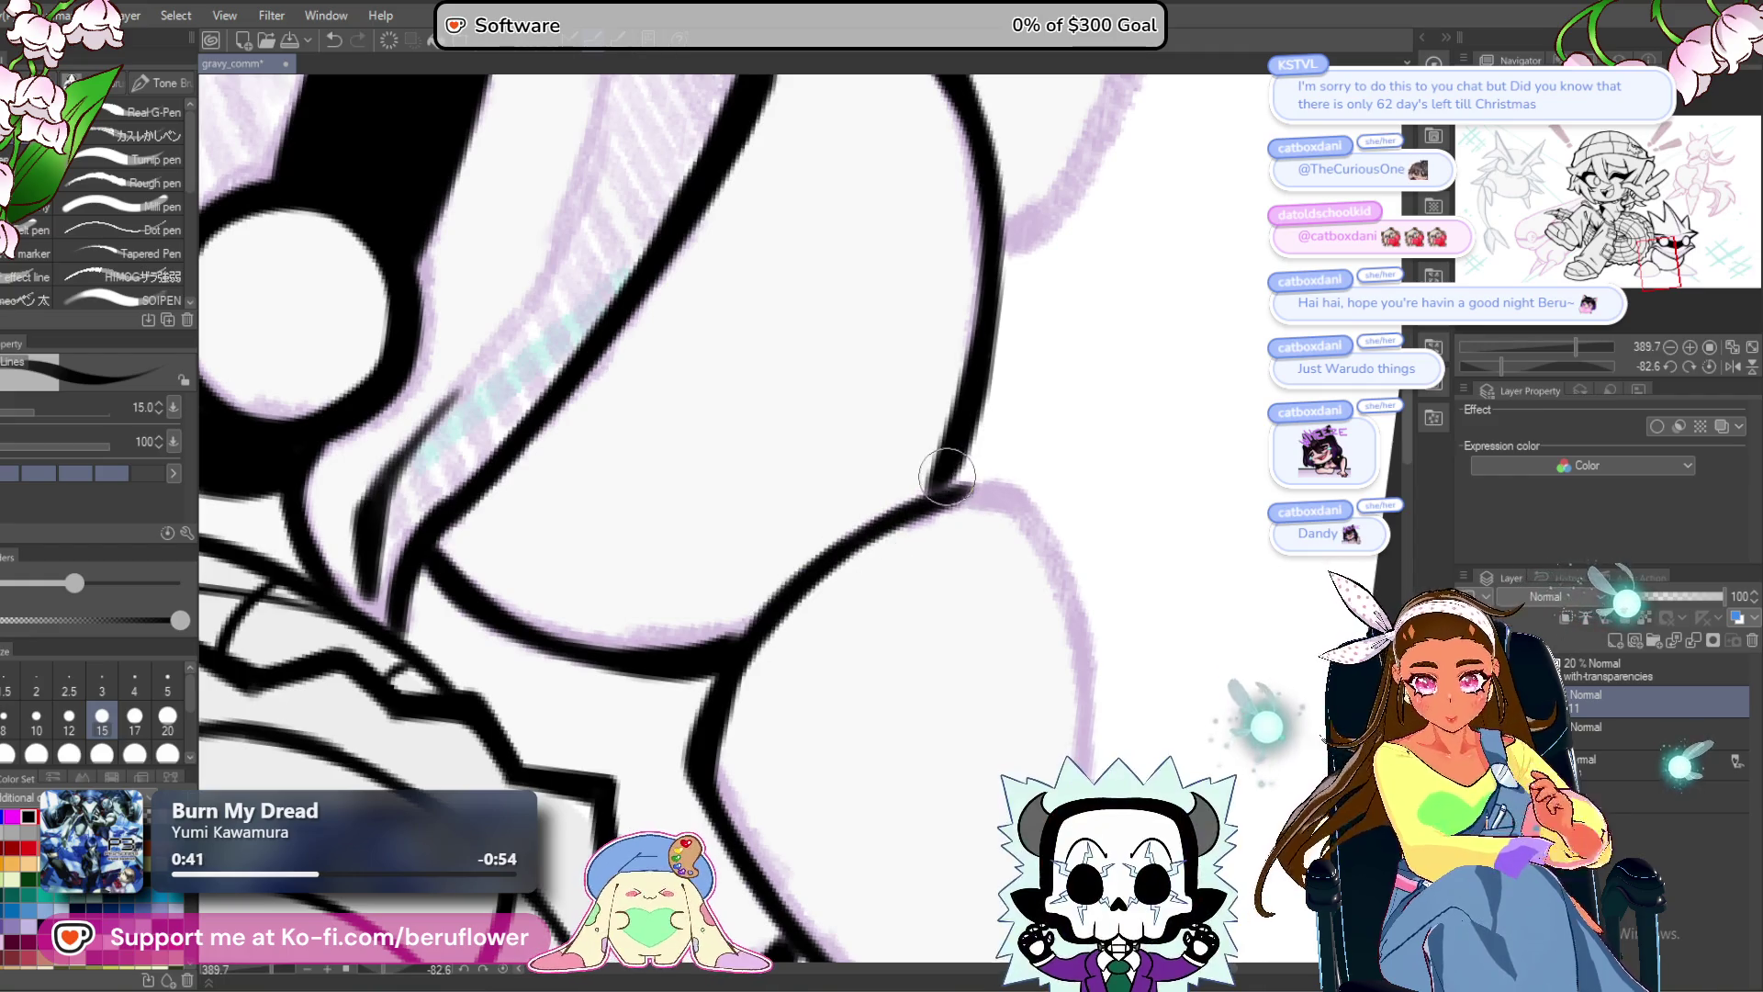
pyautogui.scroll(-2, 1114, 496)
pyautogui.click(1708, 365)
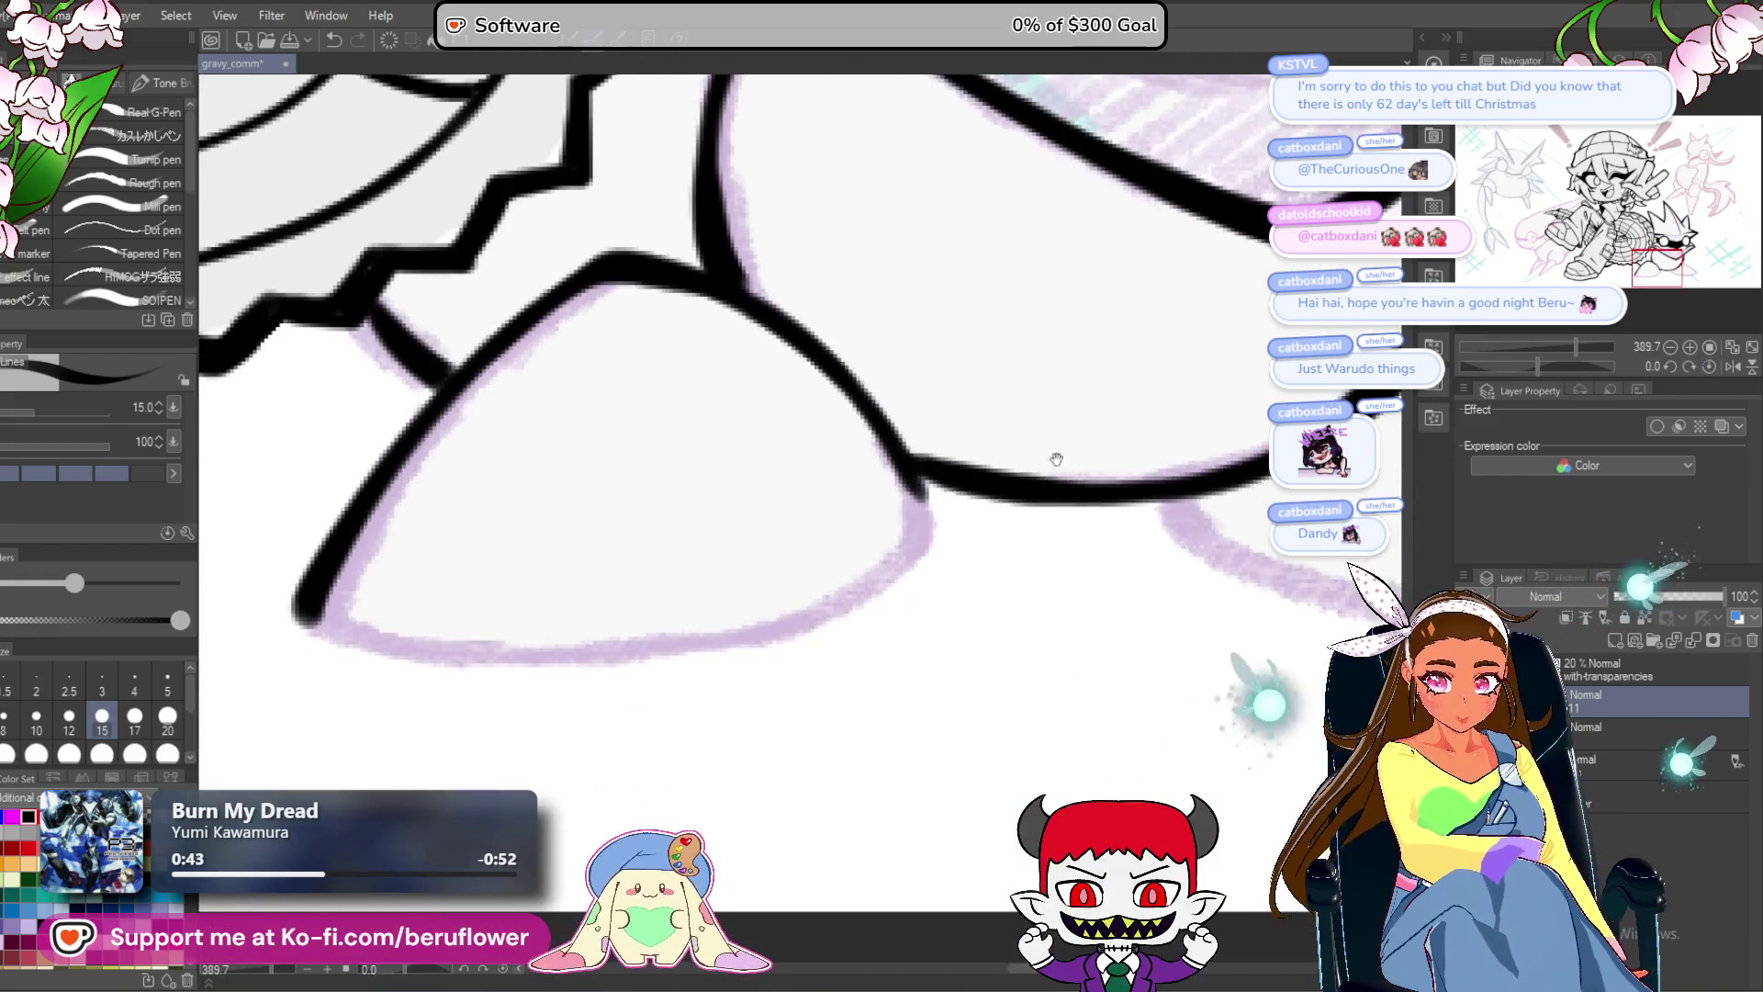
# Trace the front foot's curve down and up to its pointed tip, closing the outline.
pyautogui.moveTo(892, 443)
pyautogui.mouseDown()
pyautogui.moveTo(918, 551)
pyautogui.moveTo(934, 460)
pyautogui.mouseUp()
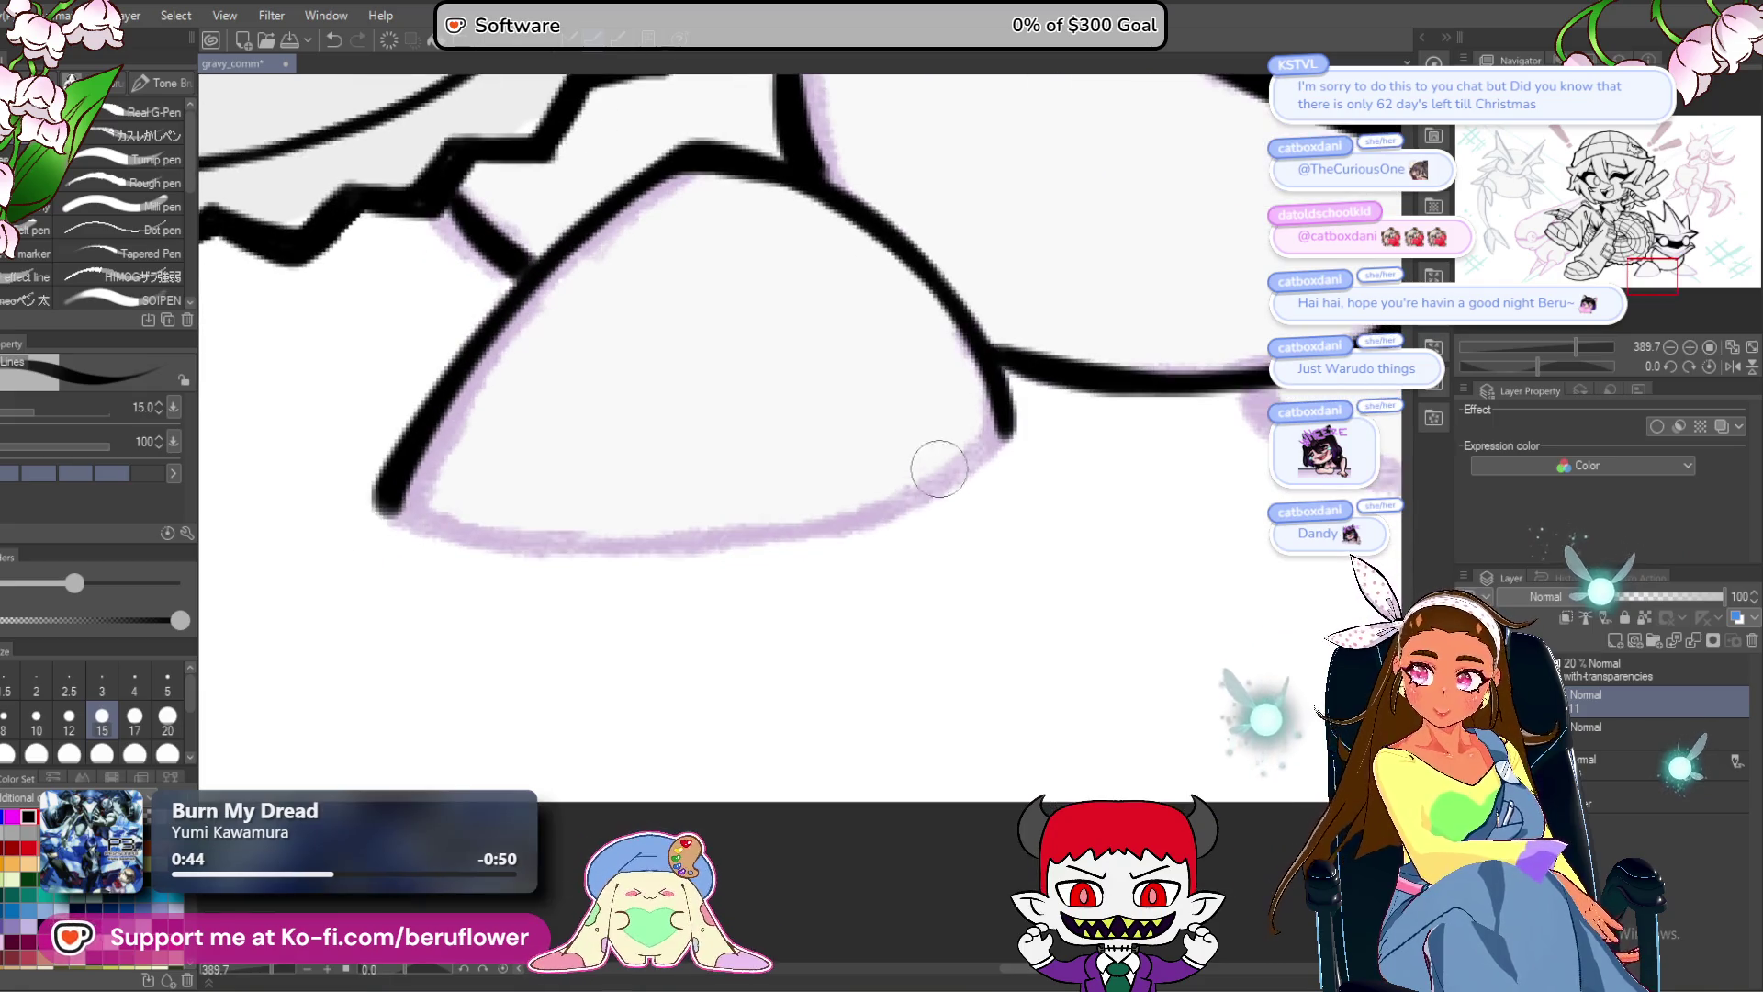
pyautogui.moveTo(1016, 568); pyautogui.dragTo(1081, 549)
pyautogui.moveTo(935, 633); pyautogui.dragTo(931, 739)
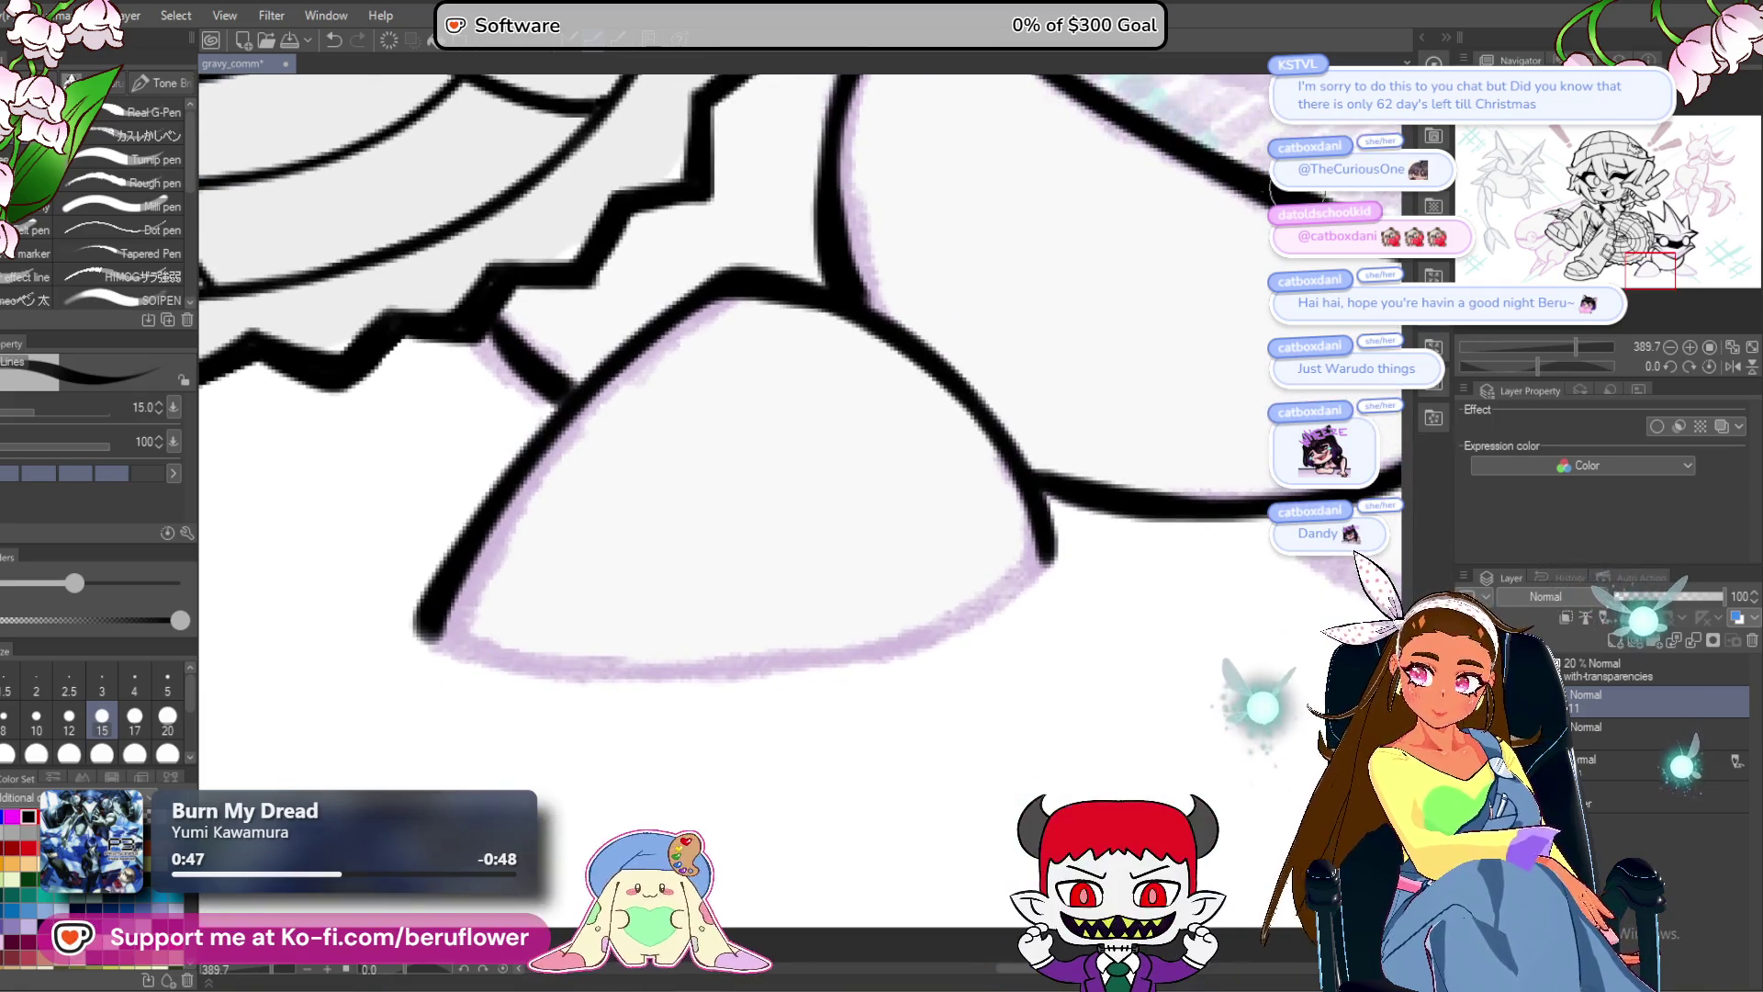
pyautogui.moveTo(1541, 366); pyautogui.dragTo(1592, 366)
pyautogui.moveTo(600, 719); pyautogui.dragTo(911, 268)
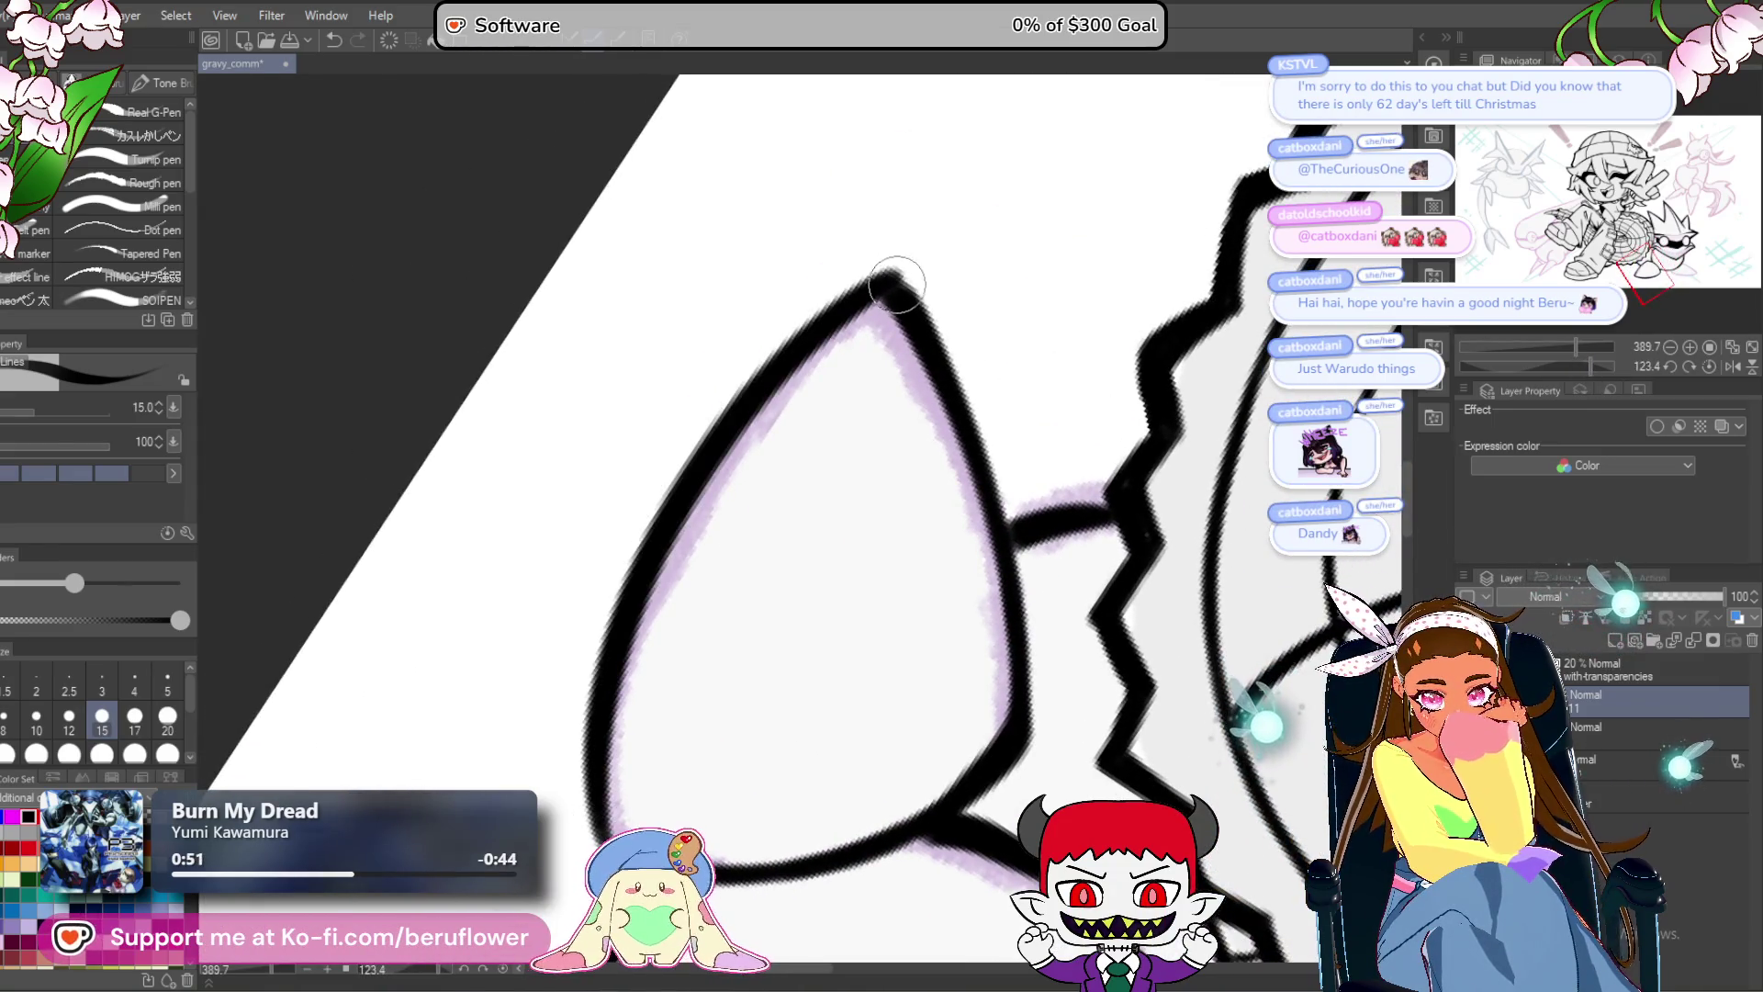
pyautogui.scroll(-5, 938, 323)
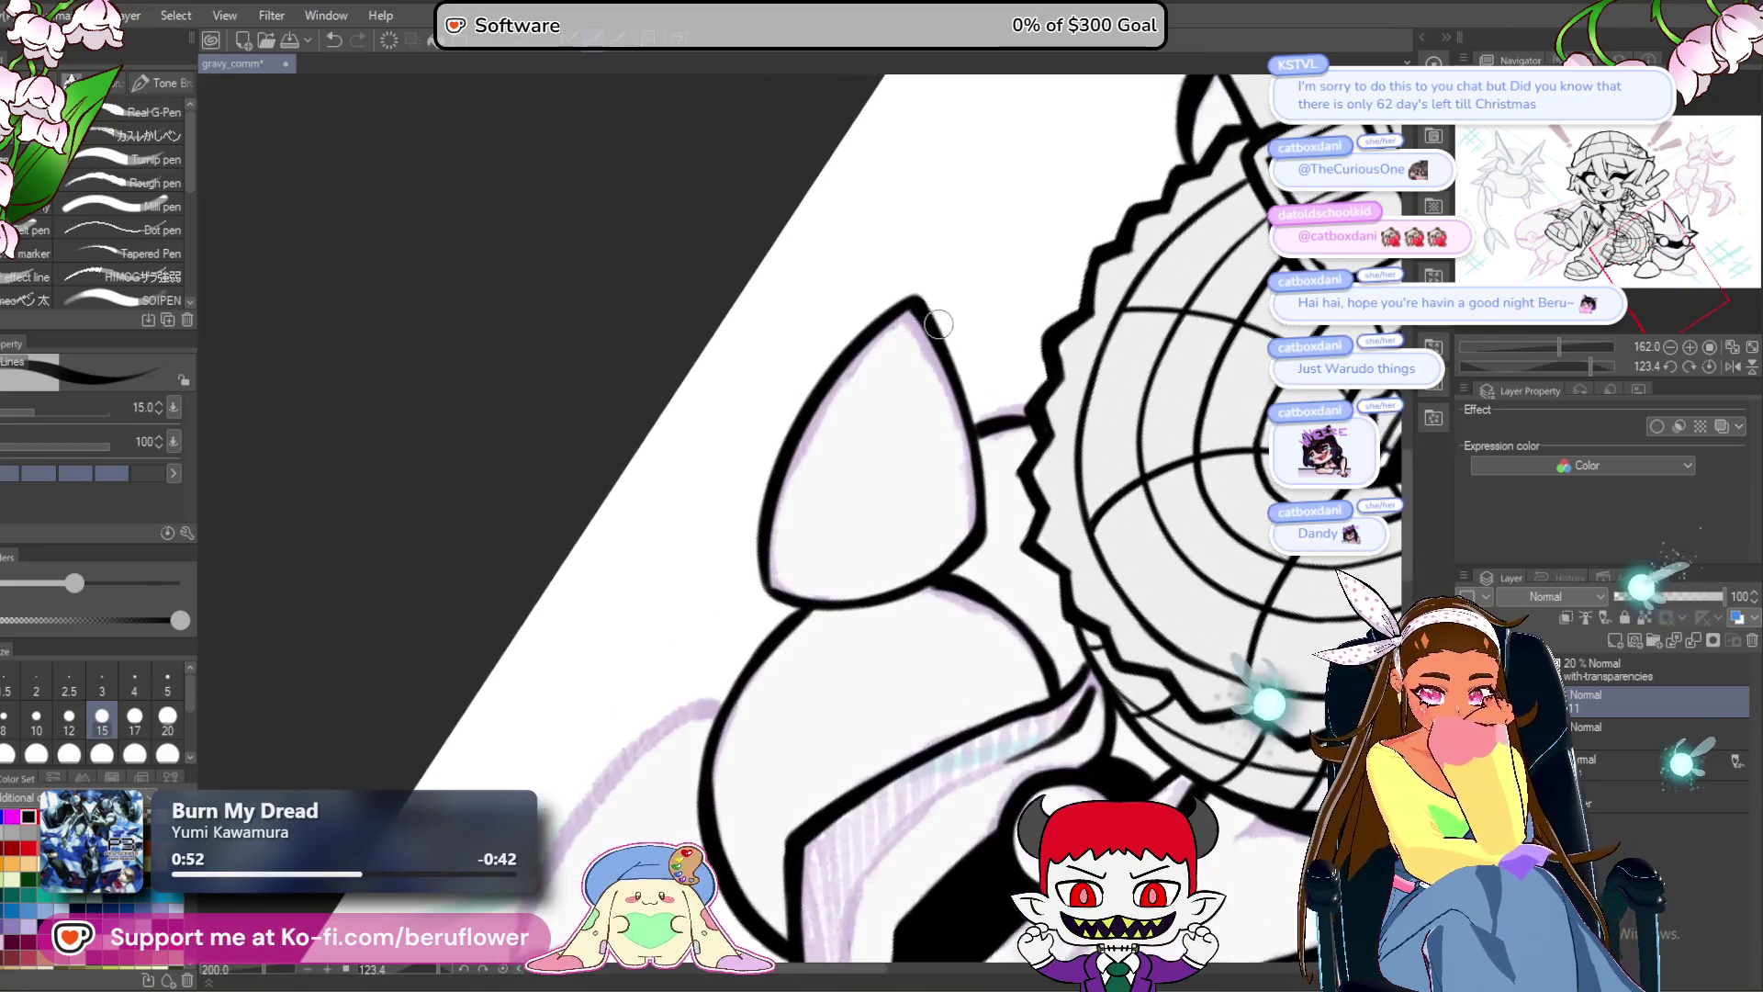
pyautogui.moveTo(1590, 367); pyautogui.dragTo(1564, 367)
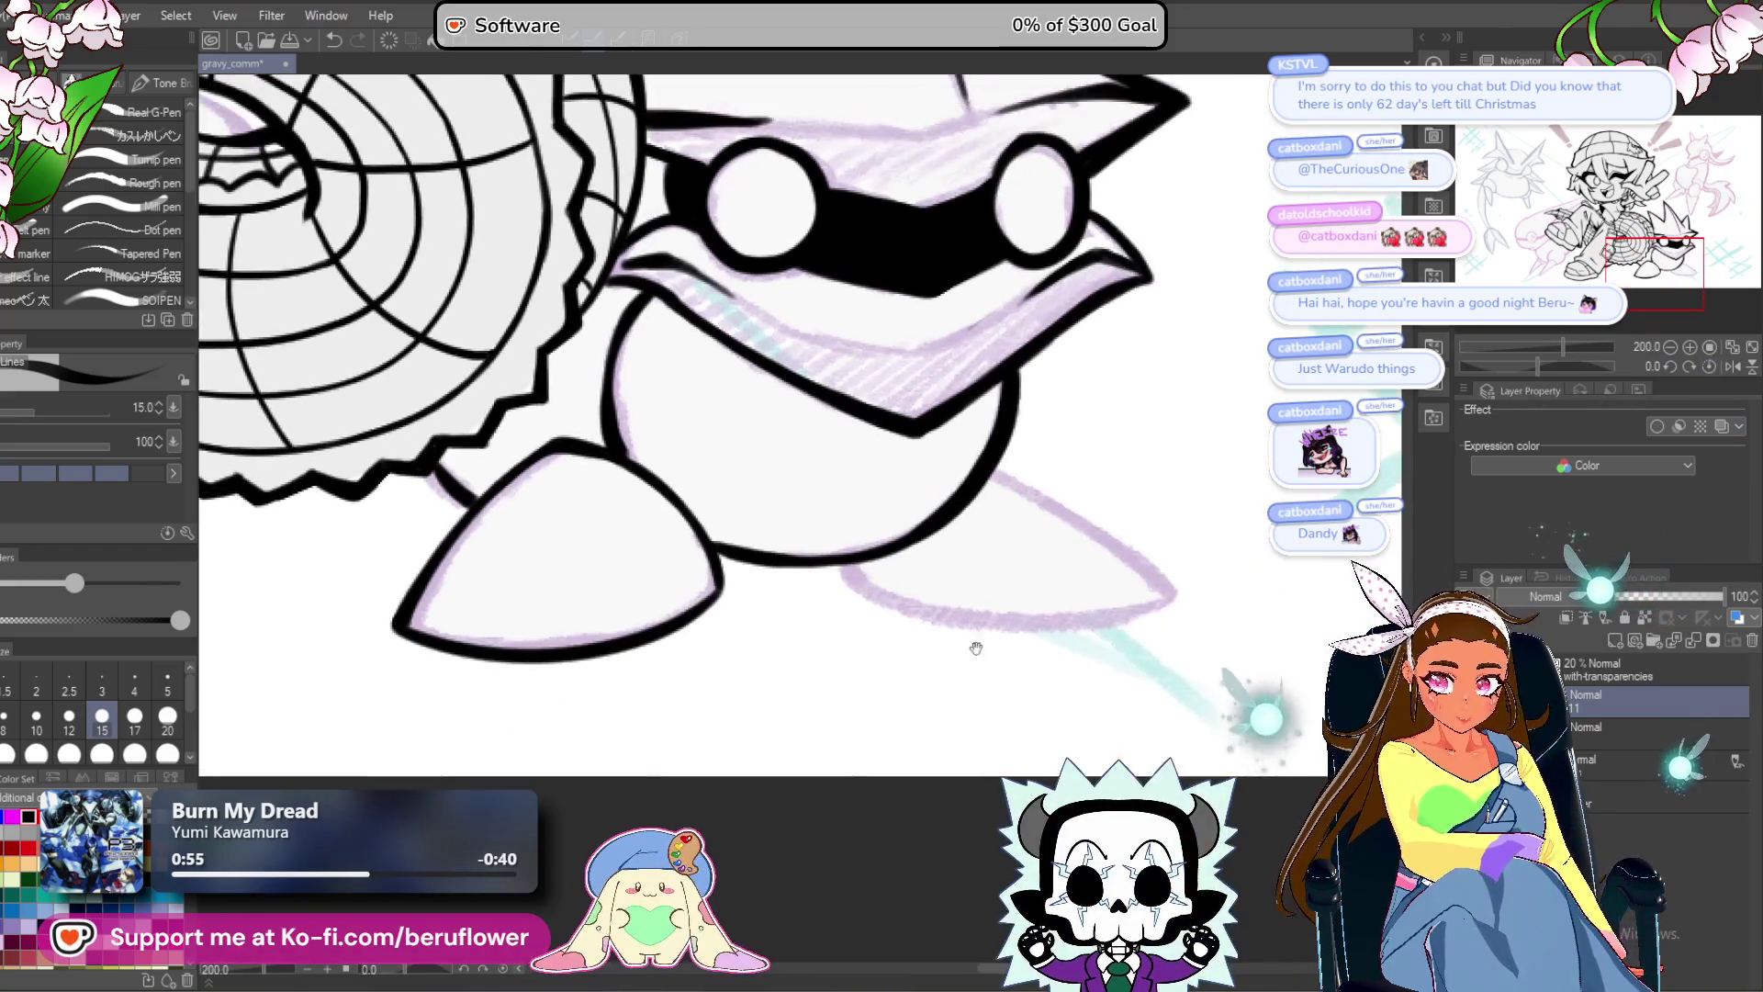
pyautogui.scroll(1, 891, 558)
pyautogui.scroll(3, 891, 557)
pyautogui.moveTo(774, 611)
pyautogui.mouseDown()
pyautogui.moveTo(772, 576)
pyautogui.moveTo(798, 664)
pyautogui.mouseUp()
# Ink the back foot's upper and lower edges, thicken them, and close the outline gap.
pyautogui.moveTo(1563, 366); pyautogui.dragTo(1508, 360)
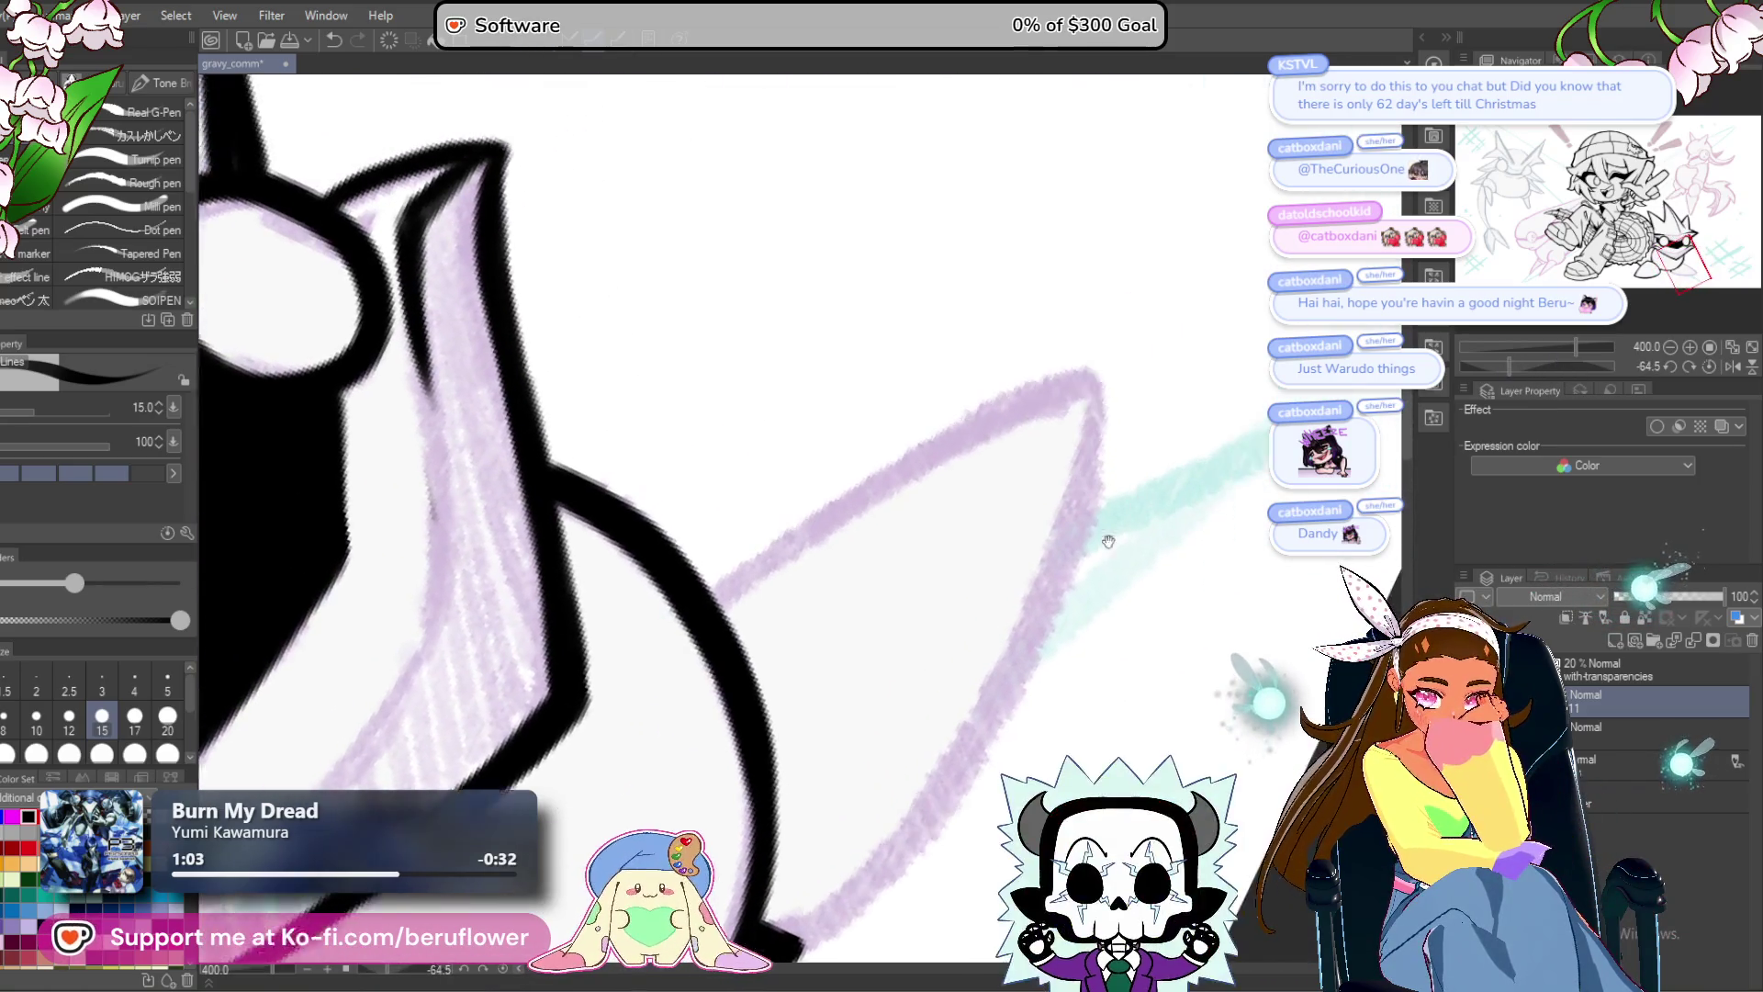
pyautogui.moveTo(689, 646)
pyautogui.mouseDown()
pyautogui.moveTo(1088, 418)
pyautogui.moveTo(1043, 219)
pyautogui.mouseUp()
pyautogui.moveTo(1055, 156)
pyautogui.mouseDown()
pyautogui.moveTo(995, 422)
pyautogui.moveTo(823, 677)
pyautogui.moveTo(753, 742)
pyautogui.mouseUp()
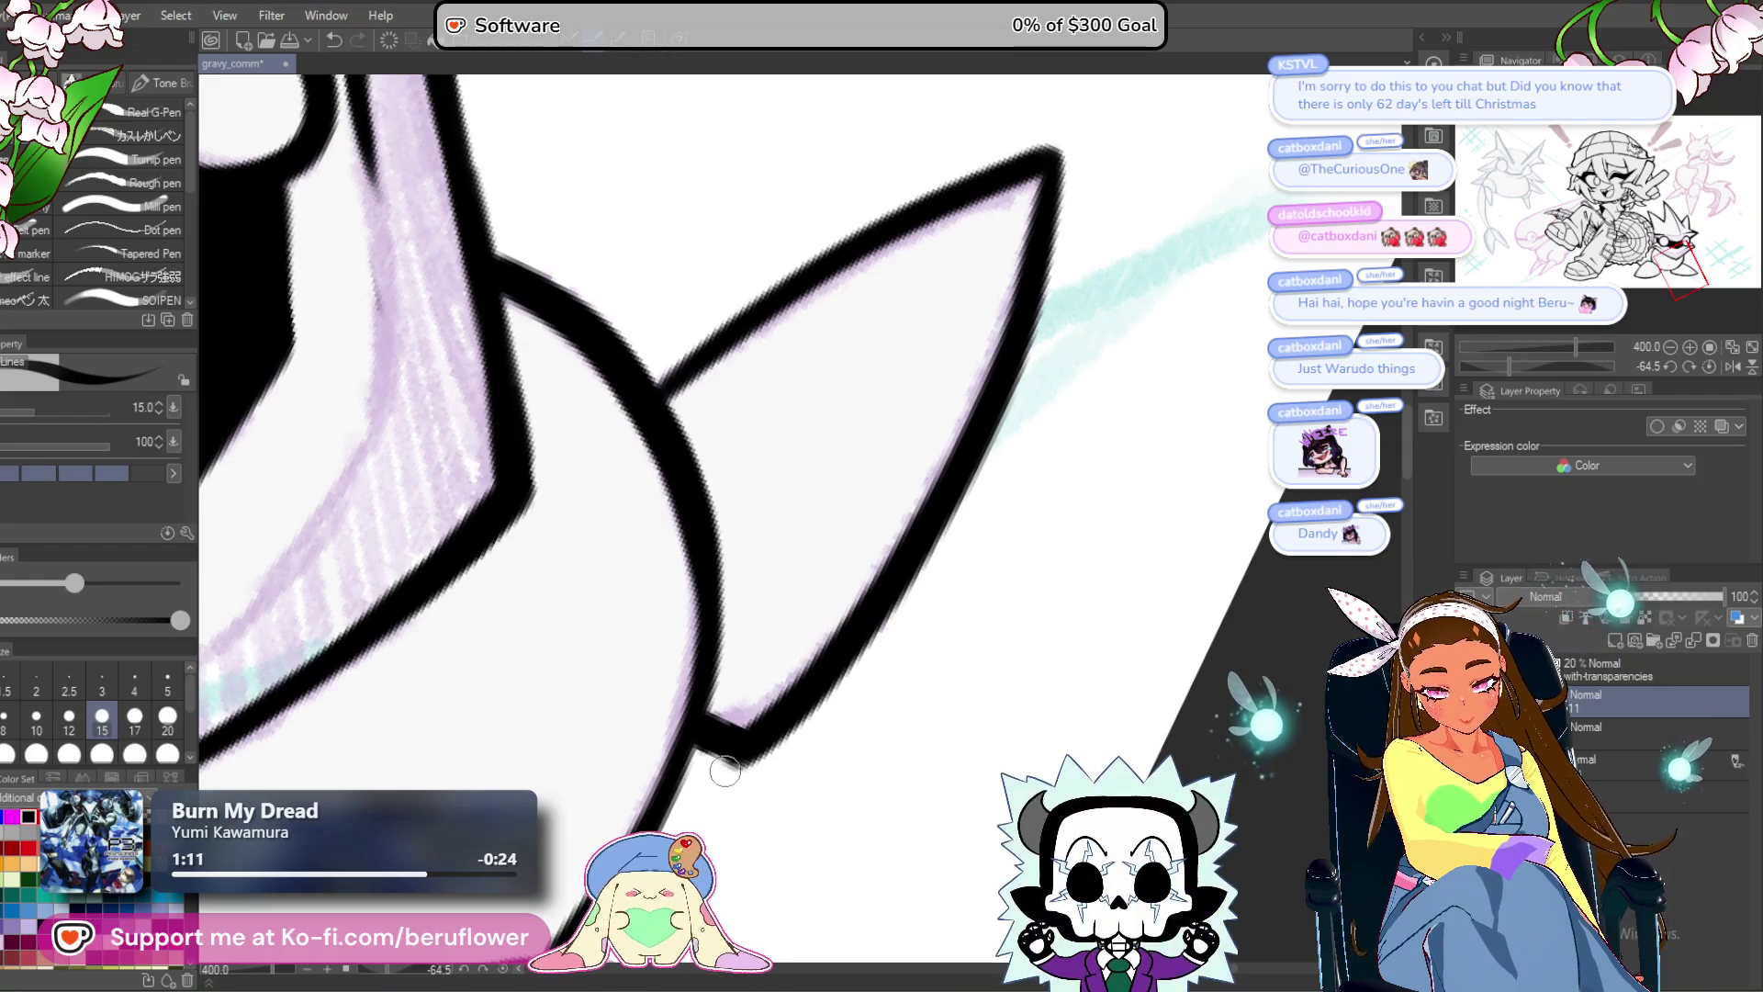
pyautogui.moveTo(918, 468); pyautogui.dragTo(854, 638)
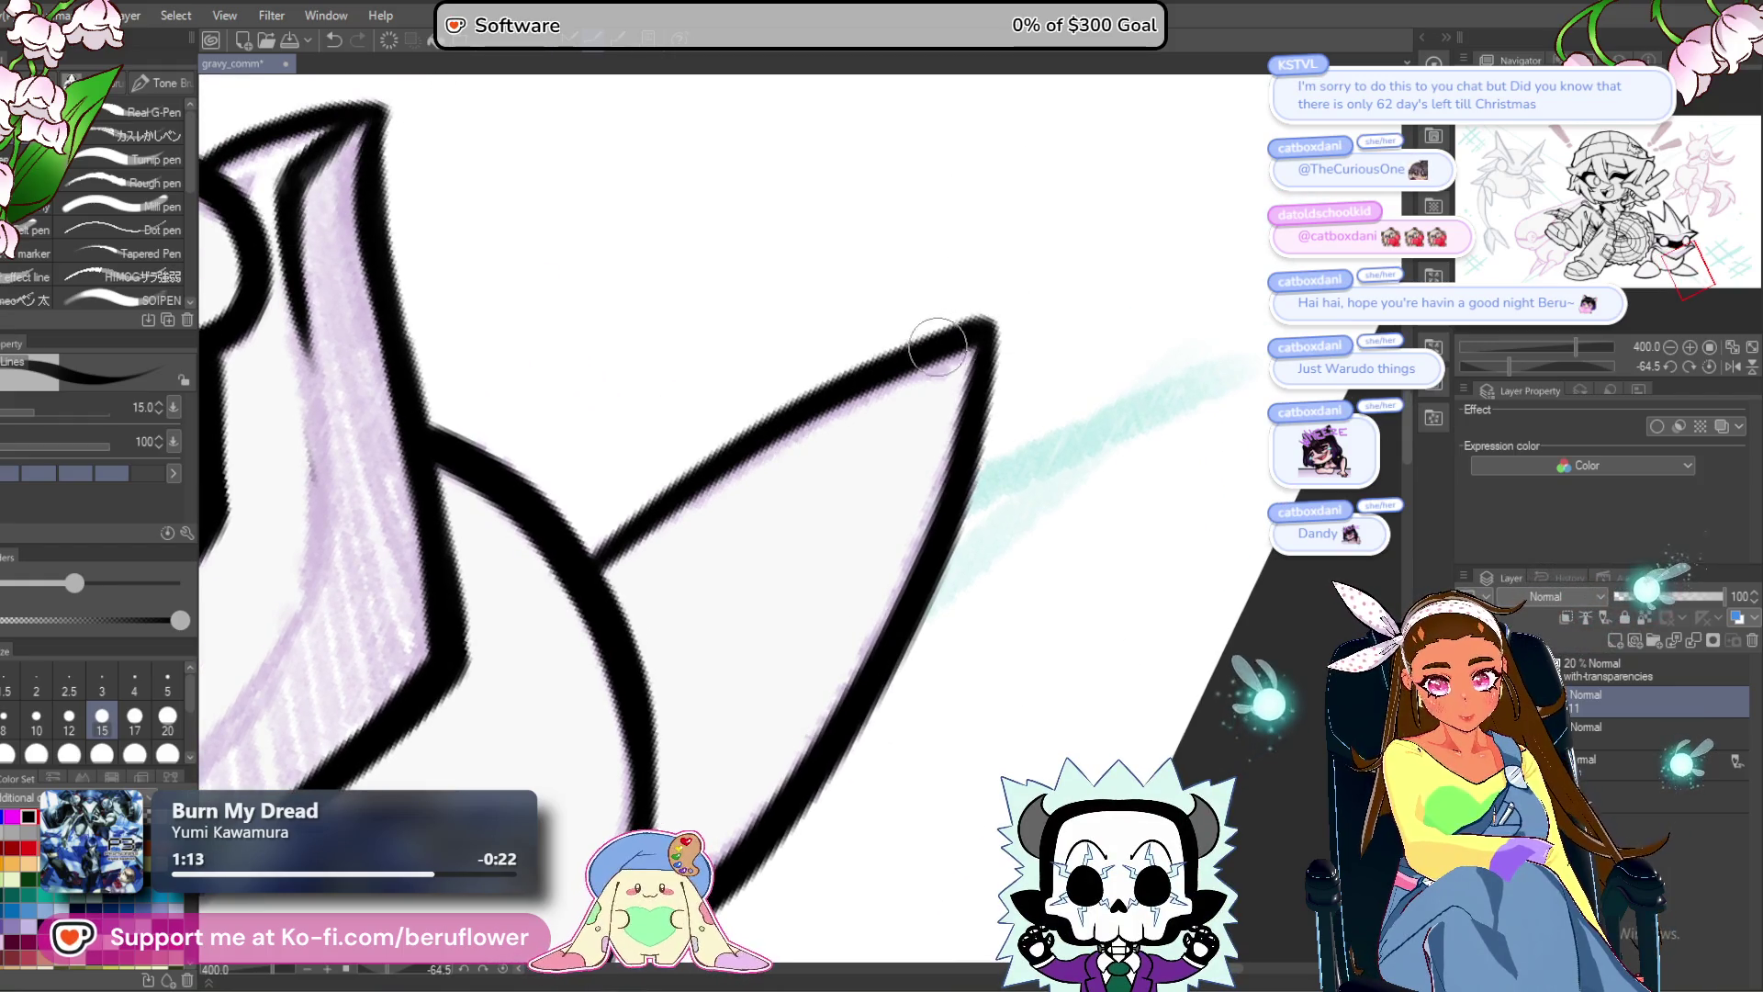
pyautogui.moveTo(987, 326); pyautogui.dragTo(960, 420)
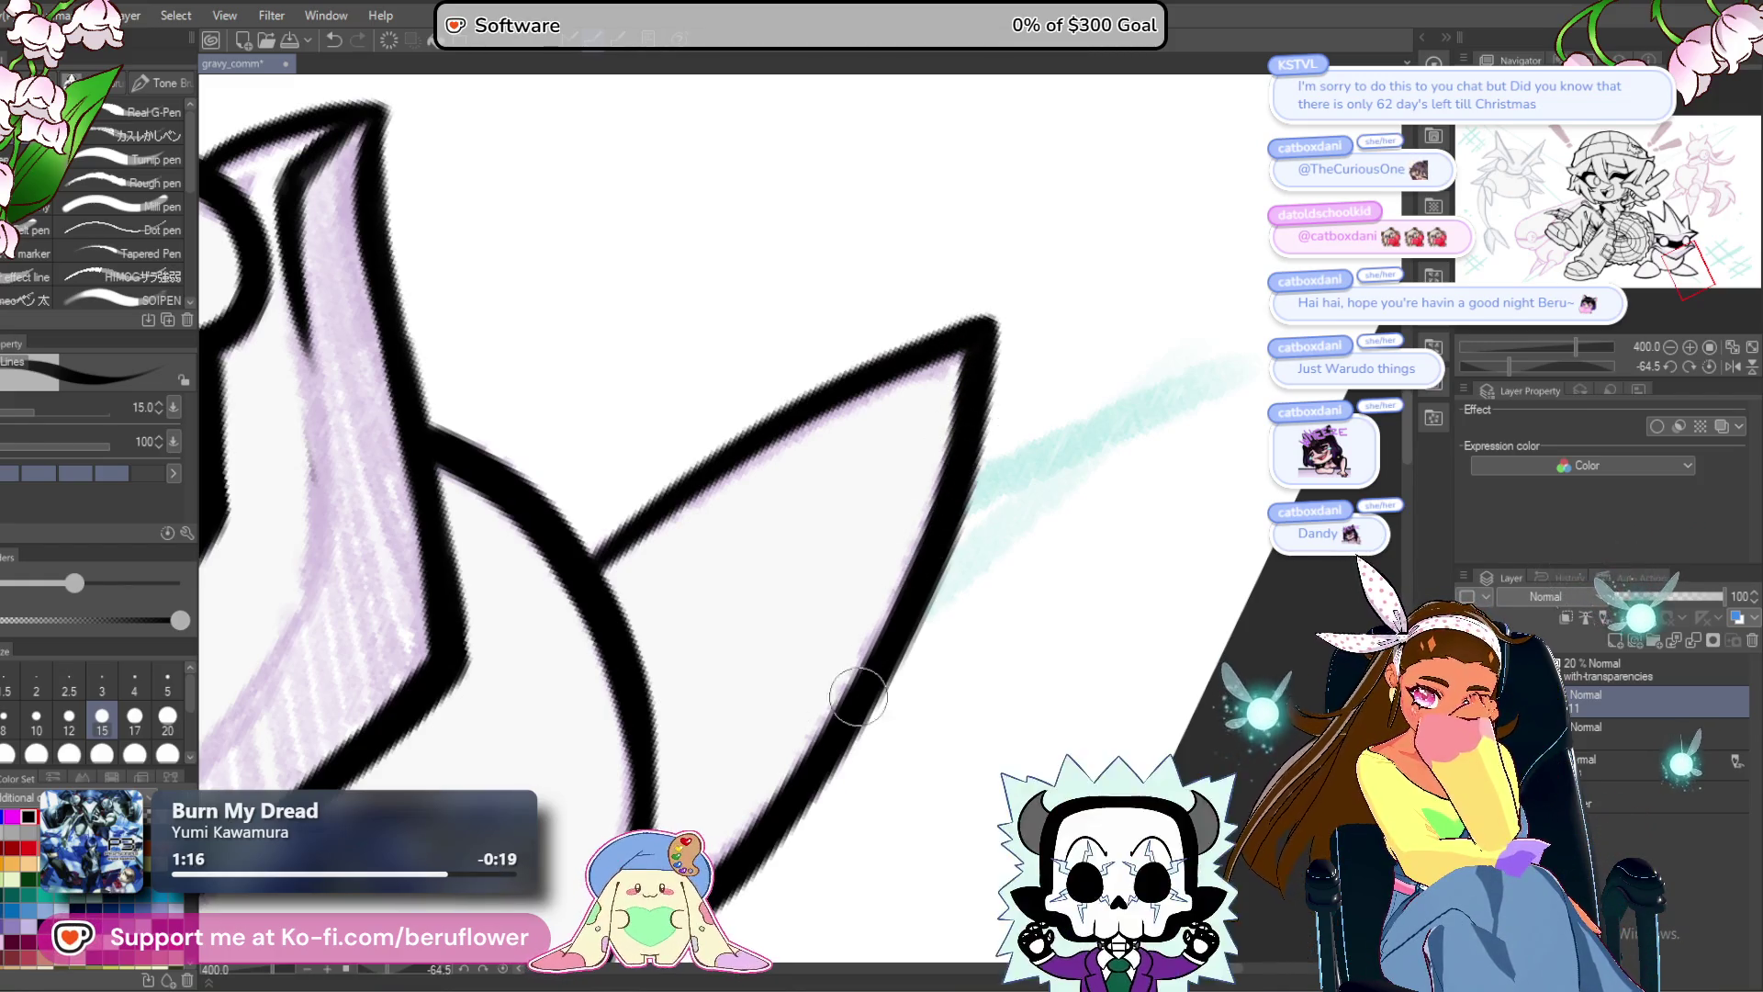
pyautogui.scroll(-5, 1007, 747)
pyautogui.moveTo(1006, 747); pyautogui.dragTo(1163, 600)
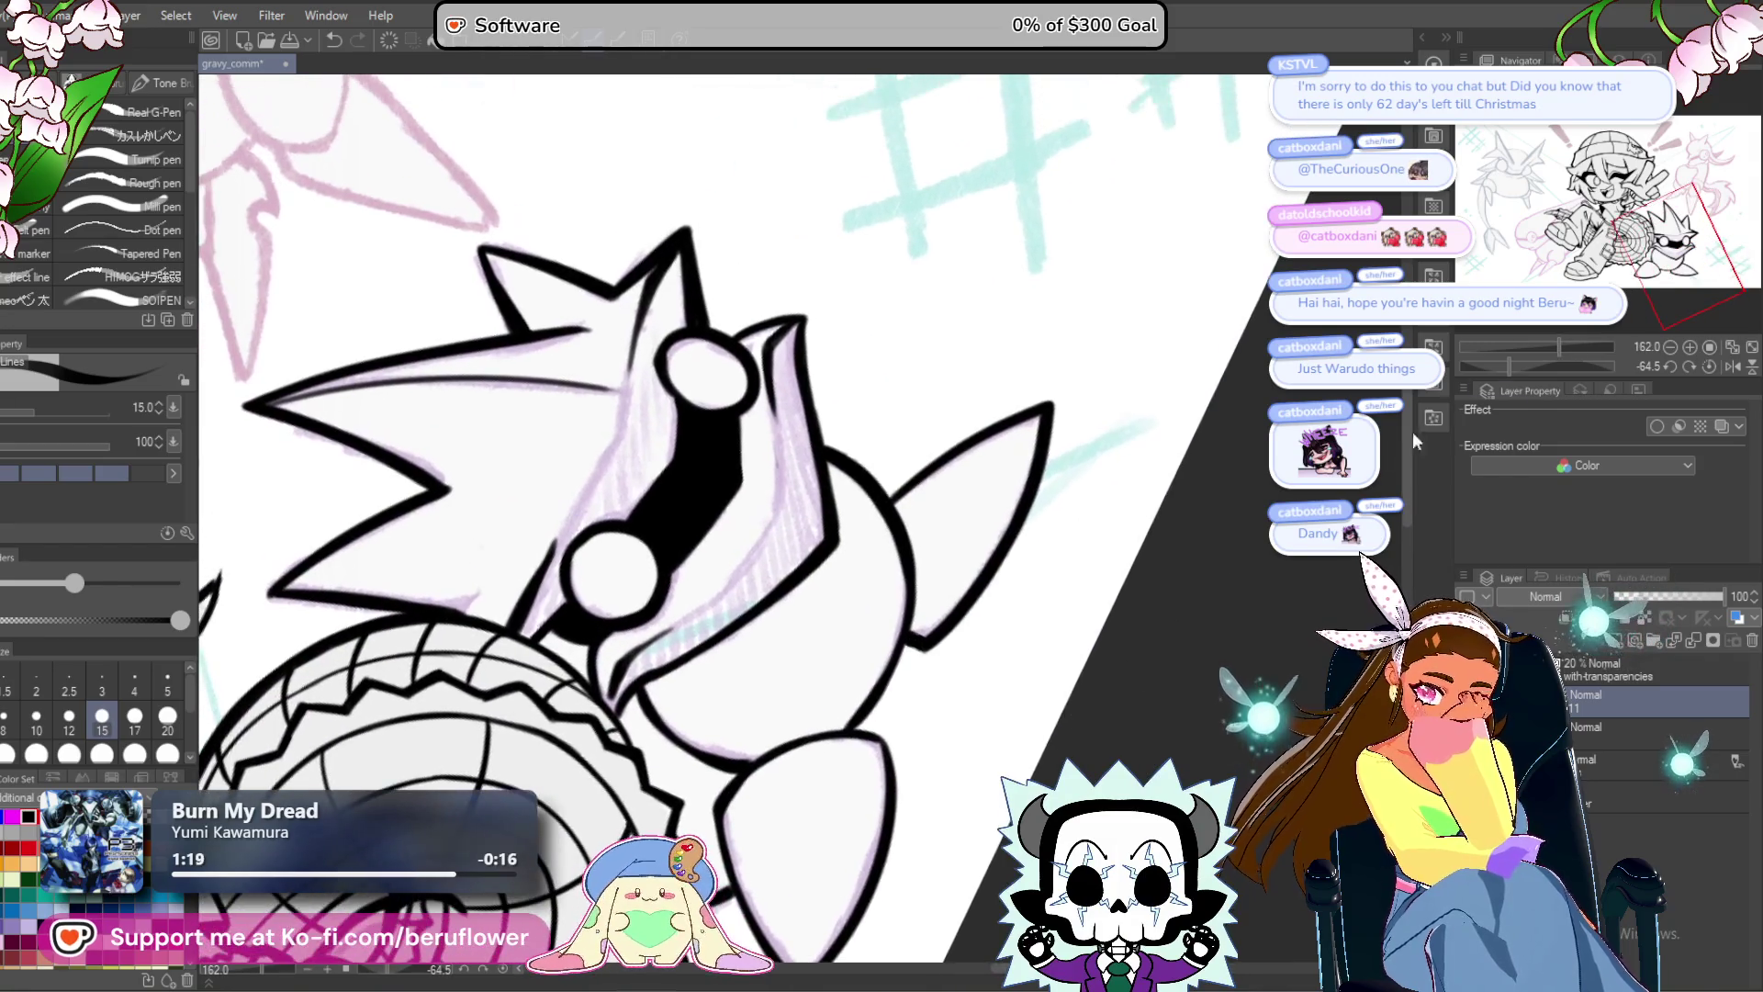
pyautogui.click(1709, 366)
pyautogui.scroll(5, 827, 642)
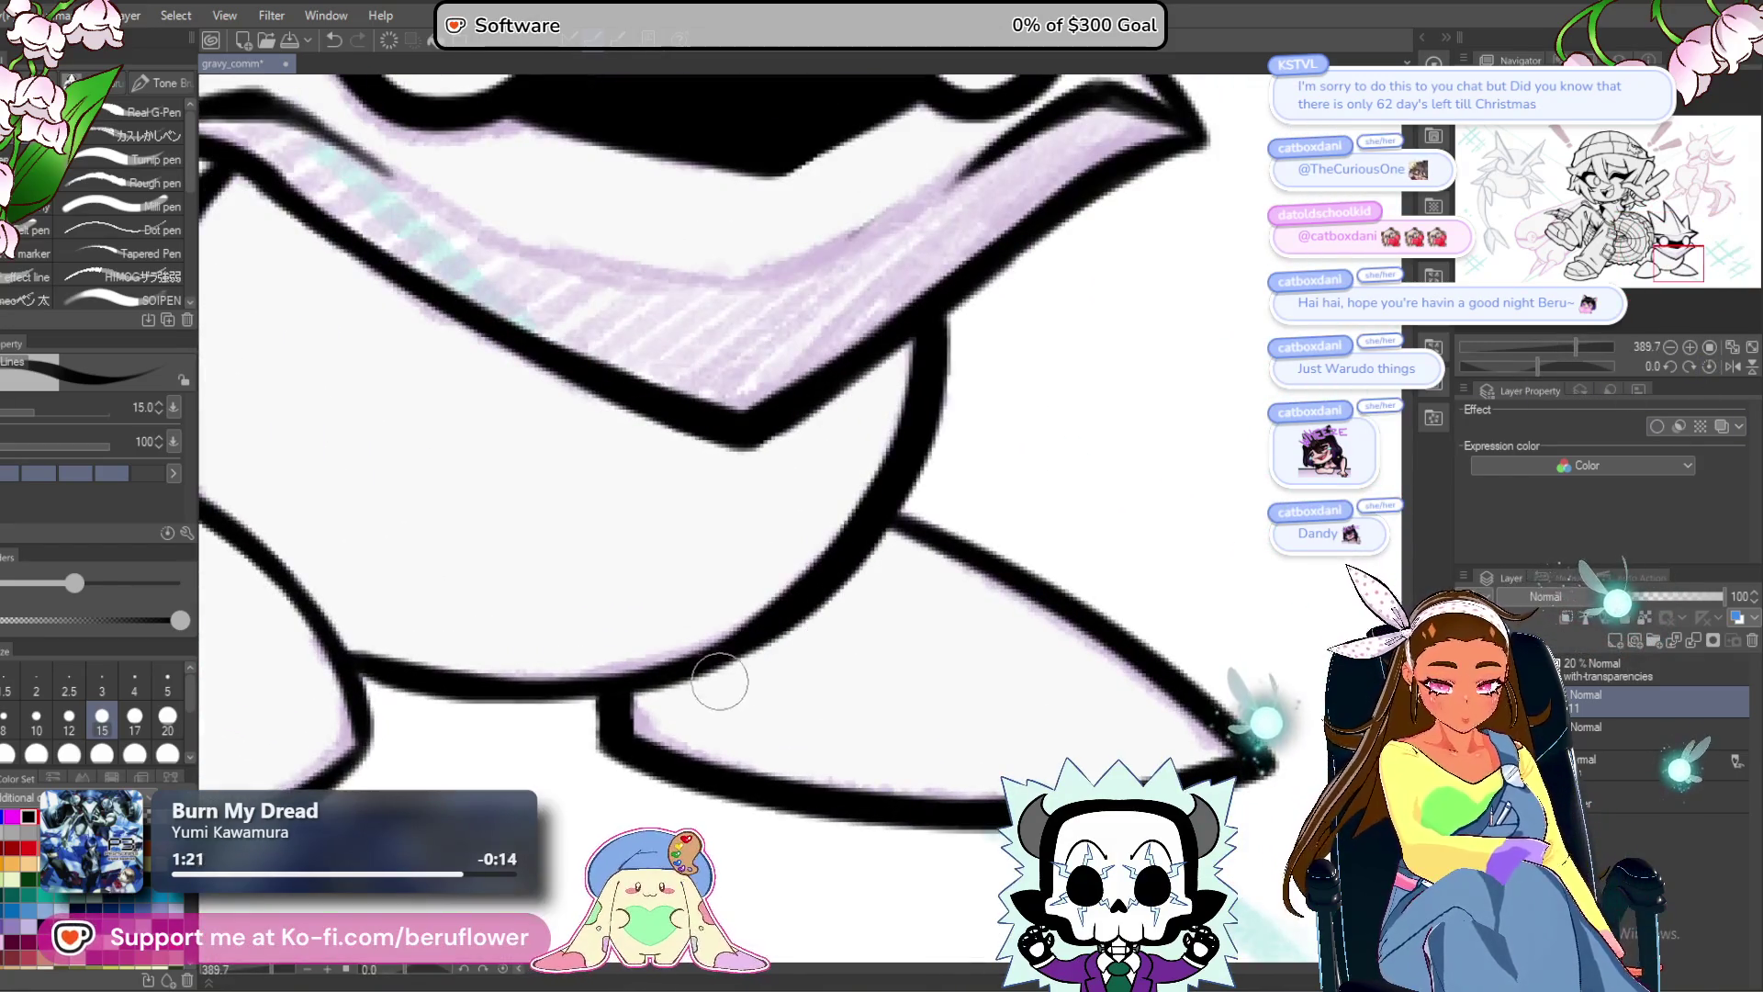
pyautogui.moveTo(869, 581); pyautogui.dragTo(896, 541)
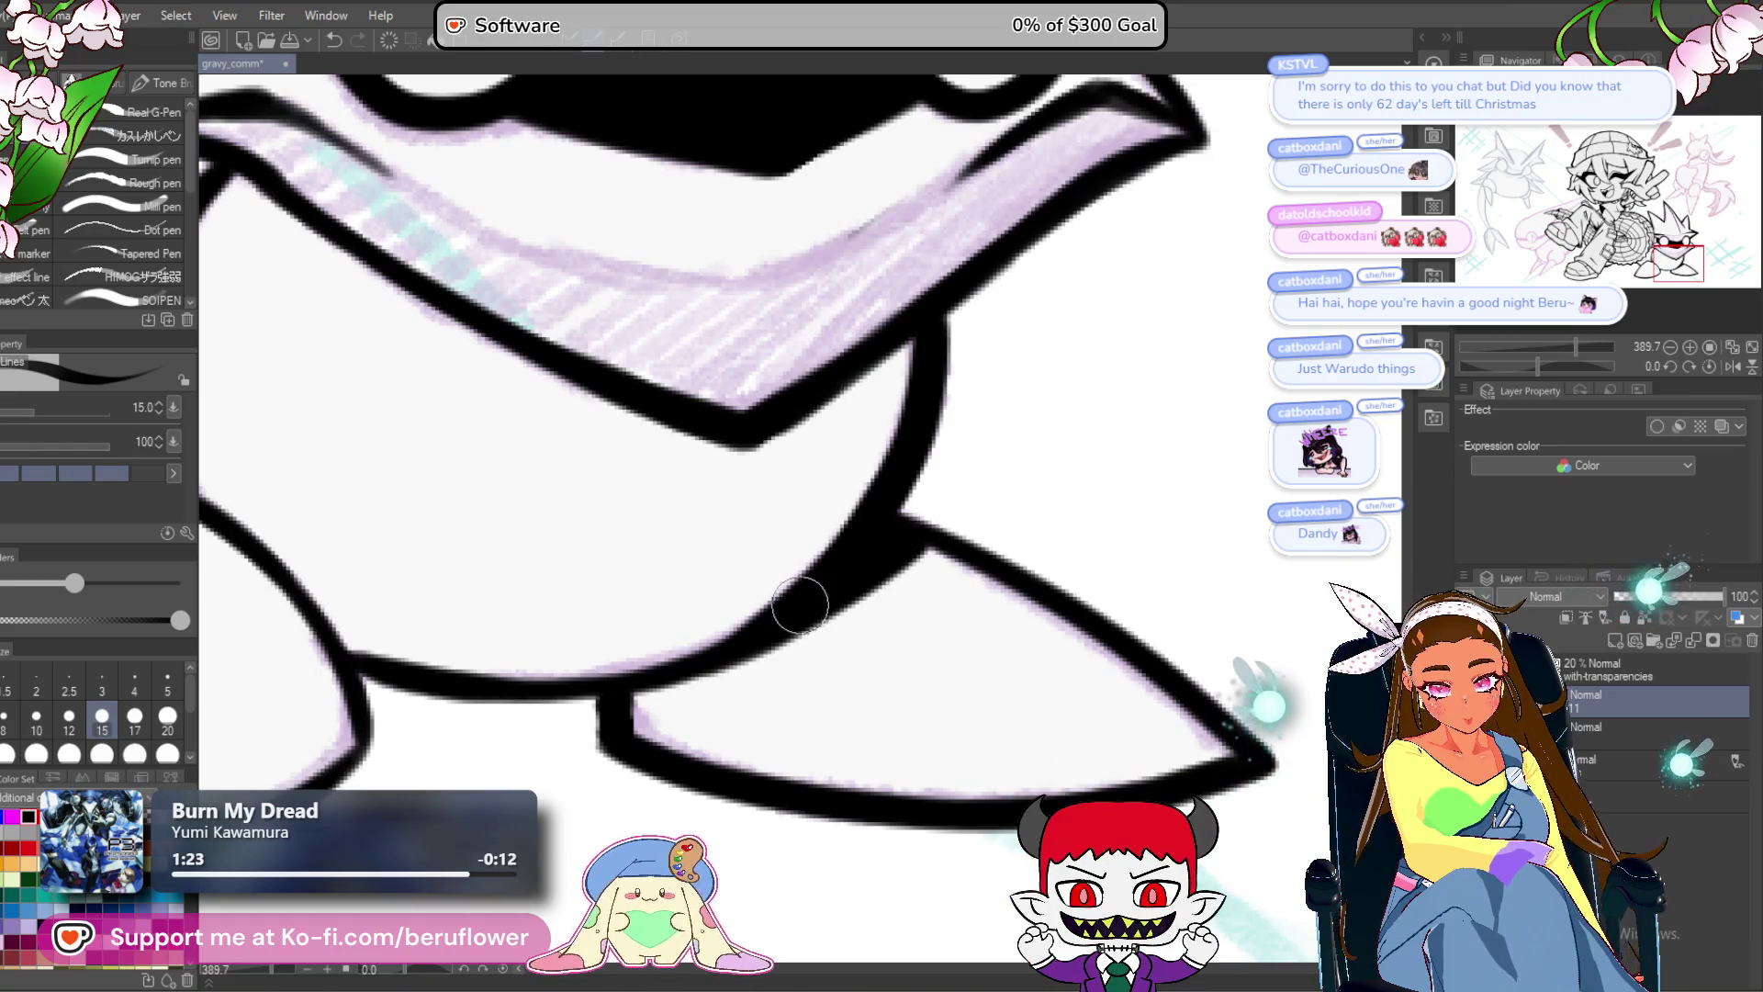
# Pan around the inked creature, then fit the whole drawing in the window.
pyautogui.scroll(-5, 800, 607)
pyautogui.moveTo(680, 735); pyautogui.dragTo(788, 742)
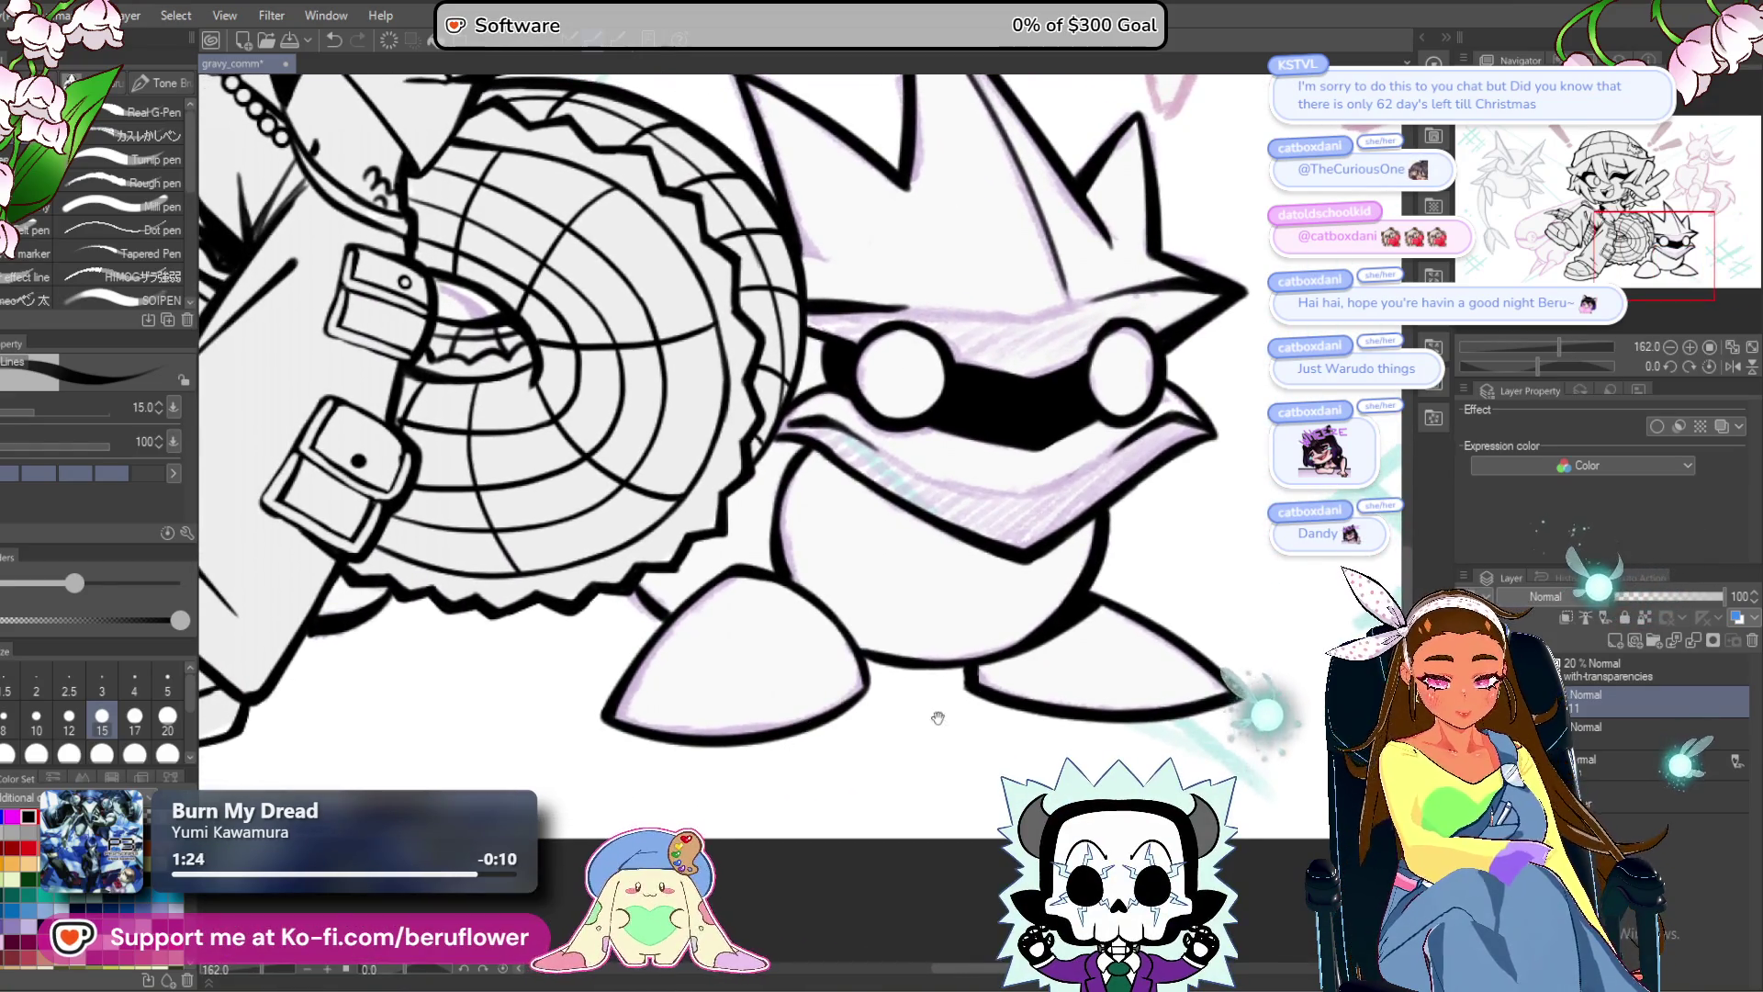
pyautogui.moveTo(937, 718); pyautogui.dragTo(932, 681)
pyautogui.moveTo(764, 741); pyautogui.dragTo(762, 880)
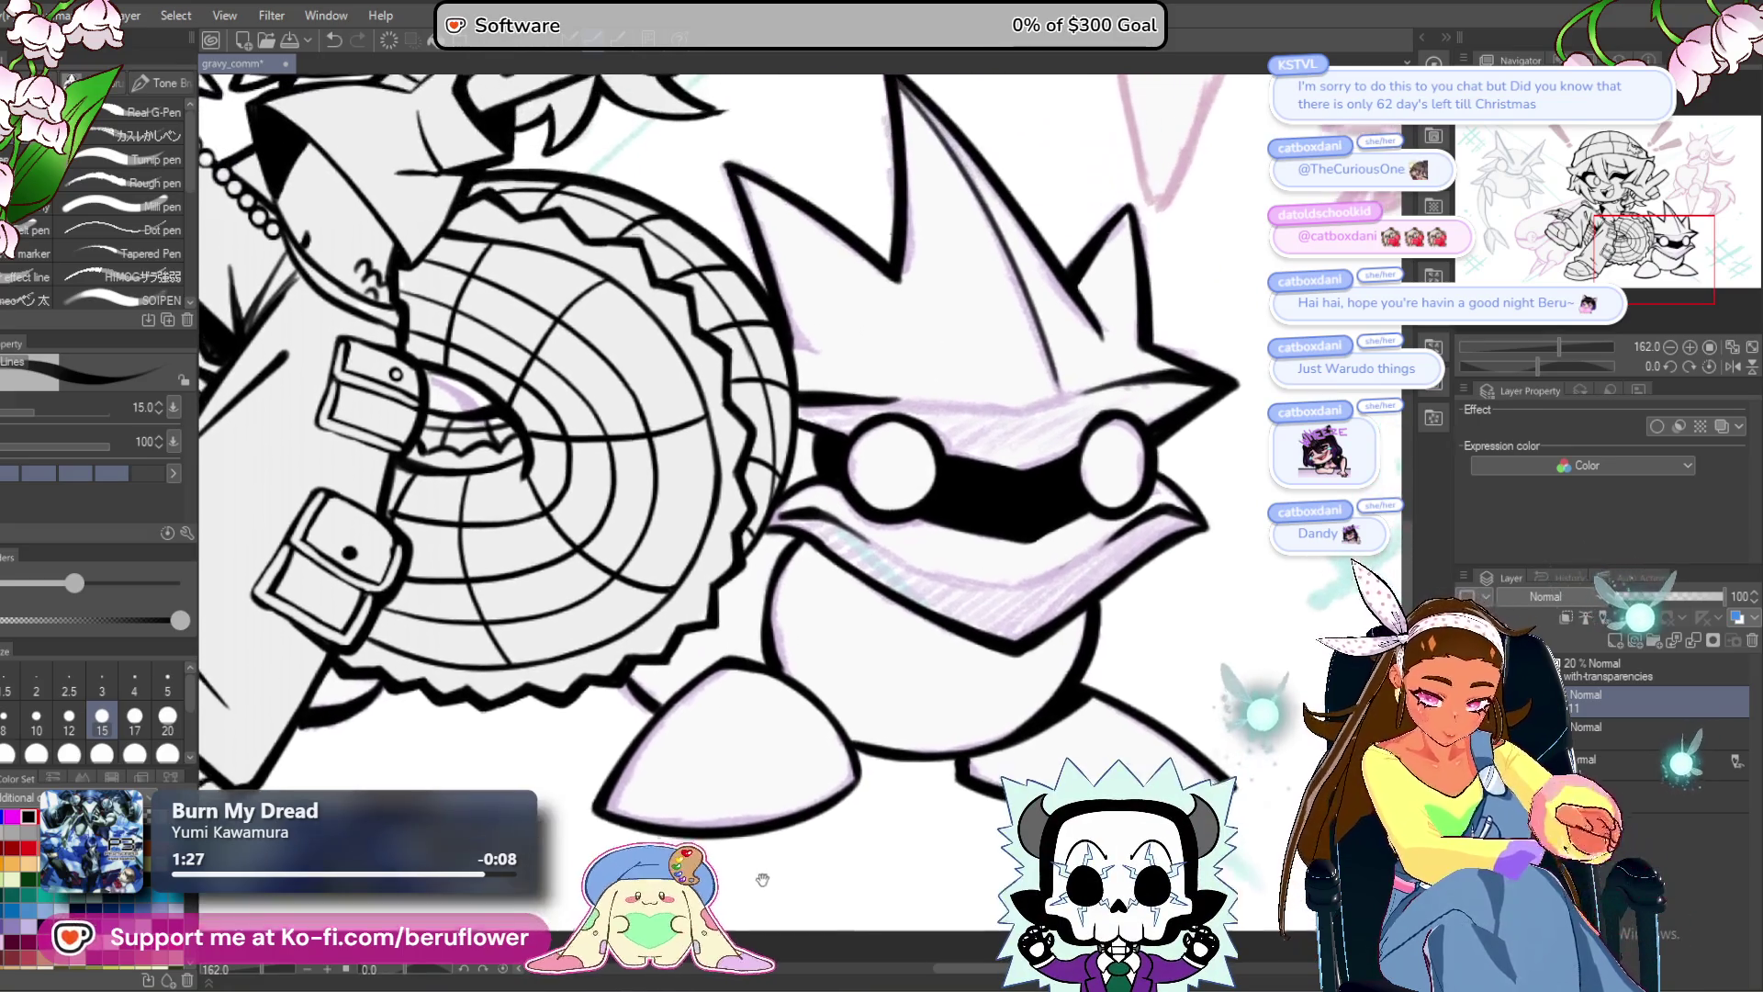
pyautogui.scroll(3, 856, 424)
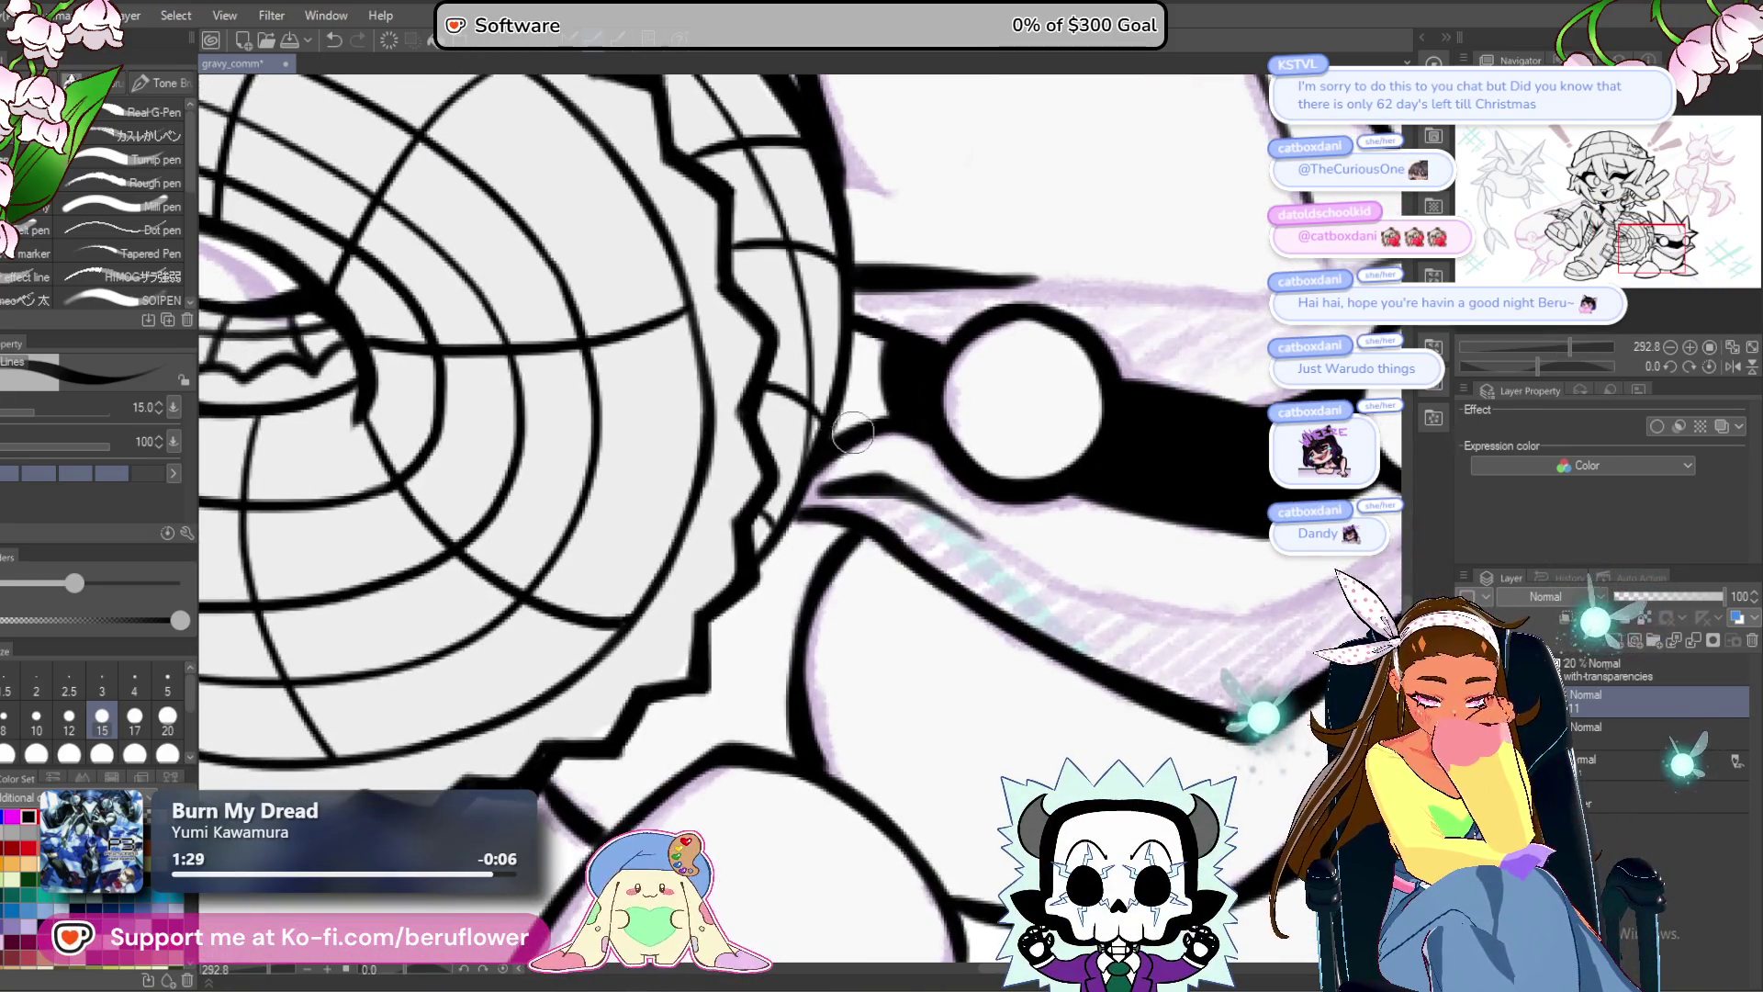
pyautogui.moveTo(880, 544); pyautogui.dragTo(826, 557)
pyautogui.moveTo(1031, 680)
pyautogui.mouseDown()
pyautogui.moveTo(1010, 537)
pyautogui.moveTo(1056, 528)
pyautogui.moveTo(1110, 623)
pyautogui.mouseUp()
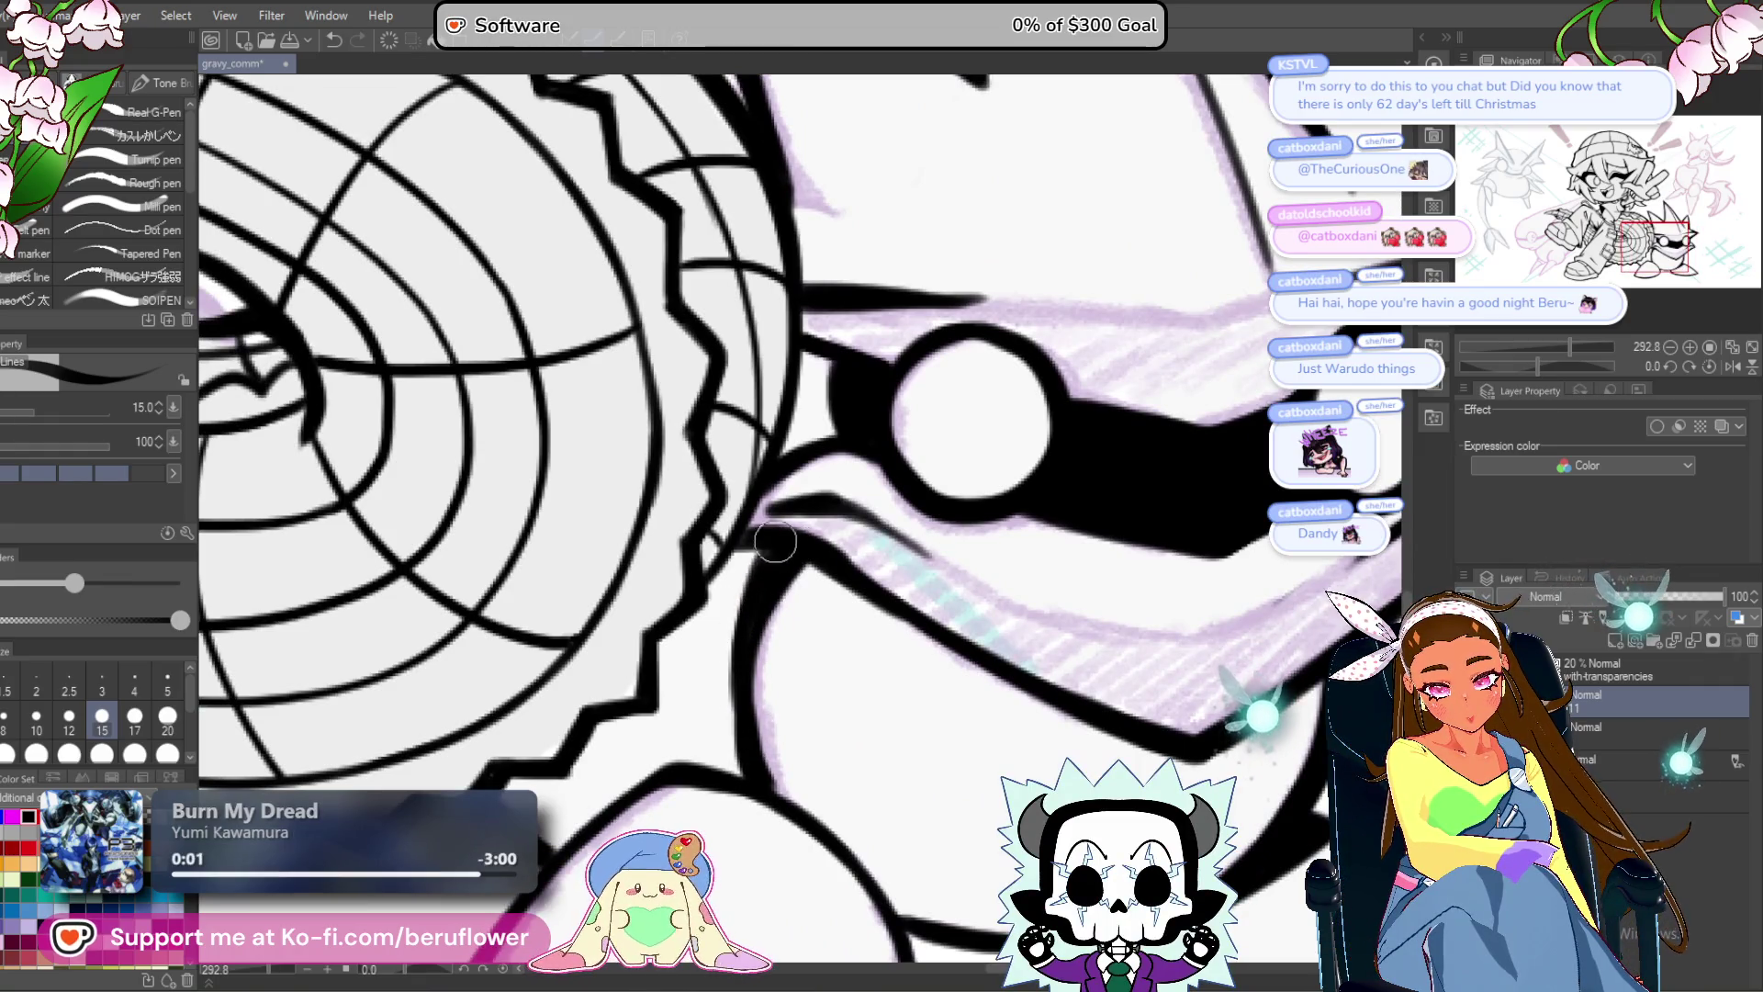
pyautogui.hotkey('ctrl', 'alt', '0')
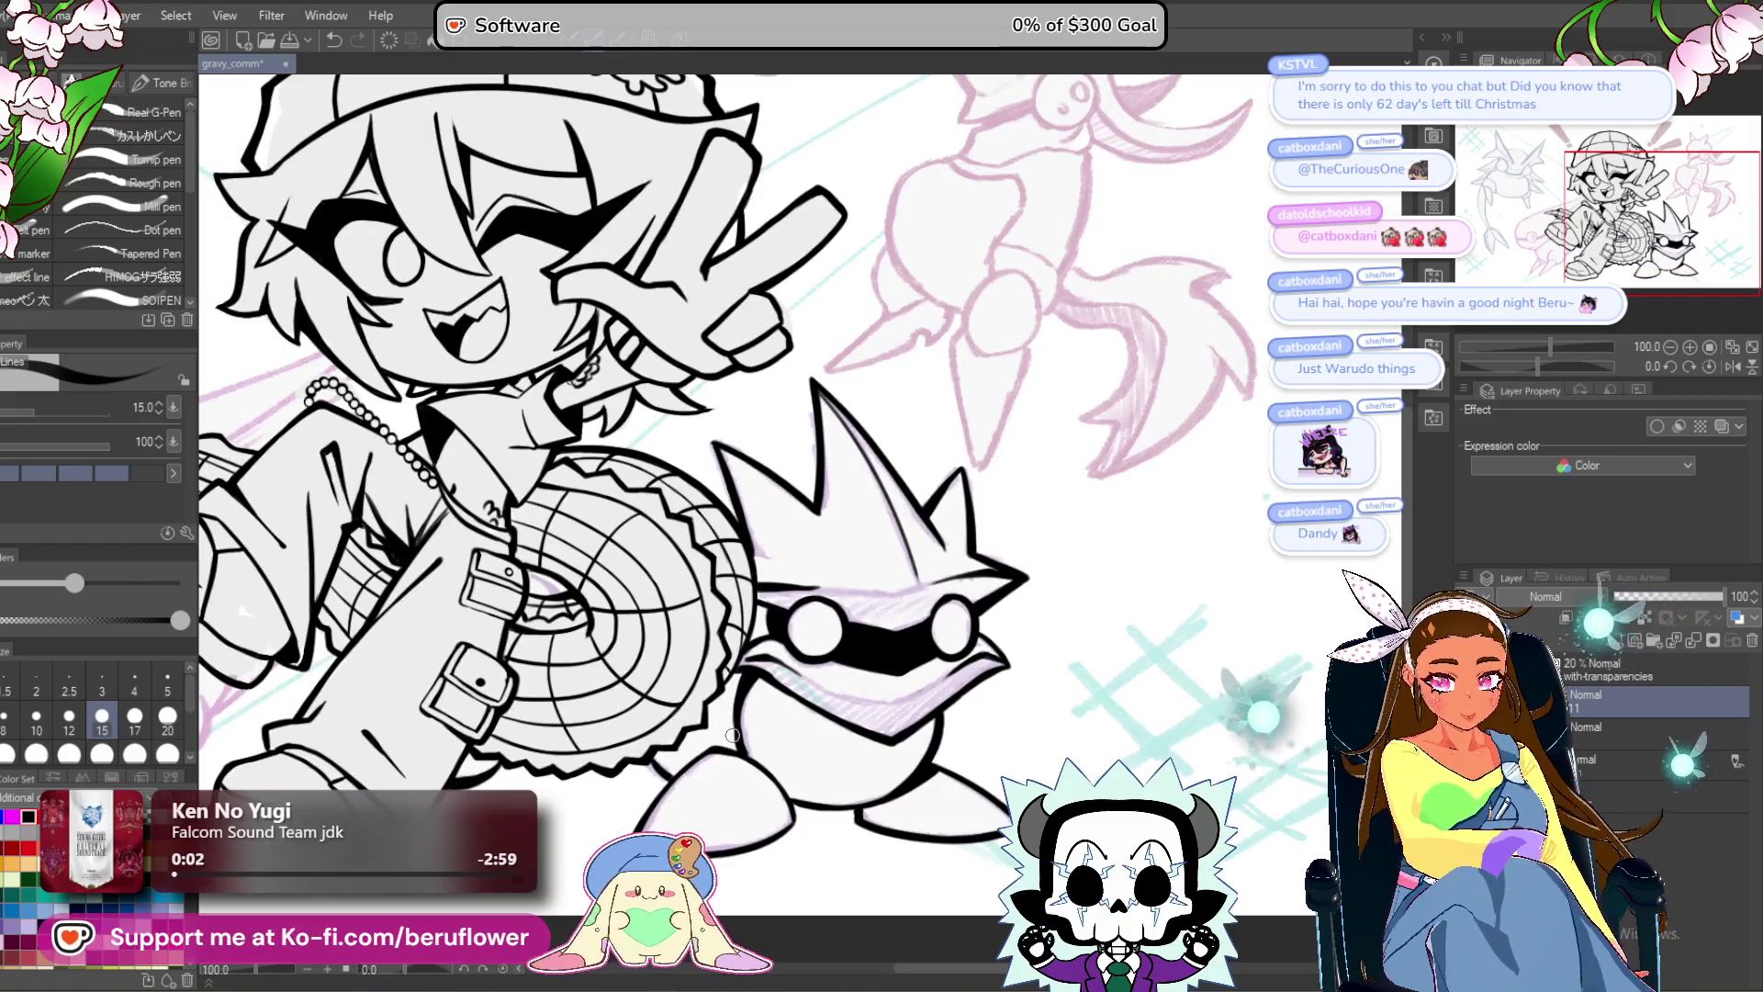
# Zoom in on the spiky creature, rotating the view and returning it upright.
pyautogui.scroll(3, 732, 735)
pyautogui.moveTo(1133, 523)
pyautogui.mouseDown()
pyautogui.moveTo(1031, 654)
pyautogui.moveTo(1006, 647)
pyautogui.mouseUp()
pyautogui.scroll(8, 806, 582)
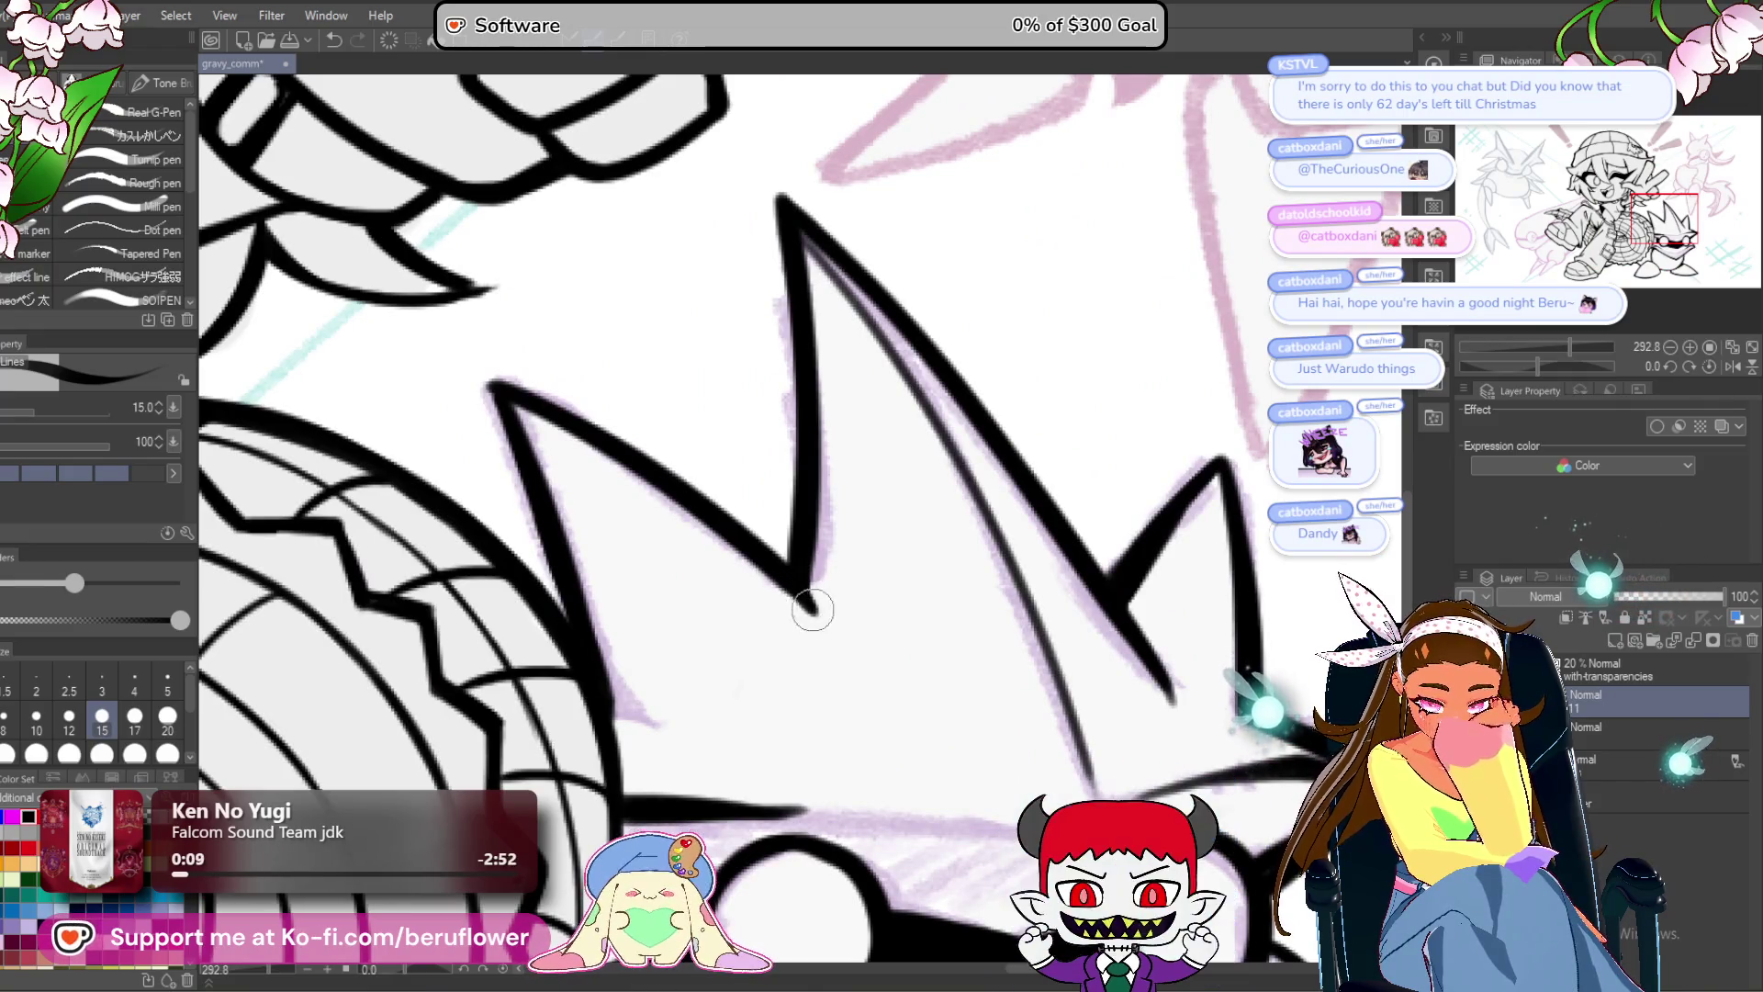
pyautogui.scroll(-10, 795, 576)
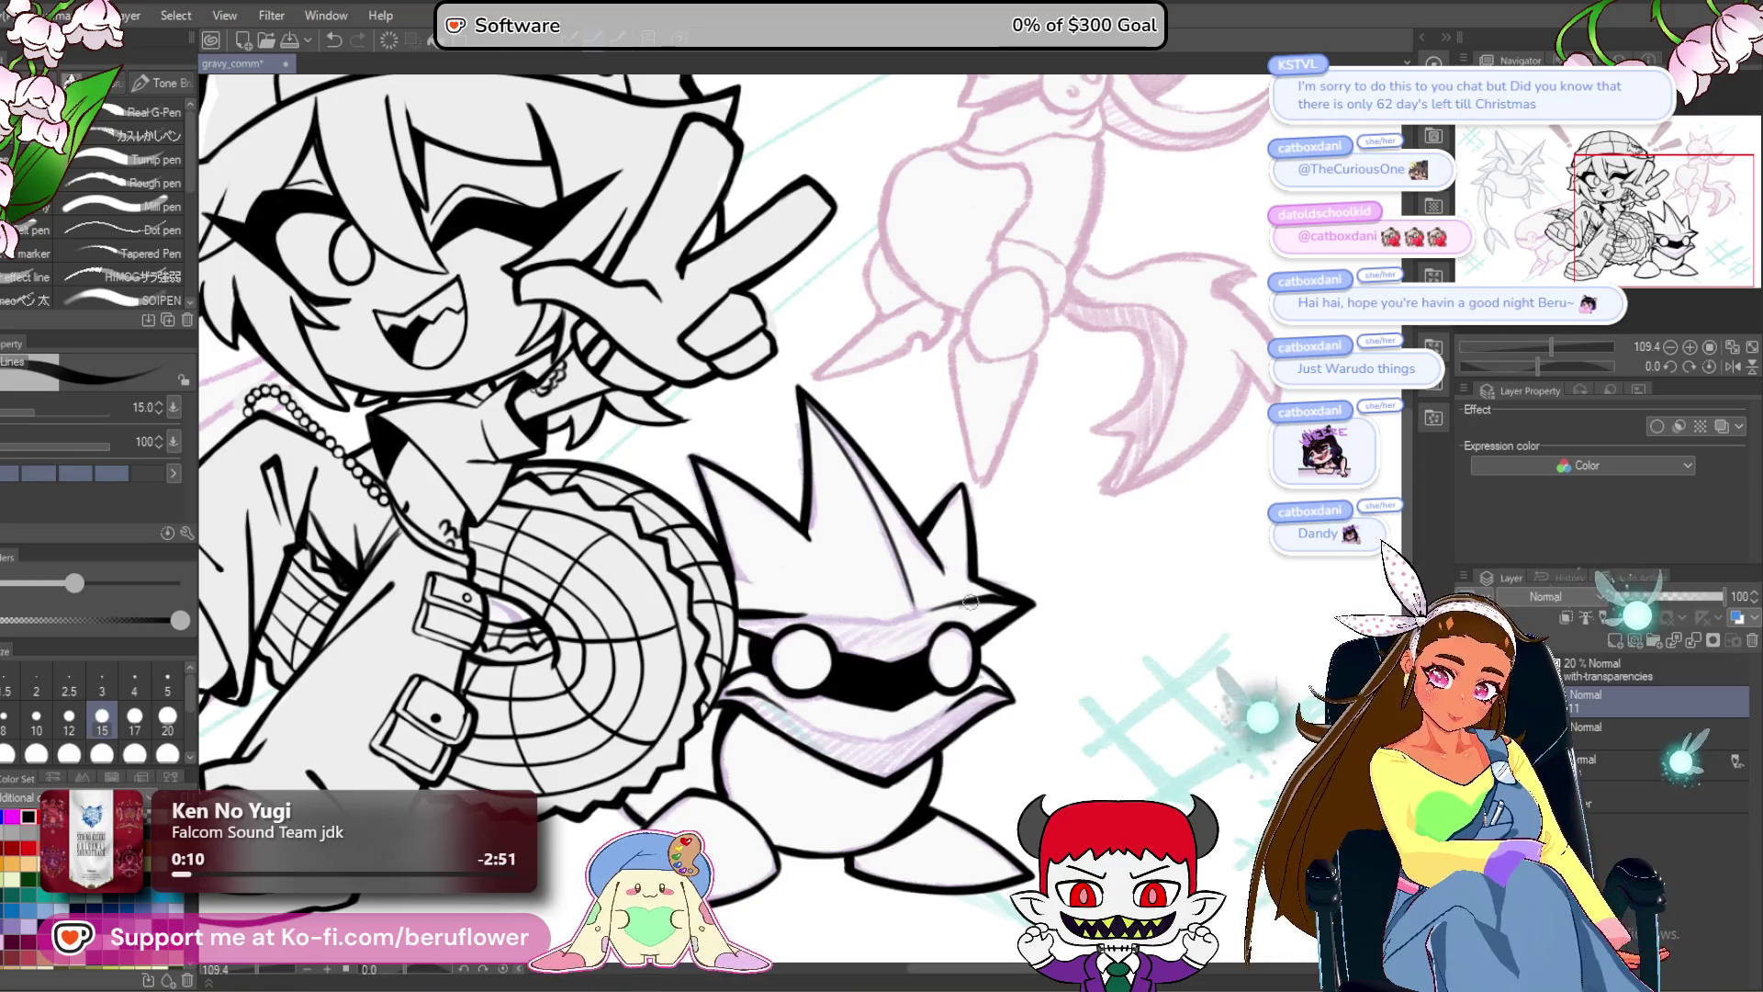
pyautogui.scroll(3, 971, 601)
pyautogui.moveTo(1537, 367); pyautogui.dragTo(1518, 366)
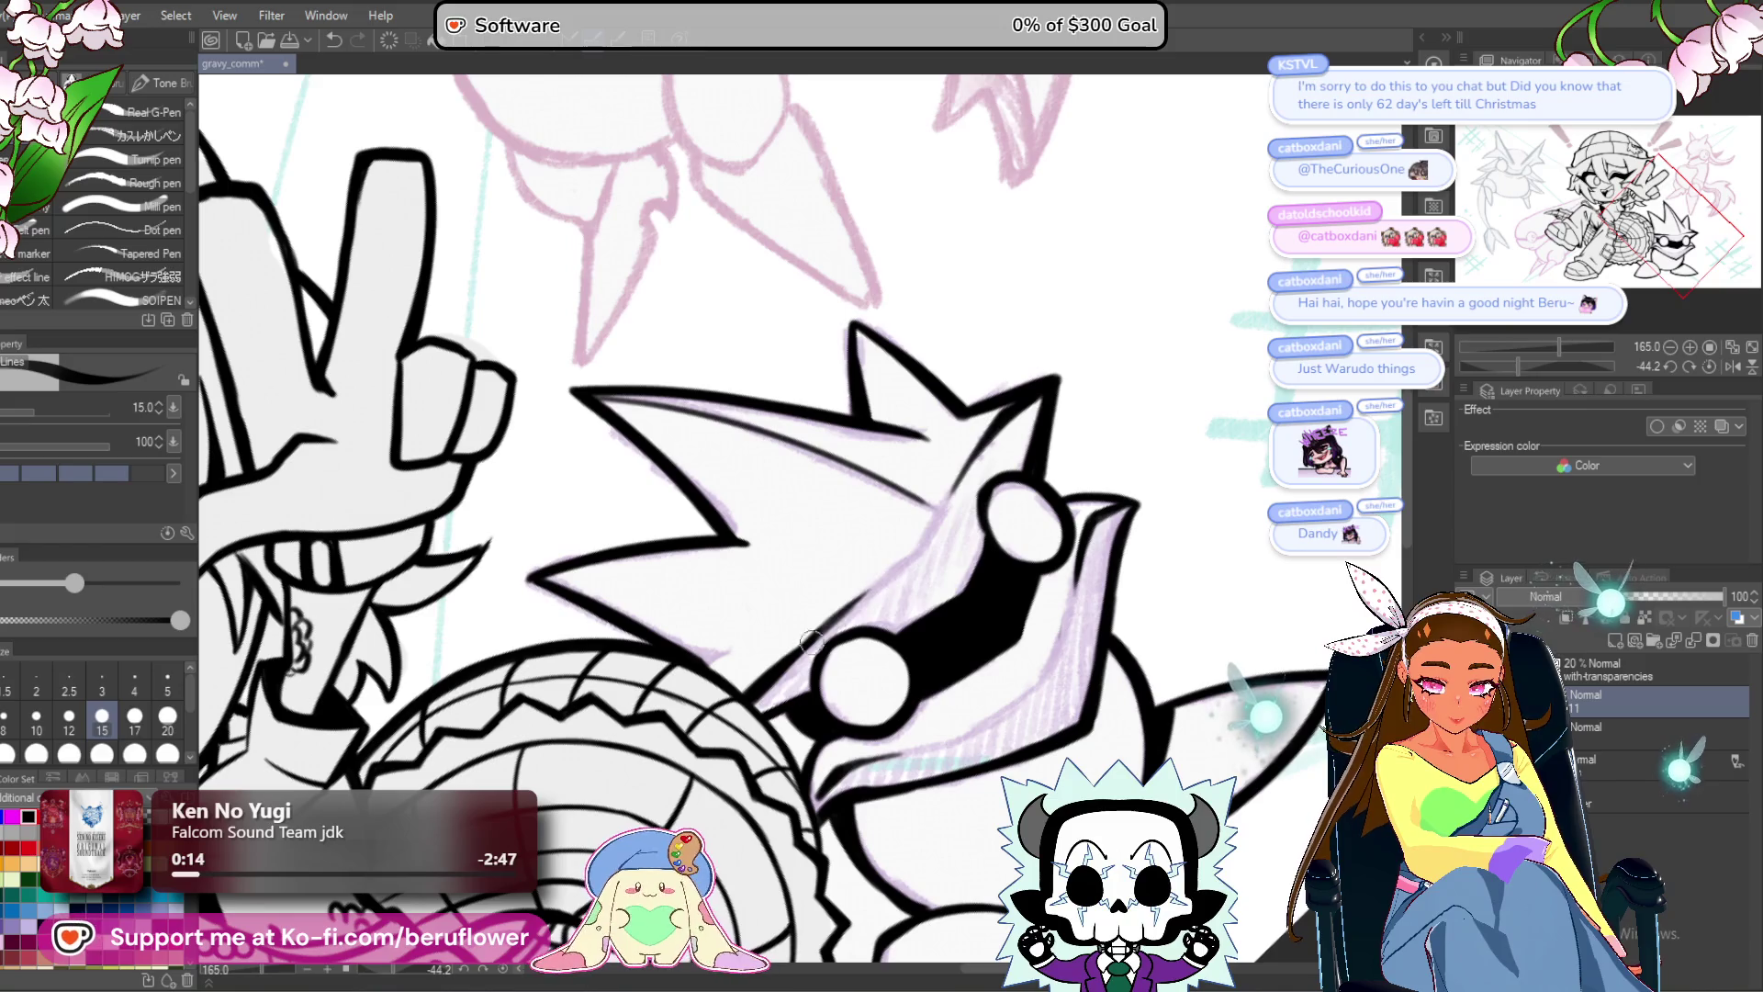
pyautogui.scroll(-1, 853, 602)
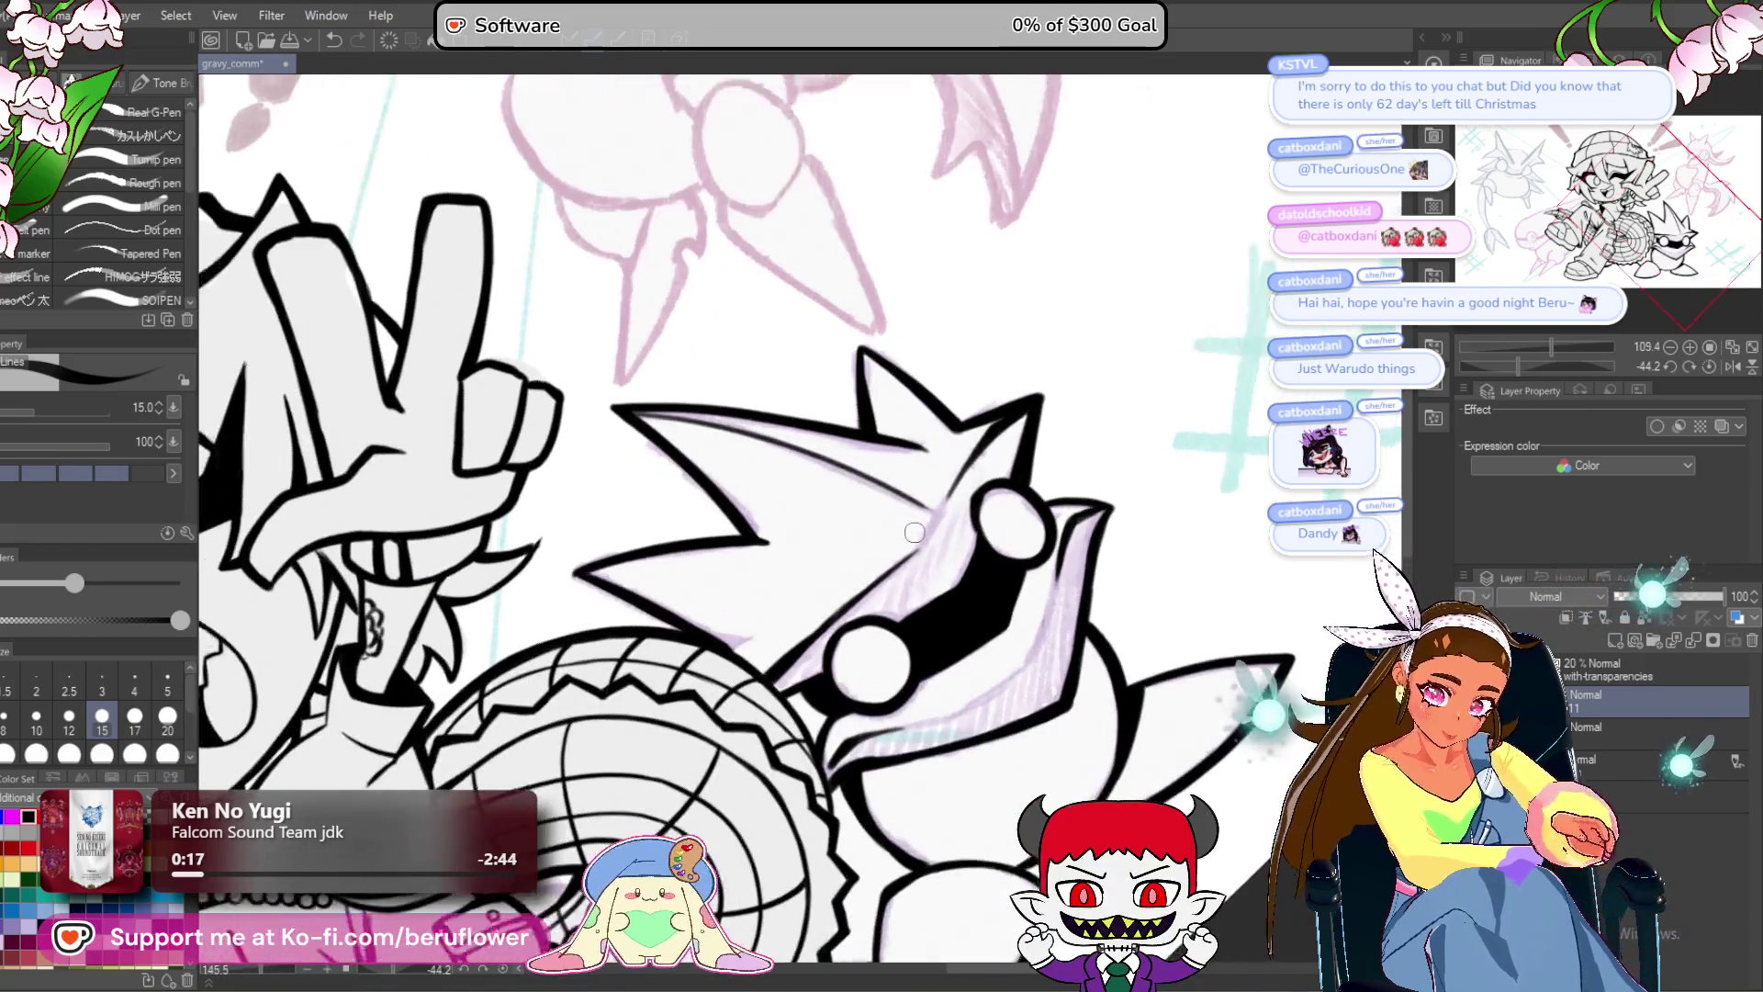
pyautogui.moveTo(1169, 511); pyautogui.dragTo(1129, 427)
pyautogui.click(1710, 366)
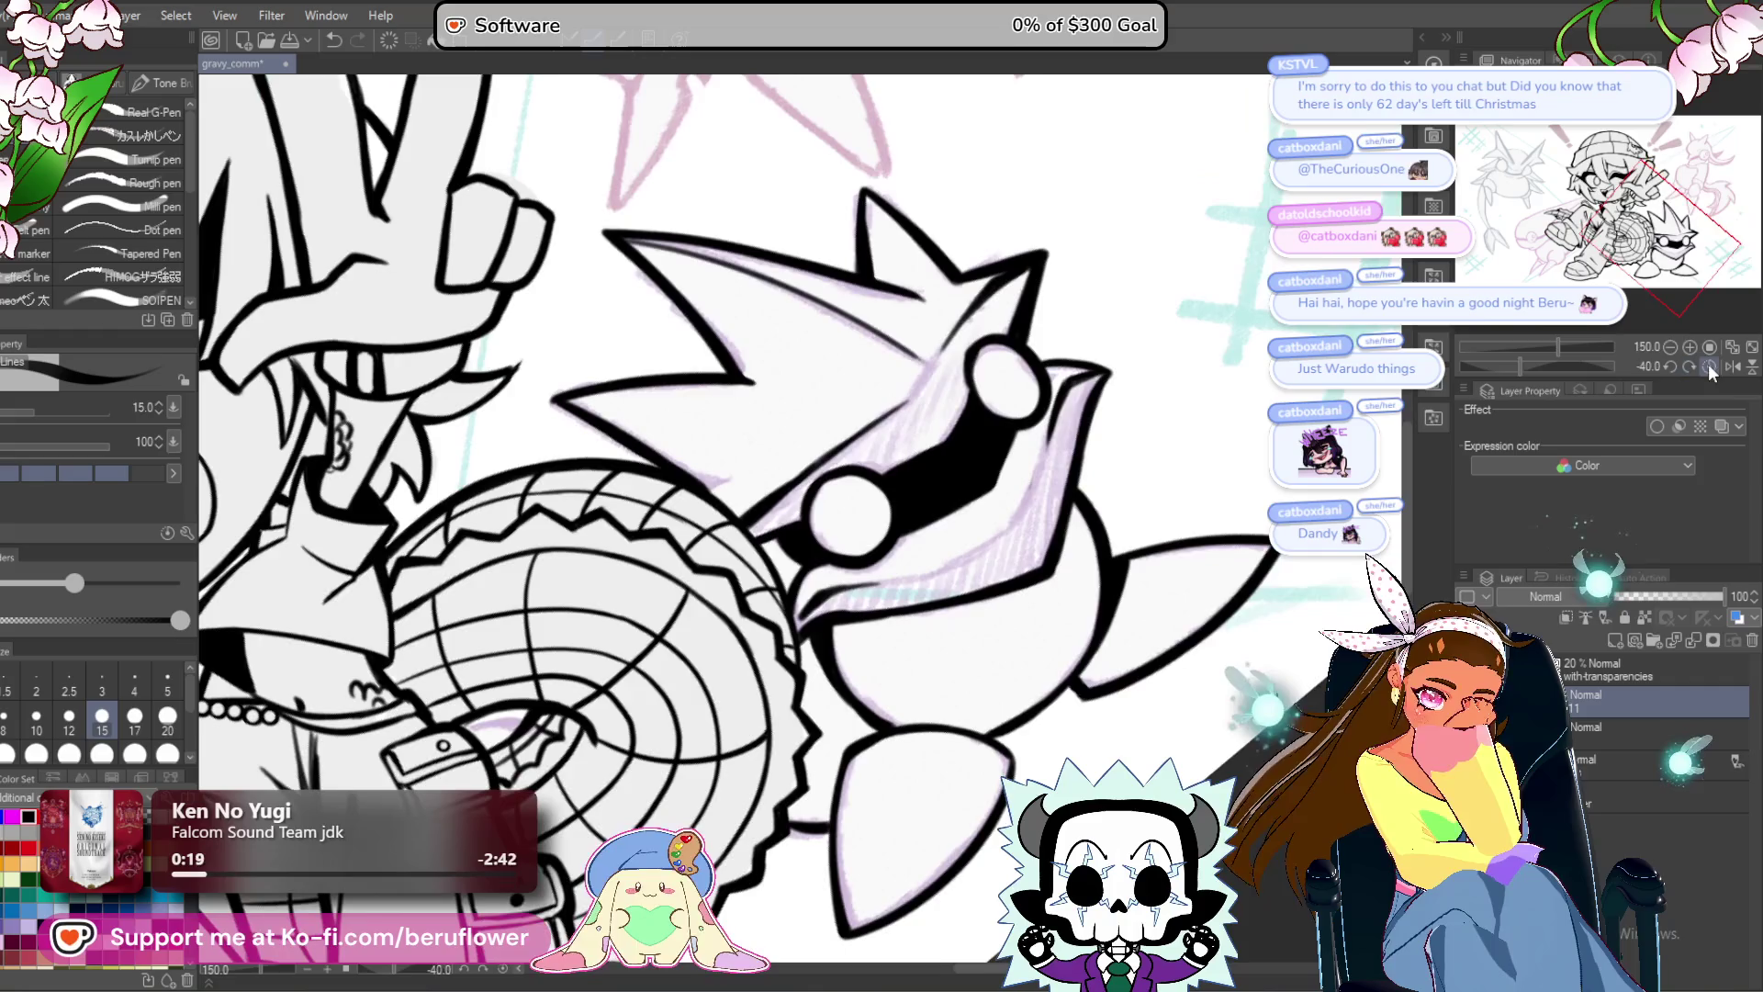
pyautogui.moveTo(1102, 586); pyautogui.dragTo(1279, 711)
# Centre on the spiky head, then zoom out to review the whole drawing.
pyautogui.scroll(5, 902, 461)
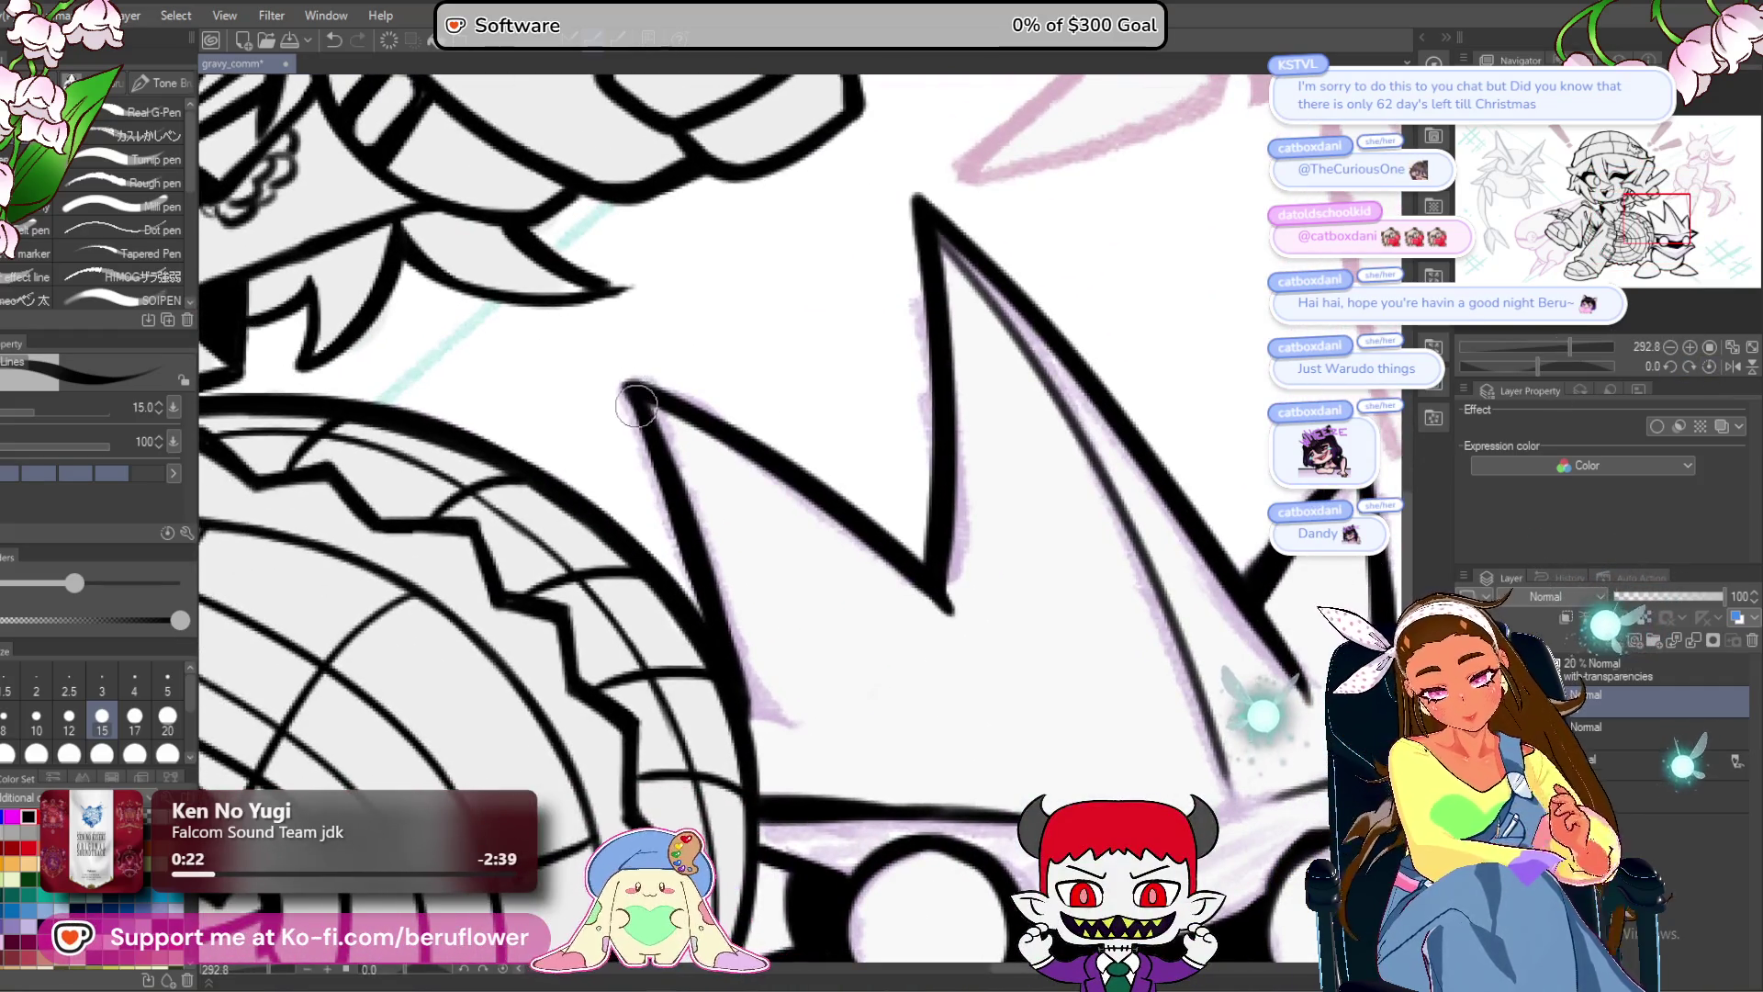
pyautogui.scroll(-5, 746, 494)
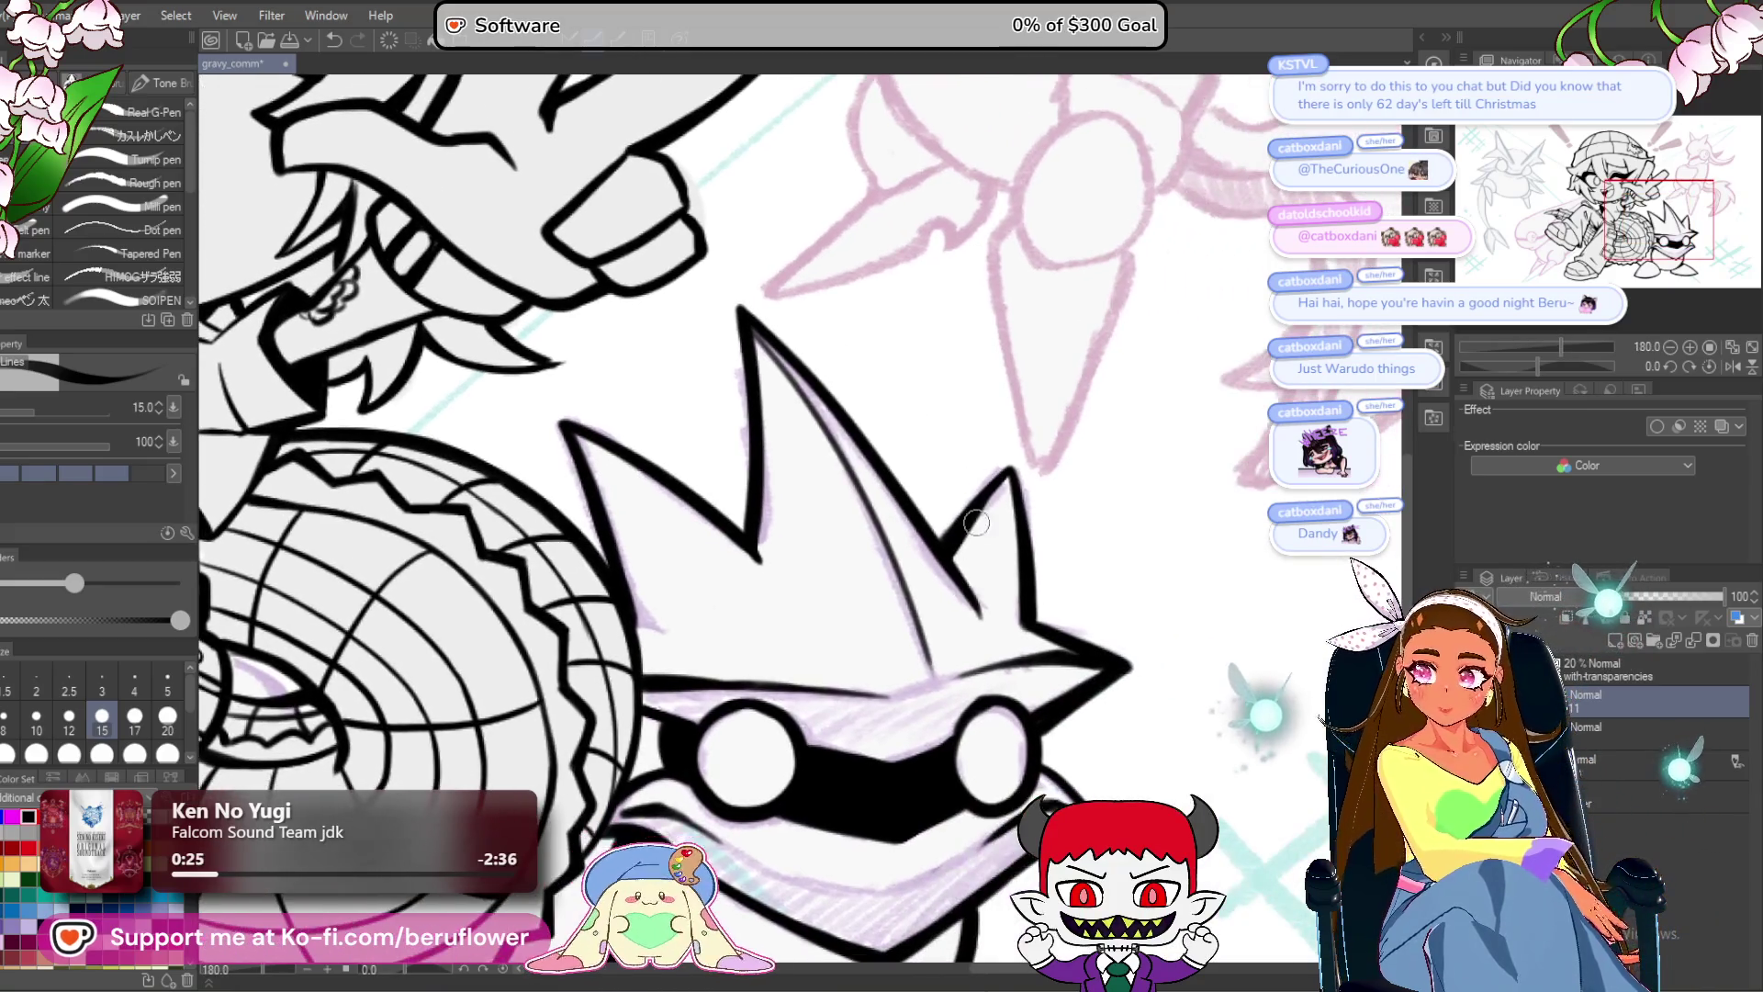
pyautogui.moveTo(1012, 578); pyautogui.dragTo(938, 631)
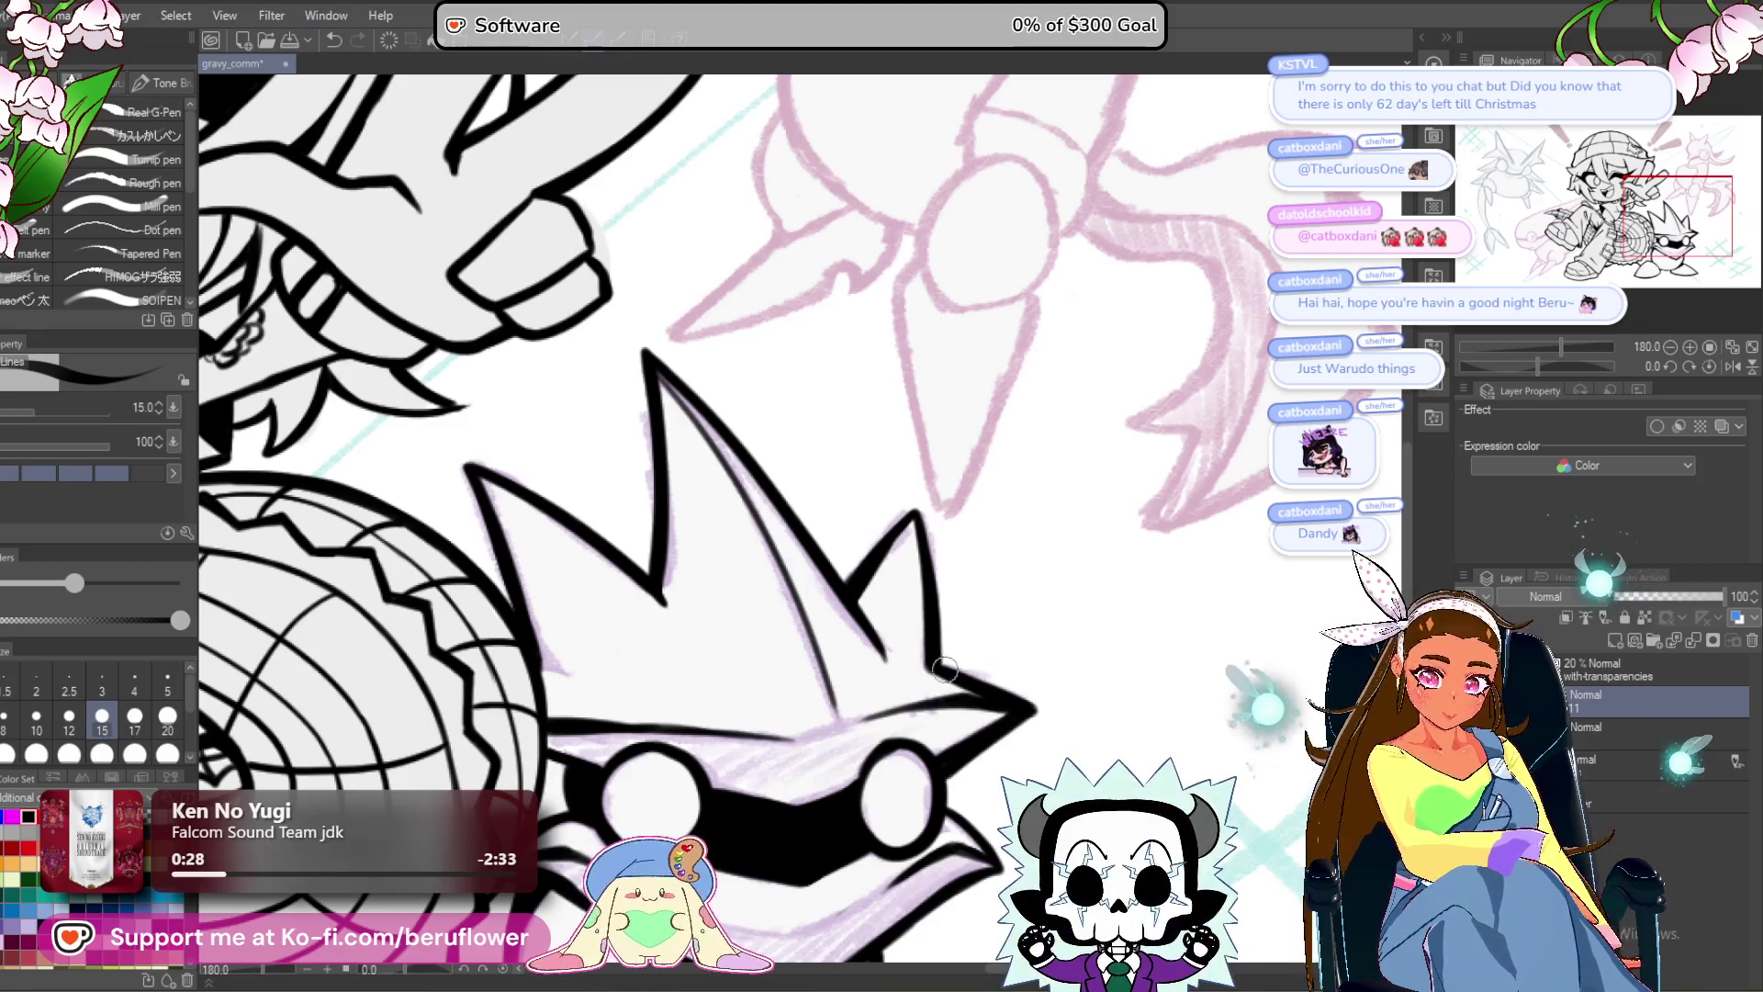
pyautogui.scroll(5, 670, 586)
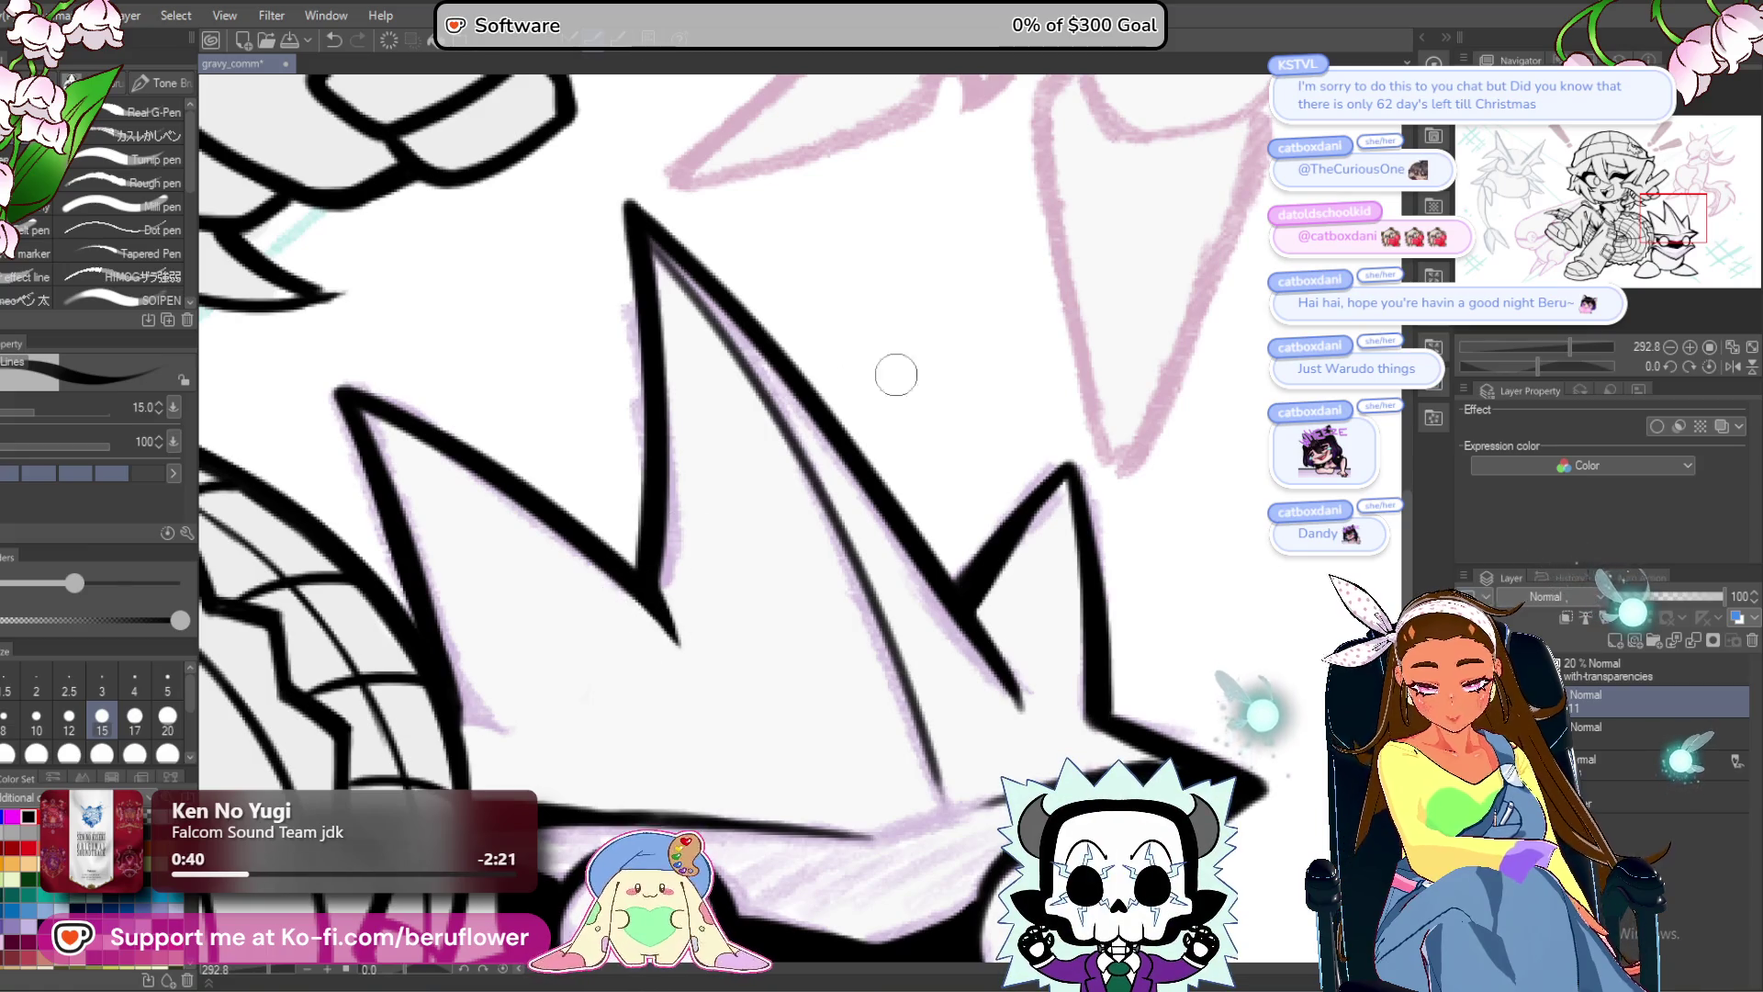
pyautogui.scroll(-5, 1069, 553)
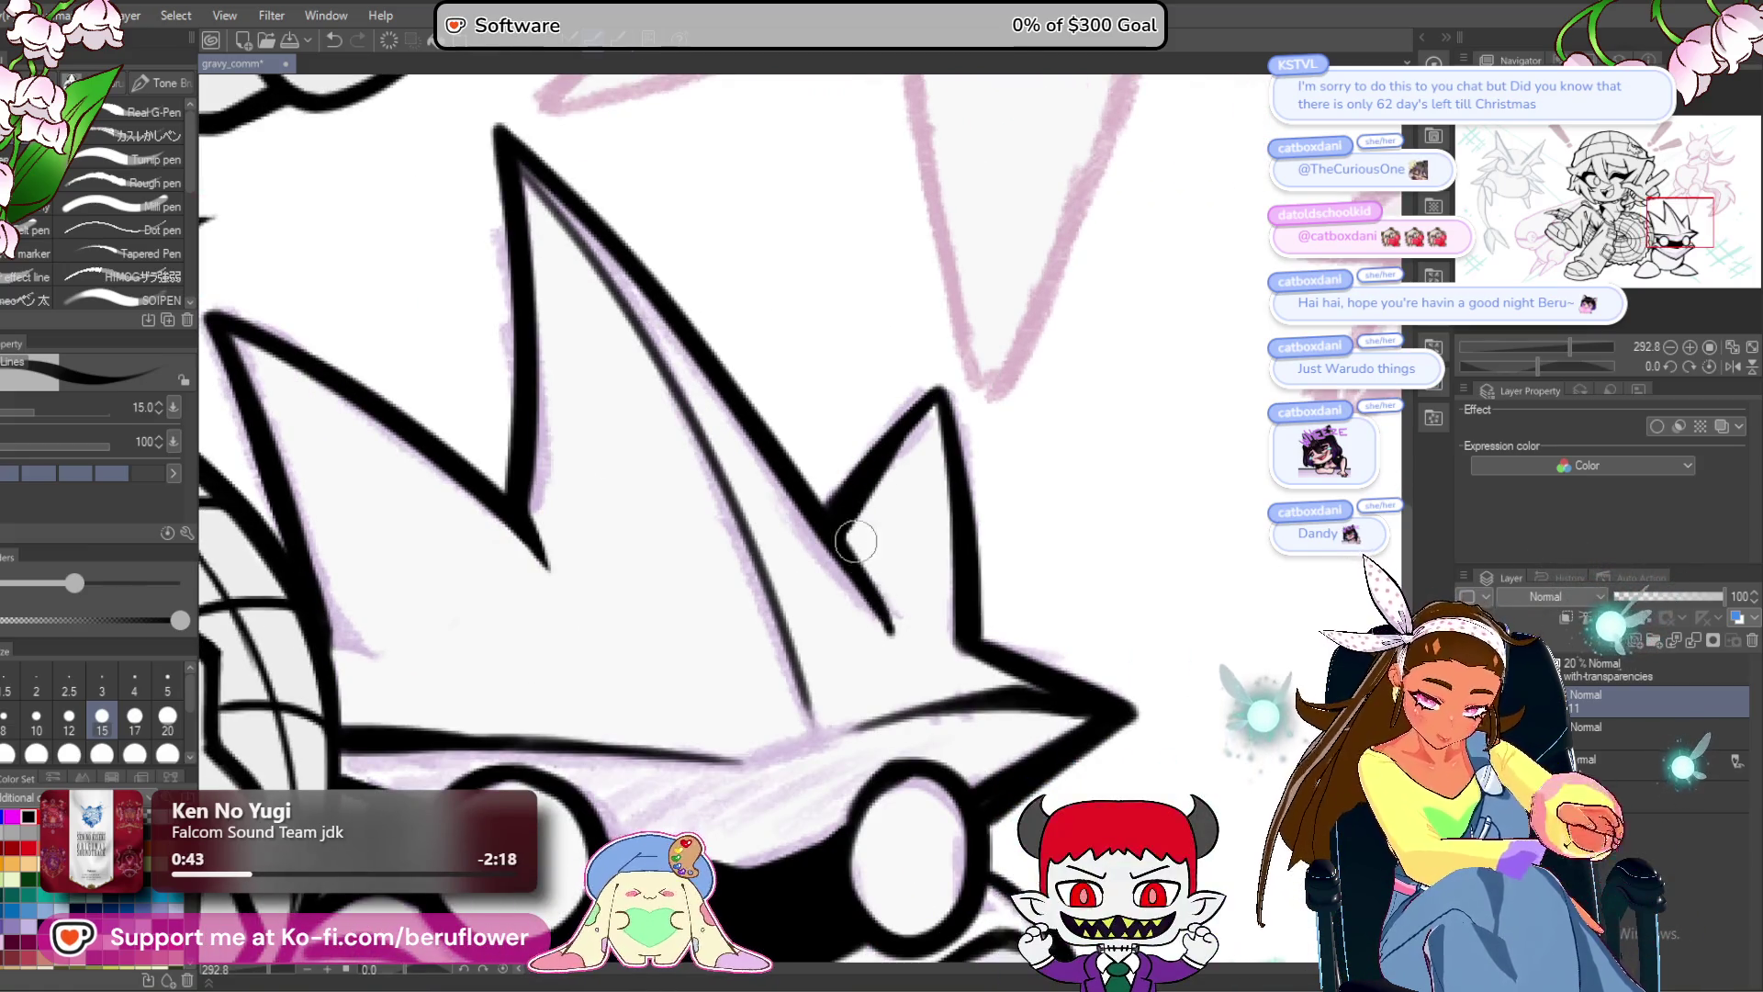
pyautogui.scroll(-2, 869, 432)
pyautogui.scroll(-3, 922, 559)
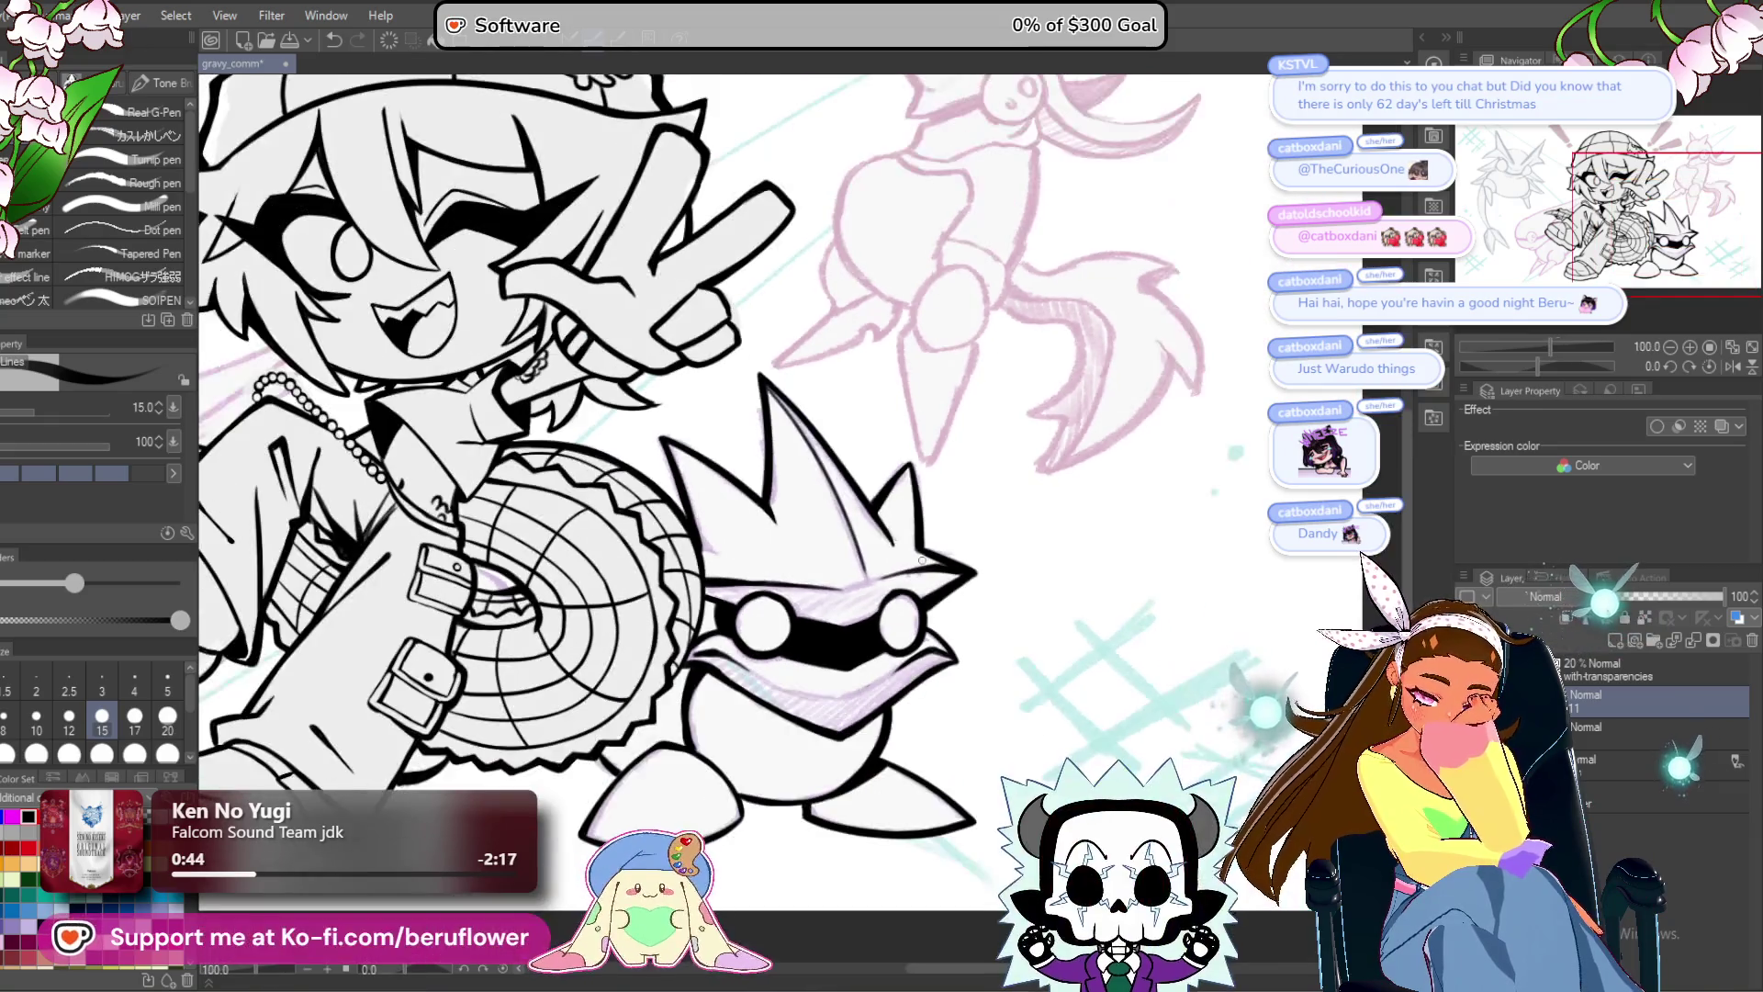
# Pan to the pink horned creature sketch, zoom in, and ink a thick circle around its eye.
pyautogui.moveTo(1137, 416); pyautogui.dragTo(1067, 617)
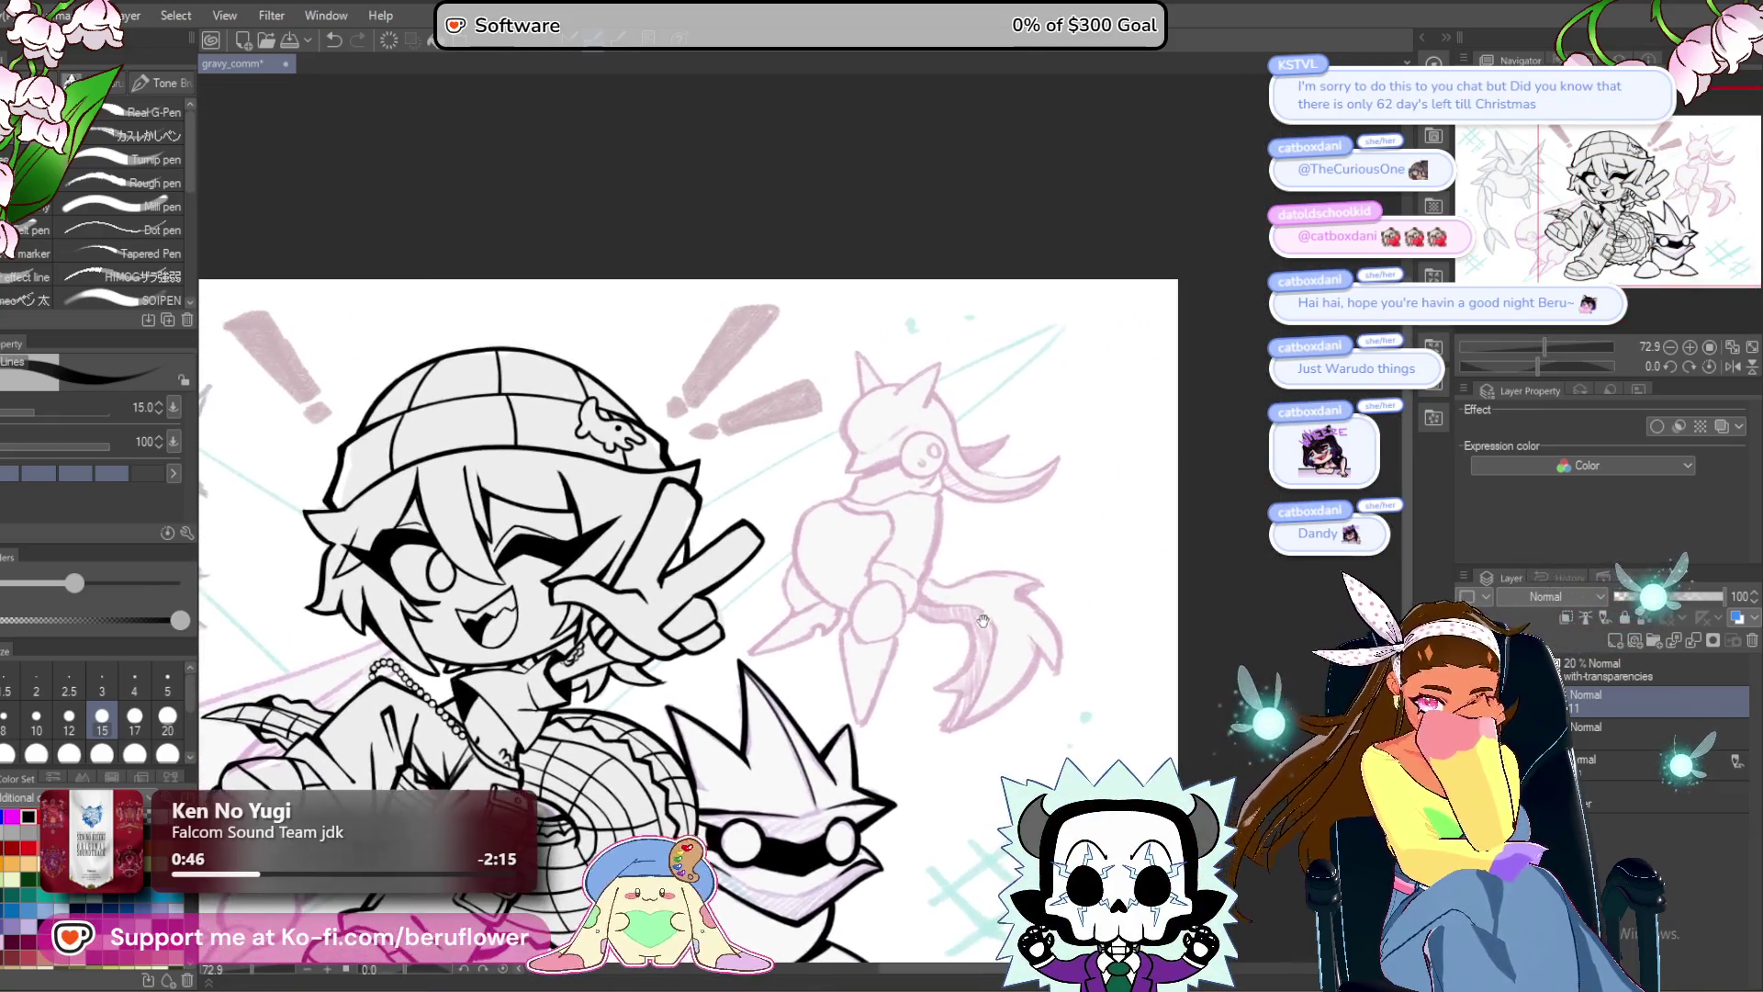
pyautogui.moveTo(939, 520); pyautogui.dragTo(807, 507)
pyautogui.scroll(8, 807, 507)
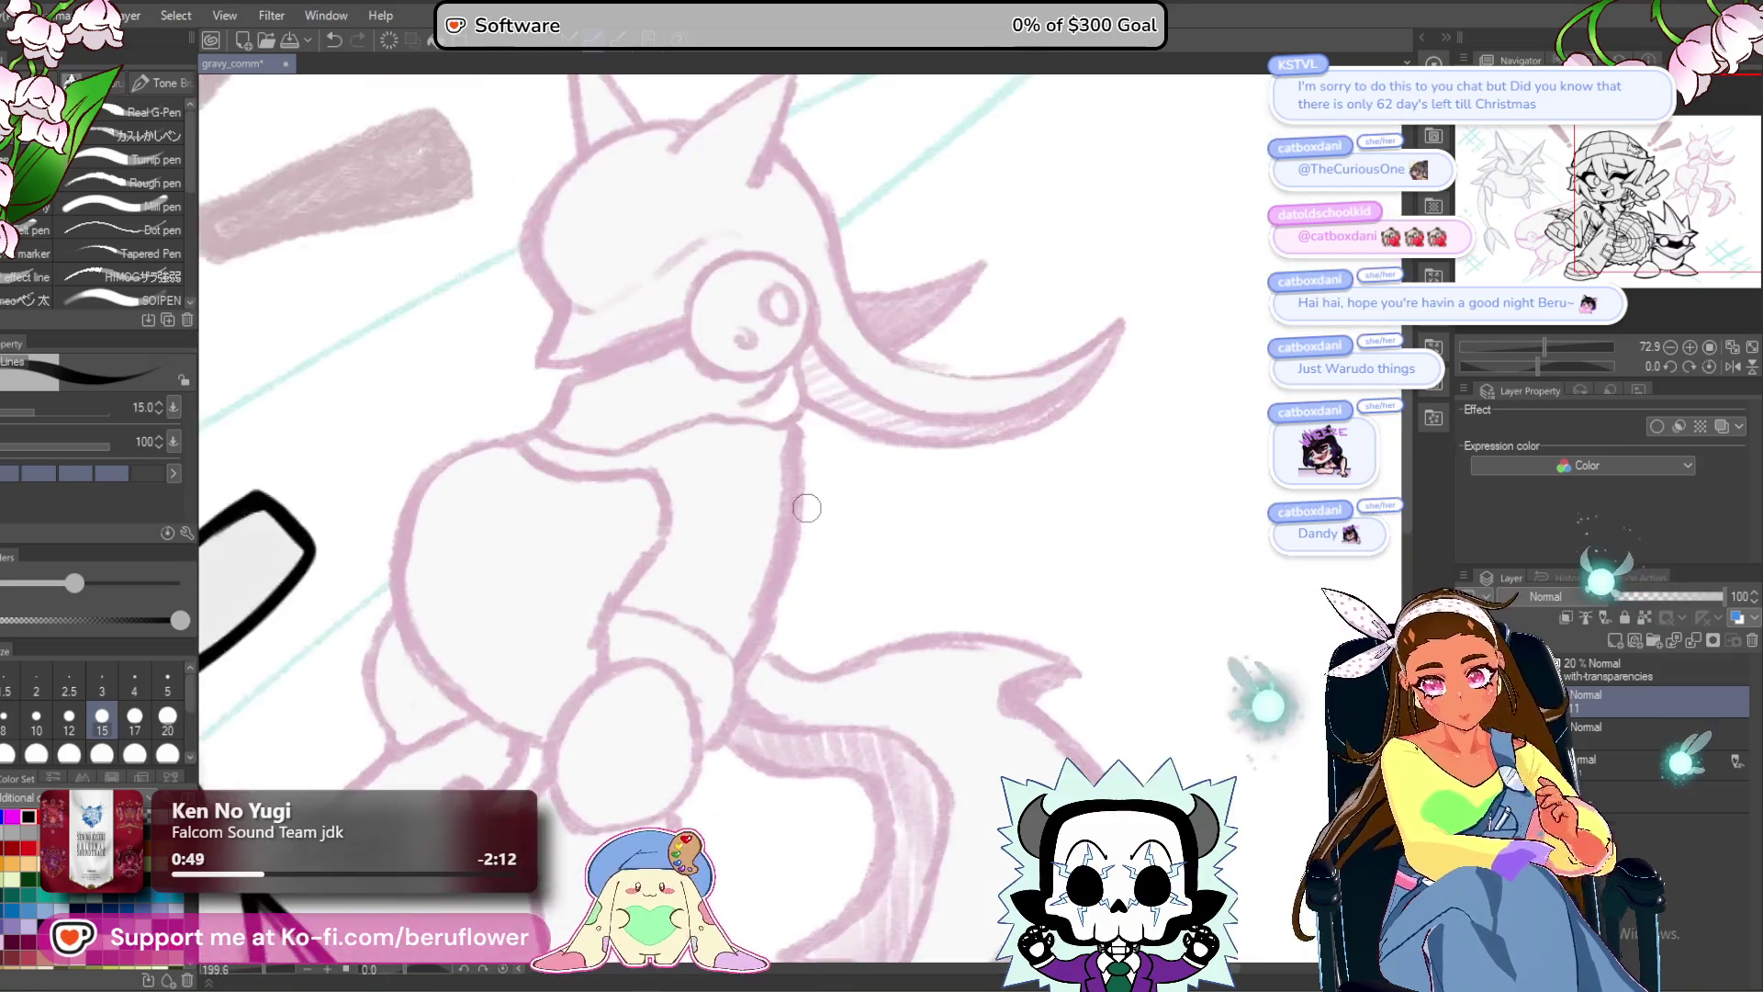
pyautogui.moveTo(678, 503)
pyautogui.mouseDown()
pyautogui.moveTo(734, 404)
pyautogui.moveTo(854, 386)
pyautogui.moveTo(923, 473)
pyautogui.moveTo(854, 608)
pyautogui.moveTo(670, 492)
pyautogui.moveTo(682, 463)
pyautogui.mouseUp()
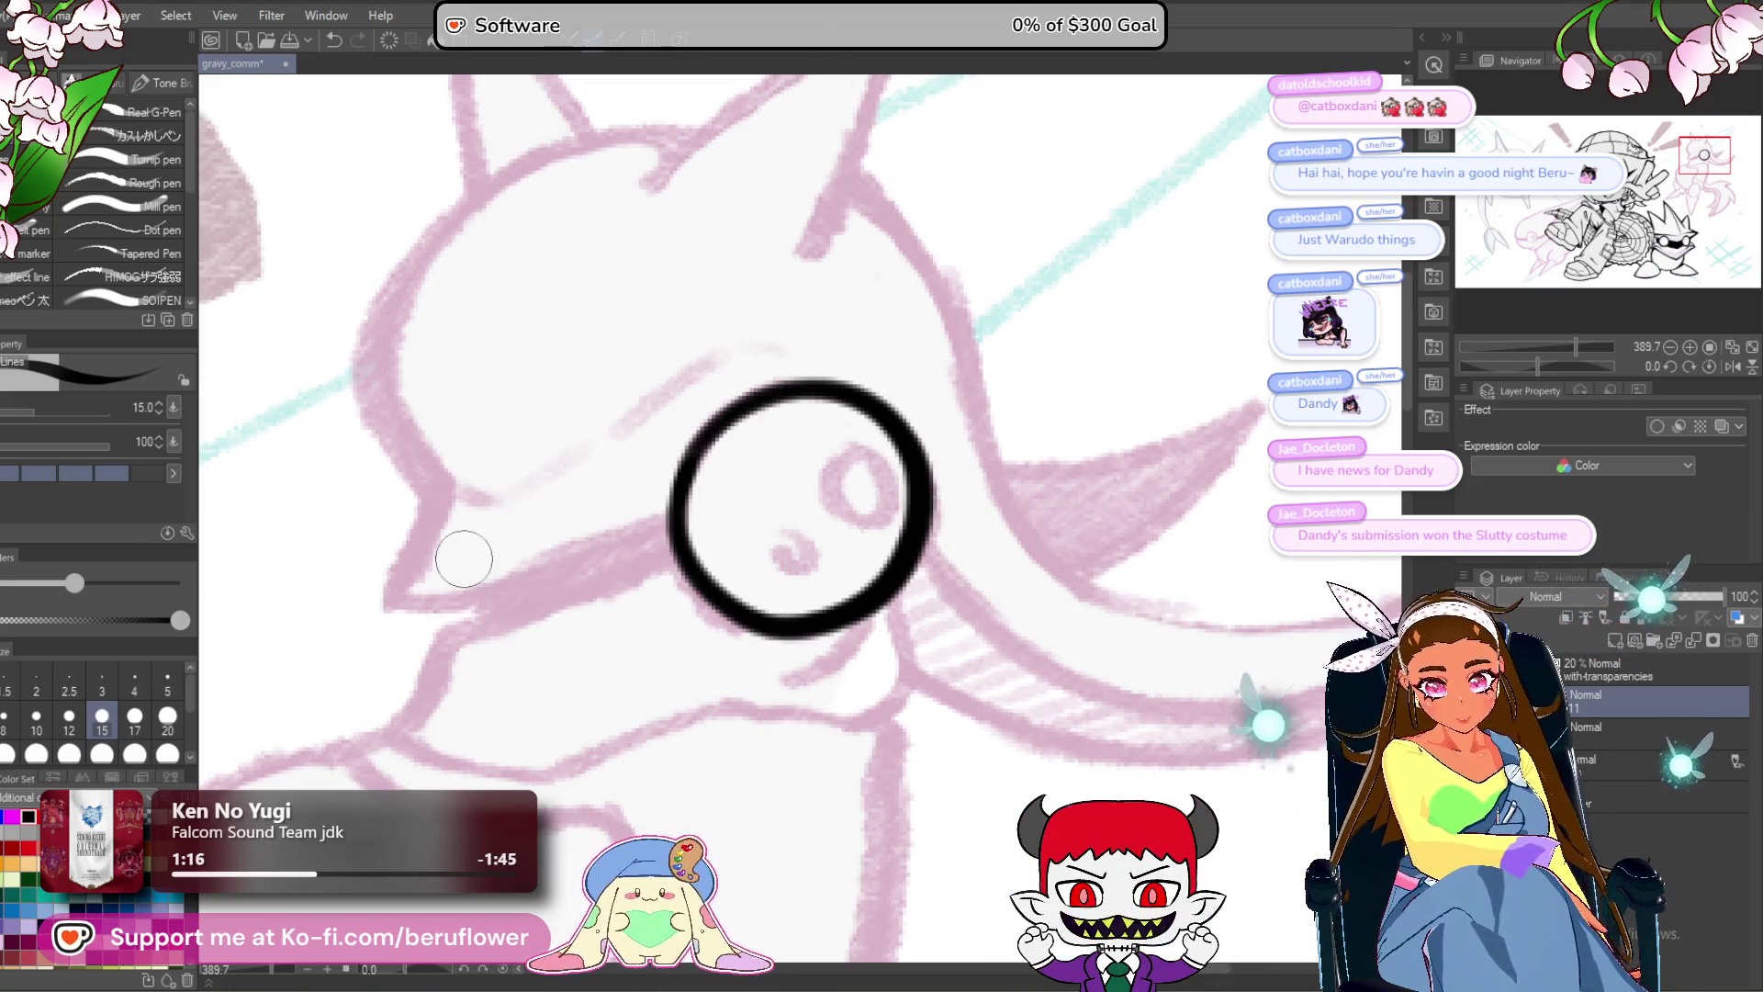
# Ink the creature's curved head outline down toward the chin.
pyautogui.scroll(2, 464, 559)
pyautogui.moveTo(993, 227)
pyautogui.mouseDown()
pyautogui.moveTo(808, 260)
pyautogui.moveTo(598, 531)
pyautogui.moveTo(624, 577)
pyautogui.moveTo(601, 404)
pyautogui.mouseUp()
pyautogui.moveTo(601, 404)
pyautogui.mouseDown()
pyautogui.moveTo(663, 464)
pyautogui.moveTo(634, 599)
pyautogui.mouseUp()
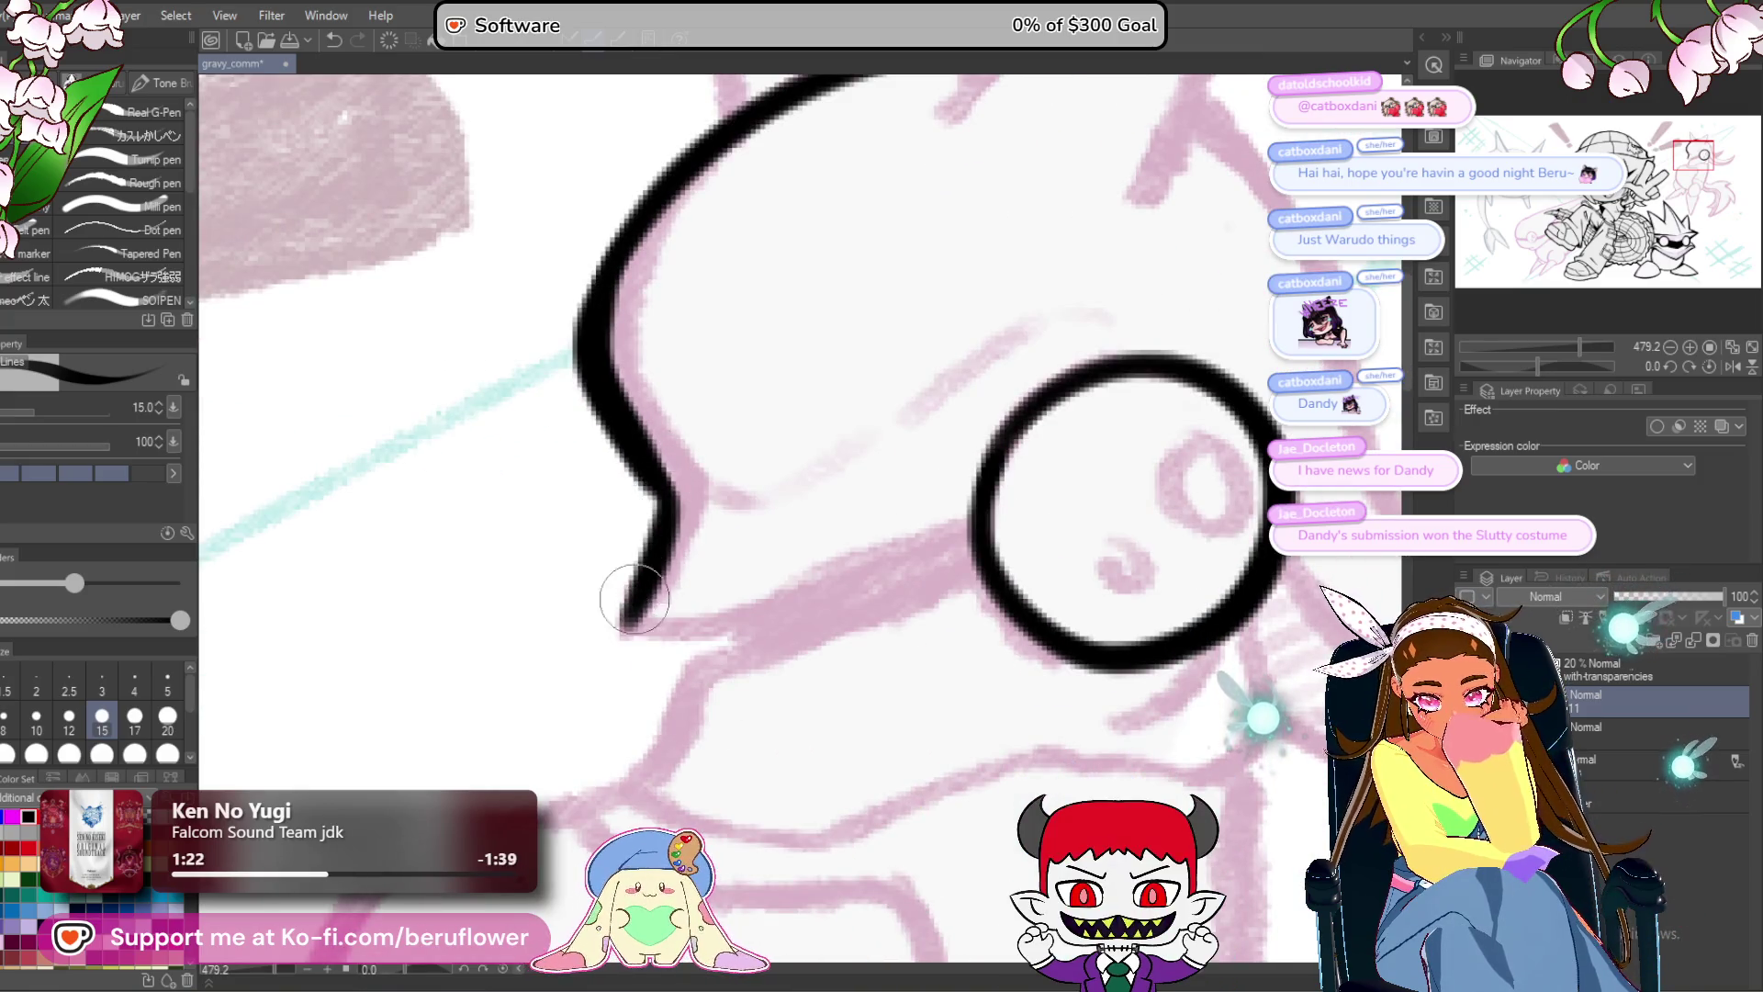
pyautogui.moveTo(761, 561); pyautogui.dragTo(726, 549)
pyautogui.moveTo(827, 630)
pyautogui.mouseDown()
pyautogui.moveTo(775, 661)
pyautogui.moveTo(788, 693)
pyautogui.moveTo(967, 591)
pyautogui.mouseUp()
# Draw a diagonal line beside the eye circle, then erase the misplaced stroke.
pyautogui.moveTo(1084, 358); pyautogui.dragTo(973, 431)
pyautogui.moveTo(1066, 360); pyautogui.dragTo(849, 523)
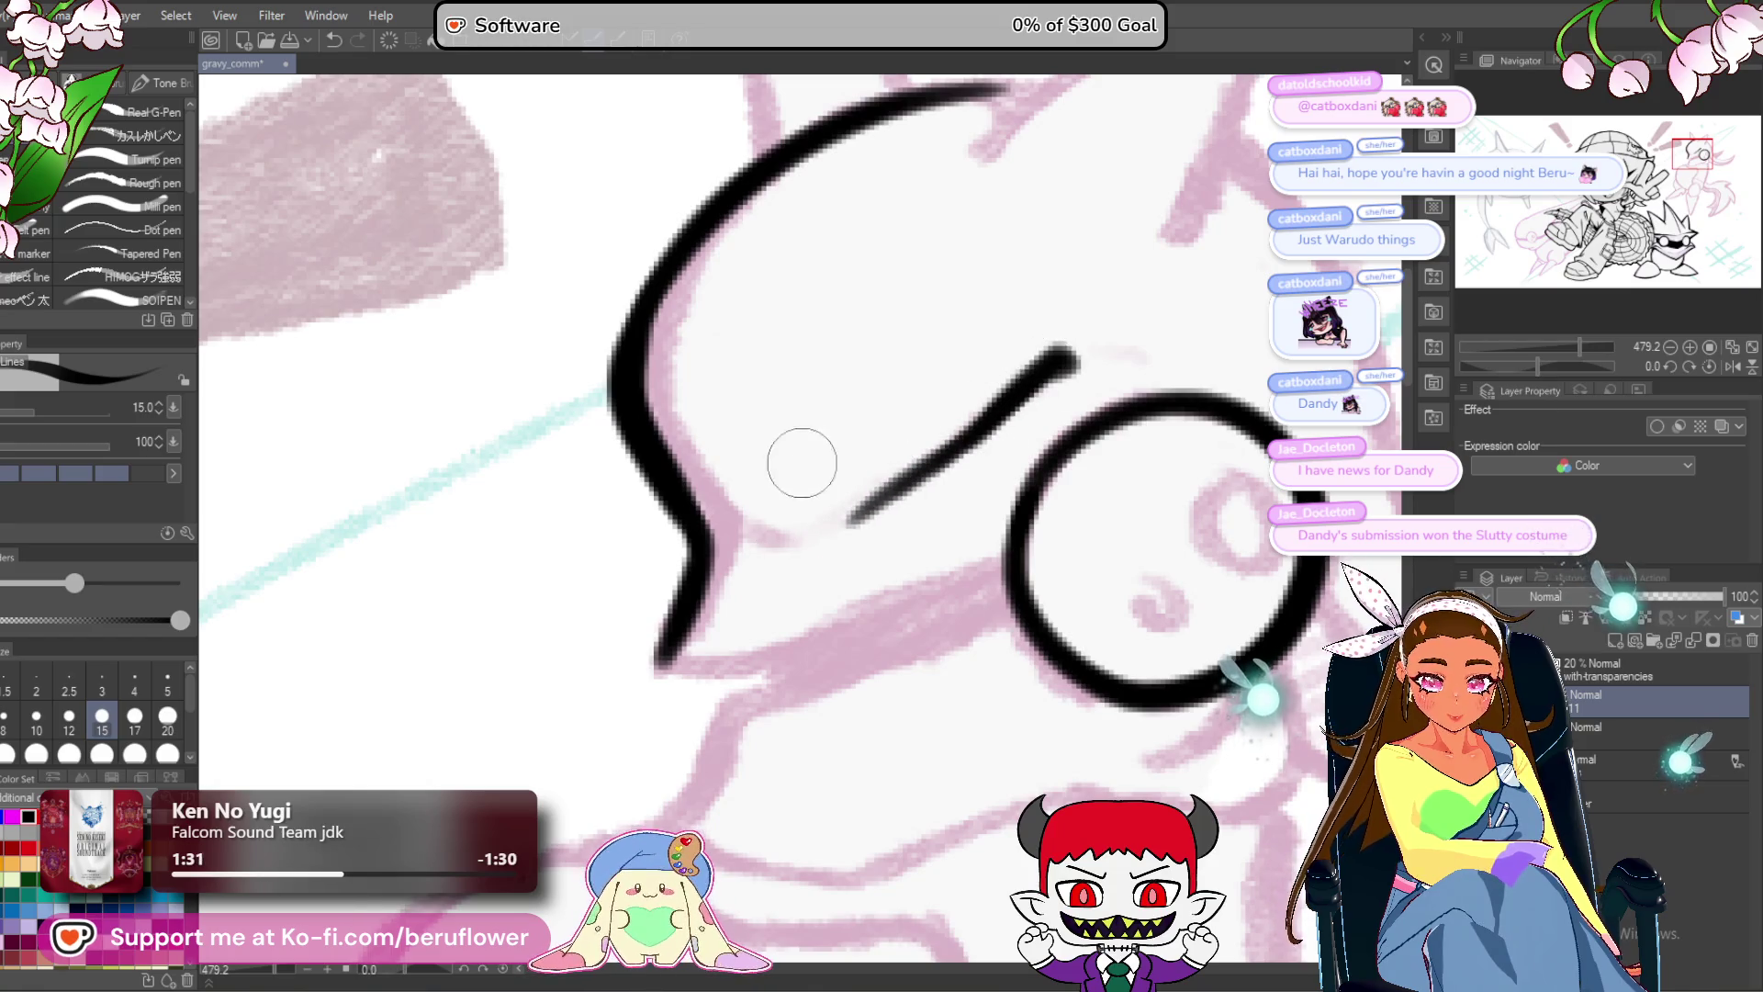
pyautogui.moveTo(1119, 590)
pyautogui.mouseDown()
pyautogui.moveTo(980, 551)
pyautogui.moveTo(976, 531)
pyautogui.mouseUp()
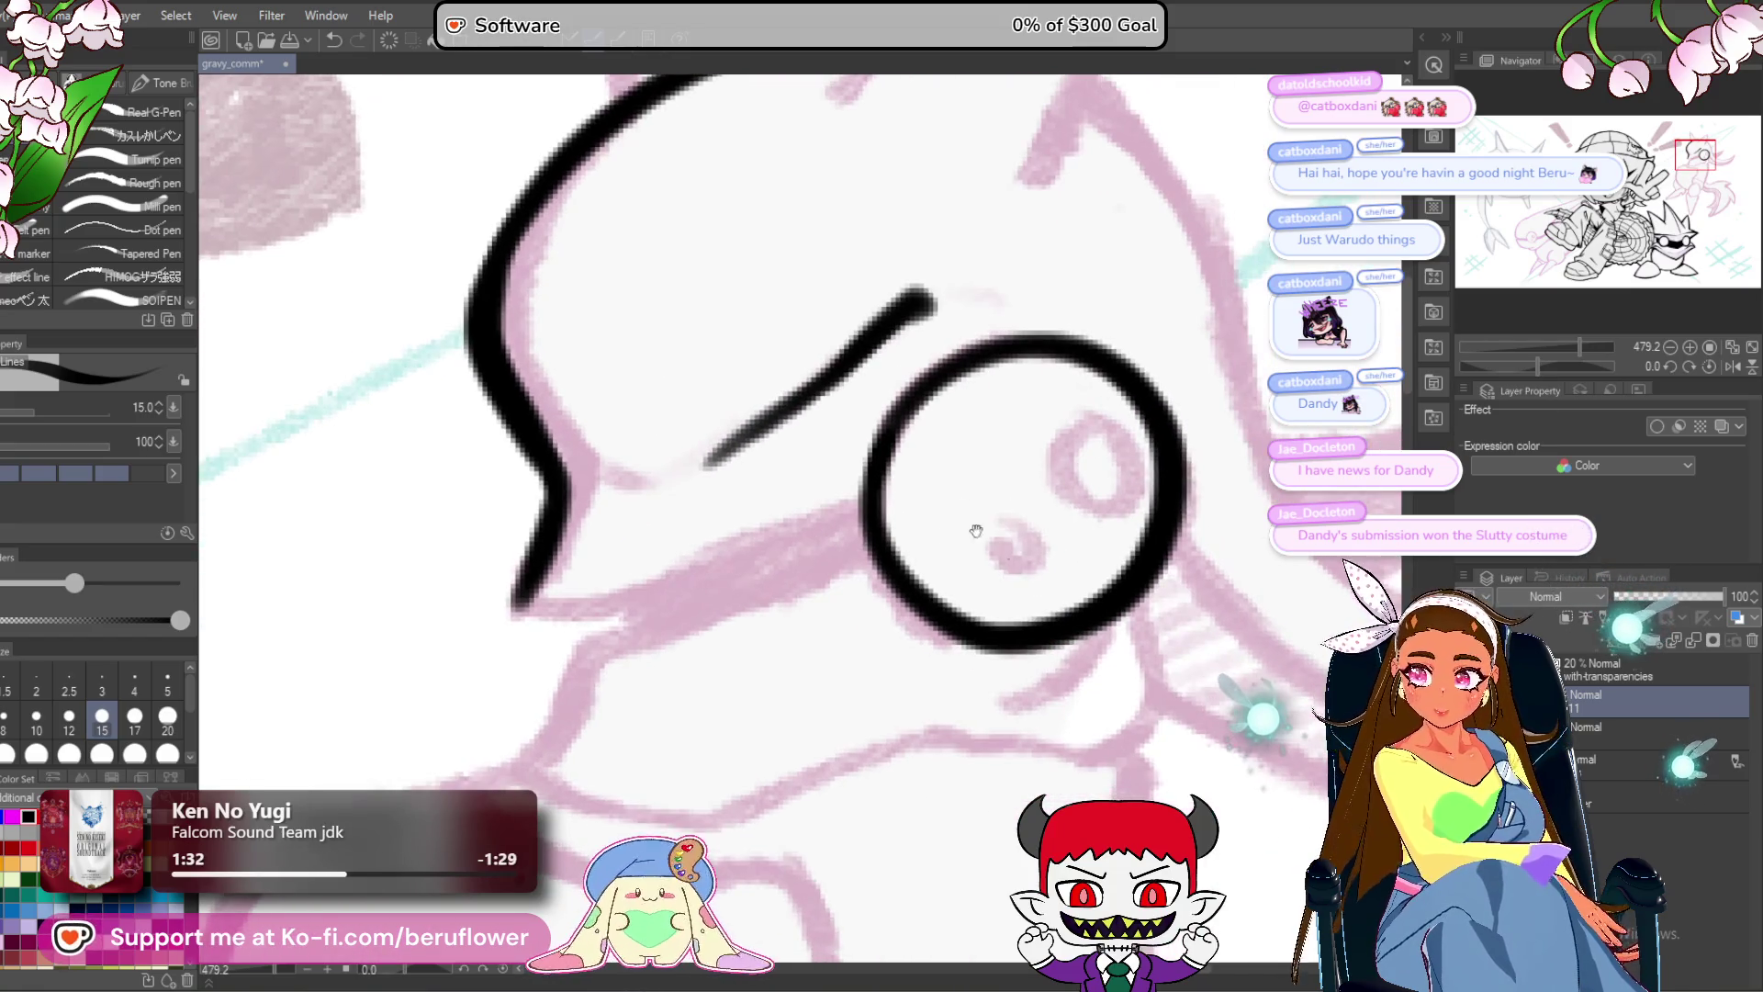
pyautogui.moveTo(1539, 365)
pyautogui.mouseDown()
pyautogui.moveTo(1576, 367)
pyautogui.moveTo(1522, 367)
pyautogui.mouseUp()
pyautogui.moveTo(918, 361); pyautogui.dragTo(902, 377)
pyautogui.moveTo(872, 299)
pyautogui.mouseDown()
pyautogui.moveTo(858, 409)
pyautogui.moveTo(803, 528)
pyautogui.mouseUp()
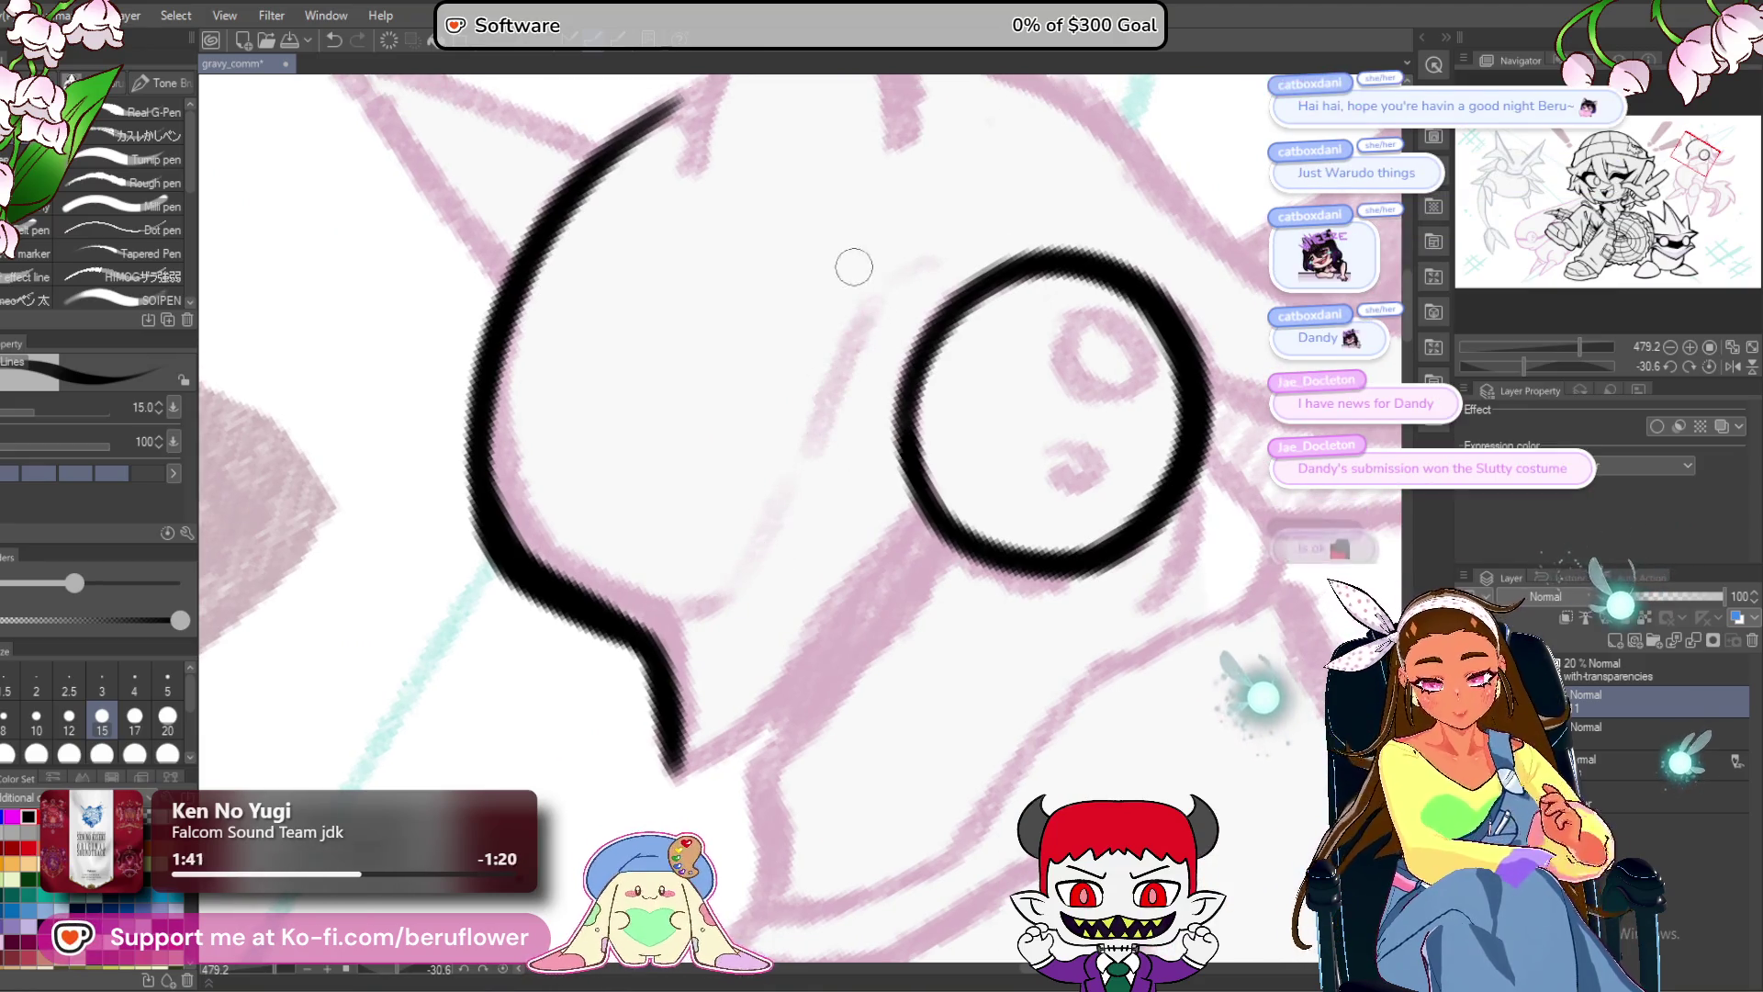
pyautogui.moveTo(884, 379); pyautogui.dragTo(871, 429)
# Ink two diagonal lines left of the eye circle and fill the band between them solid black.
pyautogui.moveTo(663, 663); pyautogui.dragTo(697, 653)
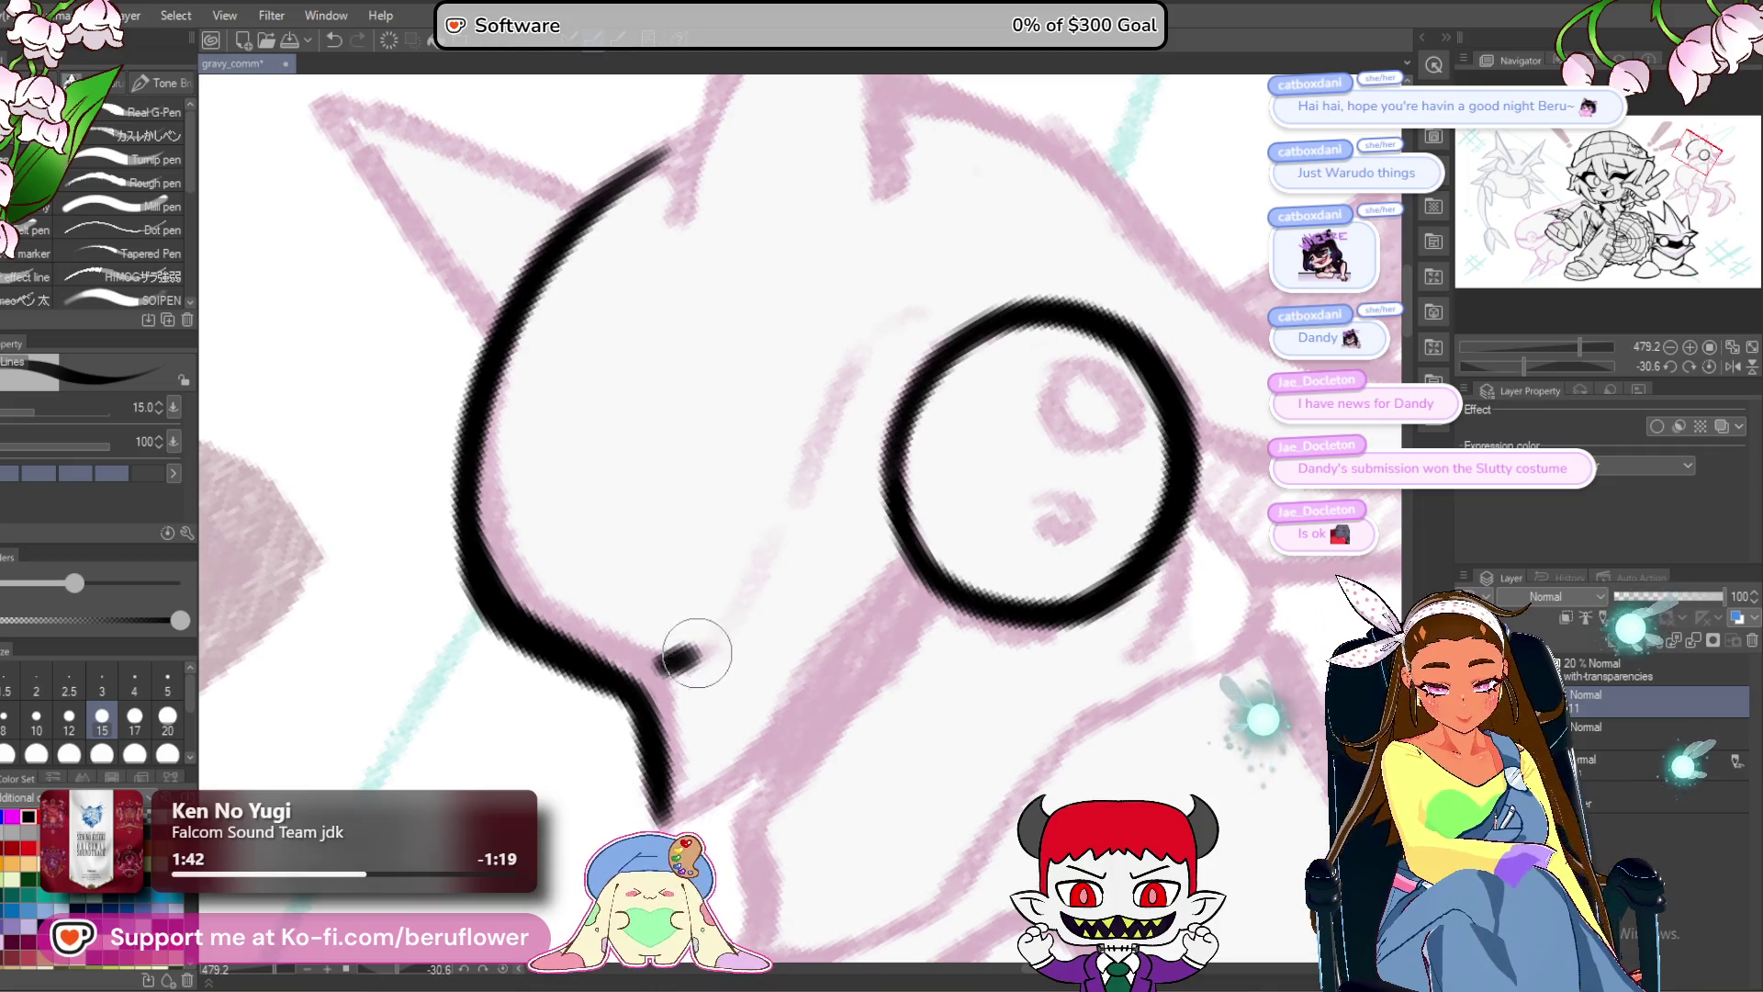
pyautogui.moveTo(858, 356); pyautogui.dragTo(751, 606)
pyautogui.moveTo(831, 450); pyautogui.dragTo(735, 634)
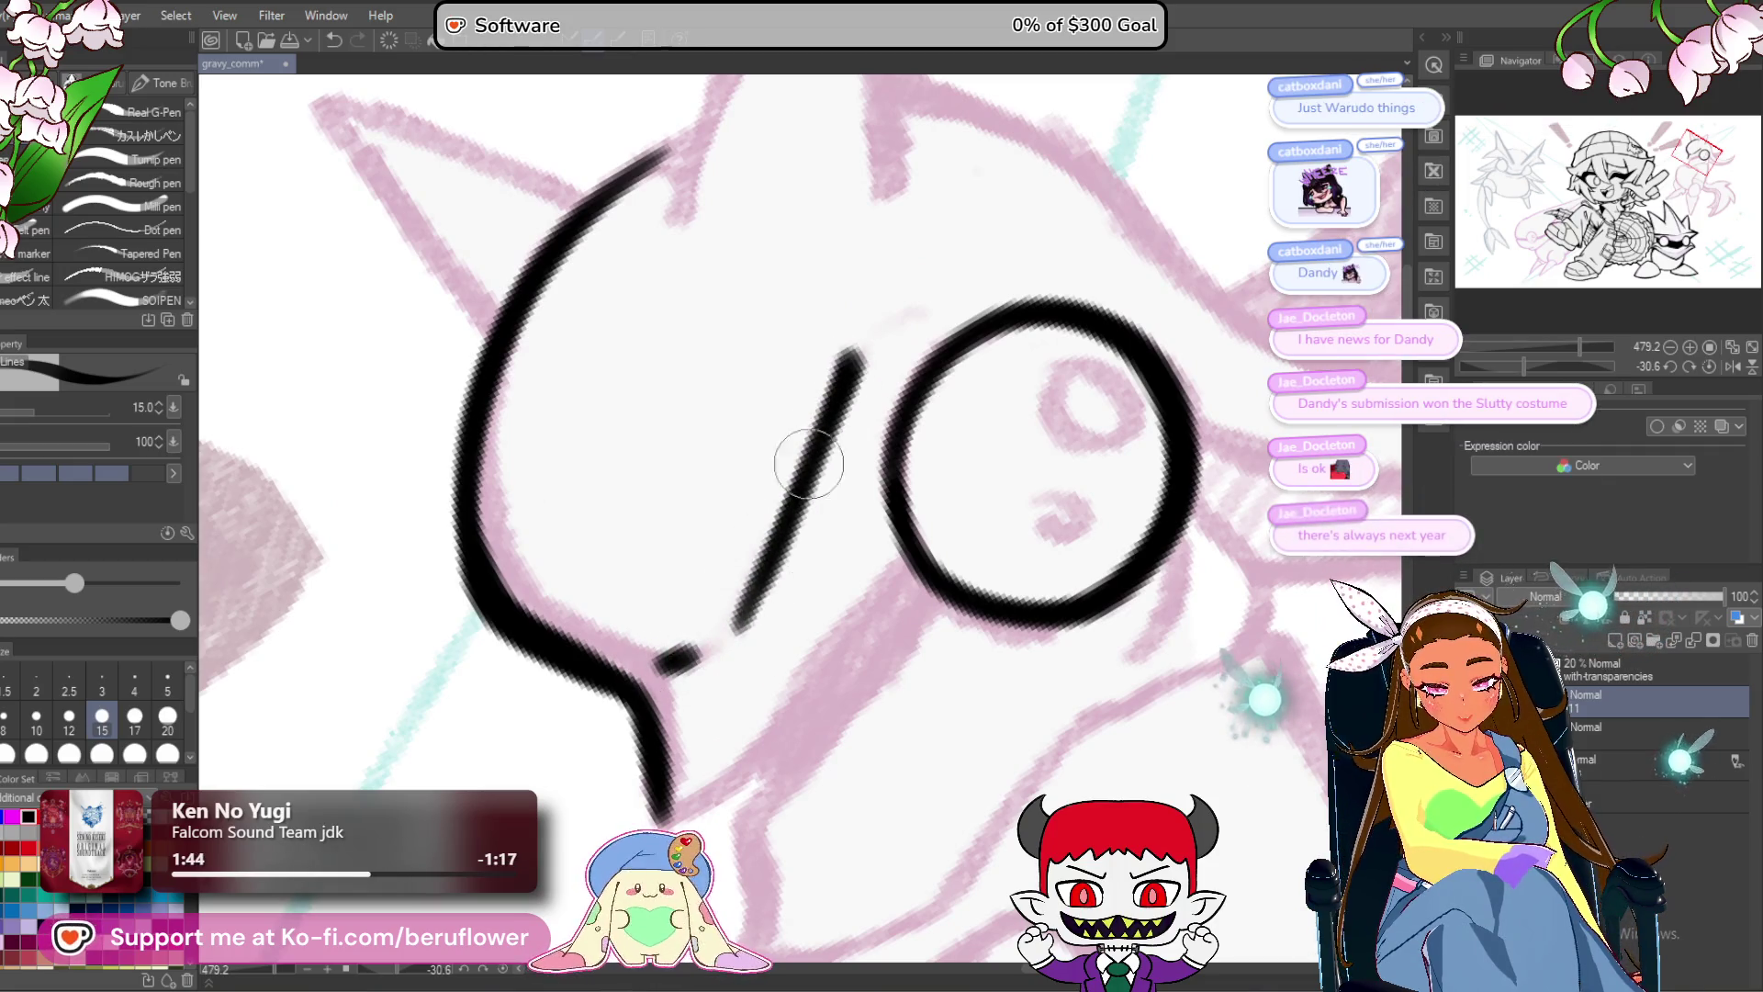
pyautogui.moveTo(808, 496); pyautogui.dragTo(845, 330)
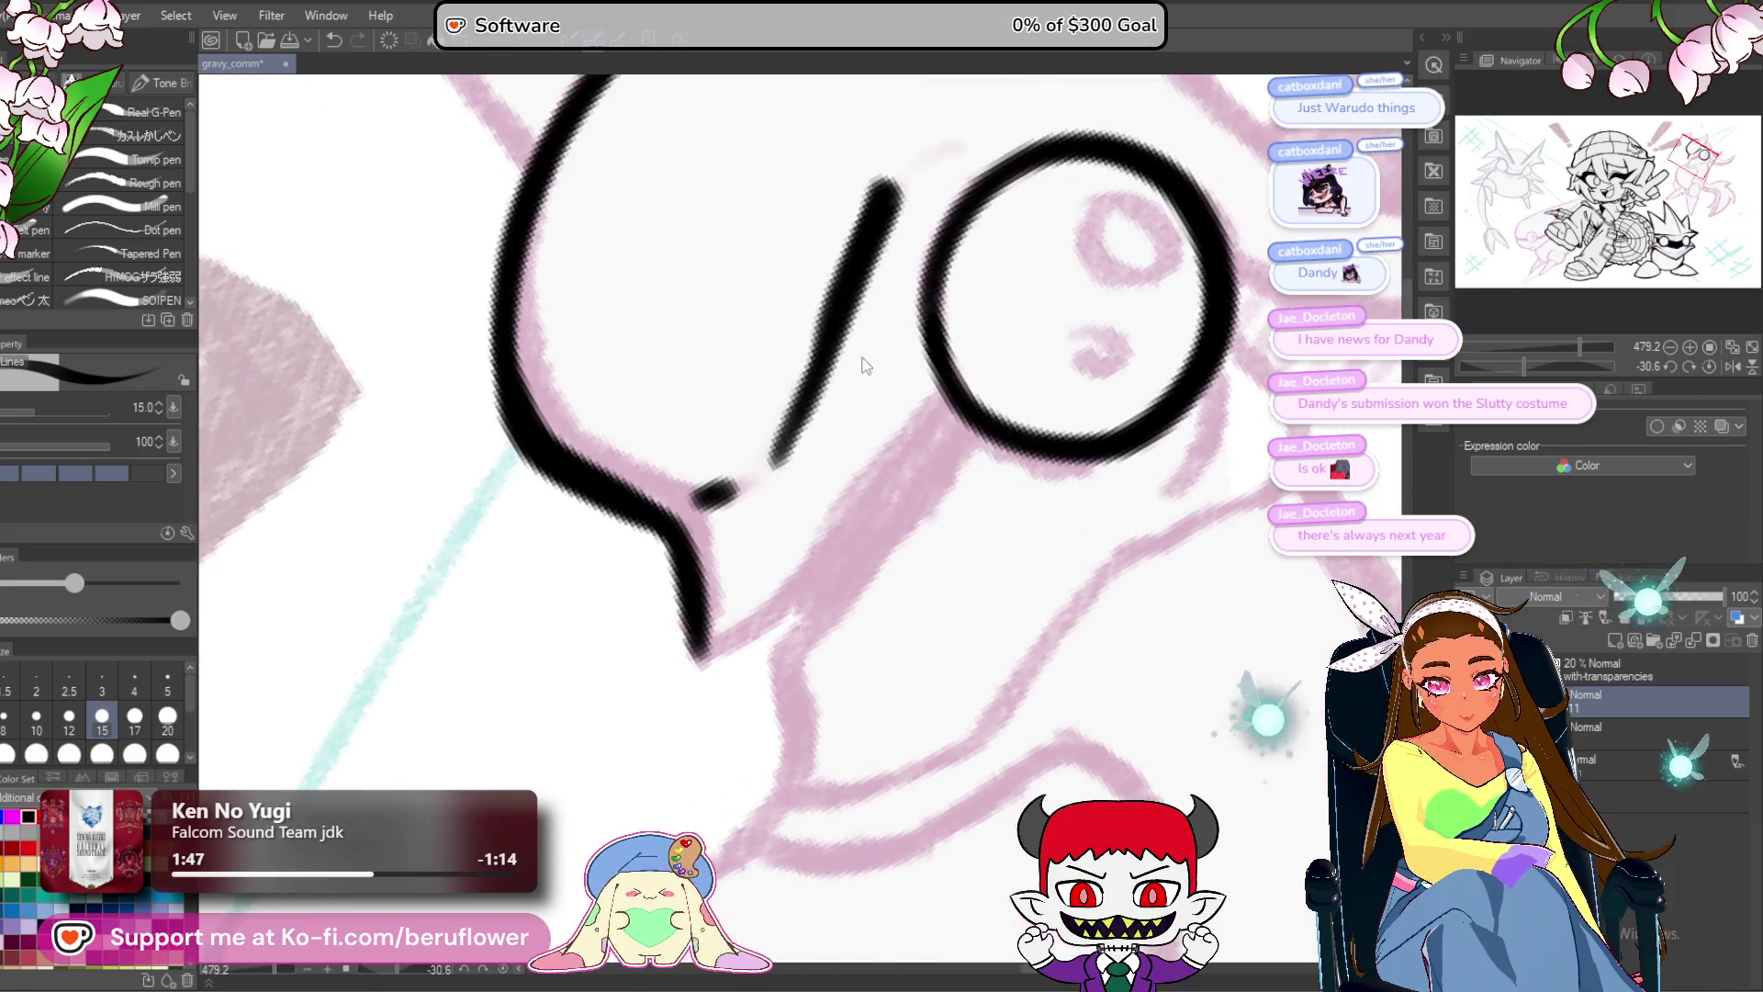
pyautogui.moveTo(842, 502)
pyautogui.mouseDown()
pyautogui.moveTo(817, 558)
pyautogui.moveTo(840, 497)
pyautogui.mouseUp()
pyautogui.moveTo(918, 413)
pyautogui.mouseDown()
pyautogui.moveTo(711, 639)
pyautogui.moveTo(923, 400)
pyautogui.mouseUp()
pyautogui.hotkey('ctrl', 'z')
pyautogui.moveTo(895, 483)
pyautogui.mouseDown()
pyautogui.moveTo(884, 470)
pyautogui.moveTo(744, 630)
pyautogui.moveTo(762, 731)
pyautogui.mouseUp()
pyautogui.moveTo(758, 611); pyautogui.dragTo(922, 411)
pyautogui.scroll(-5, 771, 590)
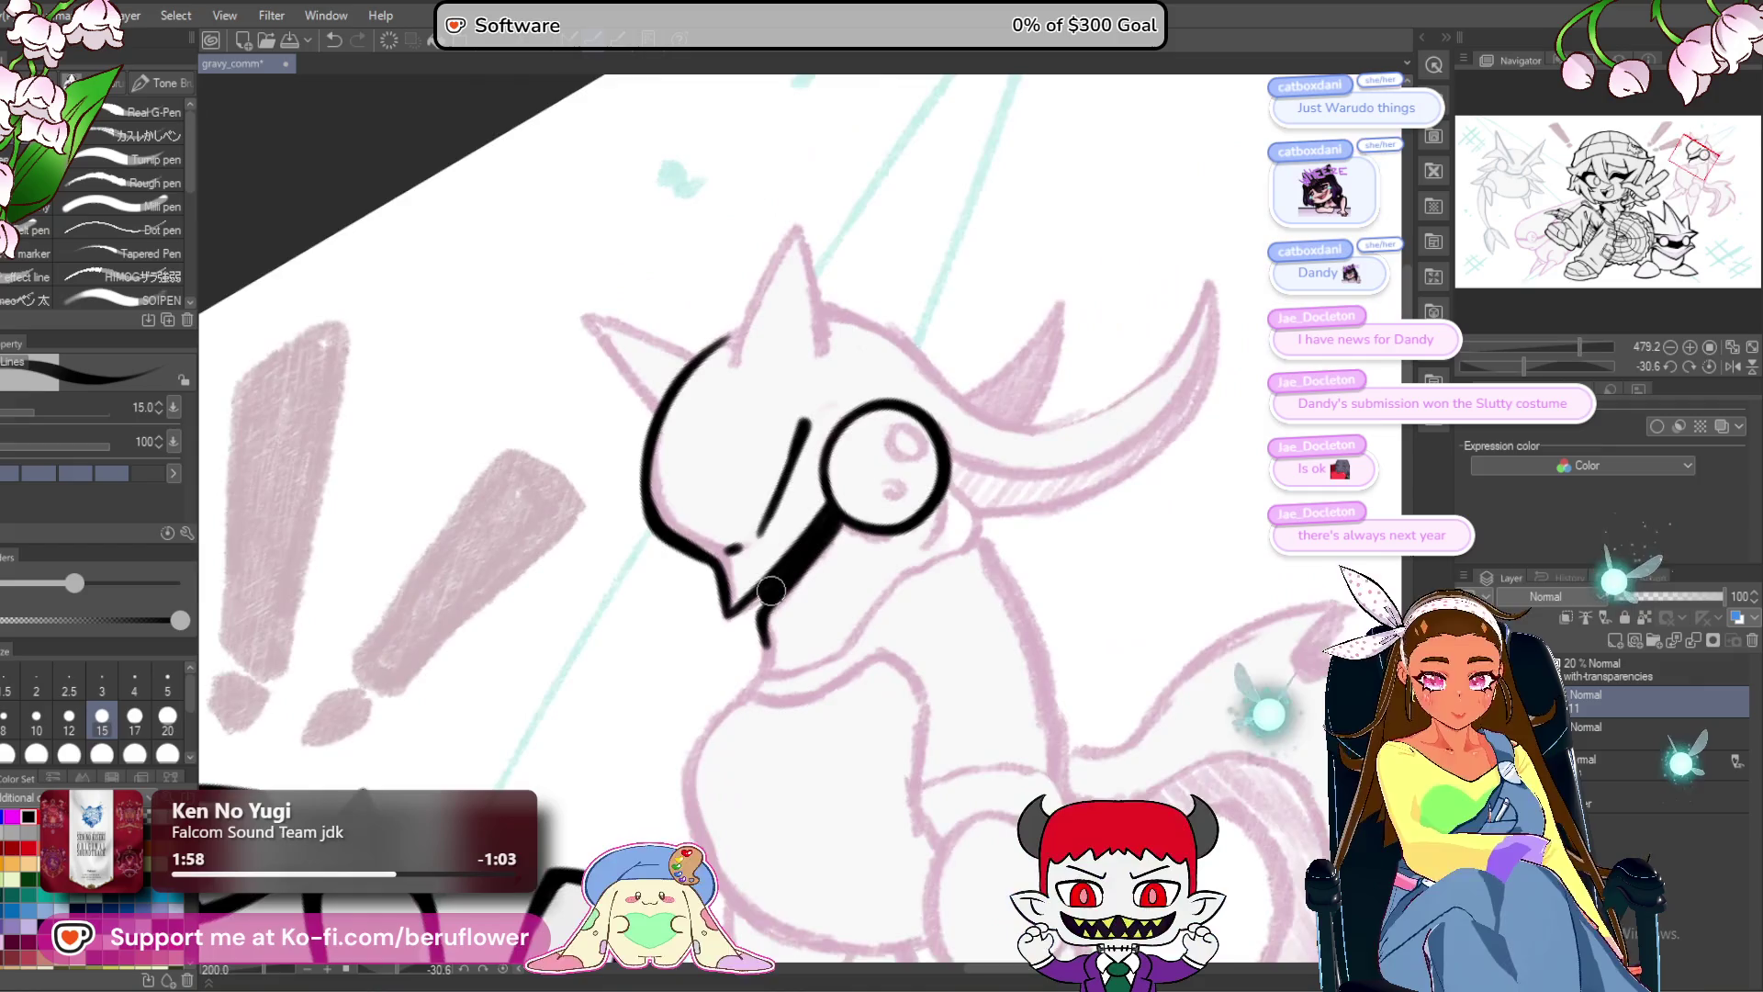
pyautogui.scroll(3, 780, 515)
pyautogui.moveTo(1040, 442)
pyautogui.mouseDown()
pyautogui.moveTo(1011, 463)
pyautogui.moveTo(895, 473)
pyautogui.moveTo(955, 540)
pyautogui.mouseUp()
# At brush size 12, ink a strap line from the eye circle's right edge and reset canvas rotation.
pyautogui.press('[')
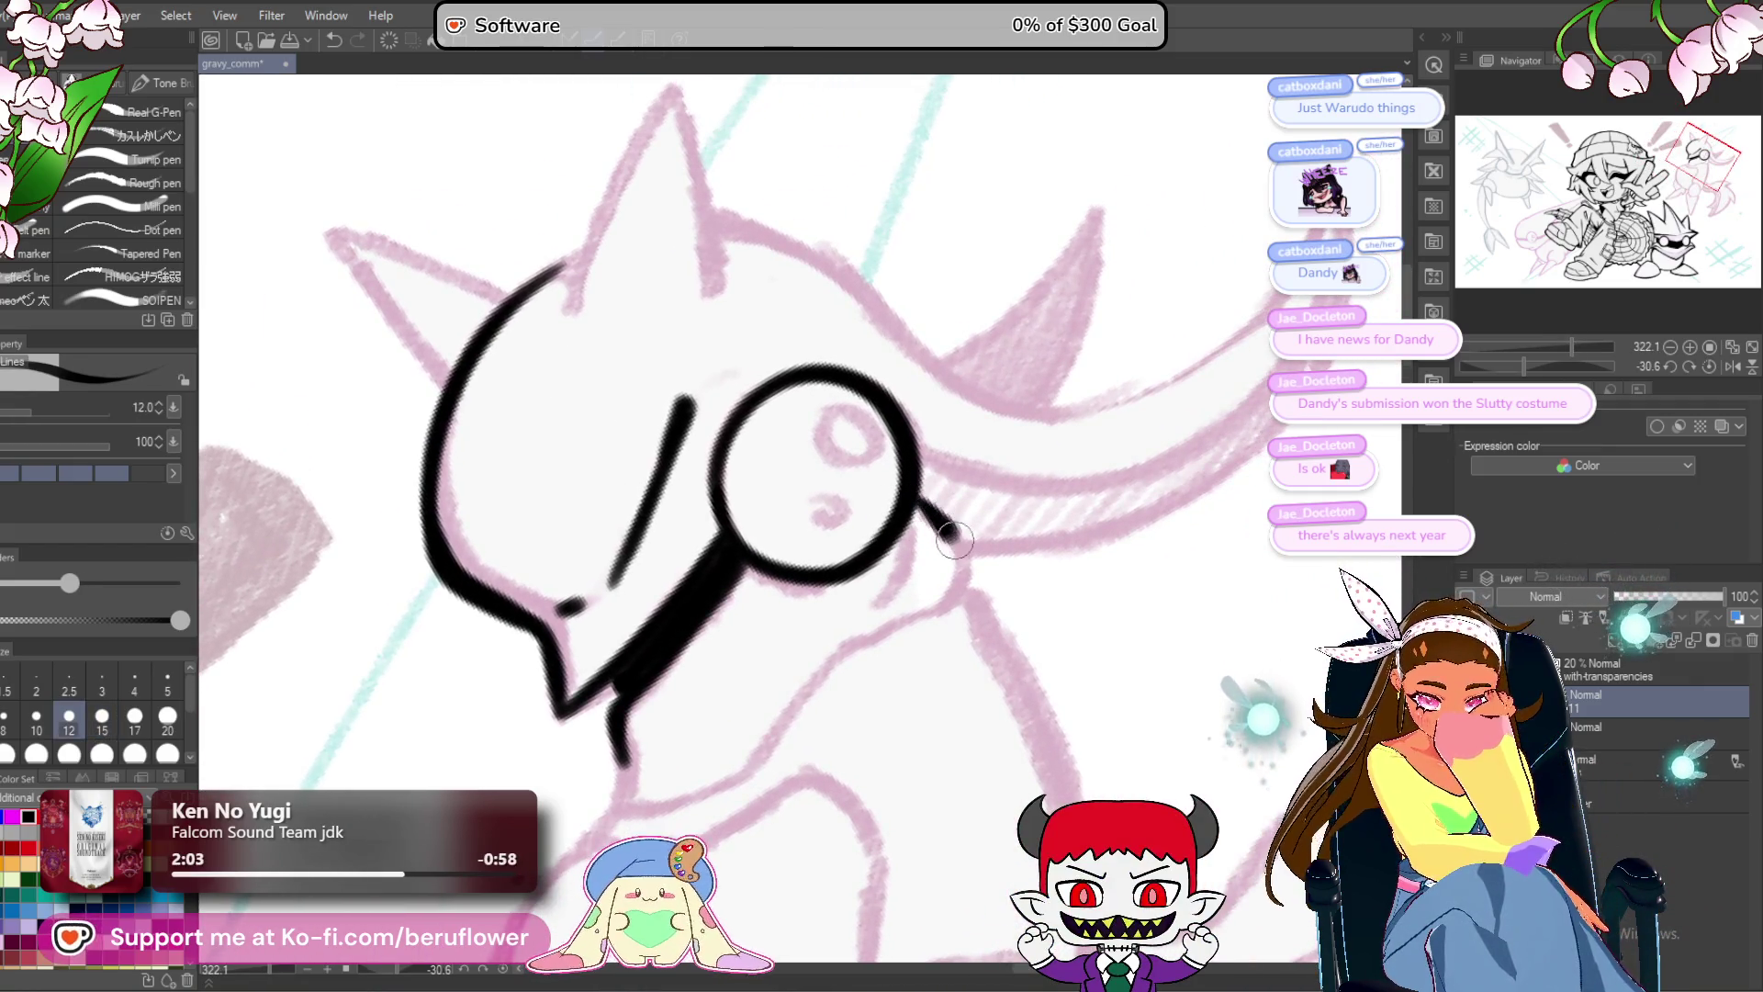
pyautogui.scroll(3, 932, 638)
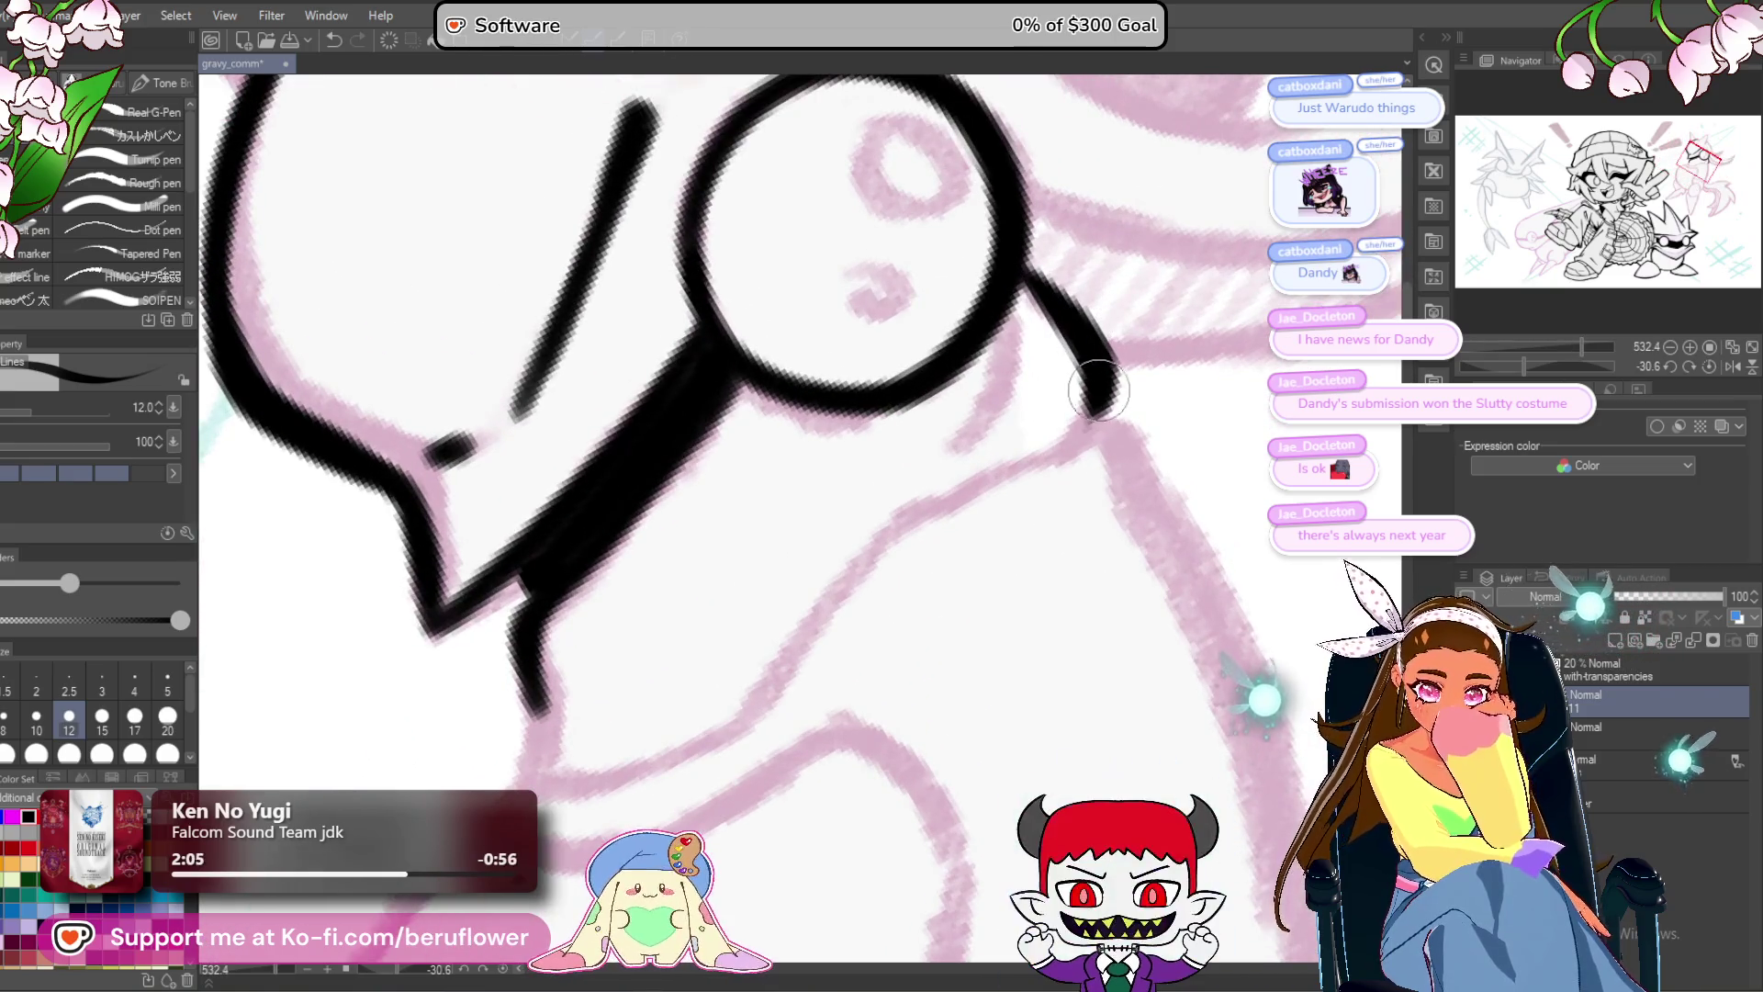
pyautogui.moveTo(1087, 422)
pyautogui.mouseDown()
pyautogui.moveTo(1000, 487)
pyautogui.moveTo(881, 539)
pyautogui.moveTo(943, 453)
pyautogui.moveTo(808, 598)
pyautogui.moveTo(701, 661)
pyautogui.moveTo(565, 680)
pyautogui.moveTo(588, 640)
pyautogui.mouseUp()
pyautogui.scroll(-5, 820, 668)
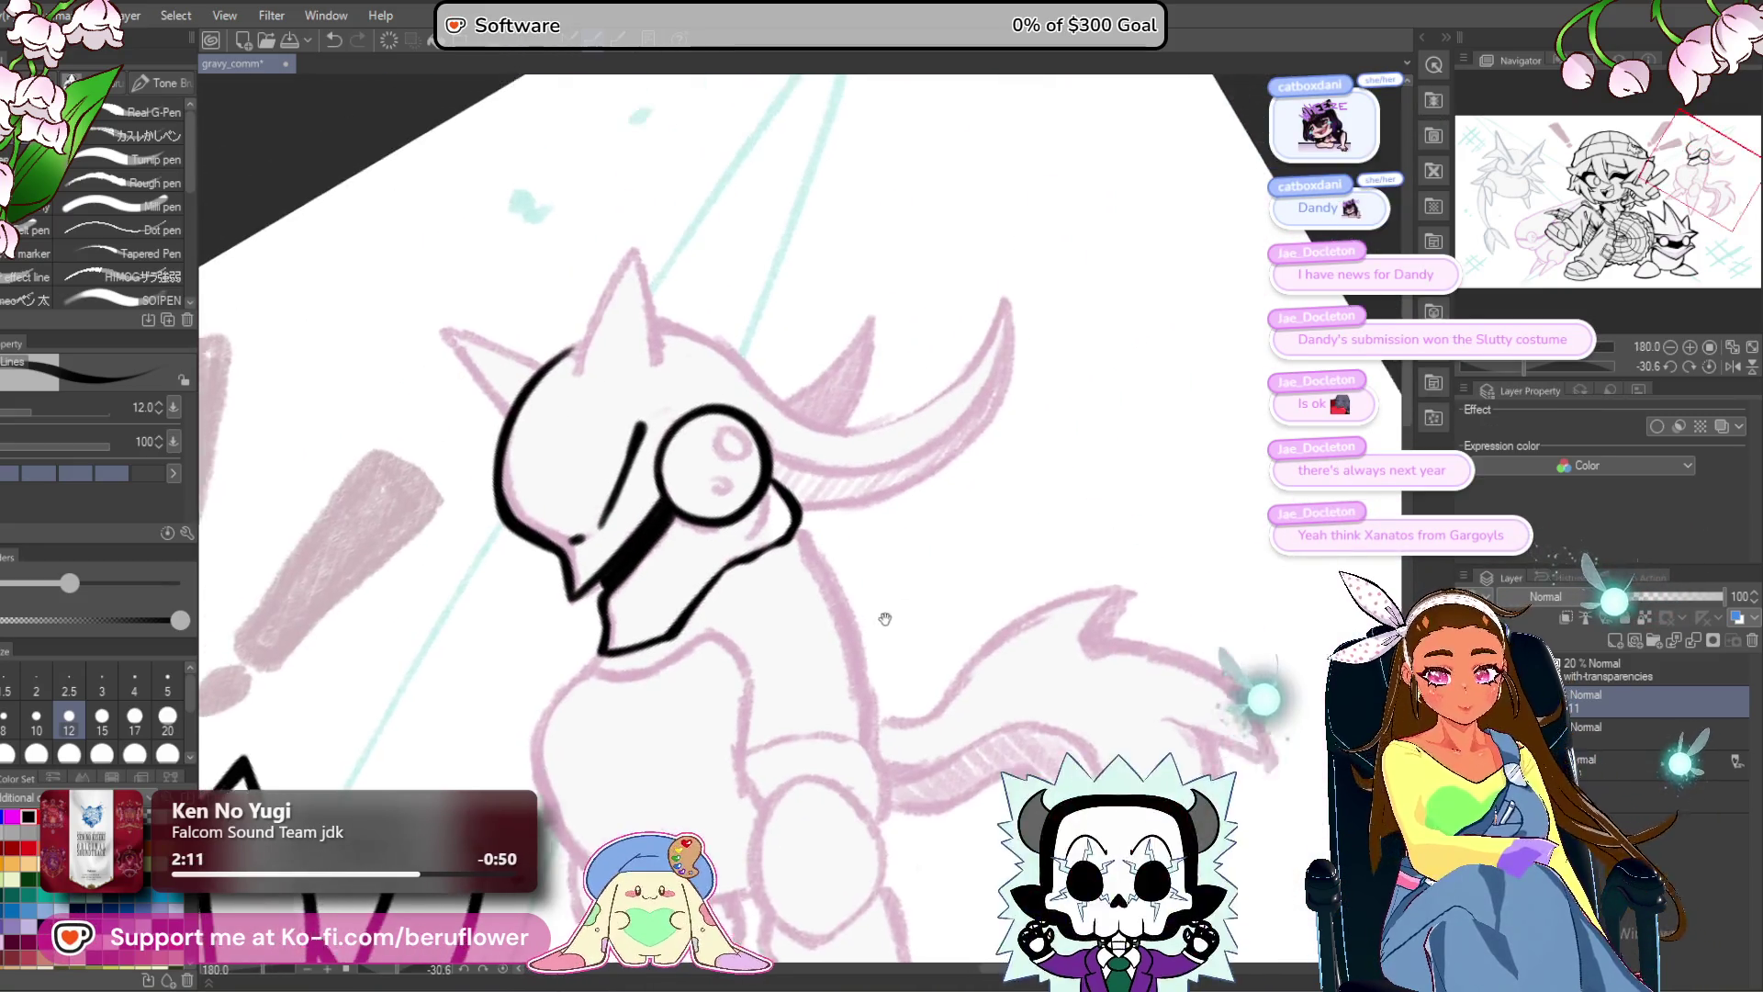
pyautogui.scroll(4, 820, 668)
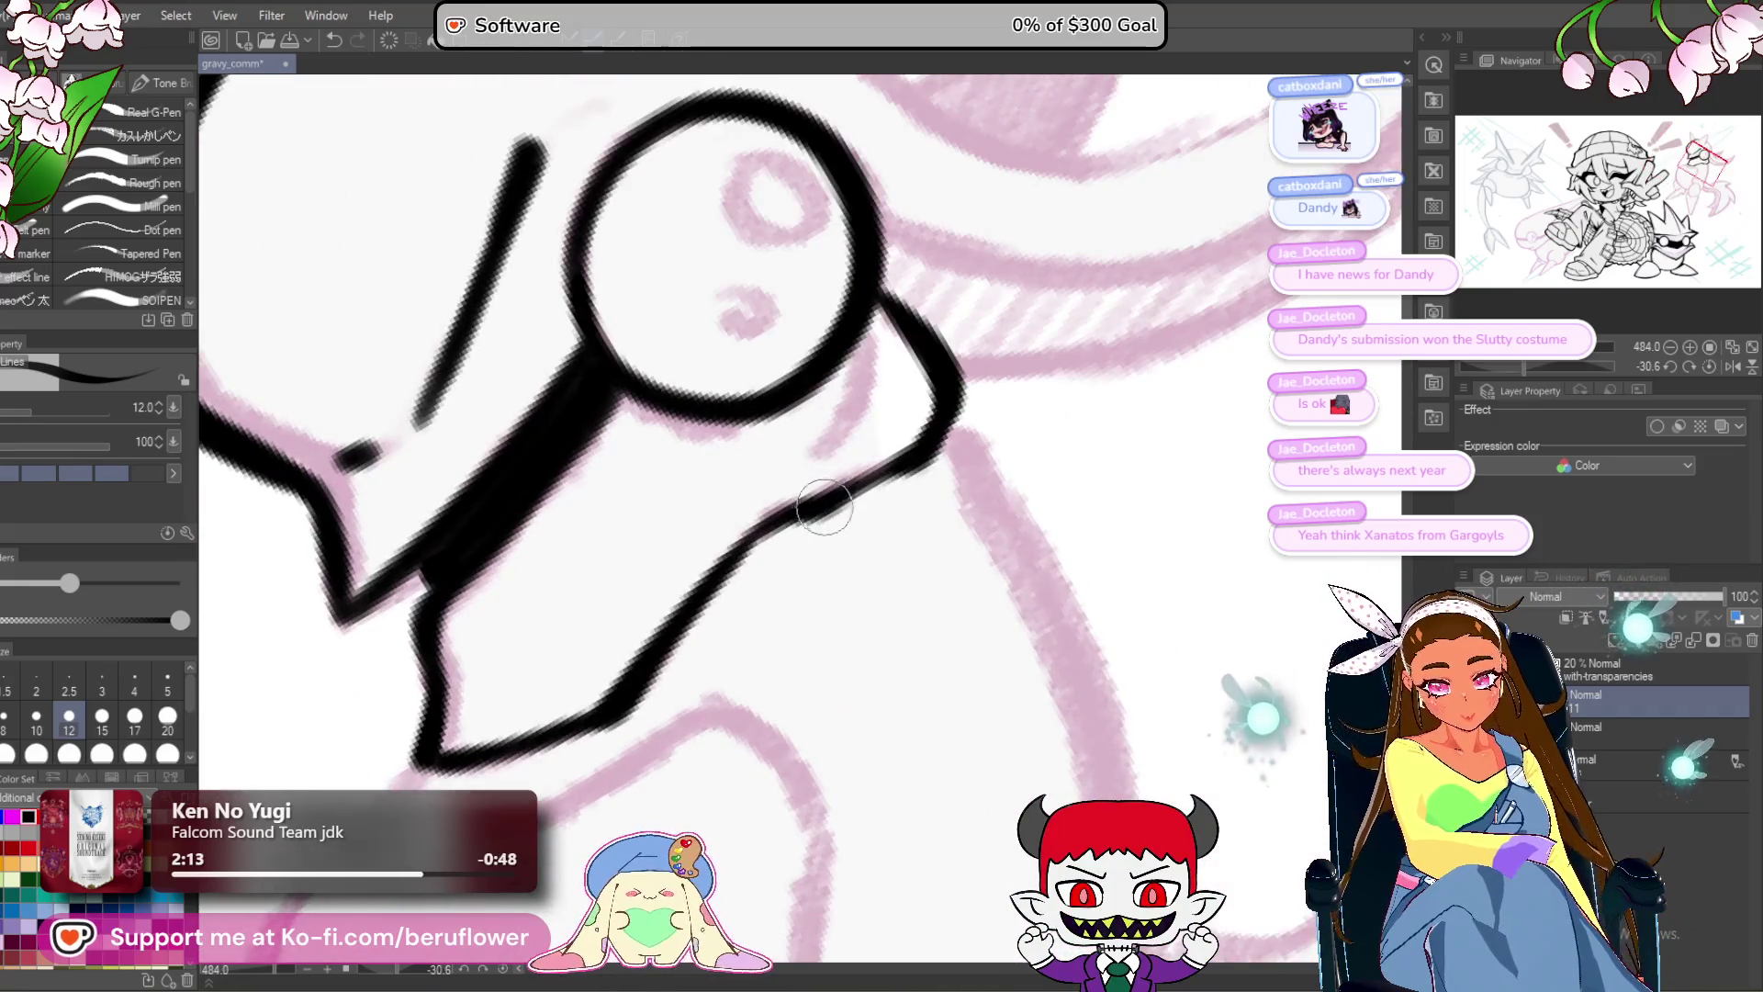
pyautogui.scroll(-5, 928, 434)
pyautogui.moveTo(928, 434); pyautogui.dragTo(942, 306)
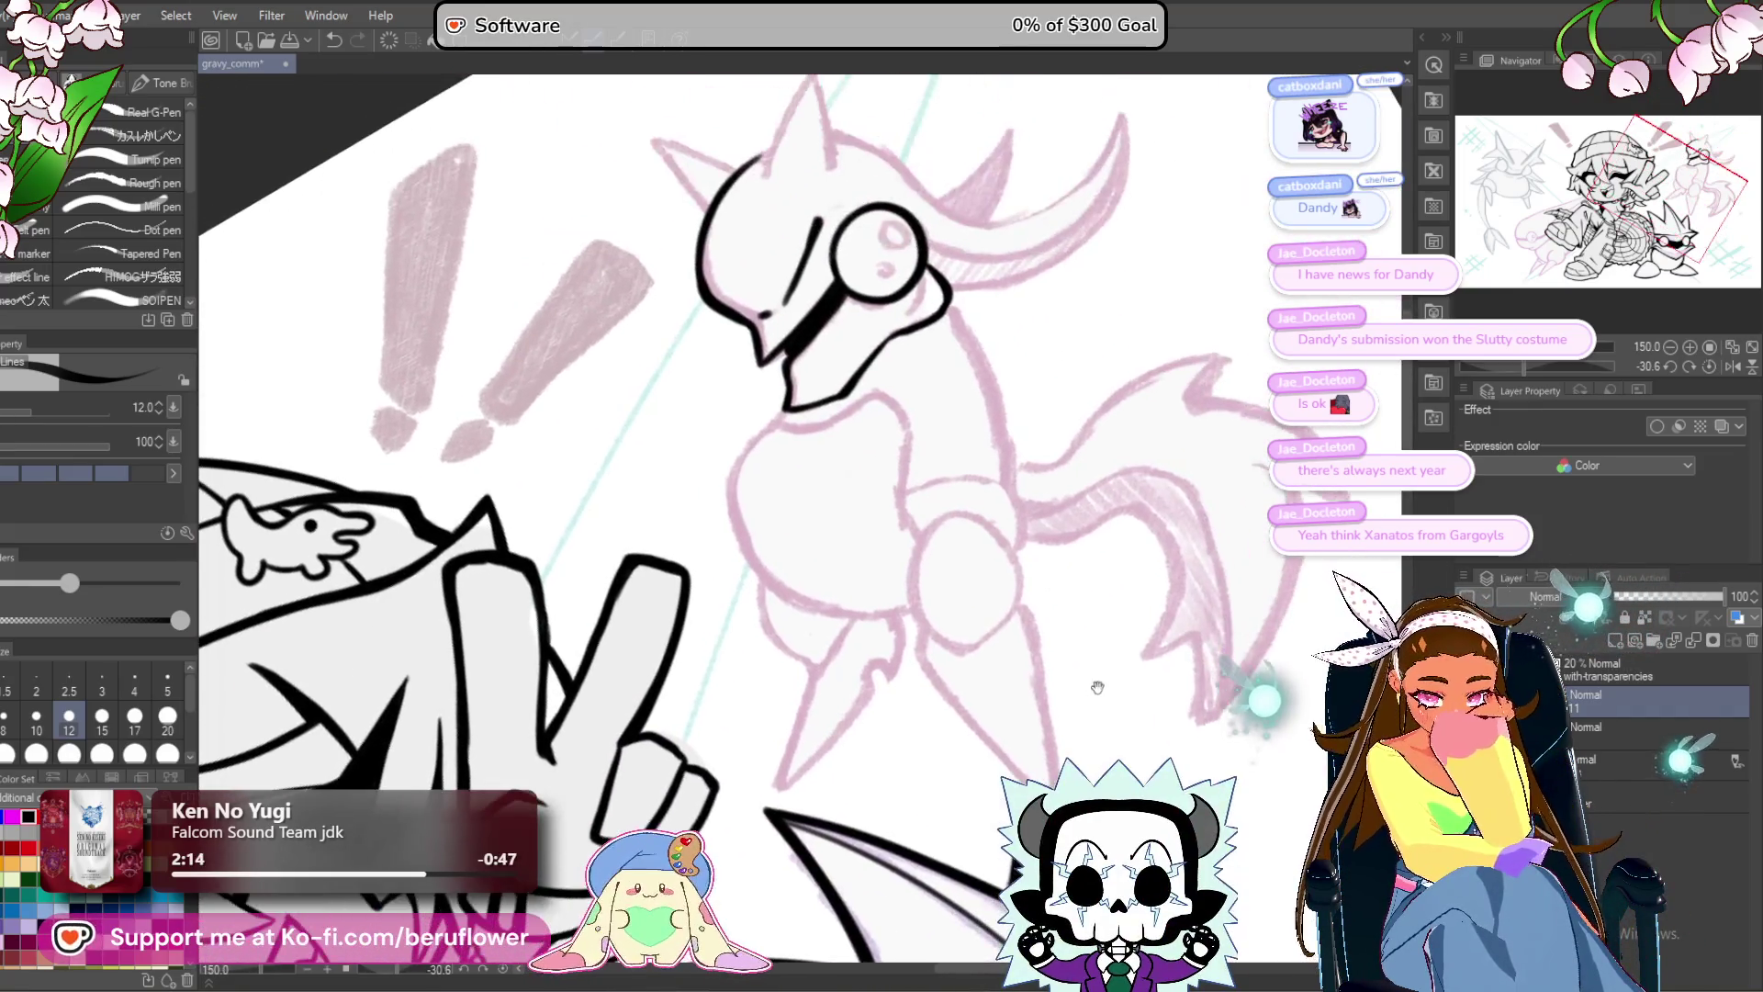
pyautogui.click(1711, 365)
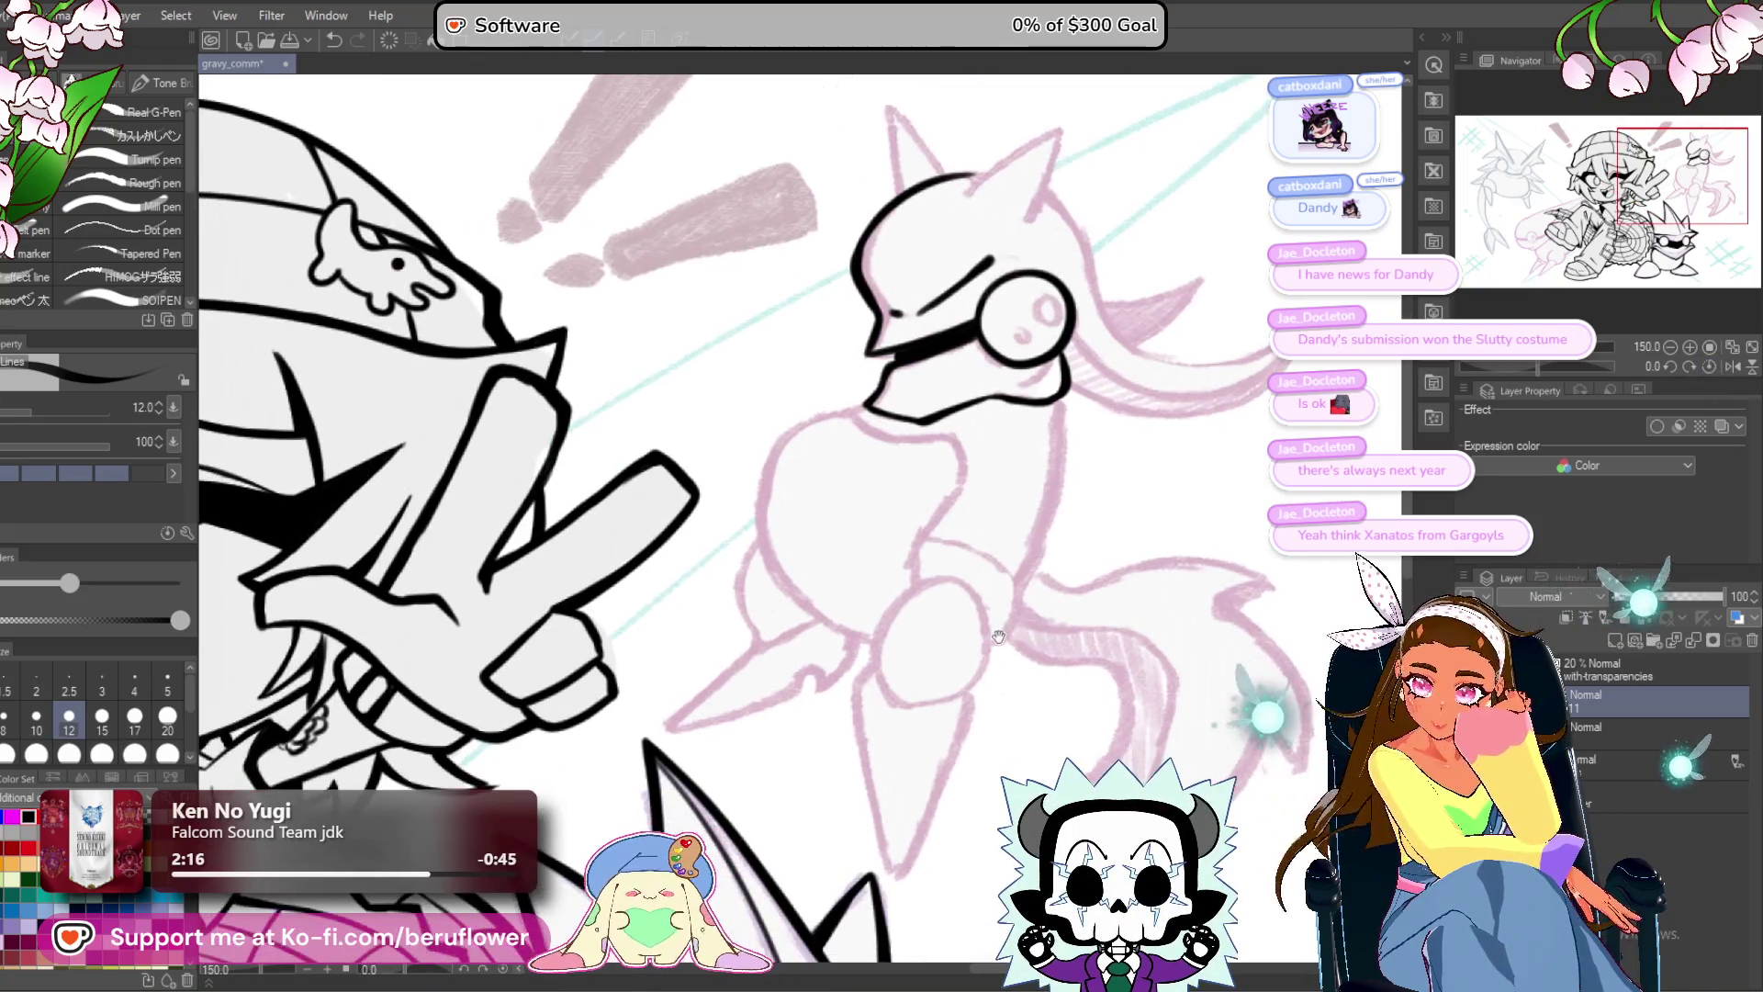
pyautogui.moveTo(946, 634)
pyautogui.mouseDown()
pyautogui.moveTo(1045, 589)
pyautogui.moveTo(1032, 674)
pyautogui.moveTo(1003, 690)
pyautogui.mouseUp()
# Straighten the canvas and ink the horn outline, thickening its inner edge.
pyautogui.scroll(3, 1016, 472)
pyautogui.scroll(-2, 1015, 472)
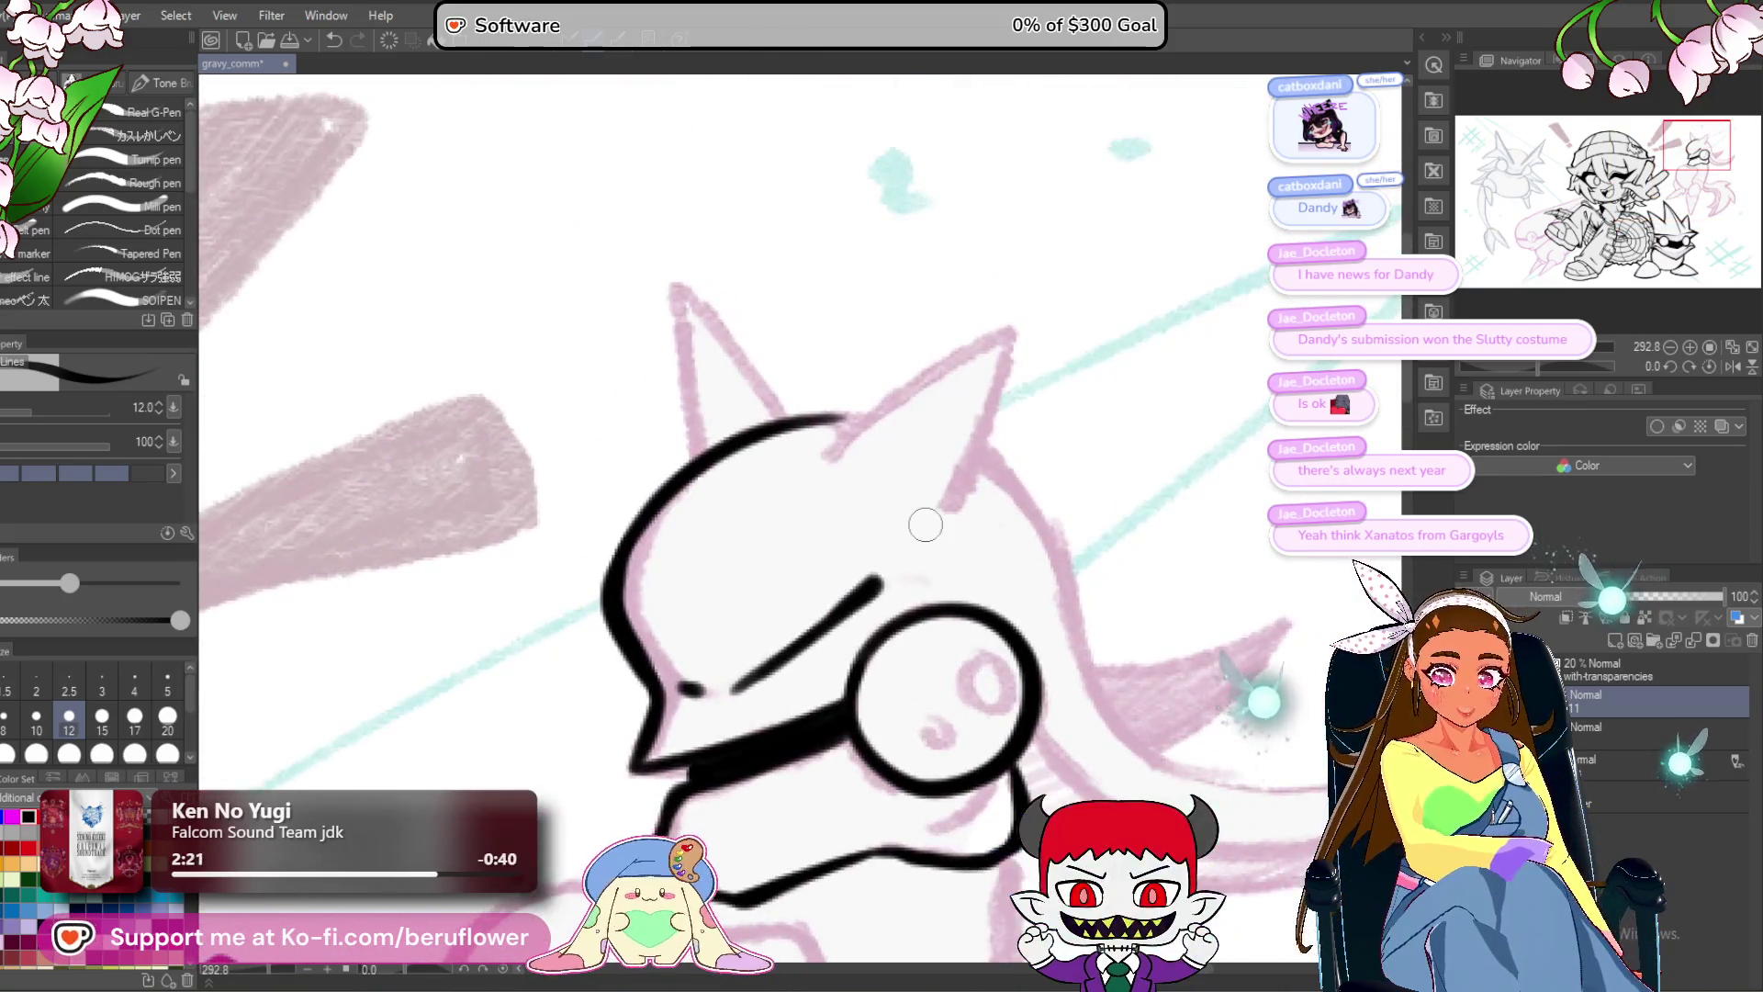
pyautogui.scroll(4, 928, 467)
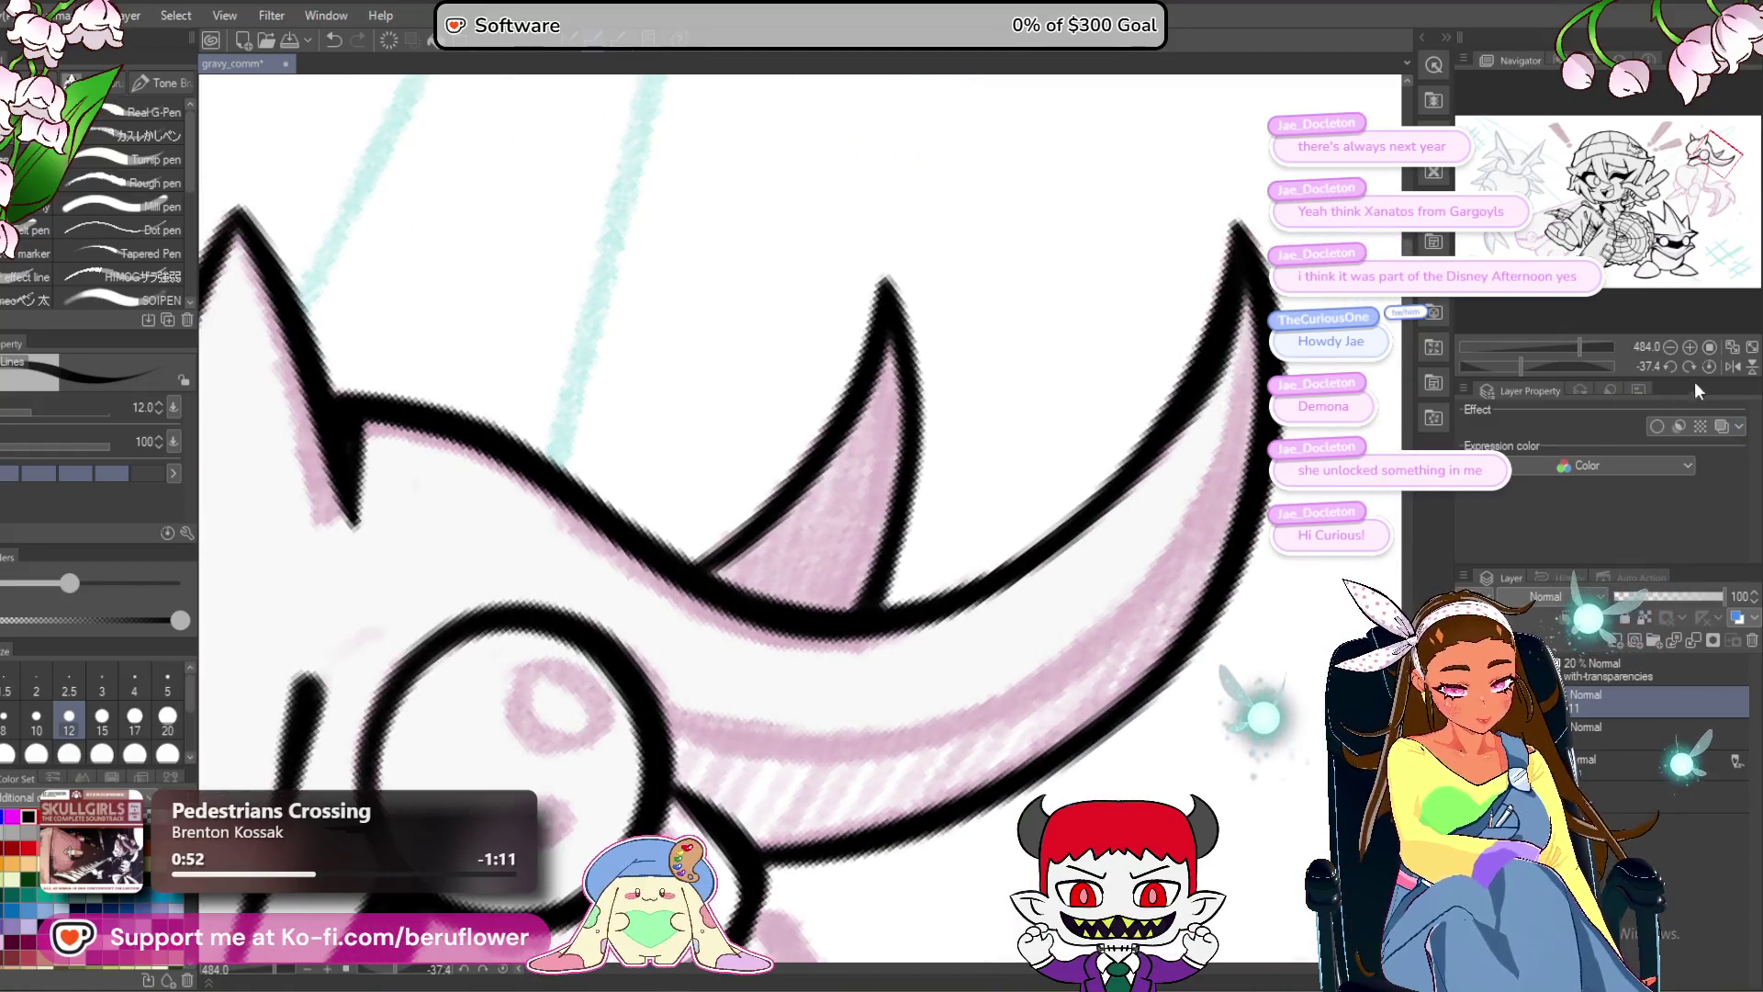
pyautogui.click(1709, 367)
pyautogui.moveTo(744, 468); pyautogui.dragTo(823, 580)
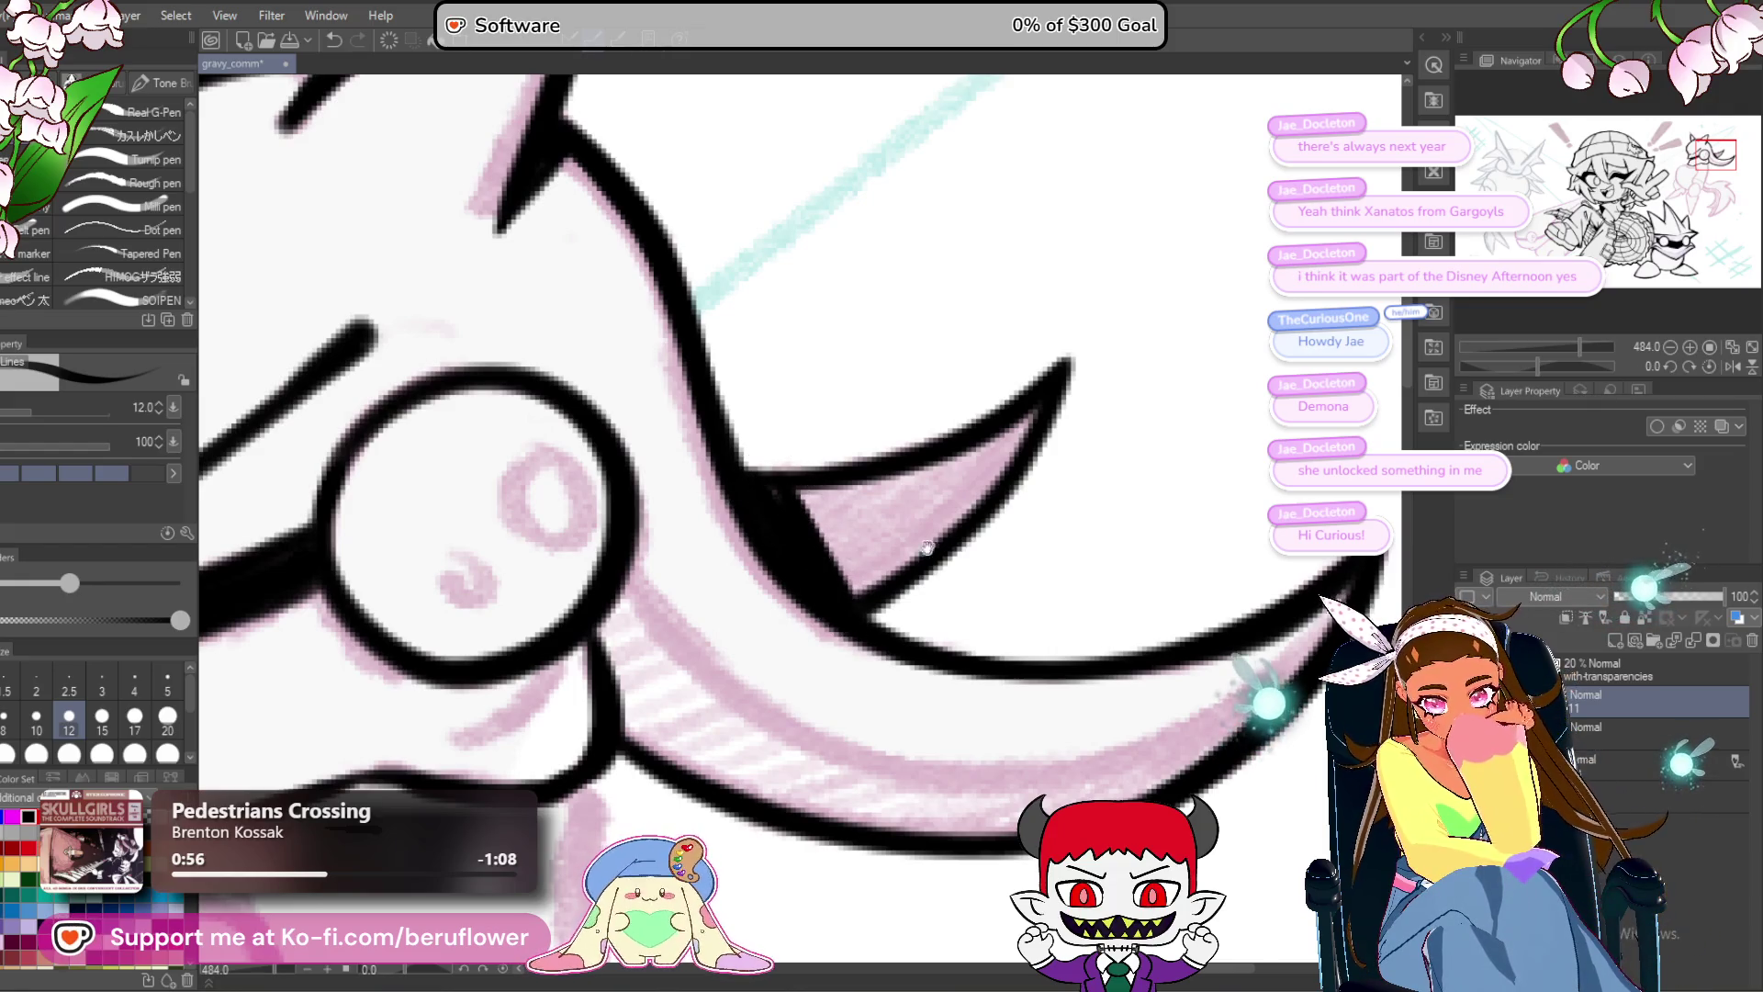
pyautogui.moveTo(928, 547); pyautogui.dragTo(993, 510)
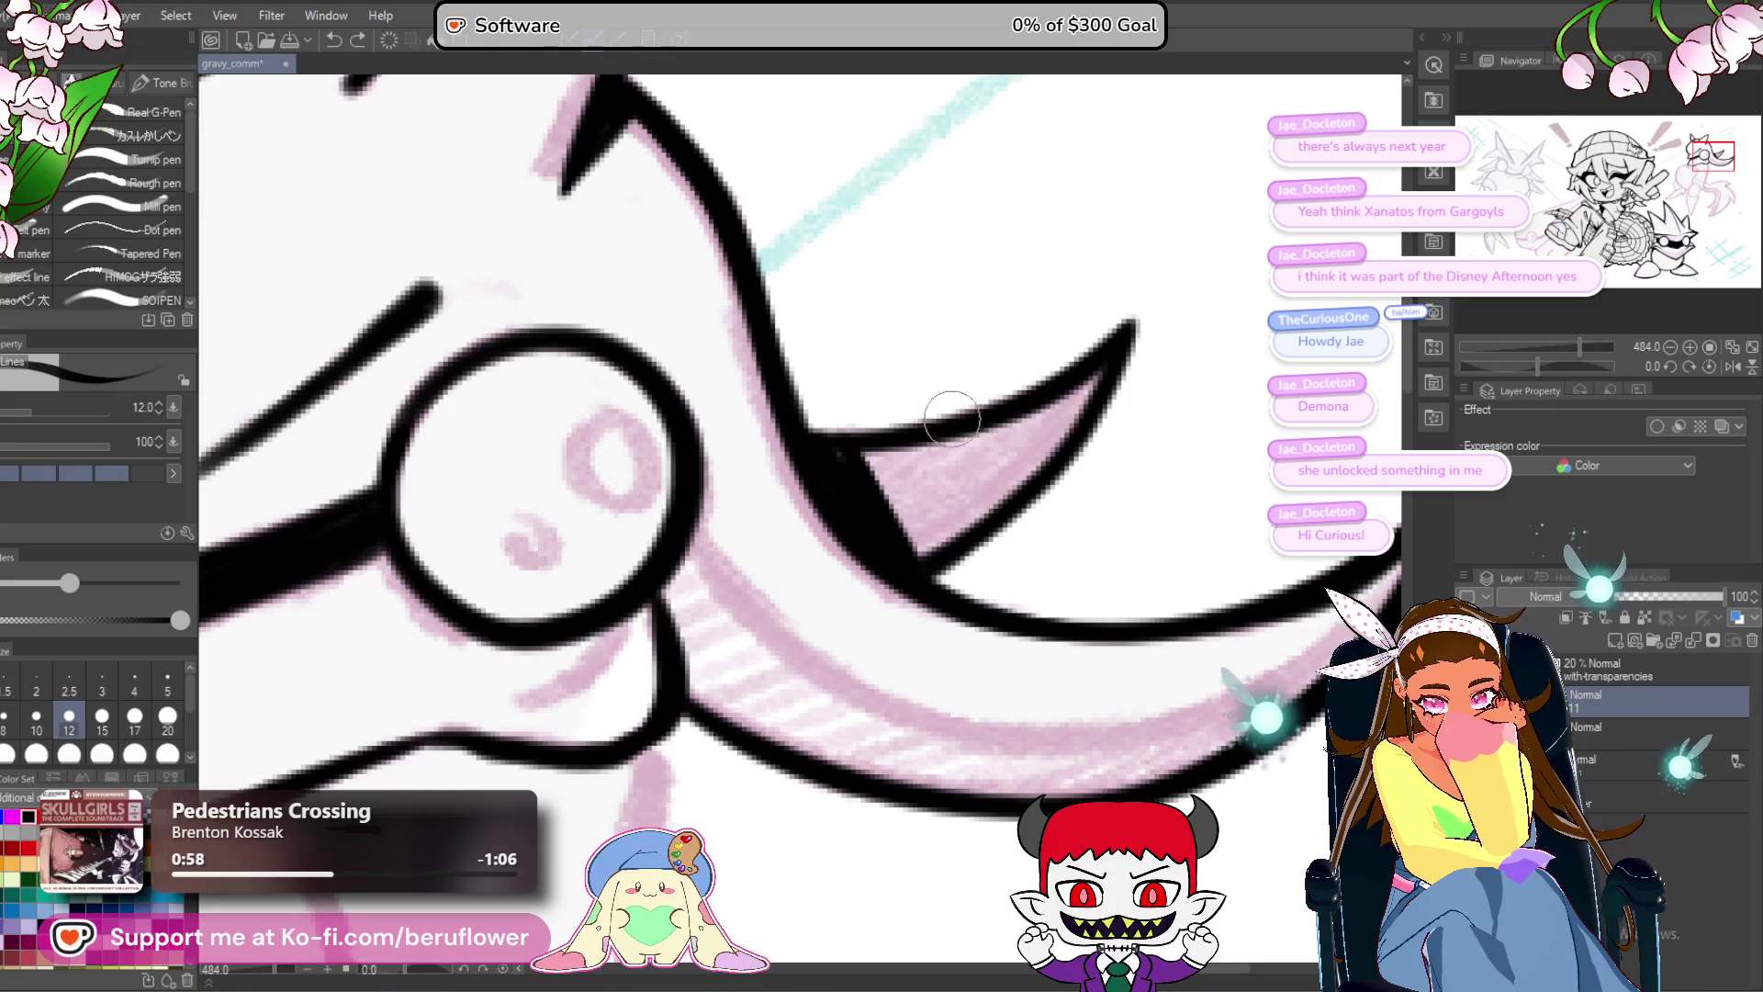
pyautogui.moveTo(1138, 315)
pyautogui.mouseDown()
pyautogui.moveTo(992, 537)
pyautogui.moveTo(937, 579)
pyautogui.mouseUp()
# Ink the neck line from the jaw down the body, undoing and redrawing until it fits.
pyautogui.scroll(-3, 918, 560)
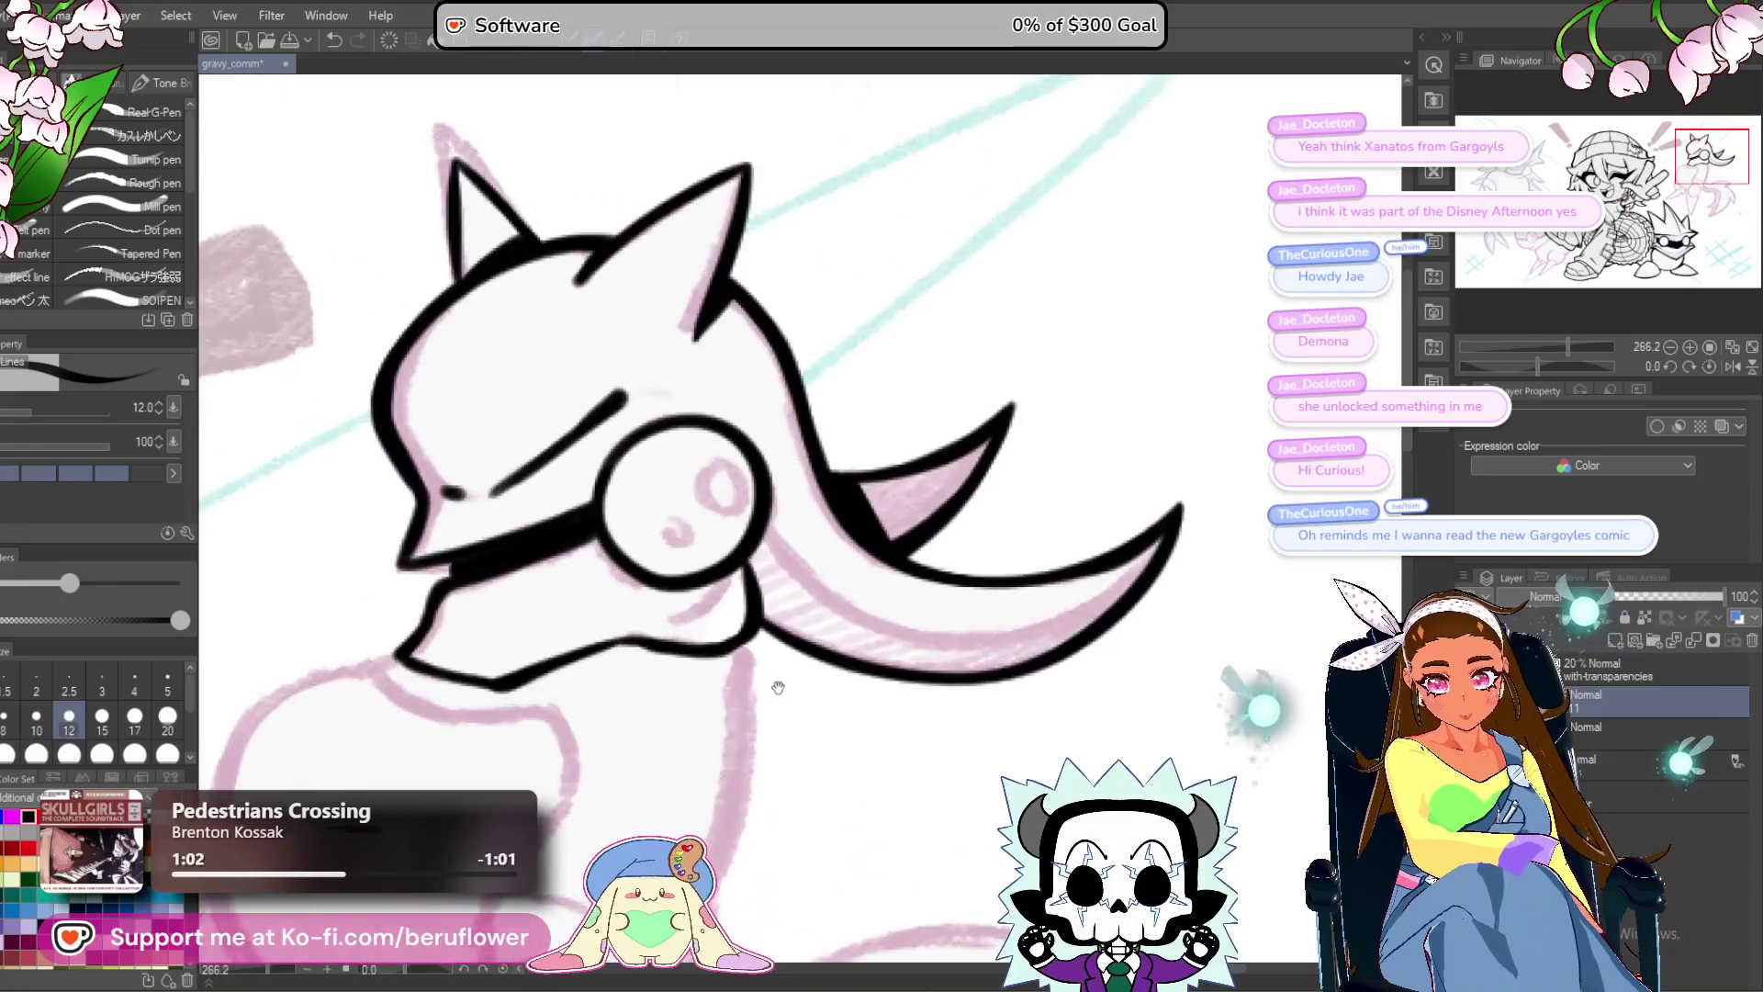
pyautogui.moveTo(778, 687); pyautogui.dragTo(905, 441)
pyautogui.scroll(2, 887, 385)
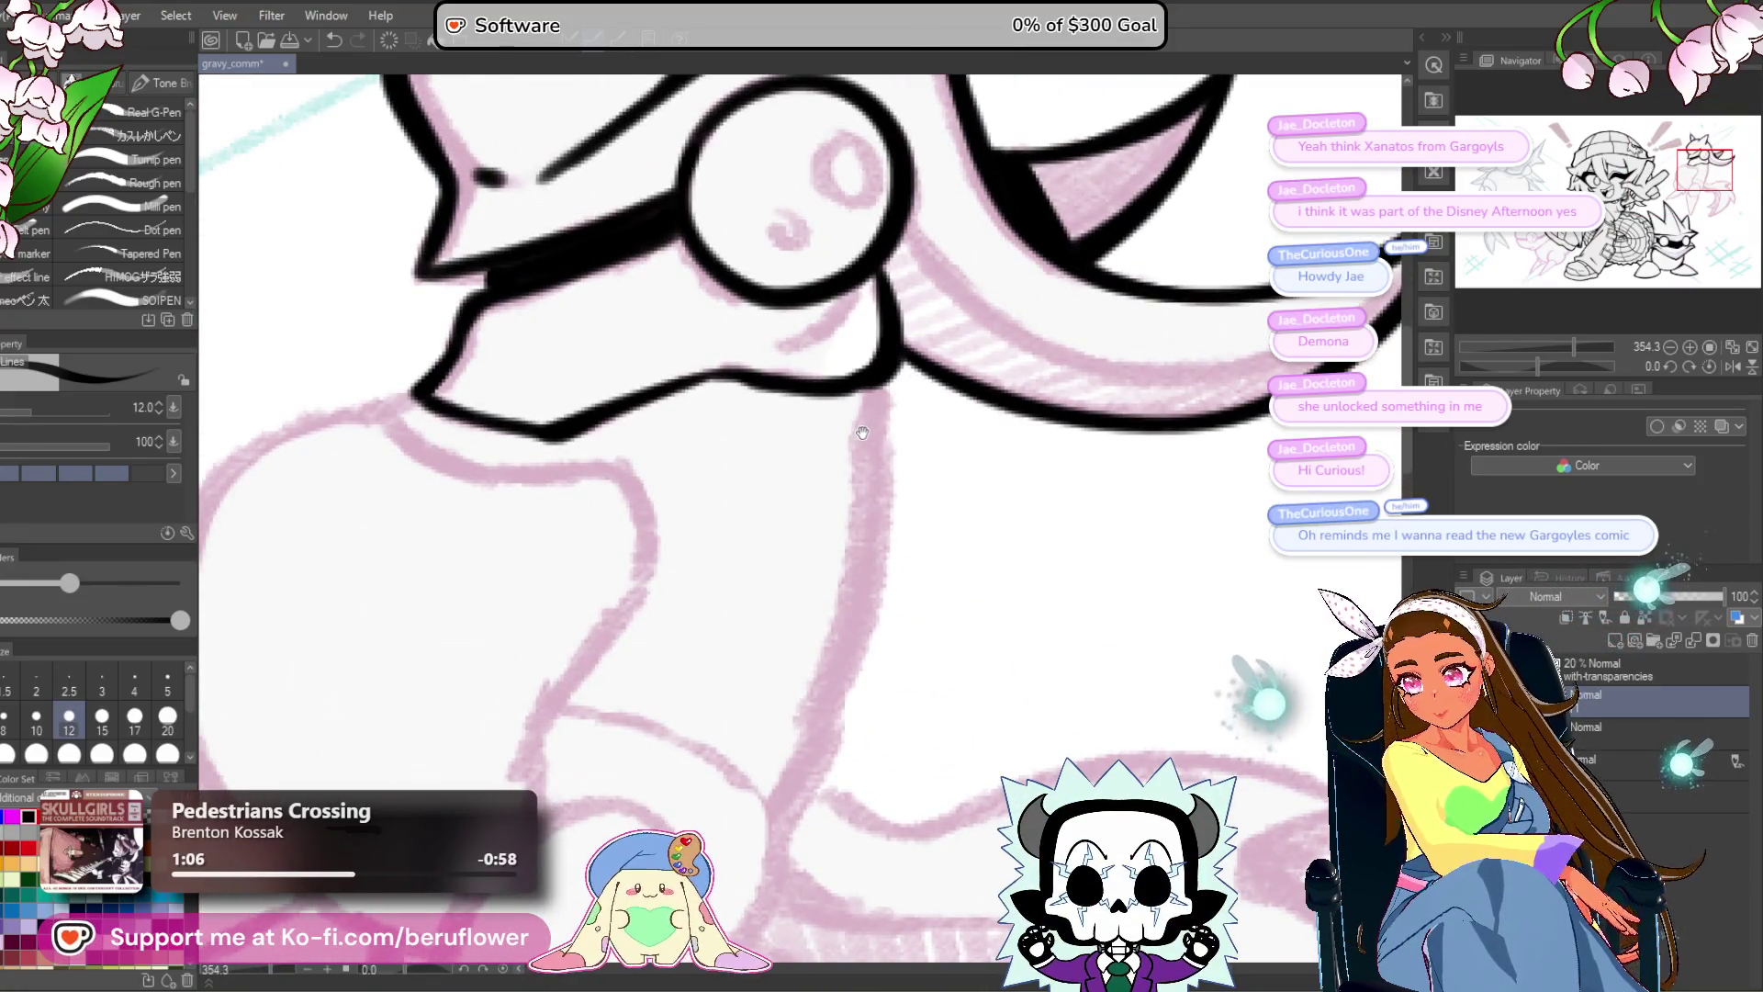
pyautogui.moveTo(843, 463); pyautogui.dragTo(850, 454)
pyautogui.moveTo(880, 366); pyautogui.dragTo(872, 428)
pyautogui.hotkey('ctrl', 'z')
pyautogui.moveTo(886, 347)
pyautogui.mouseDown()
pyautogui.moveTo(890, 408)
pyautogui.moveTo(799, 790)
pyautogui.moveTo(847, 592)
pyautogui.mouseUp()
pyautogui.hotkey('ctrl', 'z')
pyautogui.hotkey('ctrl', 'z')
pyautogui.moveTo(938, 194); pyautogui.dragTo(845, 568)
pyautogui.scroll(-3, 841, 570)
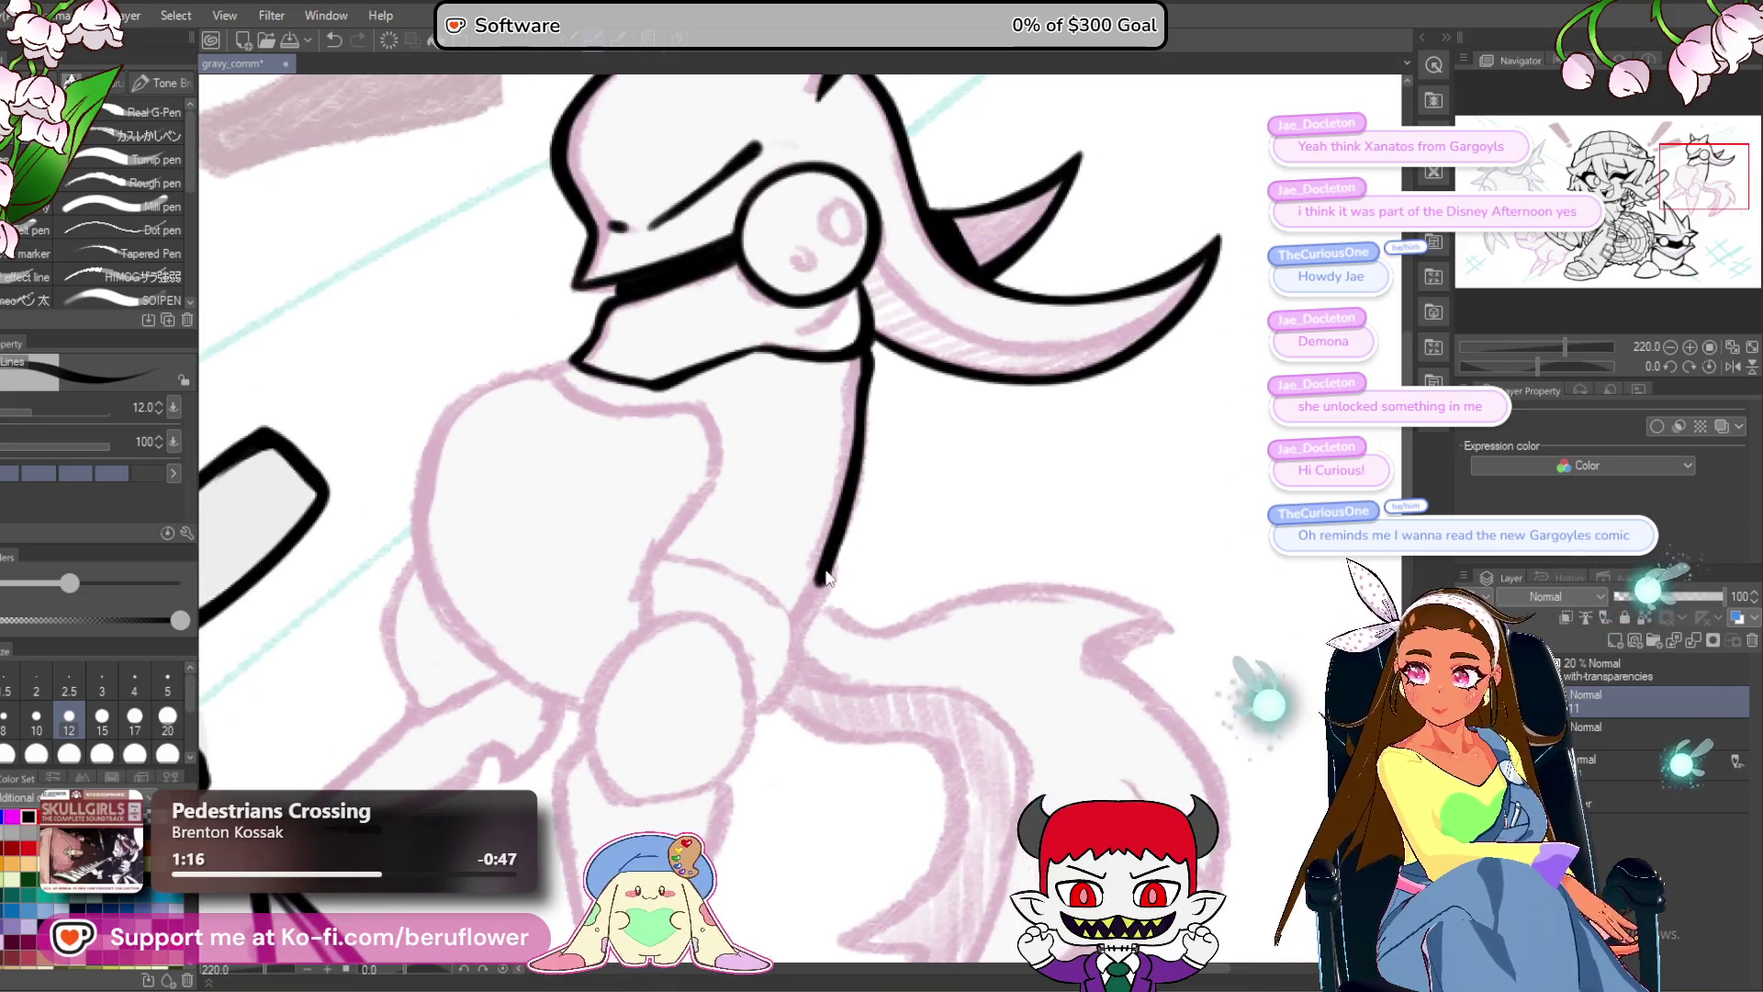
pyautogui.hotkey('ctrl', 'z')
pyautogui.moveTo(868, 363)
pyautogui.mouseDown()
pyautogui.moveTo(854, 487)
pyautogui.moveTo(797, 632)
pyautogui.mouseUp()
pyautogui.scroll(-2, 795, 627)
pyautogui.scroll(4, 796, 627)
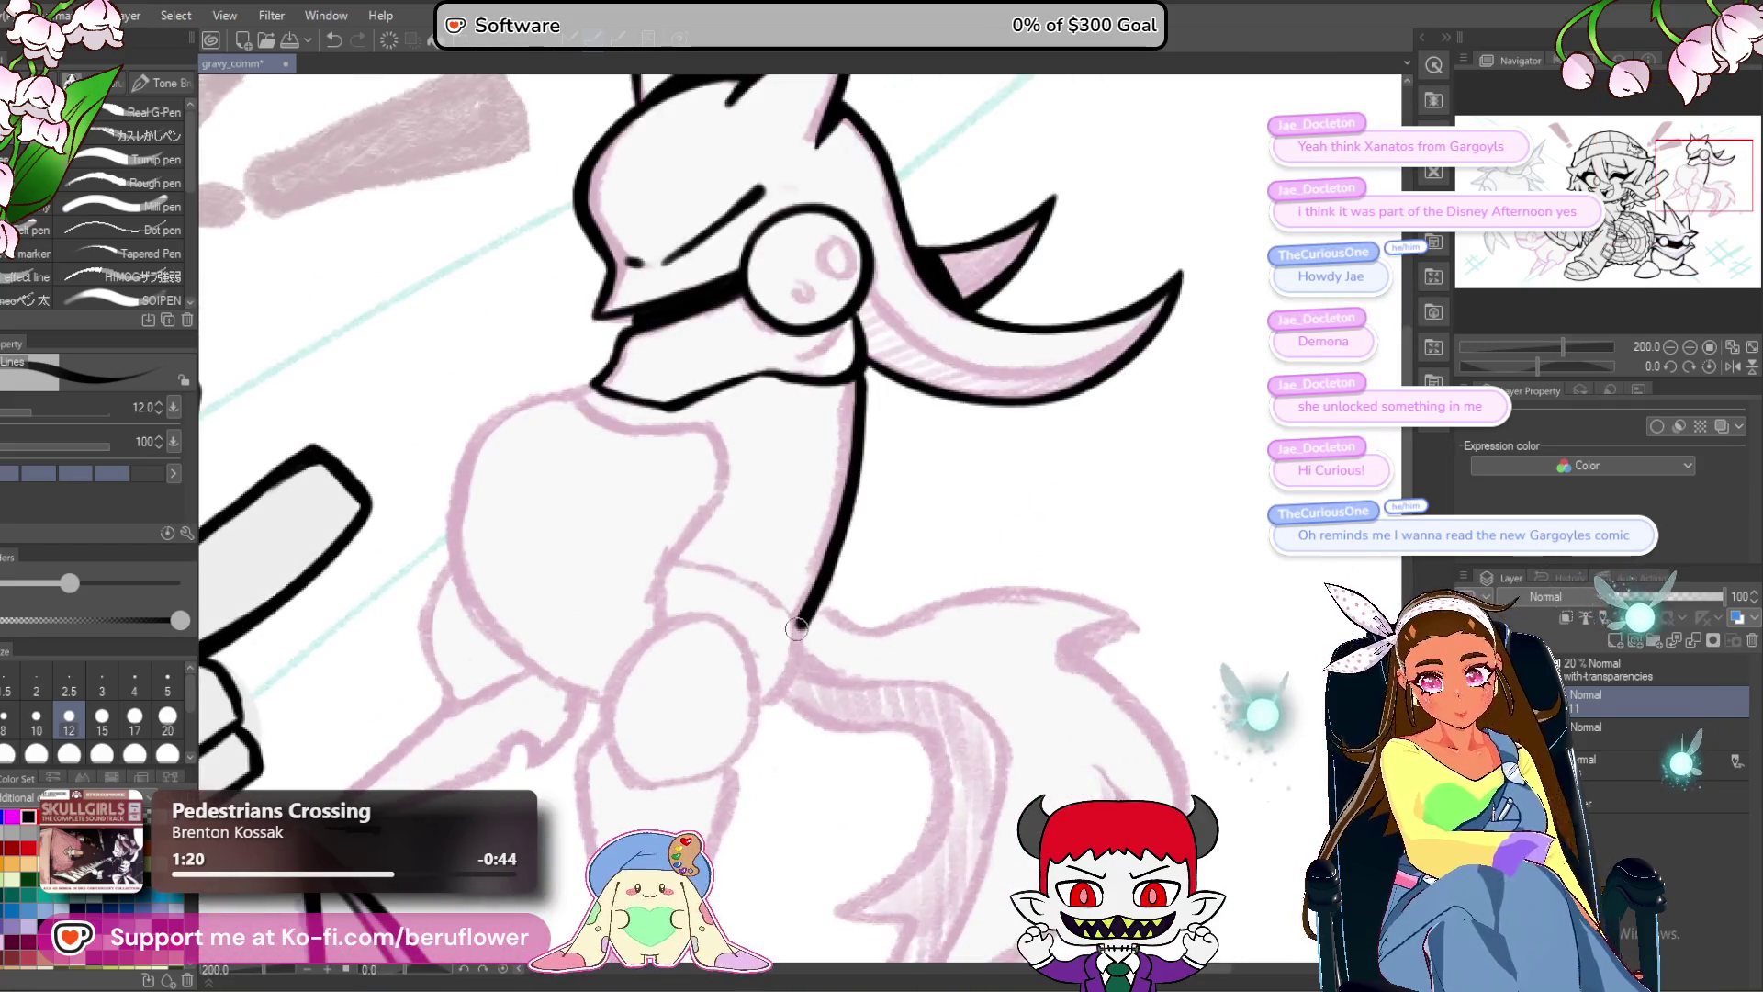
pyautogui.scroll(3, 871, 503)
# Thicken the neck curve where it meets the leg and outline the lens's left and lower edges.
pyautogui.moveTo(737, 448)
pyautogui.mouseDown()
pyautogui.moveTo(794, 472)
pyautogui.moveTo(861, 579)
pyautogui.moveTo(858, 620)
pyautogui.moveTo(777, 713)
pyautogui.mouseUp()
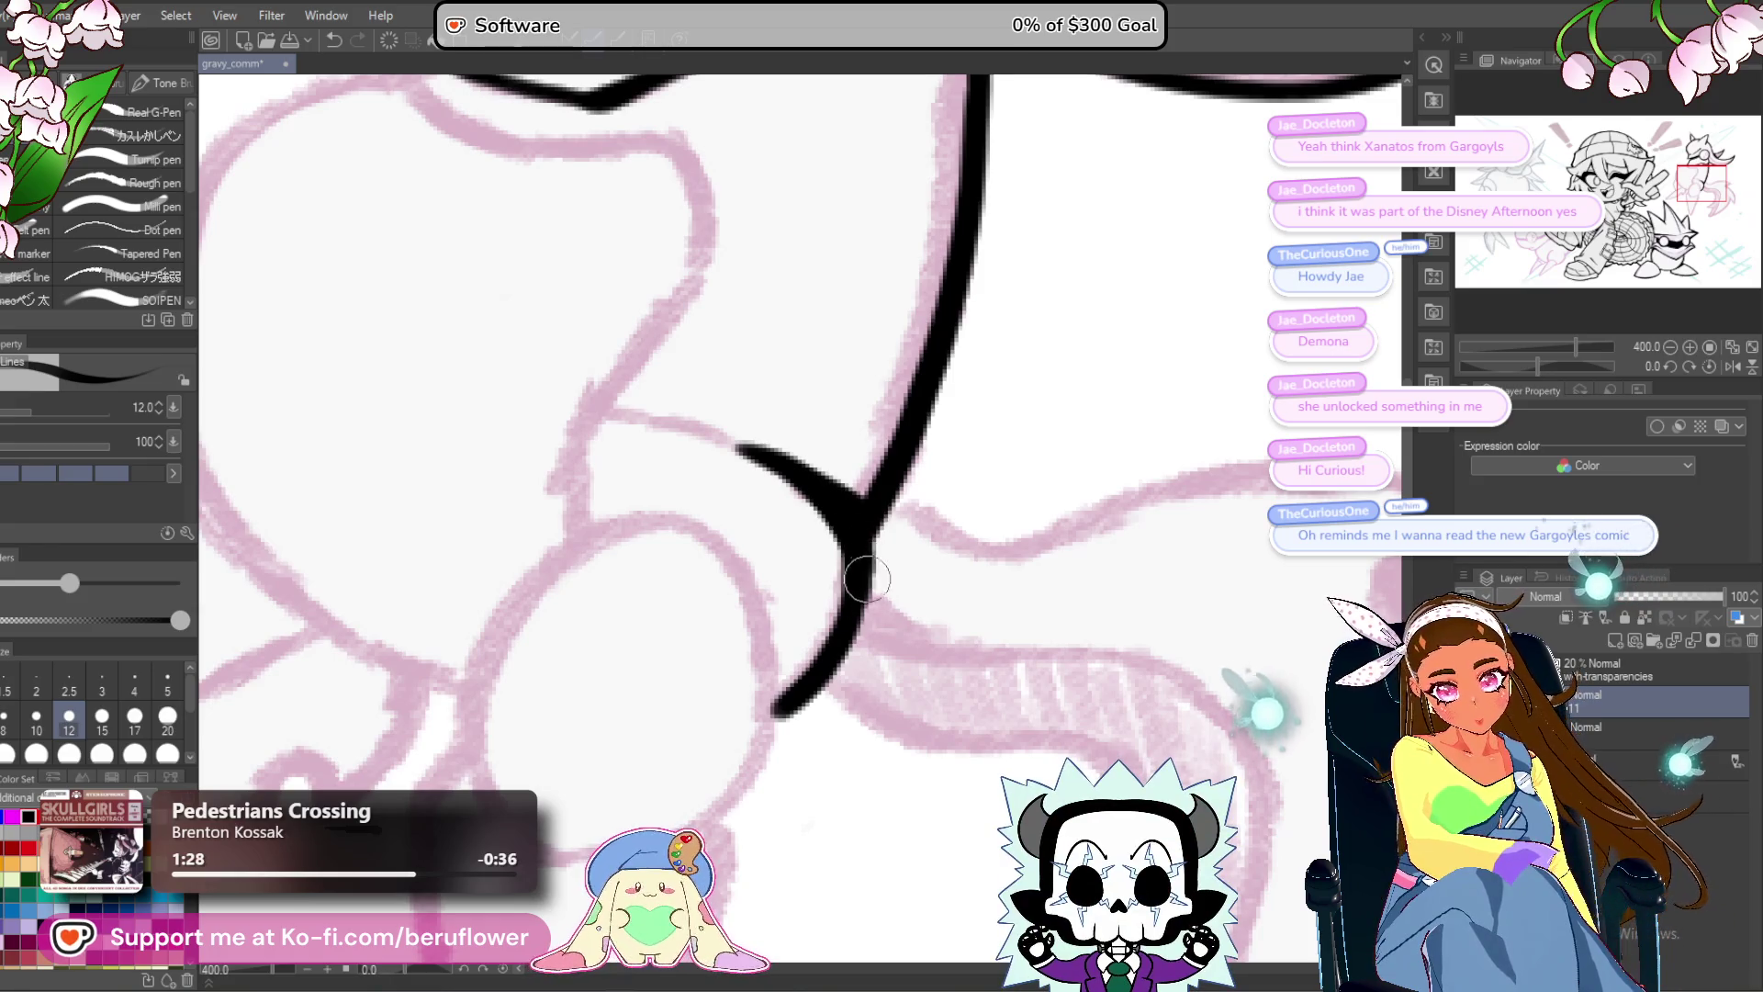
pyautogui.moveTo(867, 579); pyautogui.dragTo(815, 700)
pyautogui.moveTo(523, 735); pyautogui.dragTo(671, 631)
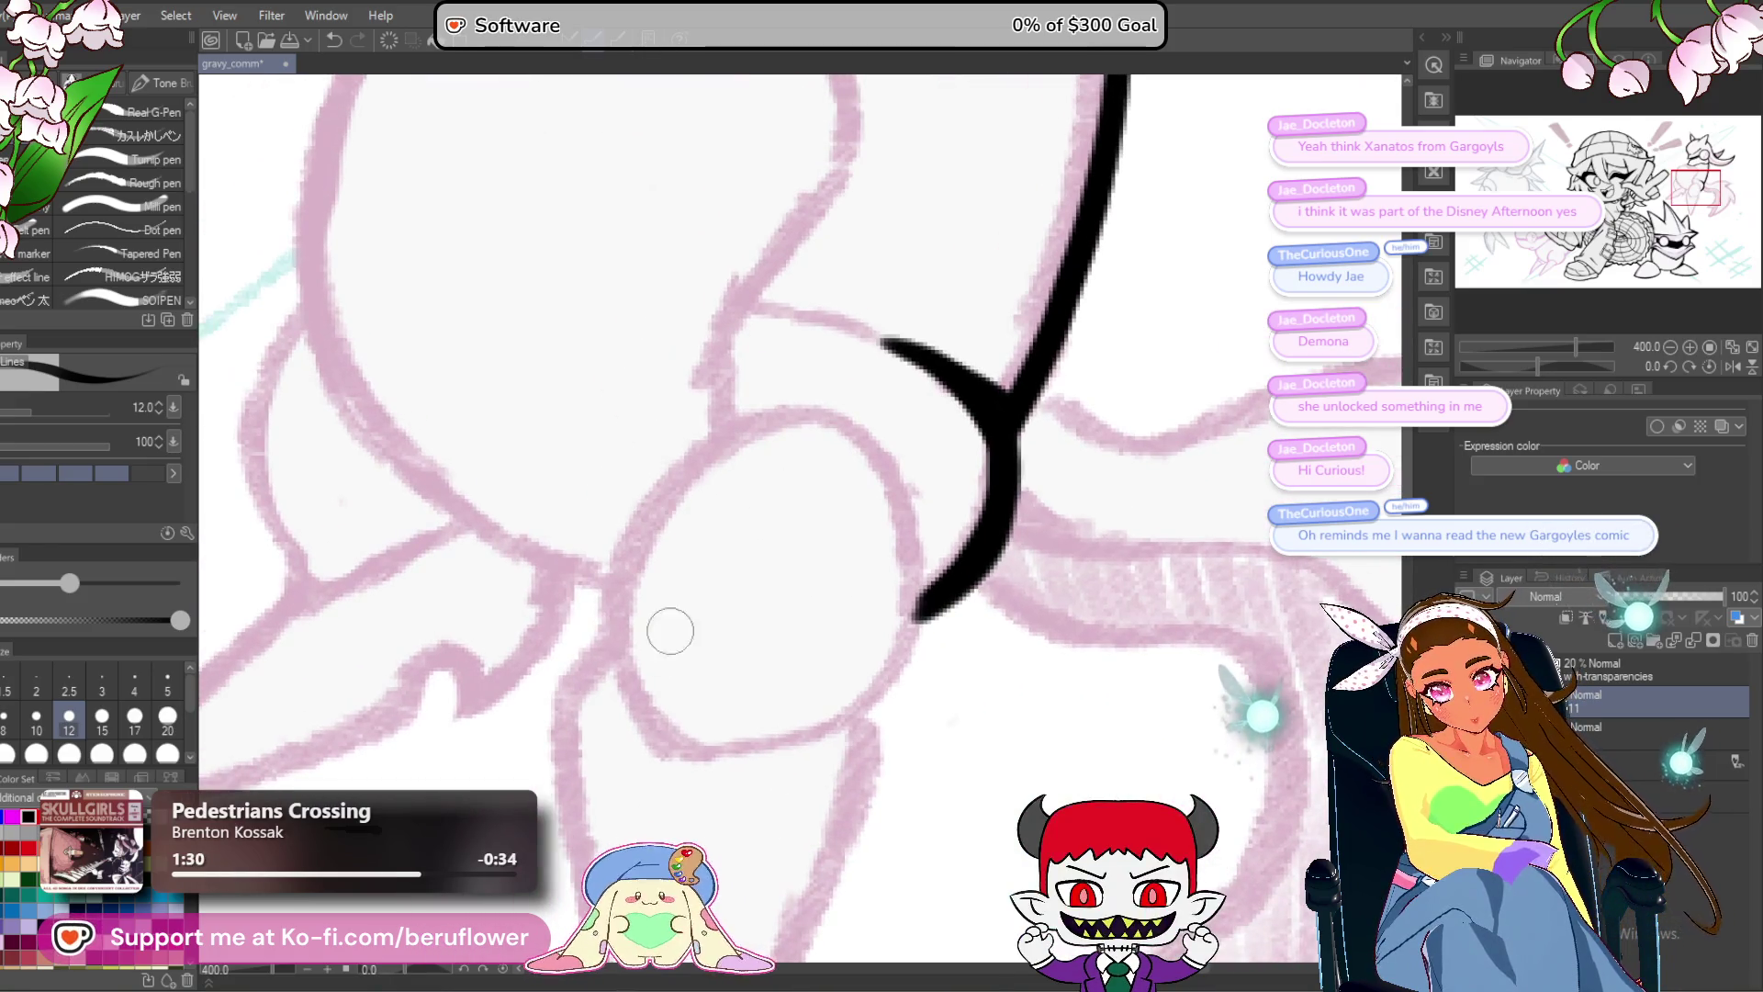
pyautogui.moveTo(639, 708)
pyautogui.mouseDown()
pyautogui.moveTo(735, 421)
pyautogui.moveTo(841, 404)
pyautogui.moveTo(923, 542)
pyautogui.moveTo(873, 679)
pyautogui.moveTo(799, 735)
pyautogui.moveTo(684, 758)
pyautogui.mouseUp()
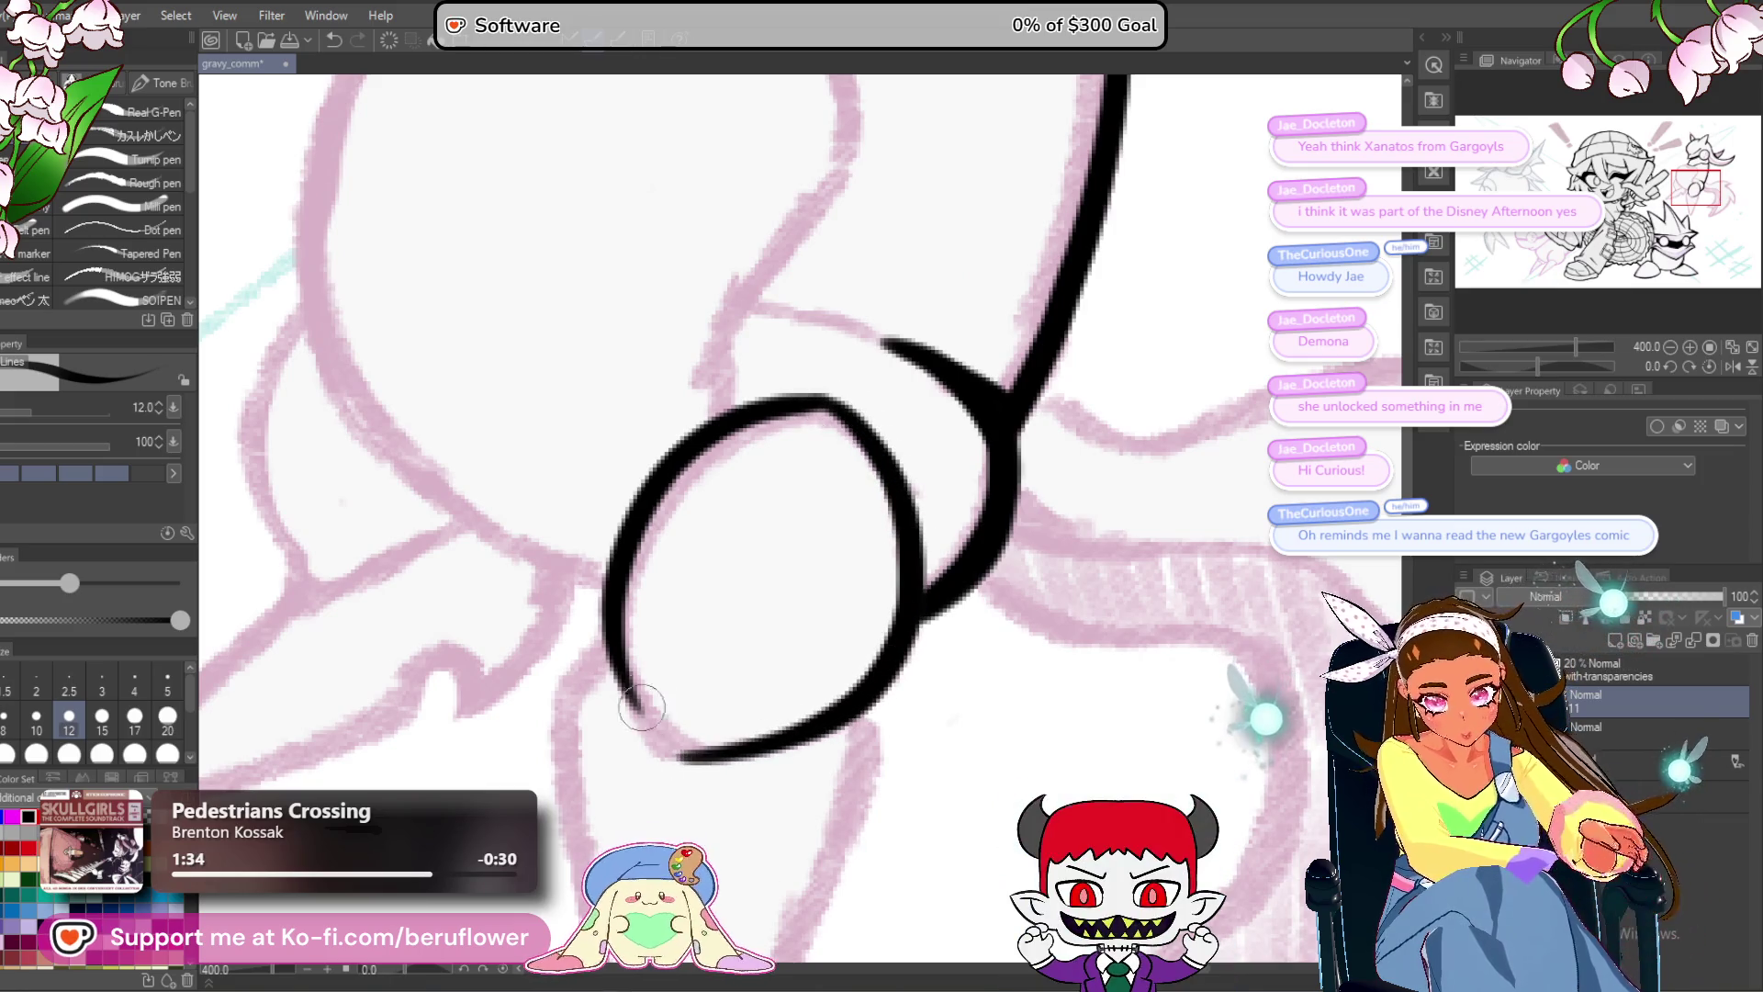
pyautogui.moveTo(627, 687); pyautogui.dragTo(678, 755)
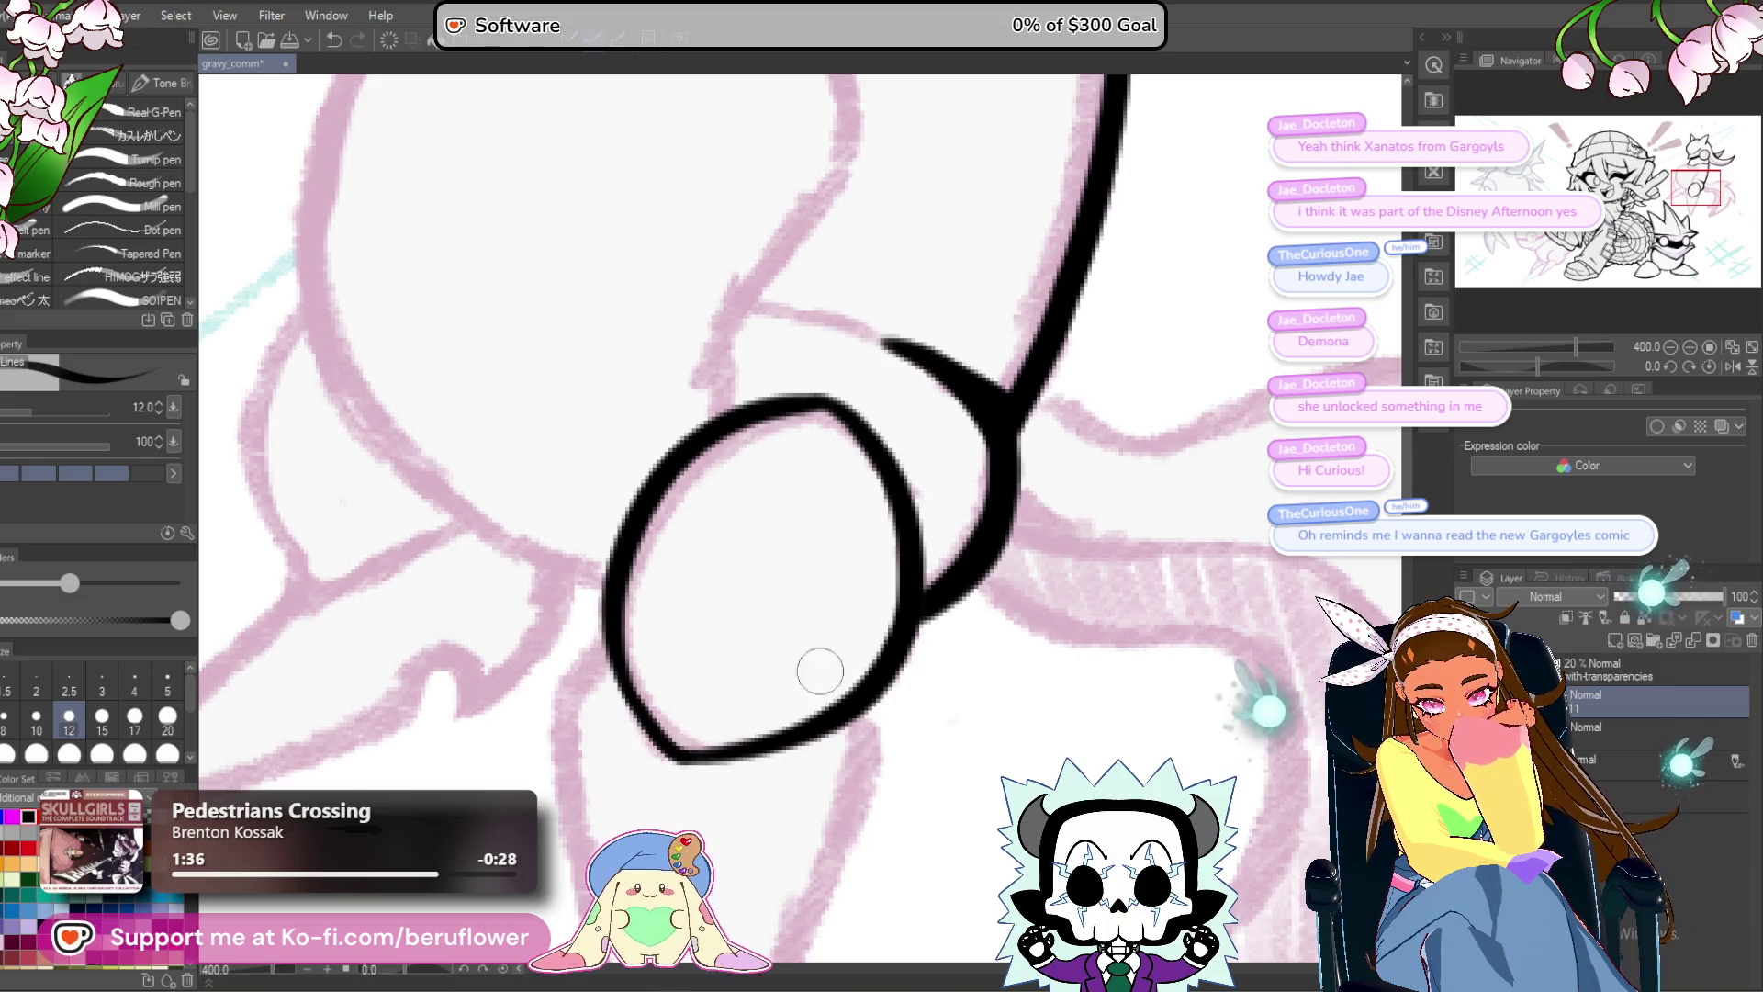
pyautogui.scroll(-1, 843, 420)
pyautogui.moveTo(642, 512); pyautogui.dragTo(684, 654)
# With the canvas rotated, thicken and extend the goggle frame line.
pyautogui.scroll(-5, 724, 662)
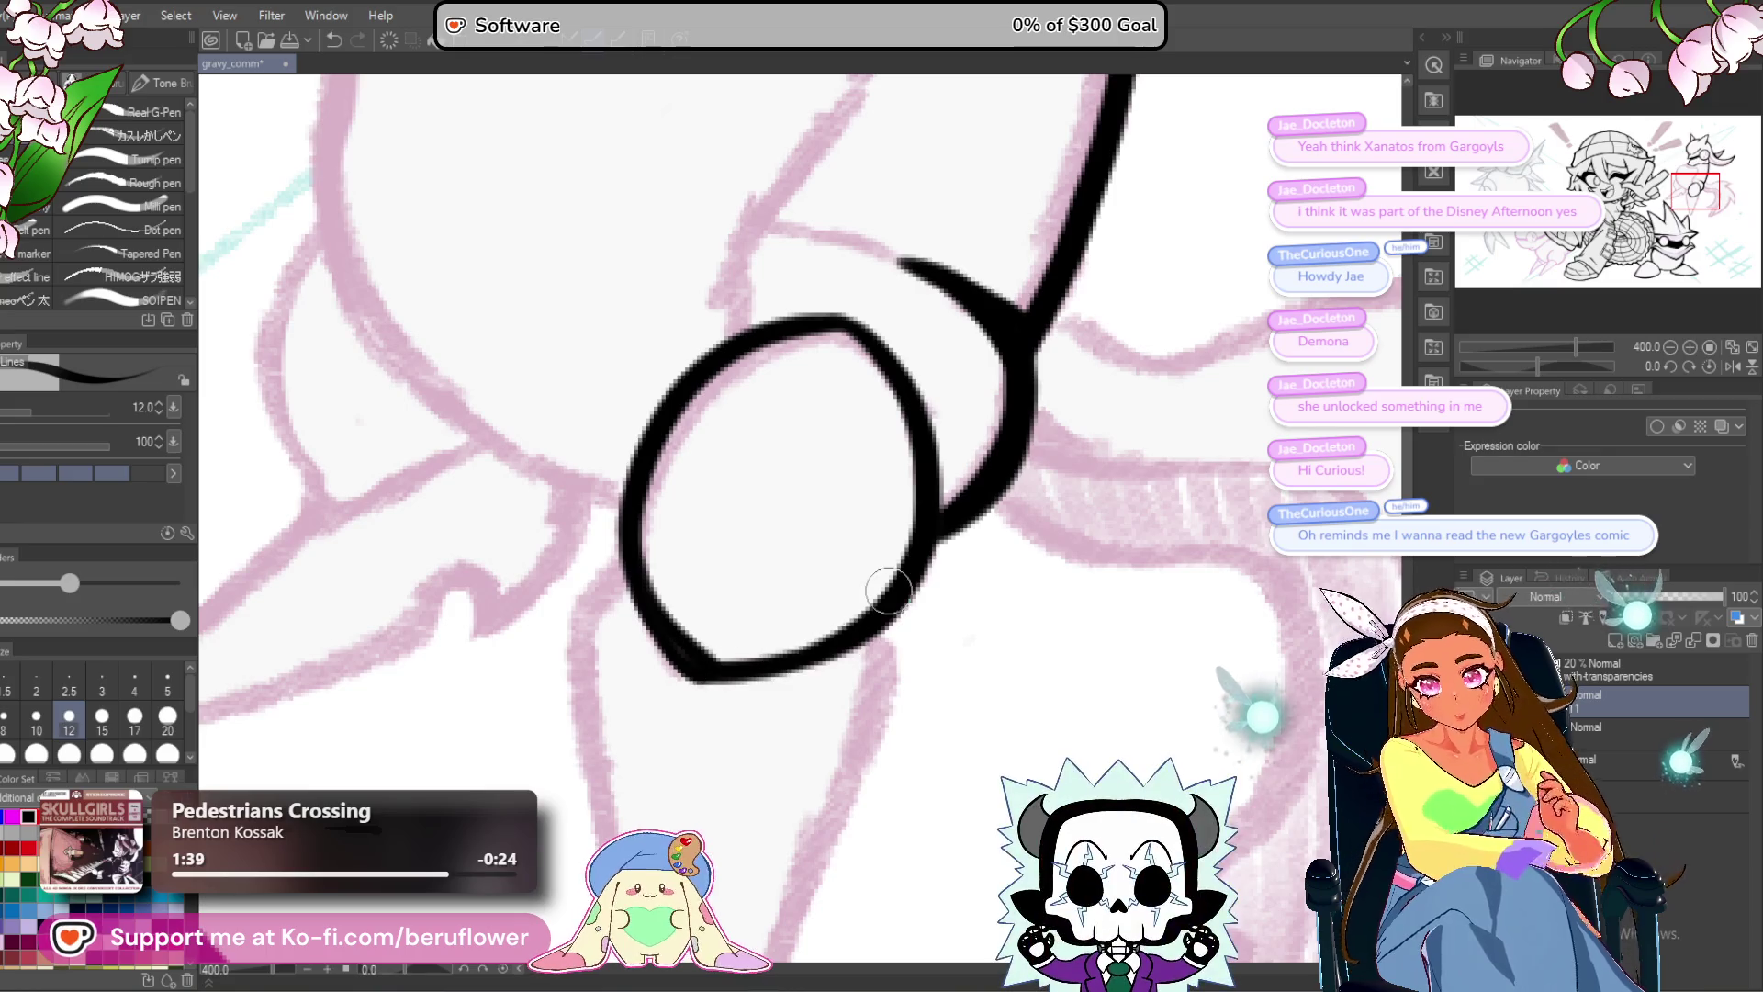
pyautogui.scroll(3, 765, 444)
pyautogui.scroll(3, 771, 414)
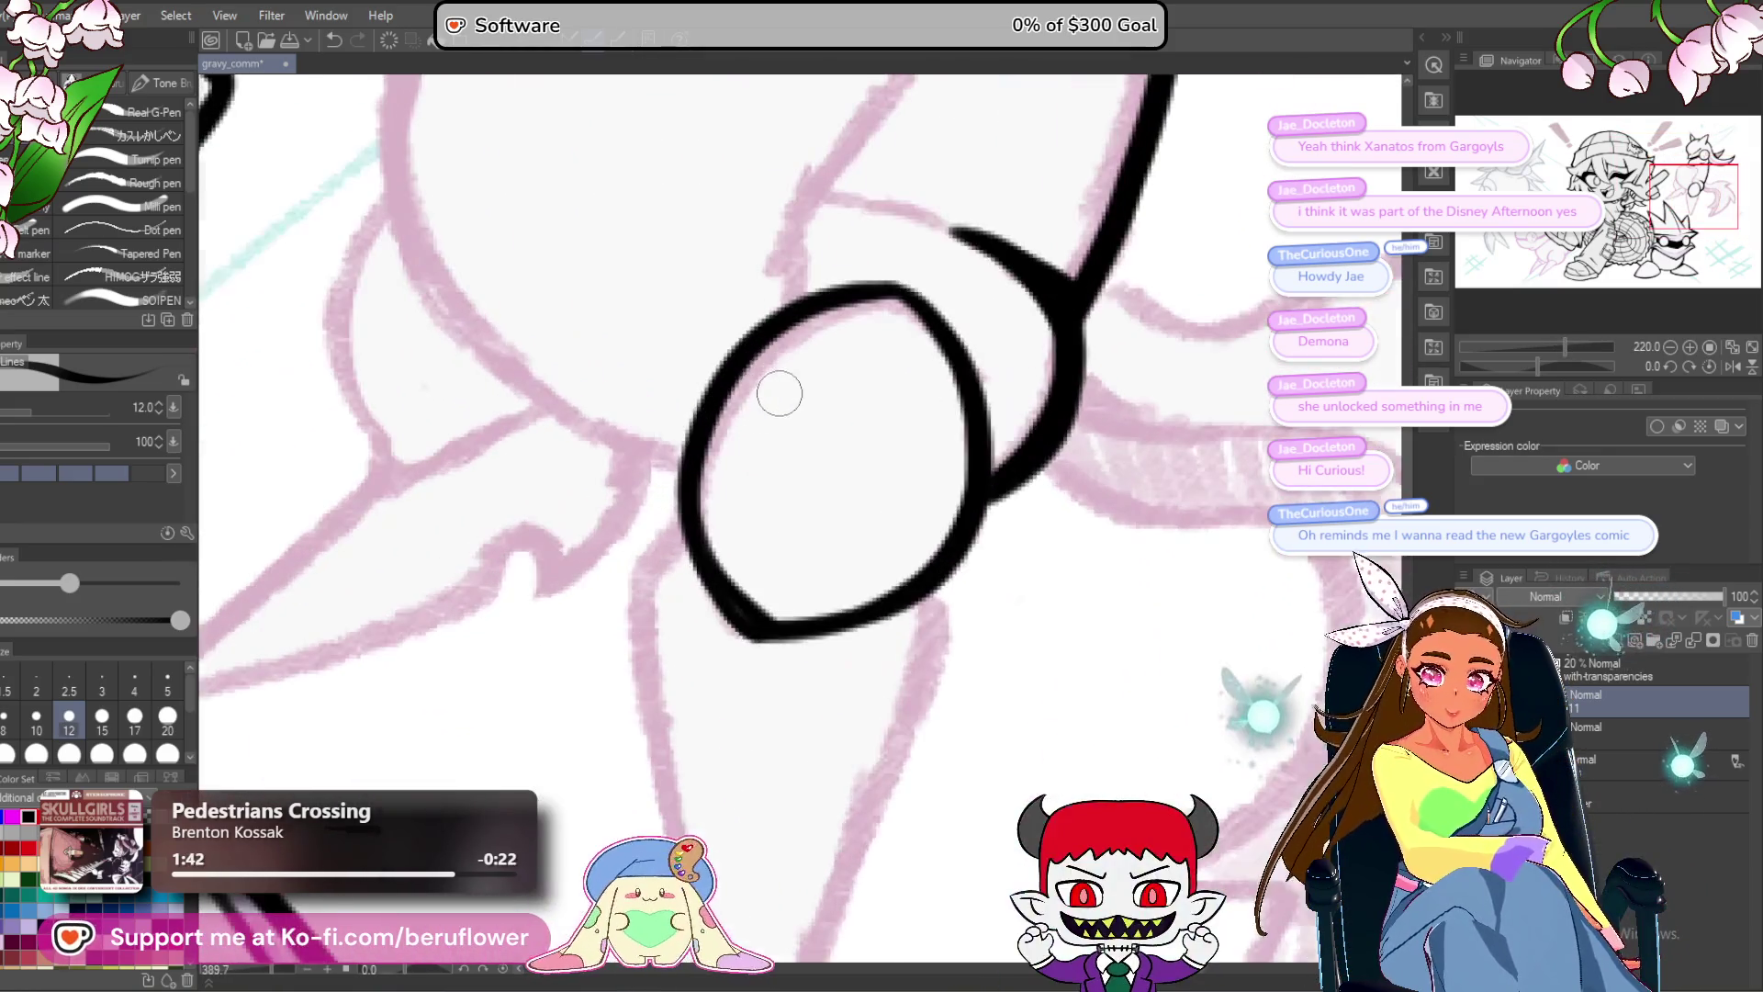
pyautogui.moveTo(1555, 370); pyautogui.dragTo(1504, 366)
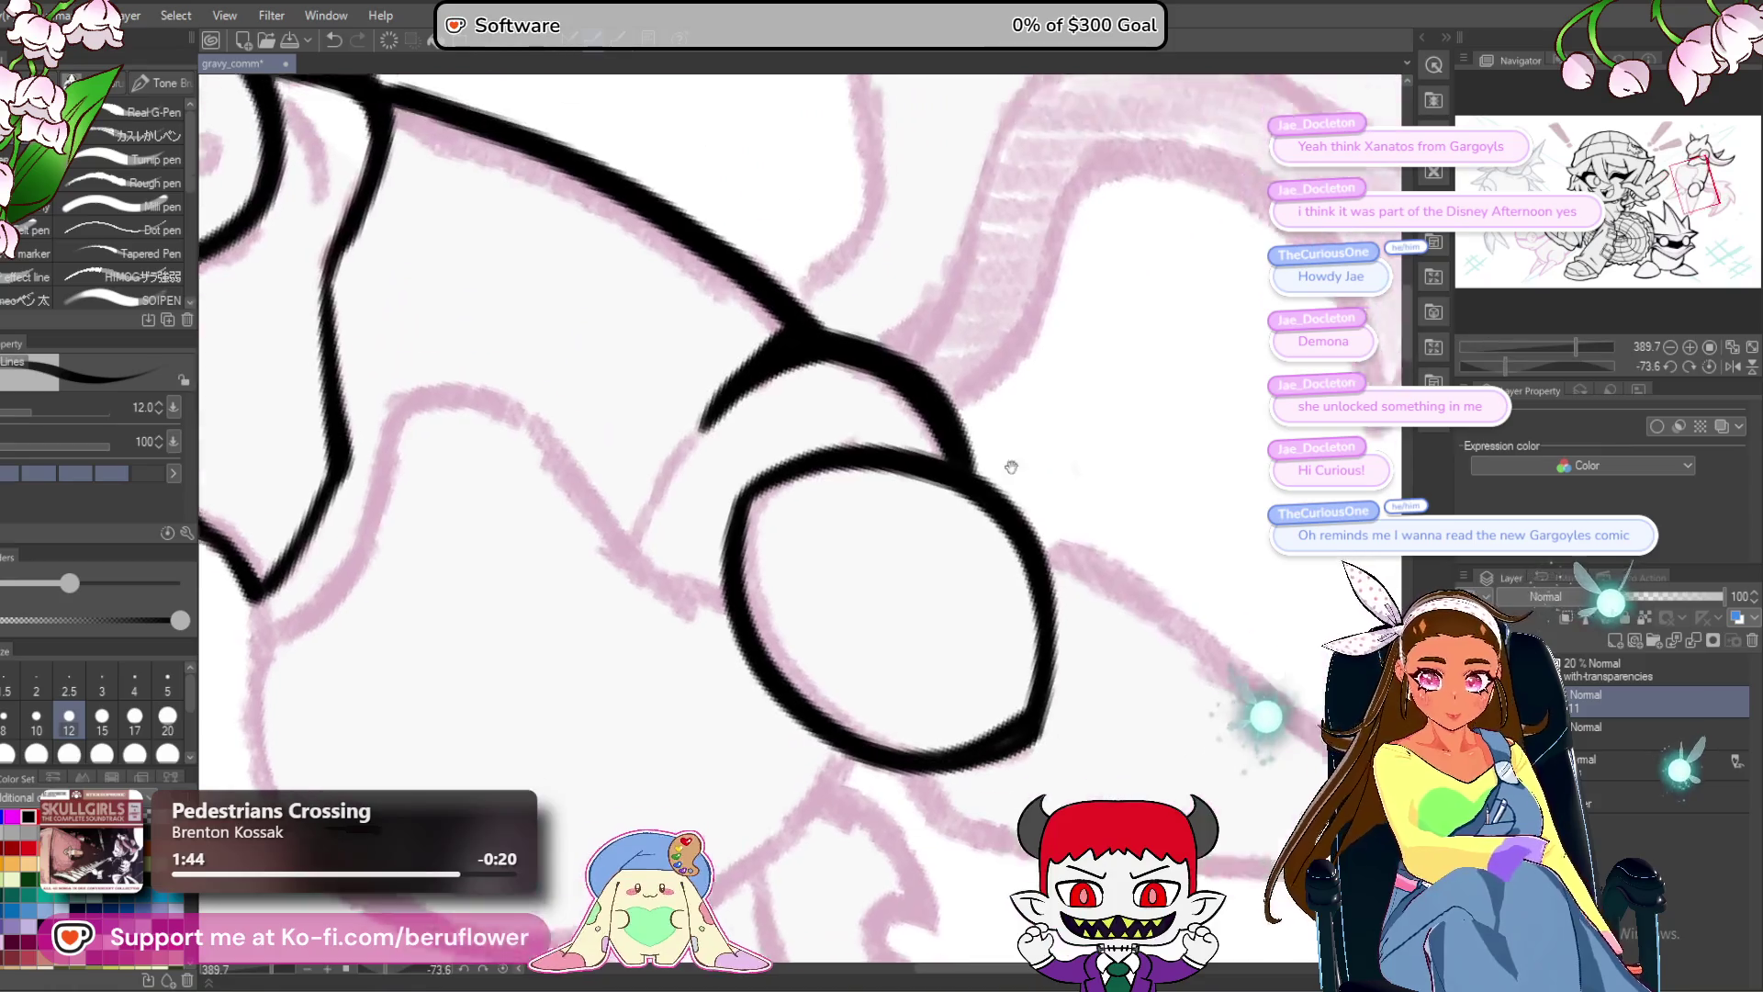
pyautogui.moveTo(791, 393)
pyautogui.mouseDown()
pyautogui.moveTo(688, 551)
pyautogui.moveTo(701, 543)
pyautogui.mouseUp()
pyautogui.moveTo(726, 477); pyautogui.dragTo(684, 565)
pyautogui.moveTo(753, 432); pyautogui.dragTo(685, 574)
# Reset the rotation and finish the cone's converging lines with a sharp tip.
pyautogui.moveTo(871, 597)
pyautogui.mouseDown()
pyautogui.moveTo(945, 630)
pyautogui.moveTo(980, 500)
pyautogui.mouseUp()
pyautogui.click(1709, 365)
pyautogui.moveTo(644, 610)
pyautogui.mouseDown()
pyautogui.moveTo(740, 316)
pyautogui.moveTo(682, 404)
pyautogui.moveTo(750, 761)
pyautogui.mouseUp()
pyautogui.moveTo(1005, 406)
pyautogui.mouseDown()
pyautogui.moveTo(960, 365)
pyautogui.moveTo(781, 792)
pyautogui.mouseUp()
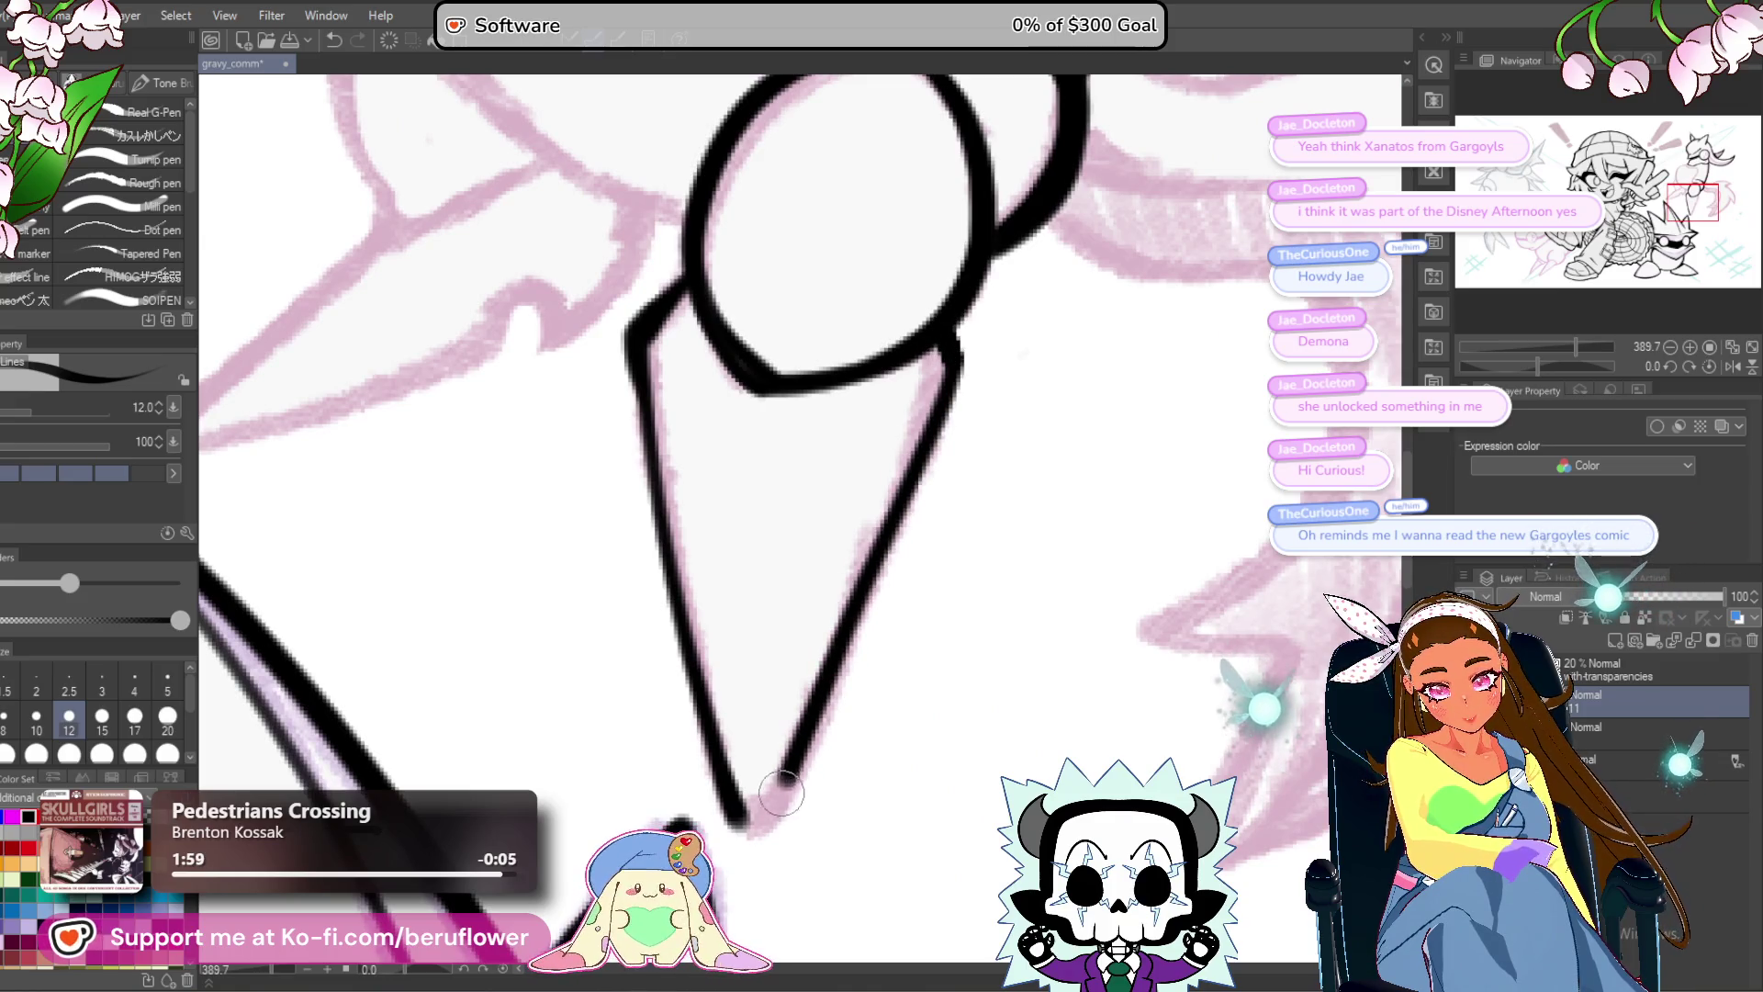
pyautogui.click(740, 833)
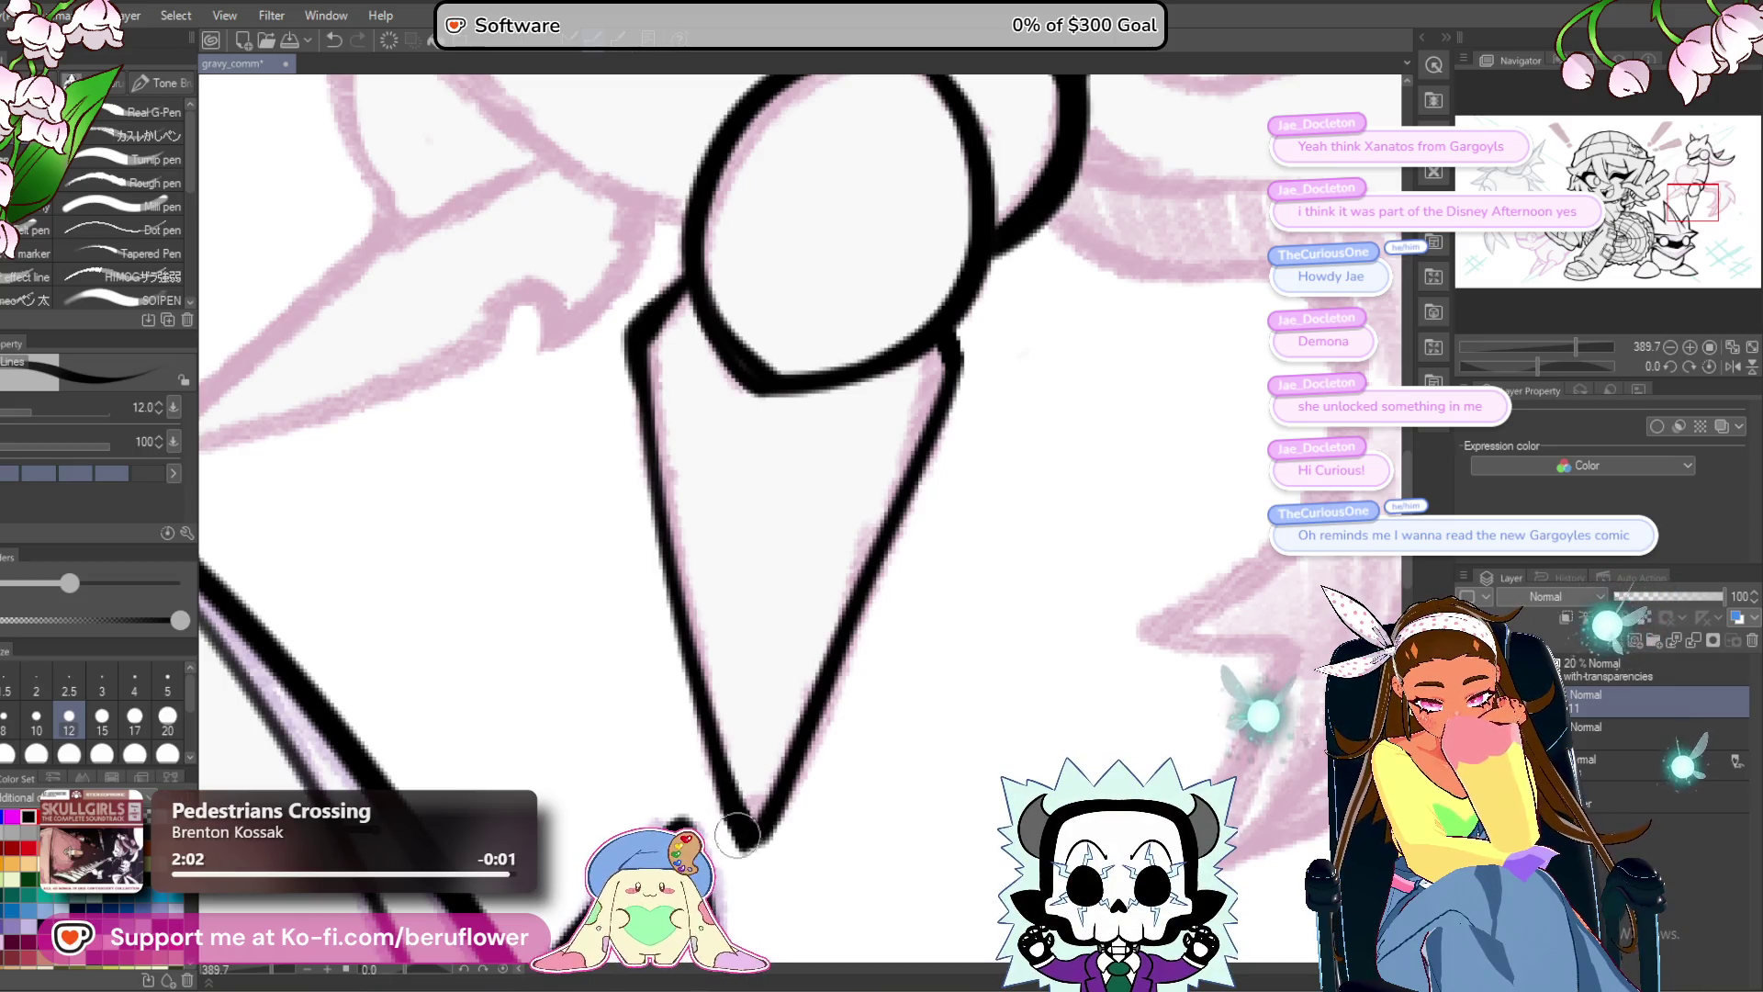
pyautogui.scroll(-3, 795, 672)
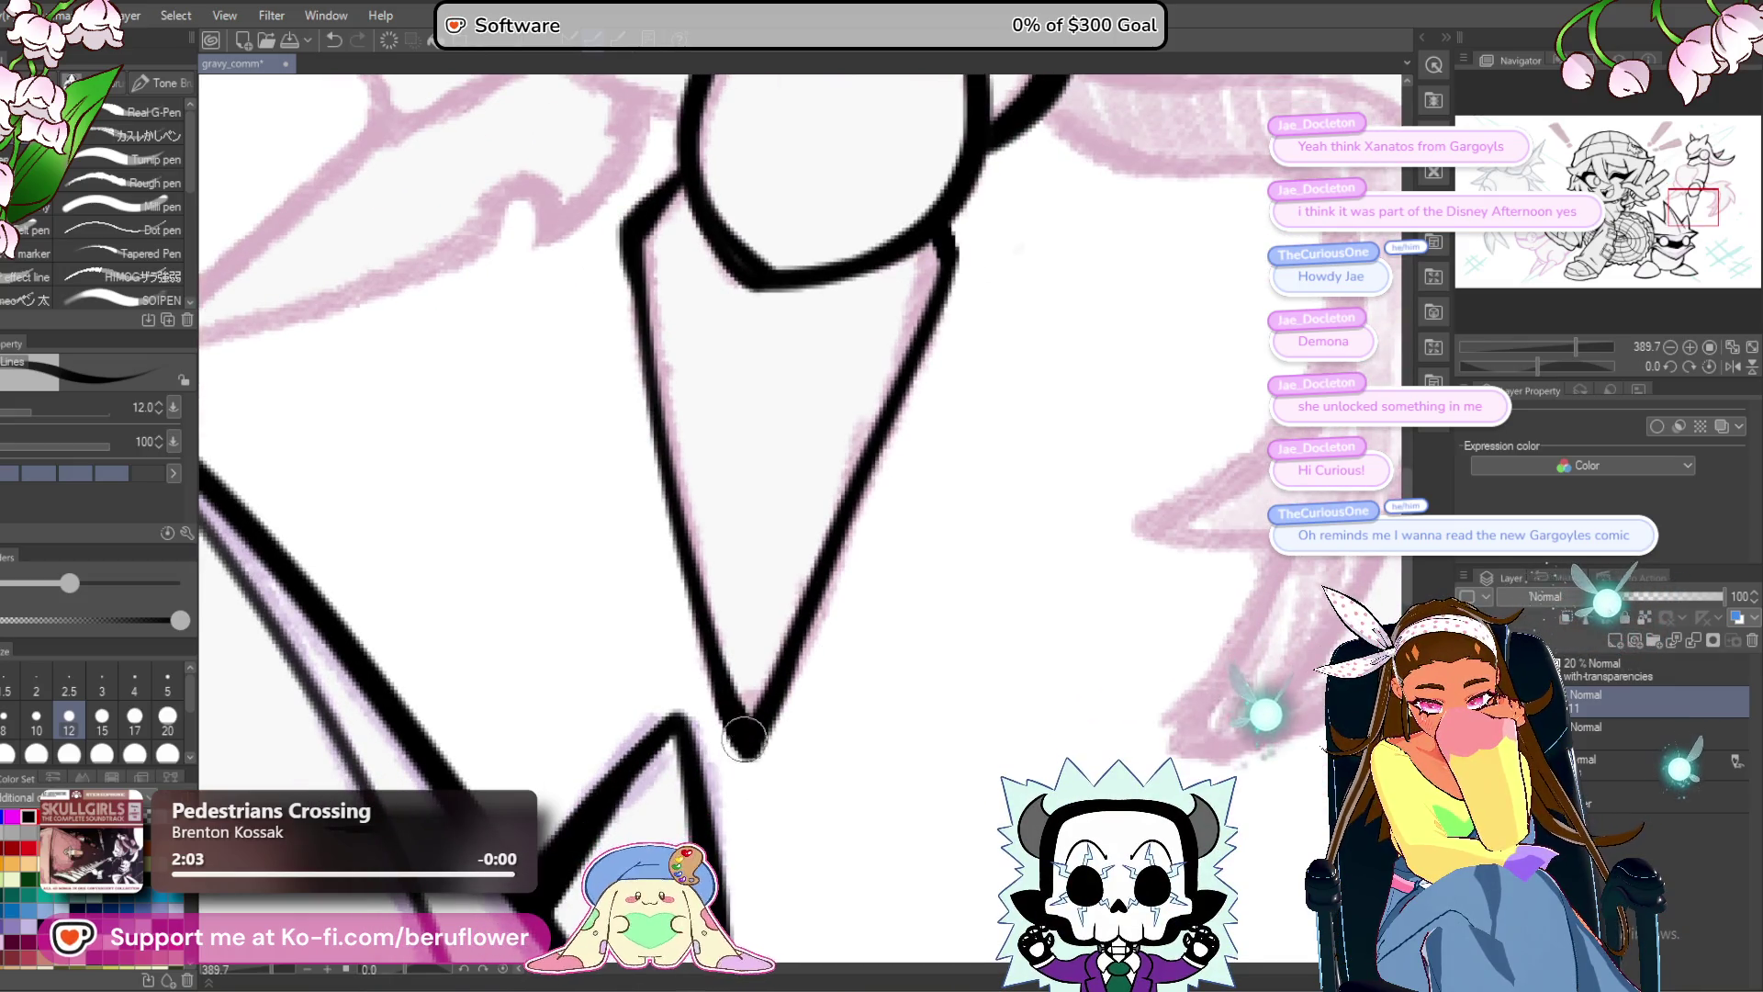
pyautogui.scroll(5, 740, 551)
# Ink the cone's left and right edges and the left side of the body.
pyautogui.moveTo(740, 425)
pyautogui.mouseDown()
pyautogui.moveTo(680, 494)
pyautogui.moveTo(717, 712)
pyautogui.mouseUp()
pyautogui.moveTo(856, 690); pyautogui.dragTo(812, 646)
pyautogui.moveTo(971, 476); pyautogui.dragTo(895, 666)
pyautogui.moveTo(628, 540)
pyautogui.mouseDown()
pyautogui.moveTo(838, 557)
pyautogui.moveTo(921, 750)
pyautogui.moveTo(779, 602)
pyautogui.moveTo(813, 283)
pyautogui.moveTo(624, 335)
pyautogui.moveTo(521, 712)
pyautogui.mouseUp()
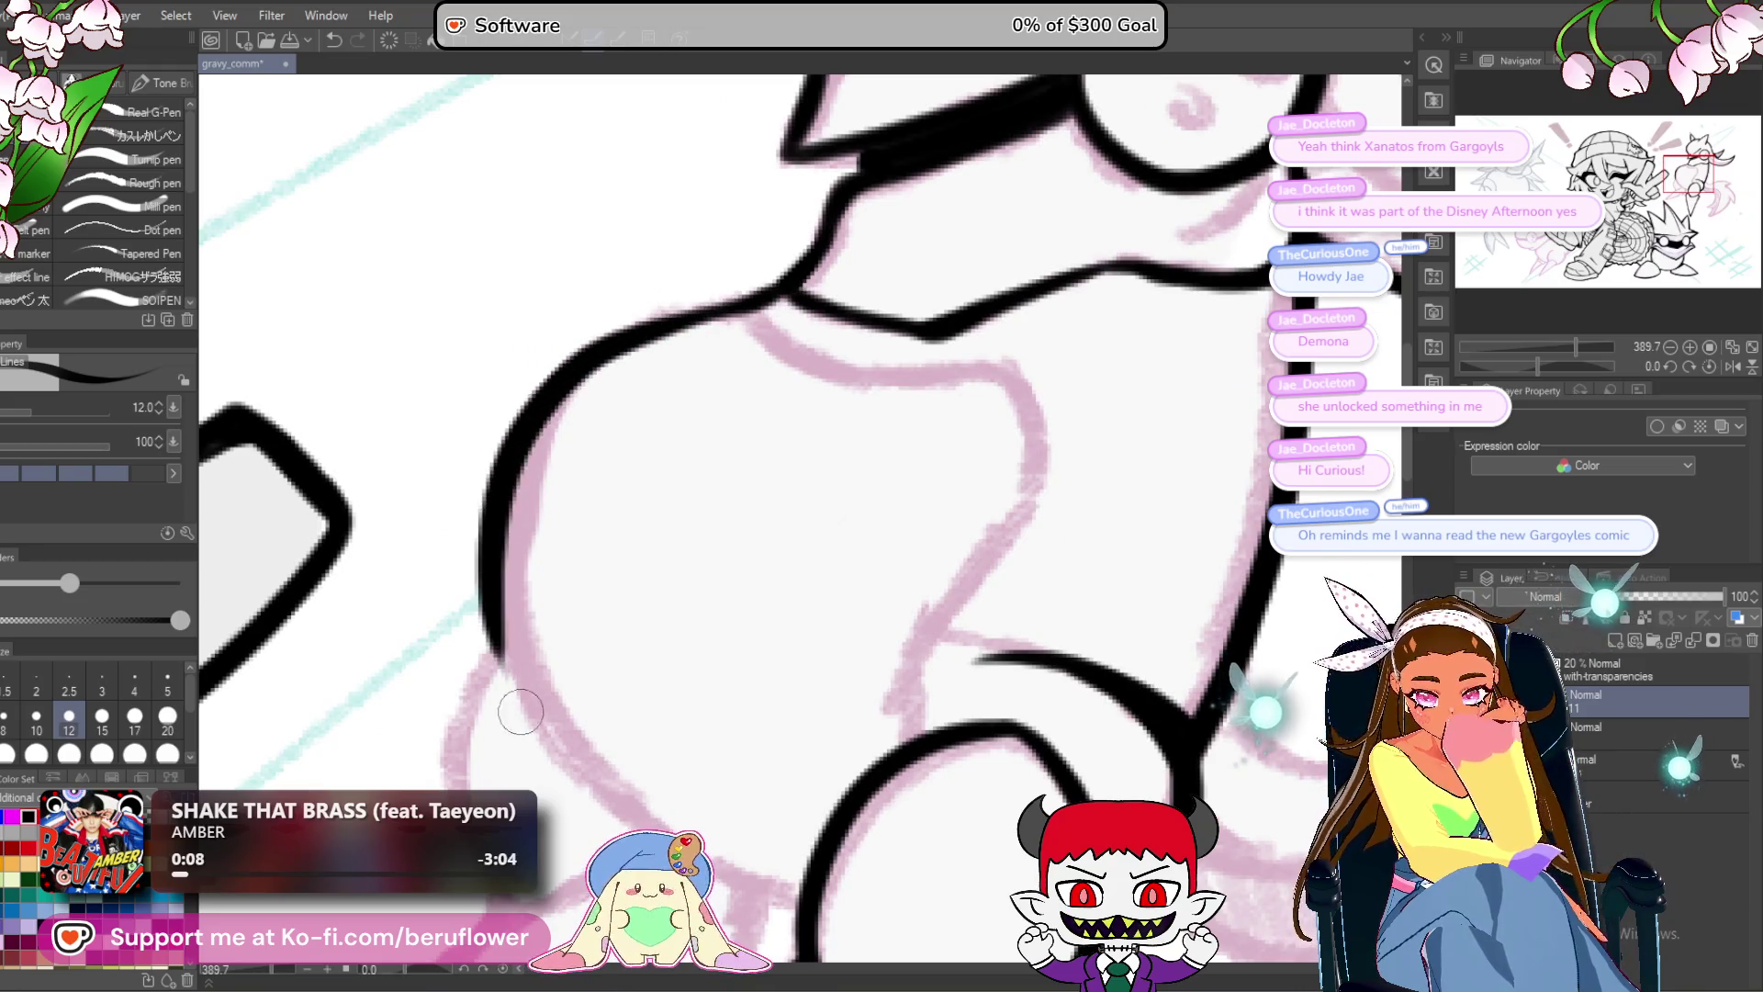
pyautogui.moveTo(496, 597); pyautogui.dragTo(562, 763)
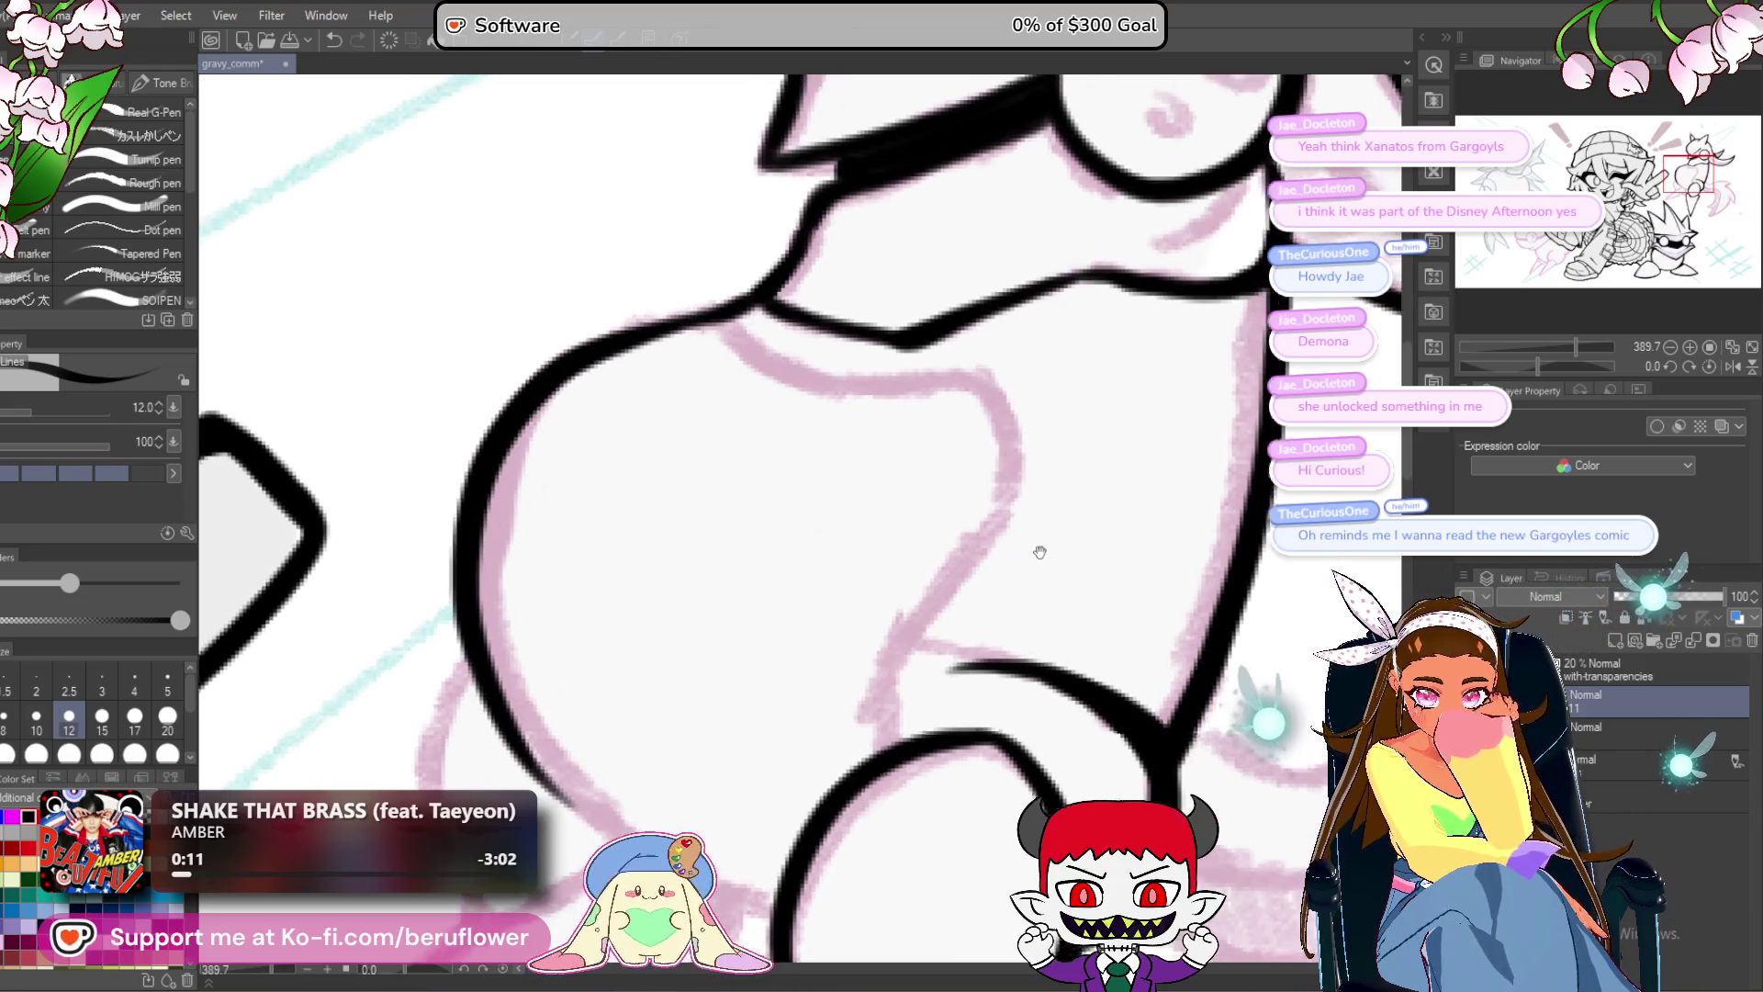
# With the canvas rotated, redraw the left body contour thicker and extend it downward.
pyautogui.moveTo(1536, 365); pyautogui.dragTo(1562, 365)
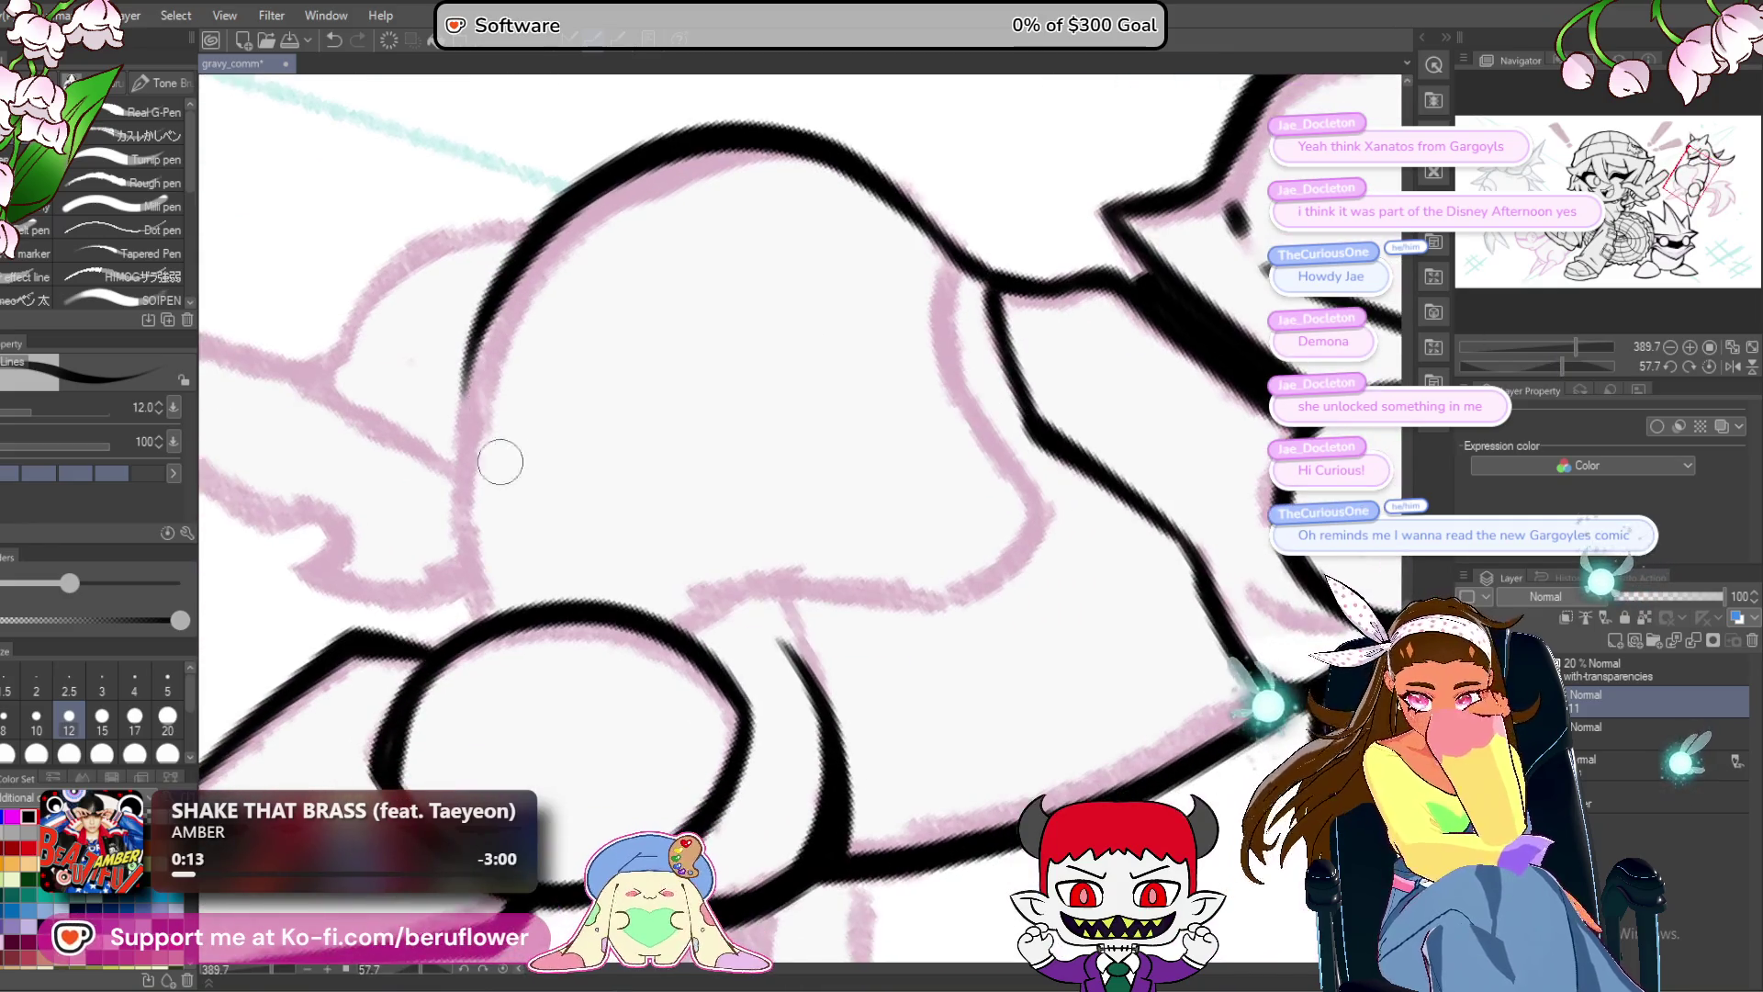
pyautogui.moveTo(455, 456); pyautogui.dragTo(479, 599)
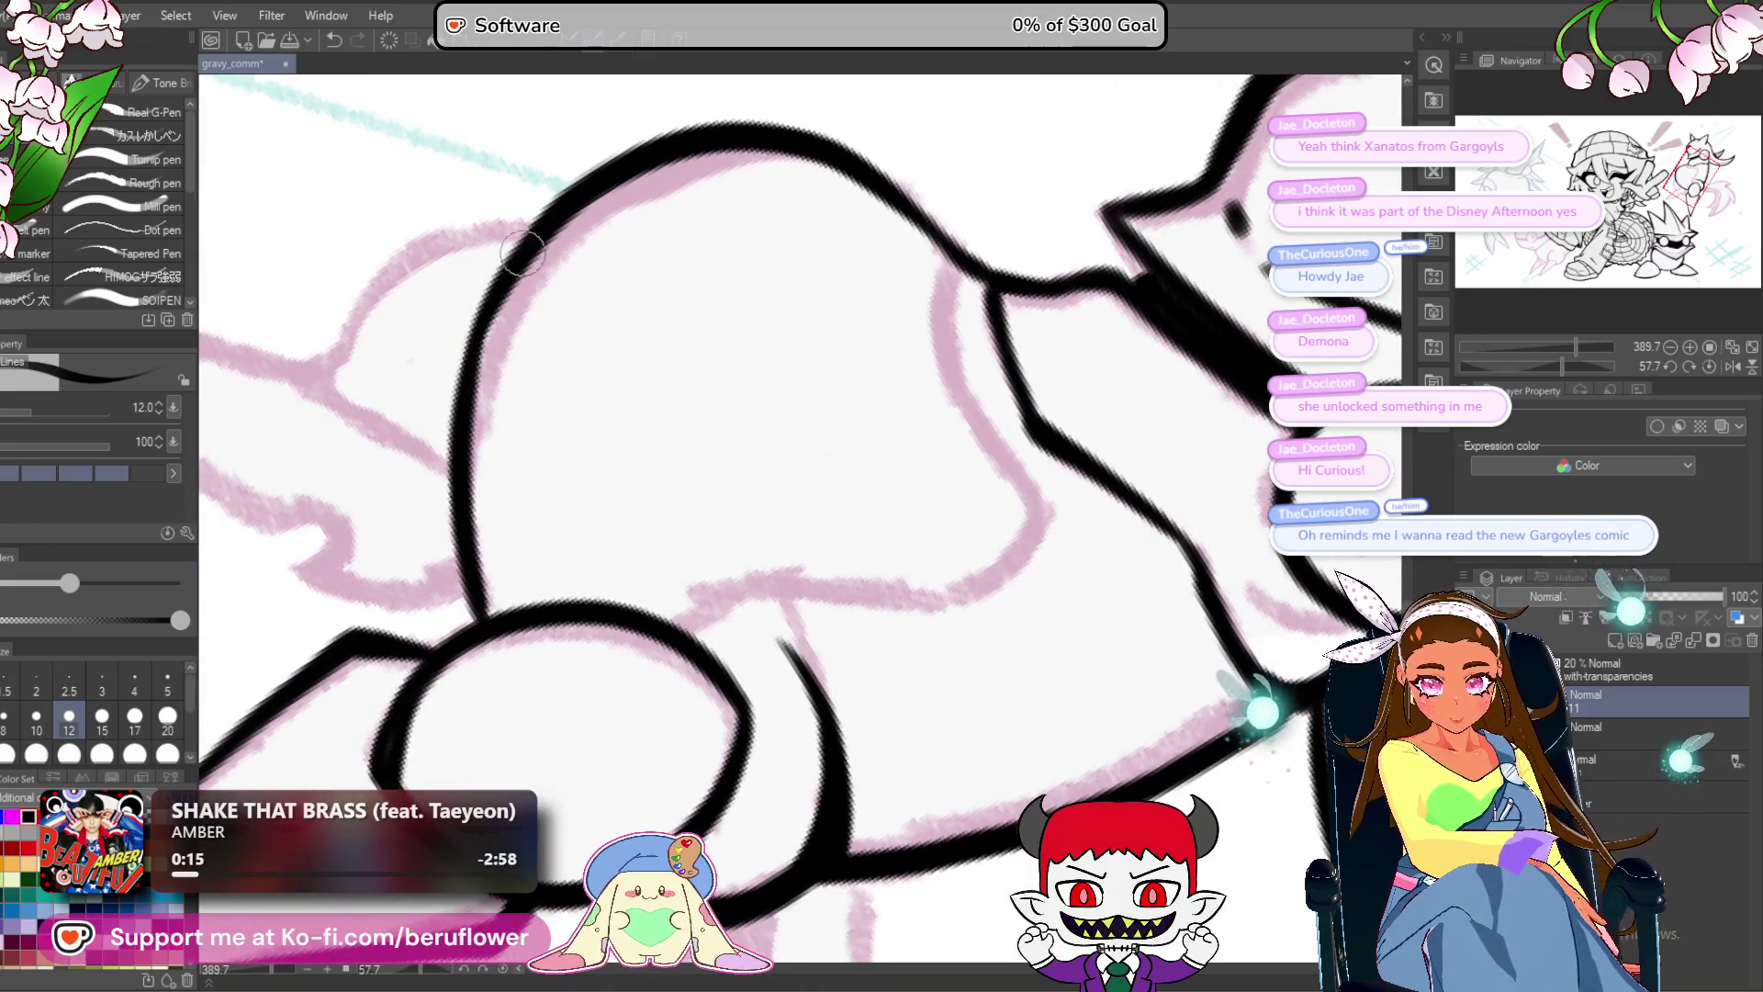
pyautogui.moveTo(491, 299); pyautogui.dragTo(488, 625)
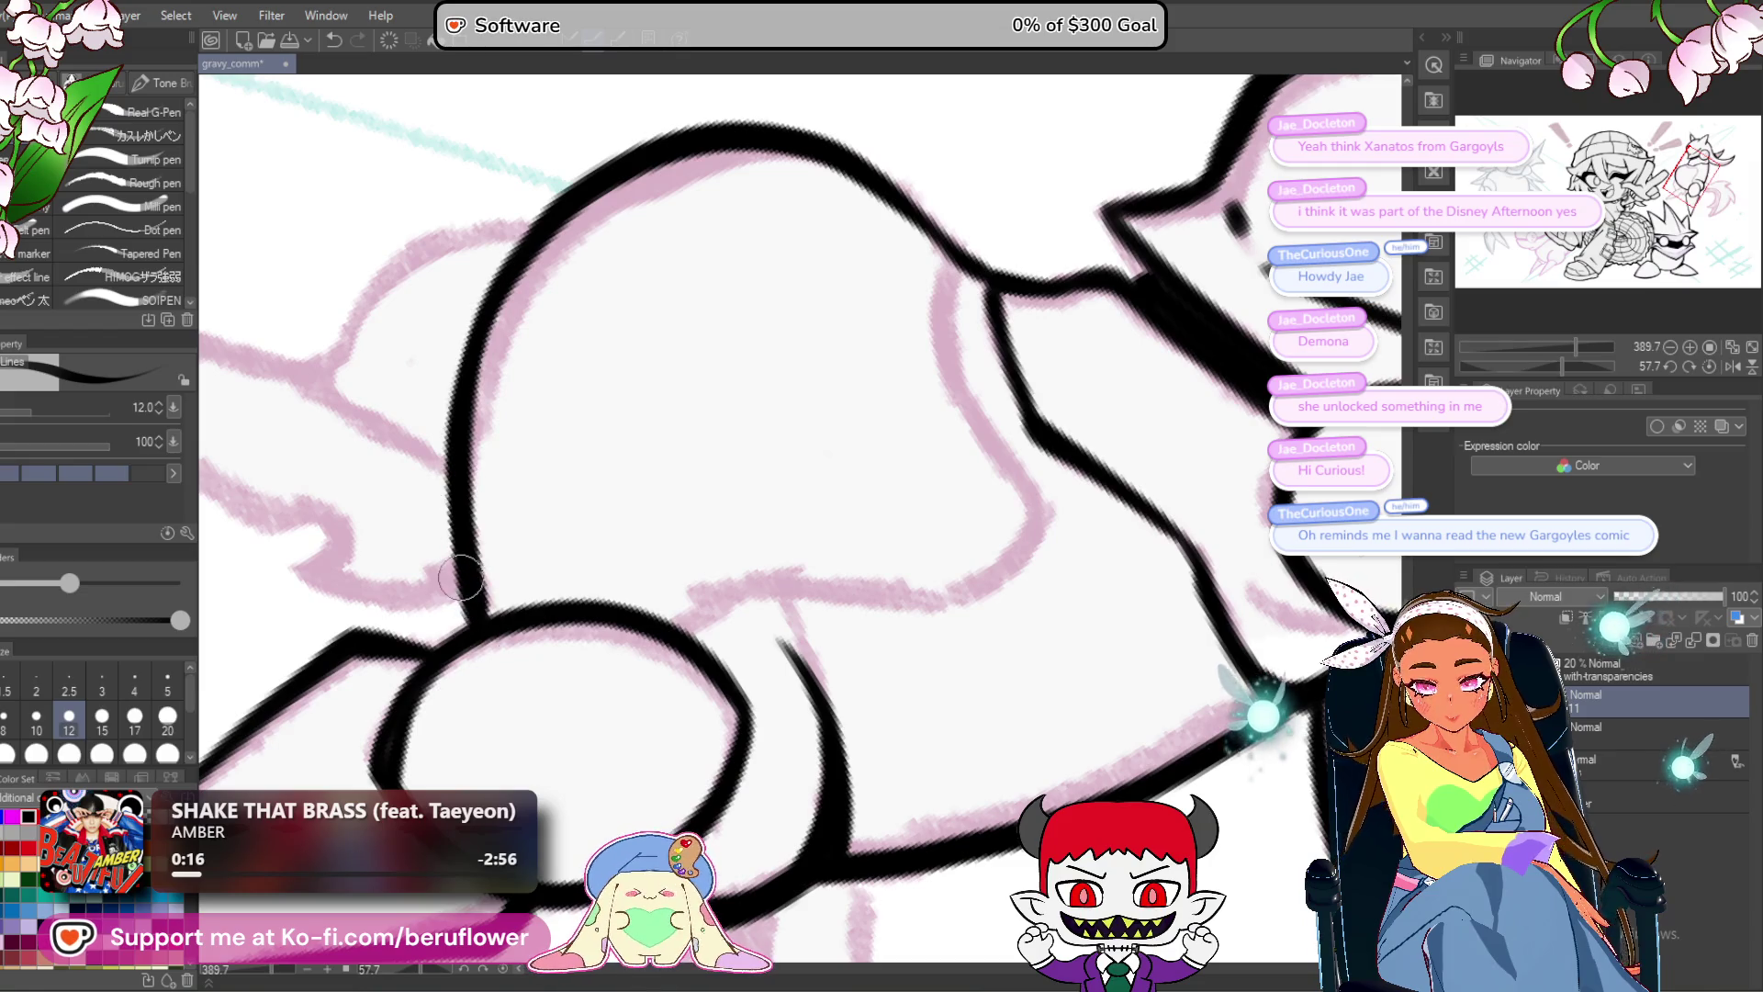
pyautogui.moveTo(1576, 347); pyautogui.dragTo(1557, 346)
pyautogui.moveTo(1079, 669); pyautogui.dragTo(1139, 694)
# Reset the rotation to zero and bring back the pink sketch and guides.
pyautogui.click(1710, 366)
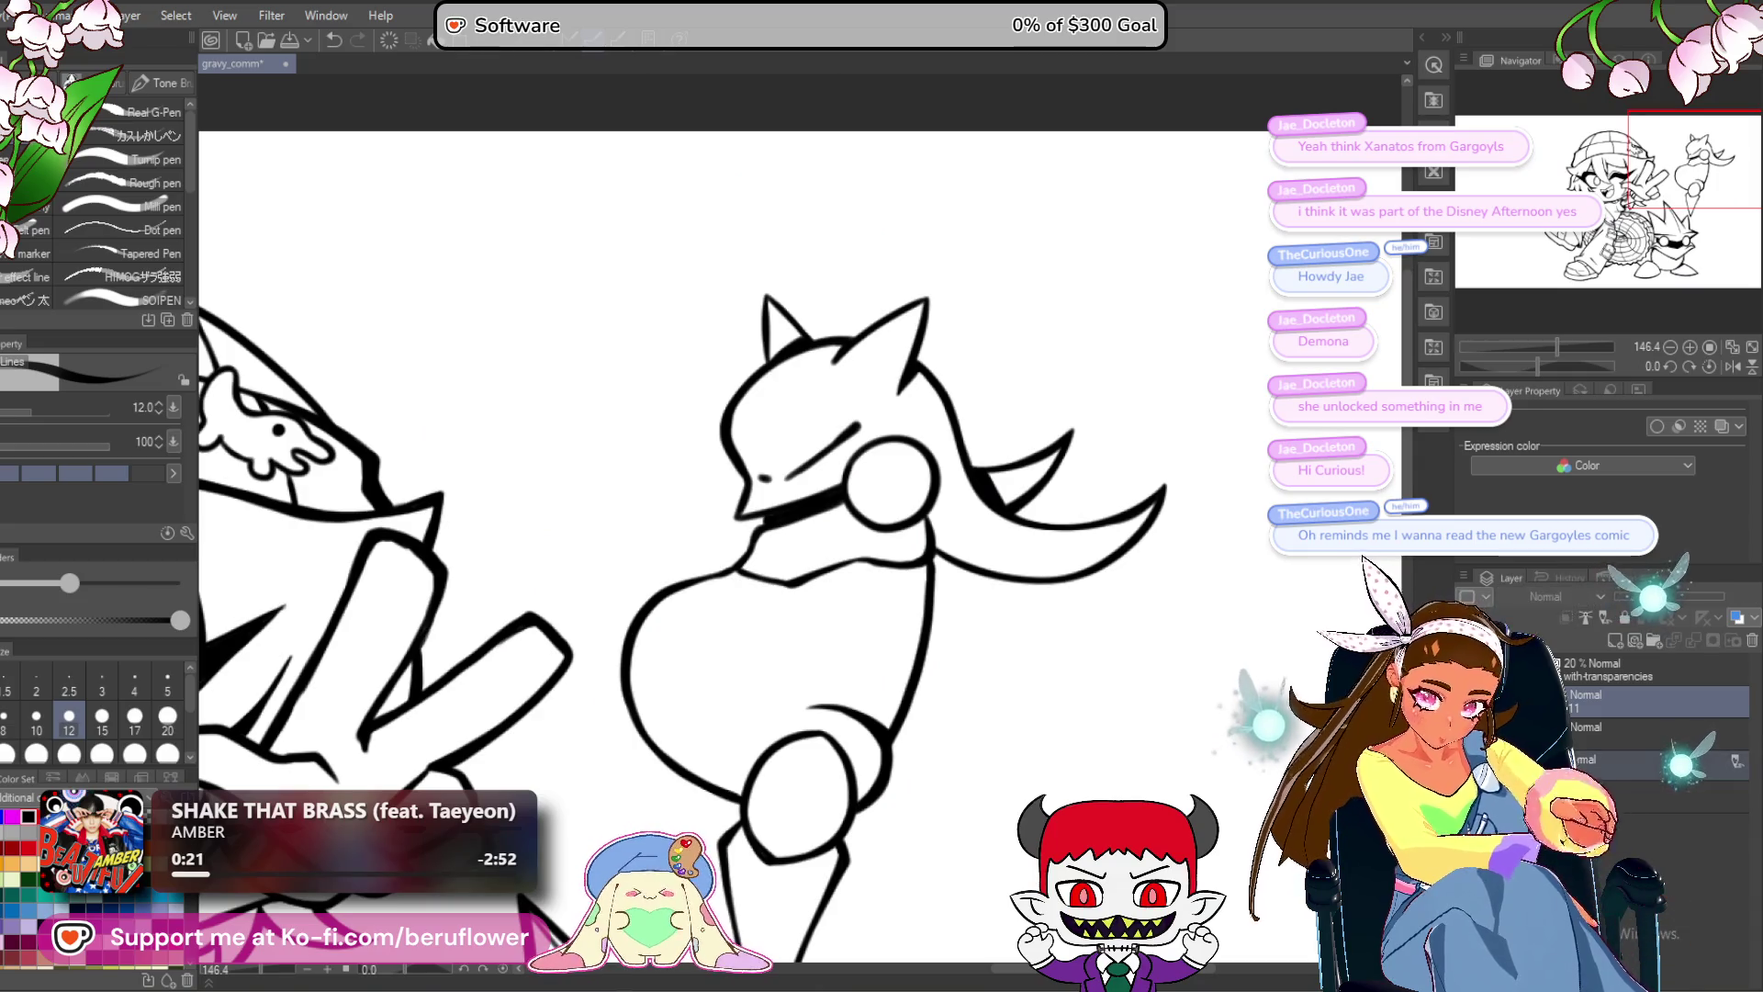
pyautogui.hotkey('ctrl', 'z')
pyautogui.moveTo(1049, 754); pyautogui.dragTo(1065, 505)
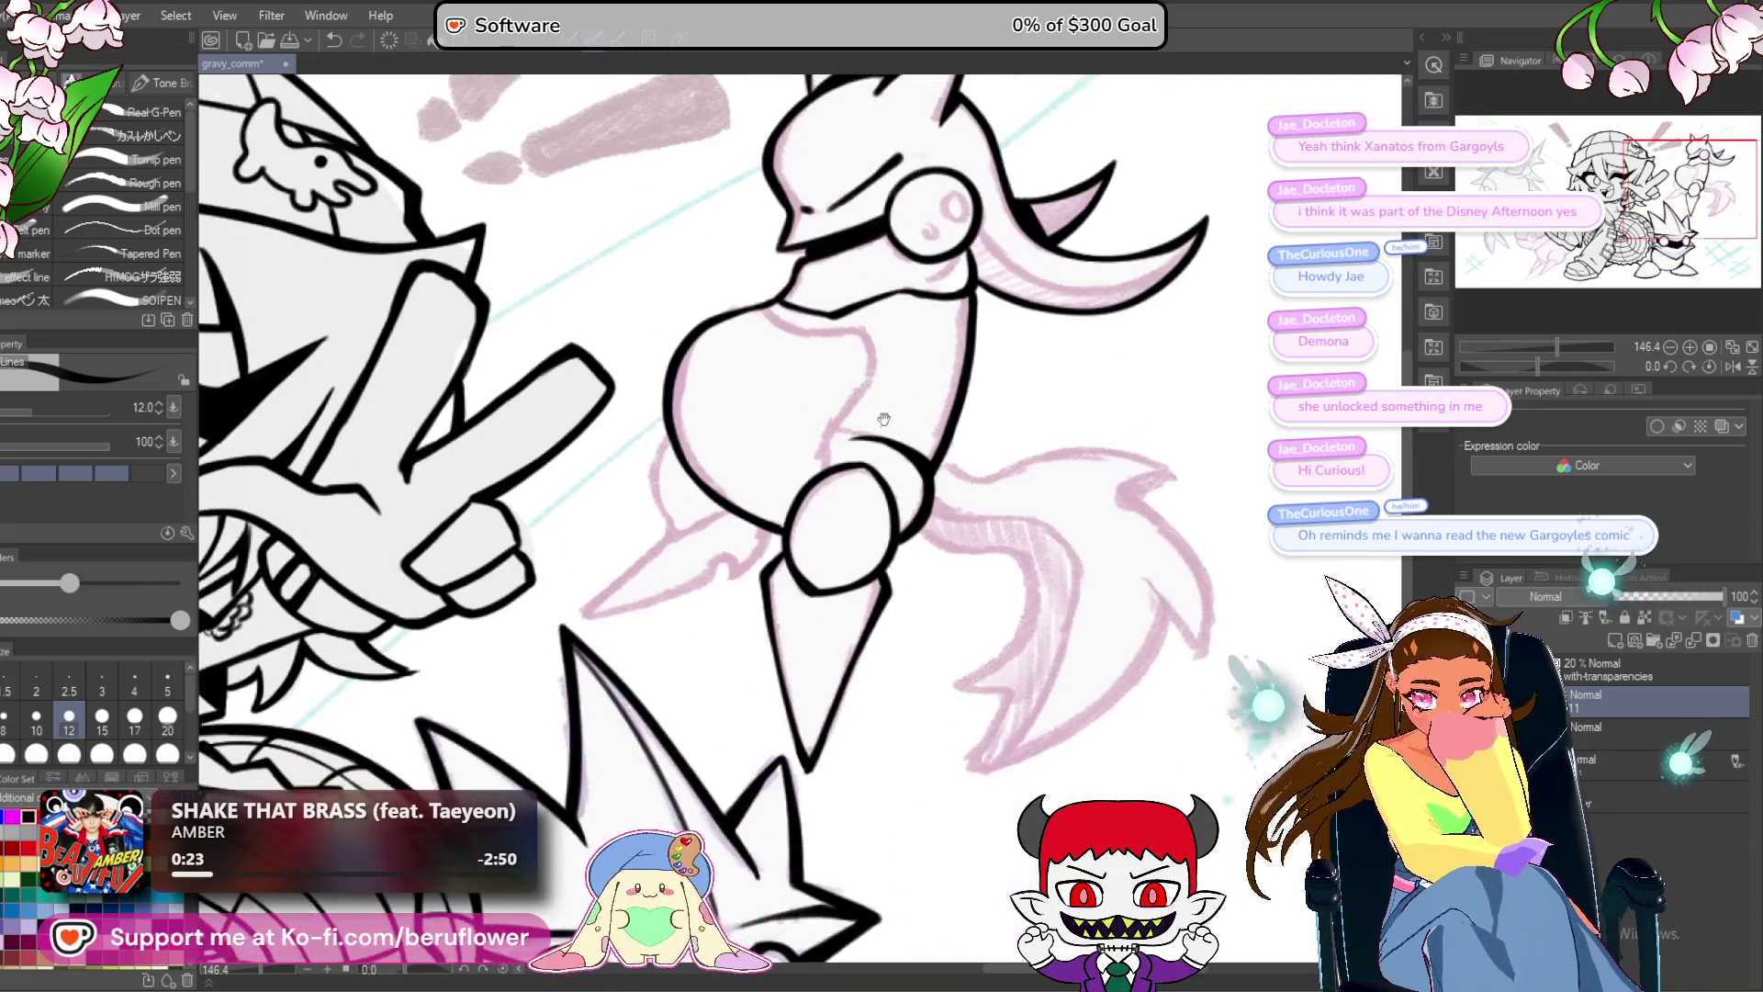
pyautogui.scroll(3, 756, 700)
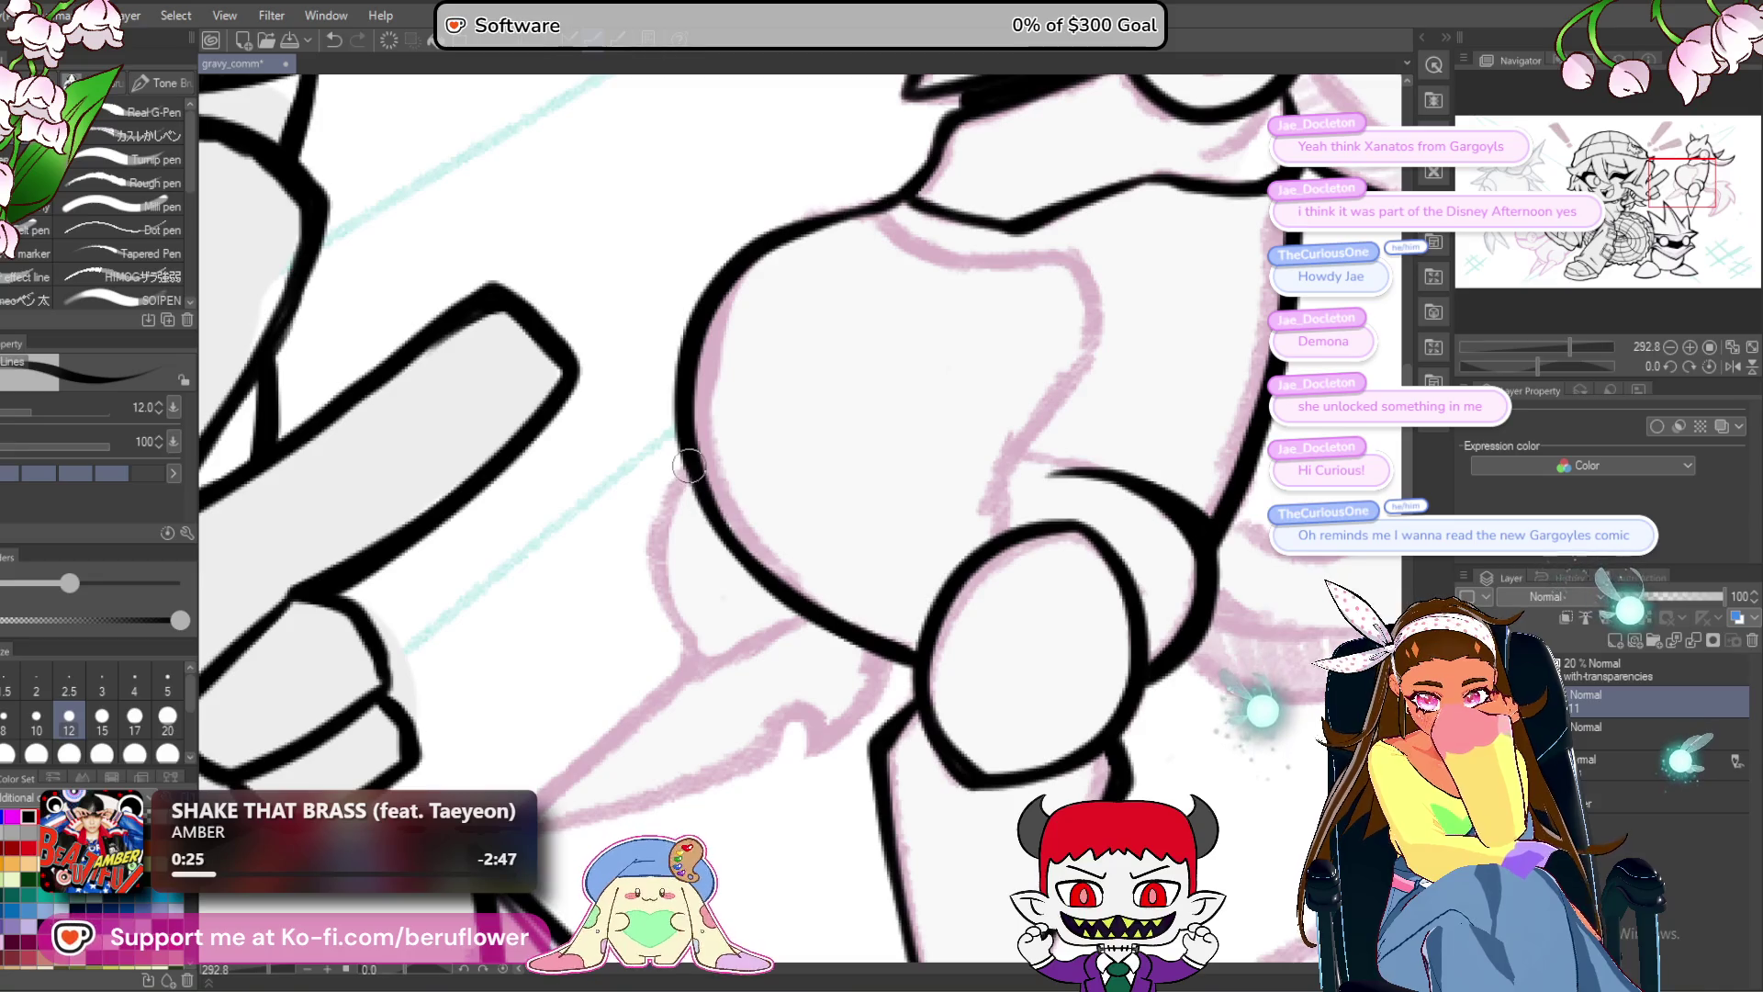
# Ink a curved line down the body's side and the wedge lines below the body.
pyautogui.moveTo(689, 468); pyautogui.dragTo(667, 606)
pyautogui.moveTo(684, 468)
pyautogui.mouseDown()
pyautogui.moveTo(698, 354)
pyautogui.moveTo(742, 340)
pyautogui.mouseUp()
pyautogui.moveTo(875, 485); pyautogui.dragTo(758, 542)
pyautogui.moveTo(816, 455); pyautogui.dragTo(941, 316)
pyautogui.moveTo(905, 397); pyautogui.dragTo(698, 571)
pyautogui.moveTo(1090, 411)
pyautogui.mouseDown()
pyautogui.moveTo(981, 503)
pyautogui.moveTo(953, 465)
pyautogui.moveTo(873, 525)
pyautogui.moveTo(672, 581)
pyautogui.mouseUp()
# Zoom out and pan across the whole illustration to review the lineart.
pyautogui.scroll(-6, 739, 524)
pyautogui.scroll(-1, 738, 523)
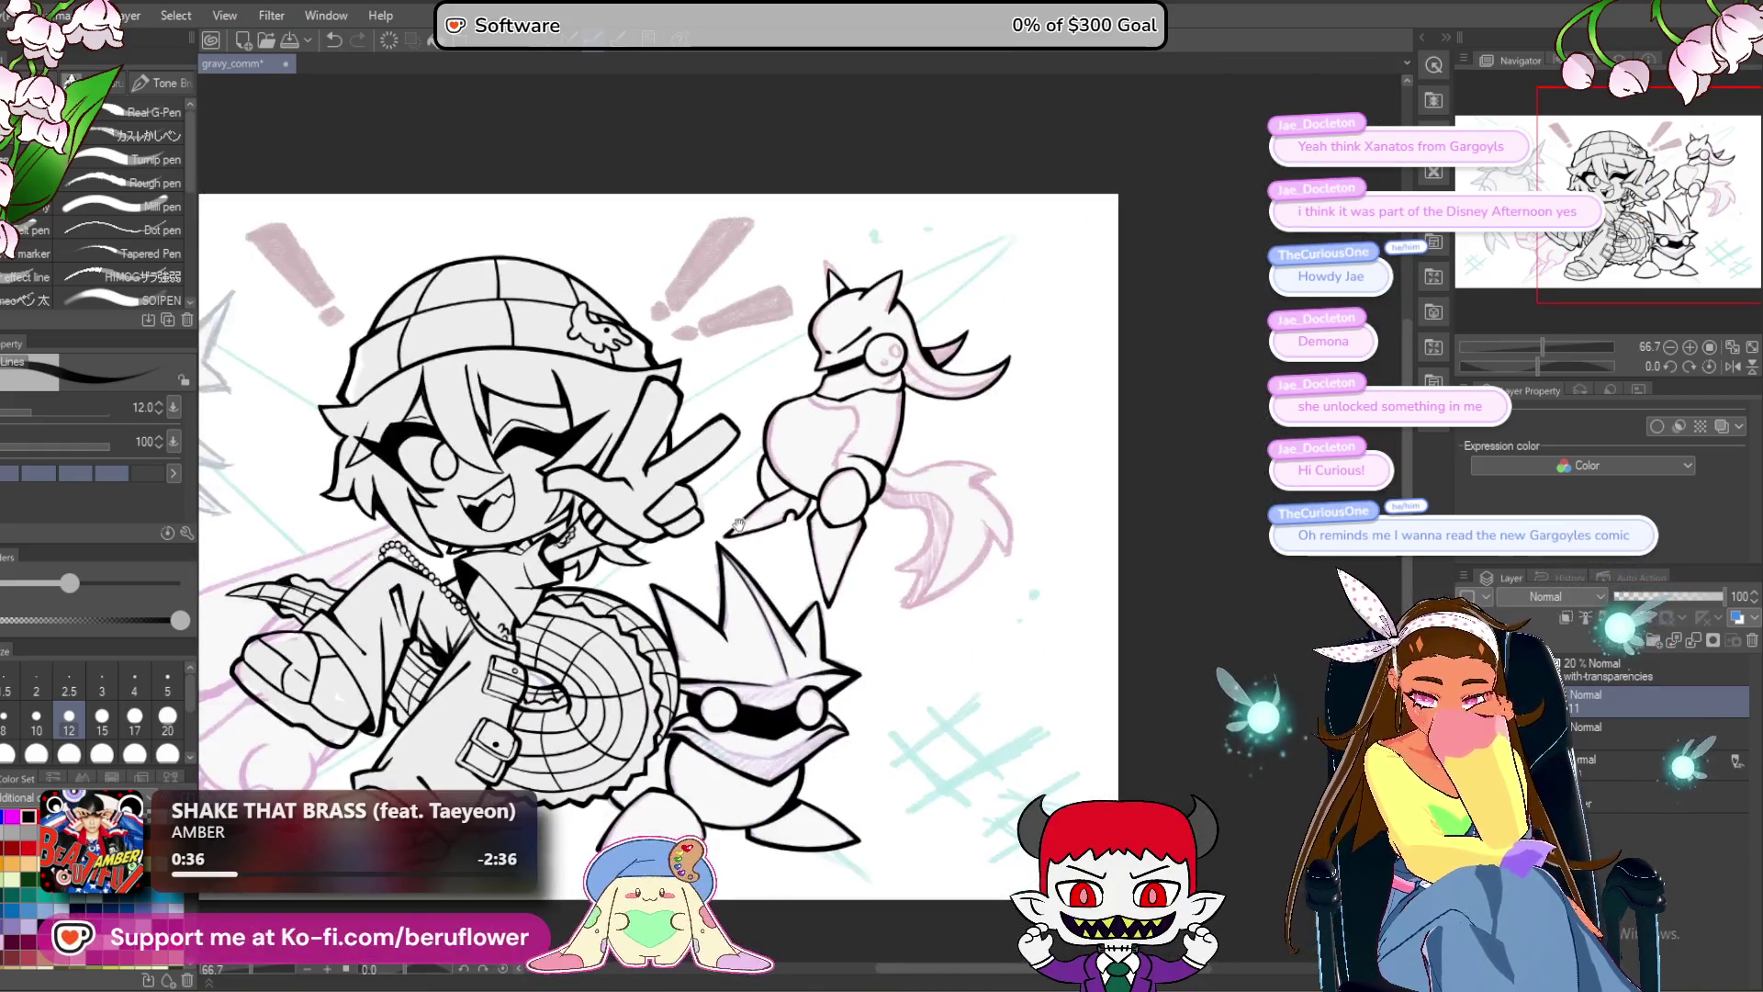
pyautogui.moveTo(801, 813); pyautogui.dragTo(908, 808)
pyautogui.moveTo(880, 734)
pyautogui.mouseDown()
pyautogui.moveTo(892, 694)
pyautogui.moveTo(812, 780)
pyautogui.moveTo(933, 645)
pyautogui.mouseUp()
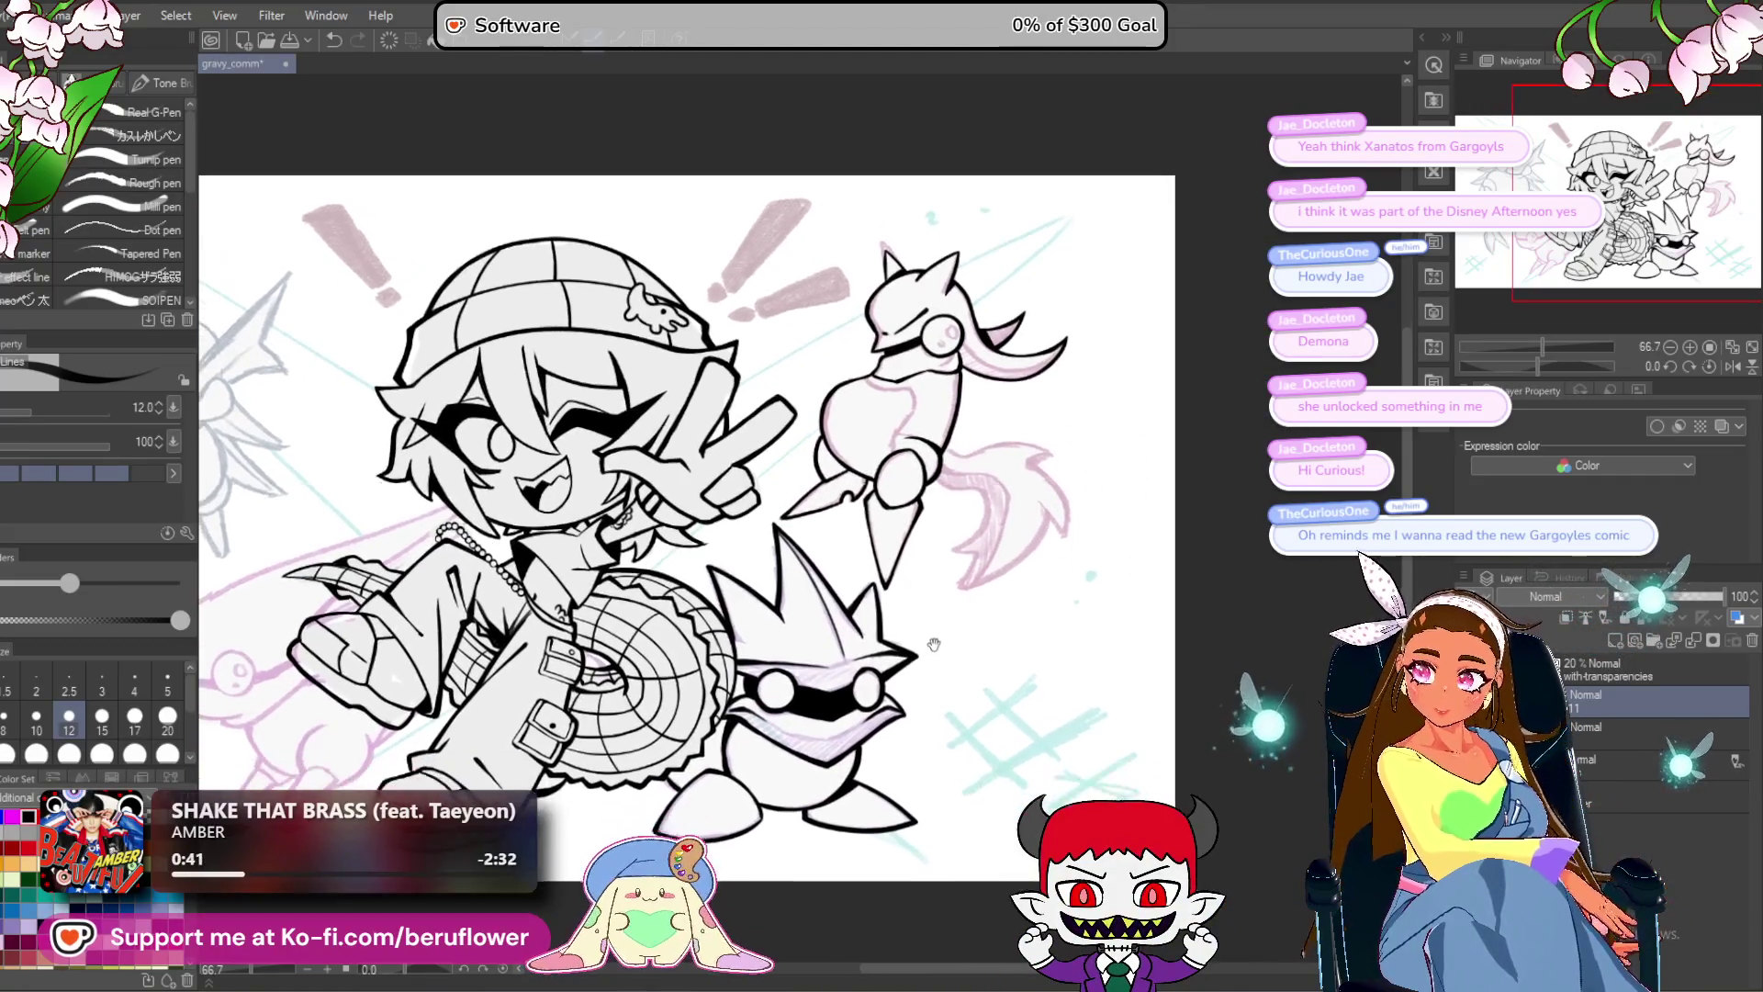
pyautogui.scroll(3, 933, 645)
pyautogui.moveTo(967, 558)
pyautogui.mouseDown()
pyautogui.moveTo(921, 735)
pyautogui.moveTo(916, 721)
pyautogui.mouseUp()
pyautogui.moveTo(928, 793)
pyautogui.mouseDown()
pyautogui.moveTo(940, 687)
pyautogui.moveTo(877, 739)
pyautogui.moveTo(862, 602)
pyautogui.moveTo(857, 621)
pyautogui.mouseUp()
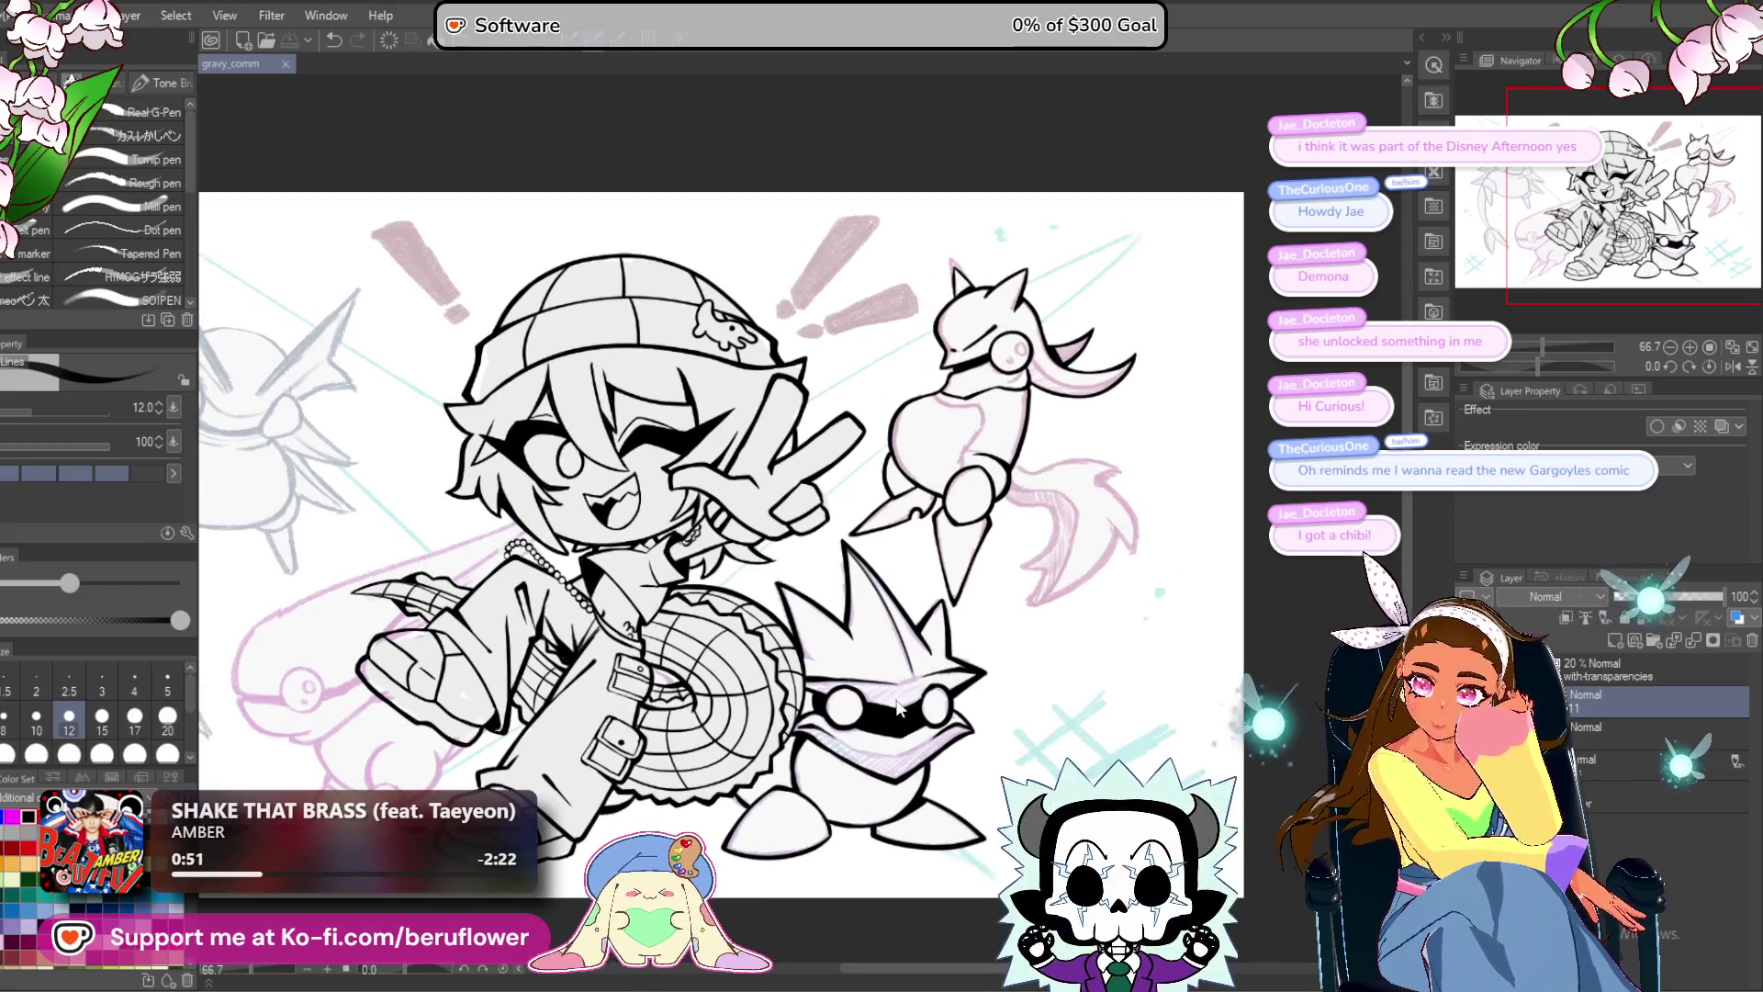
# Zoom into the creature's chest and ink the curved chest line along the pink sketch.
pyautogui.scroll(1, 877, 560)
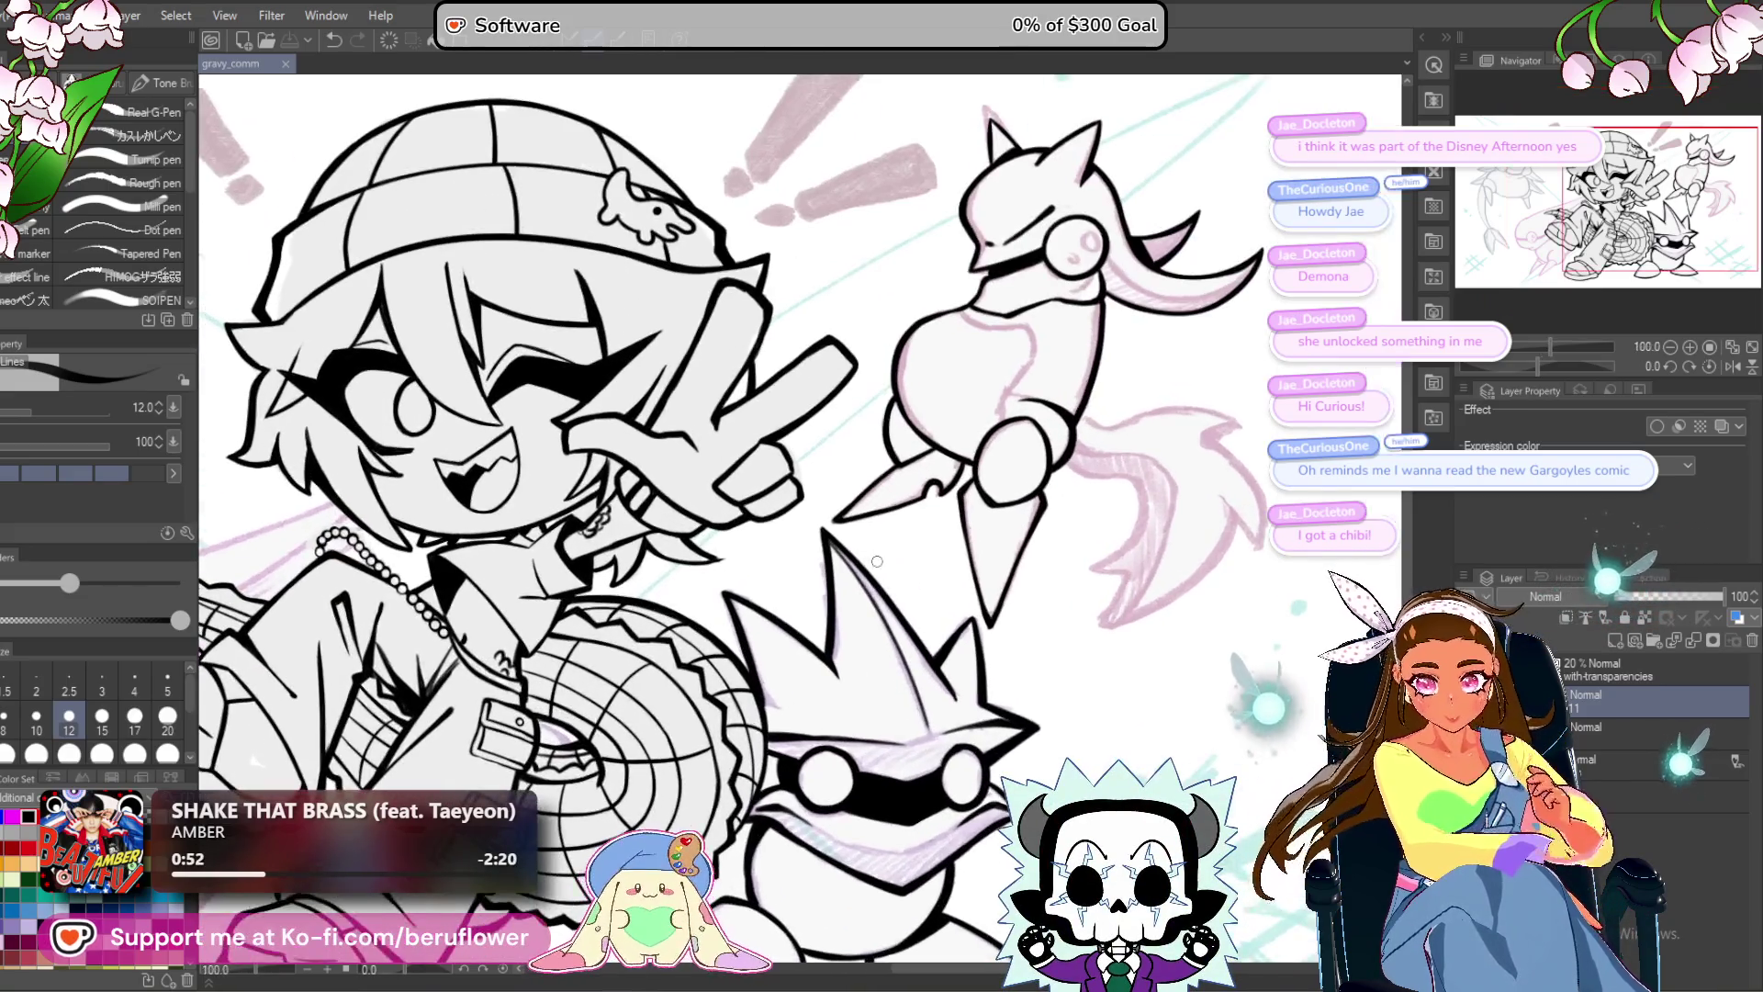
pyautogui.scroll(5, 762, 469)
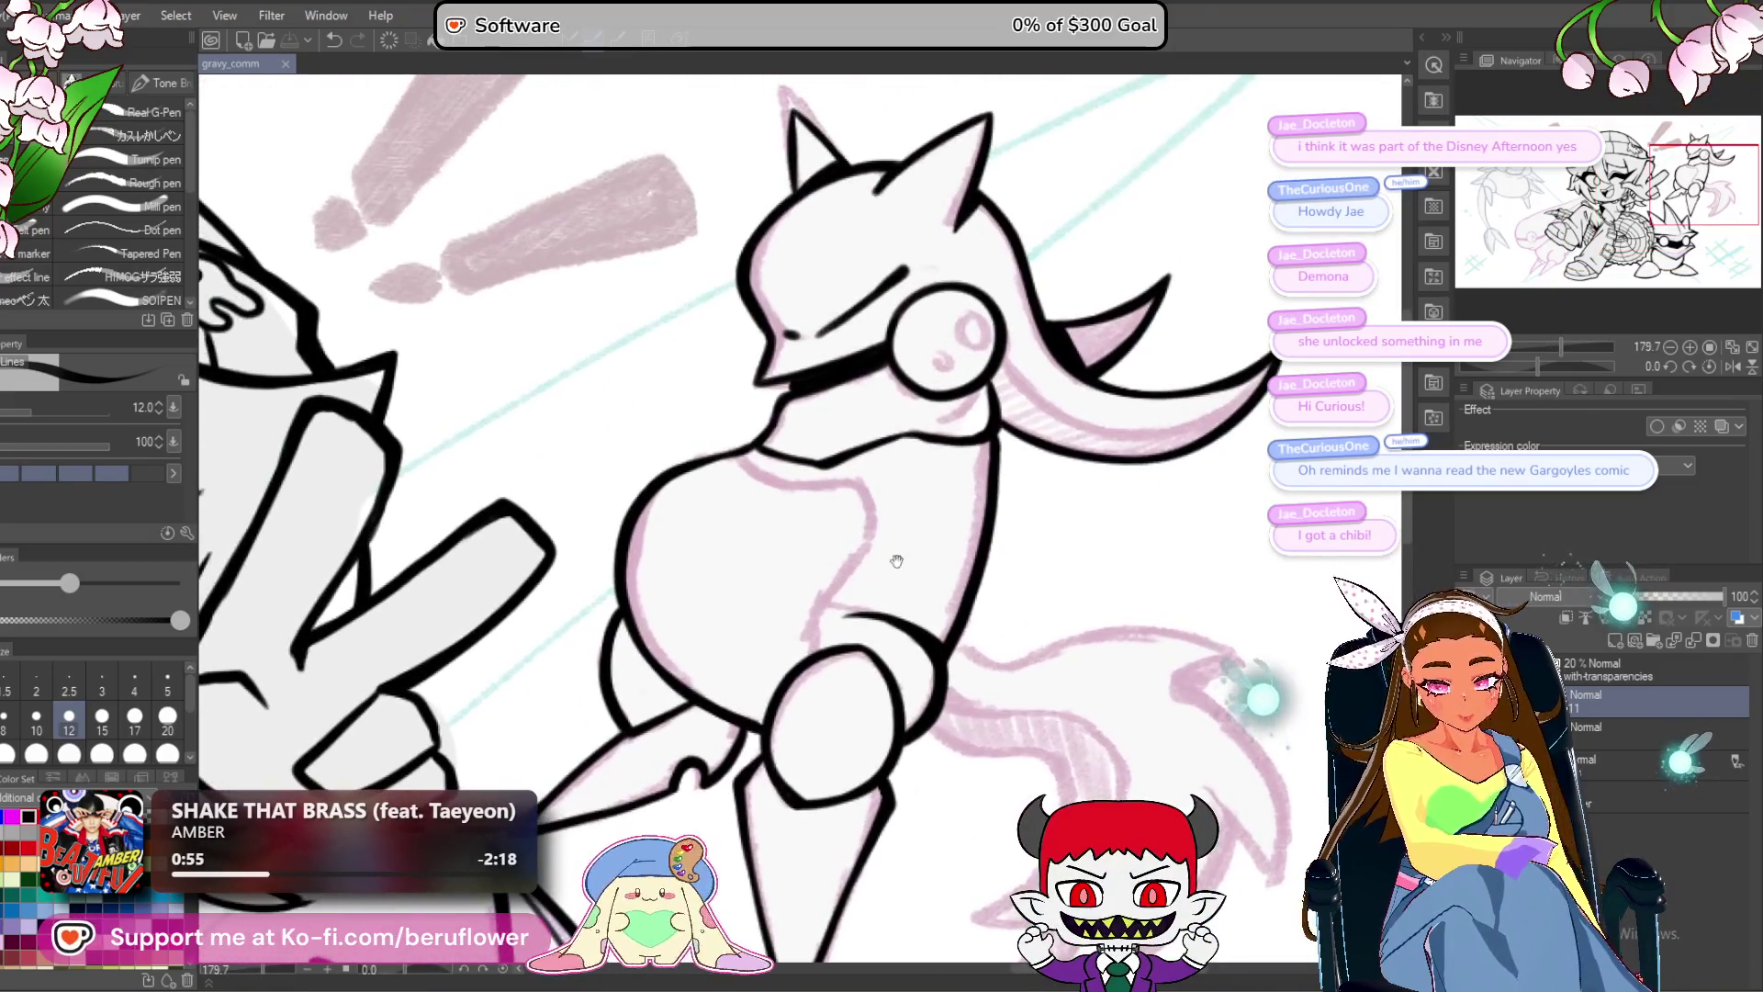
pyautogui.scroll(2, 762, 469)
pyautogui.moveTo(757, 480); pyautogui.dragTo(992, 569)
pyautogui.moveTo(932, 450)
pyautogui.mouseDown()
pyautogui.moveTo(959, 496)
pyautogui.moveTo(956, 555)
pyautogui.moveTo(841, 721)
pyautogui.moveTo(850, 779)
pyautogui.mouseUp()
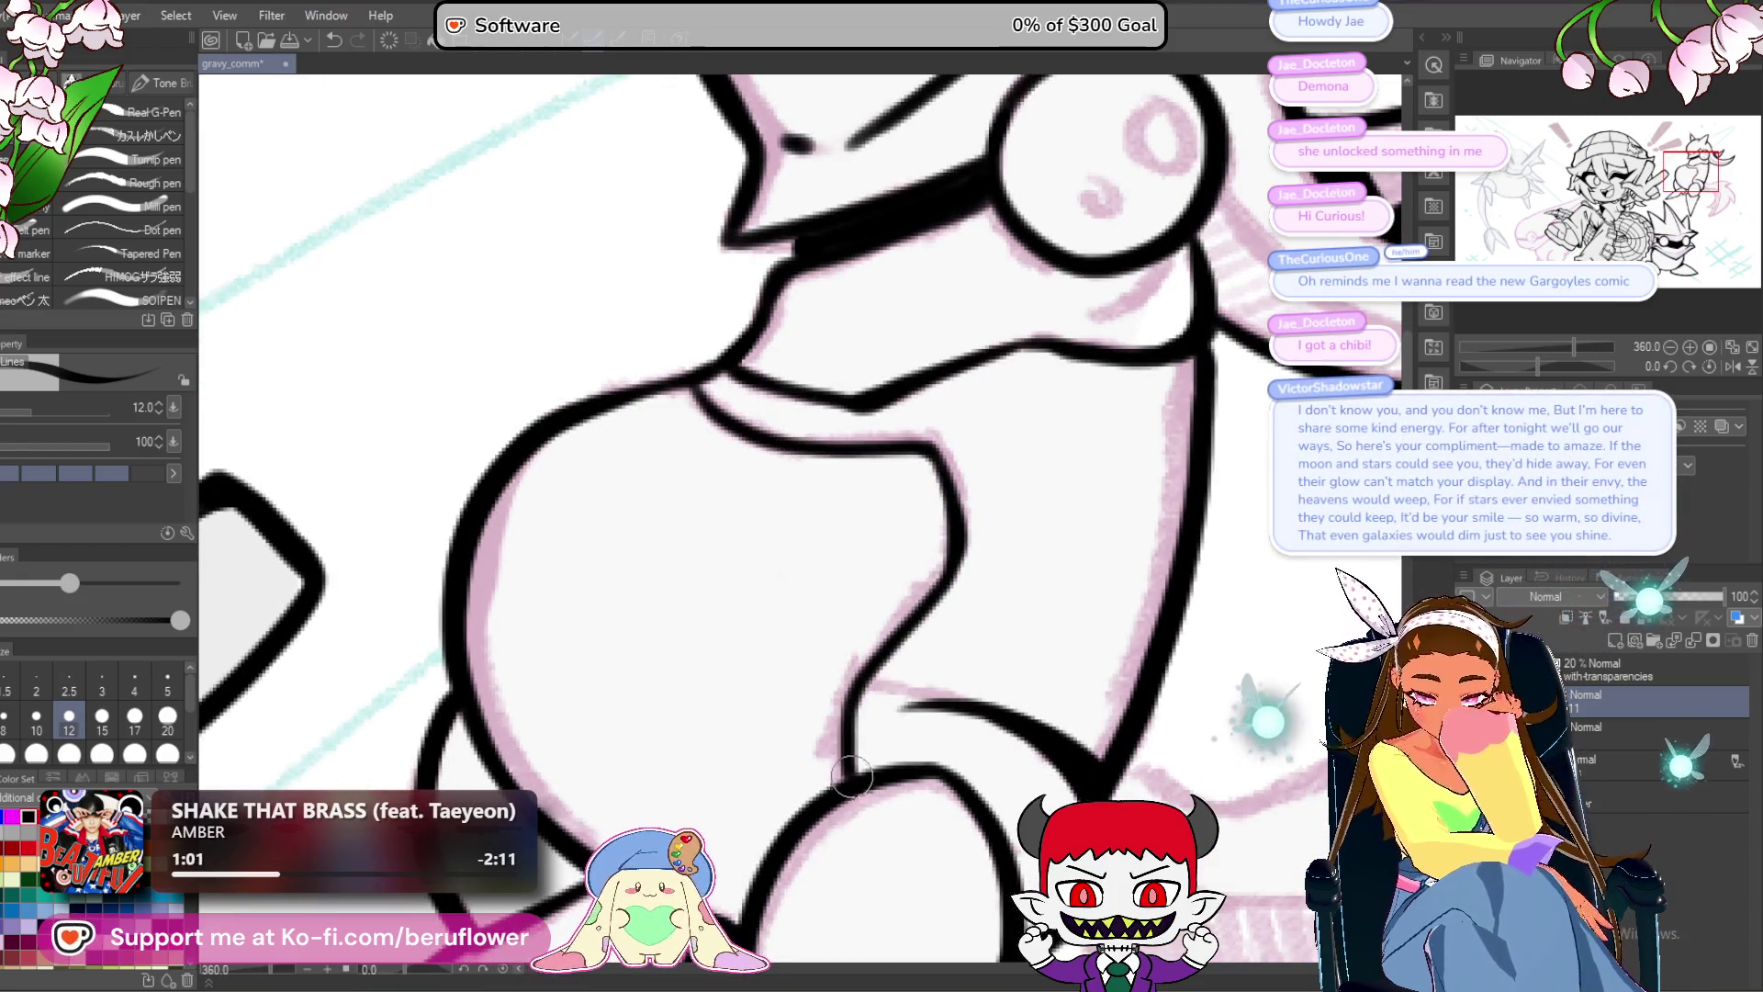
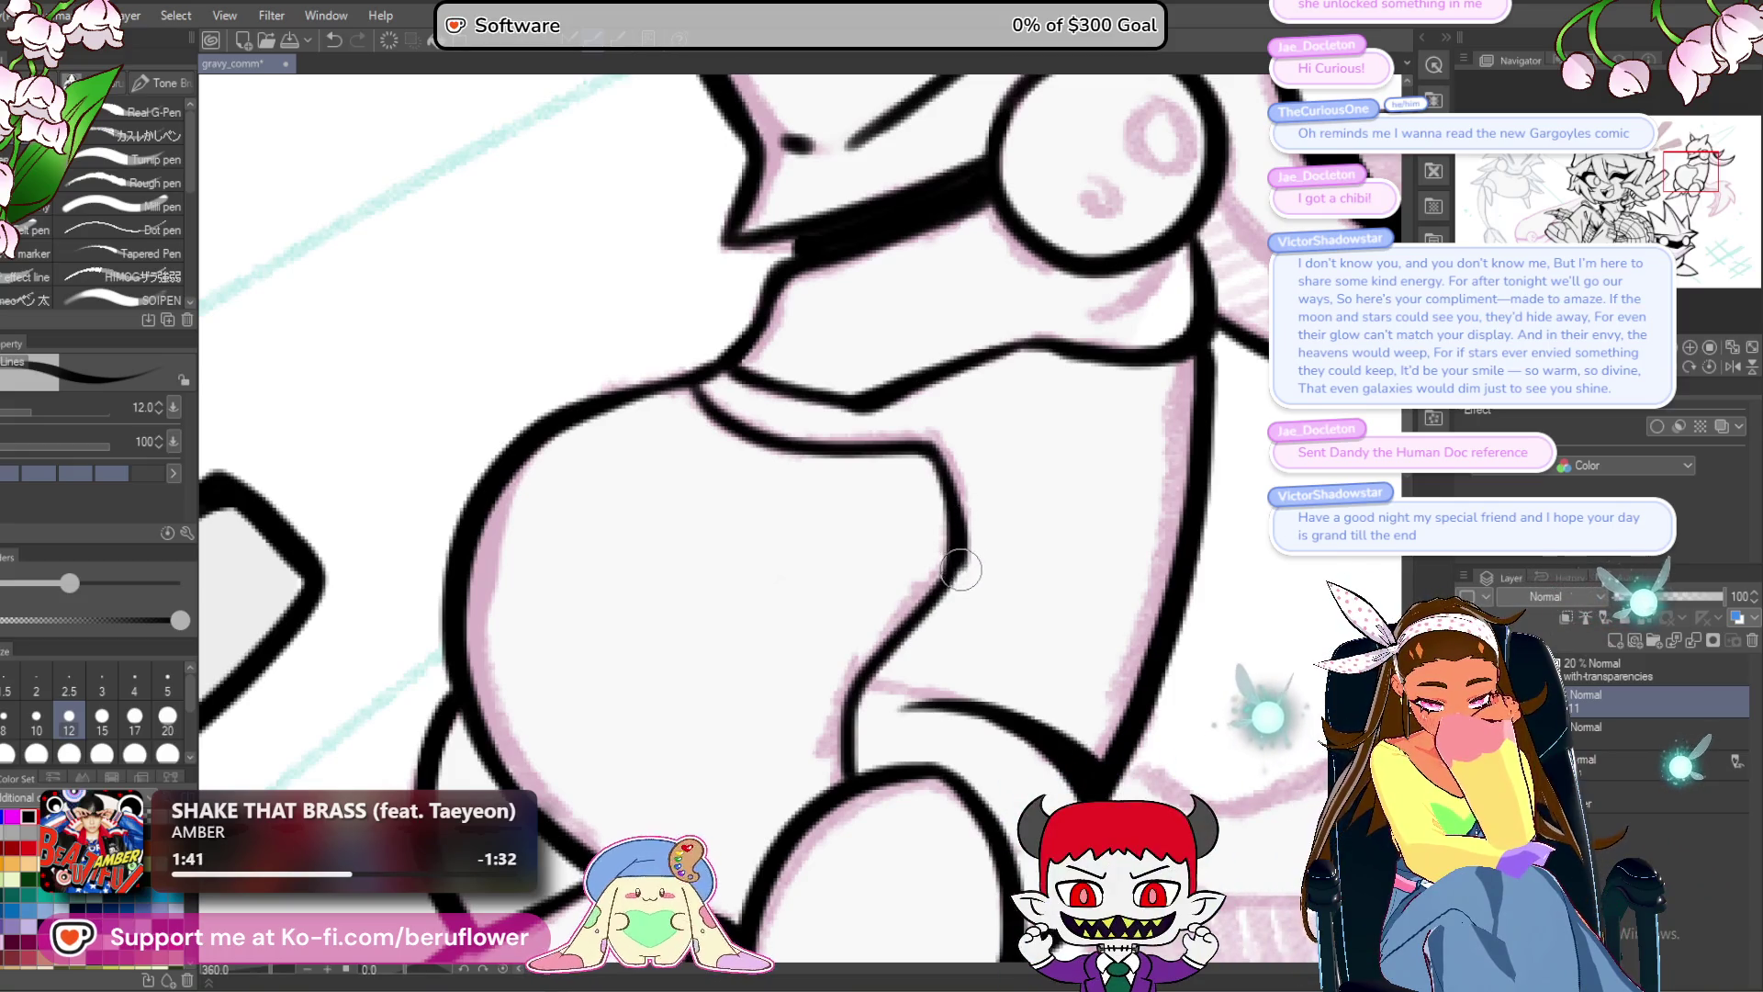
# Thicken the black outline of the small creature's body.
pyautogui.moveTo(896, 634)
pyautogui.mouseDown()
pyautogui.moveTo(849, 698)
pyautogui.moveTo(838, 771)
pyautogui.mouseUp()
pyautogui.scroll(-5, 832, 799)
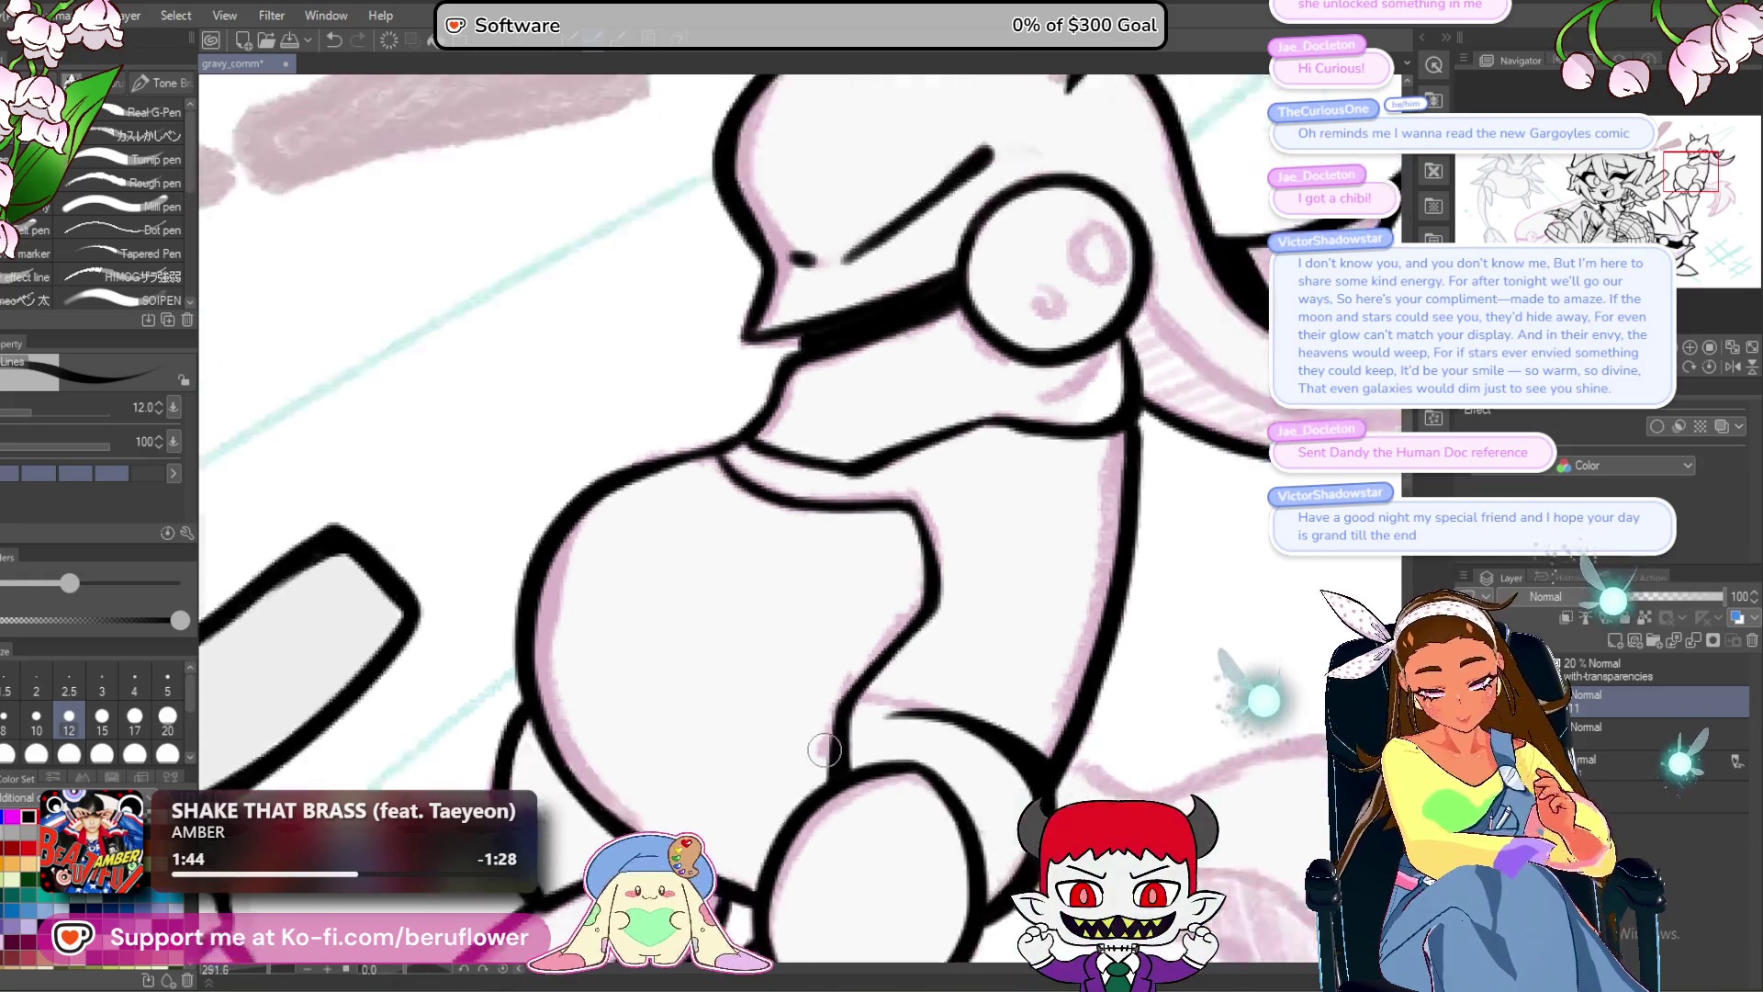
pyautogui.moveTo(1081, 591); pyautogui.dragTo(1057, 638)
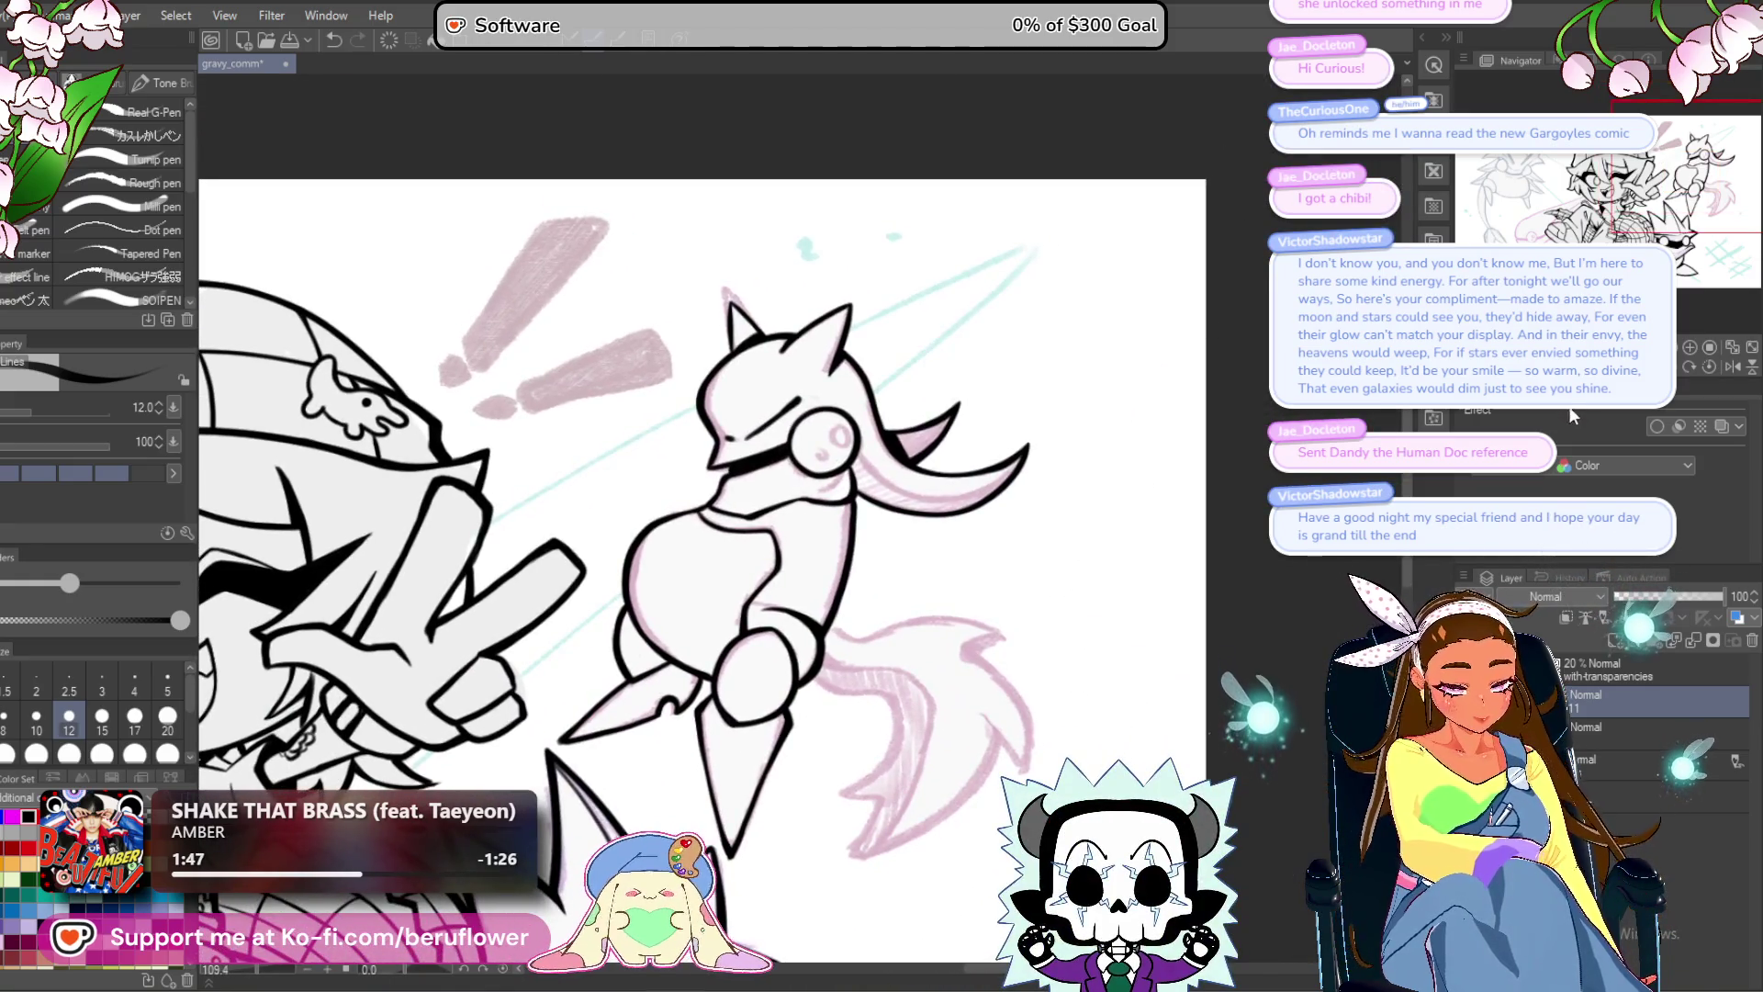
# Ink bold black lines down the outer and inner edges of the curved strand beside the face.
pyautogui.moveTo(827, 460); pyautogui.dragTo(881, 538)
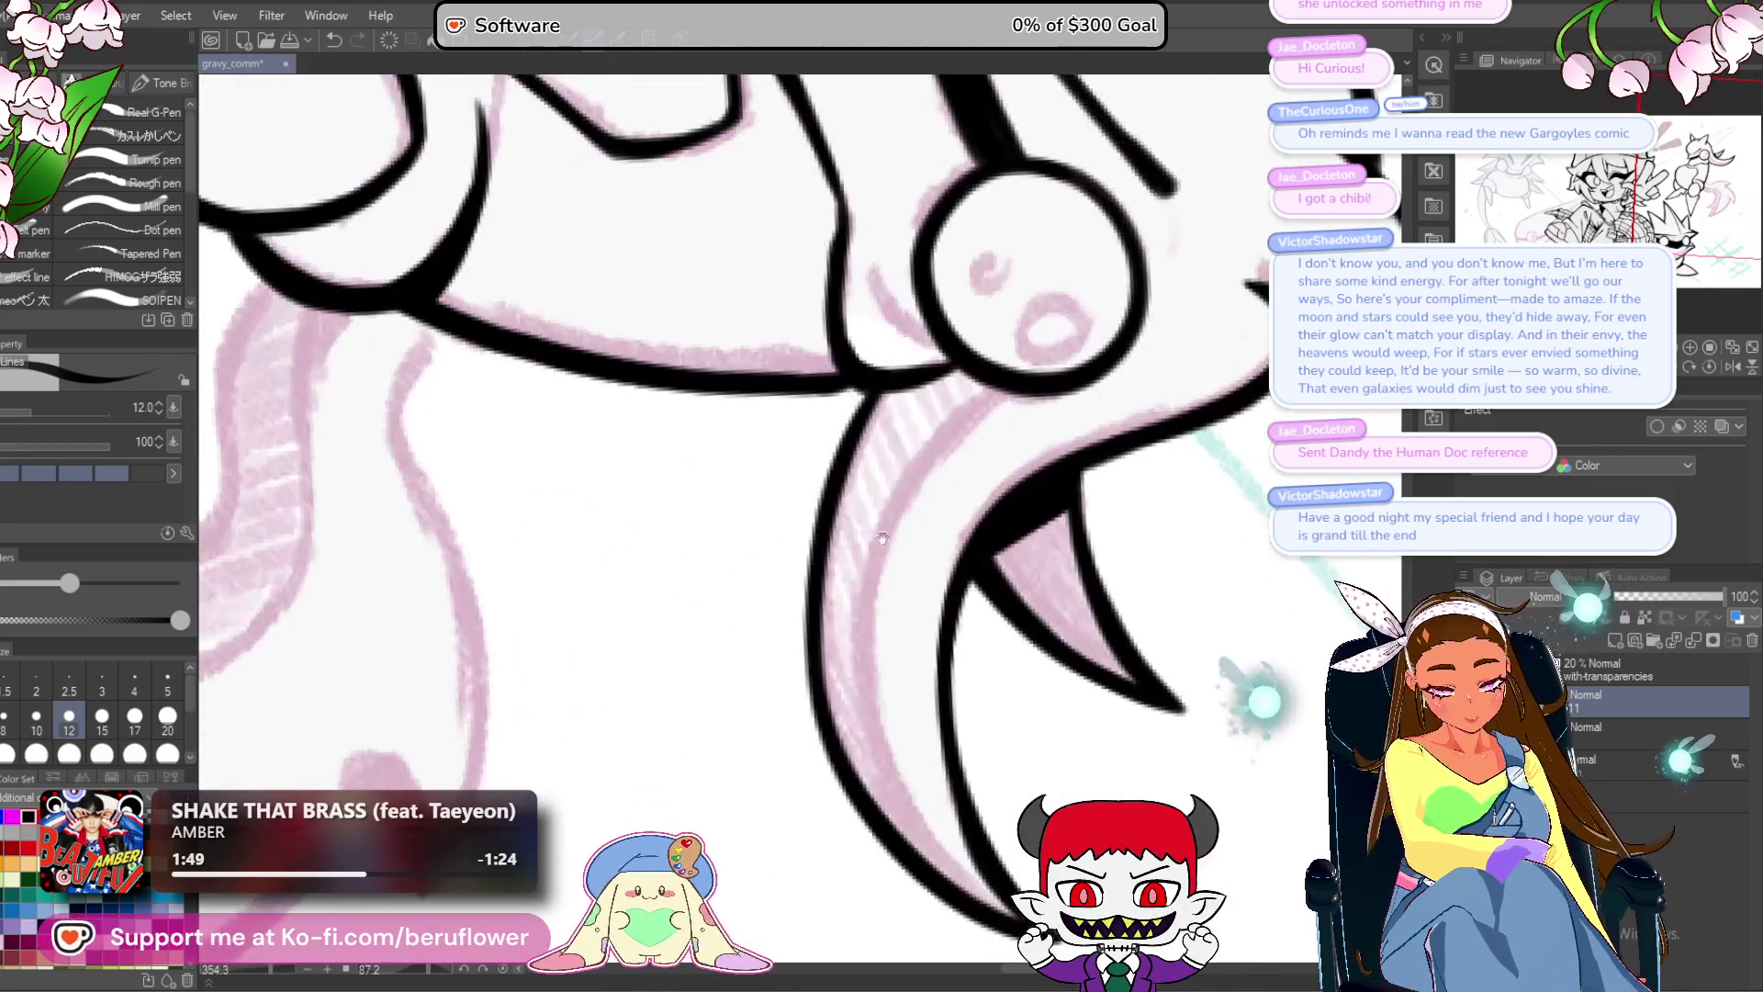
pyautogui.moveTo(861, 383); pyautogui.dragTo(833, 485)
pyautogui.moveTo(848, 382); pyautogui.dragTo(814, 703)
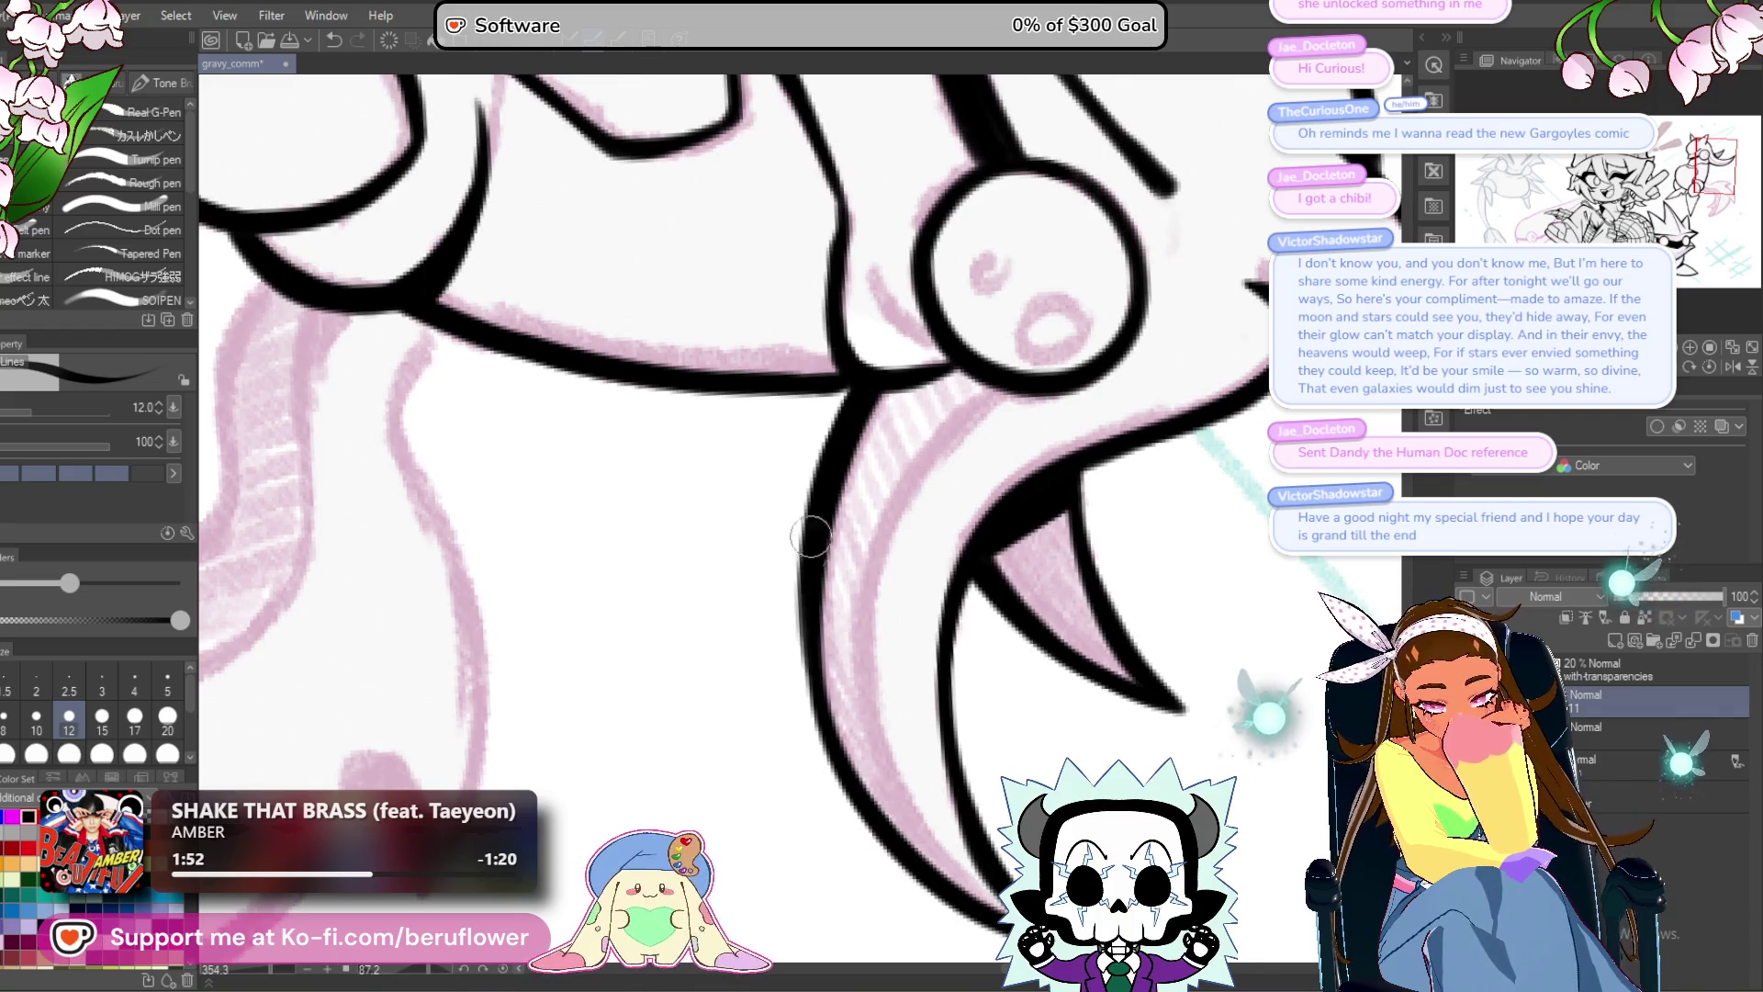
pyautogui.moveTo(826, 643); pyautogui.dragTo(799, 621)
pyautogui.moveTo(962, 349); pyautogui.dragTo(883, 454)
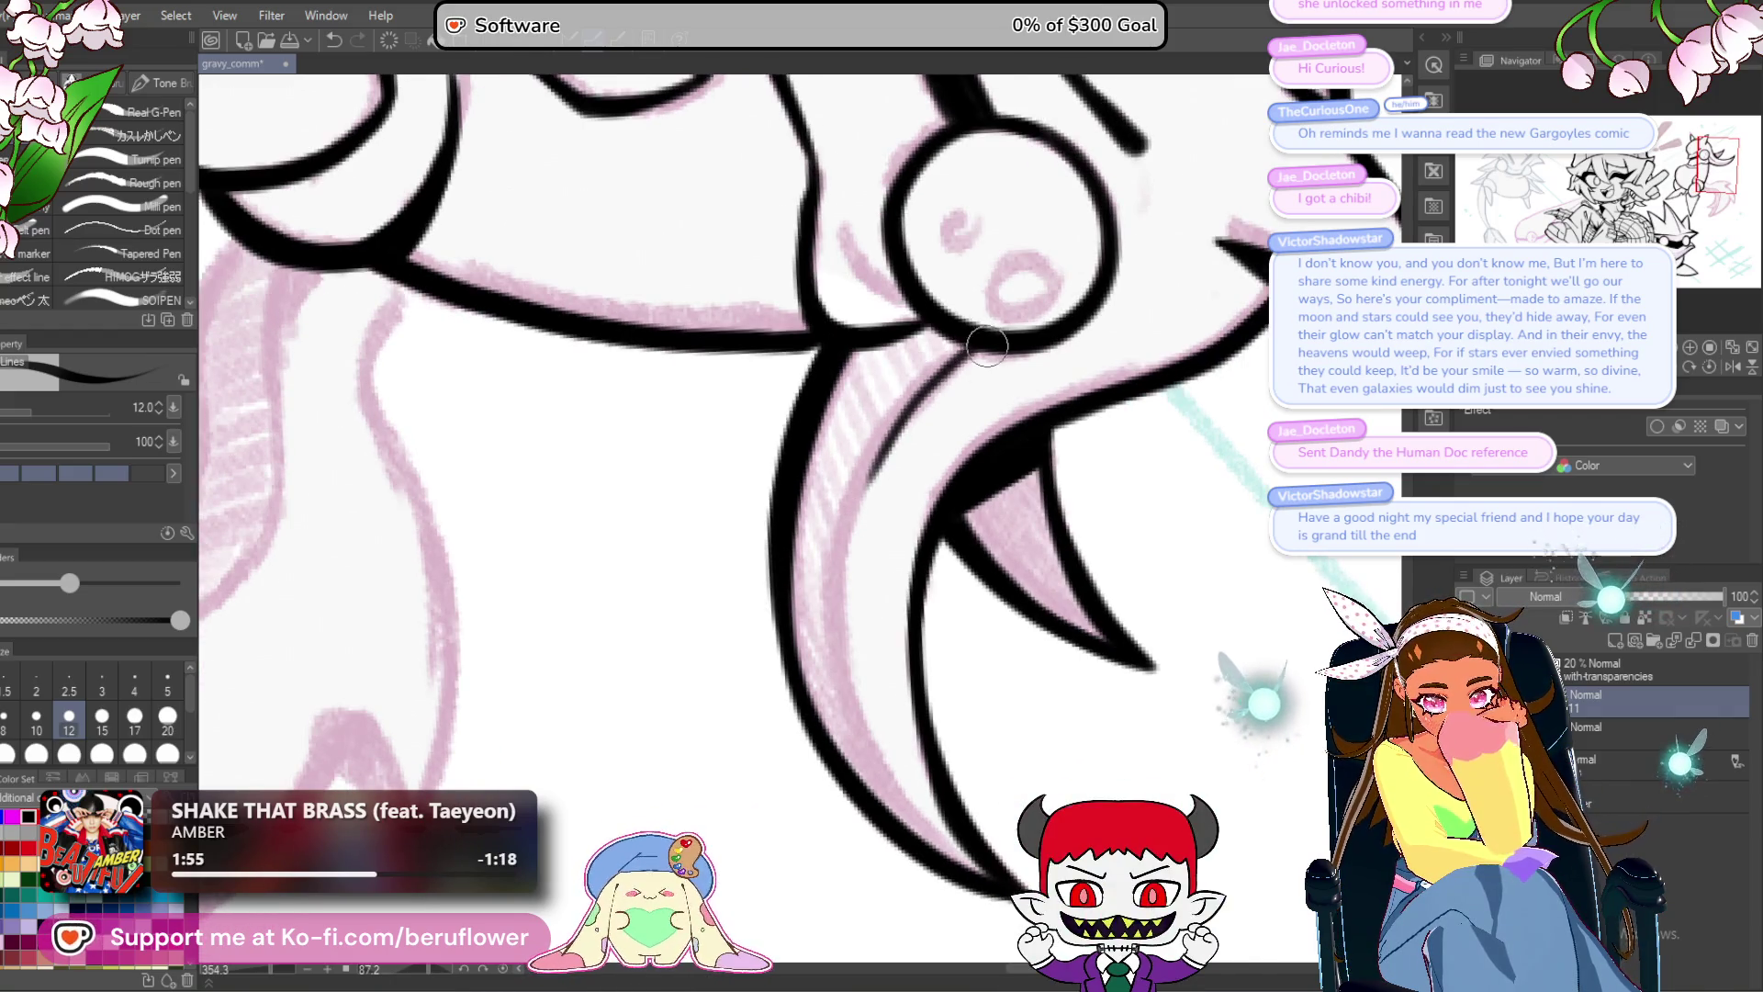
pyautogui.moveTo(989, 347); pyautogui.dragTo(868, 488)
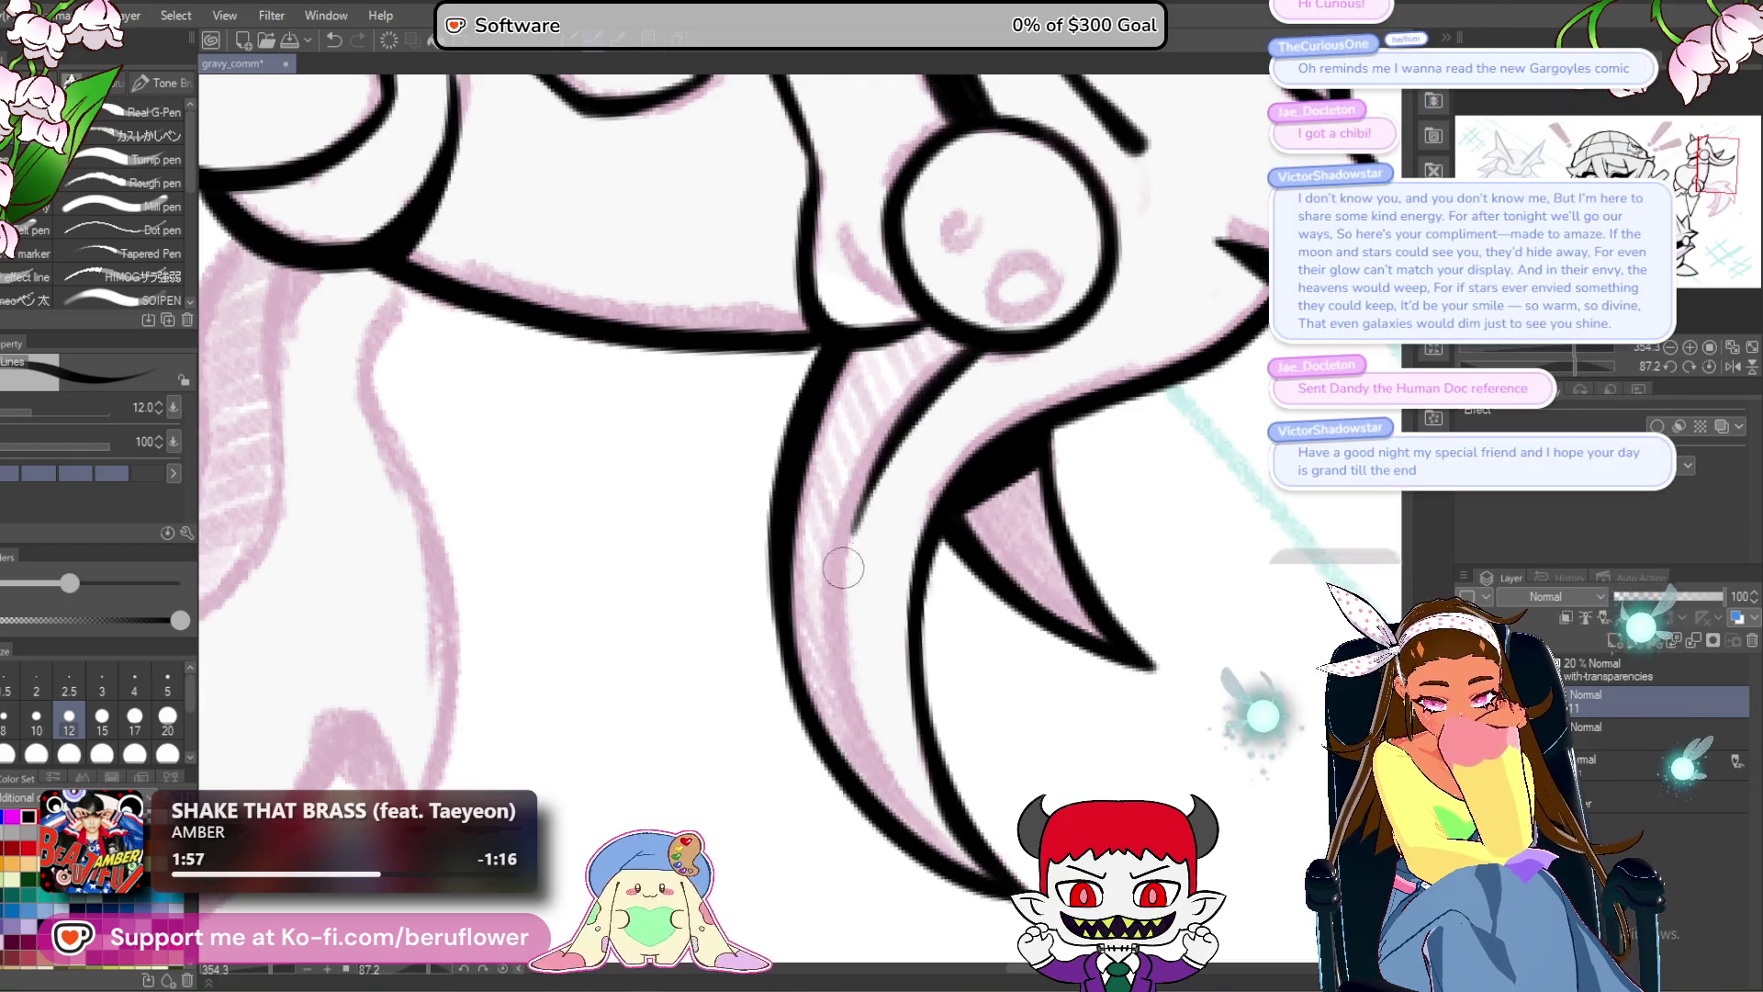
pyautogui.moveTo(950, 332); pyautogui.dragTo(909, 409)
pyautogui.moveTo(978, 363)
pyautogui.mouseDown()
pyautogui.moveTo(961, 333)
pyautogui.moveTo(846, 604)
pyautogui.mouseUp()
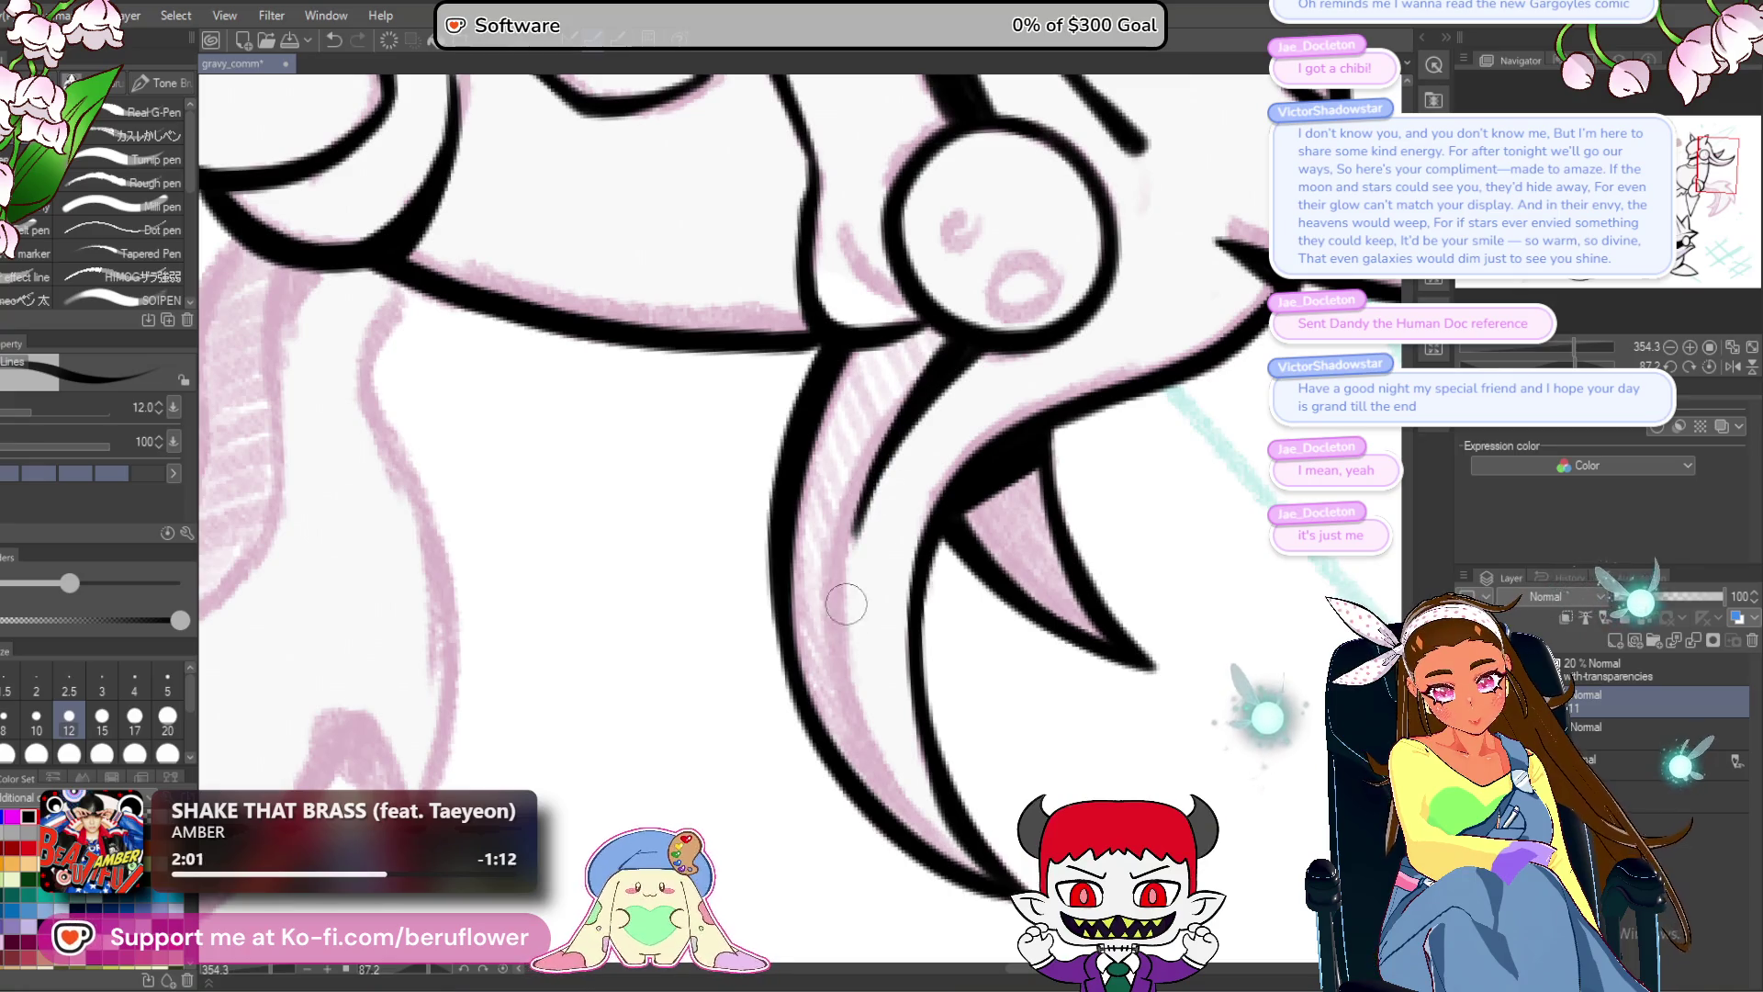
pyautogui.moveTo(869, 450); pyautogui.dragTo(839, 643)
pyautogui.hotkey('ctrl', '-')
pyautogui.hotkey('ctrl', '-')
pyautogui.hotkey('ctrl', '-')
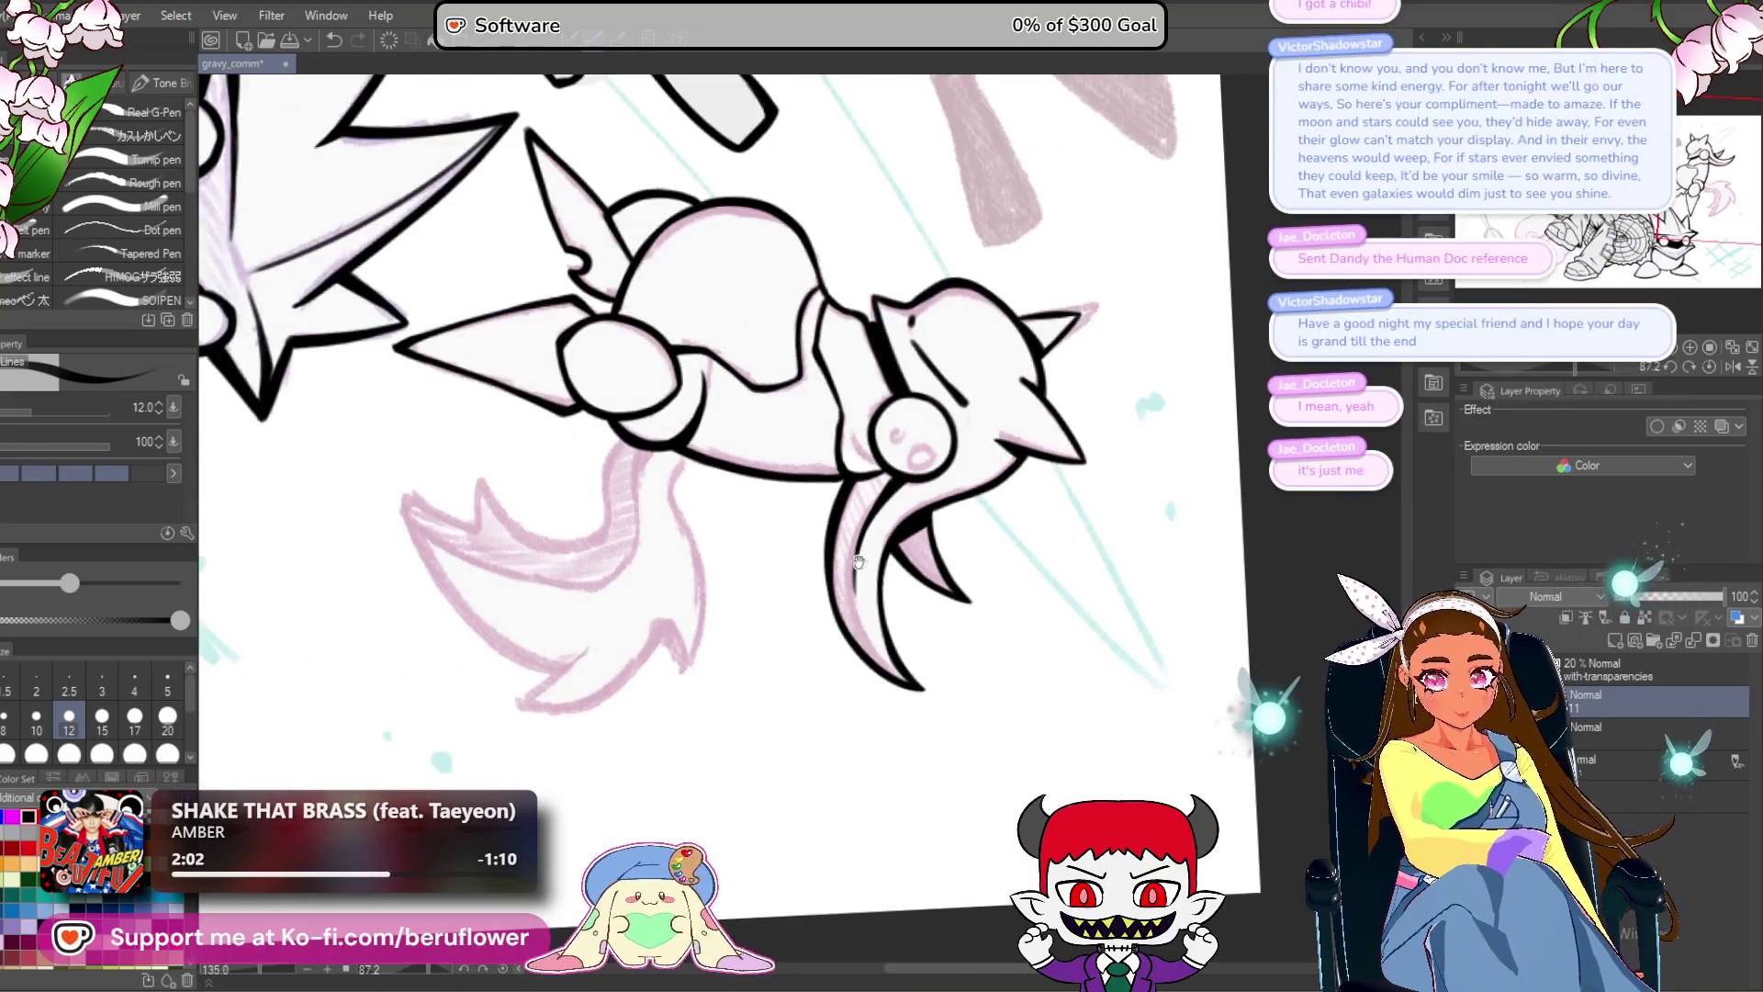
# Straighten the canvas and add a short ink line near the creature's nose circle.
pyautogui.hotkey('ctrl', '+')
pyautogui.click(1711, 365)
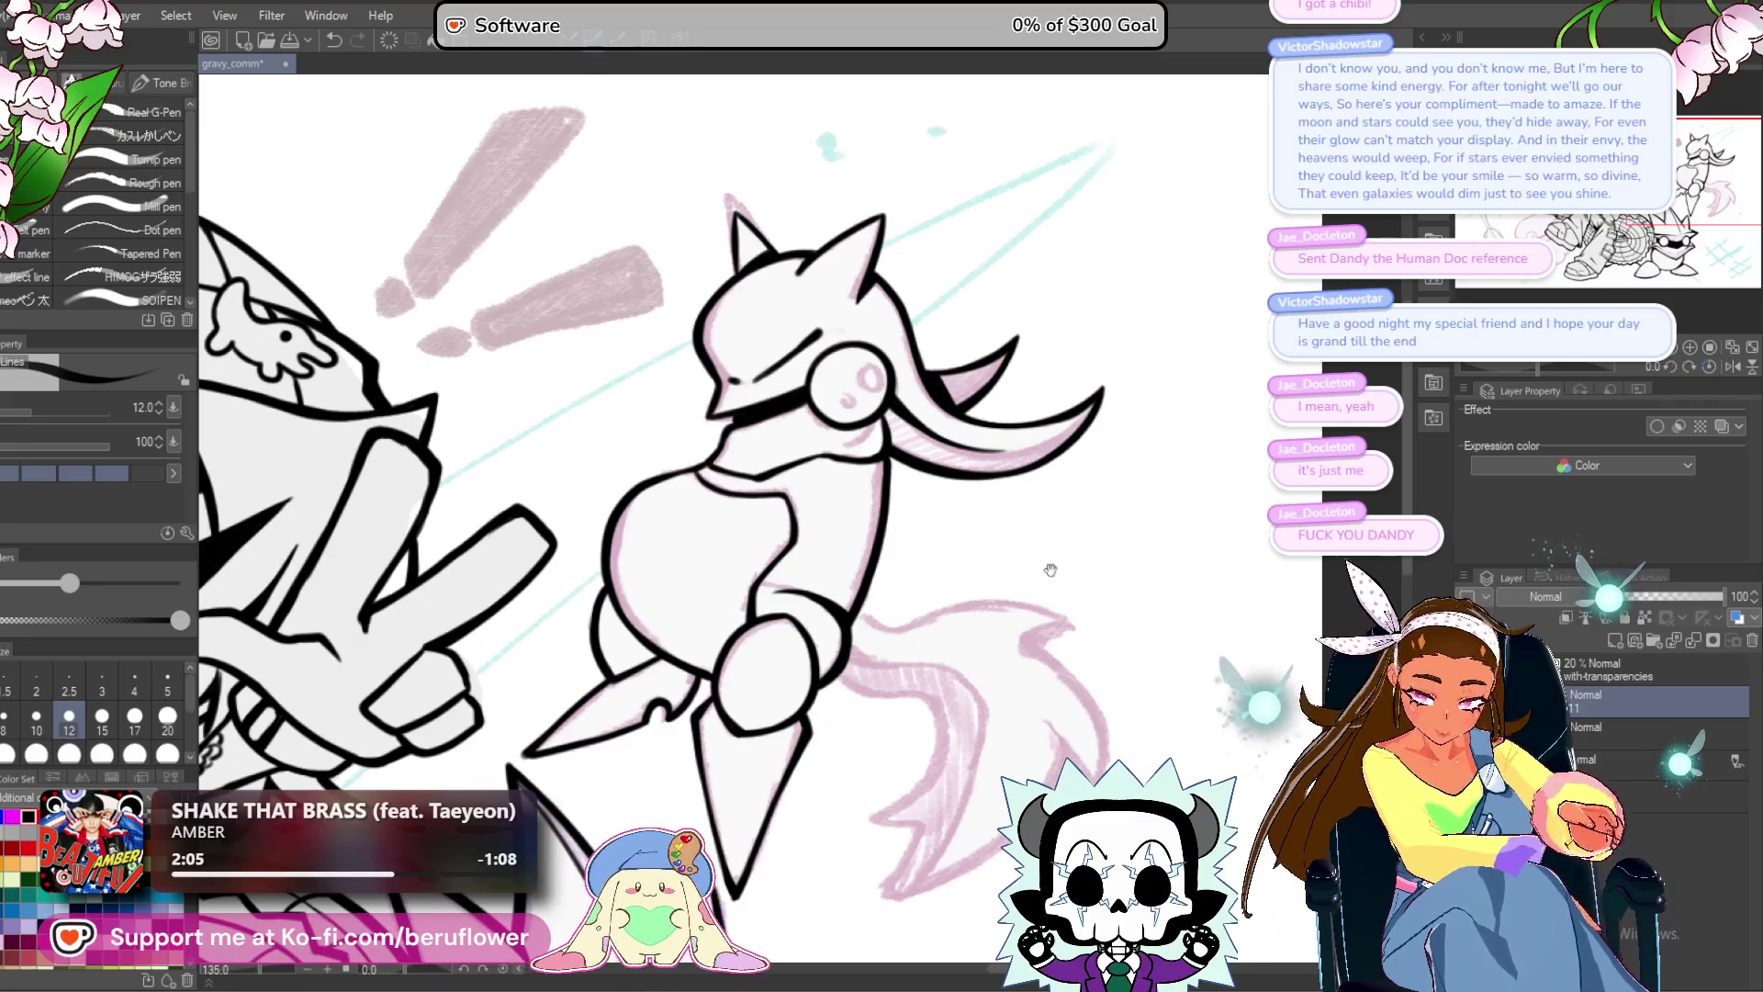
pyautogui.moveTo(978, 661); pyautogui.dragTo(905, 648)
pyautogui.moveTo(1533, 364); pyautogui.dragTo(1558, 364)
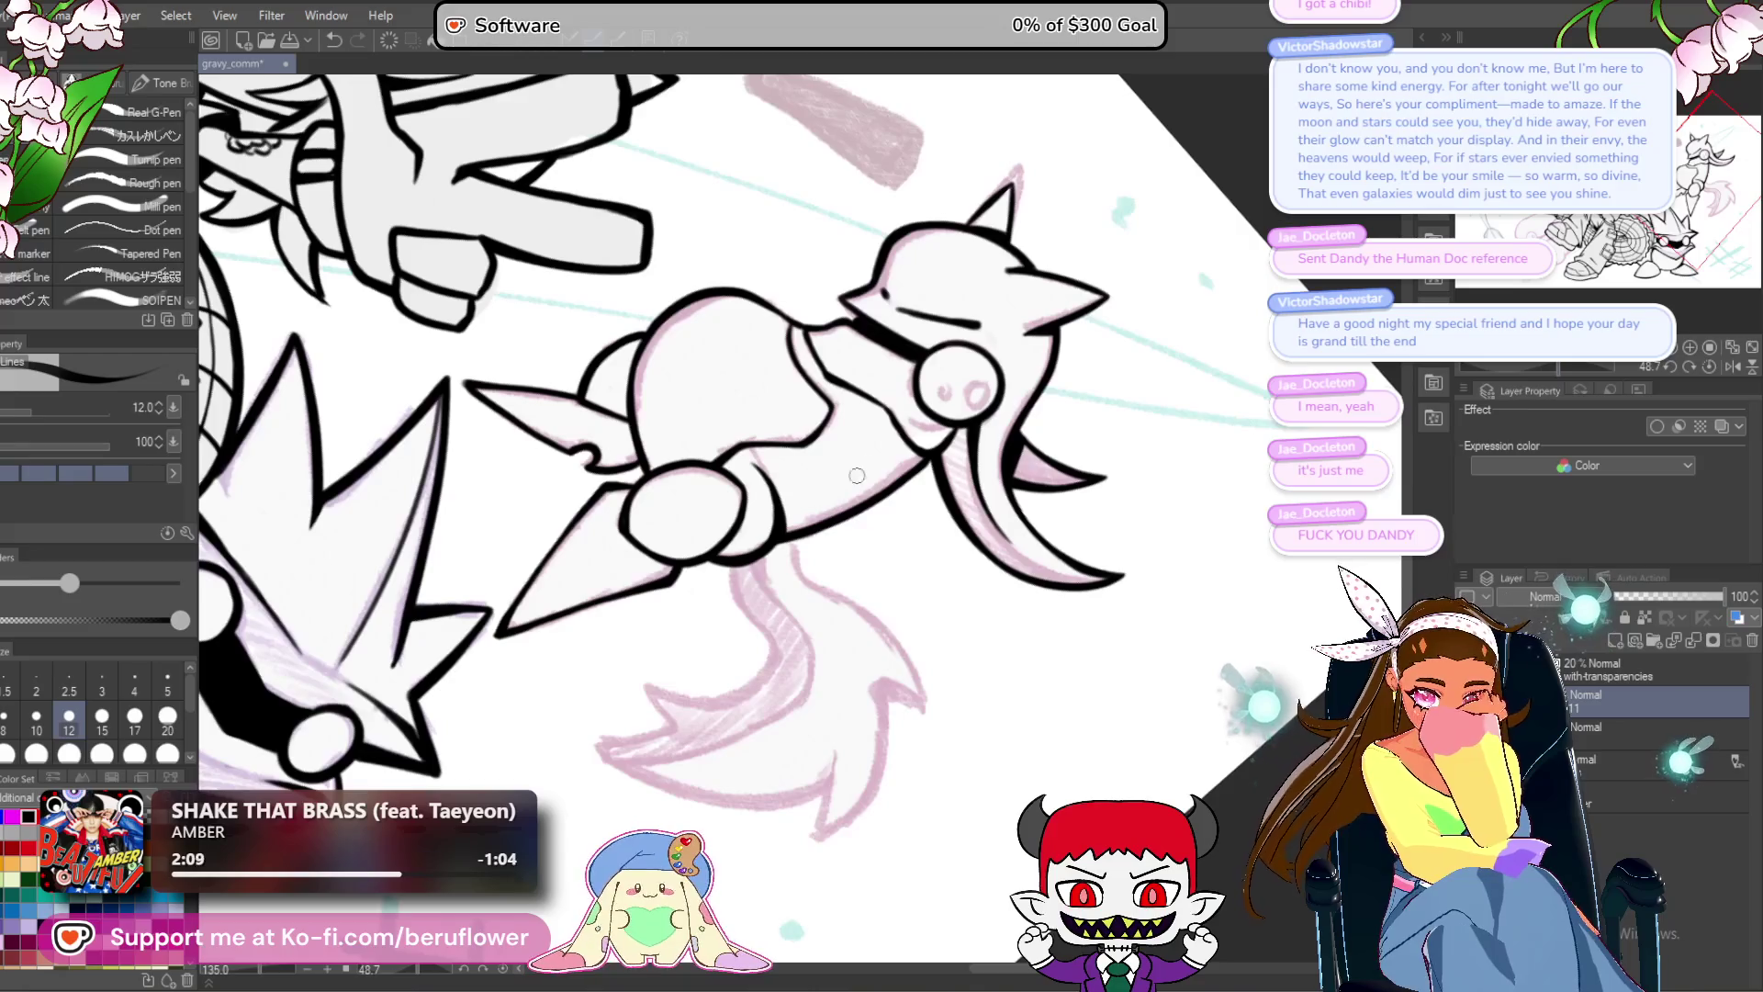
pyautogui.scroll(3, 865, 467)
pyautogui.scroll(-2, 919, 514)
pyautogui.scroll(2, 973, 459)
pyautogui.moveTo(1005, 462); pyautogui.dragTo(987, 457)
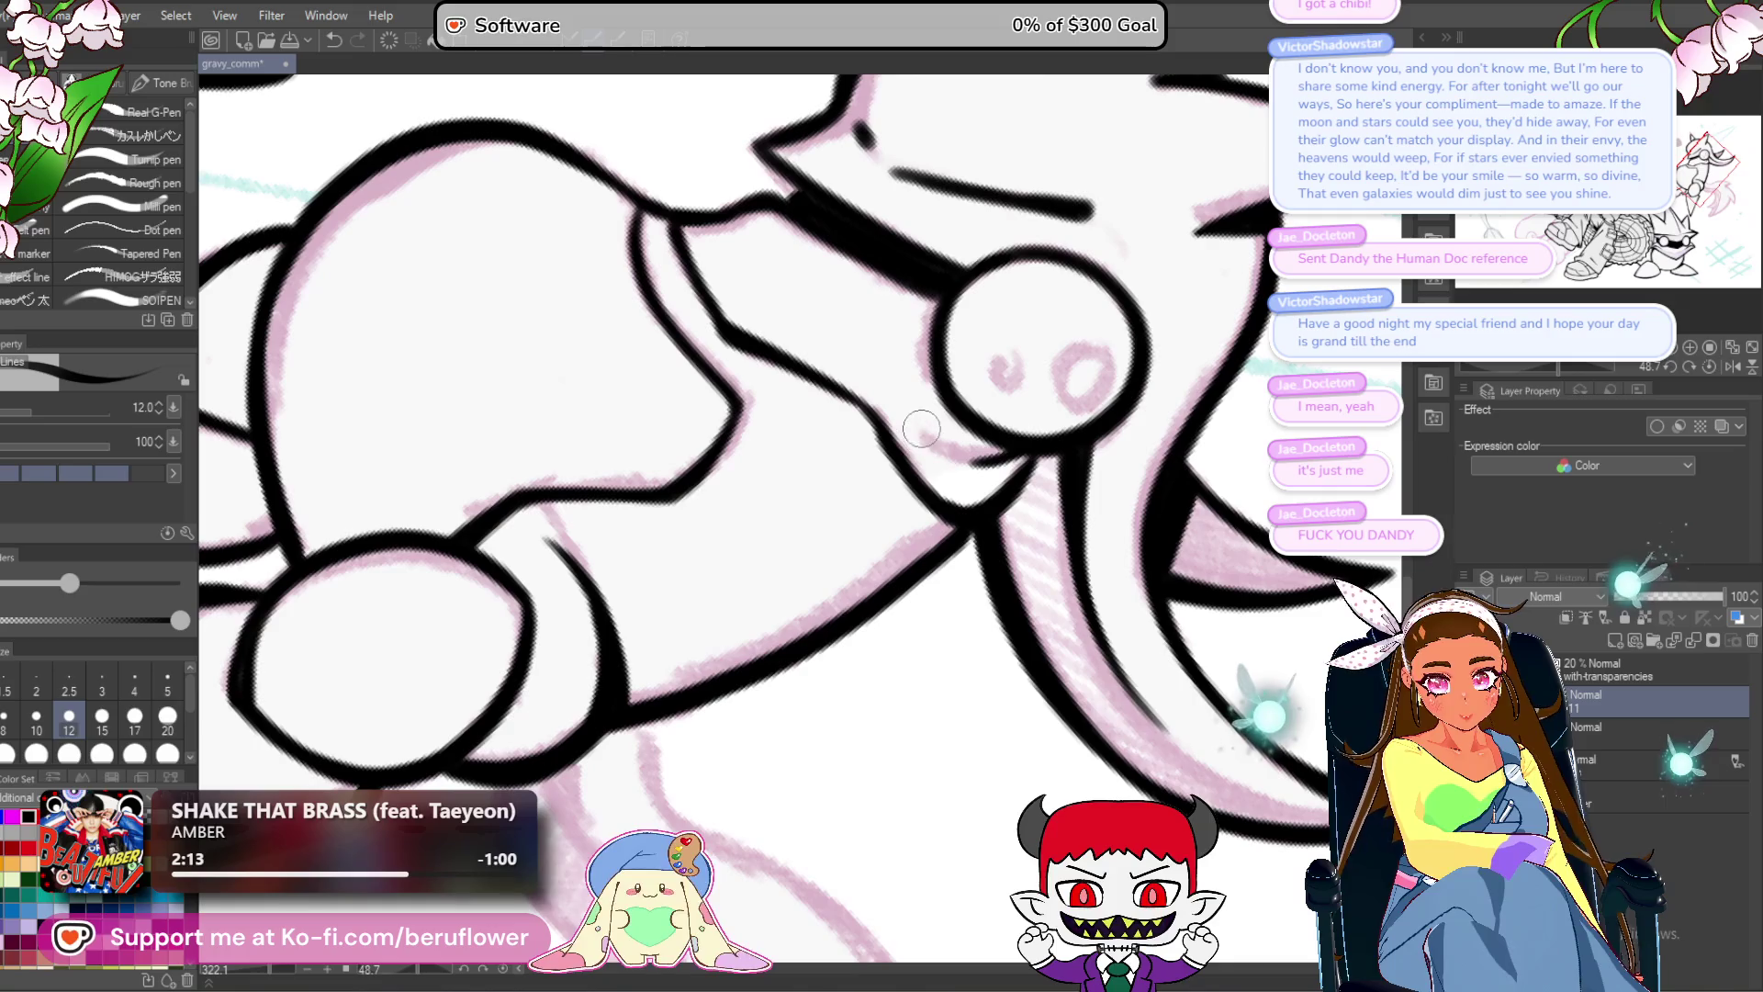
# Ink a long line down the pink tail sketch, curving it left at the bottom.
pyautogui.scroll(-4, 940, 444)
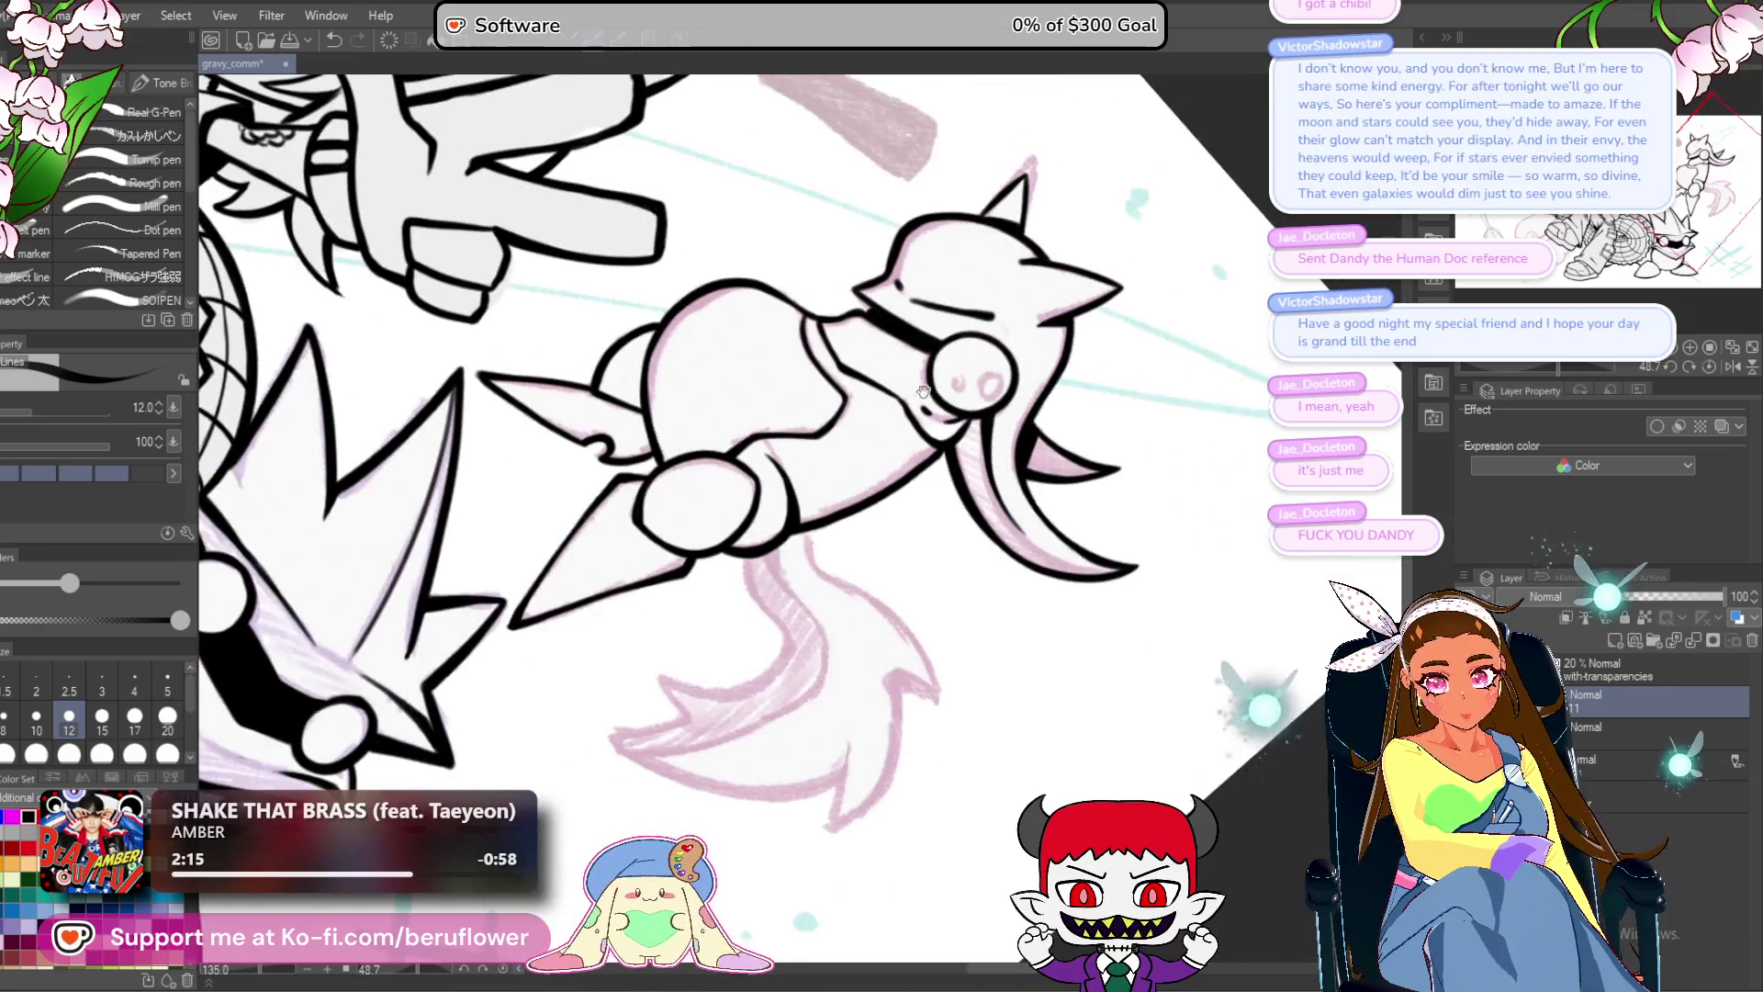
pyautogui.moveTo(870, 493)
pyautogui.mouseDown()
pyautogui.moveTo(945, 394)
pyautogui.moveTo(906, 366)
pyautogui.moveTo(874, 453)
pyautogui.moveTo(795, 370)
pyautogui.moveTo(863, 528)
pyautogui.moveTo(923, 587)
pyautogui.mouseUp()
pyautogui.scroll(3, 873, 453)
pyautogui.moveTo(923, 588)
pyautogui.mouseDown()
pyautogui.moveTo(928, 401)
pyautogui.moveTo(868, 514)
pyautogui.moveTo(634, 528)
pyautogui.moveTo(606, 504)
pyautogui.mouseUp()
pyautogui.moveTo(606, 503)
pyautogui.mouseDown()
pyautogui.moveTo(717, 487)
pyautogui.moveTo(691, 471)
pyautogui.moveTo(773, 588)
pyautogui.mouseUp()
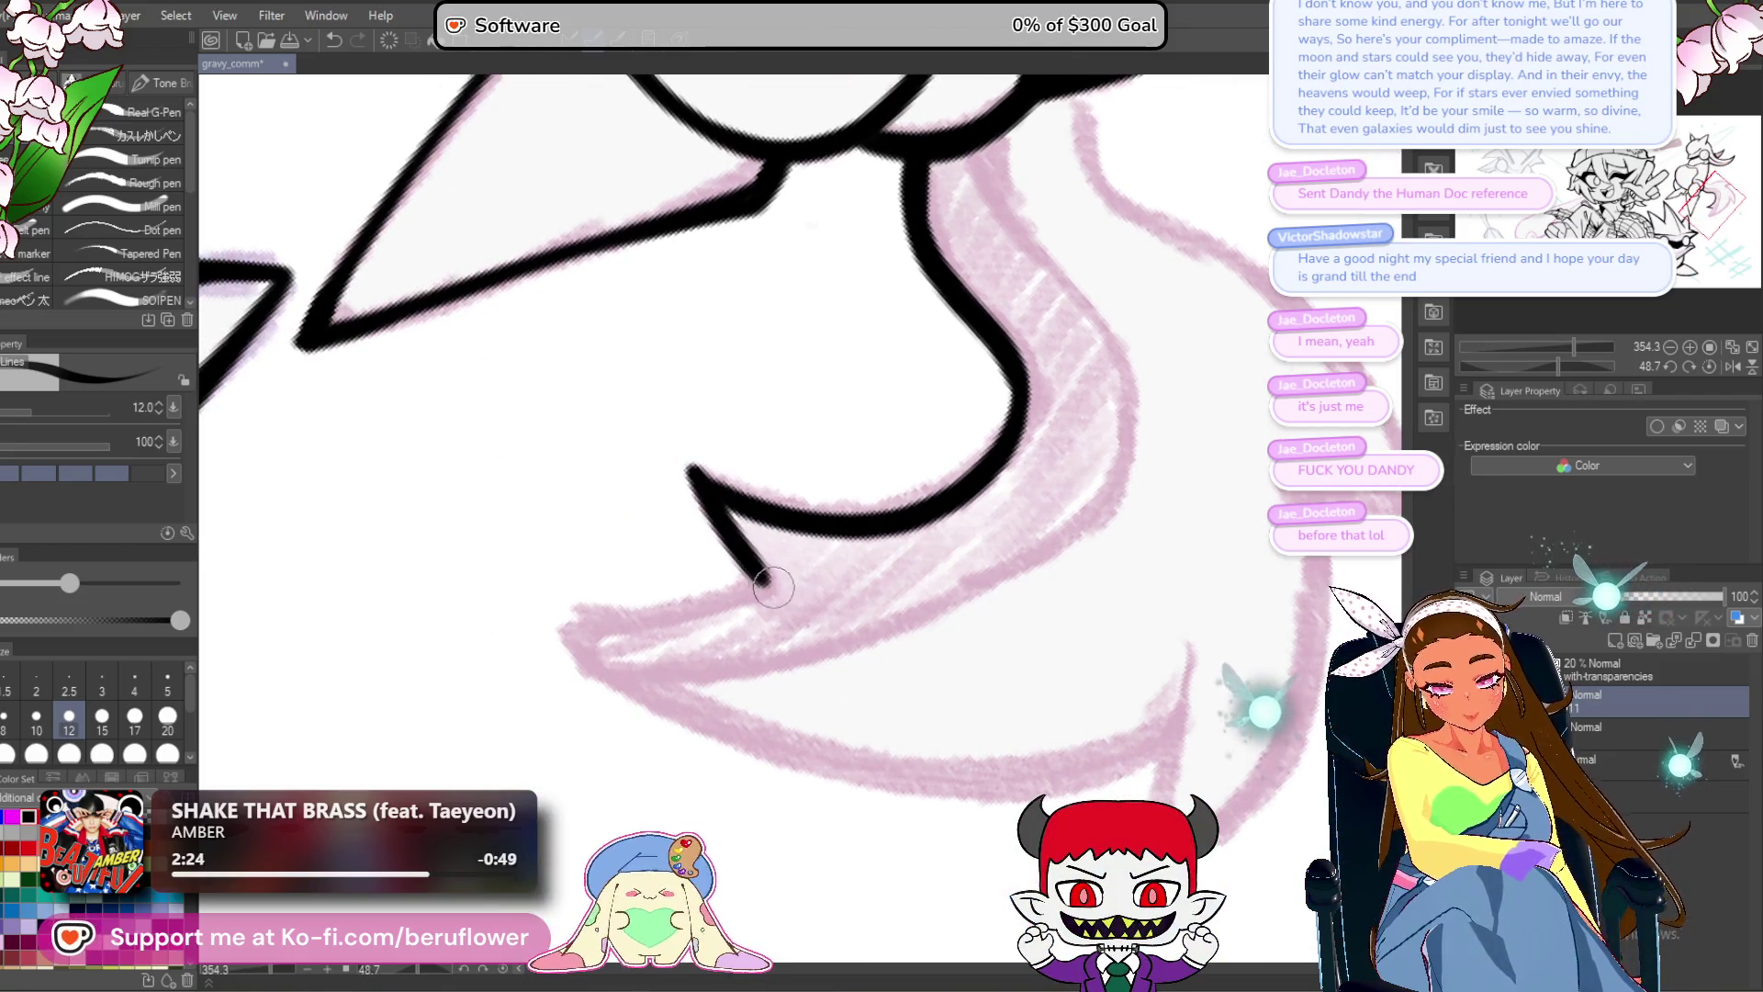
# Ink the tail outline up to its tip and redraw the short stroke on its edge.
pyautogui.moveTo(1573, 371)
pyautogui.mouseDown()
pyautogui.moveTo(1464, 369)
pyautogui.moveTo(1532, 367)
pyautogui.mouseUp()
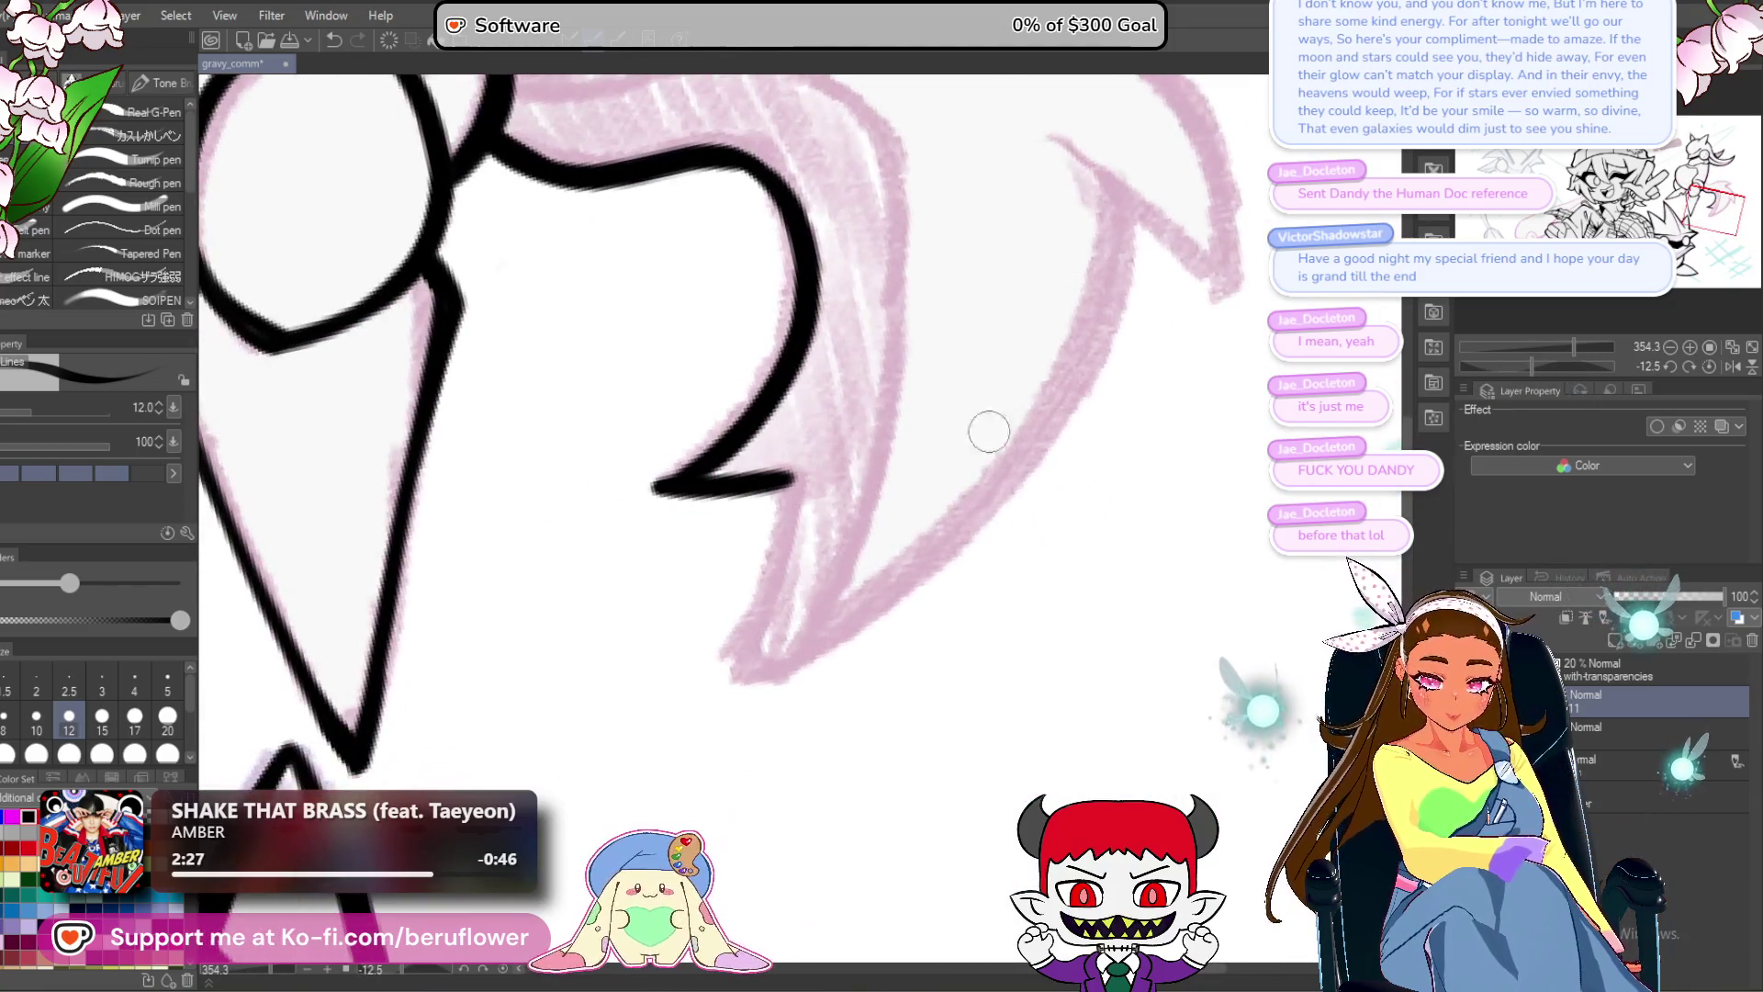
pyautogui.moveTo(791, 479)
pyautogui.mouseDown()
pyautogui.moveTo(734, 693)
pyautogui.moveTo(887, 588)
pyautogui.moveTo(1139, 248)
pyautogui.moveTo(1125, 190)
pyautogui.mouseUp()
pyautogui.moveTo(1135, 311)
pyautogui.mouseDown()
pyautogui.moveTo(1029, 499)
pyautogui.moveTo(934, 572)
pyautogui.mouseUp()
pyautogui.moveTo(854, 400); pyautogui.dragTo(996, 546)
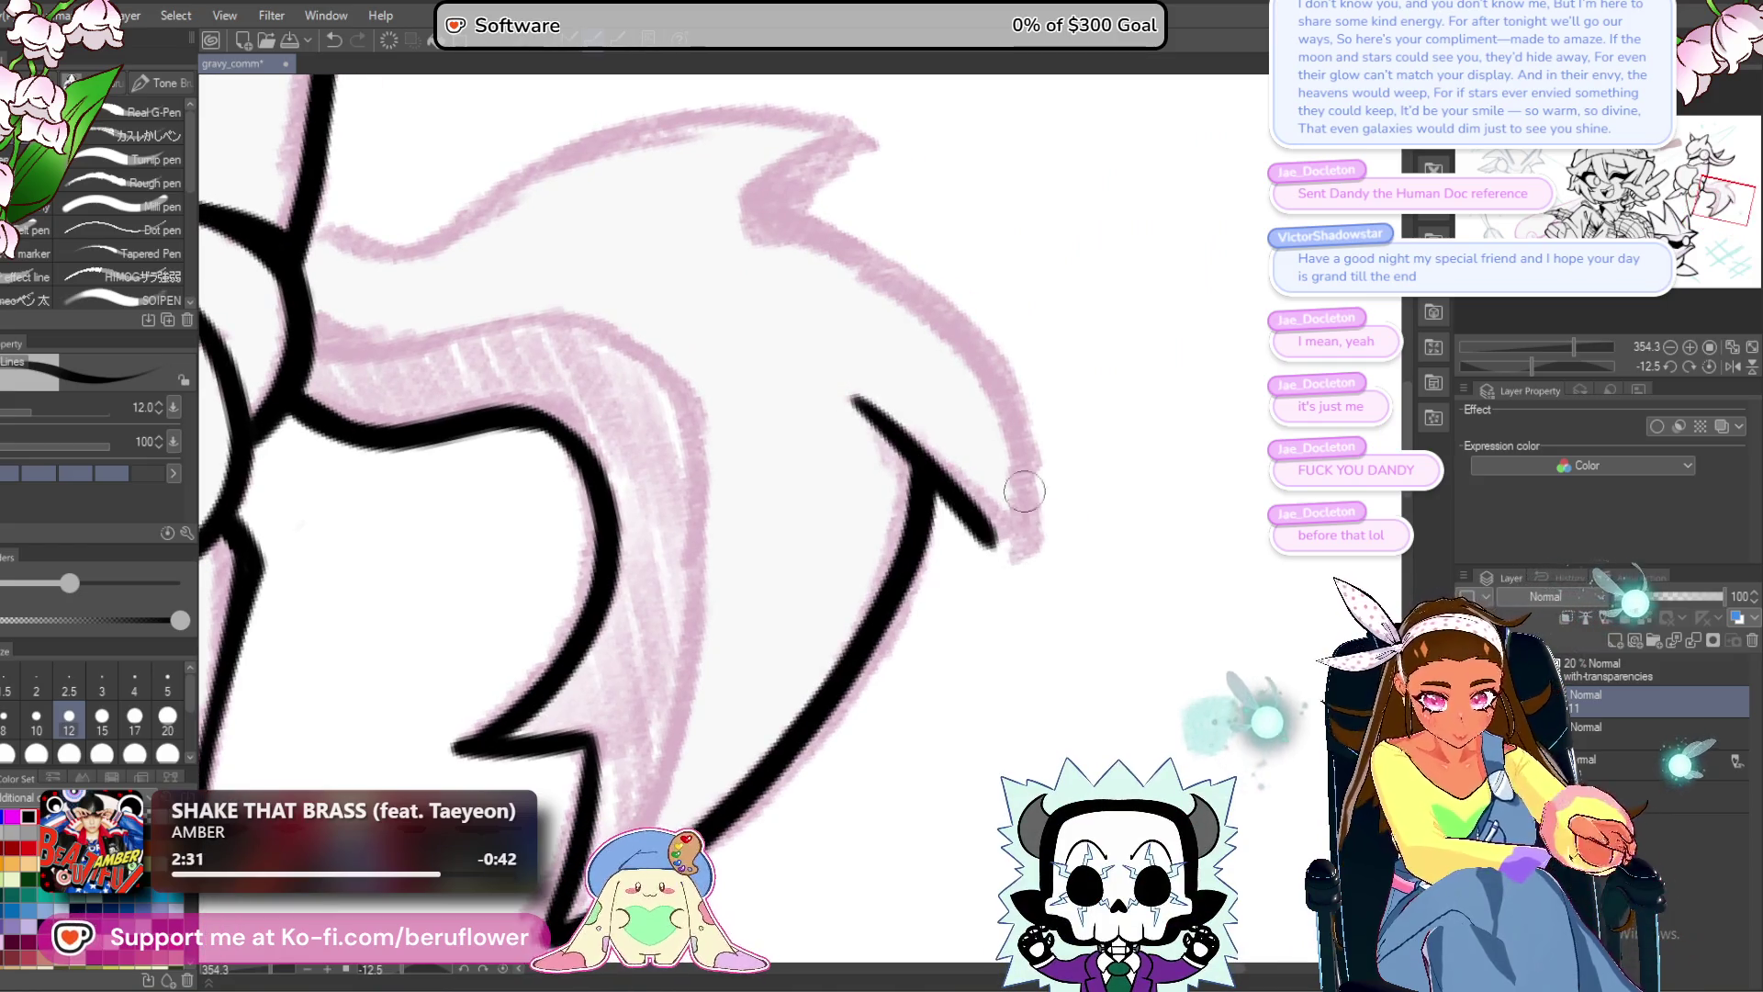
pyautogui.moveTo(1535, 364)
pyautogui.mouseDown()
pyautogui.moveTo(1448, 345)
pyautogui.moveTo(1481, 366)
pyautogui.mouseUp()
pyautogui.moveTo(572, 502); pyautogui.dragTo(788, 326)
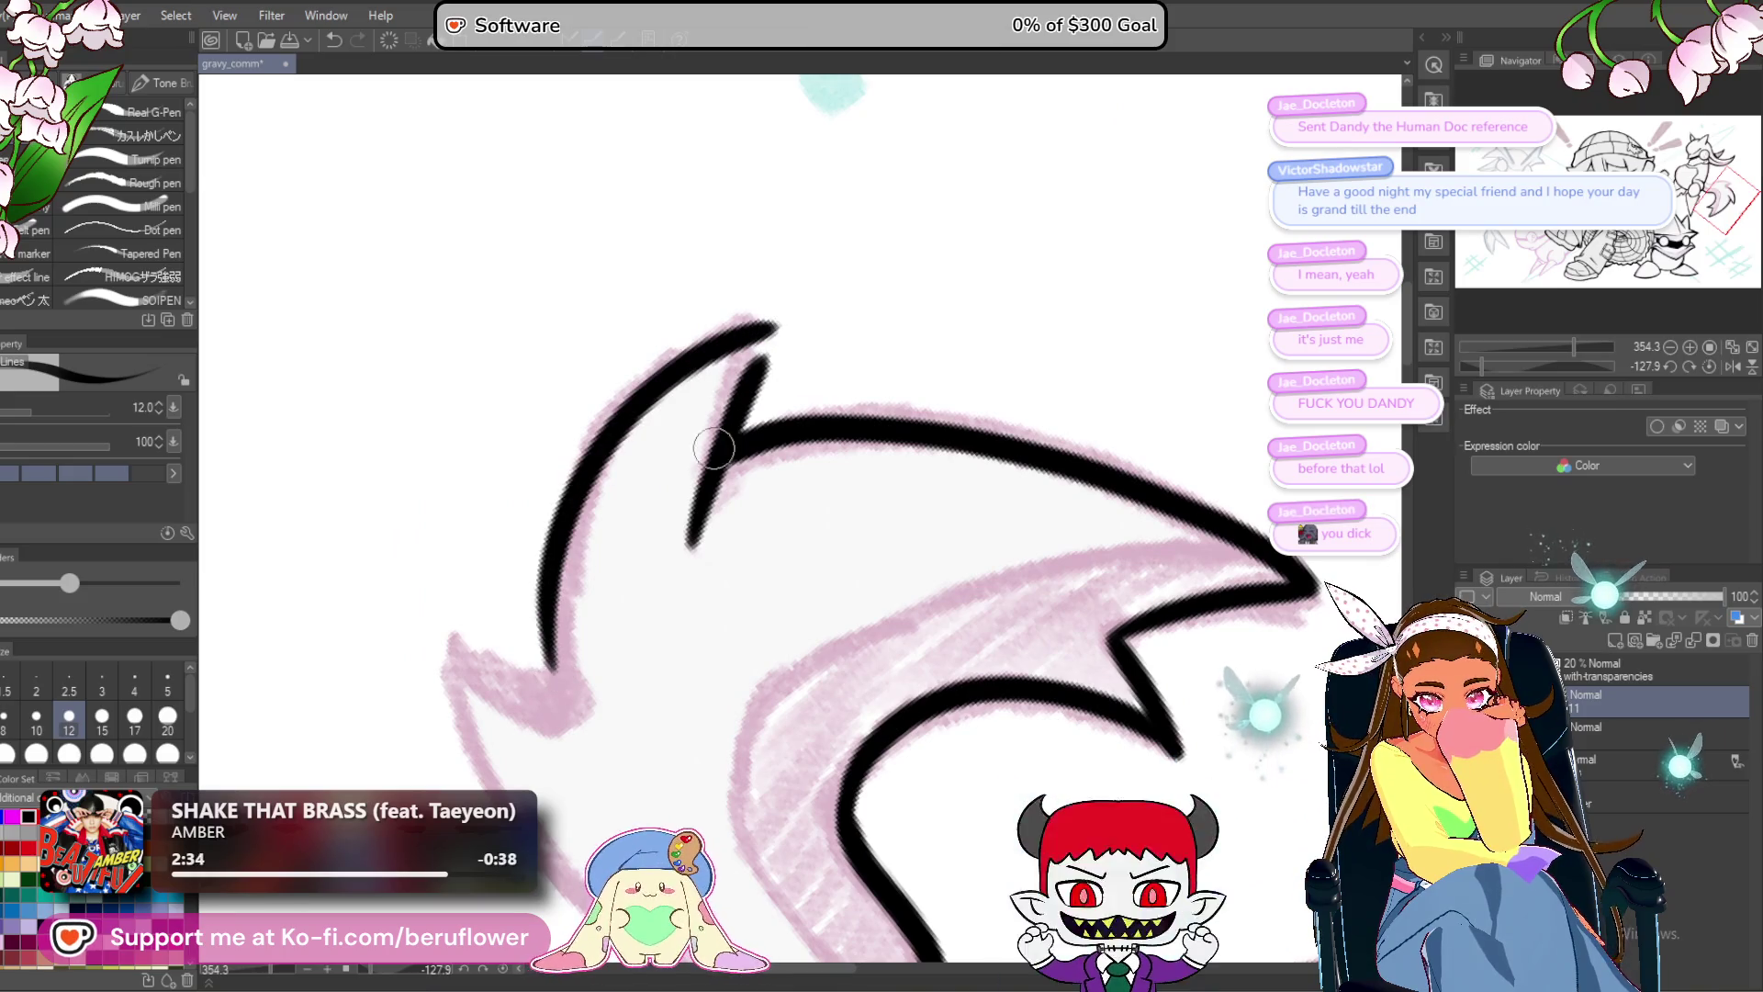
# Replace the stray strokes with one long line up the tail's left edge and thicken the inner spike.
pyautogui.hotkey('ctrl', 'z')
pyautogui.moveTo(549, 656)
pyautogui.mouseDown()
pyautogui.moveTo(580, 518)
pyautogui.moveTo(788, 327)
pyautogui.mouseUp()
pyautogui.hotkey('ctrl', 'z')
pyautogui.hotkey('ctrl', 'z')
pyautogui.moveTo(551, 669)
pyautogui.mouseDown()
pyautogui.moveTo(809, 303)
pyautogui.moveTo(776, 333)
pyautogui.mouseUp()
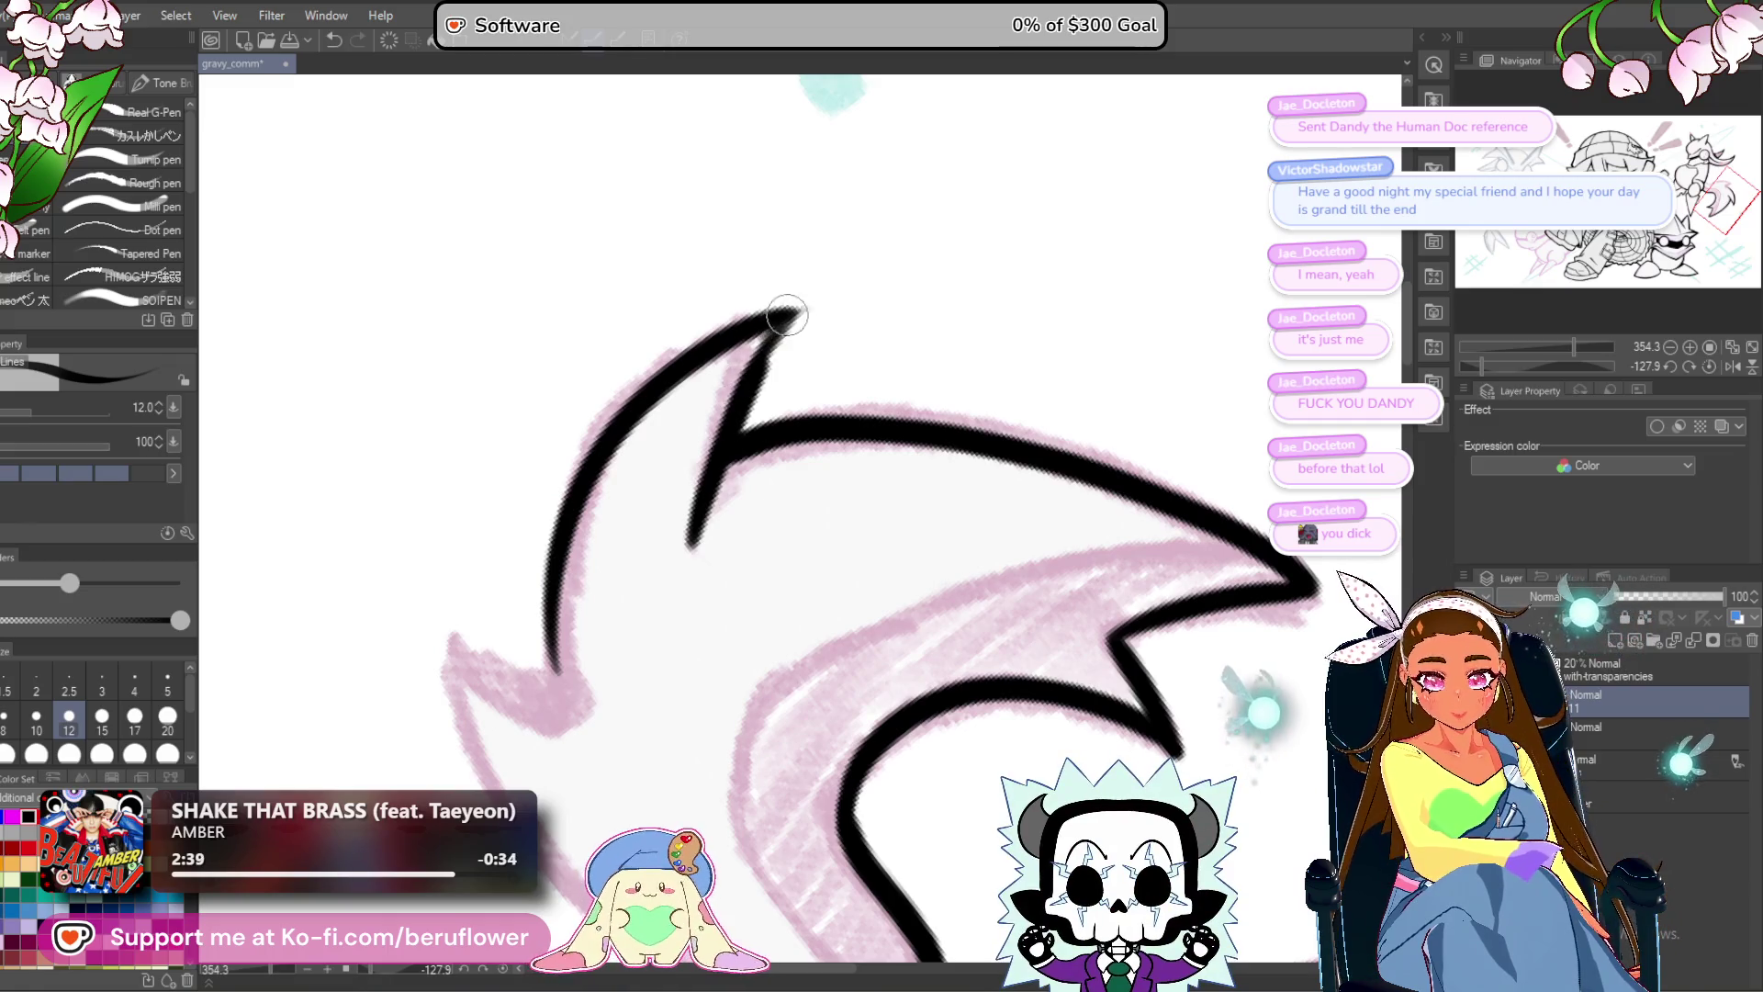
pyautogui.moveTo(788, 312); pyautogui.dragTo(684, 546)
pyautogui.moveTo(735, 441); pyautogui.dragTo(684, 556)
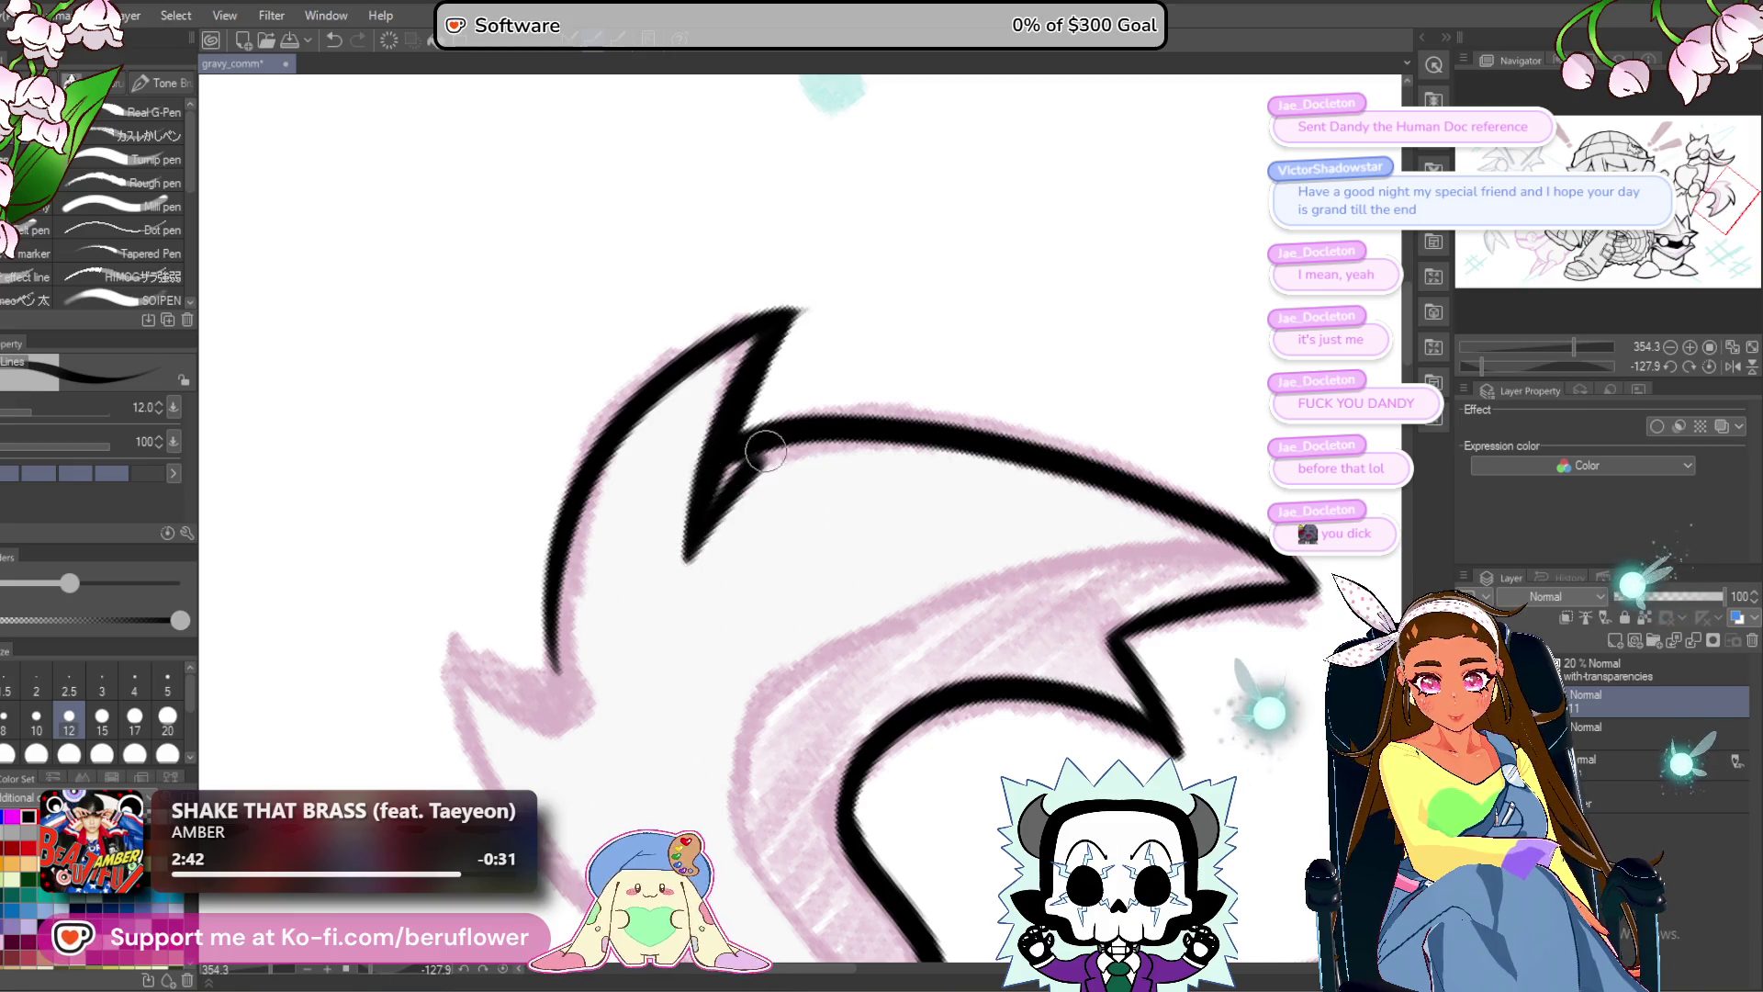
# Ink and thicken the next tail spike along its pink sketch.
pyautogui.moveTo(715, 654)
pyautogui.mouseDown()
pyautogui.moveTo(853, 429)
pyautogui.moveTo(835, 492)
pyautogui.mouseUp()
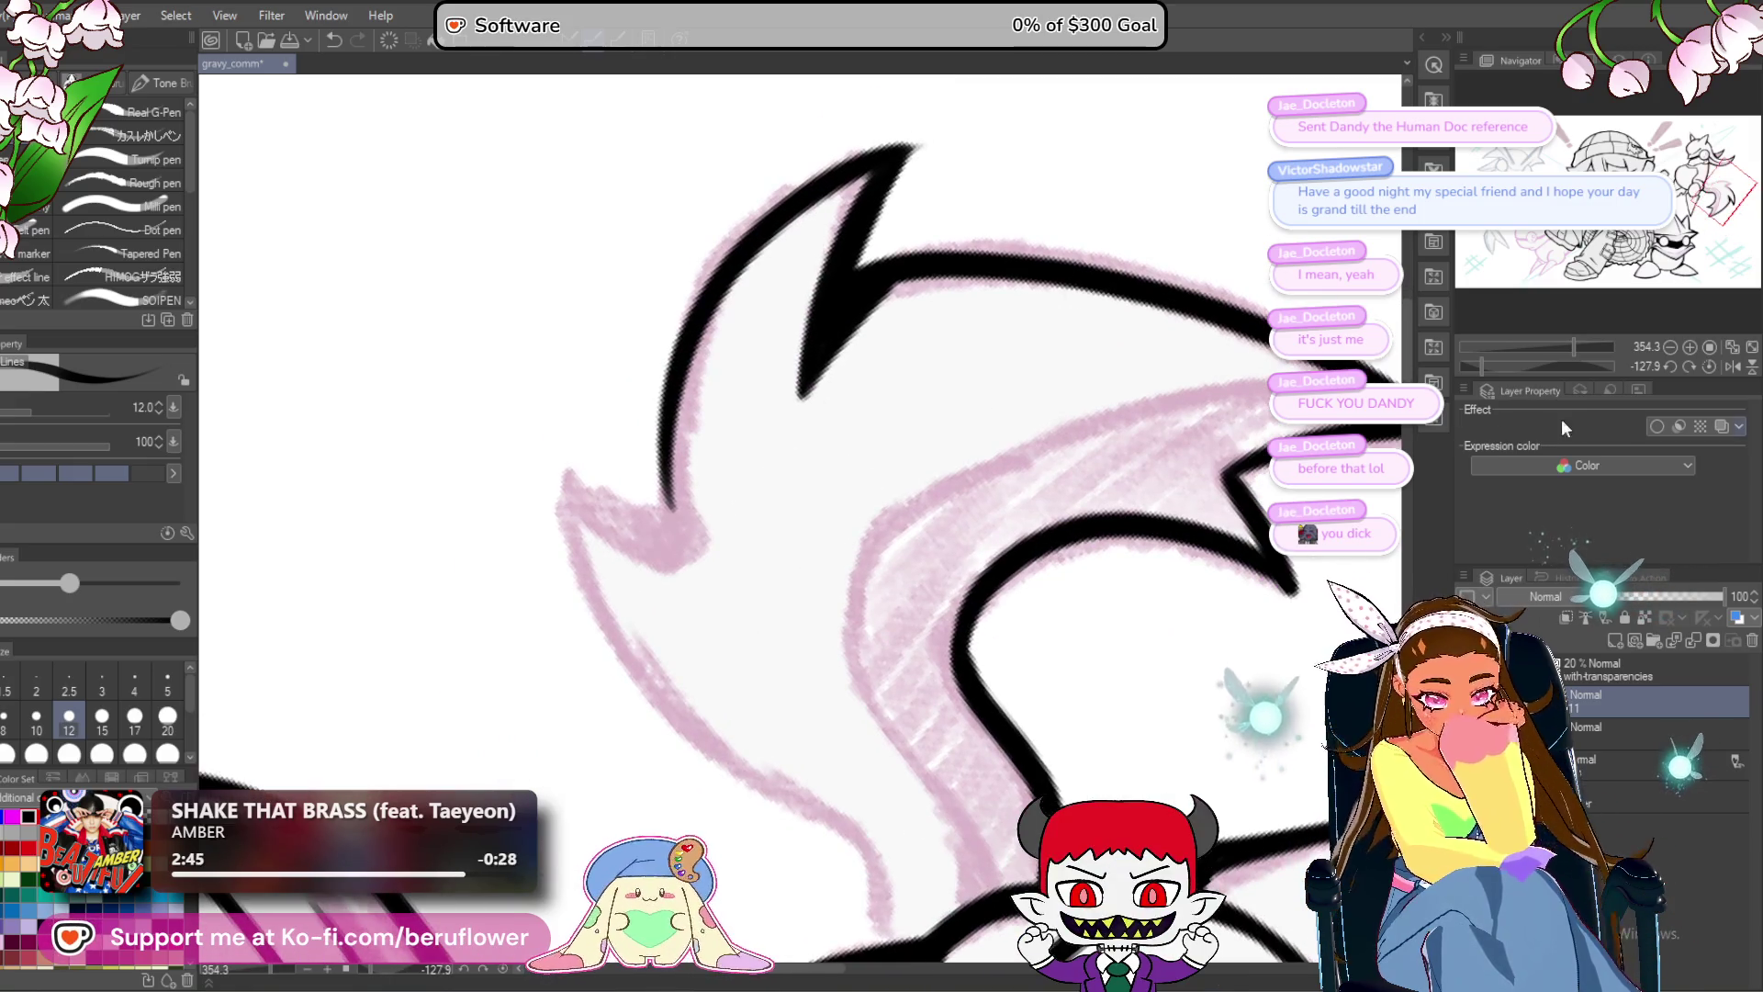
pyautogui.click(1510, 366)
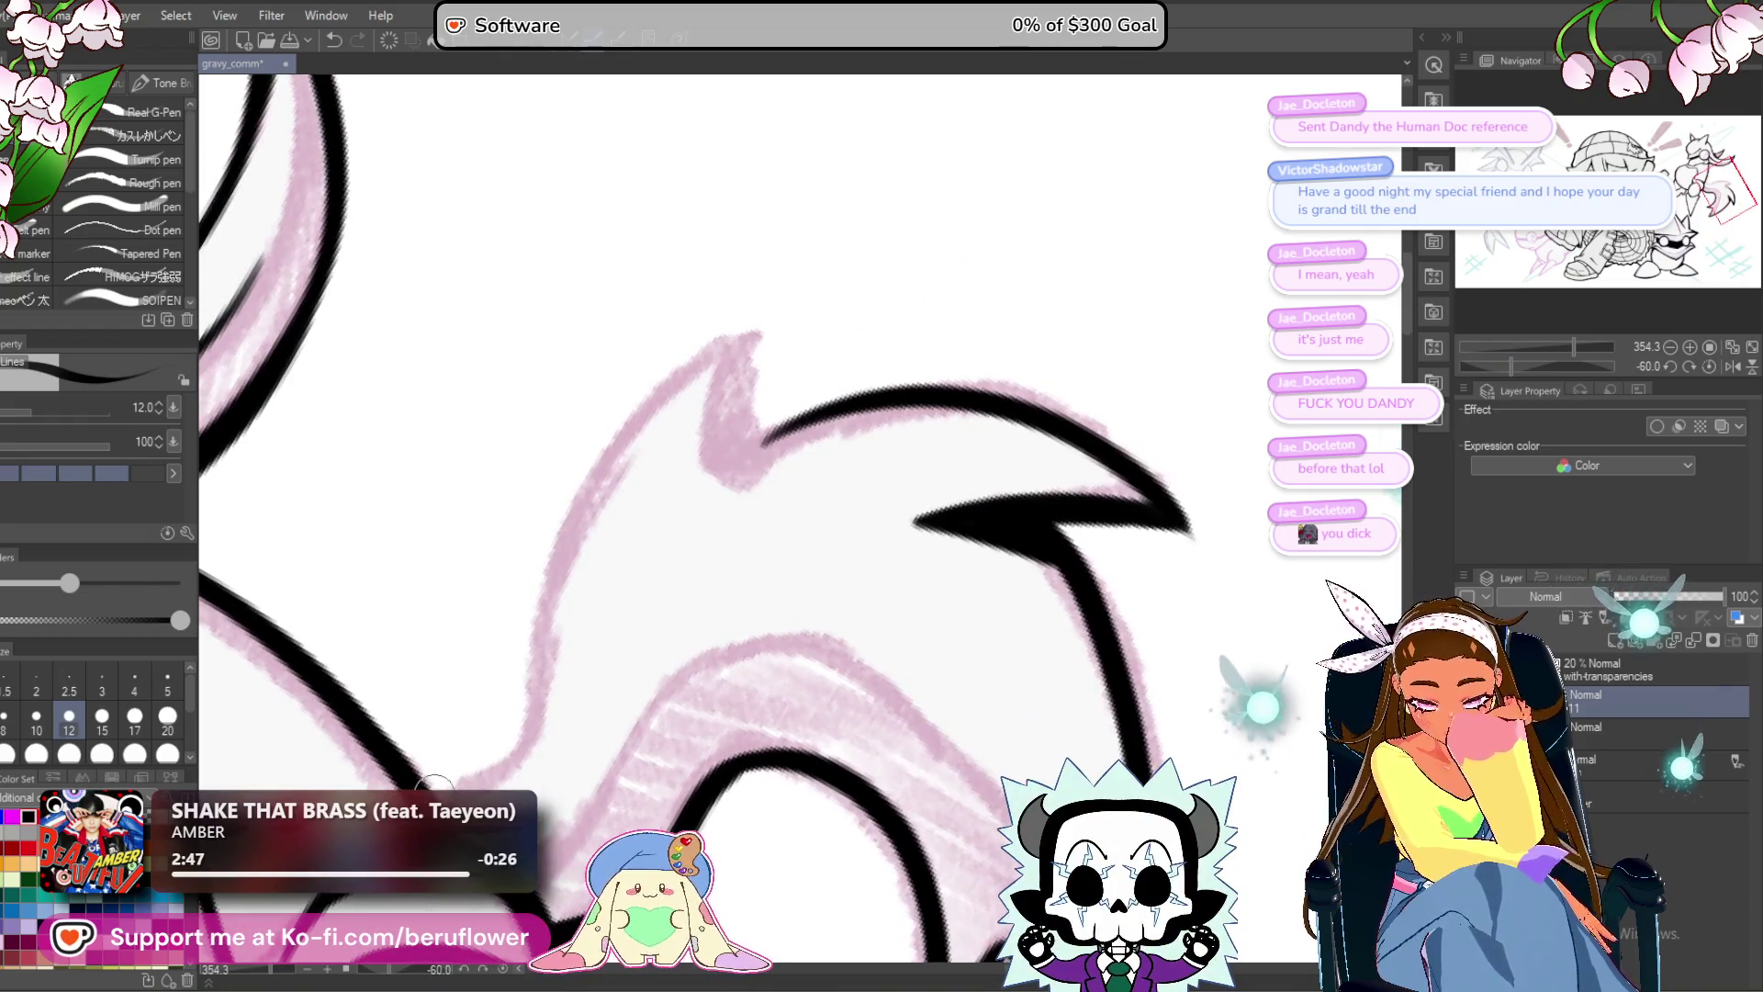
pyautogui.moveTo(494, 766)
pyautogui.mouseDown()
pyautogui.moveTo(565, 560)
pyautogui.moveTo(770, 326)
pyautogui.moveTo(755, 406)
pyautogui.mouseUp()
pyautogui.moveTo(753, 332)
pyautogui.mouseDown()
pyautogui.moveTo(716, 450)
pyautogui.moveTo(734, 473)
pyautogui.mouseUp()
# Ink the inner edge of the tail spike.
pyautogui.scroll(-5, 767, 294)
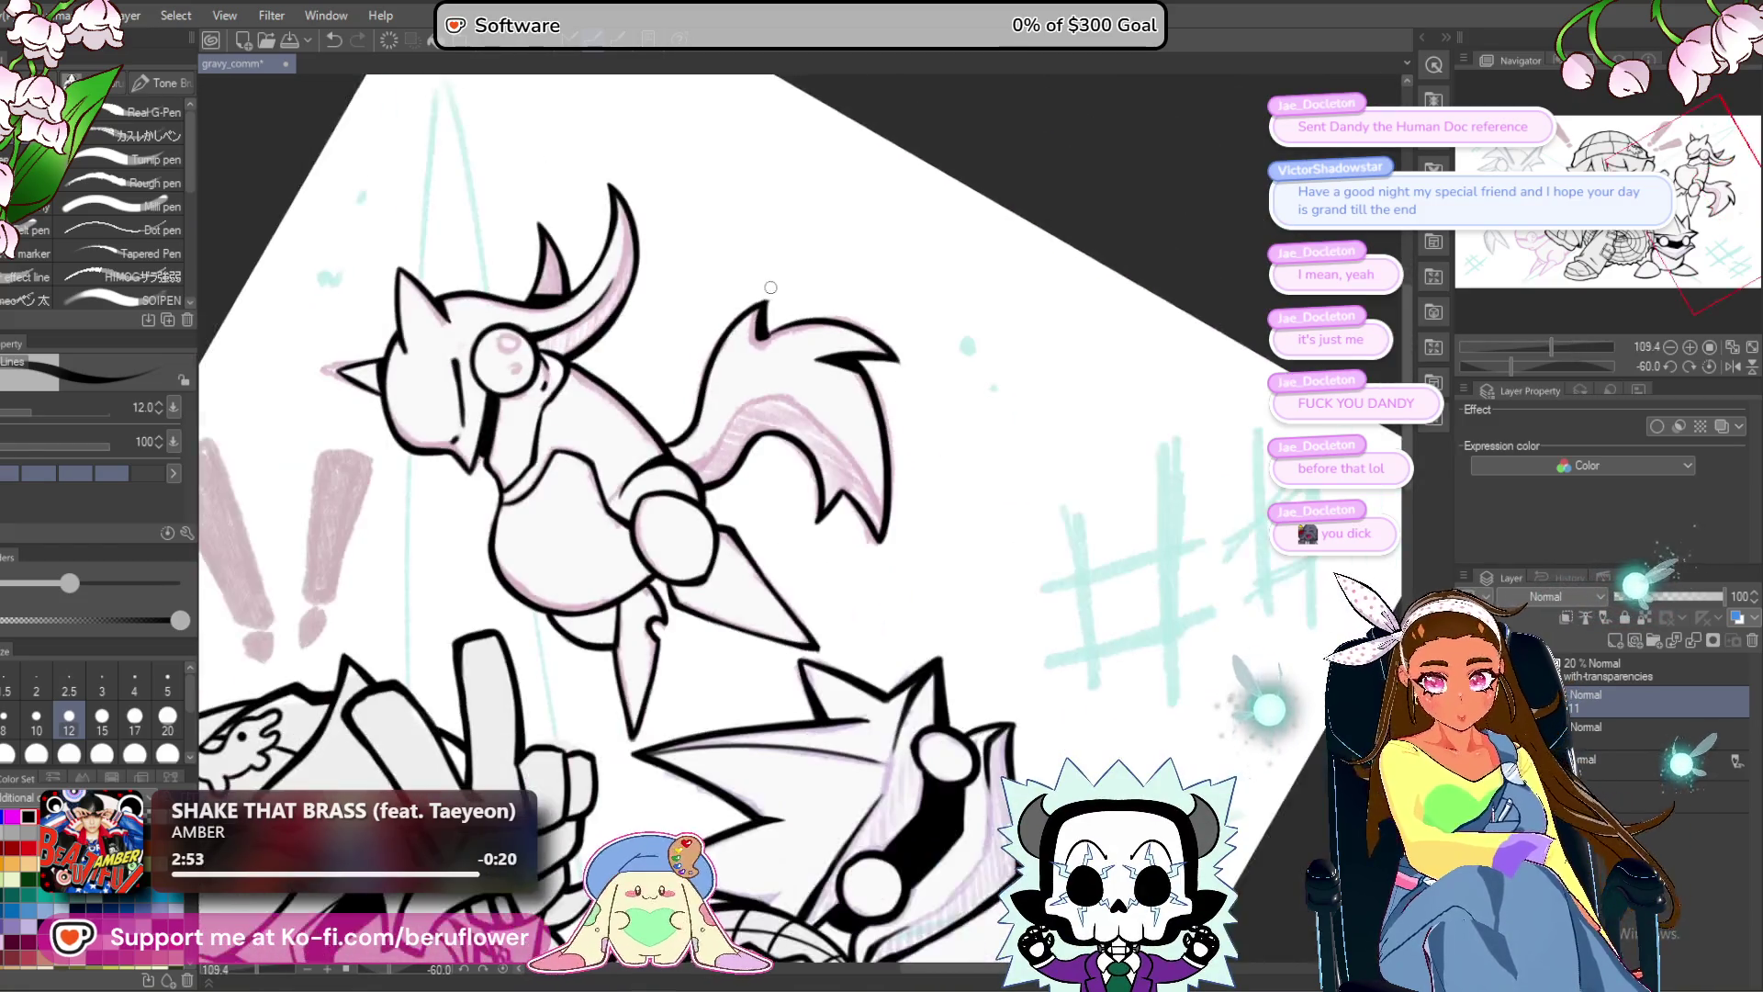
pyautogui.scroll(4, 770, 287)
pyautogui.moveTo(777, 407); pyautogui.dragTo(823, 377)
pyautogui.scroll(-5, 1045, 549)
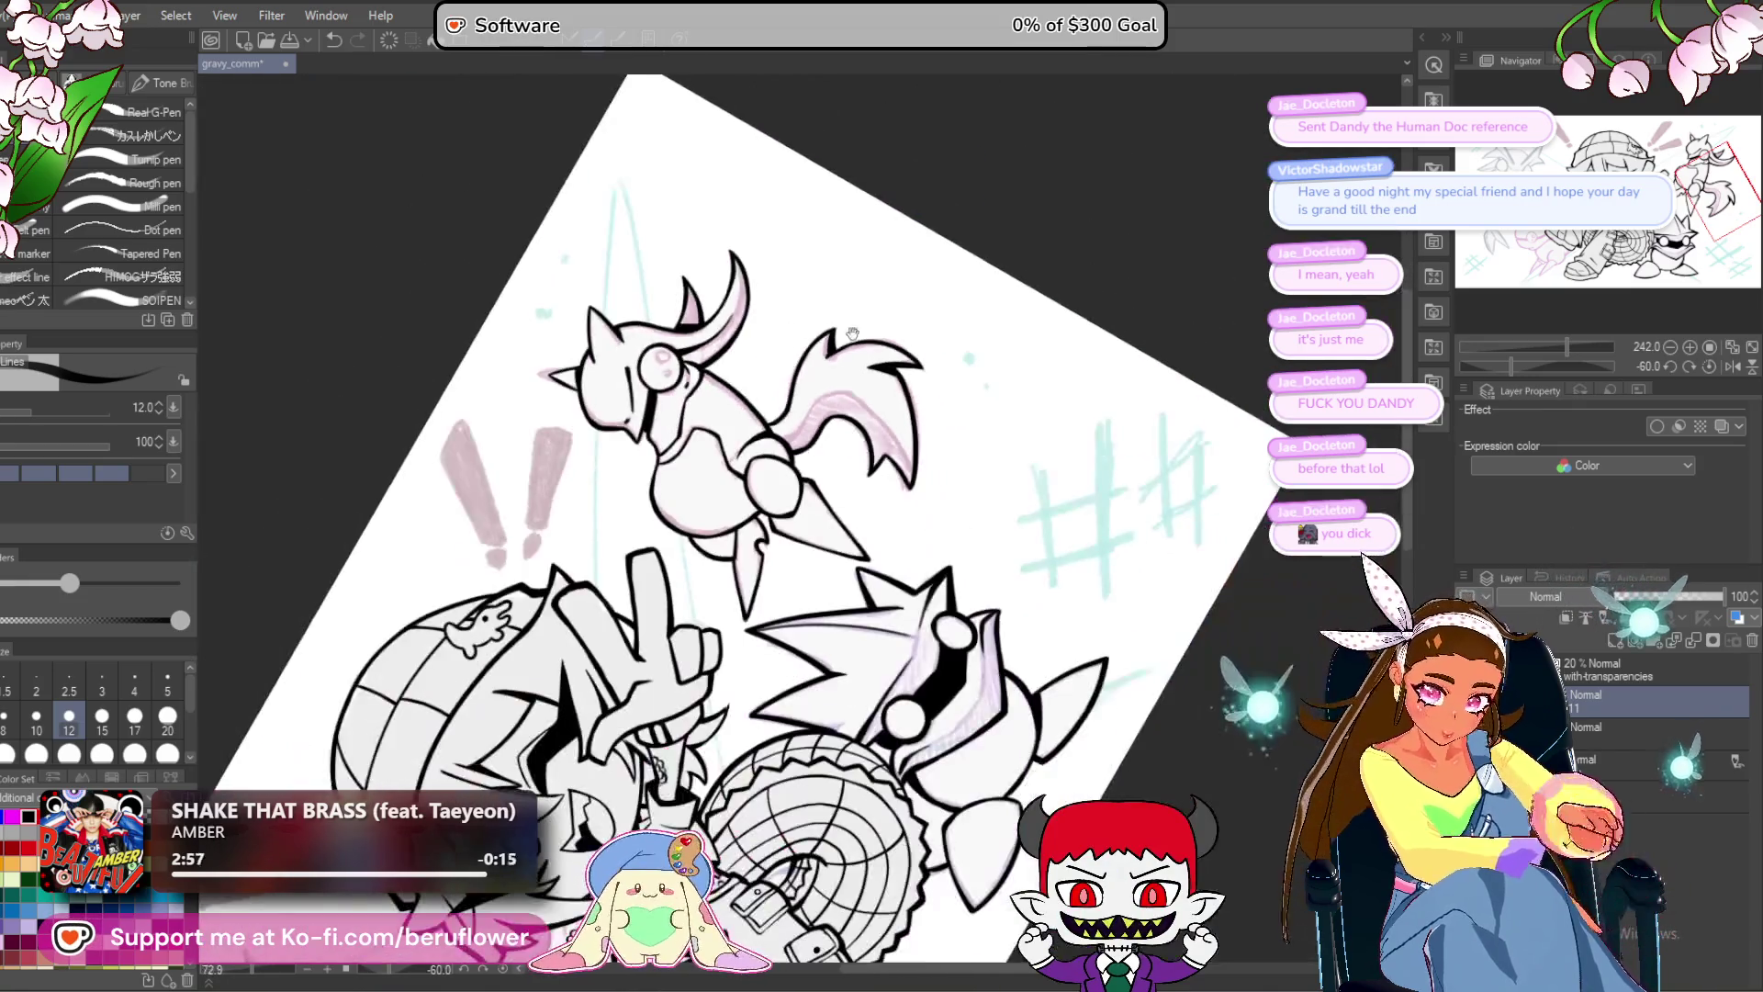
pyautogui.scroll(5, 811, 488)
# Add a short line joining the tail base to the hip joint, then zoom out to review the tail.
pyautogui.moveTo(1514, 365)
pyautogui.mouseDown()
pyautogui.moveTo(1530, 366)
pyautogui.moveTo(1503, 372)
pyautogui.mouseUp()
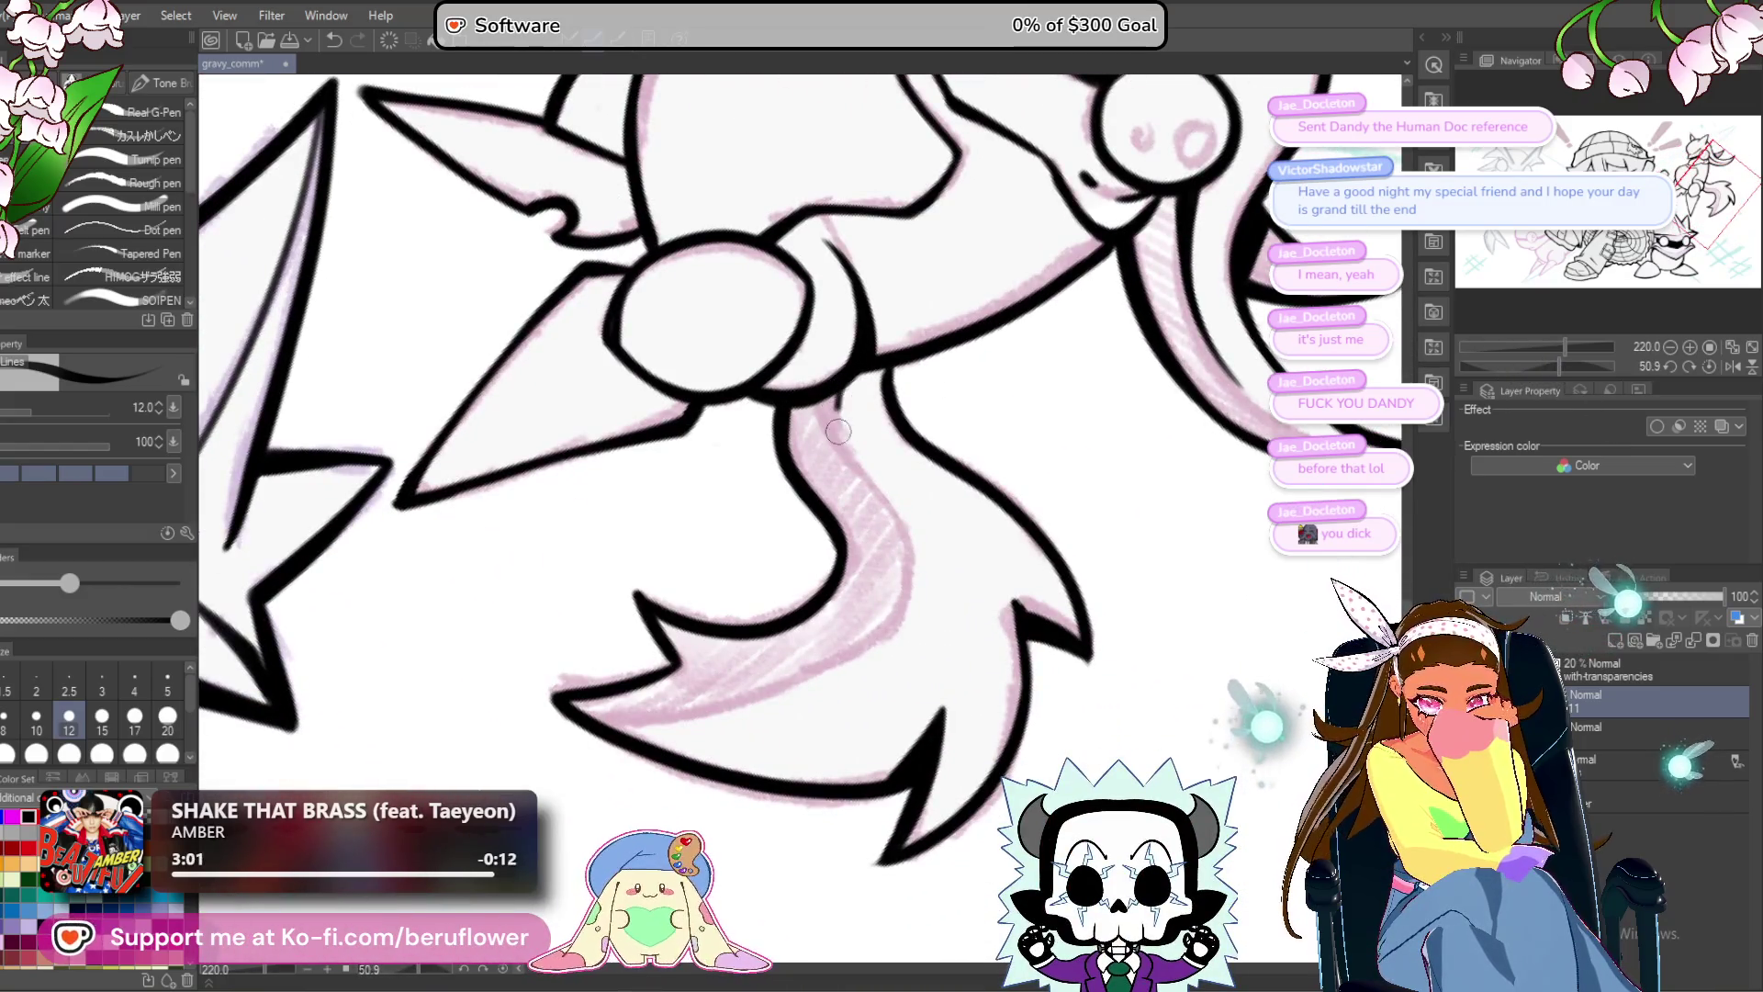
pyautogui.moveTo(838, 431); pyautogui.dragTo(832, 395)
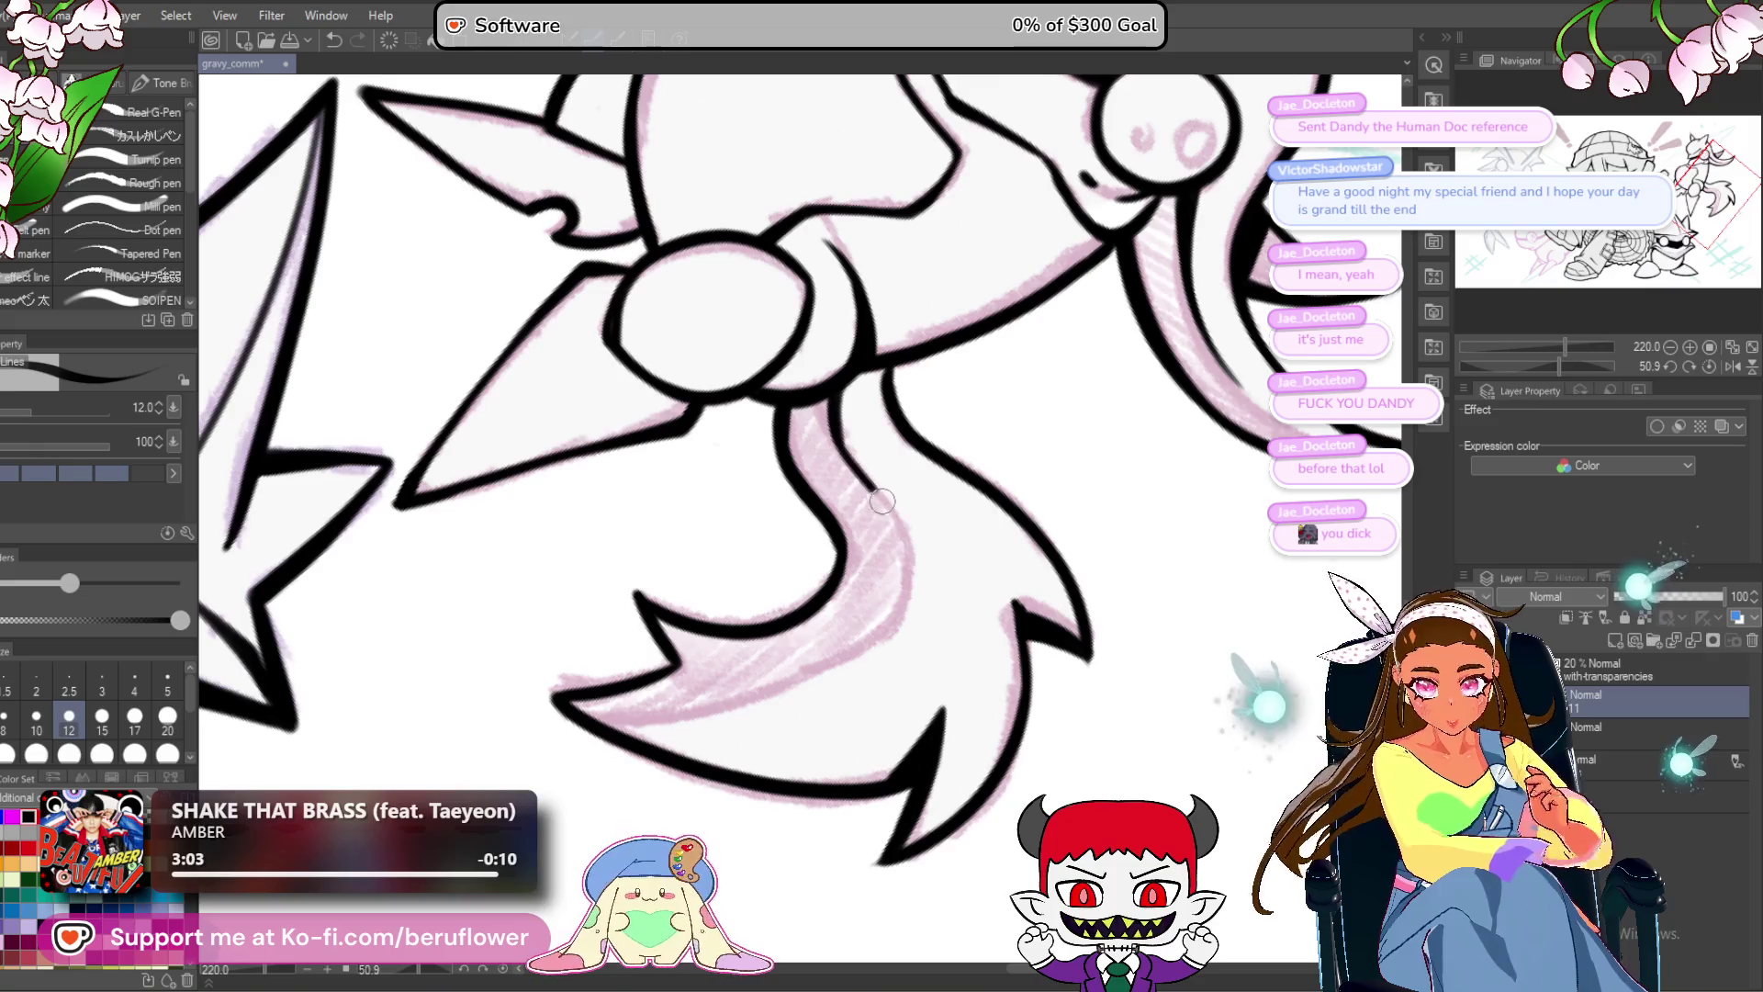
pyautogui.moveTo(1012, 528)
pyautogui.mouseDown()
pyautogui.moveTo(838, 445)
pyautogui.moveTo(813, 714)
pyautogui.mouseUp()
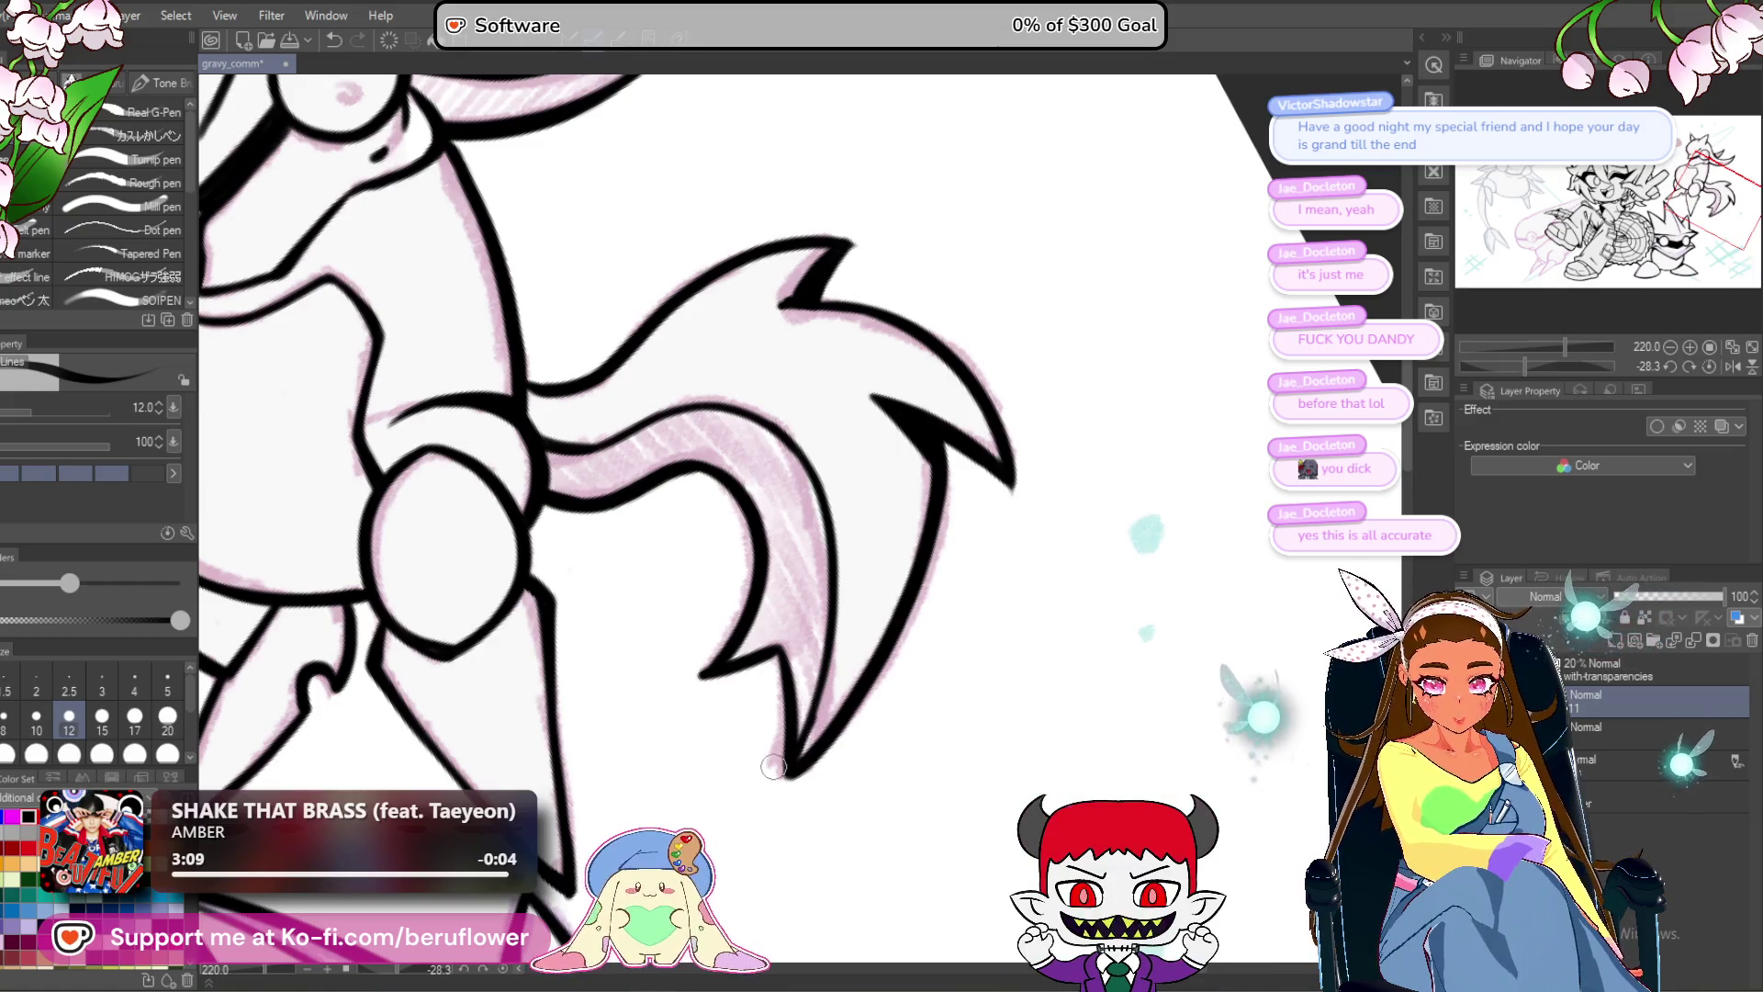
pyautogui.scroll(-5, 774, 766)
pyautogui.scroll(7, 831, 468)
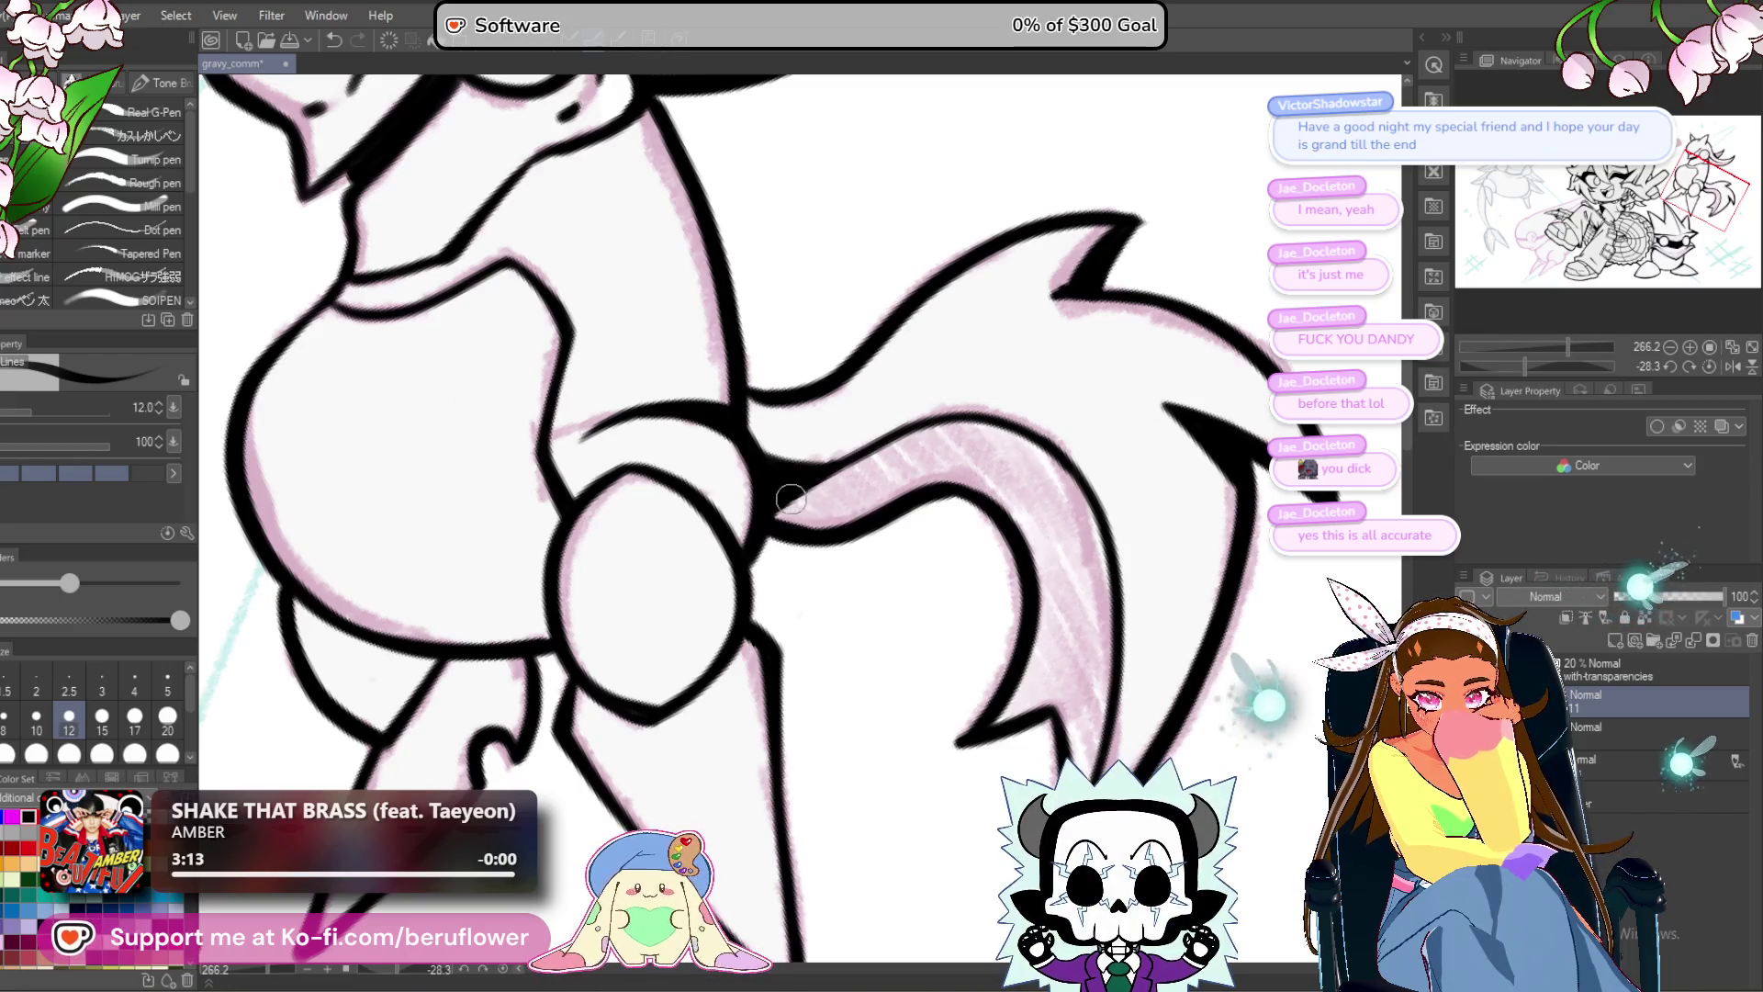
pyautogui.scroll(-3, 774, 397)
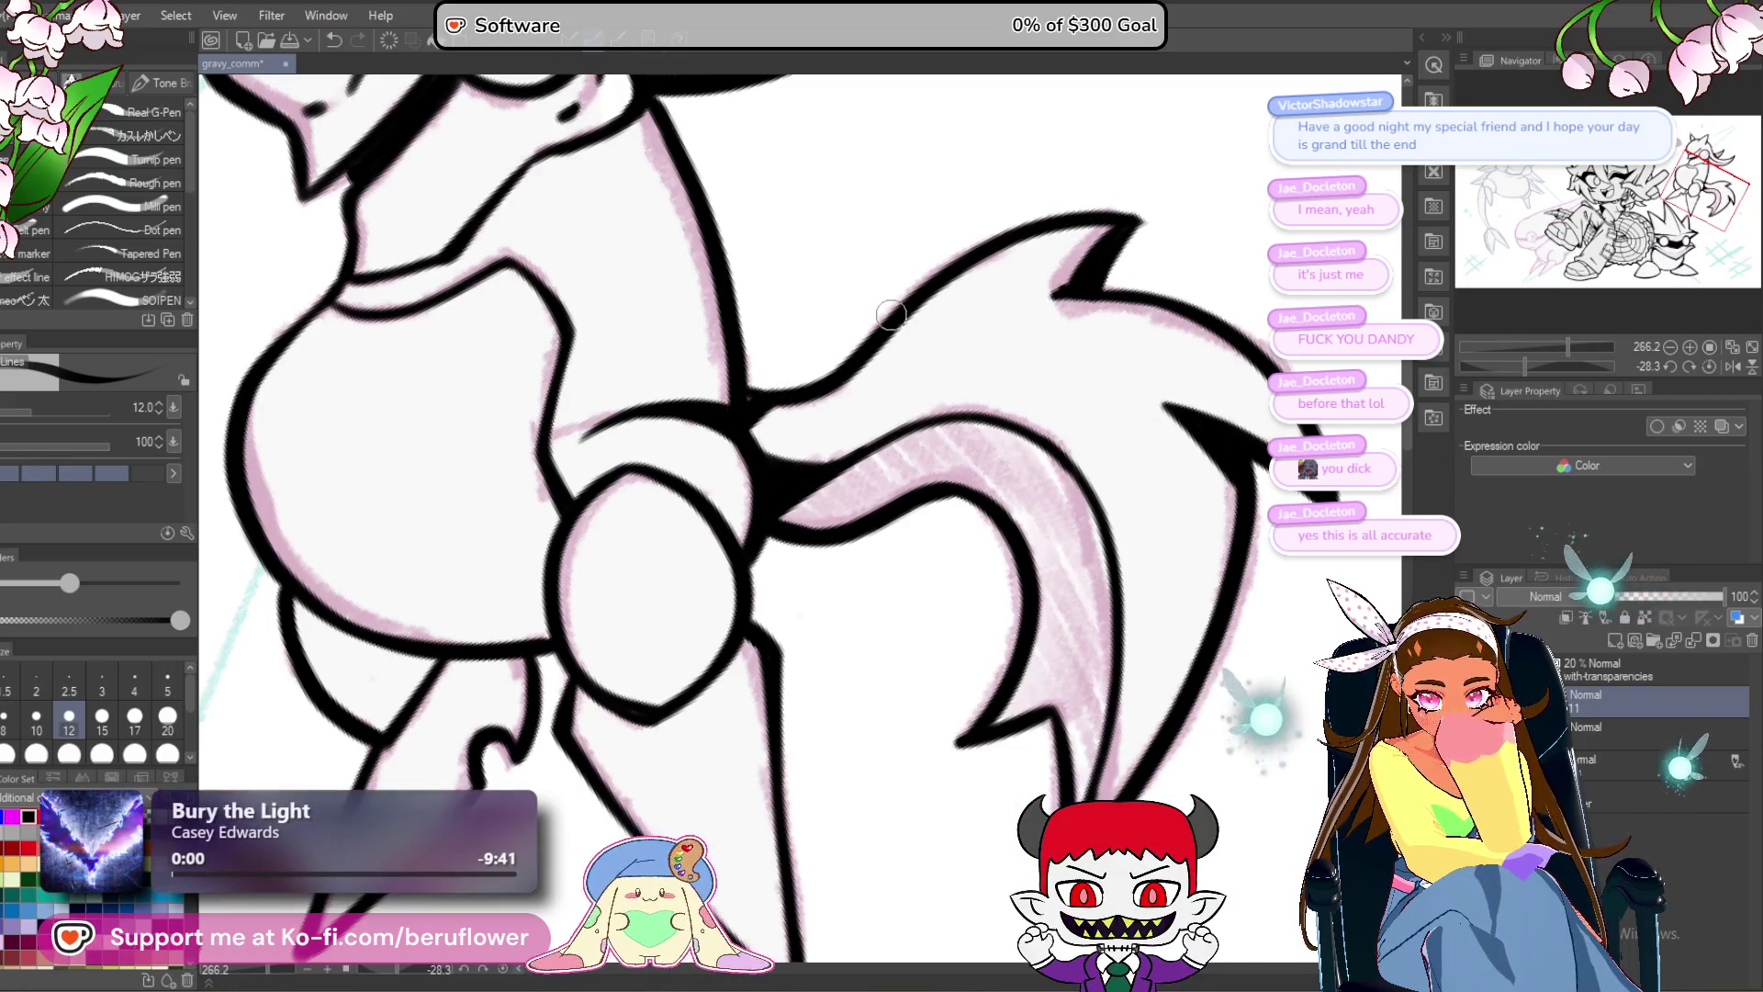
pyautogui.scroll(-3, 891, 315)
pyautogui.scroll(2, 891, 315)
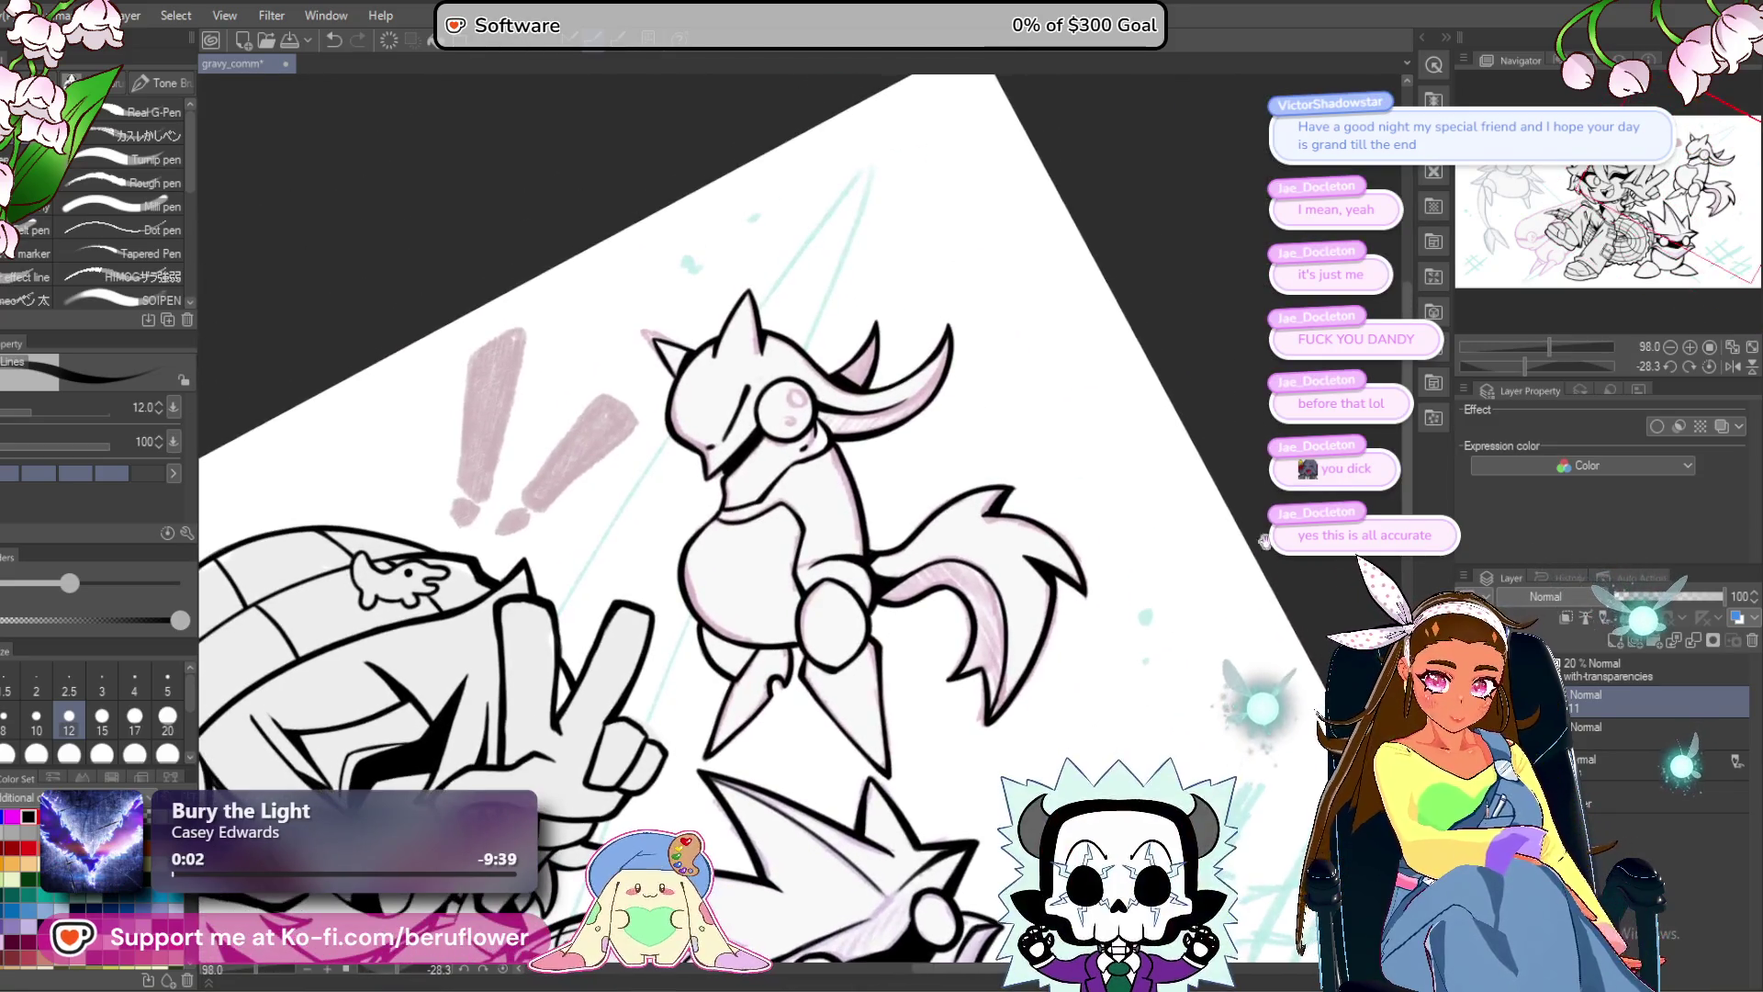
# Ink cleaner black lines over the knight's ear tip and right edge, then view the whole drawing upright.
pyautogui.scroll(3, 884, 341)
pyautogui.moveTo(884, 342); pyautogui.dragTo(873, 369)
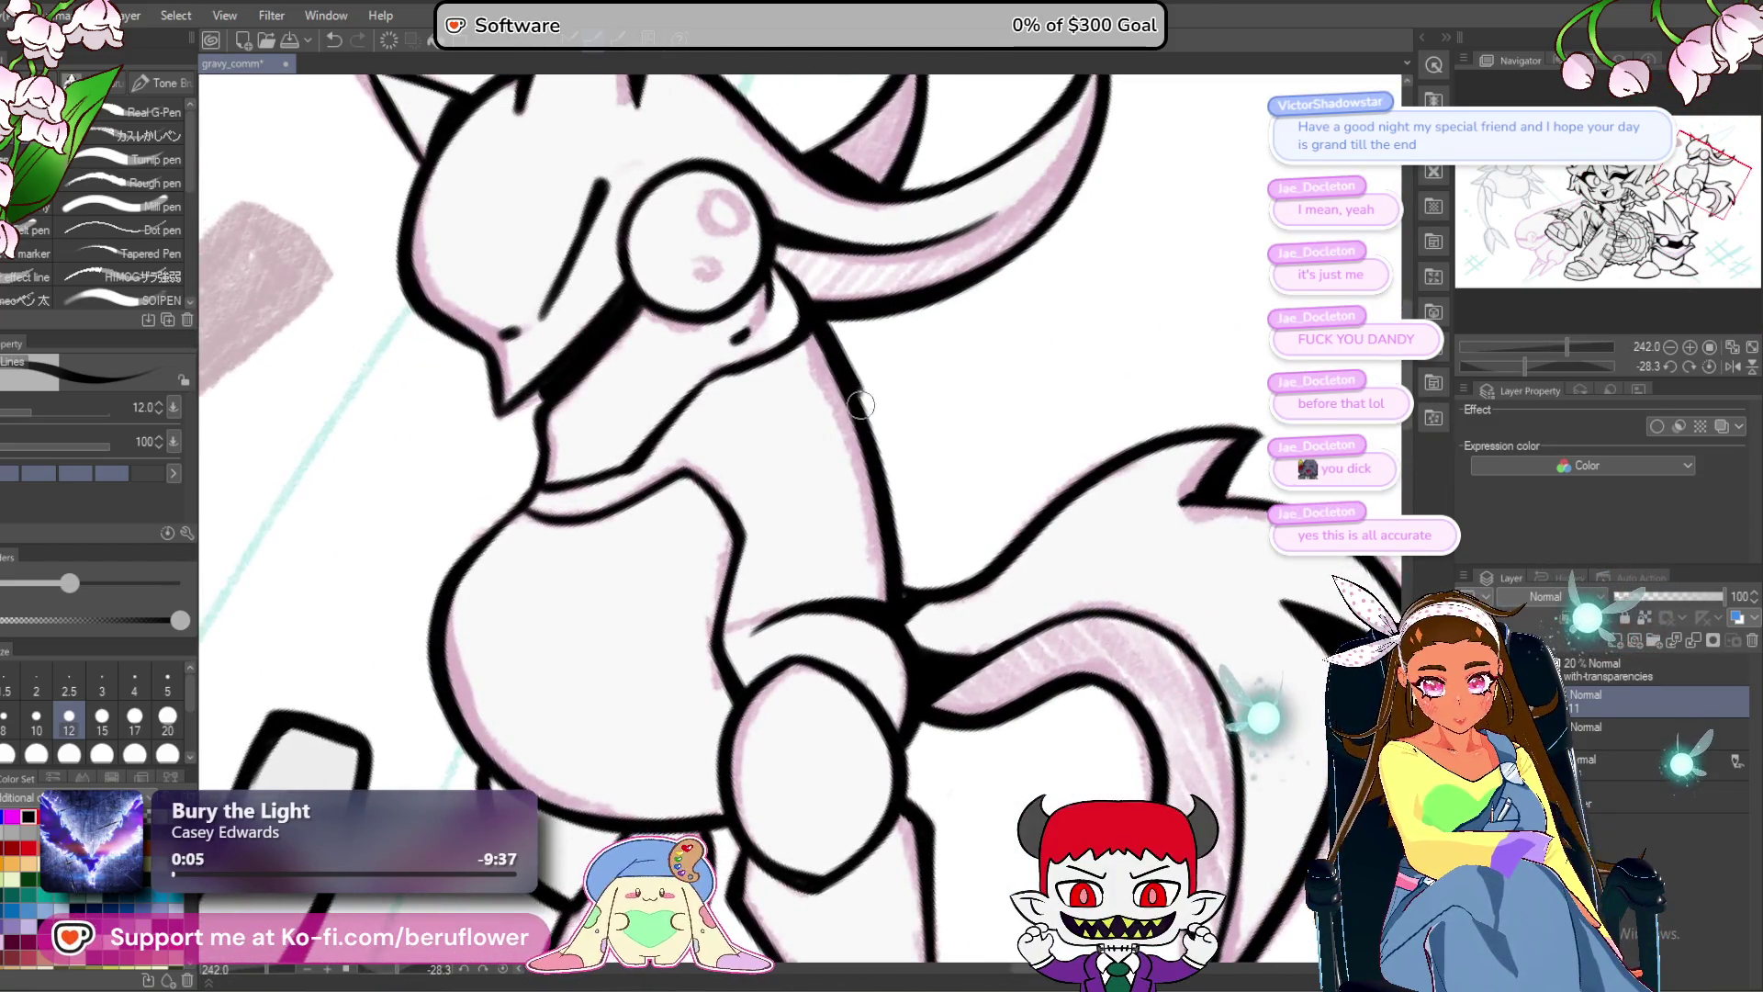
pyautogui.moveTo(851, 572); pyautogui.dragTo(1017, 553)
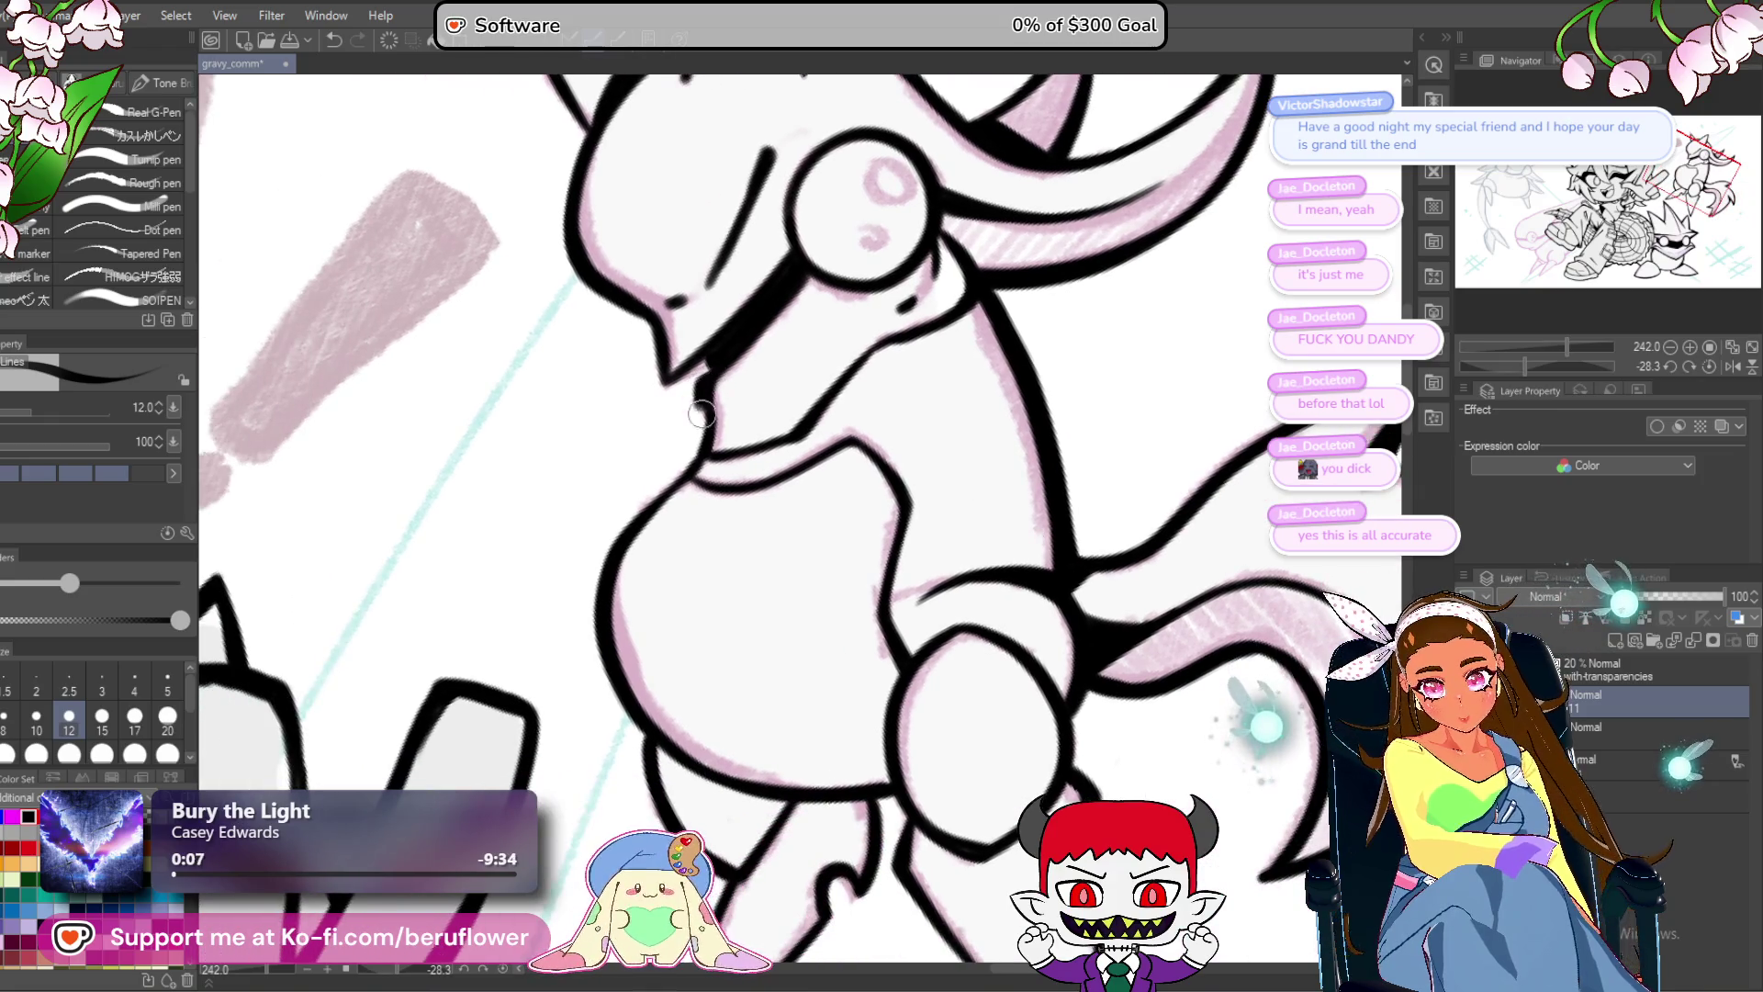
pyautogui.moveTo(674, 300); pyautogui.dragTo(702, 519)
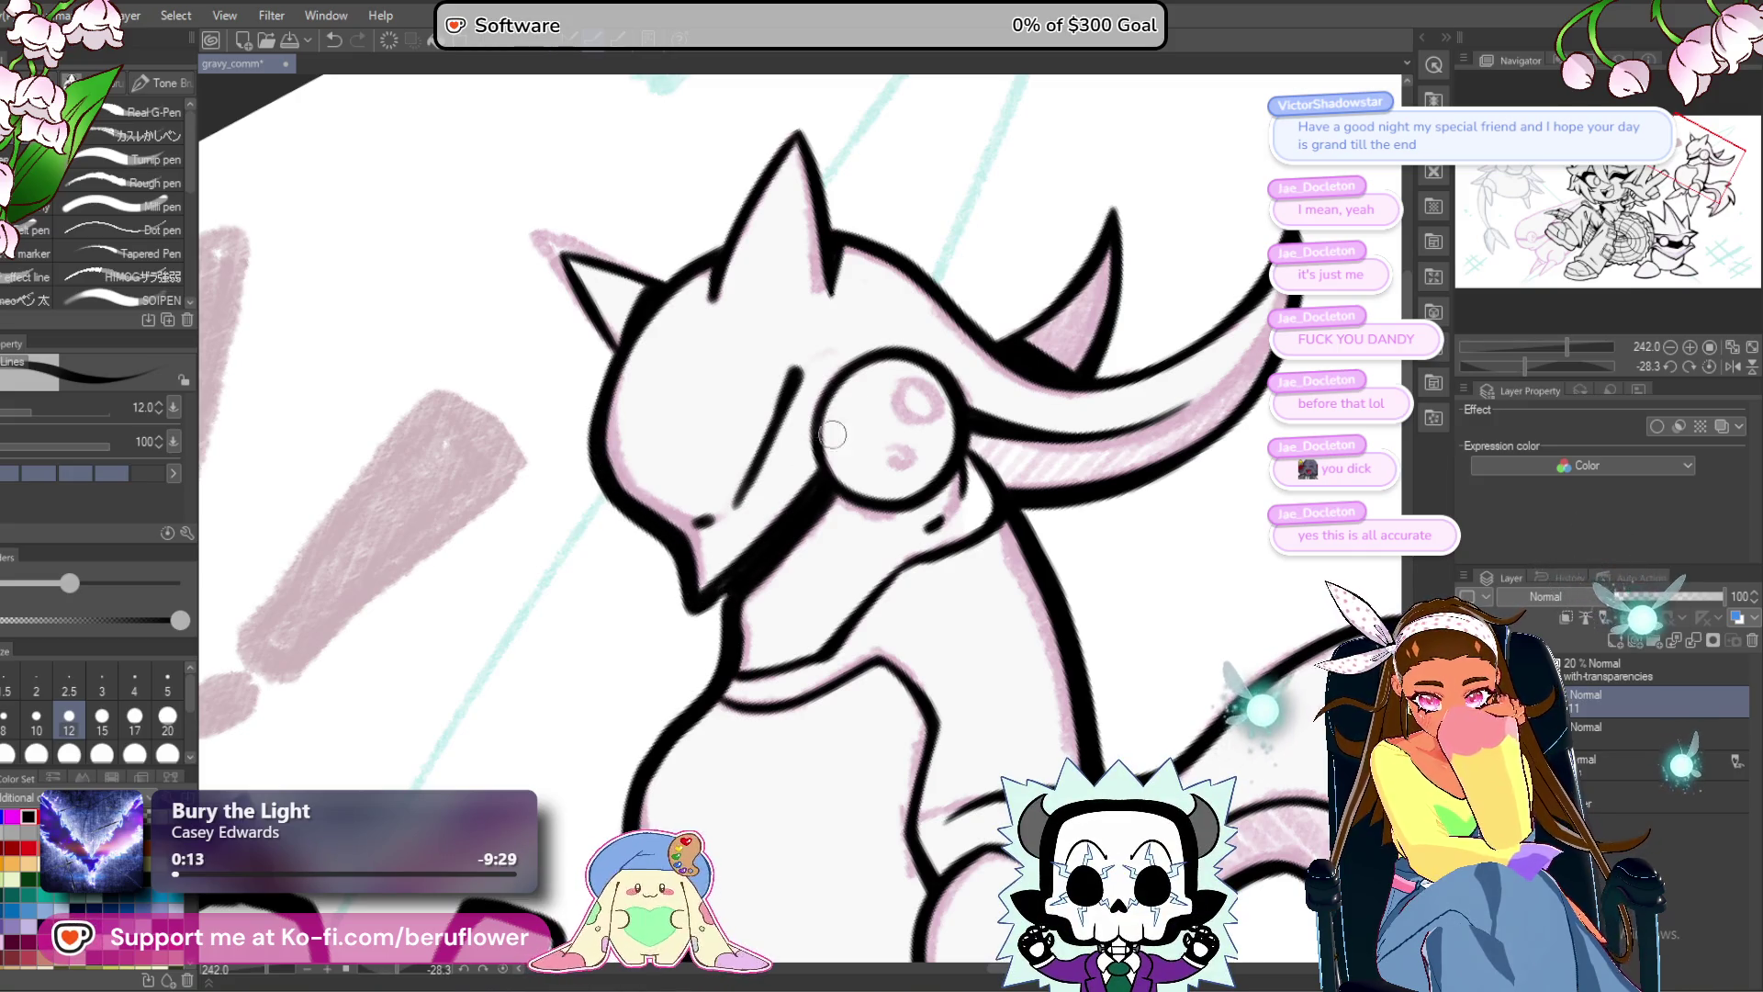
pyautogui.moveTo(890, 284)
pyautogui.mouseDown()
pyautogui.moveTo(928, 502)
pyautogui.moveTo(879, 385)
pyautogui.mouseUp()
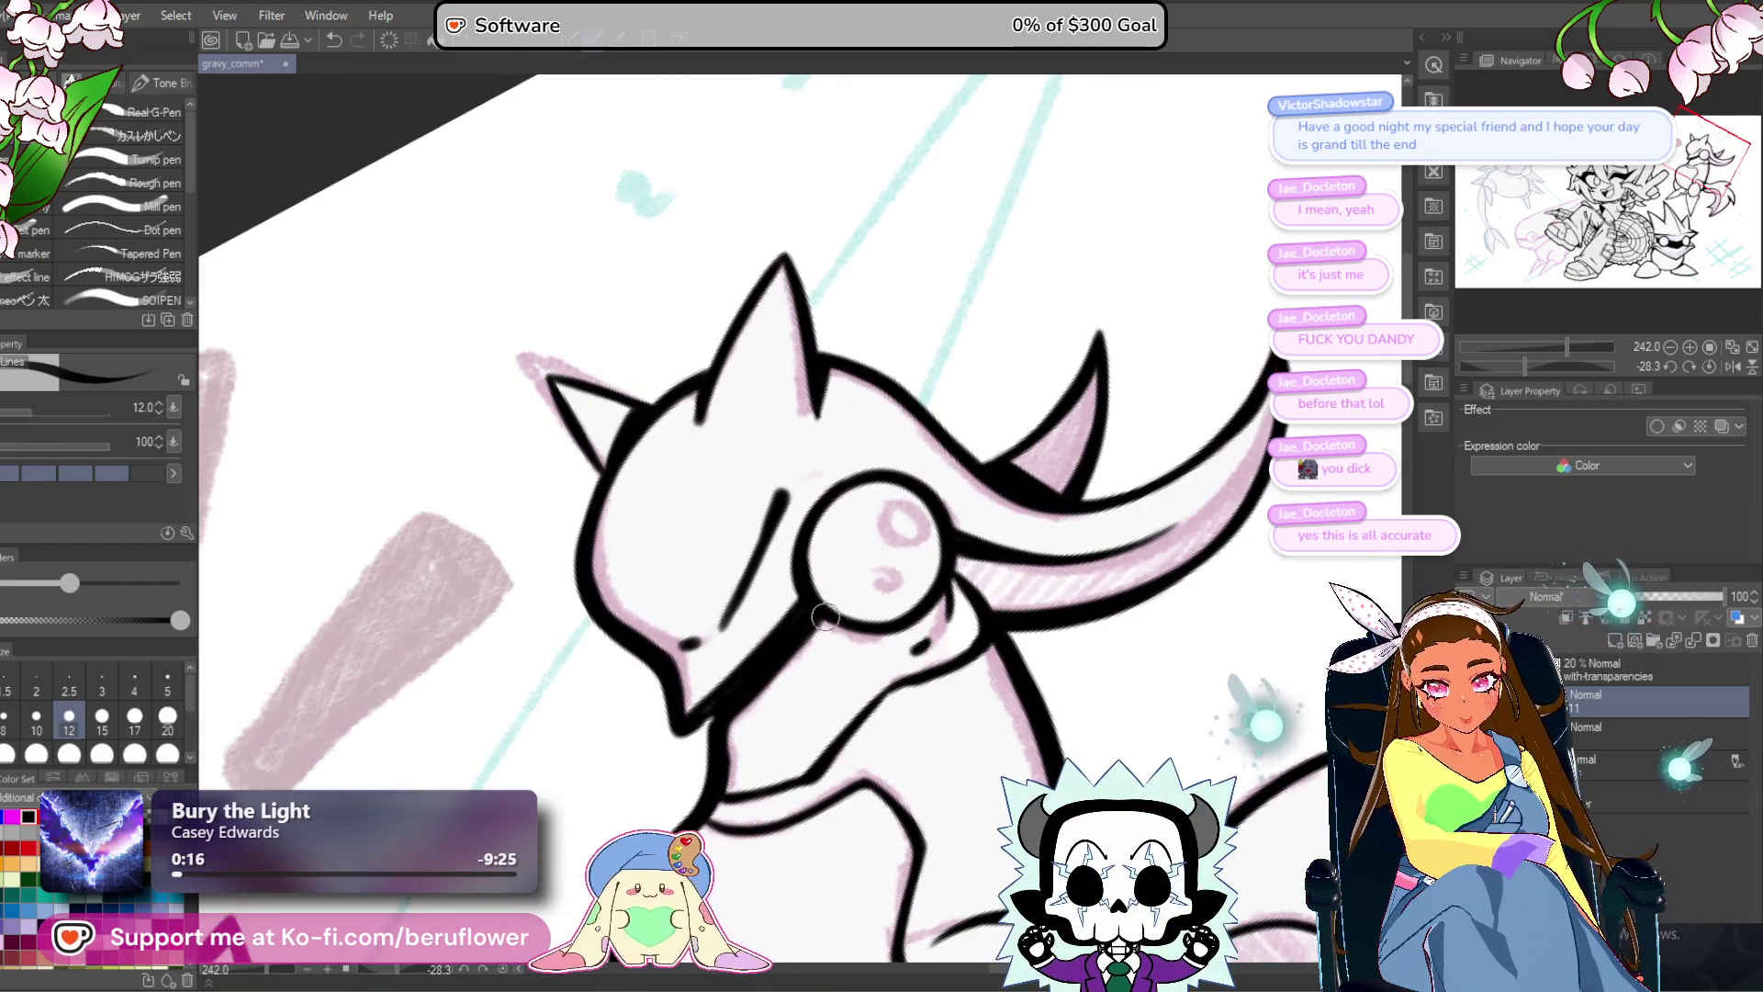
pyautogui.moveTo(825, 617); pyautogui.dragTo(871, 701)
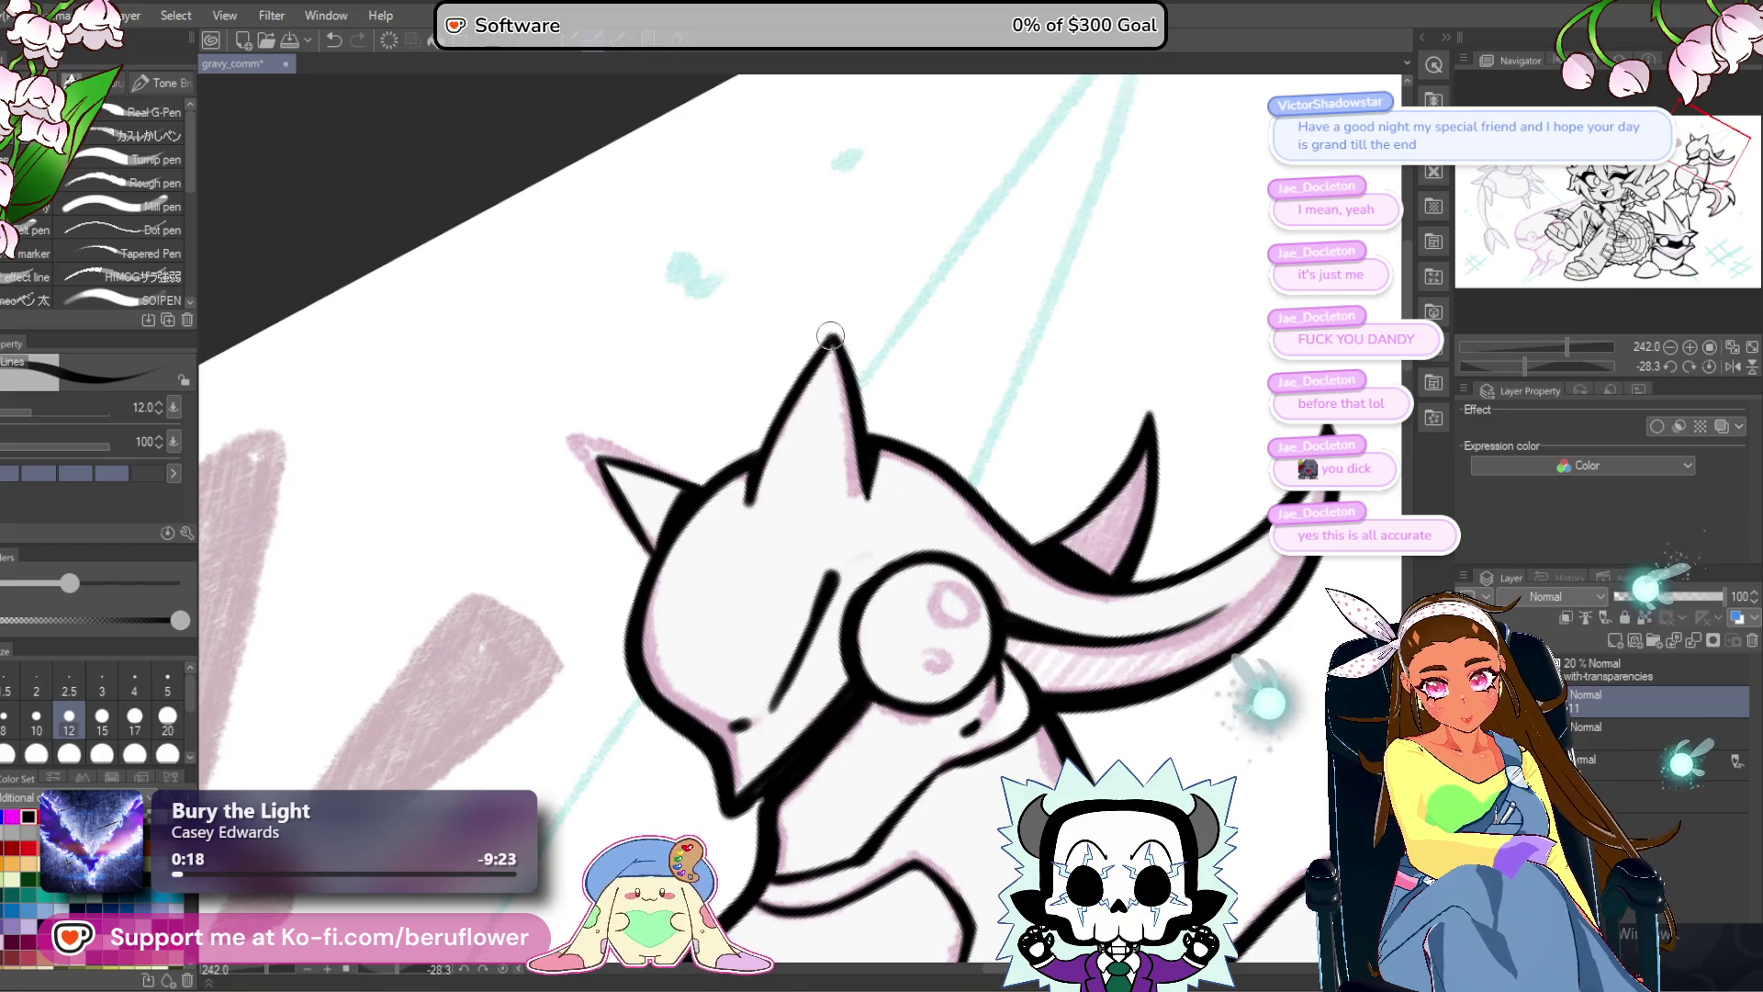
pyautogui.moveTo(607, 464); pyautogui.dragTo(623, 493)
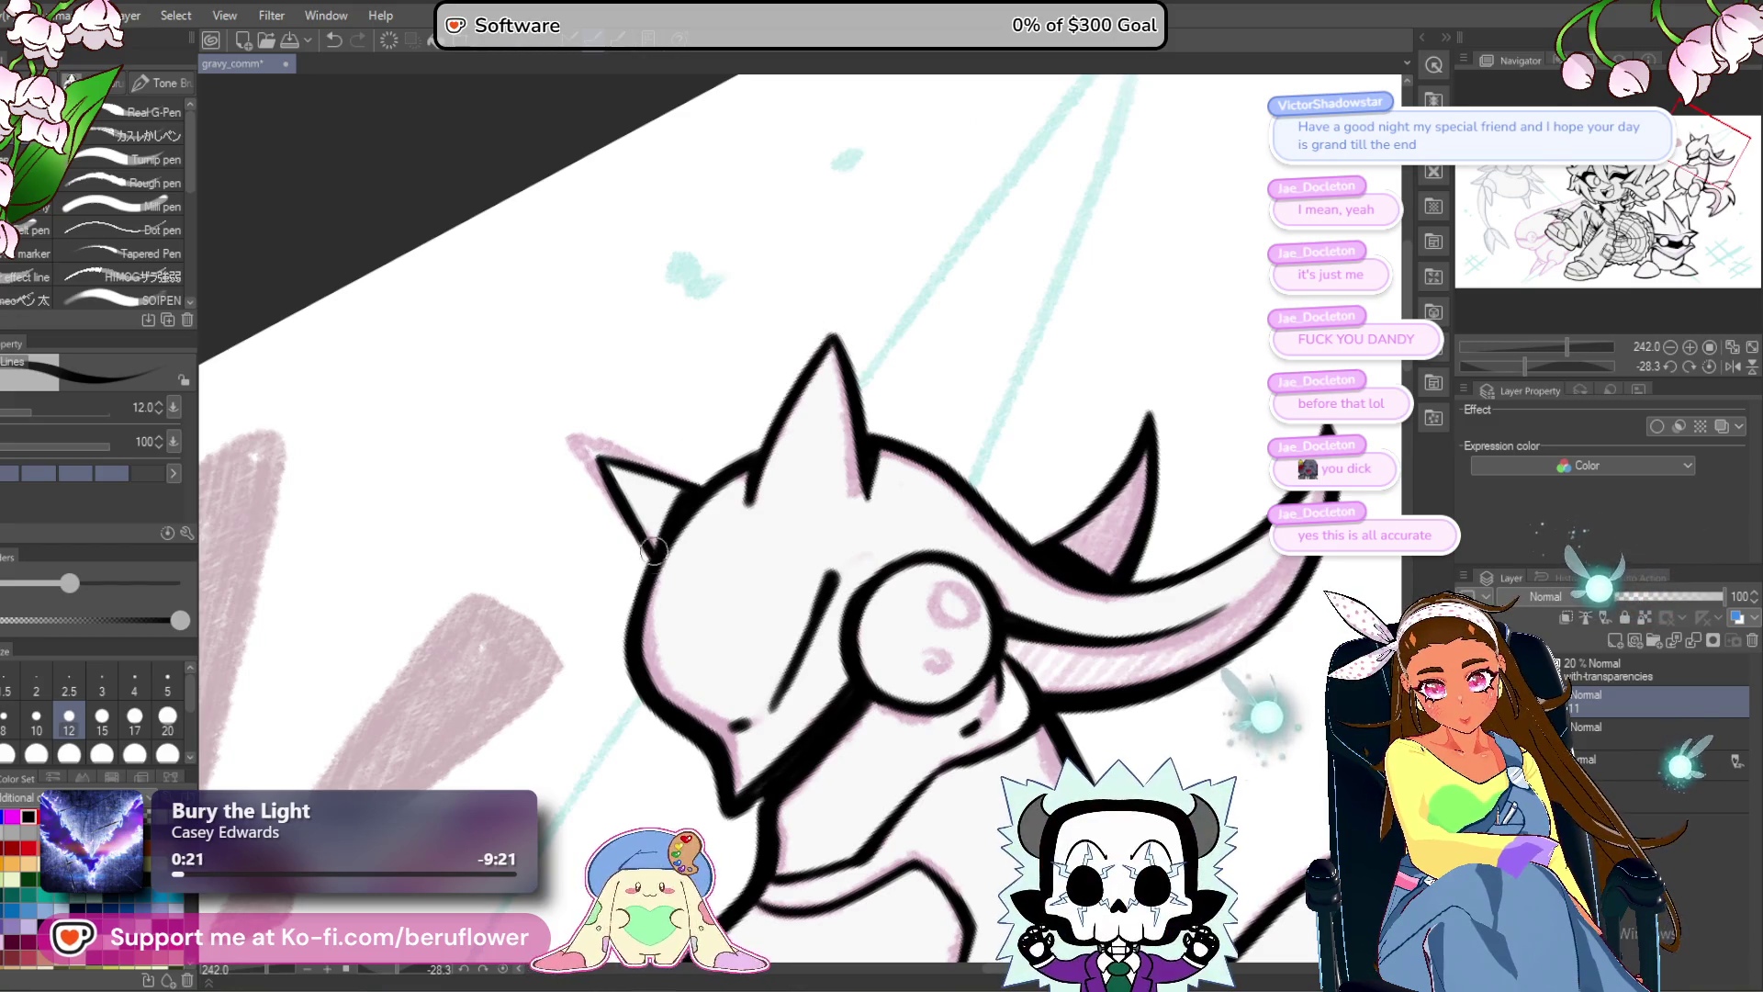
pyautogui.moveTo(834, 342); pyautogui.dragTo(867, 477)
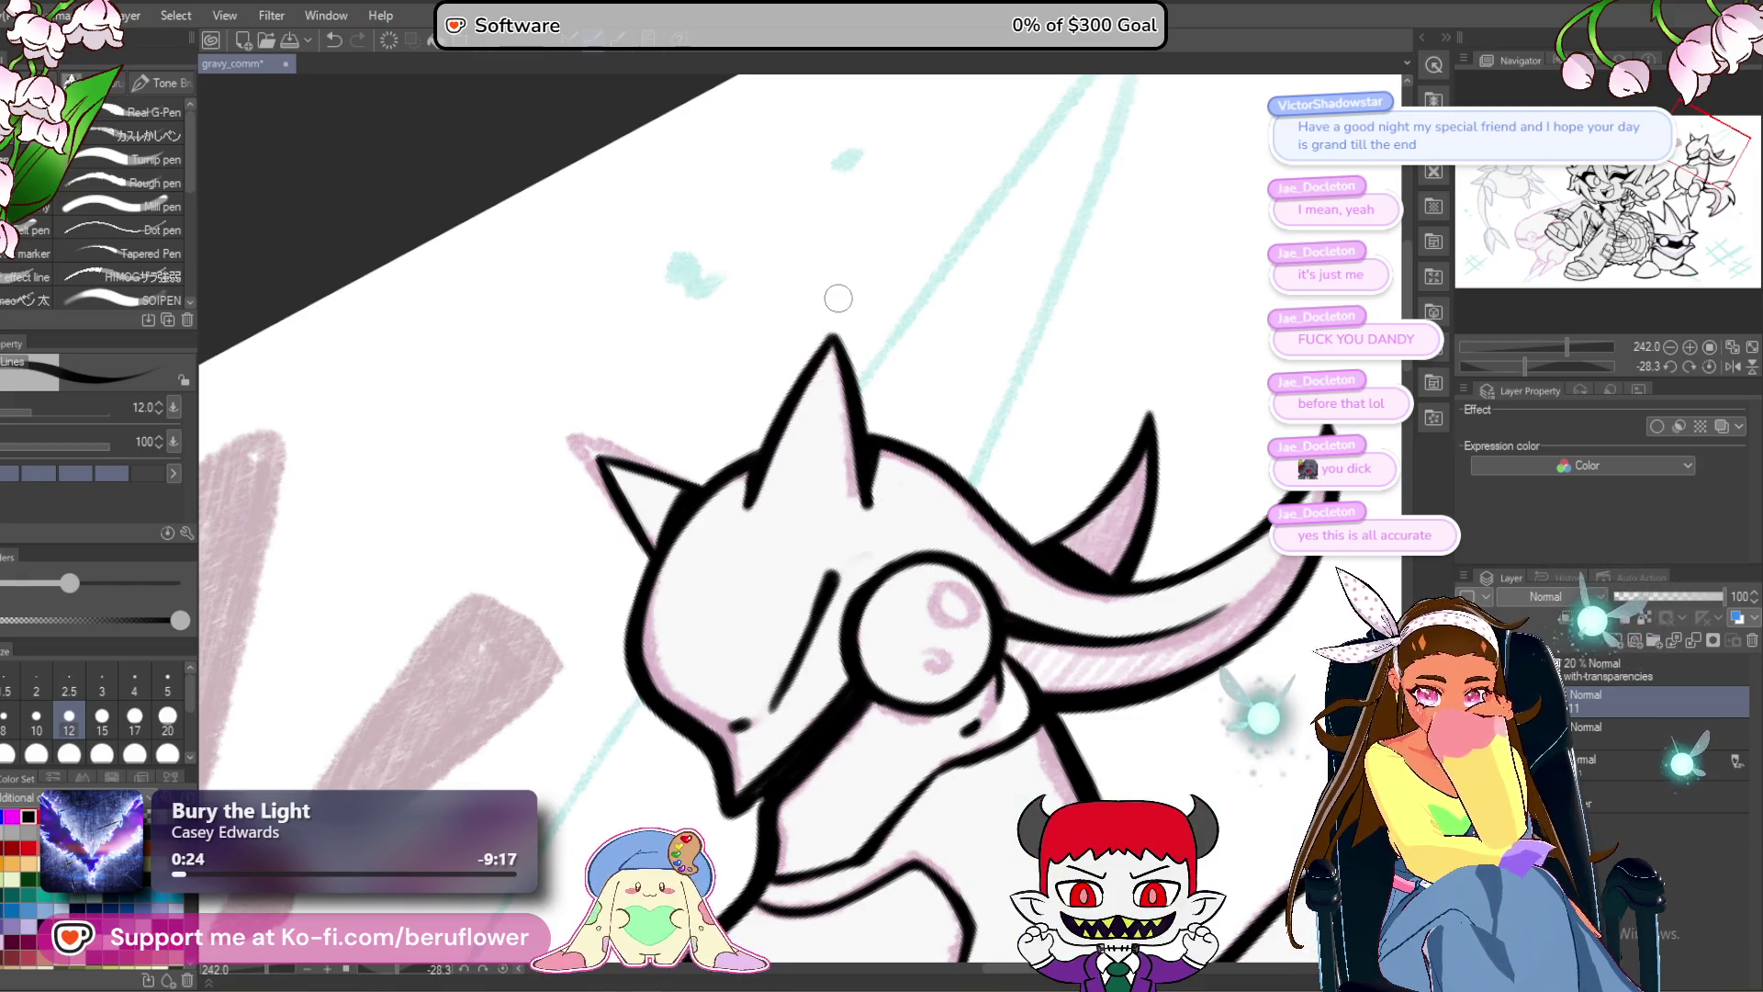
pyautogui.hotkey('ctrl', '0')
pyautogui.click(1685, 364)
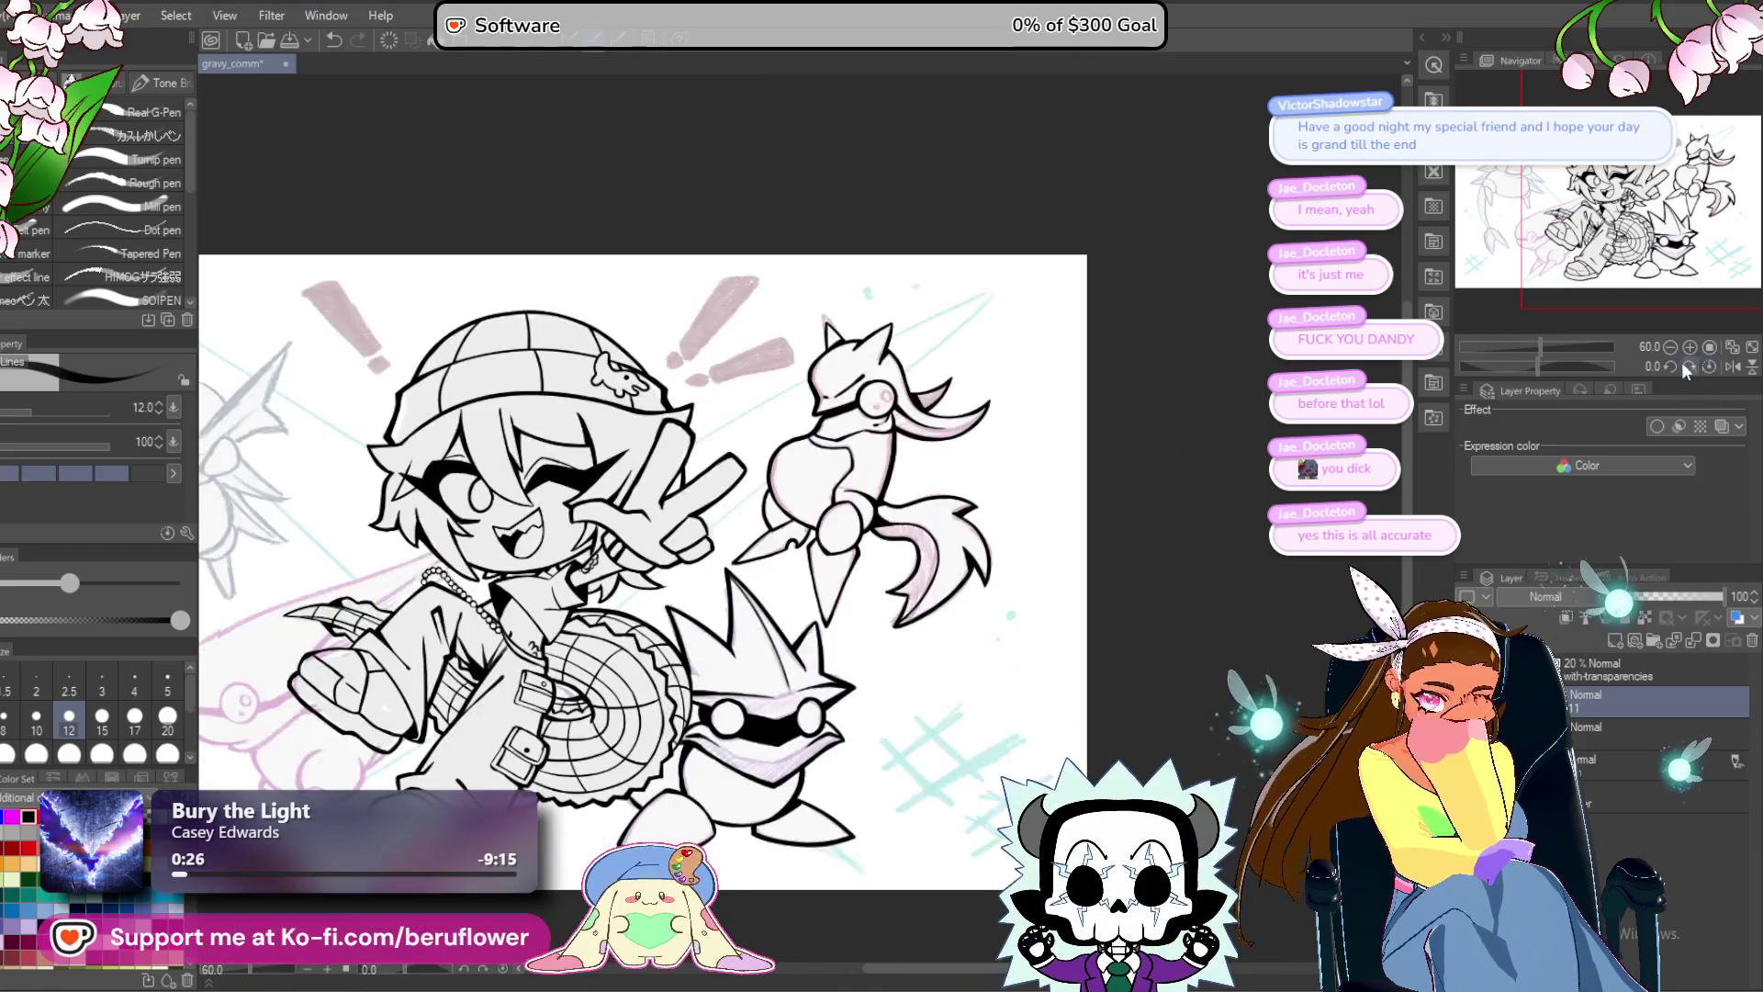
# Ink the right edge of the knight's pointed leg.
pyautogui.scroll(10, 865, 536)
pyautogui.moveTo(1023, 334)
pyautogui.mouseDown()
pyautogui.moveTo(886, 579)
pyautogui.moveTo(937, 512)
pyautogui.moveTo(948, 571)
pyautogui.mouseUp()
pyautogui.moveTo(588, 689); pyautogui.dragTo(758, 474)
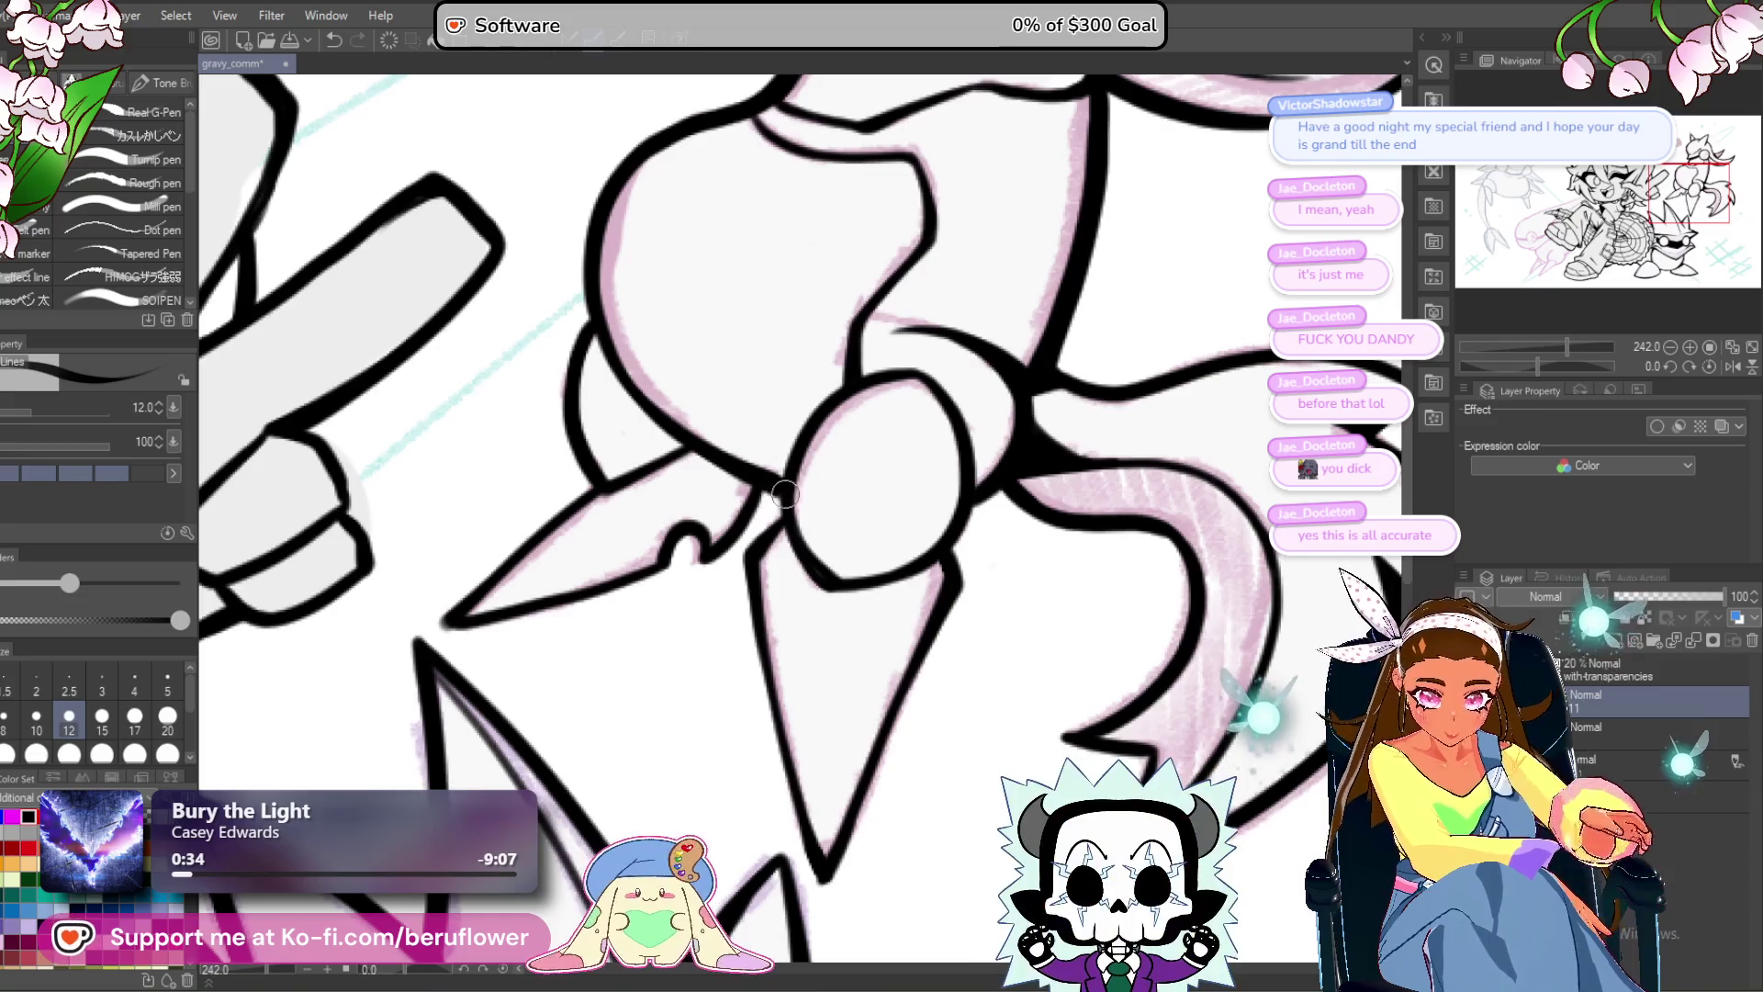
pyautogui.moveTo(1022, 402); pyautogui.dragTo(992, 375)
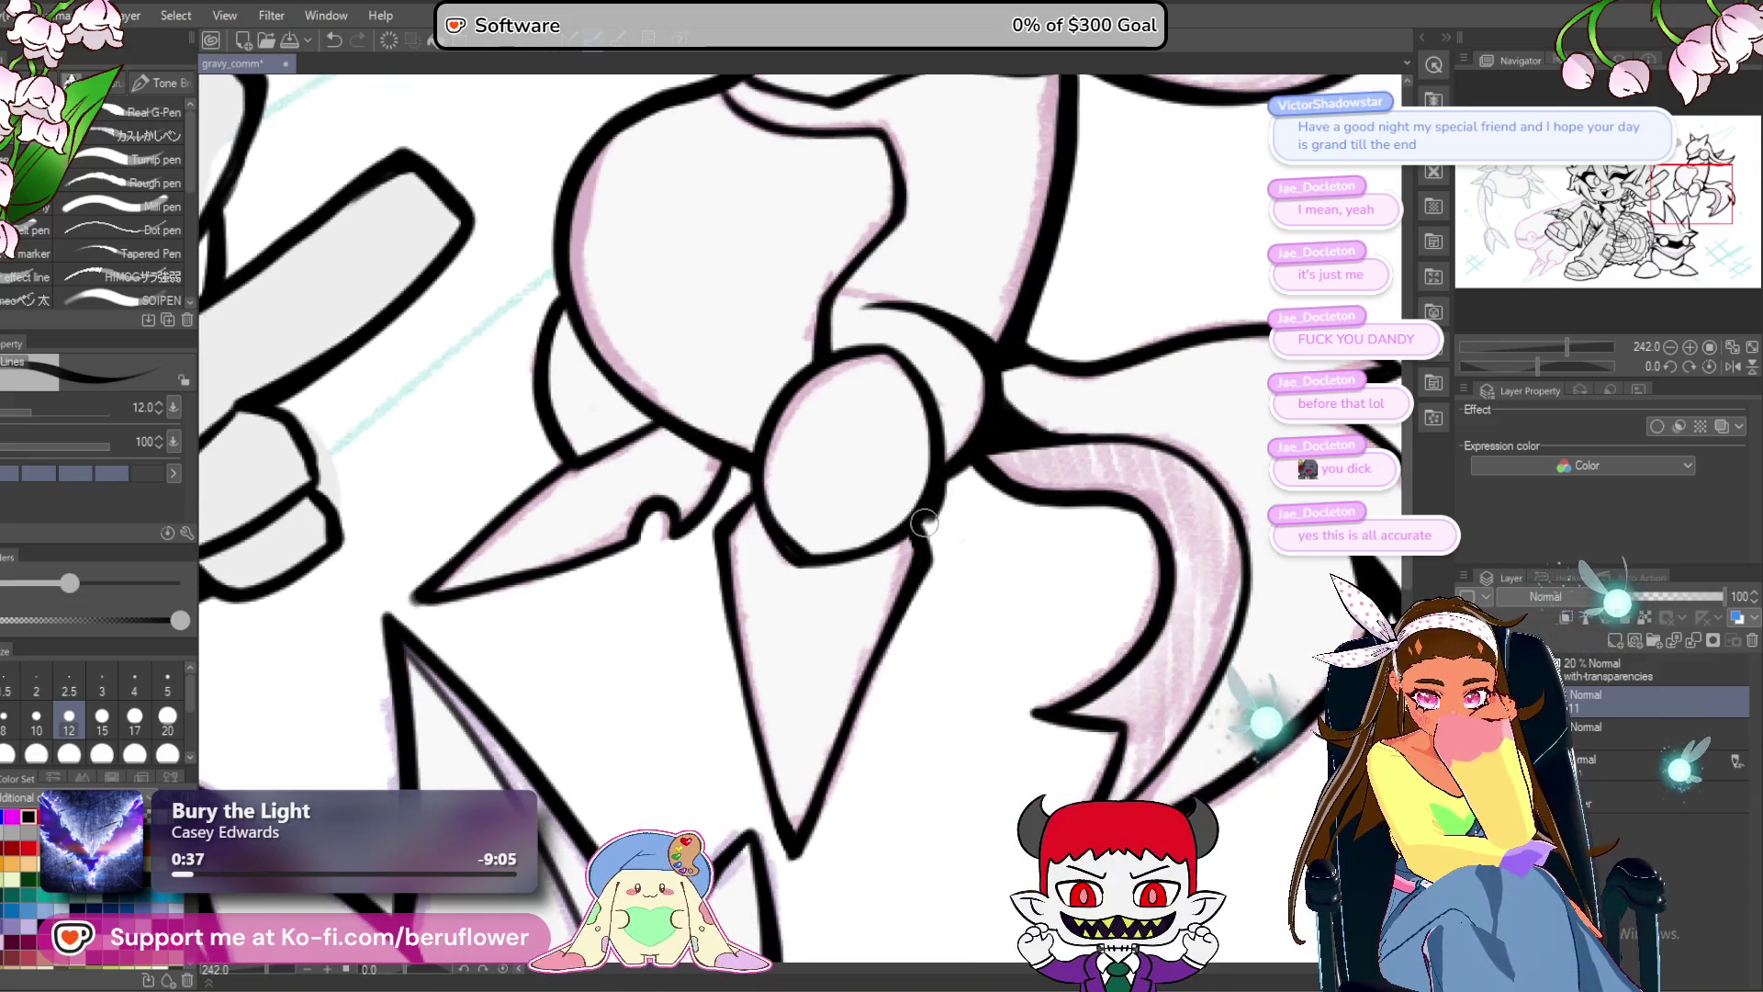
pyautogui.moveTo(977, 435); pyautogui.dragTo(1023, 528)
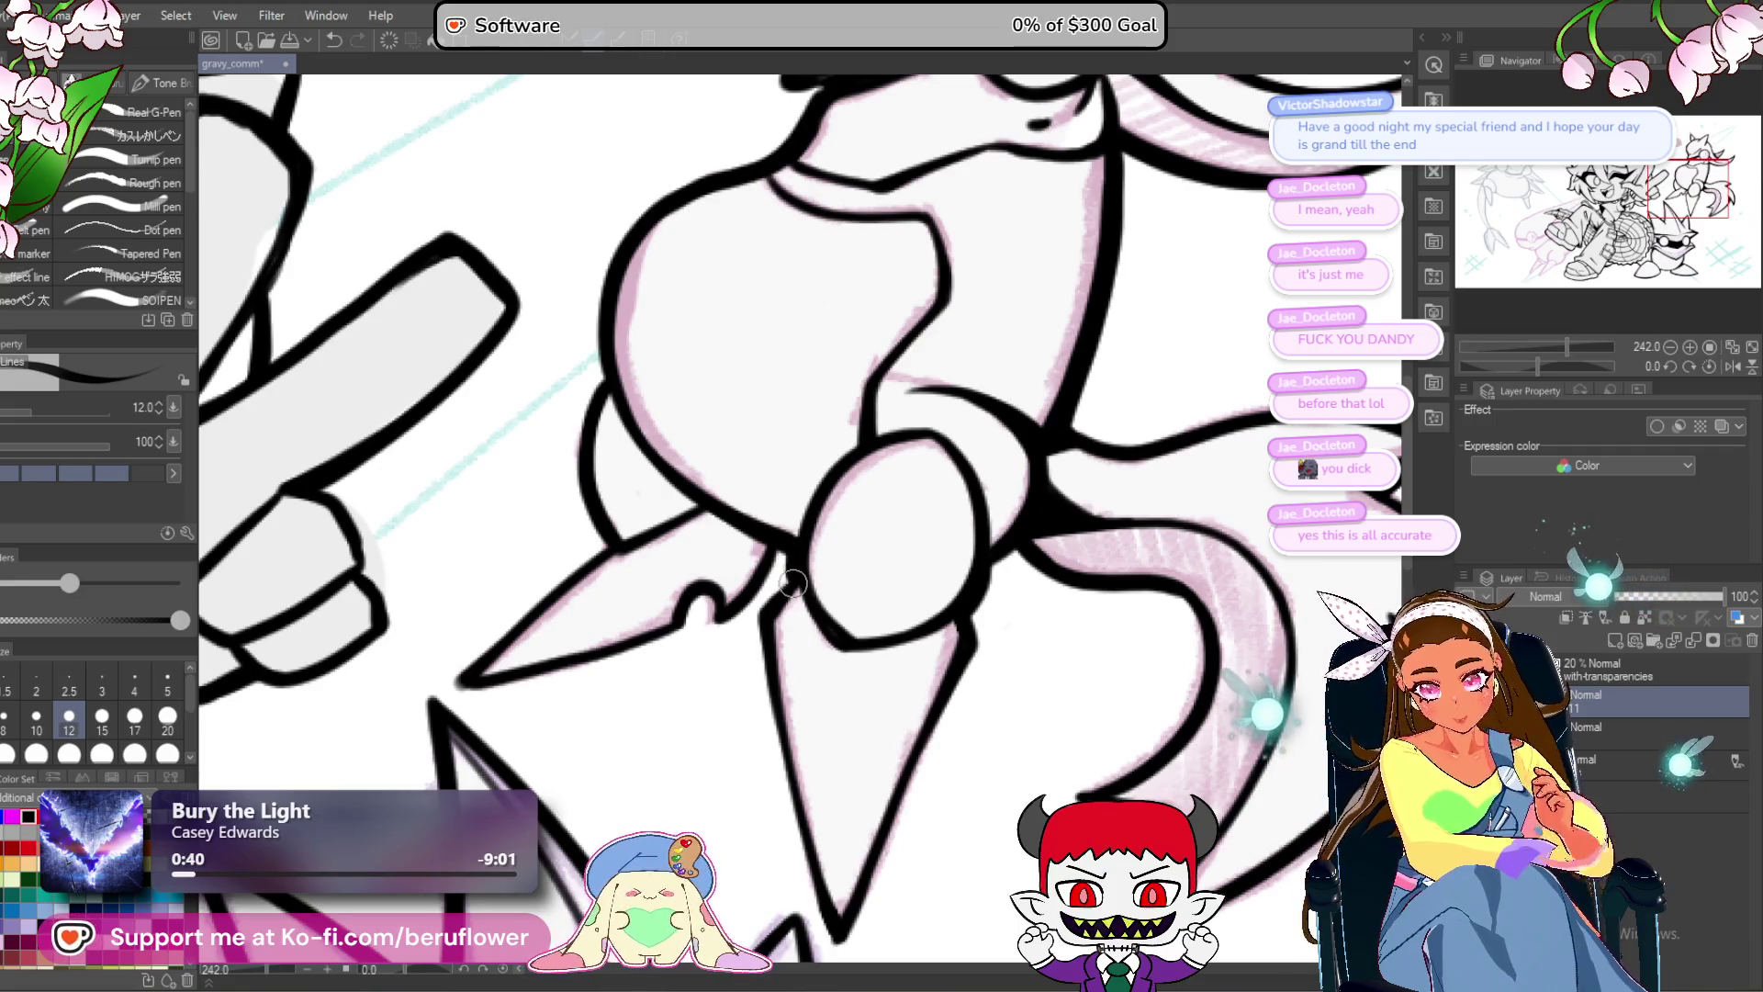
pyautogui.moveTo(794, 576)
pyautogui.mouseDown()
pyautogui.moveTo(765, 464)
pyautogui.moveTo(755, 519)
pyautogui.moveTo(808, 760)
pyautogui.moveTo(791, 719)
pyautogui.mouseUp()
pyautogui.moveTo(947, 667); pyautogui.dragTo(929, 659)
pyautogui.moveTo(946, 464); pyautogui.dragTo(819, 788)
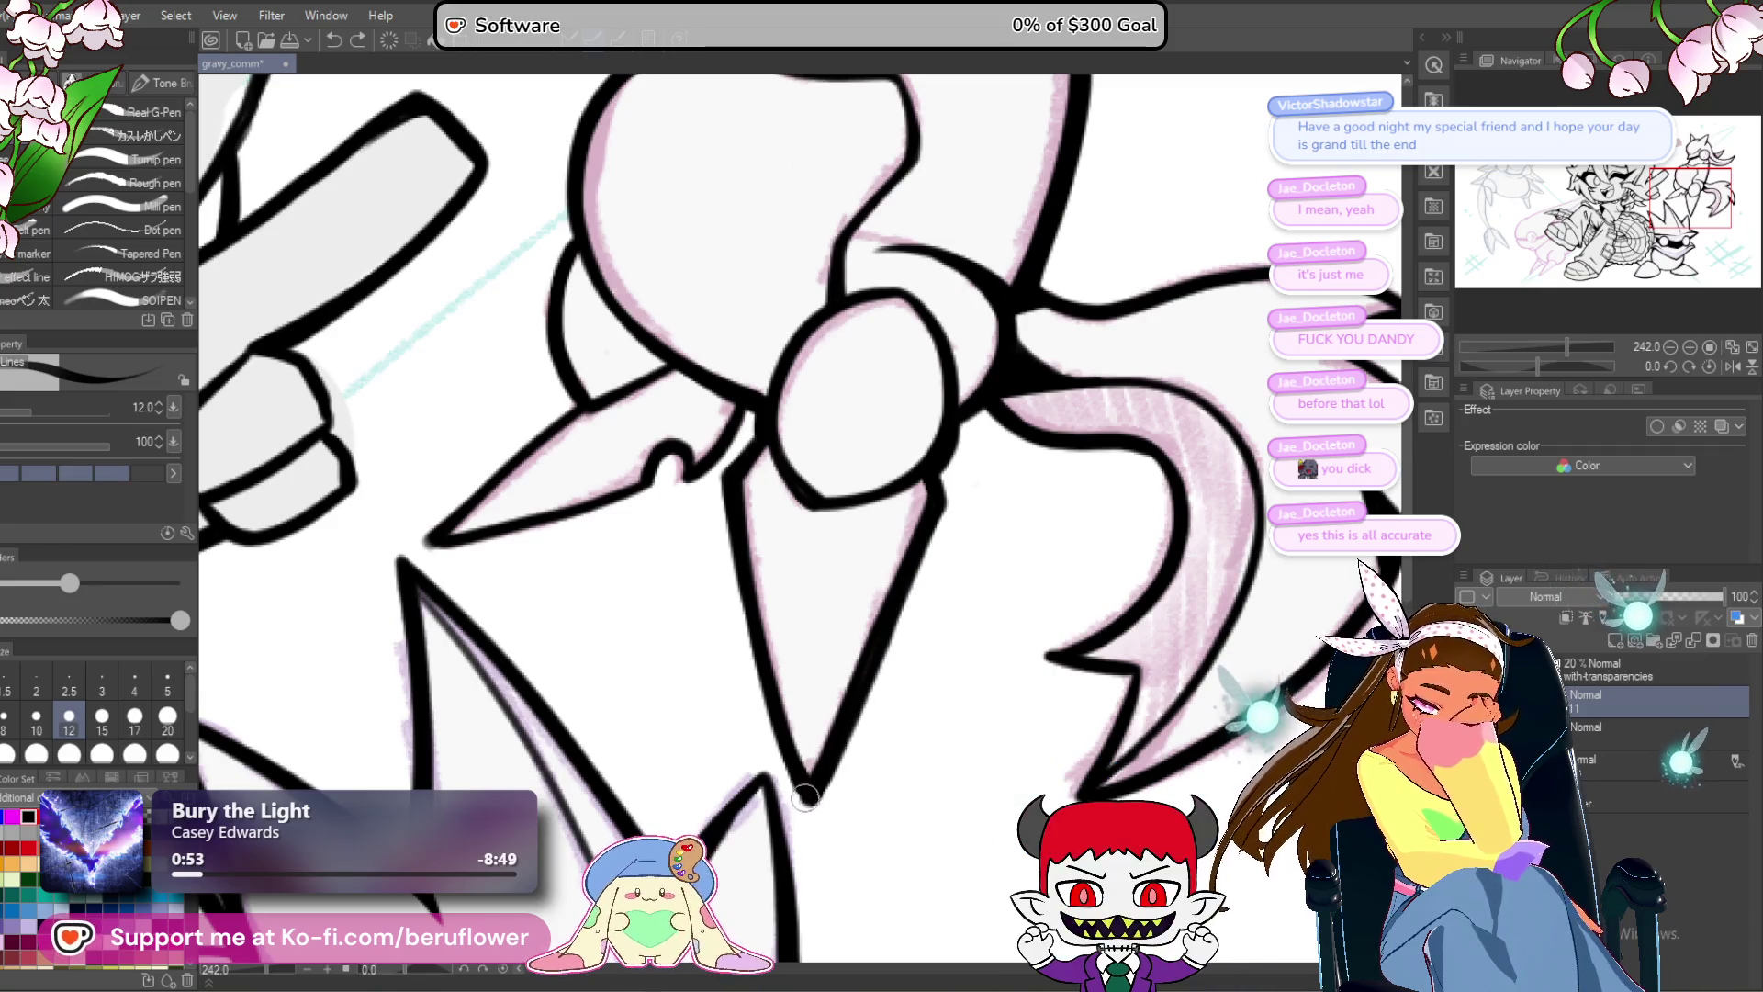
# Ink and thicken the small loop between the legs.
pyautogui.scroll(-3, 825, 795)
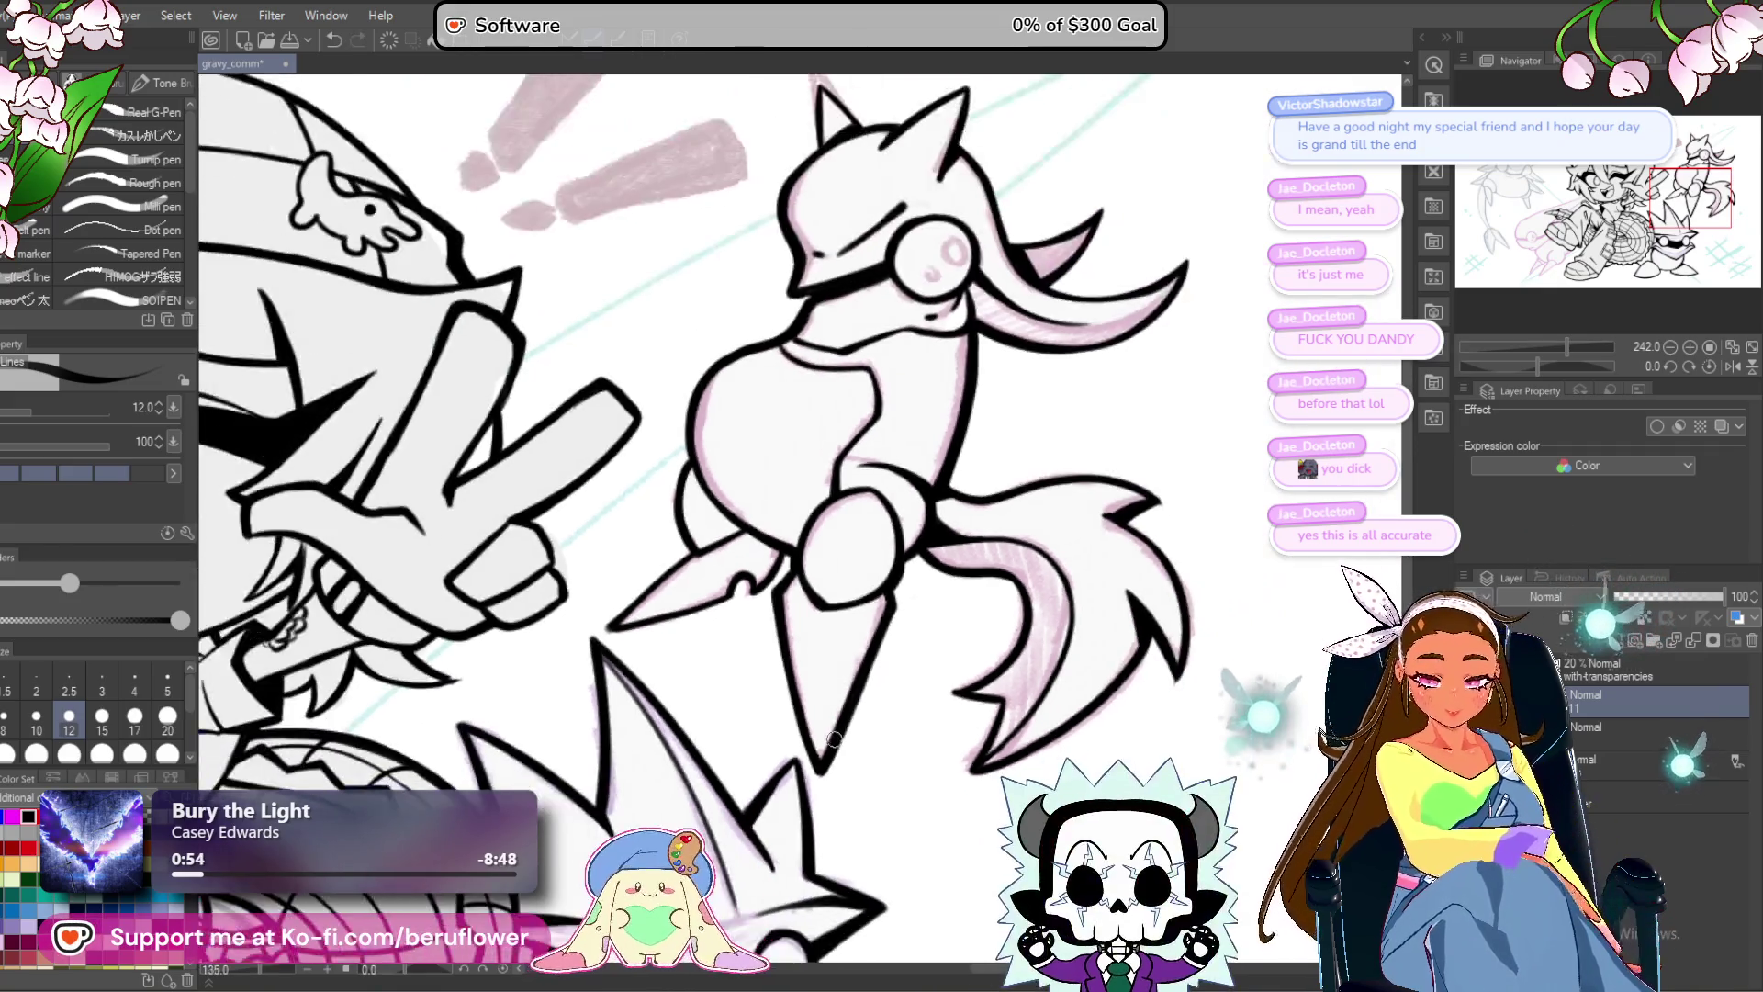
pyautogui.scroll(3, 997, 515)
pyautogui.scroll(5, 997, 515)
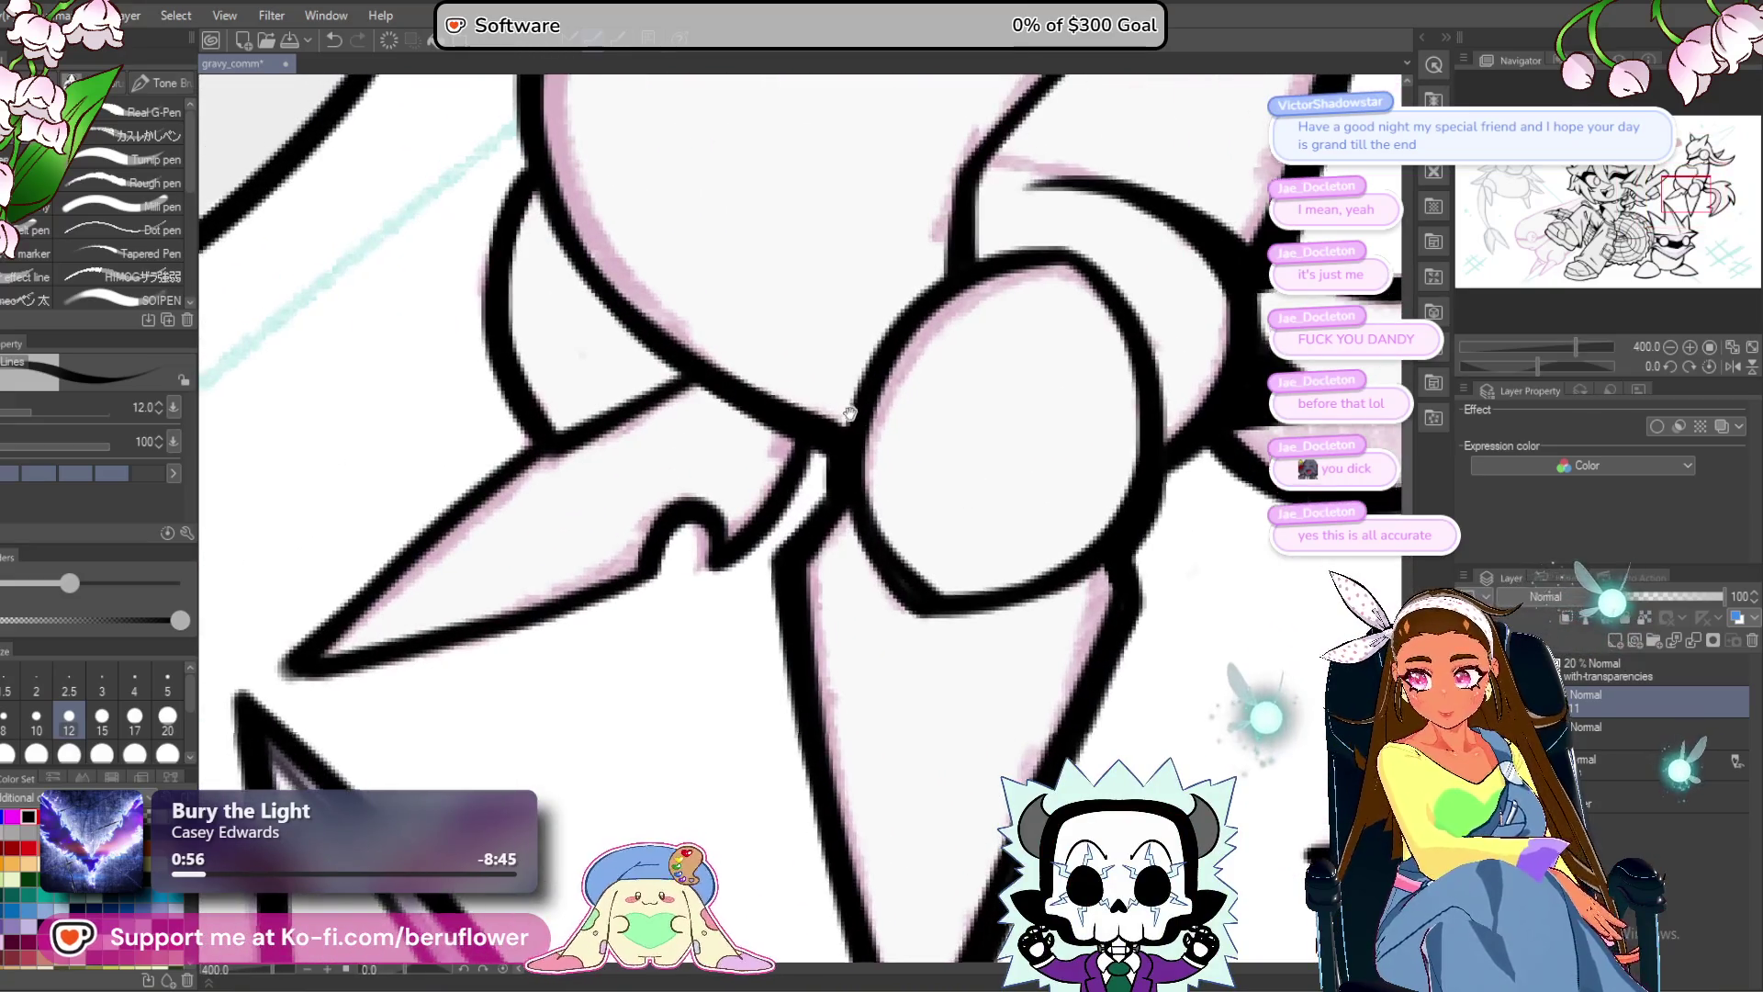
pyautogui.moveTo(690, 553); pyautogui.dragTo(710, 592)
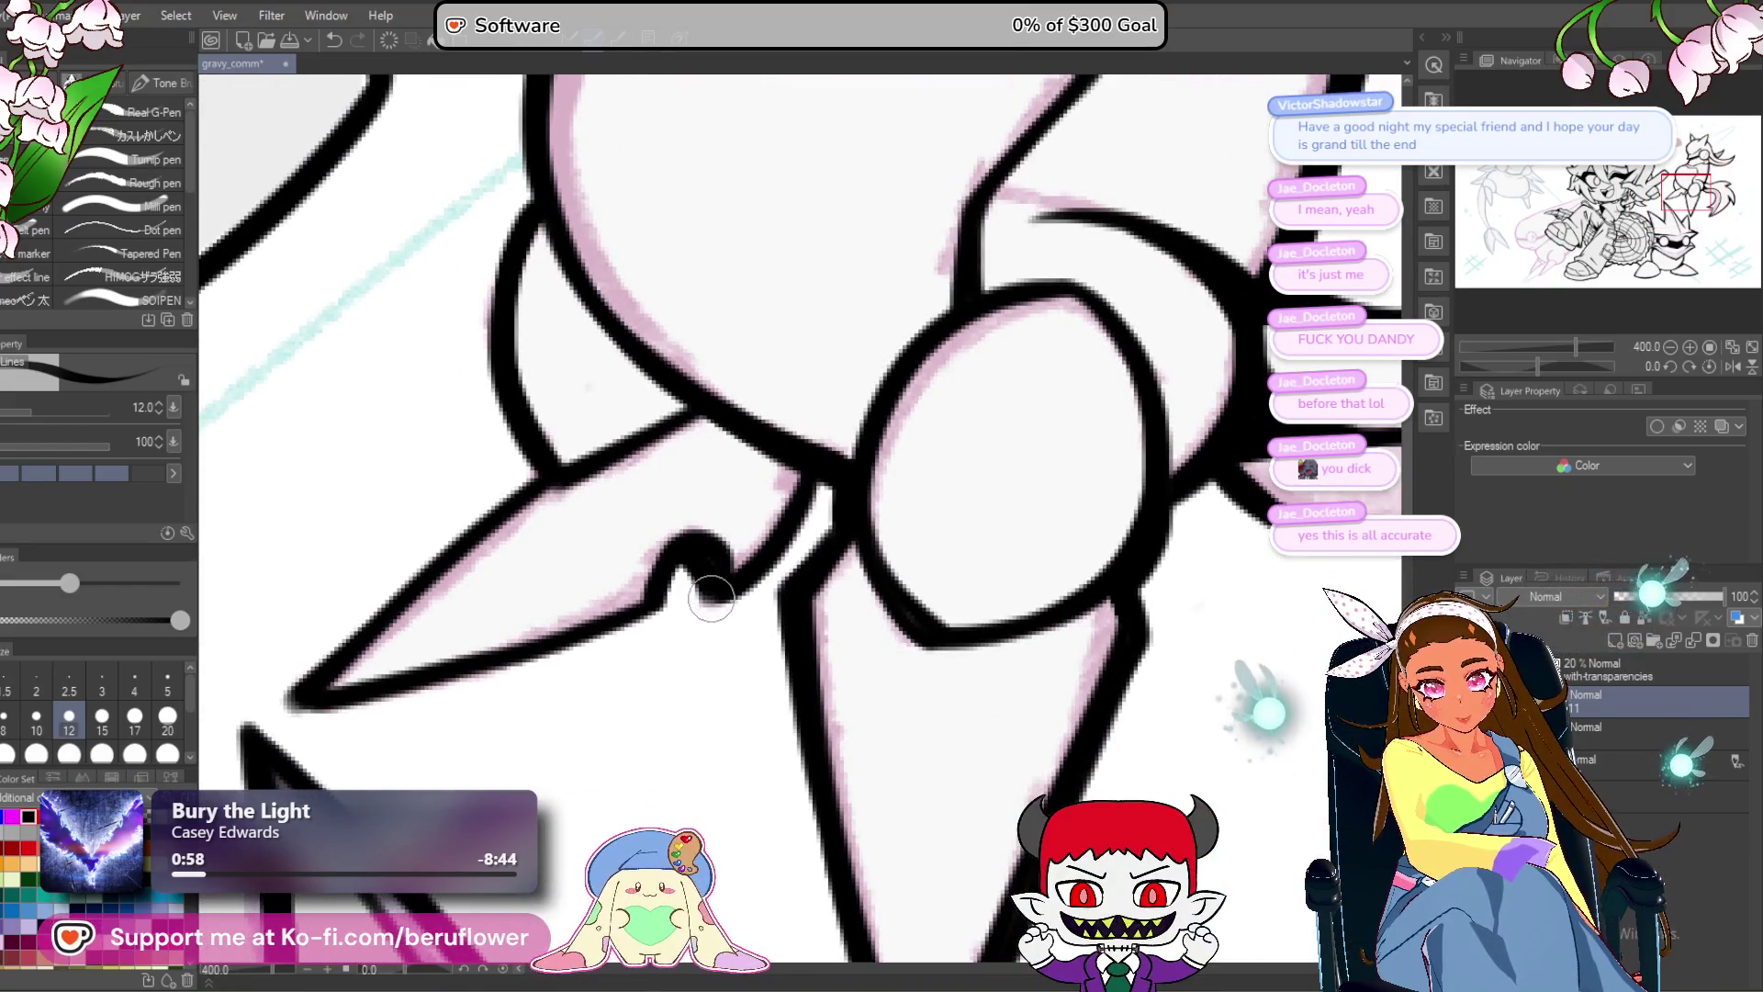
pyautogui.moveTo(824, 478); pyautogui.dragTo(711, 592)
pyautogui.moveTo(808, 459); pyautogui.dragTo(707, 597)
pyautogui.moveTo(684, 533)
pyautogui.mouseDown()
pyautogui.moveTo(804, 432)
pyautogui.moveTo(709, 504)
pyautogui.moveTo(571, 523)
pyautogui.mouseUp()
# Thicken both outlines of the leg spike on a rotated canvas, then turn it back upright.
pyautogui.moveTo(1541, 360); pyautogui.dragTo(1603, 366)
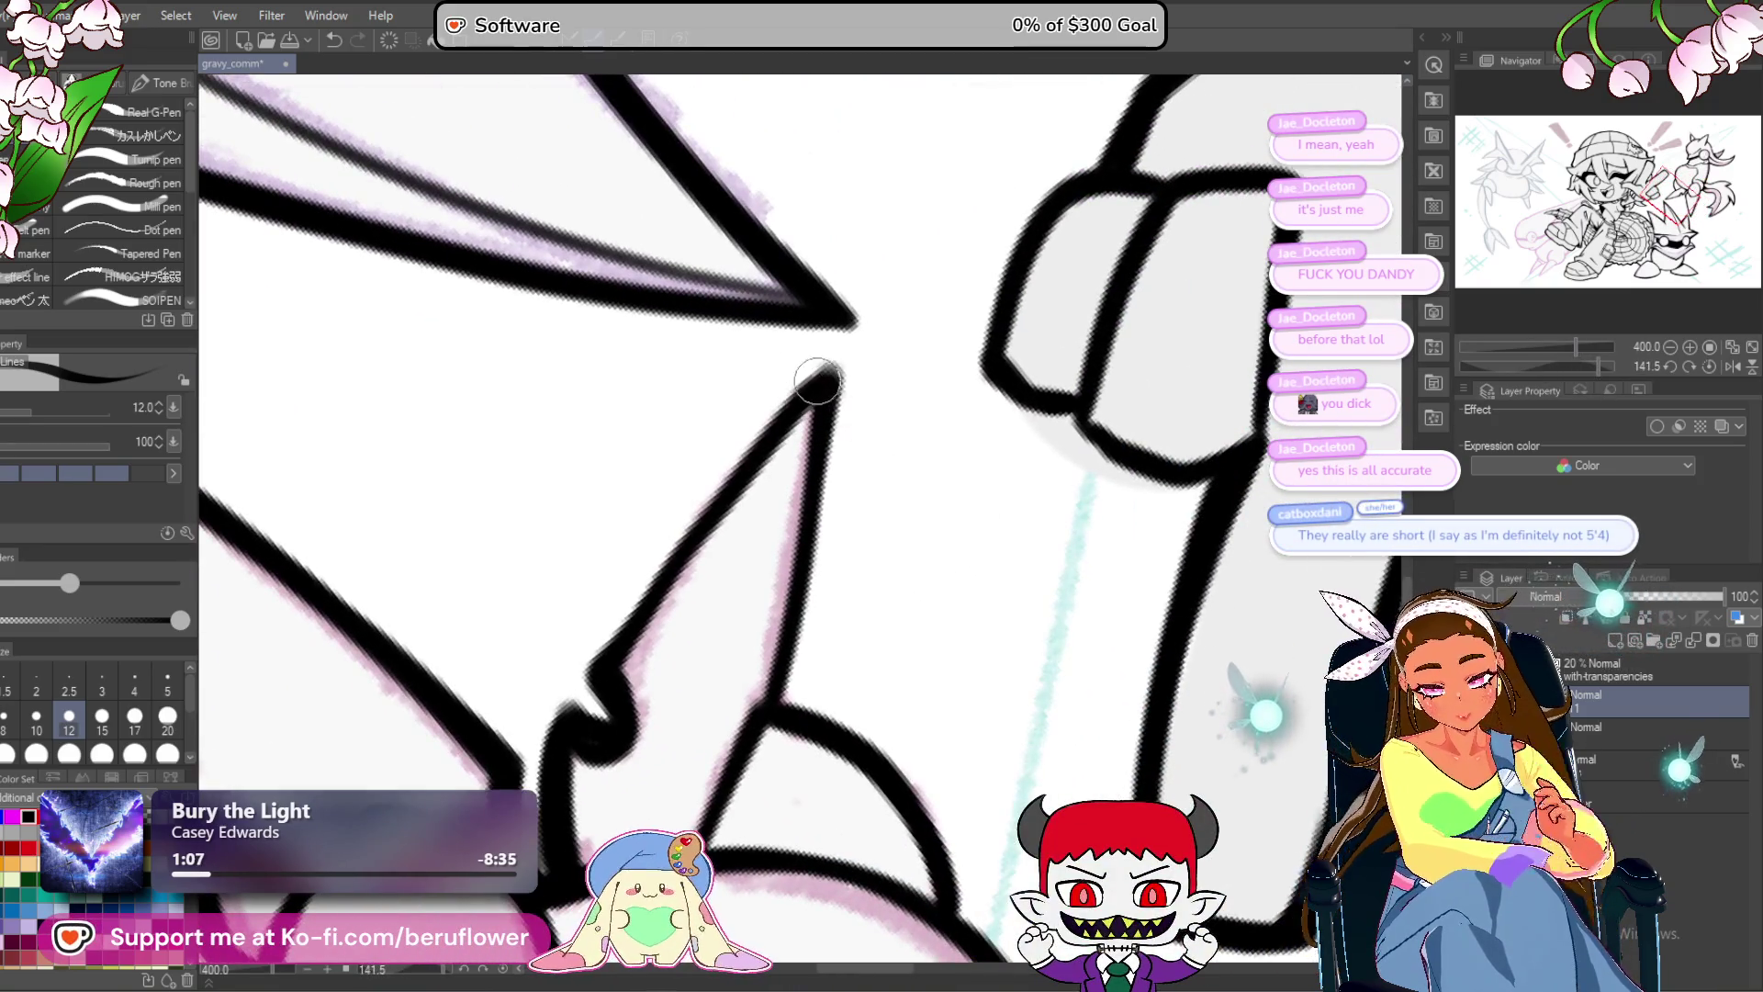
pyautogui.moveTo(813, 377)
pyautogui.mouseDown()
pyautogui.moveTo(606, 633)
pyautogui.moveTo(574, 703)
pyautogui.mouseUp()
pyautogui.moveTo(819, 382); pyautogui.dragTo(791, 704)
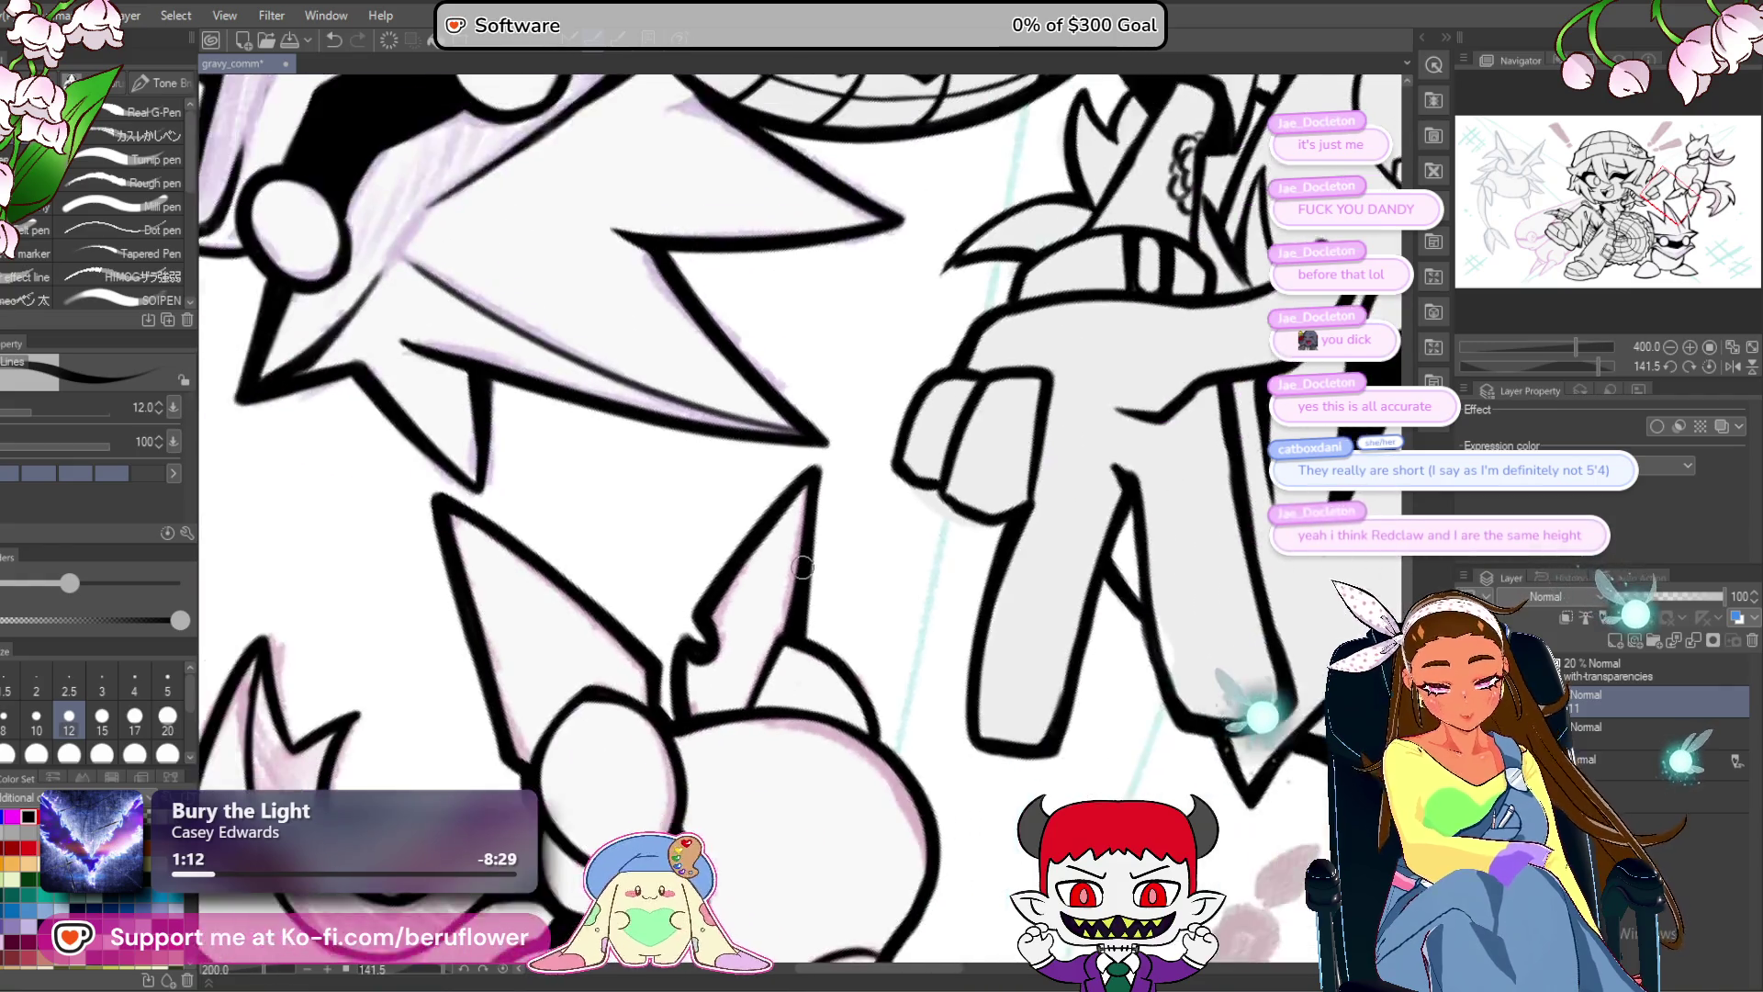
pyautogui.click(1706, 365)
pyautogui.click(1699, 363)
# Touch up and extend the leg outline where it meets the round body.
pyautogui.scroll(5, 1027, 461)
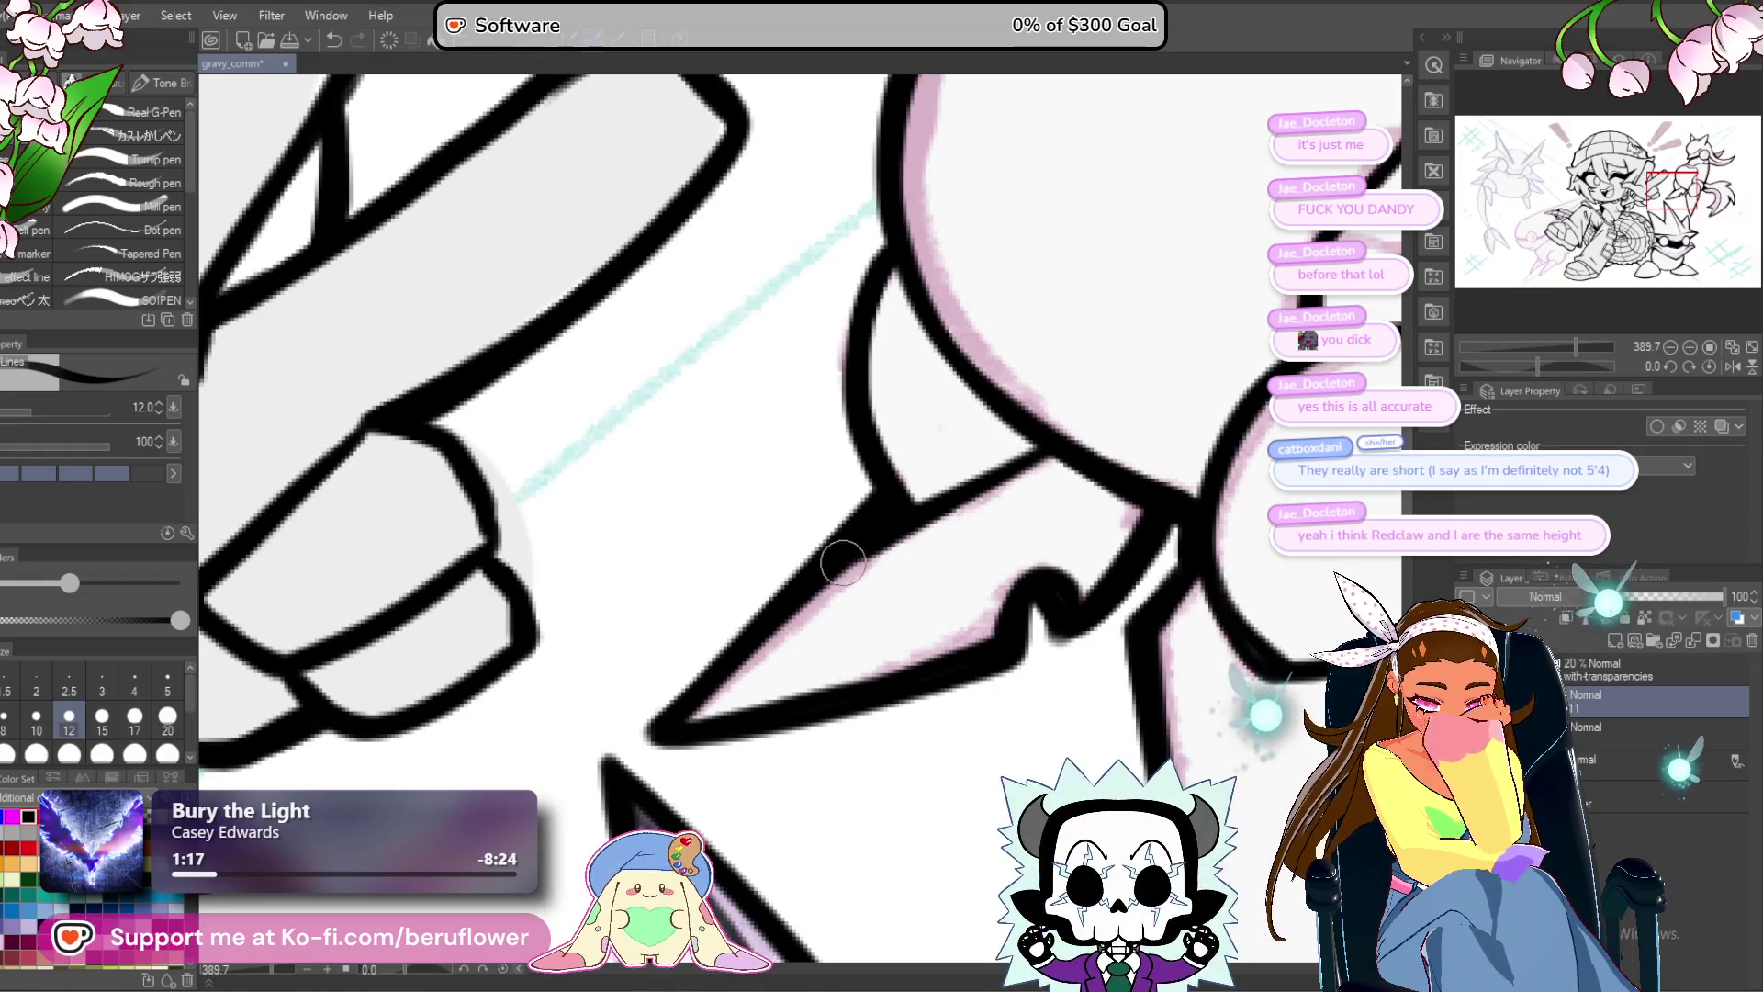
pyautogui.moveTo(874, 544); pyautogui.dragTo(846, 659)
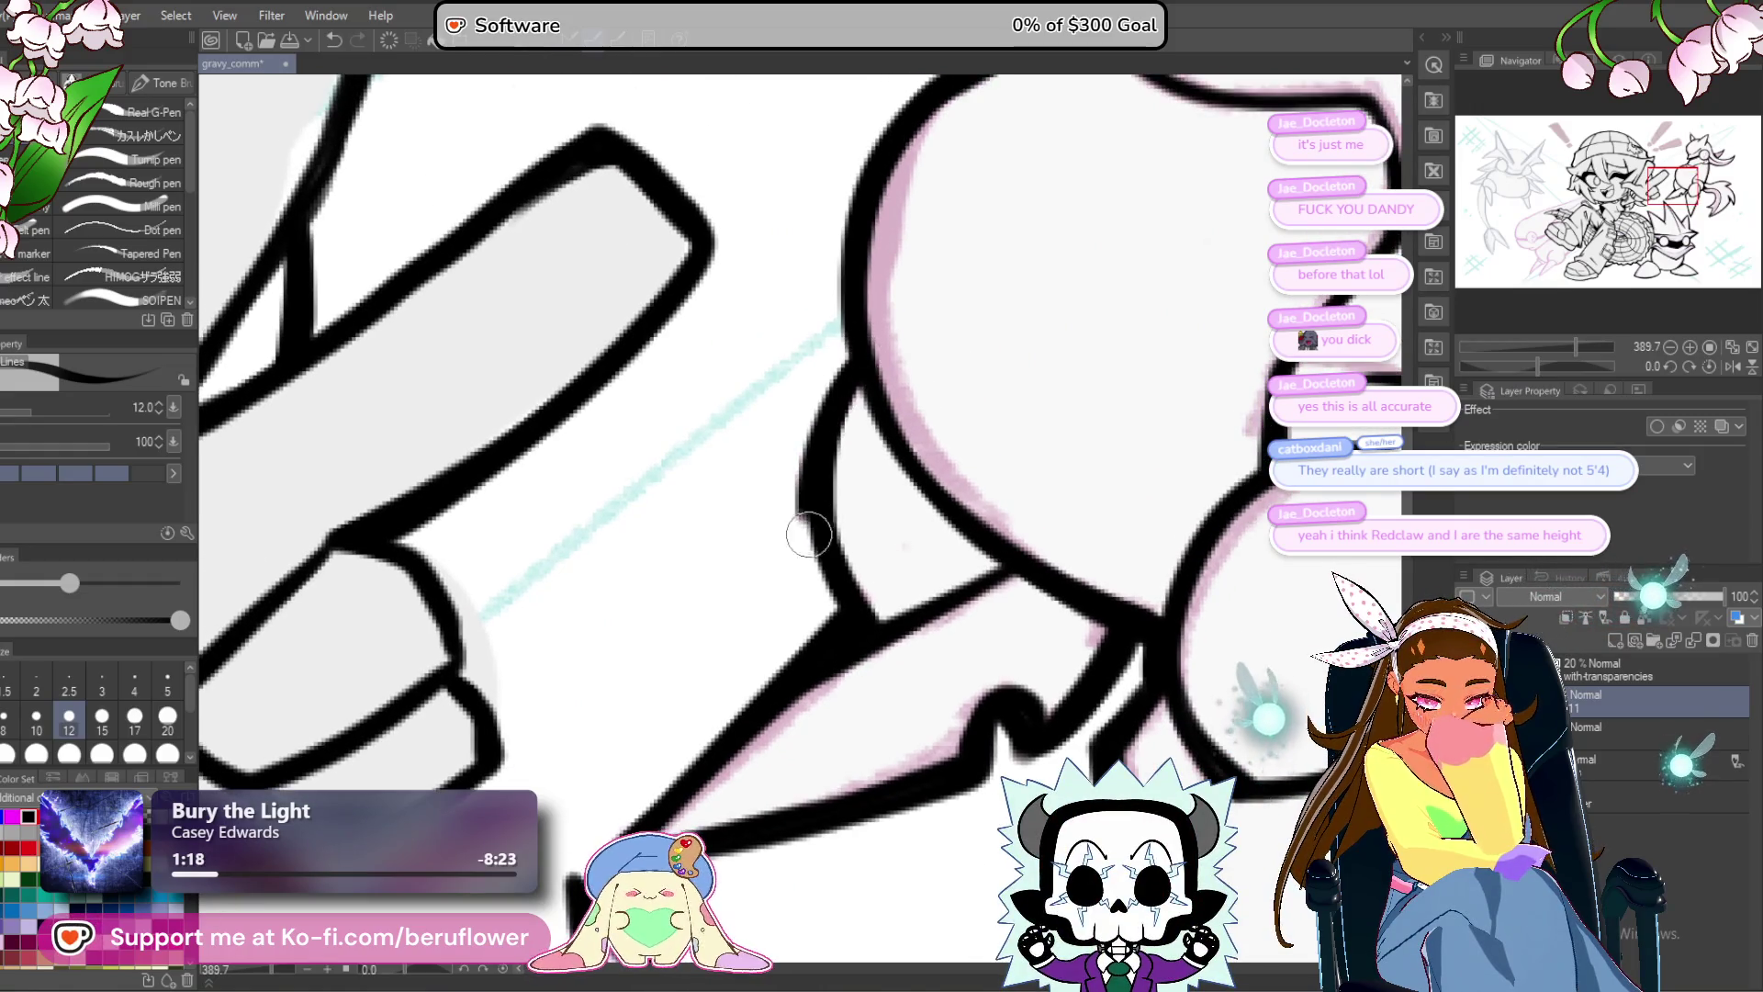
pyautogui.moveTo(812, 530); pyautogui.dragTo(822, 464)
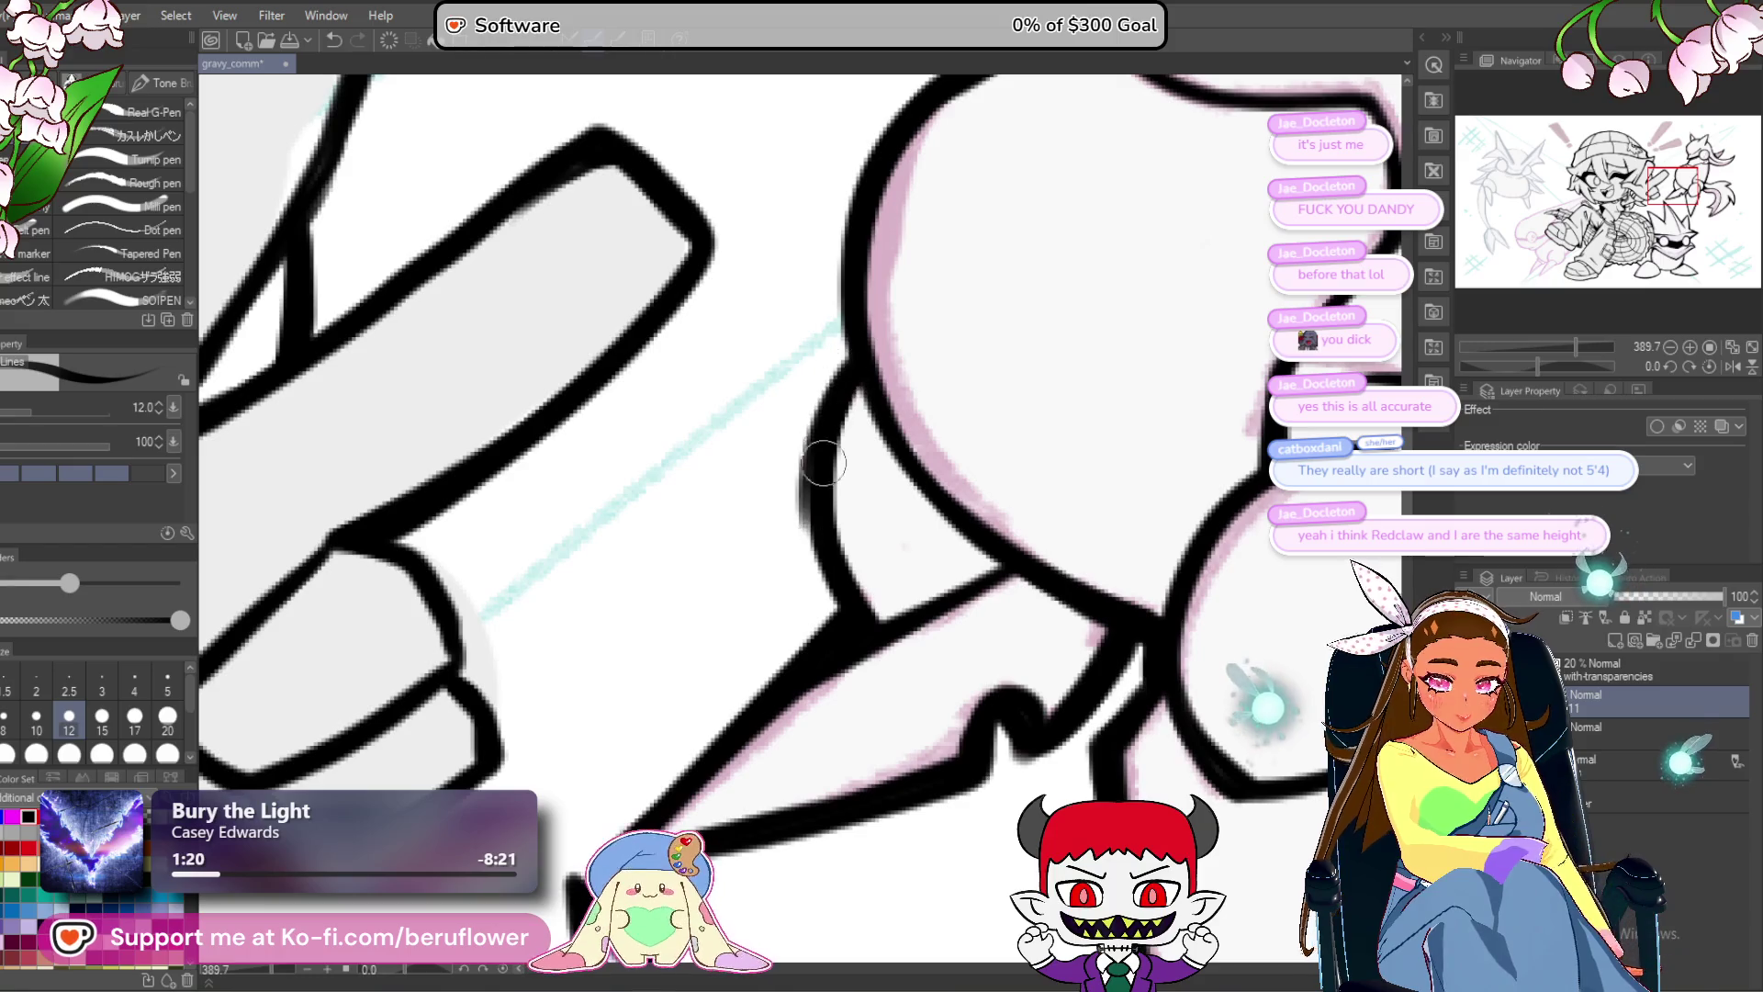
pyautogui.hotkey('ctrl', 'alt', '0')
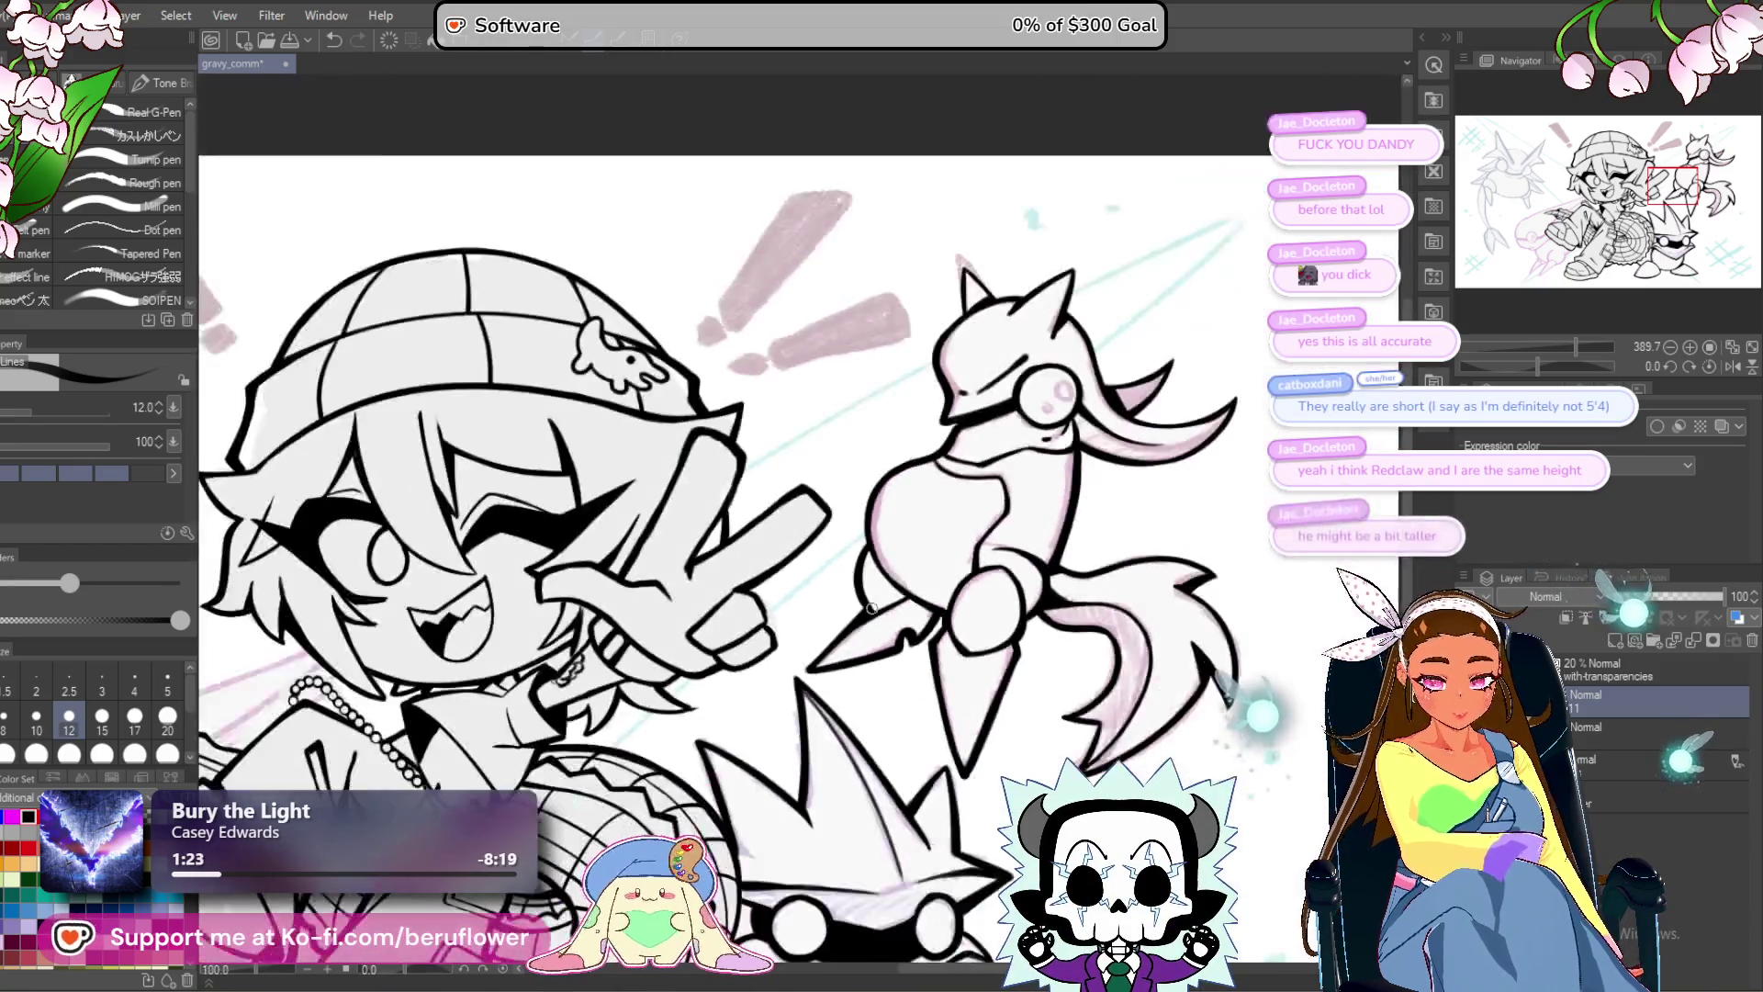
pyautogui.scroll(5, 873, 608)
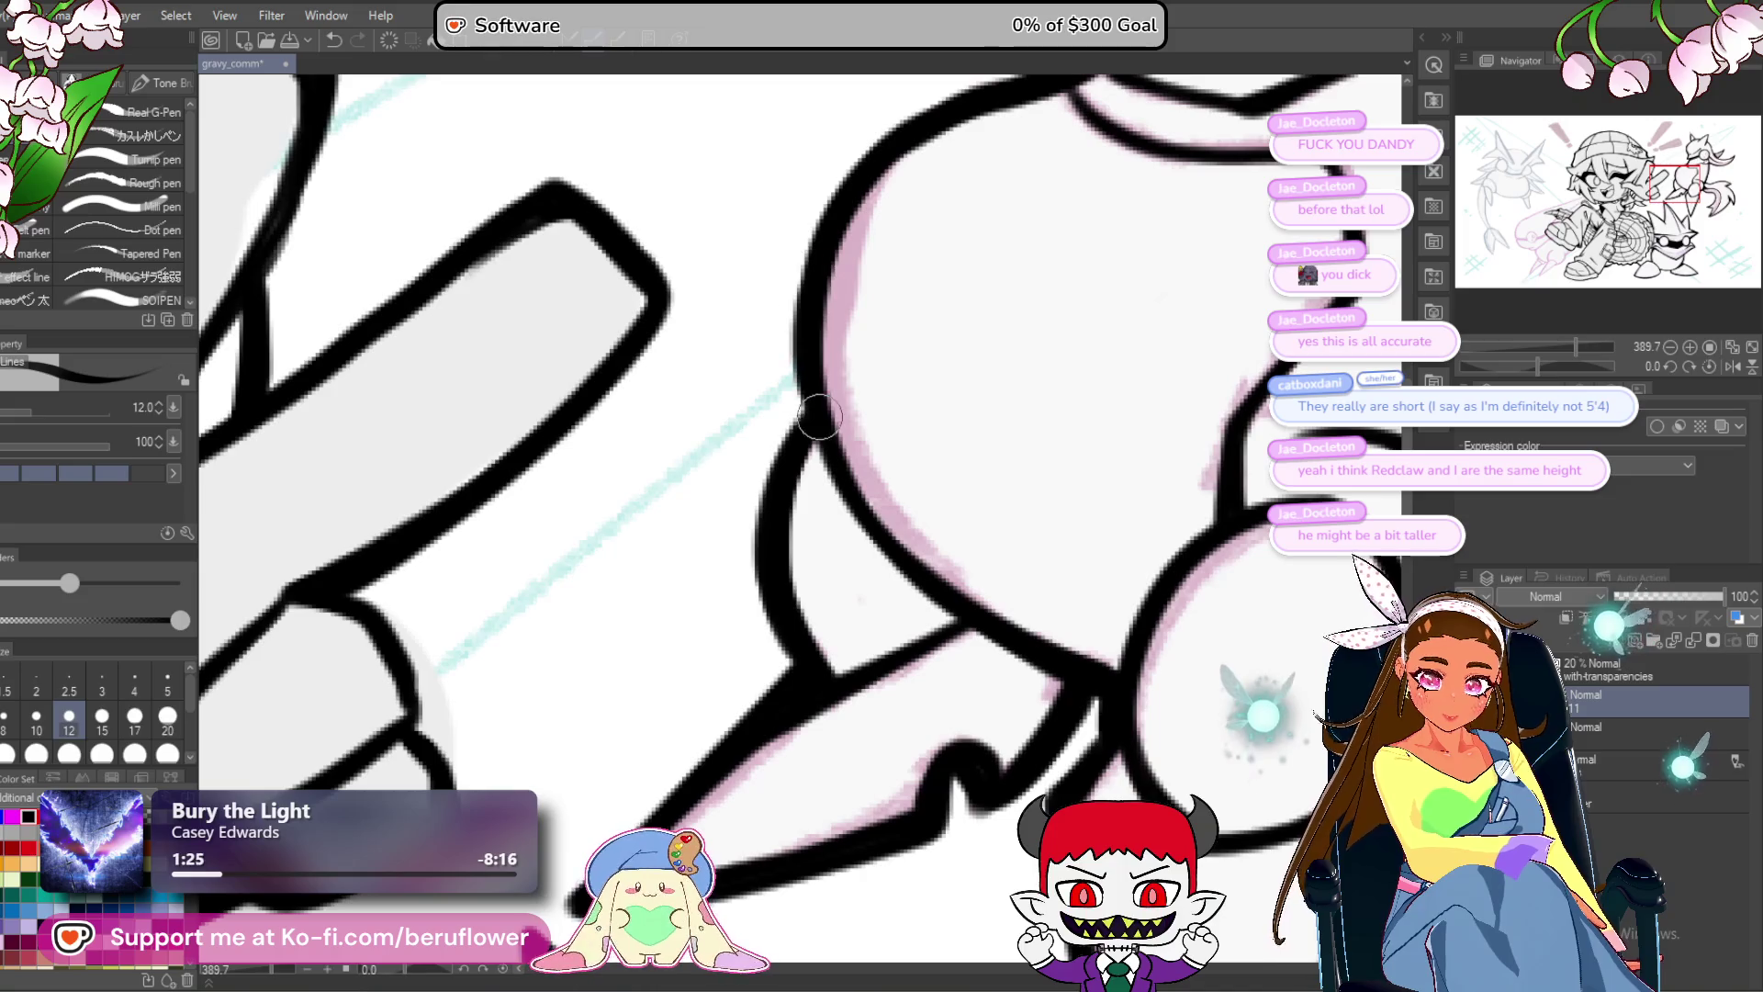
pyautogui.moveTo(810, 446)
pyautogui.mouseDown()
pyautogui.moveTo(887, 555)
pyautogui.moveTo(950, 606)
pyautogui.mouseUp()
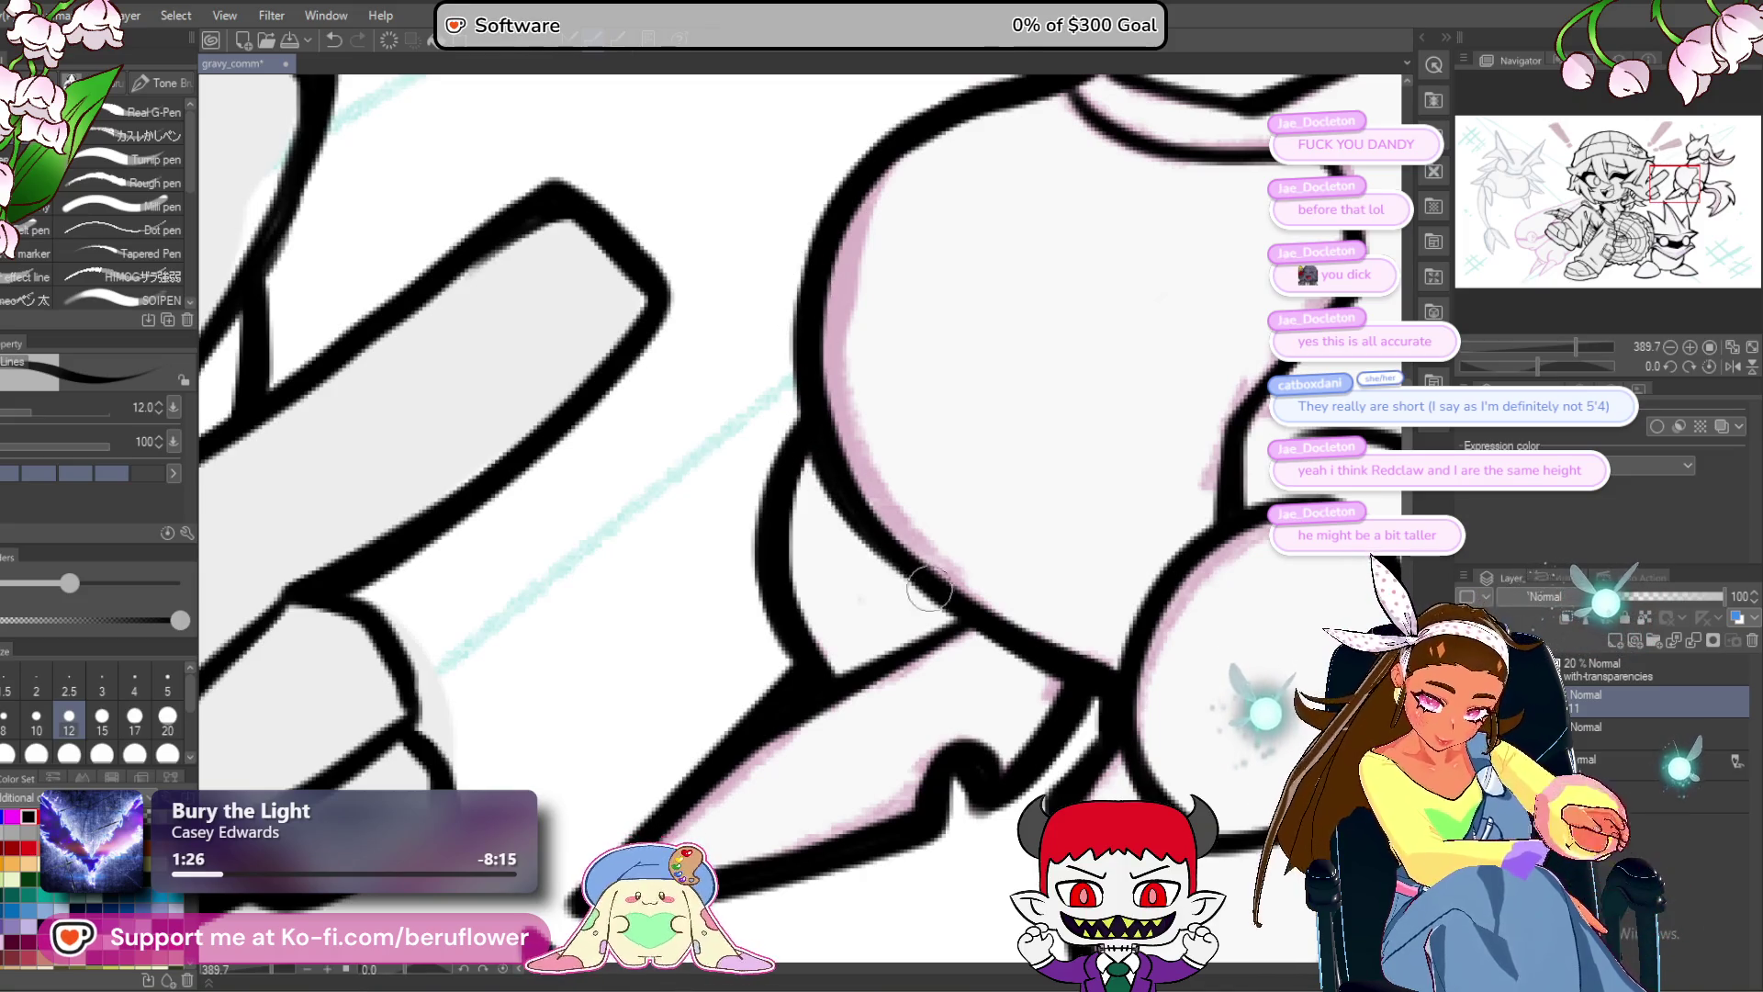
pyautogui.scroll(-4, 981, 624)
pyautogui.scroll(-4, 981, 625)
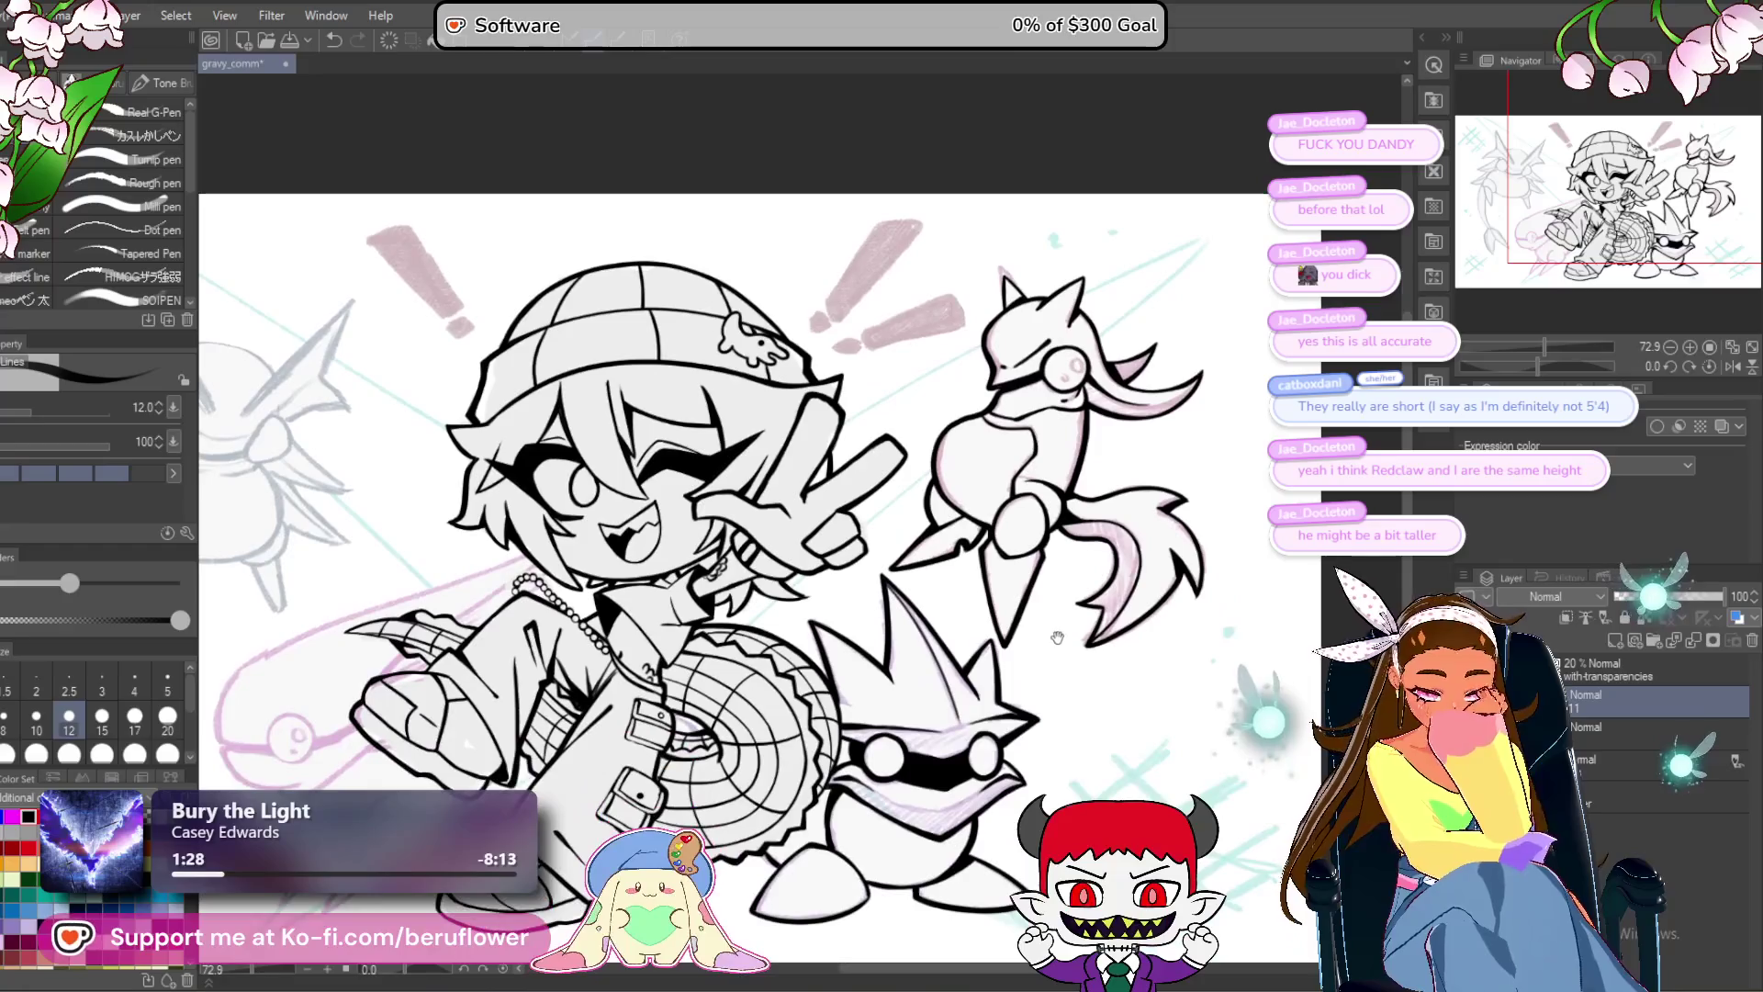
pyautogui.moveTo(1036, 682)
pyautogui.mouseDown()
pyautogui.moveTo(894, 795)
pyautogui.moveTo(969, 749)
pyautogui.mouseUp()
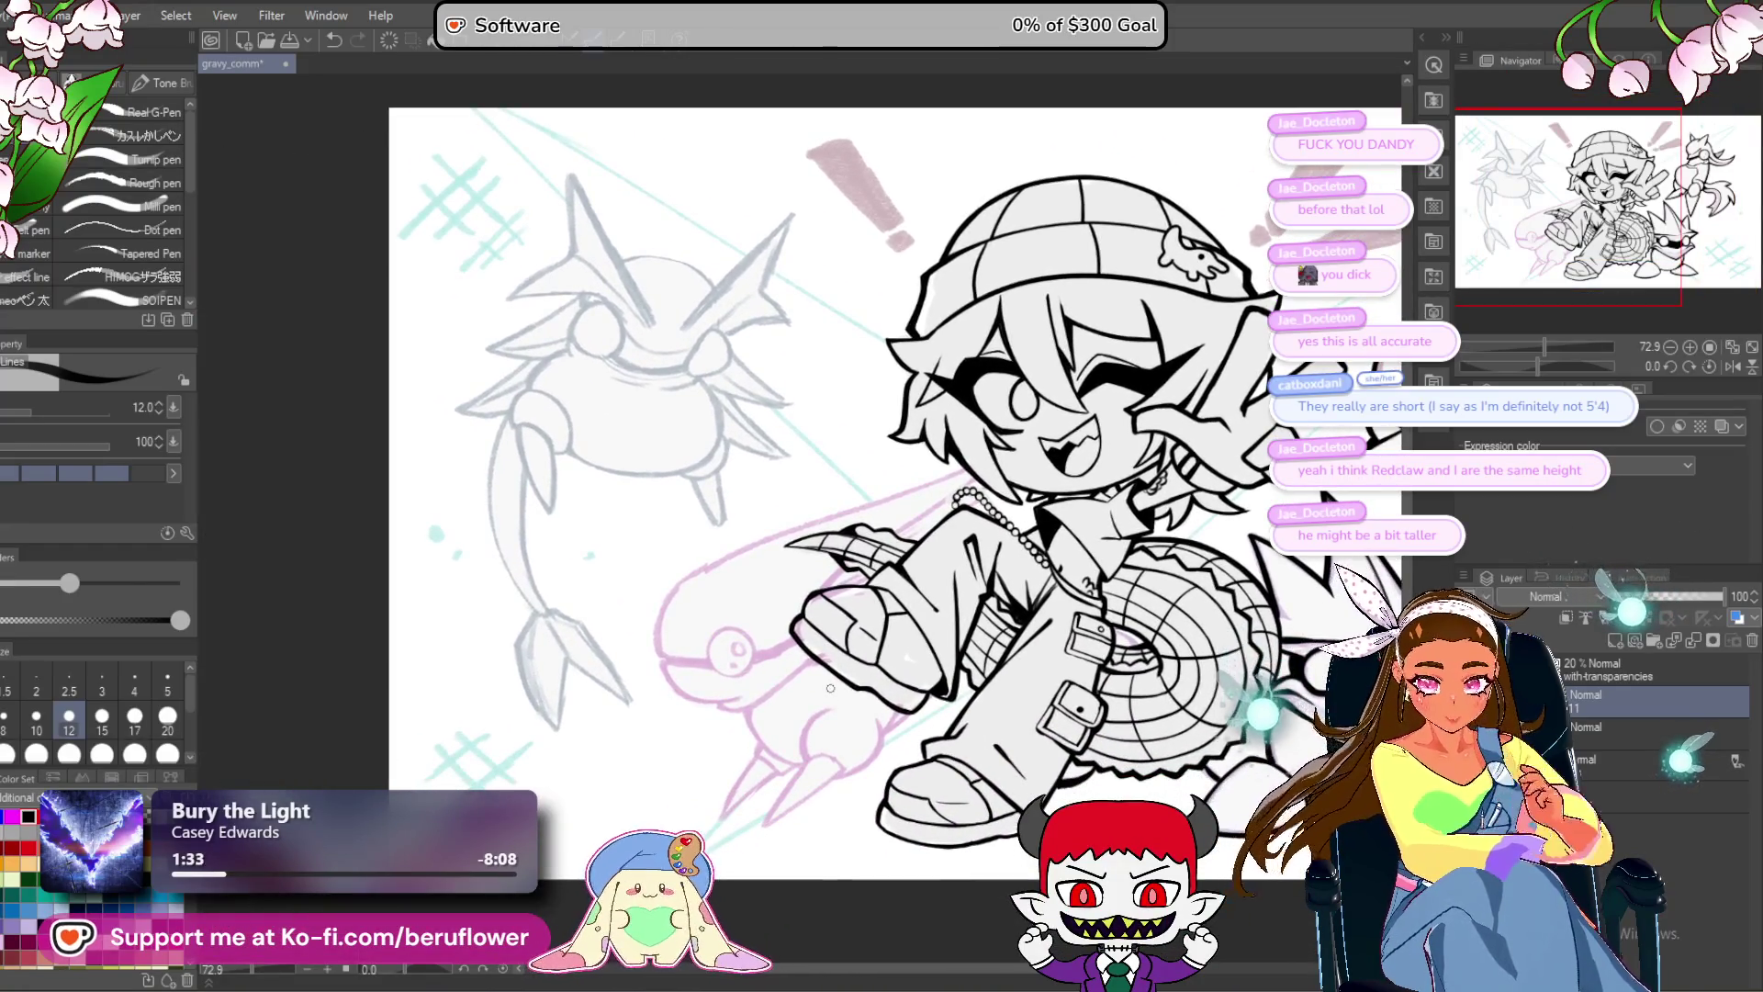
pyautogui.scroll(4, 839, 803)
pyautogui.moveTo(839, 804); pyautogui.dragTo(831, 657)
pyautogui.scroll(2, 832, 657)
pyautogui.moveTo(478, 532)
pyautogui.mouseDown()
pyautogui.moveTo(613, 719)
pyautogui.moveTo(716, 430)
pyautogui.moveTo(945, 333)
pyautogui.mouseUp()
pyautogui.moveTo(580, 708)
pyautogui.mouseDown()
pyautogui.moveTo(658, 435)
pyautogui.moveTo(972, 260)
pyautogui.moveTo(1281, 167)
pyautogui.mouseUp()
pyautogui.moveTo(1252, 241)
pyautogui.mouseDown()
pyautogui.moveTo(873, 571)
pyautogui.moveTo(1108, 308)
pyautogui.moveTo(781, 533)
pyautogui.mouseUp()
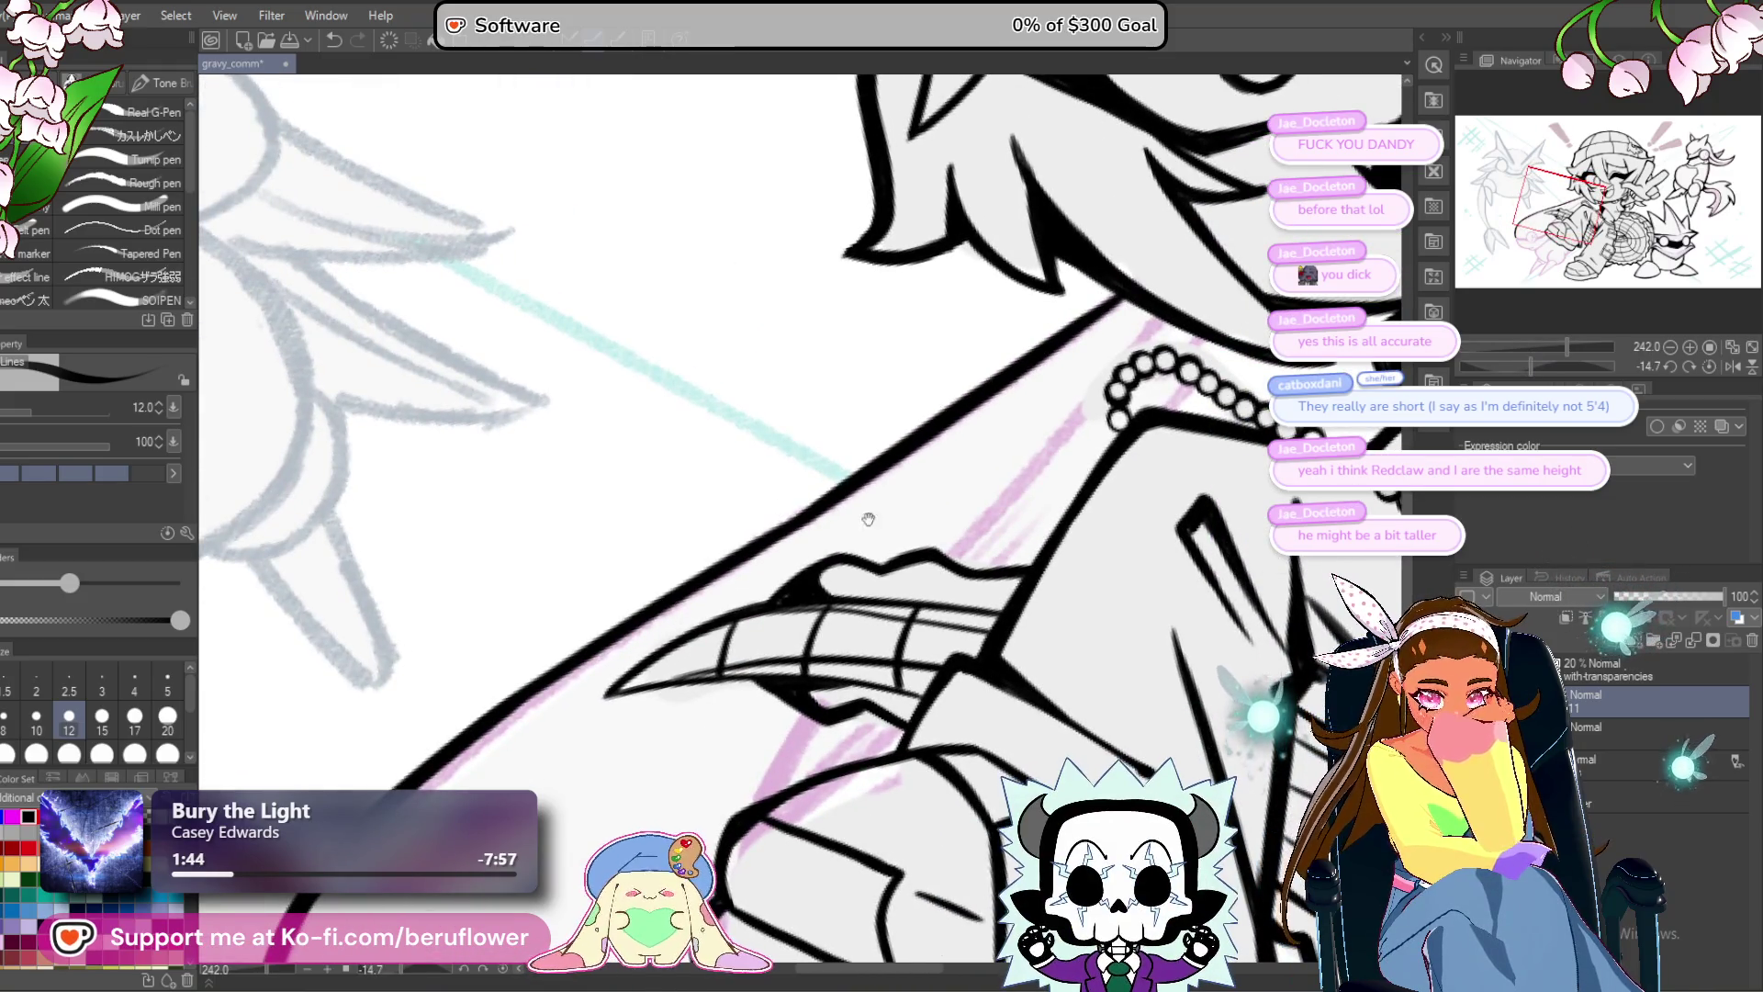
pyautogui.moveTo(1129, 324); pyautogui.dragTo(927, 471)
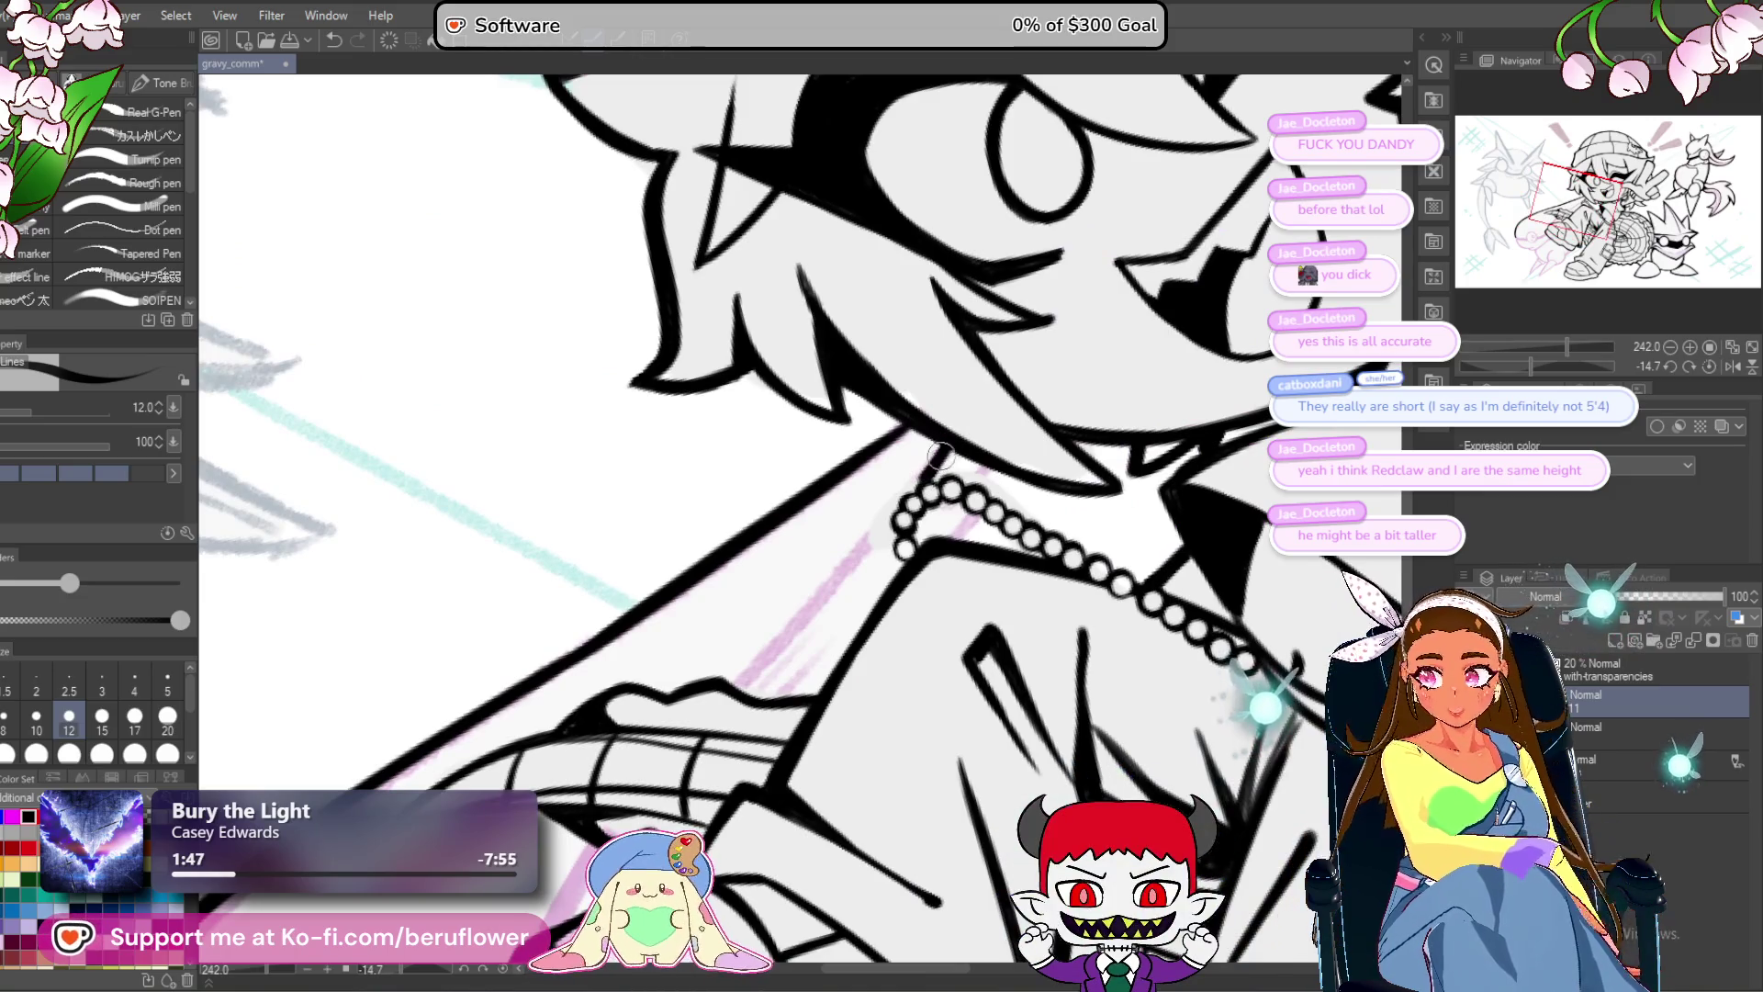
pyautogui.scroll(2, 926, 471)
pyautogui.scroll(4, 864, 477)
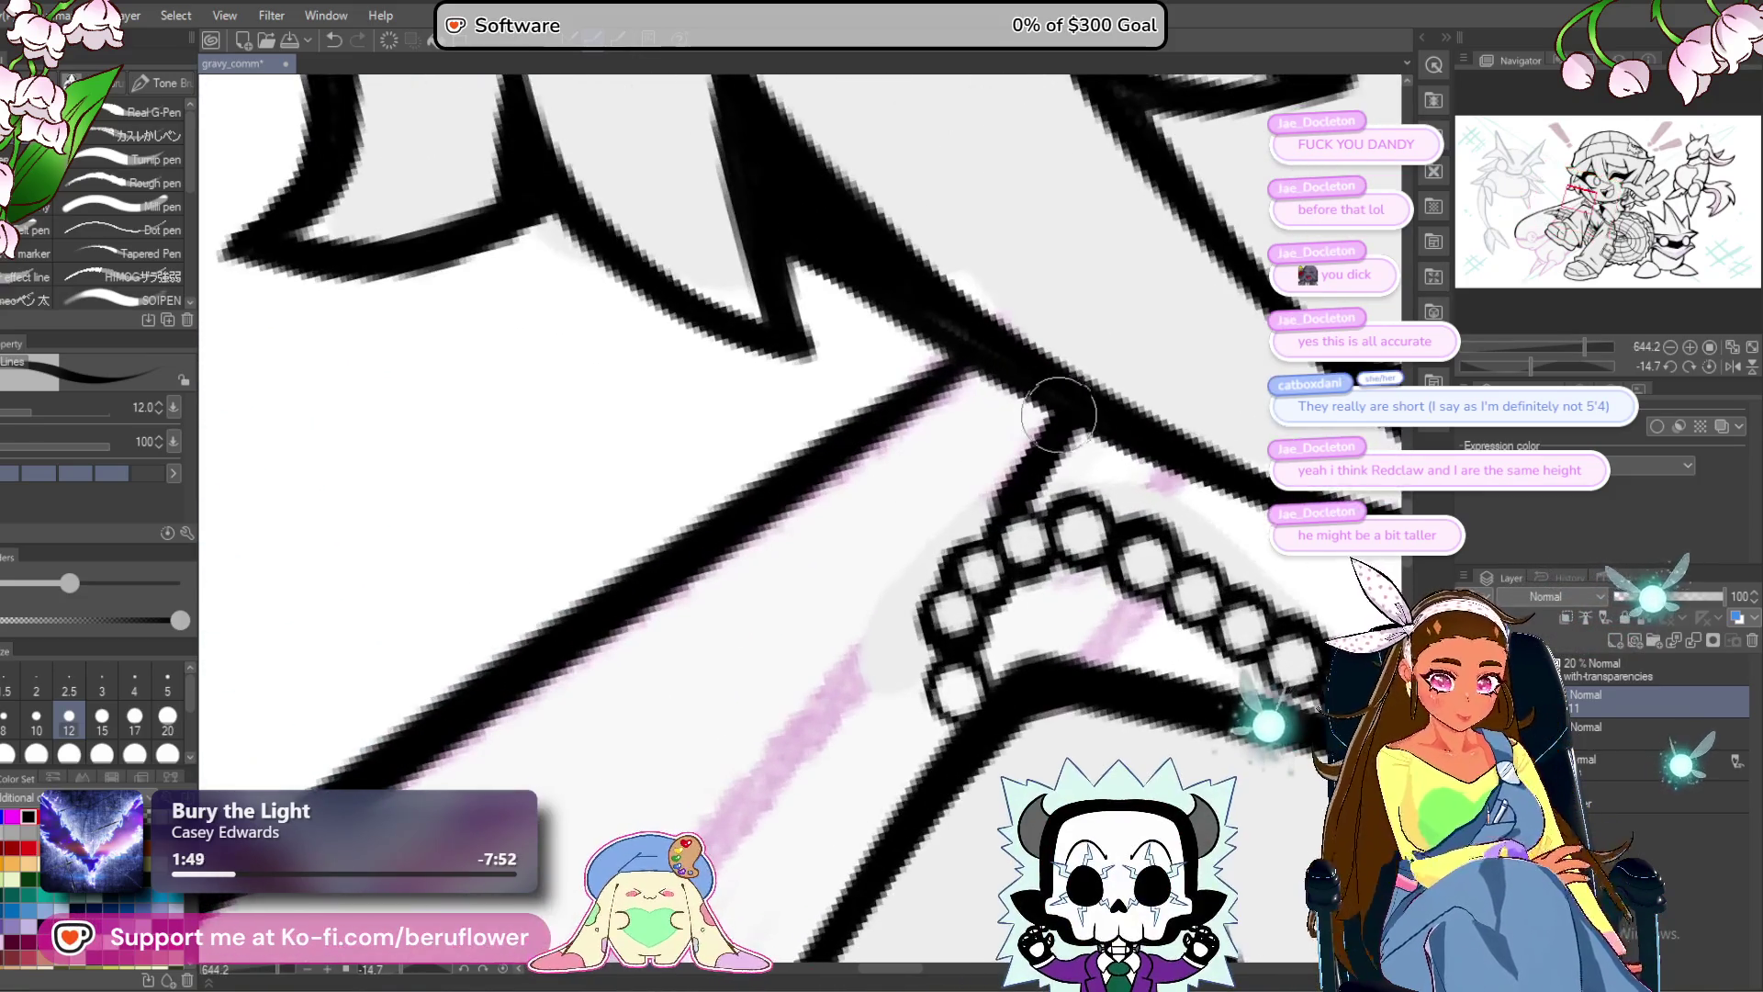
pyautogui.scroll(-4, 1027, 467)
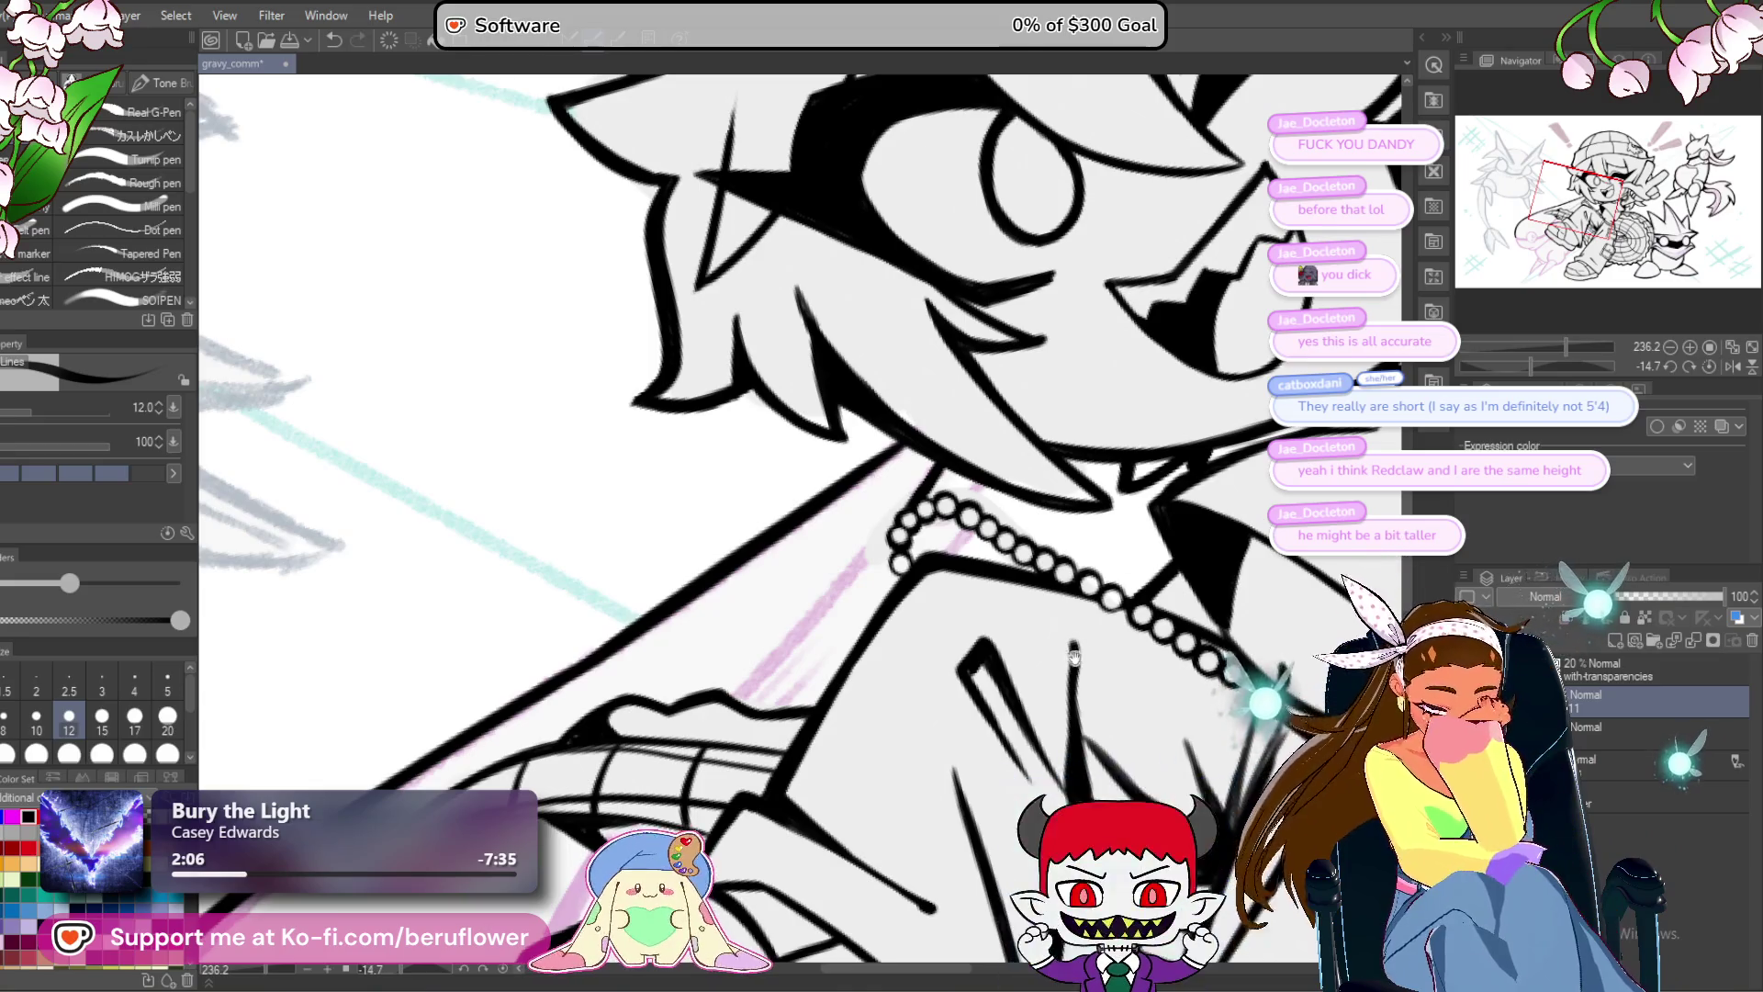
pyautogui.scroll(1, 1002, 426)
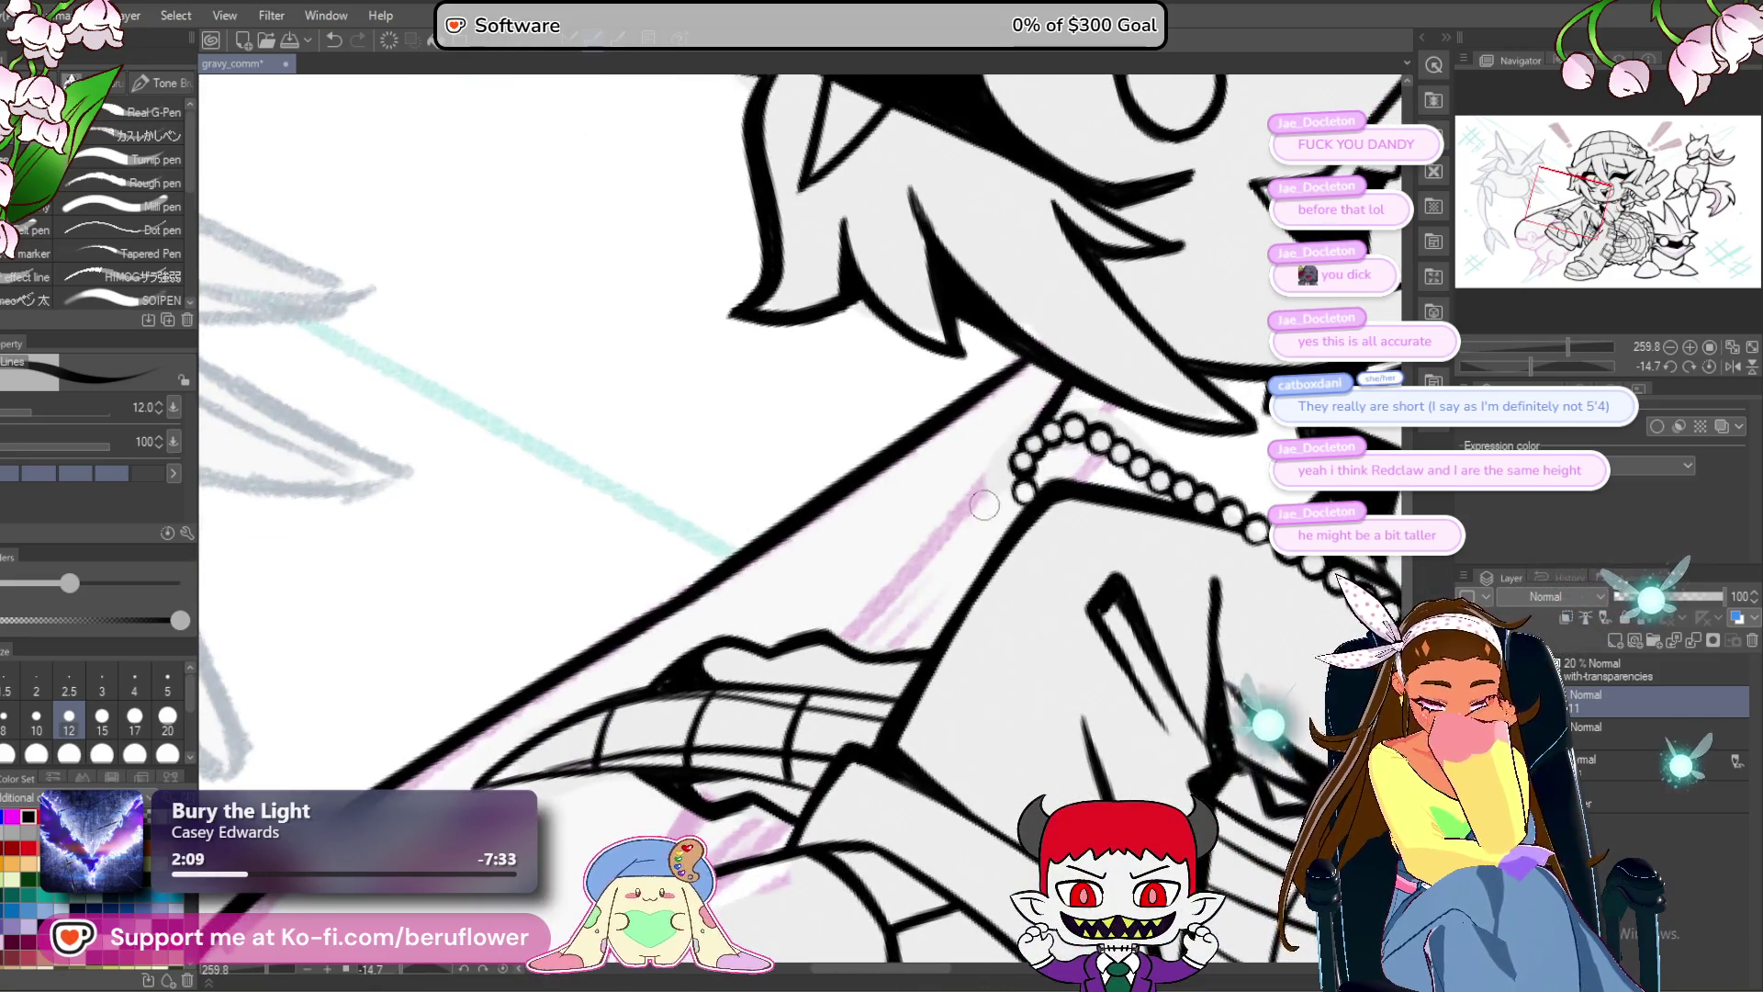
pyautogui.scroll(-10, 983, 504)
pyautogui.scroll(8, 1020, 433)
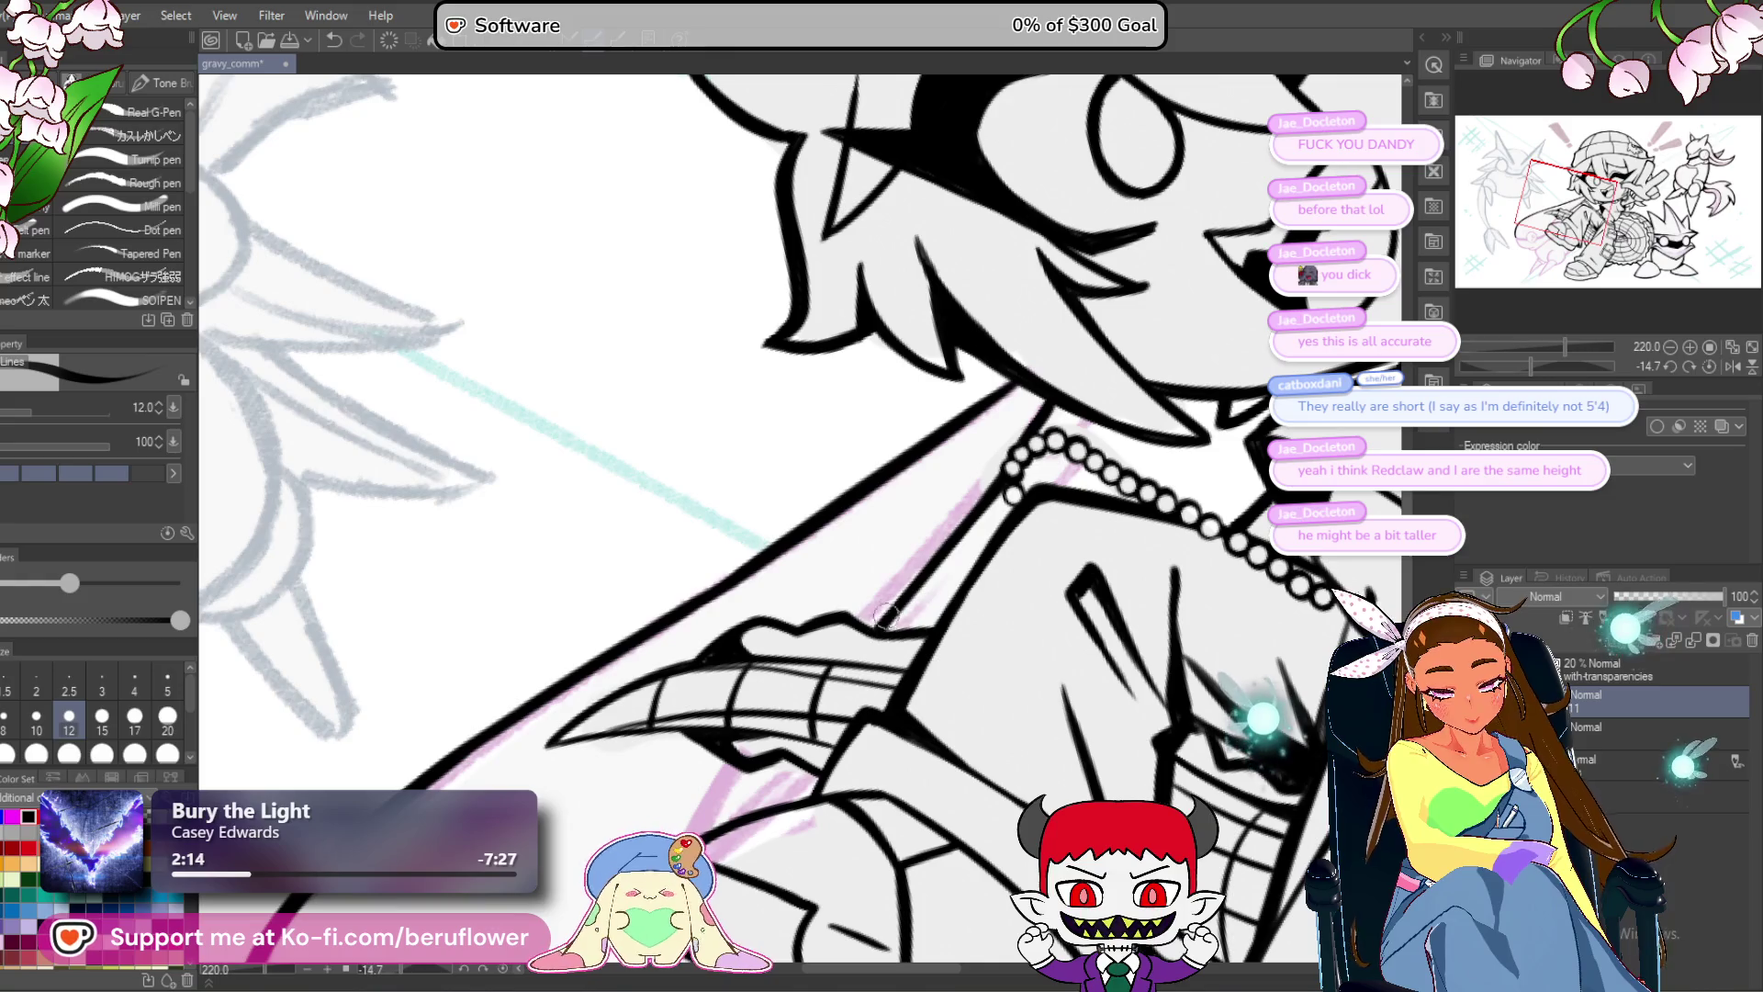
pyautogui.moveTo(832, 712); pyautogui.dragTo(956, 532)
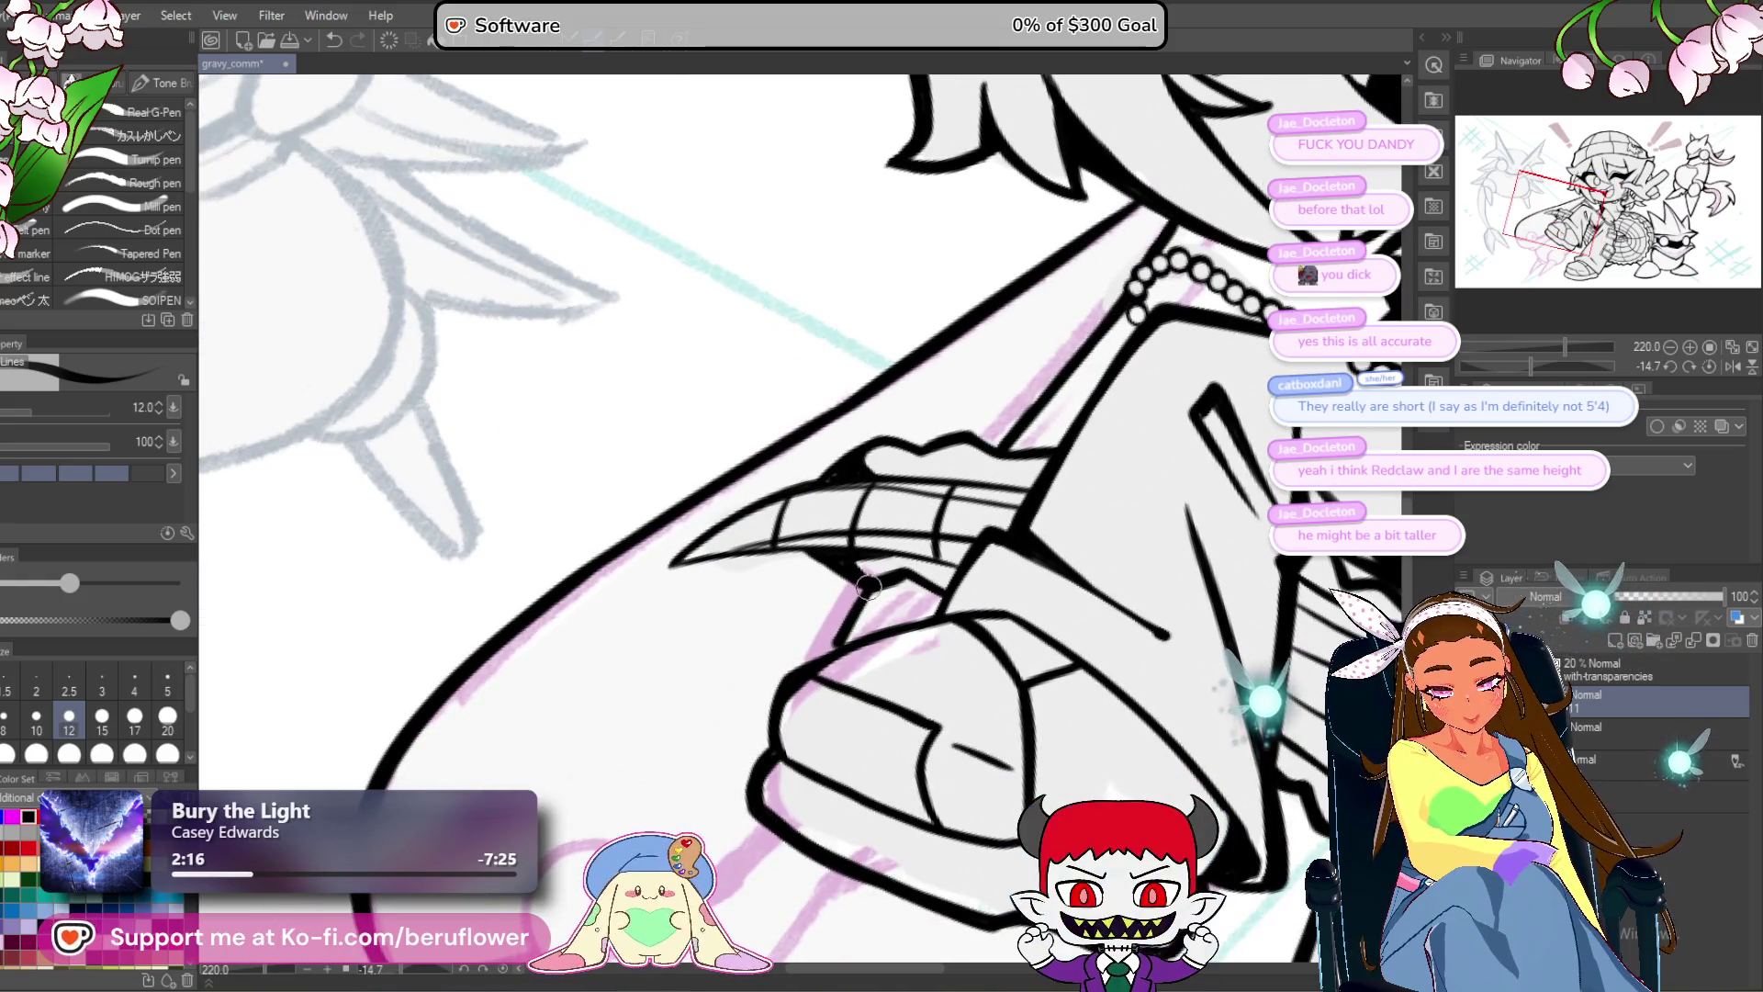
pyautogui.moveTo(1217, 299); pyautogui.dragTo(1005, 510)
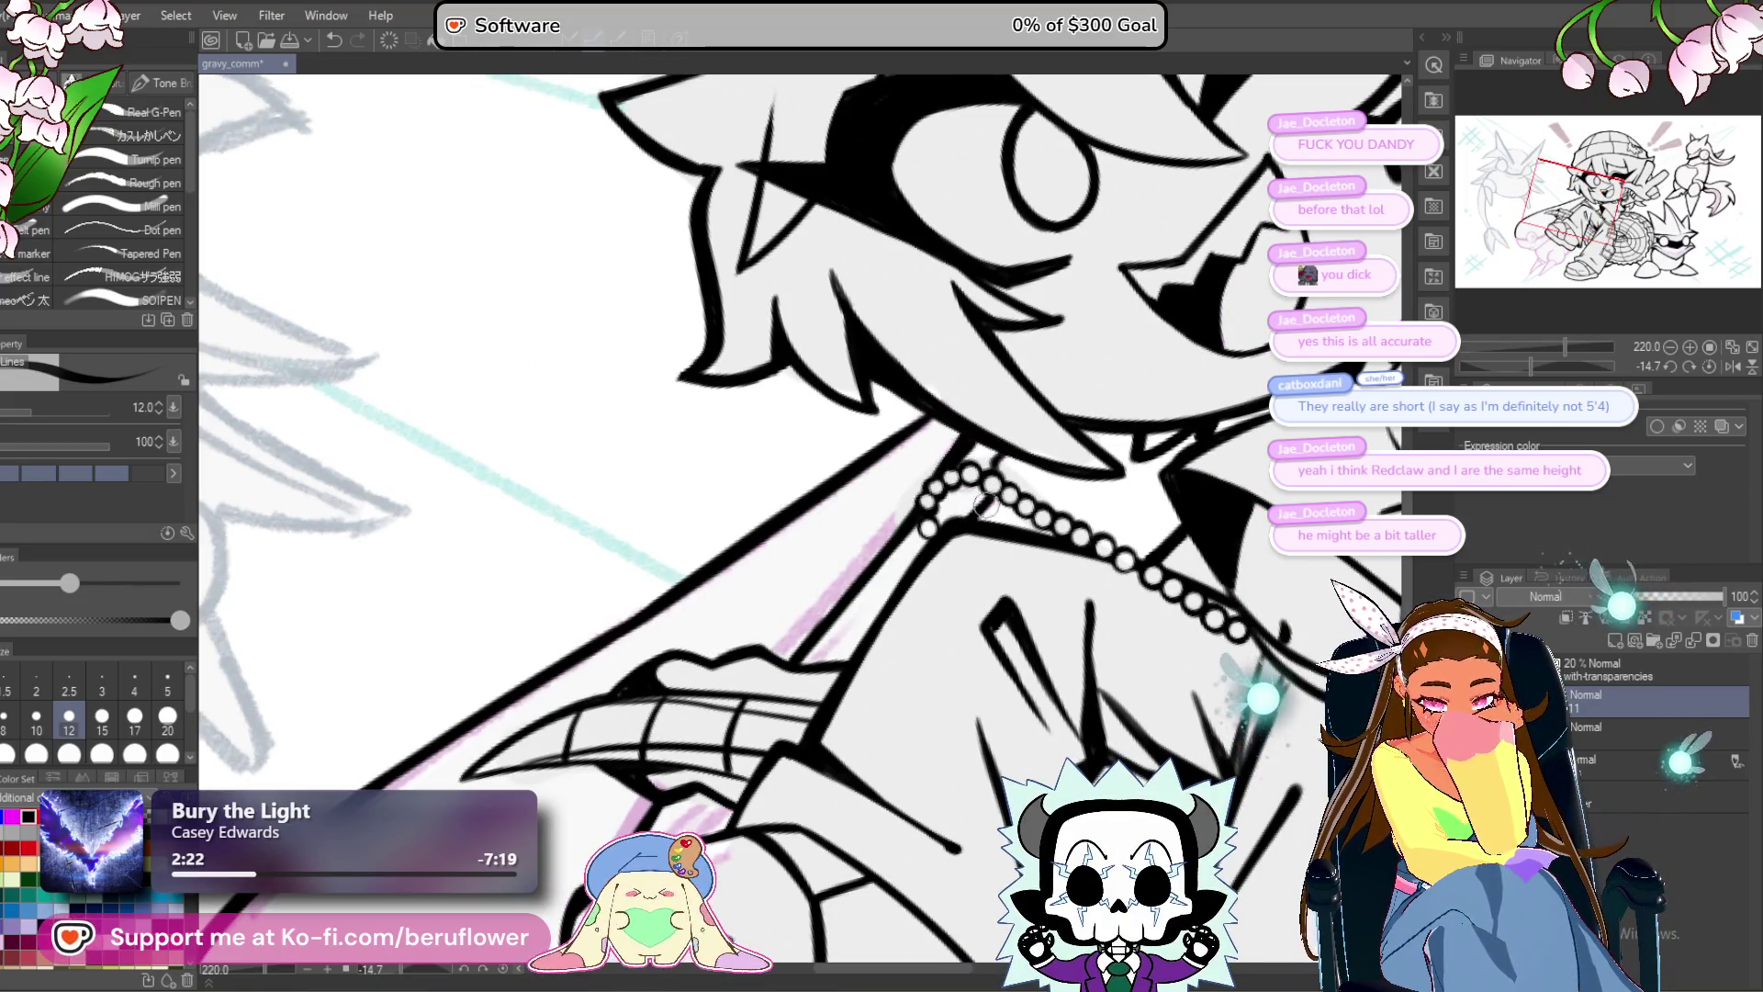
pyautogui.moveTo(921, 590); pyautogui.dragTo(1022, 455)
# Ink the band line from the ball's top arc down to the button circle.
pyautogui.moveTo(755, 656)
pyautogui.mouseDown()
pyautogui.moveTo(918, 515)
pyautogui.moveTo(993, 415)
pyautogui.mouseUp()
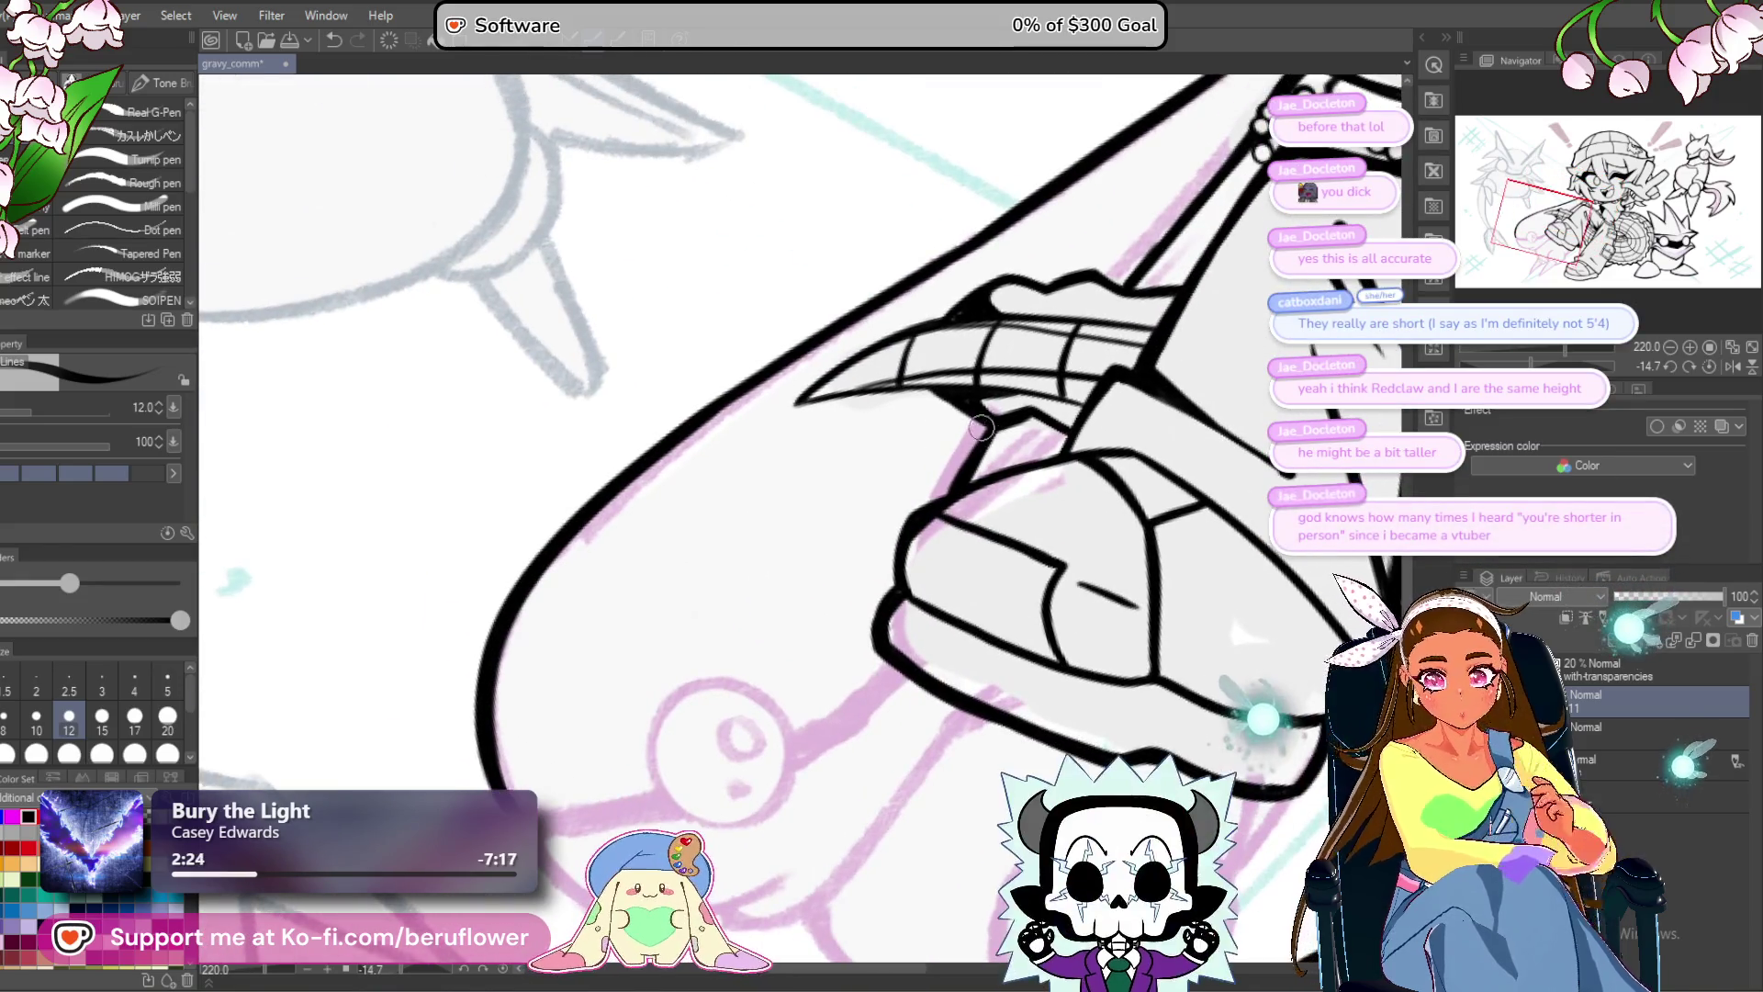
pyautogui.moveTo(958, 499); pyautogui.dragTo(1050, 324)
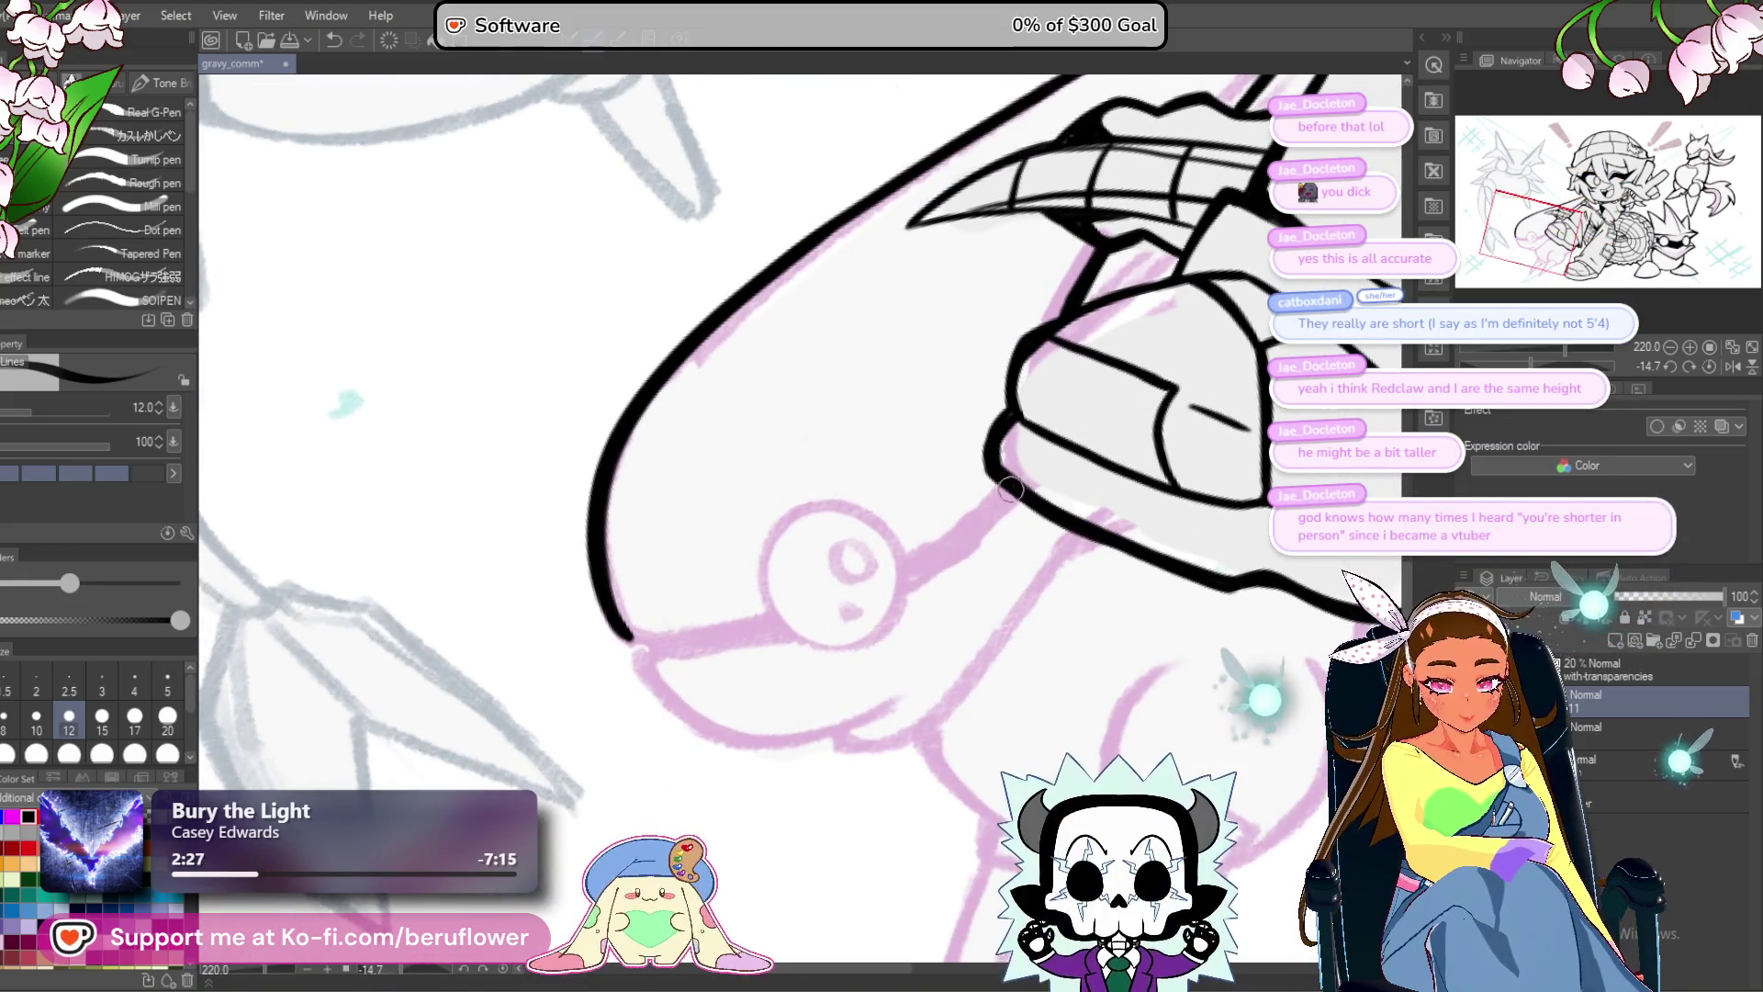
pyautogui.moveTo(910, 561); pyautogui.dragTo(915, 564)
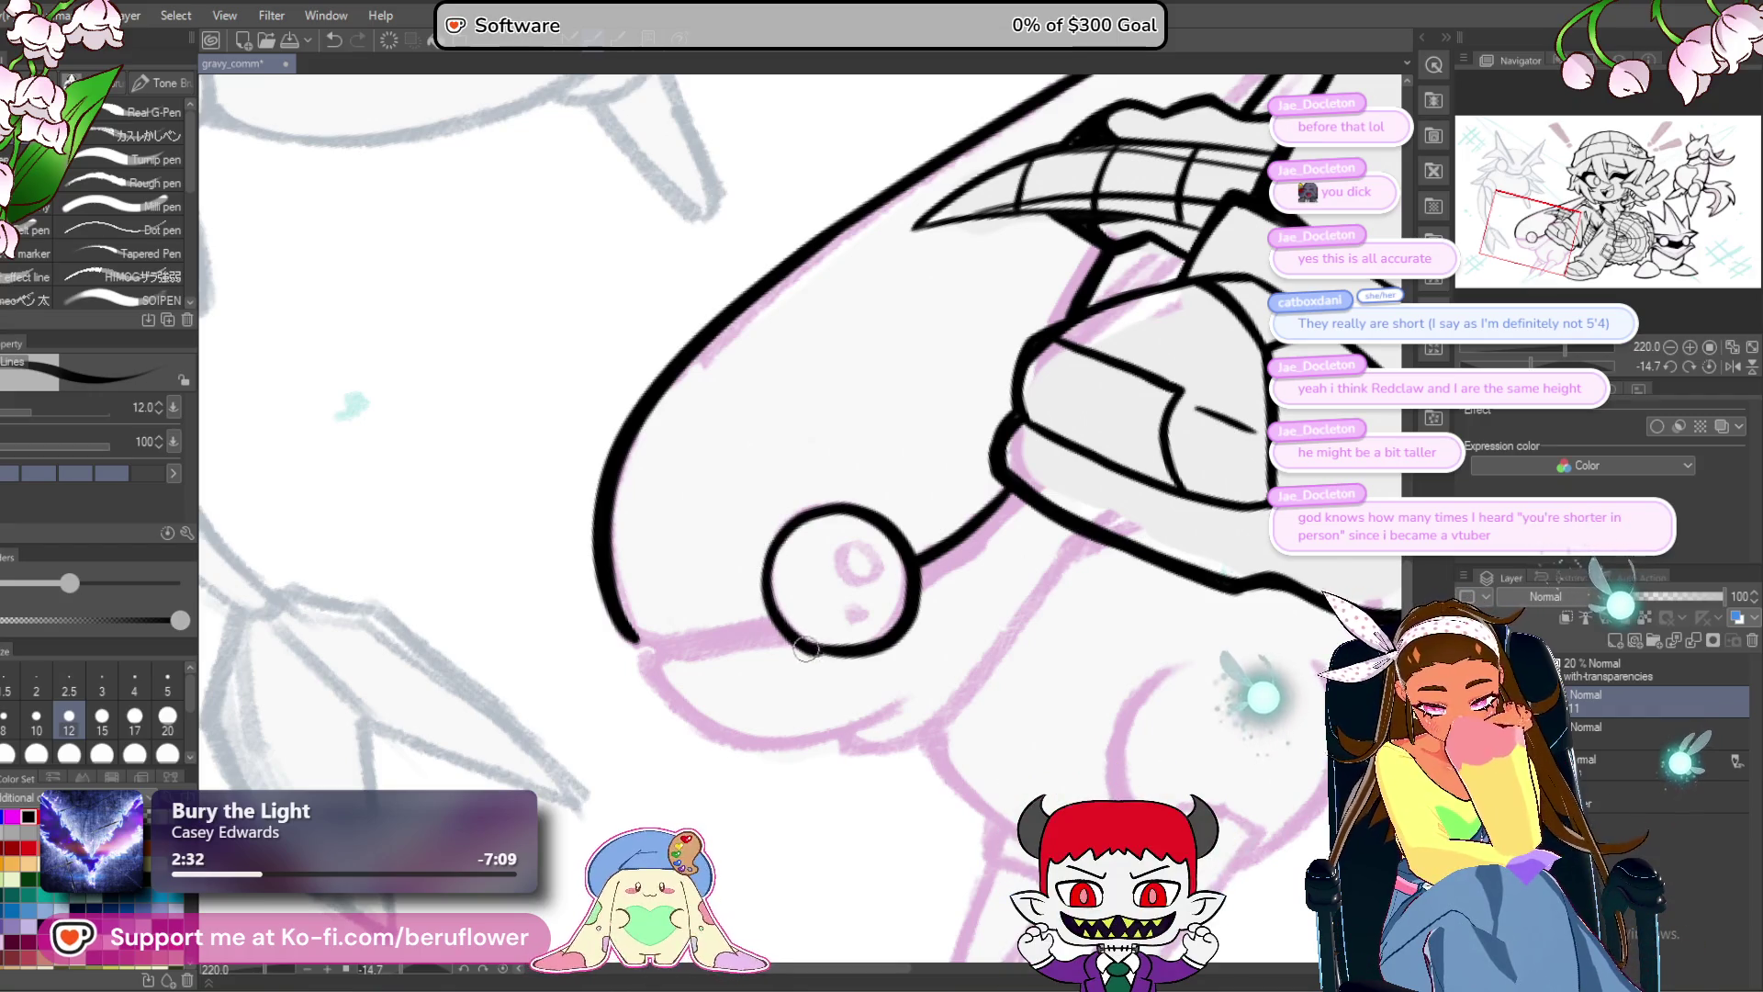
pyautogui.moveTo(1020, 529); pyautogui.dragTo(1031, 437)
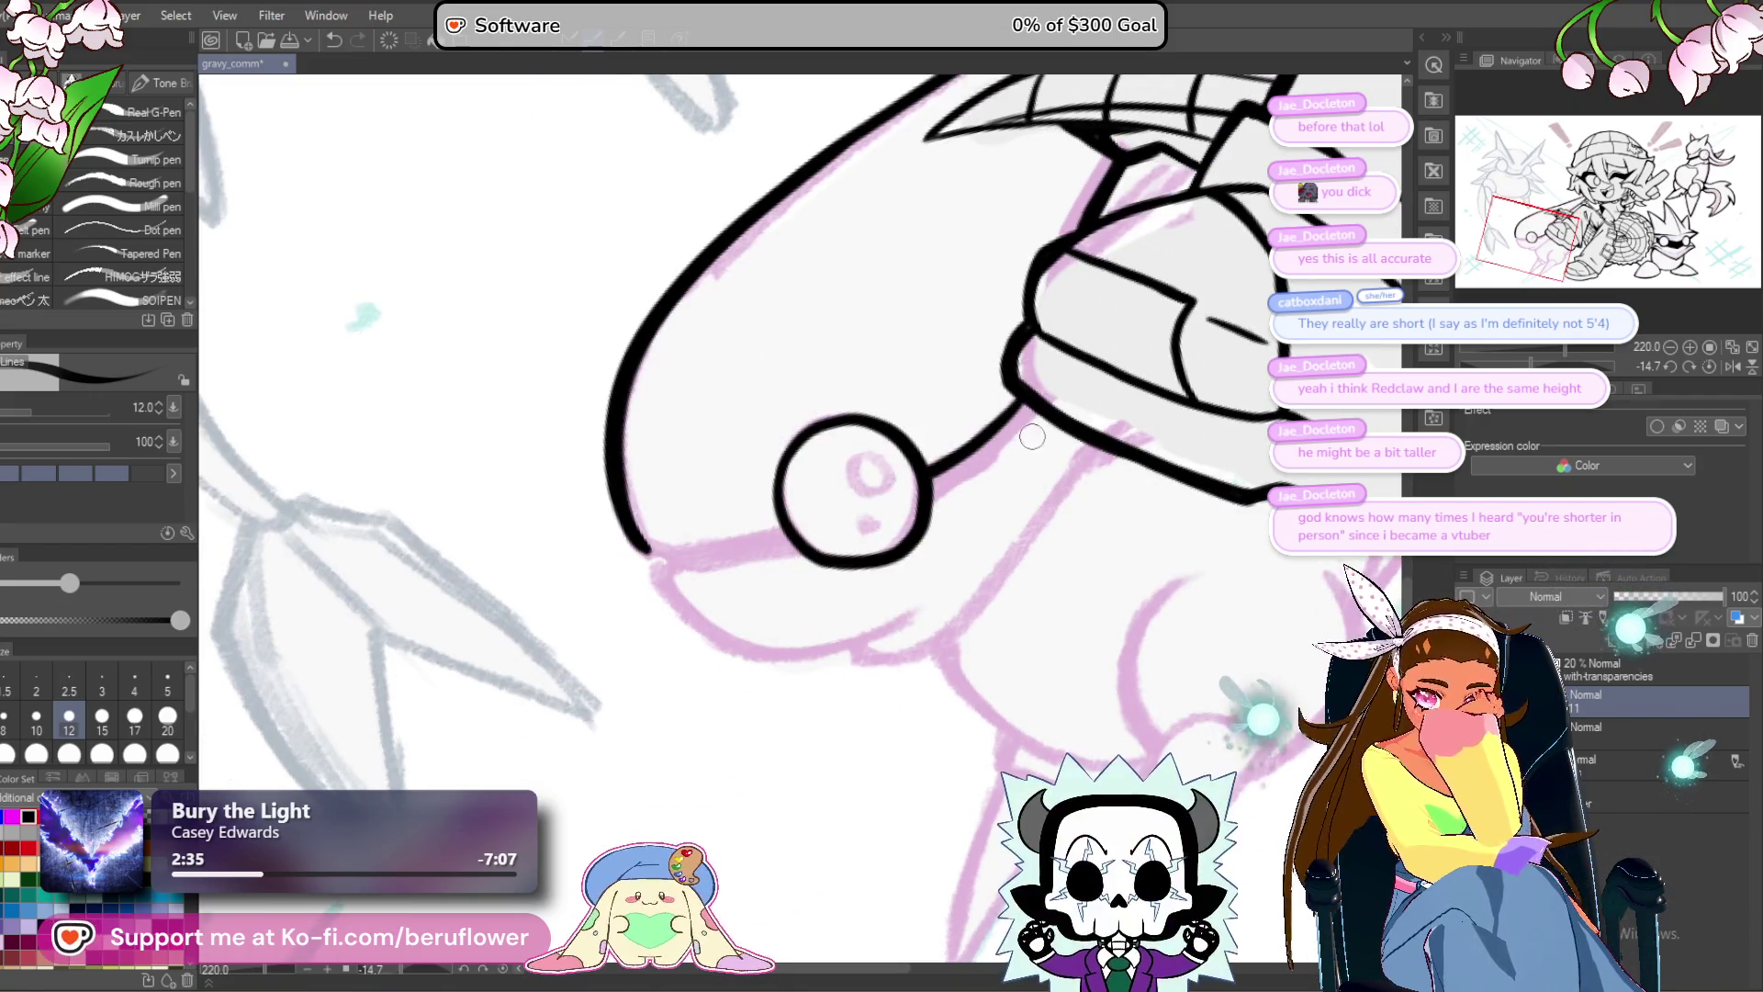
pyautogui.scroll(5, 1033, 437)
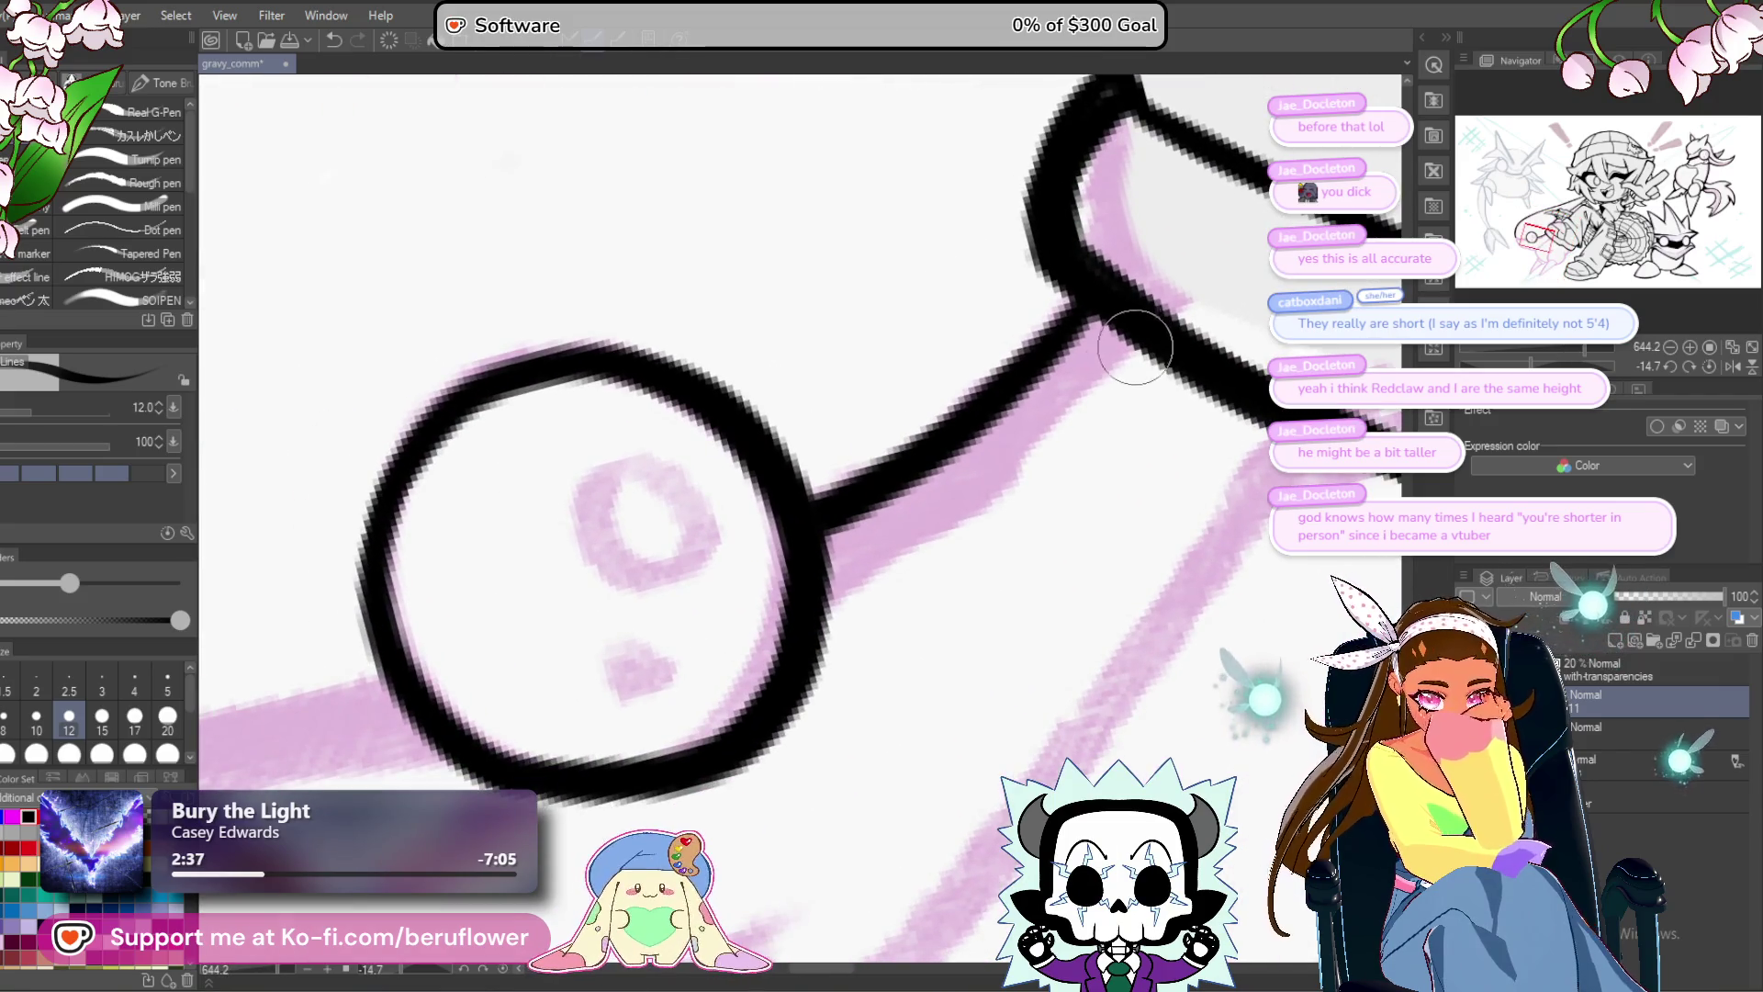
pyautogui.moveTo(807, 602)
pyautogui.mouseDown()
pyautogui.moveTo(1121, 422)
pyautogui.moveTo(610, 505)
pyautogui.mouseUp()
pyautogui.moveTo(1576, 361); pyautogui.dragTo(1622, 363)
pyautogui.moveTo(762, 307)
pyautogui.mouseDown()
pyautogui.moveTo(698, 431)
pyautogui.moveTo(675, 721)
pyautogui.mouseUp()
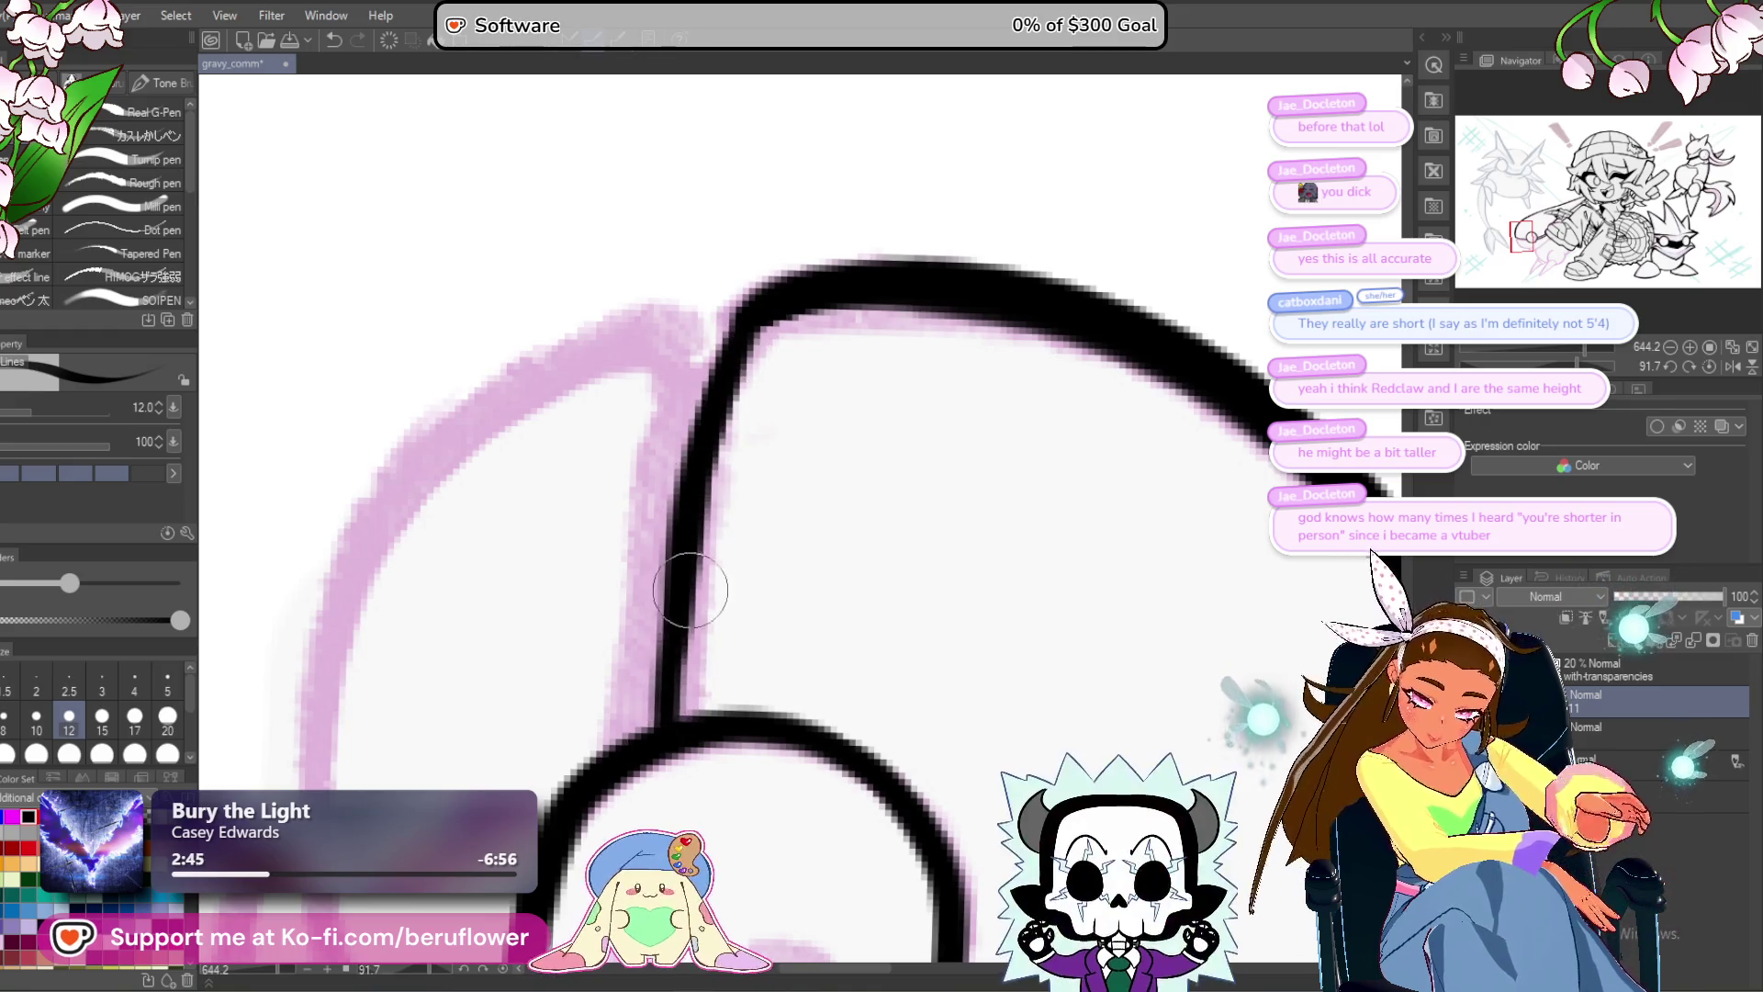
pyautogui.moveTo(690, 591); pyautogui.dragTo(758, 545)
pyautogui.moveTo(744, 317); pyautogui.dragTo(666, 707)
# Thicken the left band line and fill in its top corner.
pyautogui.moveTo(767, 308); pyautogui.dragTo(679, 560)
pyautogui.moveTo(765, 376); pyautogui.dragTo(779, 390)
pyautogui.moveTo(827, 303); pyautogui.dragTo(702, 628)
pyautogui.moveTo(760, 449)
pyautogui.mouseDown()
pyautogui.moveTo(732, 642)
pyautogui.moveTo(701, 685)
pyautogui.mouseUp()
pyautogui.moveTo(690, 470)
pyautogui.mouseDown()
pyautogui.moveTo(736, 543)
pyautogui.moveTo(795, 404)
pyautogui.moveTo(818, 405)
pyautogui.mouseUp()
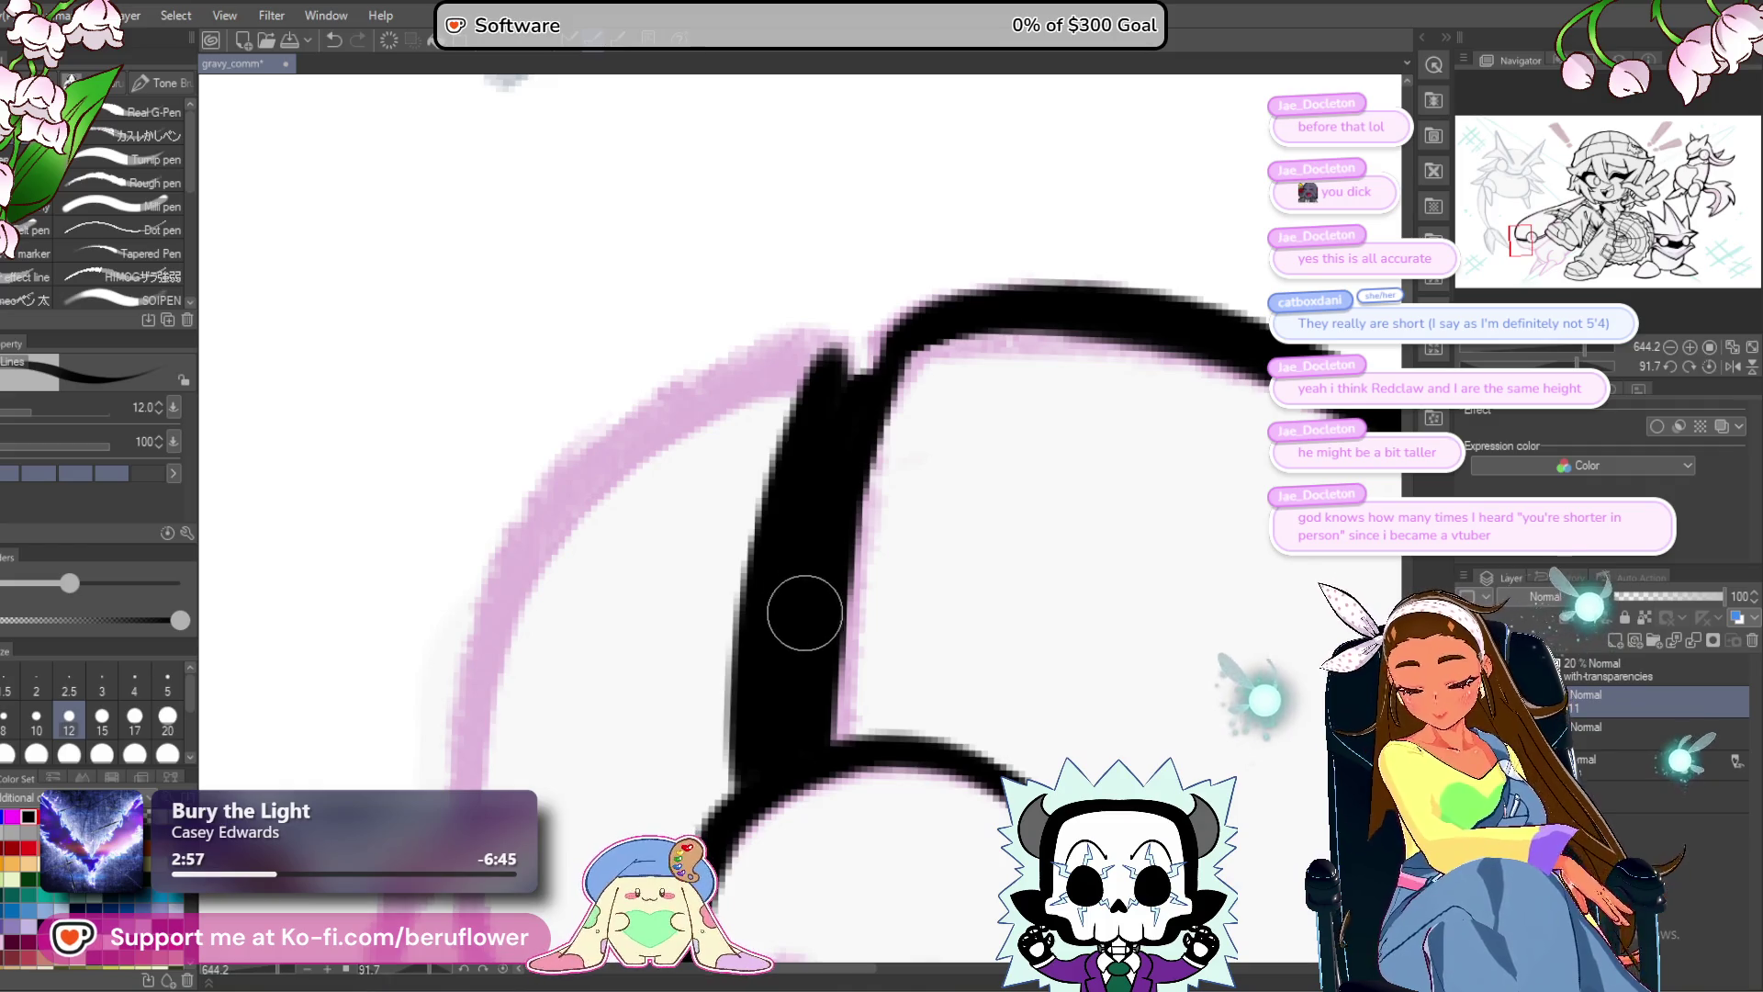
# Ink the neck below the ball's button circle.
pyautogui.moveTo(835, 528); pyautogui.dragTo(857, 405)
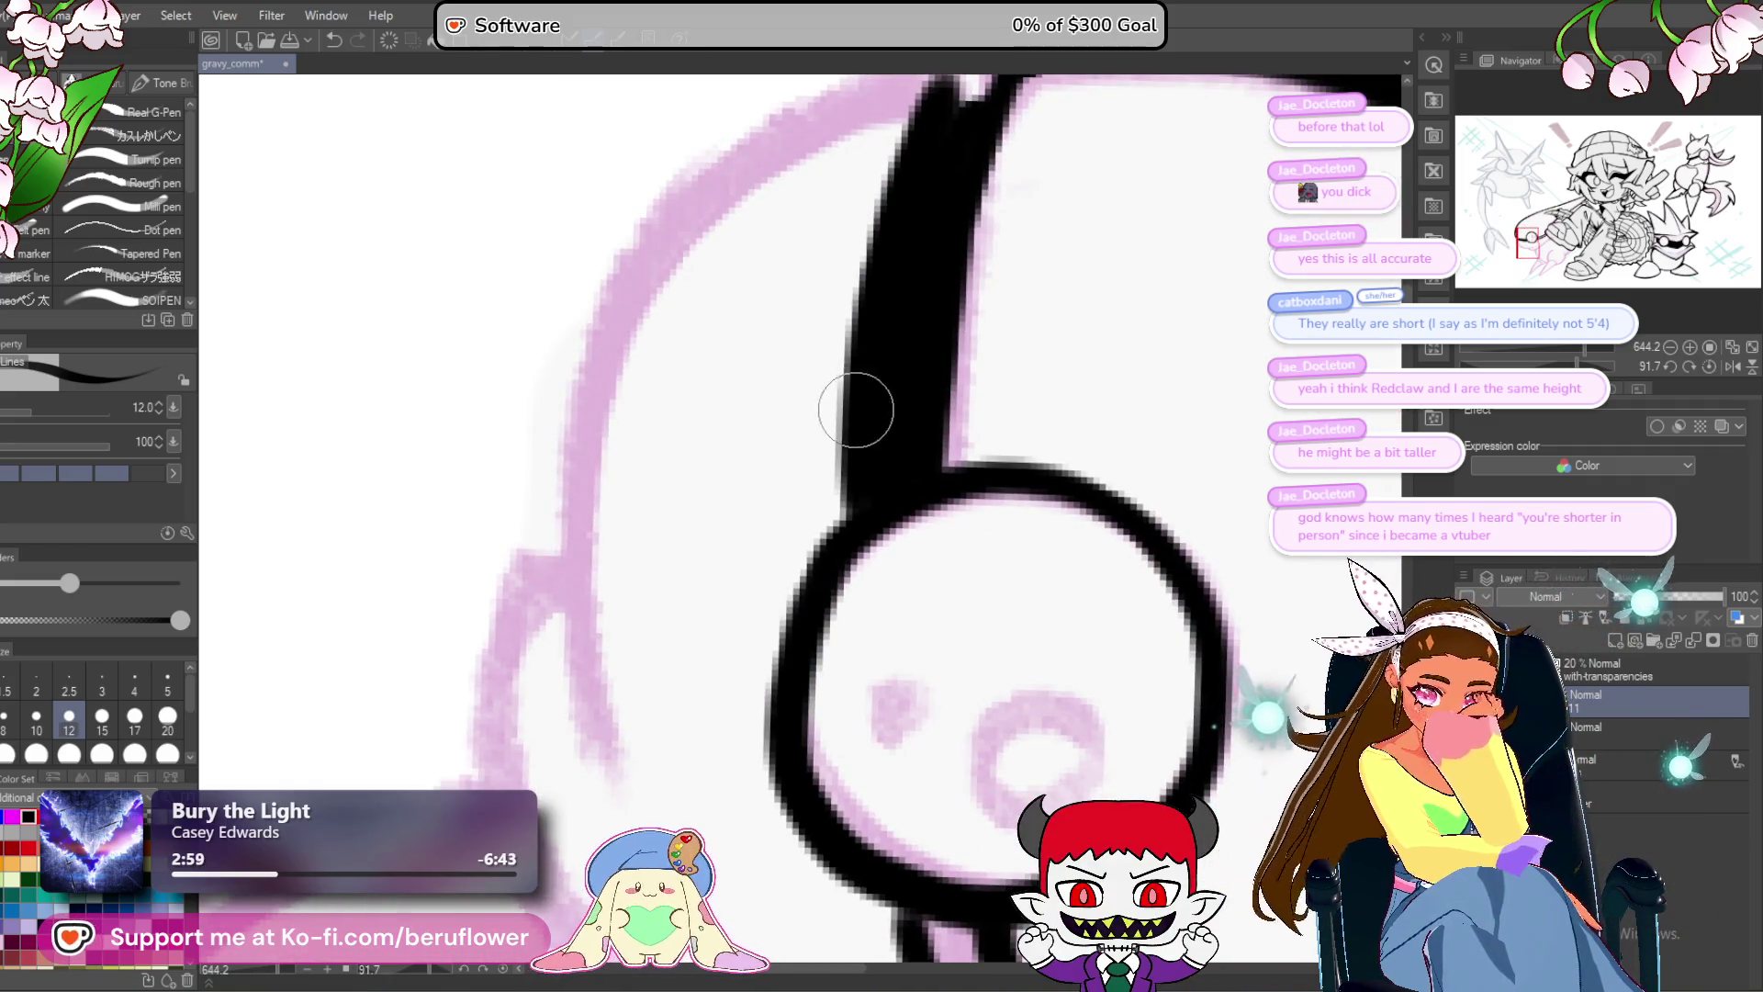
pyautogui.moveTo(852, 523); pyautogui.dragTo(735, 115)
pyautogui.moveTo(819, 523); pyautogui.dragTo(956, 846)
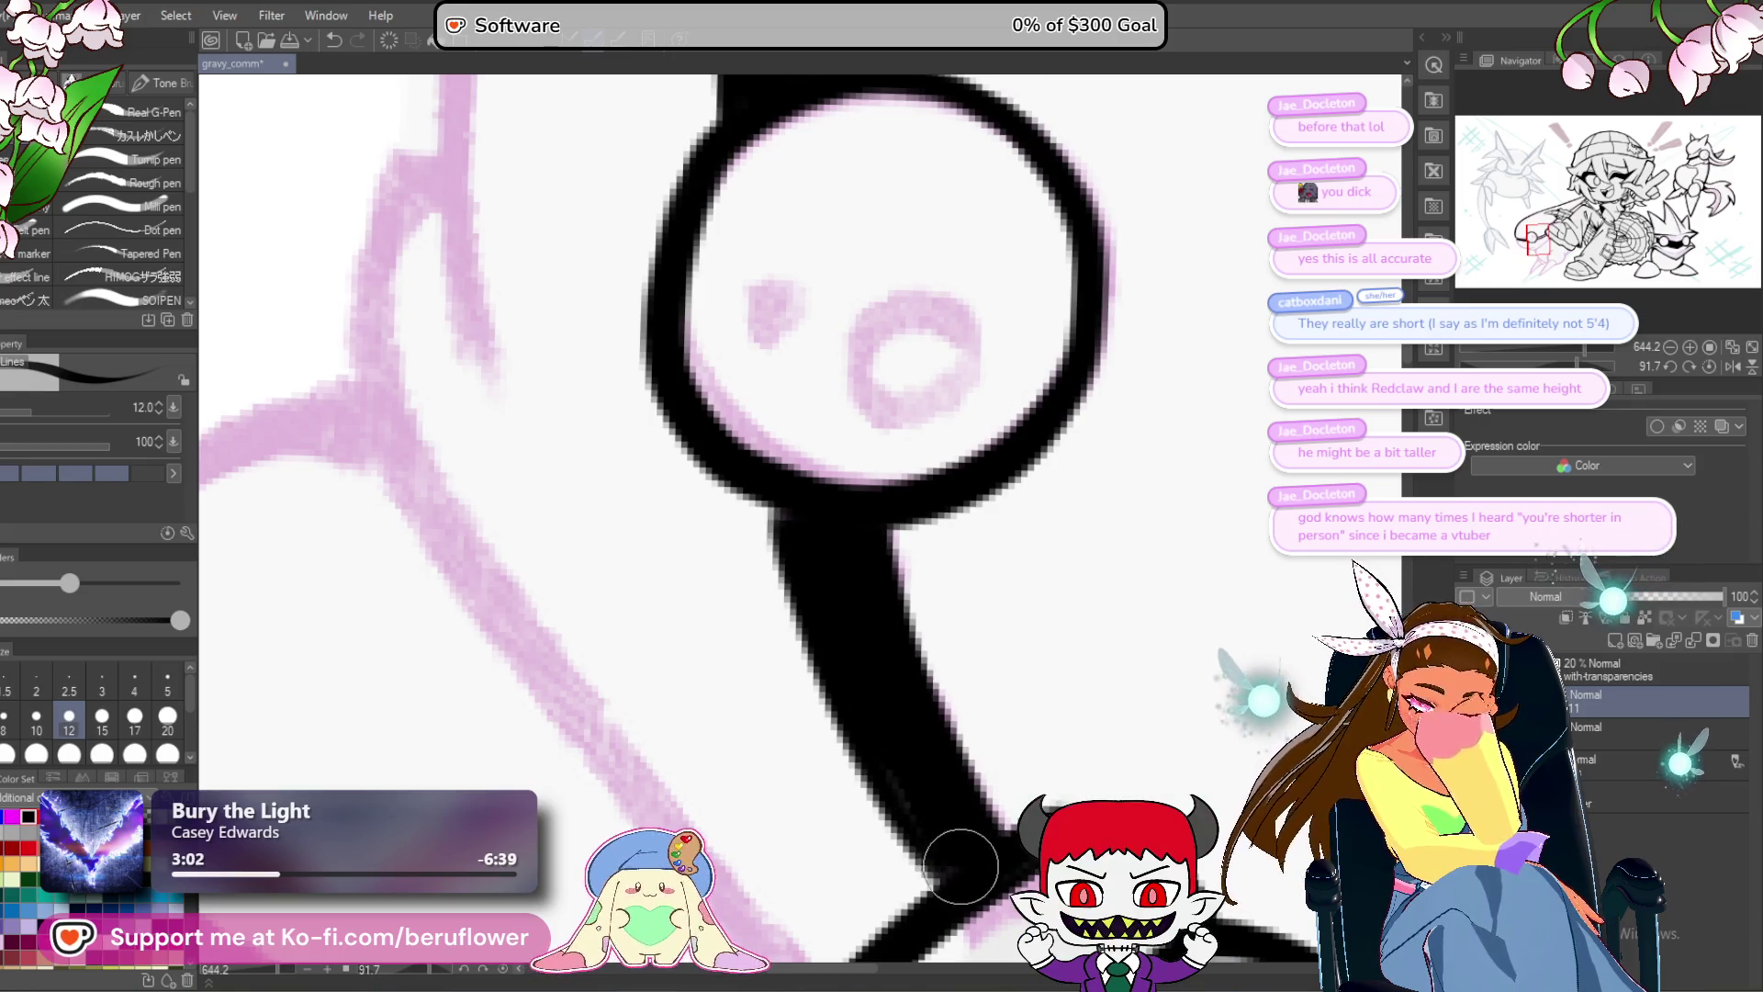
pyautogui.moveTo(879, 597); pyautogui.dragTo(953, 726)
pyautogui.moveTo(909, 542); pyautogui.dragTo(921, 717)
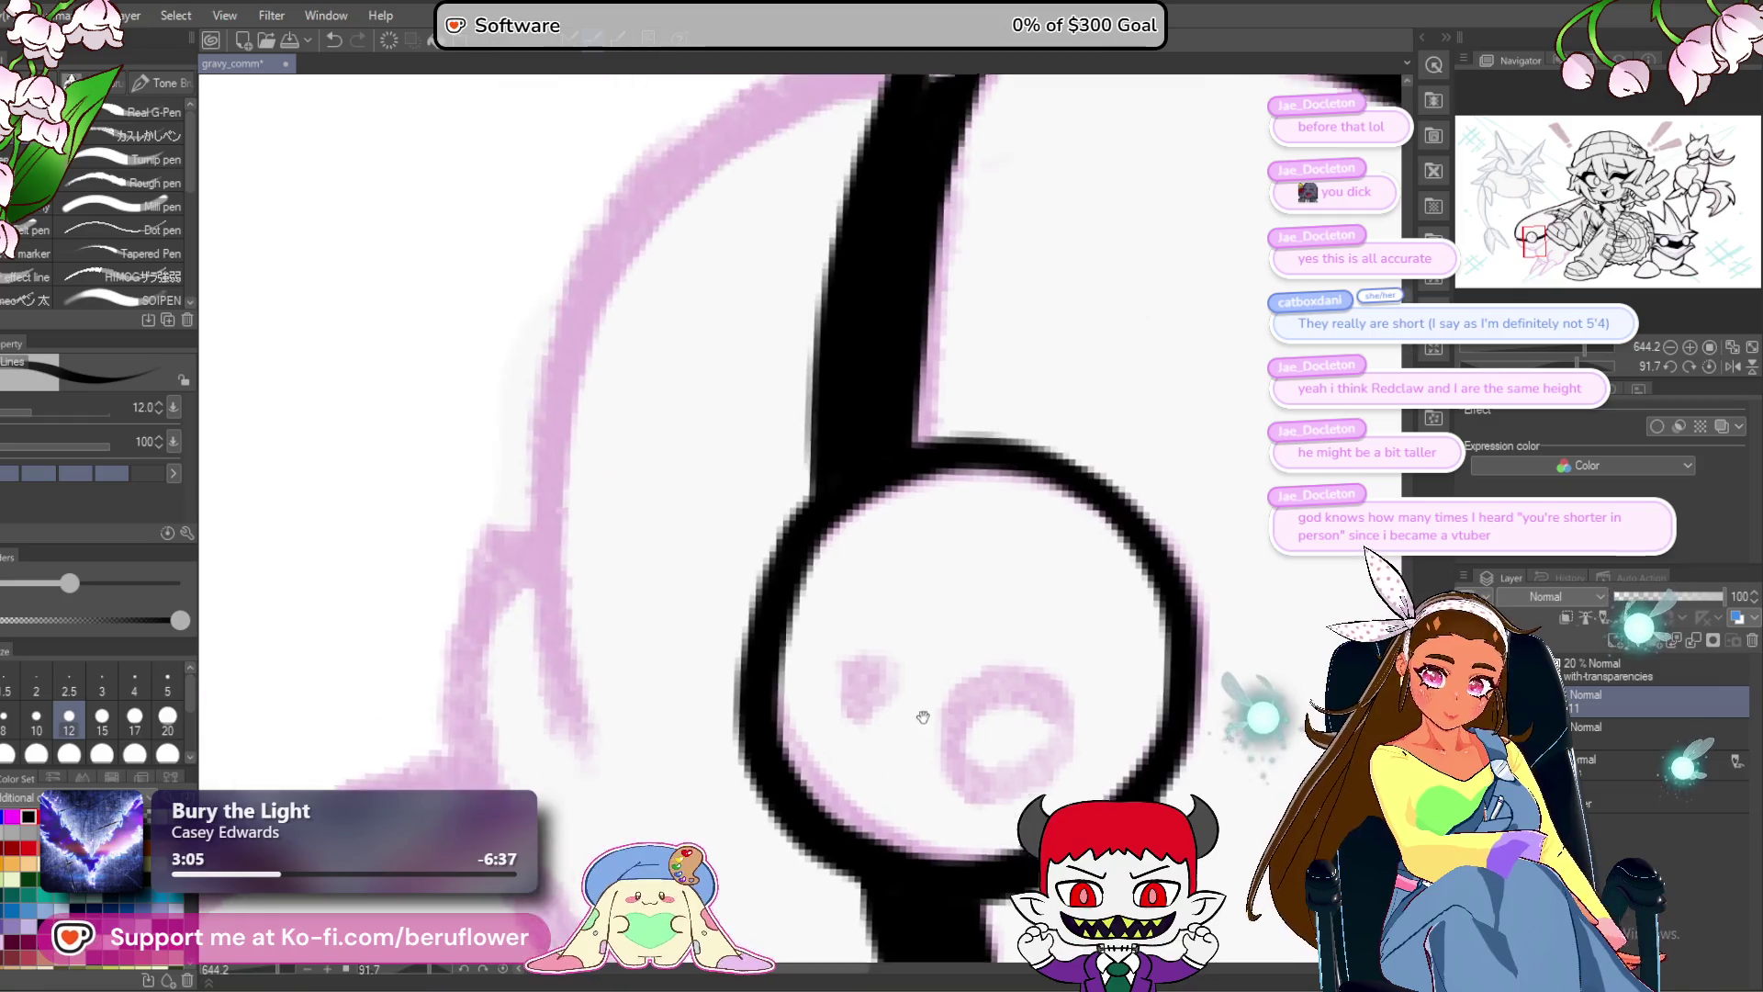
pyautogui.moveTo(892, 184); pyautogui.dragTo(891, 496)
# Extend the ball's left outline down along its pink sketch line.
pyautogui.moveTo(895, 284)
pyautogui.mouseDown()
pyautogui.moveTo(689, 362)
pyautogui.moveTo(537, 707)
pyautogui.mouseUp()
pyautogui.scroll(-2, 551, 459)
pyautogui.moveTo(570, 315); pyautogui.dragTo(539, 673)
pyautogui.moveTo(540, 405); pyautogui.dragTo(564, 790)
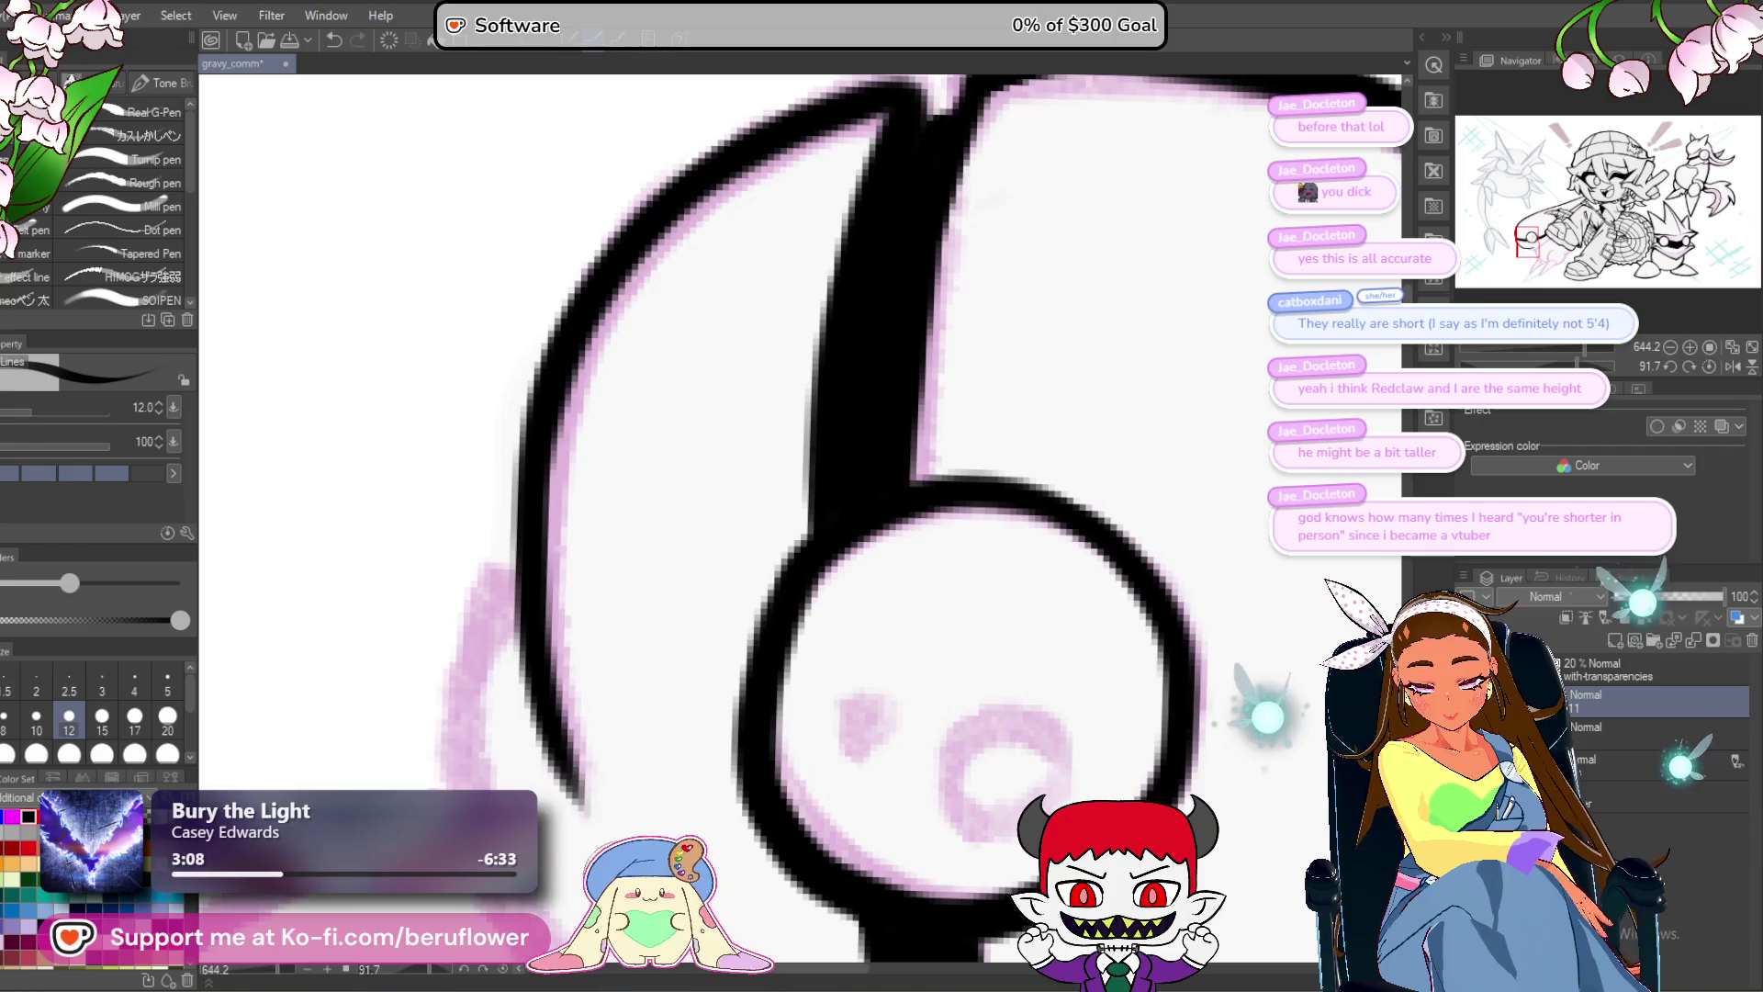
pyautogui.moveTo(519, 570); pyautogui.dragTo(551, 780)
pyautogui.moveTo(526, 659)
pyautogui.mouseDown()
pyautogui.moveTo(572, 531)
pyautogui.moveTo(716, 404)
pyautogui.moveTo(711, 358)
pyautogui.mouseUp()
pyautogui.moveTo(698, 322)
pyautogui.mouseDown()
pyautogui.moveTo(647, 409)
pyautogui.moveTo(642, 624)
pyautogui.moveTo(698, 725)
pyautogui.moveTo(579, 523)
pyautogui.mouseUp()
pyautogui.moveTo(547, 211)
pyautogui.mouseDown()
pyautogui.moveTo(618, 598)
pyautogui.moveTo(1001, 945)
pyautogui.mouseUp()
# Ink and thicken the diagonal line across the ball.
pyautogui.moveTo(1038, 780)
pyautogui.mouseDown()
pyautogui.moveTo(827, 643)
pyautogui.moveTo(1056, 441)
pyautogui.moveTo(955, 570)
pyautogui.mouseUp()
pyautogui.moveTo(1093, 432); pyautogui.dragTo(996, 514)
pyautogui.moveTo(882, 597)
pyautogui.mouseDown()
pyautogui.moveTo(1102, 444)
pyautogui.moveTo(1065, 482)
pyautogui.mouseUp()
pyautogui.scroll(-3, 883, 578)
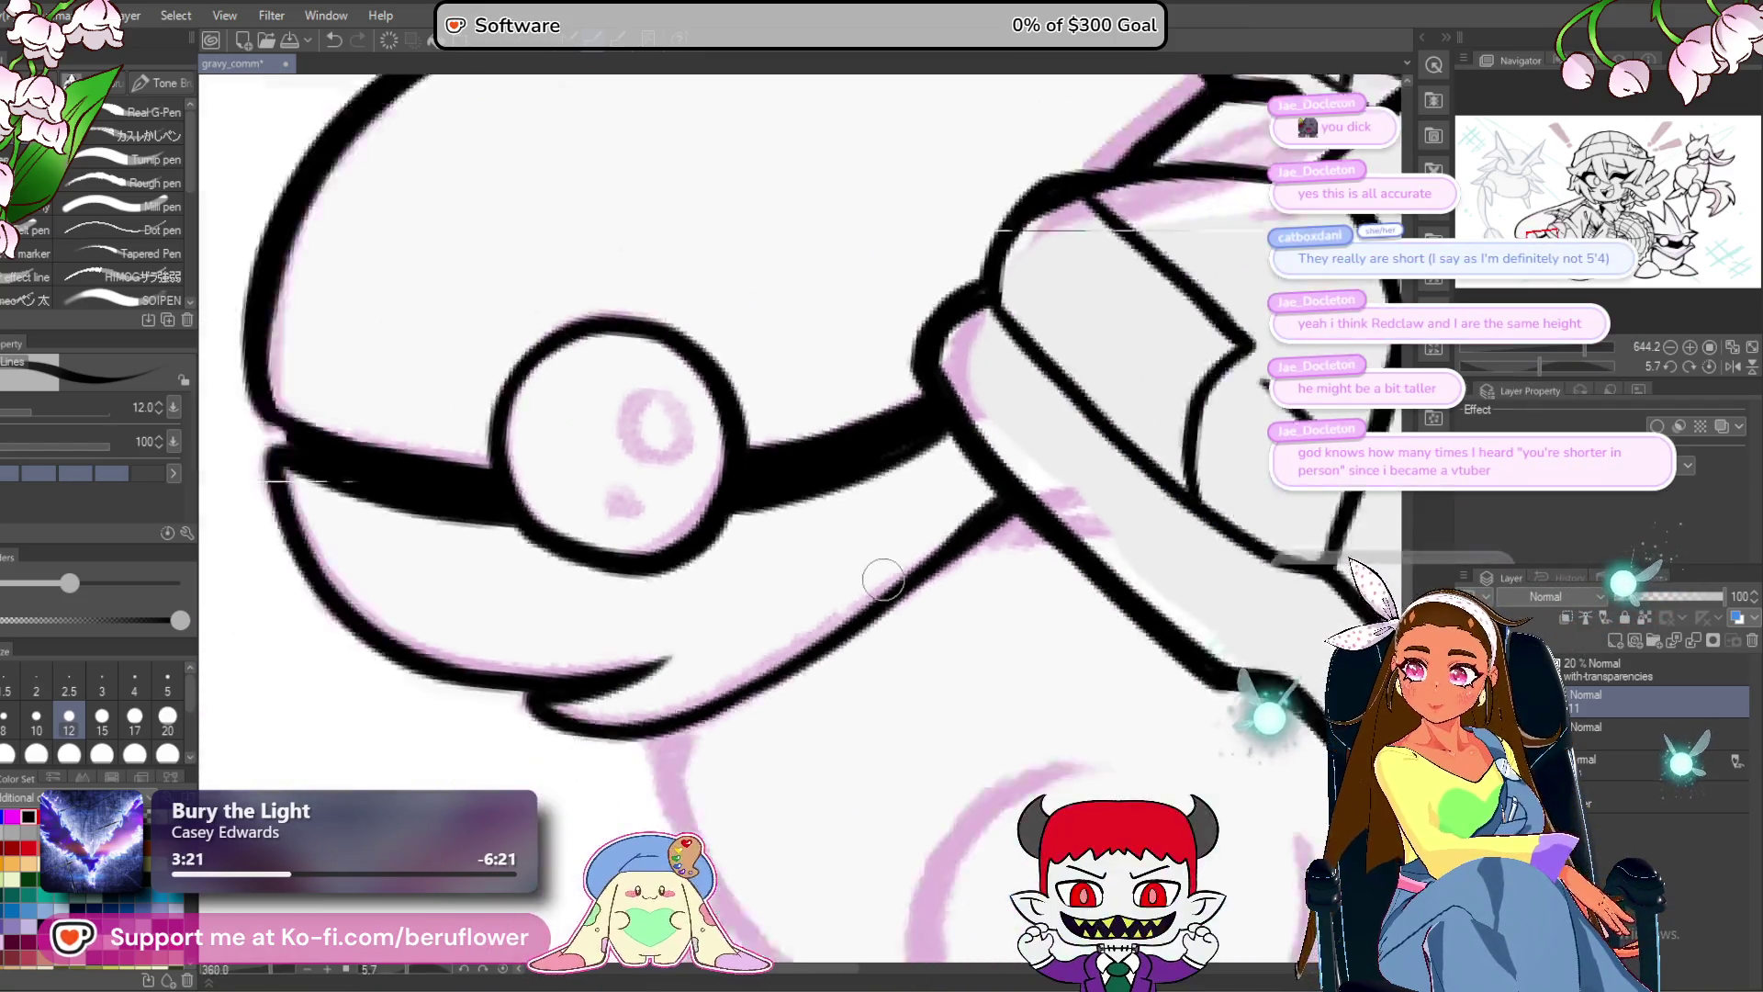
# Ink the lower edge of the ball over the pink sketch.
pyautogui.scroll(-4, 990, 644)
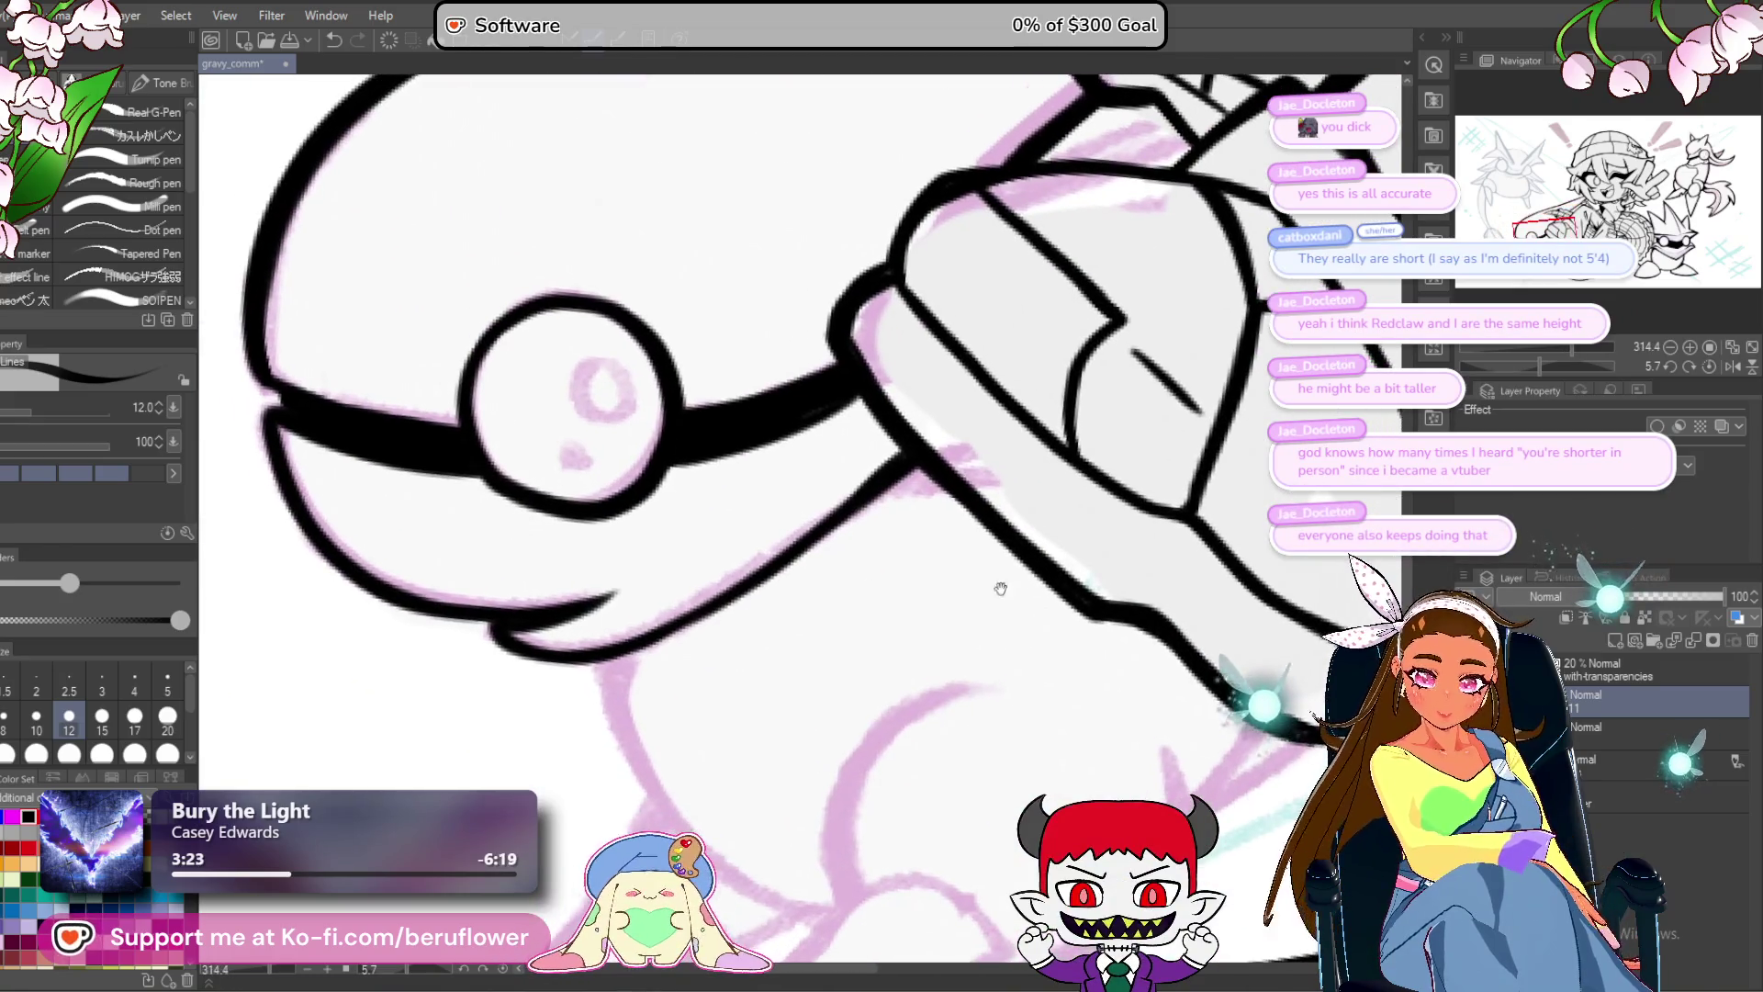
pyautogui.scroll(6, 717, 754)
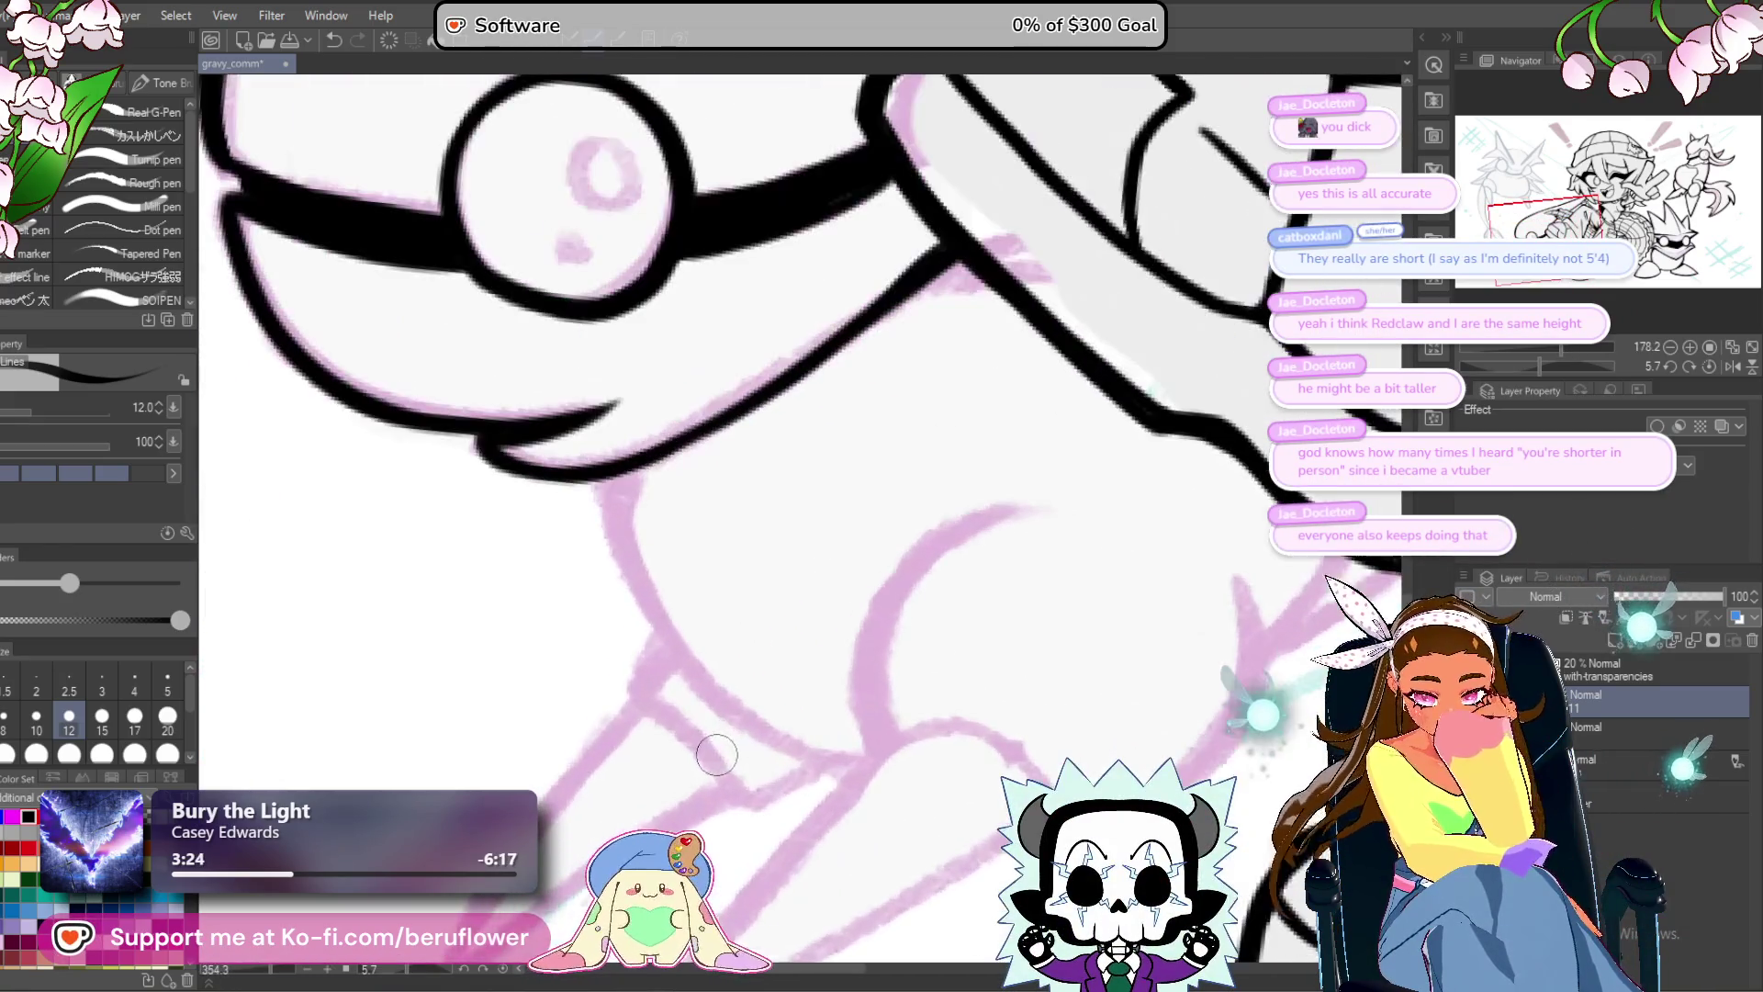
pyautogui.moveTo(724, 656)
pyautogui.mouseDown()
pyautogui.moveTo(1006, 473)
pyautogui.moveTo(964, 464)
pyautogui.moveTo(964, 427)
pyautogui.moveTo(922, 473)
pyautogui.moveTo(983, 394)
pyautogui.moveTo(628, 416)
pyautogui.moveTo(670, 630)
pyautogui.moveTo(927, 882)
pyautogui.moveTo(827, 708)
pyautogui.moveTo(737, 604)
pyautogui.mouseUp()
pyautogui.scroll(-3, 738, 604)
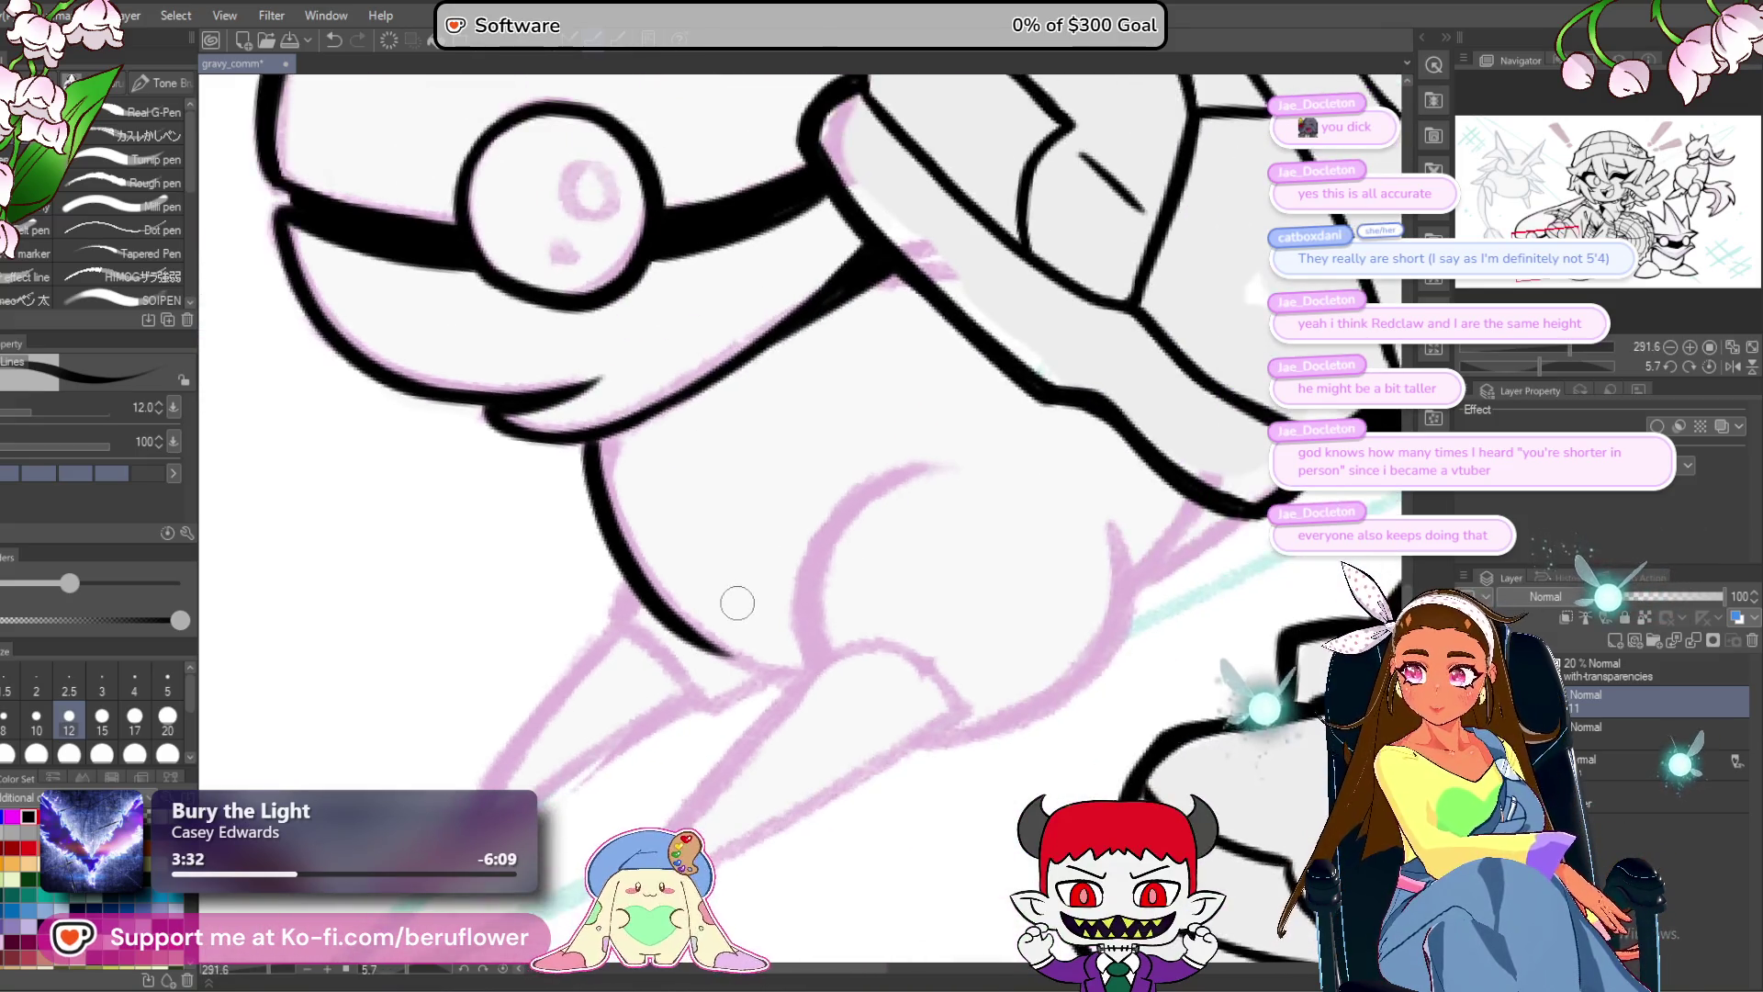
pyautogui.scroll(2, 956, 635)
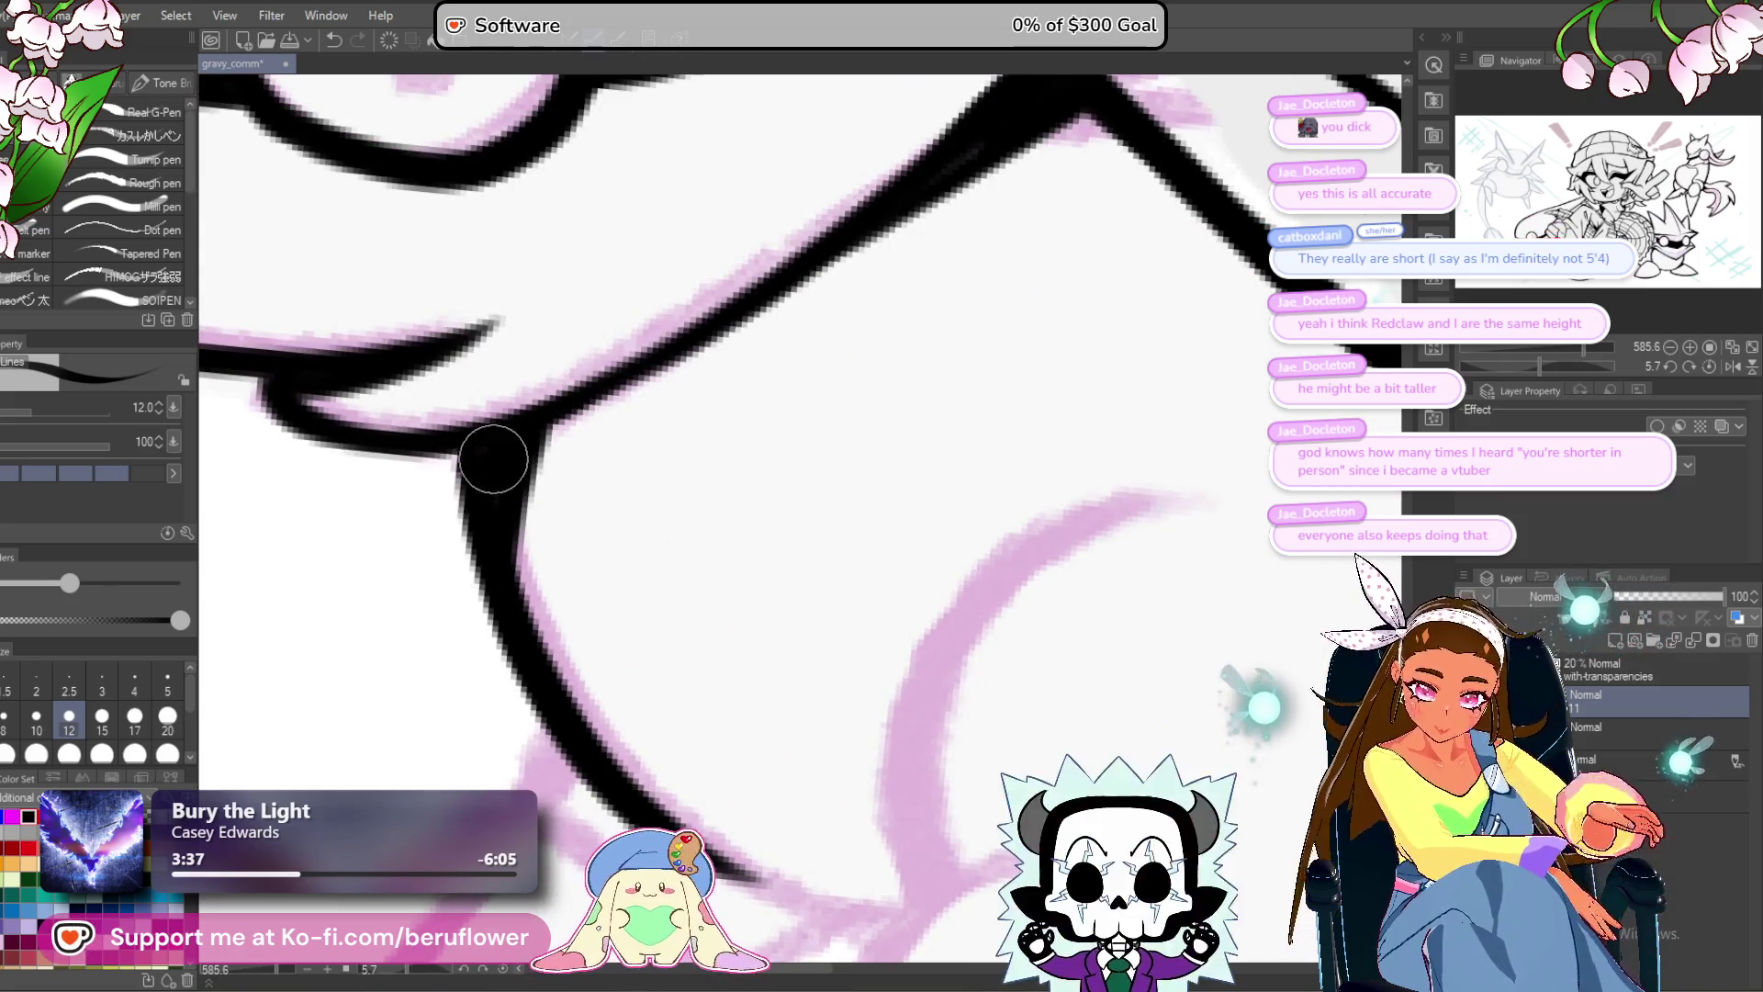
pyautogui.scroll(-5, 493, 460)
# Ink the ball's left contour in bold black, redoing two misplaced strokes.
pyautogui.moveTo(1081, 548); pyautogui.dragTo(1173, 676)
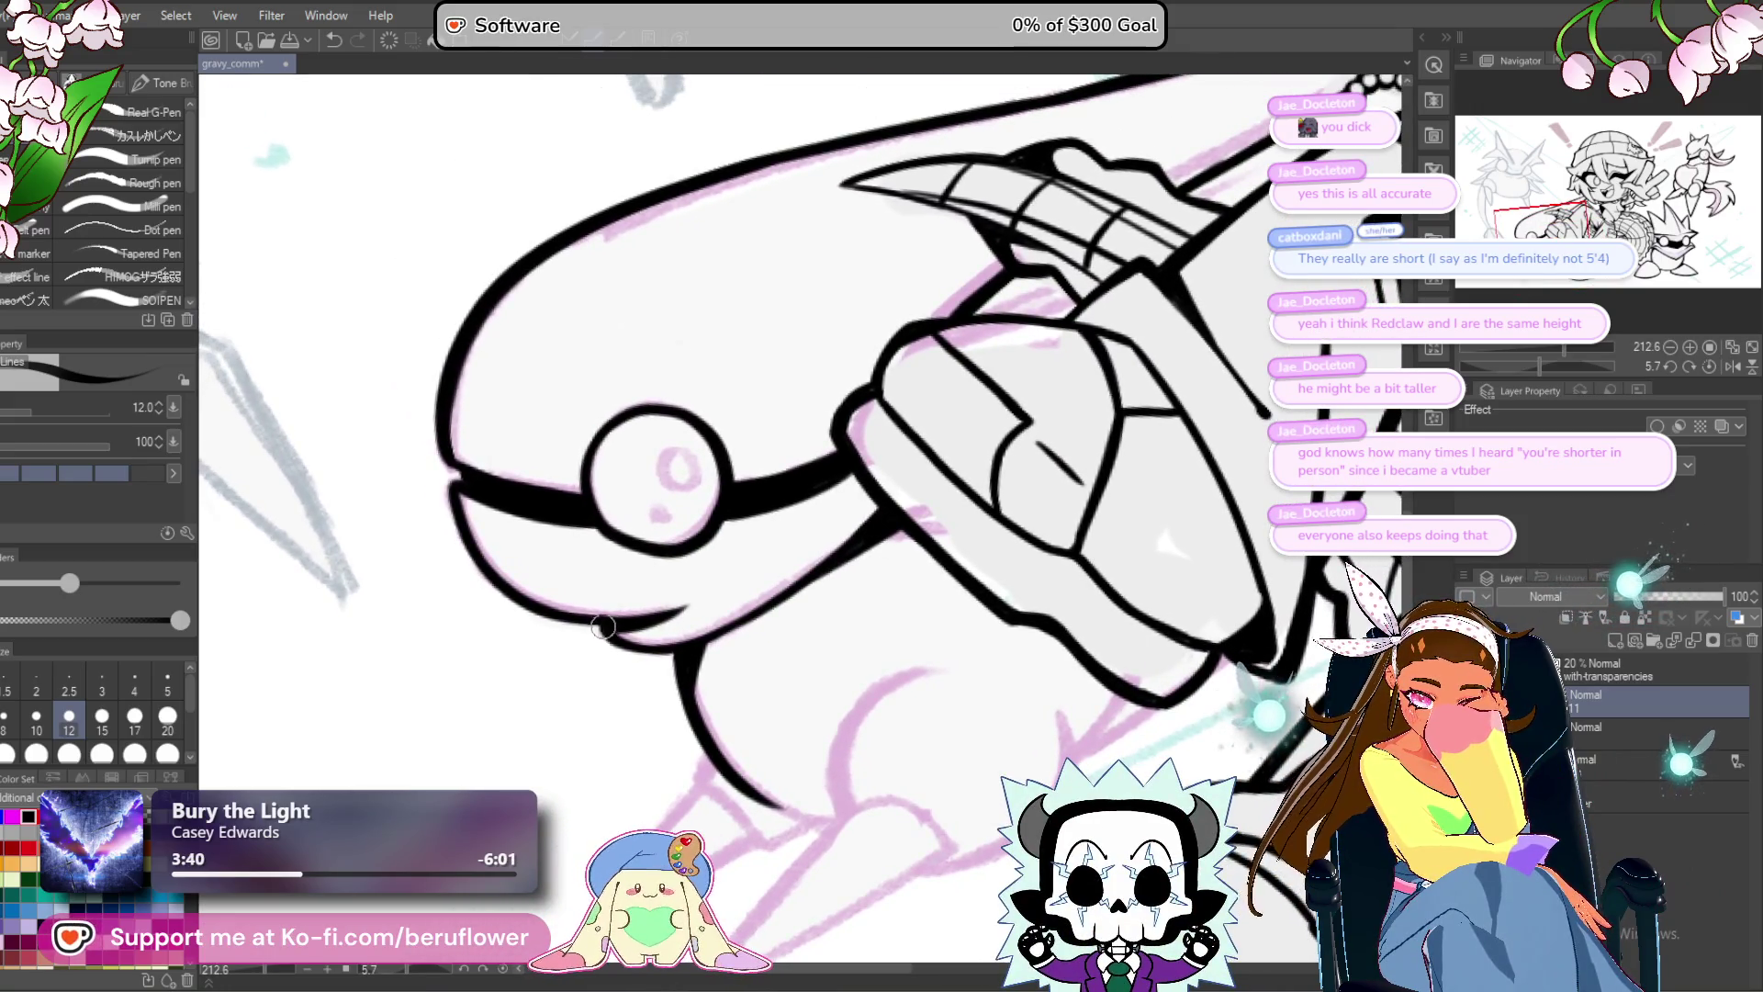
pyautogui.moveTo(1025, 709); pyautogui.dragTo(929, 617)
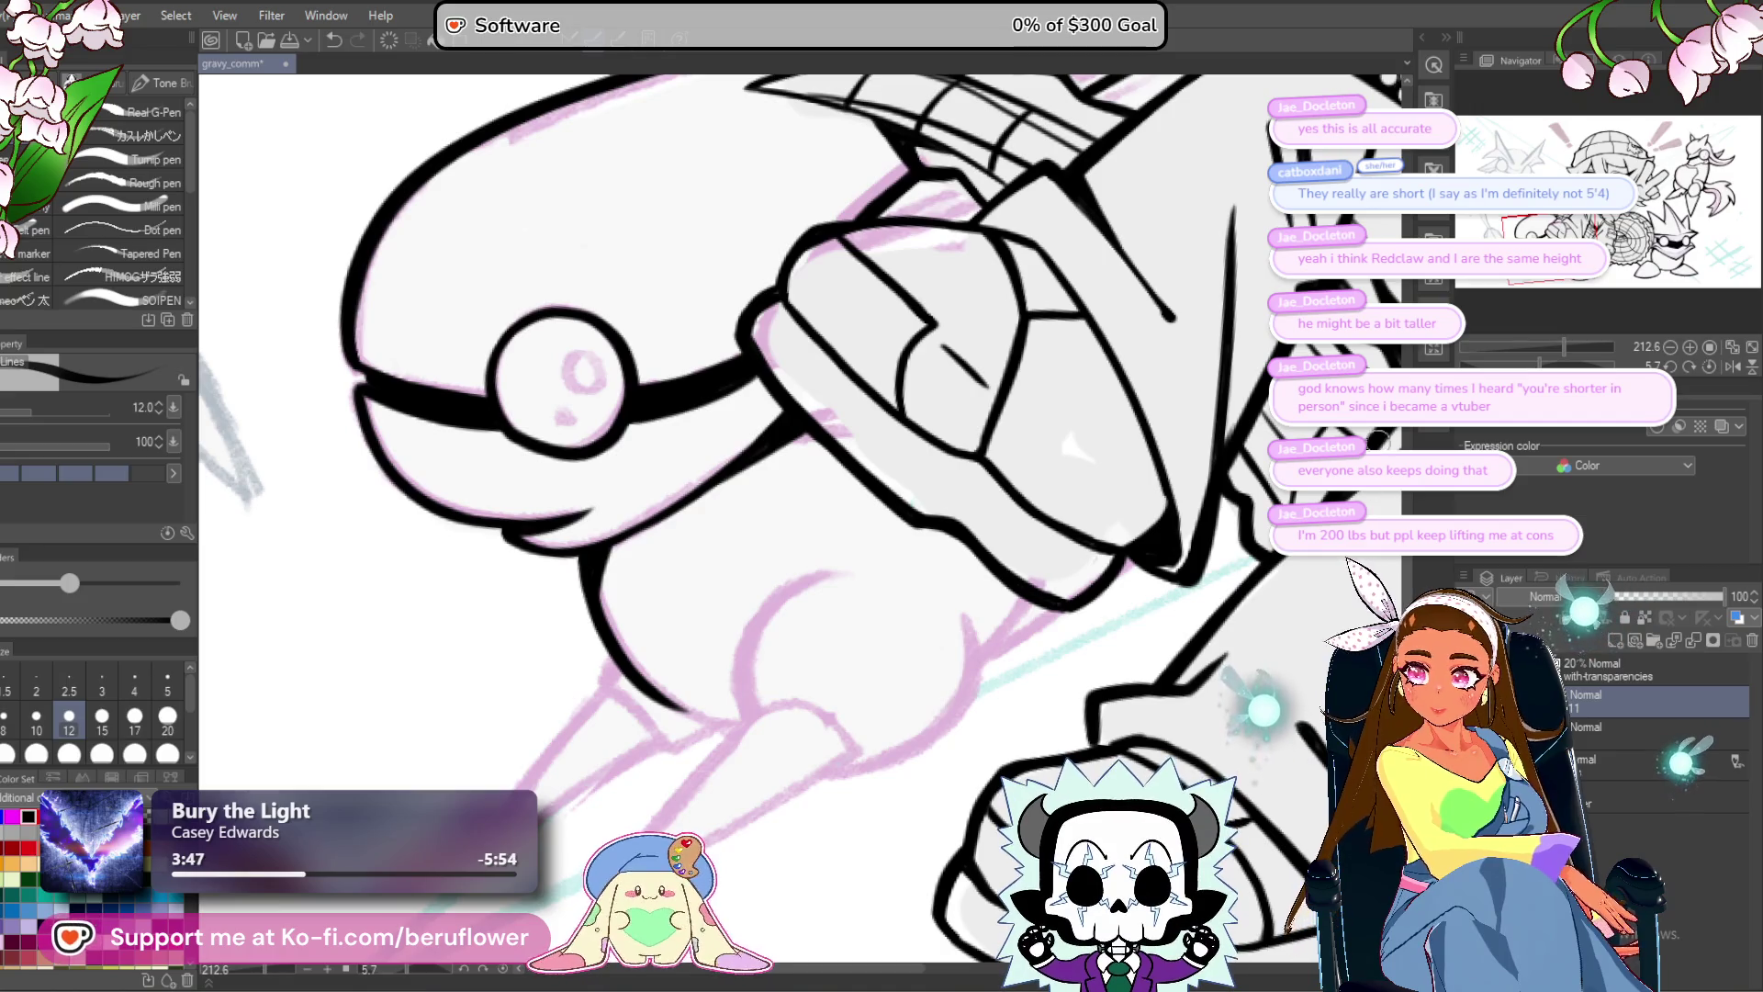
pyautogui.moveTo(1540, 366); pyautogui.dragTo(1560, 365)
pyautogui.scroll(2, 574, 487)
pyautogui.scroll(2, 574, 487)
pyautogui.moveTo(597, 437); pyautogui.dragTo(607, 625)
pyautogui.moveTo(577, 547); pyautogui.dragTo(634, 702)
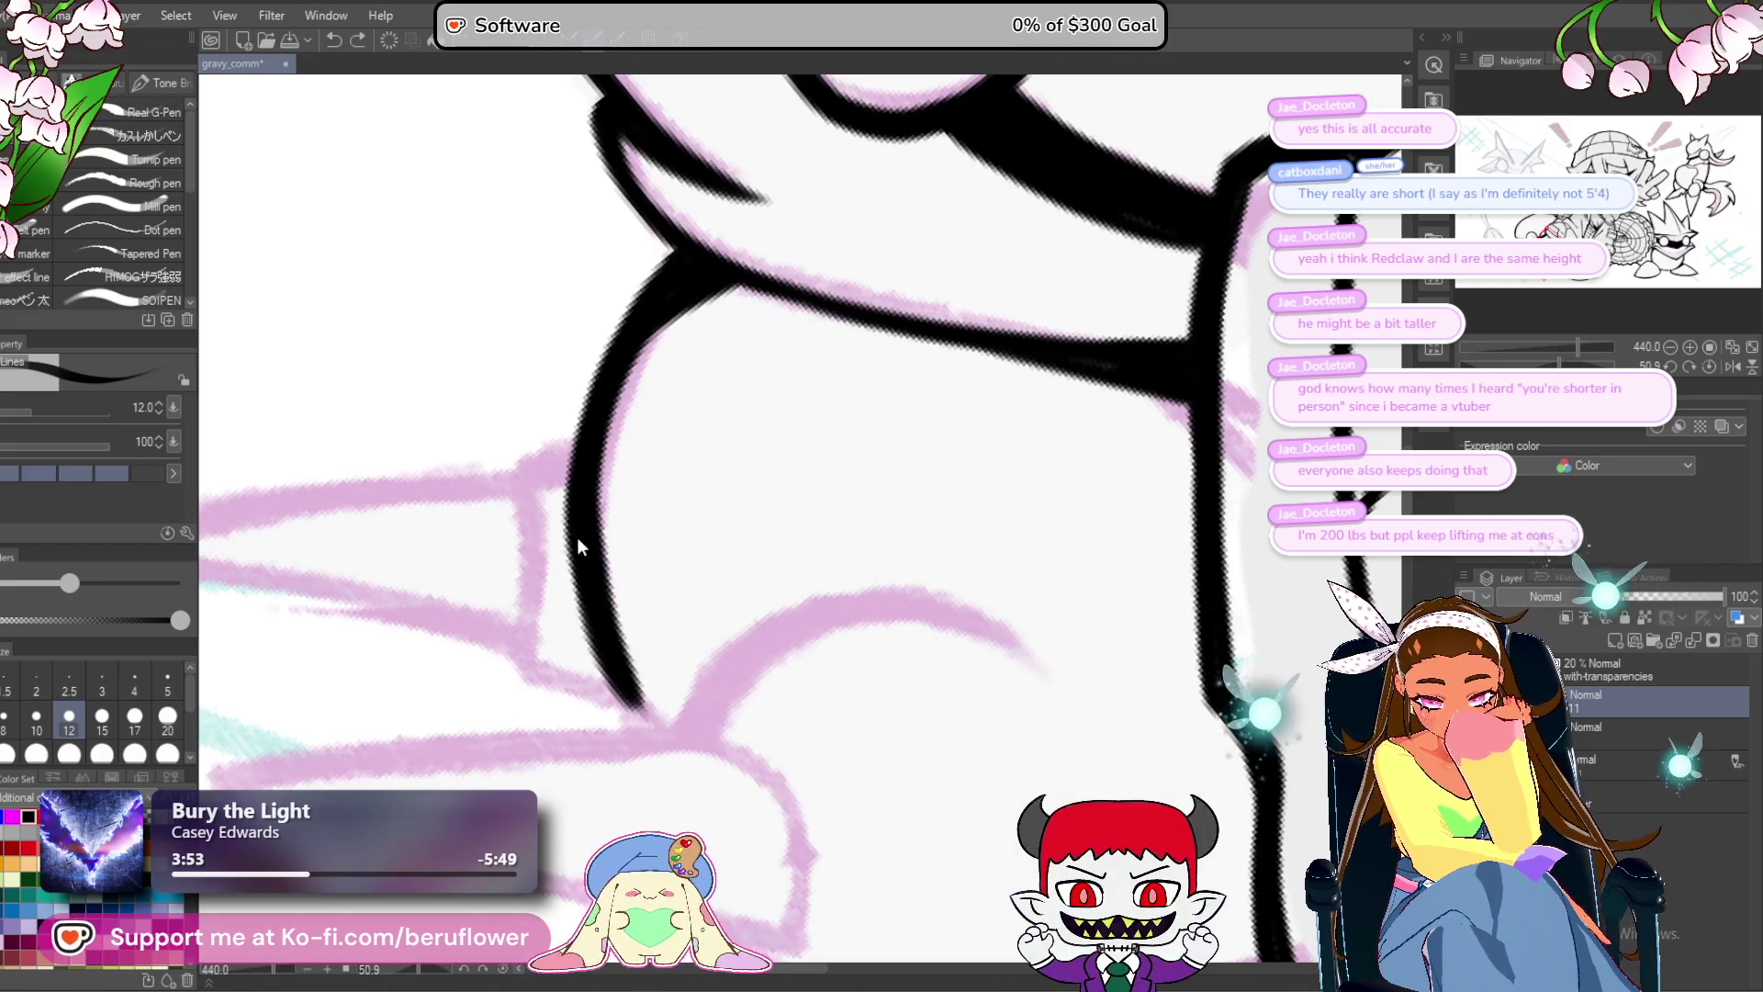
pyautogui.hotkey('ctrl', 'z')
pyautogui.moveTo(574, 537); pyautogui.dragTo(666, 730)
pyautogui.moveTo(549, 469); pyautogui.dragTo(601, 654)
pyautogui.moveTo(560, 597); pyautogui.dragTo(655, 730)
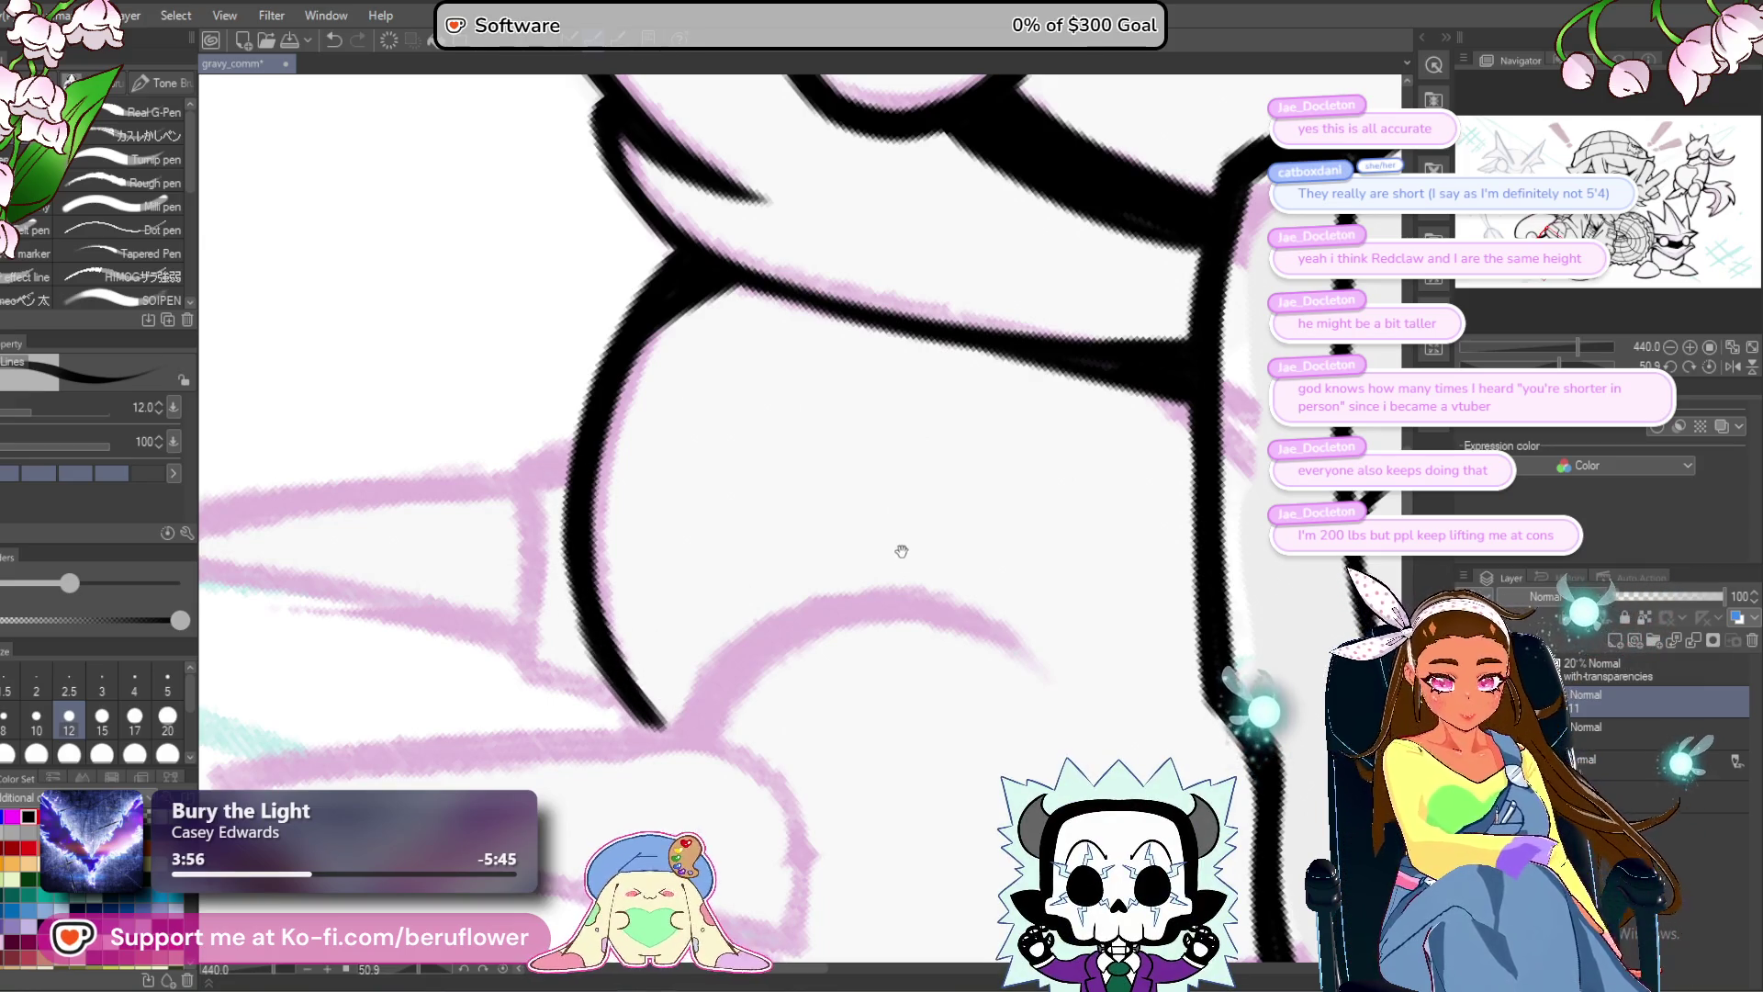
pyautogui.hotkey('ctrl', 'z')
pyautogui.moveTo(549, 523); pyautogui.dragTo(650, 724)
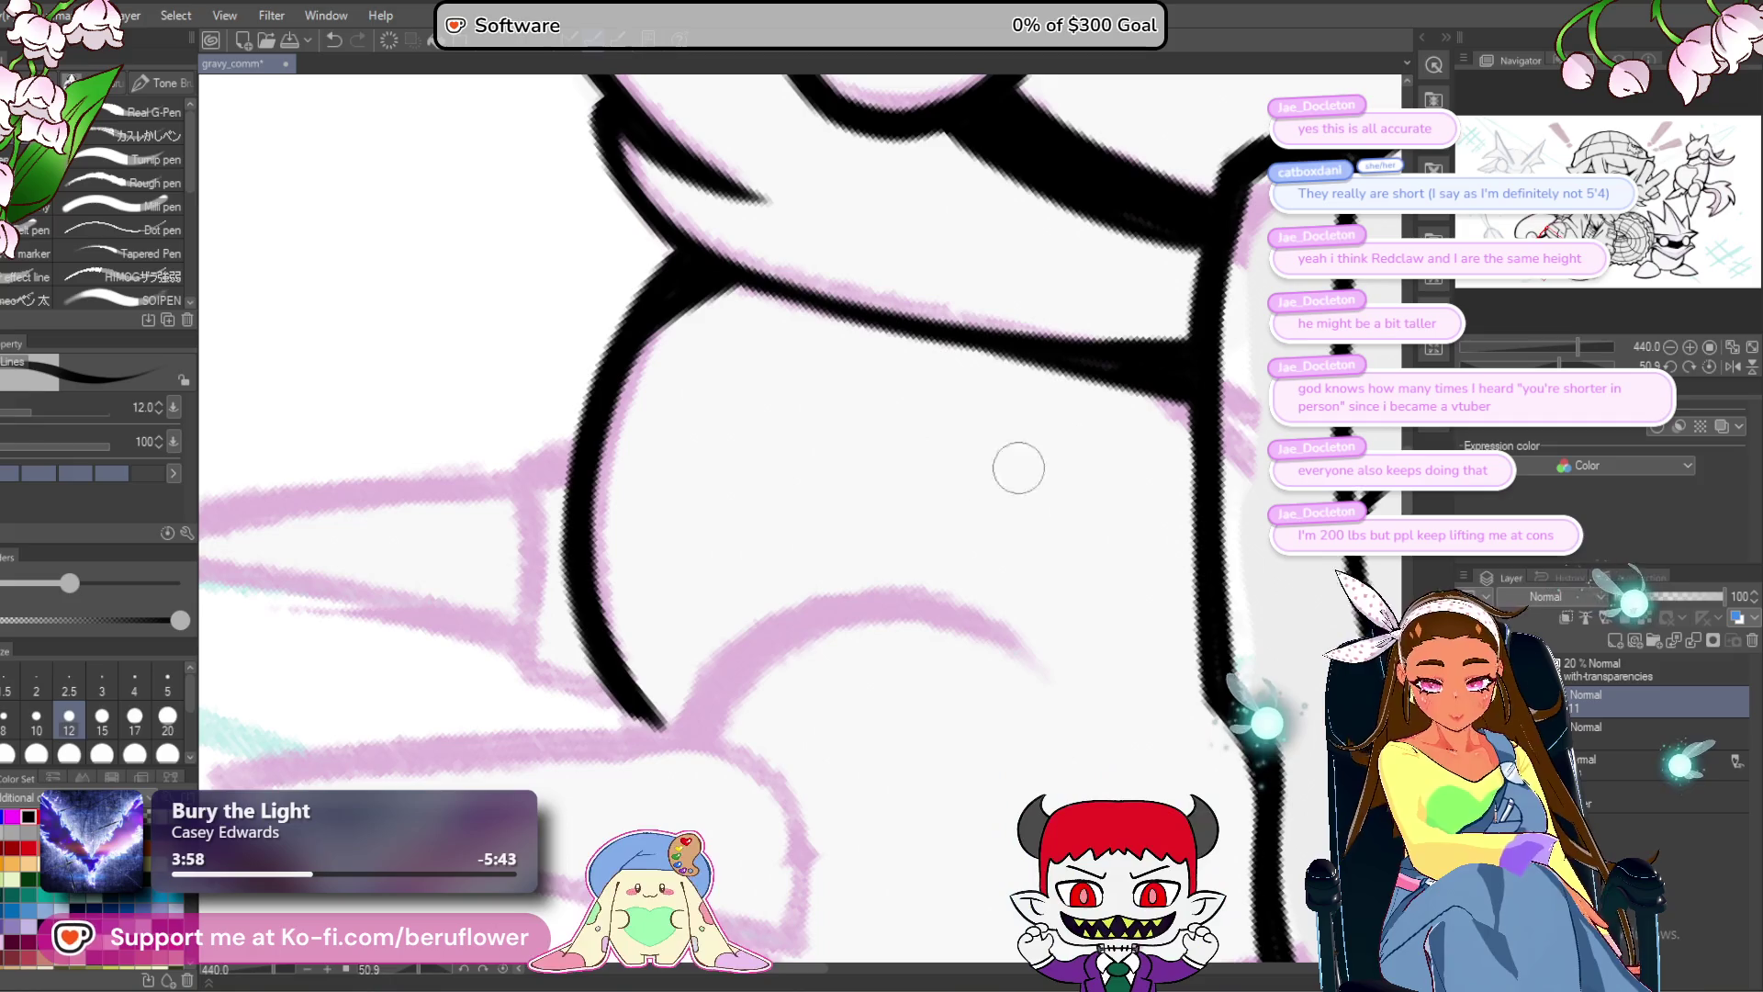
# Ink the ball's right-side contour and a thick line running down-left to its base.
pyautogui.moveTo(1011, 413); pyautogui.dragTo(1141, 460)
pyautogui.moveTo(856, 728)
pyautogui.mouseDown()
pyautogui.moveTo(836, 634)
pyautogui.moveTo(869, 424)
pyautogui.moveTo(912, 405)
pyautogui.mouseUp()
pyautogui.moveTo(850, 707)
pyautogui.mouseDown()
pyautogui.moveTo(956, 382)
pyautogui.moveTo(1011, 492)
pyautogui.moveTo(955, 488)
pyautogui.moveTo(974, 512)
pyautogui.moveTo(955, 580)
pyautogui.mouseUp()
pyautogui.moveTo(956, 413); pyautogui.dragTo(831, 581)
pyautogui.moveTo(883, 470)
pyautogui.mouseDown()
pyautogui.moveTo(712, 877)
pyautogui.moveTo(700, 787)
pyautogui.moveTo(732, 709)
pyautogui.mouseUp()
pyautogui.moveTo(772, 606); pyautogui.dragTo(725, 703)
pyautogui.moveTo(791, 551); pyautogui.dragTo(714, 714)
pyautogui.moveTo(767, 647)
pyautogui.mouseDown()
pyautogui.moveTo(715, 713)
pyautogui.moveTo(695, 684)
pyautogui.mouseUp()
# Ink the long rising line and the right curve from the junction, ending in a tapered stroke.
pyautogui.moveTo(698, 748); pyautogui.dragTo(1083, 383)
pyautogui.moveTo(1051, 378); pyautogui.dragTo(978, 487)
pyautogui.moveTo(859, 442)
pyautogui.mouseDown()
pyautogui.moveTo(992, 478)
pyautogui.moveTo(1020, 569)
pyautogui.moveTo(1033, 549)
pyautogui.moveTo(965, 609)
pyautogui.mouseUp()
pyautogui.moveTo(918, 611)
pyautogui.mouseDown()
pyautogui.moveTo(1056, 514)
pyautogui.moveTo(1143, 353)
pyautogui.moveTo(1051, 230)
pyautogui.mouseUp()
pyautogui.moveTo(1102, 321); pyautogui.dragTo(969, 497)
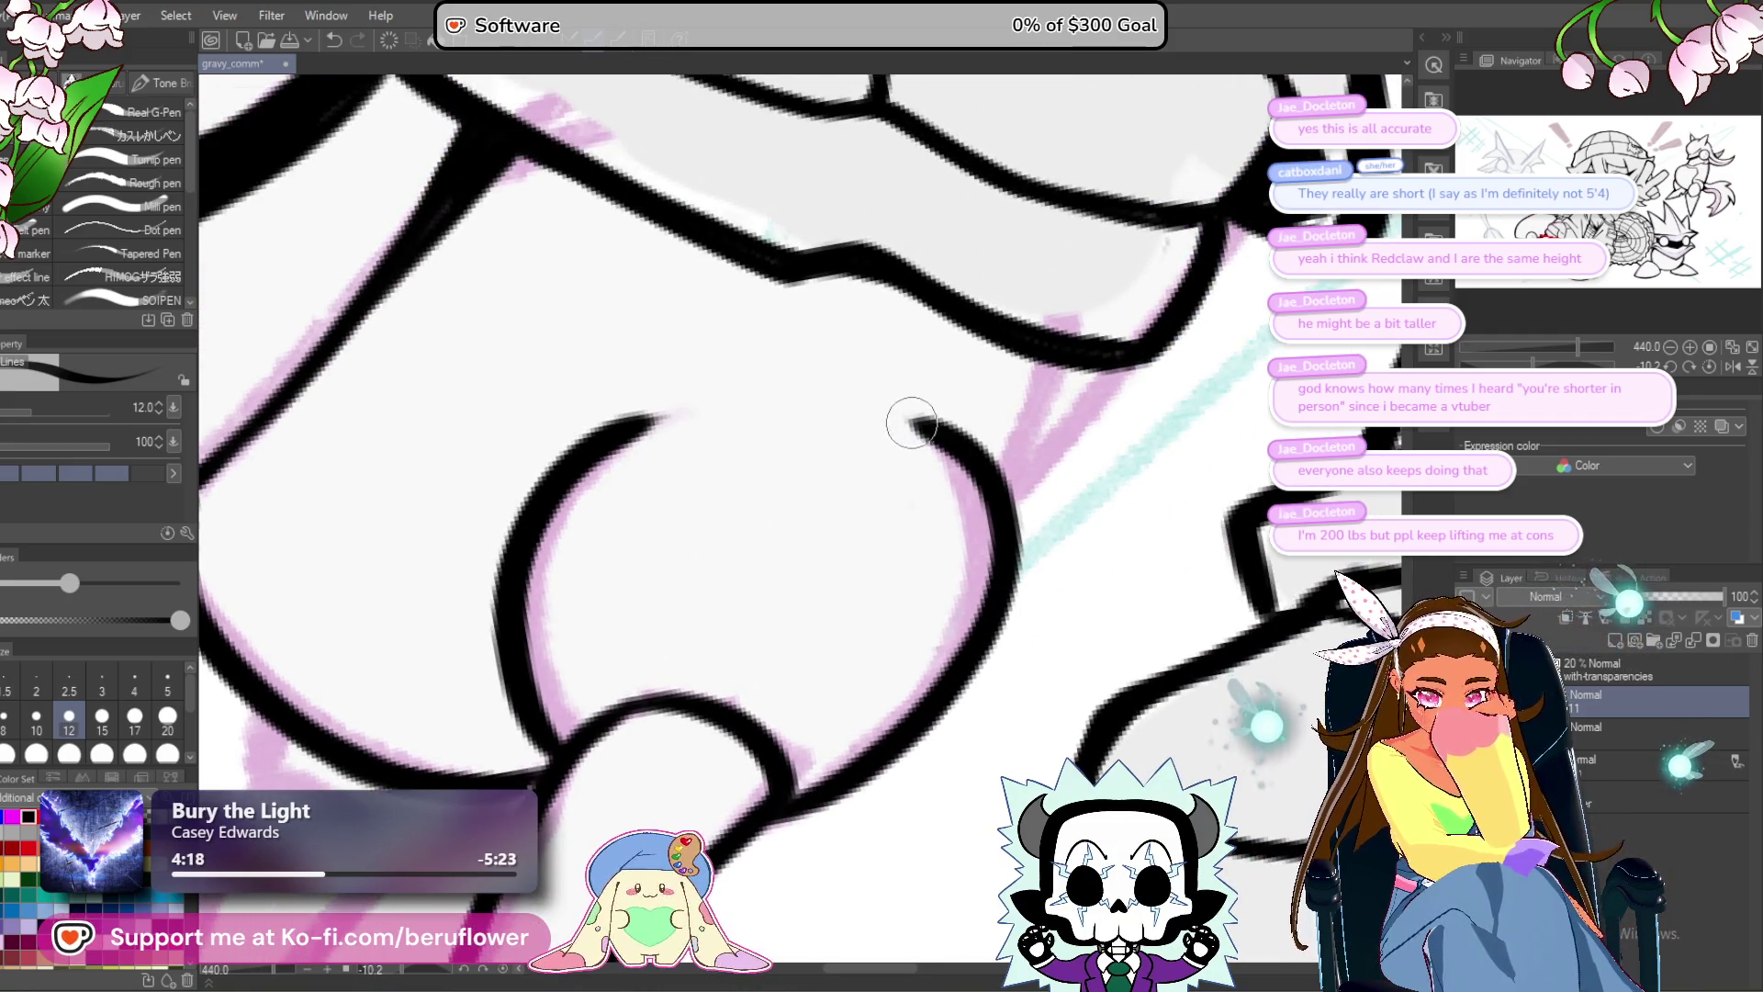
pyautogui.moveTo(912, 424); pyautogui.dragTo(985, 473)
pyautogui.moveTo(918, 597); pyautogui.dragTo(938, 572)
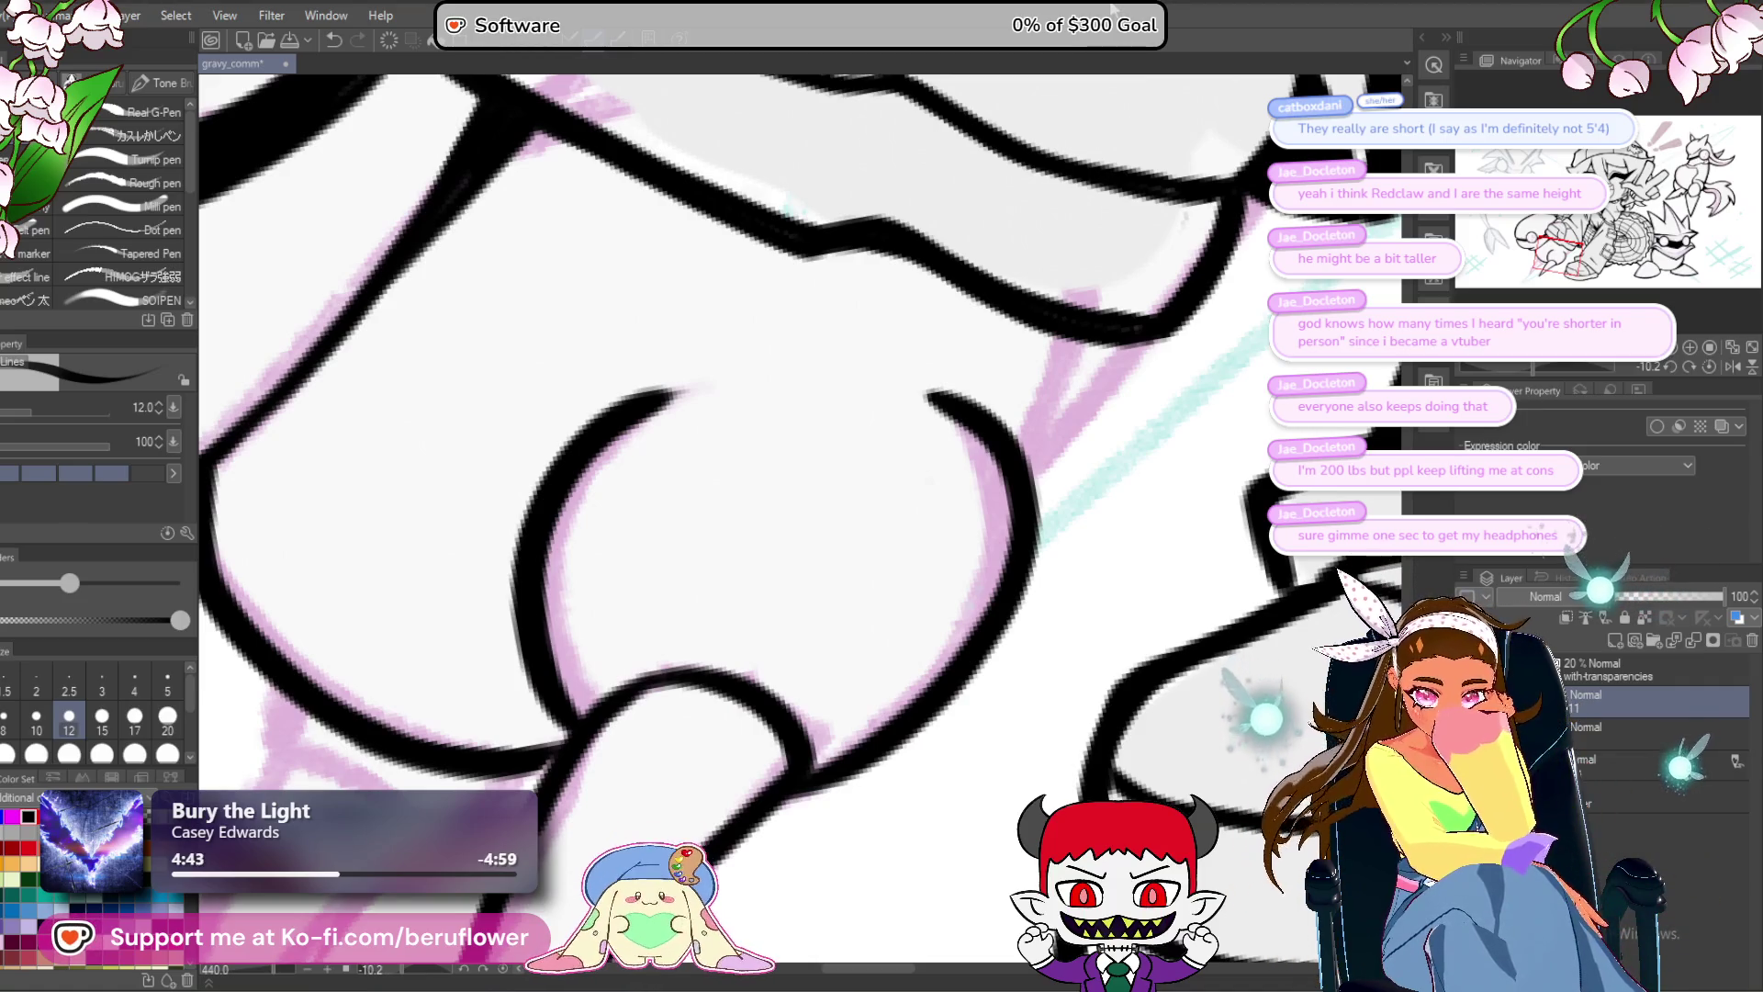
pyautogui.scroll(-3, 1094, 323)
pyautogui.scroll(3, 1094, 323)
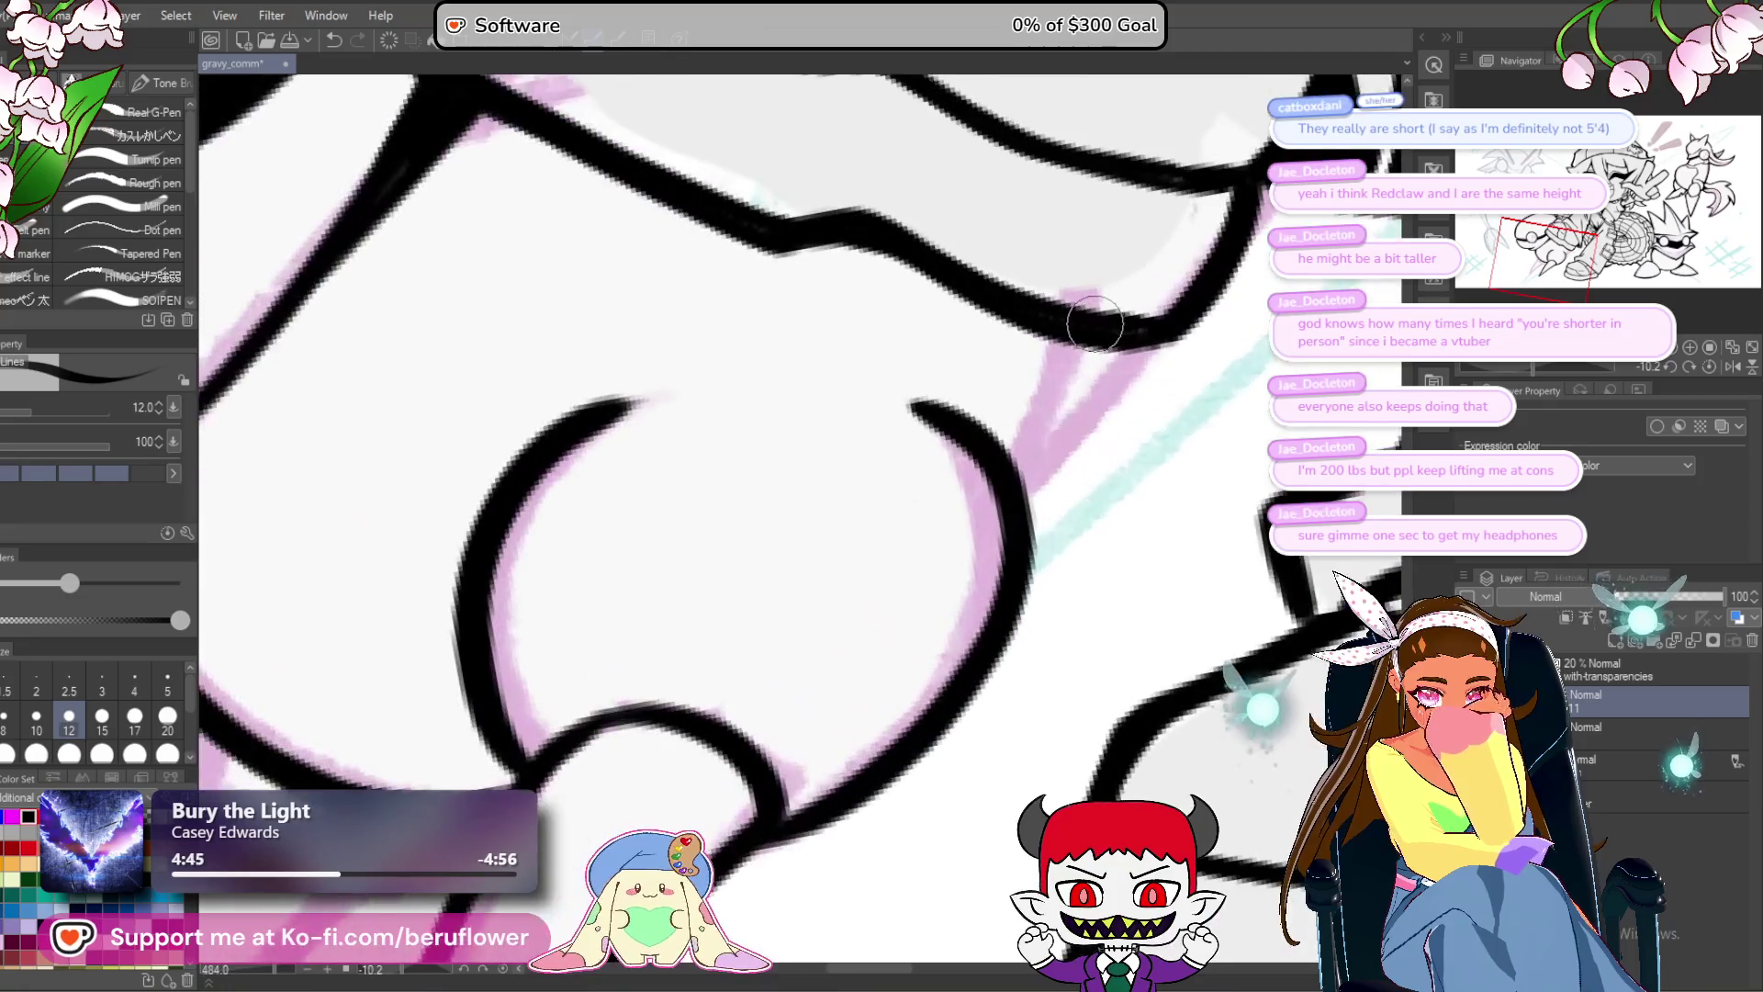
pyautogui.scroll(-10, 1018, 439)
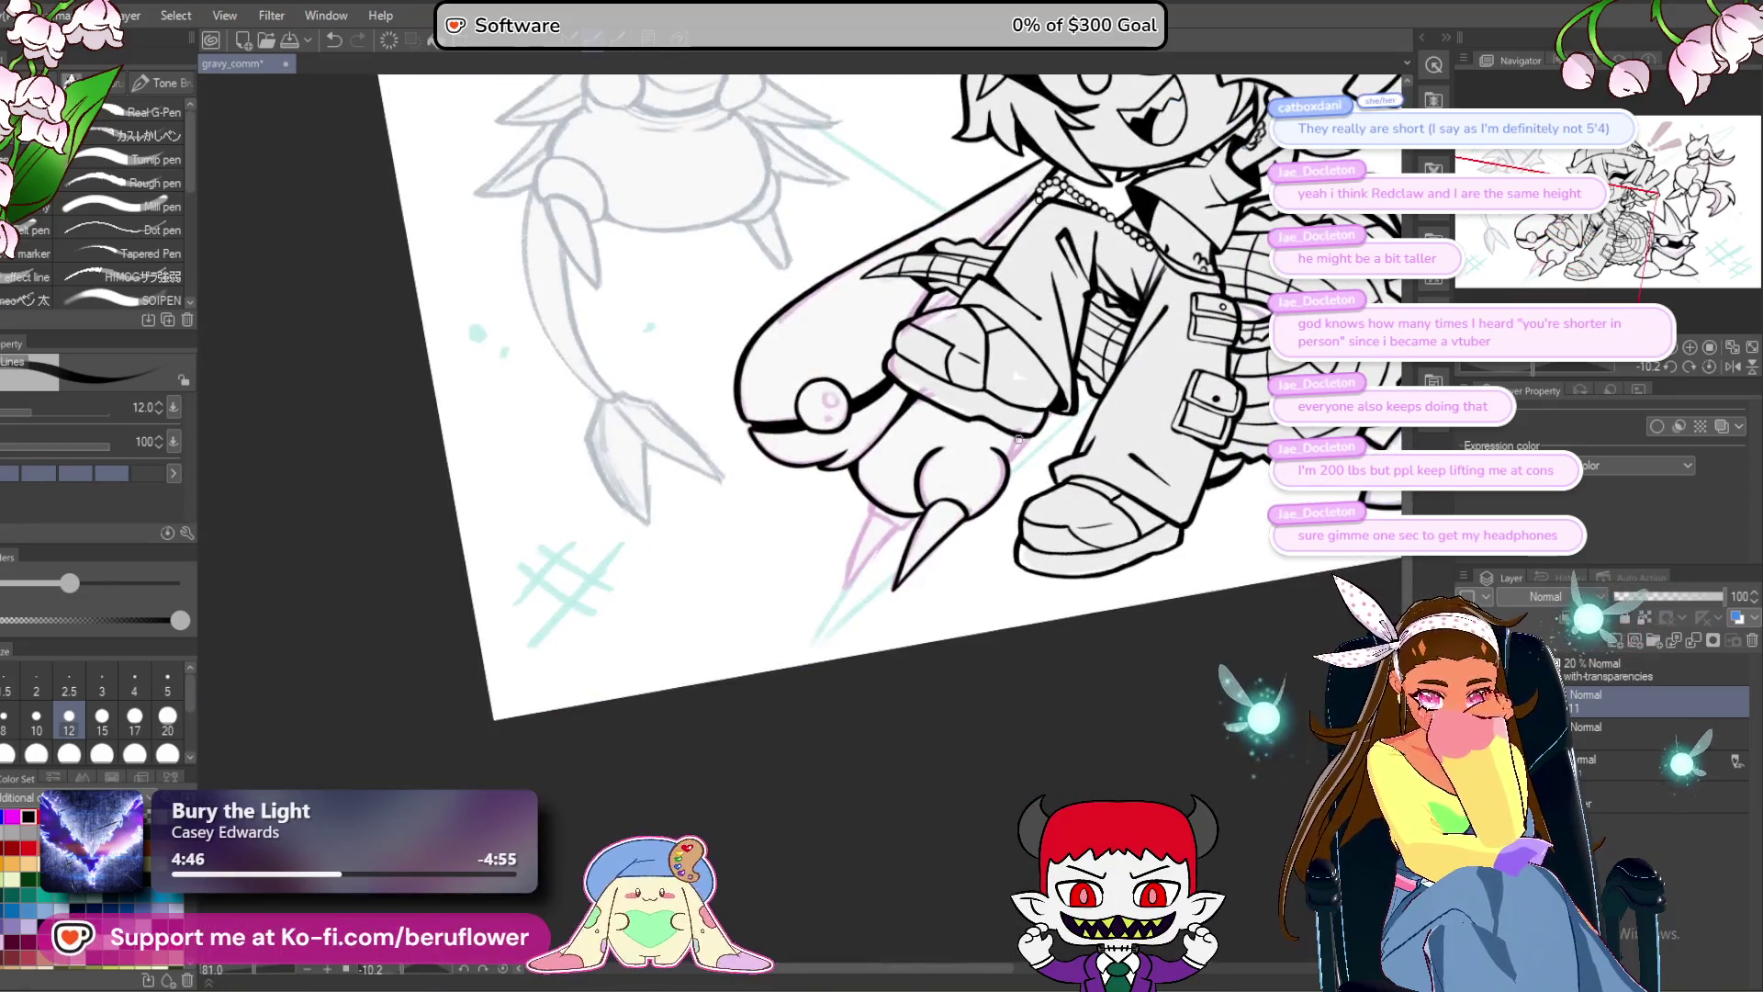
# Ink a short line down along the pink sketch above the leg.
pyautogui.scroll(9, 1028, 469)
pyautogui.moveTo(1040, 502); pyautogui.dragTo(1039, 515)
pyautogui.moveTo(1021, 453); pyautogui.dragTo(957, 588)
pyautogui.scroll(-3, 1021, 450)
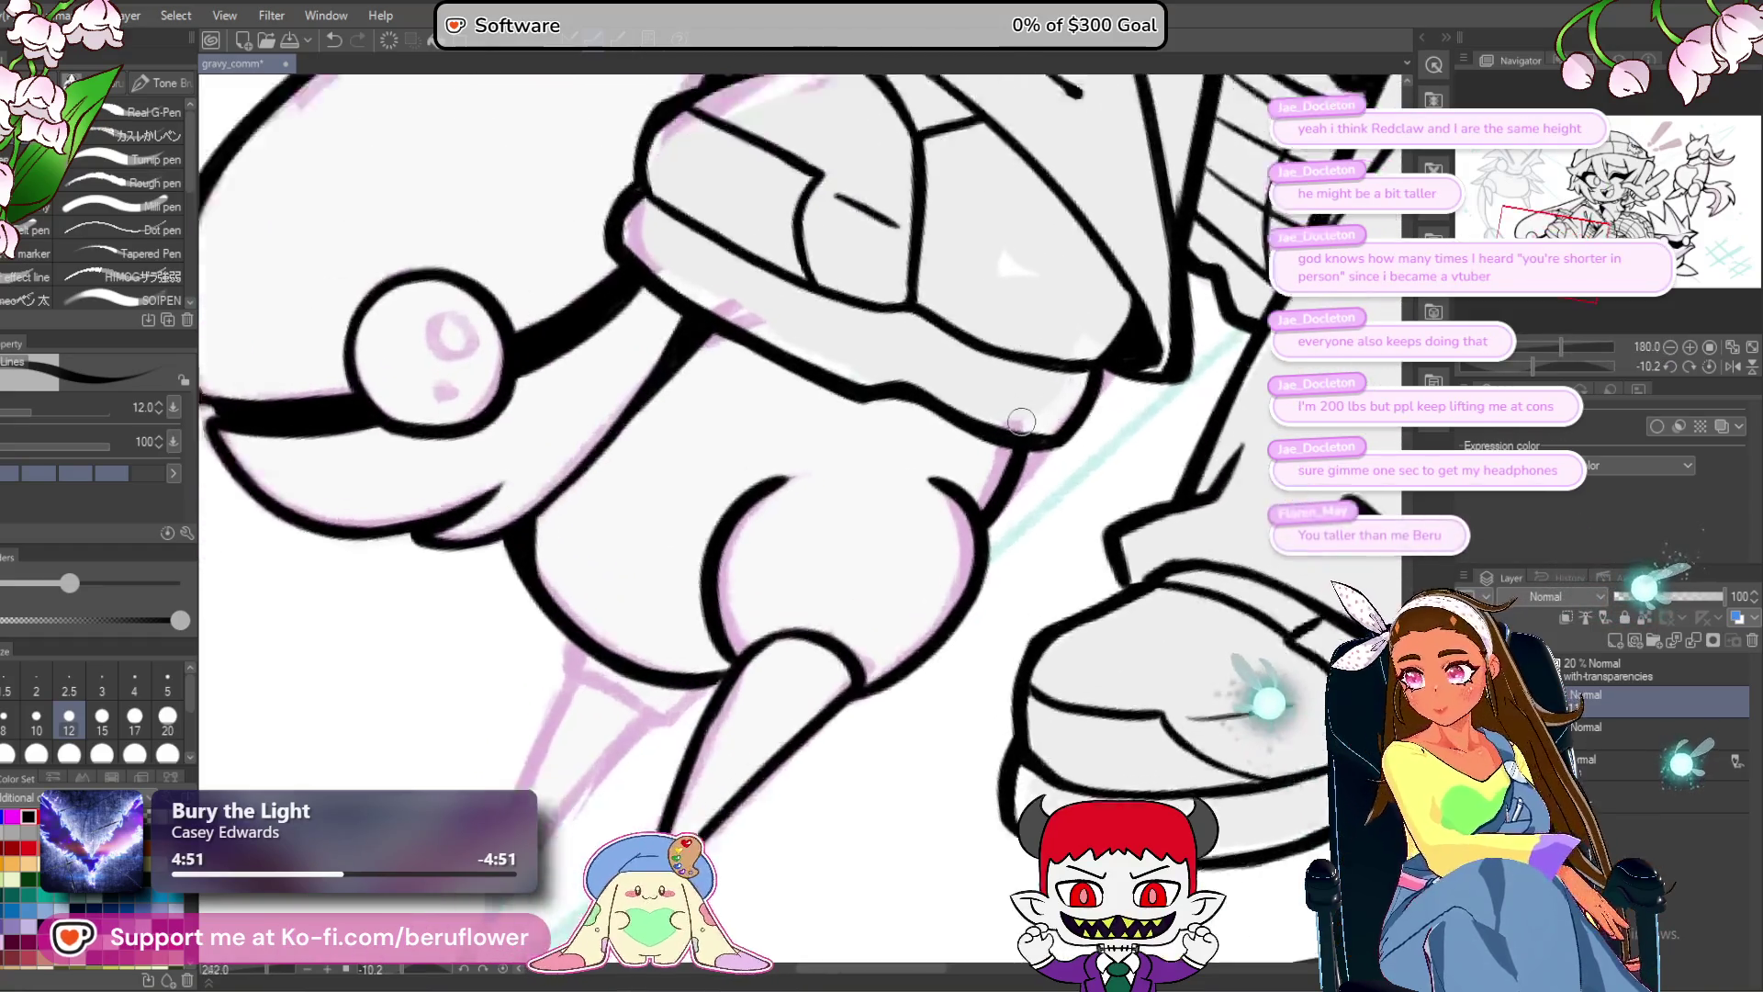
pyautogui.scroll(3, 832, 634)
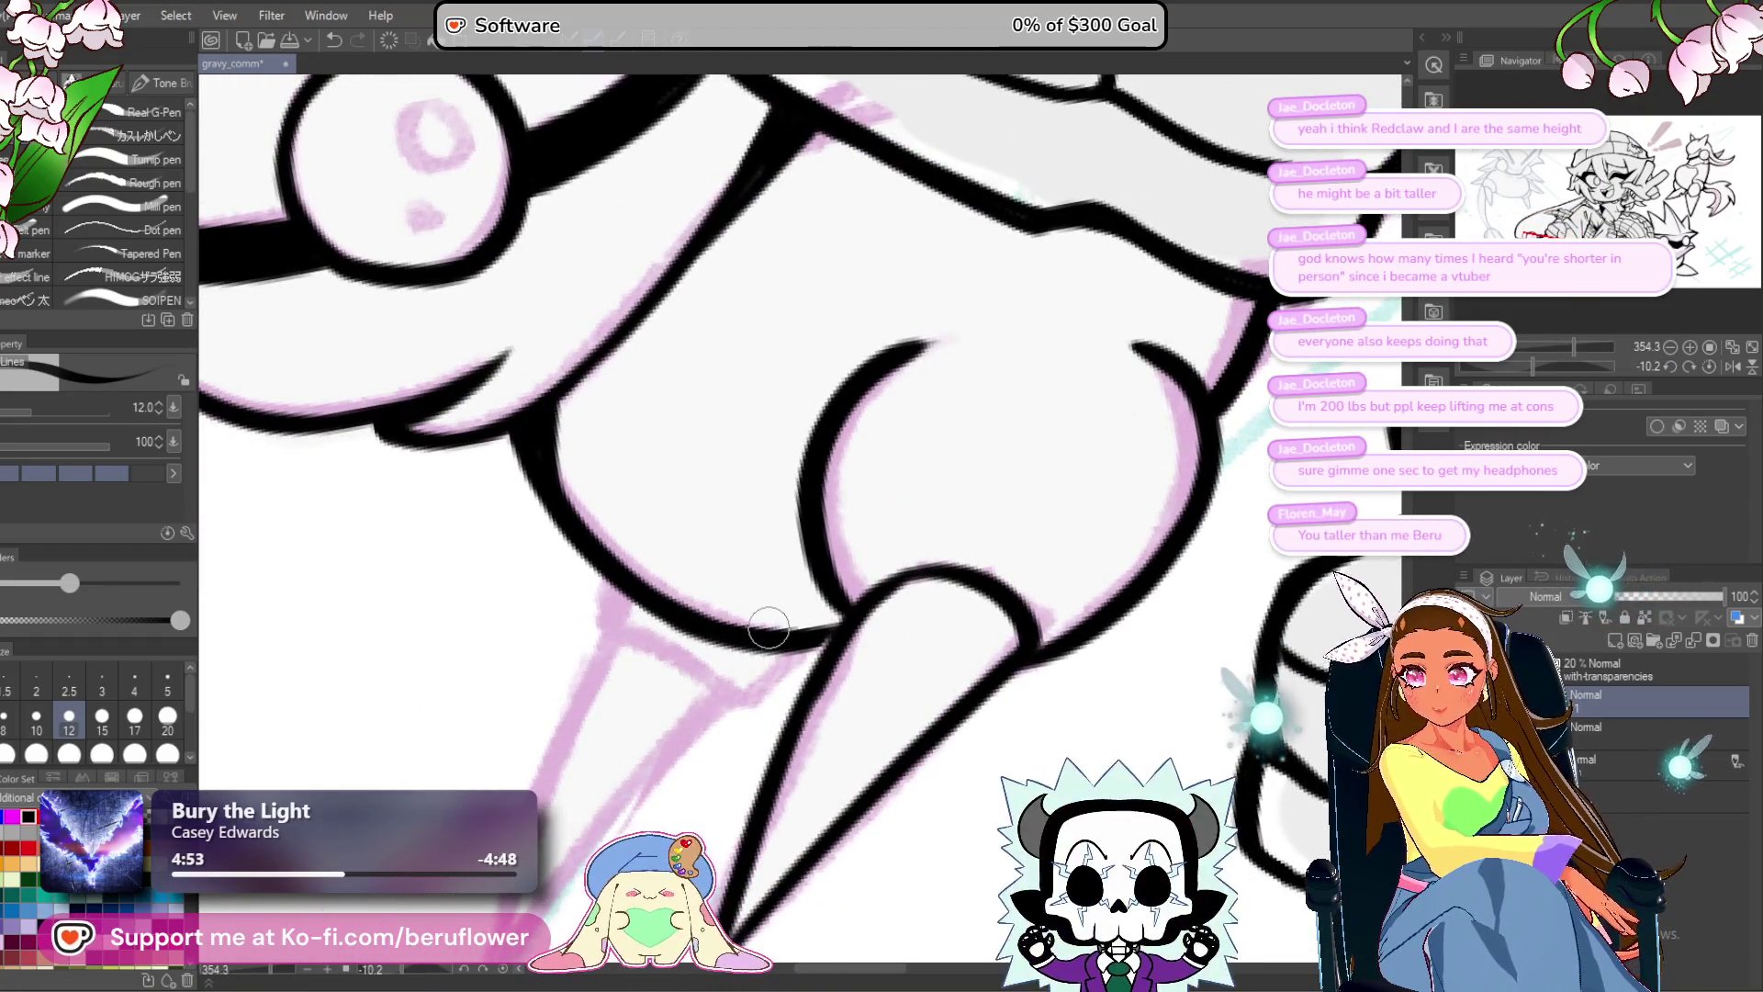
# Ink the leg's lower edge, the left claw's edges and its joint with the leg.
pyautogui.moveTo(768, 628)
pyautogui.mouseDown()
pyautogui.moveTo(919, 551)
pyautogui.moveTo(819, 508)
pyautogui.moveTo(832, 542)
pyautogui.mouseUp()
pyautogui.moveTo(758, 484)
pyautogui.mouseDown()
pyautogui.moveTo(755, 546)
pyautogui.moveTo(875, 604)
pyautogui.moveTo(937, 544)
pyautogui.moveTo(895, 606)
pyautogui.moveTo(914, 496)
pyautogui.mouseUp()
pyautogui.moveTo(799, 418); pyautogui.dragTo(678, 748)
pyautogui.moveTo(893, 499); pyautogui.dragTo(678, 749)
pyautogui.moveTo(923, 485); pyautogui.dragTo(864, 542)
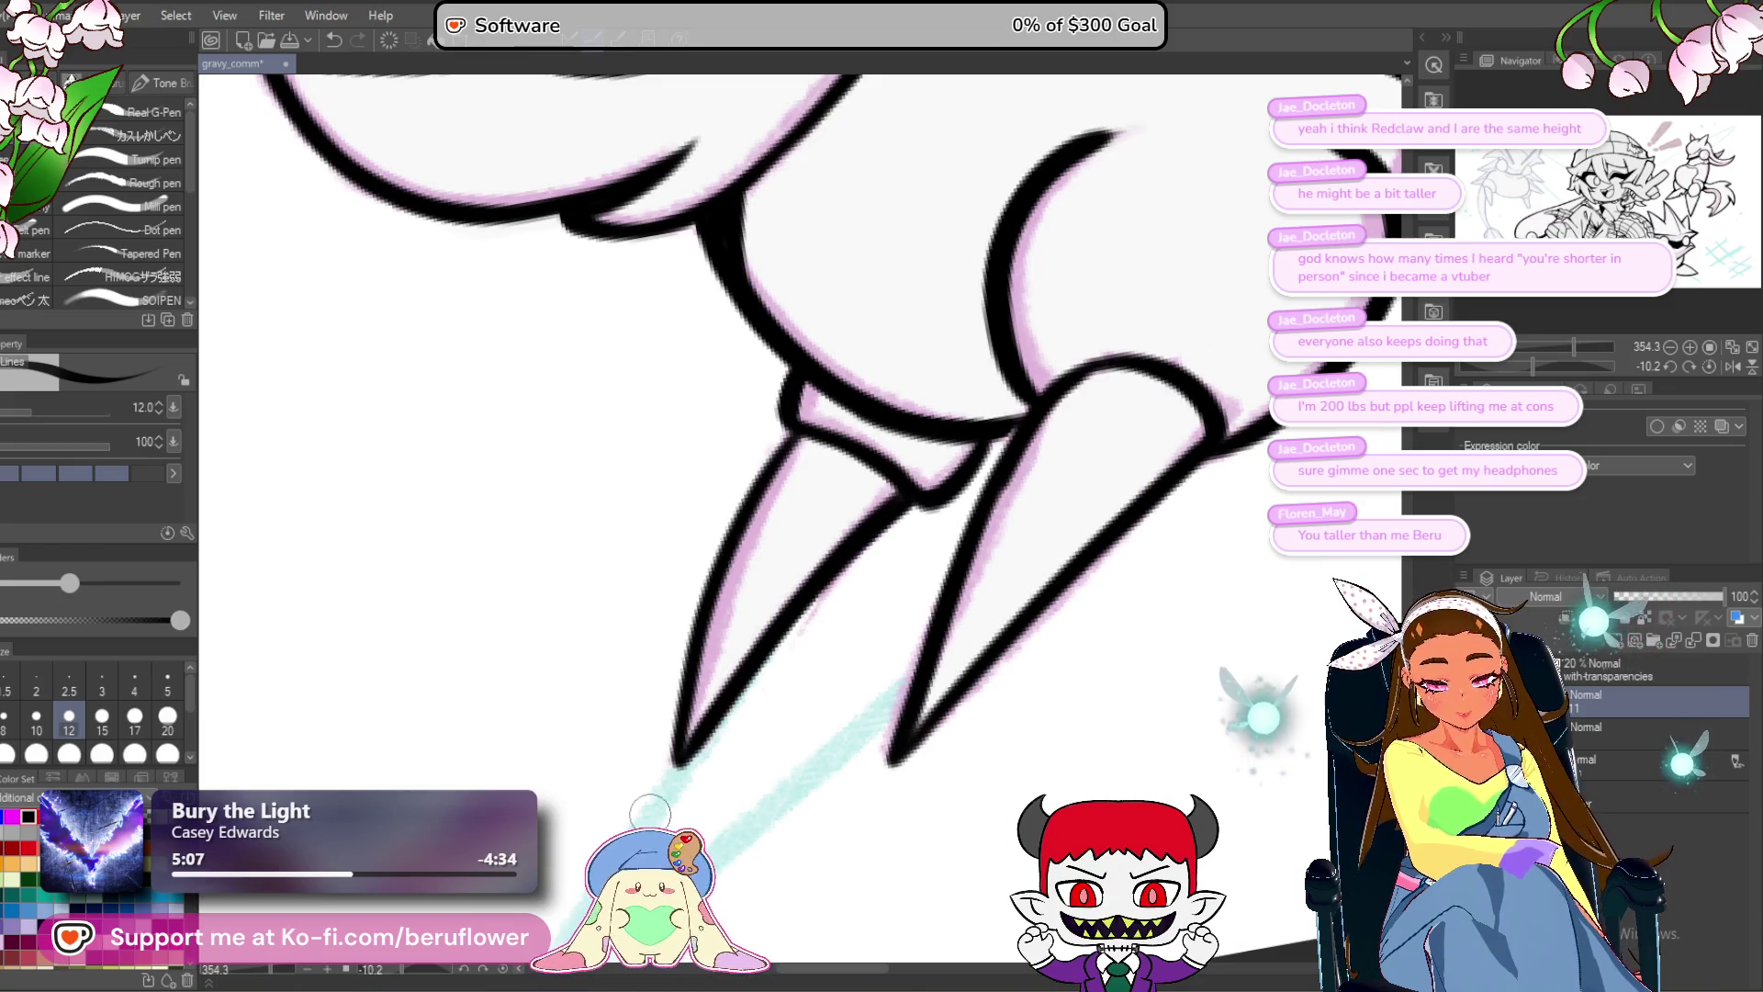
pyautogui.scroll(-5, 650, 811)
pyautogui.moveTo(649, 815); pyautogui.dragTo(674, 748)
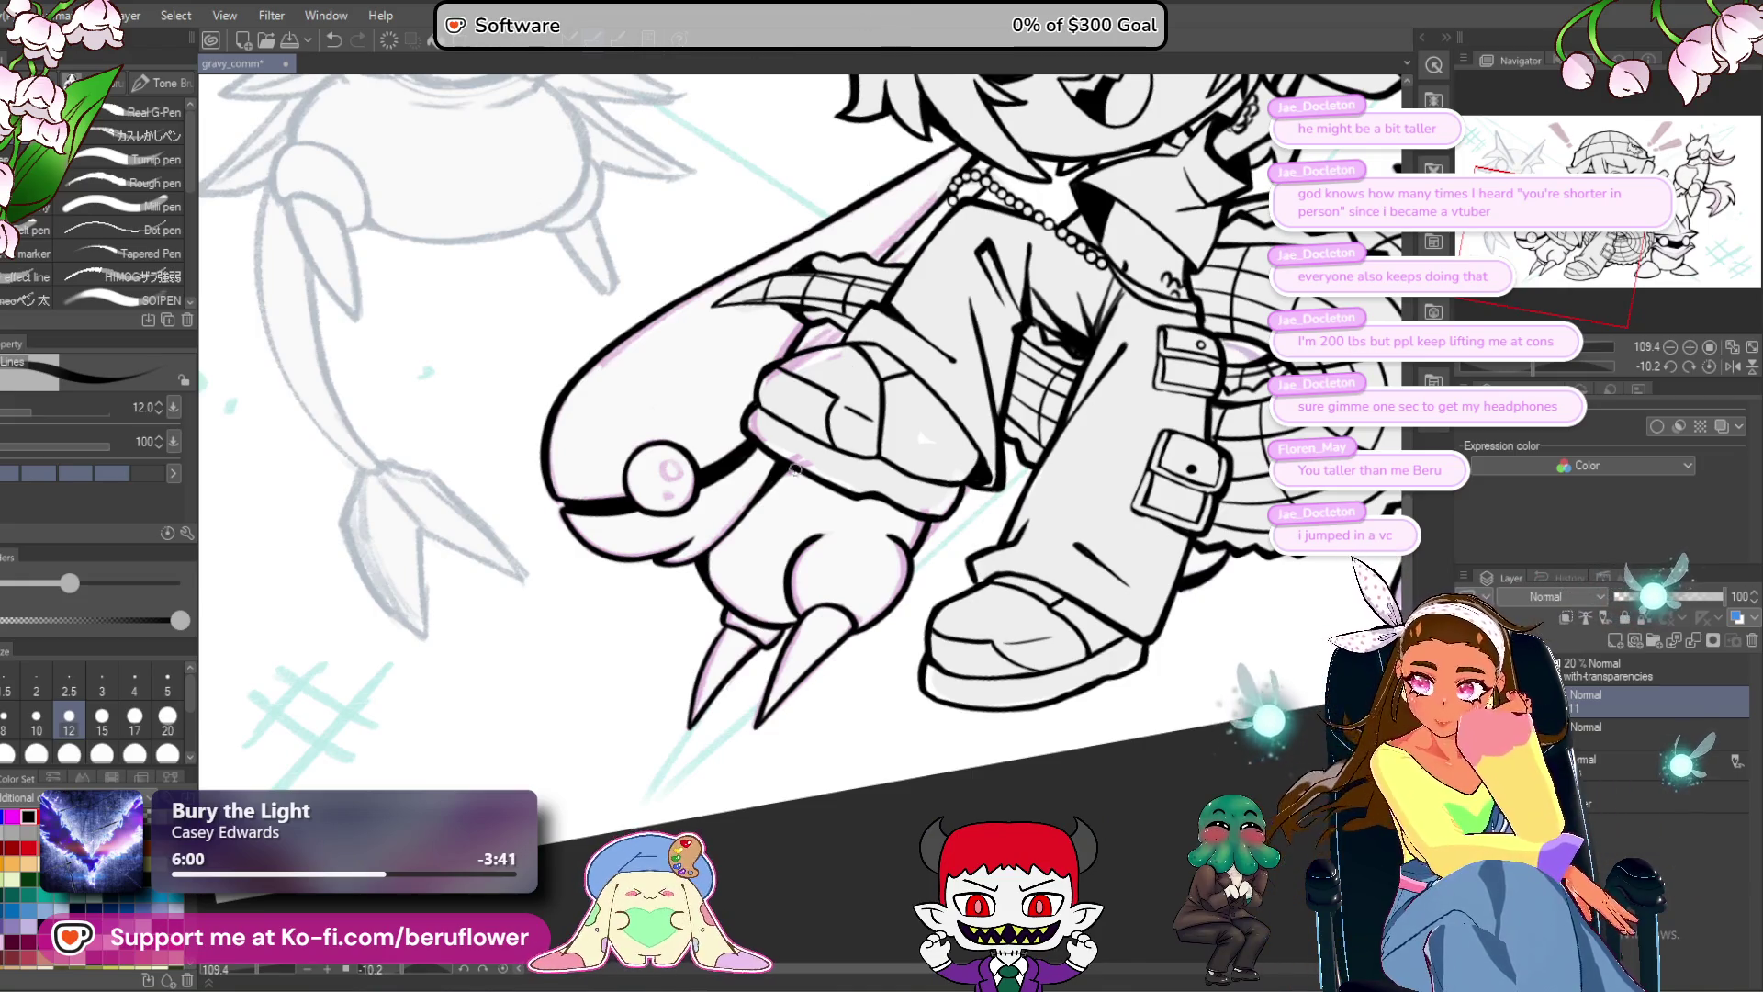
# Darken and thicken the left claw's outline.
pyautogui.scroll(-1, 795, 469)
pyautogui.scroll(12, 784, 669)
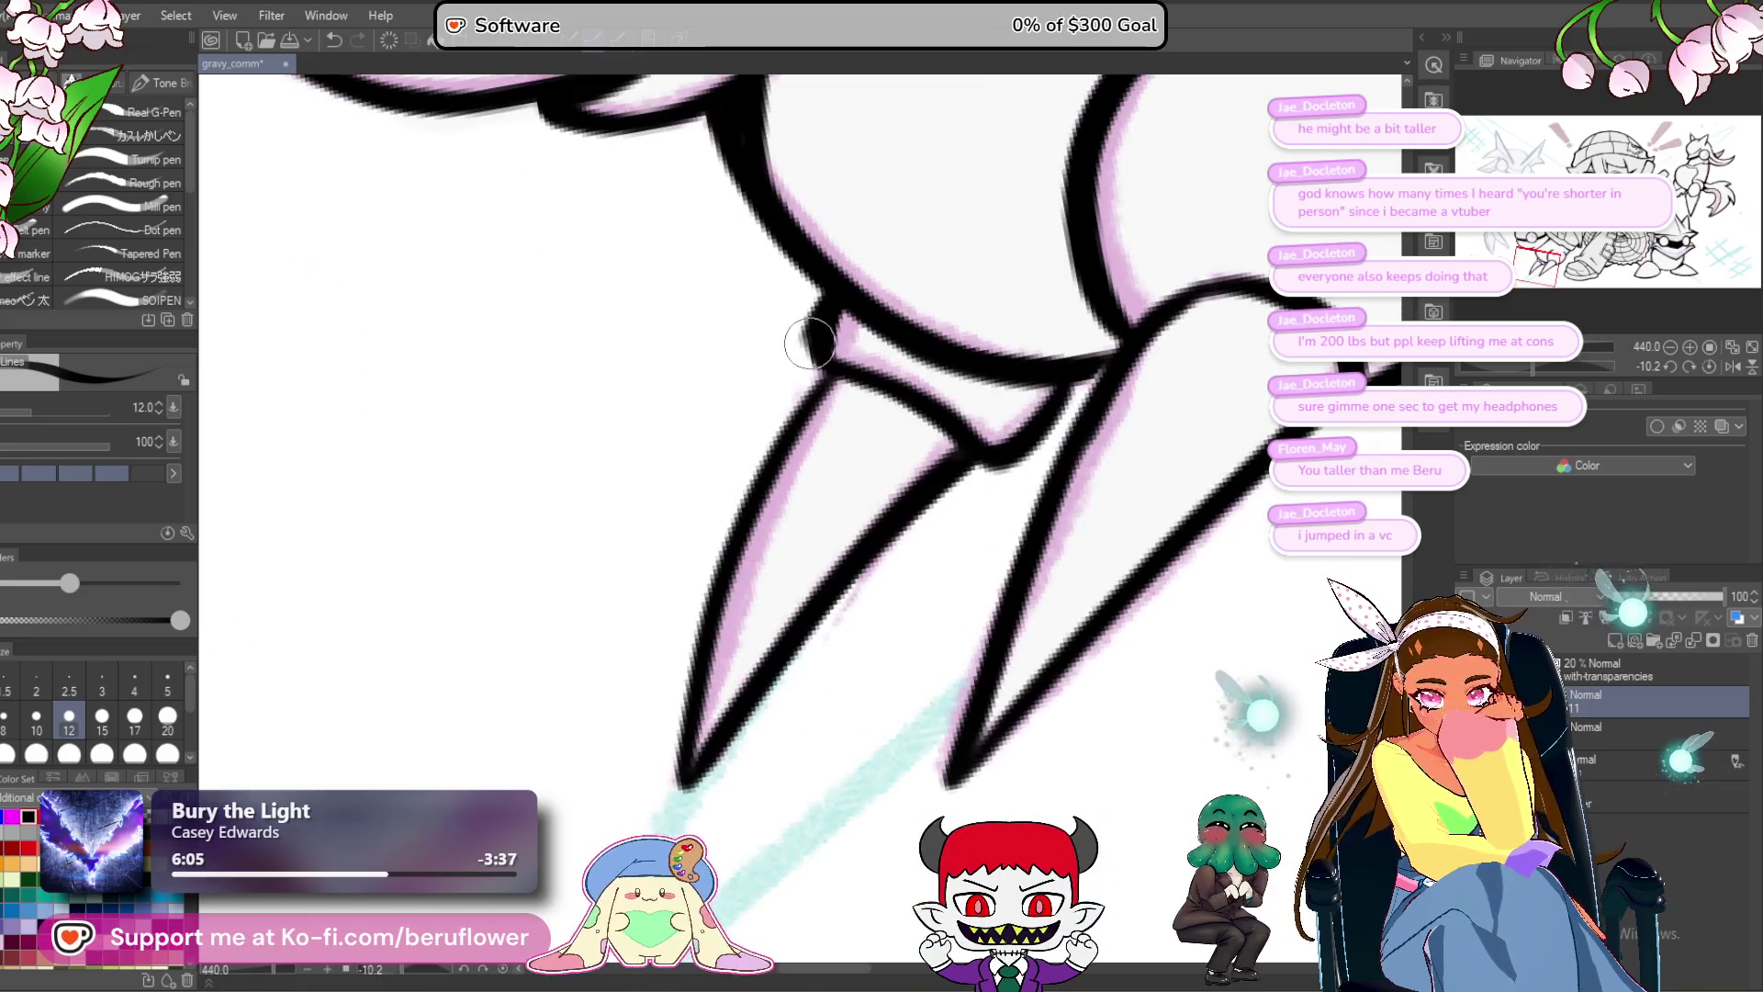
pyautogui.moveTo(817, 372); pyautogui.dragTo(698, 643)
pyautogui.moveTo(748, 472); pyautogui.dragTo(681, 785)
pyautogui.scroll(-8, 680, 785)
pyautogui.scroll(7, 992, 466)
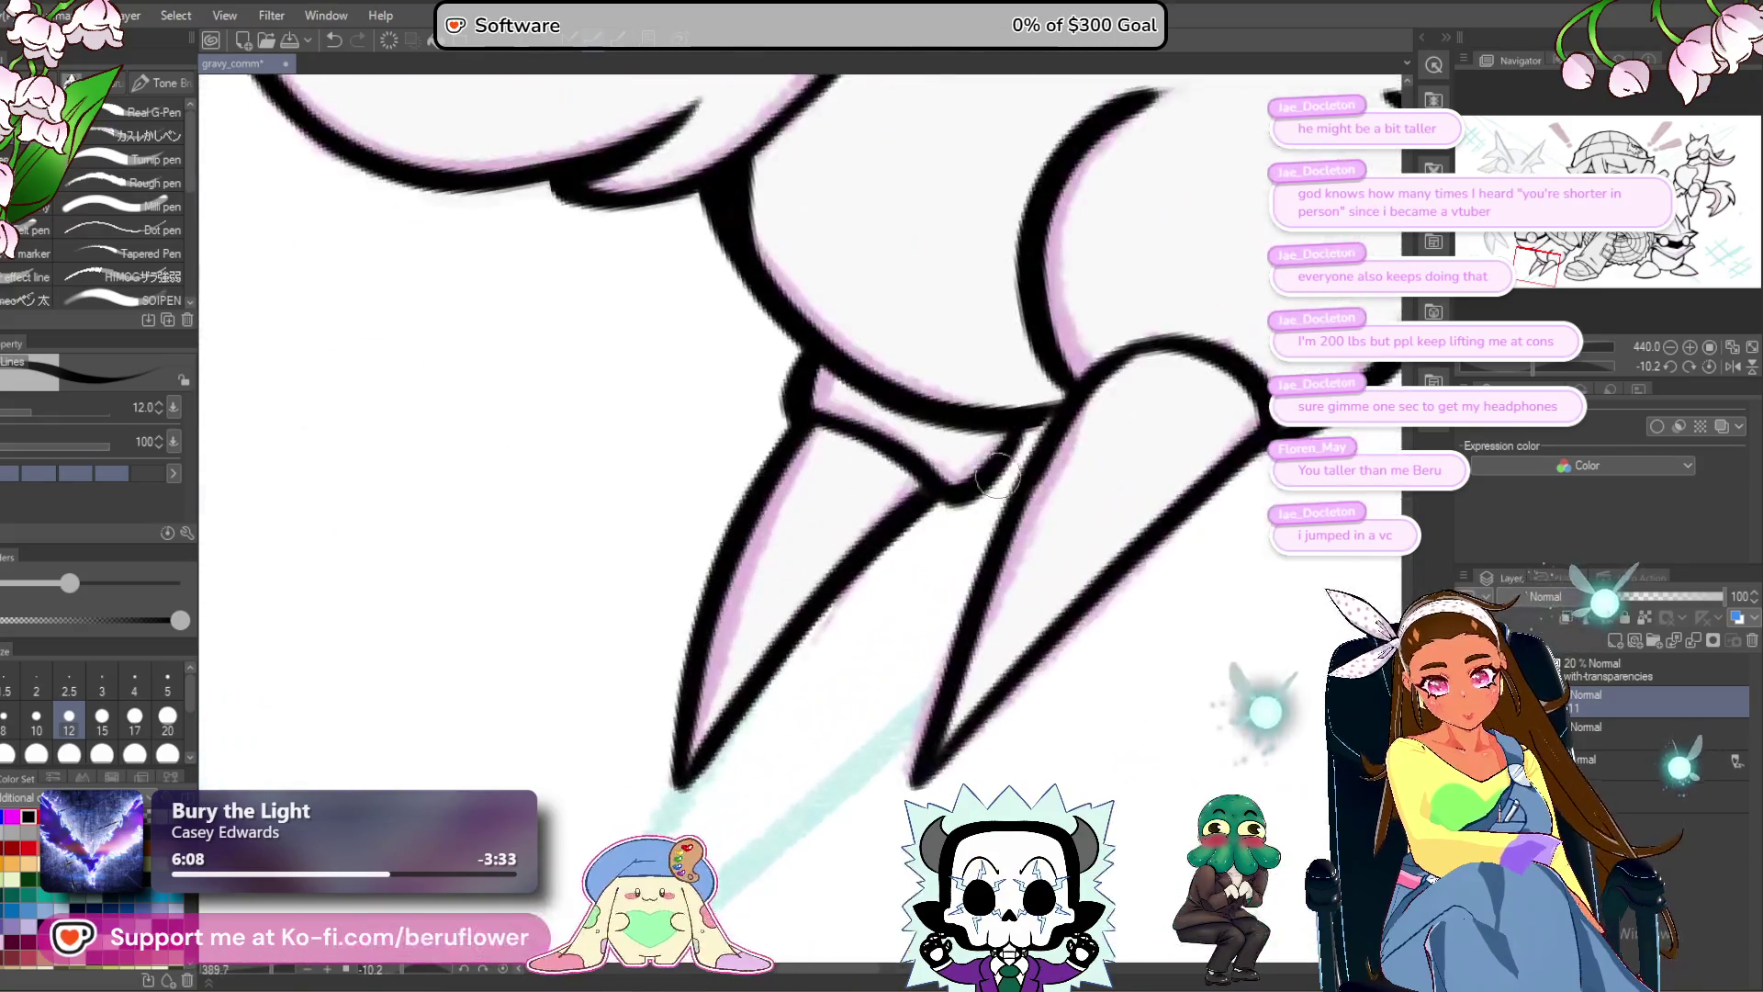
# Ink the right claw's inner edge and the round shape's right edge.
pyautogui.moveTo(1027, 440)
pyautogui.mouseDown()
pyautogui.moveTo(951, 516)
pyautogui.moveTo(873, 553)
pyautogui.mouseUp()
pyautogui.scroll(-6, 841, 585)
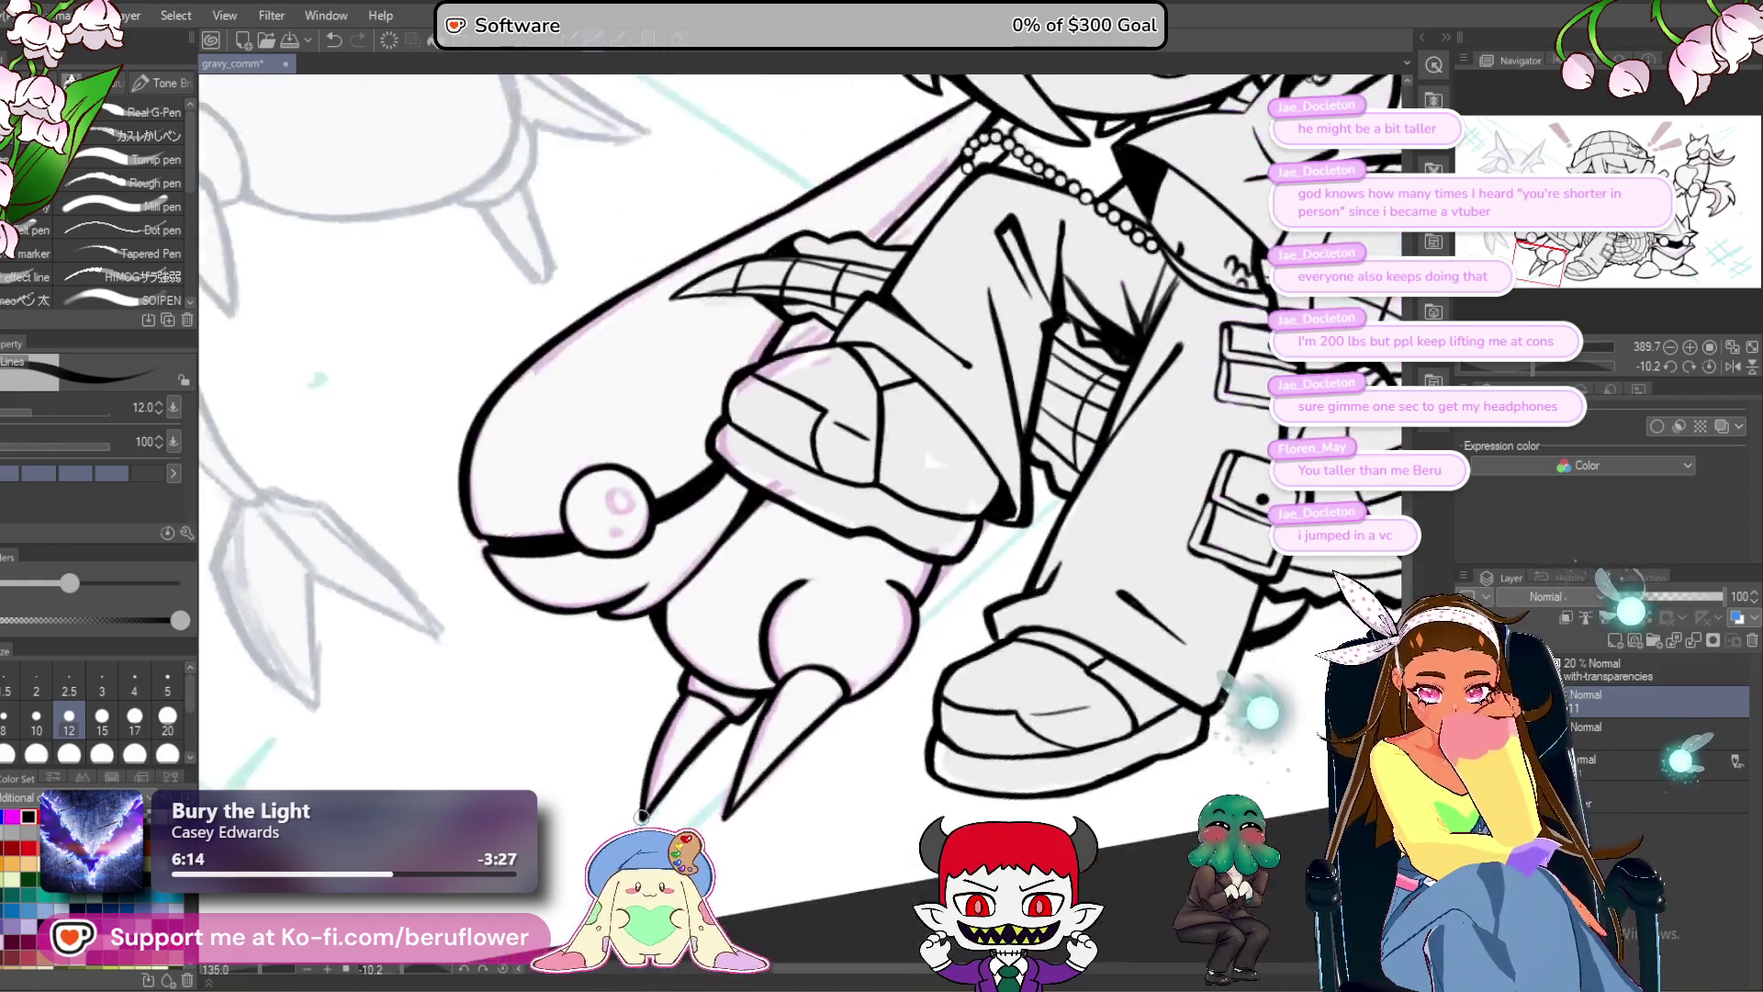
pyautogui.scroll(5, 926, 483)
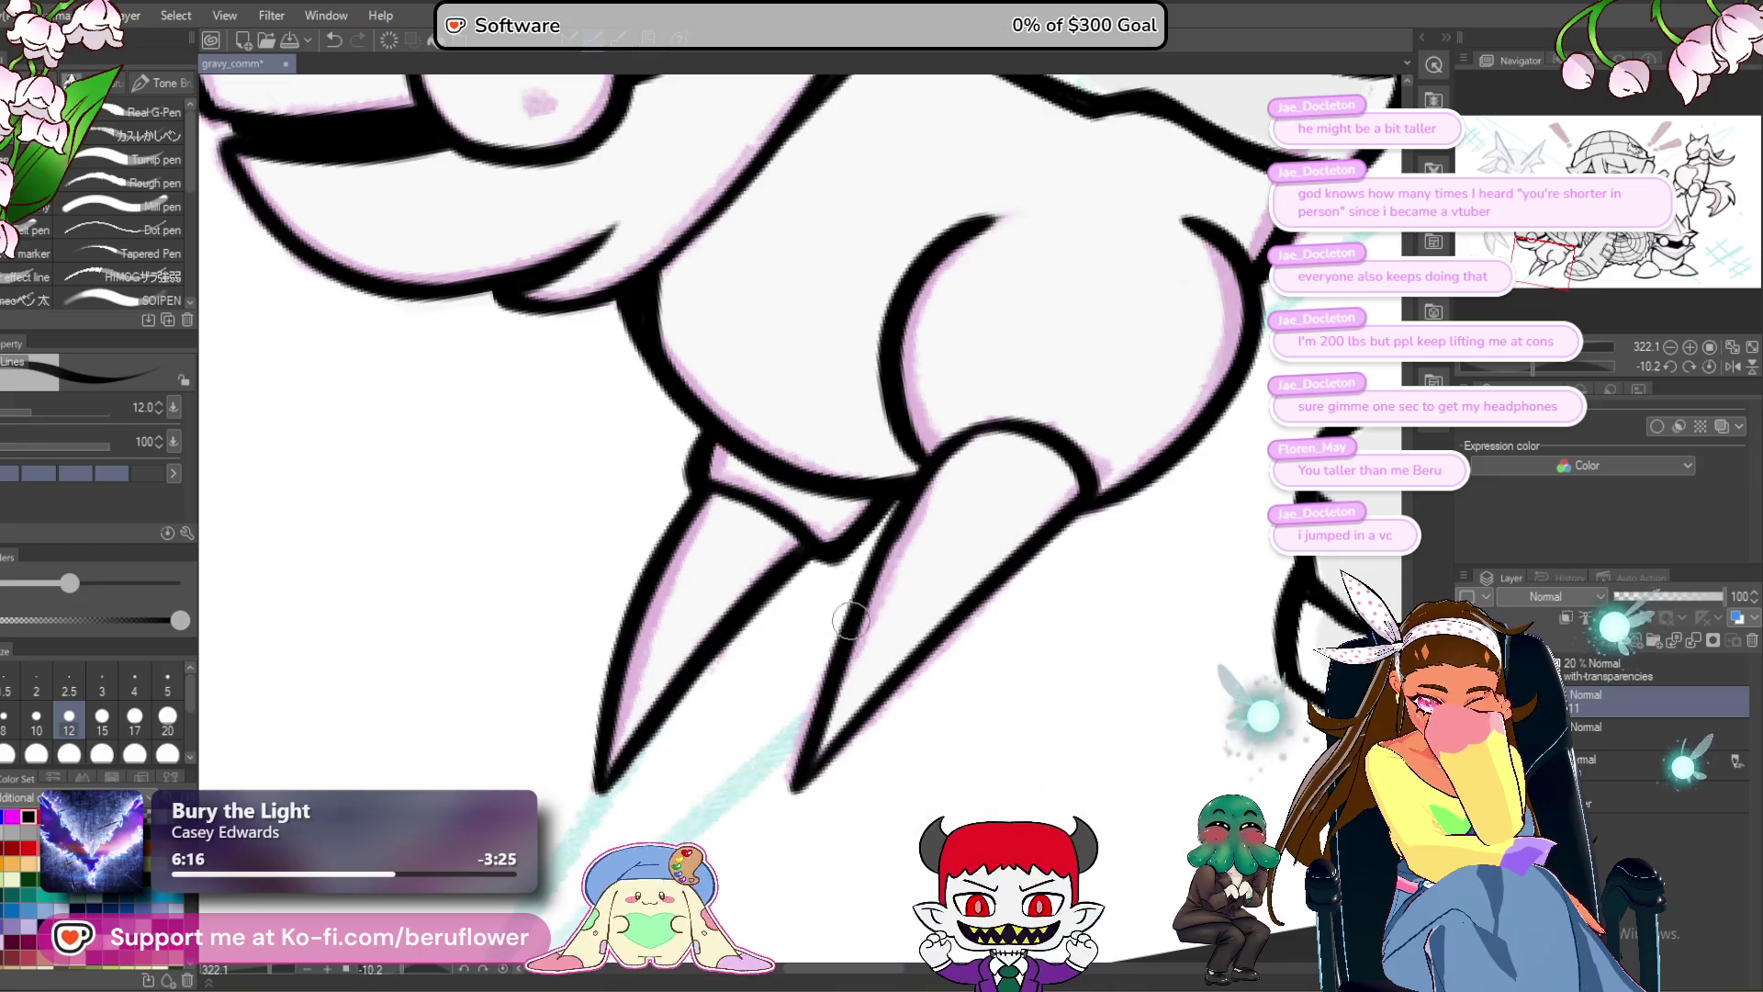
pyautogui.moveTo(893, 511); pyautogui.dragTo(823, 658)
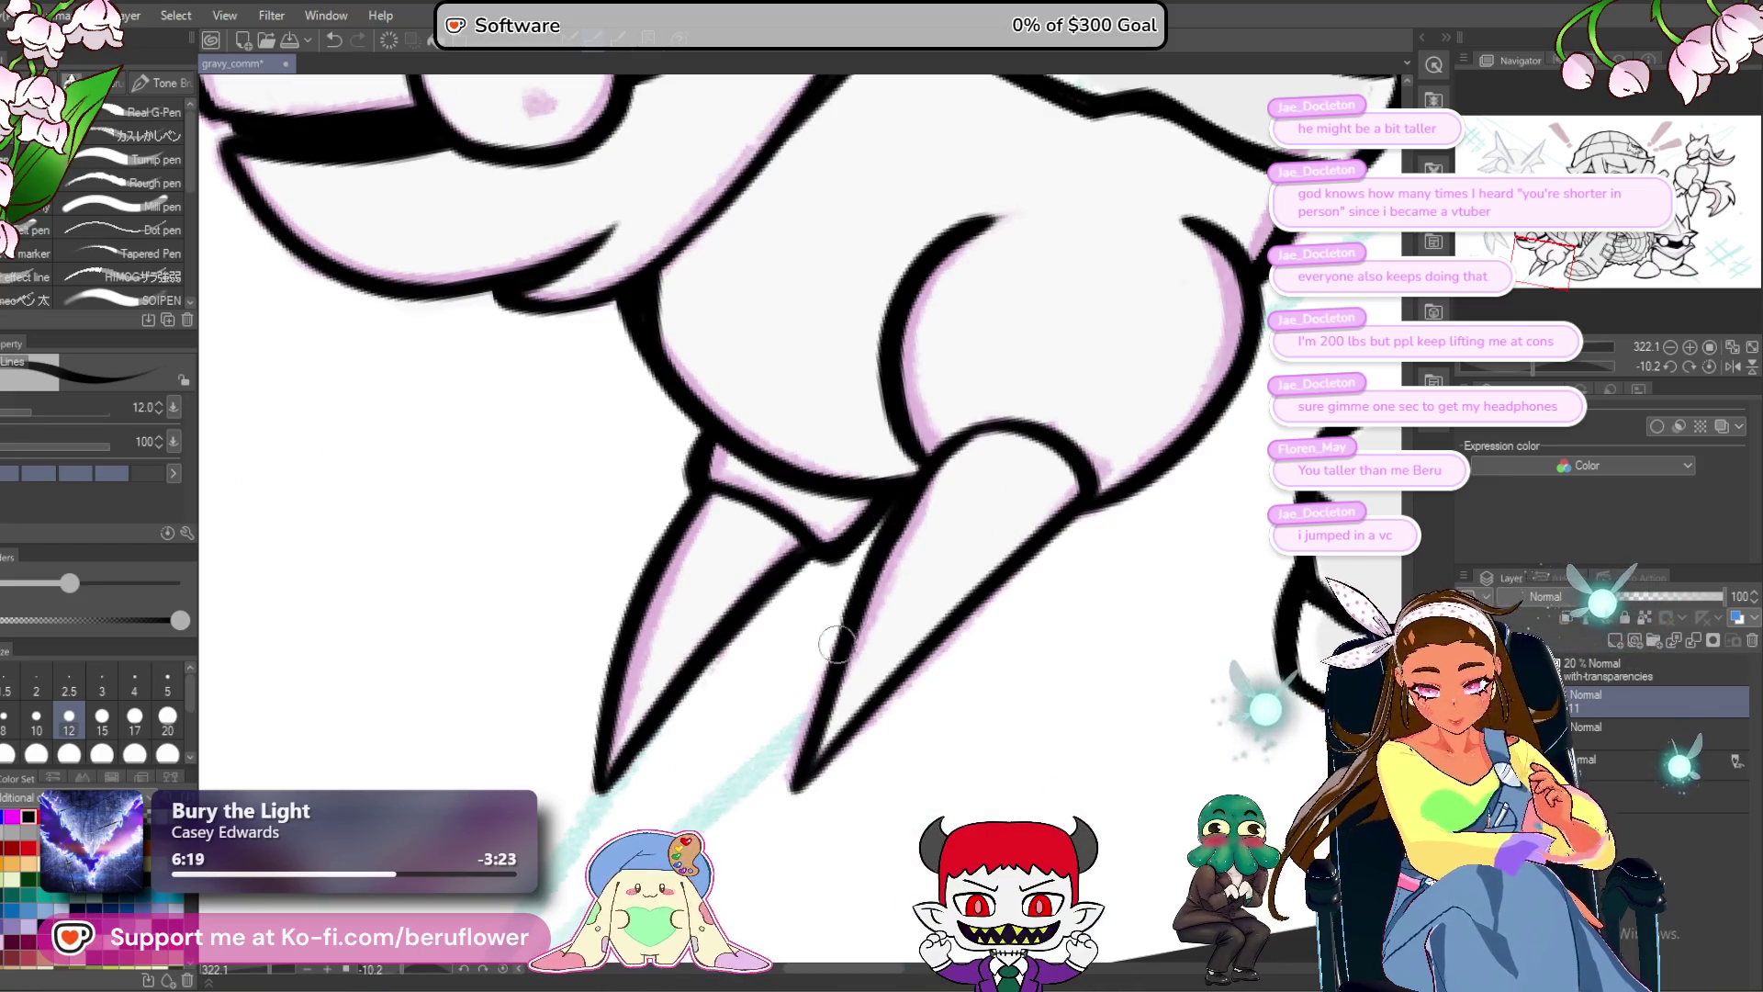
pyautogui.scroll(-5, 797, 751)
pyautogui.moveTo(798, 751); pyautogui.dragTo(881, 827)
pyautogui.scroll(4, 980, 489)
pyautogui.moveTo(909, 401)
pyautogui.mouseDown()
pyautogui.moveTo(965, 433)
pyautogui.moveTo(995, 481)
pyautogui.moveTo(978, 580)
pyautogui.moveTo(902, 668)
pyautogui.moveTo(835, 658)
pyautogui.mouseUp()
# Re-ink the leg's left curve thicker and frame the whole character.
pyautogui.moveTo(1011, 409)
pyautogui.mouseDown()
pyautogui.moveTo(983, 478)
pyautogui.moveTo(964, 477)
pyautogui.moveTo(984, 476)
pyautogui.mouseUp()
pyautogui.moveTo(663, 459)
pyautogui.mouseDown()
pyautogui.moveTo(741, 448)
pyautogui.moveTo(762, 602)
pyautogui.moveTo(786, 634)
pyautogui.mouseUp()
pyautogui.moveTo(783, 632)
pyautogui.mouseDown()
pyautogui.moveTo(717, 515)
pyautogui.moveTo(799, 363)
pyautogui.moveTo(907, 332)
pyautogui.moveTo(735, 432)
pyautogui.moveTo(728, 467)
pyautogui.mouseUp()
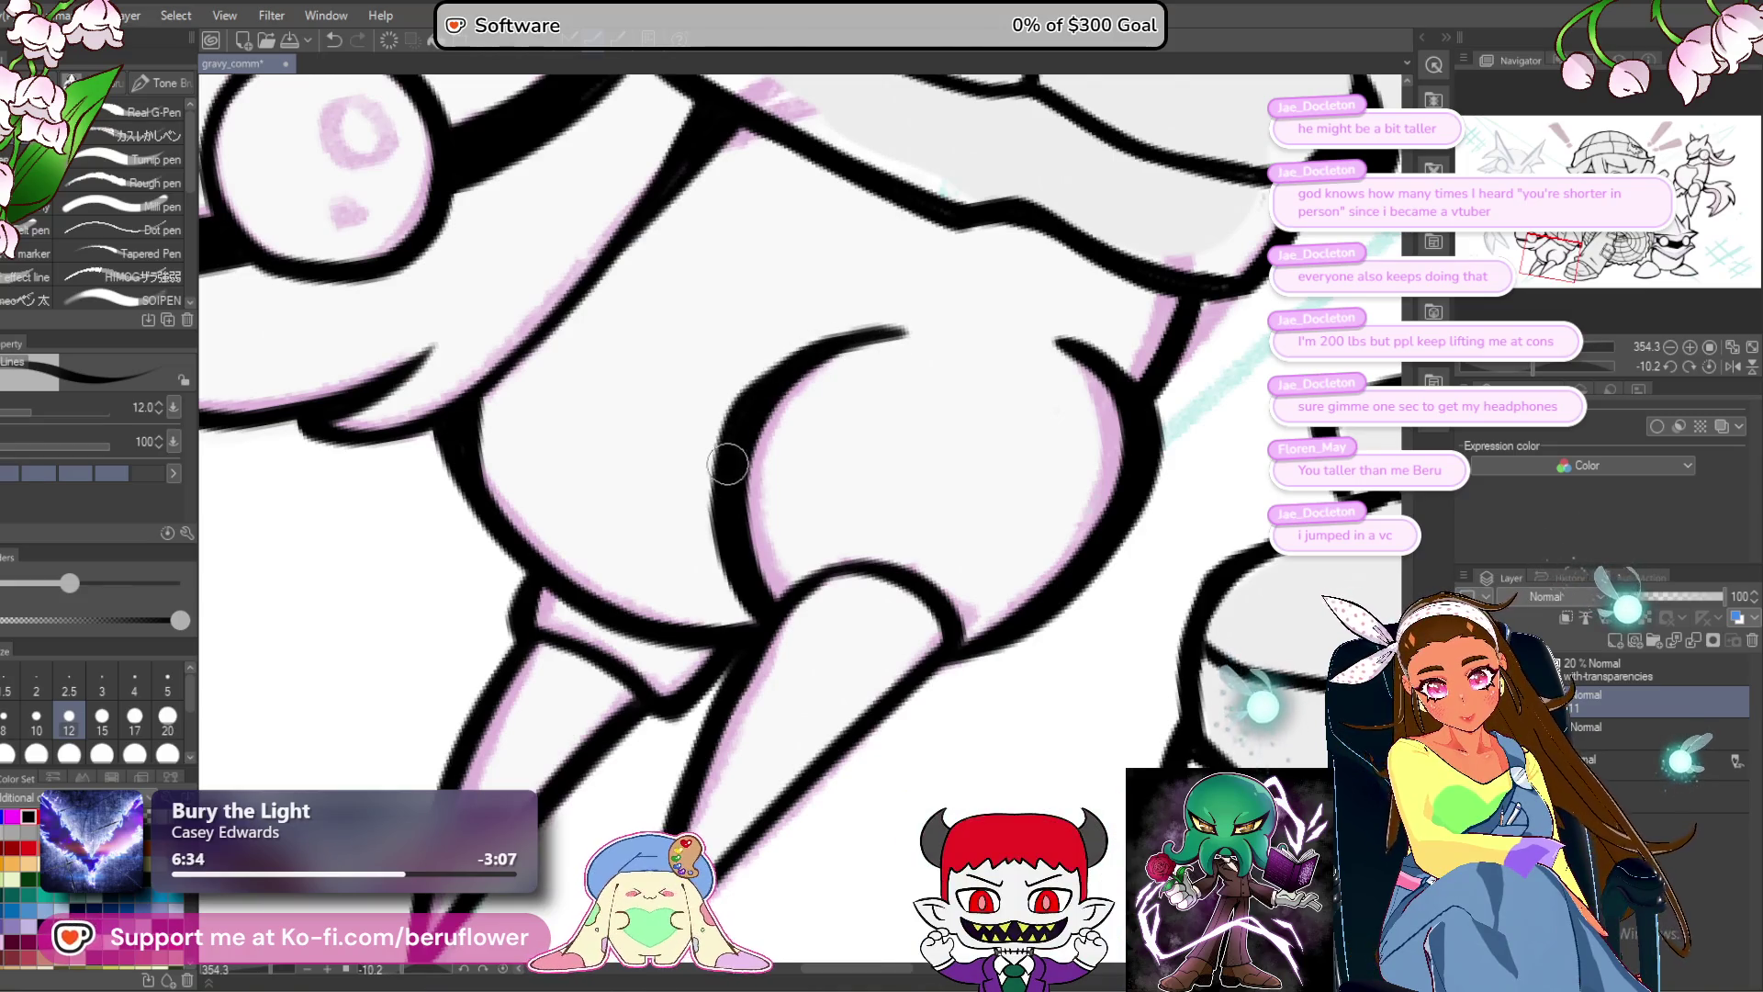
pyautogui.scroll(-5, 804, 359)
pyautogui.scroll(4, 882, 470)
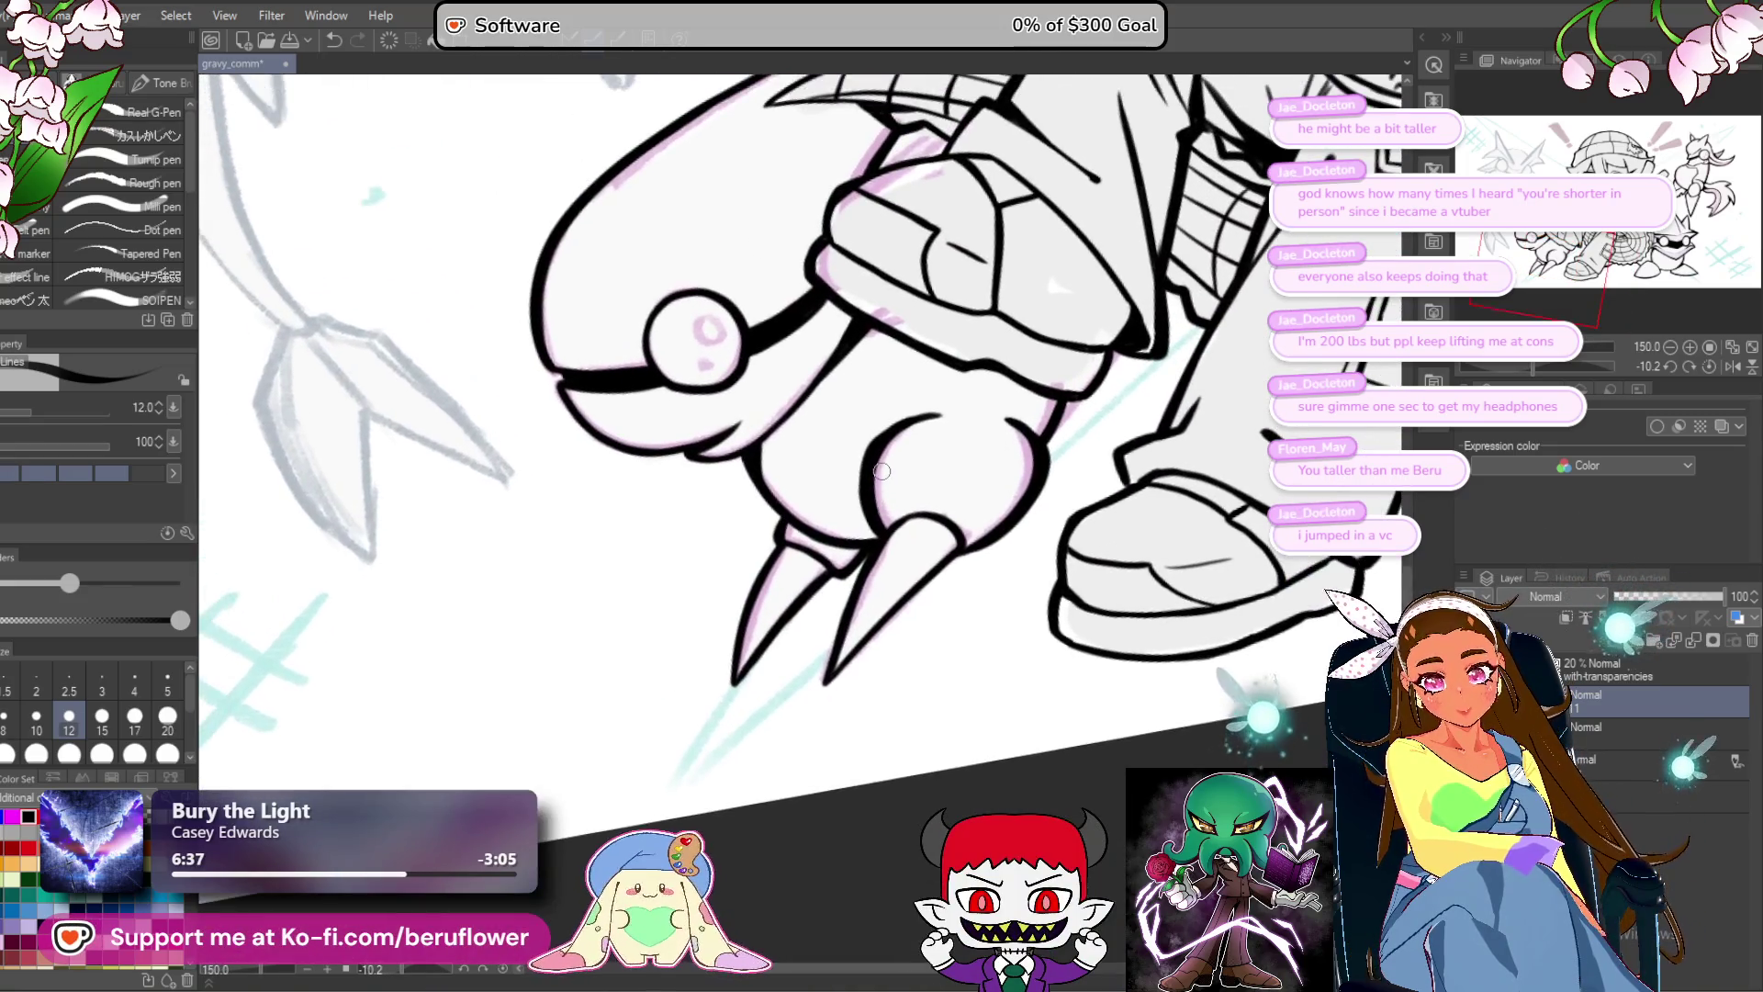
pyautogui.scroll(-3, 882, 470)
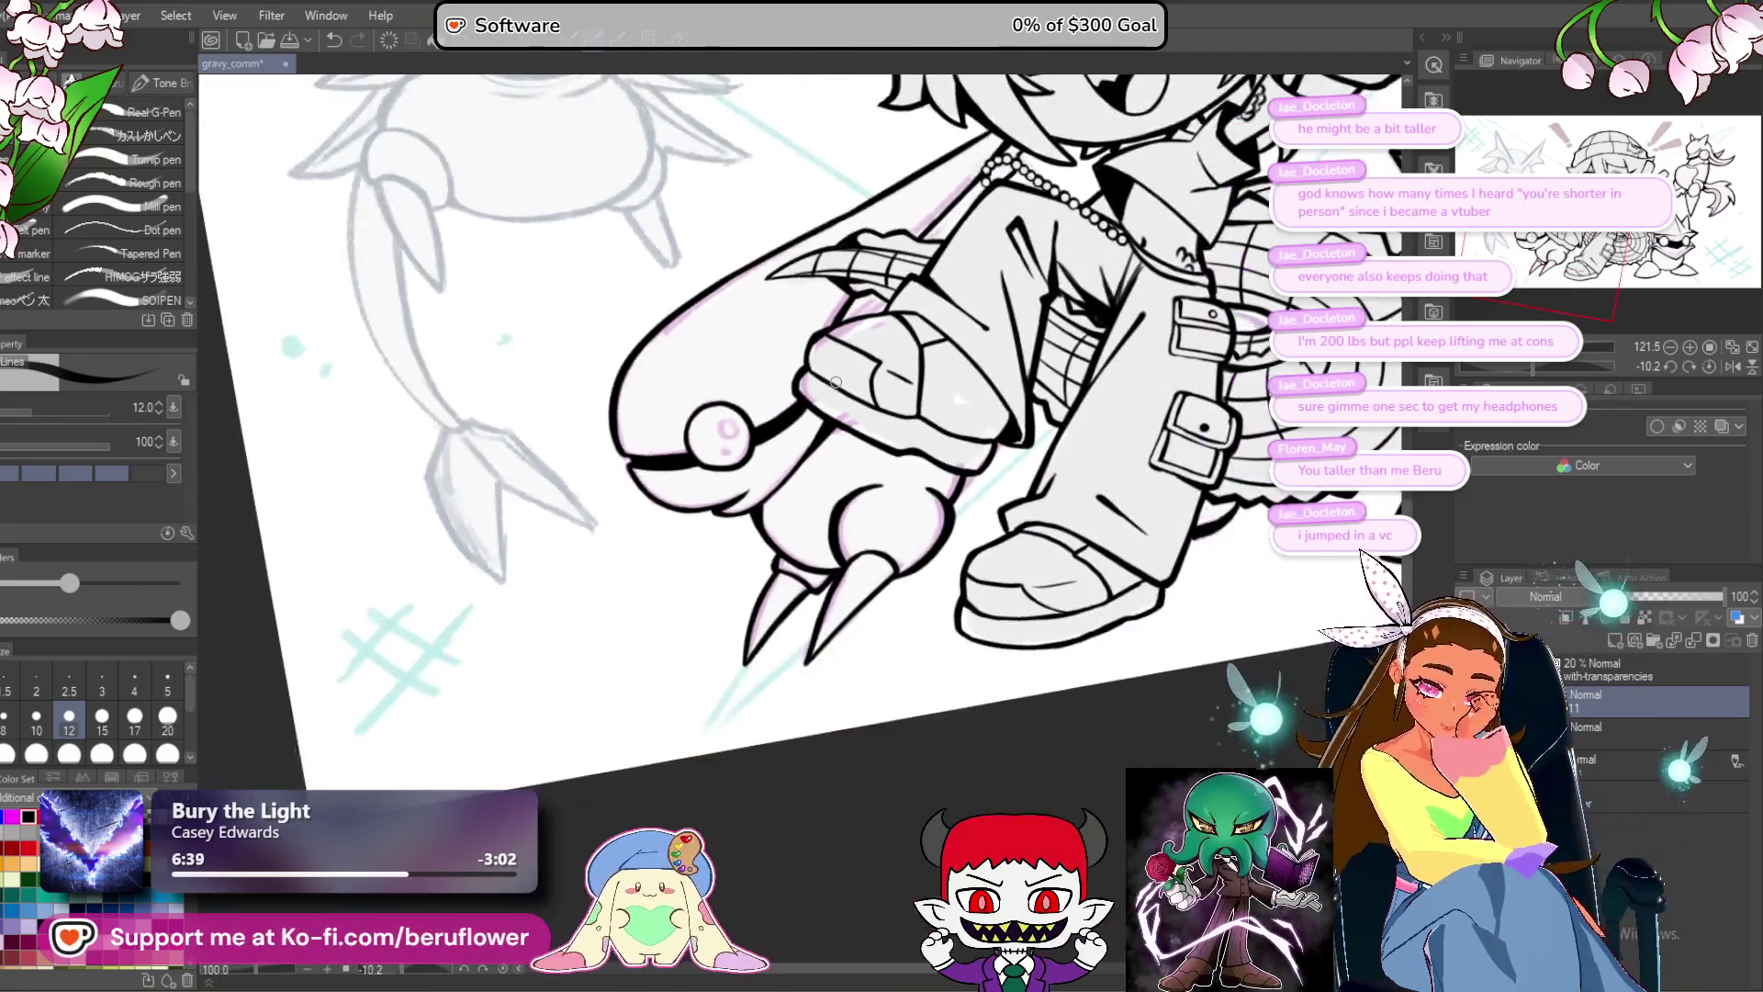
pyautogui.scroll(-3, 836, 382)
pyautogui.scroll(2, 809, 551)
pyautogui.moveTo(731, 776)
pyautogui.mouseDown()
pyautogui.moveTo(783, 749)
pyautogui.moveTo(820, 666)
pyautogui.moveTo(791, 746)
pyautogui.mouseUp()
pyautogui.scroll(5, 901, 522)
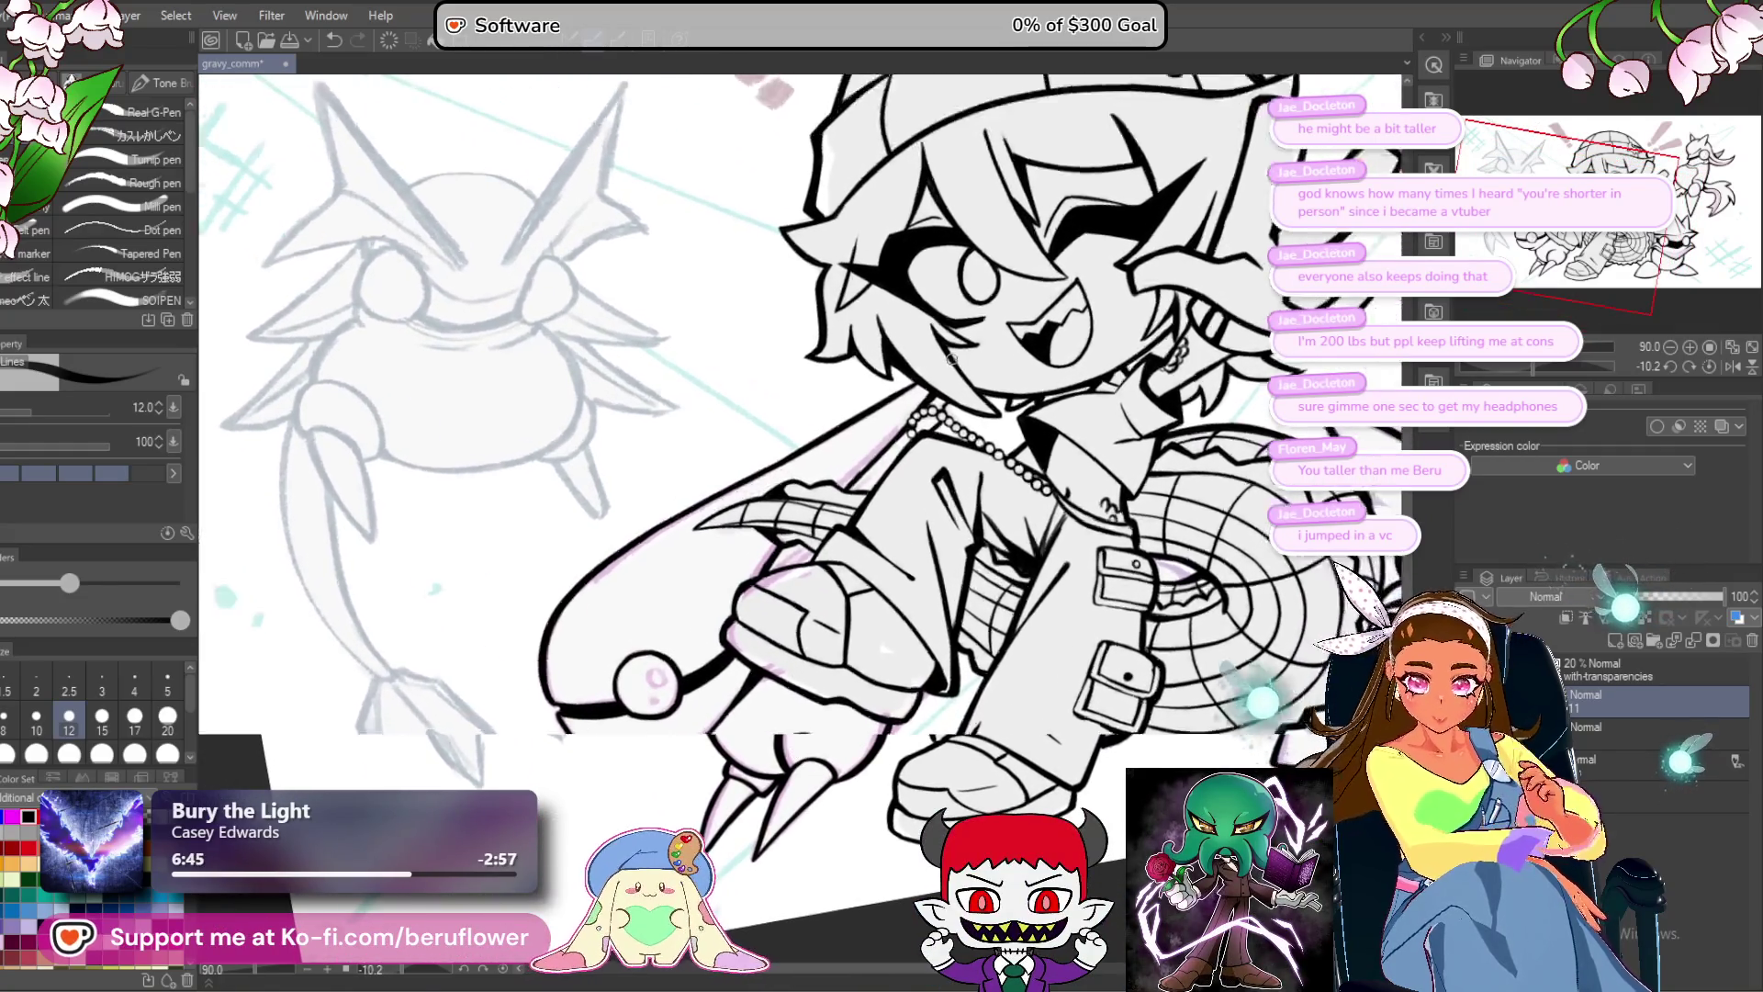
pyautogui.scroll(3, 902, 522)
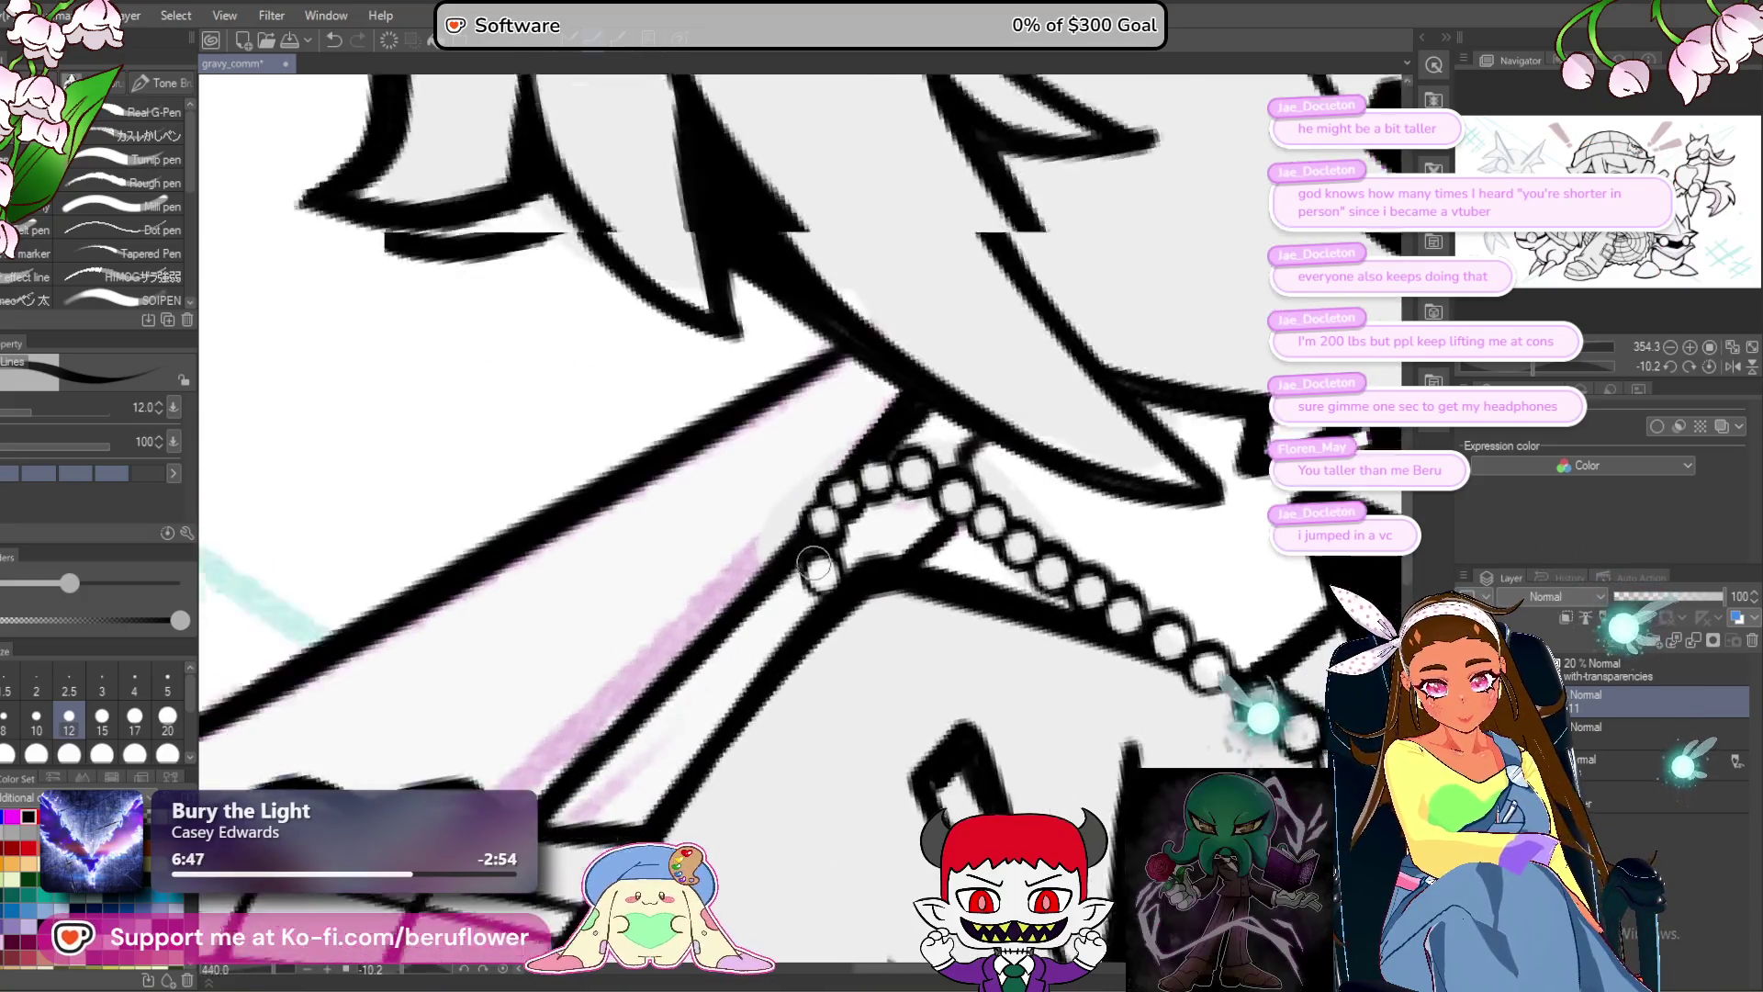
pyautogui.hotkey('alt', '[')
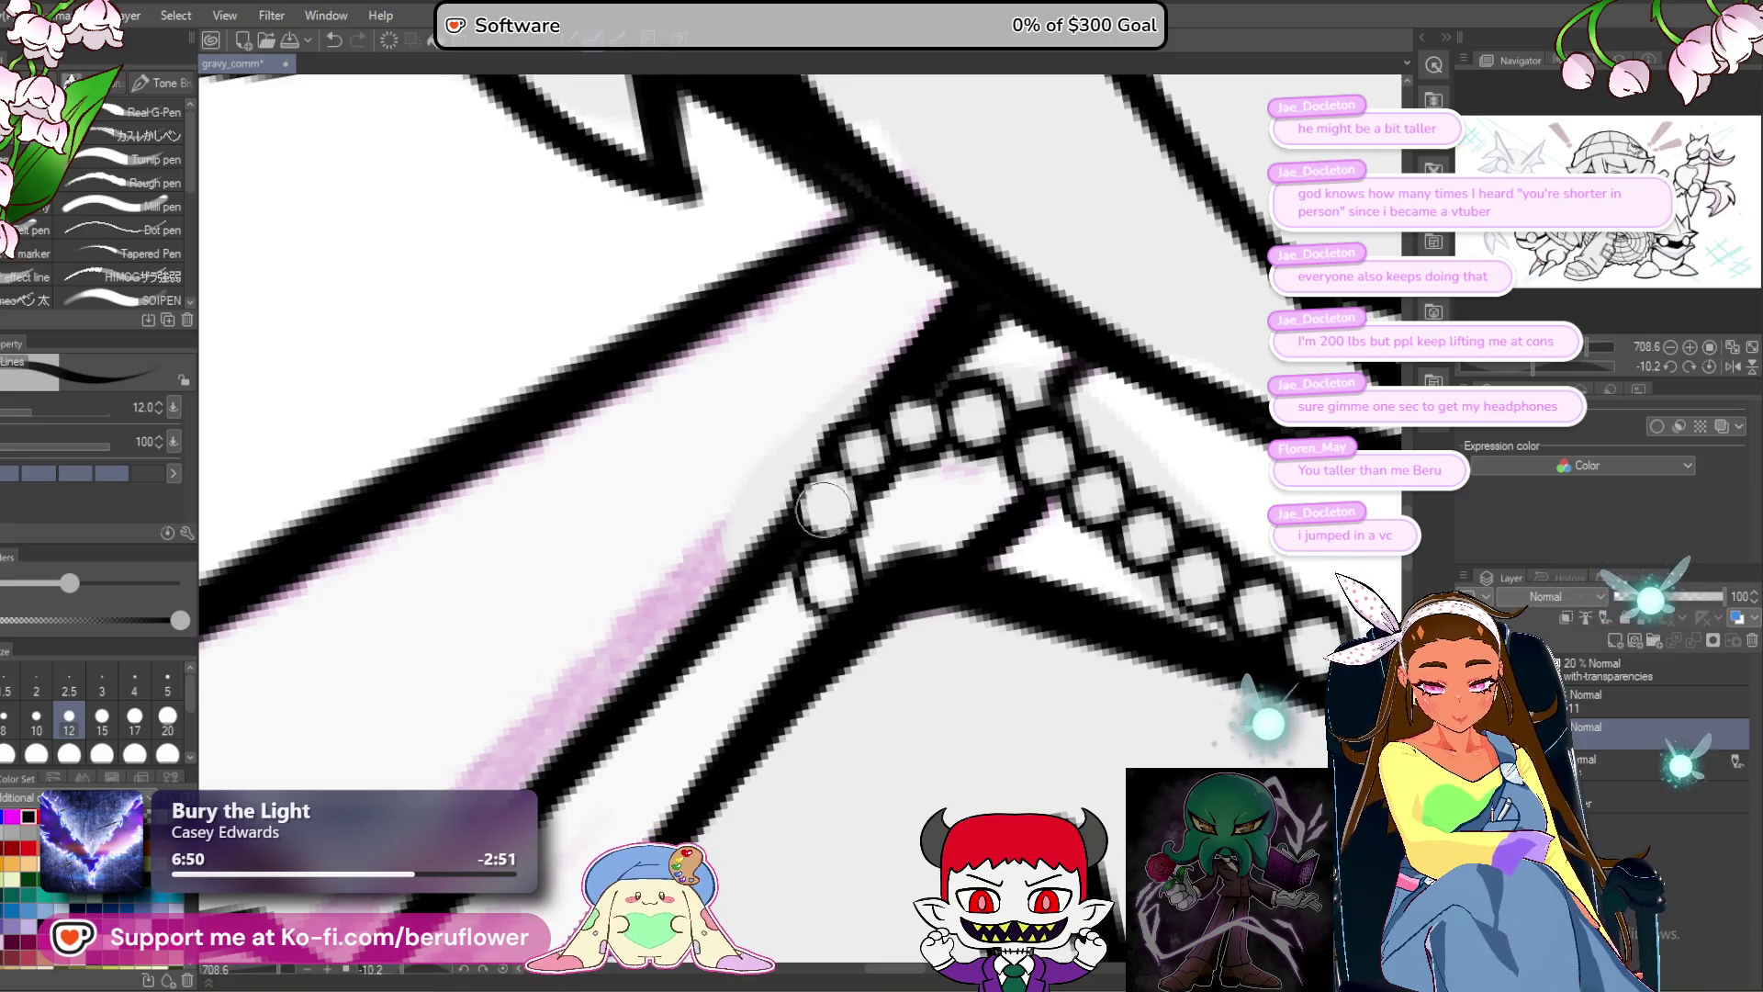
pyautogui.click(1650, 705)
pyautogui.scroll(-1, 749, 672)
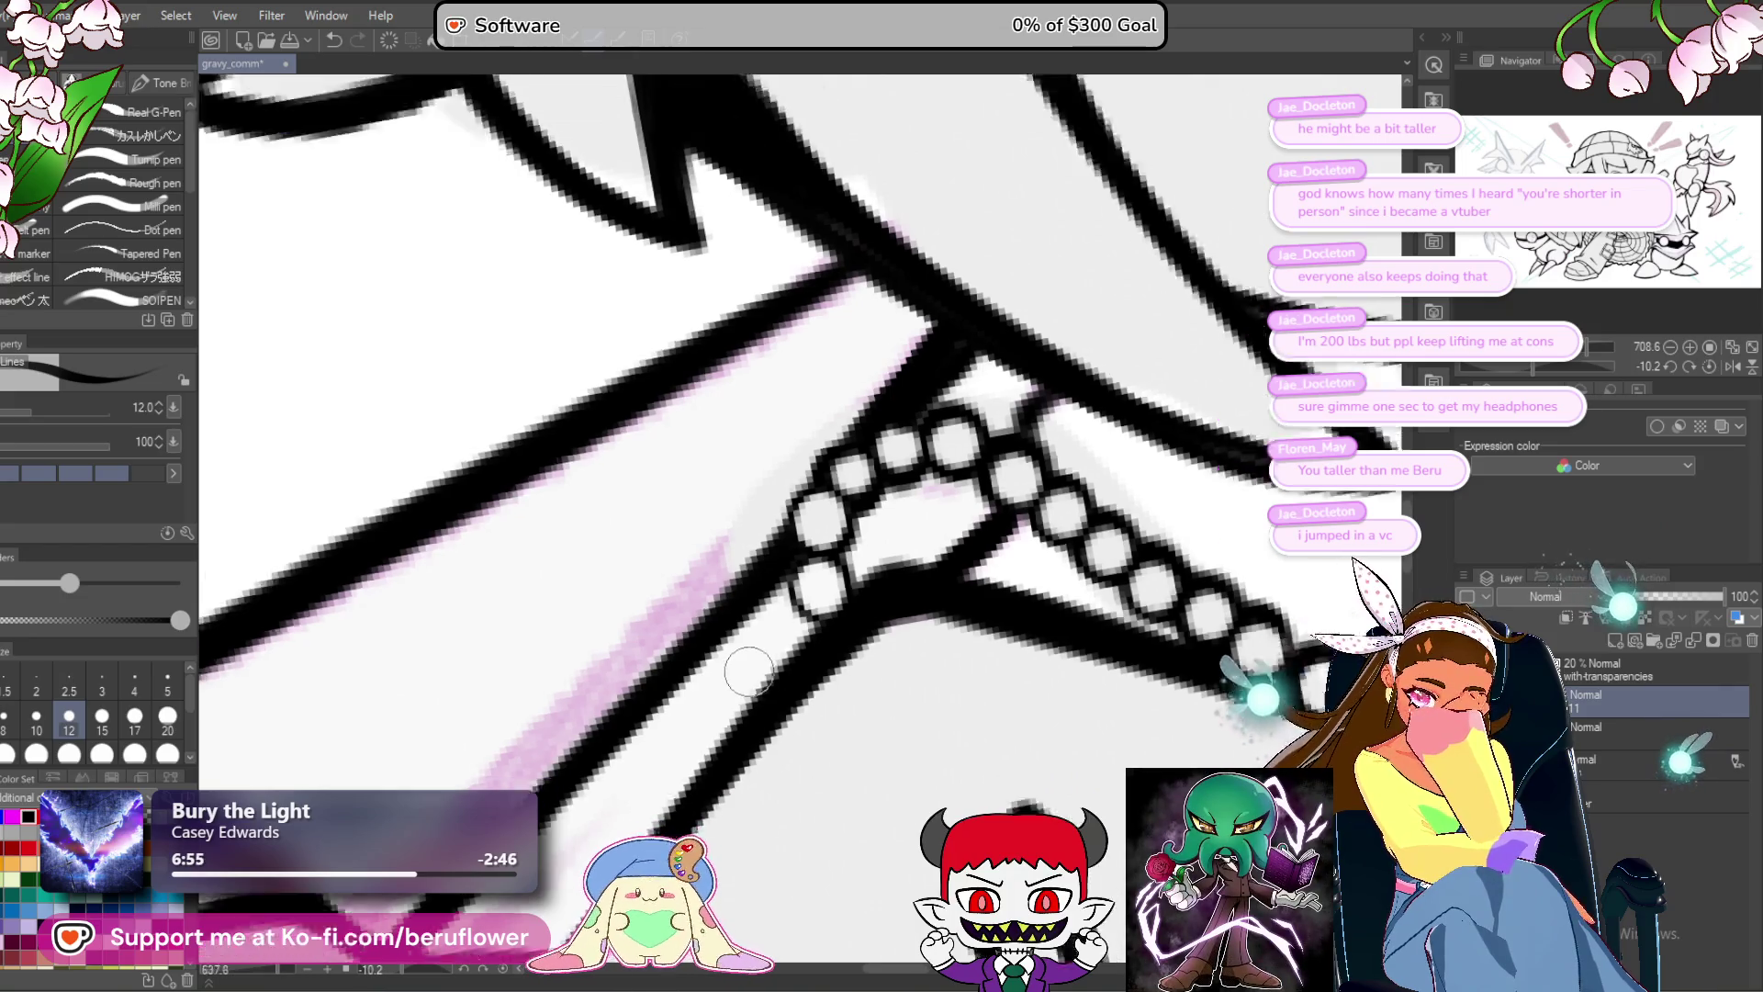
pyautogui.scroll(-10, 748, 672)
pyautogui.moveTo(748, 671)
pyautogui.mouseDown()
pyautogui.moveTo(919, 515)
pyautogui.moveTo(973, 625)
pyautogui.moveTo(1005, 759)
pyautogui.moveTo(1001, 303)
pyautogui.moveTo(928, 294)
pyautogui.mouseUp()
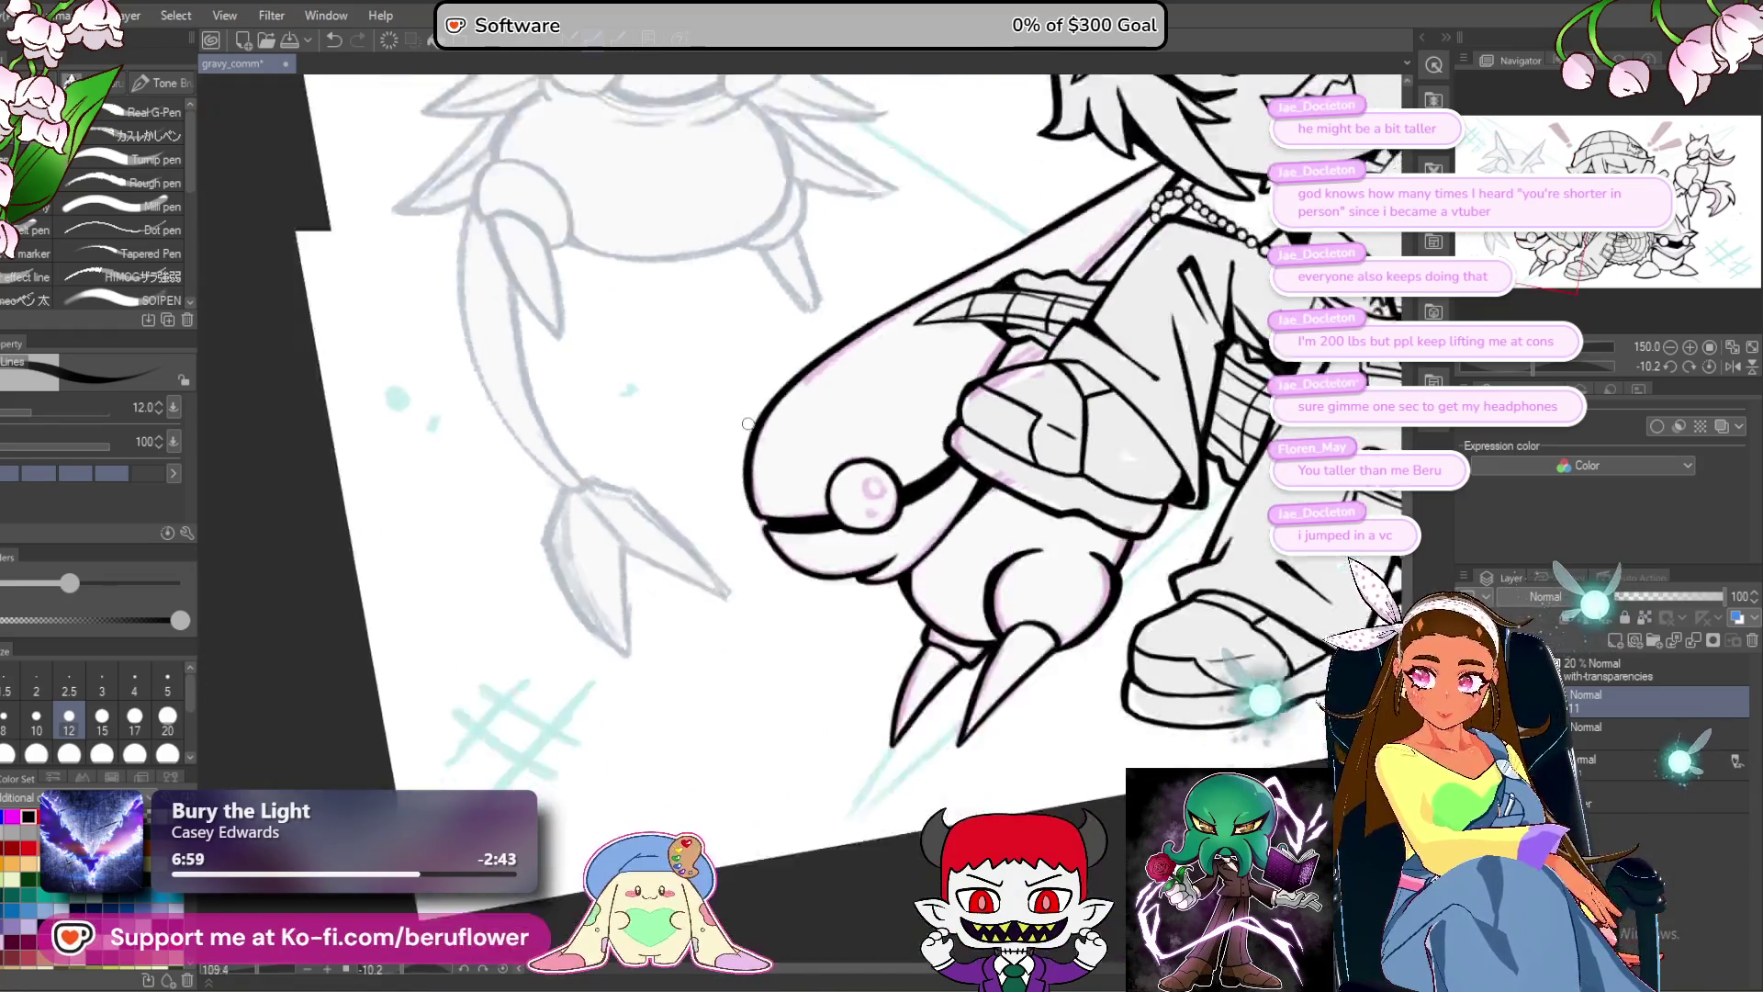
pyautogui.scroll(-4, 1017, 540)
pyautogui.scroll(5, 788, 417)
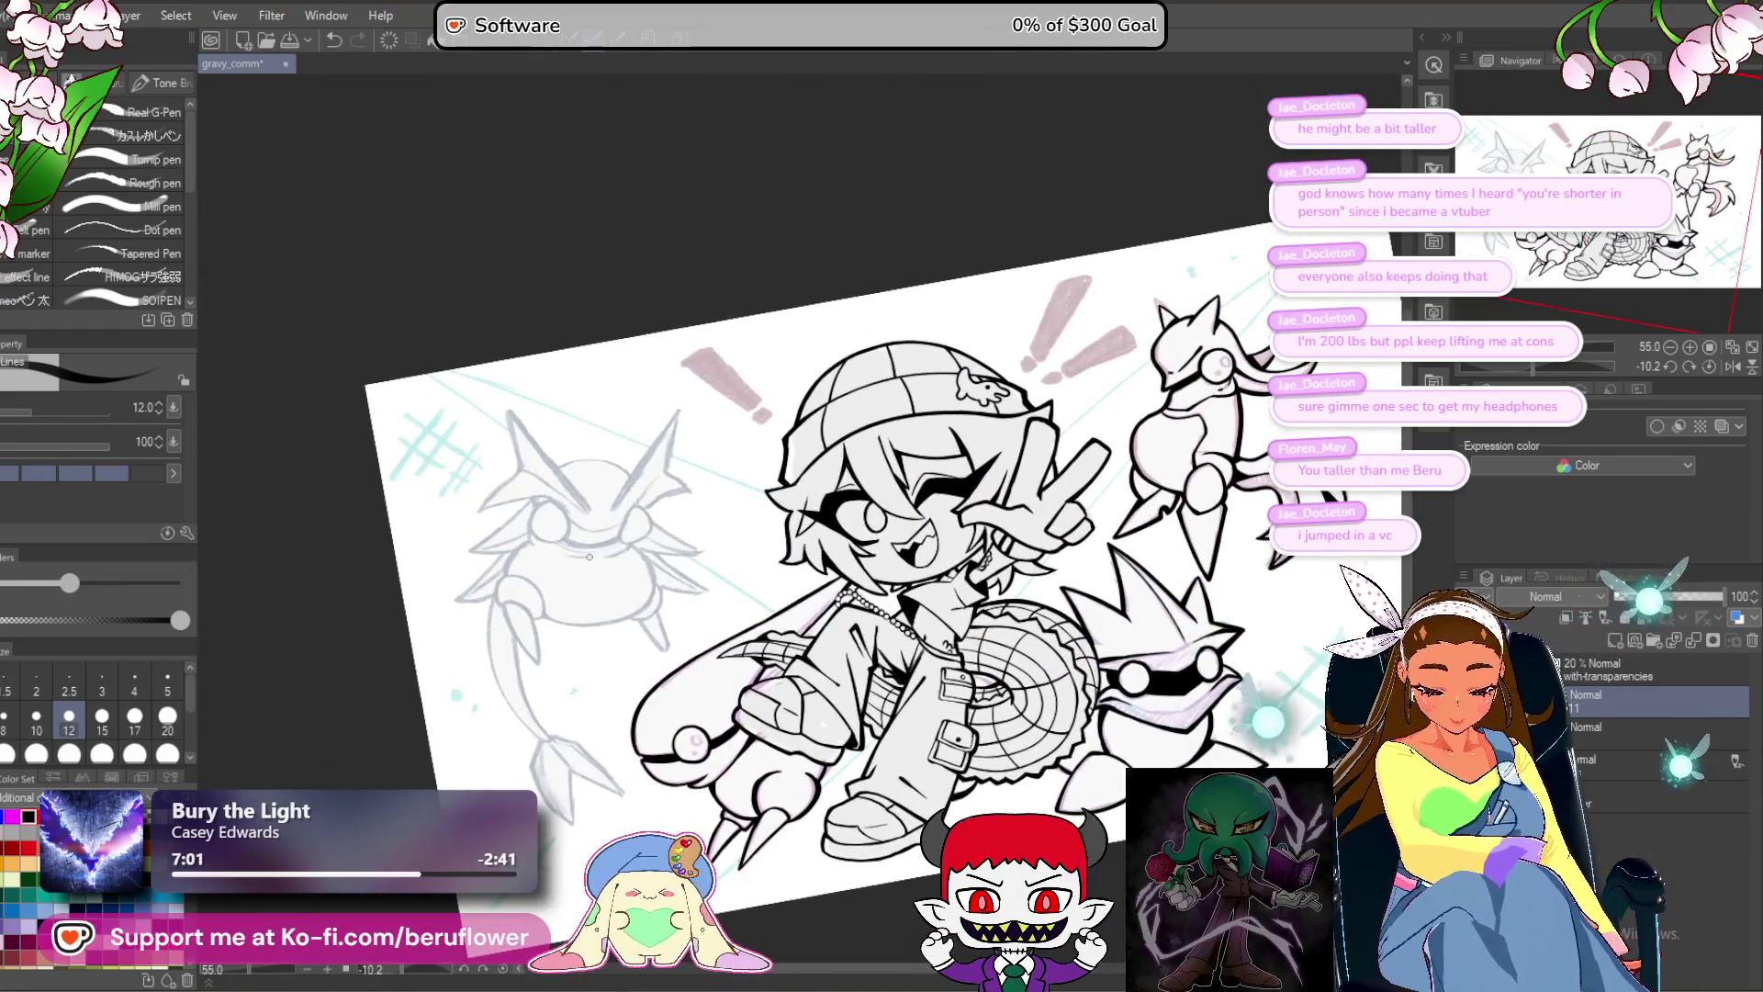
pyautogui.scroll(6, 788, 417)
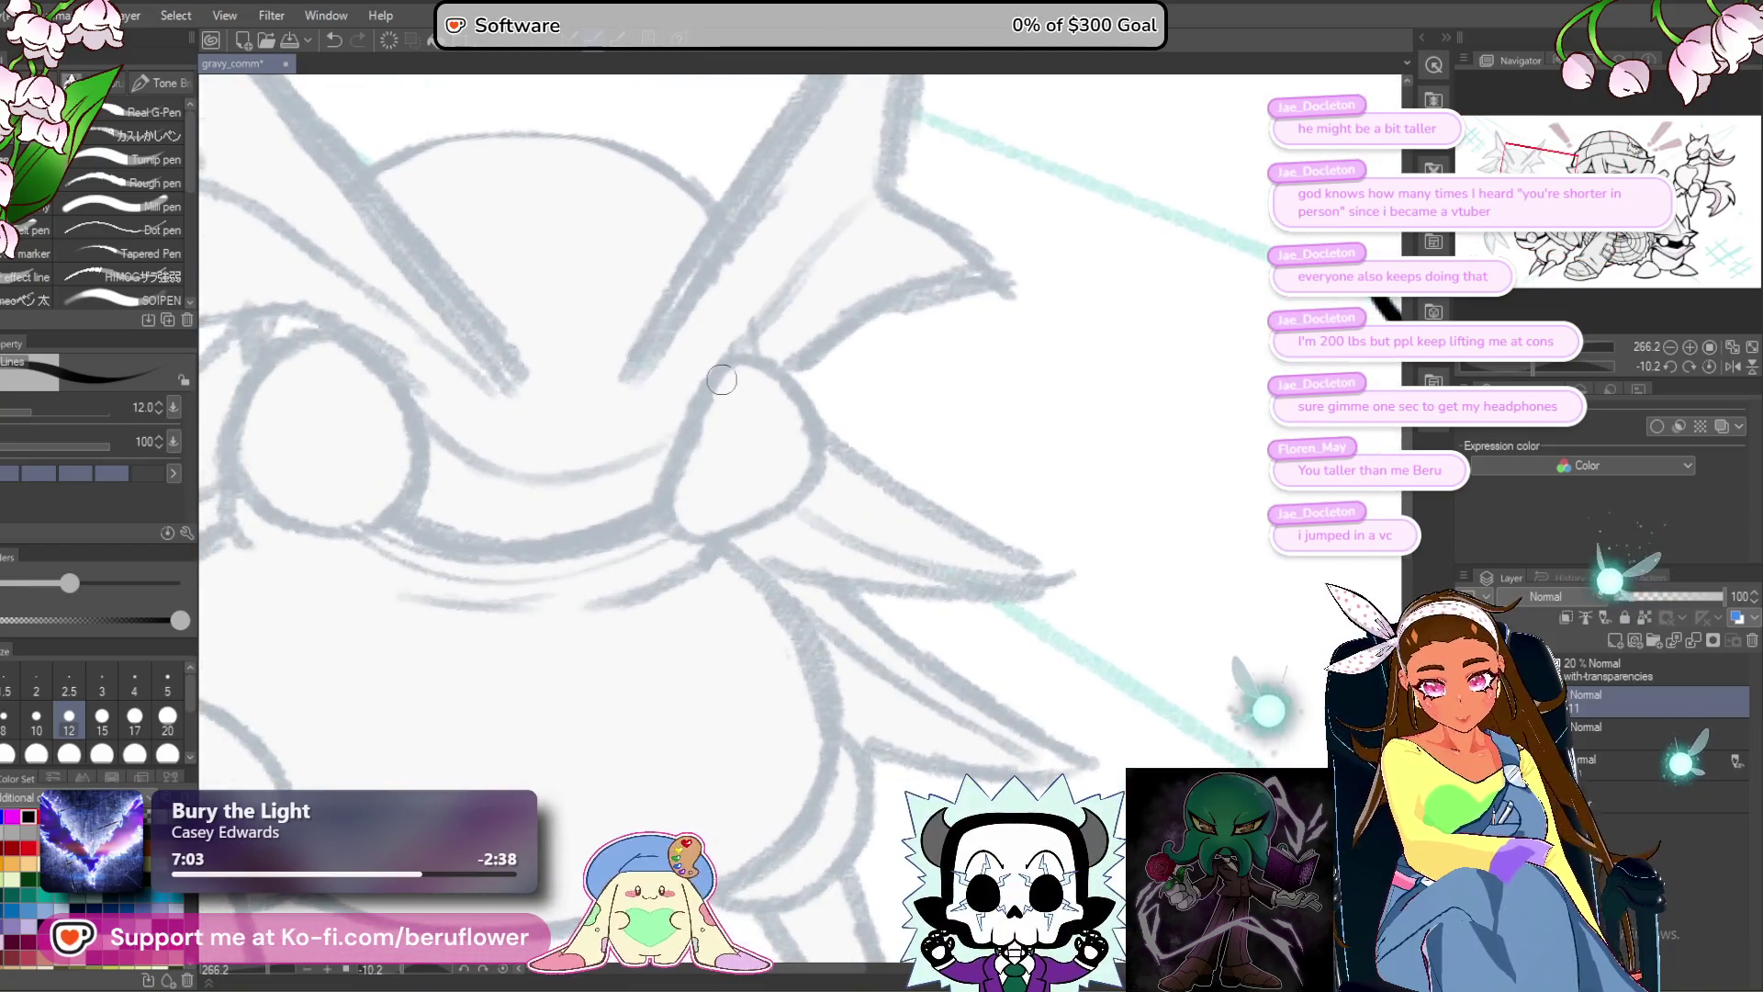
# Ink the creature's teardrop-shaped loop outline.
pyautogui.moveTo(721, 361)
pyautogui.mouseDown()
pyautogui.moveTo(641, 529)
pyautogui.moveTo(619, 598)
pyautogui.moveTo(630, 618)
pyautogui.moveTo(683, 387)
pyautogui.mouseUp()
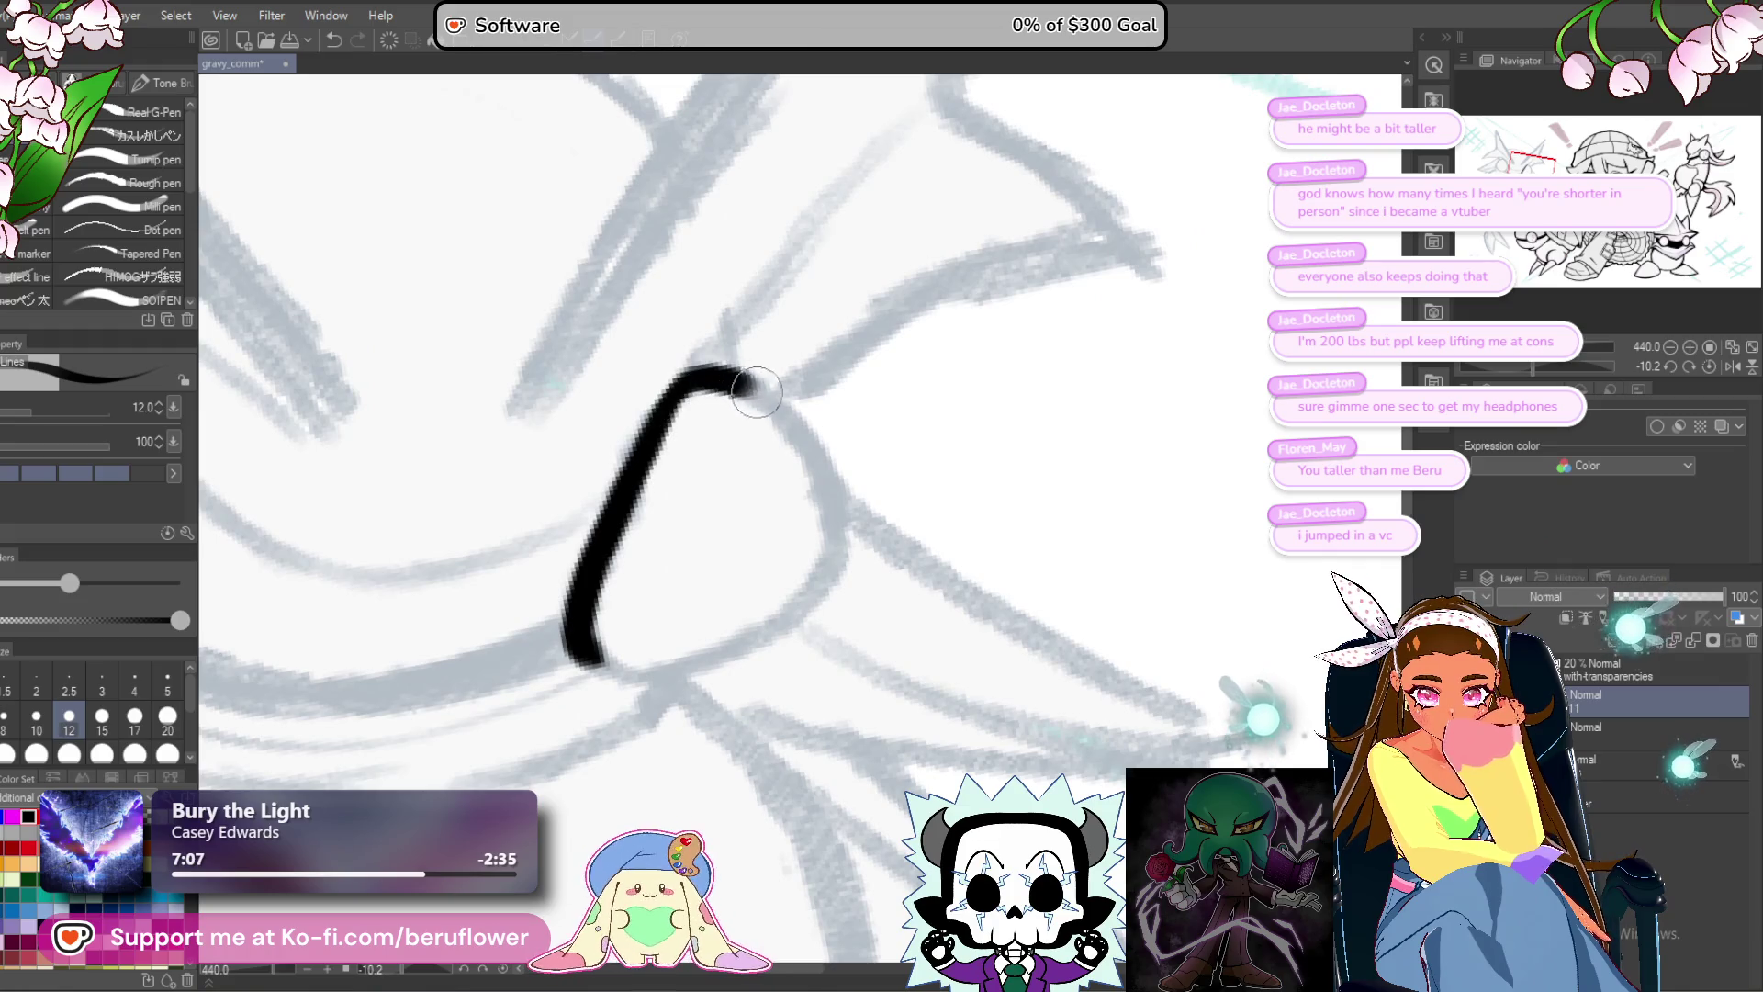
pyautogui.moveTo(833, 477); pyautogui.dragTo(814, 604)
pyautogui.moveTo(678, 672); pyautogui.dragTo(586, 650)
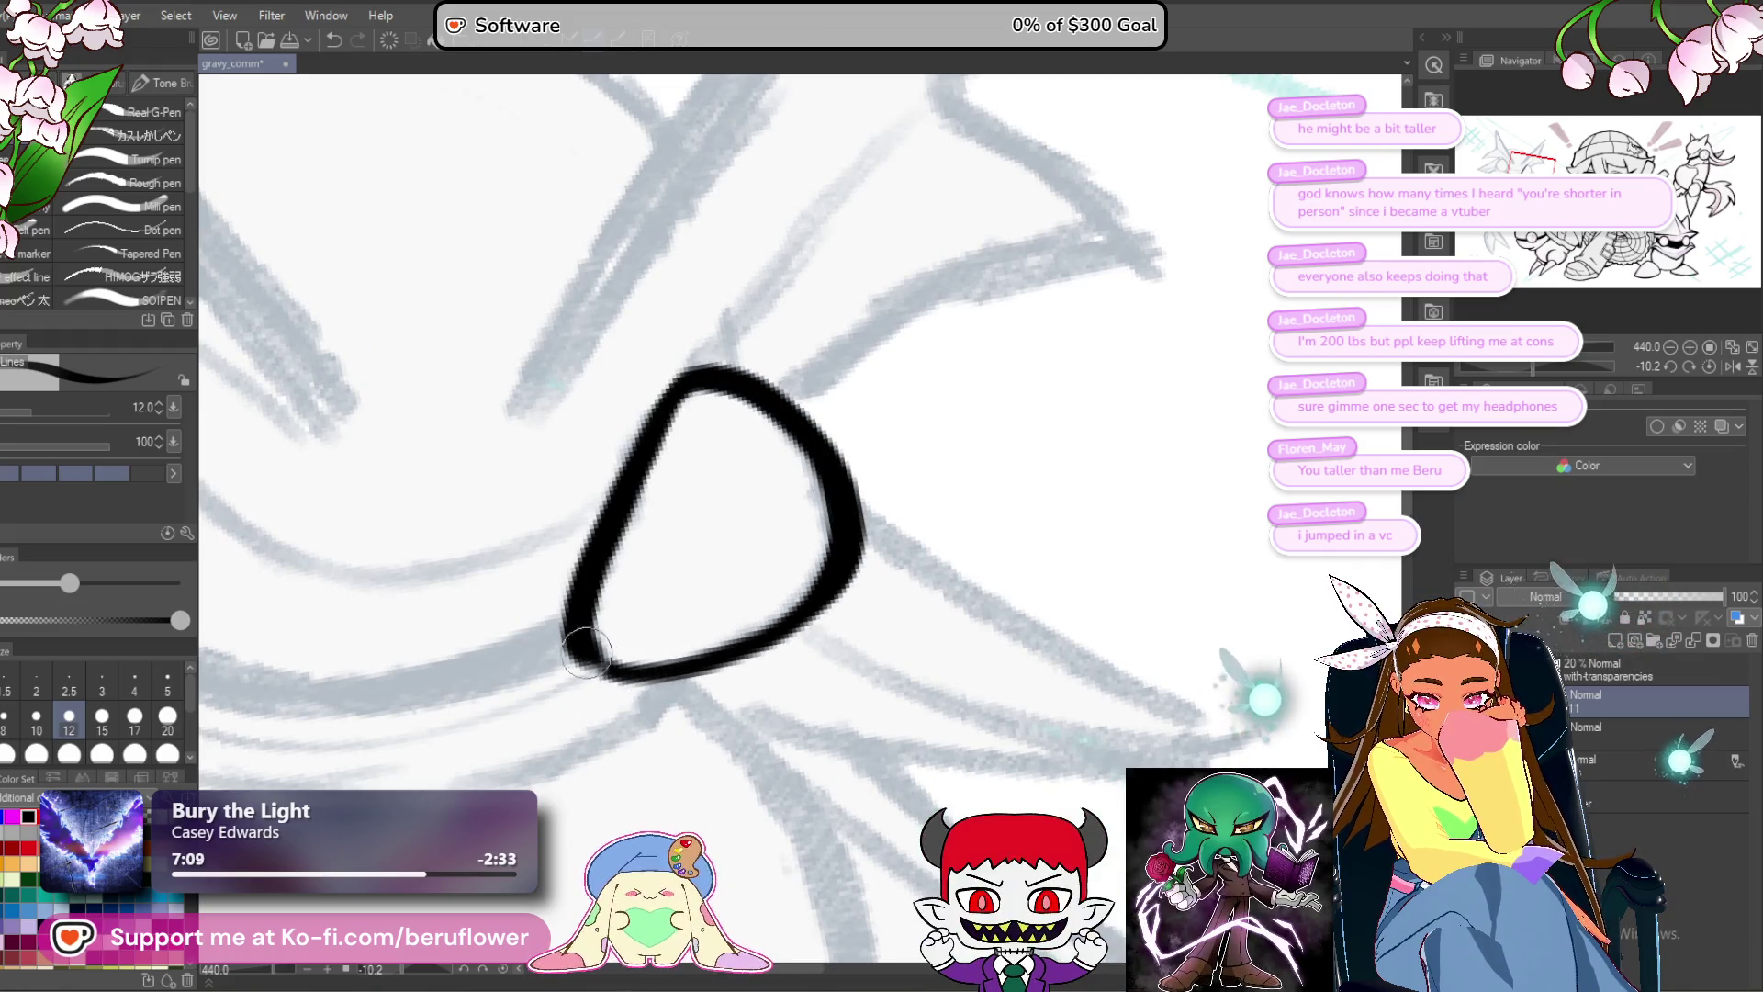
pyautogui.scroll(1, 723, 338)
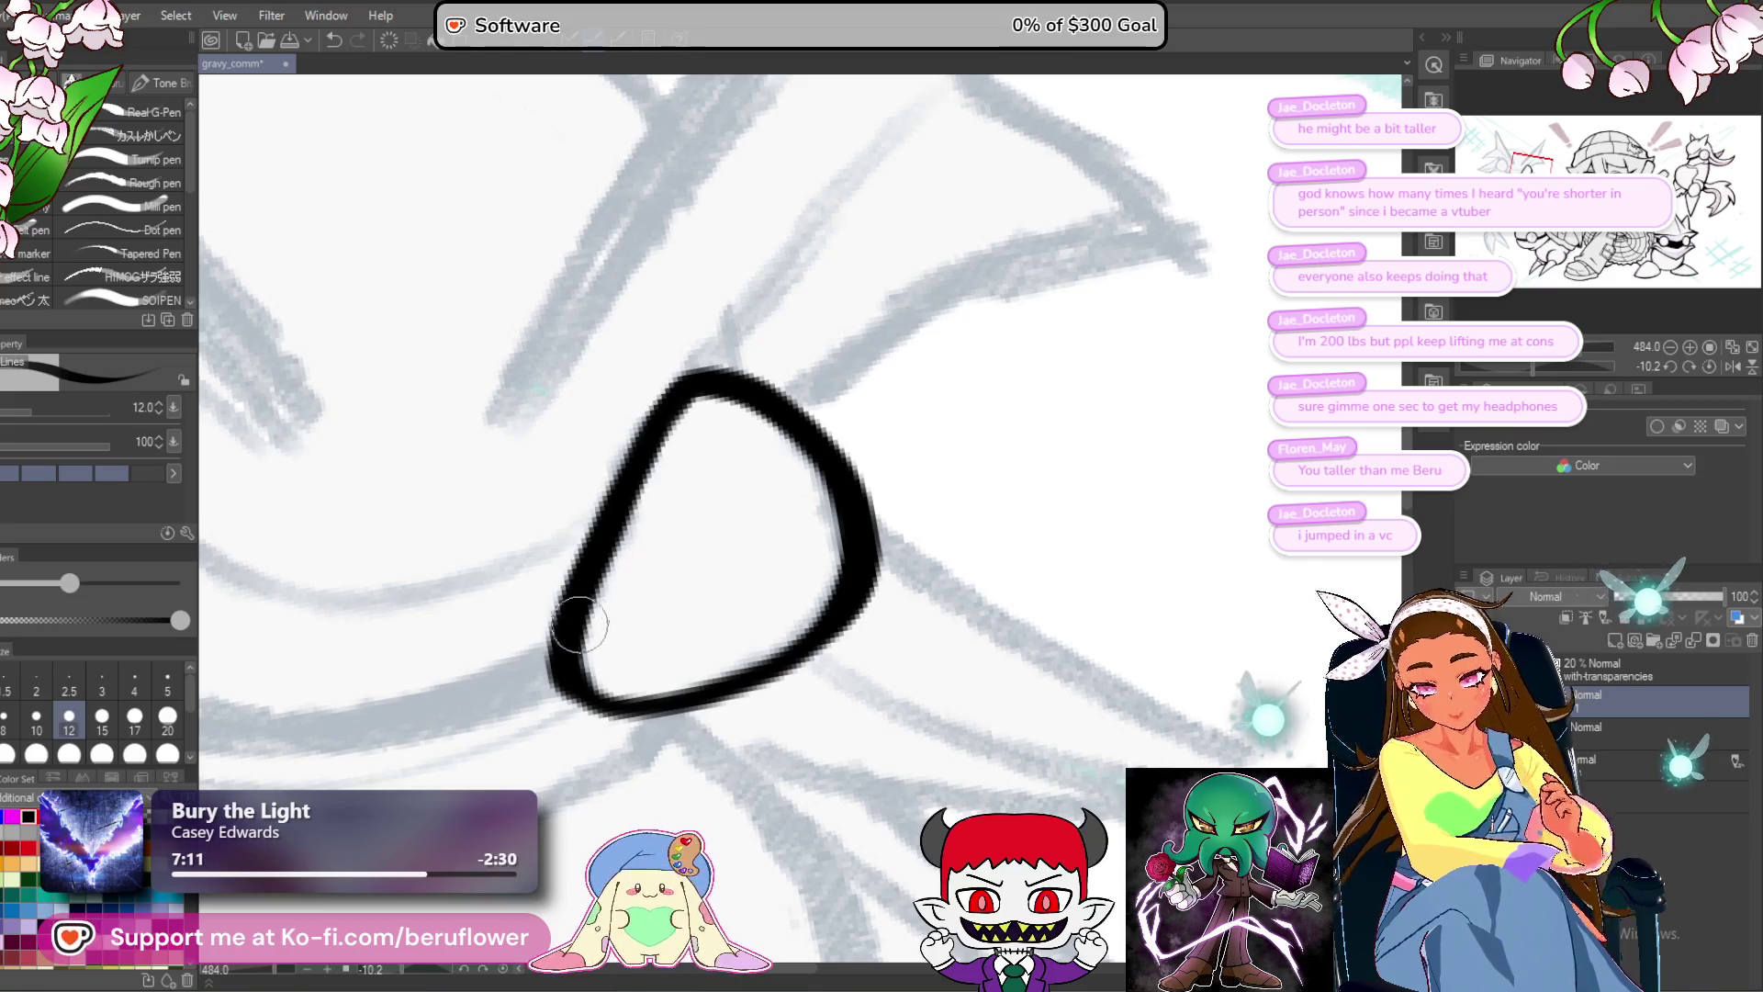
pyautogui.scroll(-3, 794, 643)
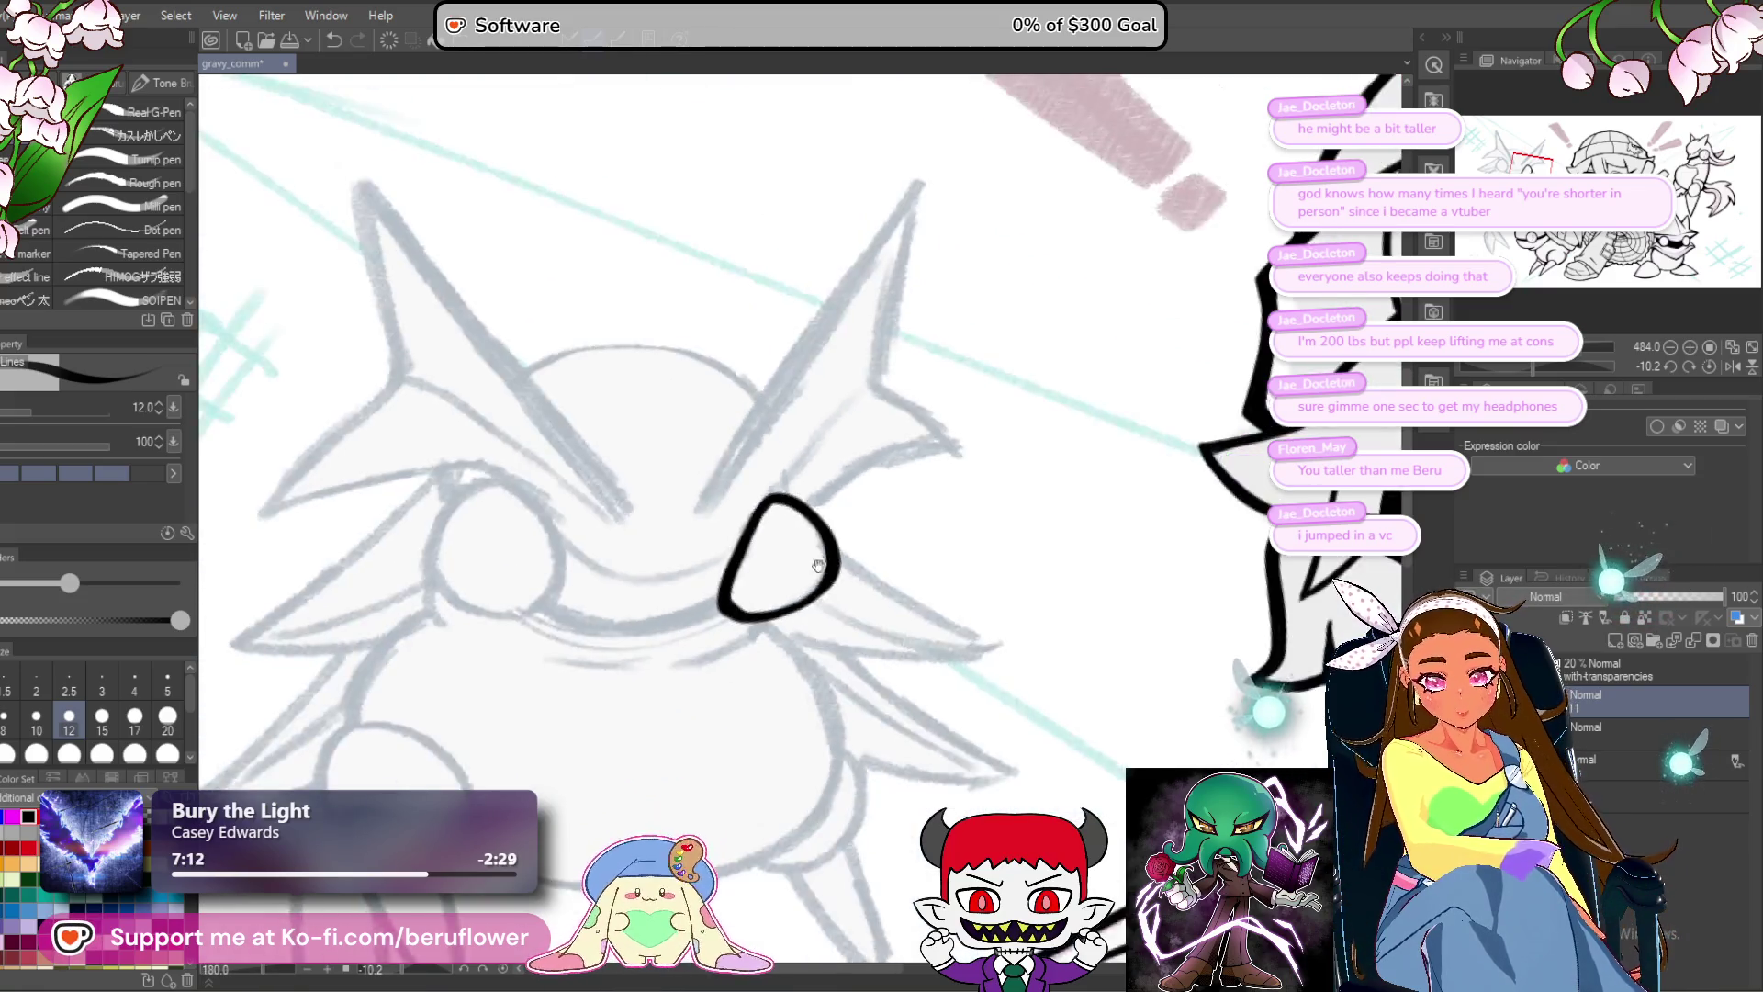
pyautogui.scroll(2, 904, 464)
# Add a tapered stroke down-left and a long curve down the creature's body.
pyautogui.moveTo(887, 477); pyautogui.dragTo(785, 536)
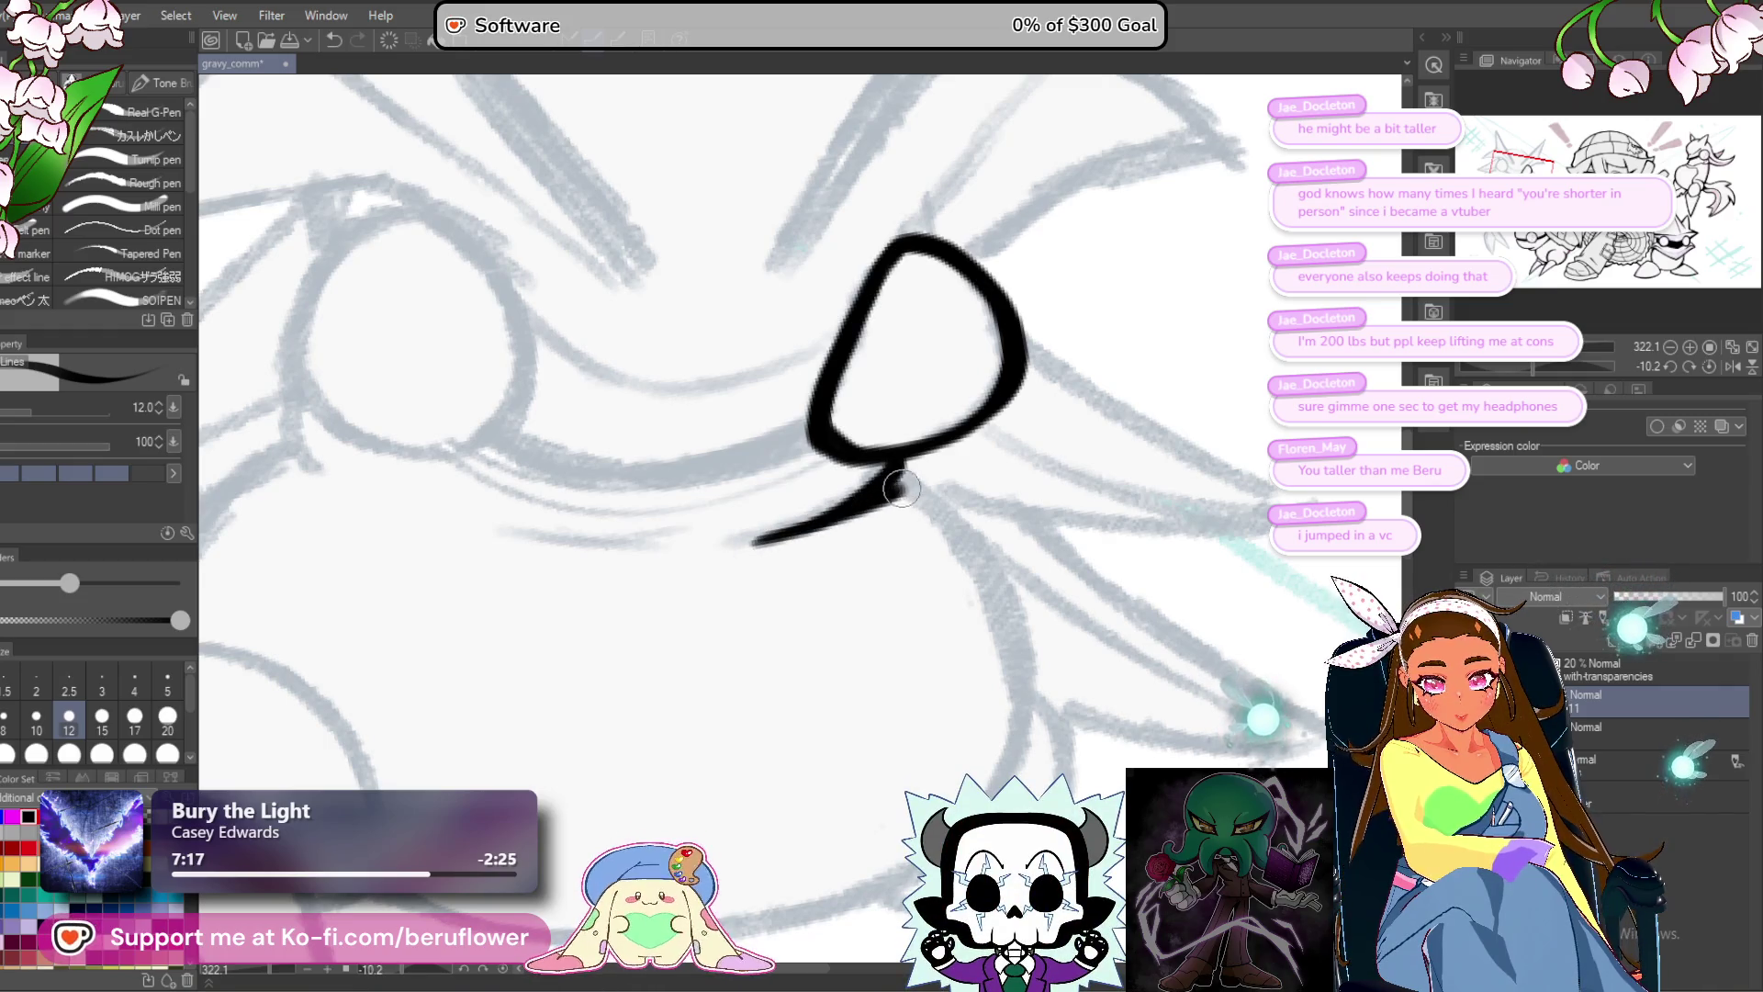
pyautogui.moveTo(965, 454); pyautogui.dragTo(771, 357)
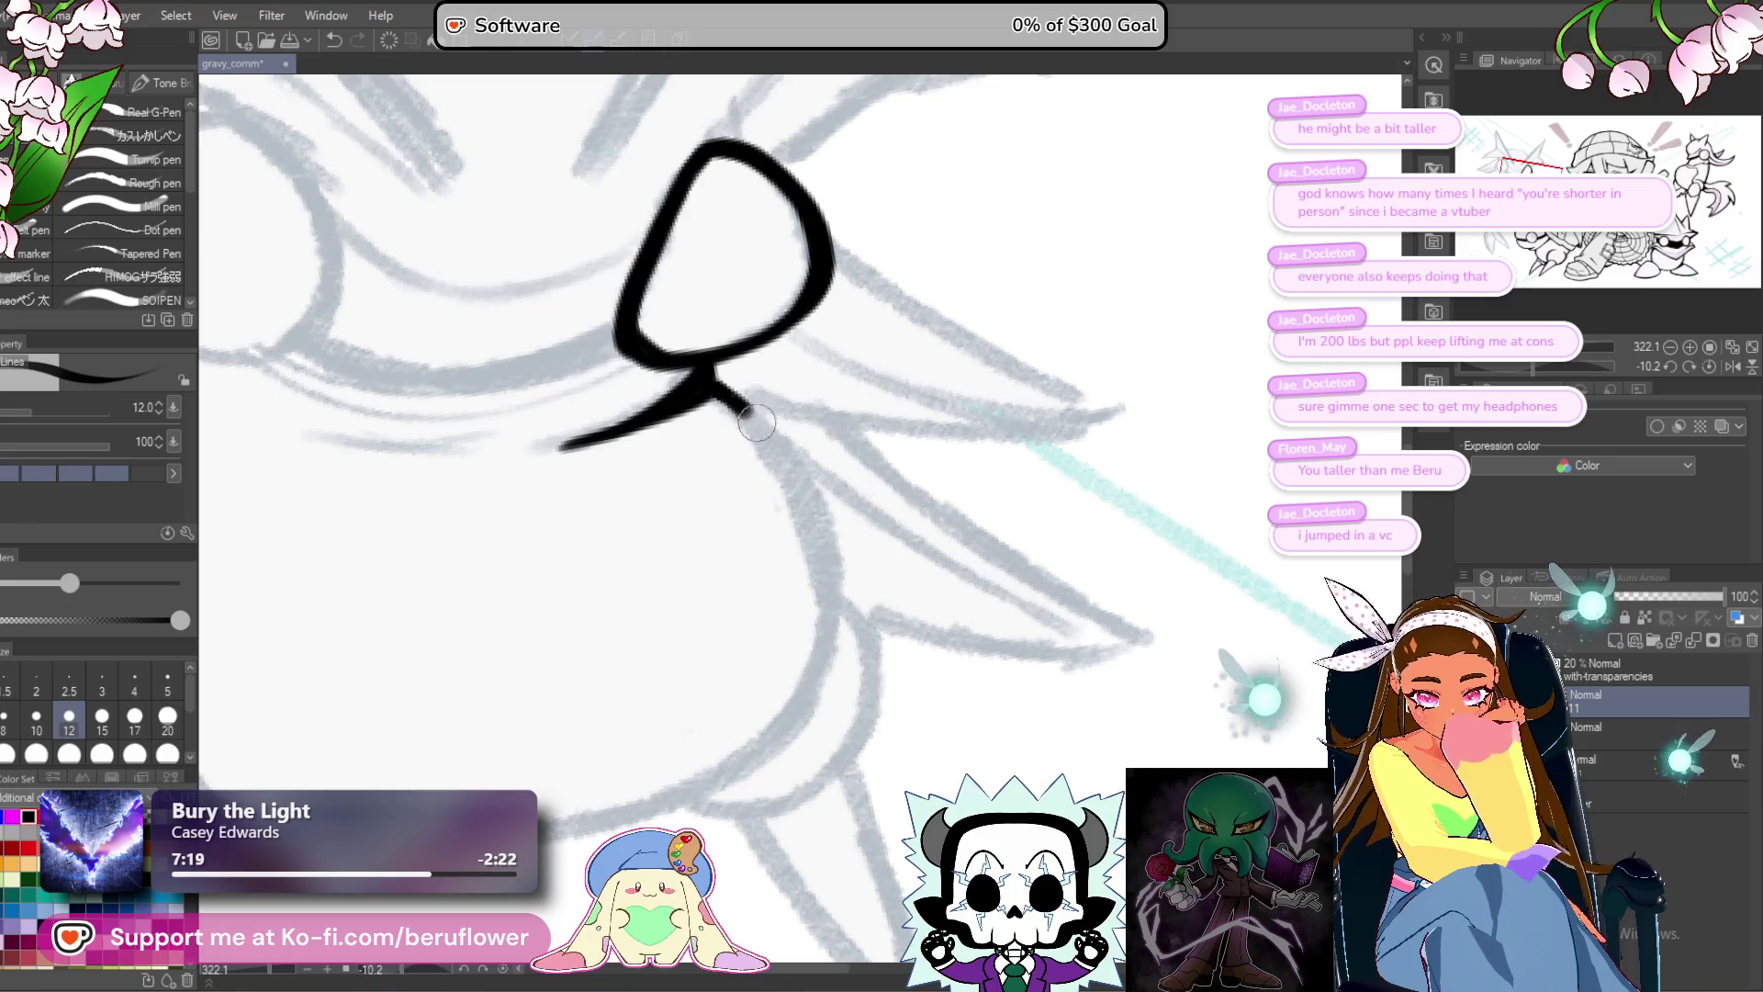
pyautogui.moveTo(820, 563); pyautogui.dragTo(753, 764)
pyautogui.scroll(-3, 644, 774)
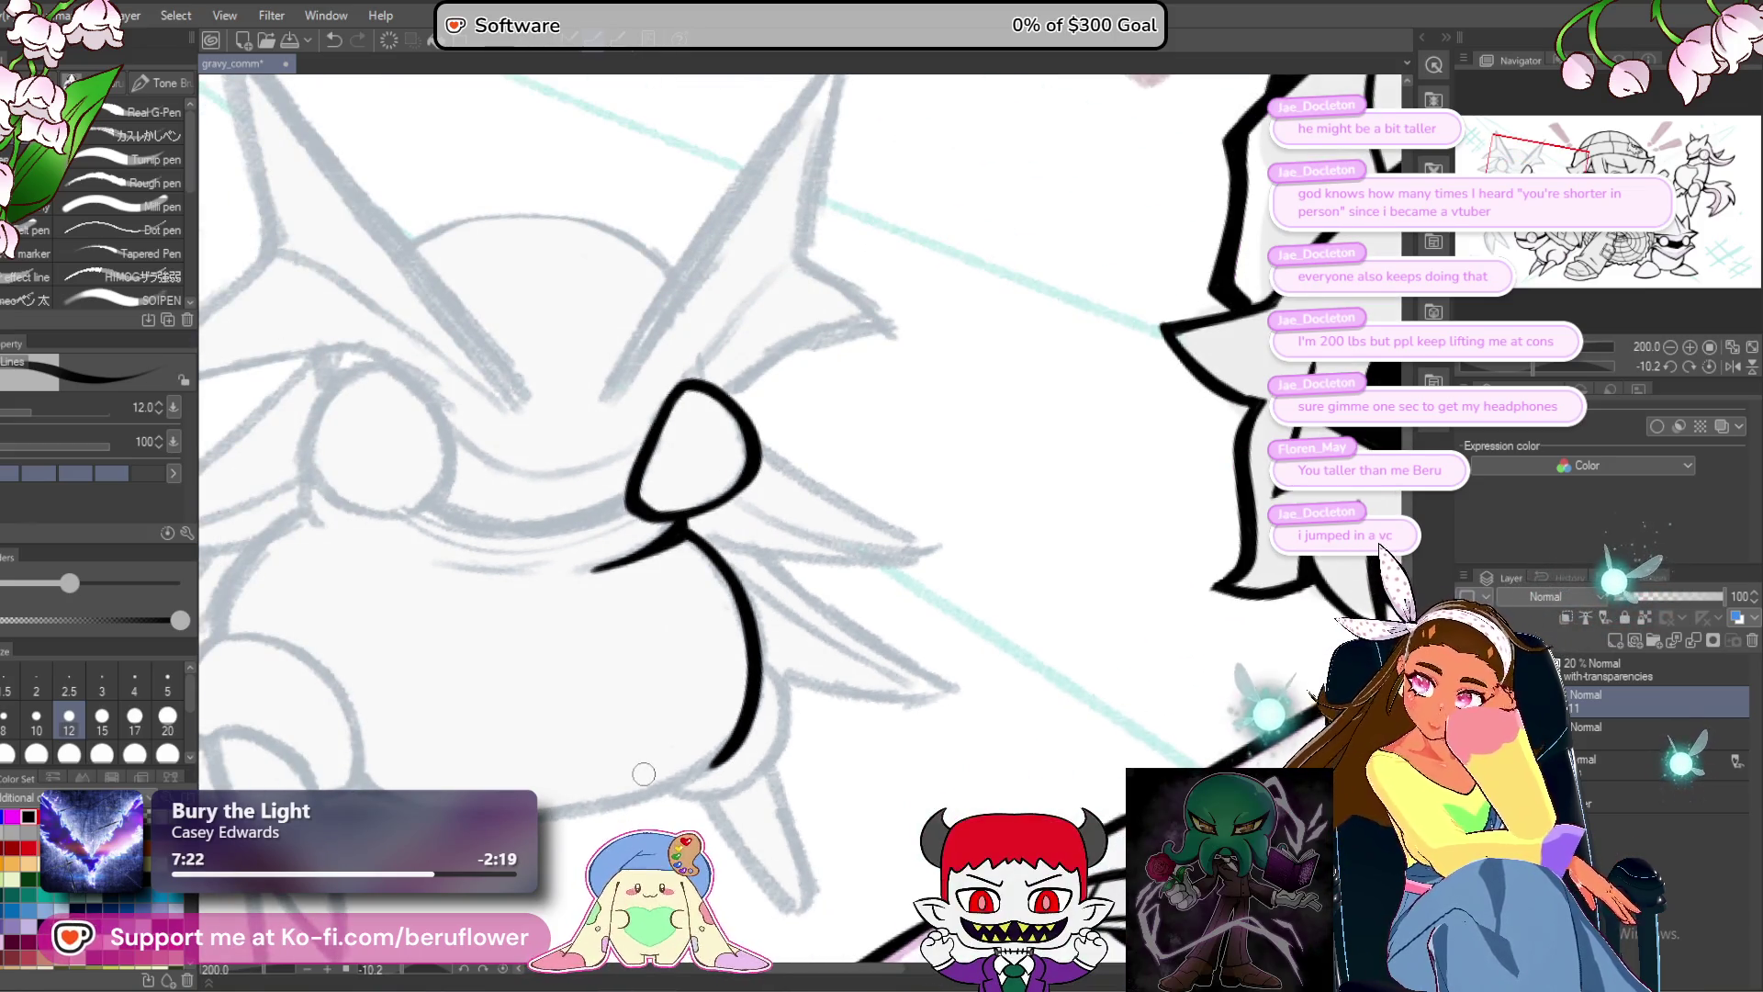
pyautogui.moveTo(977, 607)
pyautogui.mouseDown()
pyautogui.moveTo(1064, 615)
pyautogui.moveTo(1073, 648)
pyautogui.mouseUp()
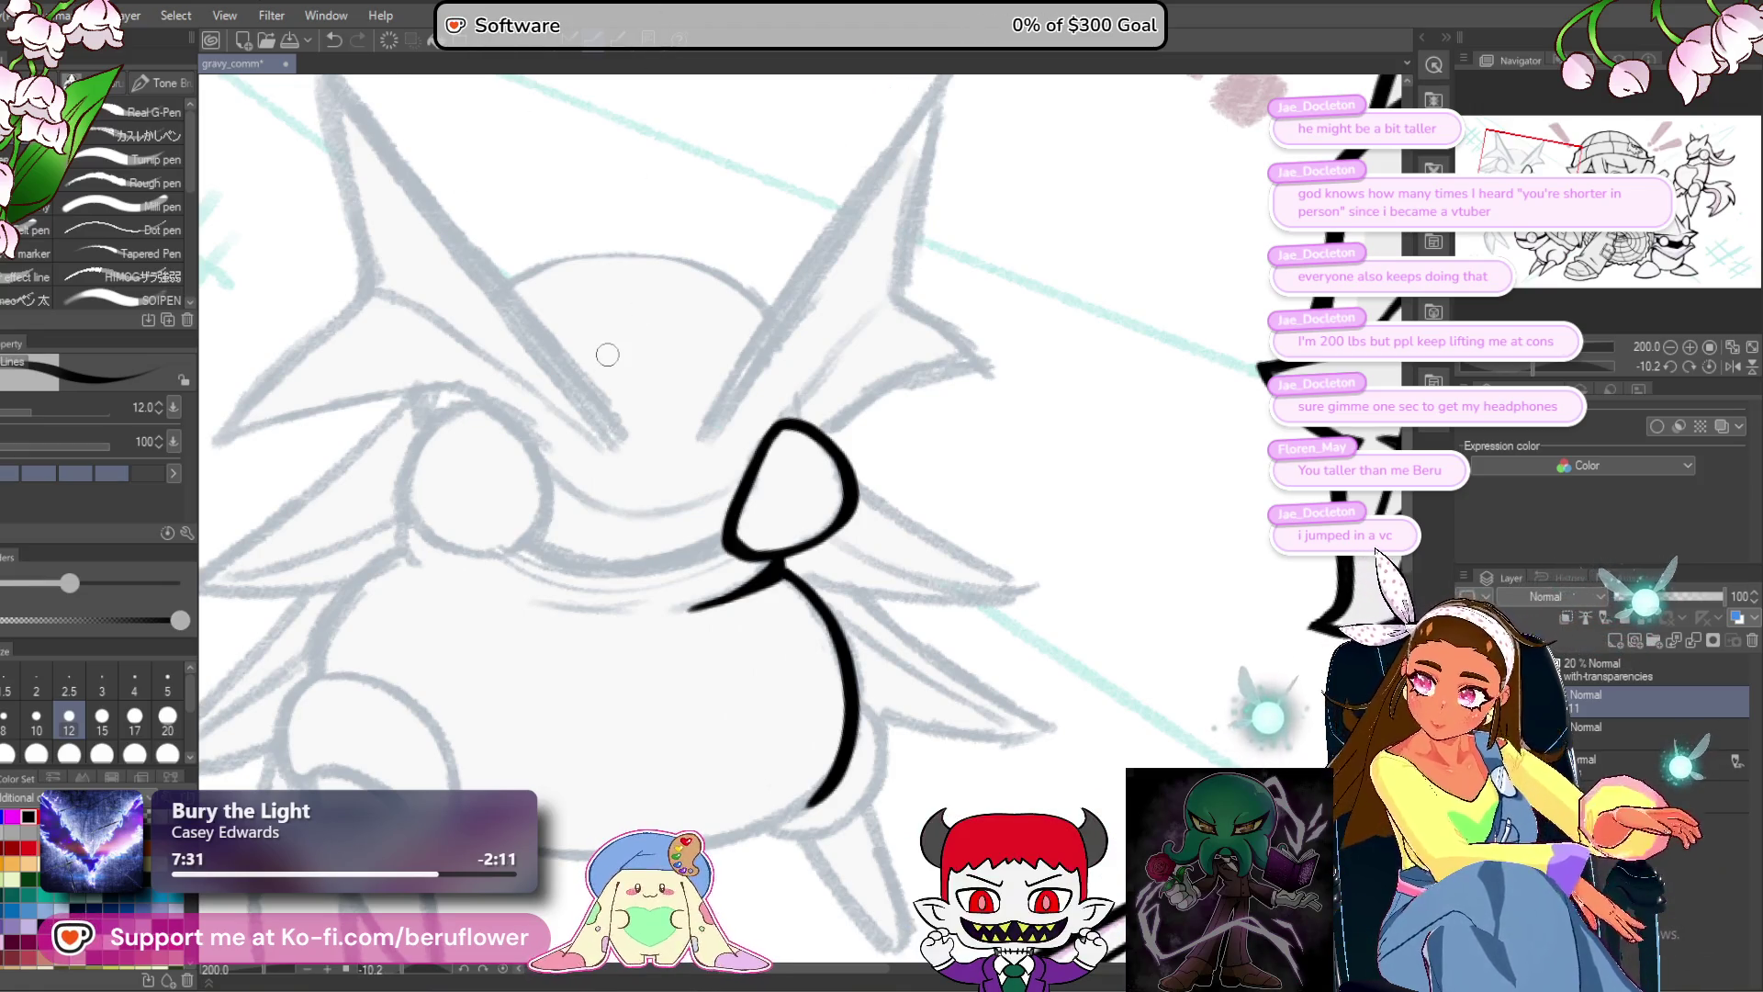
pyautogui.scroll(-1, 607, 354)
pyautogui.scroll(1, 580, 390)
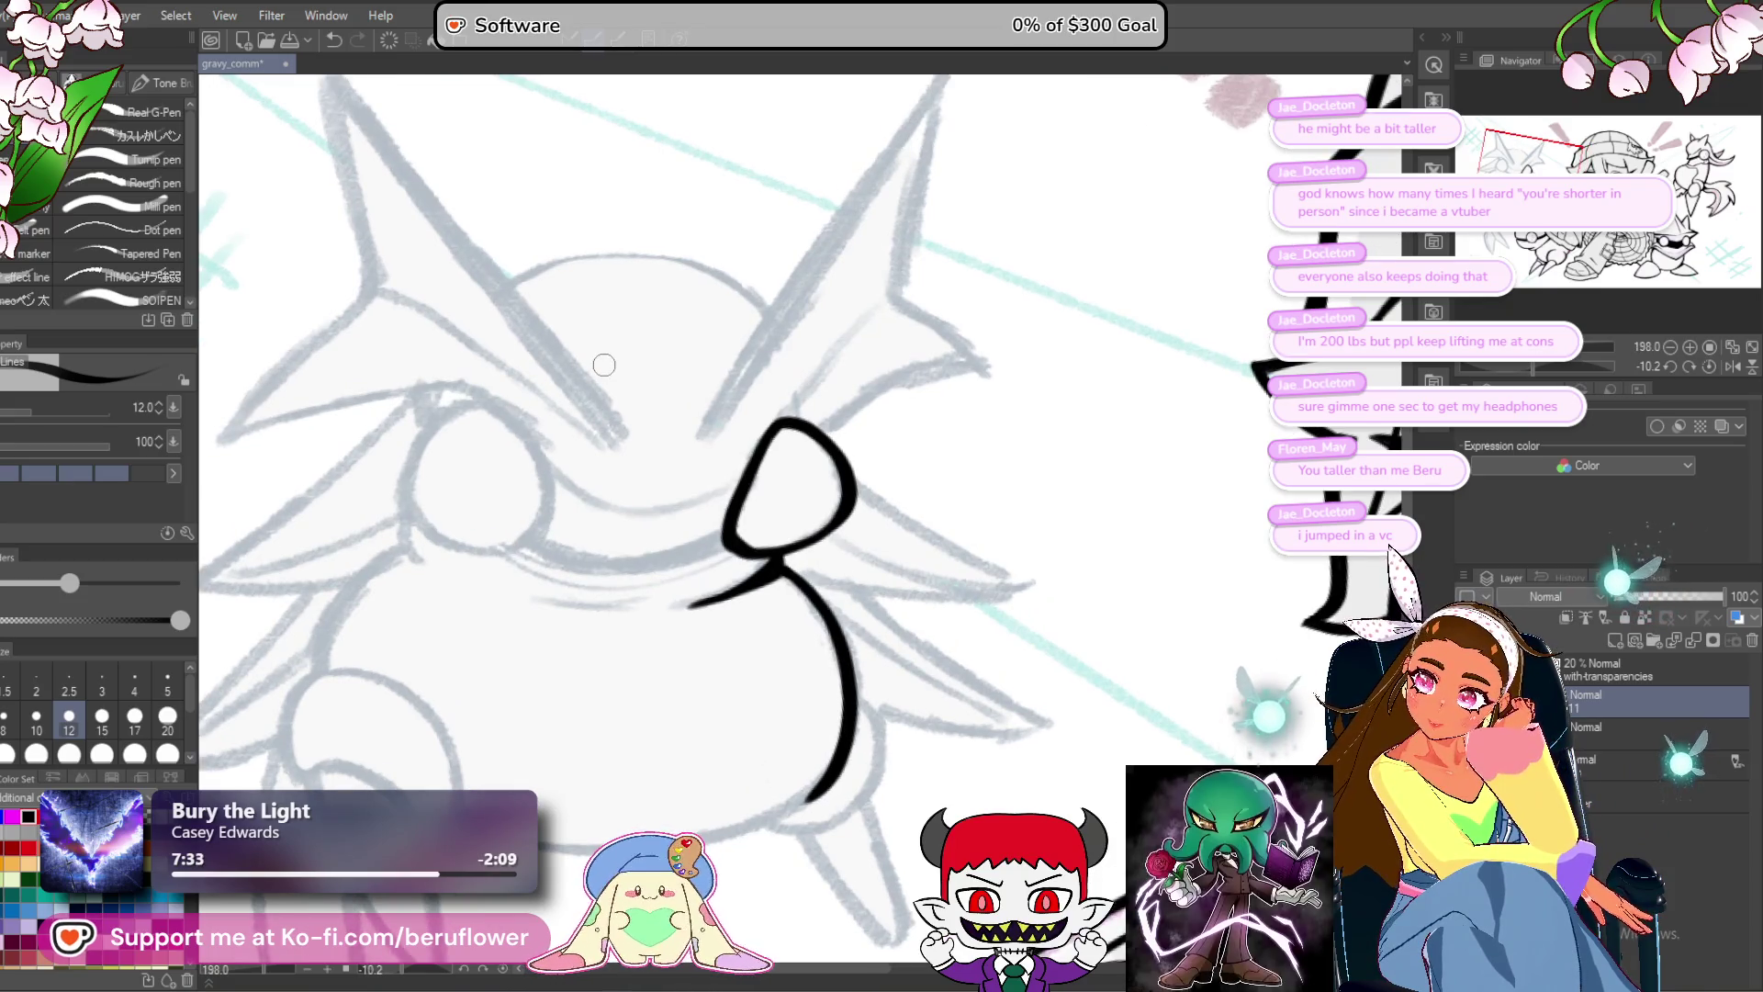
pyautogui.click(23, 14)
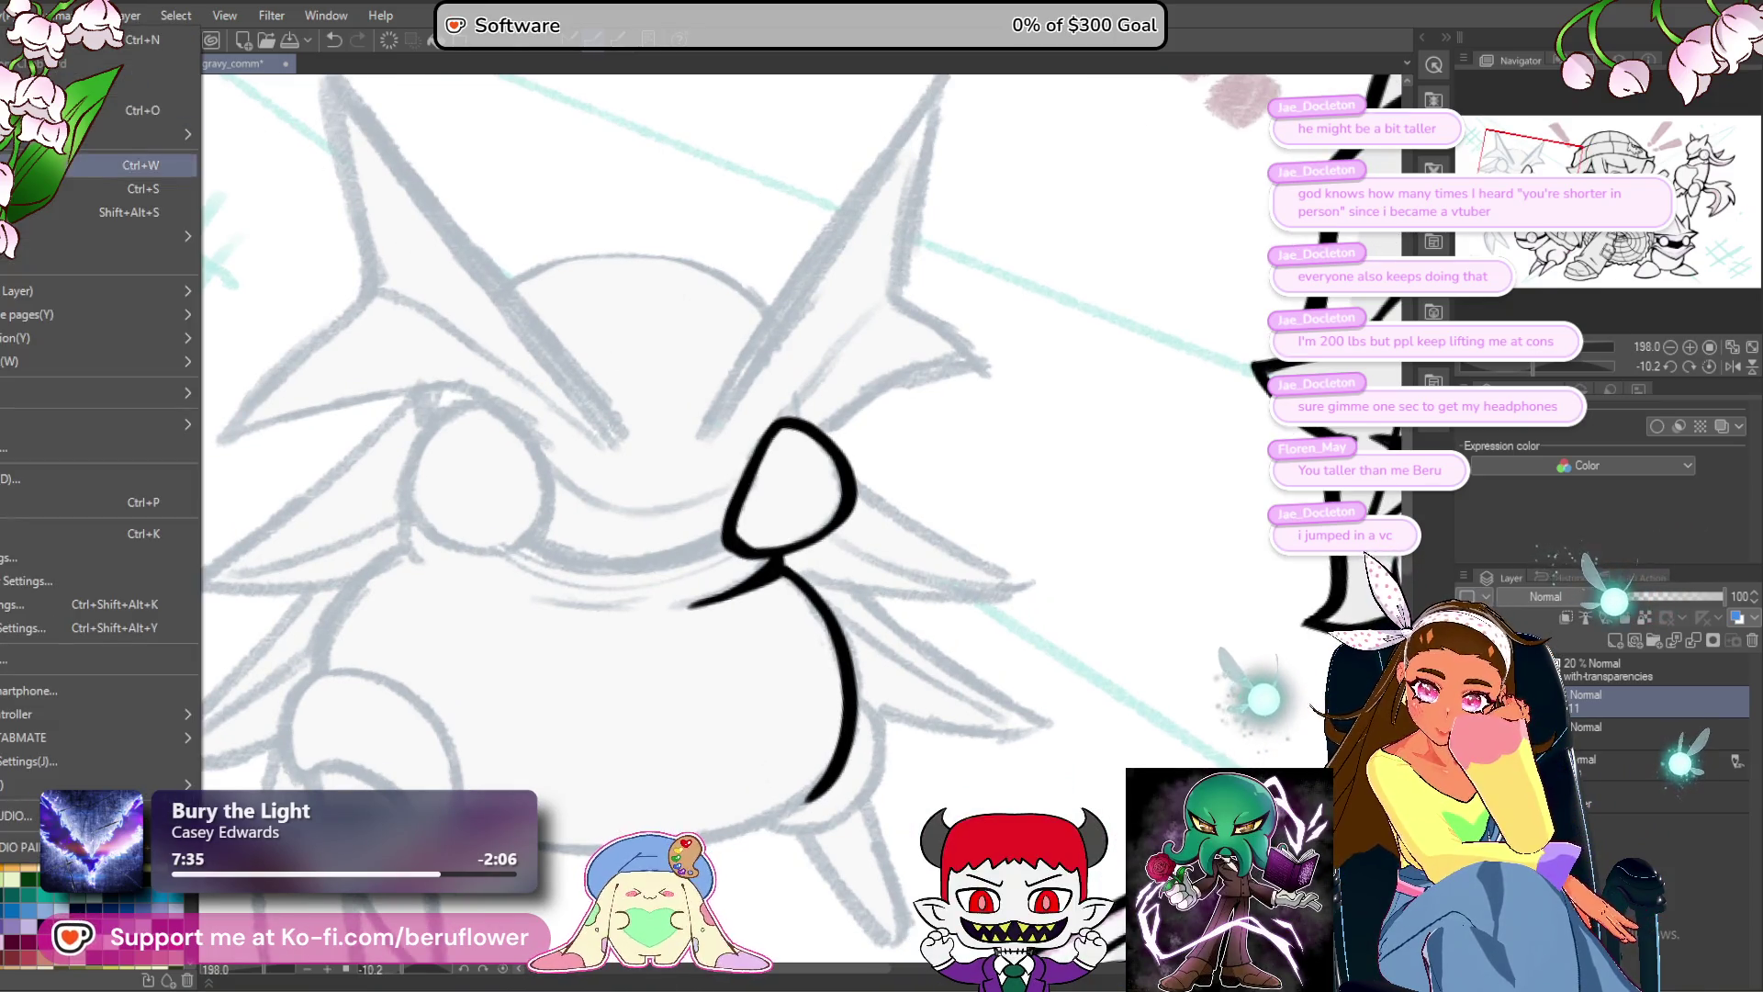
# In the Cthulhu chibi file, select the Glow and overlay glow layers and merge them.
pyautogui.press('Escape')
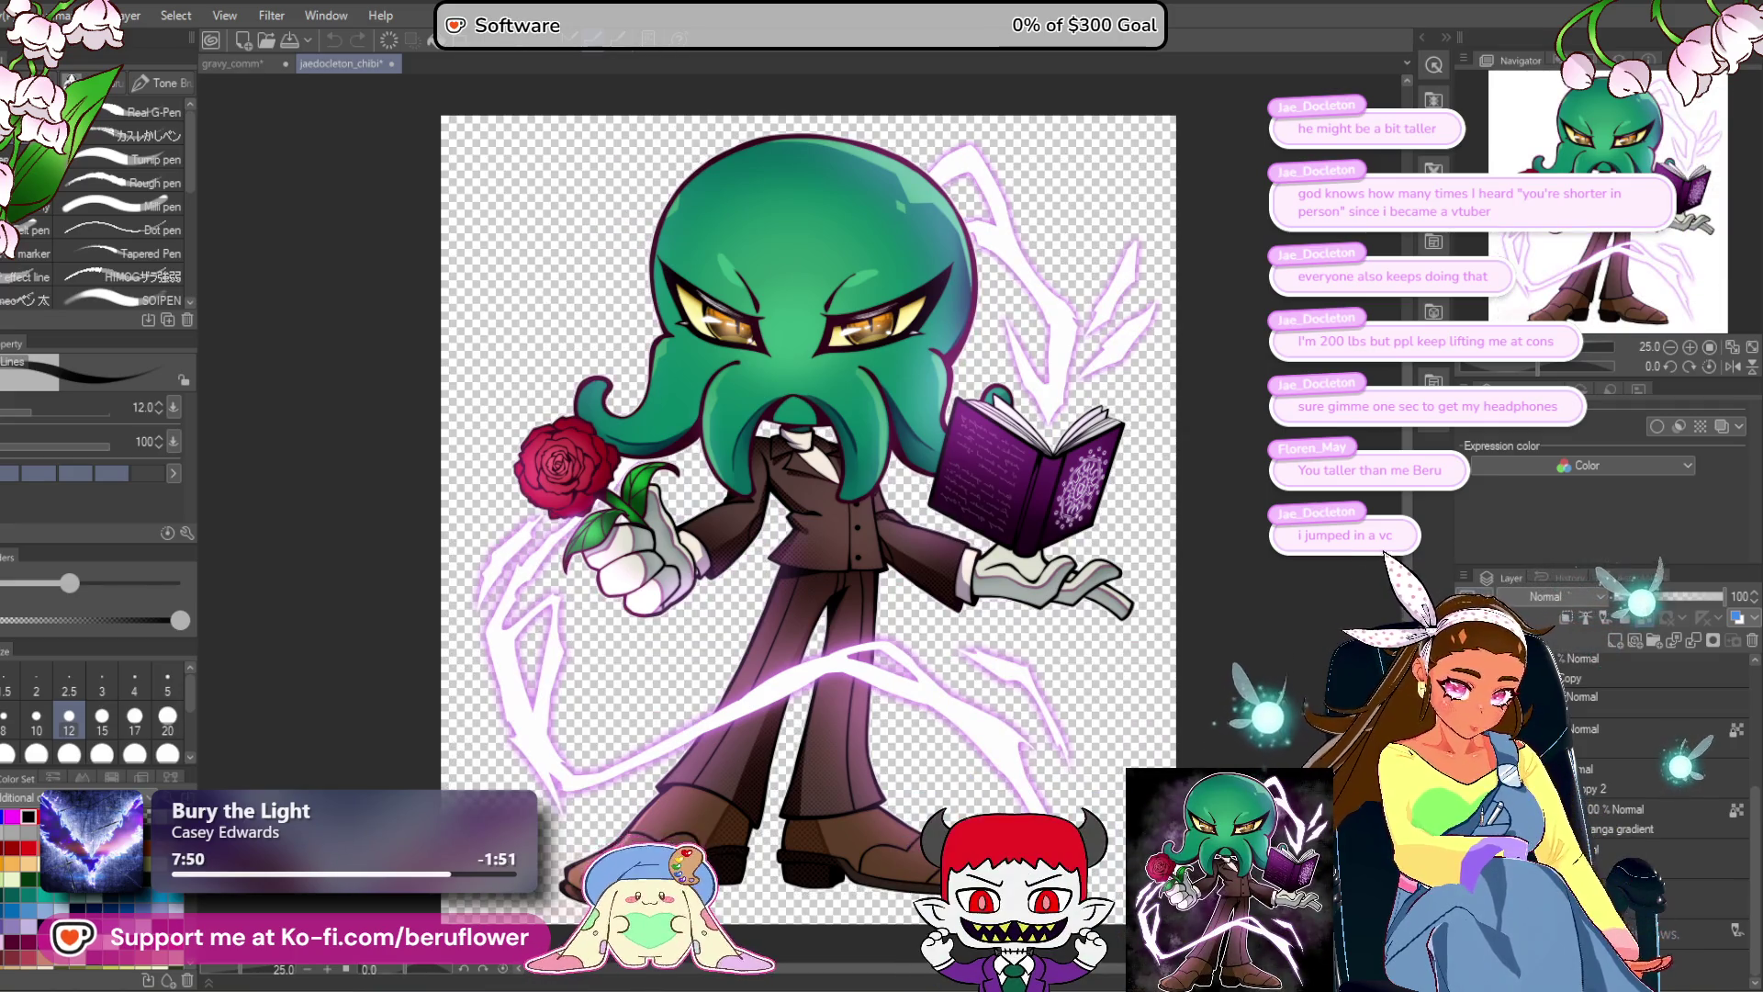
pyautogui.click(1635, 704)
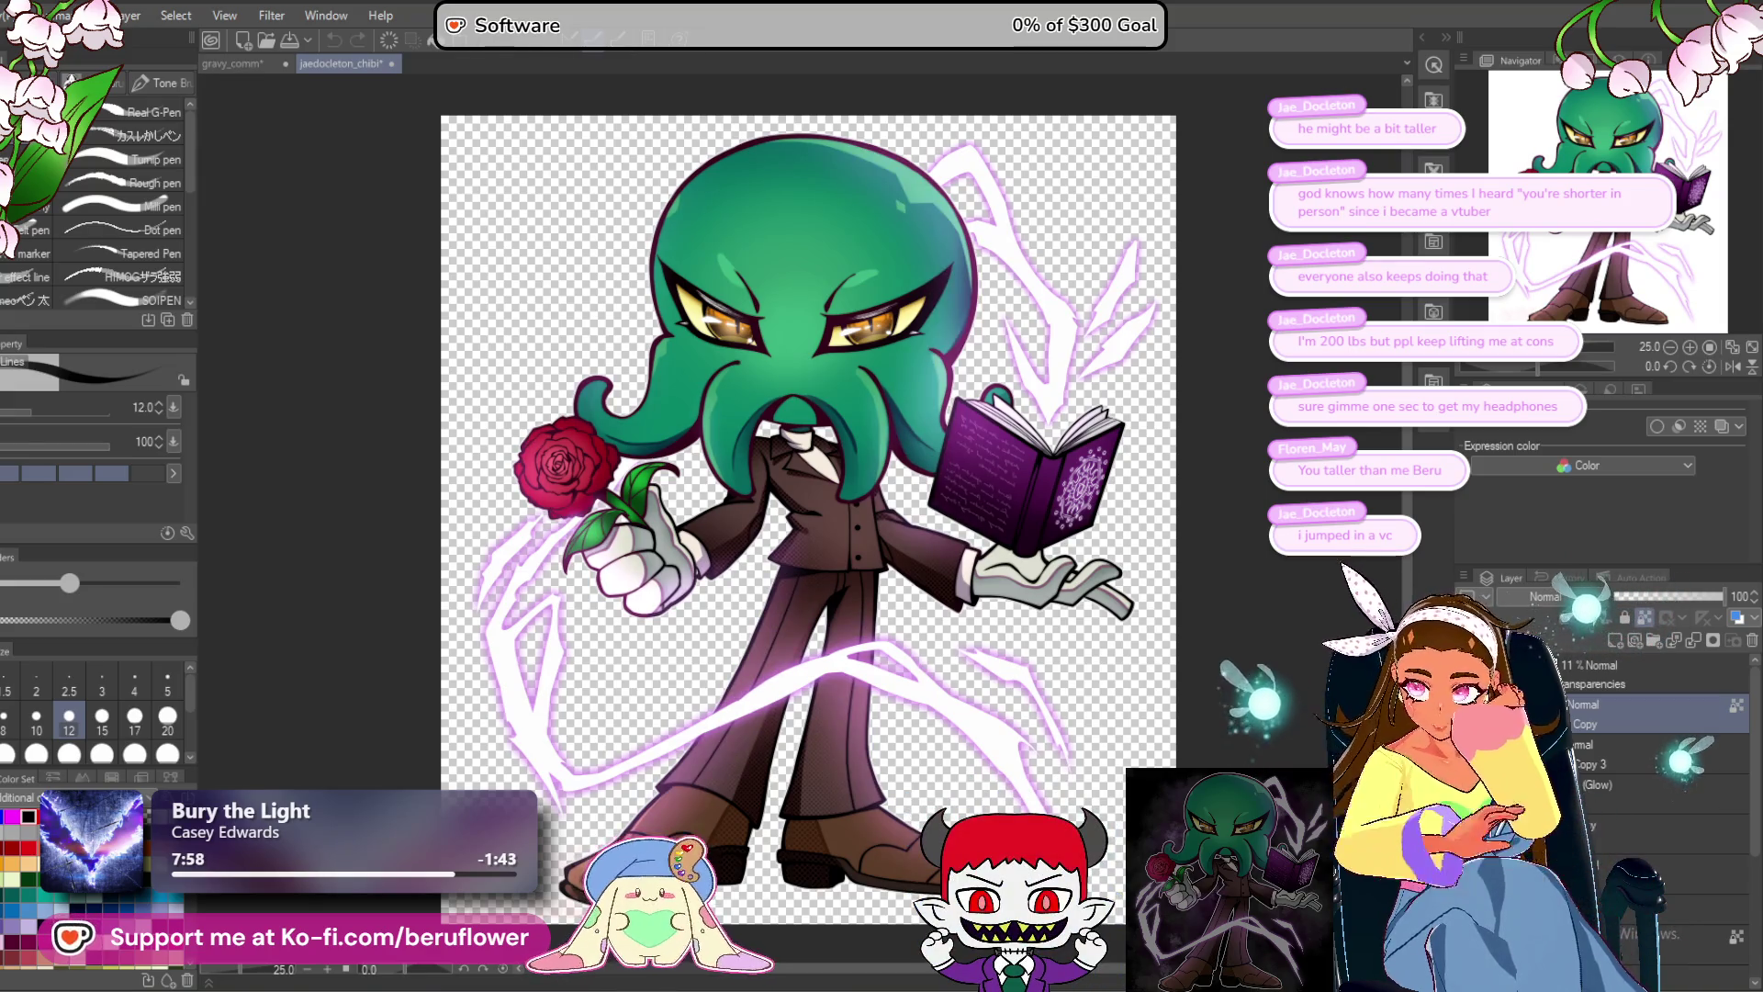
pyautogui.click(1626, 795)
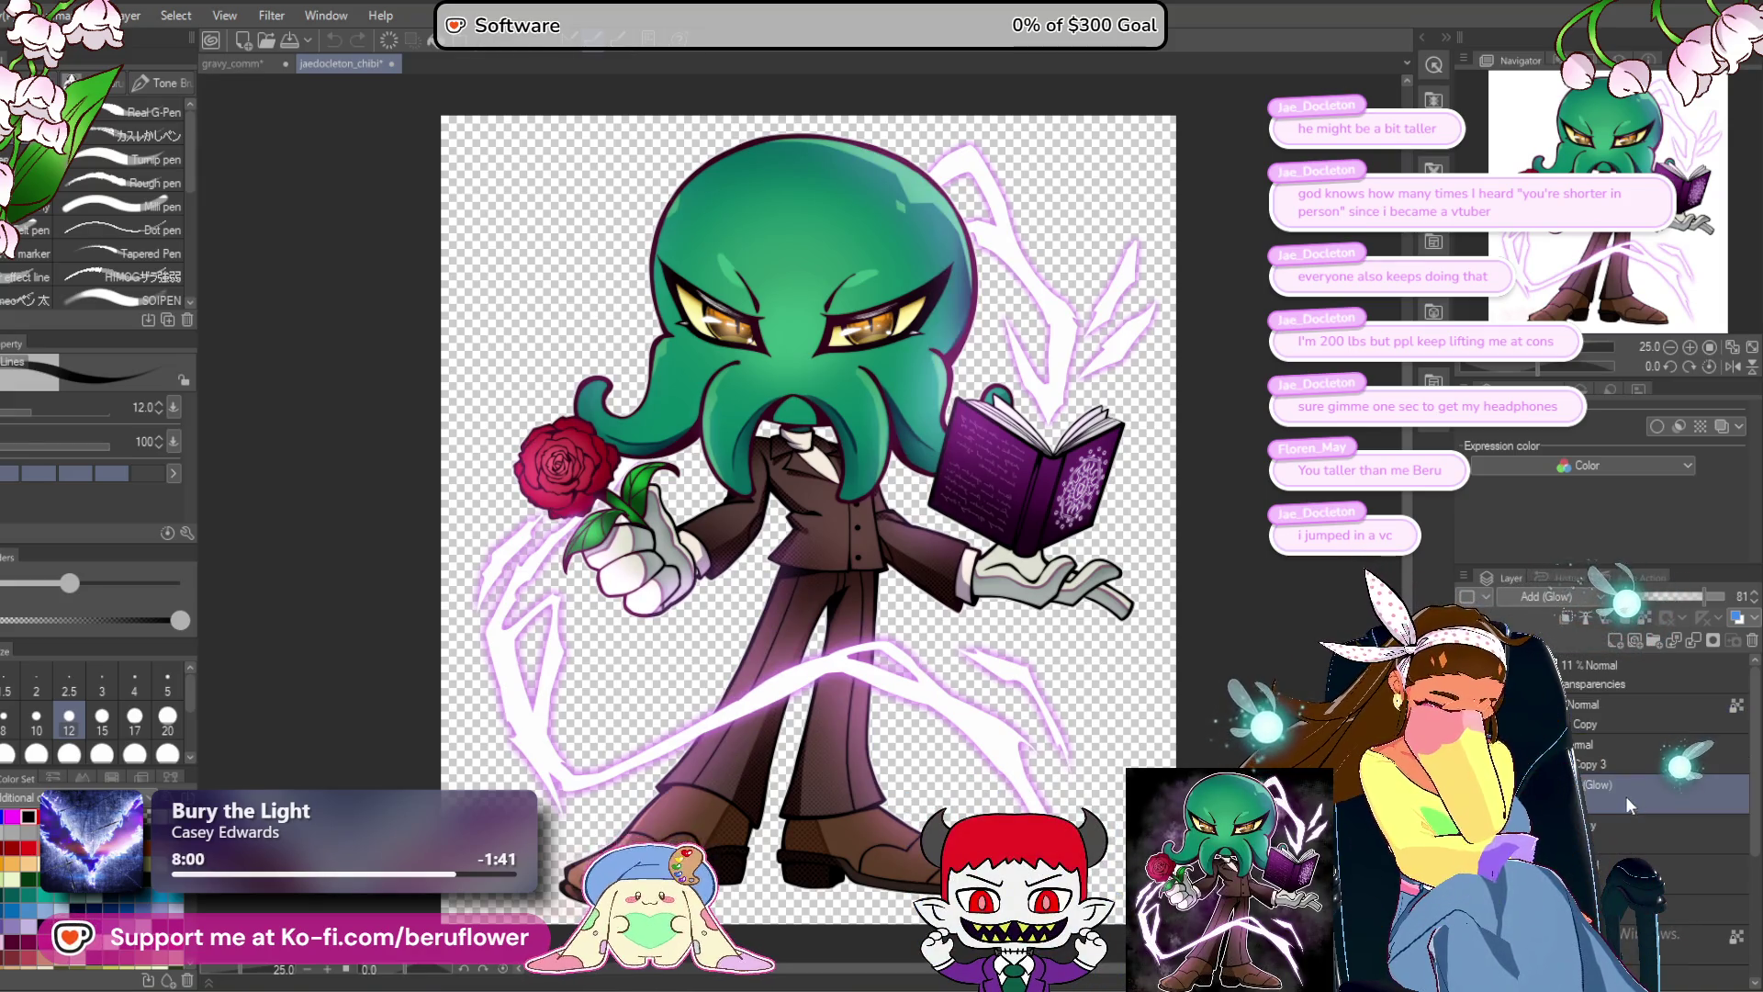
pyautogui.click(1561, 619)
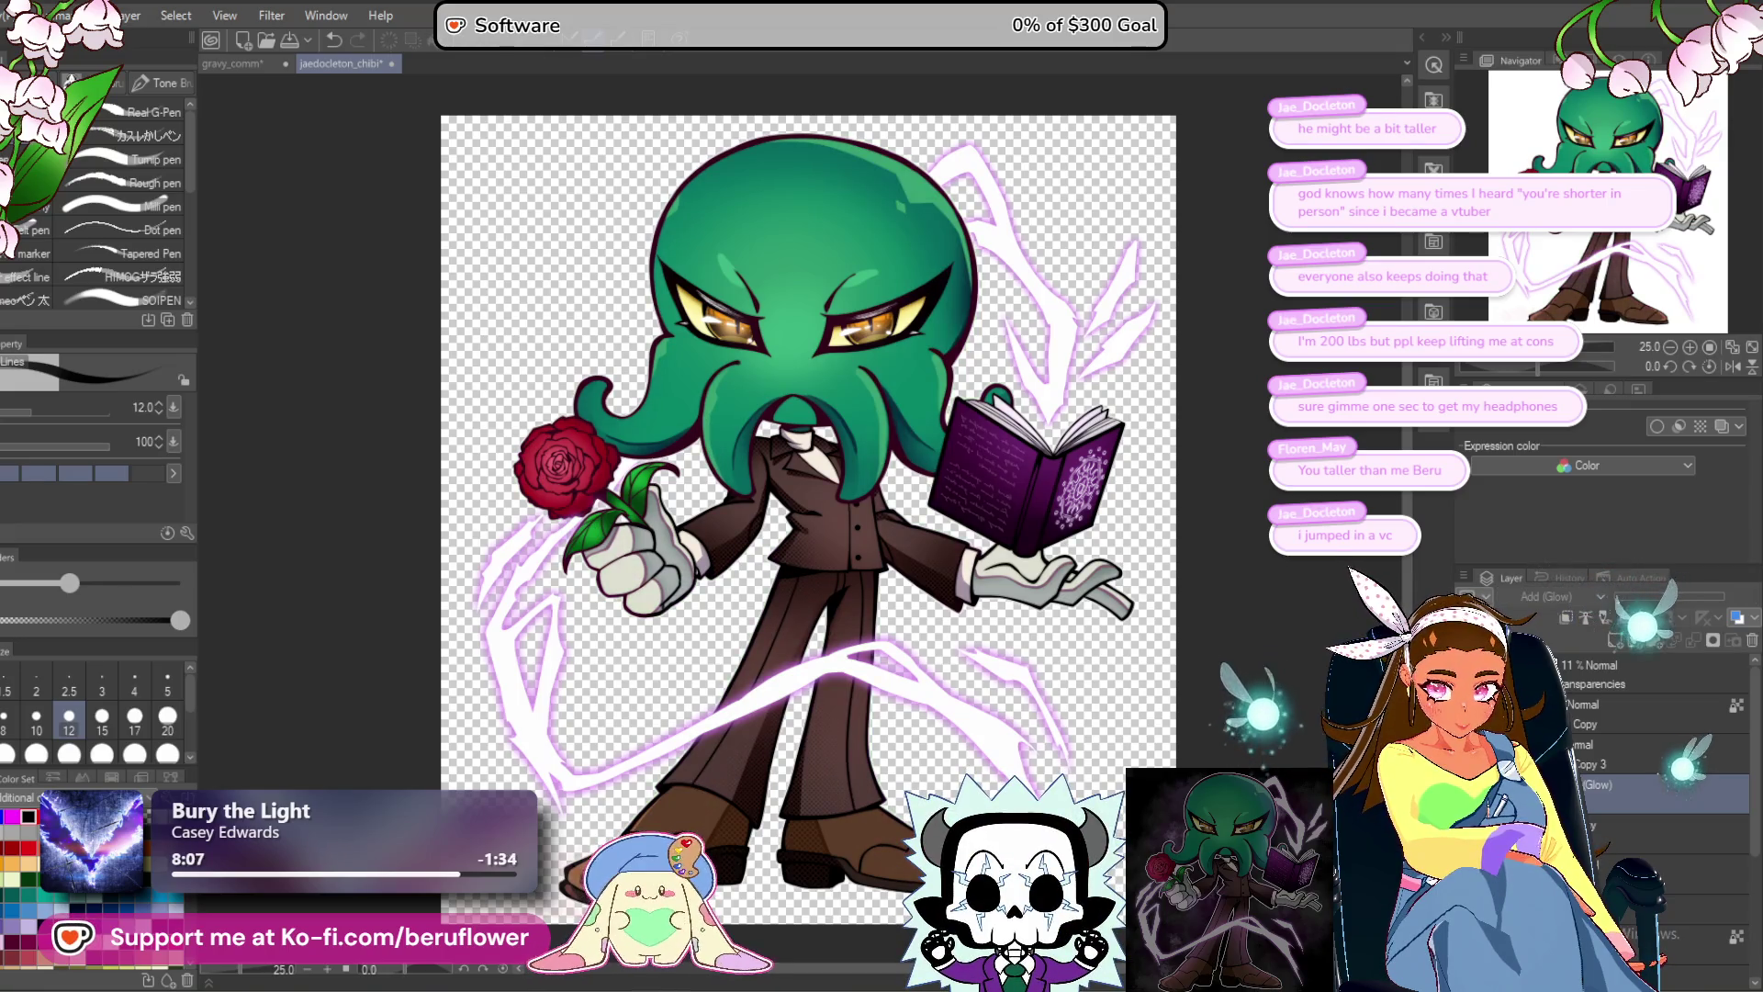
pyautogui.scroll(-2, 854, 551)
pyautogui.scroll(1, 854, 551)
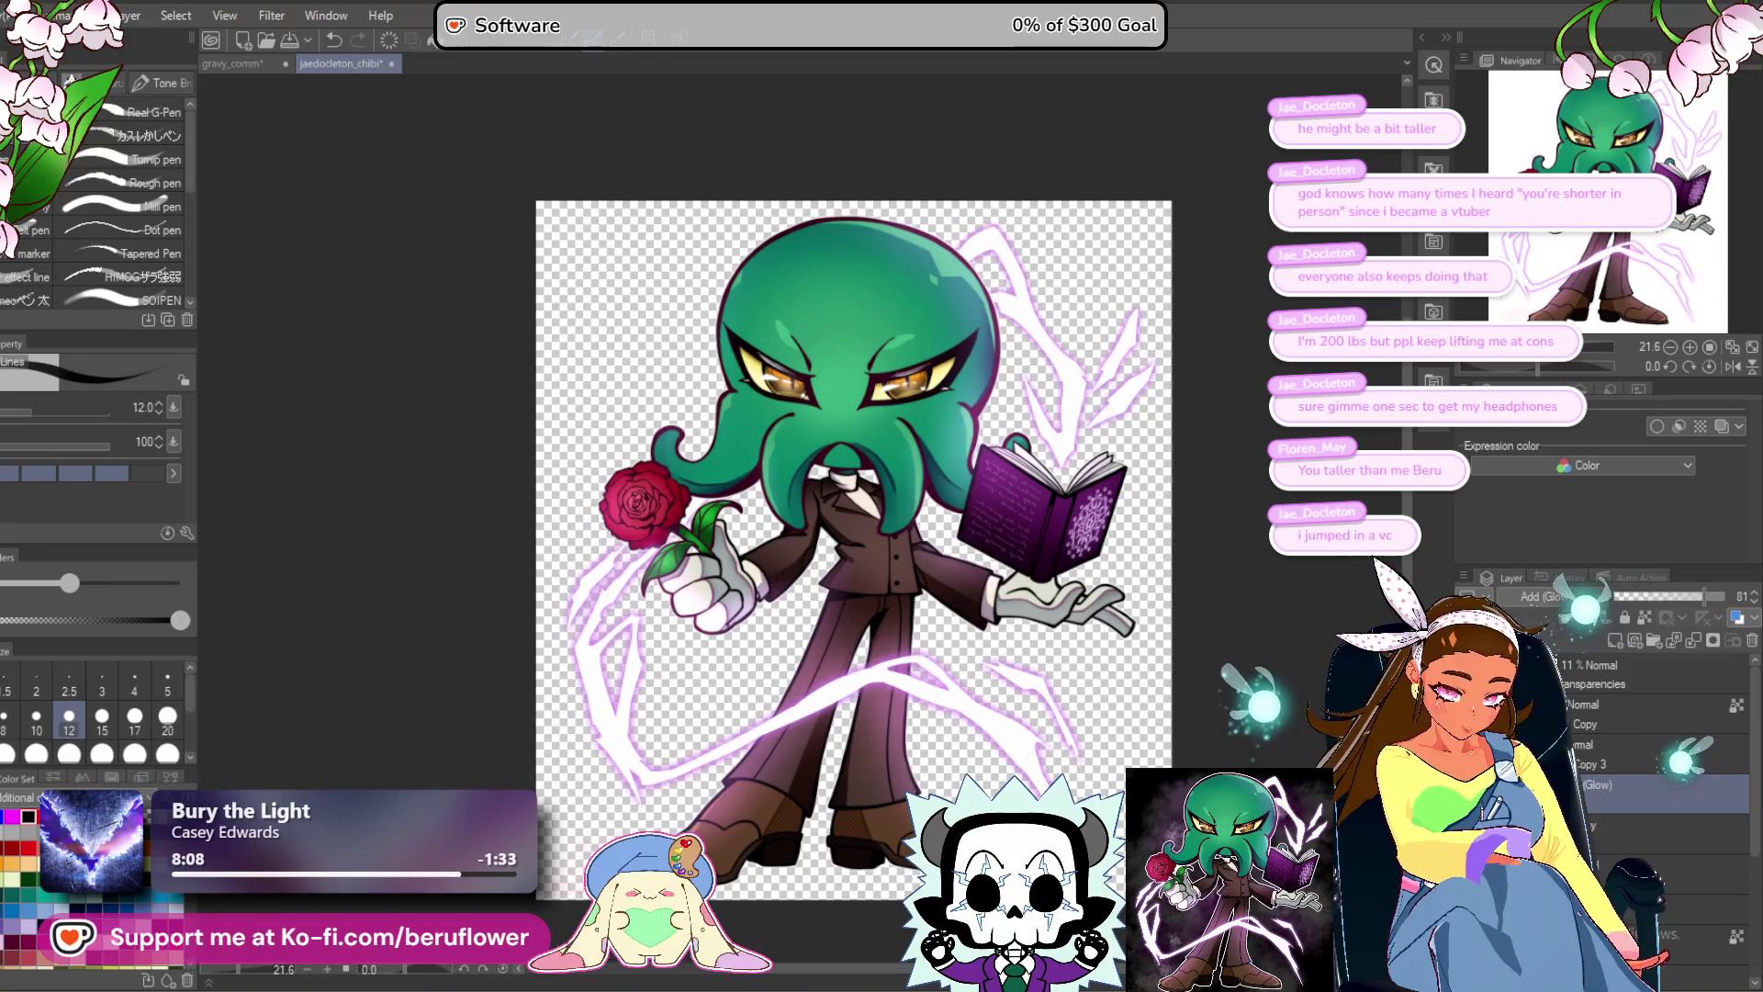
pyautogui.click(1653, 831)
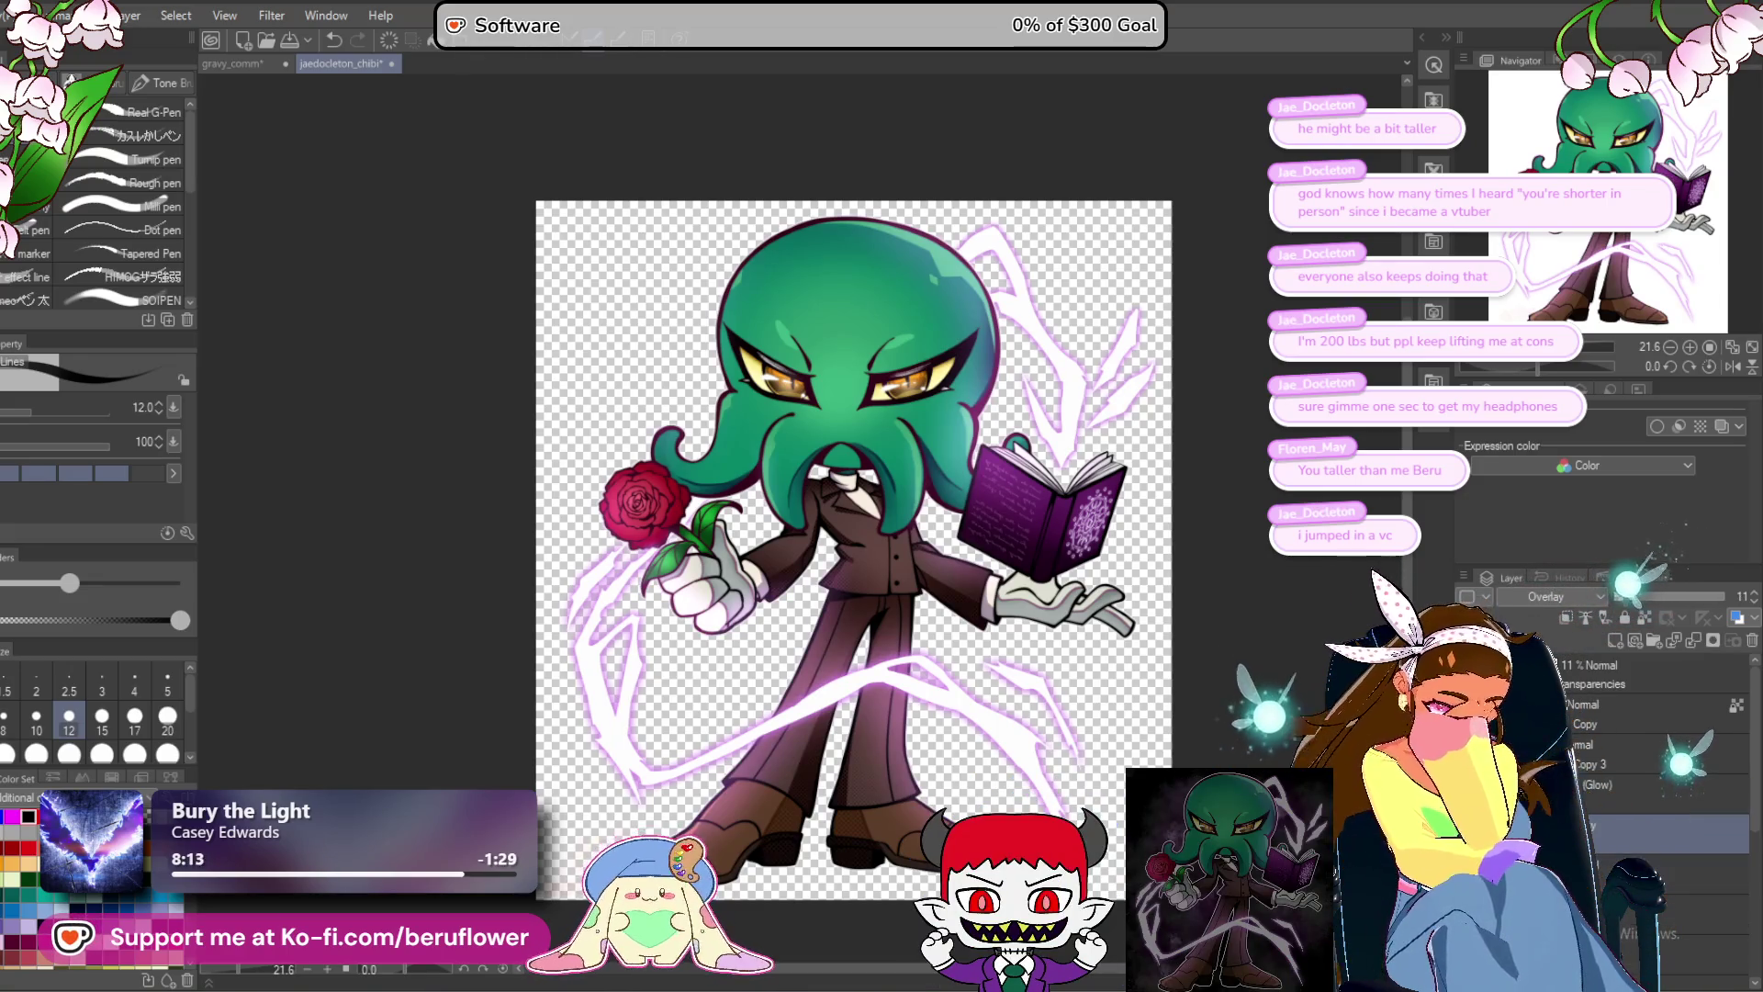
pyautogui.scroll(-1, 1653, 735)
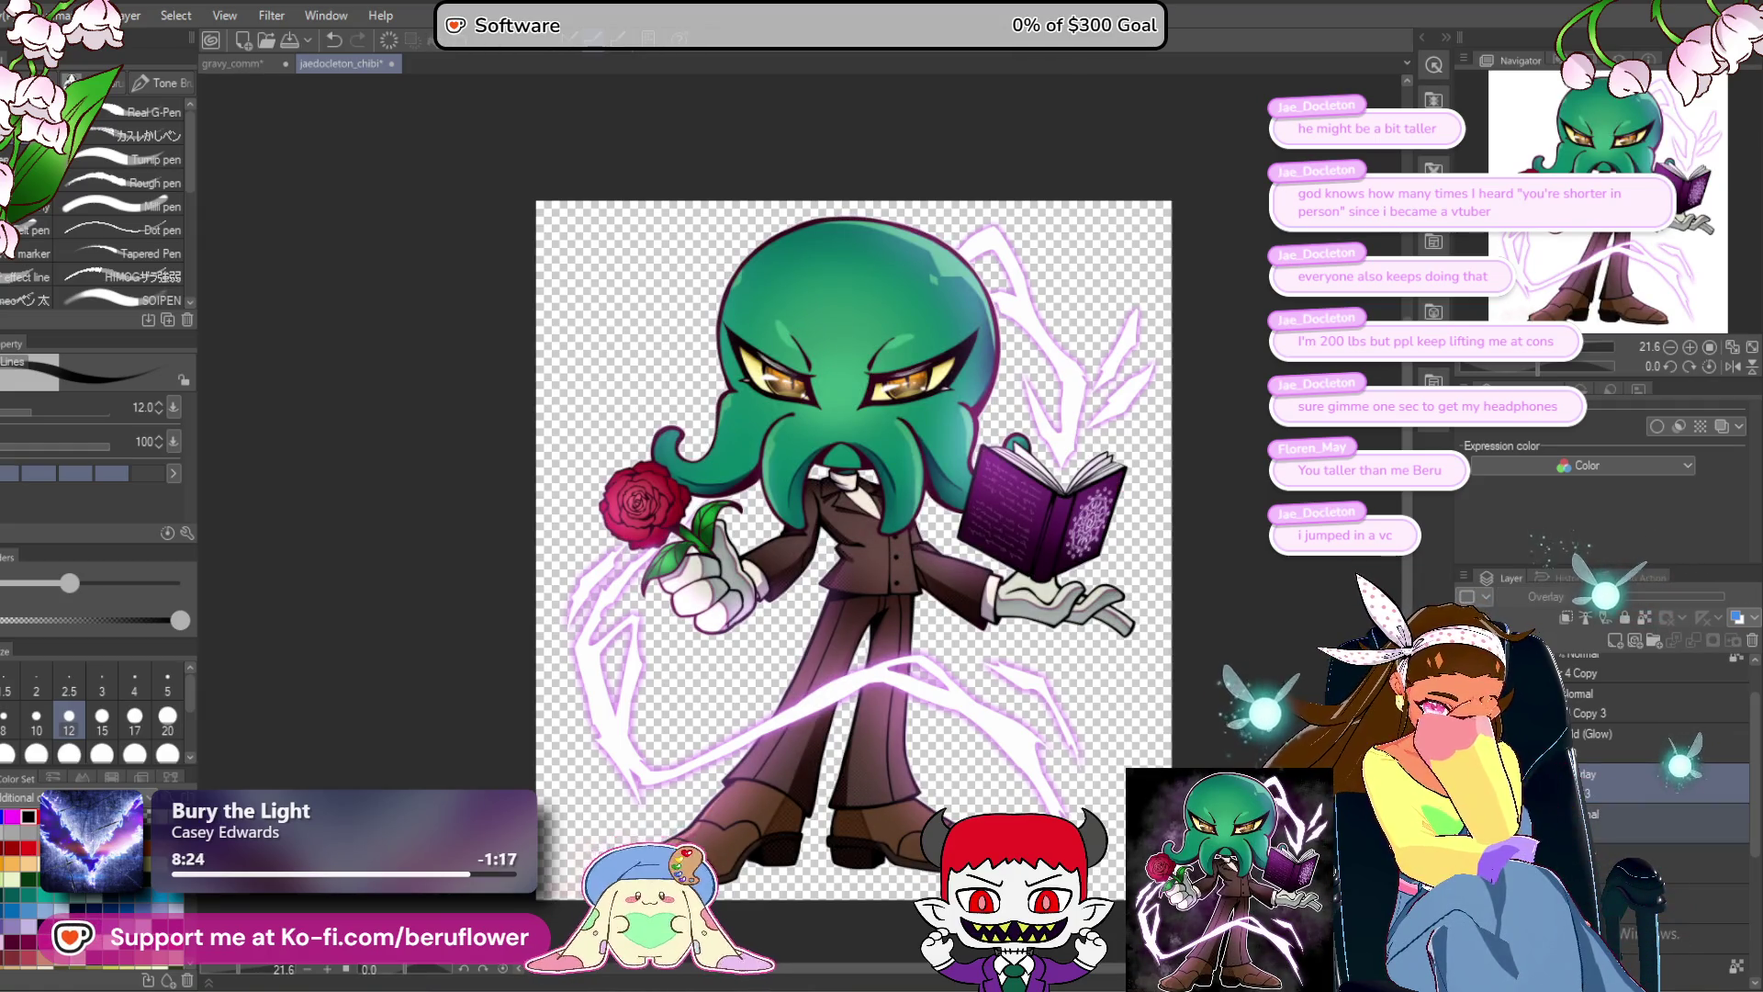
pyautogui.rightClick(1553, 790)
pyautogui.click(1582, 735)
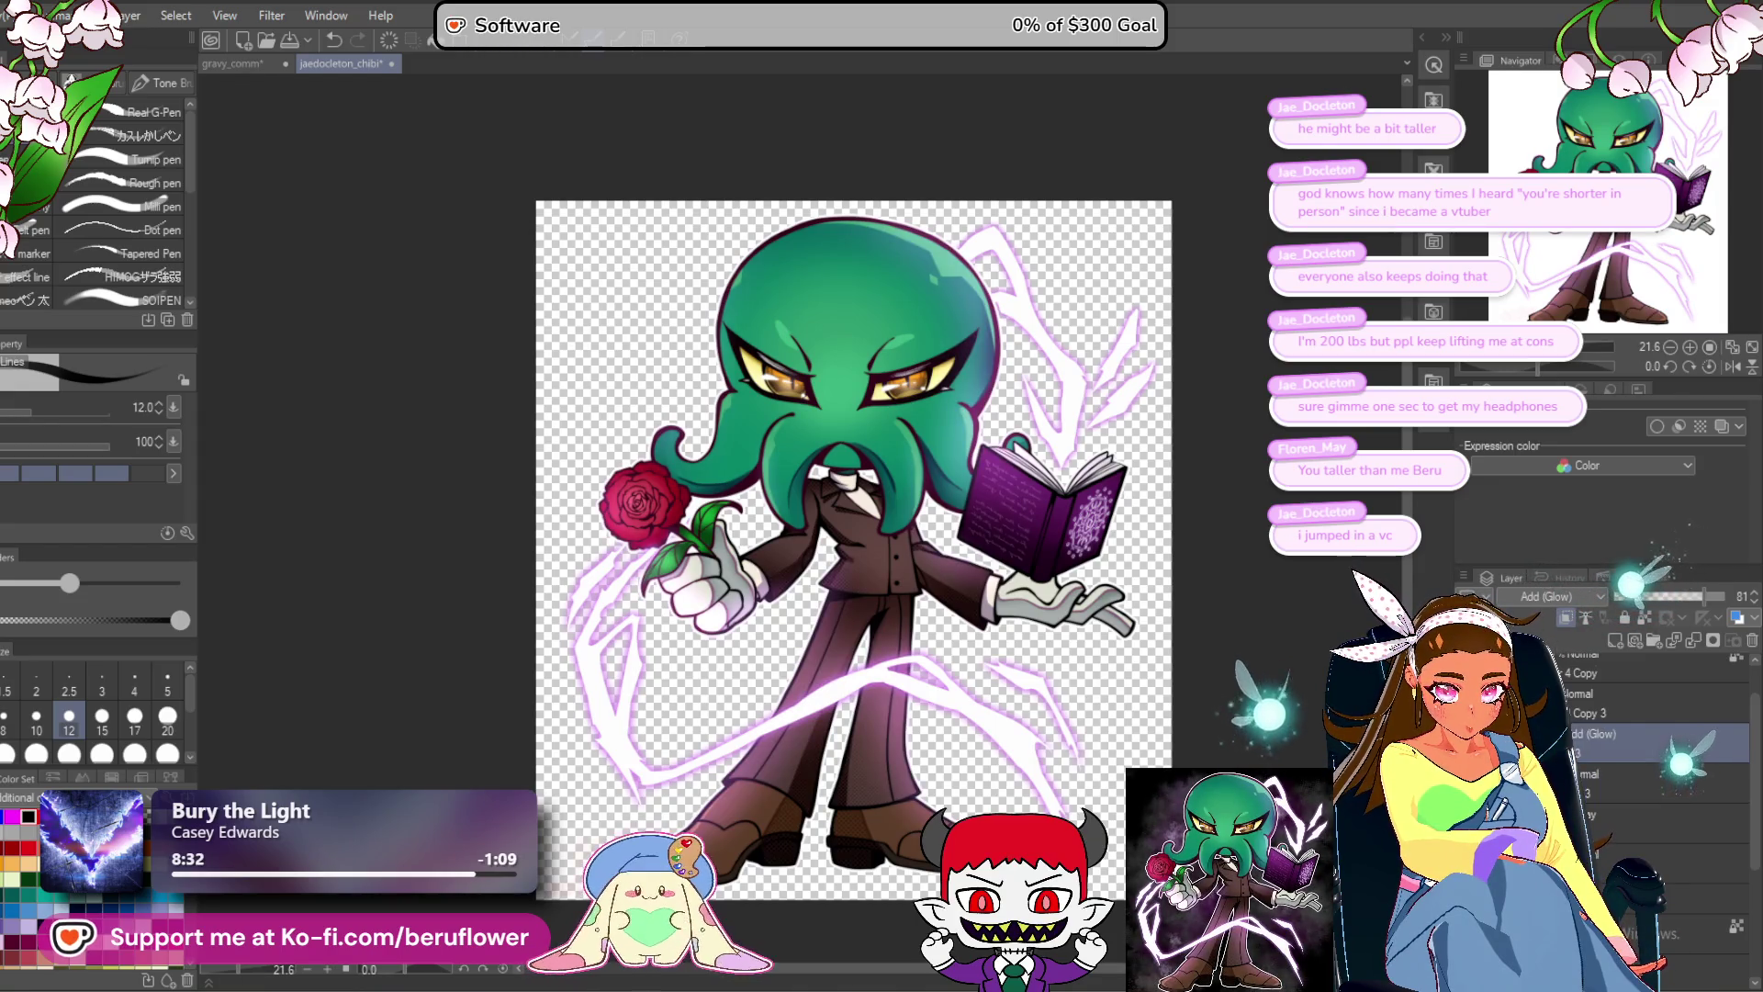
# Select the top Copy layer and save the Cthulhu chibi file.
pyautogui.scroll(1, 1653, 734)
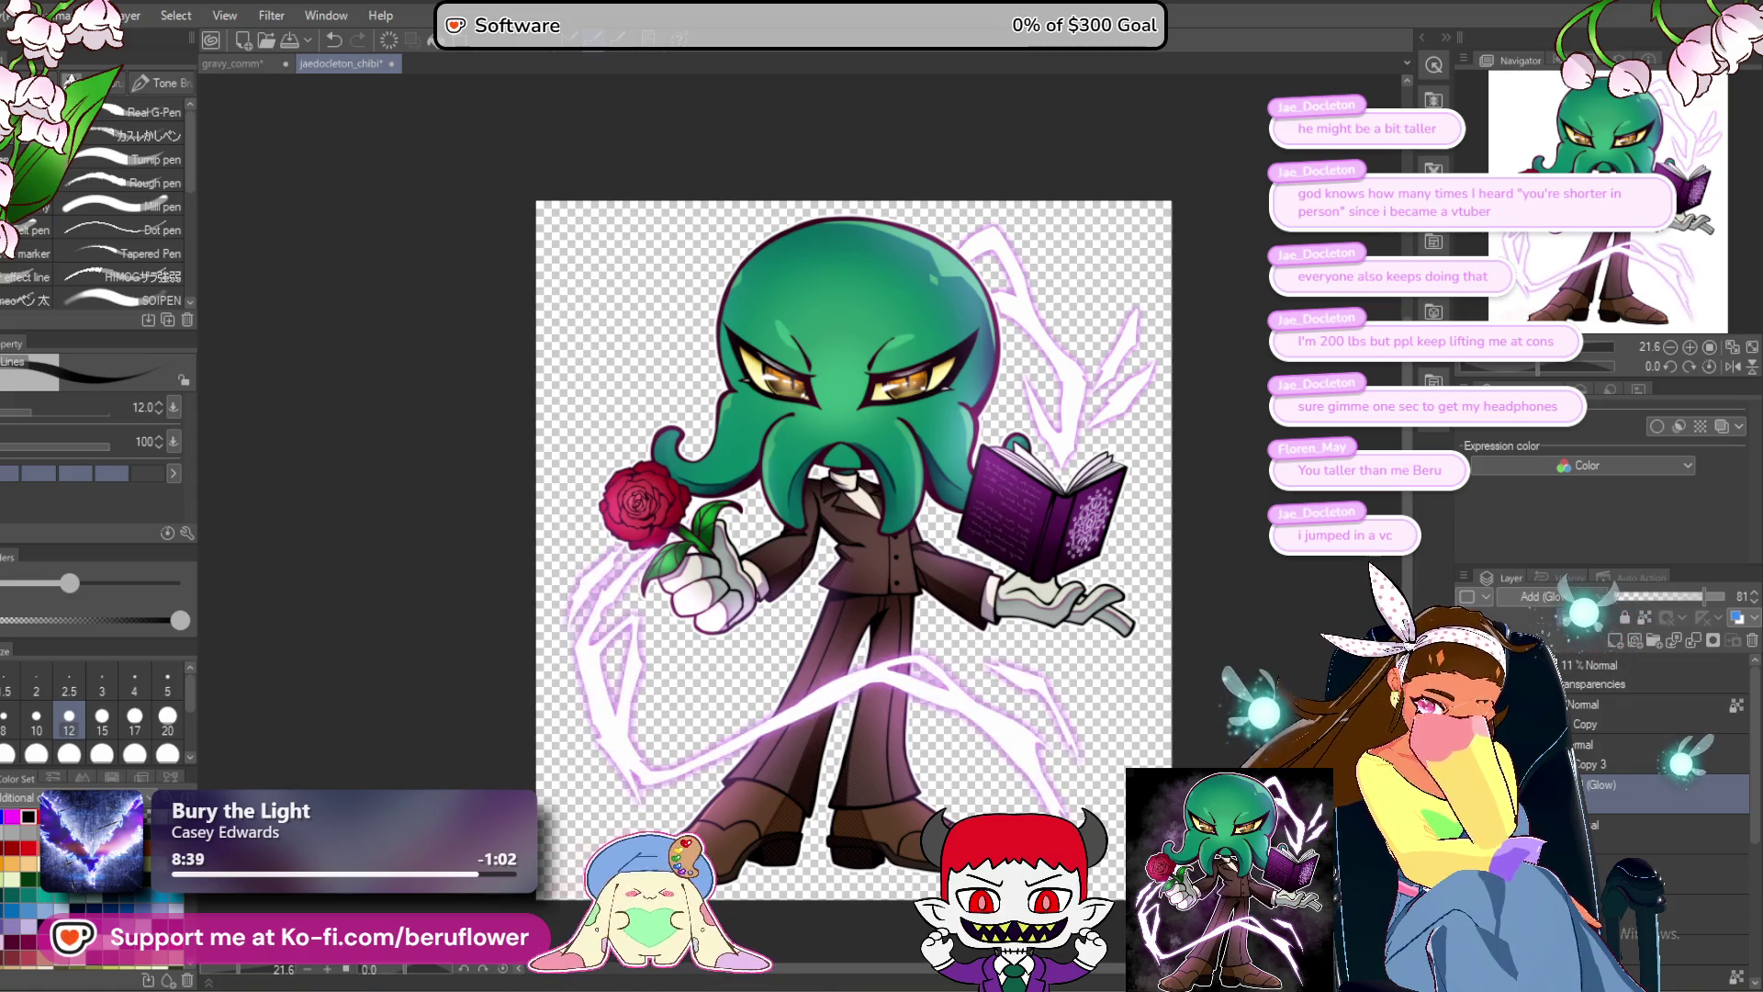
pyautogui.click(1644, 753)
pyautogui.click(1616, 714)
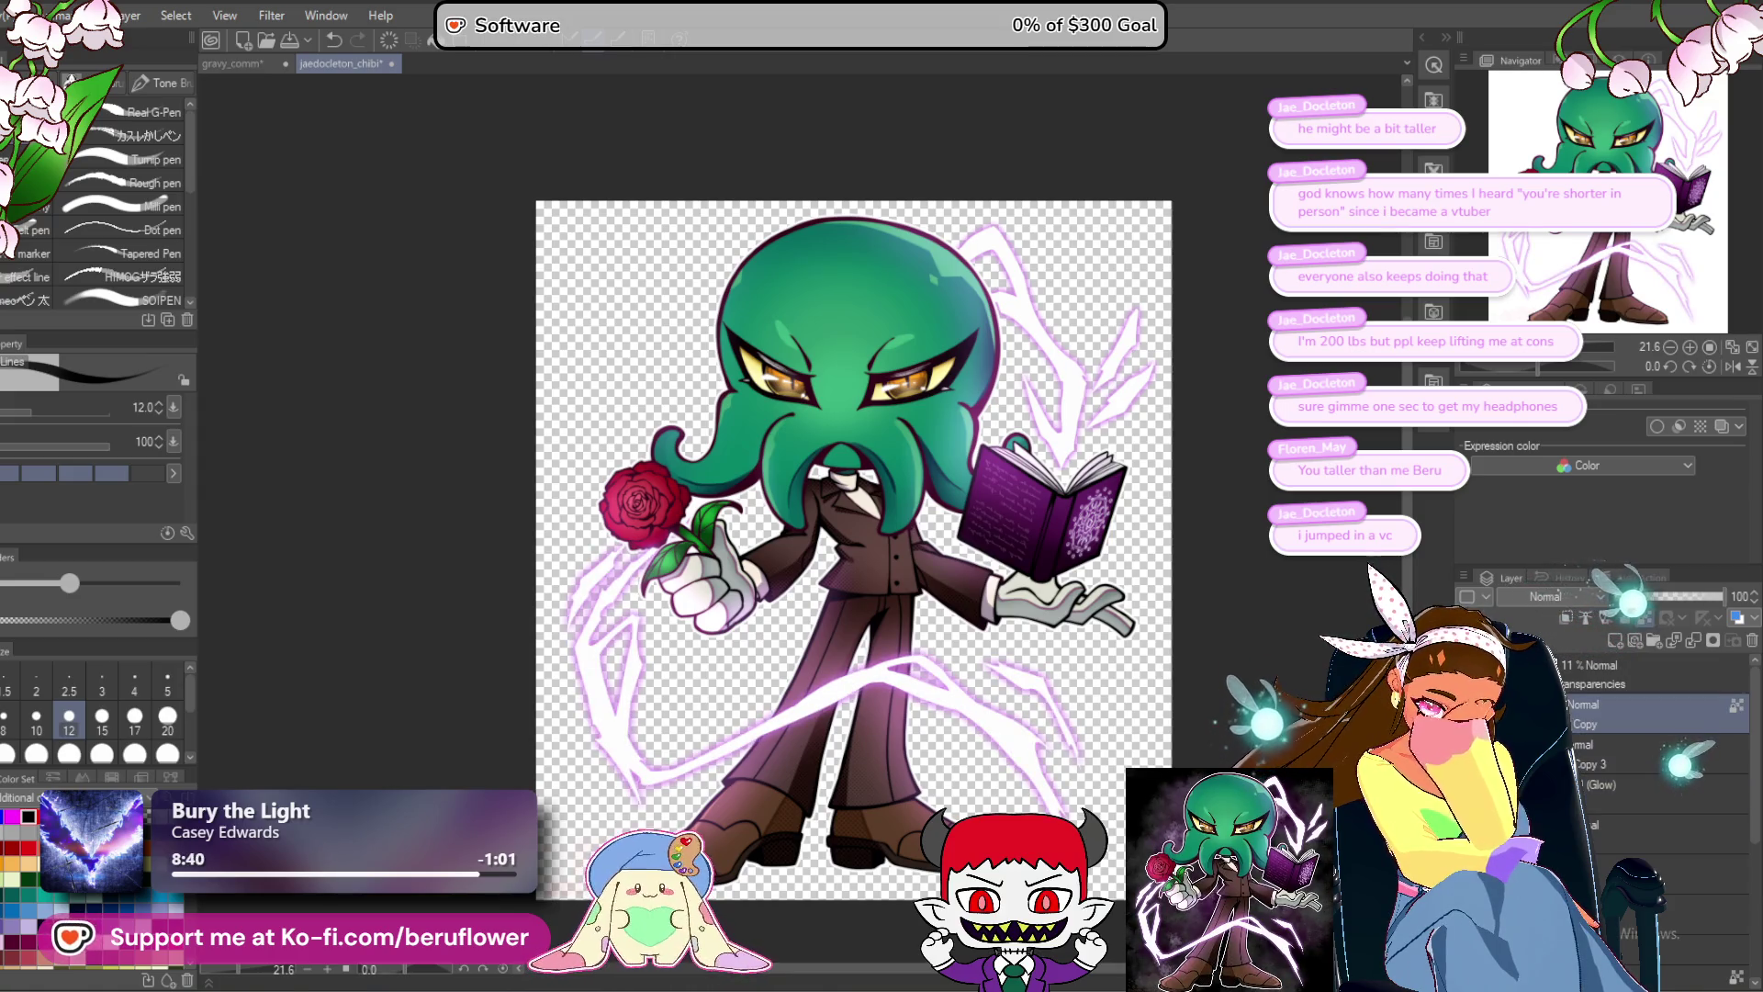
pyautogui.scroll(2, 901, 634)
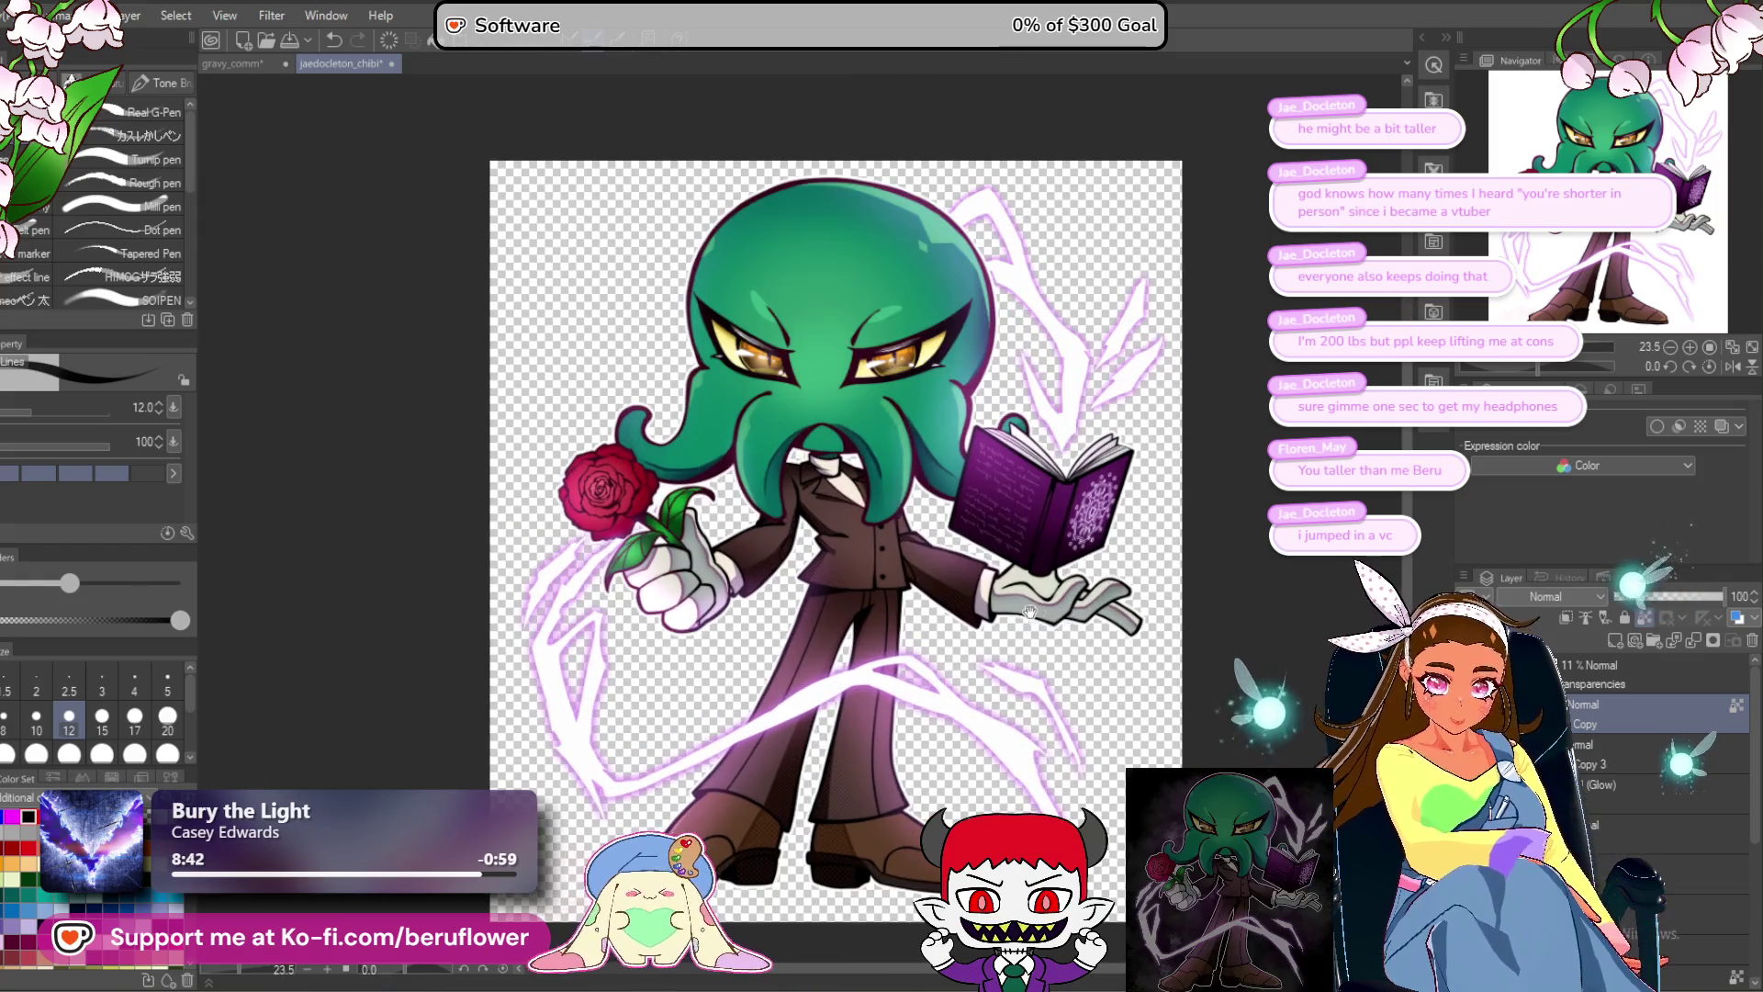
pyautogui.hotkey('ctrl', 's')
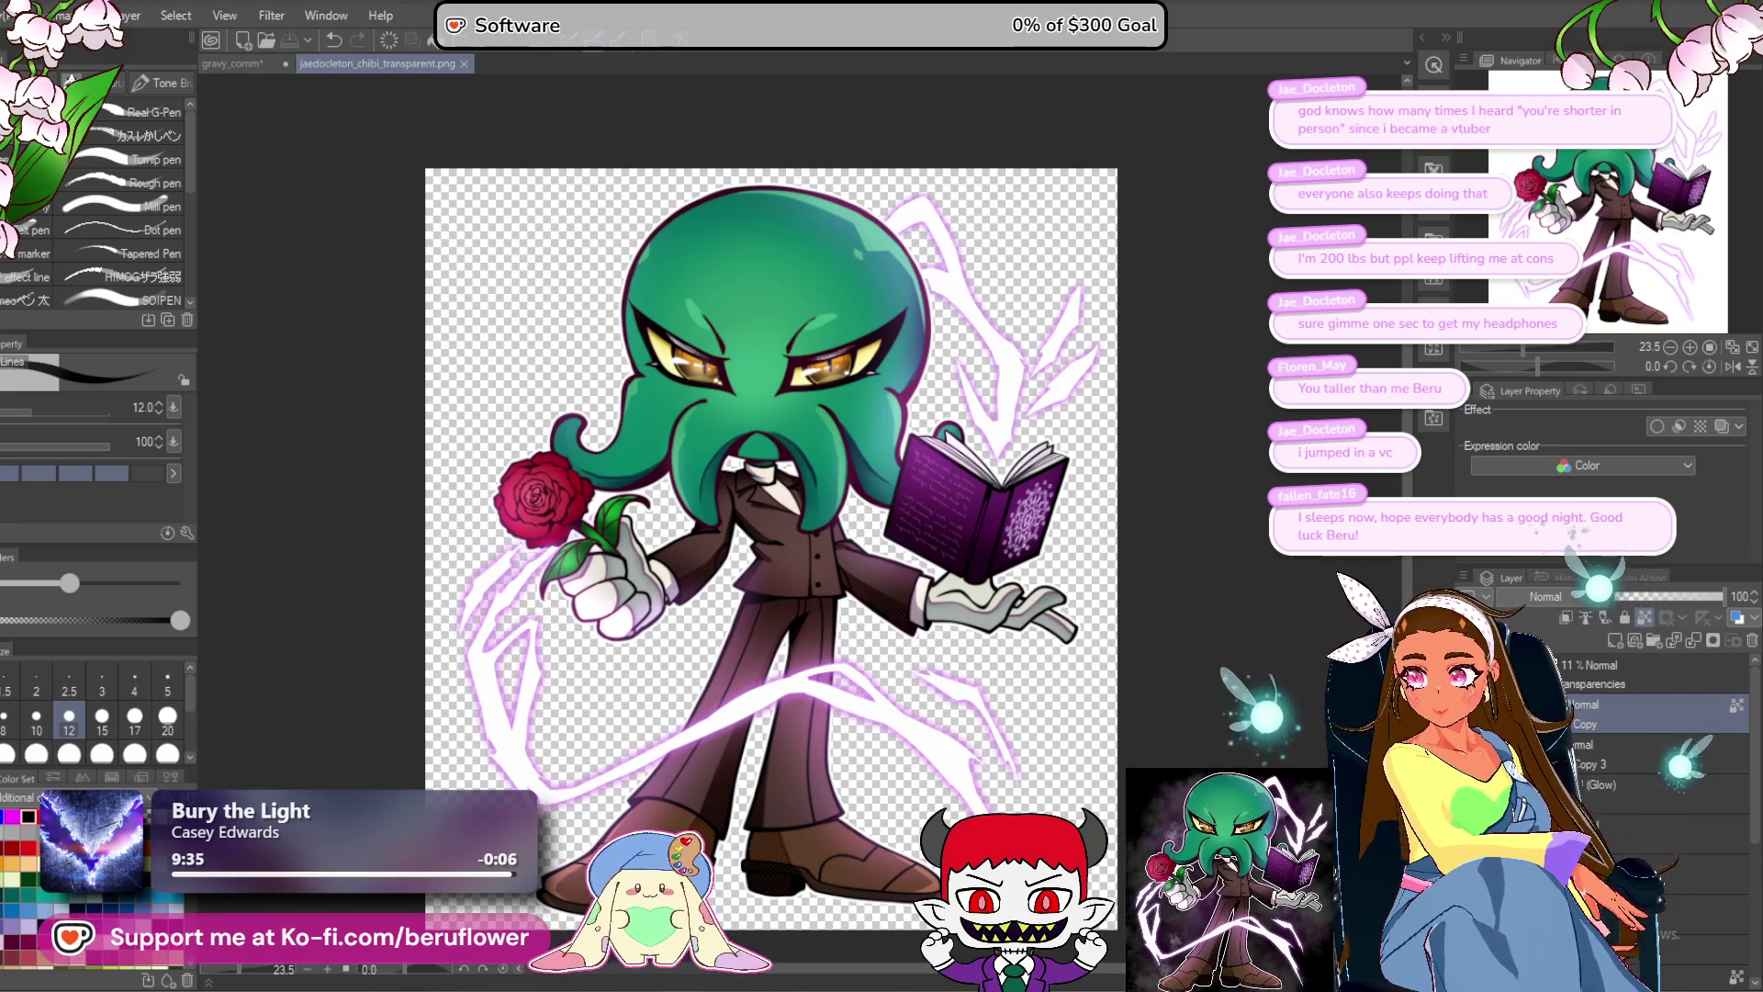
# Close the transparent chibi PNG and zoom in on the creature's head loop and neck line.
pyautogui.click(464, 63)
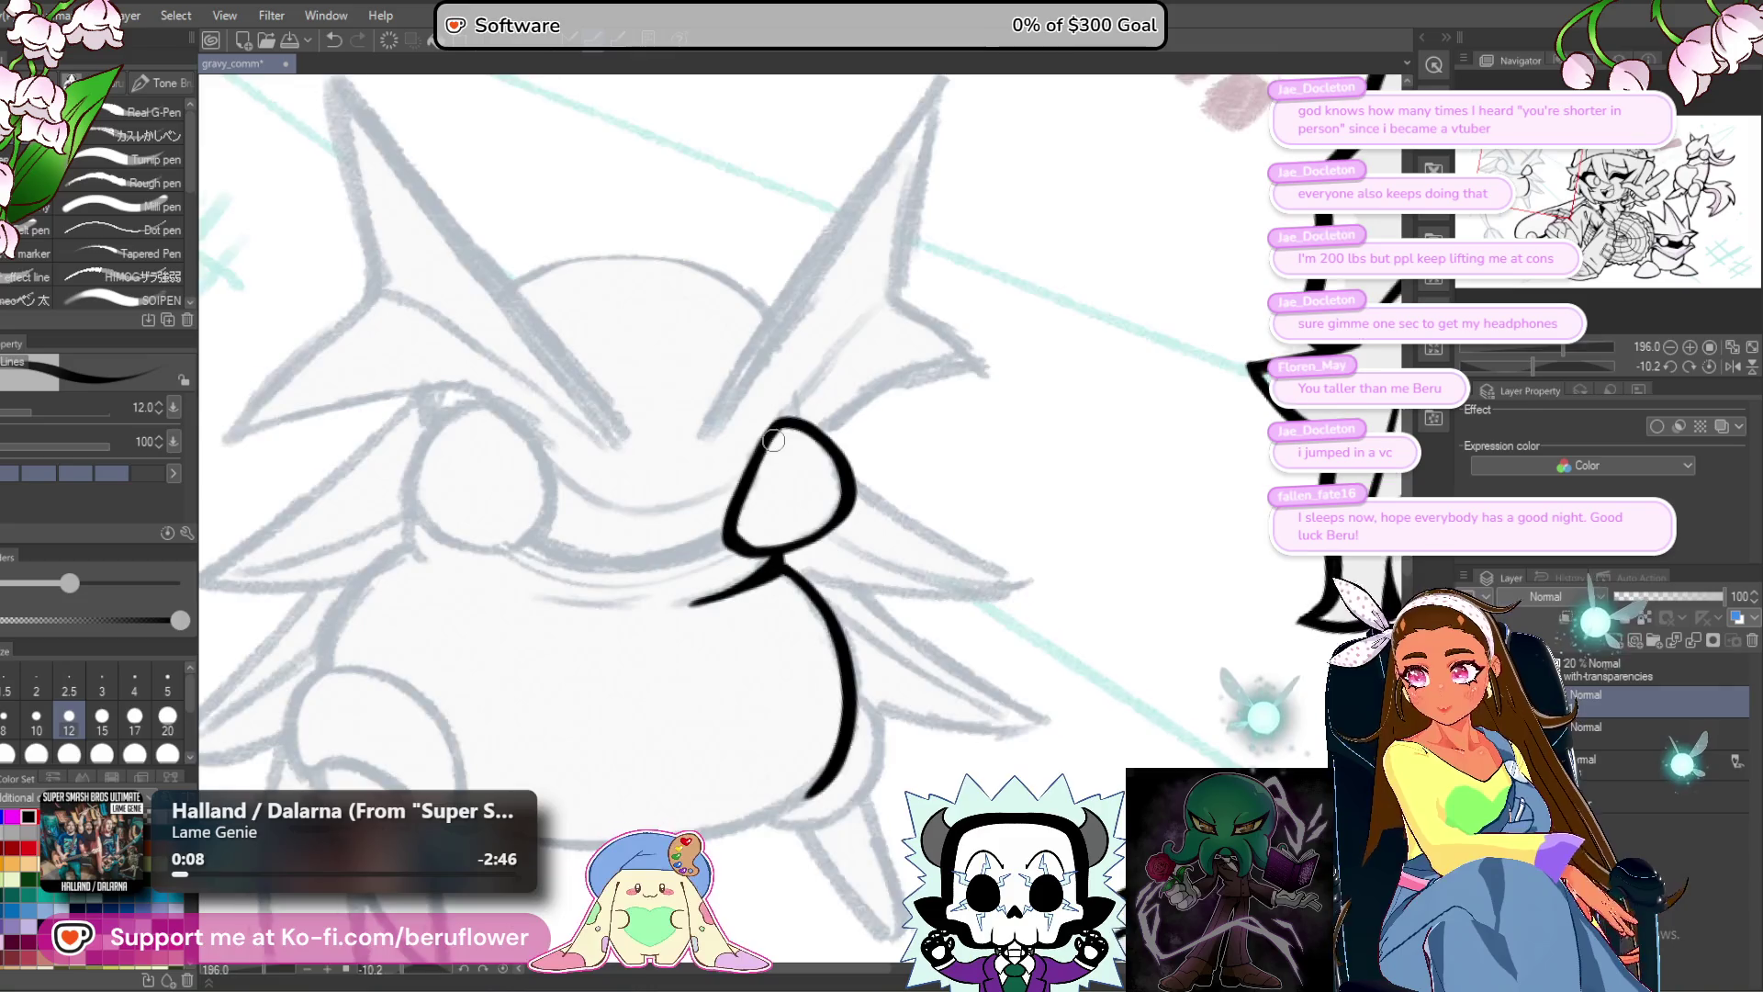
pyautogui.scroll(1, 773, 441)
pyautogui.scroll(3, 810, 593)
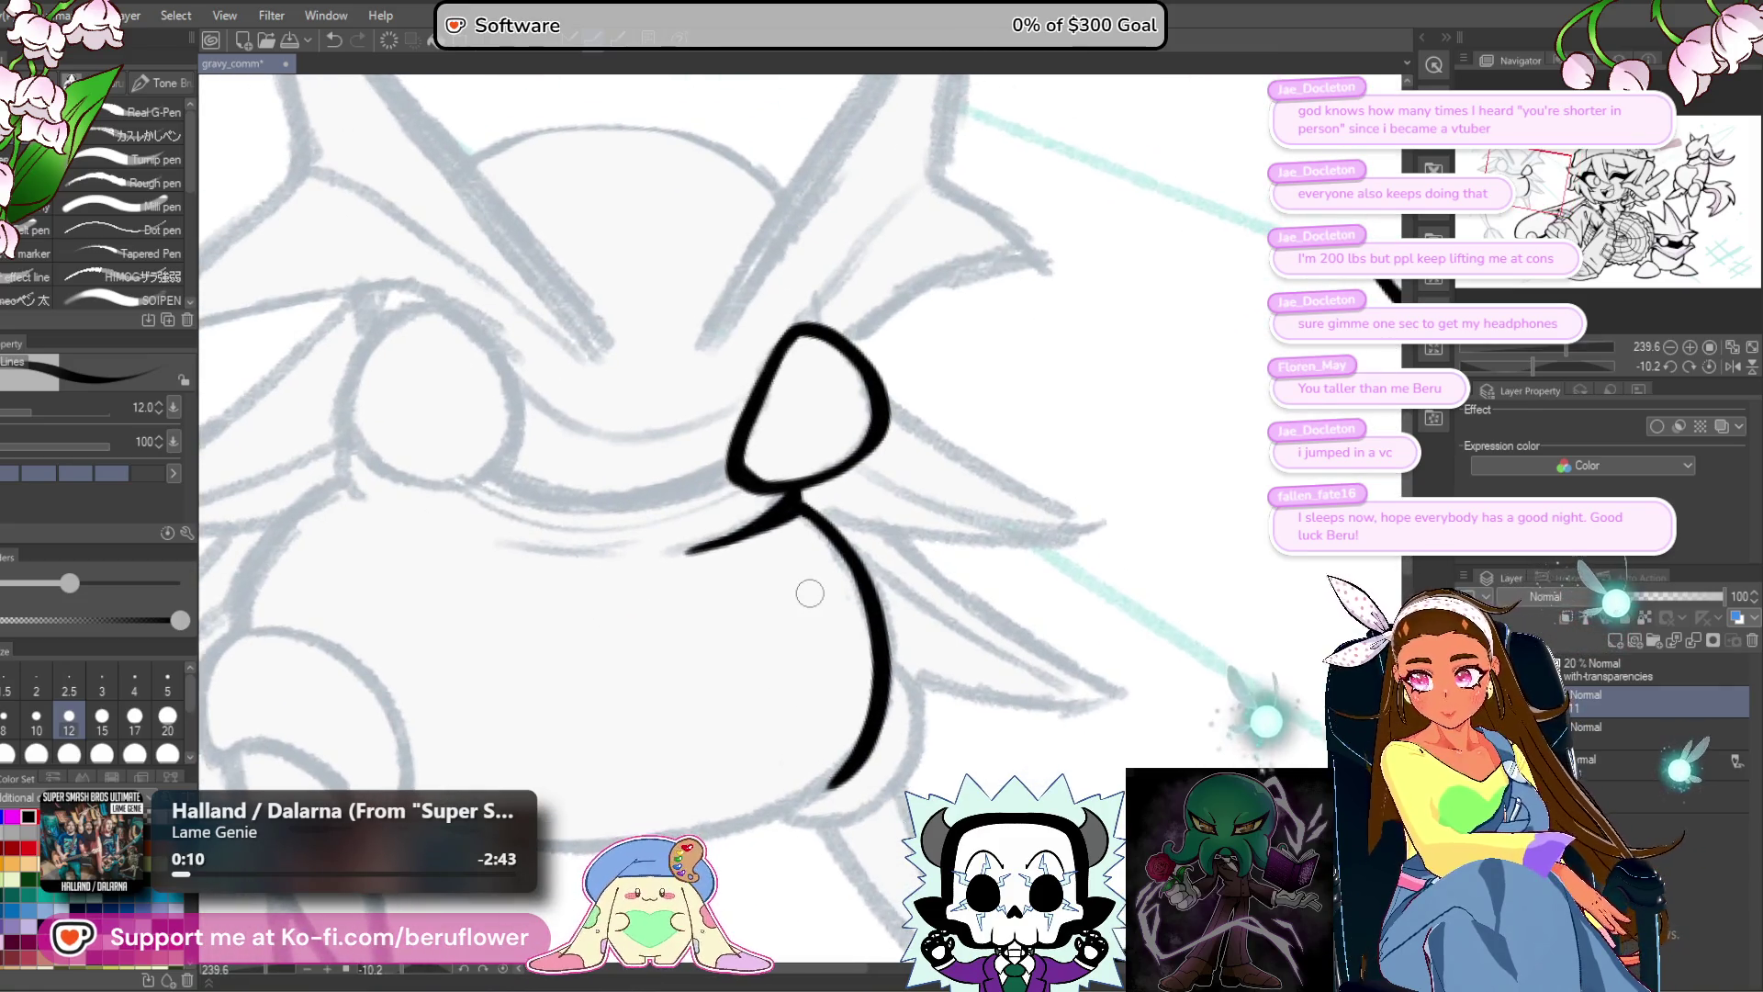
pyautogui.moveTo(801, 526)
pyautogui.mouseDown()
pyautogui.moveTo(815, 630)
pyautogui.moveTo(785, 678)
pyautogui.mouseUp()
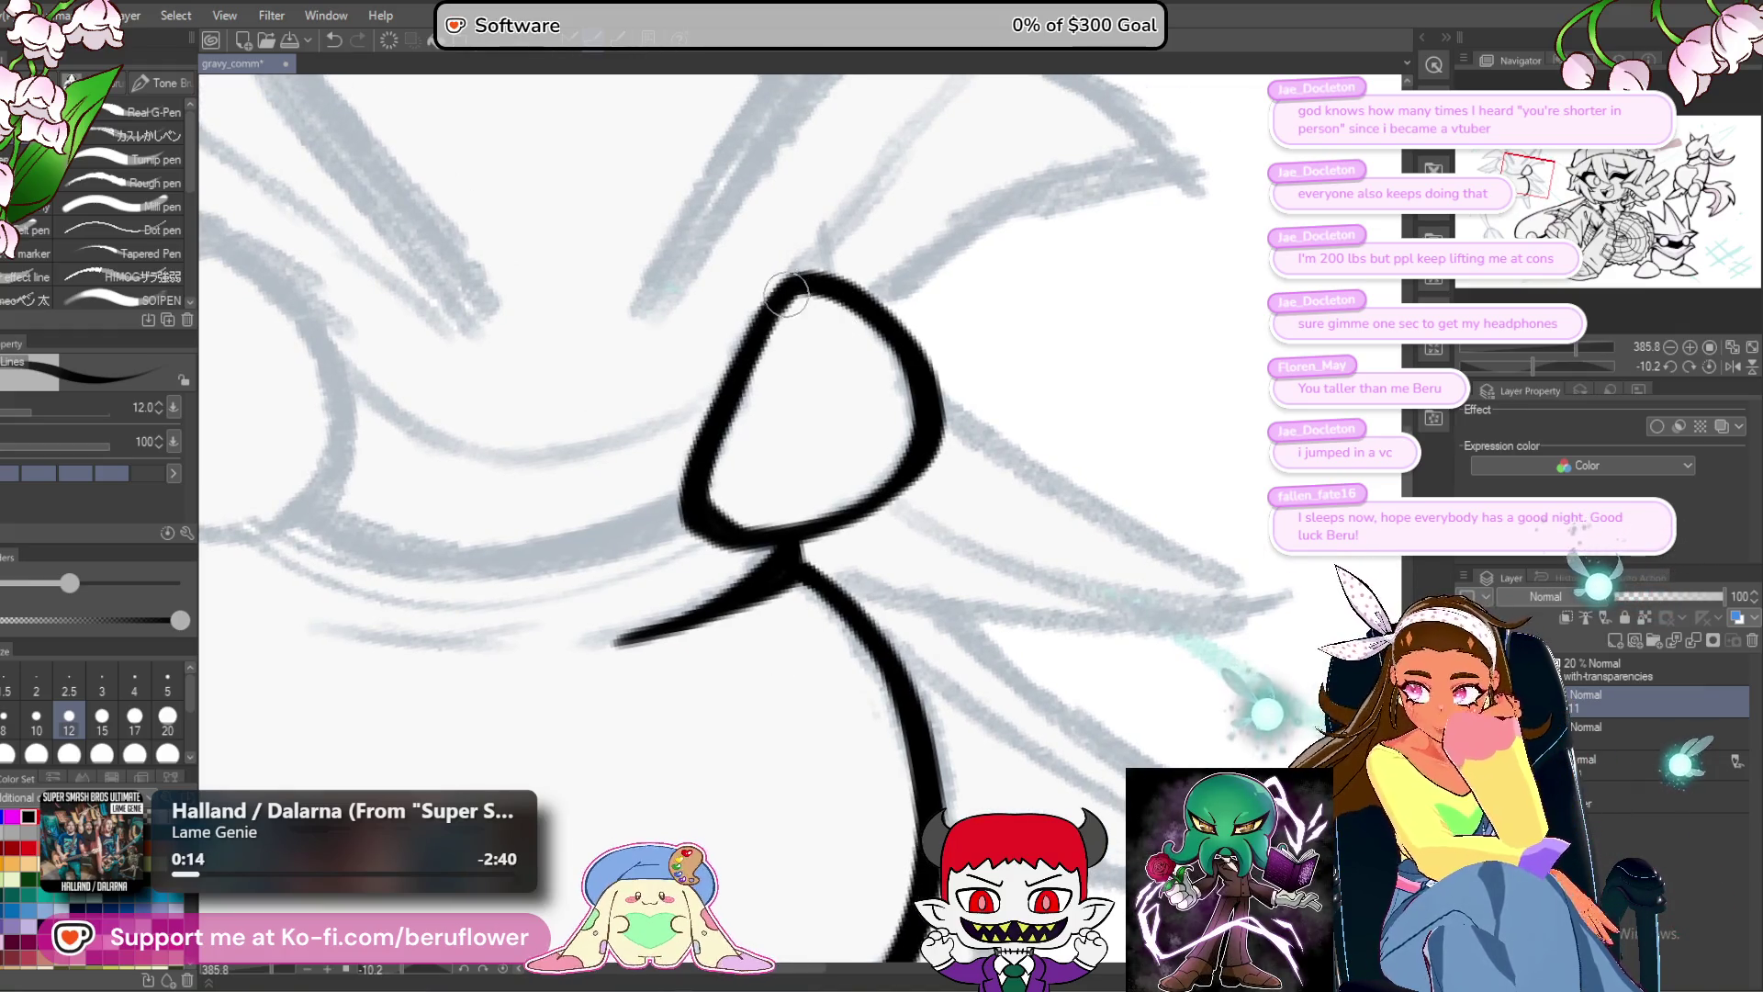
pyautogui.moveTo(782, 320); pyautogui.dragTo(784, 336)
pyautogui.moveTo(876, 545)
pyautogui.mouseDown()
pyautogui.moveTo(874, 445)
pyautogui.moveTo(896, 579)
pyautogui.moveTo(914, 587)
pyautogui.mouseUp()
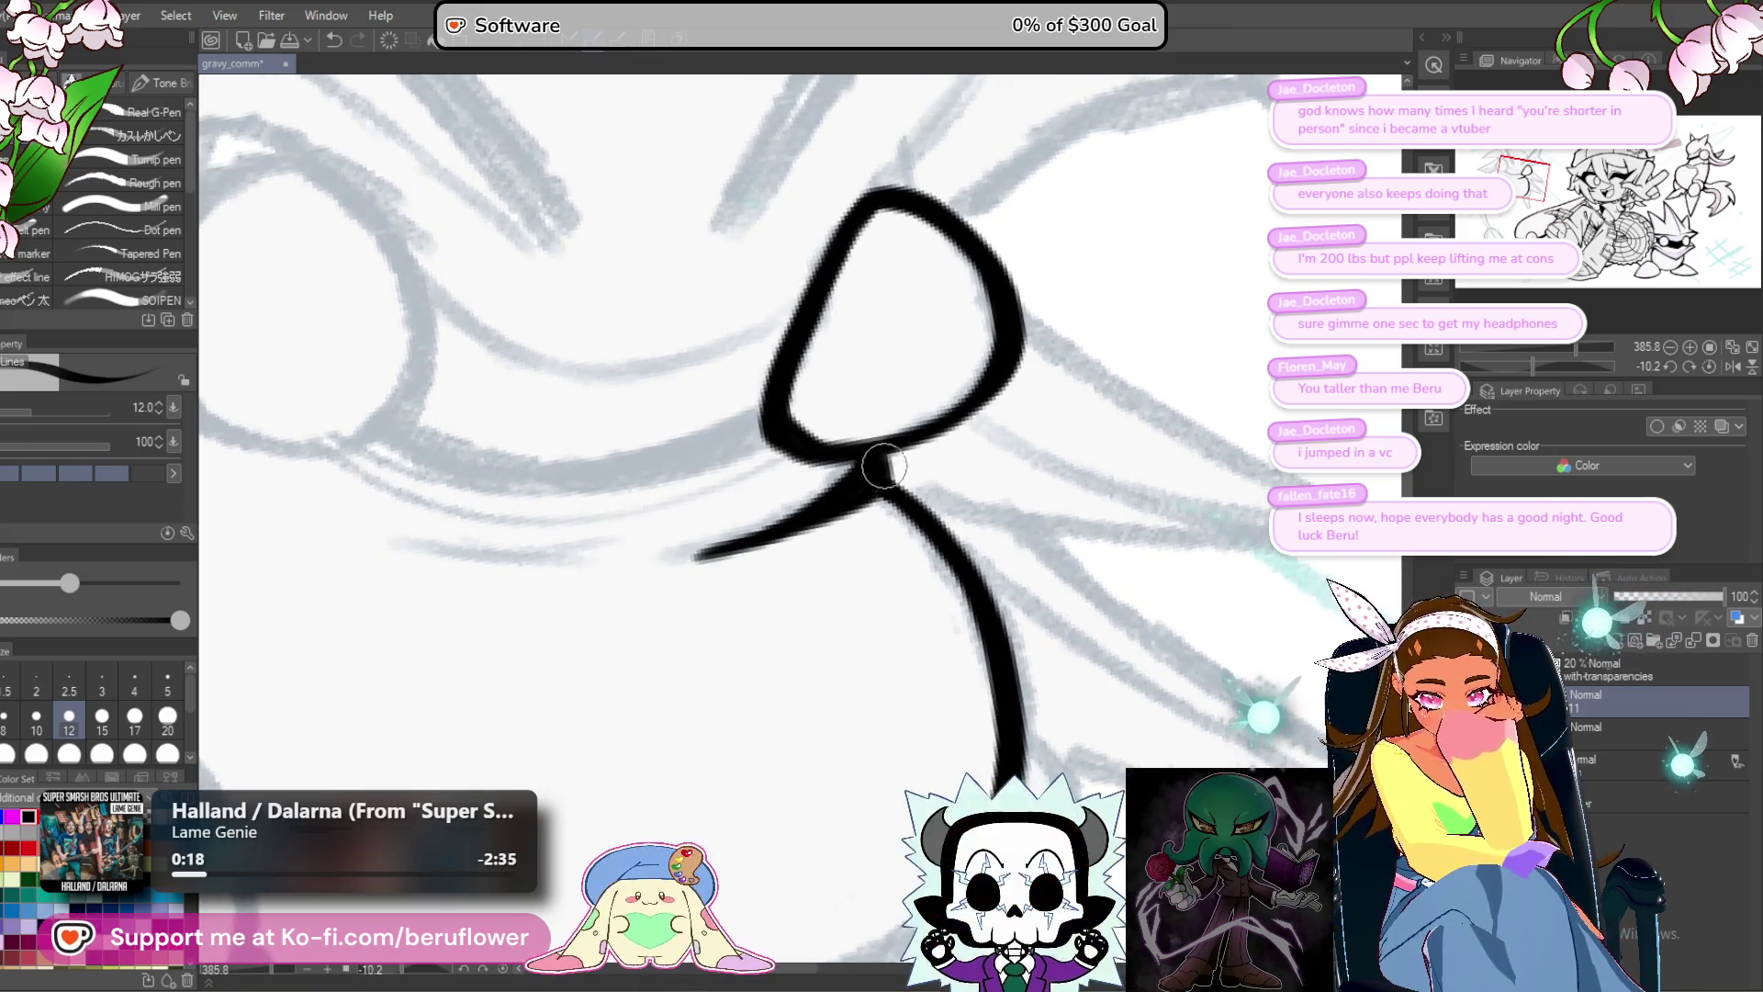
pyautogui.scroll(-5, 876, 456)
pyautogui.moveTo(1554, 347); pyautogui.dragTo(1595, 367)
pyautogui.scroll(4, 624, 597)
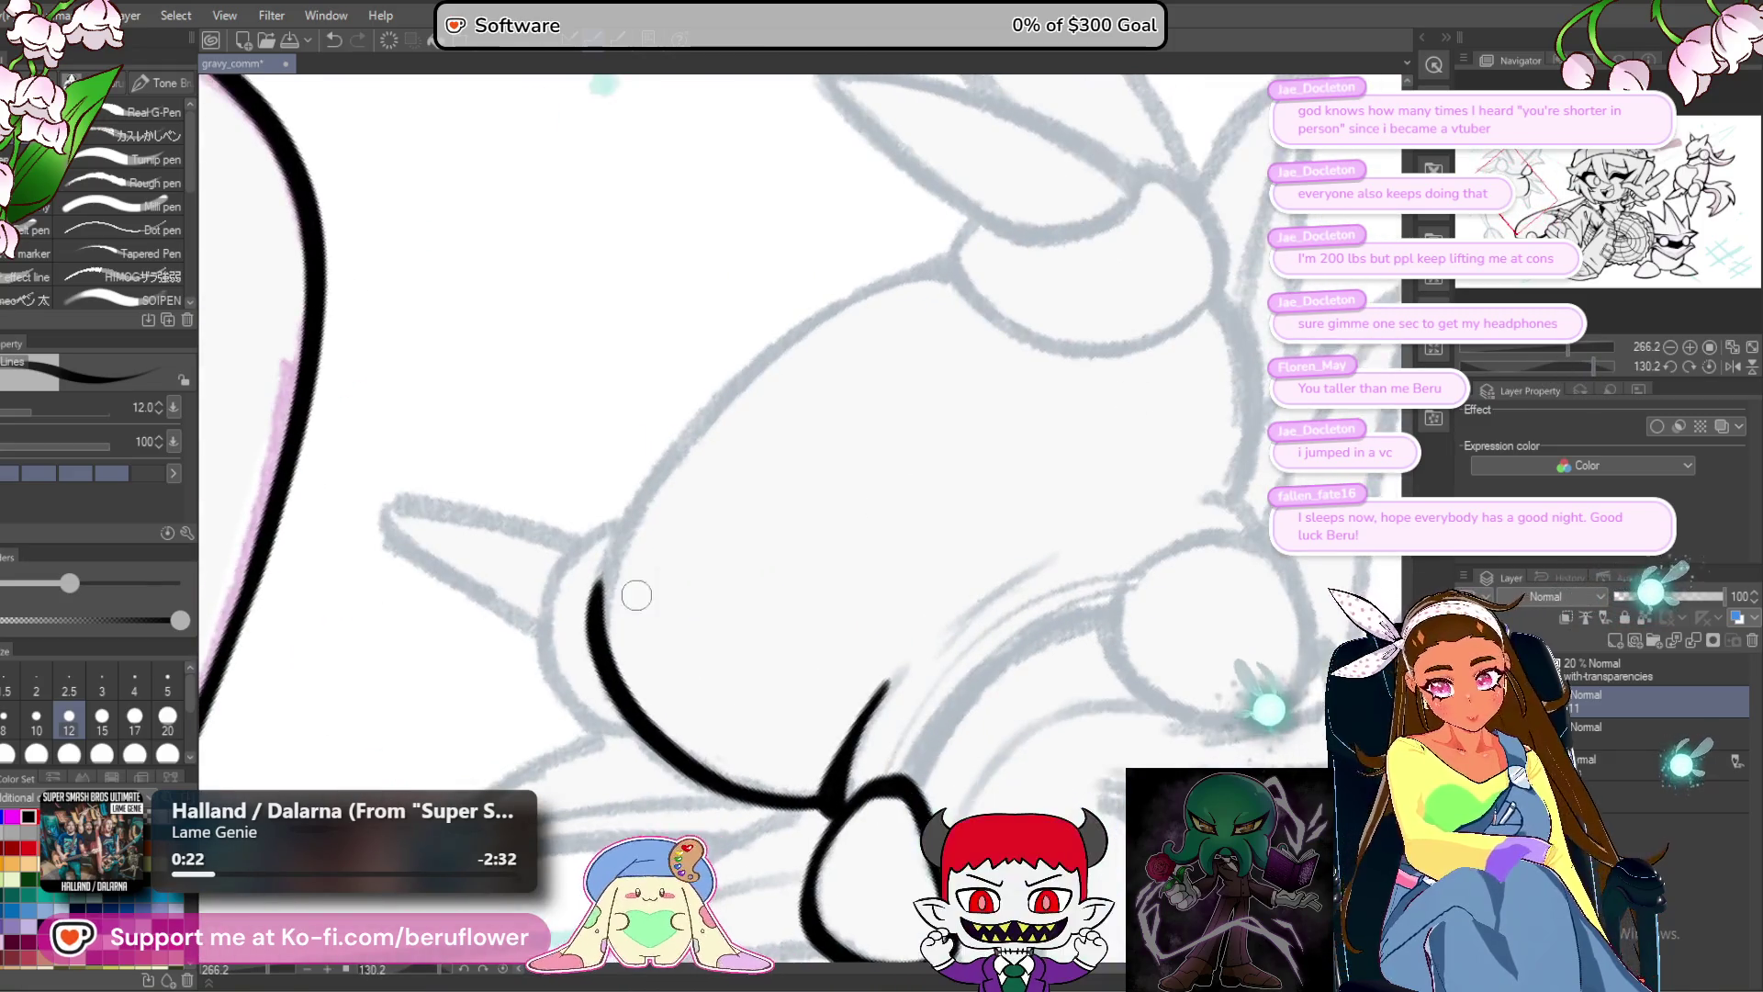